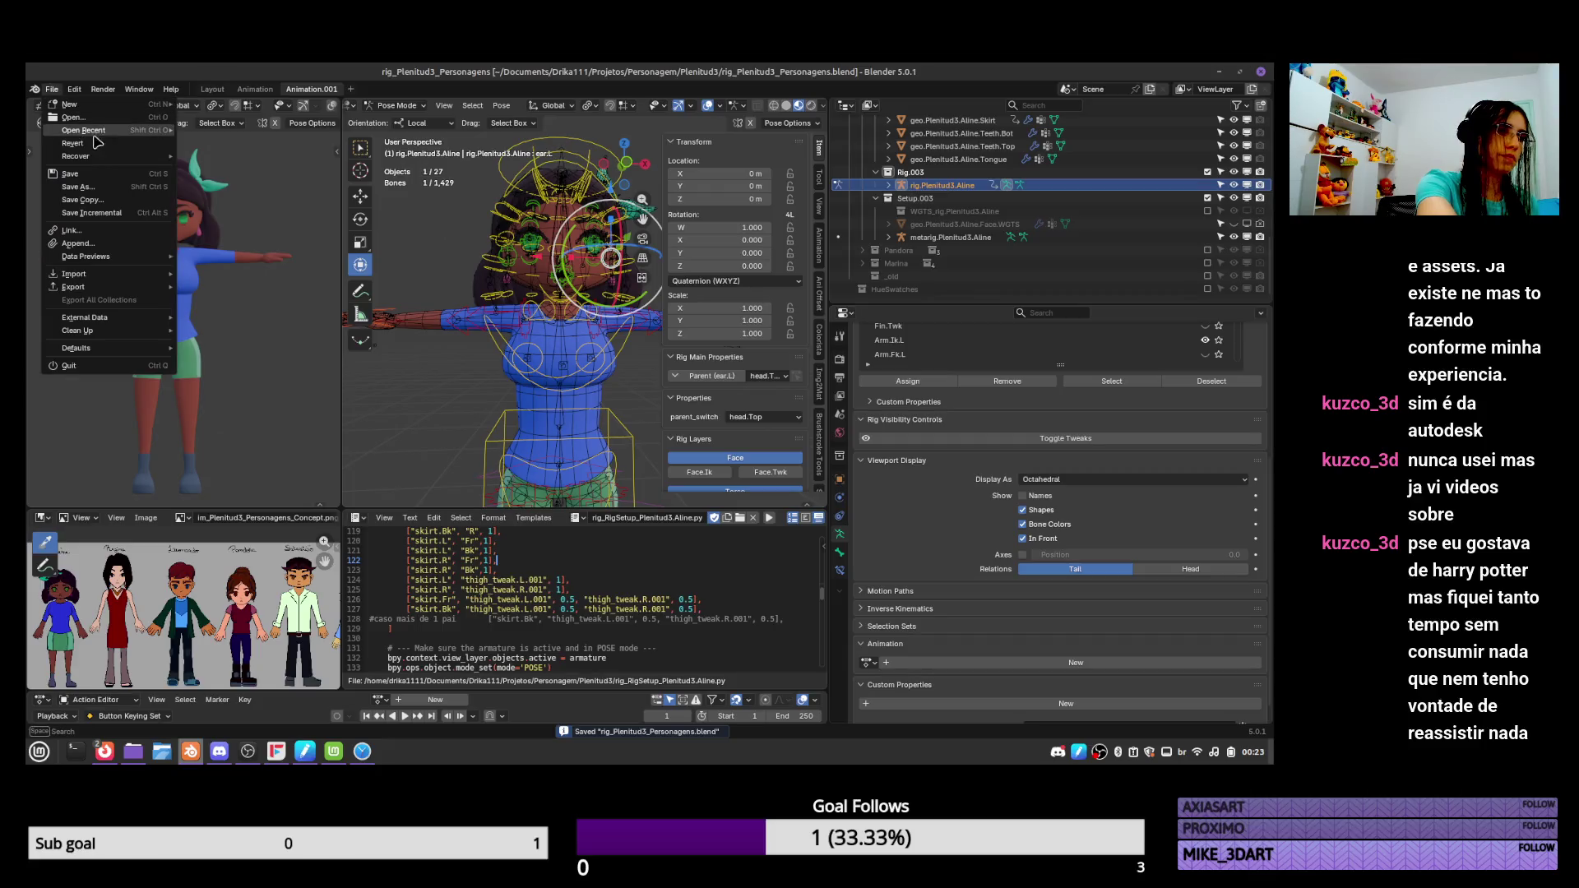
Lower and tilt the rig's torso control into a crouch, then orbit to check the pose.
mouse_move(83, 130)
click(646, 413)
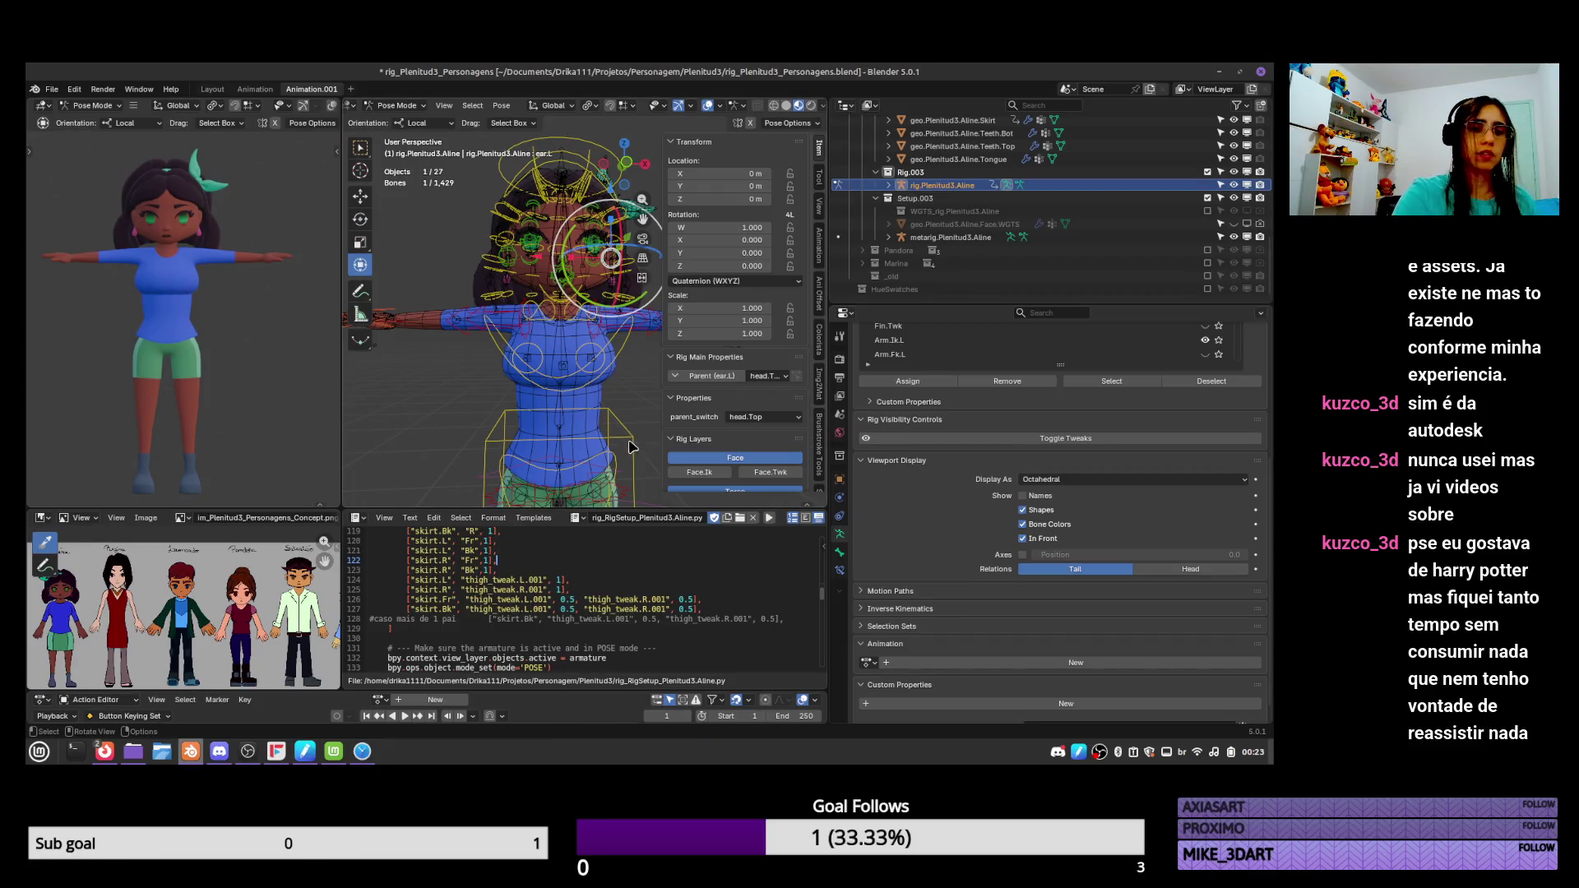
drag(645, 413, 647, 463)
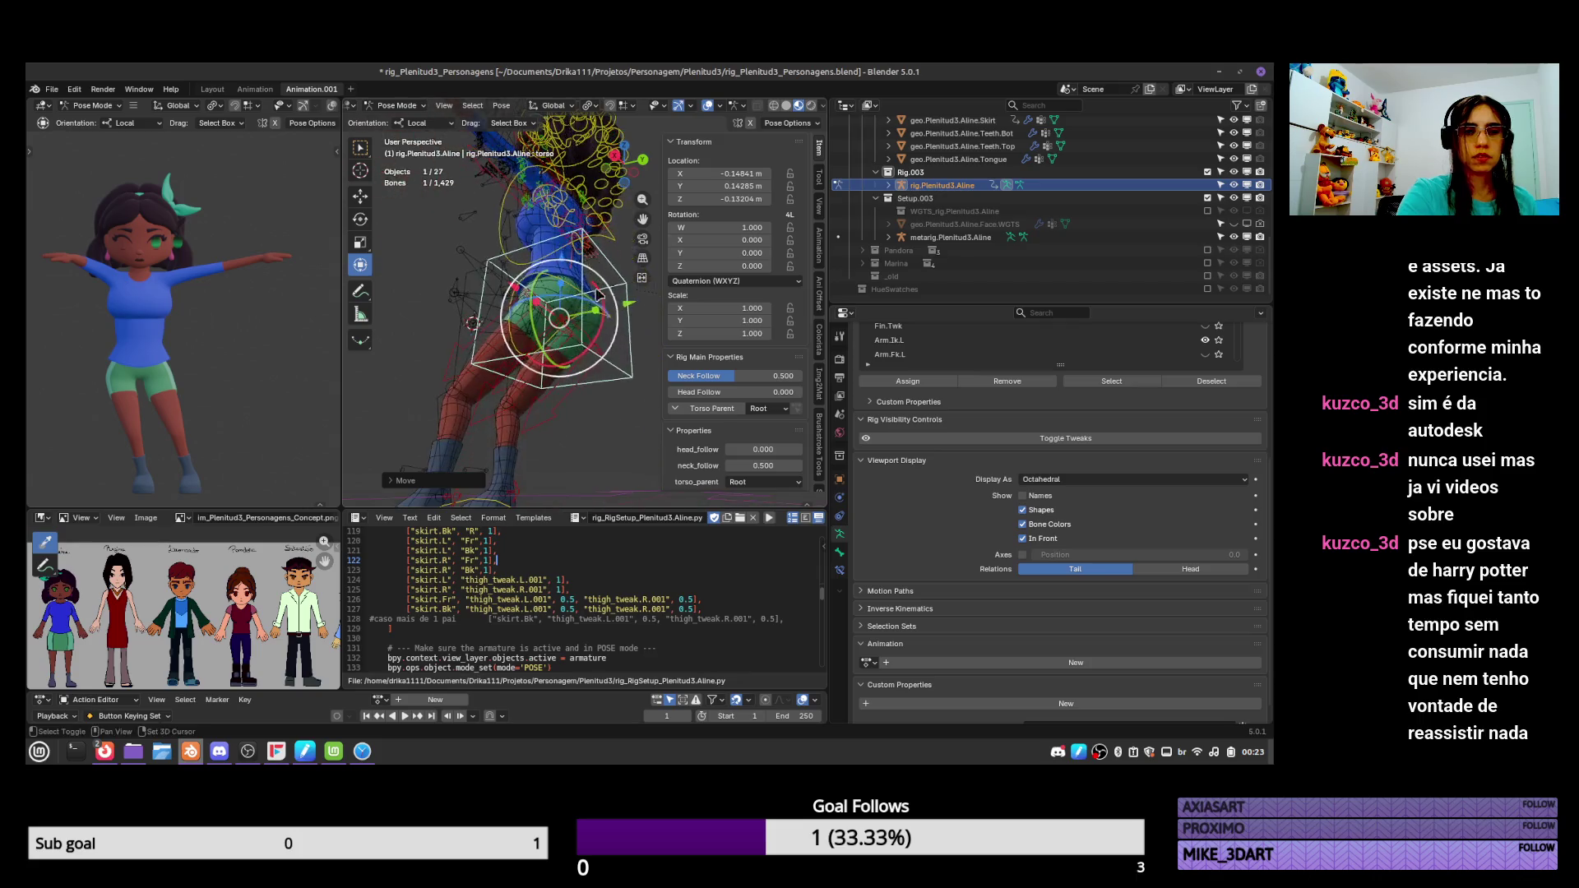
mouse_move(600, 294)
mouse_down()
mouse_move(595, 340)
mouse_move(645, 392)
mouse_up()
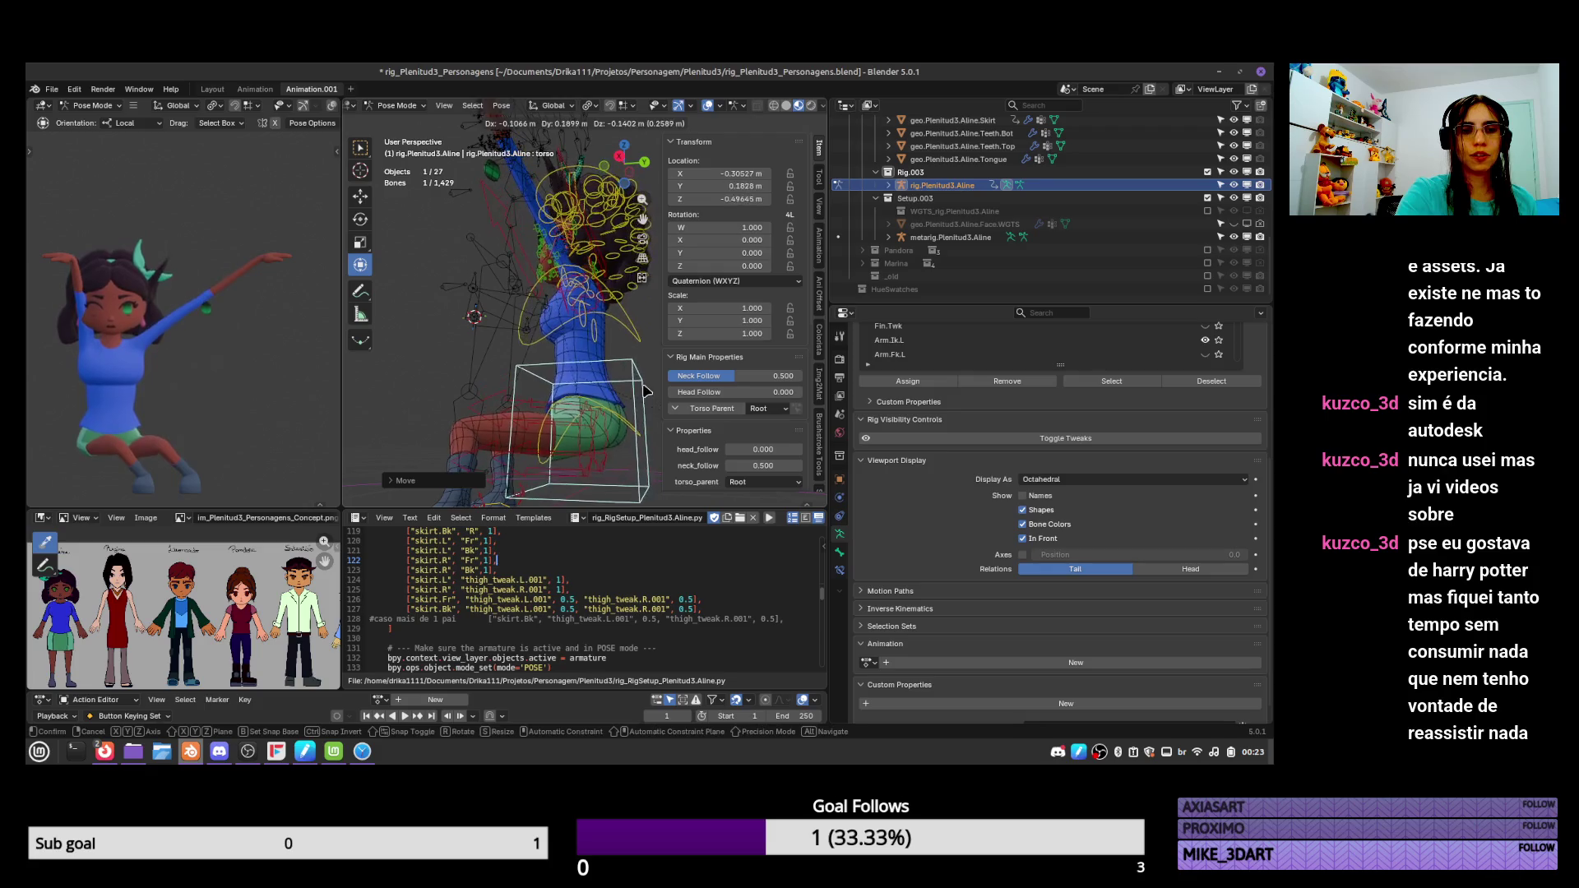
click(645, 392)
mouse_move(646, 393)
middle_down()
mouse_move(632, 405)
mouse_move(719, 348)
middle_up()
key(ctrl+z)
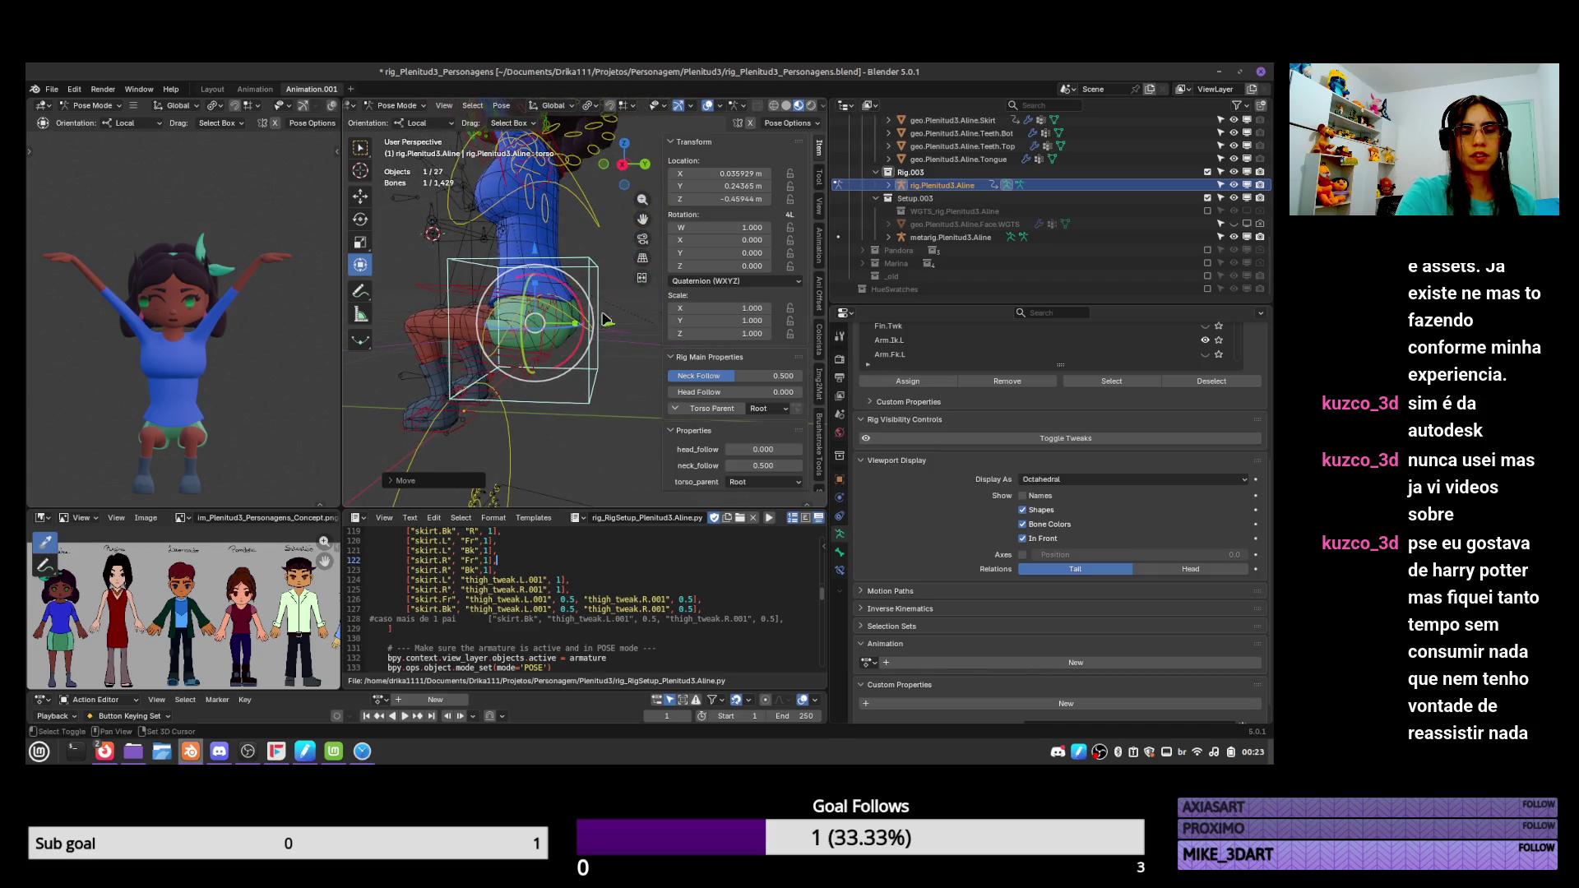
mouse_move(604, 319)
middle_down()
mouse_move(565, 361)
mouse_move(570, 337)
middle_up()
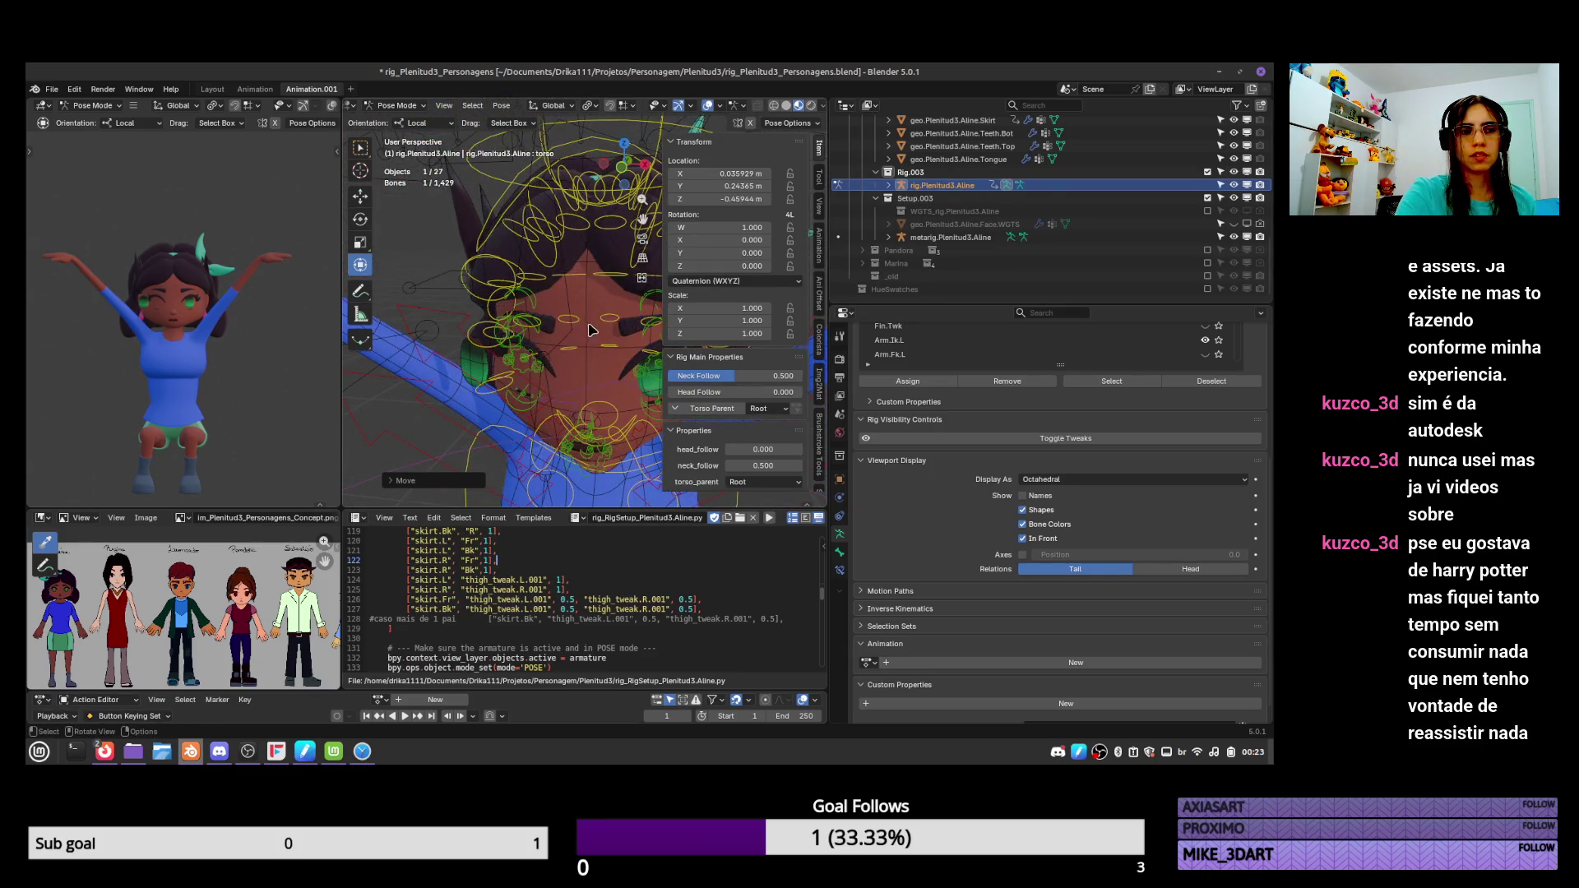
scroll(589, 330, down, 5)
Select the left shoulder control, test a rotation, then cancel it.
click(587, 330)
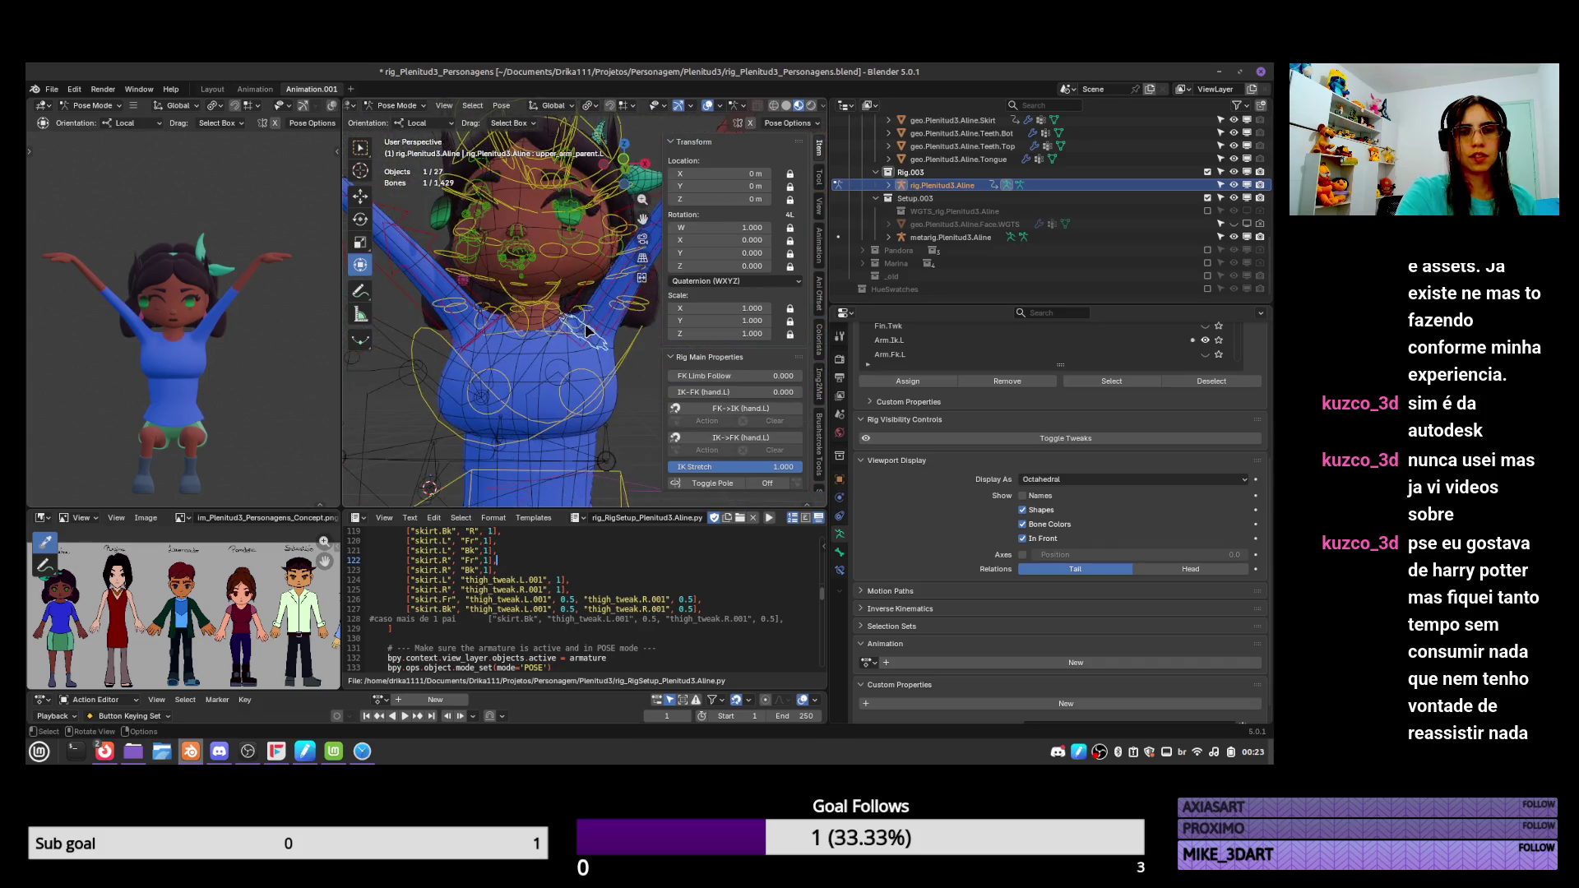
click(587, 329)
key(r)
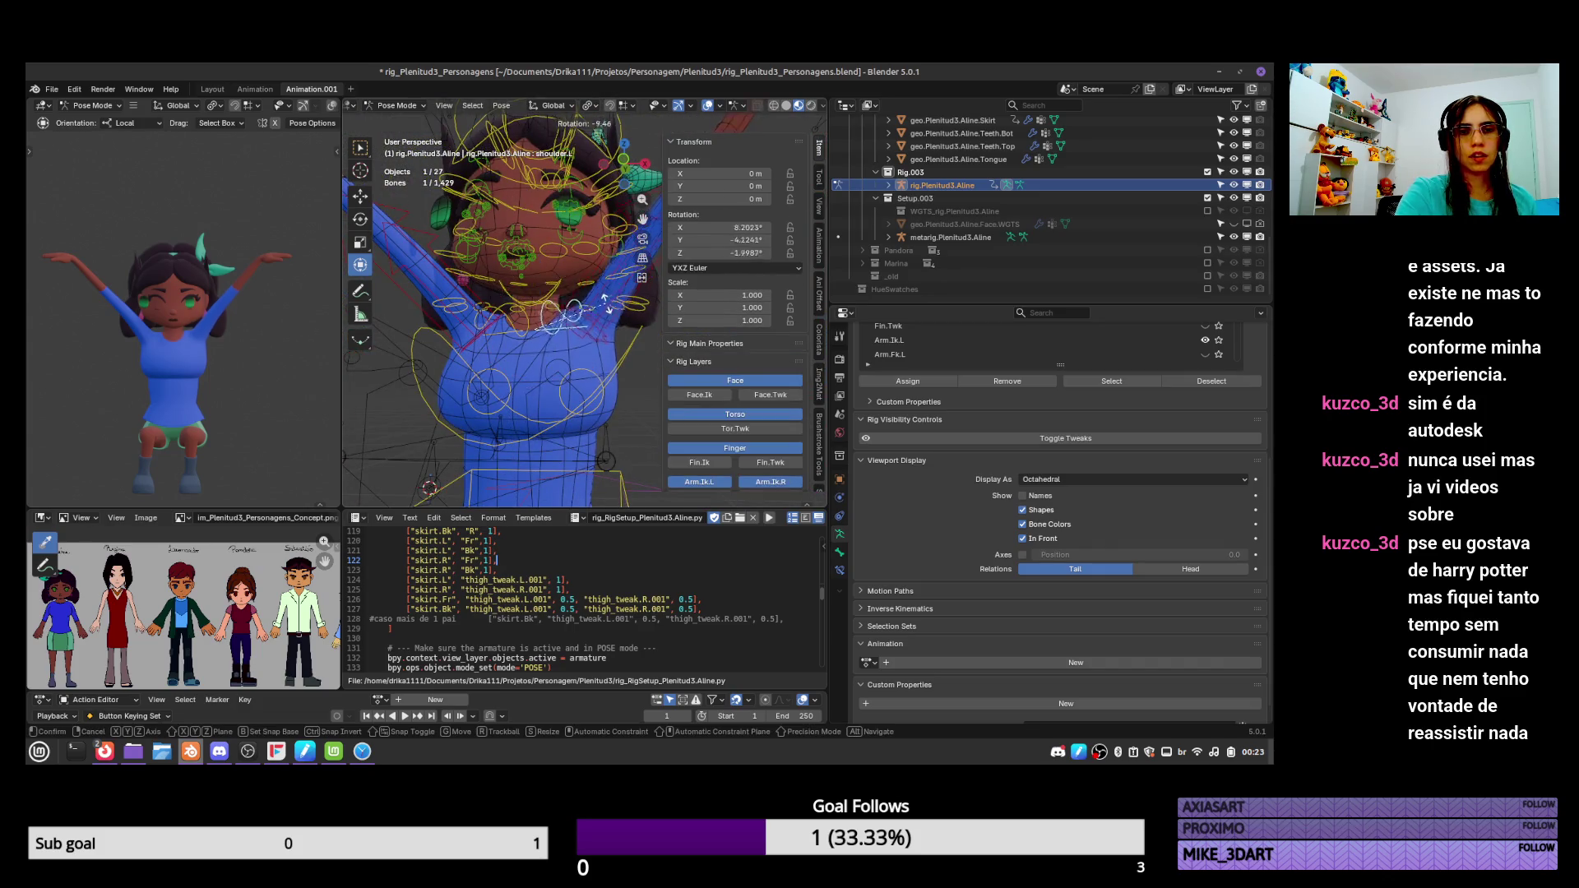
right_click(615, 238)
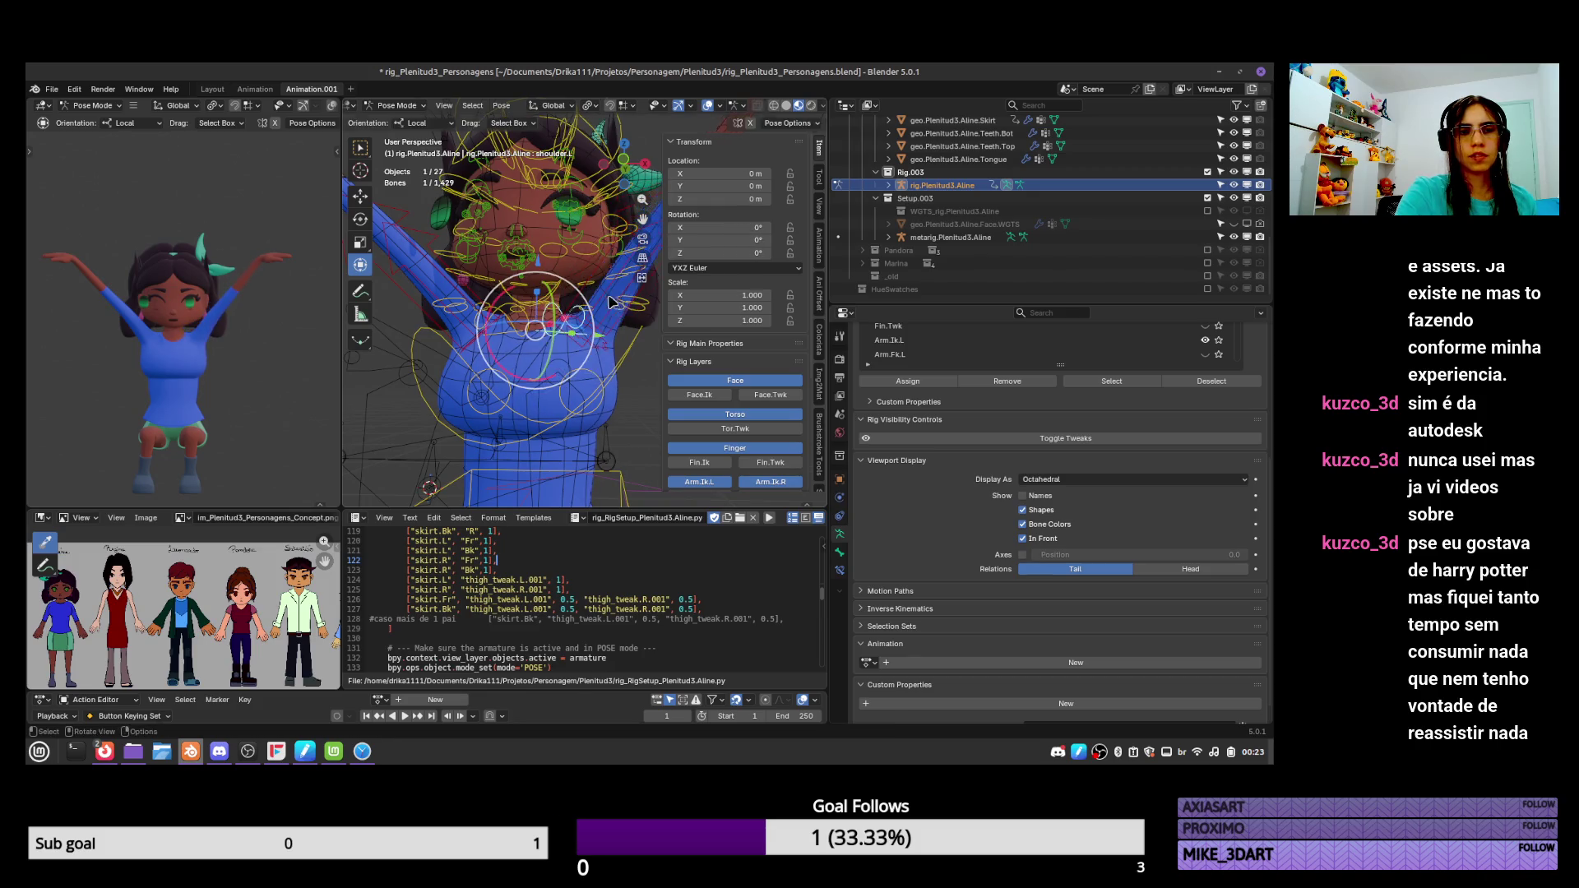
mouse_move(615, 238)
middle_down()
mouse_move(604, 434)
mouse_move(574, 328)
middle_up()
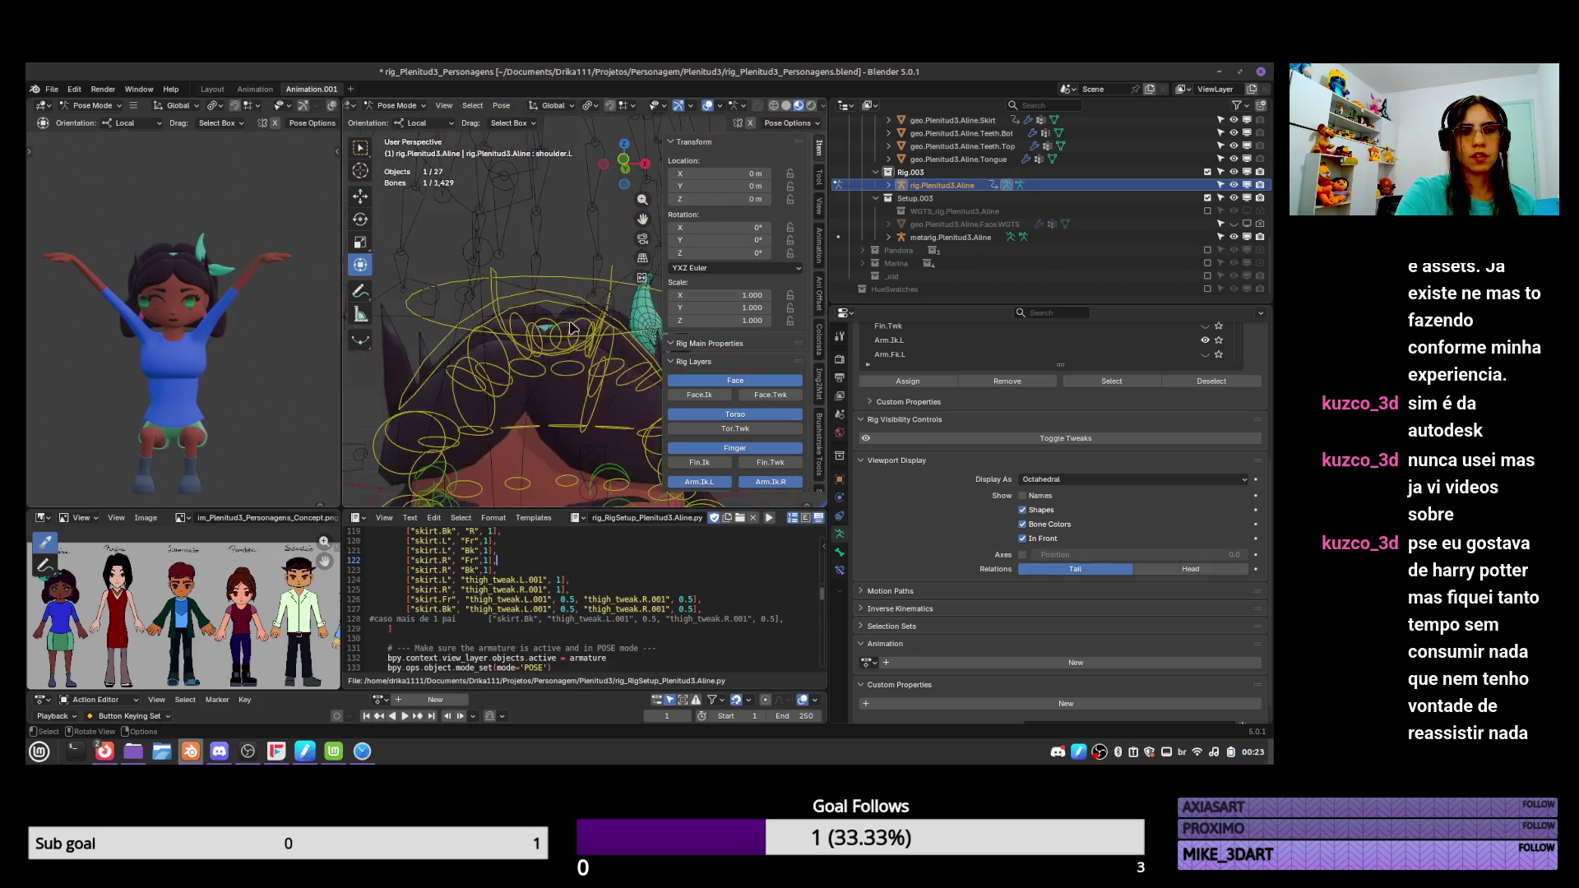
Inspect the front hair mesh's DEF-hair.Fr vertex group weights in Weight Paint and pick the Blur brush.
key(ctrl+Tab)
click(403, 353)
key(ctrl+Tab)
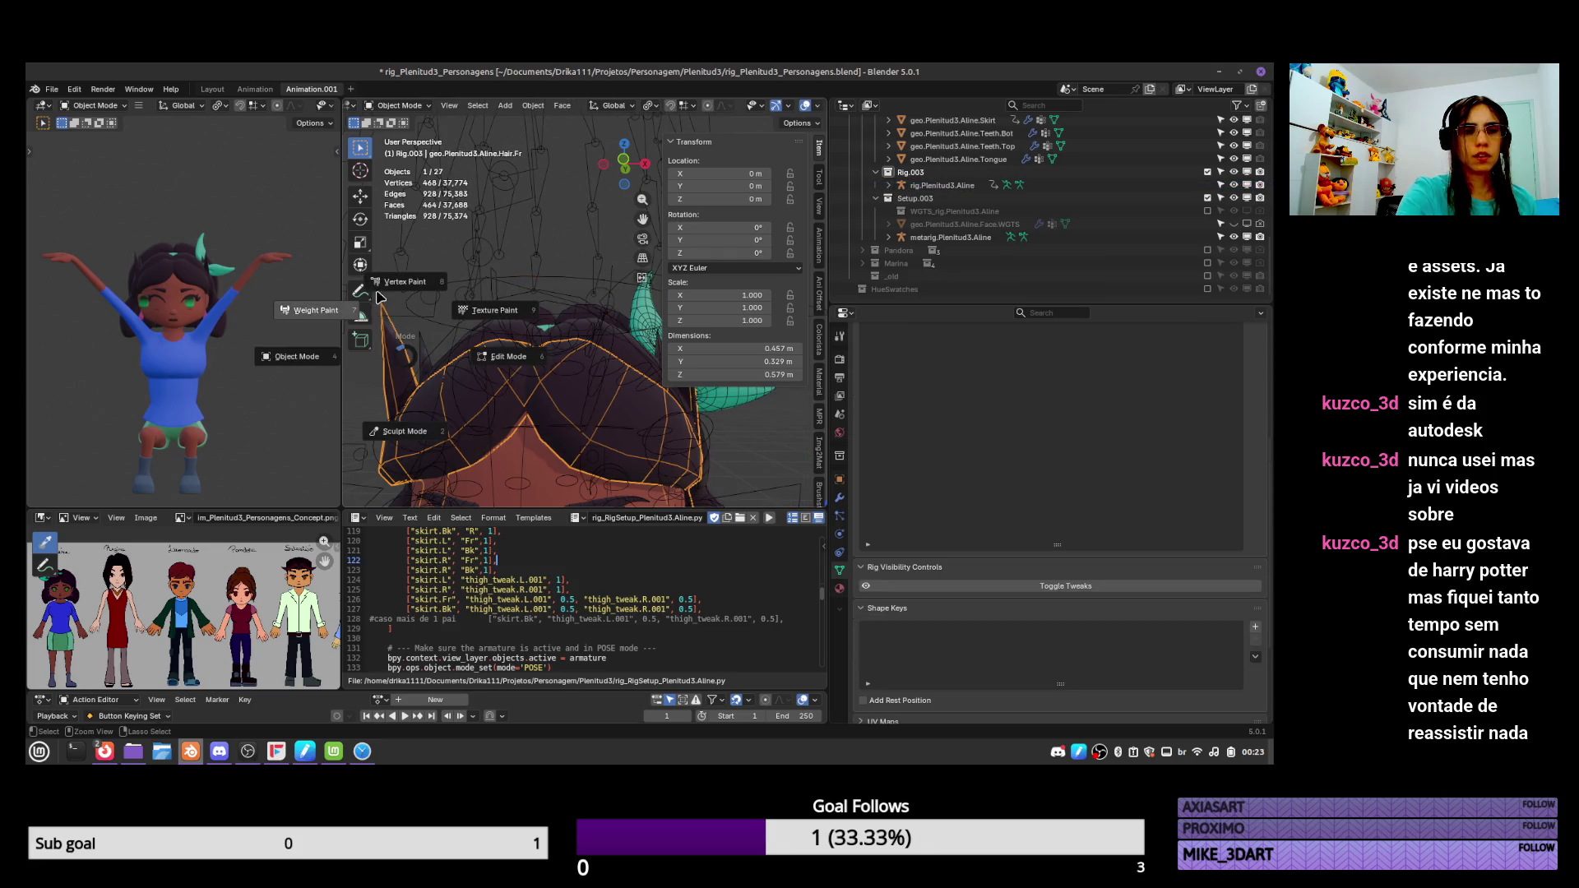
click(364, 309)
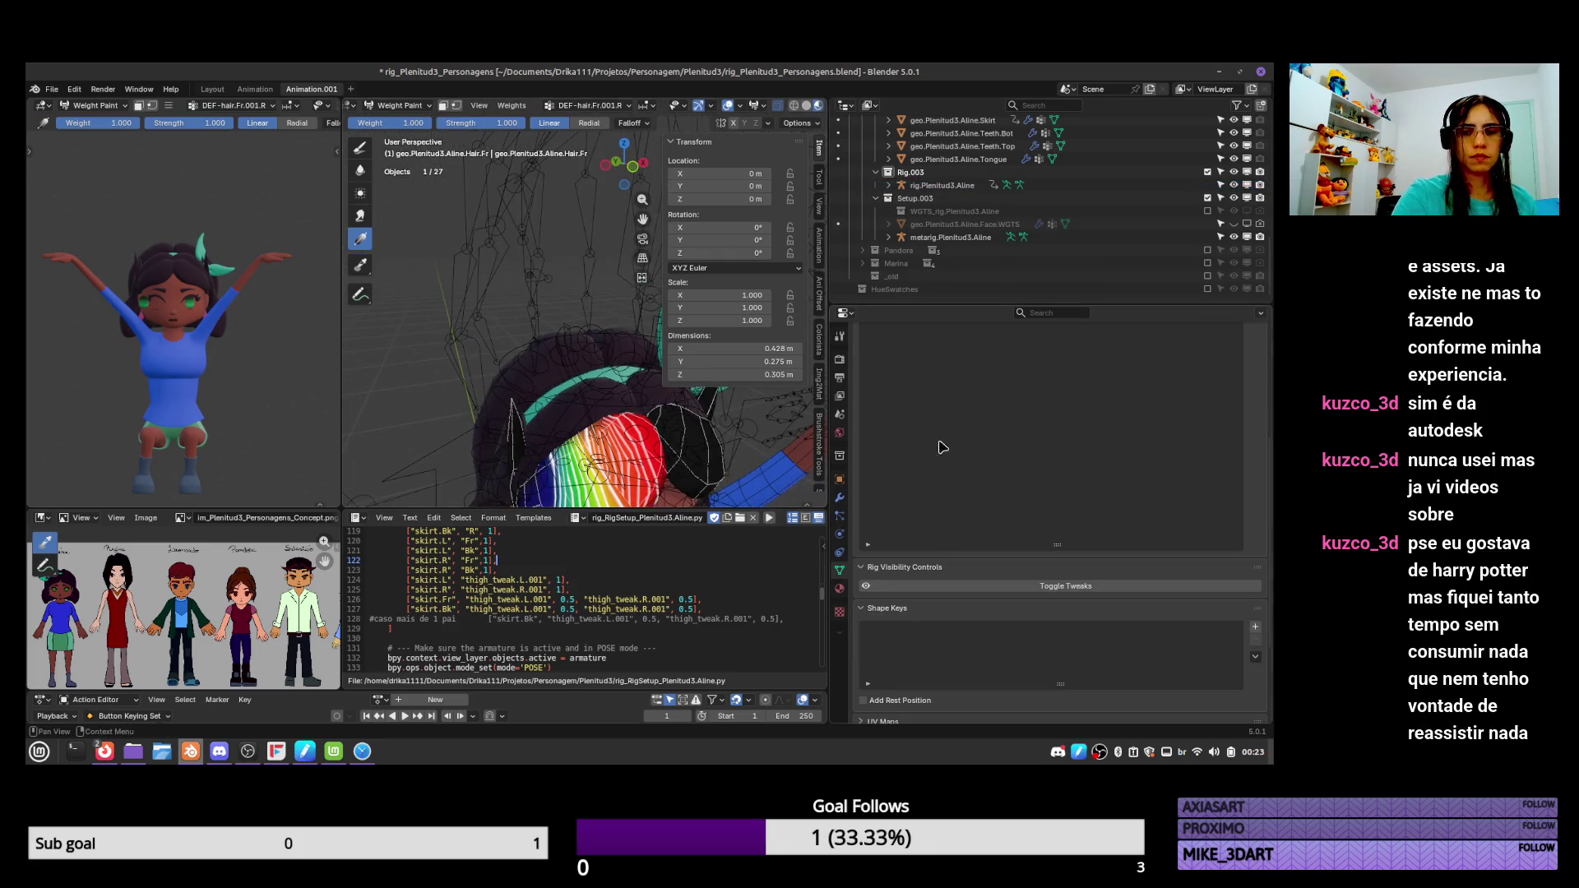
click(996, 398)
click(997, 386)
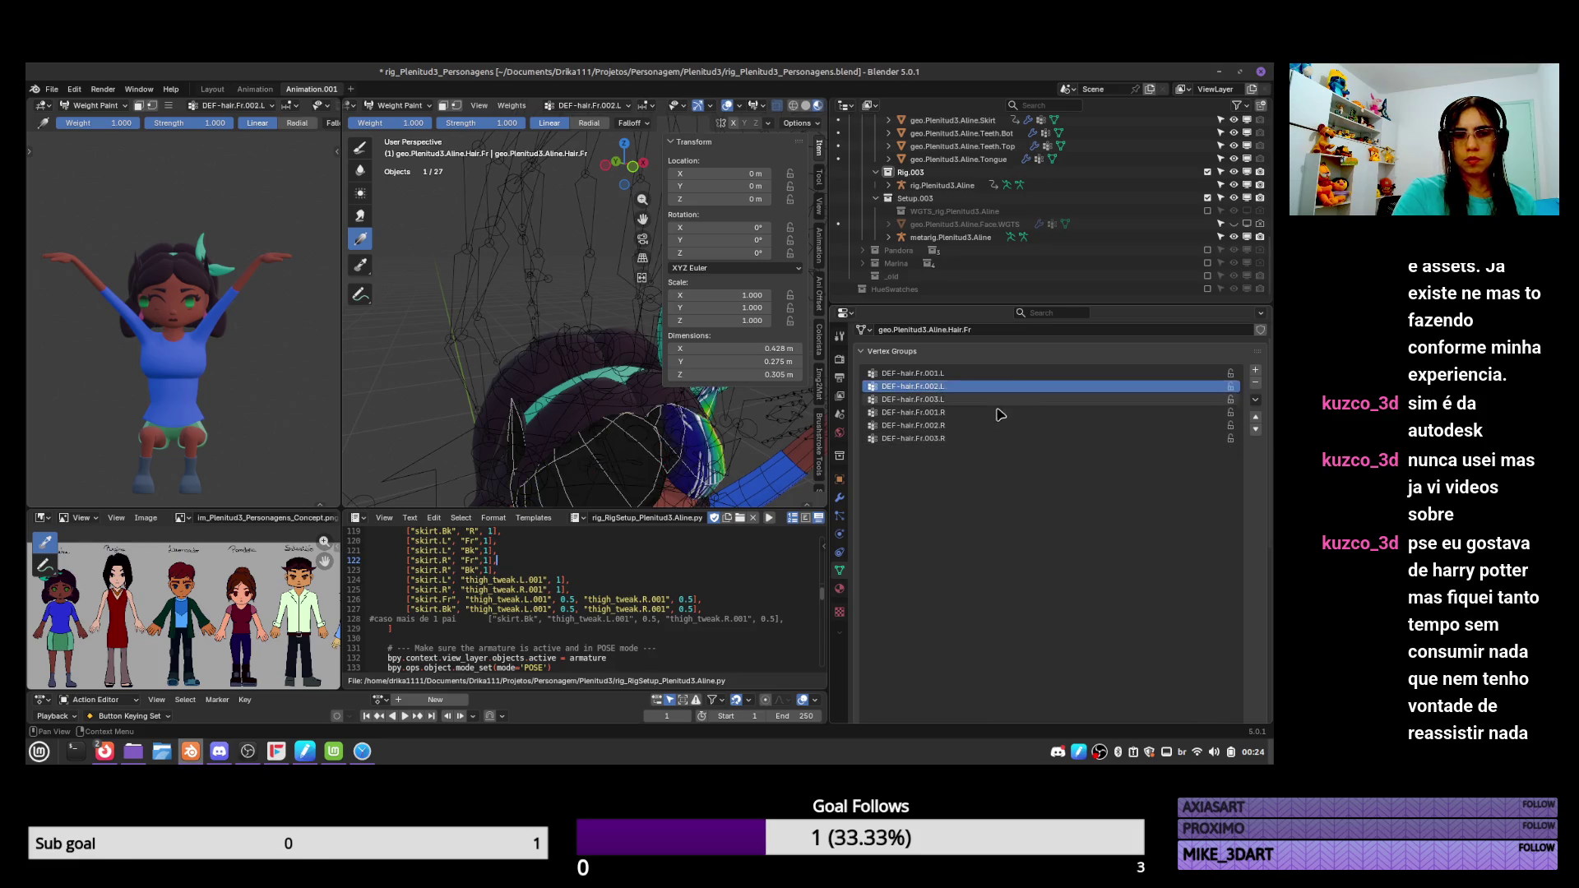
click(997, 412)
click(997, 386)
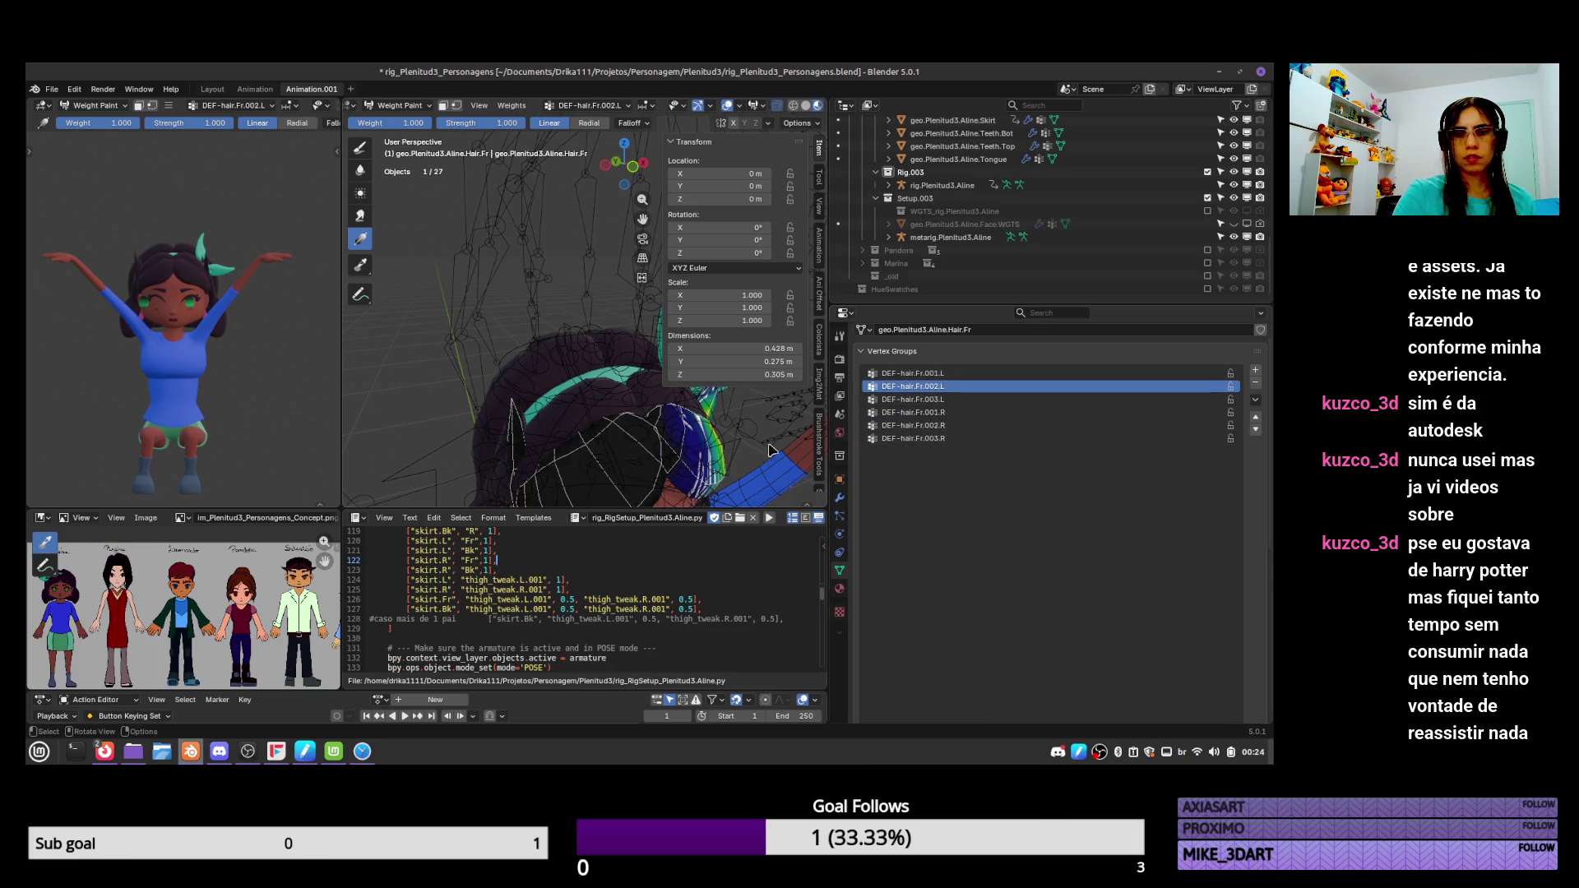
mouse_move(576, 378)
middle_down()
mouse_move(635, 393)
mouse_move(587, 352)
middle_up()
click(360, 169)
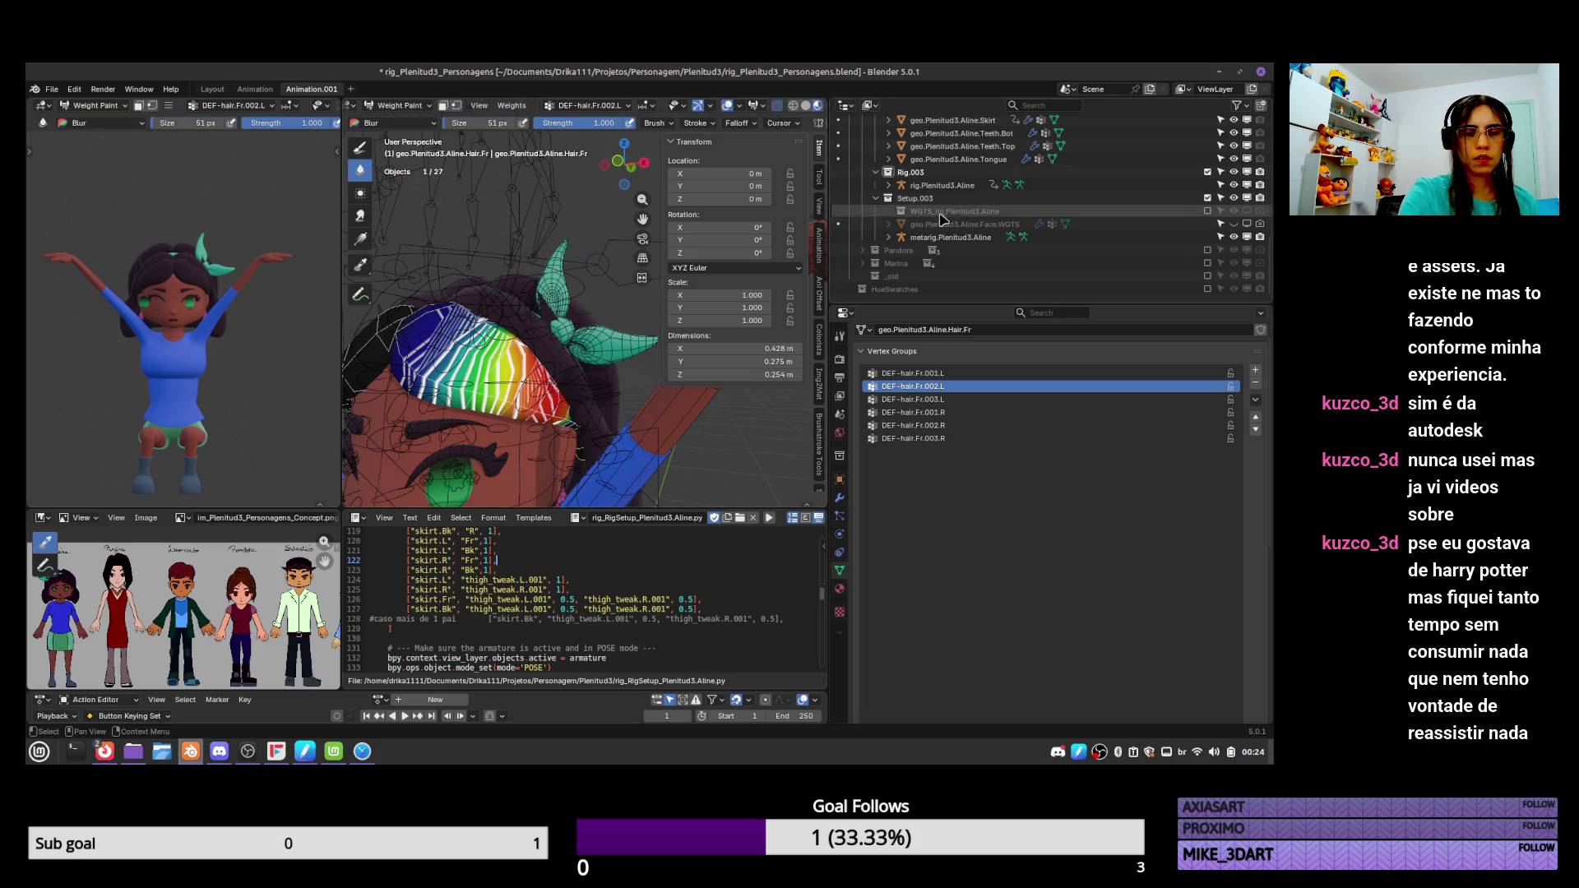
Check the middle hair mesh in Weight Paint, then return to Object Mode.
key(ctrl+Tab)
click(550, 314)
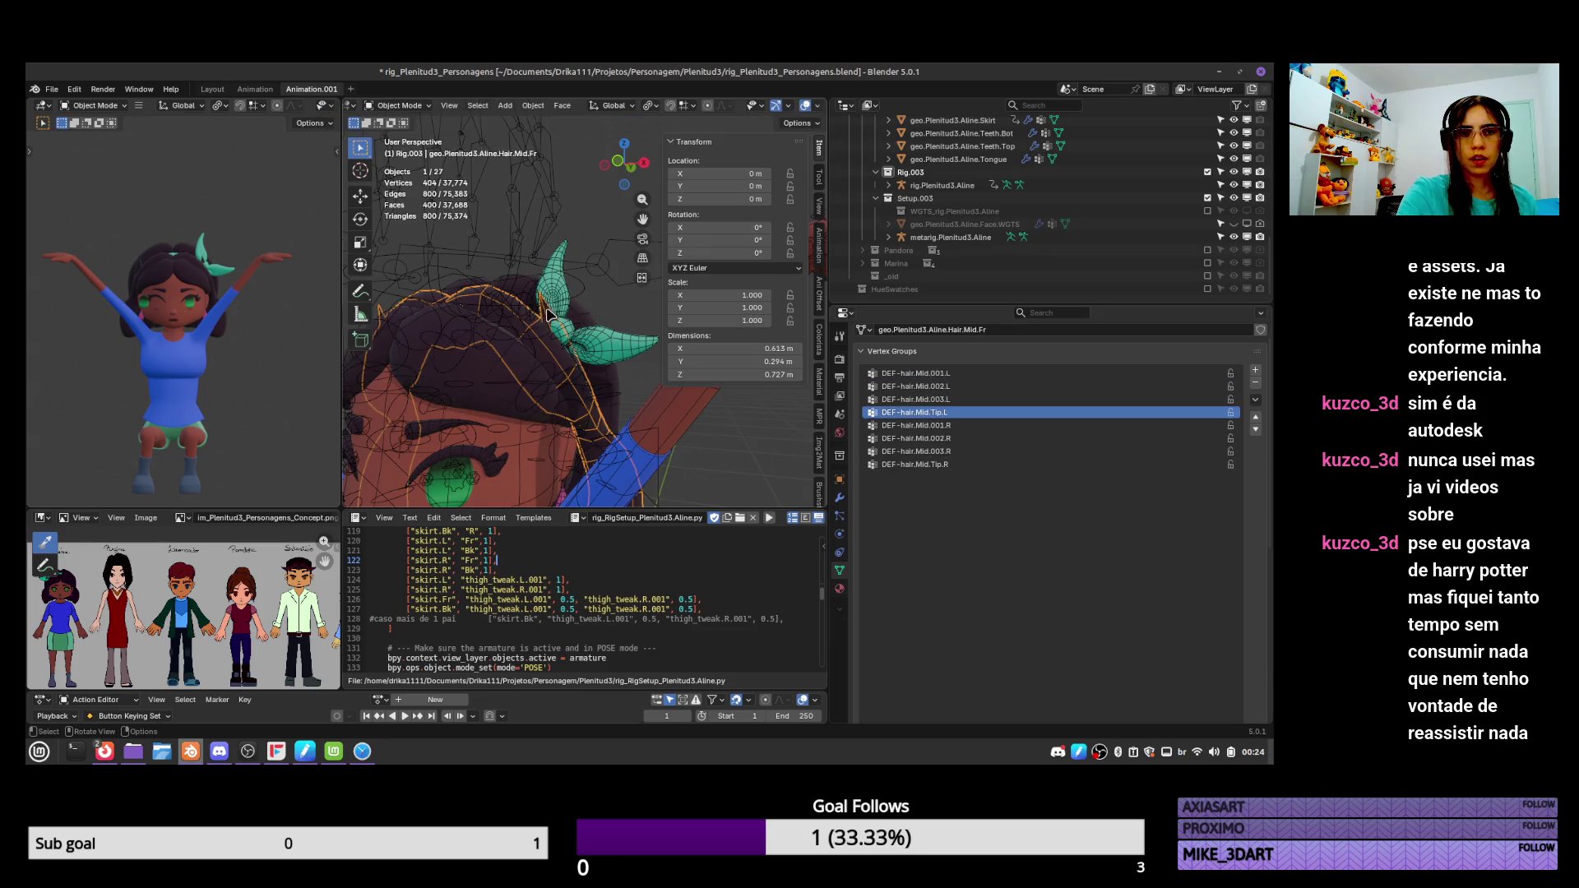
key(ctrl+Tab)
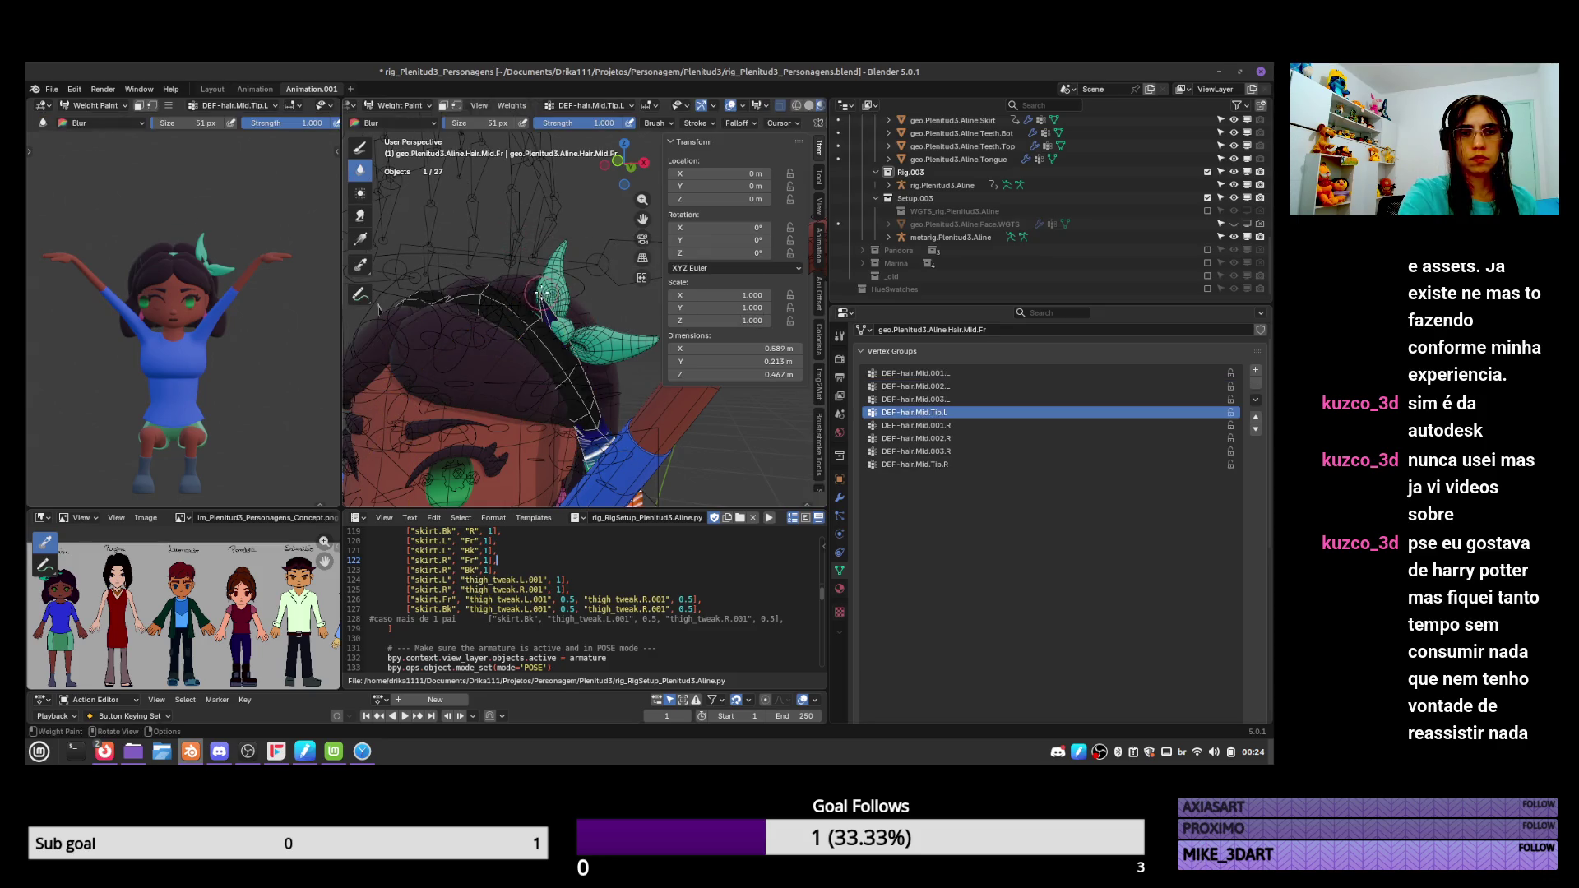
key(ctrl+Tab)
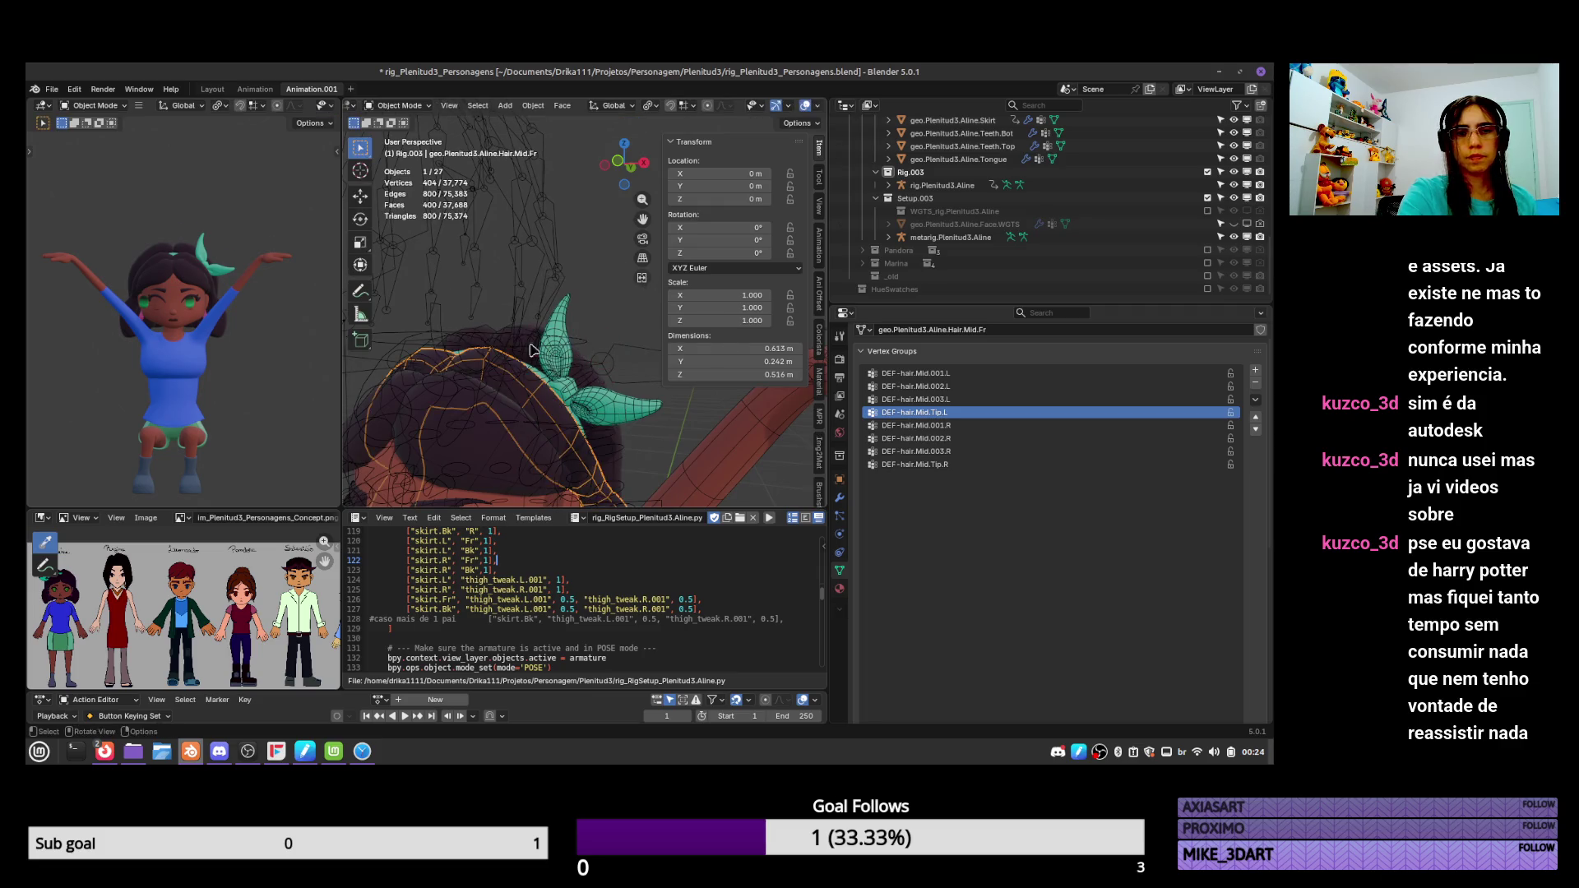
middle_drag(603, 311, 590, 369)
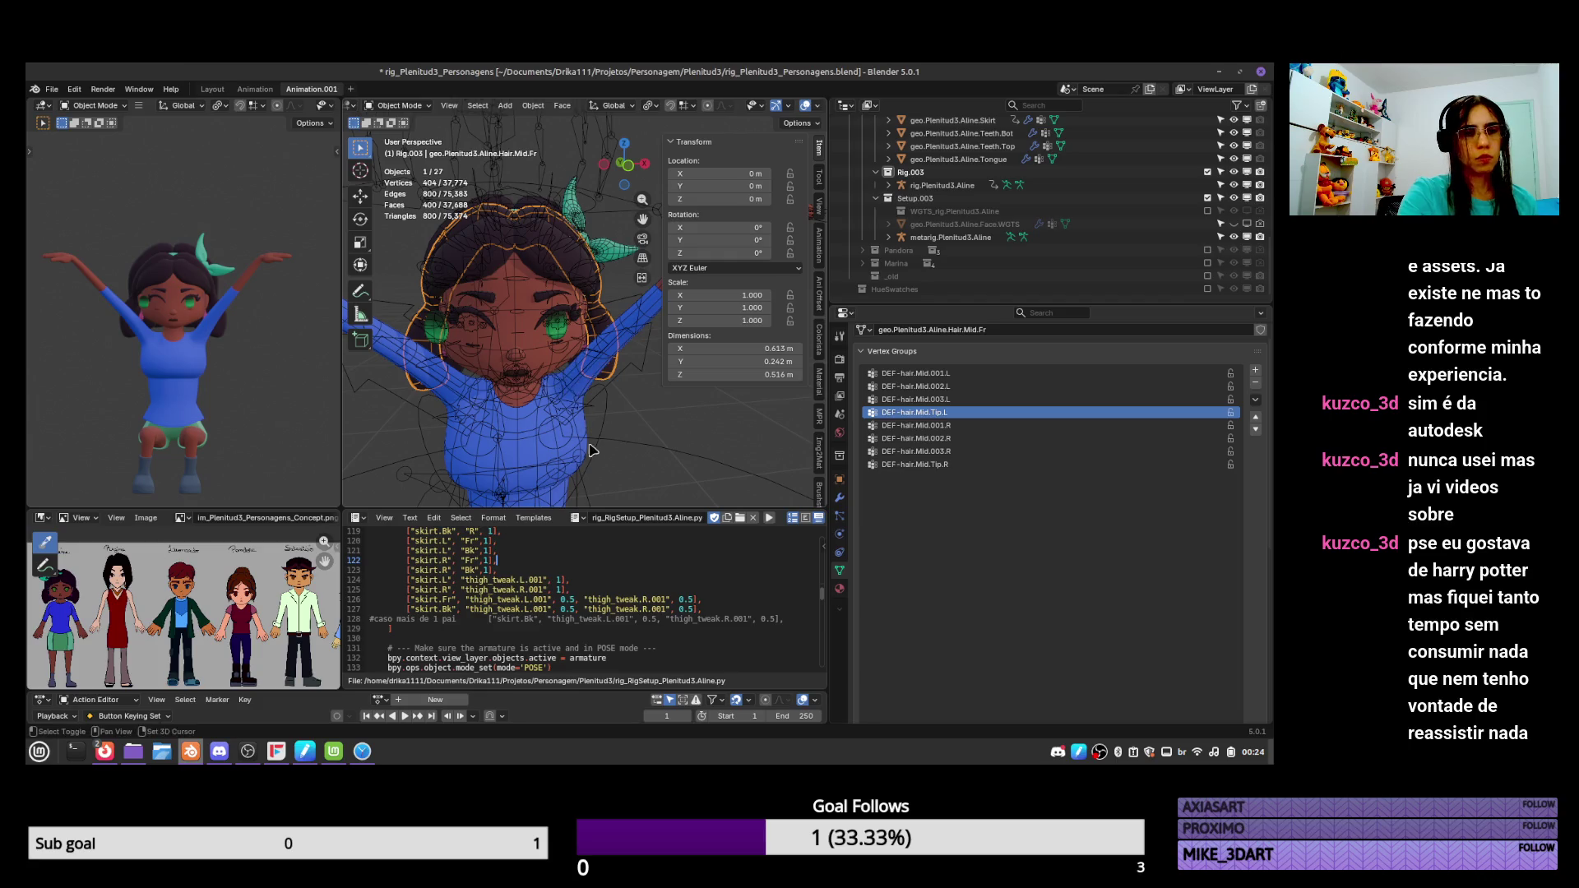
mouse_move(590, 450)
middle_down()
mouse_move(587, 367)
mouse_move(549, 409)
mouse_move(589, 302)
middle_up()
Select the rig and move its torso control down into a crouch in Pose Mode.
click(585, 330)
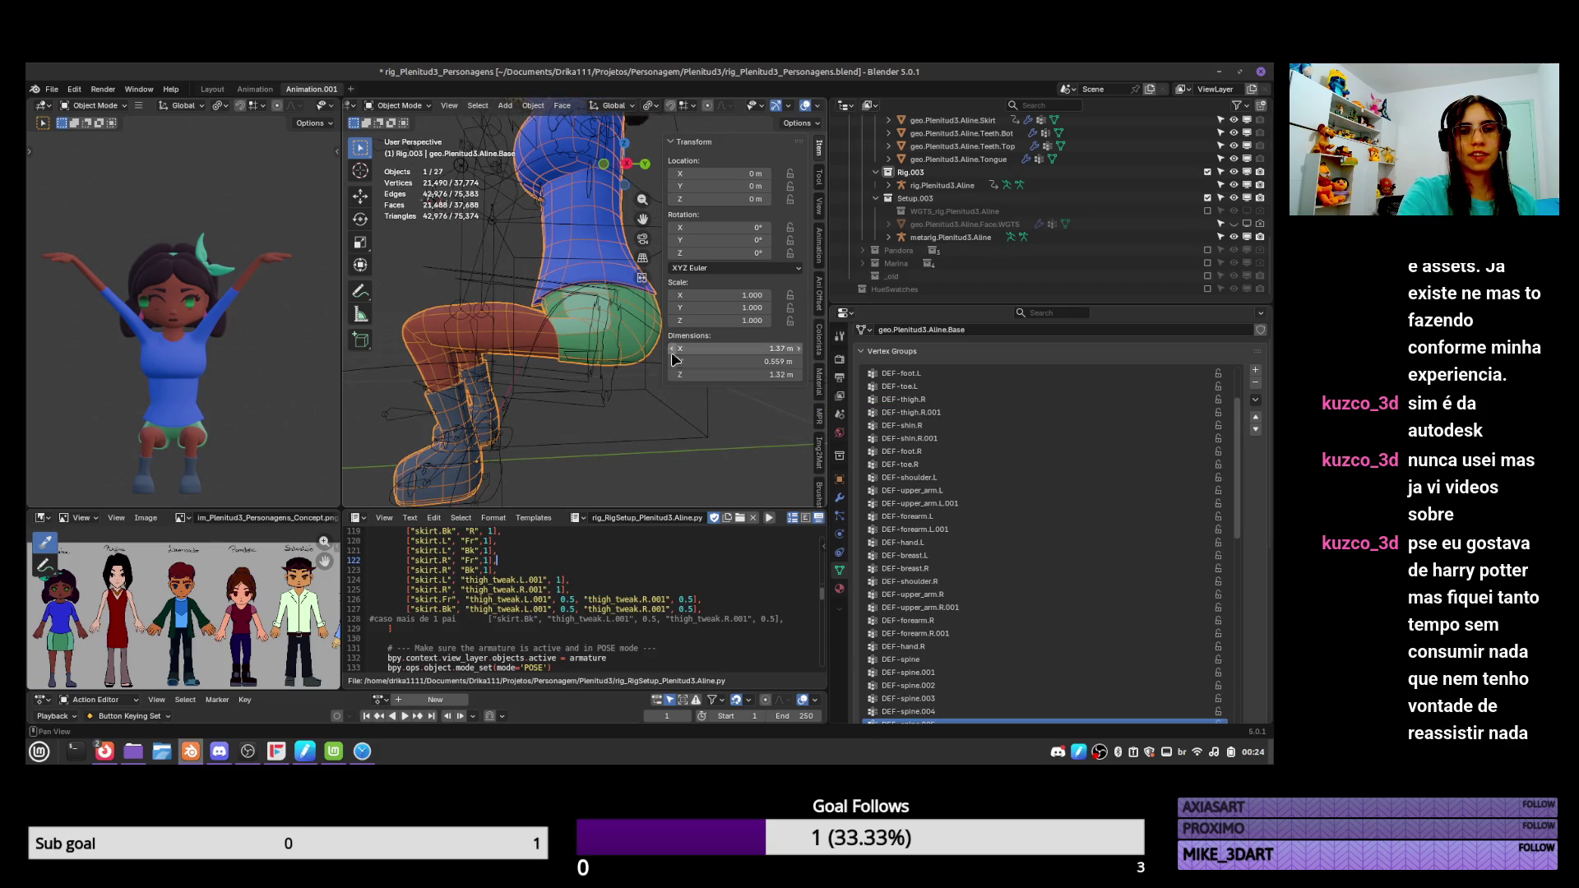
click(687, 454)
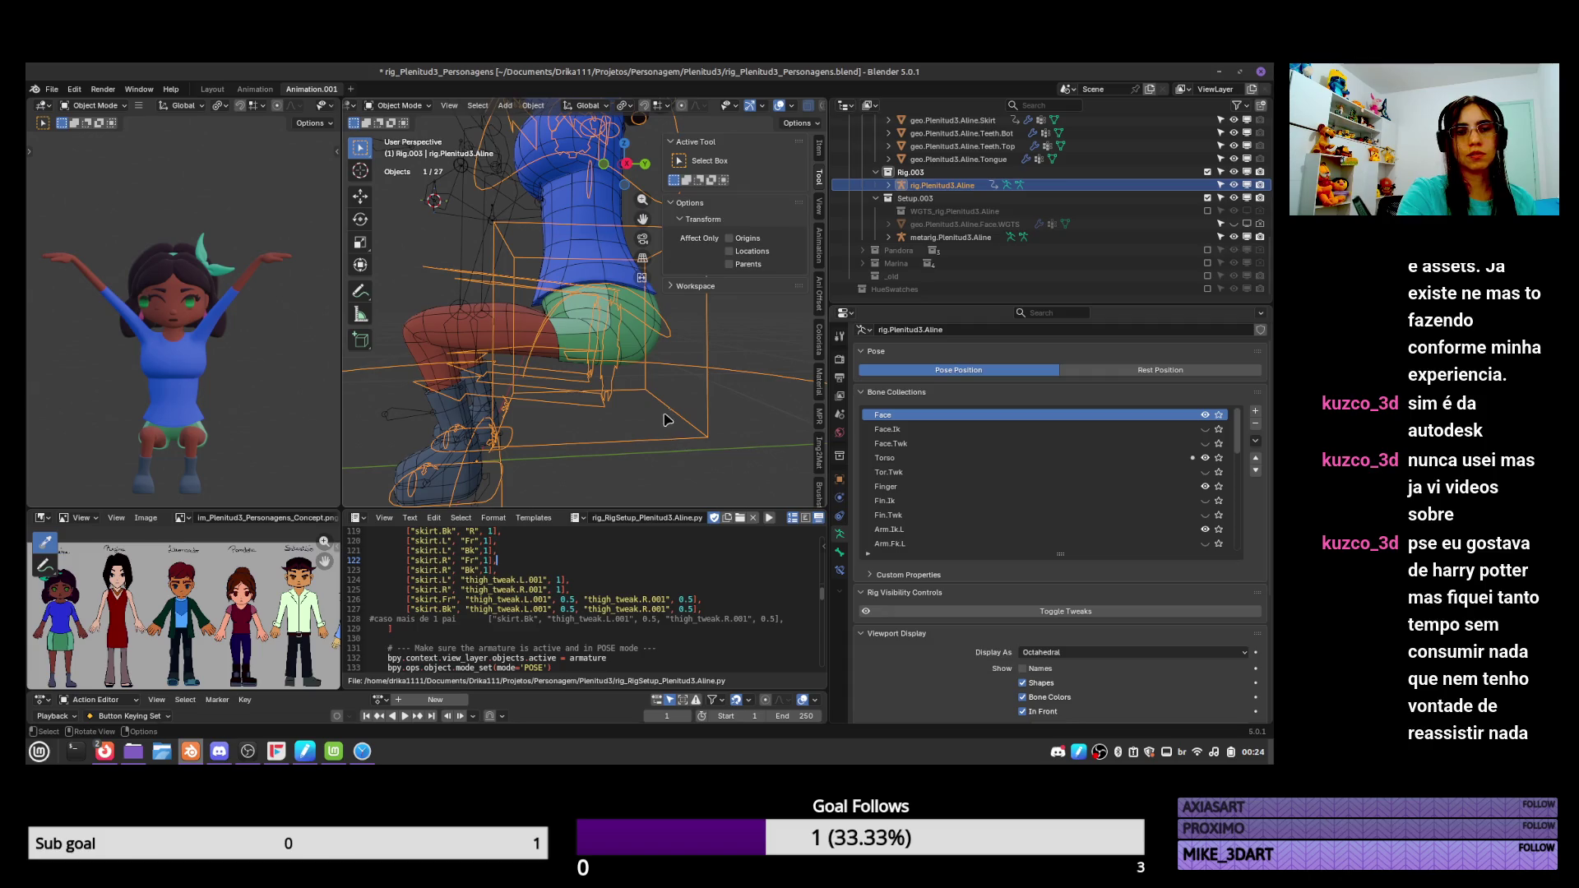
key(ctrl+Tab)
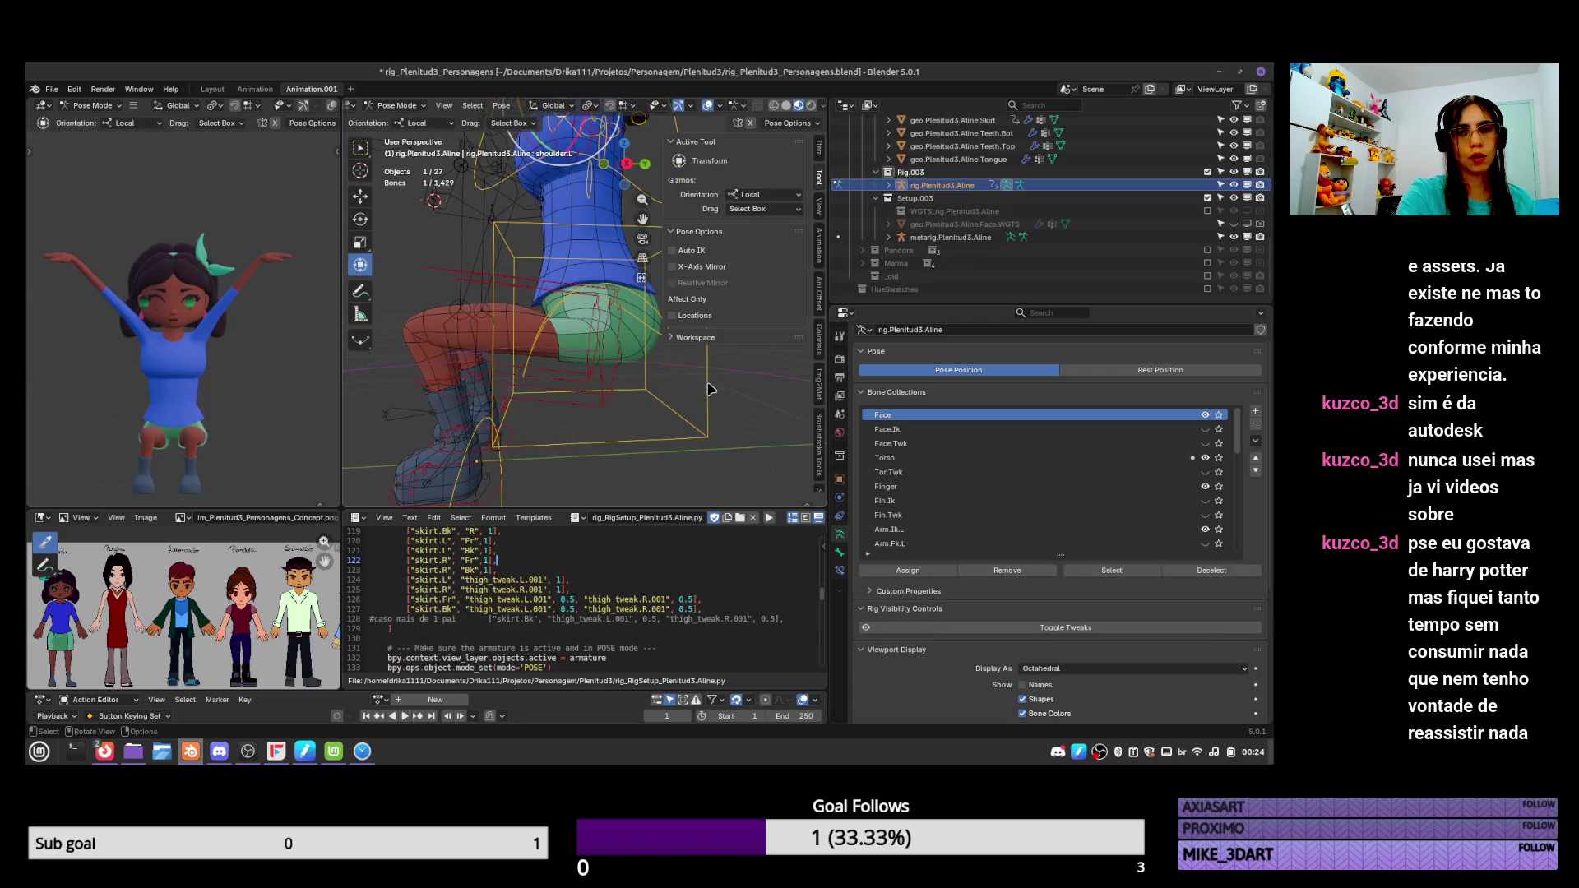
click(705, 383)
key(g)
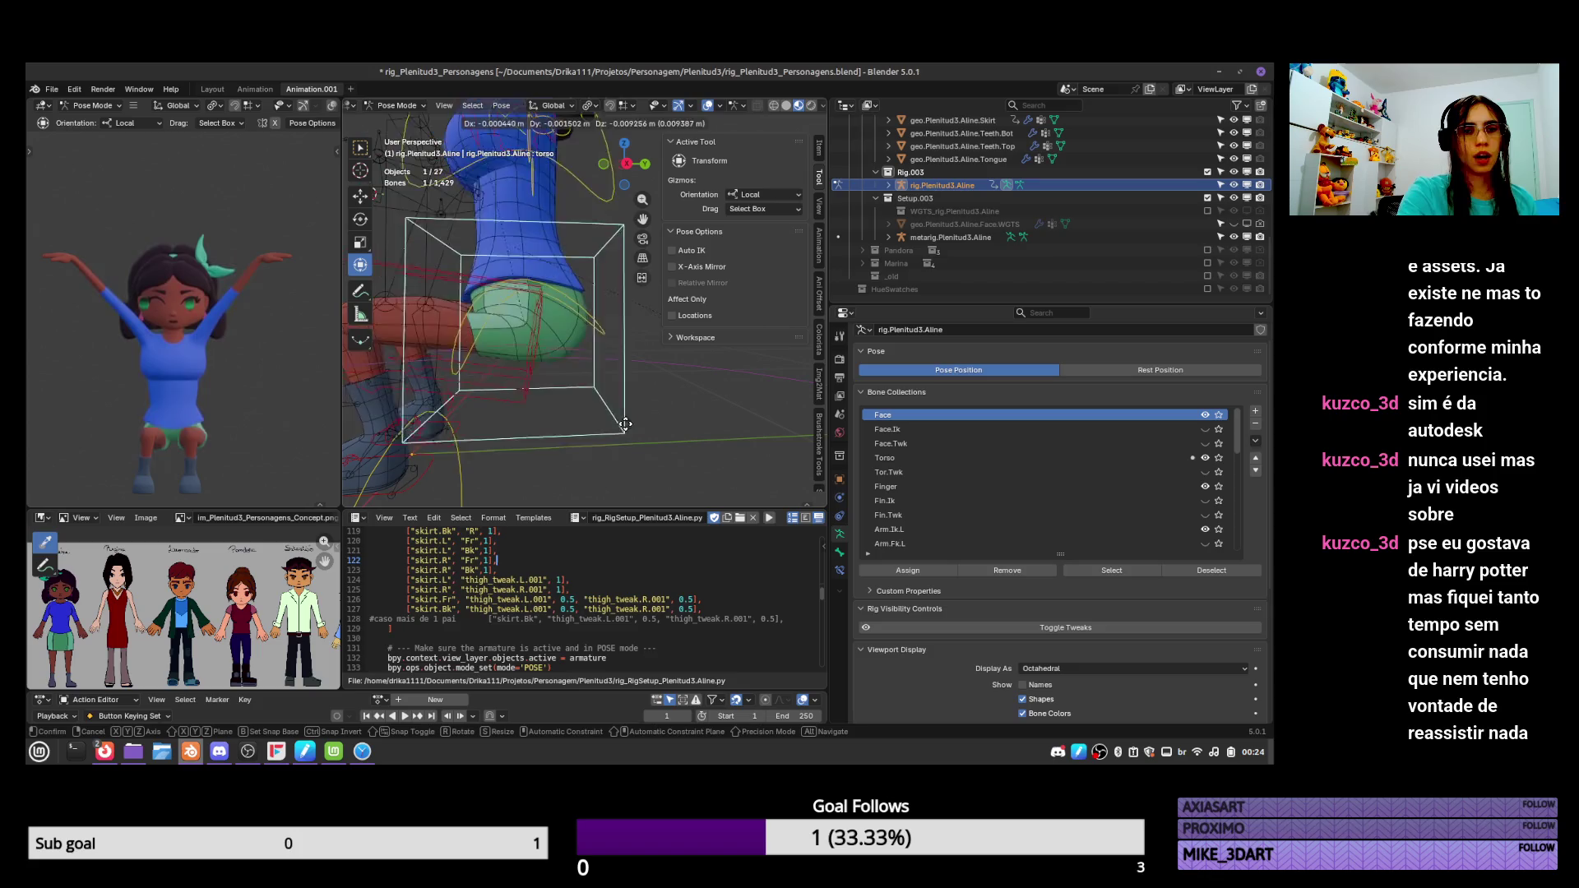
click(631, 378)
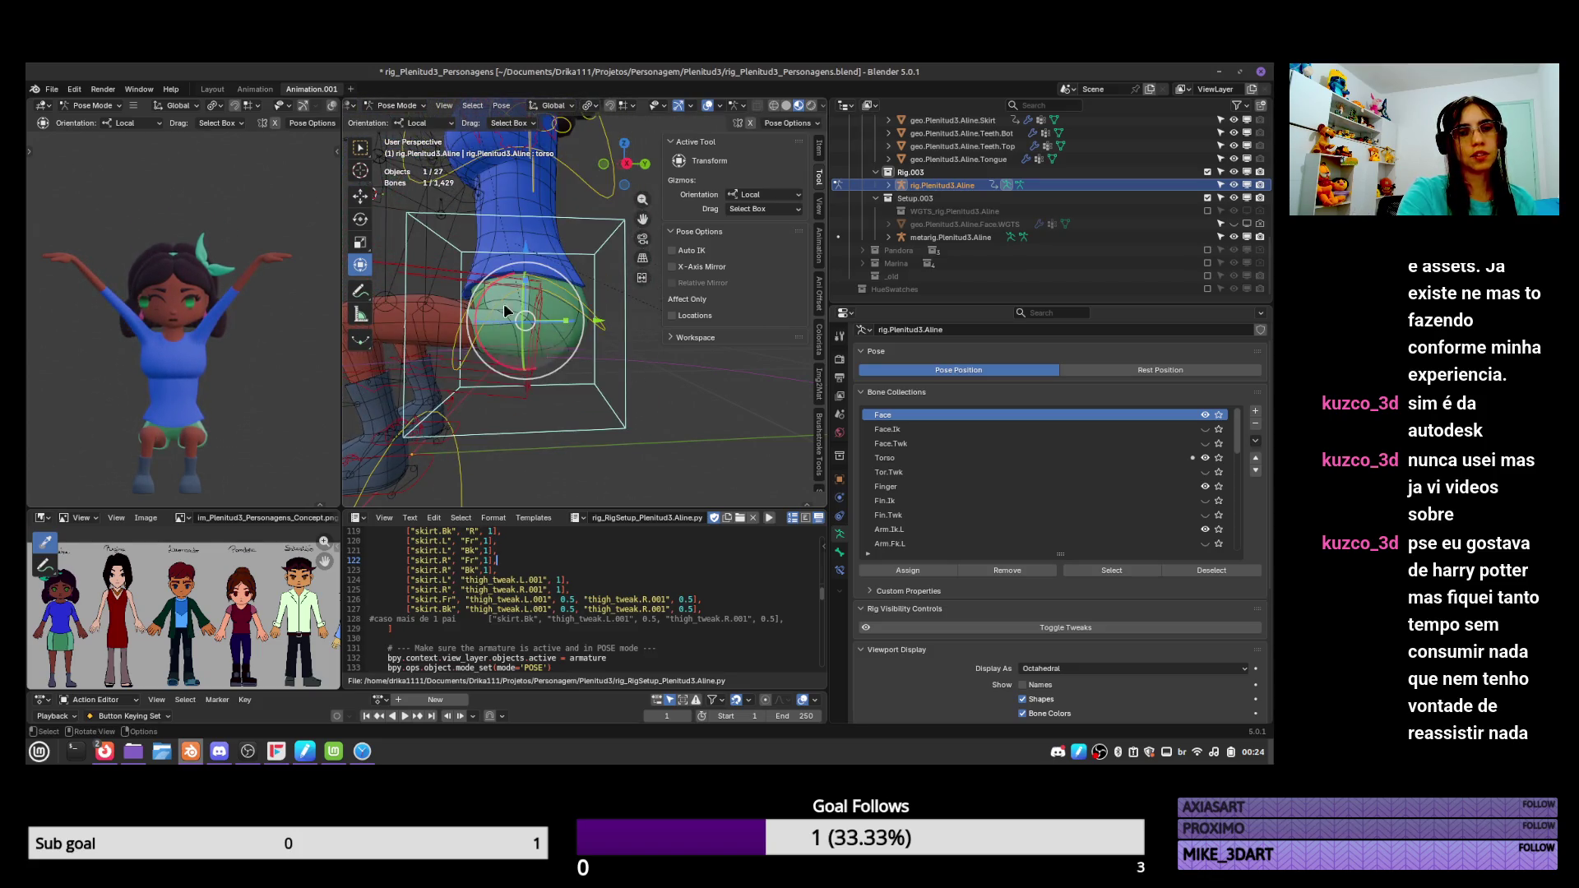
Select the body mesh and switch it into Weight Paint mode.
key(ctrl+Tab)
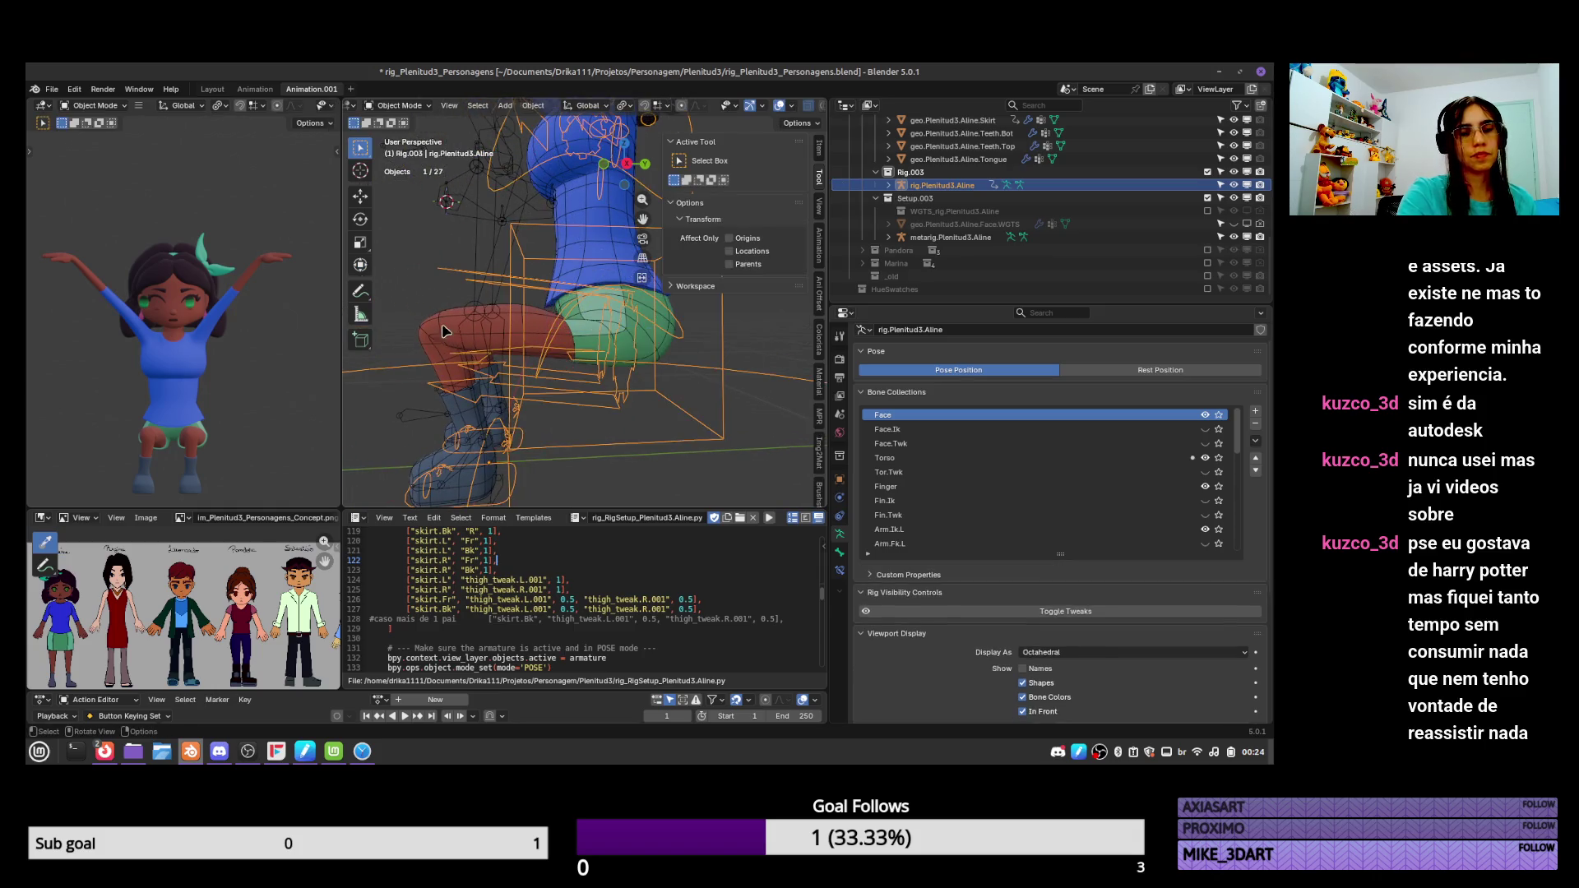
click(442, 327)
key(ctrl+Tab)
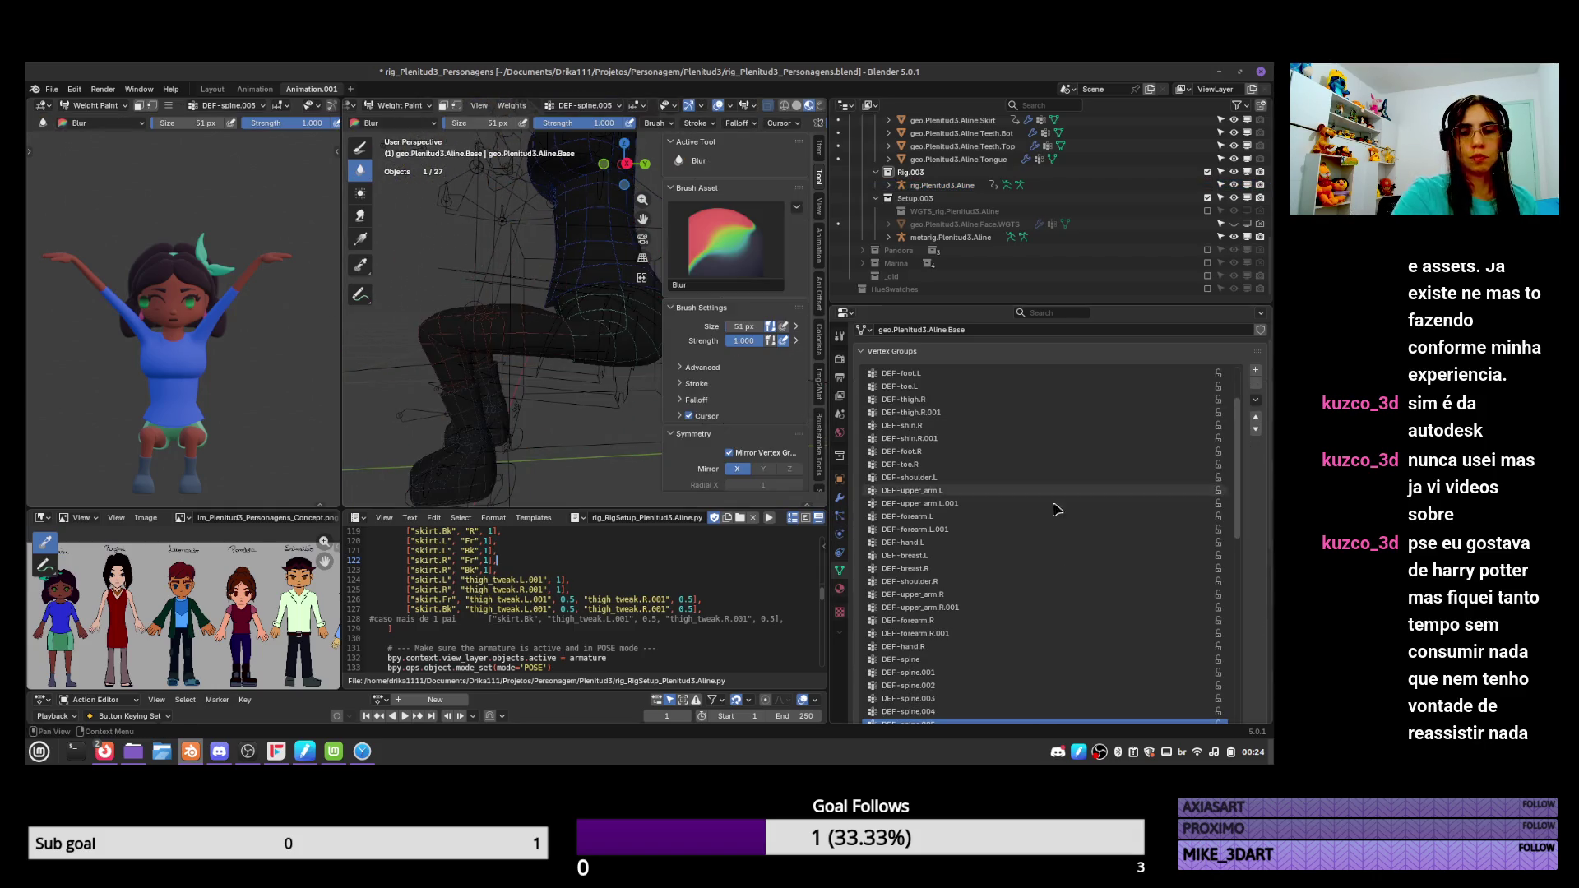
Scroll the vertex group list and make DEF-shin.L the active group.
scroll(1238, 530, down, 10)
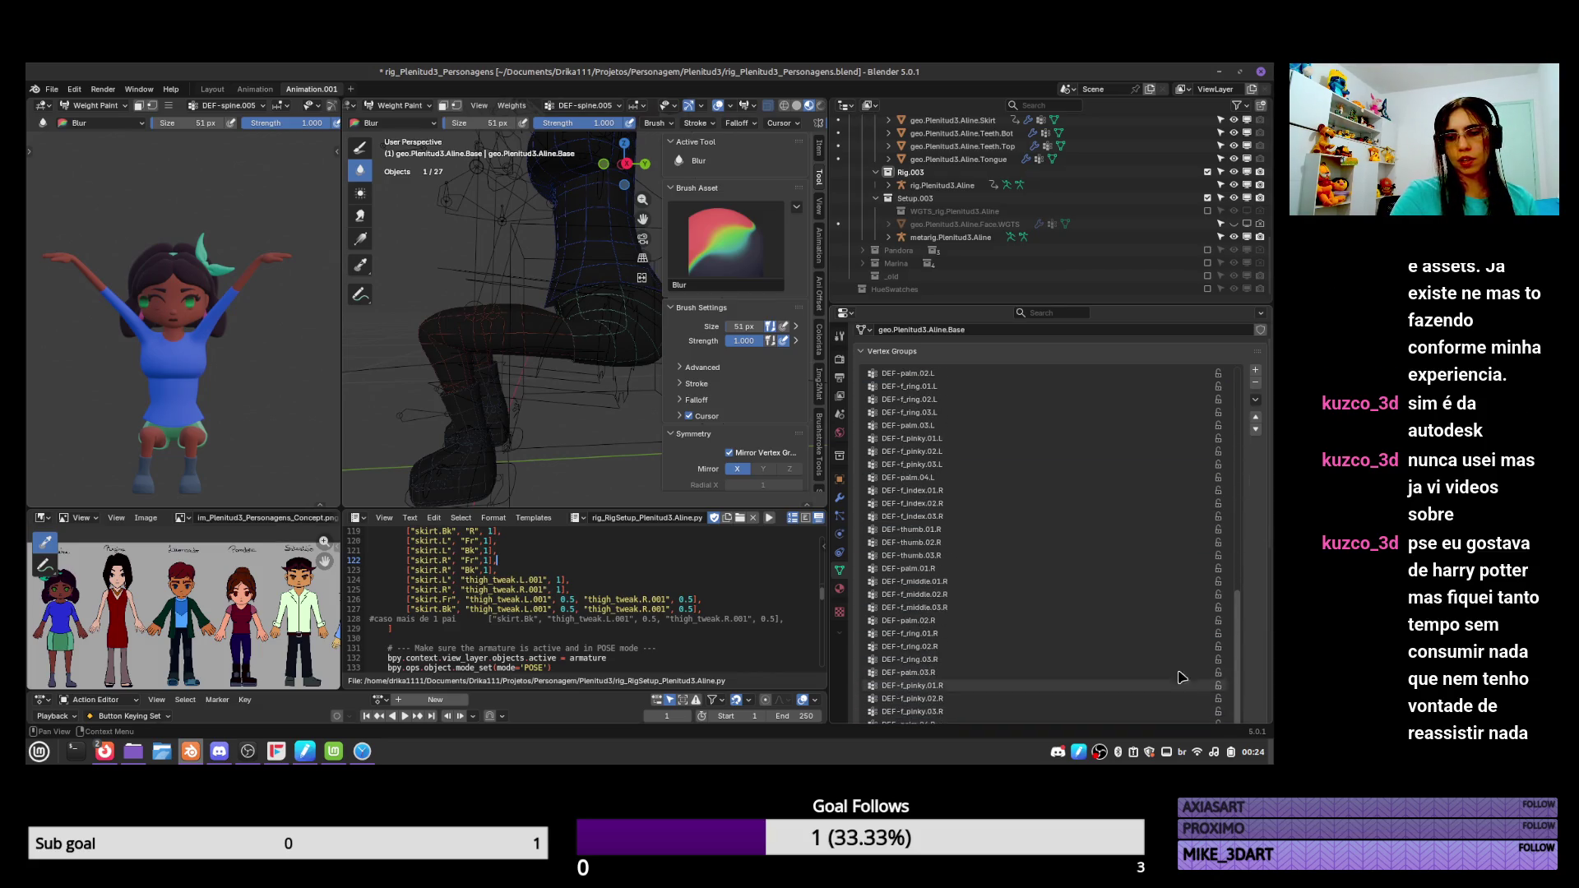
scroll(1248, 569, down, 3)
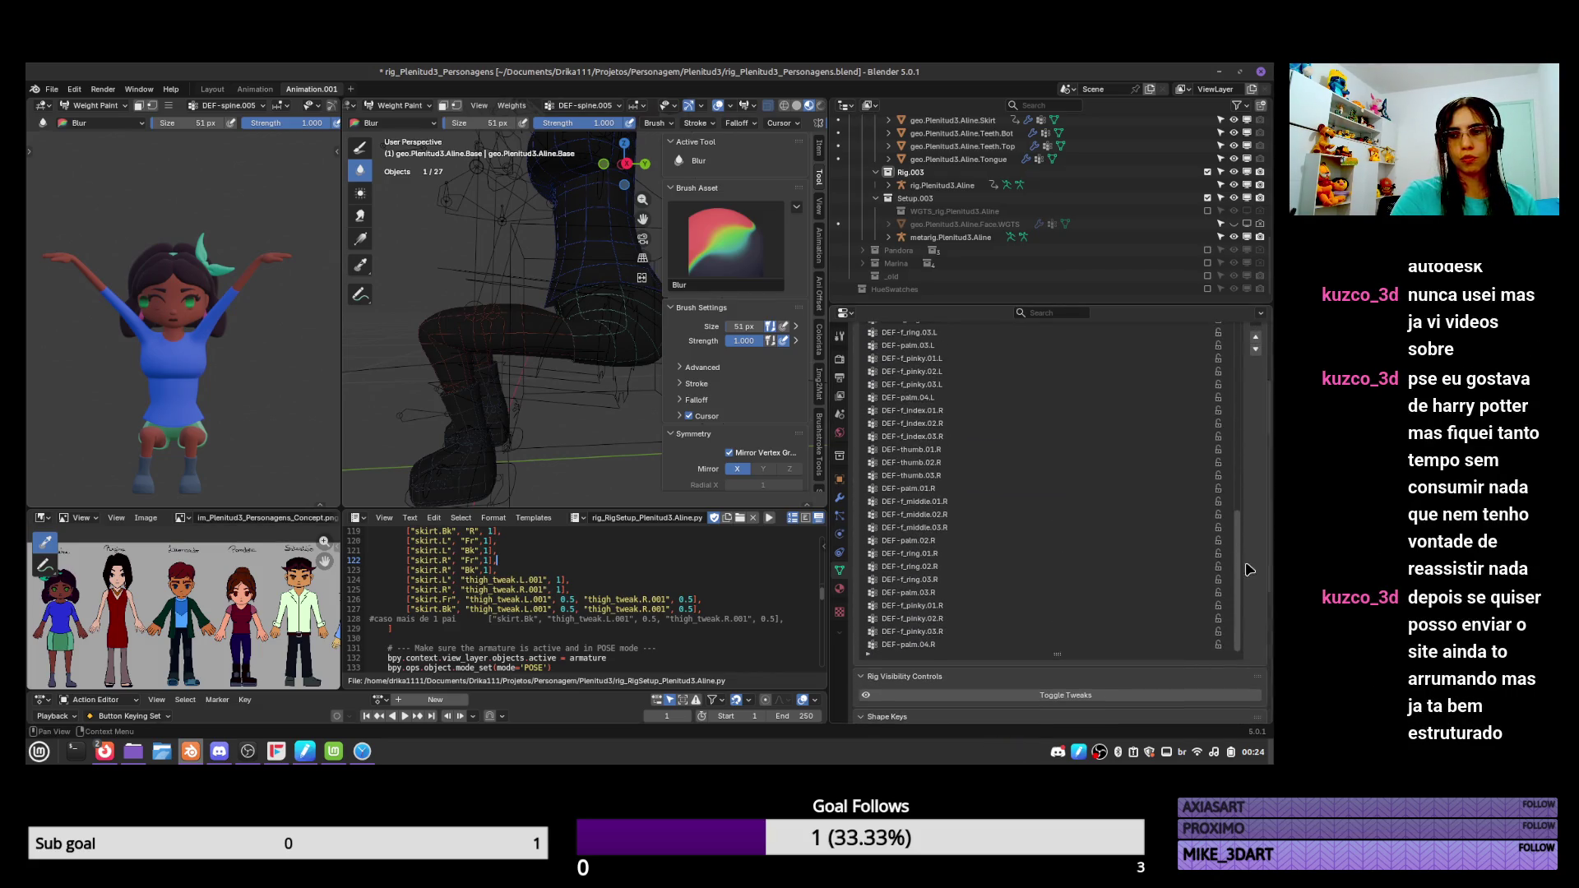
scroll(1164, 567, up, 5)
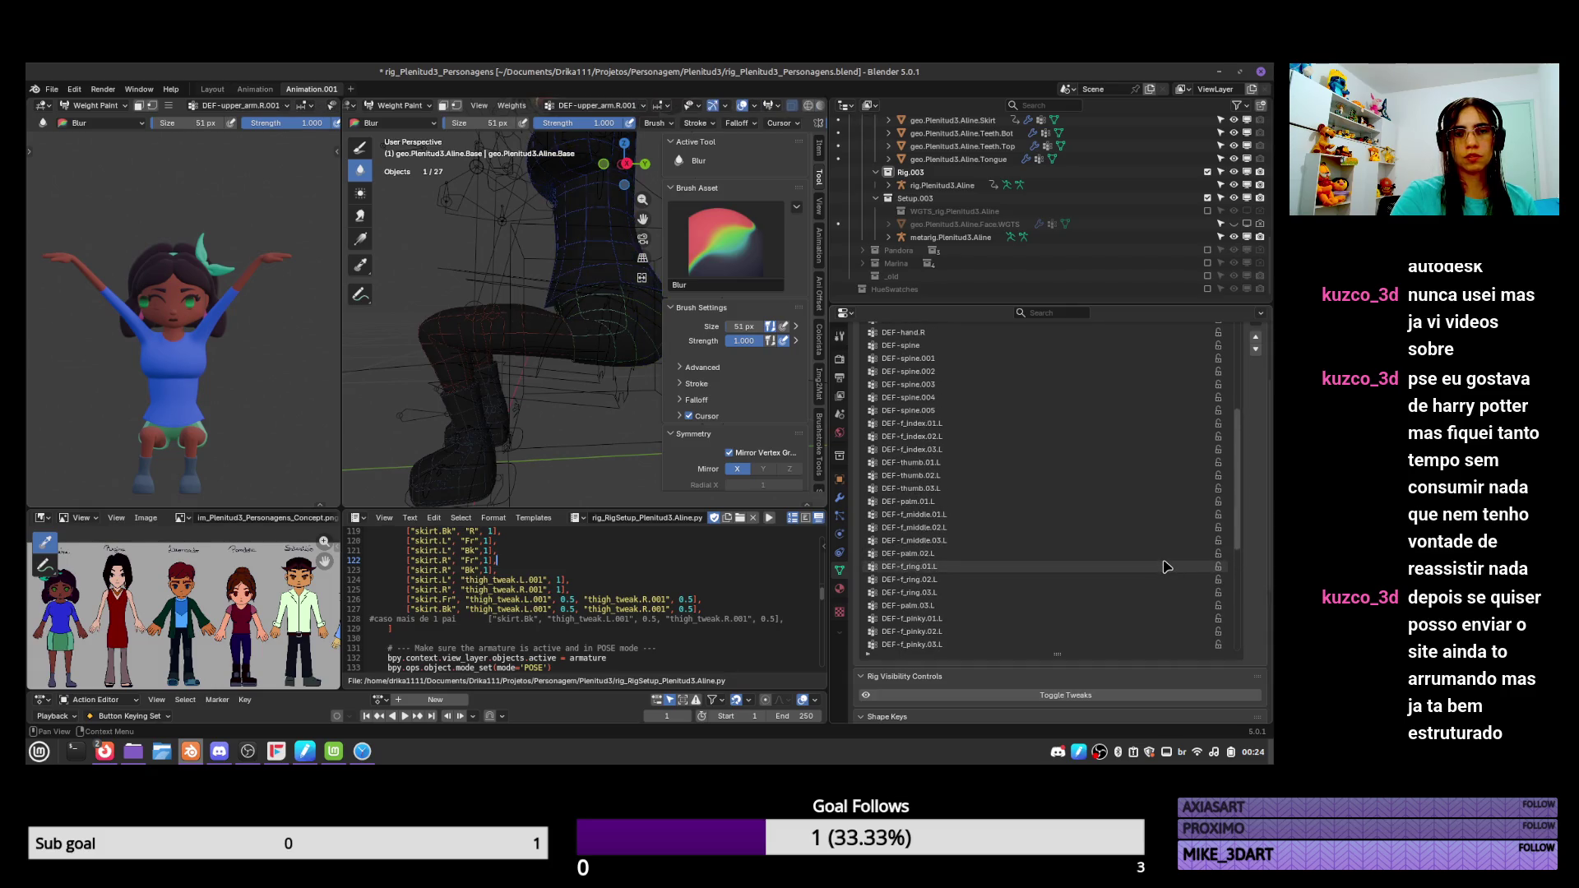
ctrl+scroll(1164, 566, down, 6)
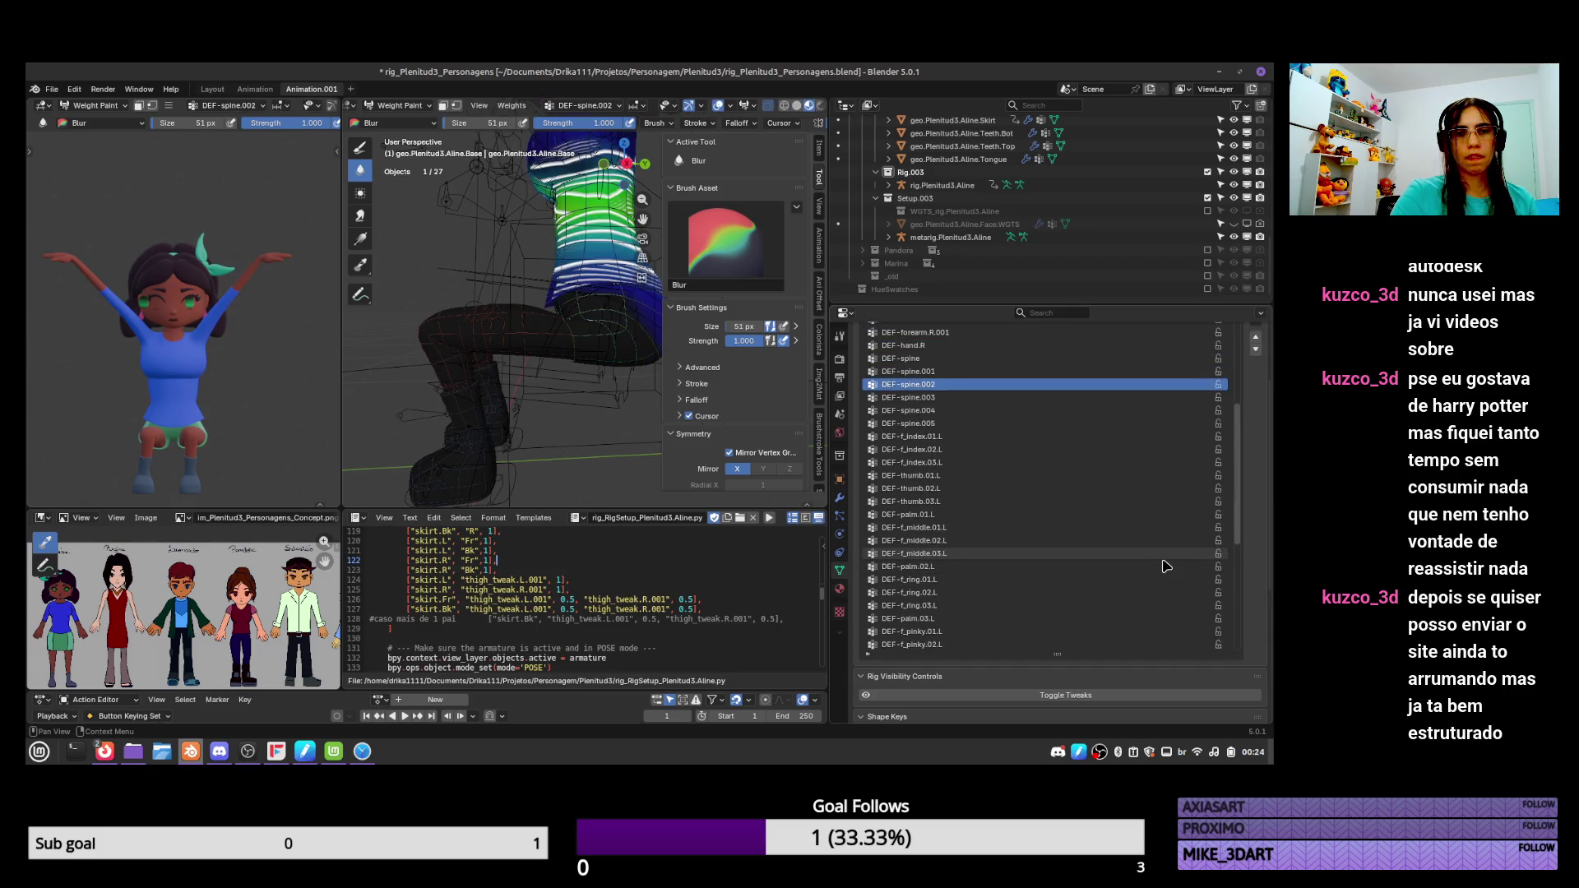
ctrl+scroll(1165, 567, down, 4)
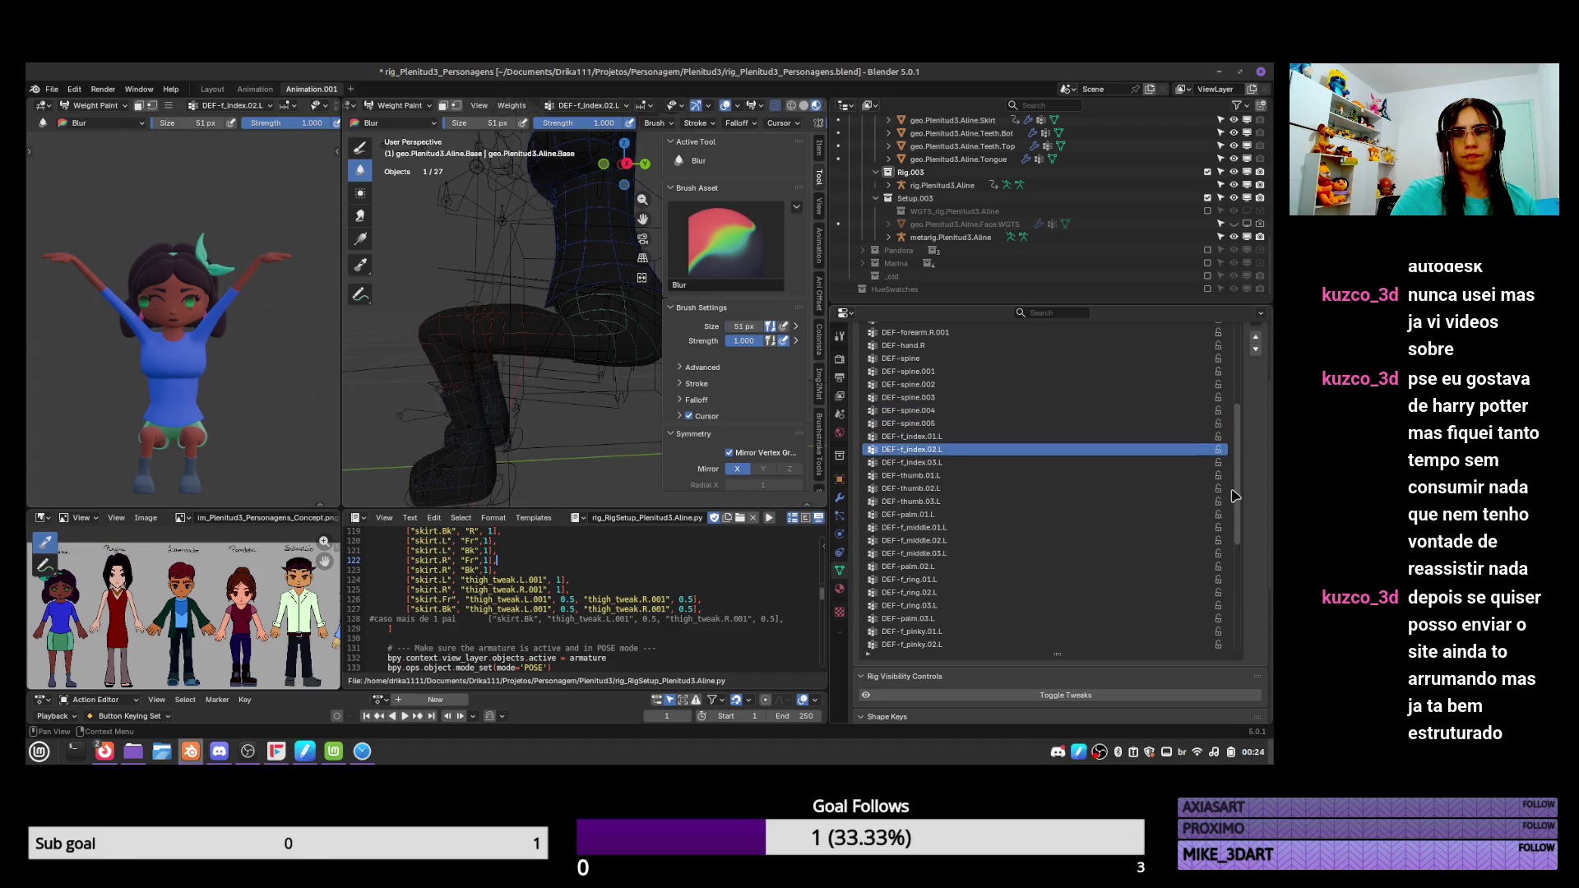
drag(1238, 492, 1239, 350)
click(1100, 372)
Zoom the viewport in on the bent left shin and knee.
ctrl+scroll(1100, 409, up, 2)
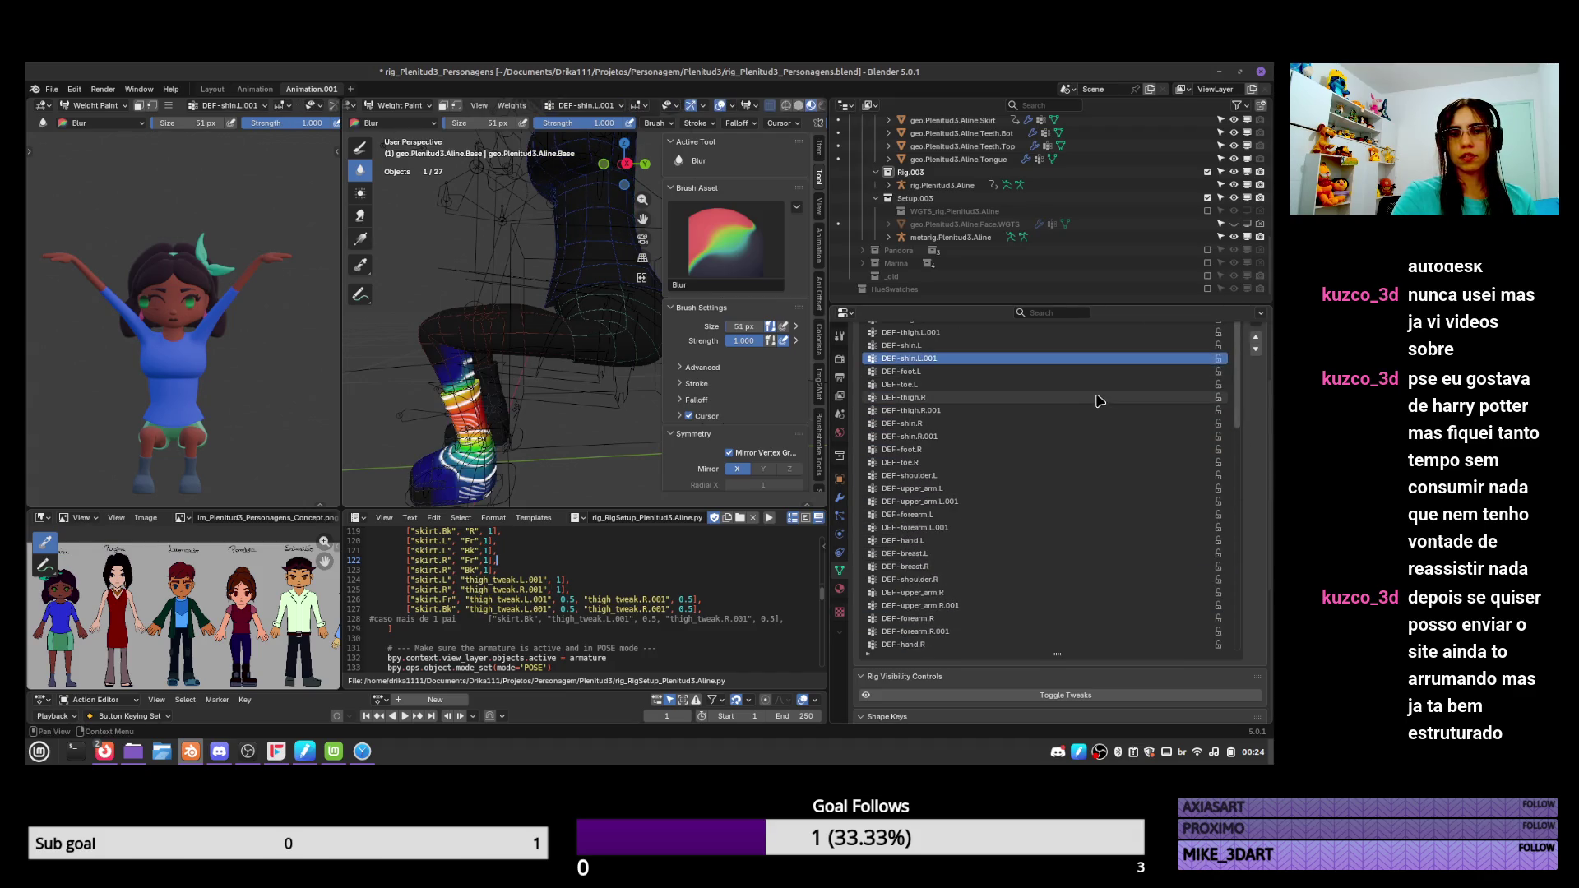
ctrl+scroll(1100, 412, down, 1)
ctrl+scroll(1098, 413, up, 1)
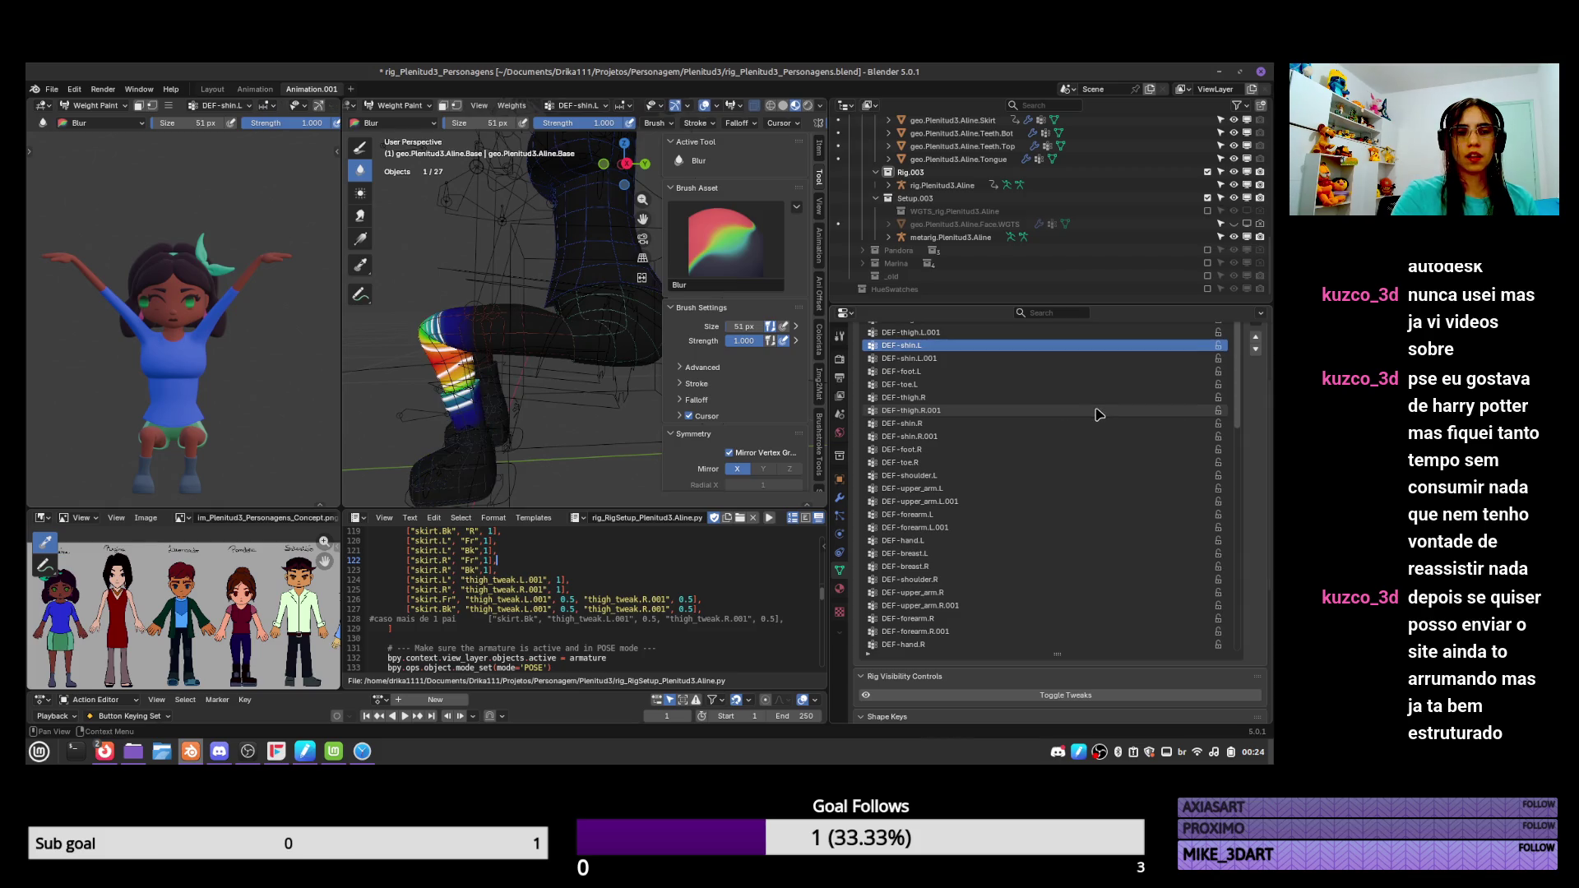
ctrl+scroll(1096, 414, down, 1)
ctrl+scroll(1100, 415, up, 1)
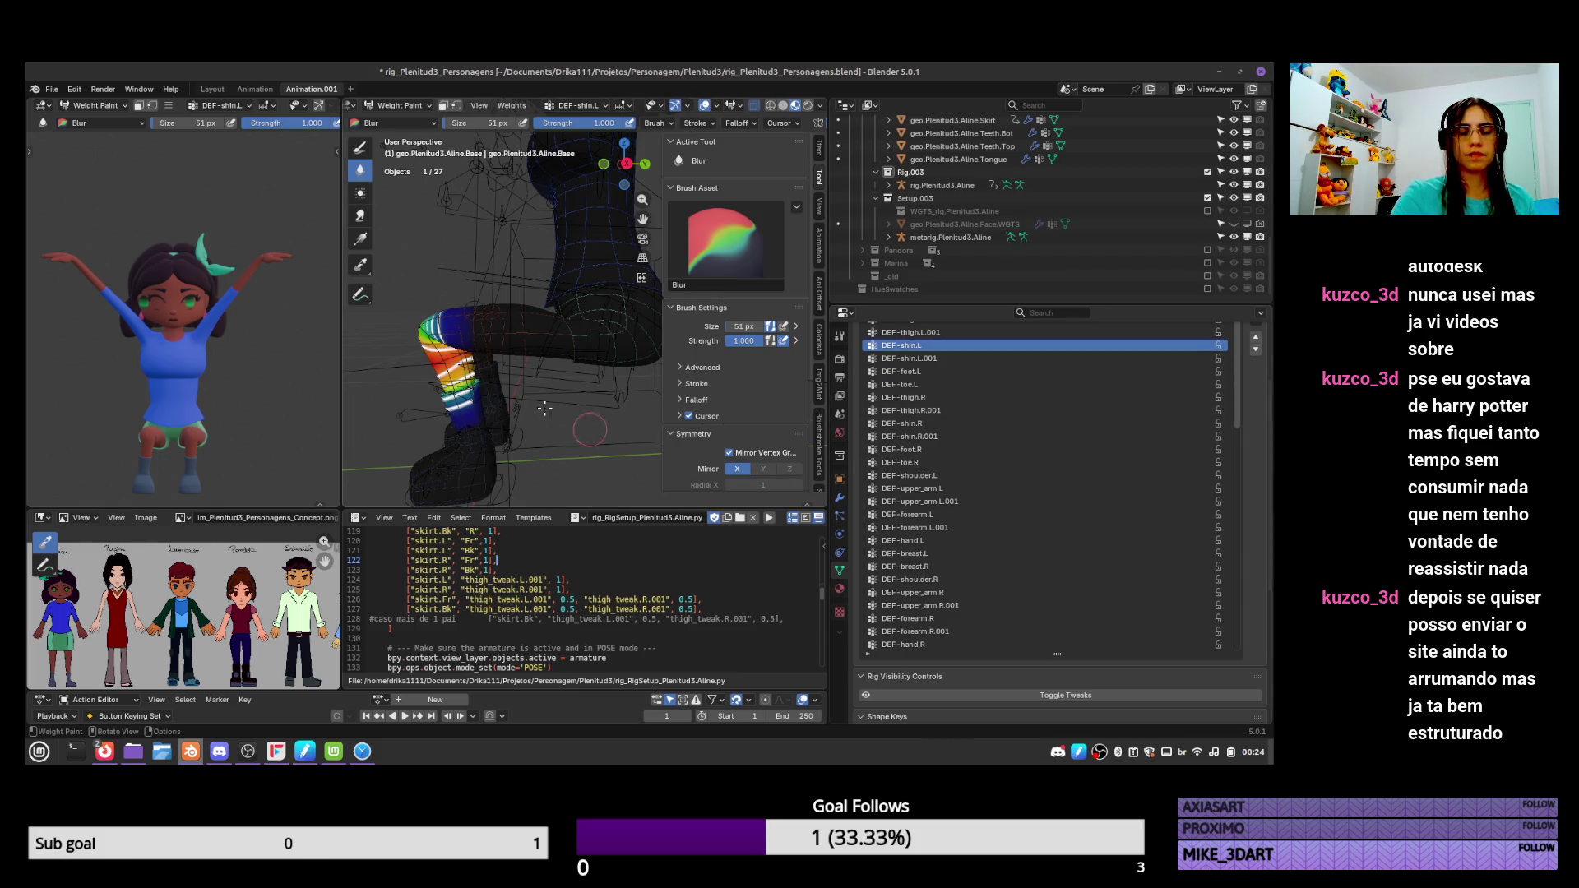
scroll(467, 371, up, 3)
middle_drag(466, 371, 593, 344)
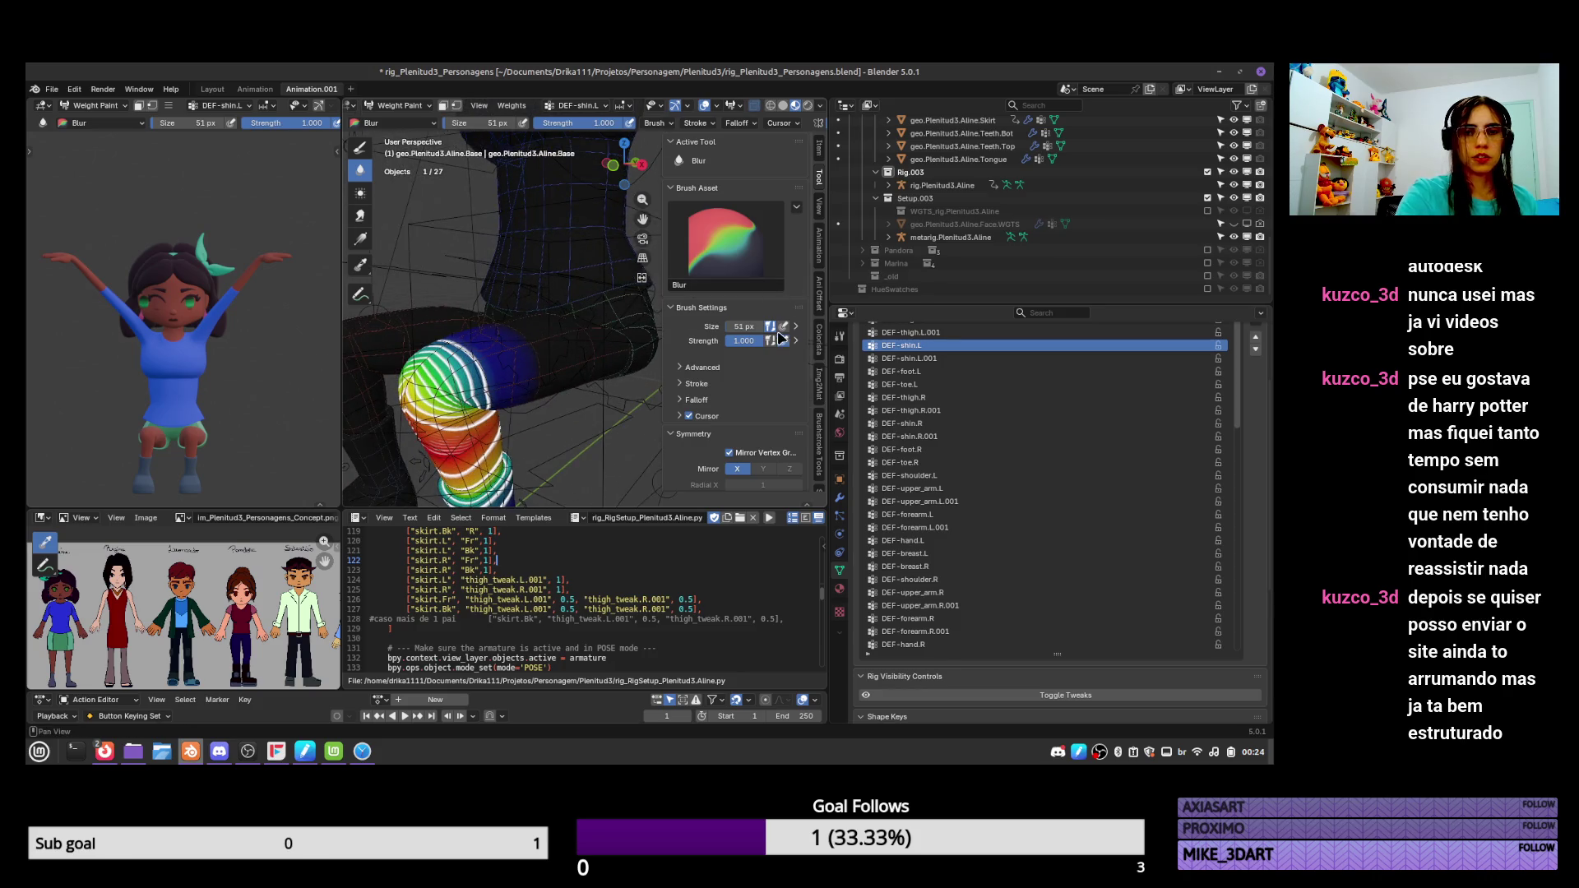
Switch to the Paint brush with weight 0.000 and frame the hips and thighs.
click(360, 147)
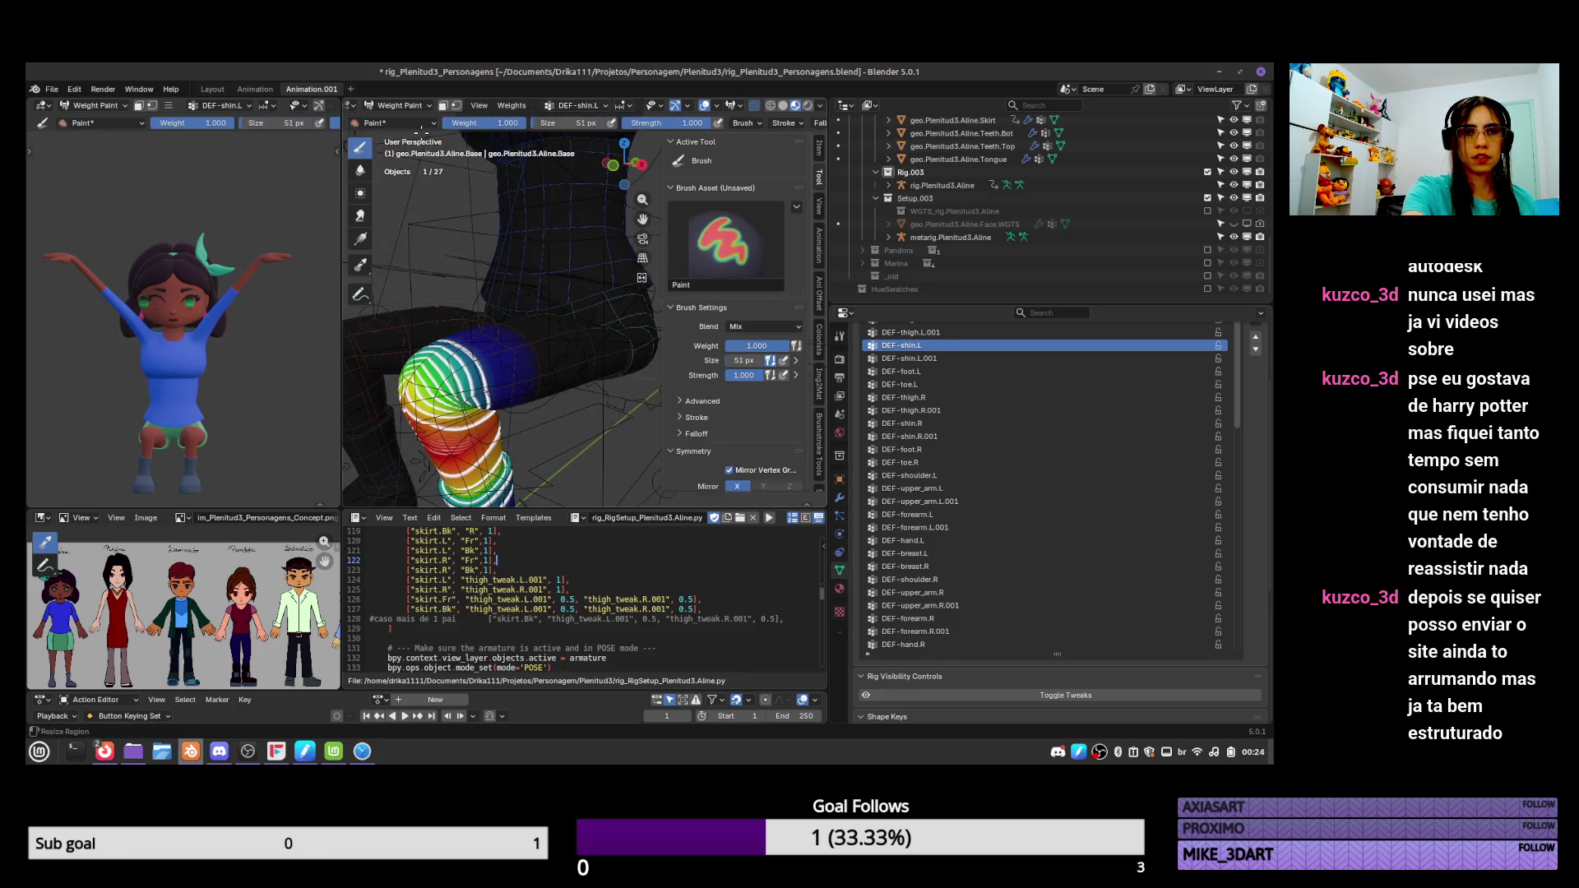
key(BackSpace)
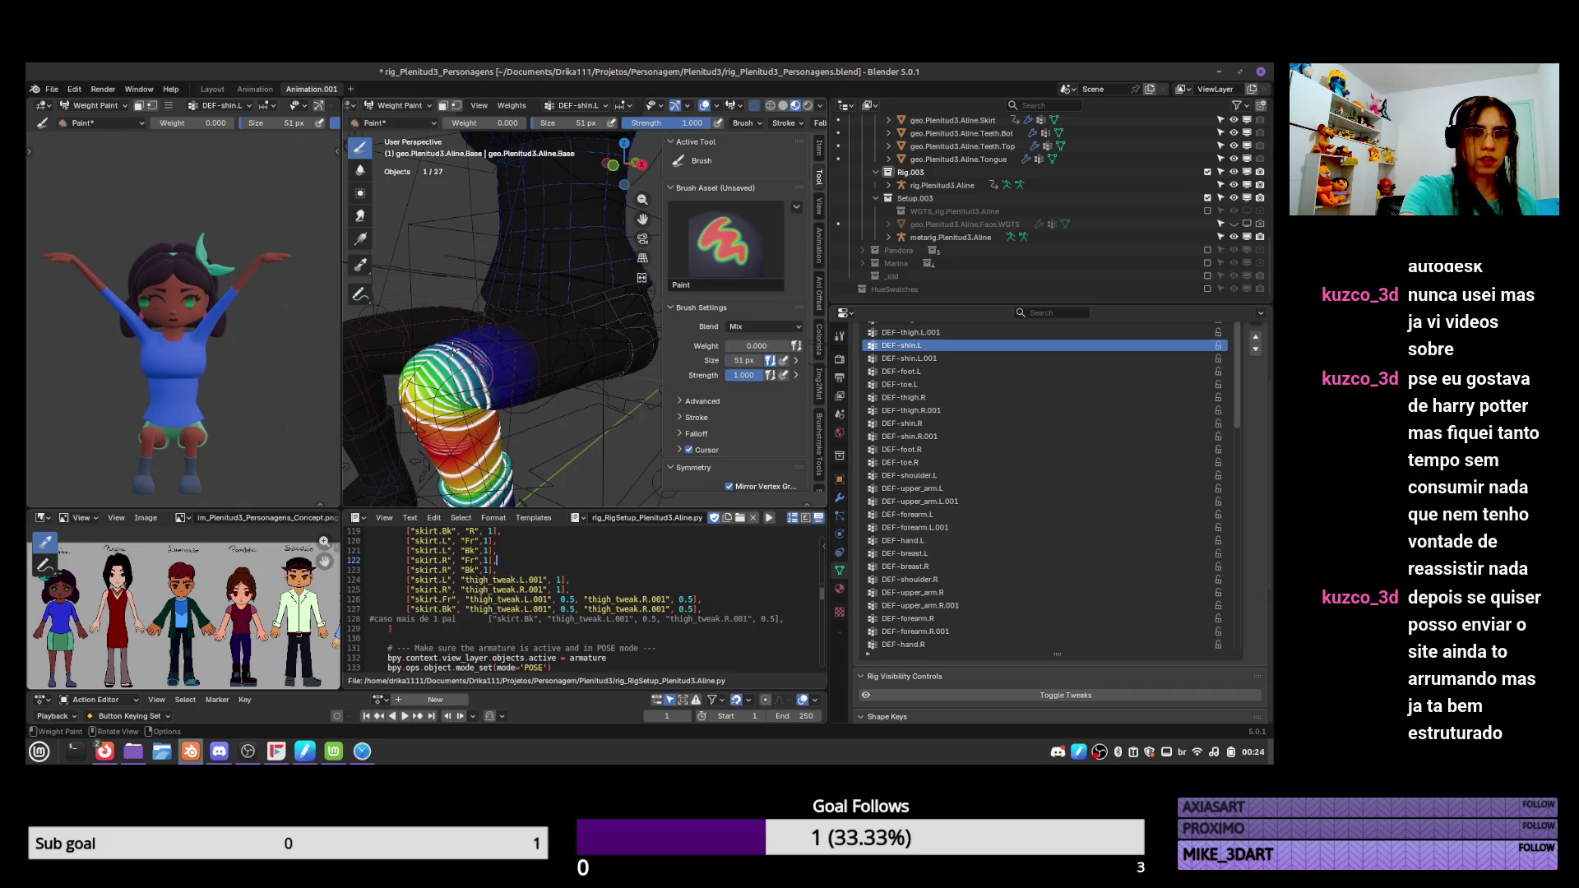
middle_drag(518, 298, 485, 279)
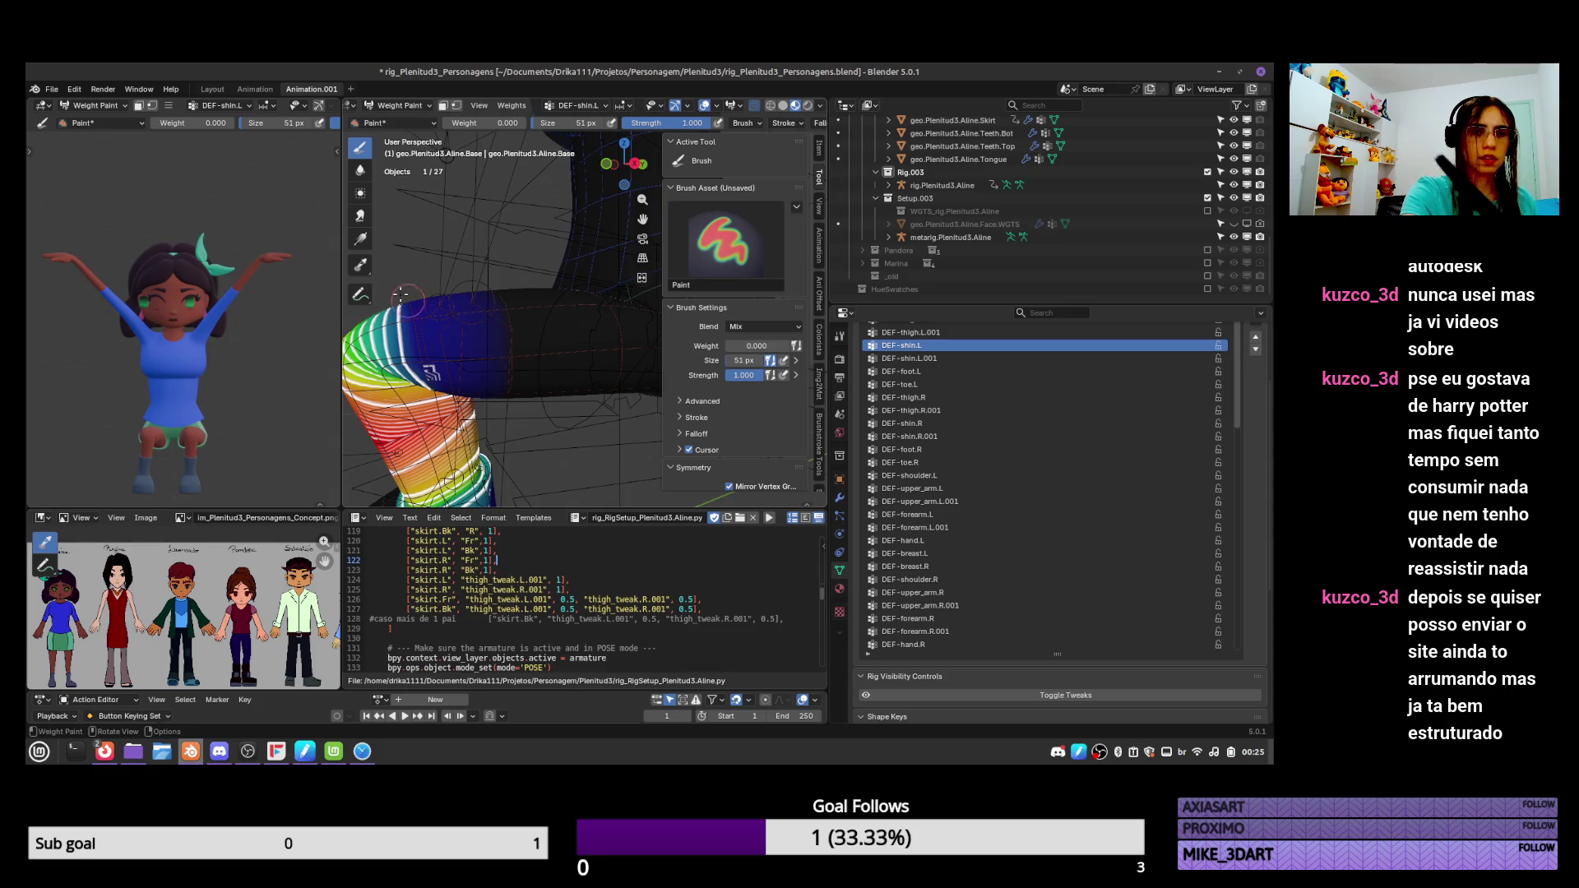
mouse_move(468, 353)
middle_down()
mouse_move(457, 372)
mouse_move(531, 372)
mouse_move(509, 359)
middle_up()
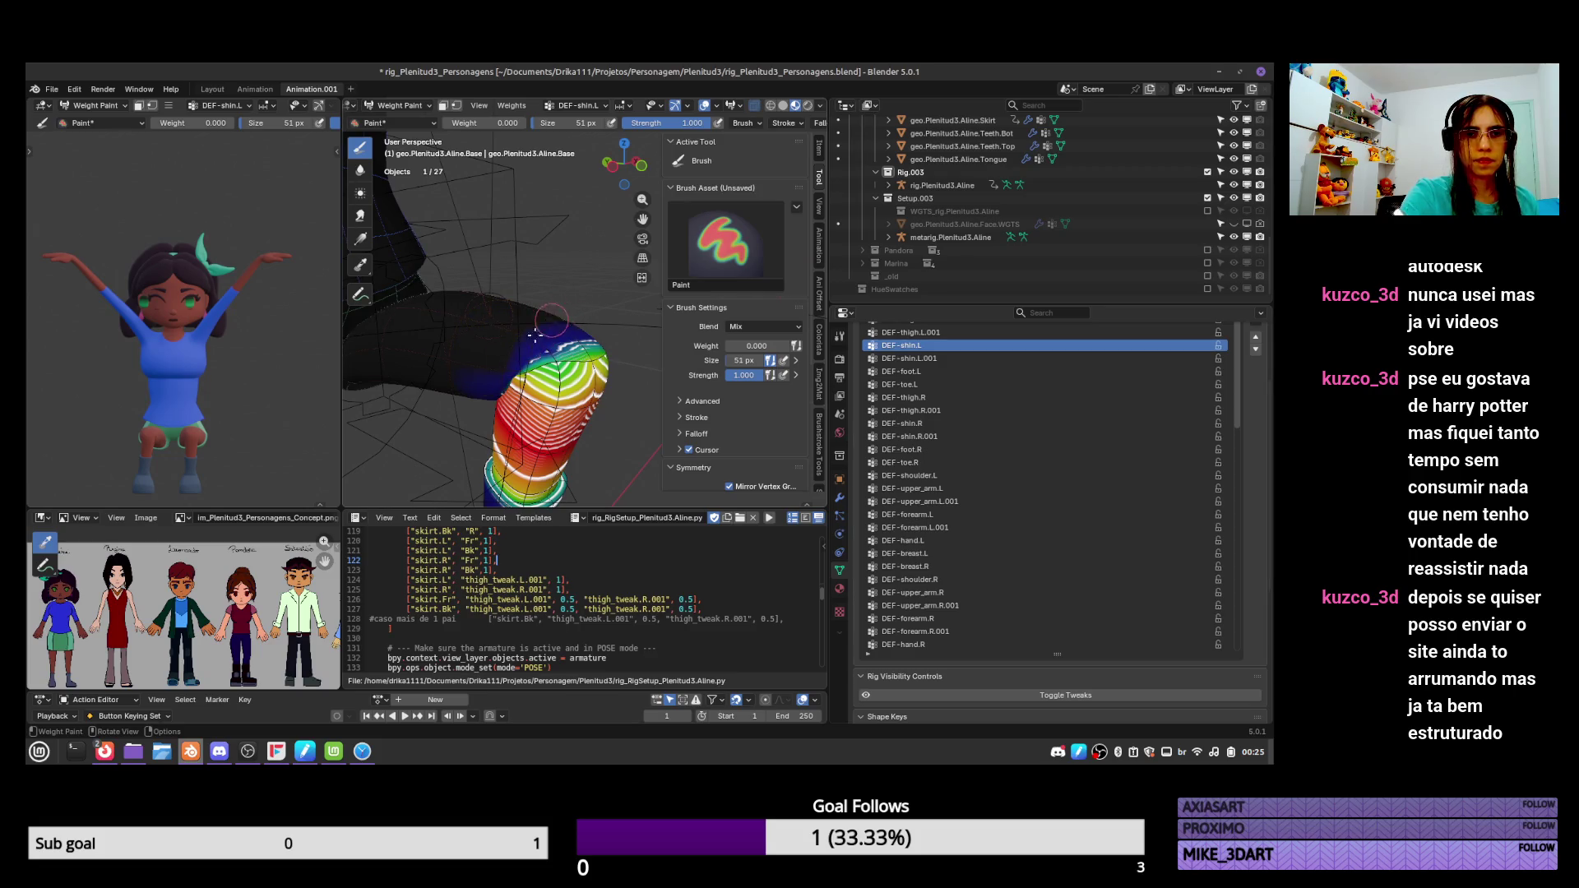
Make DEF-thigh.L.001 the active vertex group and raise the brush weight to 1.000.
click(946, 360)
ctrl+scroll(946, 360, up, 2)
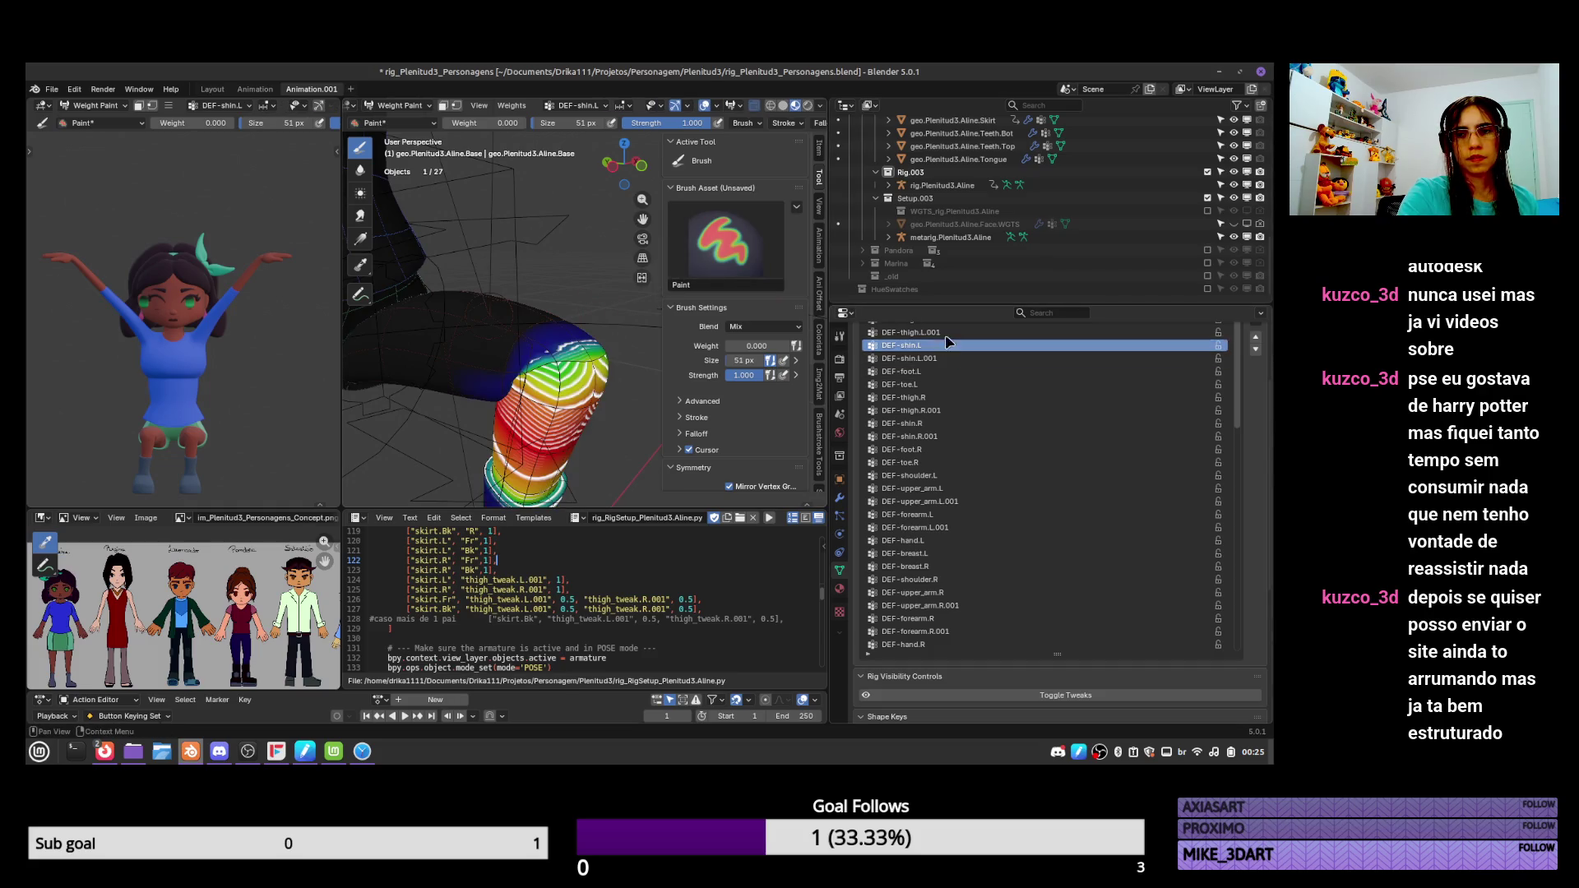
drag(748, 342, 891, 358)
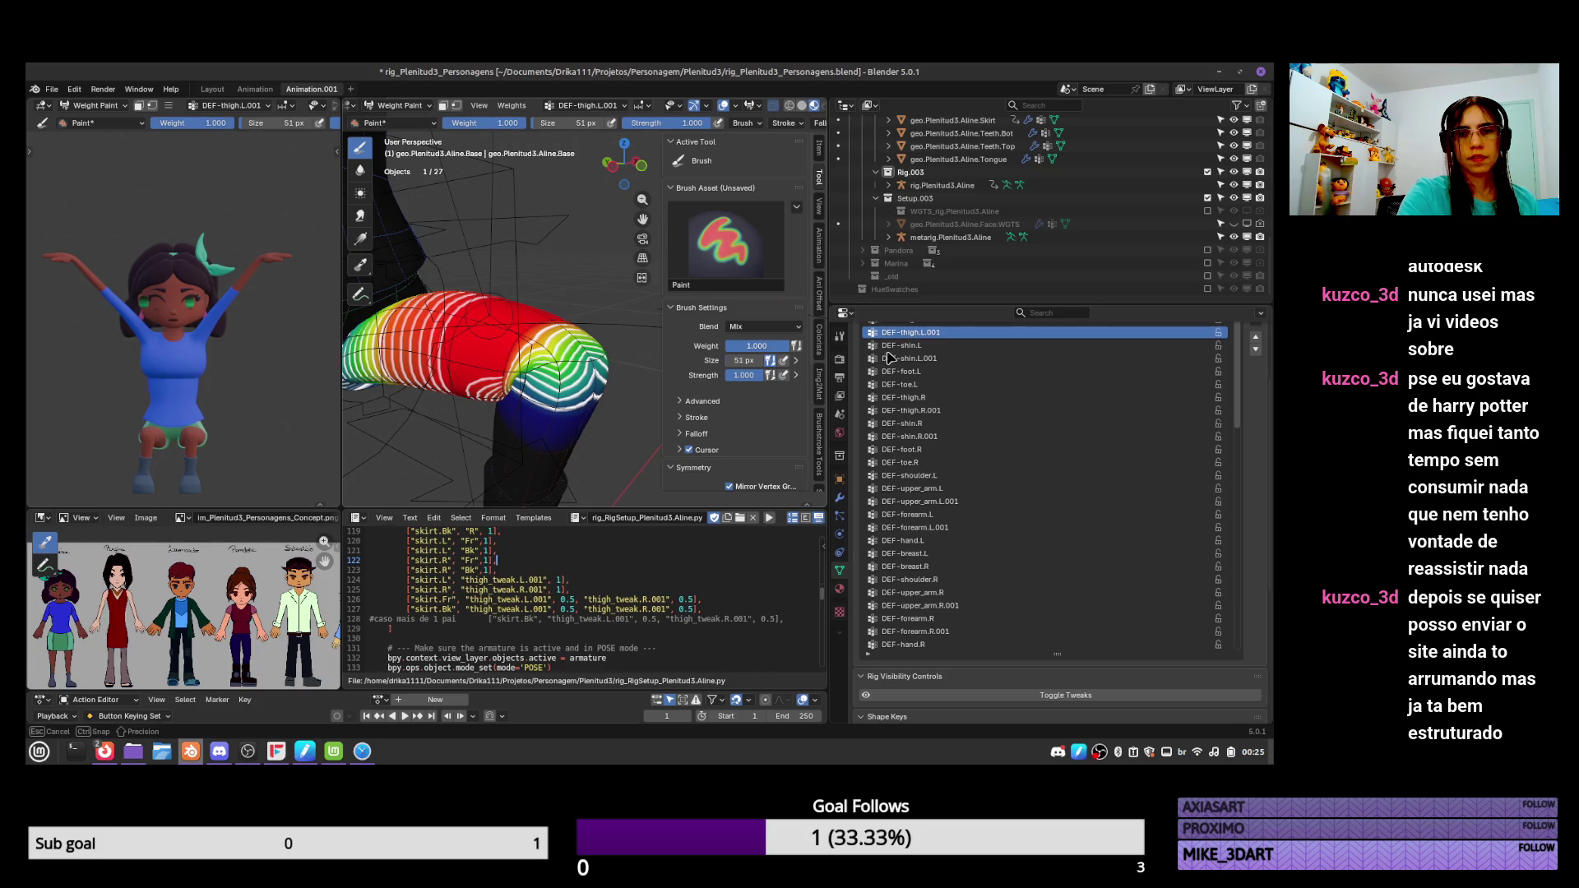
mouse_move(594, 347)
middle_down()
mouse_move(607, 343)
mouse_move(538, 387)
mouse_move(506, 318)
middle_up()
mouse_move(601, 347)
middle_down()
mouse_move(629, 371)
mouse_move(608, 371)
middle_up()
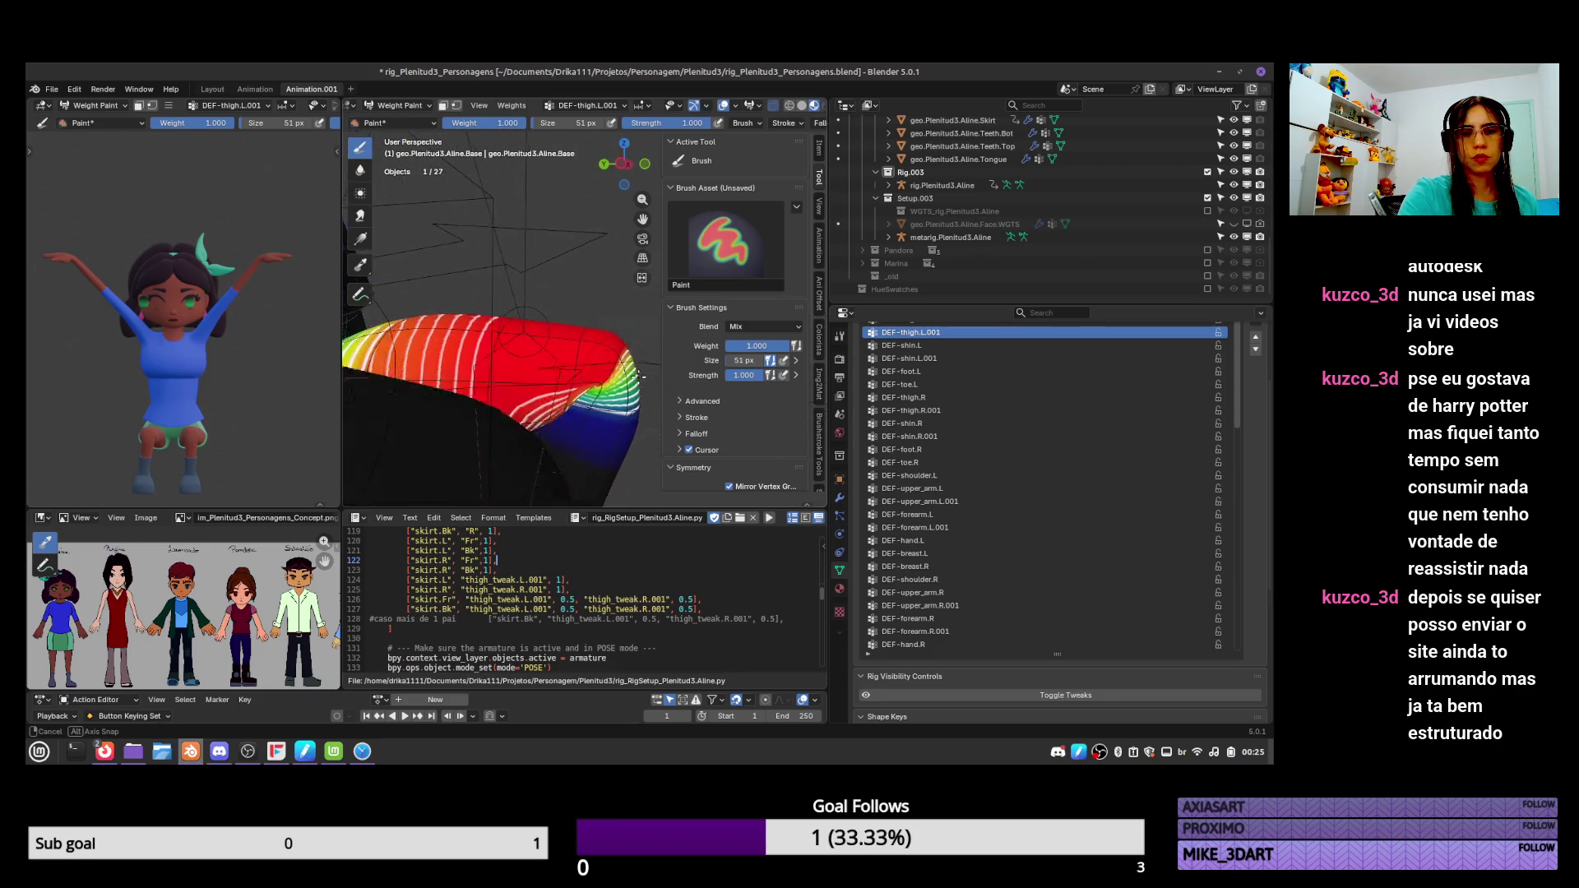
Loop-cut a new edge ring around the left thigh, then return the mesh to Weight Paint.
key(Tab)
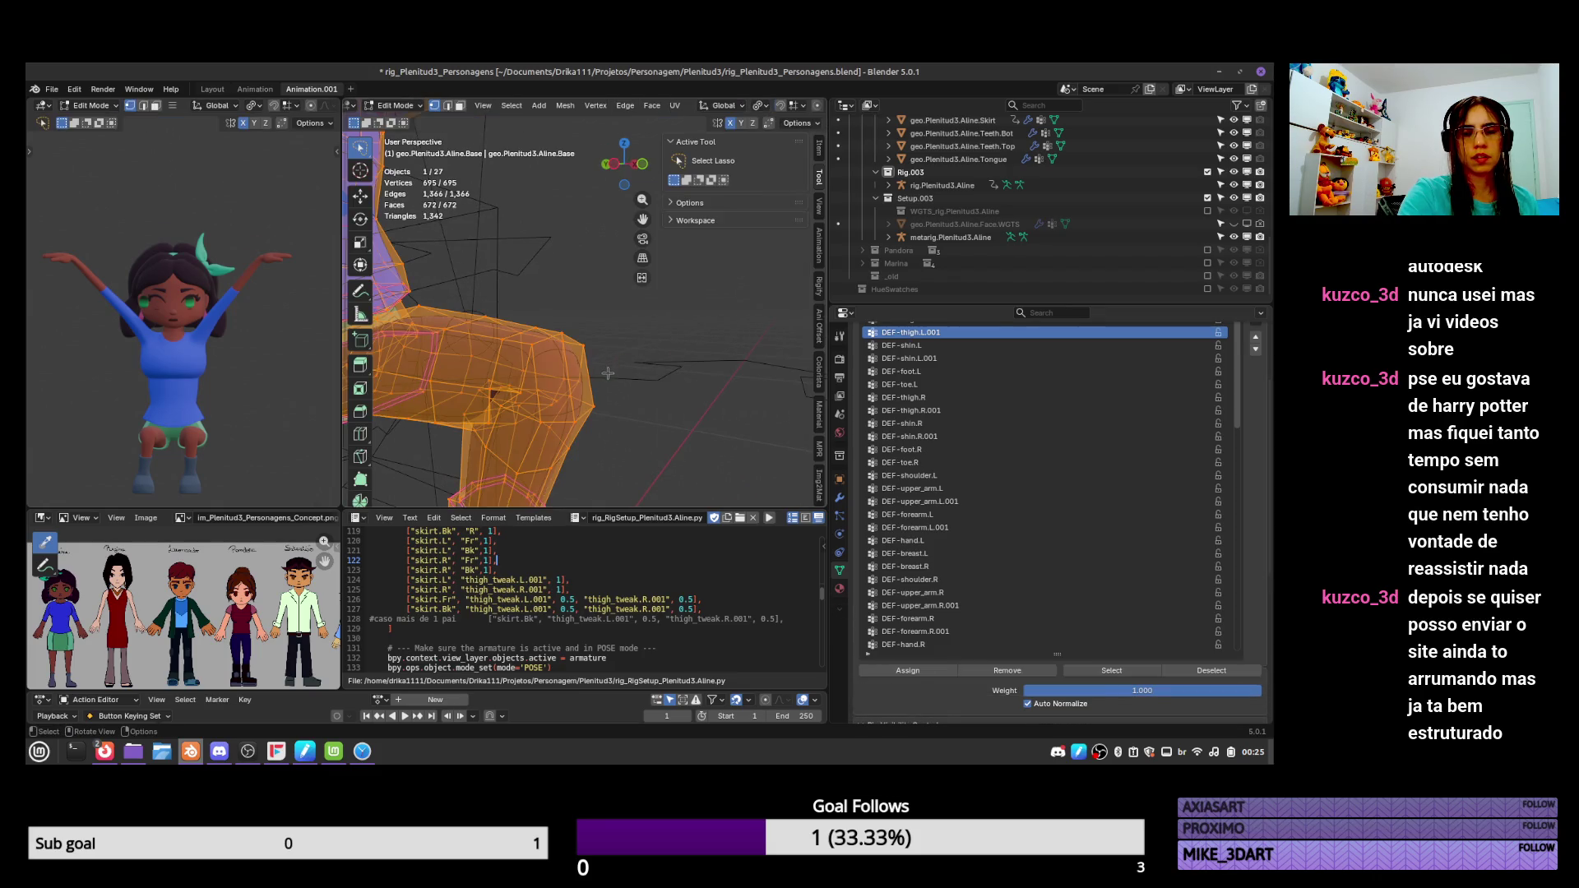
key(ctrl+r)
click(599, 379)
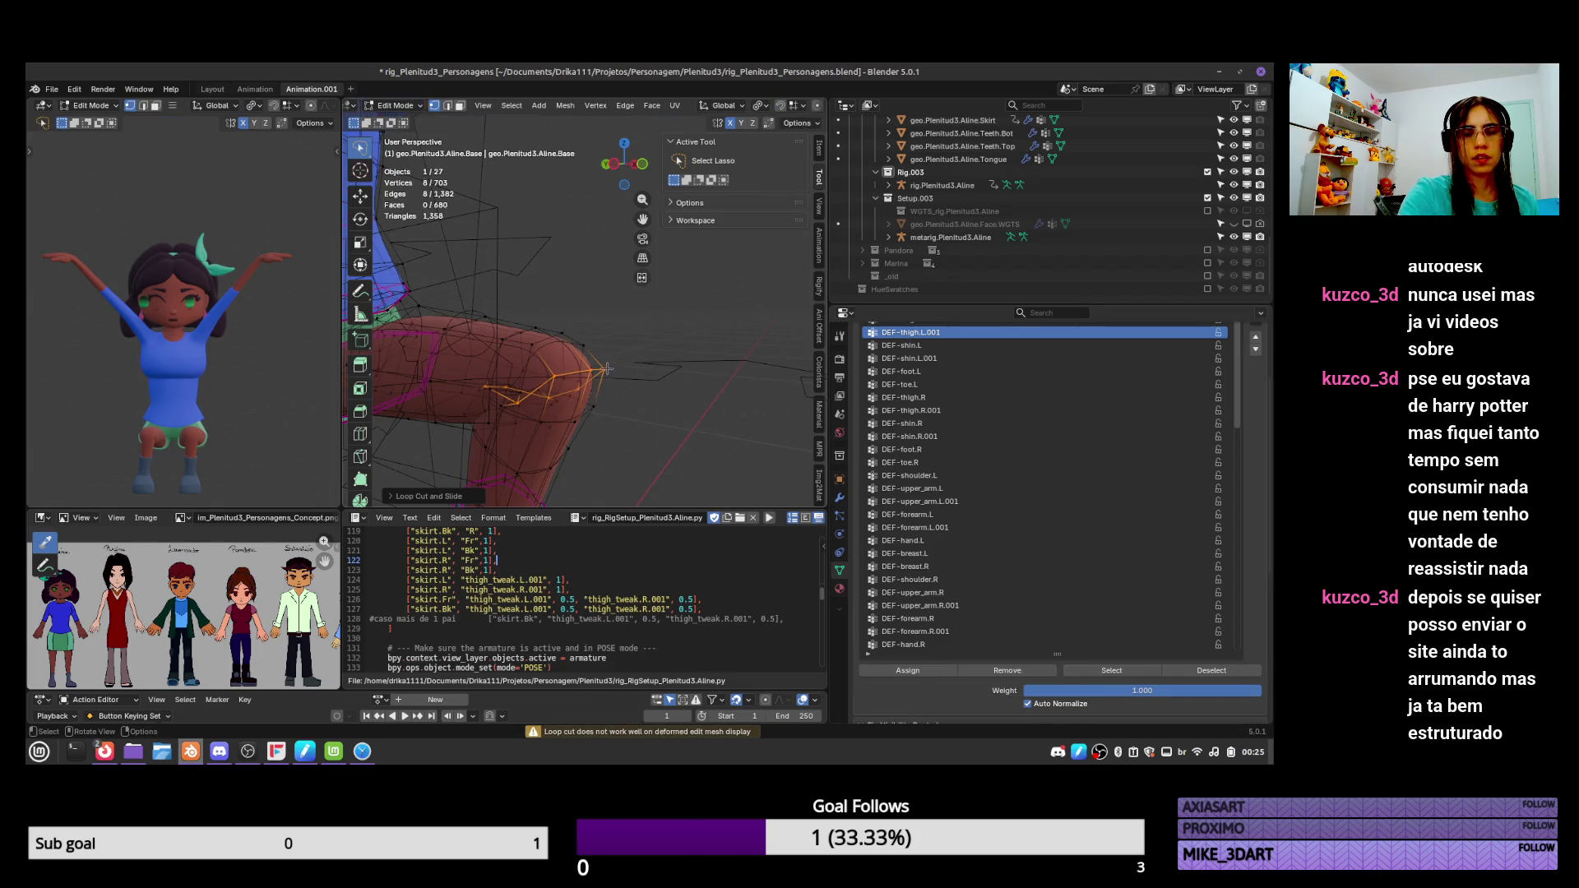
key(Tab)
mouse_move(617, 387)
middle_down()
mouse_move(633, 407)
mouse_move(504, 407)
mouse_move(578, 352)
middle_up()
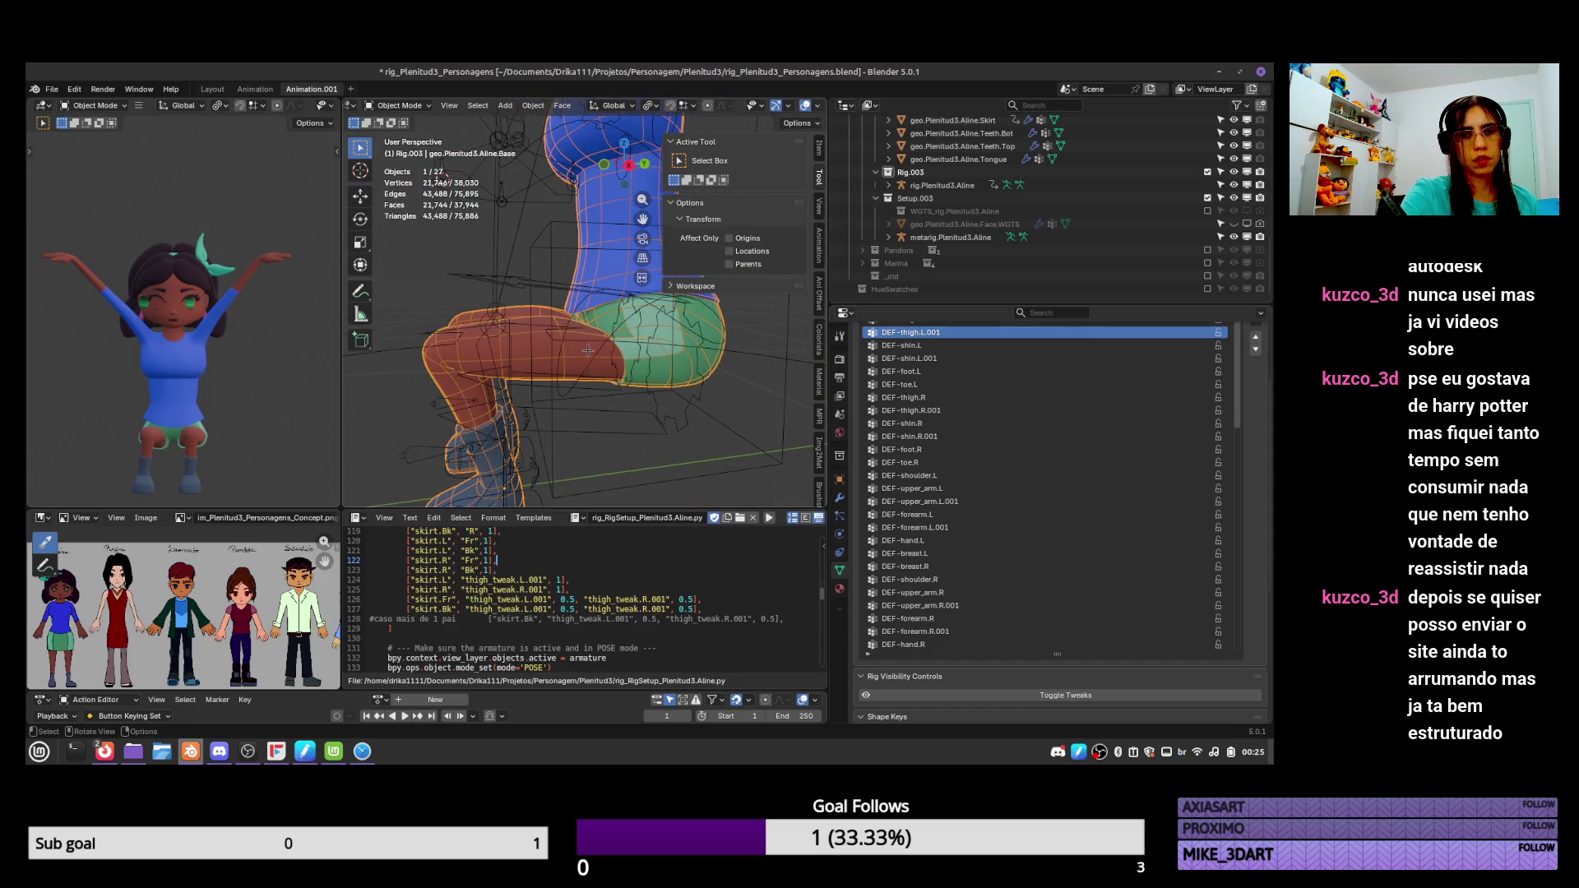
key(ctrl+Tab)
click(507, 280)
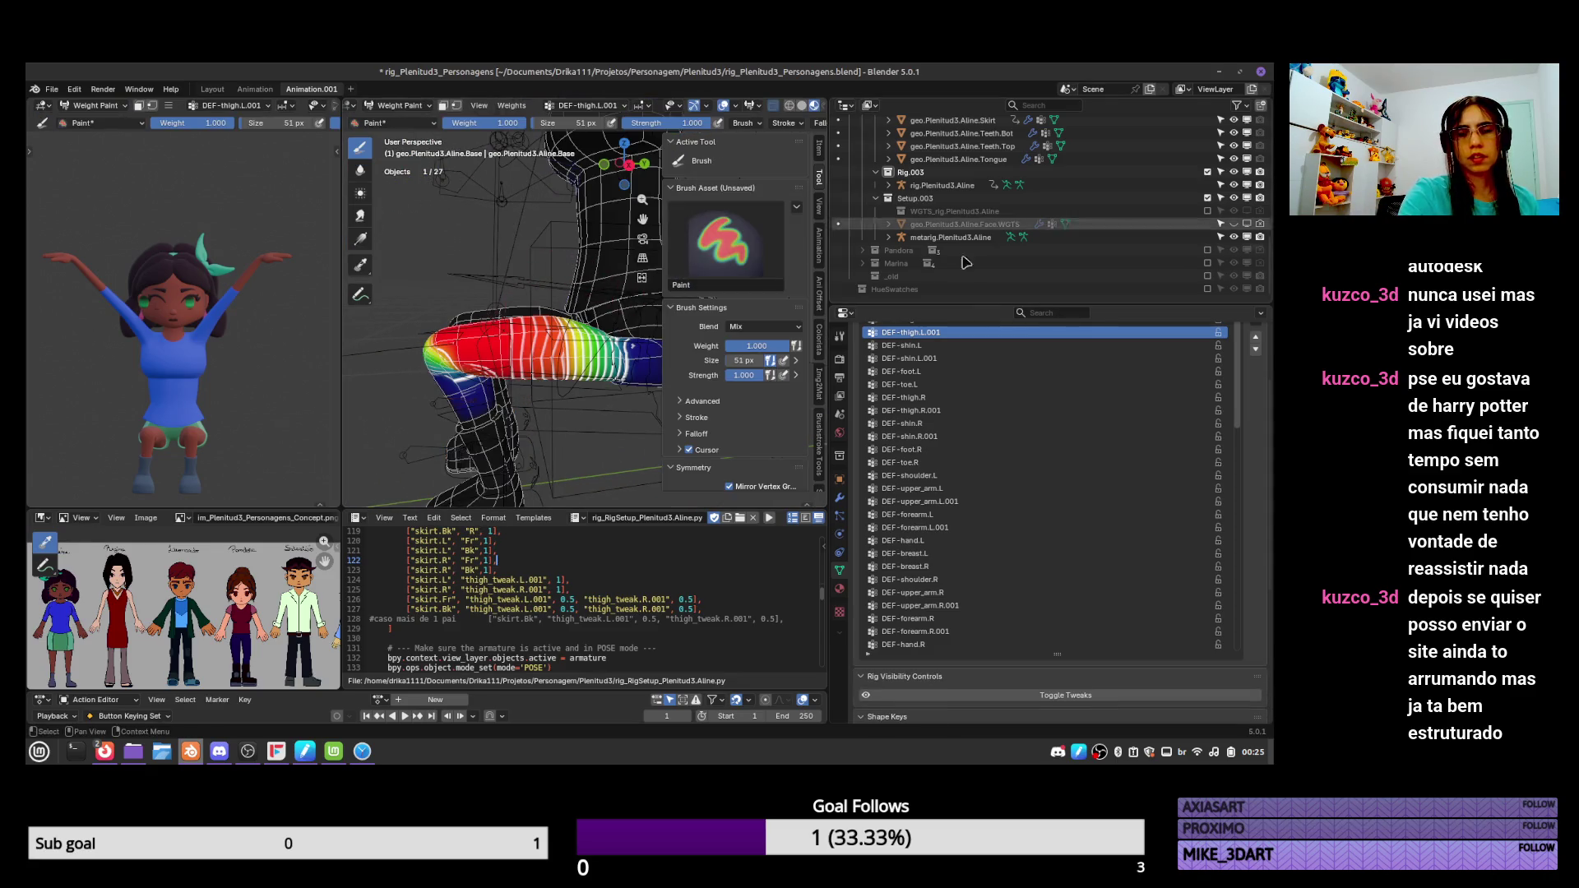
Disable the Armature modifier in the viewport and make DEF-thigh.L the active vertex group.
middle_drag(580, 386, 625, 385)
scroll(962, 428, up, 5)
click(964, 427)
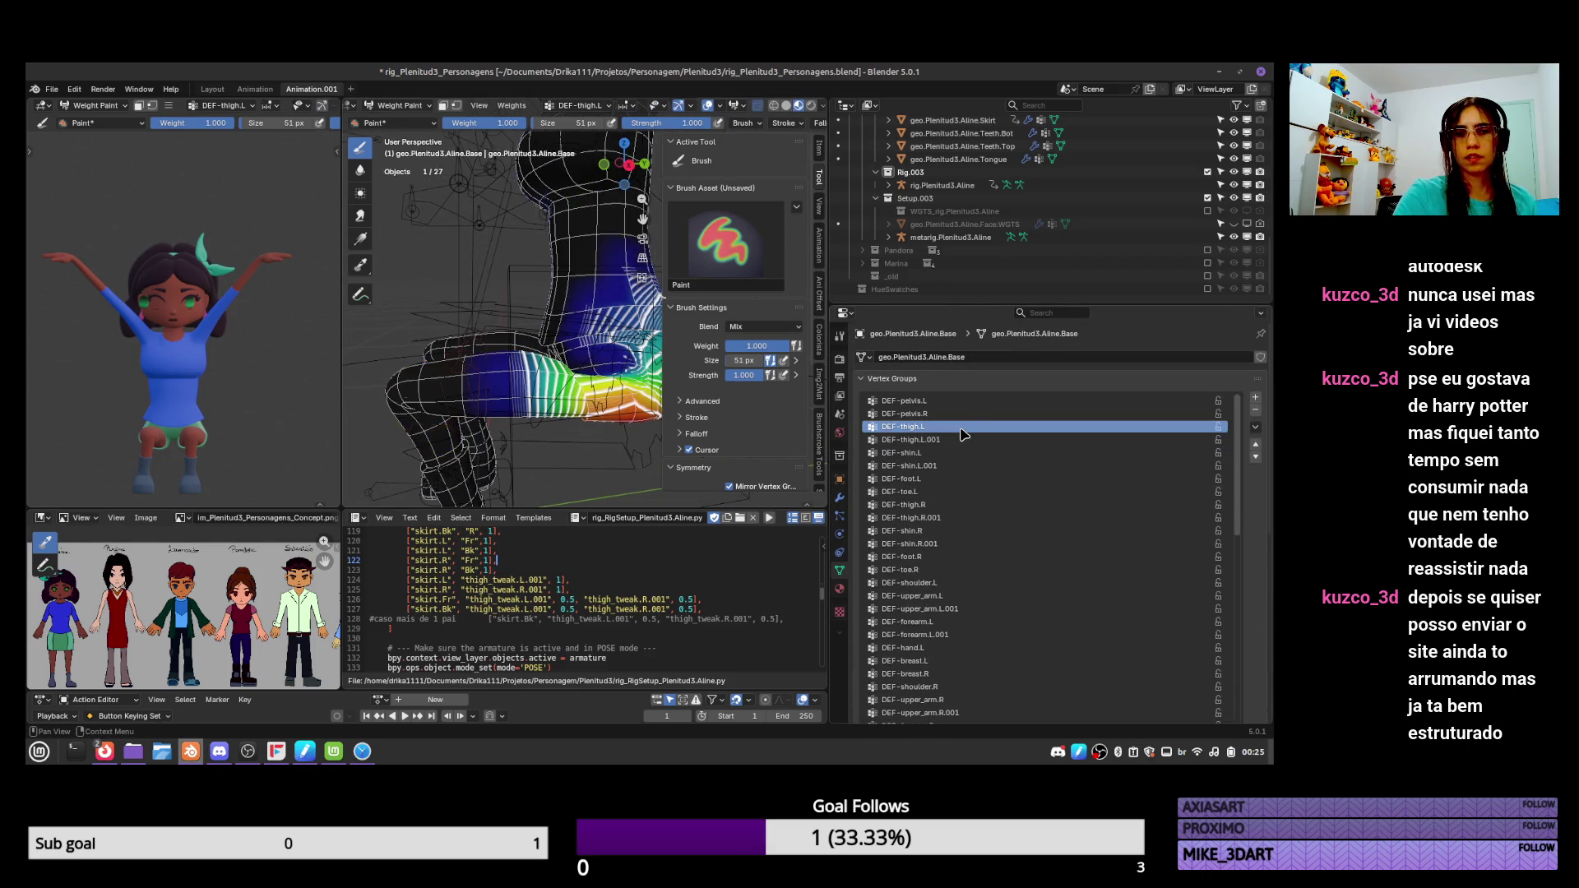
click(840, 497)
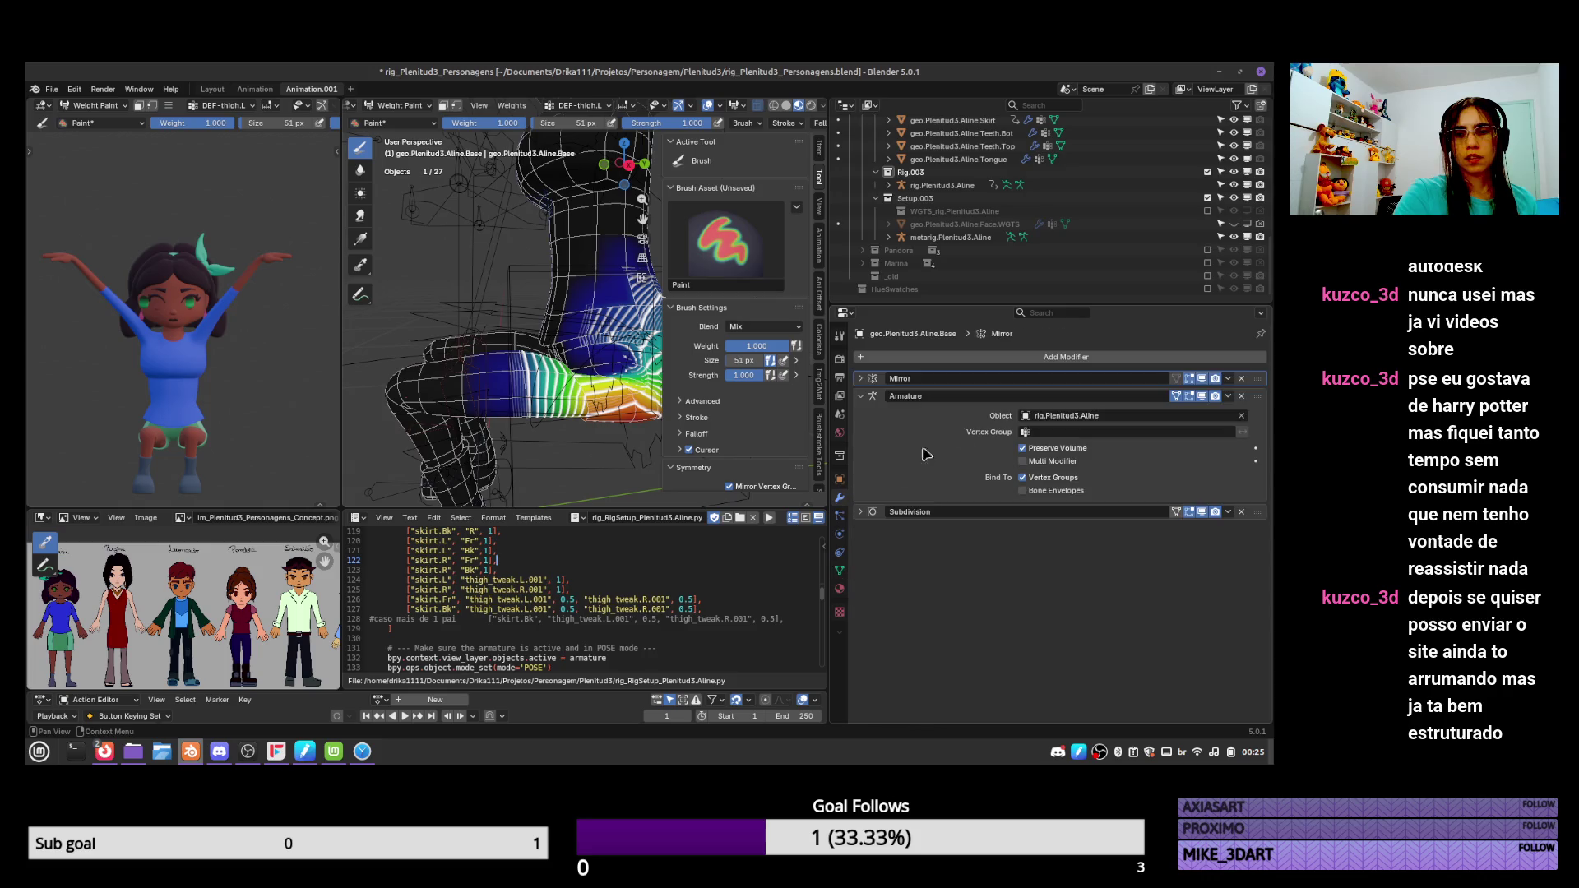
click(1203, 398)
middle_drag(543, 358, 641, 393)
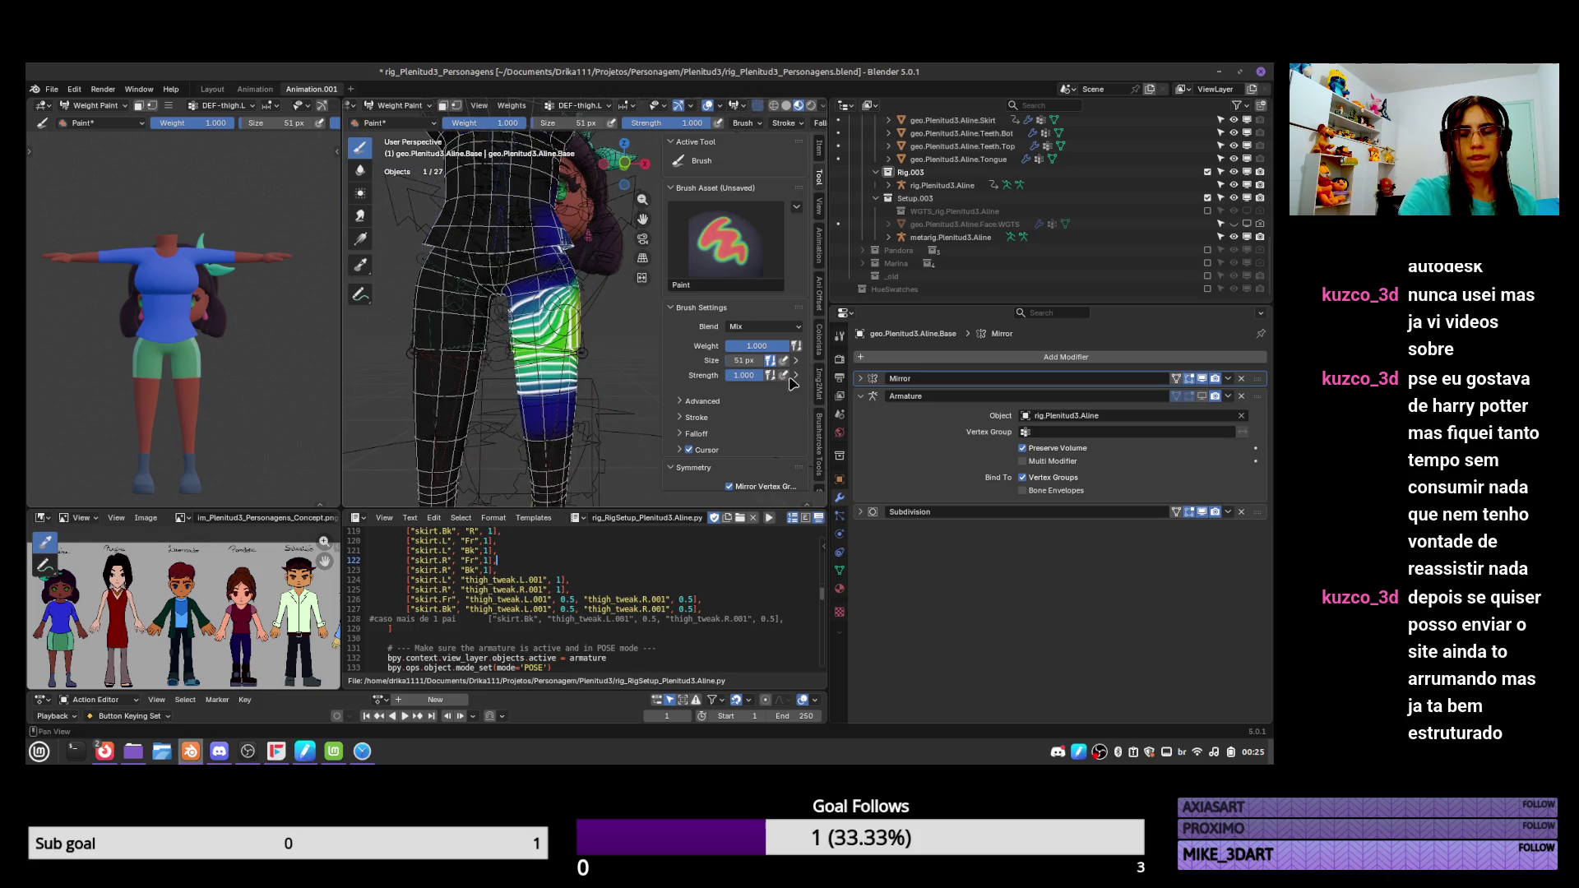
click(840, 570)
click(990, 441)
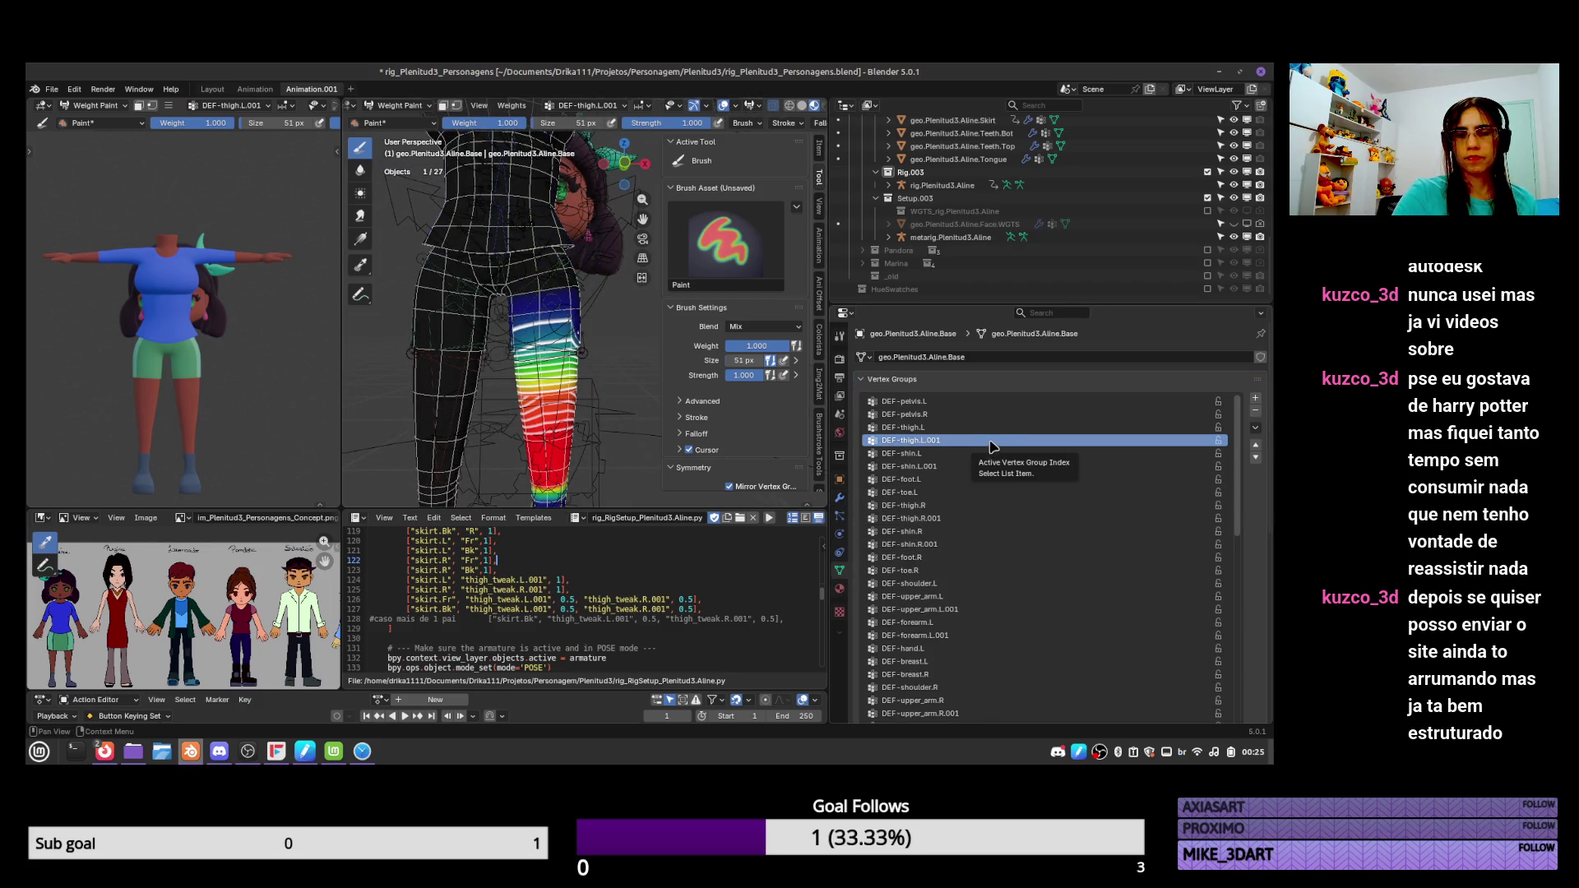
click(946, 427)
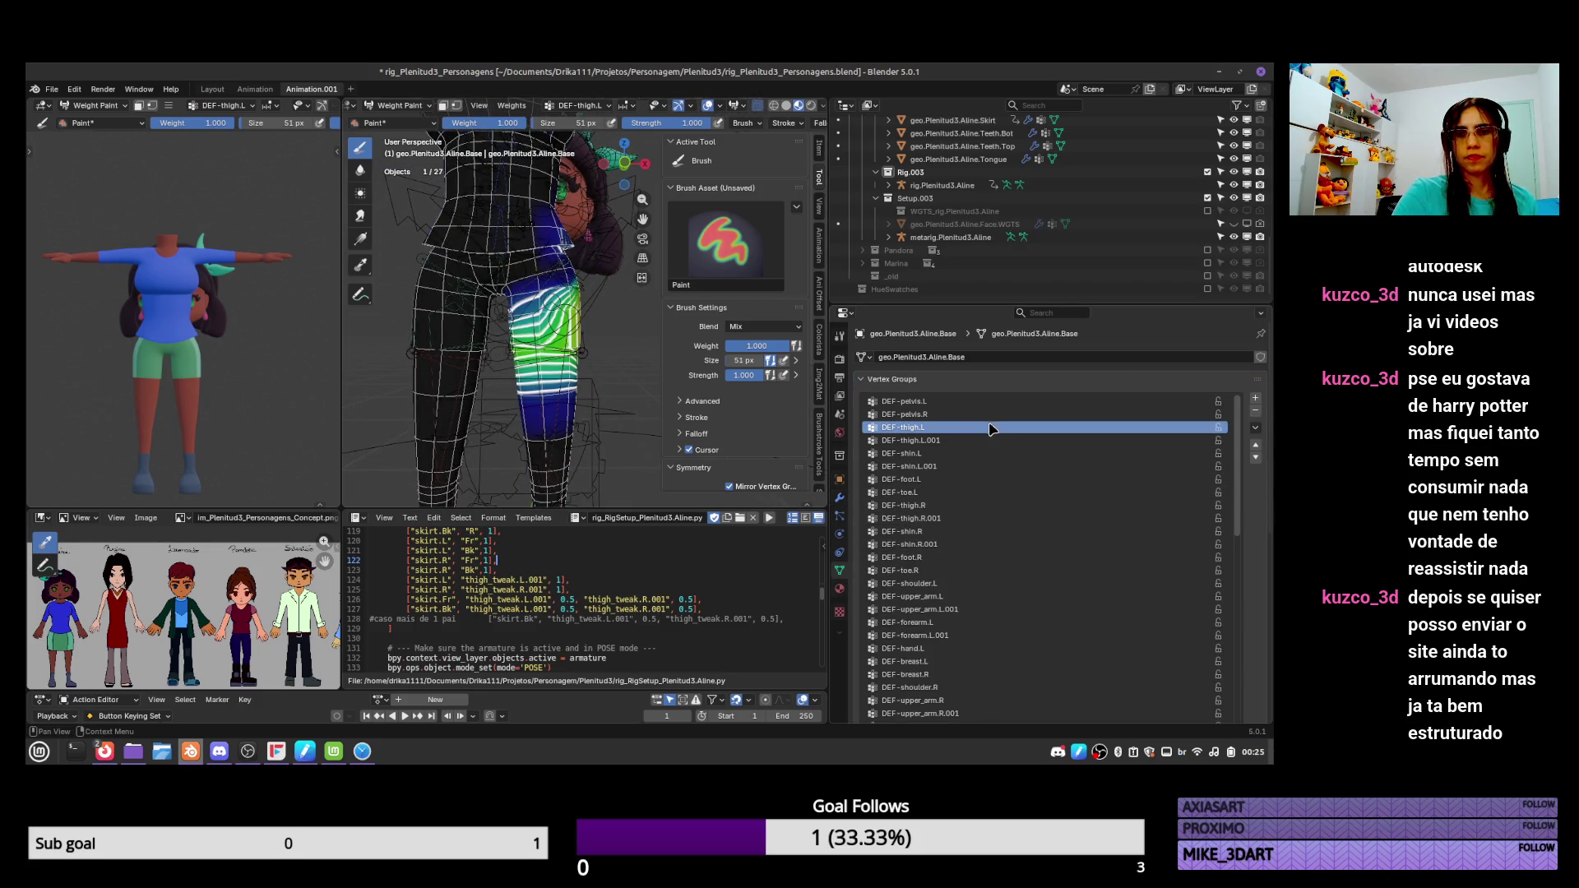
Resize the brush from 78 to 60 px and paint full DEF-thigh.L weight along the lower thigh.
mouse_move(602, 417)
middle_down()
mouse_move(579, 376)
mouse_move(591, 415)
middle_up()
key(f)
click(592, 418)
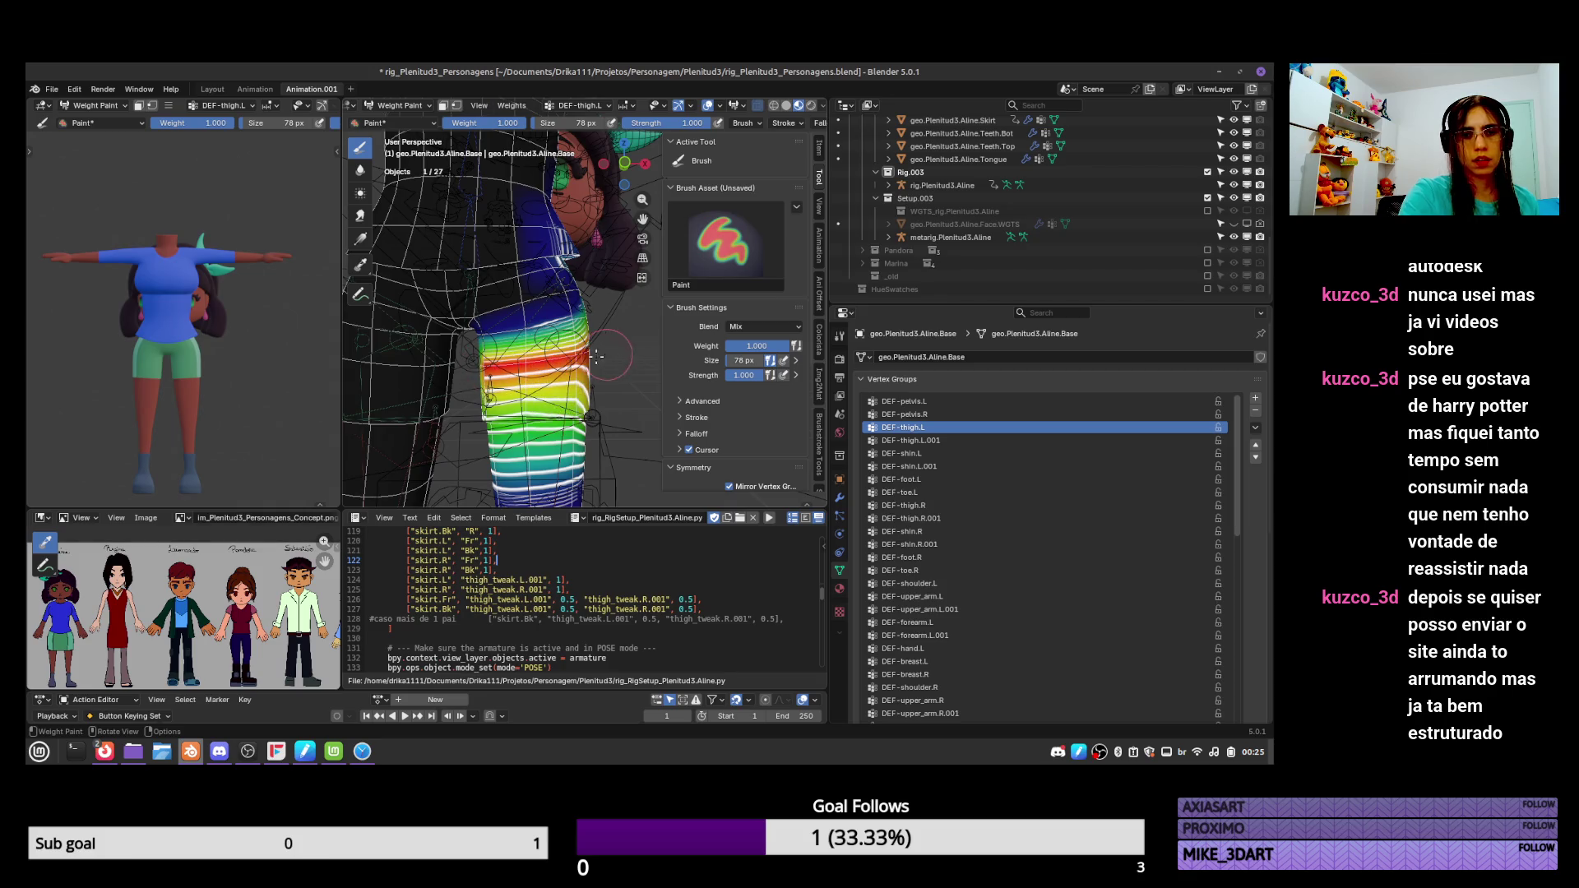
mouse_move(524, 366)
middle_down()
mouse_move(578, 387)
mouse_move(600, 375)
mouse_move(583, 290)
middle_up()
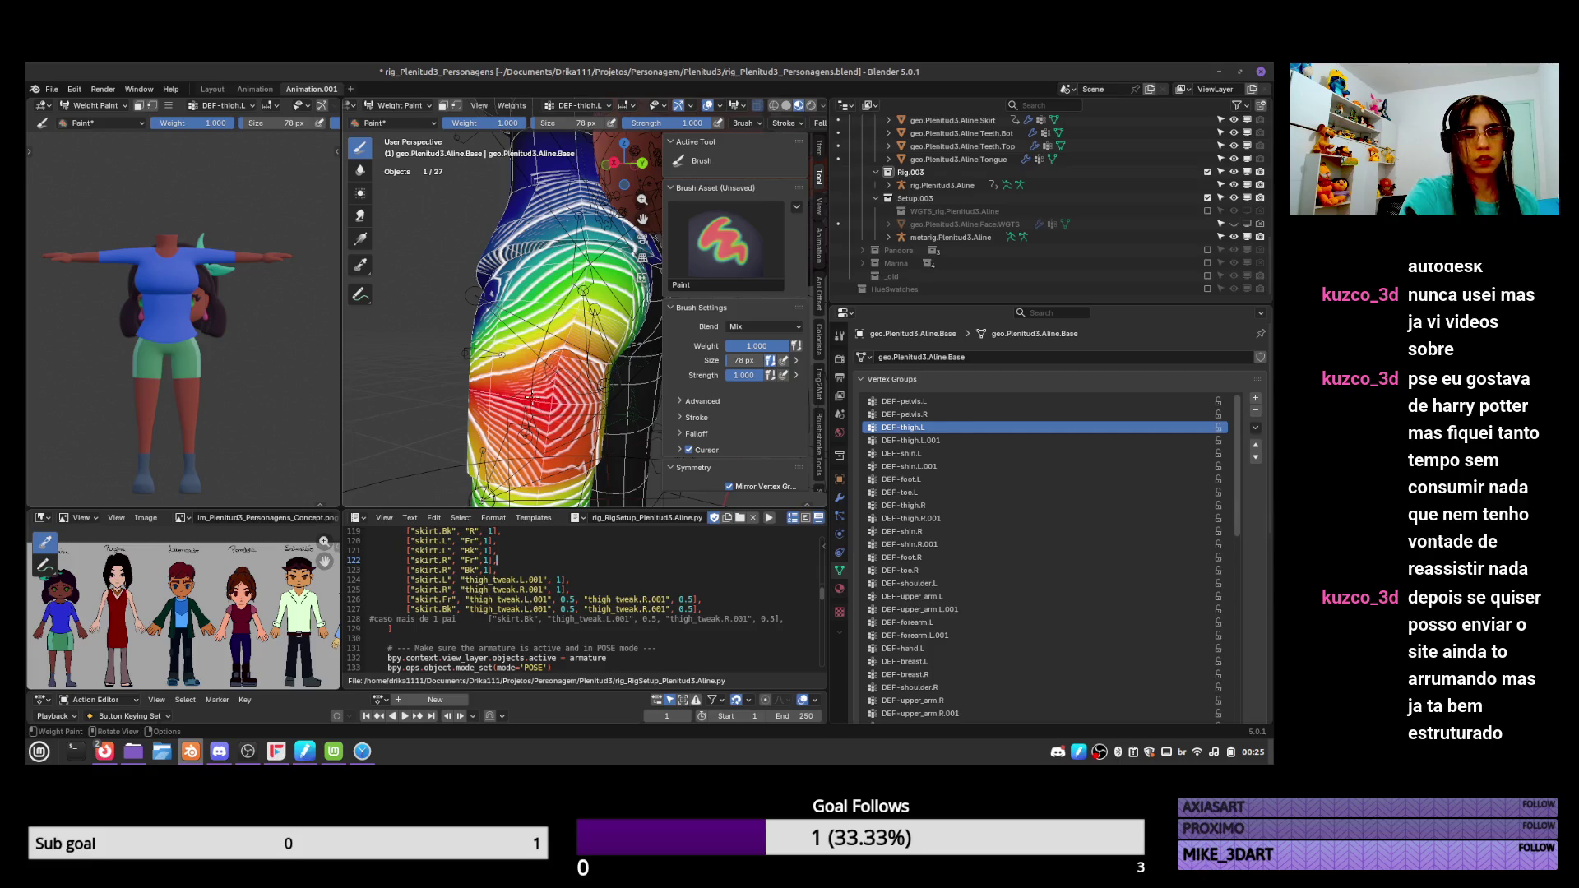
mouse_move(528, 397)
middle_down()
mouse_move(540, 355)
mouse_move(636, 419)
mouse_move(639, 457)
middle_up()
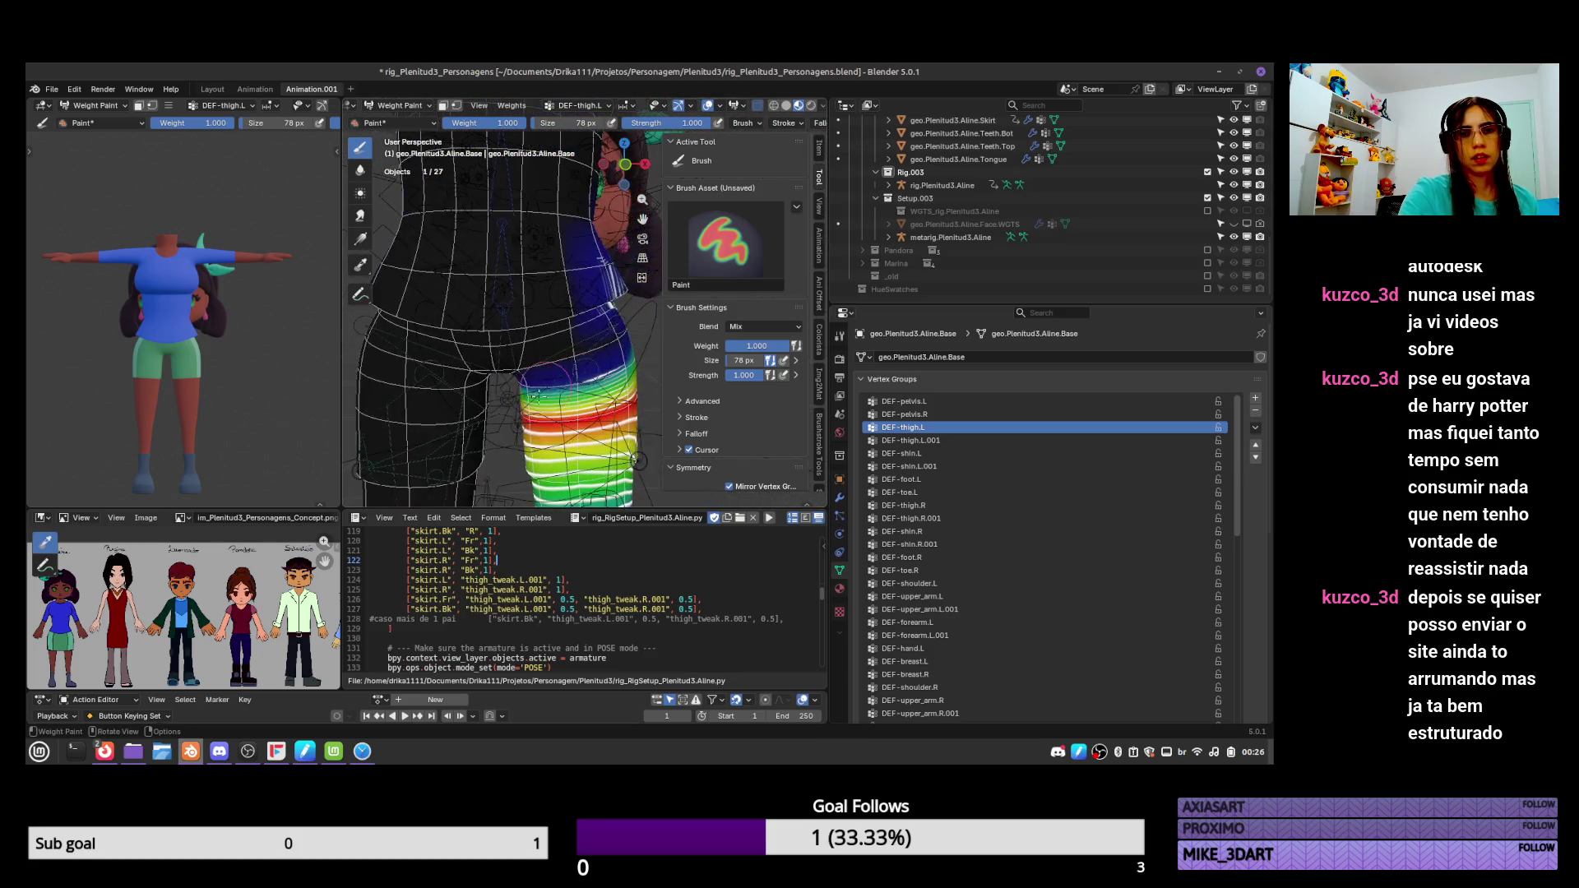
key(f)
click(530, 386)
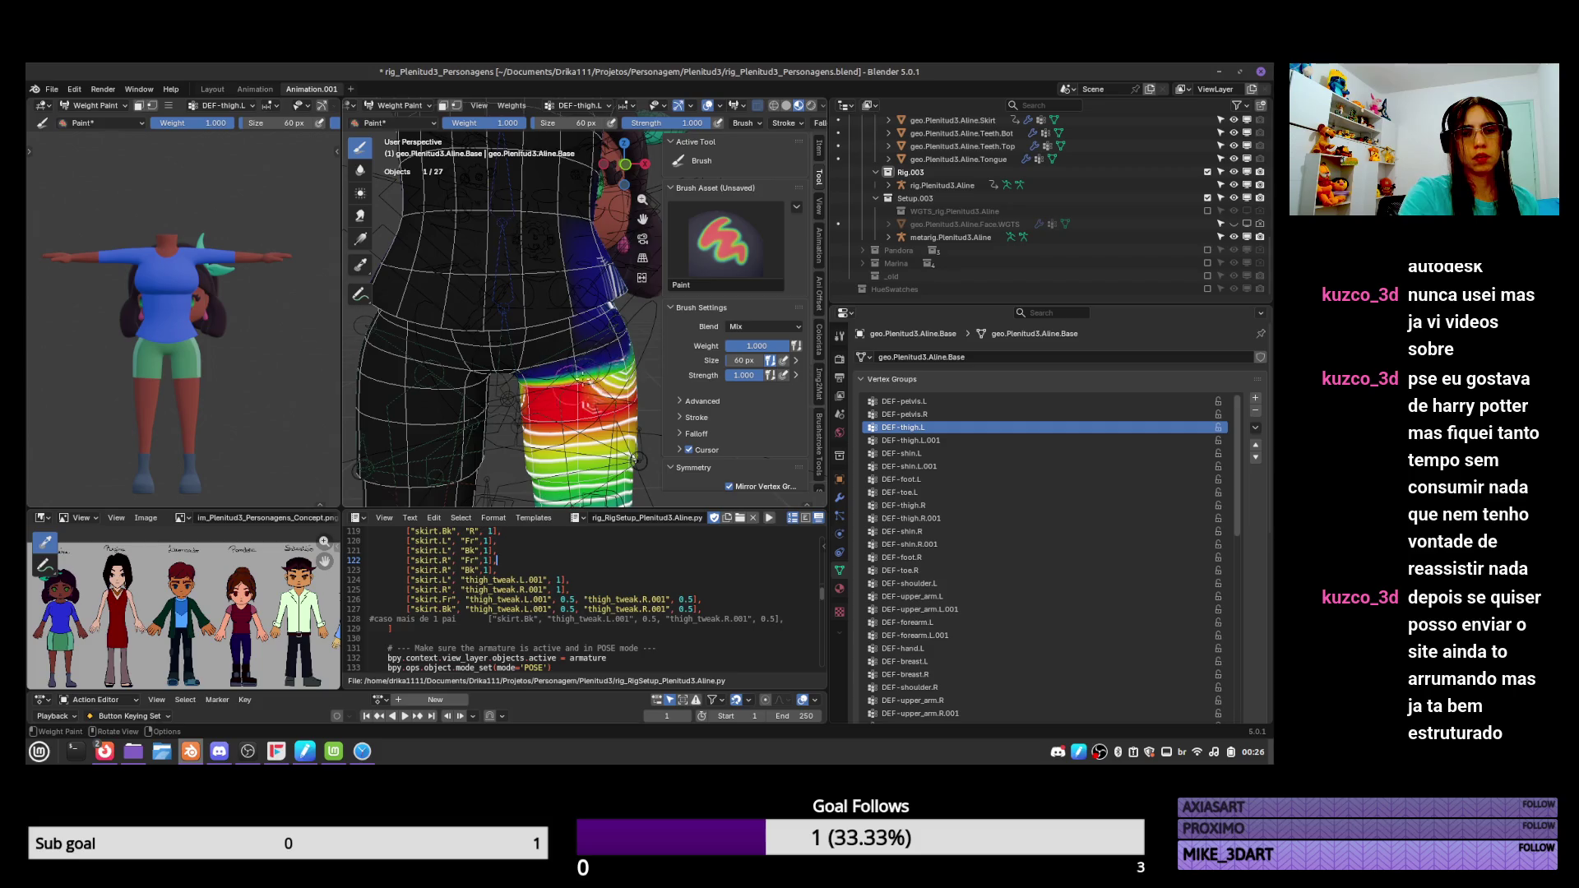
mouse_move(624, 373)
middle_down()
mouse_move(544, 348)
mouse_move(543, 378)
mouse_move(586, 380)
middle_up()
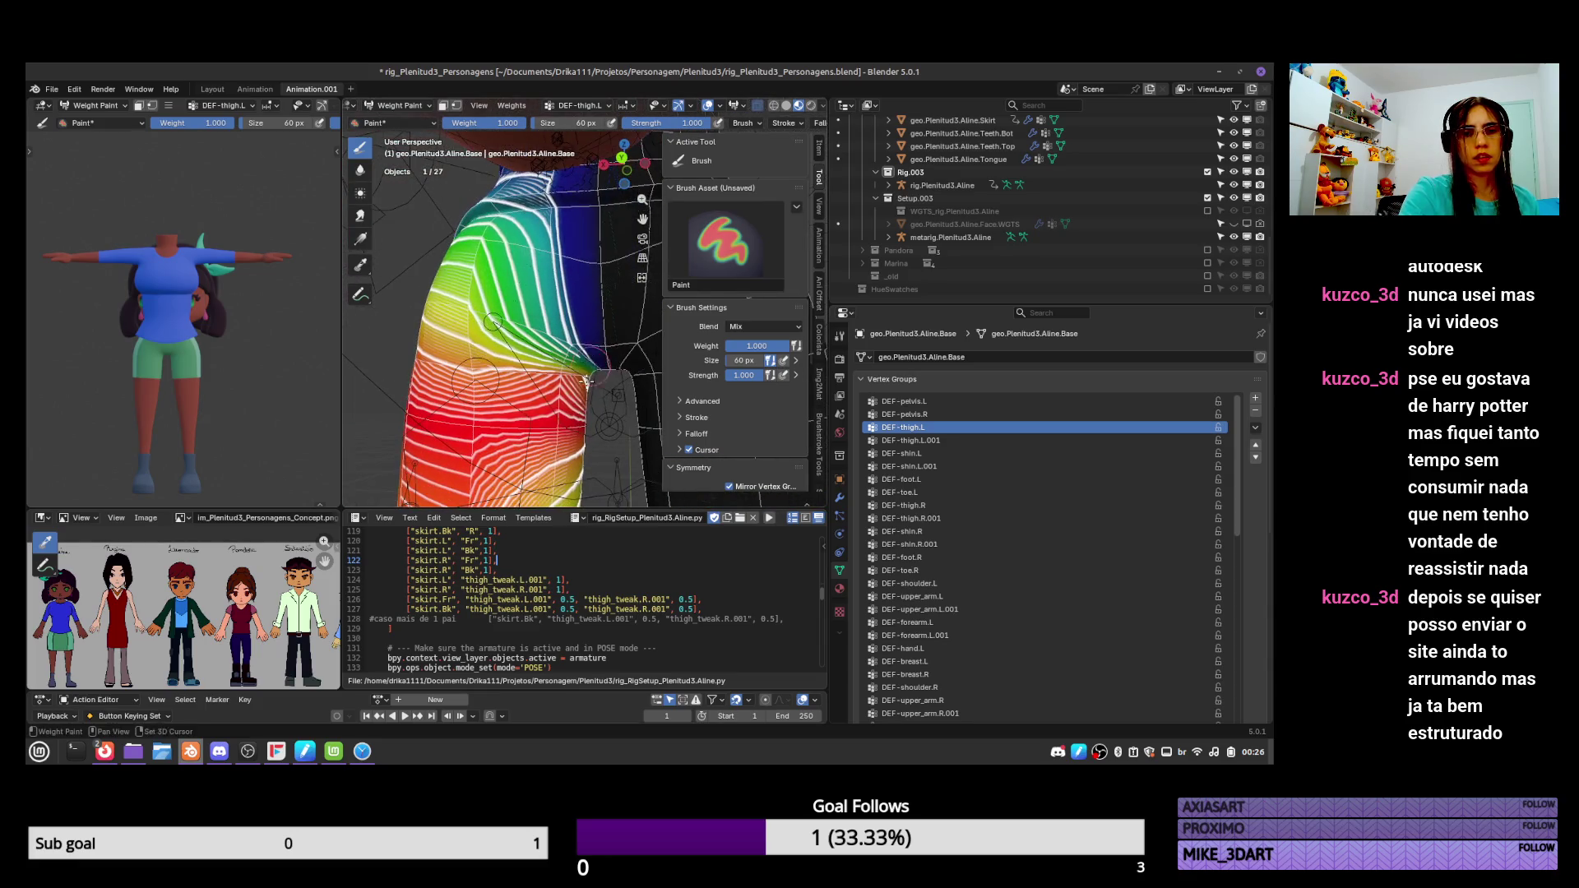
middle_drag(580, 458, 547, 381)
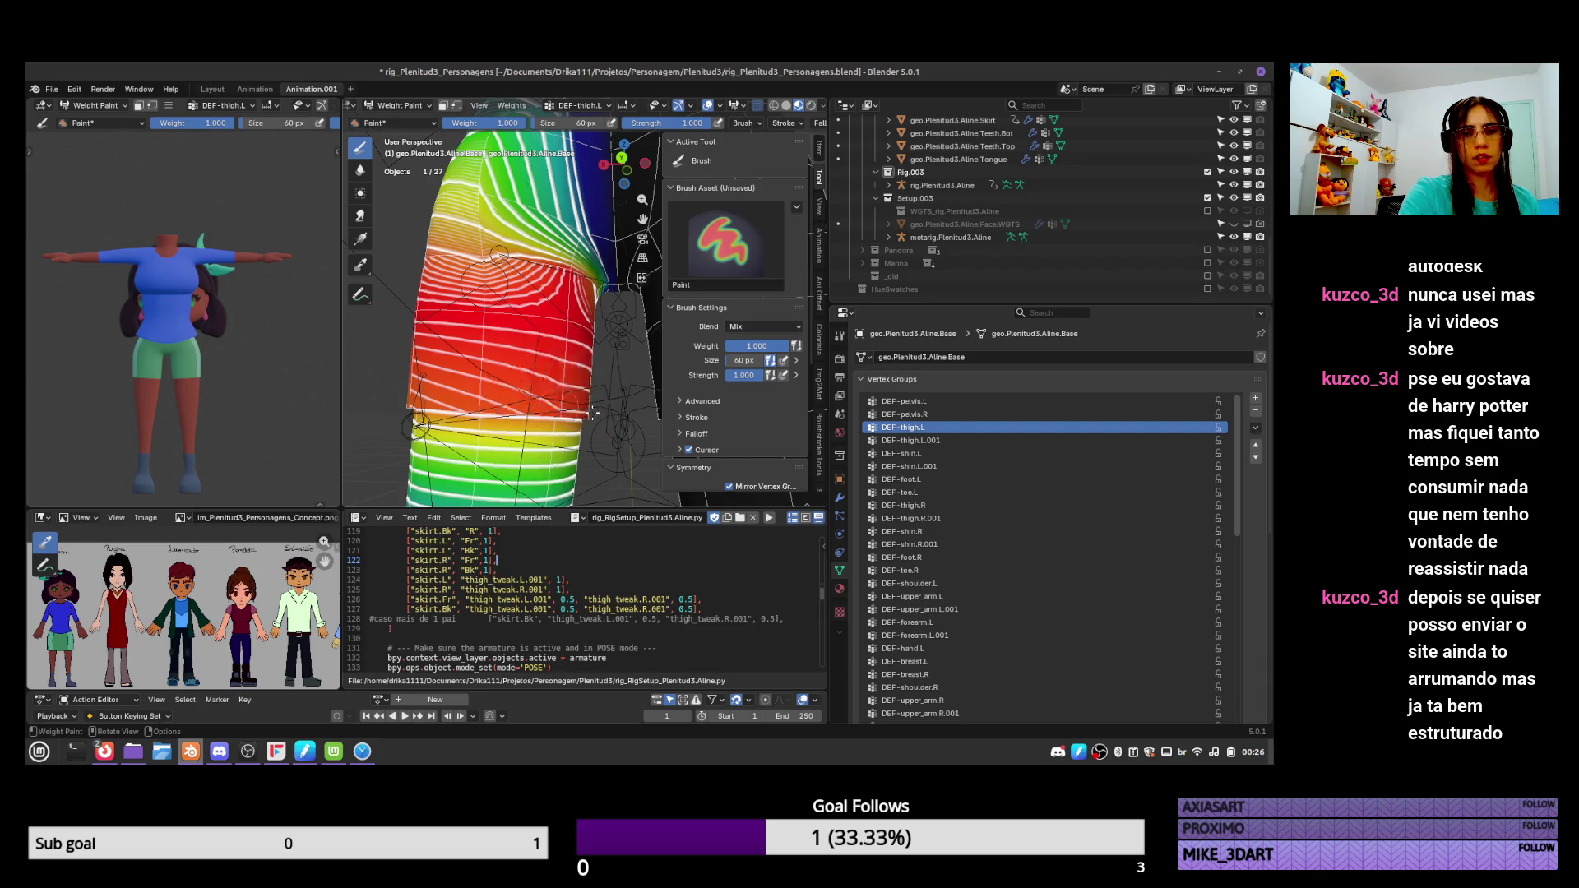
drag(592, 413, 602, 404)
mouse_move(550, 364)
middle_down()
mouse_move(521, 280)
mouse_move(568, 367)
middle_up()
Switch to the Blur brush and smooth the DEF-thigh.L weights around the hip and left thigh.
click(360, 172)
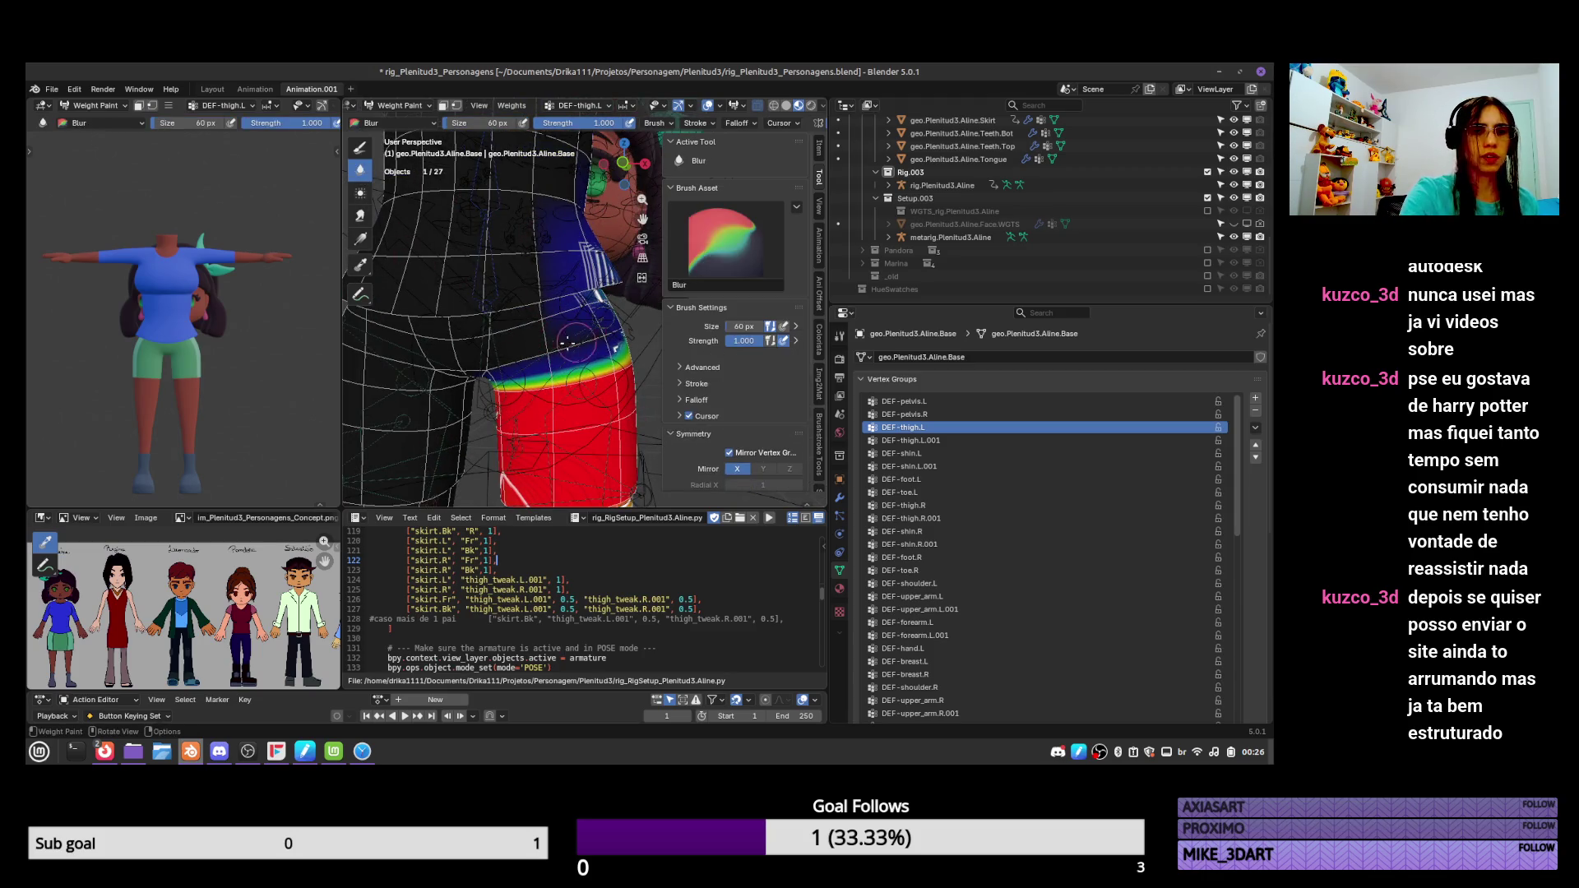
middle_drag(521, 358, 563, 334)
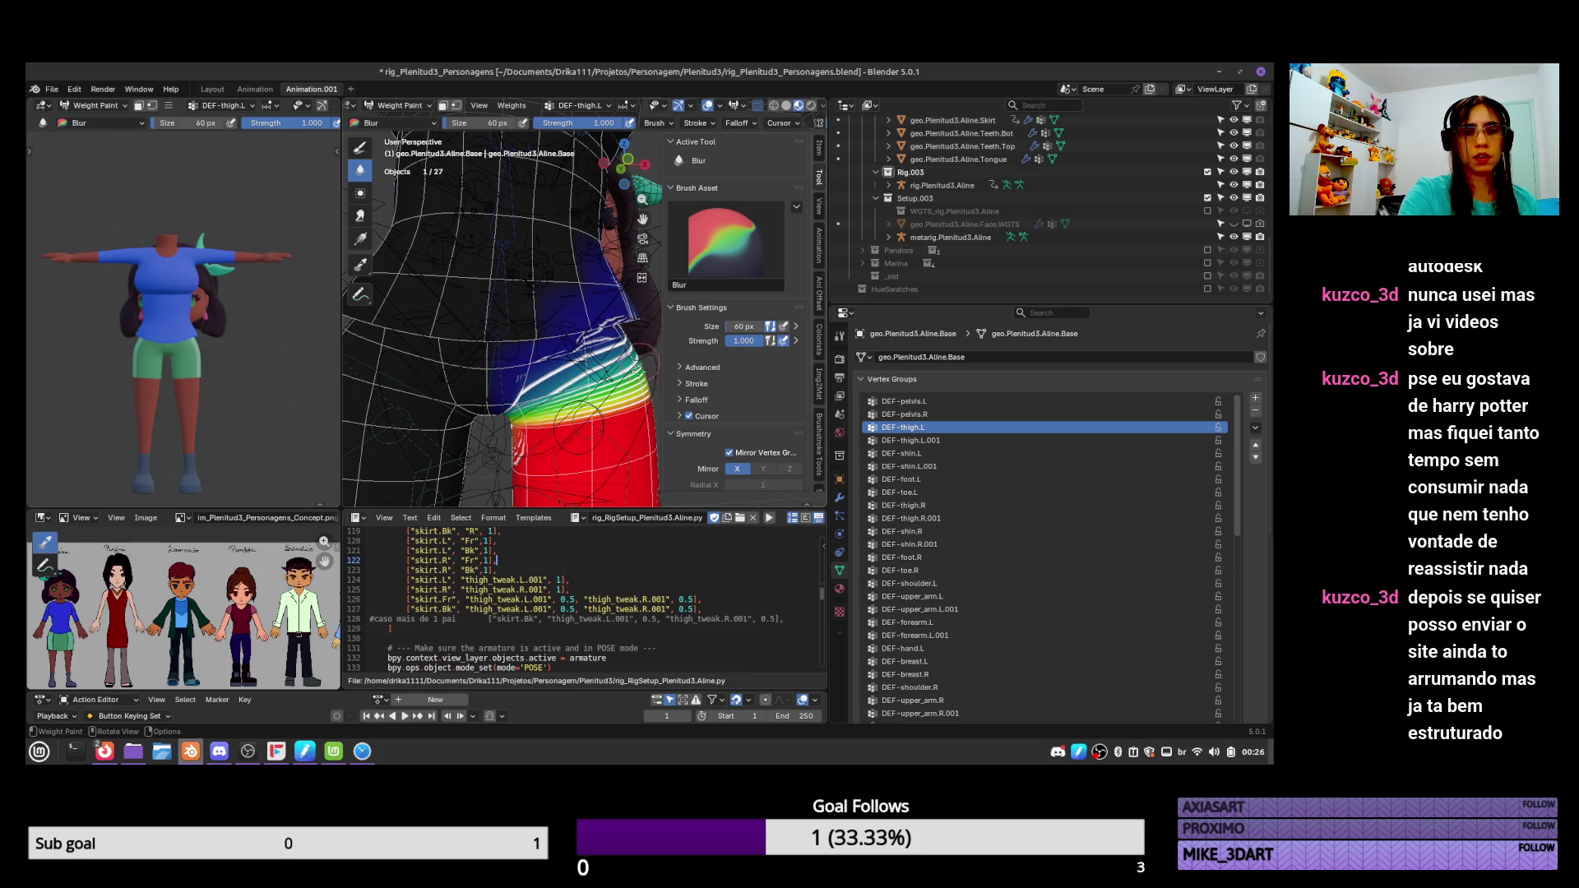
mouse_move(637, 354)
middle_down()
mouse_move(541, 397)
mouse_move(623, 378)
mouse_move(499, 377)
mouse_move(487, 338)
mouse_move(586, 349)
middle_up()
Select the body mesh and re-enable the Armature modifier's viewport deformation.
key(ctrl+Tab)
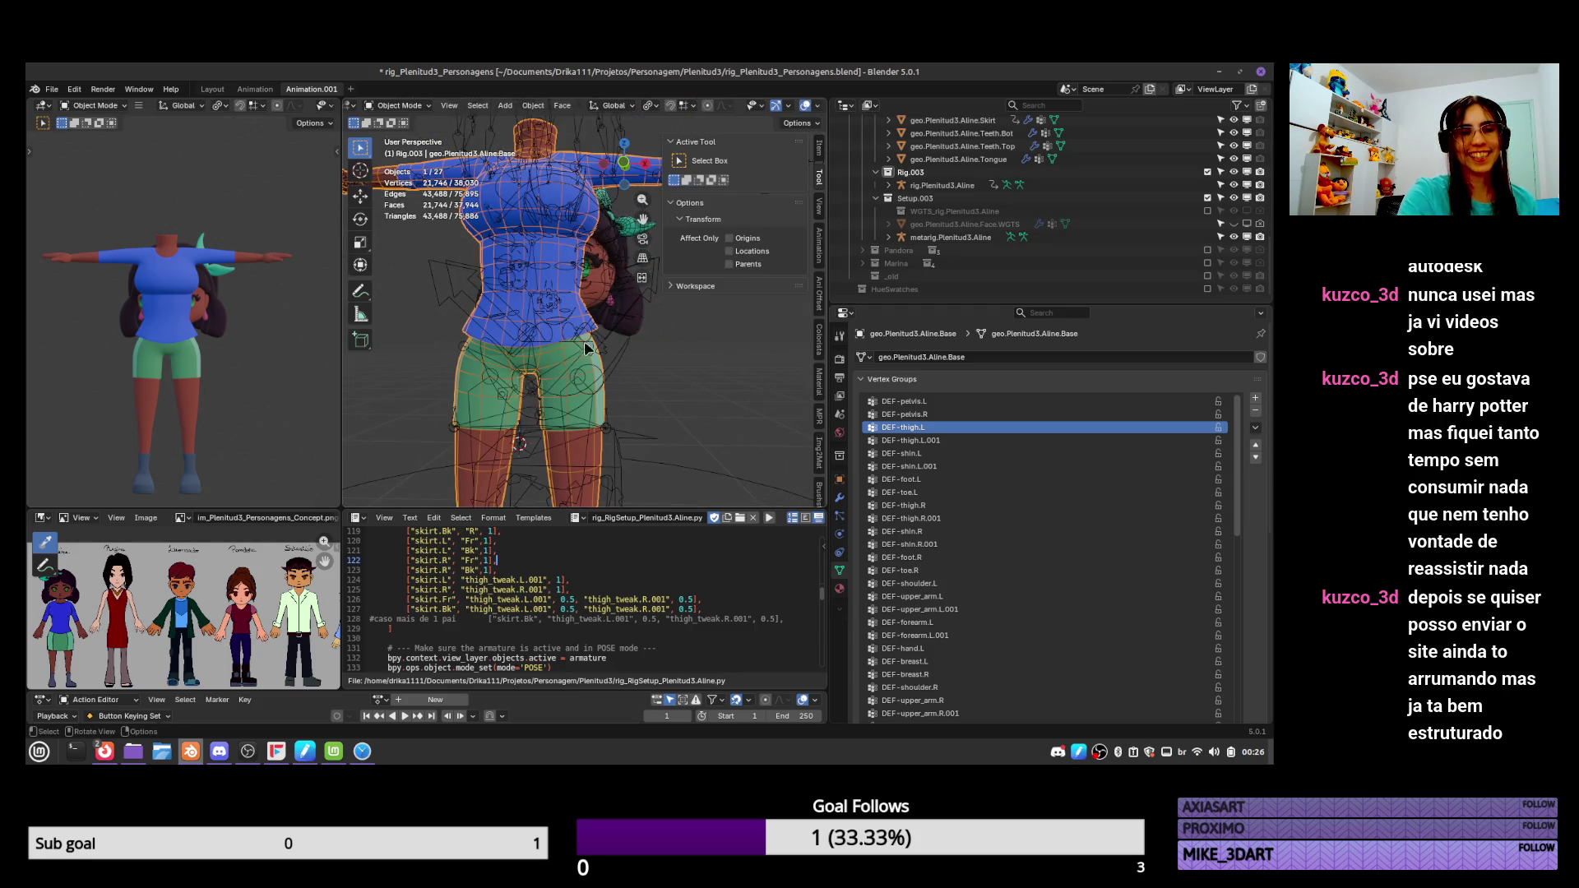
middle_drag(644, 478, 609, 373)
click(617, 371)
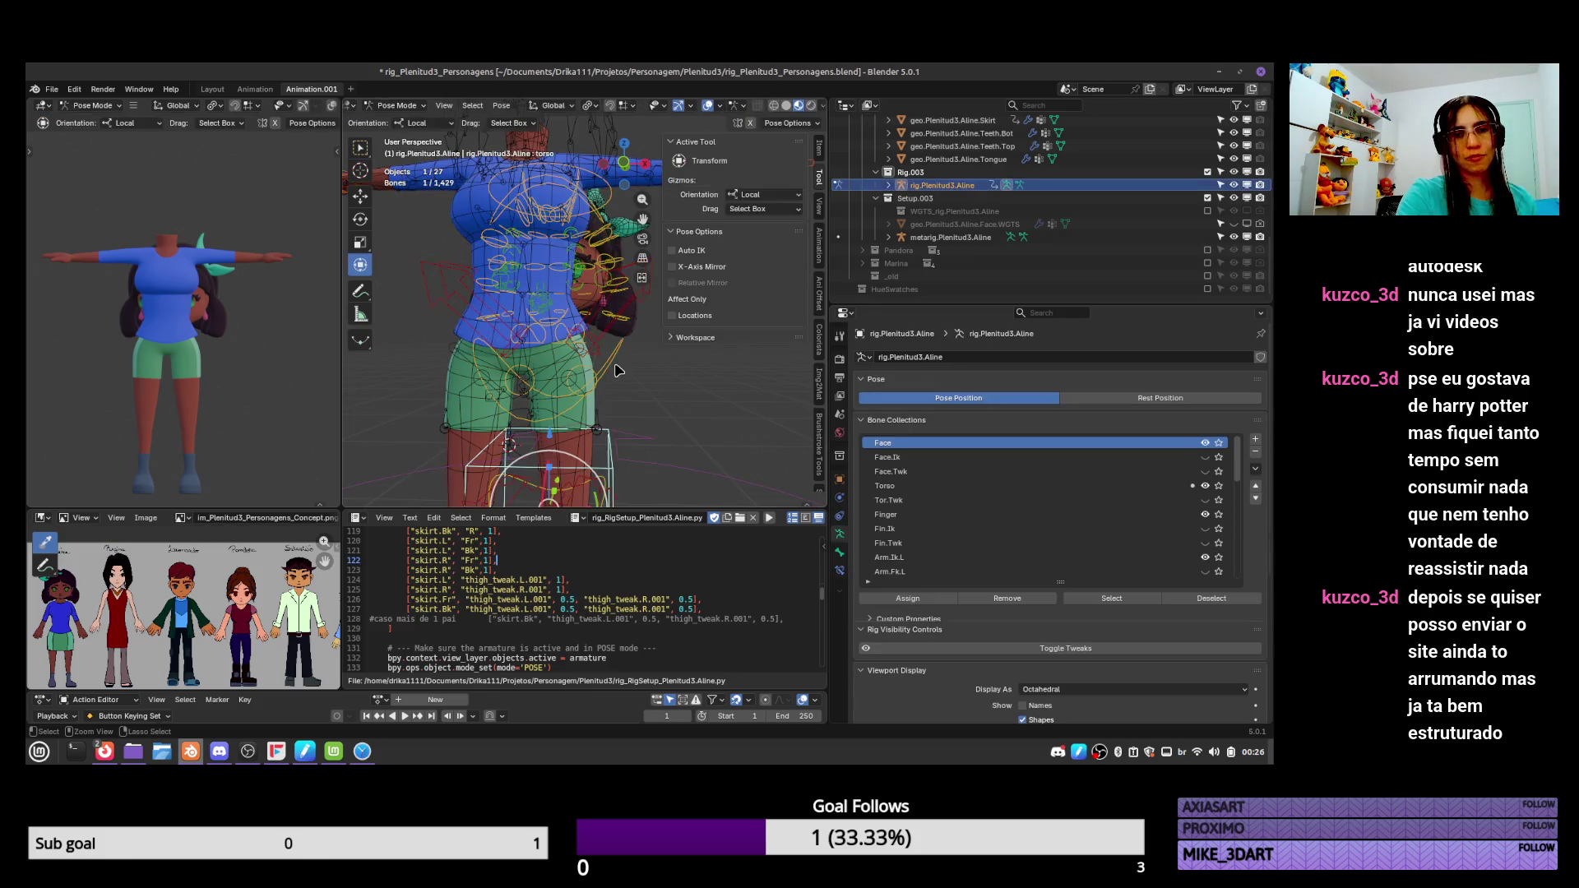
key(ctrl+Tab)
key(ctrl+Tab)
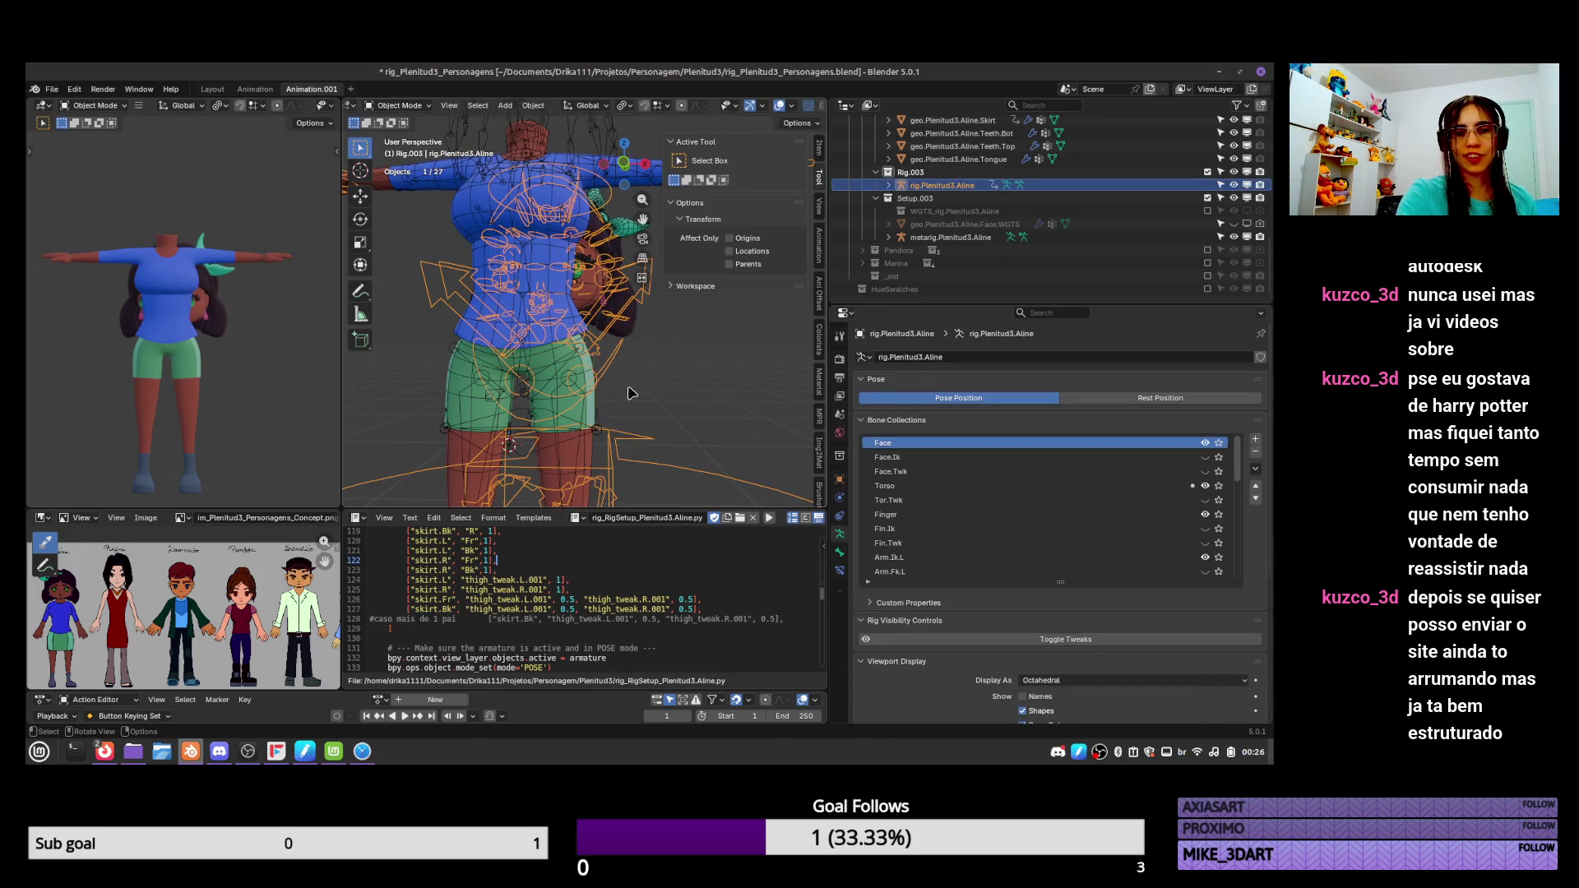
click(624, 413)
click(840, 498)
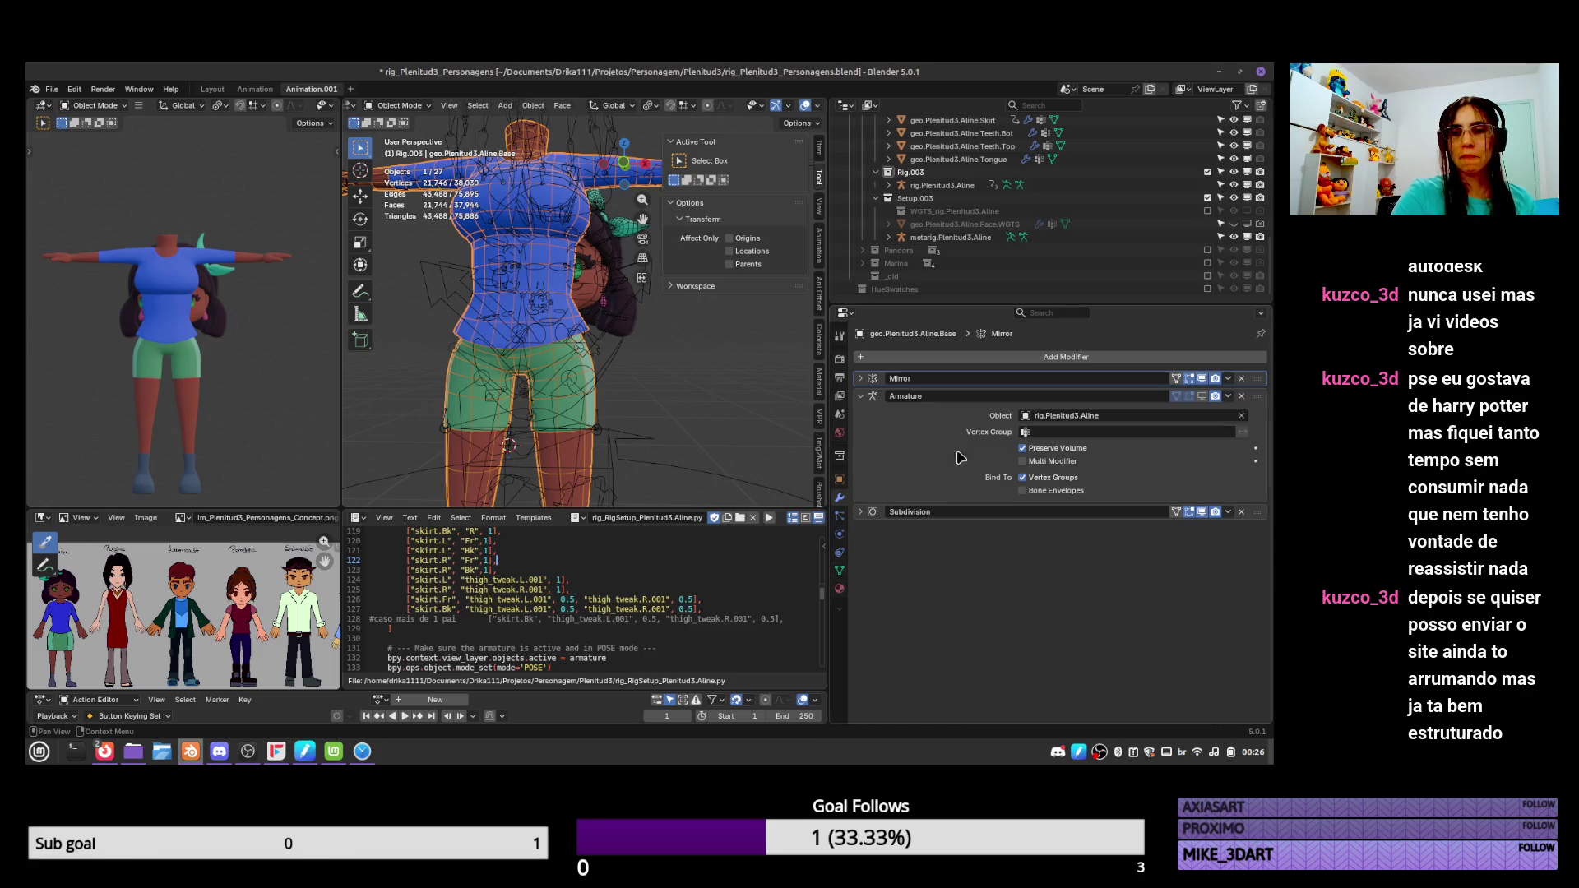
click(1203, 395)
mouse_move(650, 485)
shift+middle_down()
mouse_move(645, 411)
mouse_move(576, 403)
mouse_move(633, 401)
mouse_move(615, 344)
shift+middle_up()
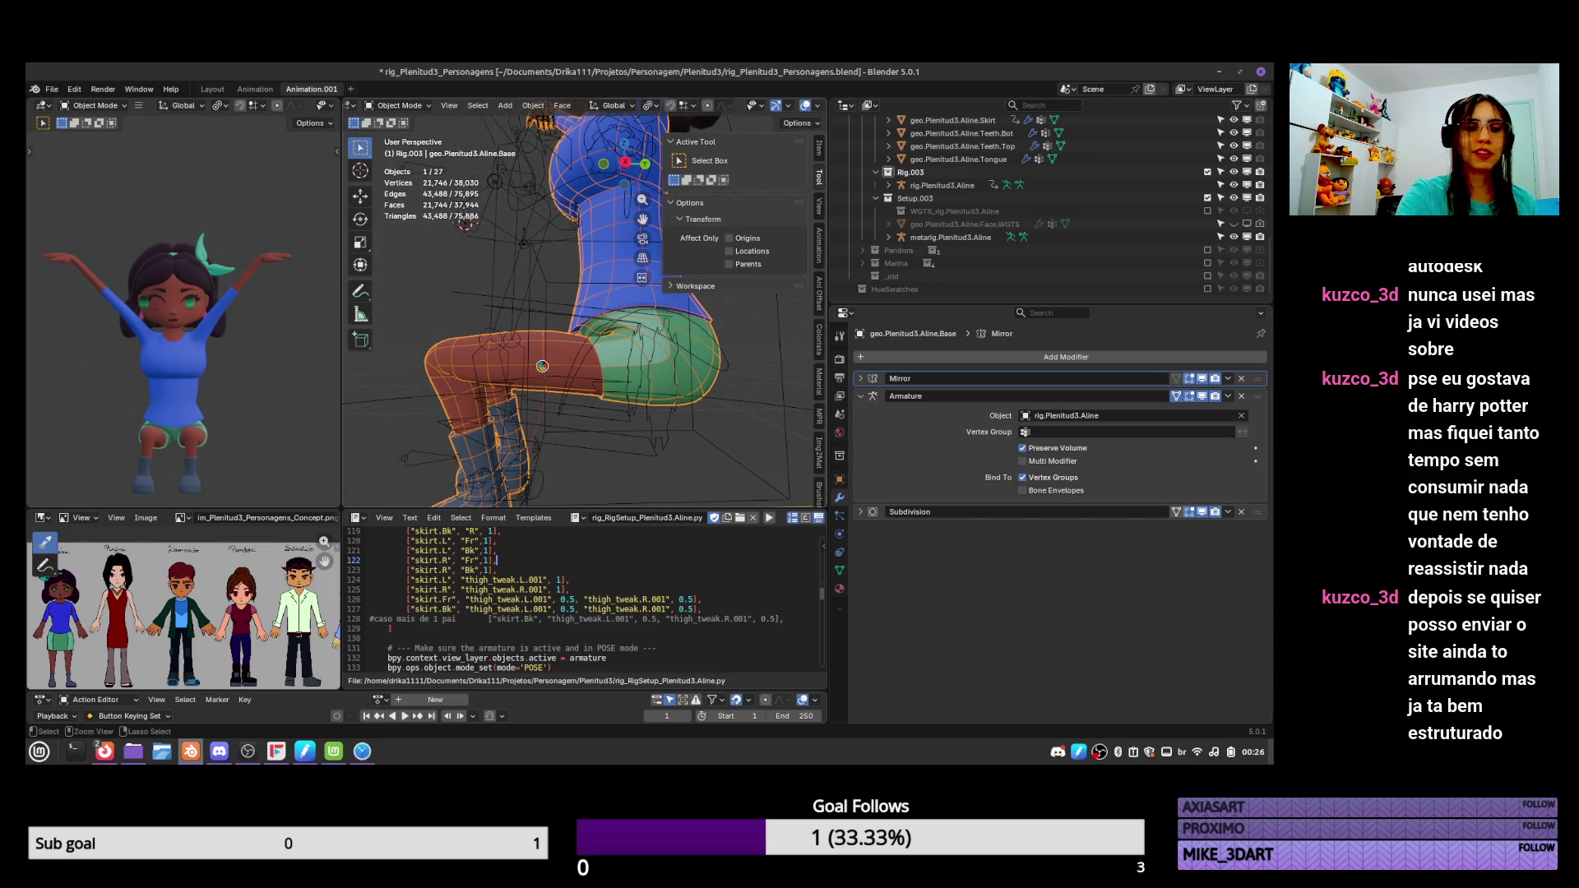
Save the file and select the rig together with the body mesh.
key(ctrl+s)
middle_drag(544, 416, 584, 409)
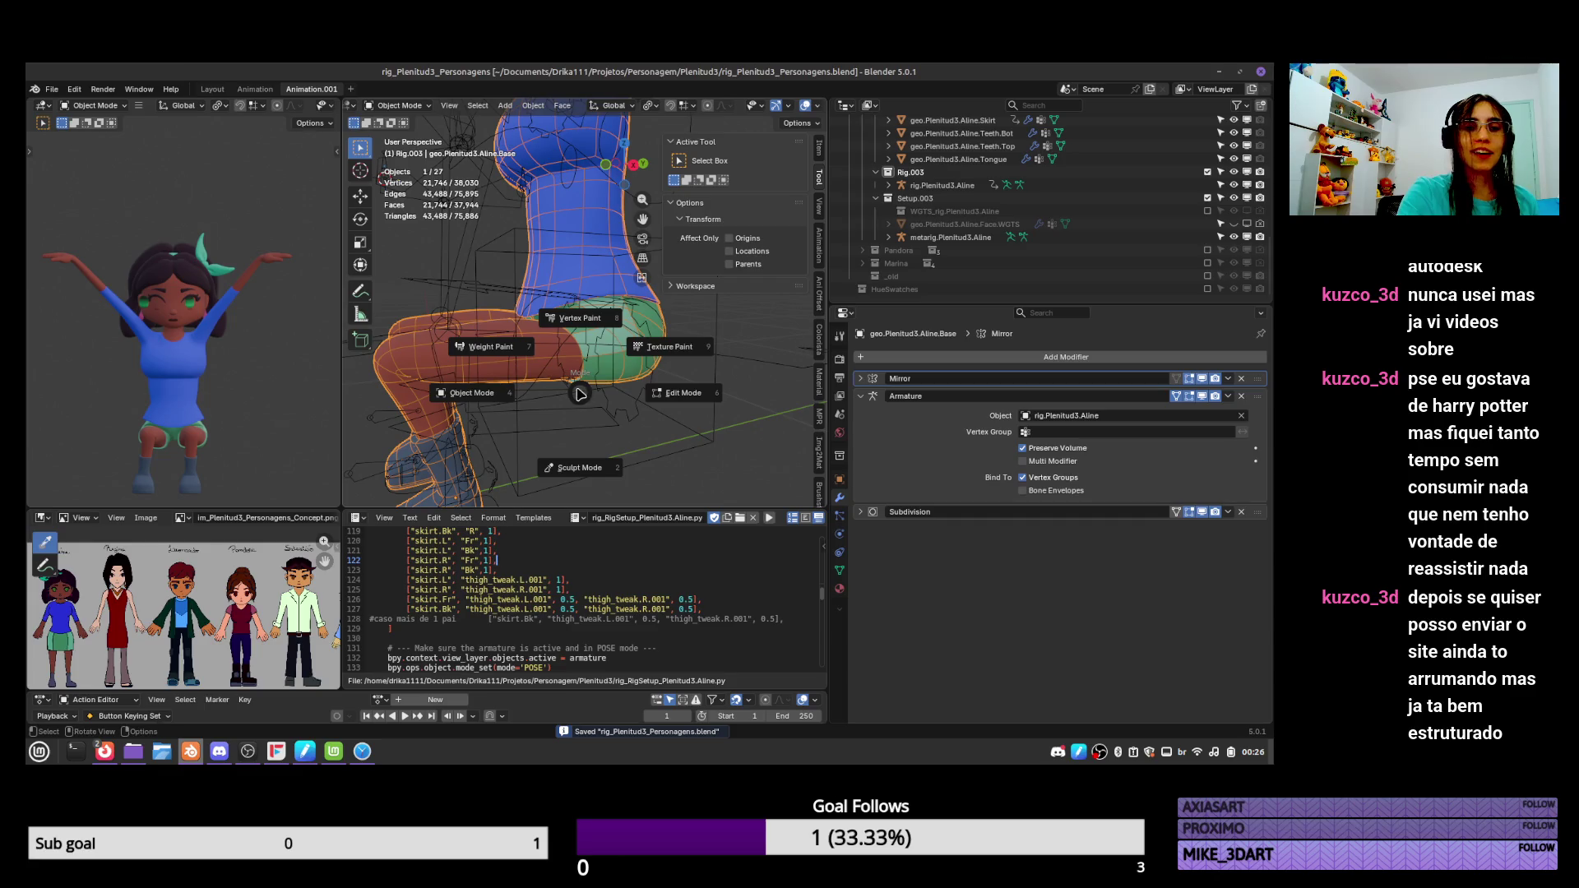
click(501, 338)
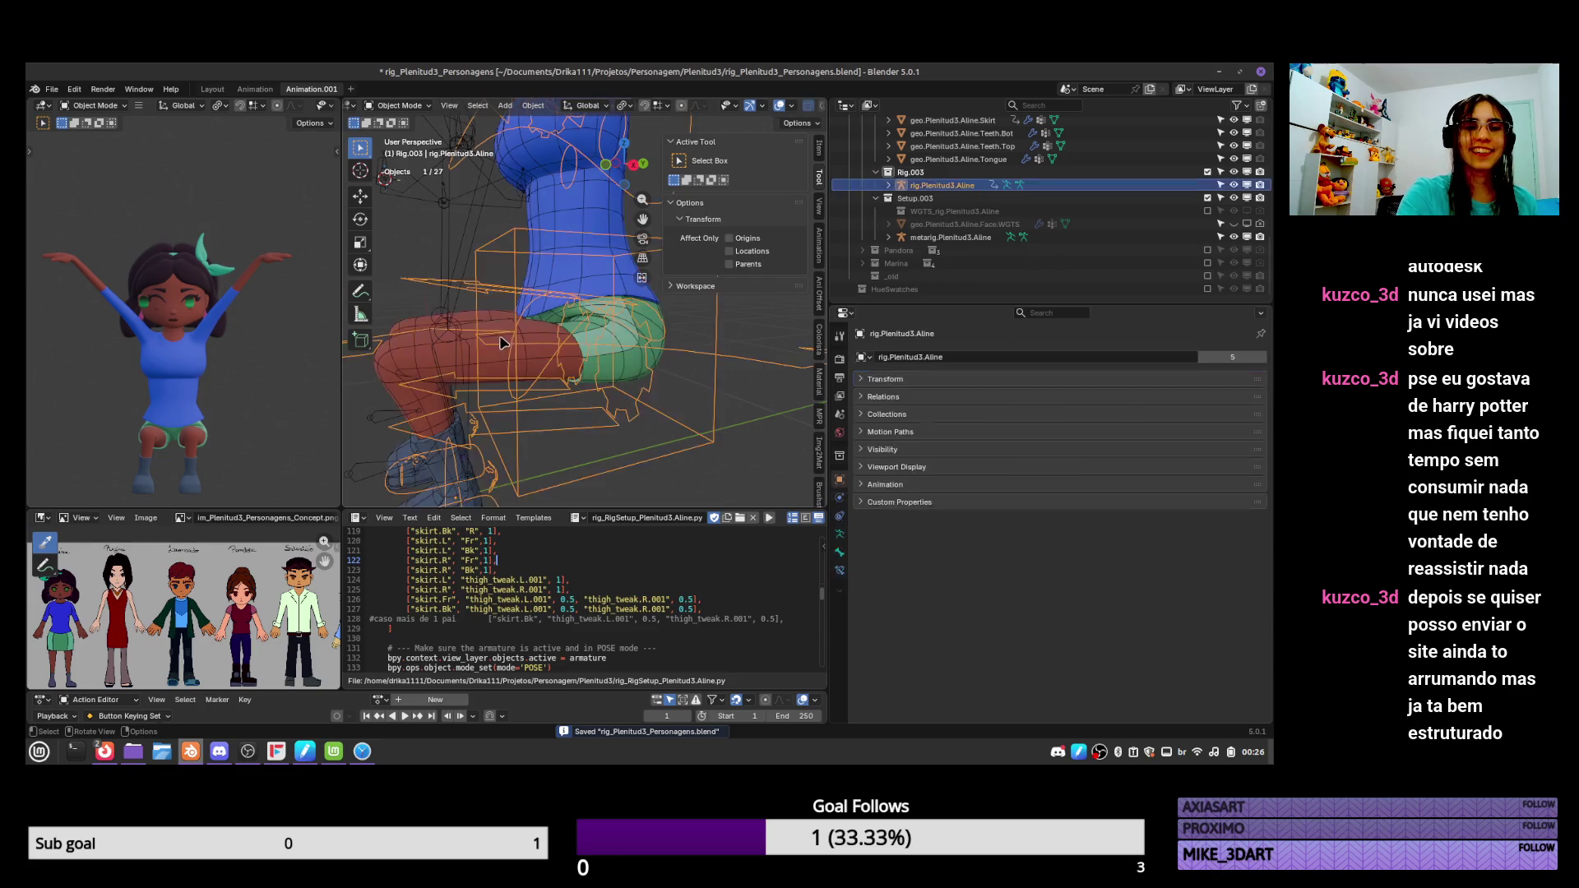
shift+click(465, 371)
key(ctrl+Tab)
In Weight Paint, compare the DEF-thigh.L.001, DEF-shin.L and DEF-shin.L.001 weights.
click(460, 313)
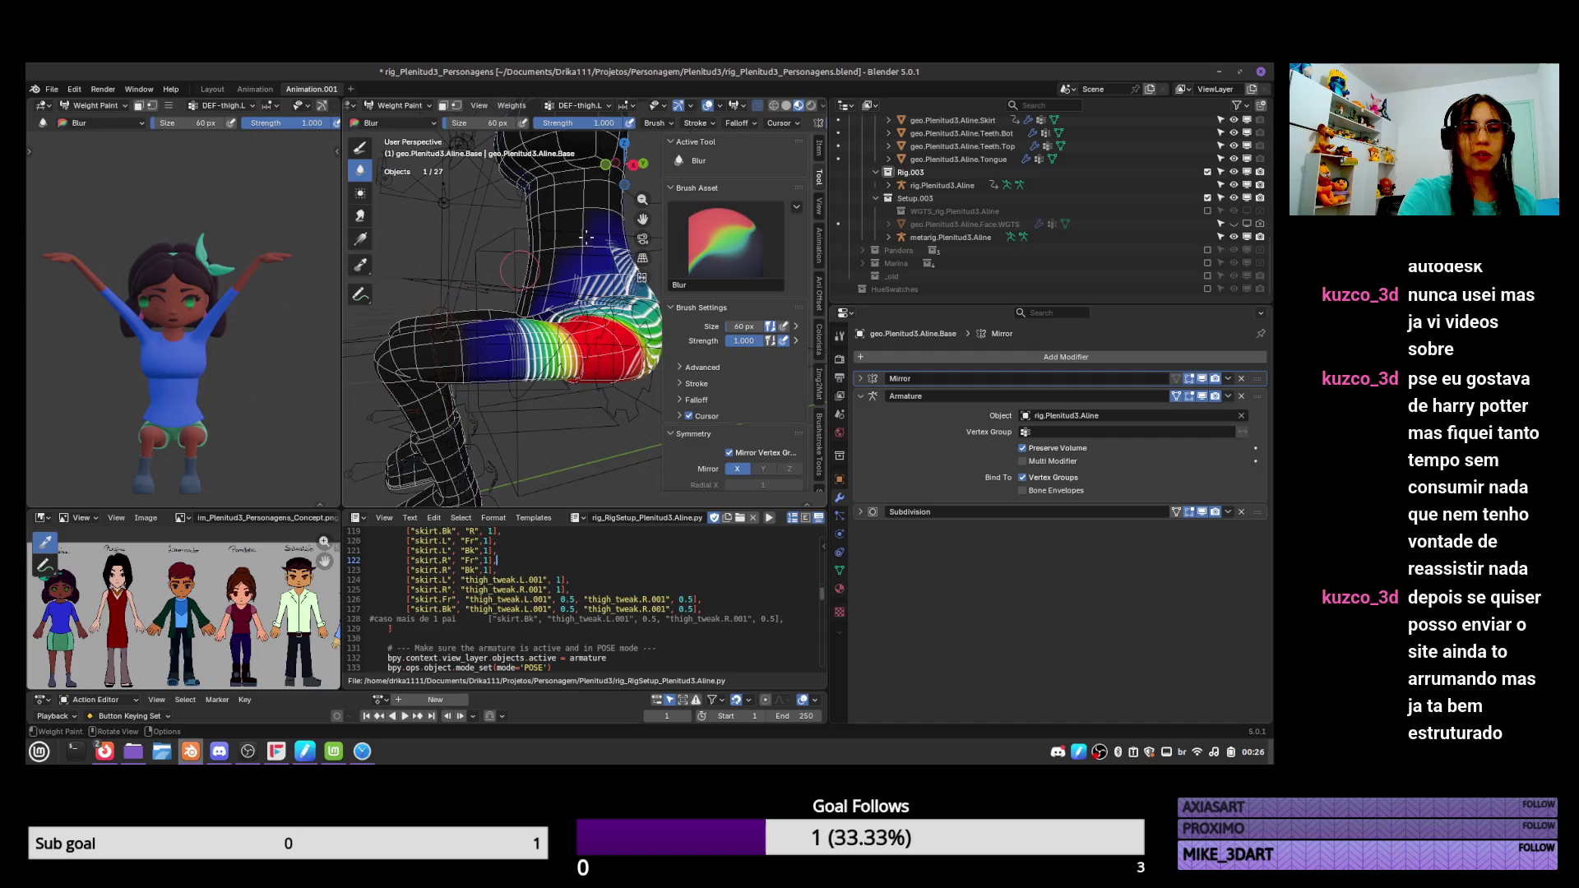
click(840, 570)
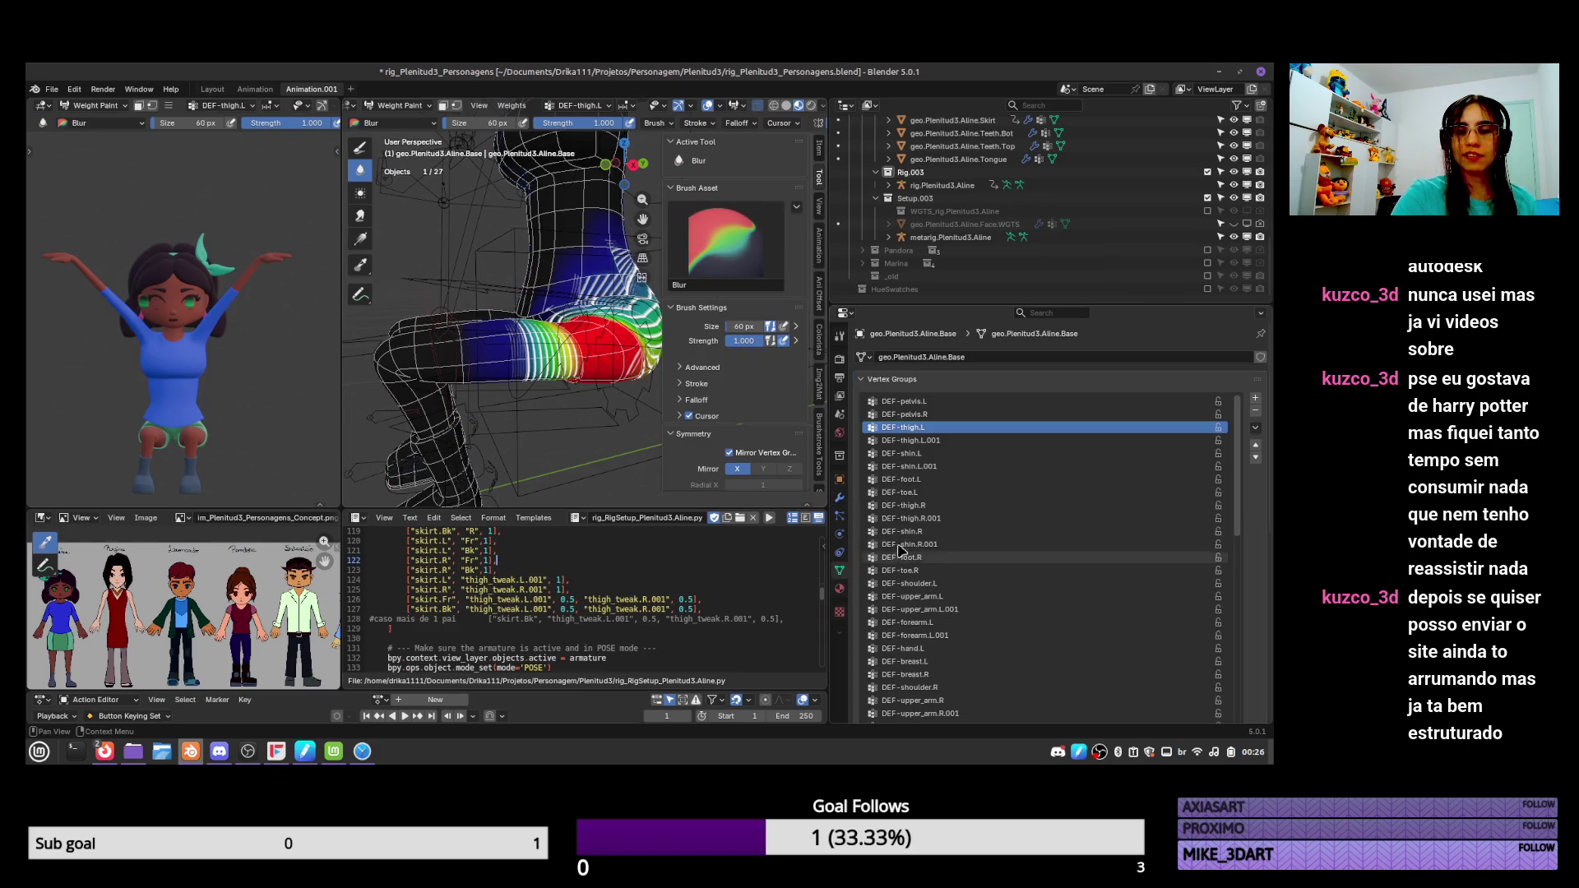
click(1004, 442)
click(1003, 451)
click(1003, 443)
click(1001, 449)
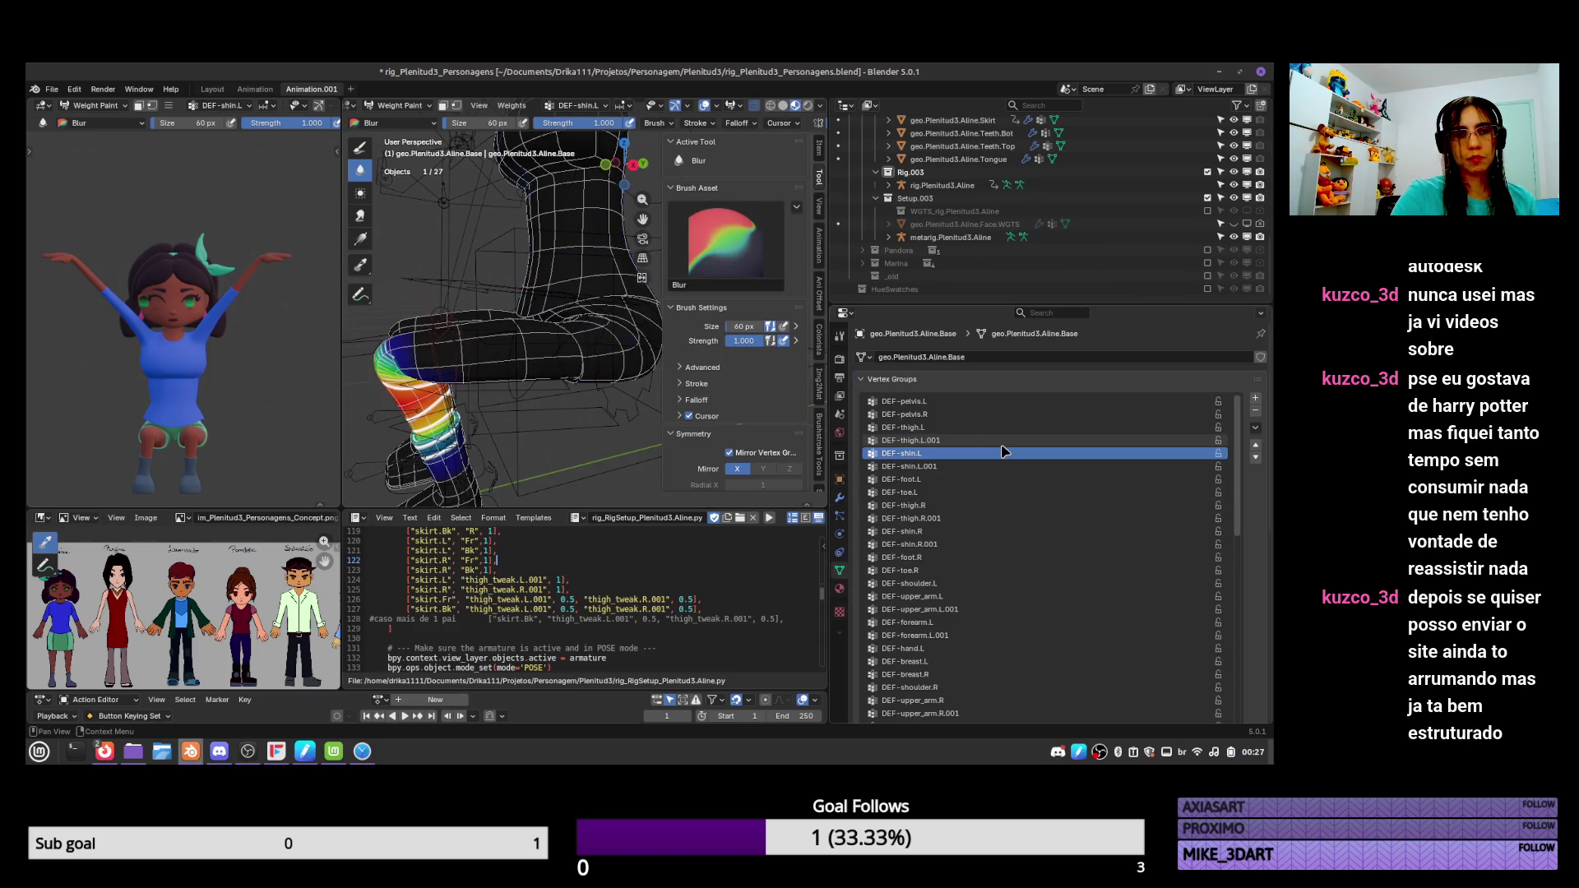
key(Down)
key(Up)
key(Up)
key(Down)
key(Down)
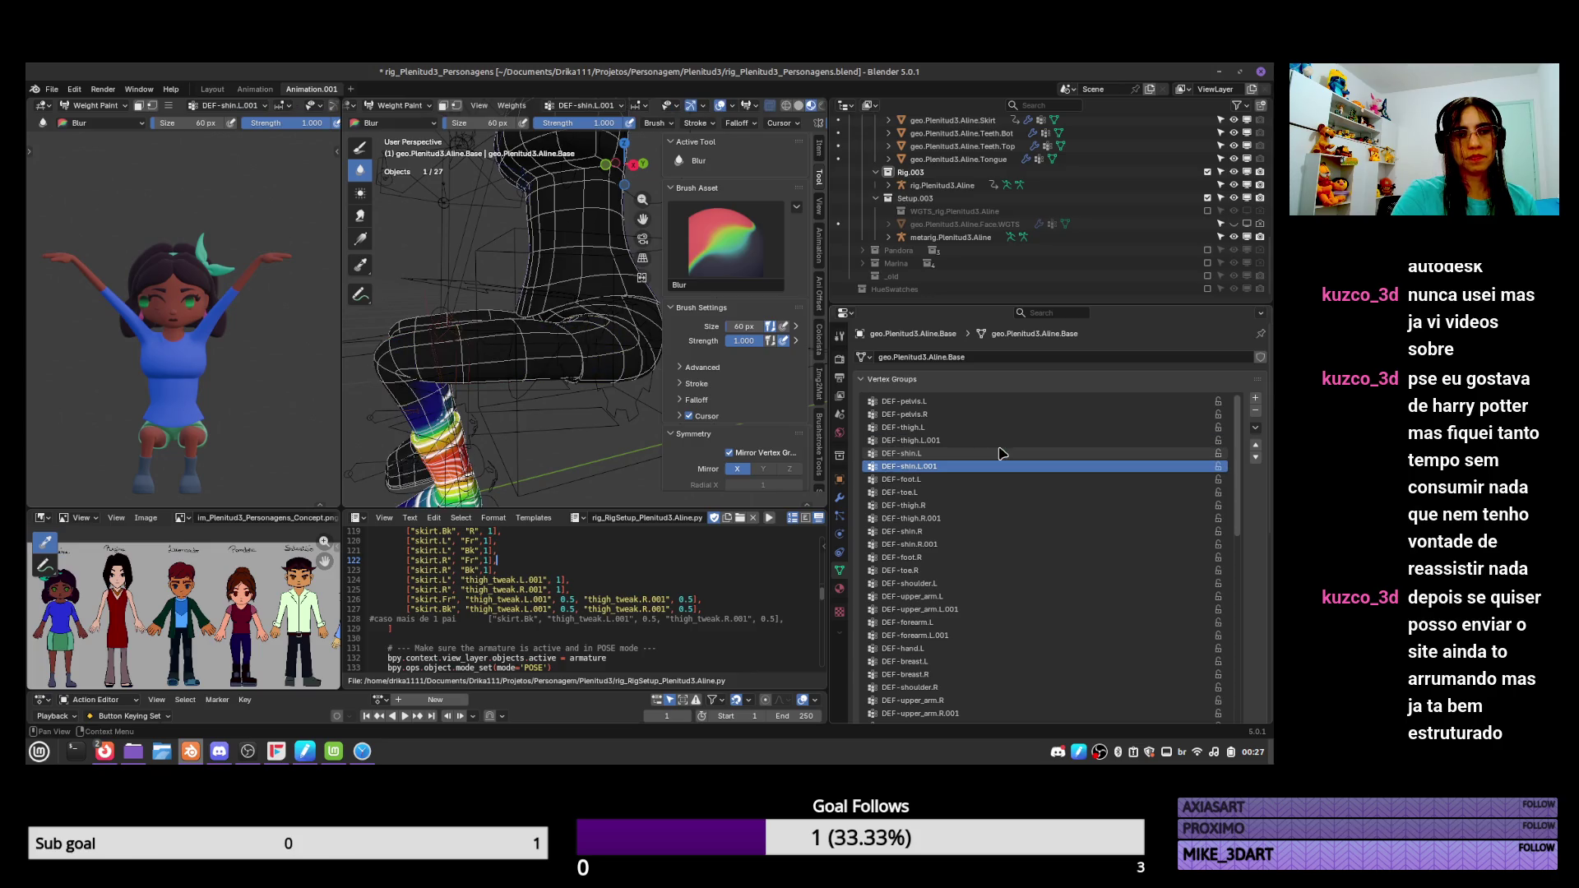
Clear the rig's pose location and rotation back to T-pose and save.
key(ctrl+Tab)
click(518, 436)
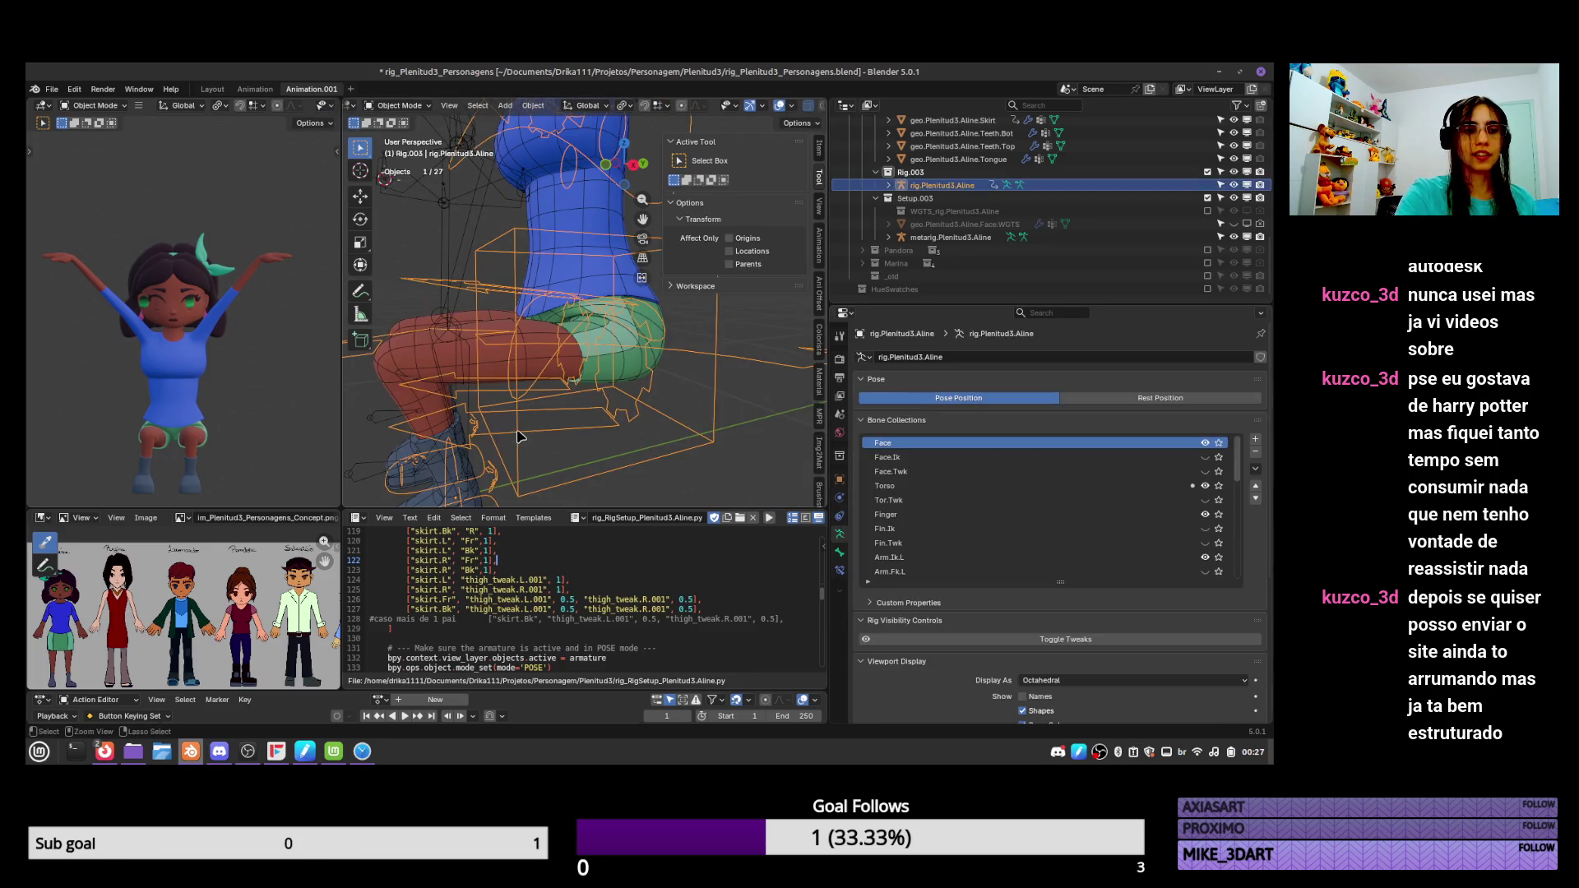
key(ctrl+Tab)
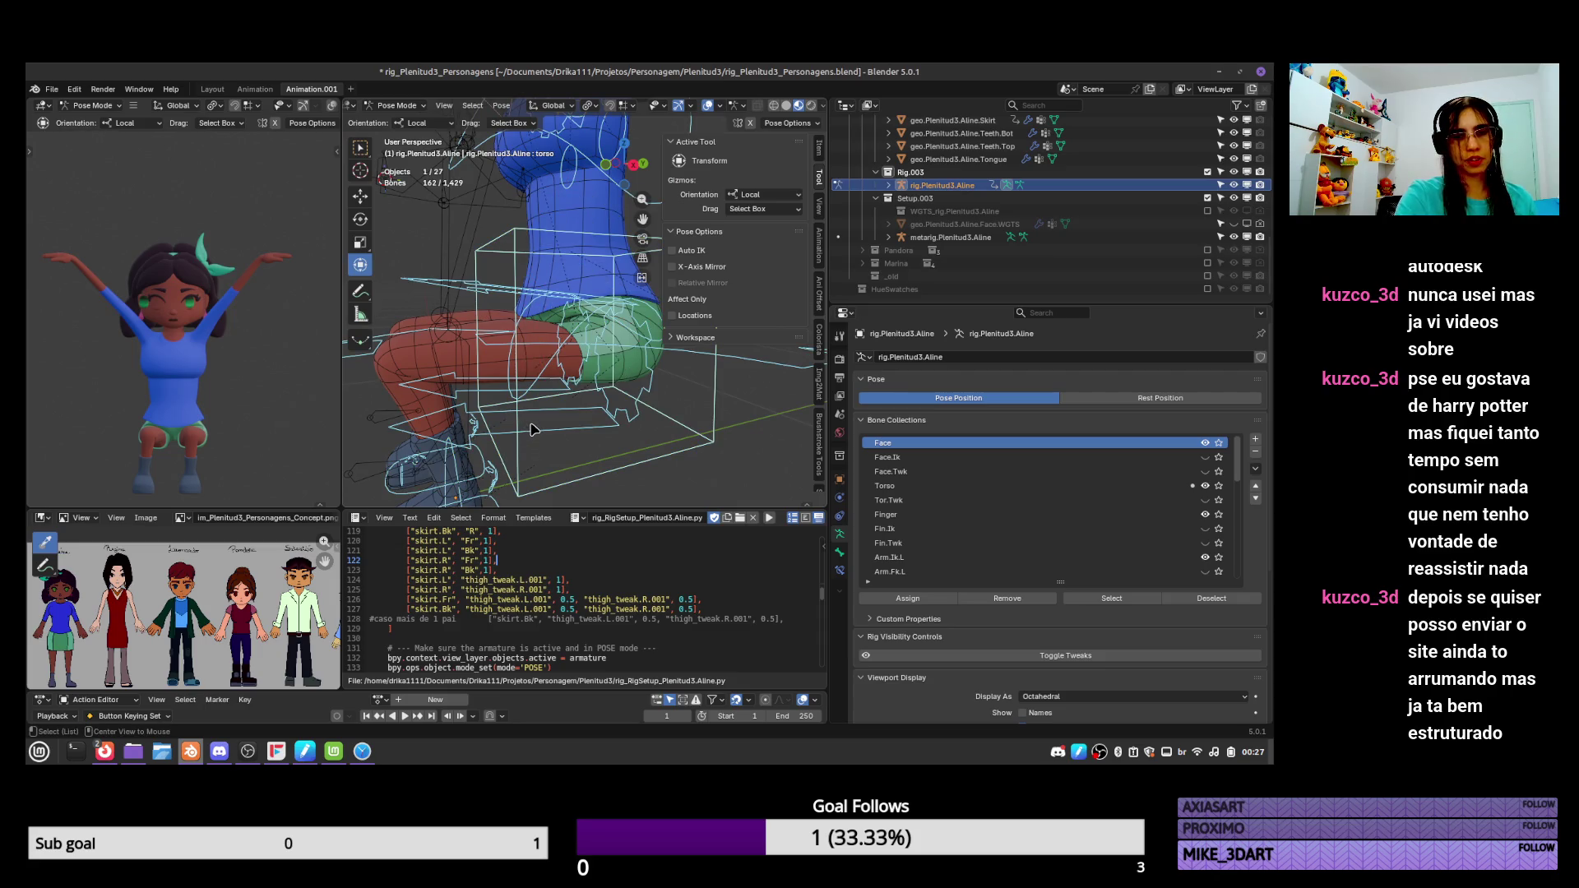
key(alt+g)
key(alt+r)
mouse_move(531, 429)
middle_down()
mouse_move(640, 395)
mouse_move(581, 253)
middle_up()
key(ctrl+s)
Leave Pose Mode and select the metarig.
key(ctrl+Tab)
click(581, 254)
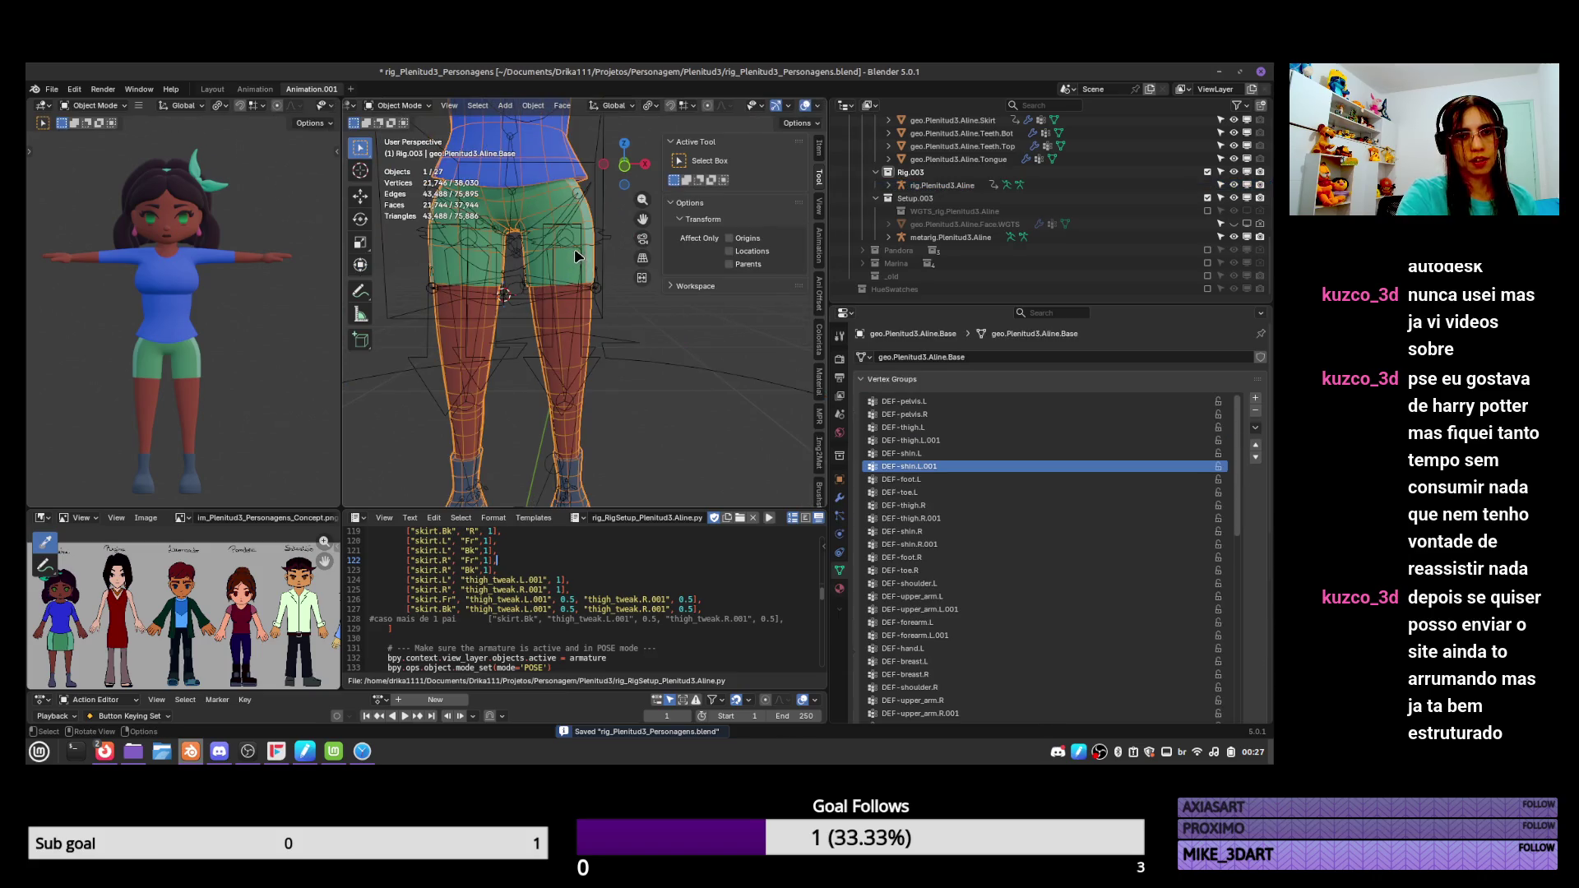
click(576, 256)
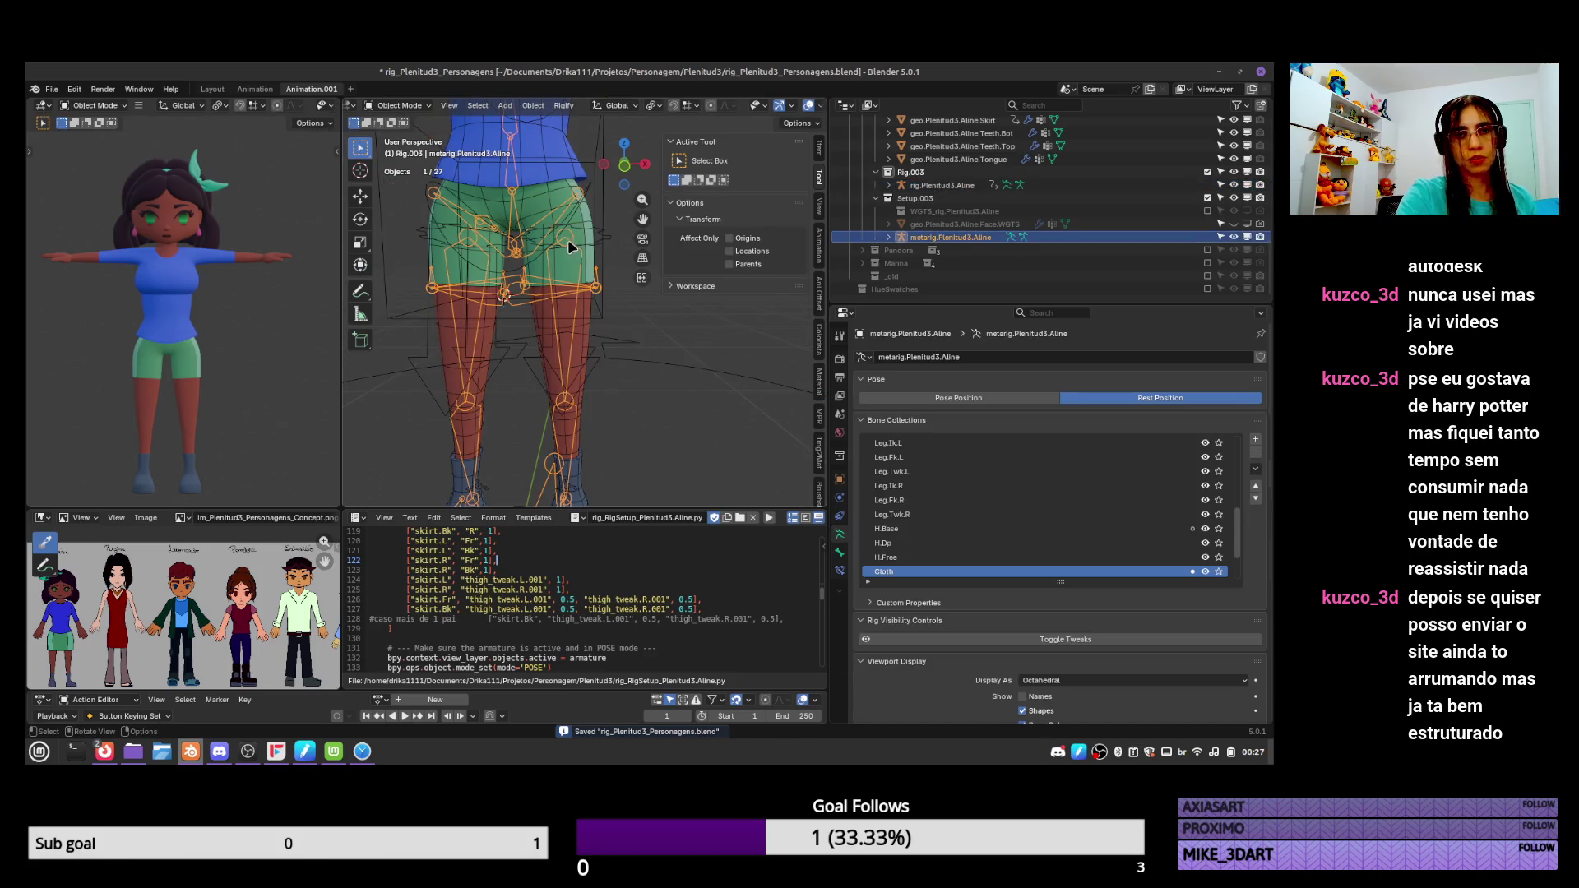
Hide the generated rig and, in side view, move the metarig's left knee joint into place.
click(1233, 185)
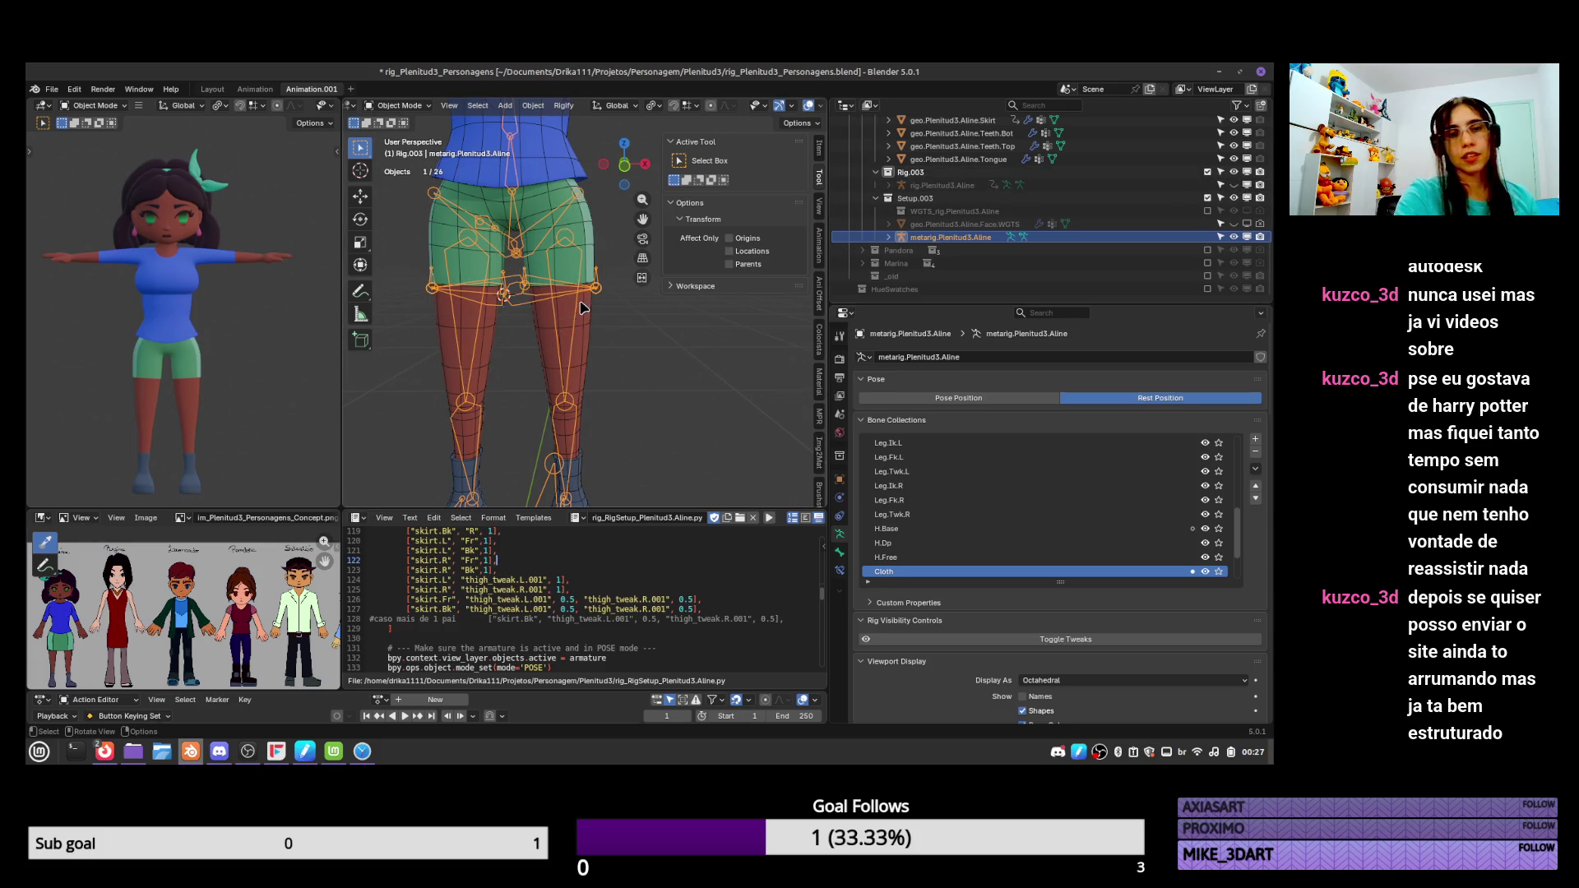
key(KP_3)
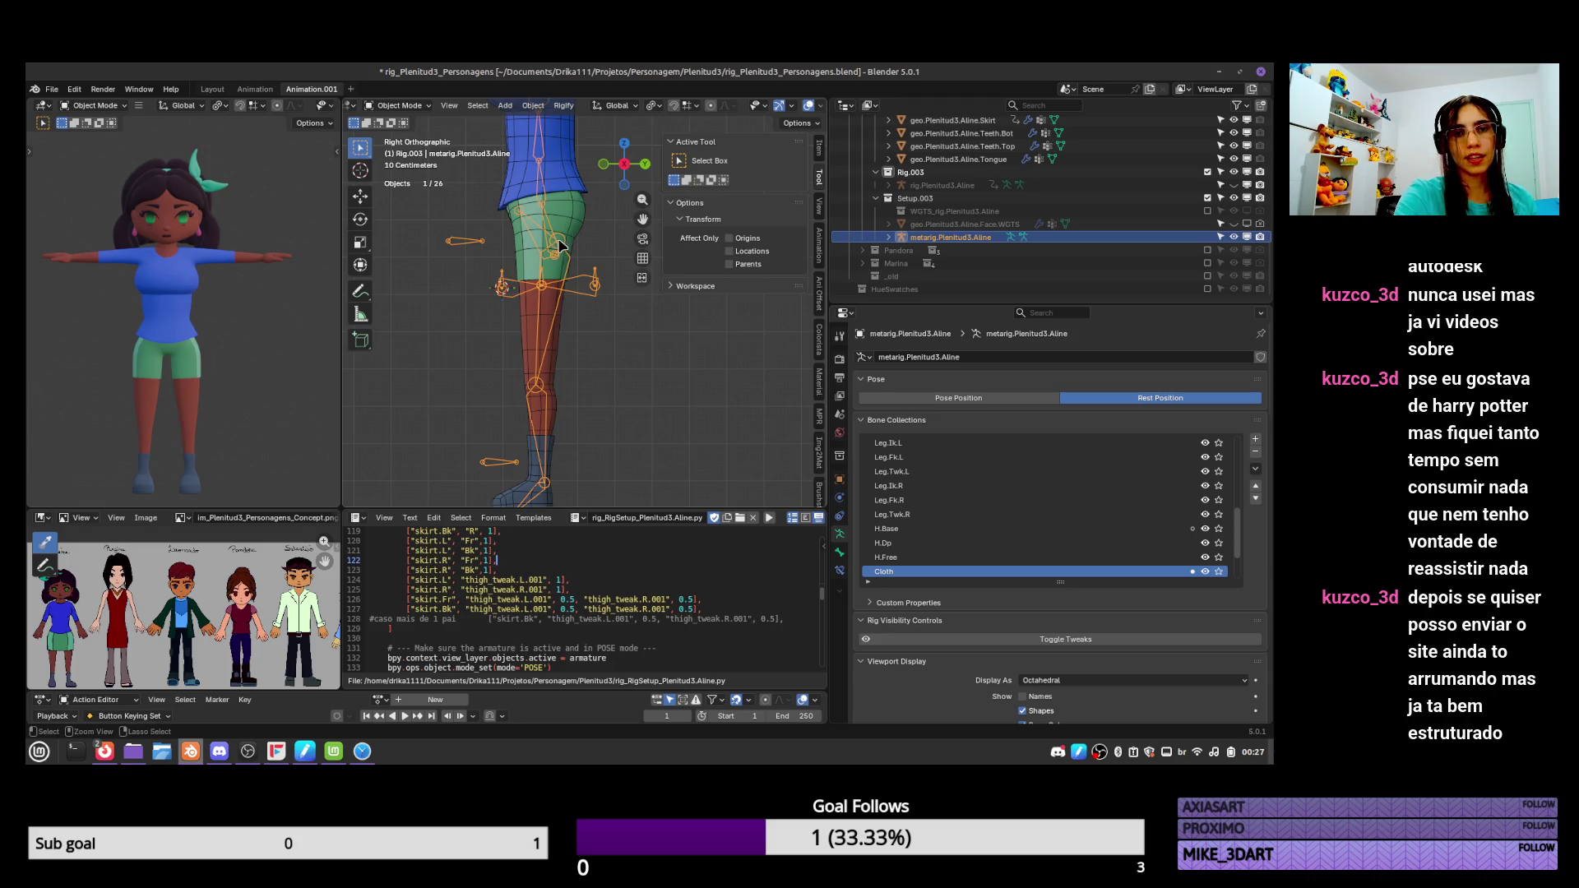
key(Tab)
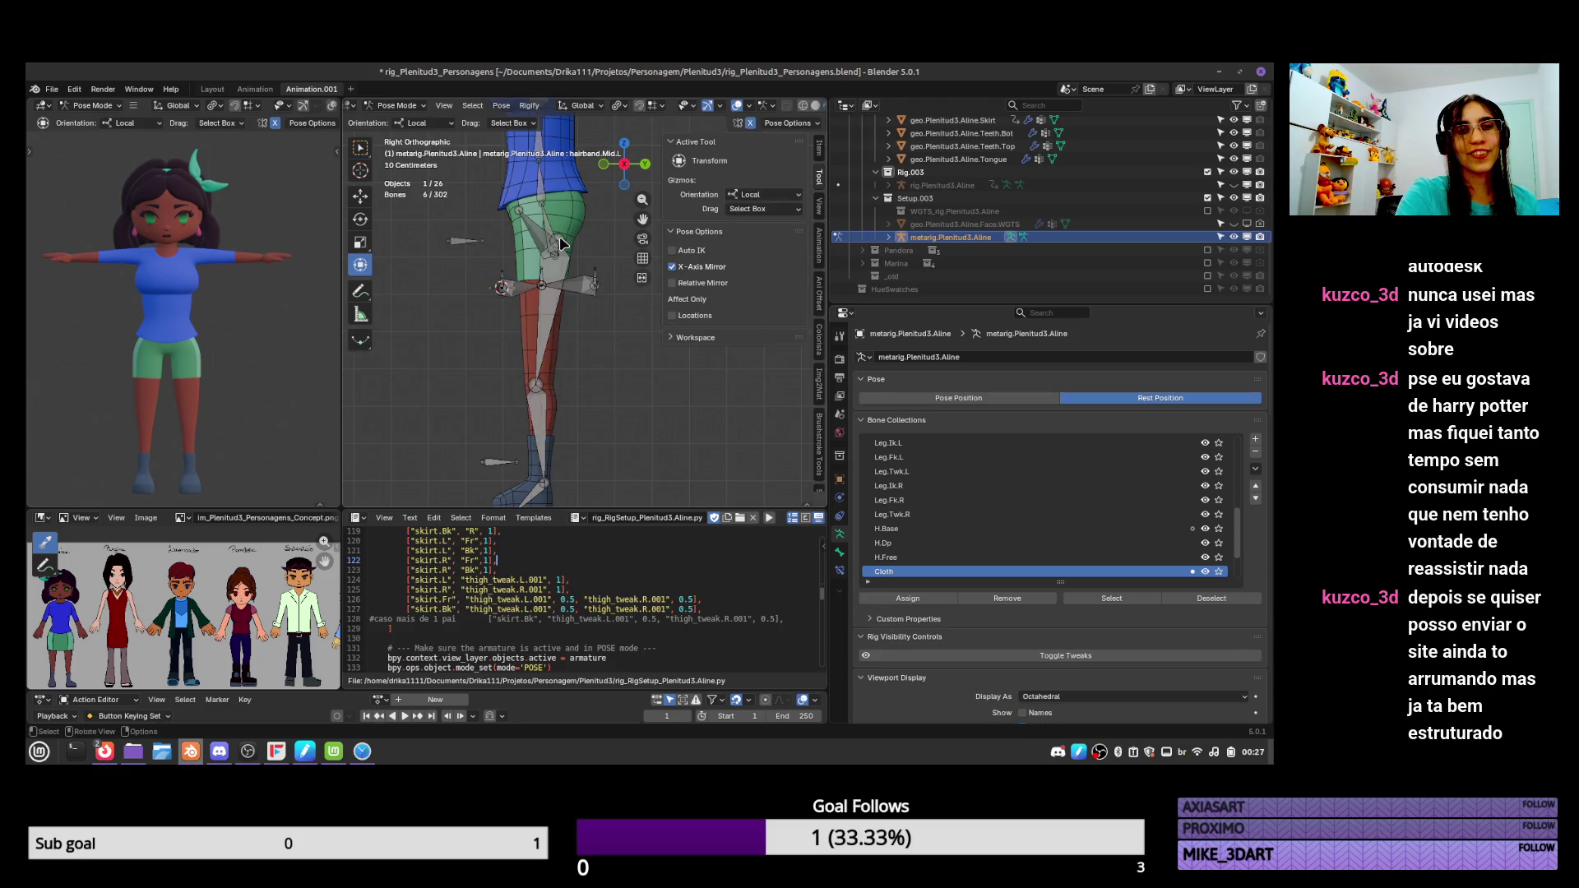
click(565, 244)
scroll(592, 253, up, 2)
shift+middle_drag(561, 228, 593, 310)
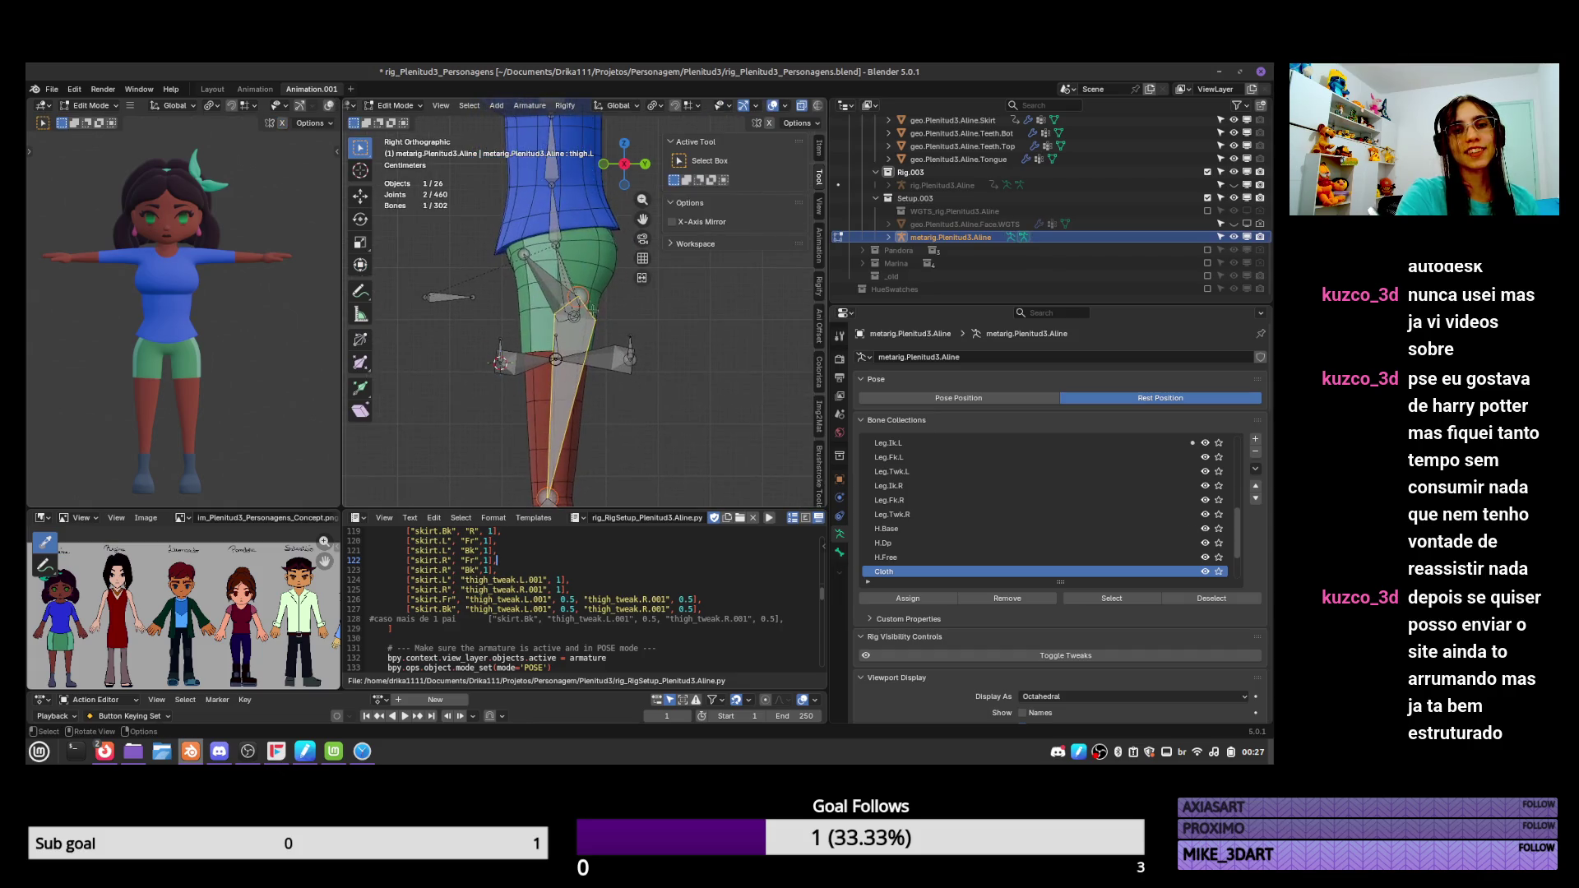
click(578, 292)
key(g)
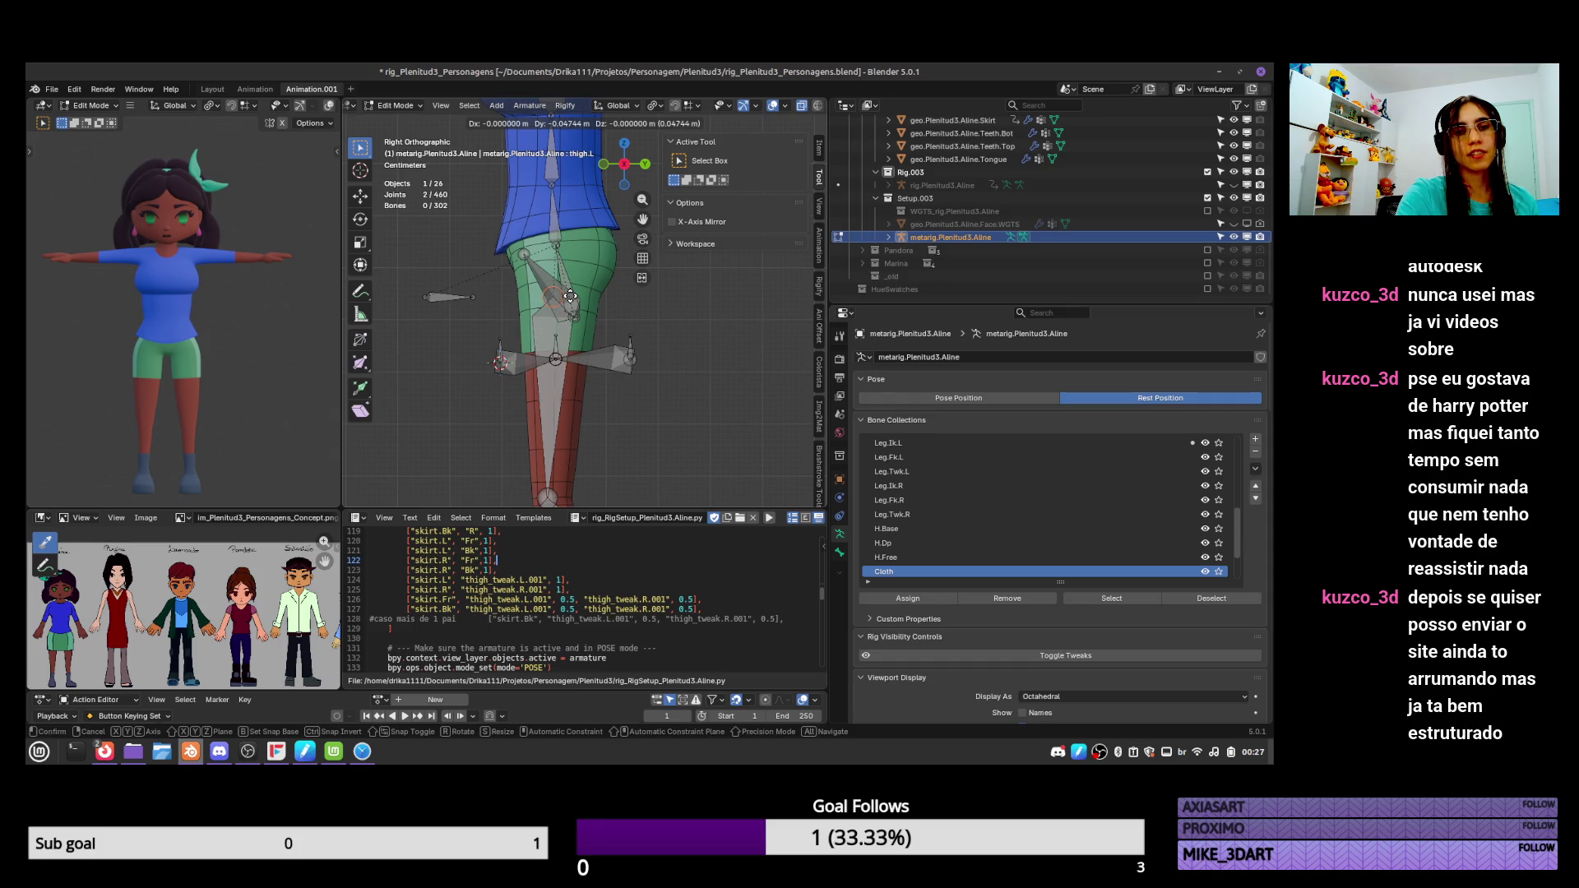
click(570, 295)
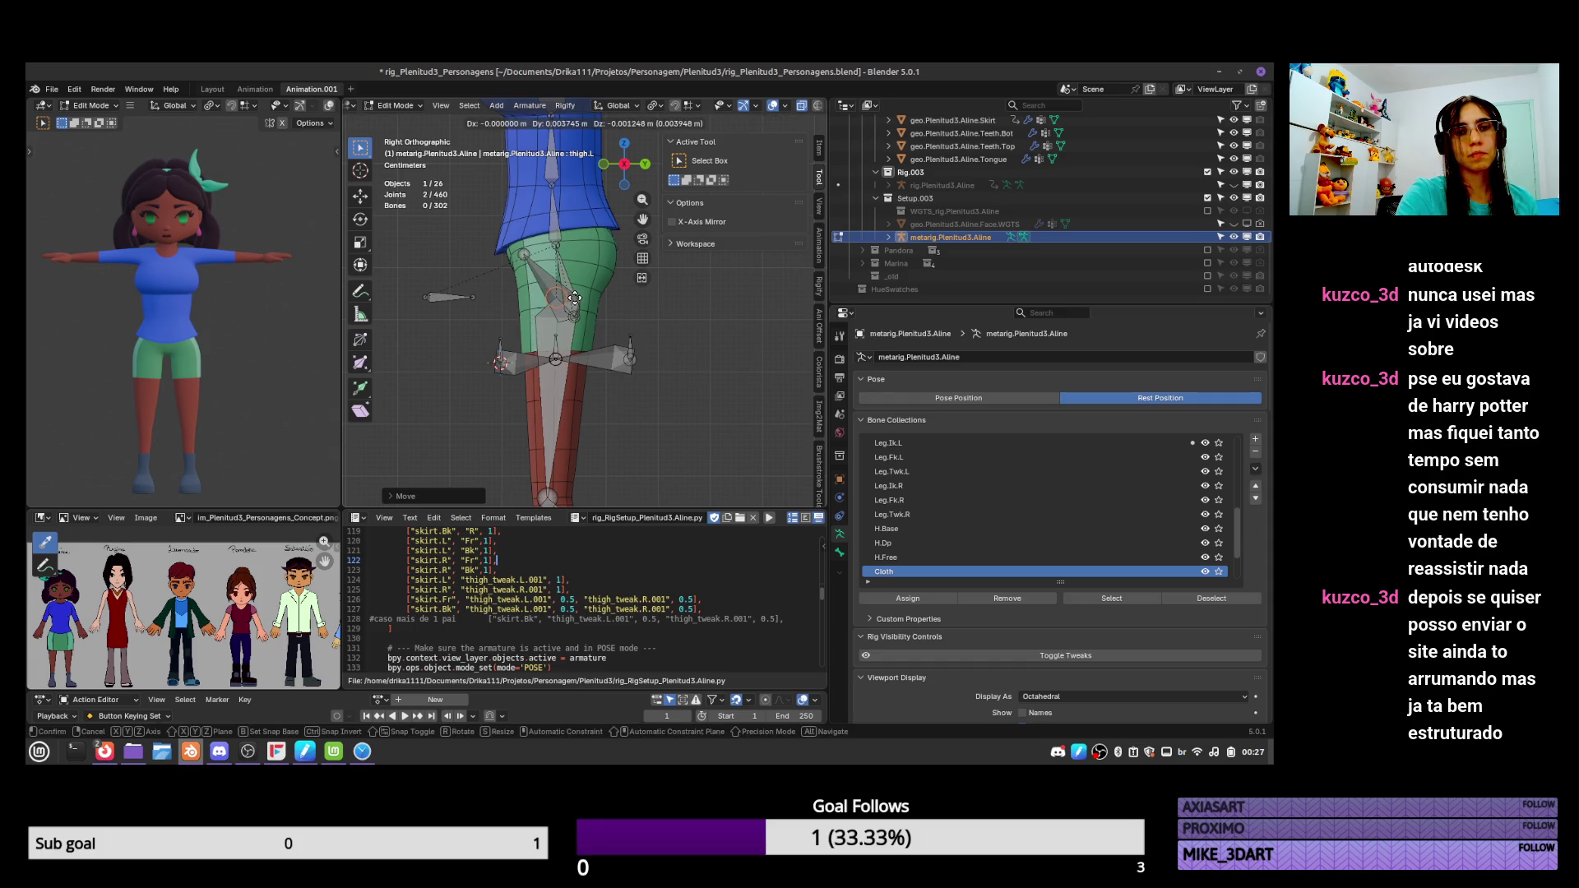
Move the left thigh bone's tail joint upward to fit the leg.
click(592, 323)
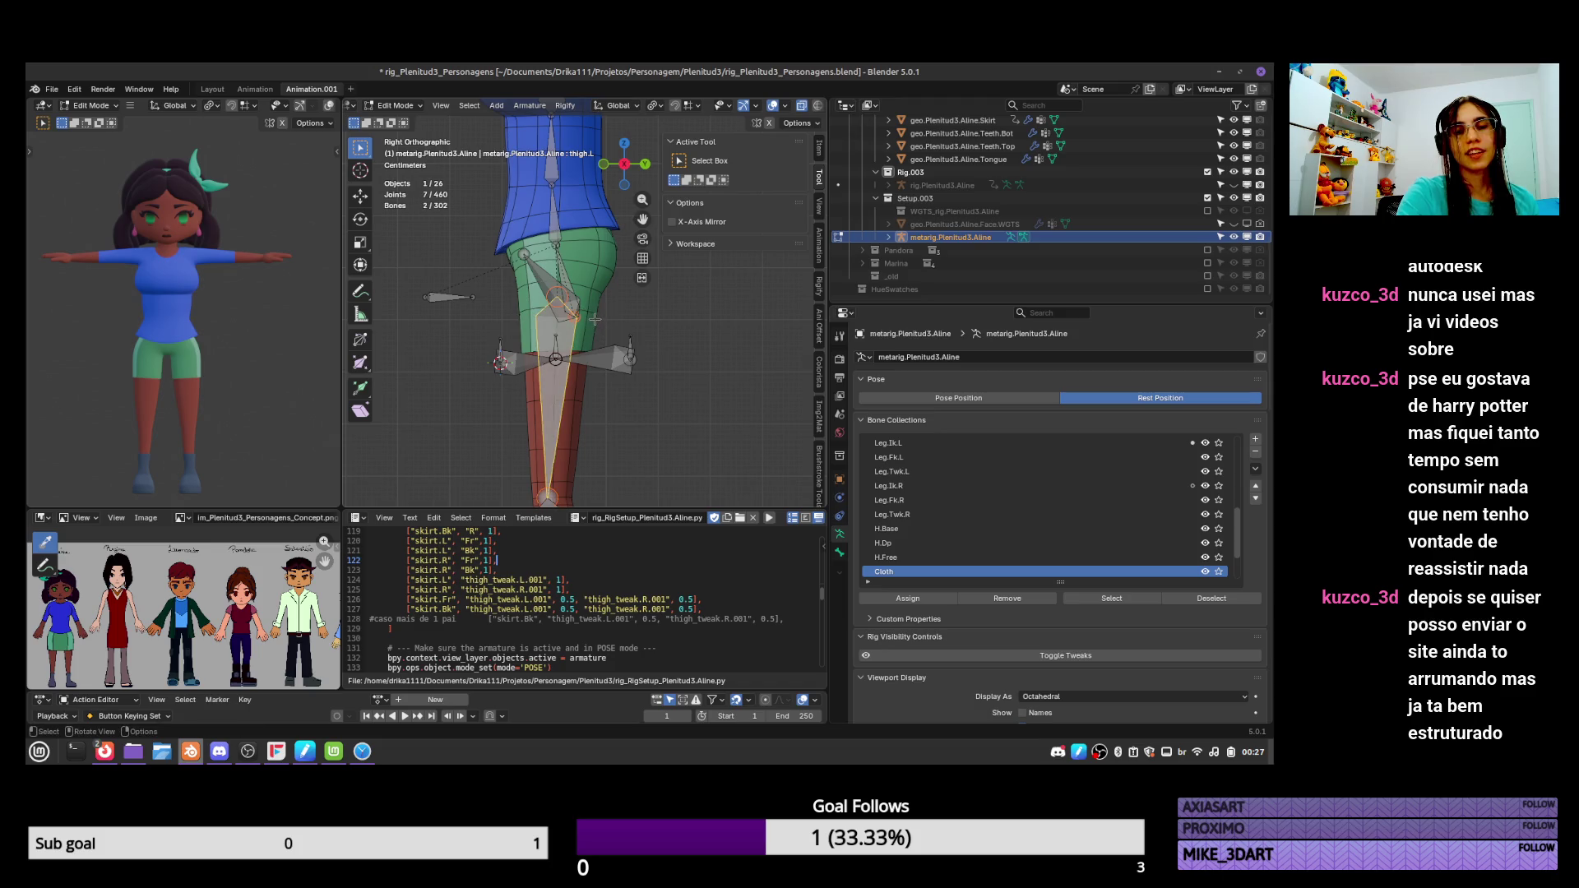
mouse_move(587, 306)
middle_down()
mouse_move(724, 340)
mouse_move(608, 328)
middle_up()
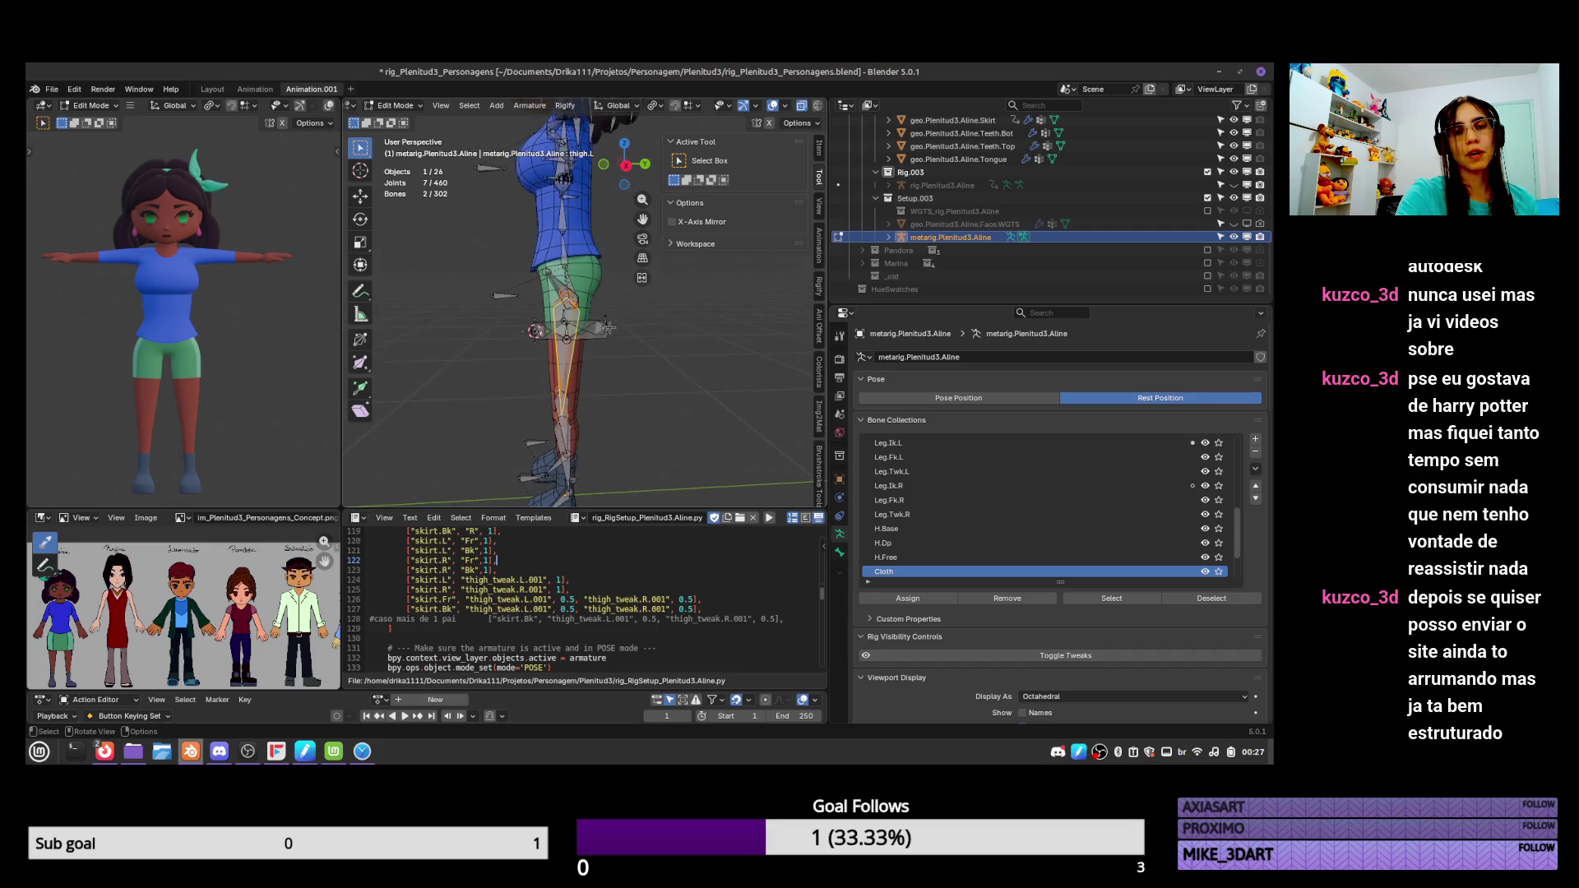
key(KP_1)
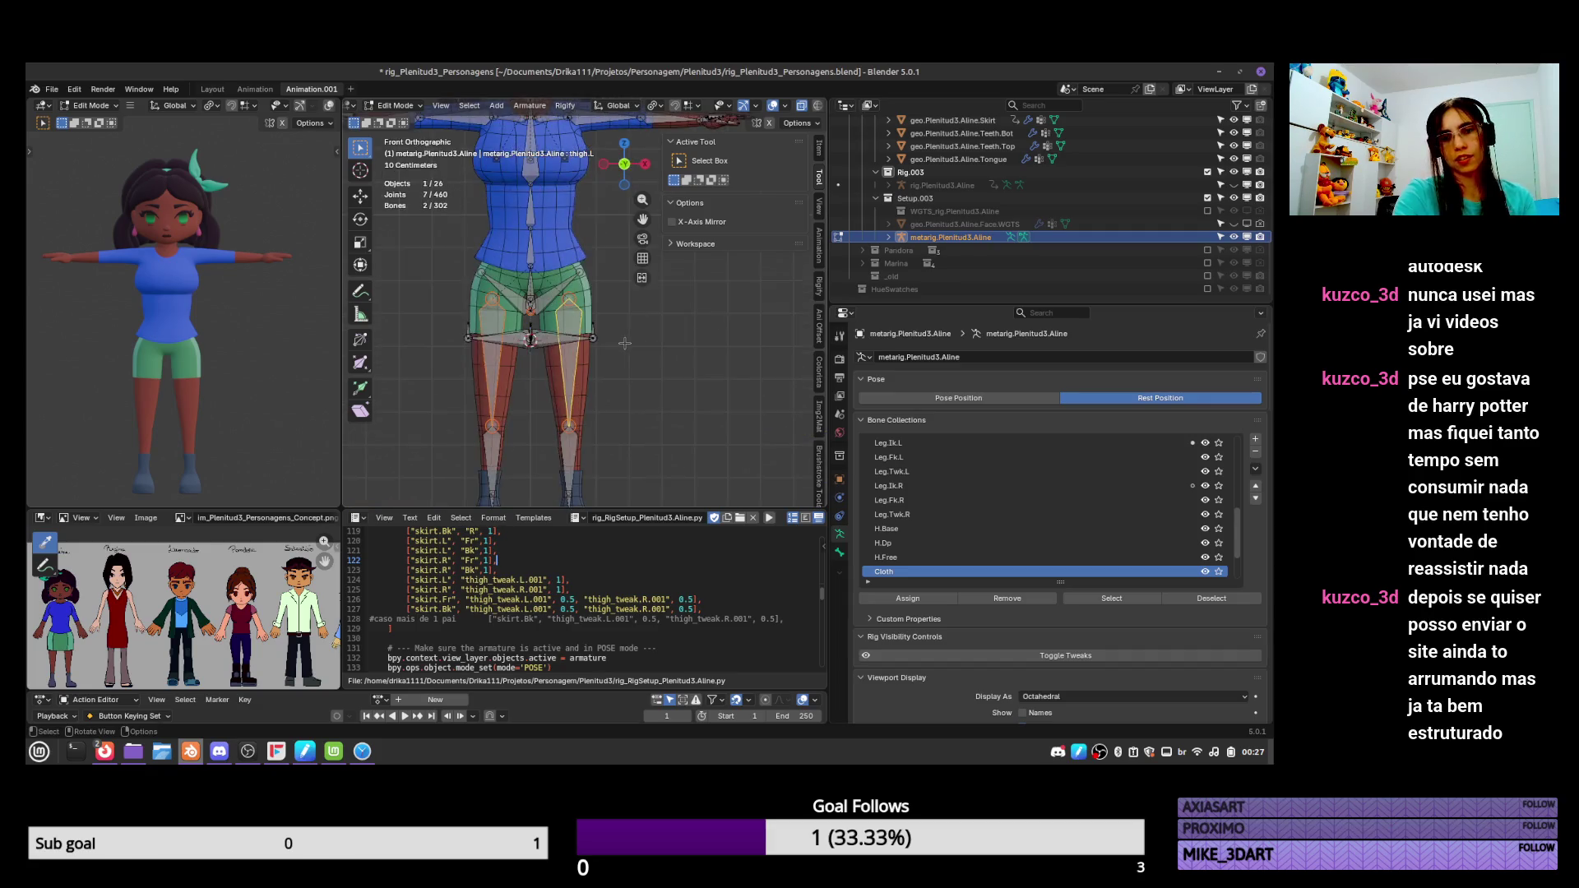
key(KP_3)
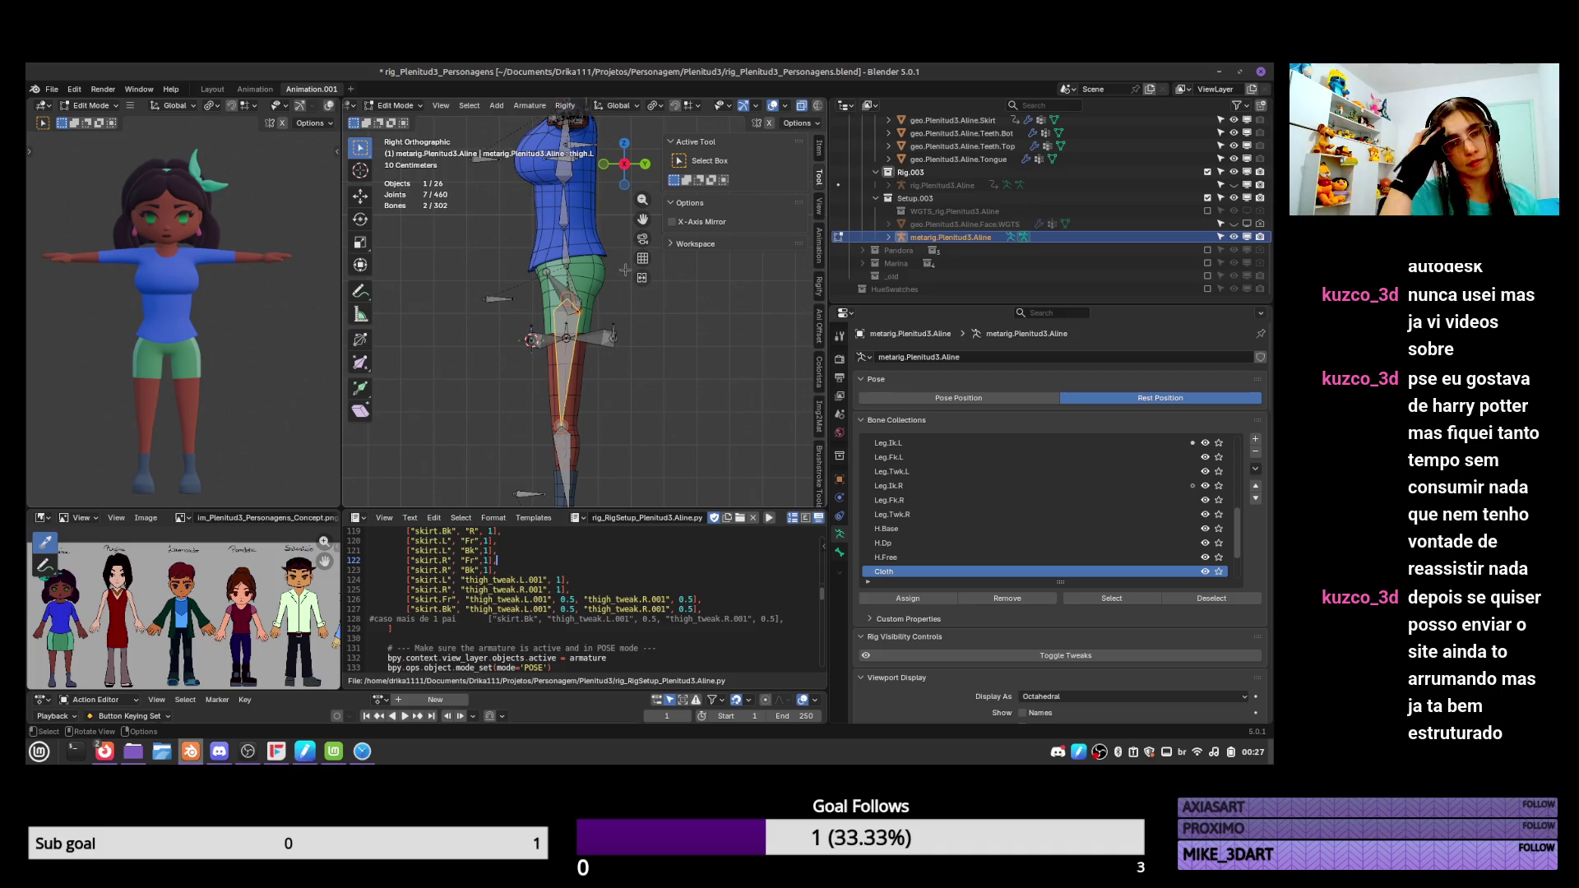
scroll(603, 181, up, 3)
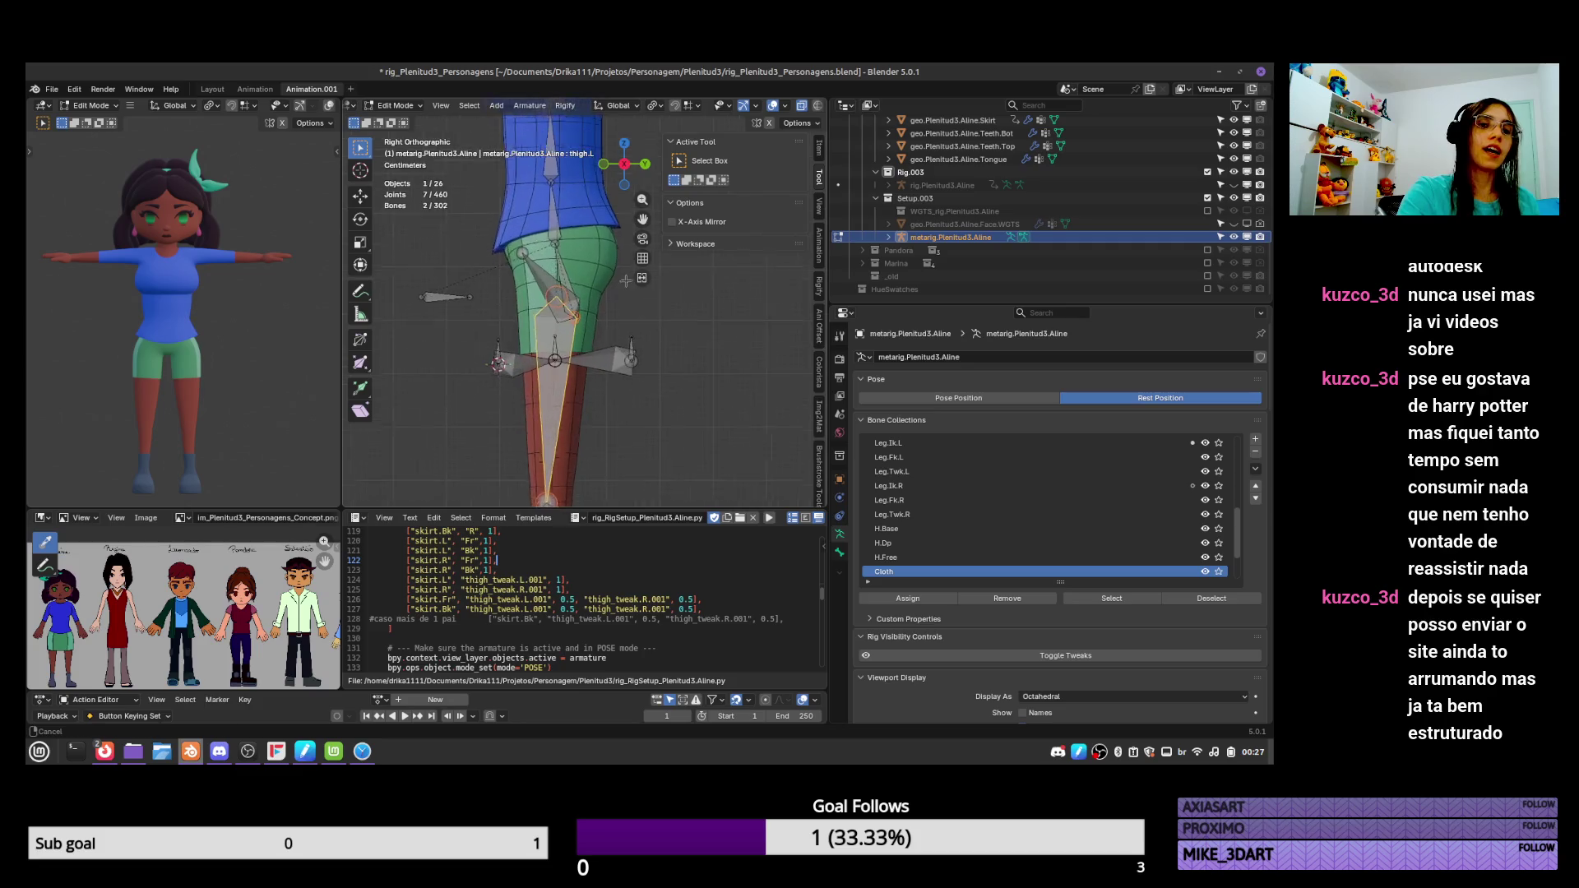
click(569, 399)
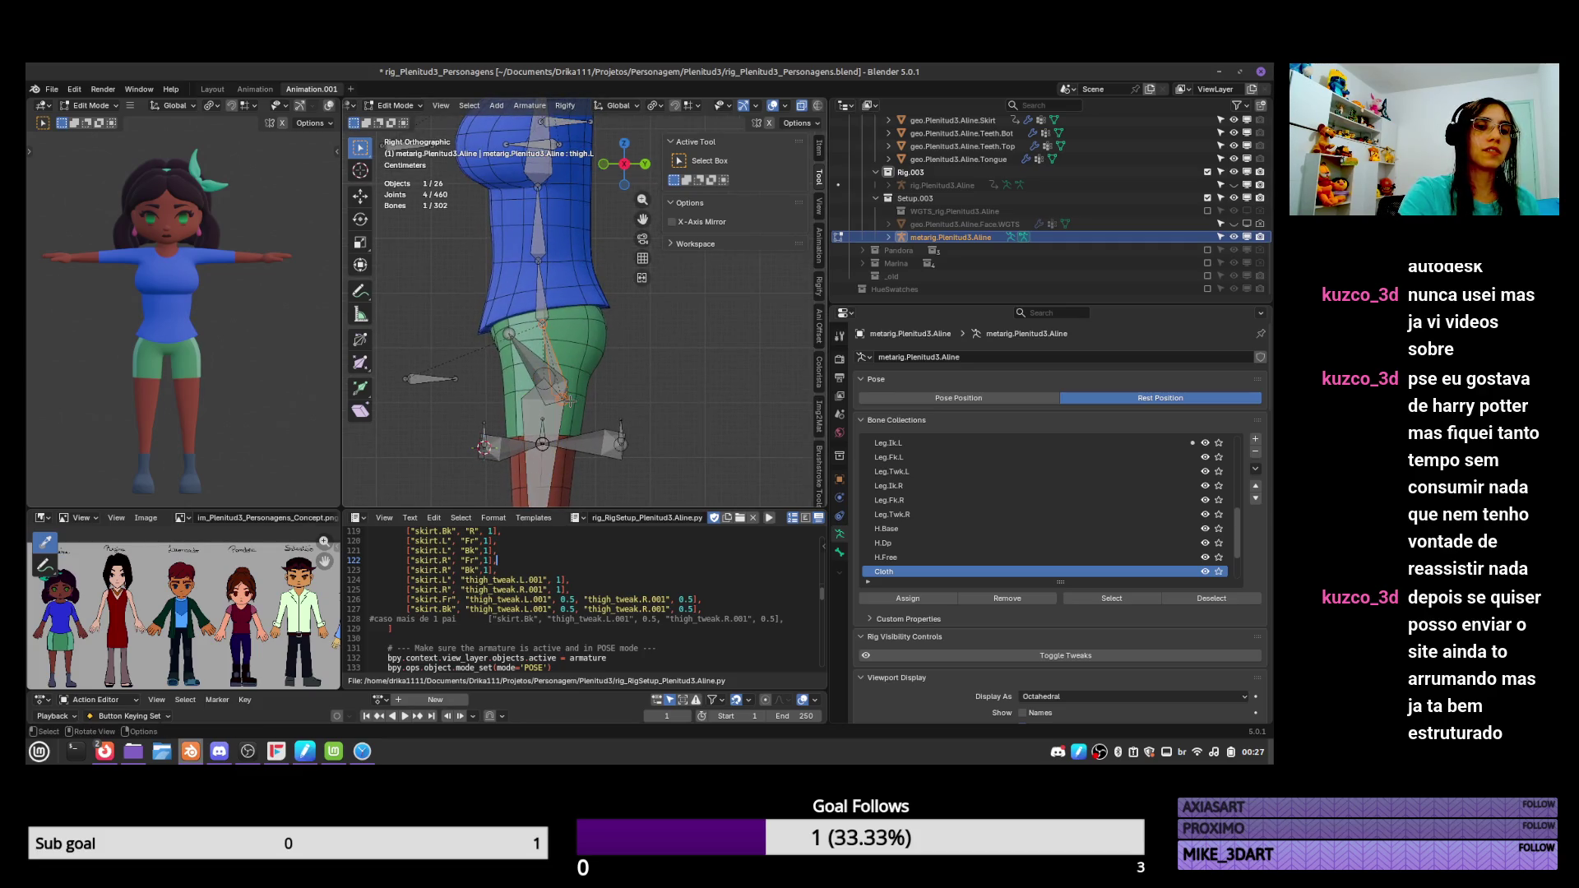
click(564, 398)
key(g)
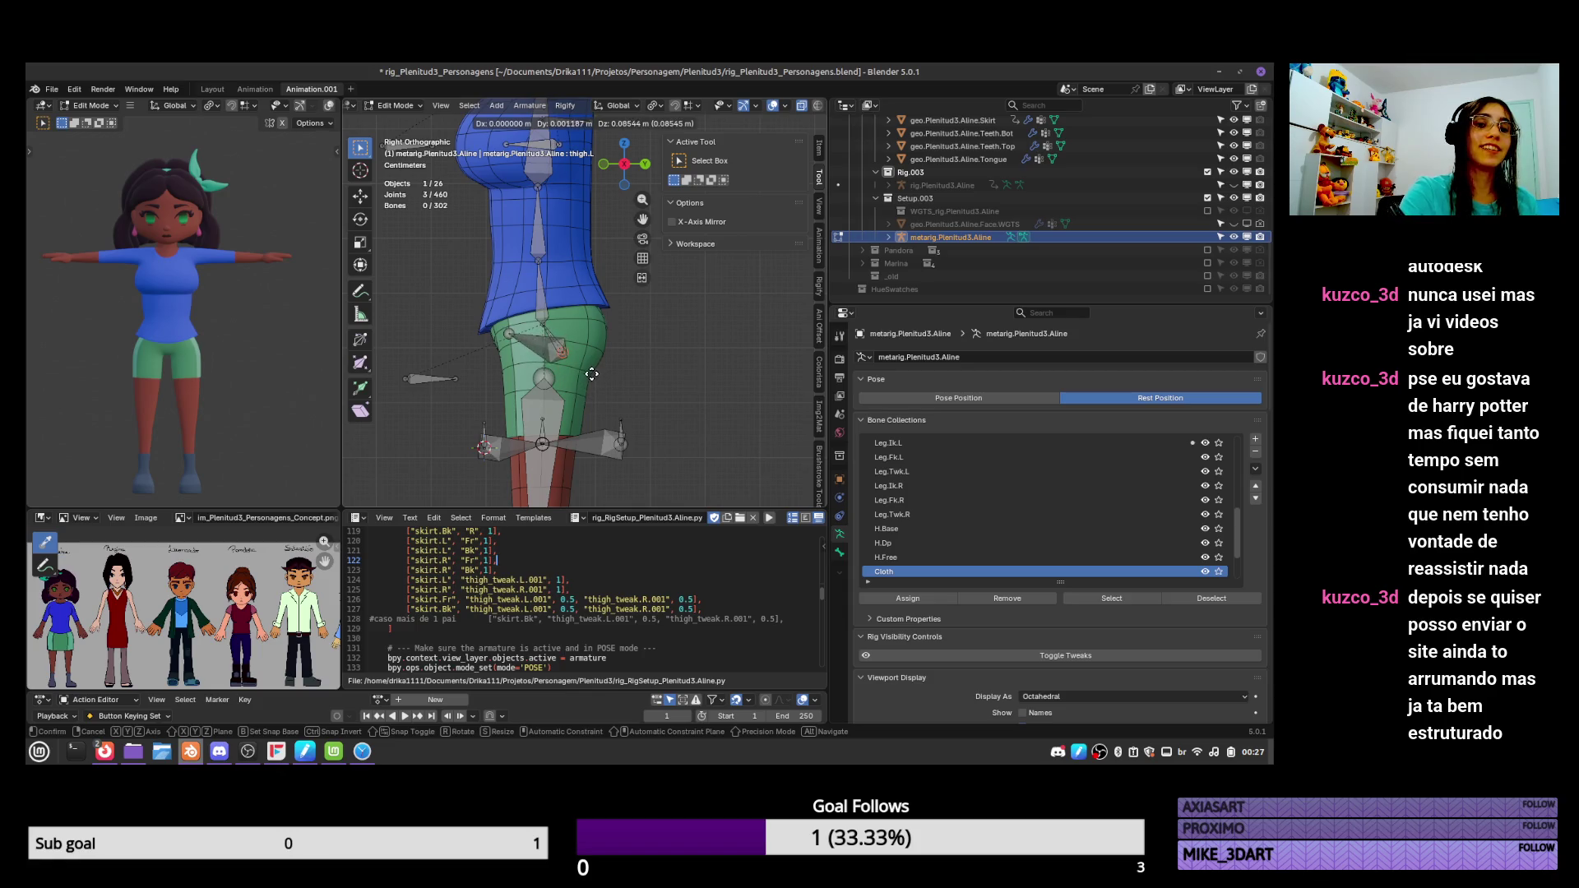
click(593, 371)
Raise the upper thigh joint near the hip up toward the waist, then save the file.
mouse_move(593, 372)
middle_down()
mouse_move(615, 374)
mouse_move(584, 362)
mouse_move(592, 340)
middle_up()
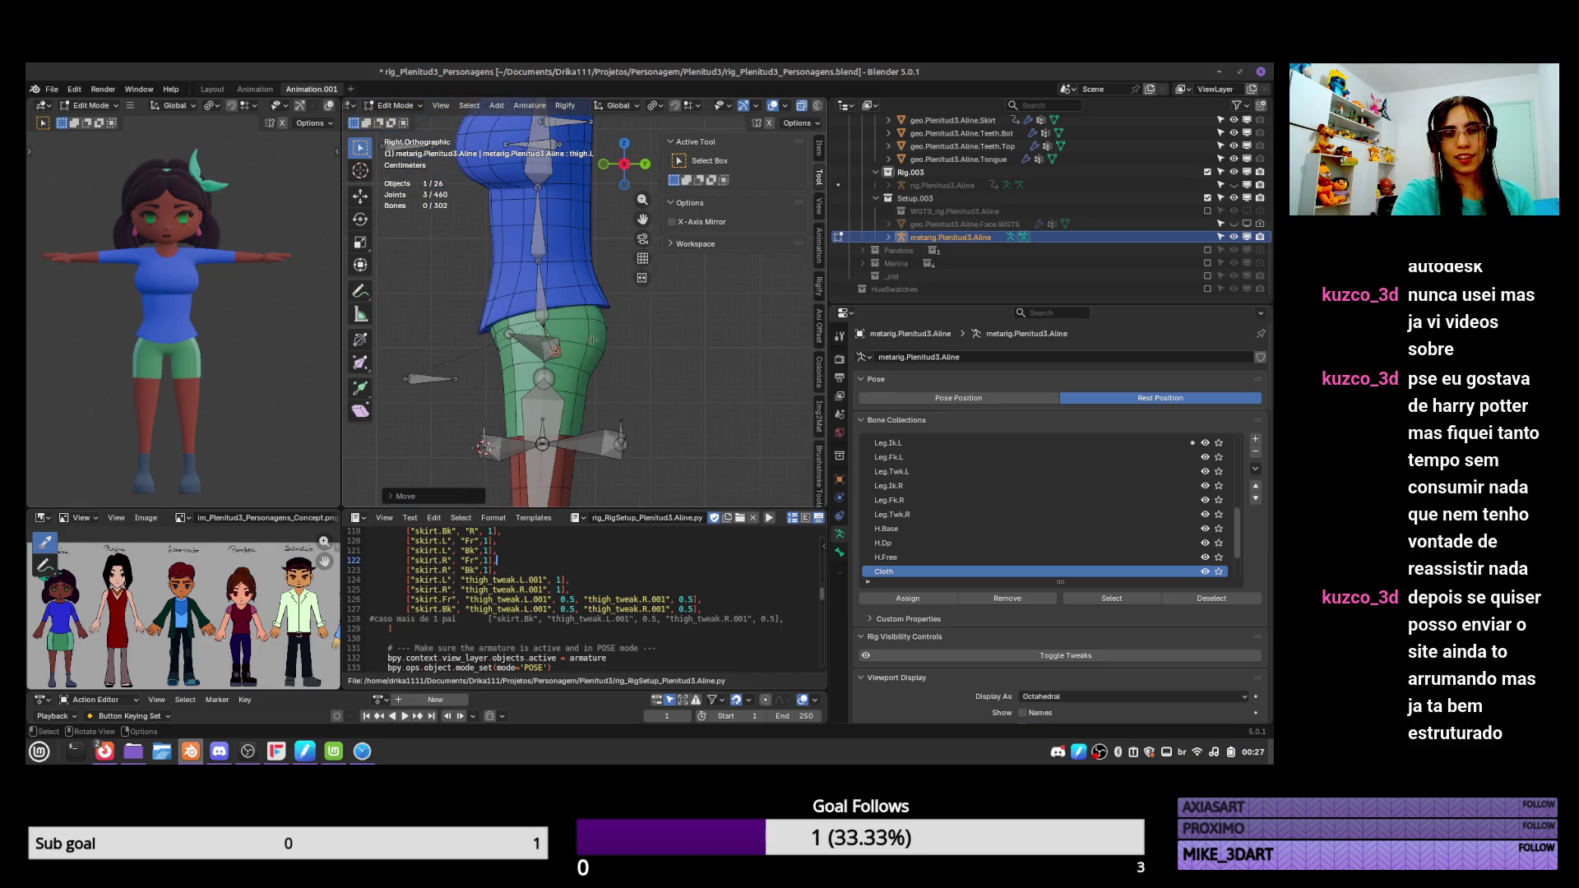
click(544, 314)
key(g)
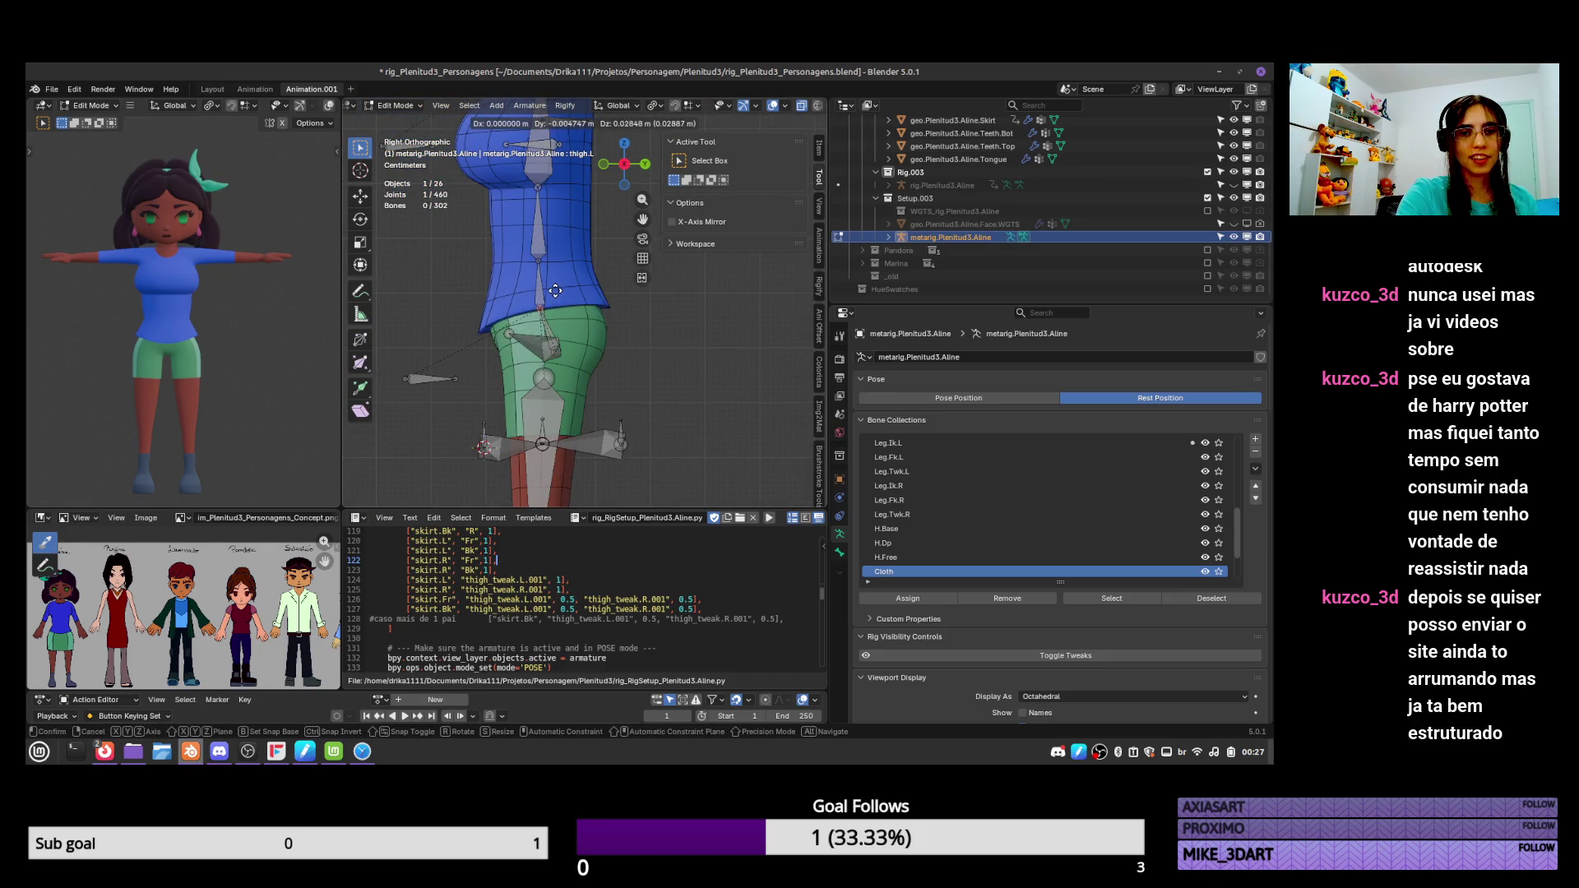
click(556, 290)
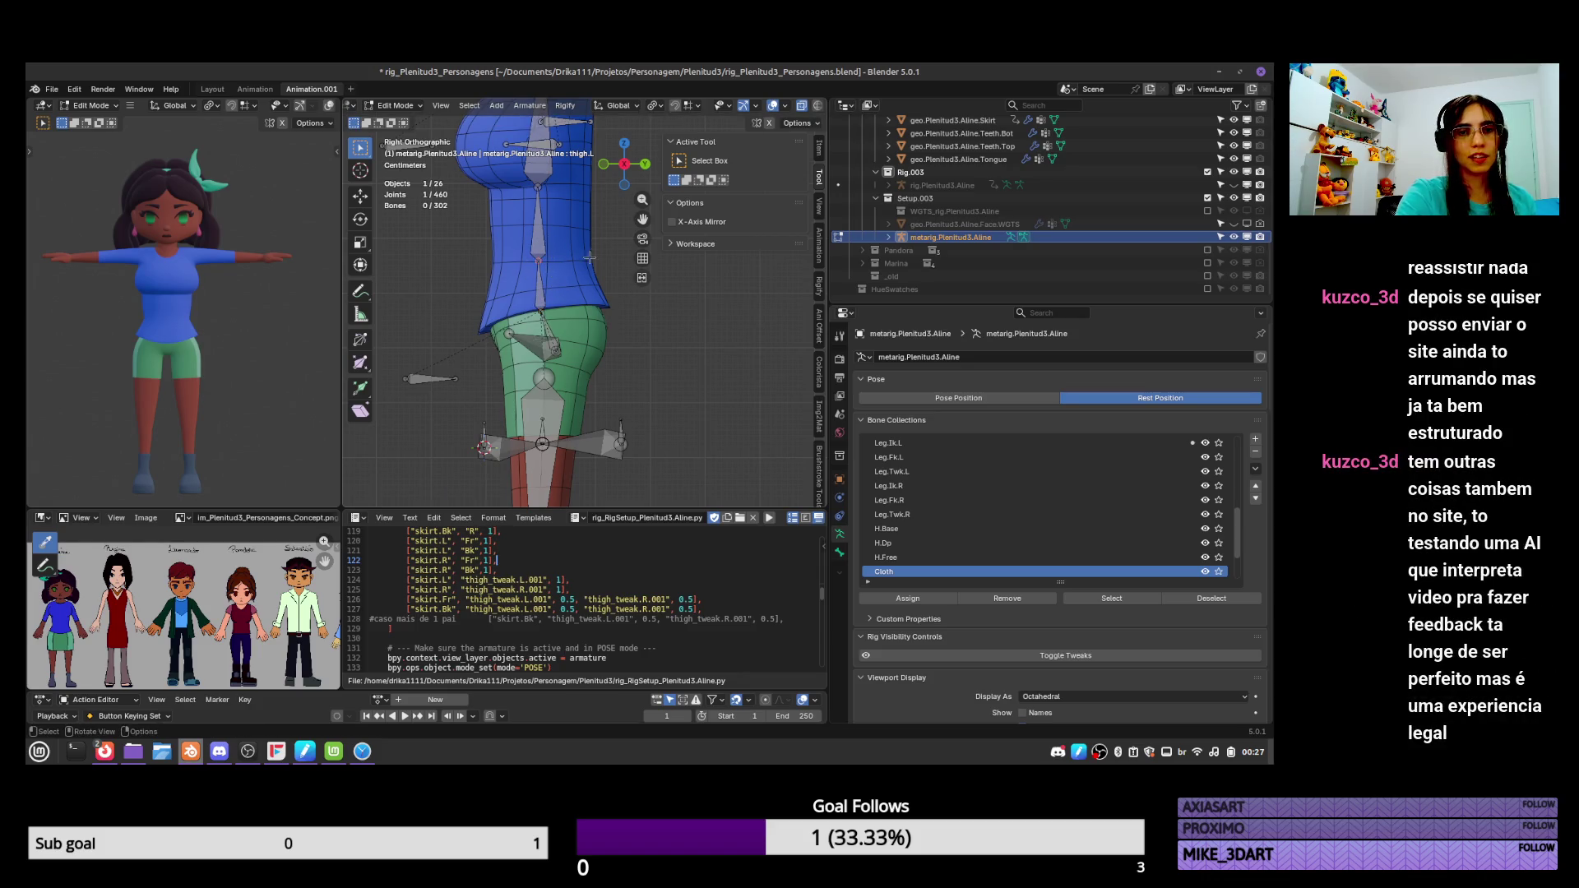
key(g)
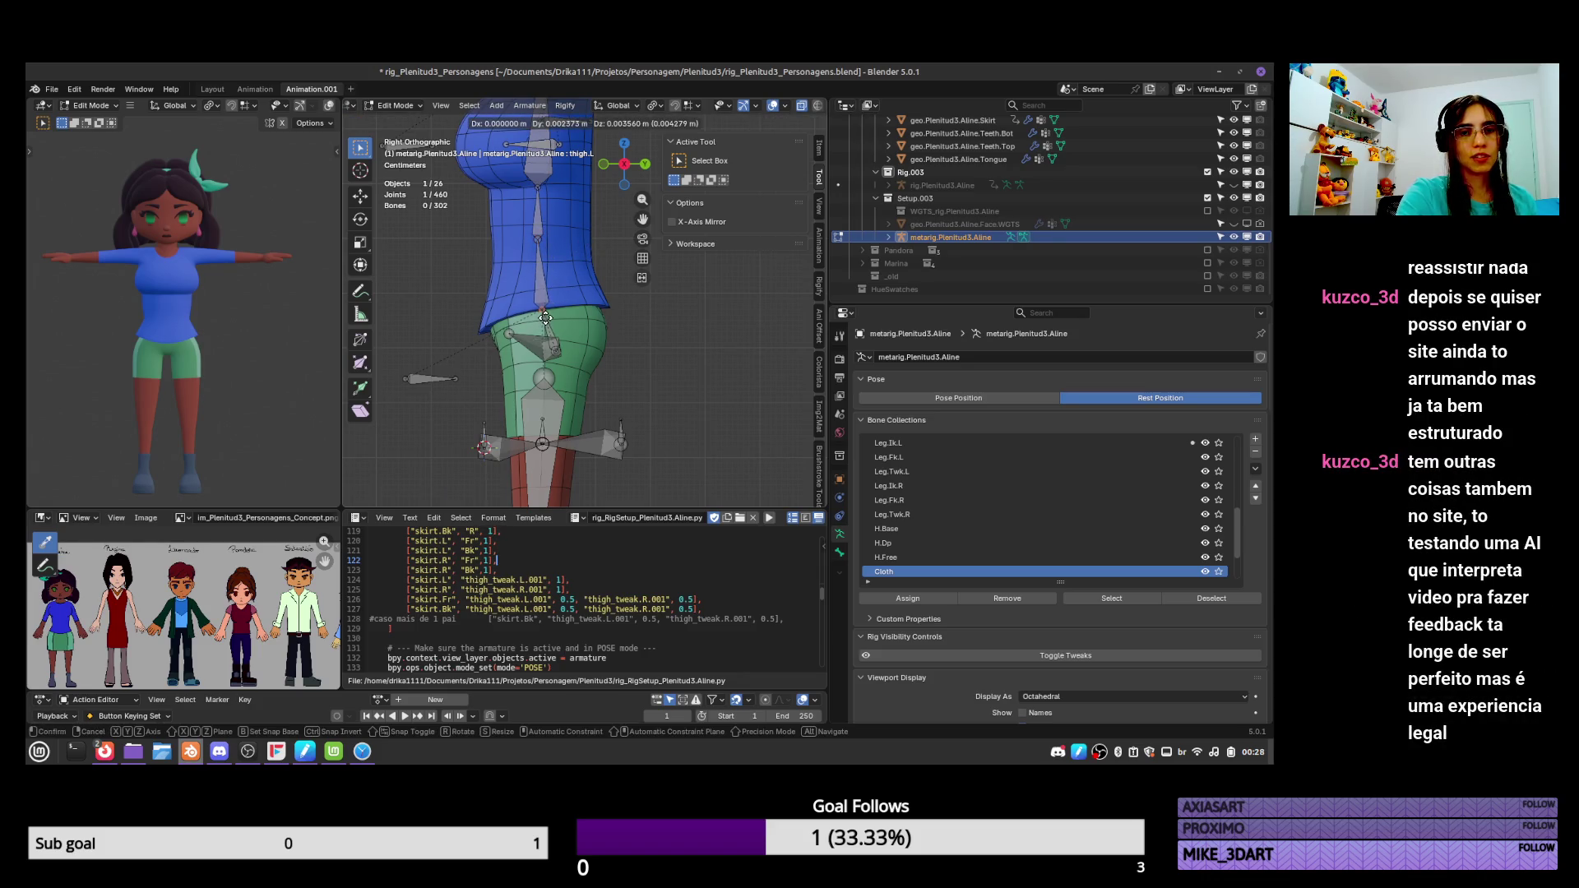
click(541, 301)
key(g)
click(556, 289)
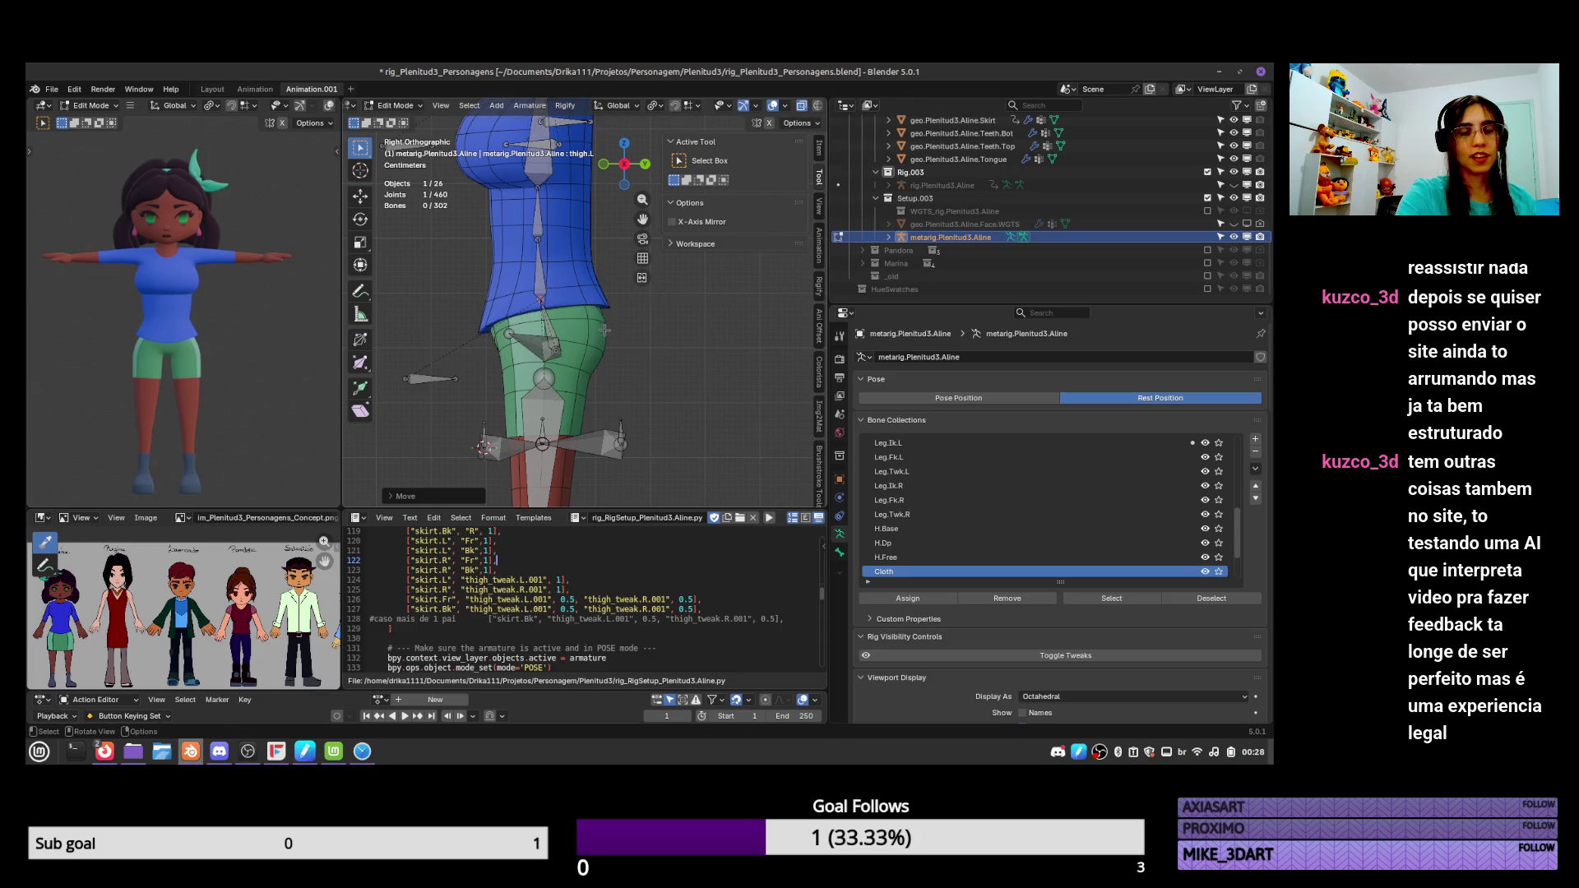
key(Tab)
click(566, 308)
key(ctrl+s)
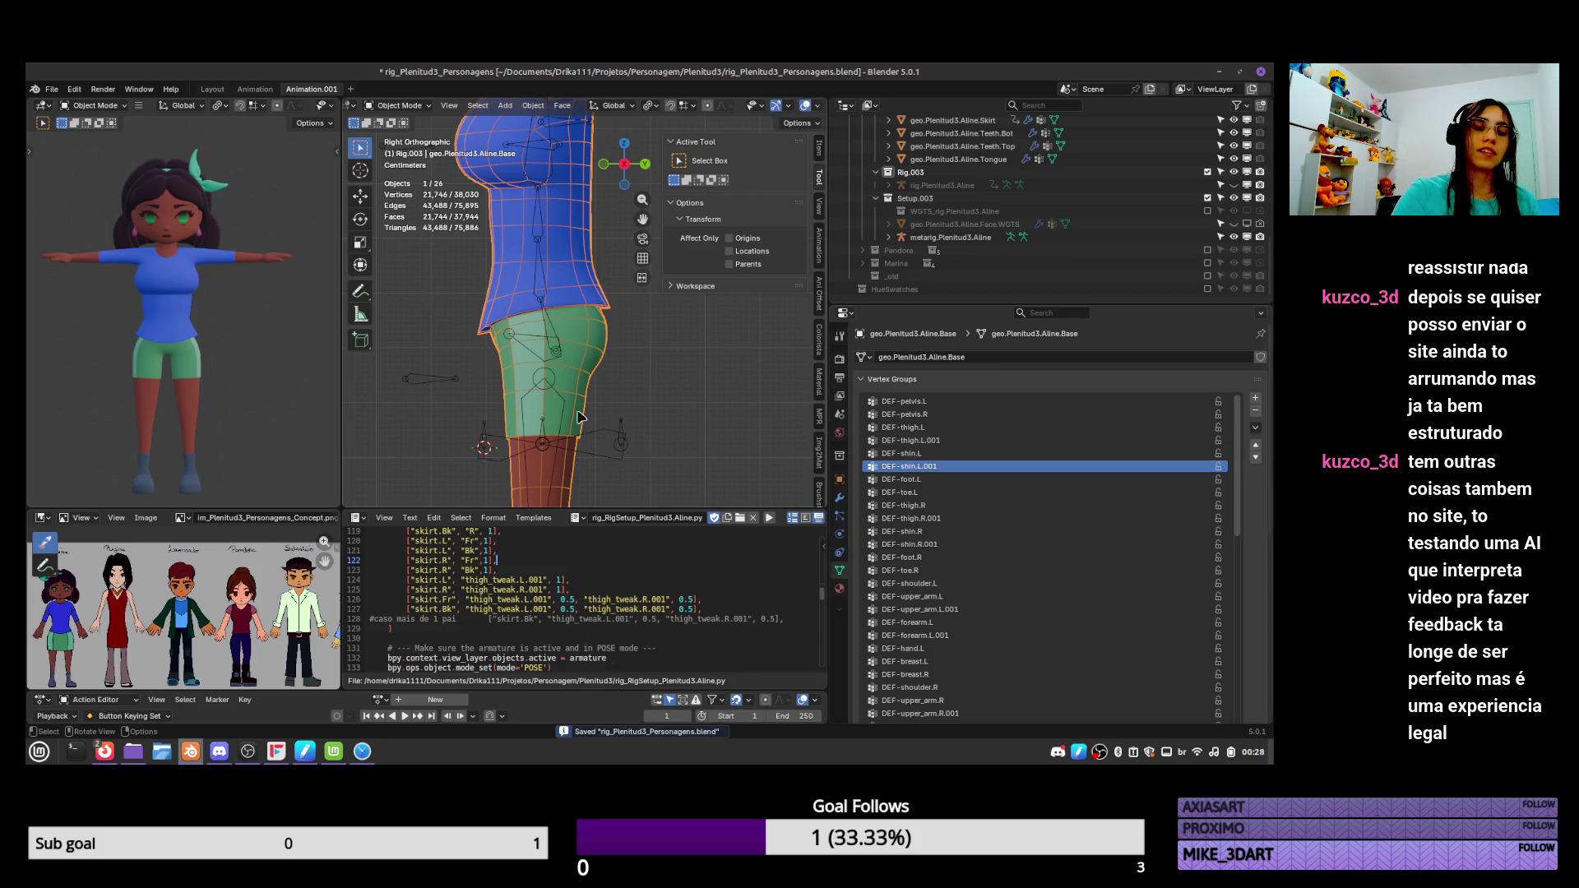
Turn on X-Axis Mirror and move the selected metarig leg joints again.
click(551, 380)
key(Tab)
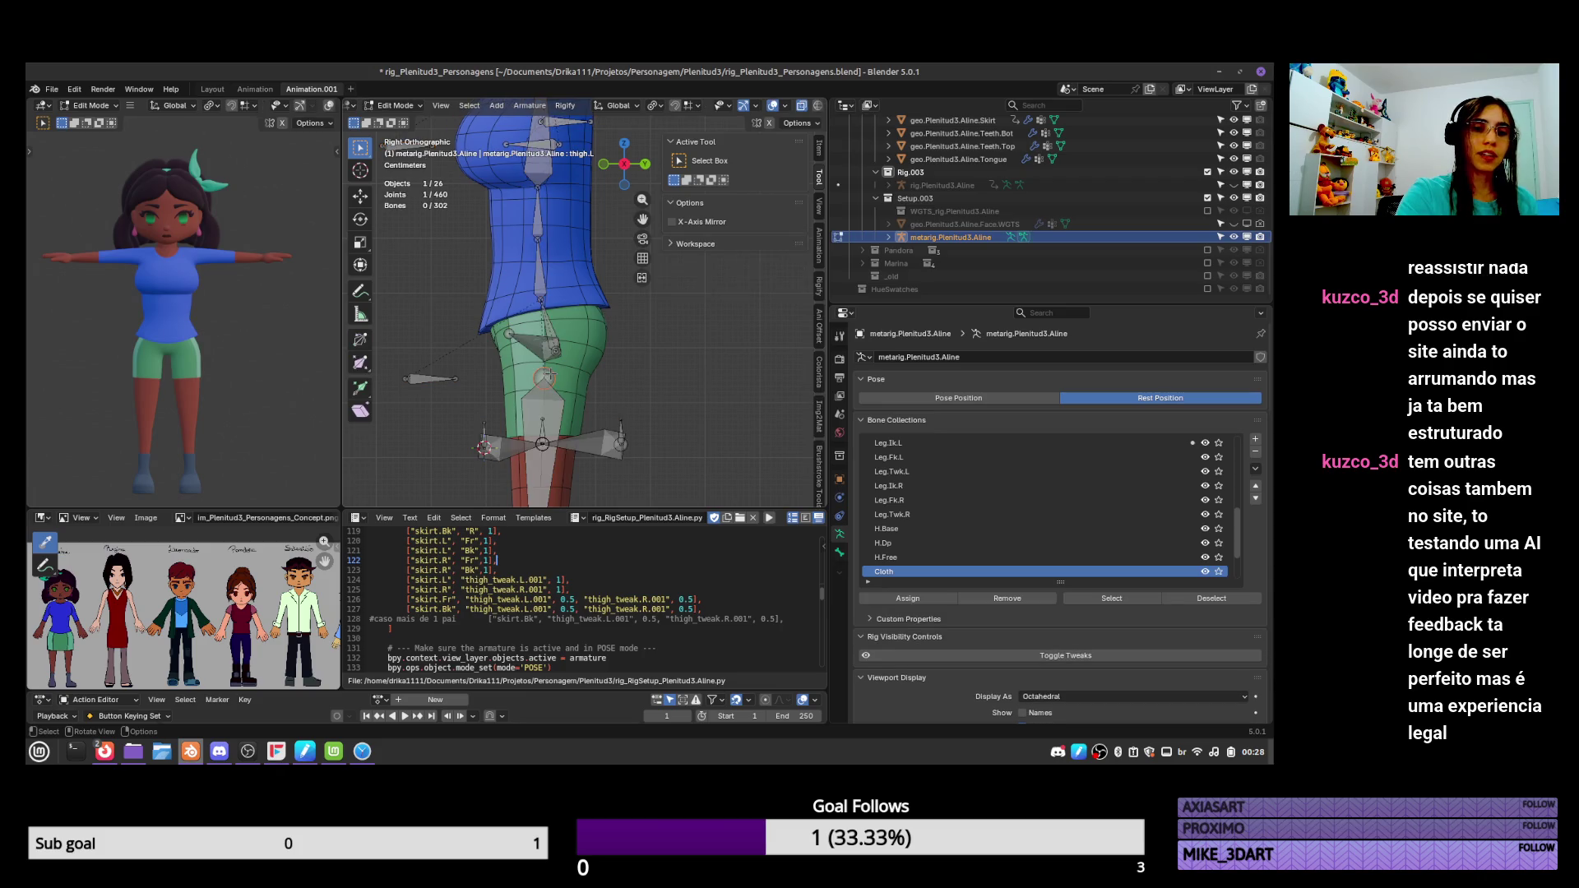
click(546, 379)
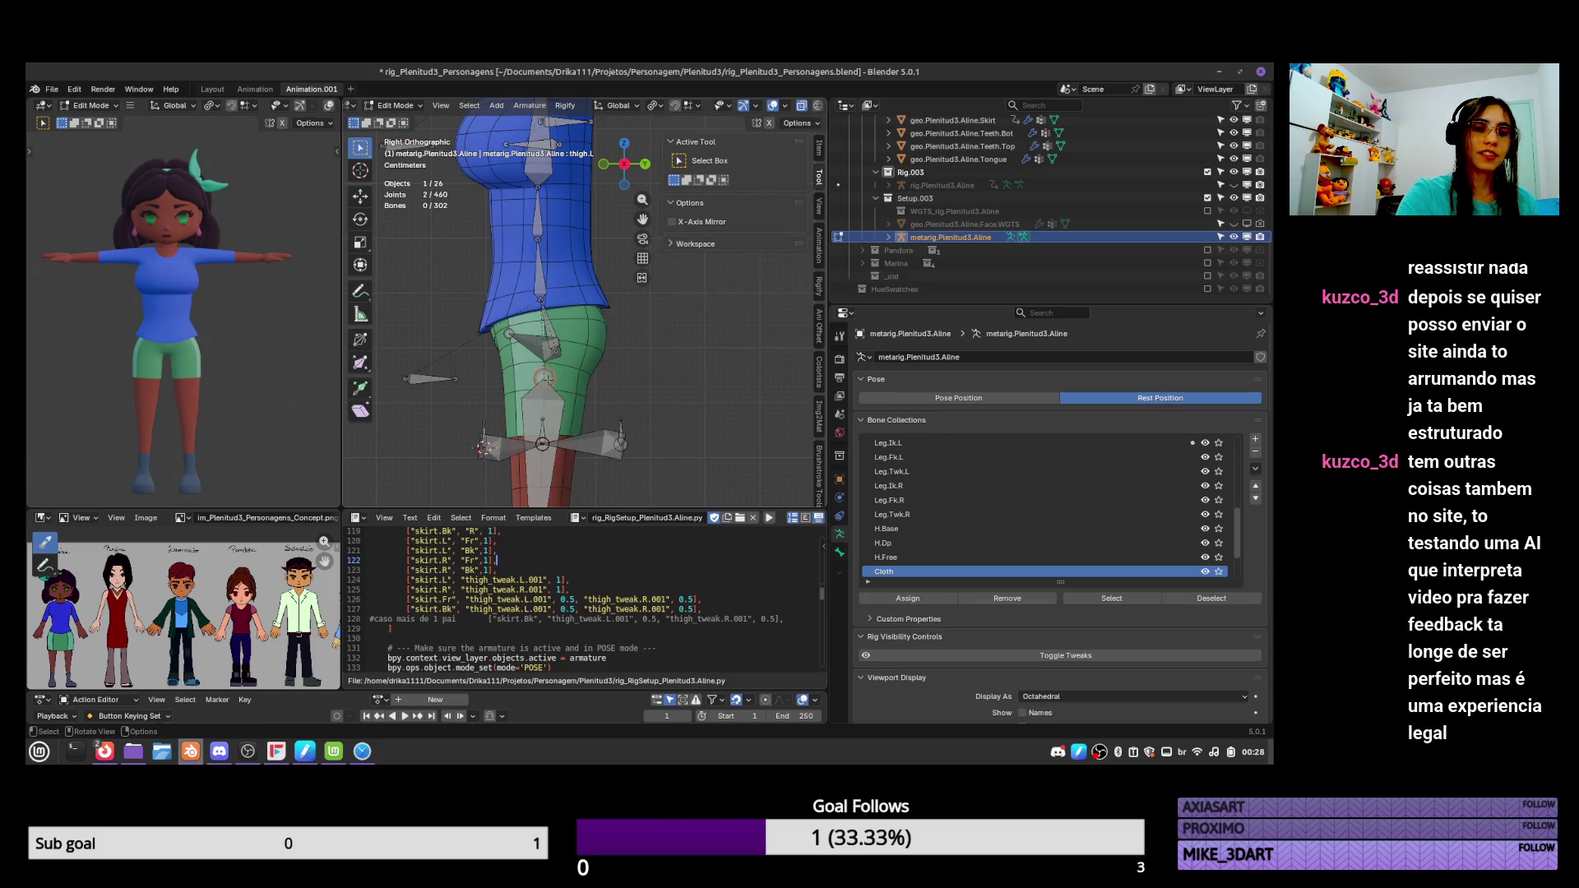
click(672, 222)
drag(546, 378, 557, 337)
middle_drag(557, 337, 707, 324)
key(KP_1)
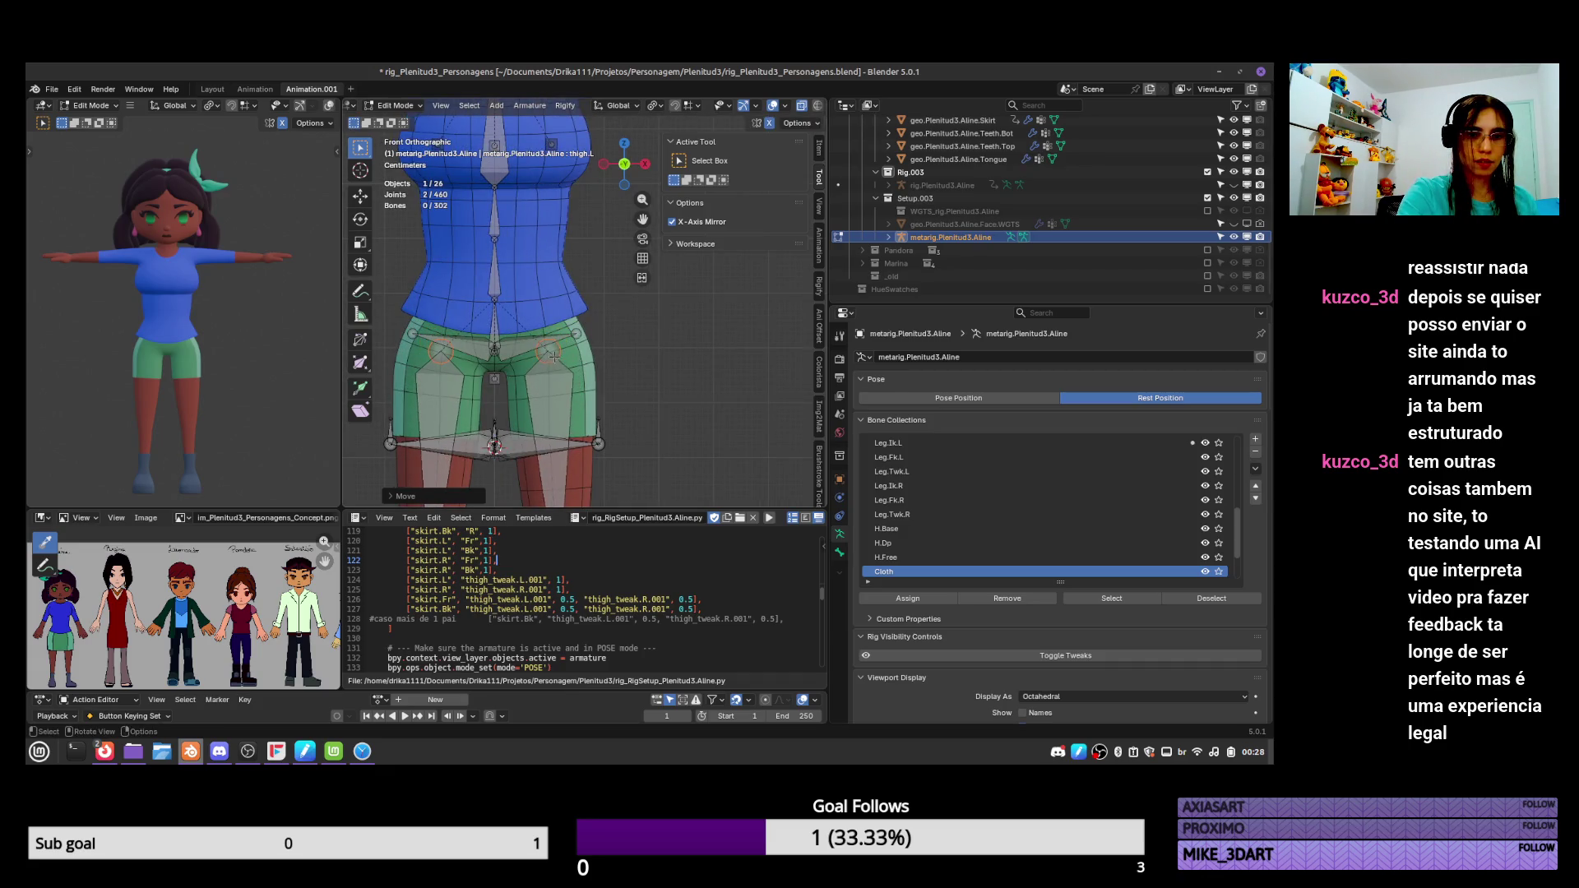
Save the file in Object Mode and view the thigh bone's settings.
mouse_move(567, 362)
ctrl+middle_down()
mouse_move(577, 450)
mouse_move(594, 336)
ctrl+middle_up()
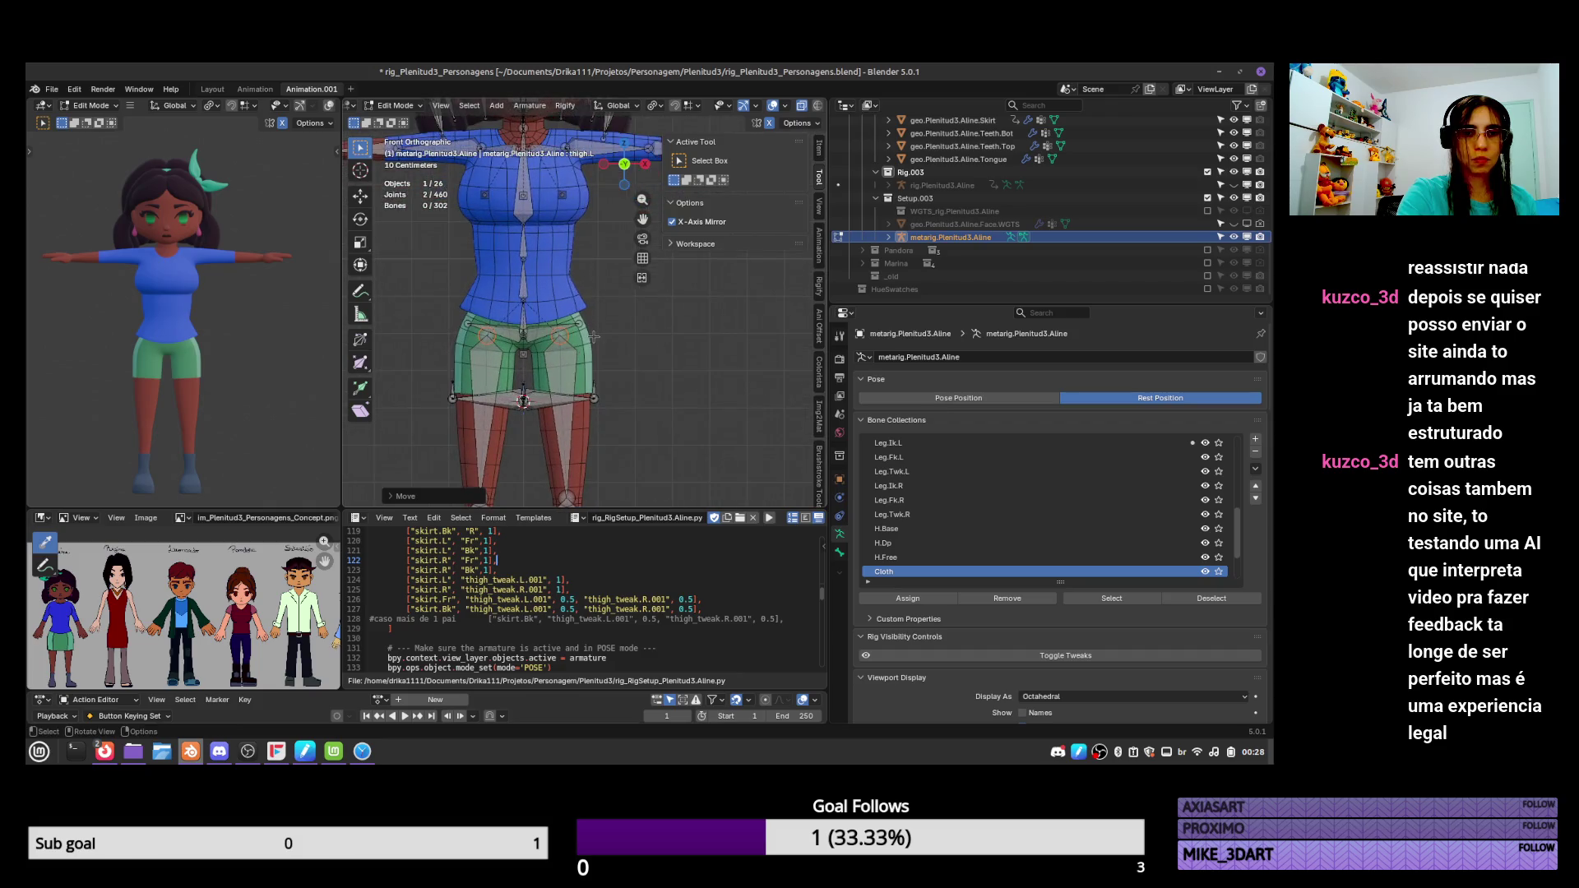
key(Tab)
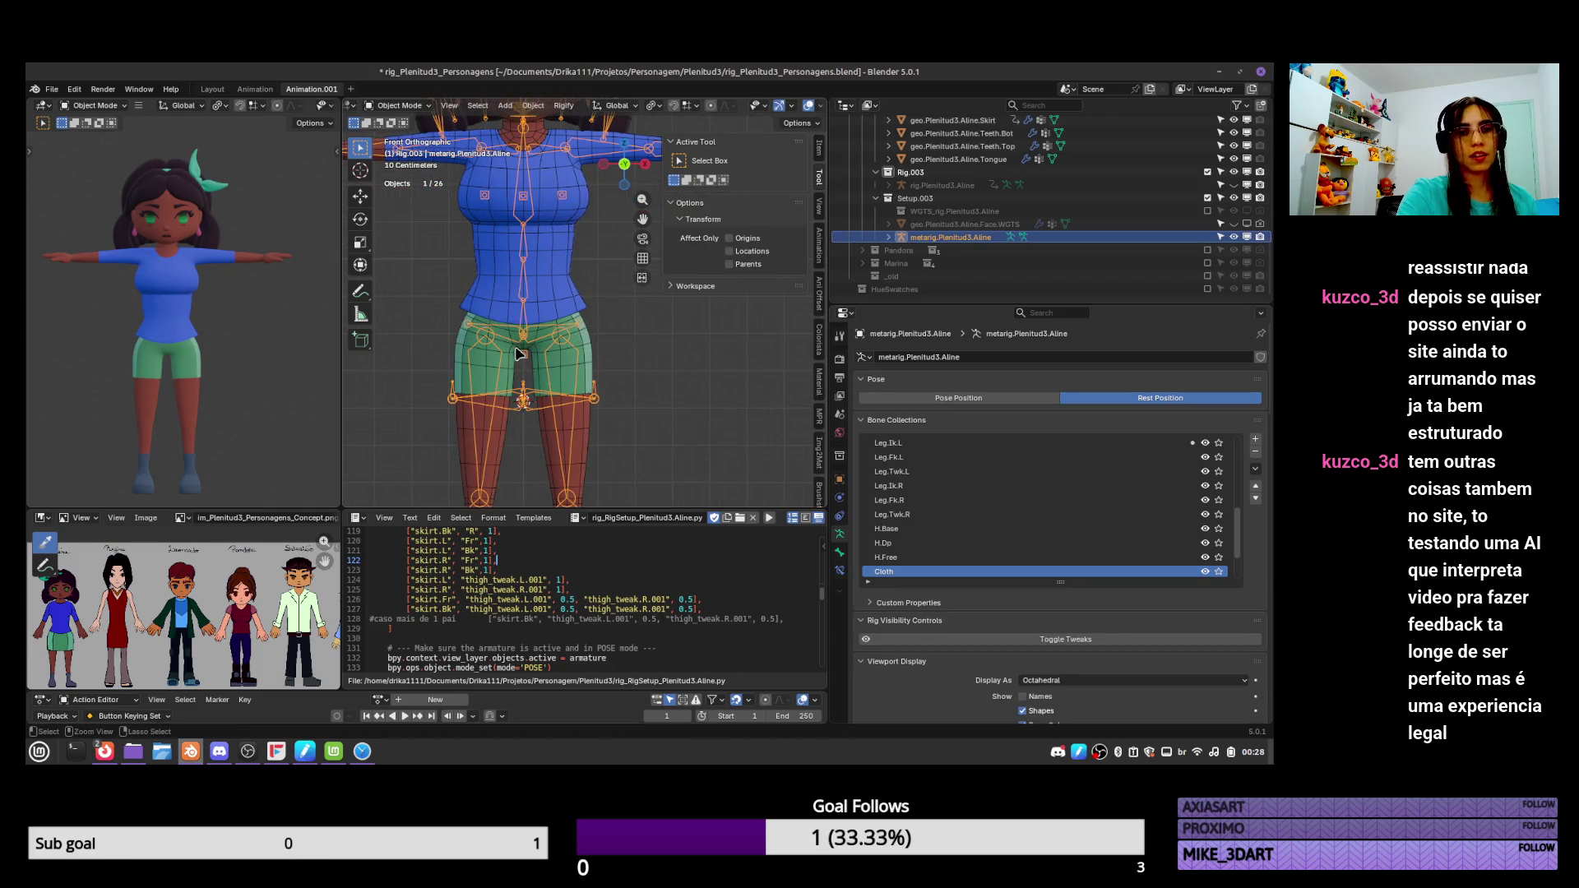
key(ctrl+s)
click(840, 553)
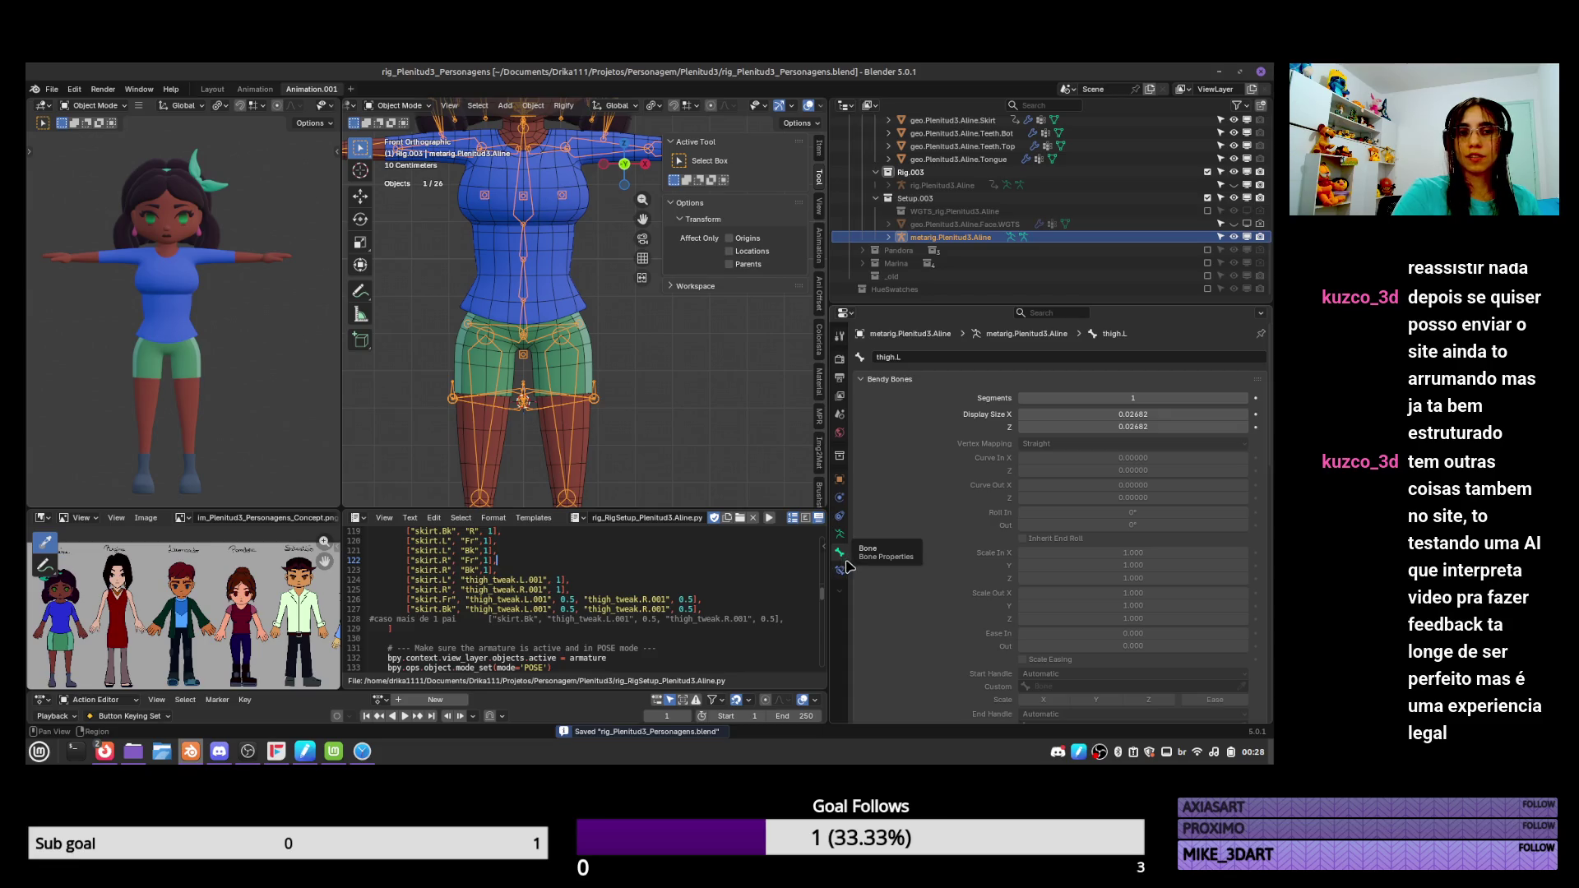
Move the left pelvis bone upward into a better position and save again.
key(Tab)
click(584, 325)
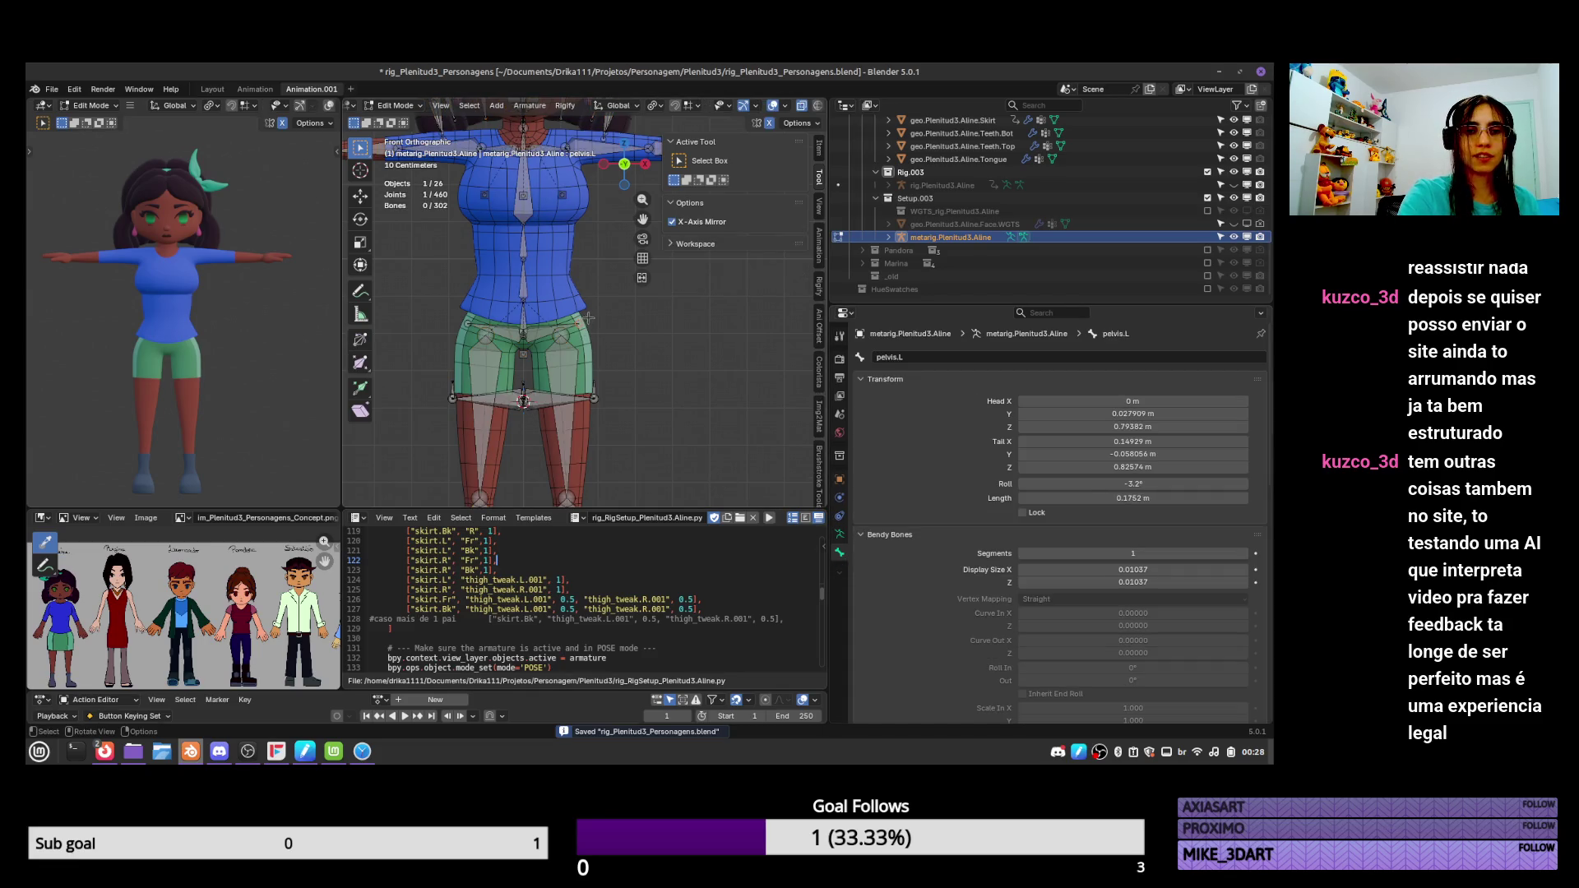
key(g)
click(594, 298)
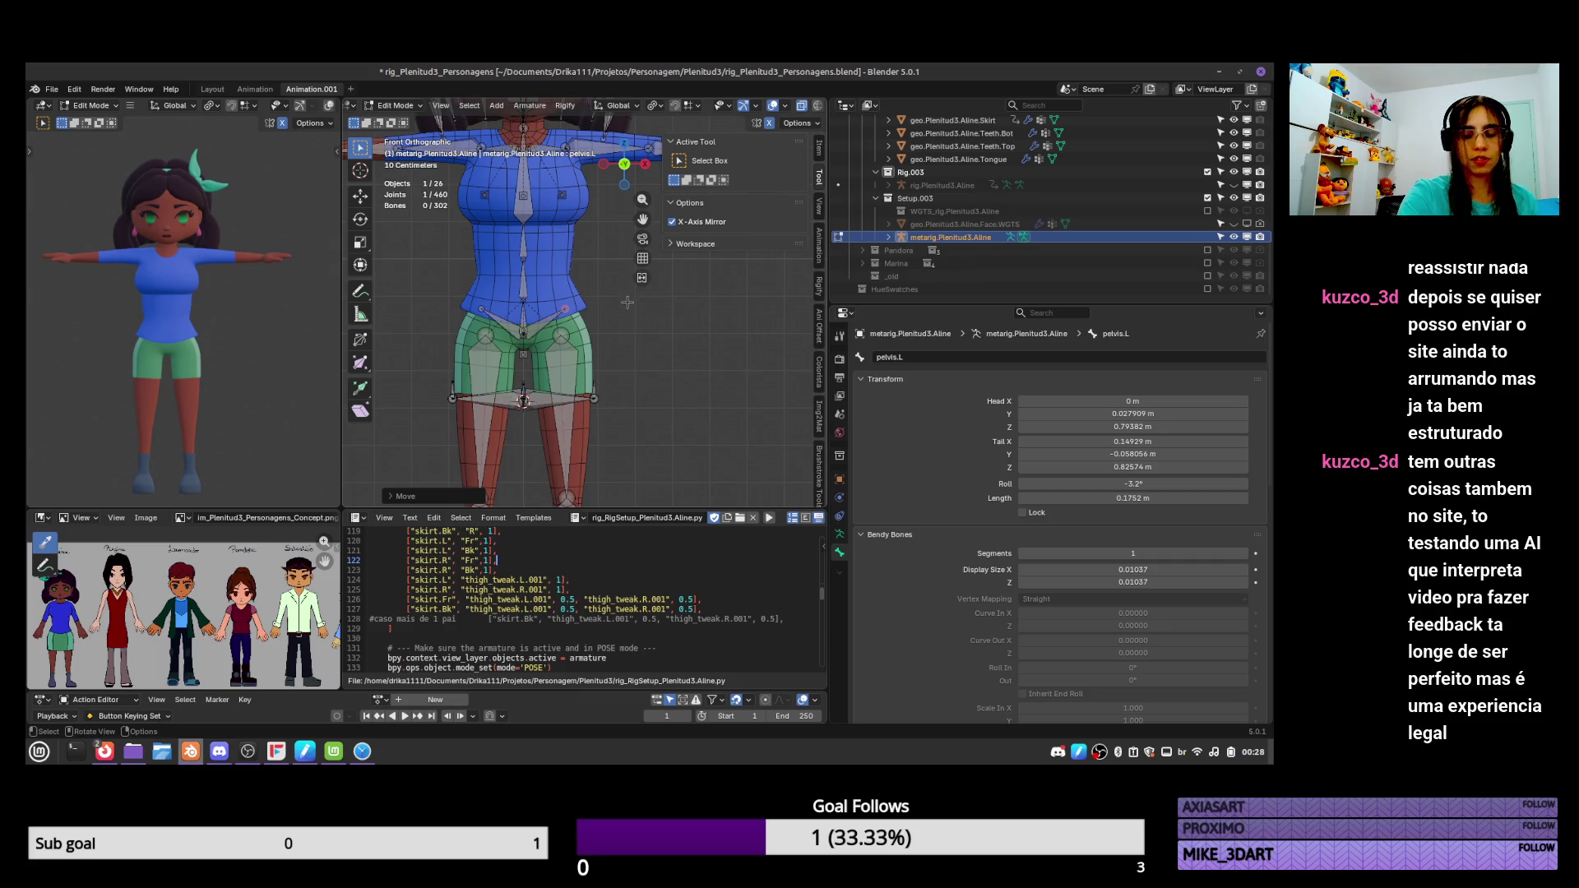
key(KP_3)
key(Tab)
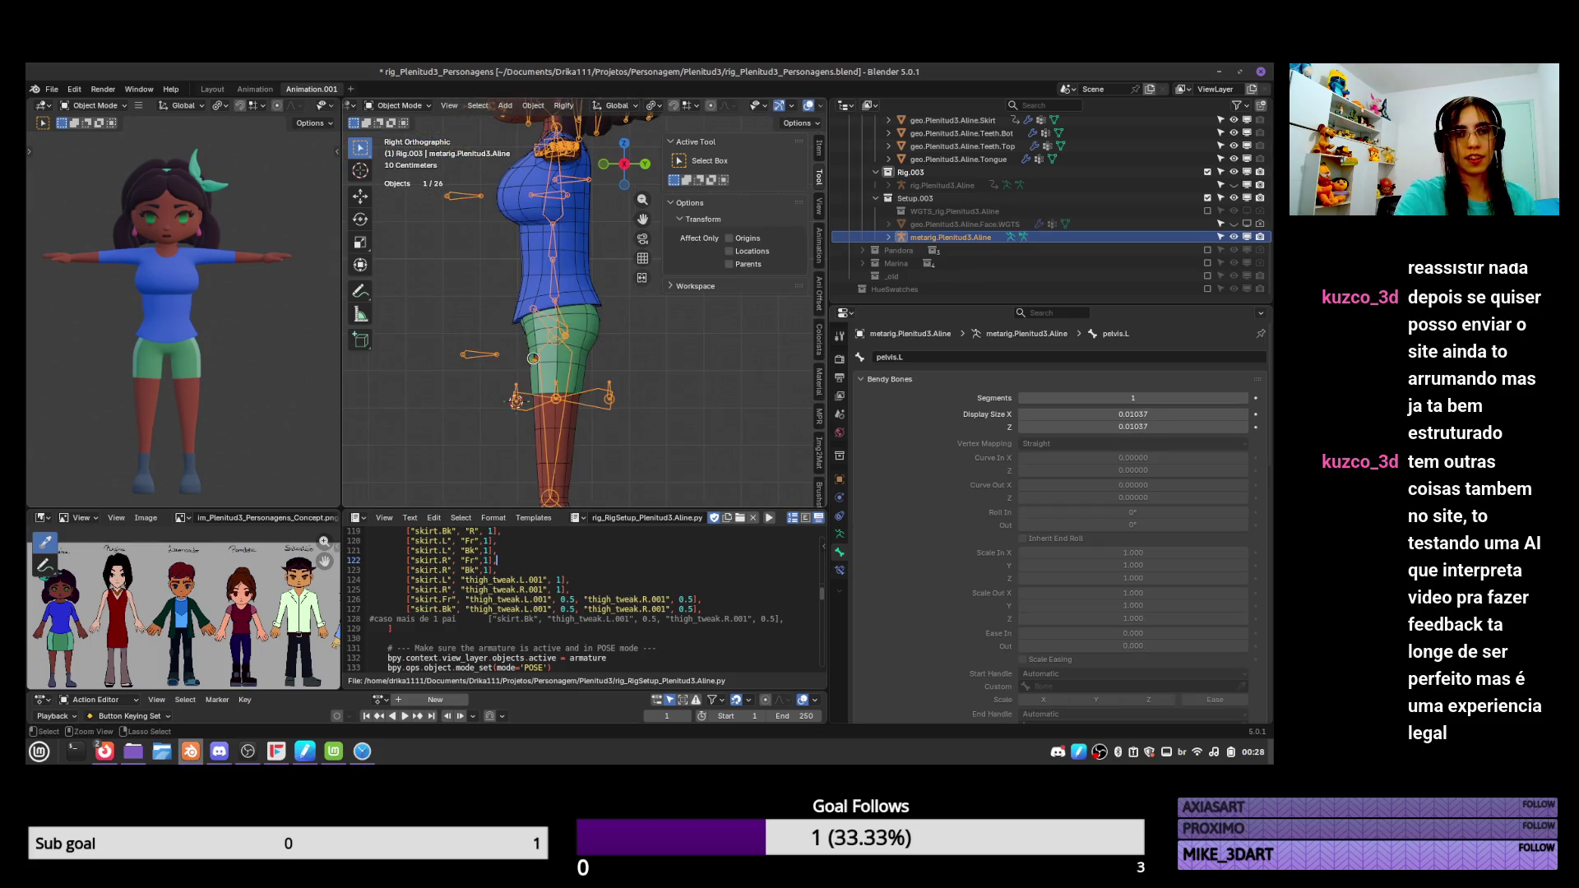
key(ctrl+s)
Show the metarig's Armature properties scrolled to the Rigify generation panel.
key(KP_1)
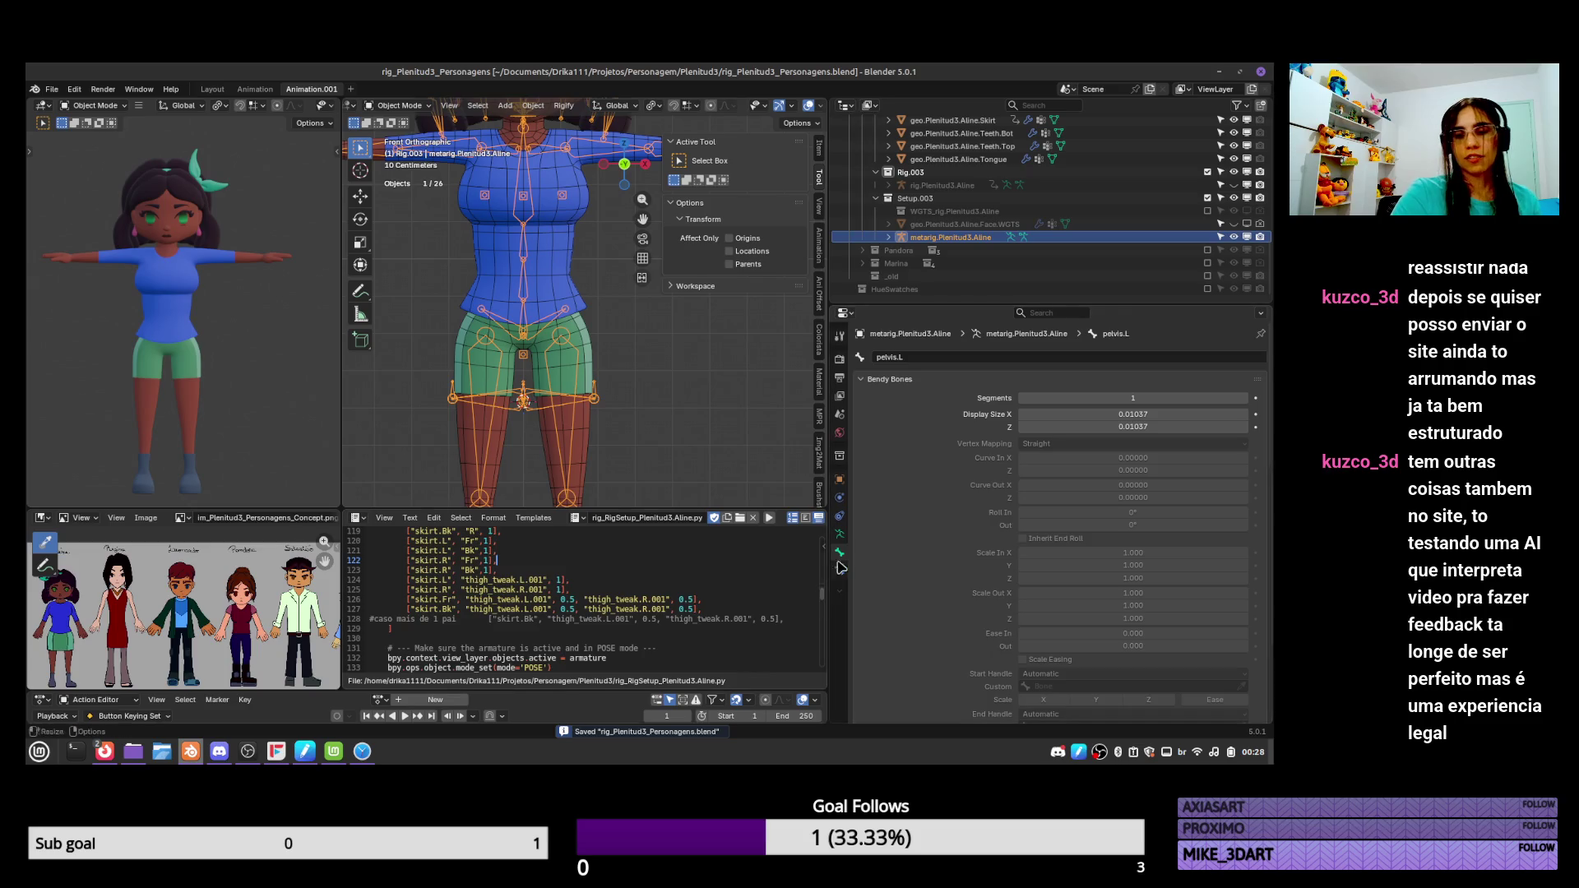
click(840, 534)
drag(1270, 425, 1264, 580)
scroll(1160, 454, up, 4)
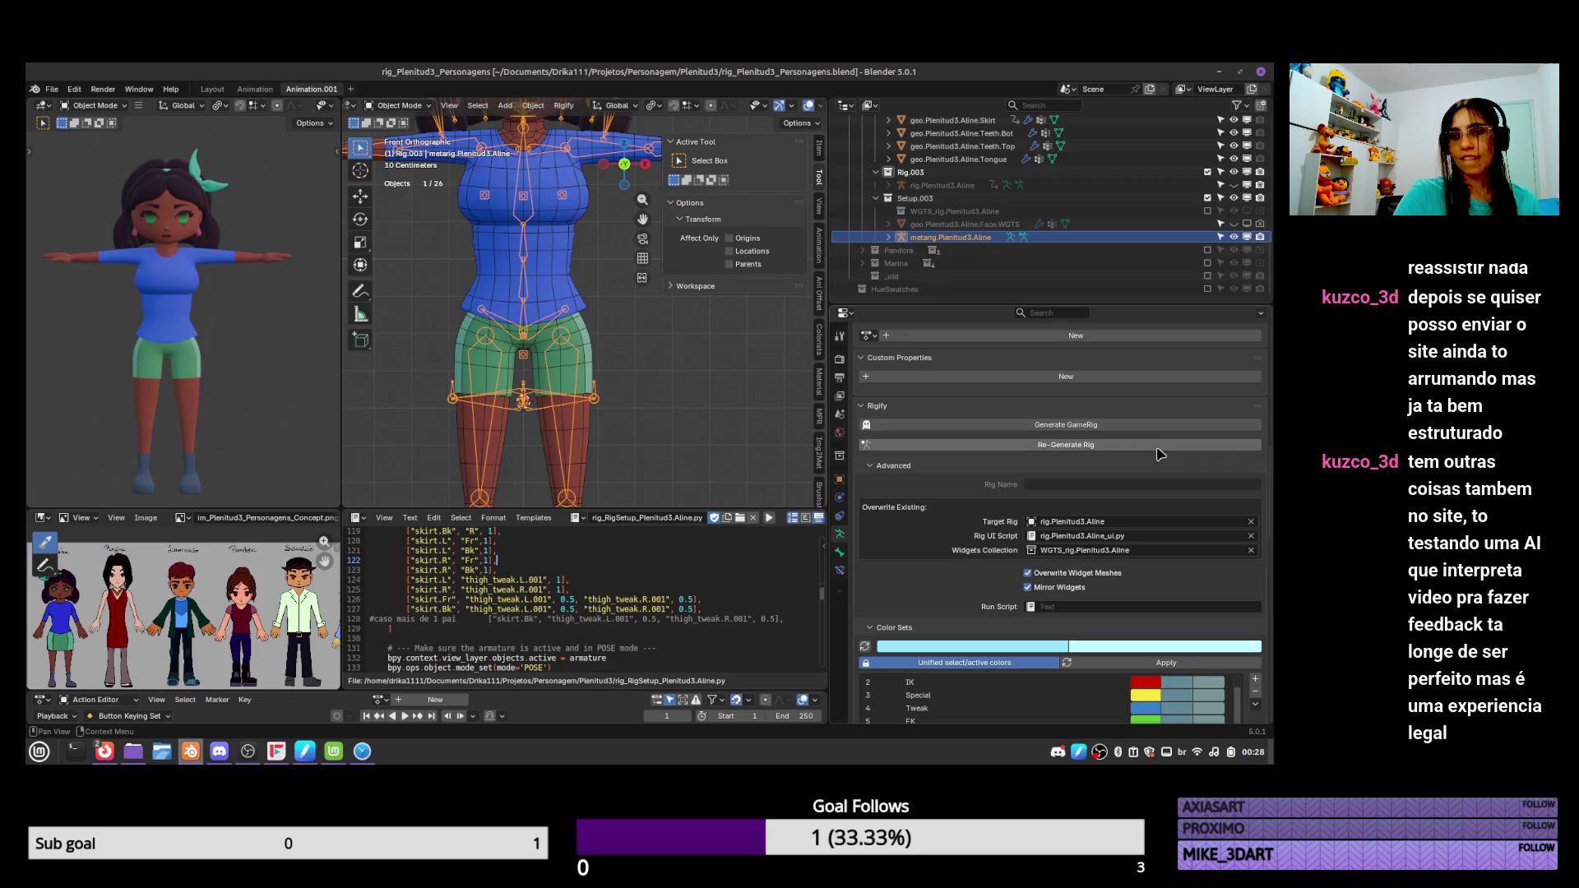
Re-generate rig.Plenitud3.Aline from the adjusted metarig with Rigify.
click(1171, 442)
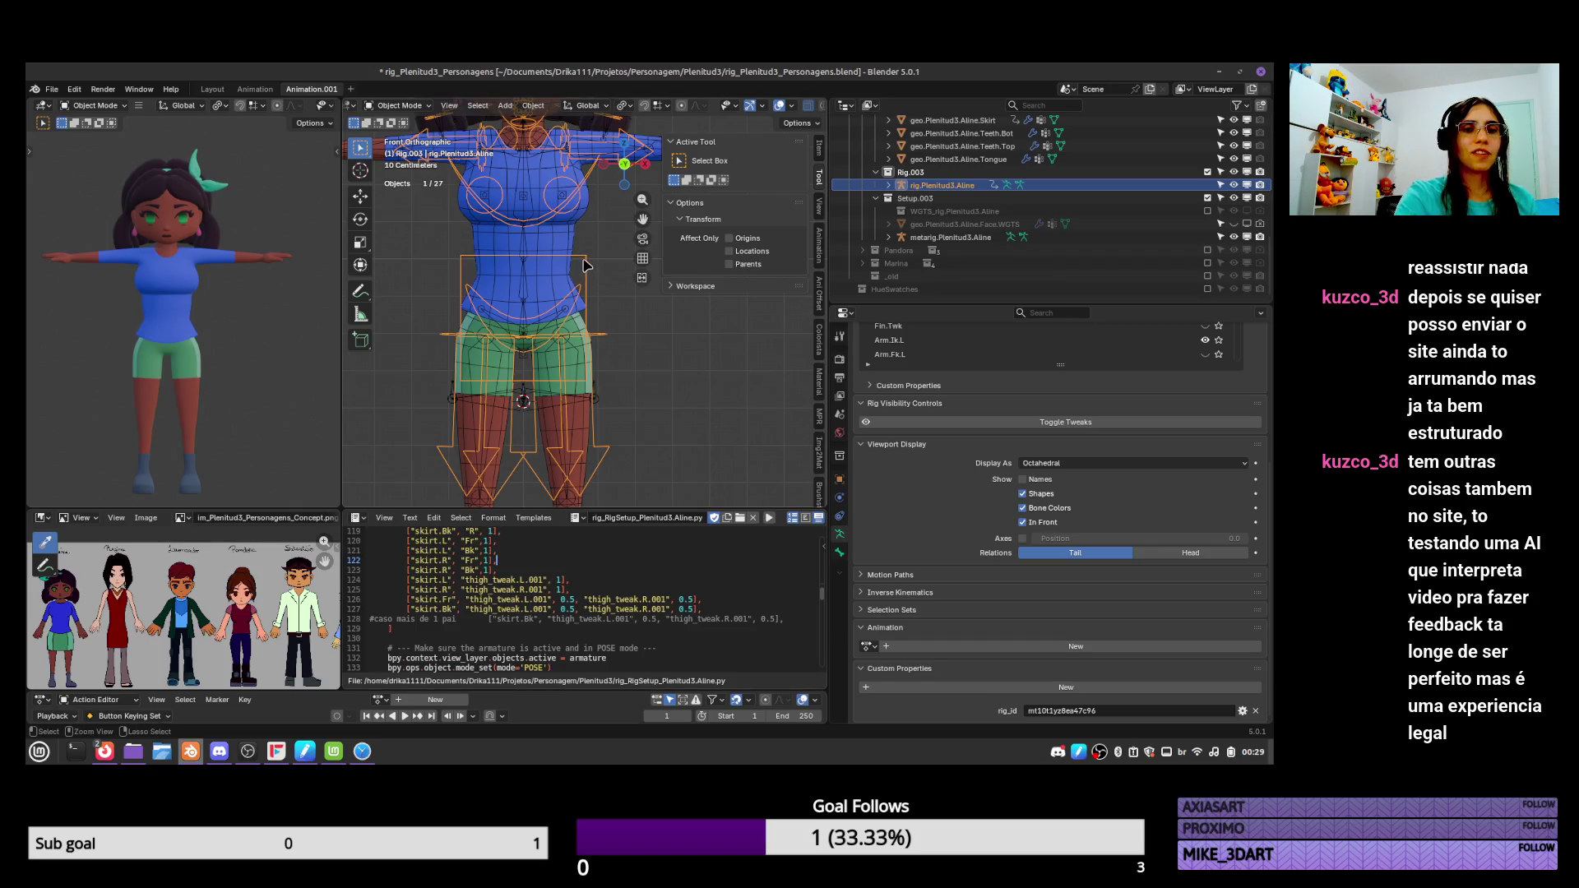
In Pose Mode, pull the torso control down into a crouch and try rotating hips and chest.
key(ctrl+Tab)
drag(587, 302, 583, 399)
click(582, 397)
key(r)
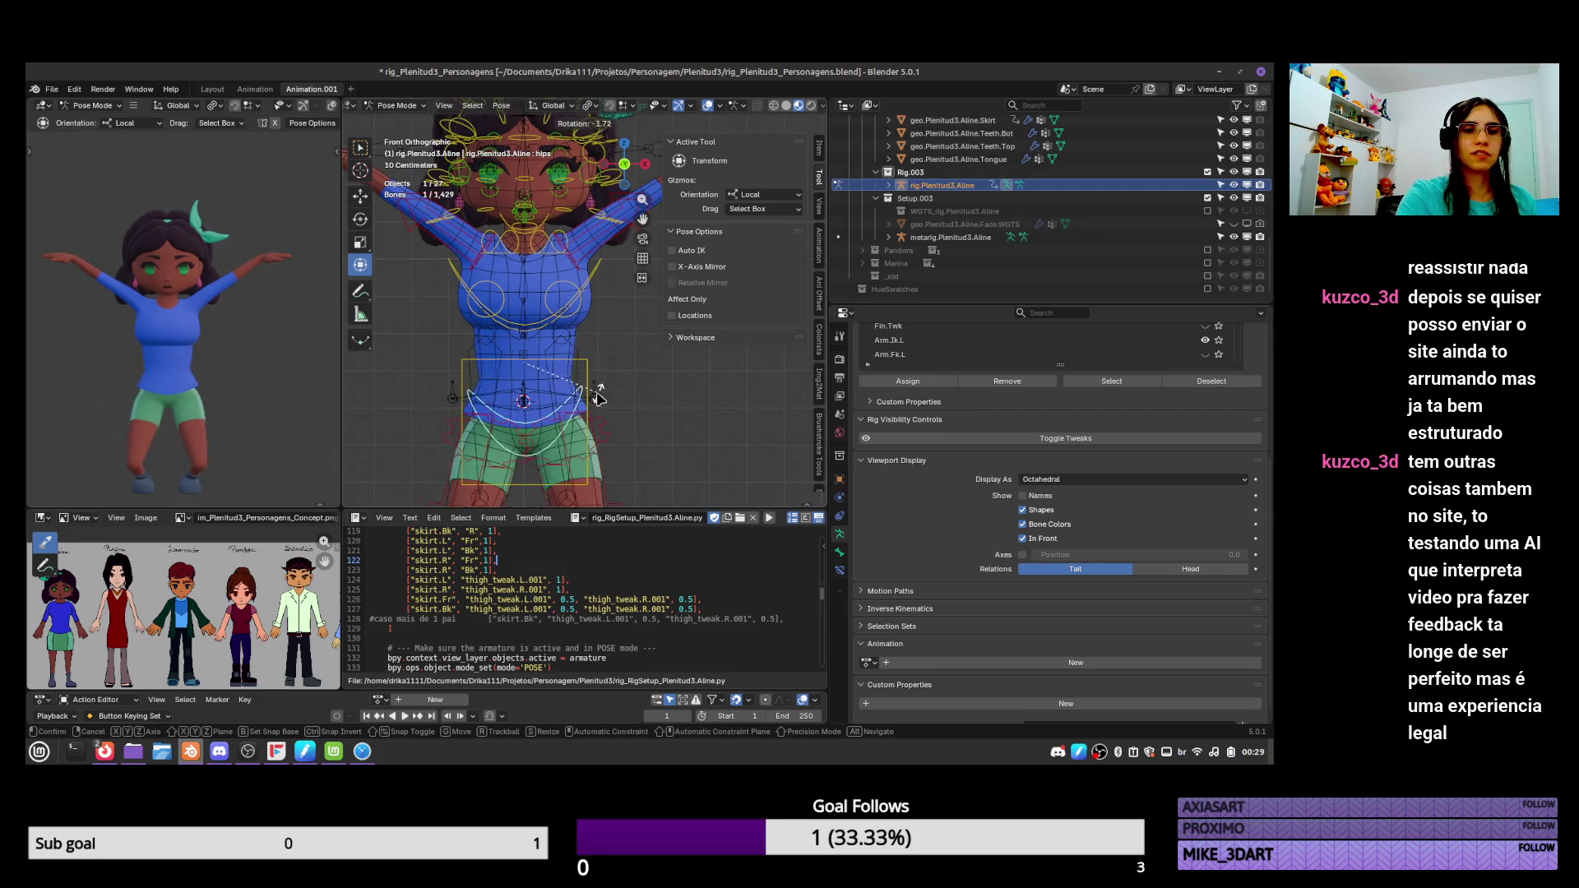
key(Escape)
key(r)
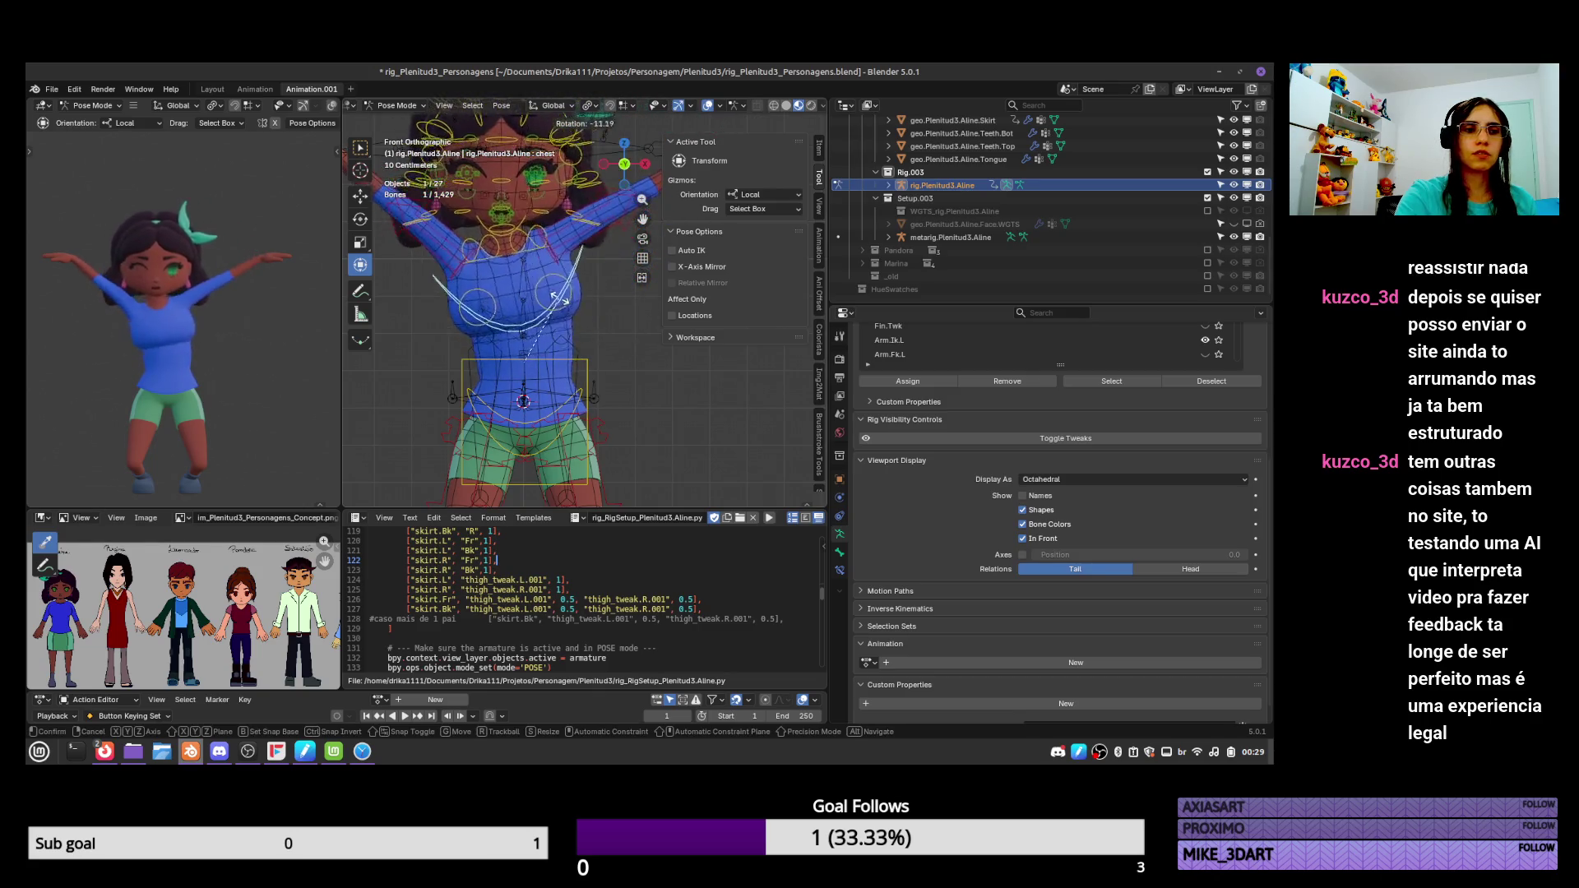
key(Escape)
Lower the torso control again, check from the side, then undo back to the T-pose.
mouse_move(595, 448)
shift+middle_down()
mouse_move(605, 351)
mouse_move(579, 385)
mouse_move(556, 373)
shift+middle_up()
click(605, 352)
key(g)
click(601, 395)
key(KP_3)
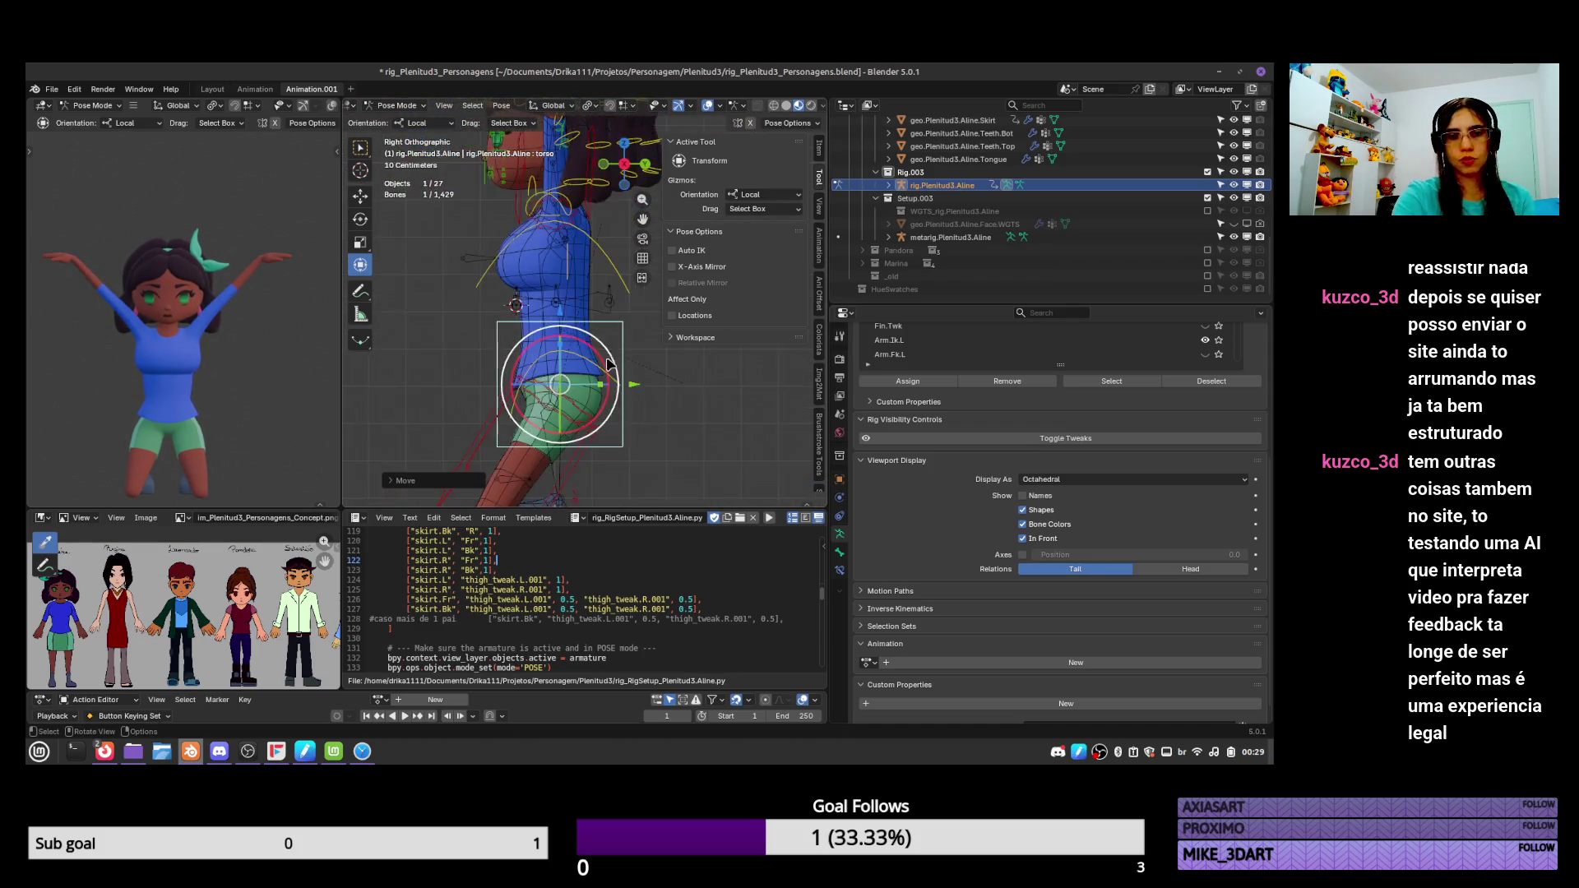
key(g)
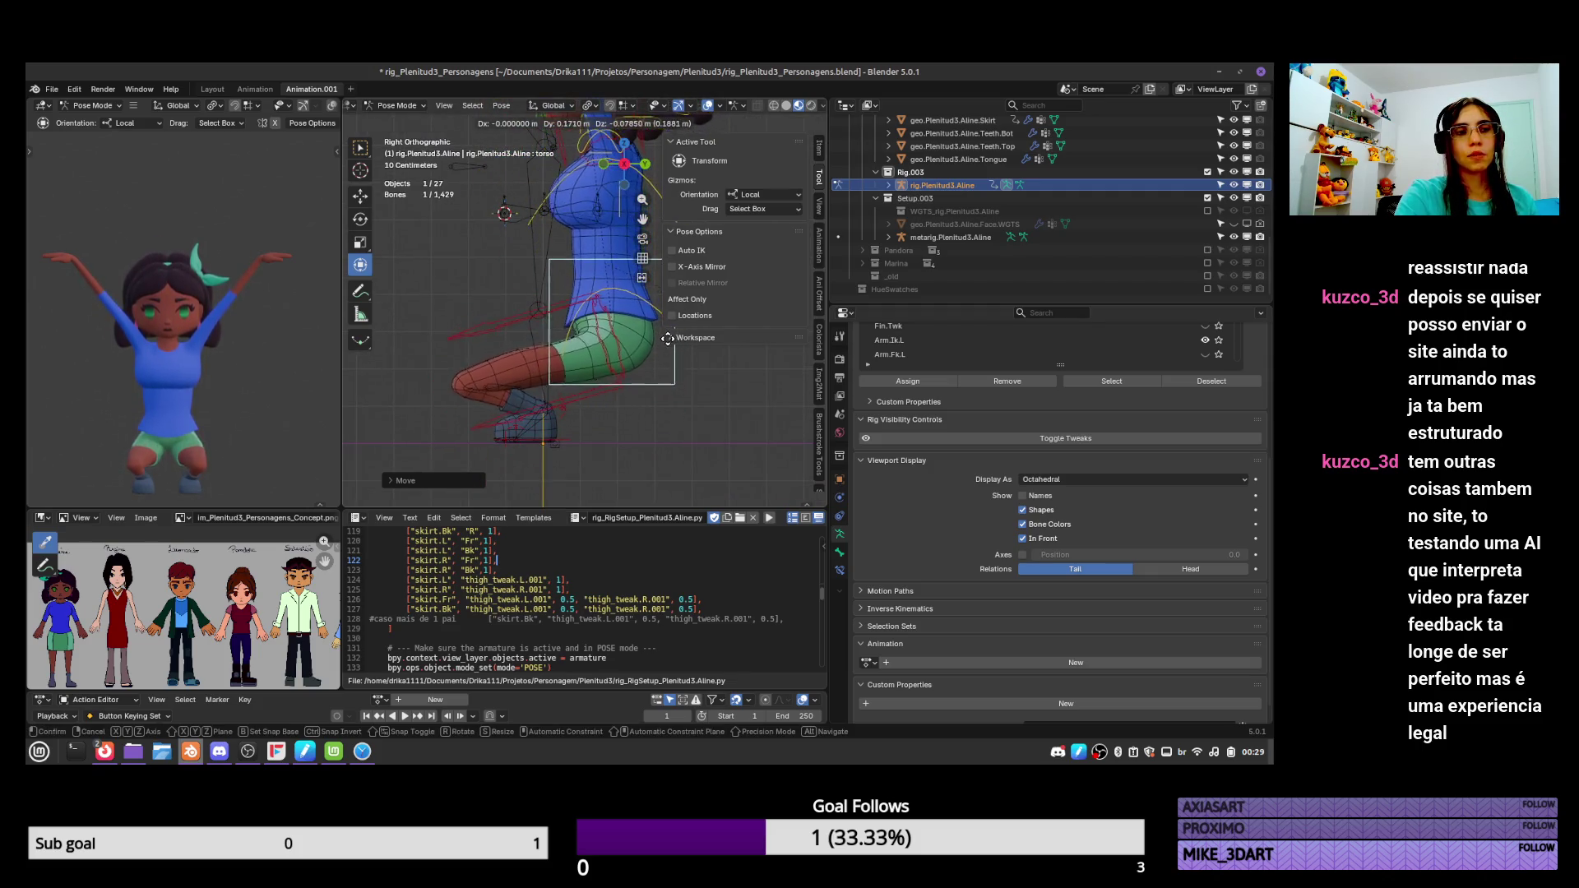
right_click(731, 294)
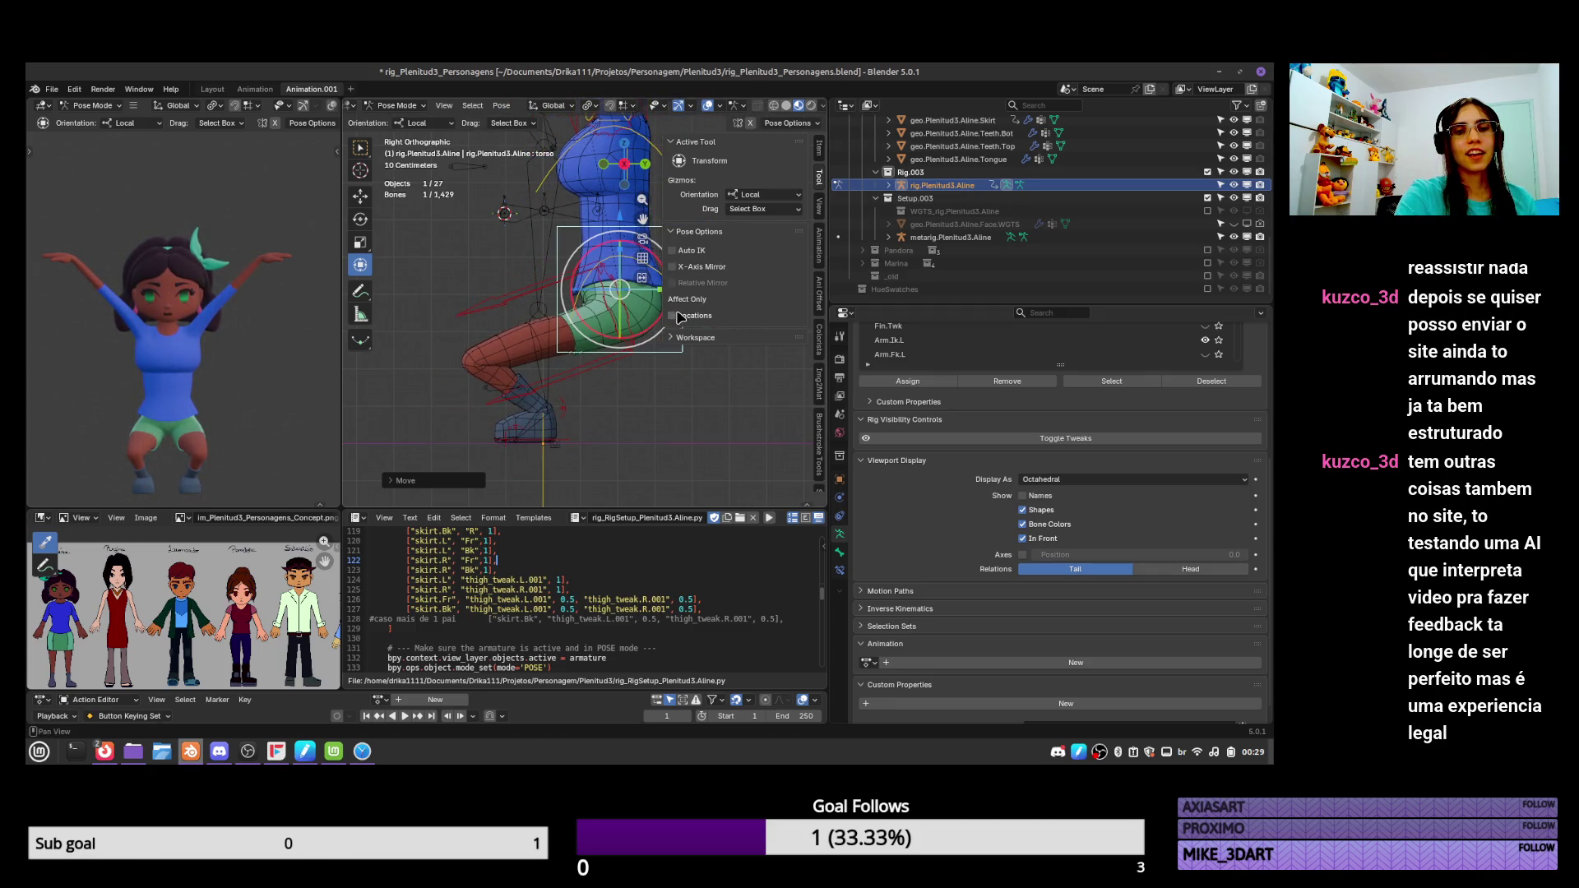
key(ctrl+z)
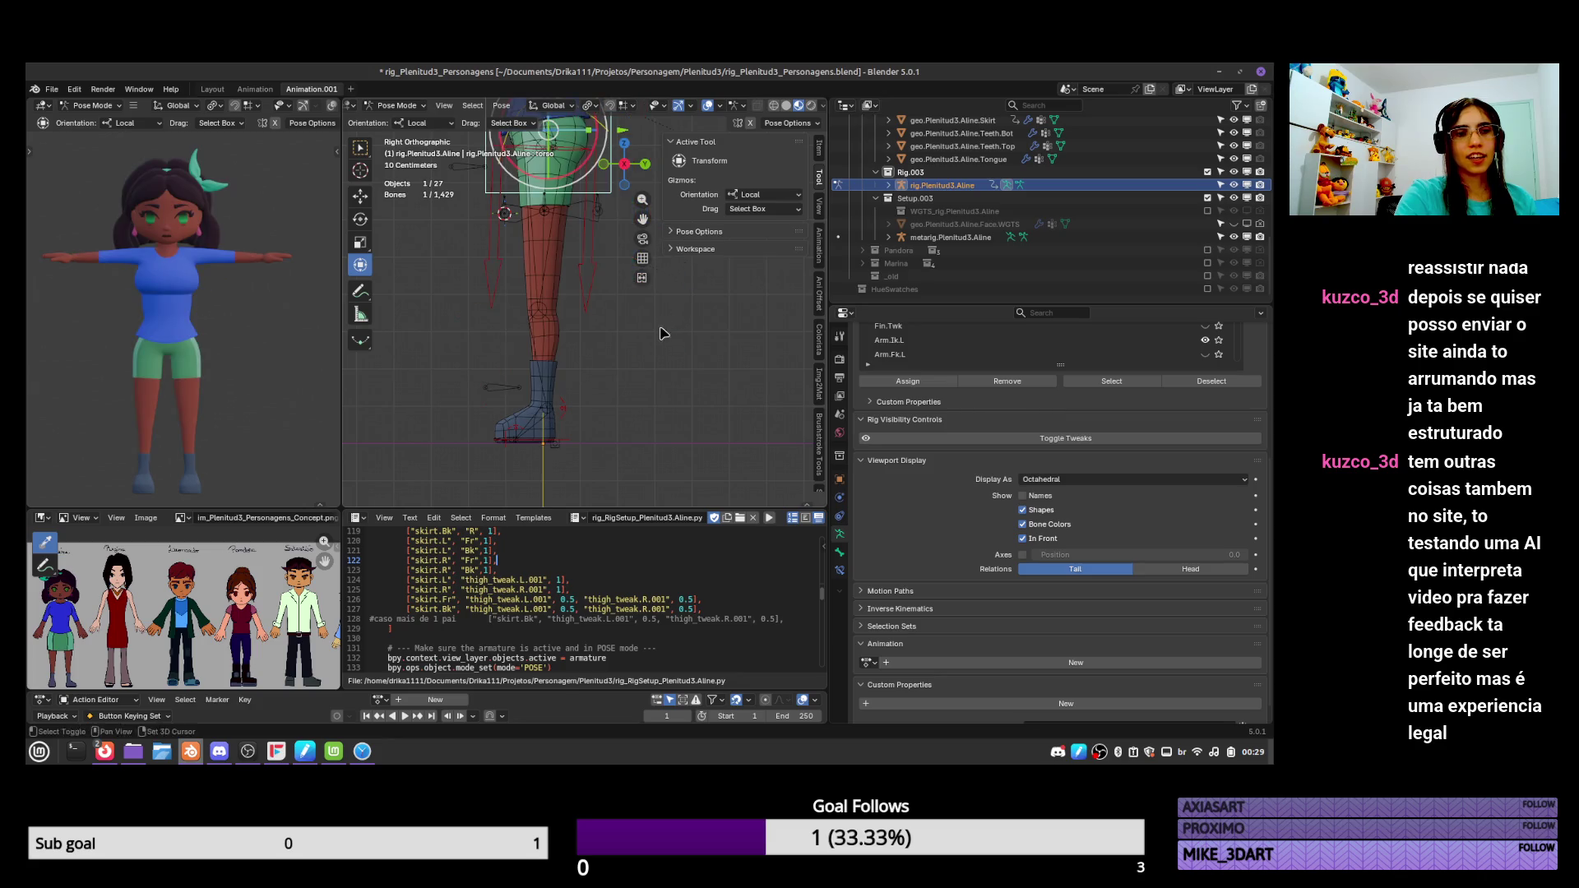
Tilt the hips control and lower the torso control into a squat.
shift+scroll(663, 334, up, 3)
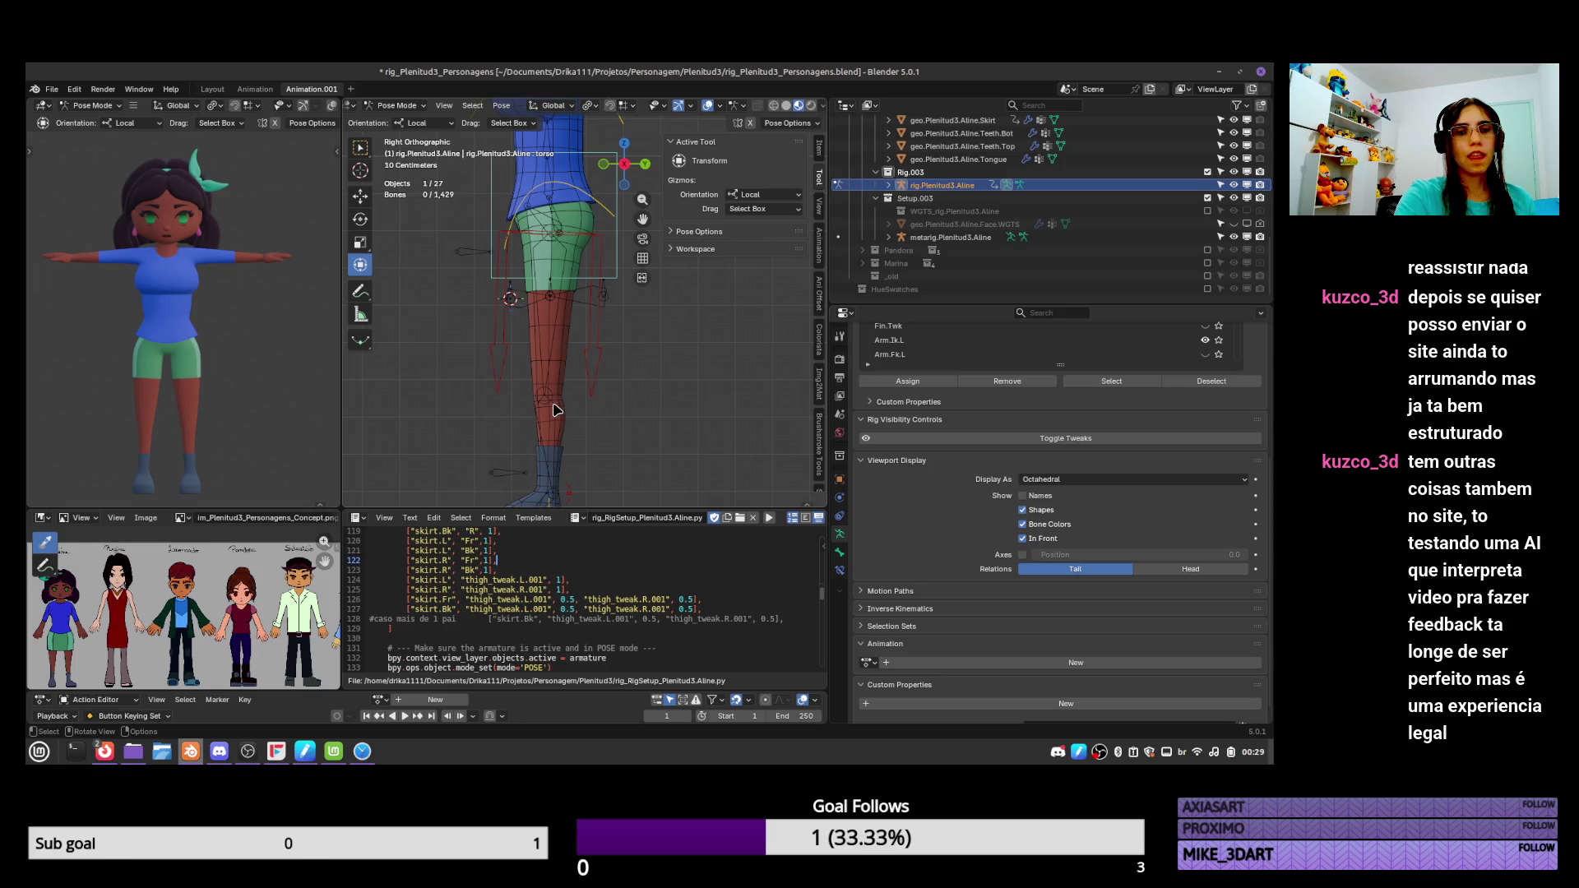
click(620, 215)
key(r)
key(Return)
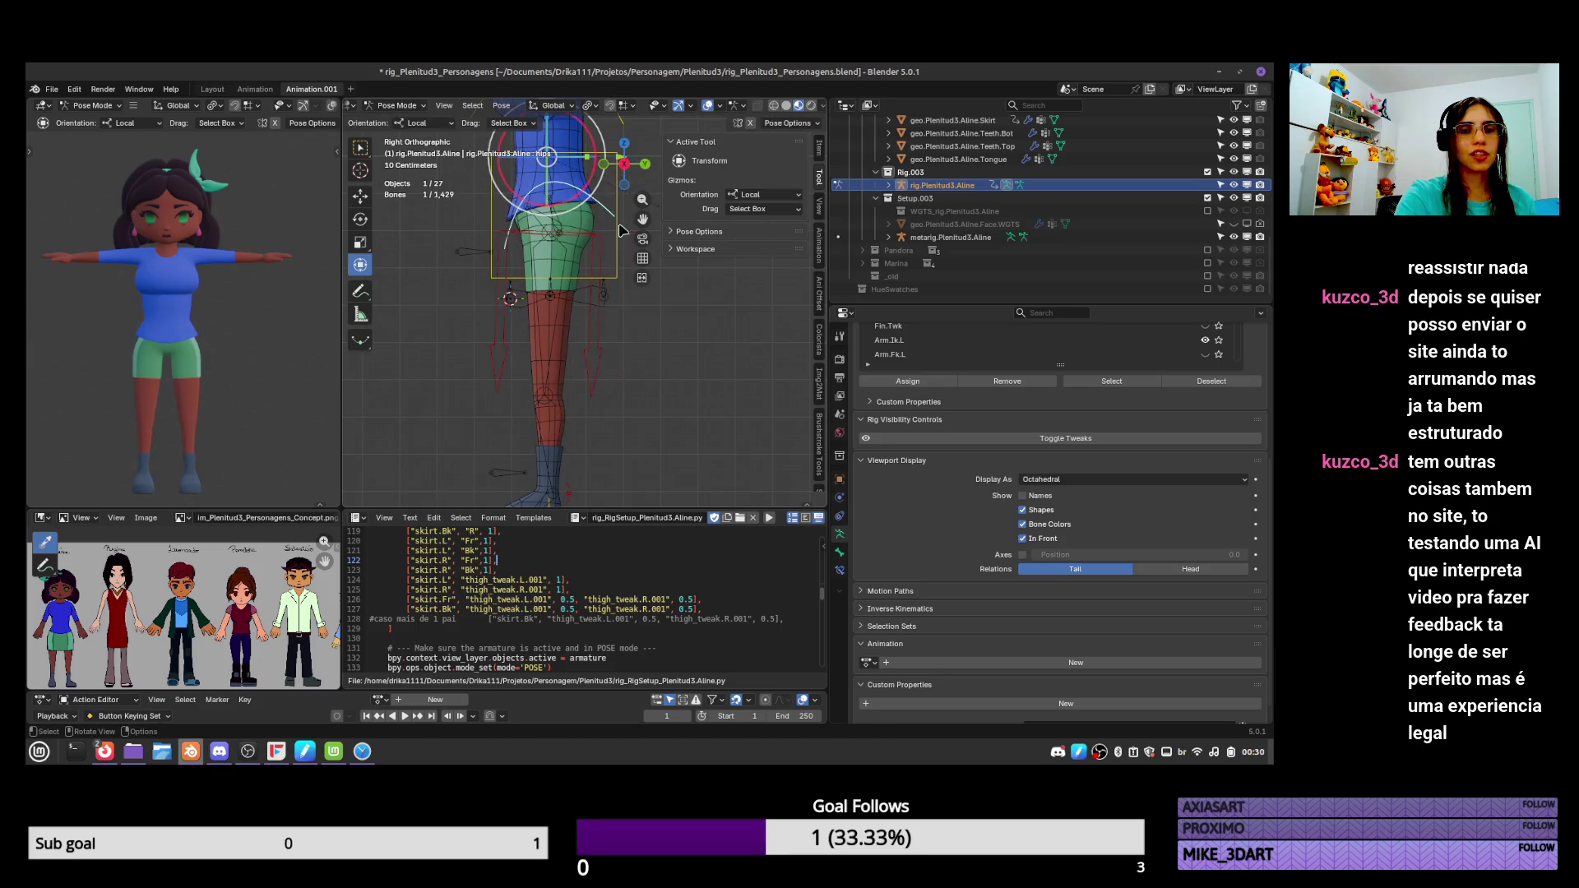
click(609, 231)
key(g)
click(633, 322)
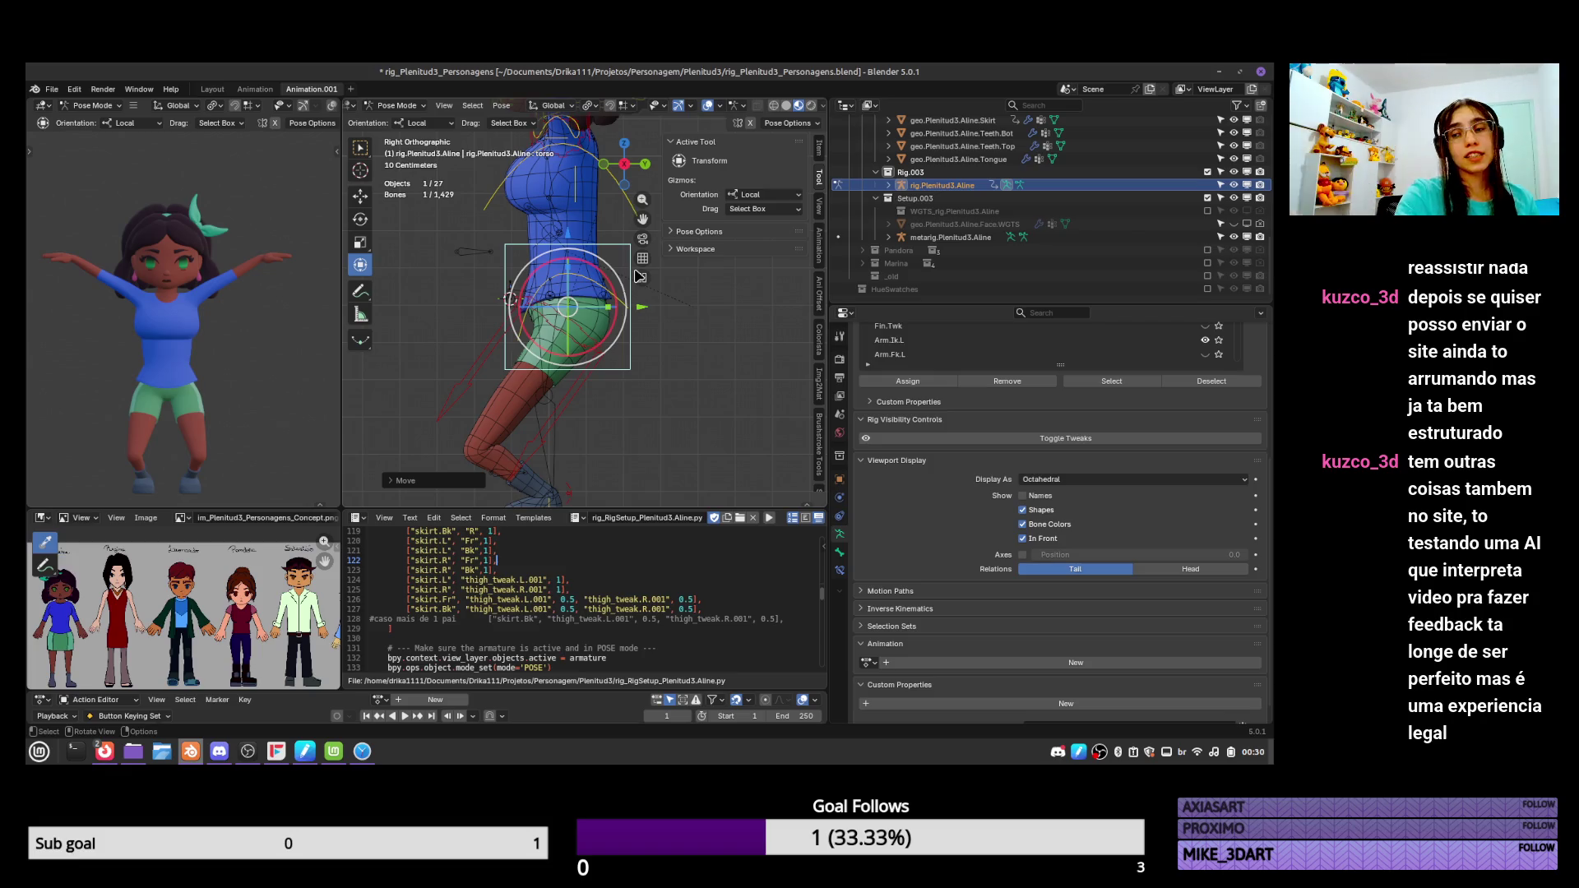
scroll(1270, 421, up, 3)
Turn on the tweak bone controls and reposition the right shin tweak control.
scroll(1270, 420, up, 2)
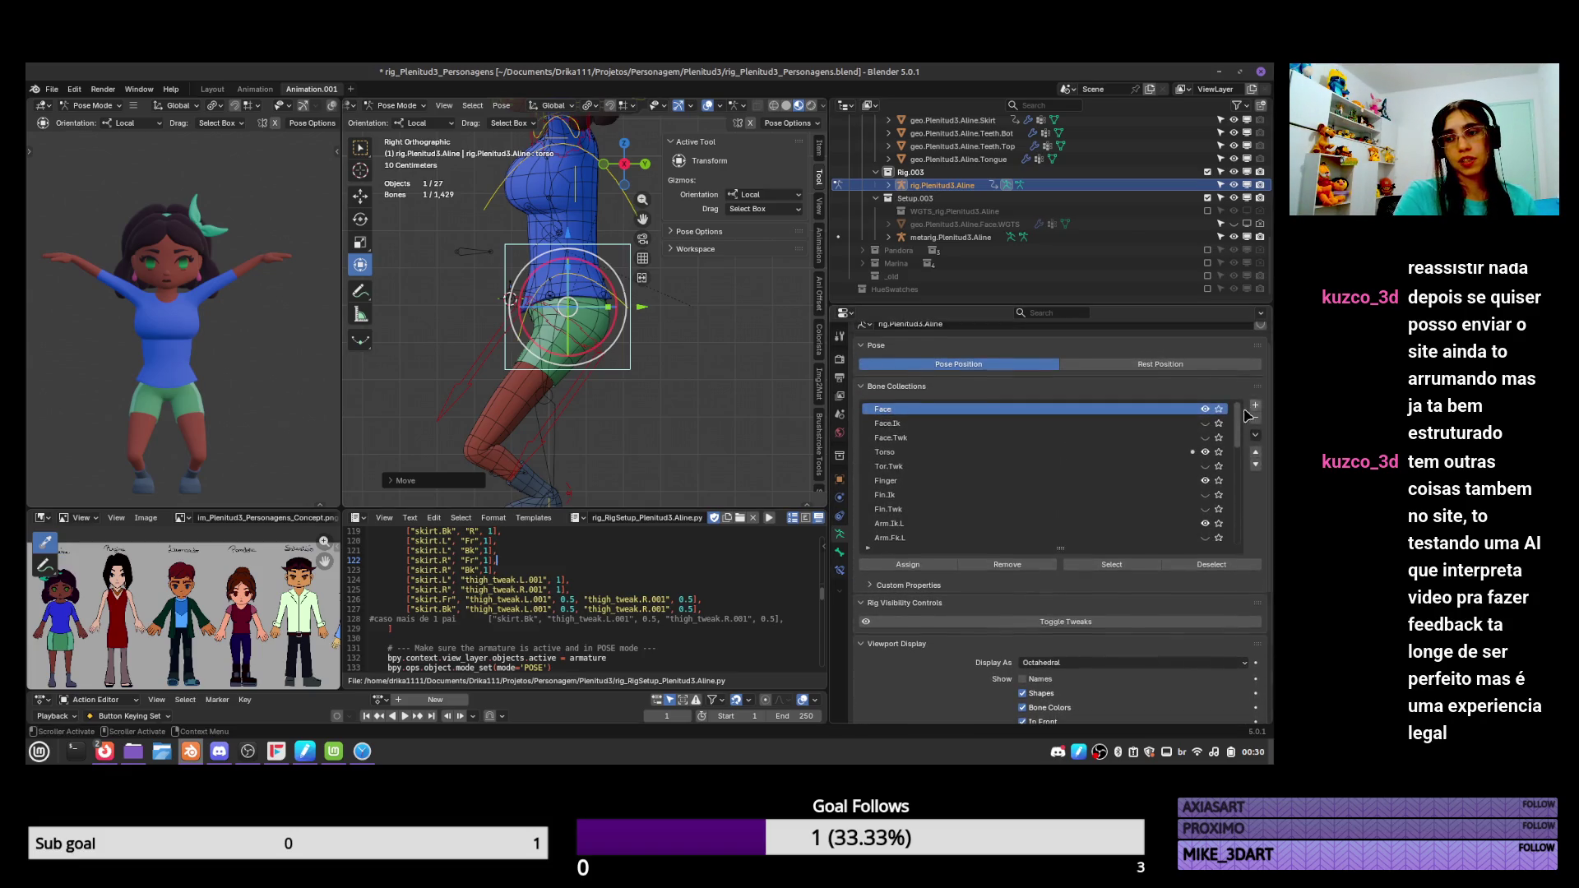
scroll(1237, 452, down, 5)
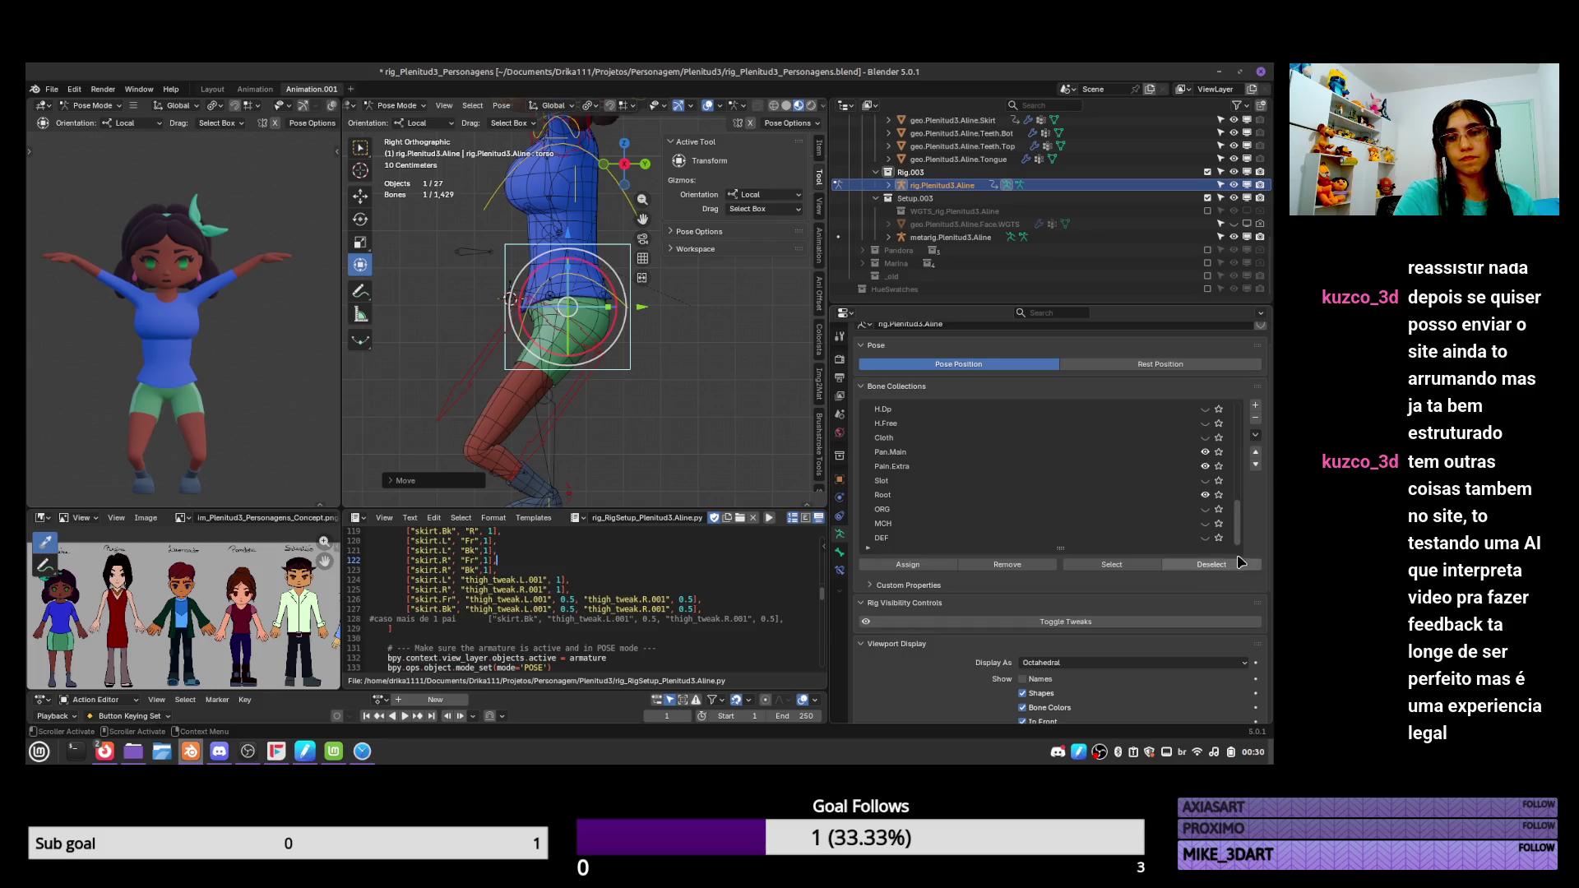
drag(1241, 533, 1241, 411)
click(1100, 622)
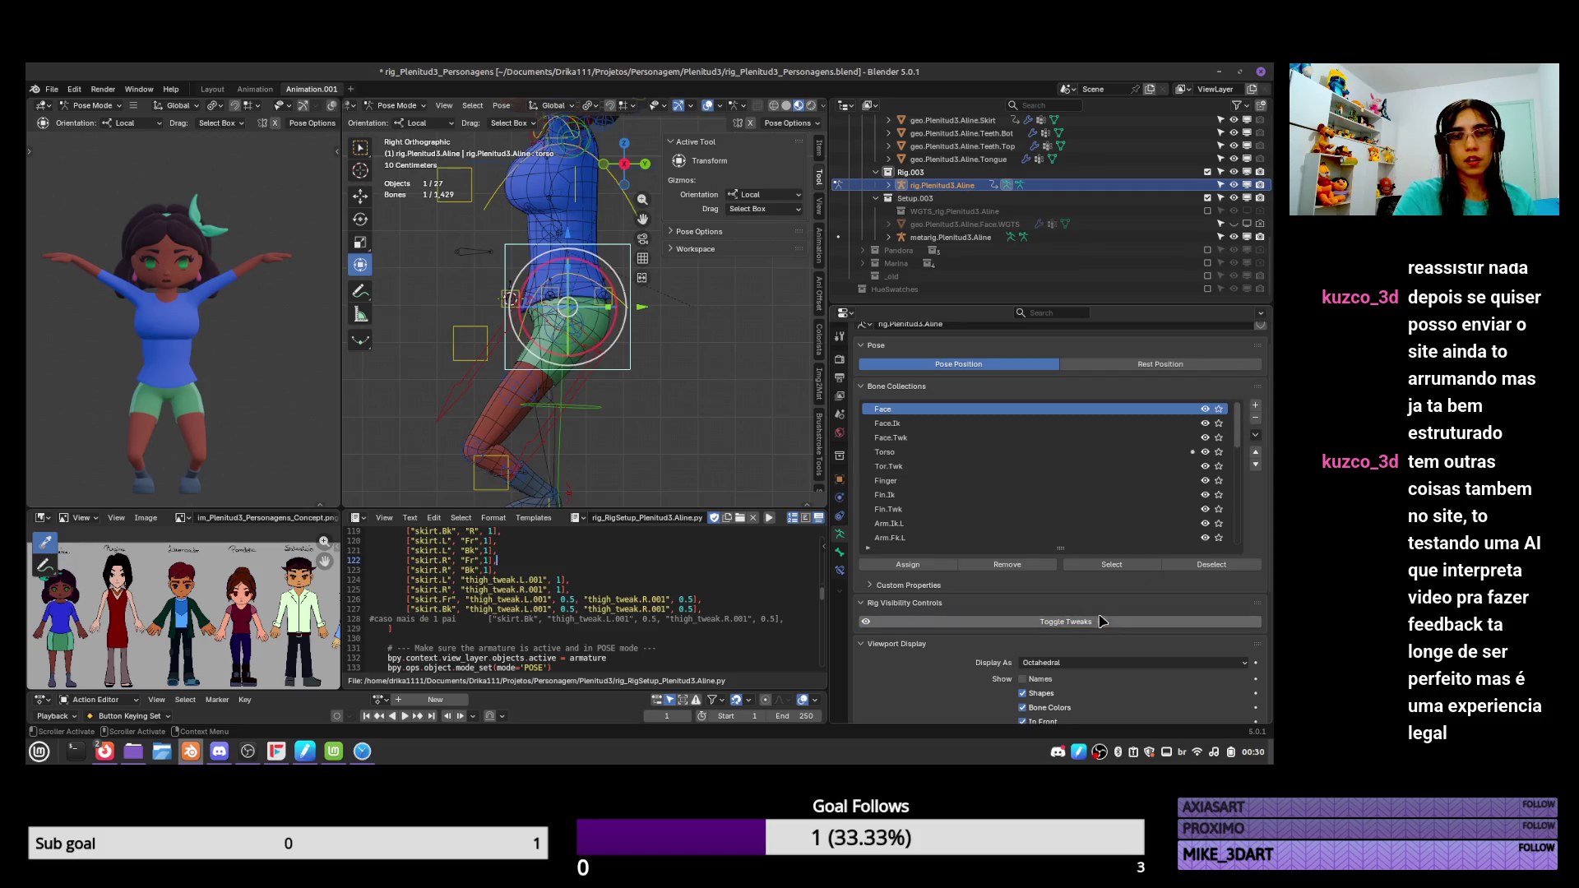
click(474, 450)
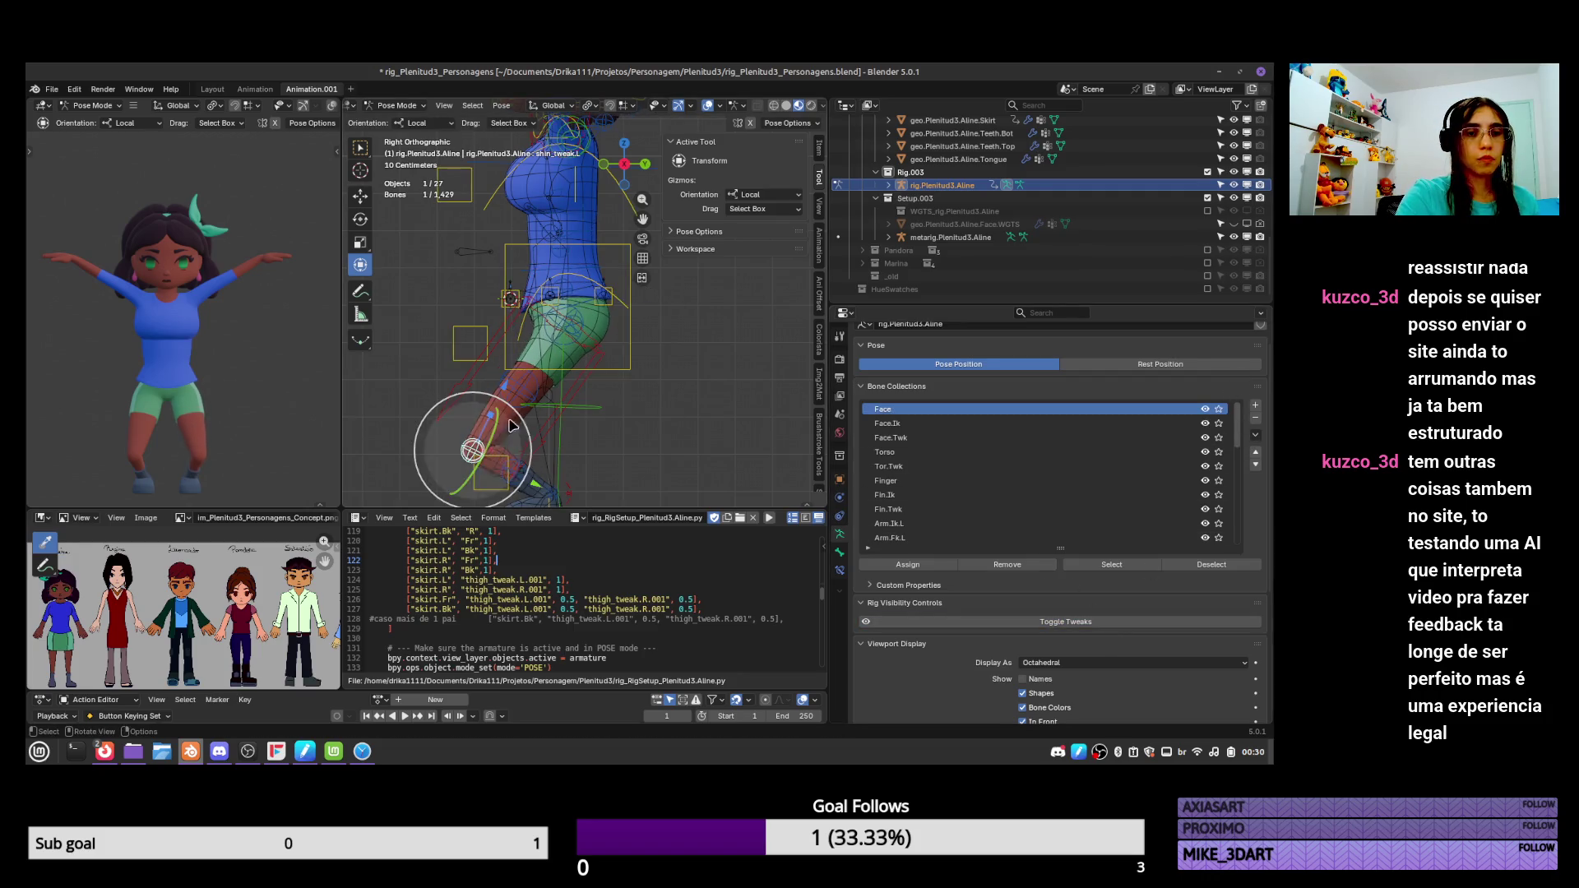
drag(475, 449, 498, 394)
Resize the left knee tweak control, then undo back to that selection.
click(526, 440)
key(s)
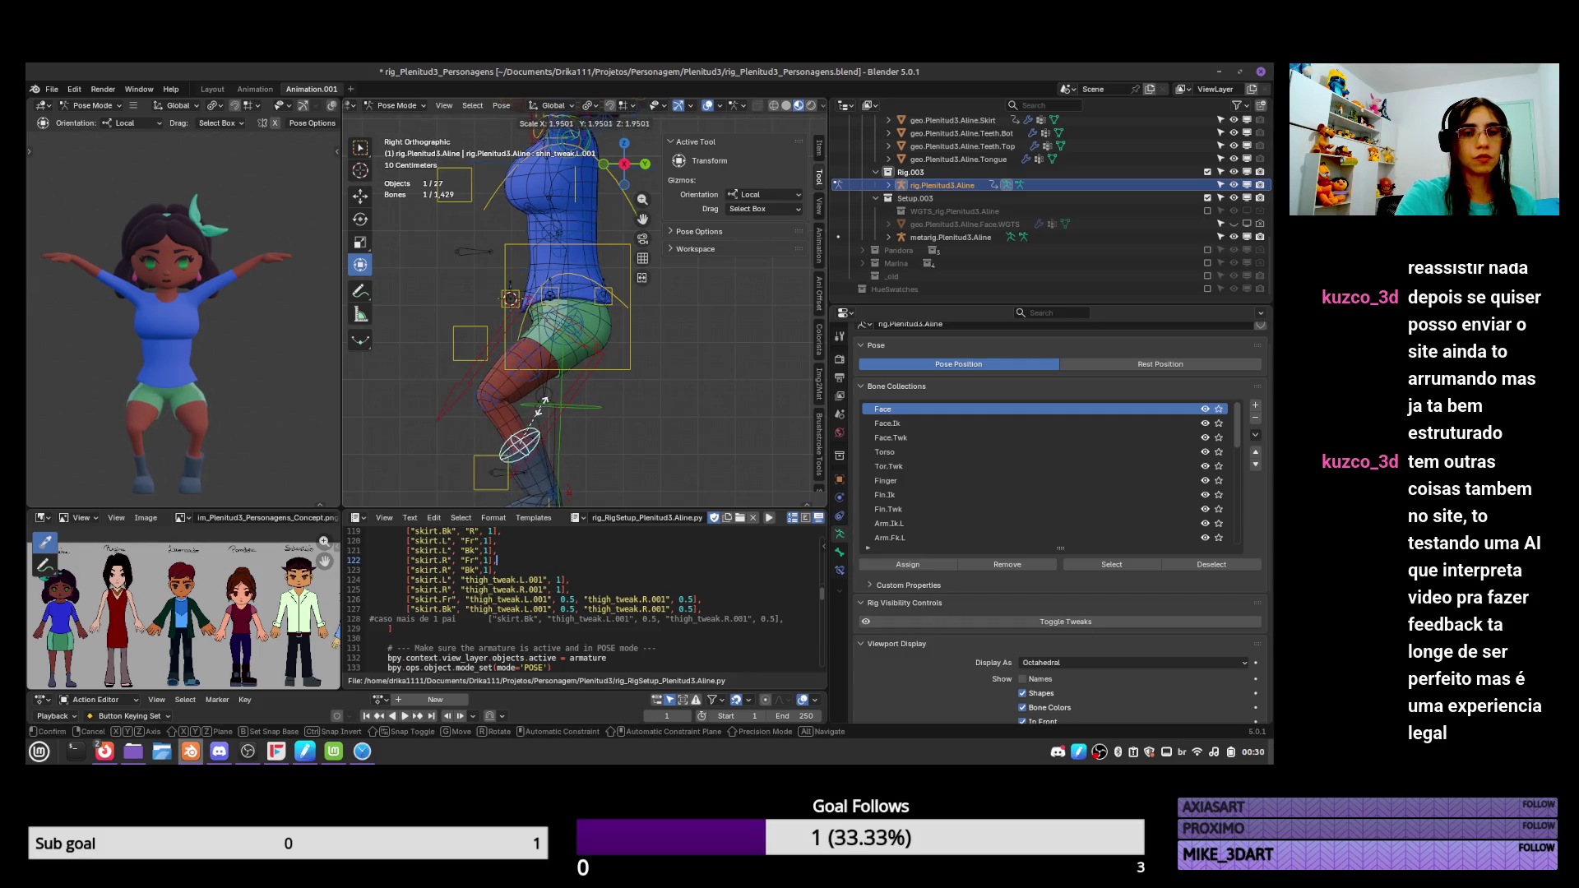
click(527, 431)
click(527, 434)
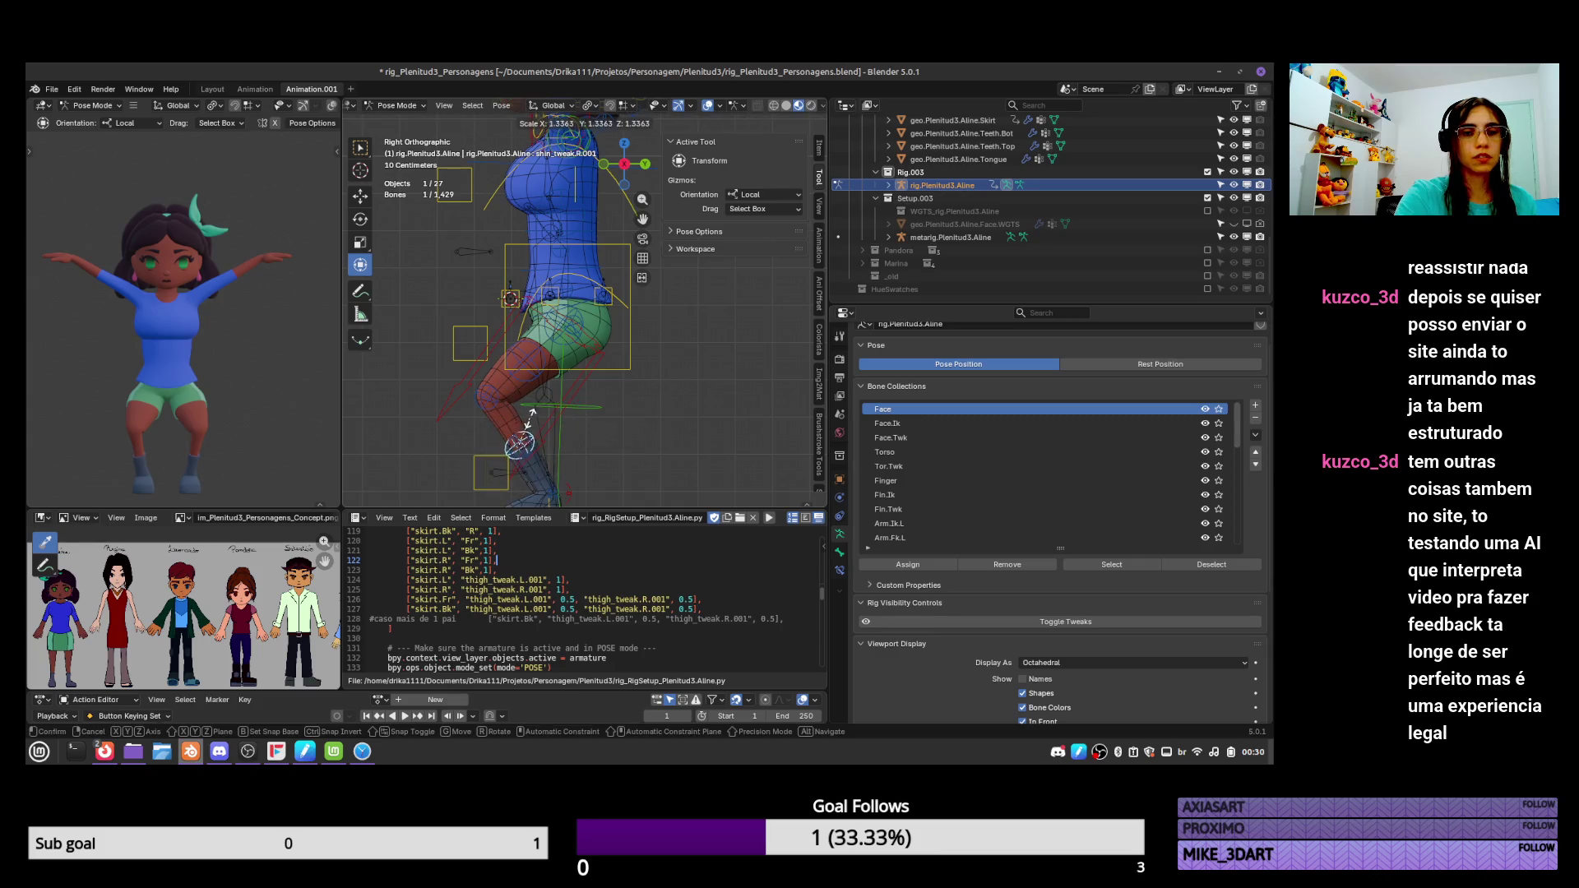
click(527, 434)
mouse_move(528, 435)
middle_down()
mouse_move(666, 421)
mouse_move(651, 426)
middle_up()
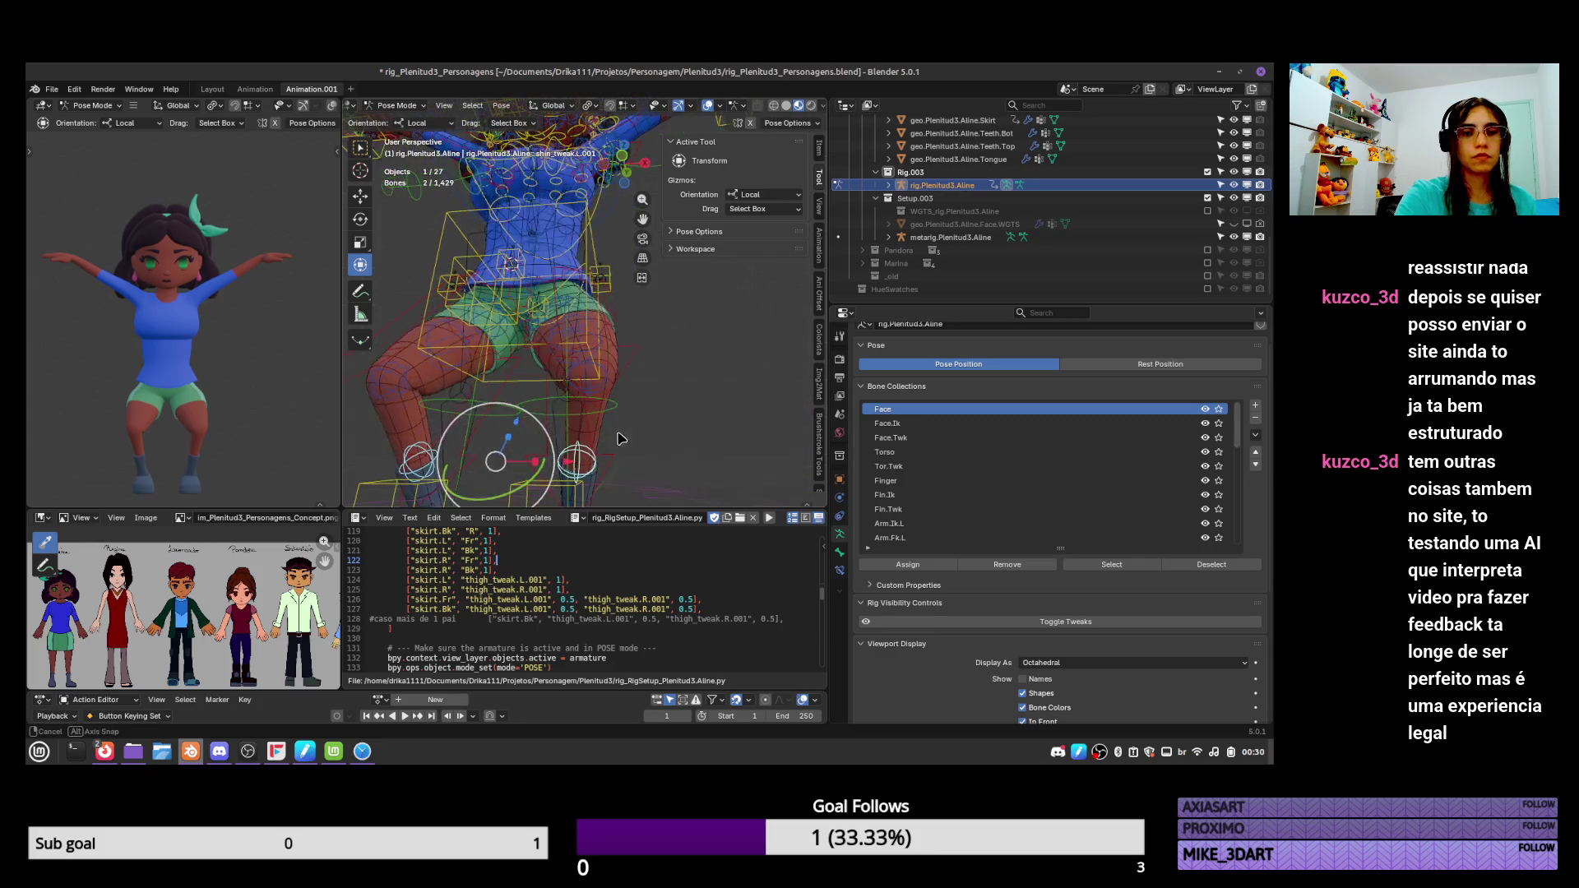
key(ctrl+z)
Scale and move a tweak control near the thigh.
click(613, 390)
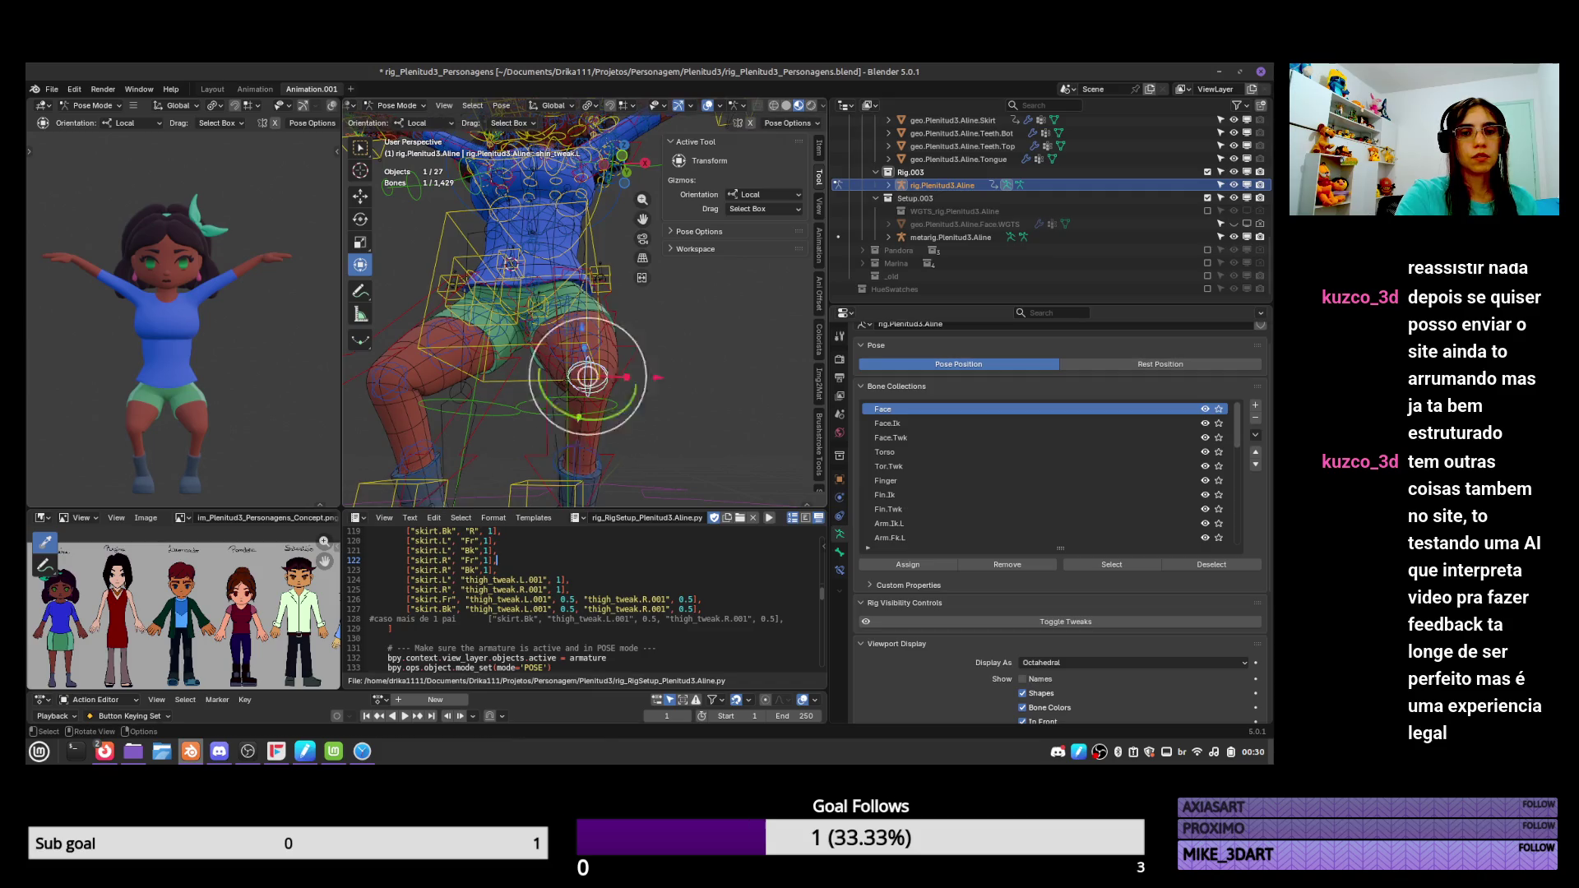
mouse_move(635, 376)
middle_down()
mouse_move(580, 395)
mouse_move(680, 384)
mouse_move(555, 365)
mouse_move(687, 373)
middle_up()
key(s)
click(638, 372)
key(g)
click(688, 373)
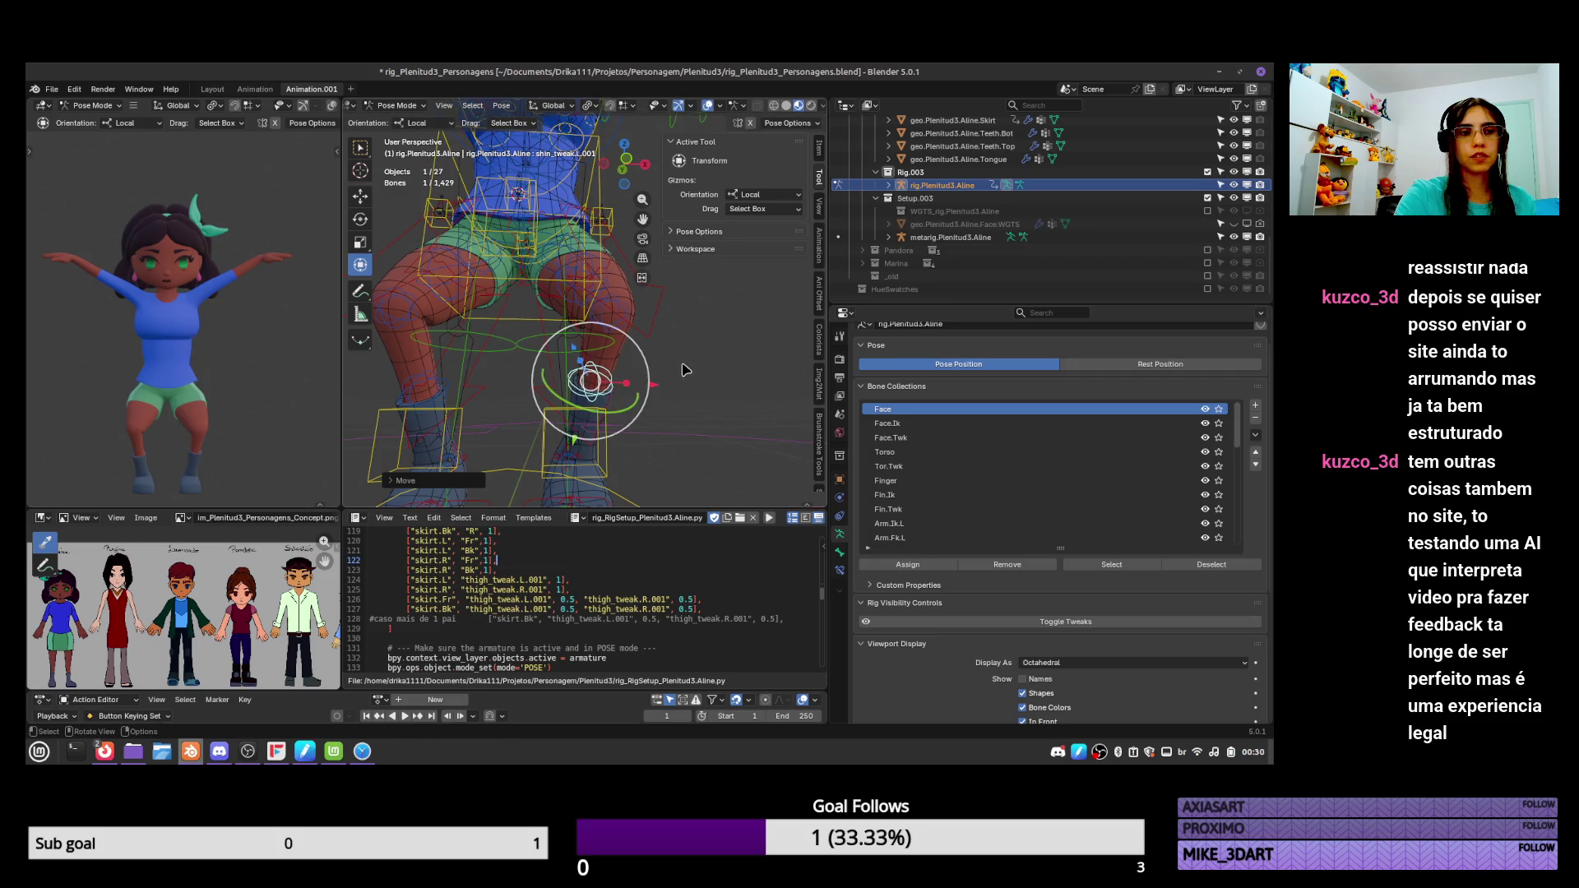
Try clearing the whole pose, undo to restore the squat, and move the torso control.
key(a)
key(alt+g)
key(alt+r)
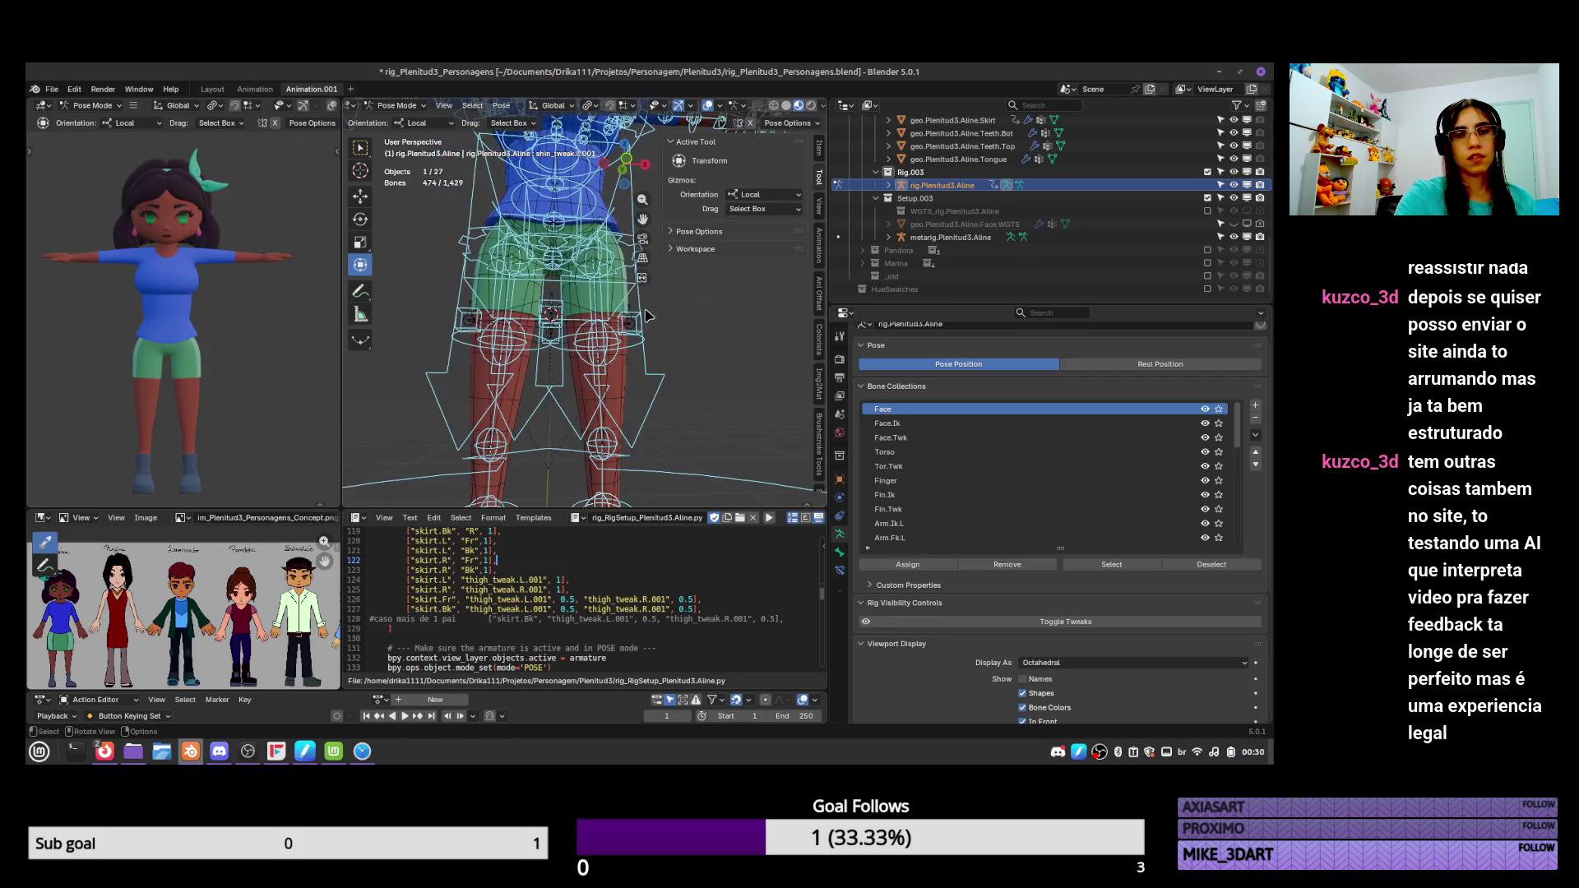
key(ctrl+z)
key(ctrl+z)
key(ctrl+z)
mouse_move(646, 315)
middle_down()
mouse_move(640, 405)
mouse_move(625, 411)
mouse_move(650, 428)
middle_up()
key(g)
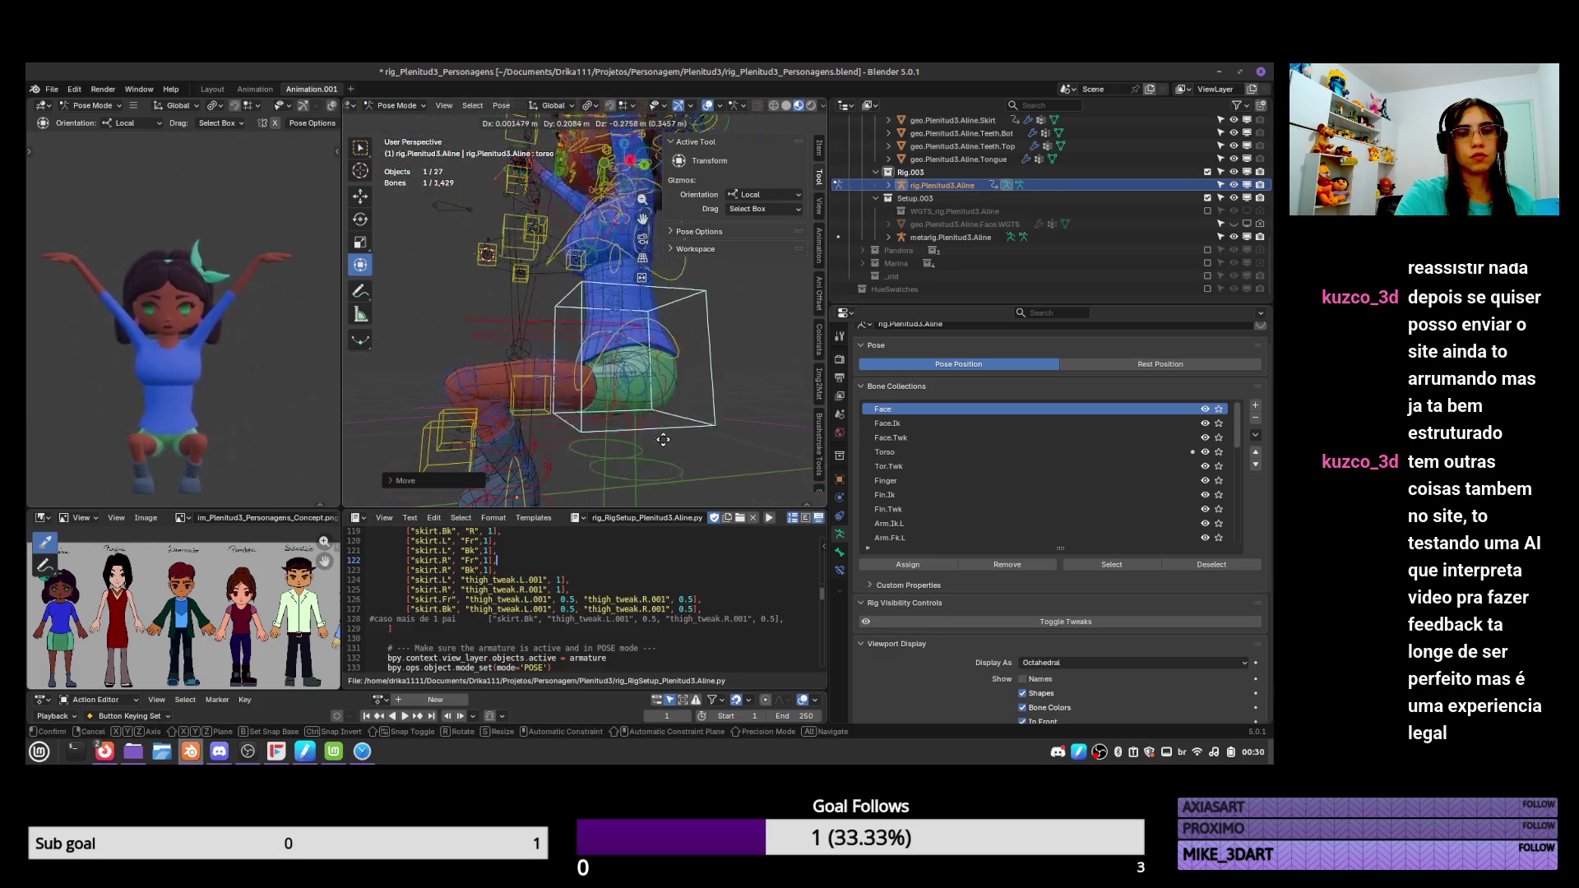
click(621, 347)
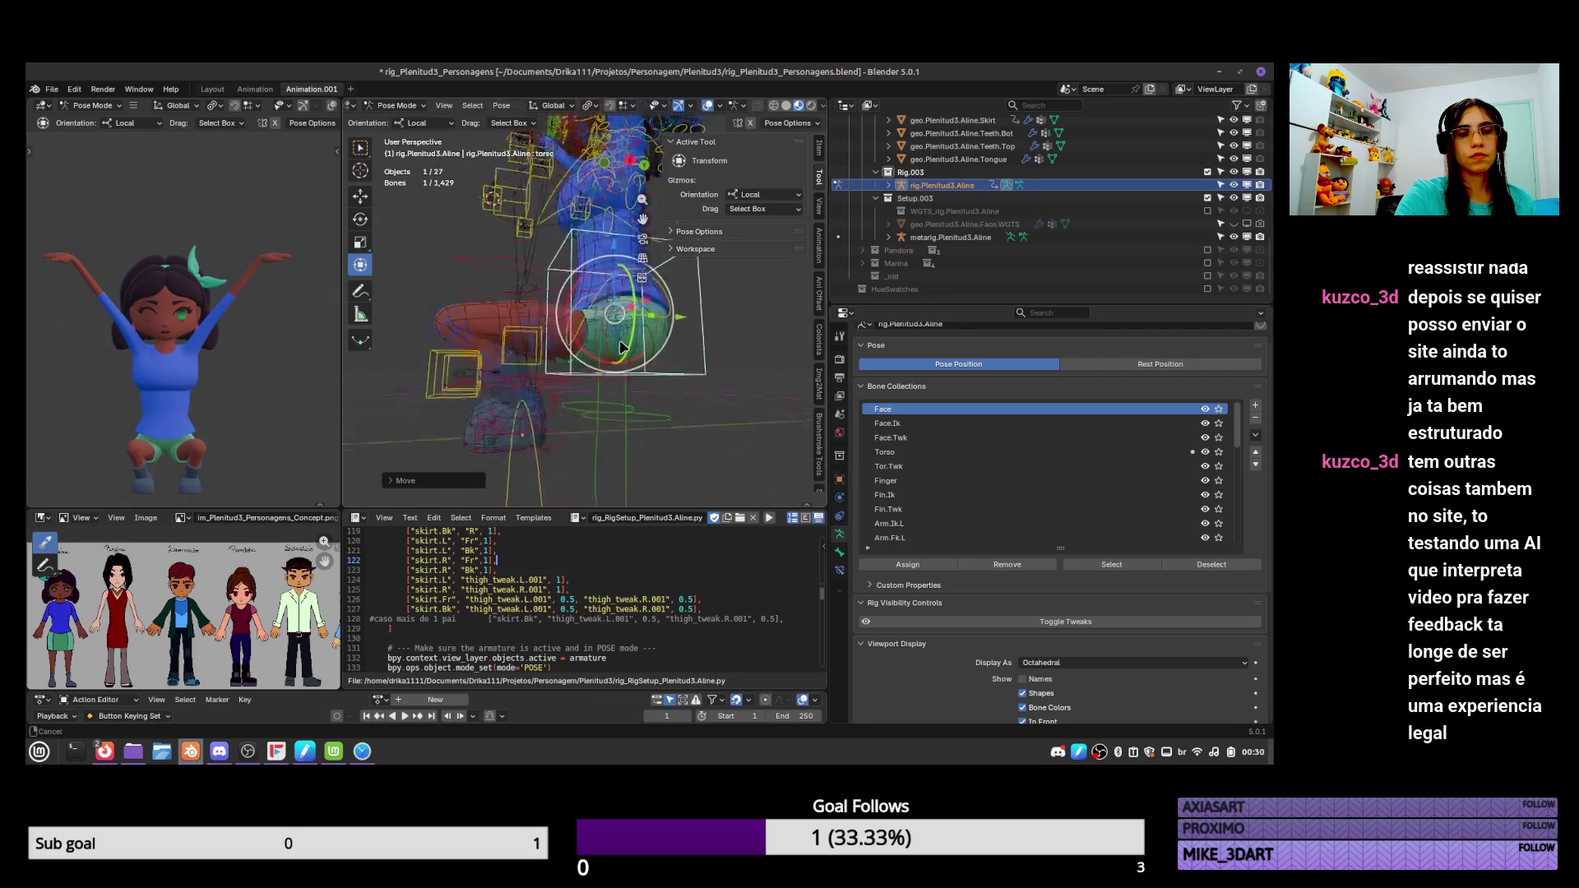
middle_drag(621, 347, 604, 362)
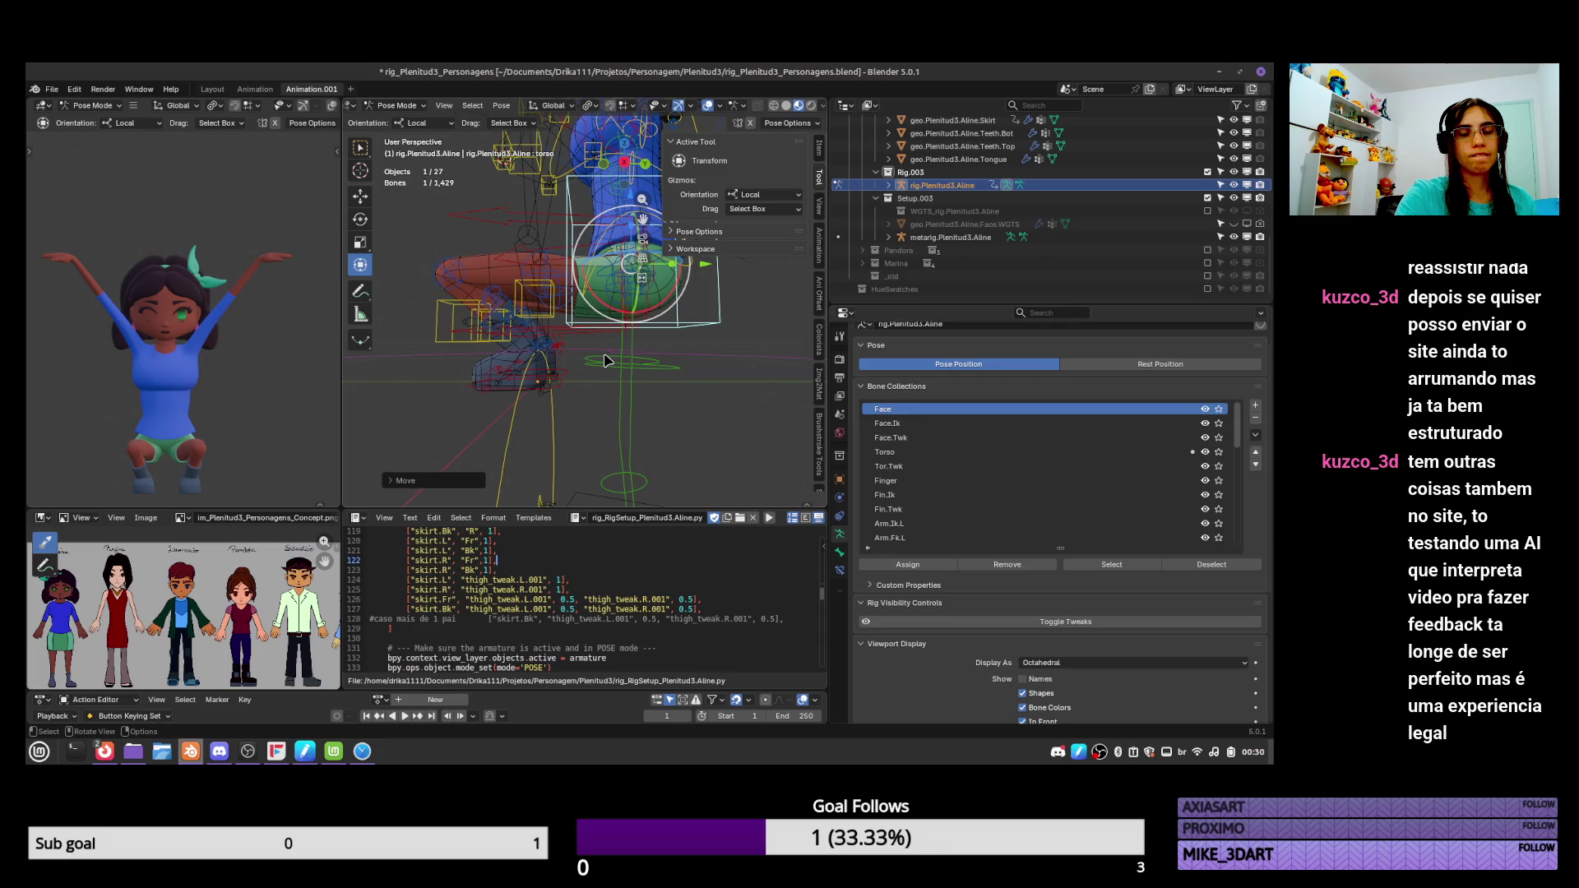
Clear all bone rotations back to the T-pose, leave Pose Mode, and make the metarig active.
scroll(198, 580, up, 4)
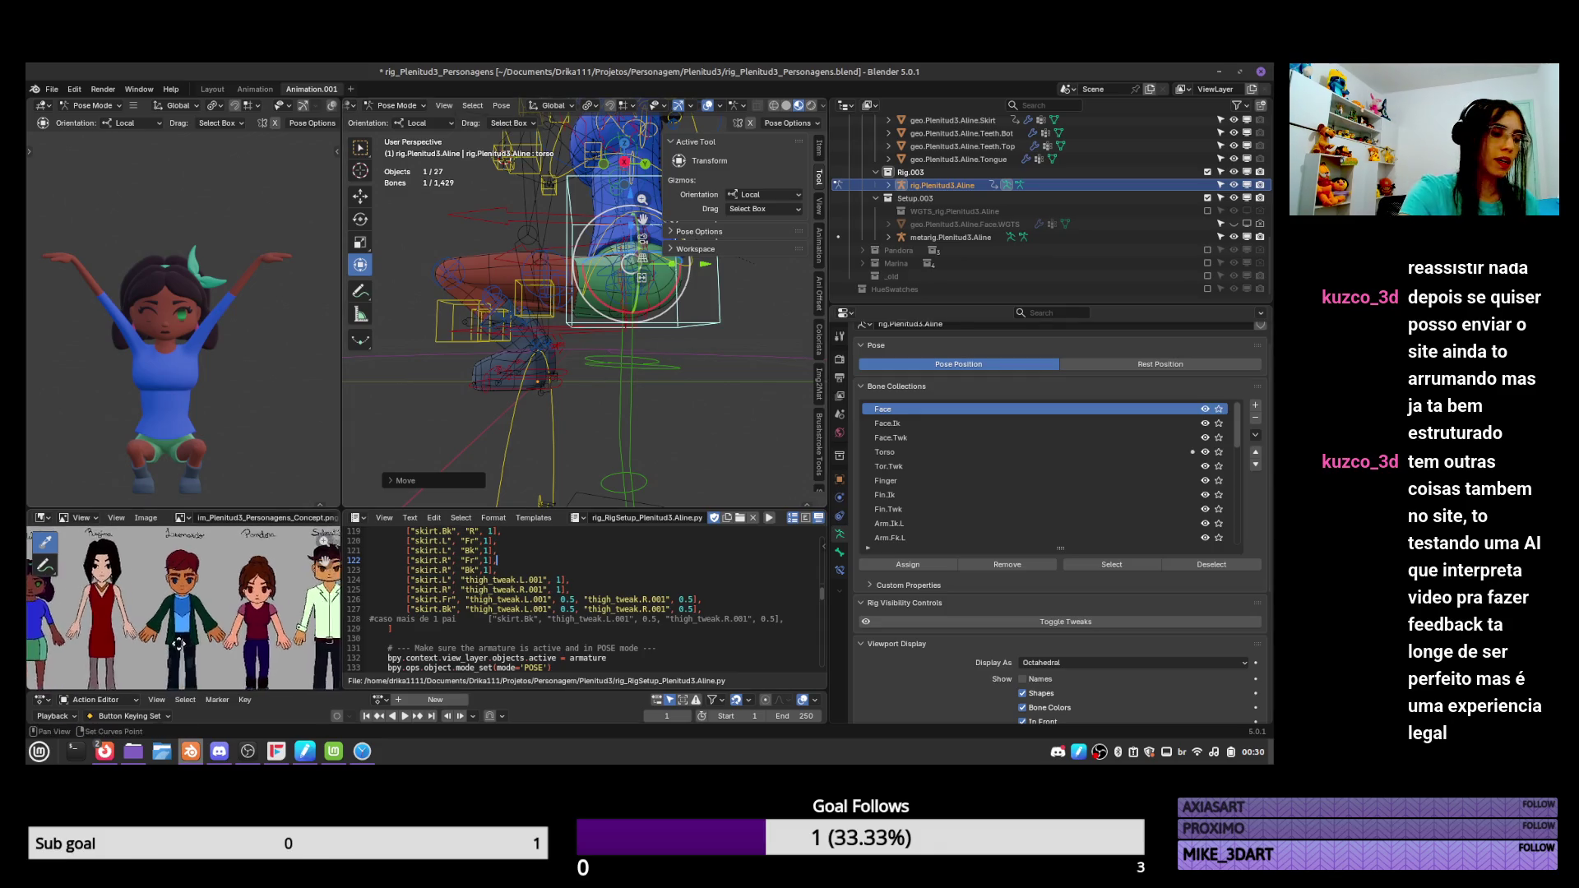
scroll(197, 580, up, 4)
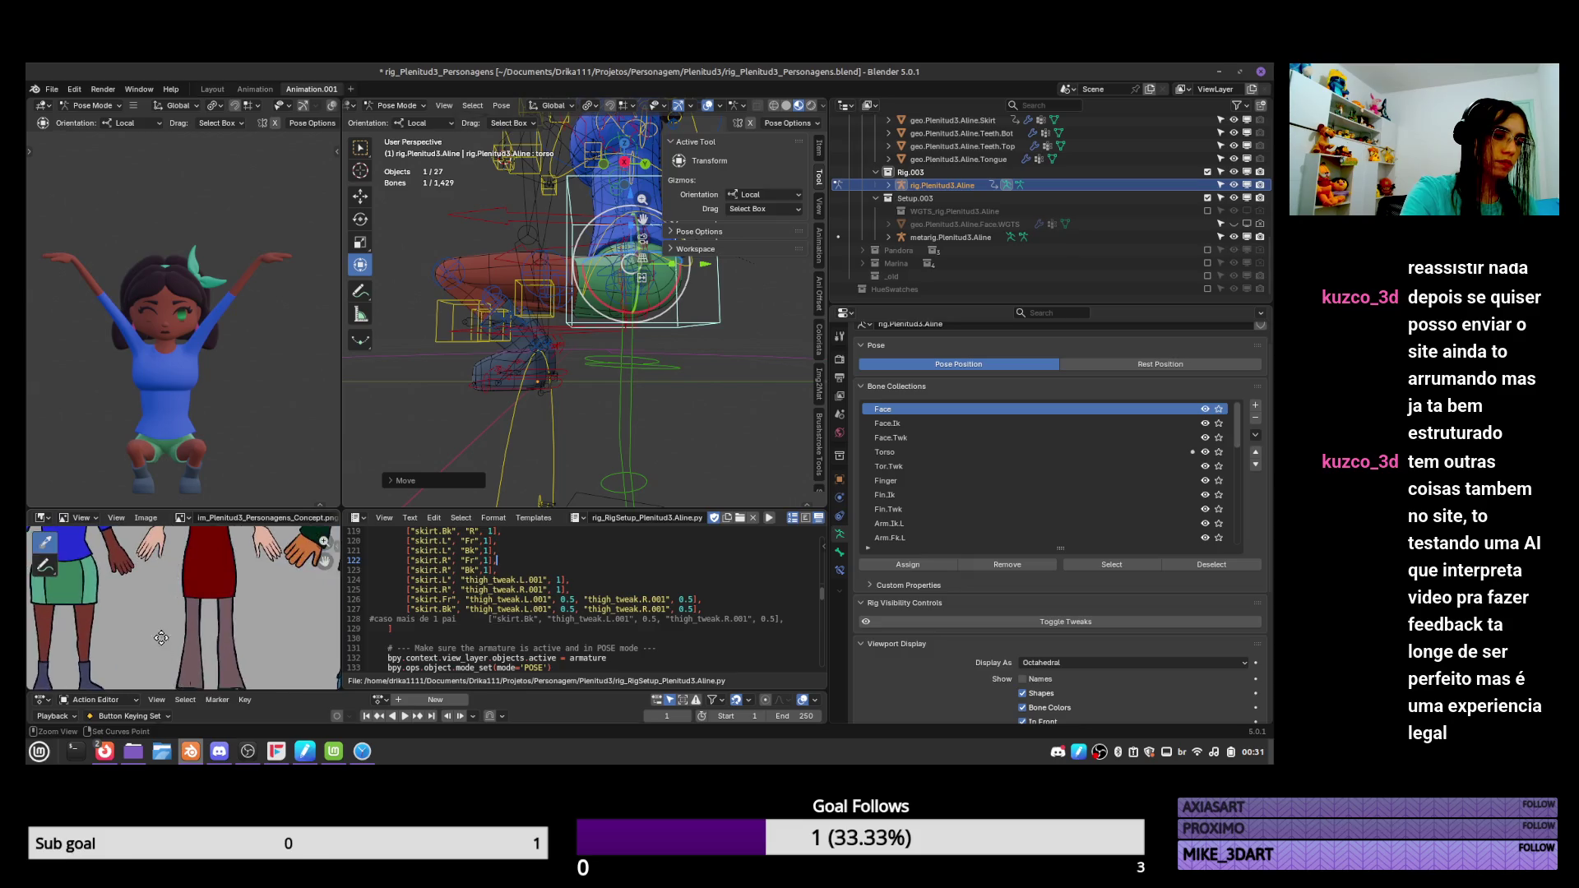
middle_drag(230, 600, 267, 621)
scroll(267, 621, down, 4)
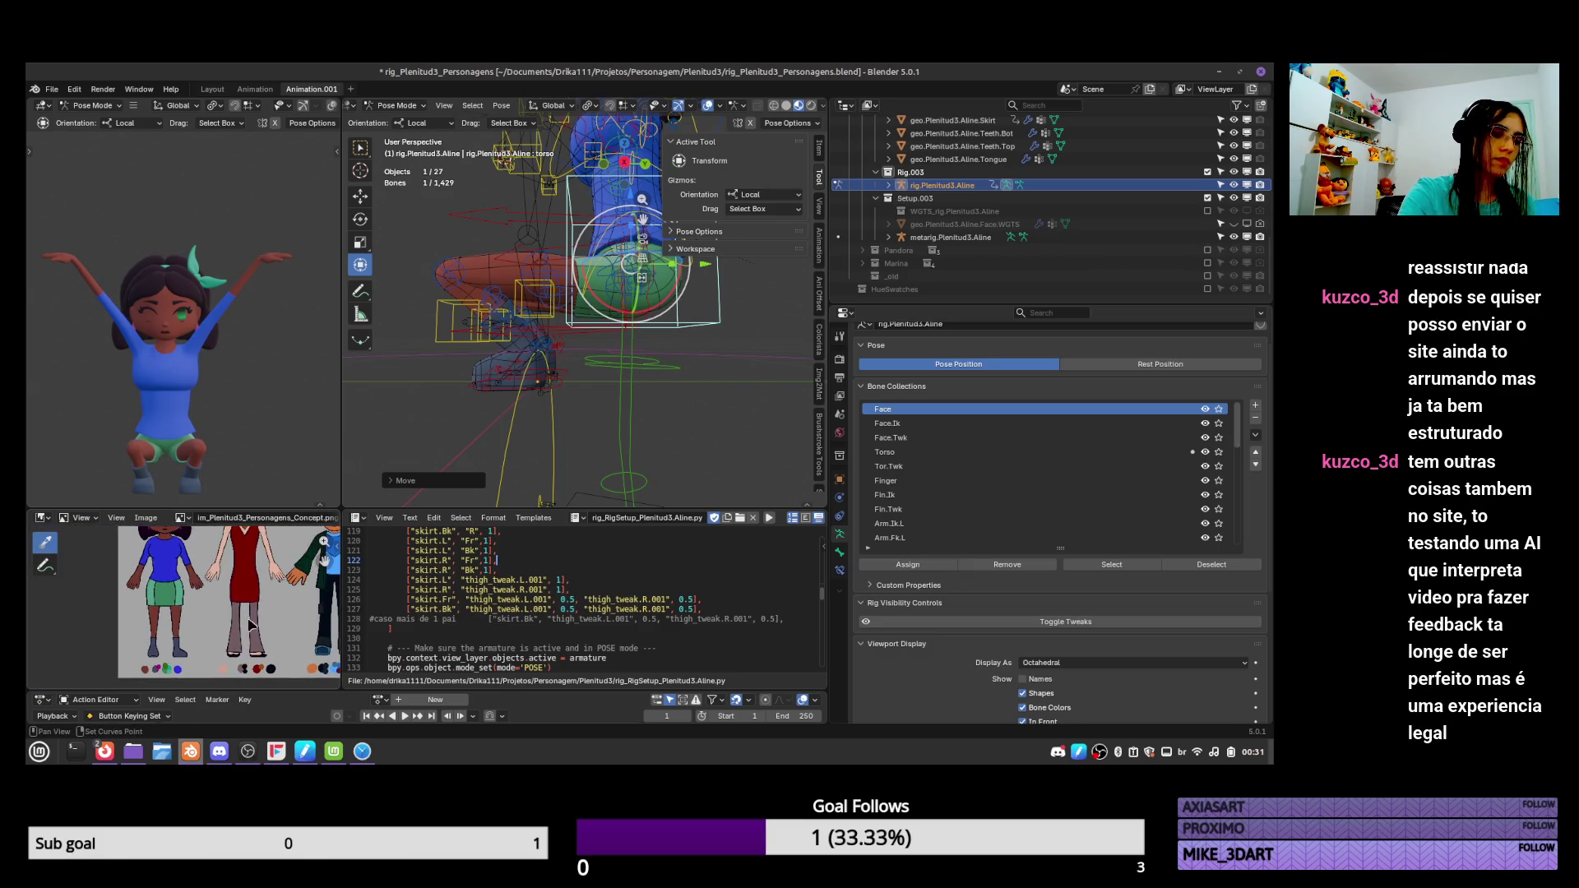
key(a)
key(alt+r)
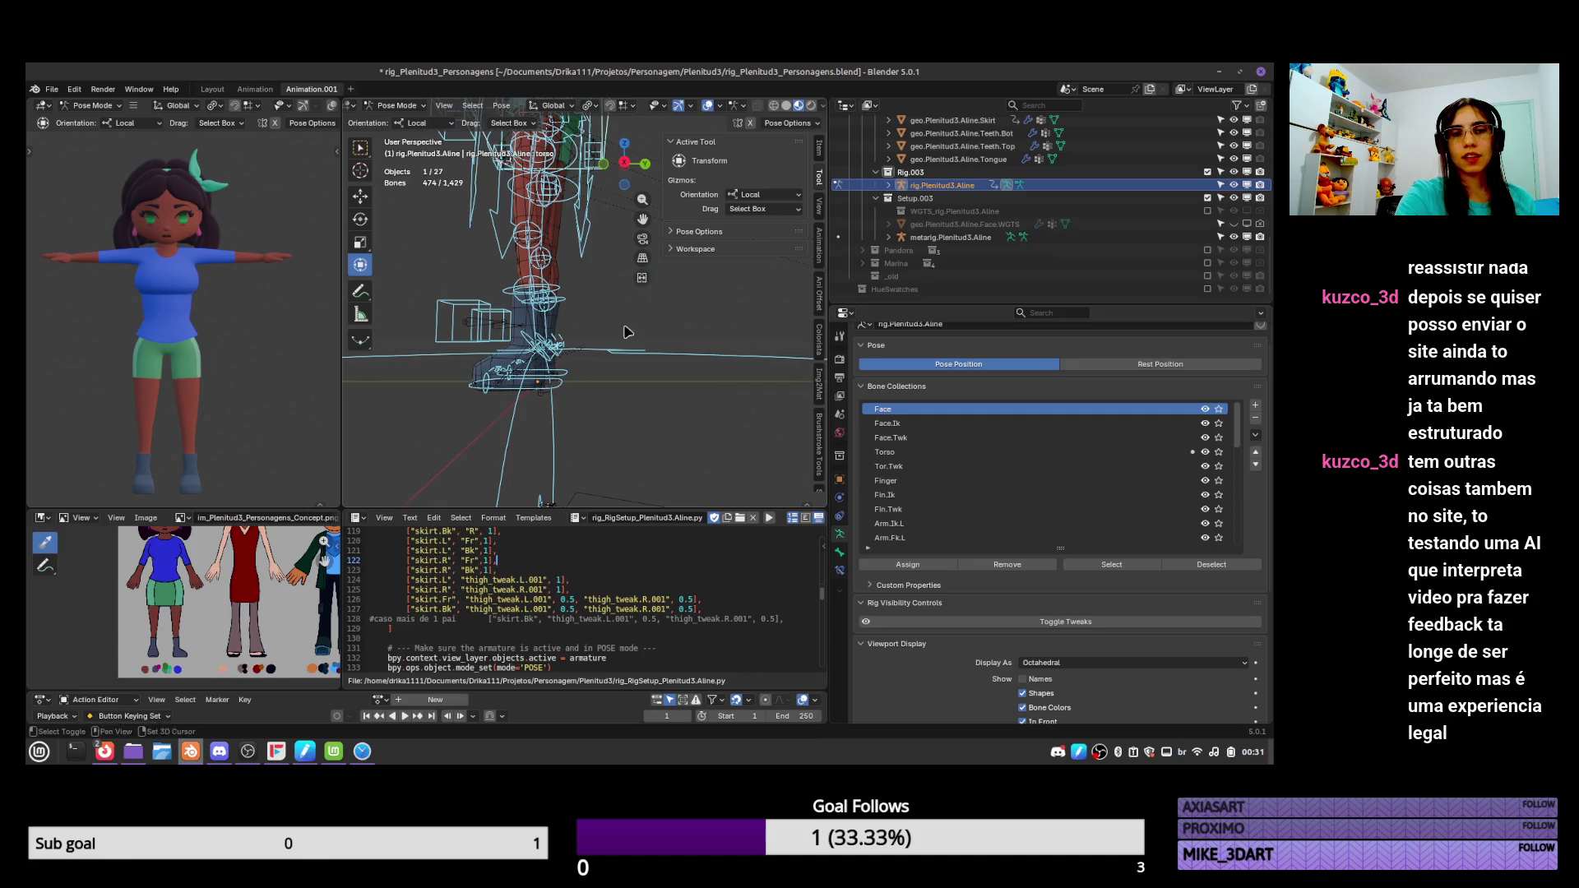
key(ctrl+Tab)
click(580, 359)
click(580, 360)
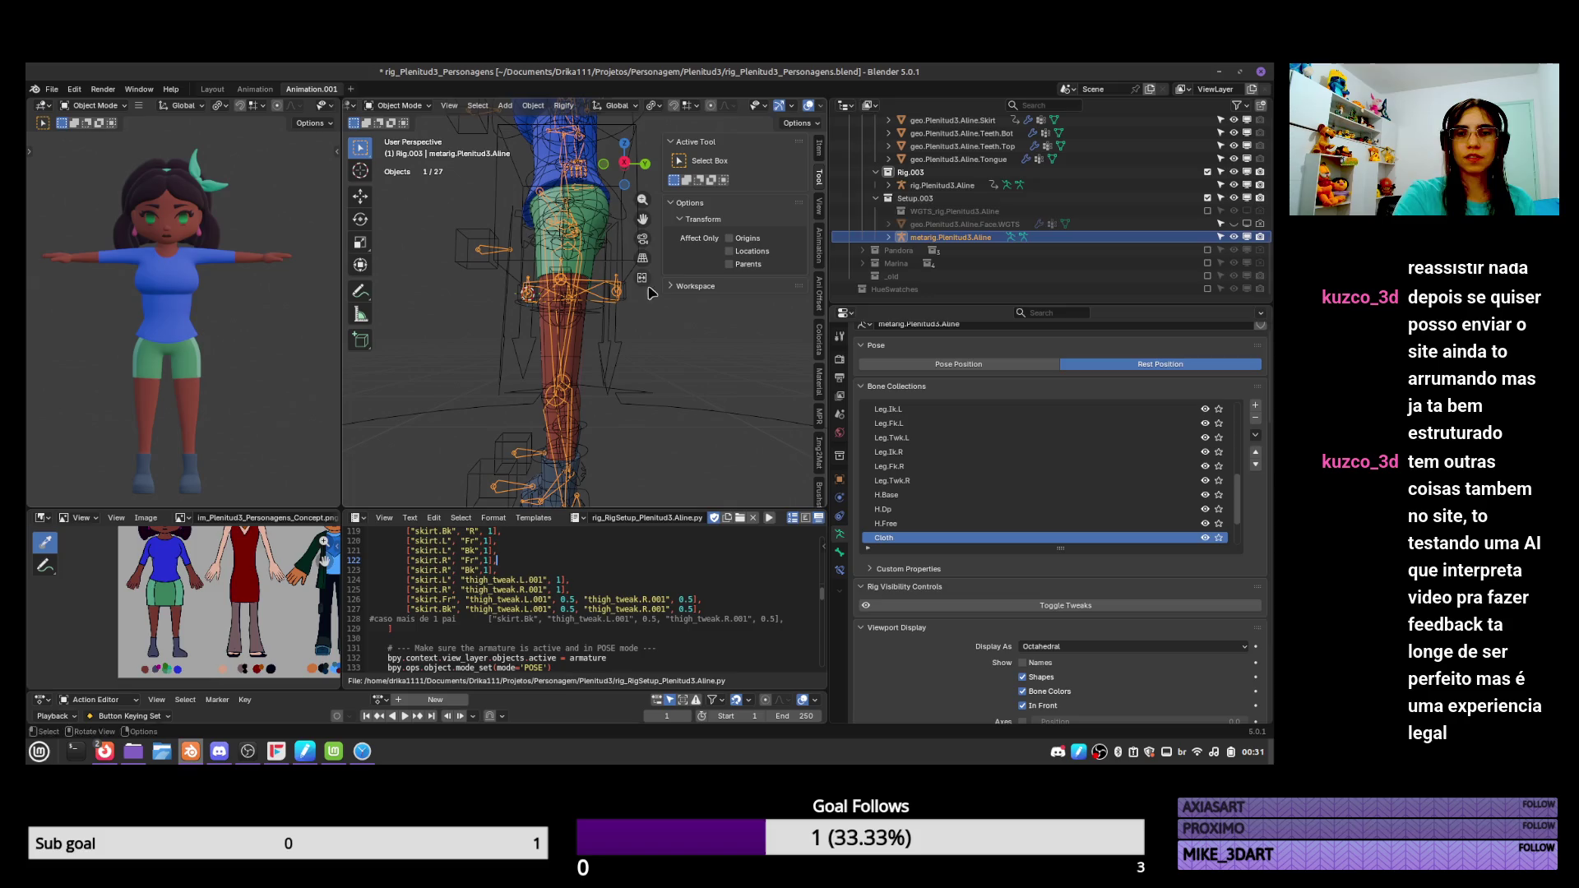
In right side view, move the metarig's knee-area leg joint, then select the body mesh.
key(Tab)
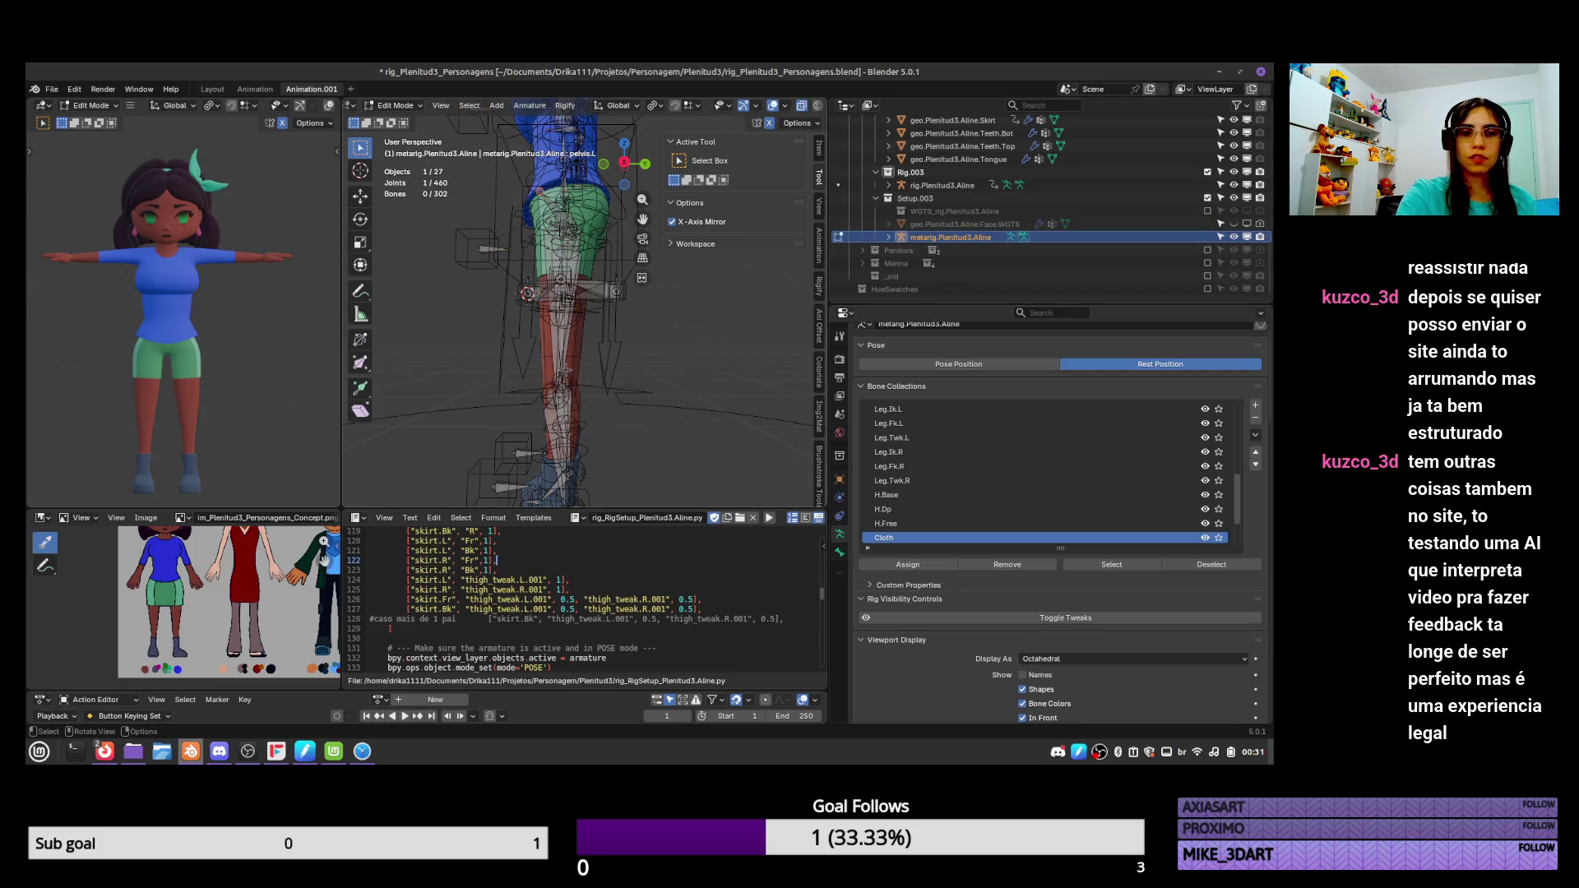
key(KP_3)
key(g)
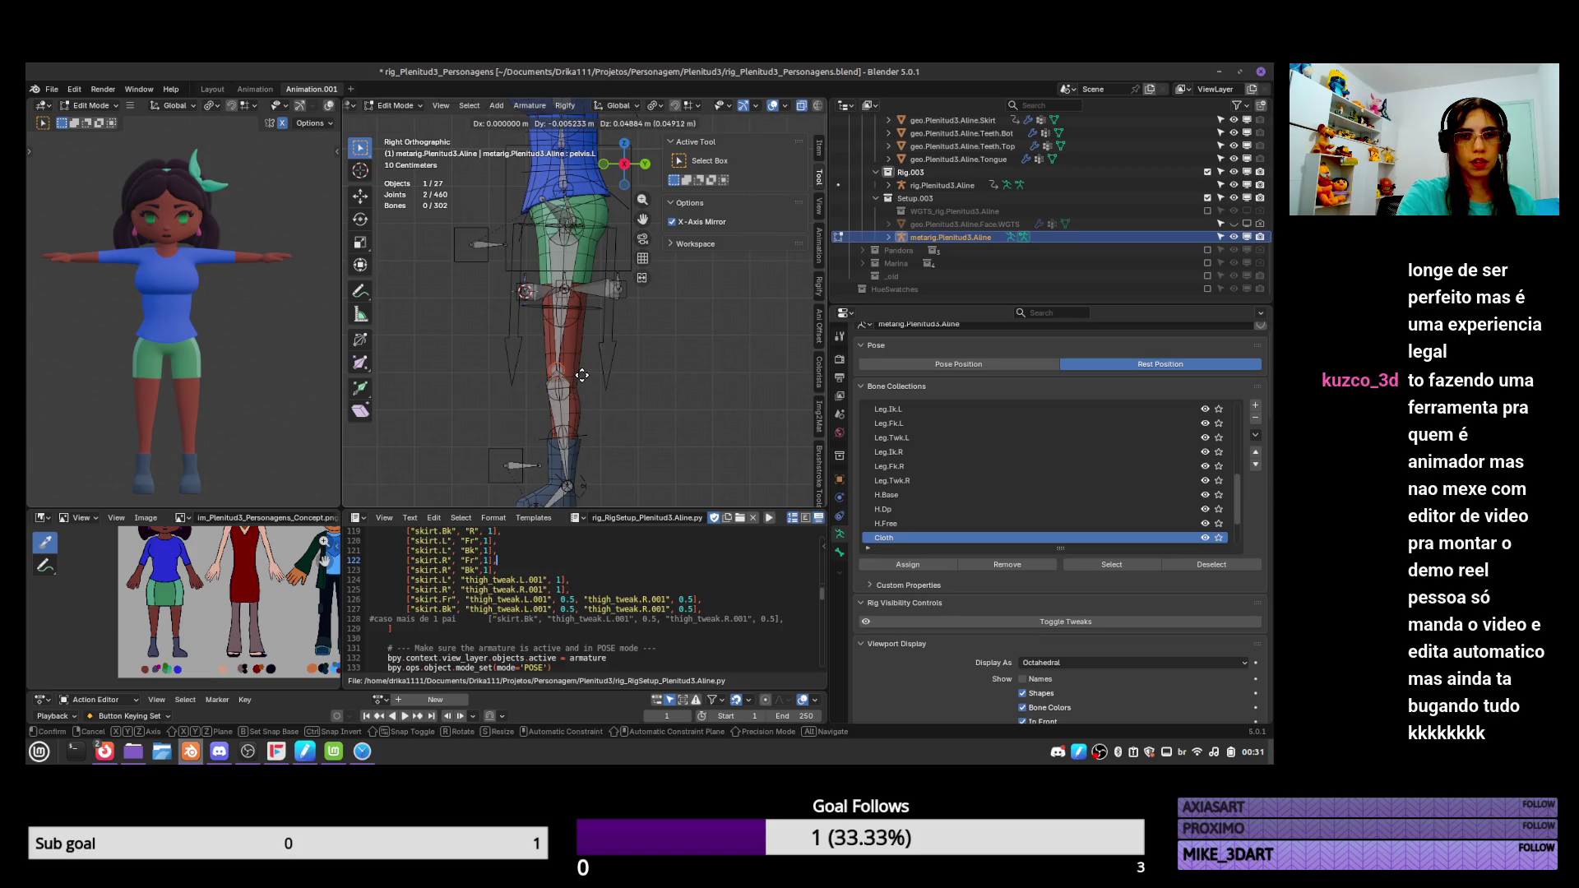
click(581, 373)
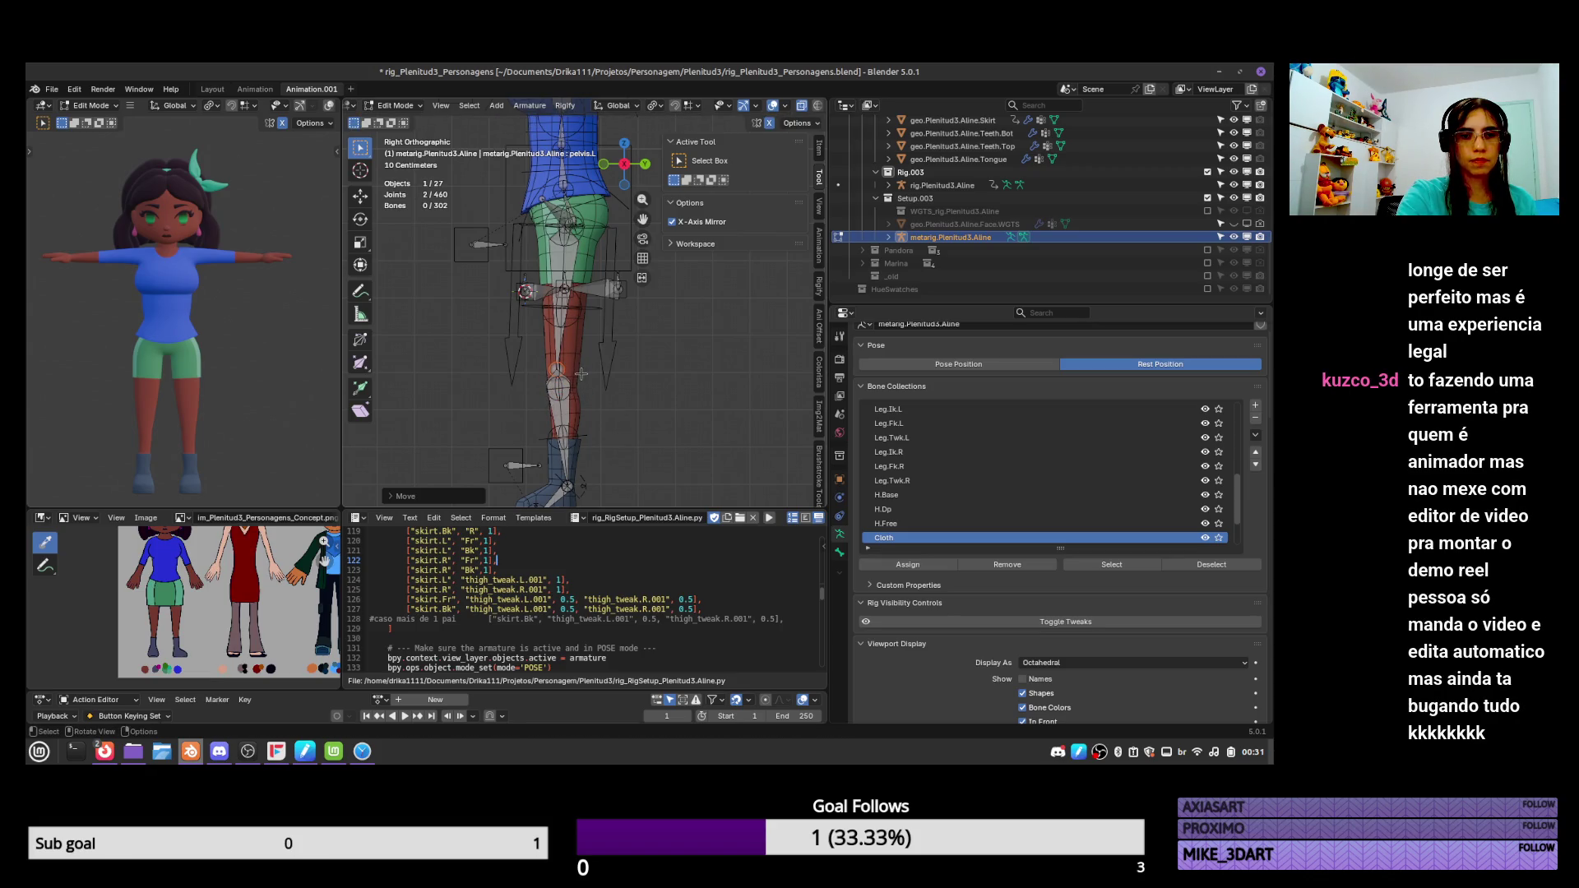
key(Tab)
click(579, 377)
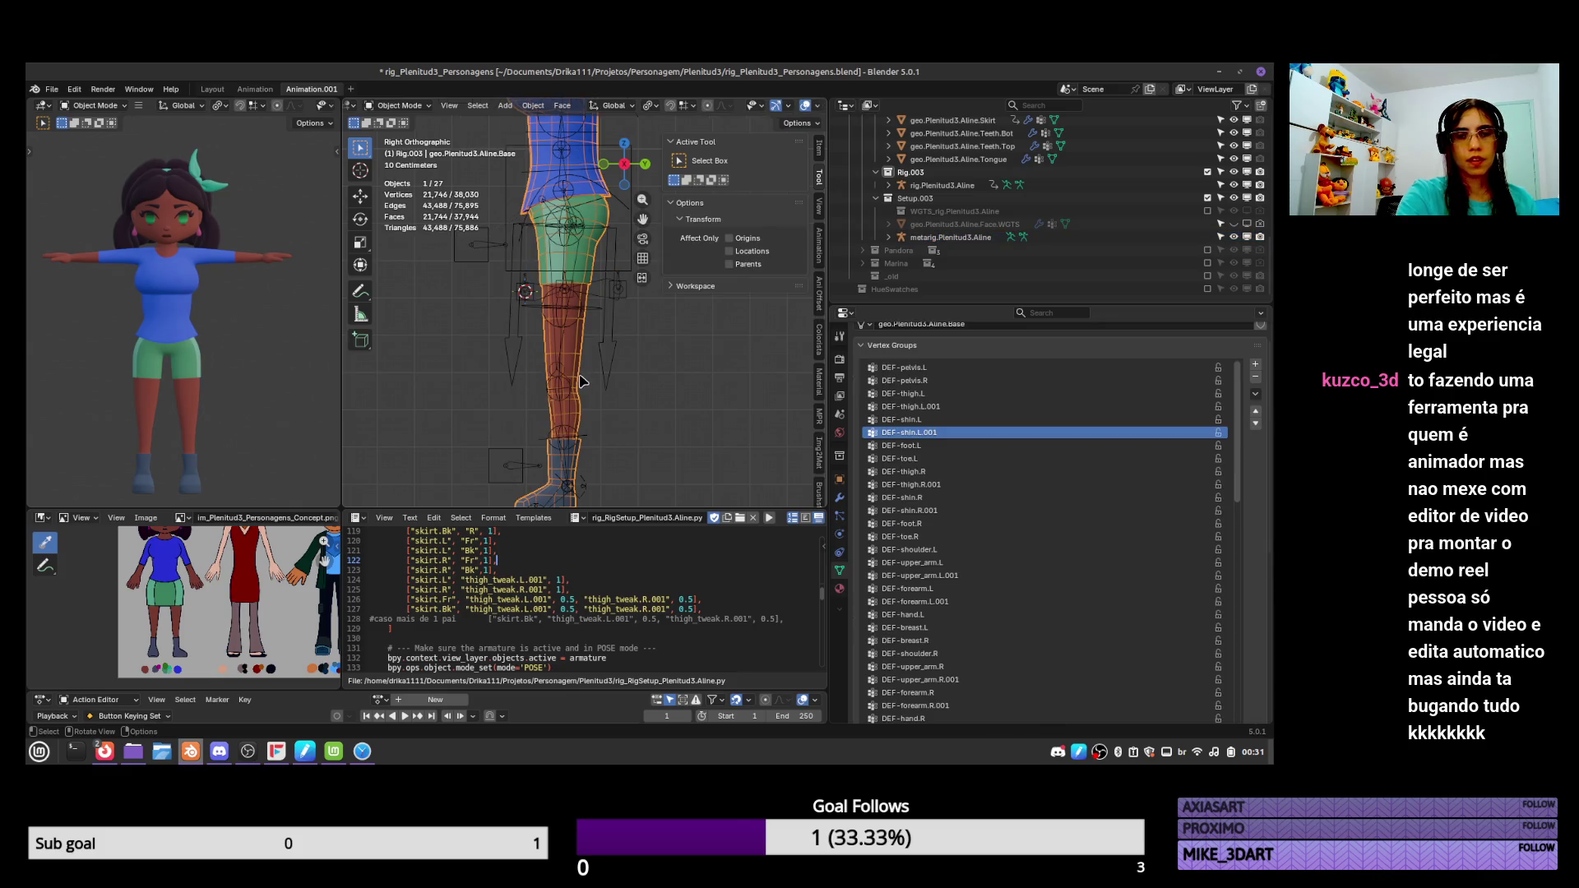
In Edit Mode, select the extra edge loops at the knee and dissolve them.
key(Tab)
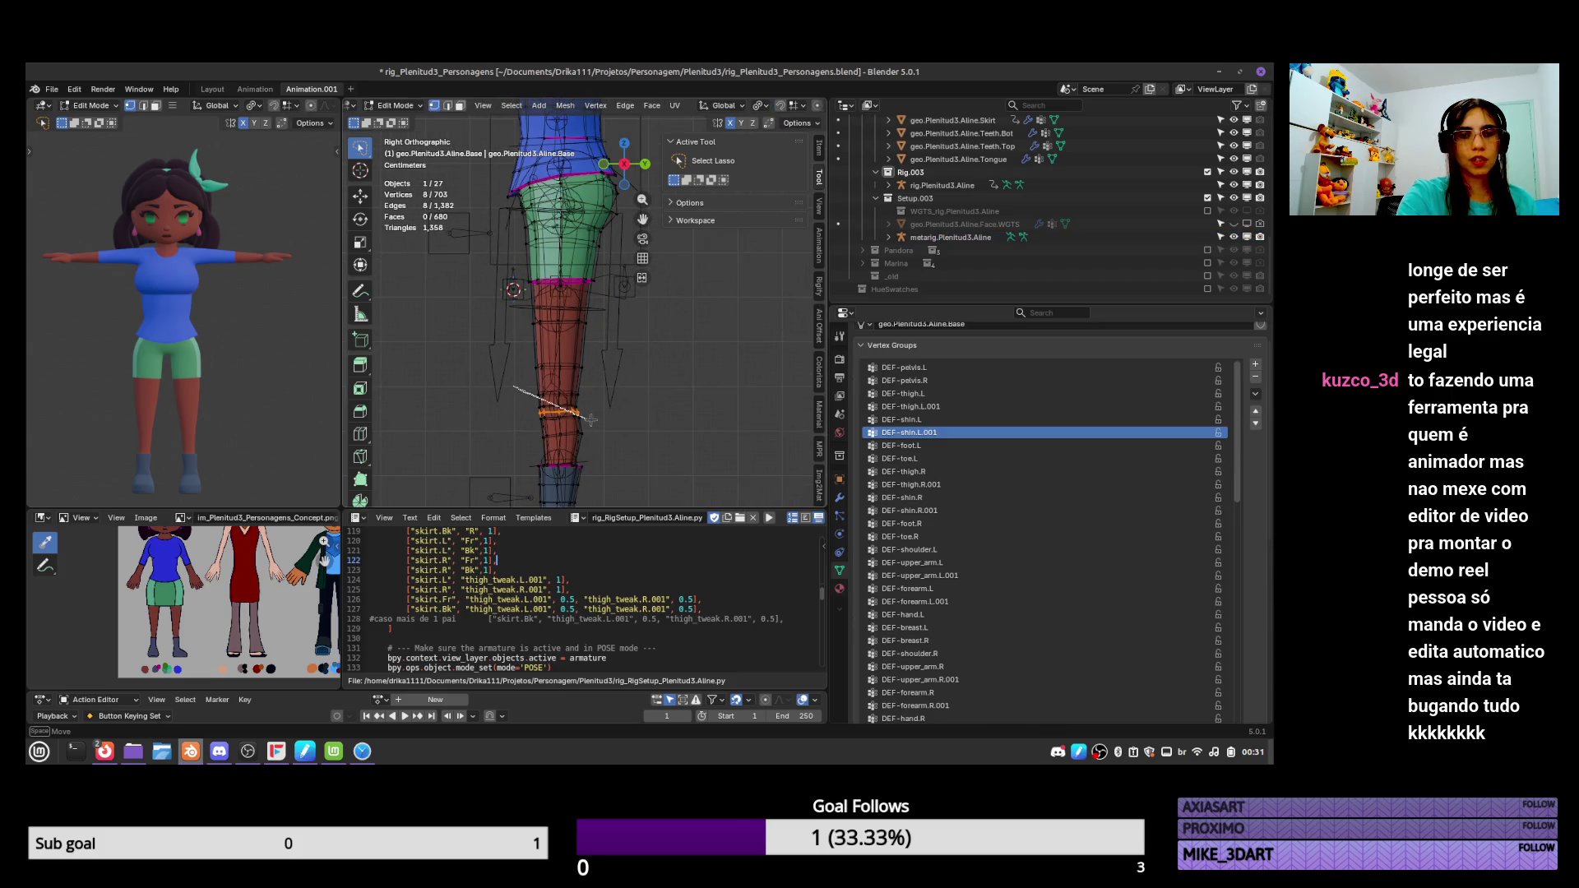
mouse_move(557, 369)
mouse_down()
mouse_move(607, 403)
mouse_move(601, 372)
mouse_move(604, 387)
mouse_up()
key(alt+v)
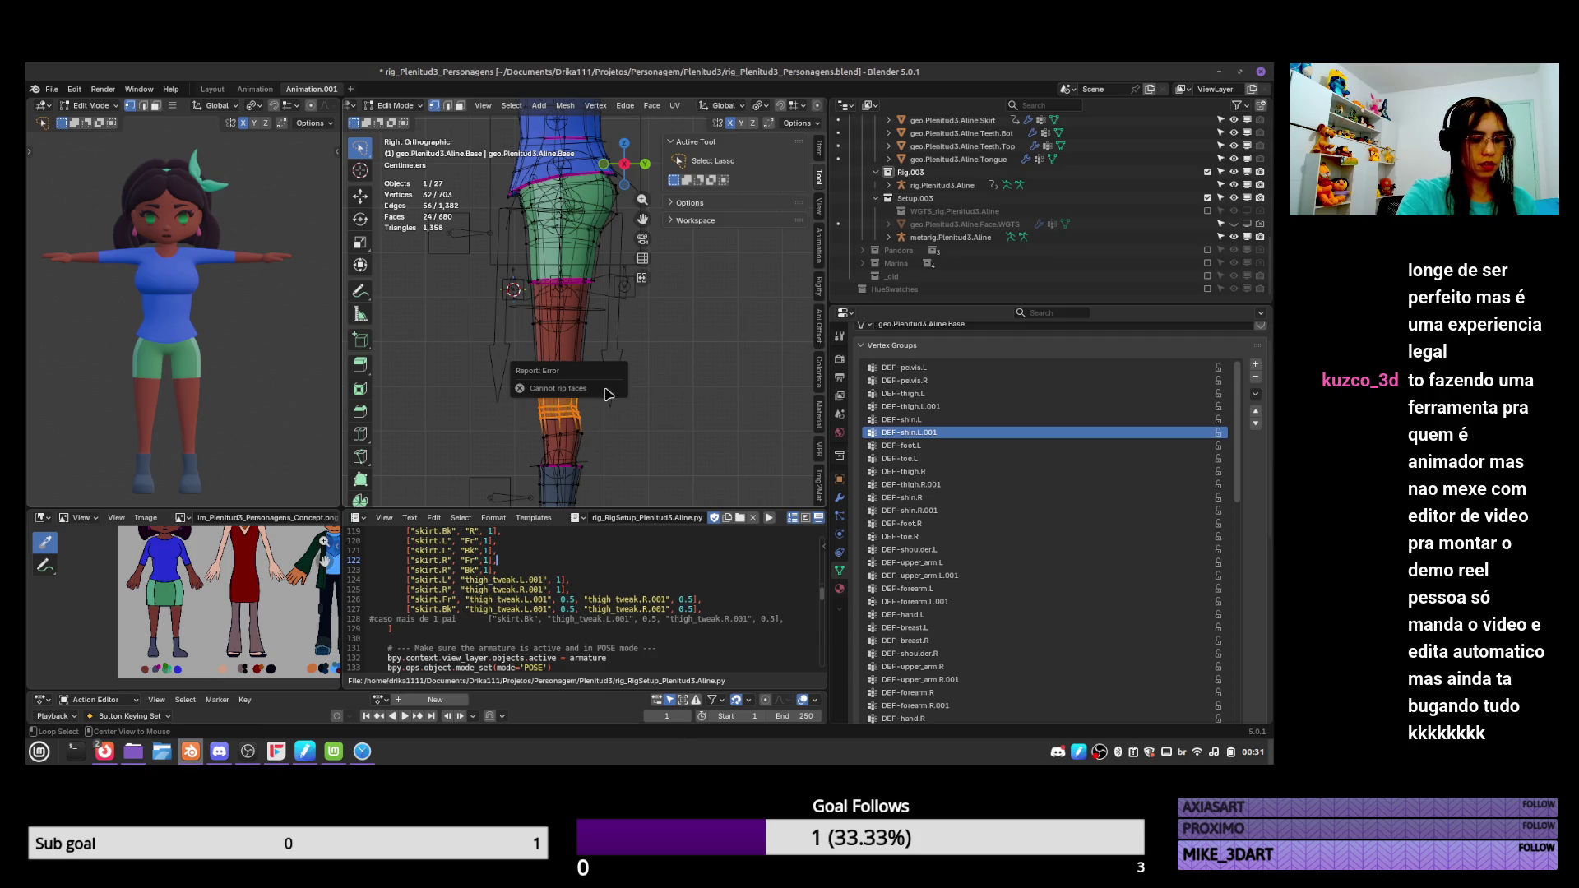
key(shift+e)
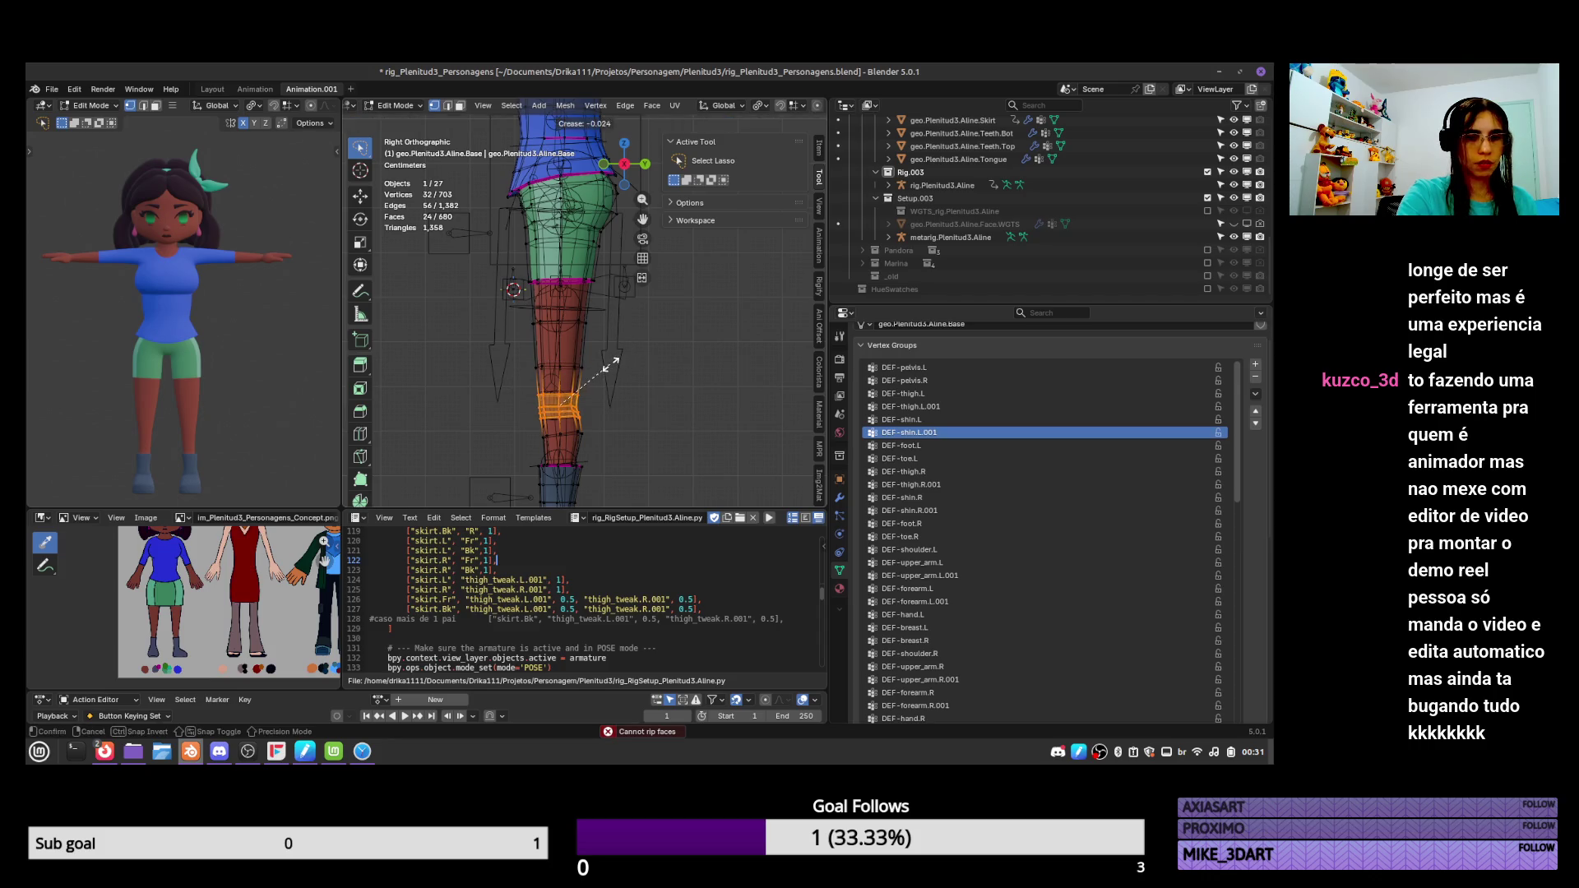
click(614, 369)
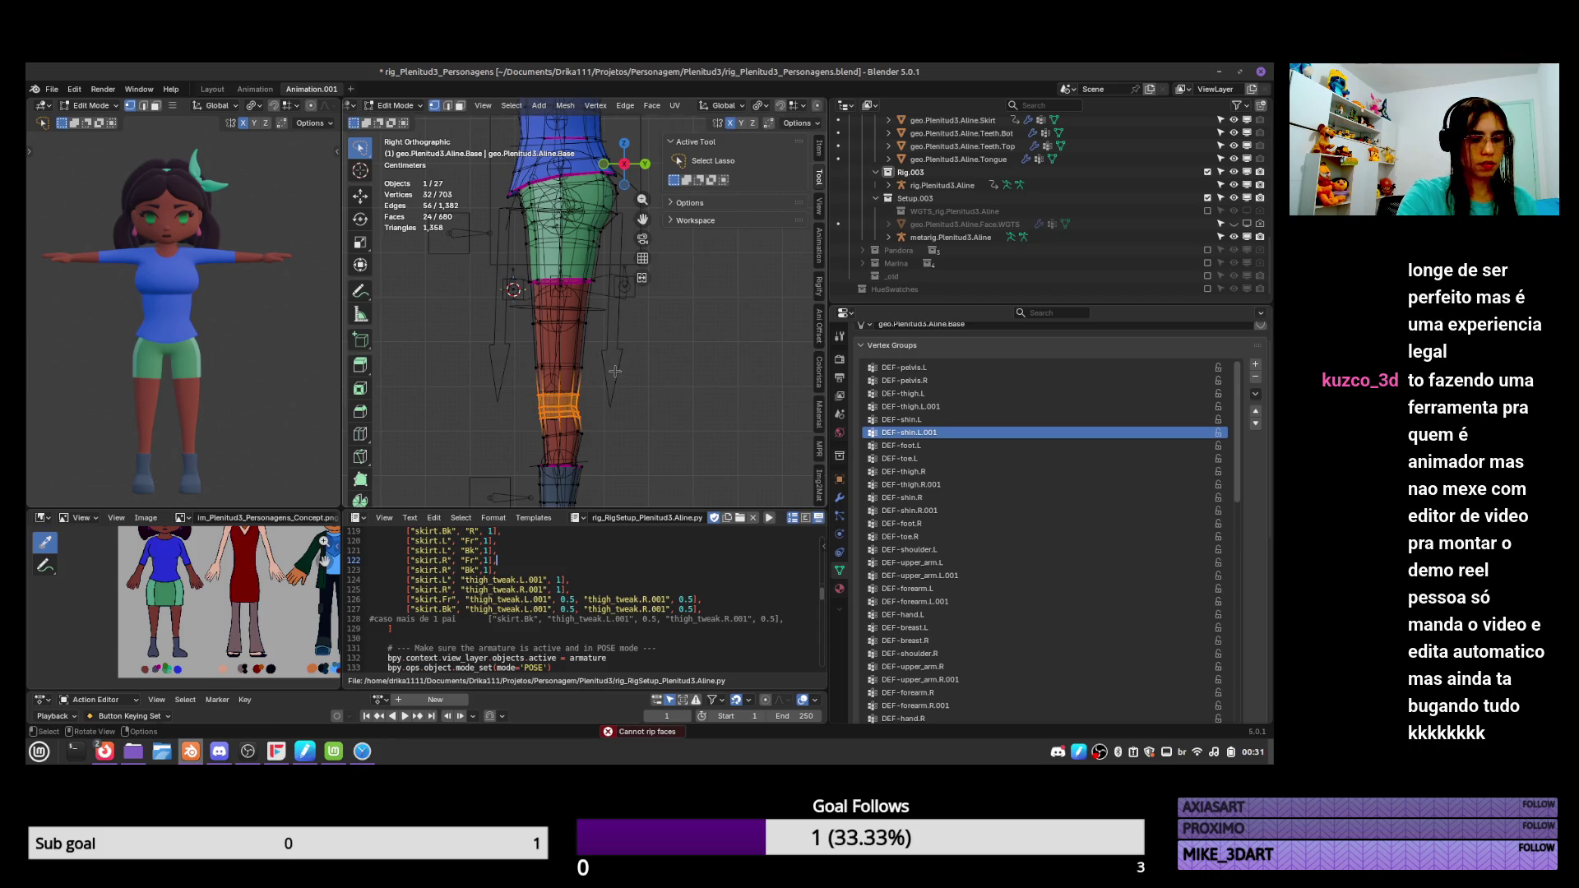
key(ctrl+KP_Subtract)
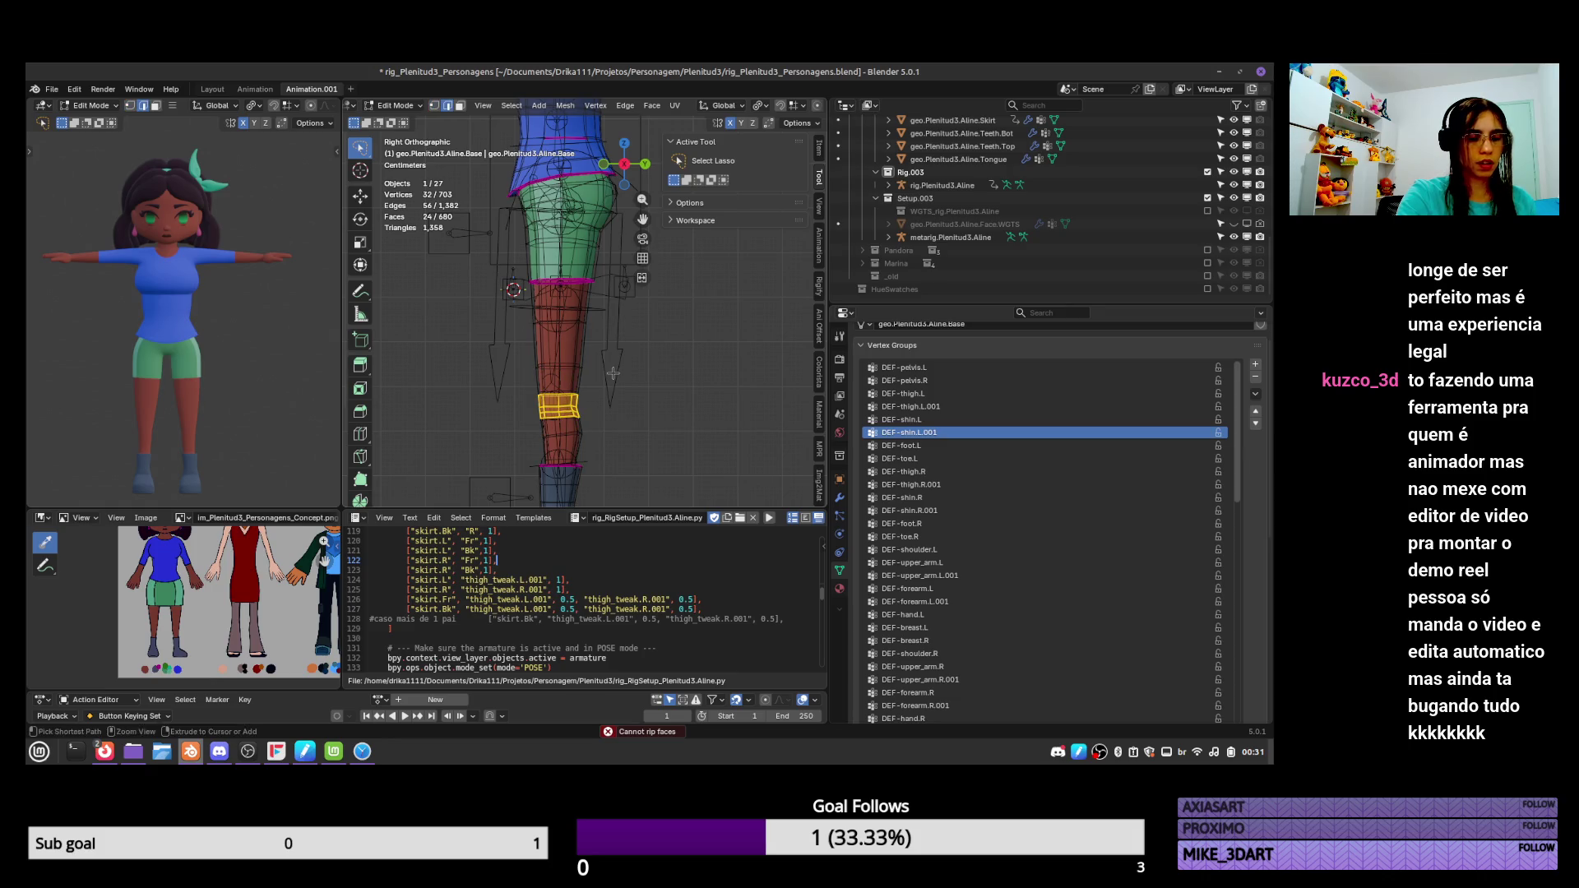
alt+click(581, 395)
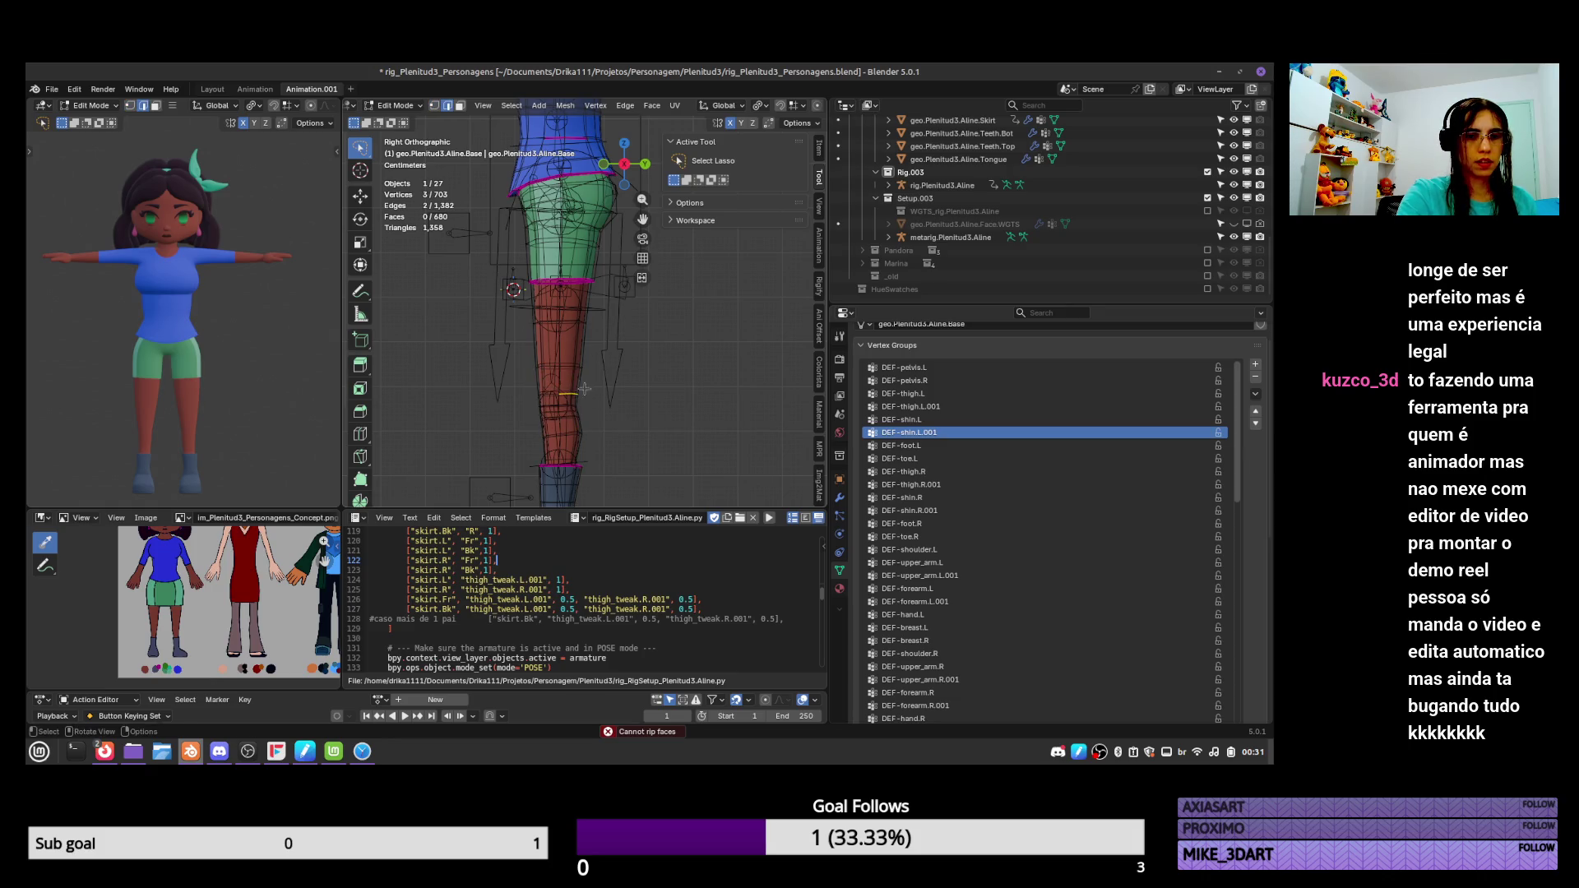
mouse_move(545, 399)
mouse_down()
mouse_move(585, 403)
mouse_move(514, 432)
mouse_move(586, 437)
mouse_up()
scroll(583, 415, up, 3)
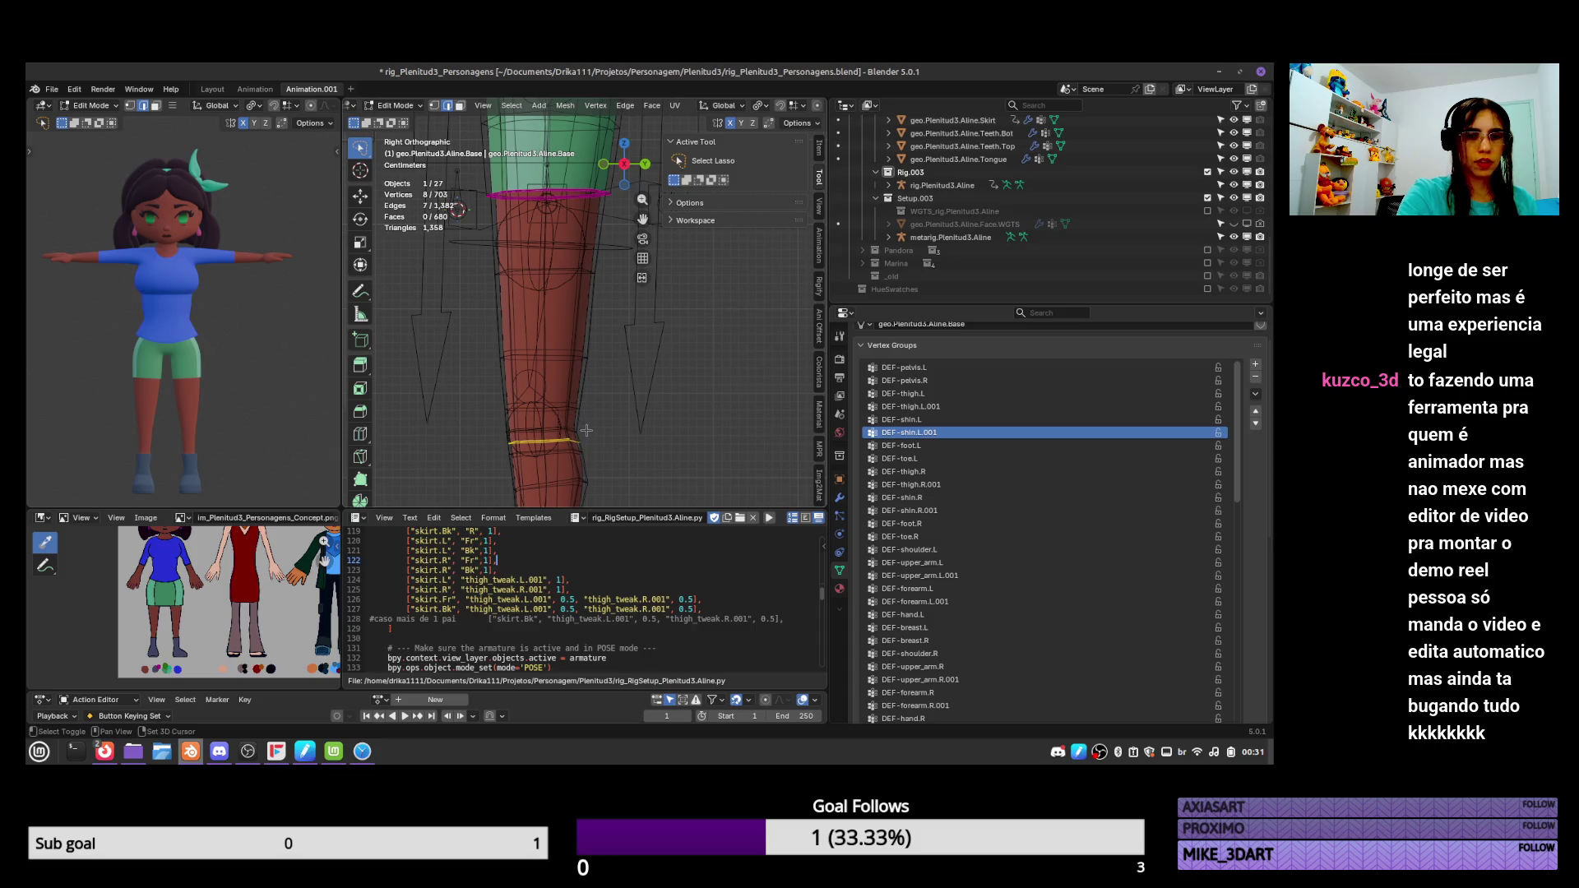
key(x)
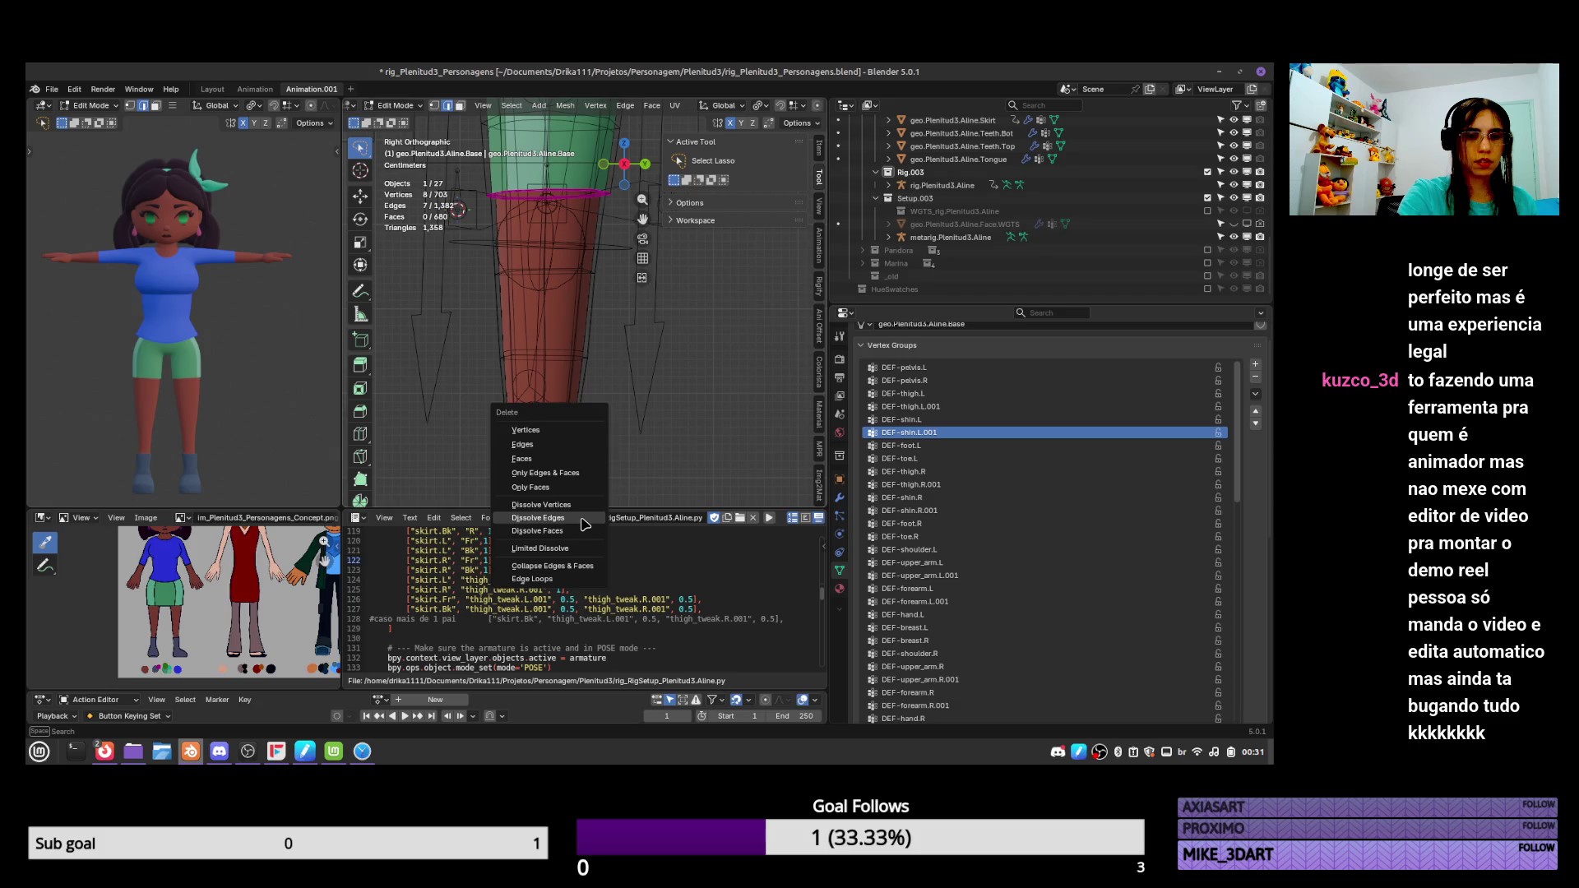
click(583, 518)
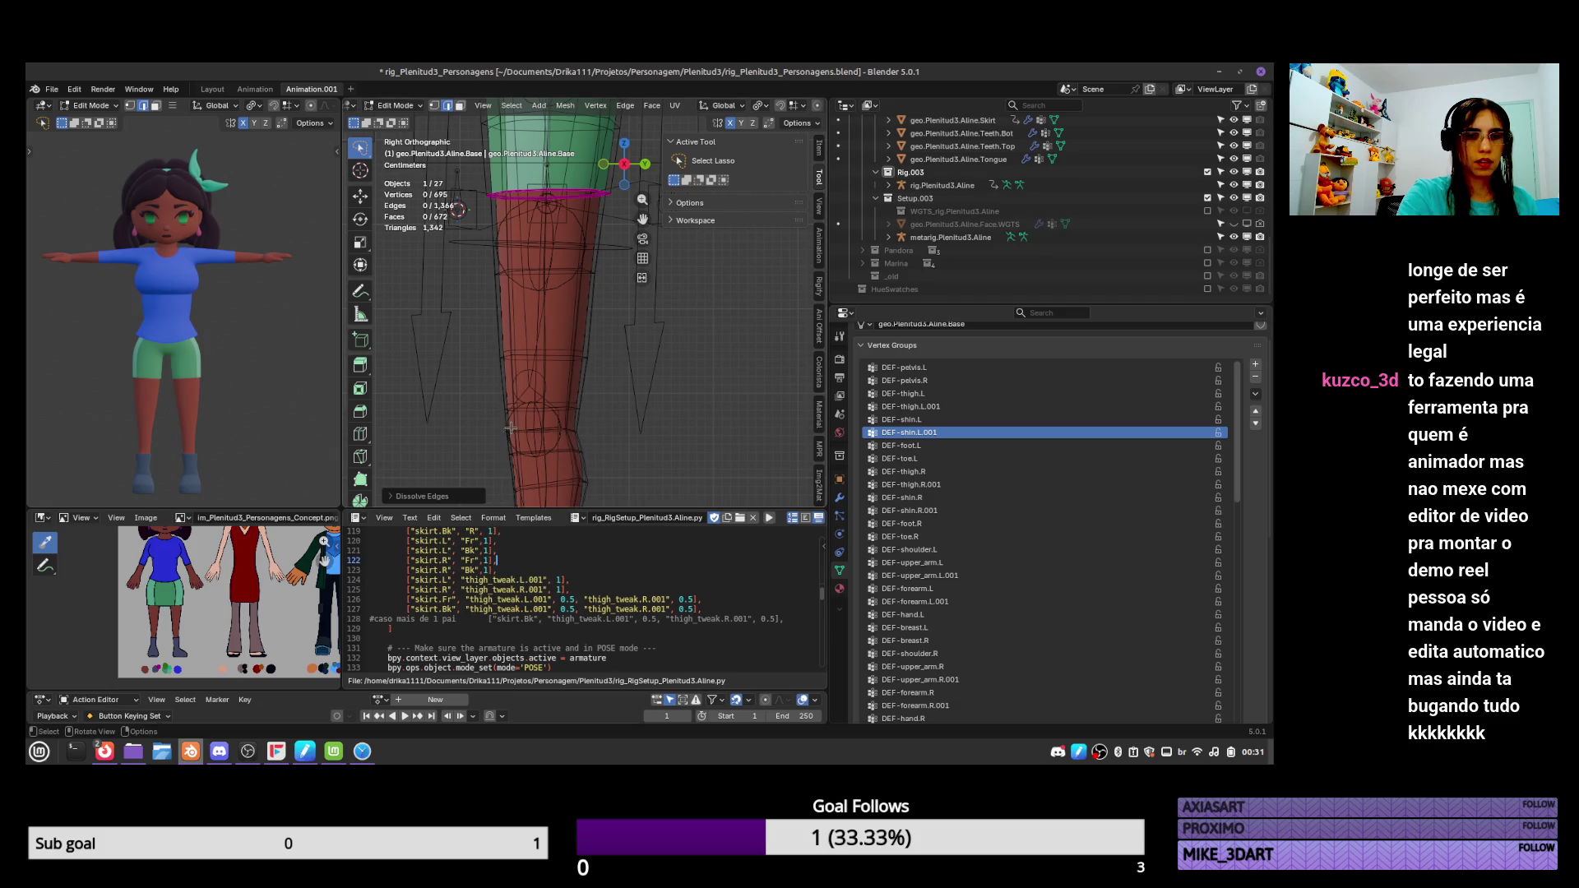
Edge-slide three knee edge loops into new positions.
alt+shift+click(511, 429)
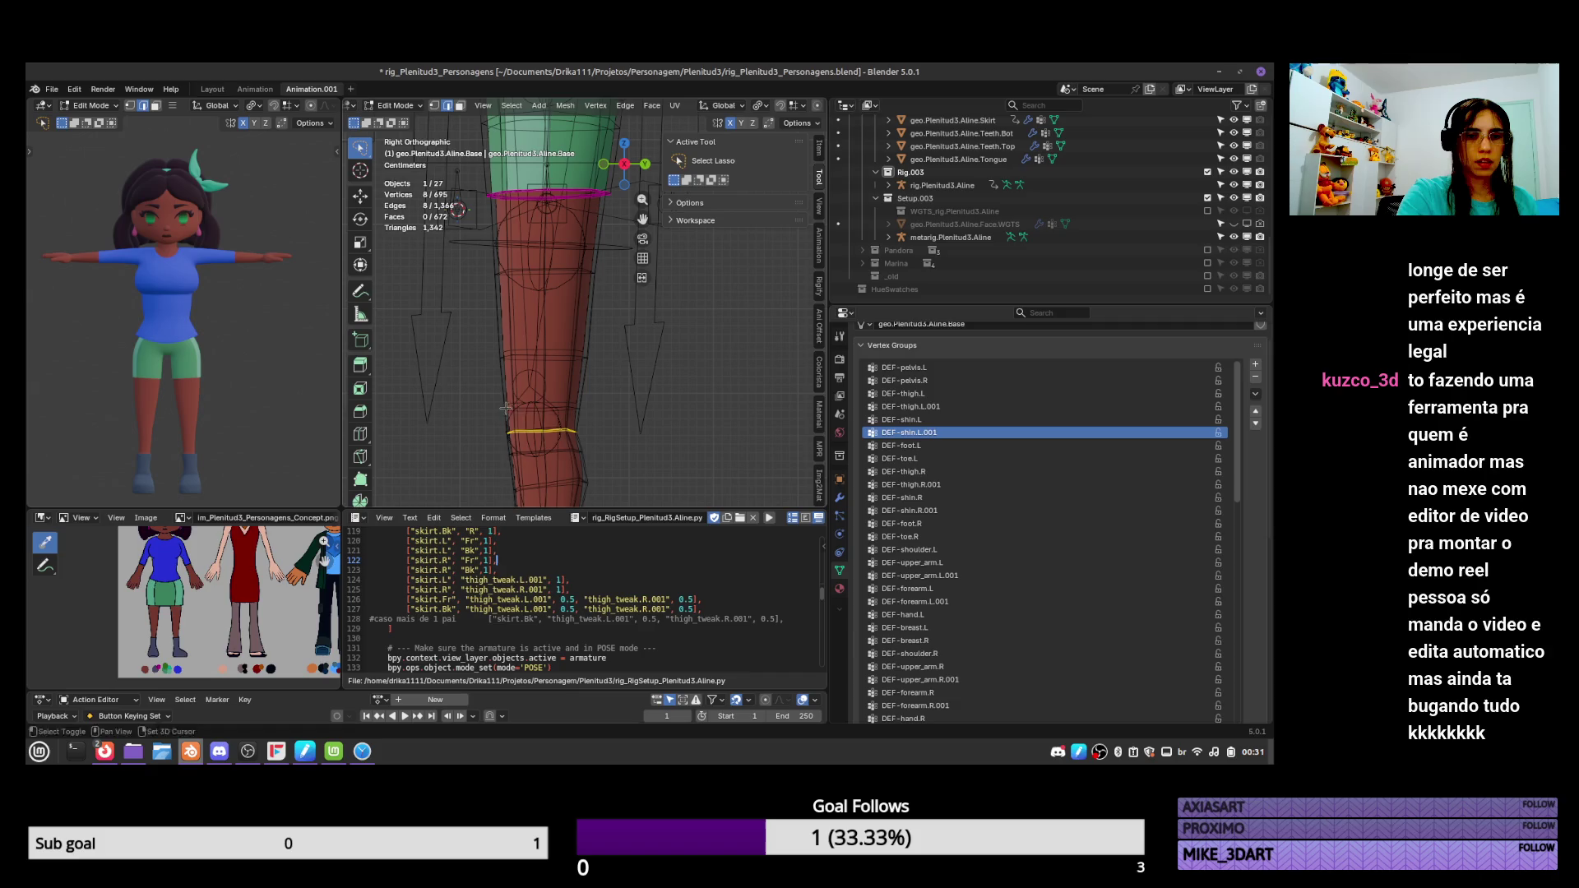
alt+shift+click(506, 408)
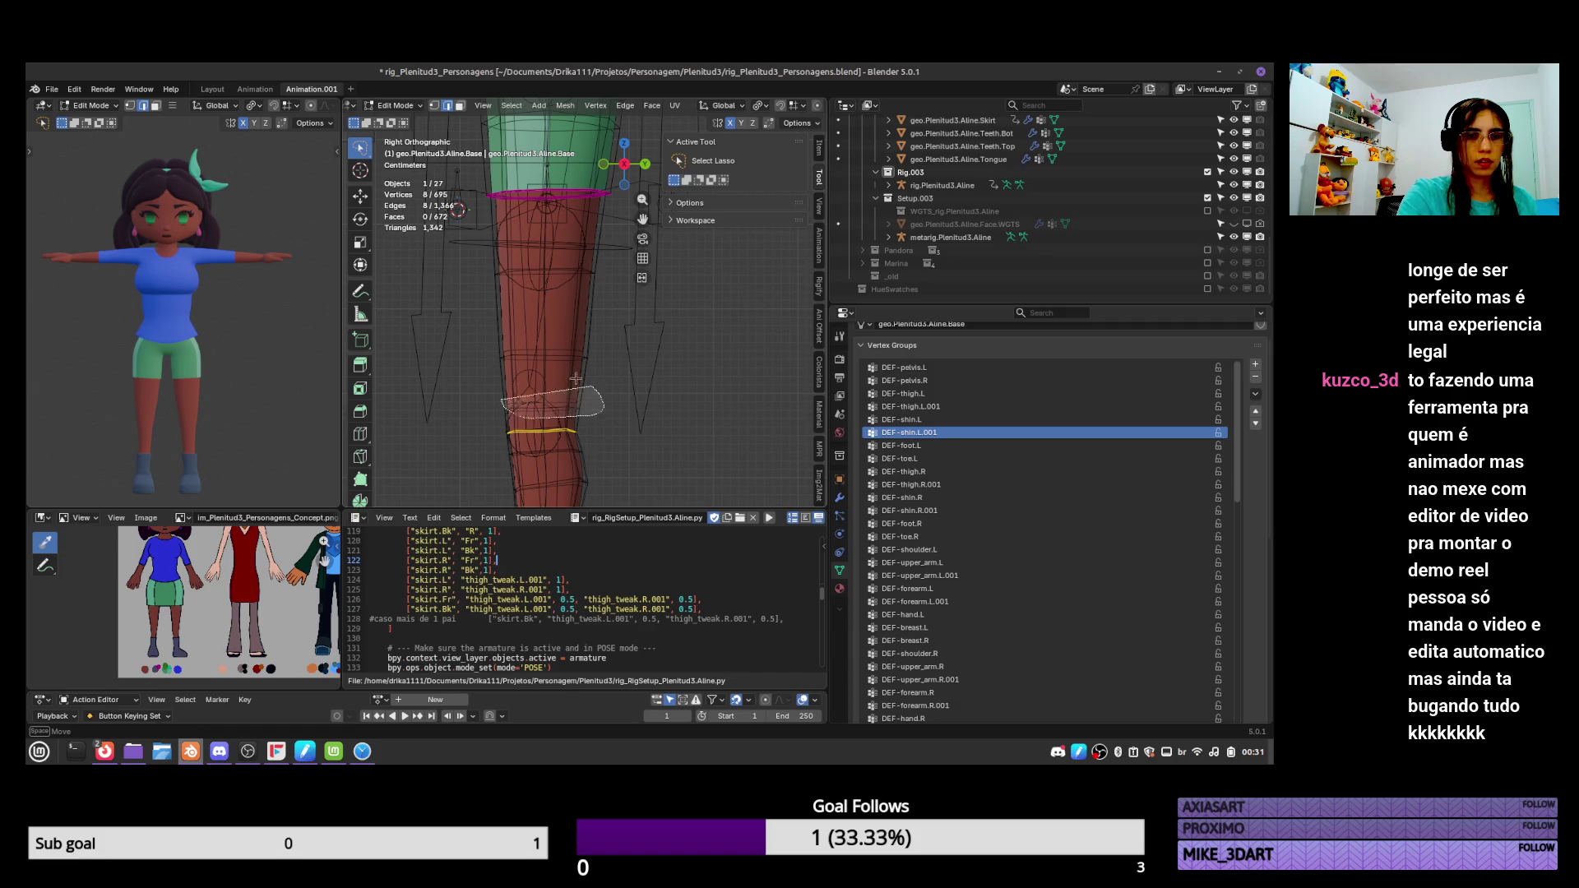
alt+shift+click(515, 447)
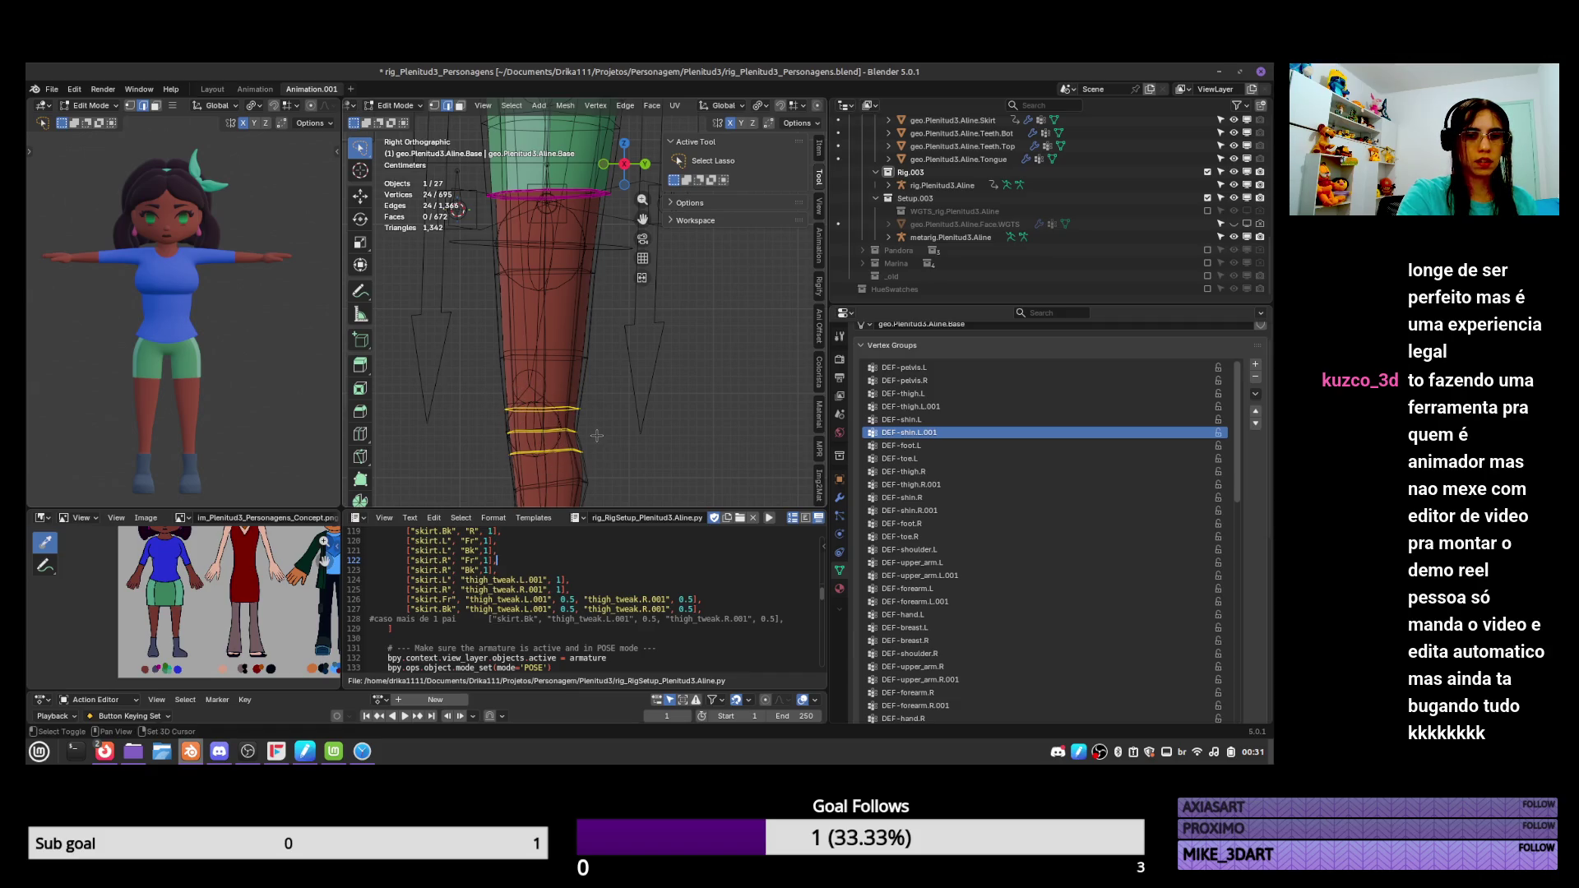
scroll(599, 429, down, 2)
key(ctrl+e)
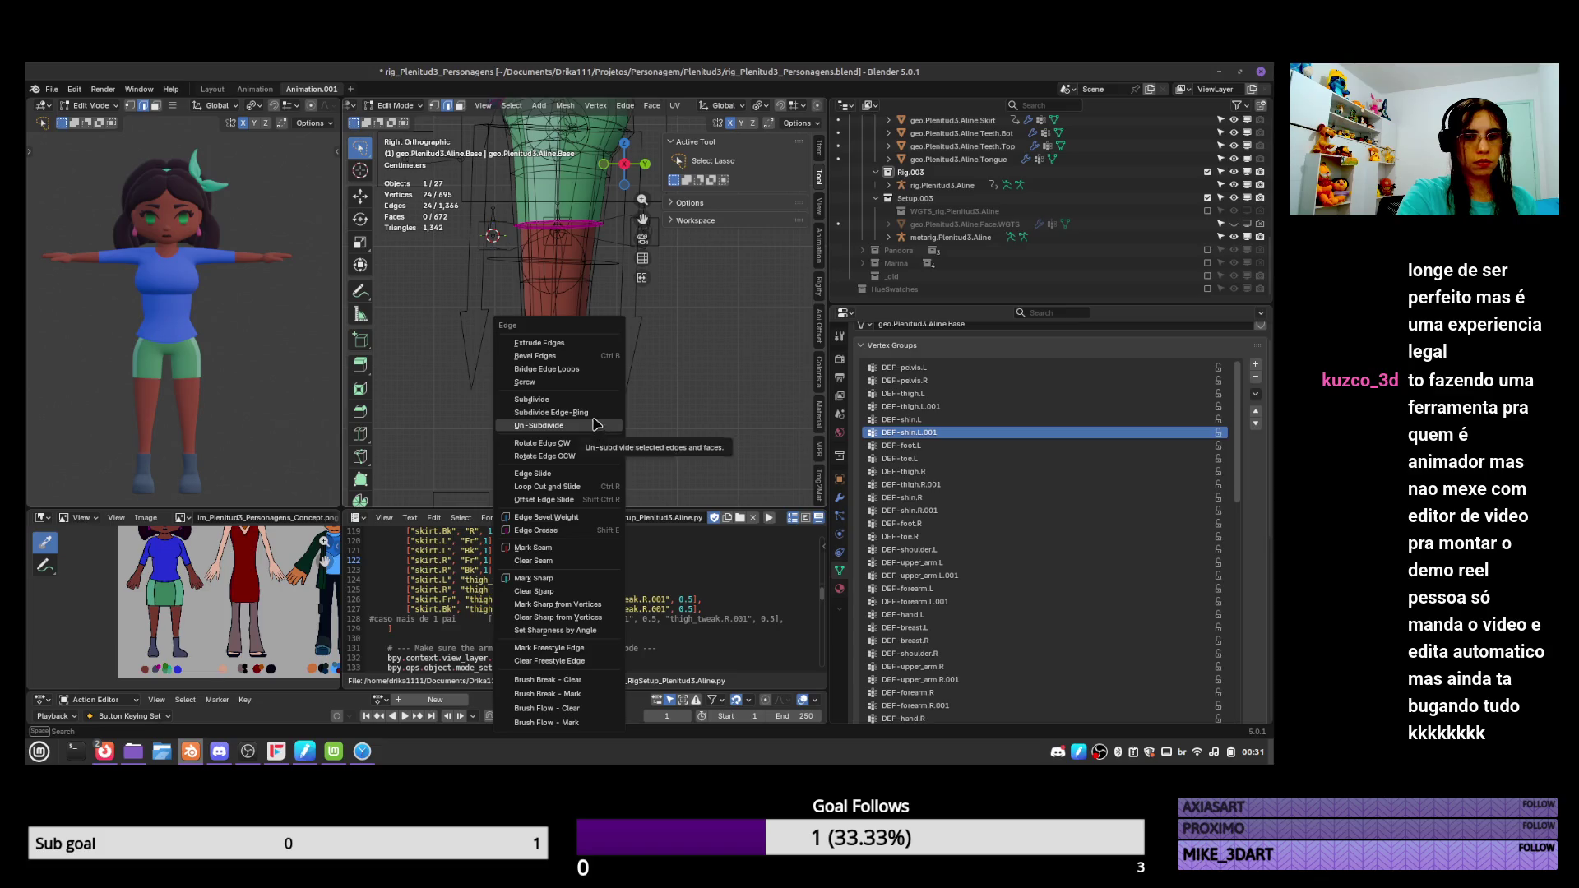
click(593, 470)
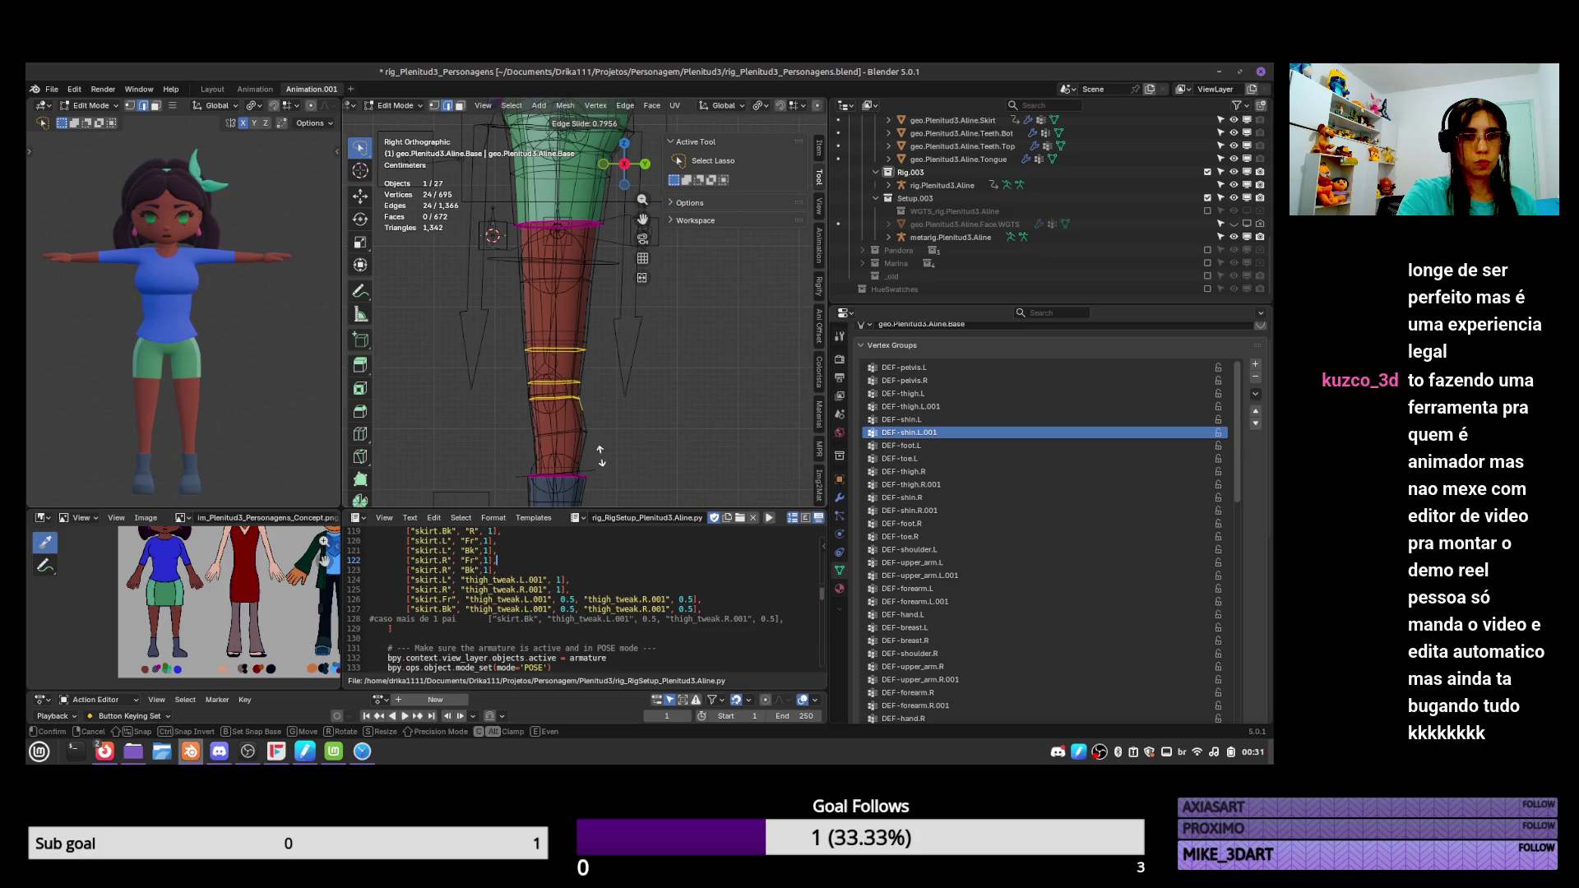
click(600, 456)
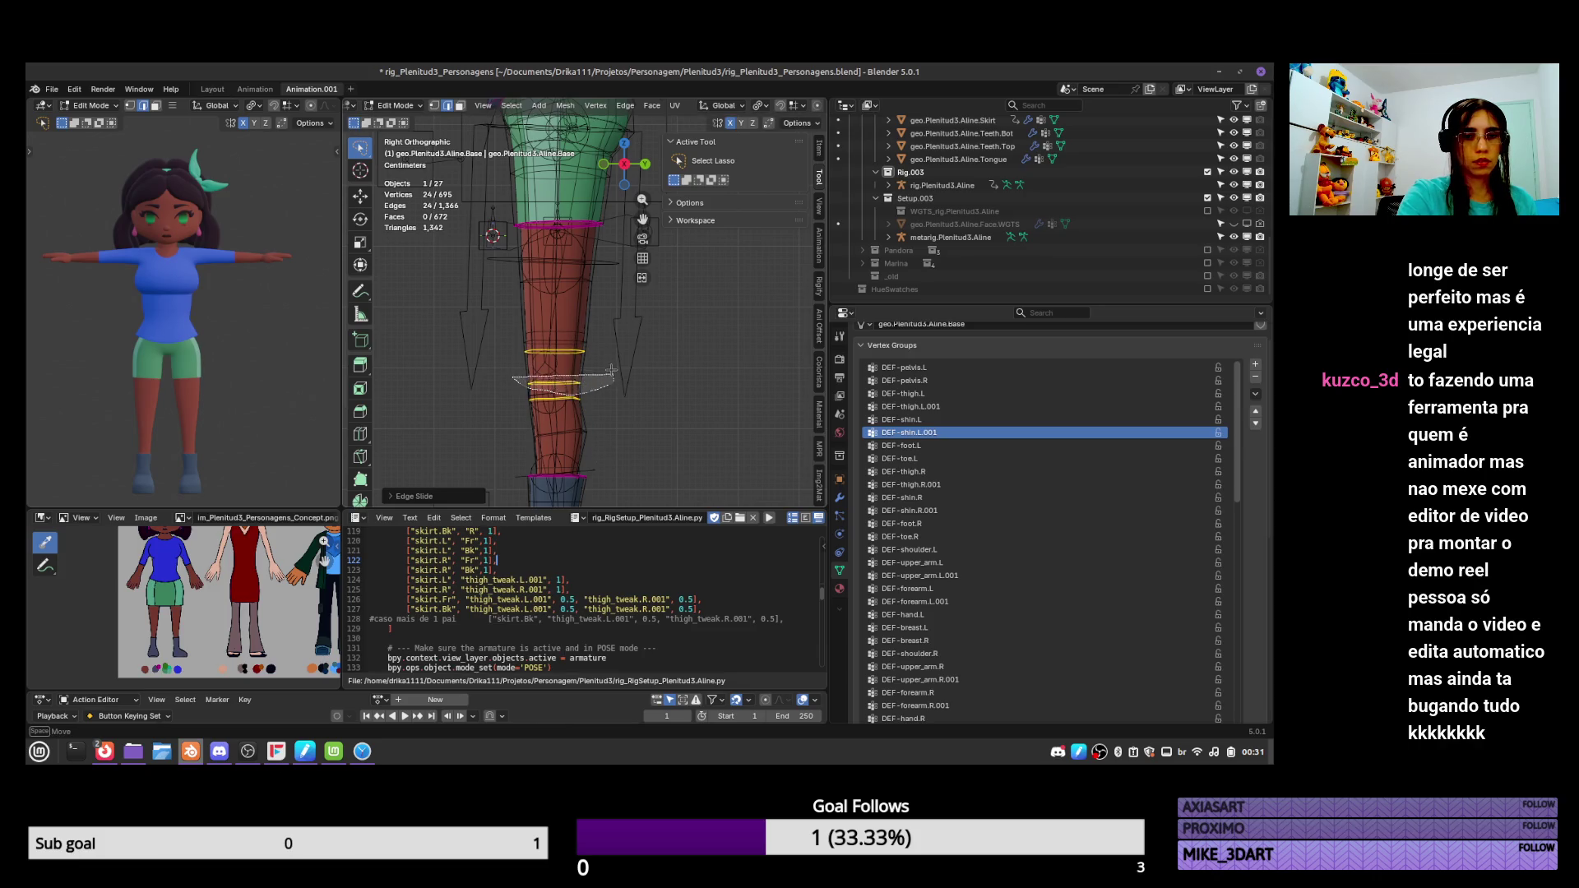
Slide one more knee edge loop along the leg, then return to Object Mode.
alt+click(609, 373)
key(ctrl+e)
key(Escape)
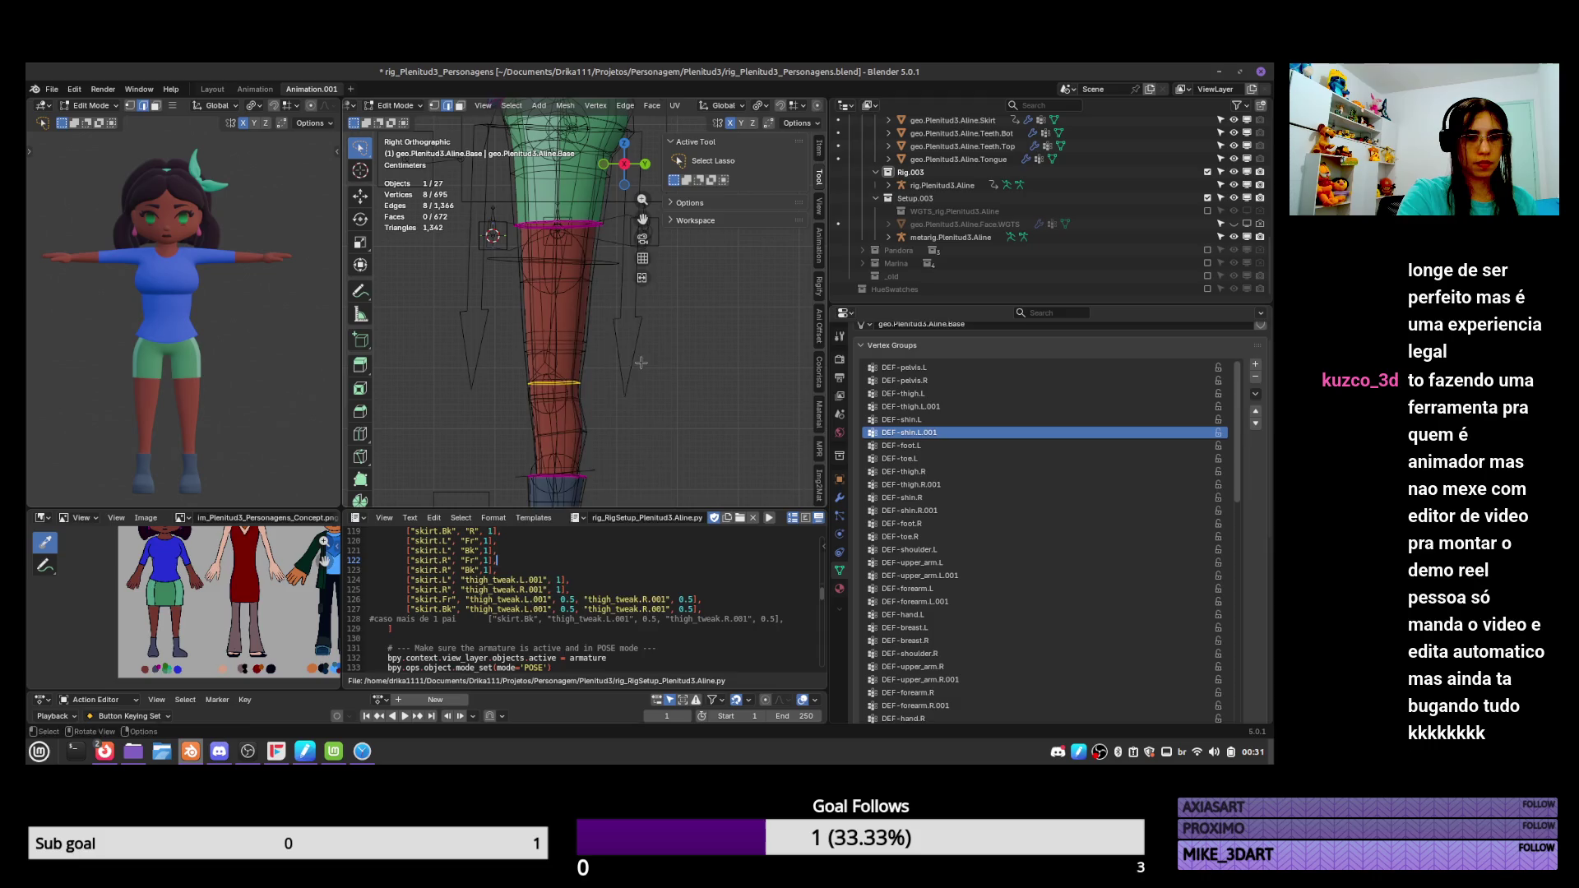
key(ctrl+e)
click(627, 362)
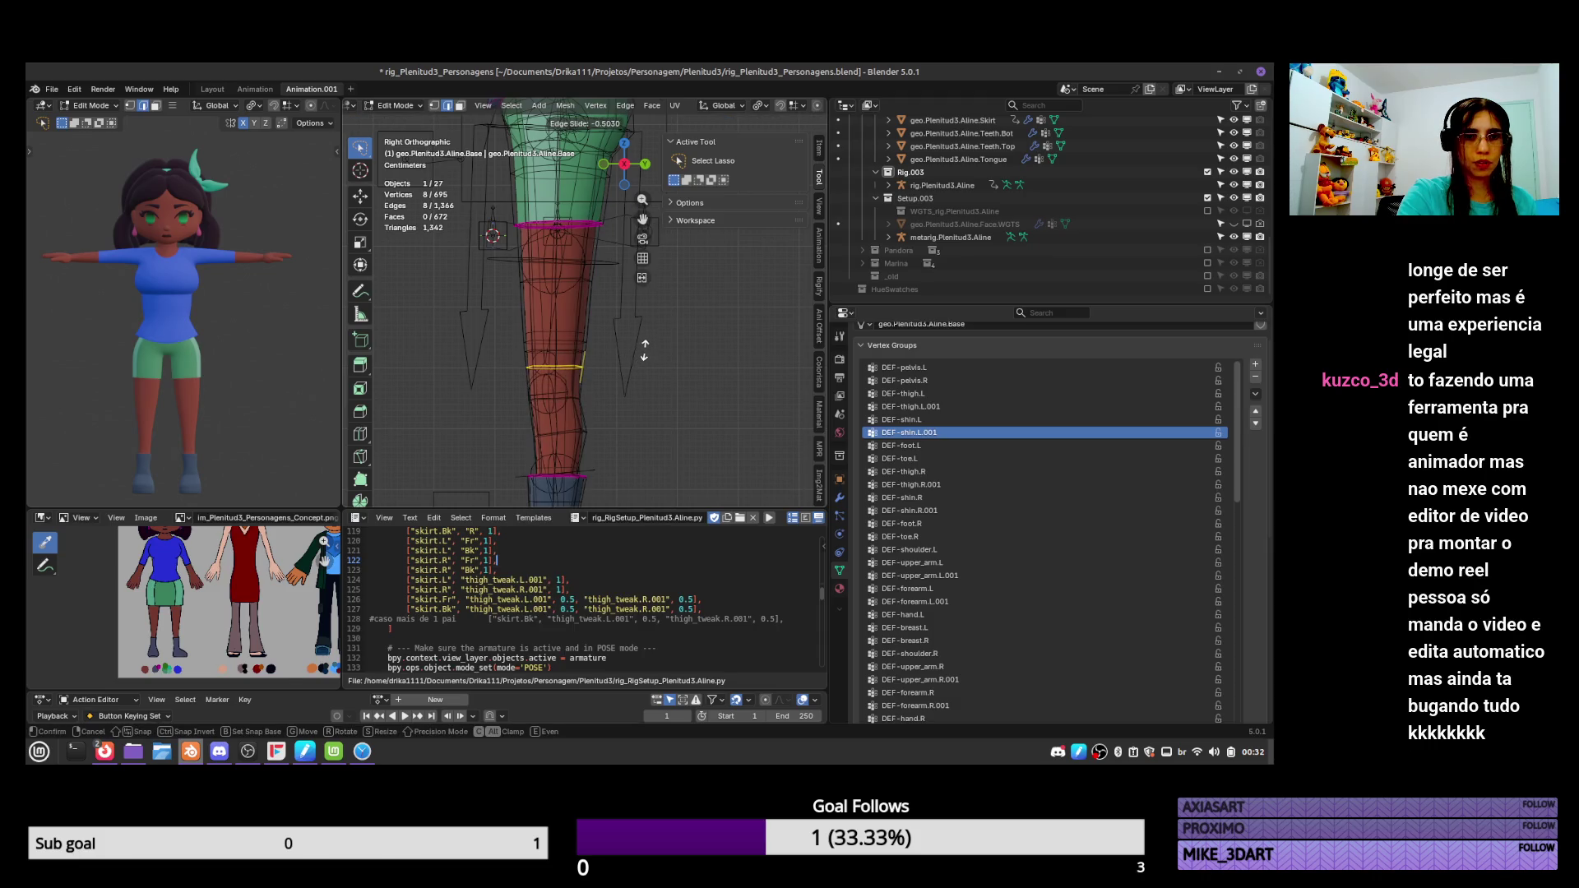
key(Escape)
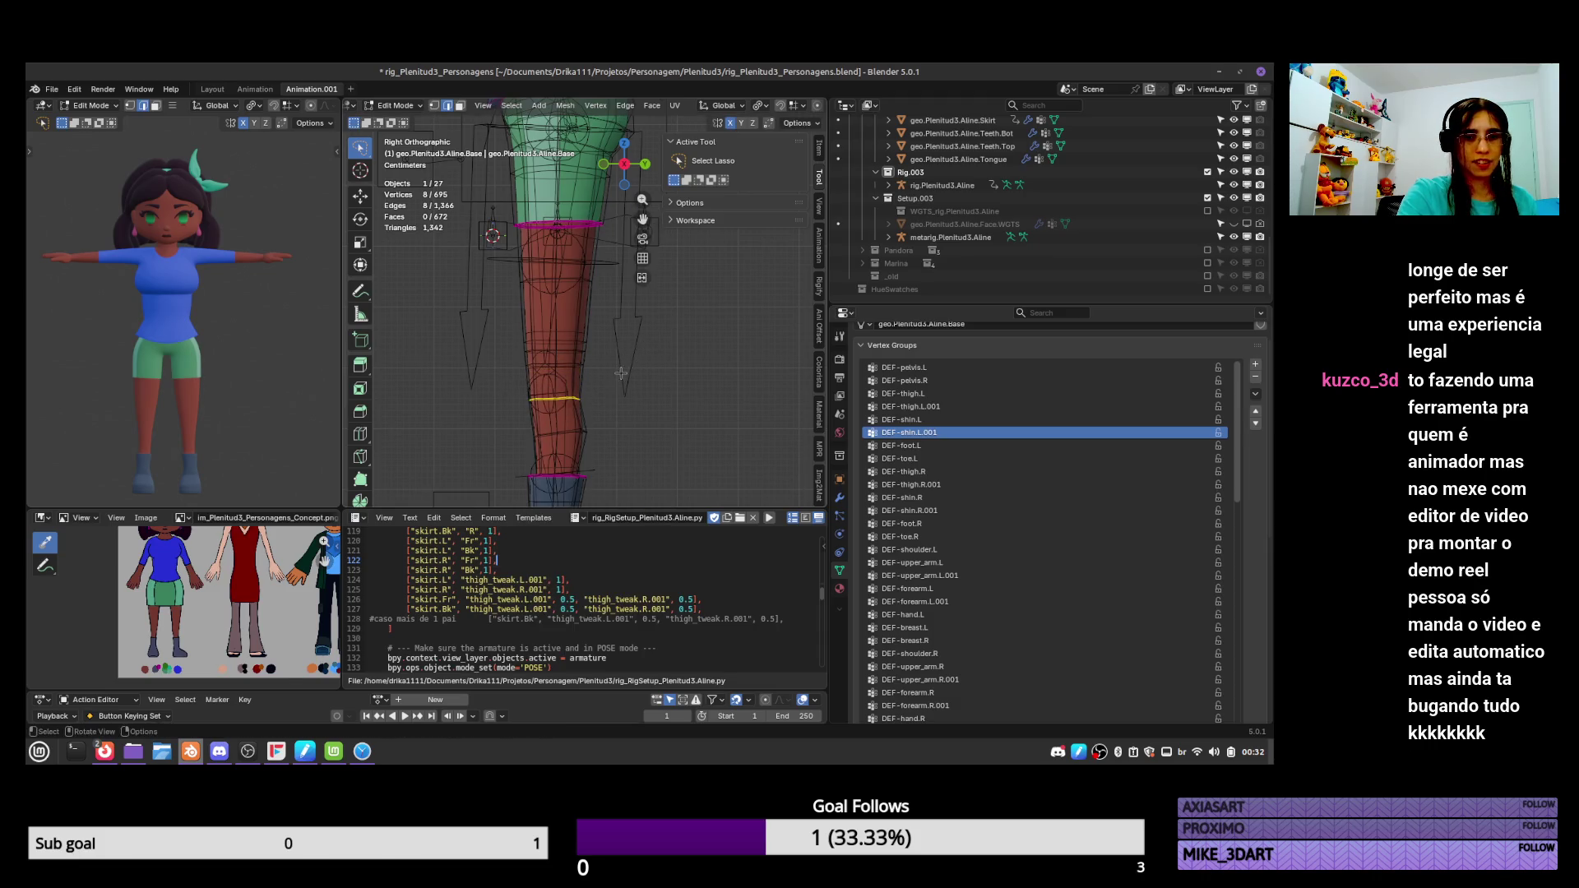
key(ctrl+e)
click(631, 370)
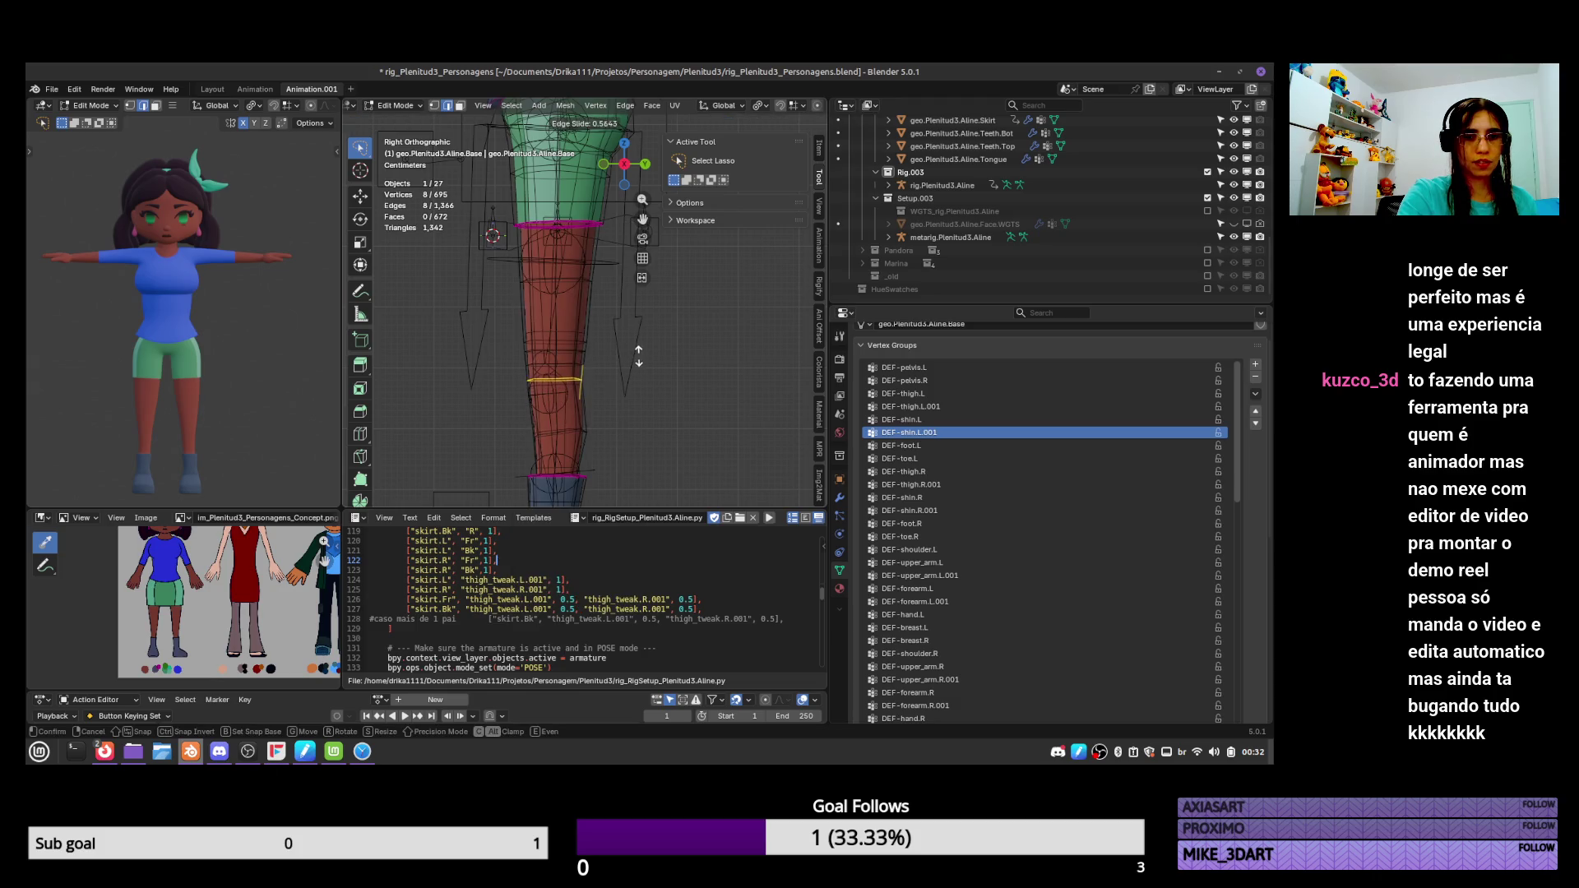
click(637, 360)
key(Tab)
Orbit to see both legs from the front and save the file.
scroll(640, 370, down, 3)
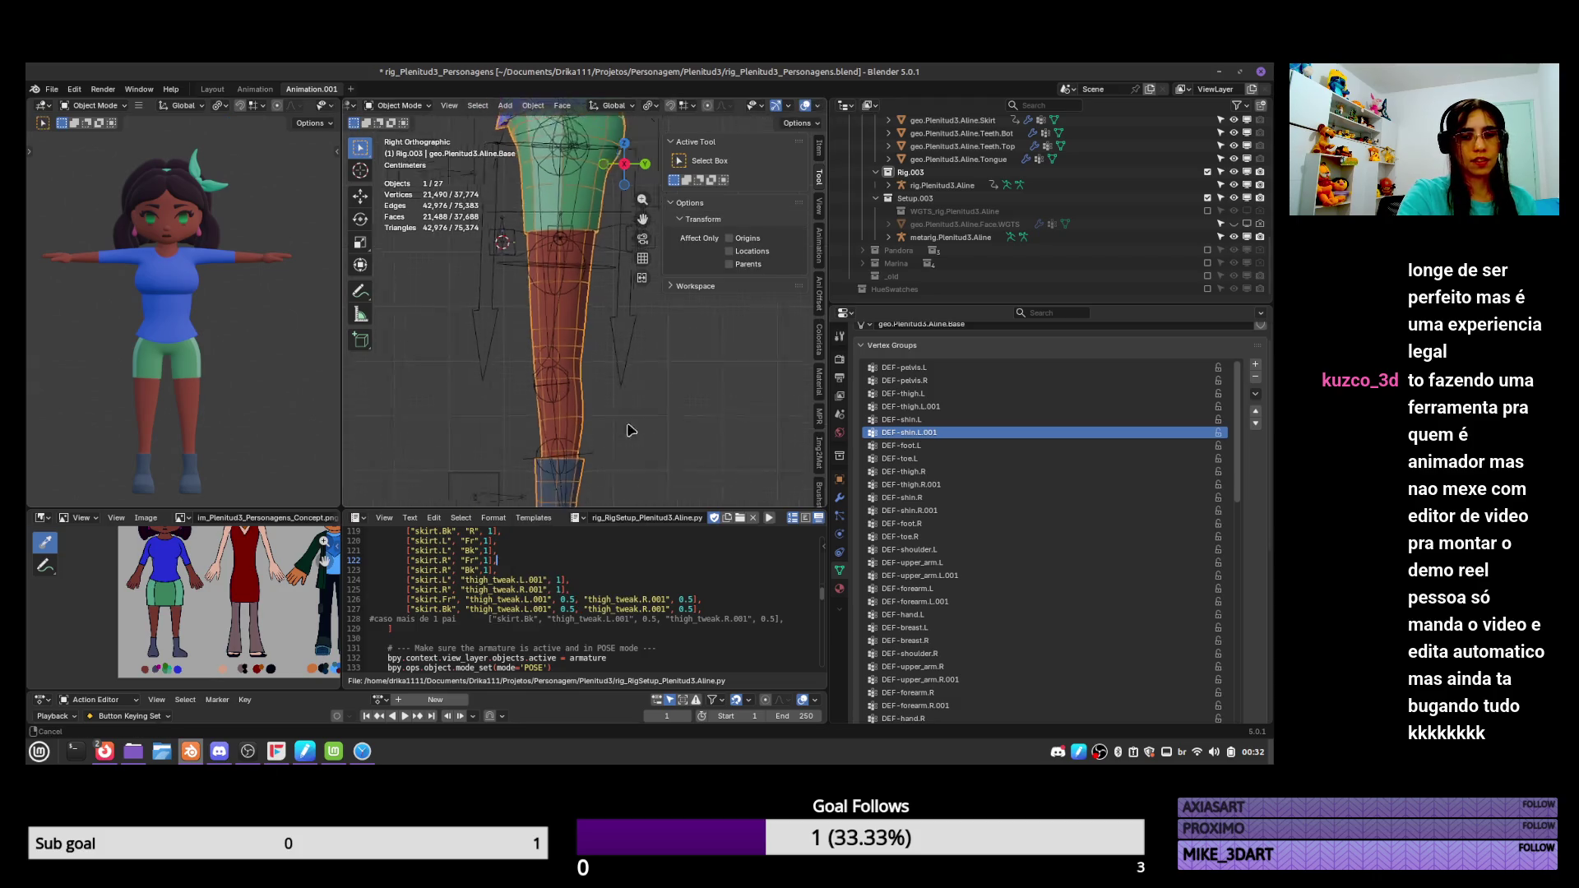
mouse_move(673, 378)
alt+middle_down()
mouse_move(723, 401)
mouse_move(786, 387)
mouse_move(755, 379)
alt+middle_up()
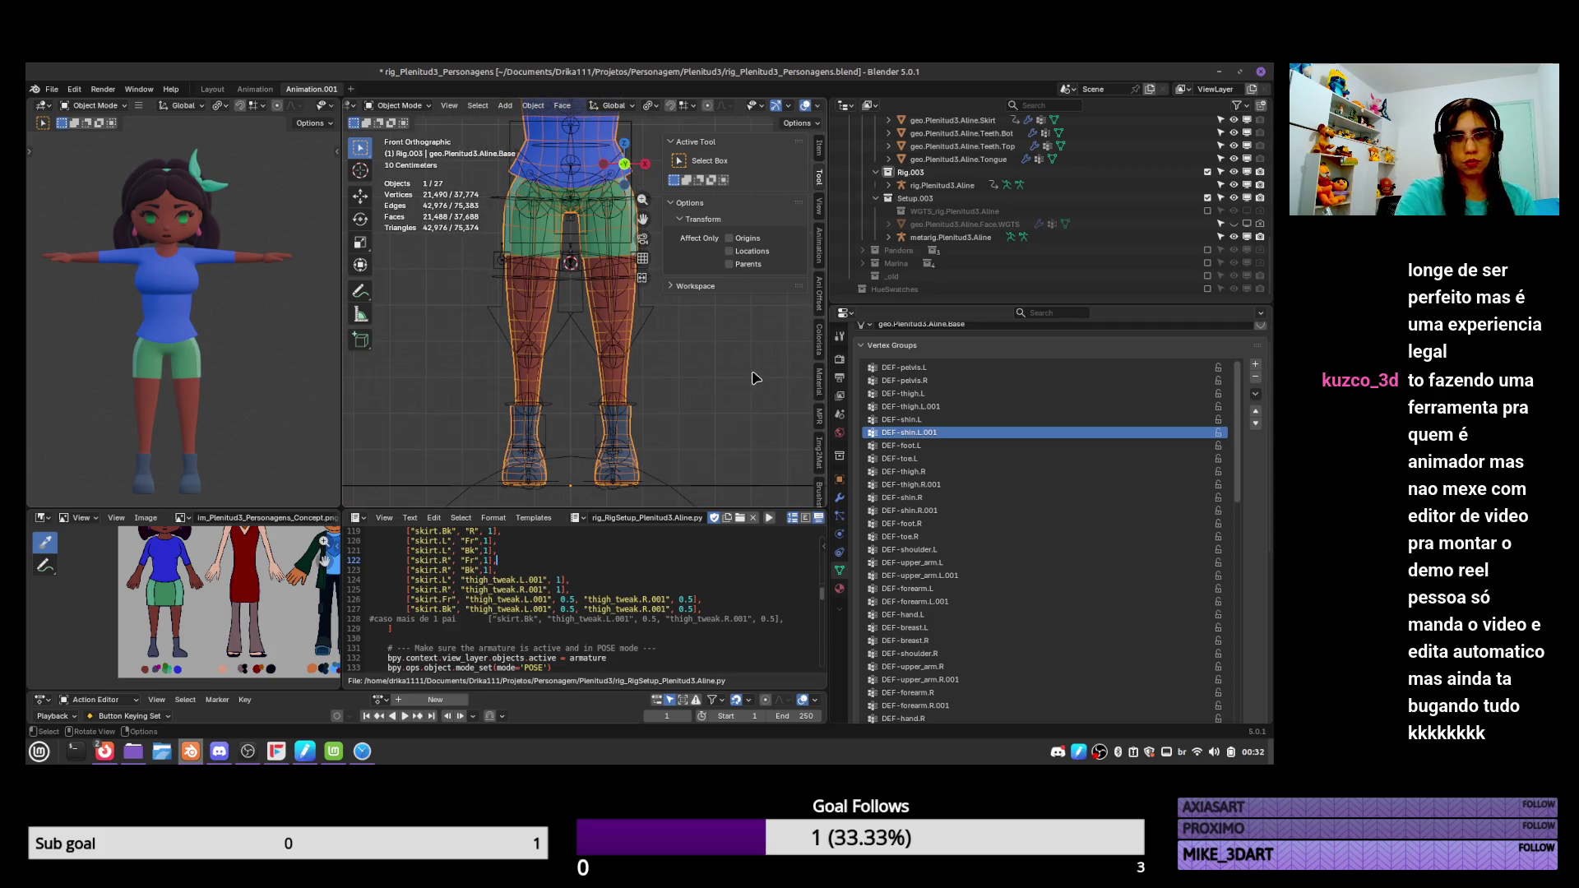
click(648, 329)
click(633, 381)
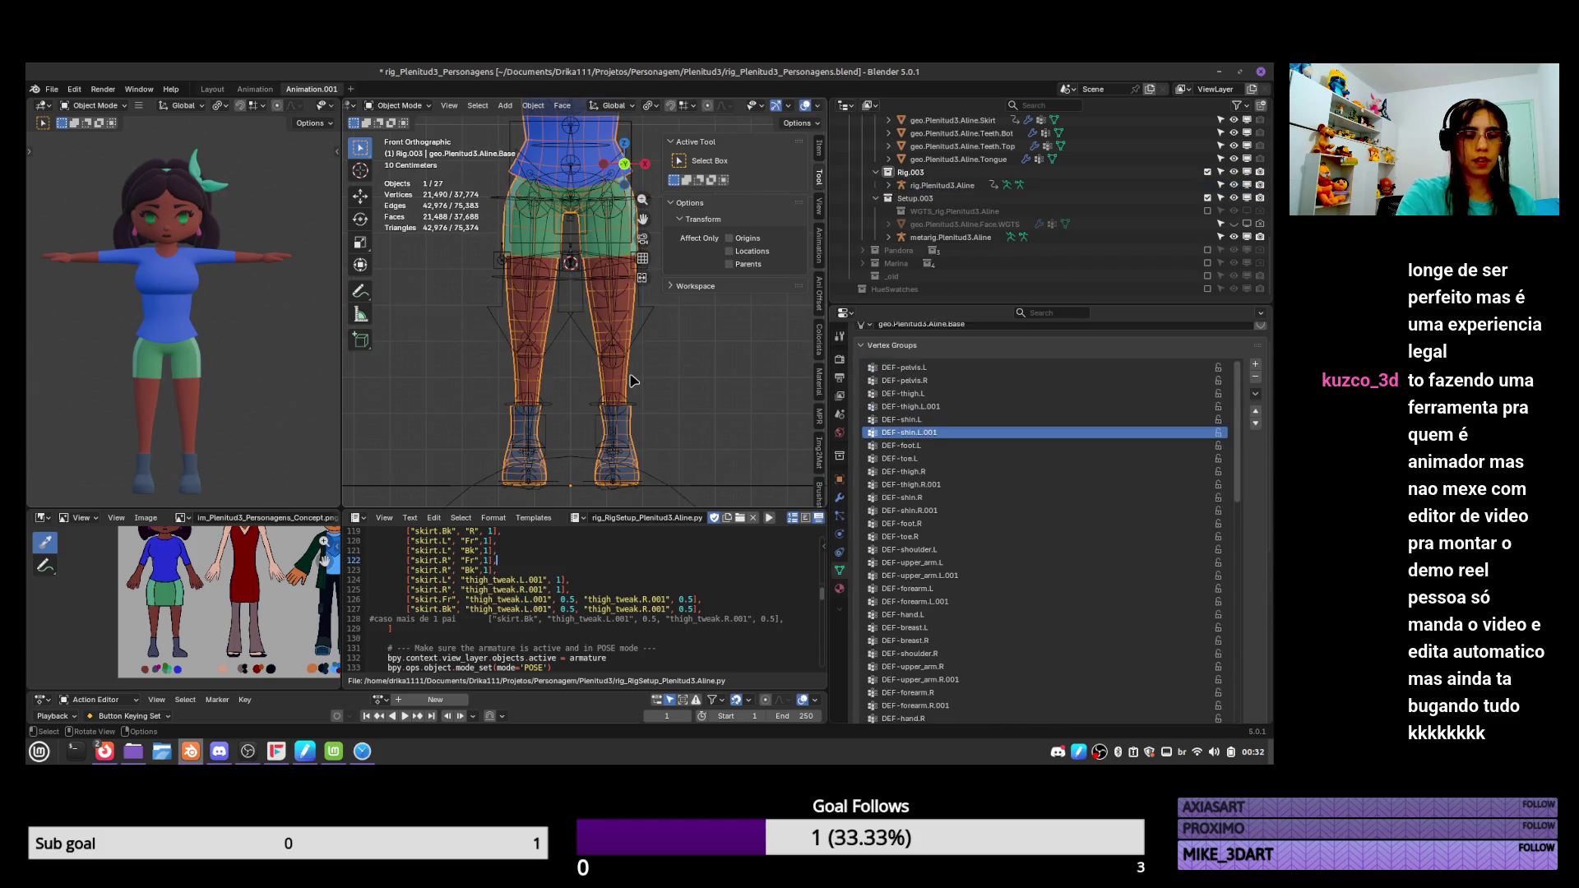
key(ctrl+s)
Select the metarig and scroll its Armature properties to the Rigify panel.
click(644, 333)
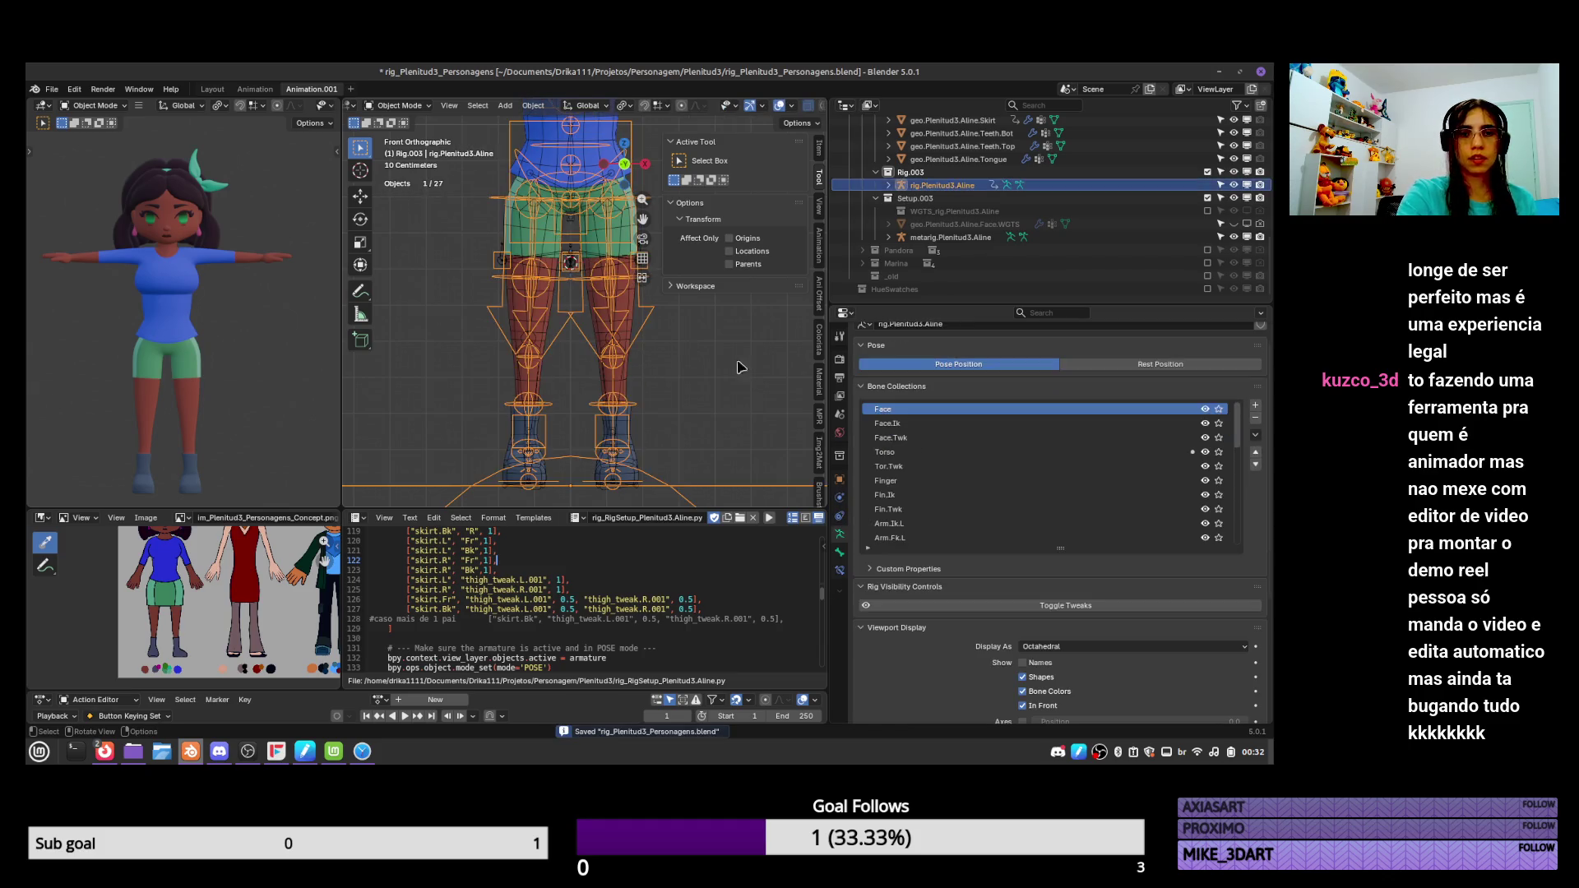
click(946, 237)
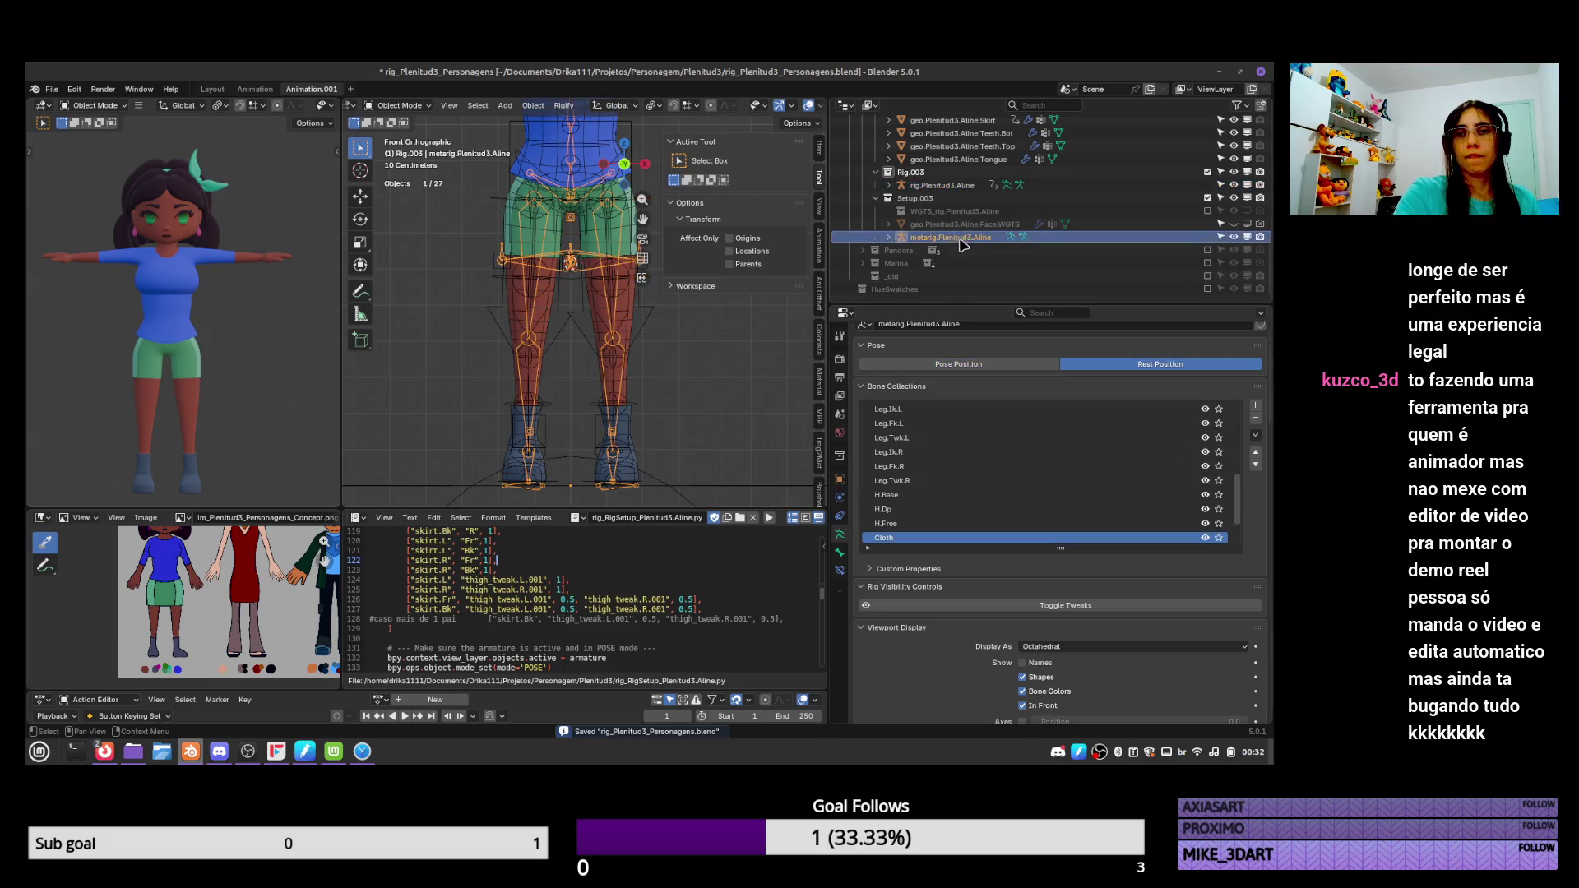
mouse_move(1267, 411)
mouse_down()
mouse_move(1268, 641)
mouse_move(1276, 502)
mouse_up()
scroll(1139, 545, down, 1)
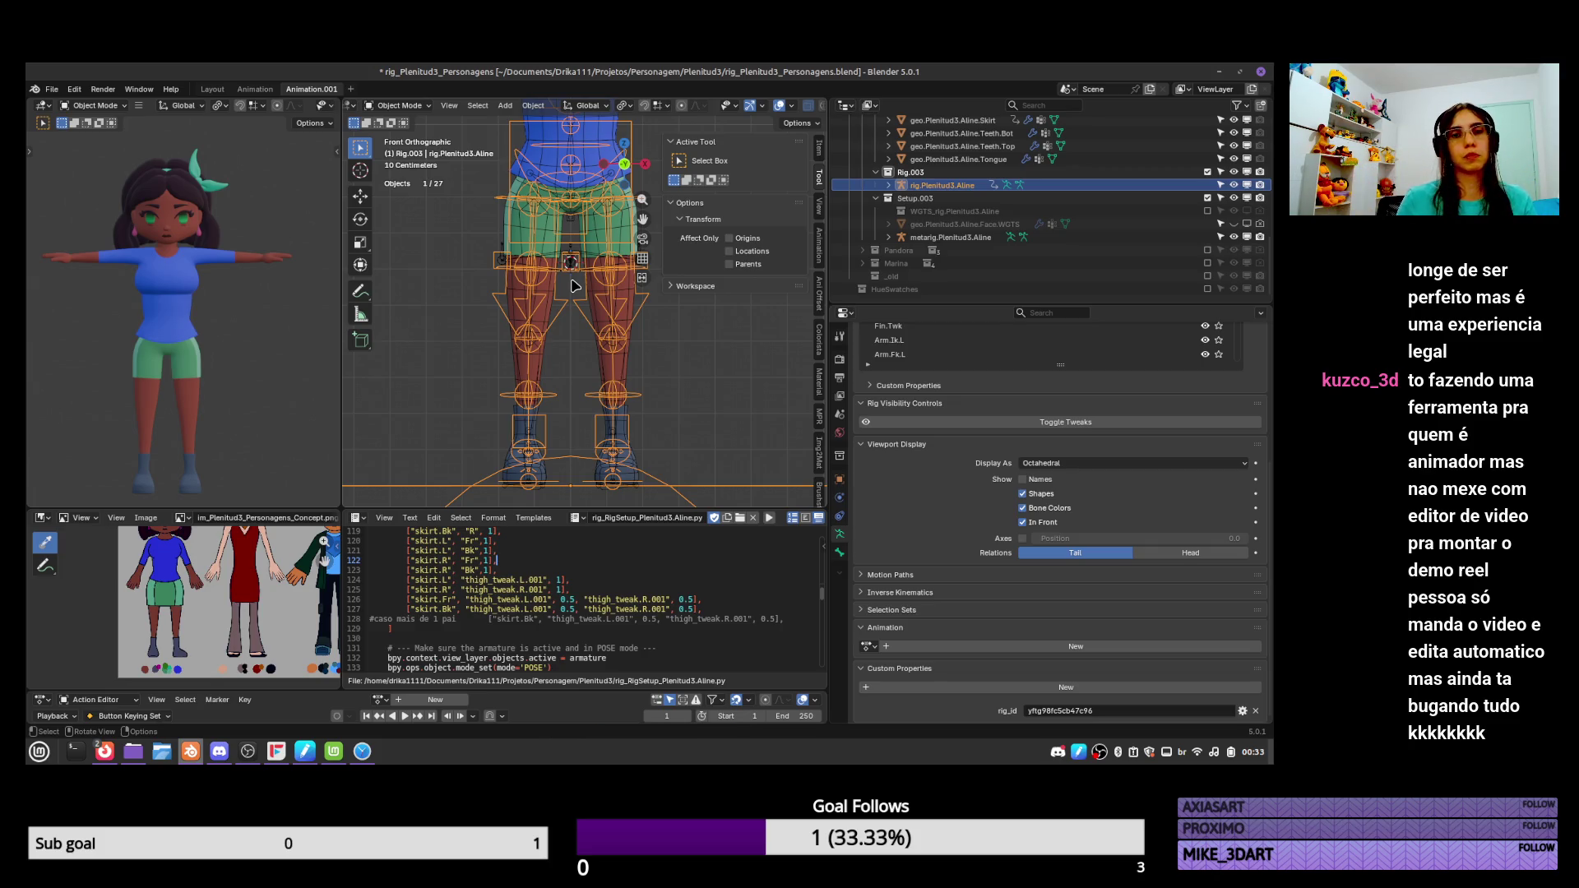
Save, view from the right, and lower the rig's torso bone into a crouch.
shift+middle_drag(635, 281, 571, 328)
key(ctrl+s)
key(KP_3)
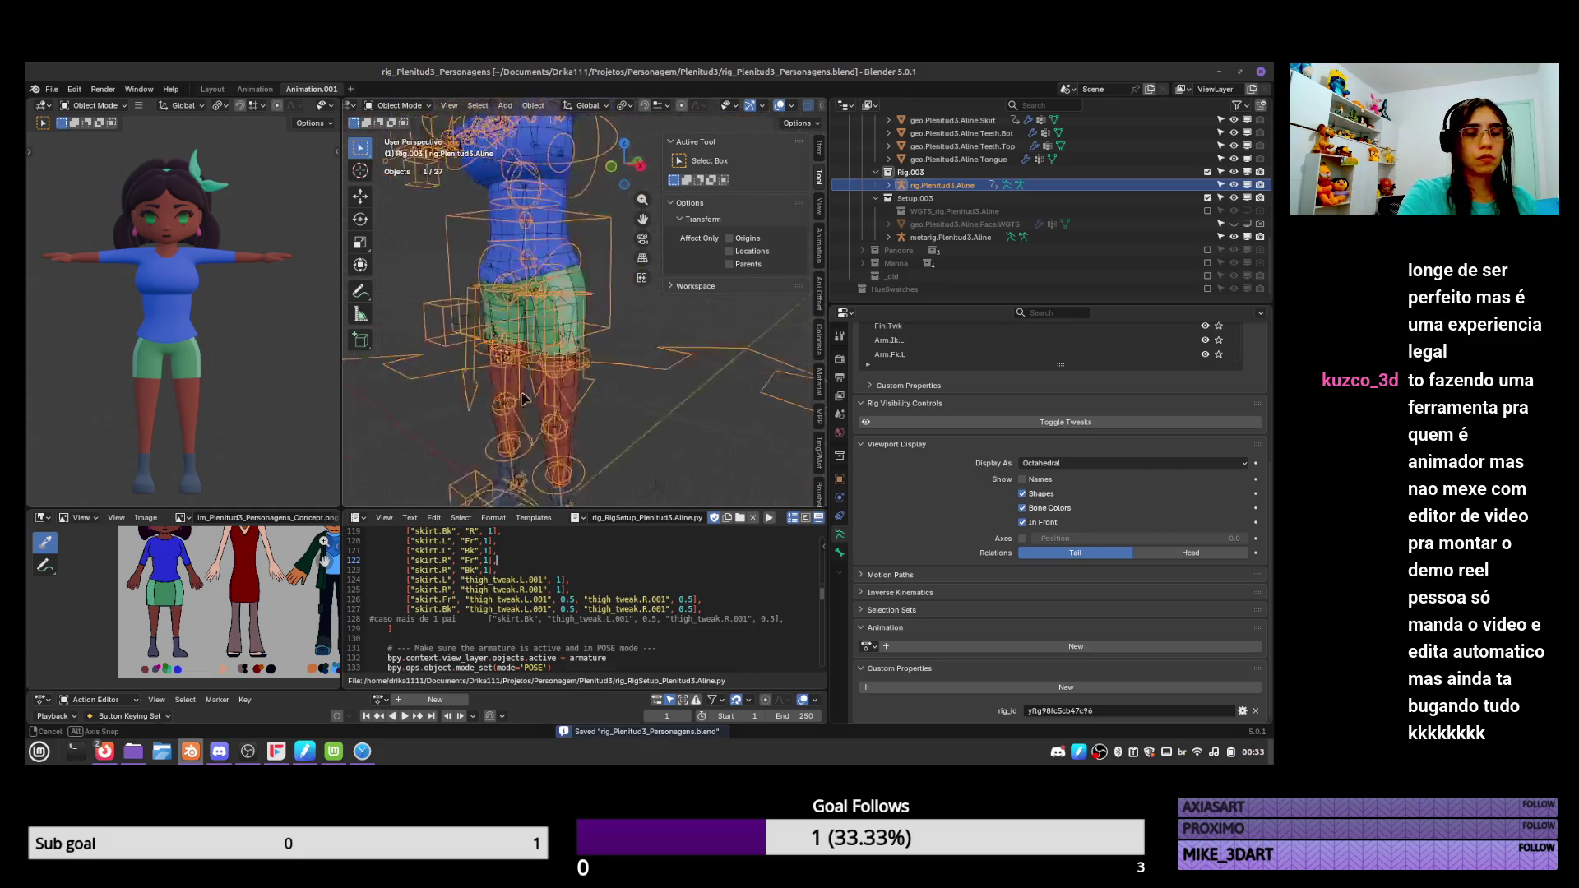
key(ctrl+Tab)
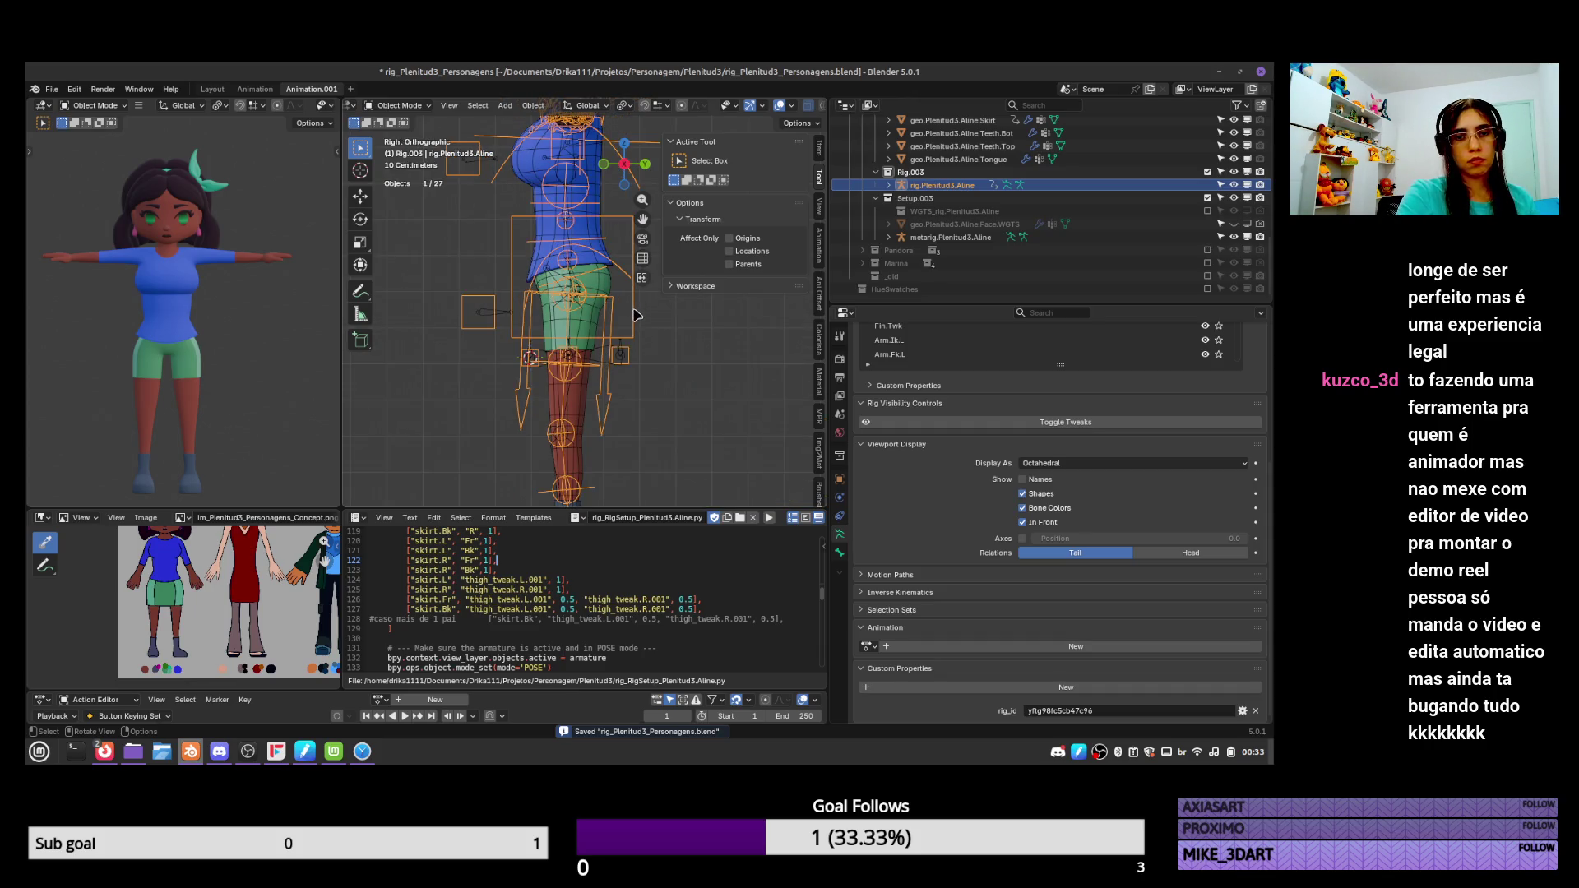
key(g)
click(676, 416)
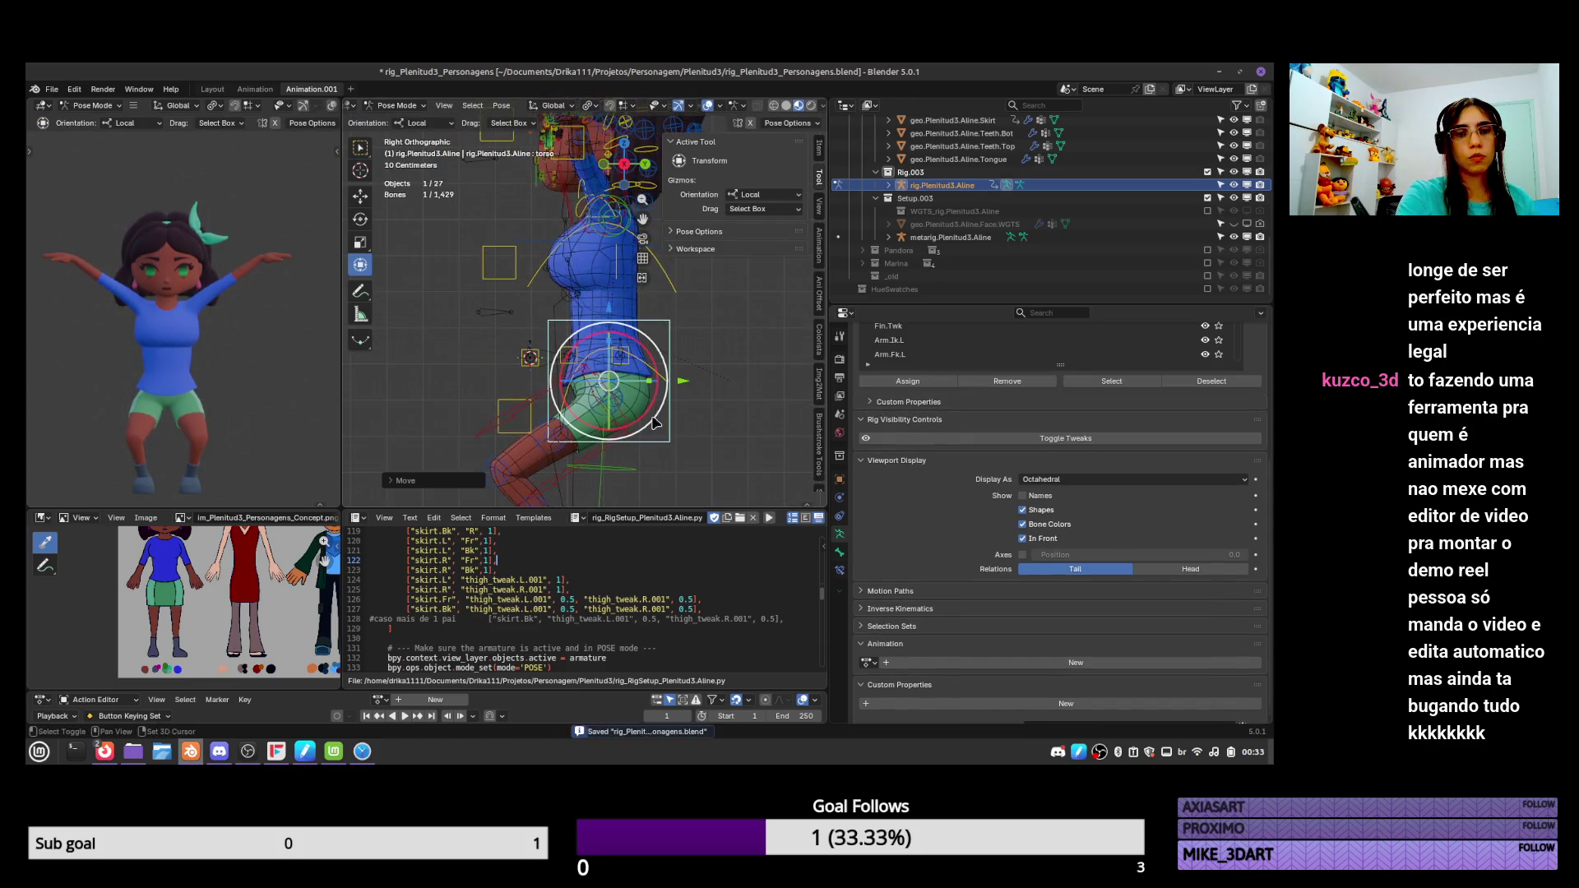
key(g)
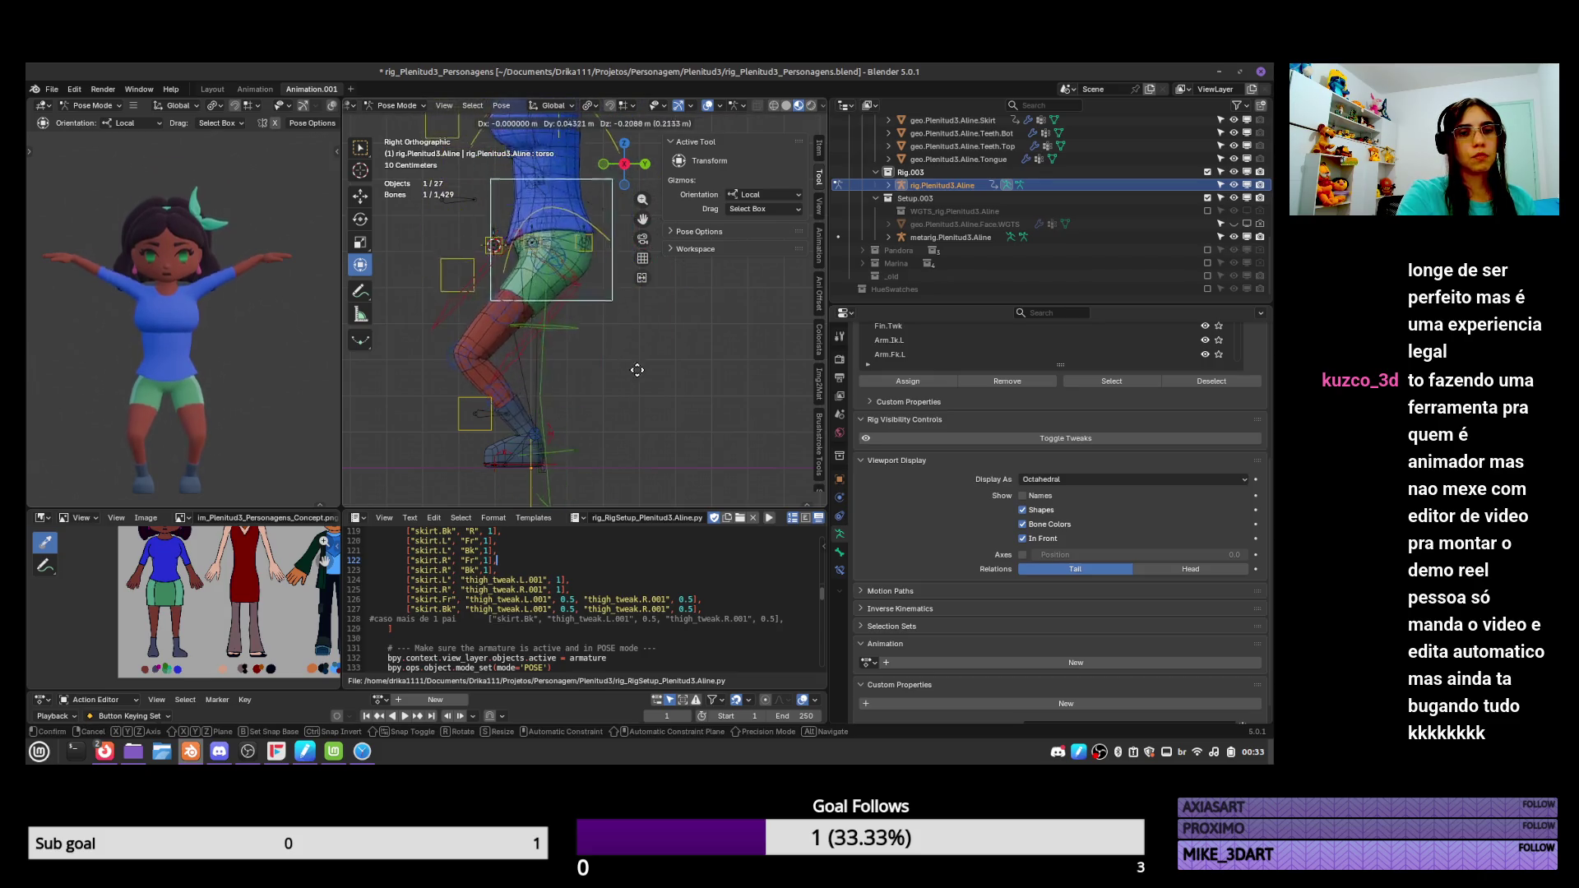
click(664, 416)
Select the body mesh and switch it to Weight Paint mode.
scroll(513, 355, up, 4)
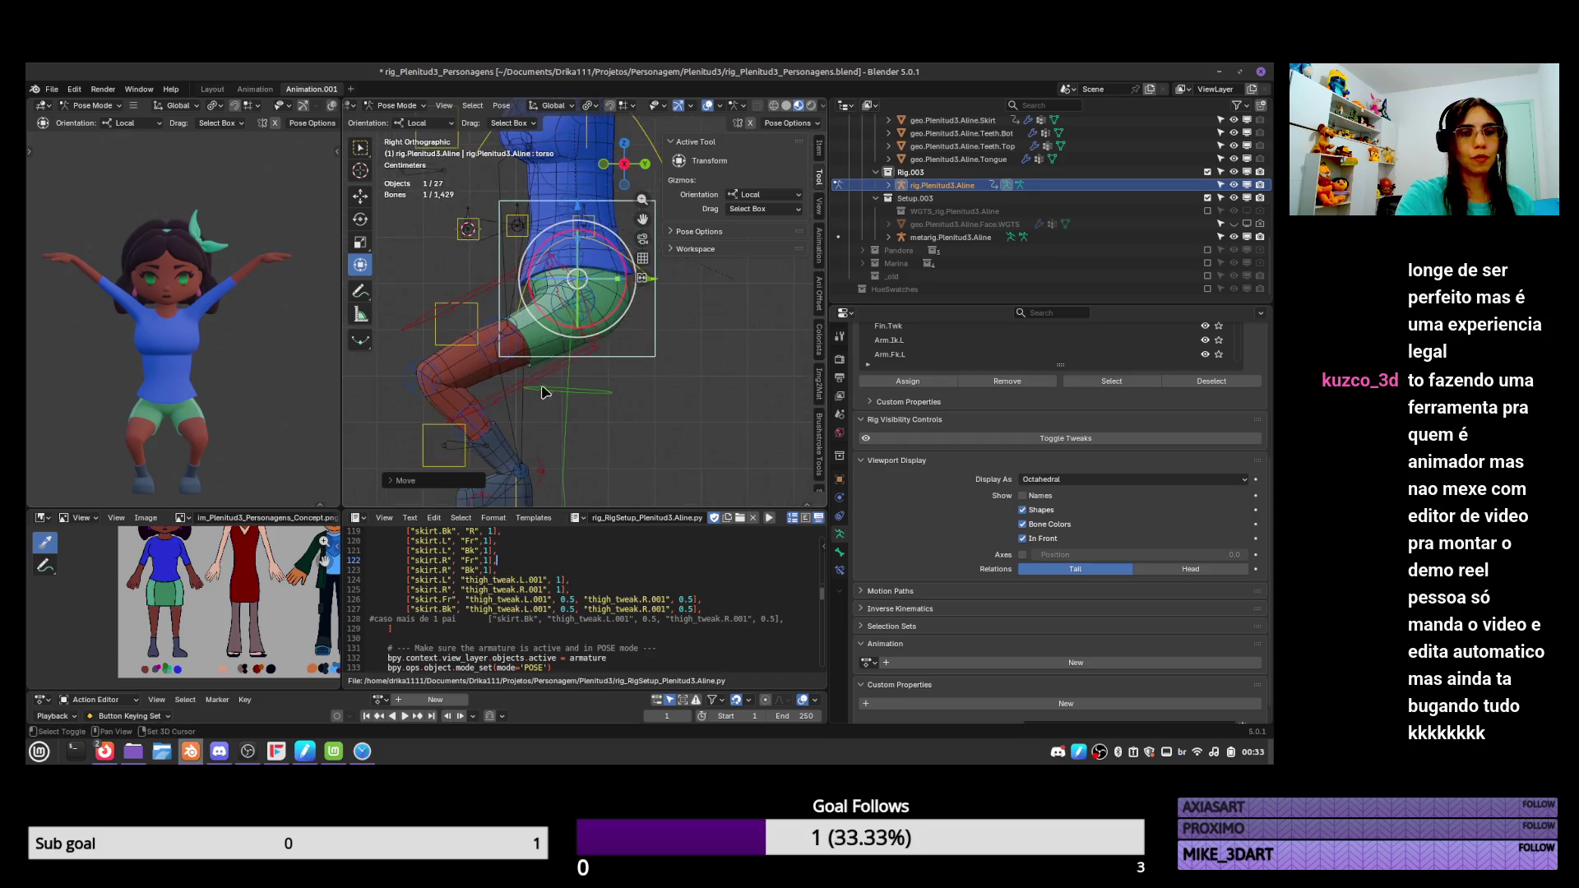
click(514, 355)
click(513, 355)
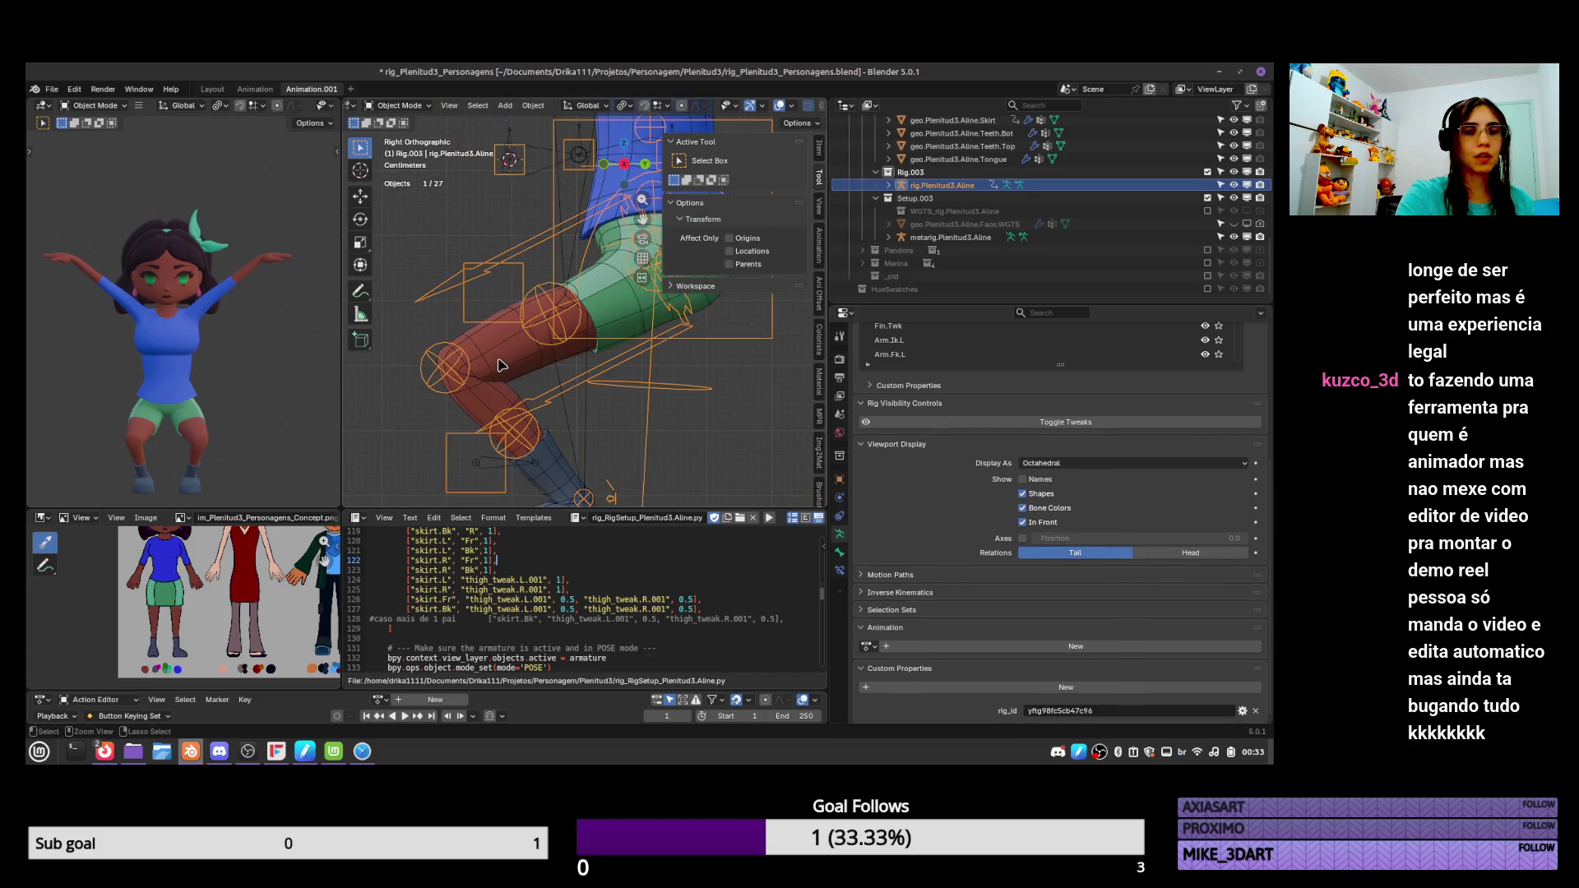
key(ctrl+Tab)
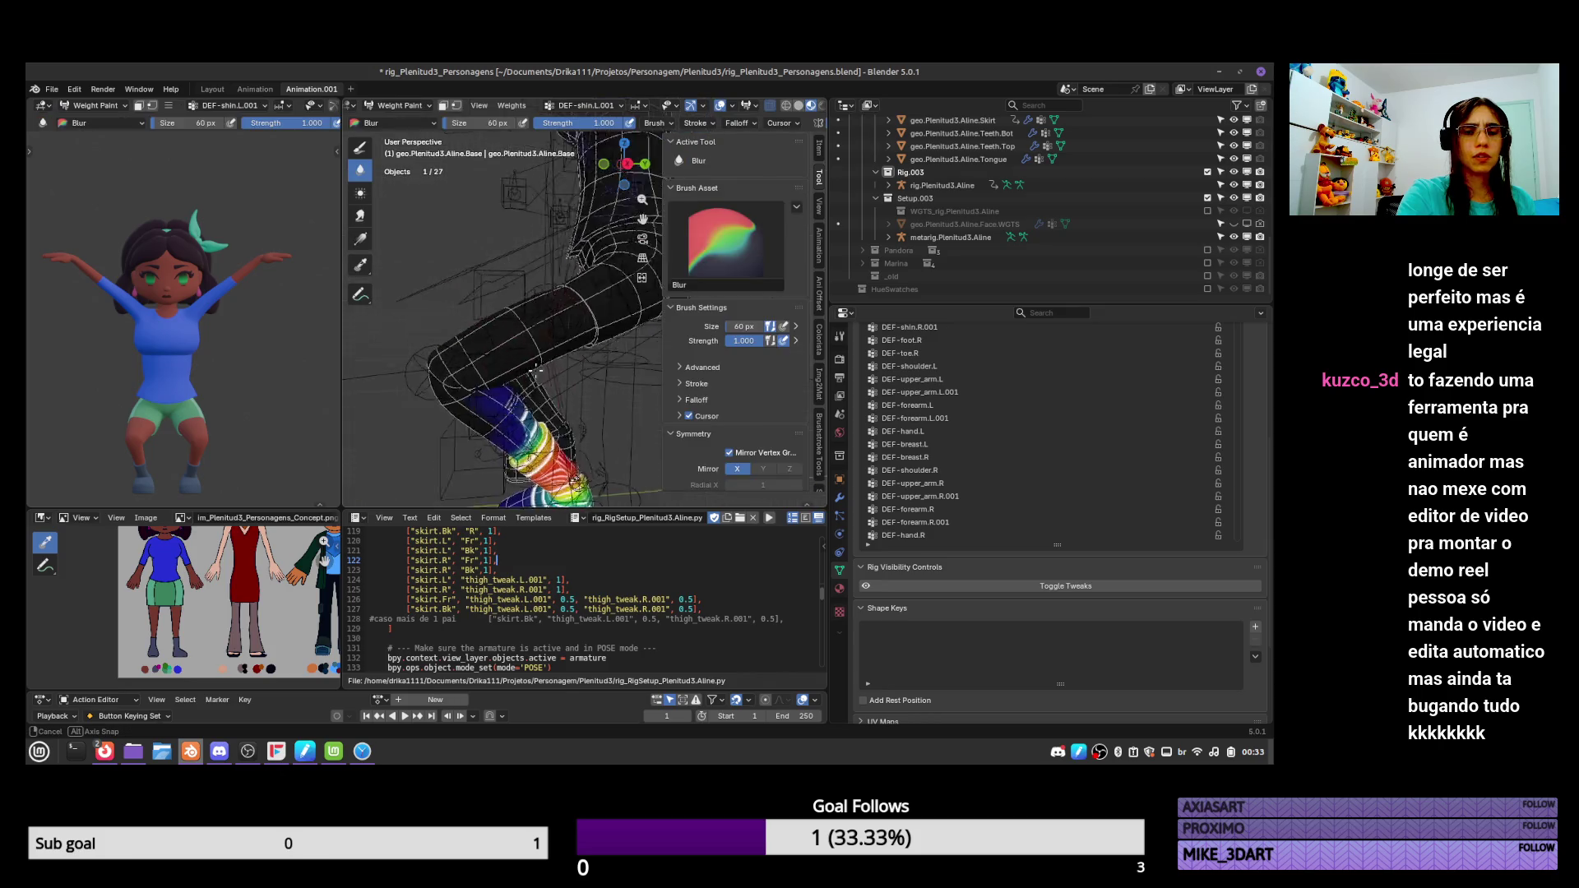
Clear all the rig's bone location and rotation so it returns to rest, then select the leg mesh.
middle_drag(485, 308, 499, 368)
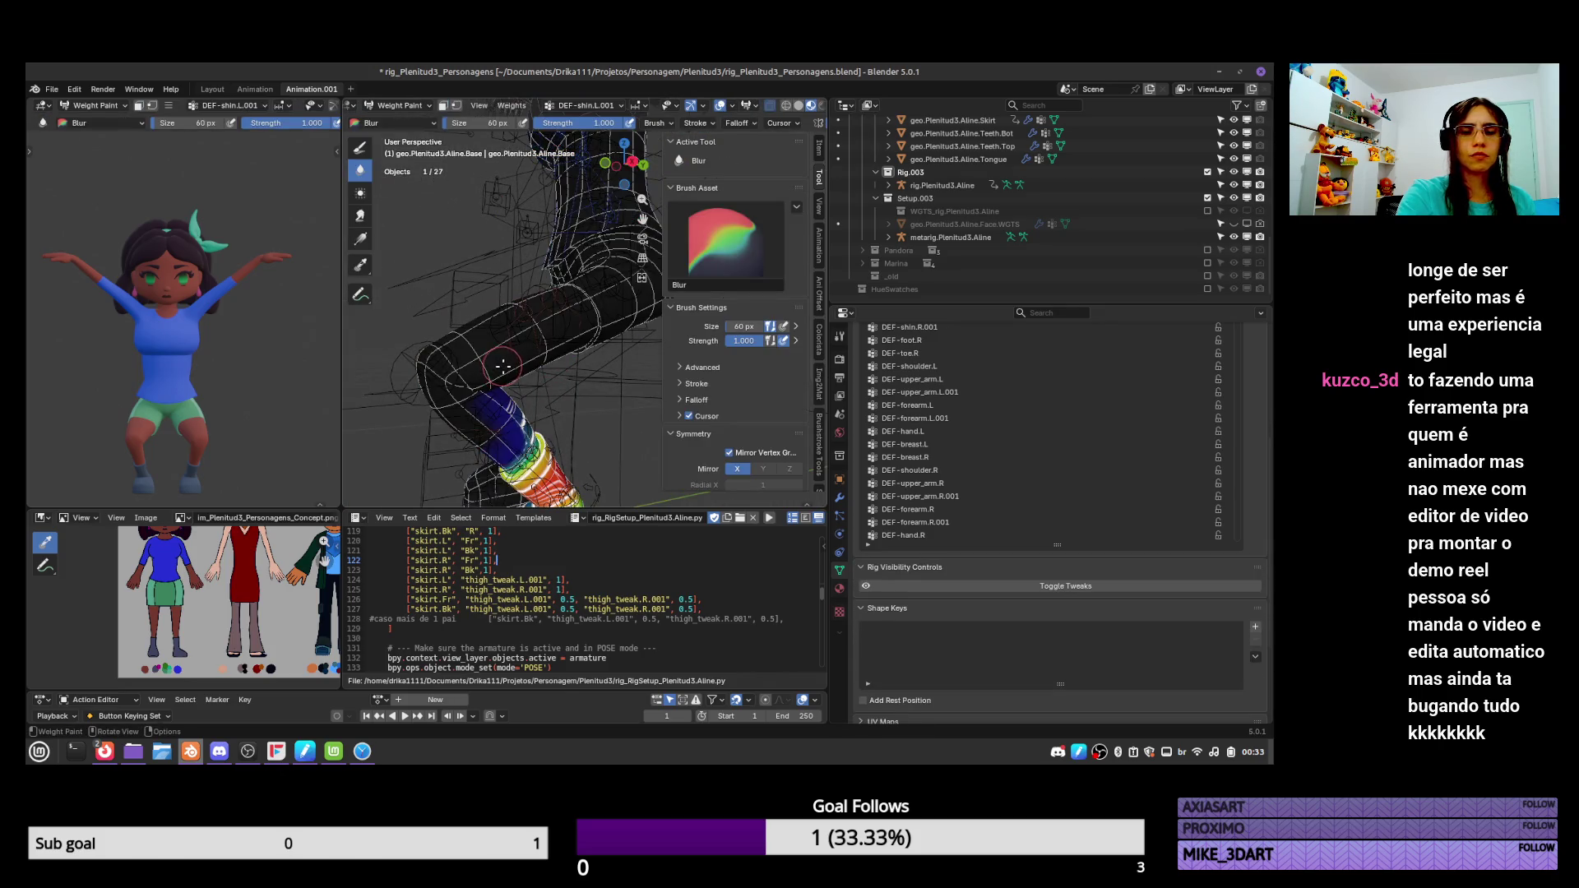
click(417, 344)
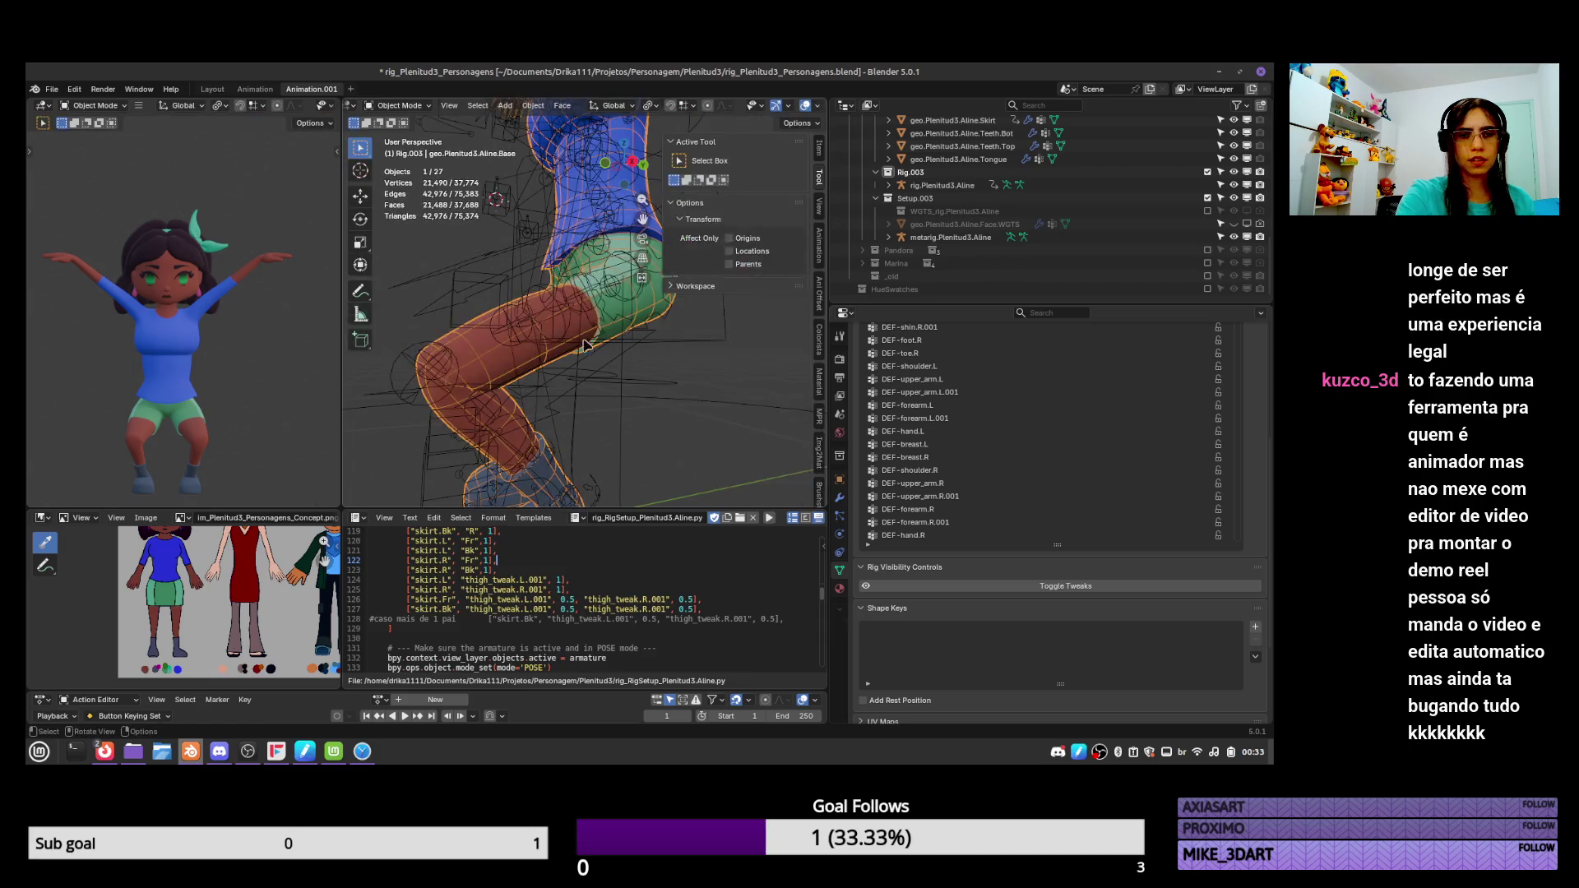
click(631, 369)
key(ctrl+Tab)
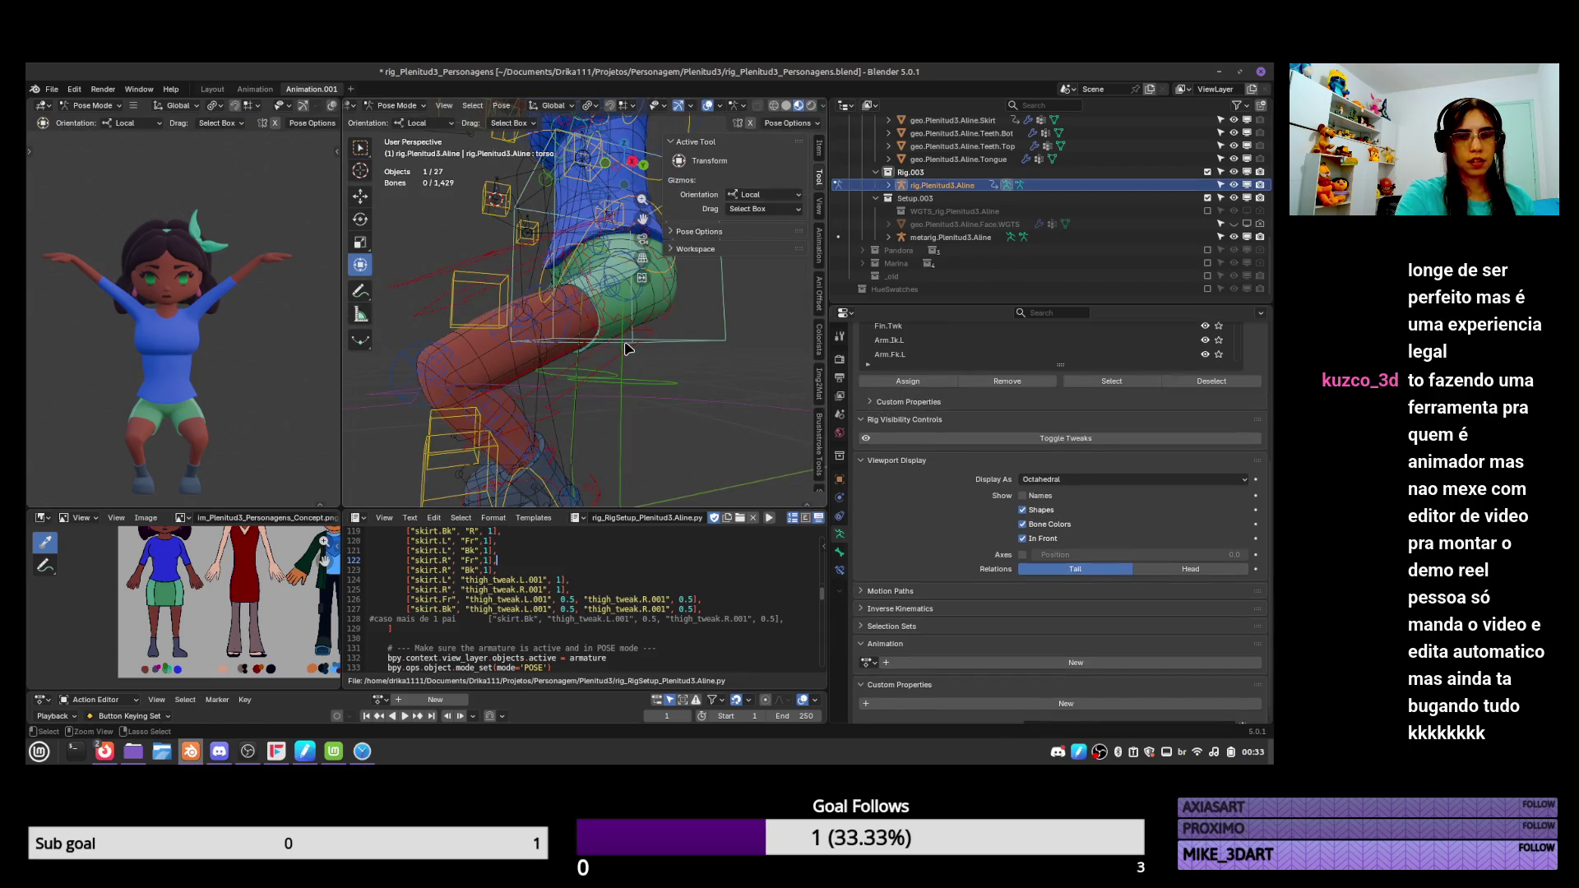
key(a)
key(alt+r)
key(alt+g)
key(KP_3)
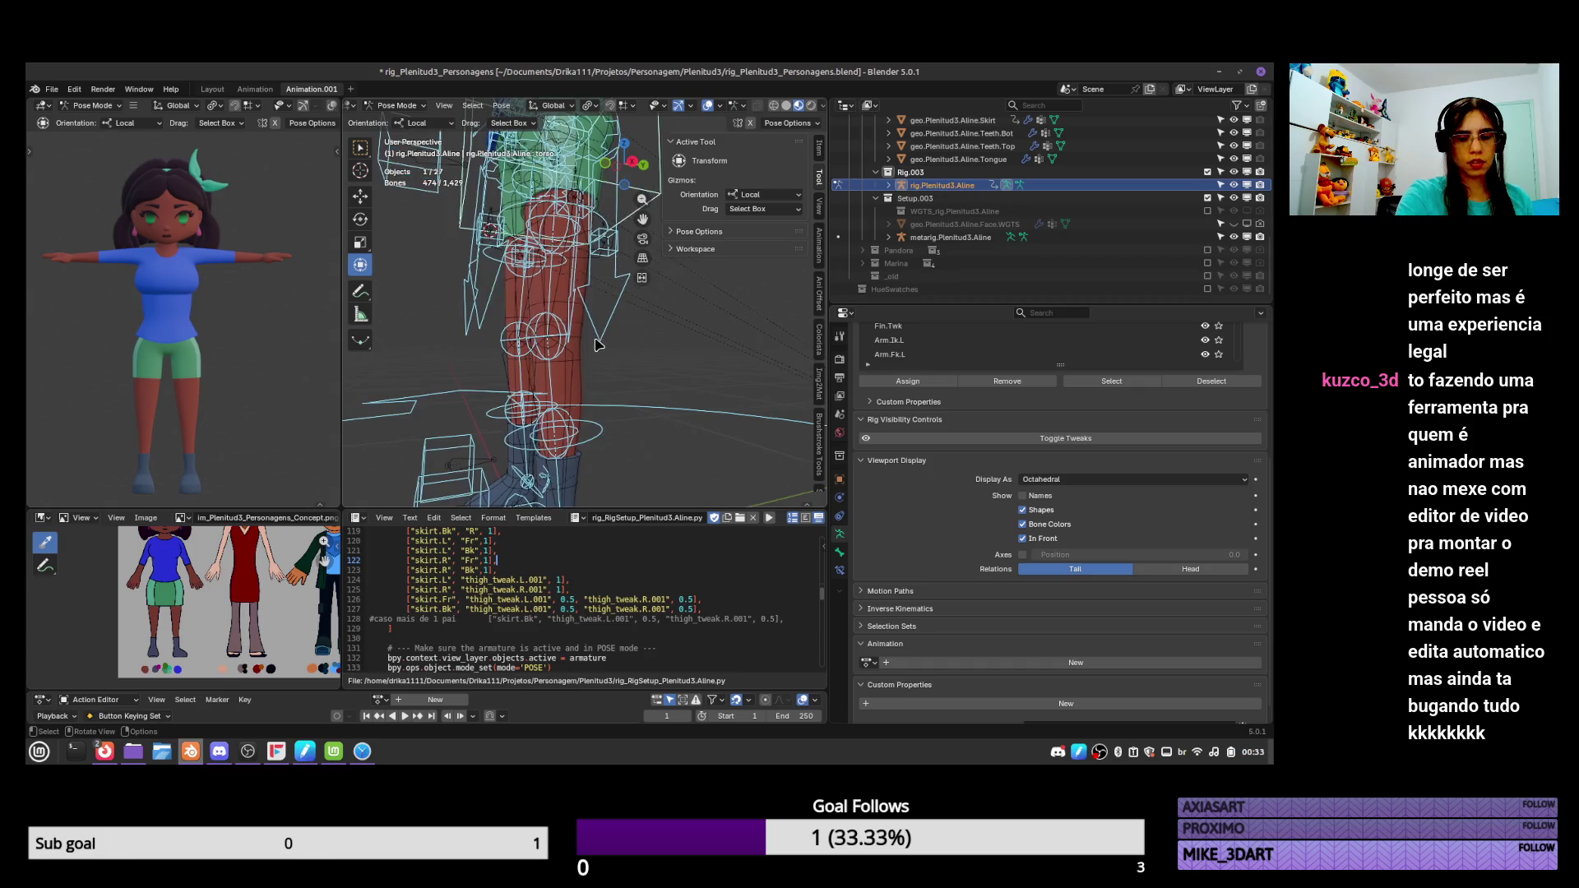
key(ctrl+Tab)
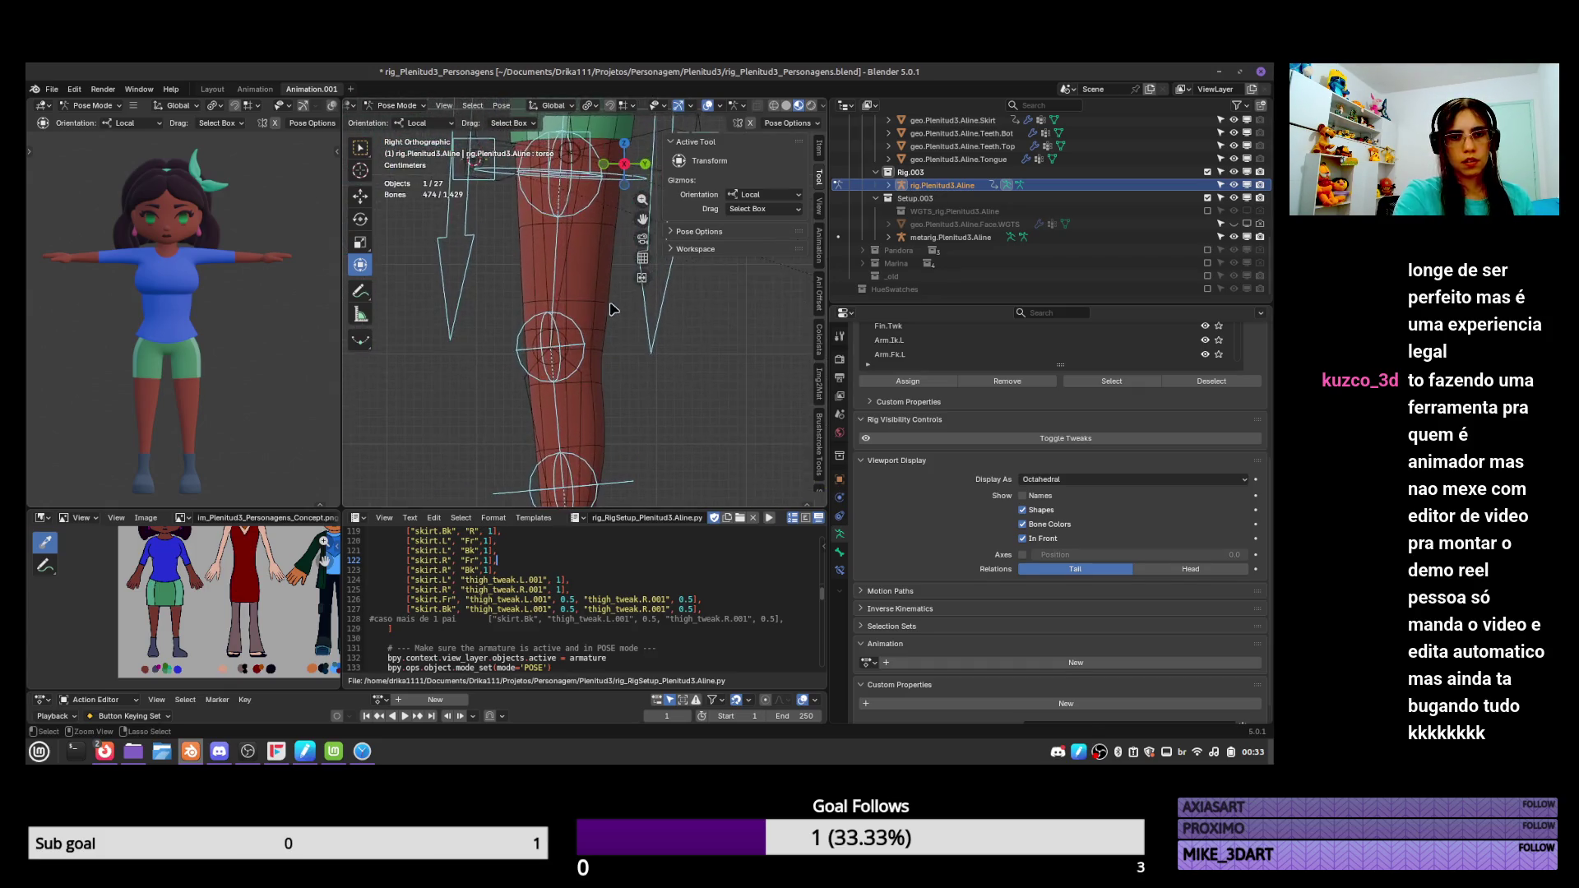
click(600, 326)
Dissolve the selected edge loop on the lower leg in Edit Mode.
key(Tab)
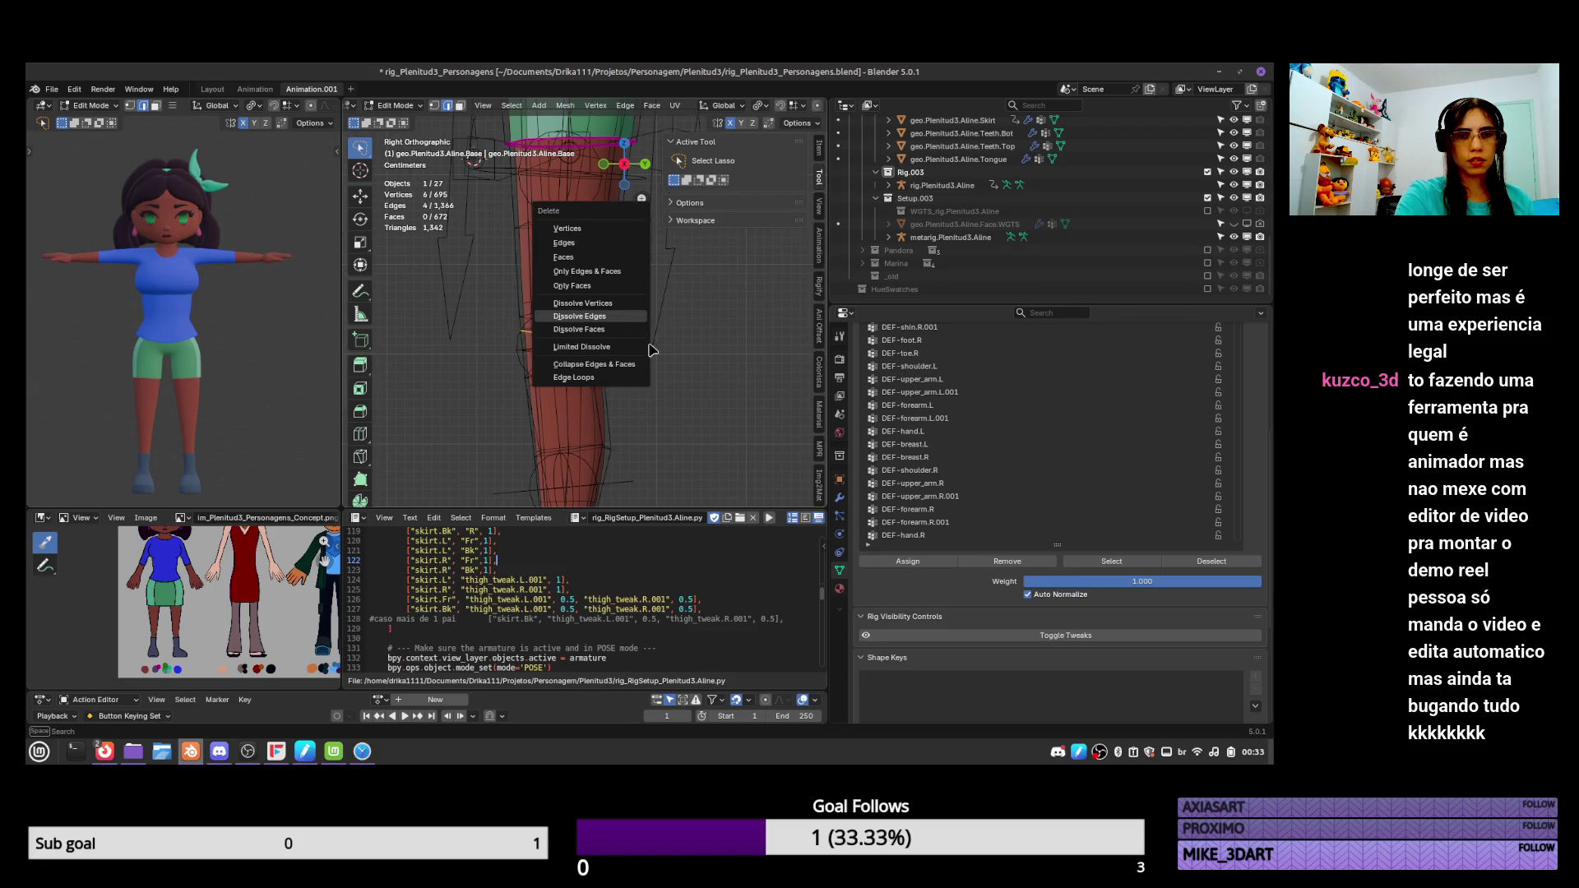
key(Escape)
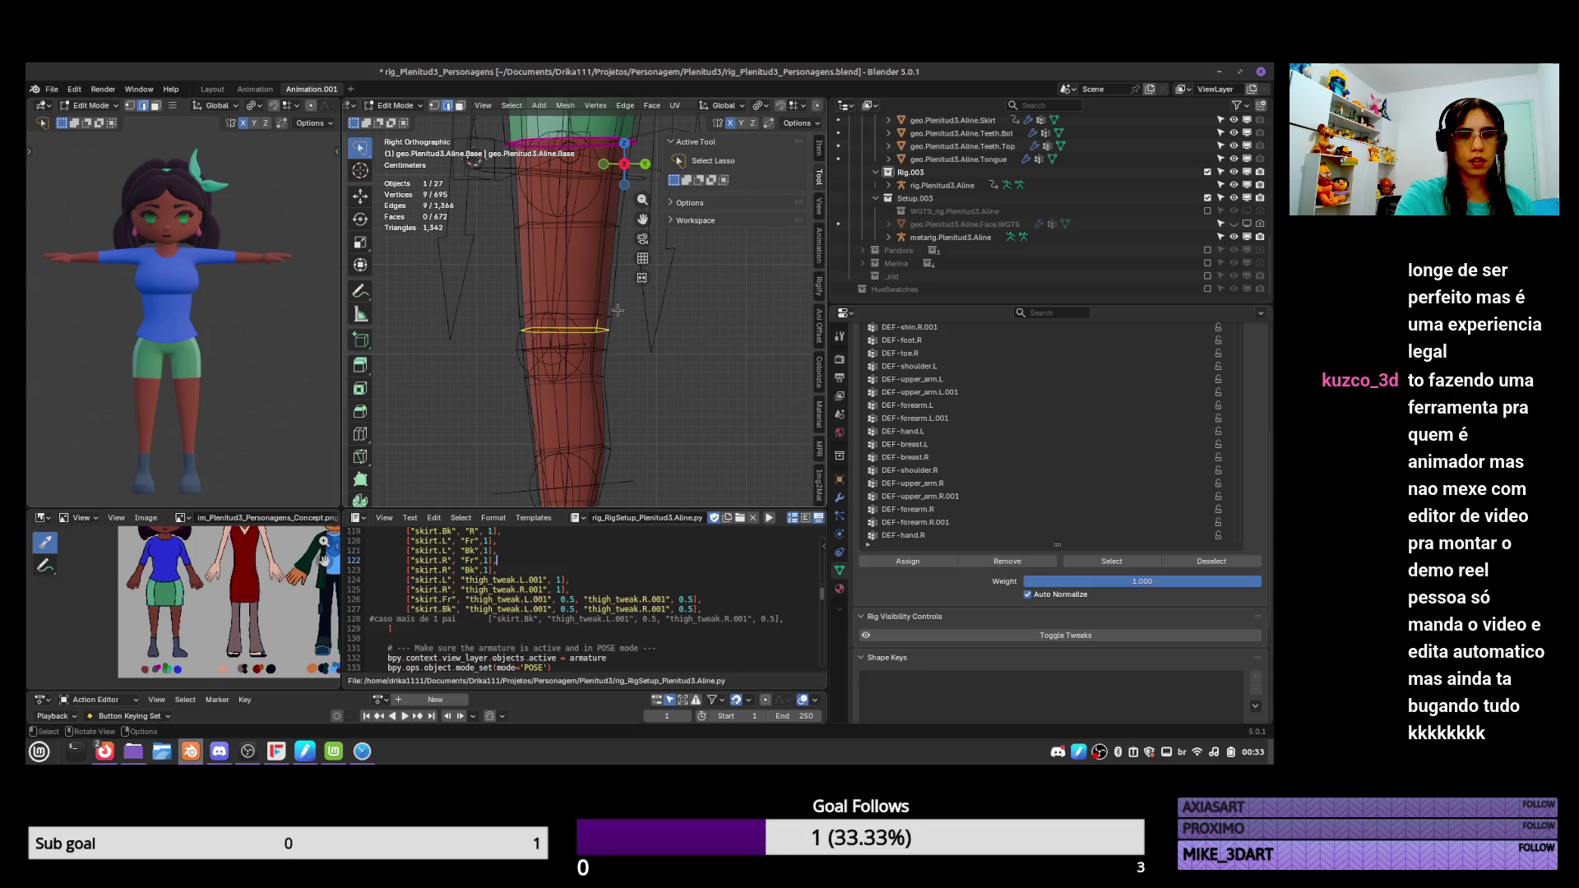
key(x)
click(617, 326)
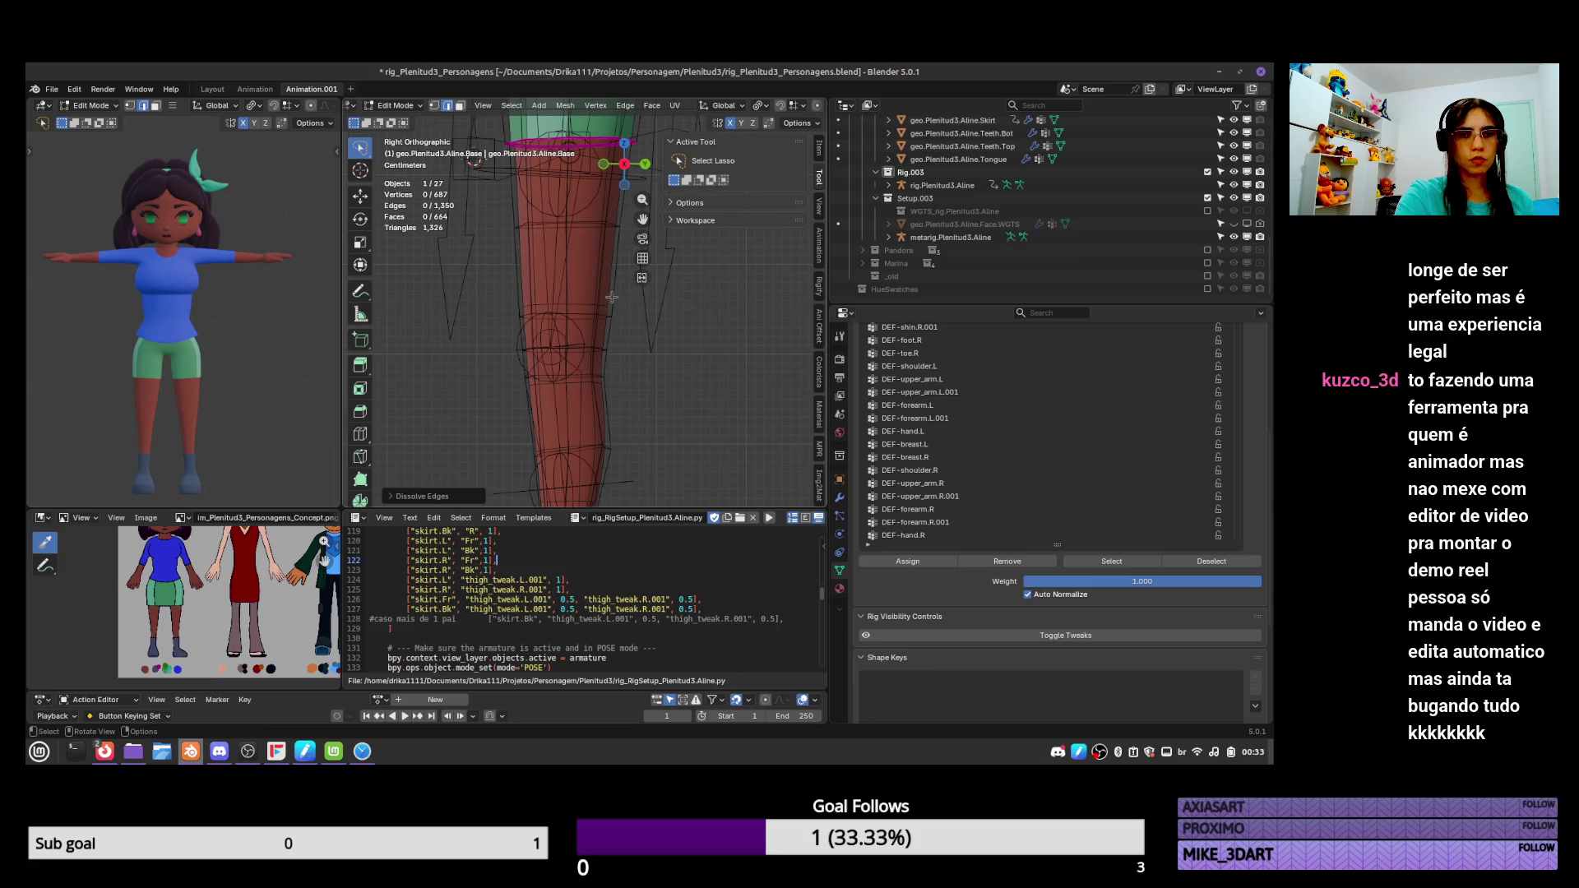
key(Tab)
Pose the rig's torso back down into a crouch, then select the body mesh.
scroll(601, 280, down, 2)
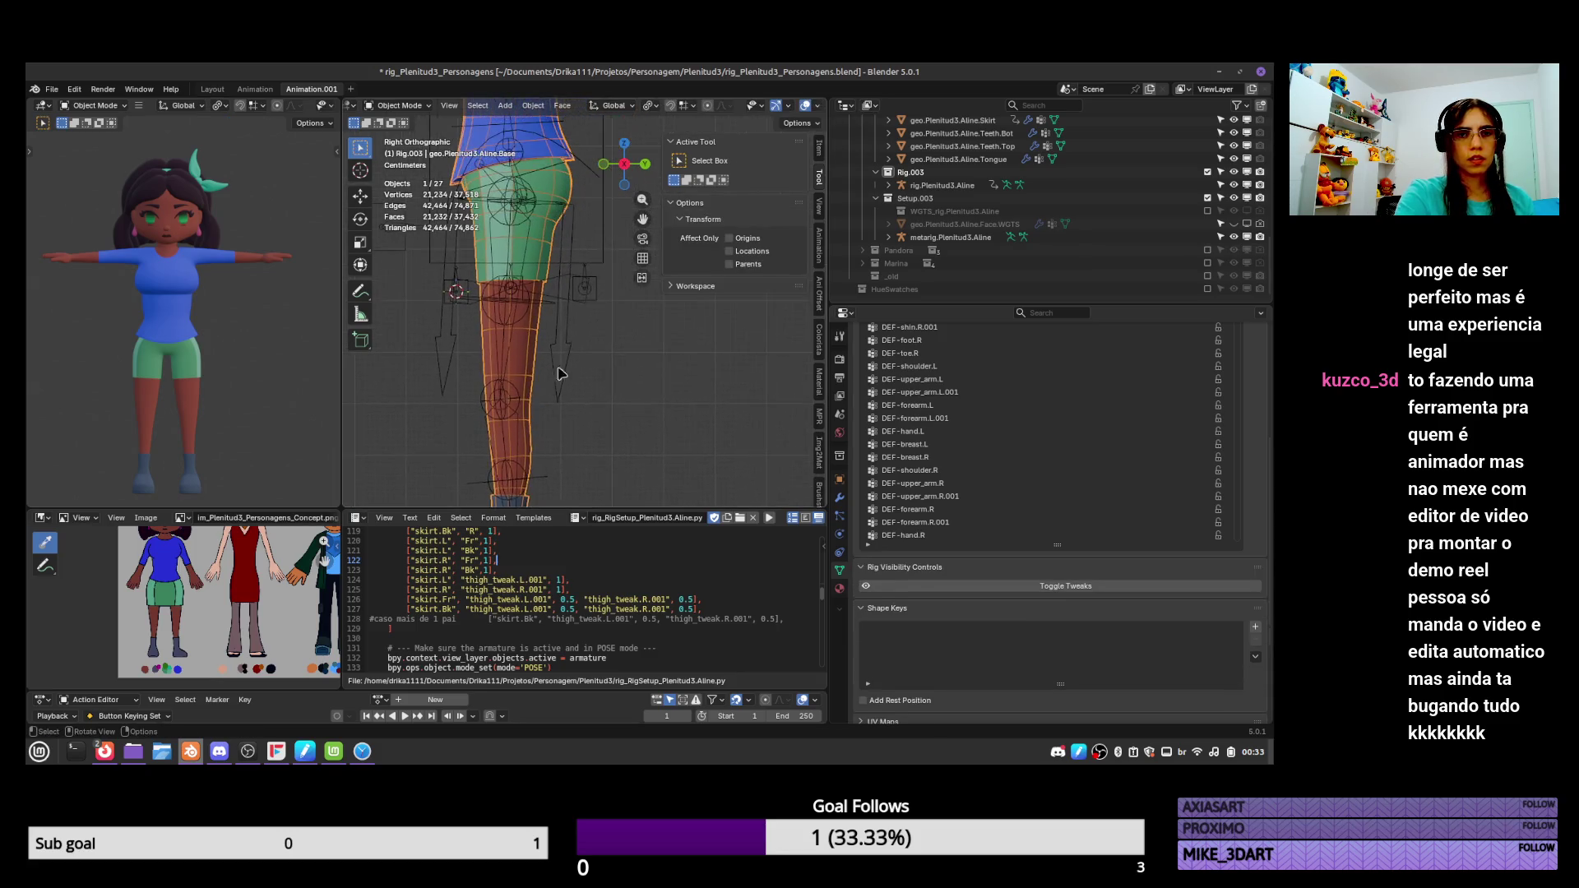
click(597, 269)
key(ctrl+Tab)
key(g)
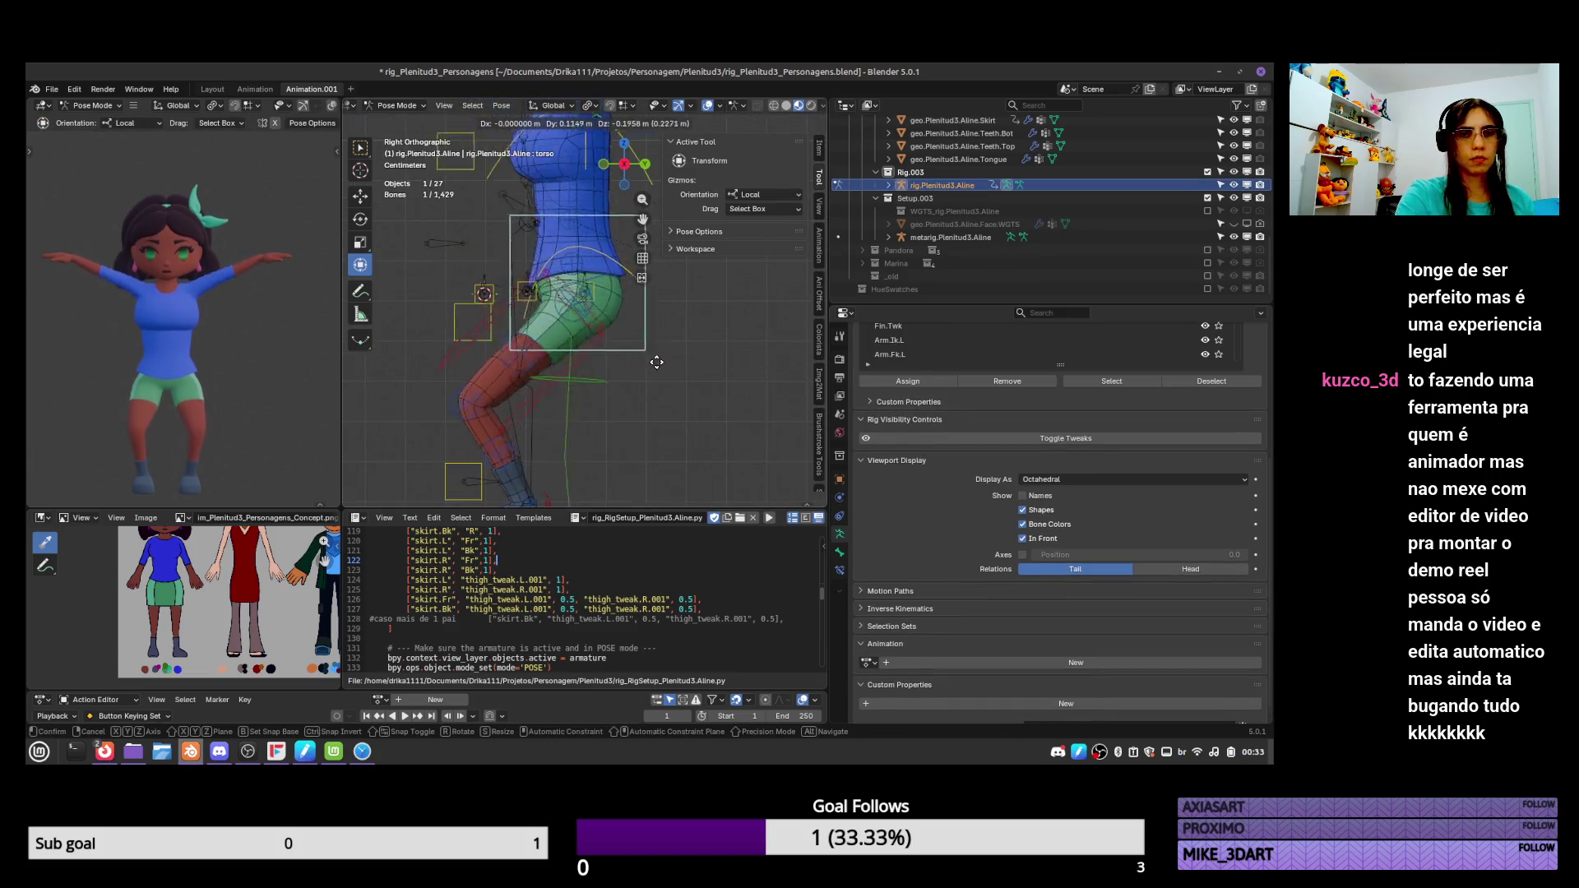
click(638, 387)
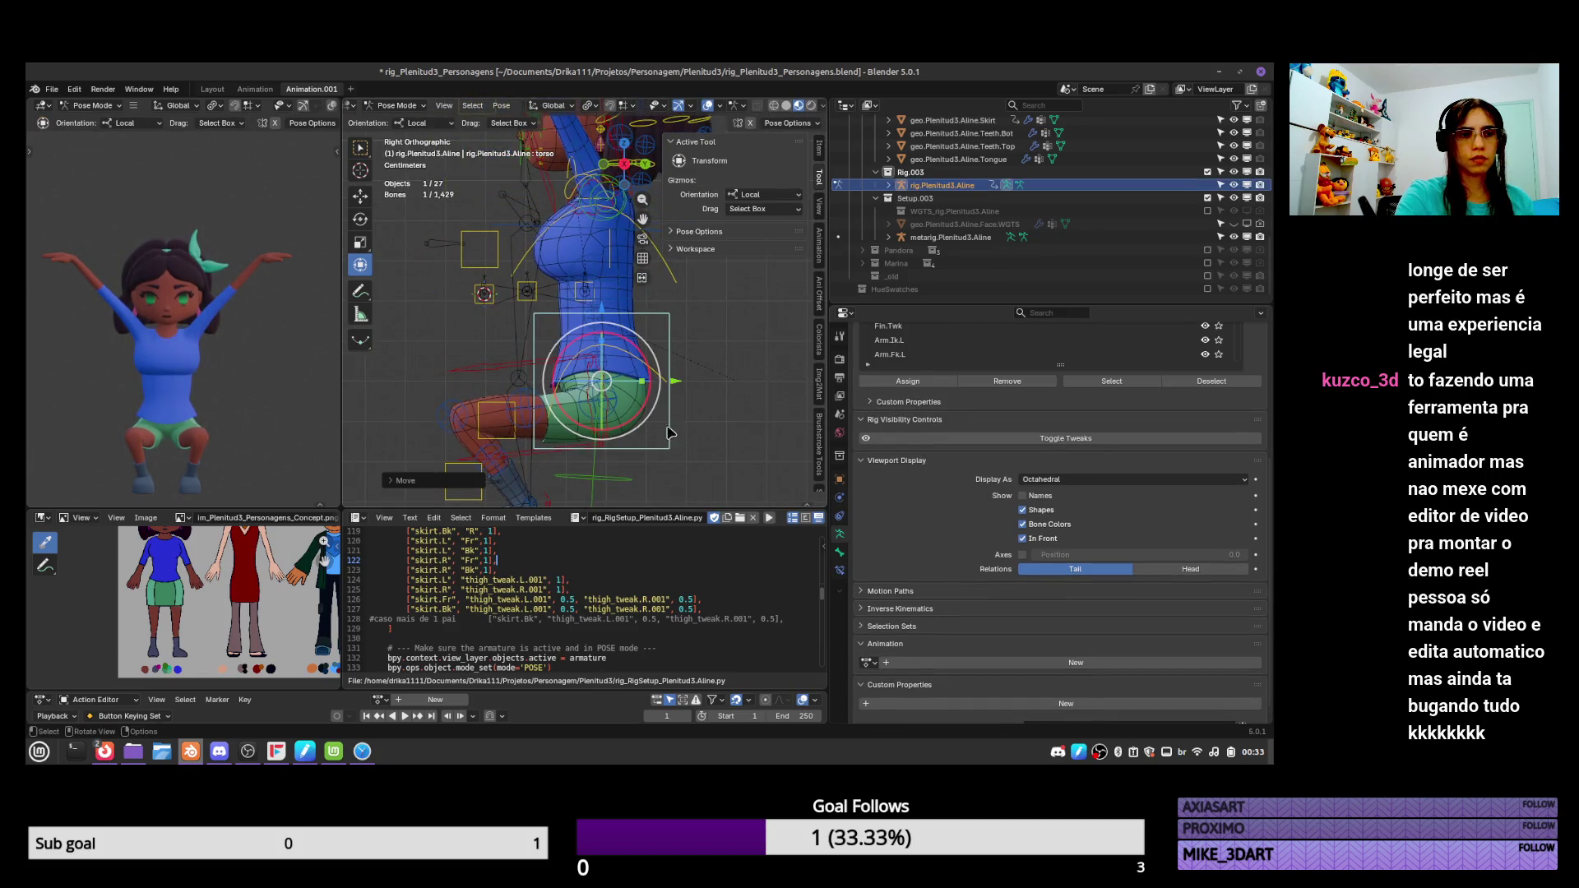
key(g)
click(638, 379)
middle_drag(638, 380, 503, 360)
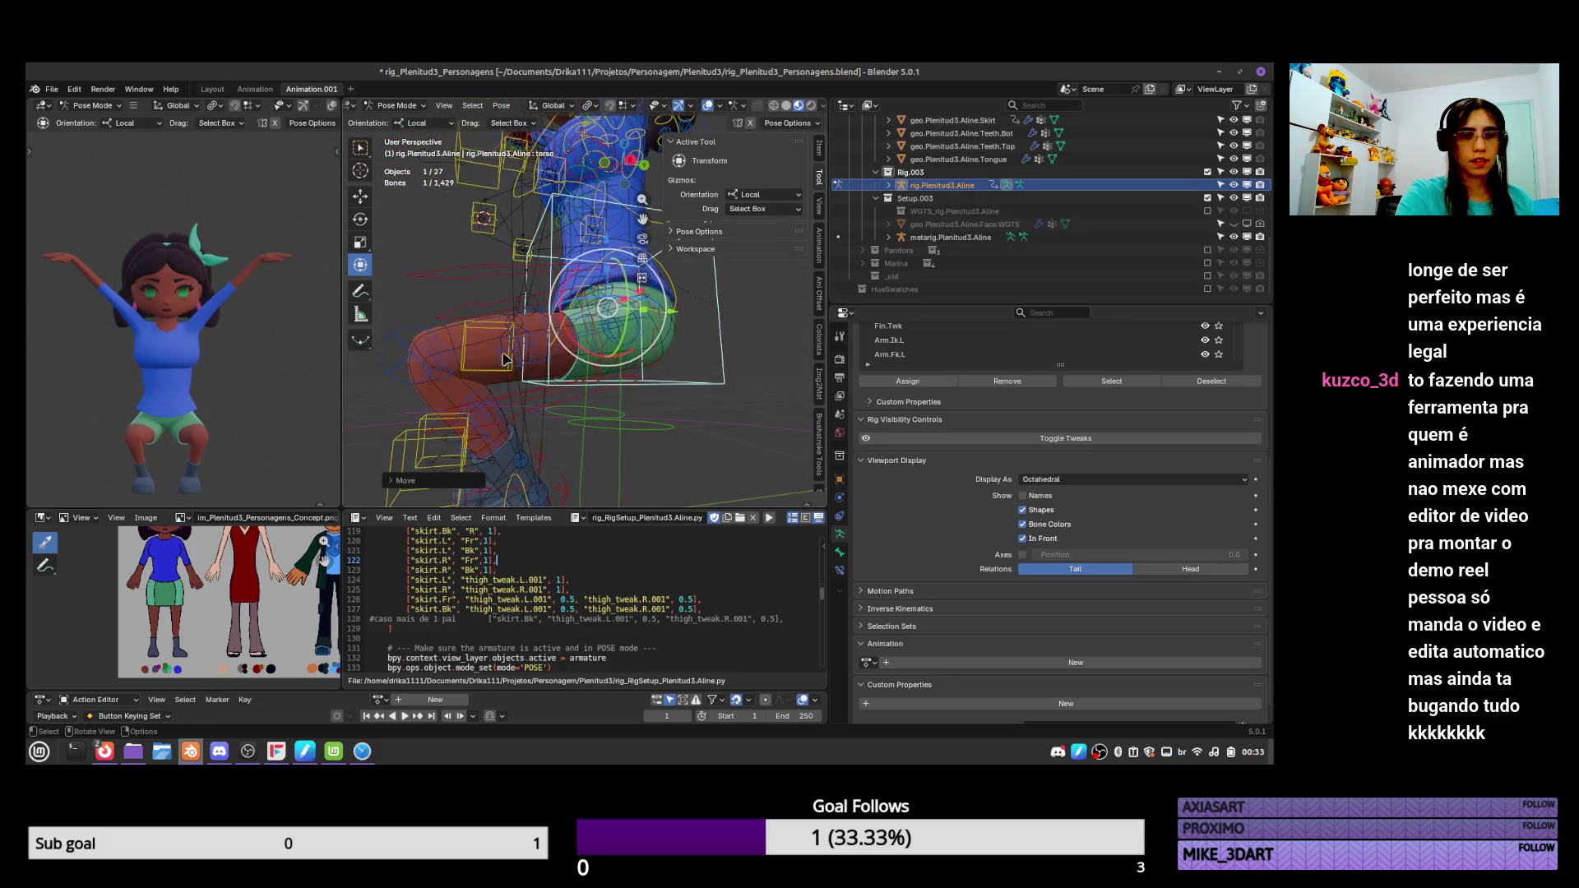
key(ctrl+Tab)
click(451, 336)
Put the body mesh in Weight Paint mode and adjust the brush size.
key(ctrl+Tab)
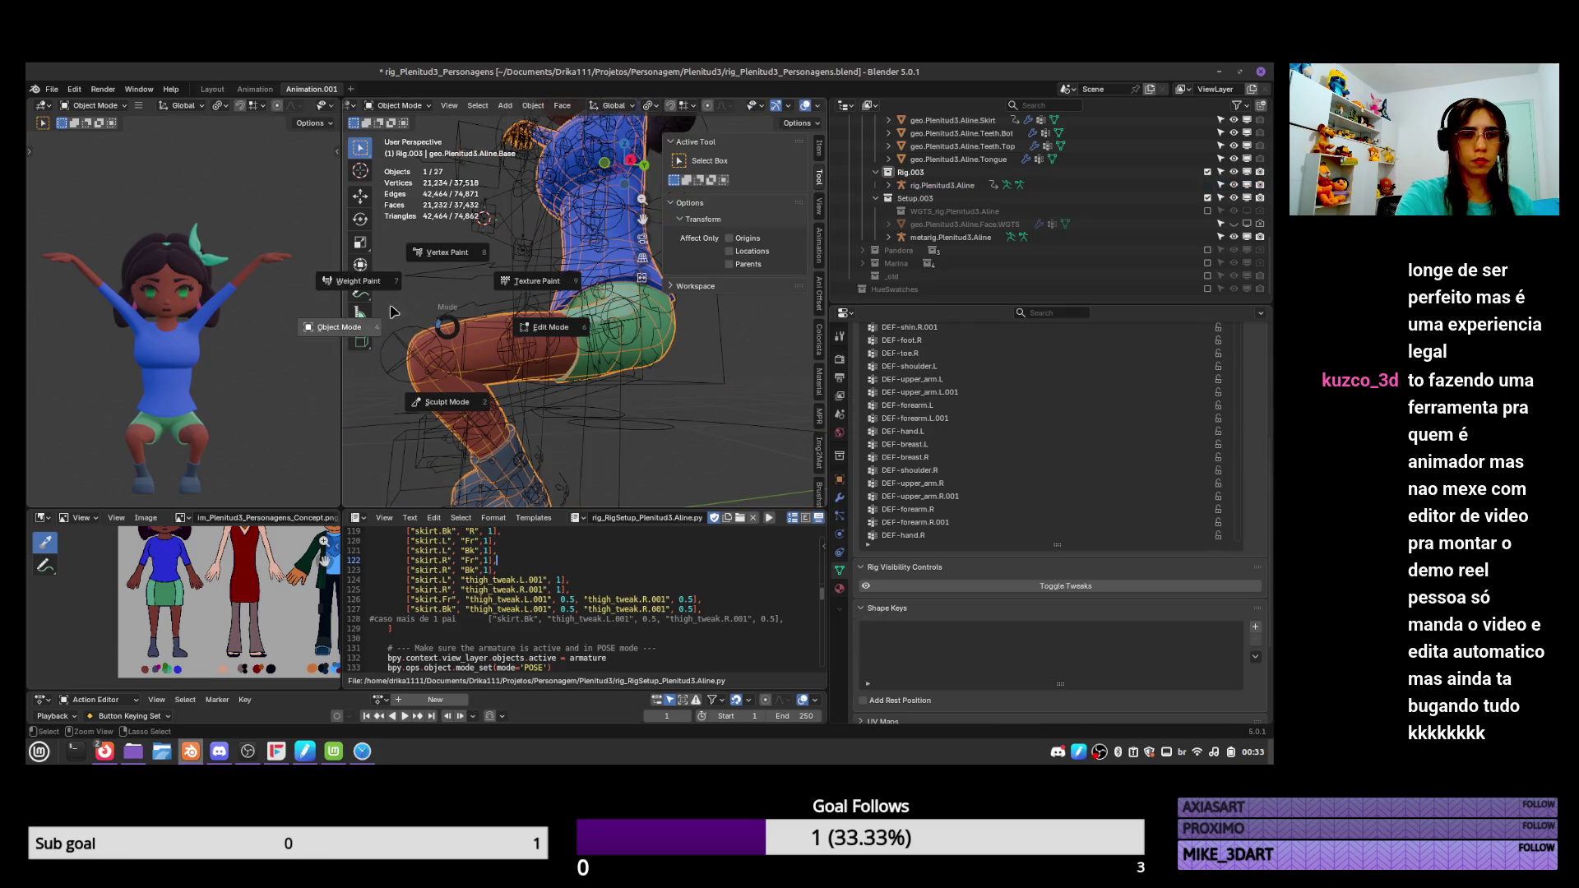
click(477, 265)
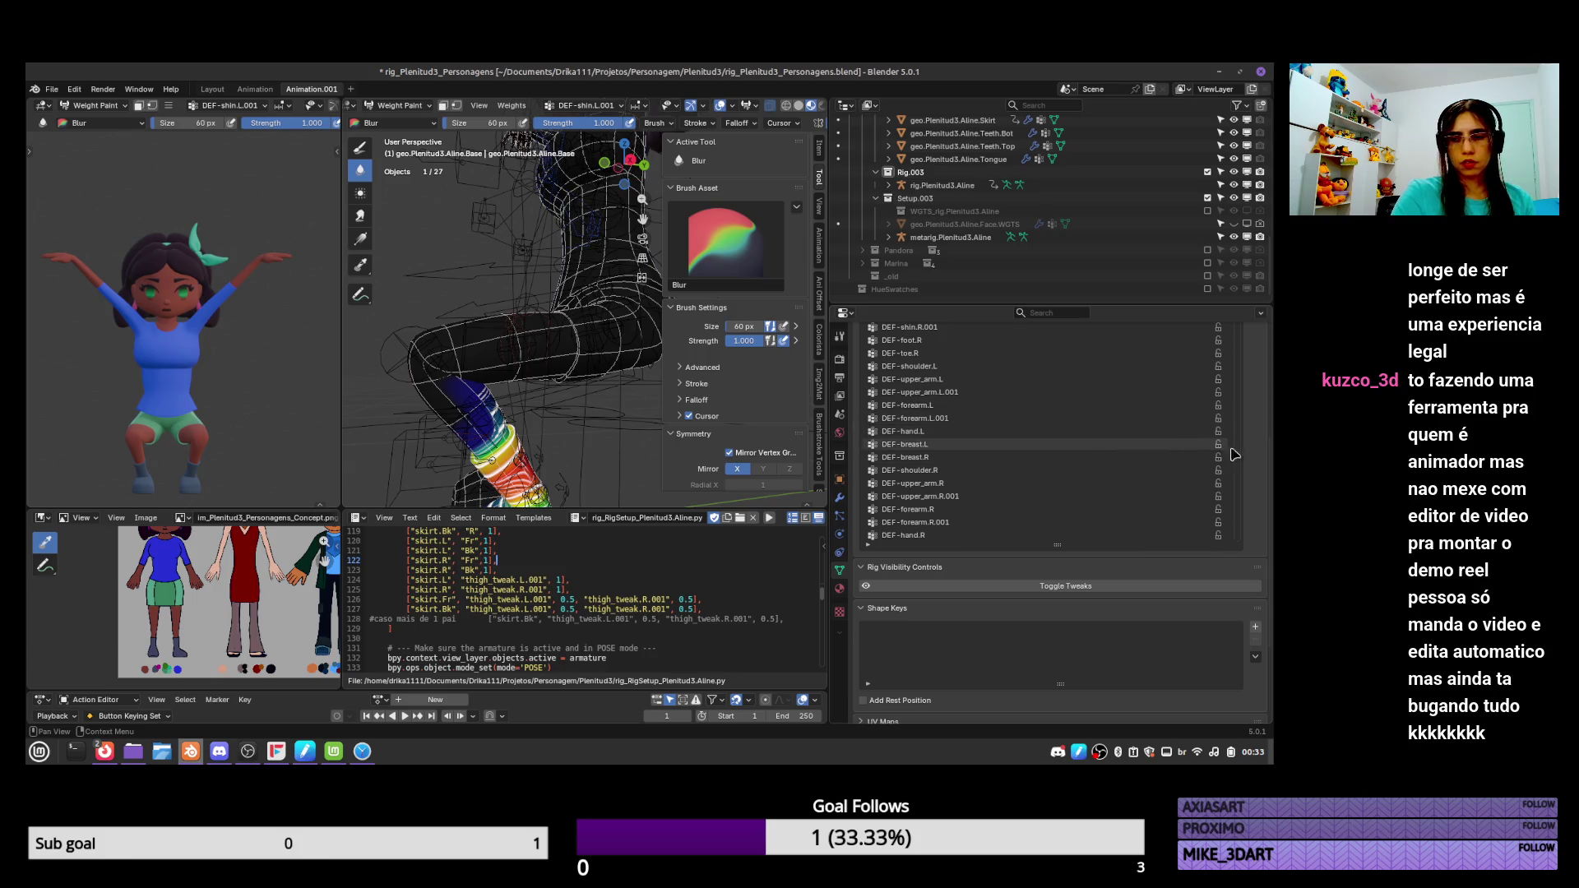
shift+scroll(1095, 409, down, 5)
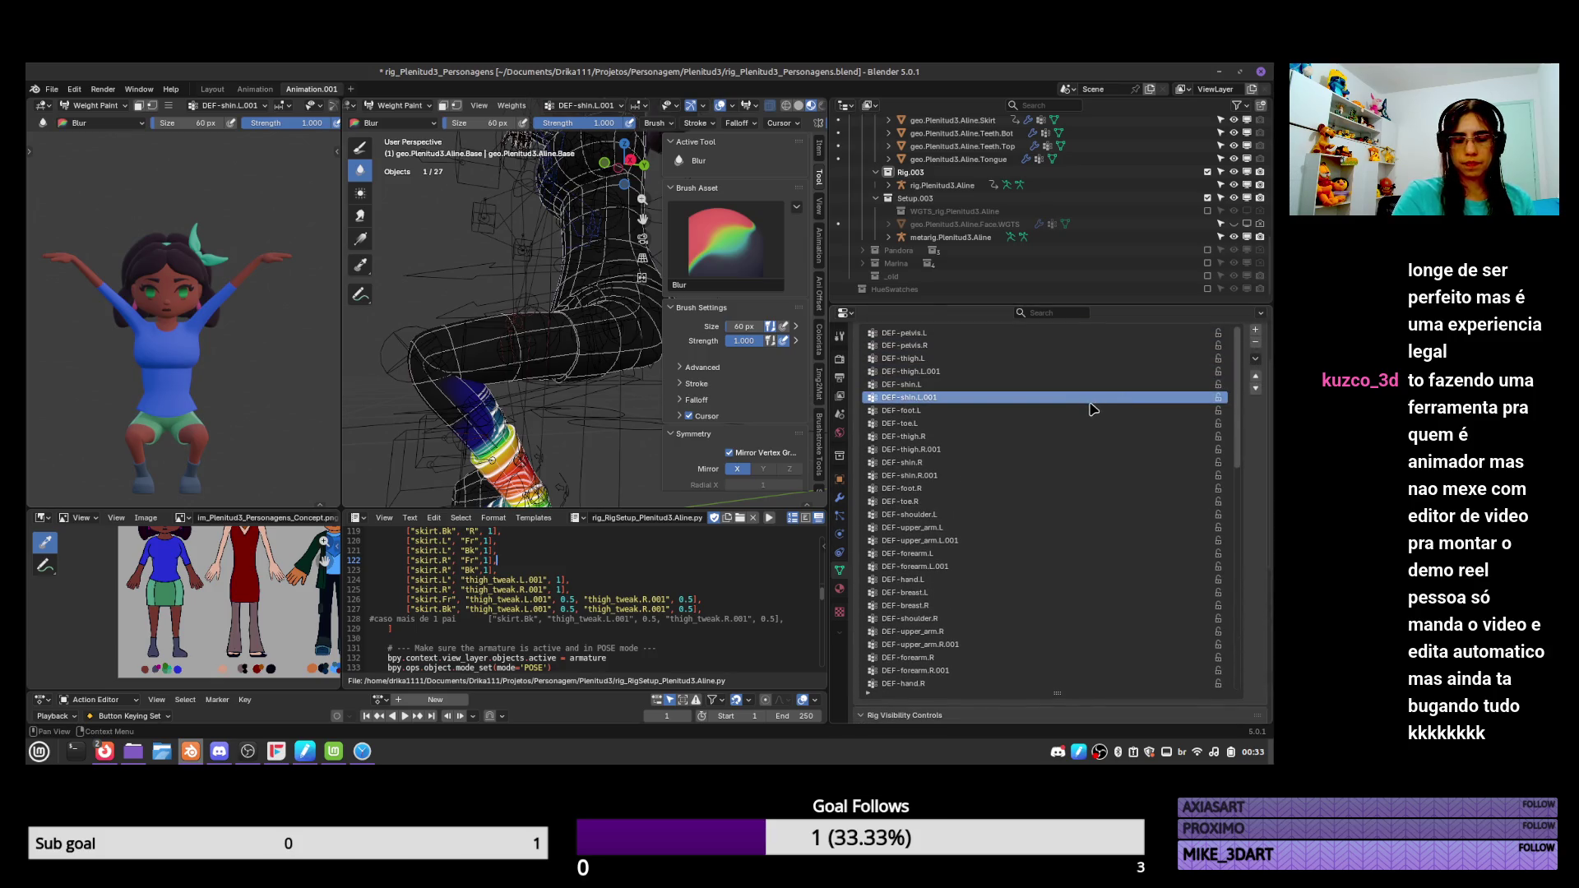
ctrl+scroll(1095, 409, up, 1)
ctrl+scroll(1095, 409, down, 2)
ctrl+scroll(1095, 409, up, 3)
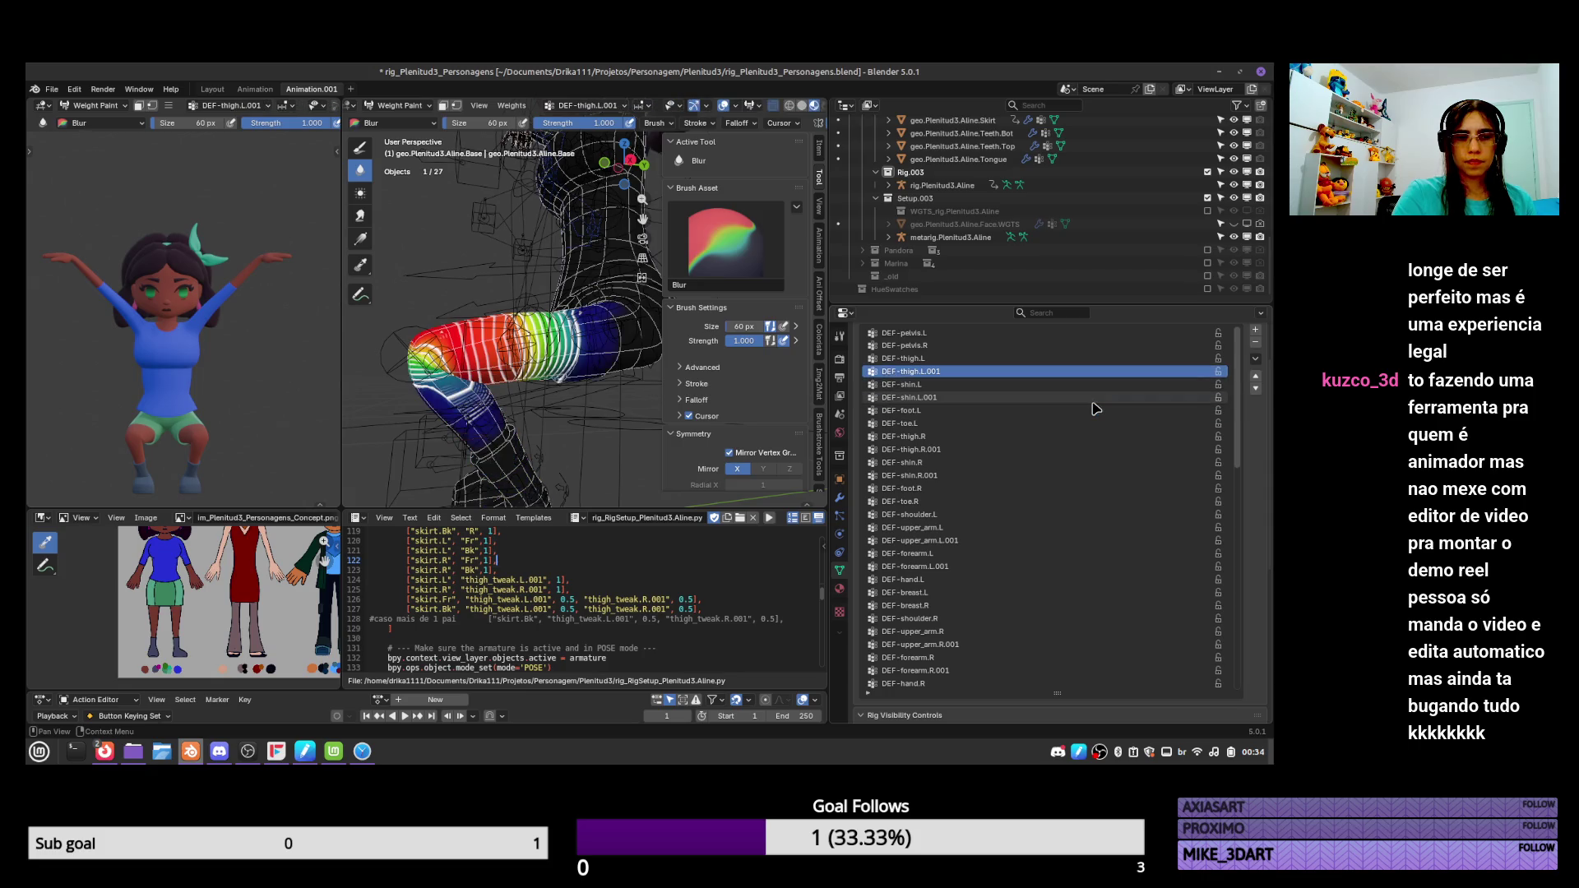
middle_drag(588, 417, 547, 346)
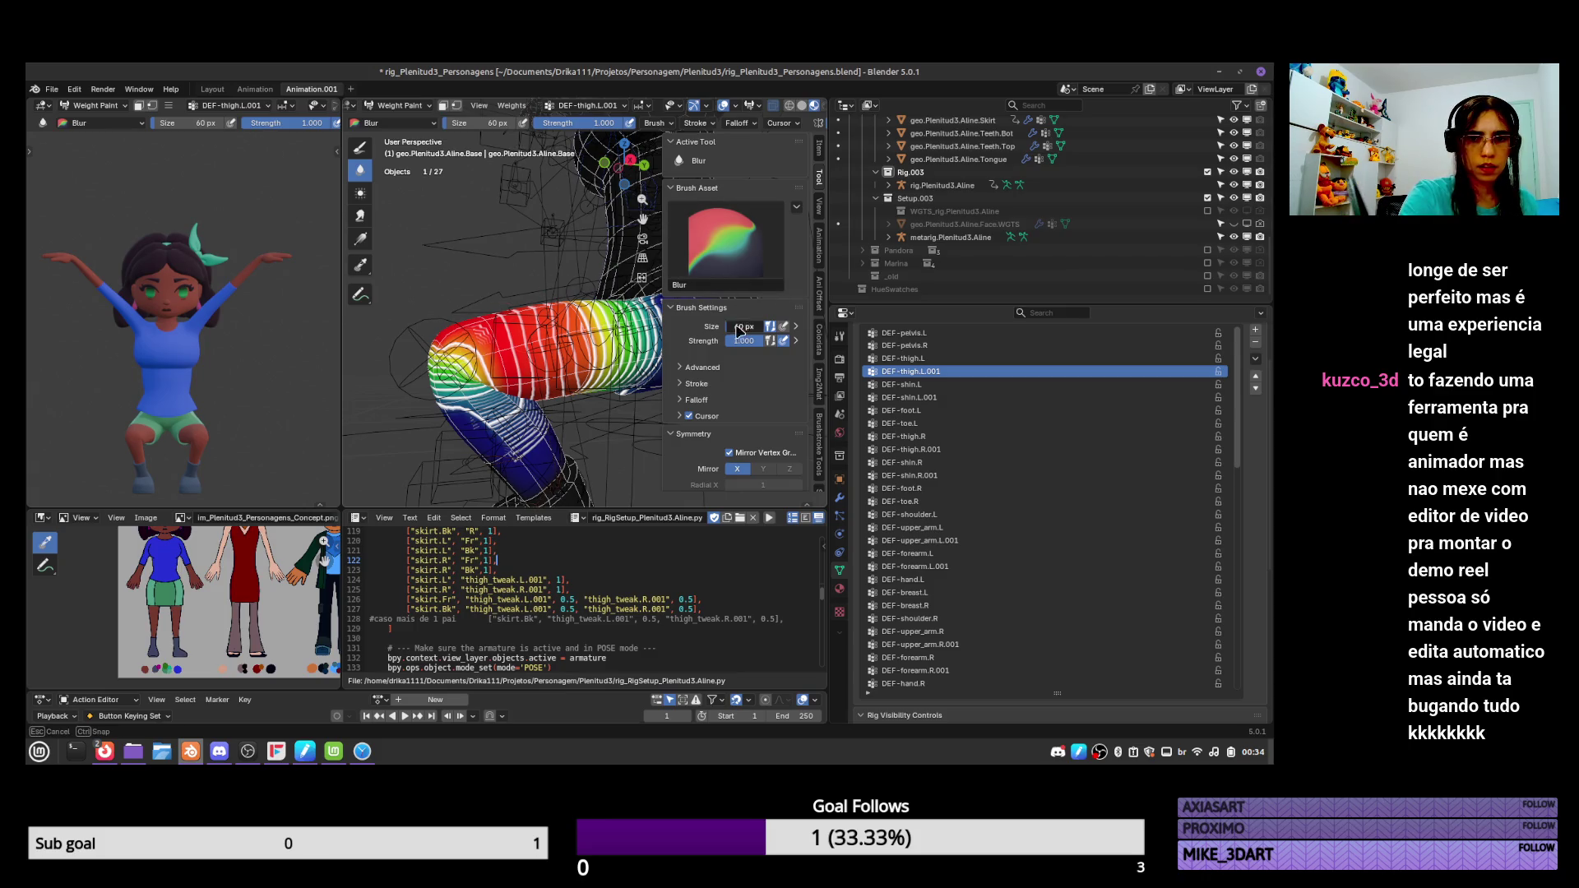
mouse_move(743, 326)
mouse_down()
mouse_move(722, 330)
mouse_move(745, 329)
mouse_up()
mouse_move(461, 352)
middle_down()
mouse_move(590, 383)
mouse_move(543, 416)
mouse_move(497, 399)
middle_up()
On DEF-shin.L, blur the upper shin weights, then paint stronger weight onto the shin.
click(979, 386)
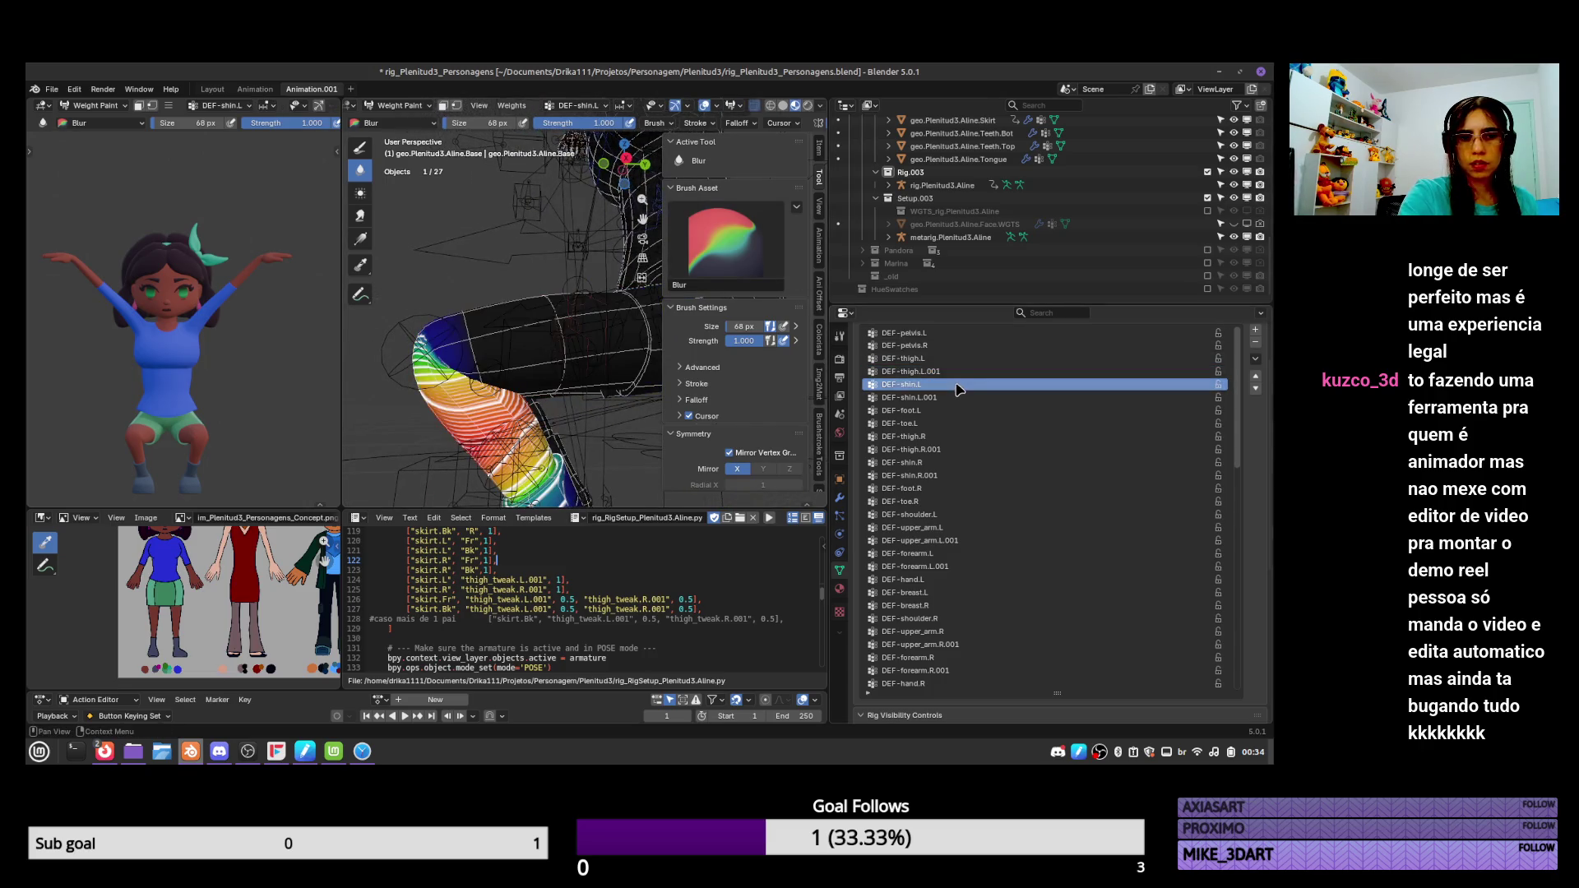
mouse_move(424, 399)
mouse_down()
mouse_move(469, 386)
mouse_move(435, 394)
mouse_up()
middle_drag(465, 401, 501, 391)
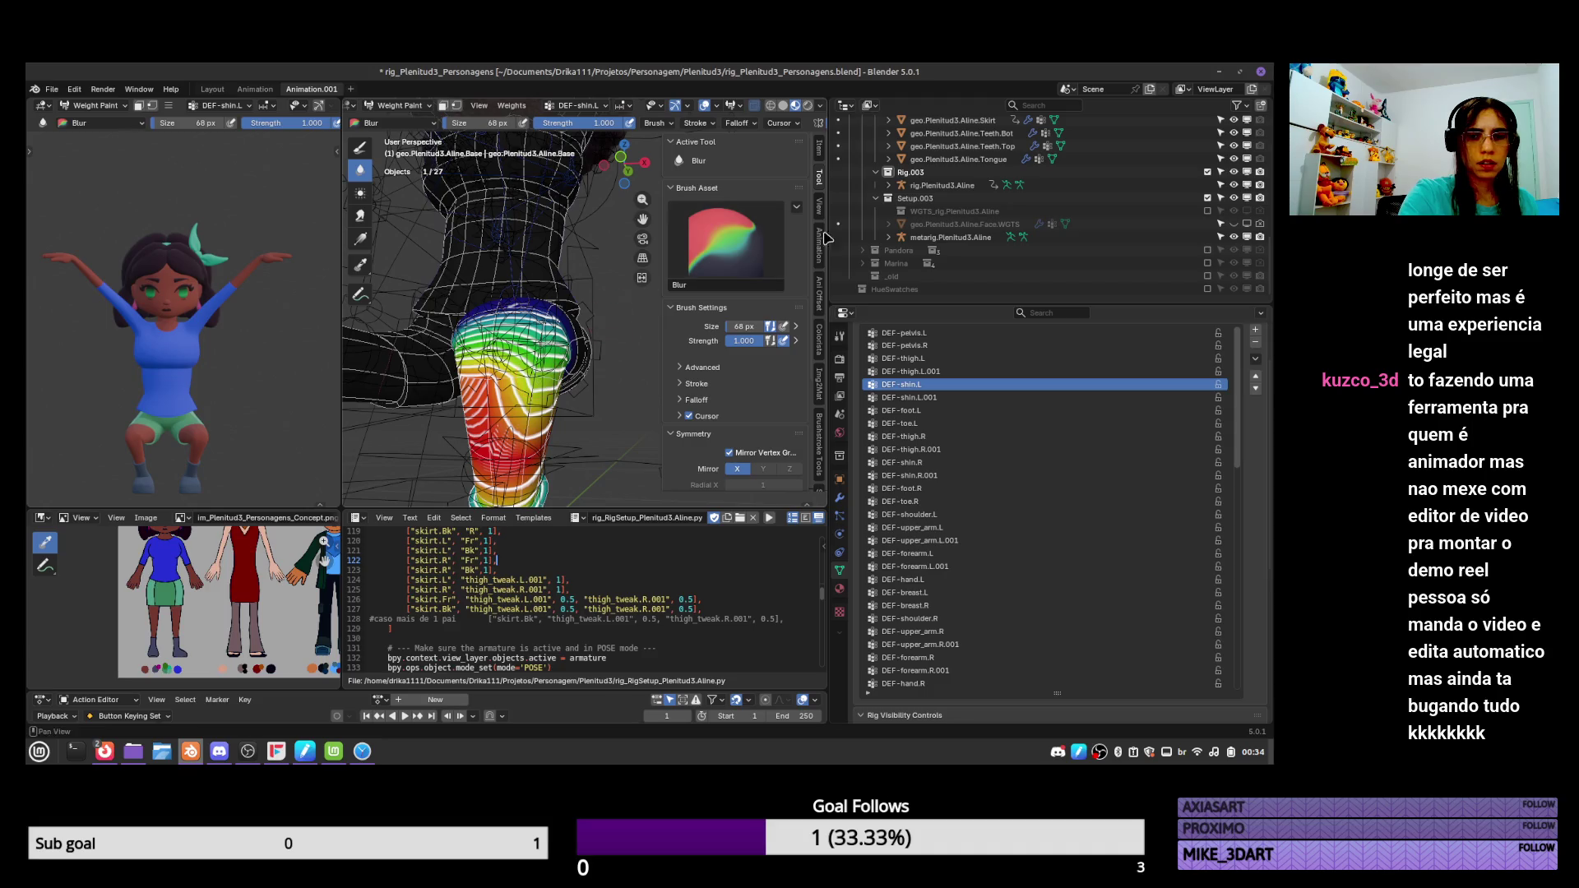
click(360, 147)
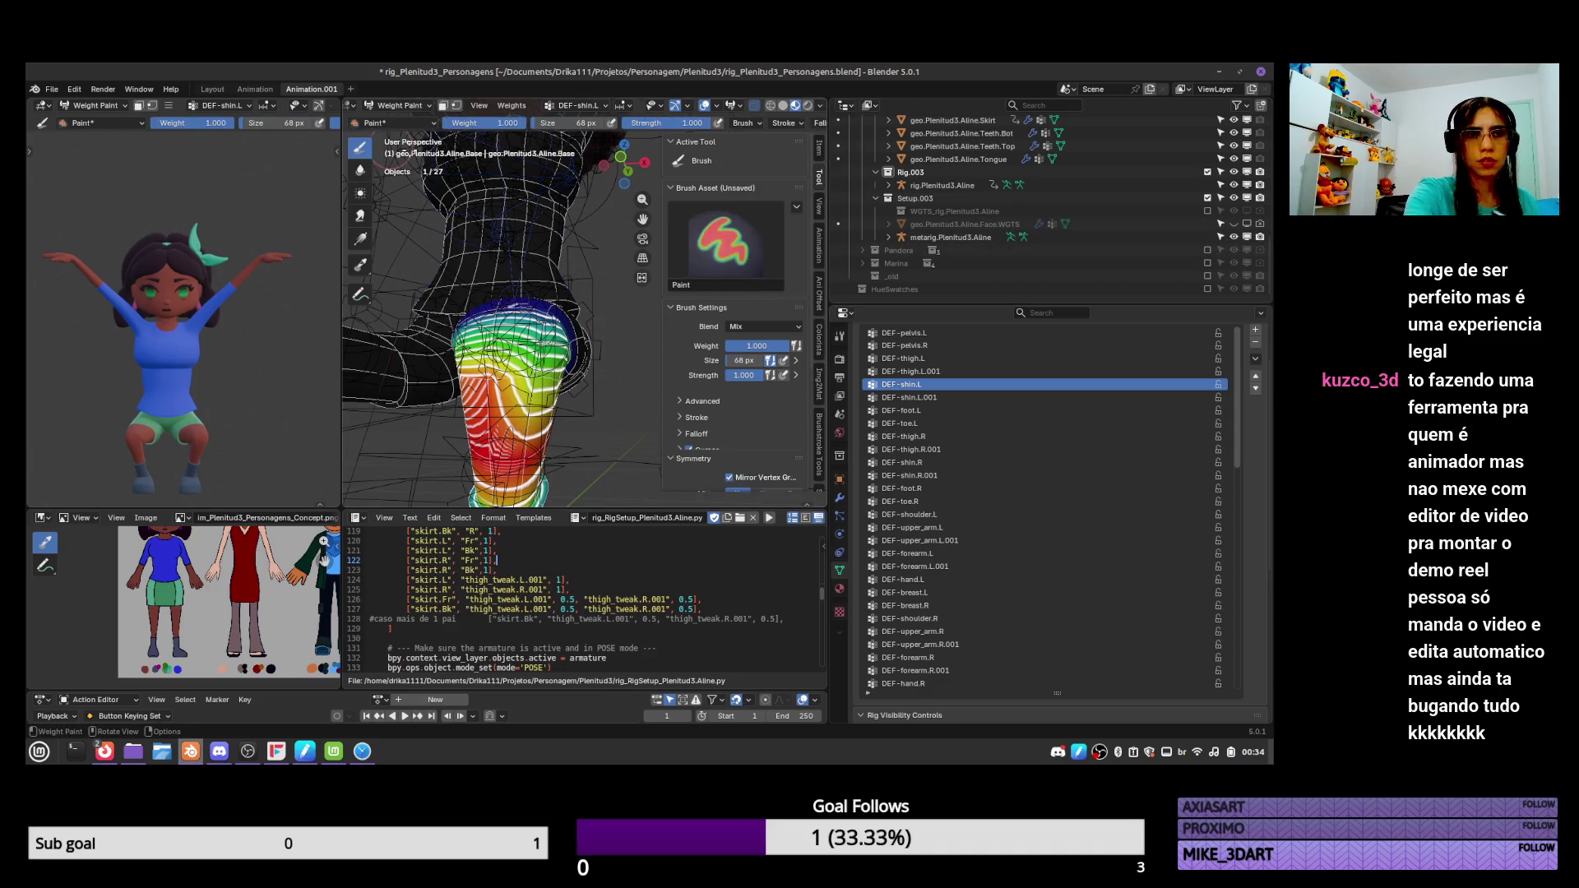
drag(519, 346, 534, 387)
middle_drag(494, 374, 825, 262)
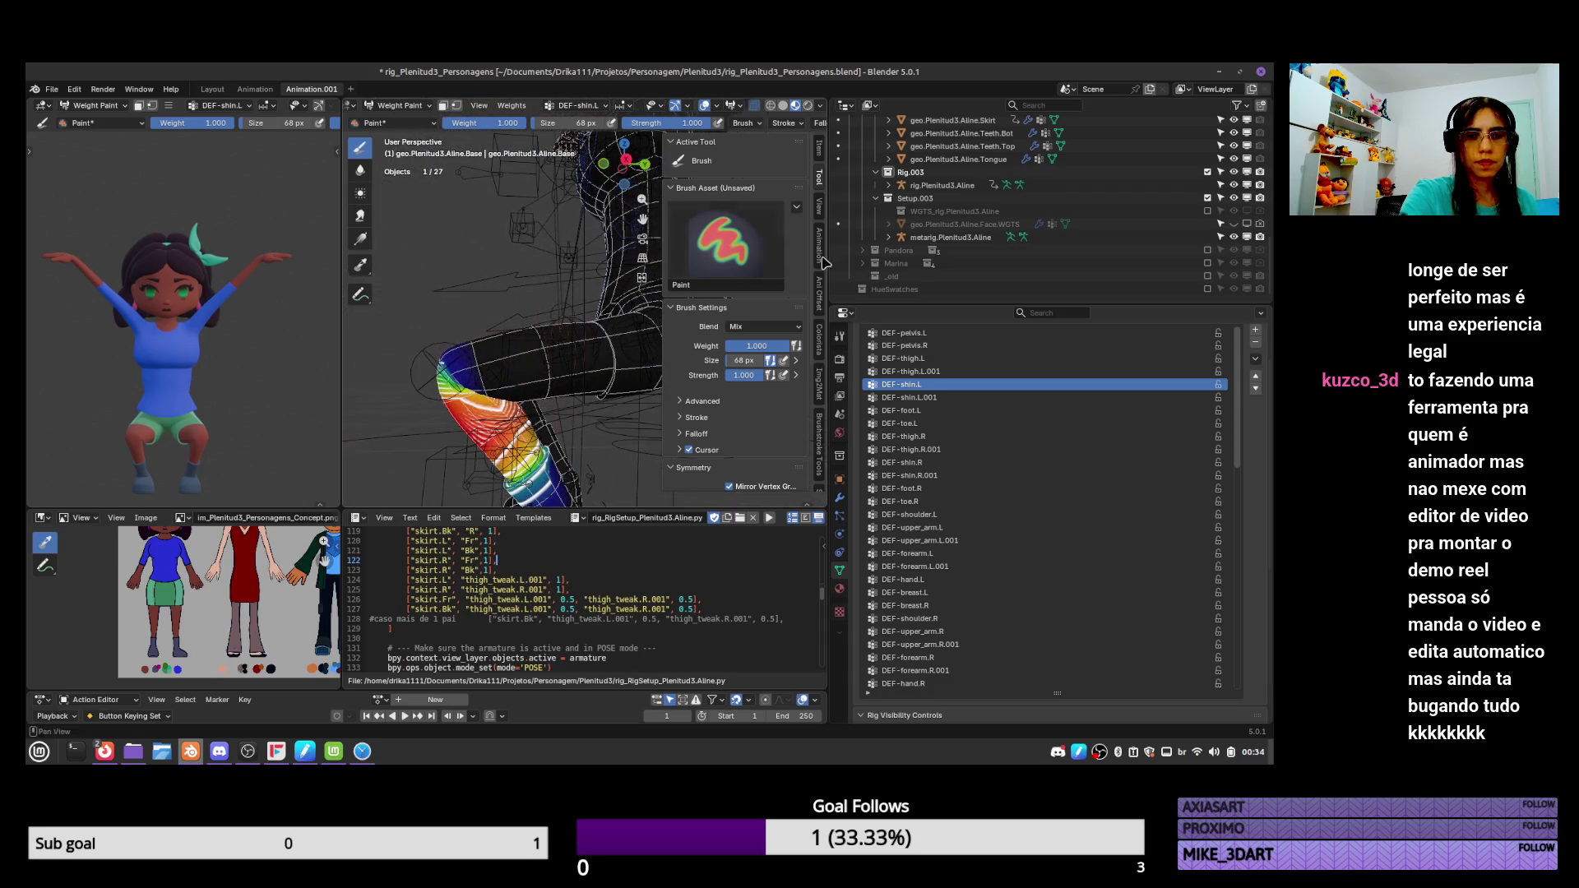
On DEF-thigh.L.001, reduce weight at the knee end and blur the lower thigh weights.
click(934, 397)
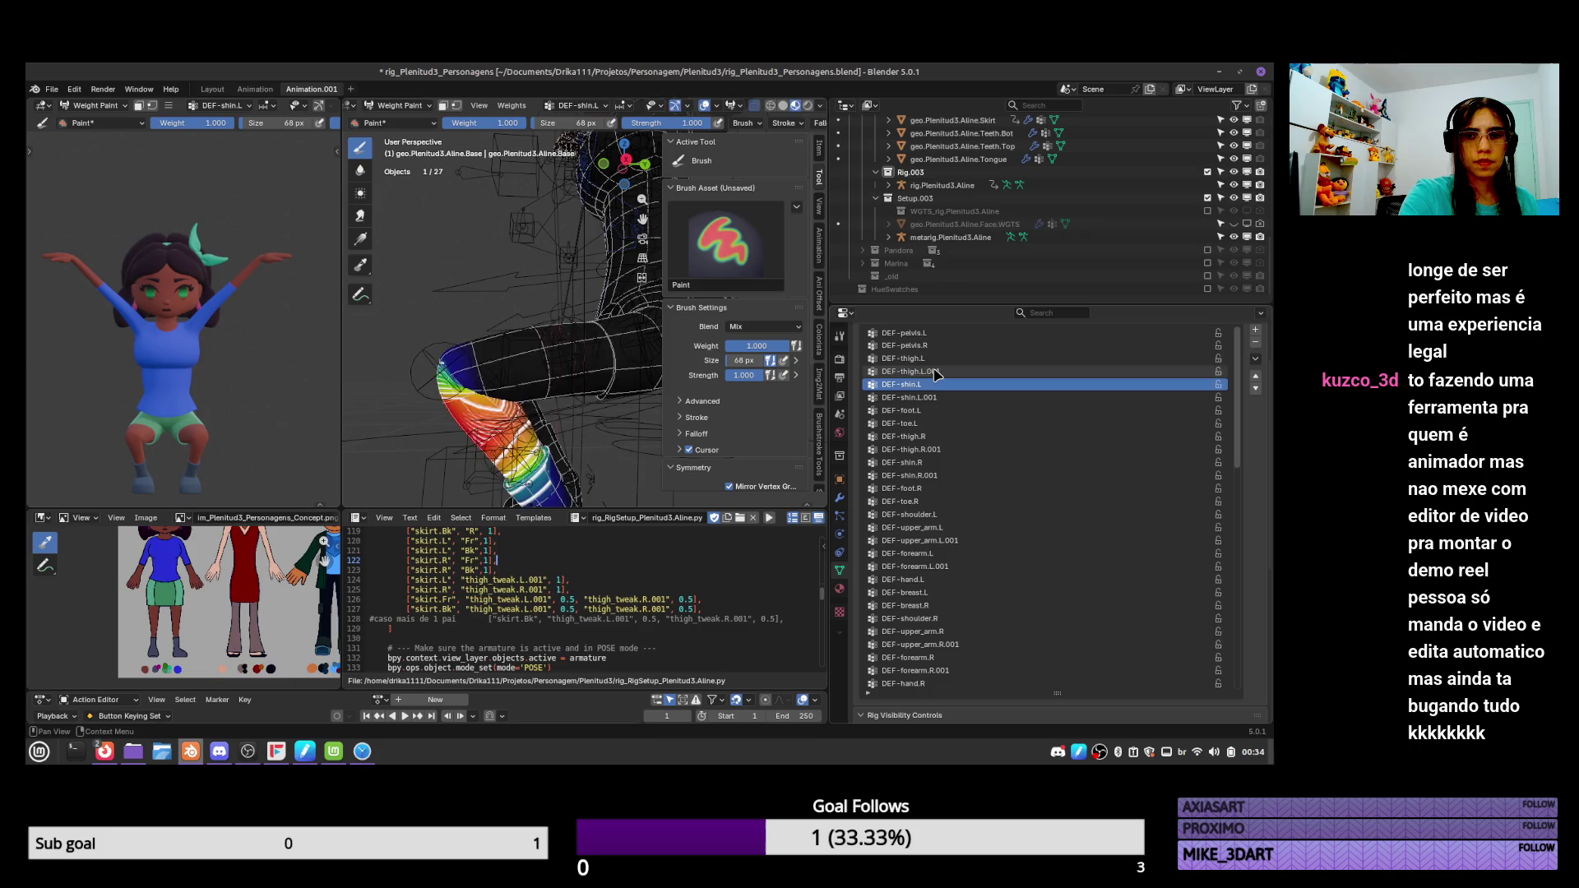
click(935, 371)
ctrl+drag(461, 387, 444, 375)
mouse_move(444, 374)
middle_down()
mouse_move(493, 329)
mouse_move(510, 263)
mouse_move(457, 237)
mouse_move(436, 246)
middle_up()
click(360, 170)
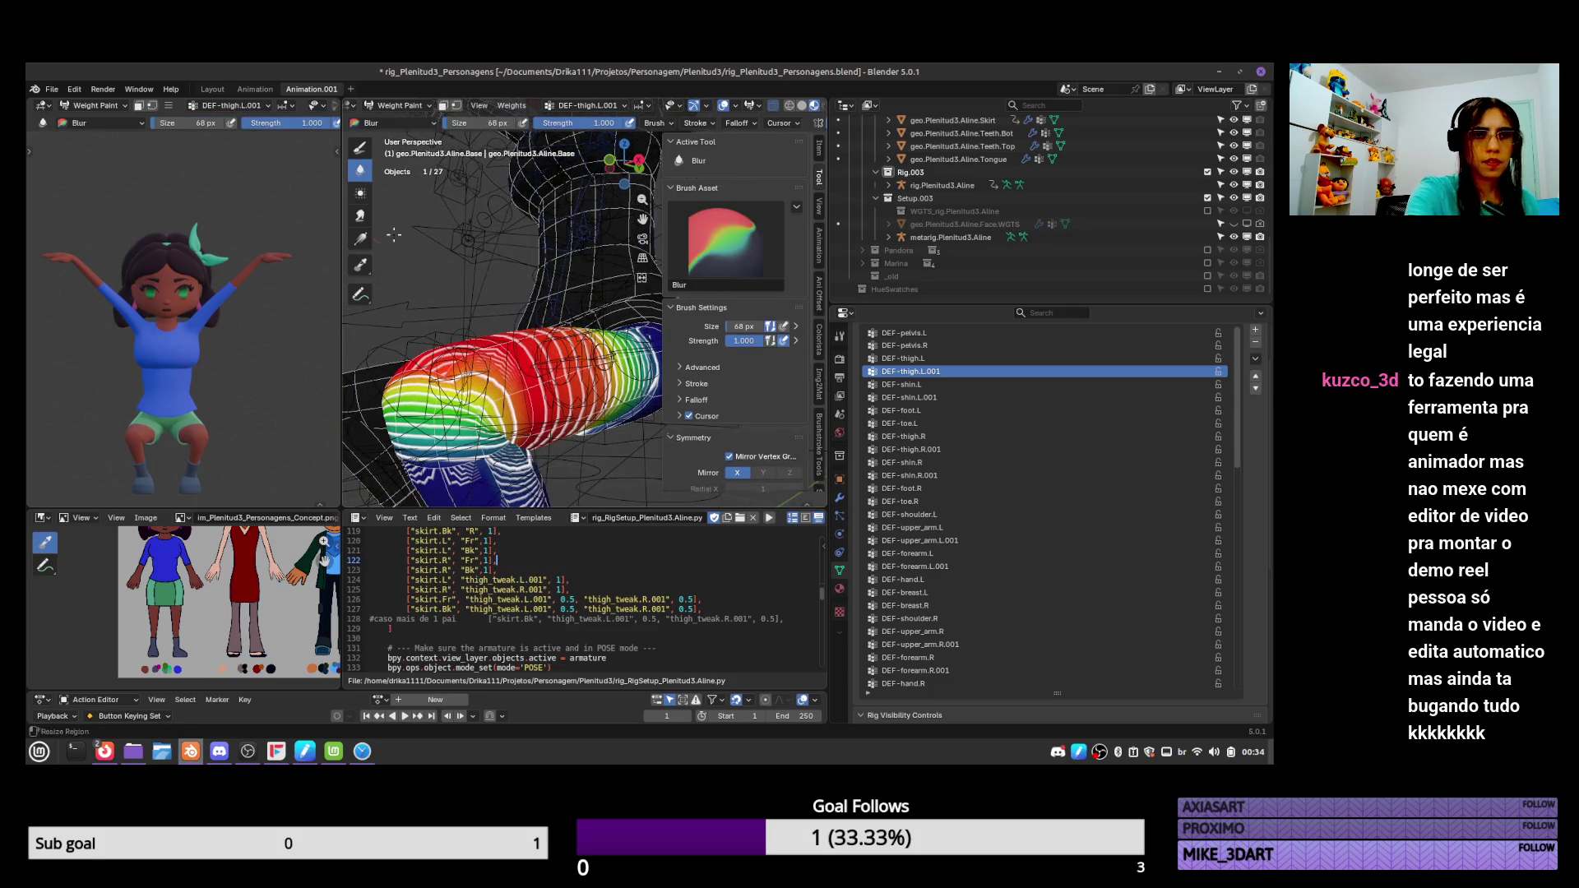
middle_drag(493, 329, 493, 345)
drag(518, 423, 493, 407)
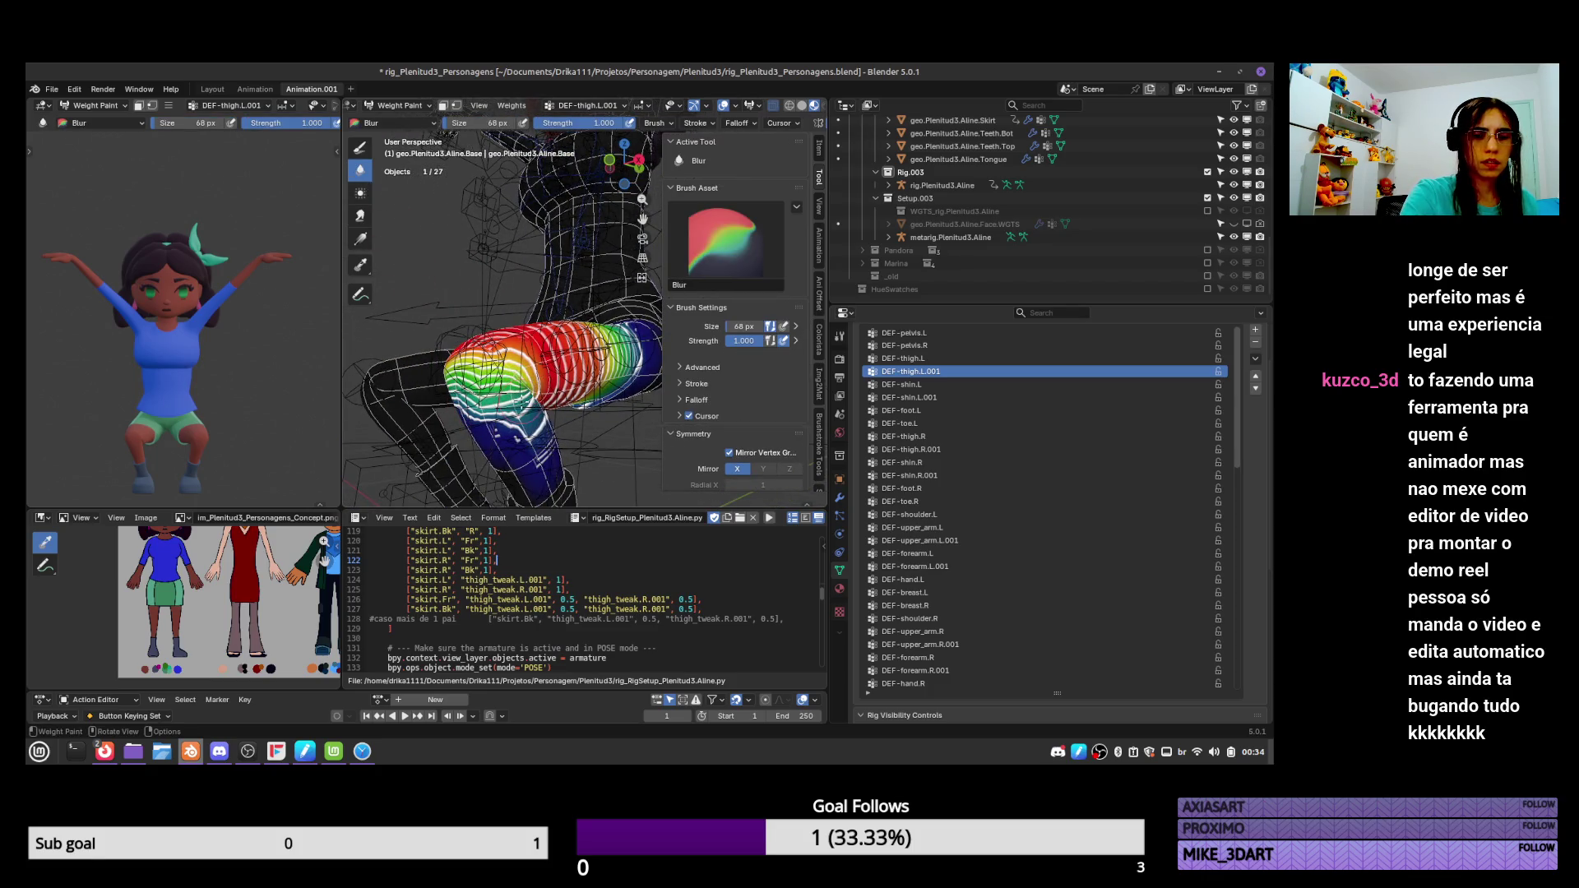
mouse_move(530, 416)
middle_down()
mouse_move(576, 386)
mouse_move(587, 356)
middle_up()
drag(586, 388, 568, 395)
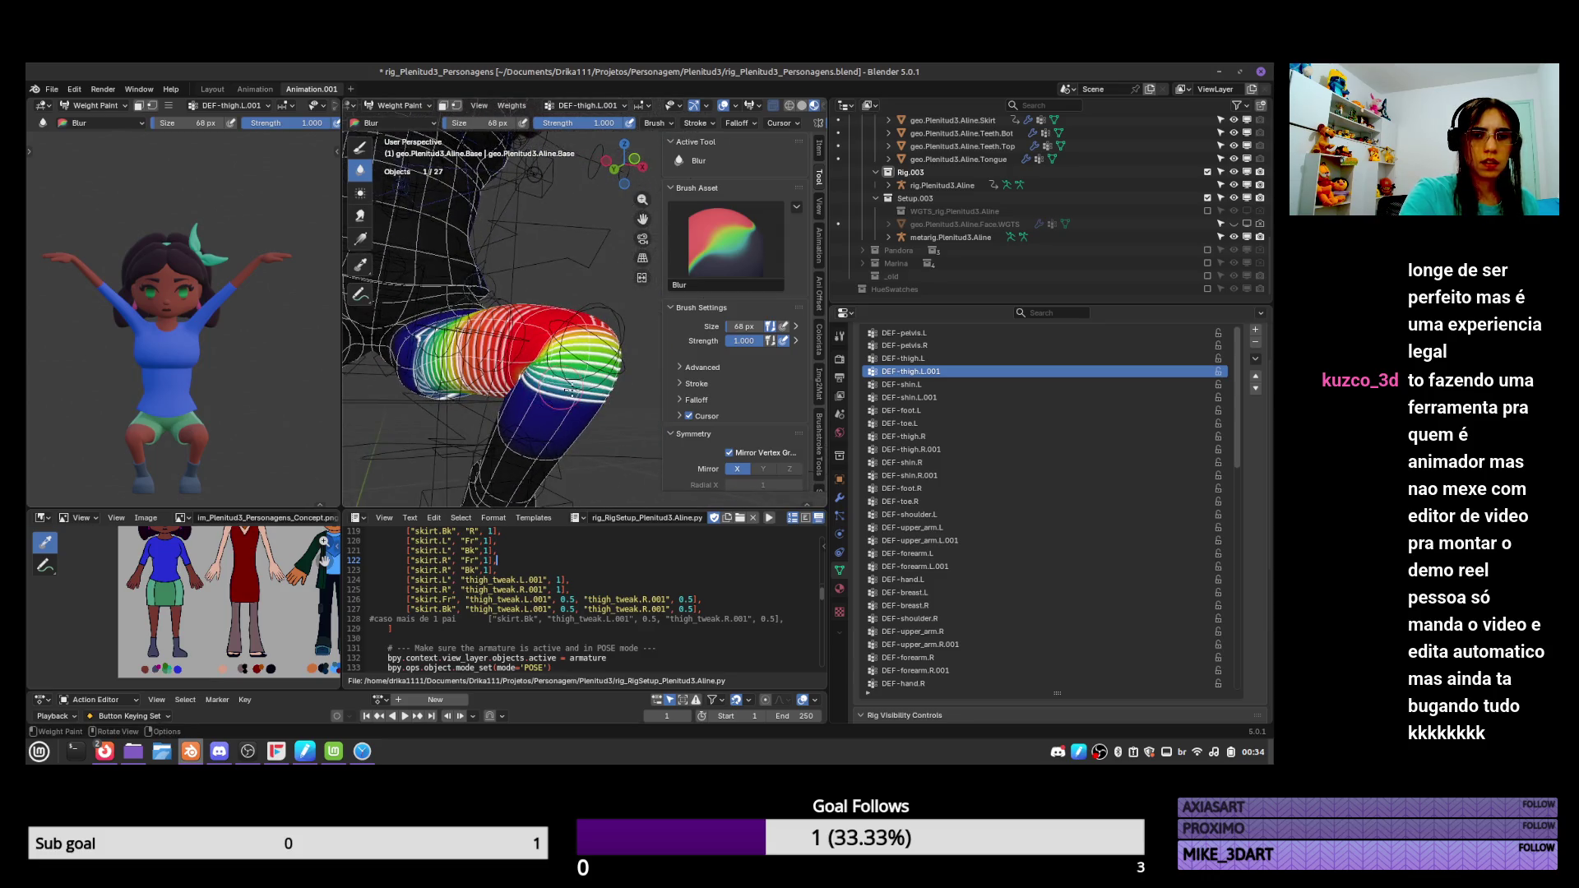
click(841, 497)
Hide the armature deformation, then paint weight 0.000 on DEF-thigh.L.001 along the thigh and knee.
click(1202, 397)
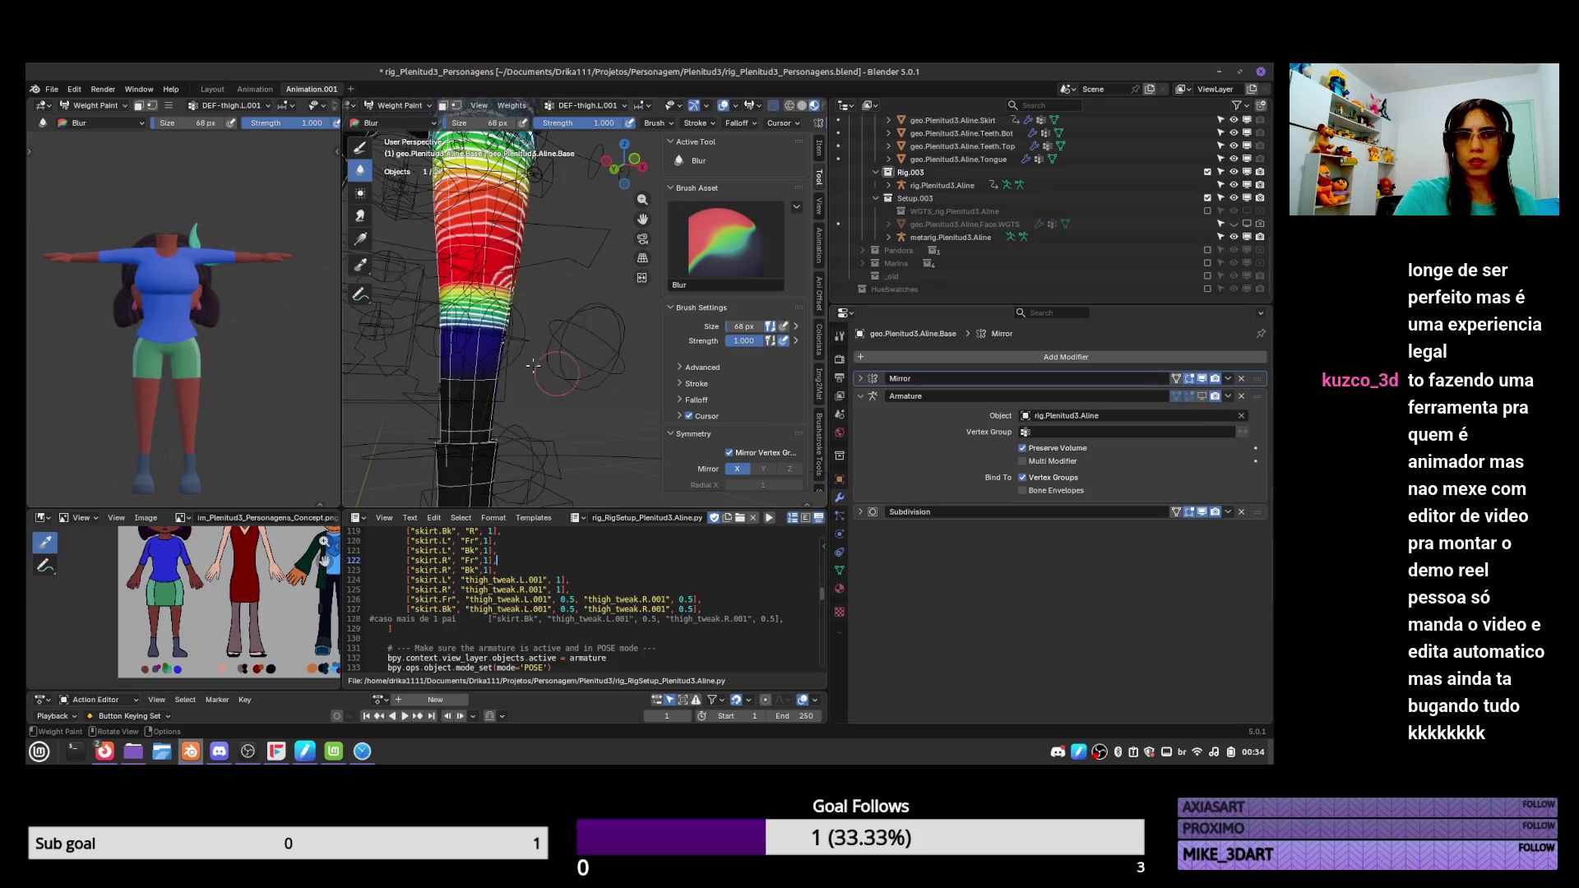
middle_drag(610, 367, 551, 365)
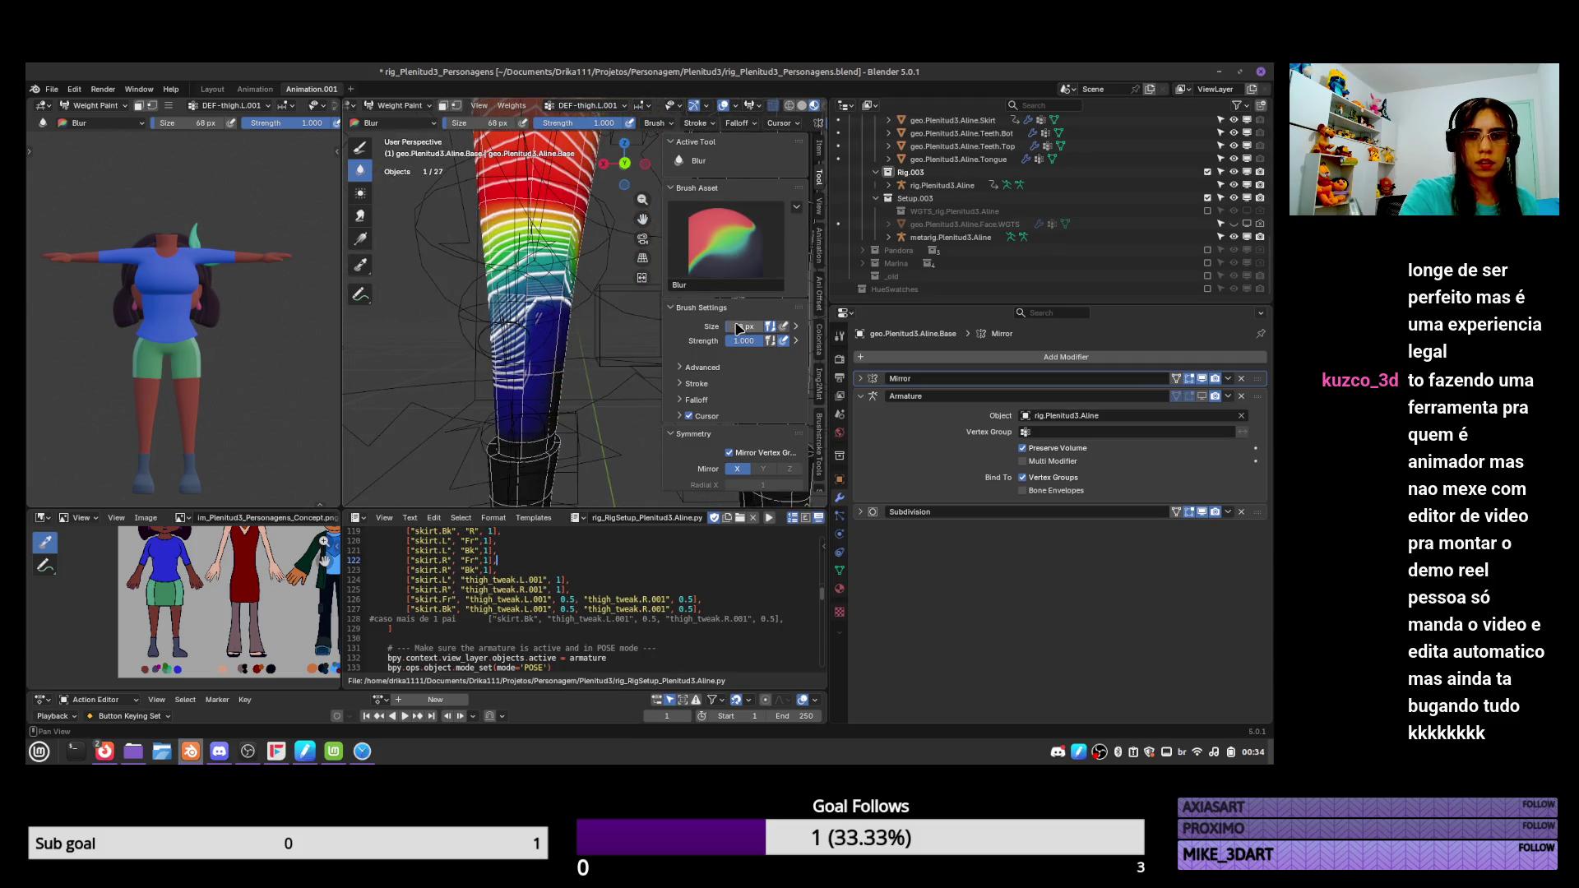
click(367, 150)
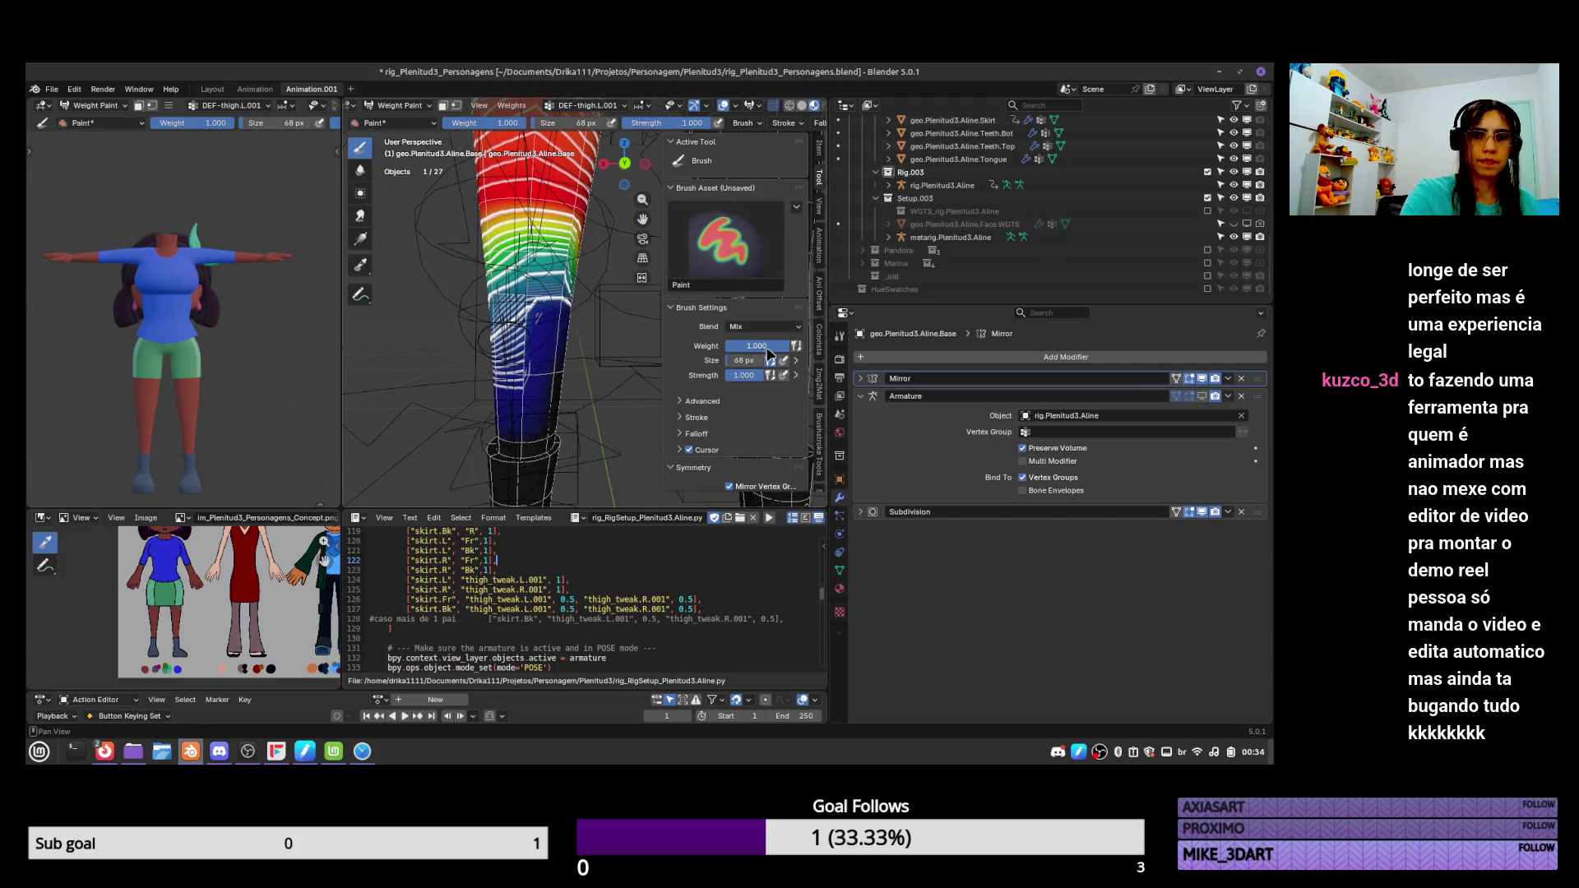
drag(769, 354, 529, 367)
mouse_move(539, 365)
middle_down()
mouse_move(601, 361)
mouse_move(557, 393)
mouse_move(585, 397)
mouse_move(546, 403)
middle_up()
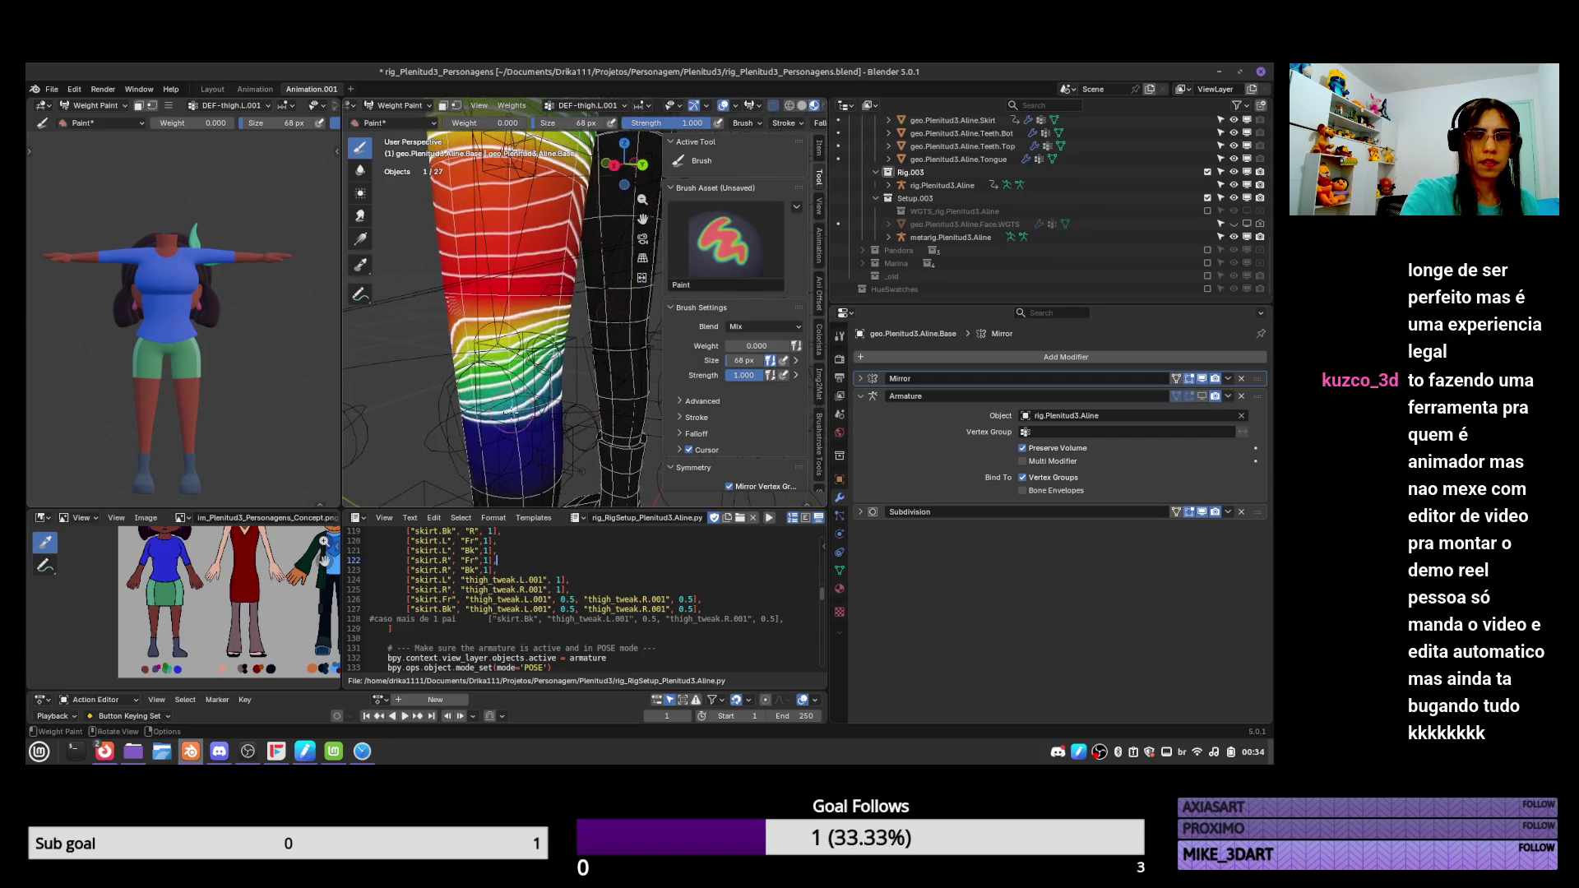
drag(535, 406, 511, 415)
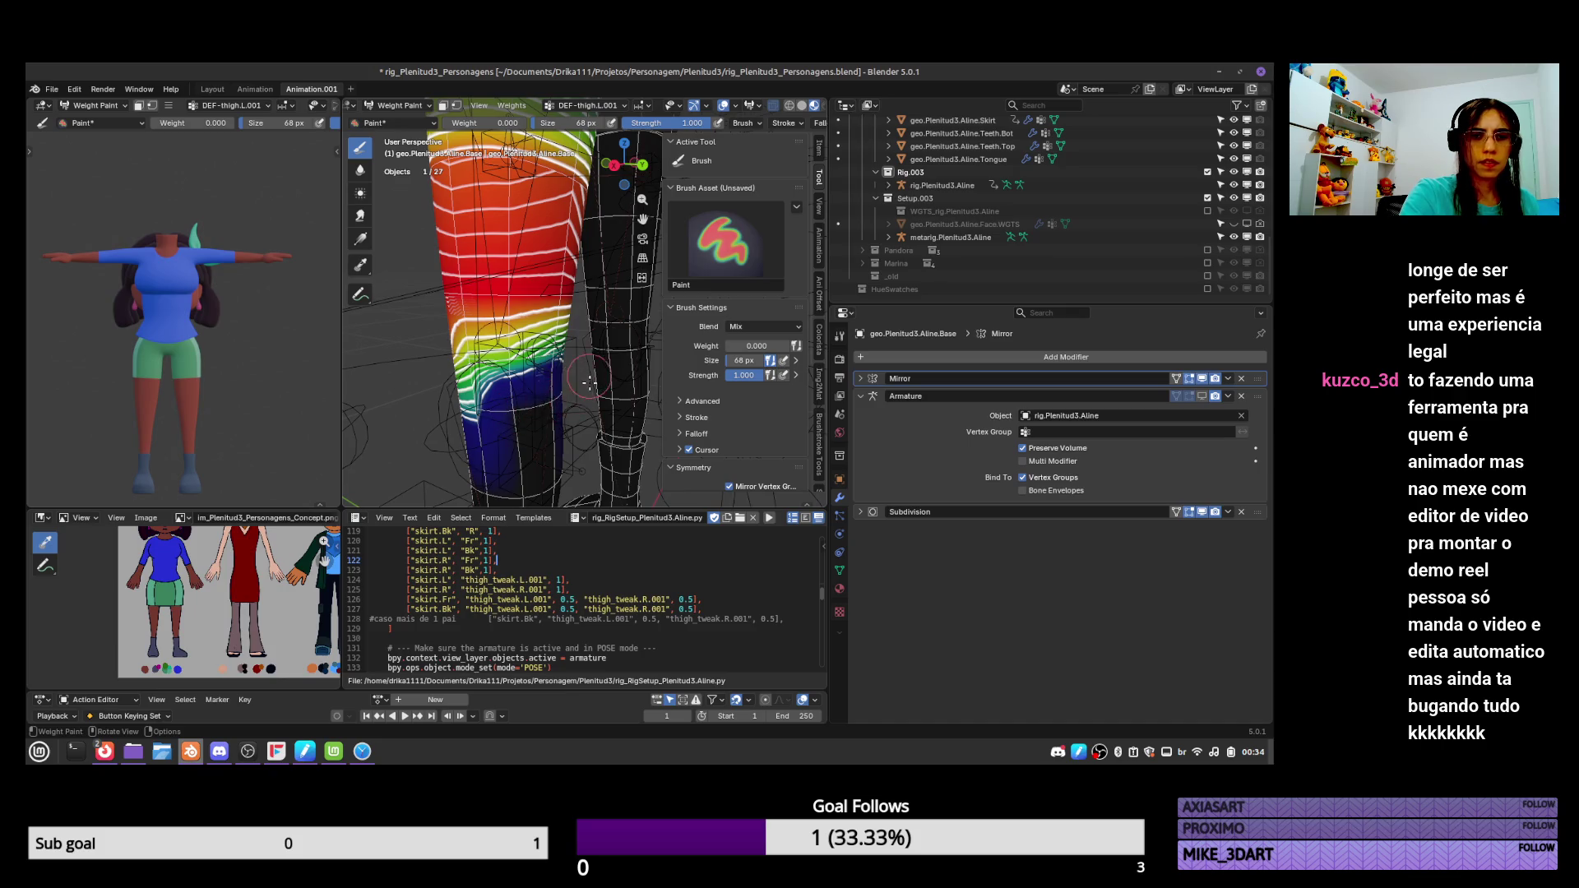
middle_drag(589, 382, 512, 374)
drag(498, 366, 503, 374)
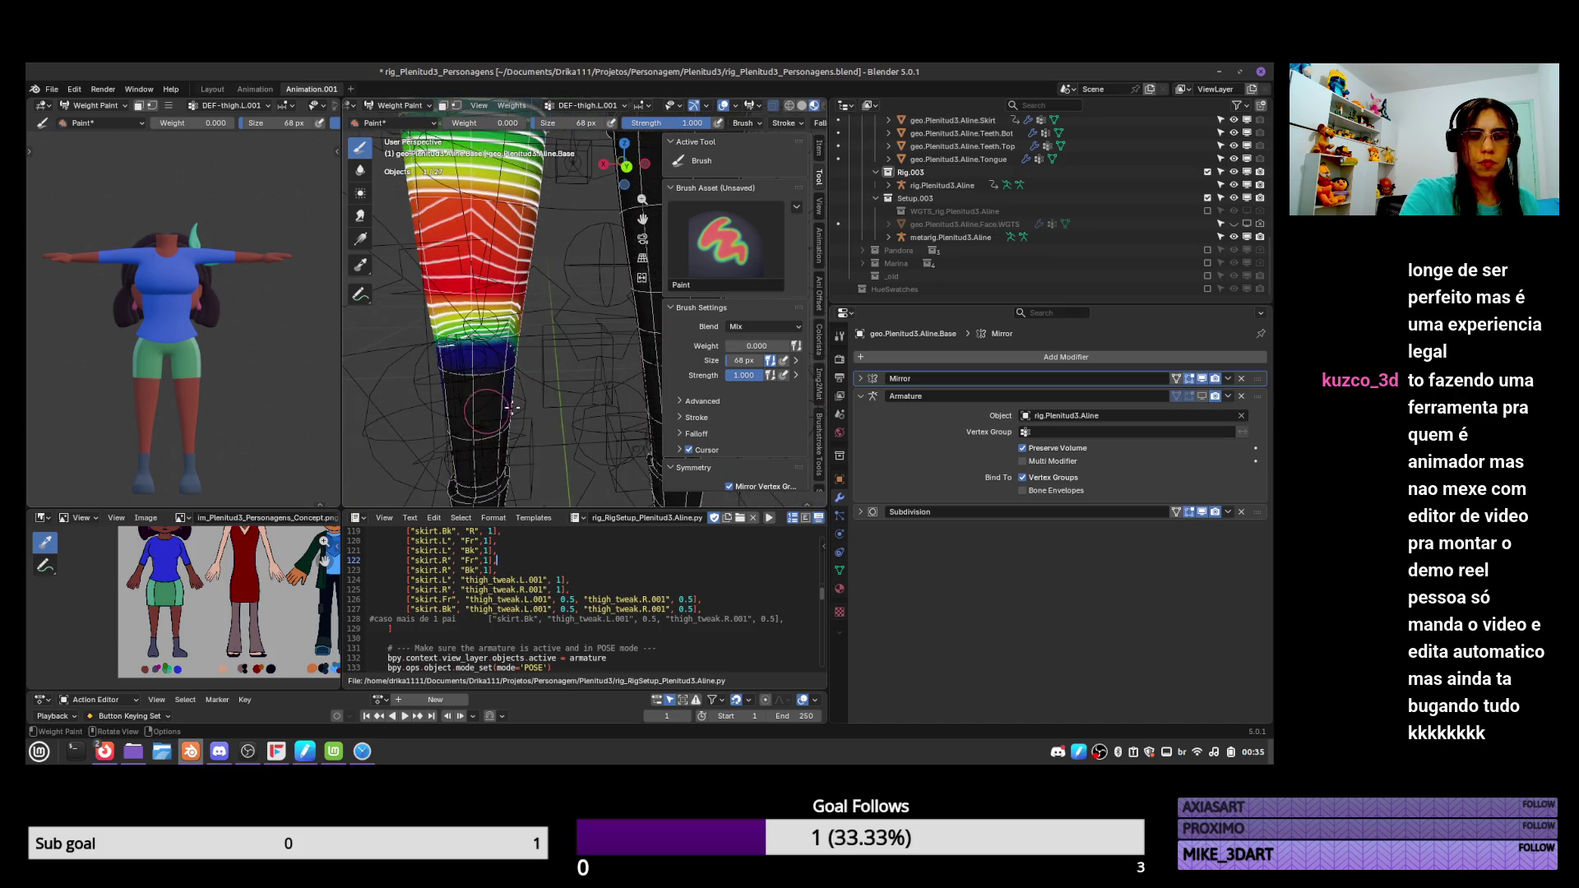
mouse_move(510, 398)
middle_down()
mouse_move(629, 398)
mouse_move(795, 298)
middle_up()
key(ctrl+shift+z)
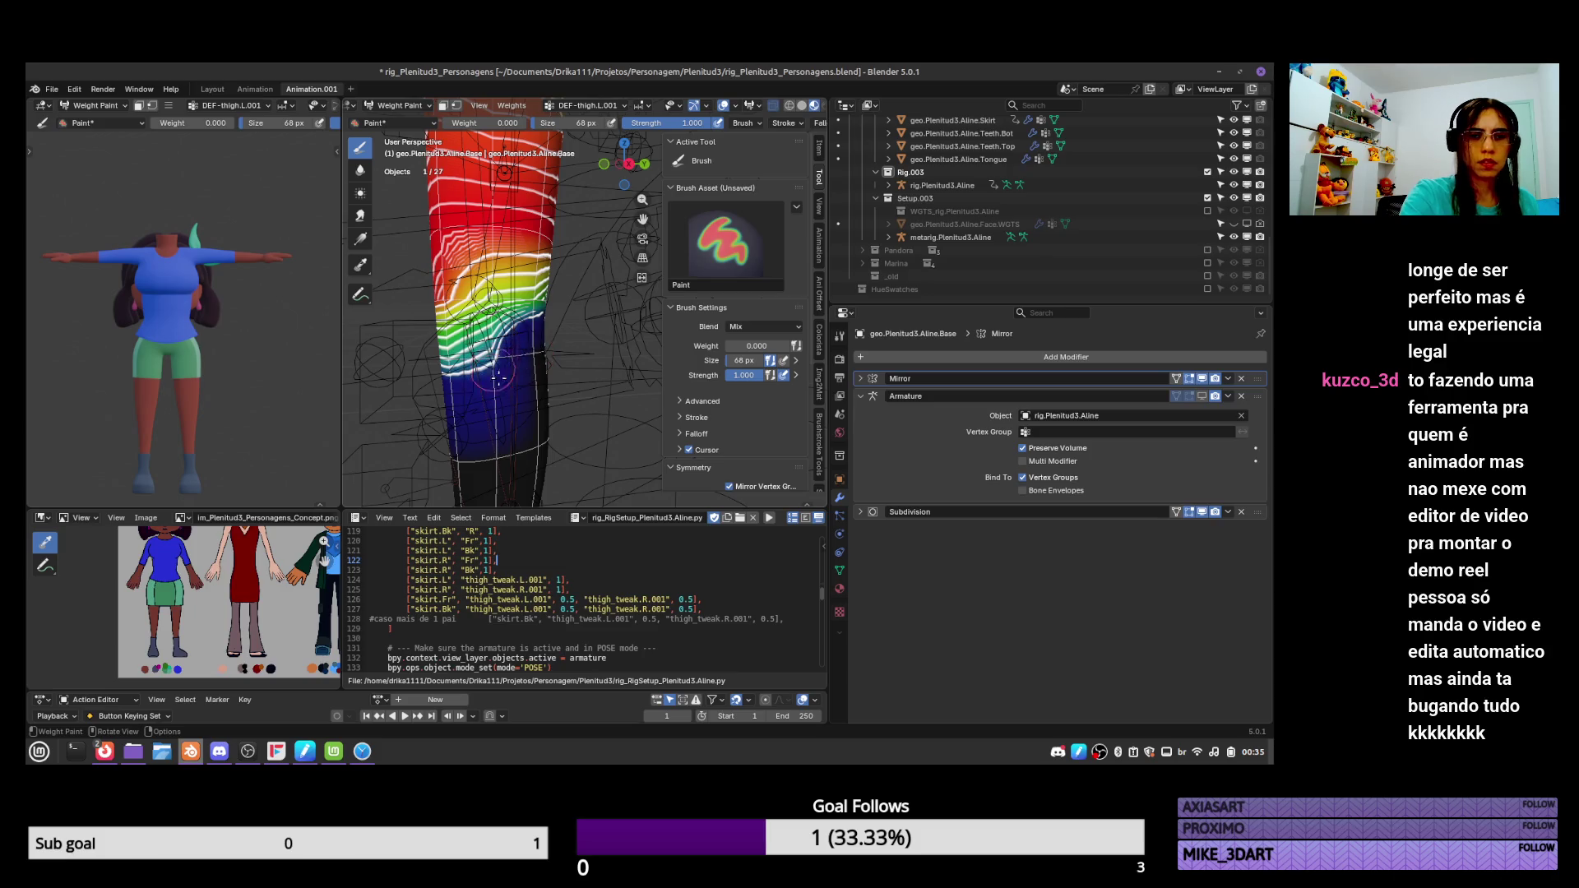
middle_drag(409, 378, 536, 371)
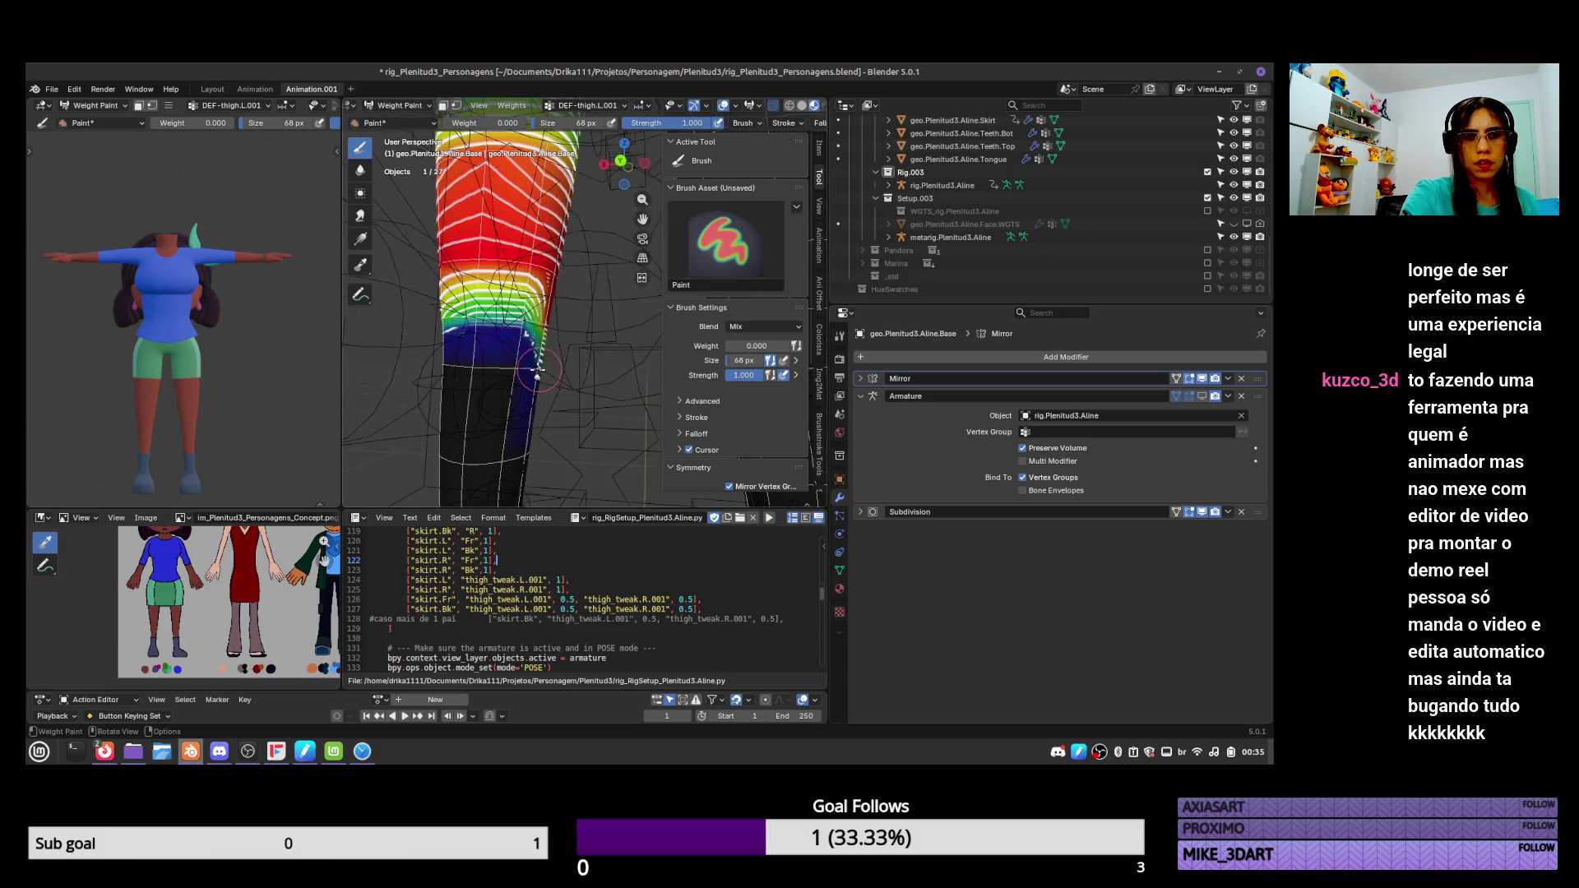
Paint zero weight across the top of the shin on DEF-shin.L, then reselect DEF-thigh.L.001.
click(840, 570)
click(1035, 441)
click(1033, 453)
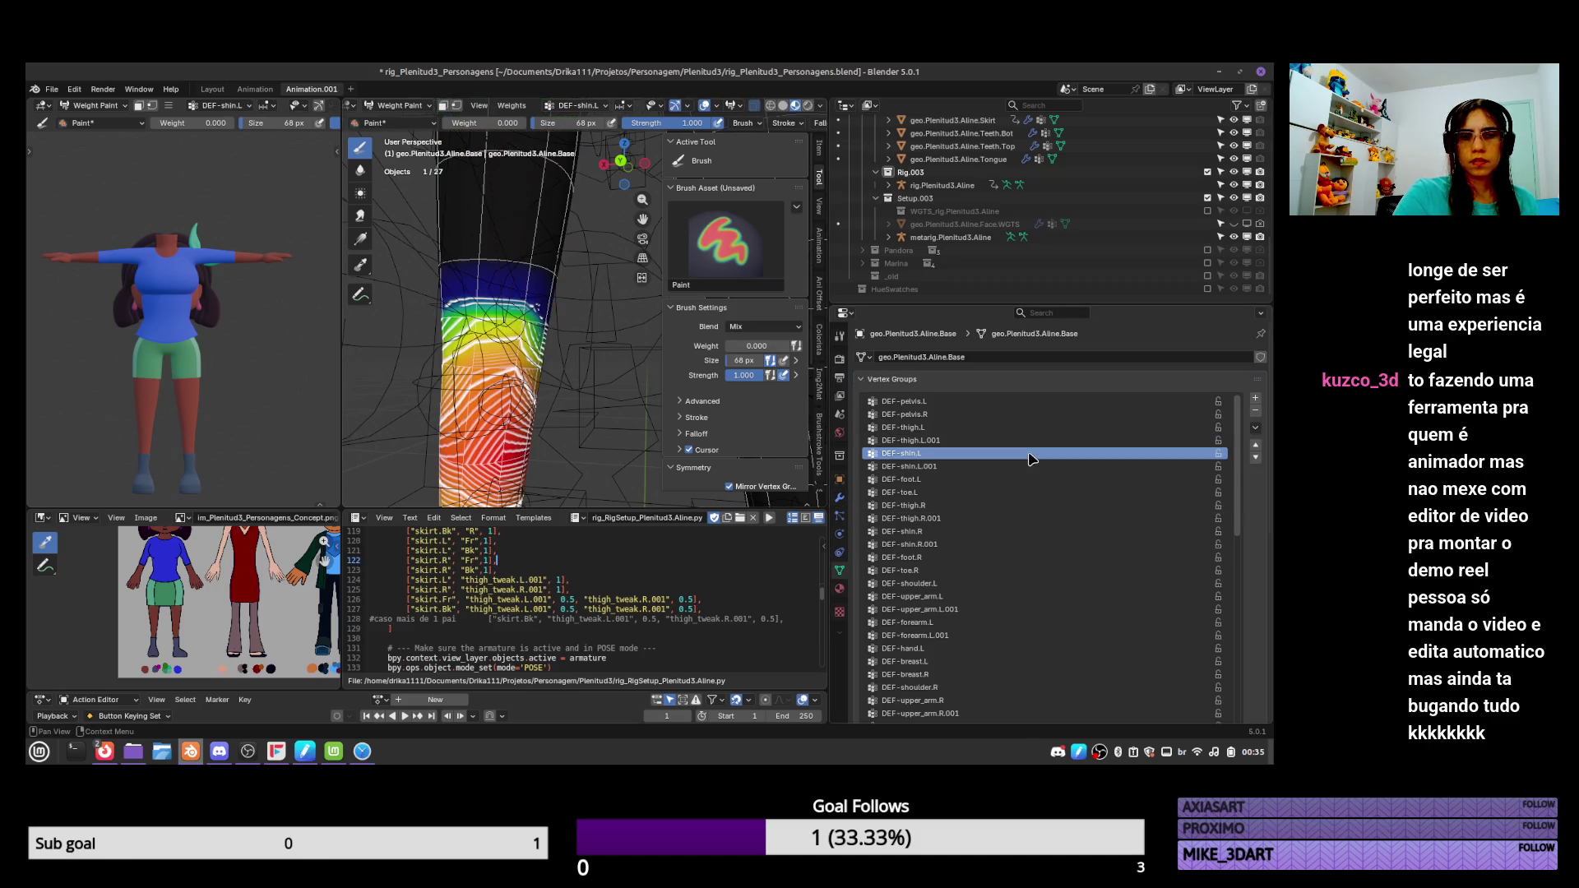
mouse_move(575, 353)
middle_down()
mouse_move(599, 394)
mouse_move(526, 288)
middle_up()
drag(519, 286, 558, 284)
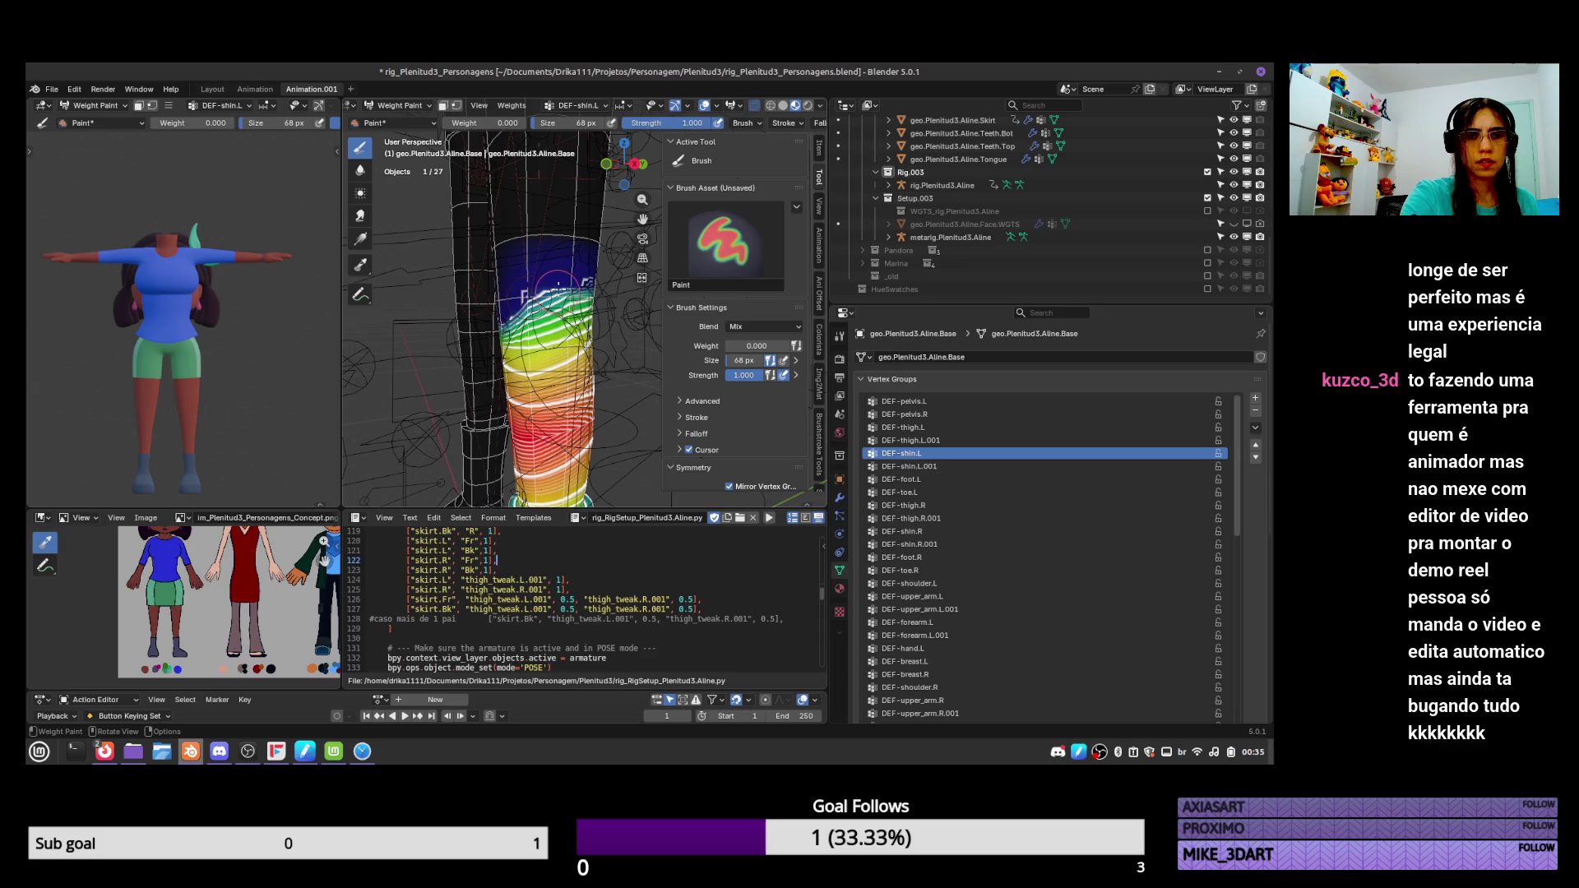
mouse_move(528, 297)
middle_down()
mouse_move(527, 312)
mouse_move(545, 284)
mouse_move(513, 265)
middle_up()
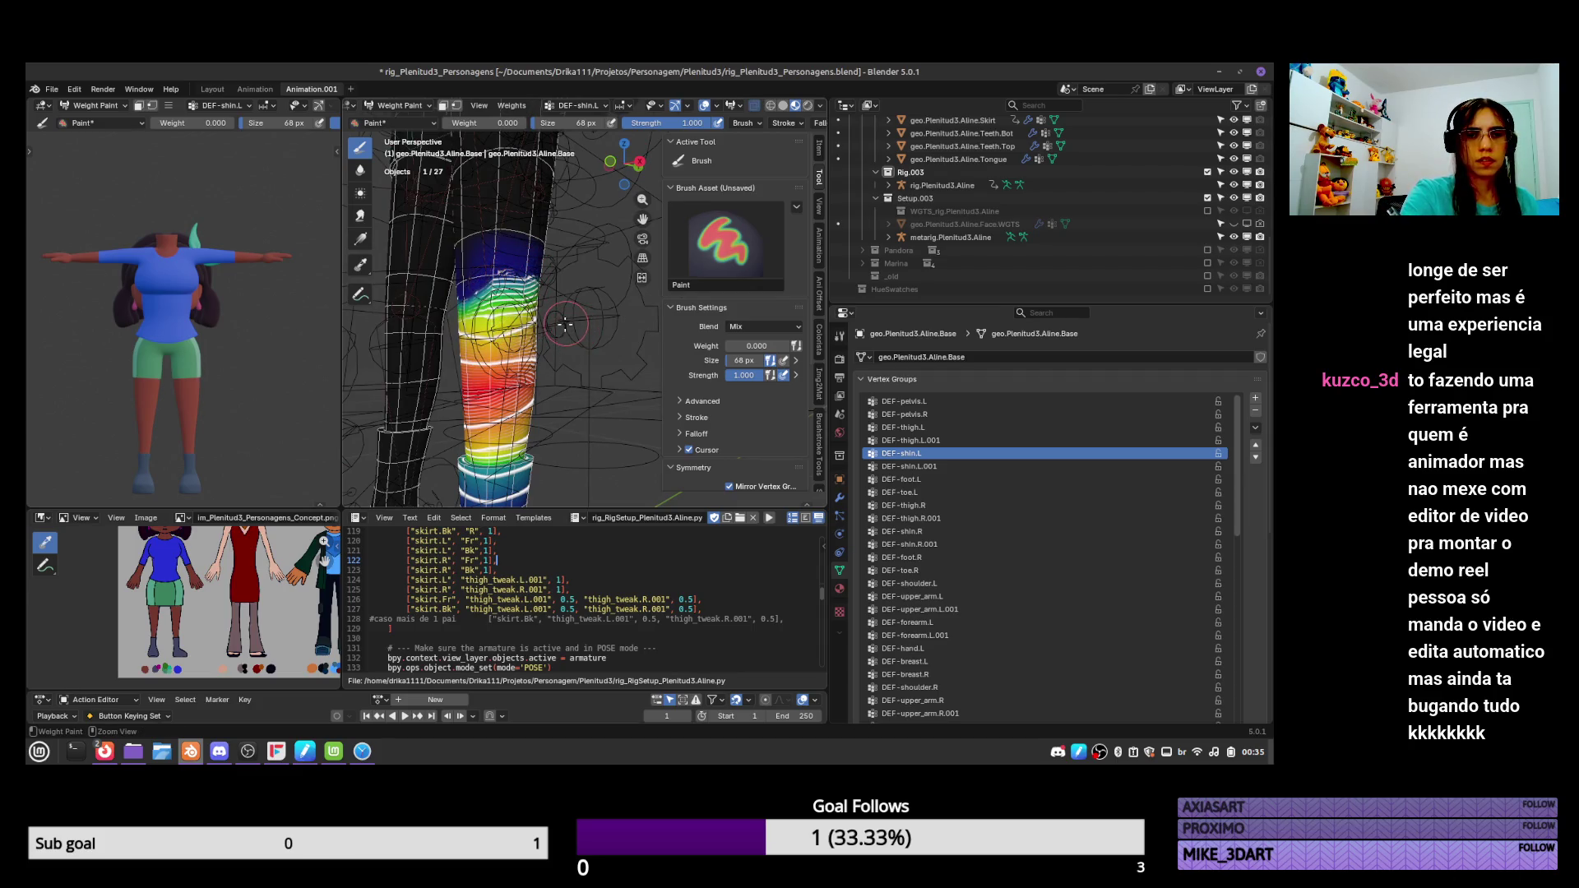
ctrl+click(561, 333)
Re-enable the Armature modifier in the viewport, hide the rig, and inspect the bent legs from the right.
key(ctrl+Tab)
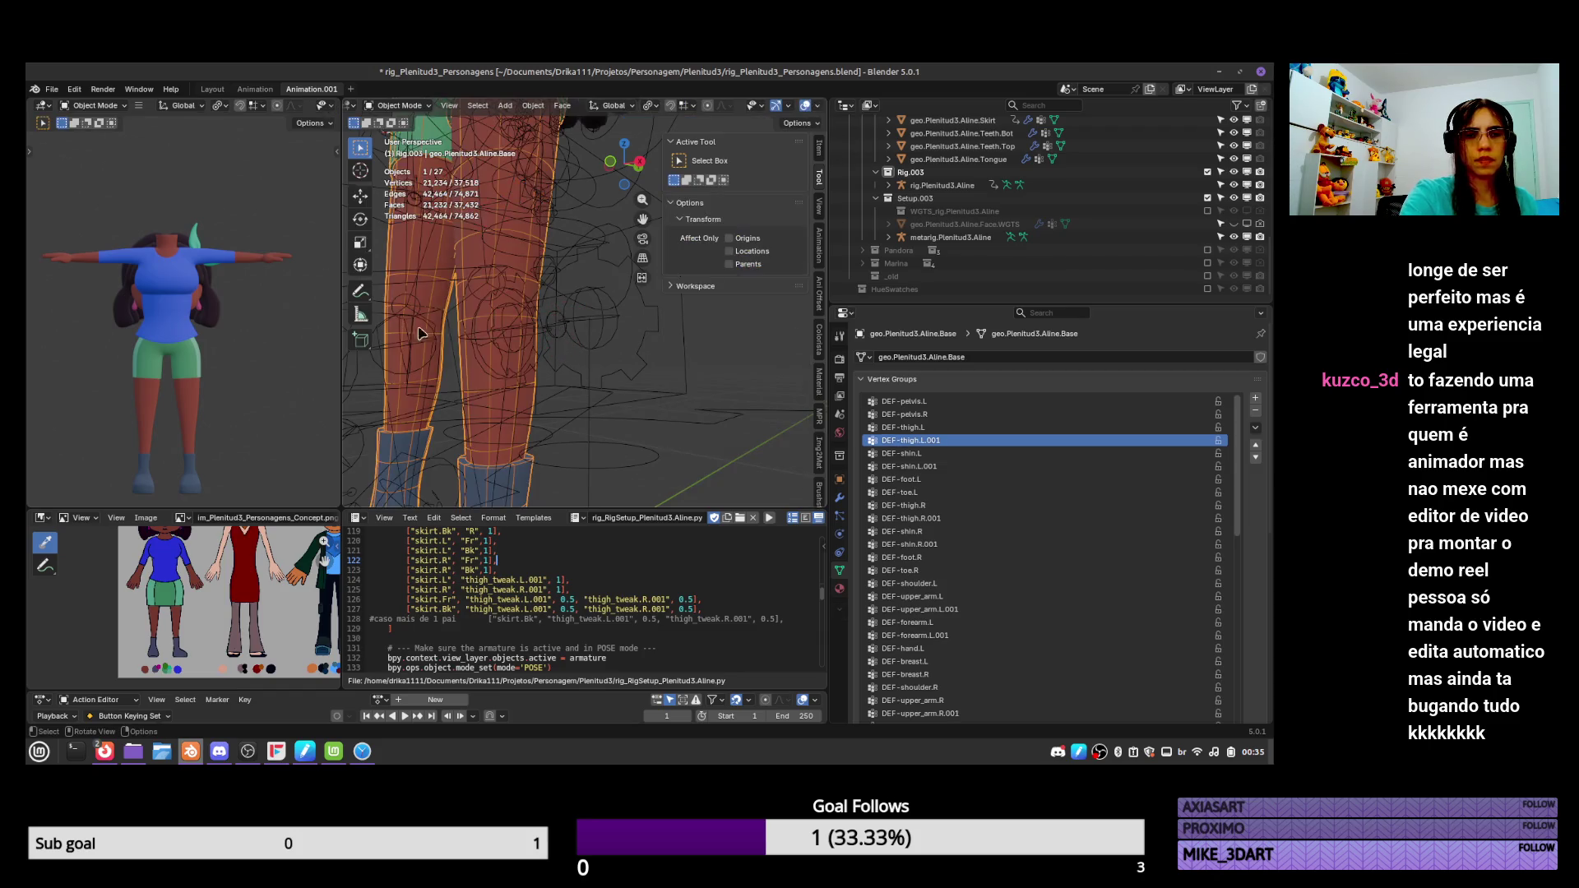
click(840, 497)
click(1202, 396)
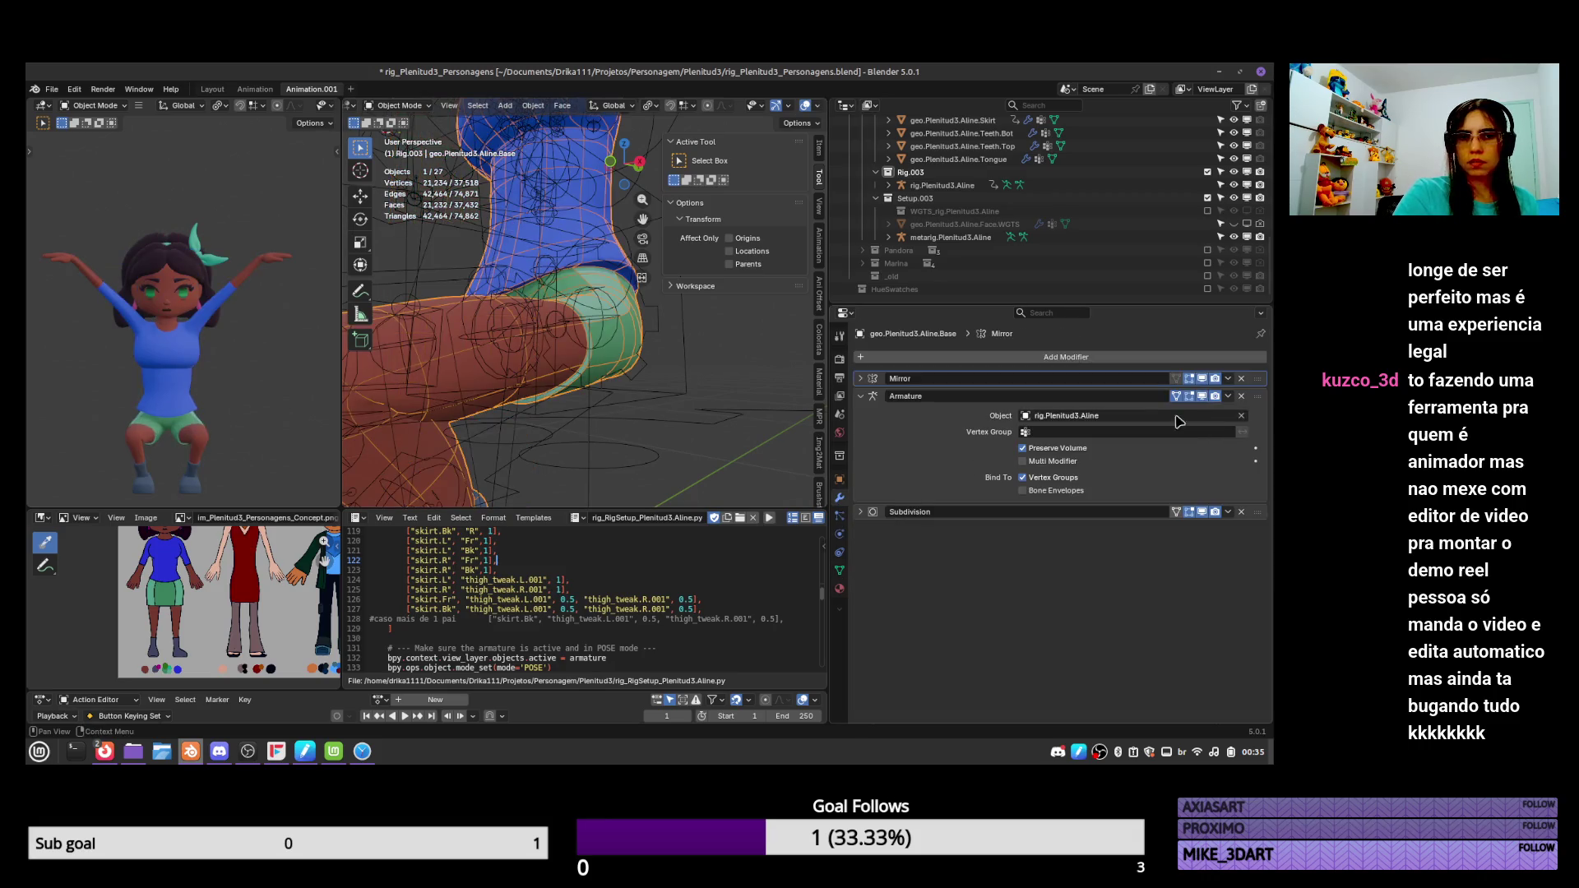
mouse_move(633, 405)
ctrl+middle_down()
mouse_move(566, 405)
mouse_move(605, 403)
mouse_move(593, 383)
mouse_move(645, 422)
mouse_move(666, 386)
mouse_move(678, 421)
mouse_move(625, 379)
mouse_move(640, 363)
mouse_move(618, 360)
ctrl+middle_up()
key(KP_3)
click(587, 407)
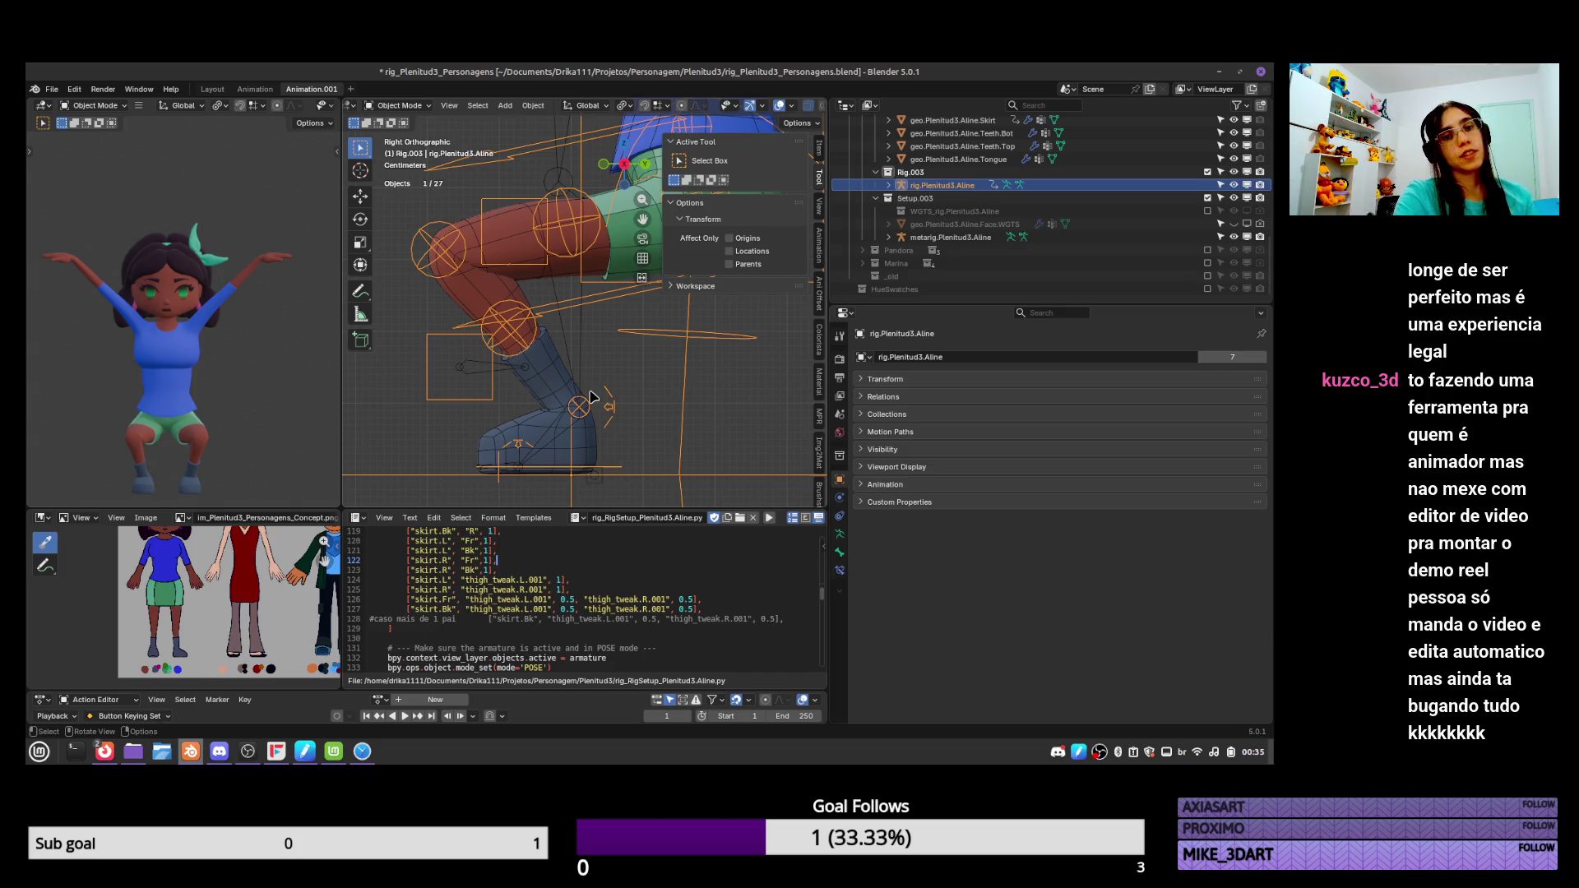
click(1233, 185)
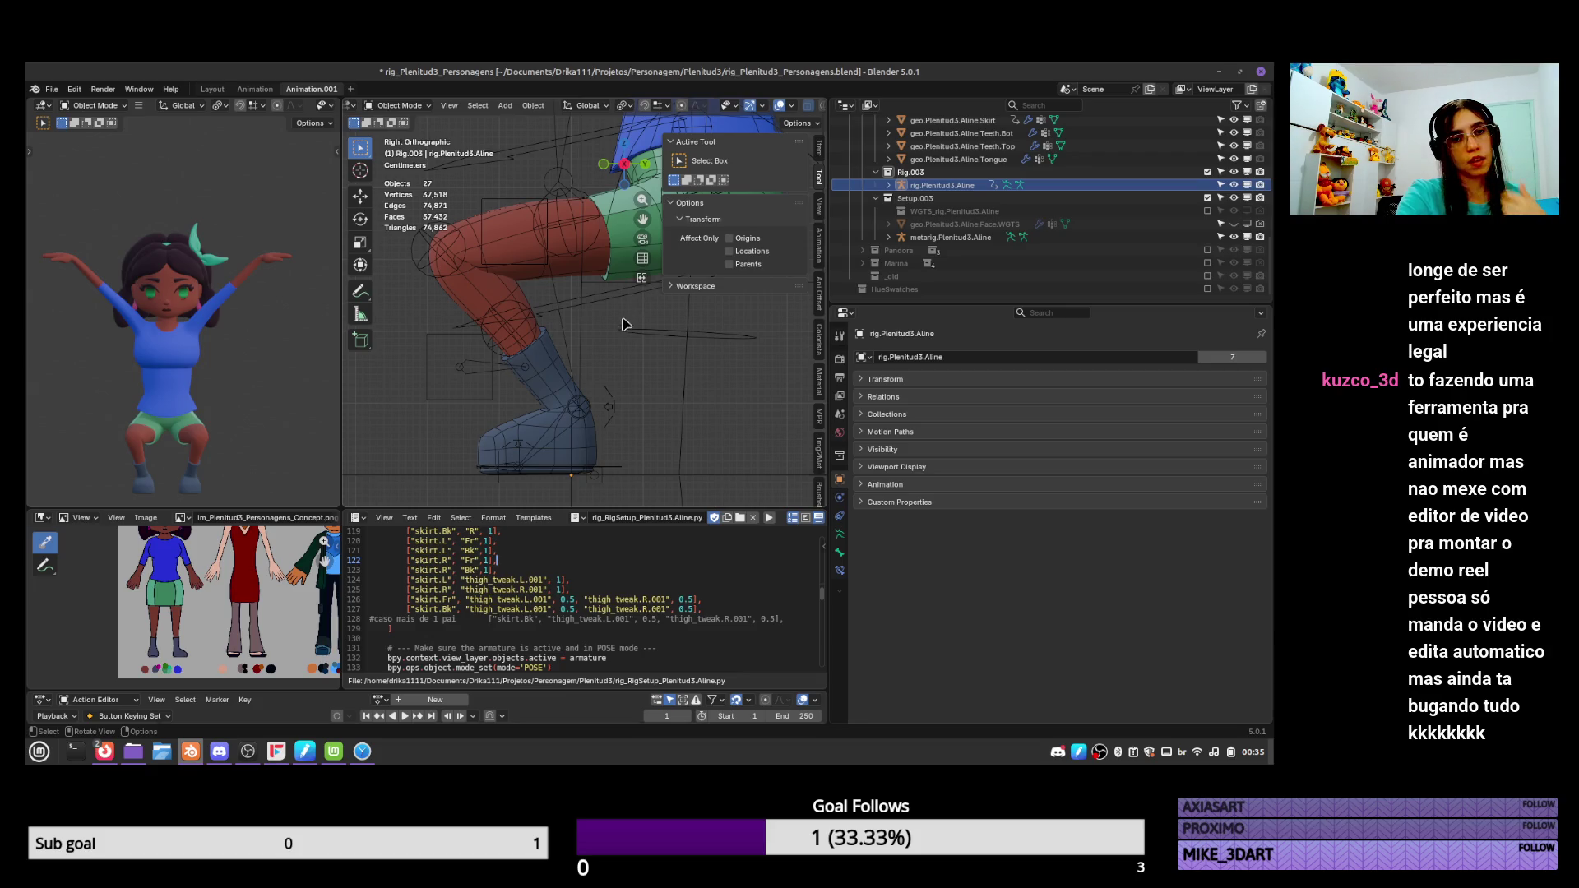
mouse_move(598, 346)
middle_down()
mouse_move(634, 382)
mouse_move(639, 363)
mouse_move(576, 357)
middle_up()
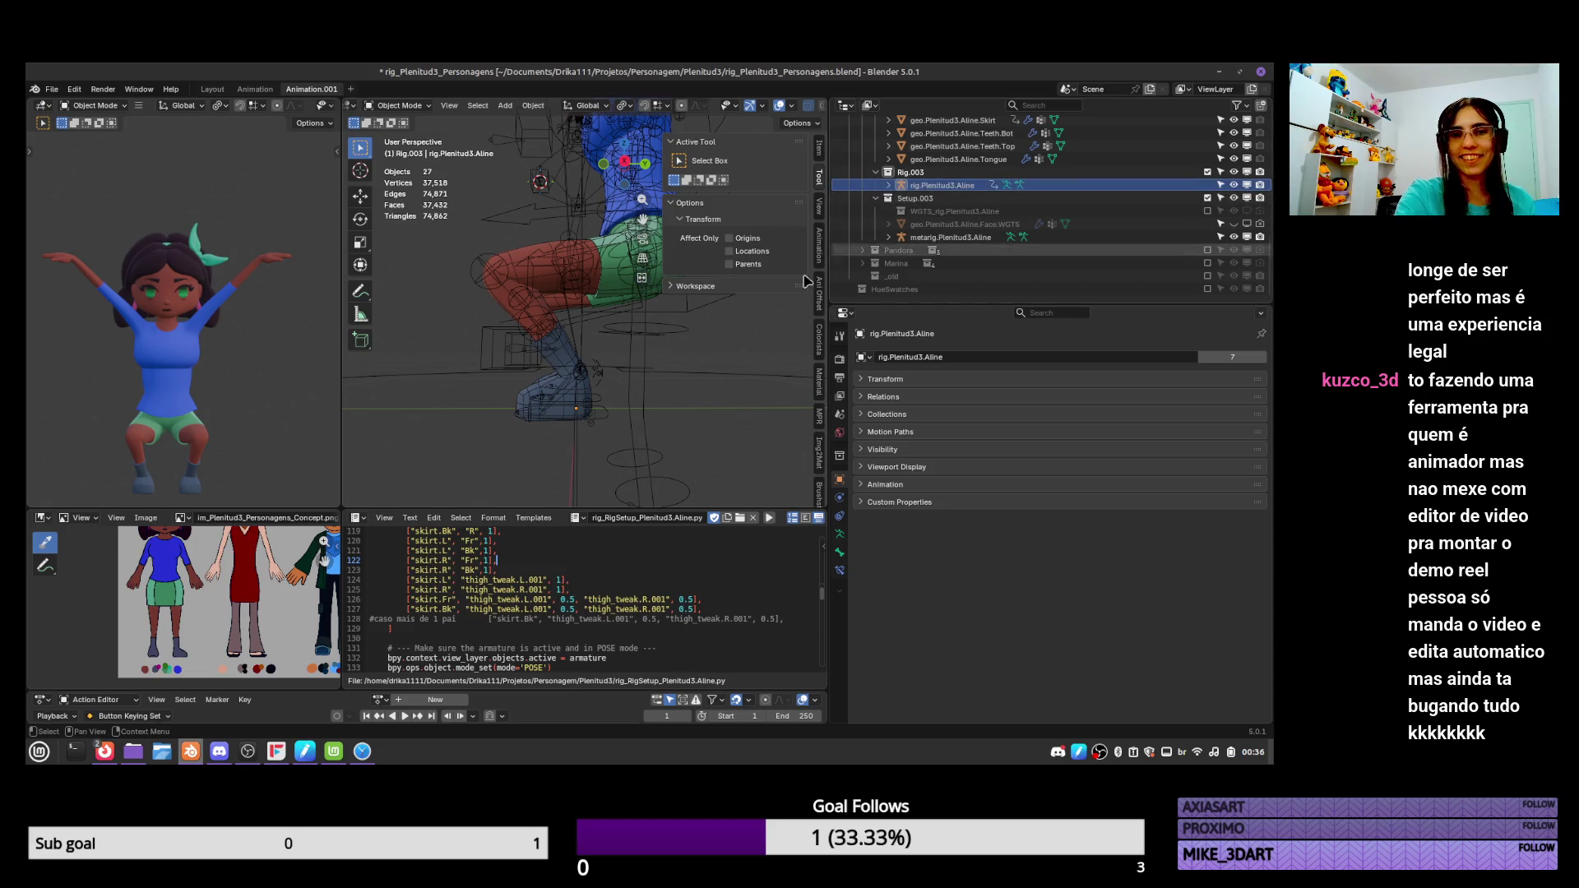
click(623, 327)
Clear rotation and location on all the rig's bones to restore the rest T-pose.
key(ctrl+Tab)
key(a)
key(alt+r)
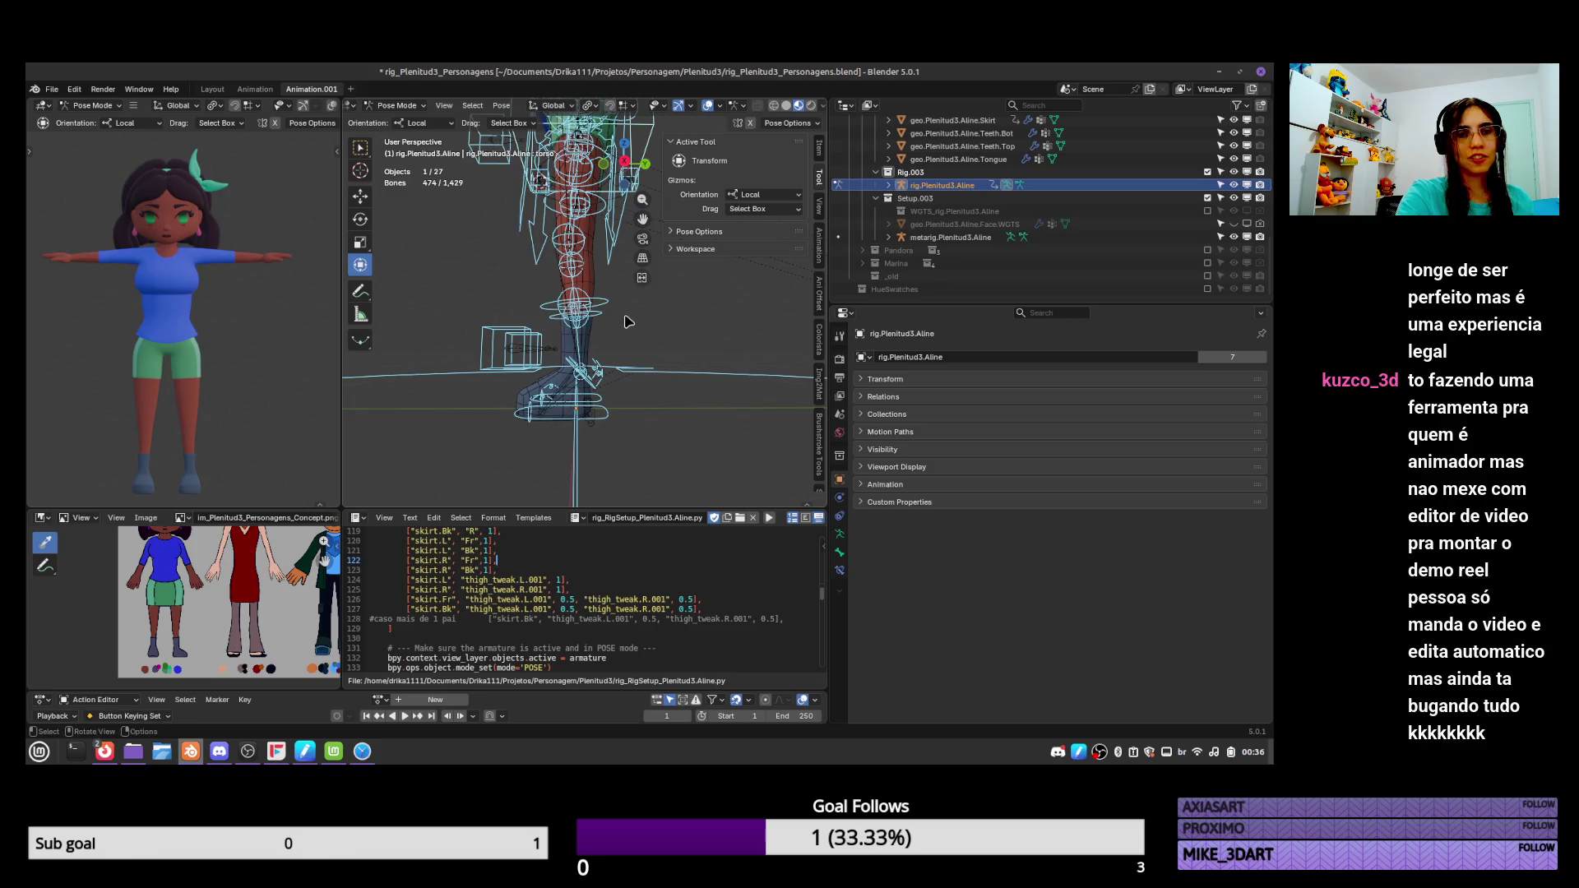
key(alt+g)
key(KP_1)
key(KP_3)
scroll(613, 367, up, 3)
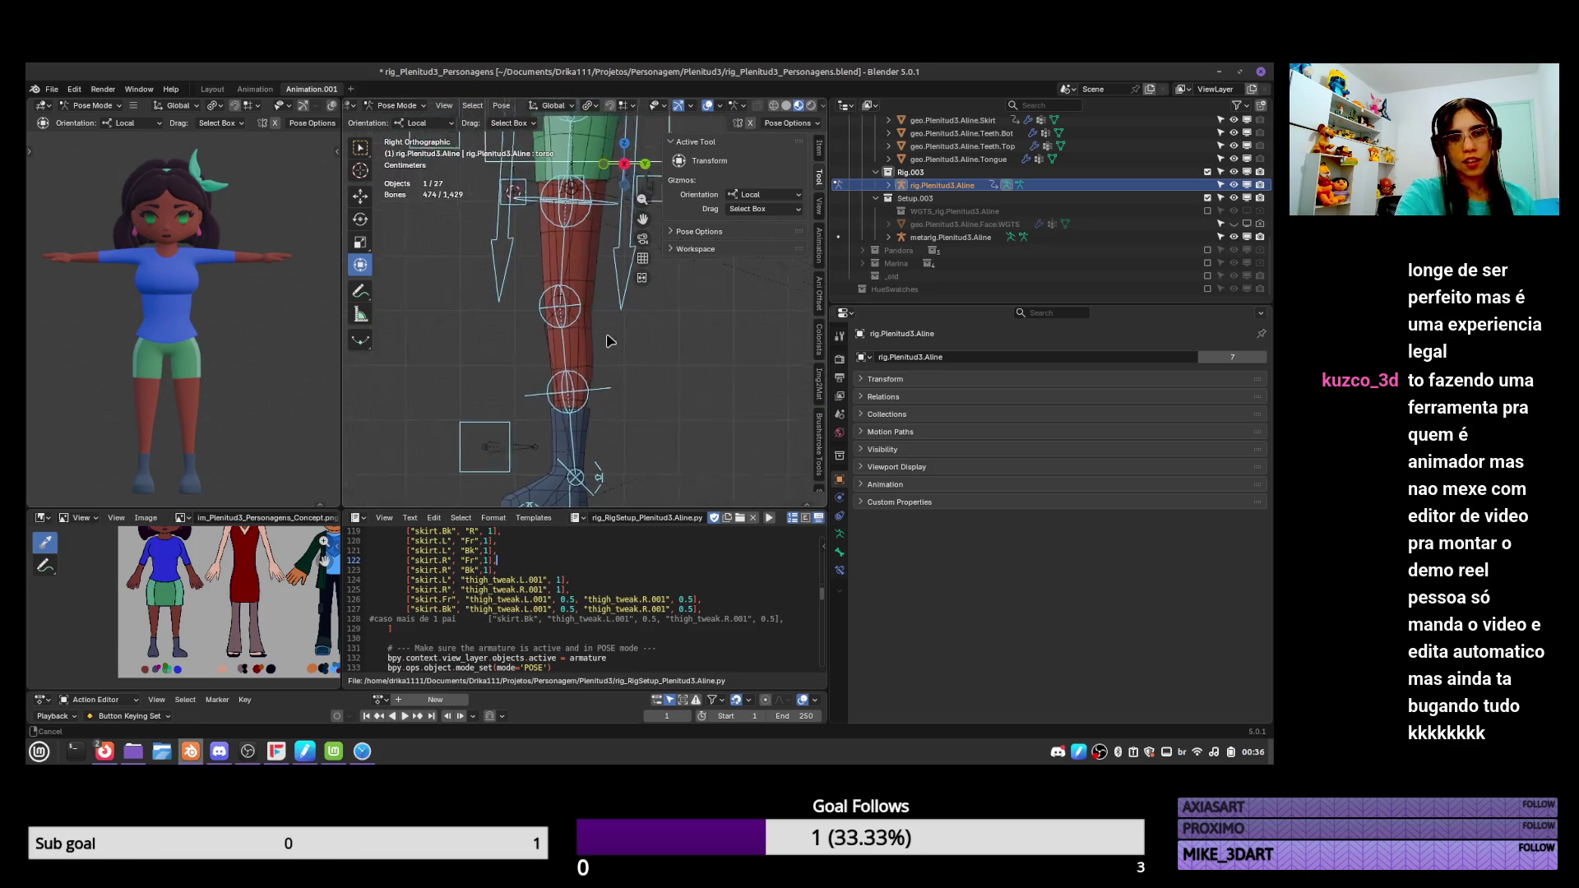
shift+scroll(575, 322, down, 5)
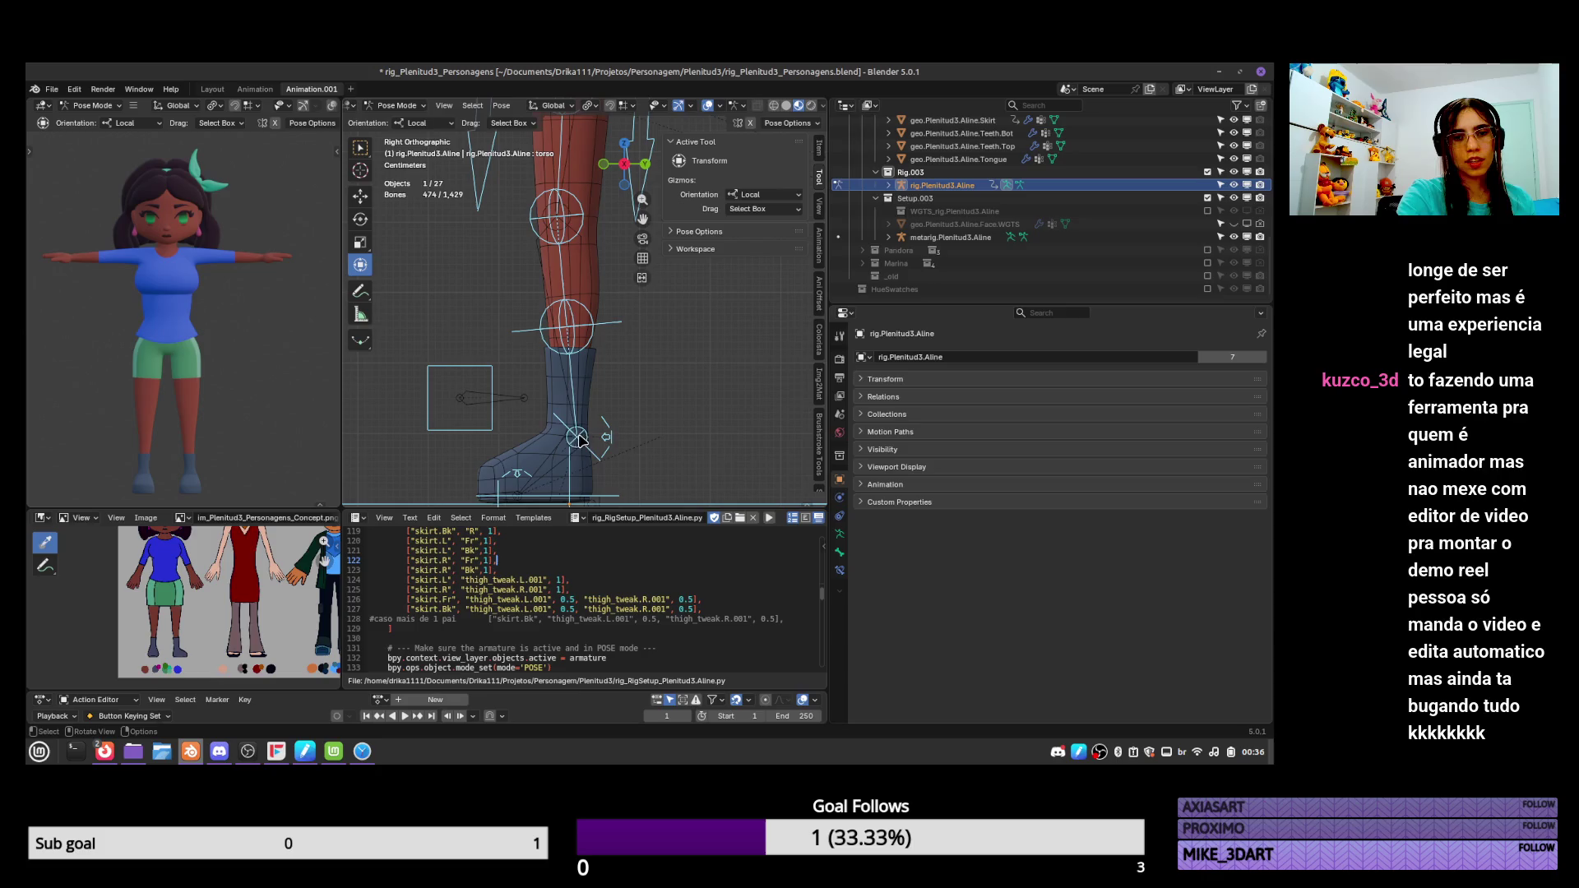
Select metarig.Plenitud3.Aline and enter Edit Mode on its bones.
key(ctrl+Tab)
click(591, 370)
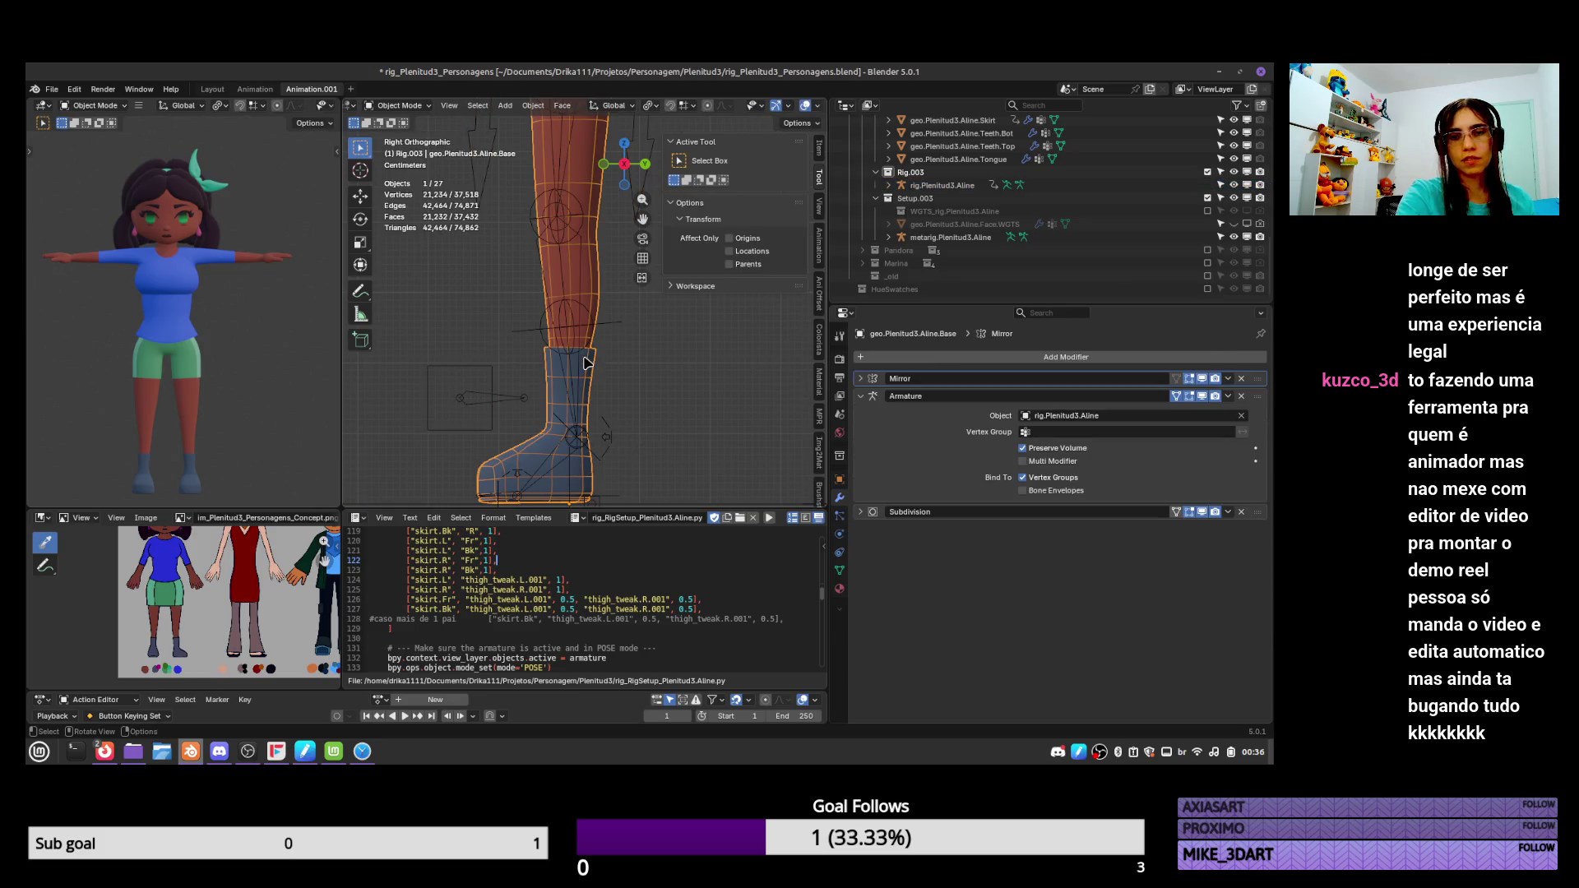
click(1071, 238)
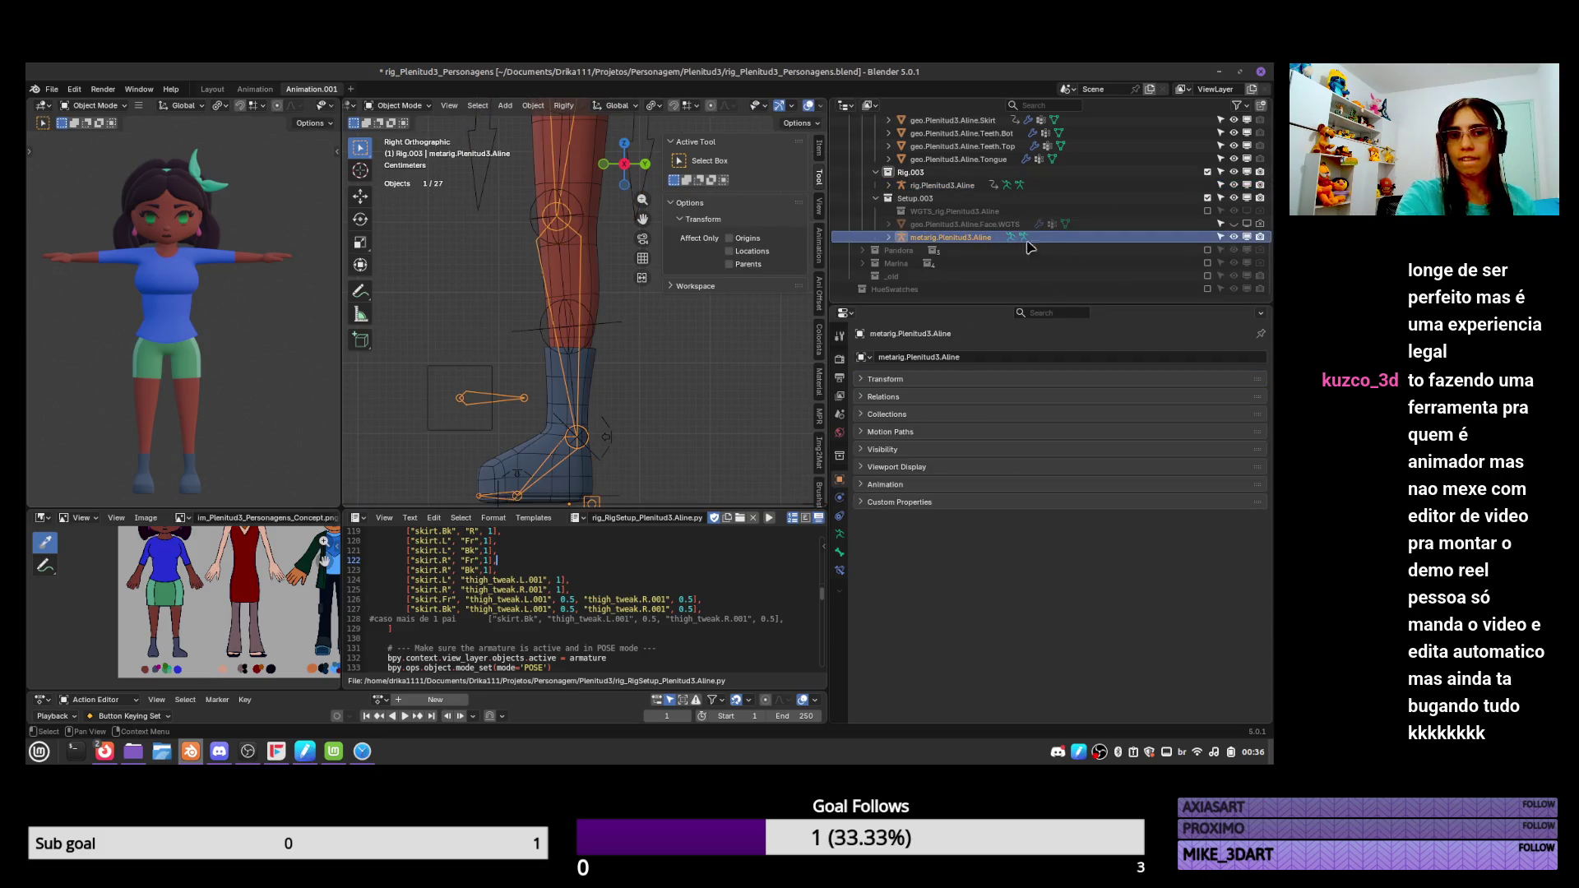
key(Tab)
In Right view, move the heel joint to line up with the back of the boot.
shift+right_click(577, 435)
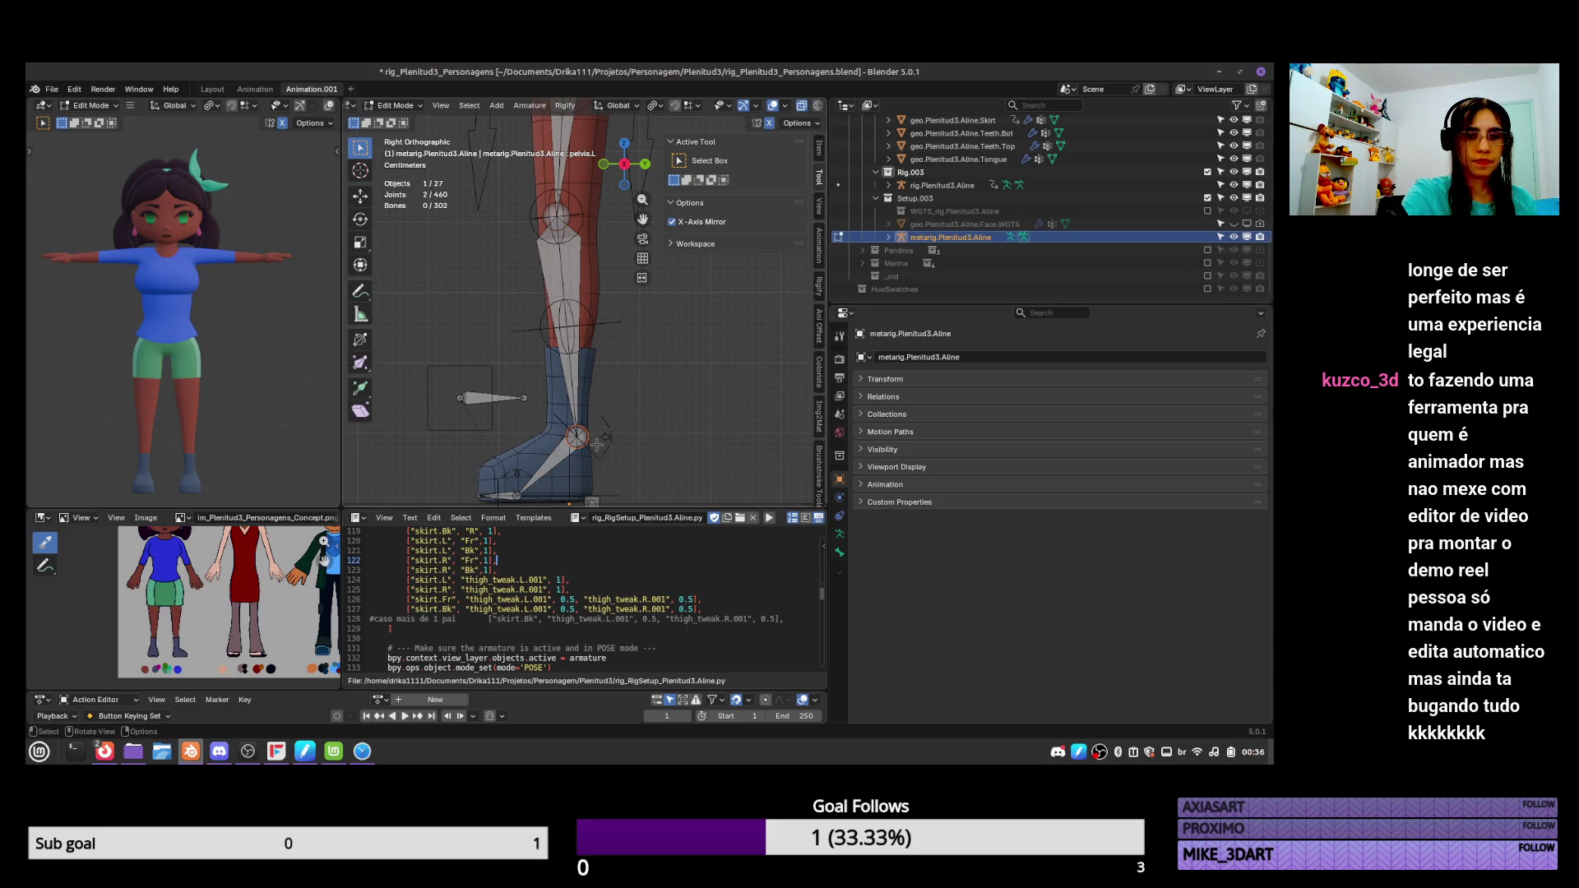
key(g)
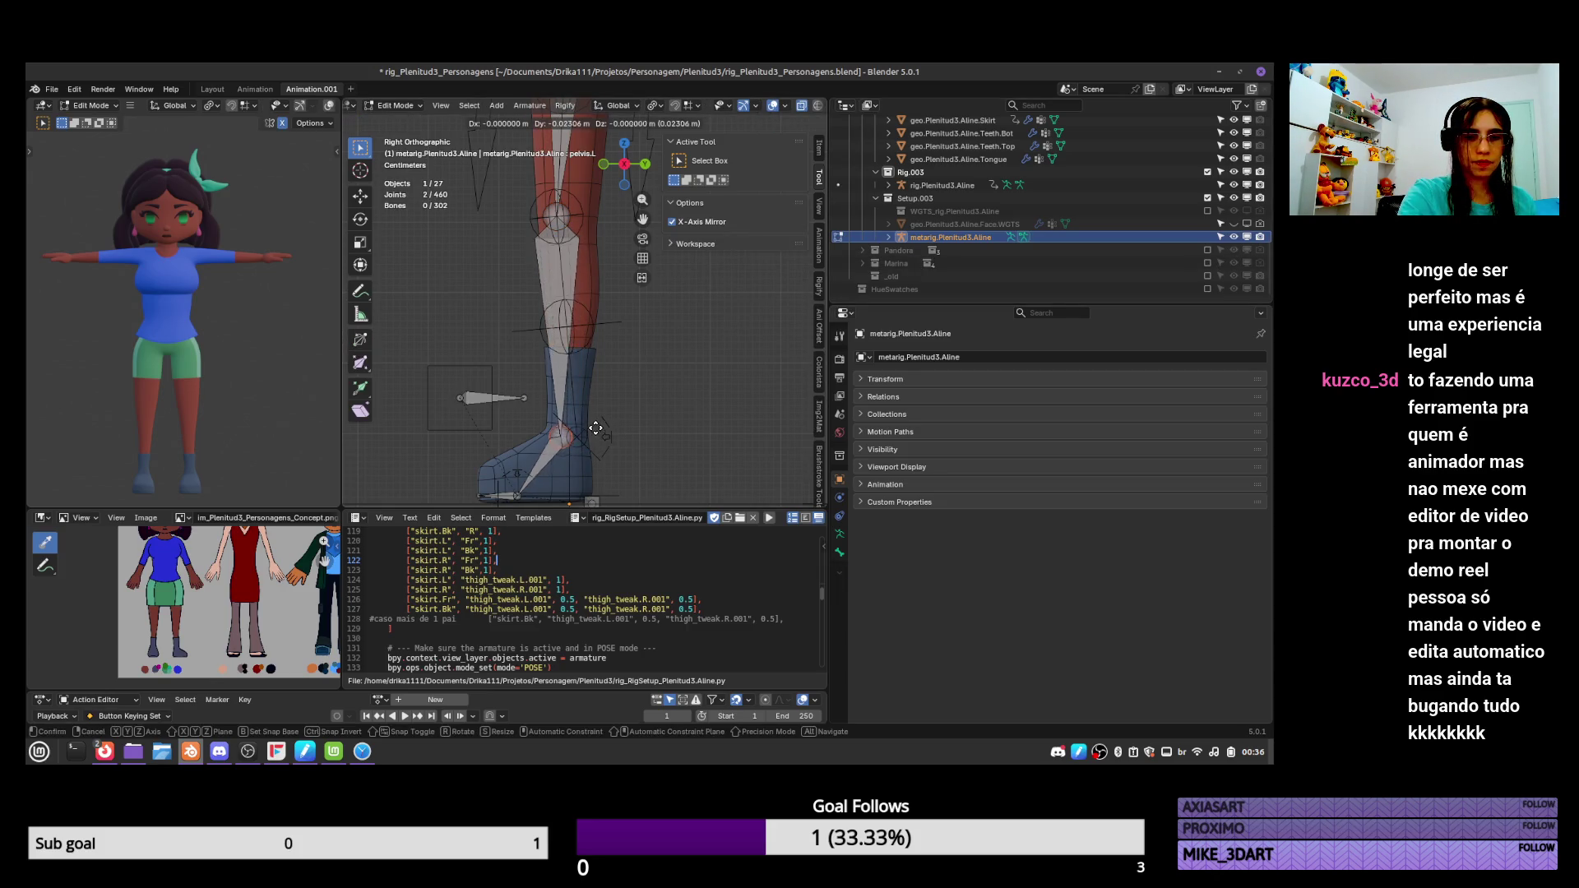
click(602, 430)
In Front view, box-select the ankle joints and slide them sideways along X.
key(KP_1)
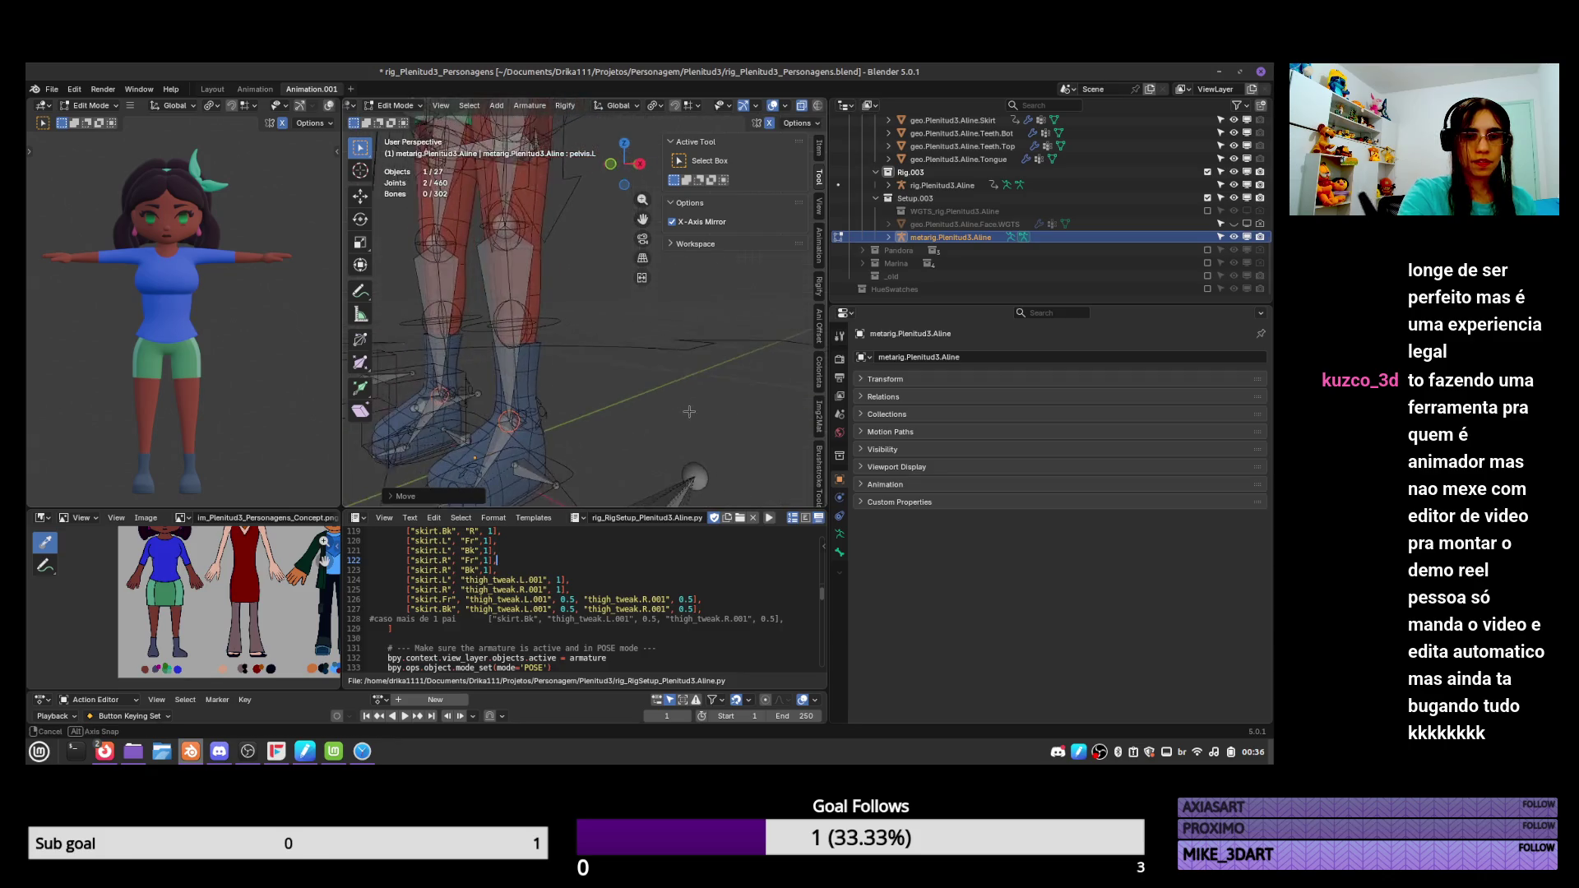
scroll(683, 403, up, 2)
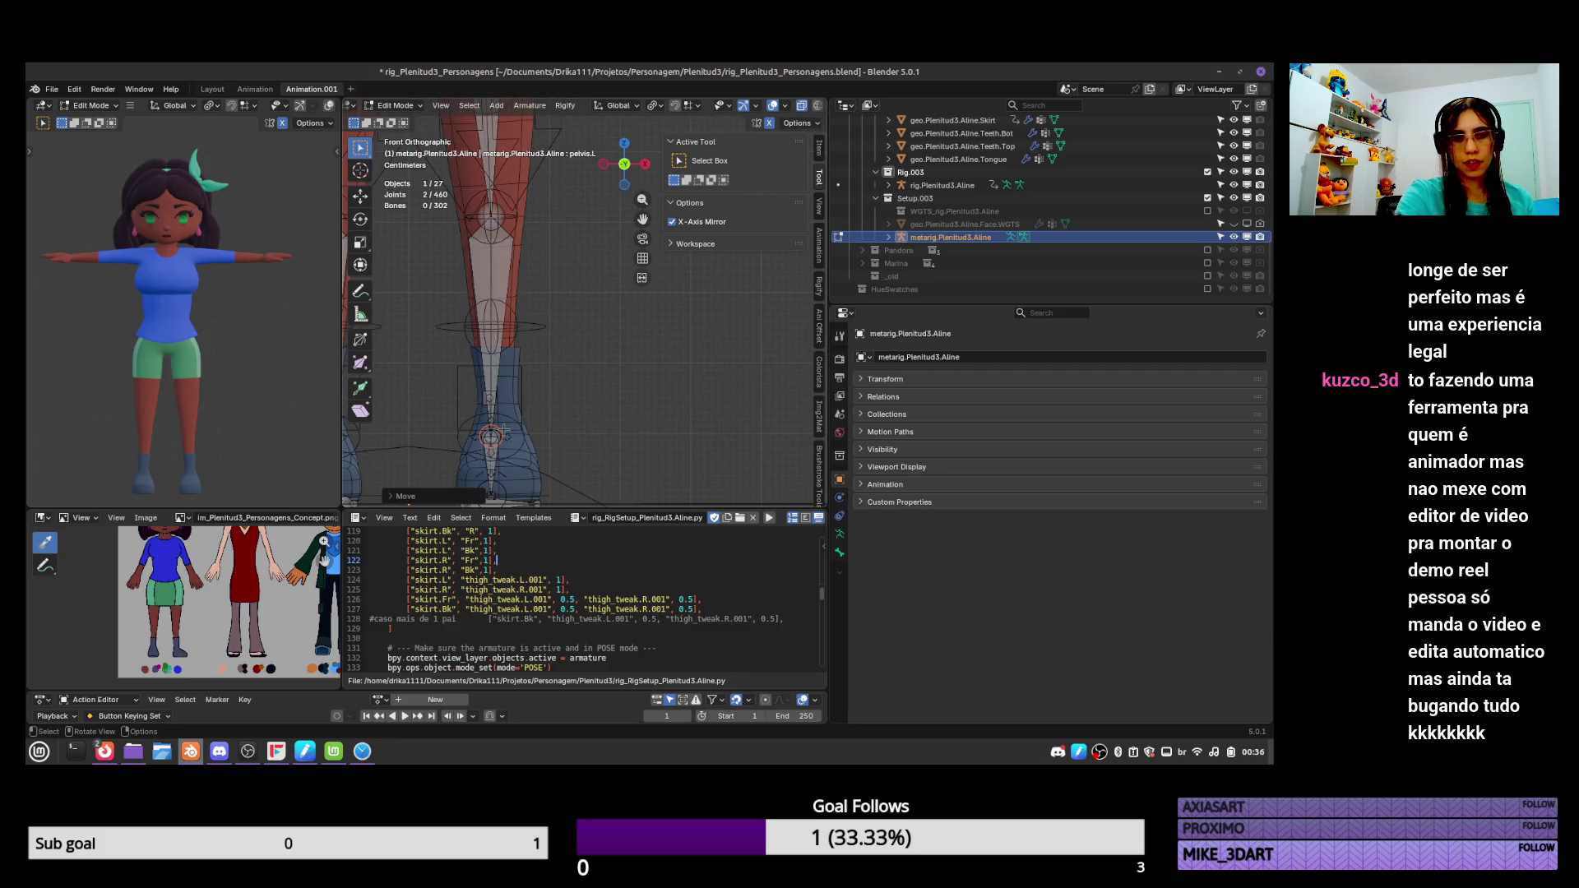
scroll(526, 403, down, 1)
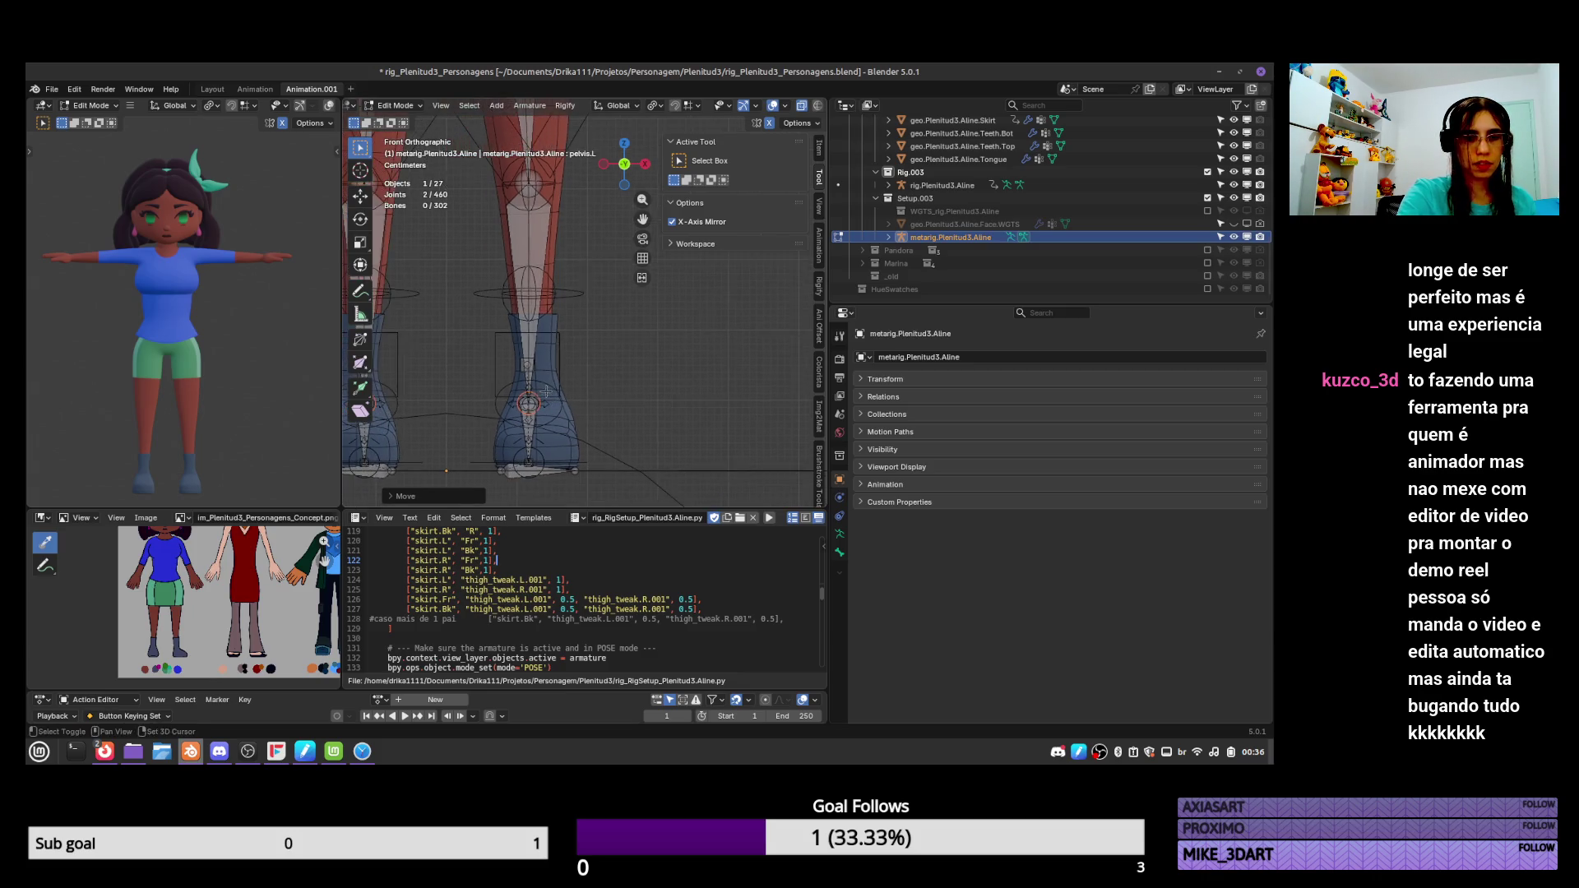
drag(501, 381, 554, 462)
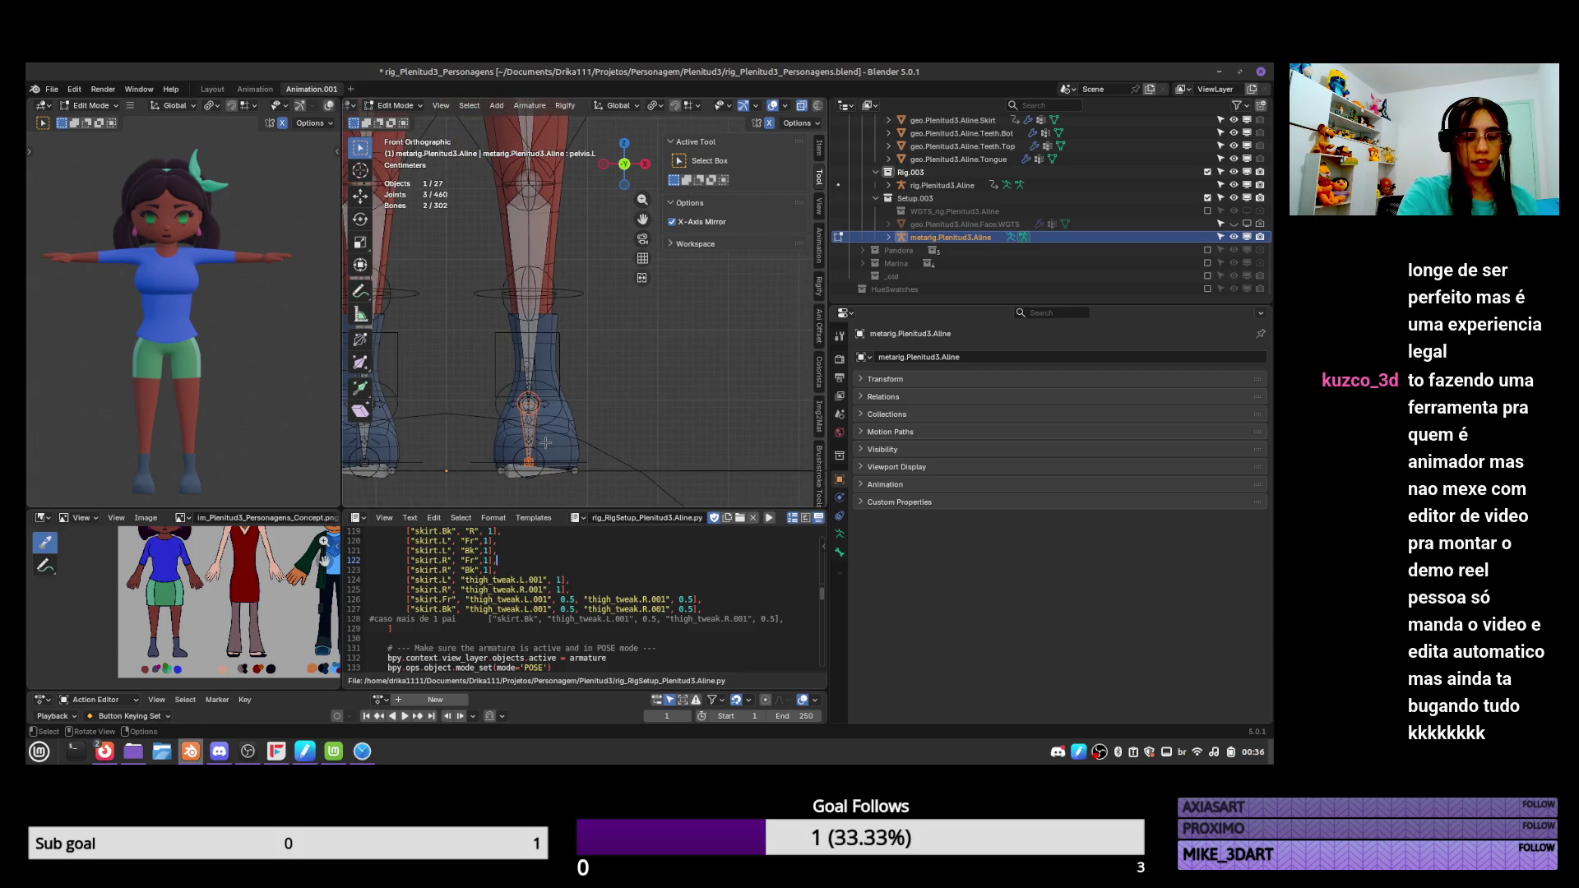
key(g)
key(x)
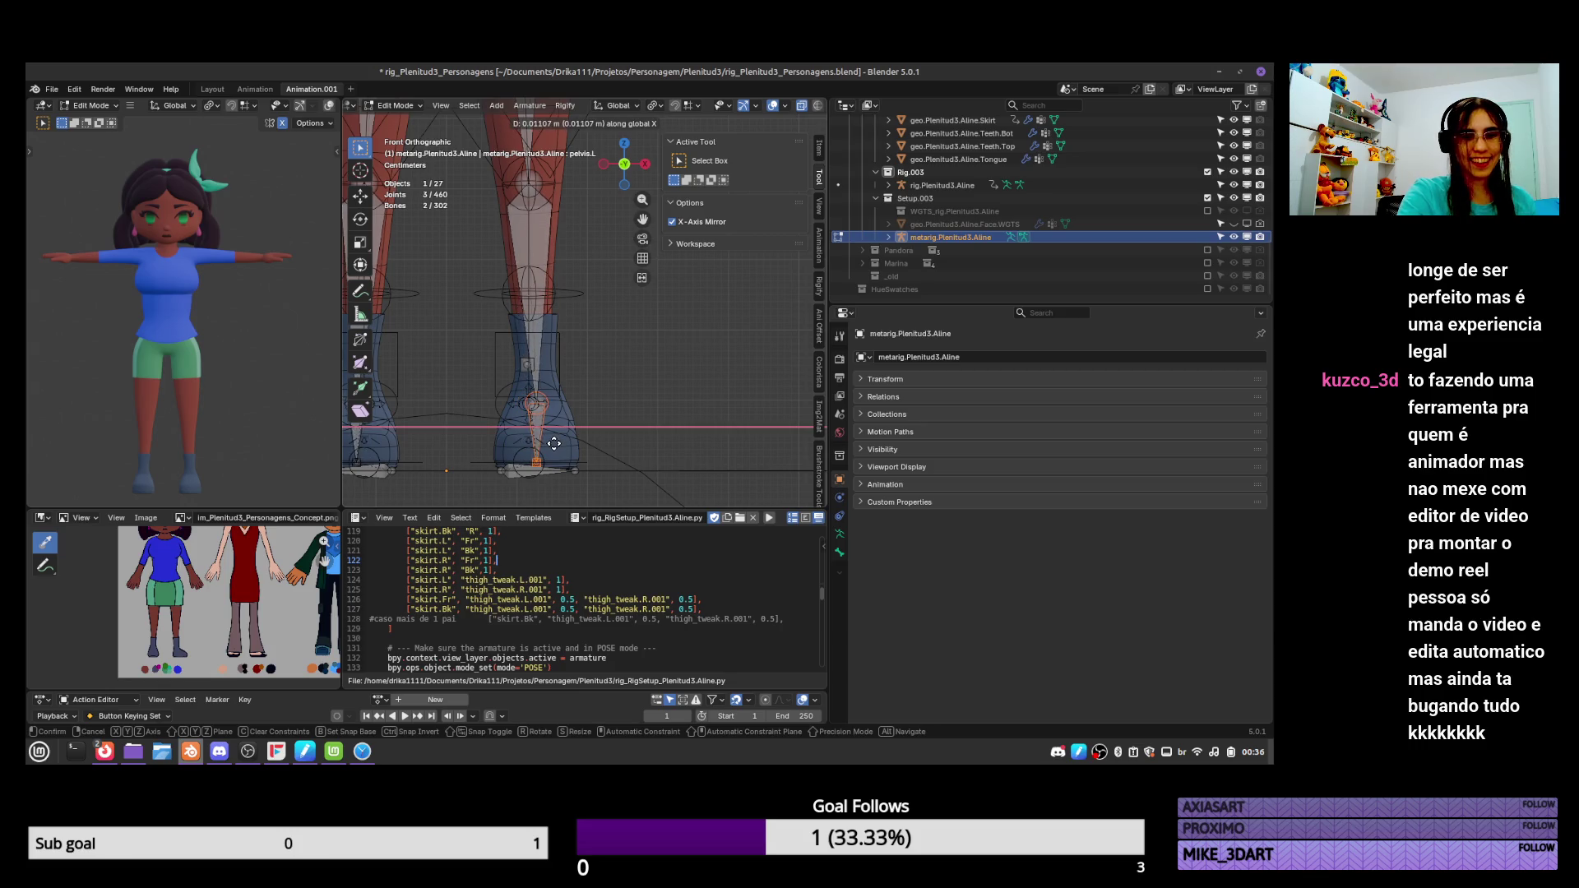
click(555, 444)
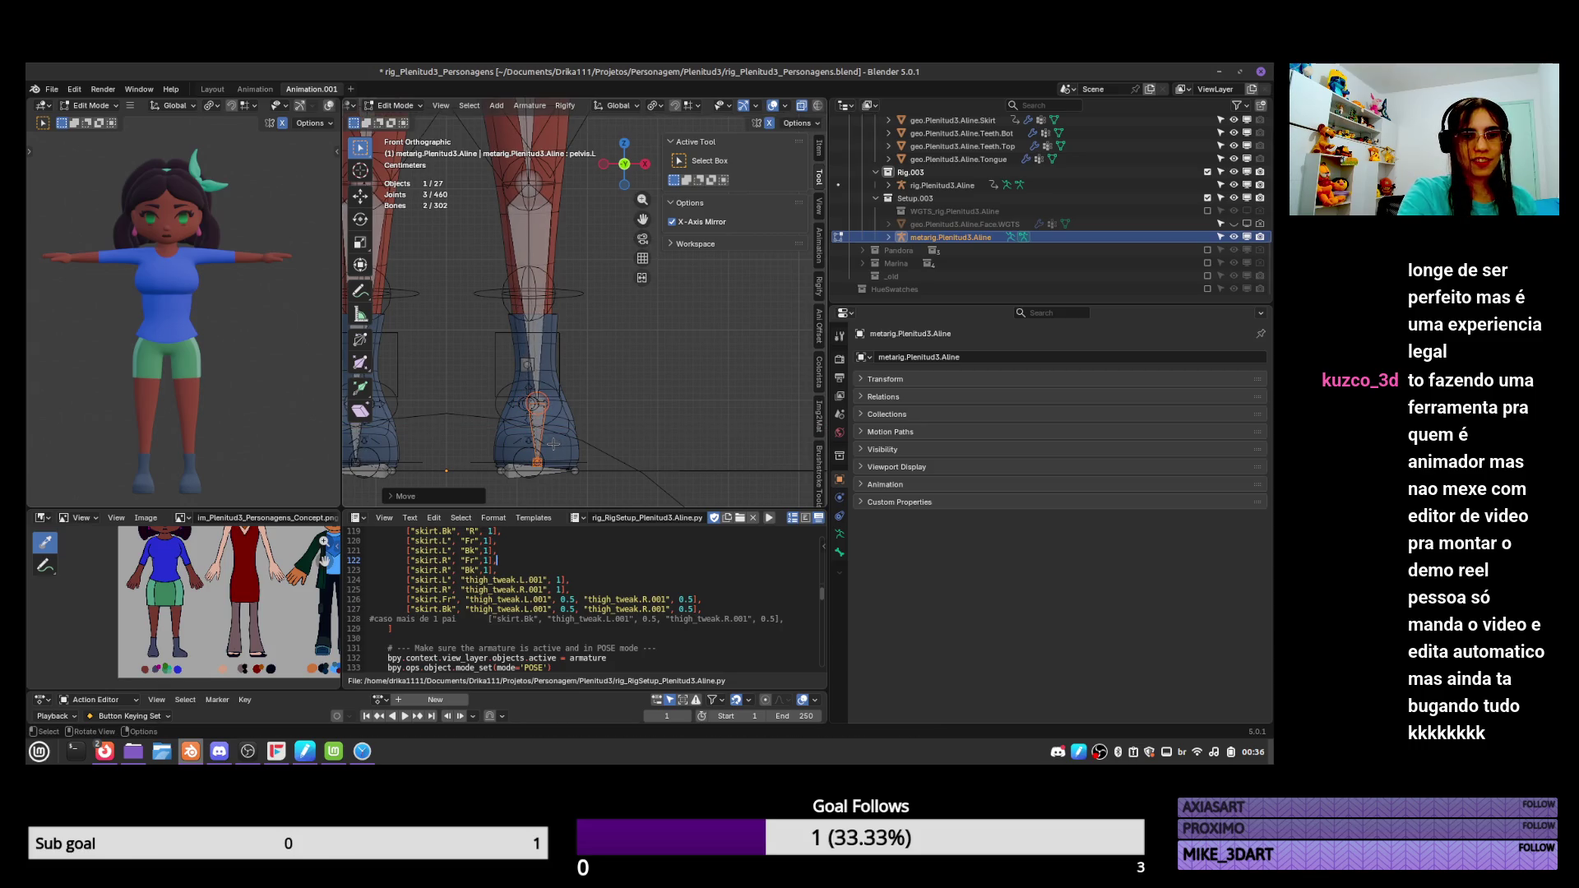
Slide the single ankle joint and the foot bone along X to match the boot.
click(521, 383)
key(g)
key(x)
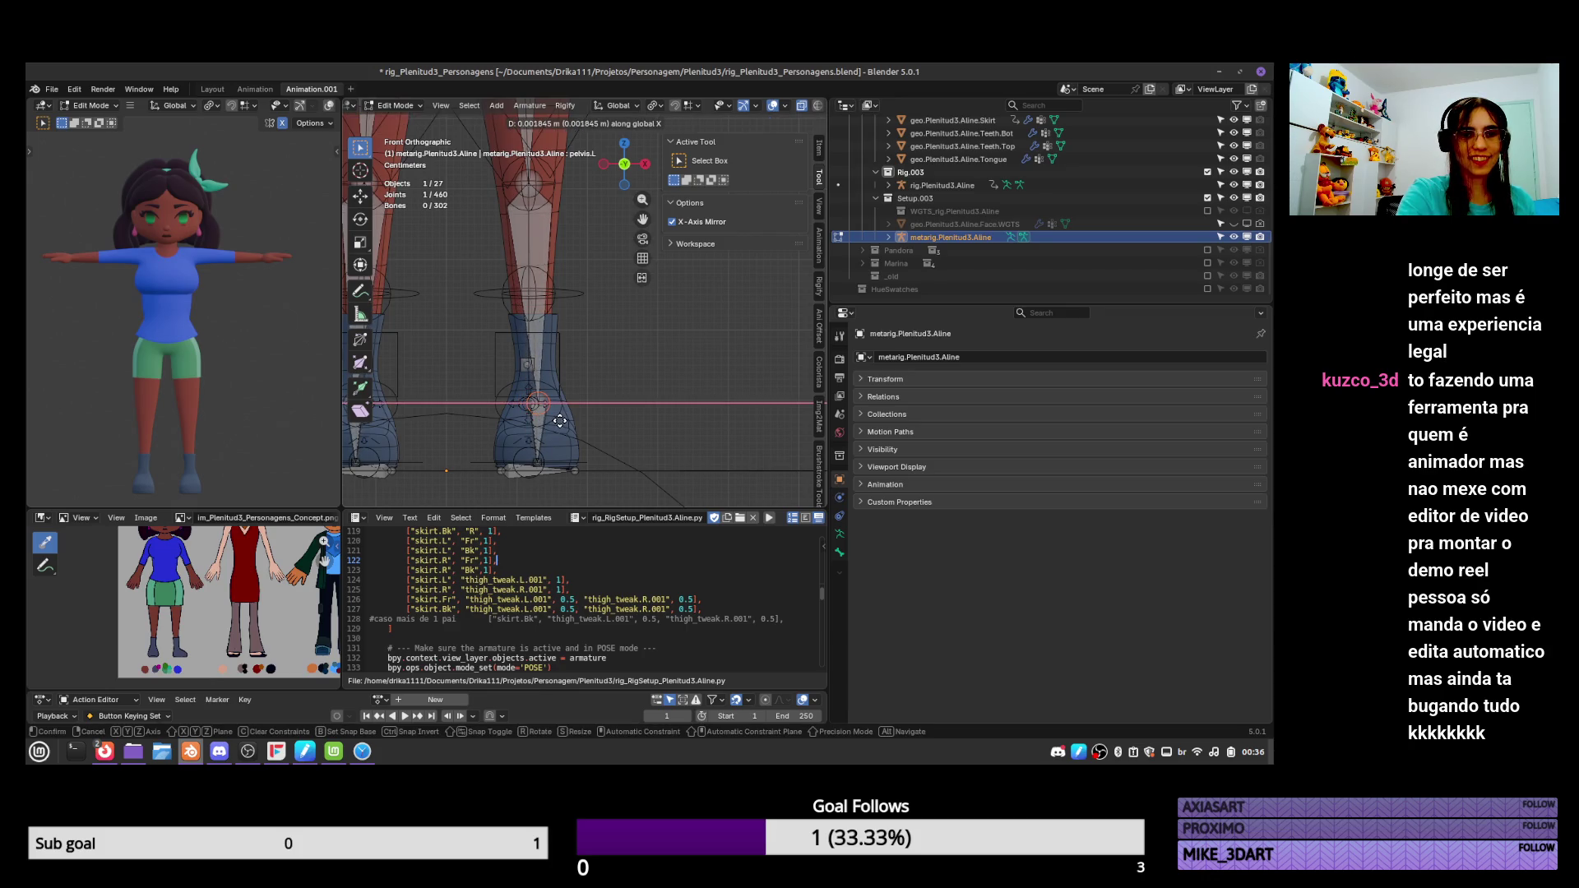
click(536, 458)
click(565, 470)
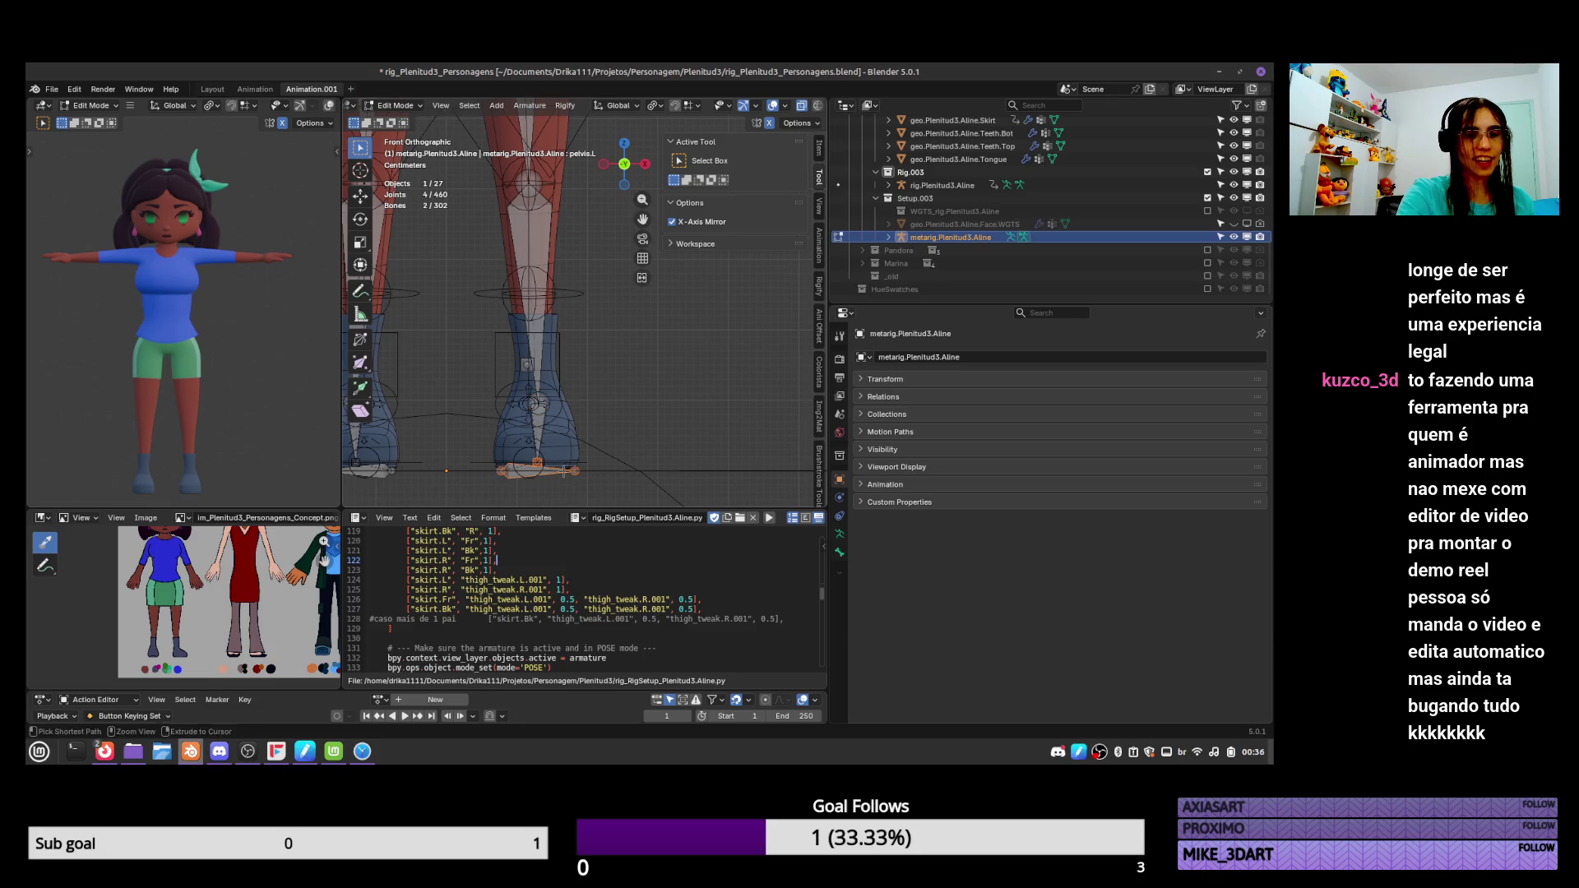
key(g)
key(x)
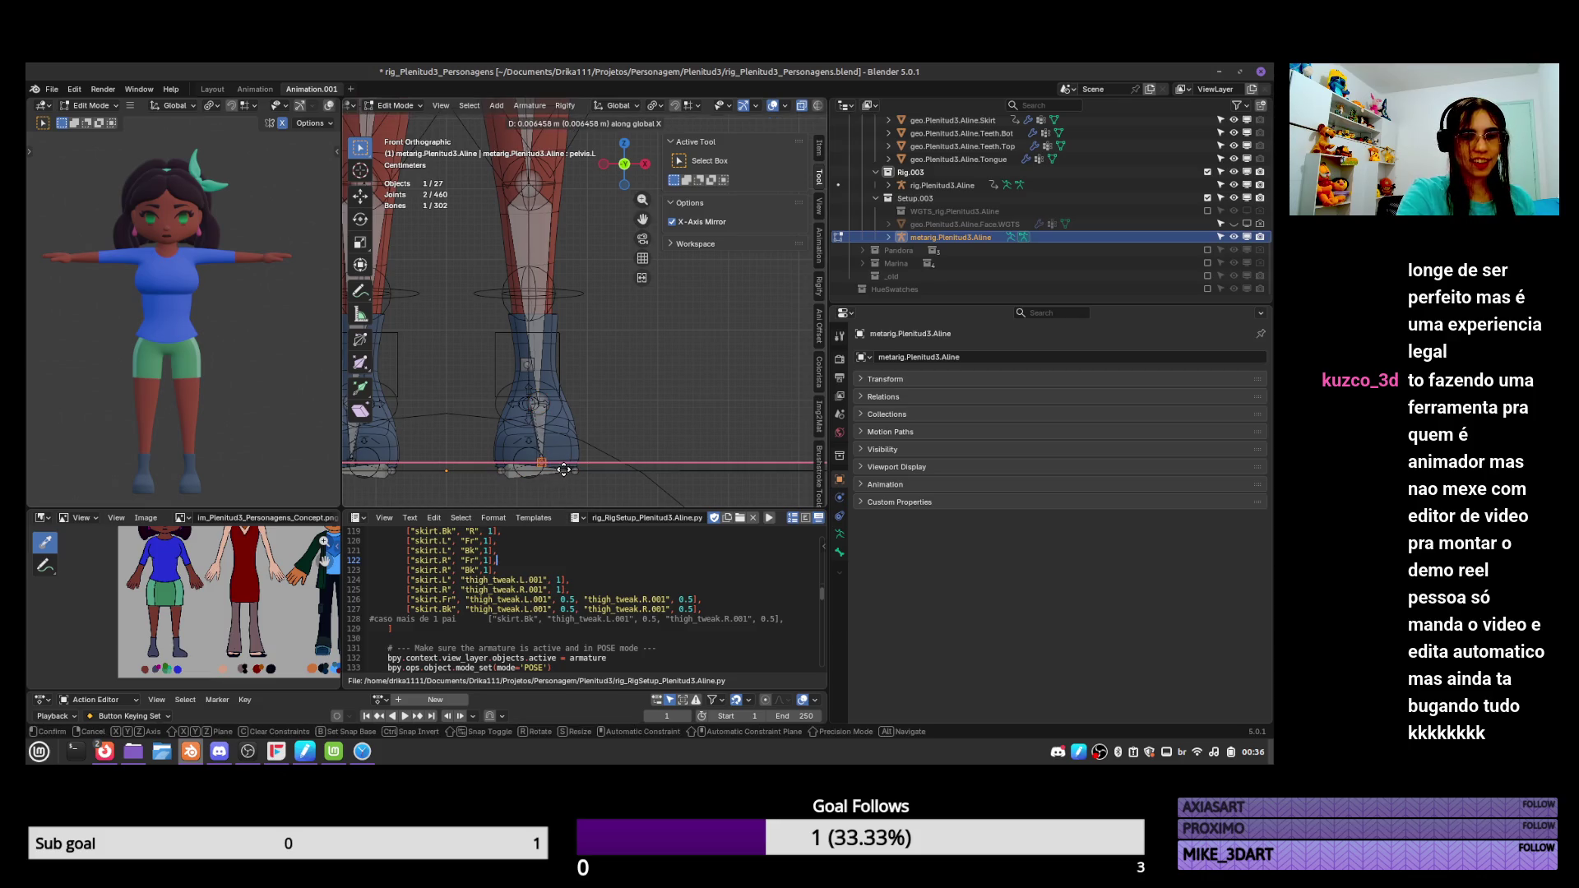
click(562, 471)
scroll(562, 470, down, 2)
shift+middle_drag(597, 225, 596, 332)
key(KP_3)
In Right Ortho view, move the knee and ankle joints to fit the leg.
click(603, 331)
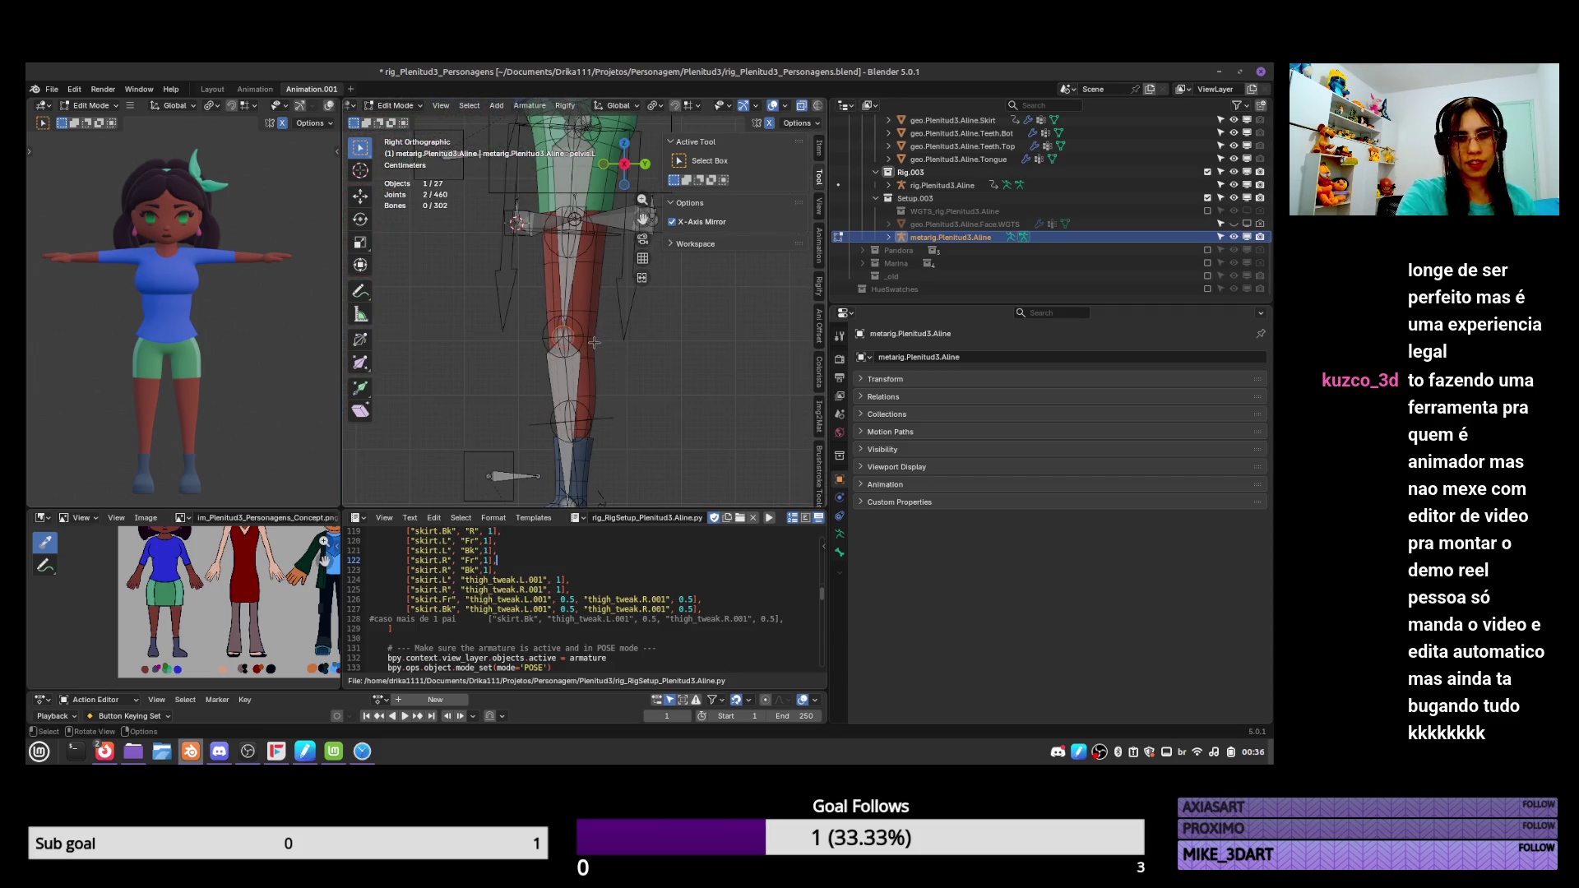
key(g)
click(603, 345)
mouse_move(603, 346)
shift+middle_down()
mouse_move(588, 277)
mouse_move(603, 316)
shift+middle_up()
click(582, 448)
key(g)
click(584, 448)
scroll(600, 315, down, 1)
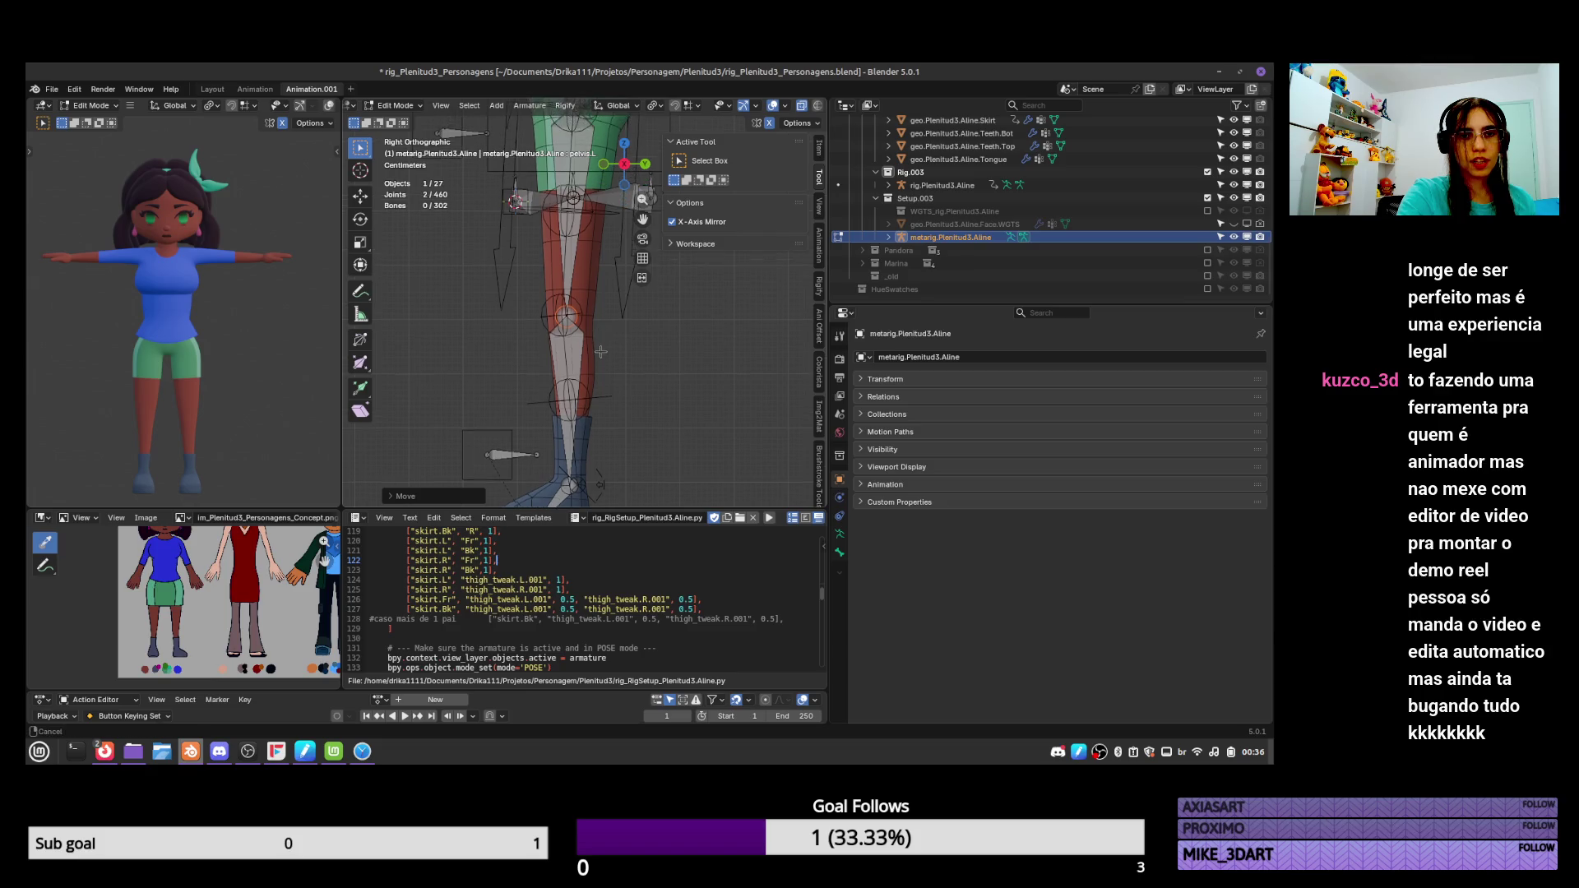
scroll(598, 325, down, 1)
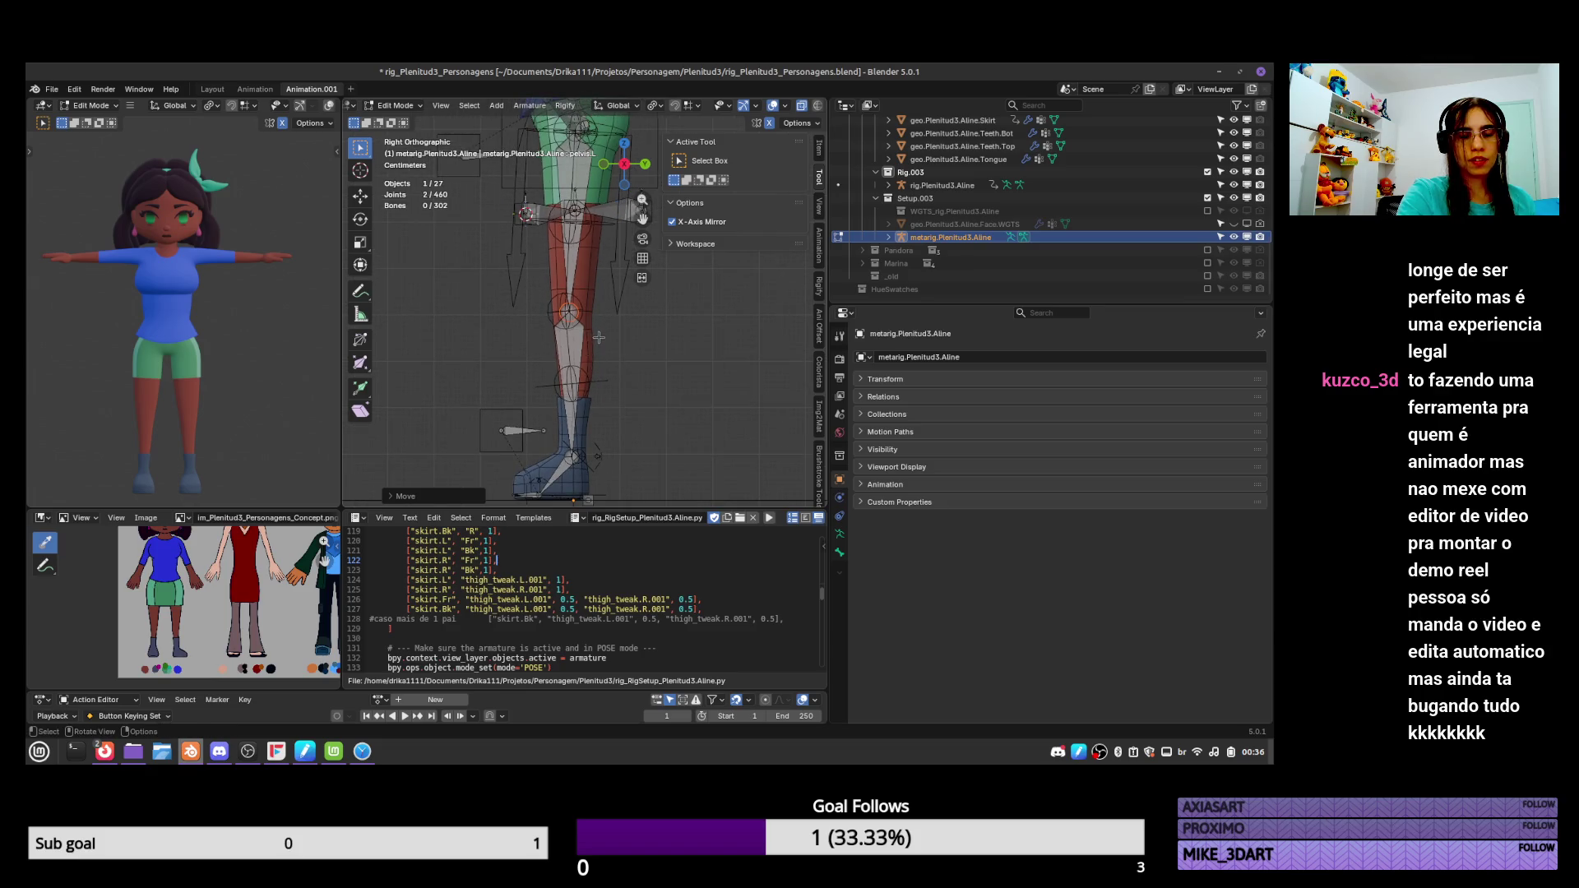
key(g)
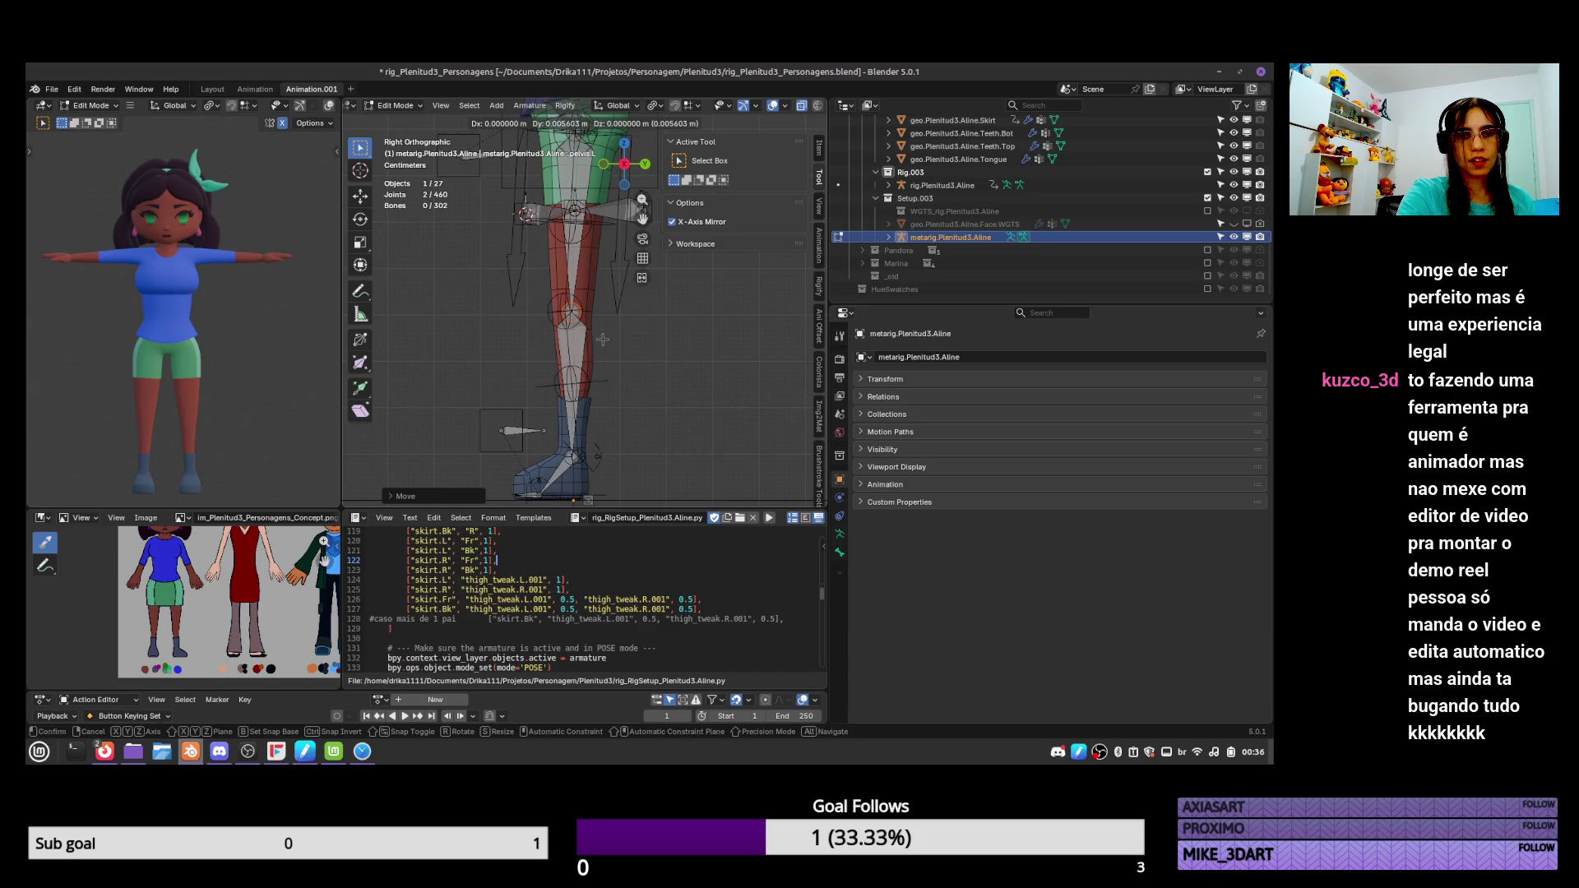
click(603, 339)
Fine-tune the ankle joint's position against the boot with several small moves.
click(589, 468)
key(g)
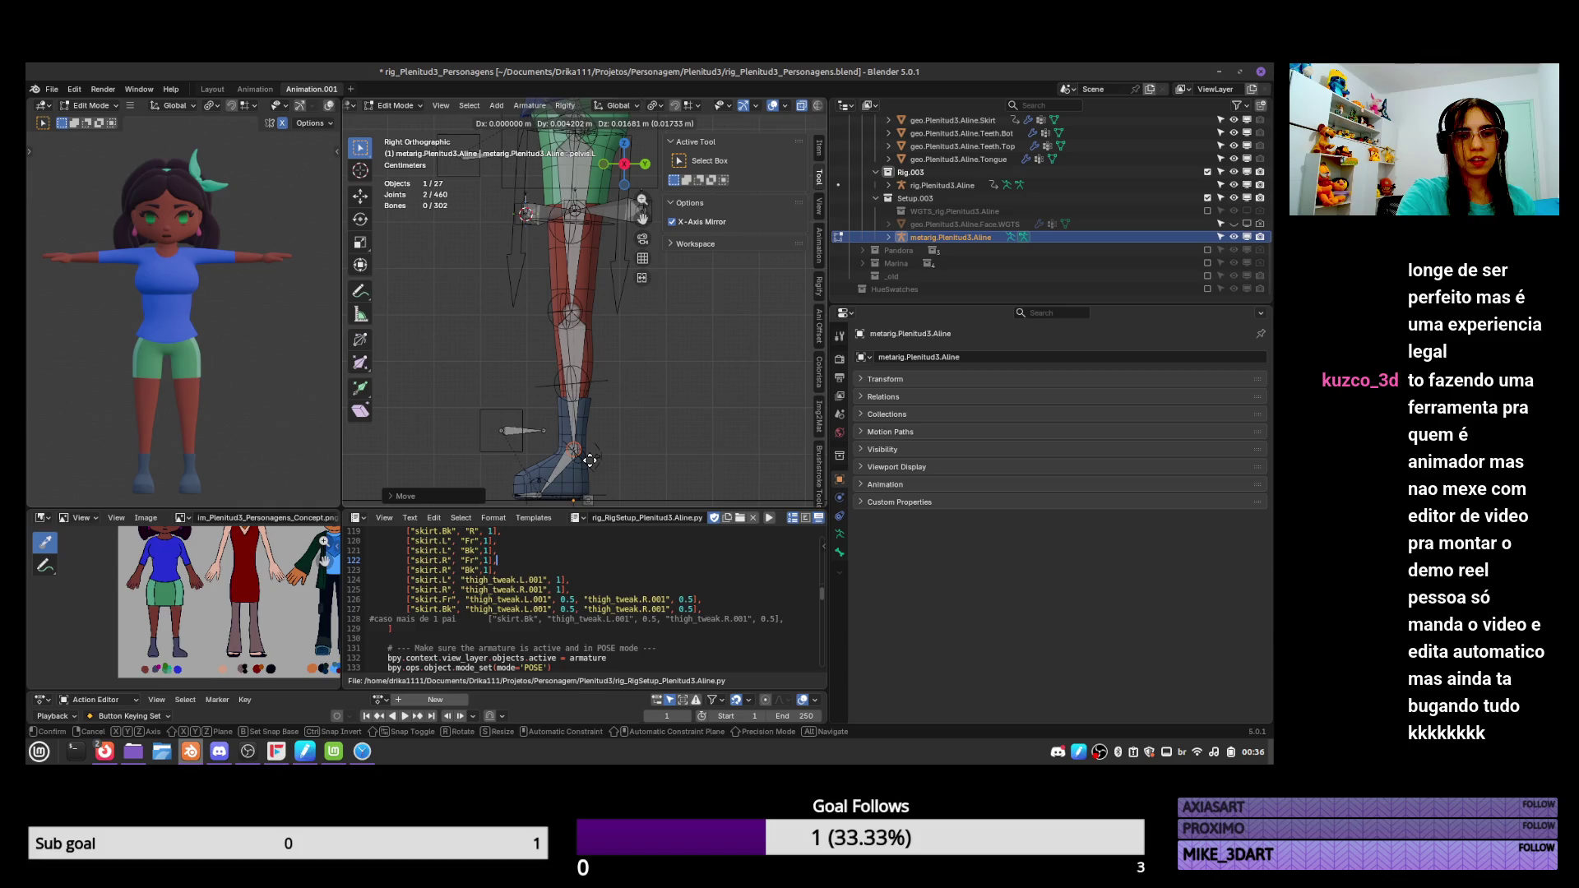
click(590, 459)
key(g)
click(588, 469)
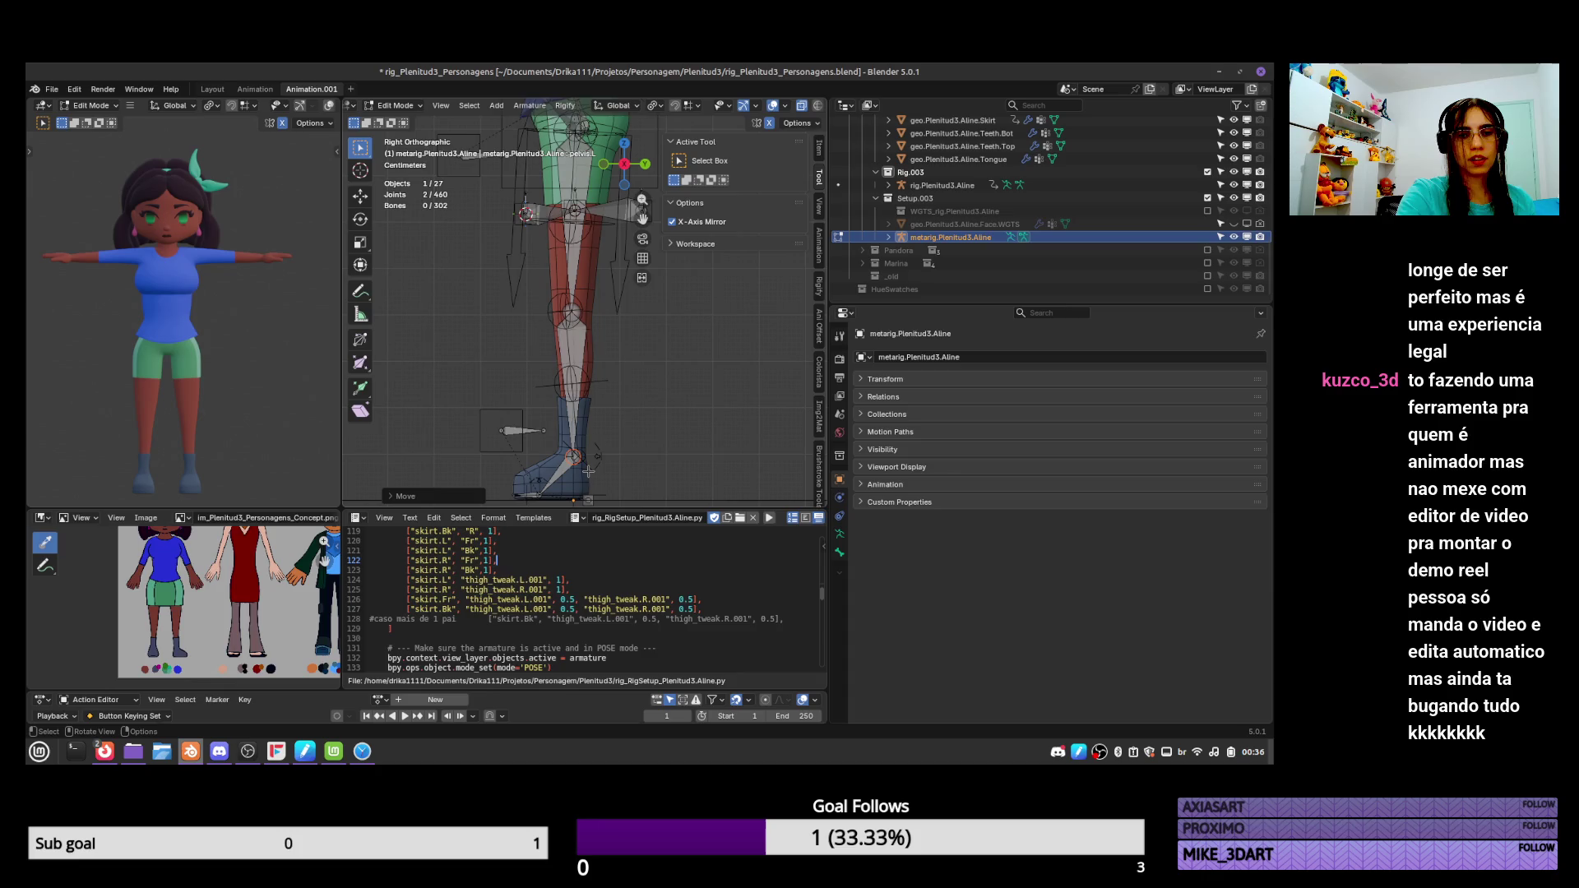
key(g)
click(588, 462)
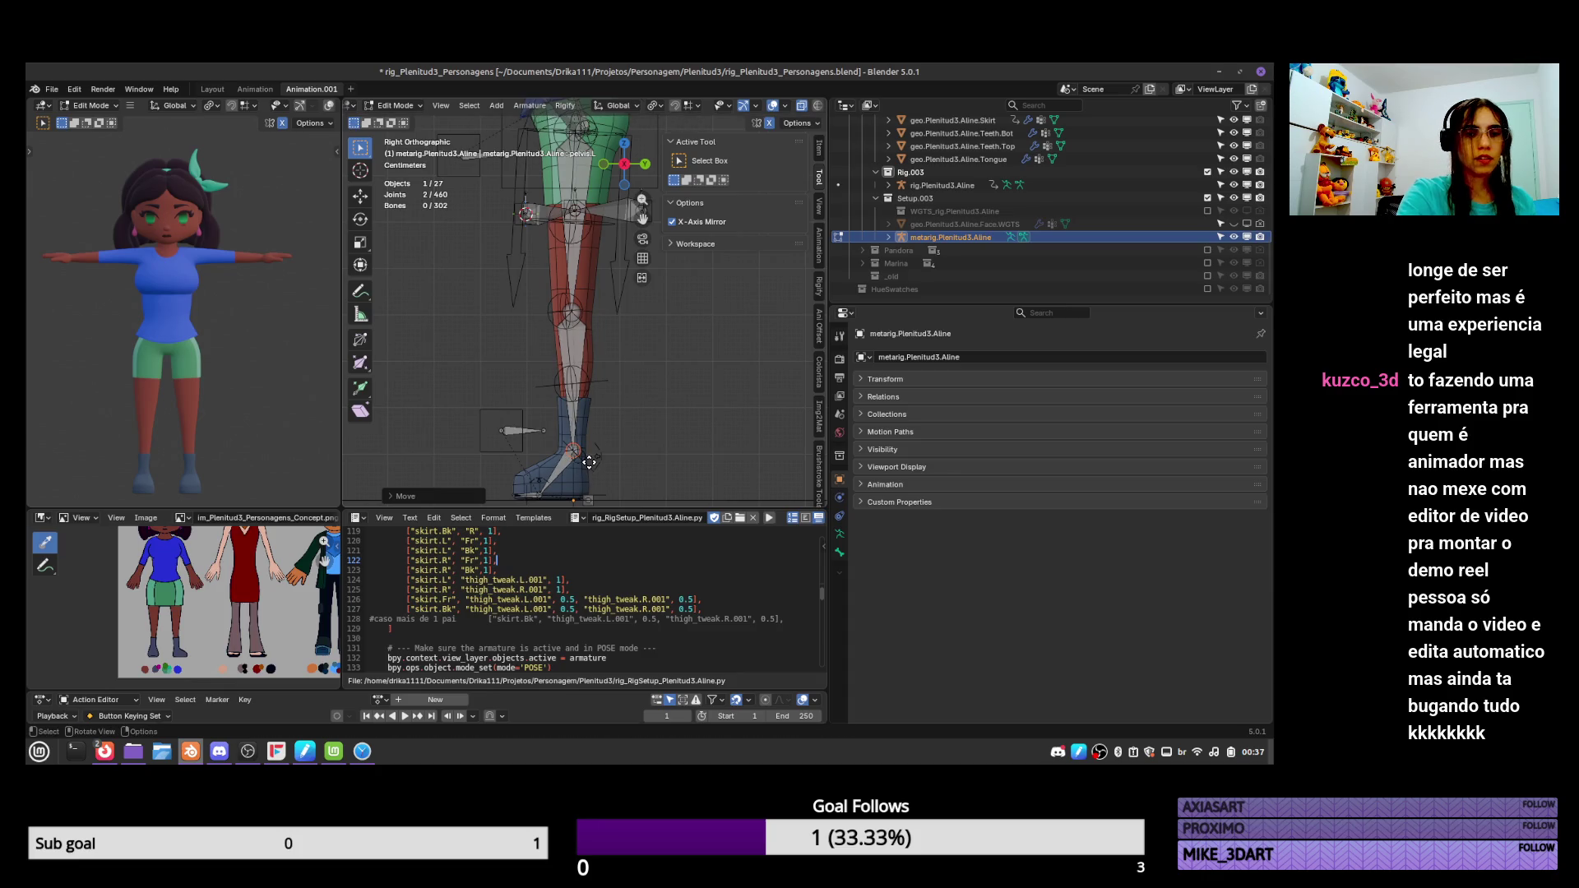
click(589, 461)
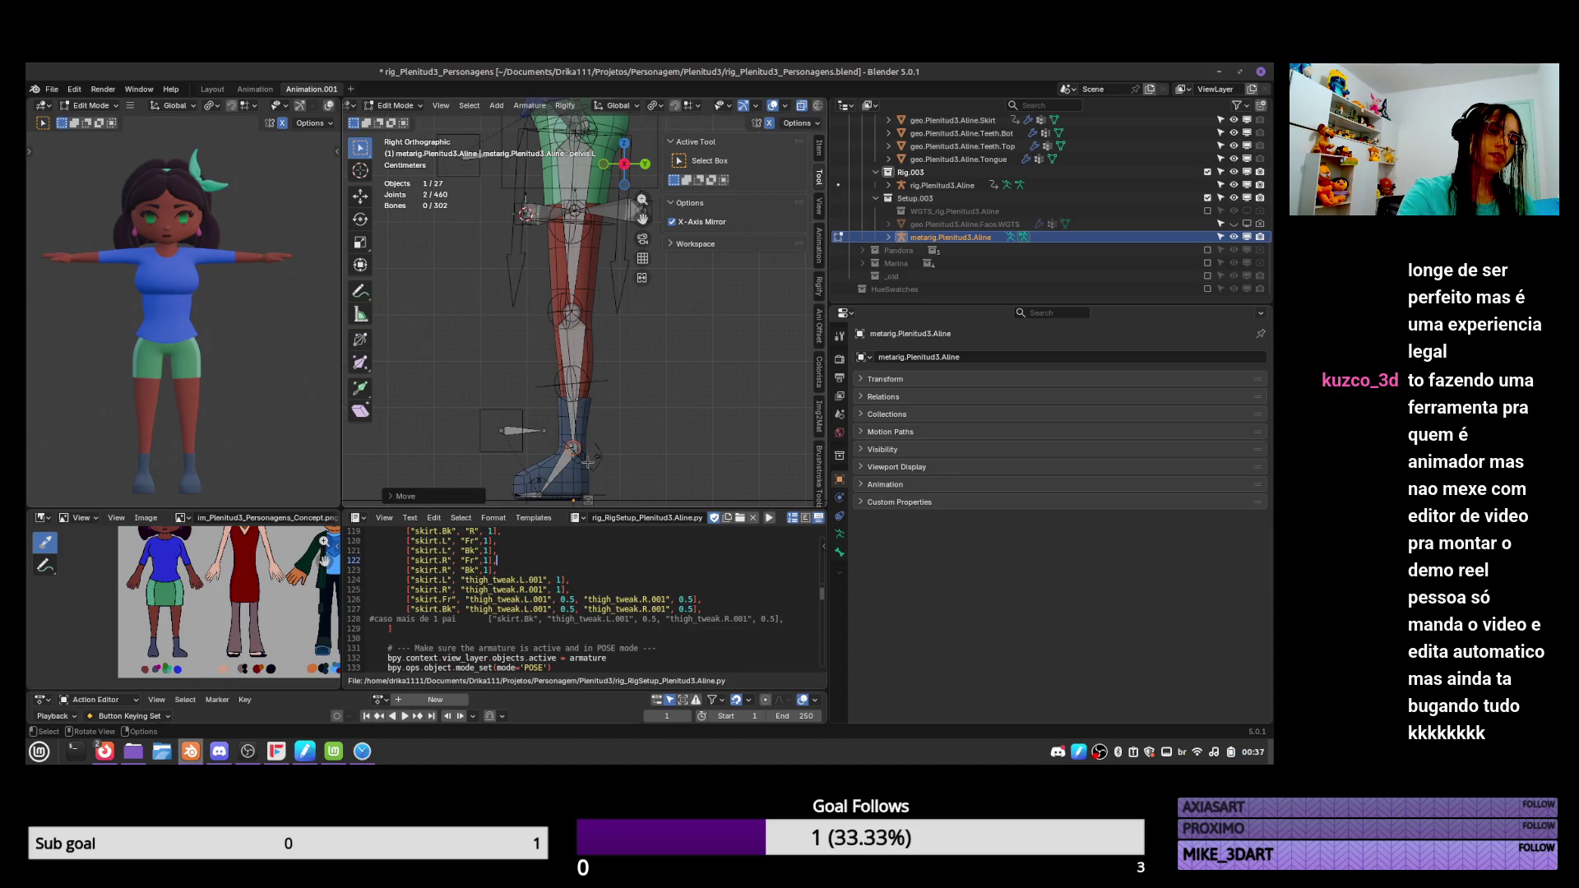
click(587, 472)
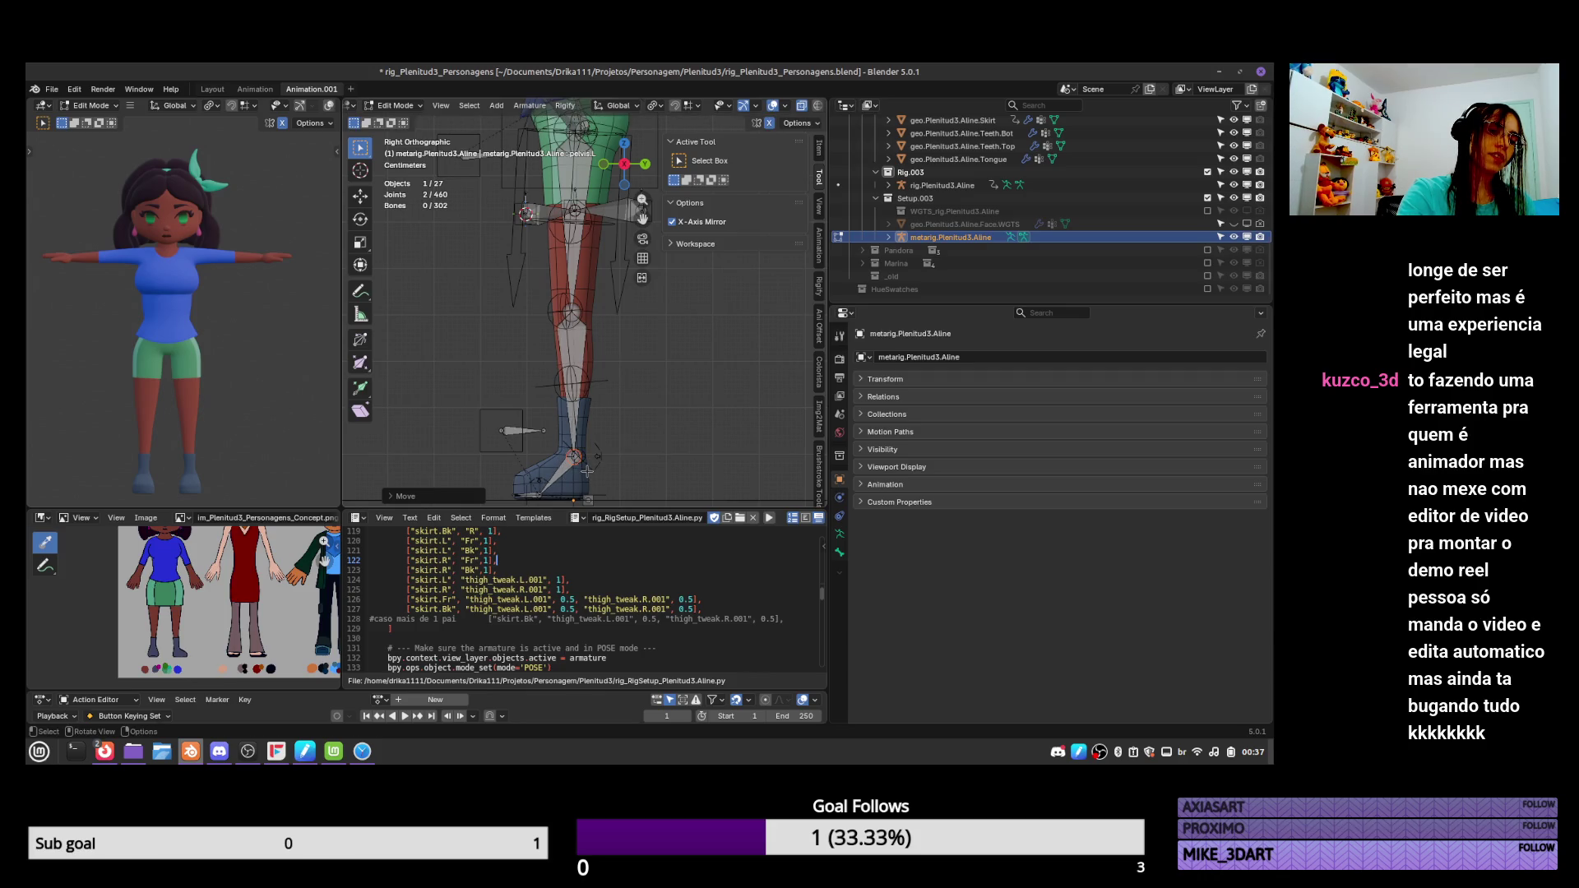
key(g)
click(584, 471)
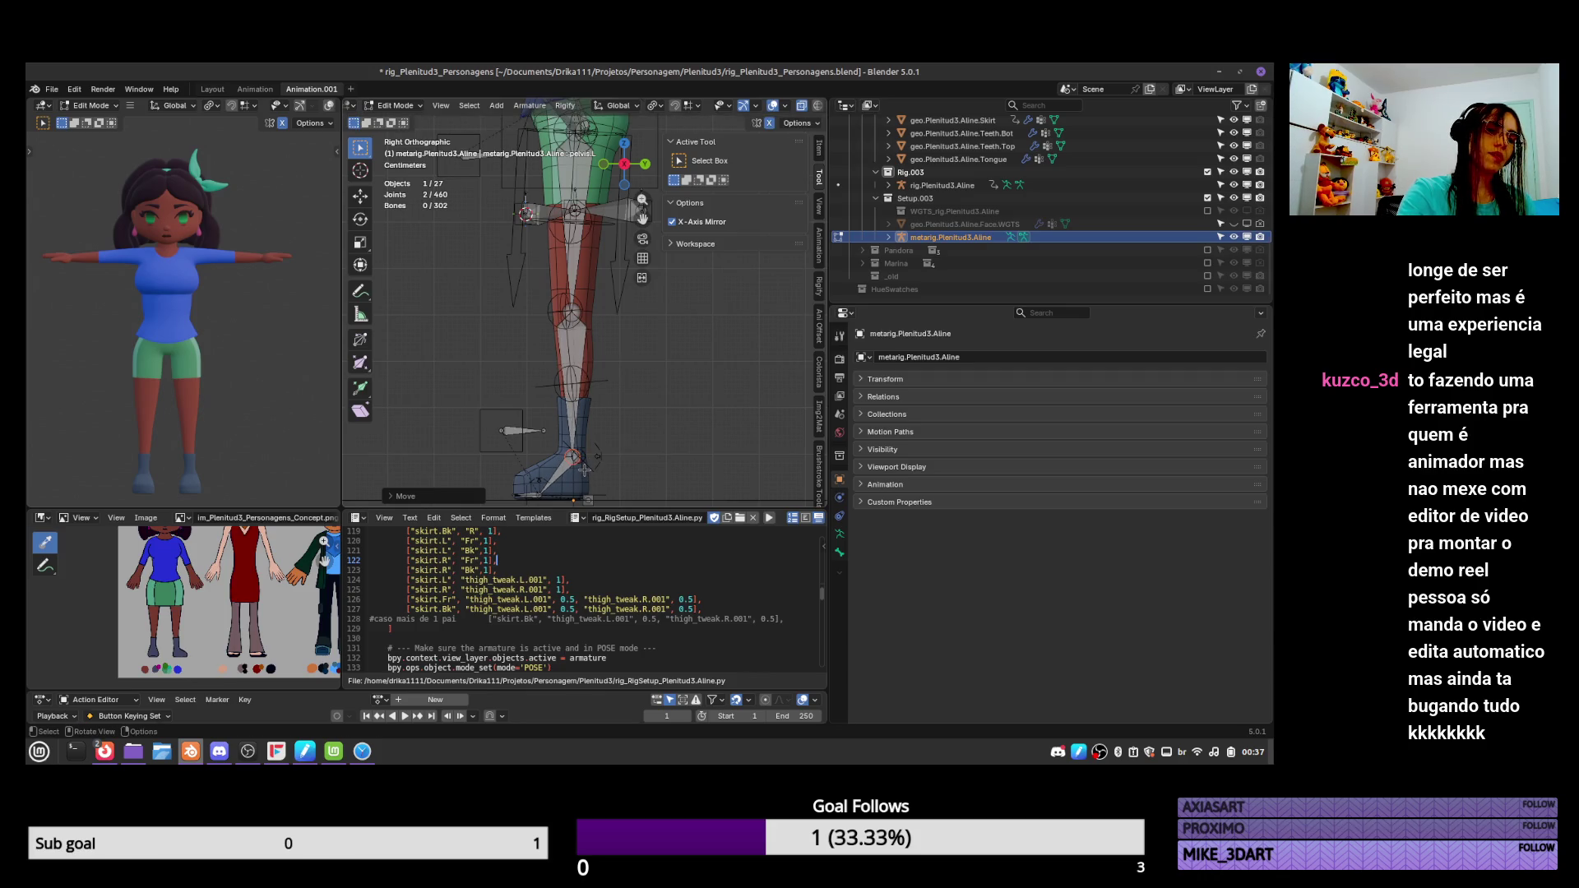
Select the thigh.L bone and return the metarig to Object Mode.
scroll(602, 390, down, 3)
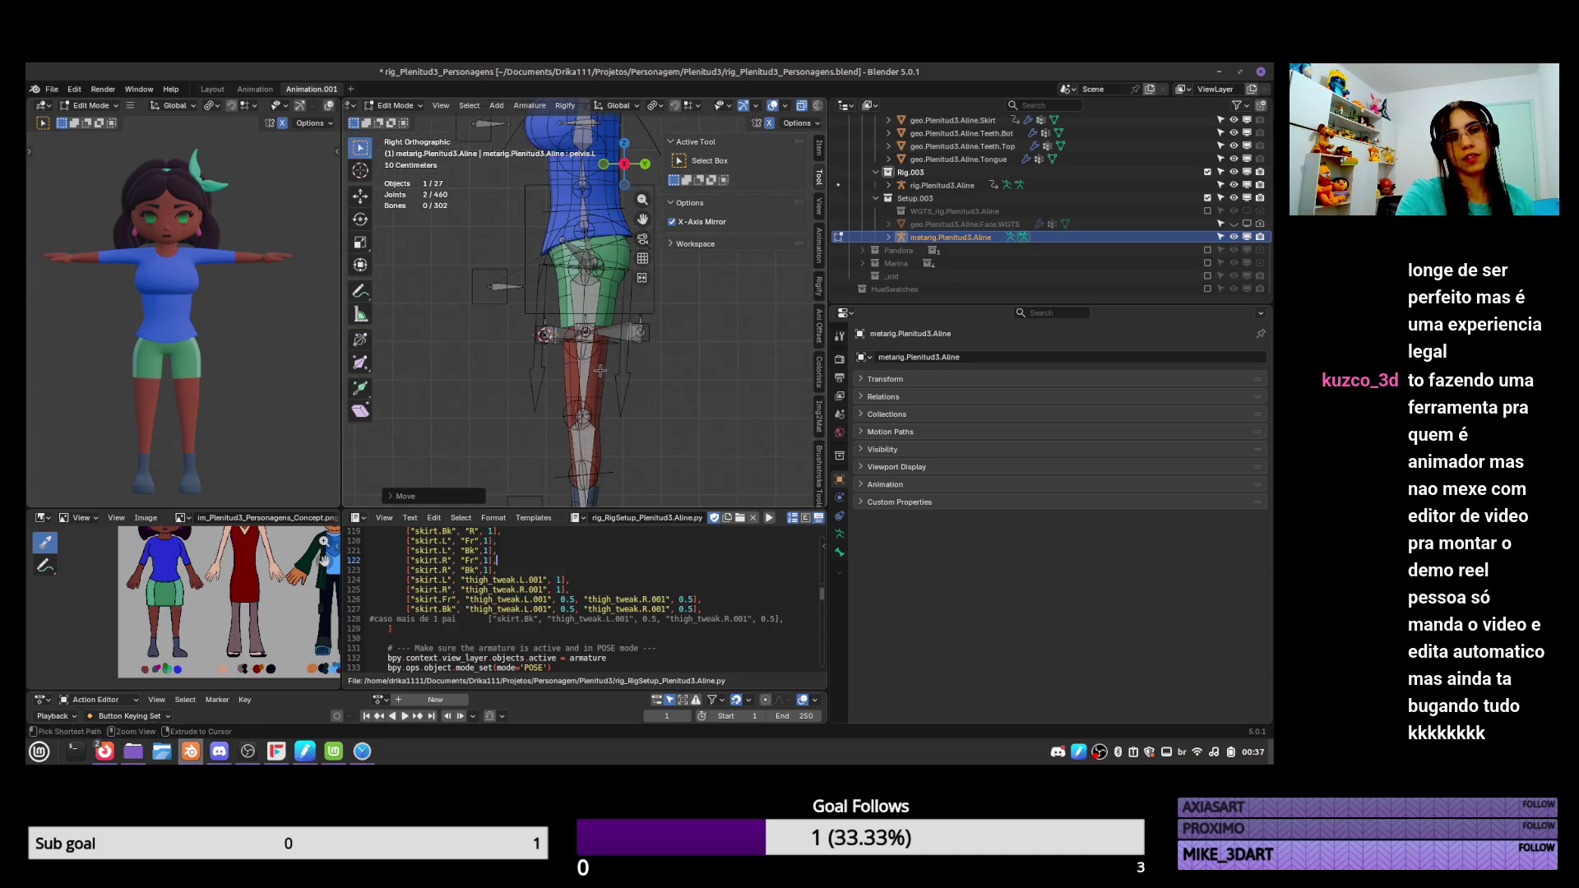
click(590, 384)
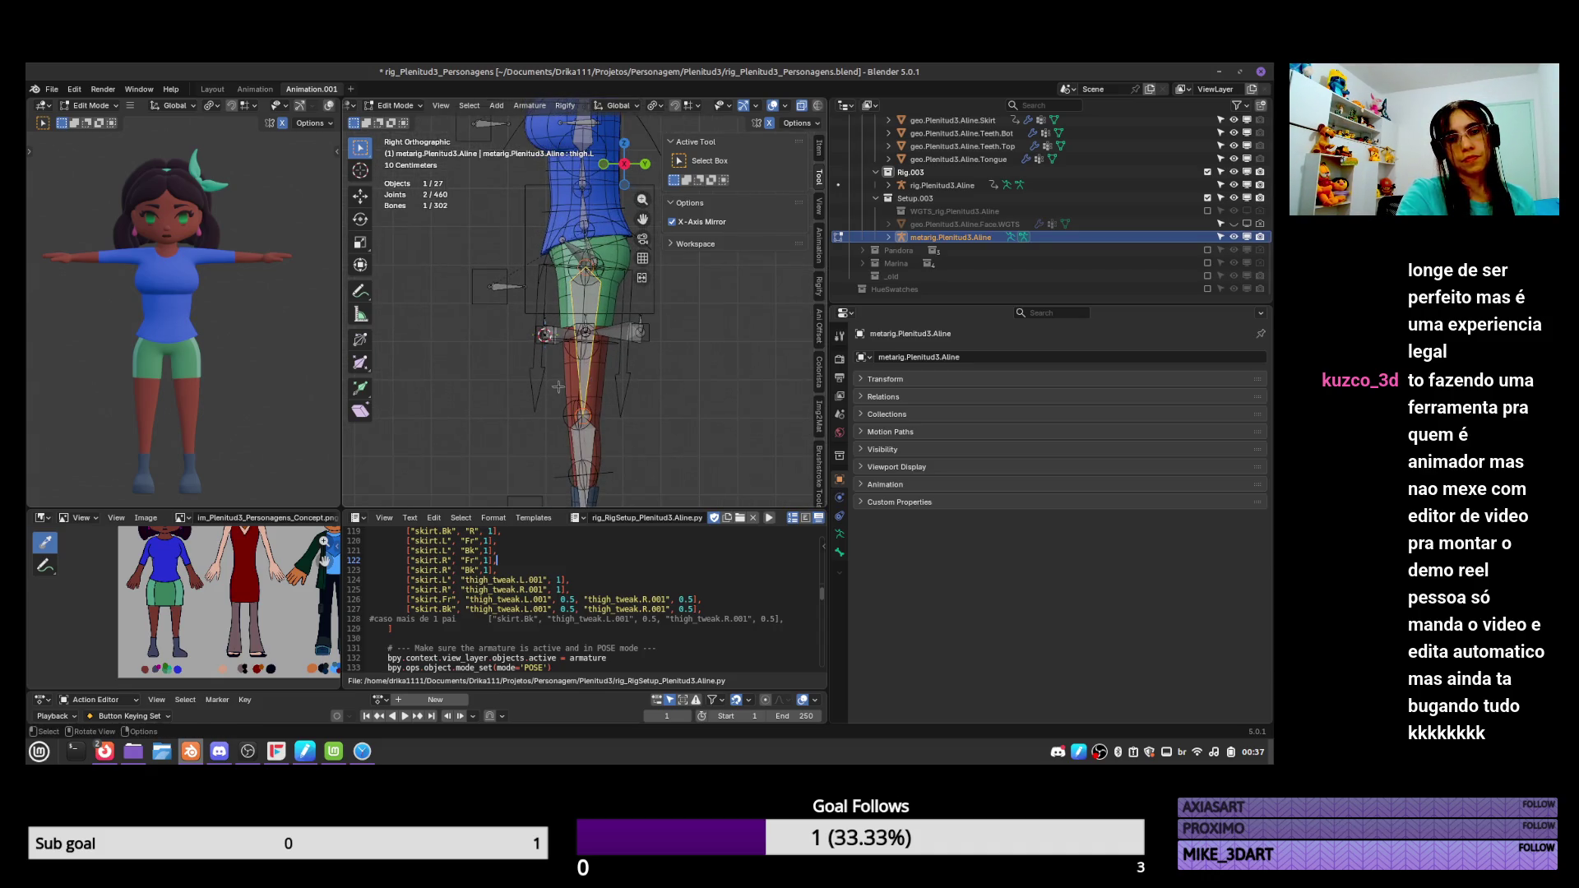
key(Tab)
mouse_move(576, 397)
middle_down()
mouse_move(694, 406)
mouse_move(615, 386)
middle_up()
Check the arm in front orthographic view and save rig_Plenitud3_Personagens.blend.
key(KP_5)
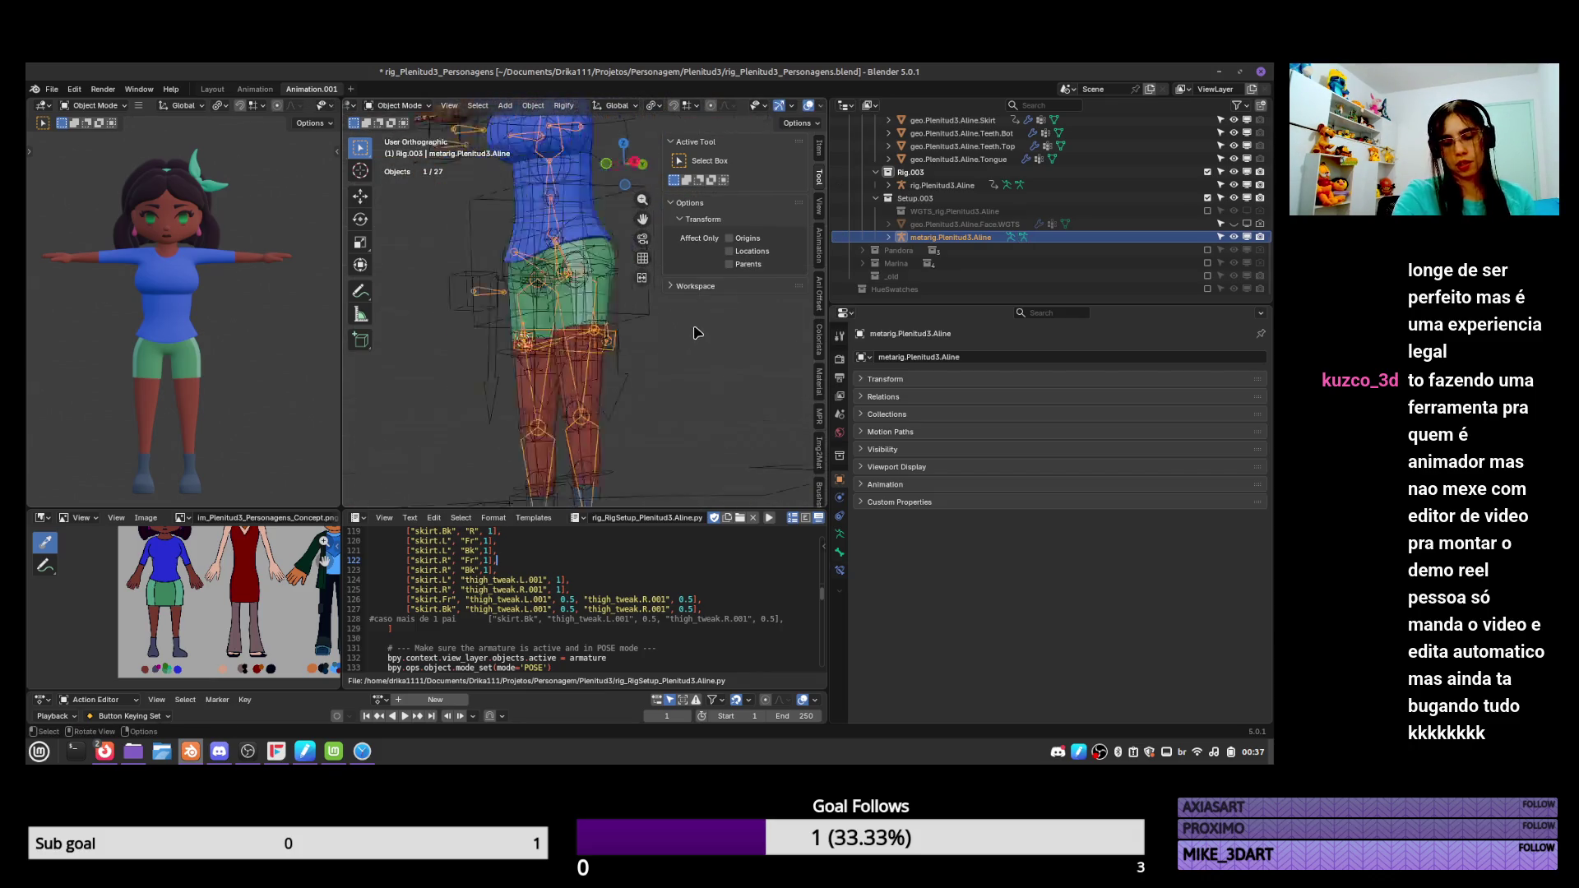
key(KP_1)
scroll(682, 324, down, 3)
scroll(668, 316, up, 6)
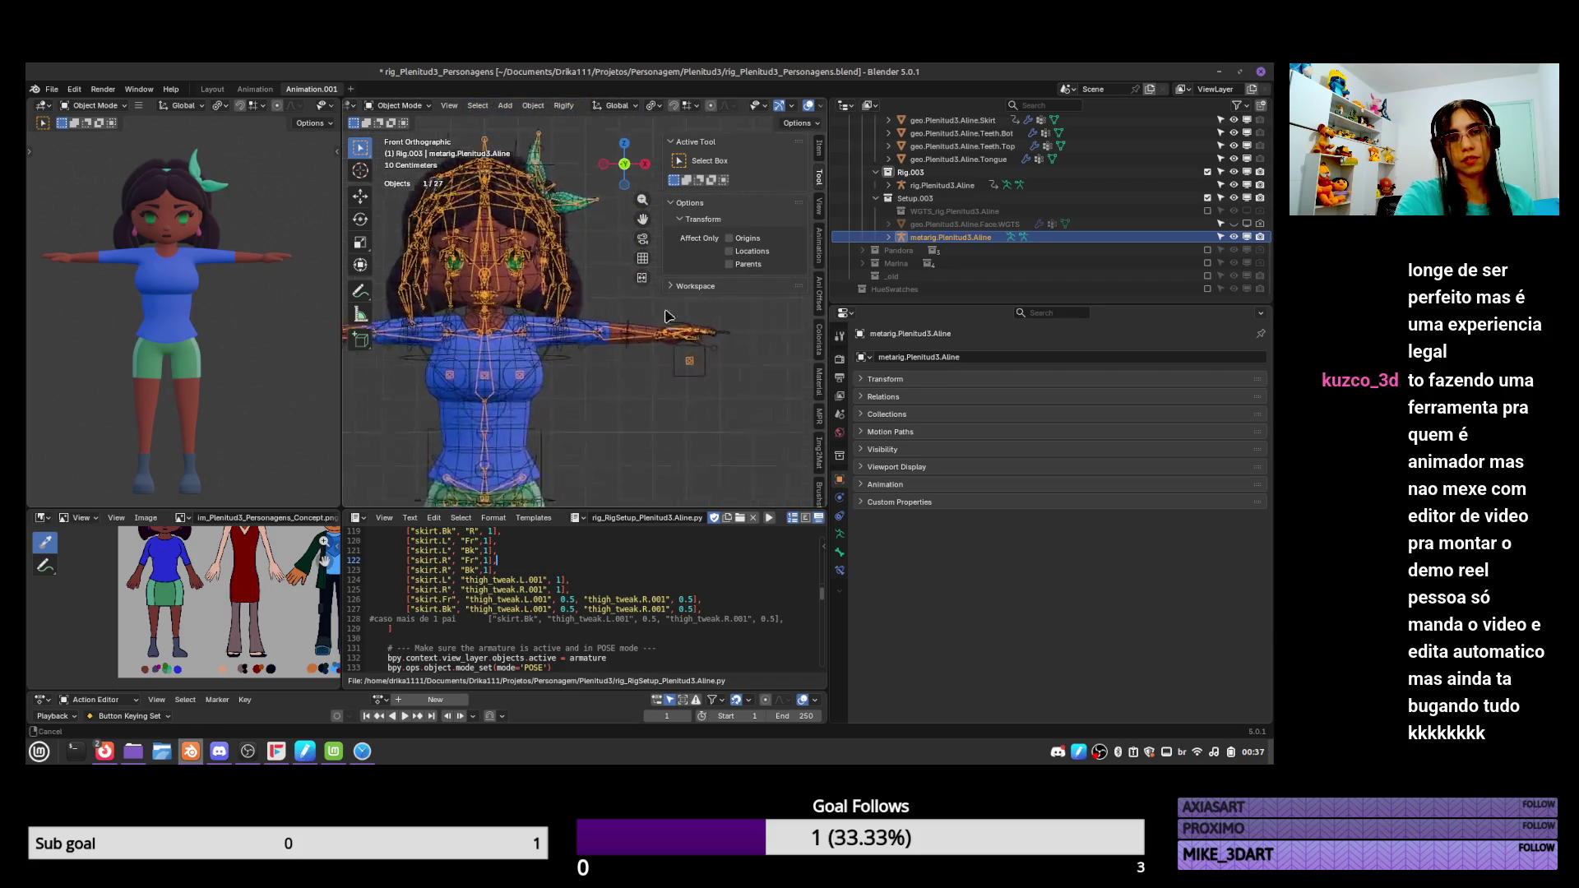
scroll(668, 316, up, 2)
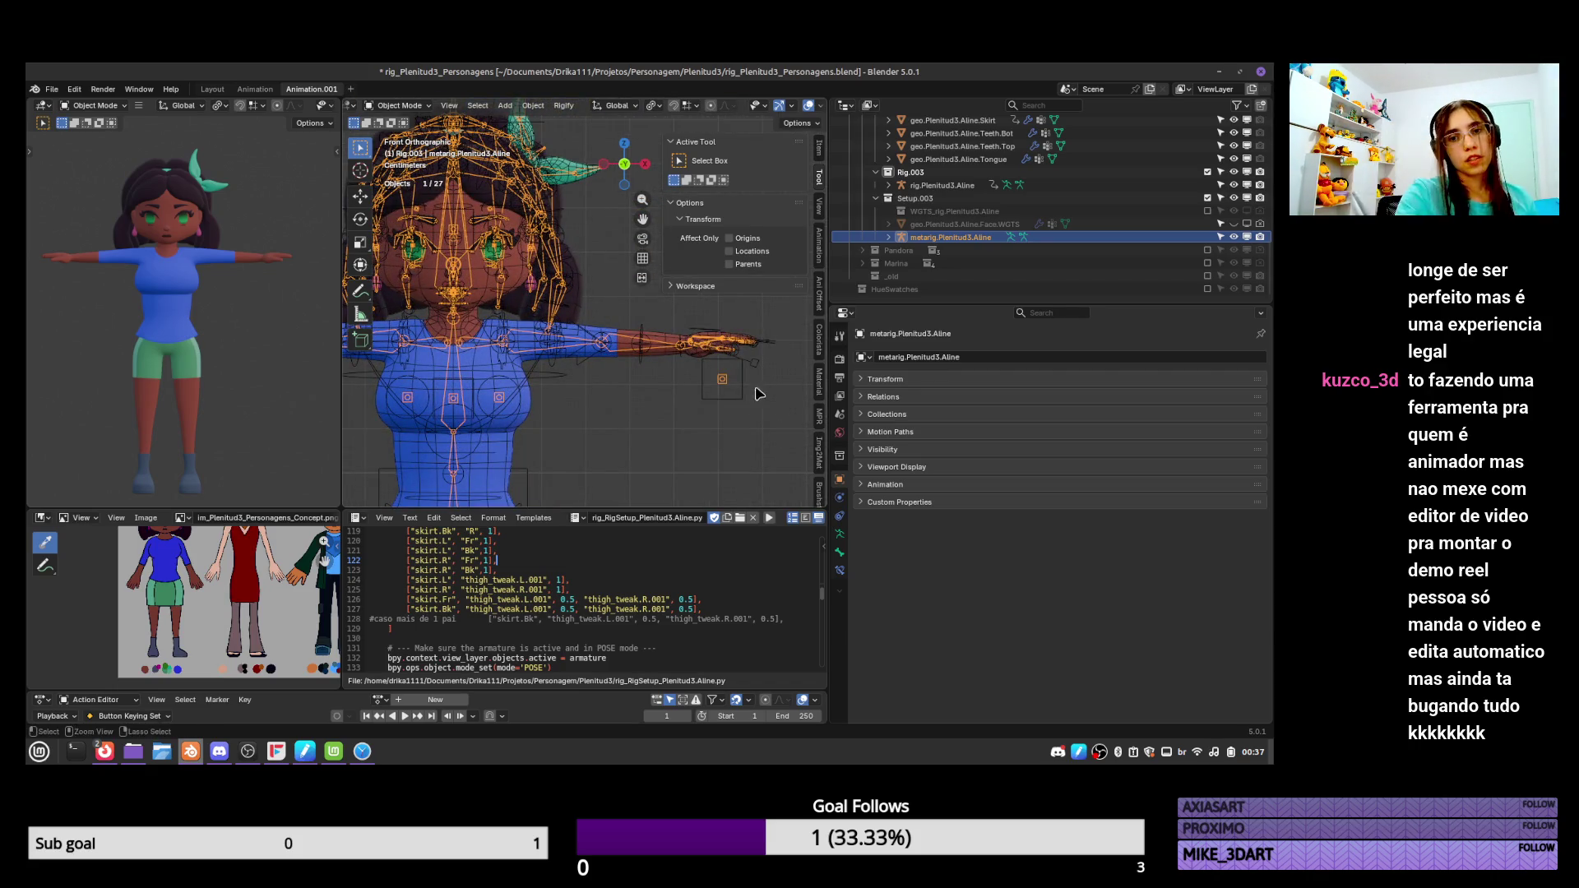
scroll(758, 394, up, 2)
scroll(736, 373, up, 1)
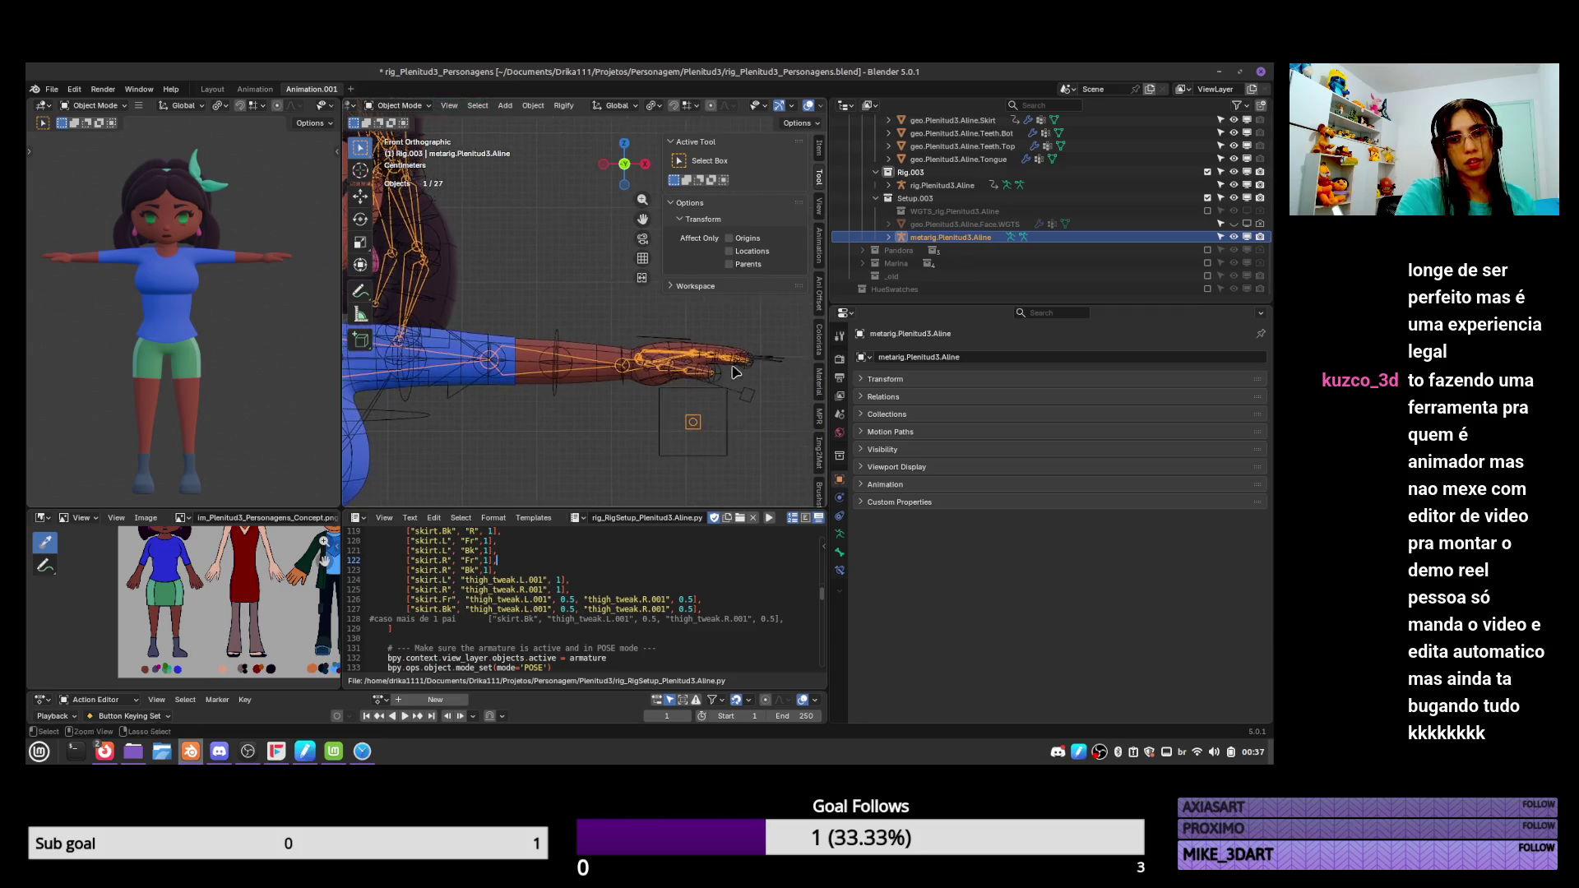
mouse_move(734, 372)
middle_down()
mouse_move(729, 421)
mouse_move(705, 393)
mouse_move(691, 424)
middle_up()
key(ctrl+s)
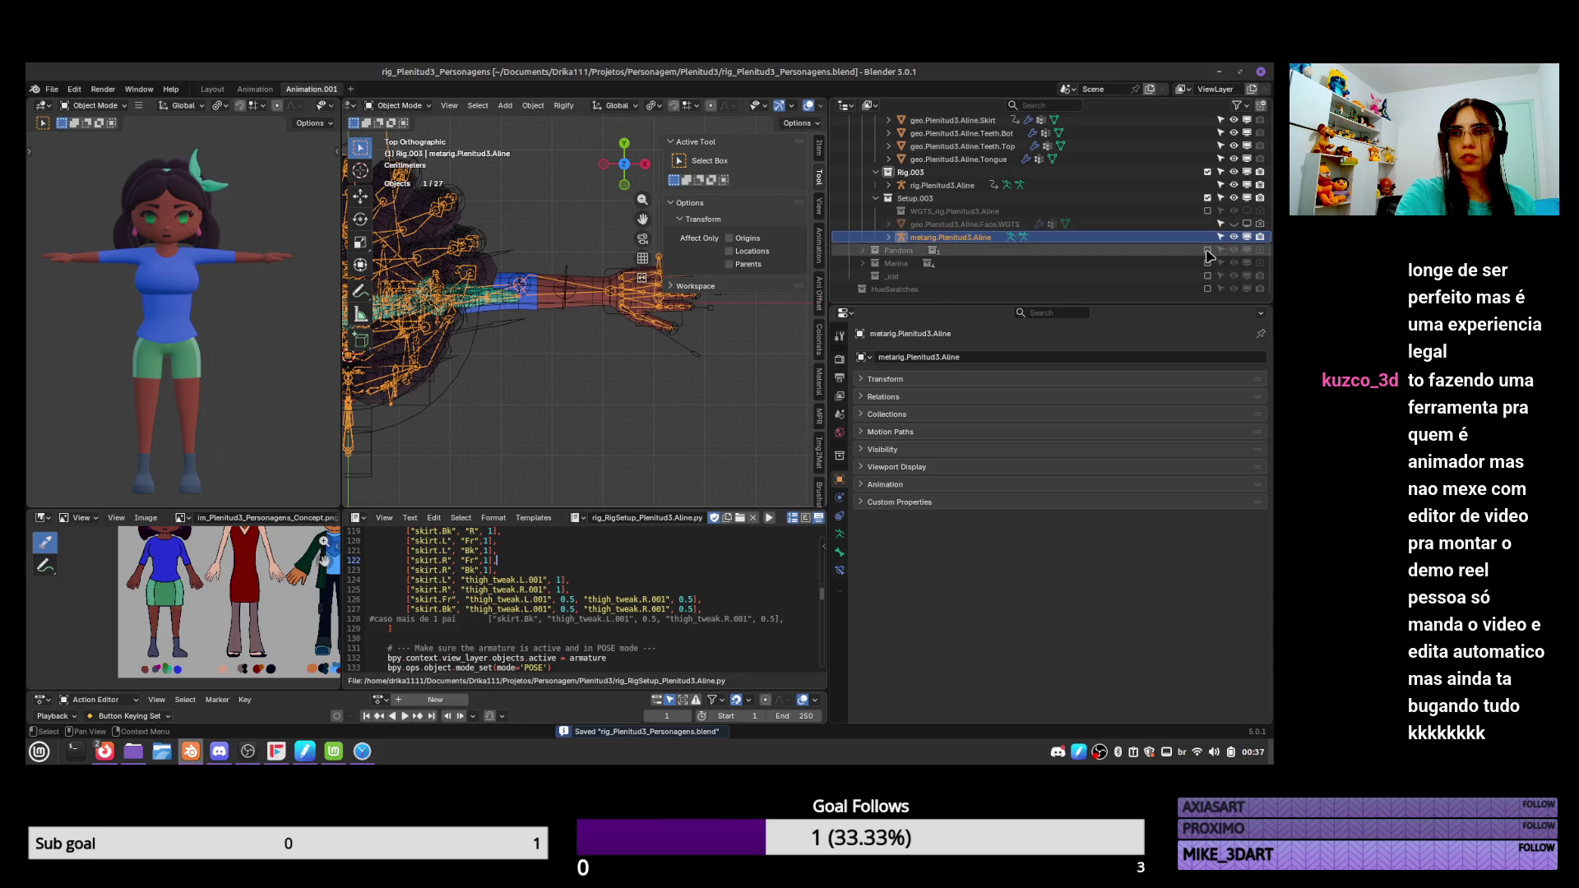
Toggle Pandora's exclusion and the metarig's visibility, then enter Edit Mode on the metarig over the hand.
click(1208, 250)
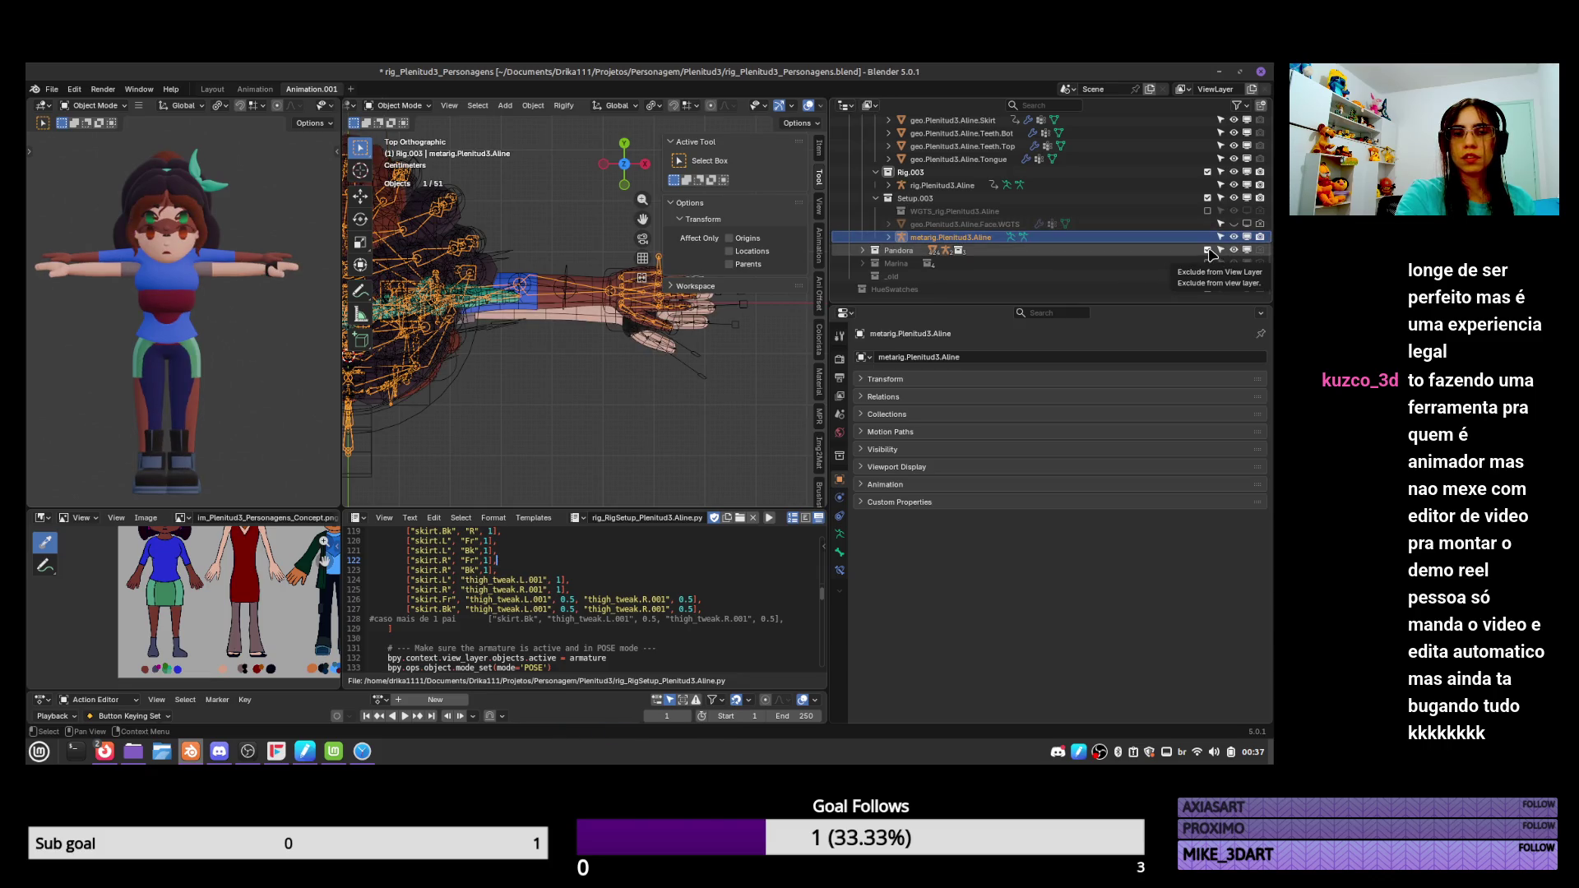
mouse_move(690, 387)
ctrl+middle_down()
mouse_move(644, 407)
mouse_move(658, 379)
ctrl+middle_up()
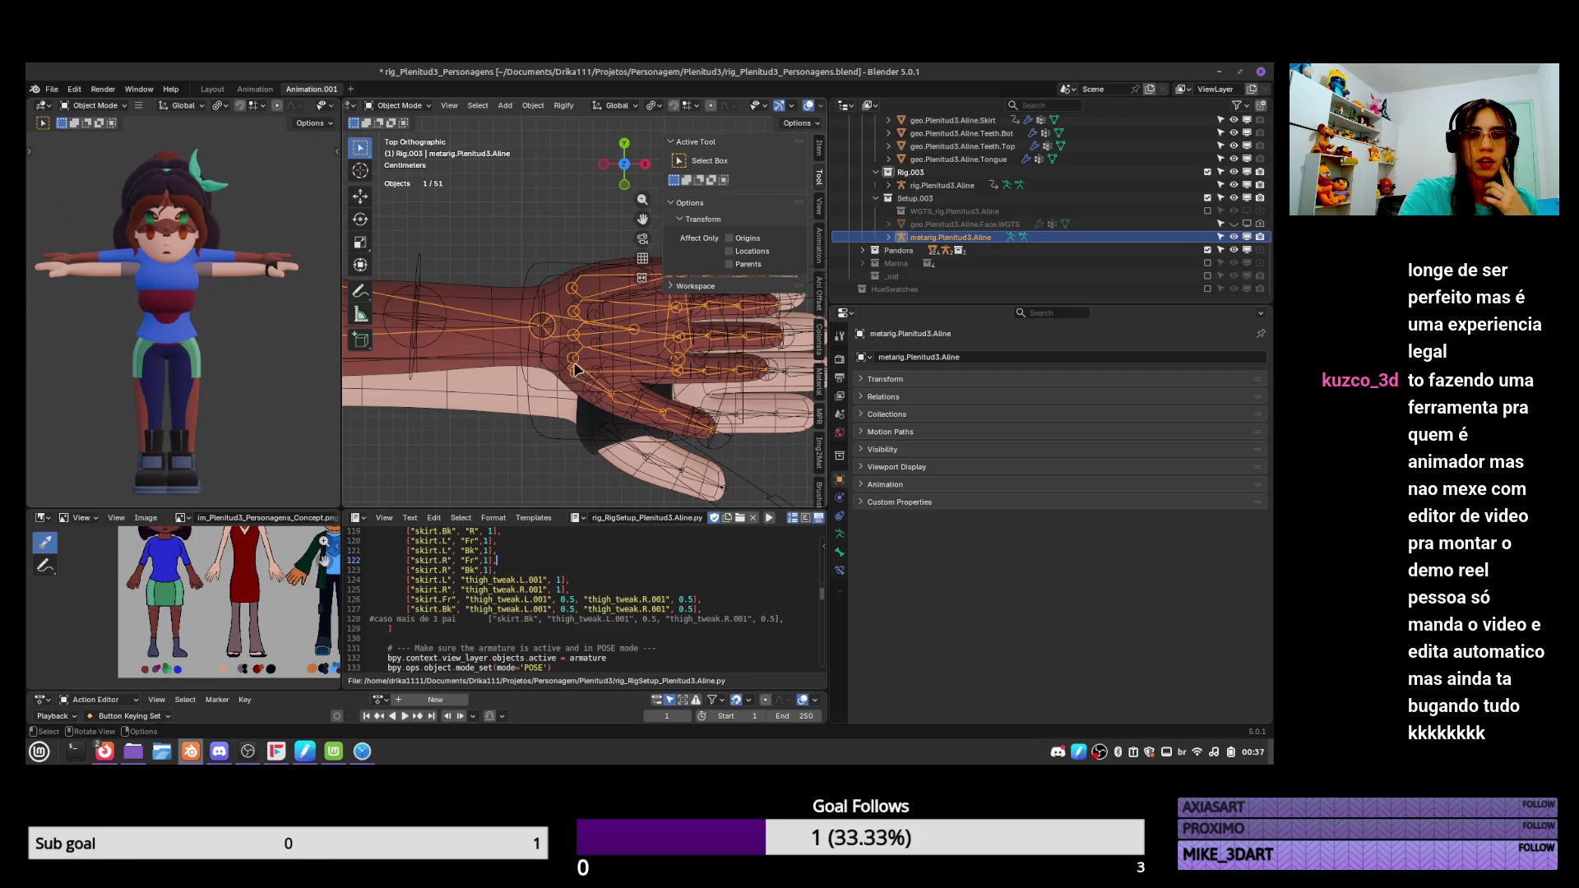
click(1234, 237)
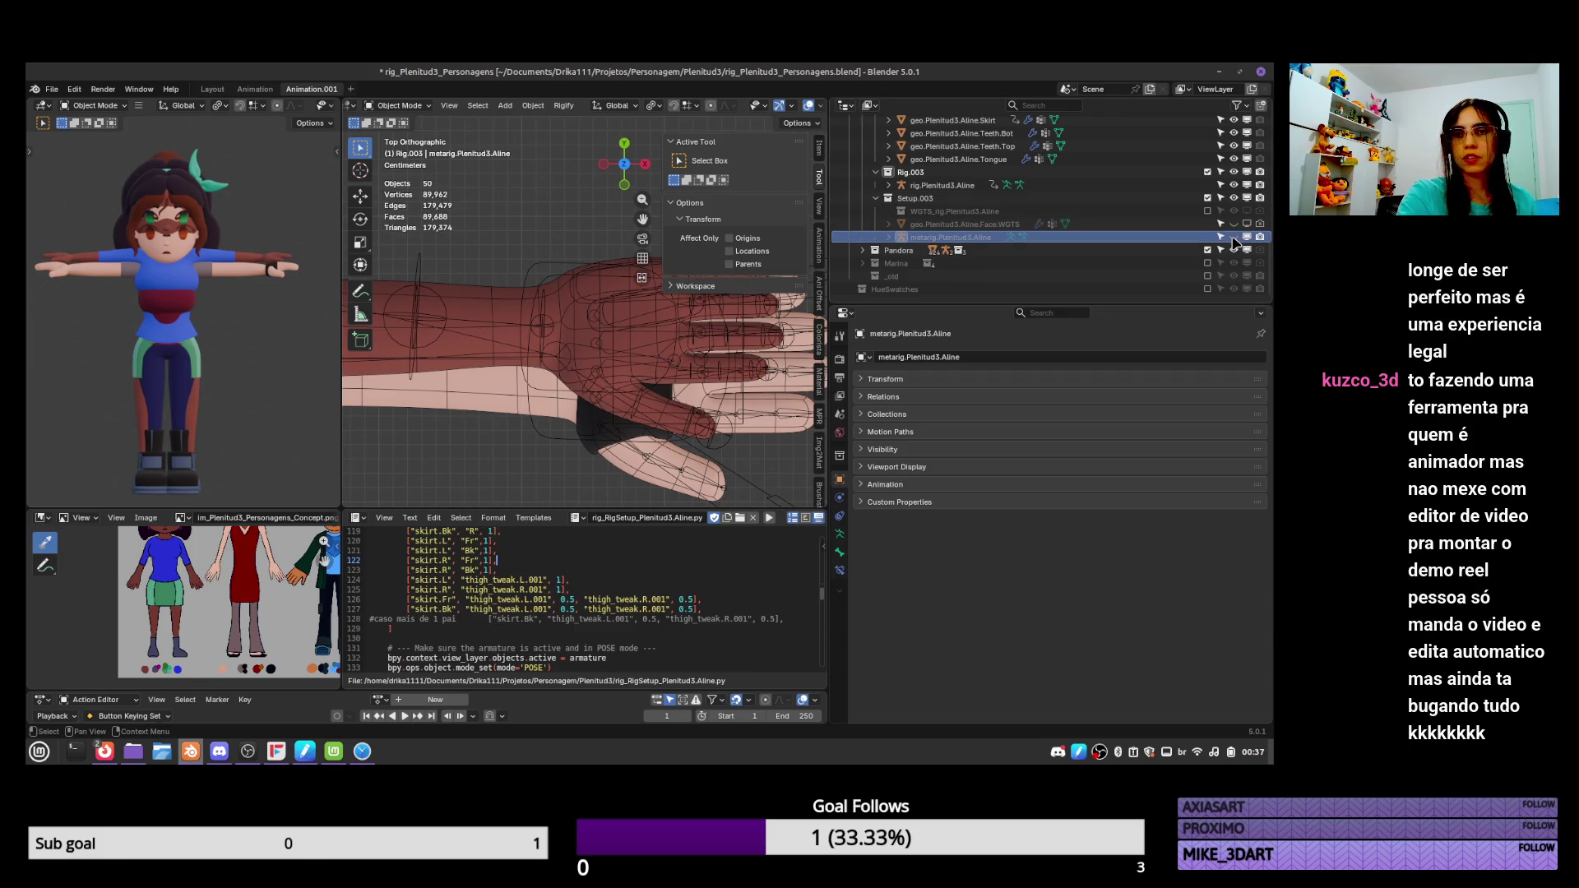
click(1233, 237)
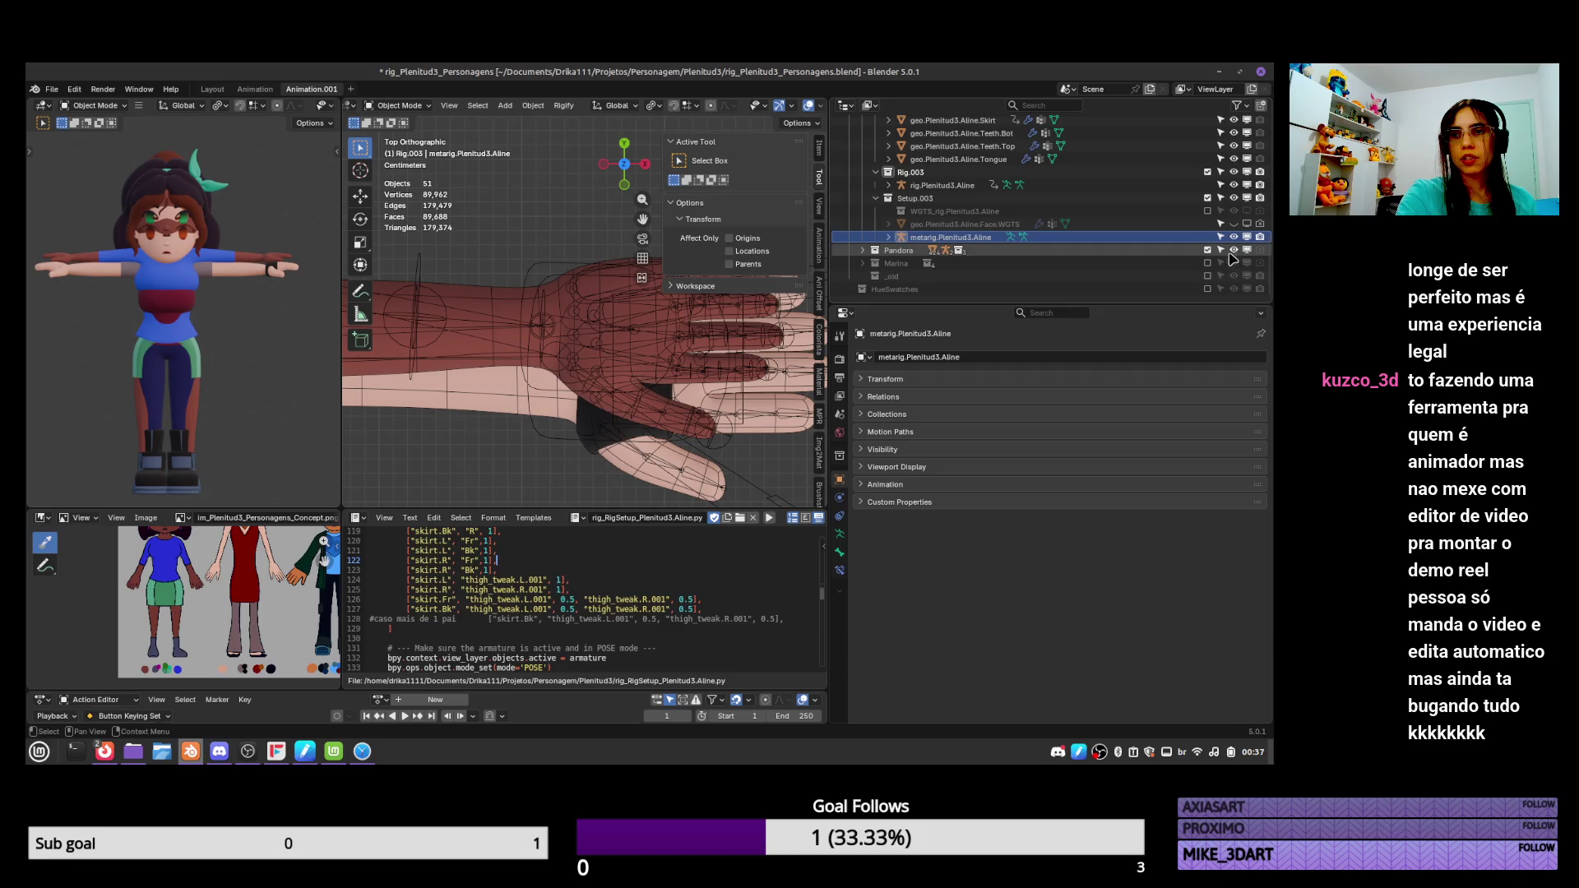
click(1207, 250)
key(Tab)
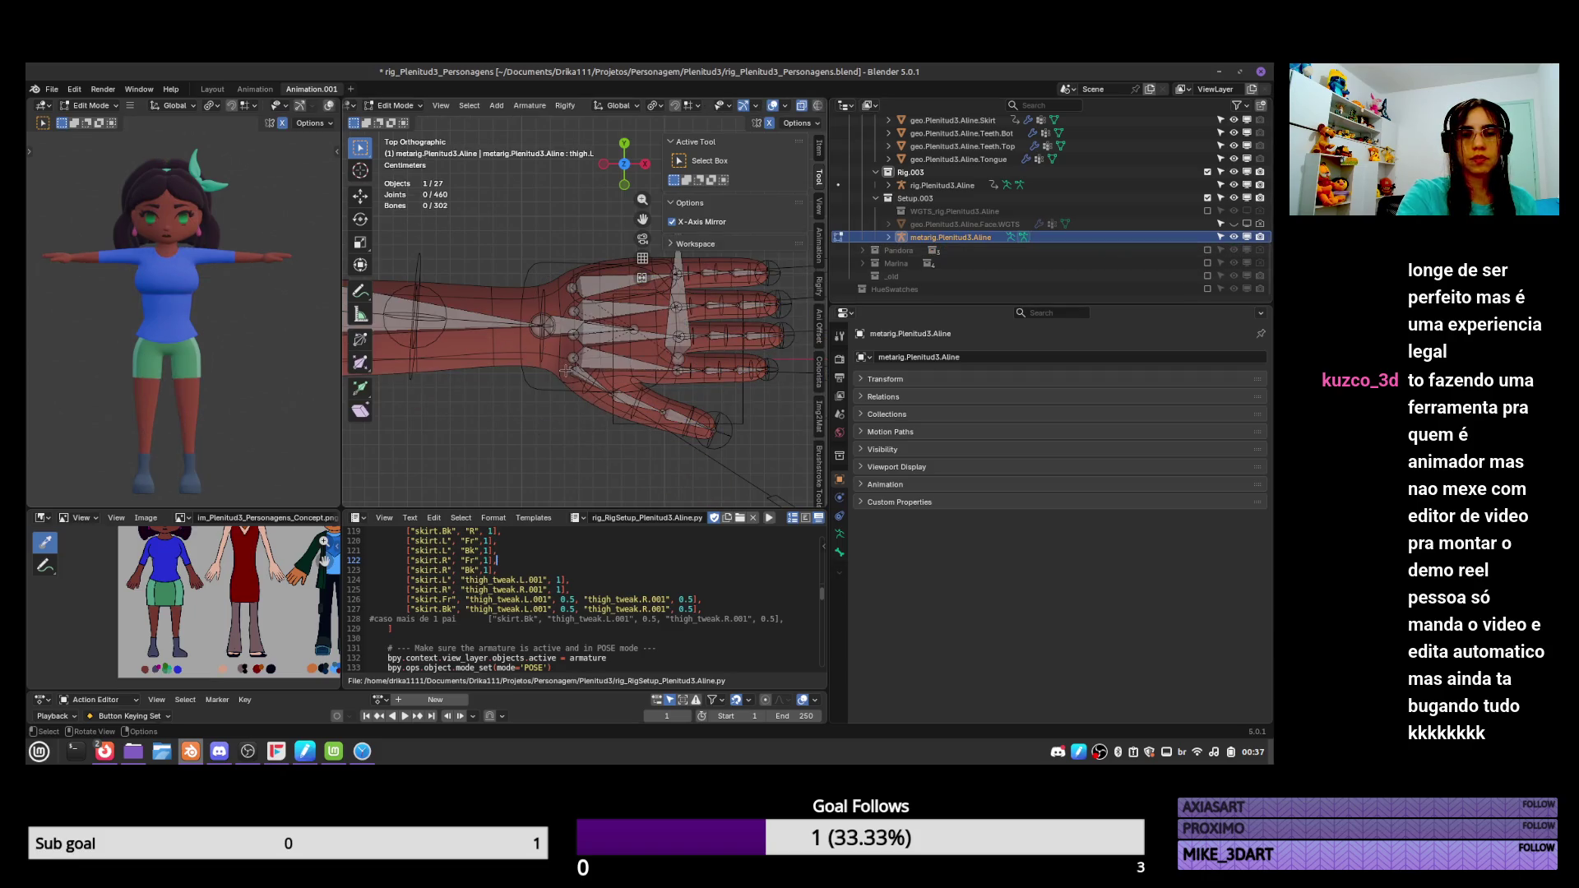
Move the two thumb.01.L joints so they sit inside the character's thumb.
click(565, 371)
key(g)
click(612, 378)
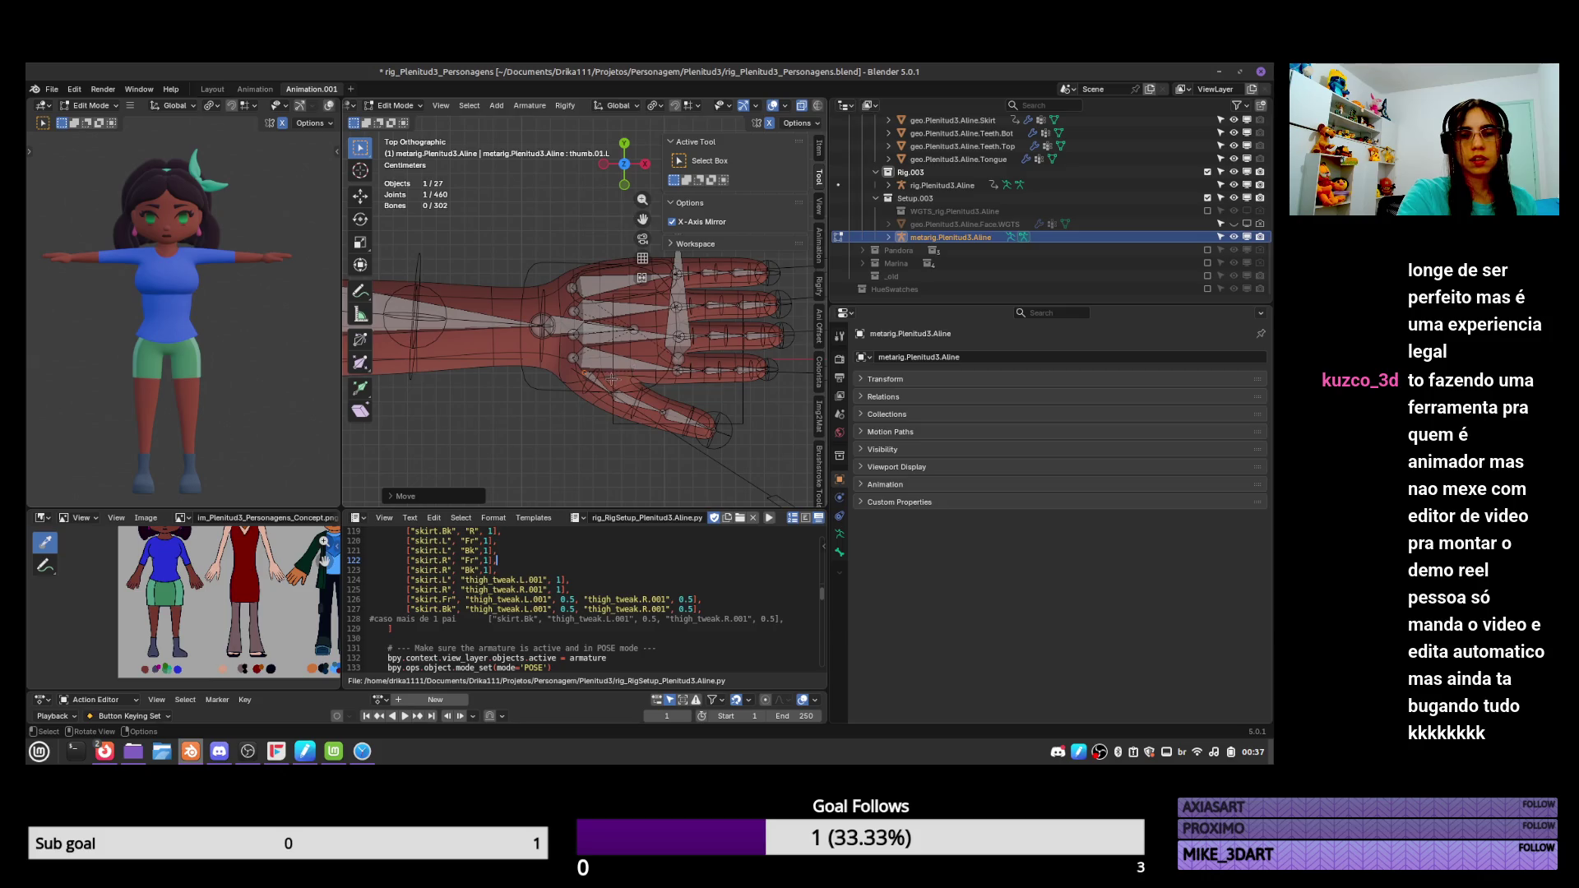
key(g)
click(662, 386)
click(576, 374)
key(g)
click(609, 381)
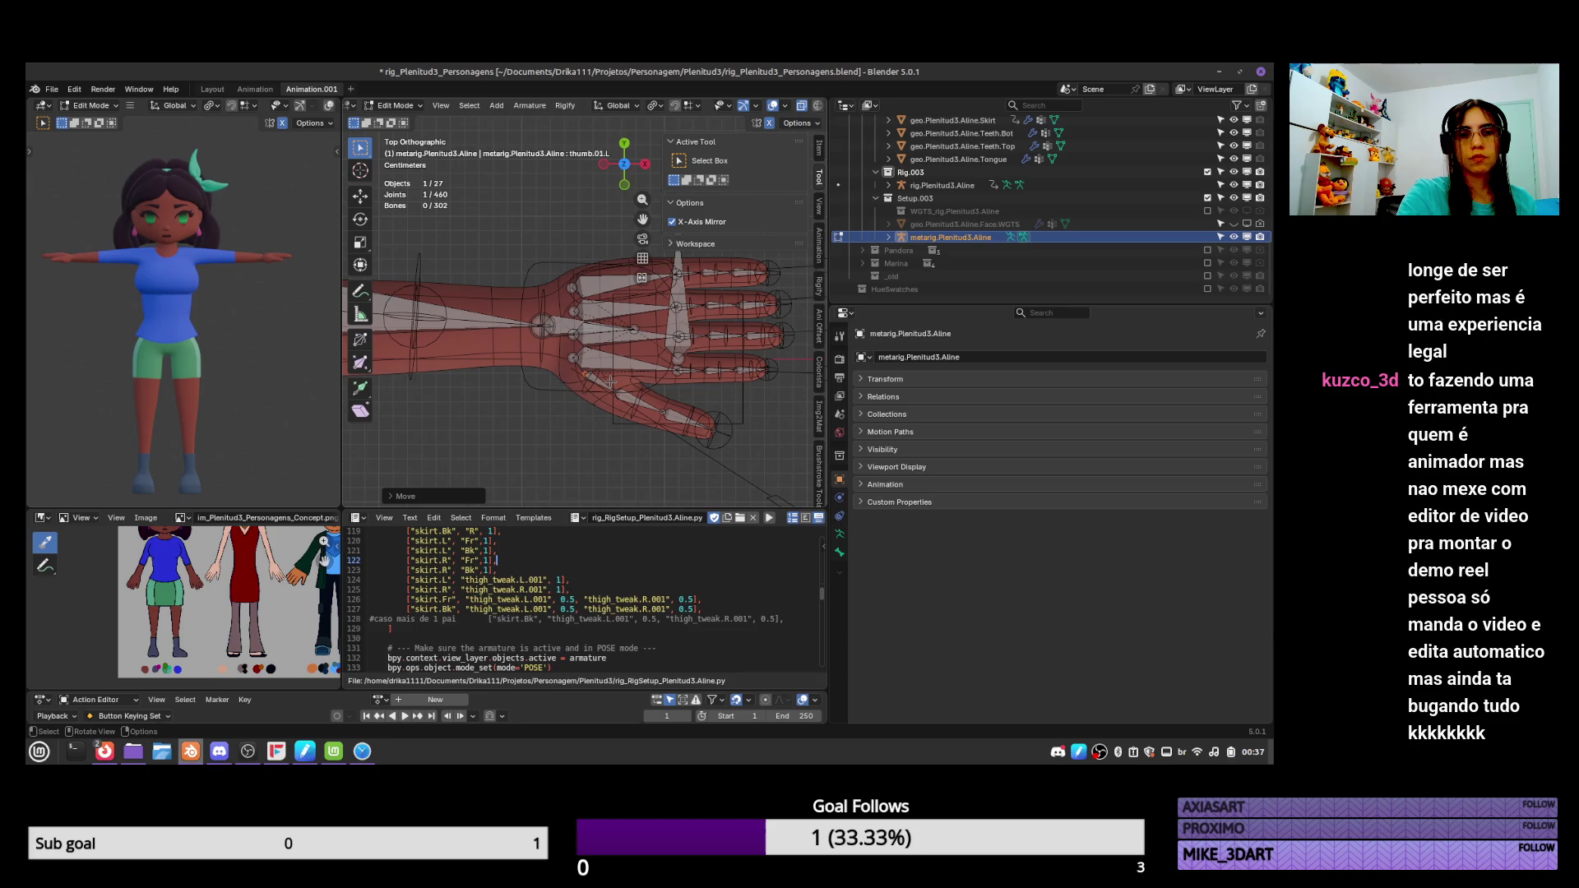
key(g)
click(658, 400)
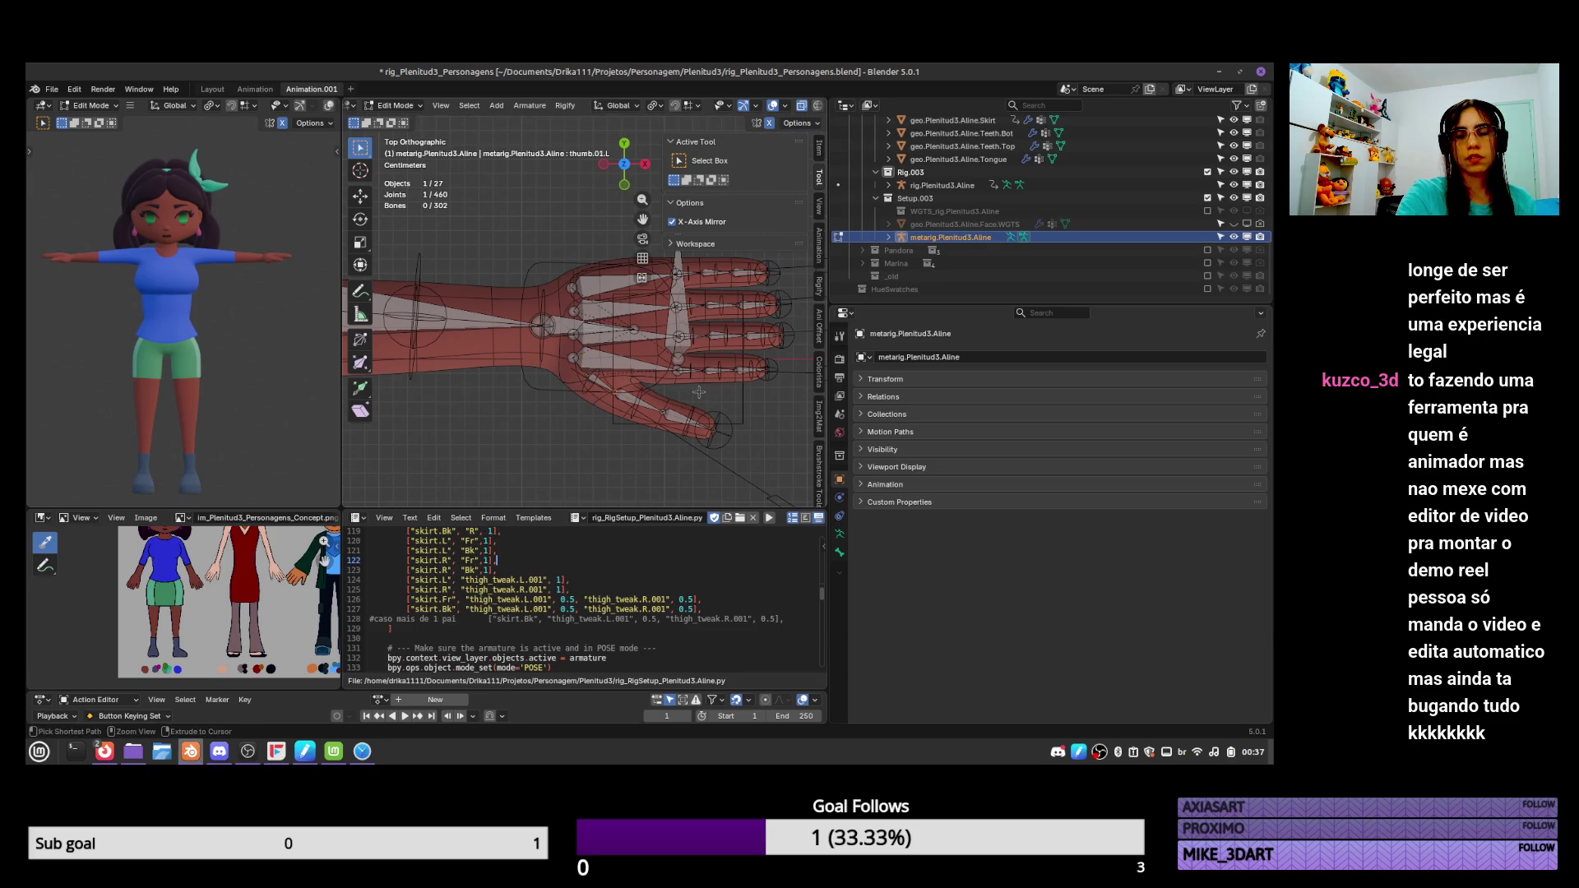
Back in Object Mode, inspect the hand from above and briefly toggle Pose Mode.
key(Tab)
middle_drag(679, 415, 703, 287)
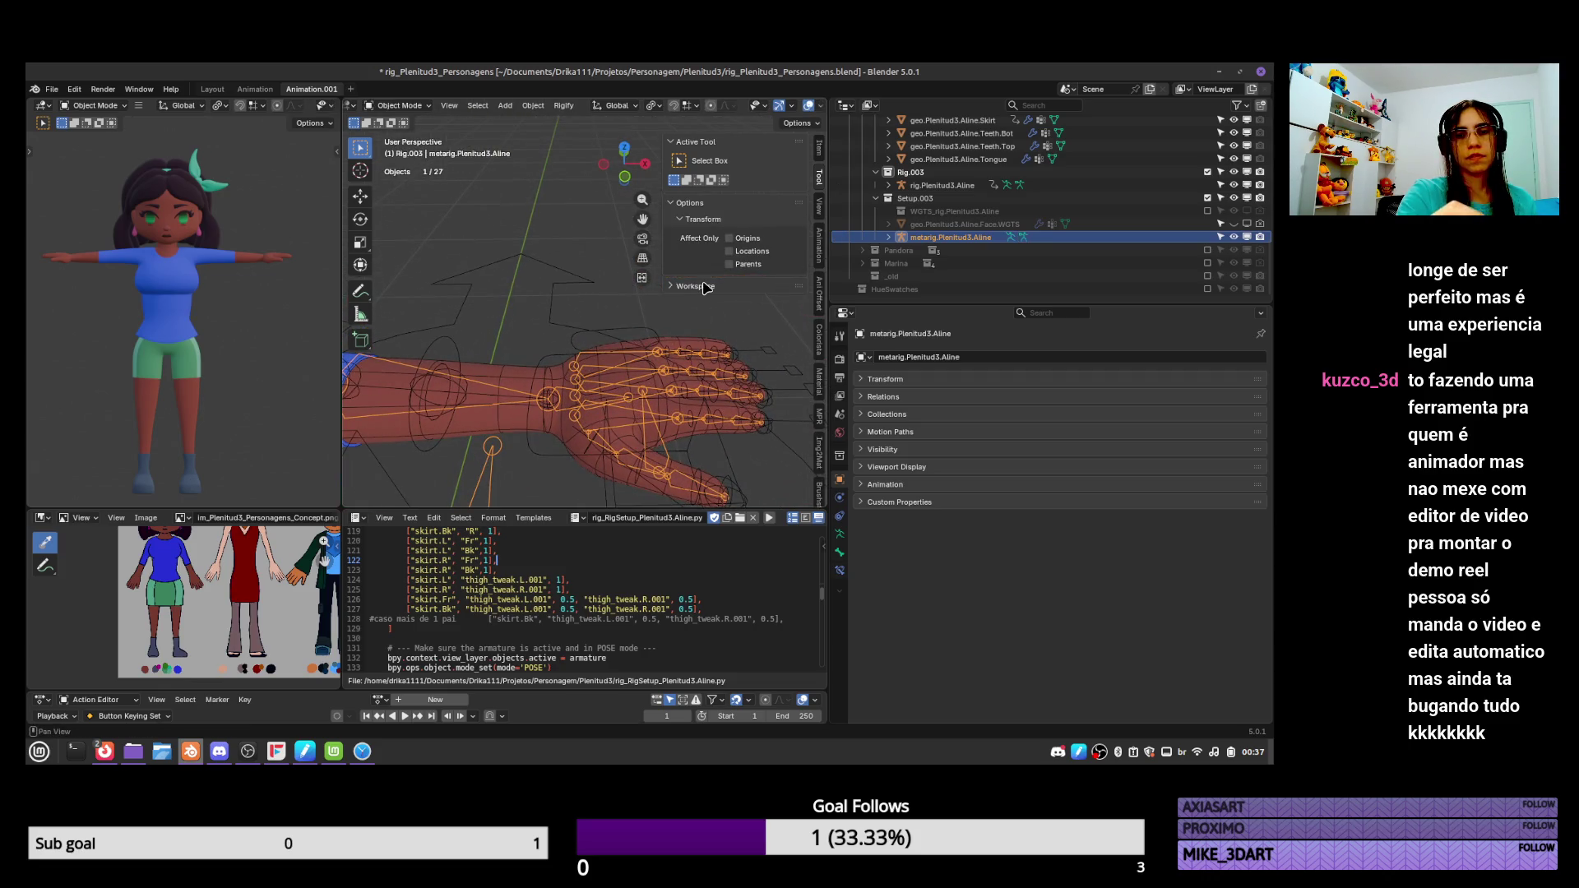
key(KP_7)
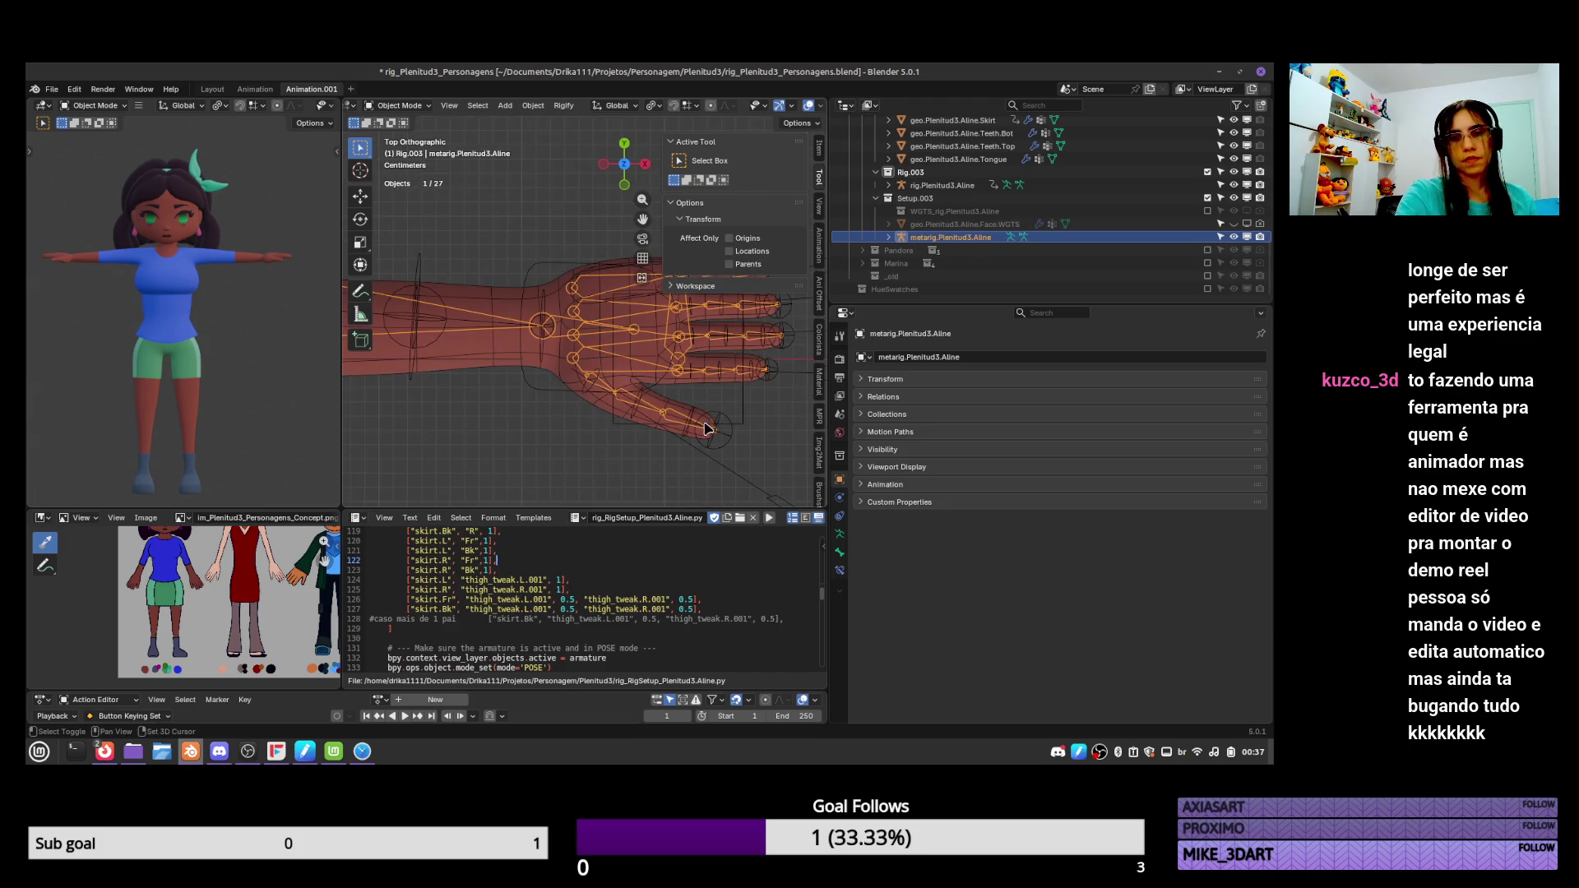
scroll(728, 489, down, 2)
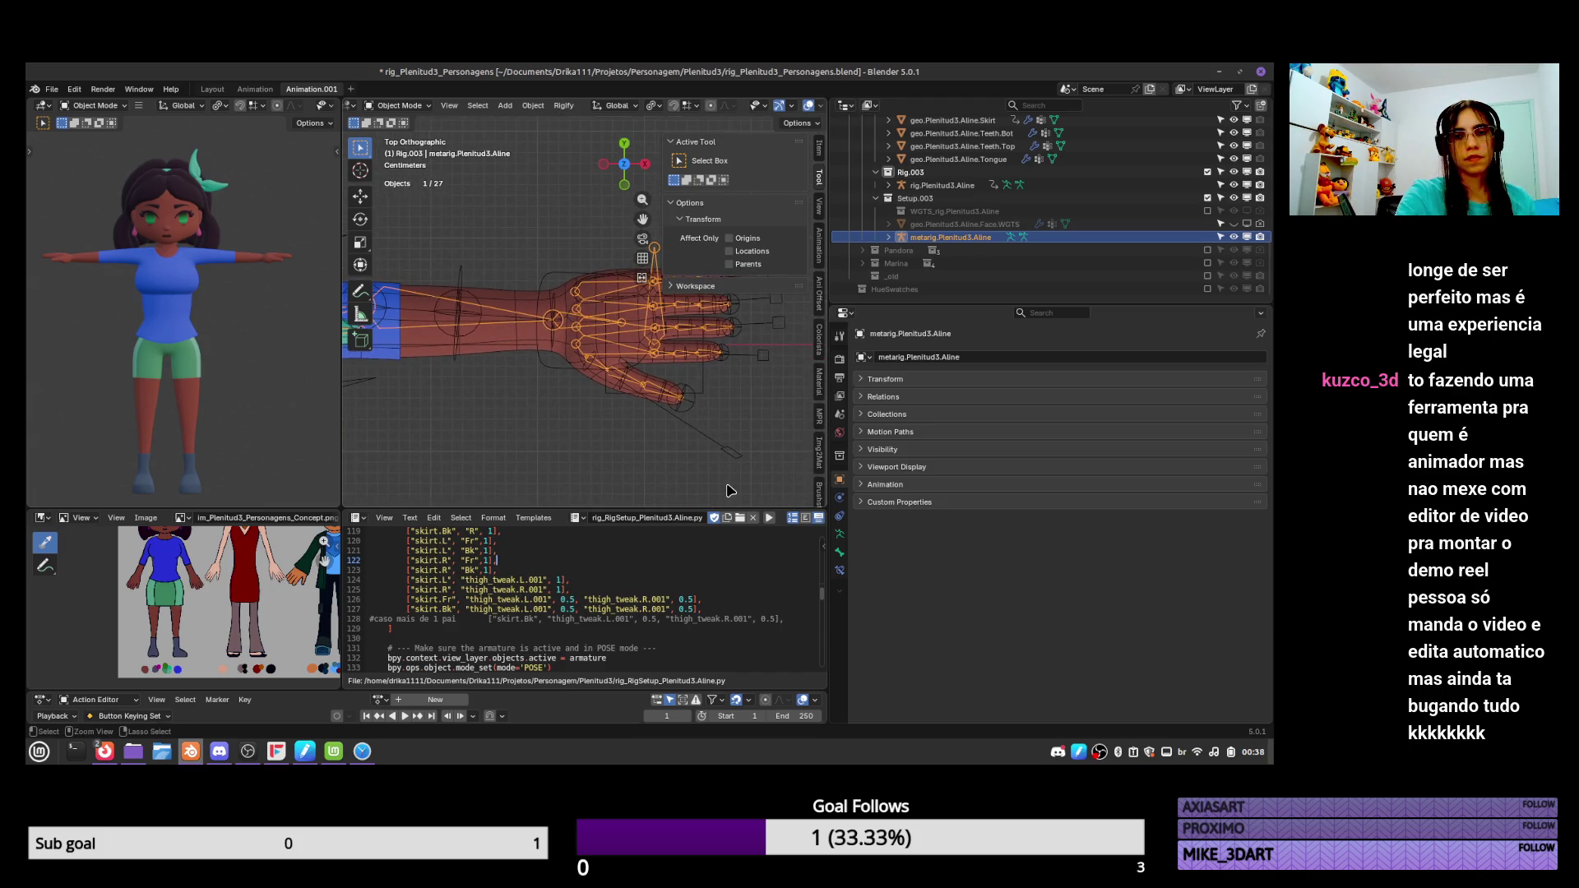
key(ctrl+Tab)
mouse_move(617, 417)
middle_down()
mouse_move(601, 439)
mouse_move(634, 357)
mouse_move(592, 438)
mouse_move(563, 442)
mouse_move(672, 296)
middle_up()
key(ctrl+Tab)
scroll(588, 438, down, 5)
Use Re-Generate Rig in the Armature Data Rigify panel to rebuild rig.Plenitud3.Aline.
click(840, 534)
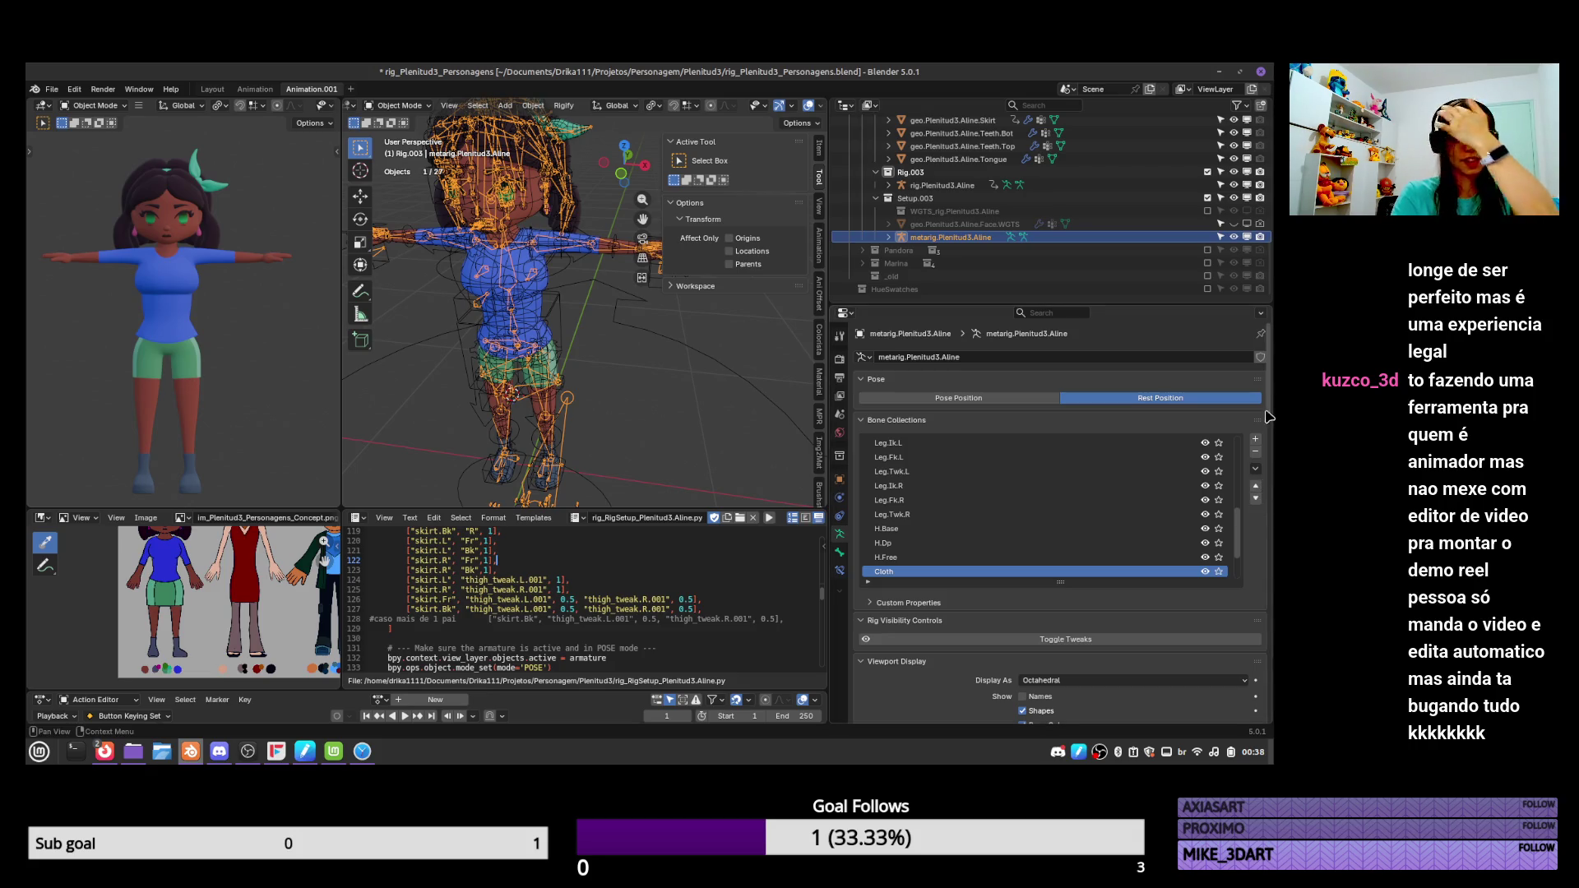
scroll(1236, 510, down, 15)
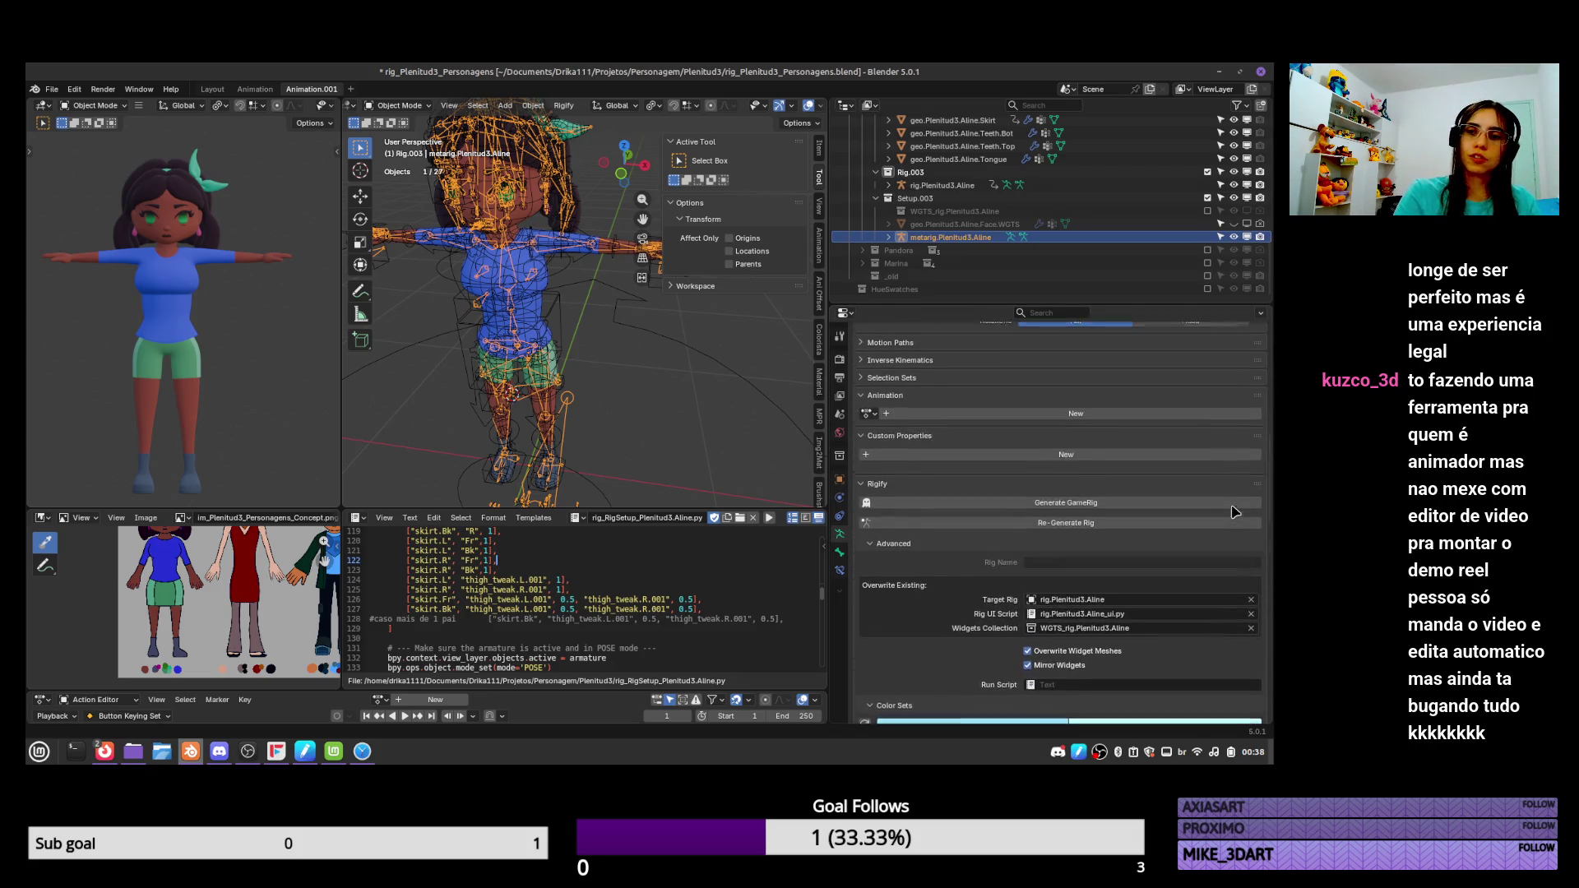
click(923, 534)
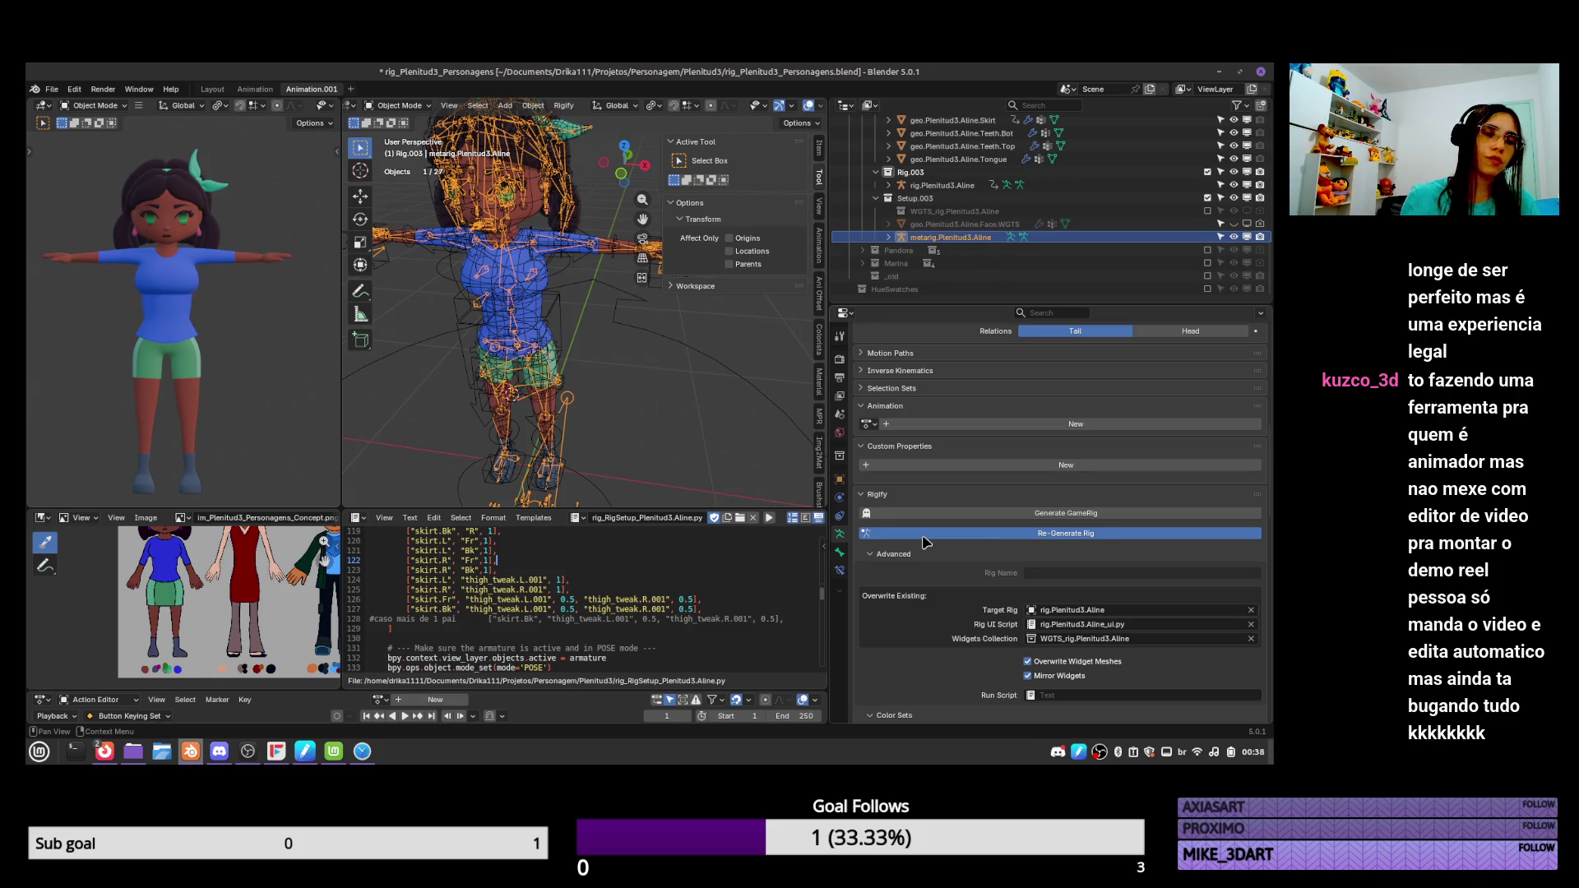
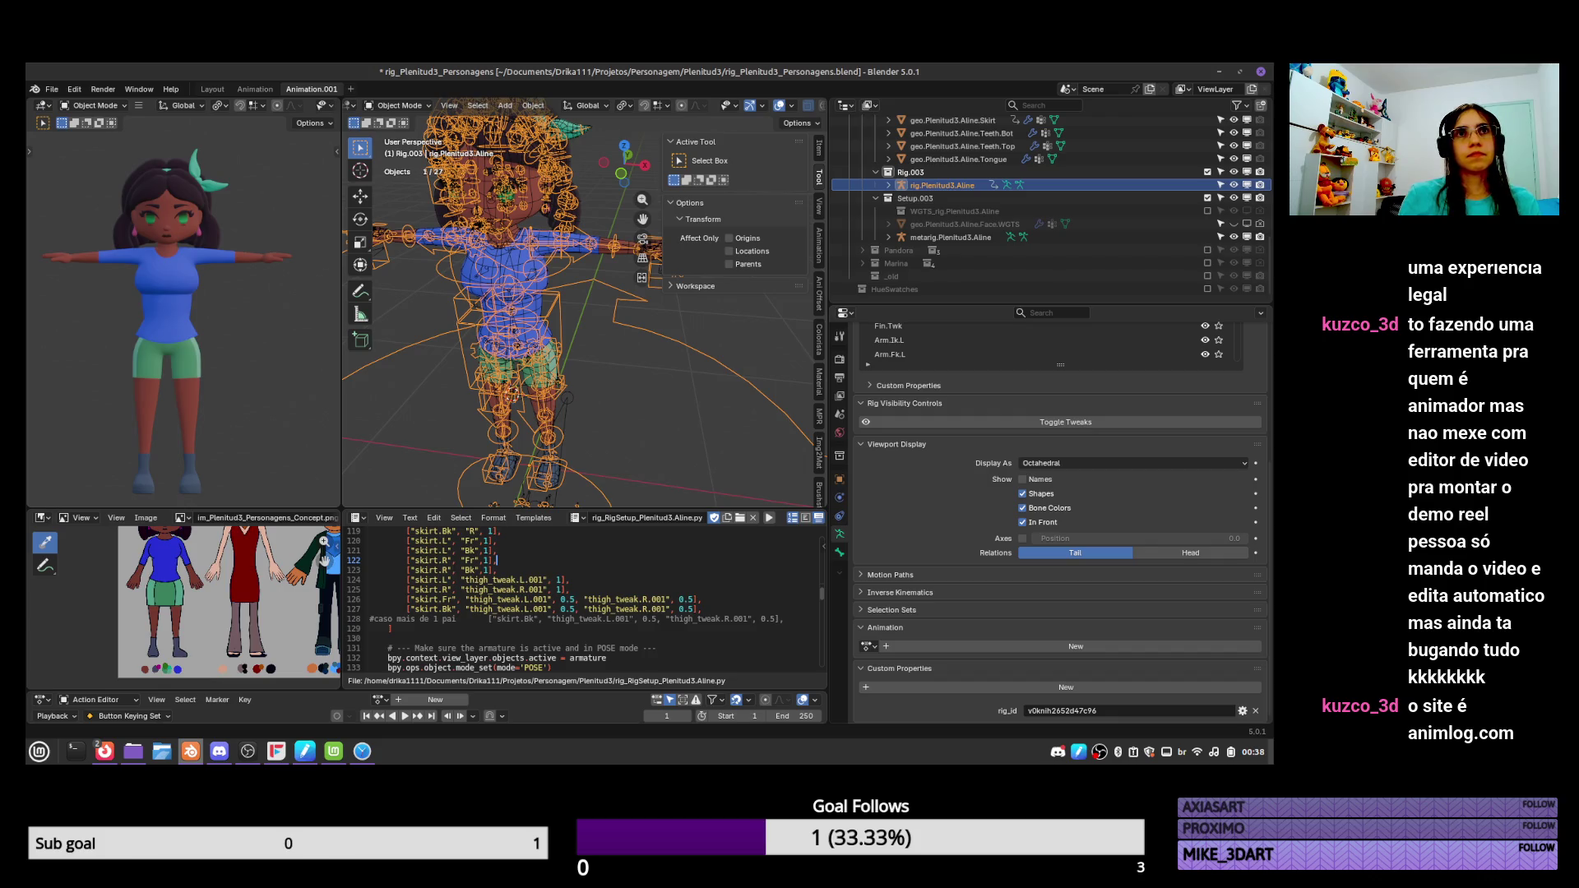
Cycle through the open windows and bring Blender's viewport back into focus.
key(alt+Tab)
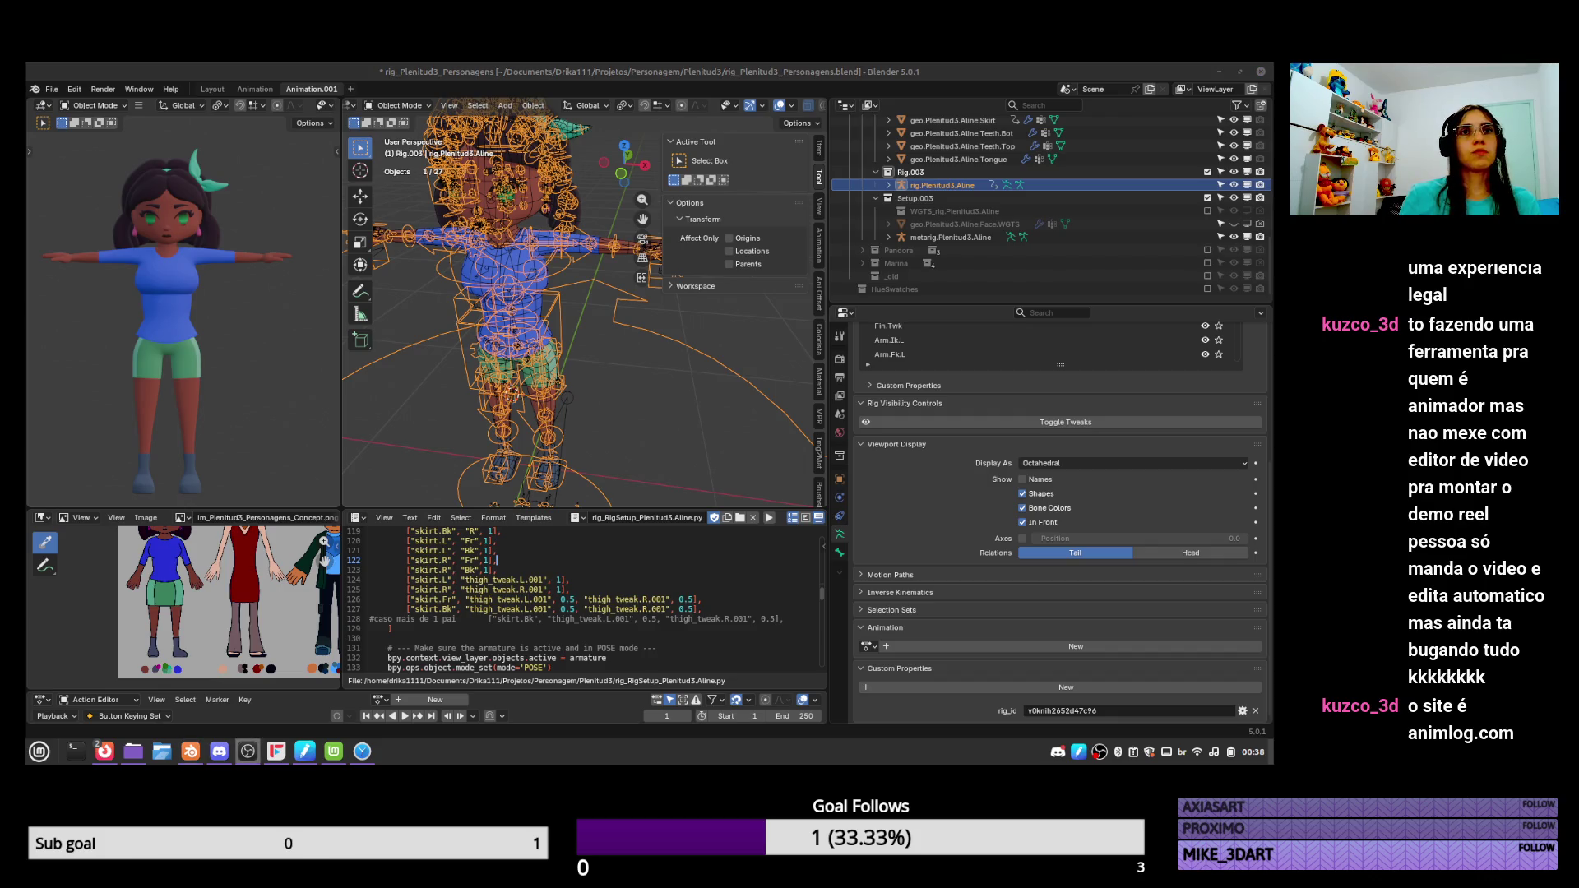
key(alt+Tab)
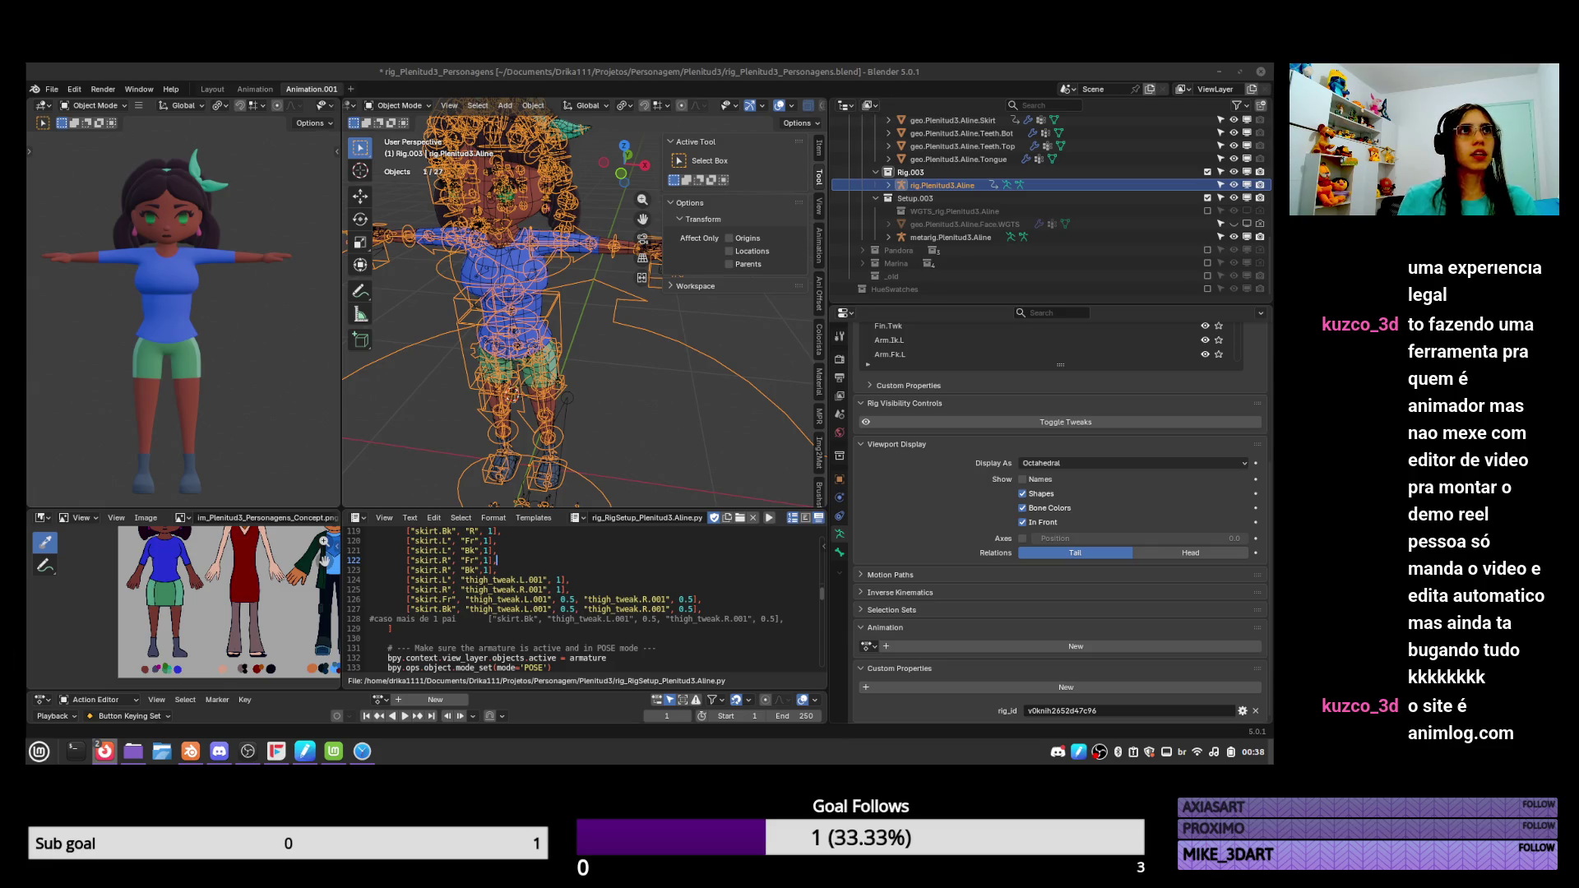
key(alt+Tab)
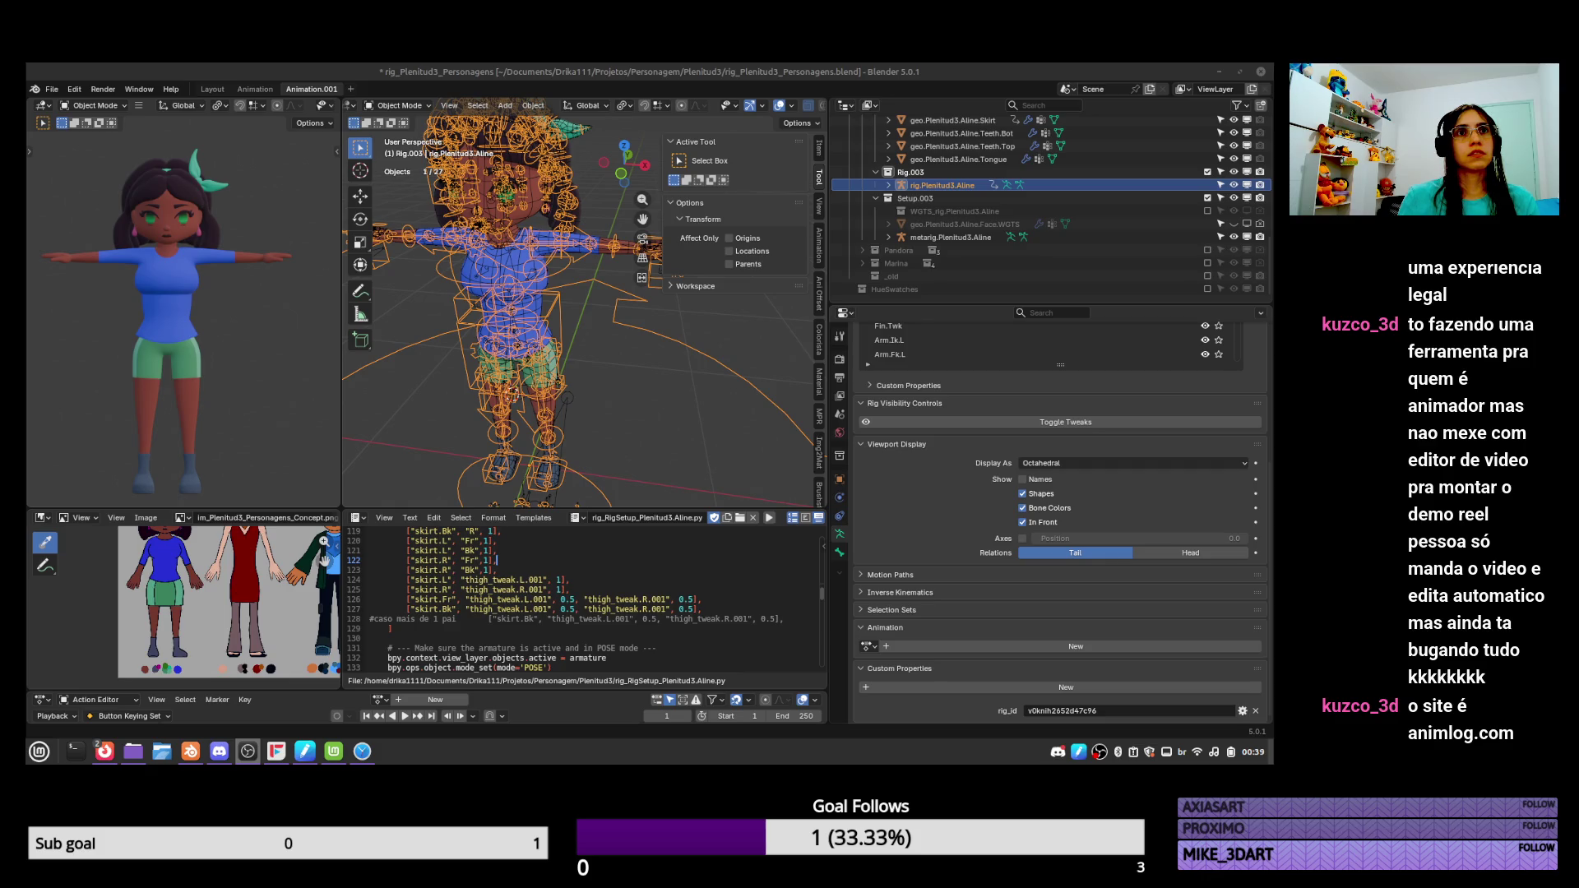
key(alt+Tab)
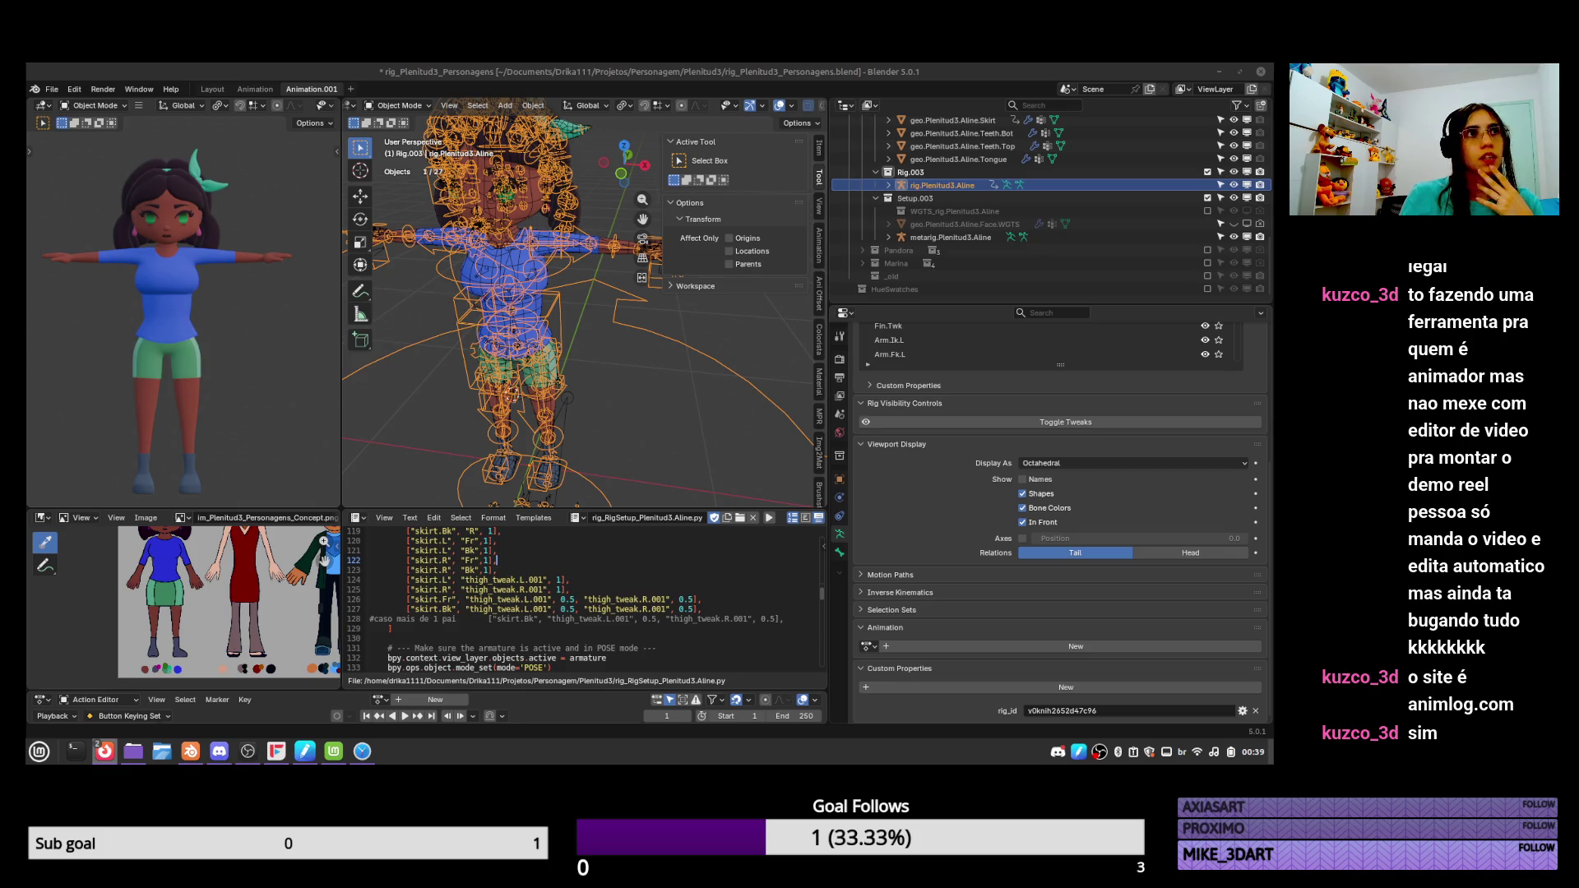
click(770, 519)
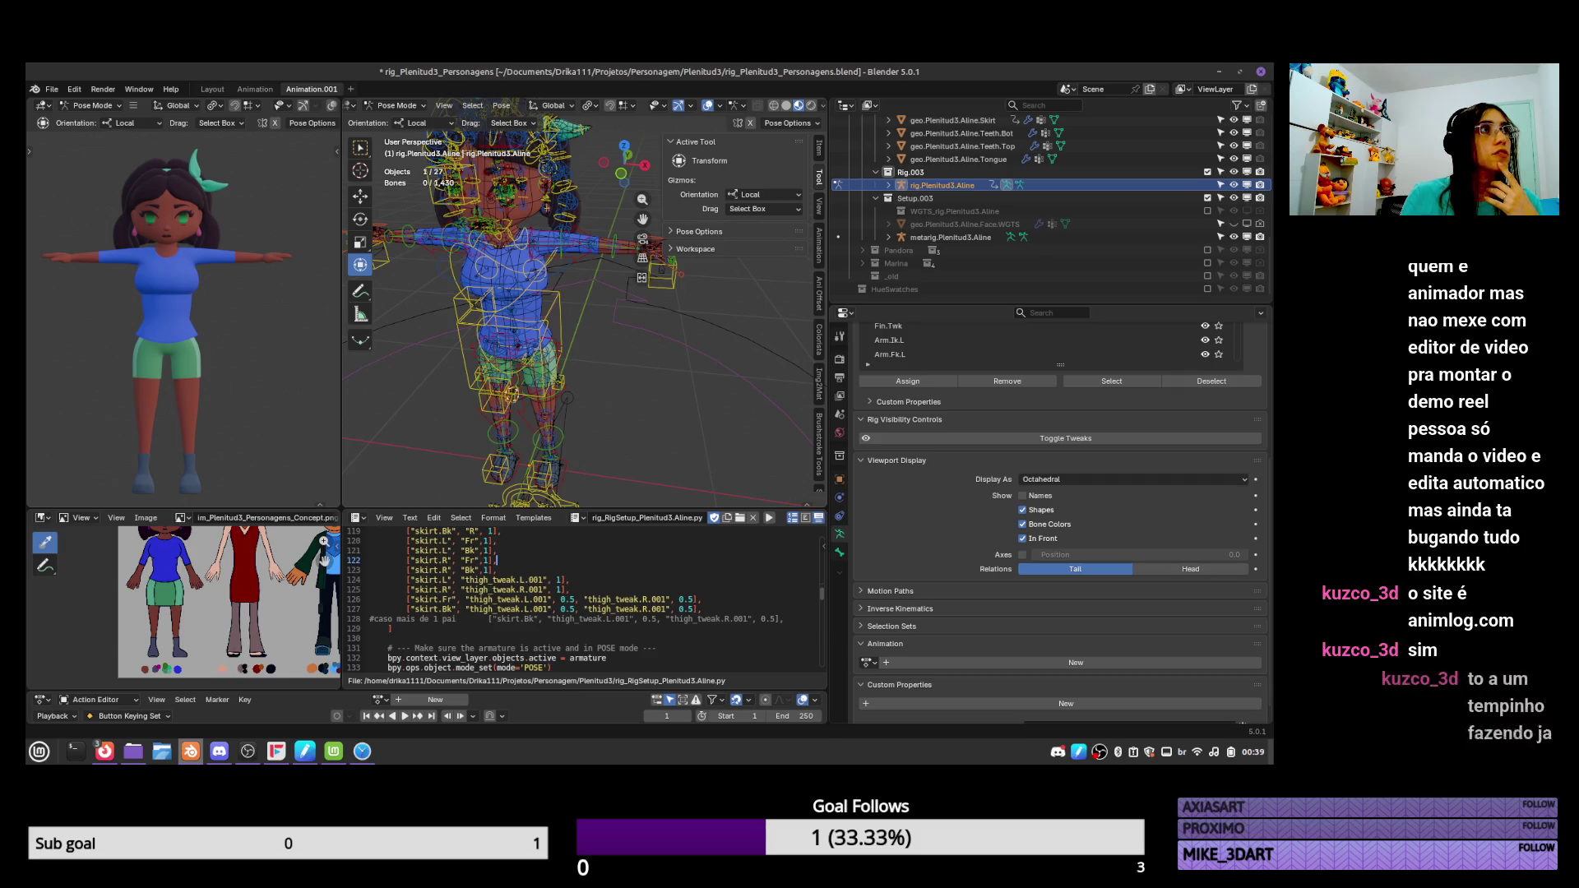
click(105, 751)
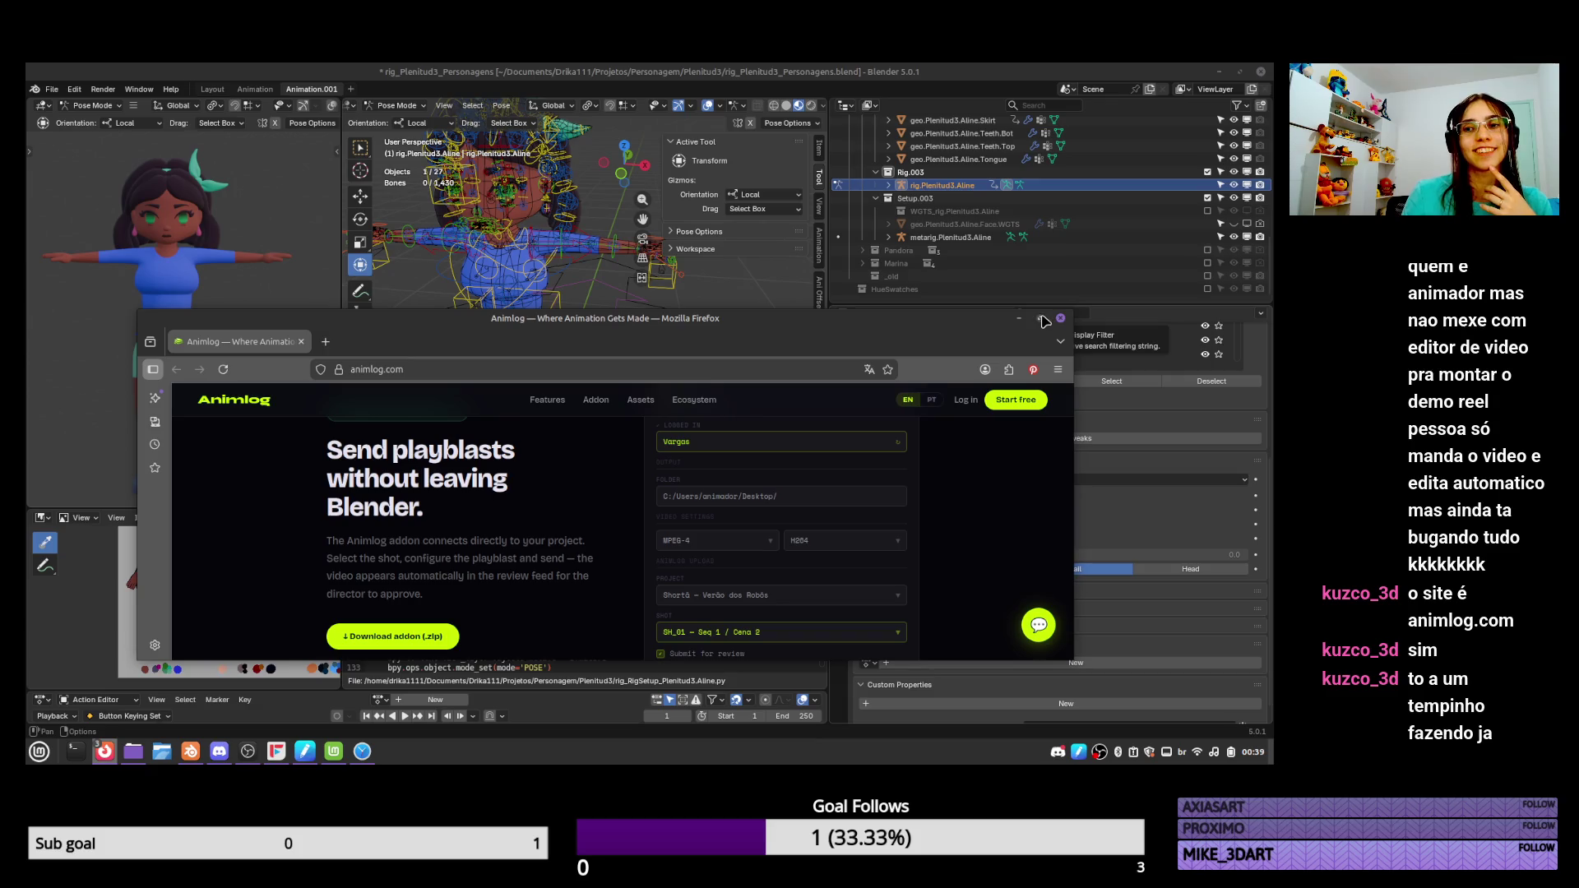
click(1040, 317)
scroll(699, 534, down, 5)
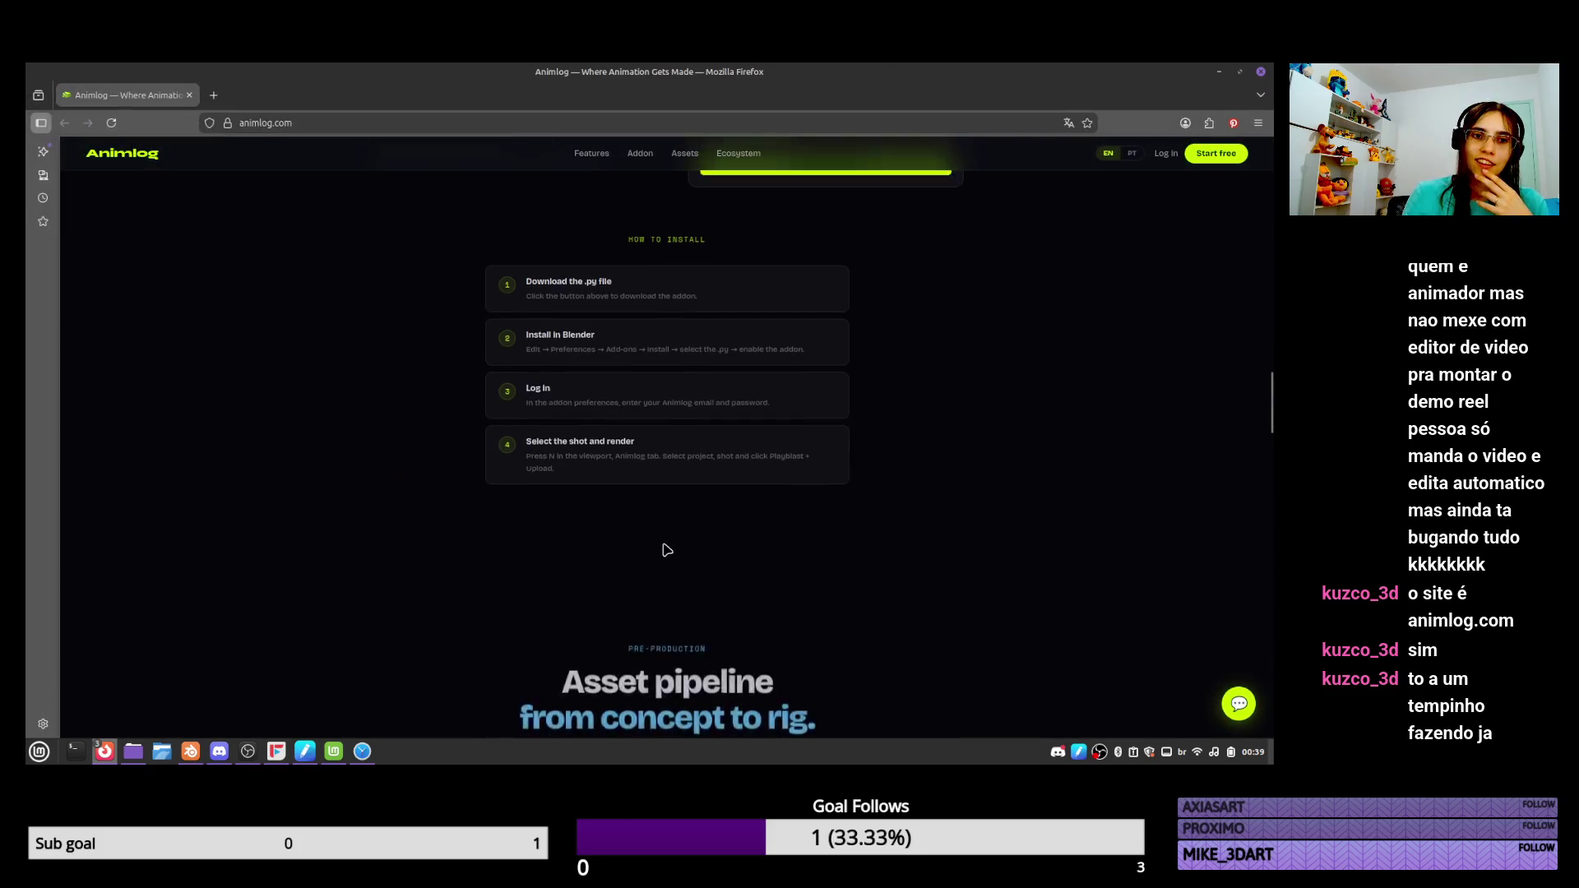
scroll(666, 547, up, 10)
scroll(668, 555, up, 10)
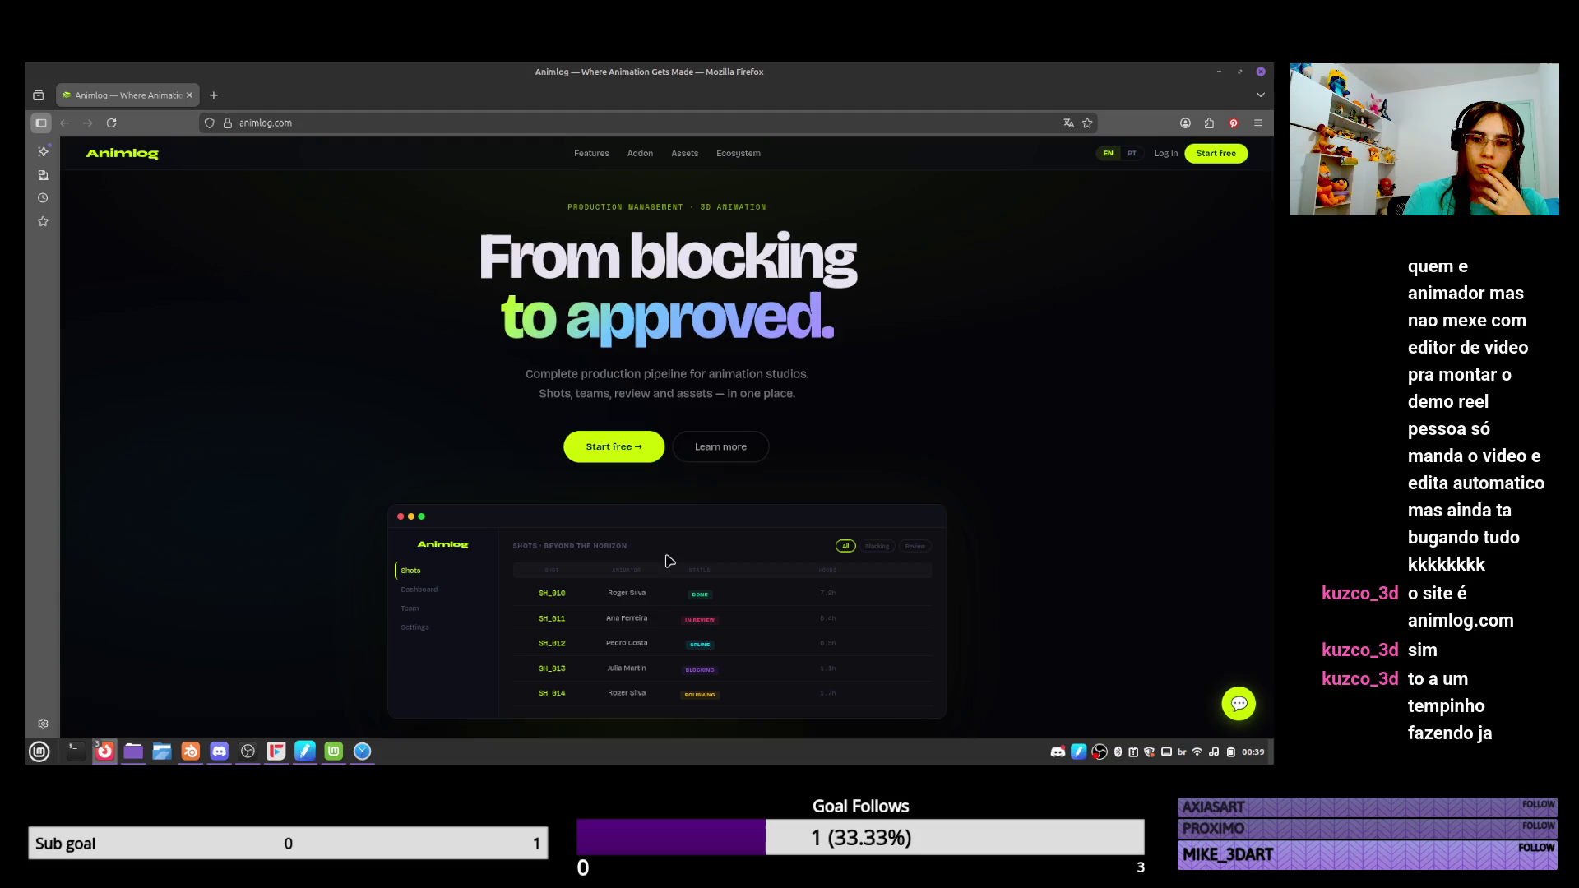
scroll(749, 629, down, 3)
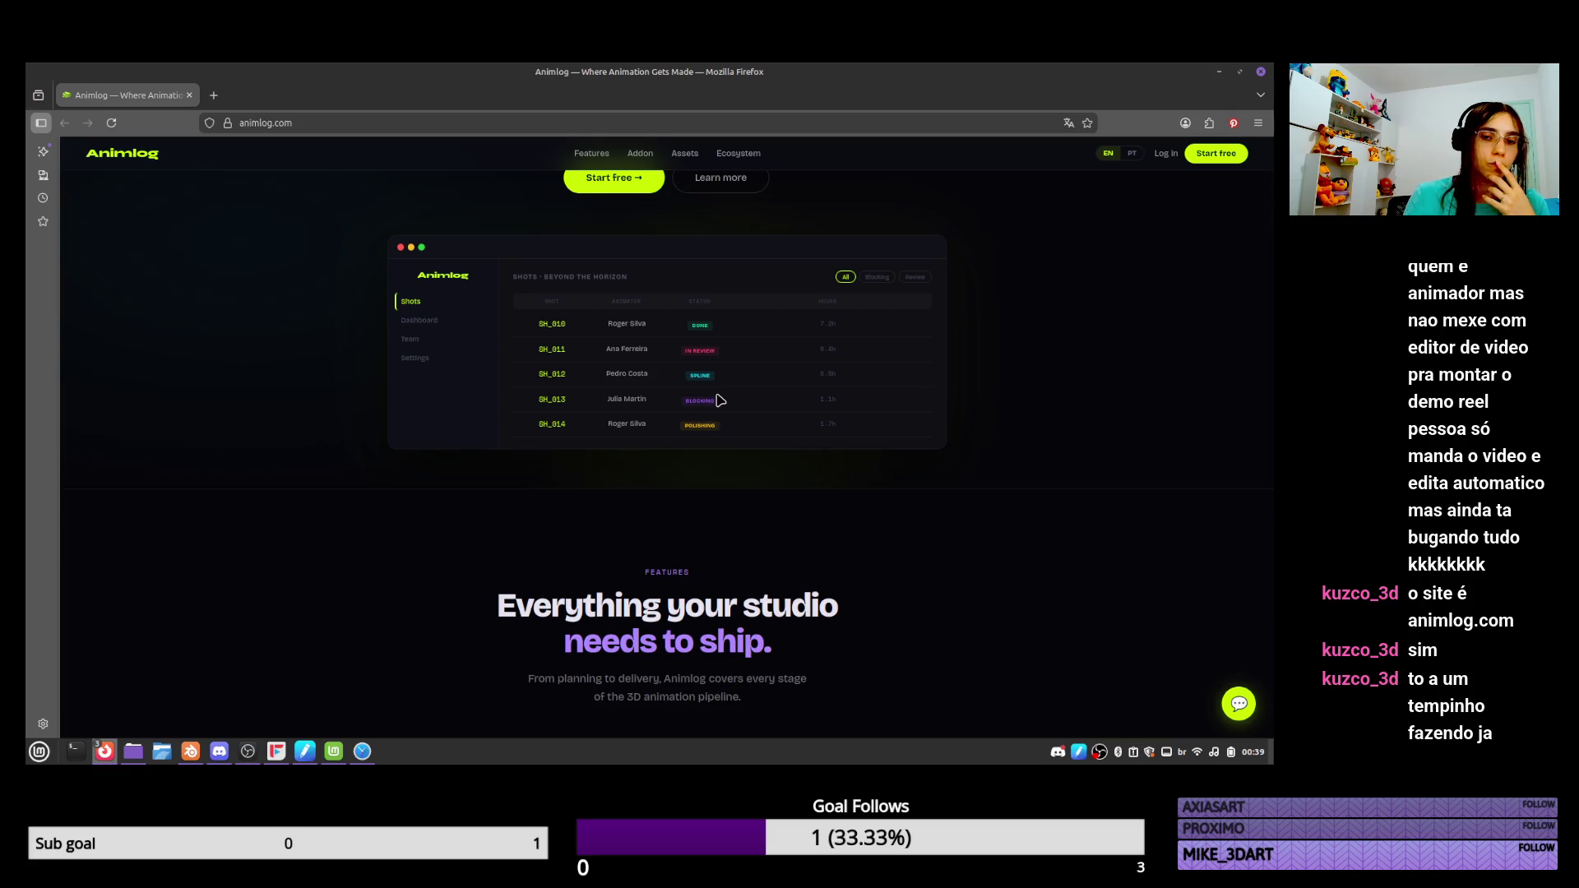
scroll(600, 494, down, 10)
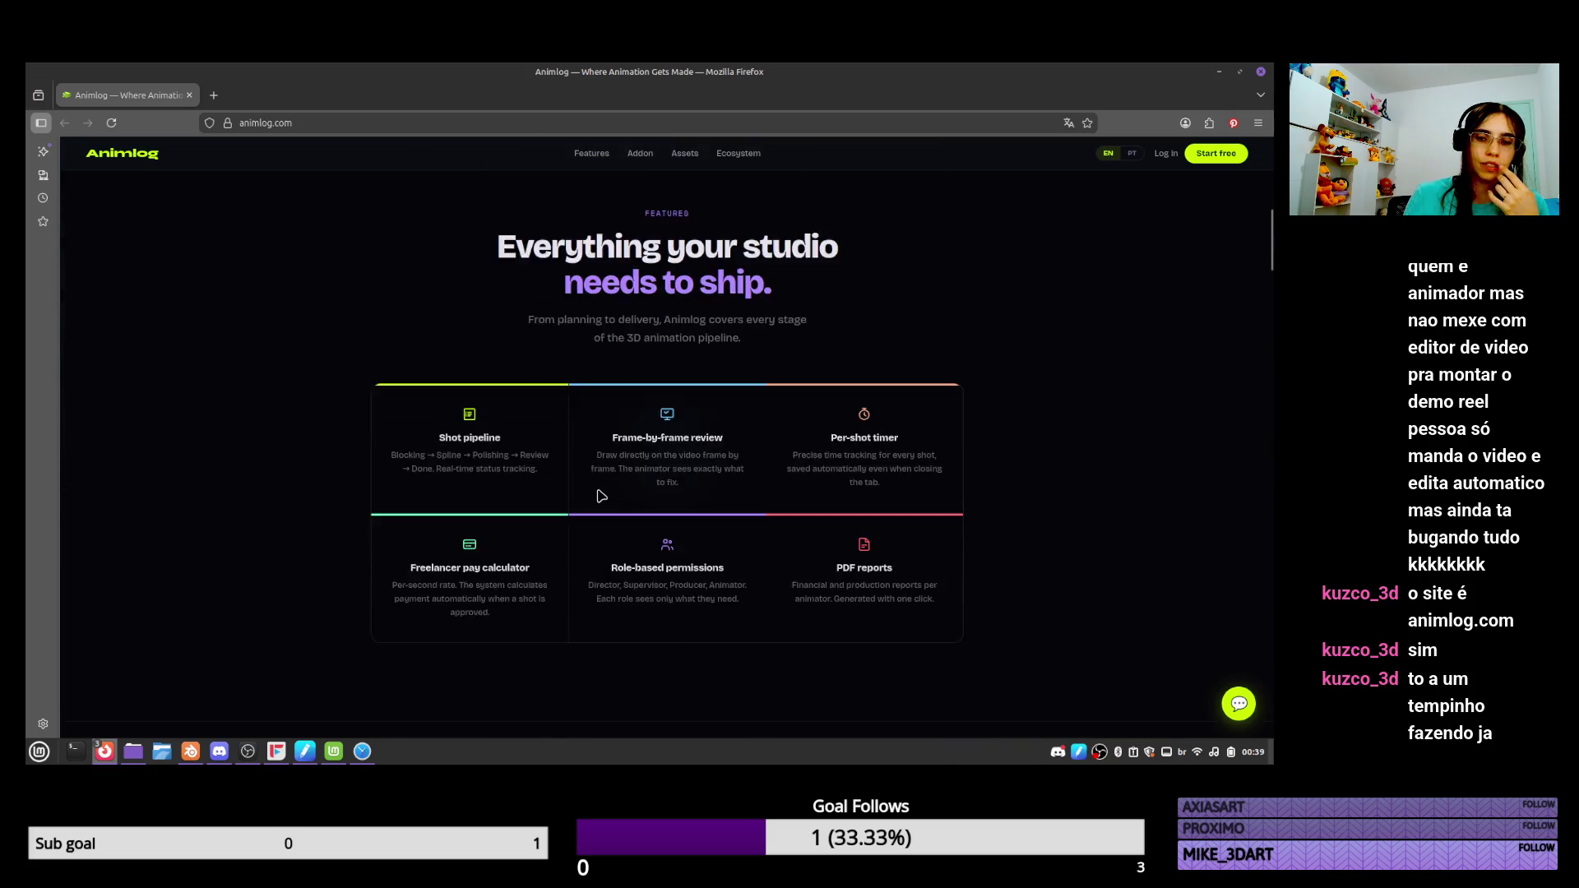
scroll(598, 496, down, 3)
scroll(598, 495, up, 3)
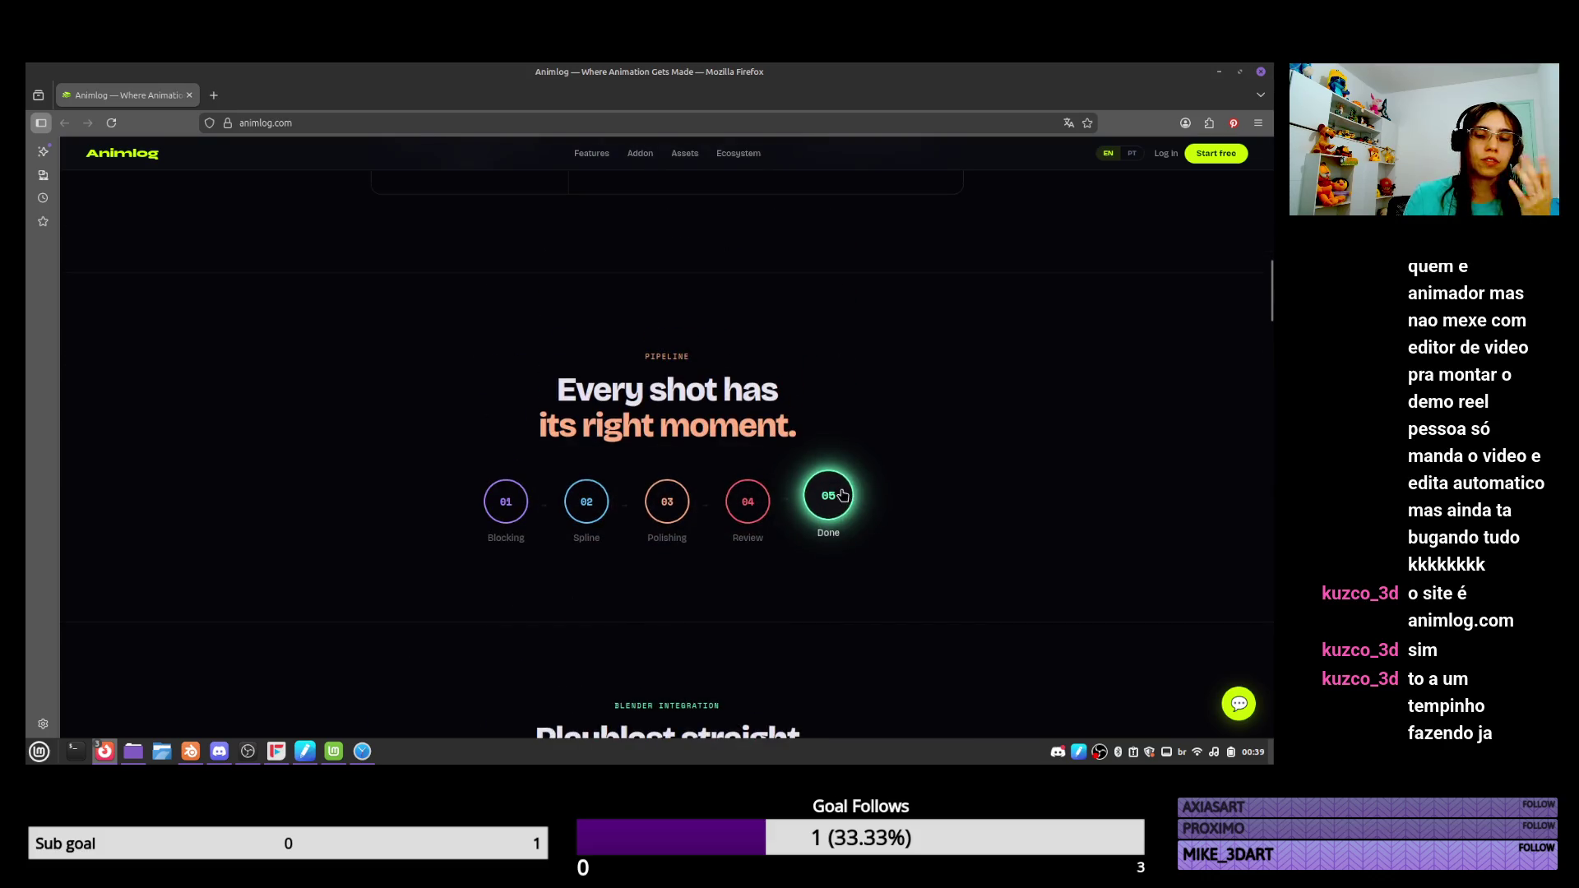
scroll(843, 479, down, 3)
scroll(843, 478, down, 4)
scroll(841, 472, up, 2)
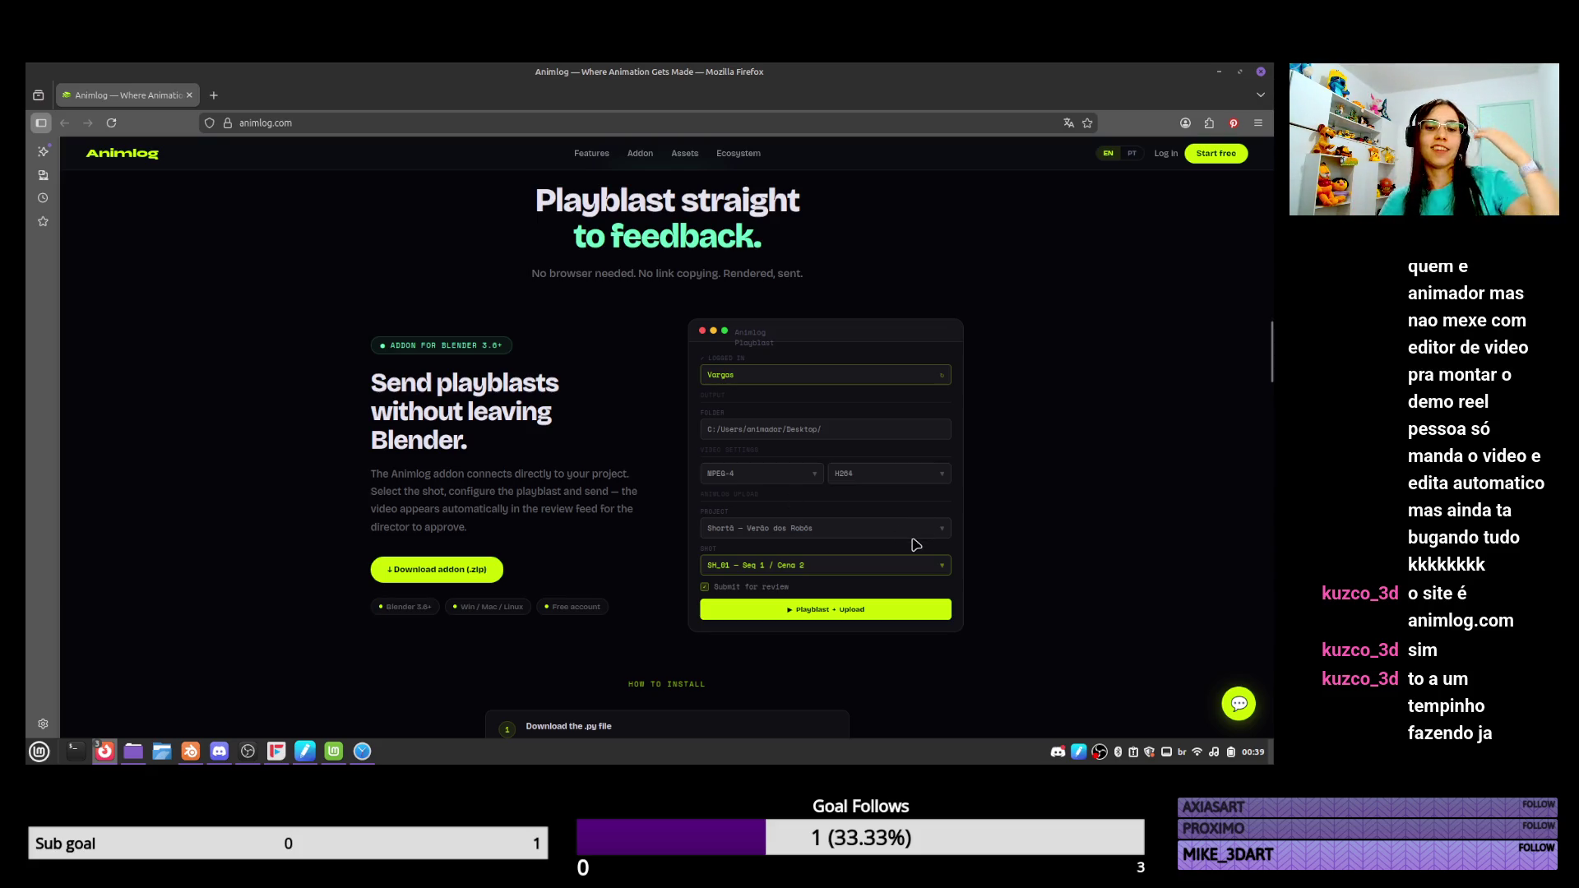
scroll(1023, 515, down, 15)
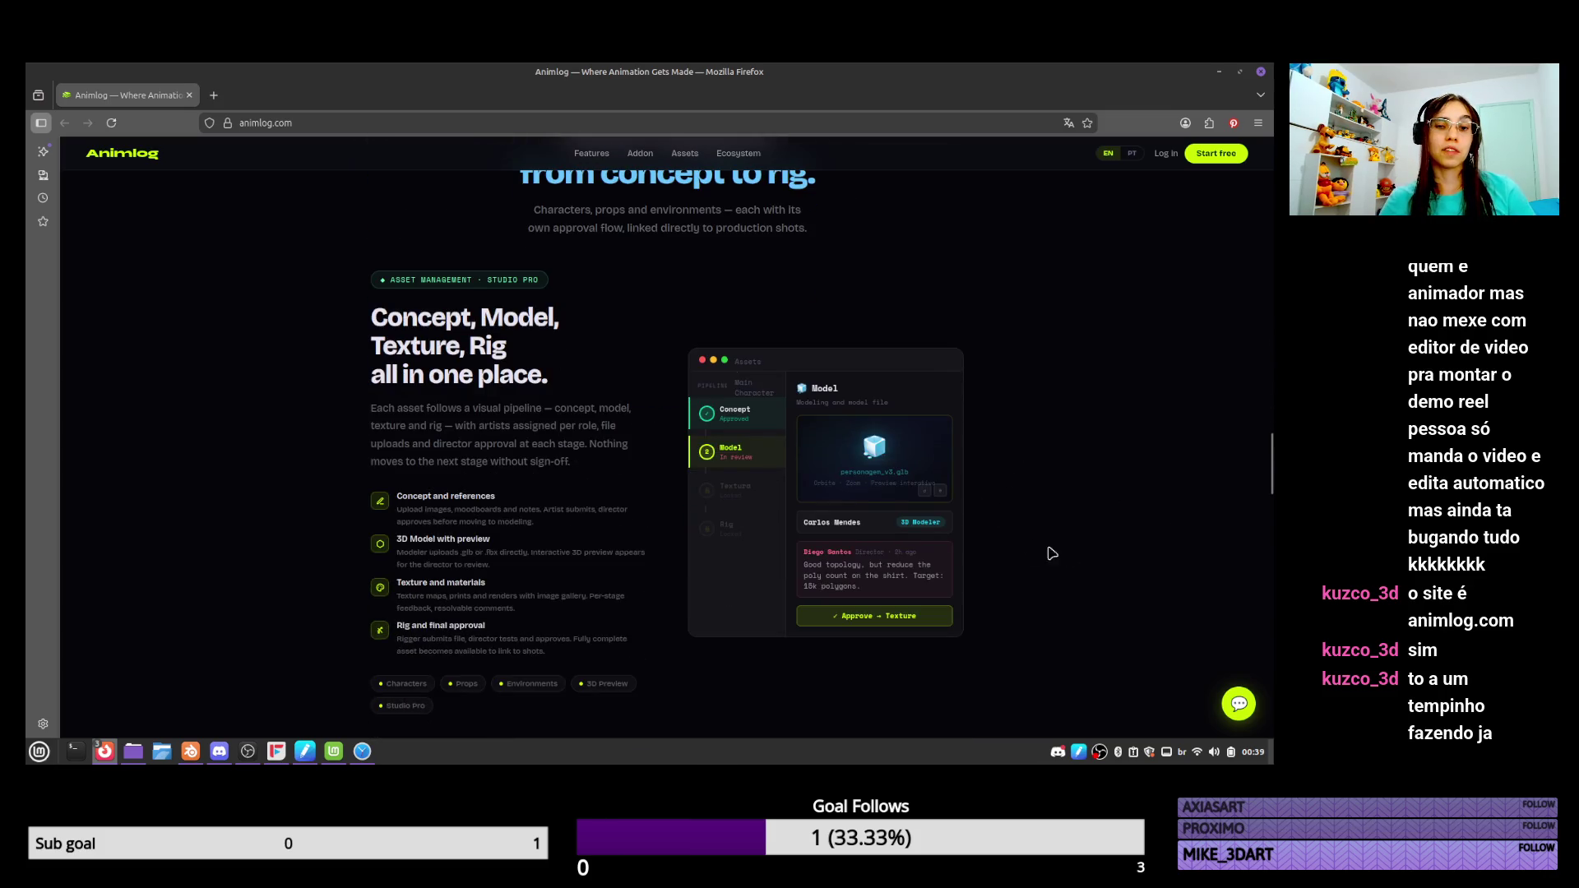
drag(431, 317, 498, 370)
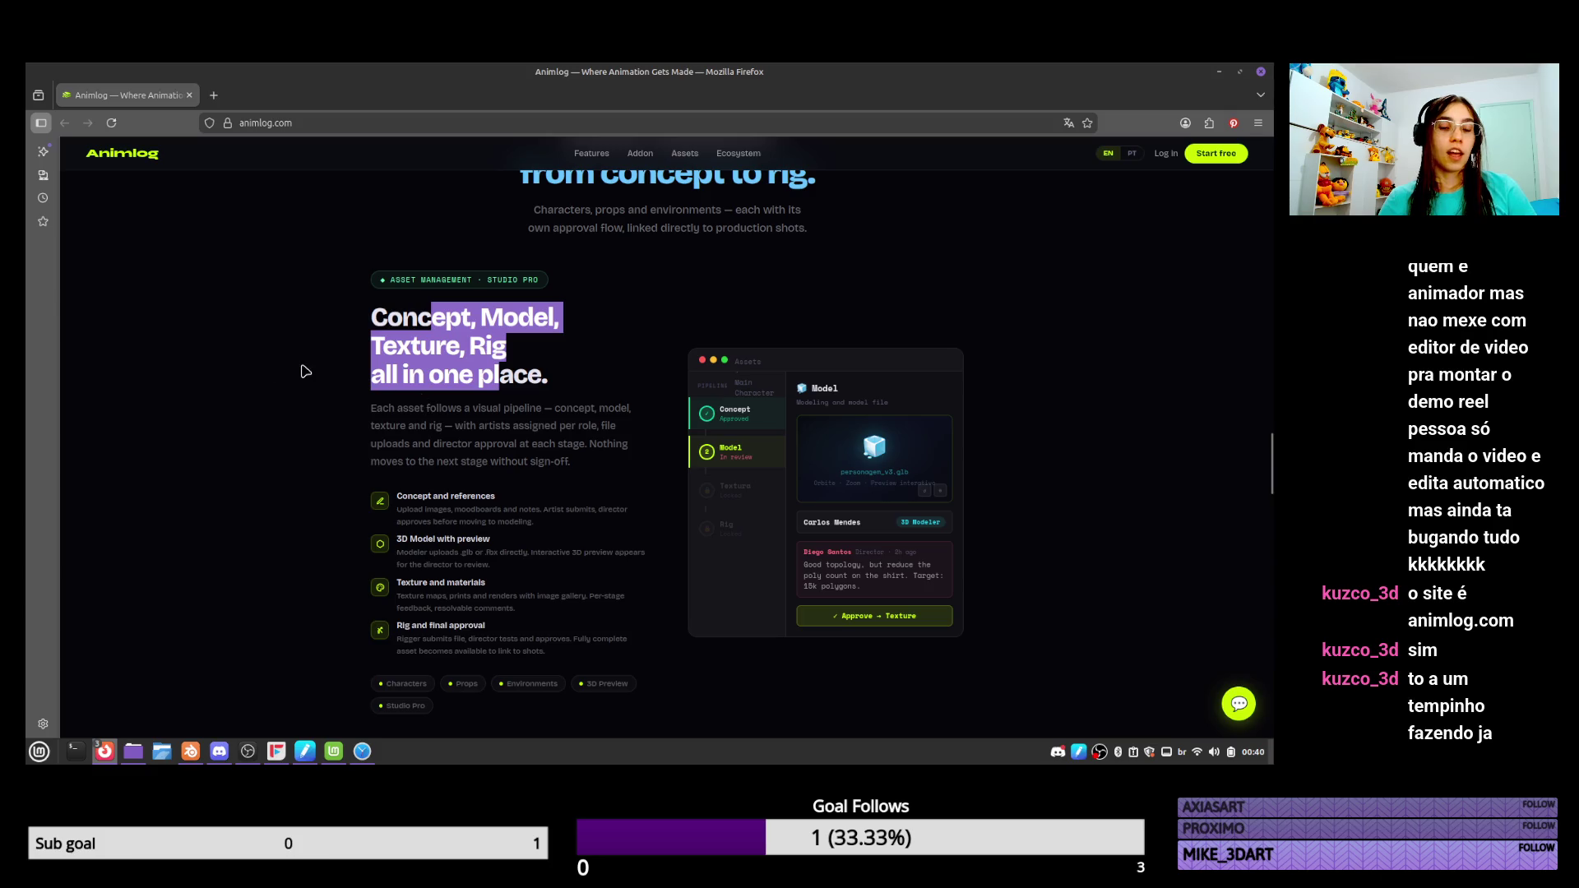
drag(386, 318, 476, 346)
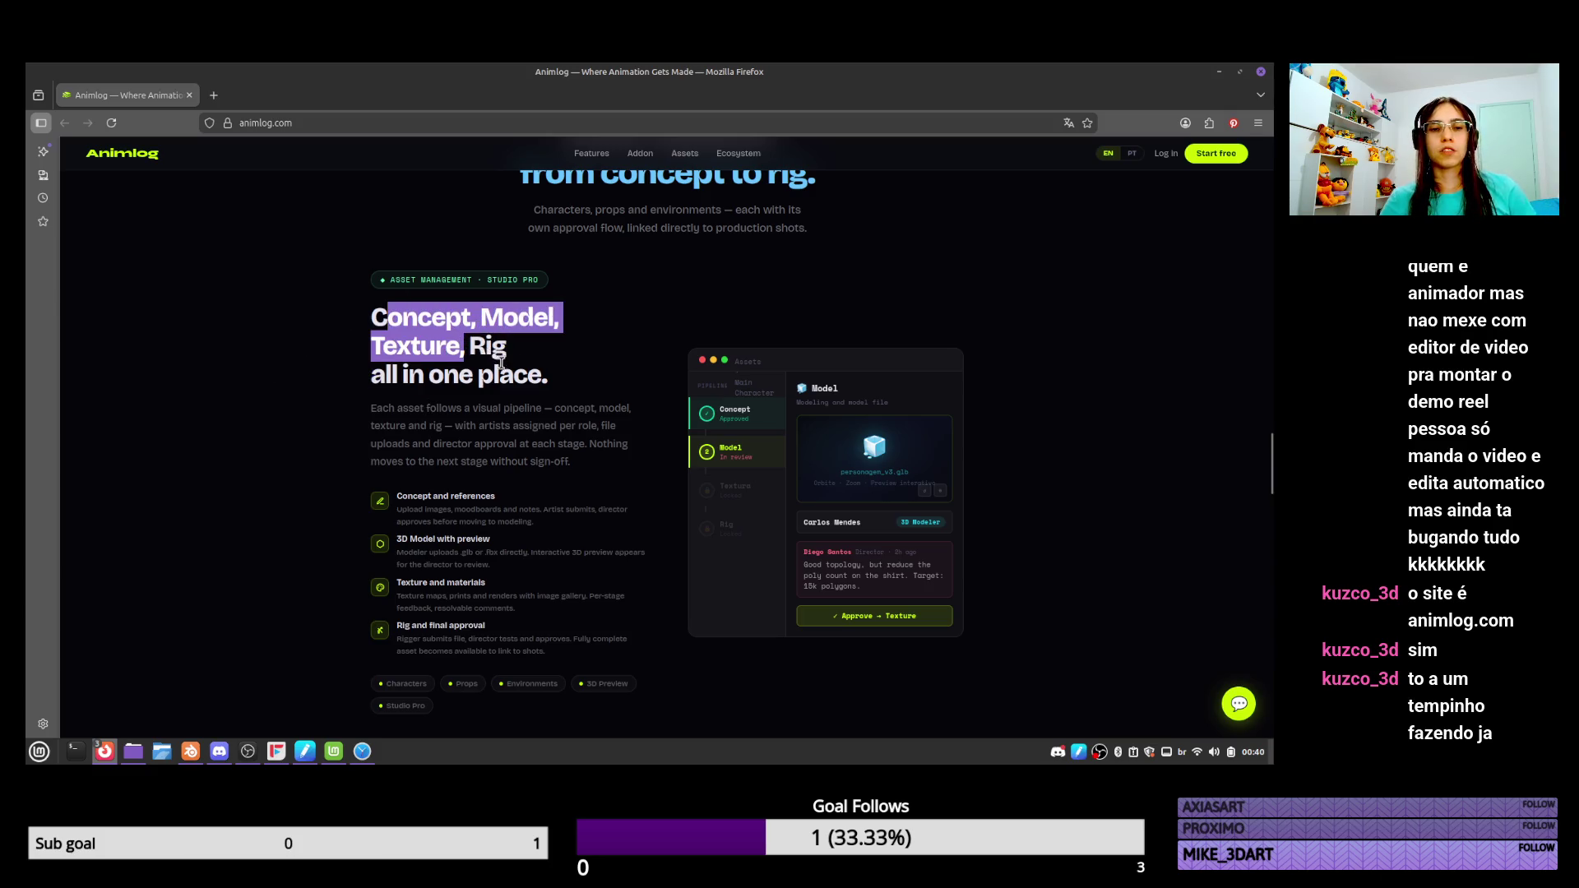
scroll(500, 362, down, 10)
scroll(482, 352, up, 2)
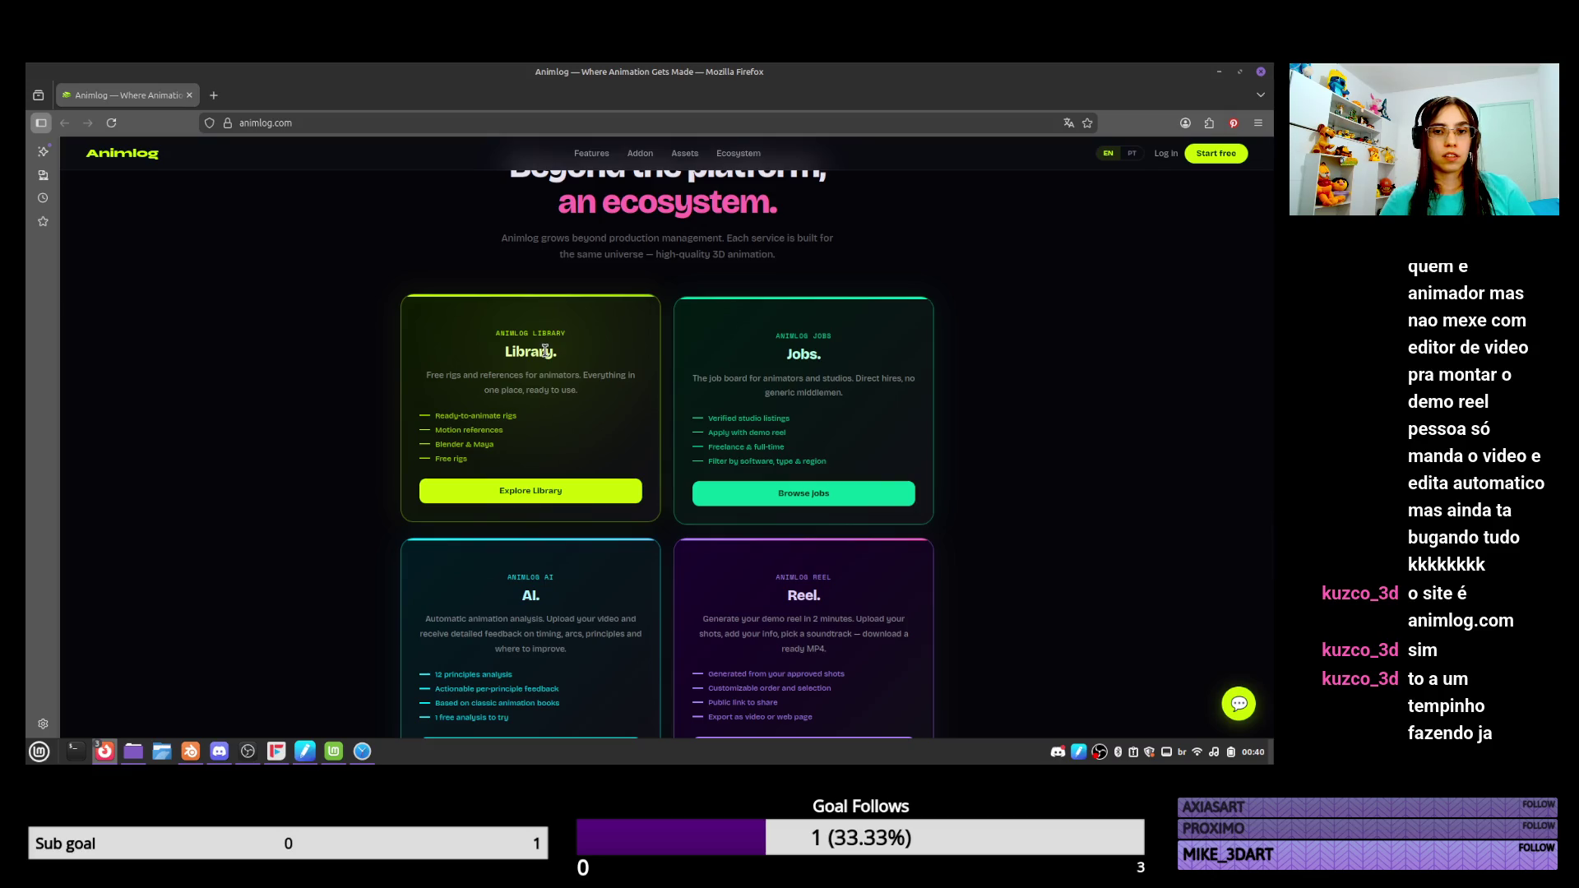
drag(793, 351, 828, 422)
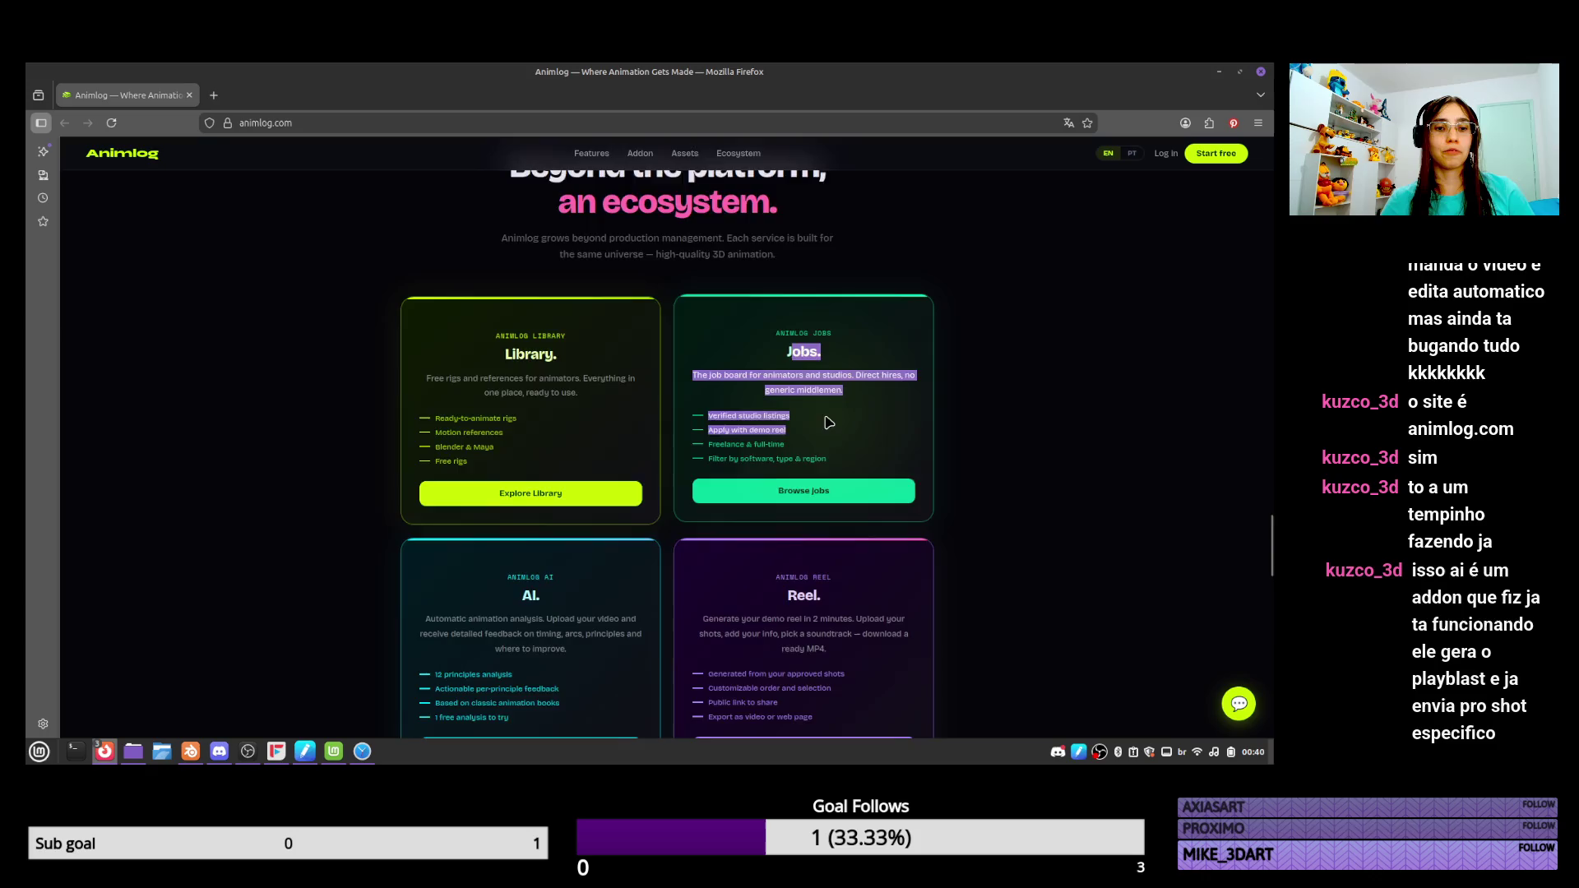
scroll(828, 422, down, 6)
scroll(831, 395, up, 4)
scroll(832, 371, down, 4)
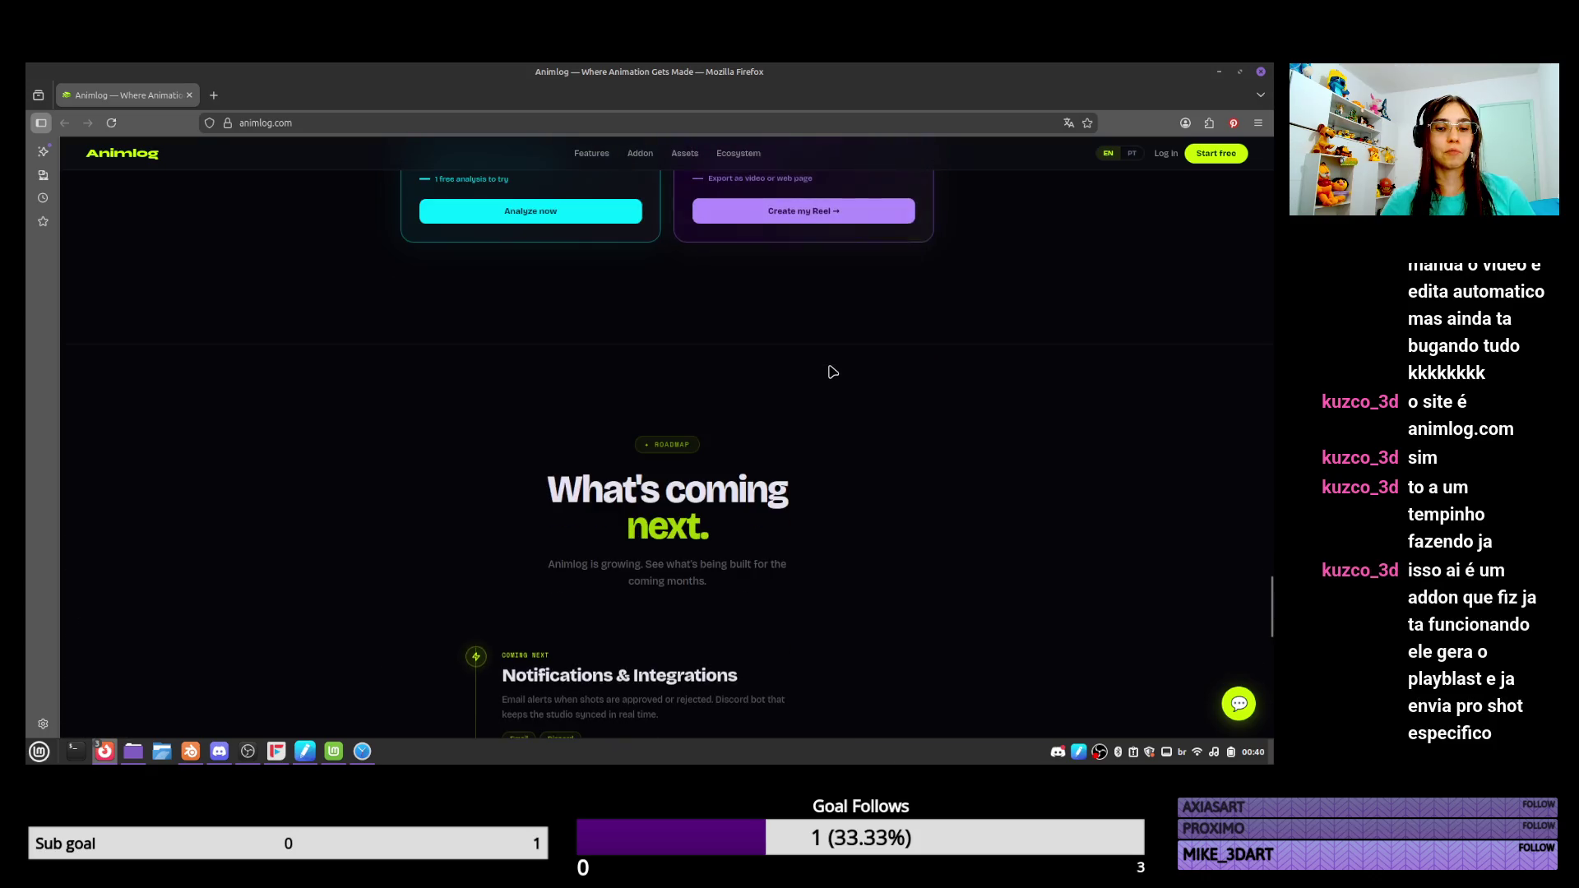
scroll(831, 368, up, 3)
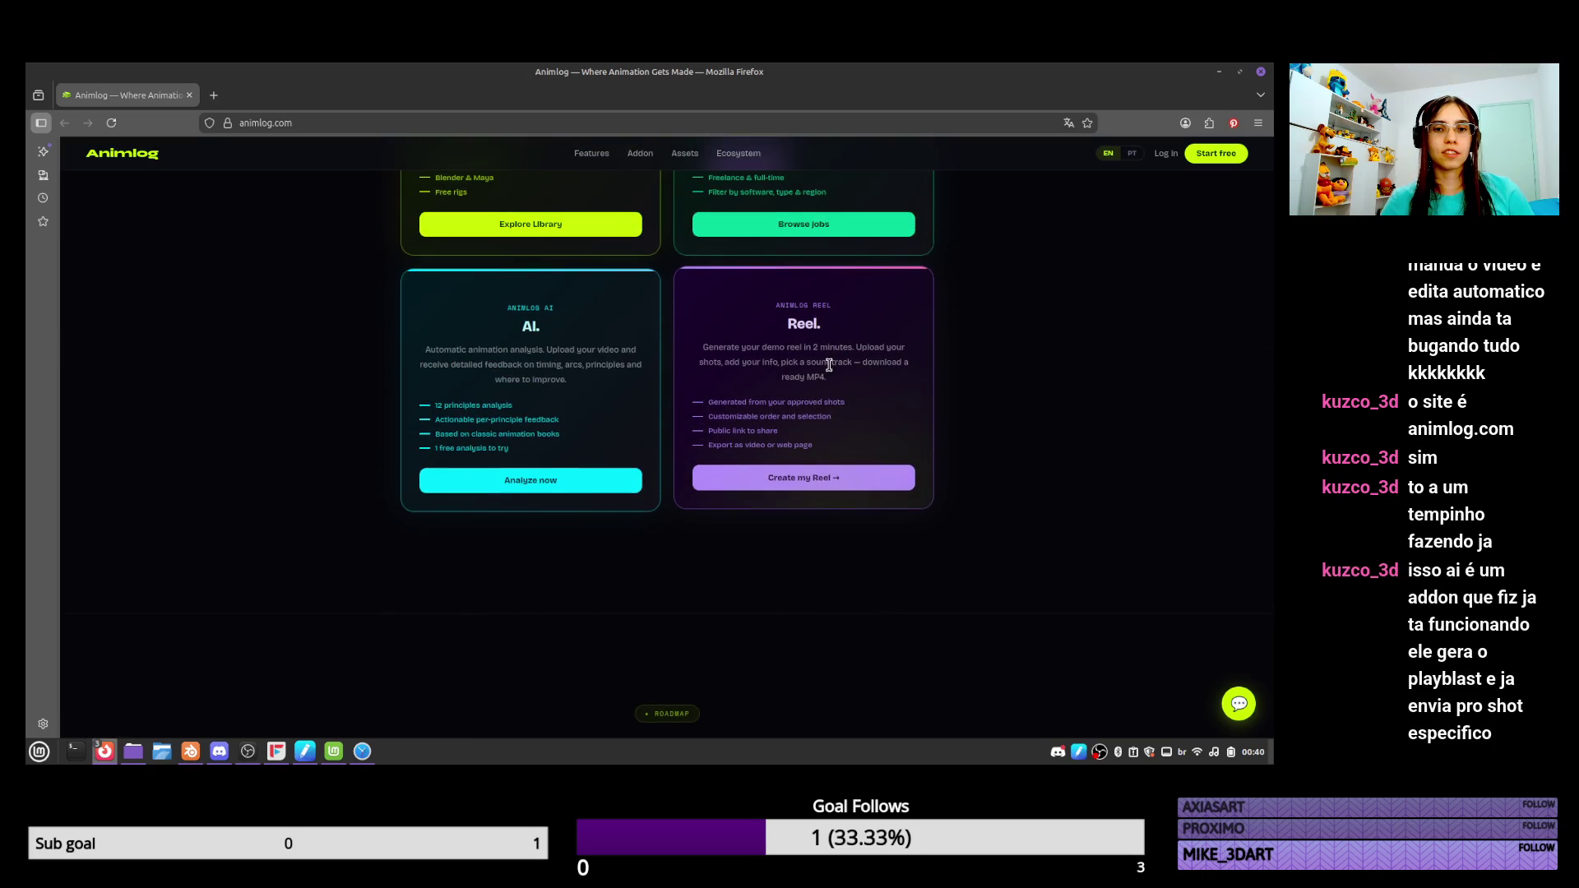
scroll(829, 365, up, 3)
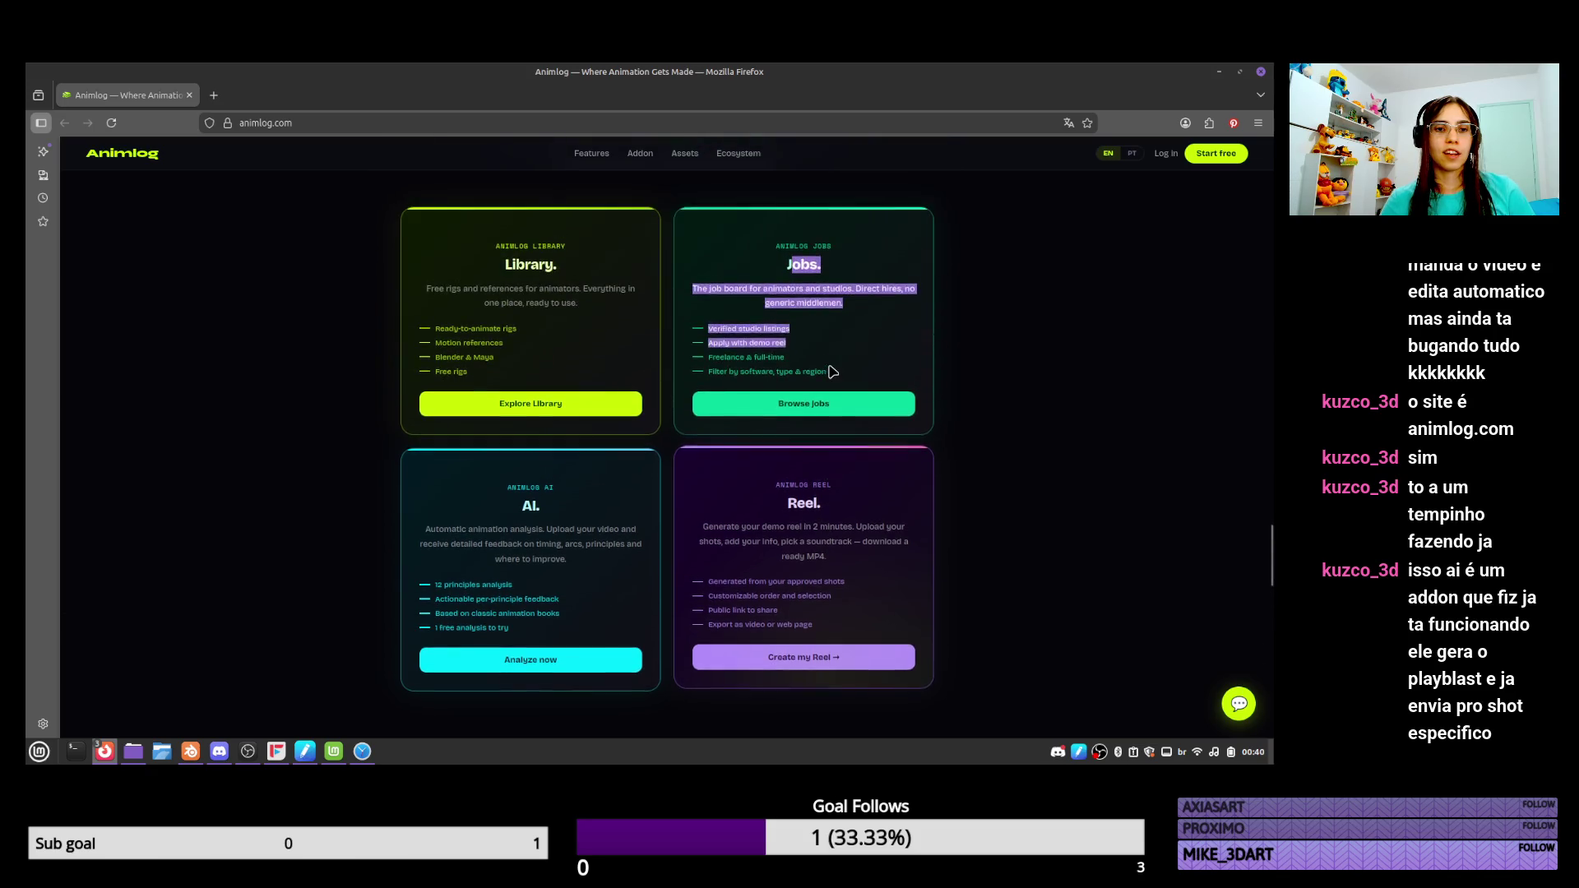
scroll(831, 370, down, 5)
Back in Blender, test the left thumb master bone by scaling and rotating it.
key(alt+Tab)
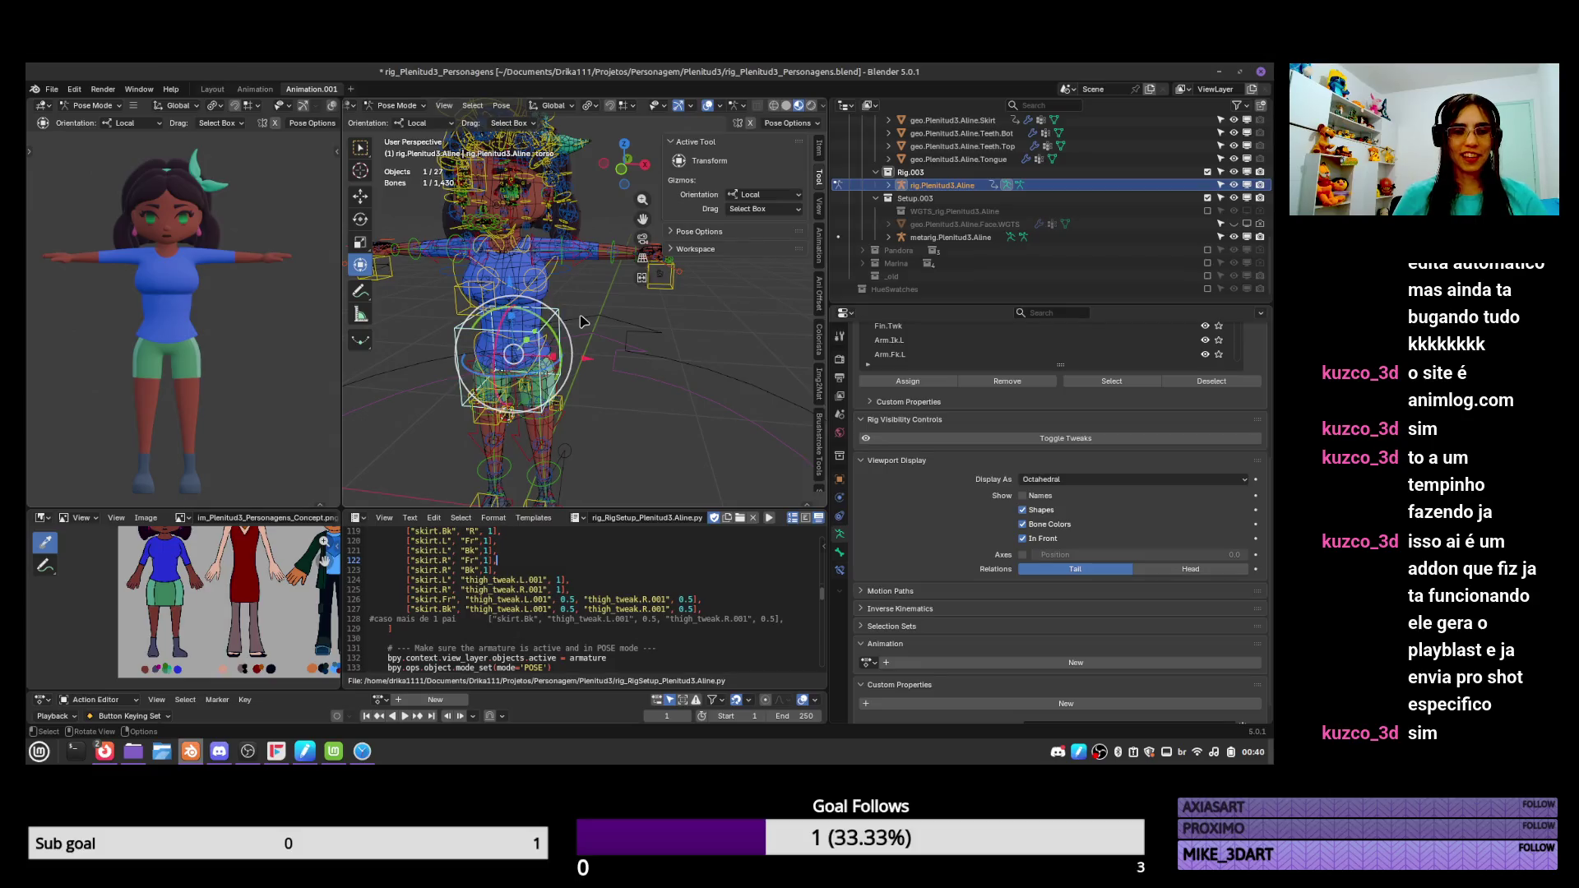
middle_drag(623, 293, 524, 409)
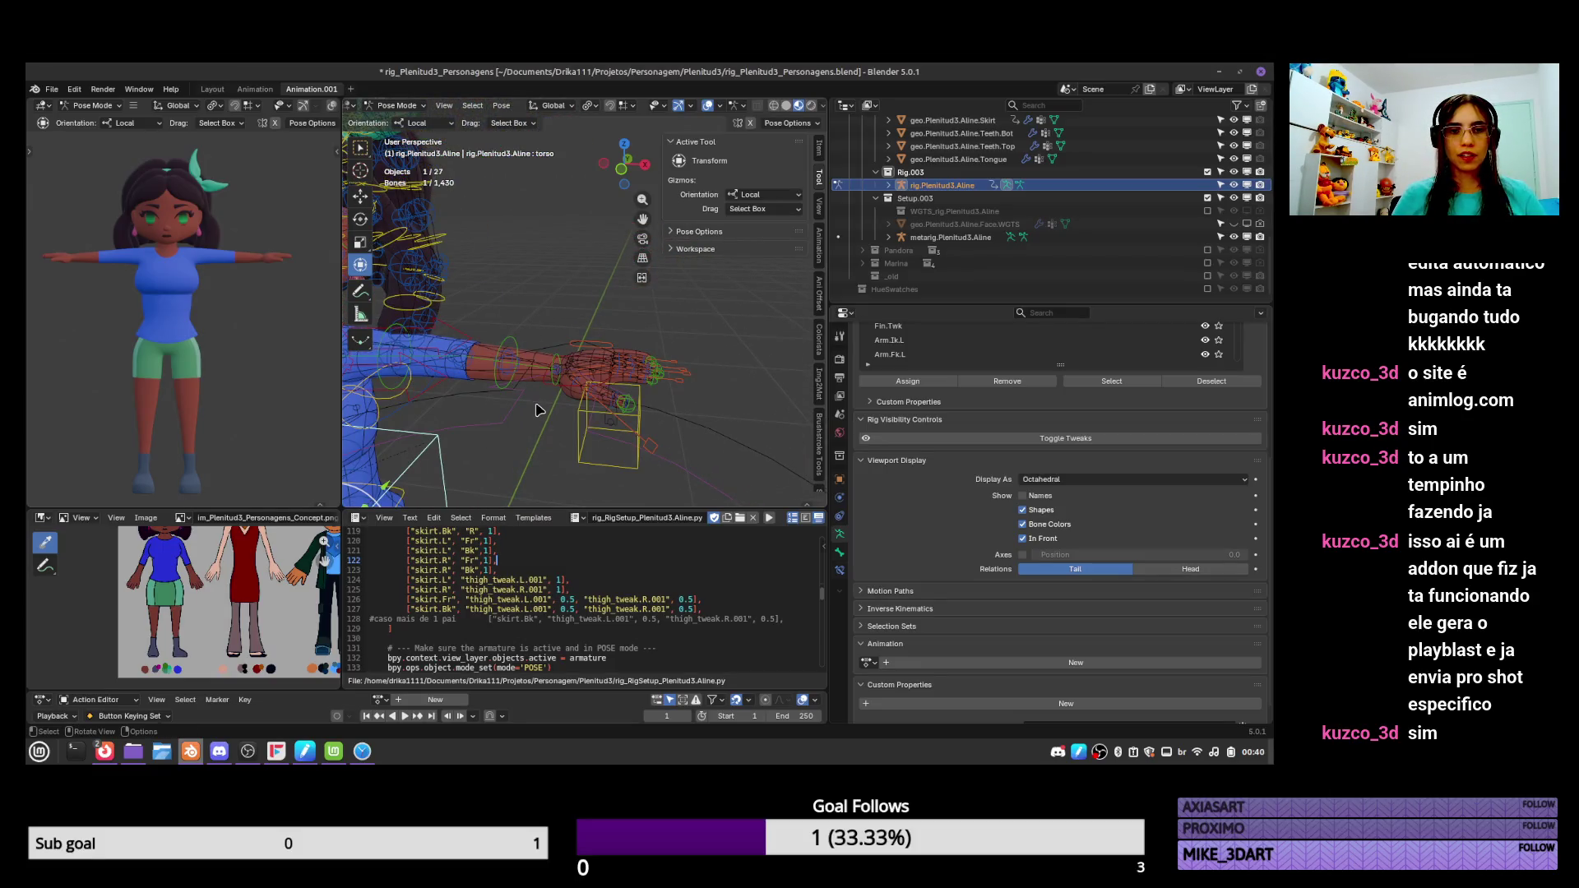
click(663, 457)
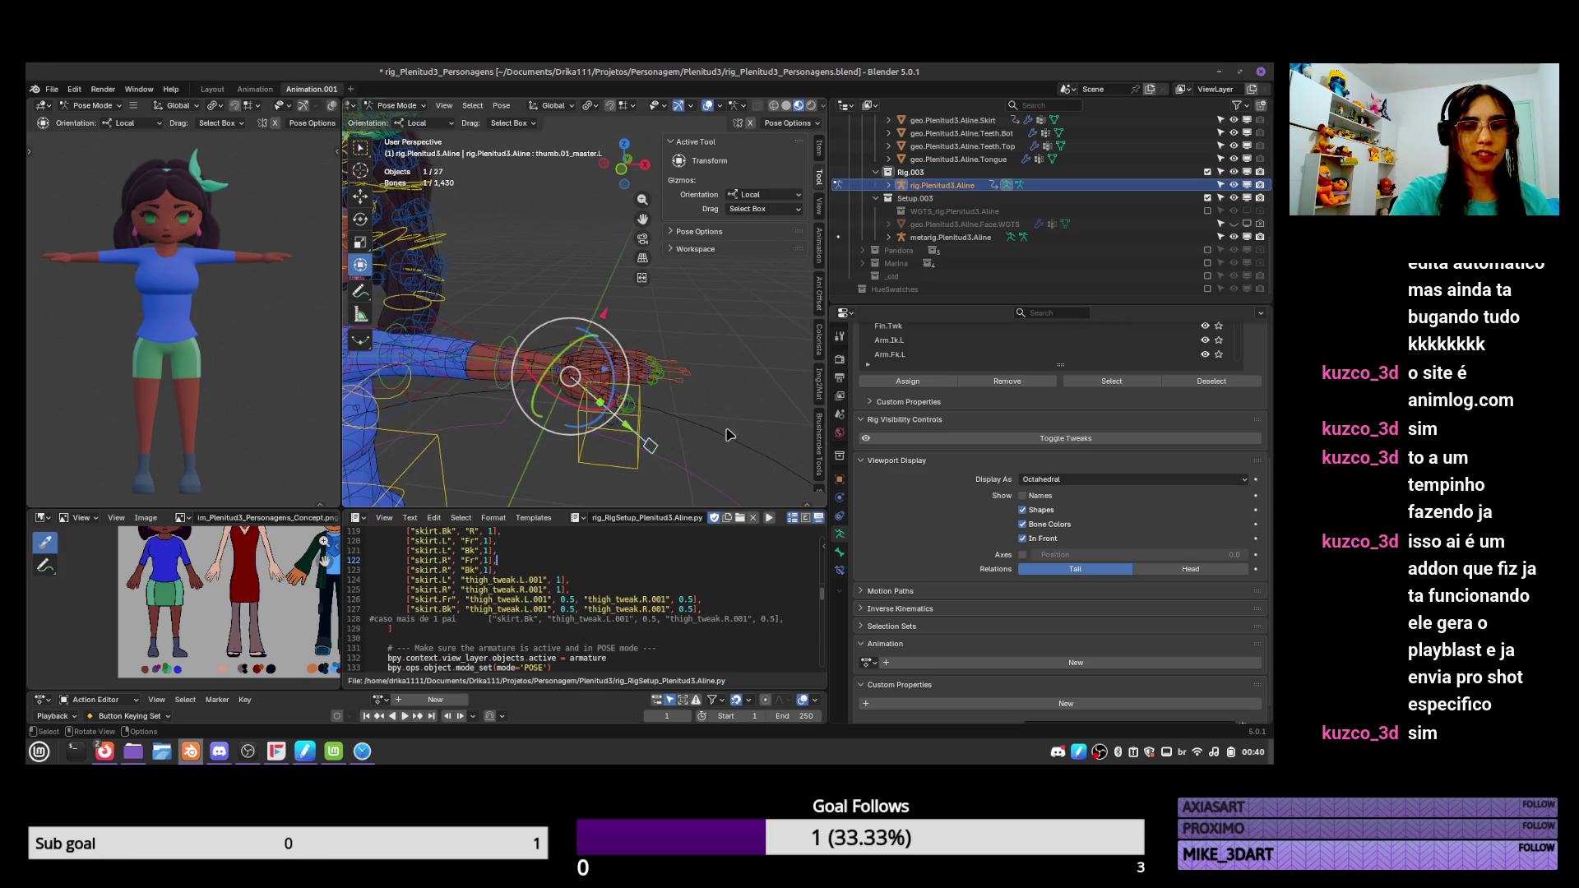
key(s)
click(688, 395)
key(r)
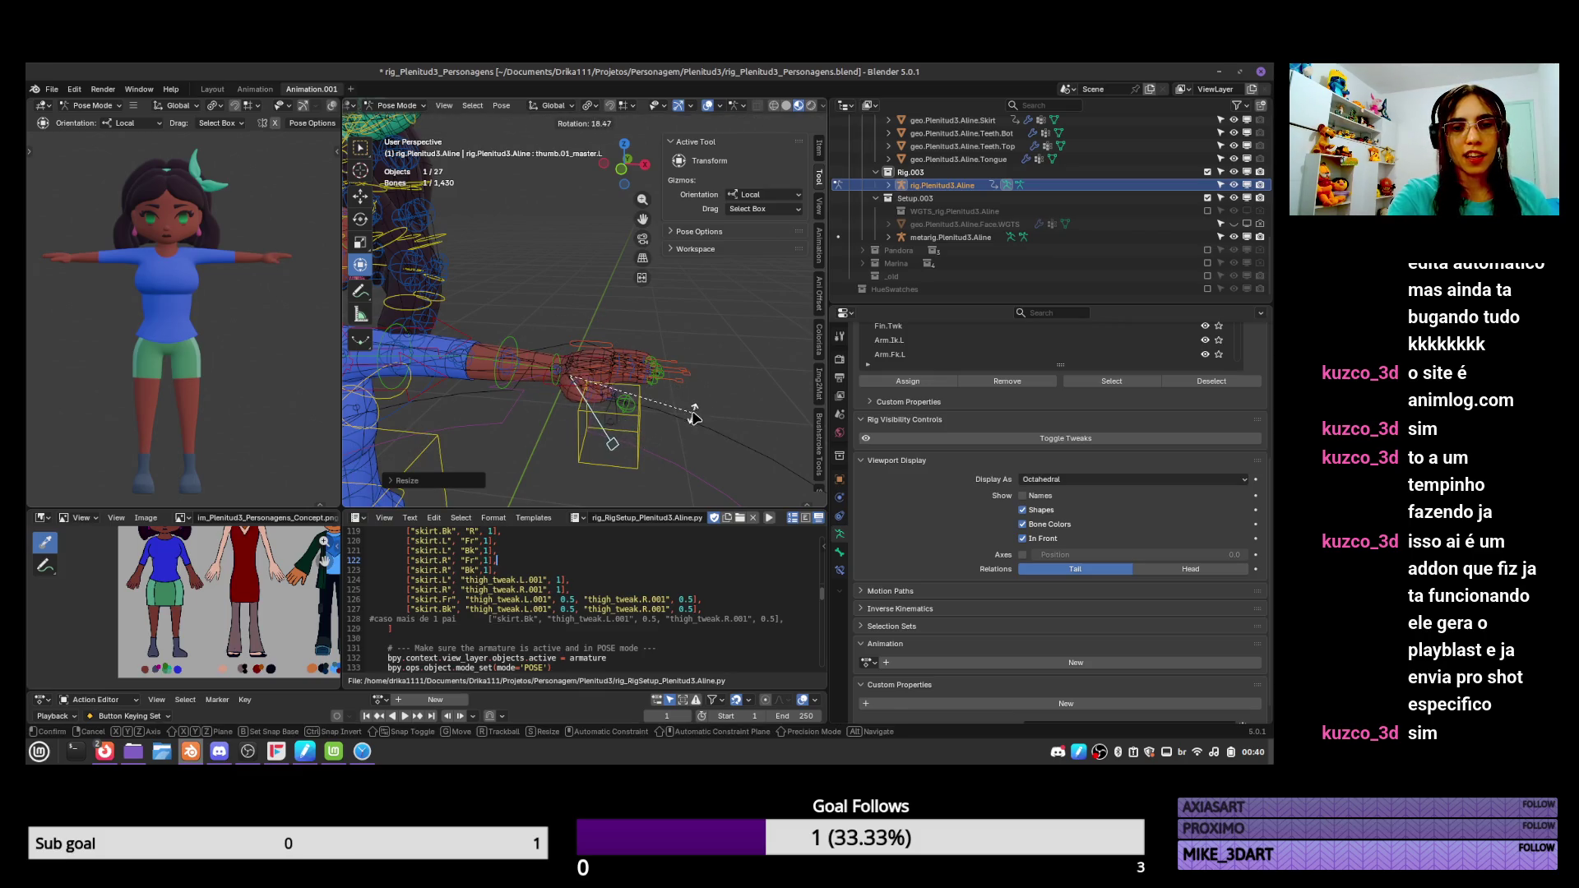
click(694, 416)
middle_drag(657, 416, 676, 355)
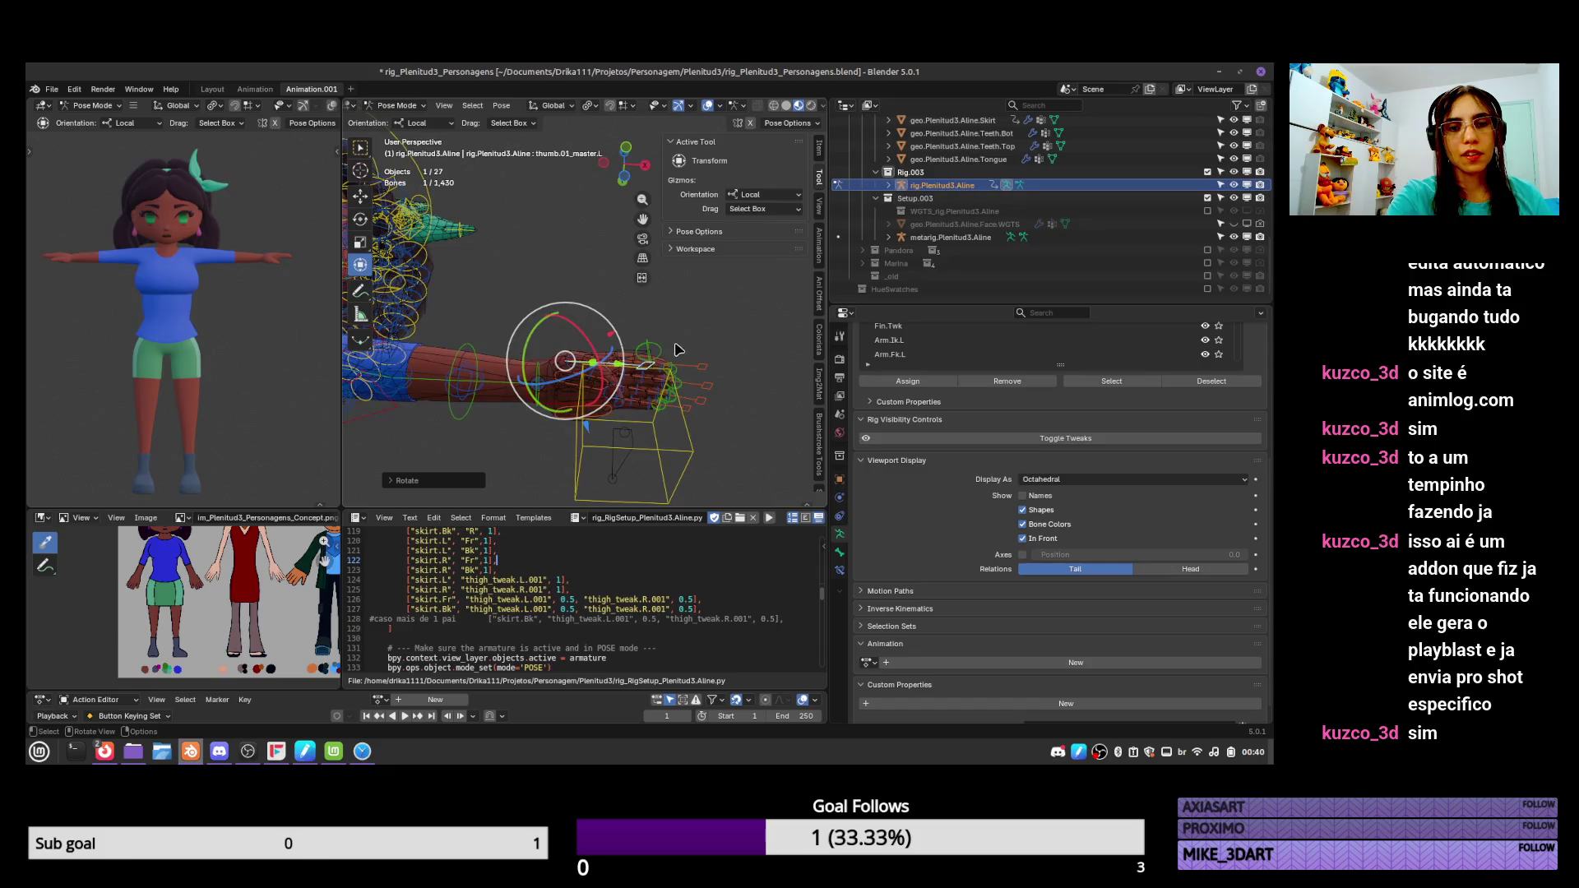
key(a)
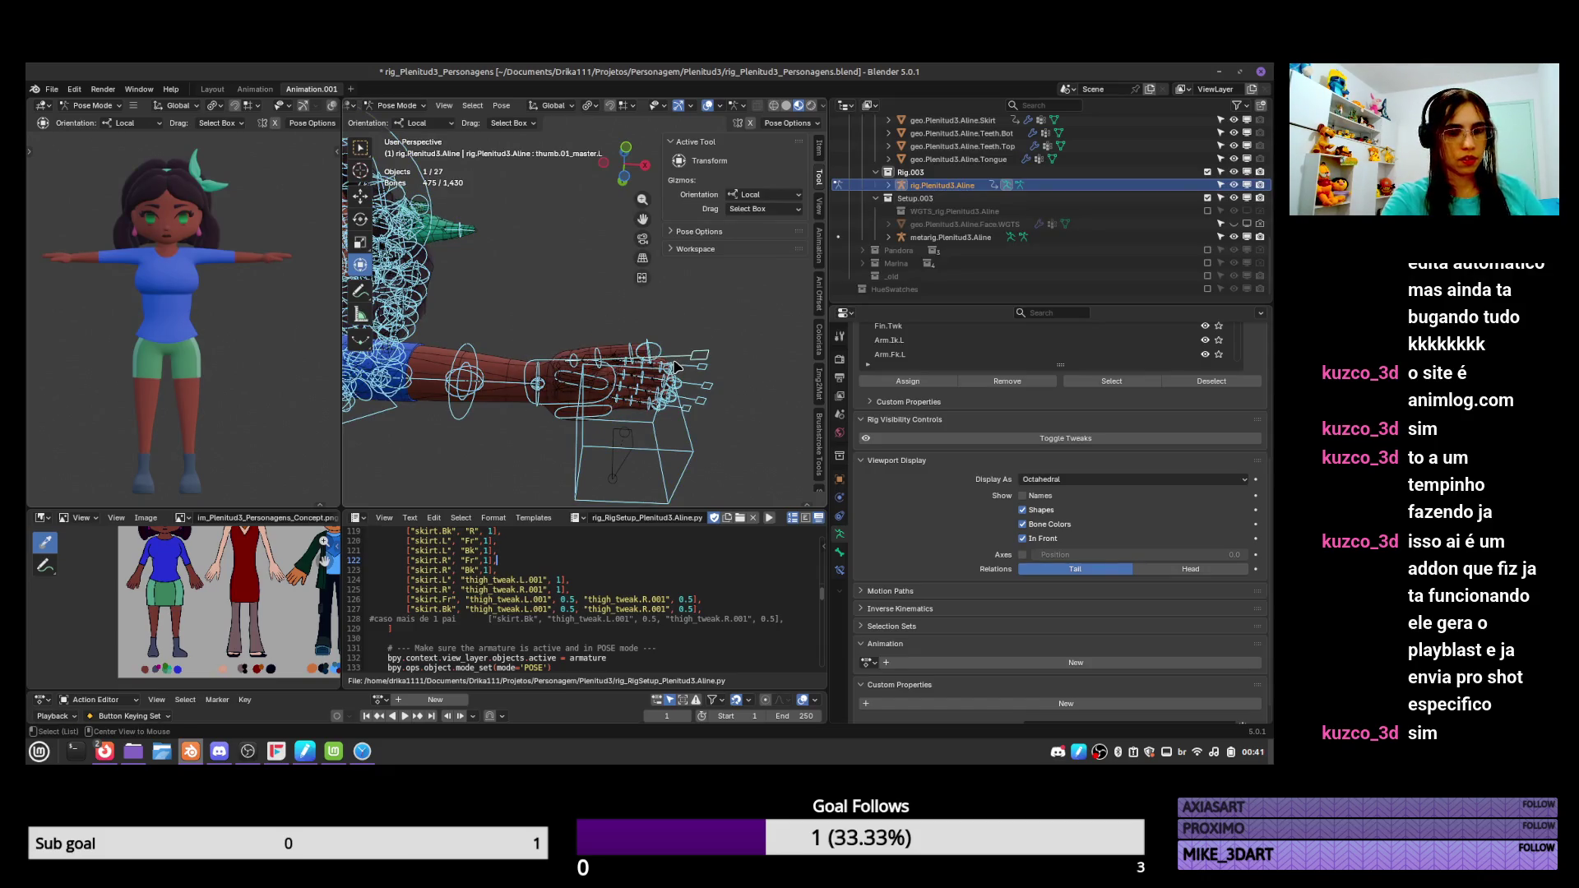
Move the foot_ik.L bone to raise the left leg, then clear all bone locations.
mouse_move(676, 365)
middle_down()
mouse_move(671, 492)
mouse_move(688, 379)
middle_up()
scroll(671, 461, down, 4)
click(623, 428)
key(g)
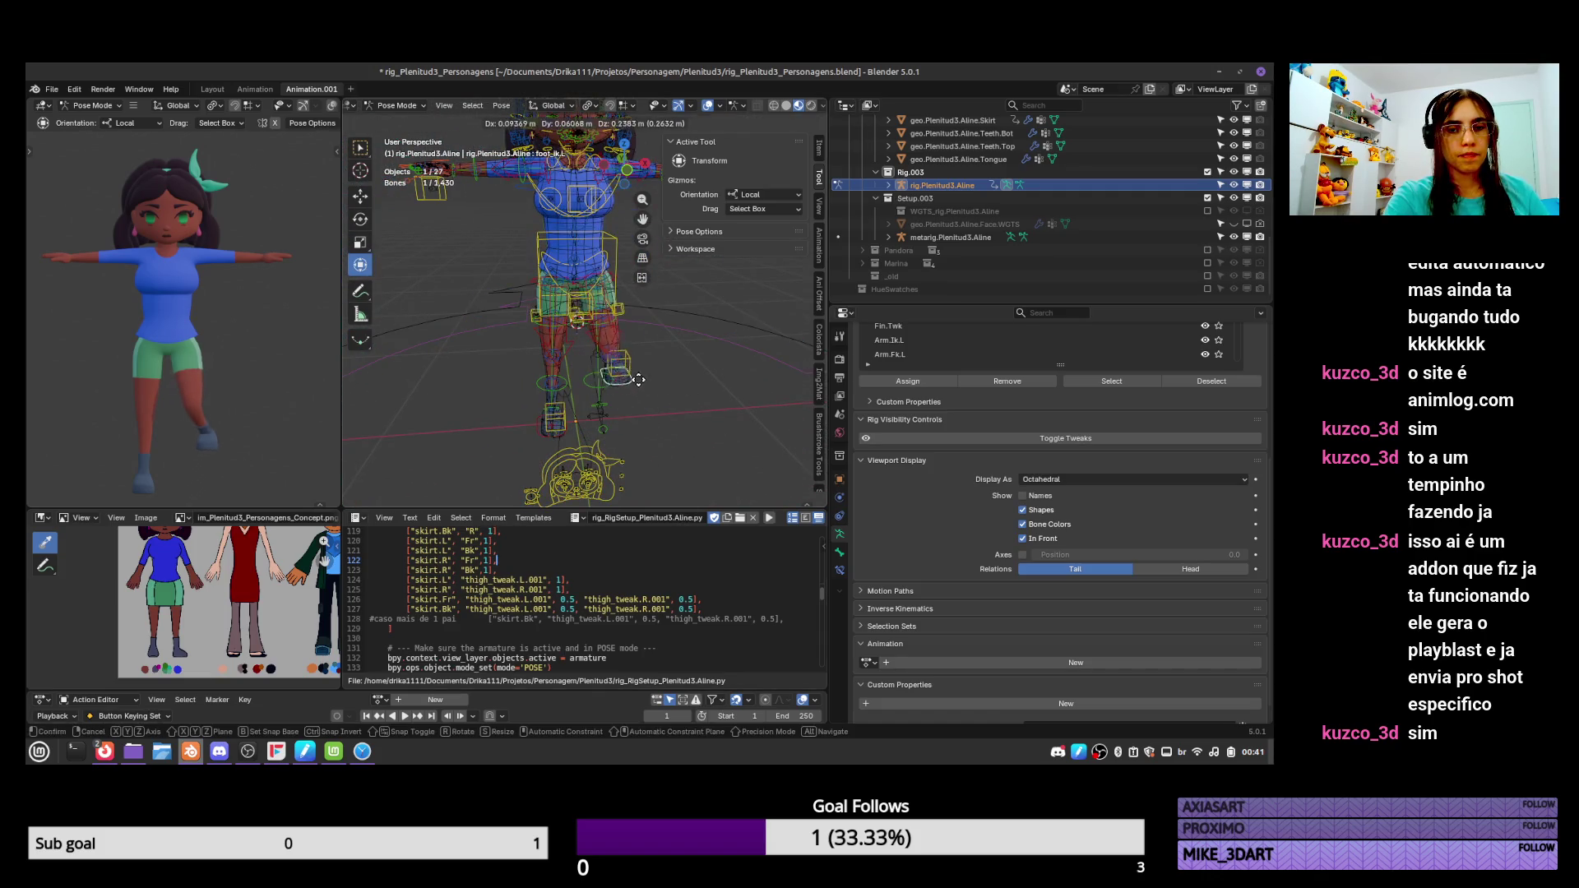
click(649, 390)
mouse_move(648, 390)
middle_down()
mouse_move(658, 357)
mouse_move(684, 389)
middle_up()
key(g)
click(610, 329)
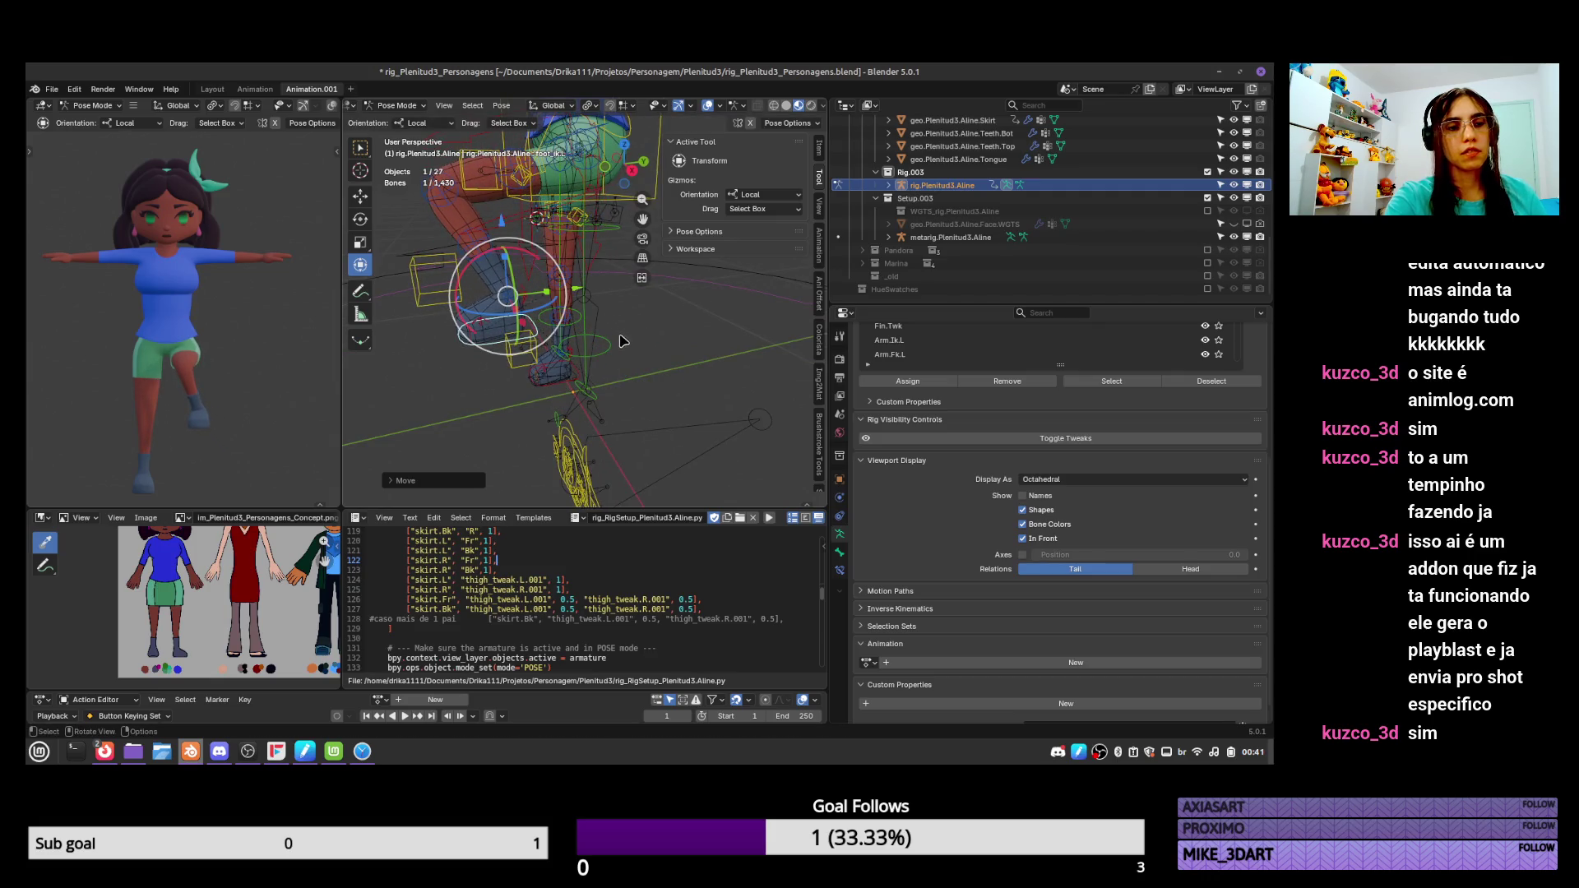
key(a)
key(alt+g)
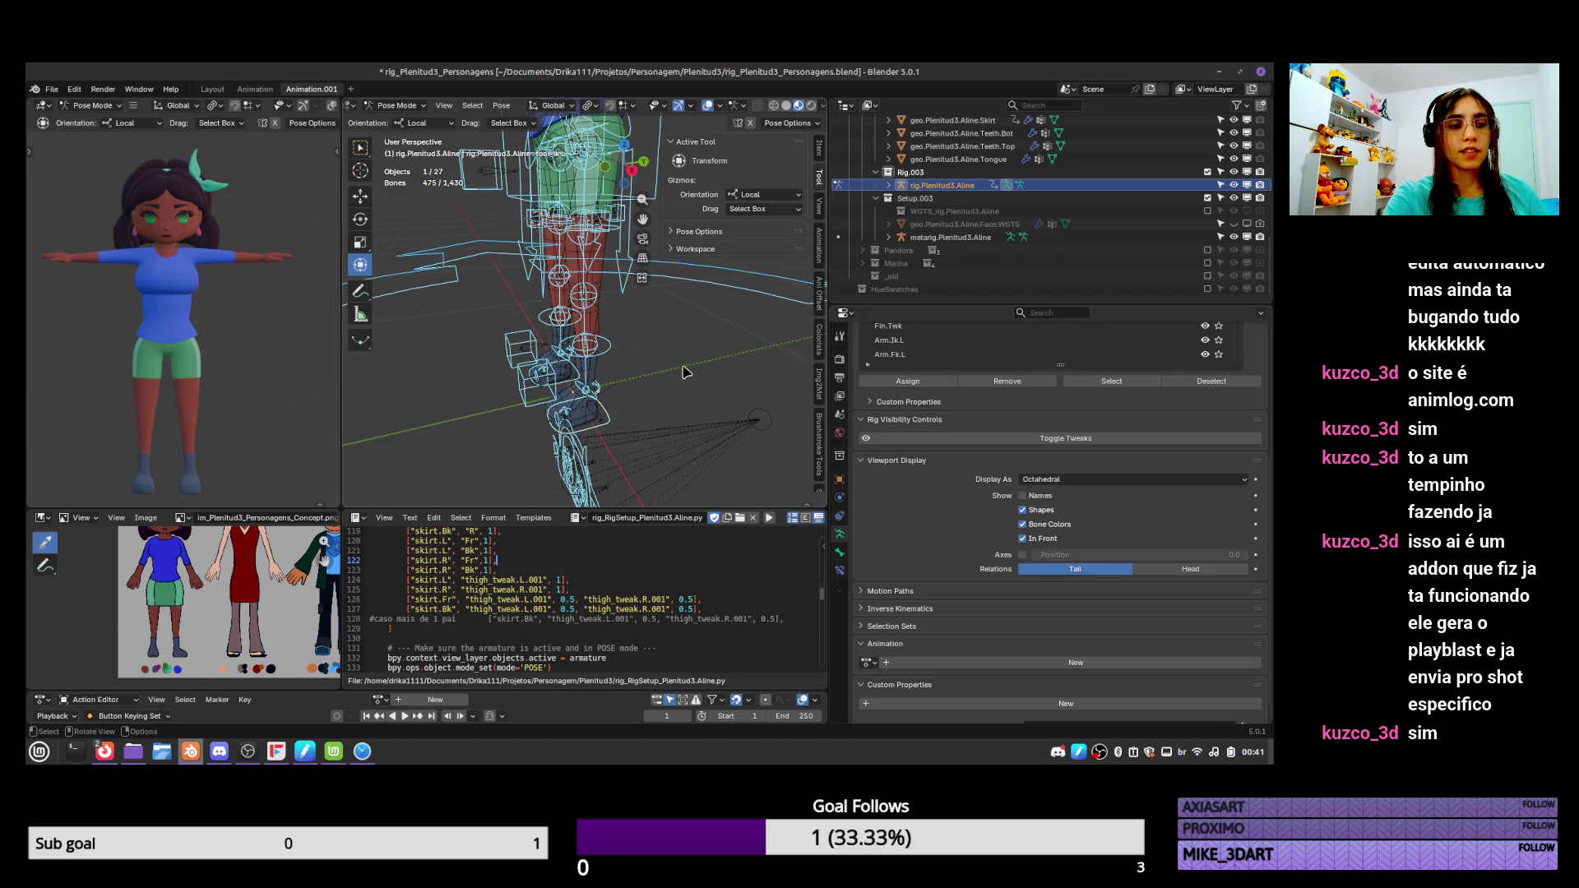
Hide selected bones, lower the torso control to bend the legs, and rotate the thigh bone.
key(KP_1)
key(KP_3)
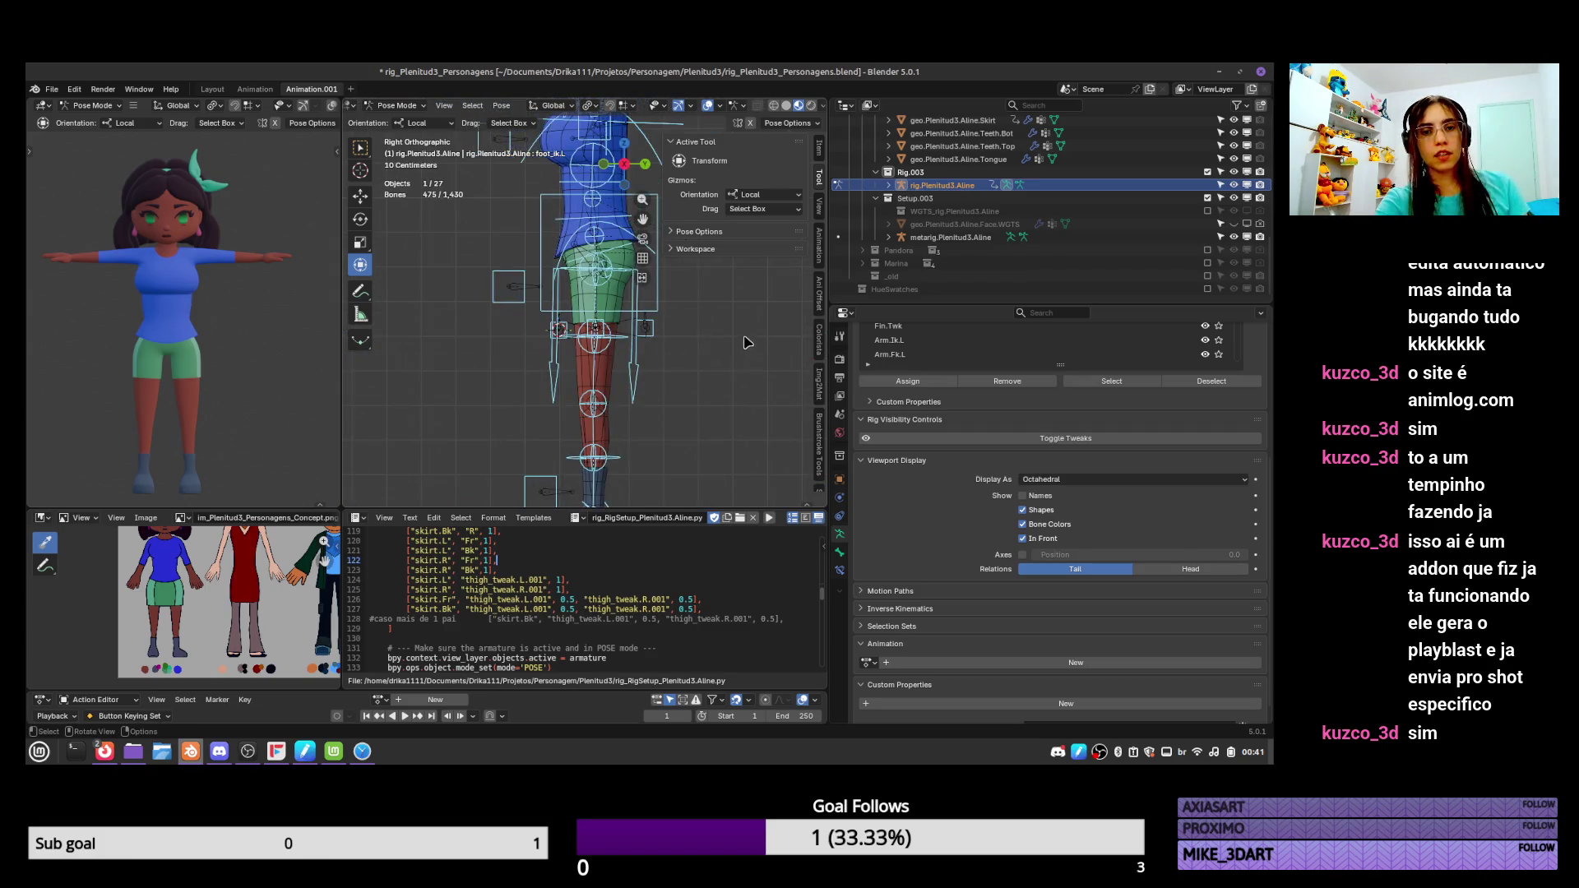
key(h)
click(684, 325)
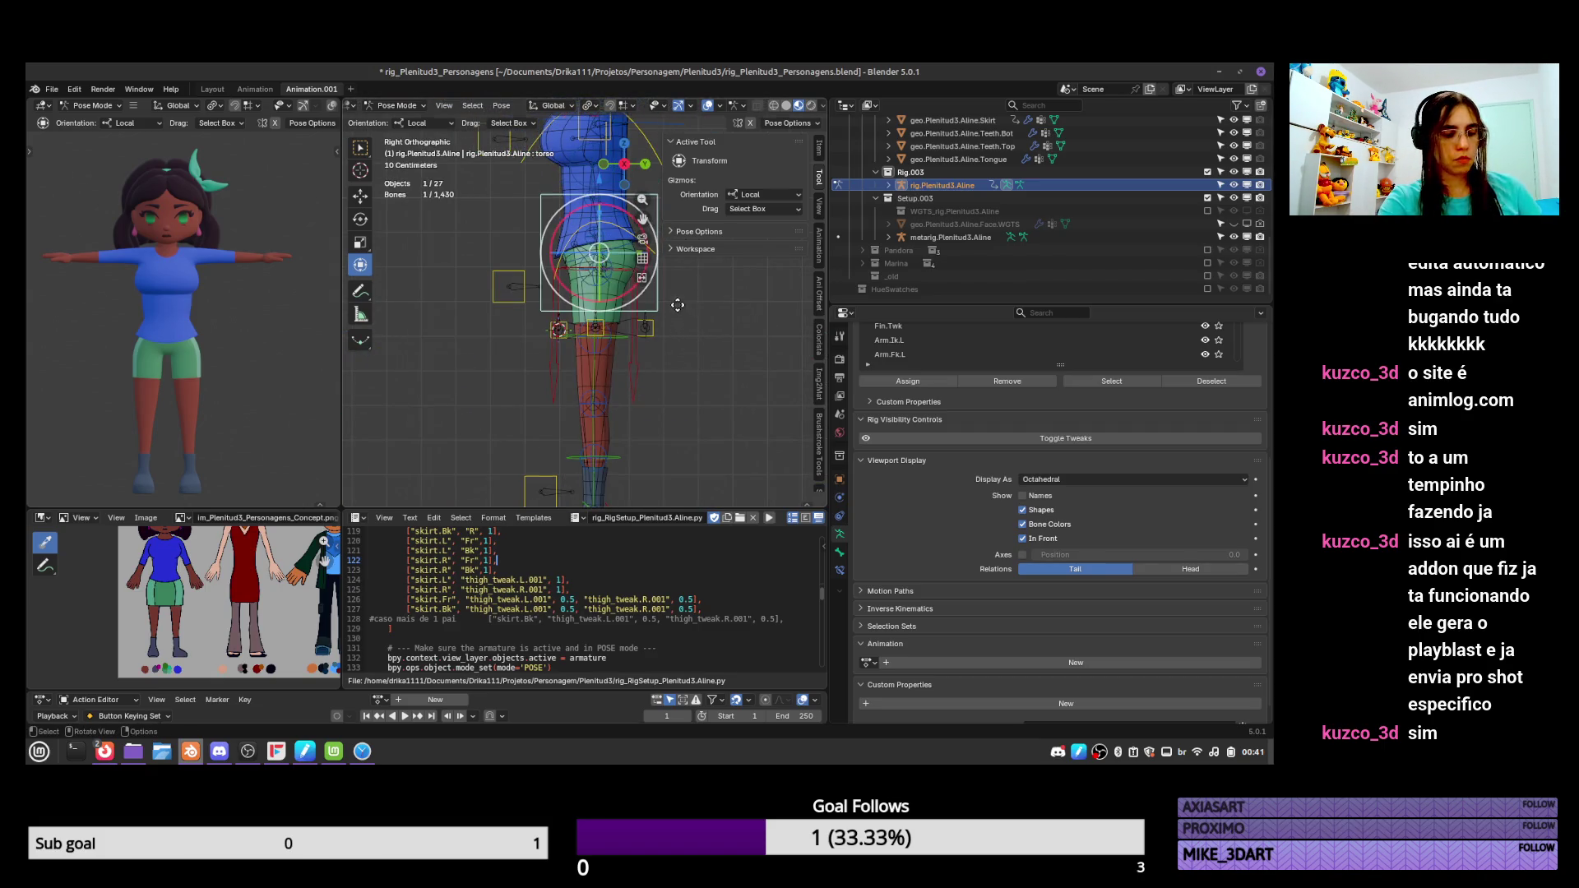
key(g)
click(702, 387)
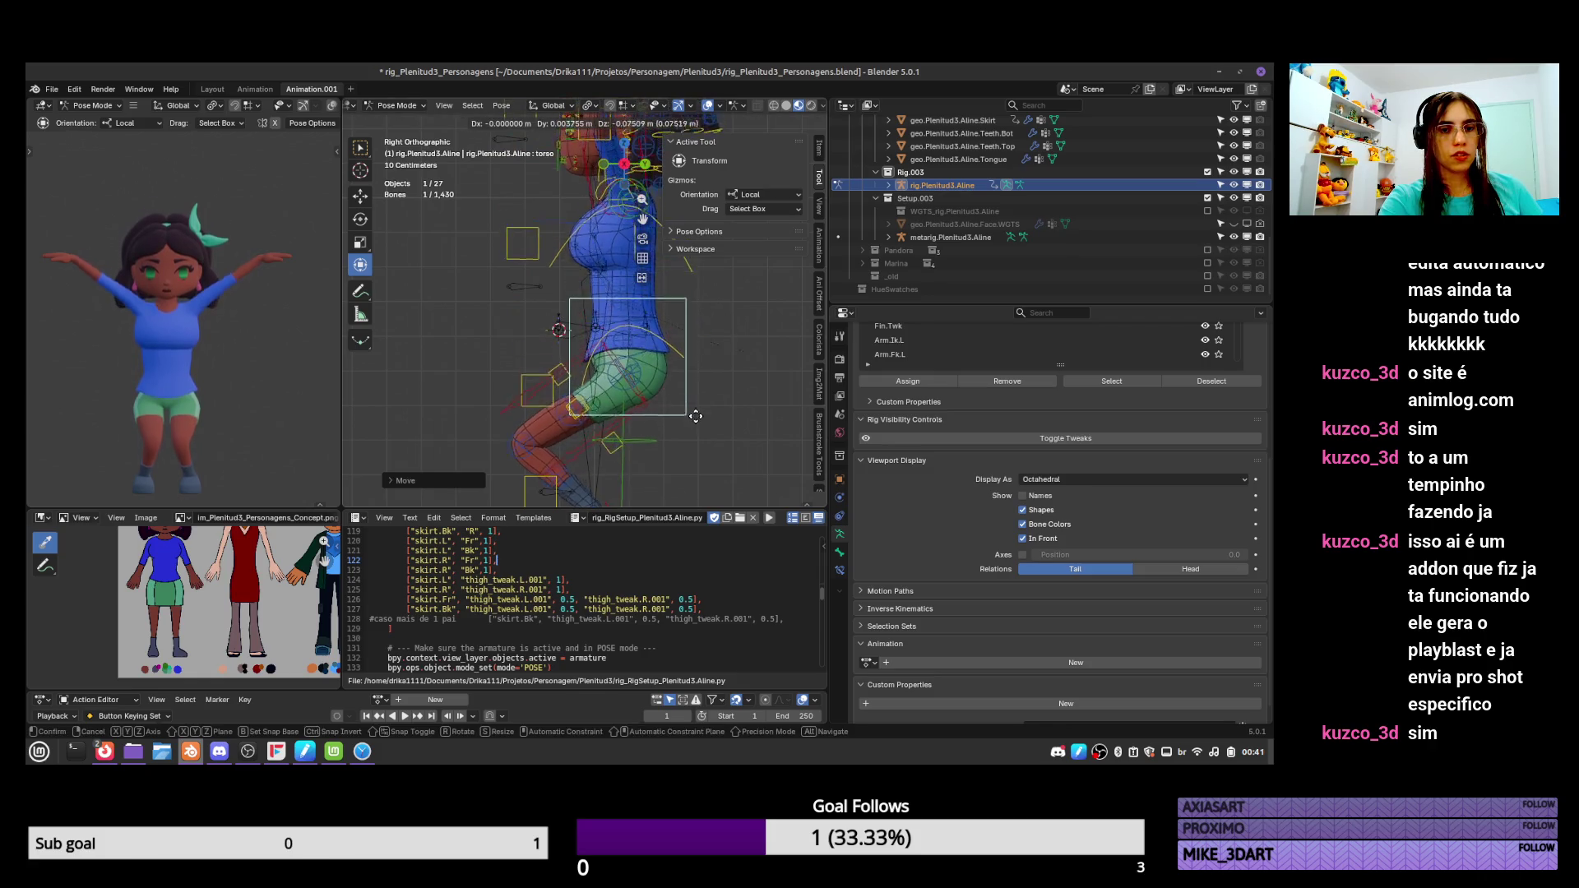
mouse_move(701, 386)
middle_down()
mouse_move(728, 449)
mouse_move(770, 427)
middle_up()
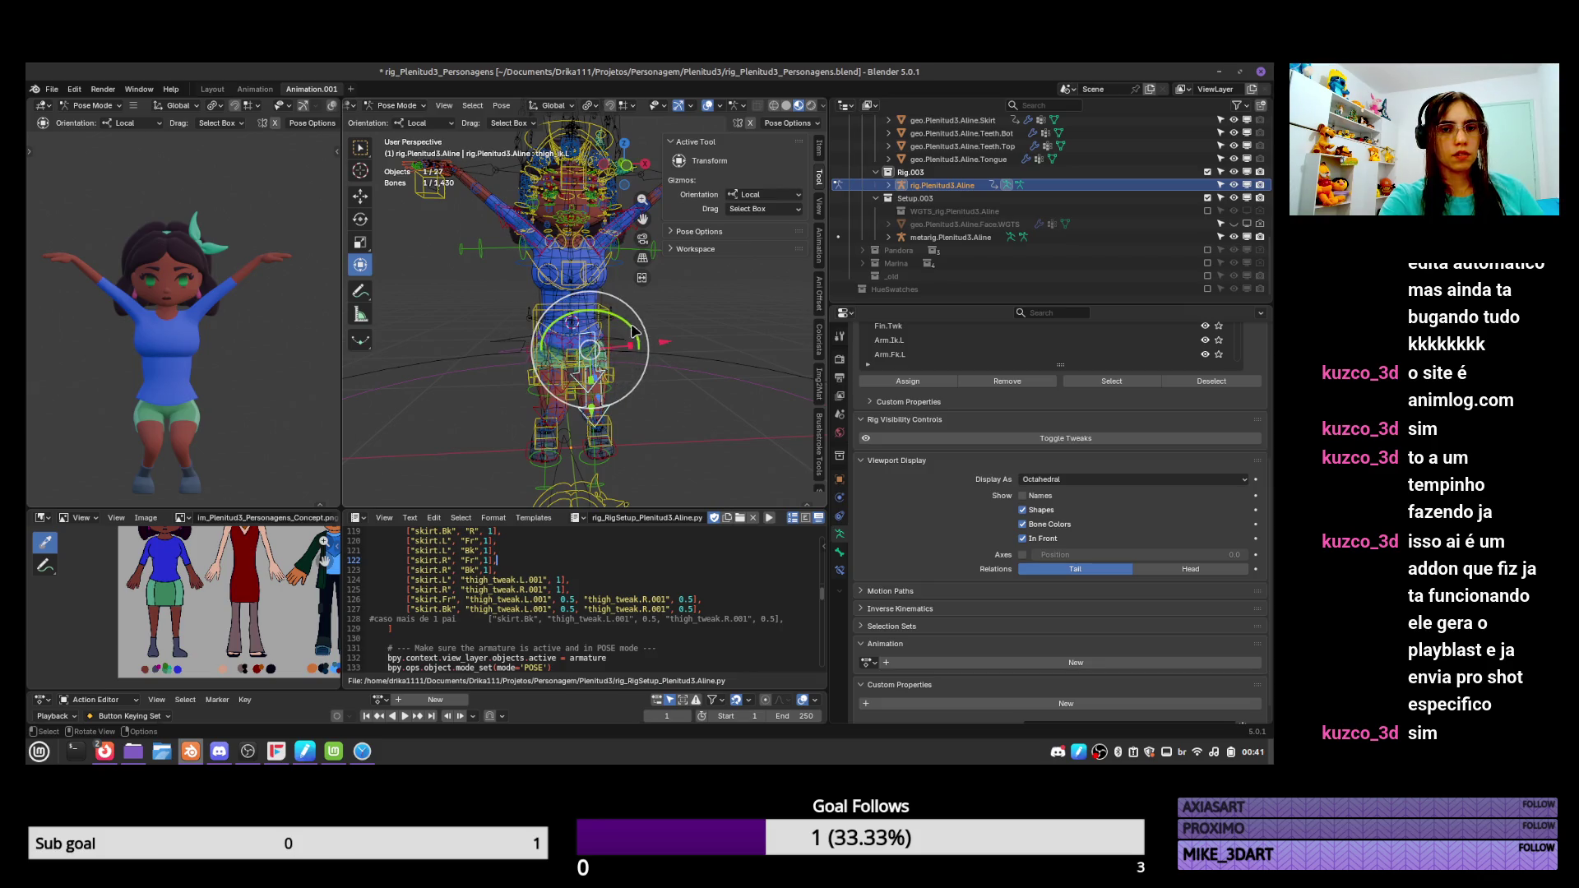
drag(633, 330, 650, 349)
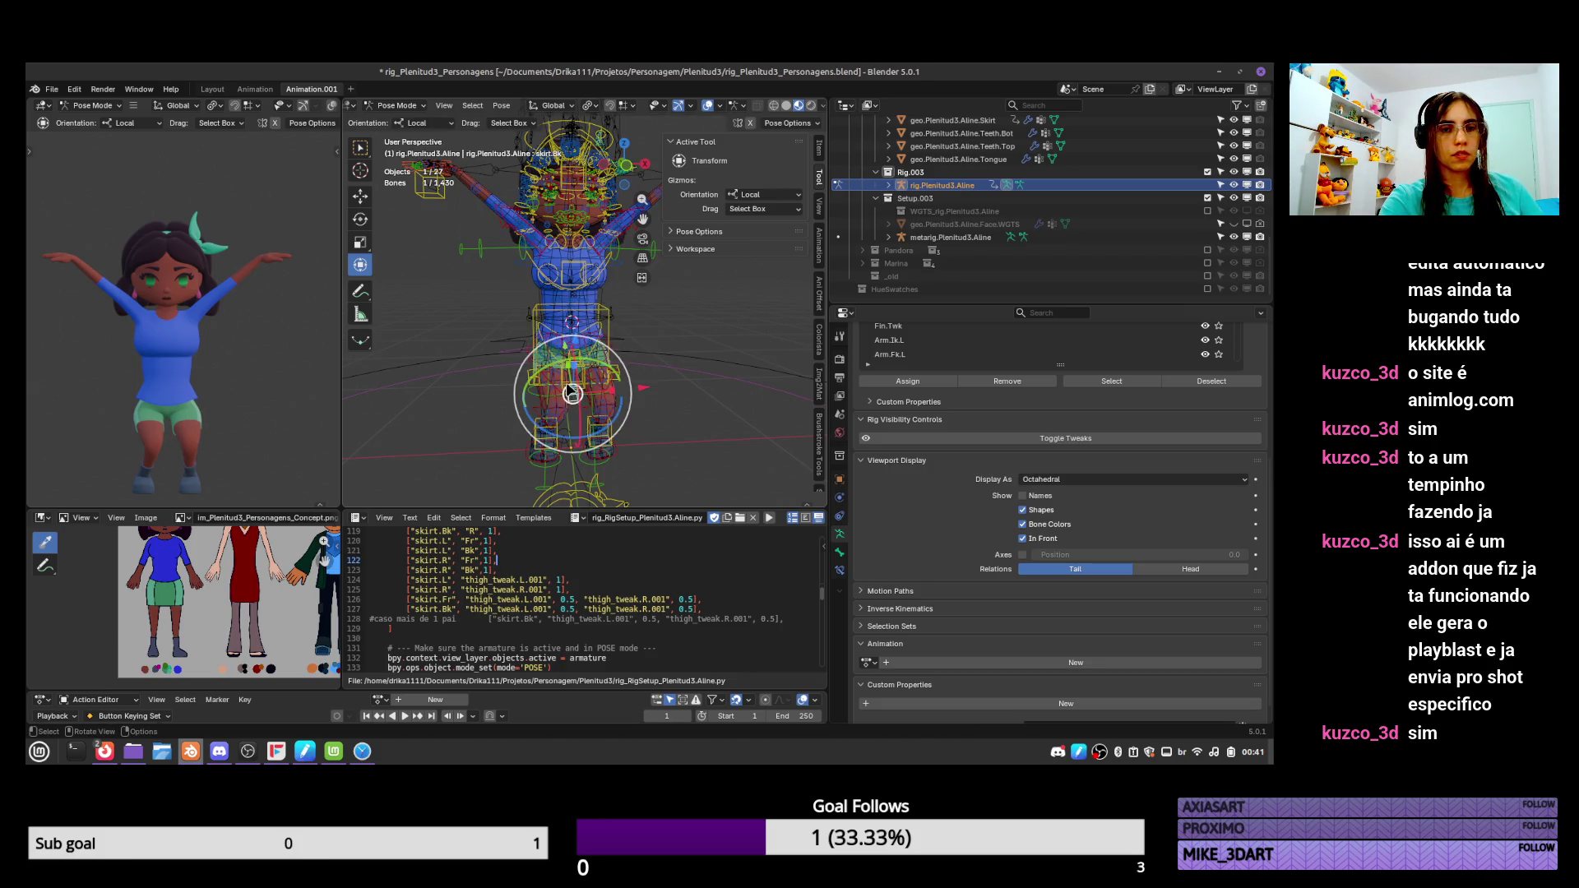
mouse_move(573, 385)
mouse_down()
mouse_move(644, 326)
mouse_move(615, 327)
mouse_up()
click(612, 316)
Clear the whole pose's location and rotation back to rest and save the file.
key(a)
key(alt+g)
key(alt+r)
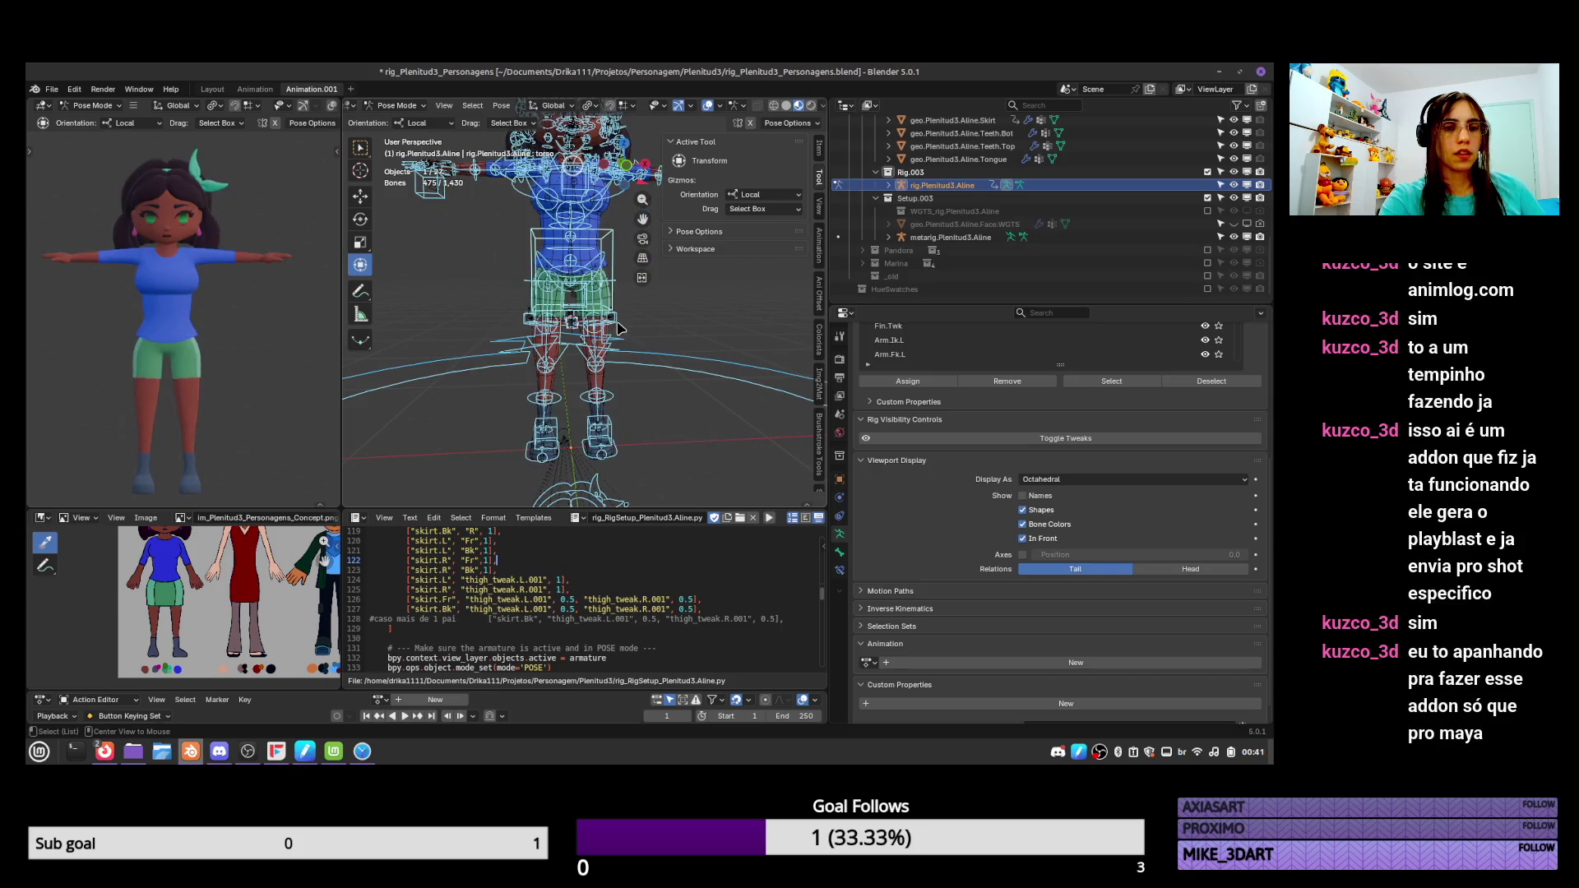
key(ctrl+s)
Test-move the hair bow's lace.knot bone, then reset all bones to rest location.
middle_drag(642, 402, 649, 444)
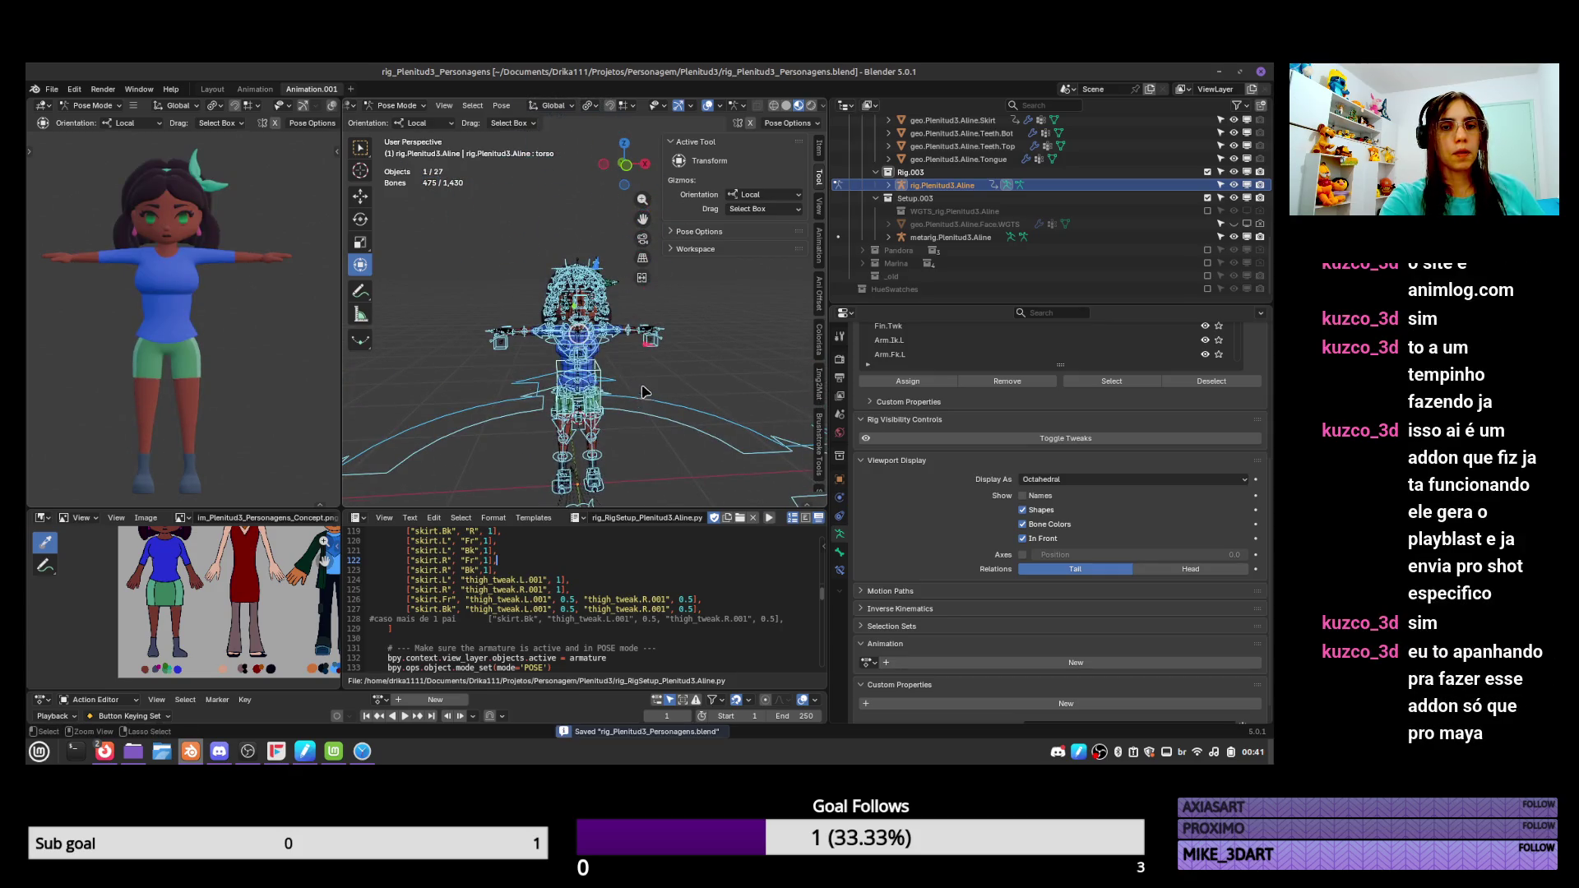
scroll(646, 393, up, 5)
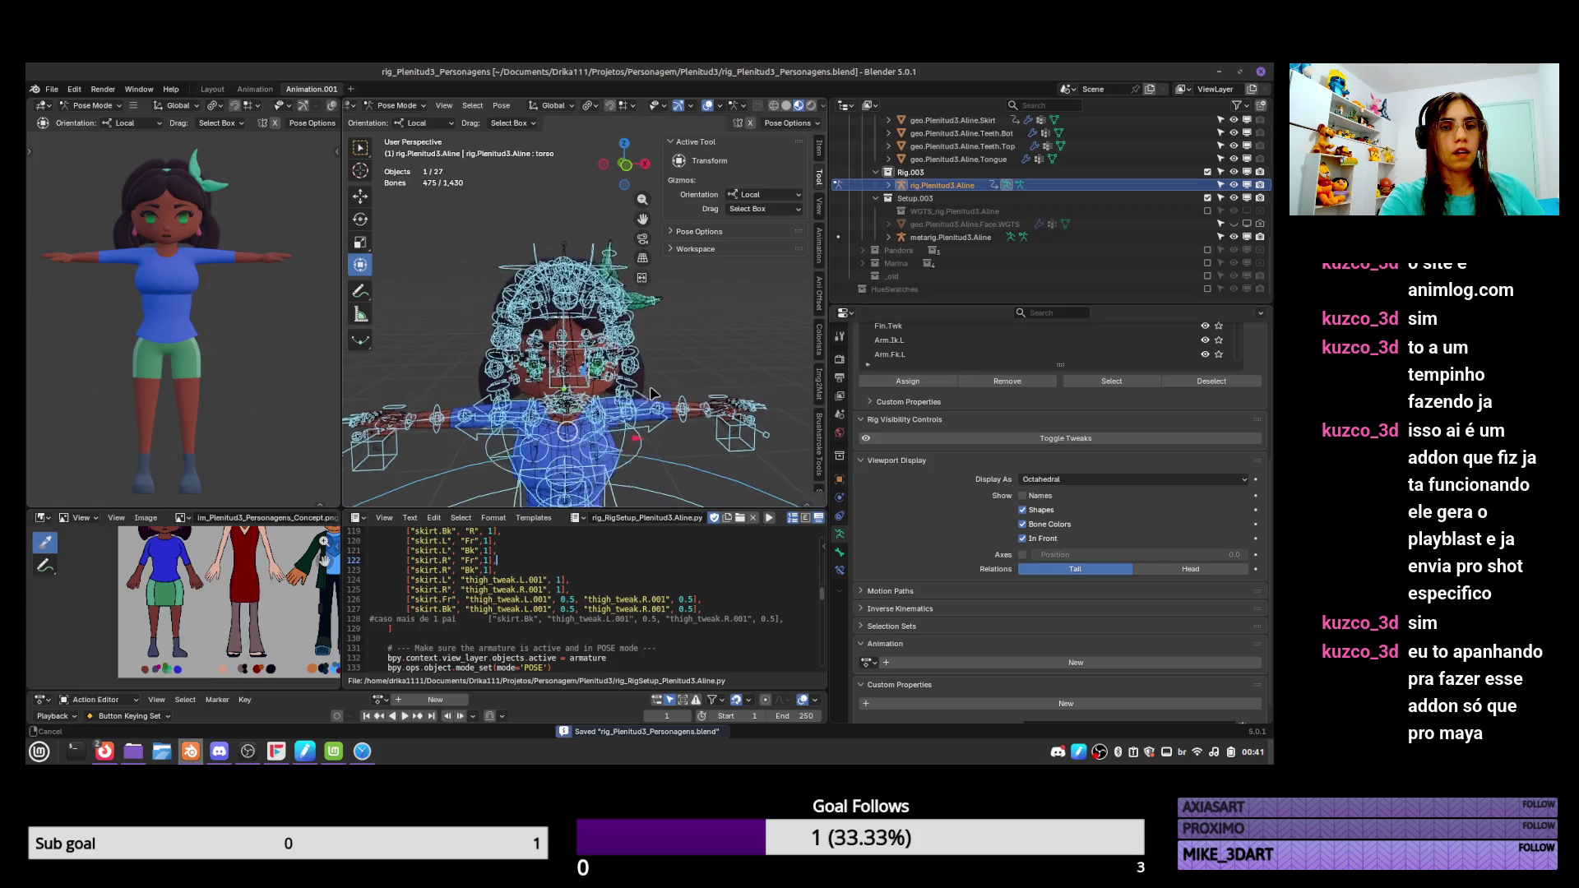
scroll(652, 393, up, 2)
click(640, 384)
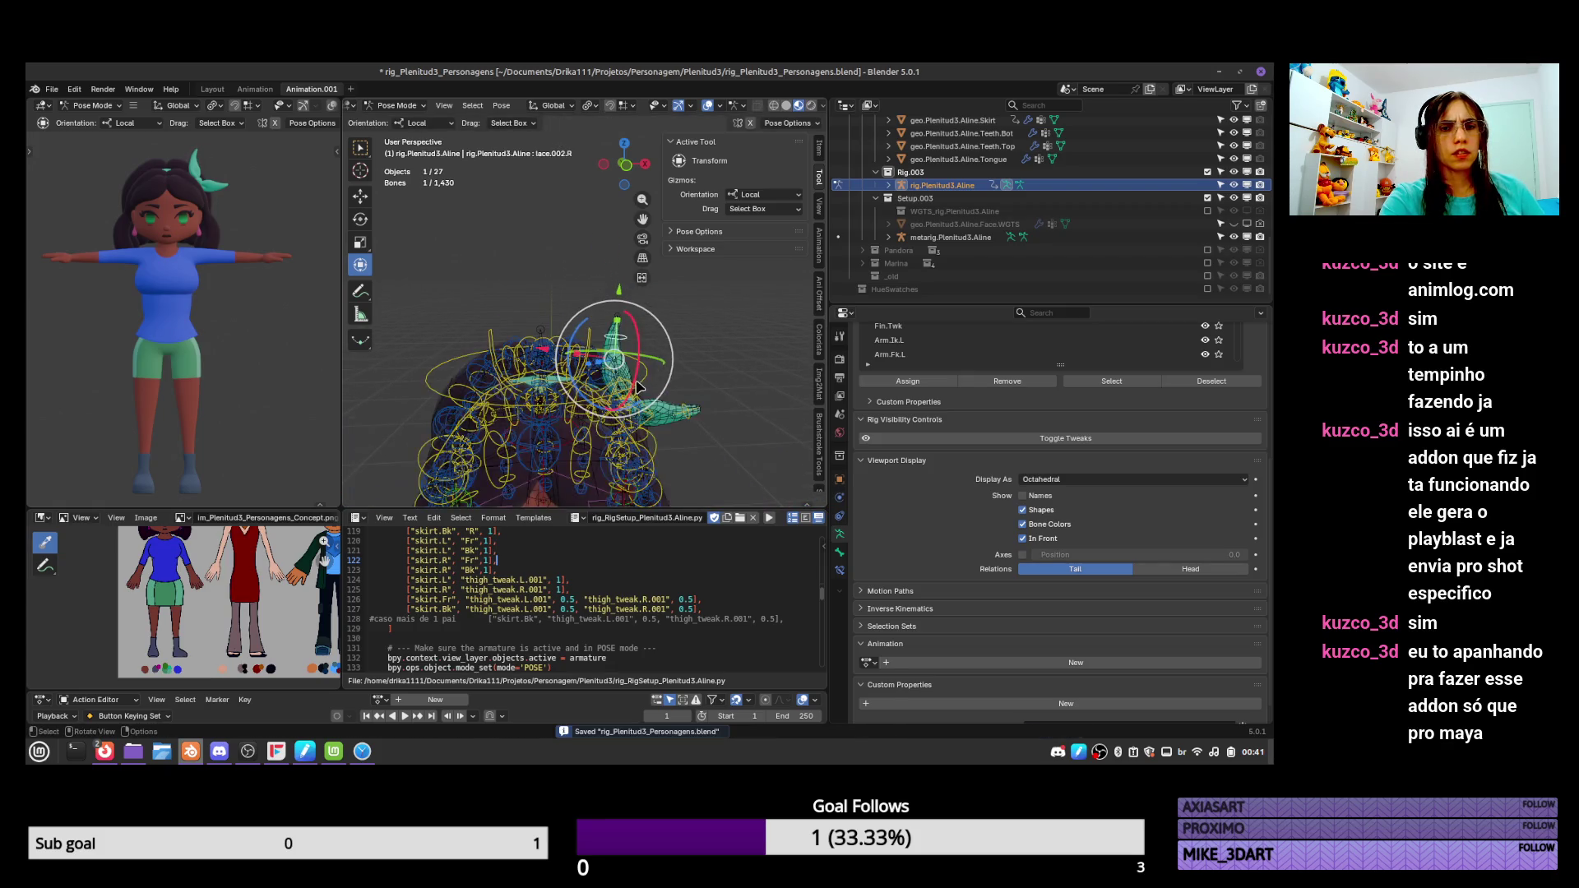
click(645, 390)
click(640, 399)
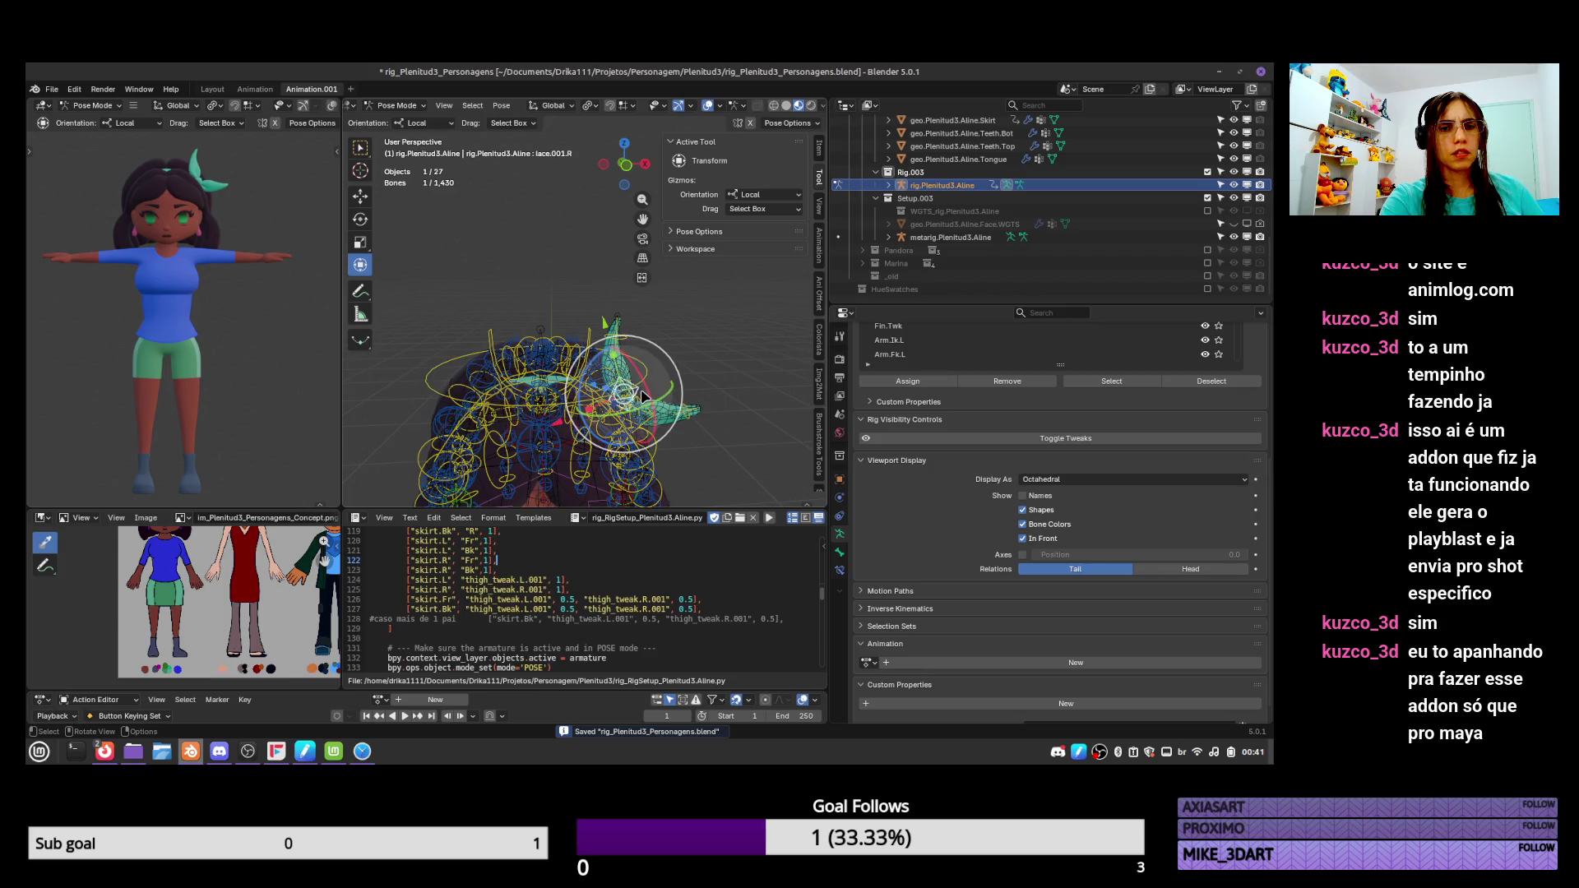
click(639, 400)
click(639, 401)
click(637, 401)
click(639, 400)
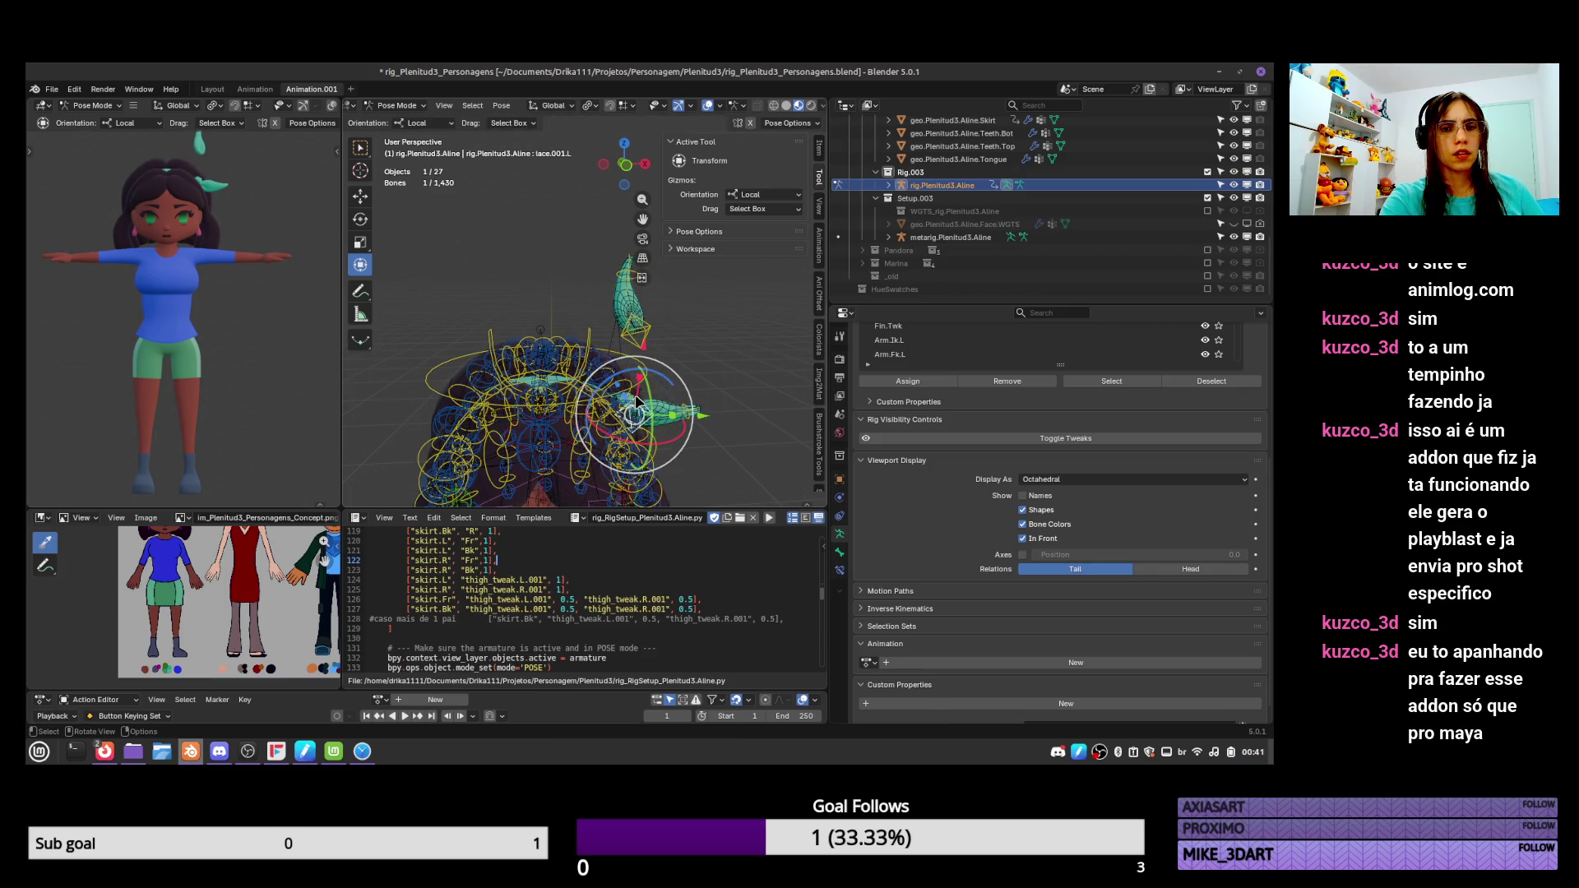
click(639, 399)
drag(639, 400, 649, 409)
key(g)
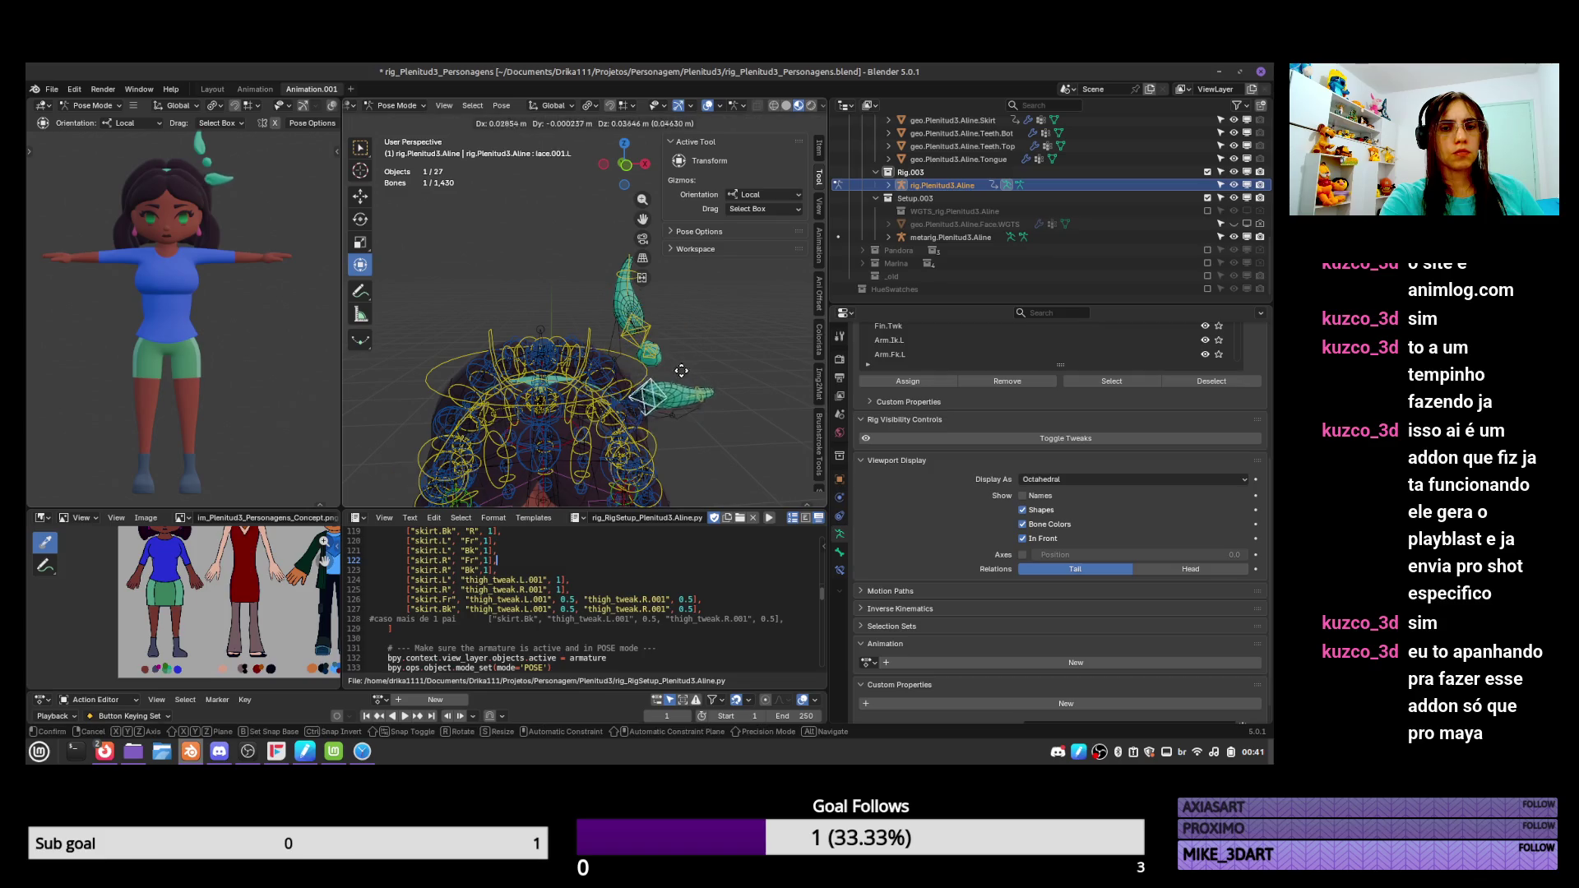
click(678, 343)
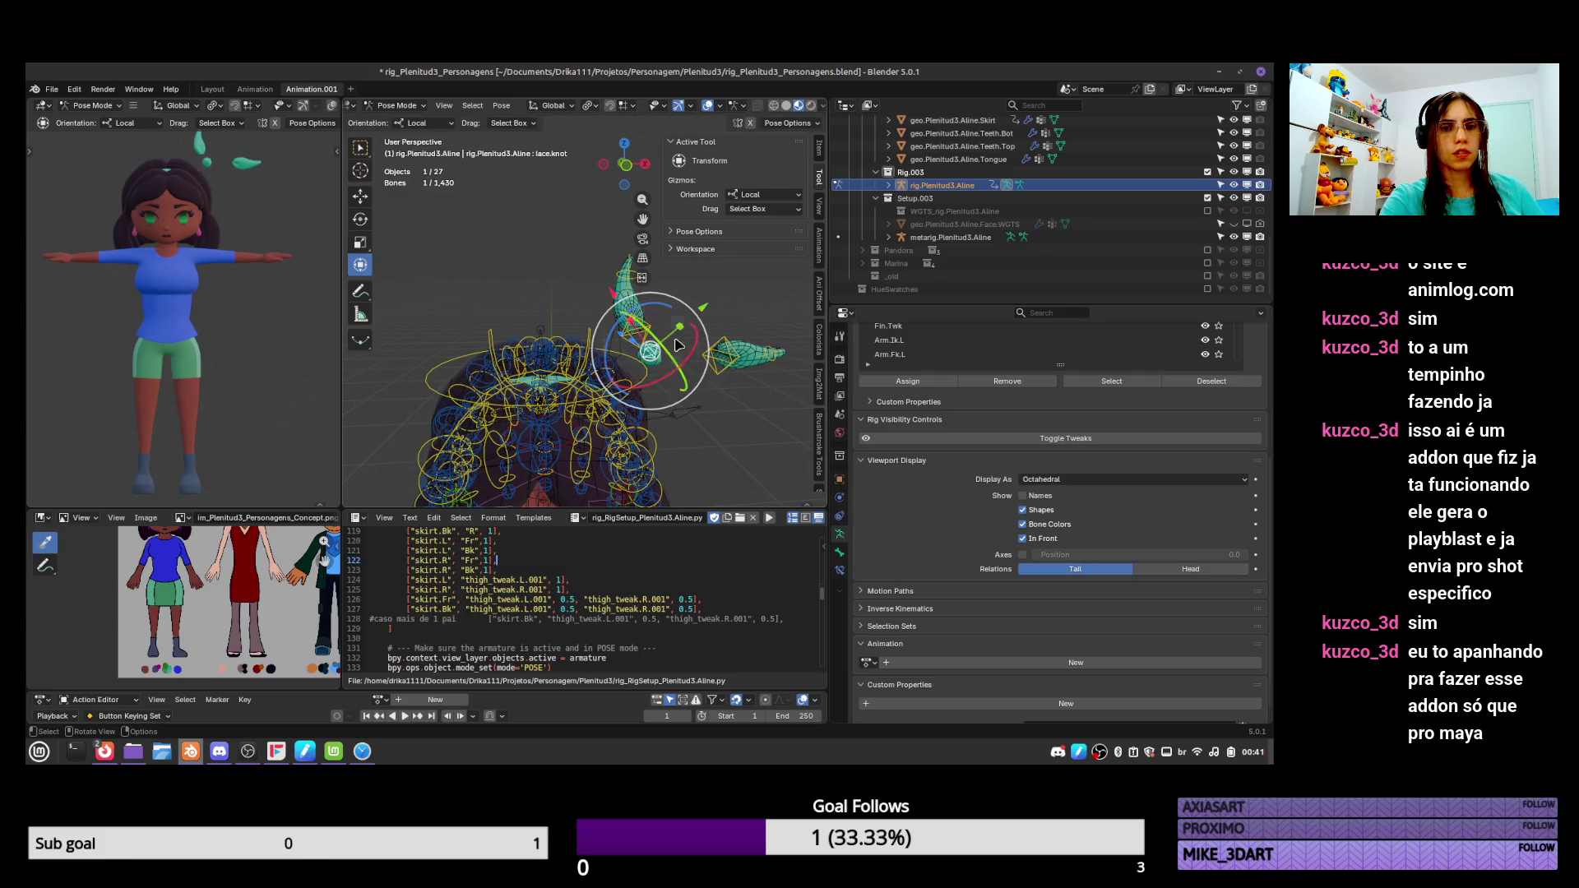
key(a)
key(alt+g)
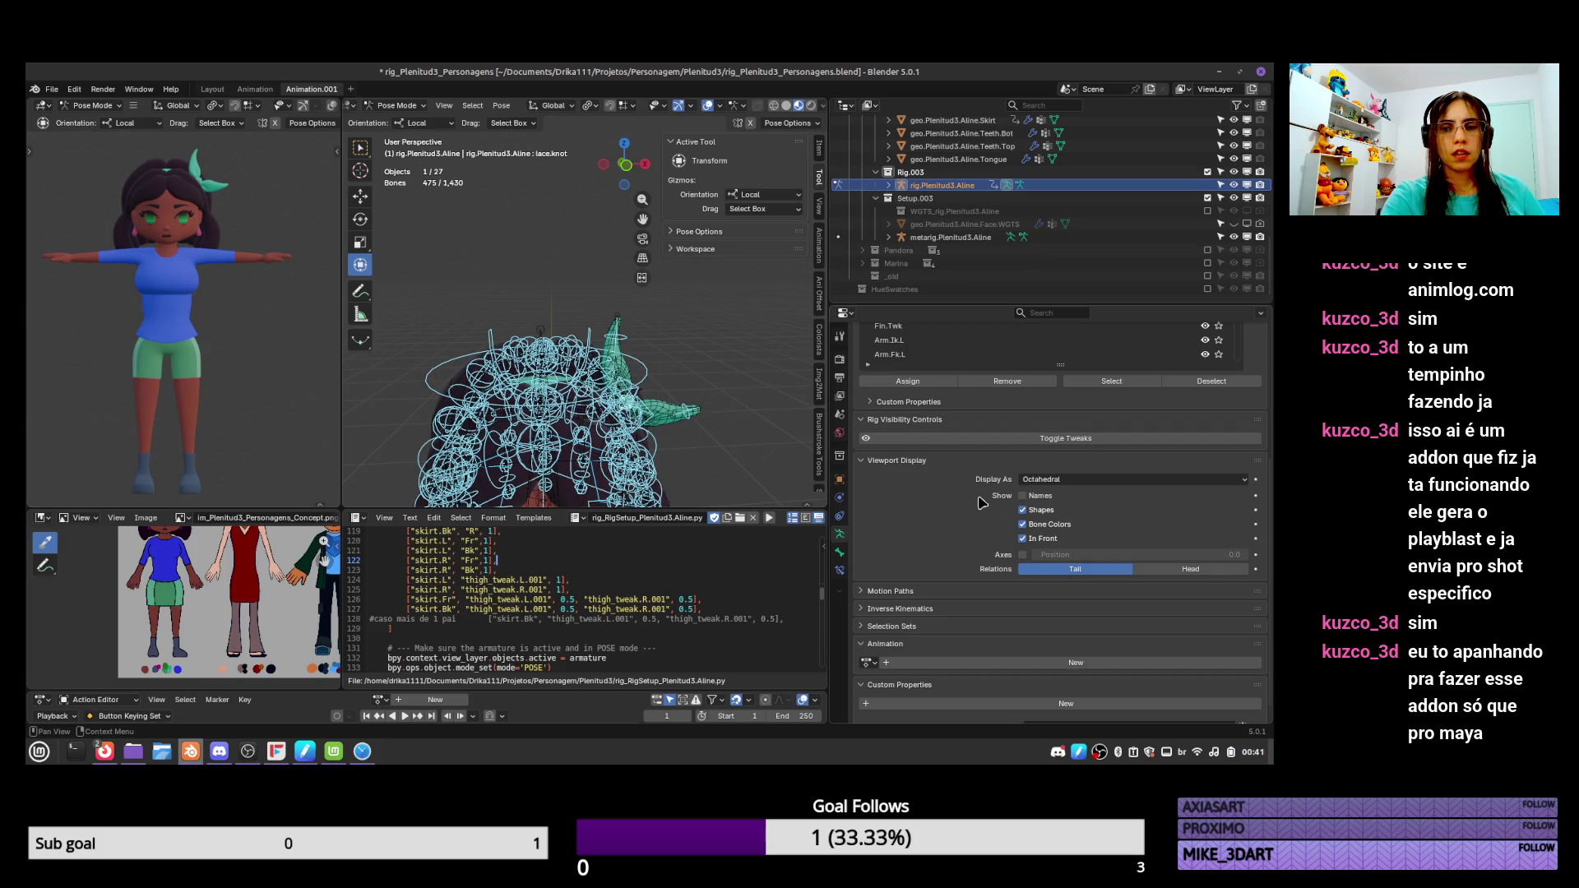
Hide the tweak control bones and view the whole character from the front.
click(1102, 437)
middle_drag(592, 460, 630, 492)
middle_drag(644, 361, 693, 400)
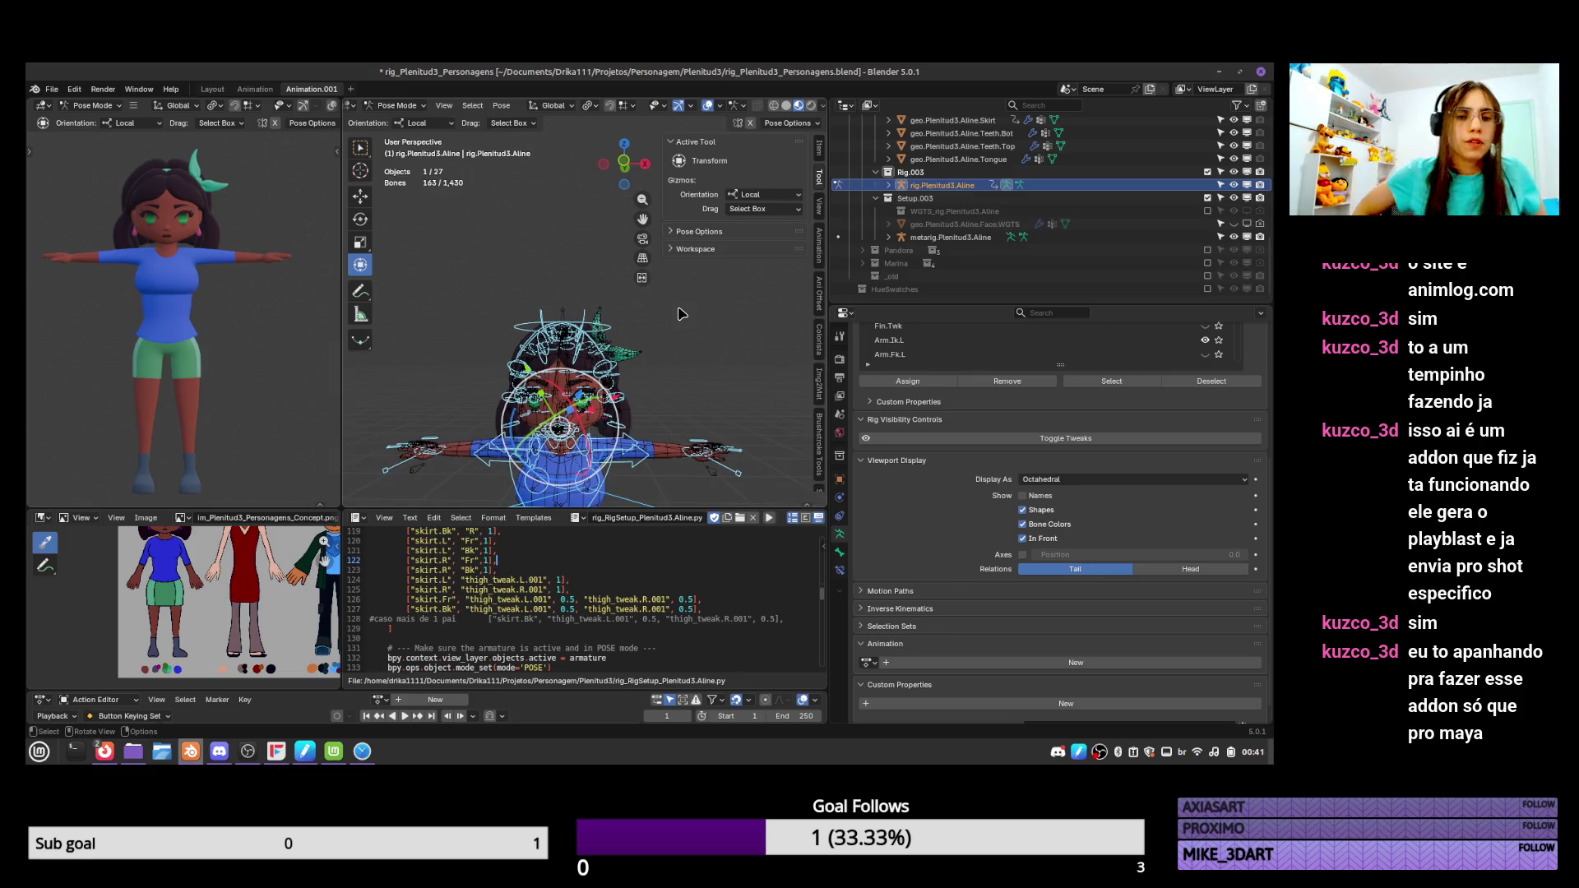
Show the rig layer toggles, hide one hair bone layer, and save the file.
click(819, 148)
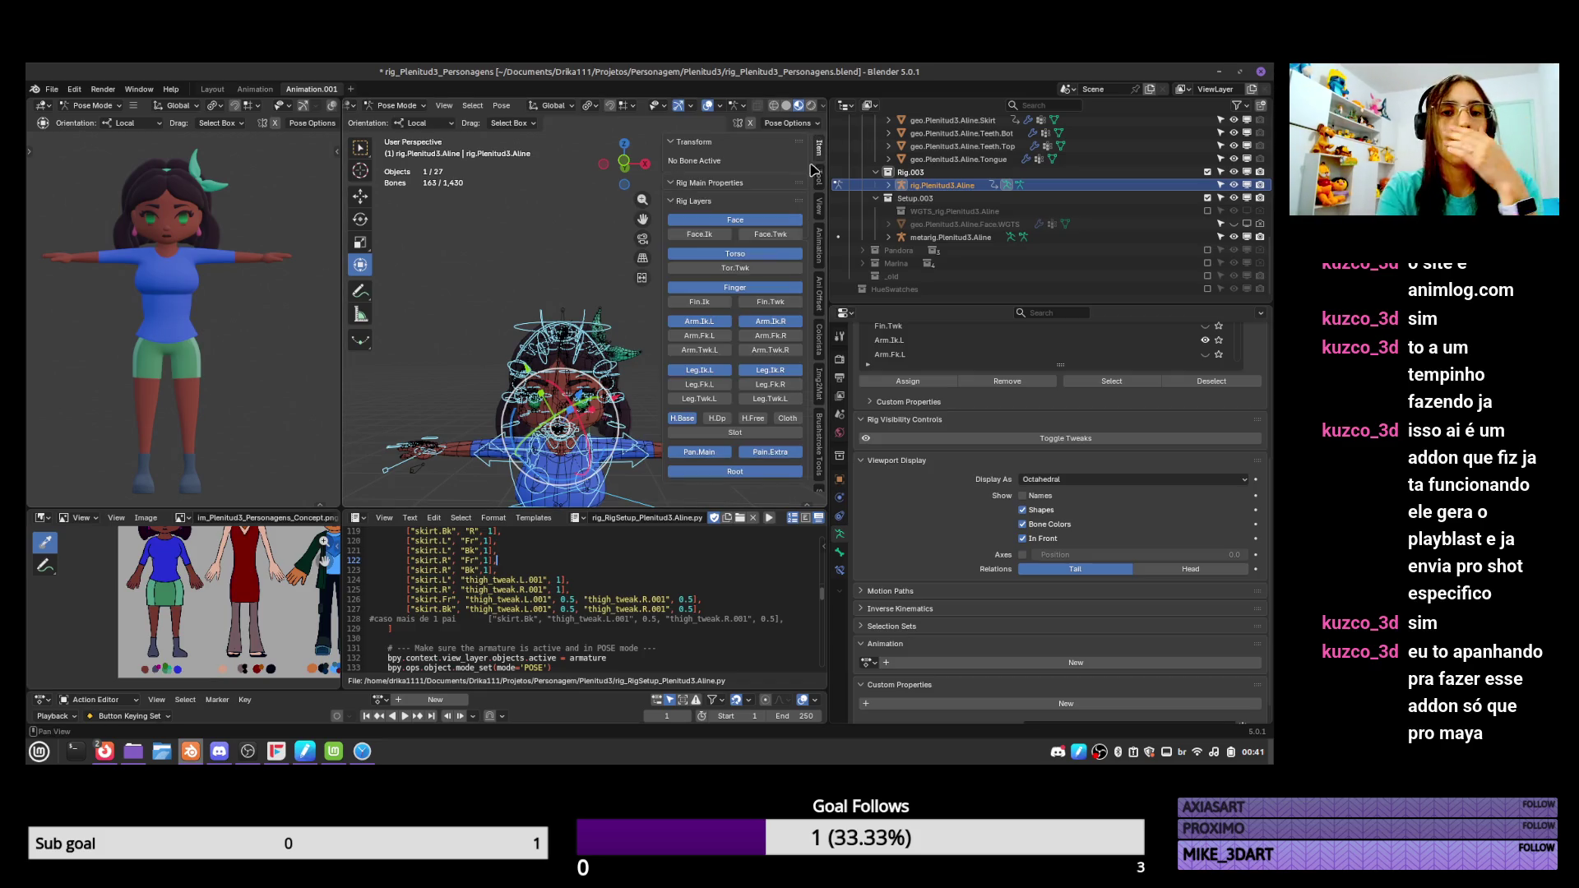
click(690, 420)
mouse_move(650, 423)
middle_down()
mouse_move(603, 430)
mouse_move(621, 413)
mouse_move(520, 360)
mouse_move(513, 379)
middle_up()
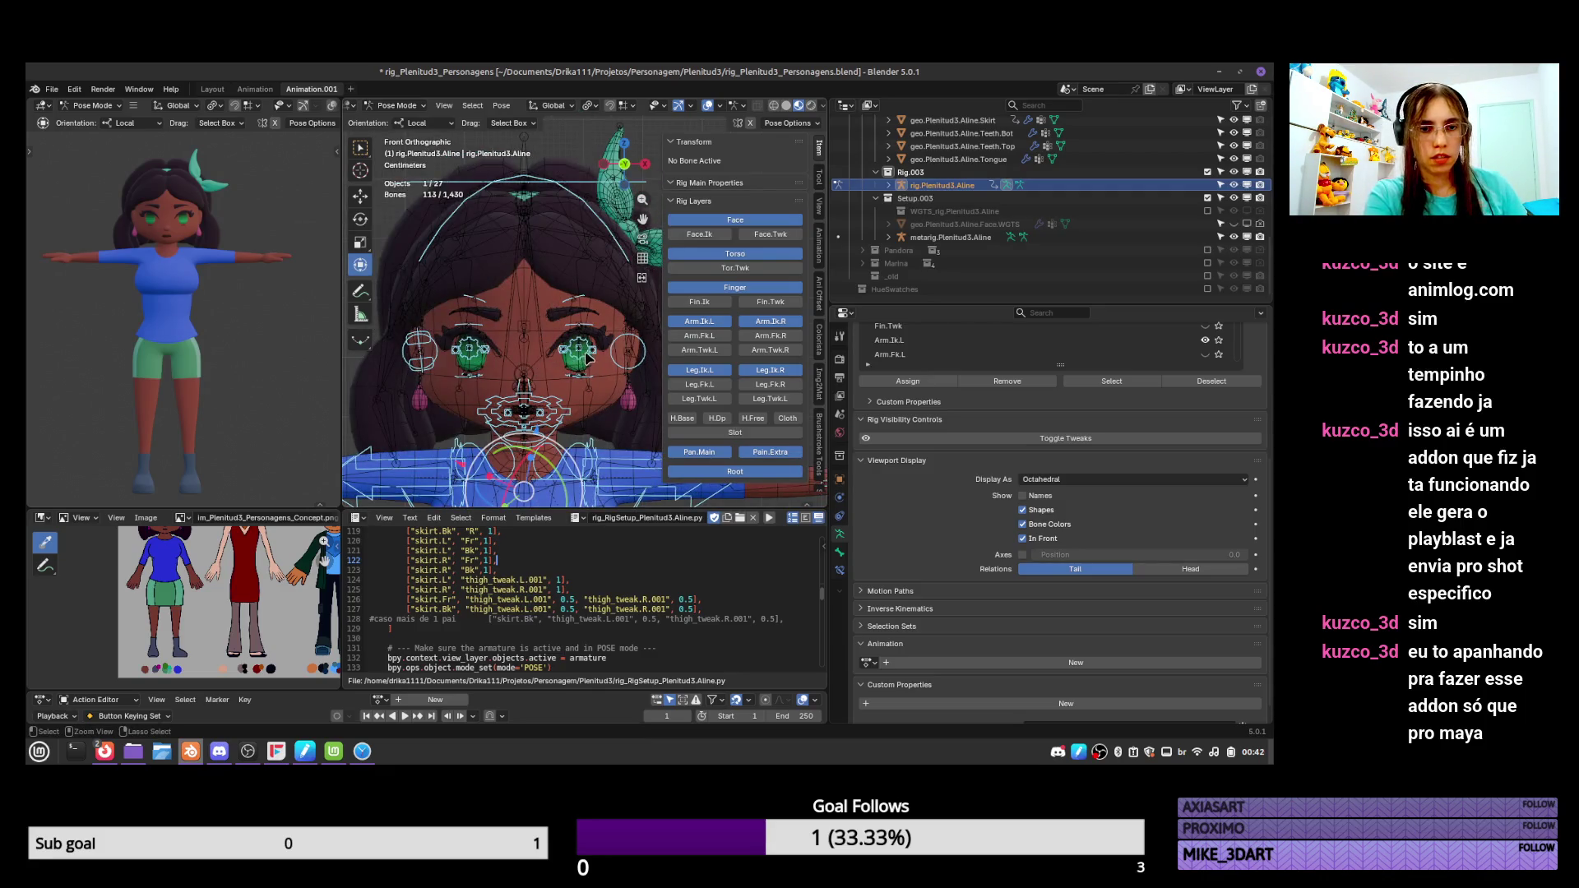
scroll(587, 356, up, 5)
key(ctrl+s)
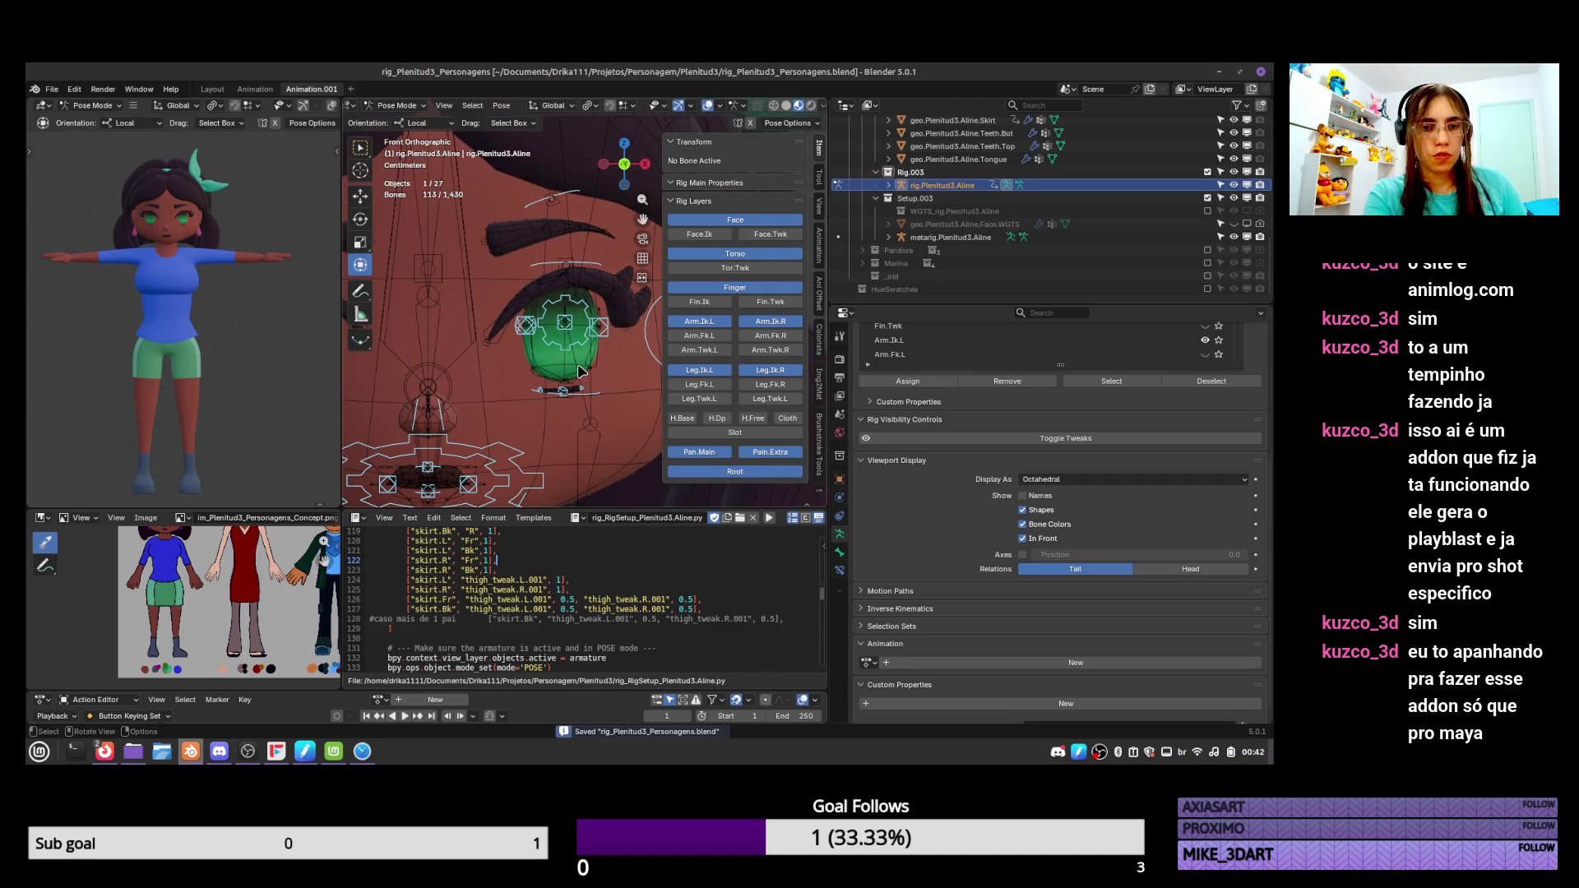
Make the rig the active object again and switch it into Pose Mode.
click(578, 372)
scroll(622, 356, down, 5)
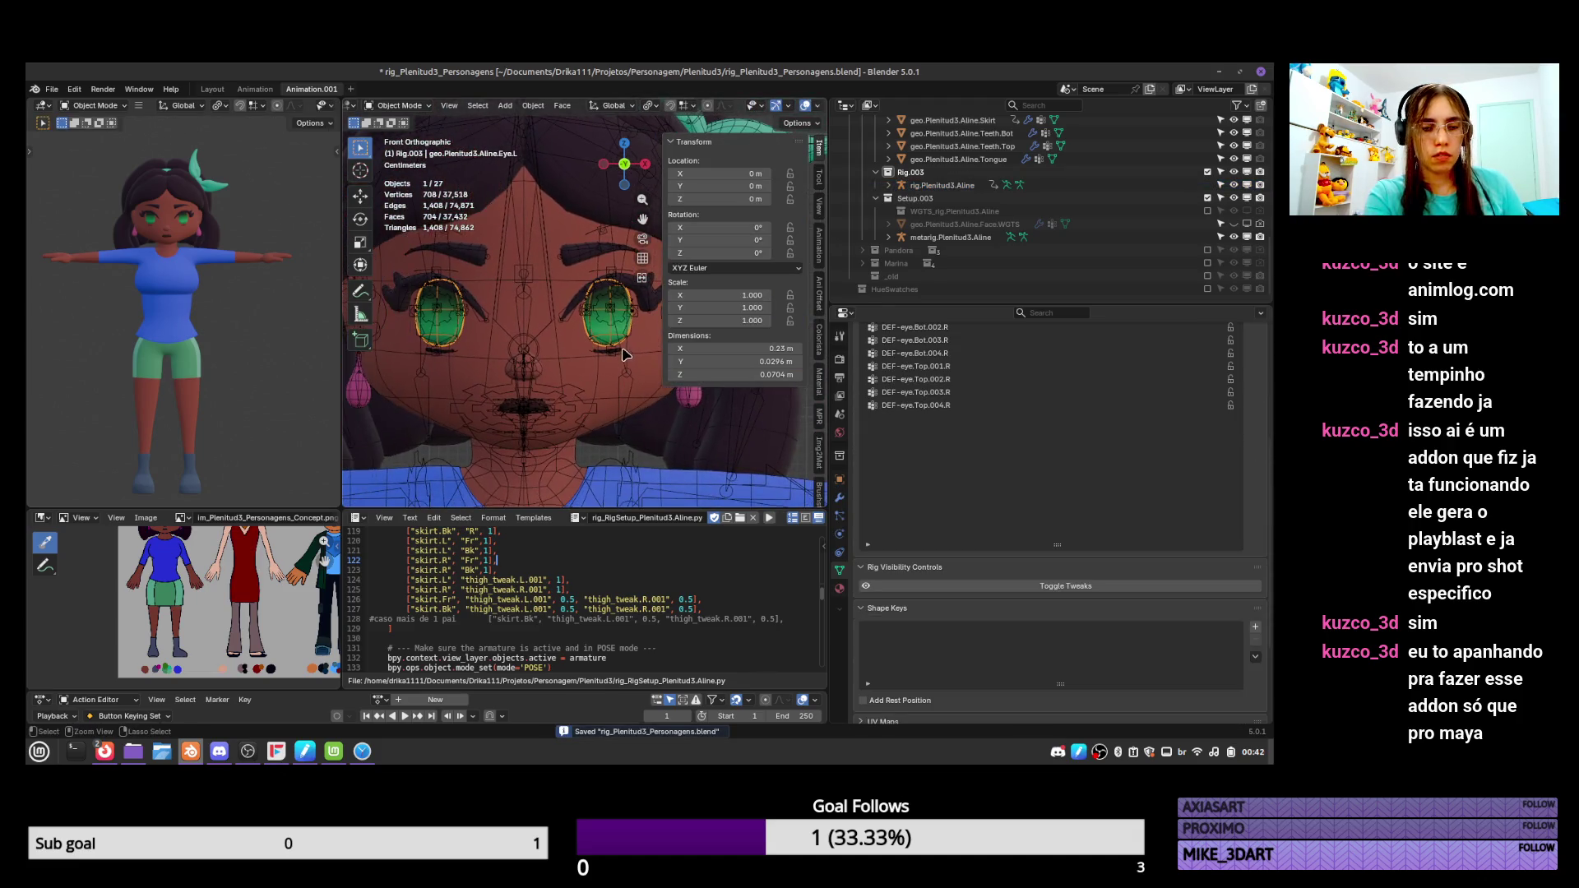
click(622, 349)
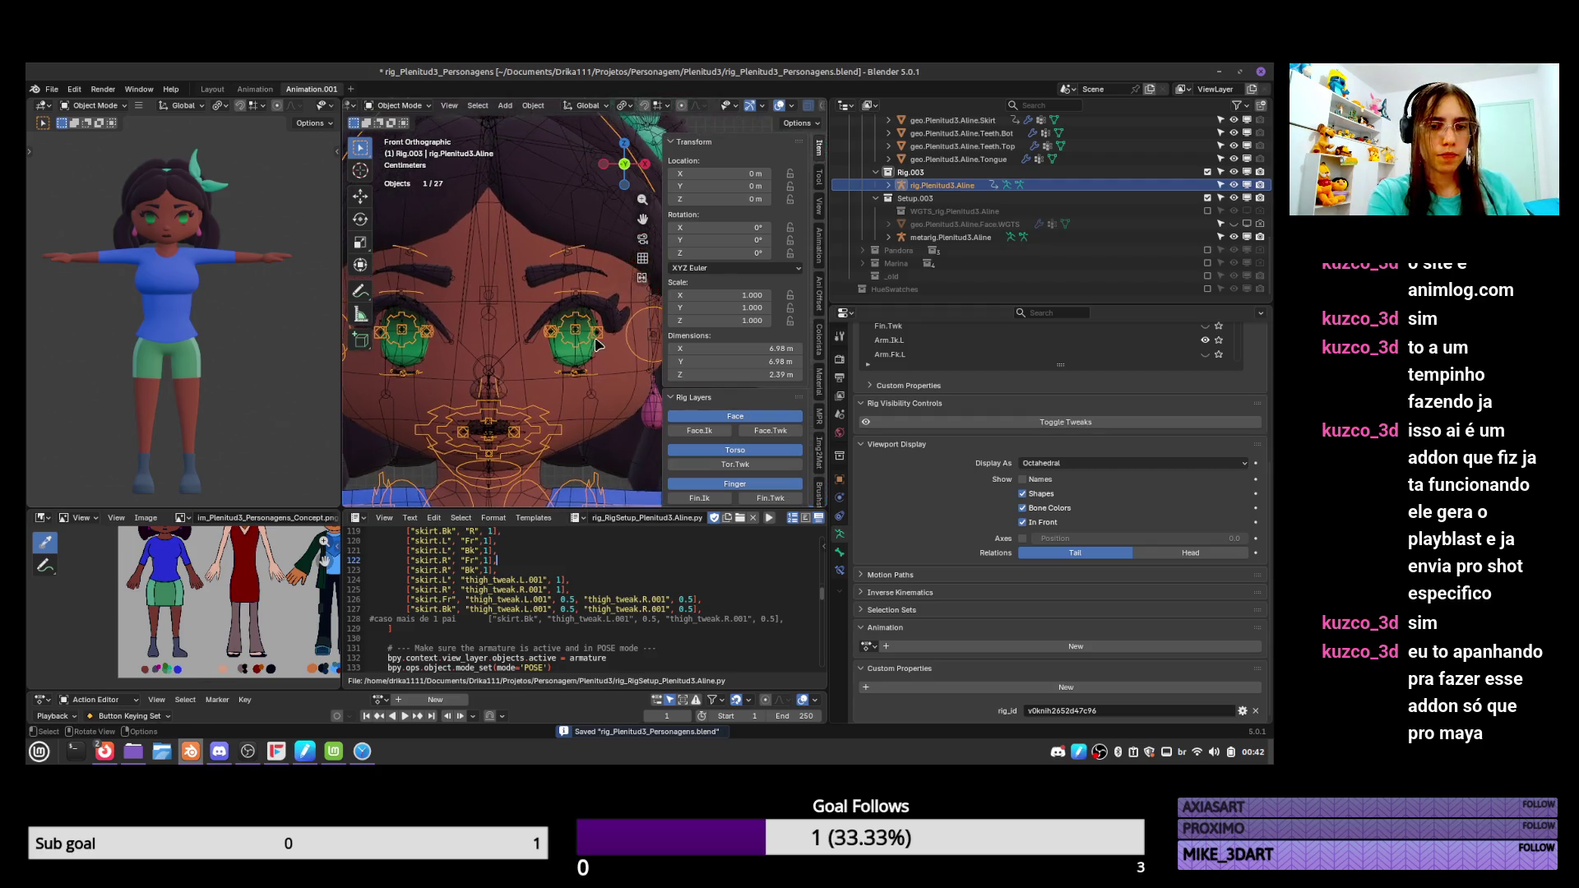
key(ctrl+Tab)
Test the left iris and eye controls, moving the inner eye control along Y.
click(594, 345)
key(g)
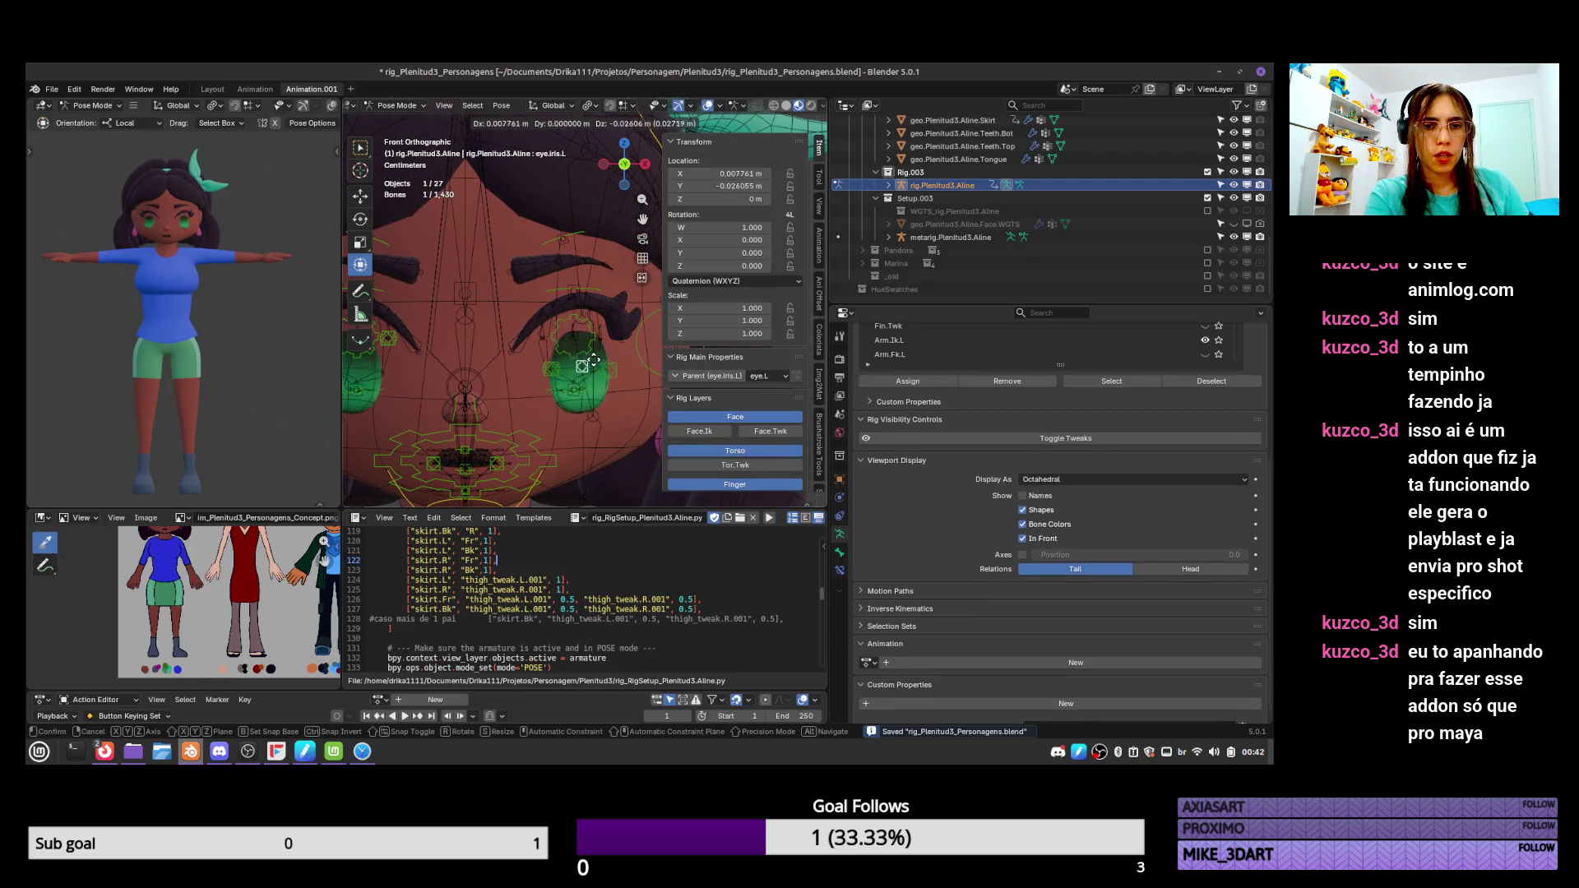
right_click(594, 360)
click(589, 378)
key(g)
right_click(589, 381)
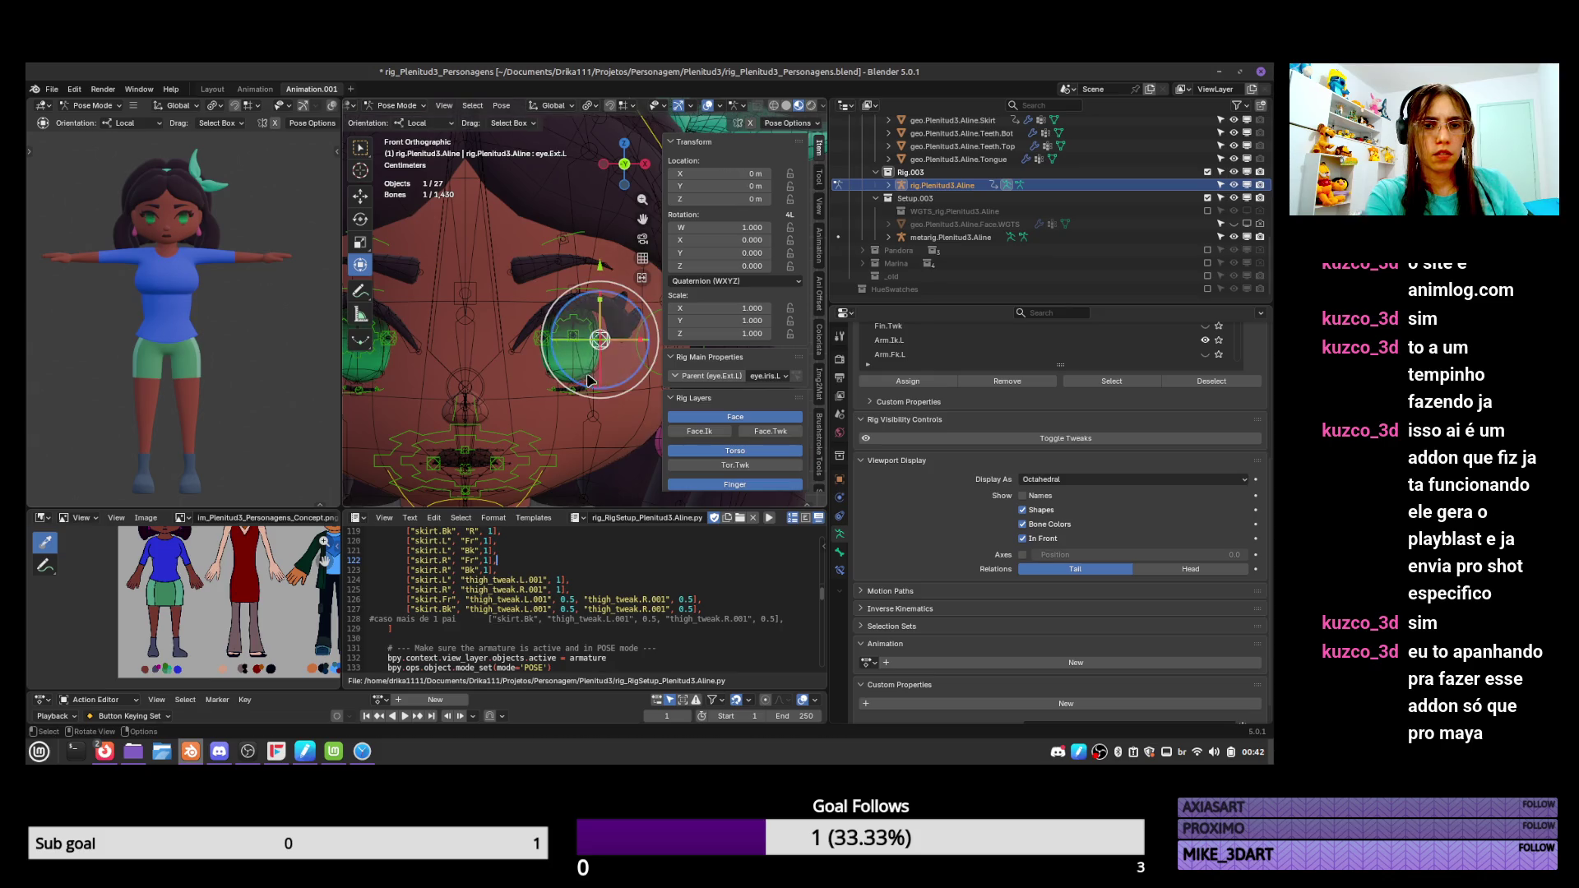
click(589, 375)
key(g)
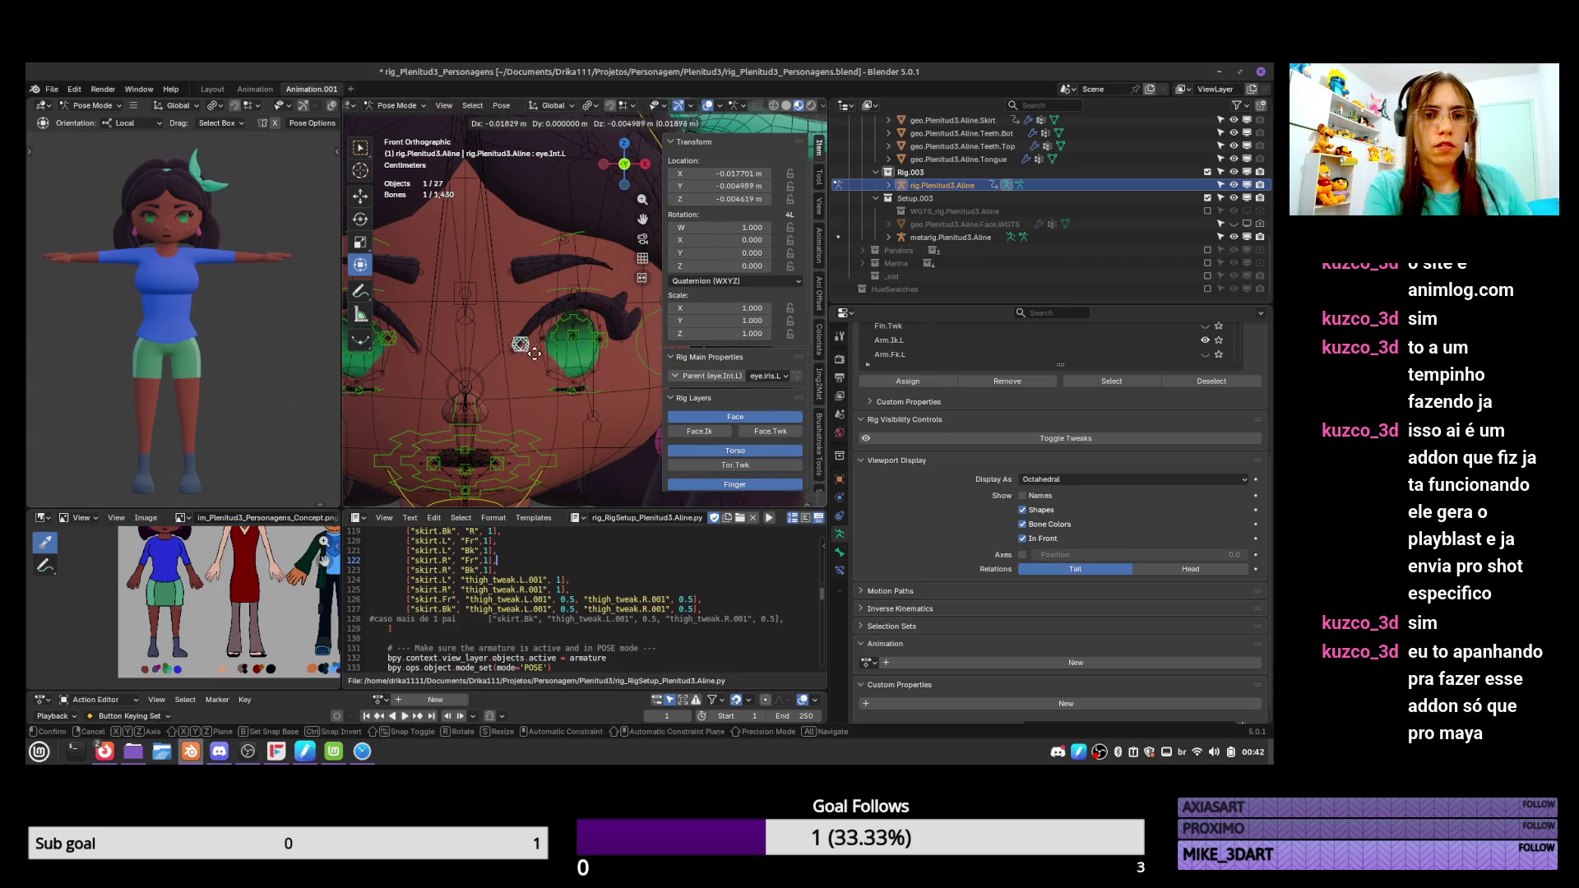
right_click(545, 354)
key(g)
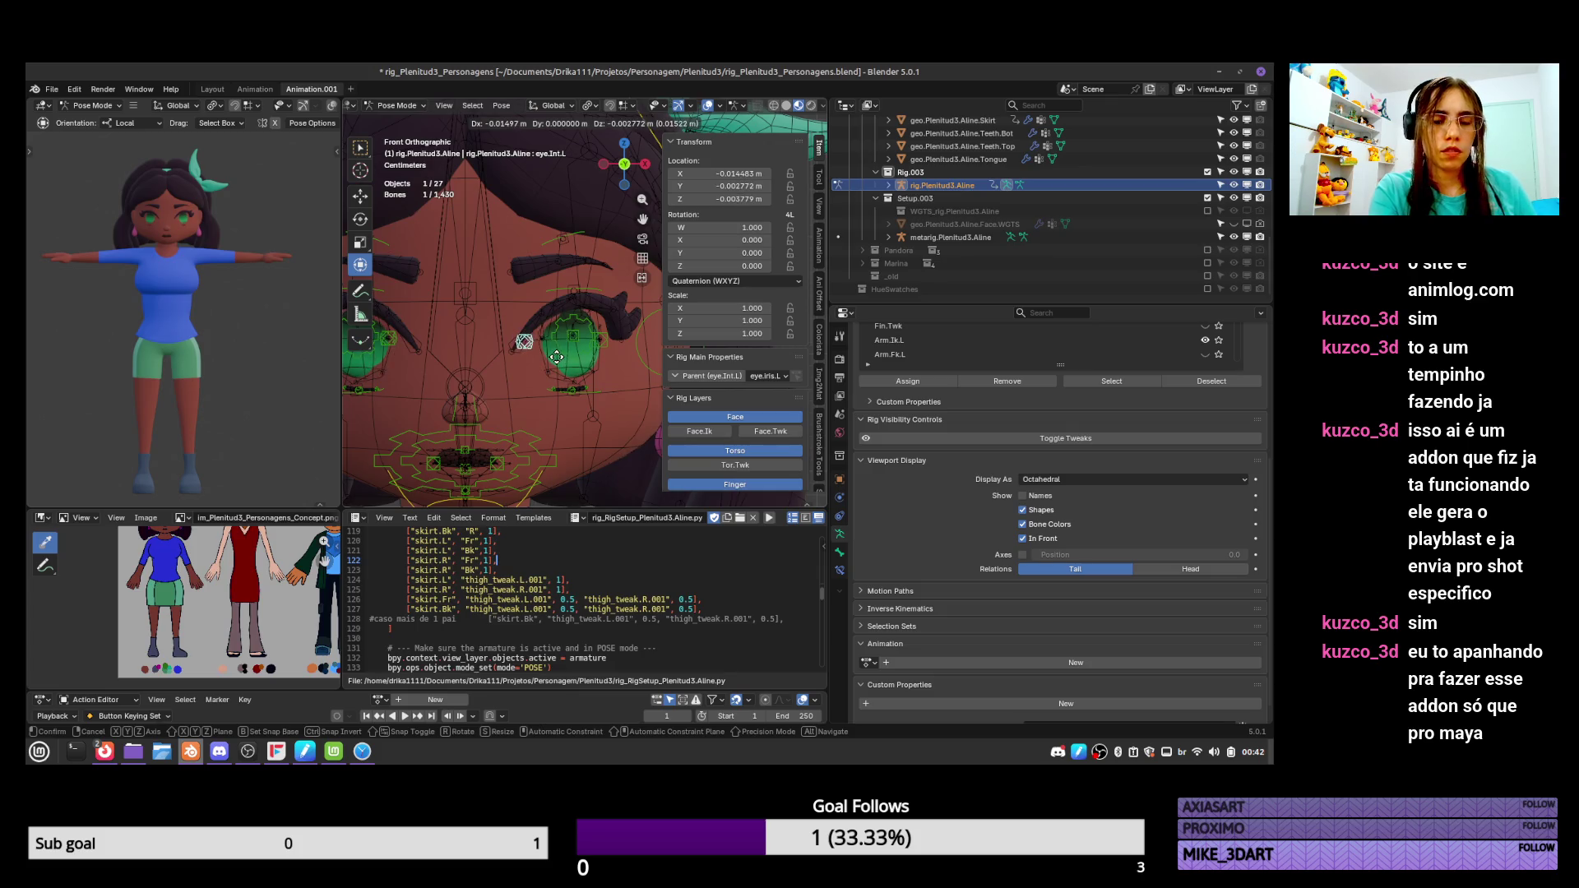
key(y)
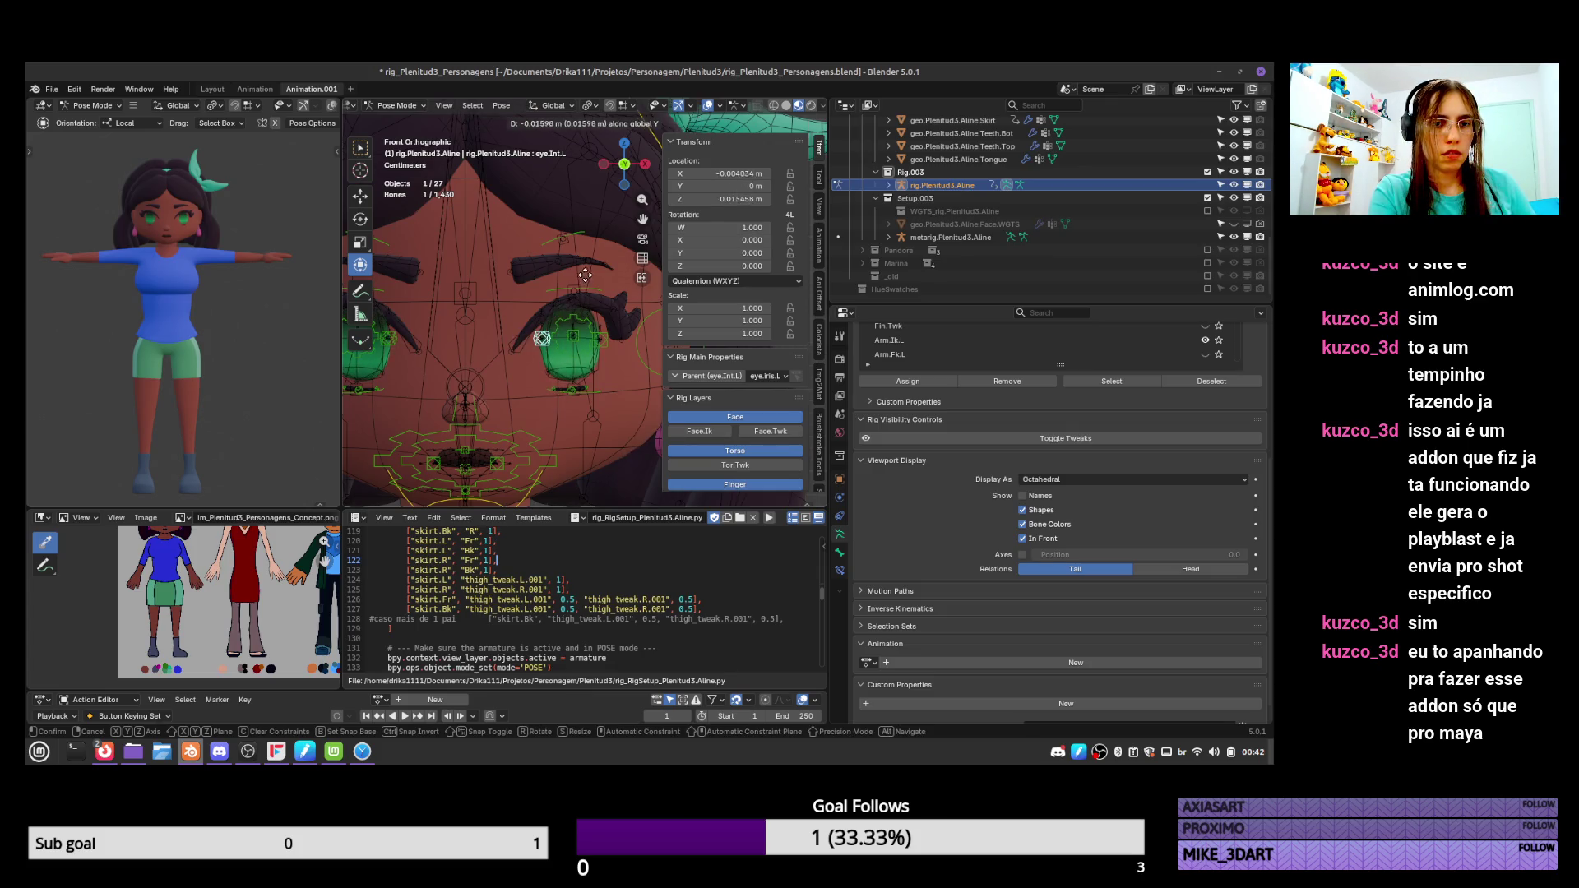
click(585, 276)
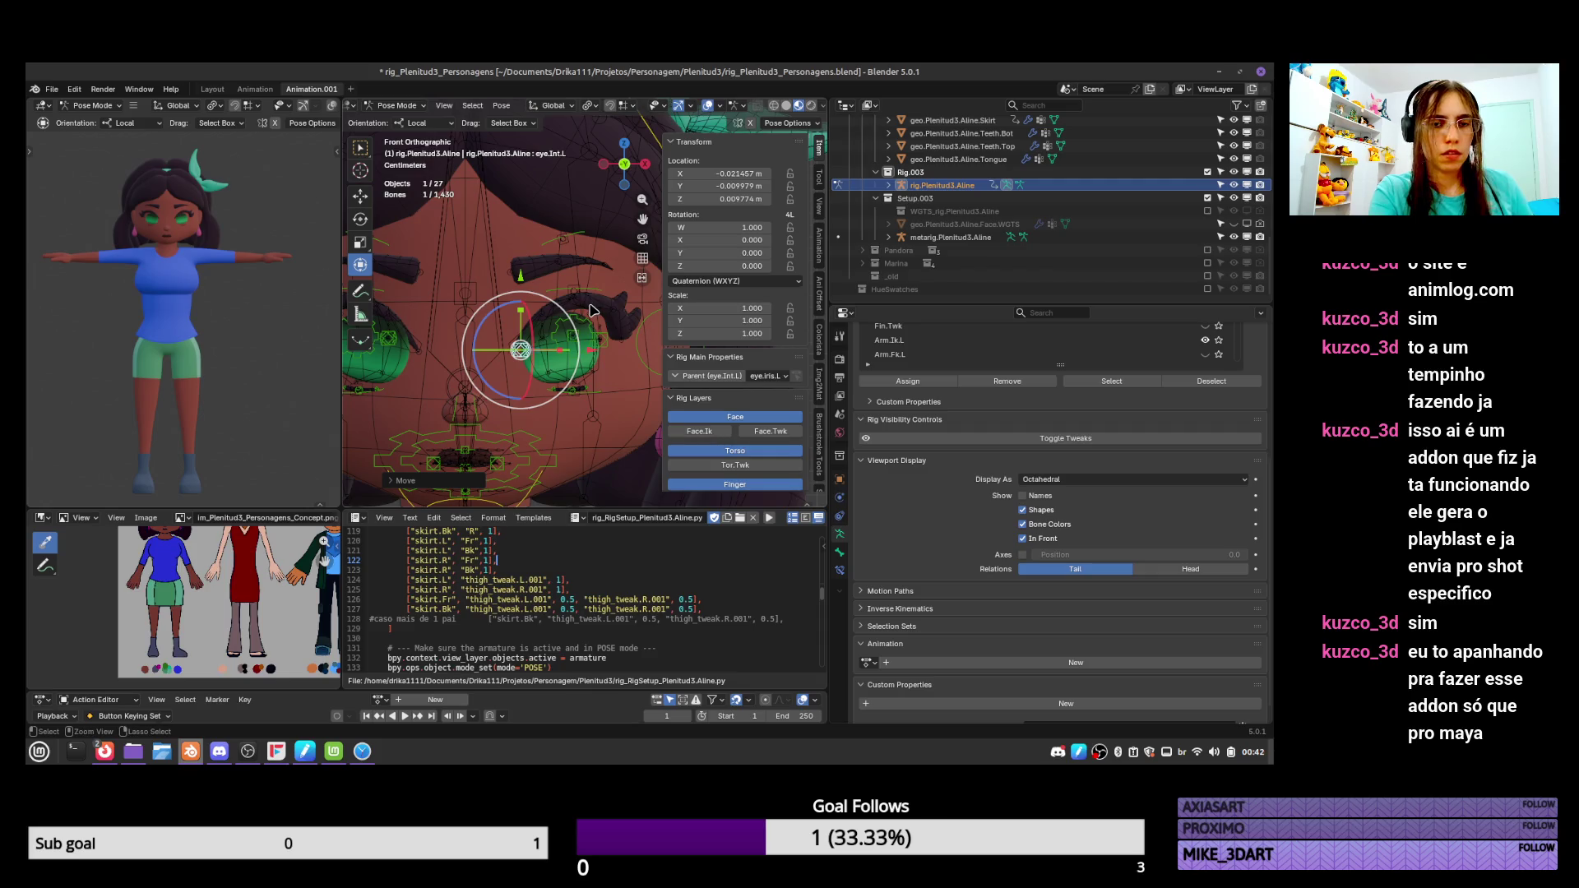
Clear the pose on all visible bones and save the file.
key(shift+g)
click(597, 309)
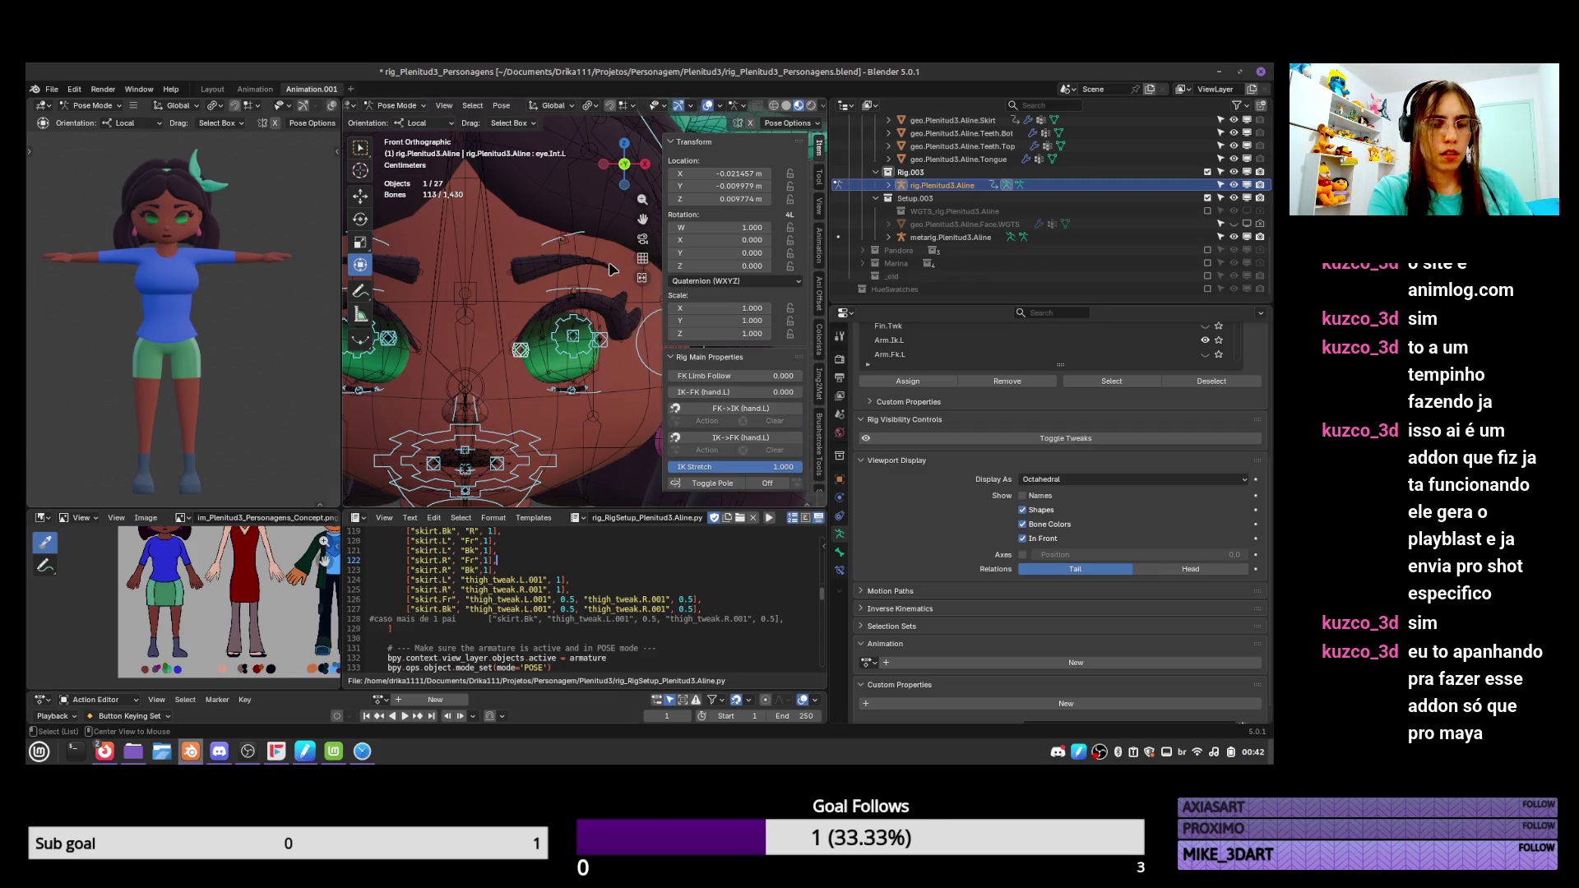
key(ctrl+s)
Test-move the left iris, main eye and eyelash pivot bones, cancelling each move.
click(576, 338)
key(g)
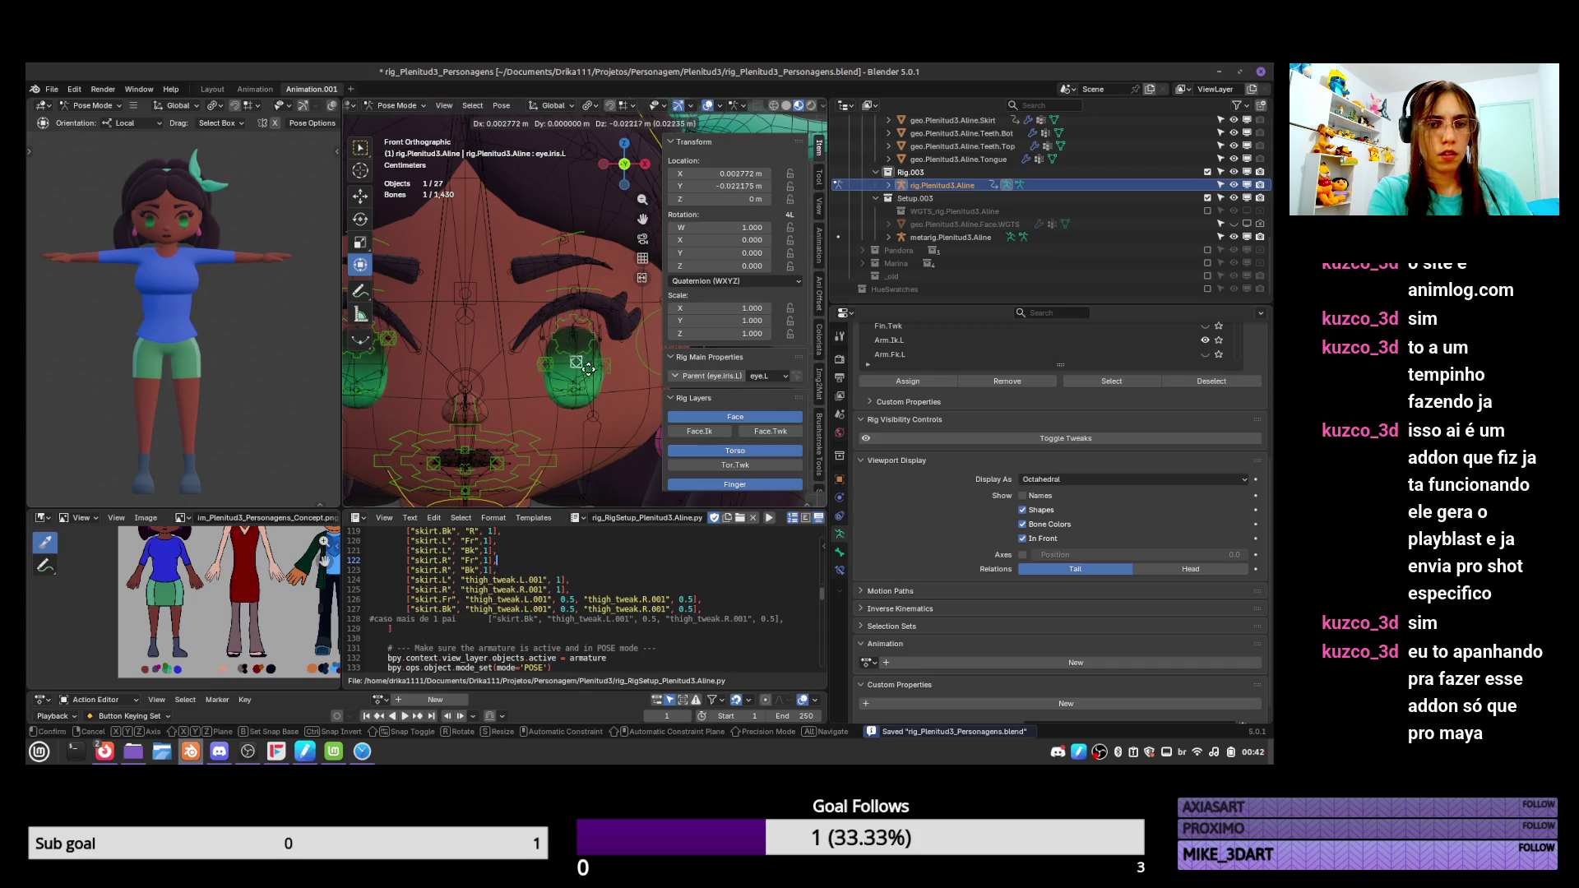
click(585, 354)
click(592, 325)
key(g)
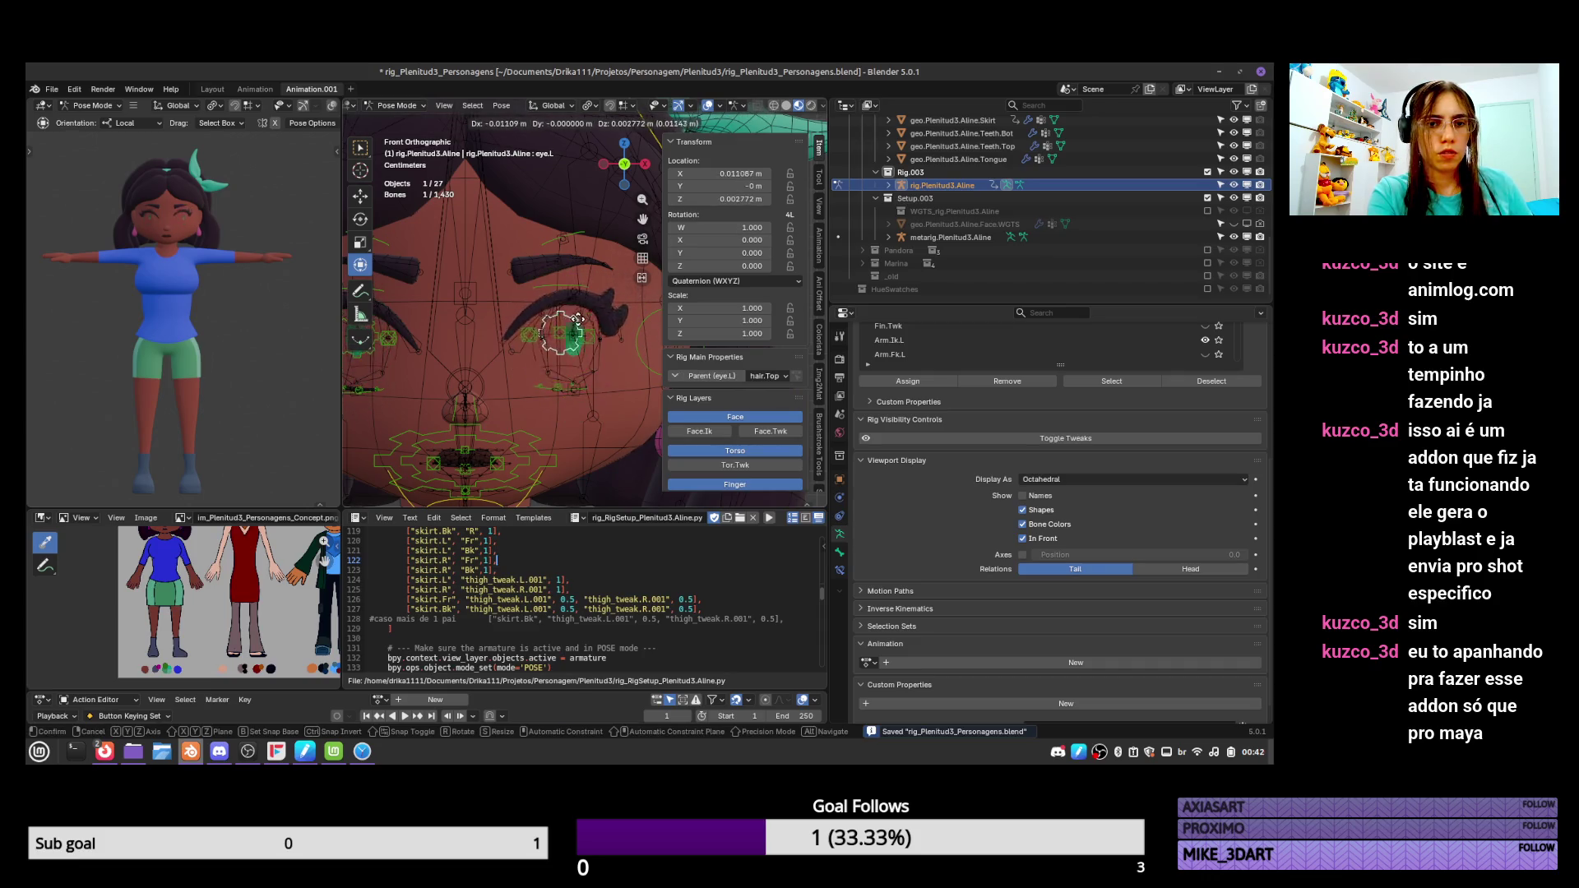
right_click(566, 385)
click(573, 390)
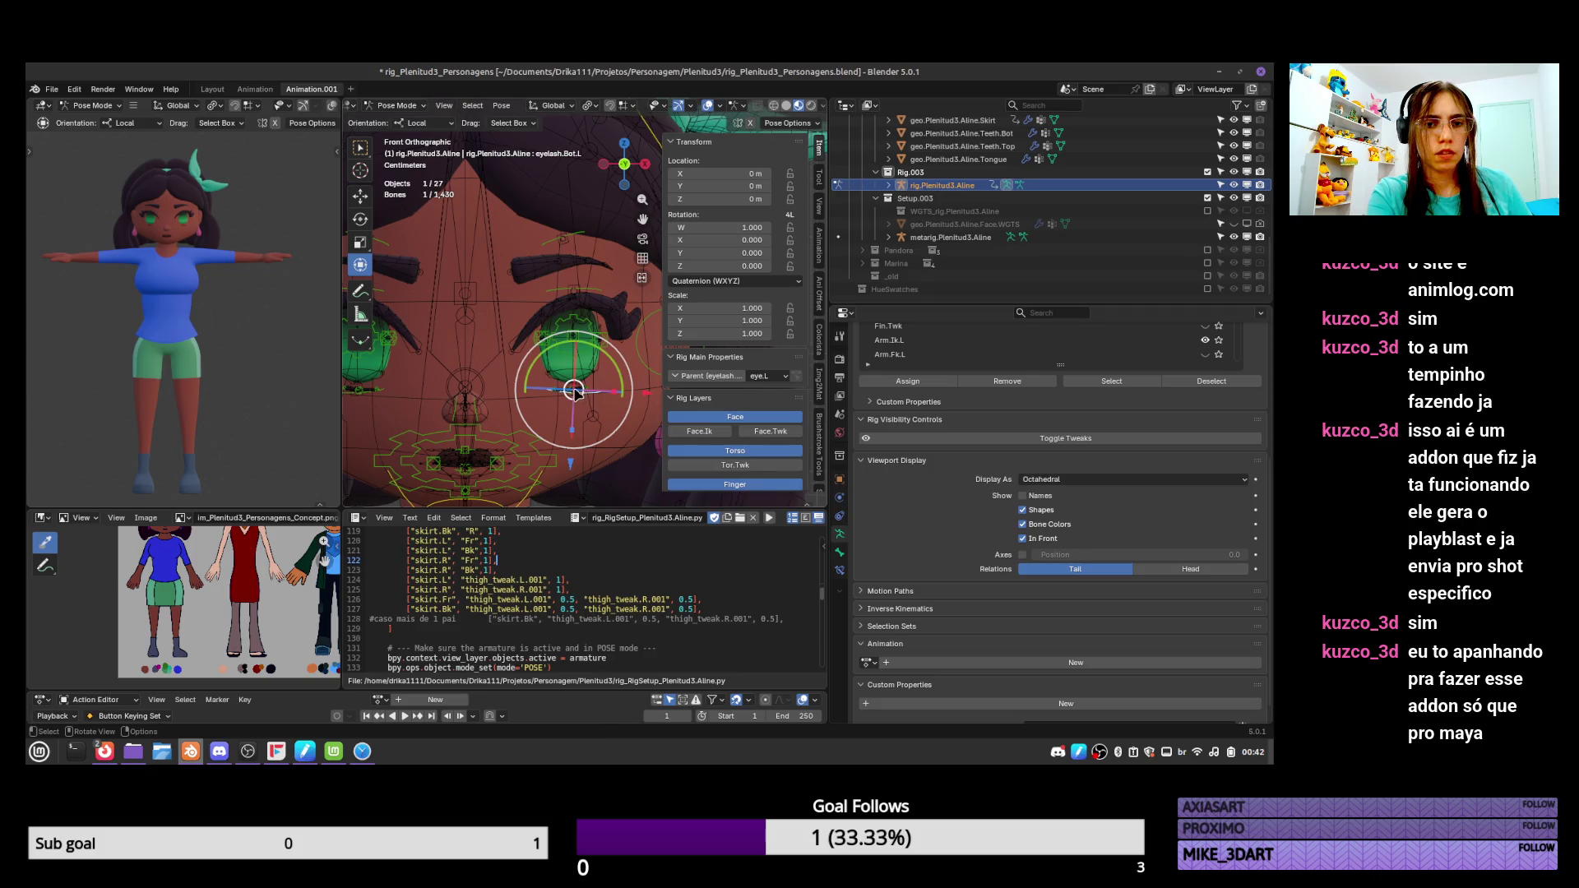
click(574, 392)
key(g)
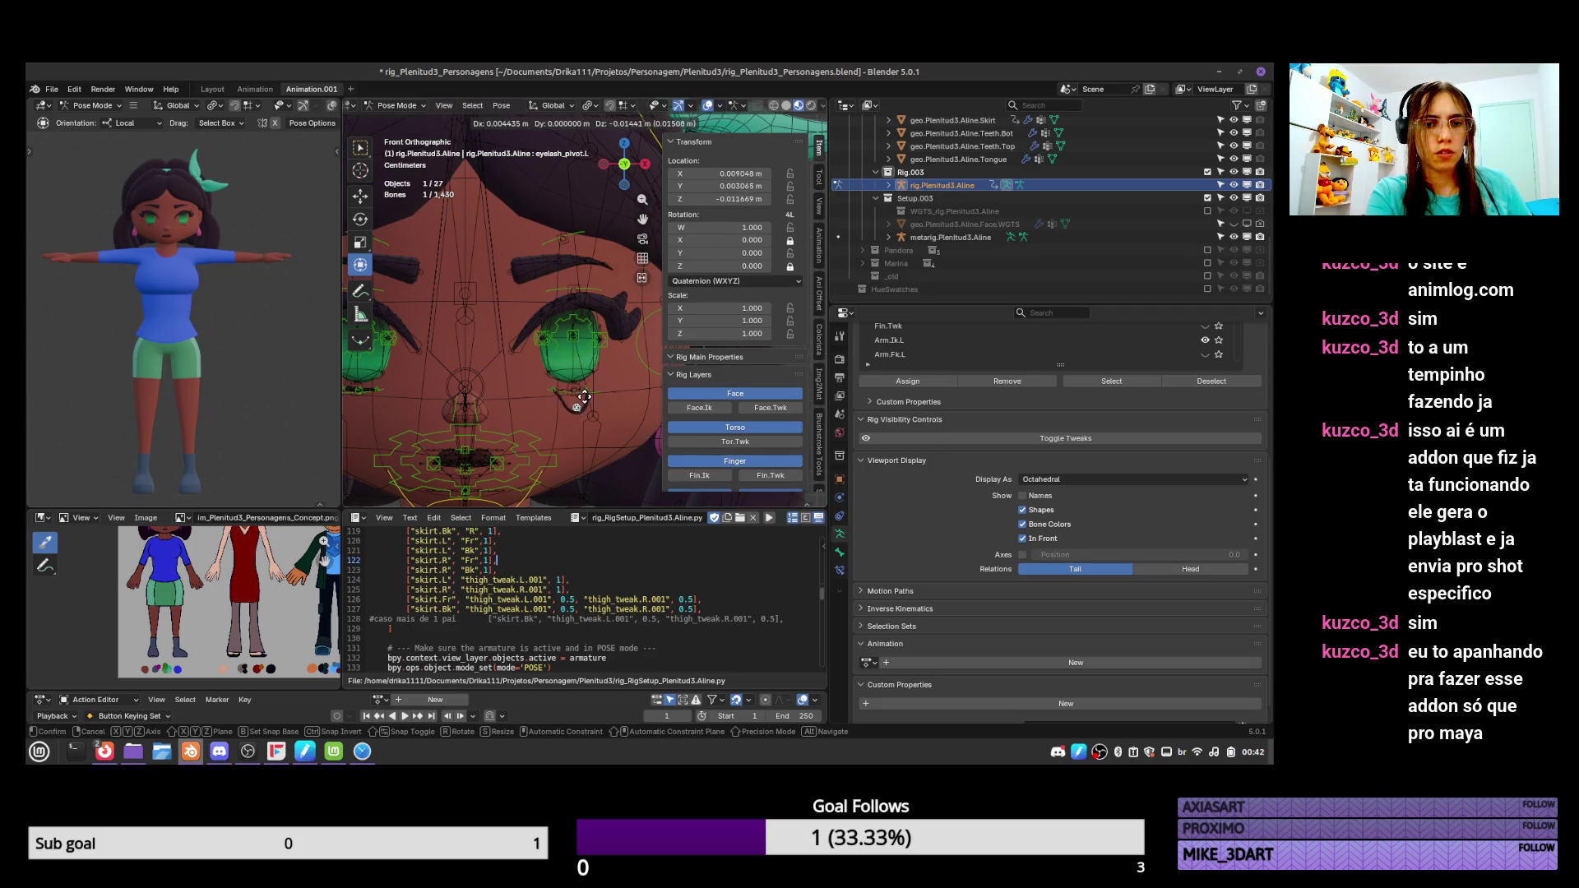
right_click(584, 397)
Try scaling the upper left eyelash bone along Z, then cancel to keep scale 1.
click(574, 290)
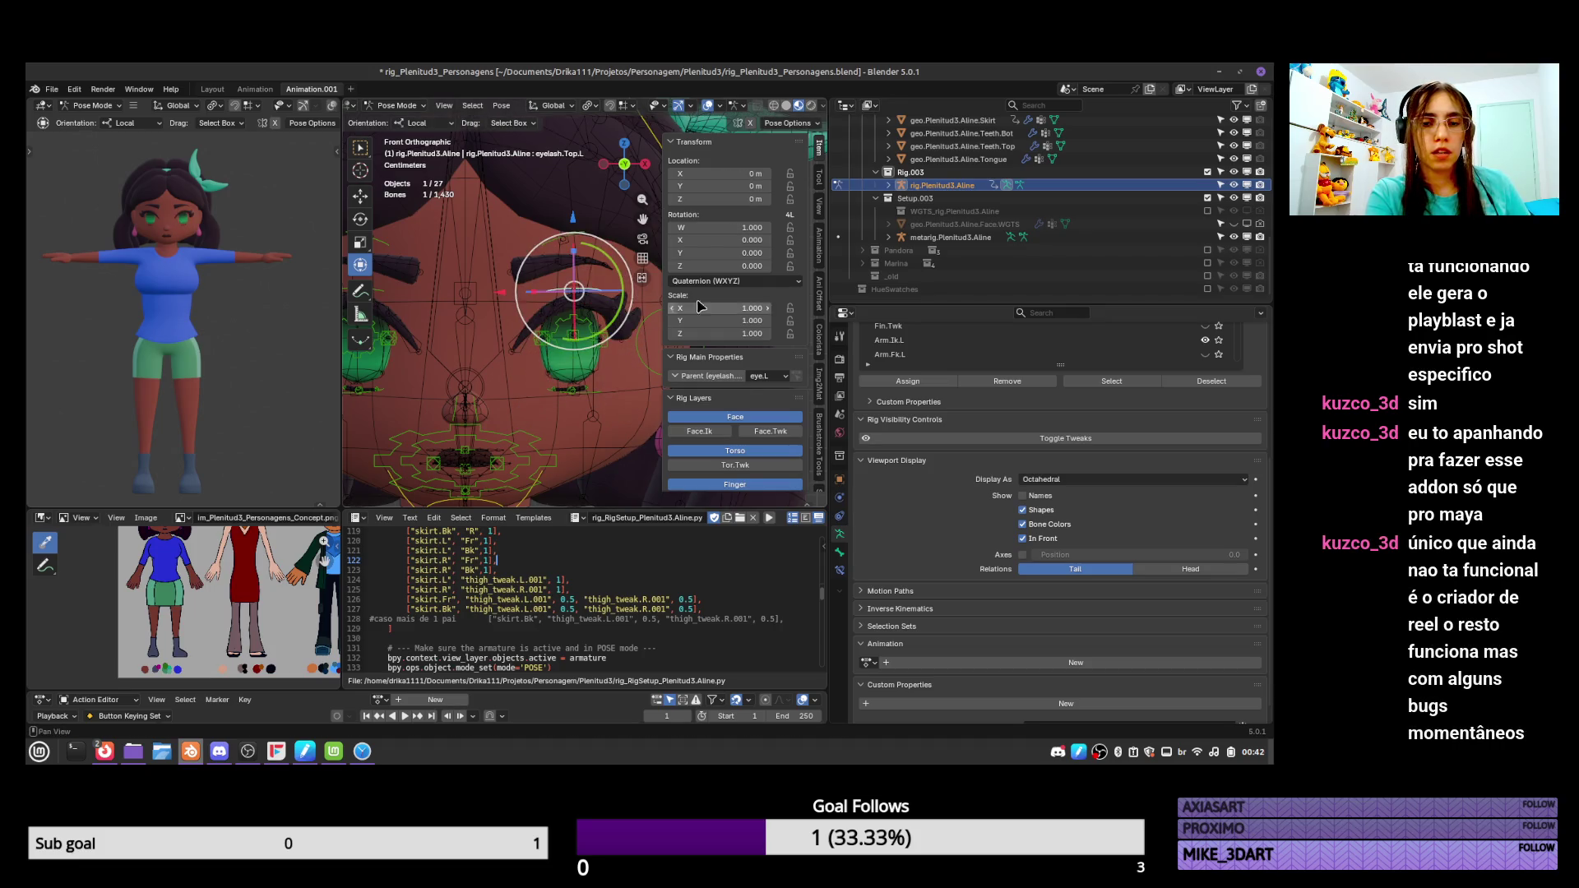
key(s)
key(z)
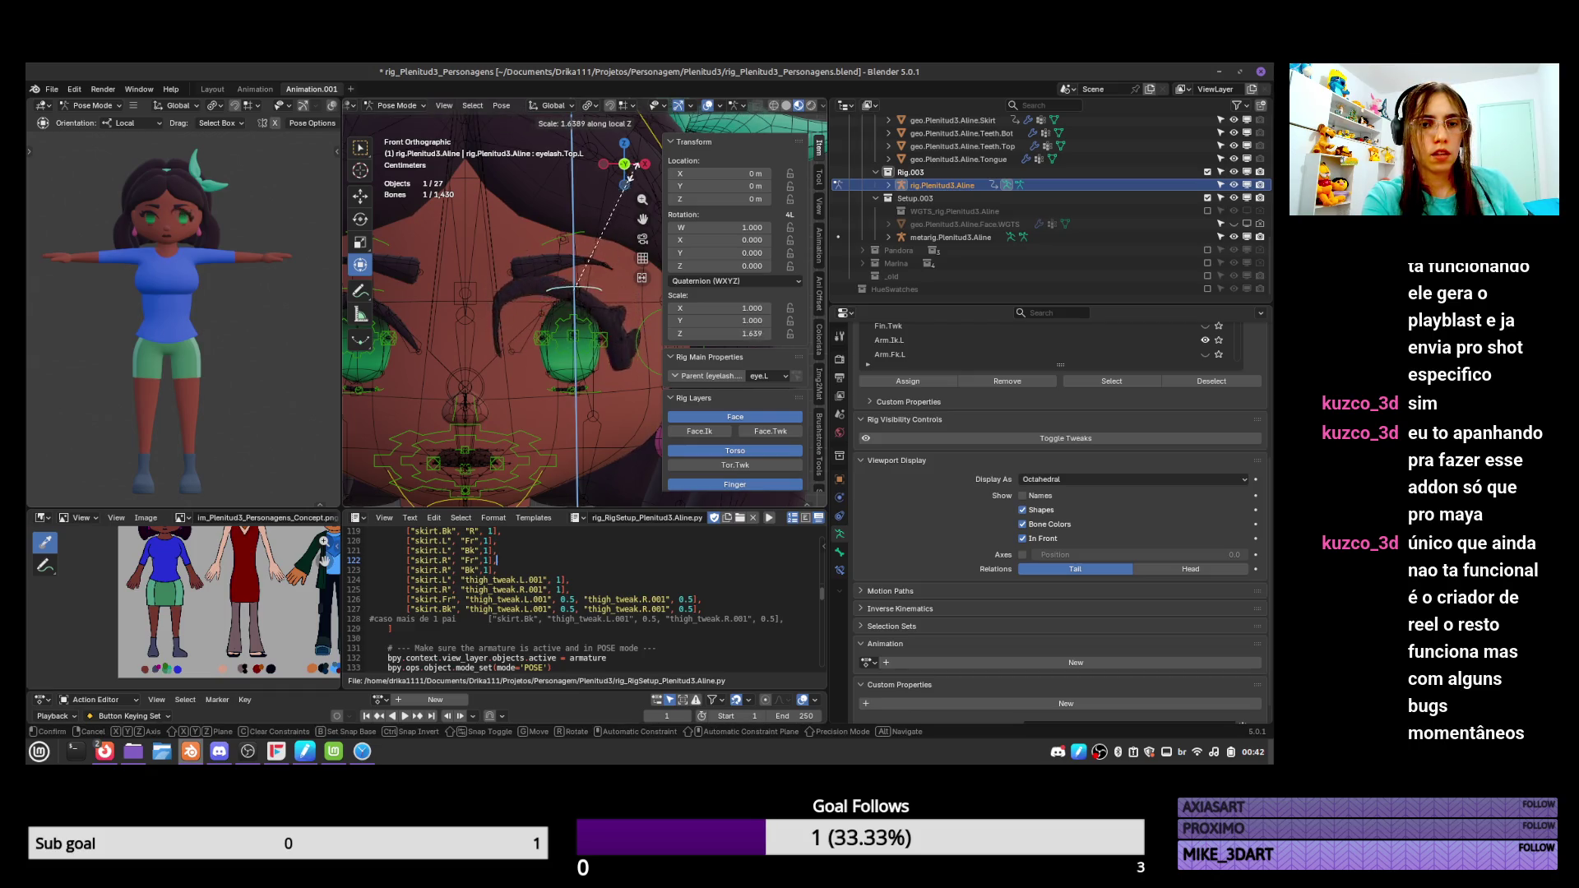
key(Escape)
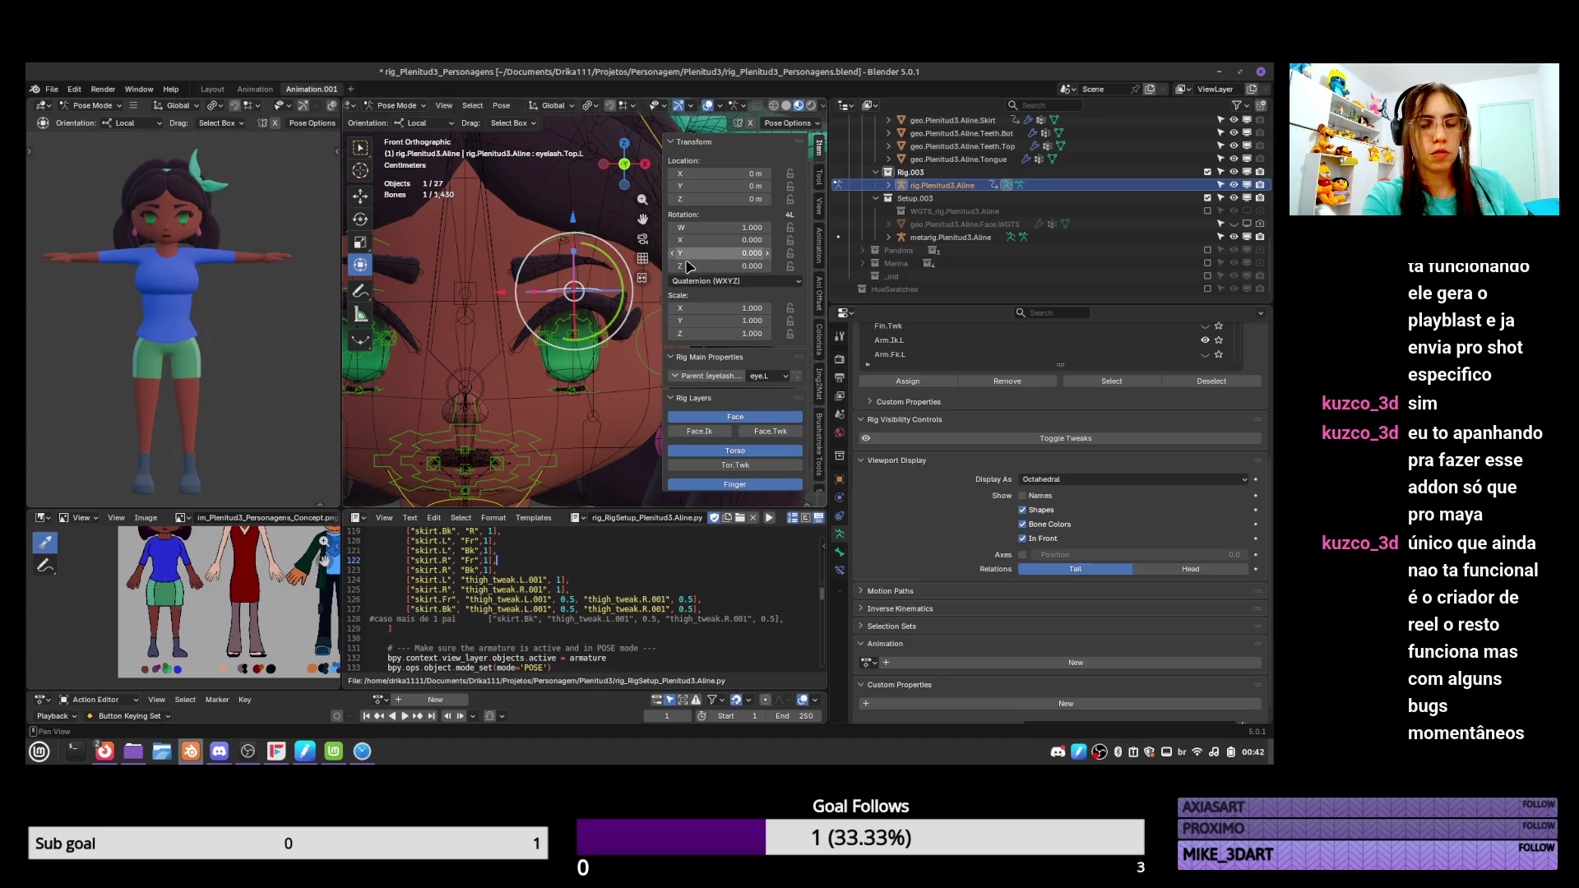
scroll(779, 278, down, 6)
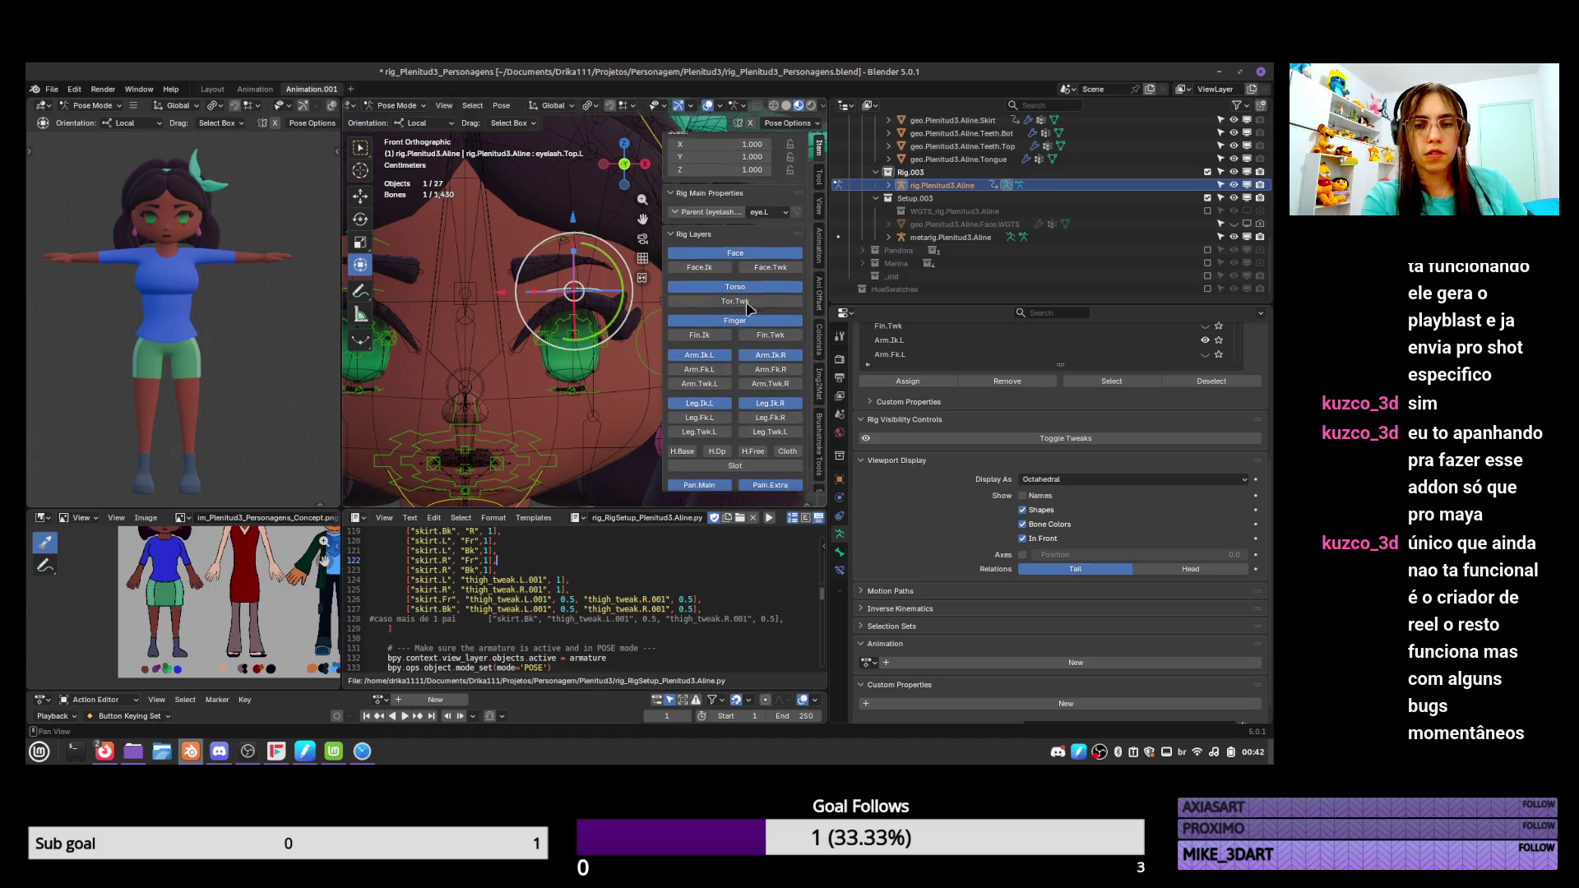
Test the left eyelash pivot, left eyebrow control and lower left eyelash bones.
scroll(802, 210, up, 2)
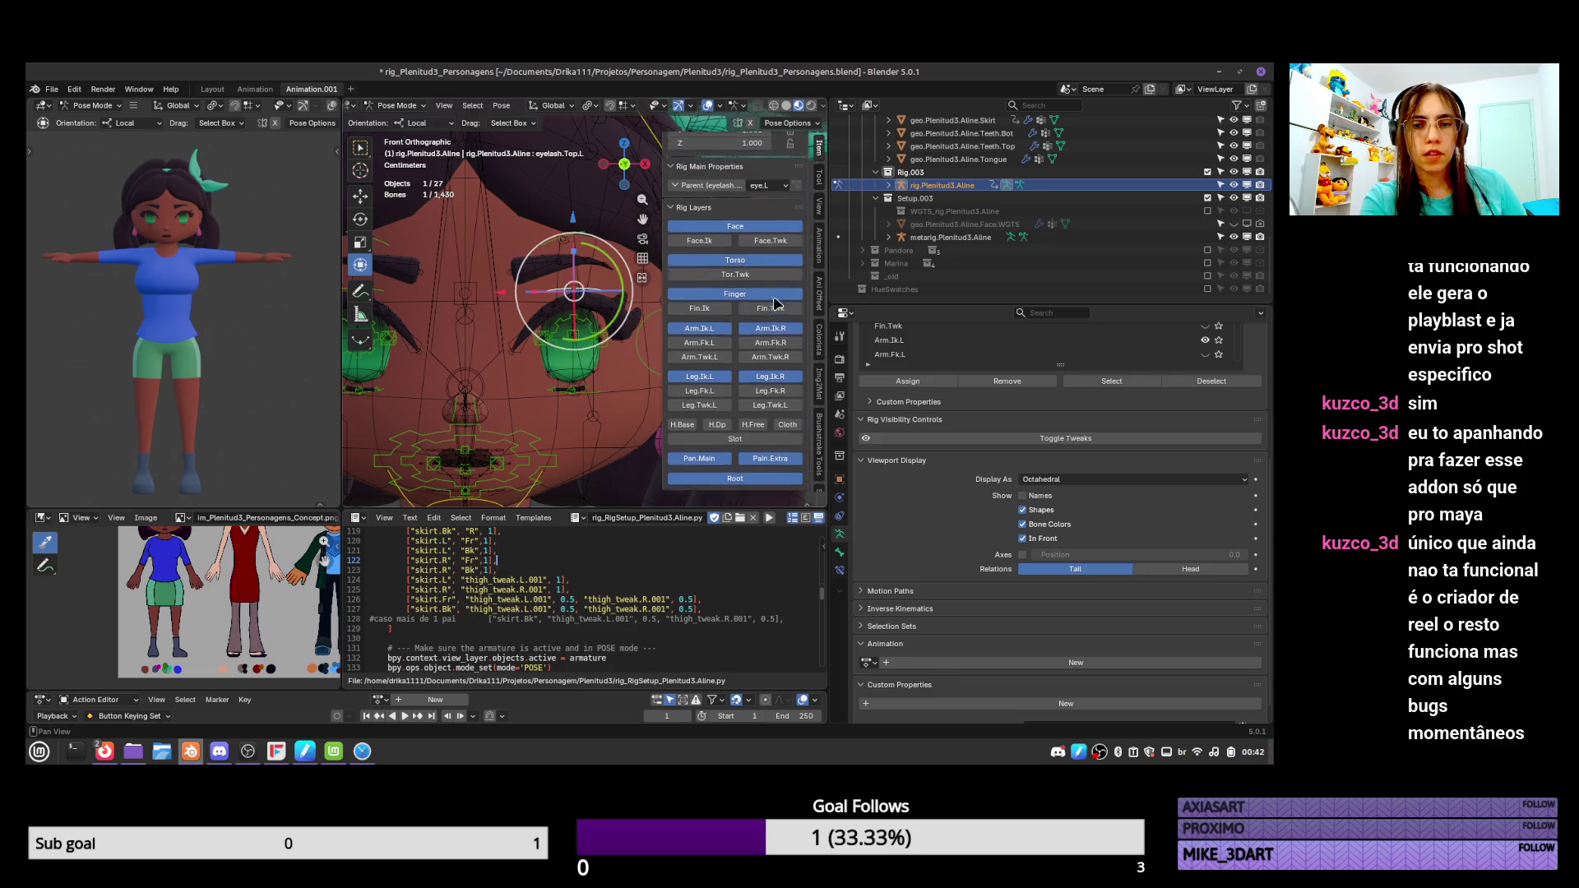
click(591, 296)
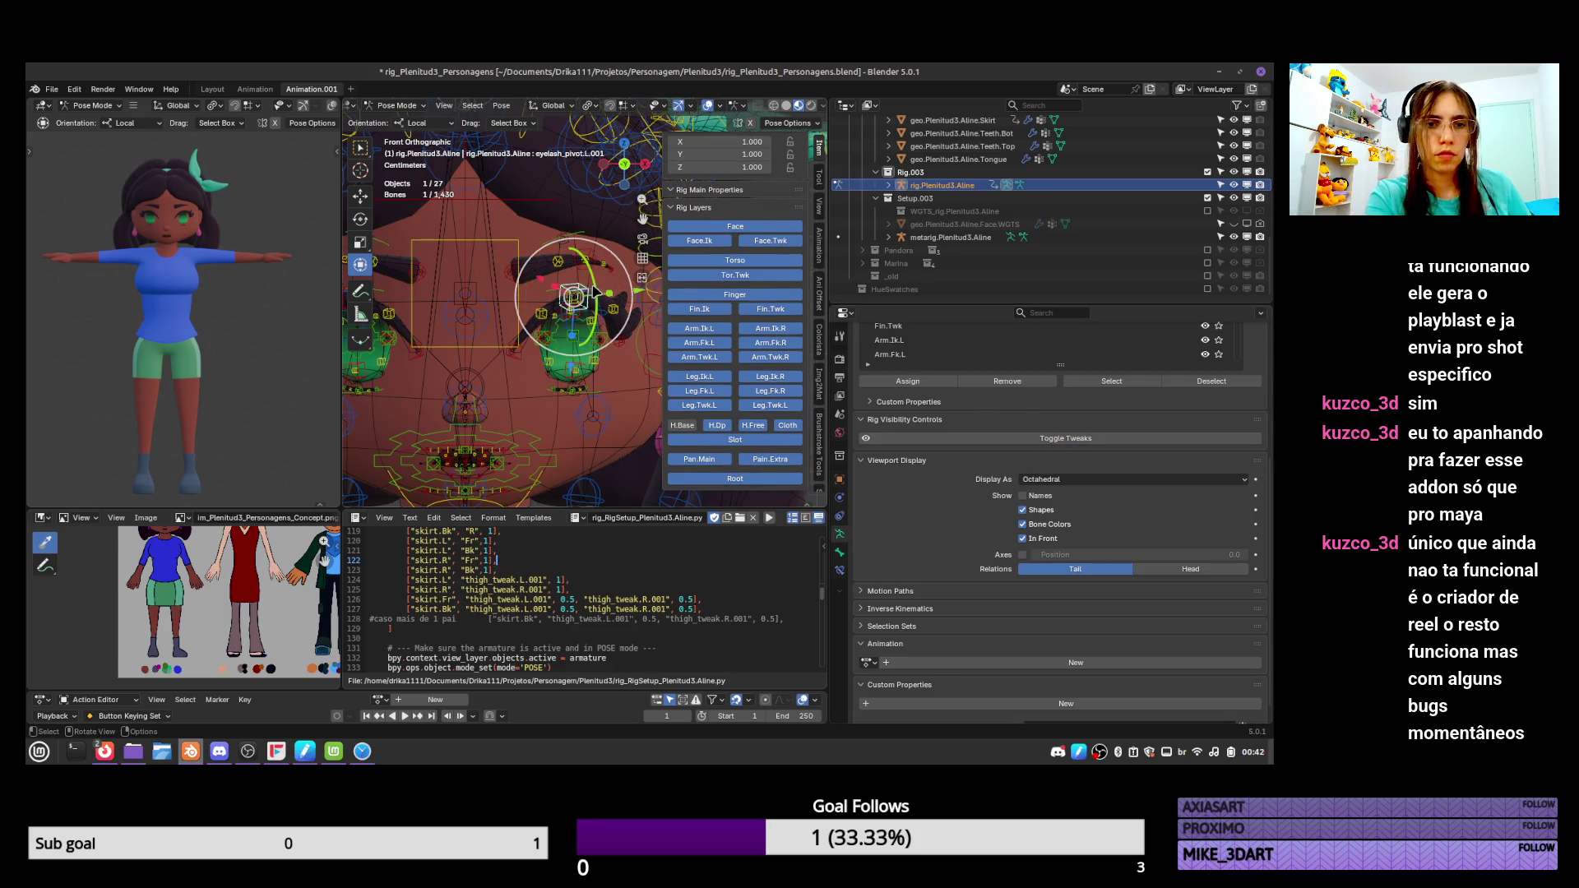
drag(590, 296, 596, 315)
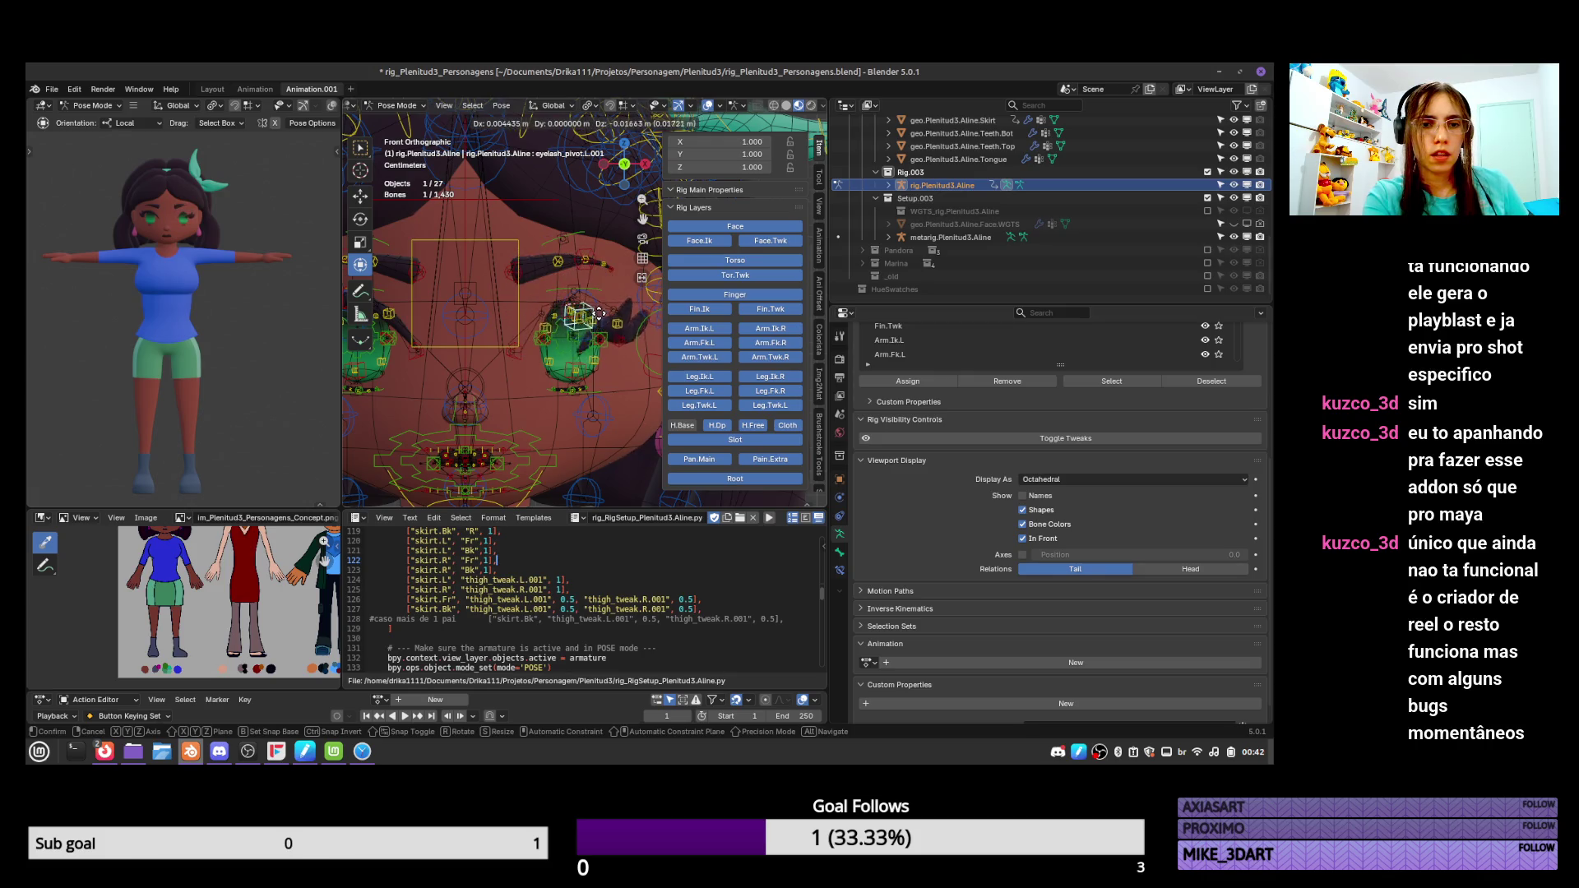
key(Escape)
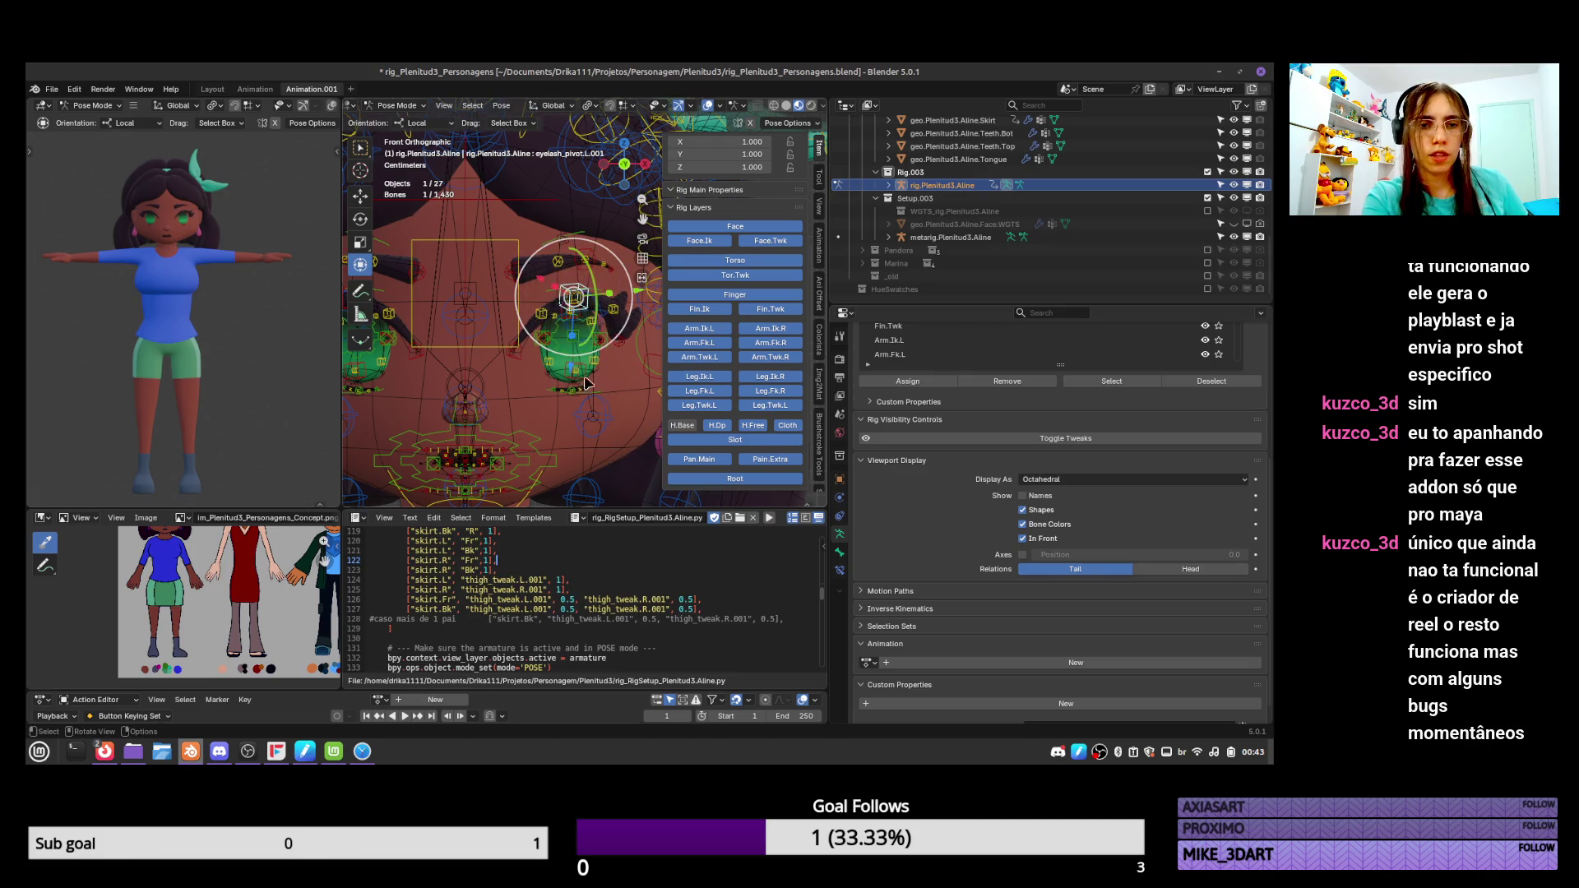
mouse_move(609, 307)
mouse_down()
mouse_move(622, 264)
mouse_move(597, 258)
mouse_up()
shift+middle_drag(604, 340, 609, 306)
click(589, 359)
drag(589, 358, 585, 362)
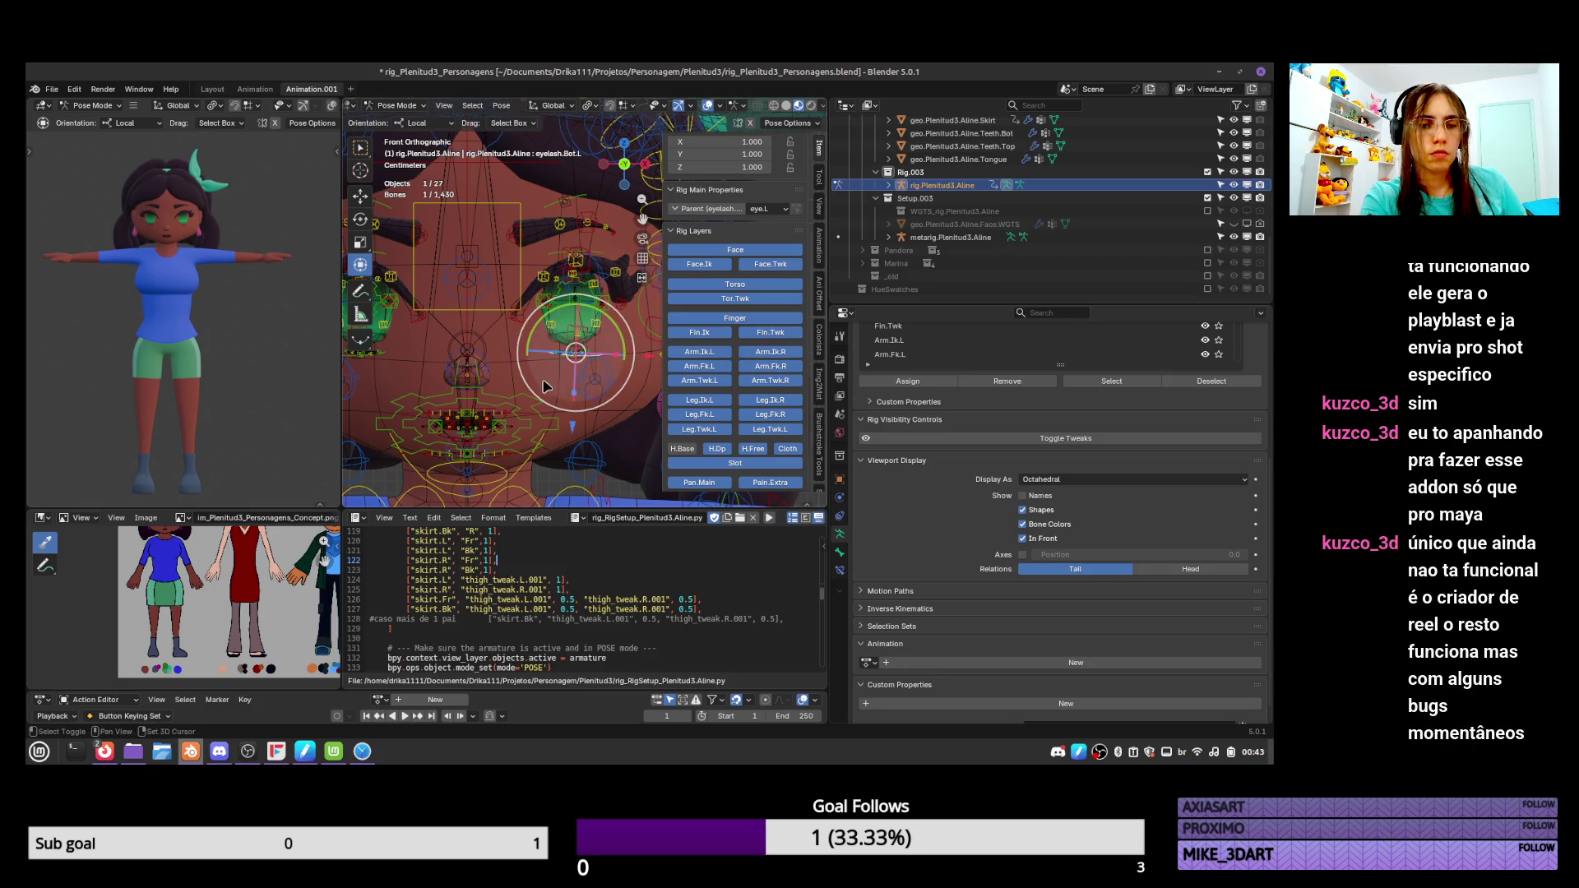
Test the outer and top lip, upper teeth, tongue and lip pivot bones.
scroll(575, 379, up, 2)
shift+middle_drag(568, 444, 568, 412)
mouse_move(564, 409)
mouse_down()
mouse_move(527, 421)
mouse_move(510, 405)
mouse_move(600, 408)
mouse_up()
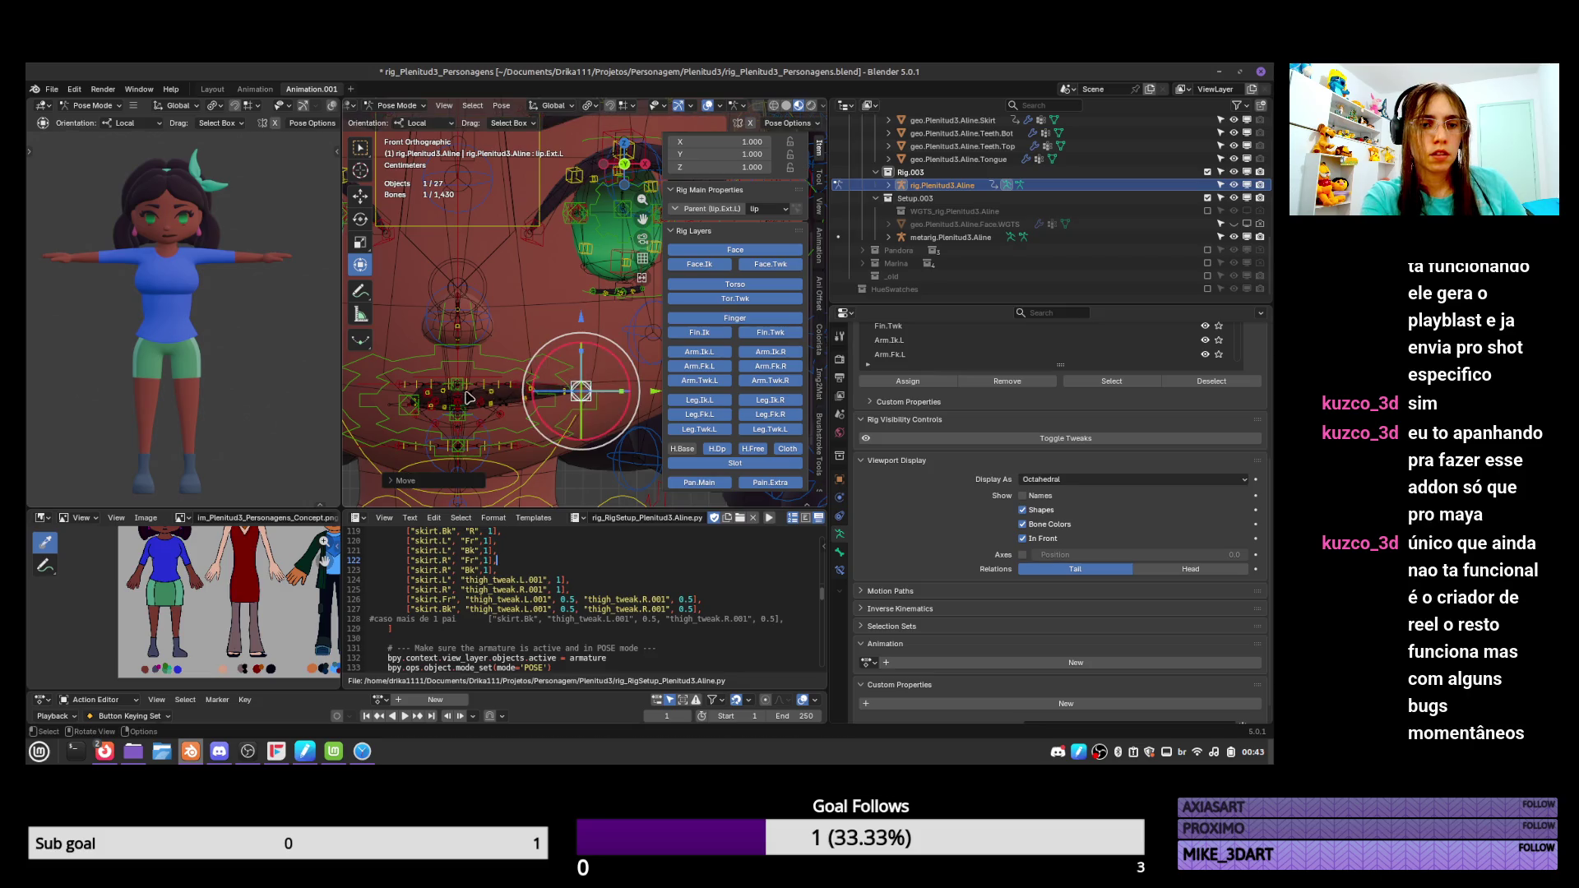
click(457, 384)
mouse_move(457, 384)
mouse_down()
mouse_move(471, 394)
mouse_move(470, 359)
mouse_move(501, 327)
mouse_up()
click(471, 394)
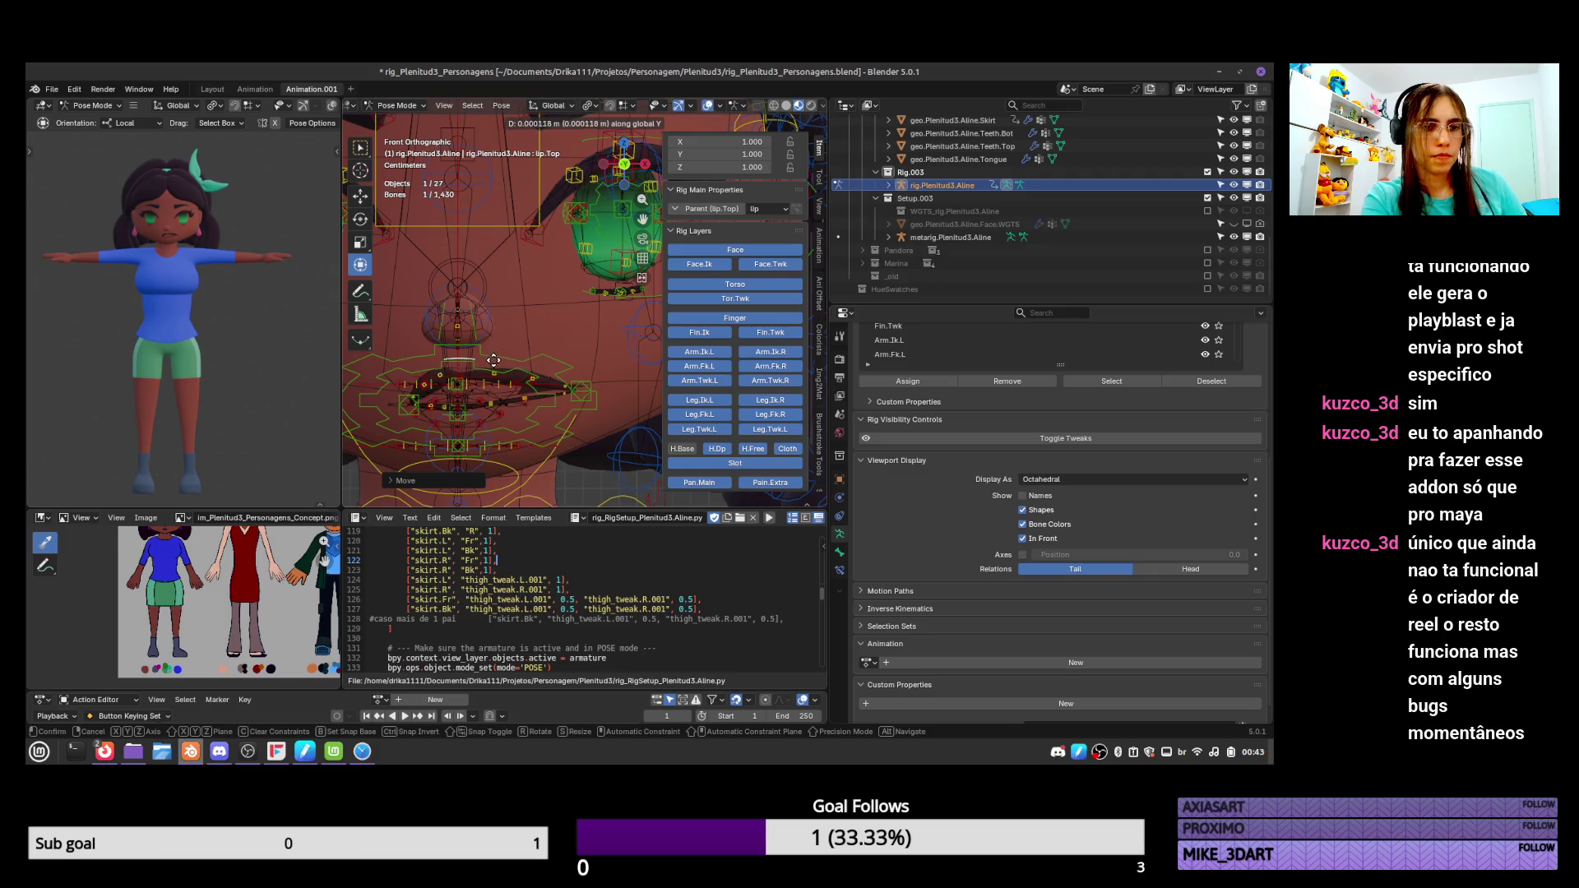
drag(535, 273, 565, 354)
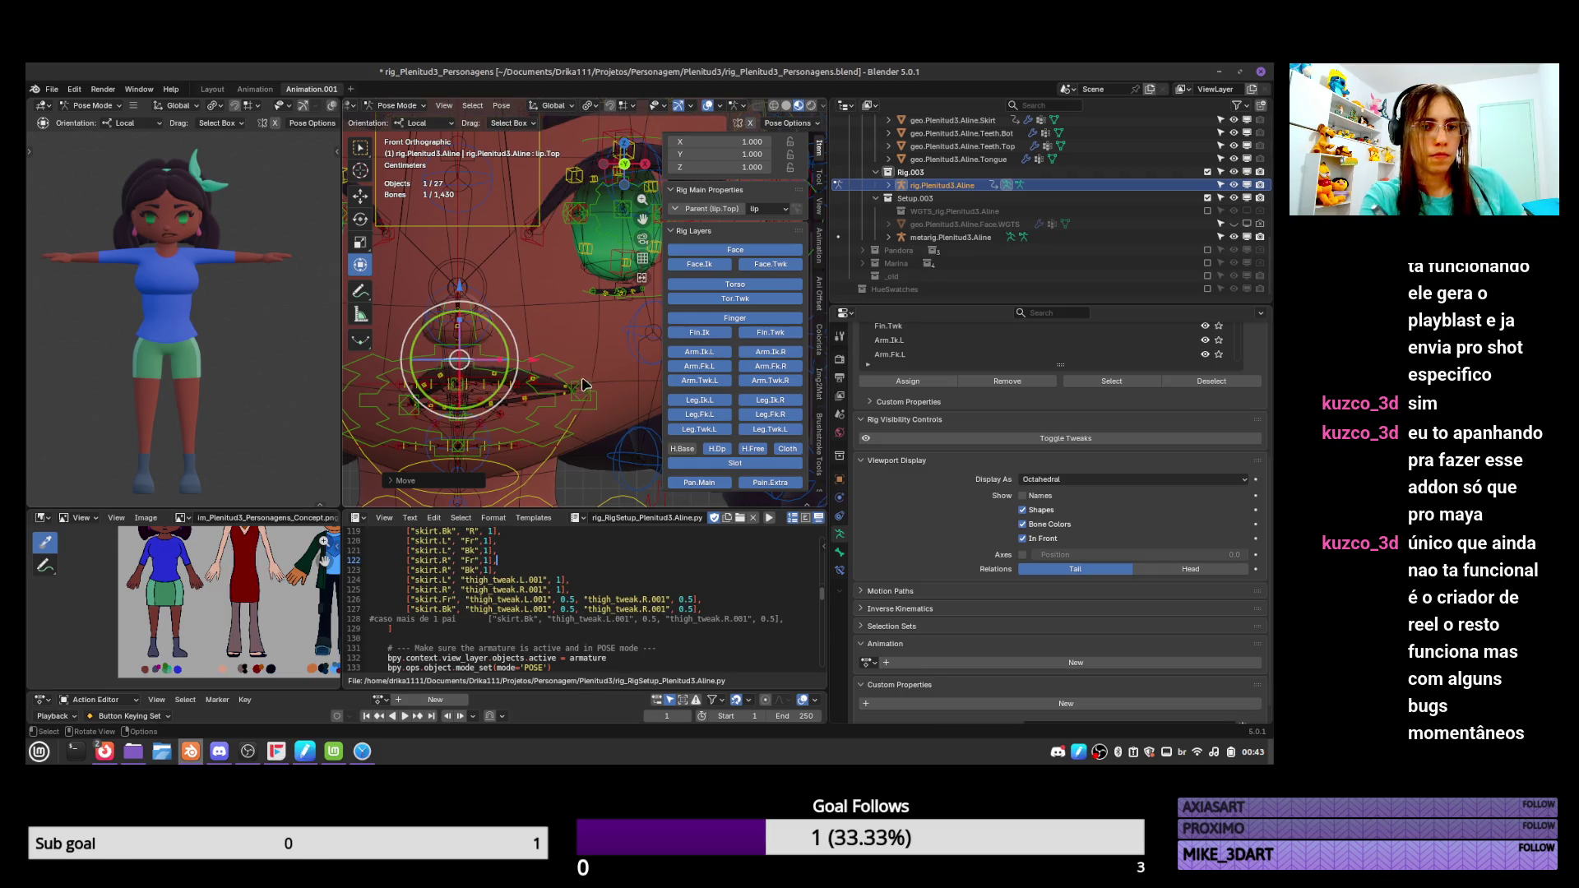
click(583, 384)
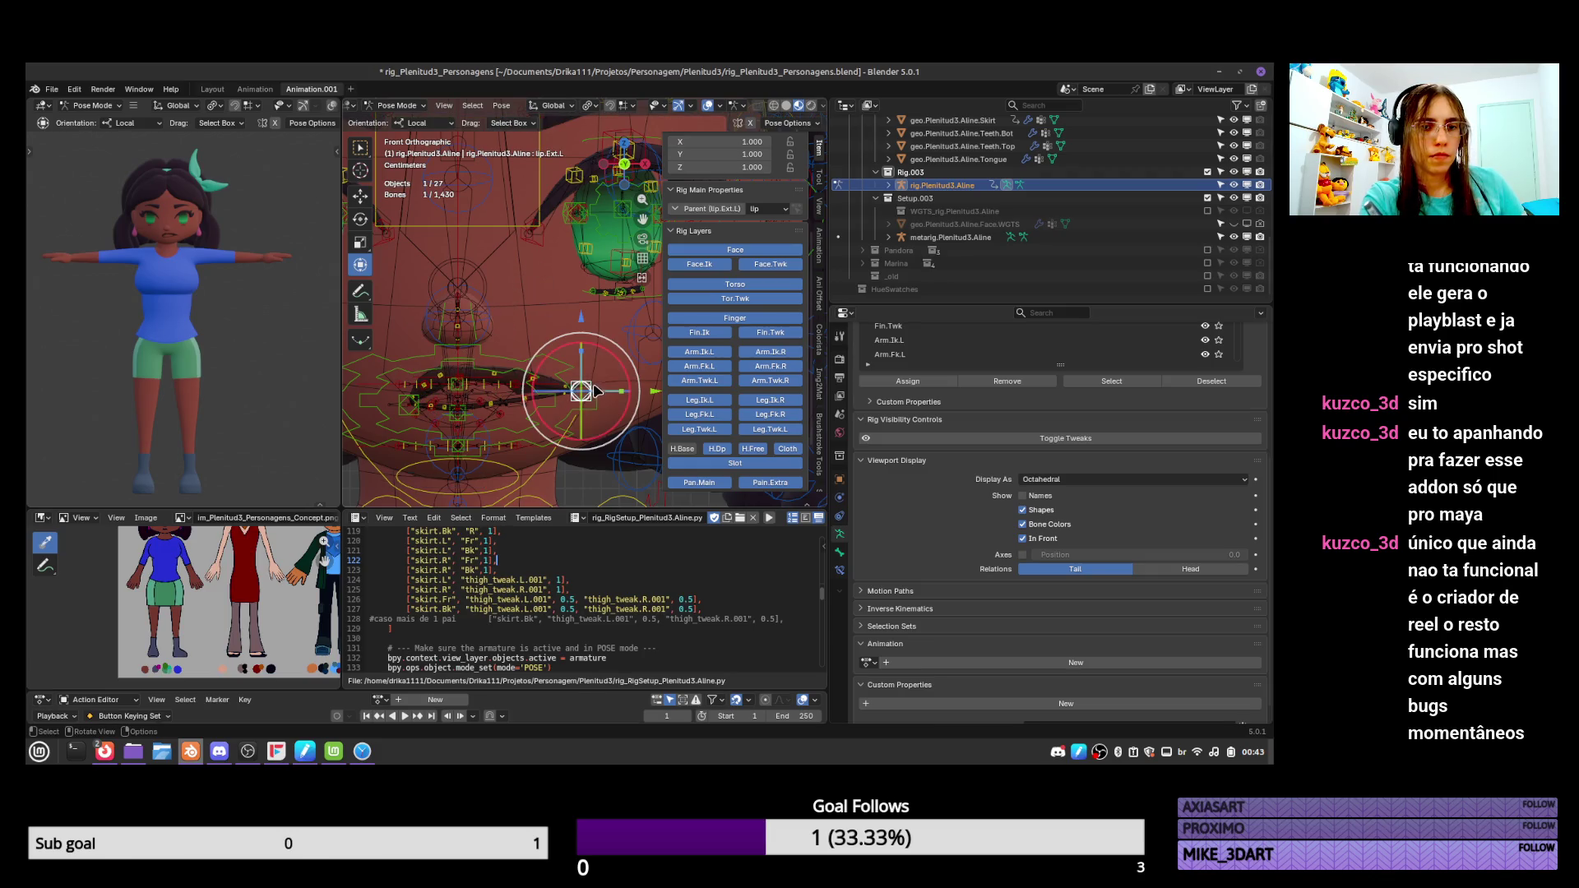
click(483, 422)
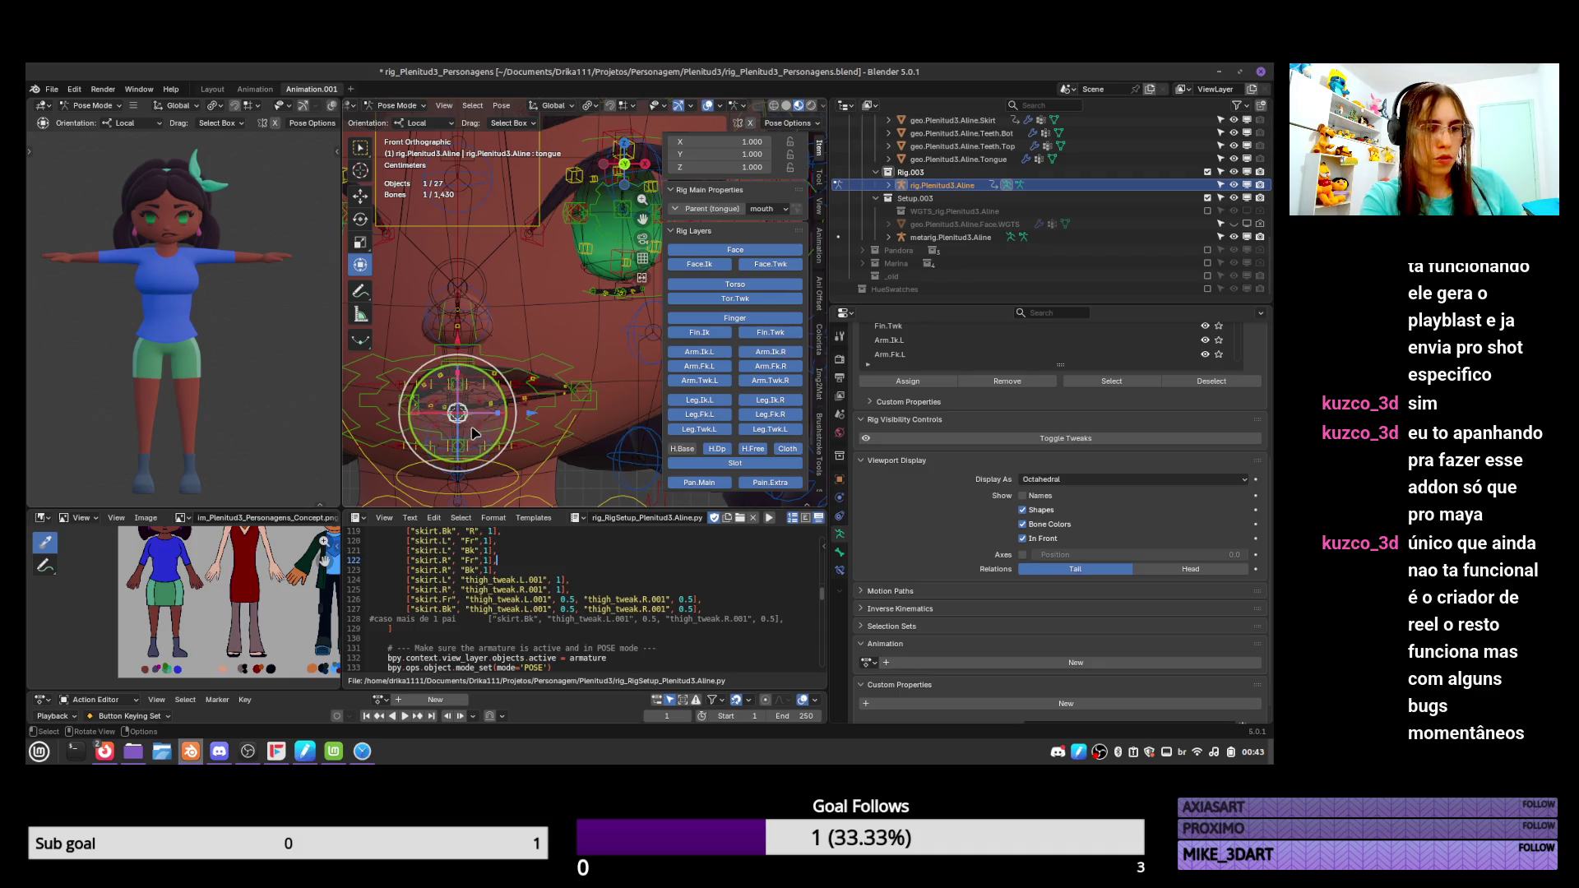
mouse_move(473, 433)
mouse_down()
mouse_move(486, 459)
mouse_move(436, 424)
mouse_move(424, 437)
mouse_up()
drag(536, 420, 542, 418)
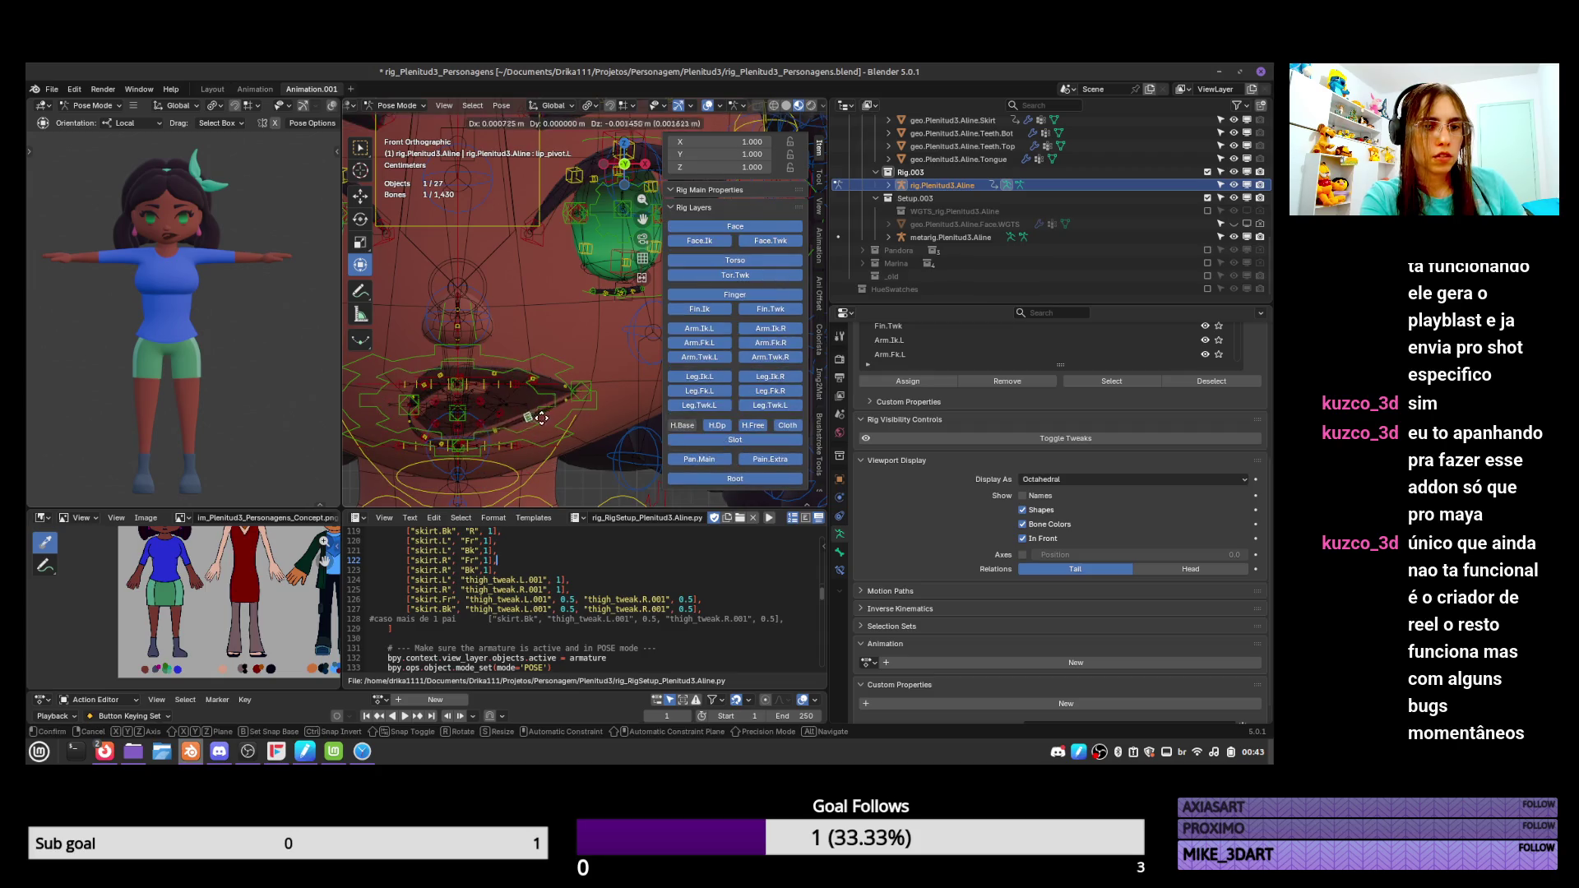
click(542, 421)
Select all bones and save rig_Plenitud3_Personagens.blend.
key(a)
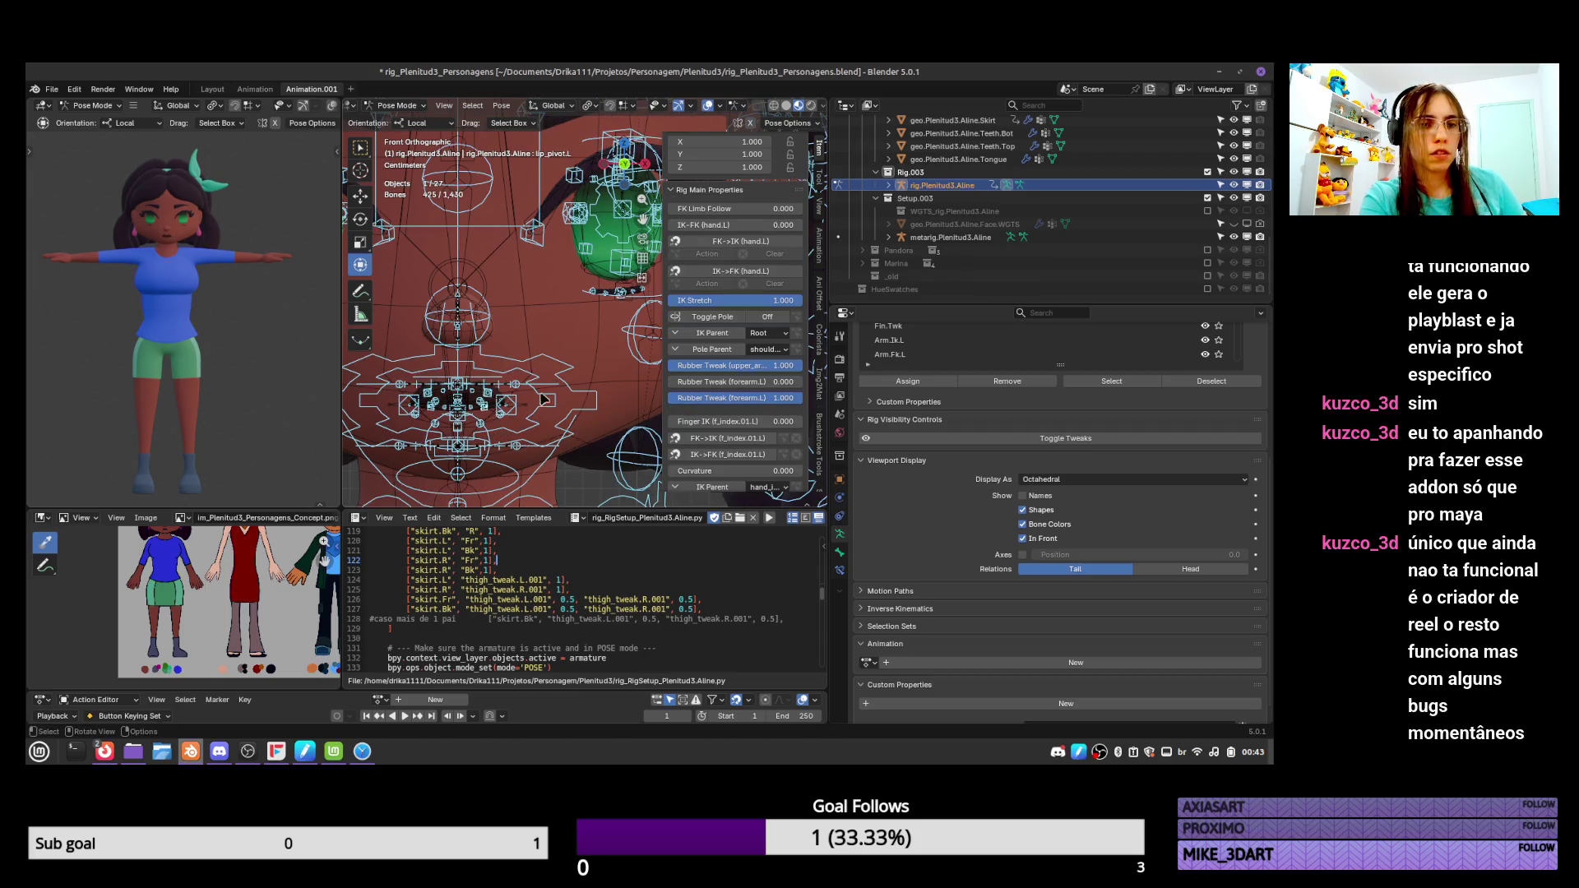
key(ctrl+s)
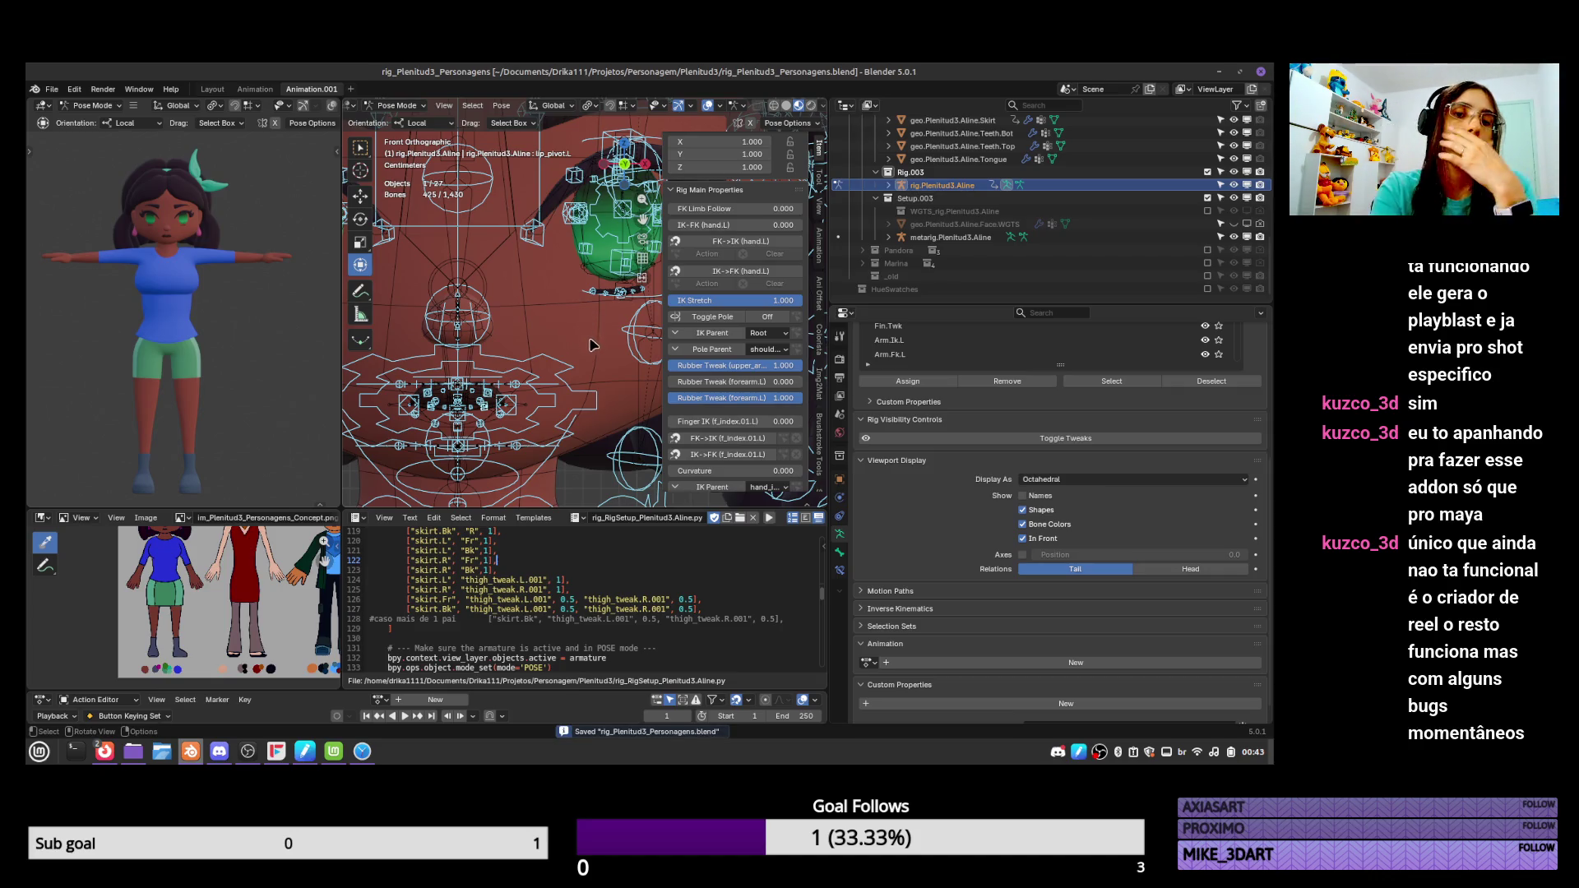
mouse_move(589, 337)
middle_down()
mouse_move(588, 351)
mouse_move(622, 323)
mouse_move(519, 388)
middle_up()
scroll(603, 321, down, 5)
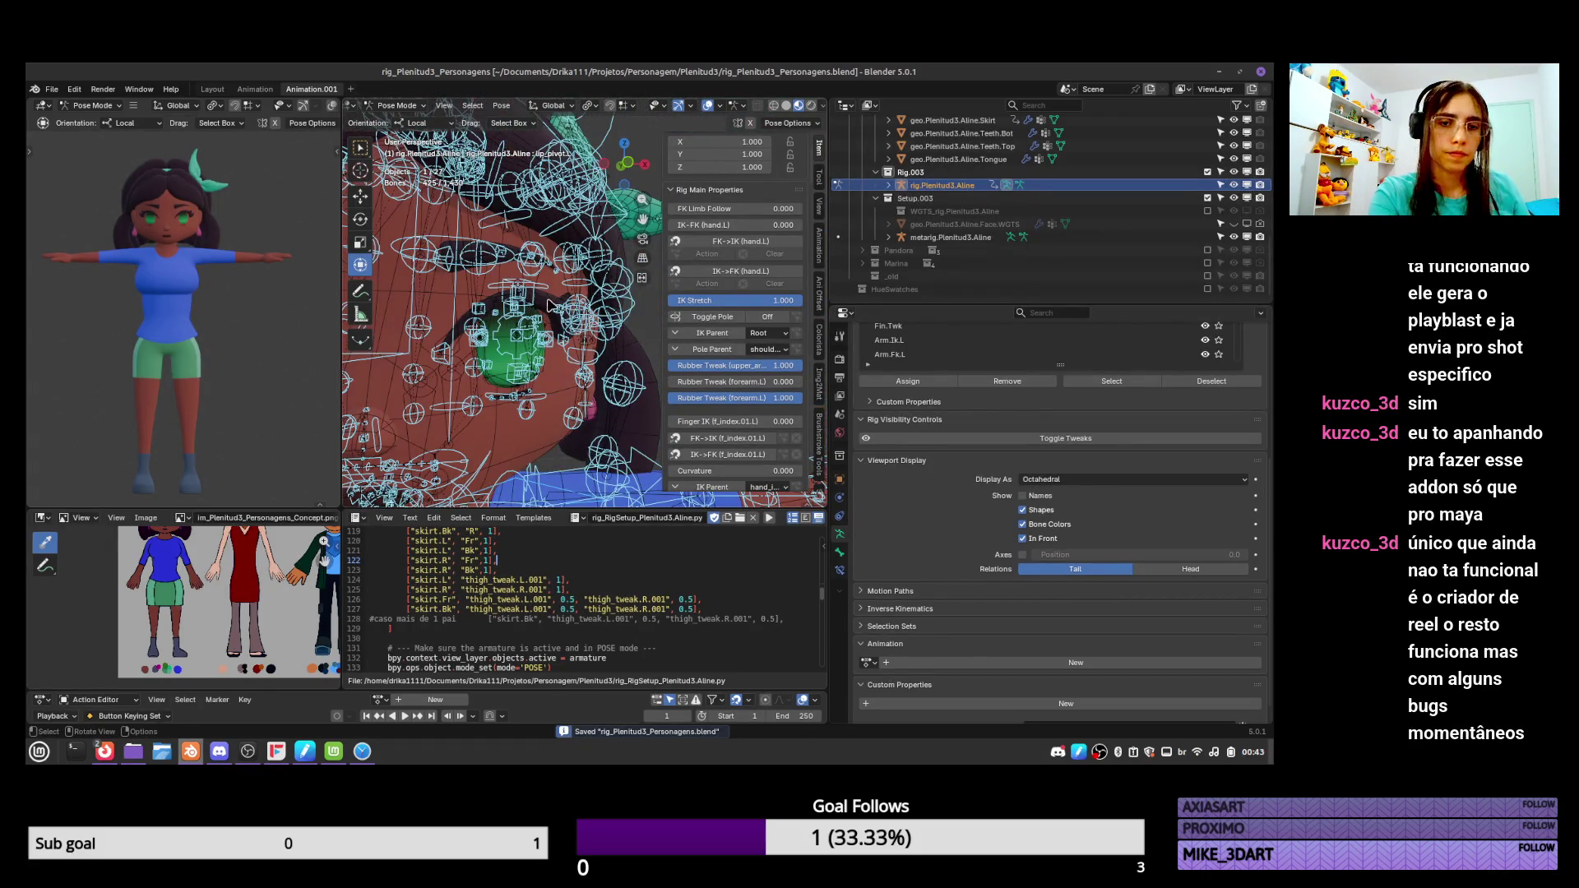
Select the eyelash mesh and scroll its Object Data properties toward Vertex Groups.
click(549, 306)
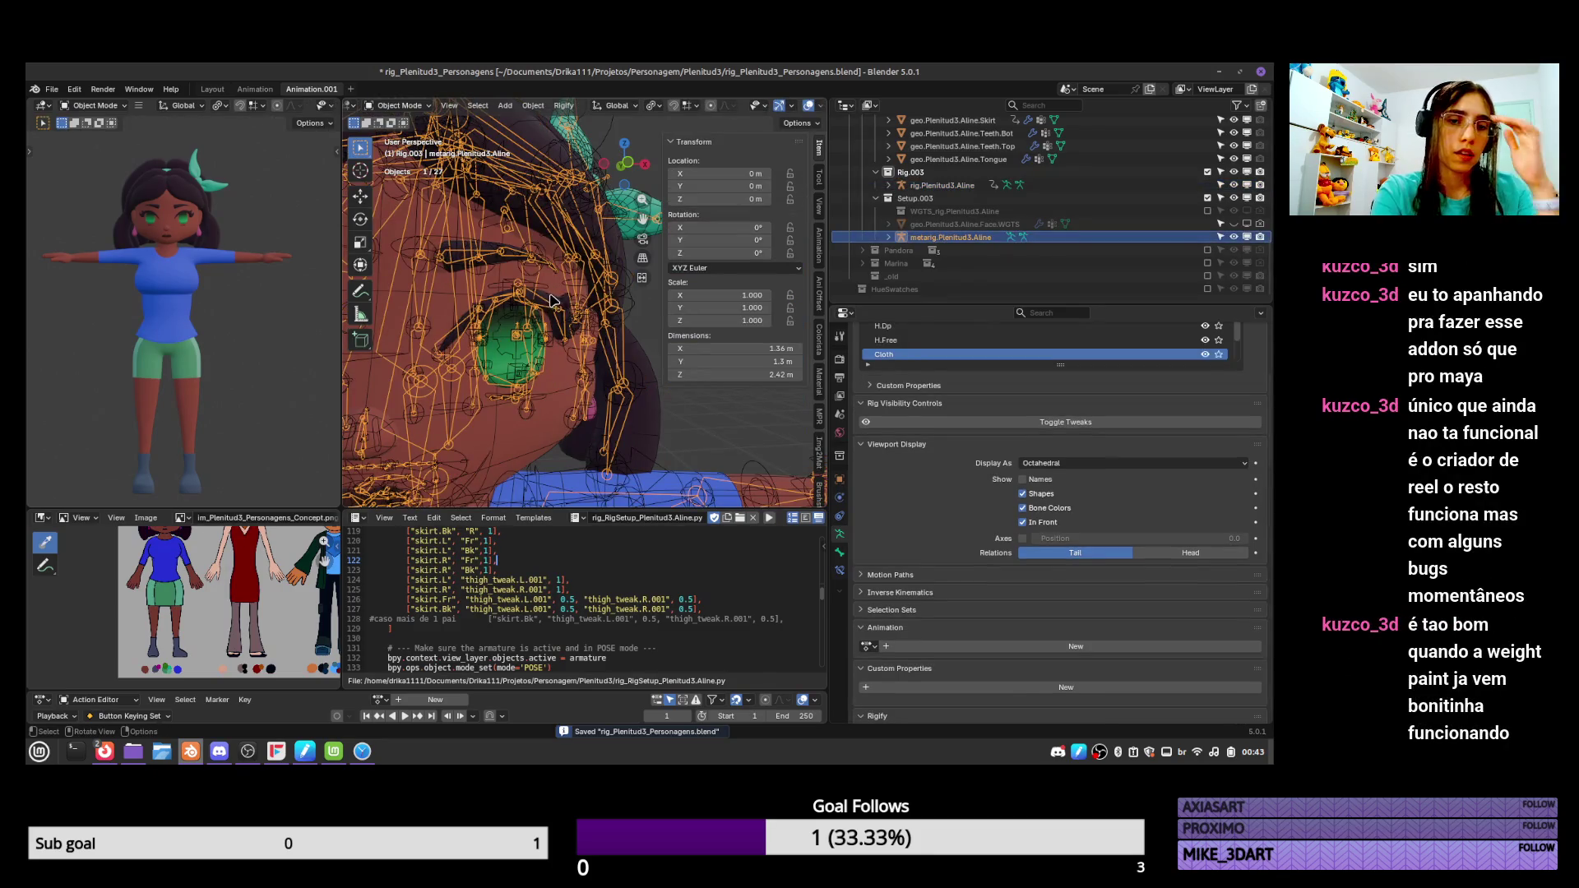
click(554, 300)
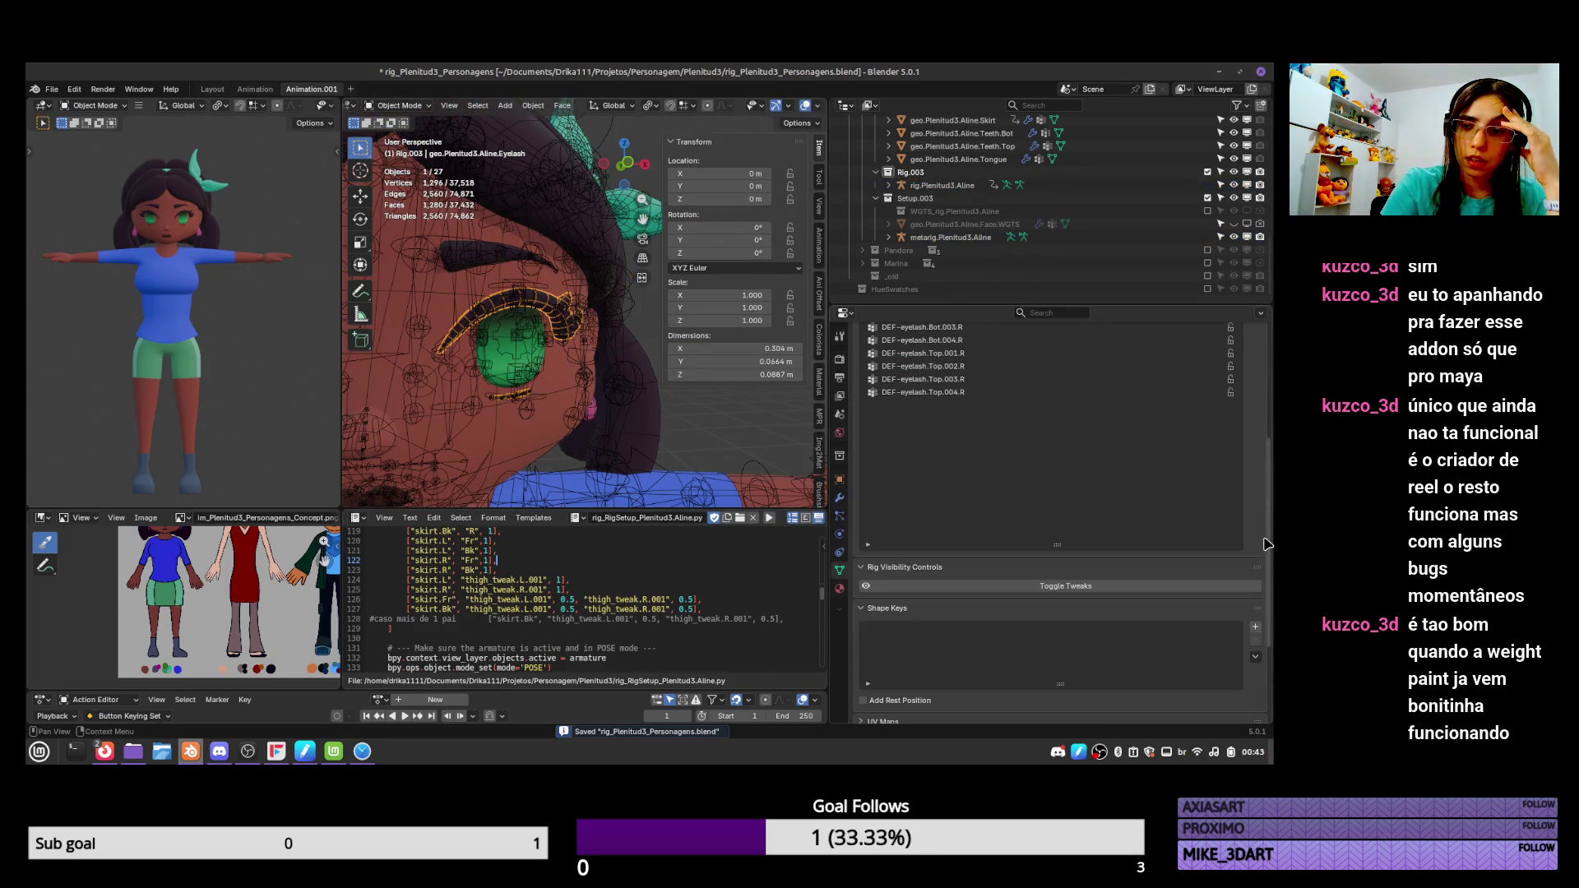
drag(1273, 546, 1273, 431)
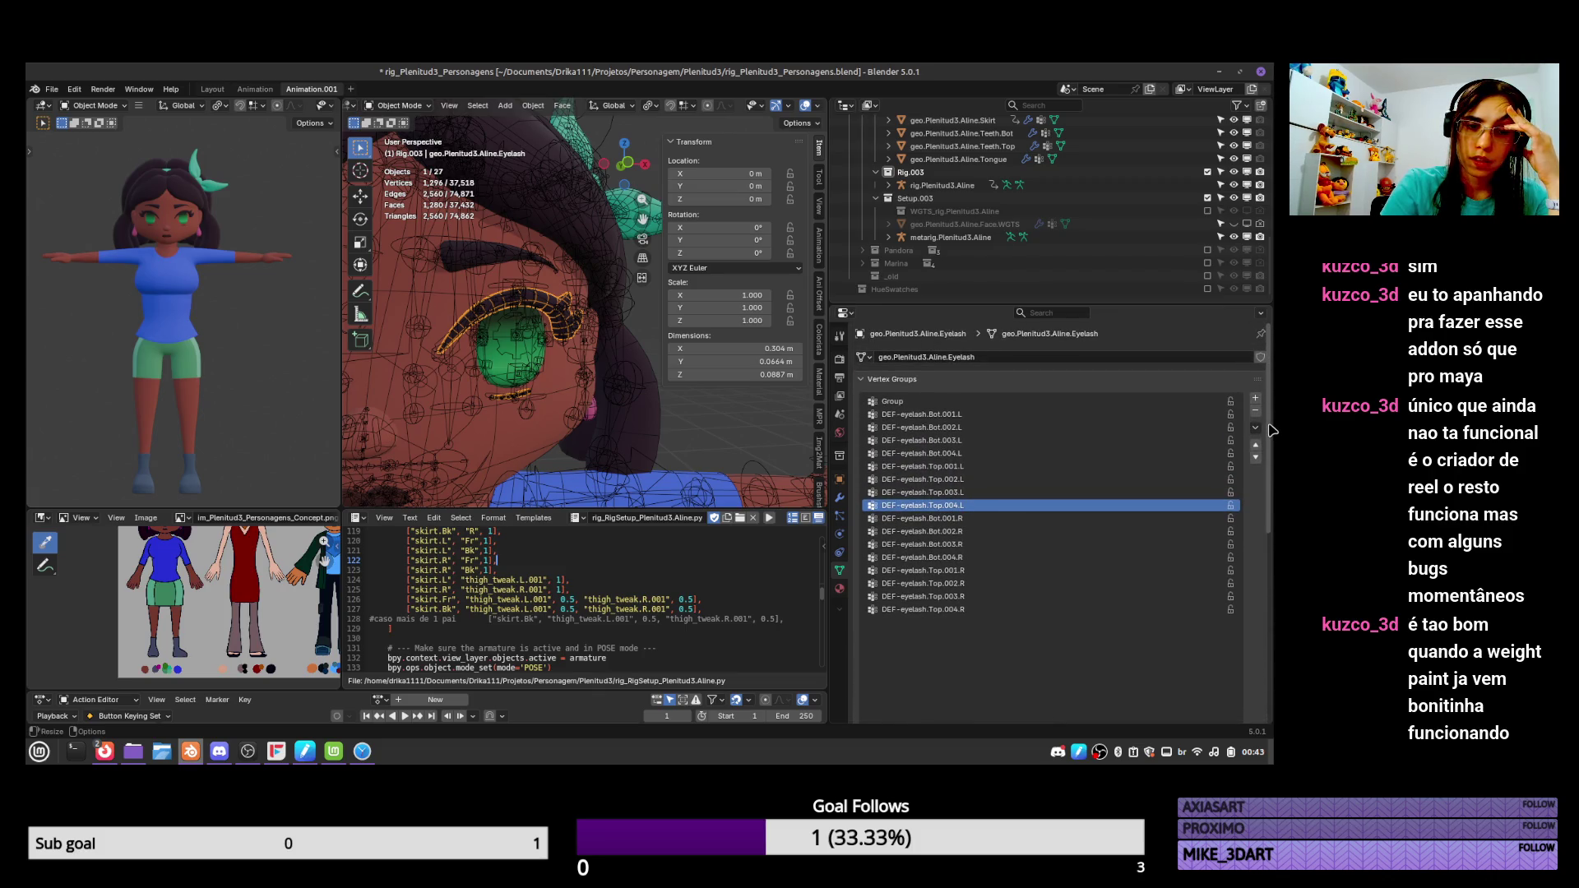
In Edit Mode, select 14 eyelash vertices and extrude them upward.
key(Tab)
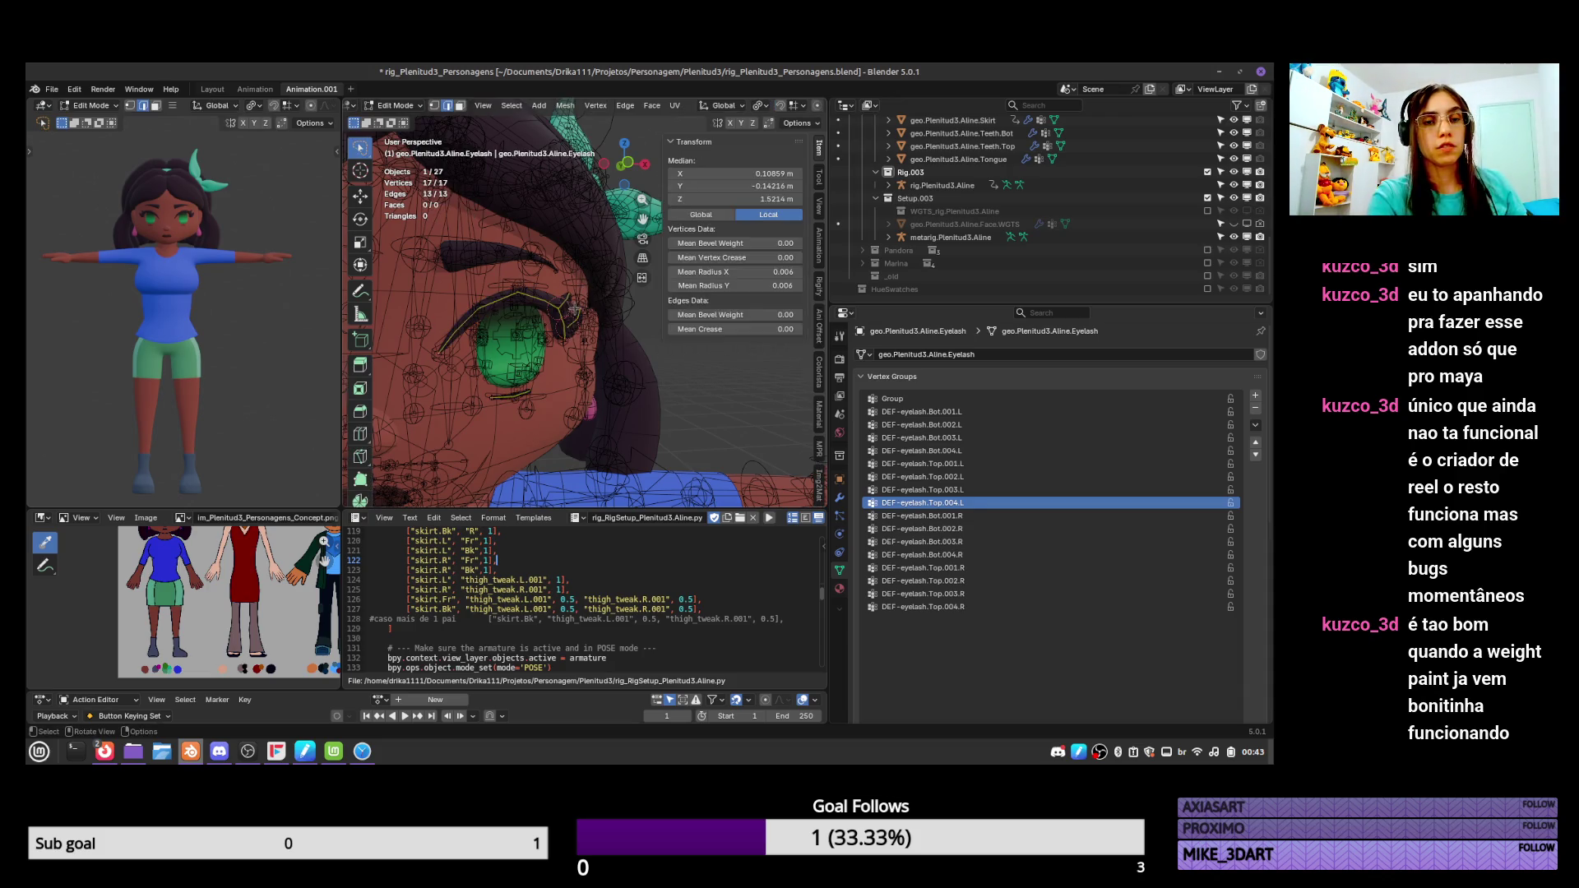
middle_drag(574, 309, 534, 360)
click(534, 360)
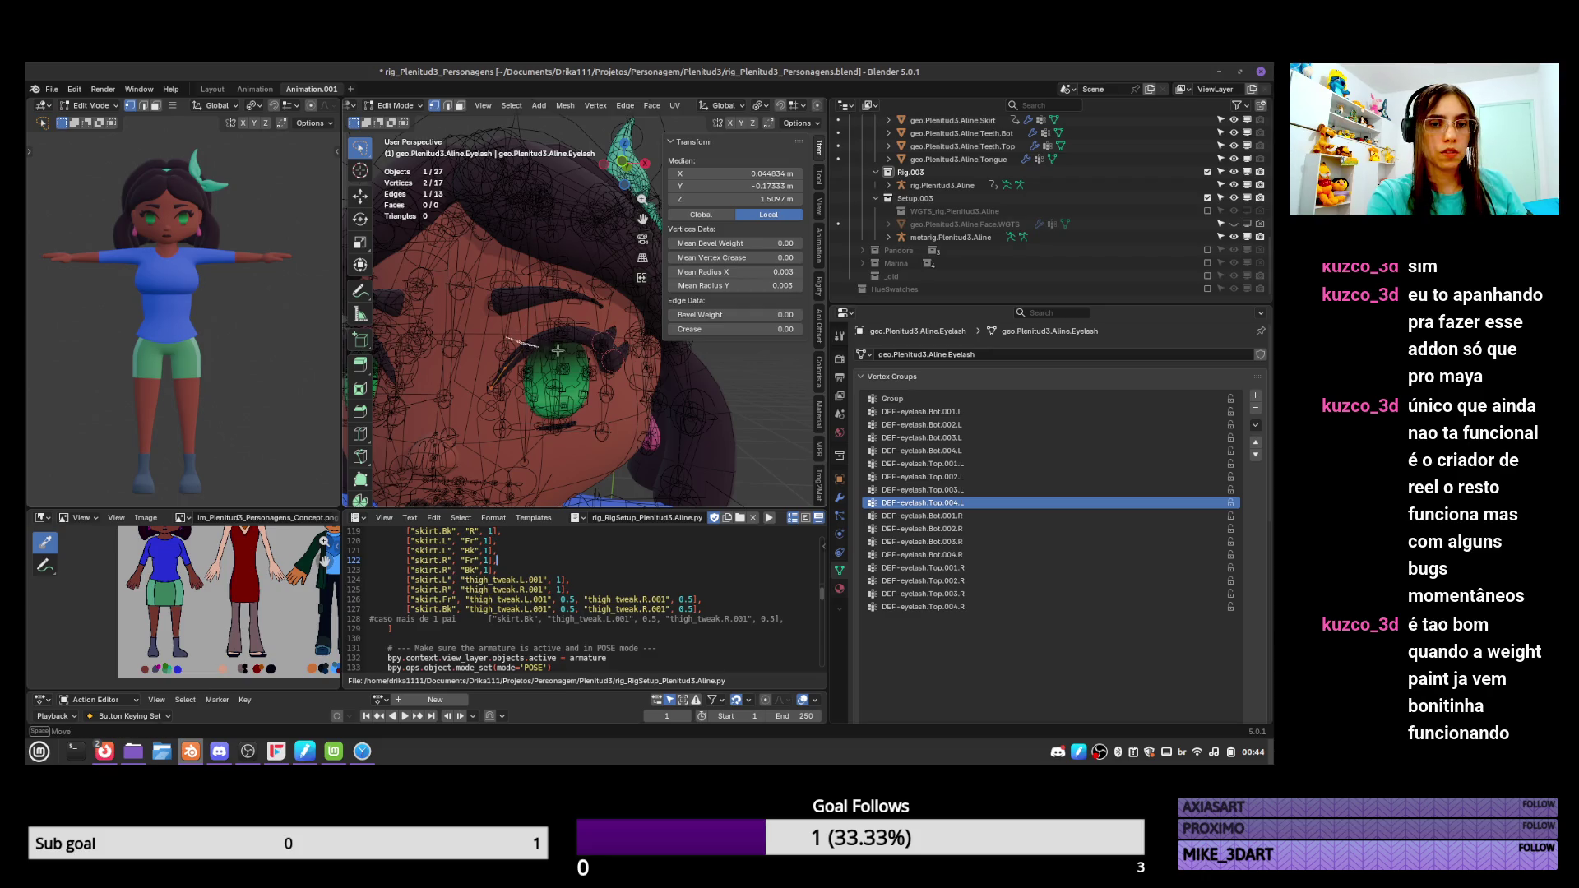
drag(629, 348, 629, 348)
mouse_move(514, 374)
shift+mouse_down()
mouse_move(654, 354)
mouse_move(626, 306)
shift+mouse_up()
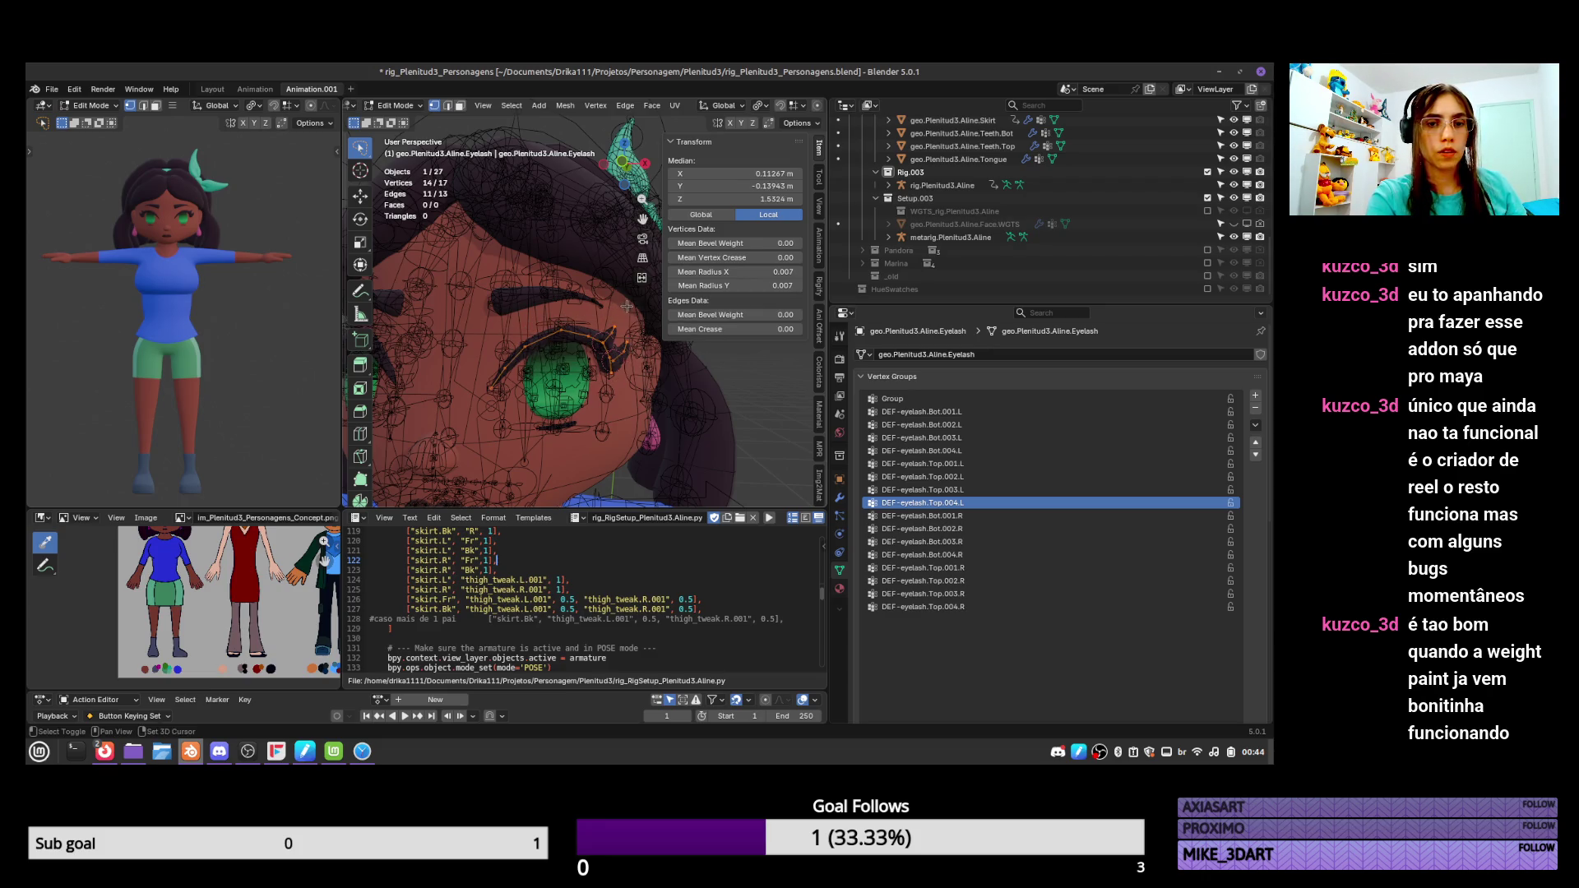
key(e)
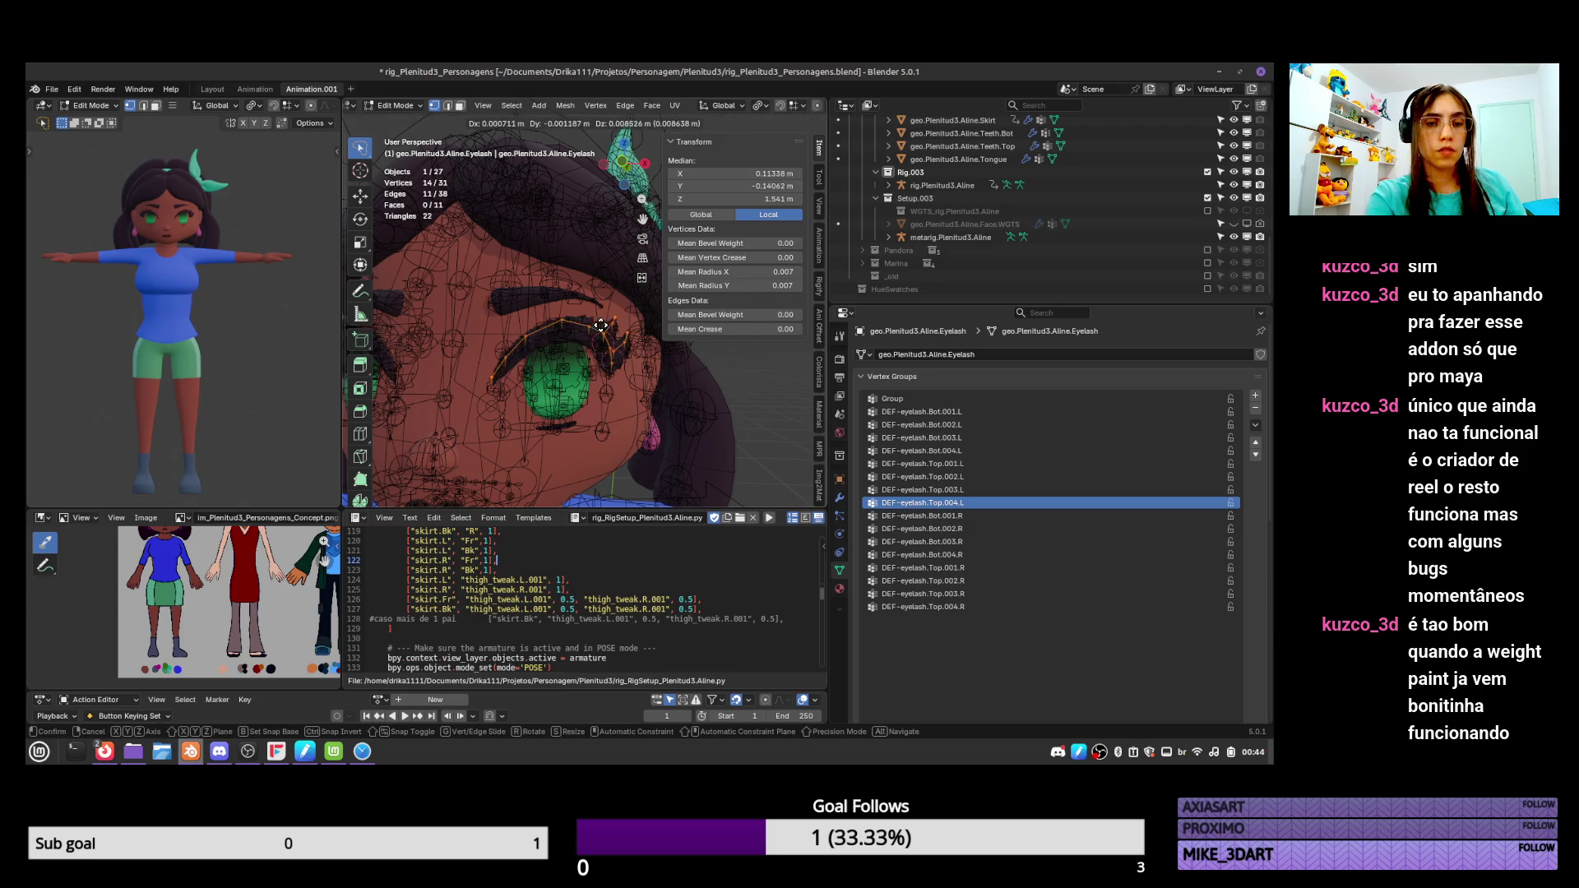
click(594, 329)
Make Group the active vertex group, then remove, deselect and reselect its vertices.
click(1135, 396)
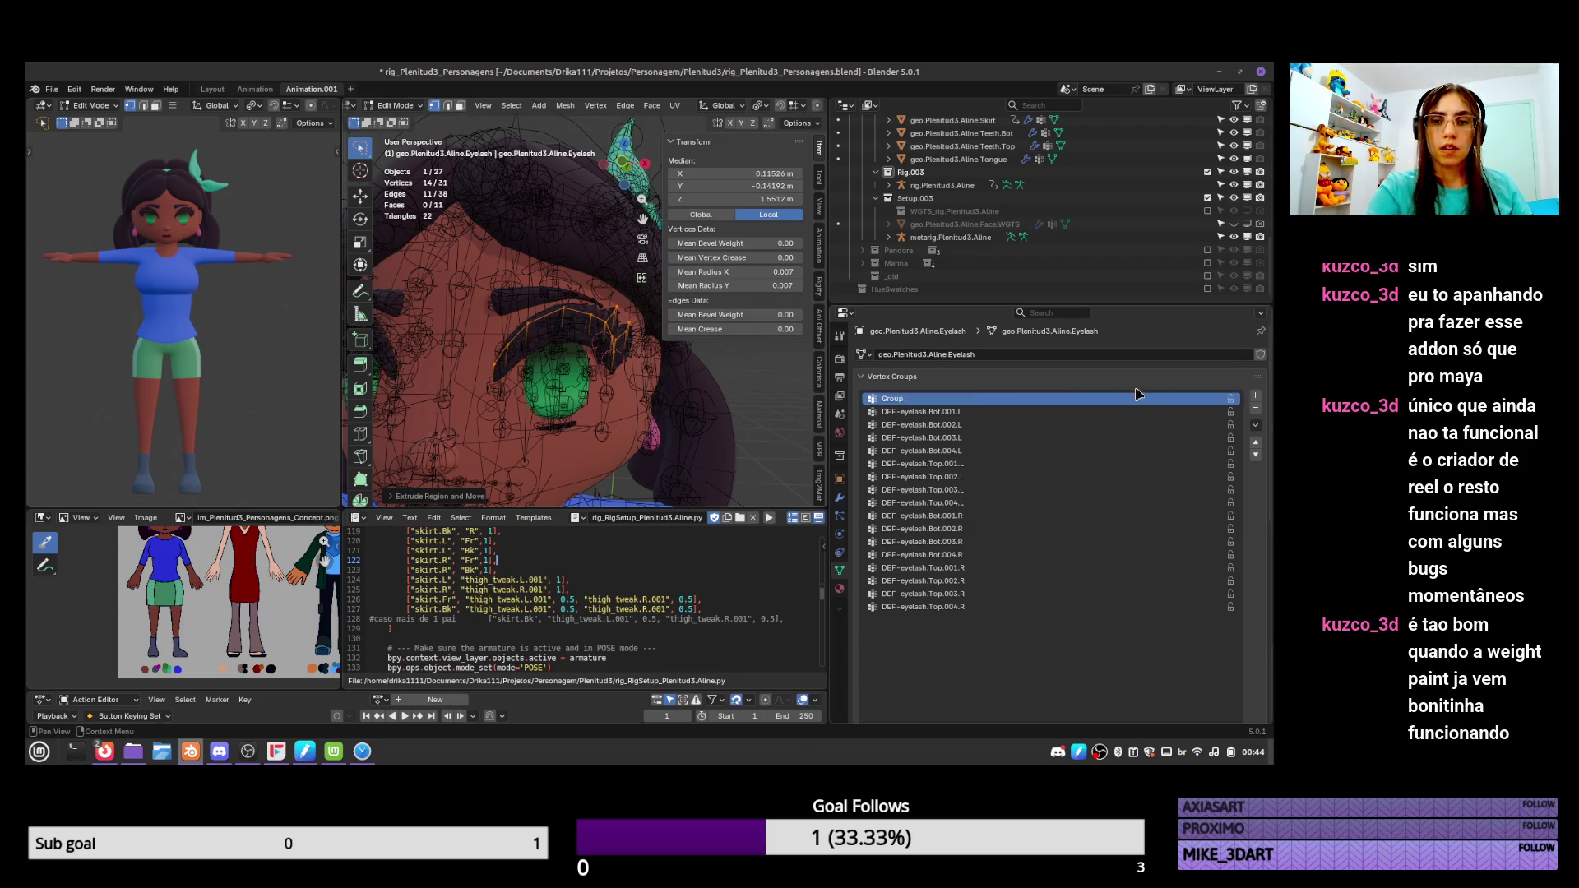
scroll(1265, 421, down, 6)
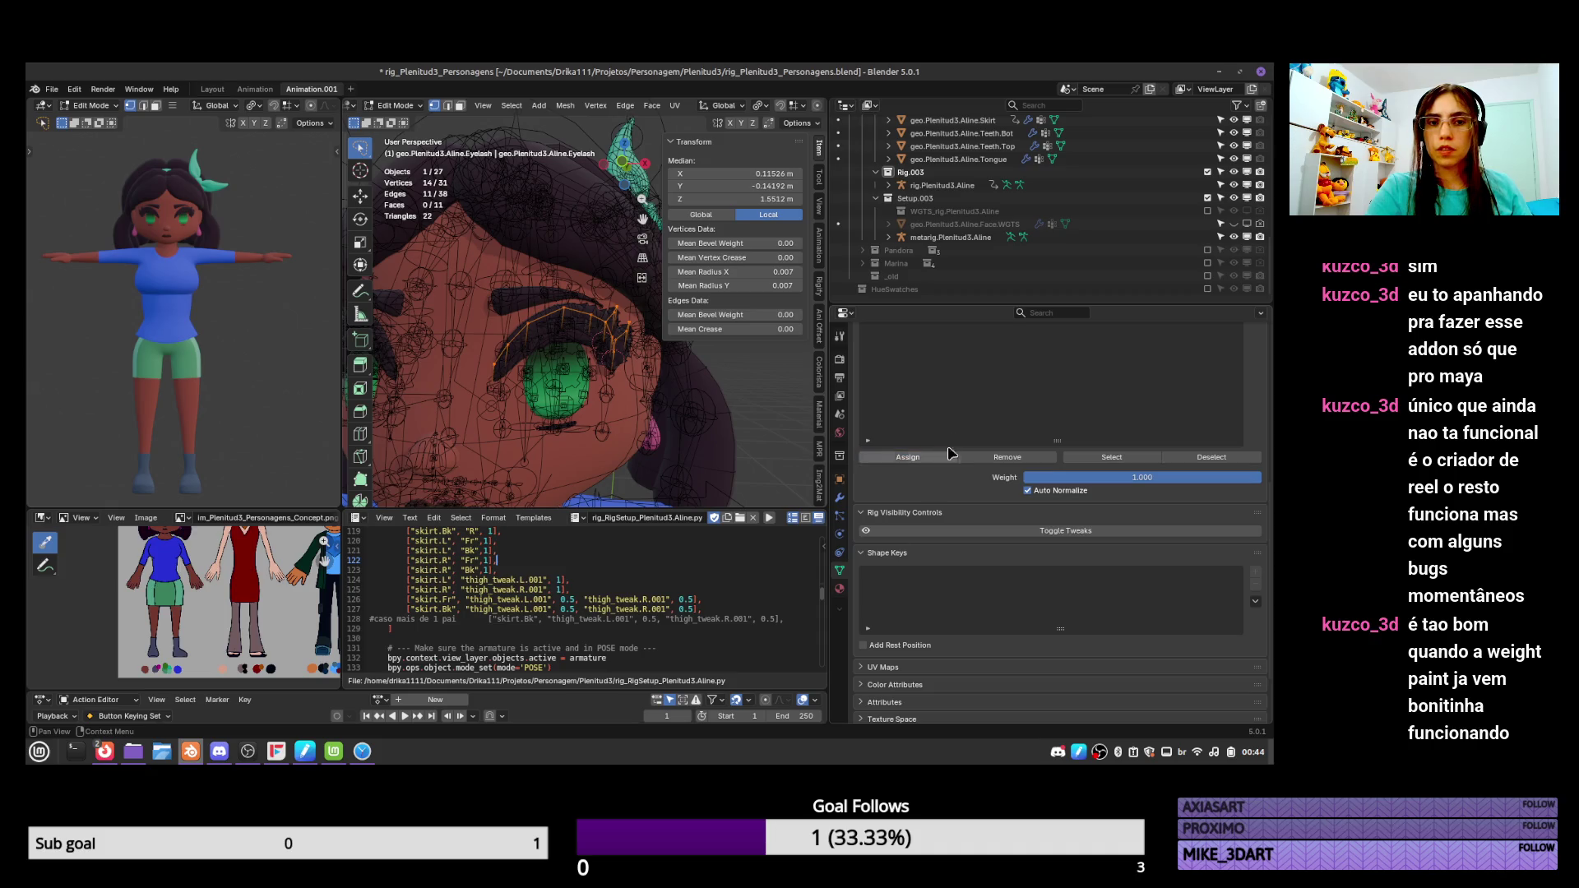
key(Tab)
key(Tab)
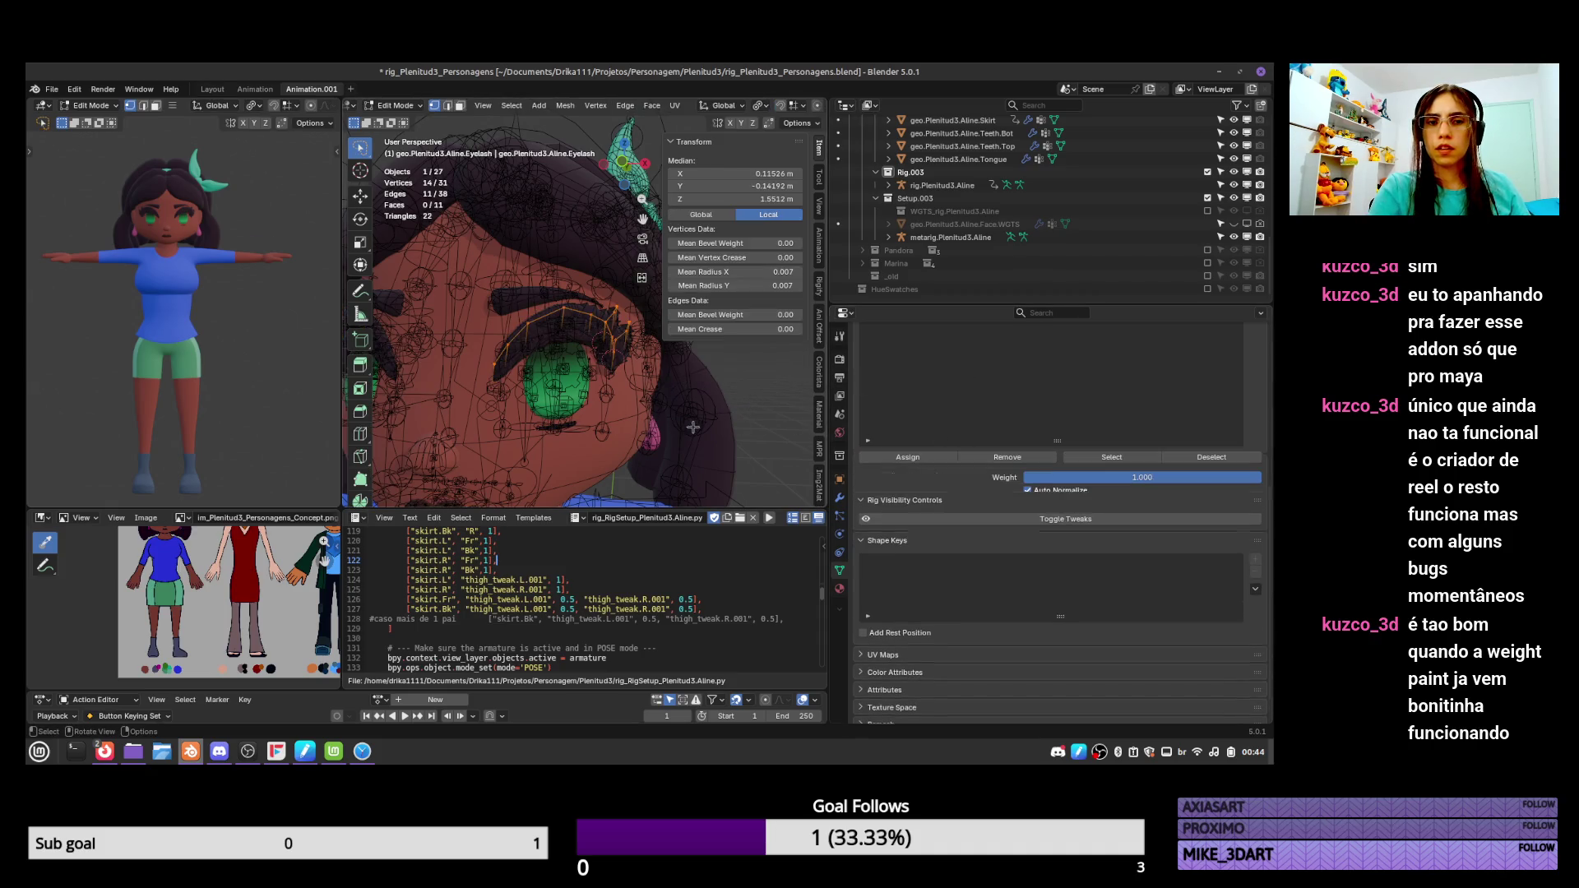
click(1033, 458)
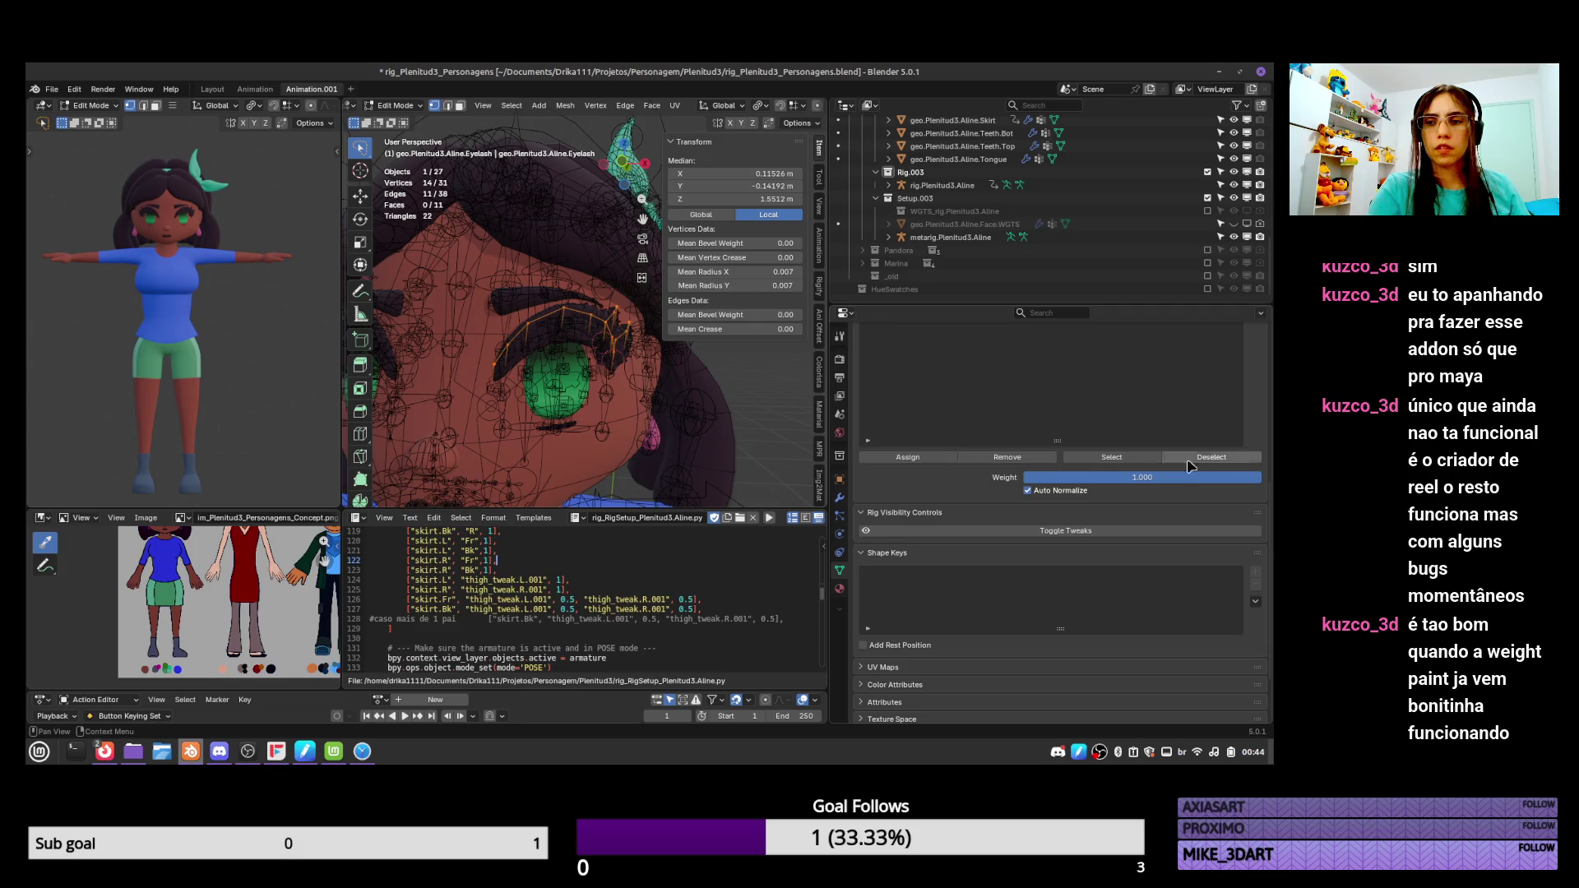
click(1130, 457)
click(1189, 459)
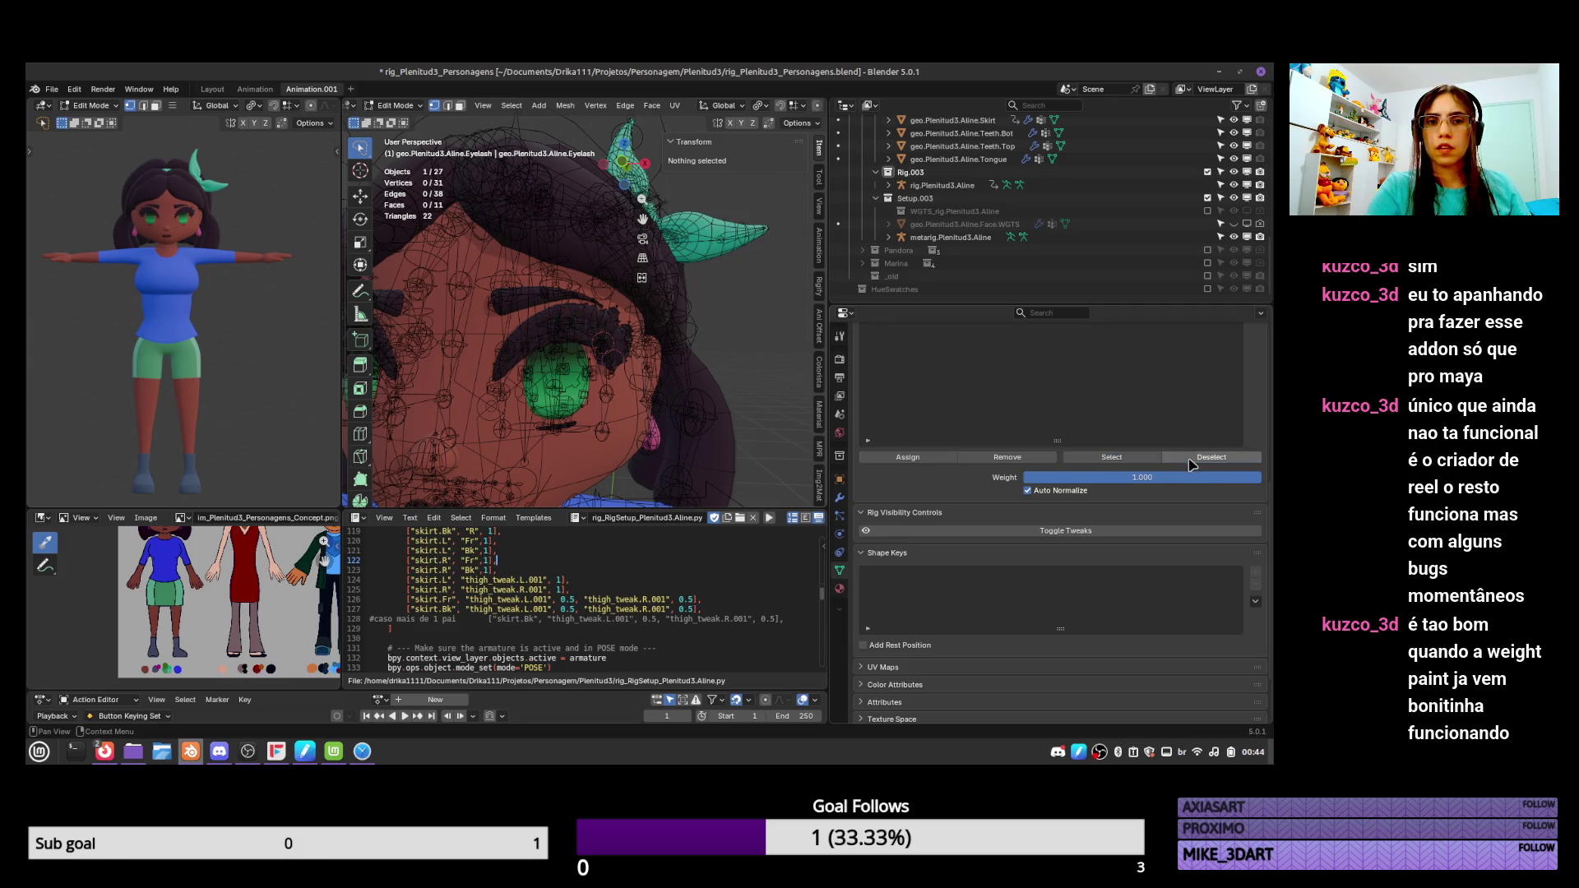
click(1112, 458)
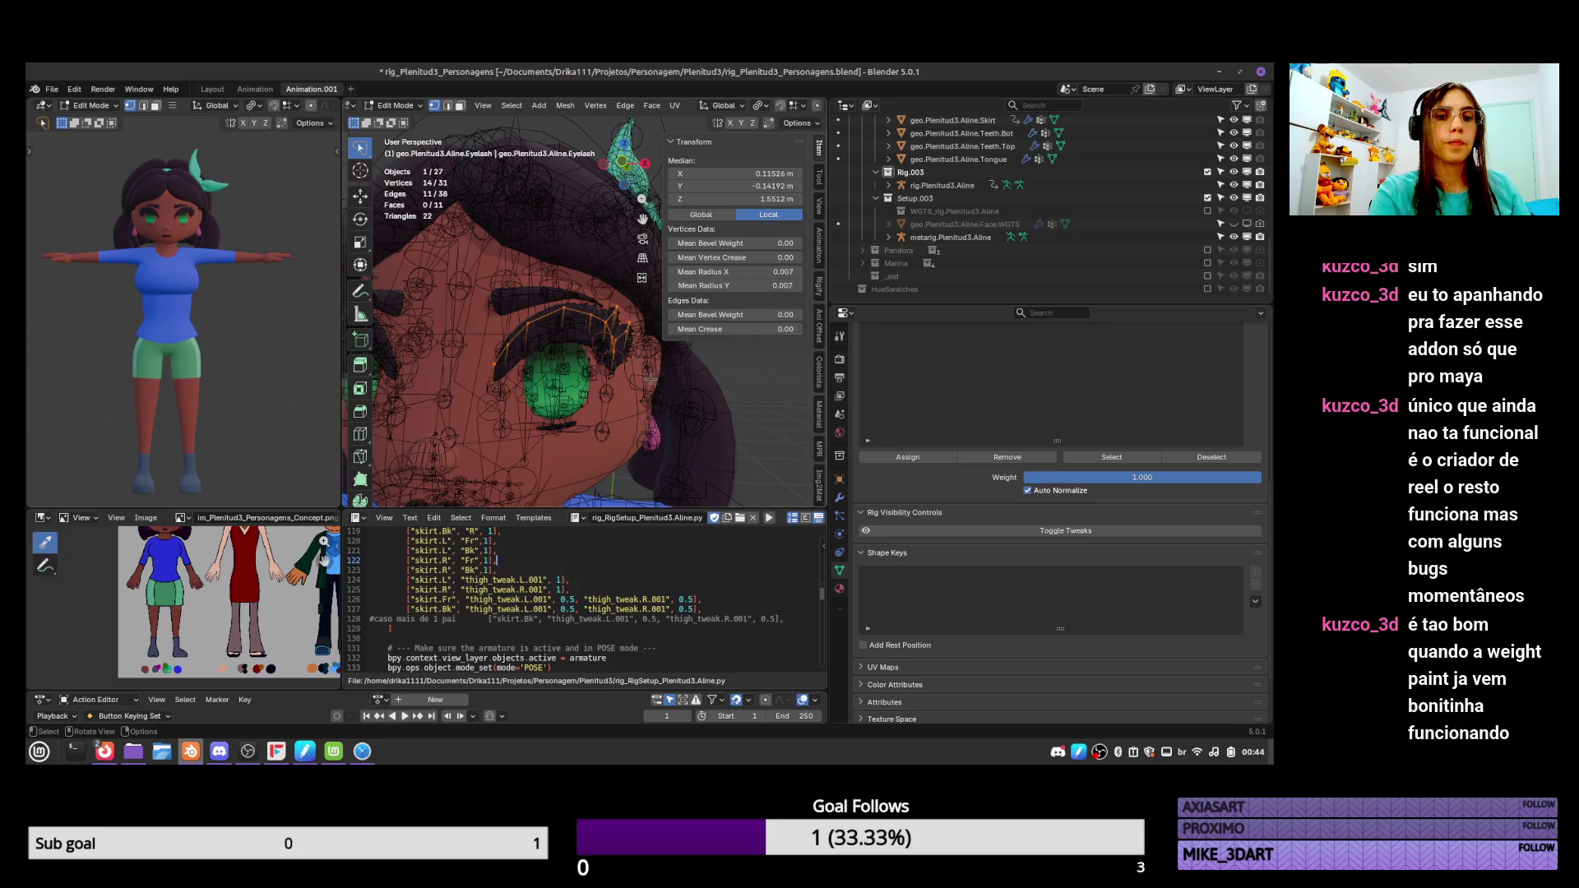
Return to Object Mode and switch the eyelash mesh into Weight Paint mode.
key(Tab)
key(ctrl+Tab)
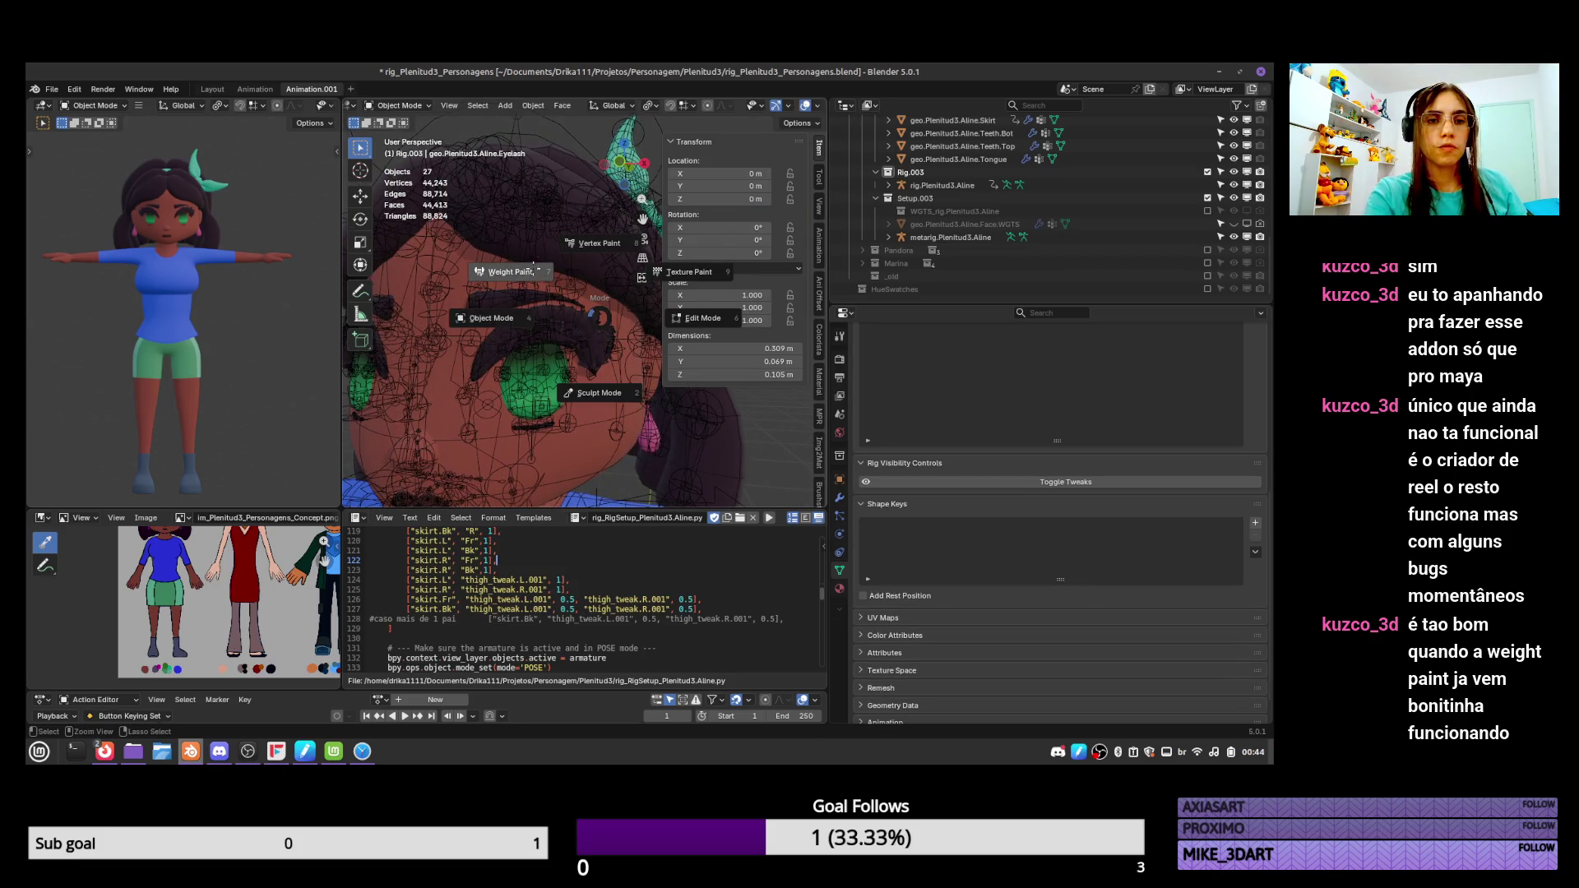
click(534, 266)
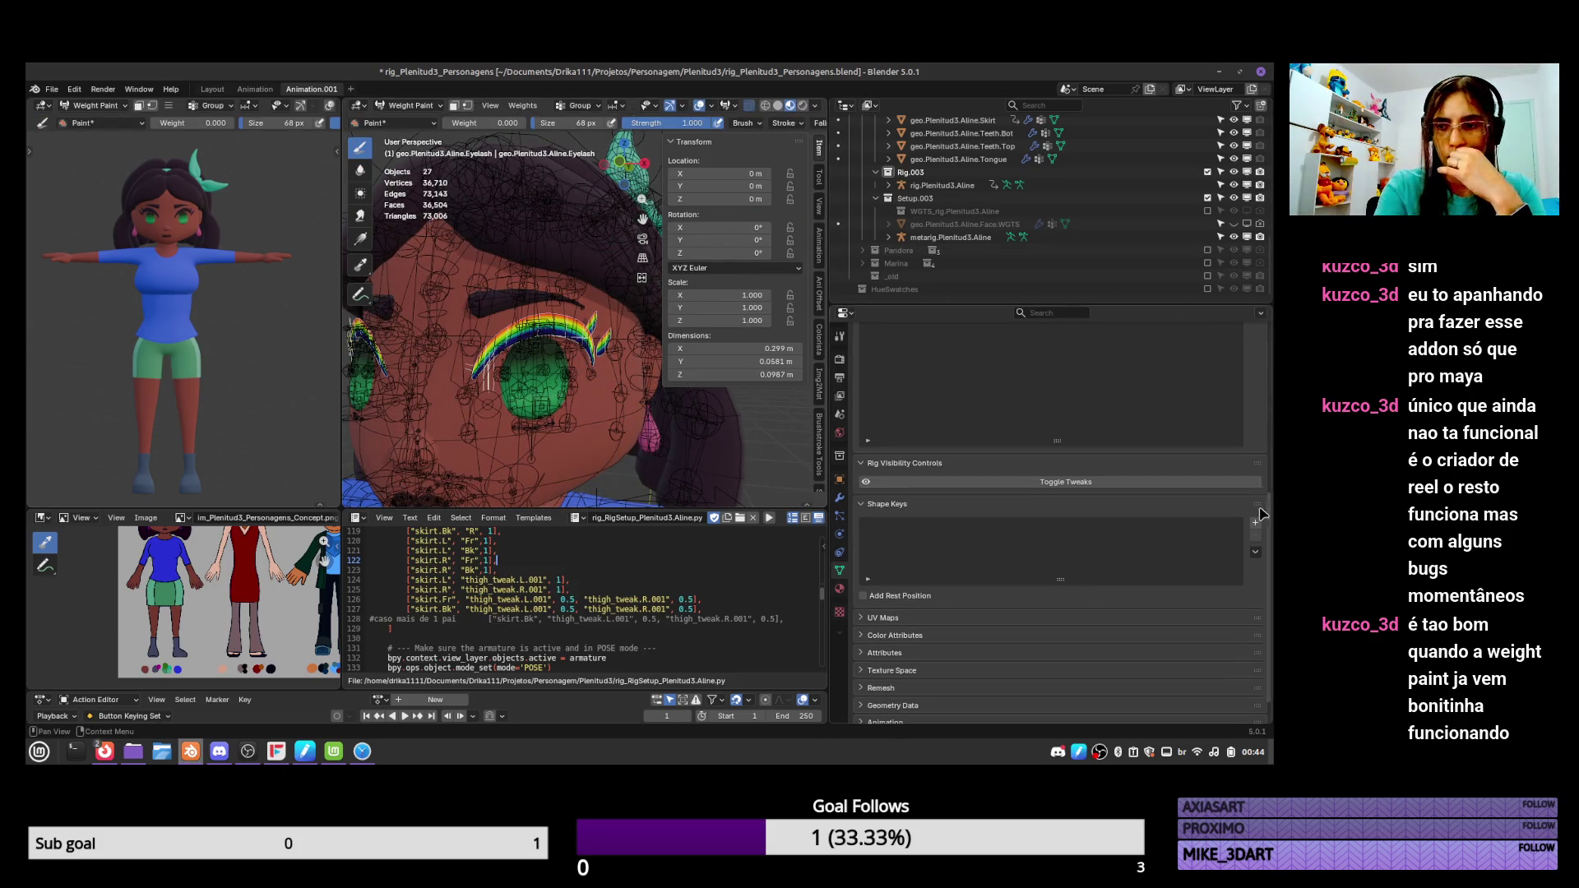
scroll(1250, 518, up, 10)
Compare the weights of DEF-eyelash.Top.004.R, Top.004.L, Bot.001.R and neighbouring groups.
click(999, 585)
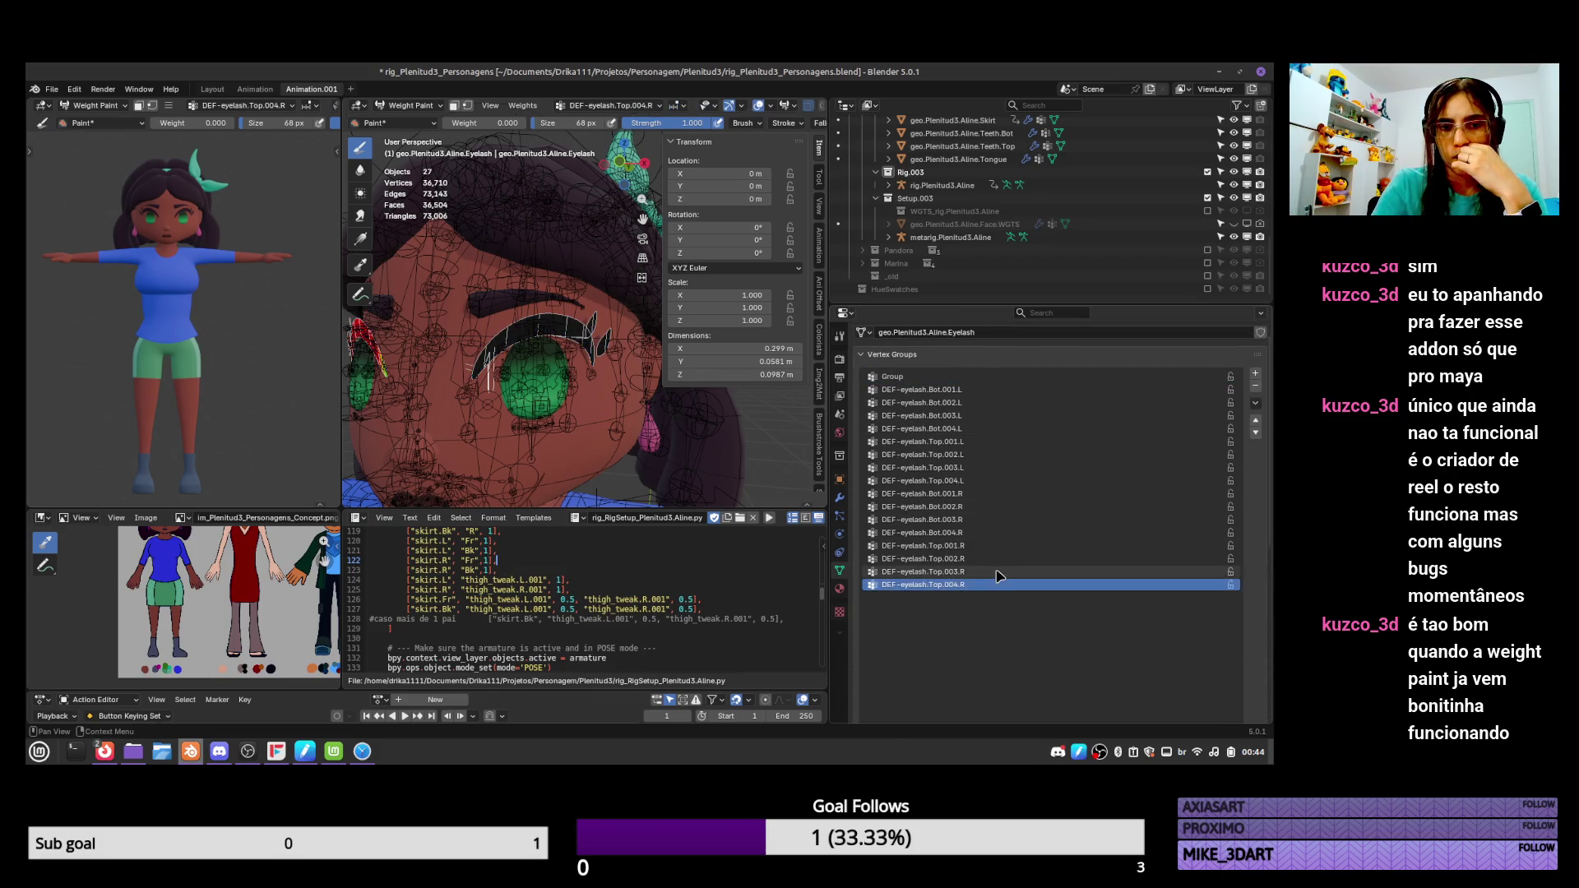
click(1002, 481)
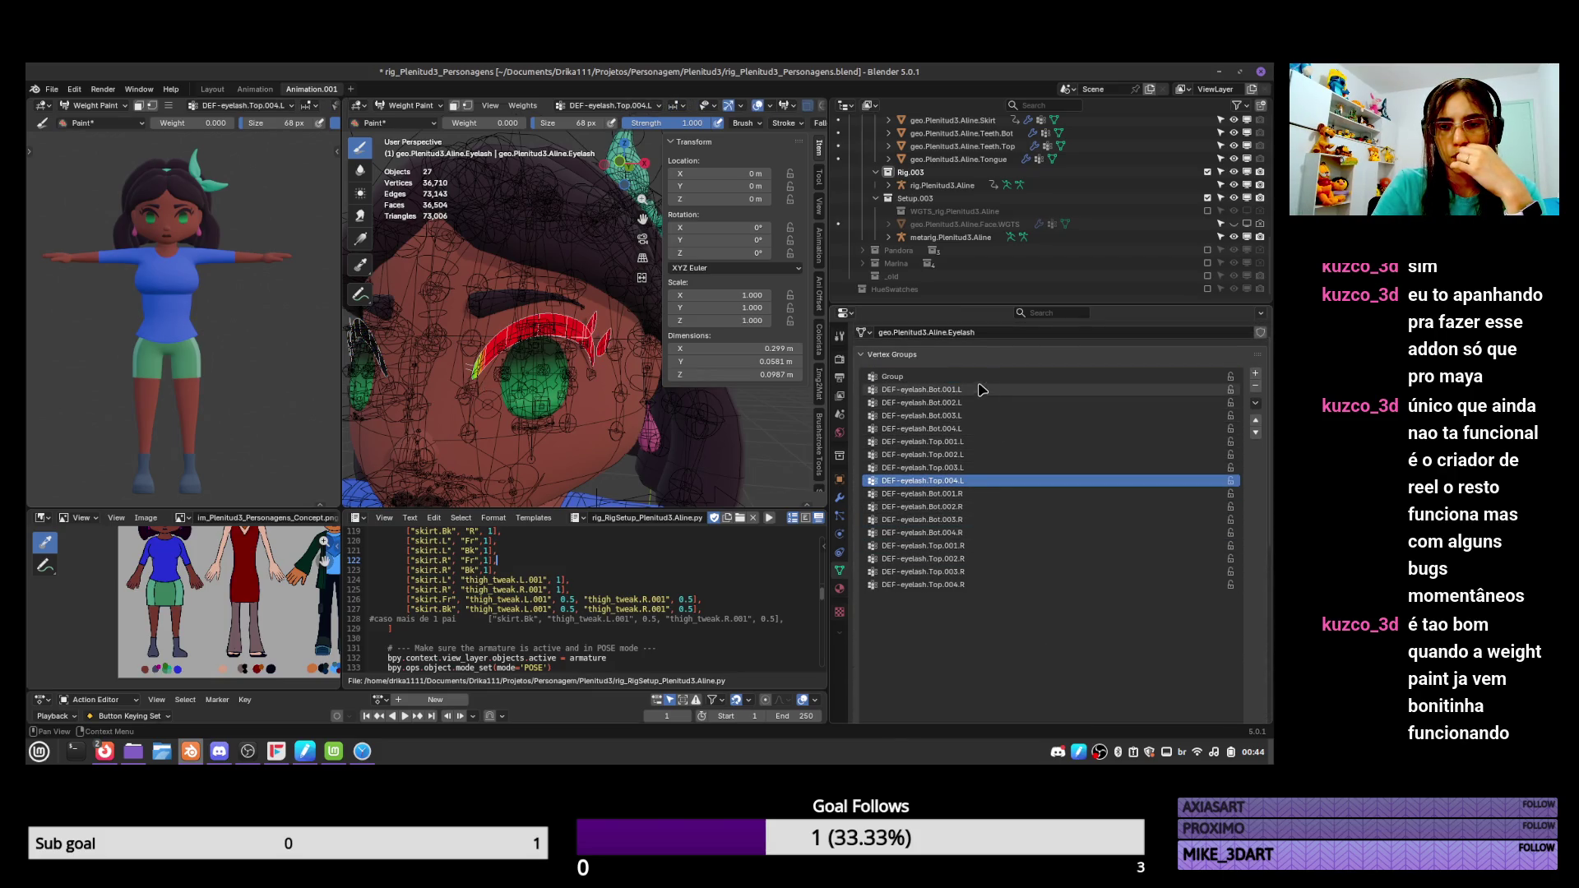
click(981, 389)
click(975, 403)
click(962, 494)
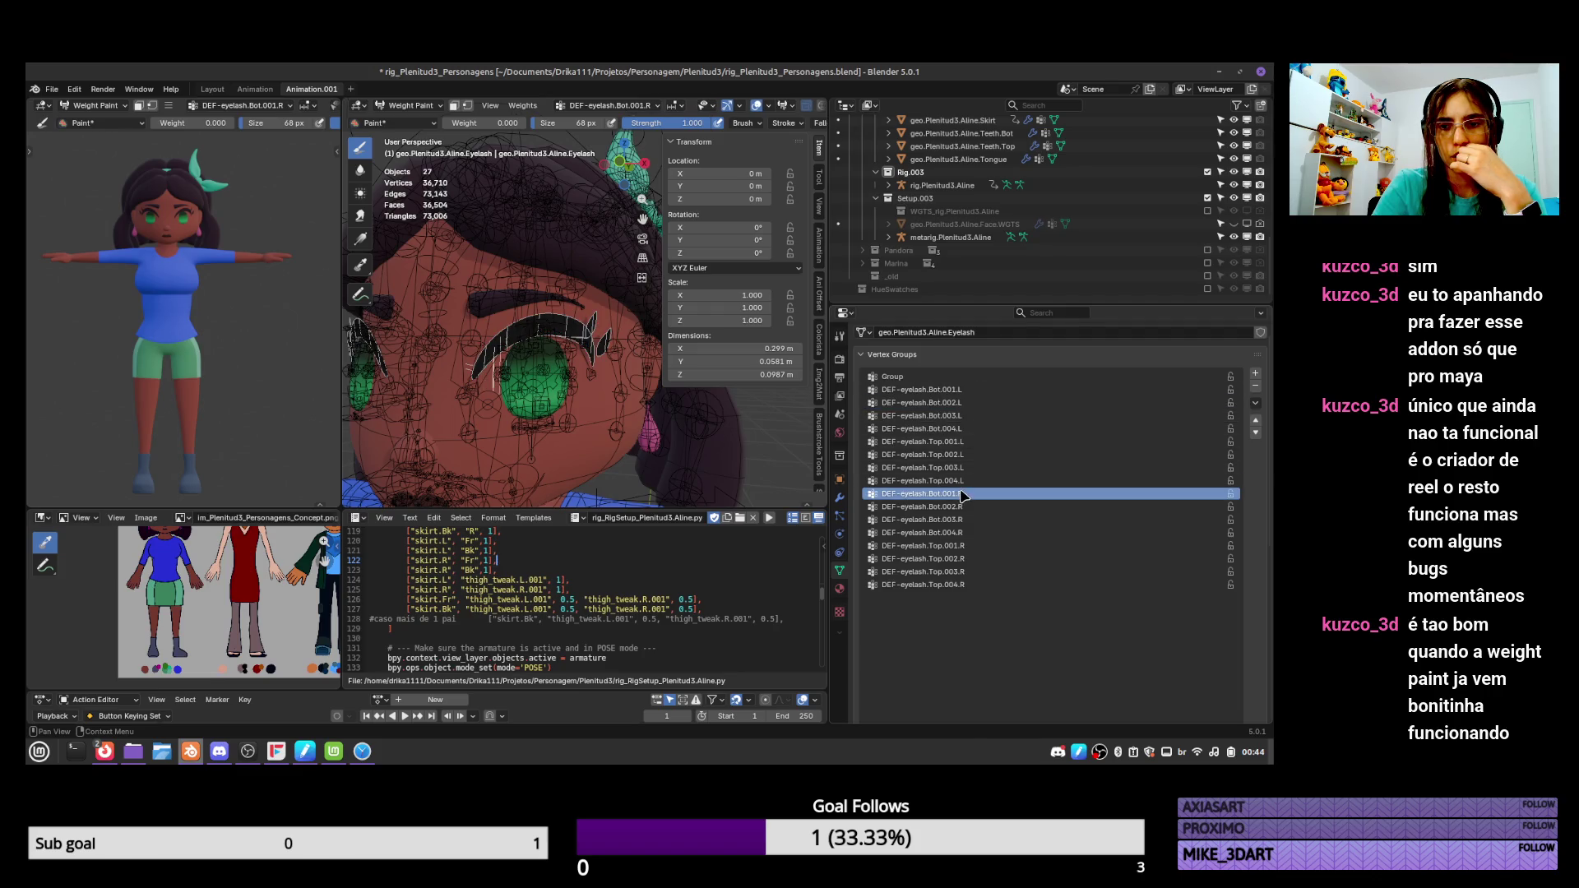
click(965, 482)
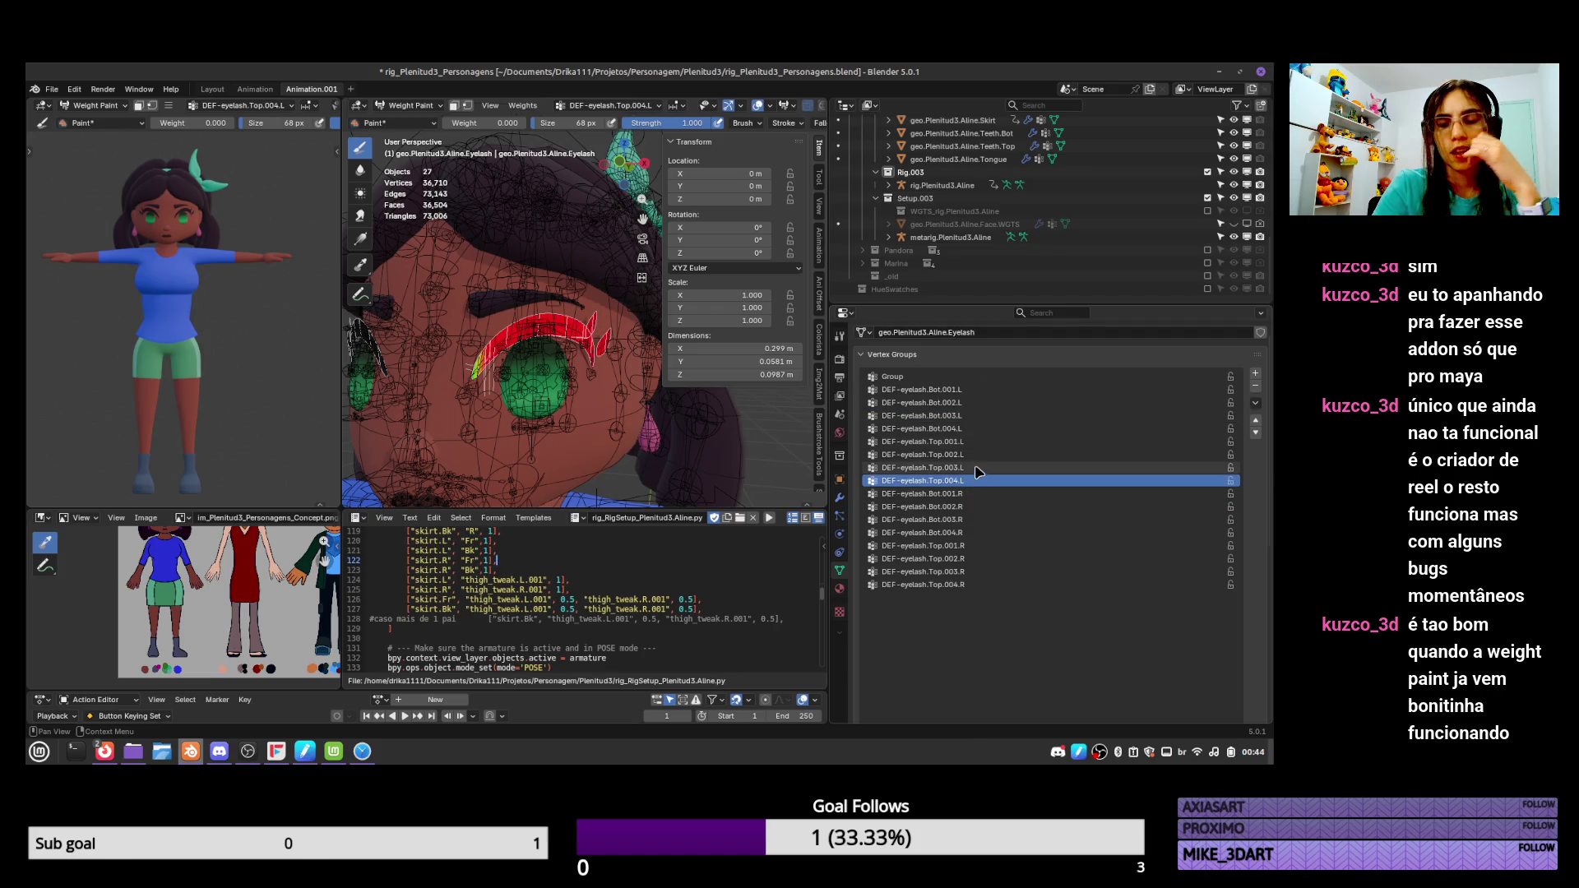
Step up the list to DEF-eyelash.Bot.003.L and back down to Bot.001.R, checking each group's weights.
click(978, 468)
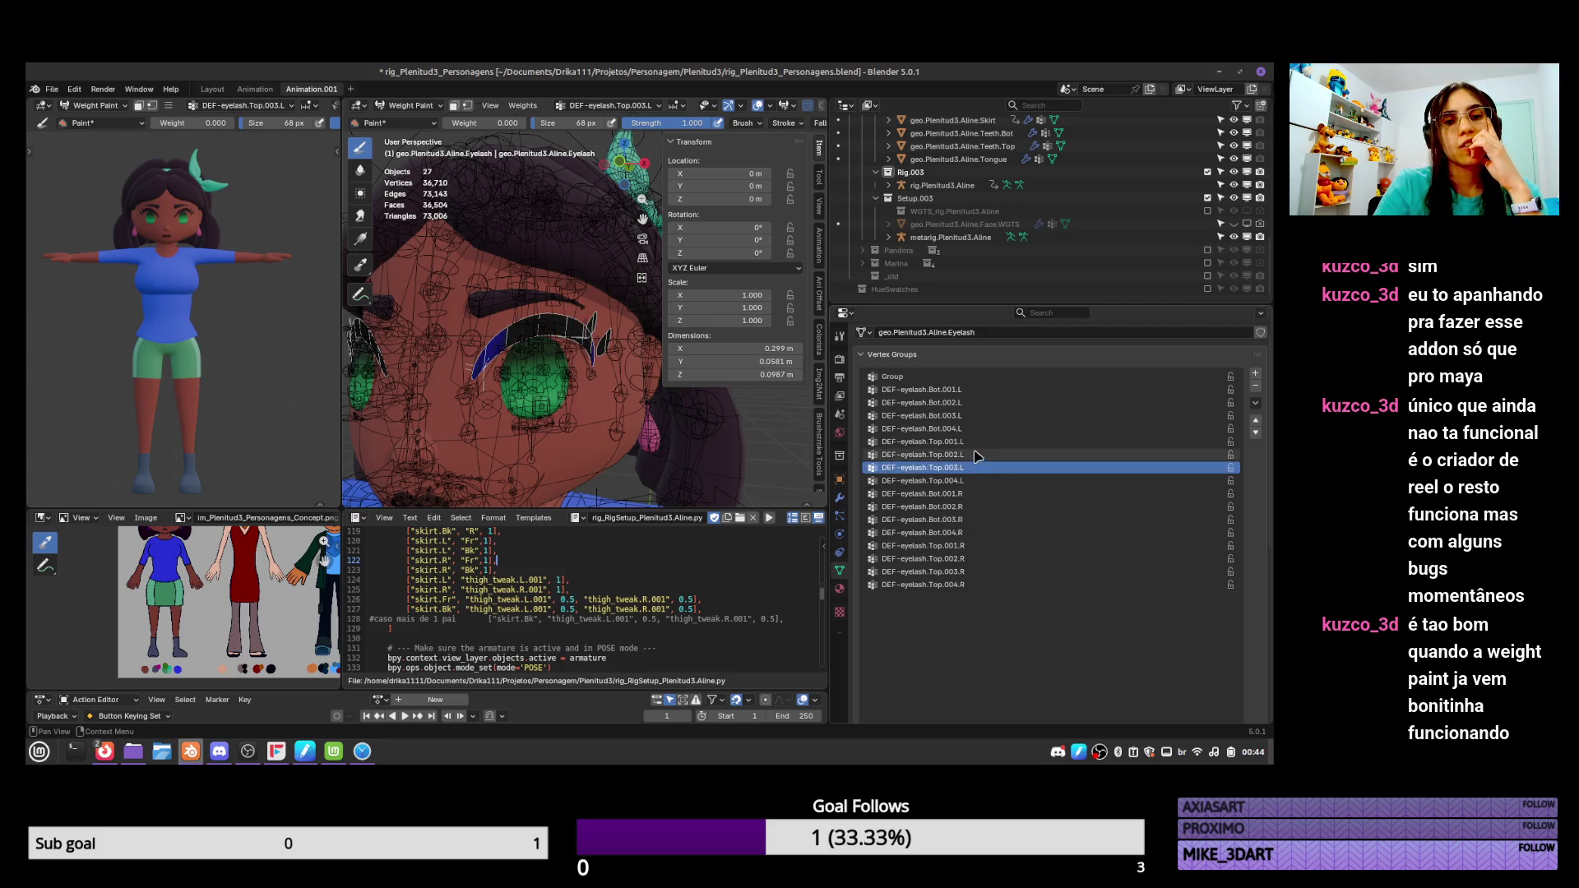
click(979, 442)
click(979, 428)
click(981, 416)
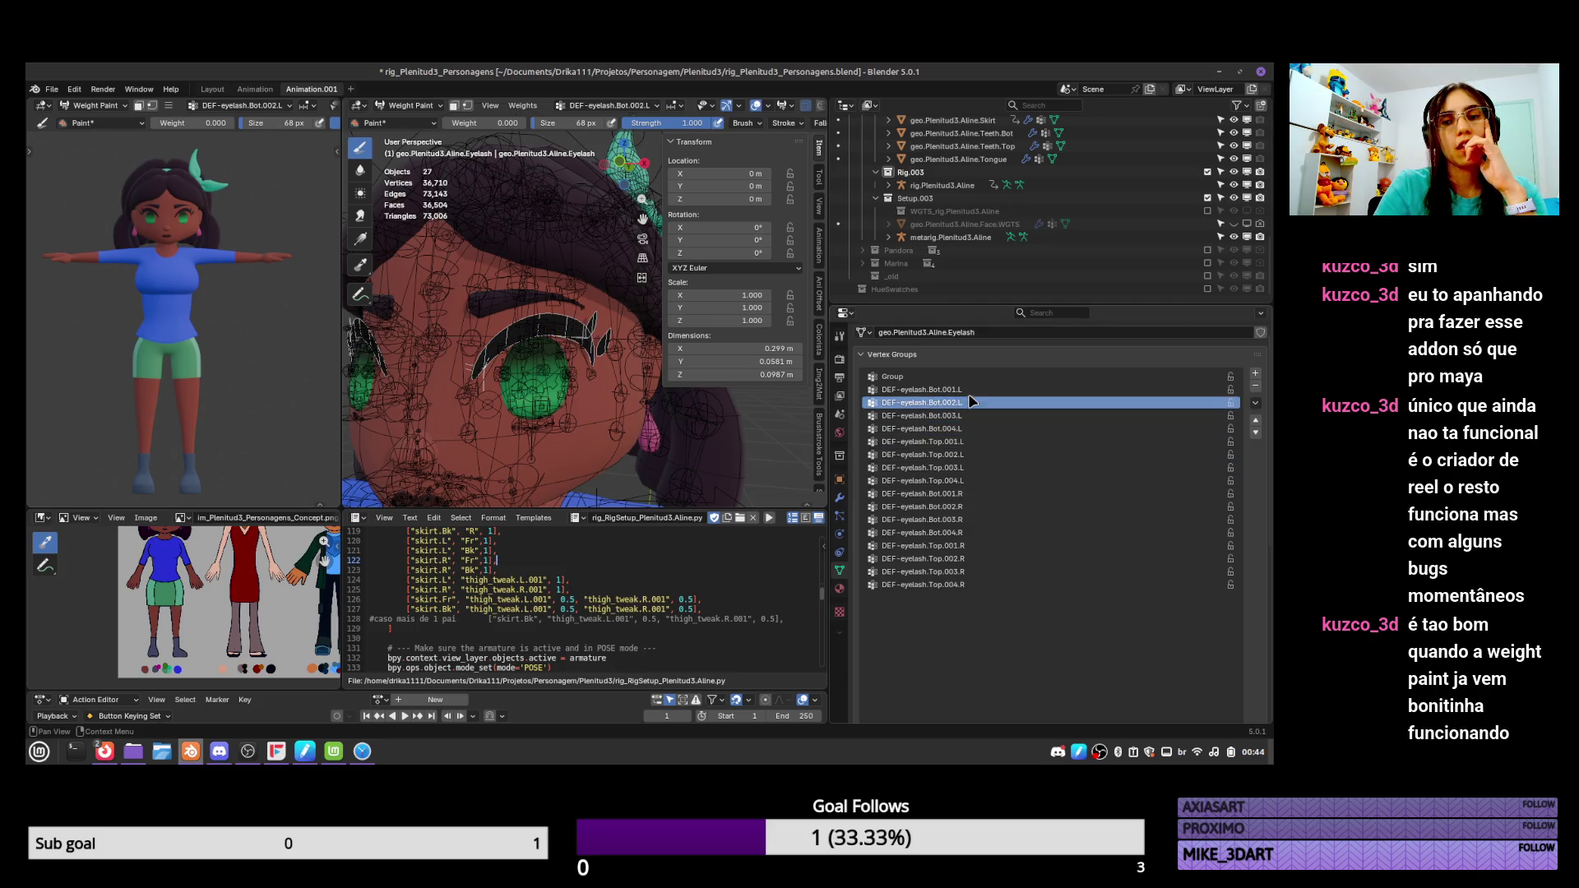
click(965, 455)
click(964, 468)
click(964, 480)
click(963, 495)
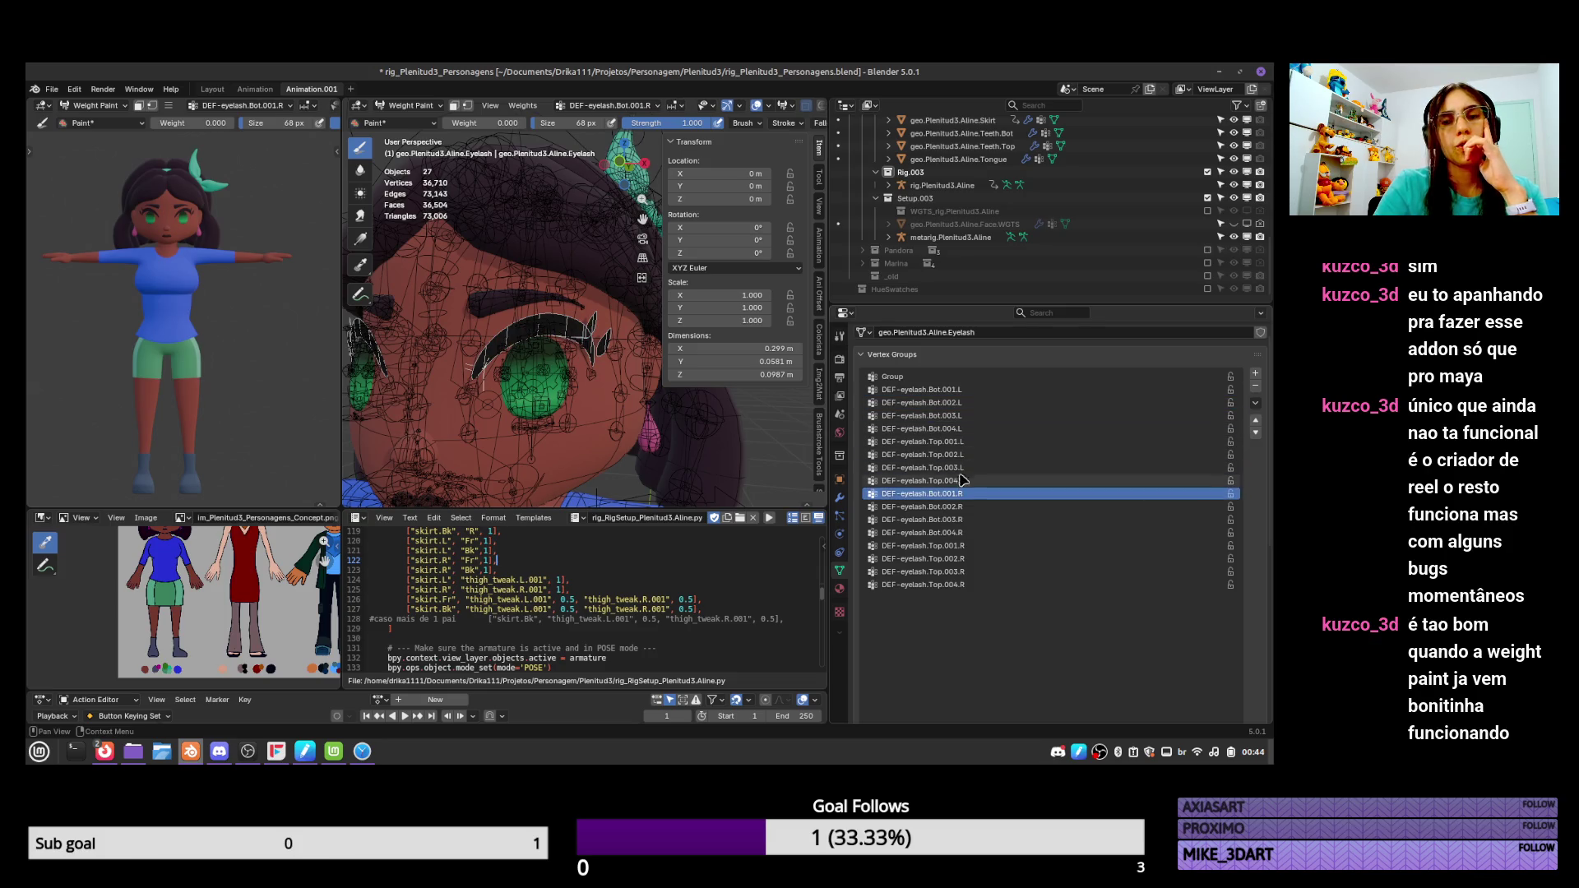
scroll(1075, 192, up, 5)
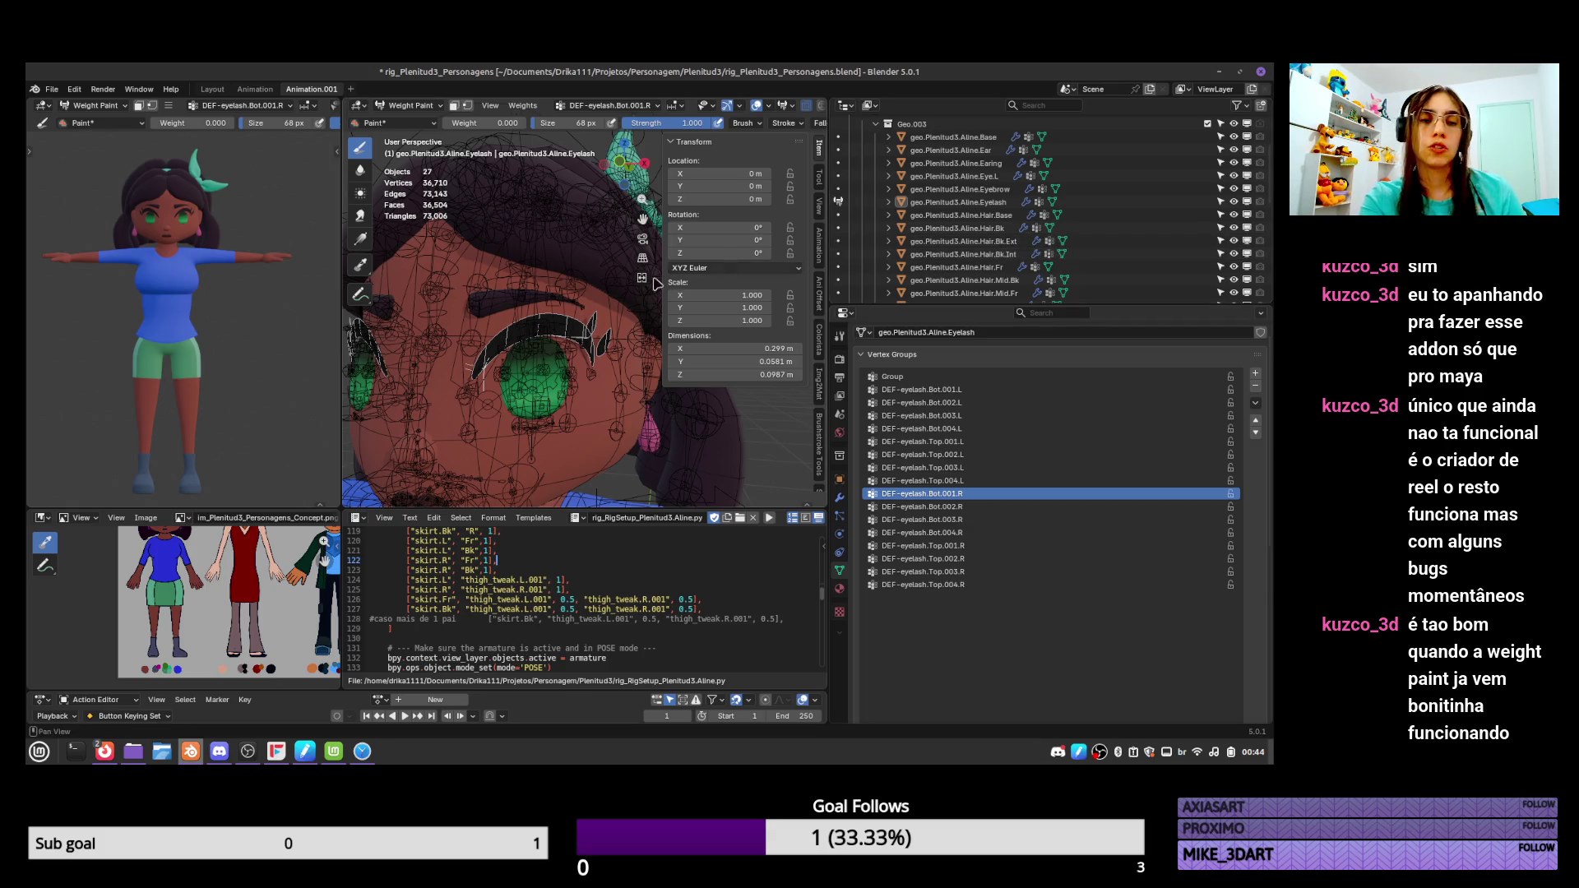
Select the linked eyelash piece in Edit Mode and separate it into a new object.
key(Tab)
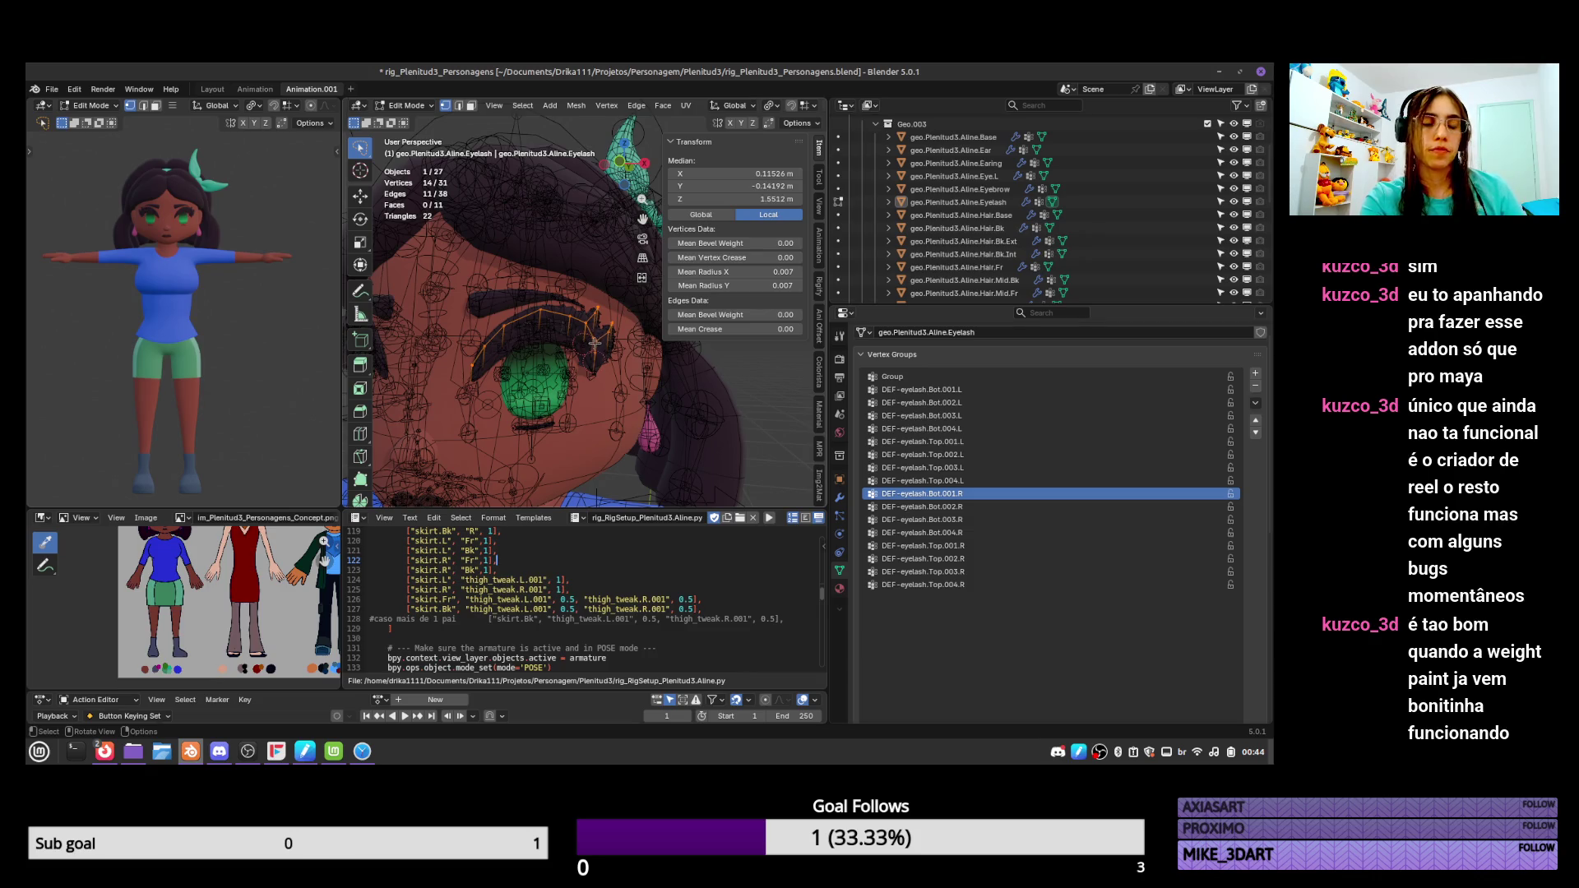
key(ctrl+l)
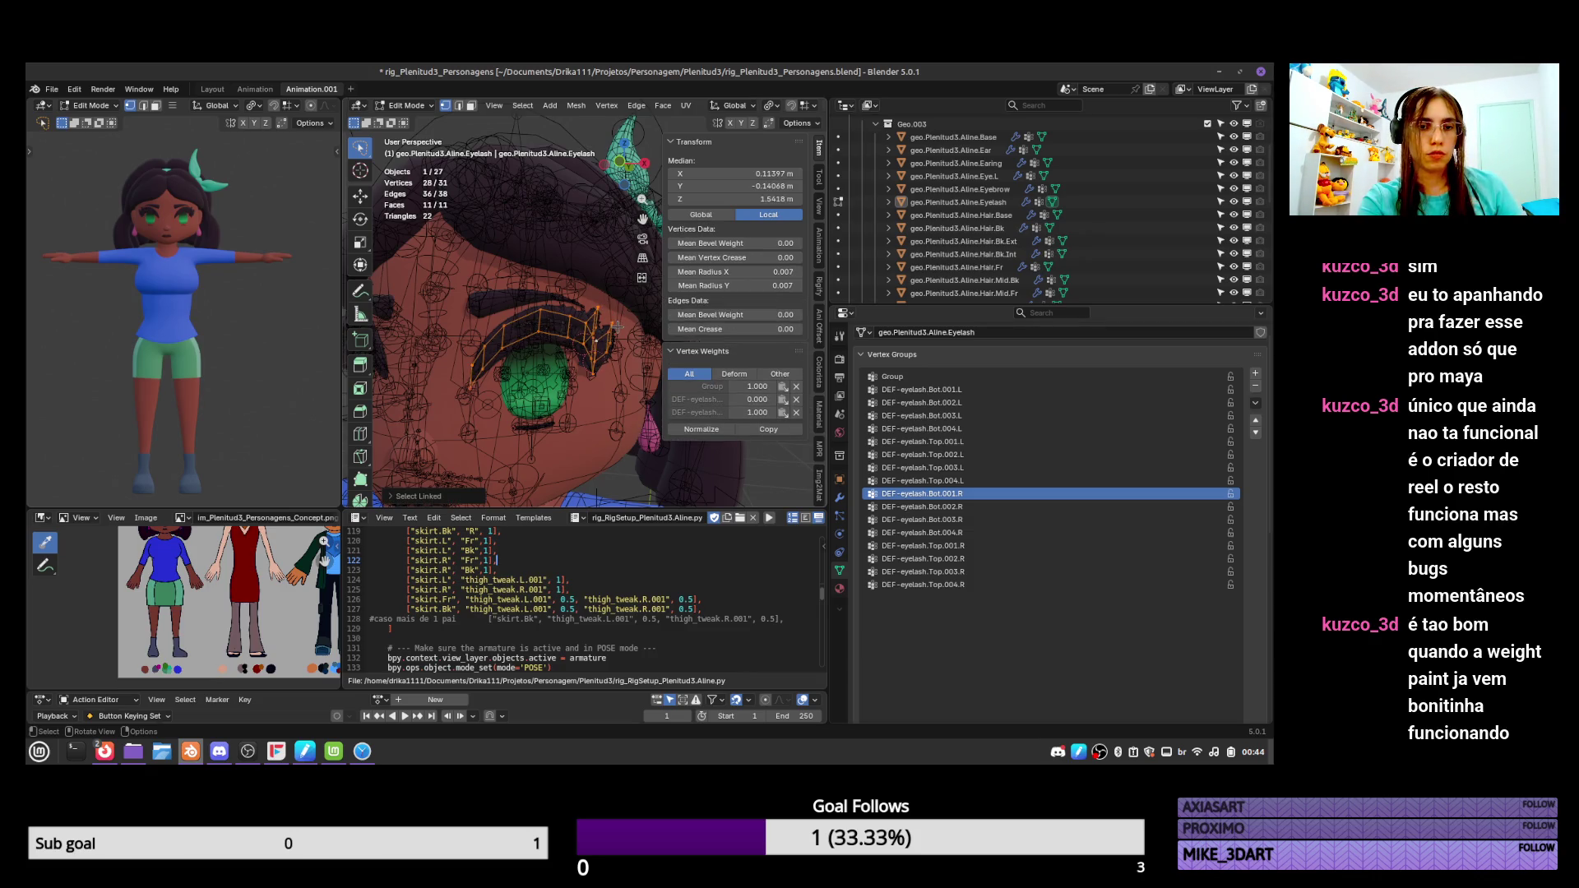
key(p)
click(613, 329)
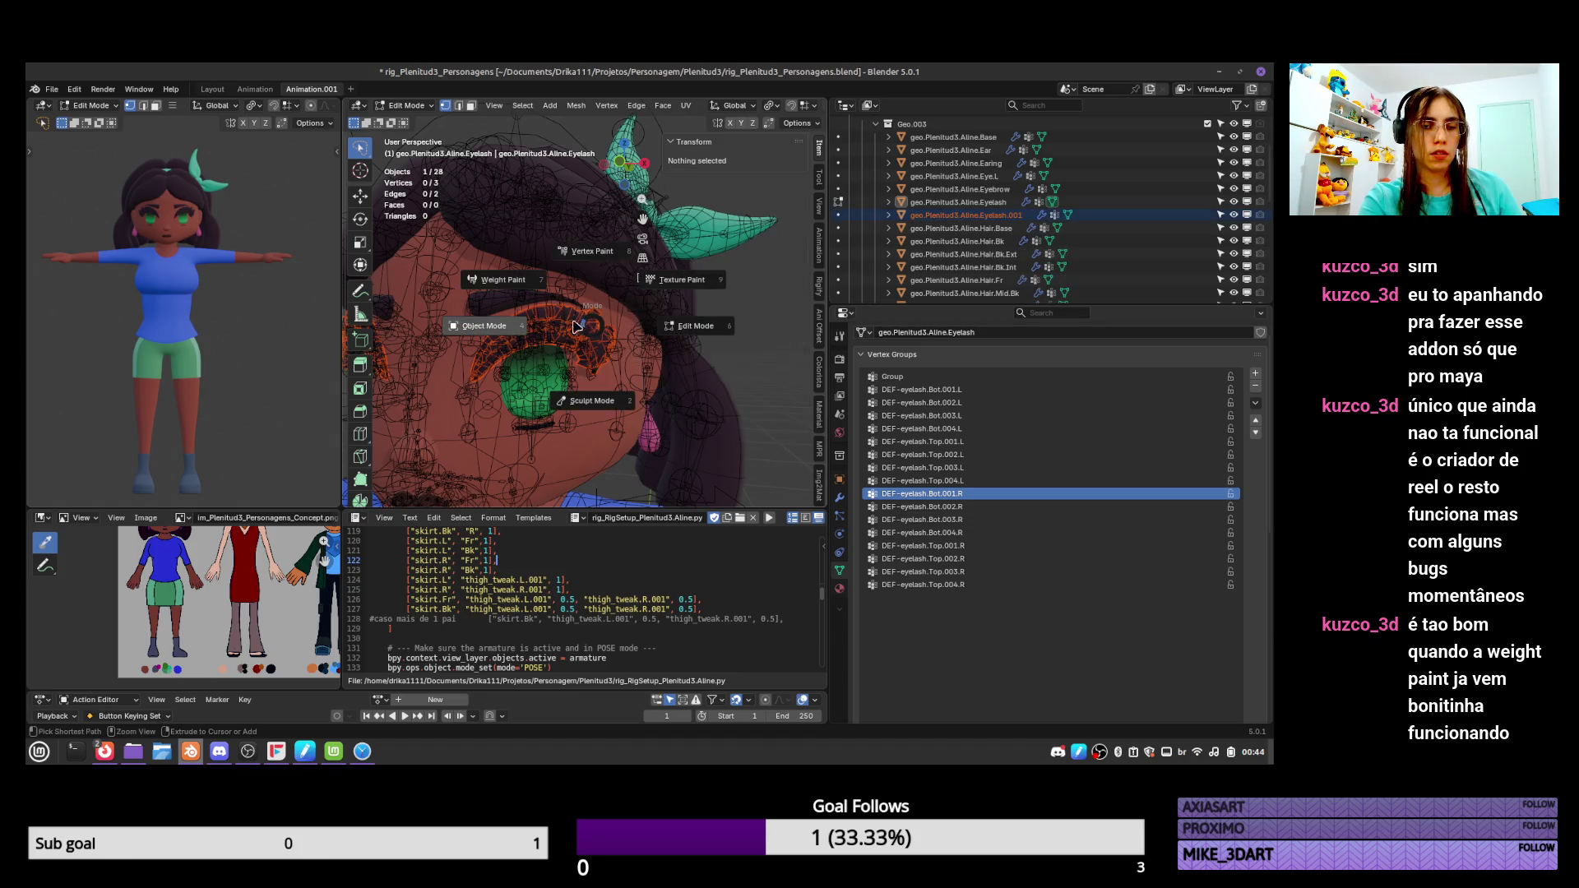
Delete all vertex groups from Eyelash.001 and return to Object Mode.
key(Tab)
key(Tab)
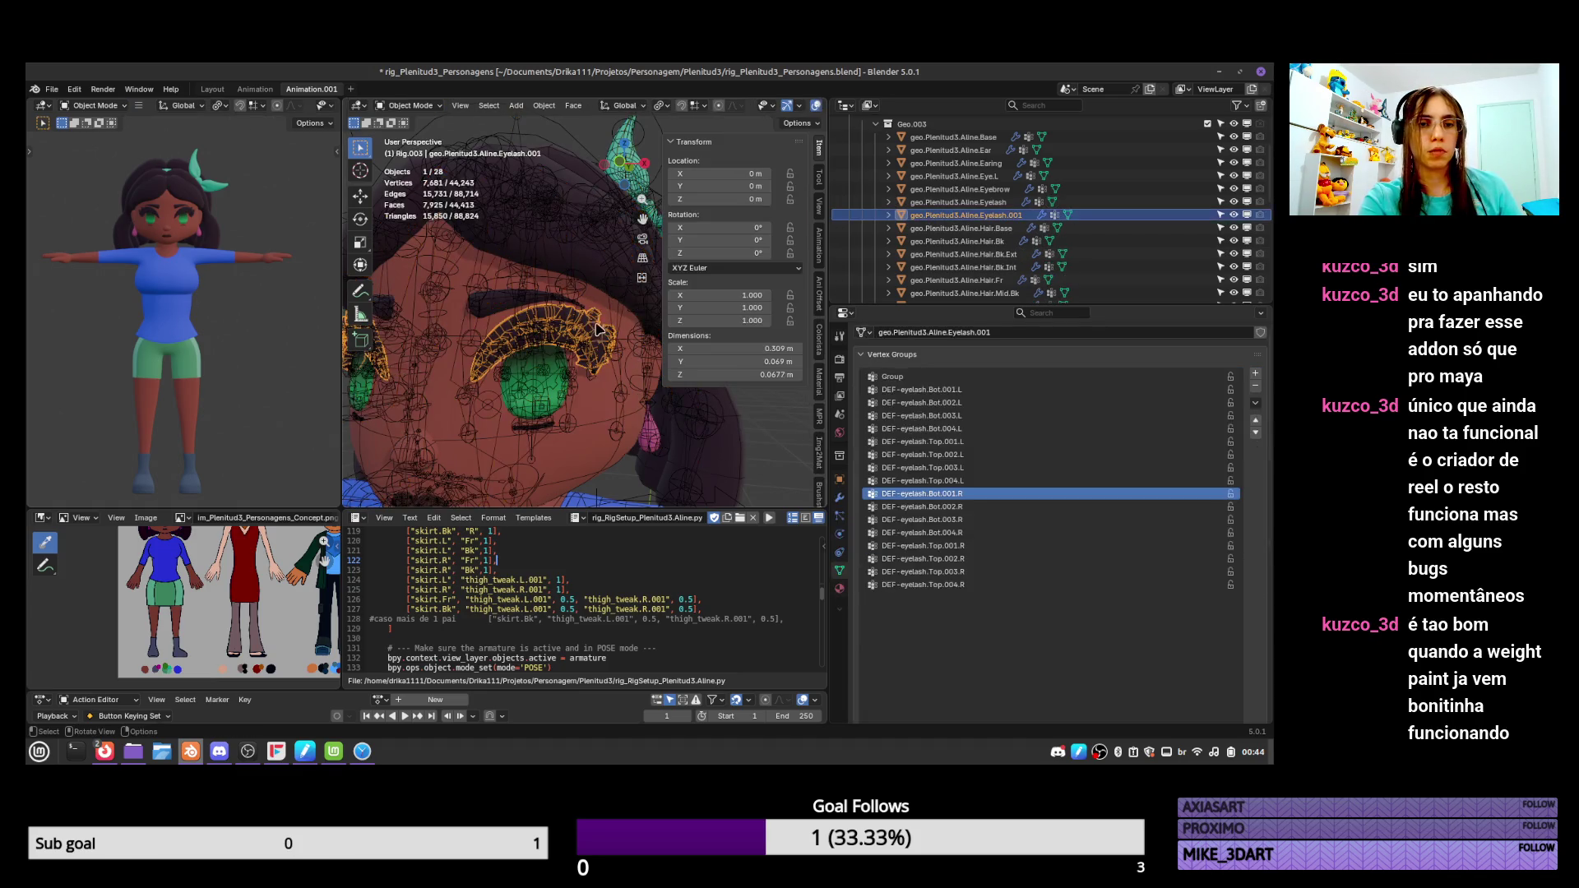
key(alt+a)
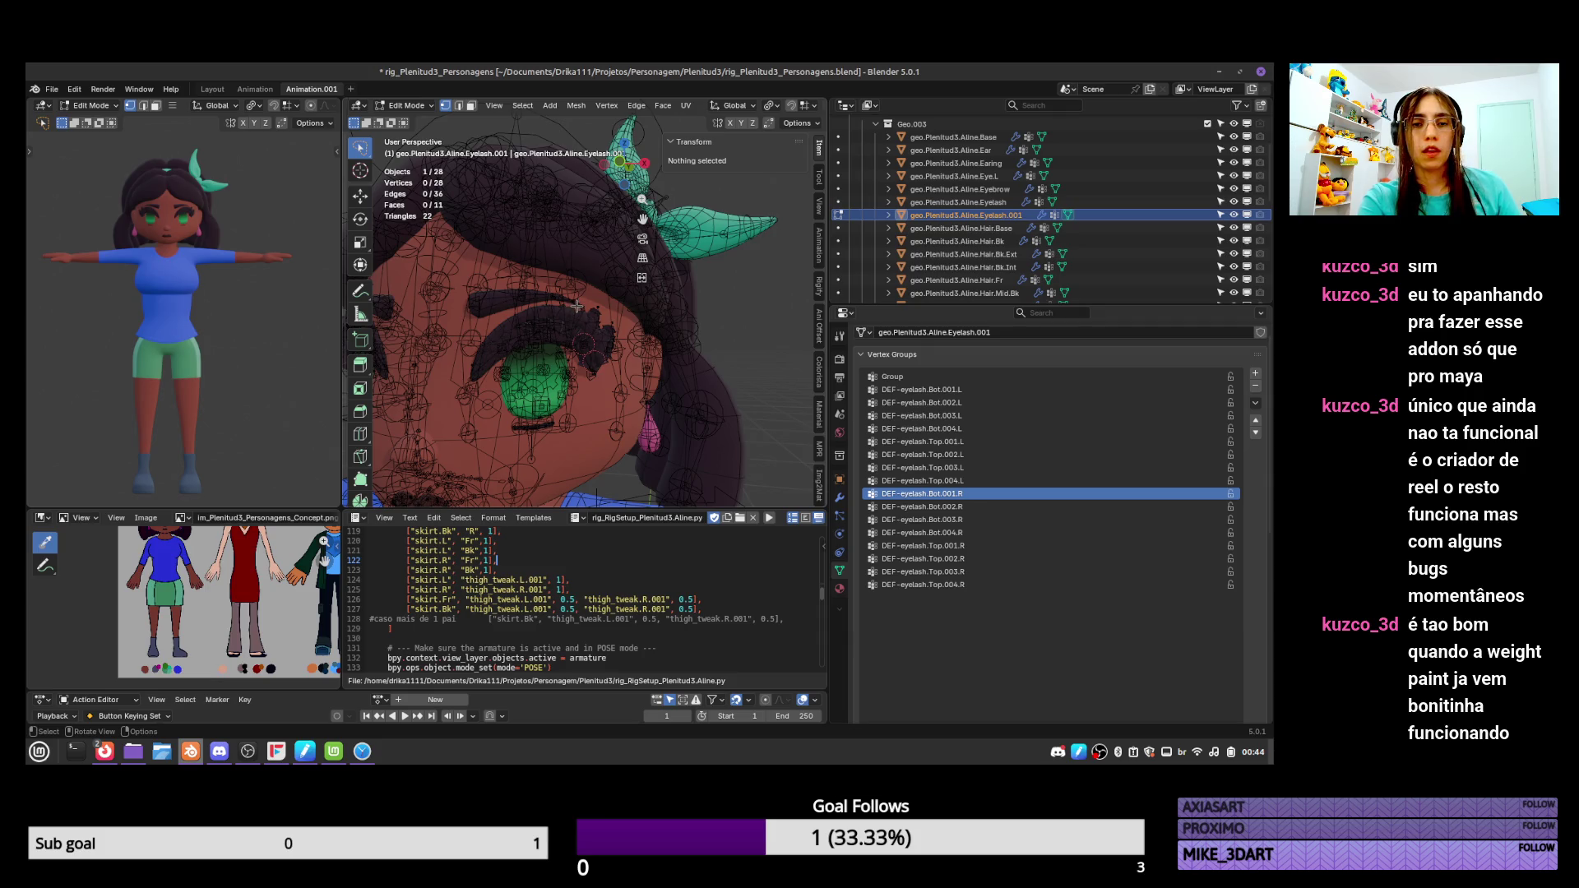
click(1255, 404)
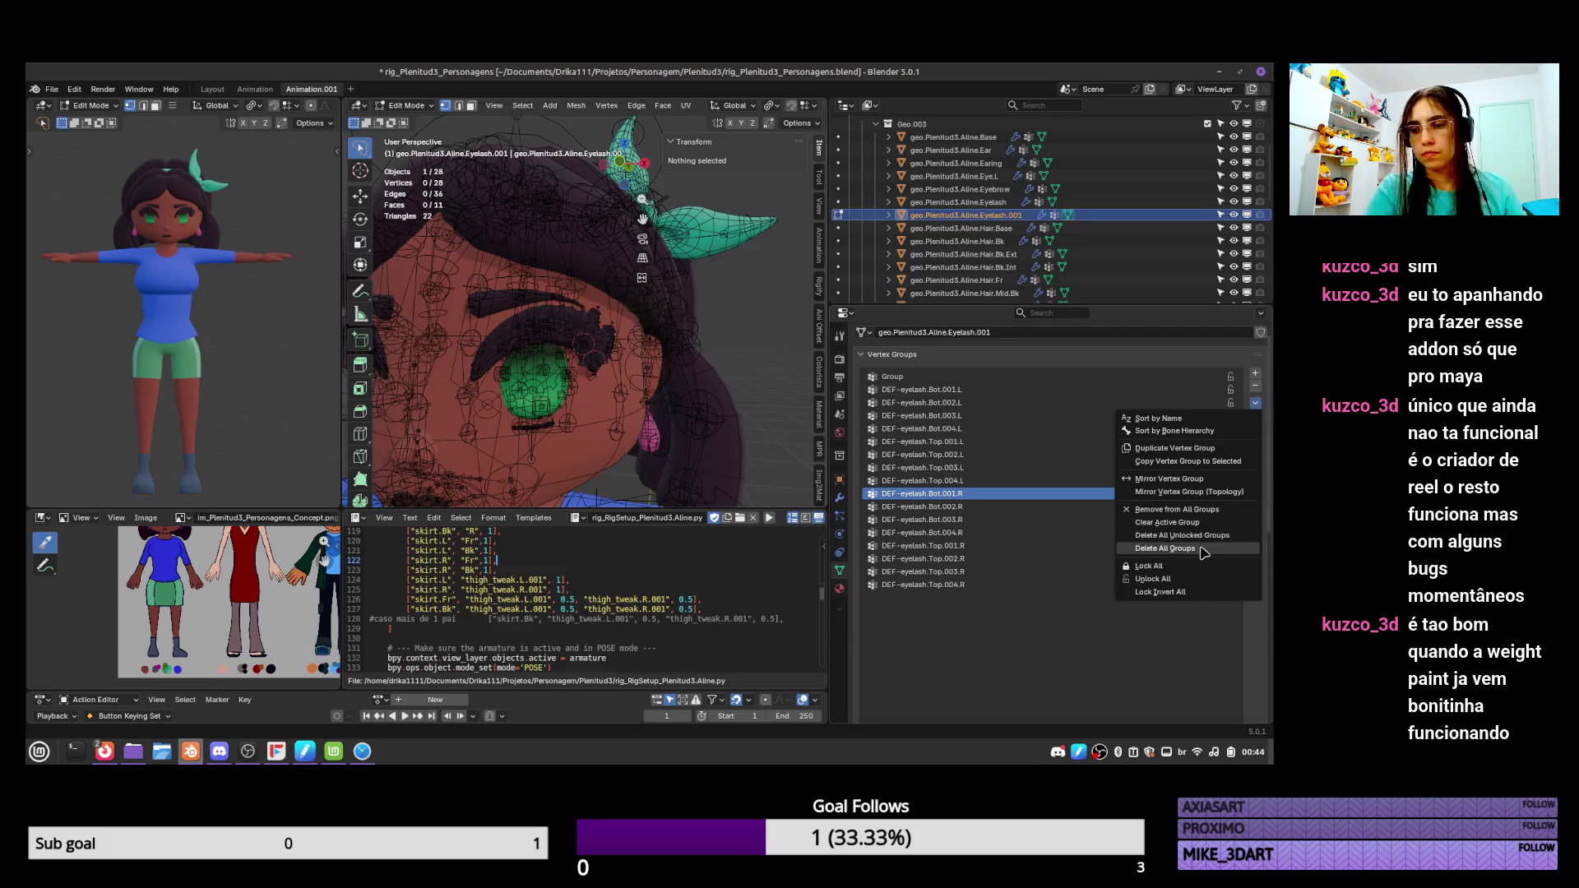
click(1200, 549)
key(ctrl+Tab)
click(557, 339)
Select the rig, show only the DEF bone collection, and hide the metarig.
click(571, 329)
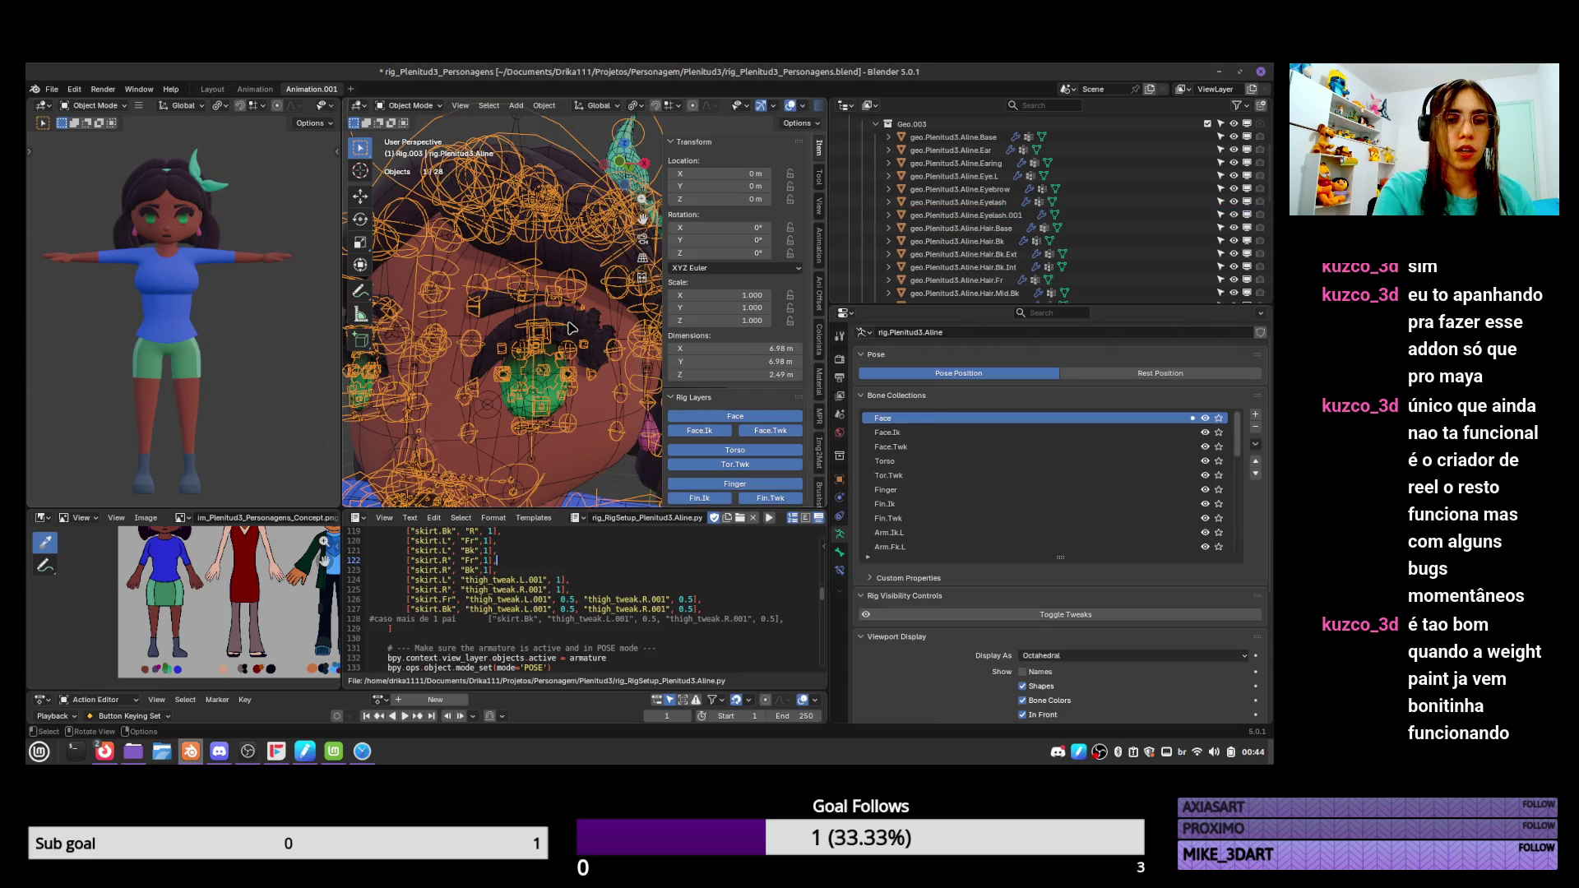
scroll(1069, 461, down, 10)
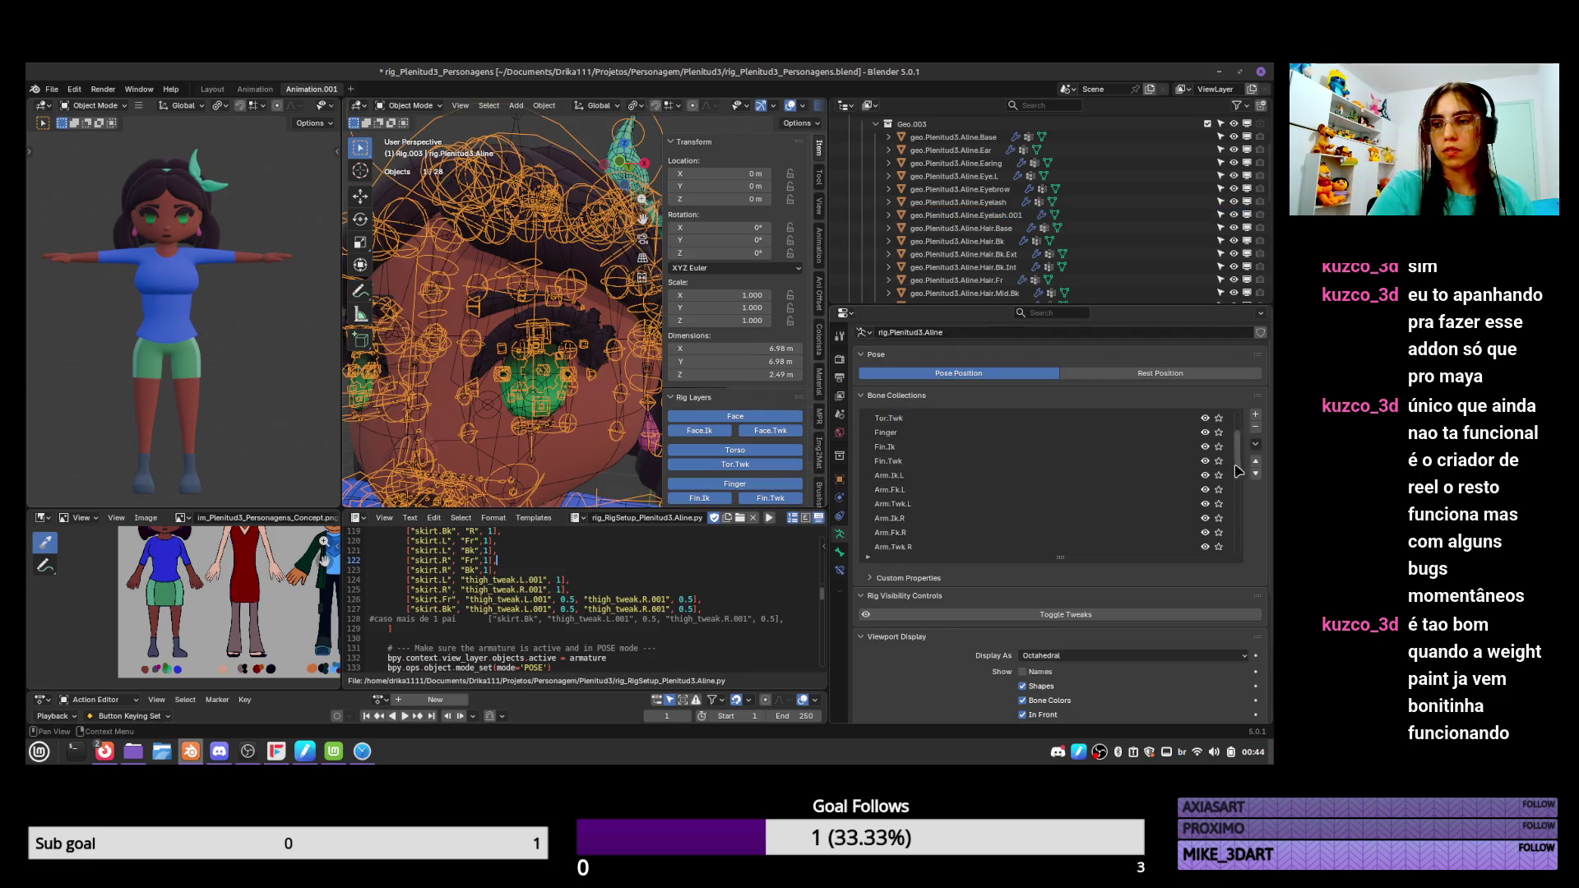
click(1219, 547)
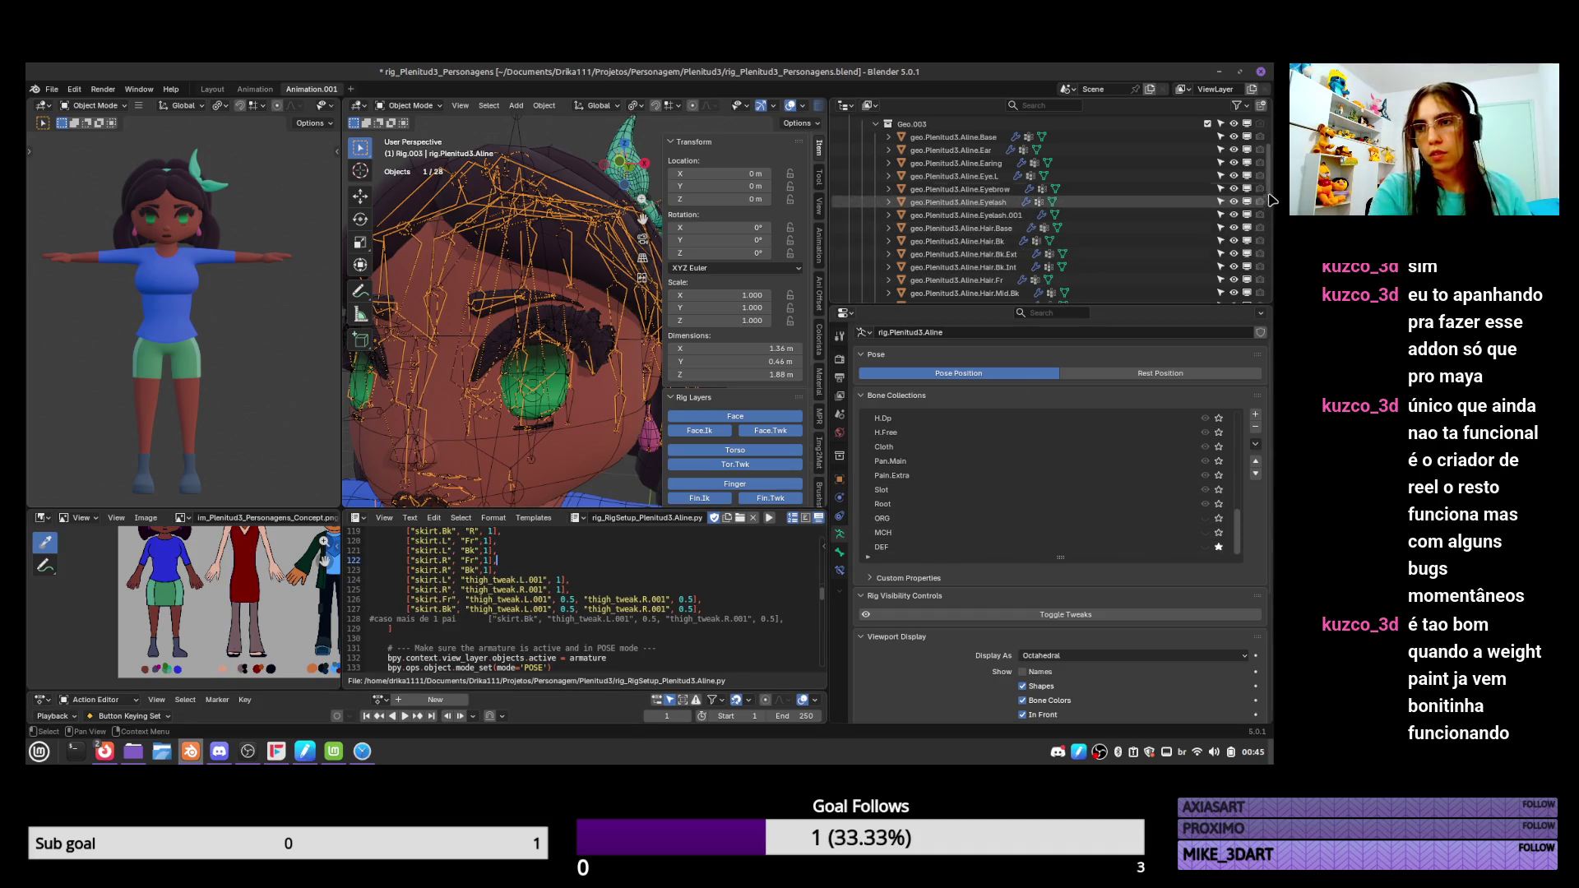
scroll(1267, 262, down, 5)
scroll(1271, 262, down, 4)
click(1234, 267)
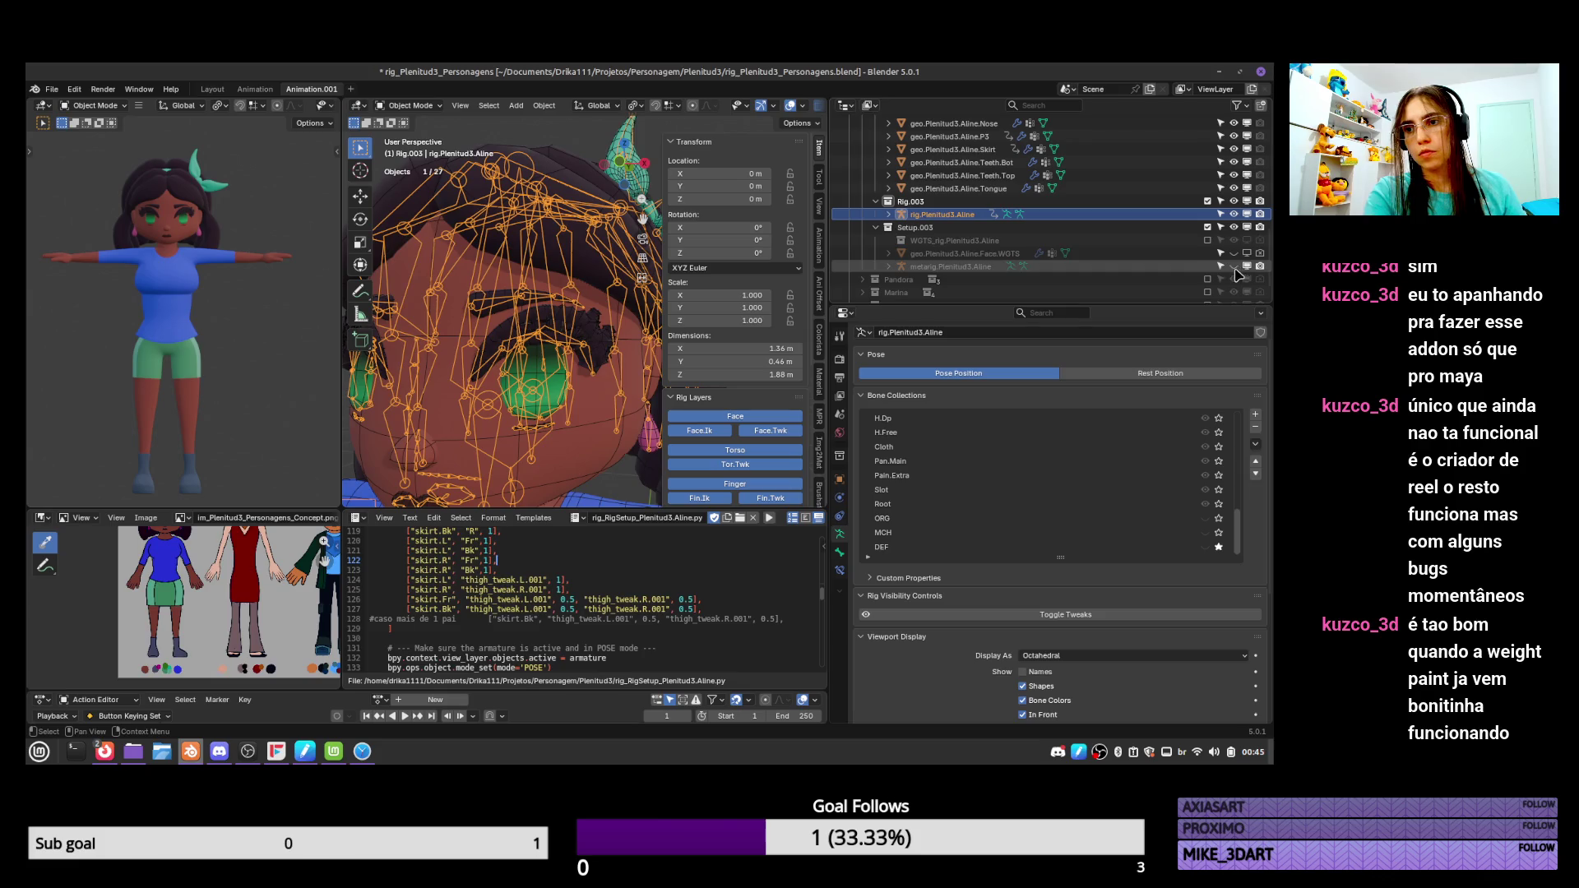
Pose-select an eyelash bone with the eyelash mesh, briefly enter Weight Paint, then return to Object Mode.
key(ctrl+Tab)
click(590, 356)
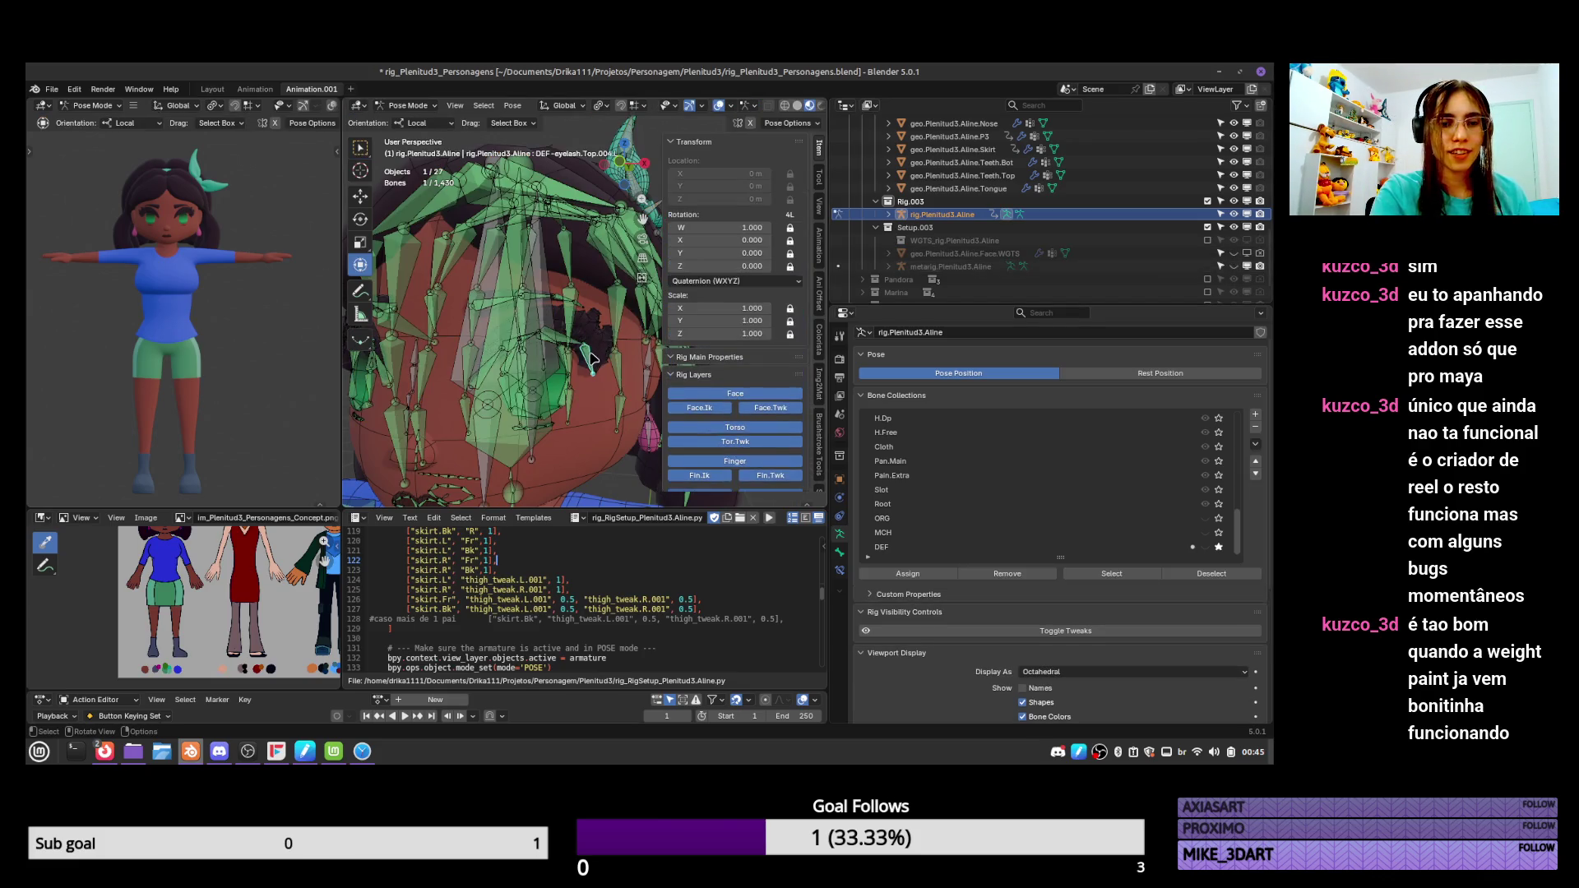
key(ctrl+Tab)
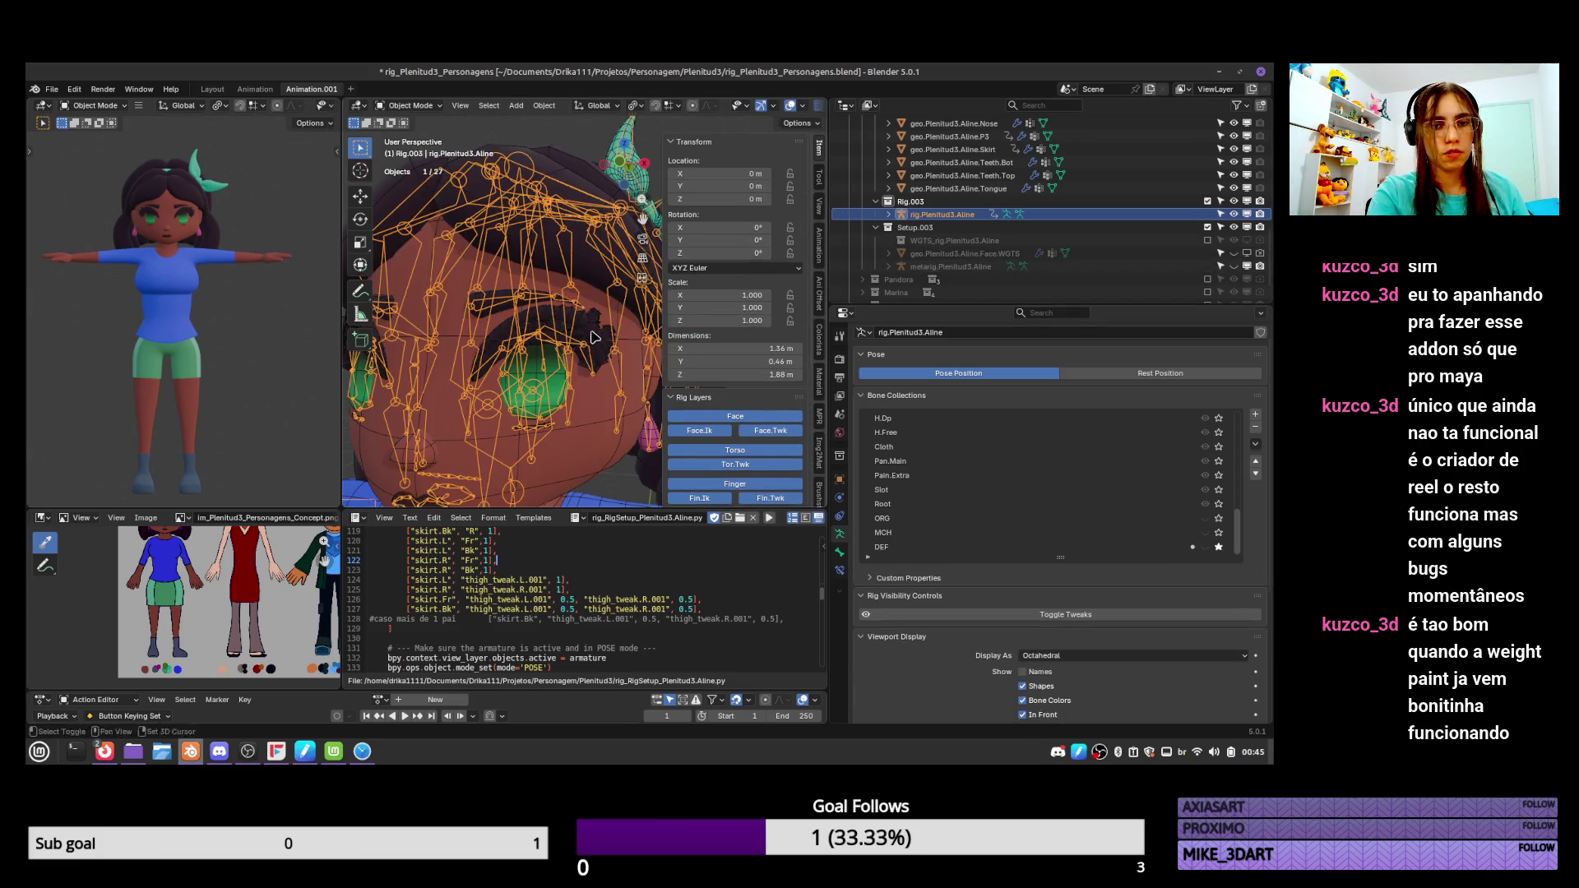
shift+click(590, 353)
key(ctrl+Tab)
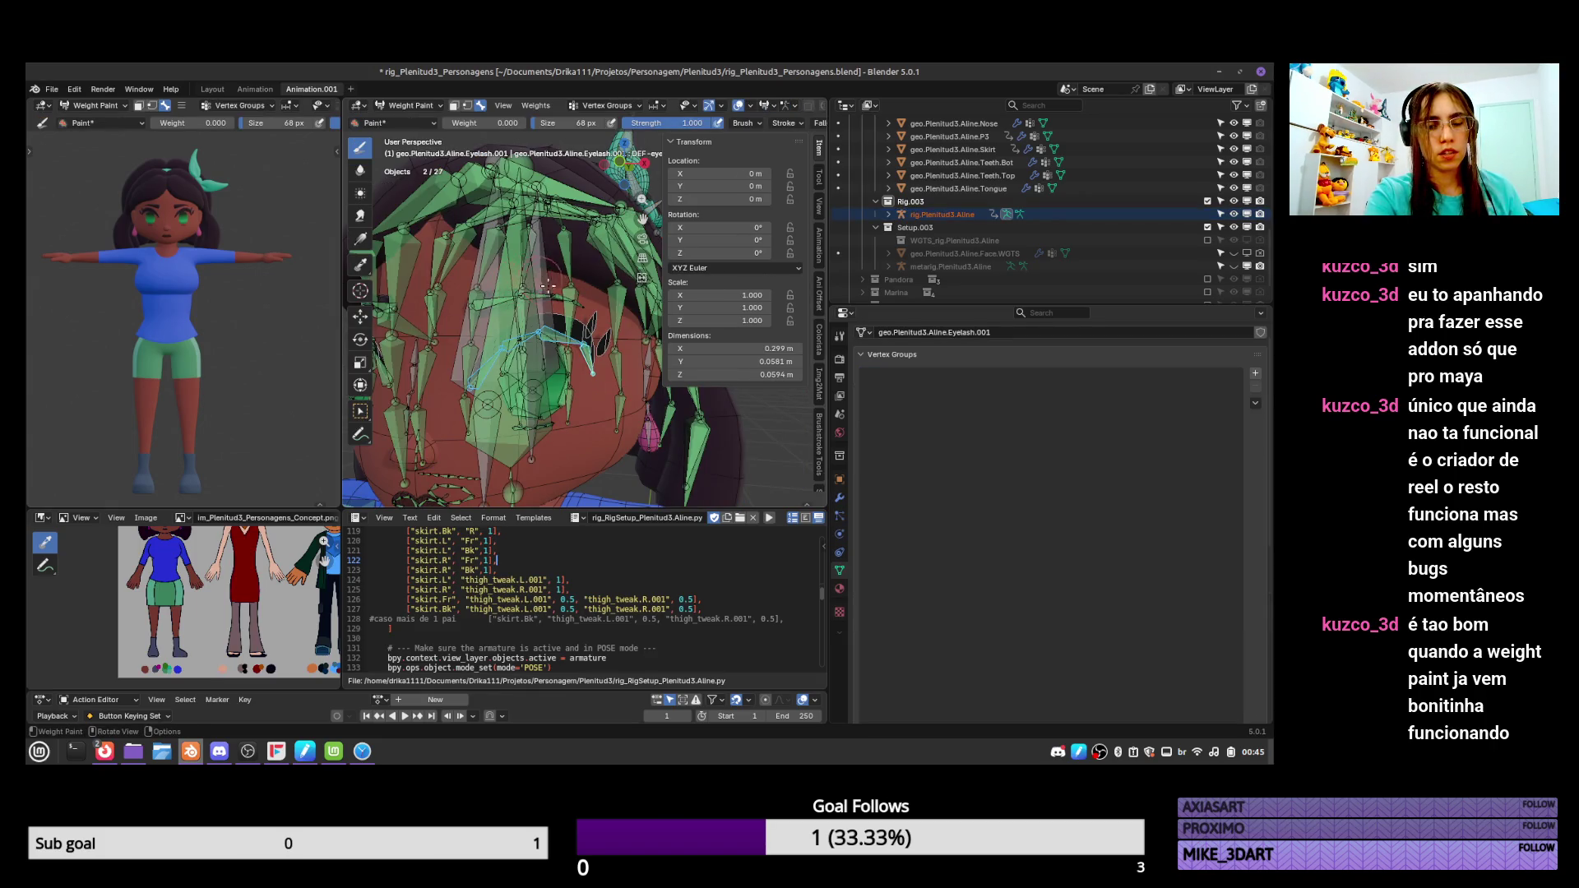
middle_drag(547, 285, 578, 335)
key(ctrl+Tab)
click(536, 373)
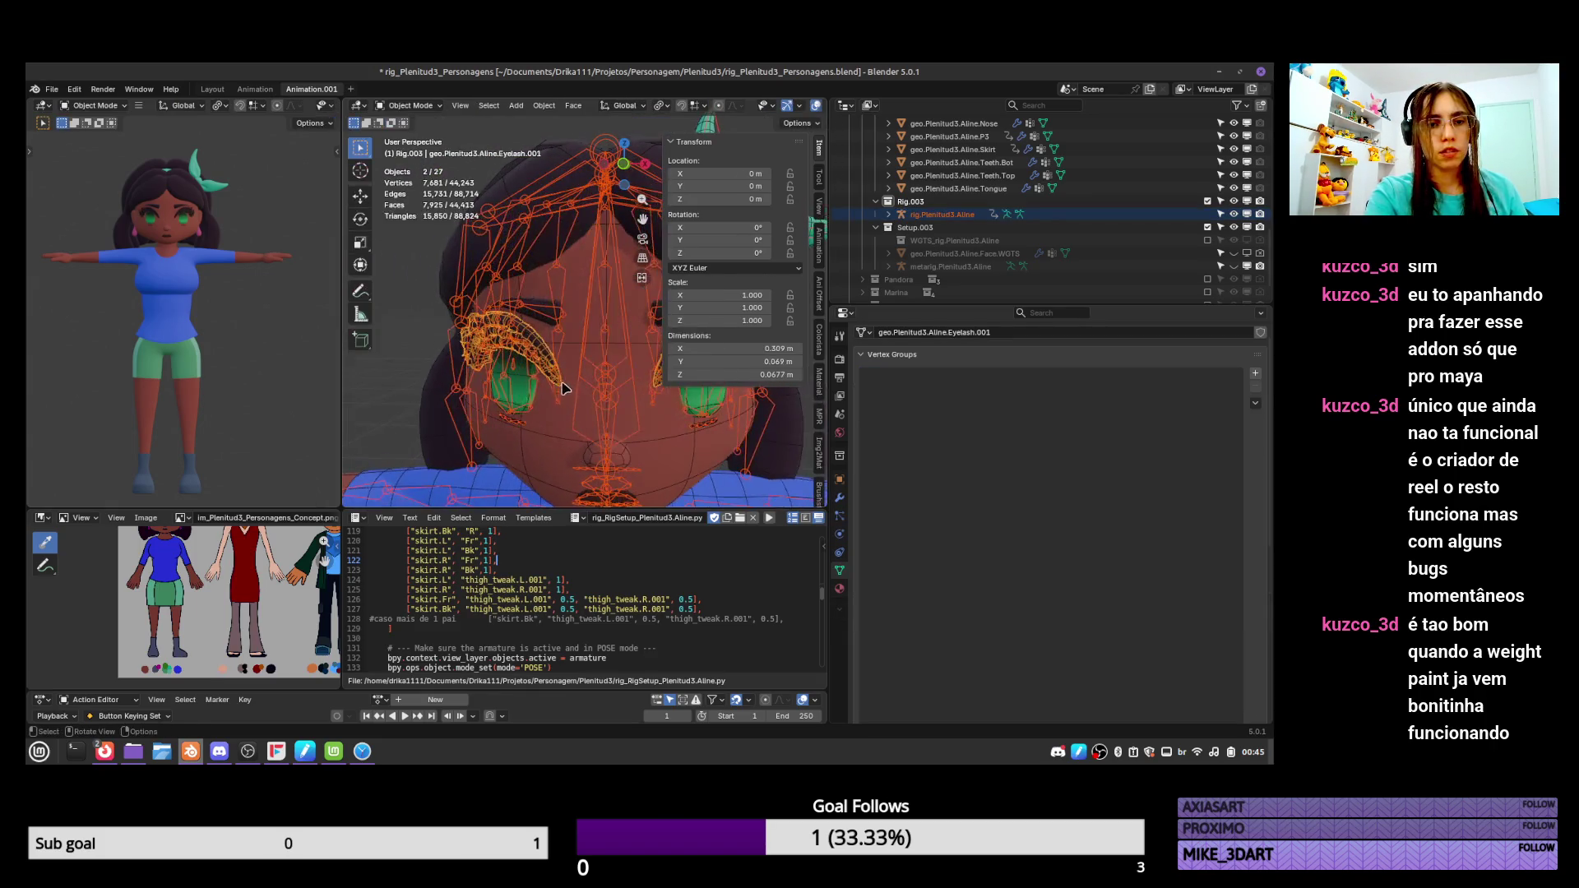
Pose-select eyelash.Top.001.R, Top.004.L and Top.002.R, add the eyelash mesh, and enter Weight Paint.
click(567, 393)
key(ctrl+Tab)
click(567, 392)
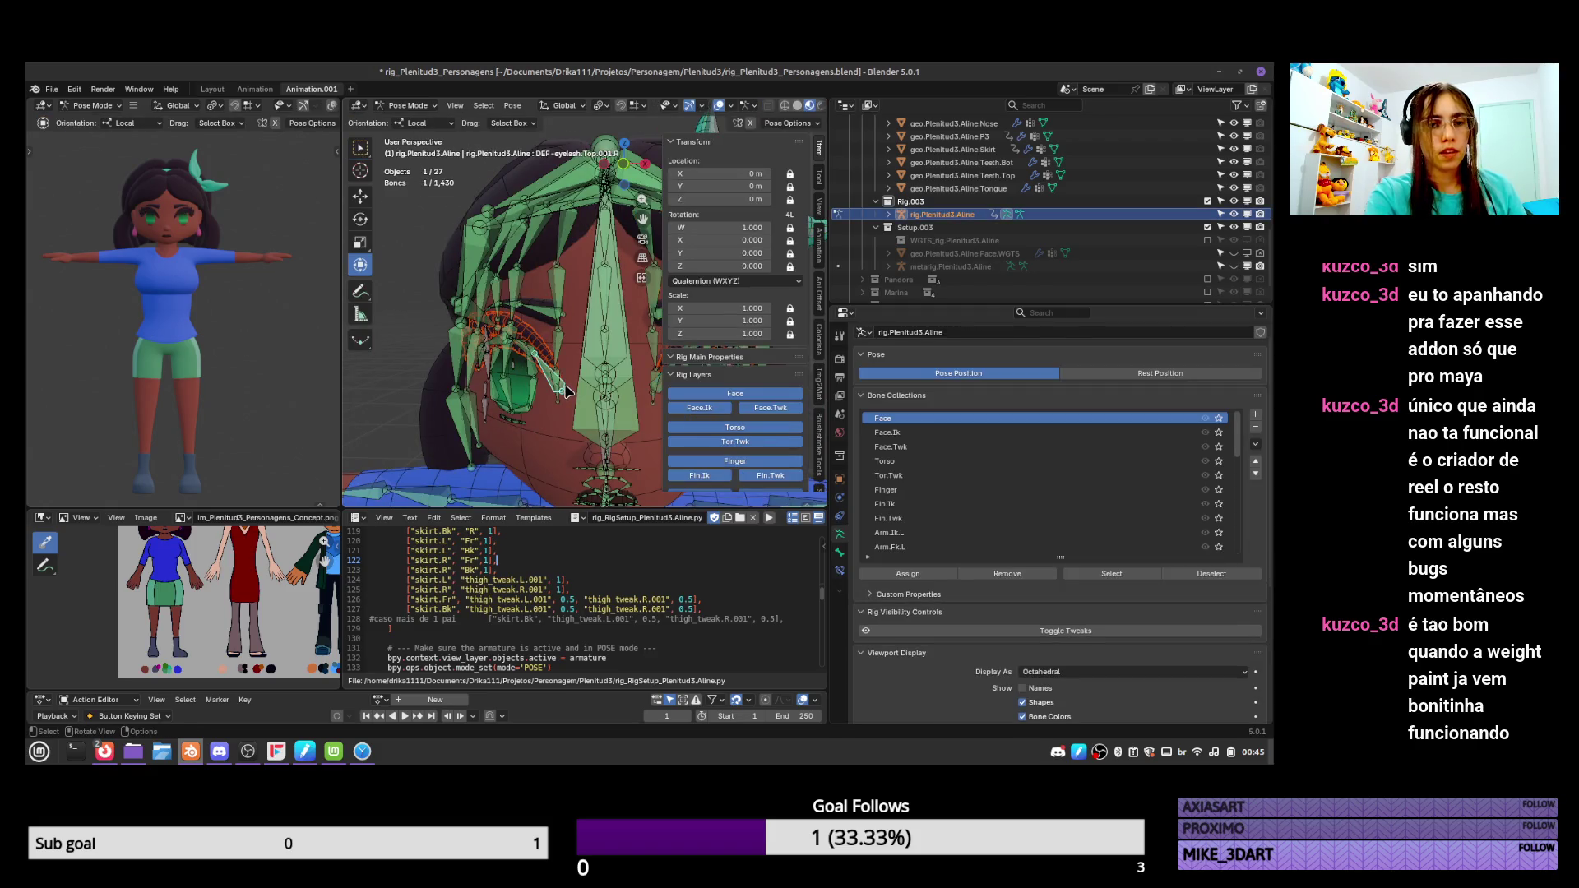
click(568, 390)
middle_drag(570, 392, 574, 380)
shift+click(553, 346)
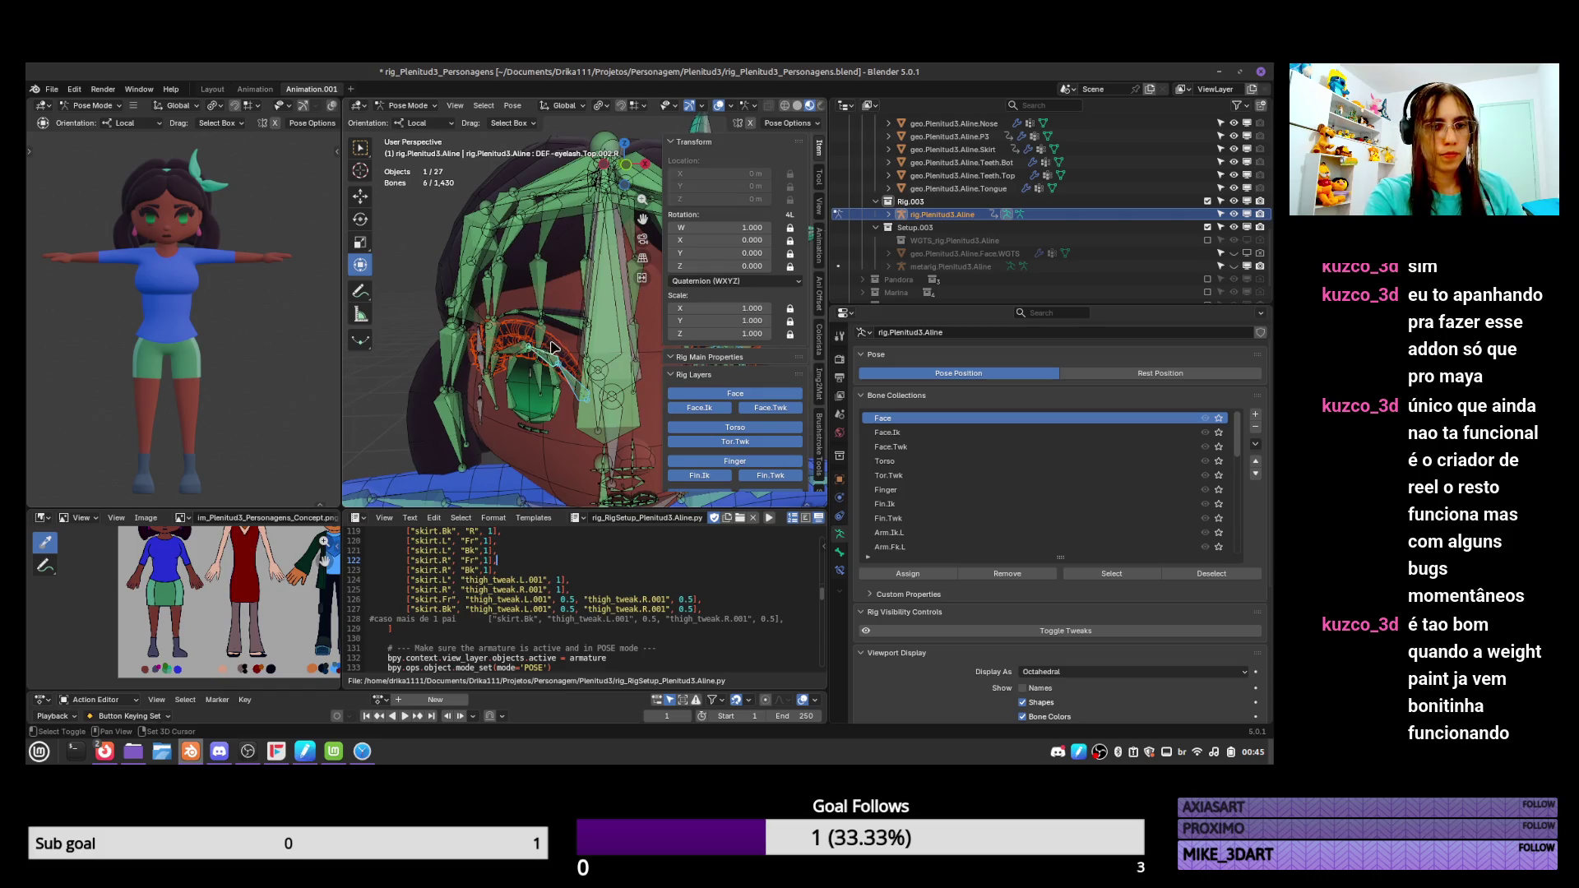
middle_drag(538, 352, 595, 372)
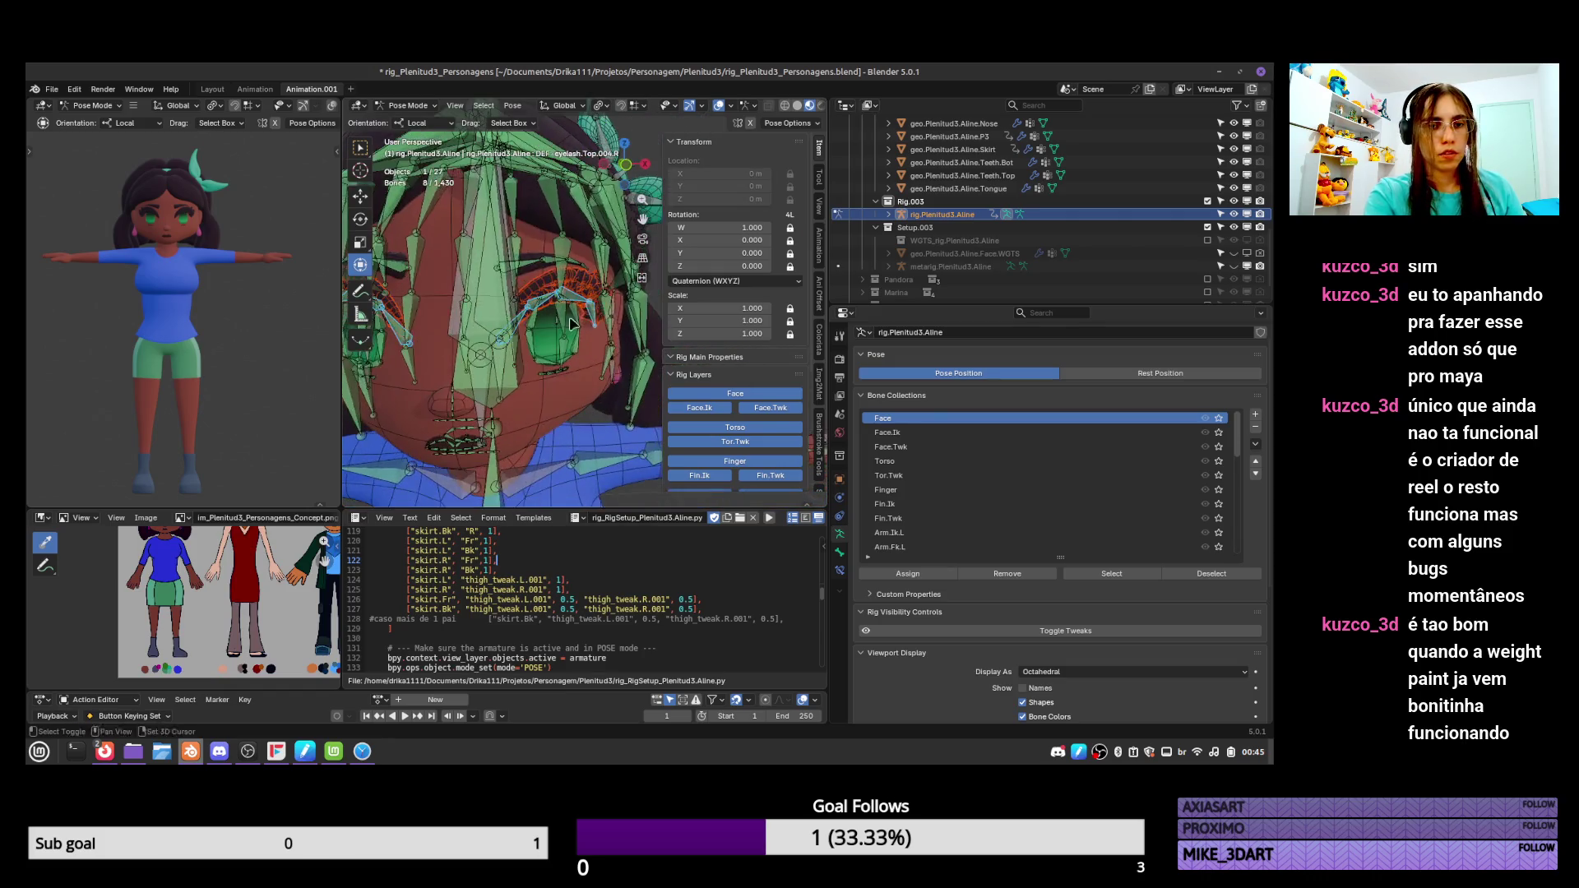
key(ctrl+Tab)
shift+click(589, 277)
key(ctrl+Tab)
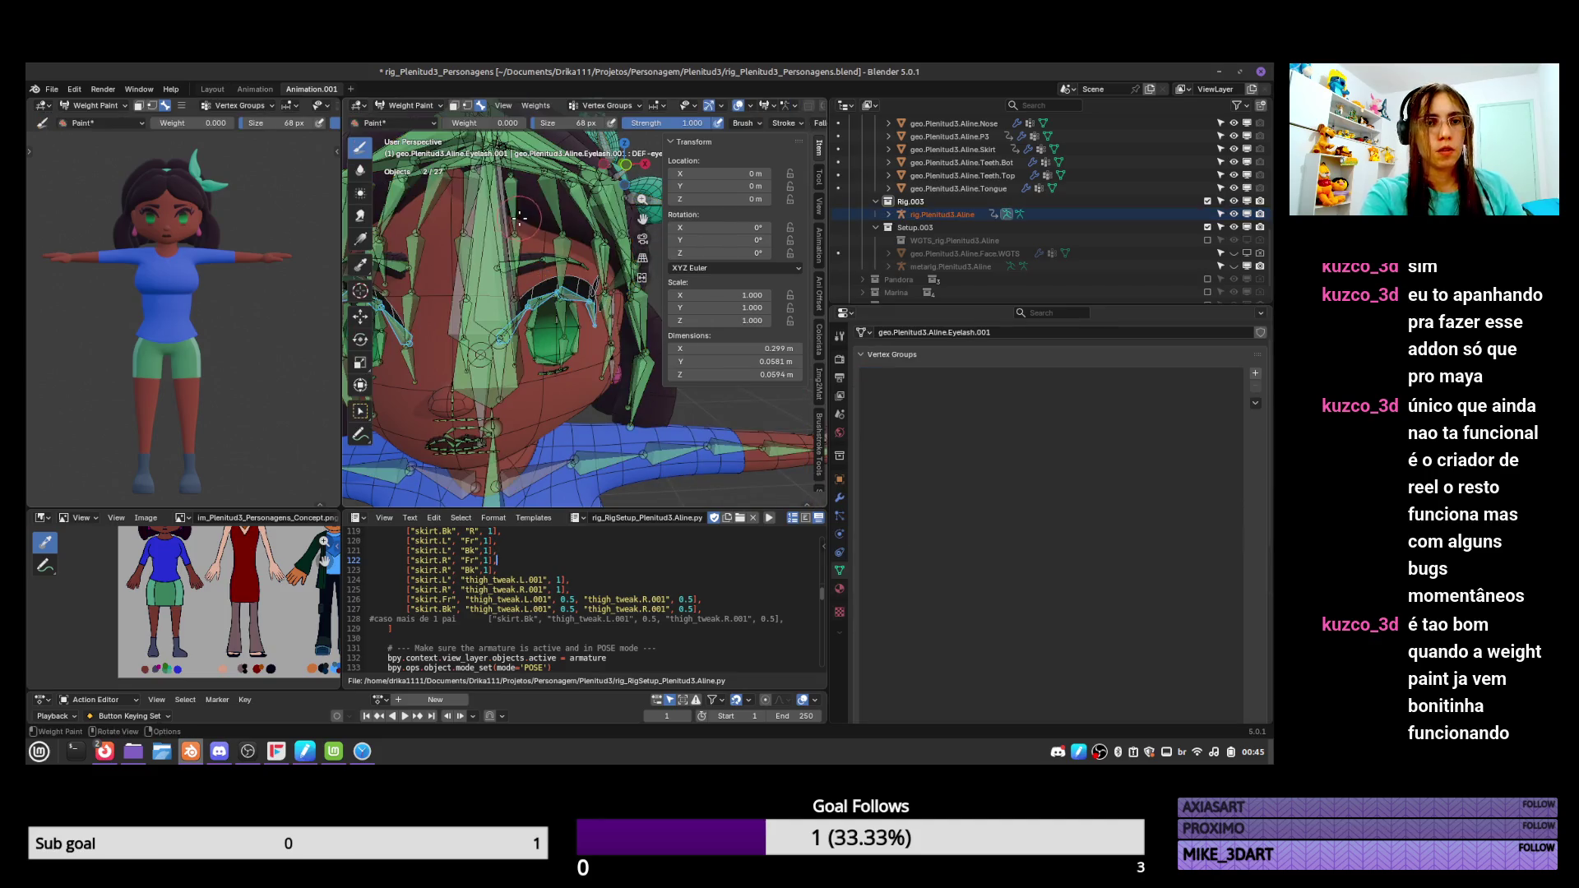
Assign automatic weights from the selected bones and review DEF-eyelash.Top.001–004.L and Top.001.R.
key(q)
click(527, 224)
click(995, 377)
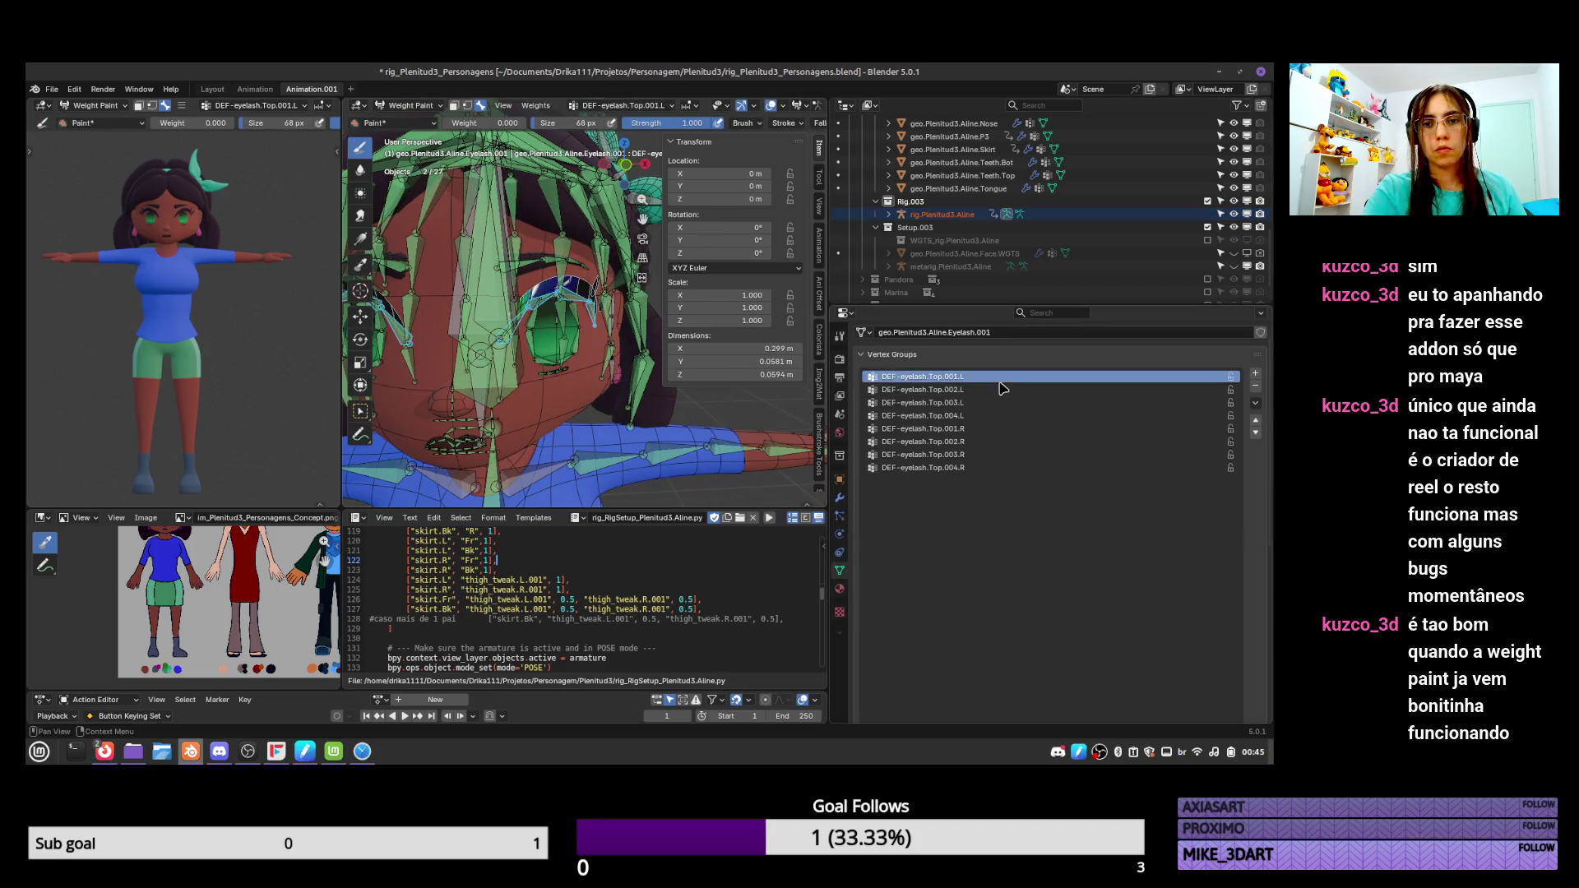
click(997, 391)
click(996, 402)
click(991, 415)
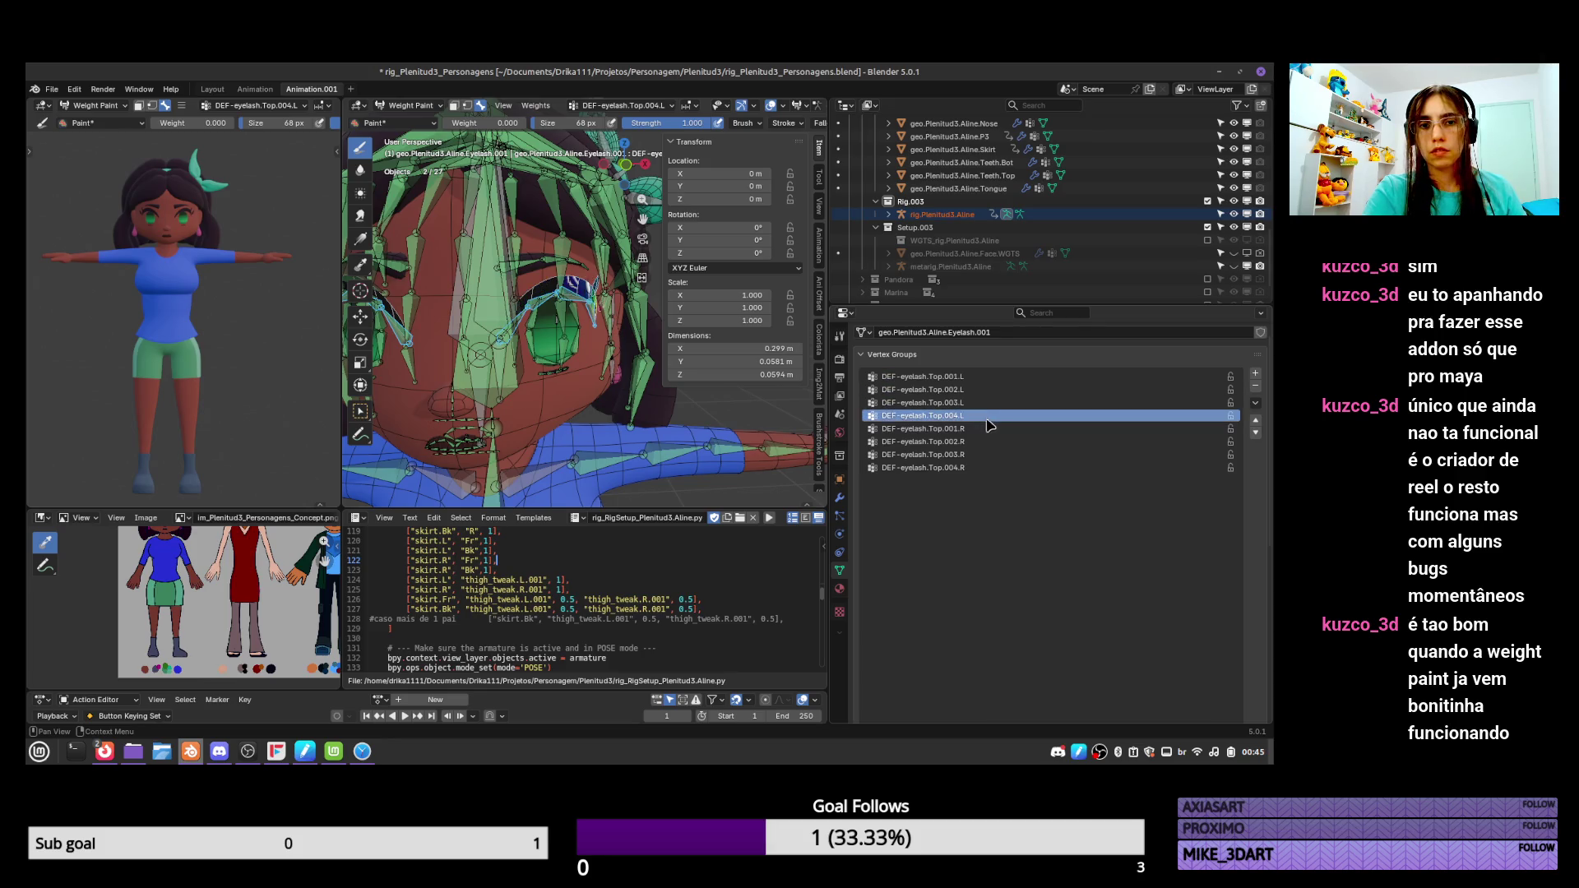
click(986, 428)
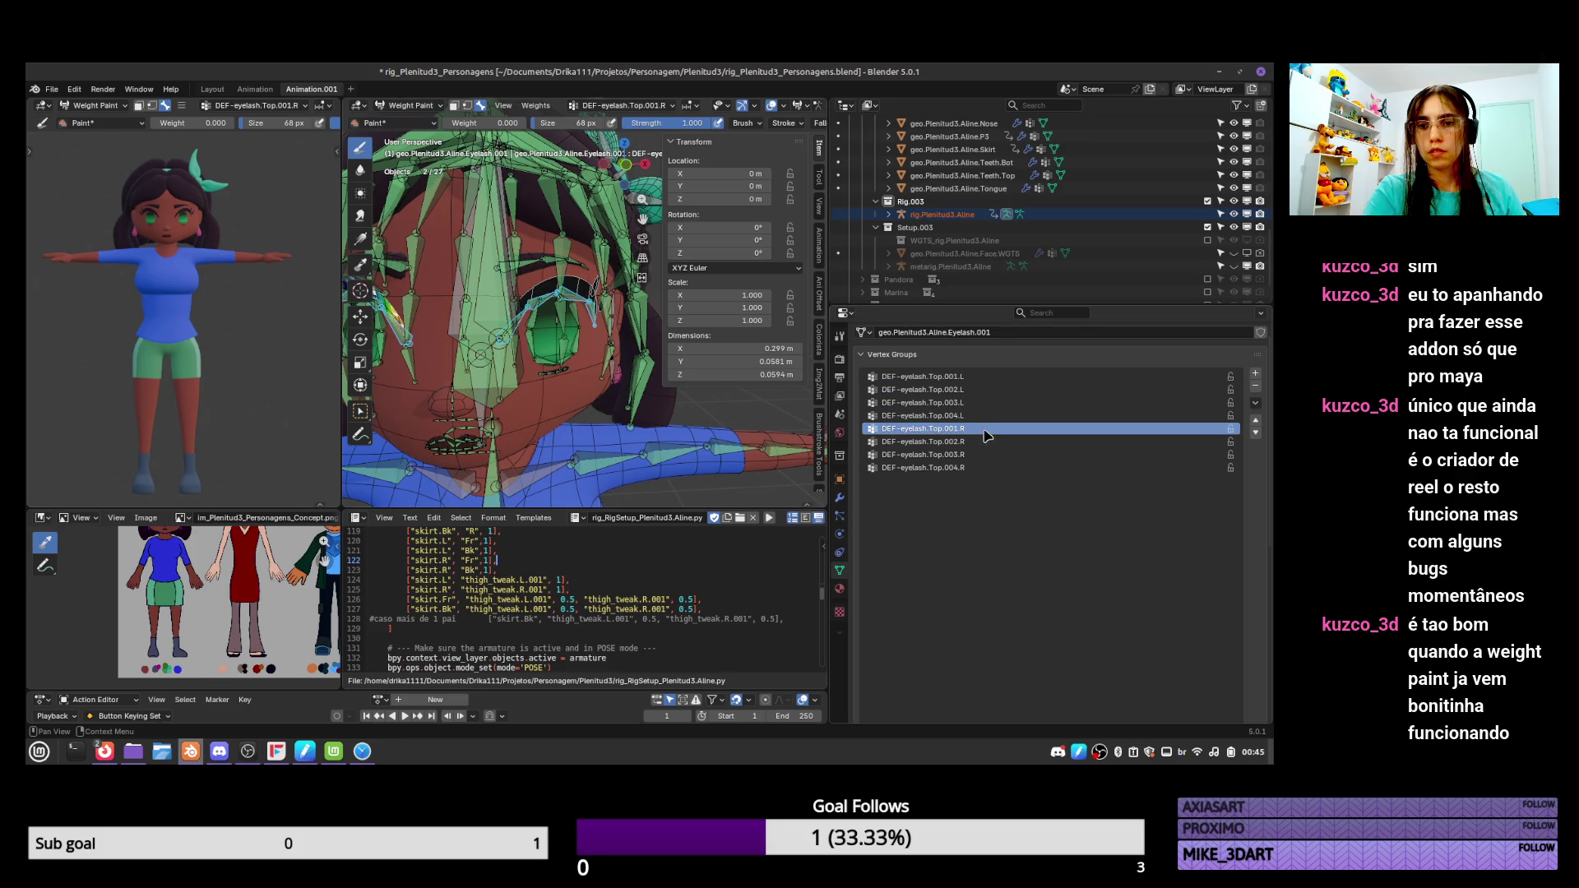
click(985, 380)
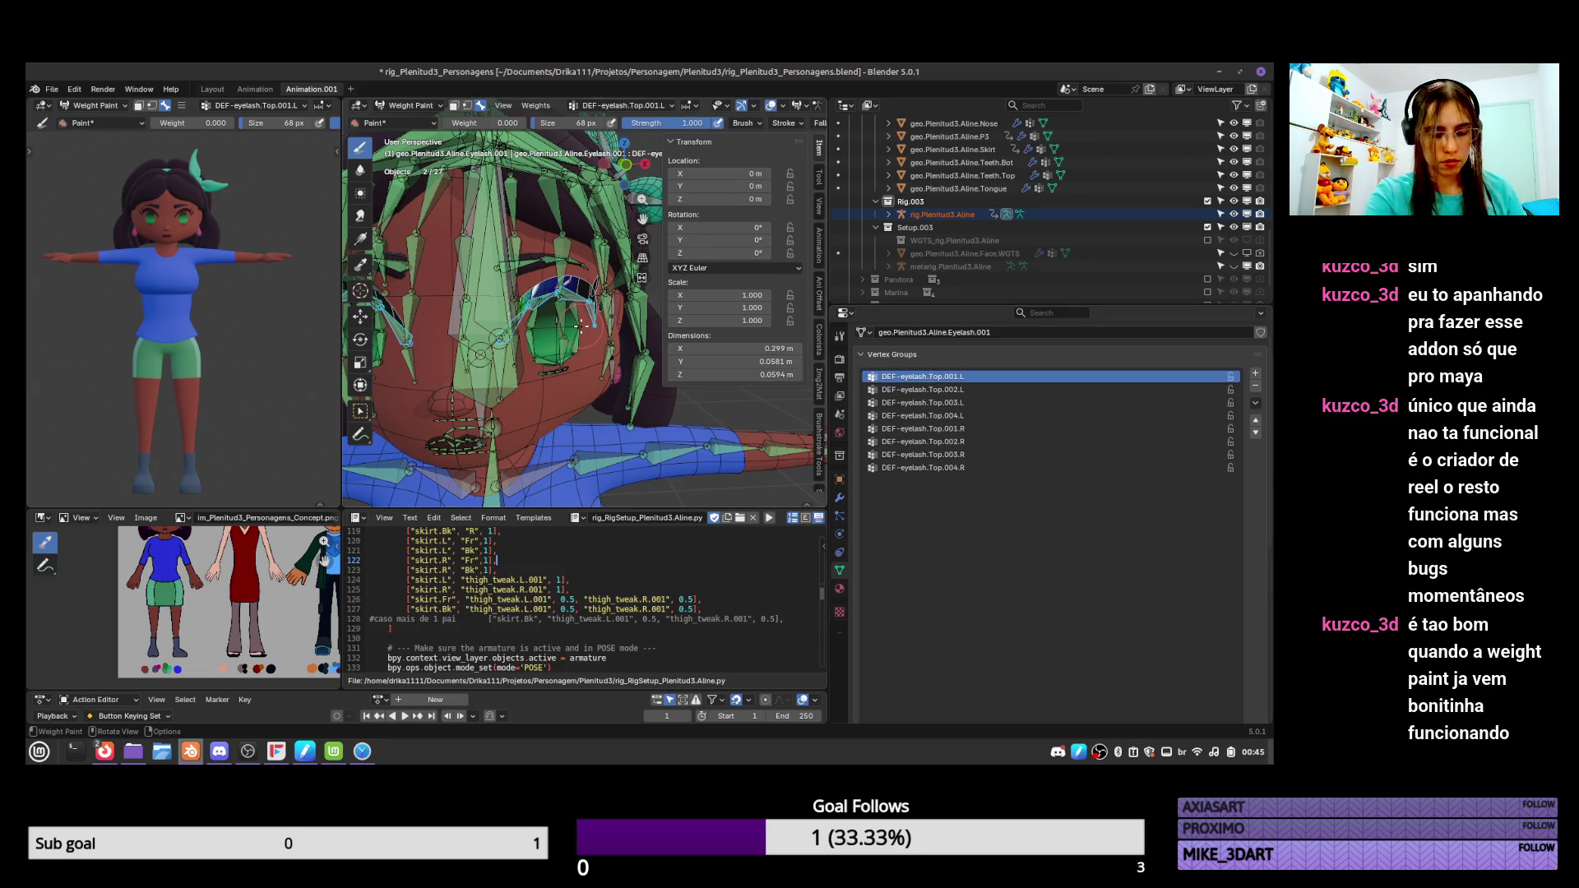
Isolate the rig and eyelash in local view and set the paint weight to 1.000.
key(KP_Divide)
scroll(593, 271, up, 10)
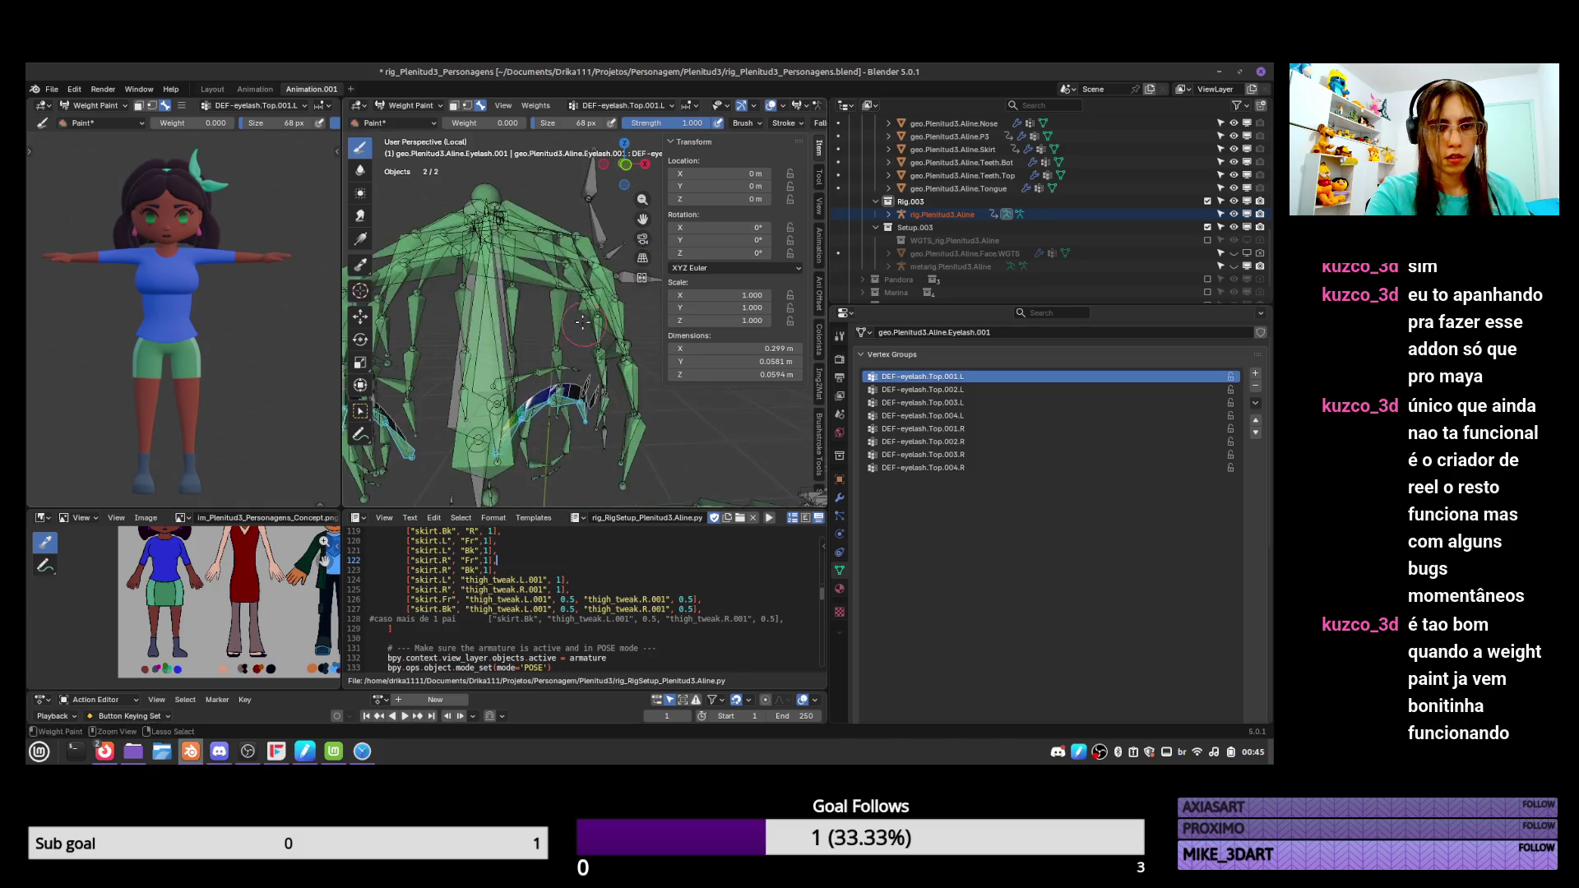
click(820, 178)
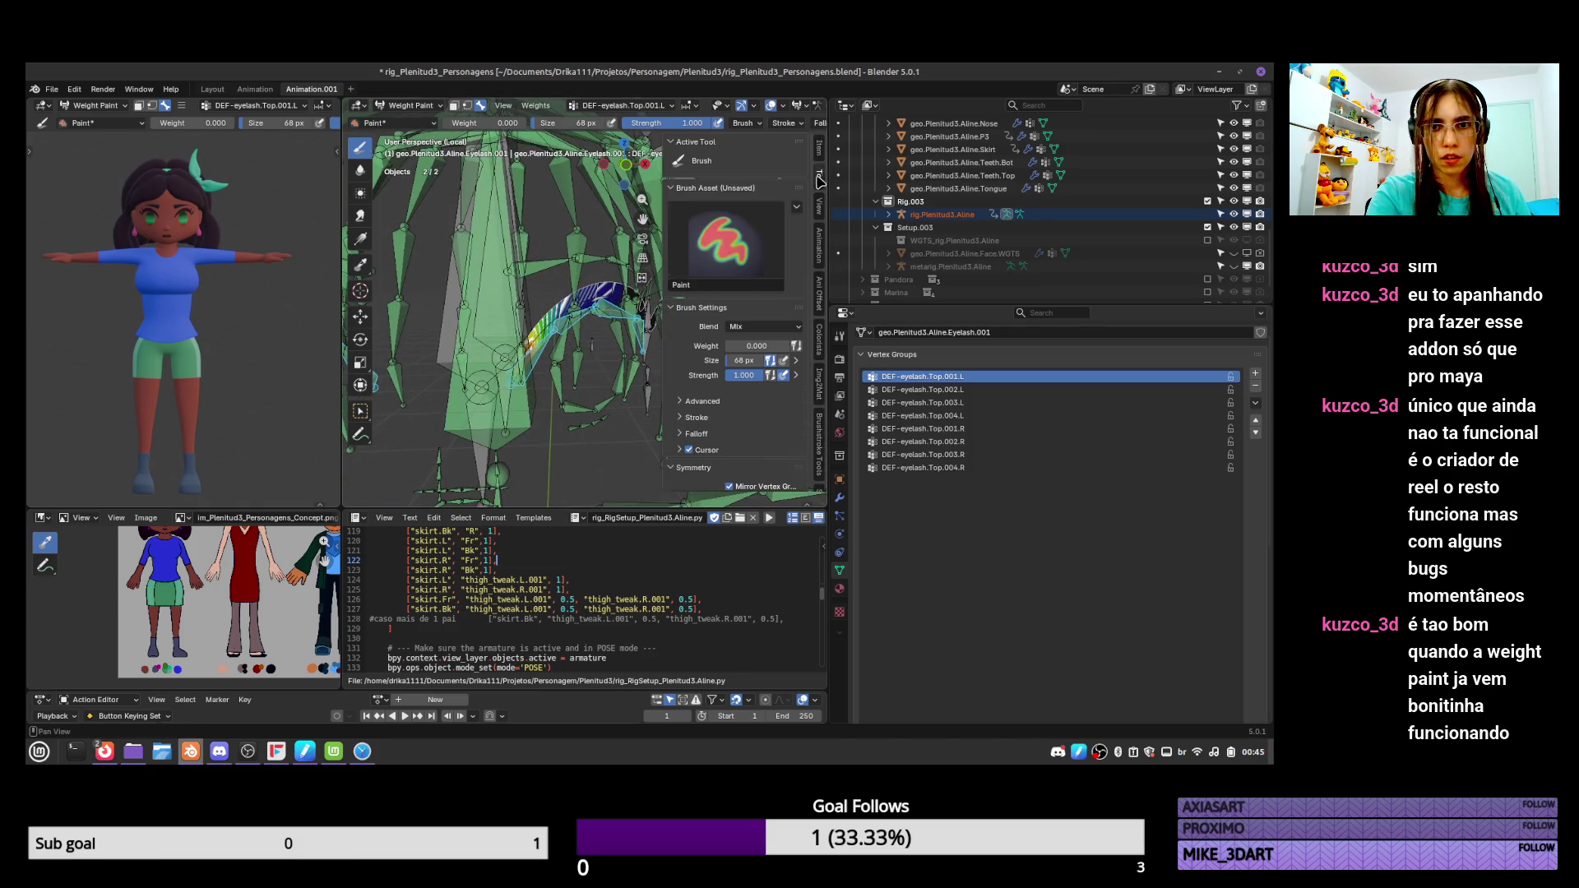
drag(755, 345, 794, 345)
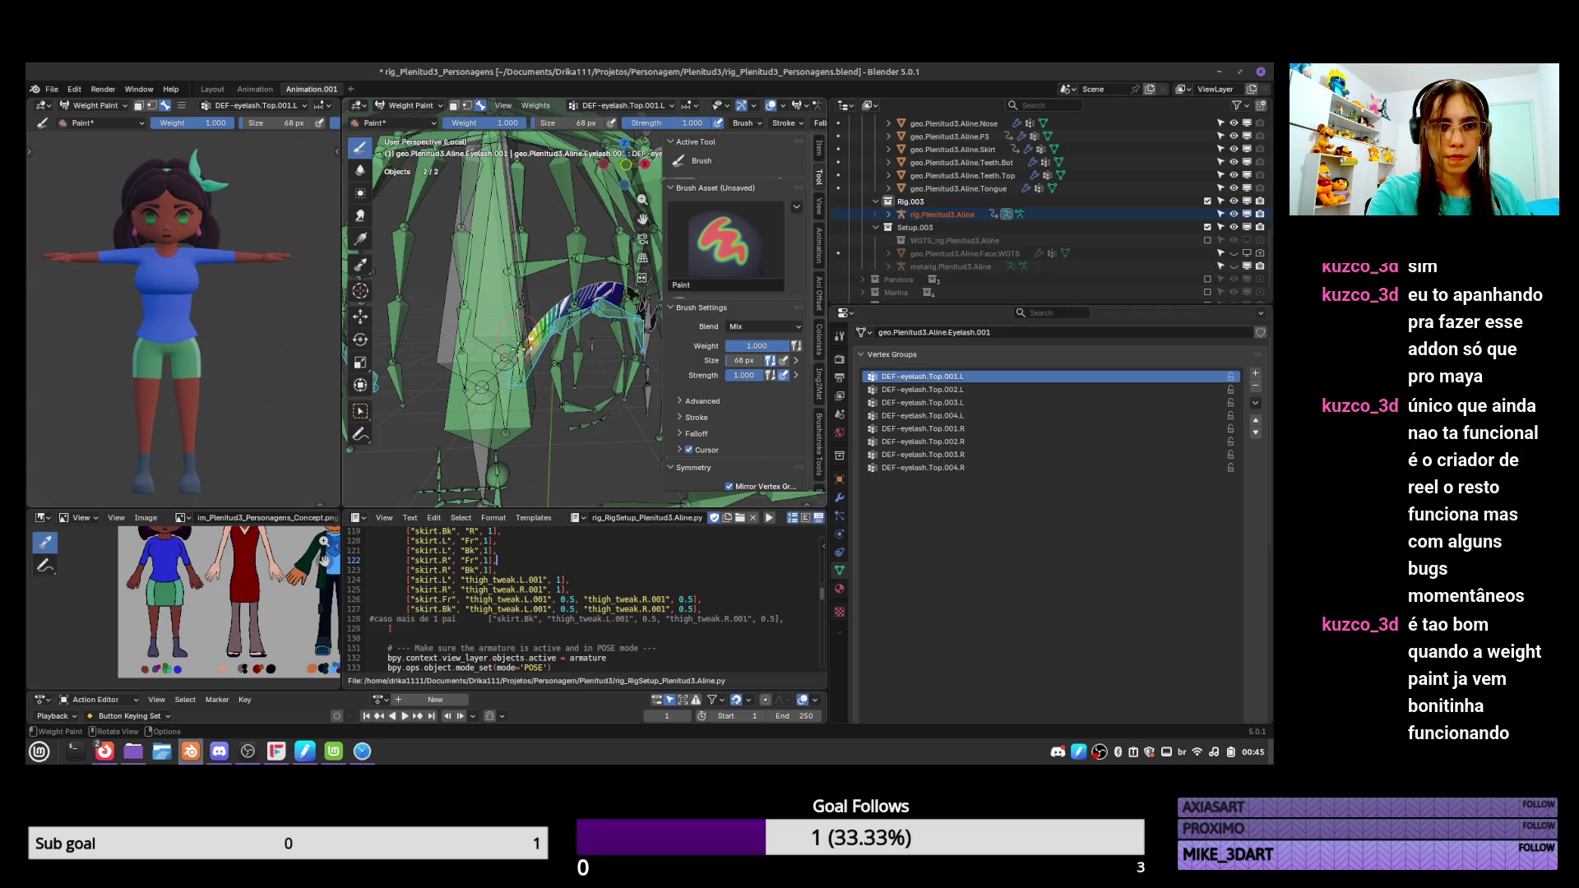
Inspect the DEF-eyelash.Top.002.L and Top.003.L weights from several angles, then return to Object Mode.
middle_drag(555, 337, 594, 305)
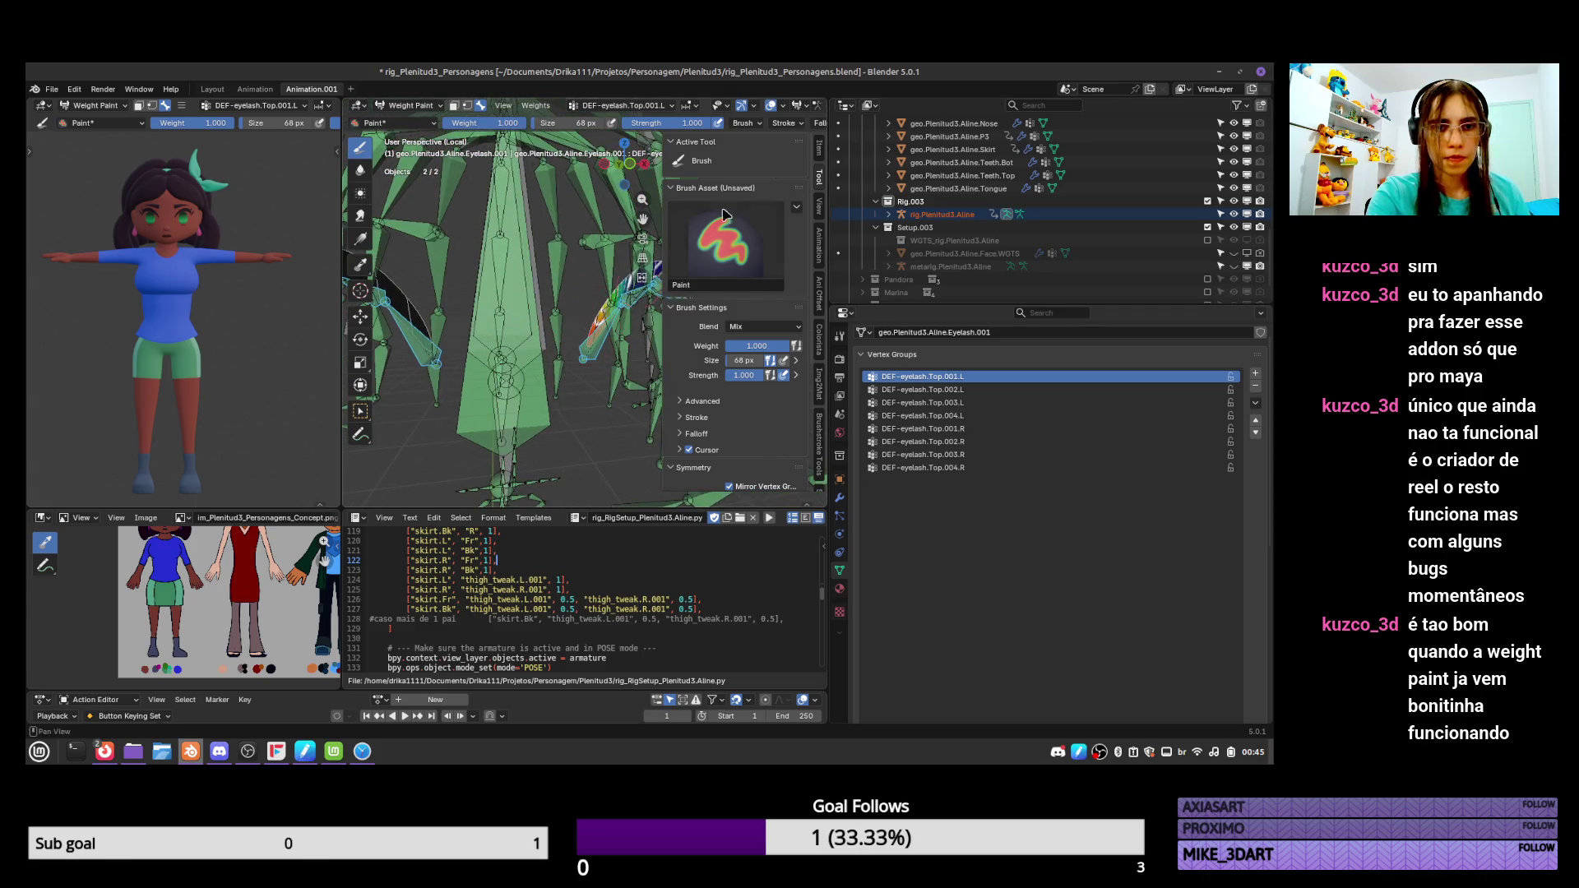
click(921, 389)
middle_drag(592, 362, 585, 375)
click(971, 402)
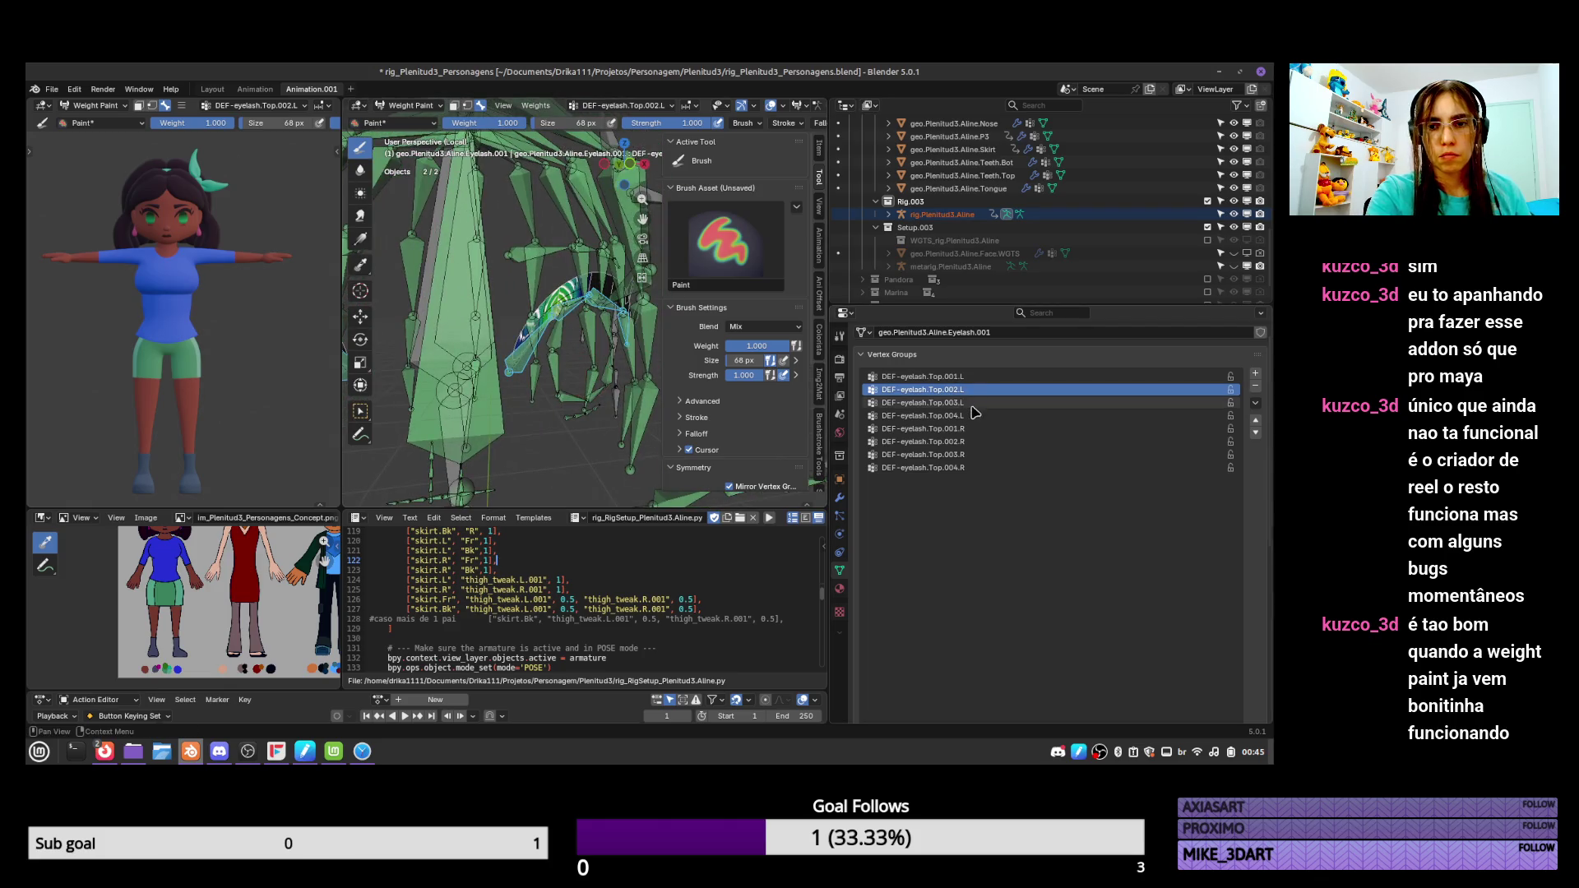
click(974, 415)
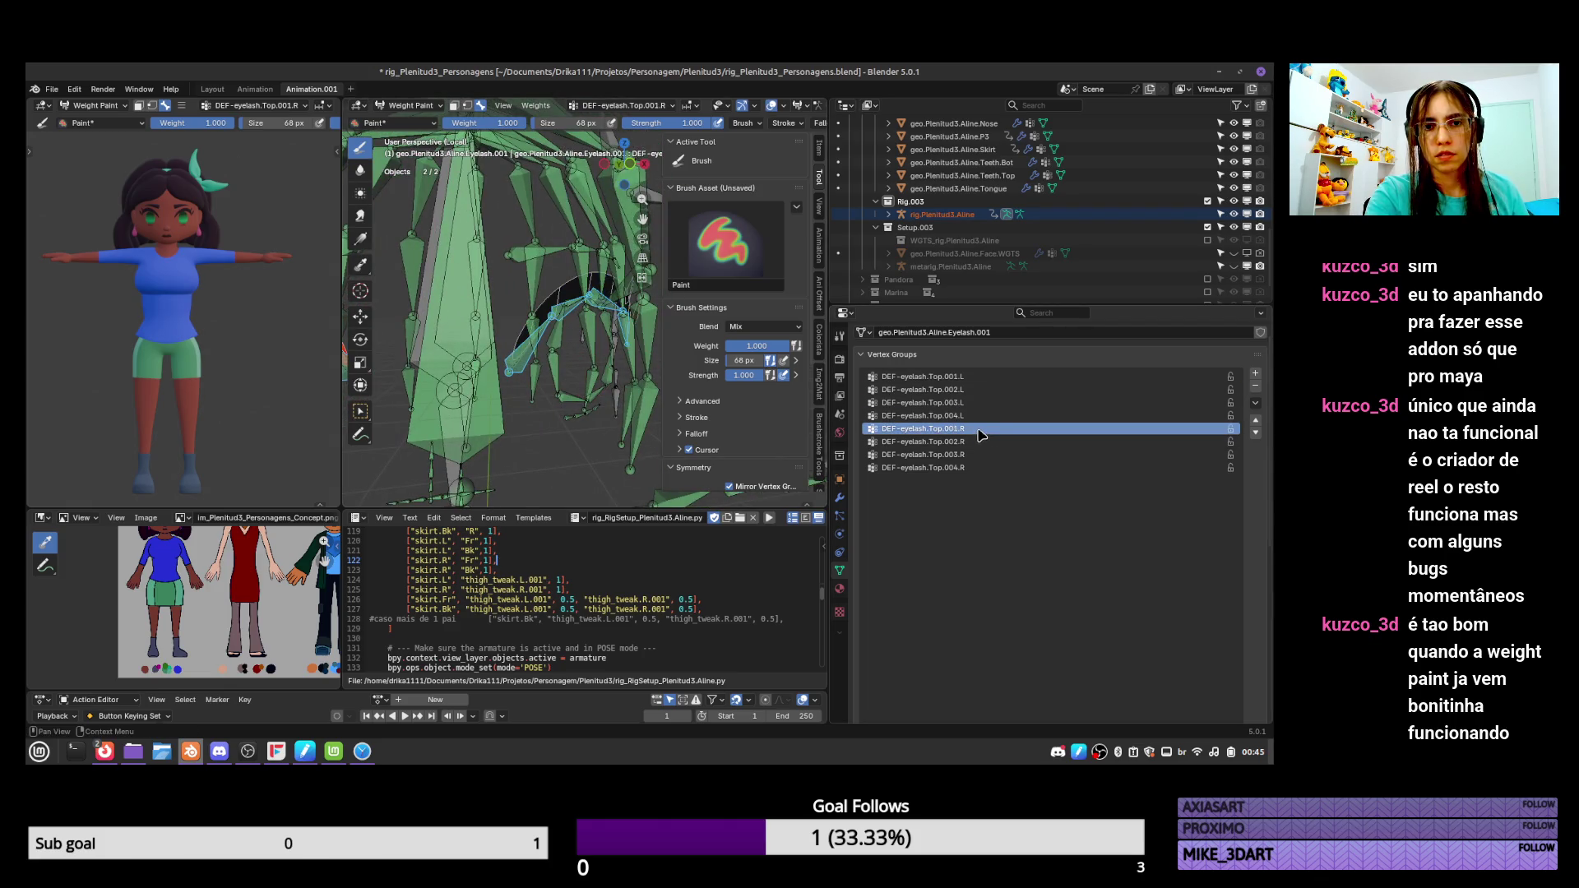
mouse_move(576, 370)
middle_down()
mouse_move(562, 382)
mouse_move(534, 366)
middle_up()
click(950, 402)
ctrl+scroll(963, 396, up, 2)
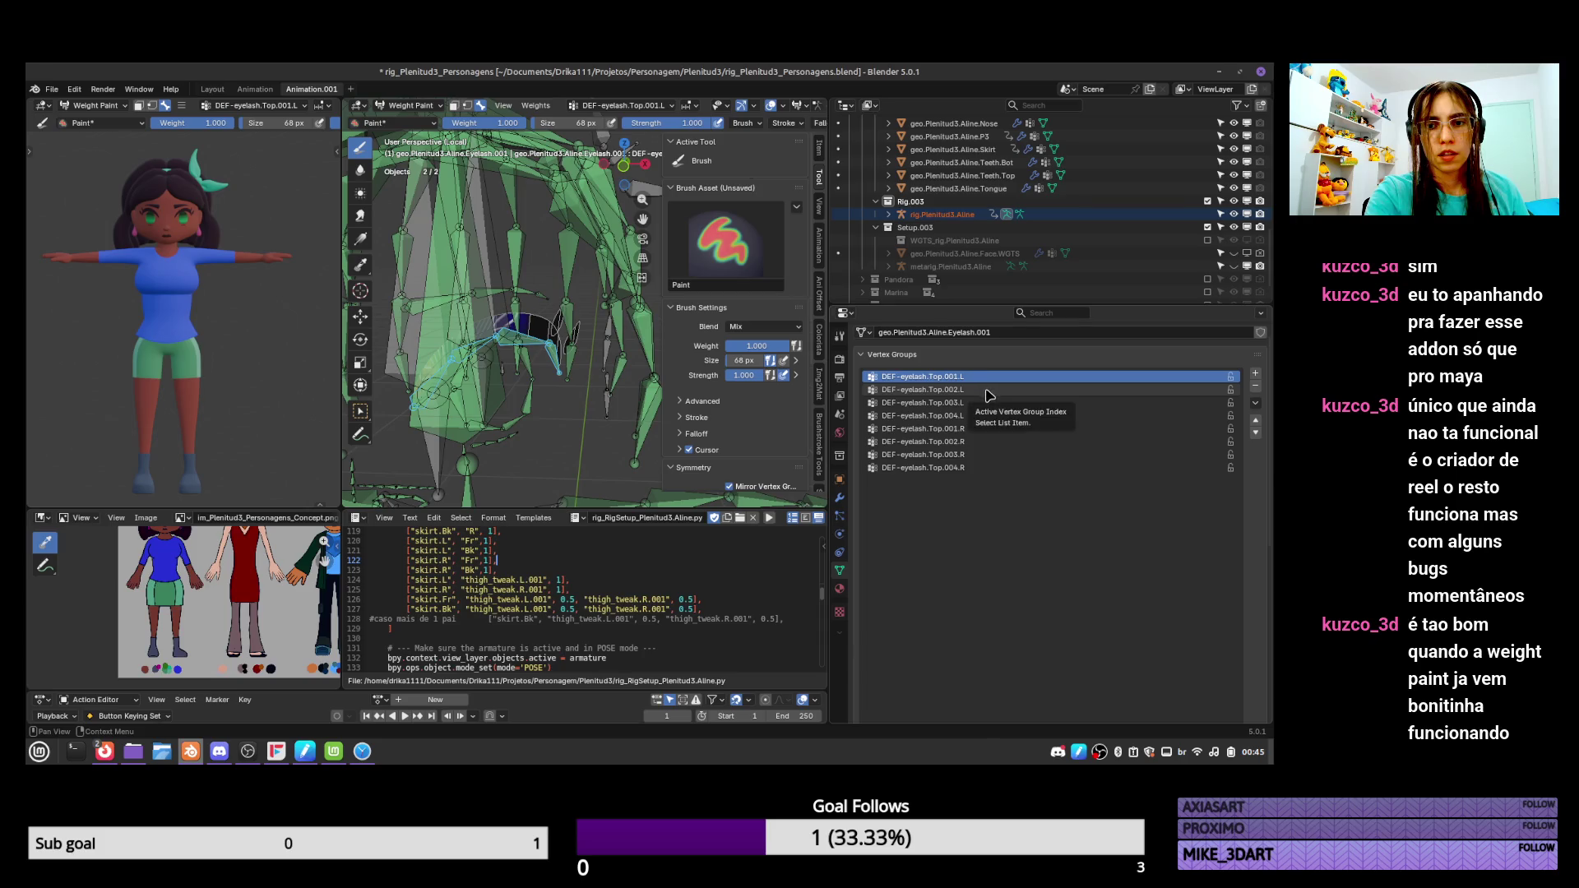
ctrl+scroll(991, 399, down, 2)
ctrl+scroll(991, 399, up, 2)
middle_drag(581, 375, 595, 367)
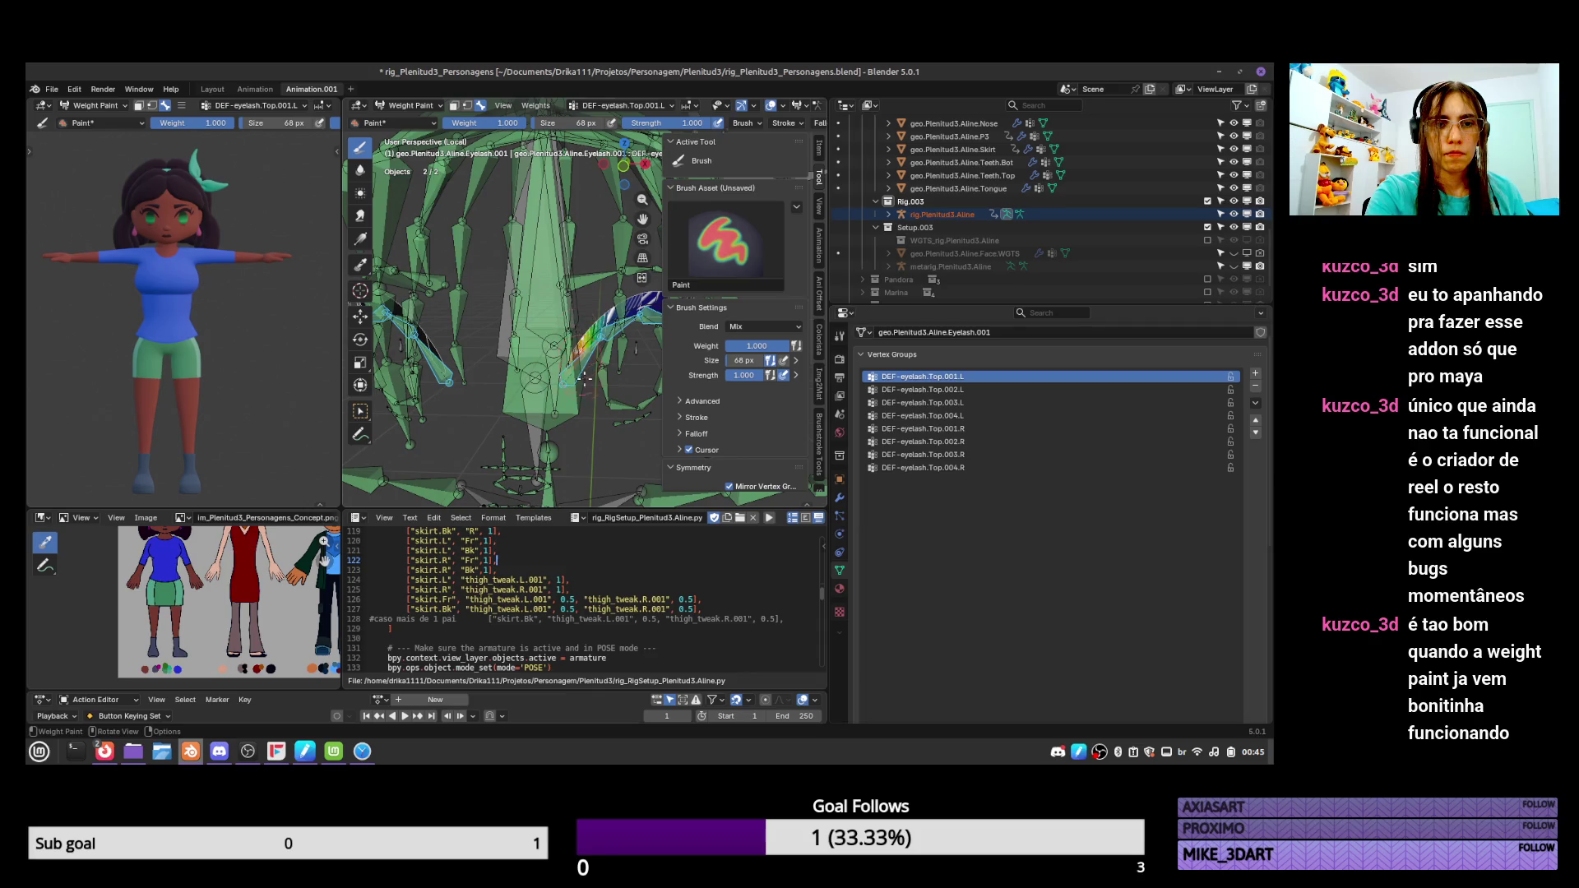
middle_drag(620, 383, 613, 378)
key(ctrl+Tab)
Show the eyelash's modifier stack, then select the rig and toggle its DEF bone collection.
click(839, 498)
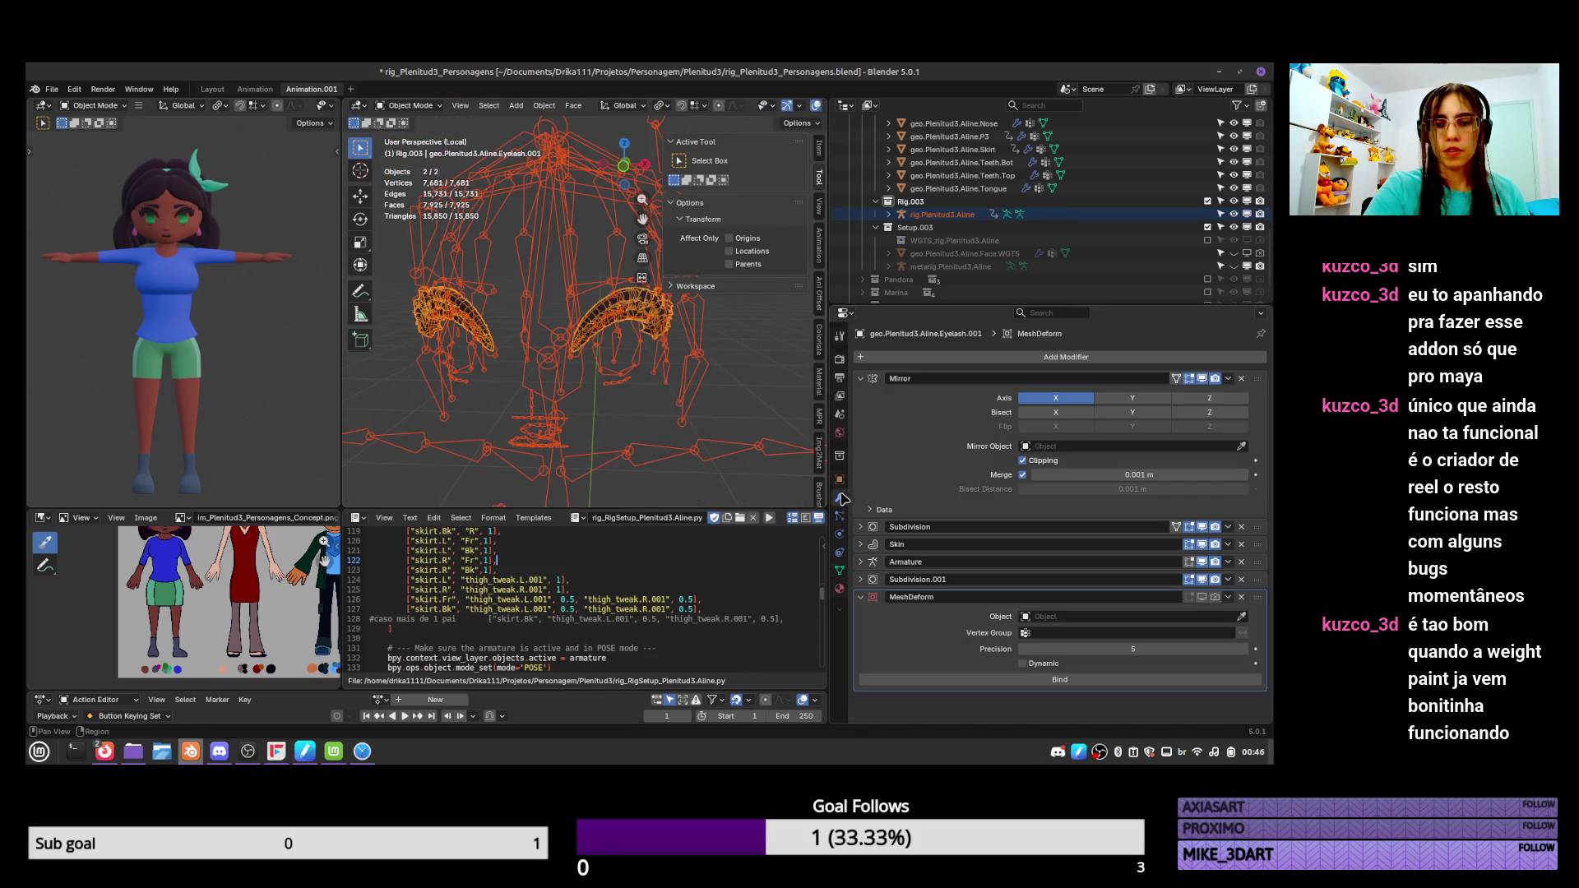
click(629, 316)
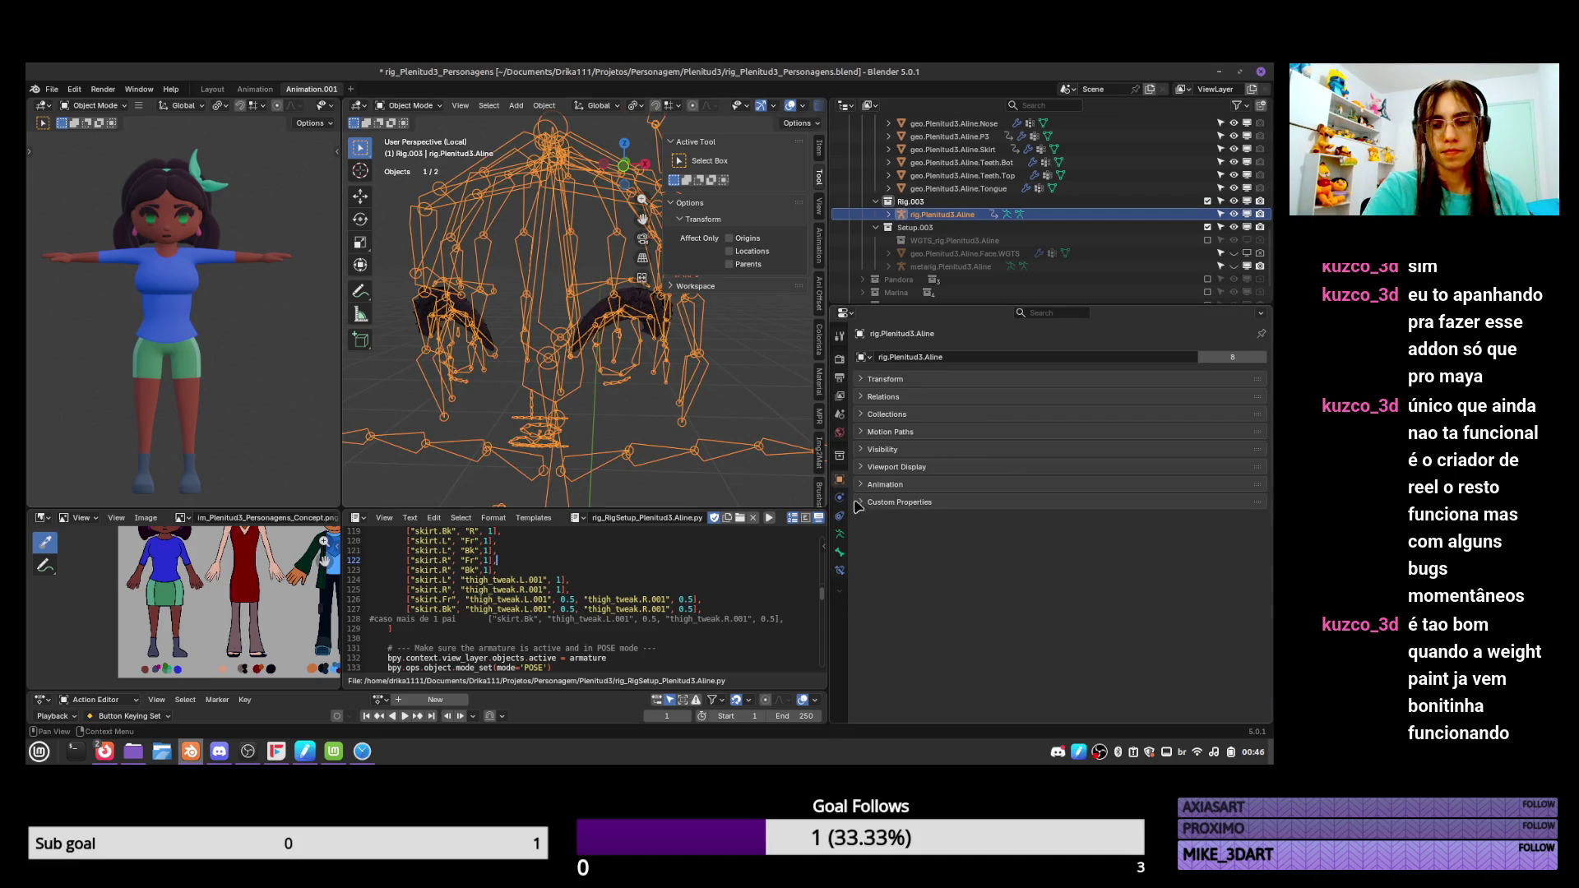
click(839, 534)
scroll(1238, 543, down, 3)
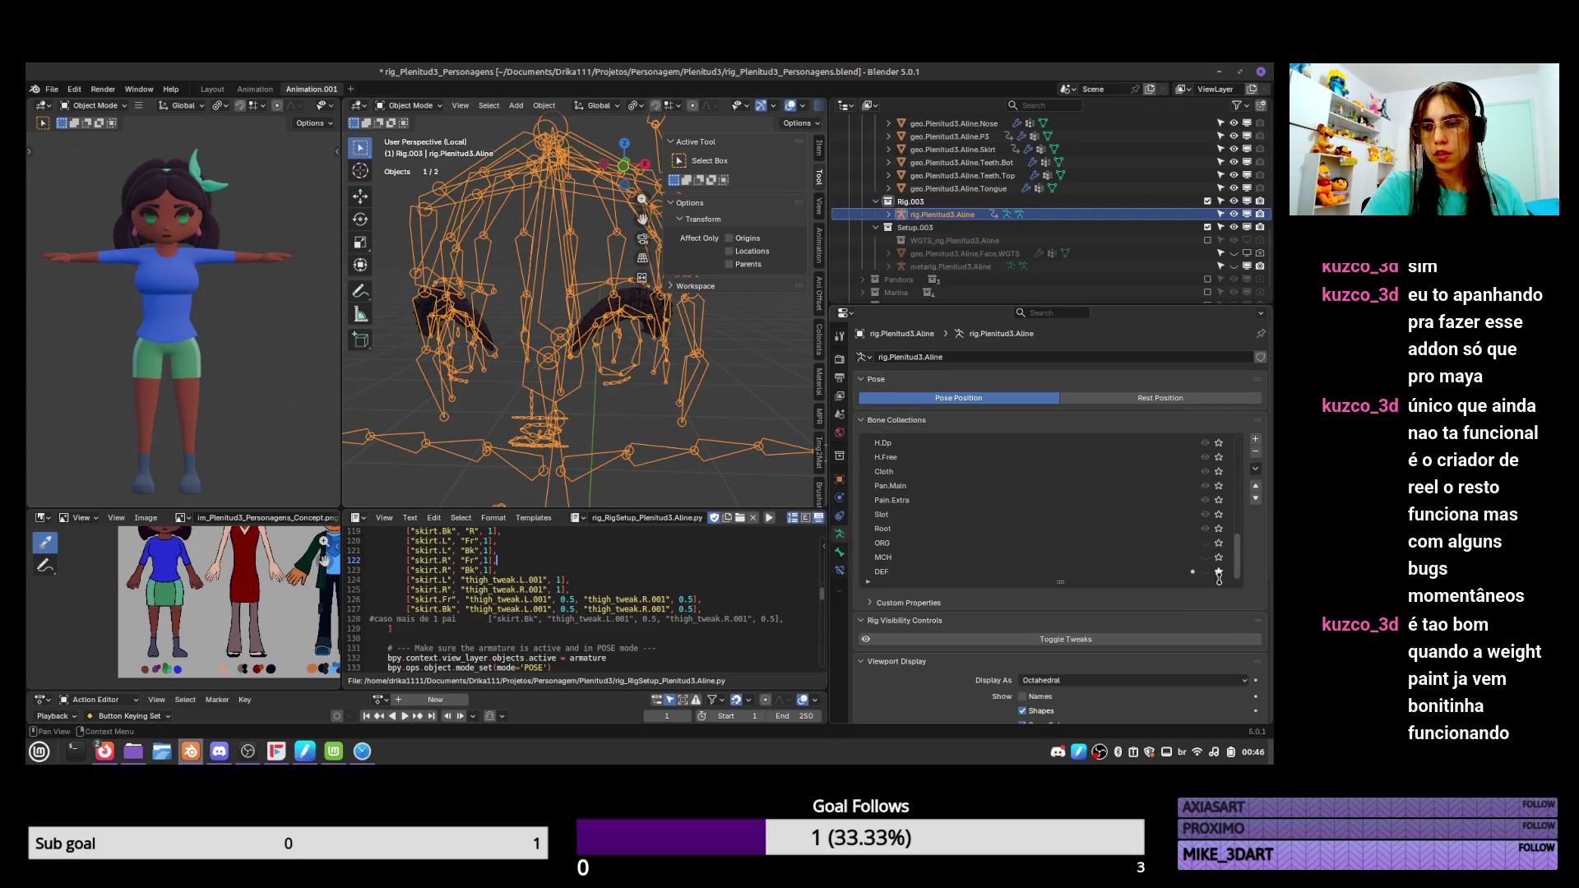
click(1219, 574)
click(638, 319)
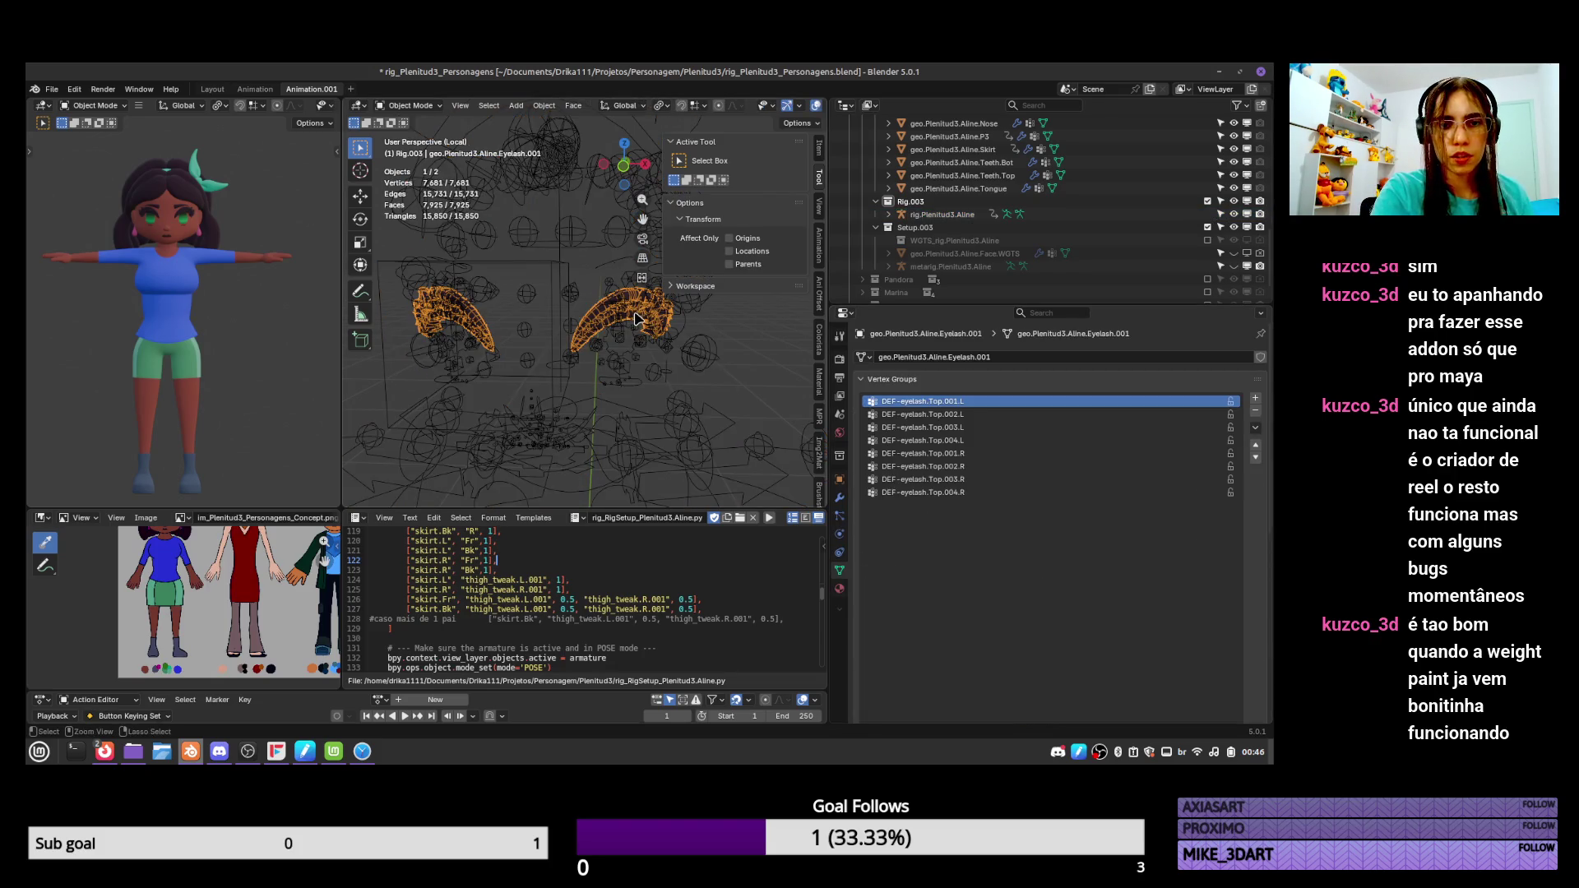
click(638, 320)
Move the left eyelash pivot bone in Pose Mode to test the deformation, then reselect the eyelash mesh.
key(ctrl+Tab)
click(623, 331)
key(g)
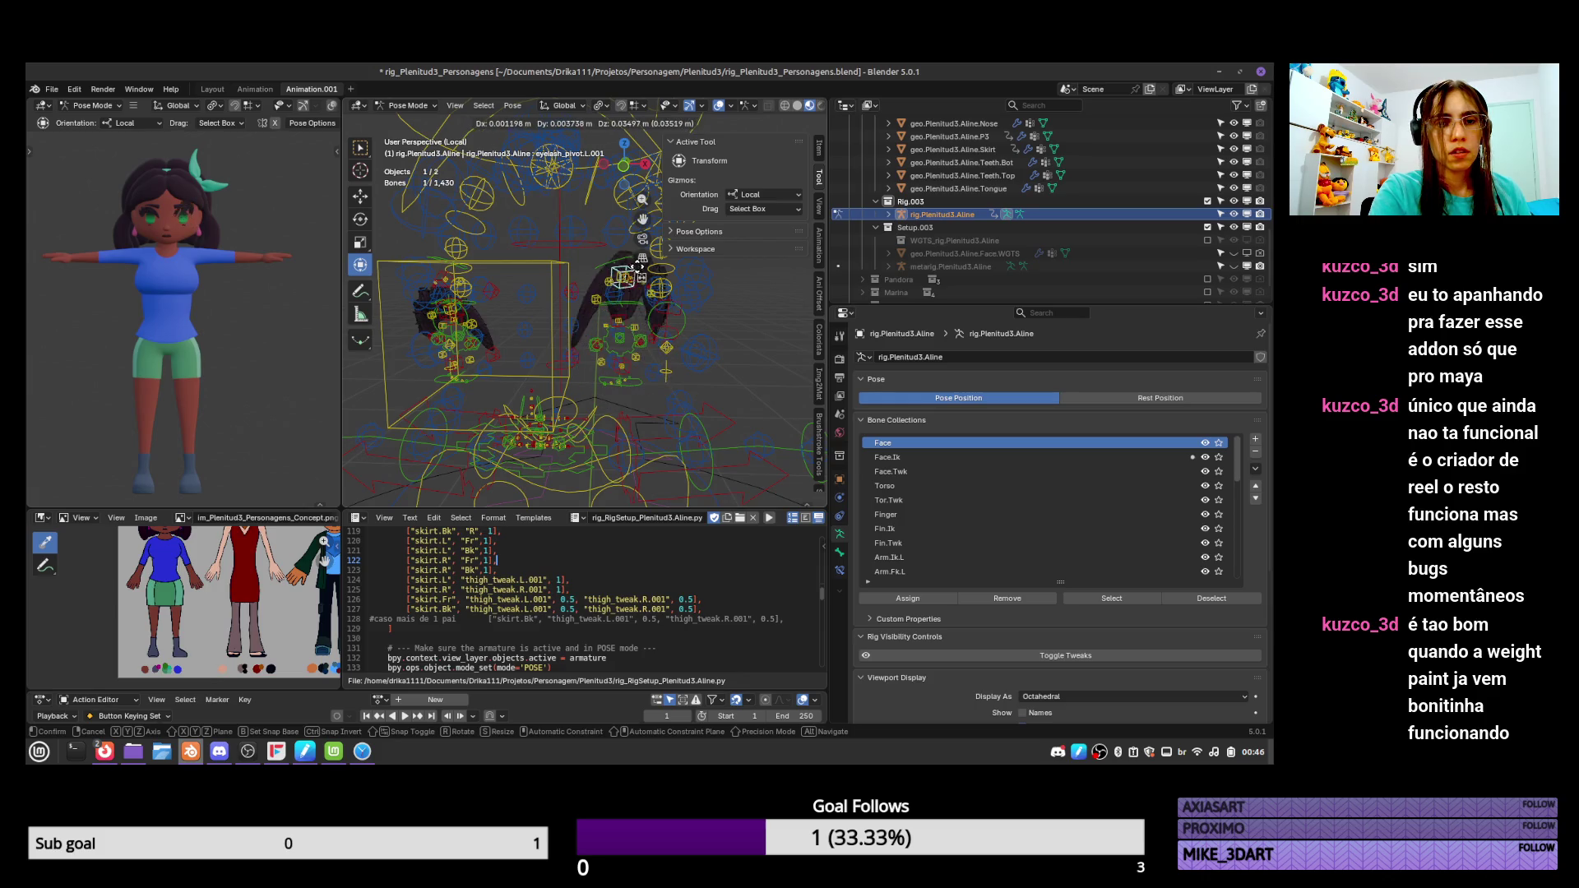
click(639, 273)
middle_drag(639, 273, 636, 321)
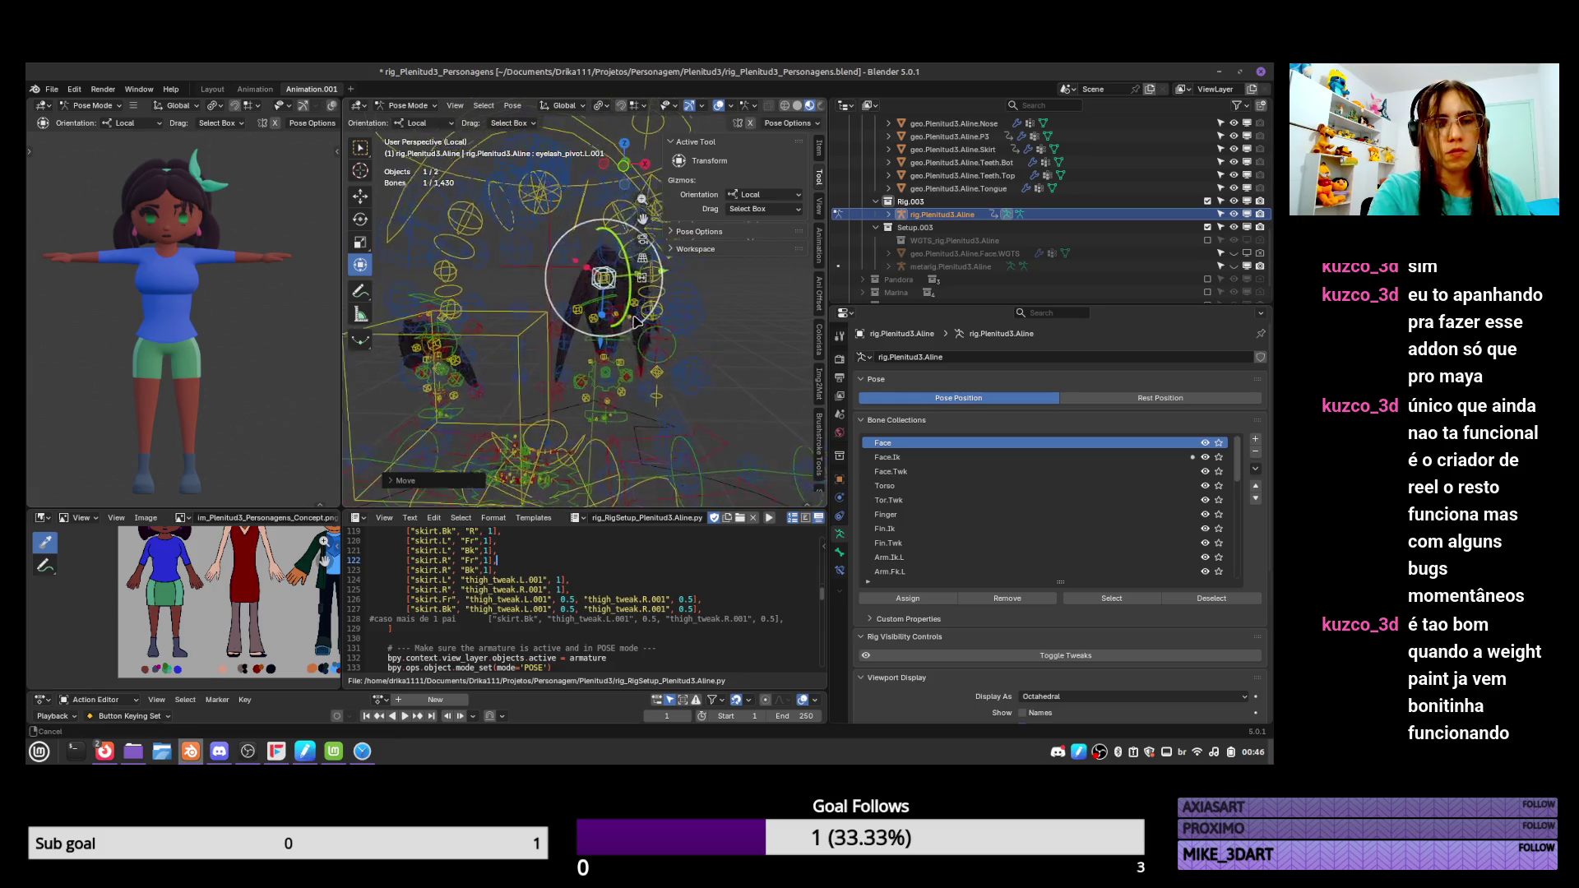
key(ctrl+Tab)
click(645, 342)
key(ctrl+Tab)
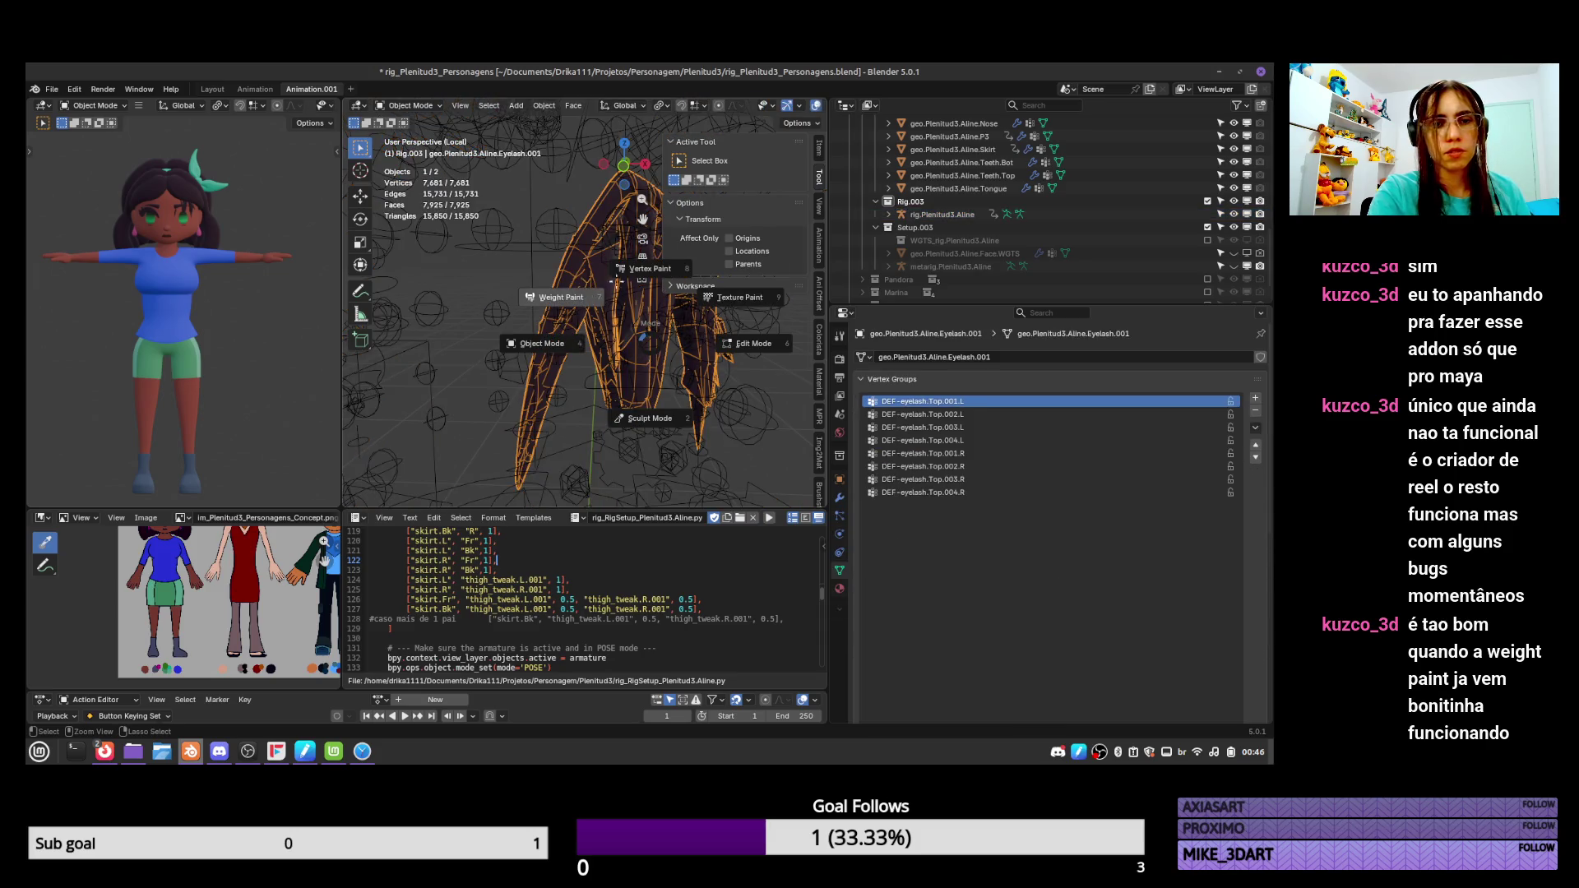
Enter Weight Paint on the eyelash, make DEF-eyelash.Top.003.L active and pick the Blur brush.
click(561, 297)
click(923, 426)
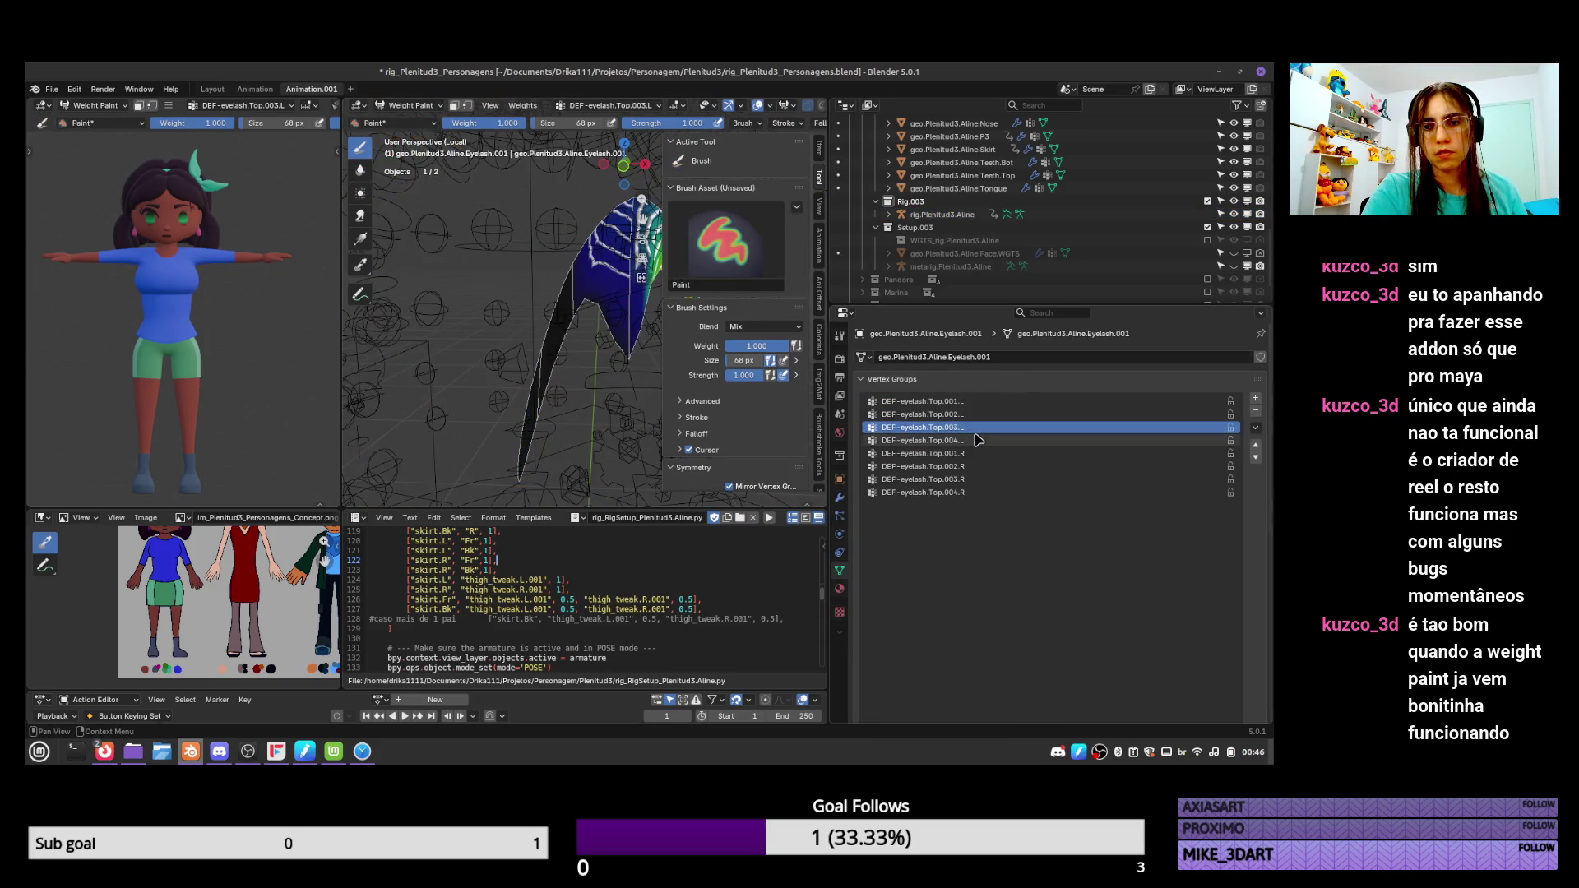
click(979, 440)
click(972, 426)
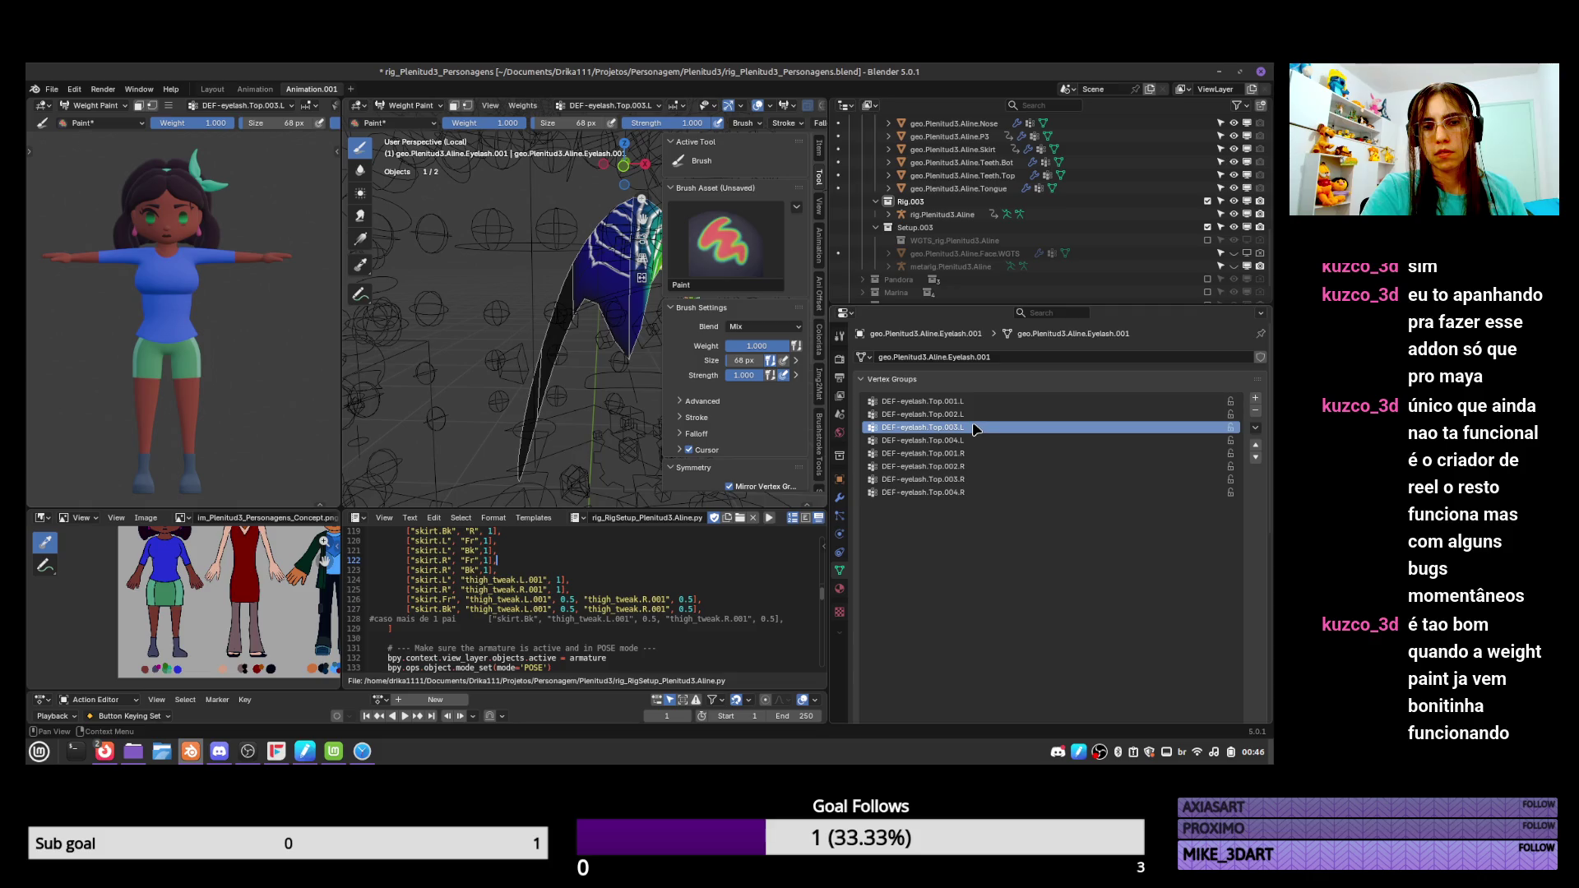
click(361, 170)
mouse_move(629, 358)
middle_down()
mouse_move(560, 393)
mouse_move(576, 387)
middle_up()
Blur the DEF-eyelash.Top.002.L and Top.003.L weights along the eyelash and around its peak.
click(956, 416)
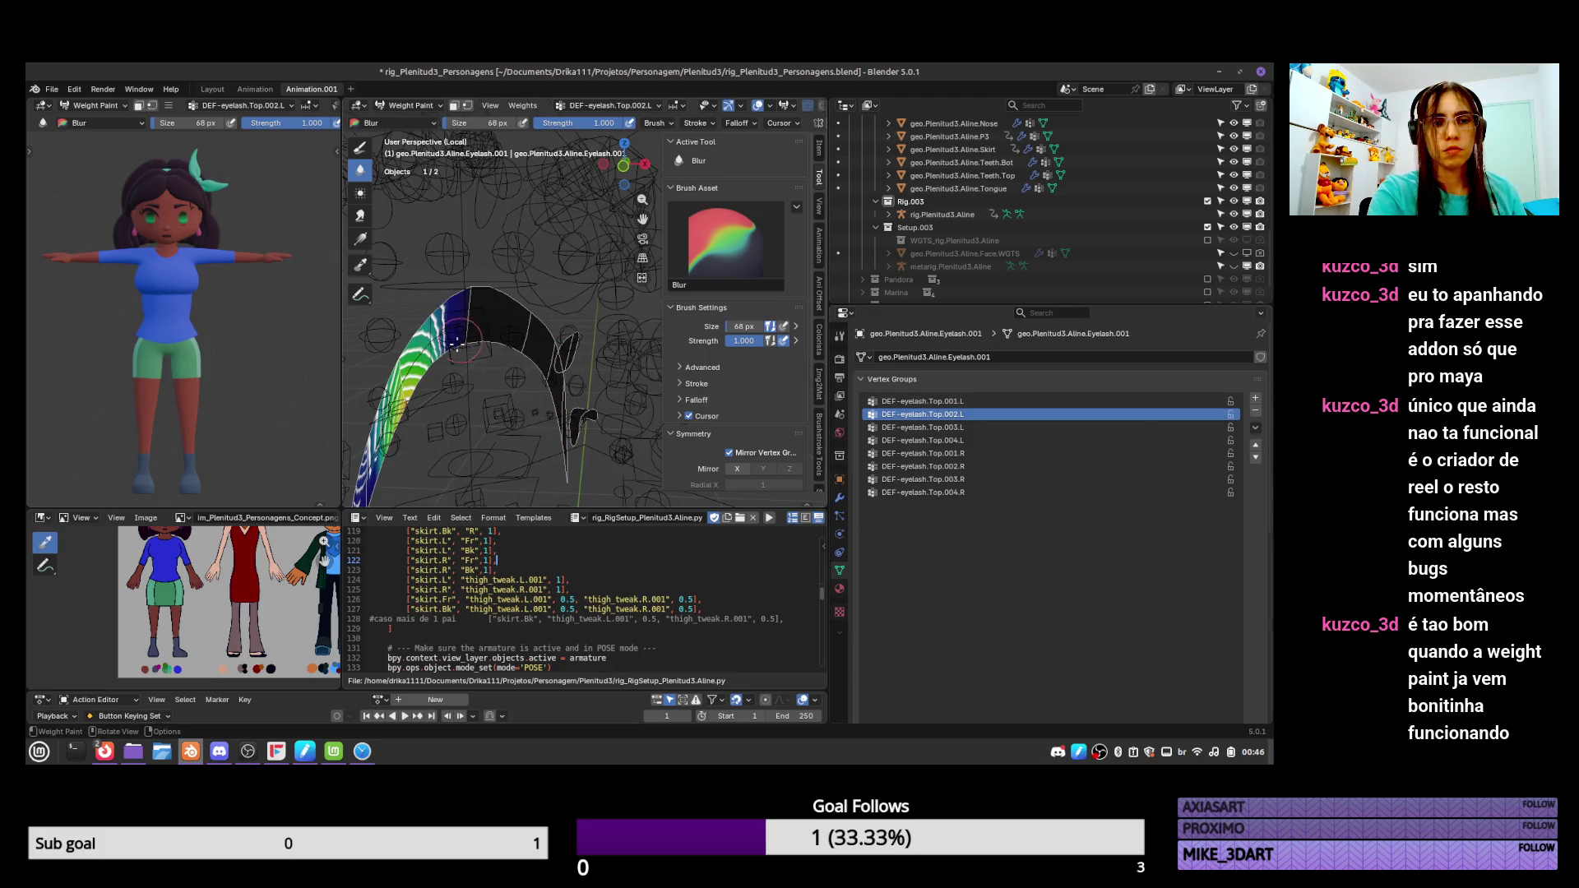
drag(456, 345, 481, 312)
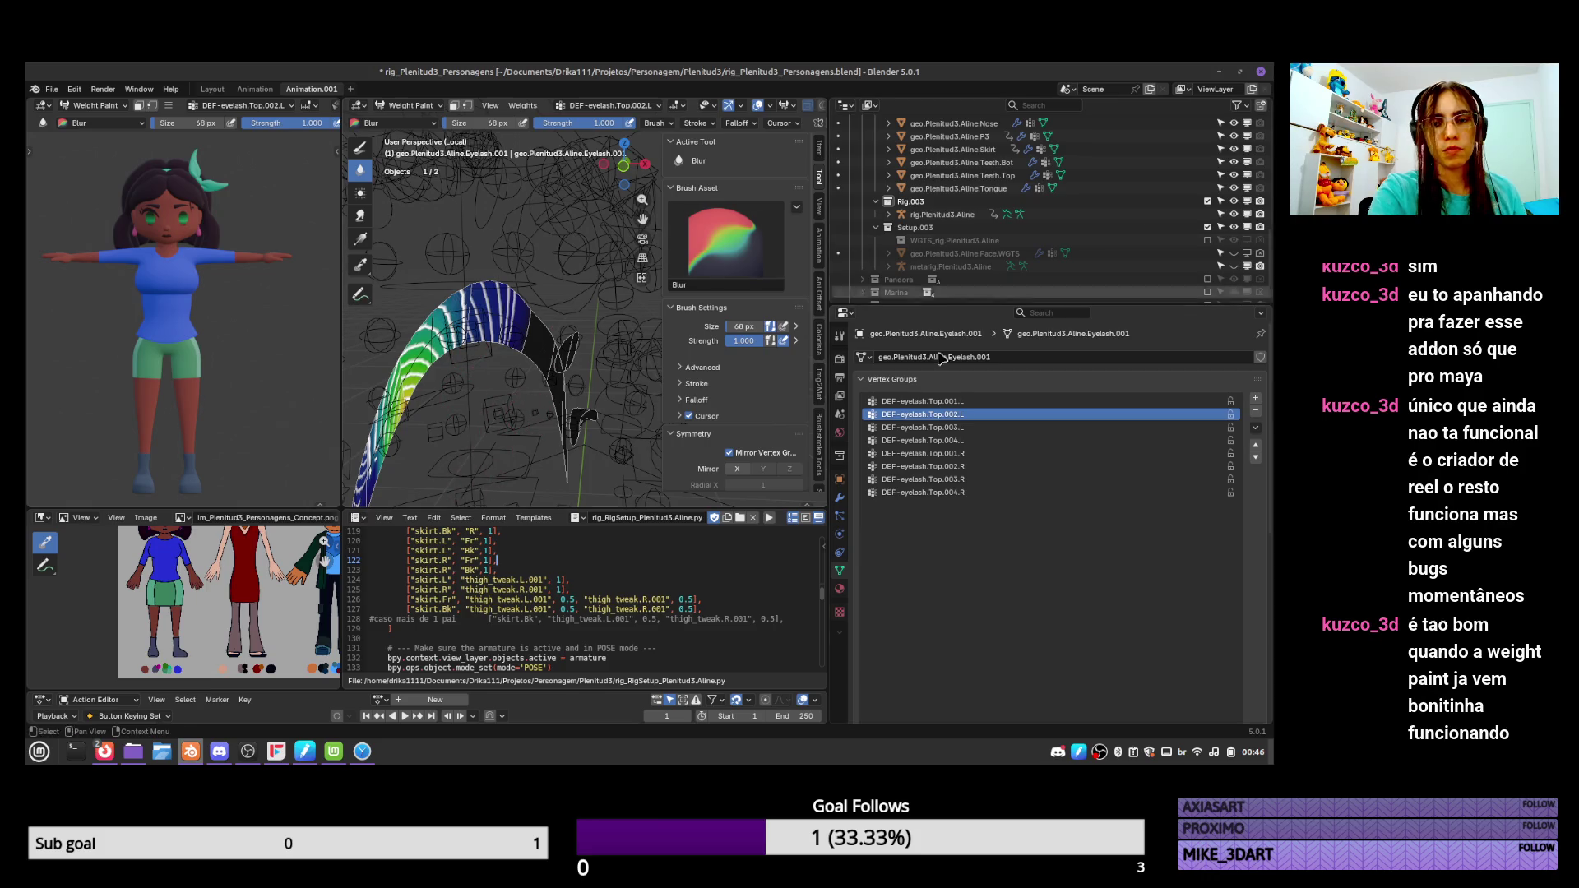
click(922, 428)
mouse_move(516, 362)
mouse_down()
mouse_move(539, 327)
mouse_move(527, 360)
mouse_up()
middle_drag(537, 320, 535, 301)
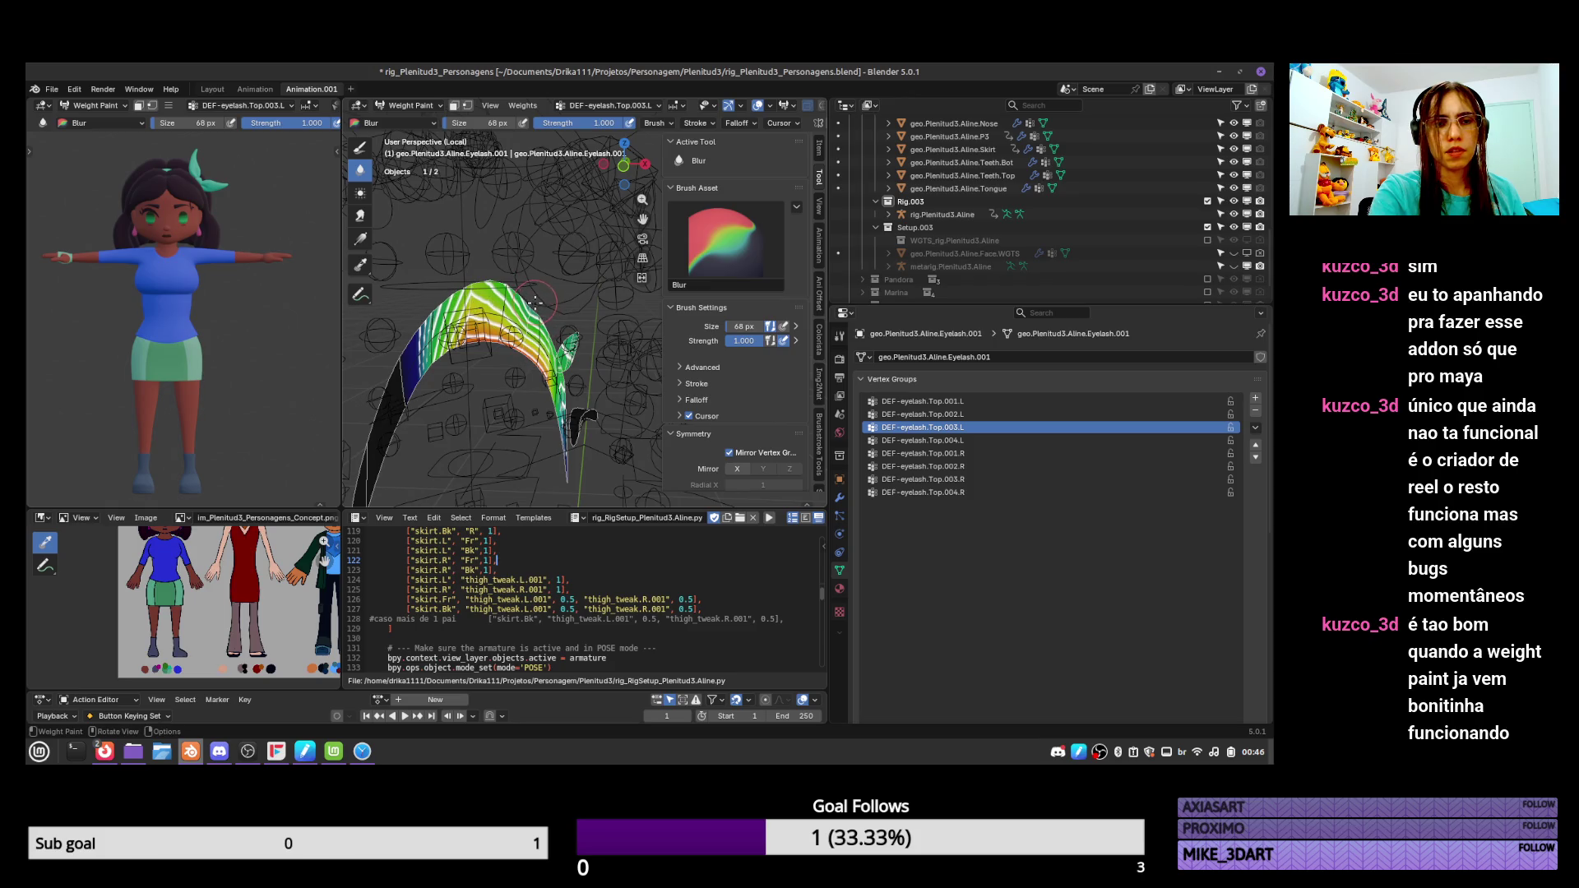
drag(537, 294, 535, 299)
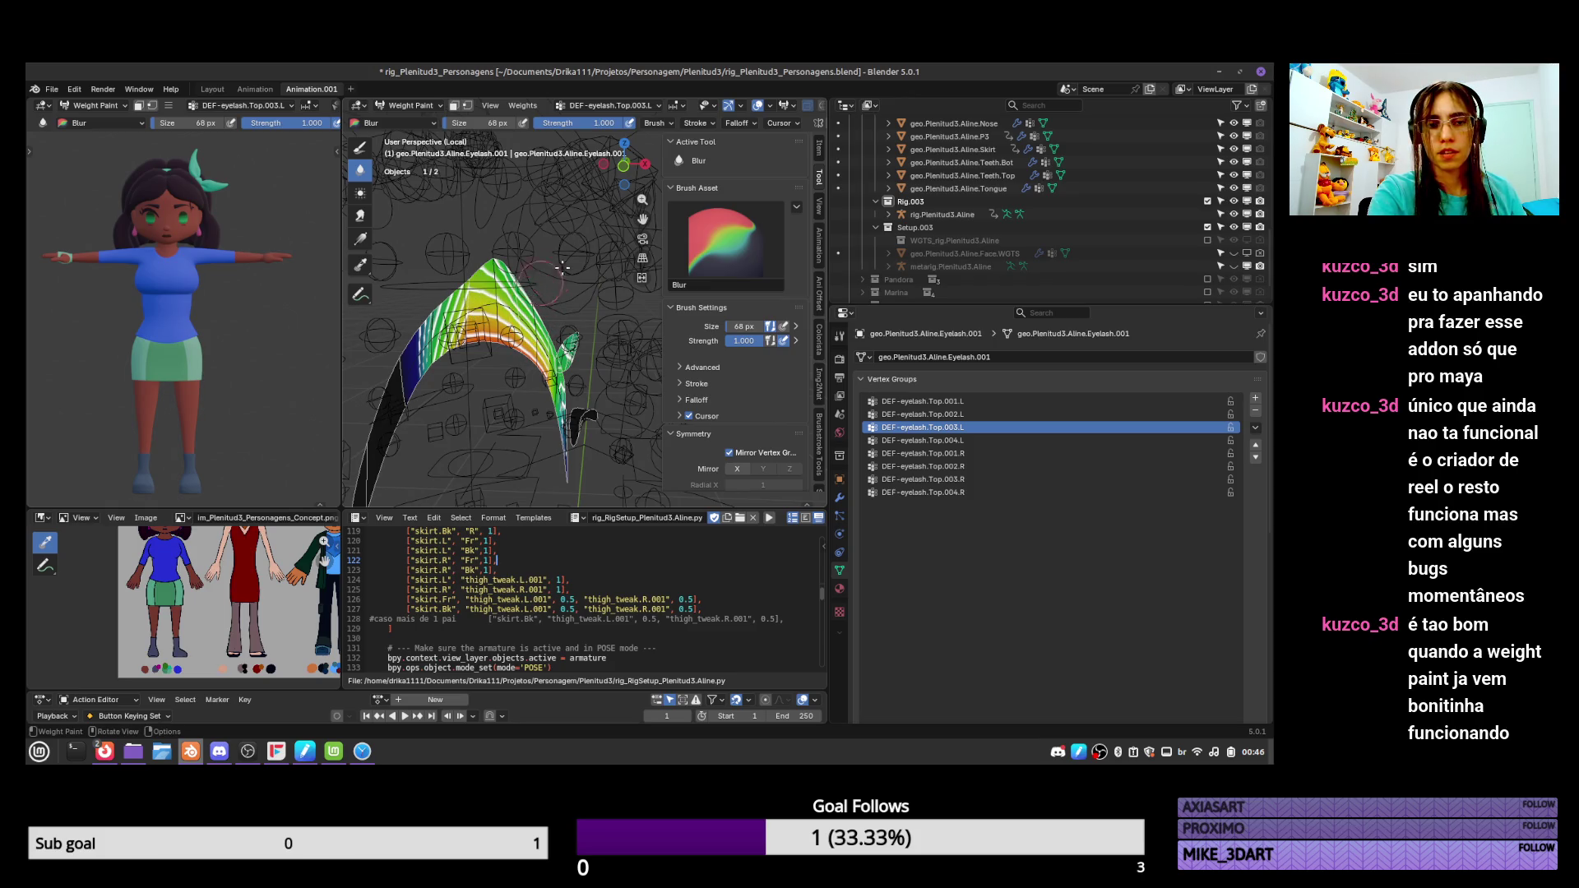
click(922, 440)
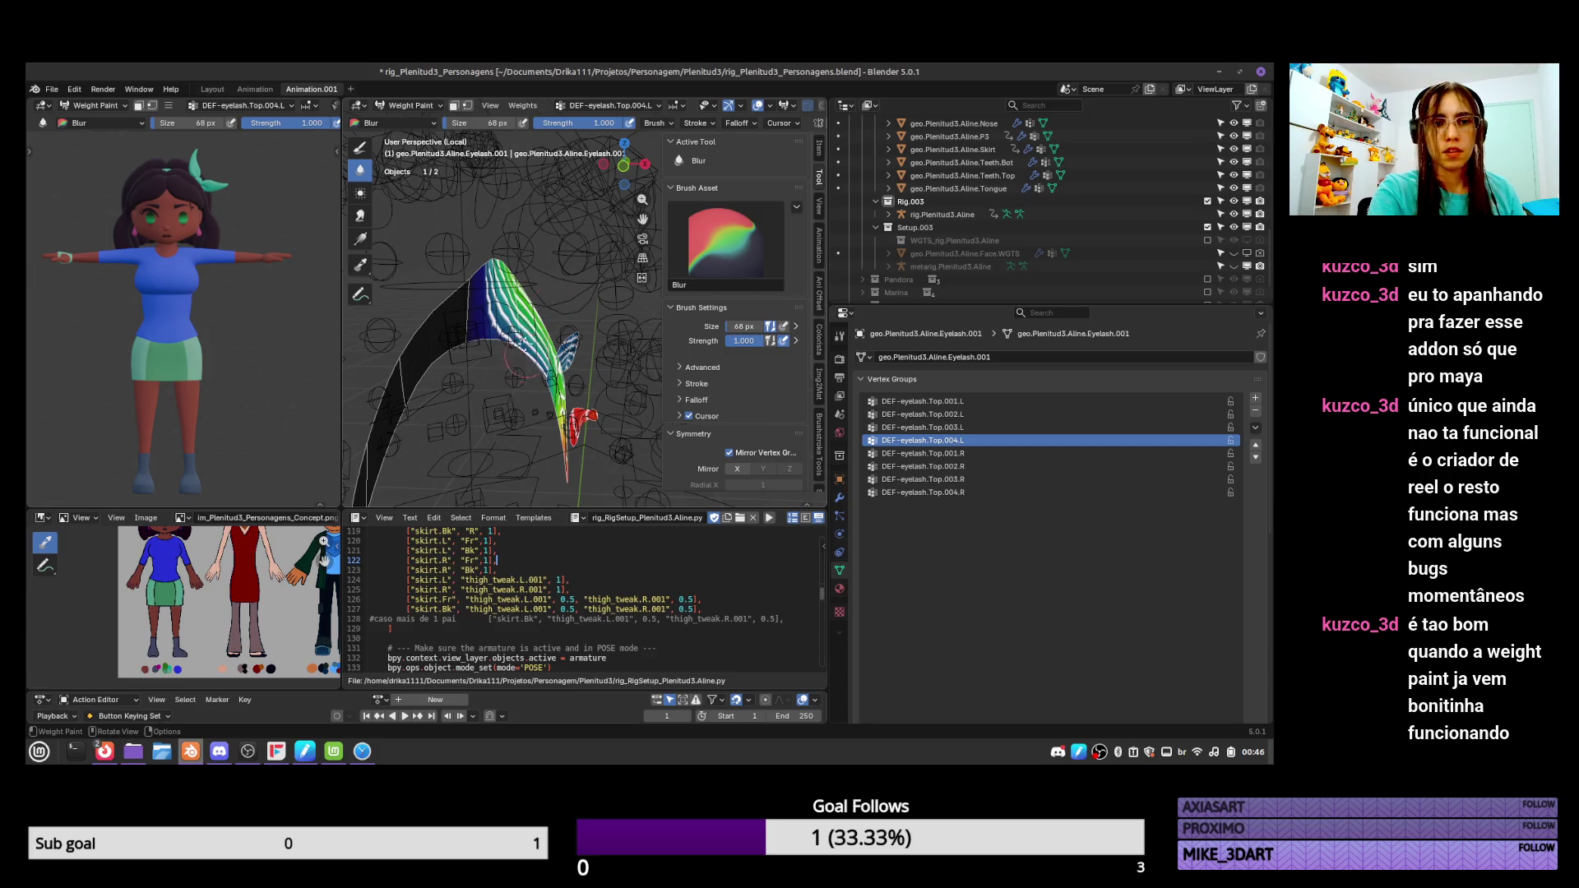
click(921, 427)
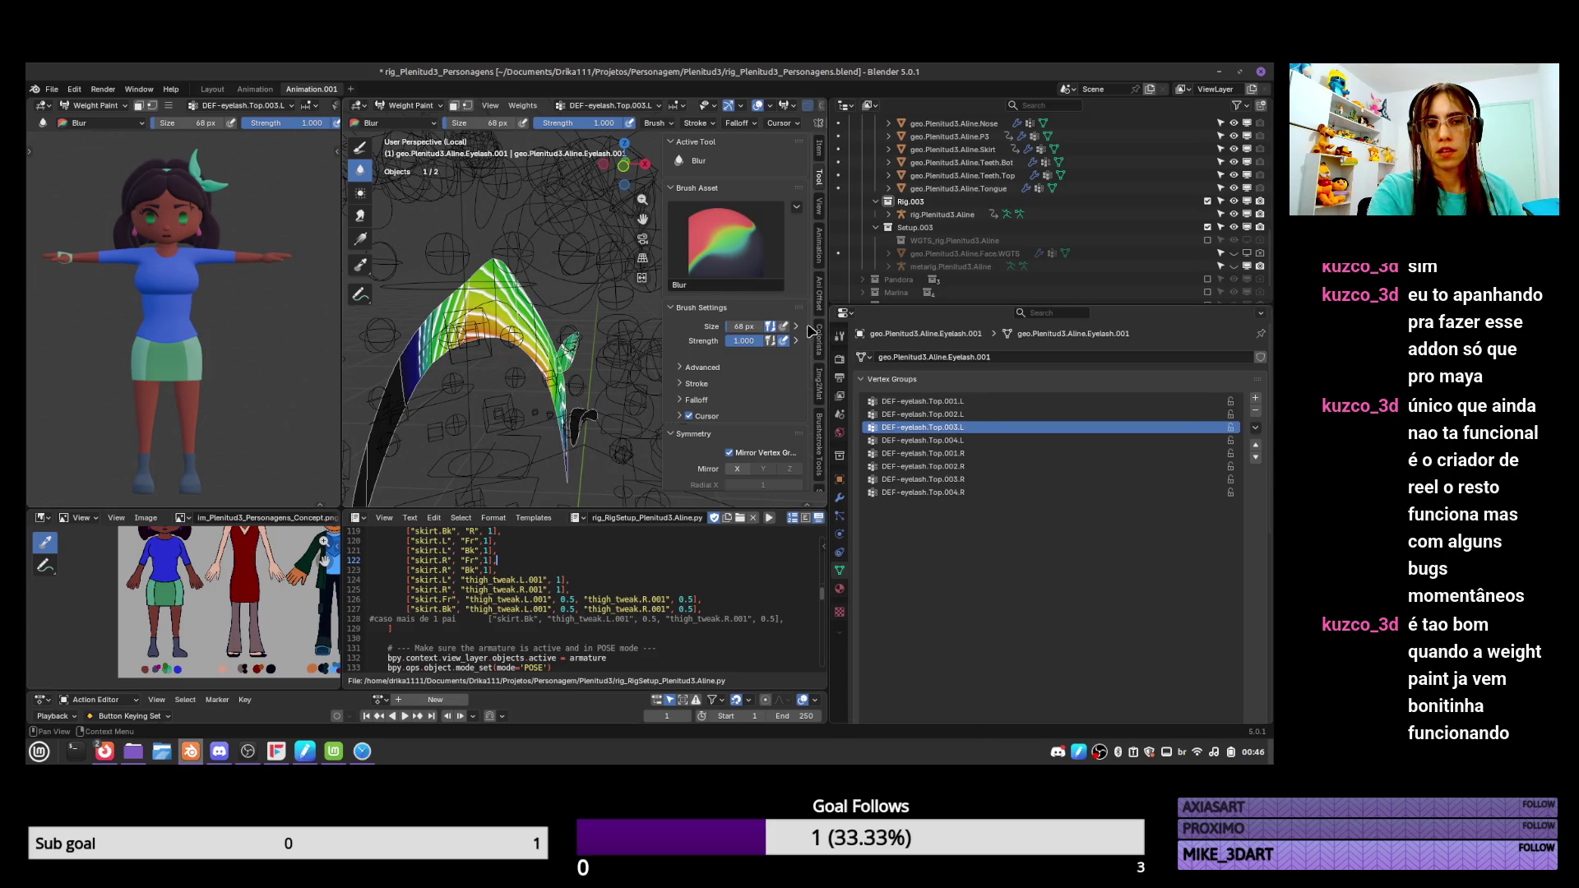
mouse_move(497, 263)
mouse_down()
mouse_move(510, 341)
mouse_move(471, 333)
mouse_up()
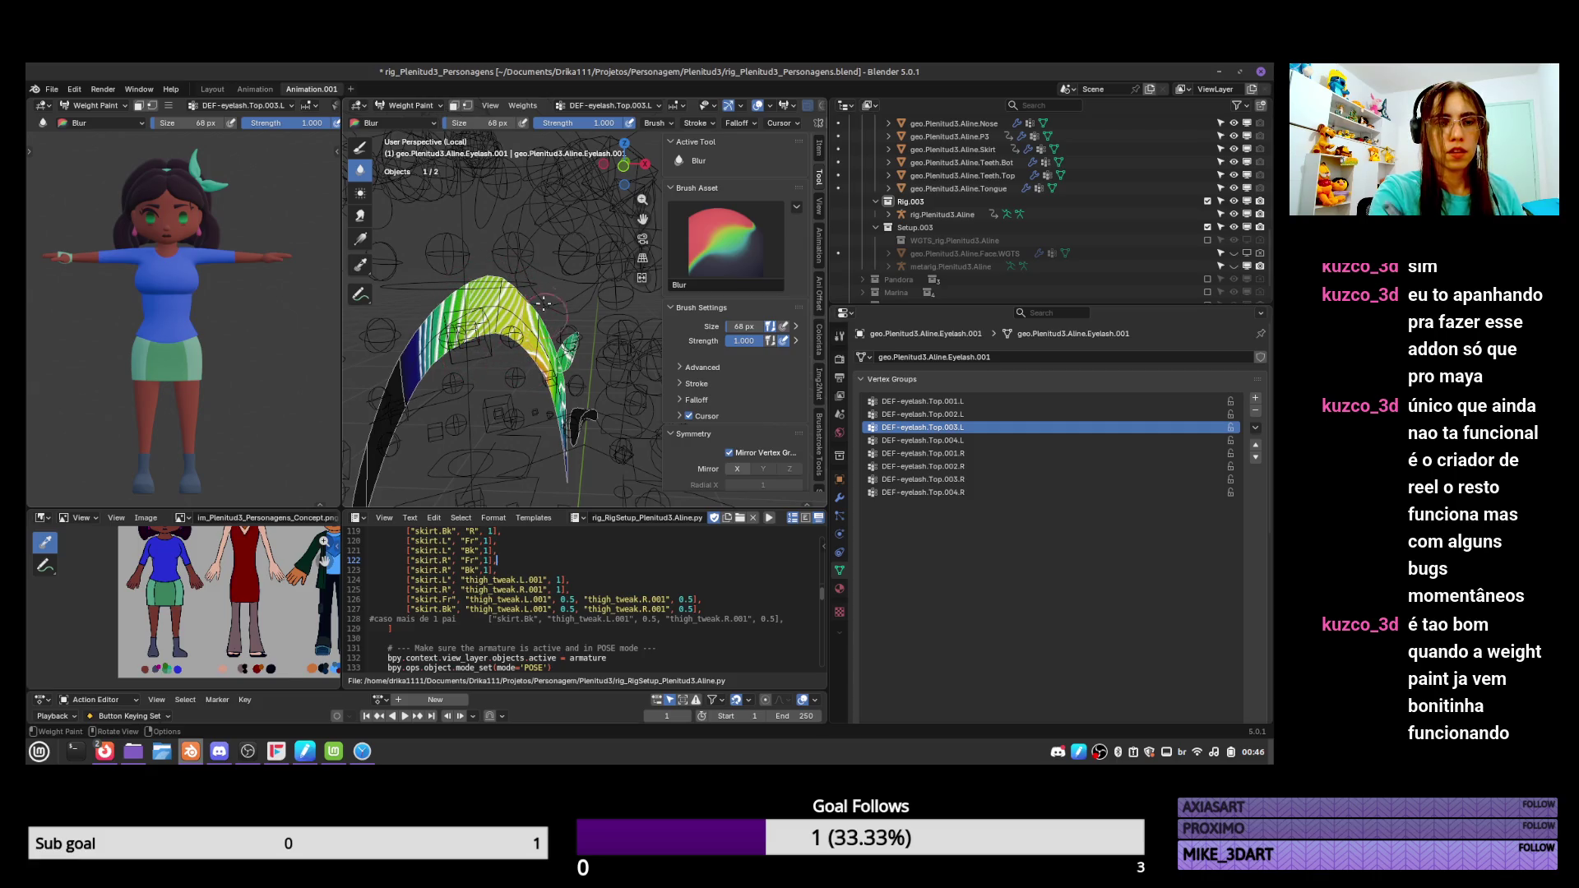
On DEF-eyelash.Top.001.L, paint weight 0 with the Draw brush over the eyelash top.
click(946, 442)
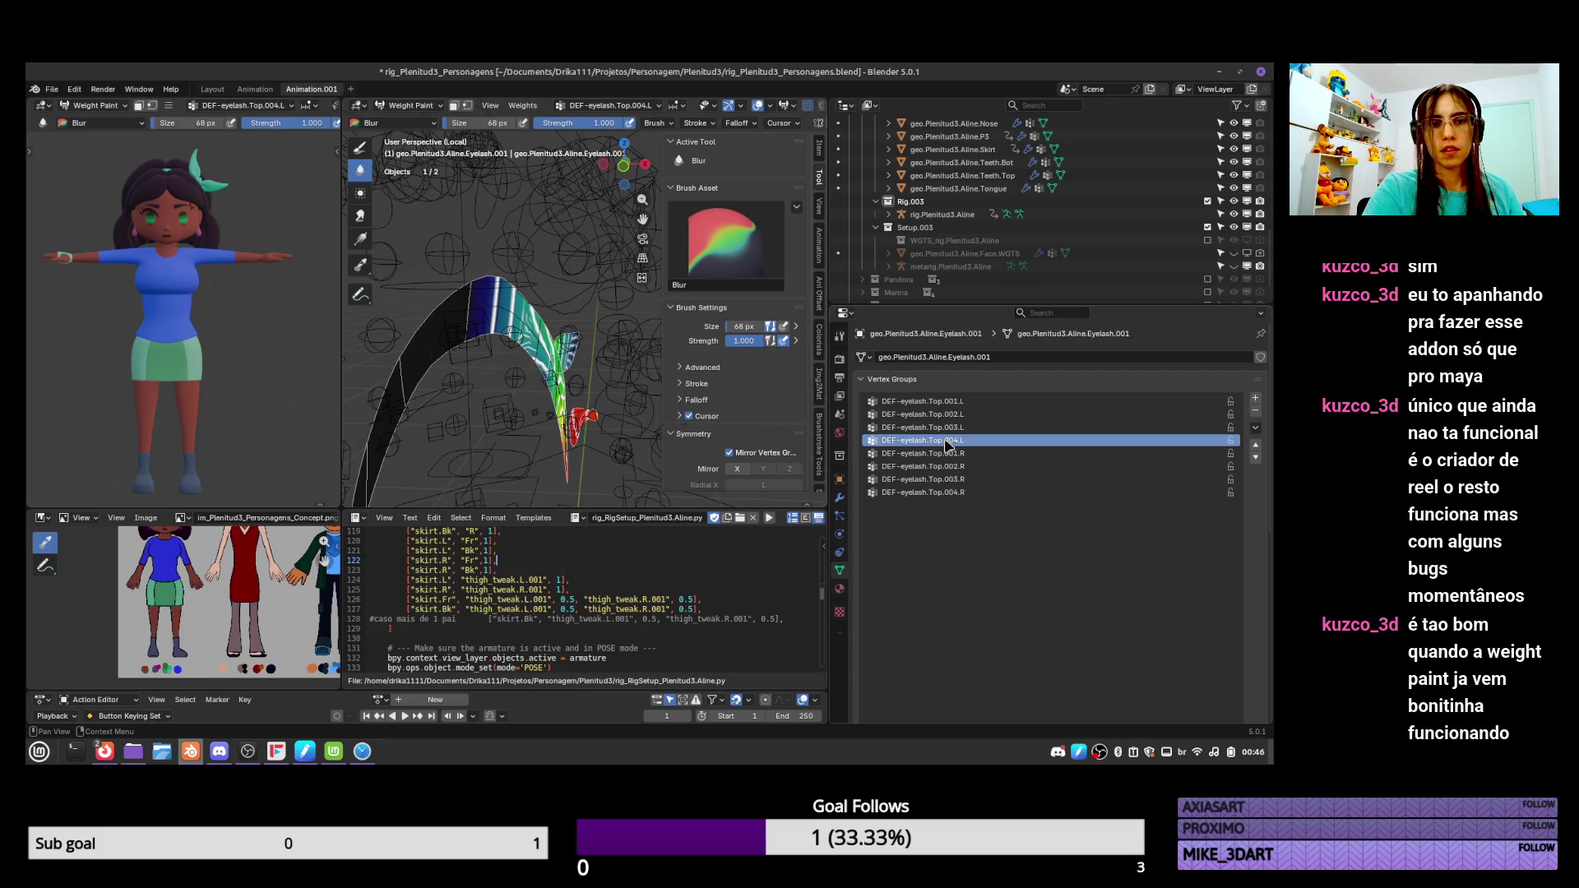
click(946, 427)
click(947, 415)
click(950, 401)
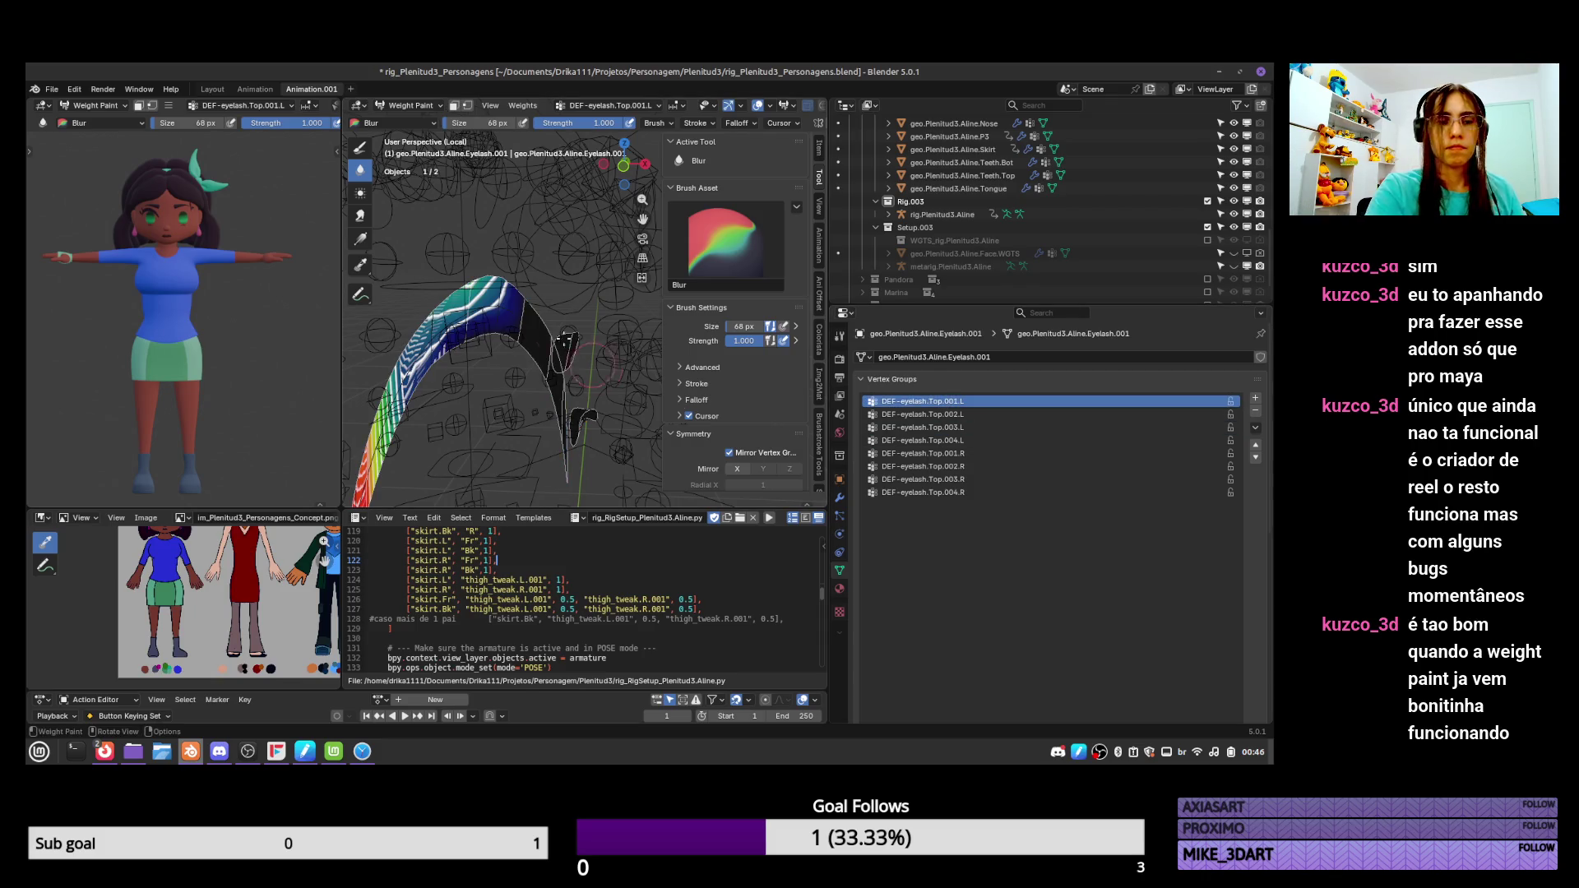
key(d)
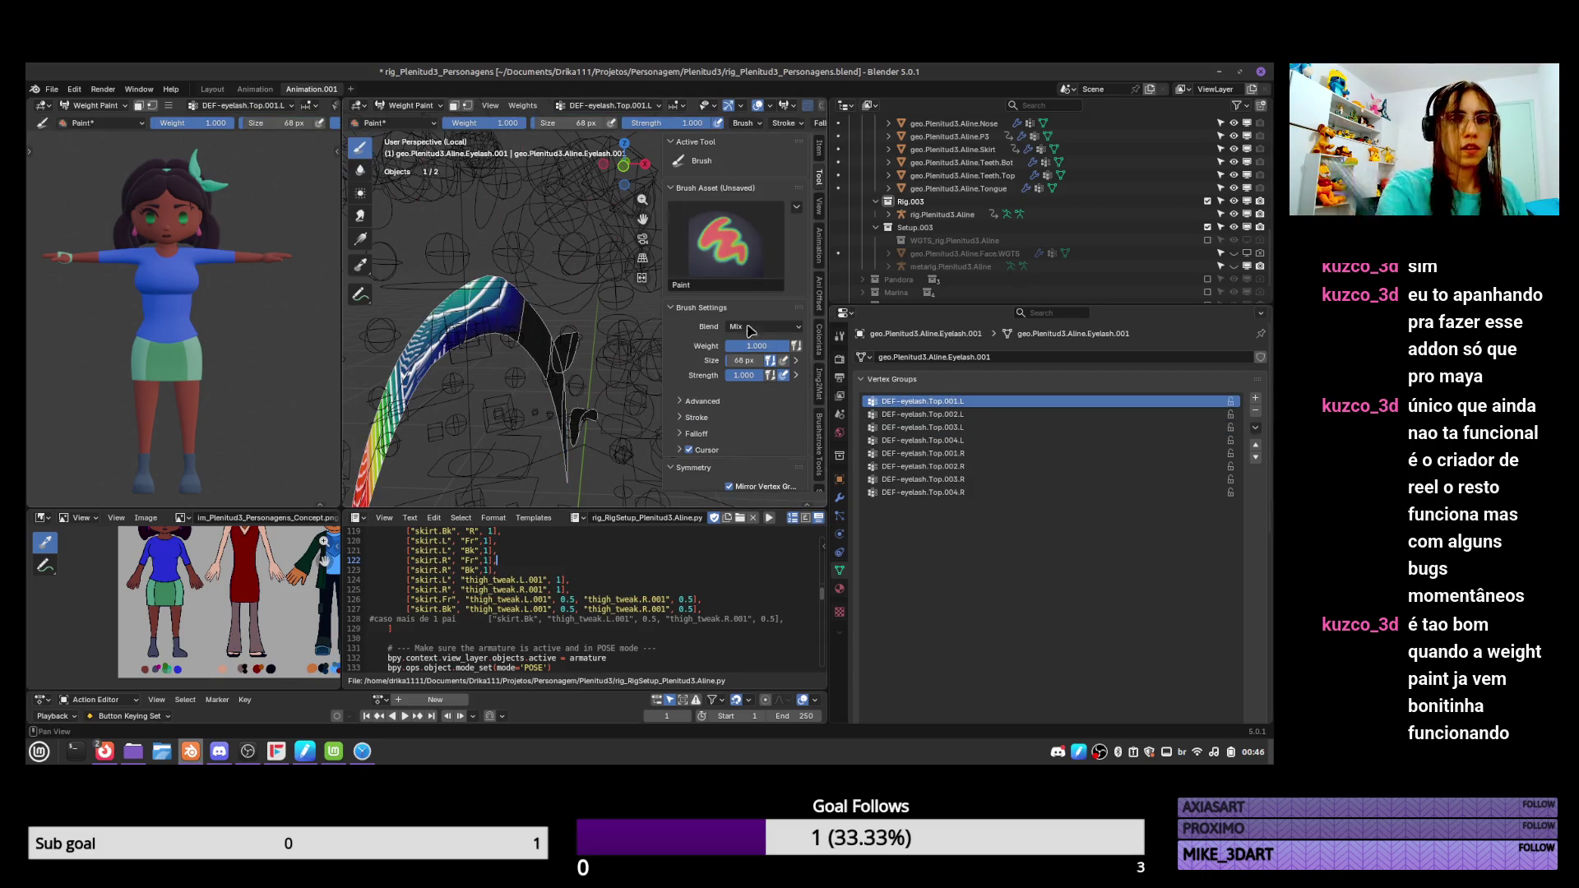
drag(734, 352, 699, 352)
mouse_move(530, 316)
mouse_down()
mouse_move(485, 331)
mouse_move(474, 380)
mouse_up()
Return to the Blur brush on DEF-eyelash.Top.002.L, then select the Top.003.L group.
middle_drag(518, 317, 504, 238)
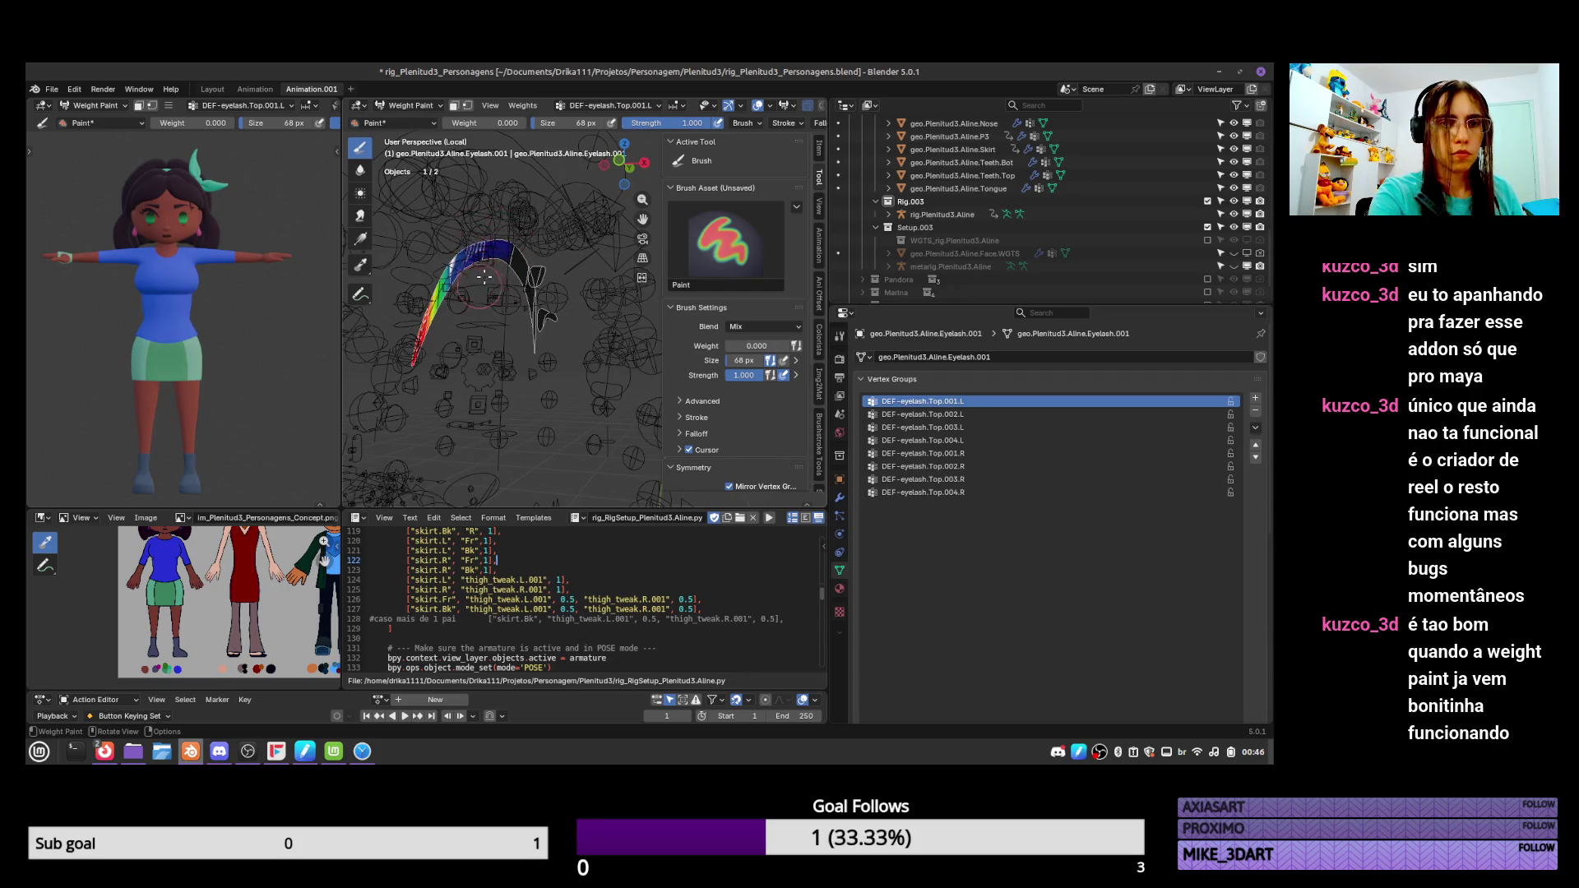
click(946, 414)
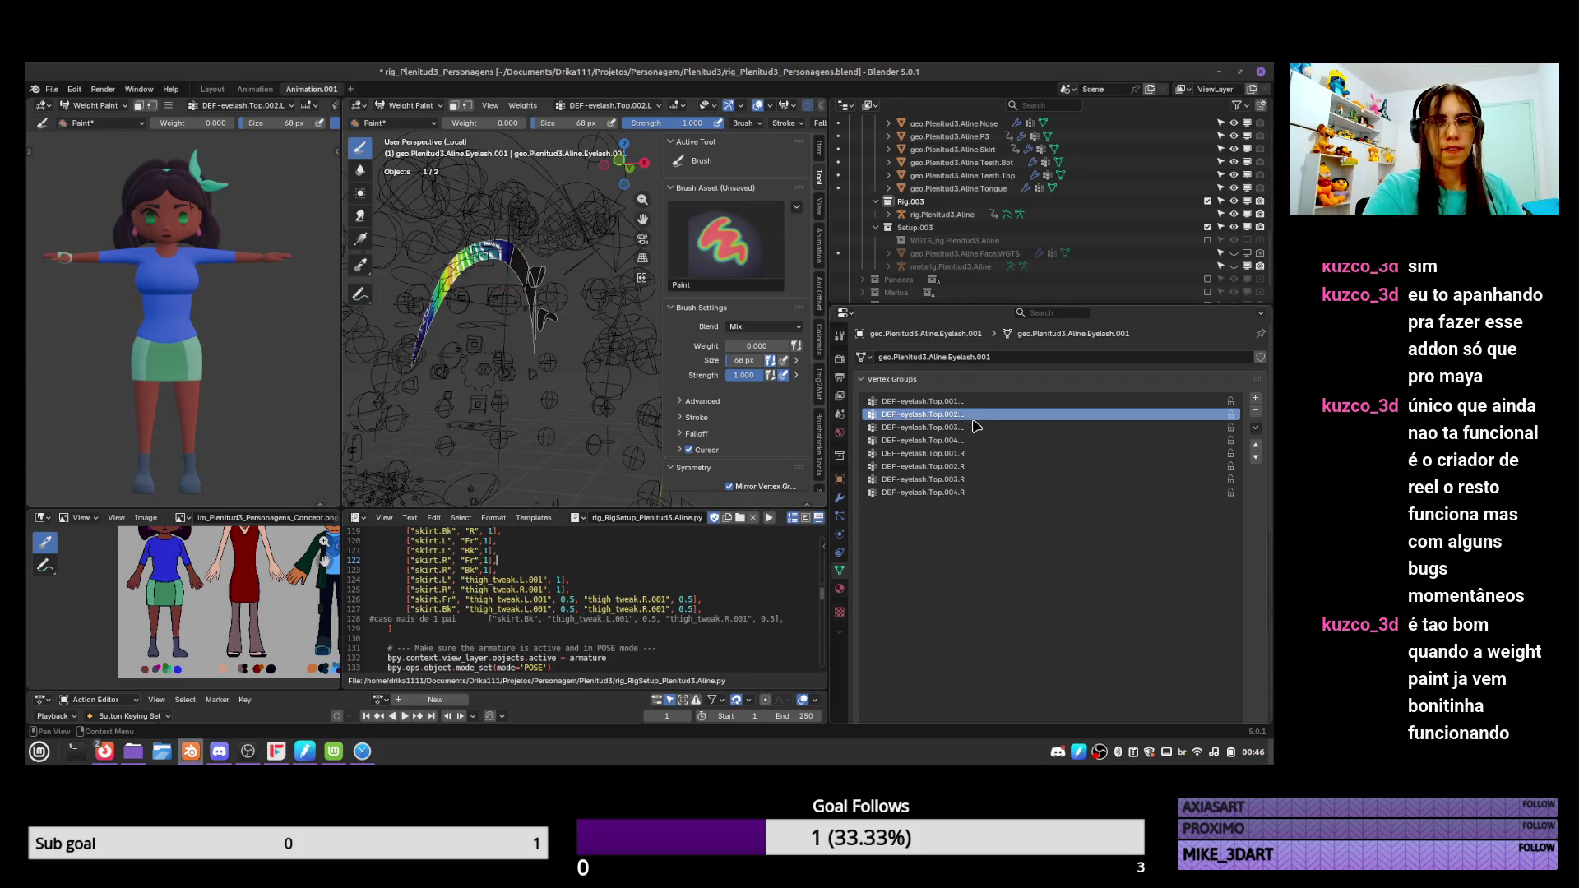
click(360, 171)
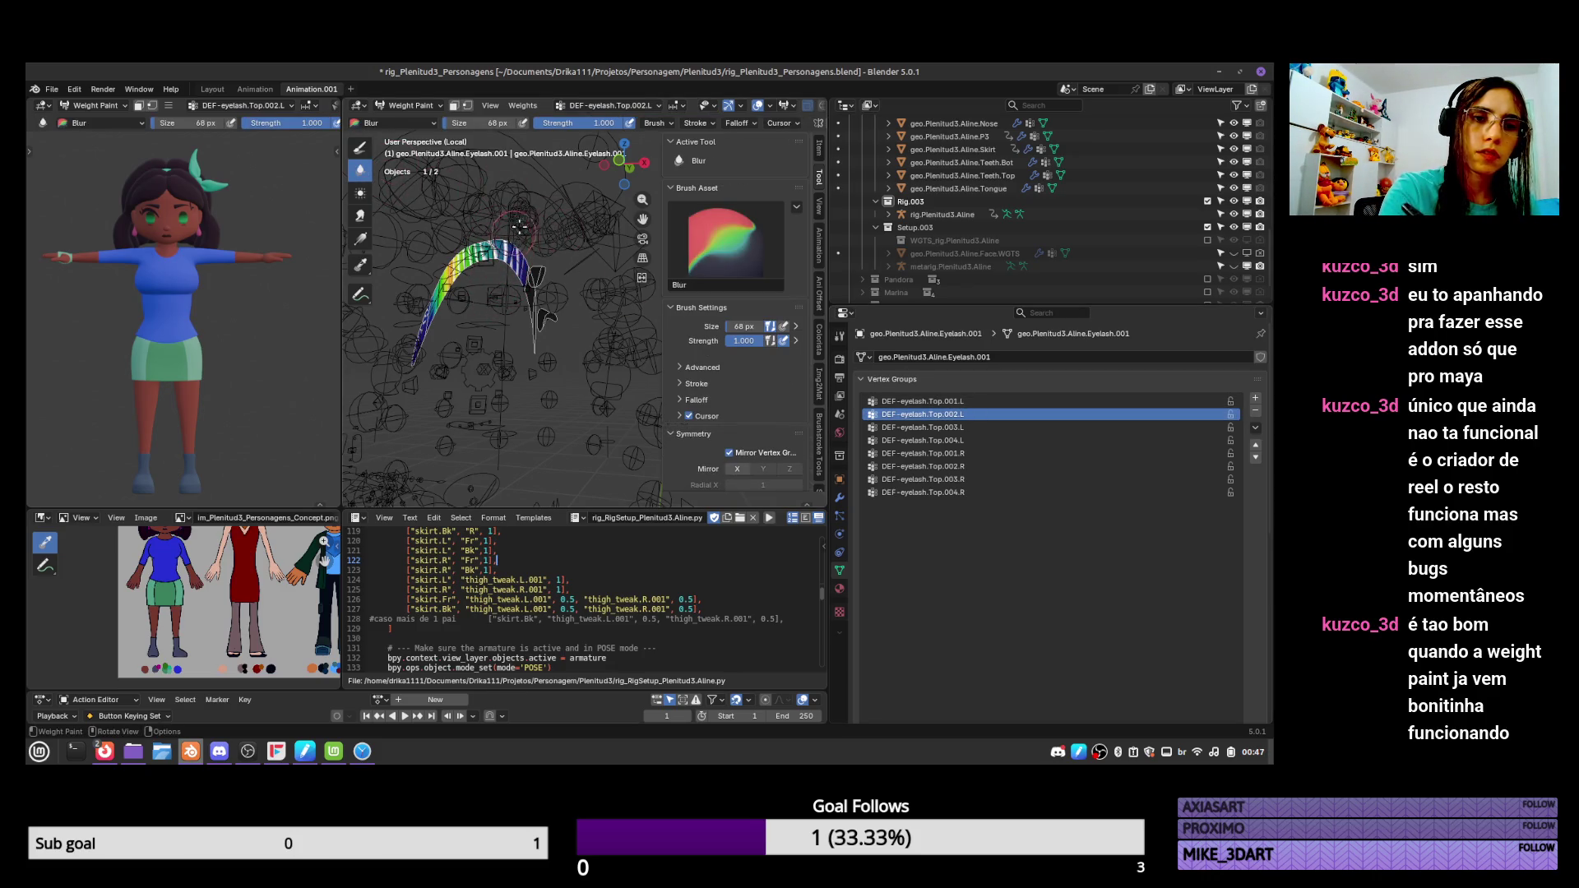
ctrl+click(486, 240)
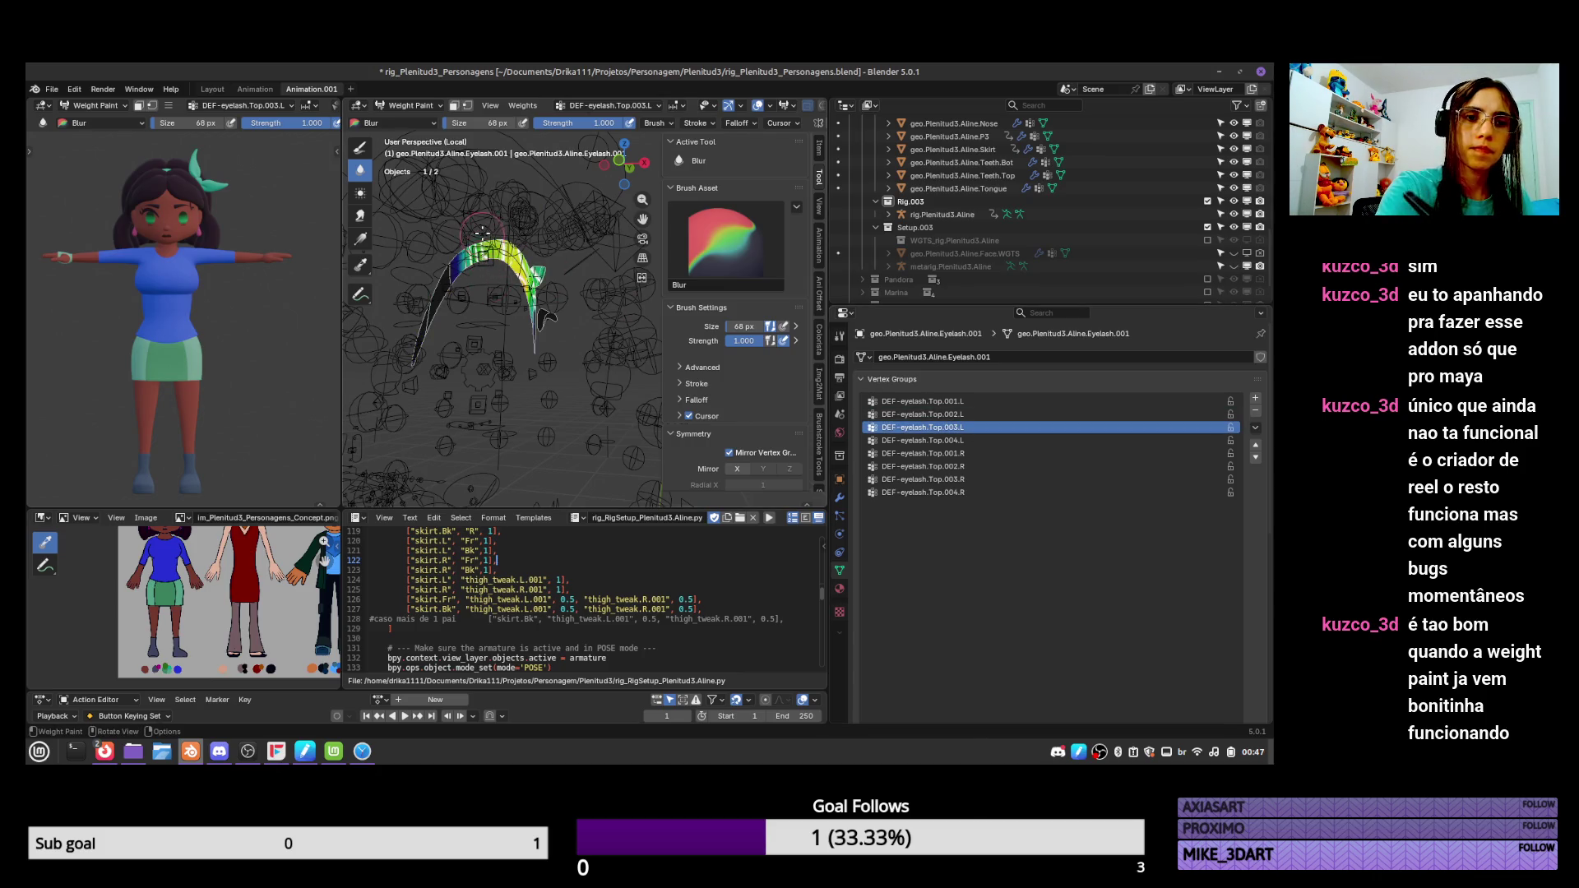
Enter Edit Mode on the eyelash, delete a first selection of end vertices, then undo it.
key(ctrl+Tab)
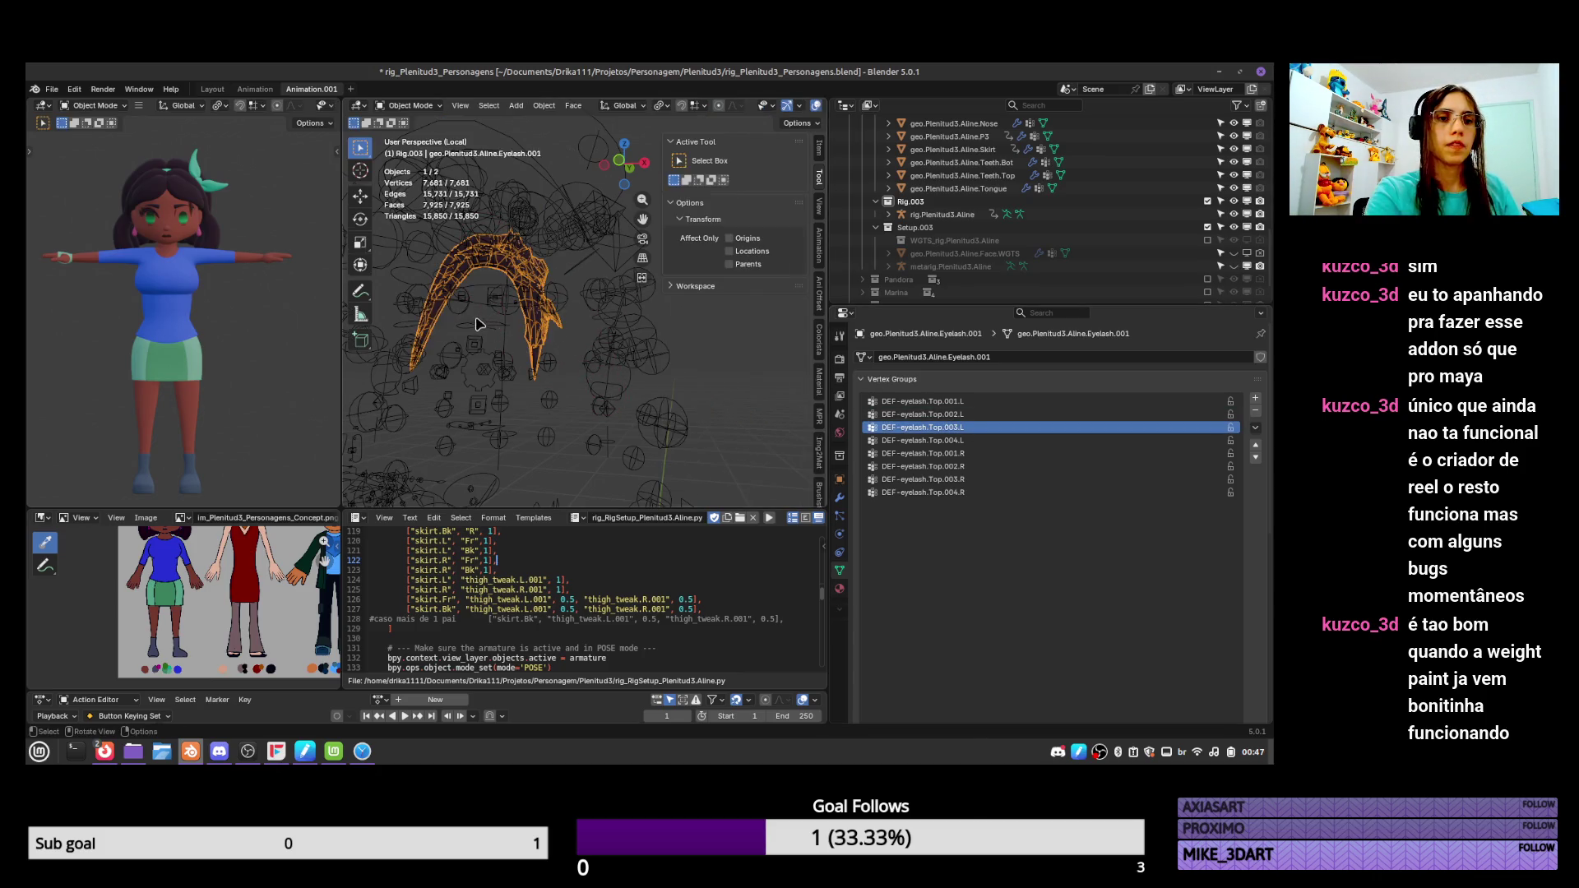
key(Tab)
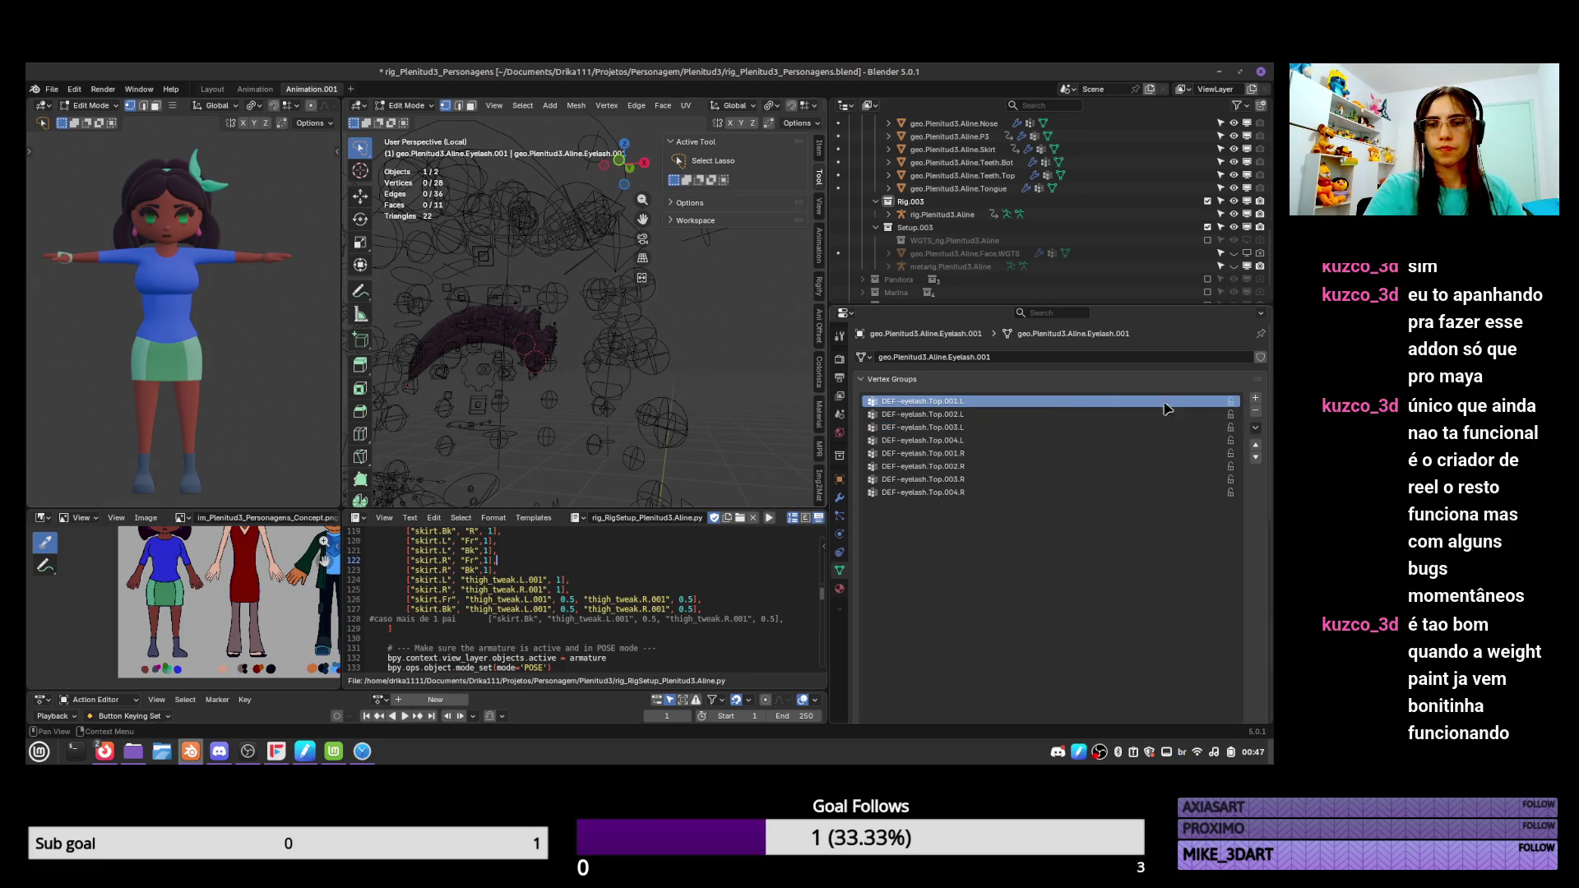
scroll(1258, 494, down, 5)
scroll(1258, 493, up, 5)
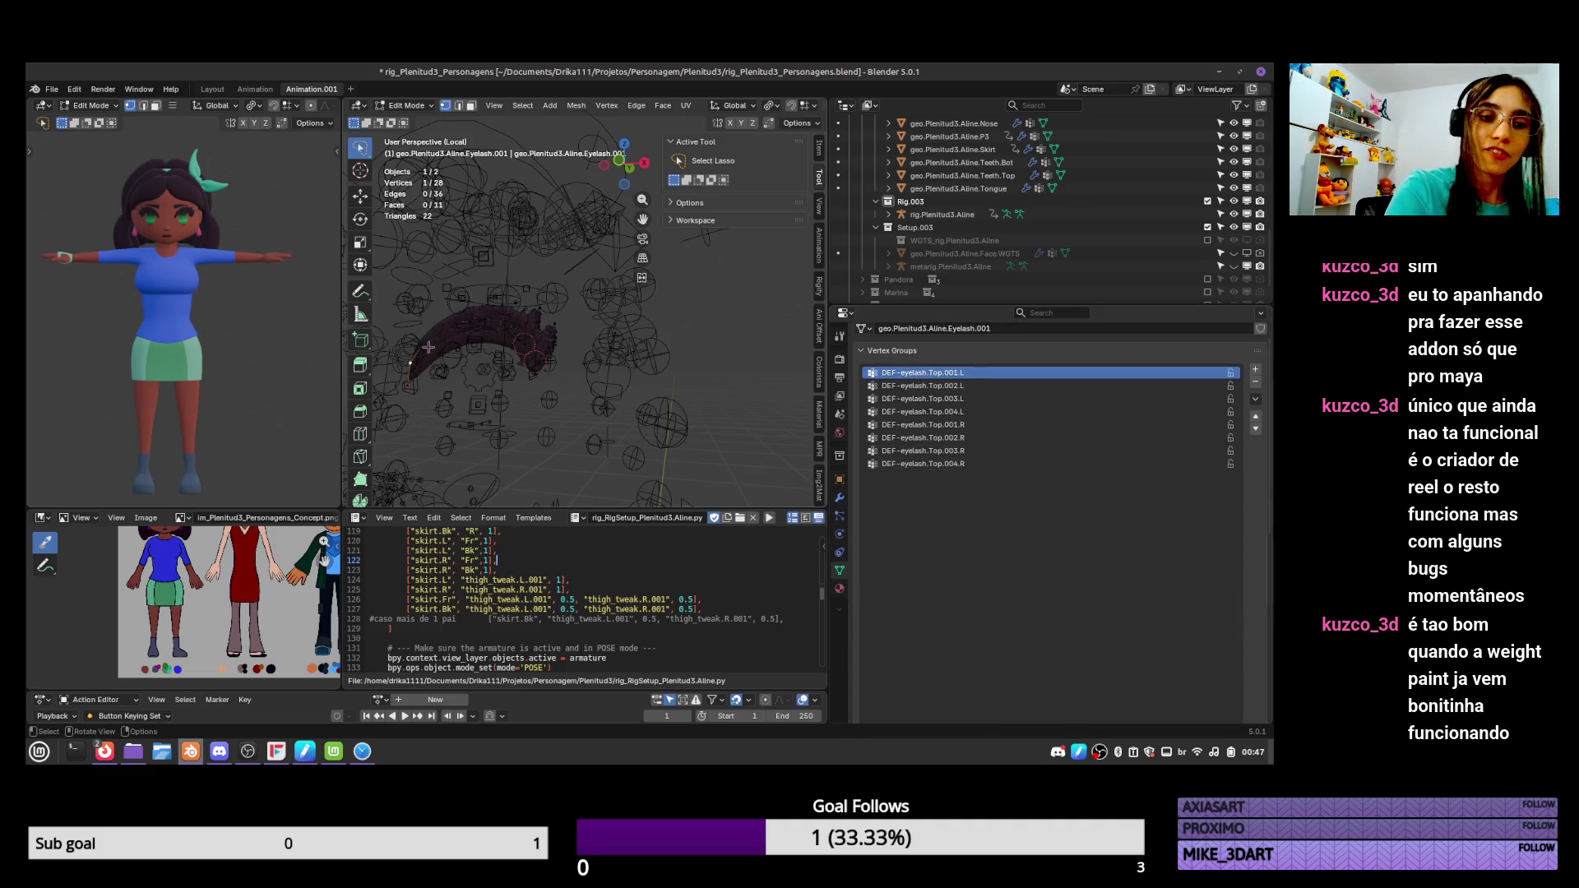
click(409, 362)
mouse_move(540, 292)
middle_down()
mouse_move(503, 313)
mouse_move(533, 330)
middle_up()
shift+click(503, 313)
shift+click(545, 315)
shift+click(534, 330)
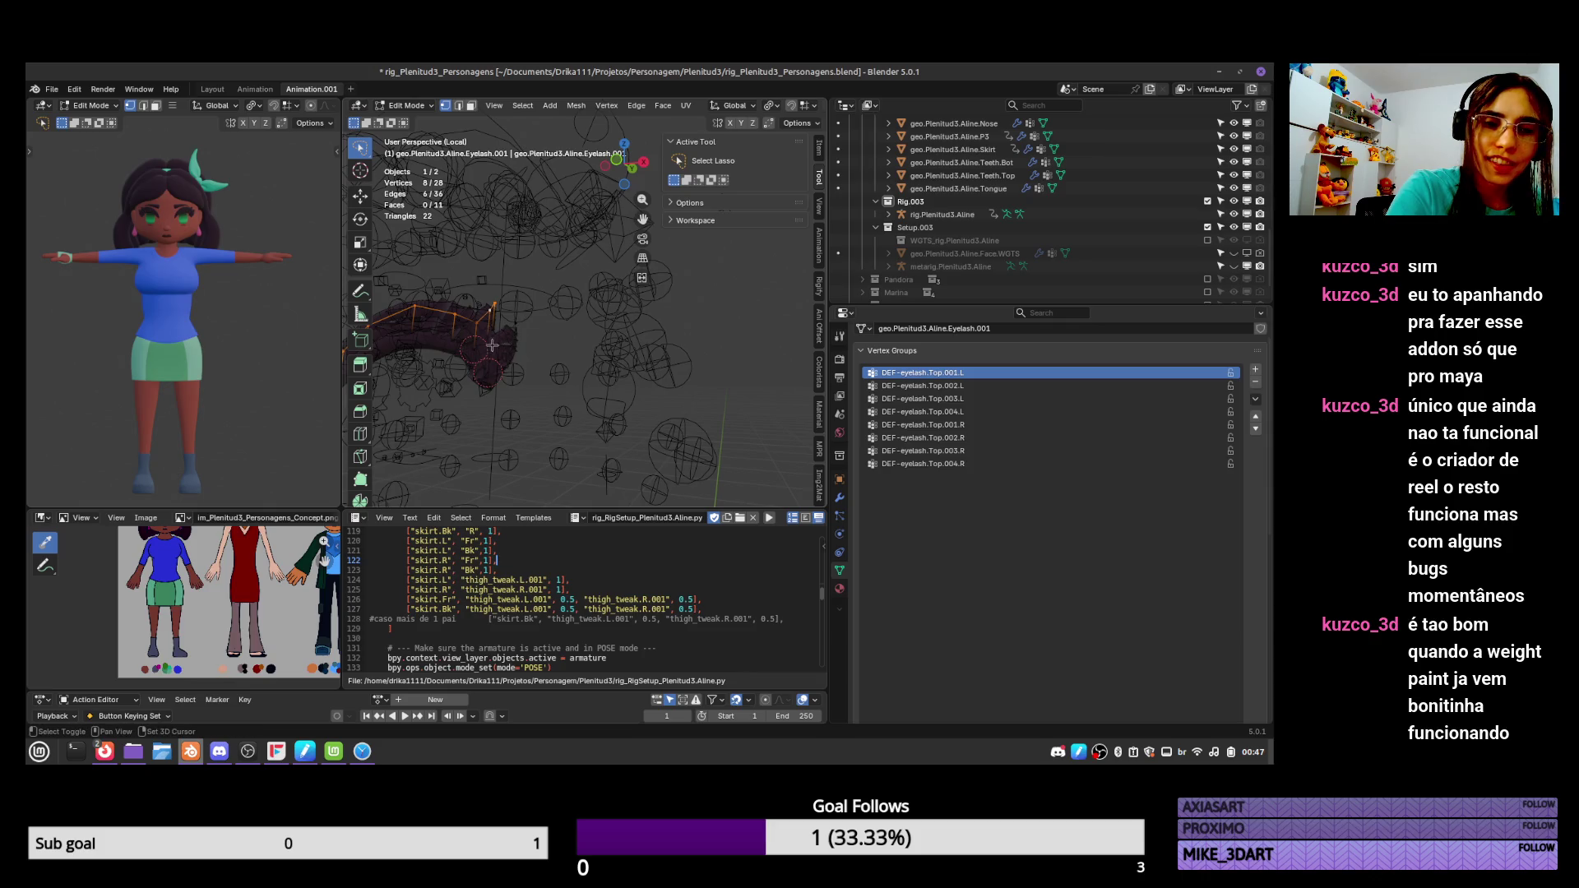
key(x)
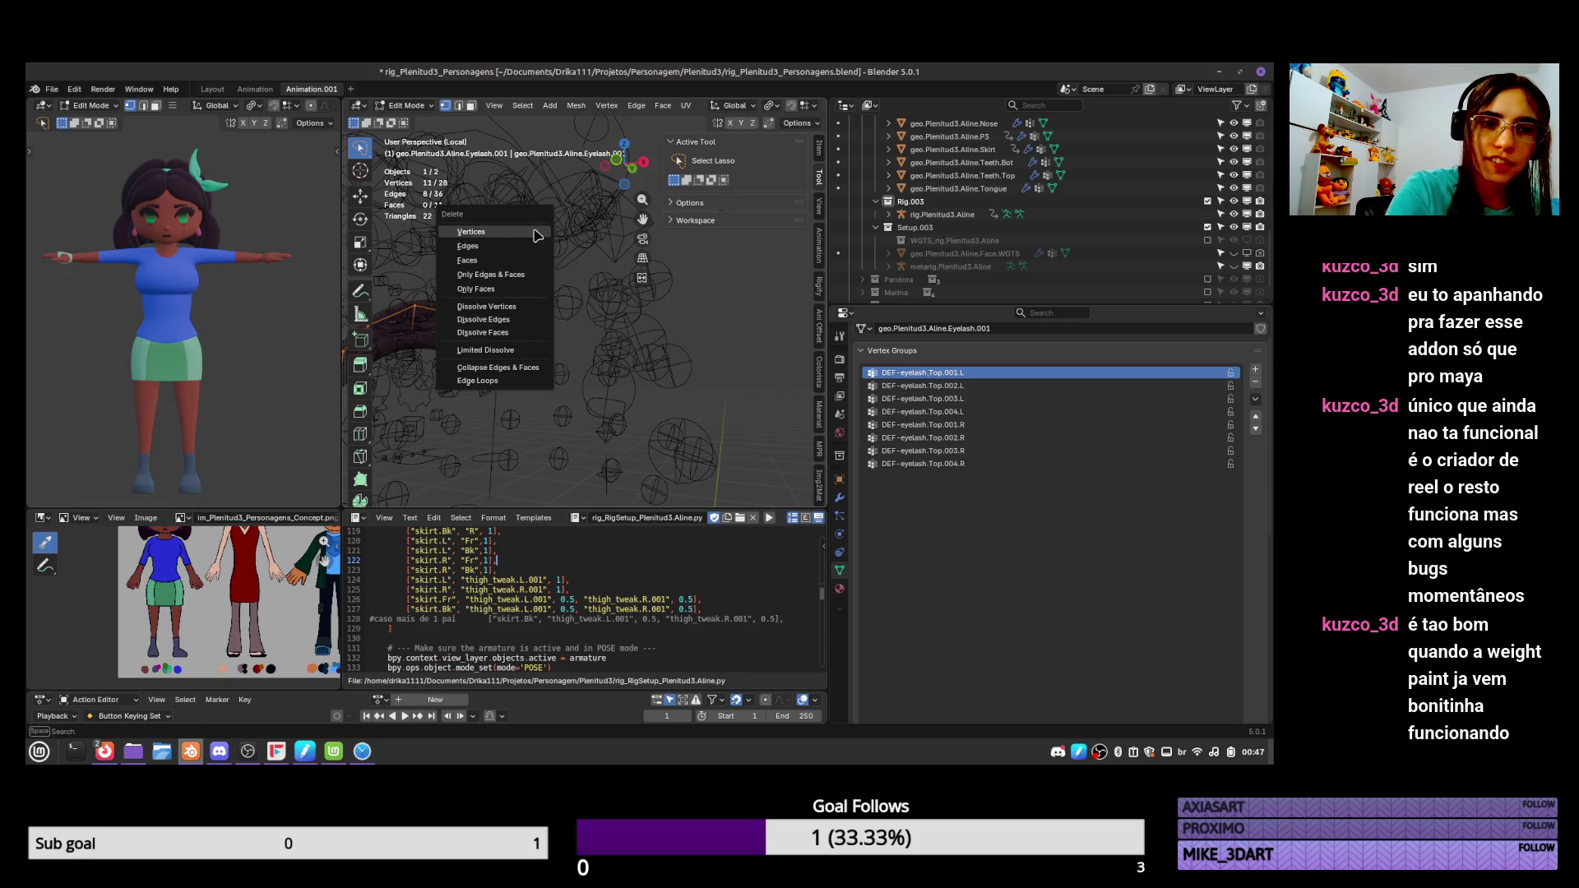
click(536, 240)
key(ctrl+z)
Reselect the eyelash's end vertices, delete them to leave 14 vertices, and return to Object Mode.
mouse_move(535, 244)
middle_down()
mouse_move(581, 275)
mouse_move(547, 341)
middle_up()
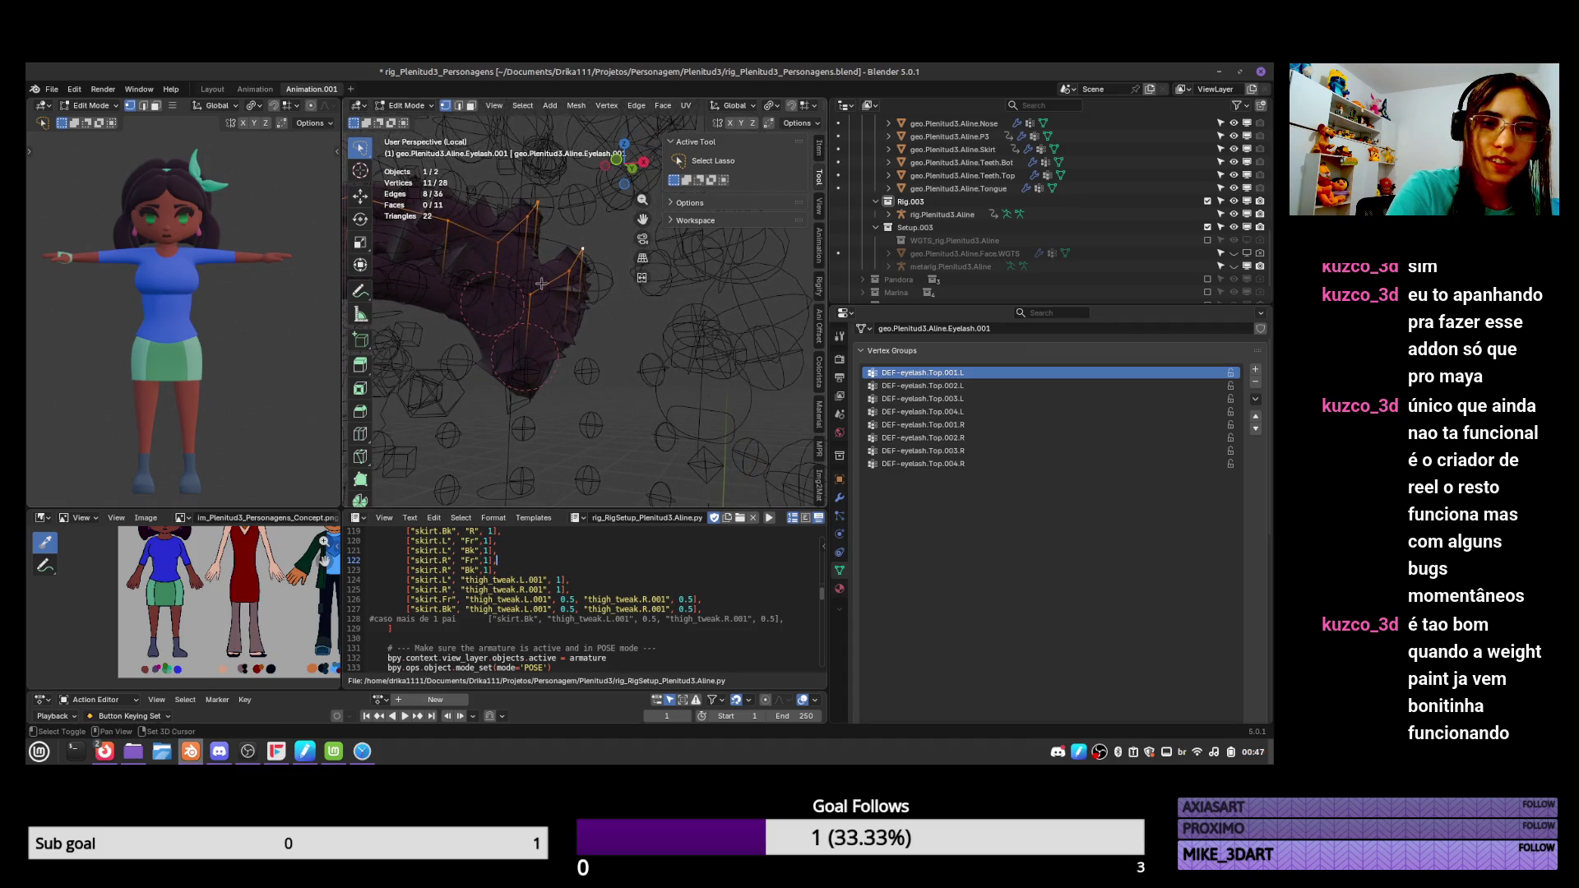
shift+click(543, 331)
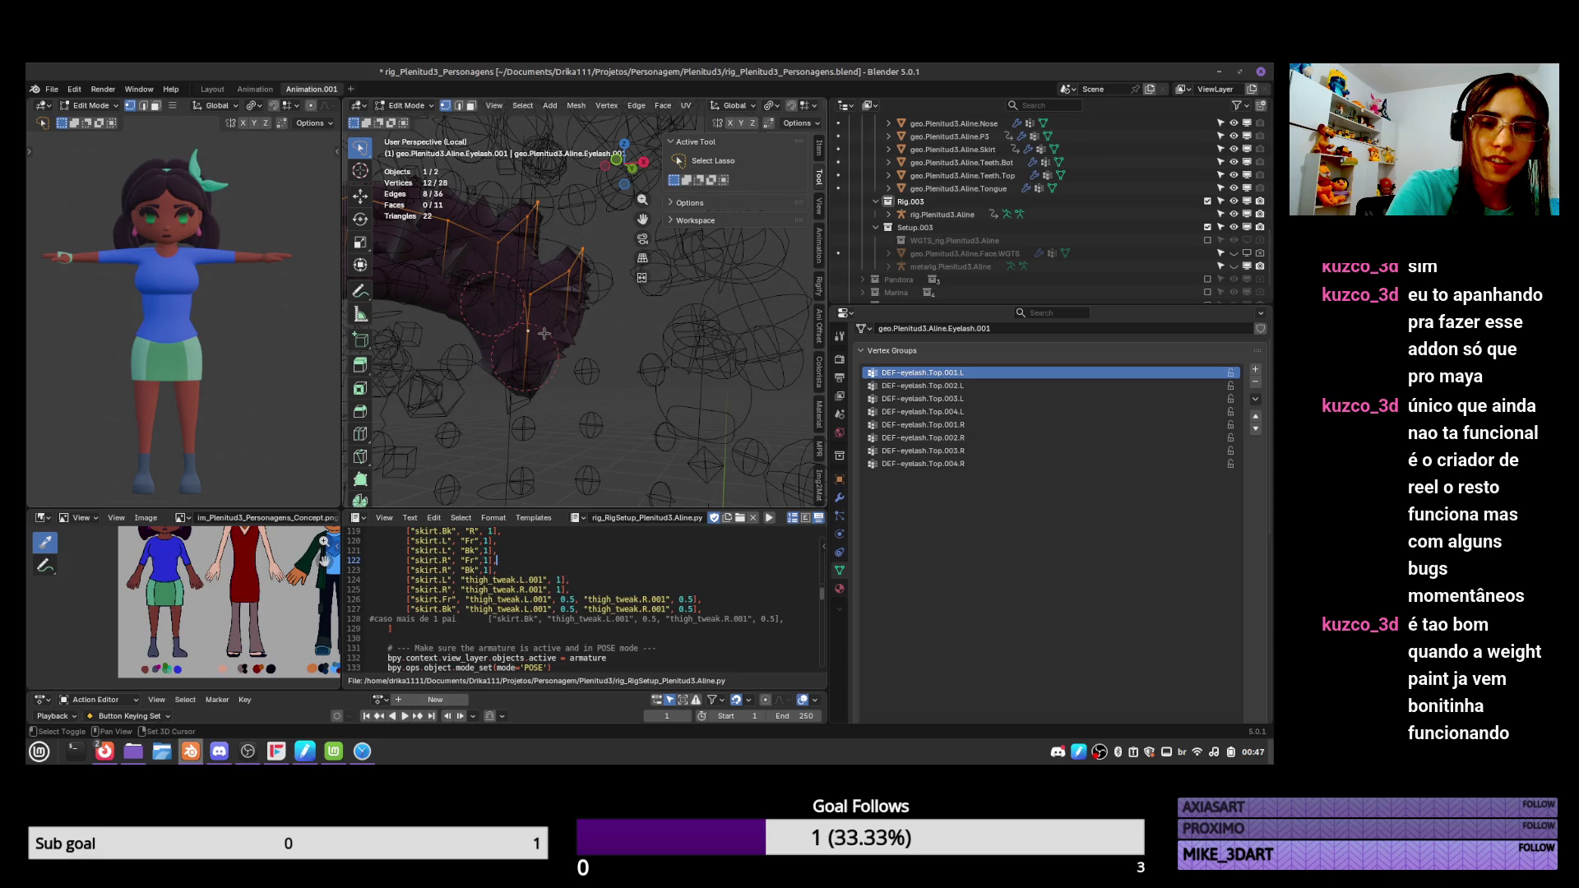
shift+click(524, 288)
shift+click(503, 242)
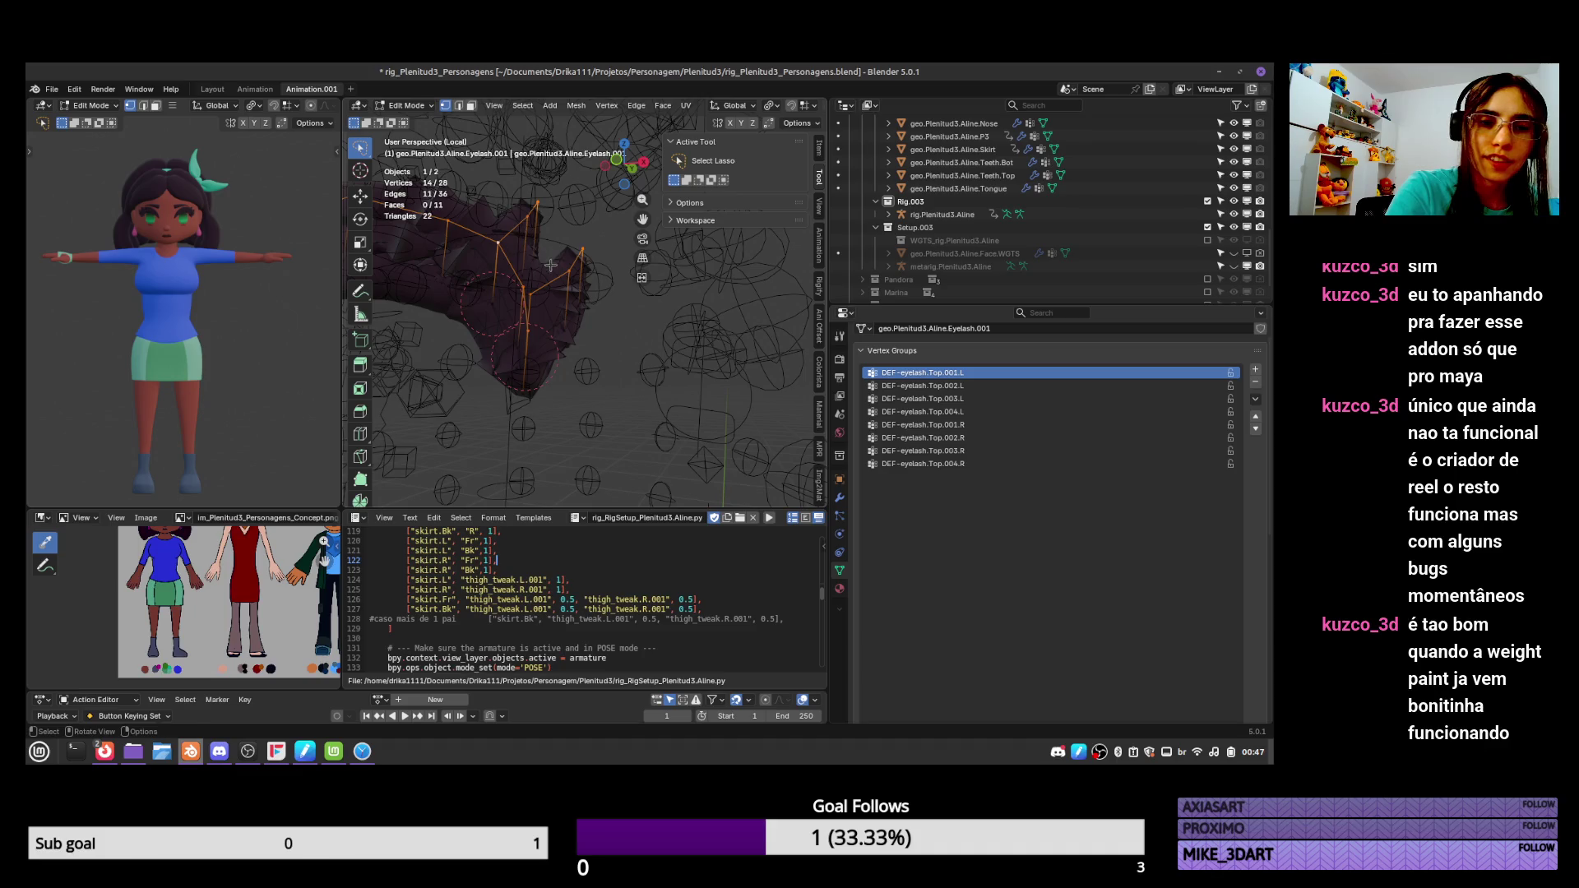
key(x)
click(547, 265)
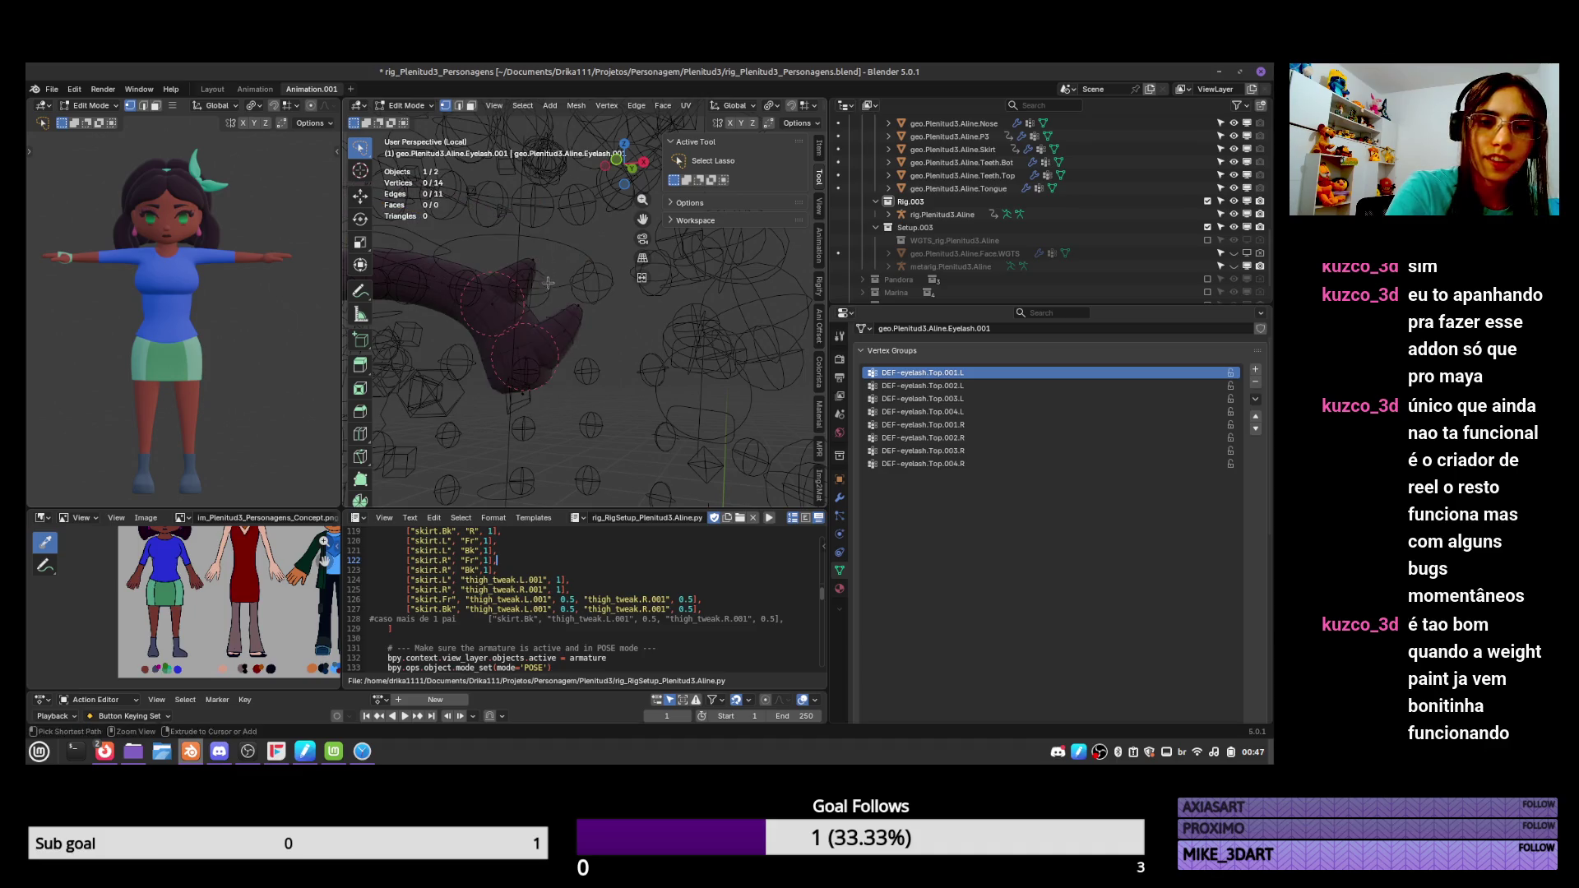
scroll(550, 342, down, 3)
key(Tab)
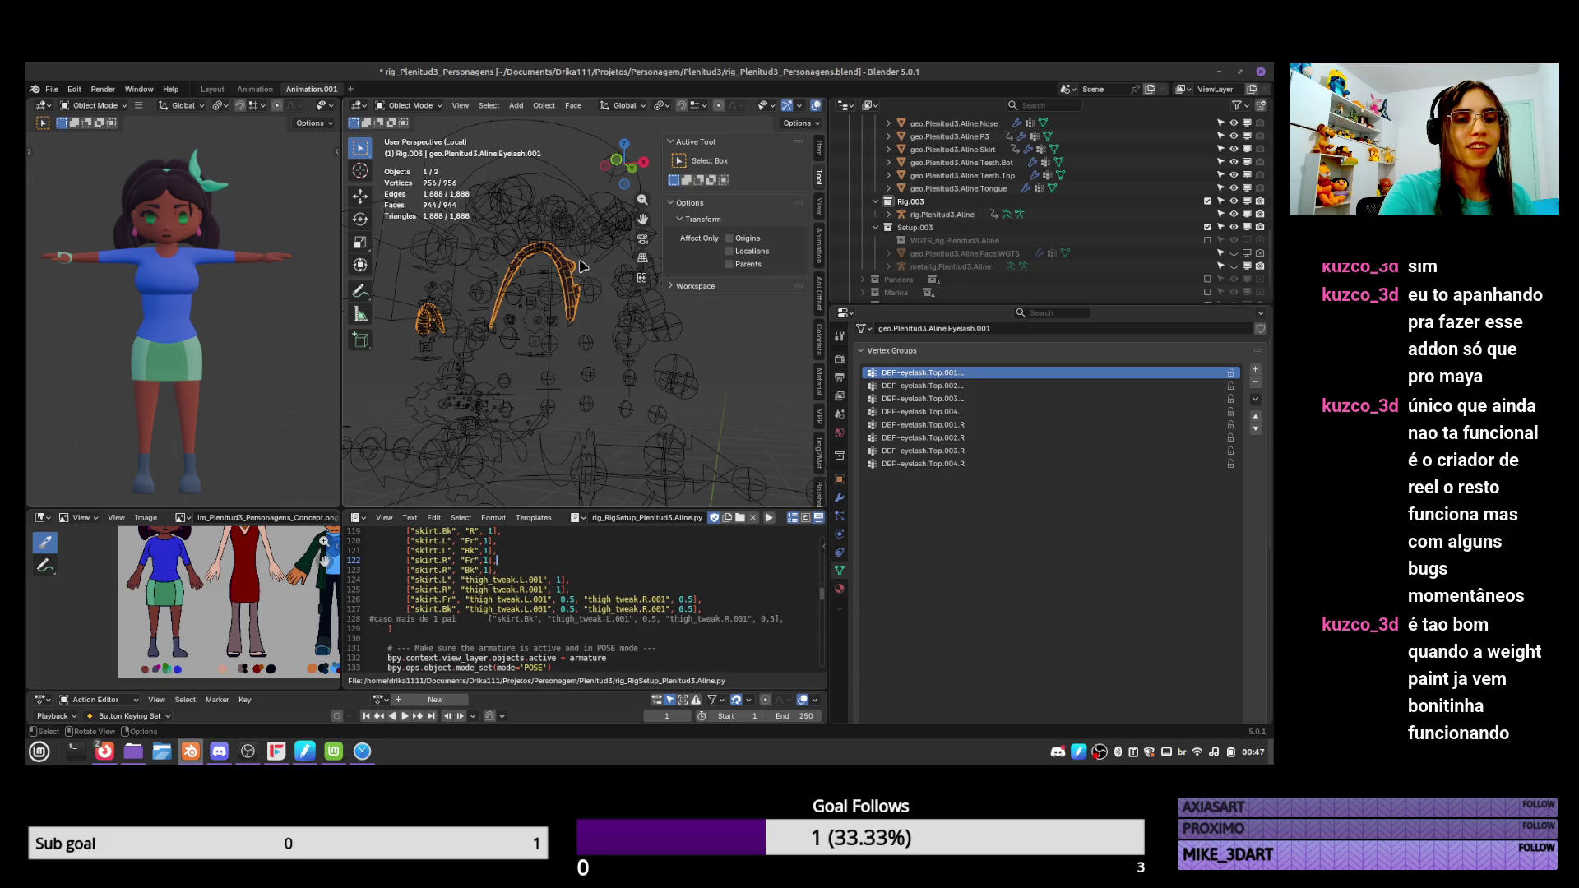
Put rig.Plenitud3.Aline into Pose Mode and move the active eyelash bone twice.
middle_drag(580, 266, 555, 296)
click(555, 298)
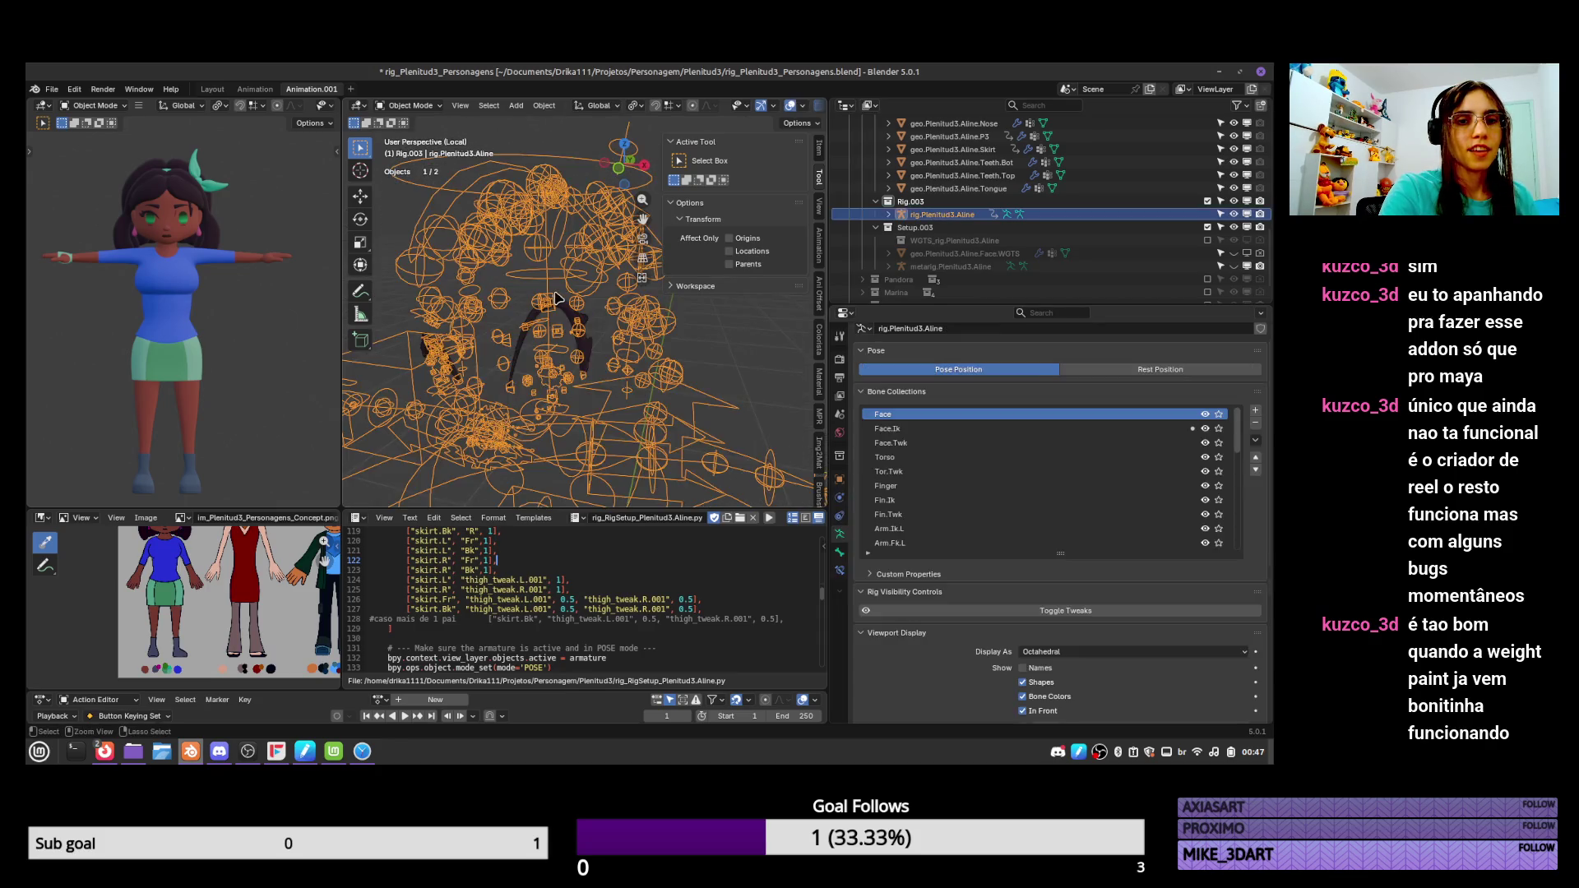
key(ctrl+Tab)
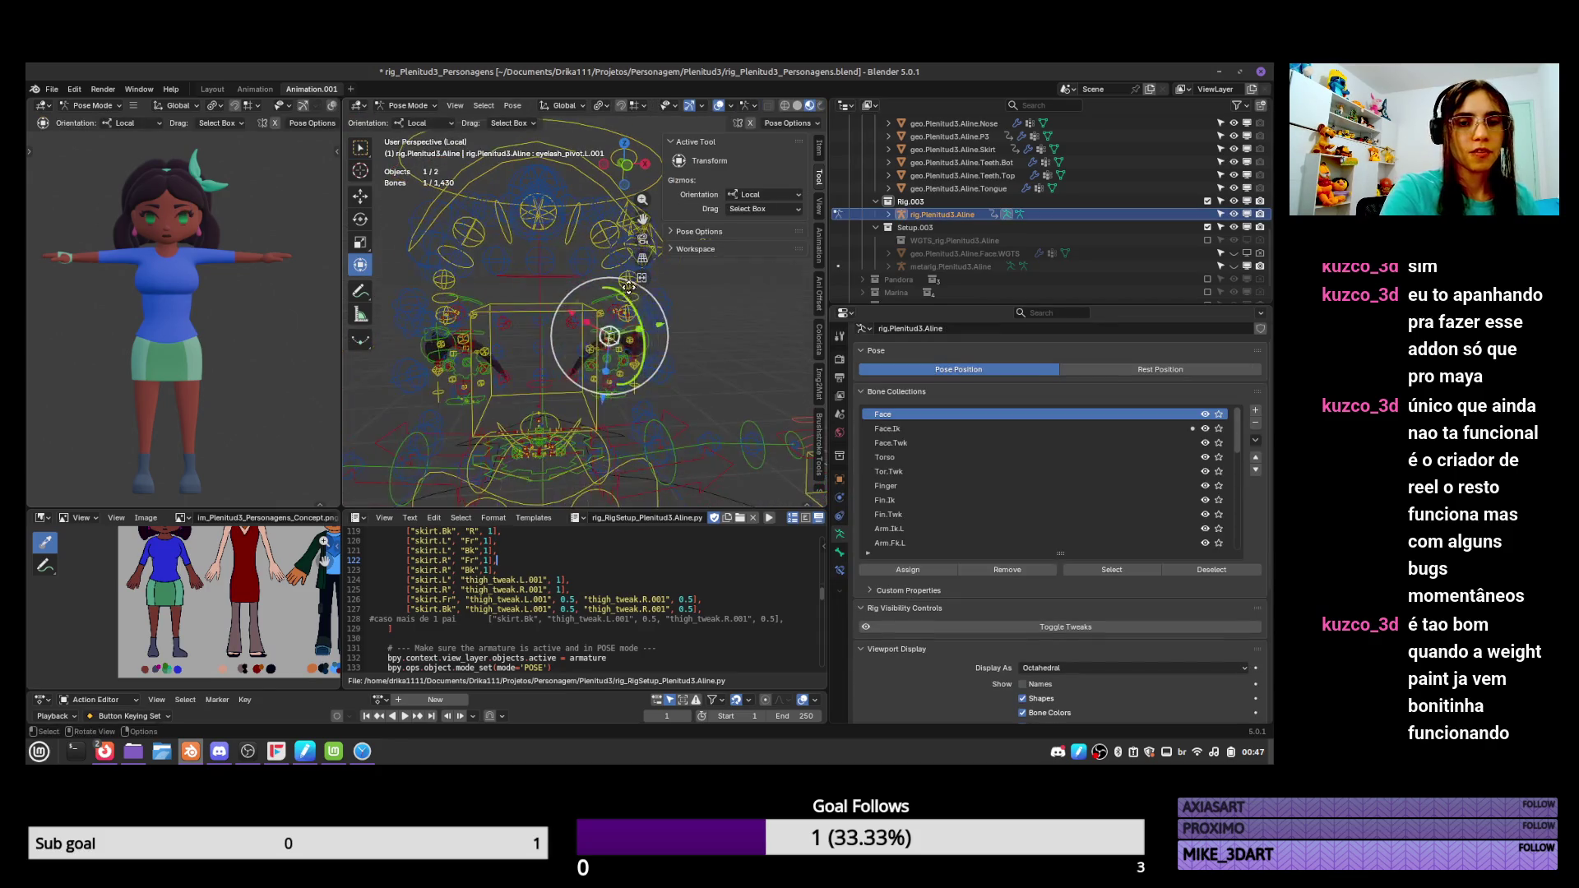
key(g)
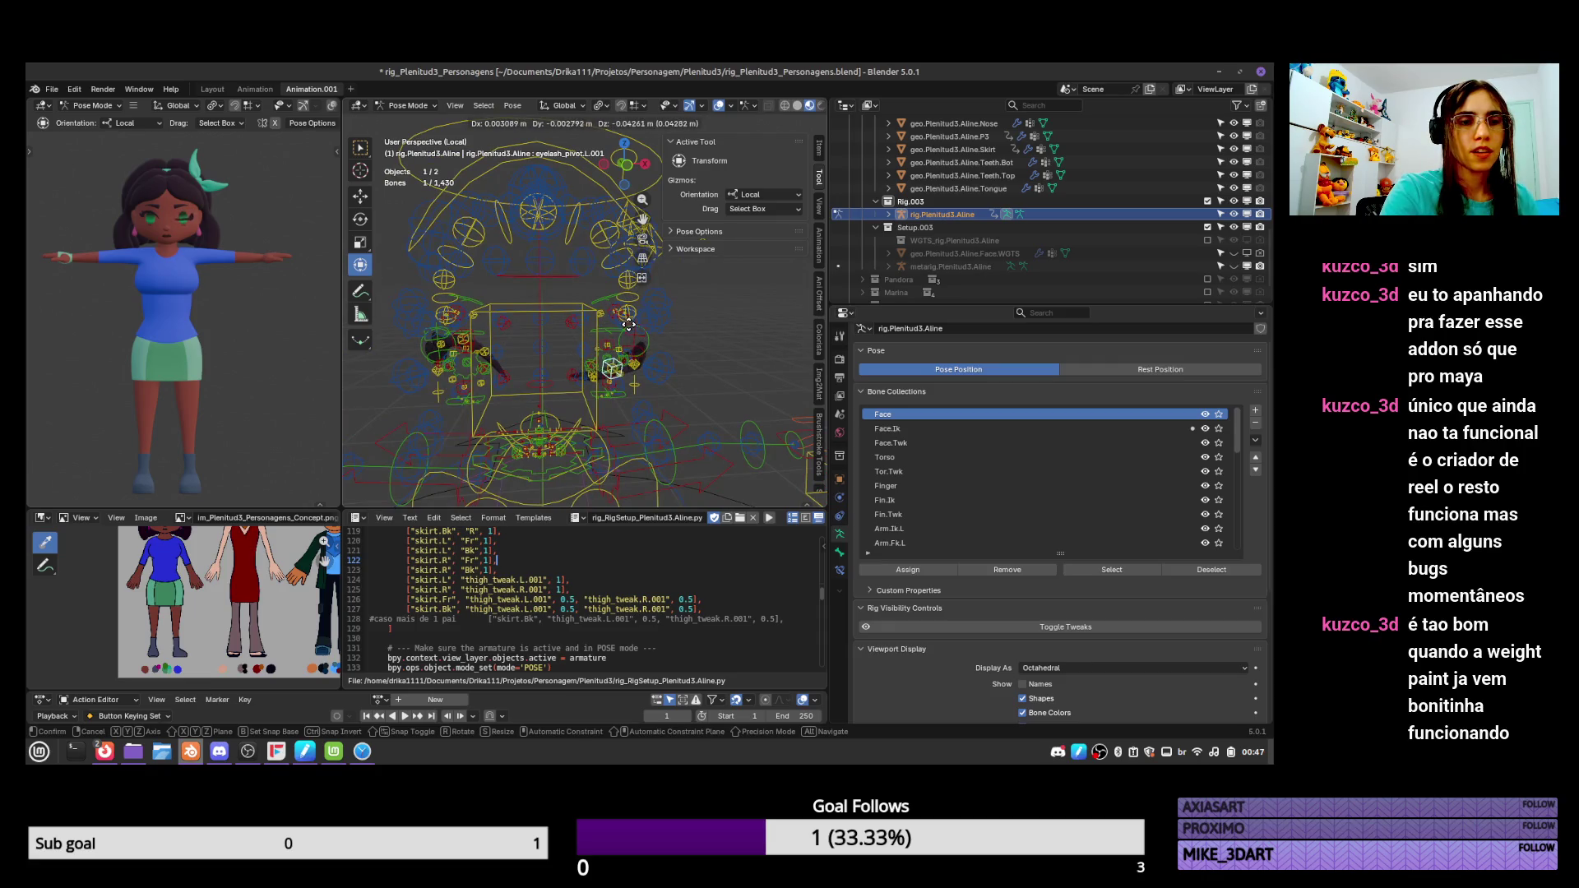
click(628, 327)
mouse_move(625, 329)
middle_down()
mouse_move(530, 330)
mouse_move(608, 341)
middle_up()
key(g)
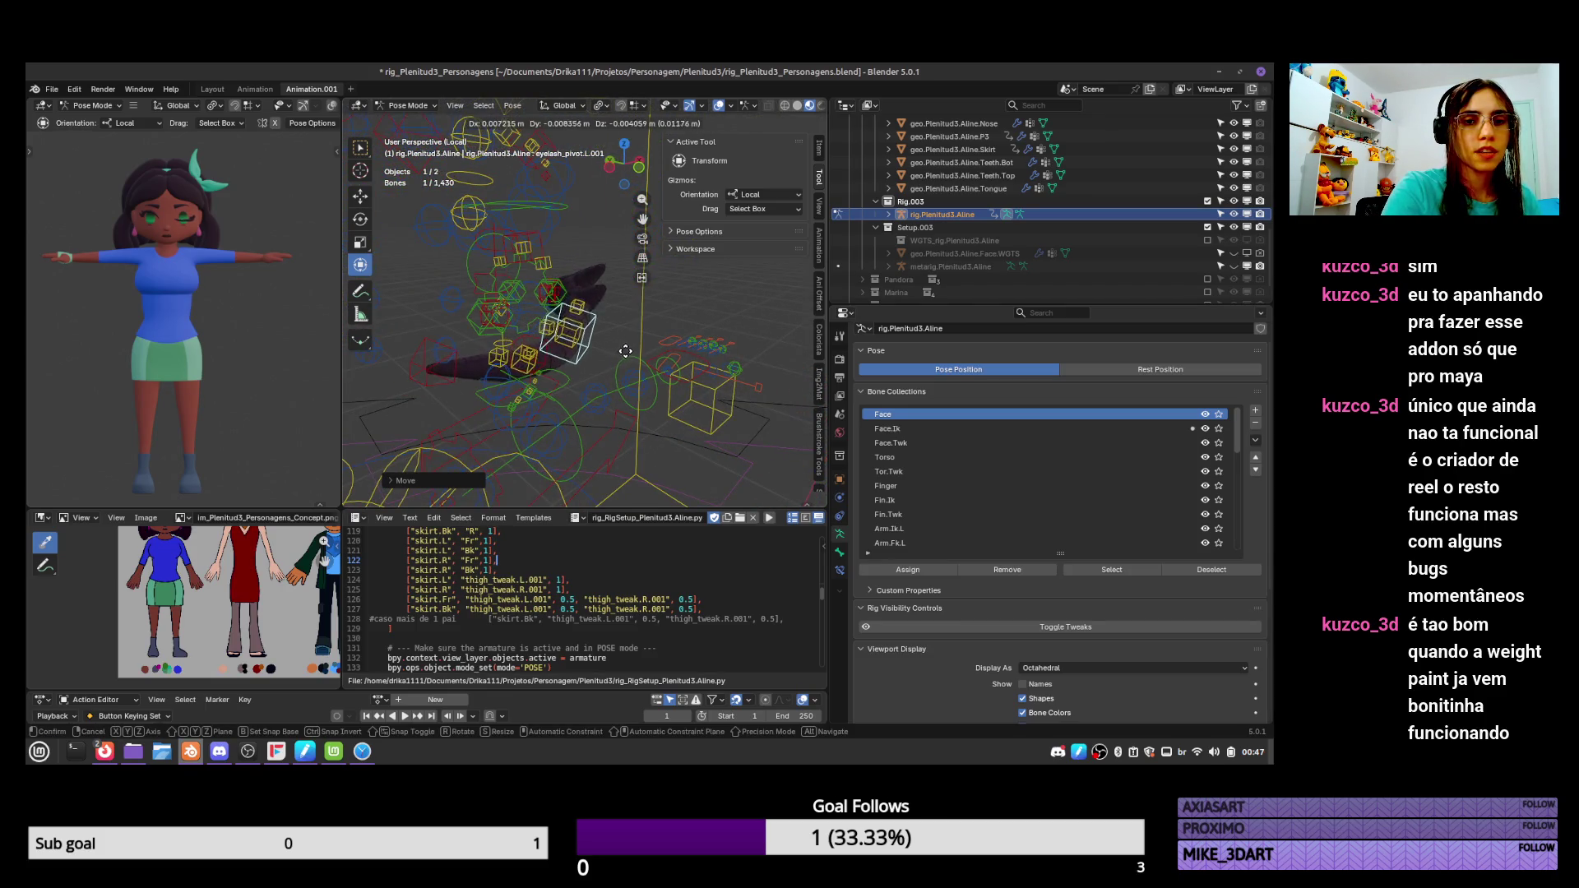
click(604, 388)
Move tweak_eyelash.Top.004.L, tweak_eyelash.Top.002.L and eyelash_pivot.L.001 to check the eyelash deformation.
click(568, 329)
key(g)
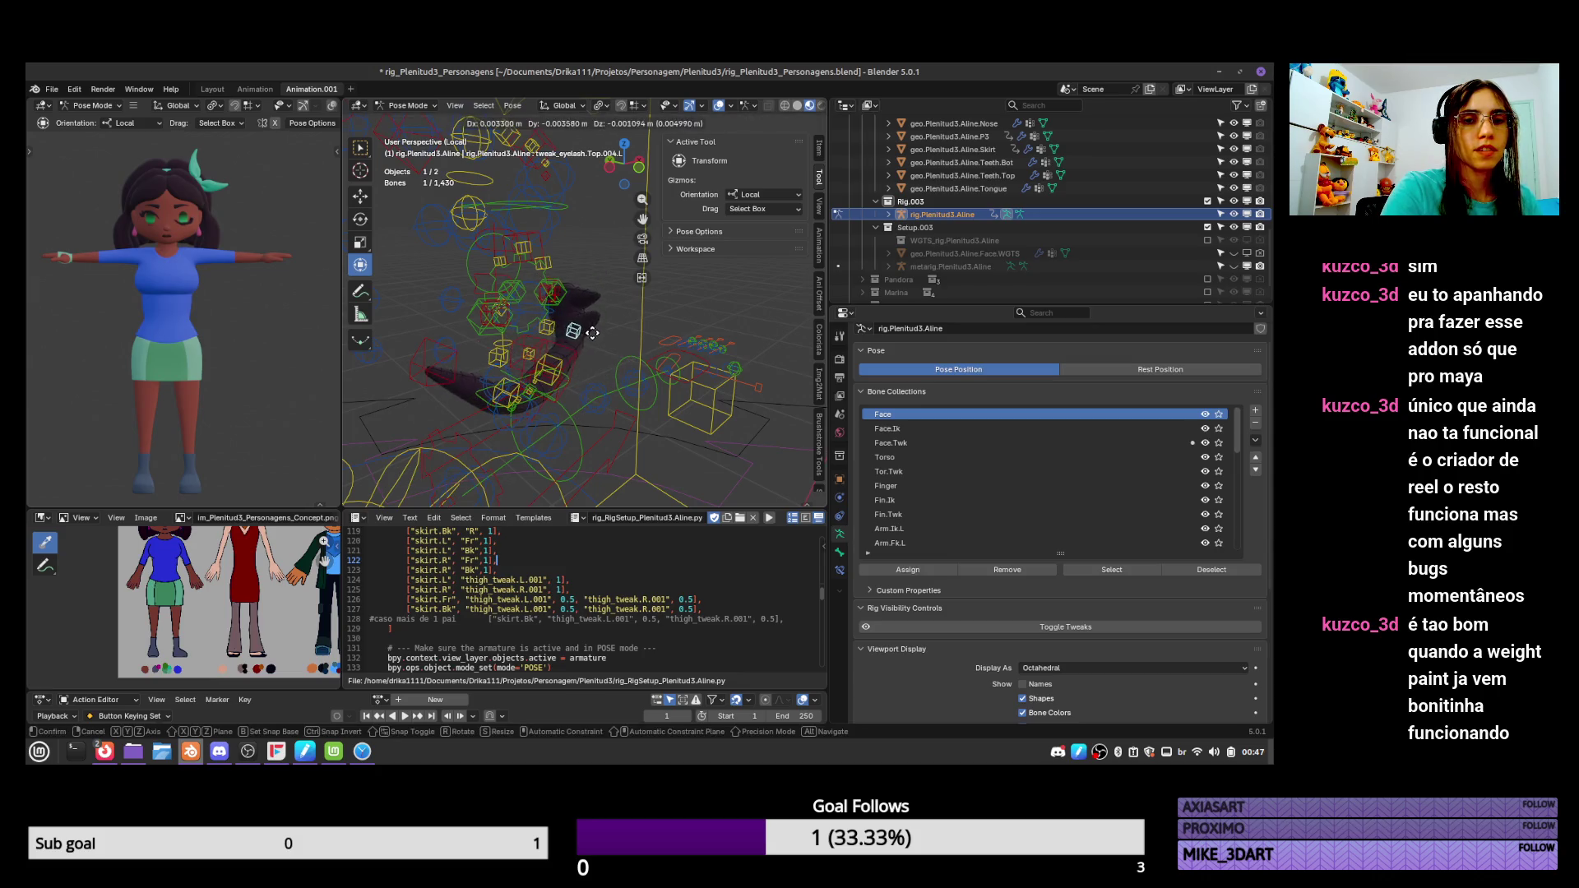
click(597, 335)
mouse_move(596, 335)
middle_down()
mouse_move(559, 358)
mouse_move(511, 341)
middle_up()
click(498, 362)
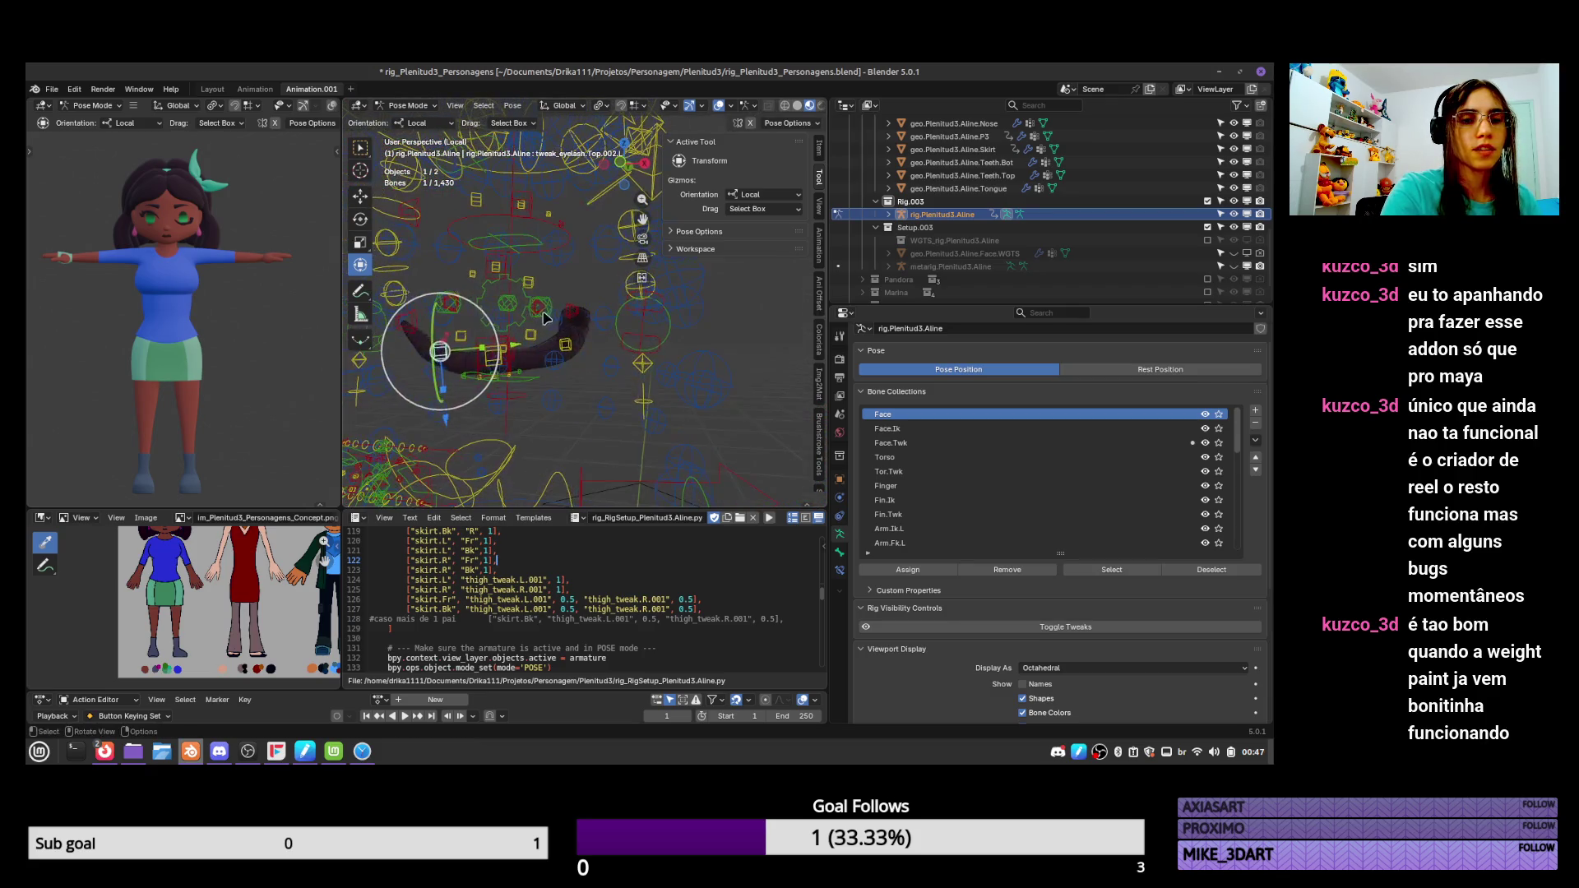
key(g)
click(512, 341)
click(512, 341)
key(g)
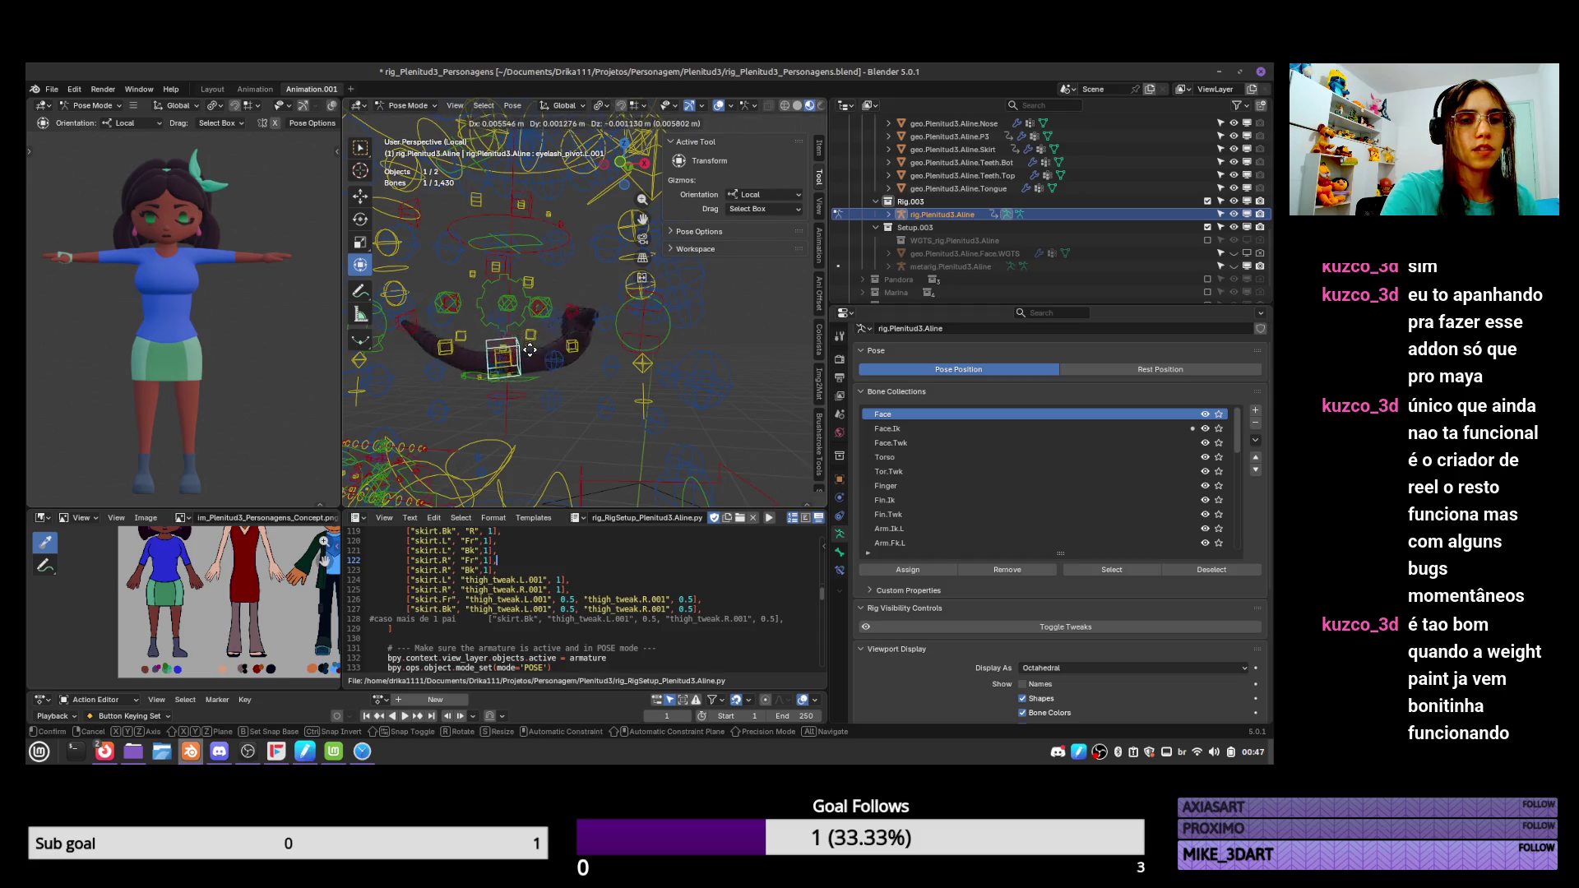
click(582, 371)
Move tweak_eyelash.Top.004.L, raise the eyelash pivot bone, then reselect the eyelash in Object Mode.
click(571, 358)
key(g)
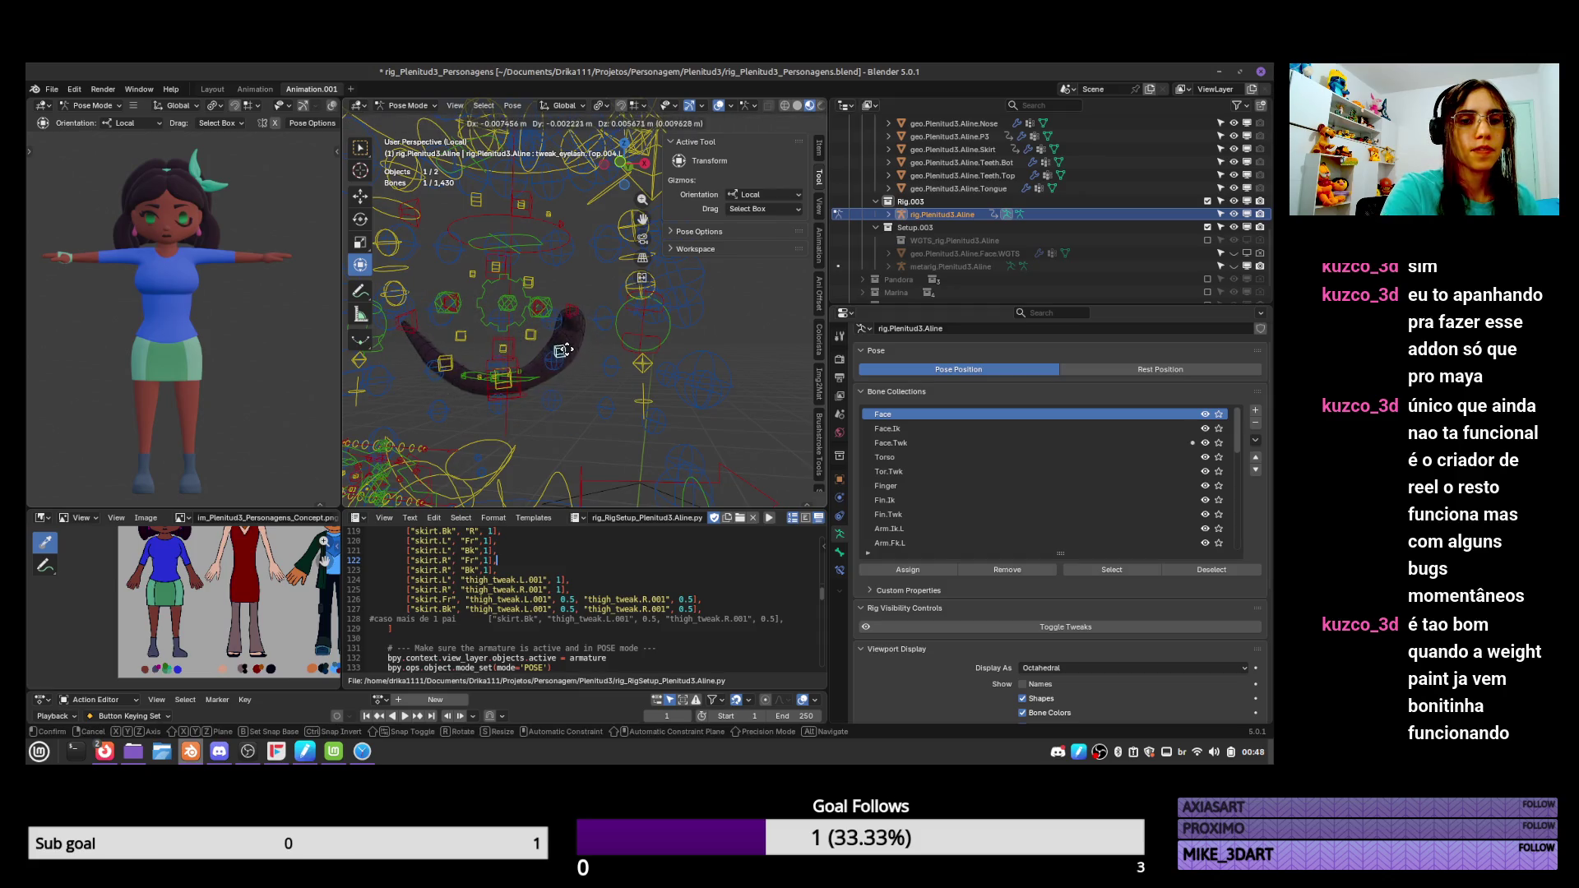
click(564, 350)
click(539, 354)
key(g)
click(536, 353)
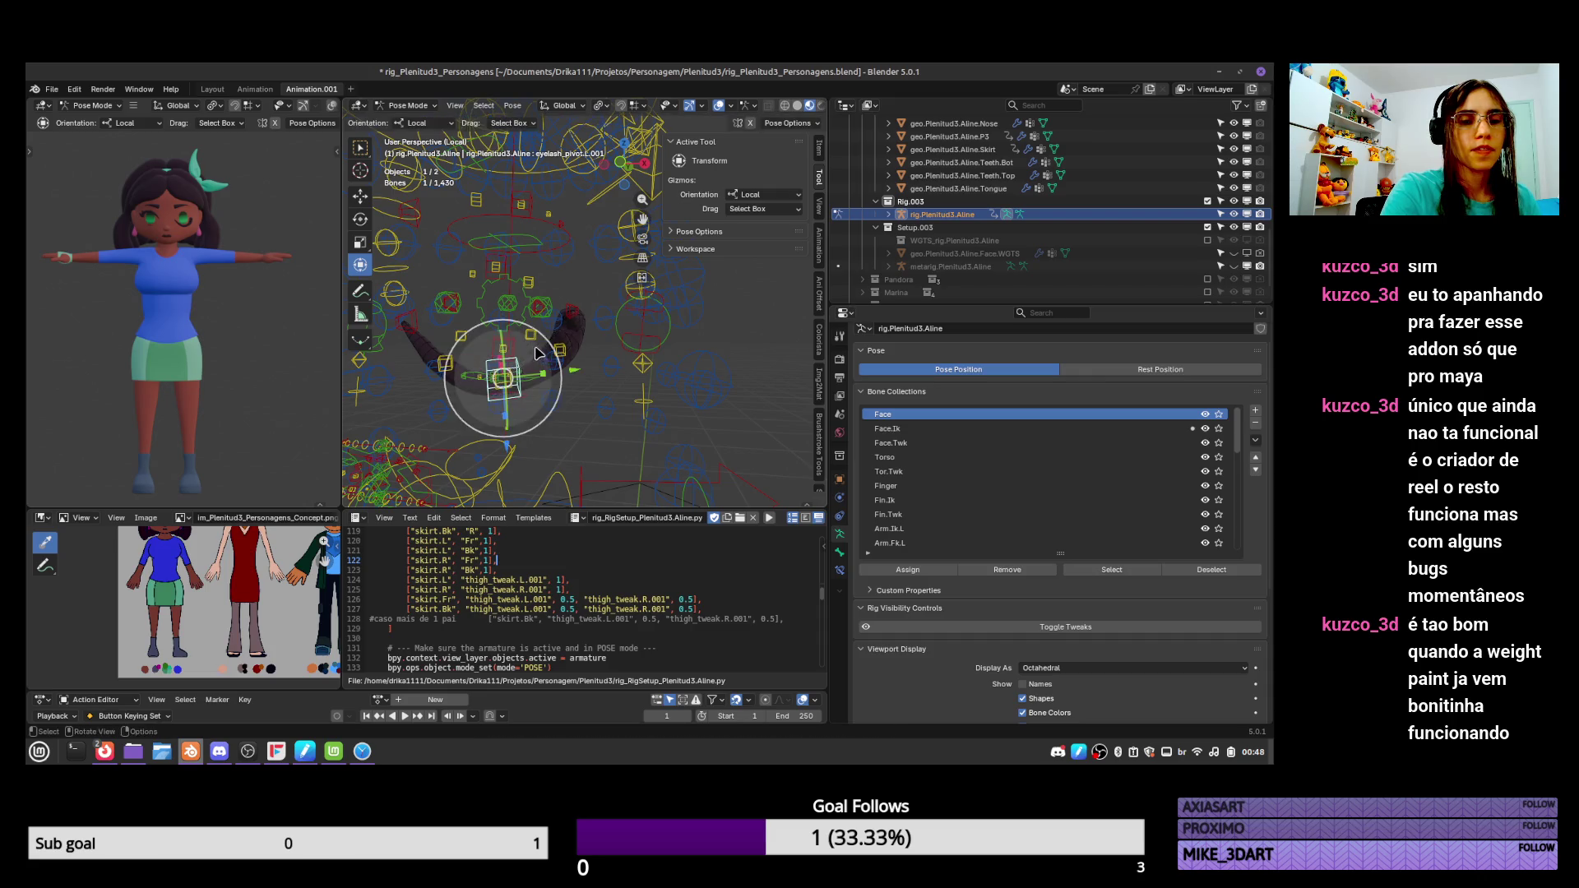
key(g)
click(533, 338)
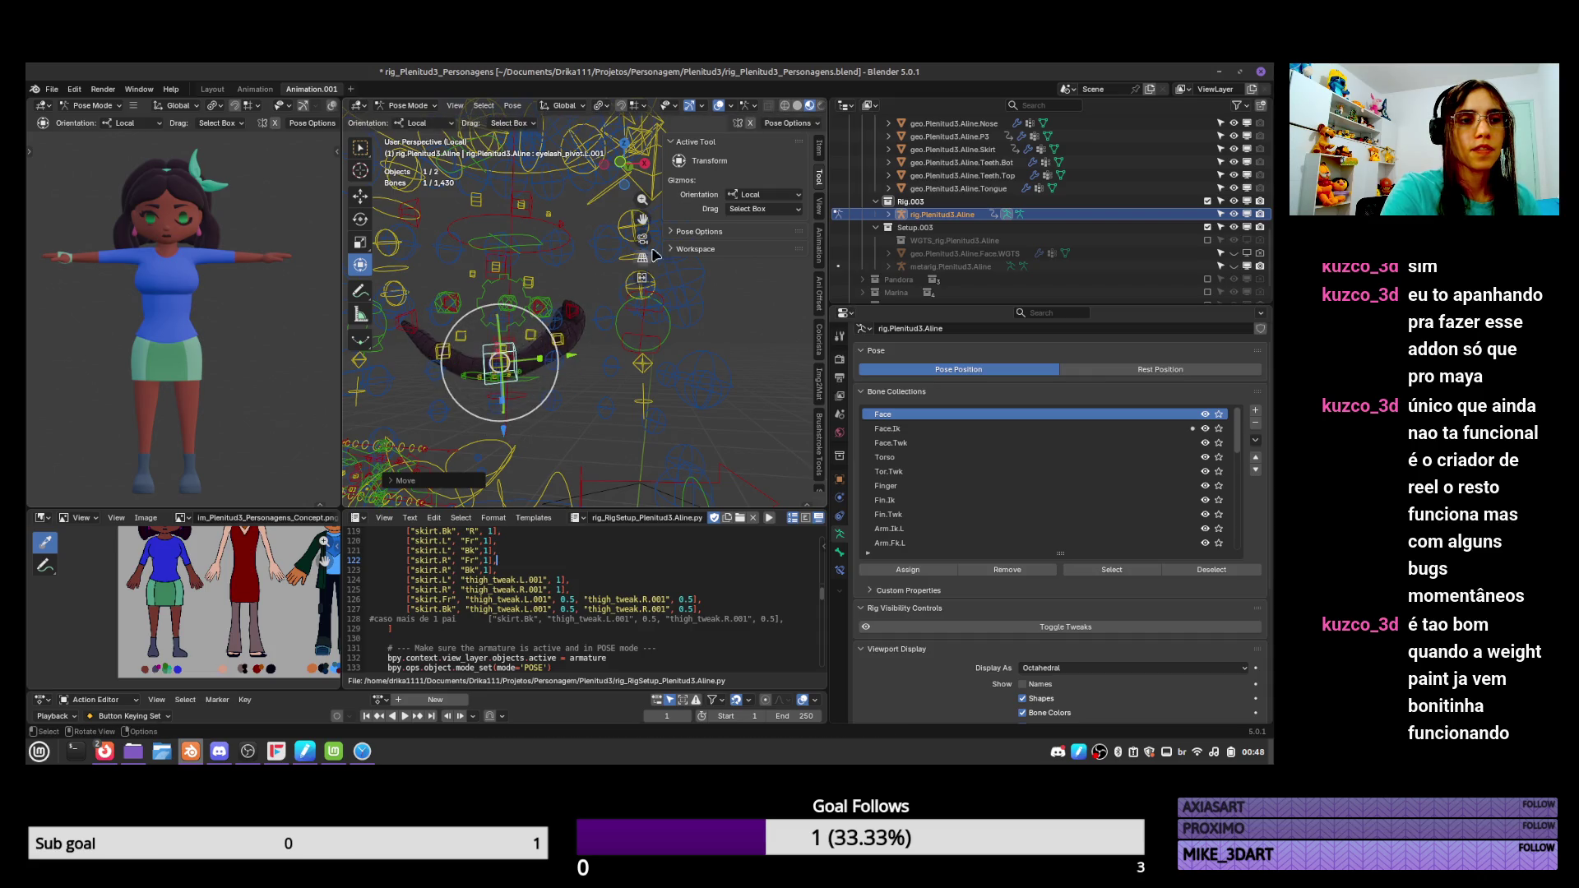
middle_drag(674, 251, 588, 321)
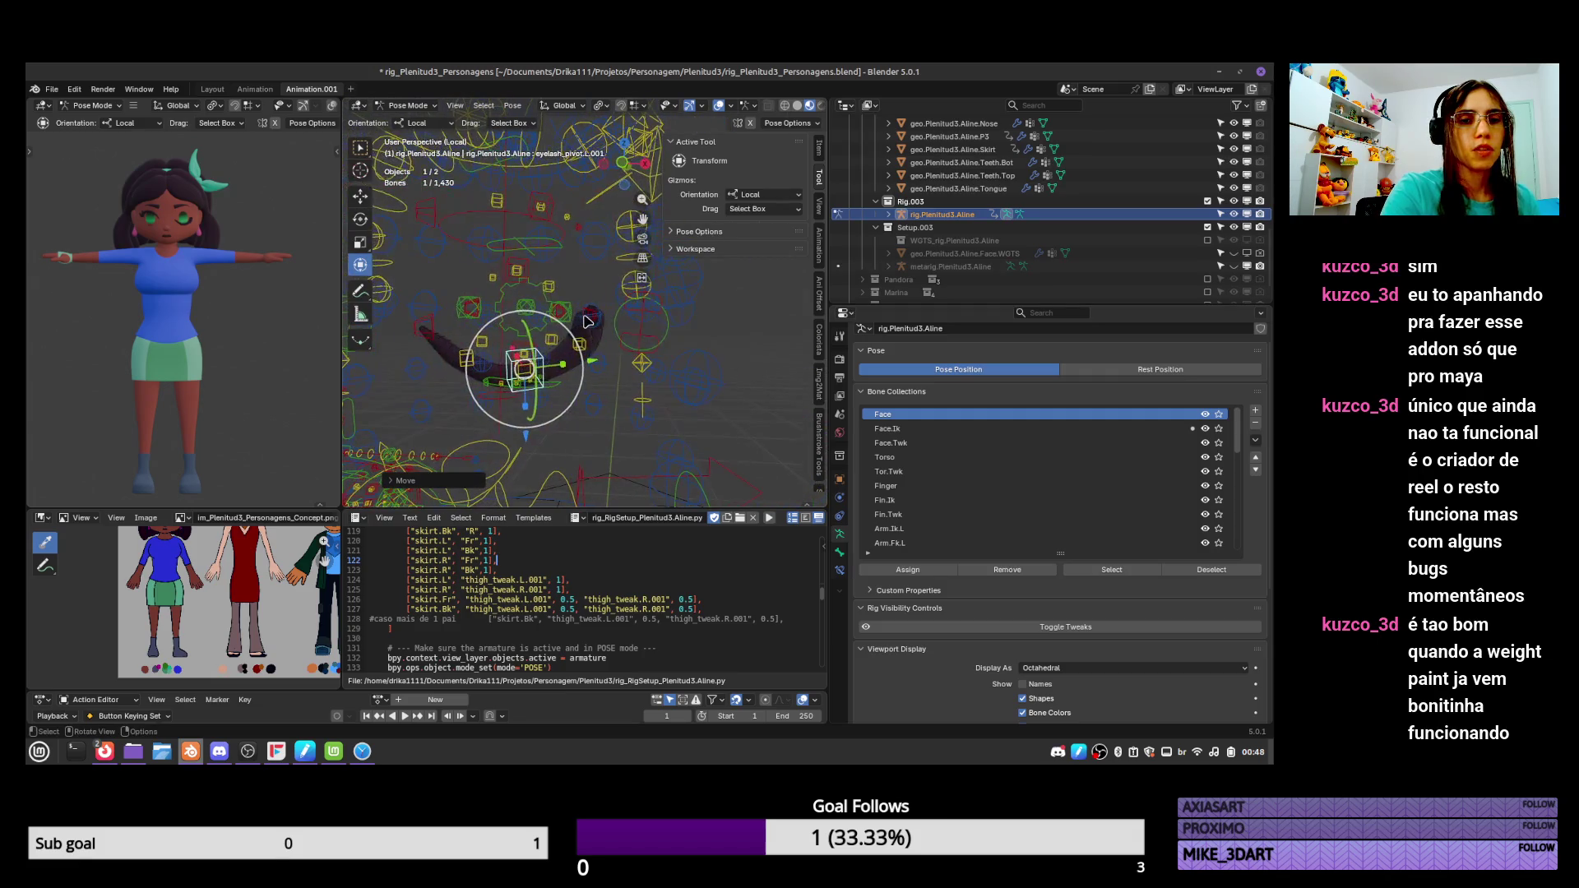
key(ctrl+Tab)
click(586, 321)
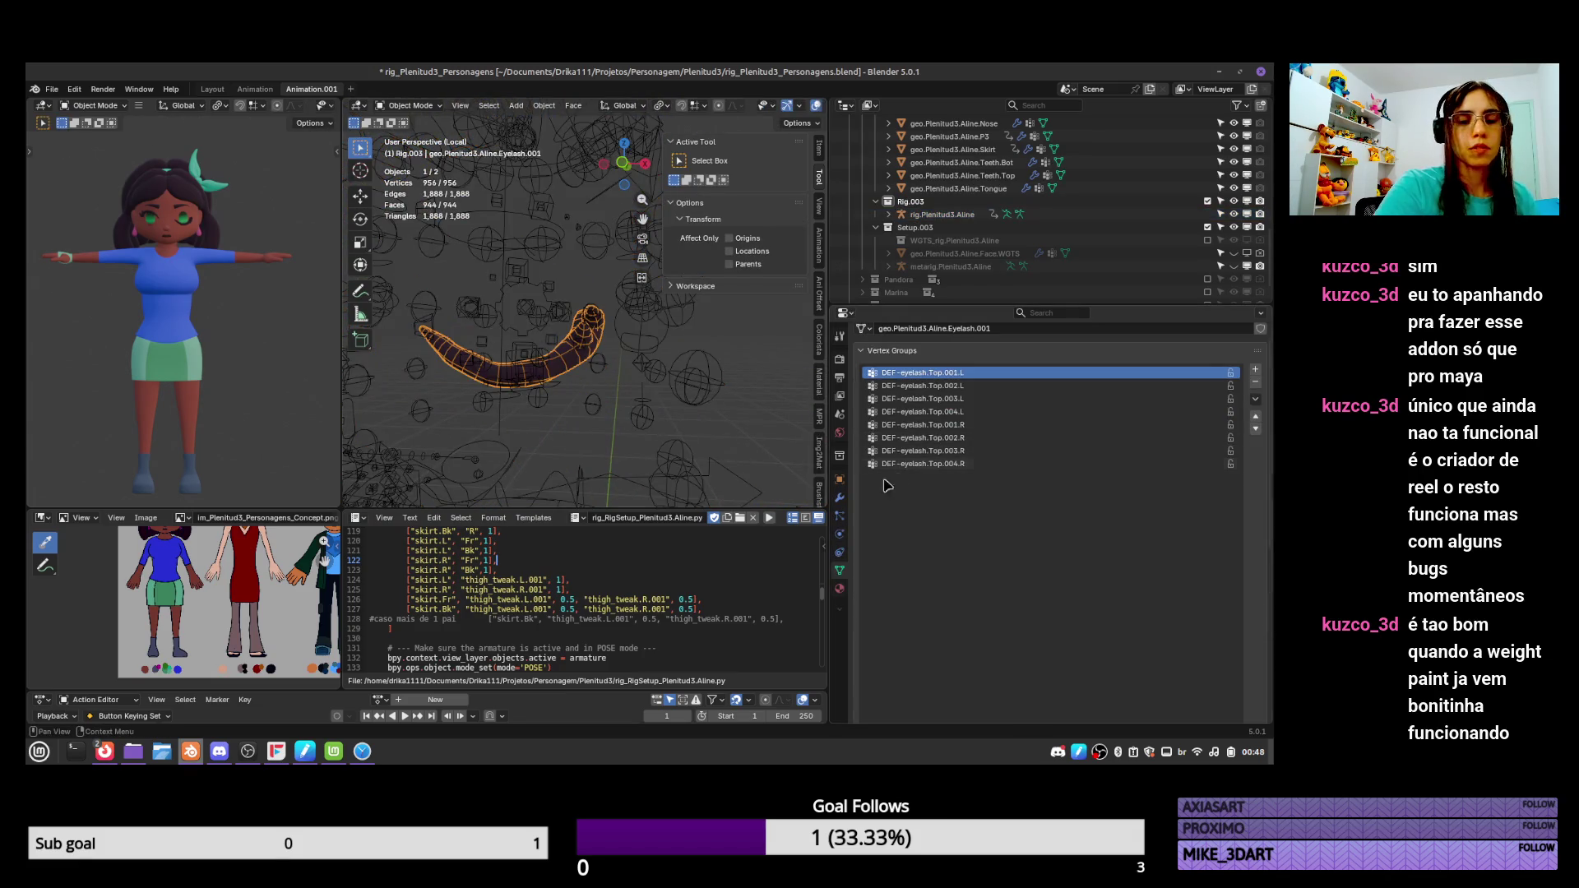
Delete the MeshDeform modifier and toggle the Armature modifier's viewport display to compare.
click(839, 497)
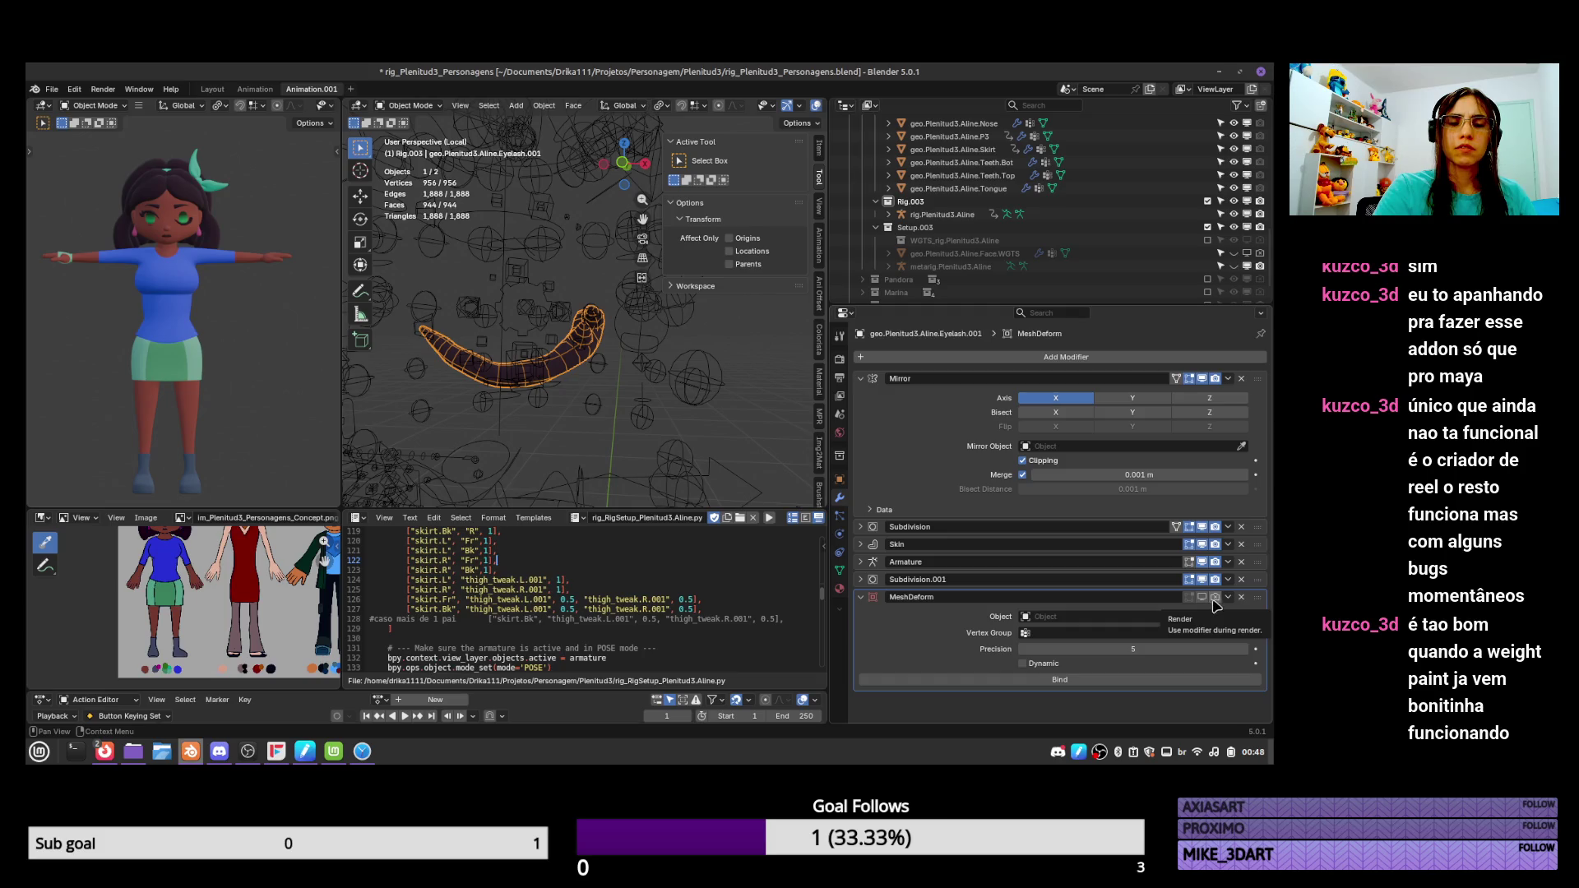
click(1241, 598)
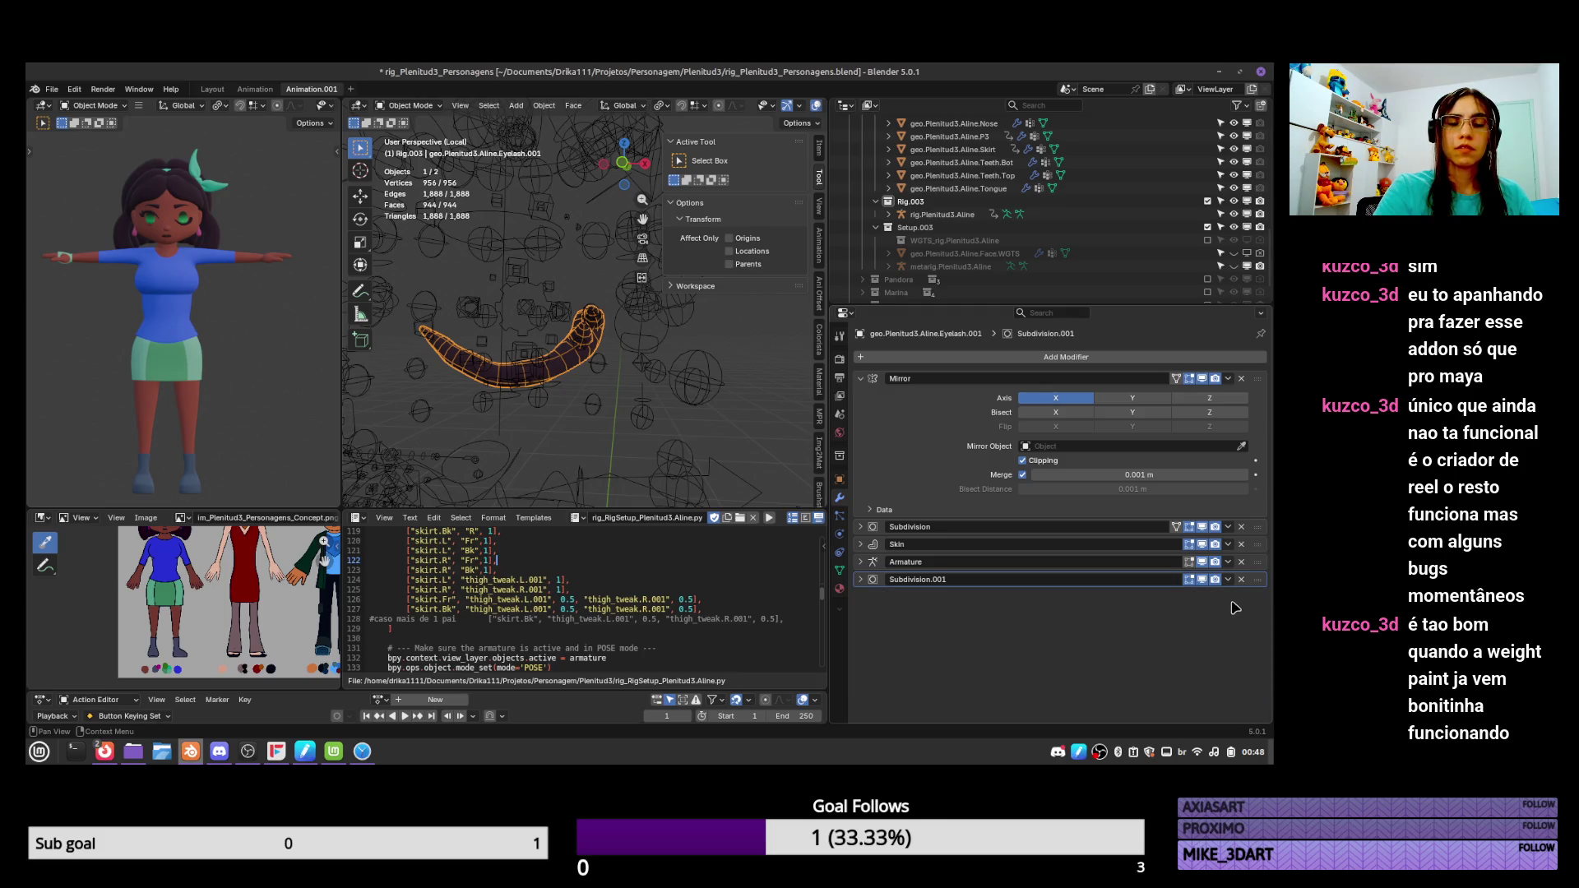
click(1202, 577)
click(1203, 578)
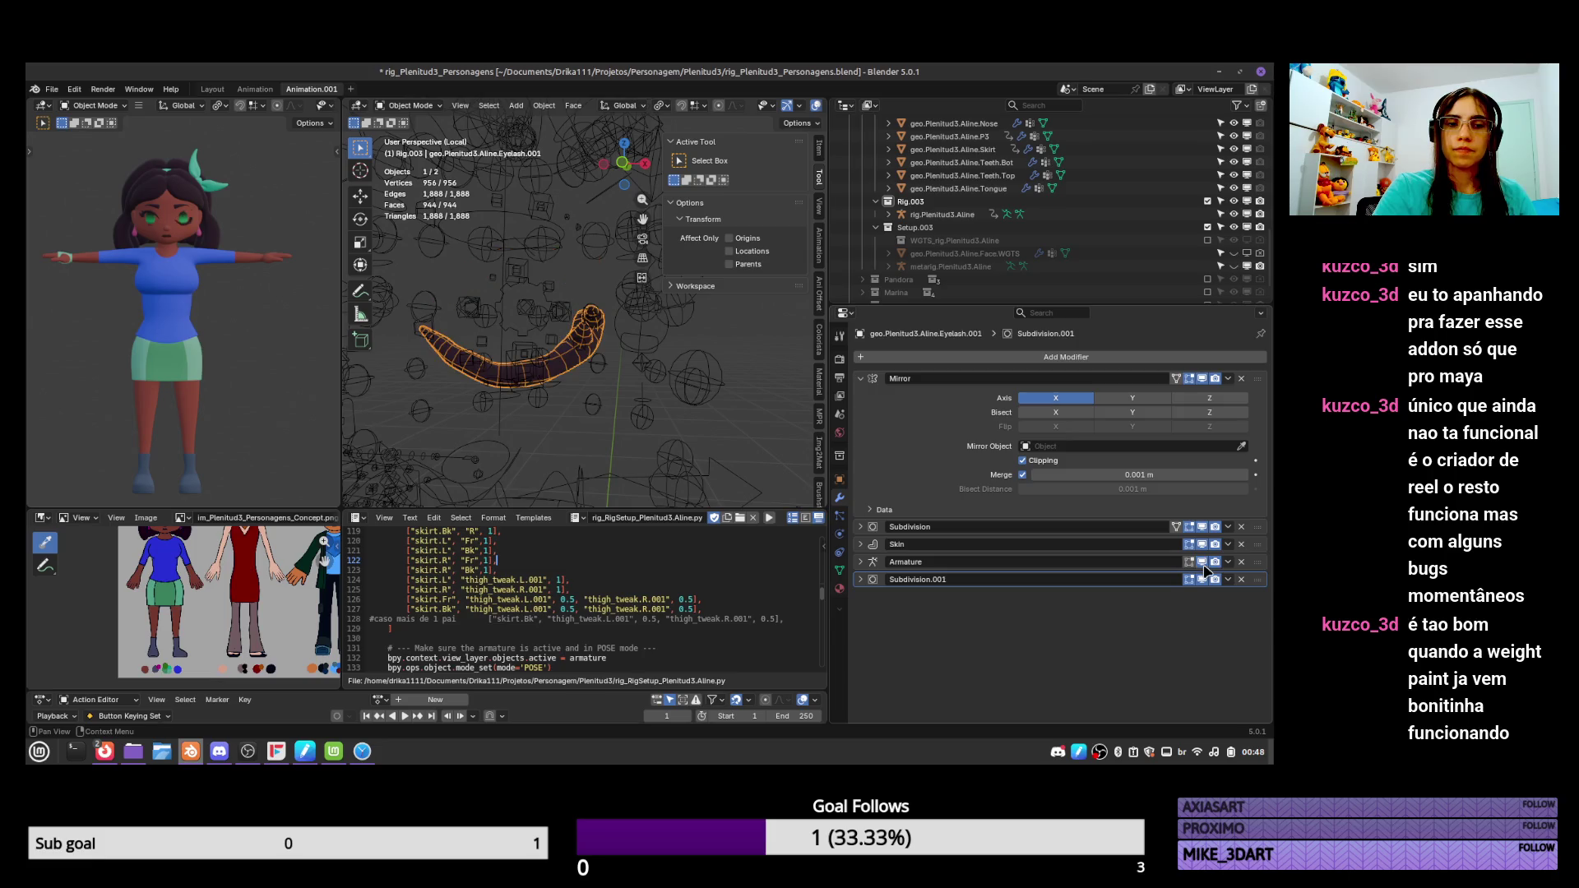
click(1202, 577)
click(1202, 577)
key(a)
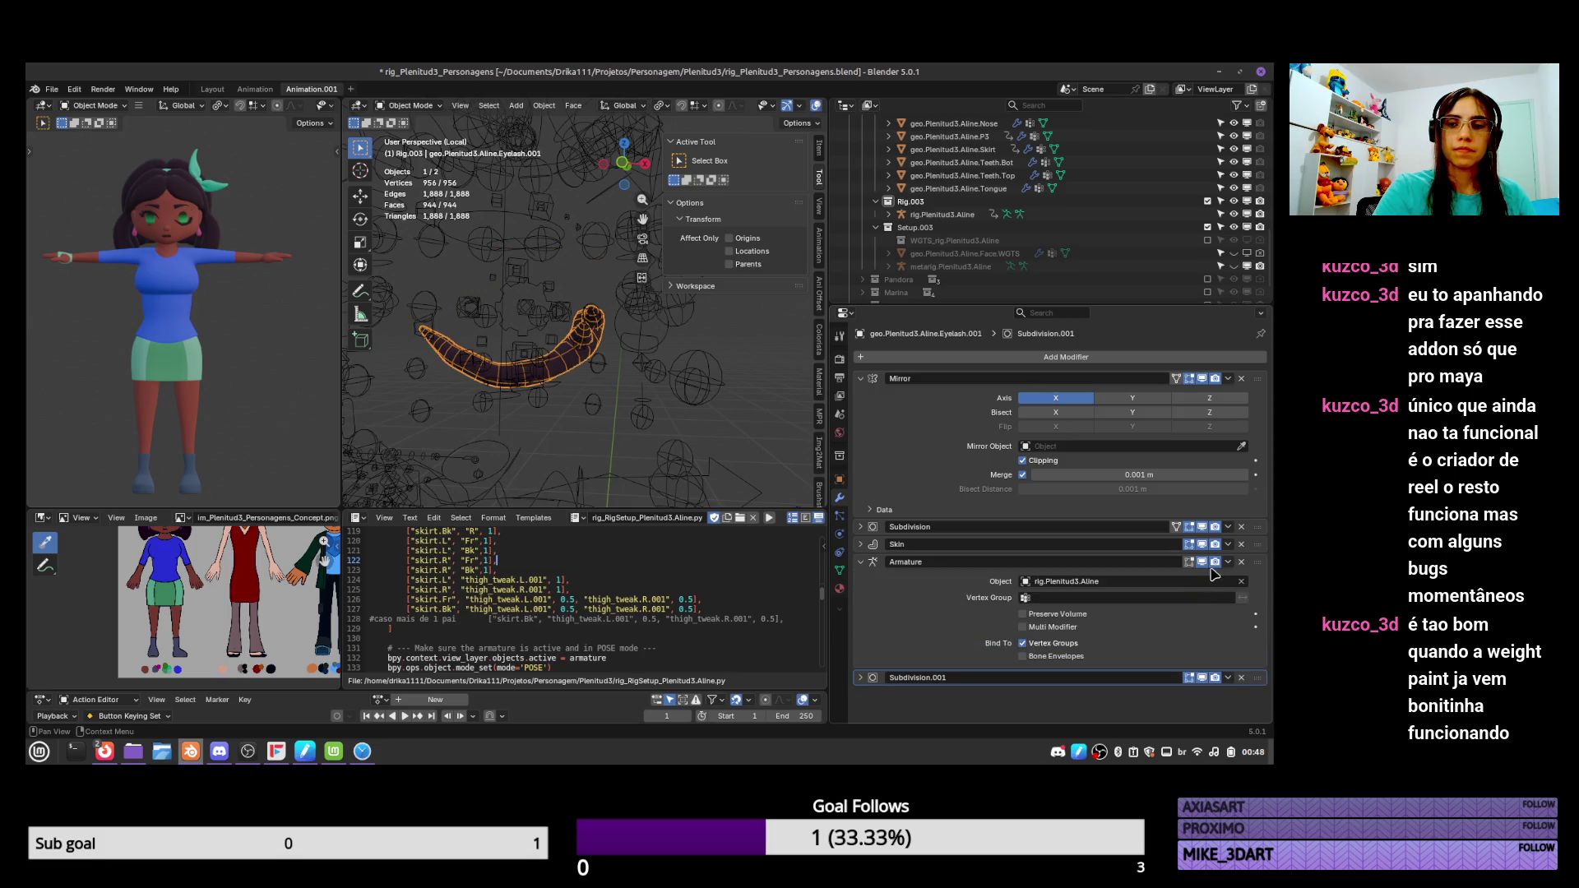
click(1203, 564)
click(1203, 564)
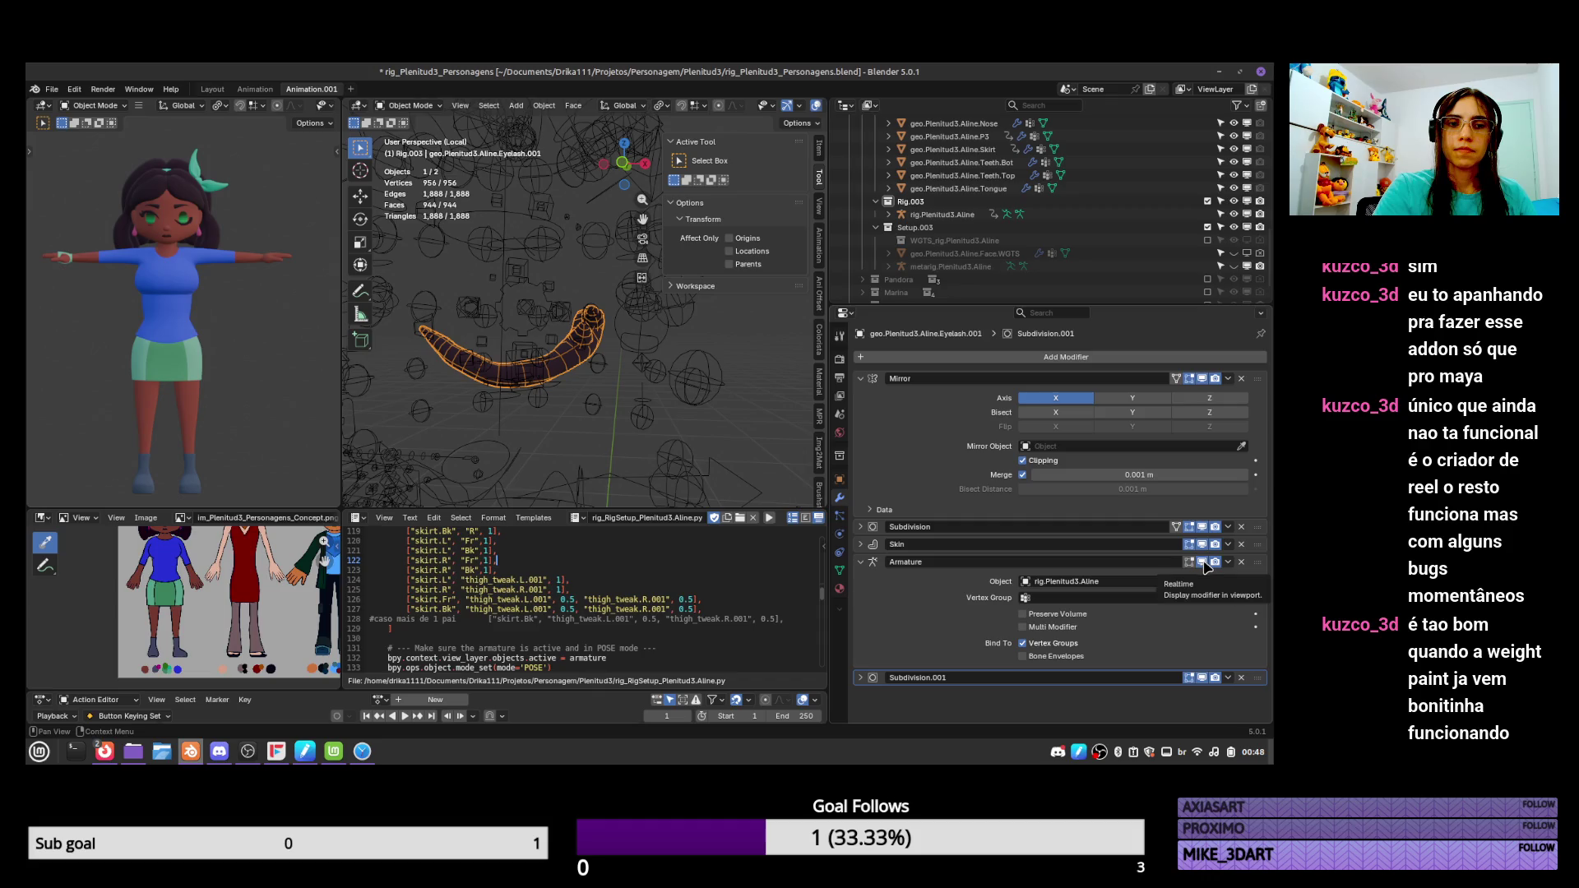
click(1202, 562)
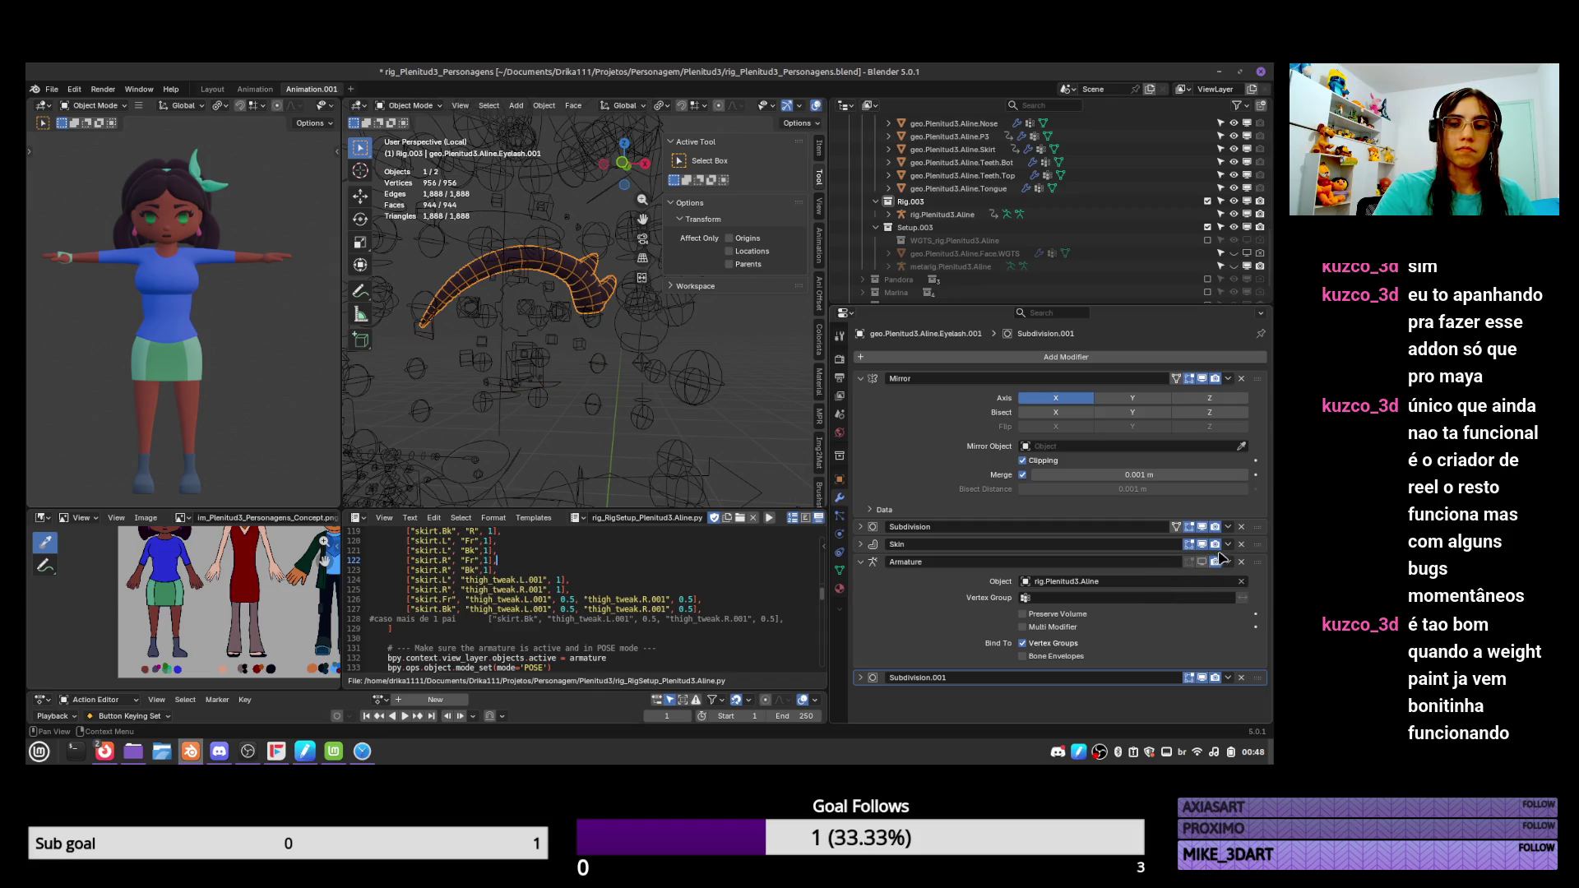
click(1205, 562)
Try raising Subdivision.001's levels from 1 to 2, then undo the change.
click(1249, 530)
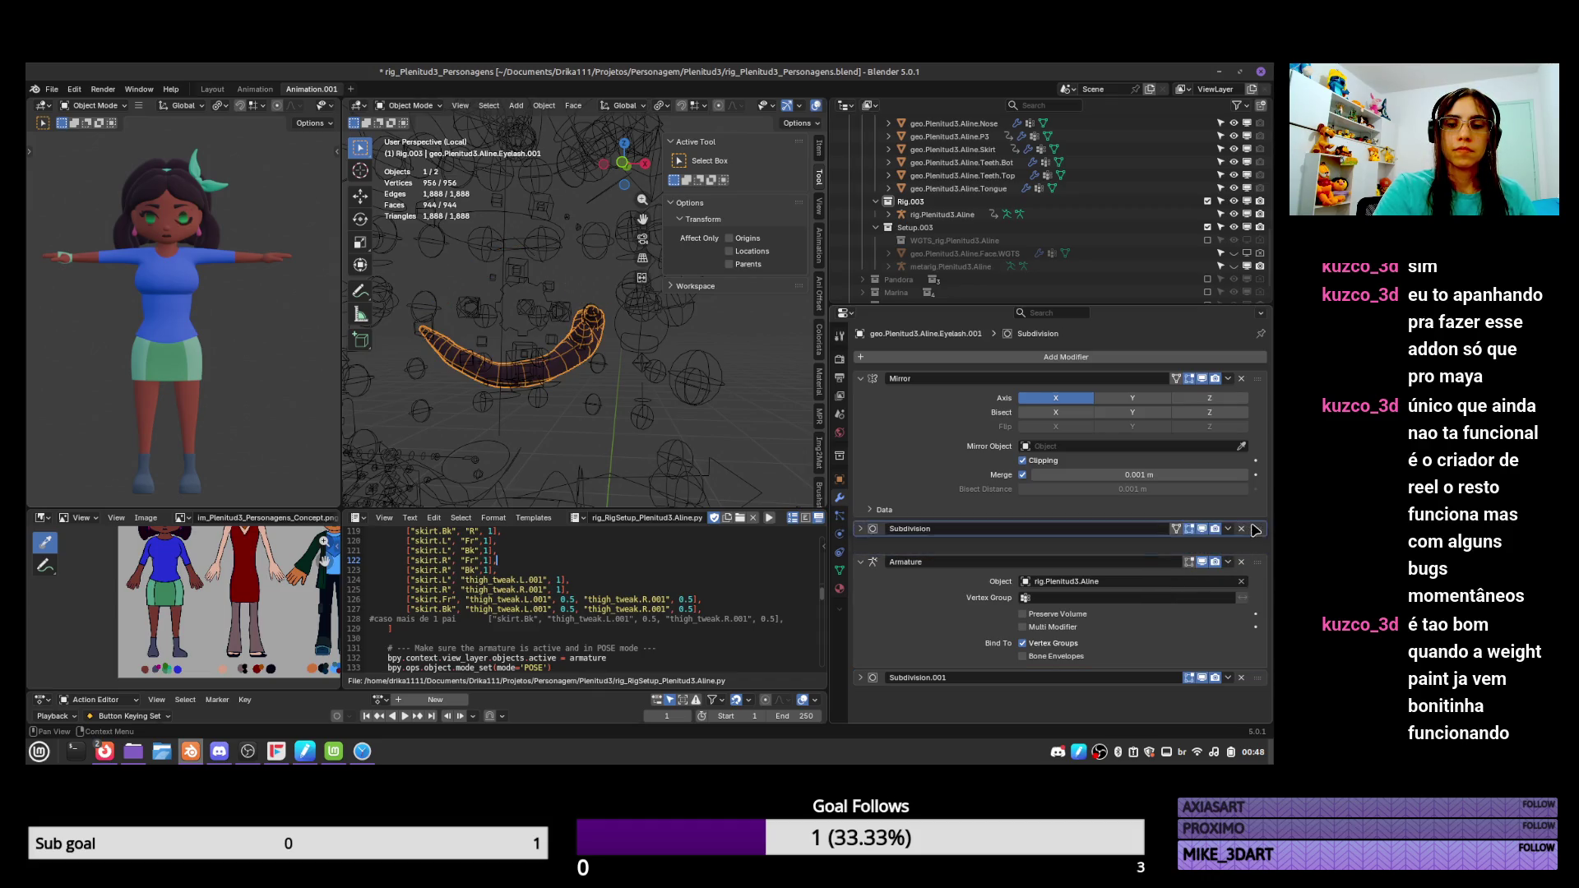
click(859, 677)
scroll(1010, 516, down, 1)
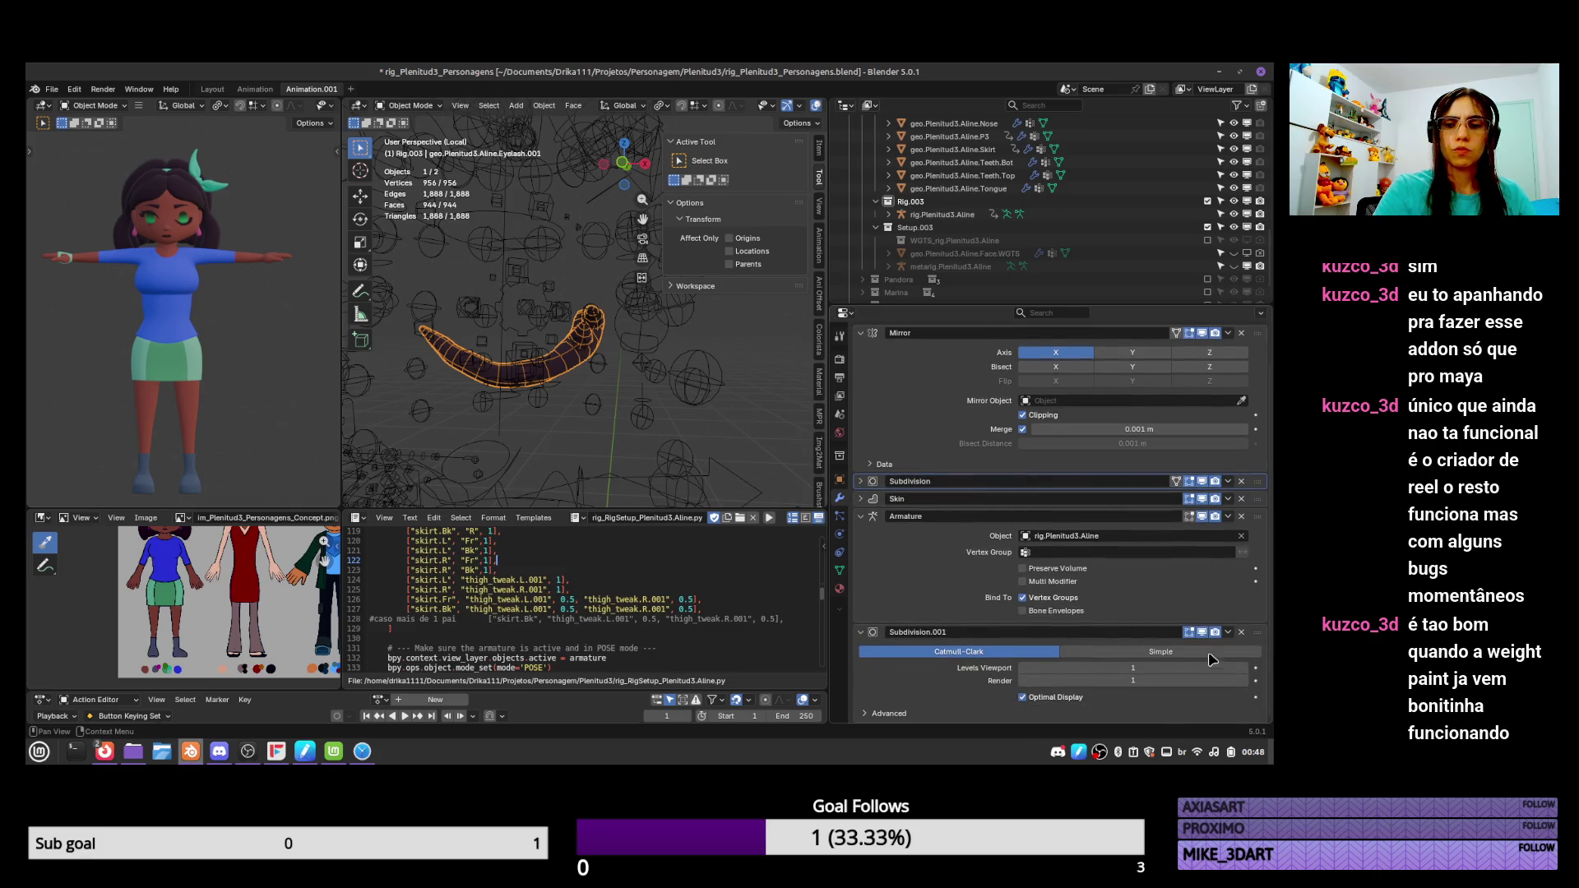
click(1244, 668)
click(1244, 681)
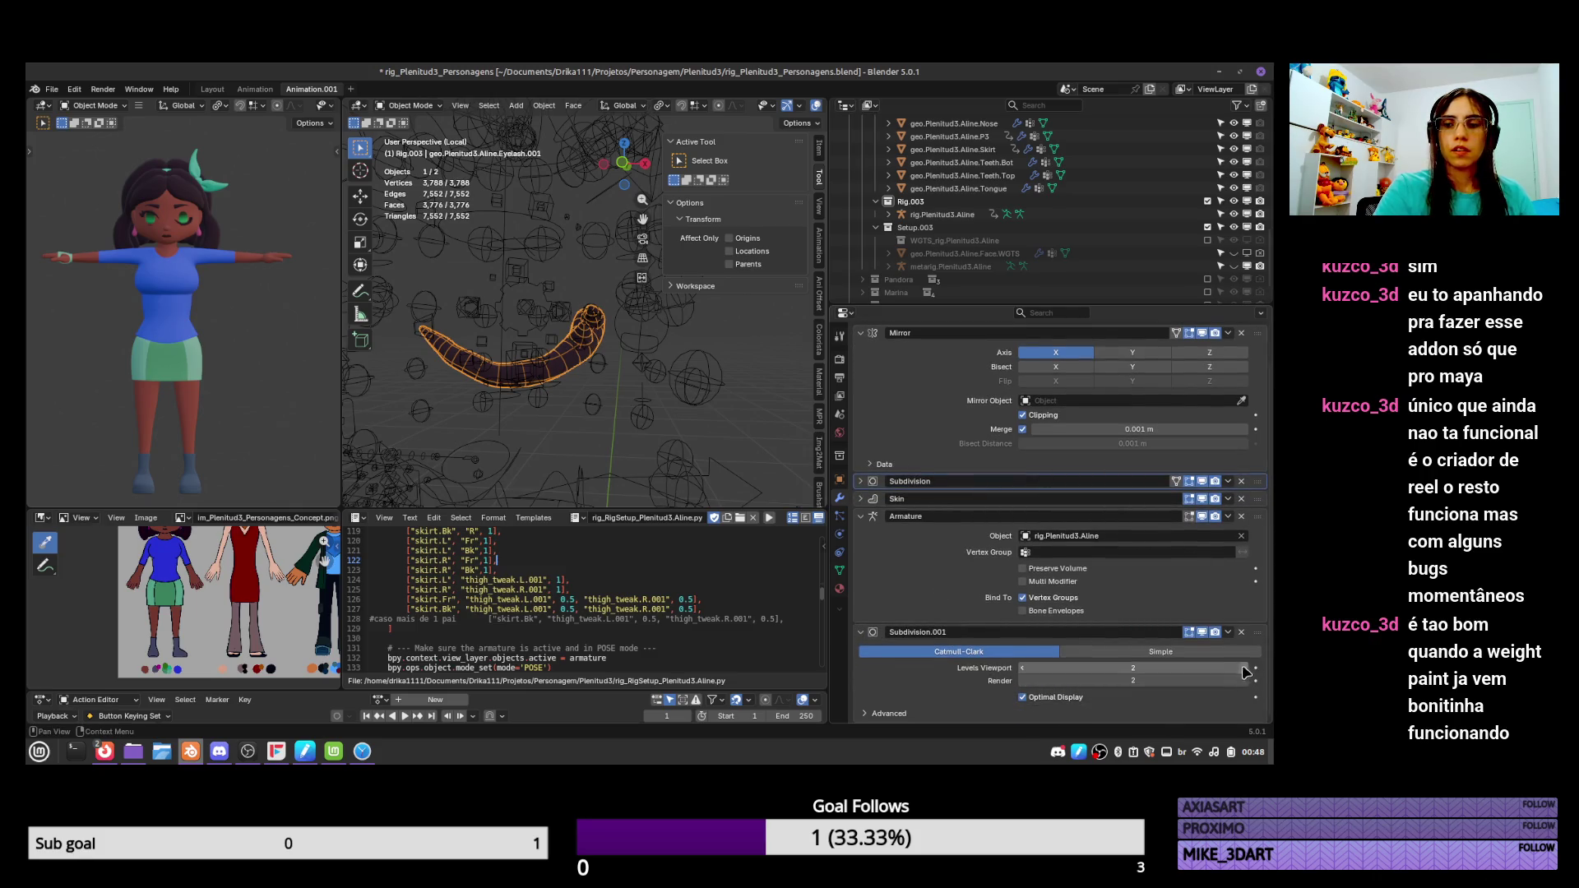
key(ctrl+z)
key(ctrl+z)
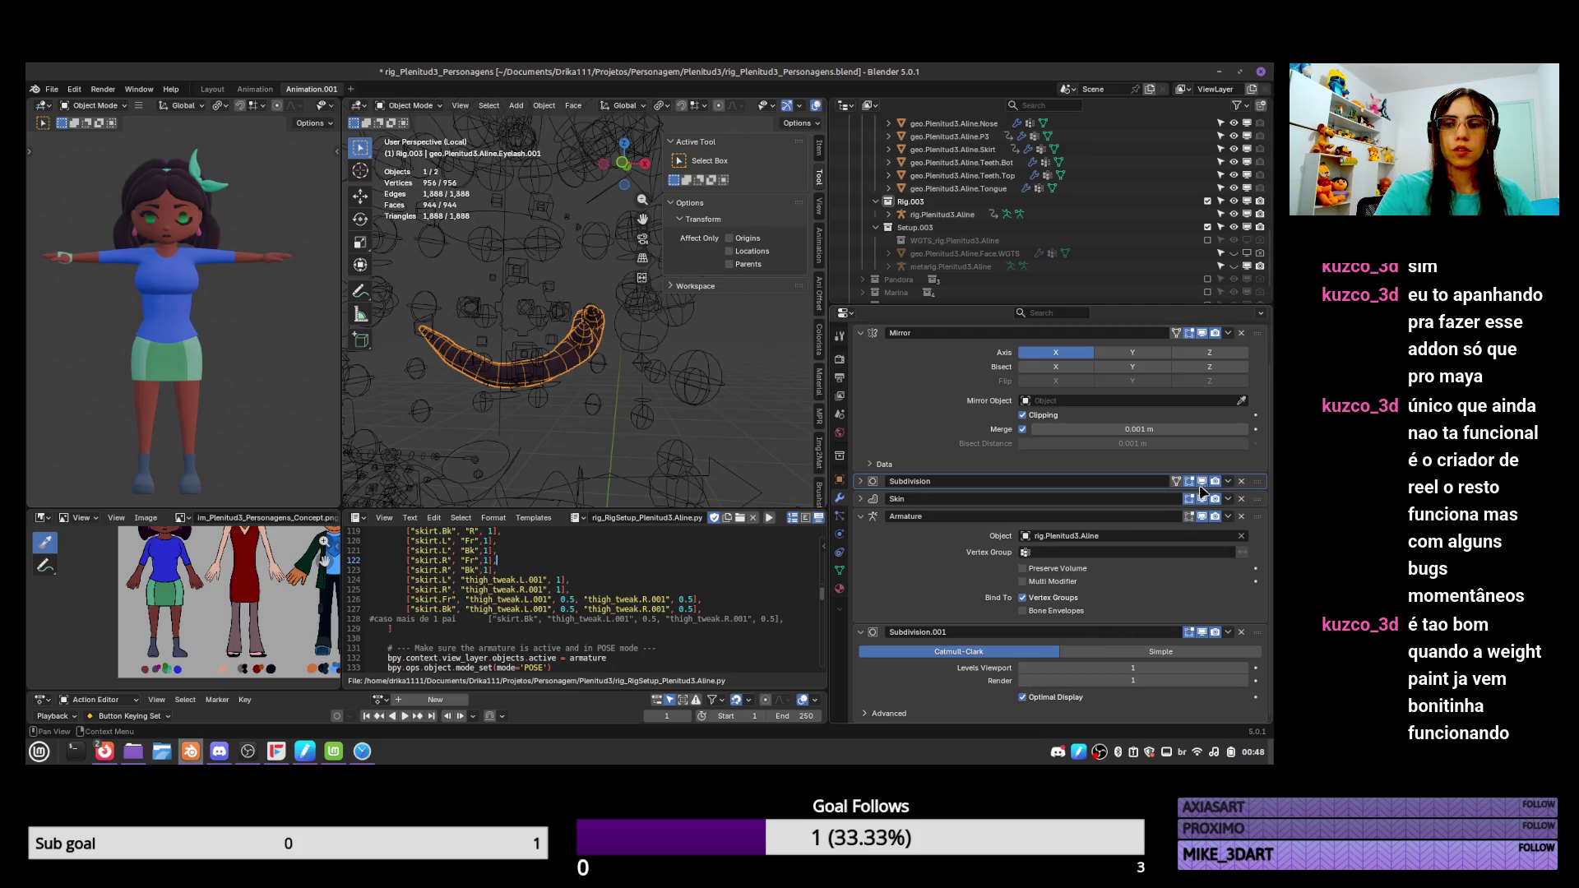
Compare the eyelash with the first Subdivision and Skin modifiers toggled off and back on.
click(1202, 482)
click(1205, 482)
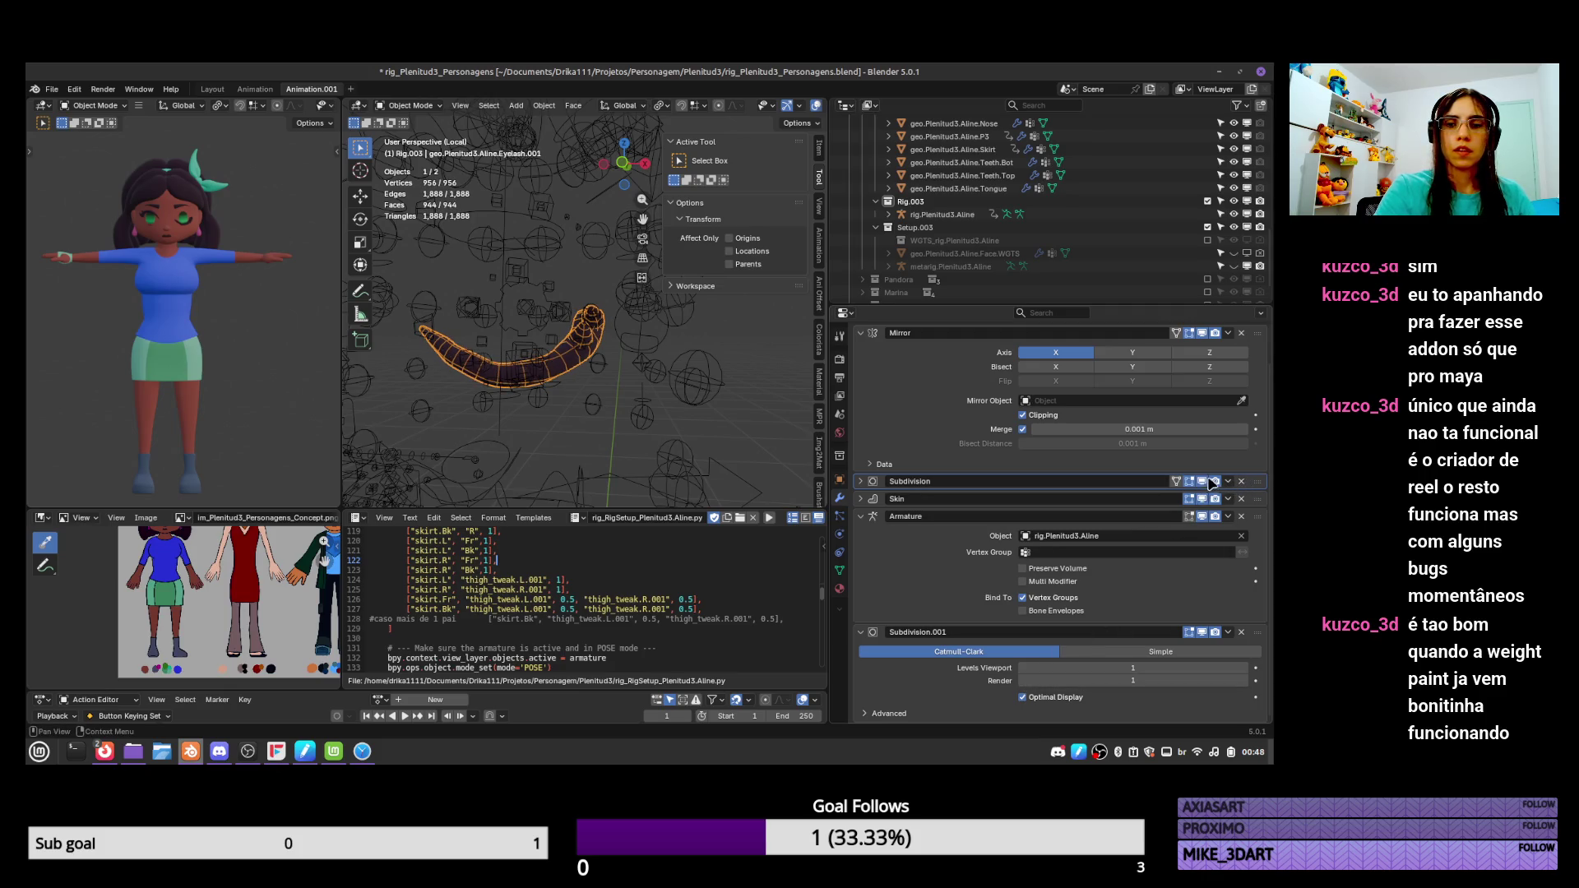
click(1069, 632)
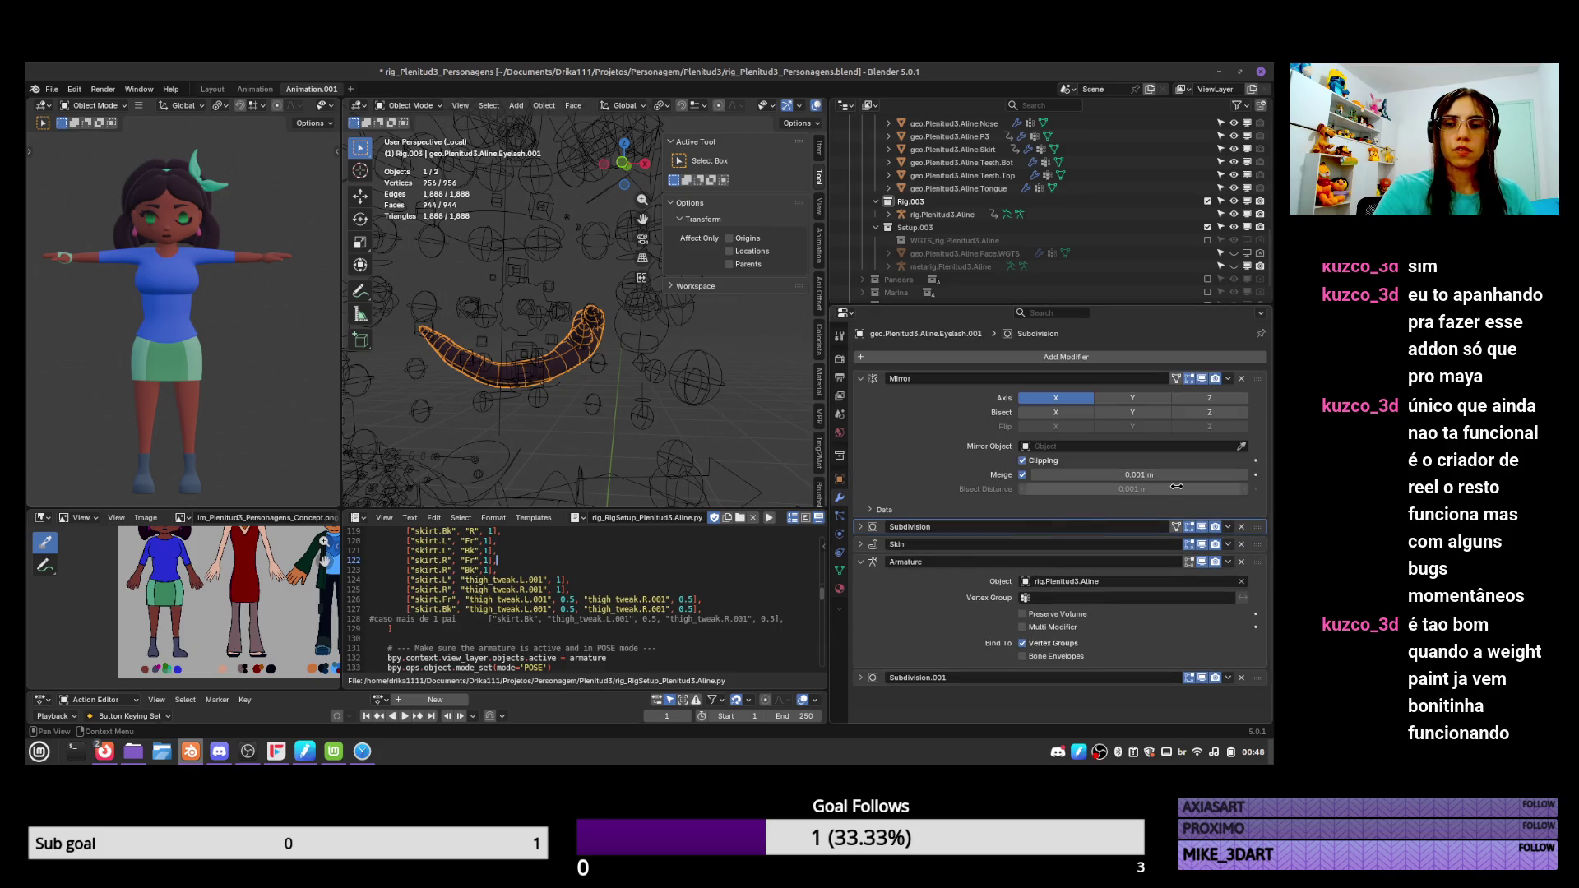
click(1203, 545)
click(1203, 544)
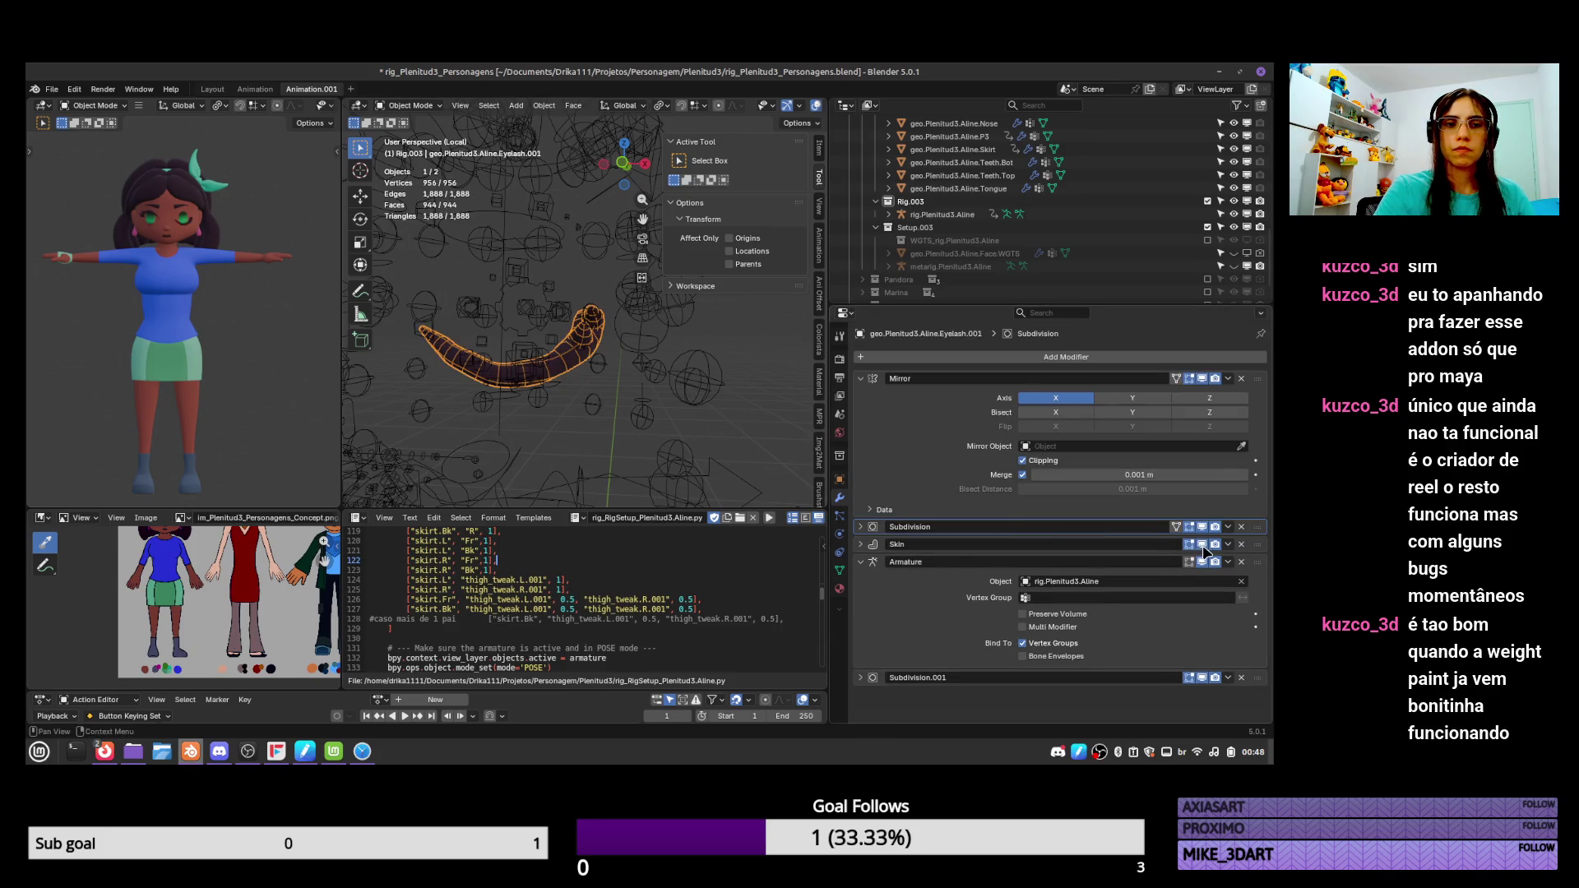
click(1202, 545)
click(1203, 545)
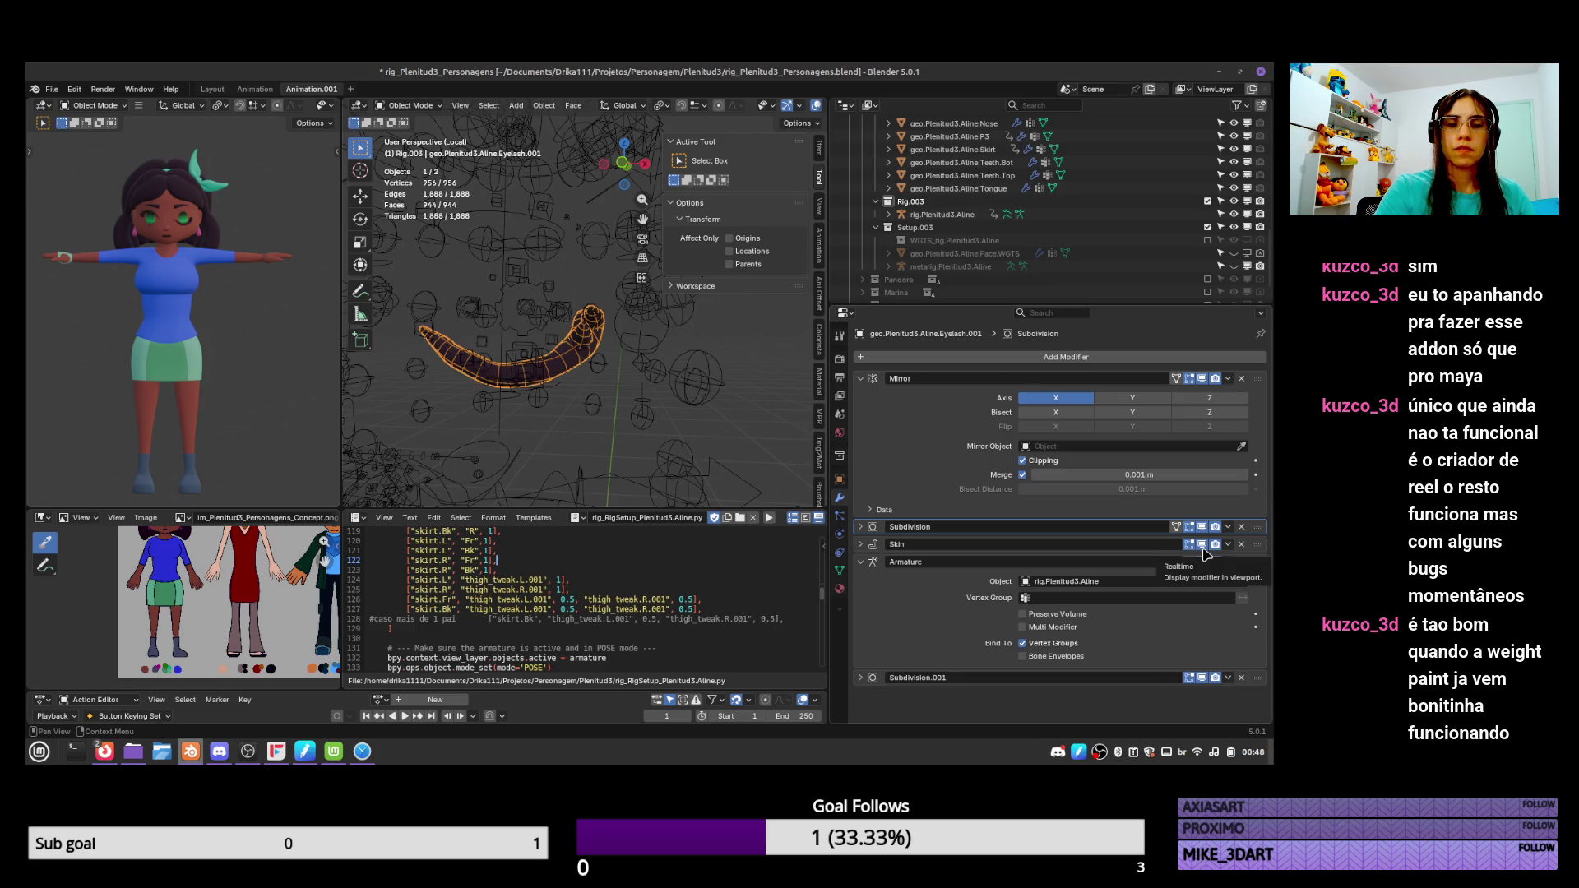
click(1203, 378)
click(1202, 379)
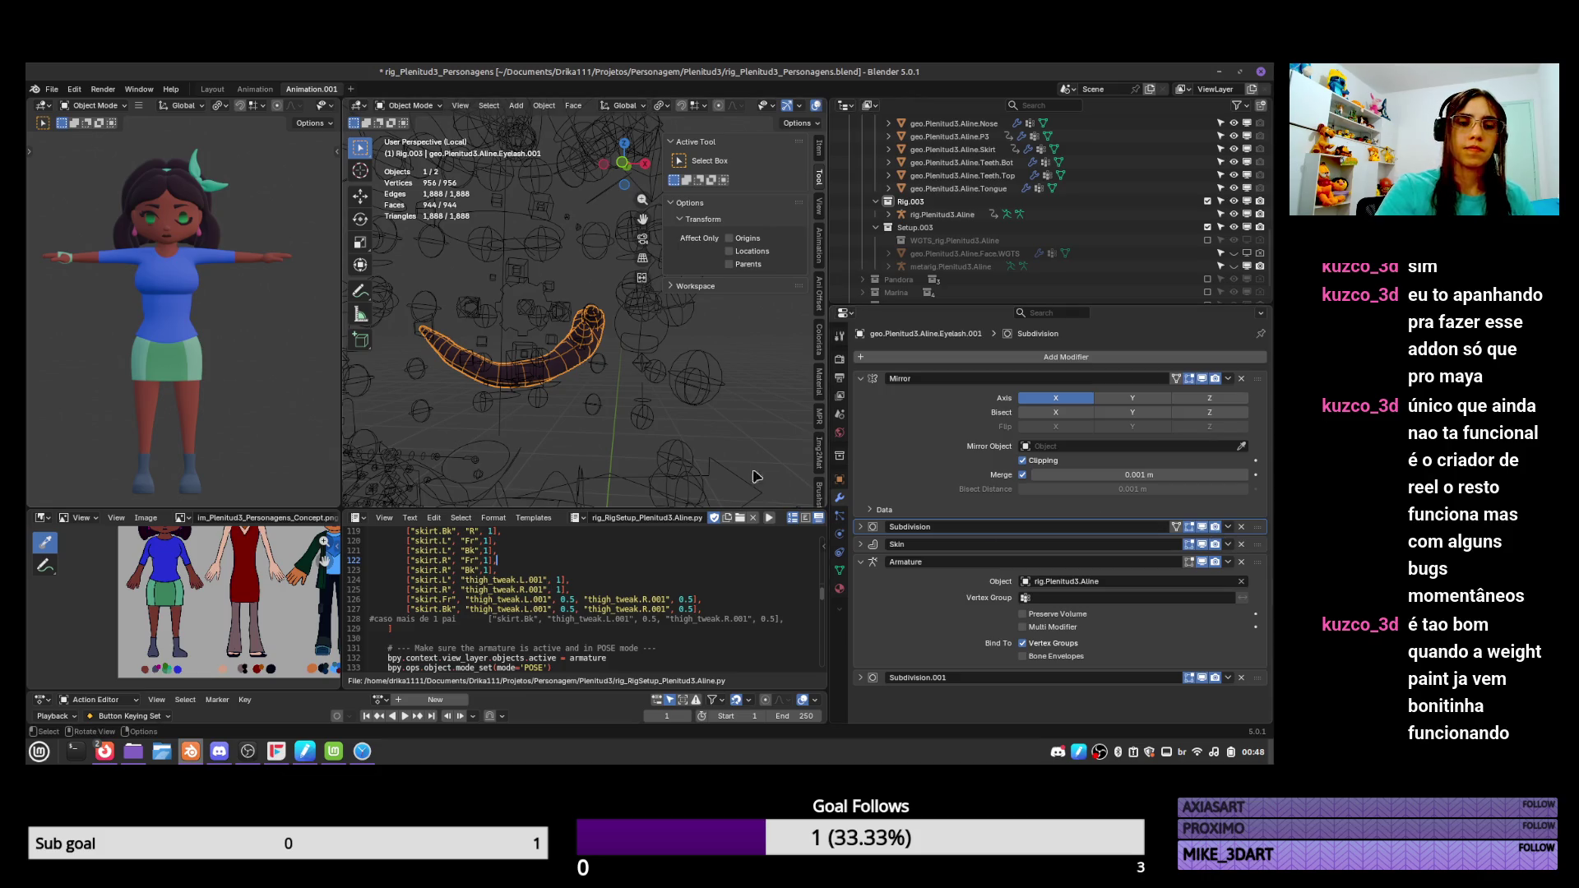
middle_drag(609, 368, 555, 350)
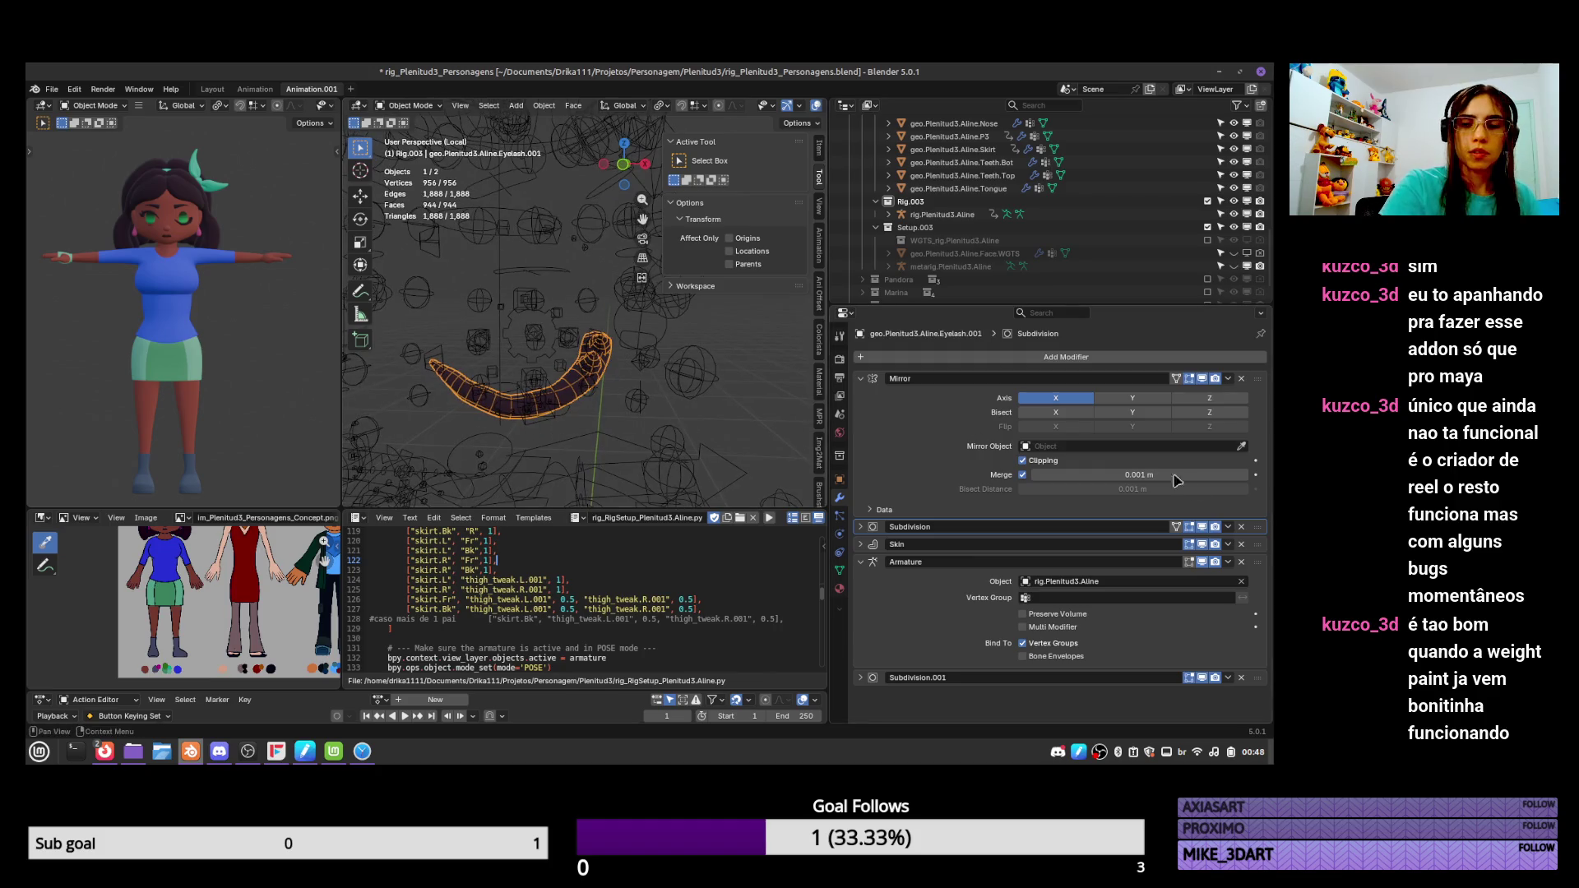
Apply the first Subdivision, rename Subdivision.001 to Subdivision, and set its viewport and render levels to 2.
click(1228, 527)
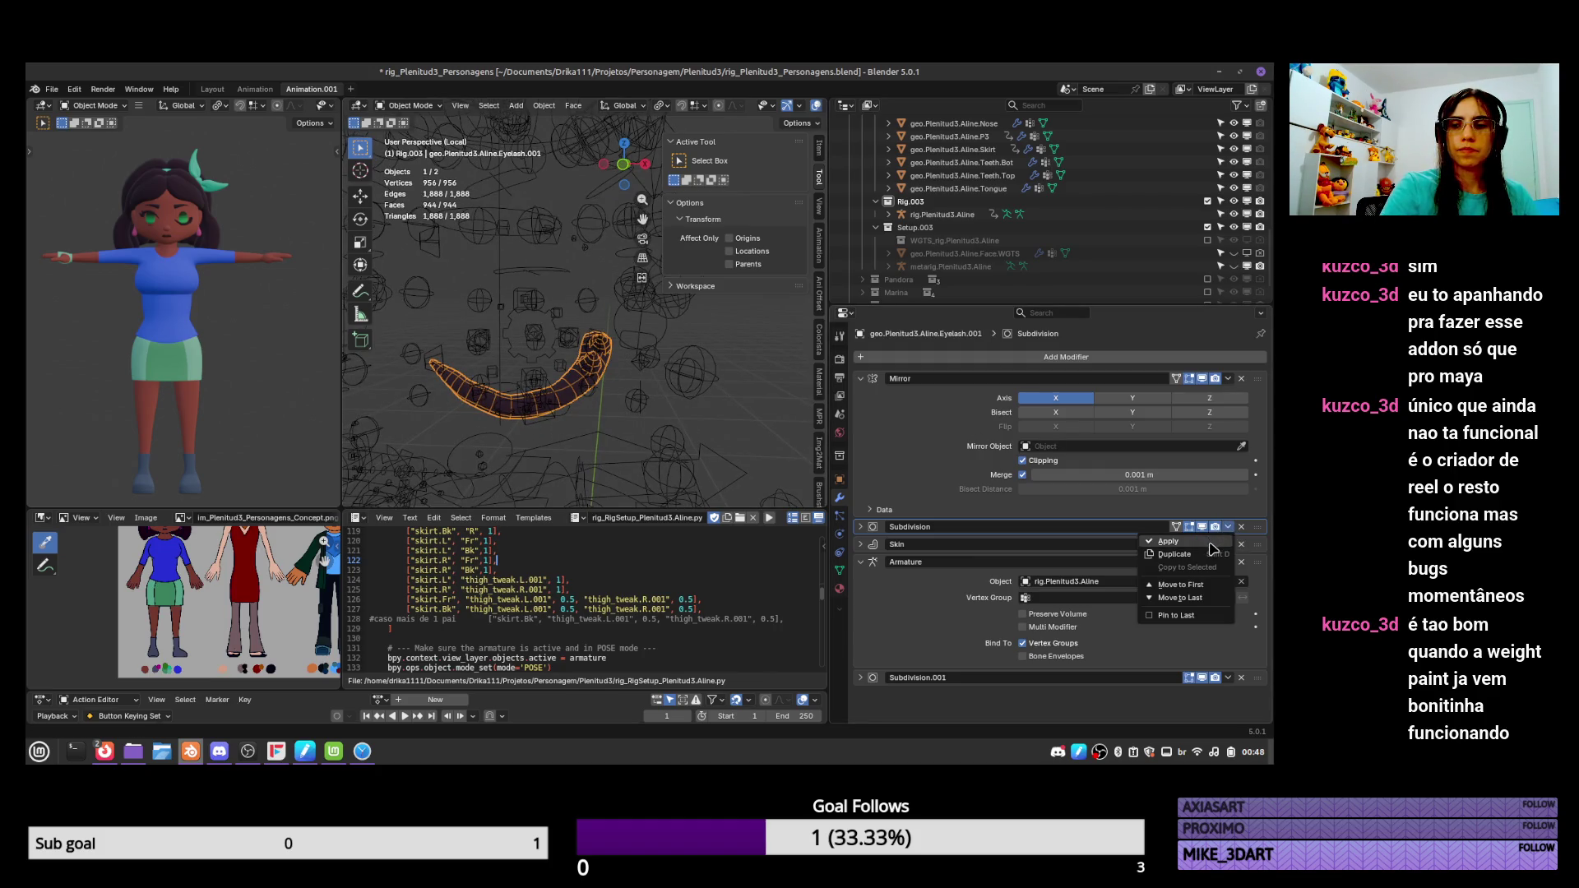
click(1215, 546)
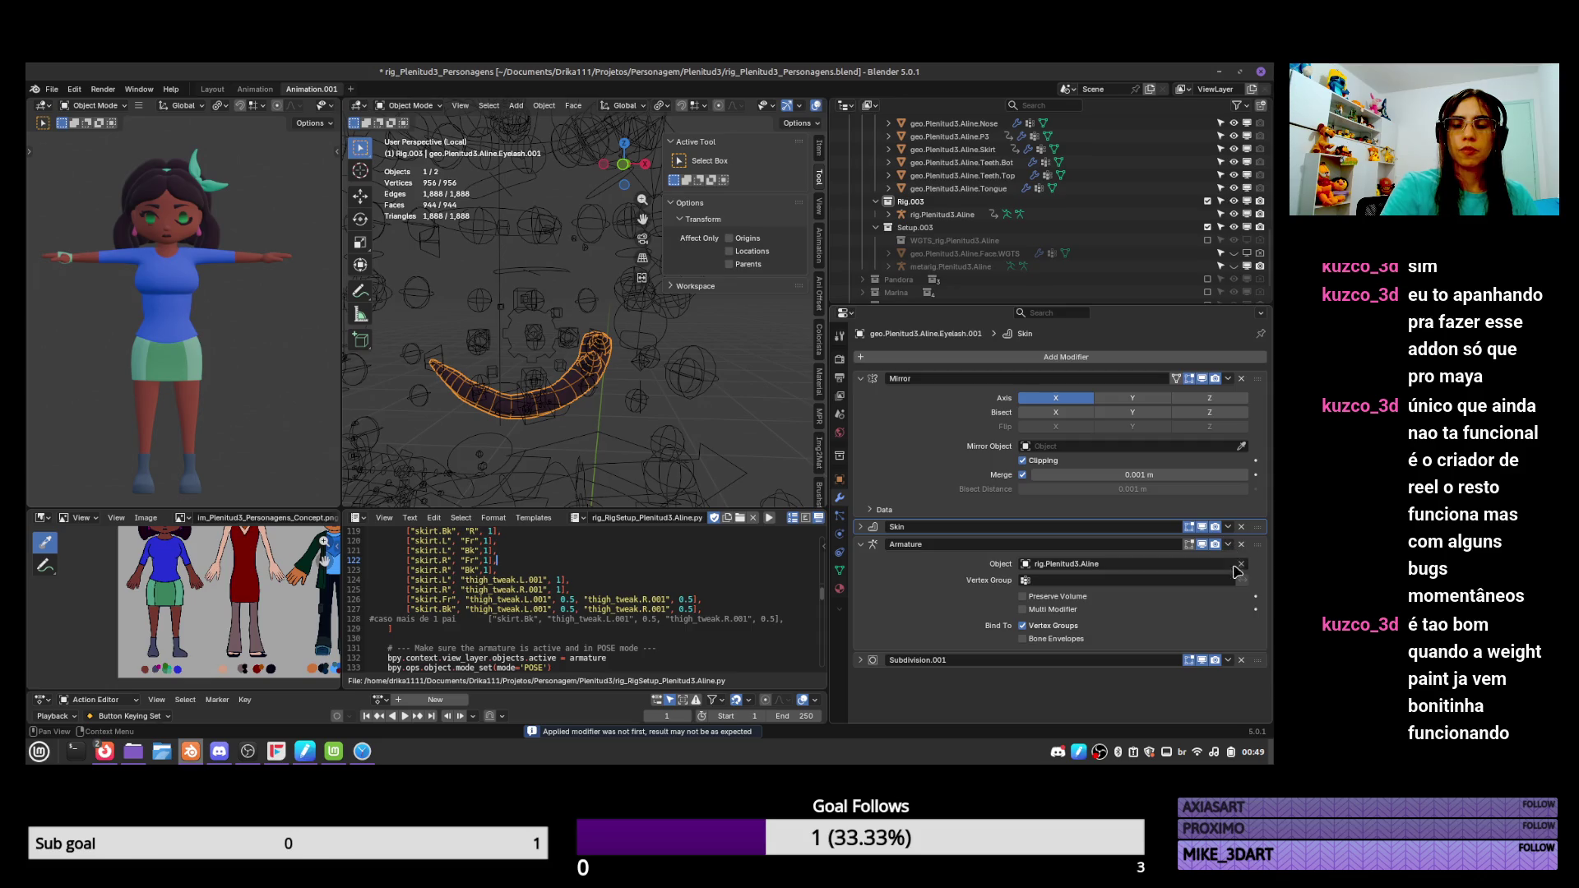
double_click(1061, 660)
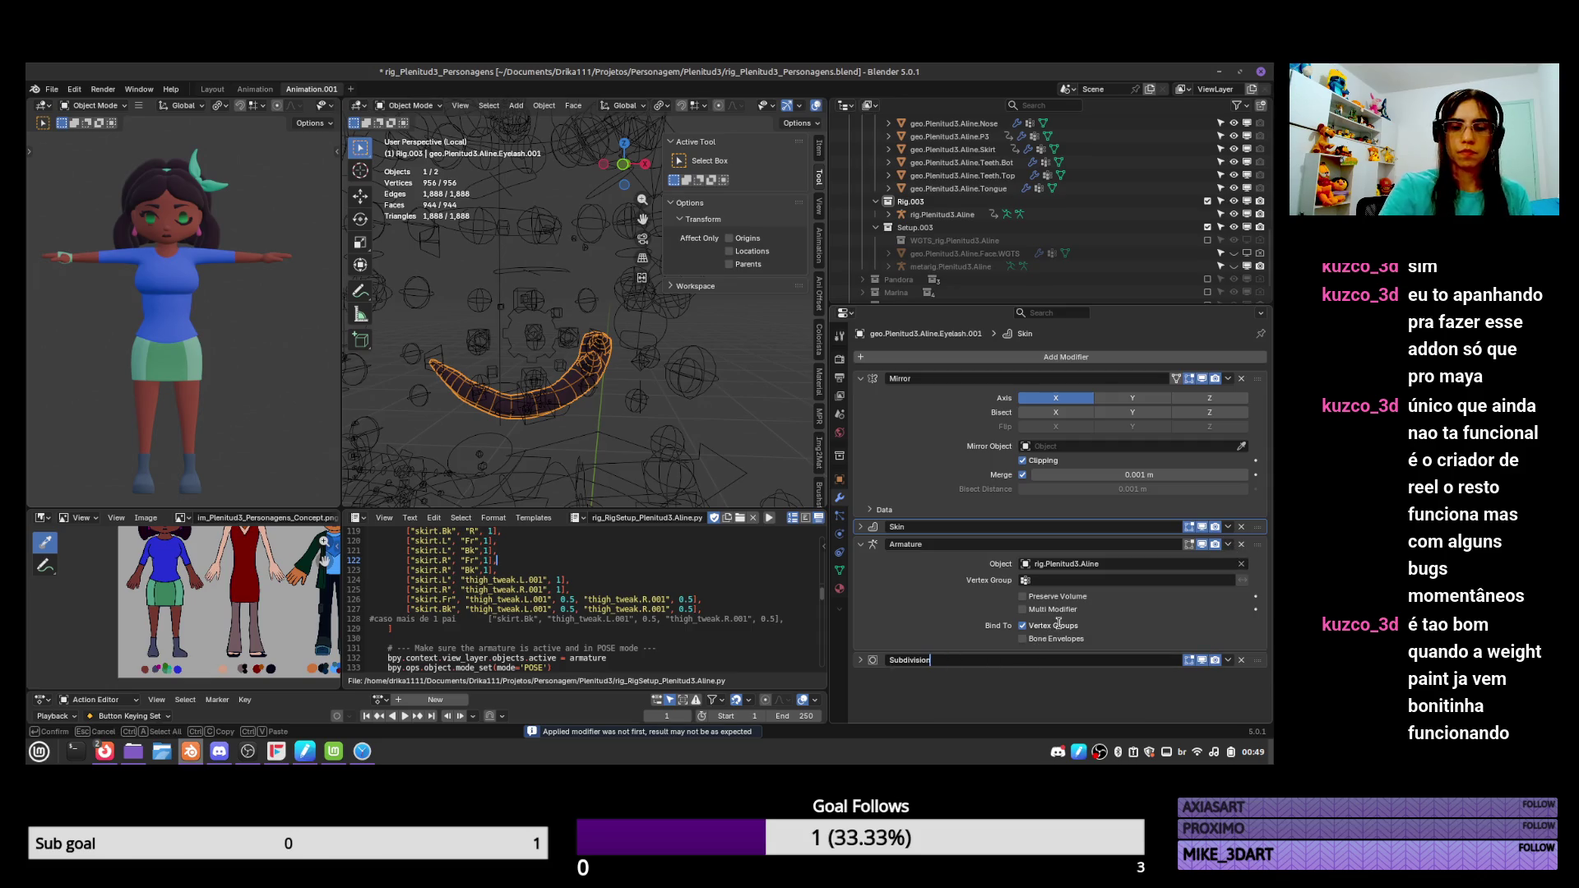
key(Return)
click(860, 659)
scroll(1061, 650, down, 1)
click(1244, 668)
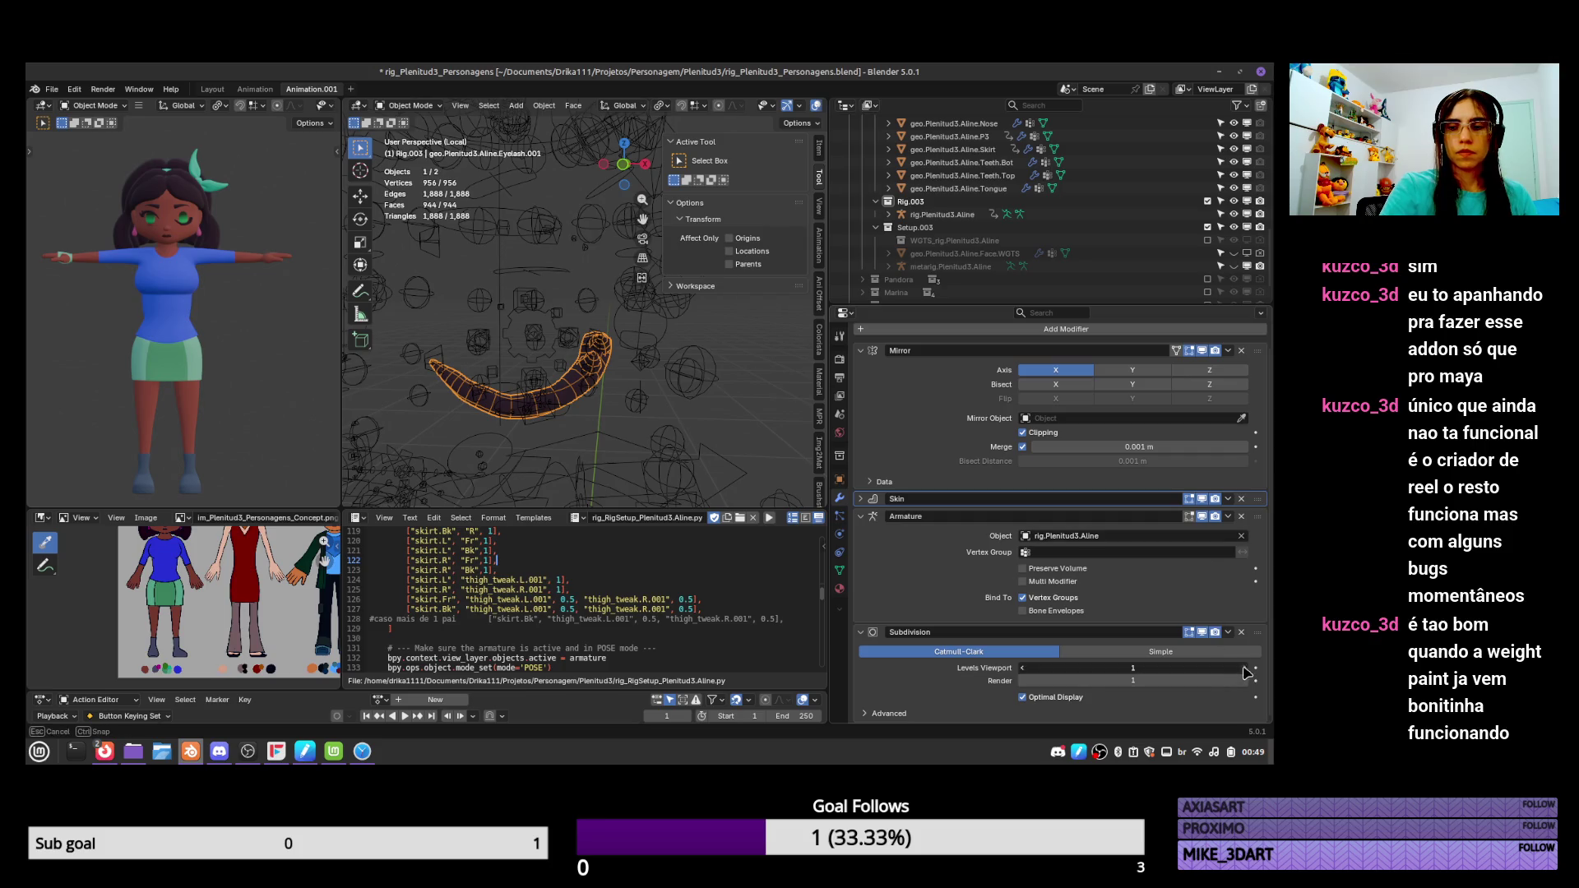
drag(1244, 672, 1249, 684)
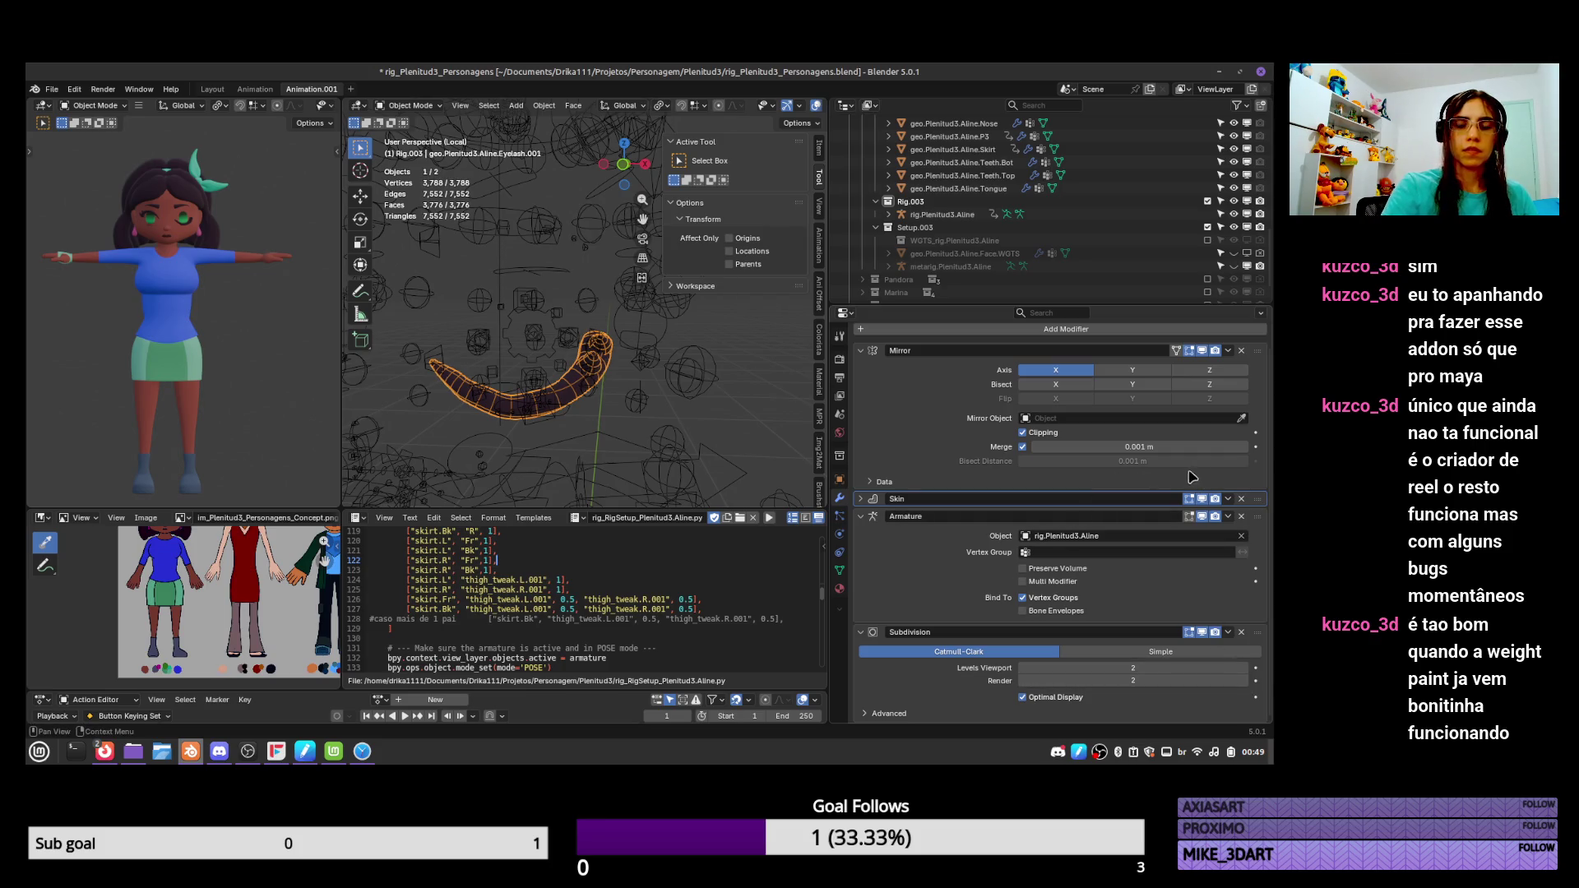
scroll(575, 400, up, 2)
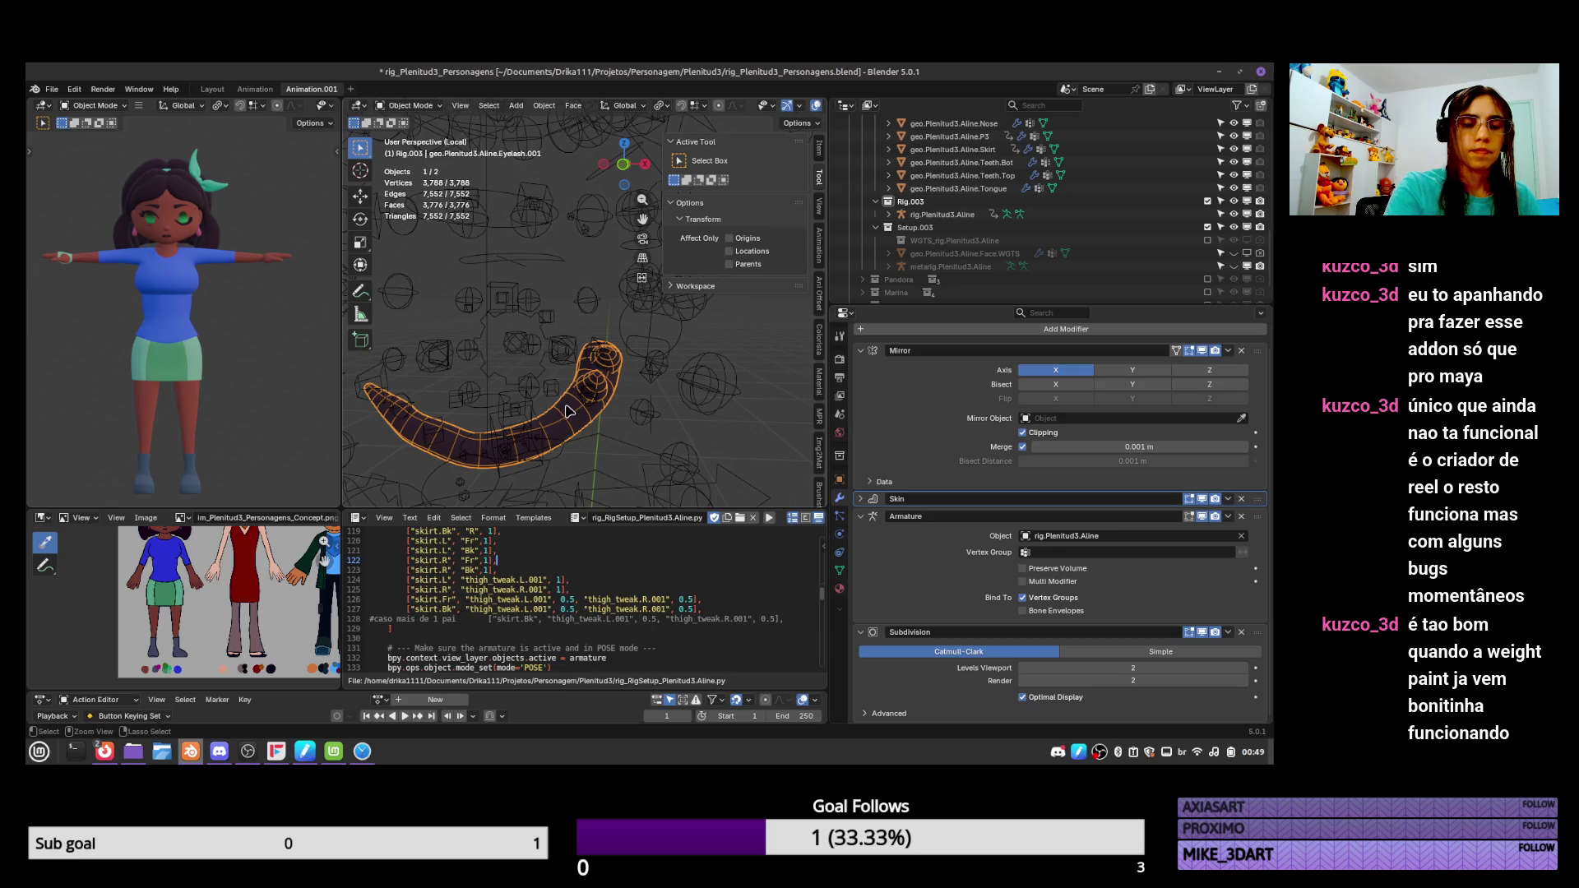
Select all eyelash vertices, extrude them in place, and switch to Weight Paint mode.
key(Tab)
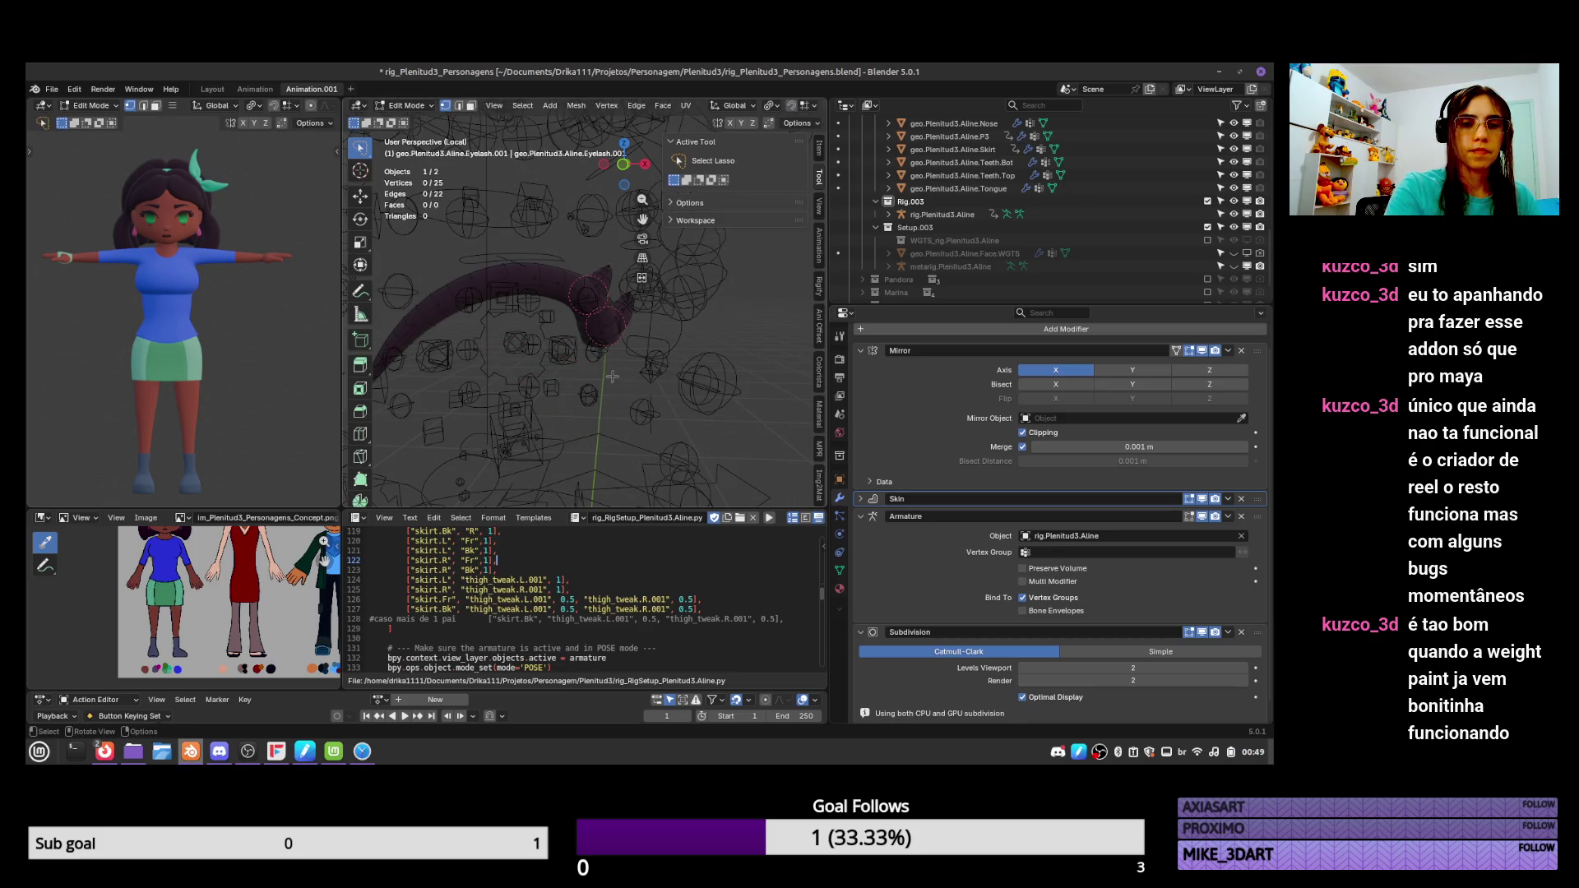
key(a)
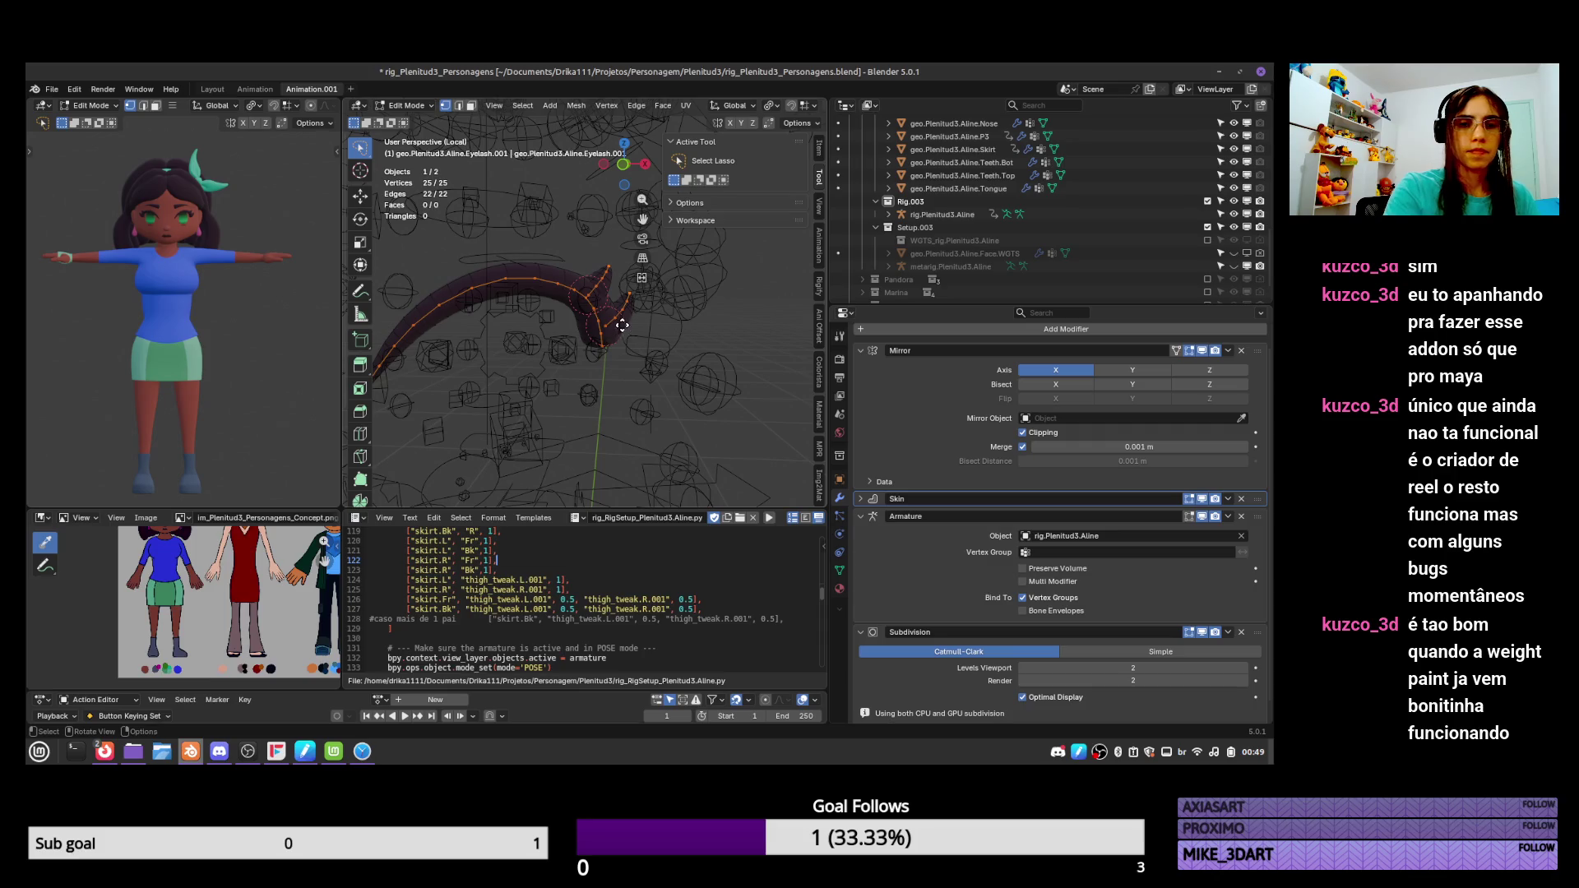
key(e)
click(613, 312)
key(ctrl+Tab)
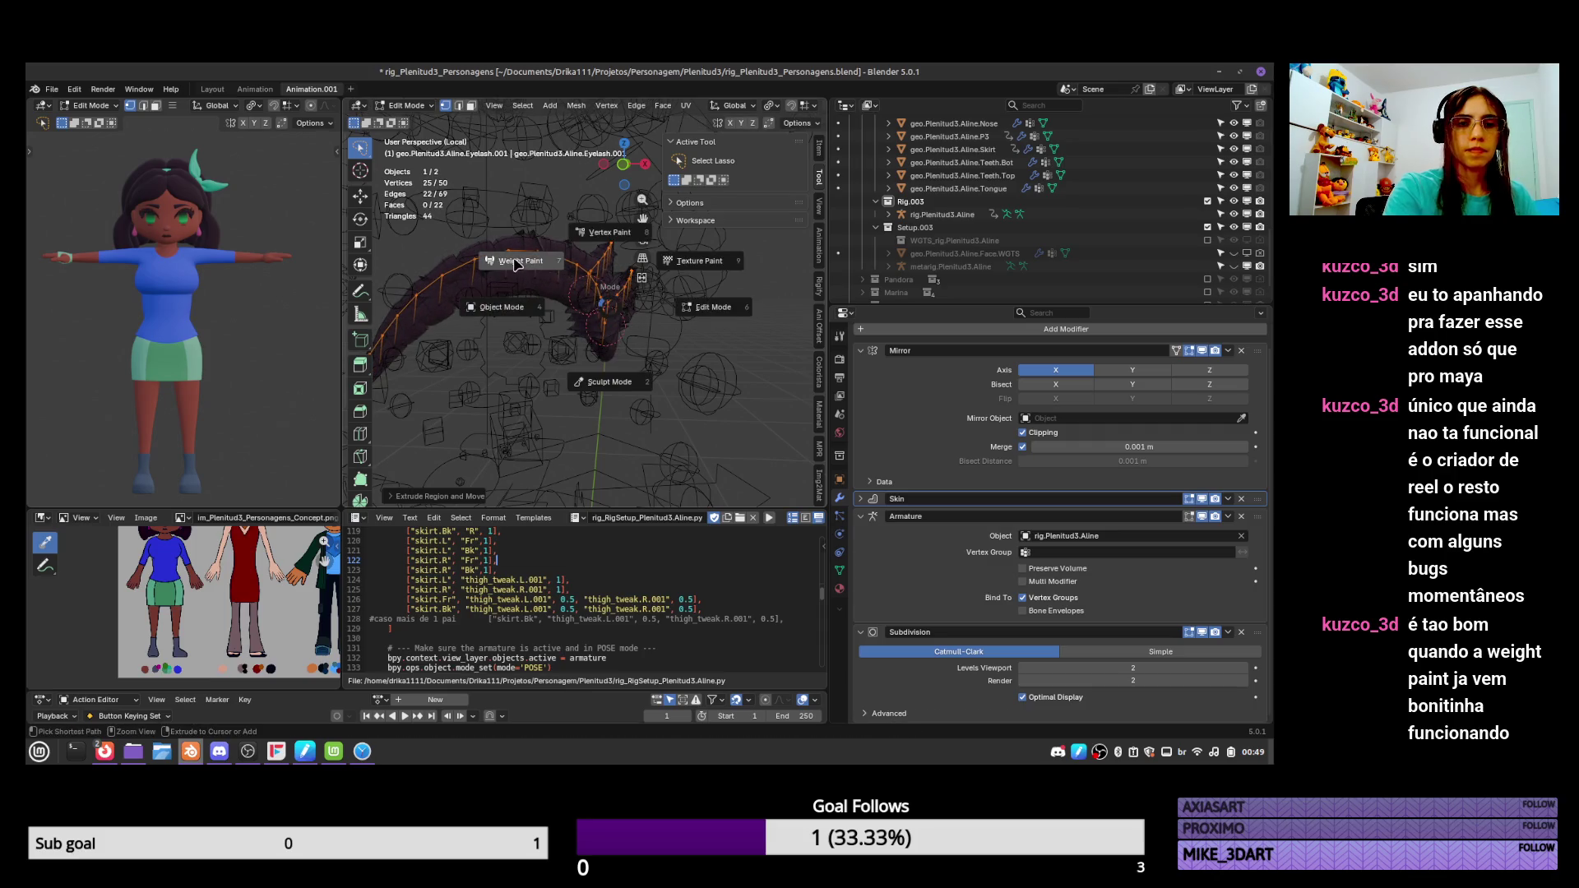
click(514, 264)
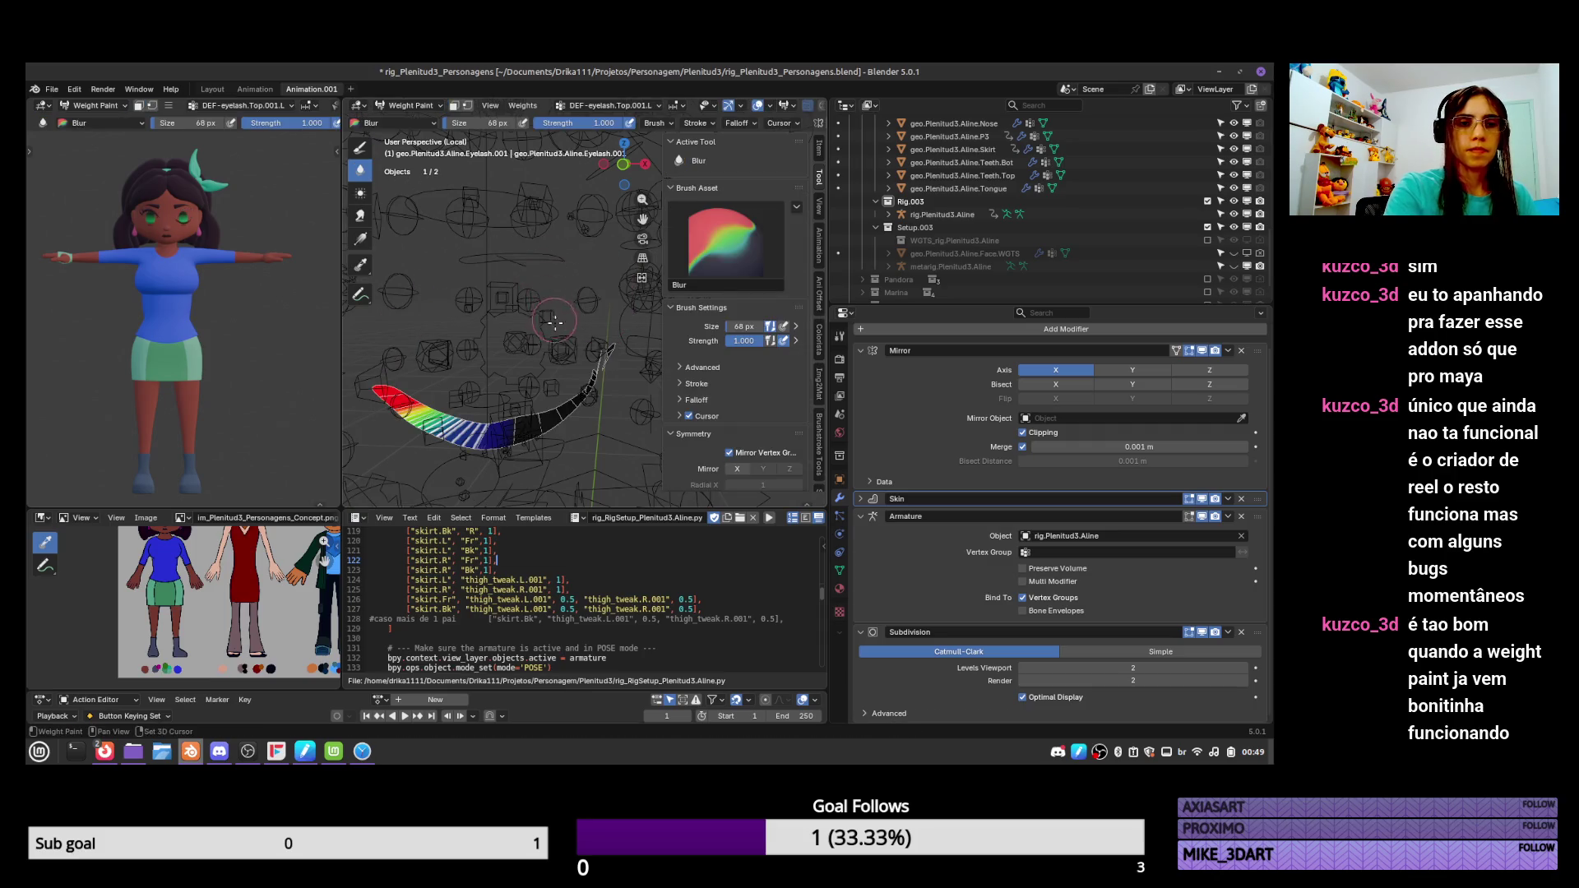
Blur DEF-eyelash.Top.002.L weights at the left tip, check Top.003.L and Top.004.L, then pick the Draw brush.
click(839, 570)
click(1000, 415)
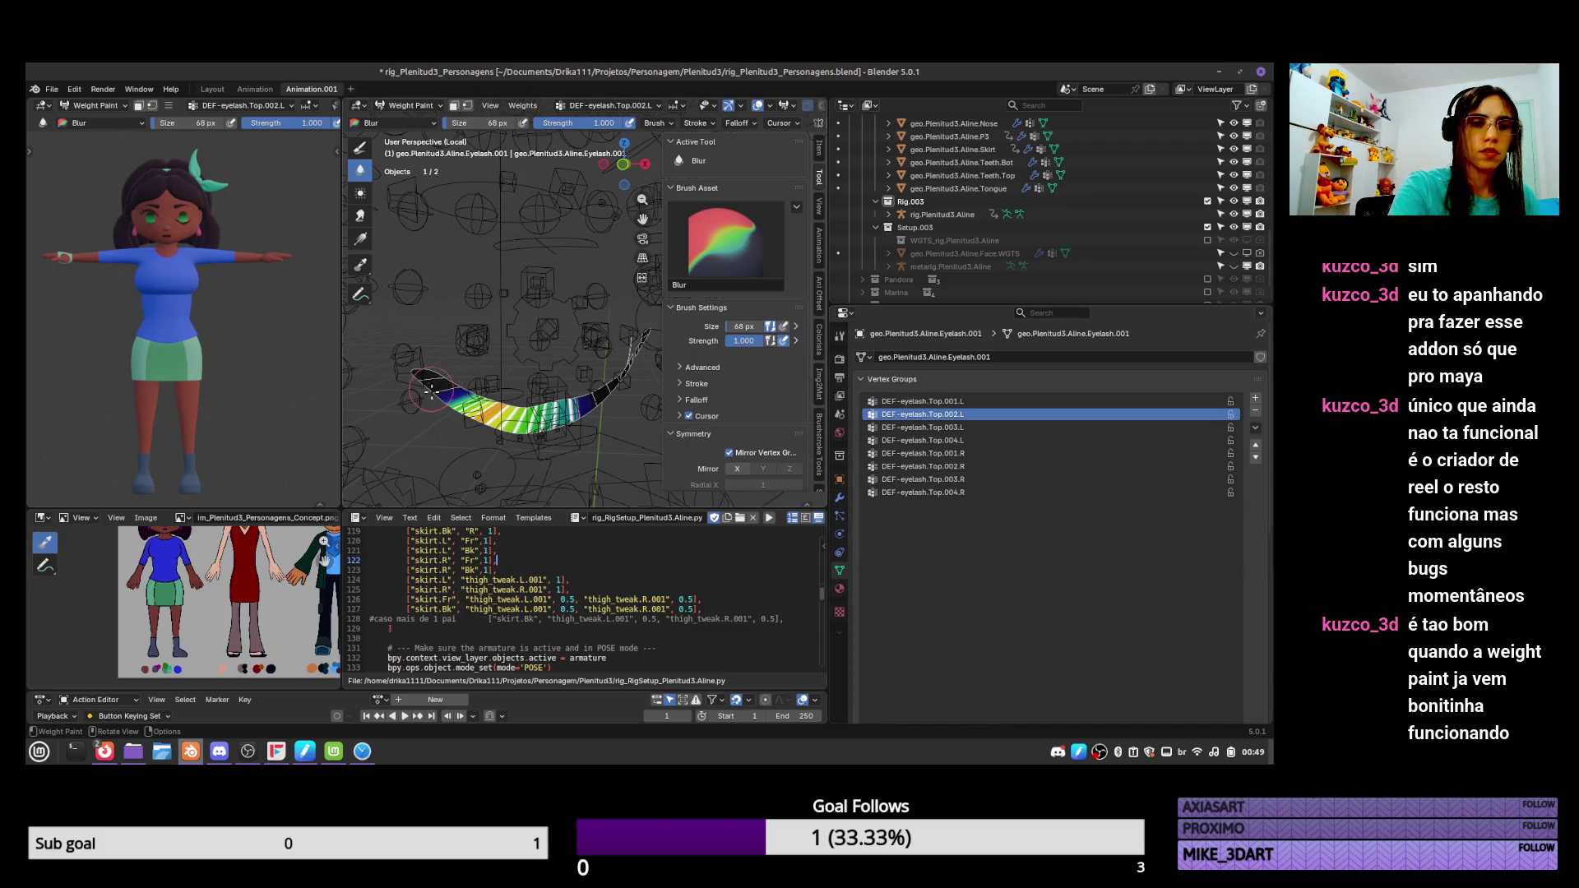
mouse_move(430, 390)
mouse_down()
mouse_move(444, 377)
mouse_move(428, 383)
mouse_up()
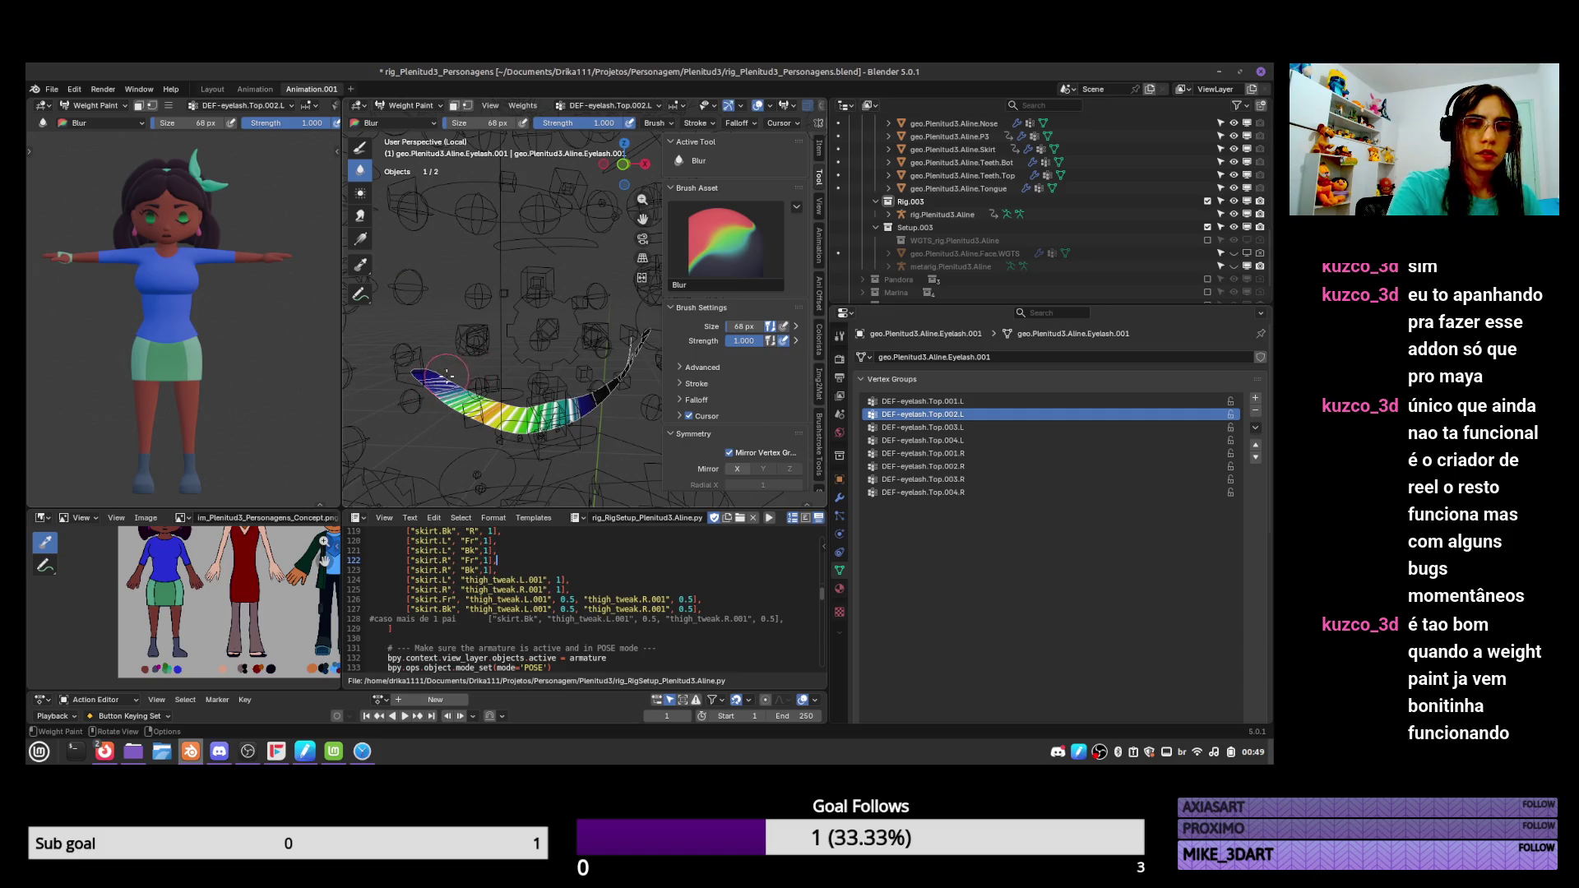
click(944, 426)
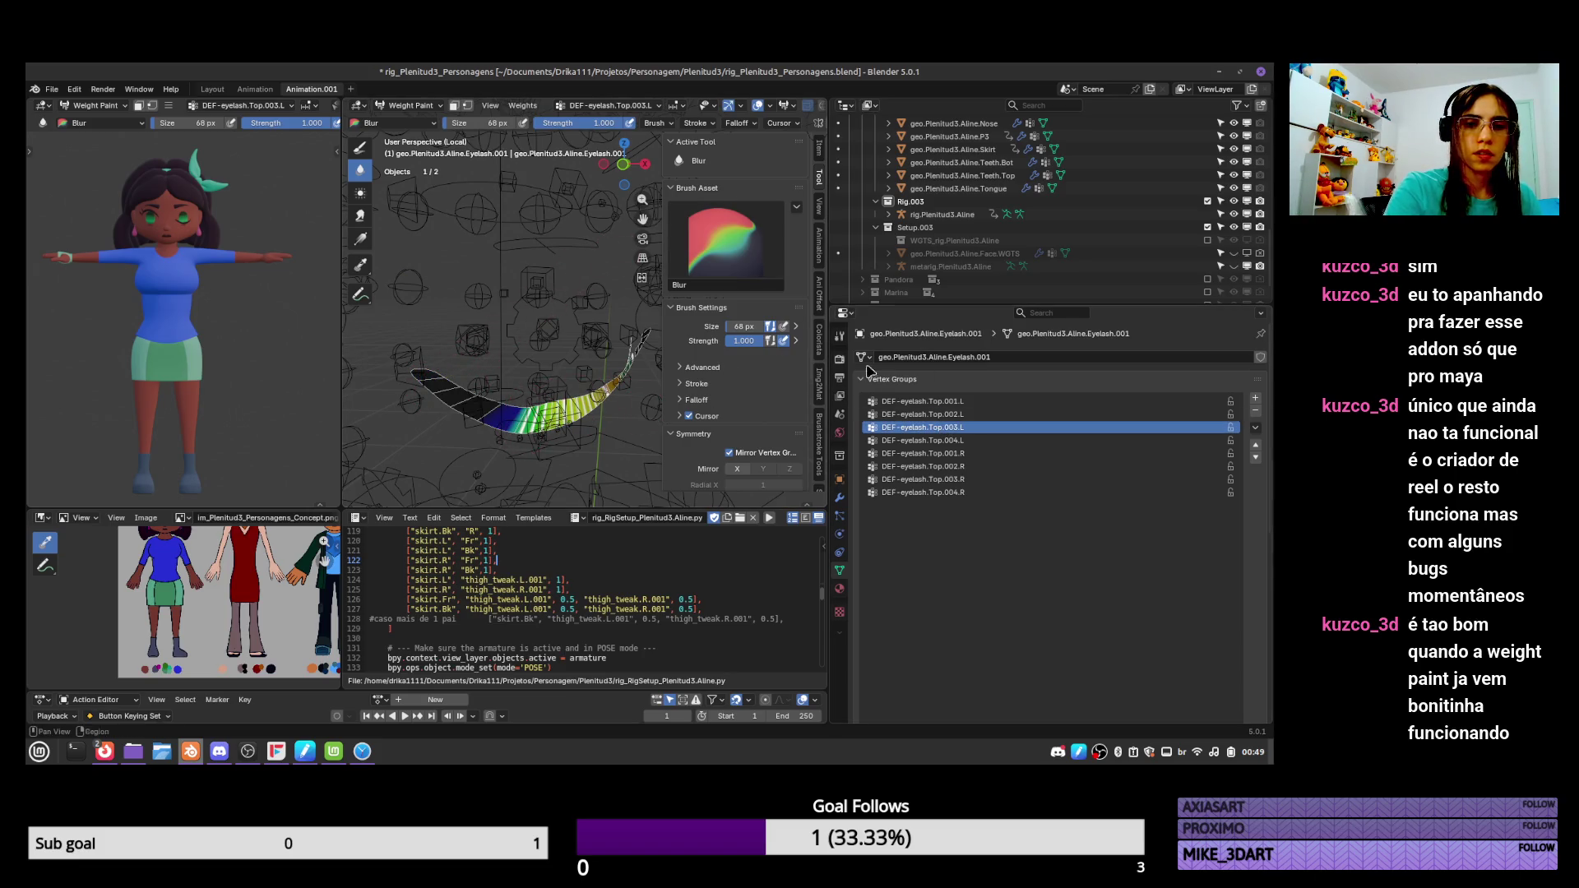
click(922, 440)
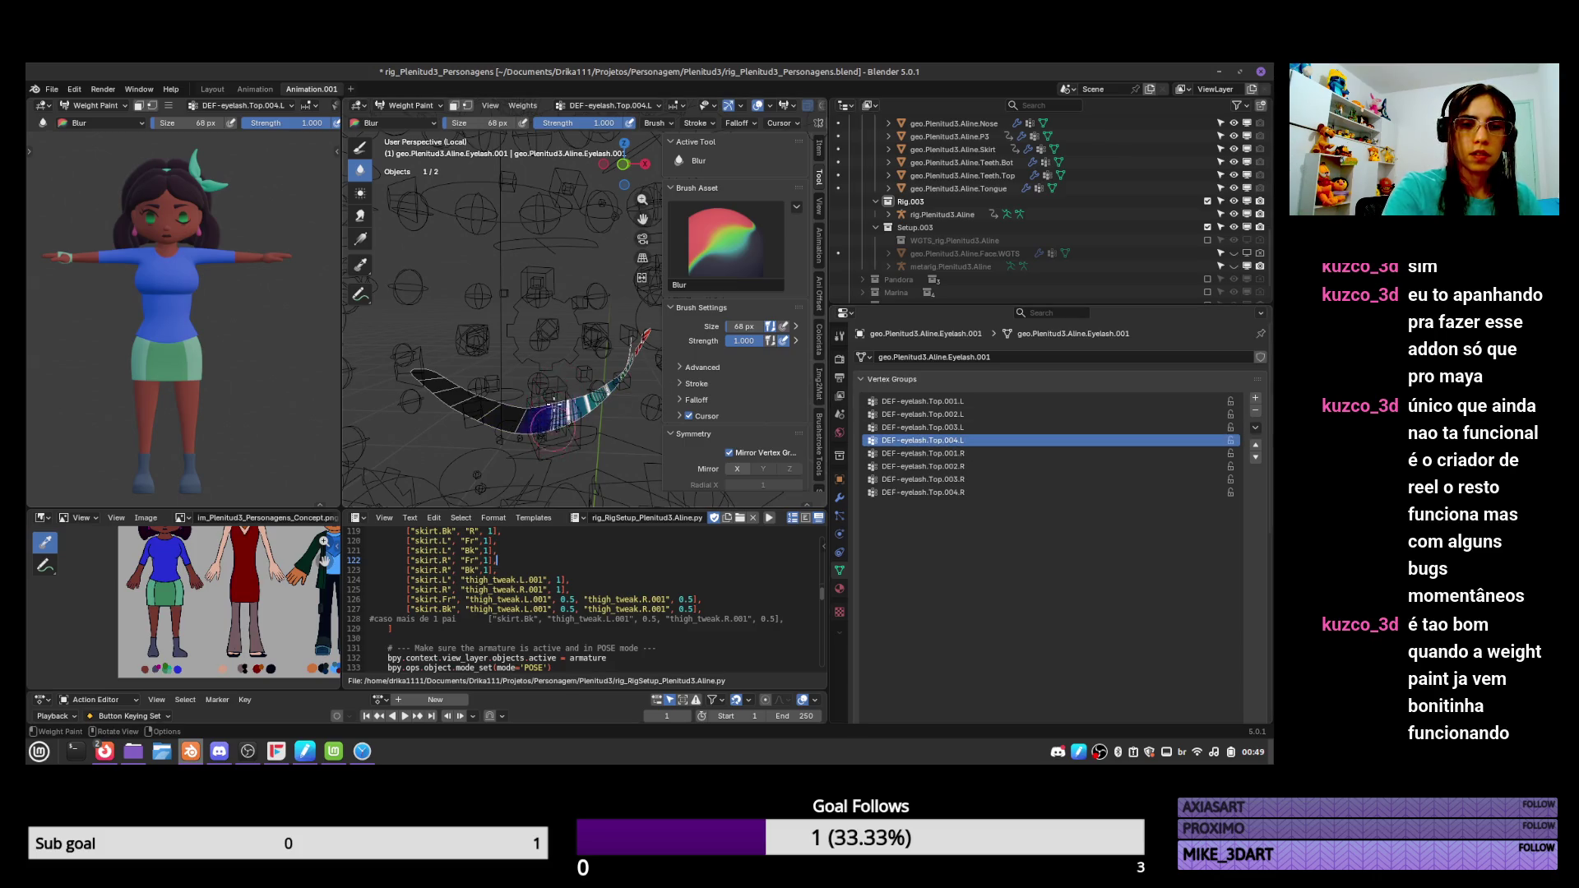
middle_drag(621, 387, 584, 387)
click(966, 428)
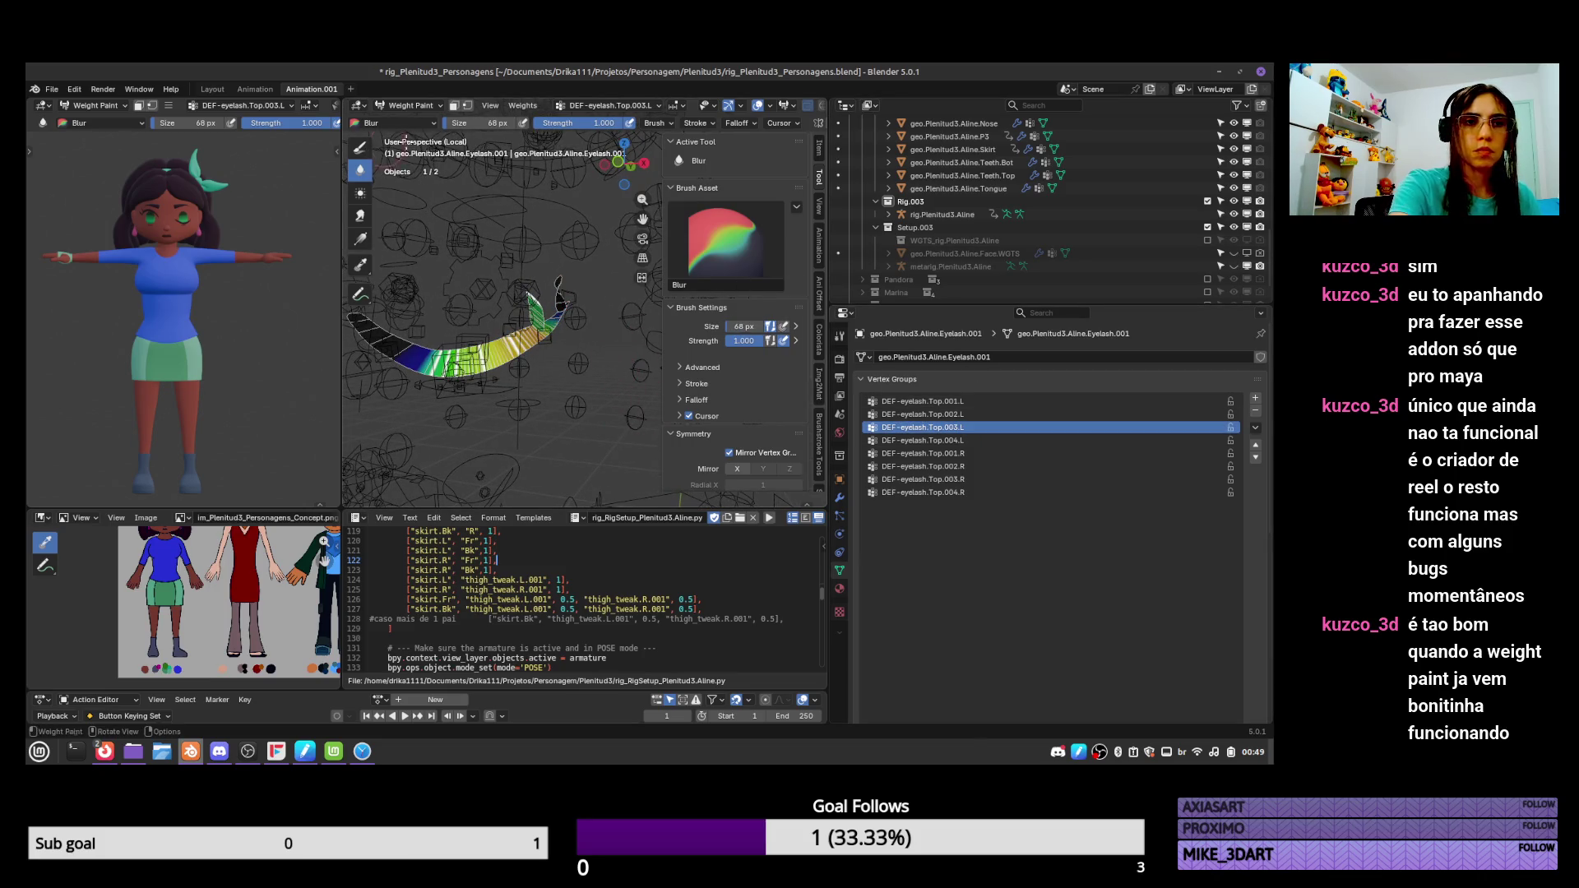
click(360, 147)
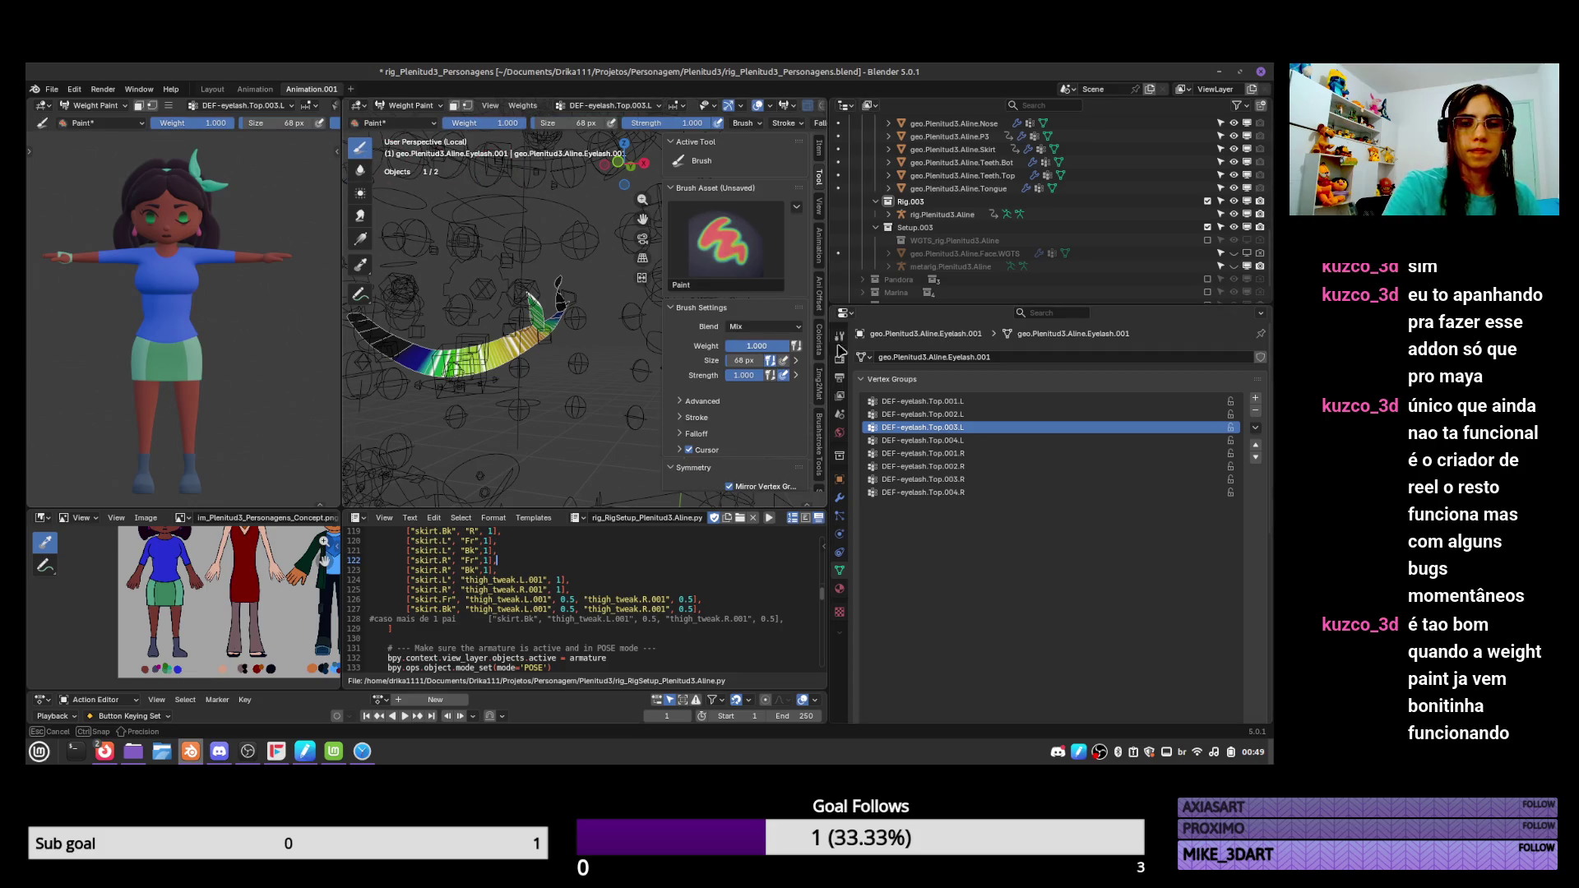
Paint weight onto the eyelash for the DEF-eyelash.Top.002.L group.
click(921, 415)
key(alt+Tab)
key(alt+Tab)
key(alt+Tab)
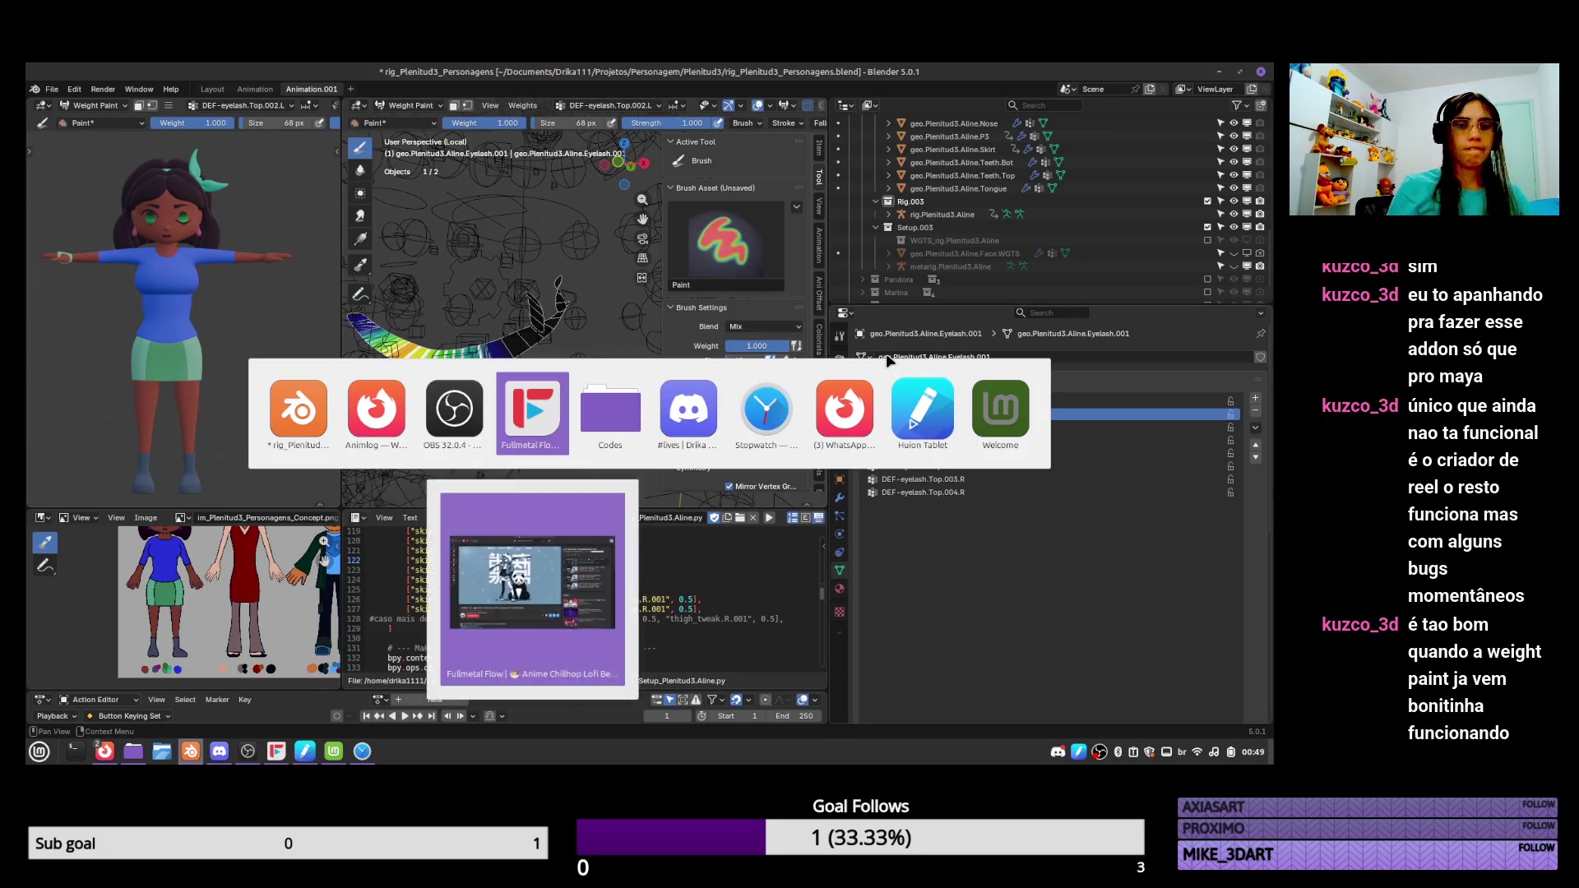
key(alt+shift+Tab)
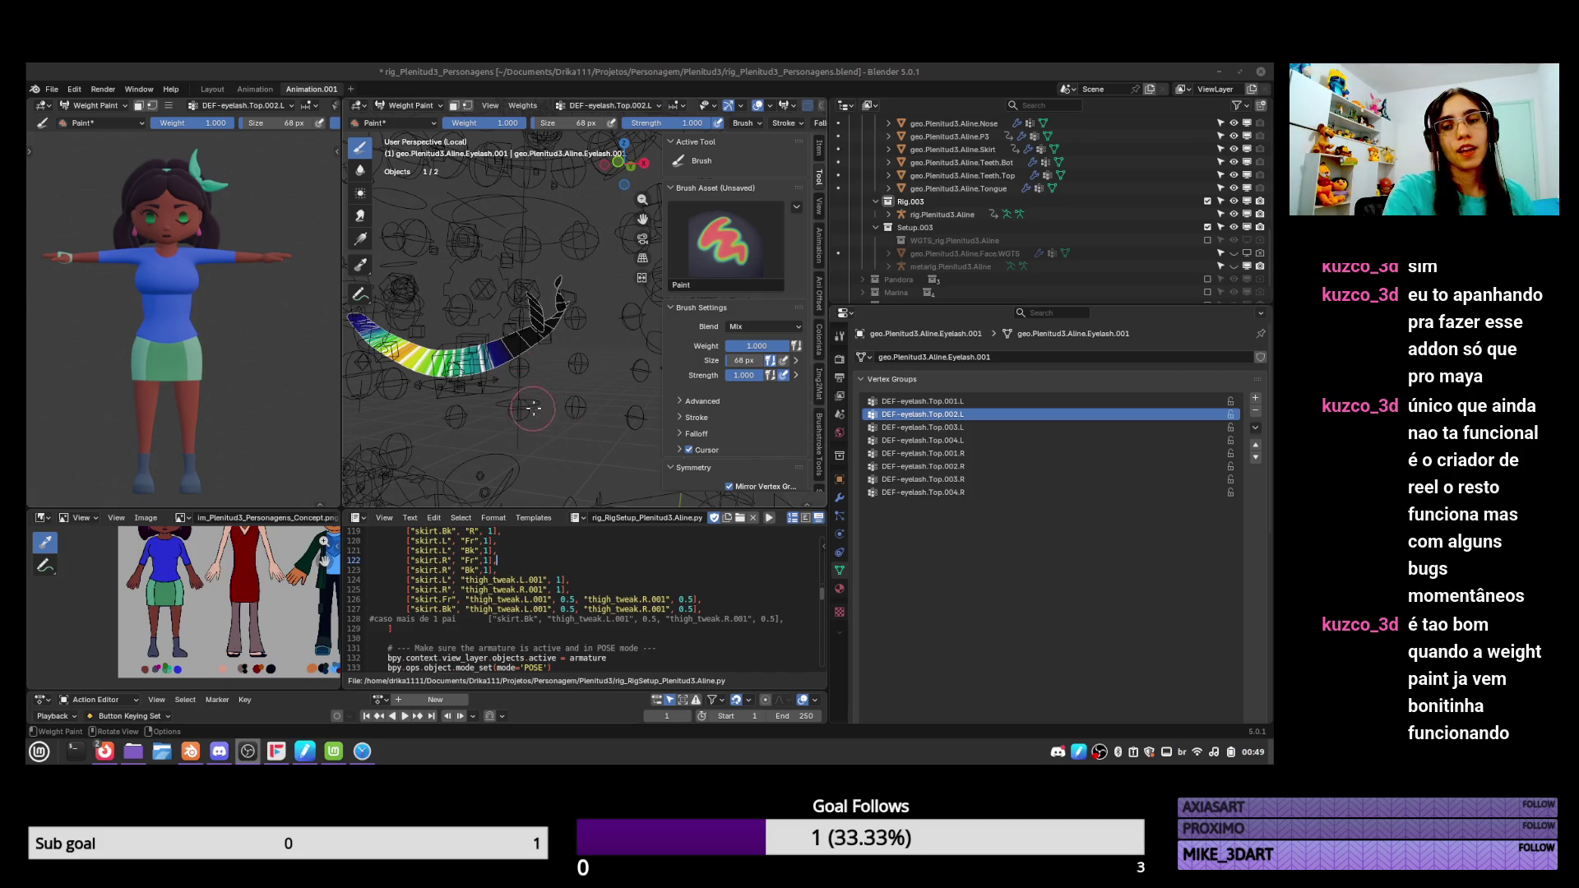
shift+middle_drag(492, 387, 601, 408)
mouse_move(601, 409)
mouse_down()
mouse_move(625, 380)
mouse_move(638, 402)
mouse_up()
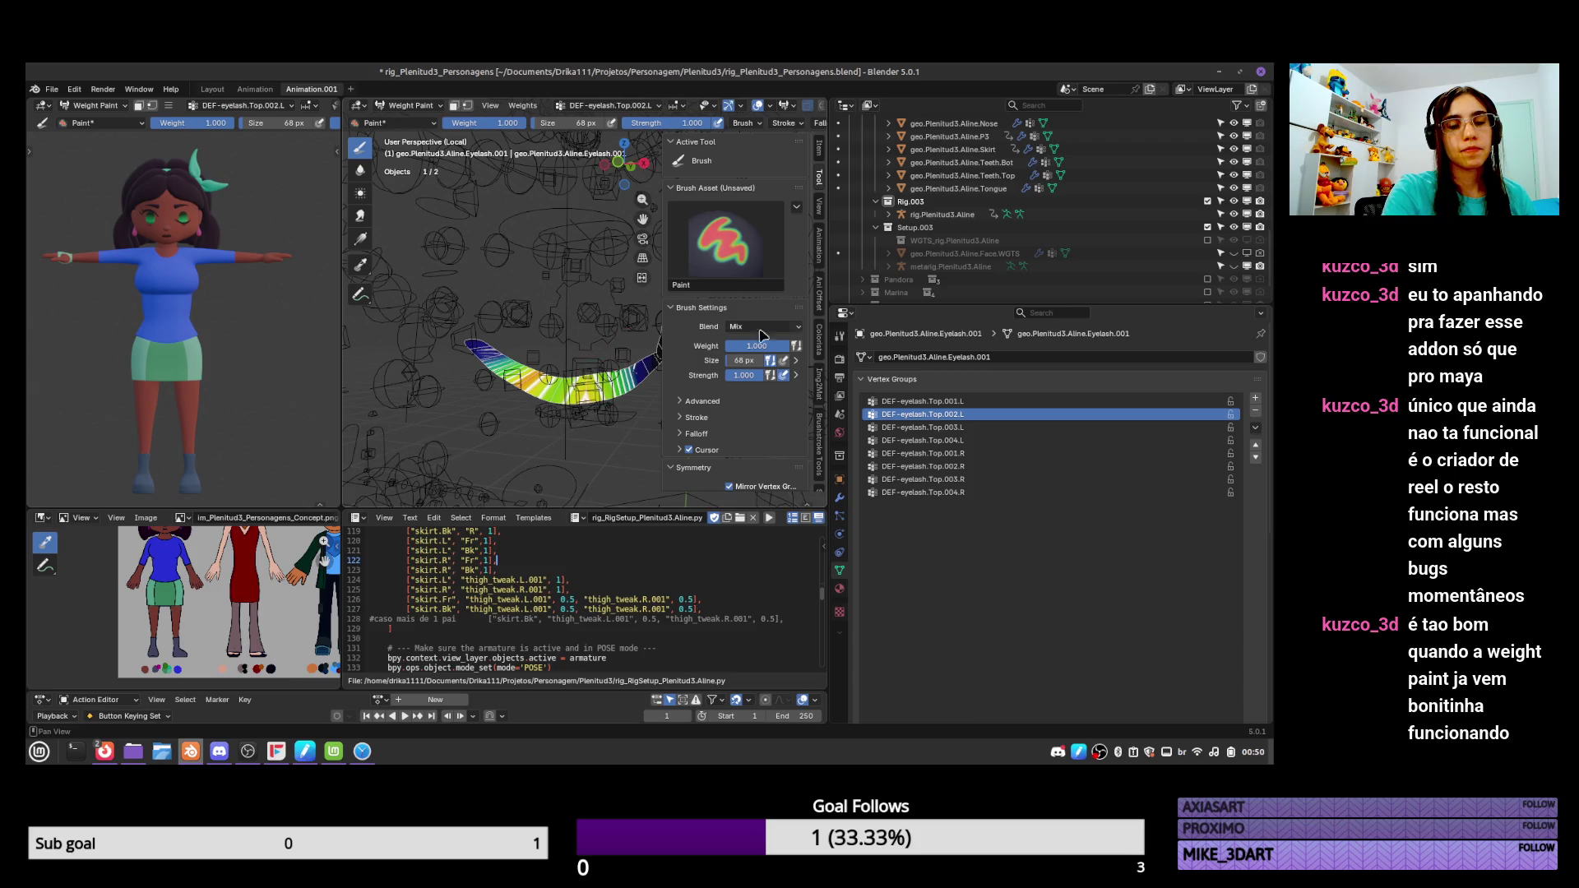
Paint DEF-eyelash.Top.001.L weights along the eyelash, then switch back to the Blur brush.
click(969, 402)
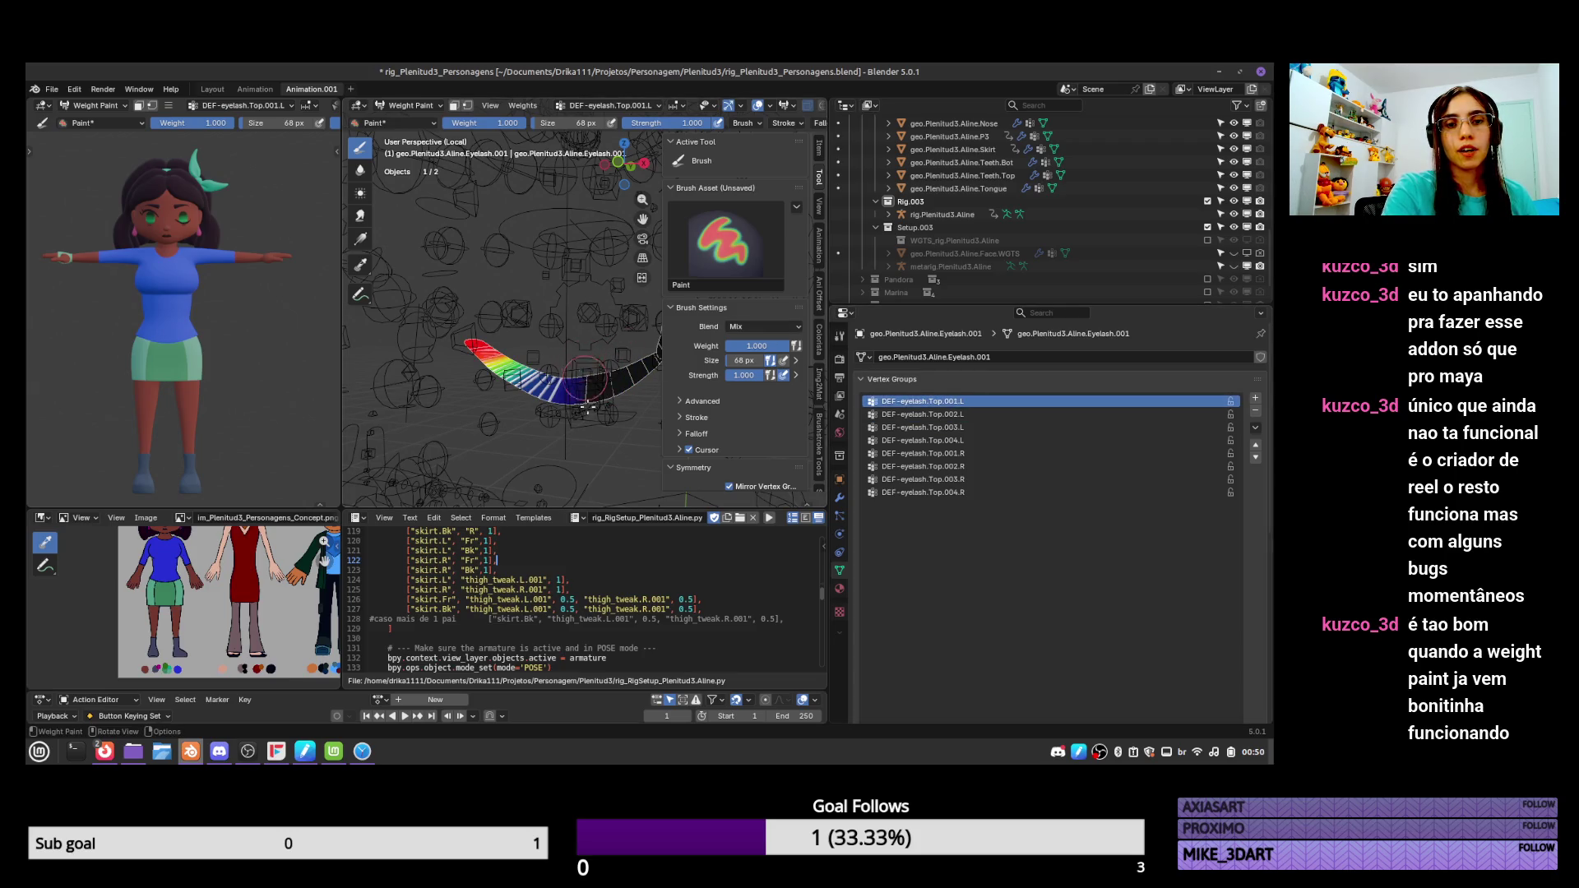
mouse_move(609, 363)
mouse_down()
mouse_move(559, 387)
mouse_move(473, 370)
mouse_move(521, 343)
mouse_up()
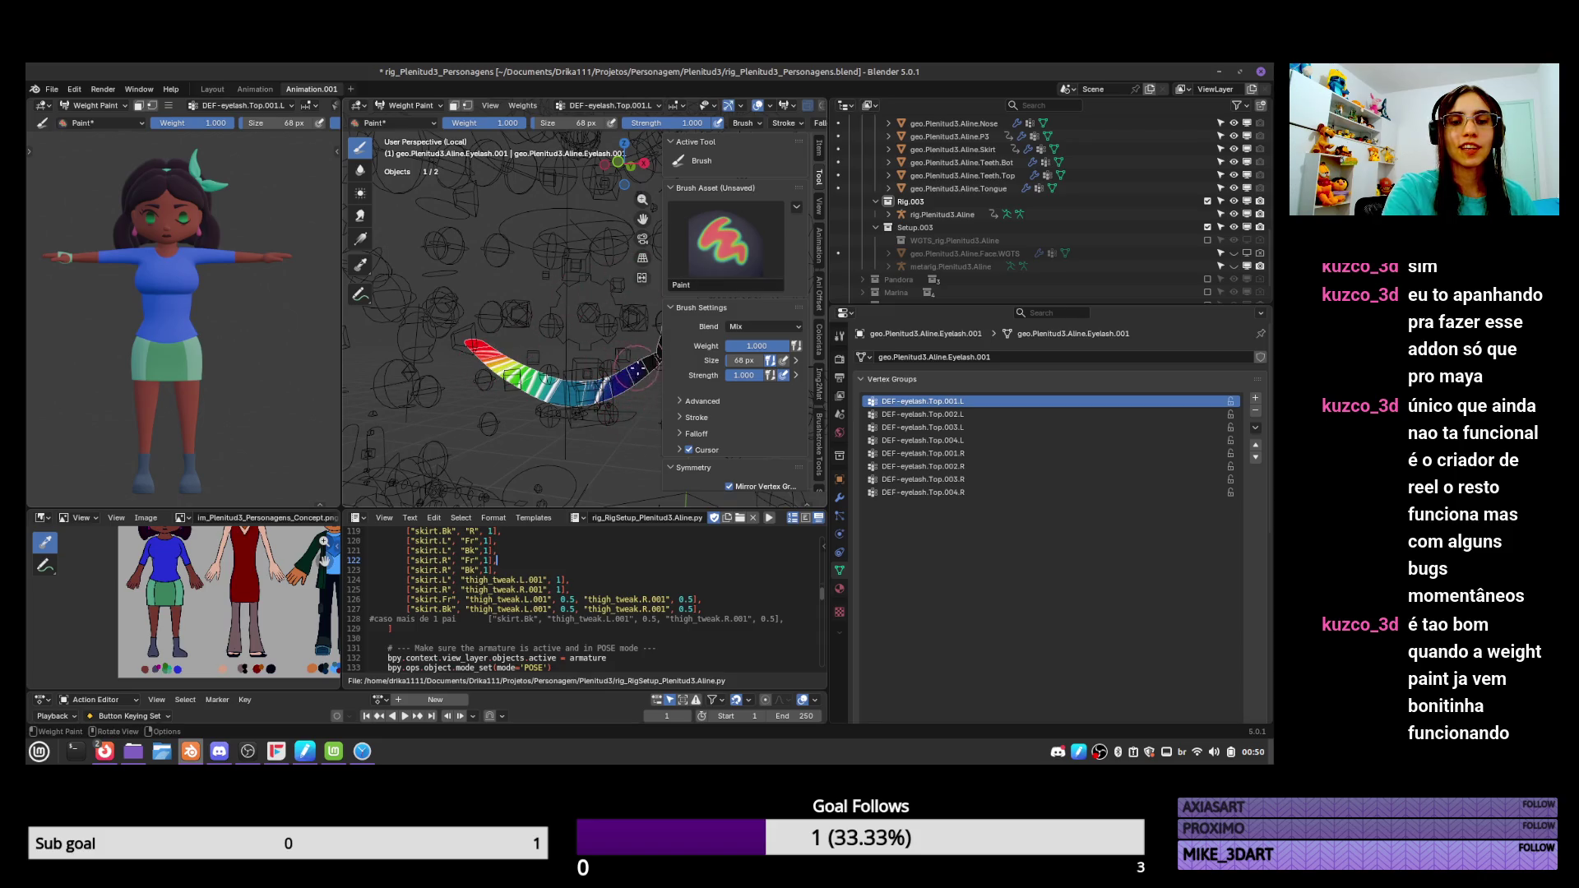
middle_drag(645, 374, 680, 323)
click(359, 169)
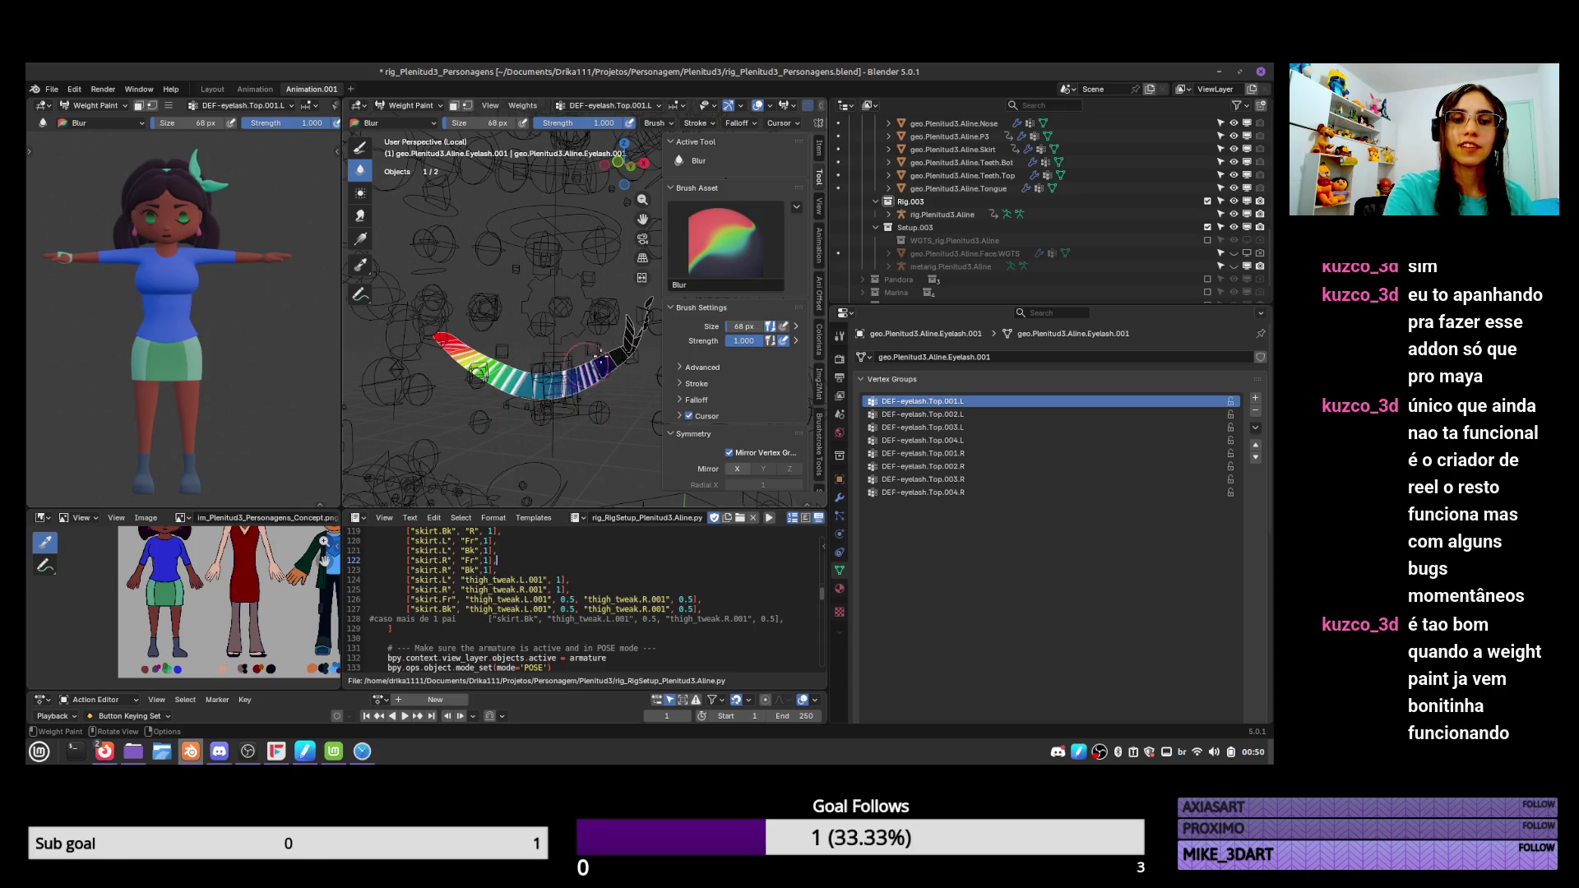
mouse_move(623, 348)
middle_down()
mouse_move(543, 370)
mouse_move(649, 353)
middle_up()
Return to Object Mode with both eyelashes and frame the eyelash mesh in the view.
key(ctrl+Tab)
click(460, 362)
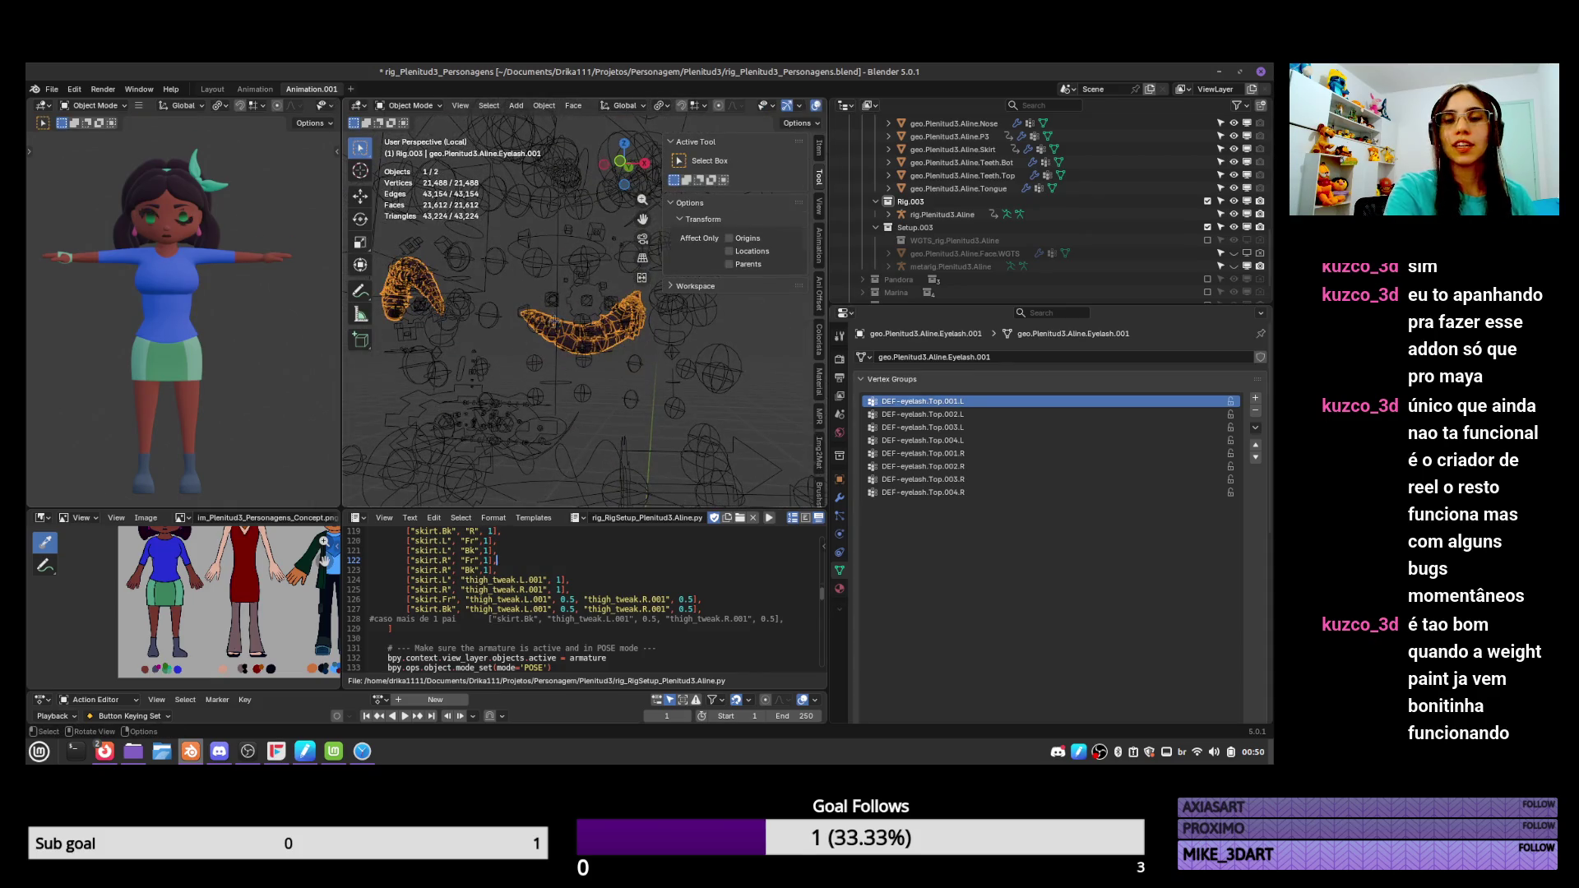
key(Tab)
key(ctrl+Tab)
click(541, 352)
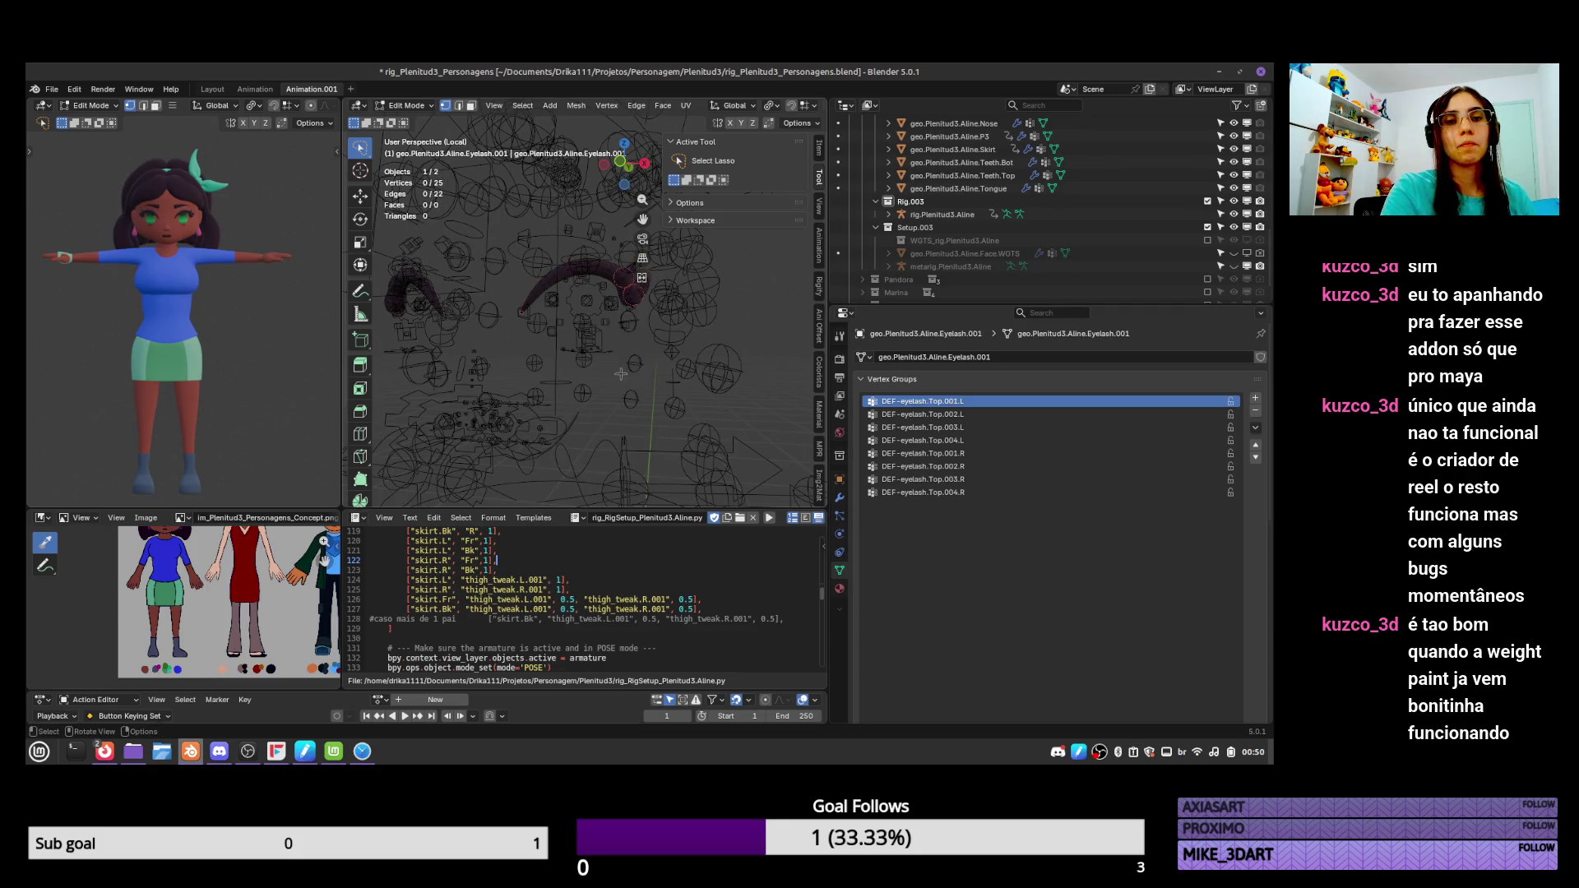
middle_drag(611, 396, 613, 414)
middle_drag(588, 407, 589, 402)
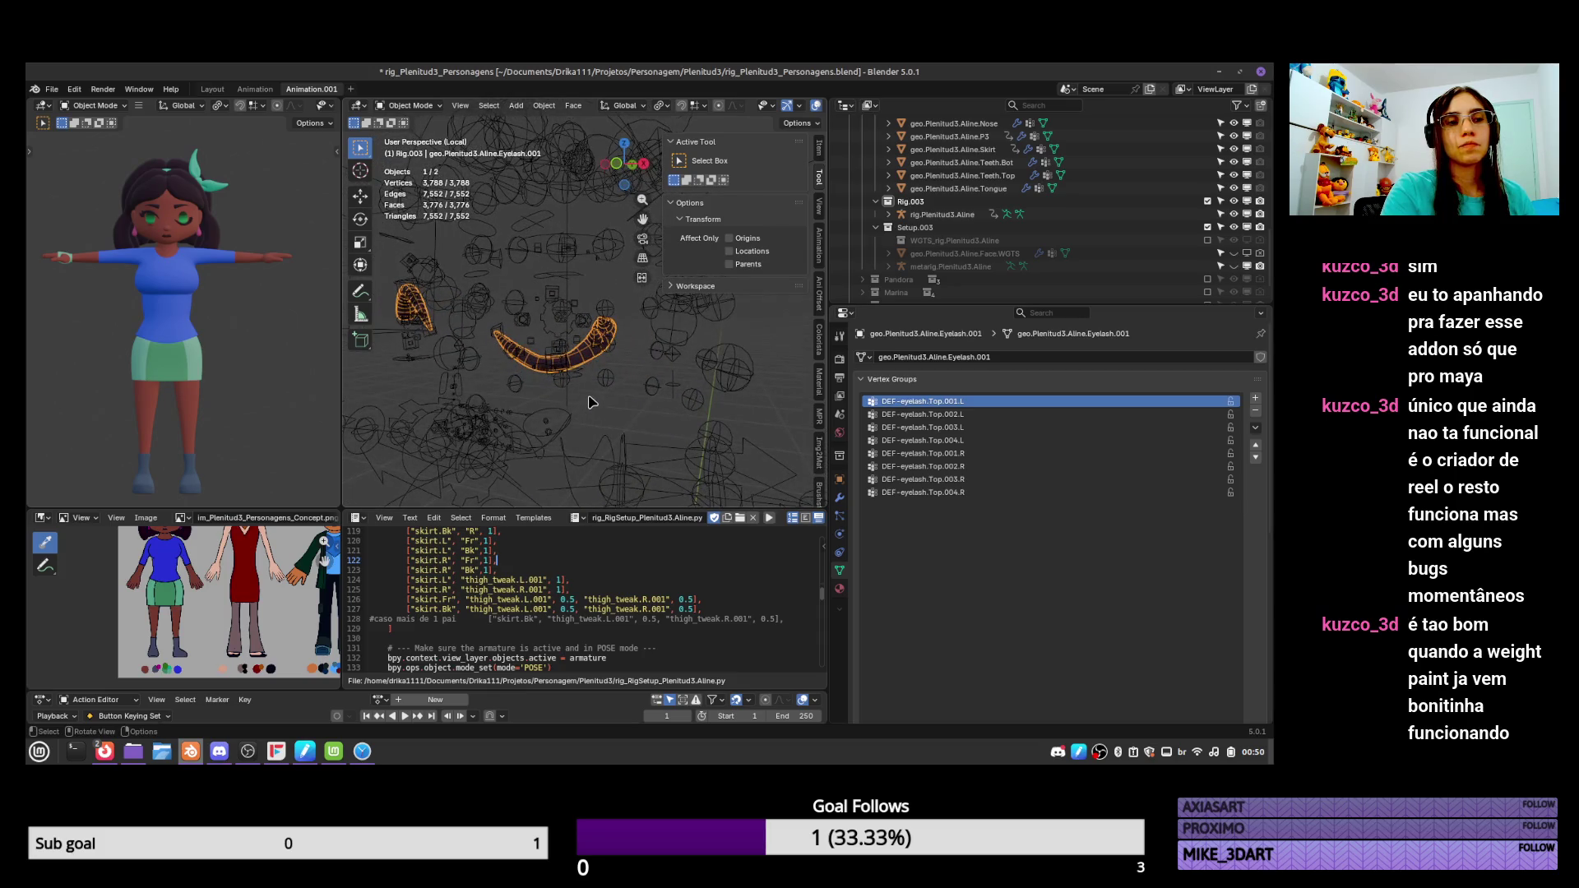
click(565, 370)
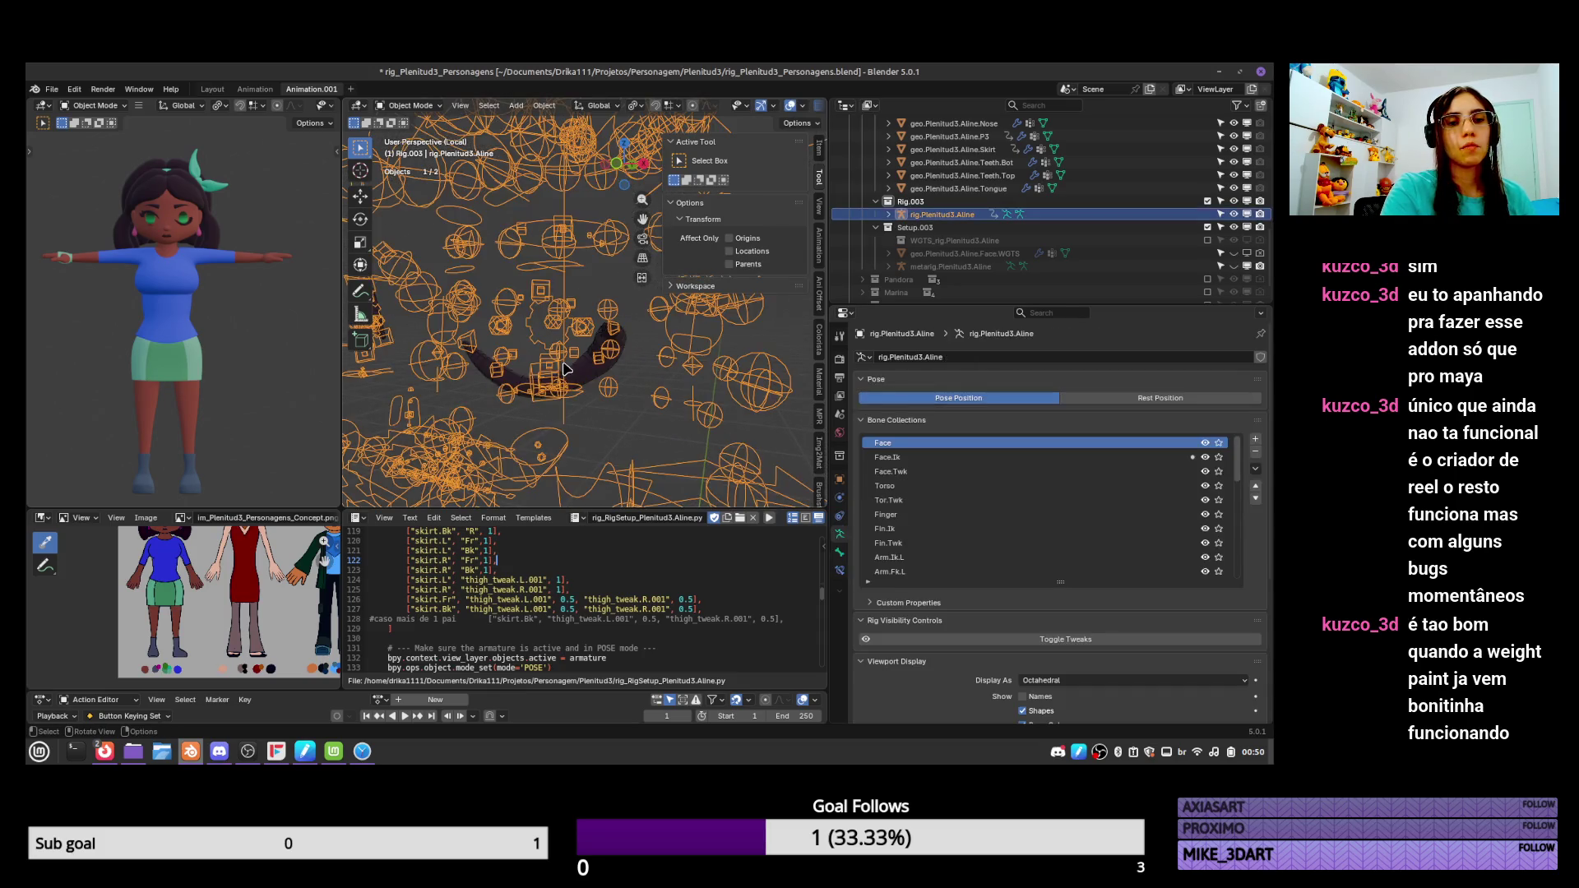
click(516, 372)
key(KP_Decimal)
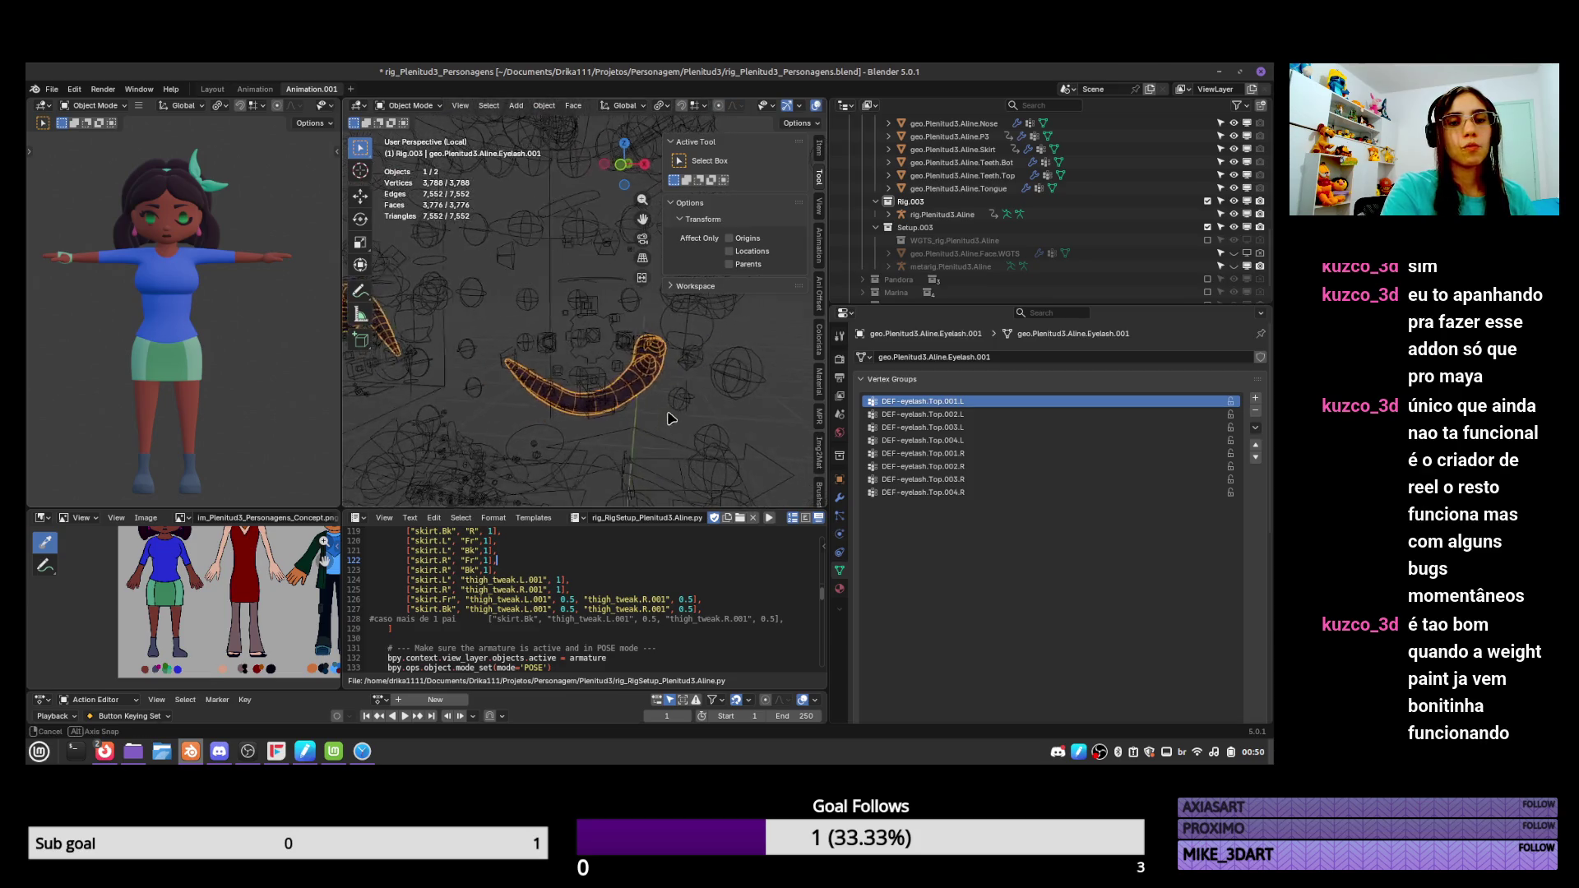
Rotate an eyelash tweak bone in Pose Mode to test the bend, then save rig_Plenitud3_Personagens.blend.
key(ctrl+Tab)
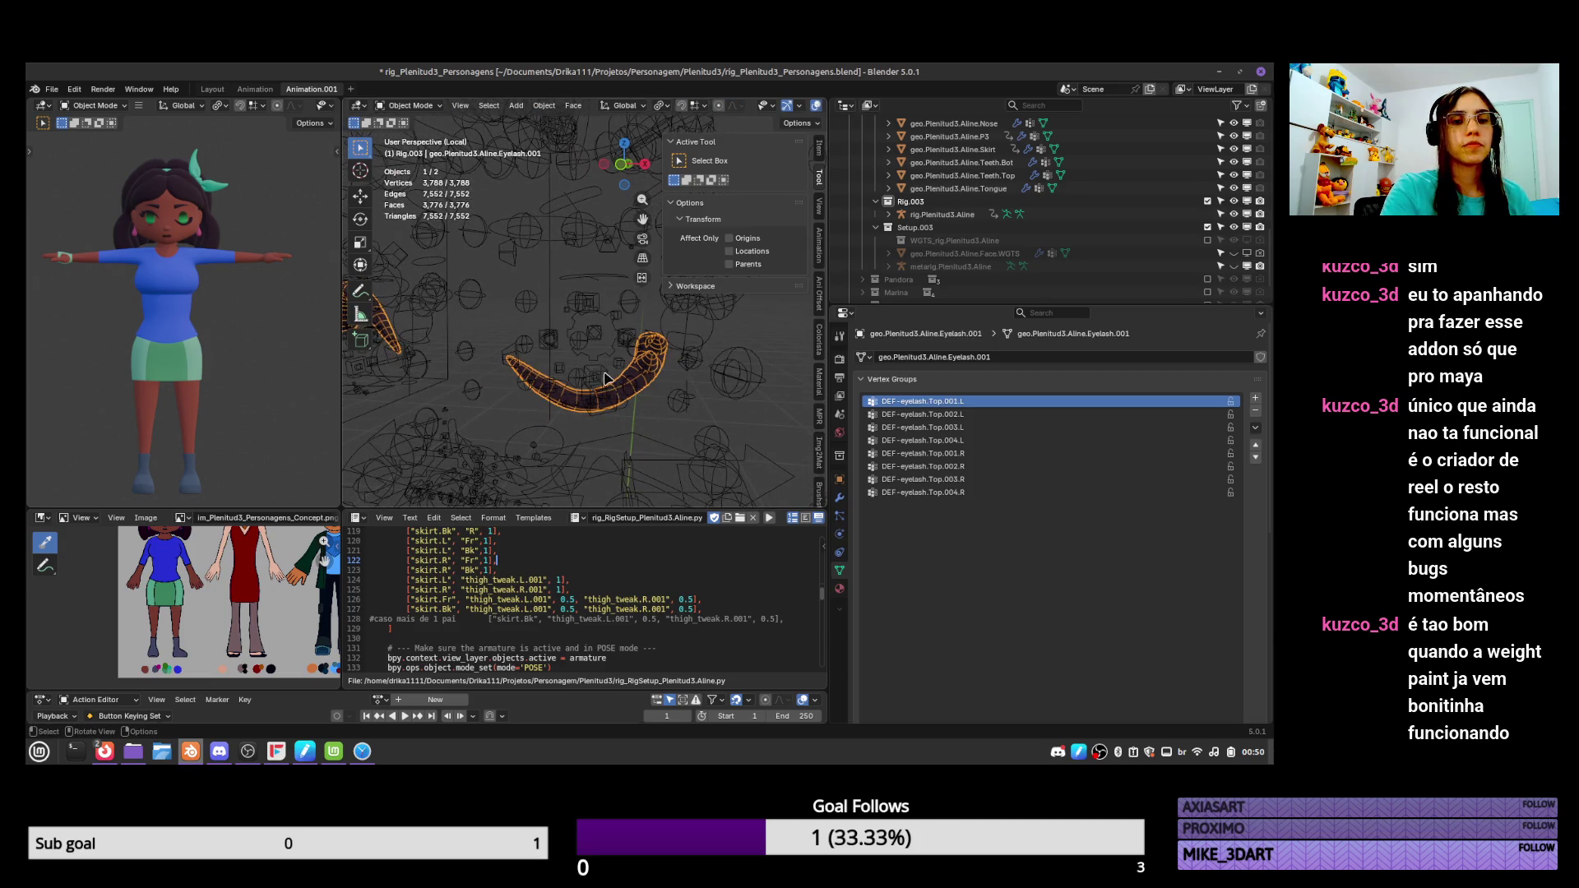
click(559, 380)
key(ctrl+Tab)
click(549, 384)
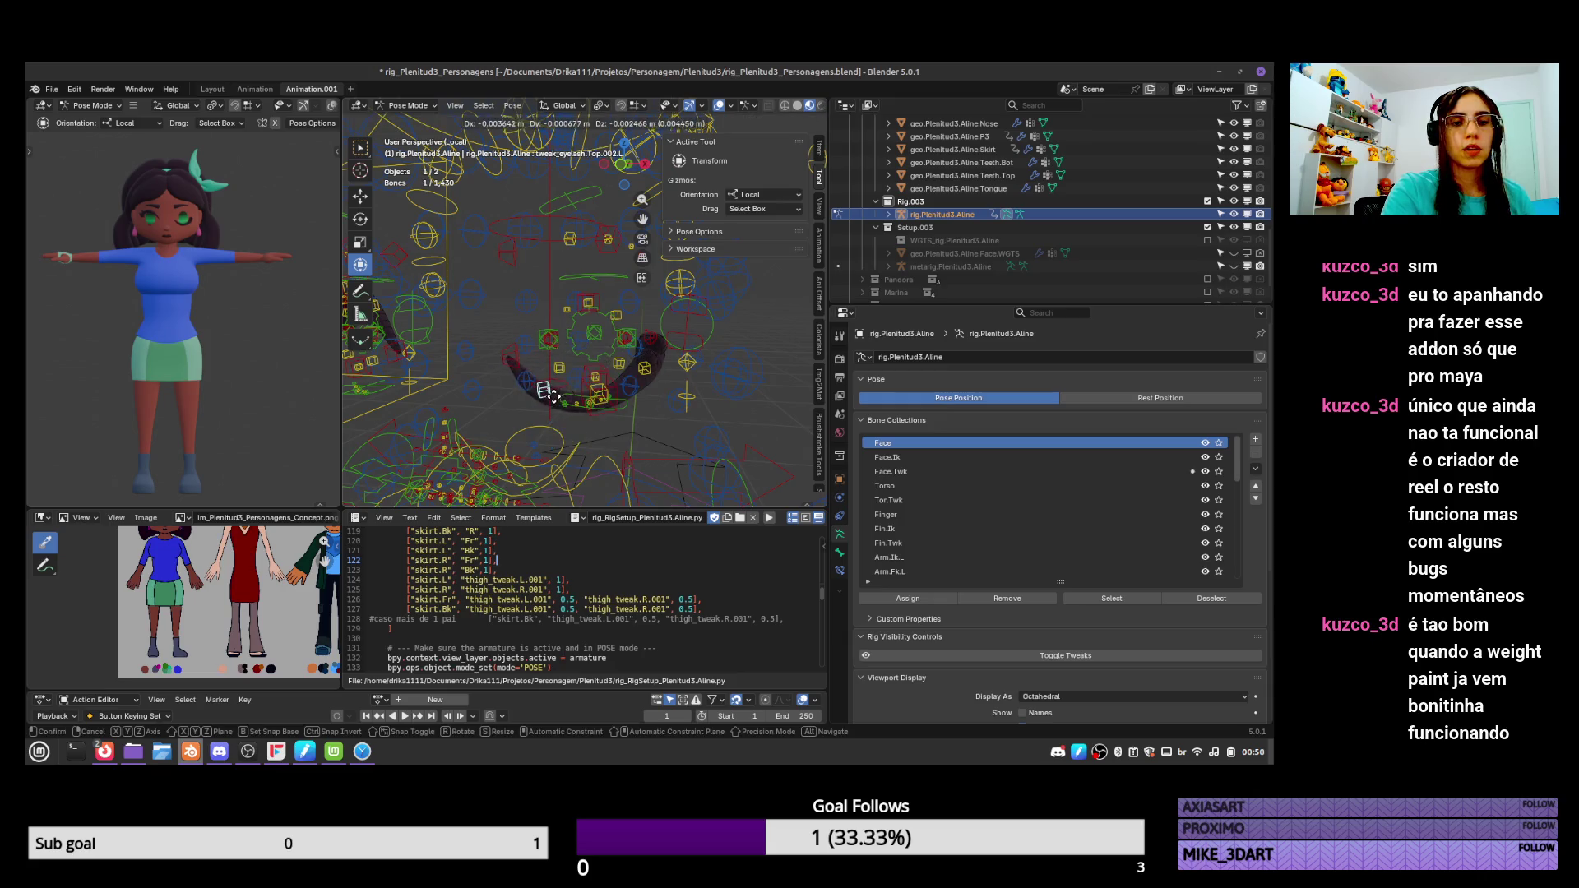
key(r)
click(627, 366)
key(a)
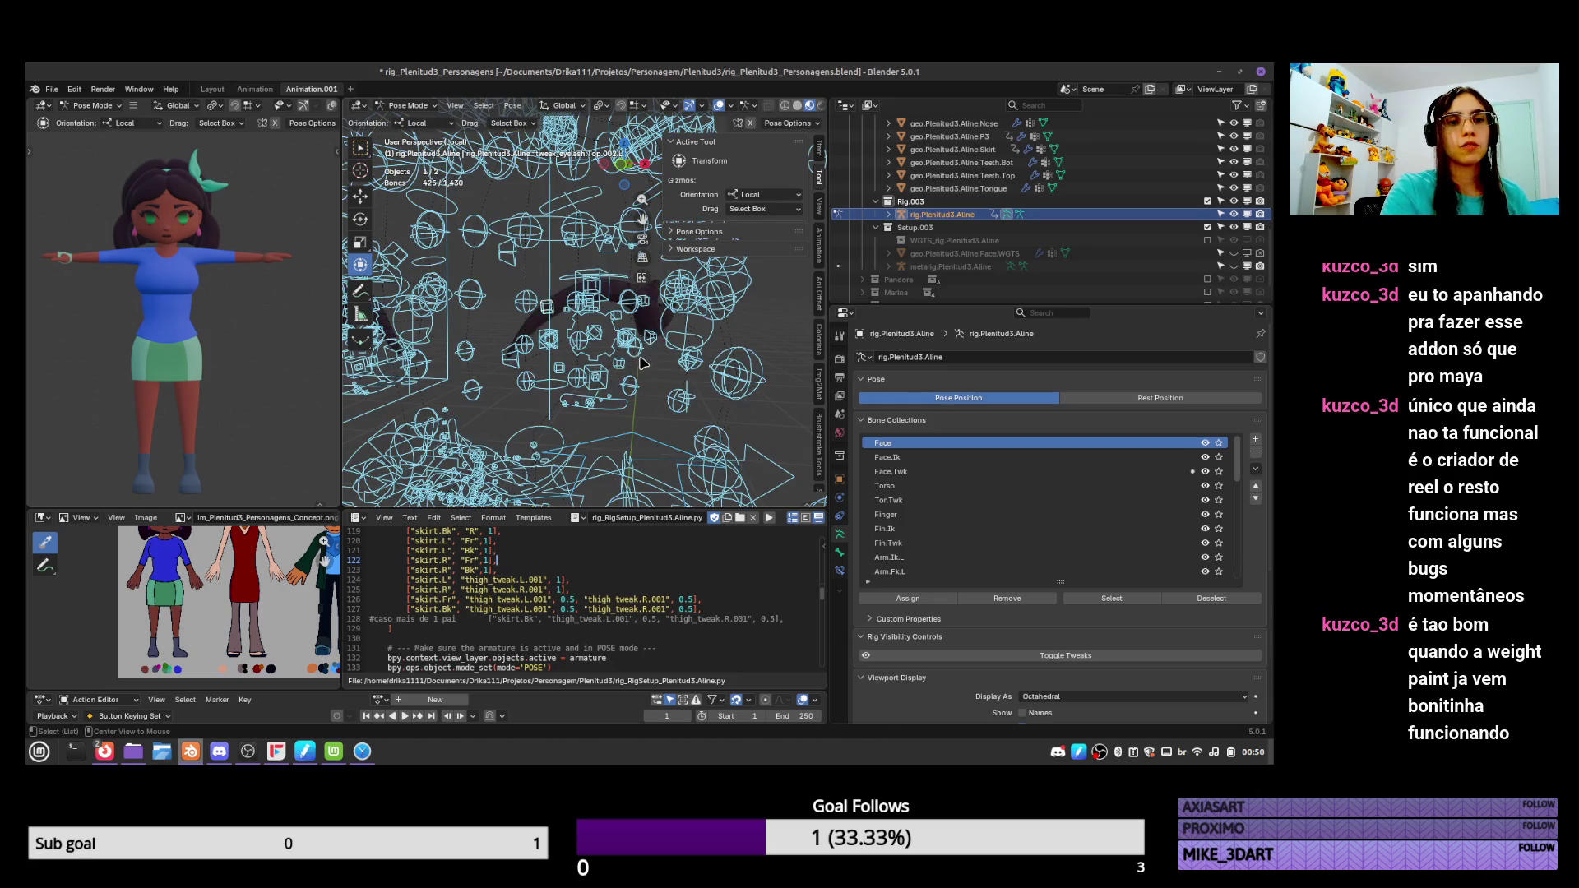
mouse_move(645, 362)
middle_down()
mouse_move(645, 429)
mouse_move(621, 321)
mouse_move(598, 411)
middle_up()
key(ctrl+s)
key(ctrl+Tab)
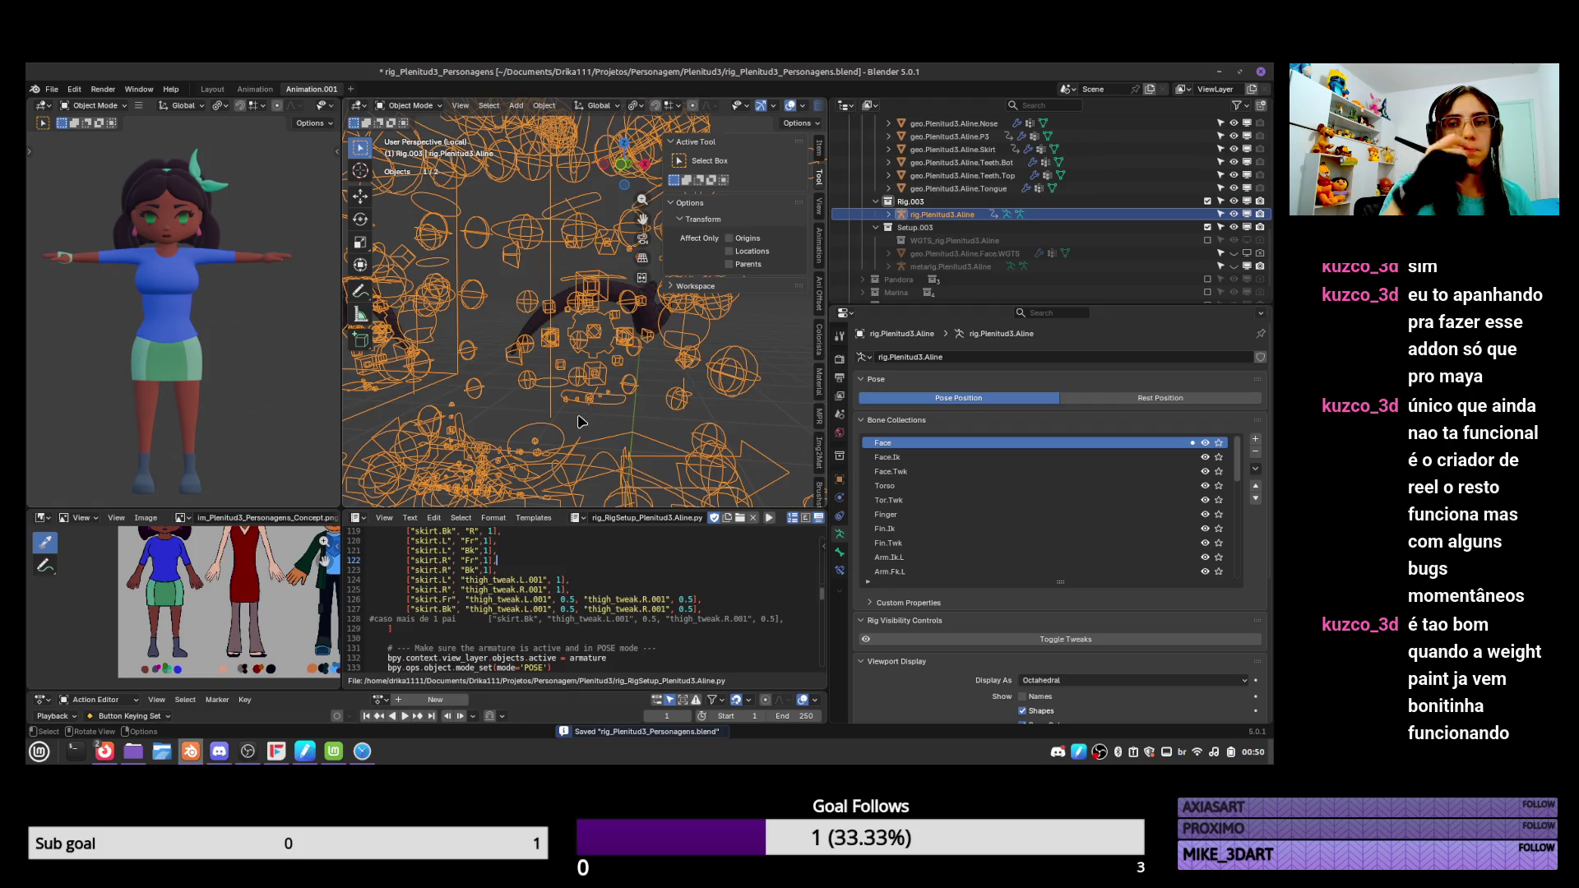
Leave local view to show the whole character and put the rig into Pose Mode.
click(654, 317)
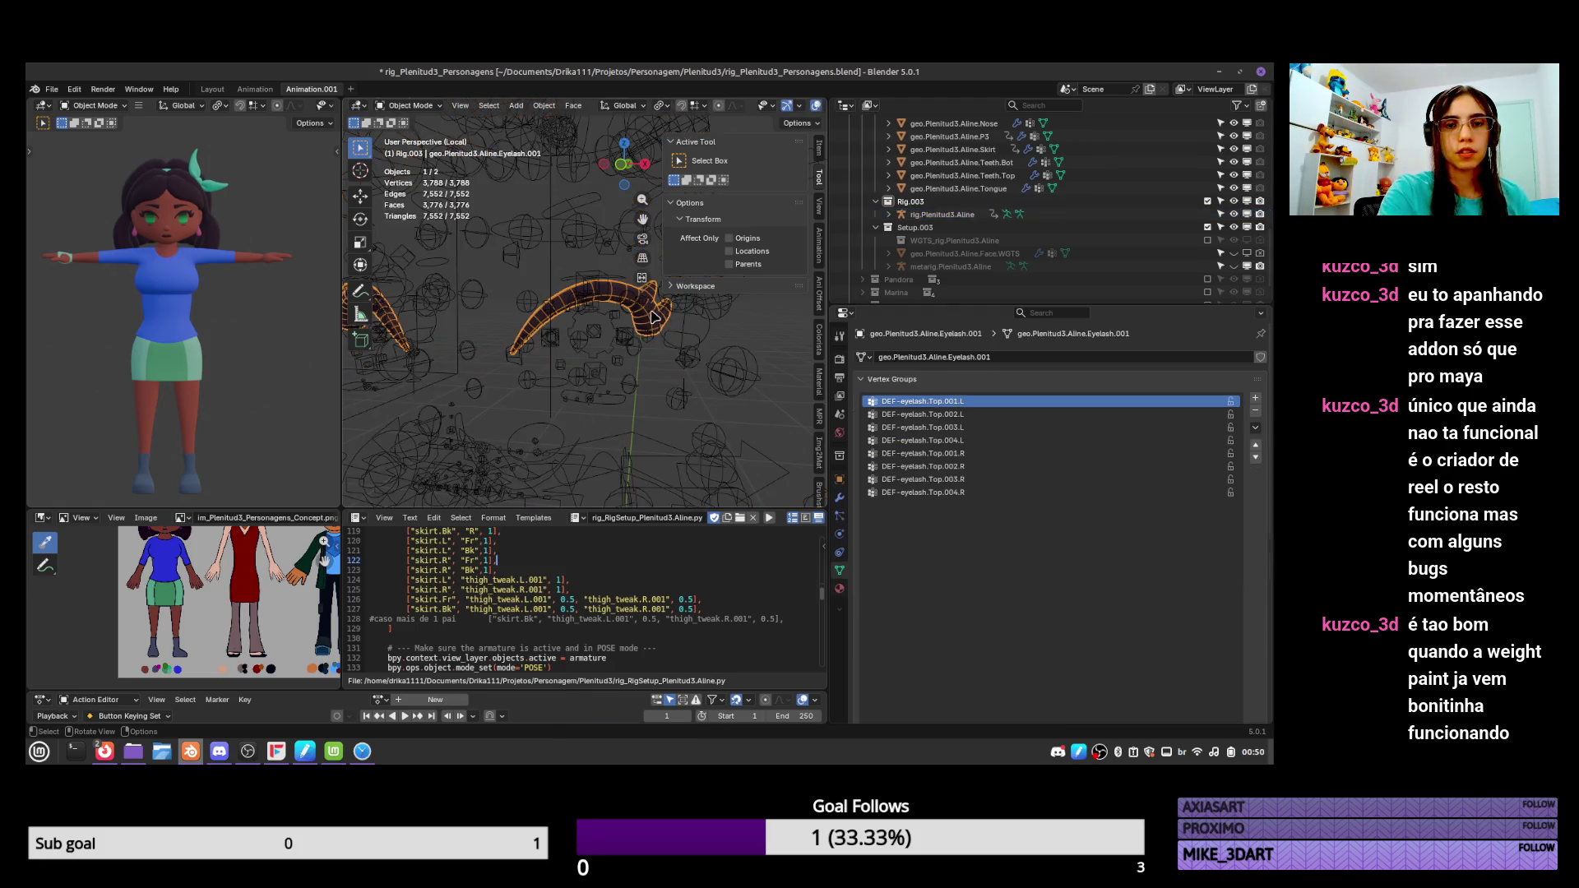
key(KP_Divide)
scroll(534, 378, up, 3)
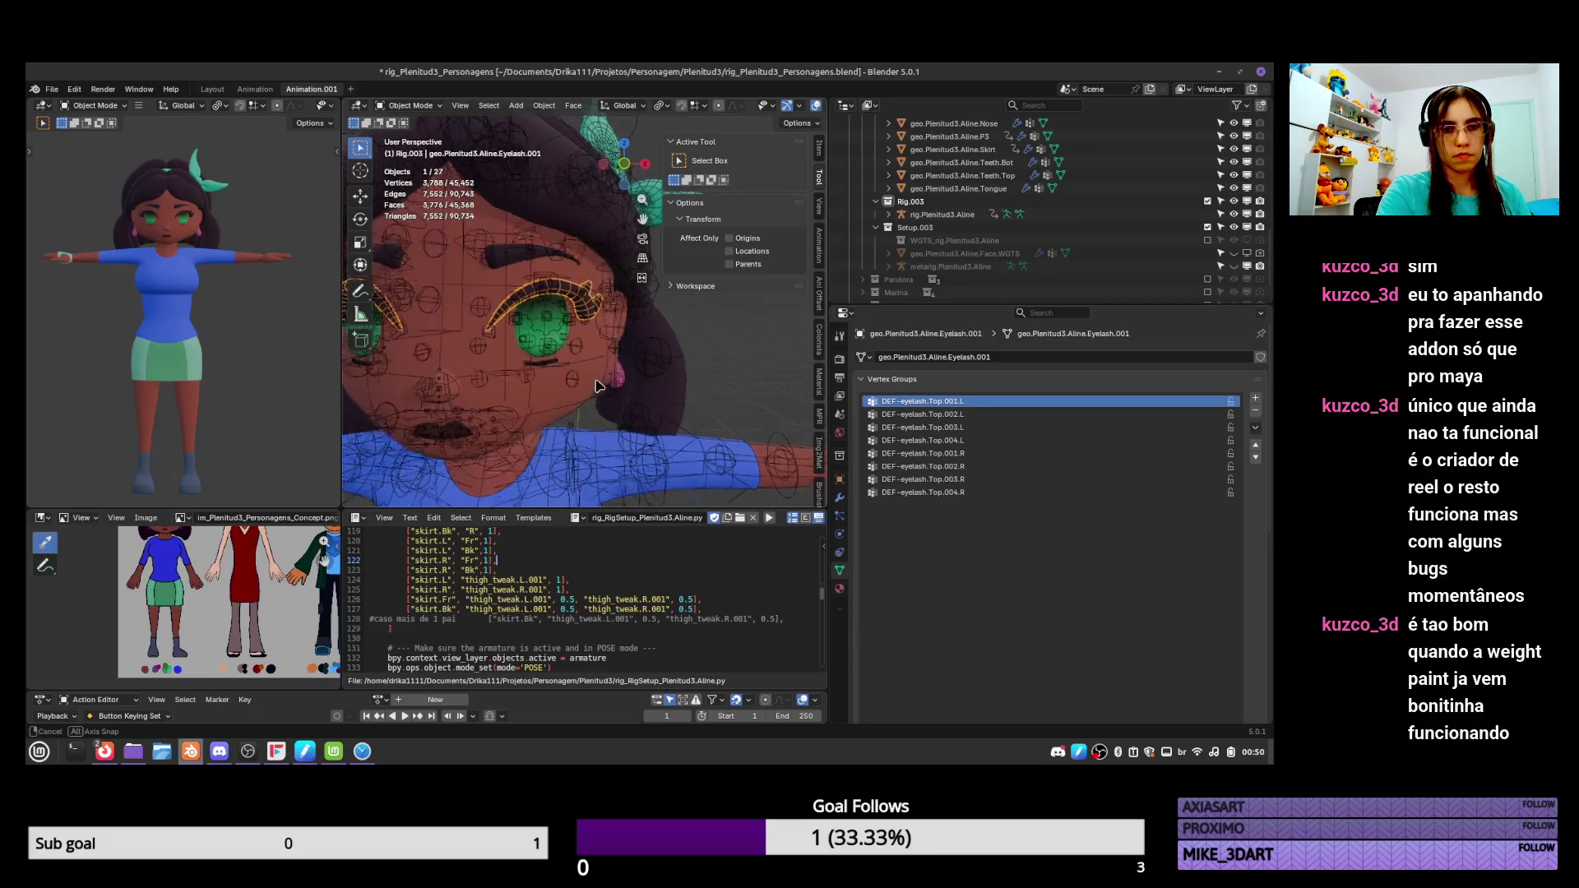
scroll(496, 414, down, 2)
click(496, 420)
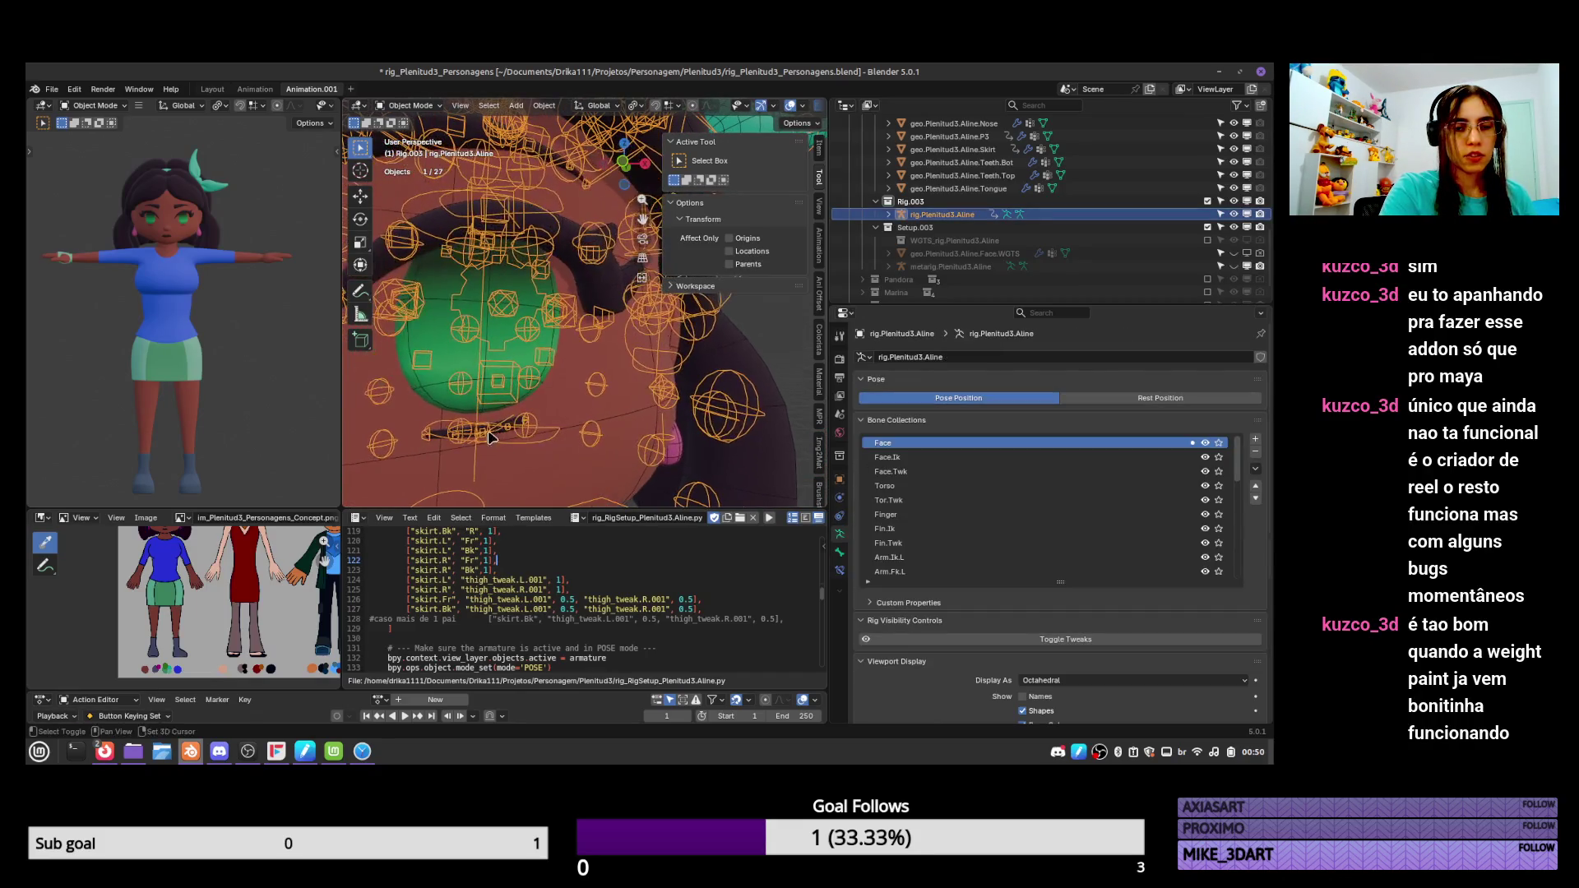
key(ctrl+Tab)
Test-move the eyelash_pivot.L and eyelash_ctrl.L.001 bones, then return to Object Mode.
click(496, 444)
click(489, 411)
key(g)
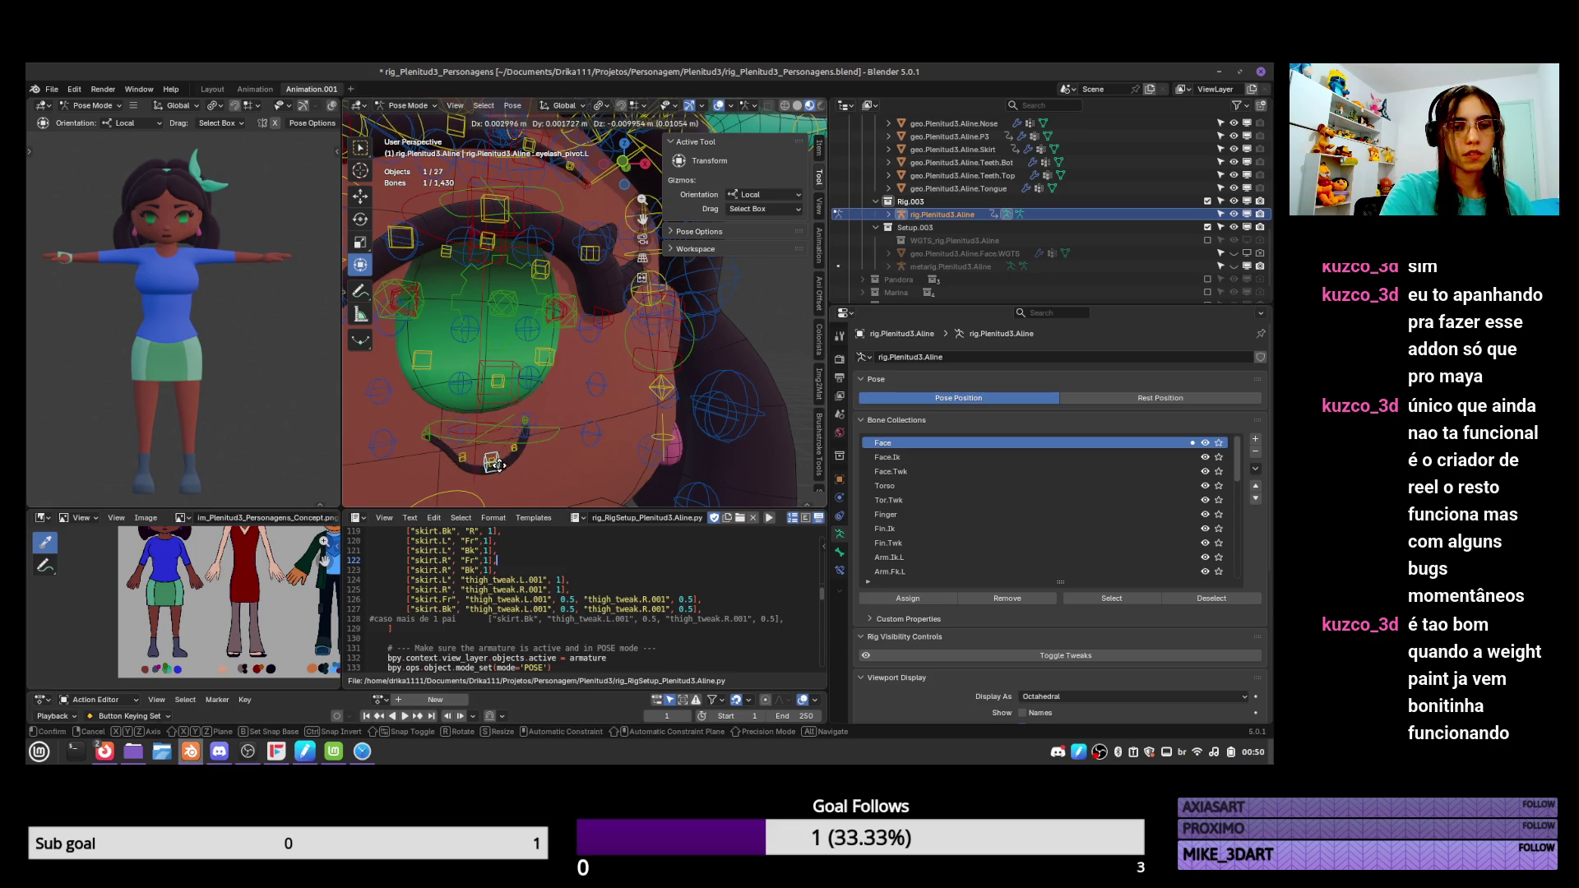
click(490, 454)
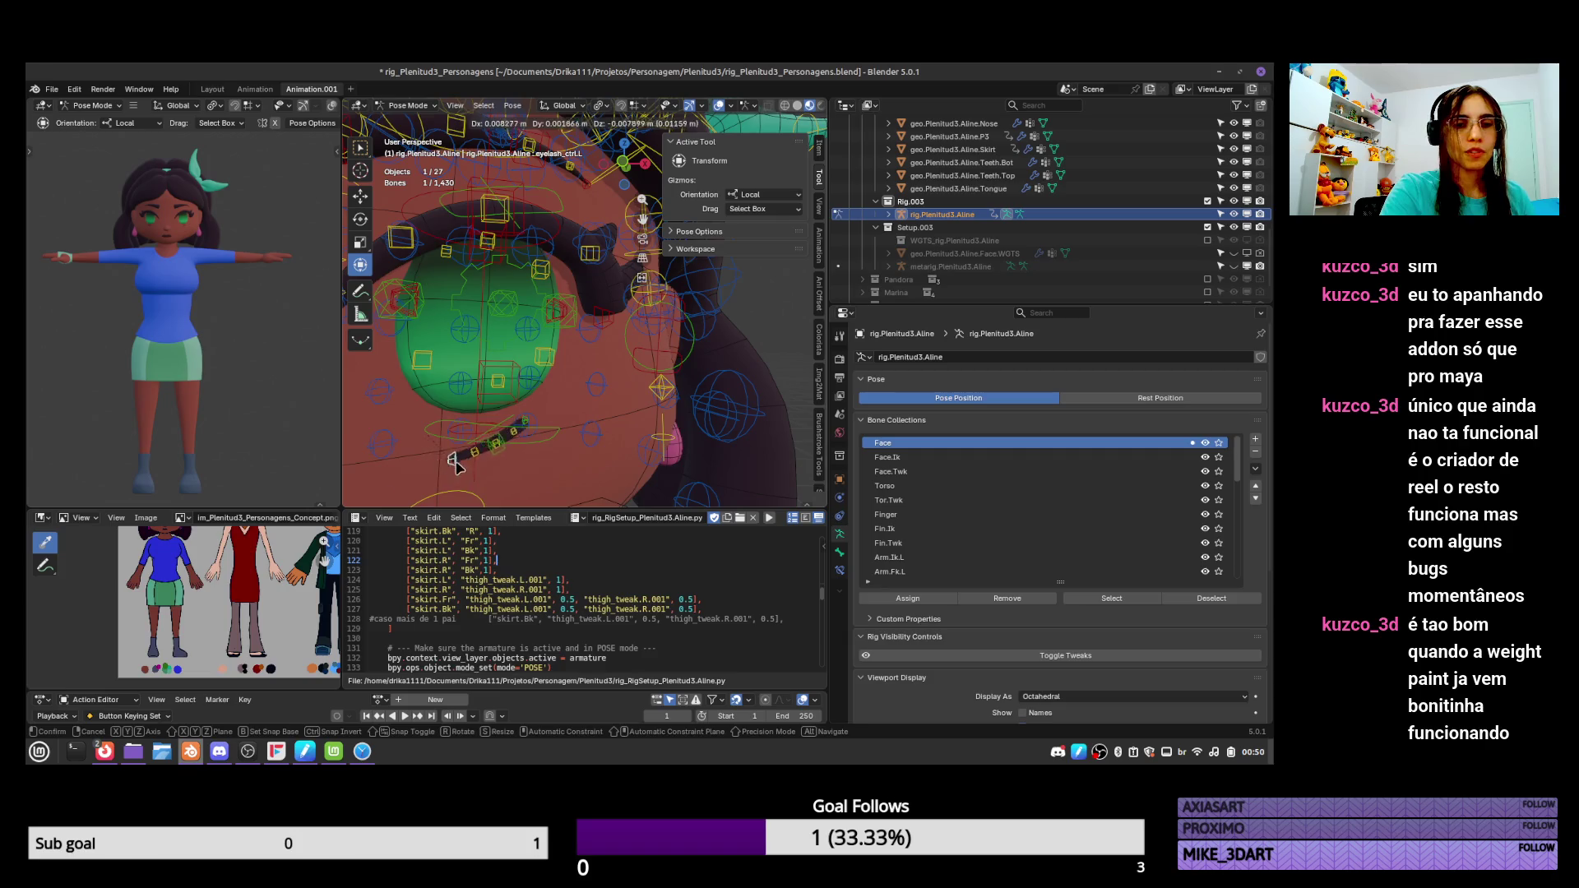
click(528, 449)
key(g)
click(520, 446)
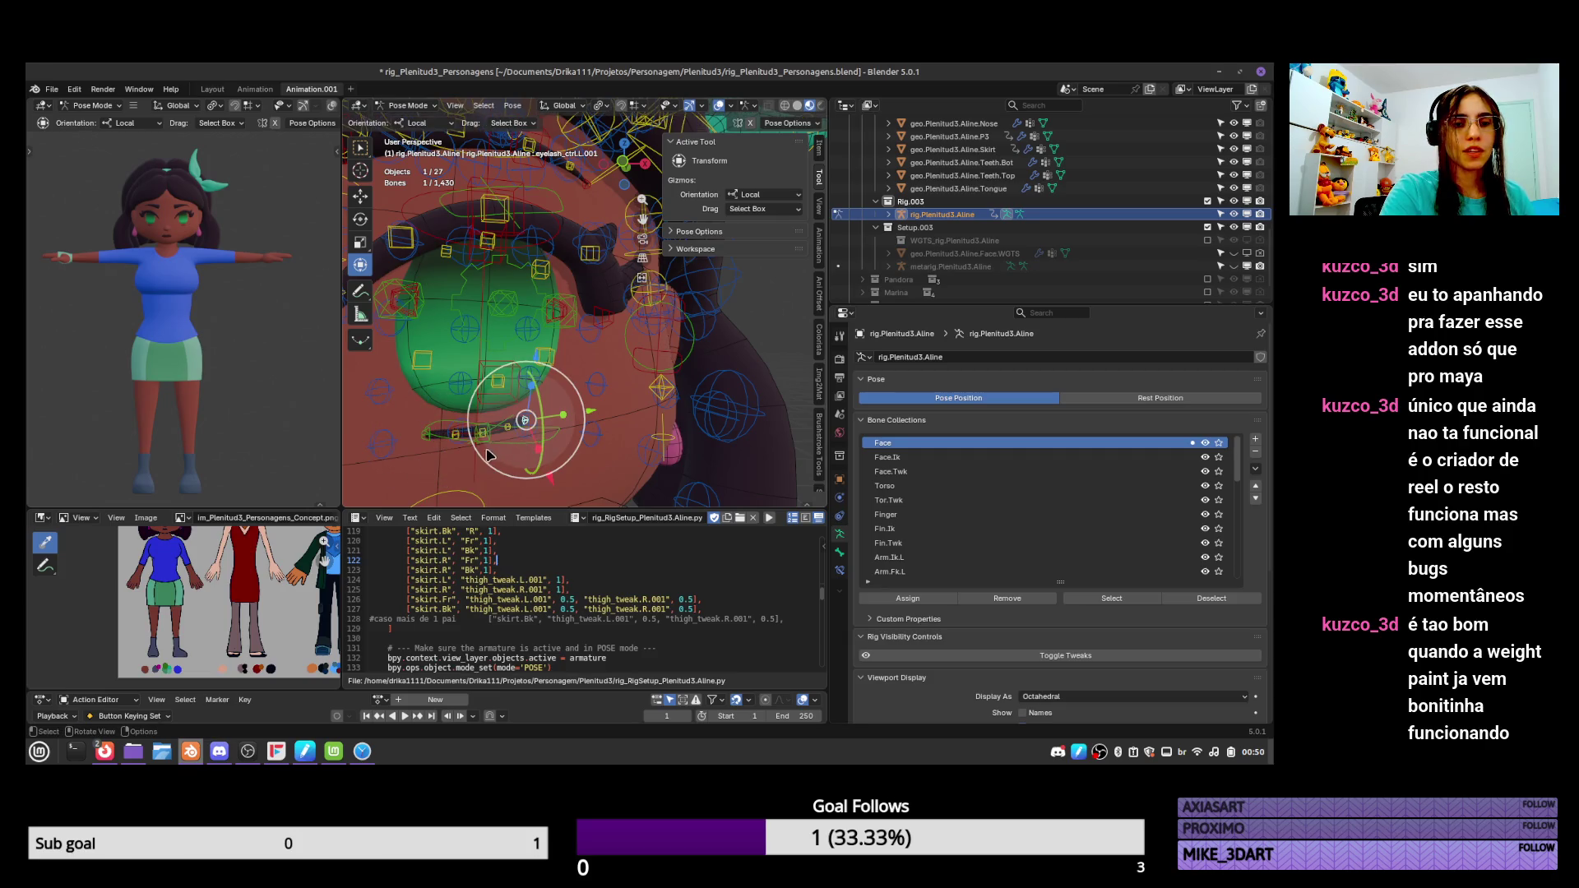
click(490, 436)
key(g)
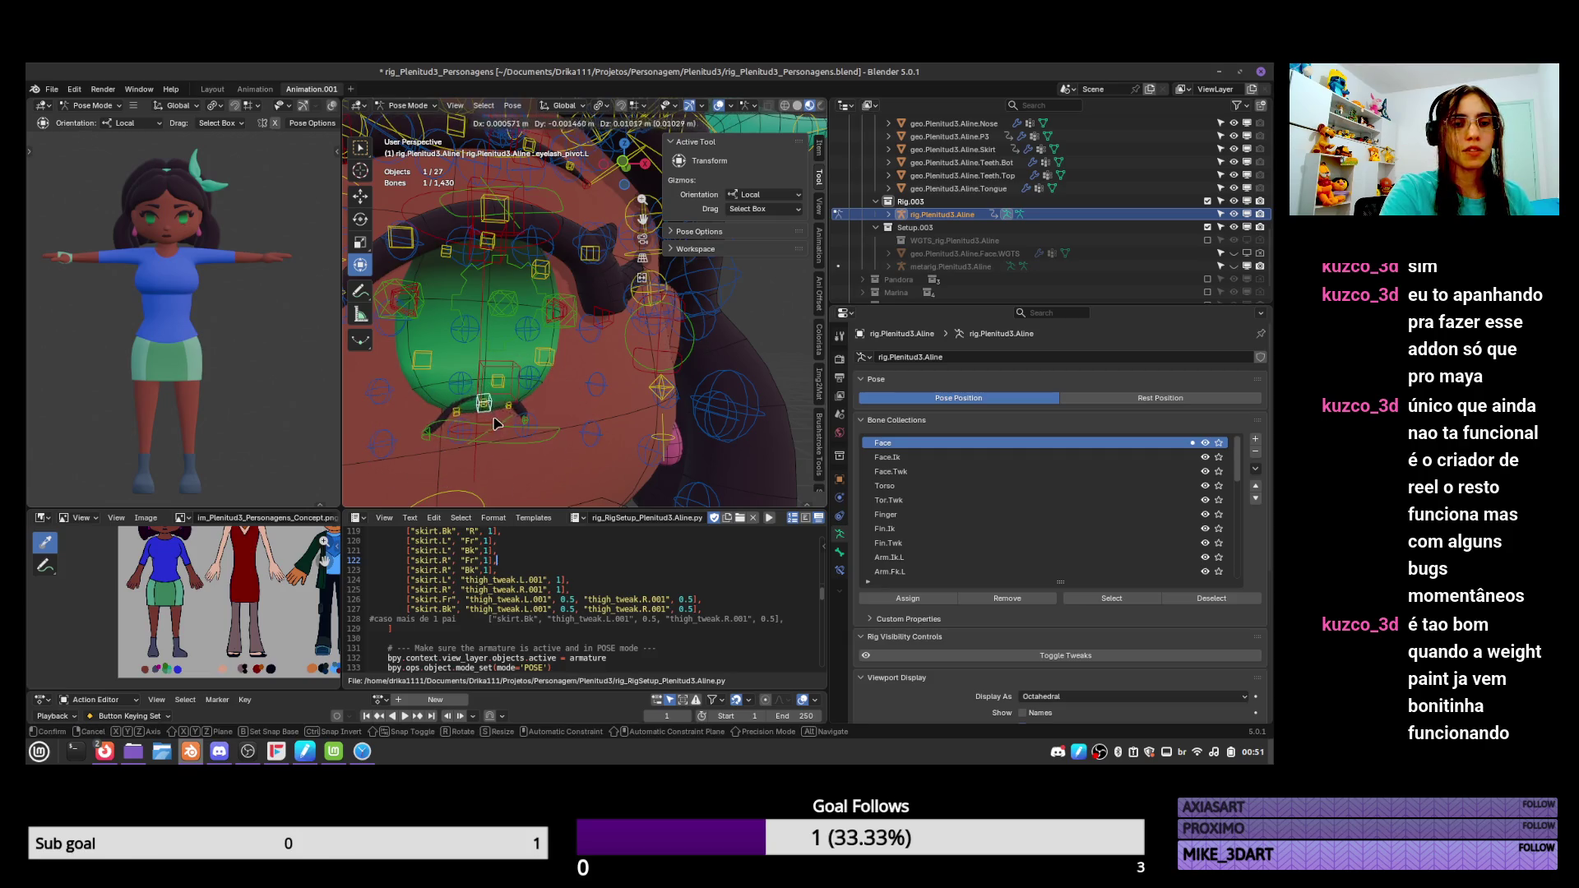
click(496, 424)
mouse_move(496, 424)
middle_down()
mouse_move(580, 411)
mouse_move(649, 428)
mouse_move(586, 399)
mouse_move(613, 374)
middle_up()
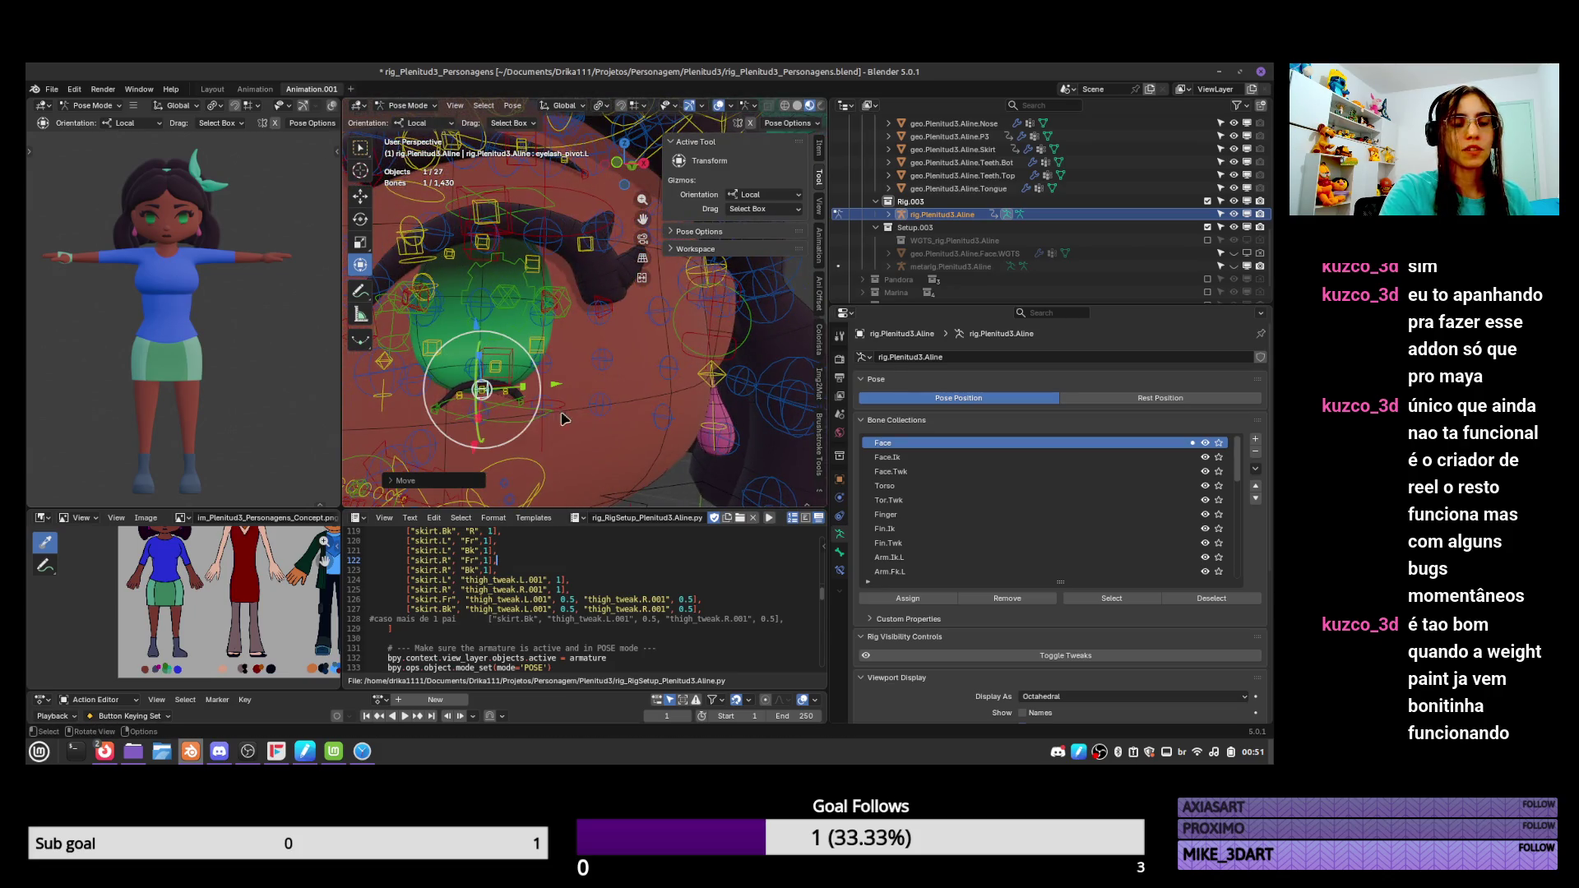
key(ctrl+Tab)
Select all eyelash vertices and move Subdivision below Subdivision.001 in the modifier stack.
click(503, 397)
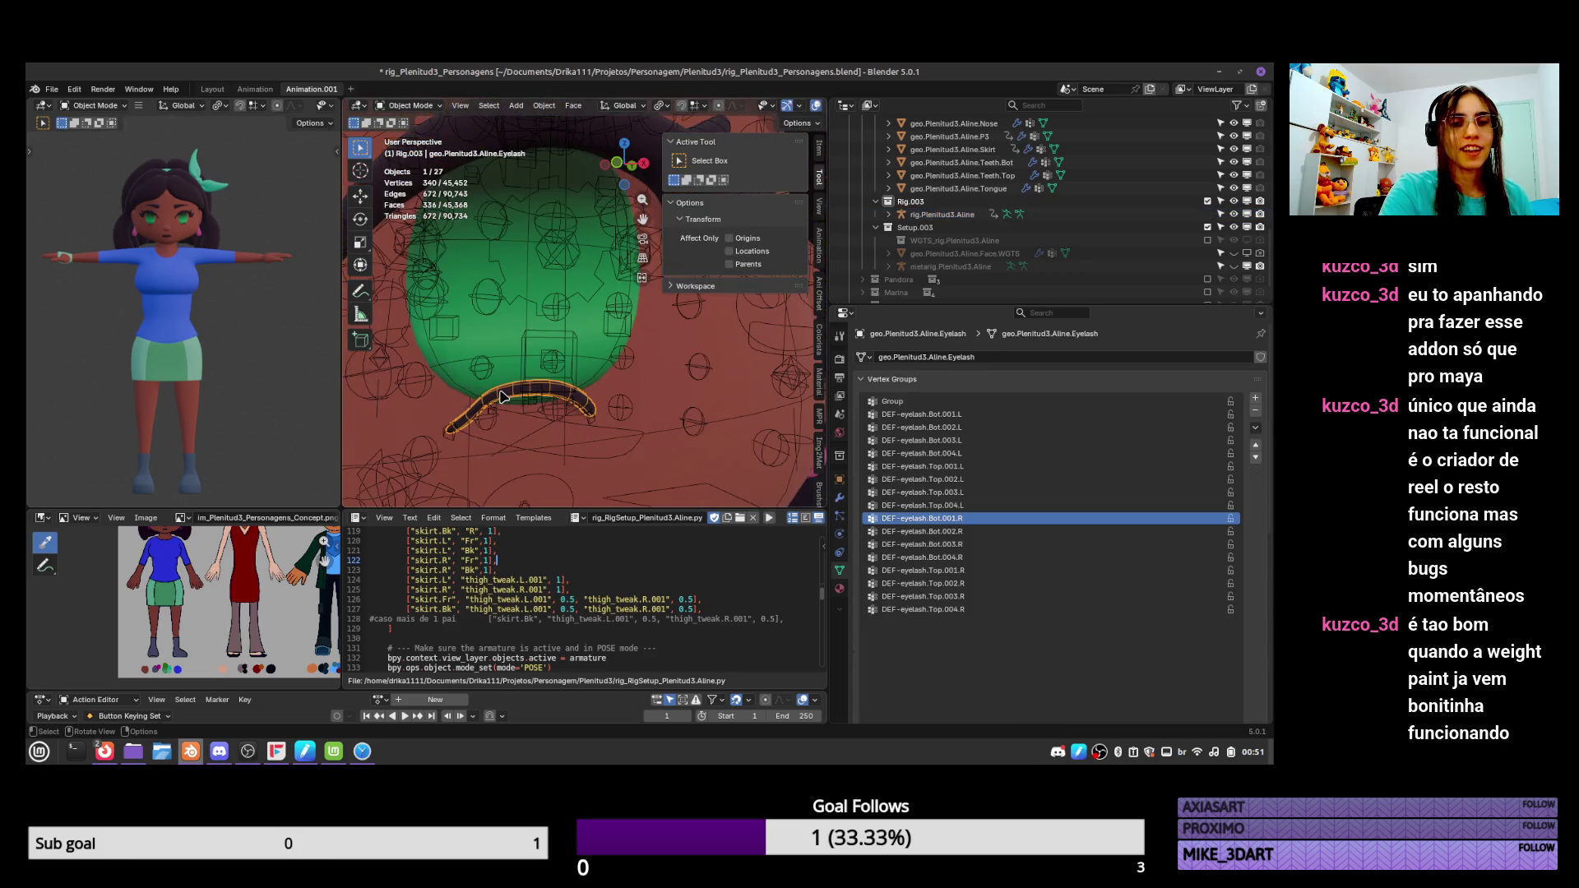
key(Tab)
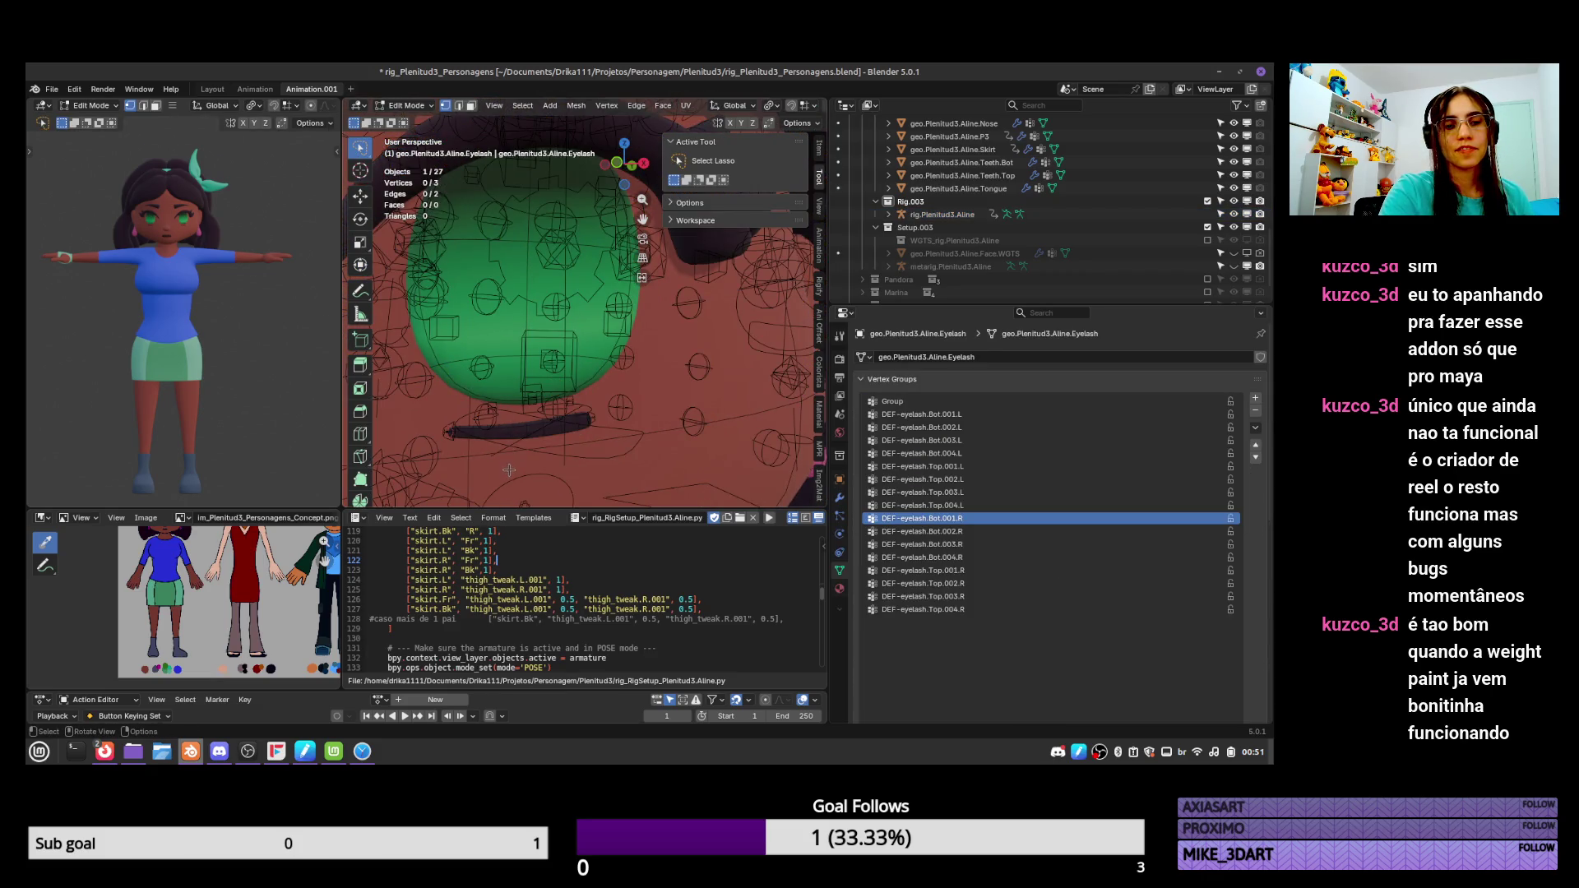
key(a)
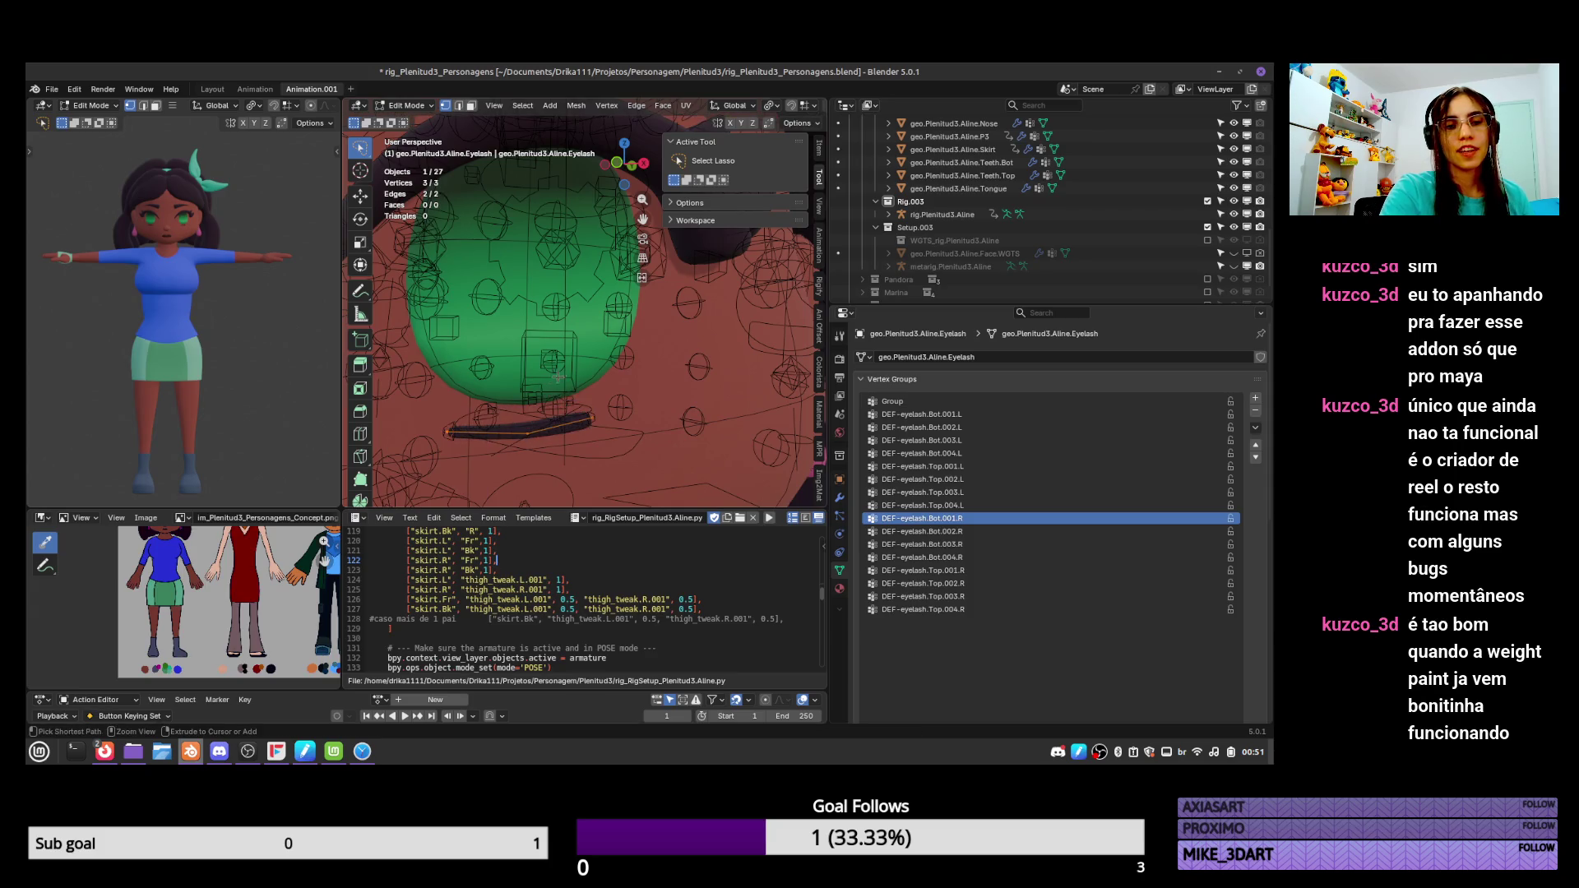
click(839, 497)
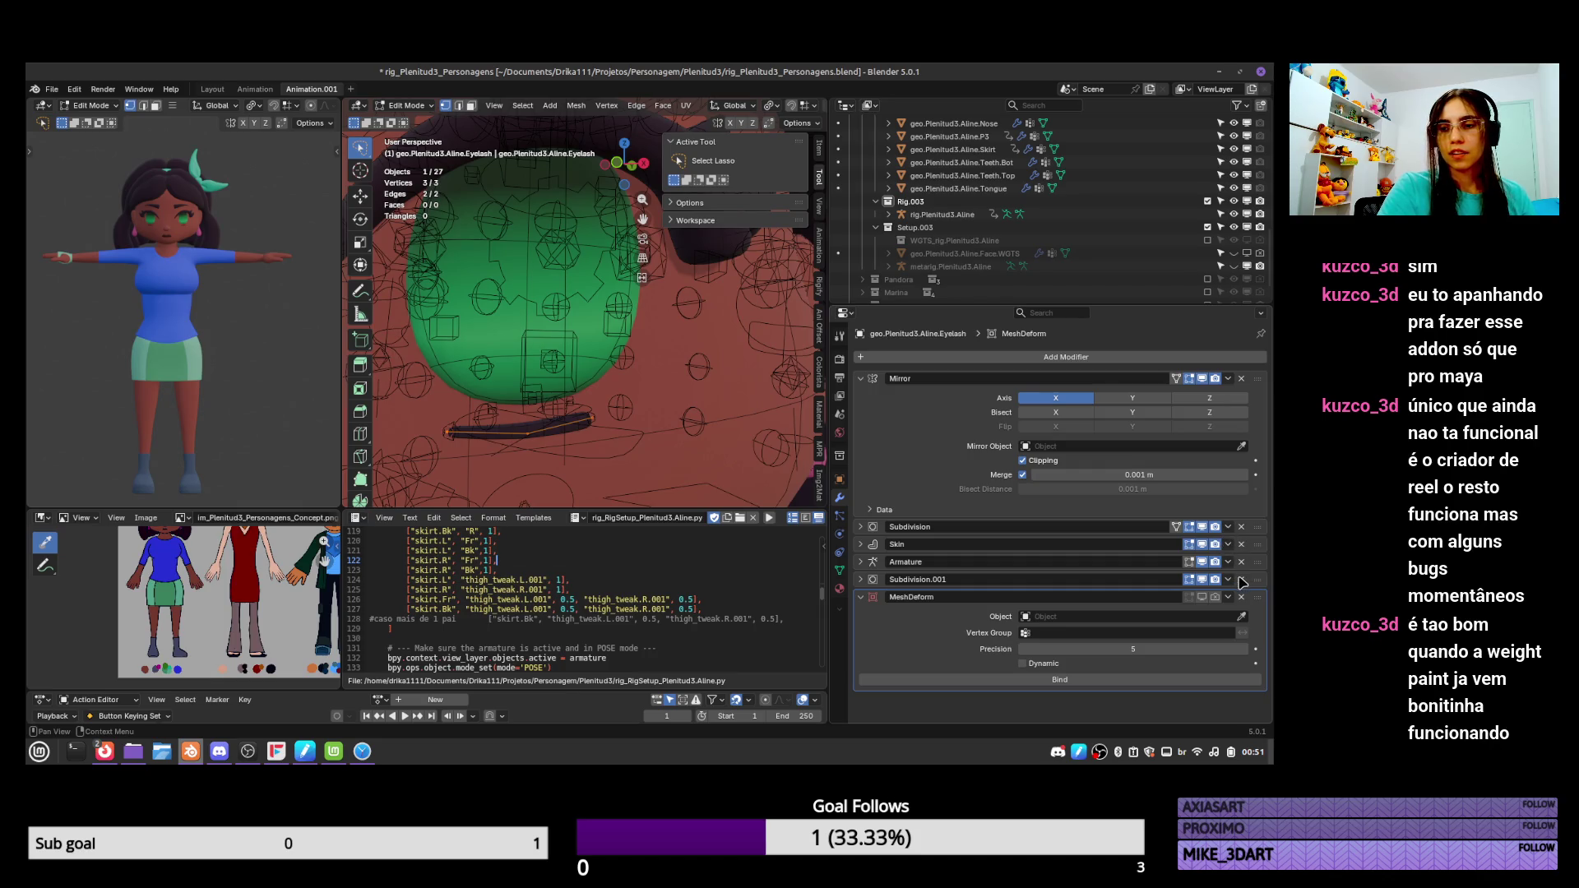
mouse_move(1252, 536)
mouse_down()
mouse_move(1249, 582)
mouse_move(1257, 526)
mouse_up()
click(1228, 527)
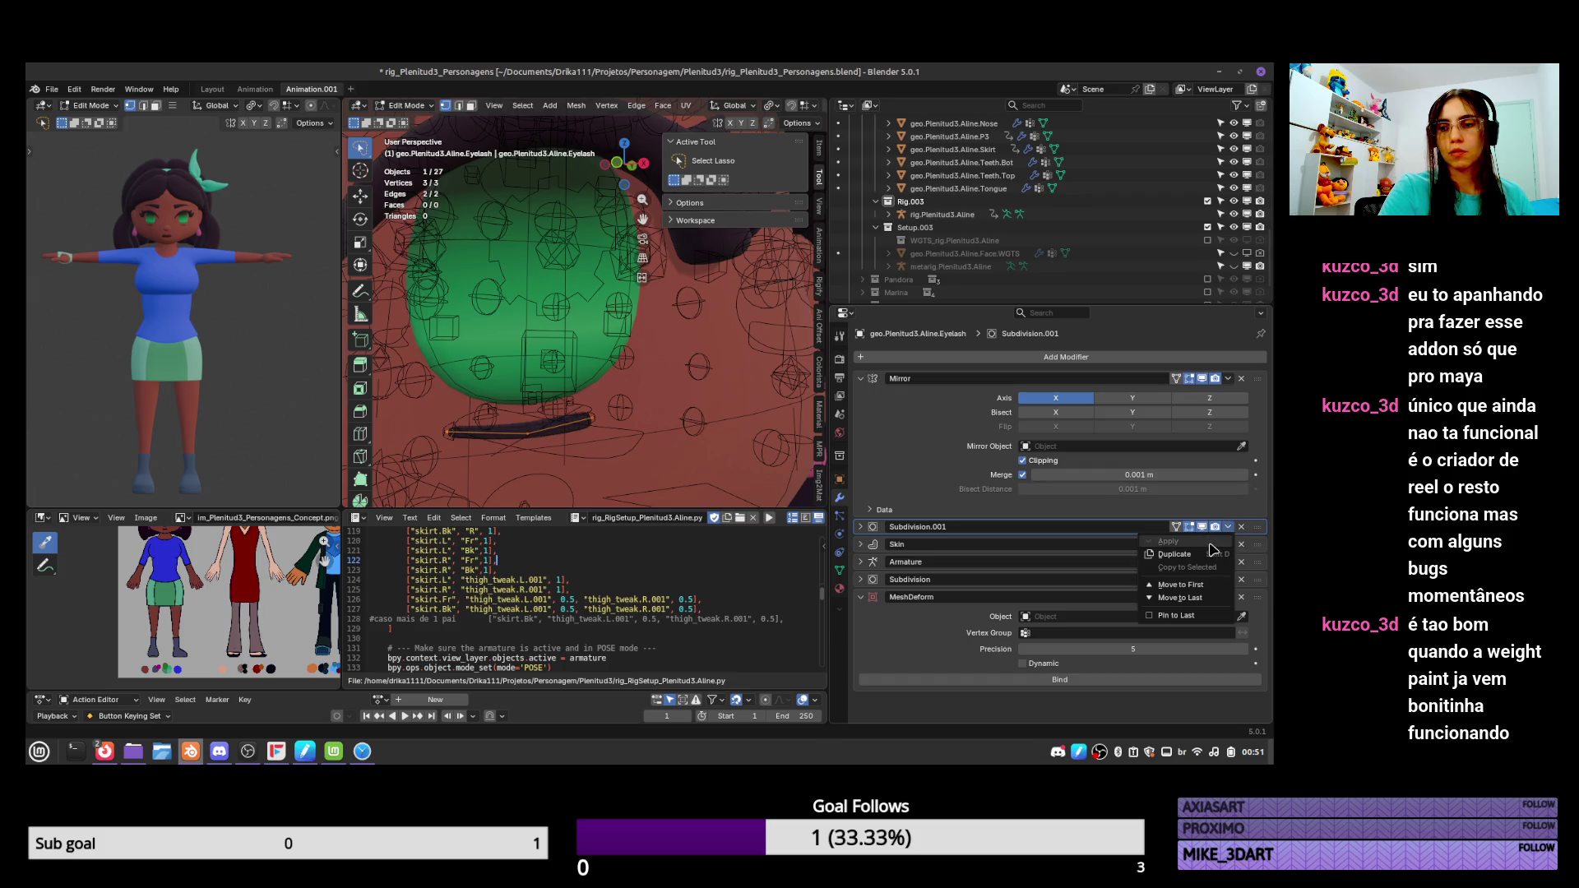
click(945, 494)
click(1229, 528)
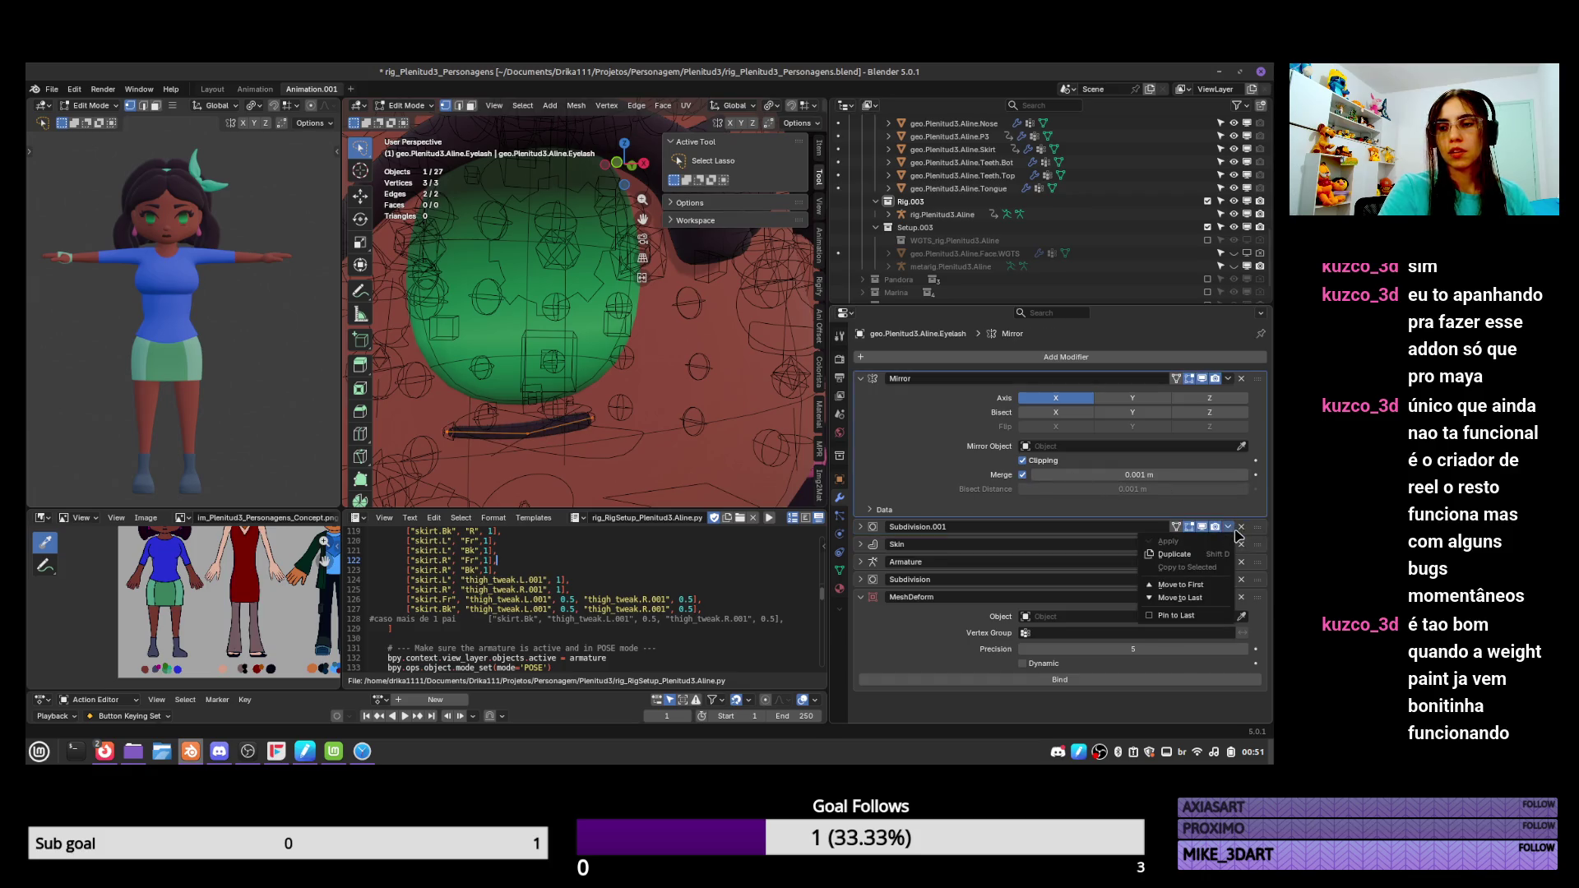
In Object Mode, apply Subdivision.001 and delete the MeshDeform modifier.
key(Tab)
click(1228, 527)
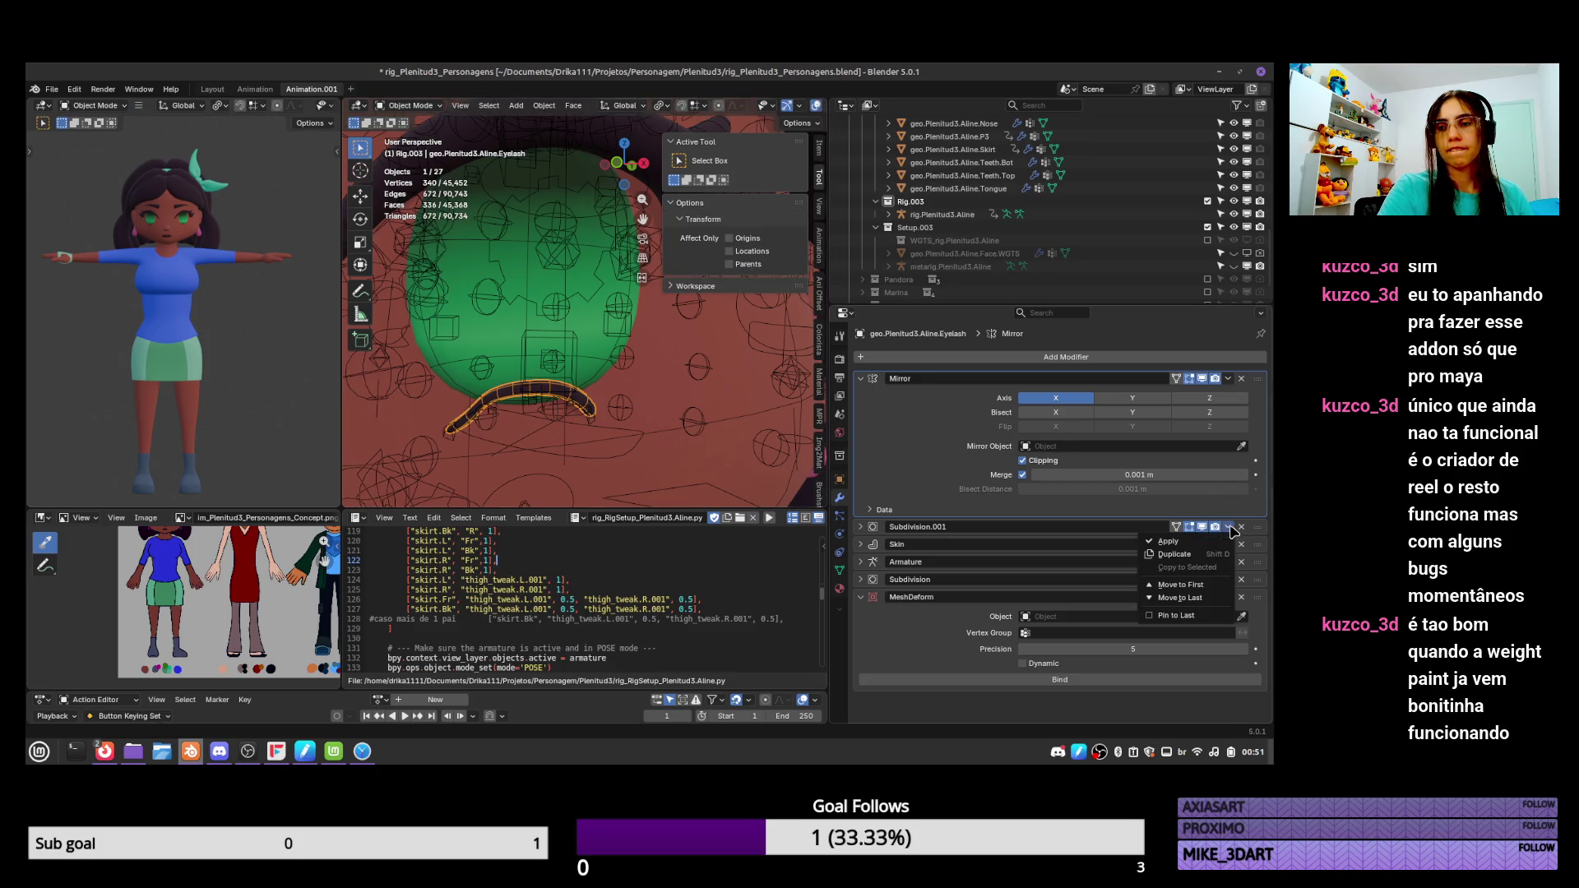
click(1222, 543)
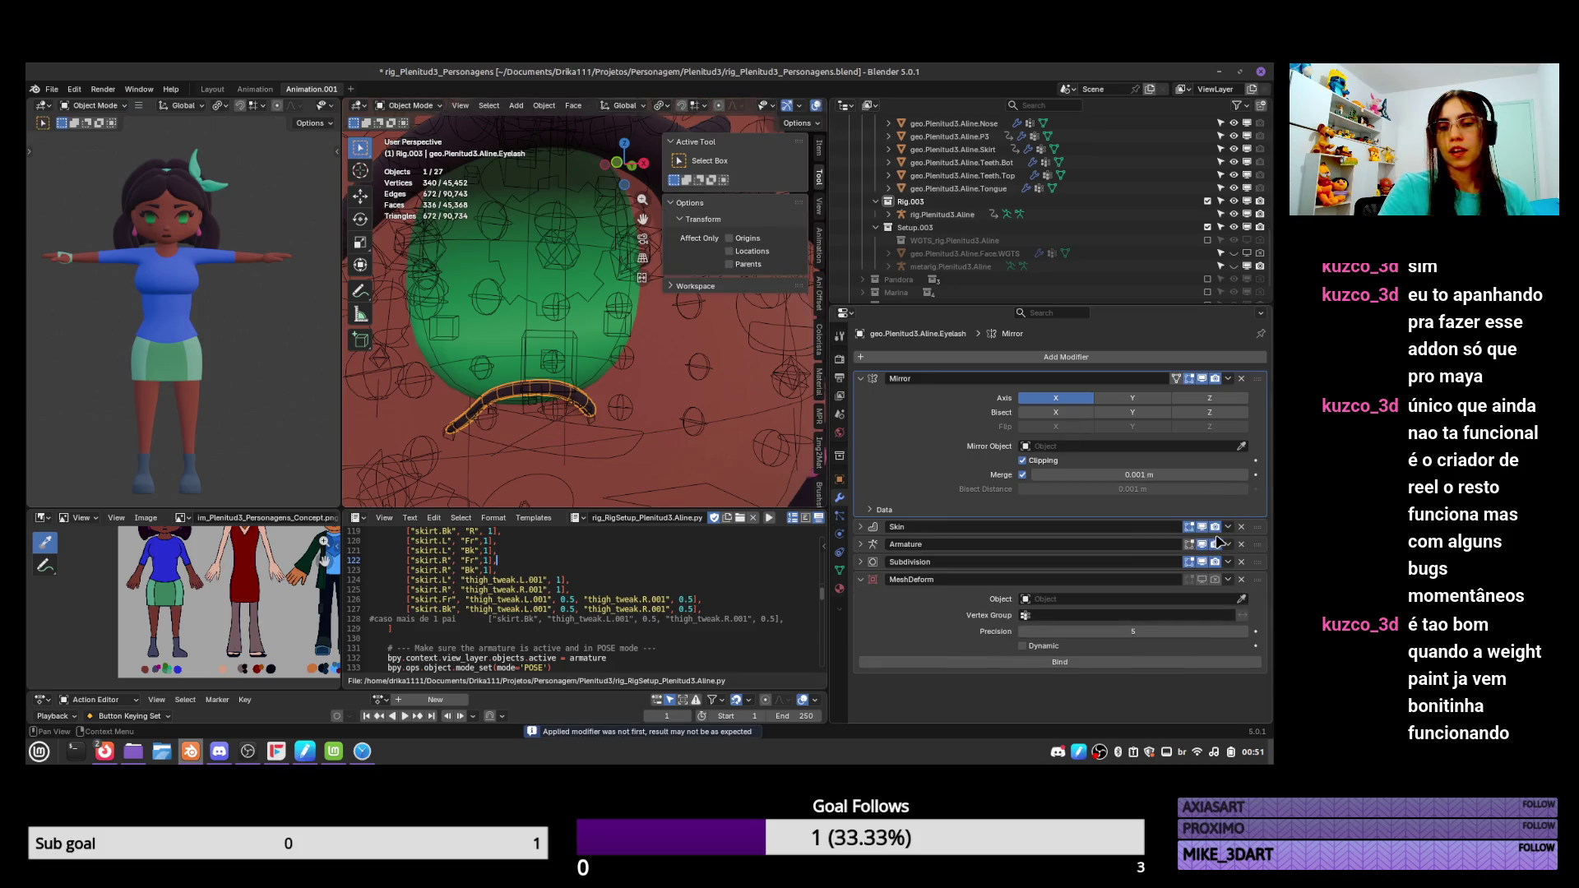
click(1242, 580)
Extrude the eyelash edges in Edit Mode so the eyelash gains faces.
key(Tab)
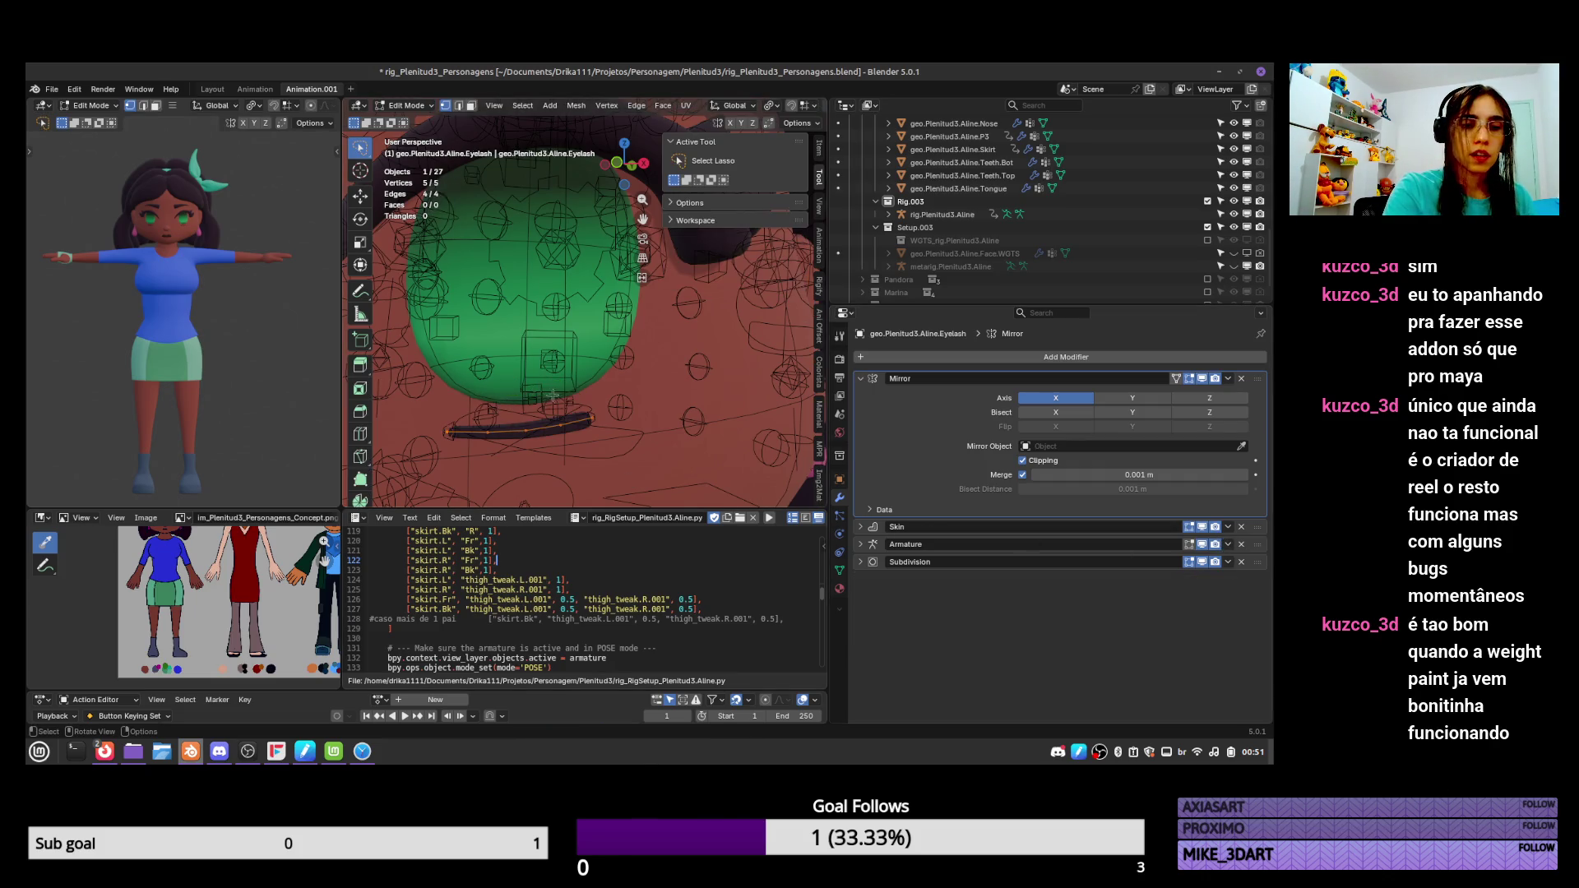
key(e)
click(559, 374)
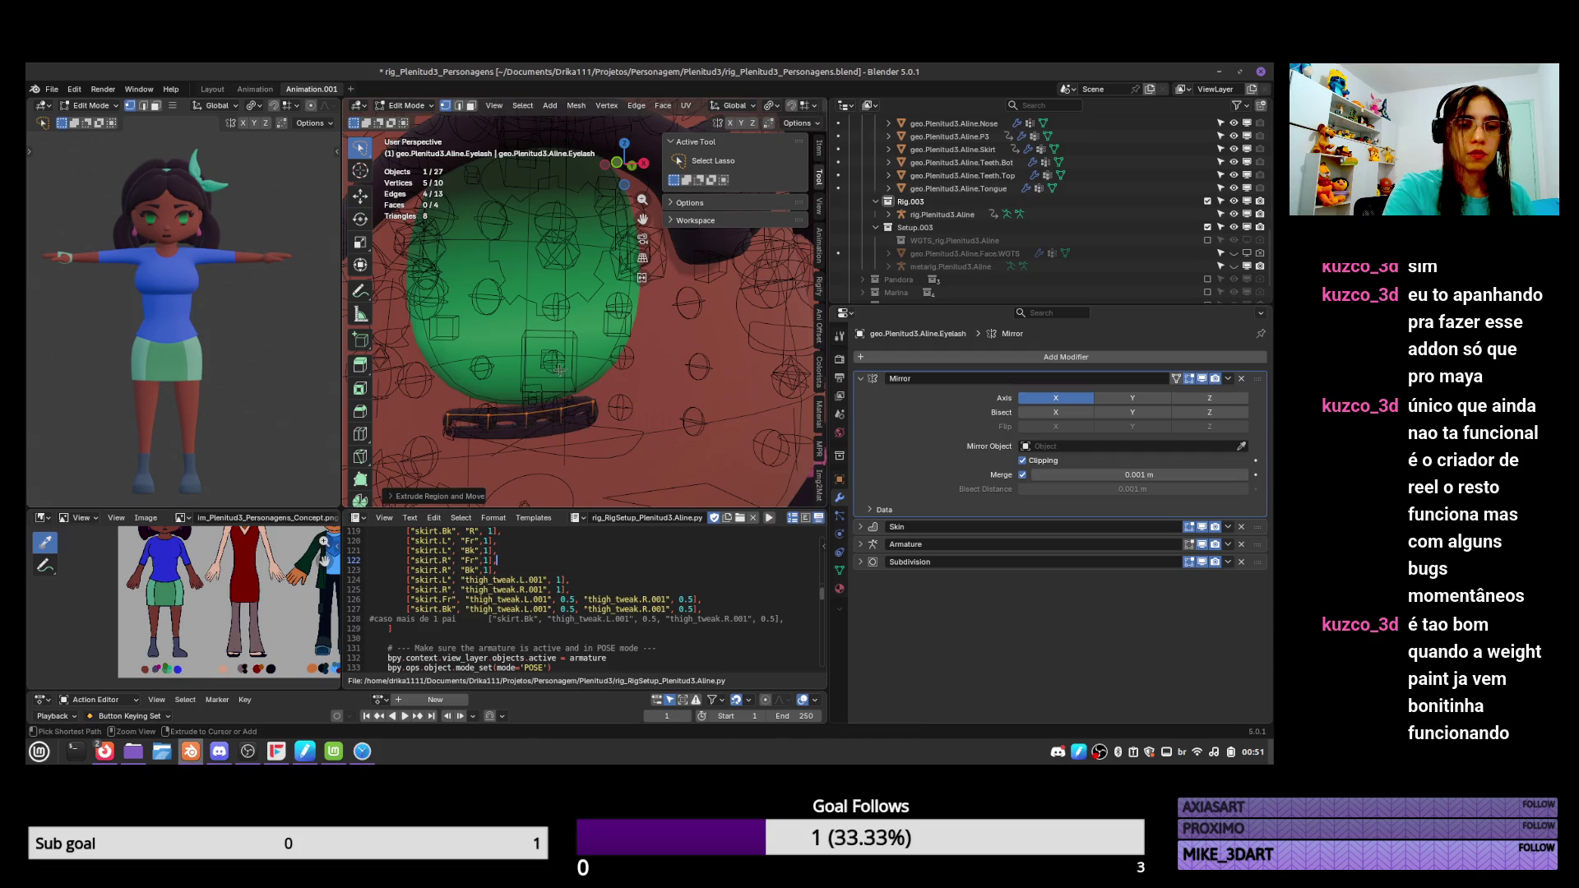
key(ctrl+Tab)
In Weight Paint, review the DEF-eyelash.Bot.001.L to Bot.004.L group weights.
click(484, 340)
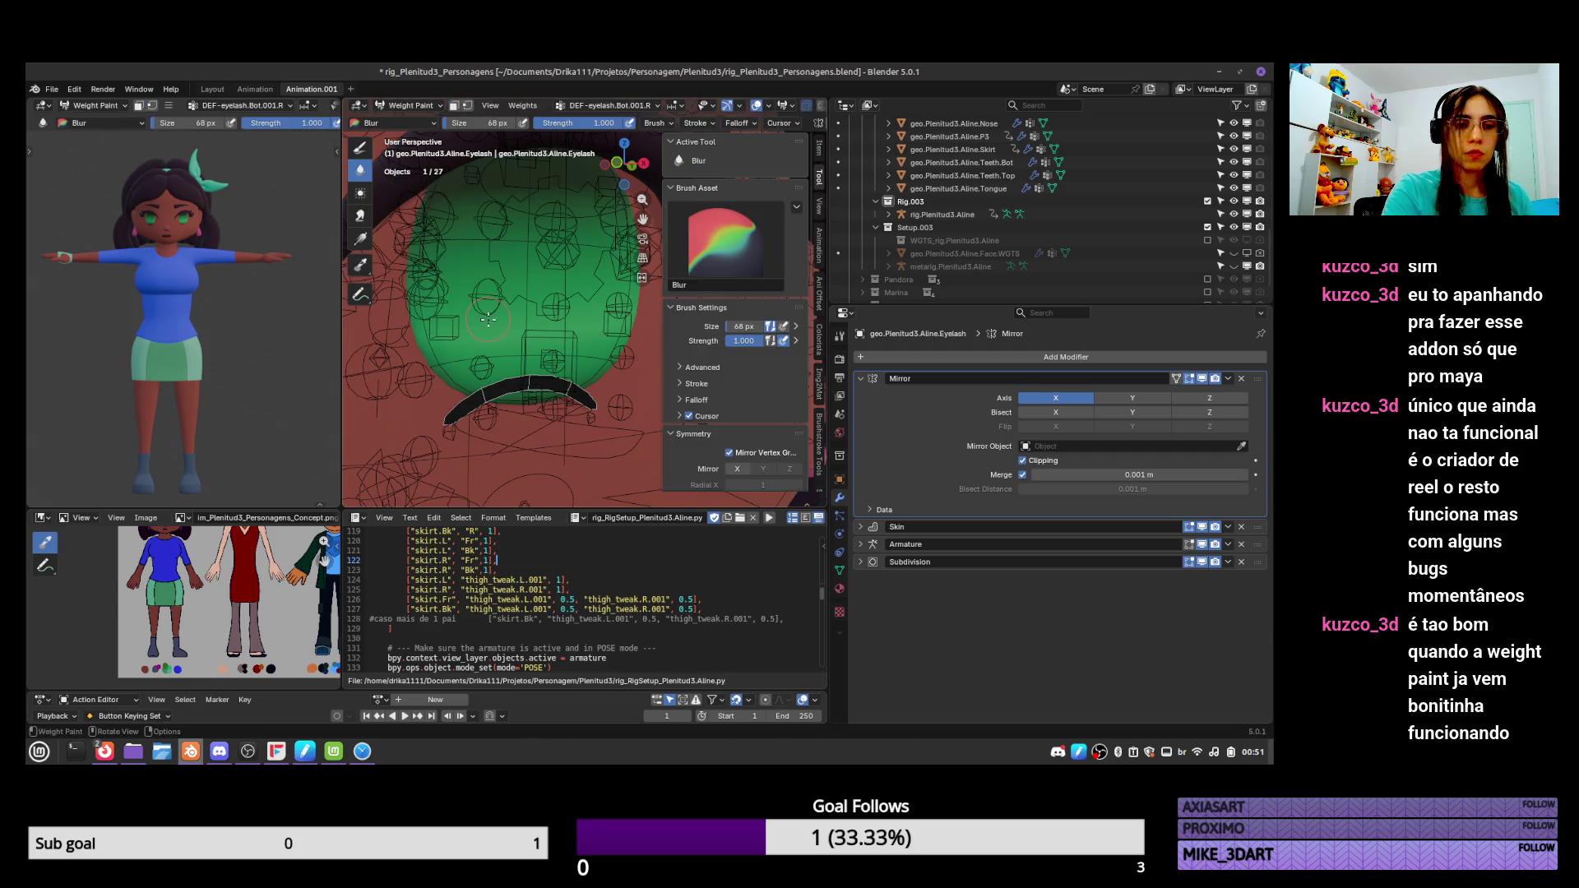
click(840, 570)
click(963, 428)
click(966, 415)
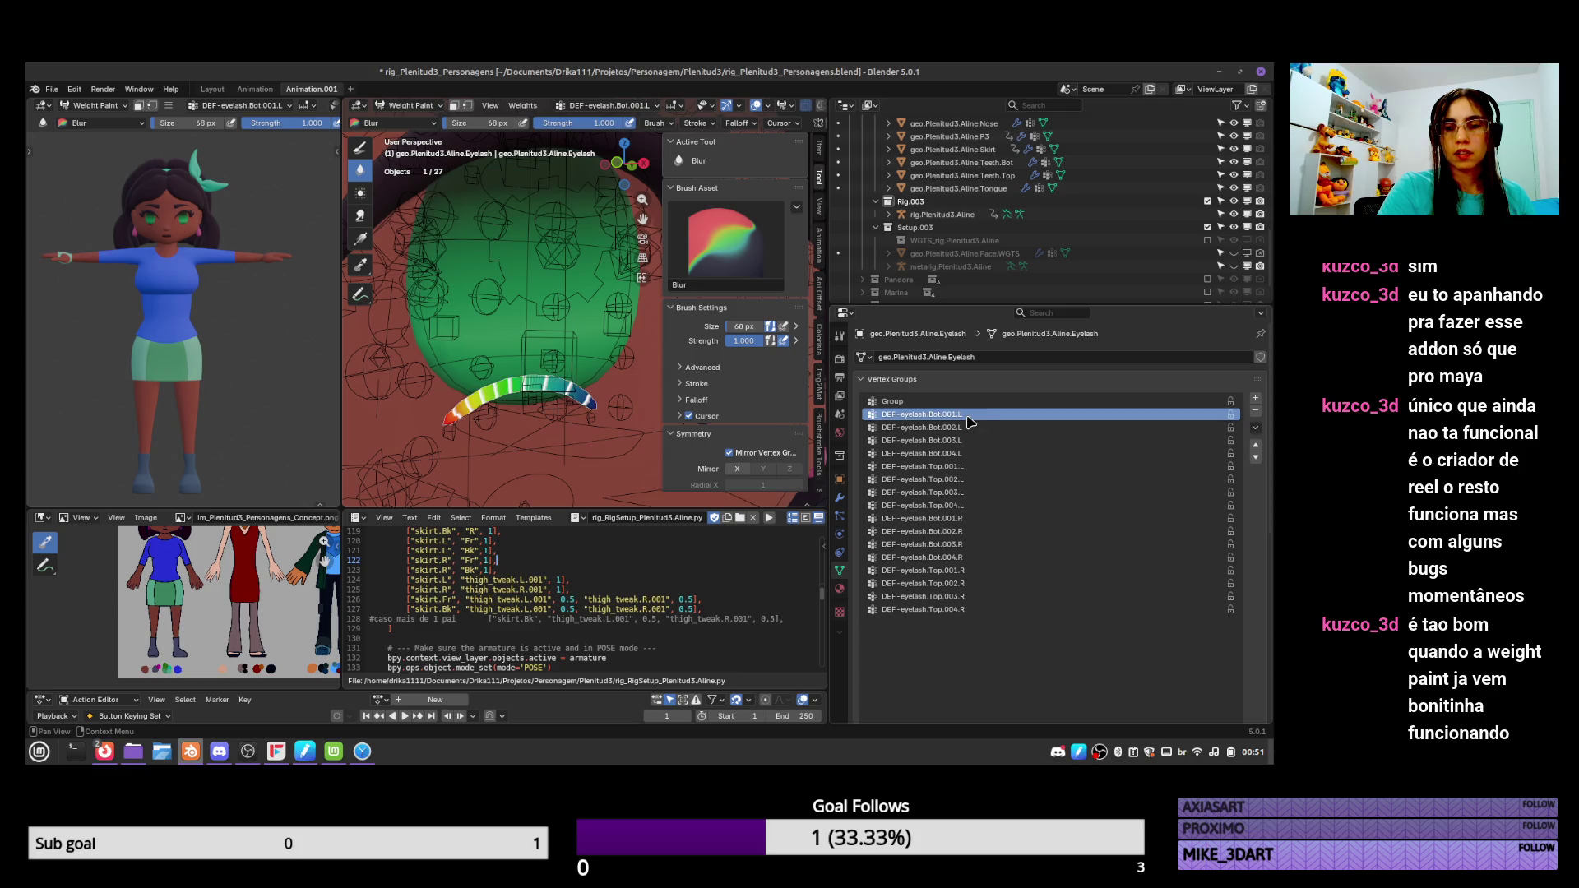
click(966, 427)
click(964, 441)
click(958, 453)
click(954, 466)
click(956, 479)
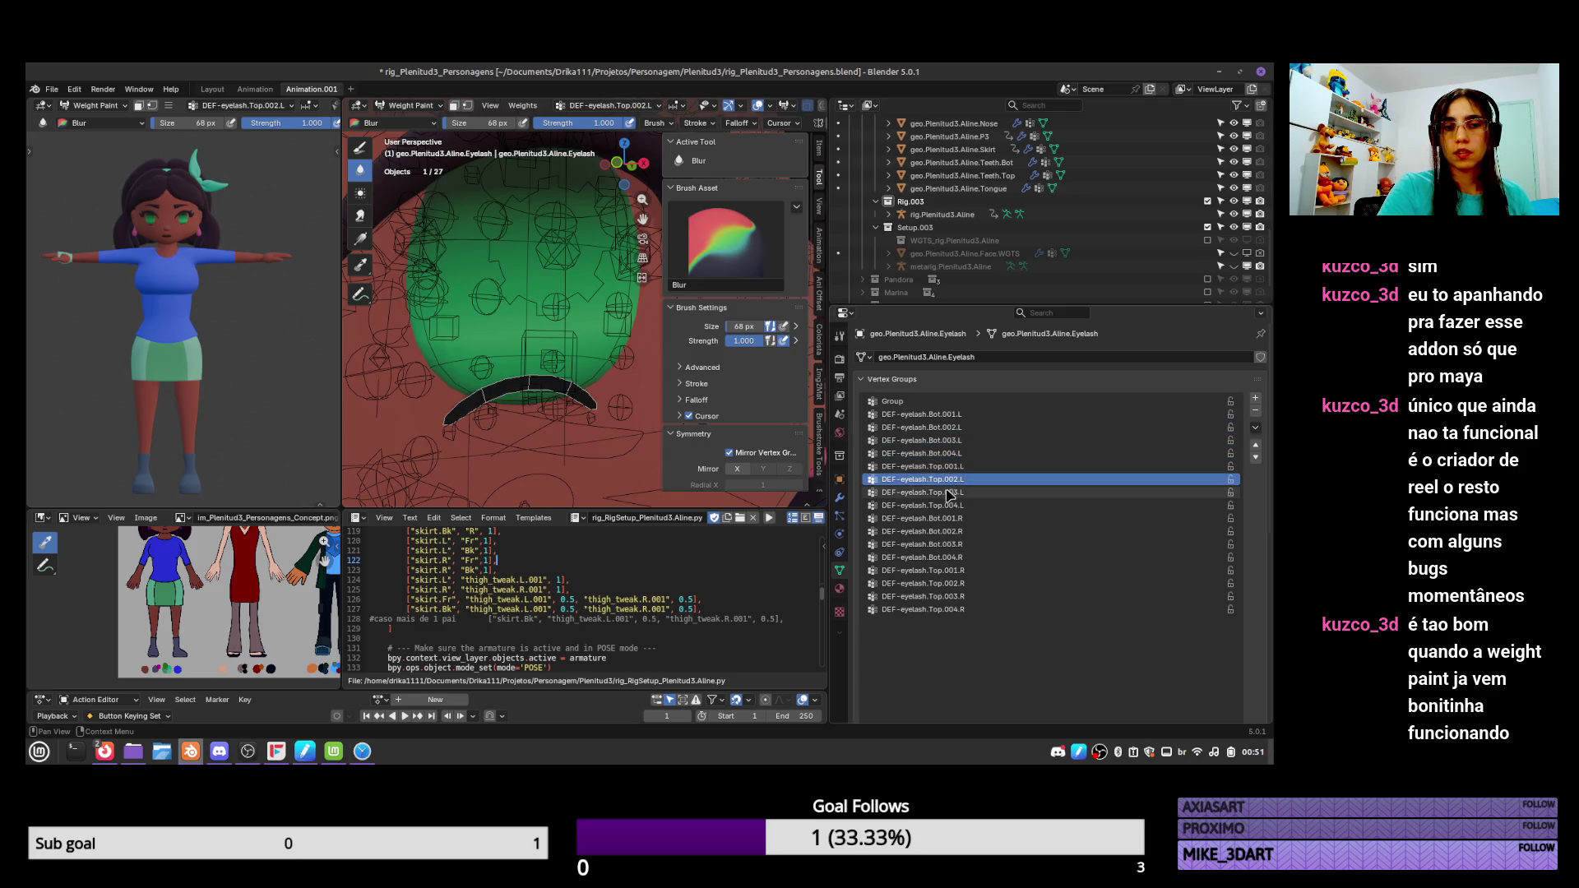
click(971, 414)
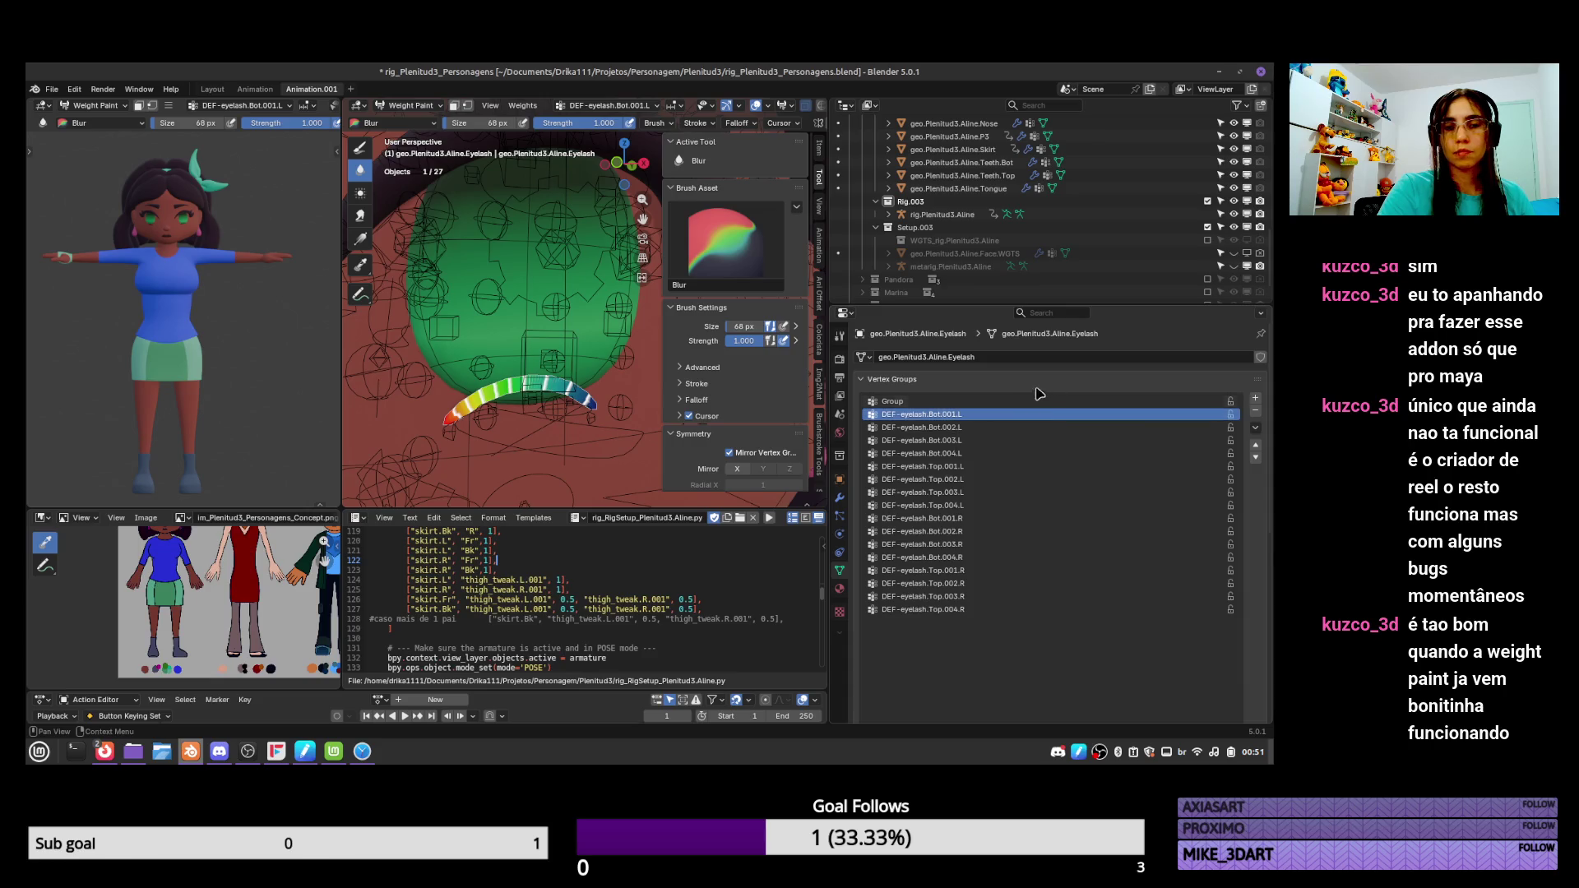
click(958, 441)
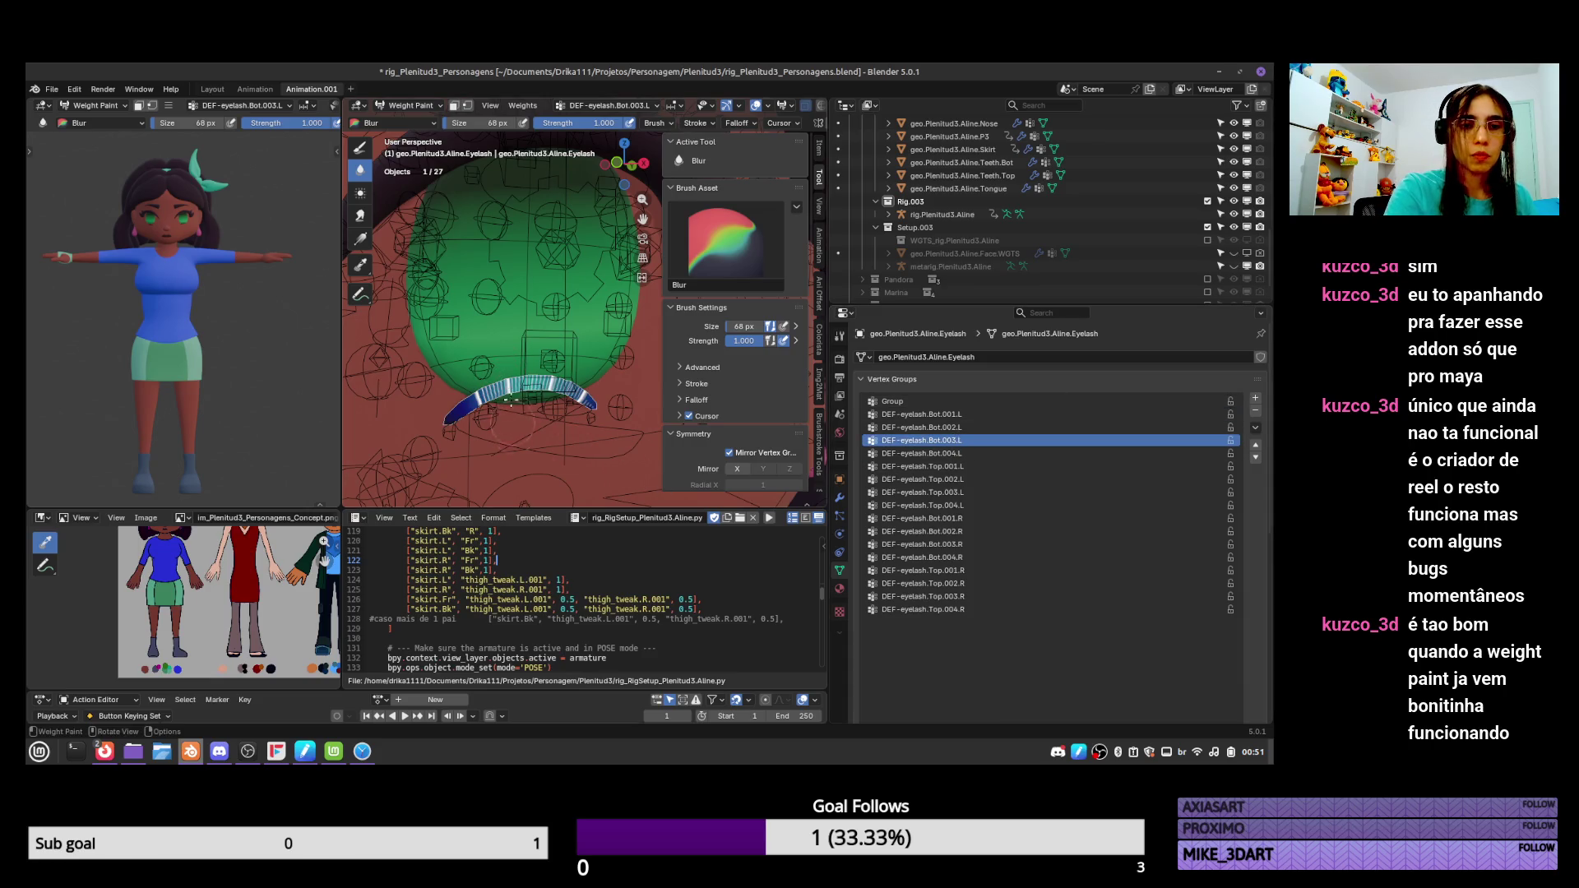
Paint DEF-eyelash.Bot.002.L and strong Bot.003.L weight onto the lower eyelash.
click(360, 147)
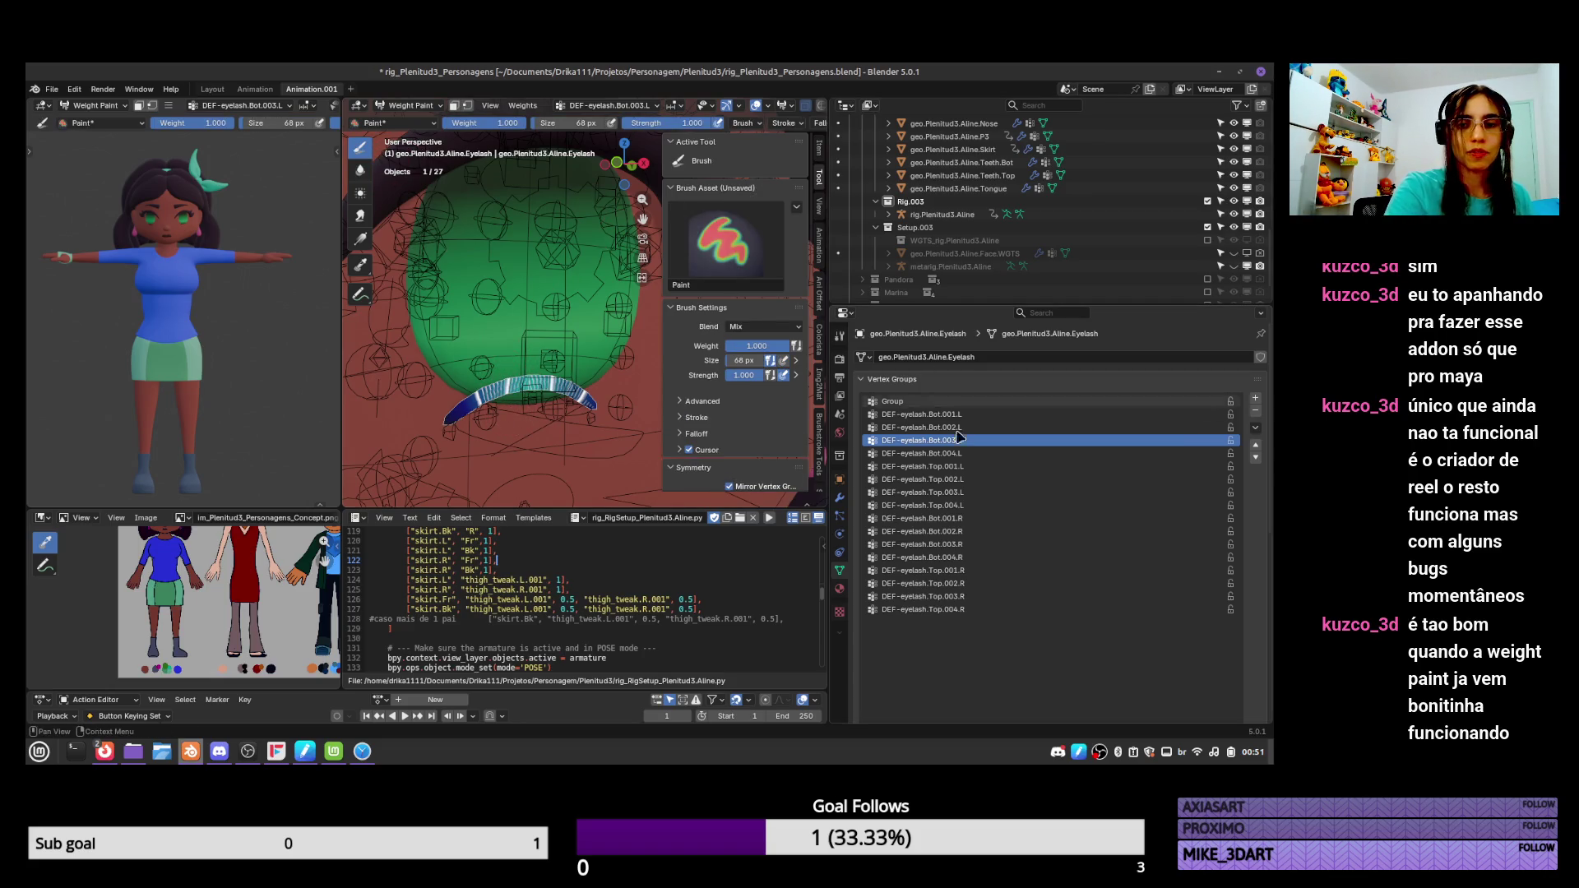
click(922, 426)
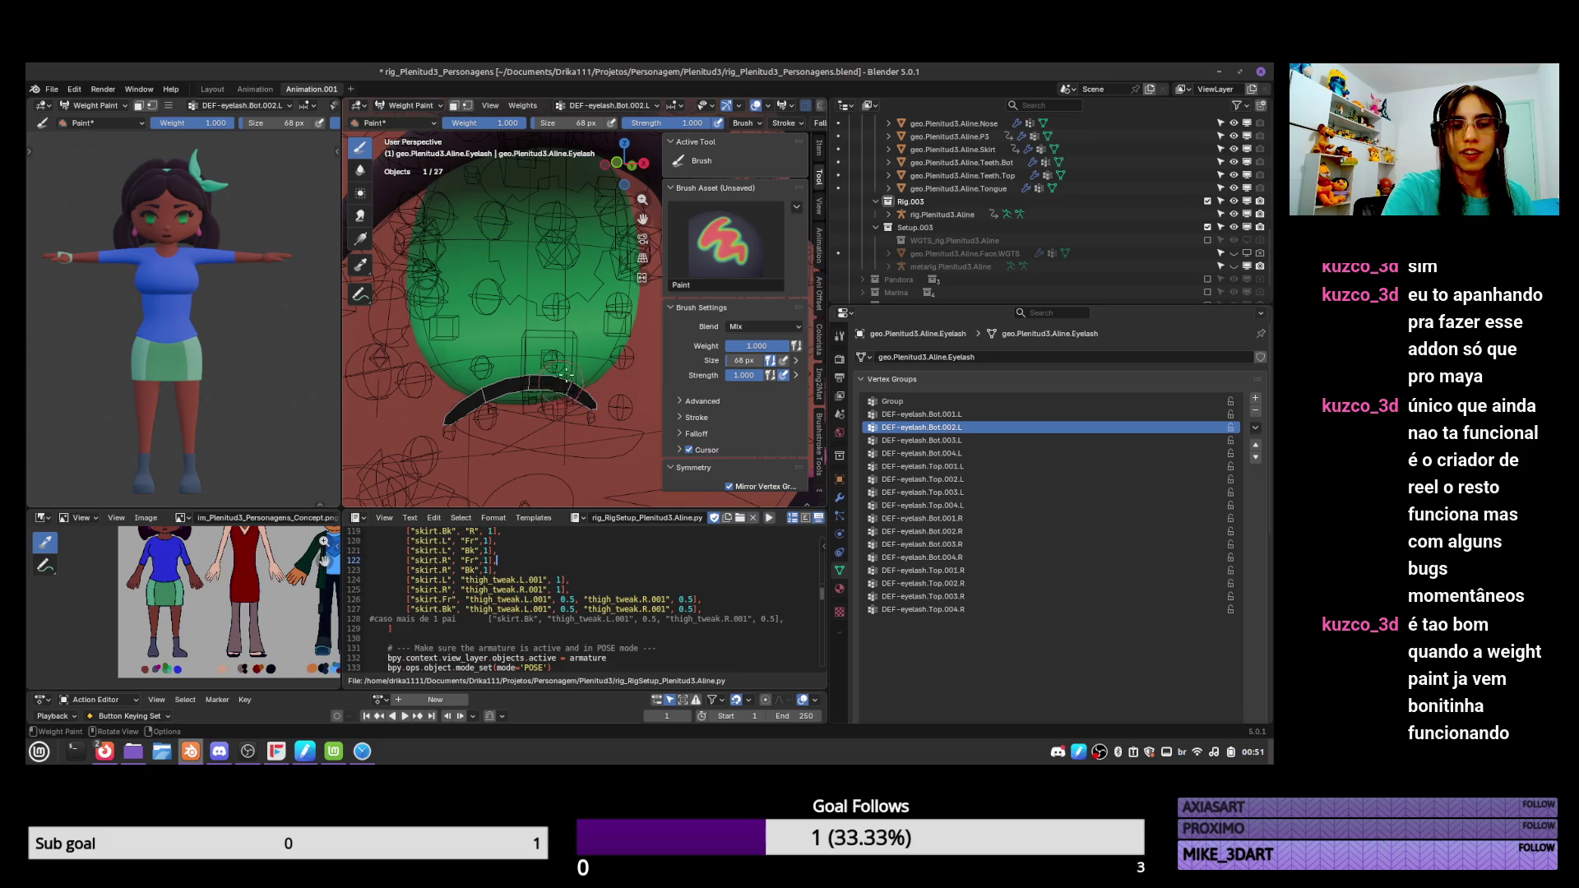
mouse_move(565, 373)
mouse_down()
mouse_move(498, 388)
mouse_move(592, 374)
mouse_move(547, 399)
mouse_up()
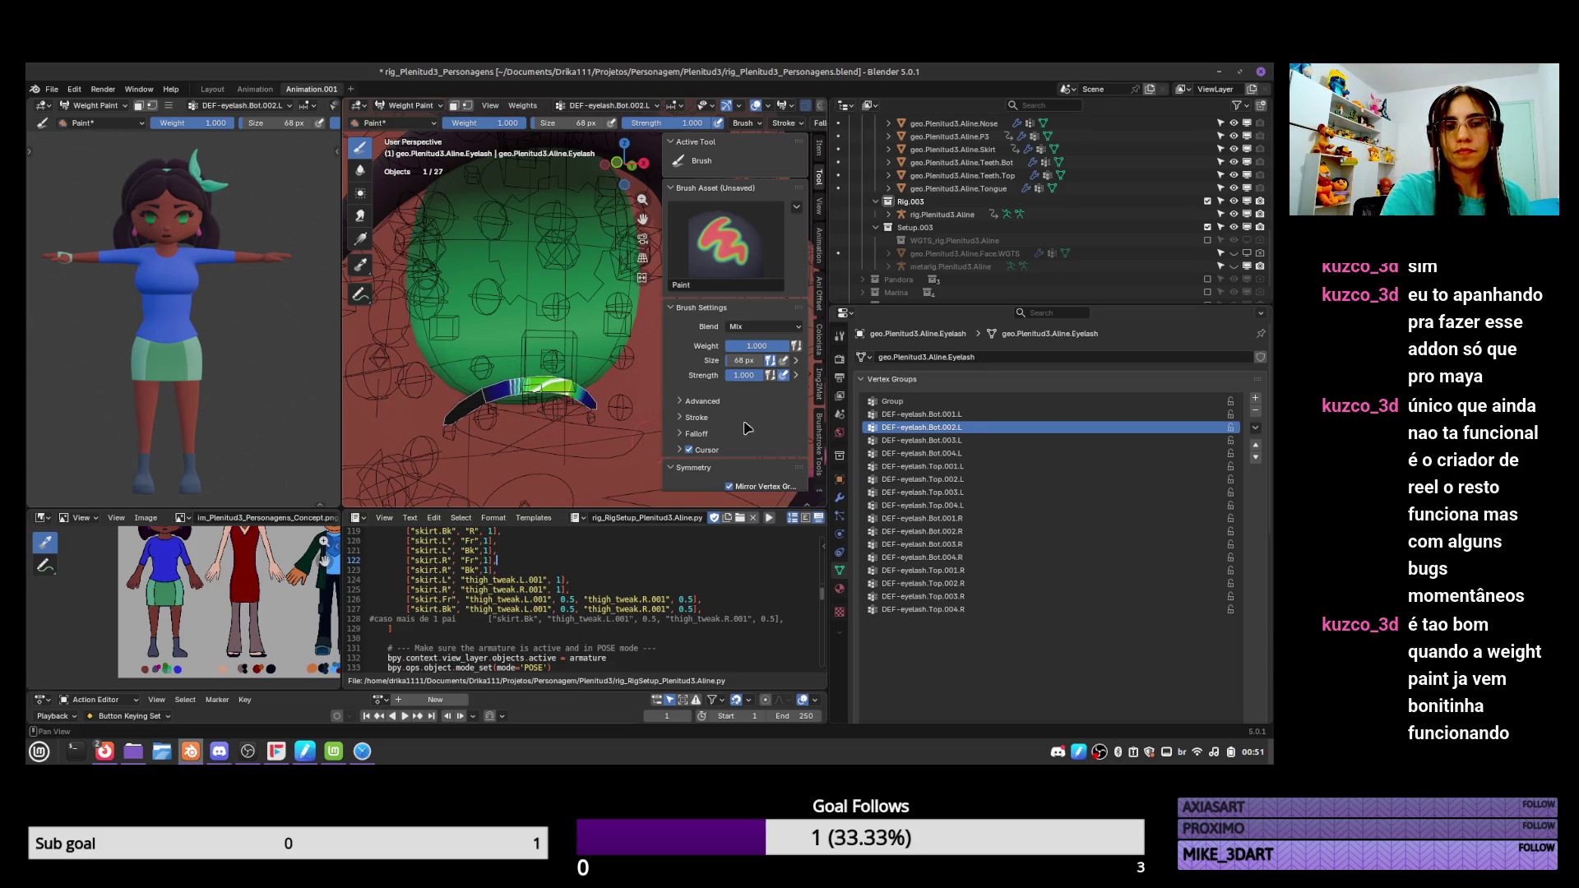
click(975, 444)
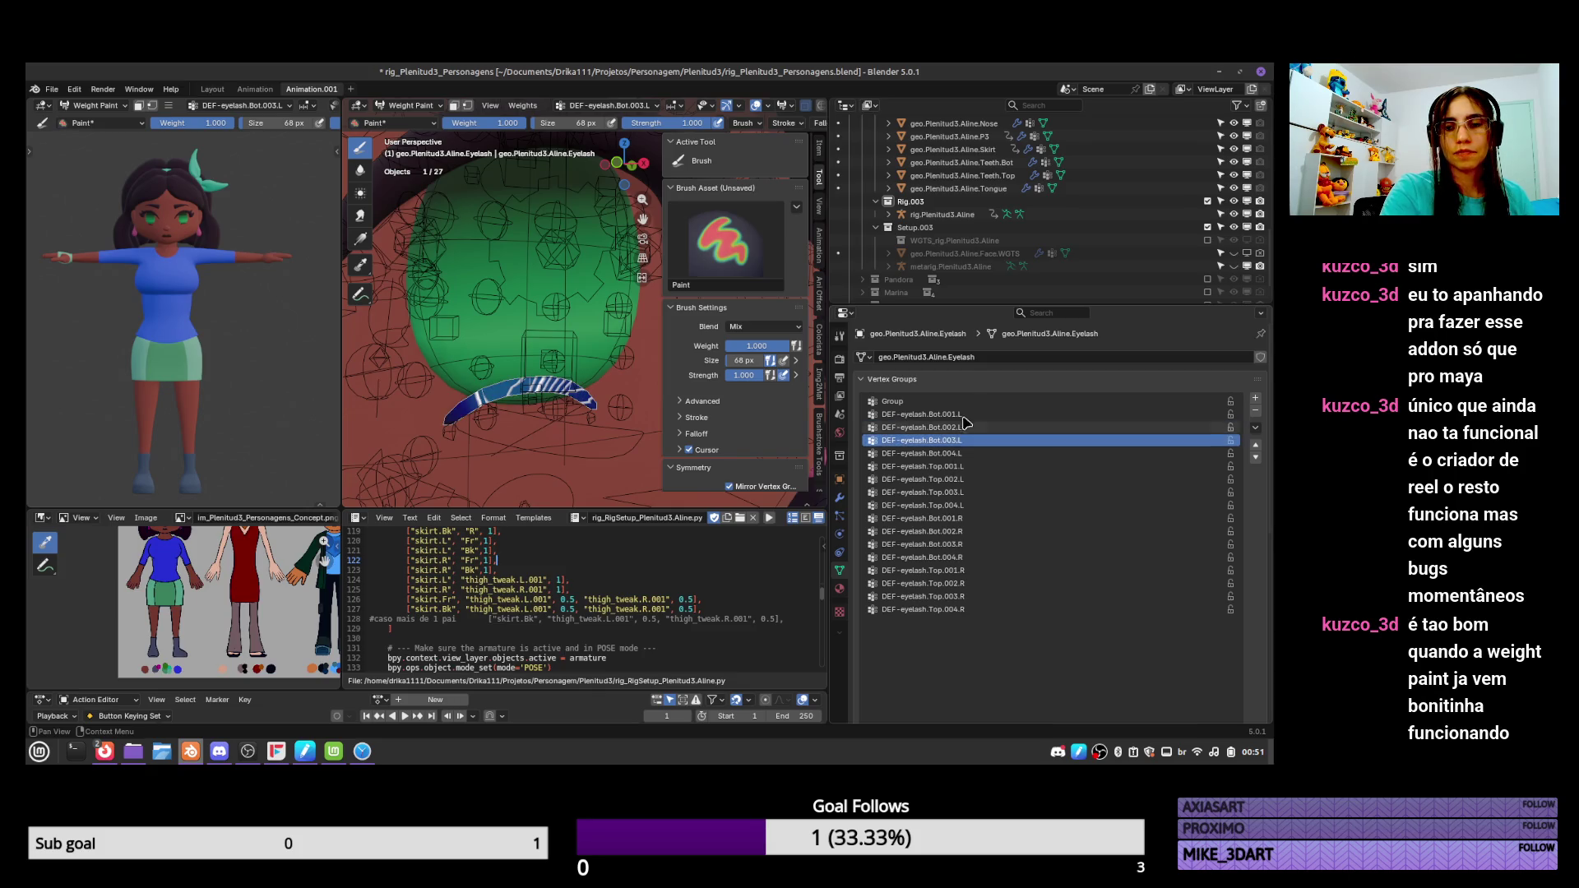
click(967, 416)
click(967, 429)
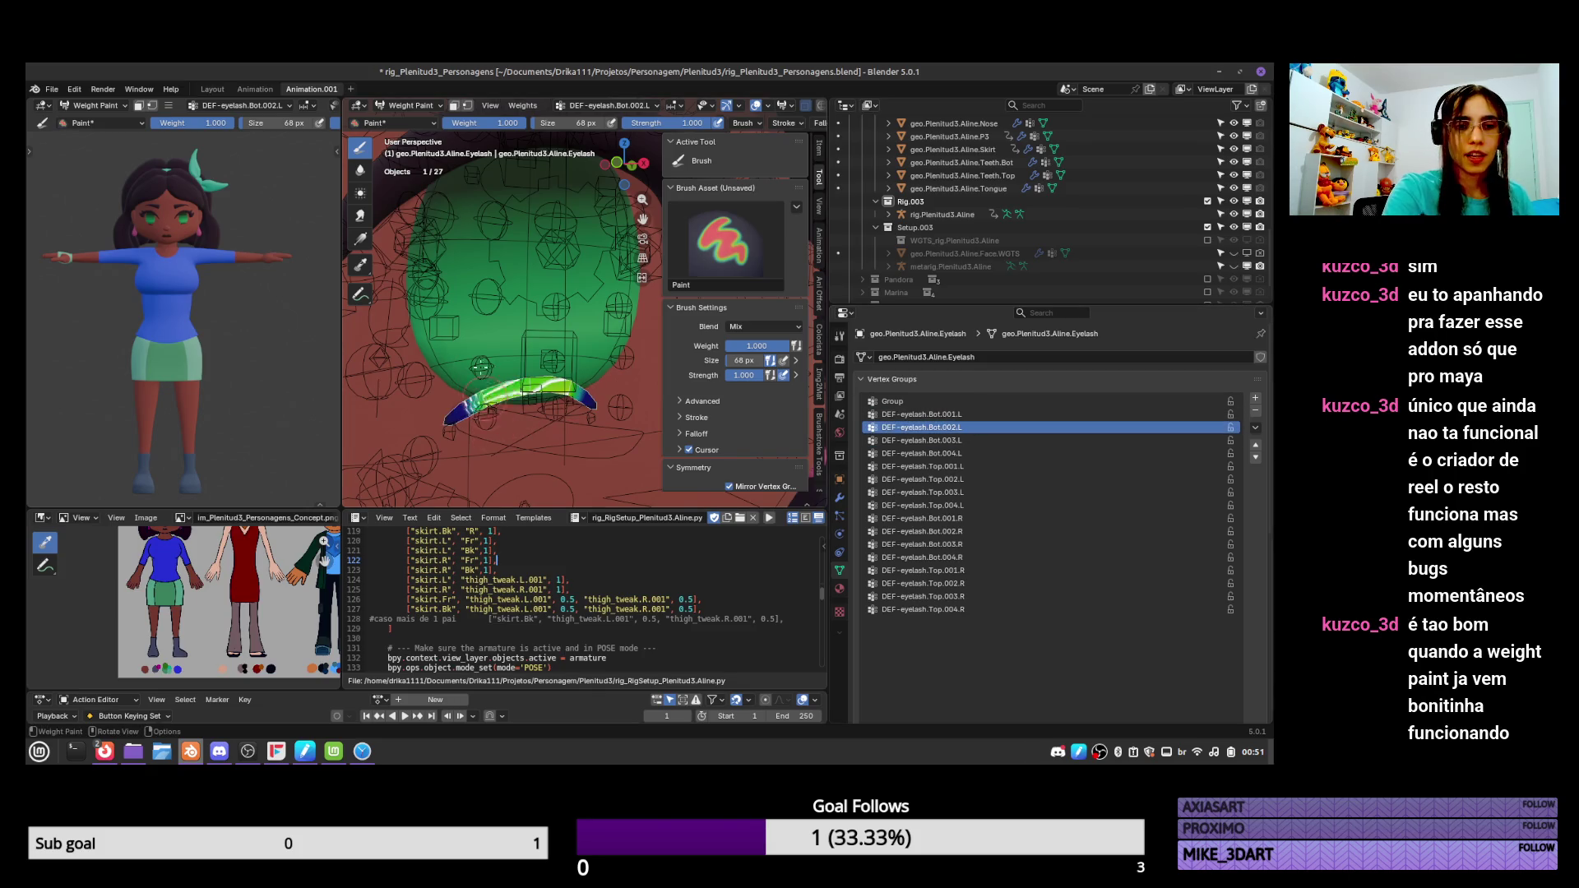
click(921, 440)
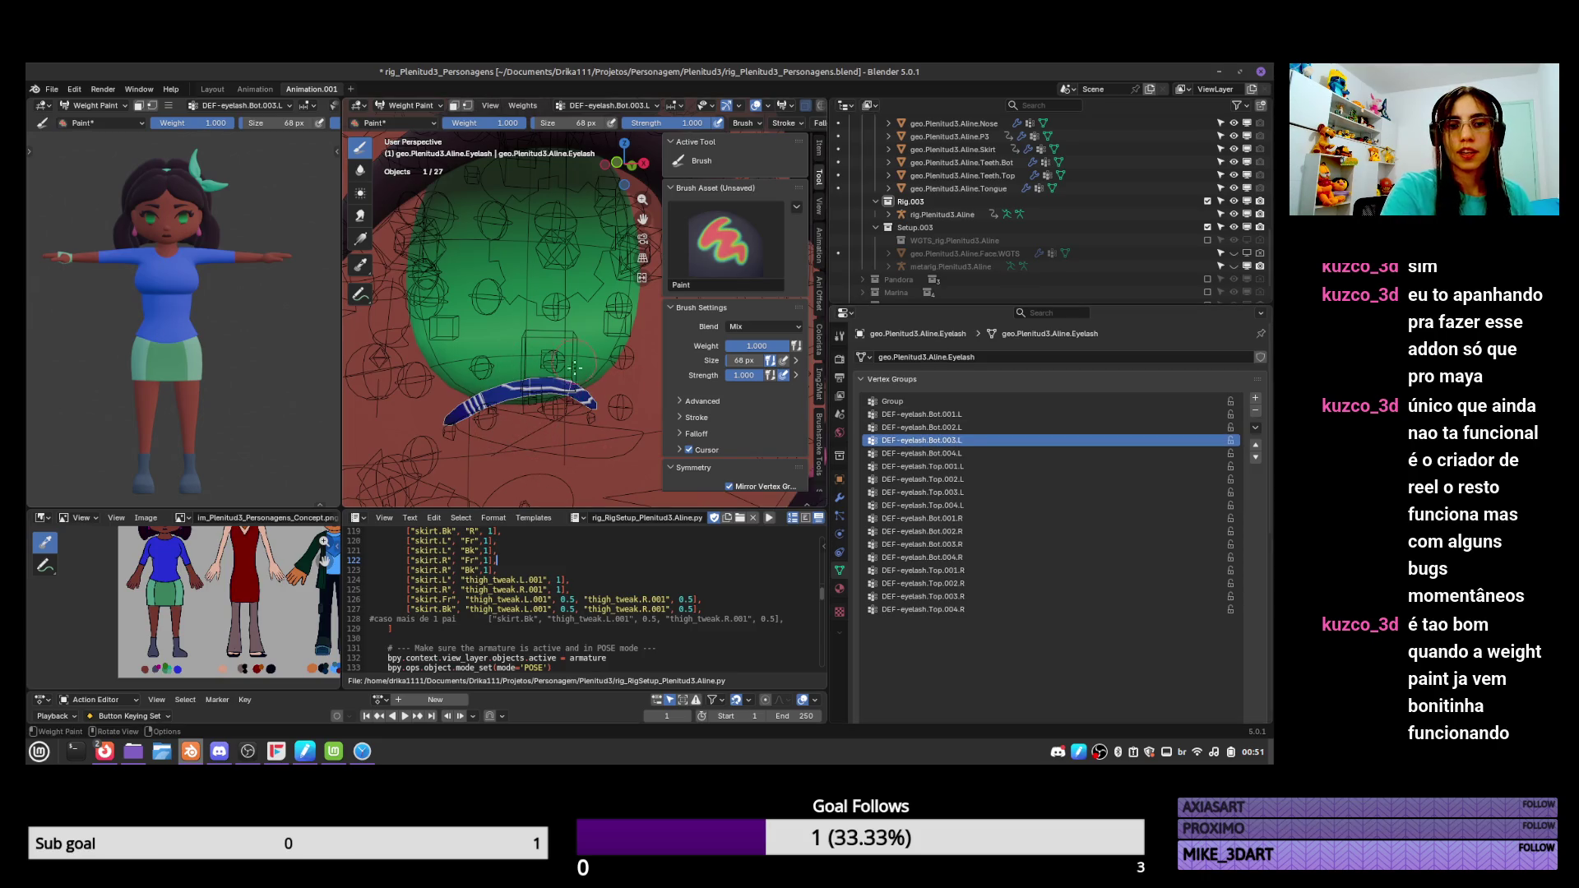
mouse_move(528, 462)
mouse_down()
mouse_move(498, 395)
mouse_move(568, 393)
mouse_move(505, 394)
mouse_move(534, 423)
mouse_up()
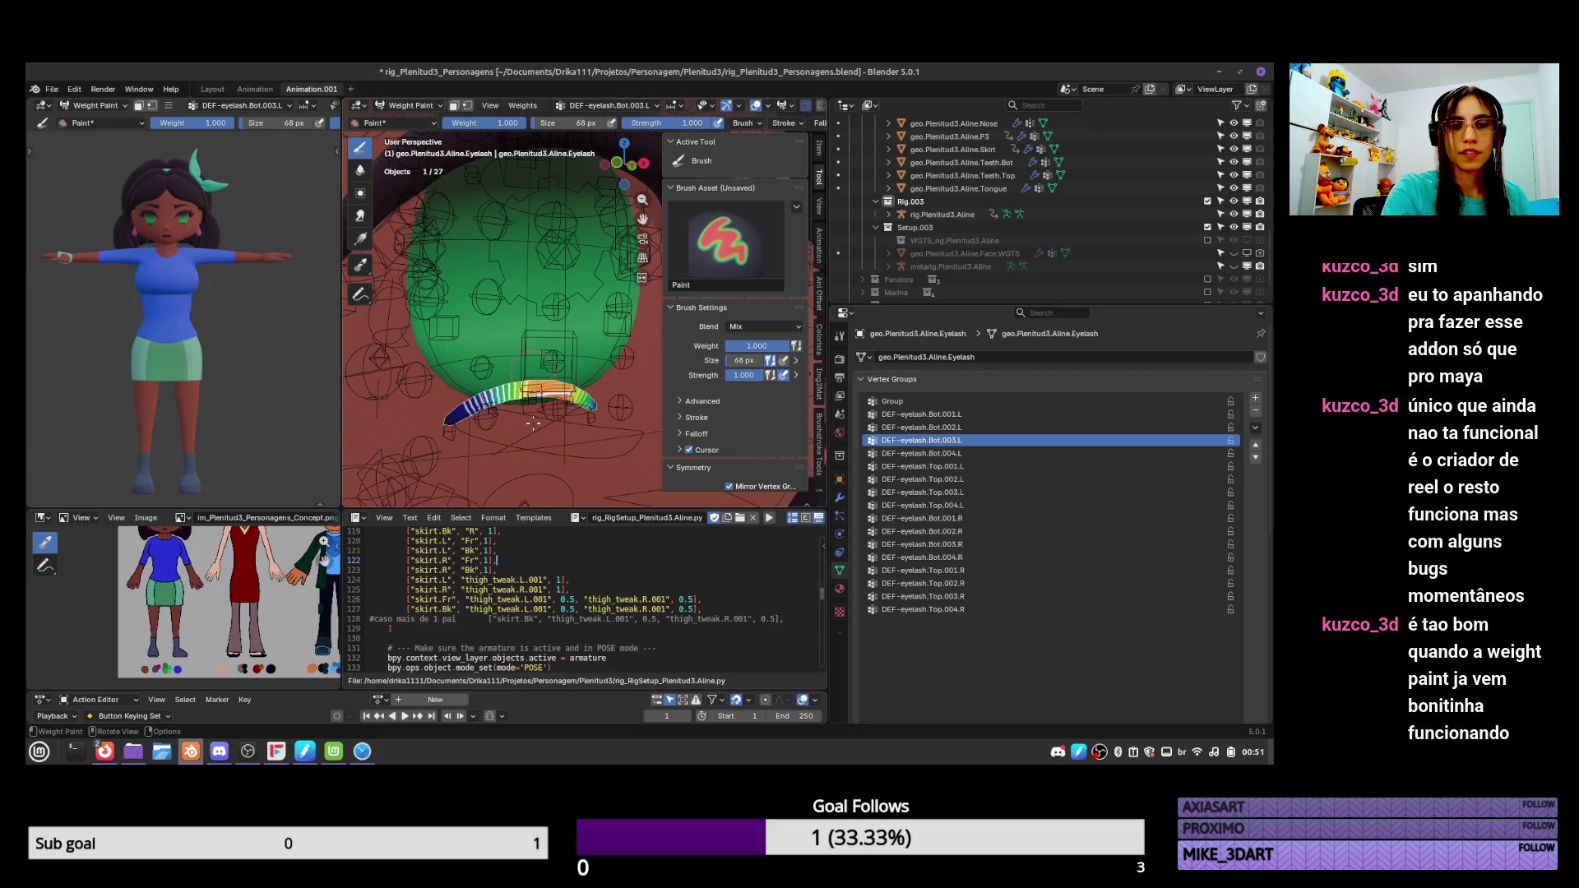
Remove DEF-eyelash.Bot.004.L weight from the eyelash with a zero-weight brush.
click(959, 453)
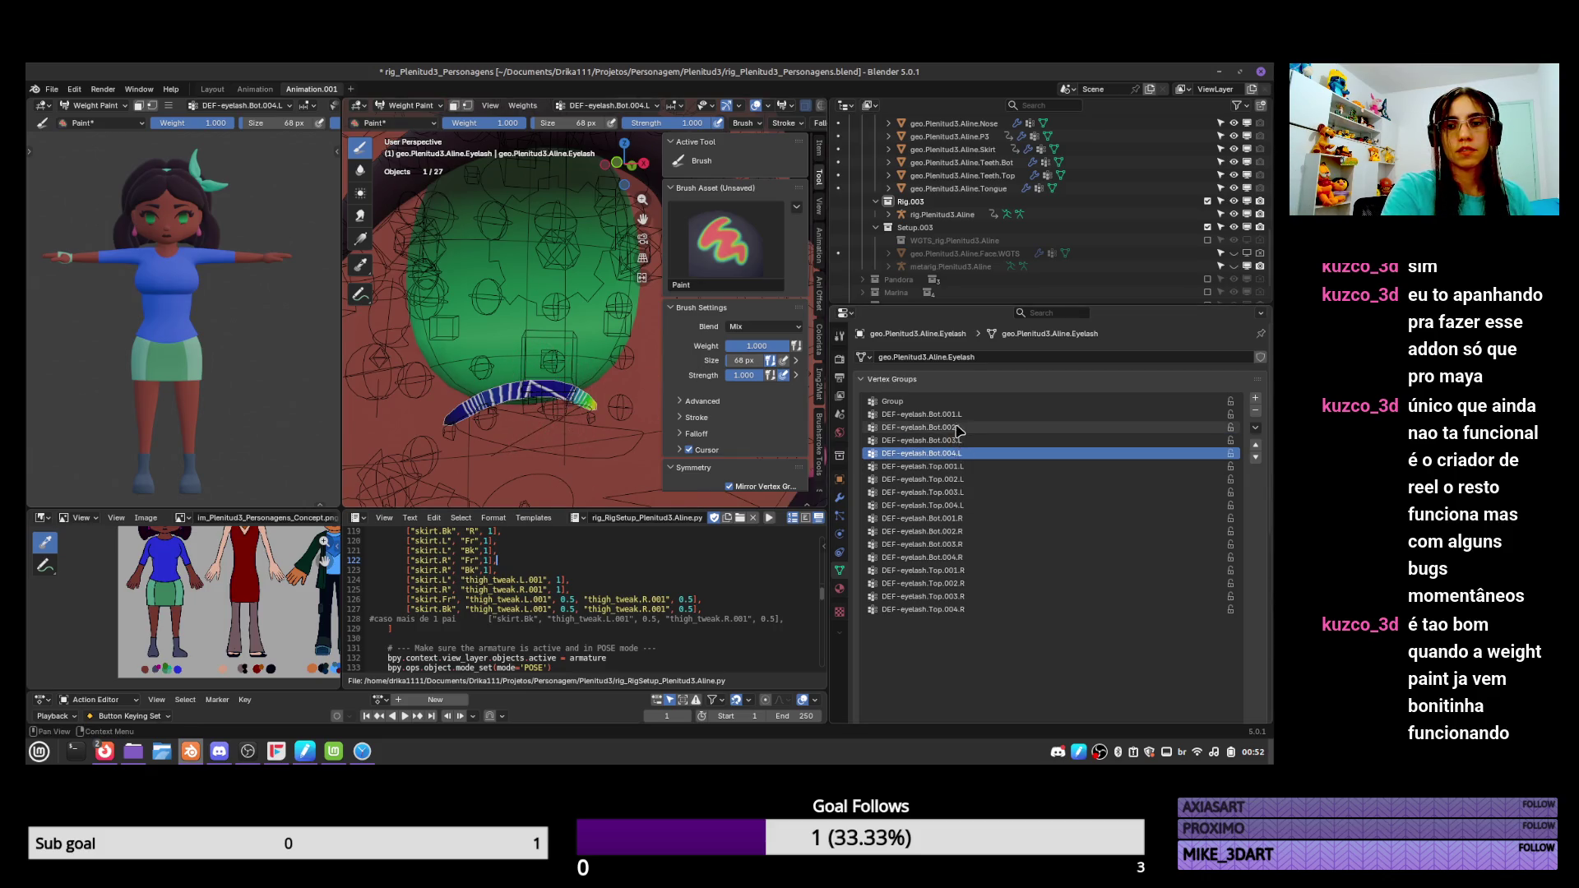
click(958, 427)
click(958, 454)
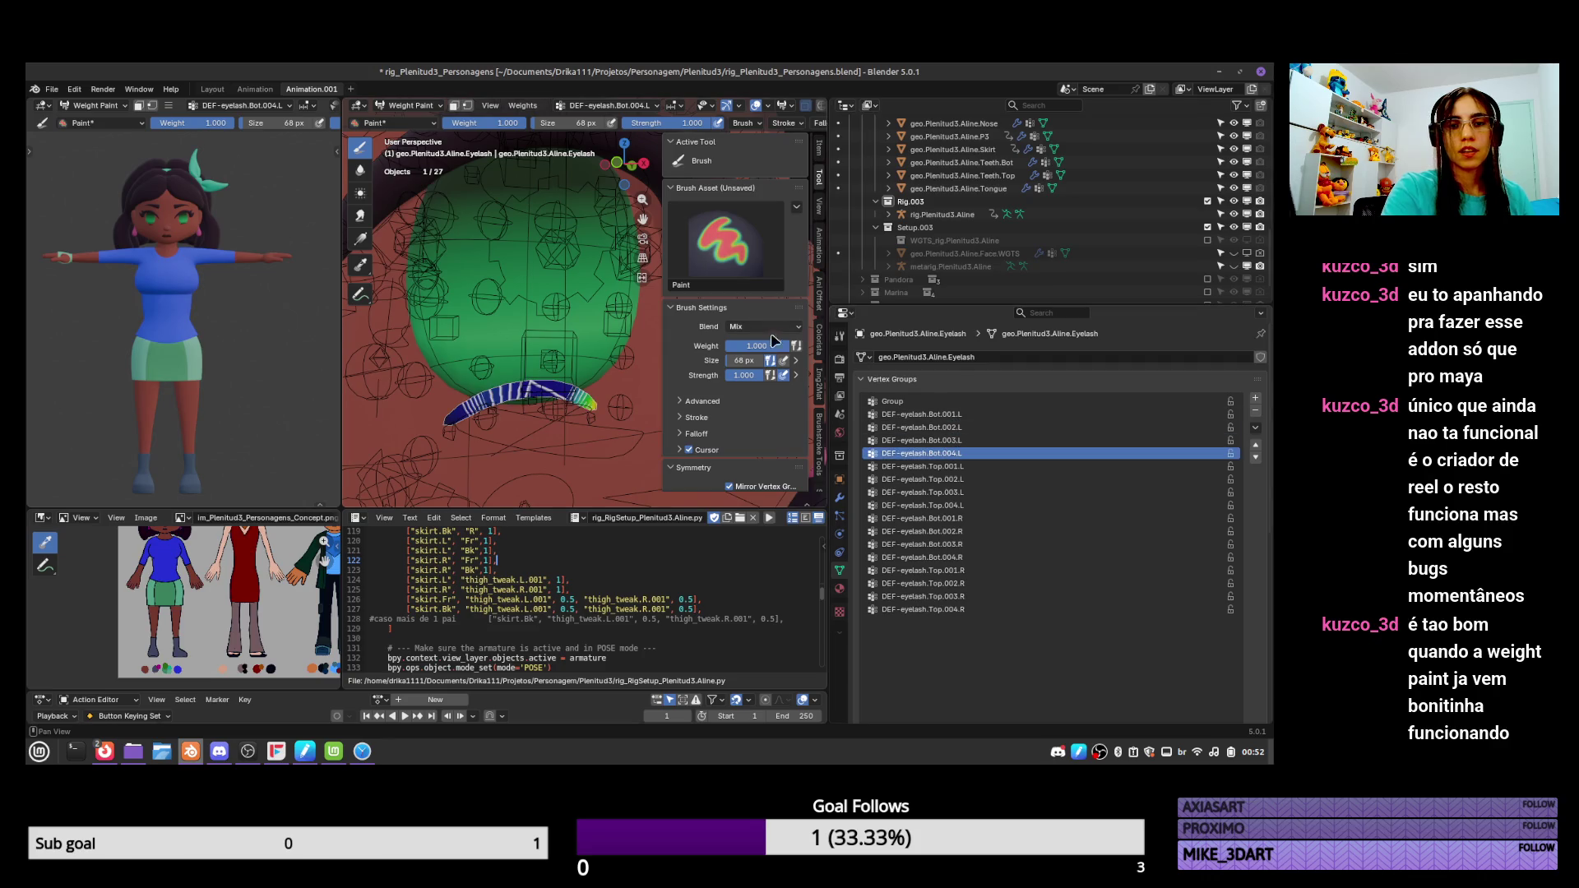
key(shift+x)
drag(481, 420, 527, 391)
Check the eyelash groups through DEF-eyelash.Top.001.L and reset the brush weight to 1.000.
click(949, 414)
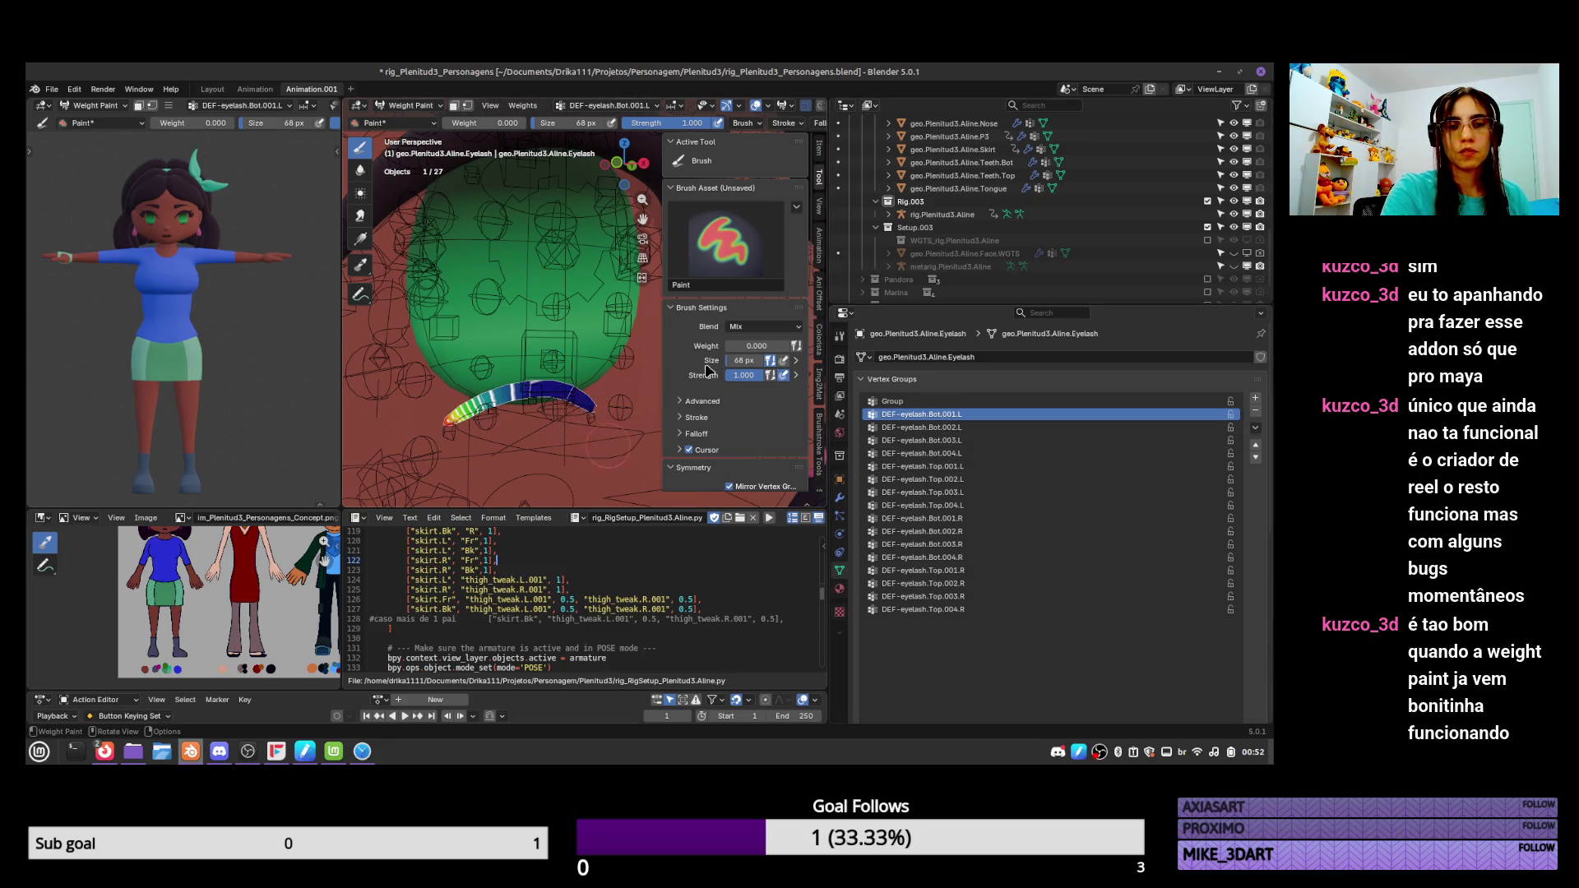
click(954, 427)
click(958, 440)
click(962, 453)
click(968, 465)
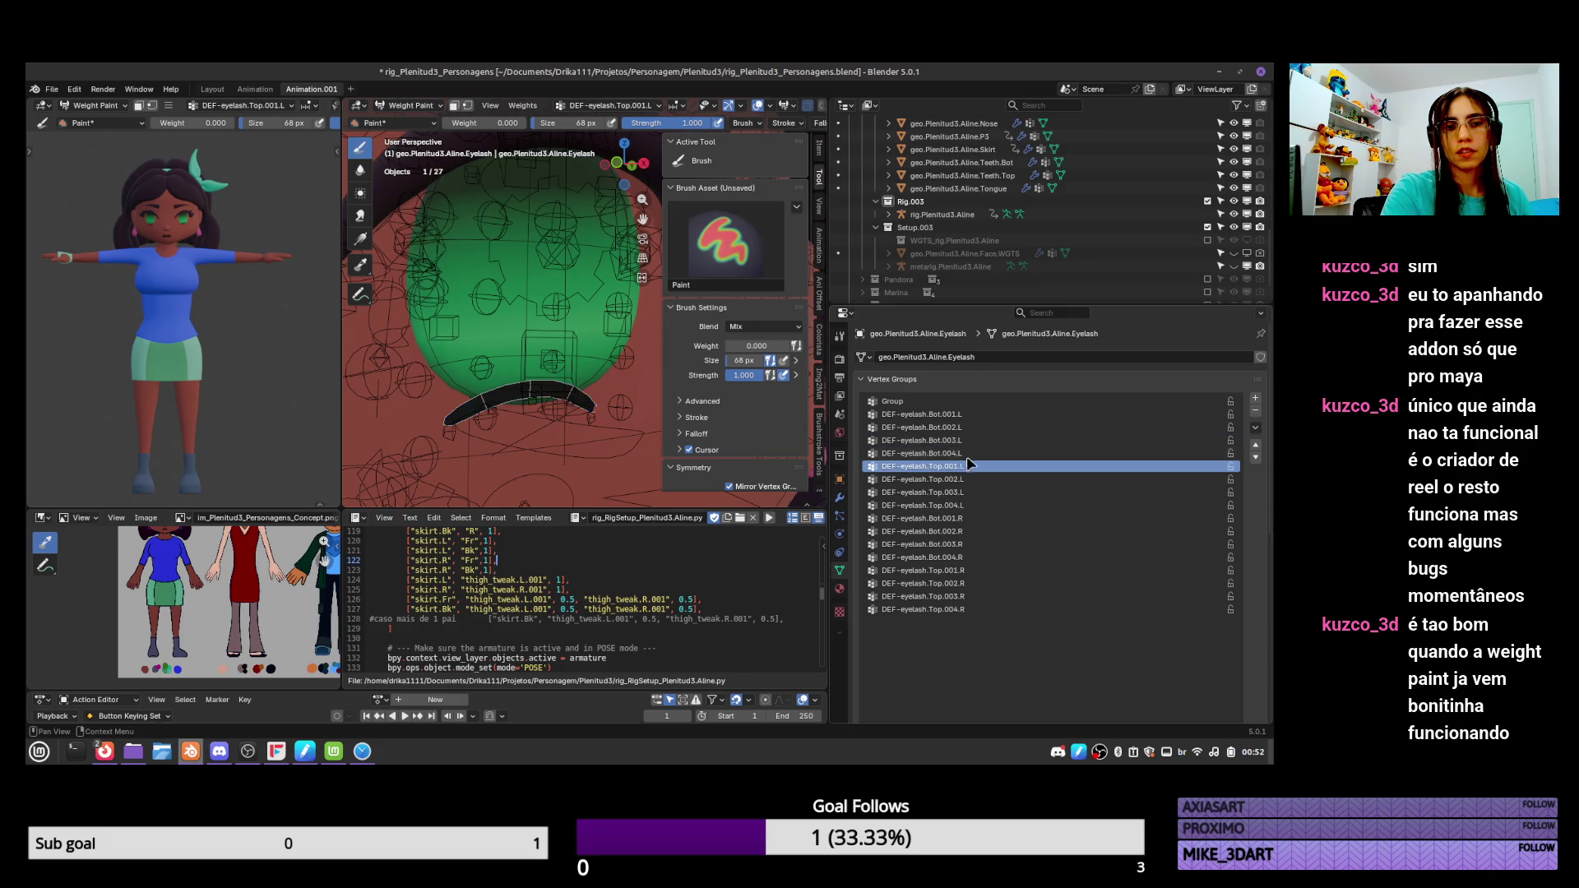
click(954, 440)
click(950, 428)
click(946, 414)
click(946, 427)
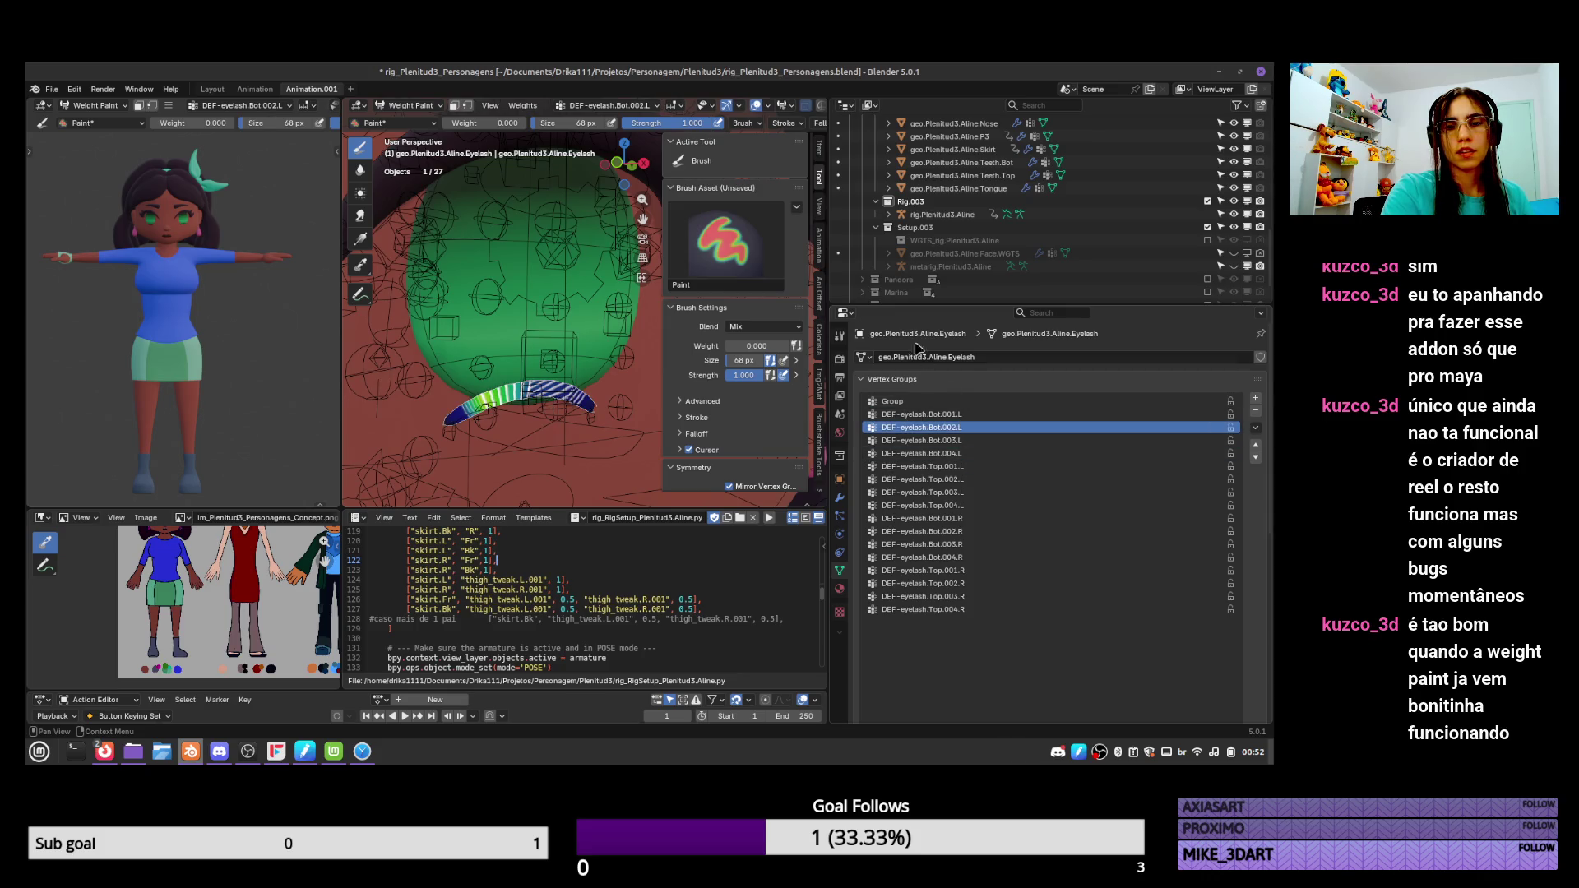
drag(740, 346, 791, 346)
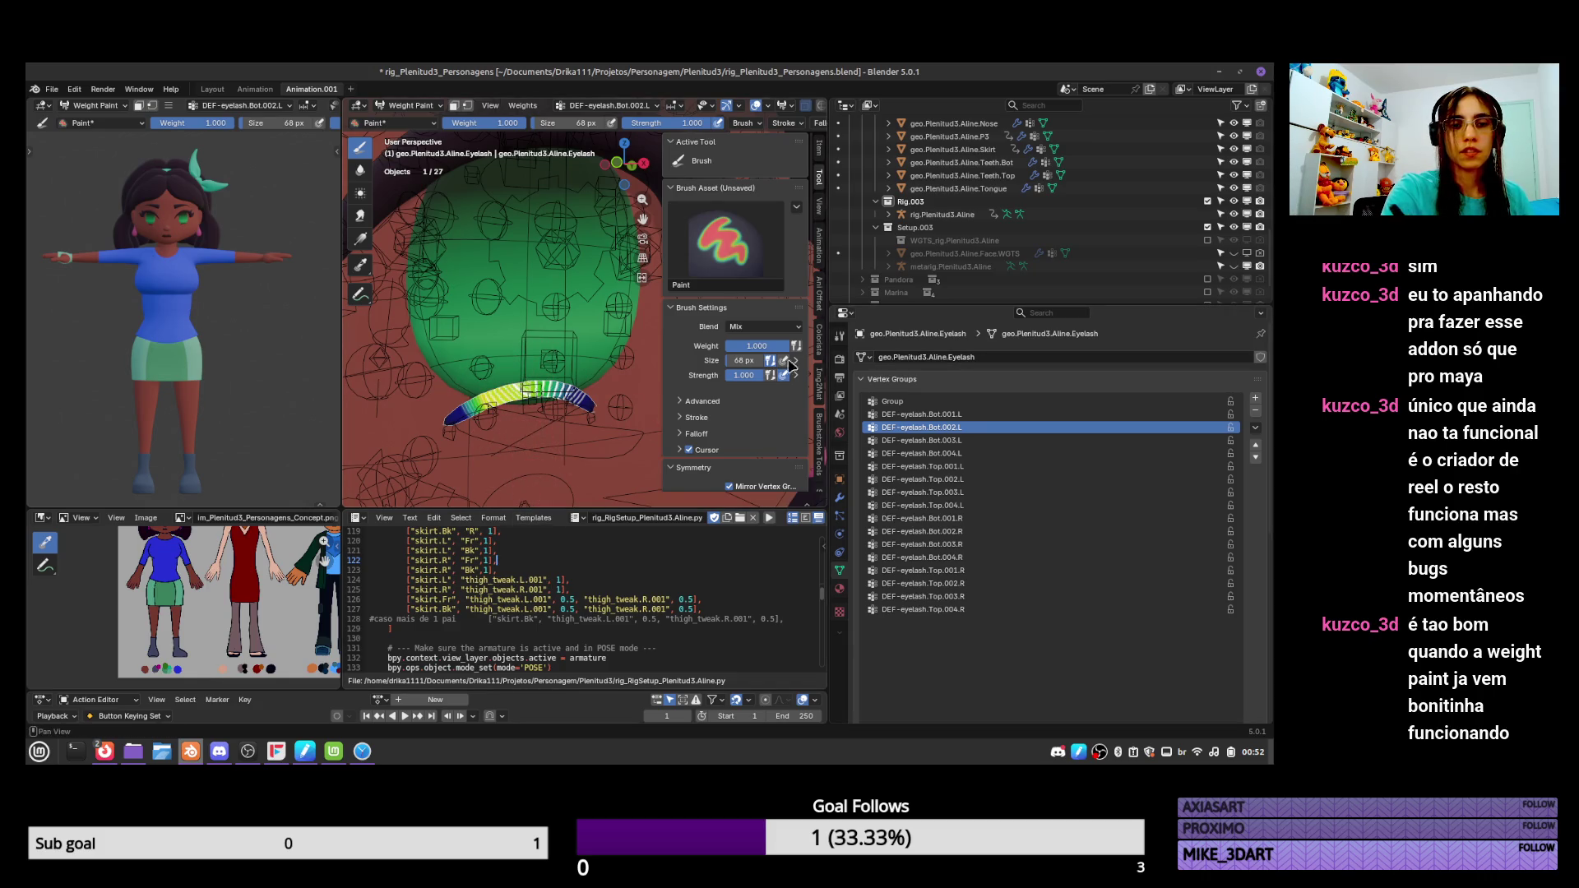
click(954, 440)
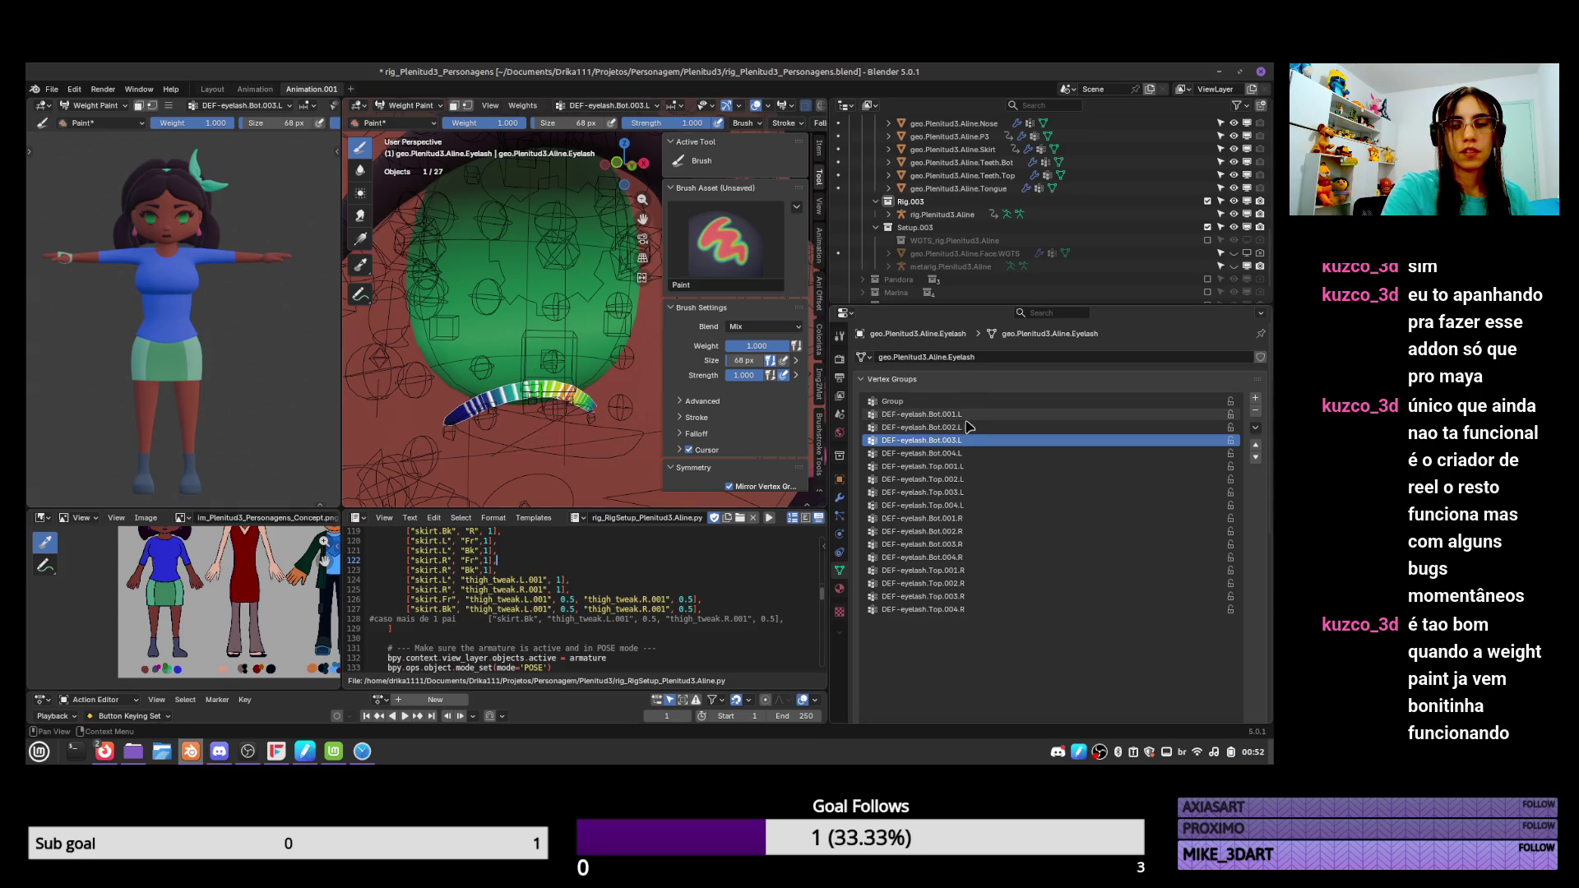
click(963, 426)
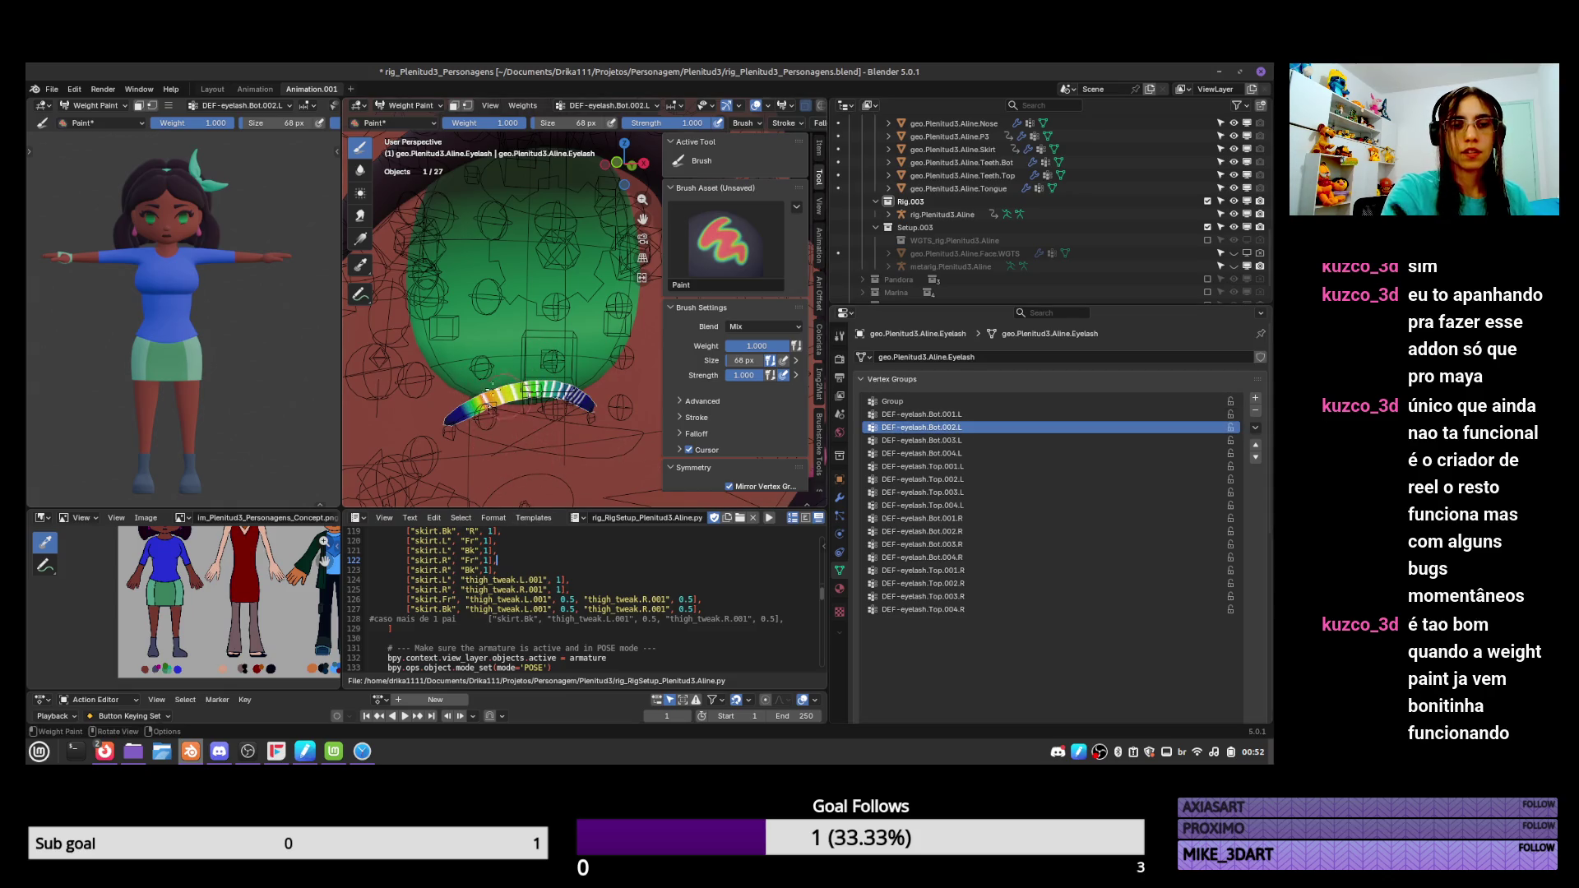
Delete the selected stray eyelash vertices, then select the rig and enter Pose Mode.
key(ctrl+Tab)
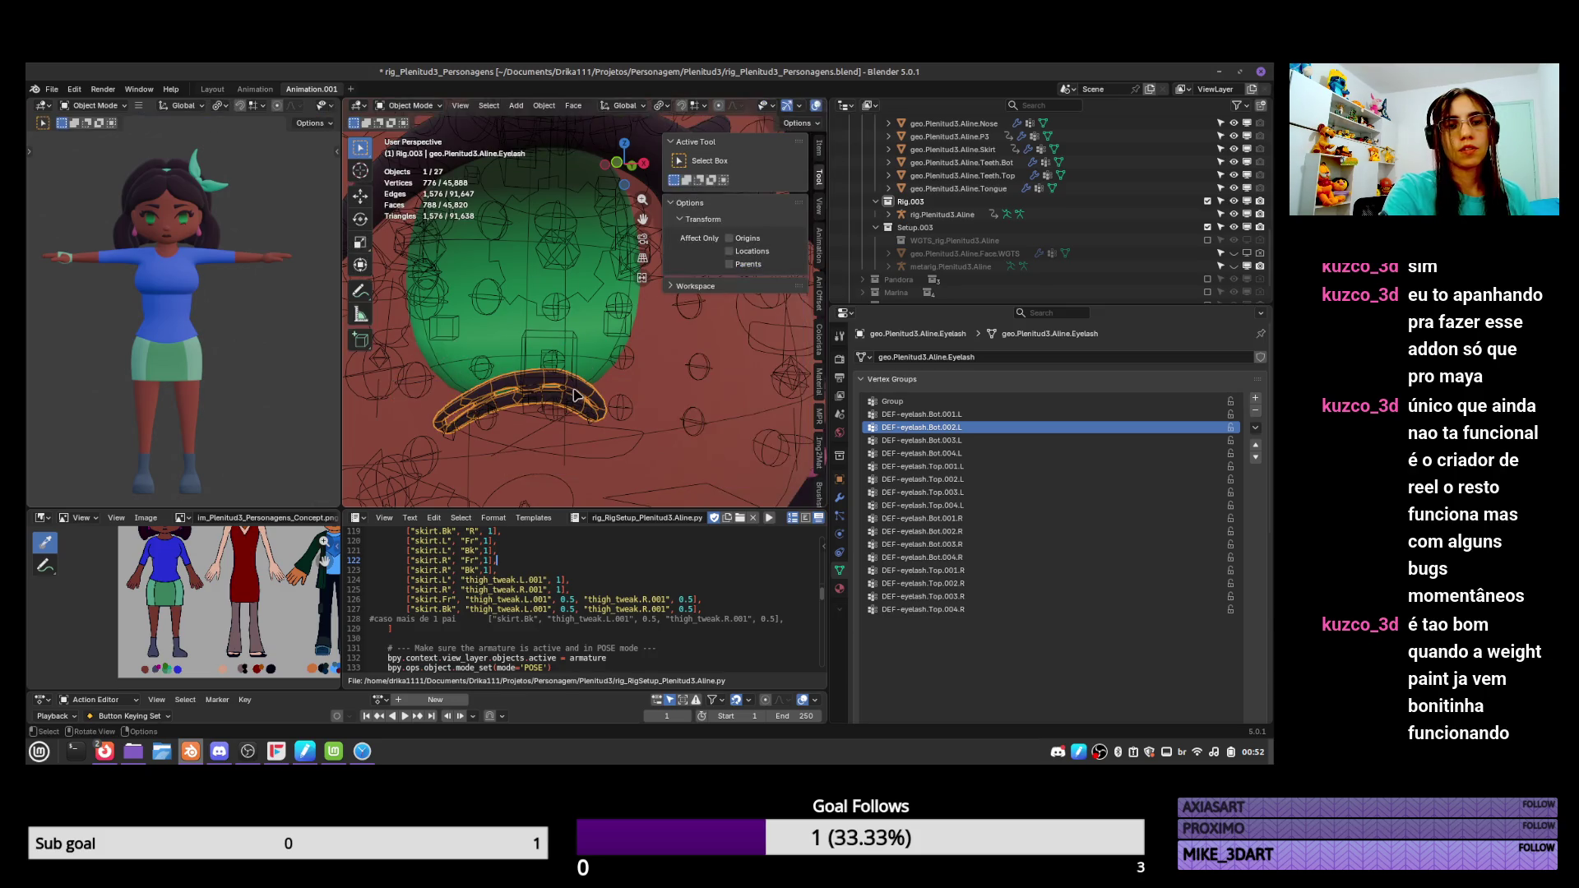
key(Tab)
key(x)
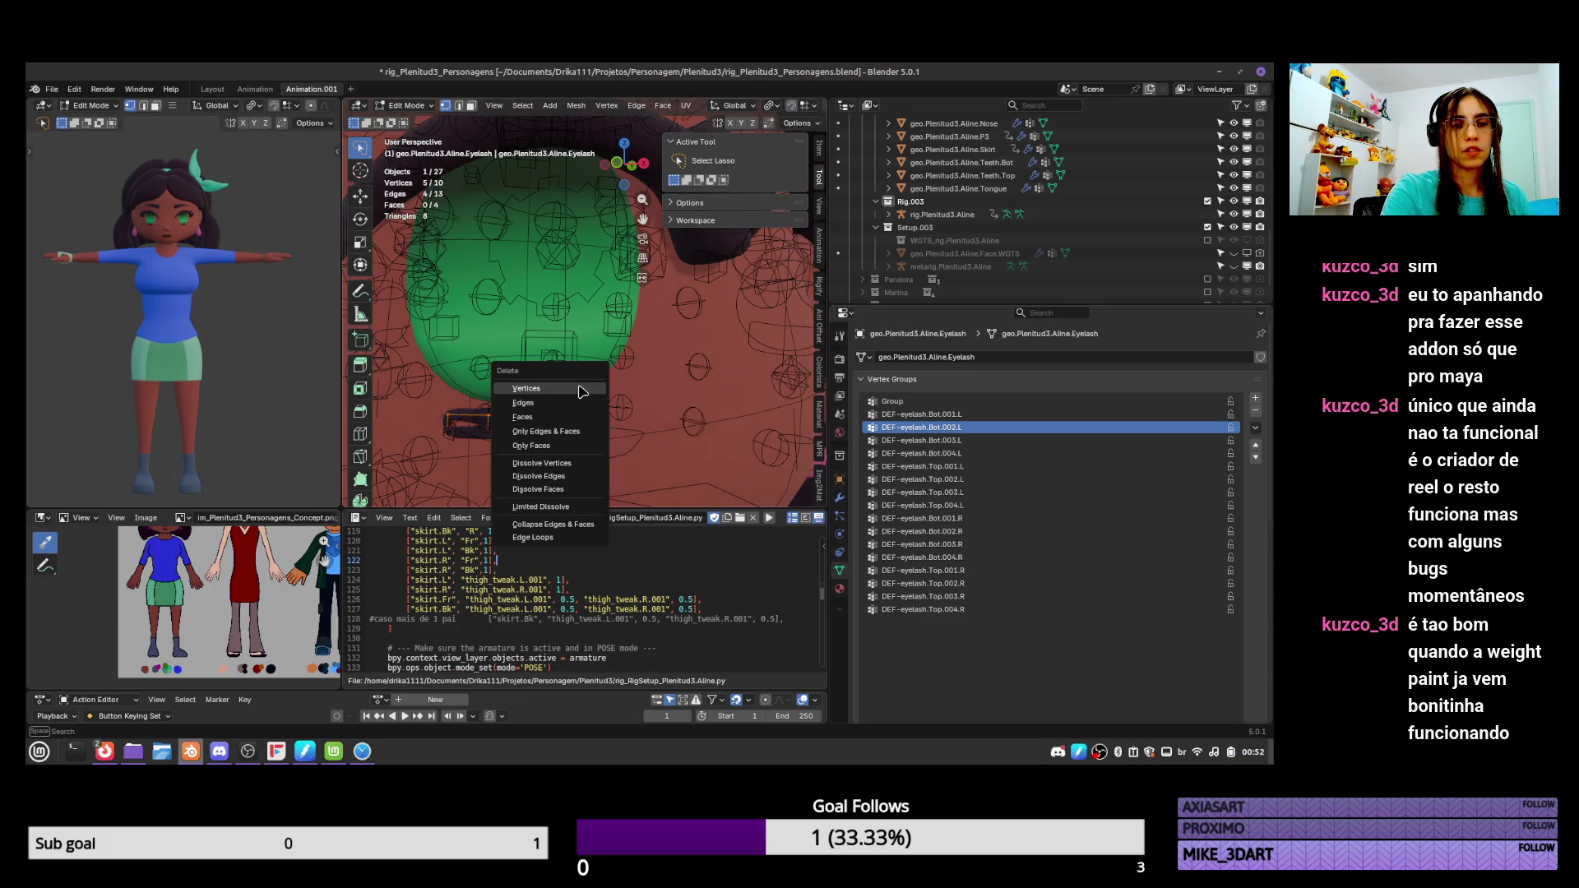
click(584, 383)
key(ctrl+Tab)
click(473, 394)
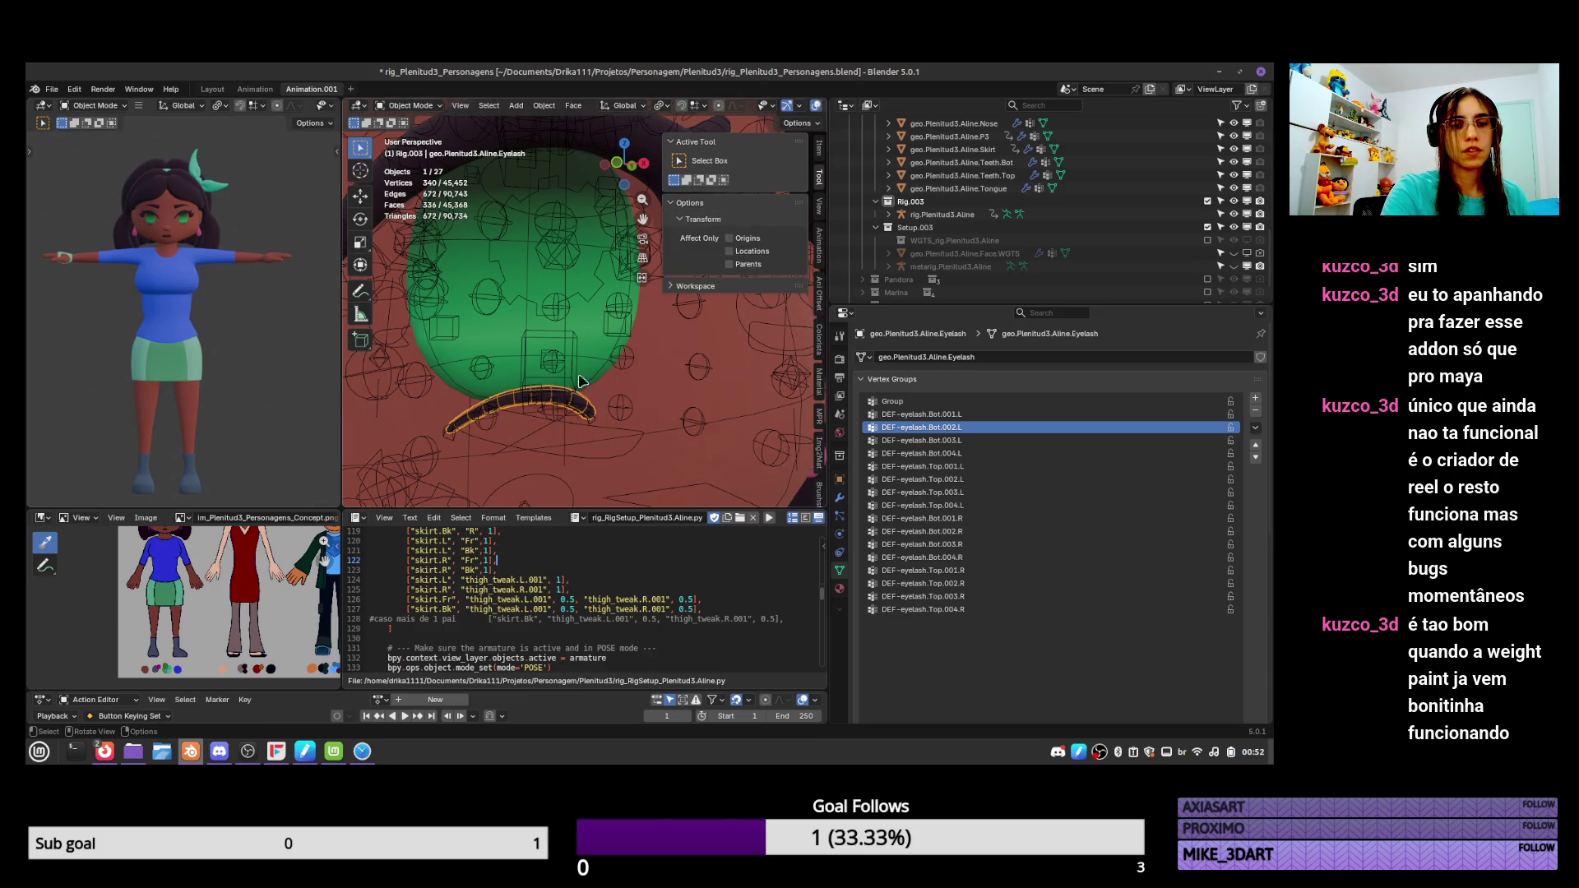
click(541, 393)
key(ctrl+Tab)
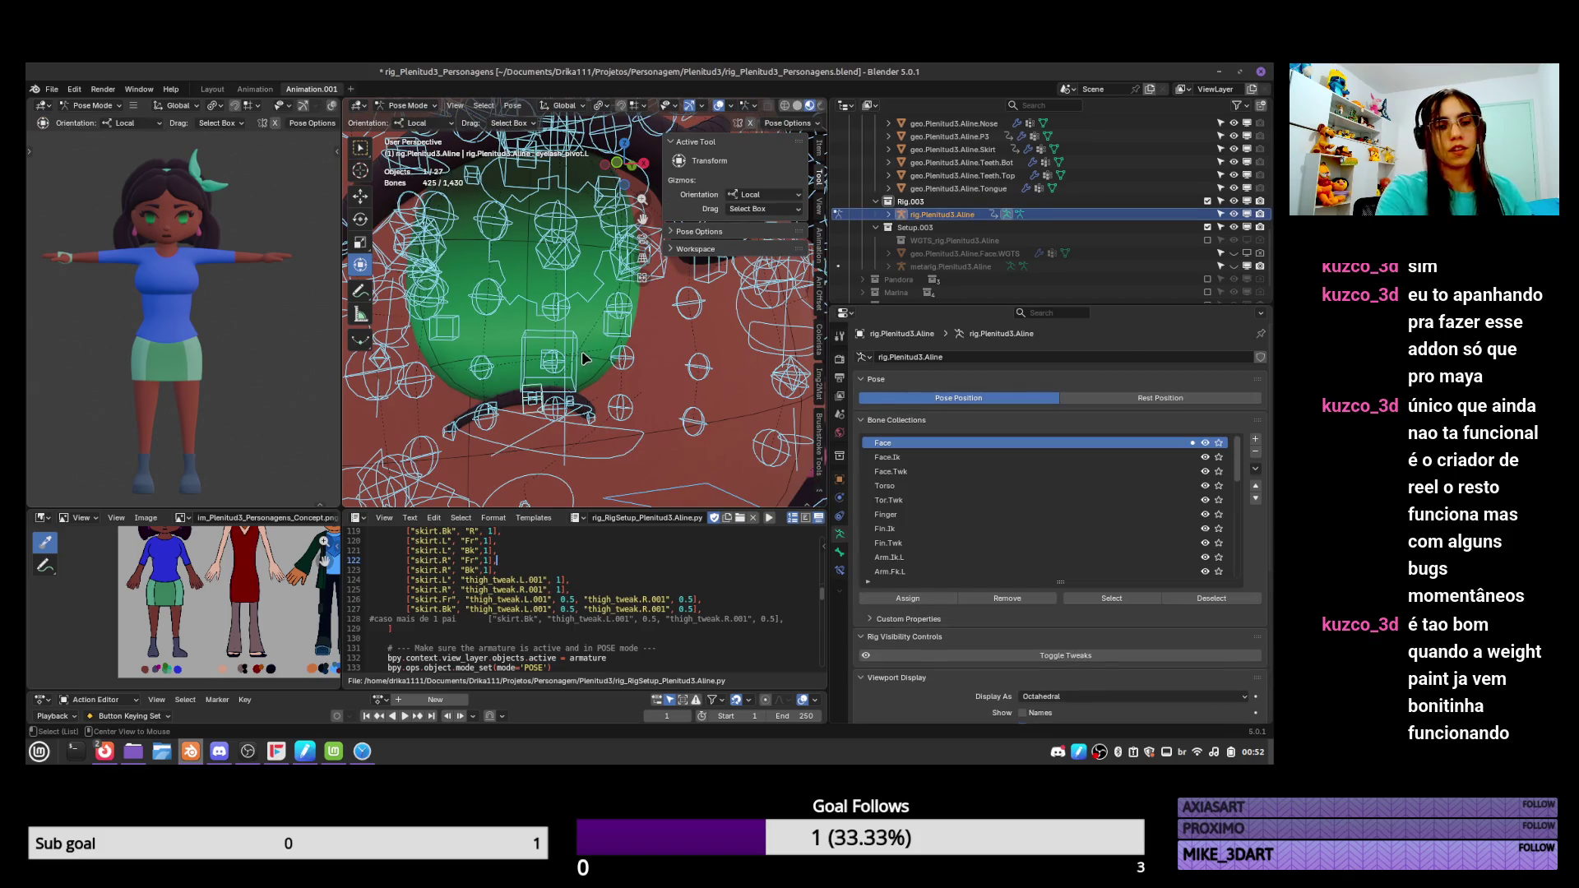
Save, switch to front view, and test-move the eyelash.Bot.L bone without keeping it.
key(ctrl+s)
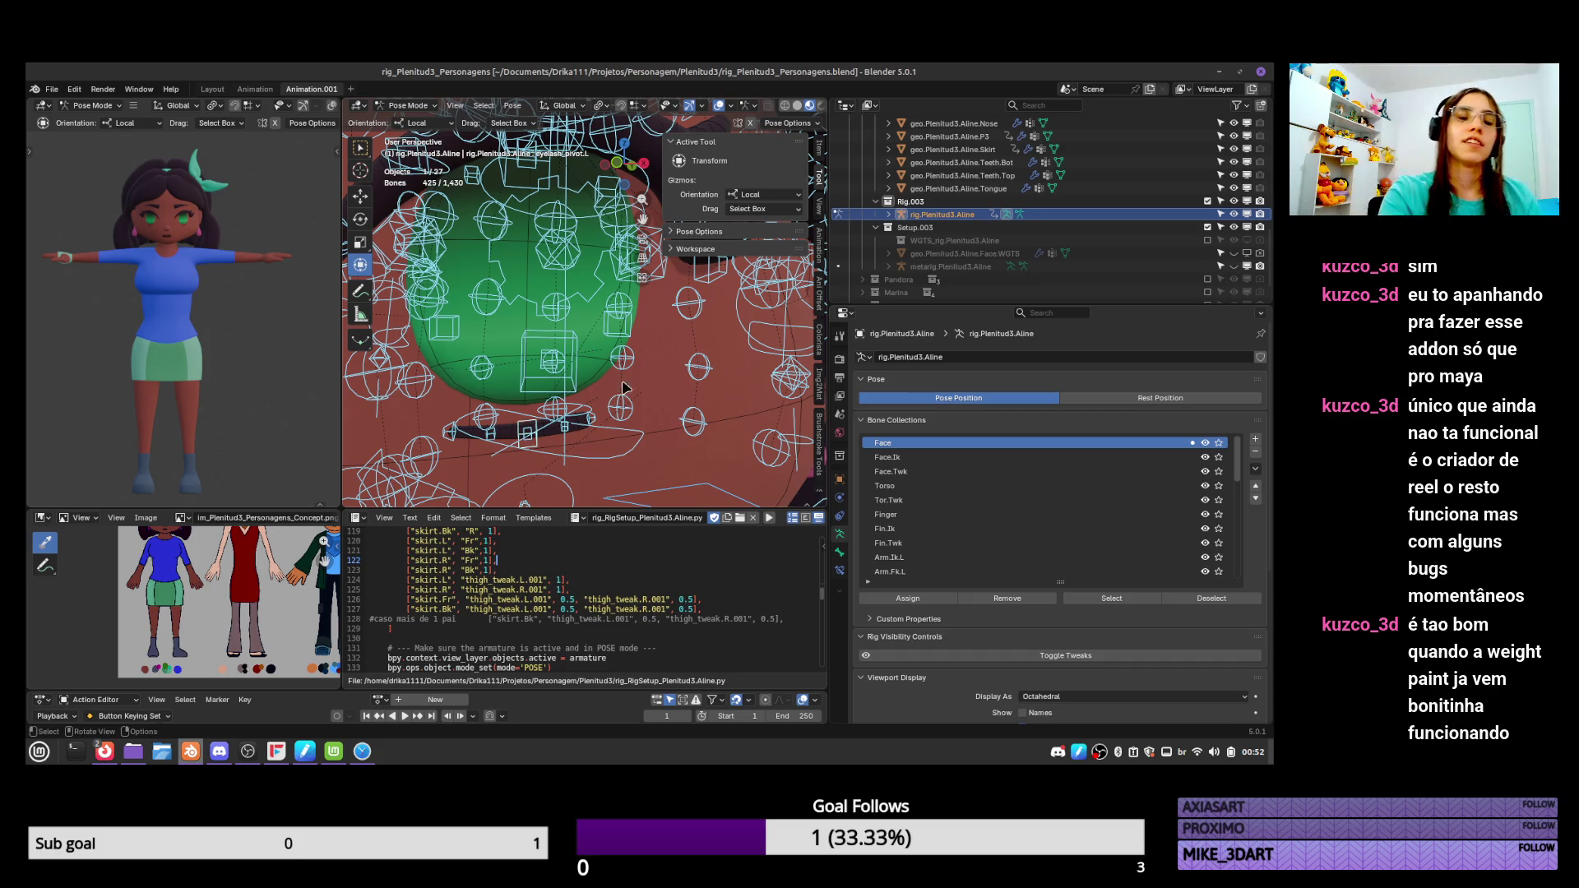
key(KP_1)
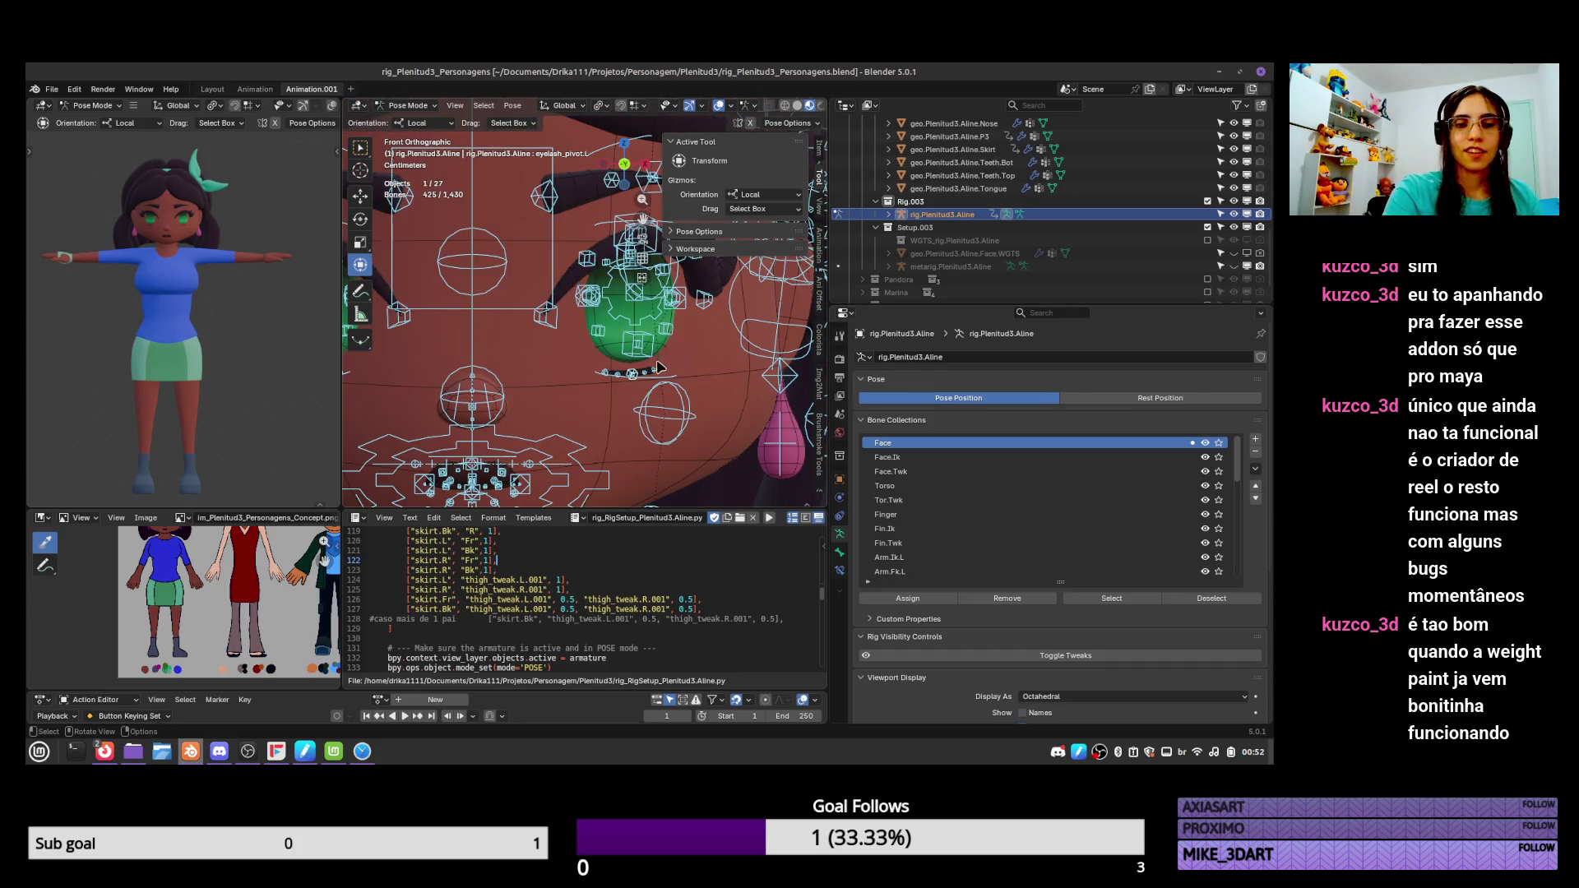
click(657, 366)
key(g)
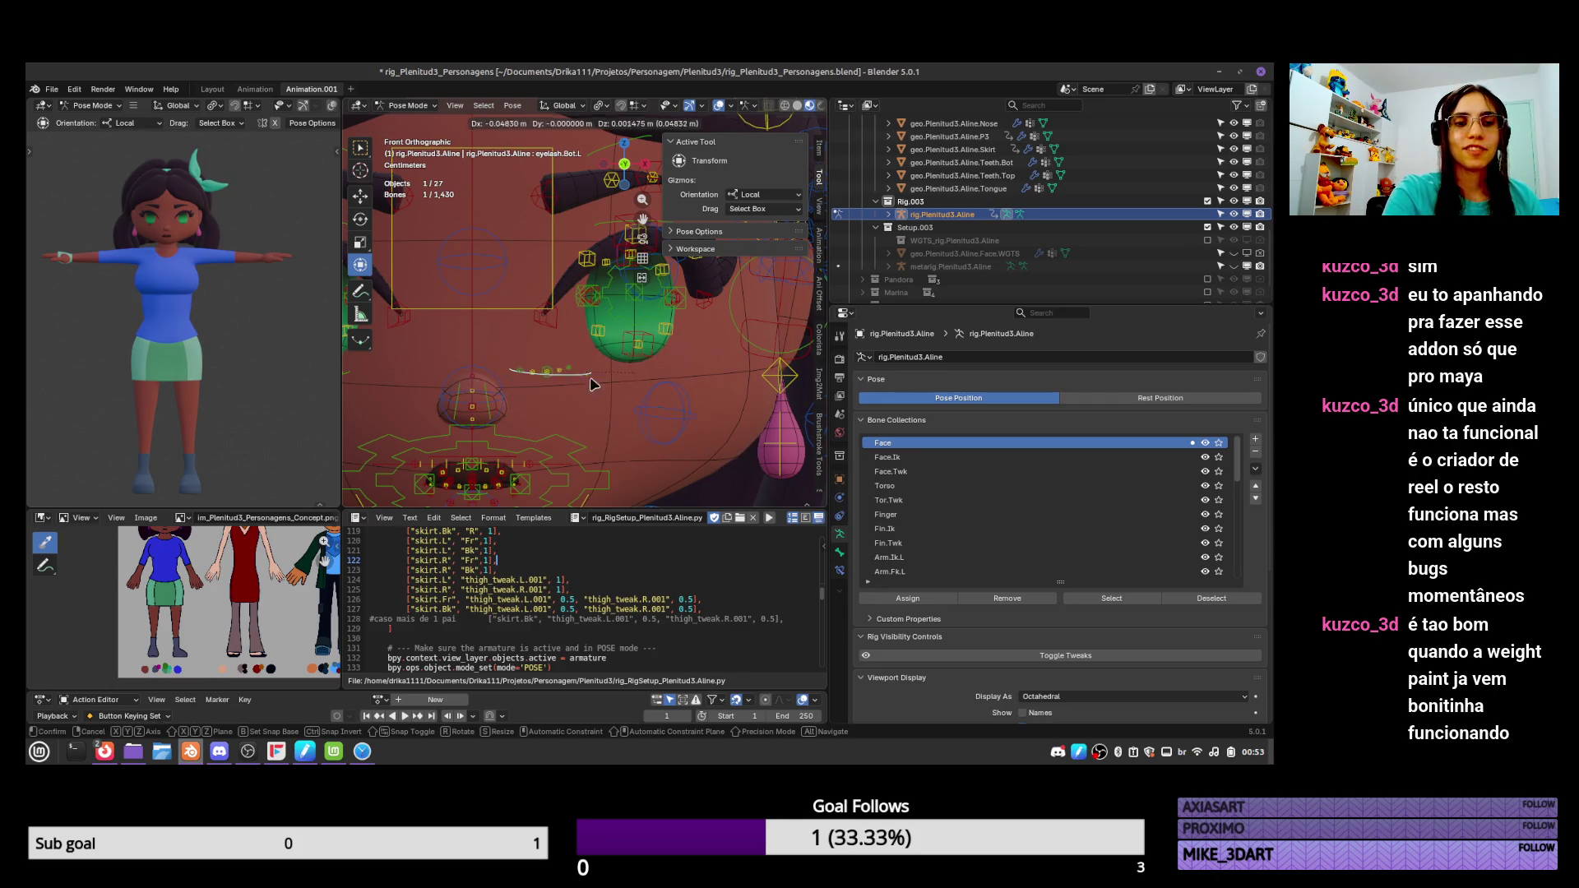
key(Escape)
Test-move the nose_ctrl.001, mouth and lip bones, cancelling each move.
click(485, 380)
key(g)
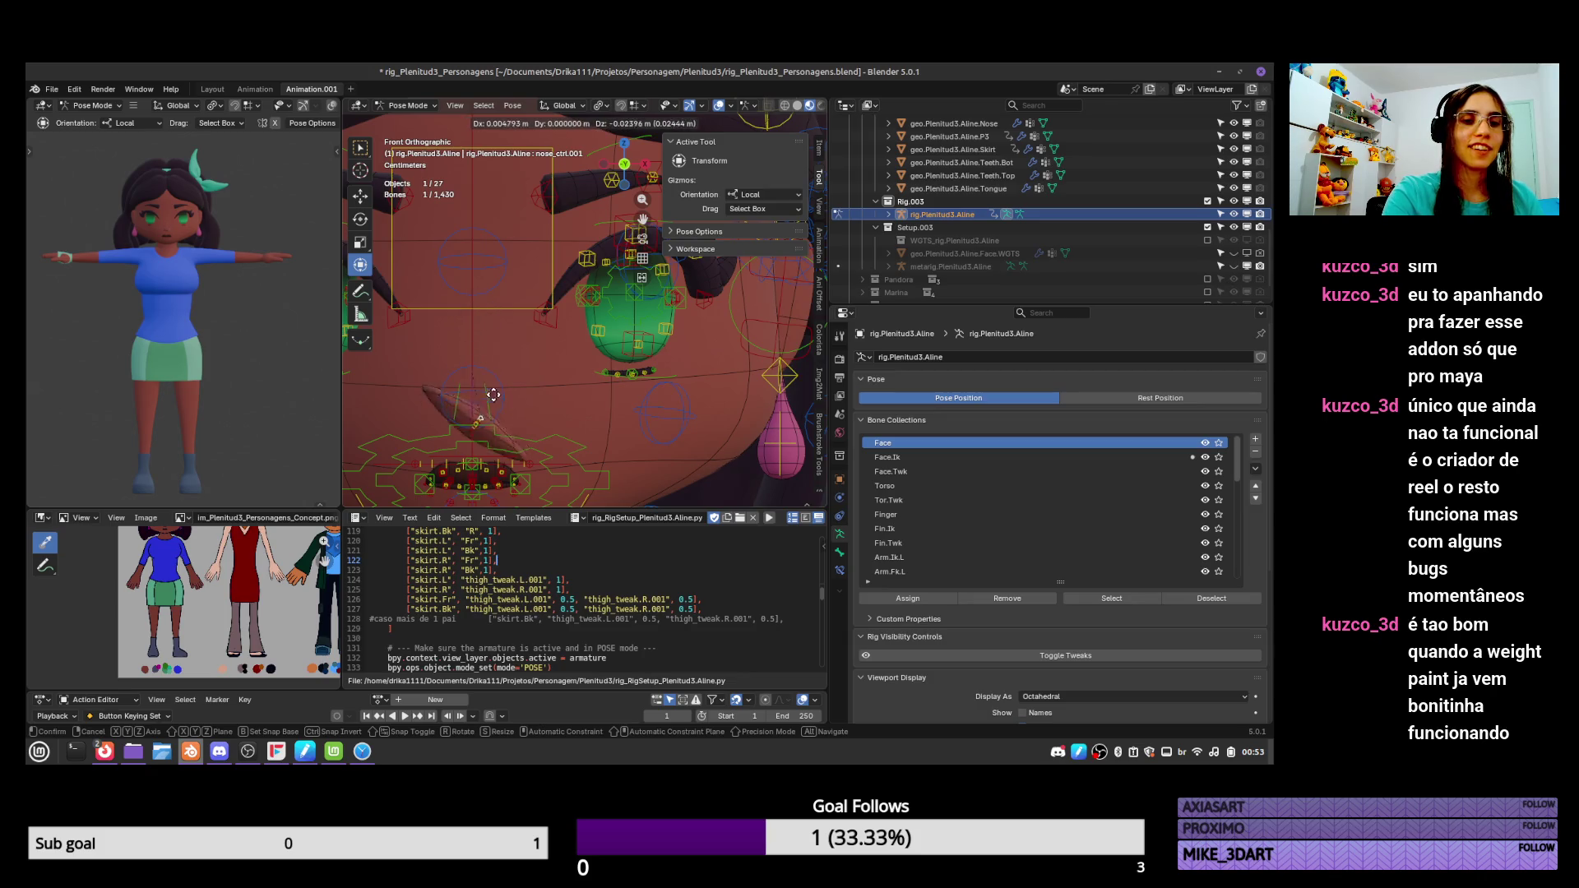
key(Escape)
click(615, 444)
key(g)
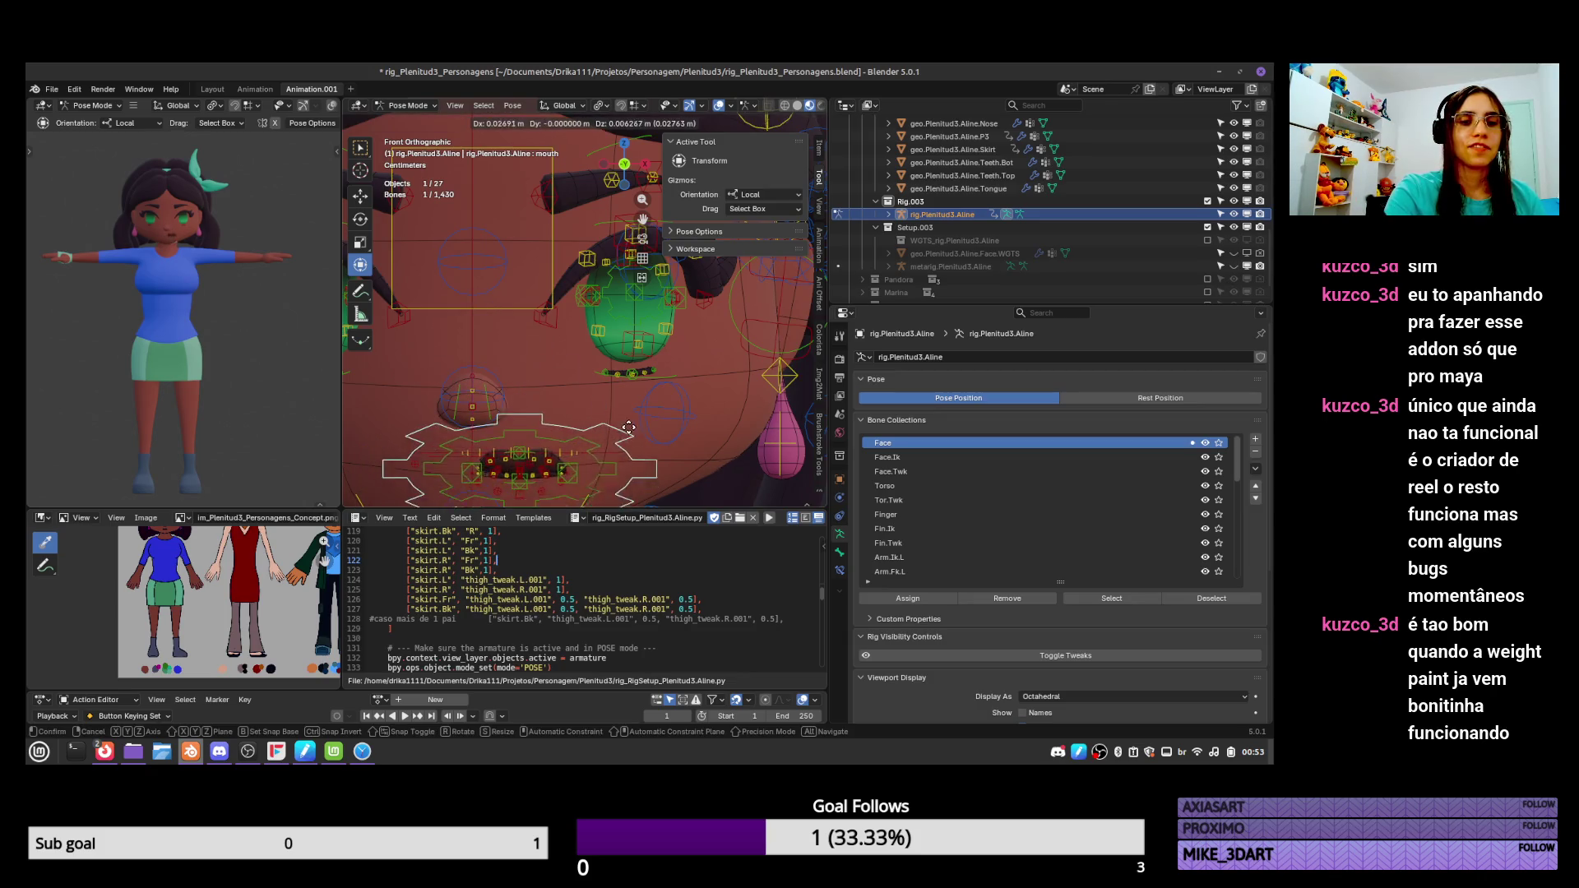
key(Escape)
click(553, 485)
key(g)
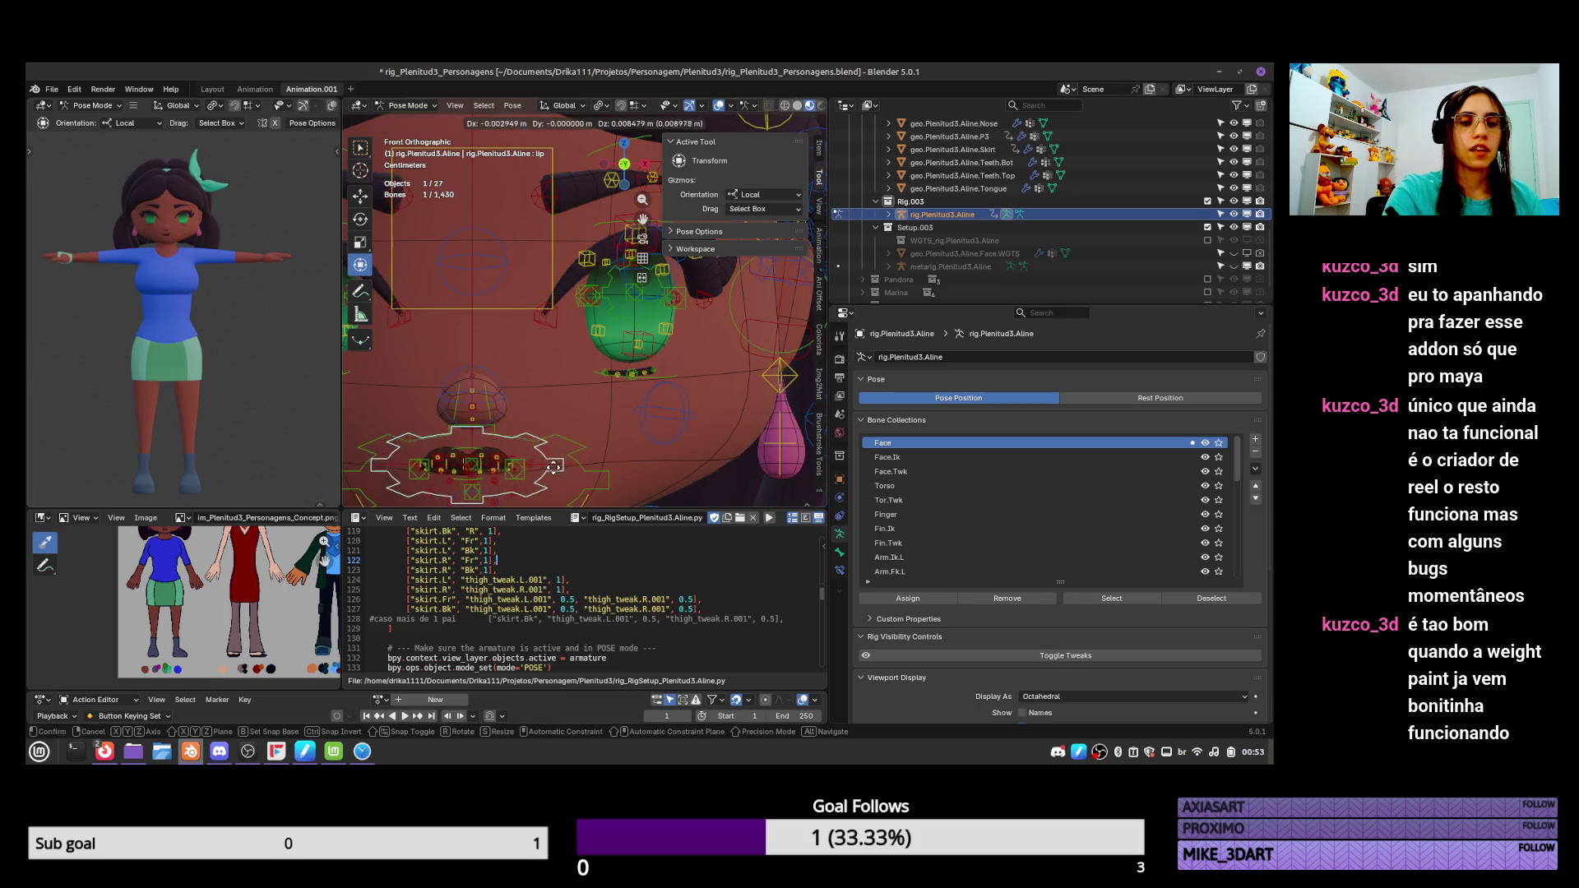
key(Escape)
Save again, test-move lip.Ext.L without keeping it, then leave Pose Mode.
key(ctrl+s)
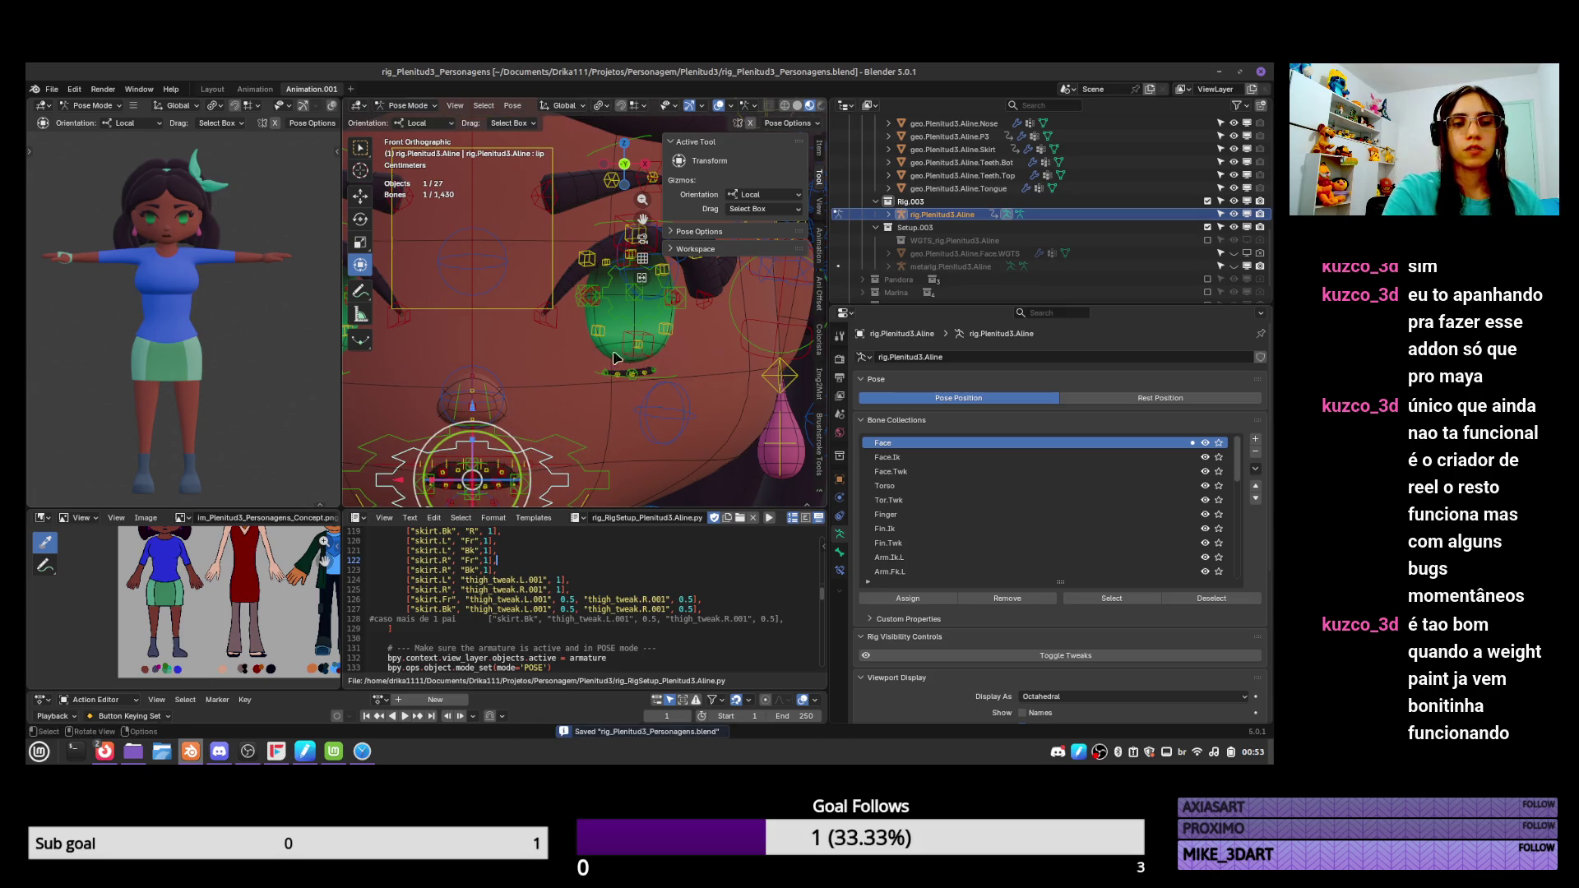
scroll(643, 356, up, 2)
shift+middle_drag(513, 479, 593, 420)
click(594, 421)
key(g)
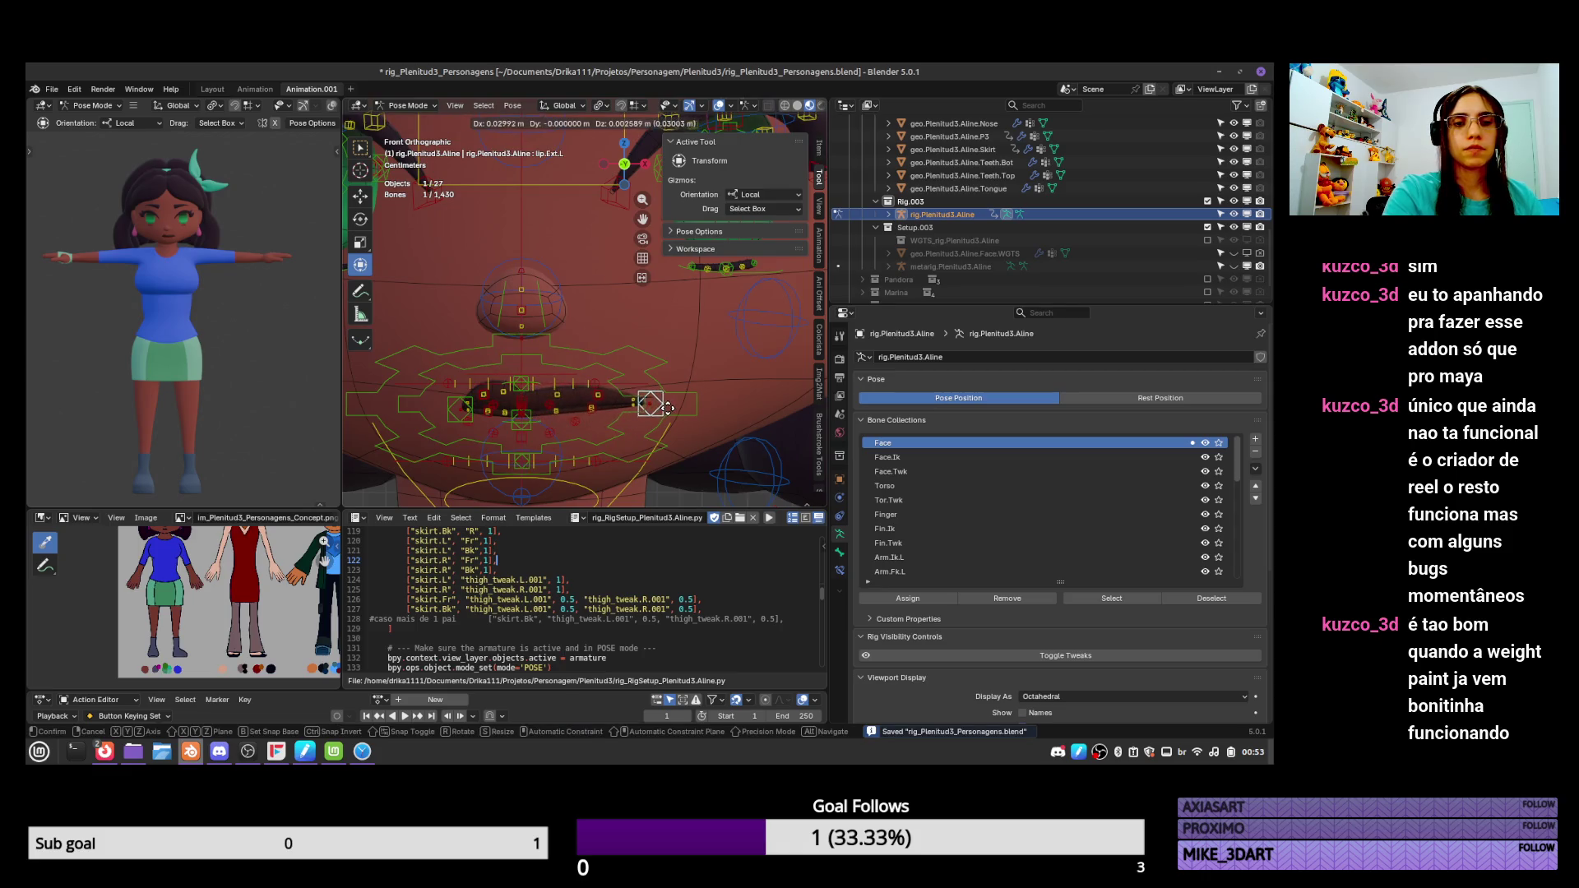
key(Escape)
shift+middle_drag(602, 424, 528, 597)
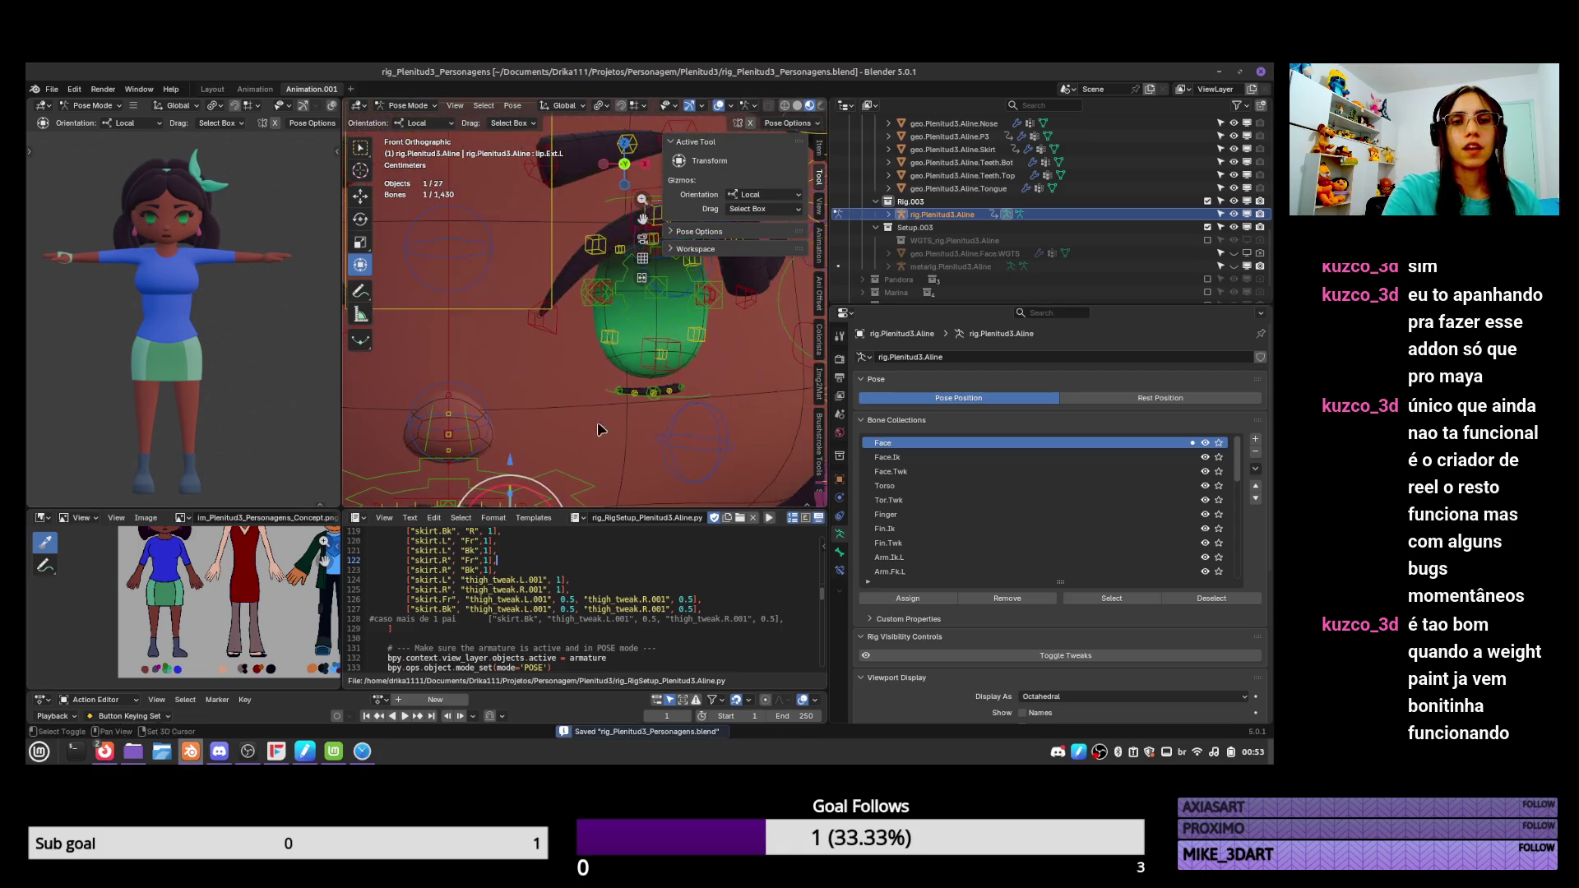
click(671, 363)
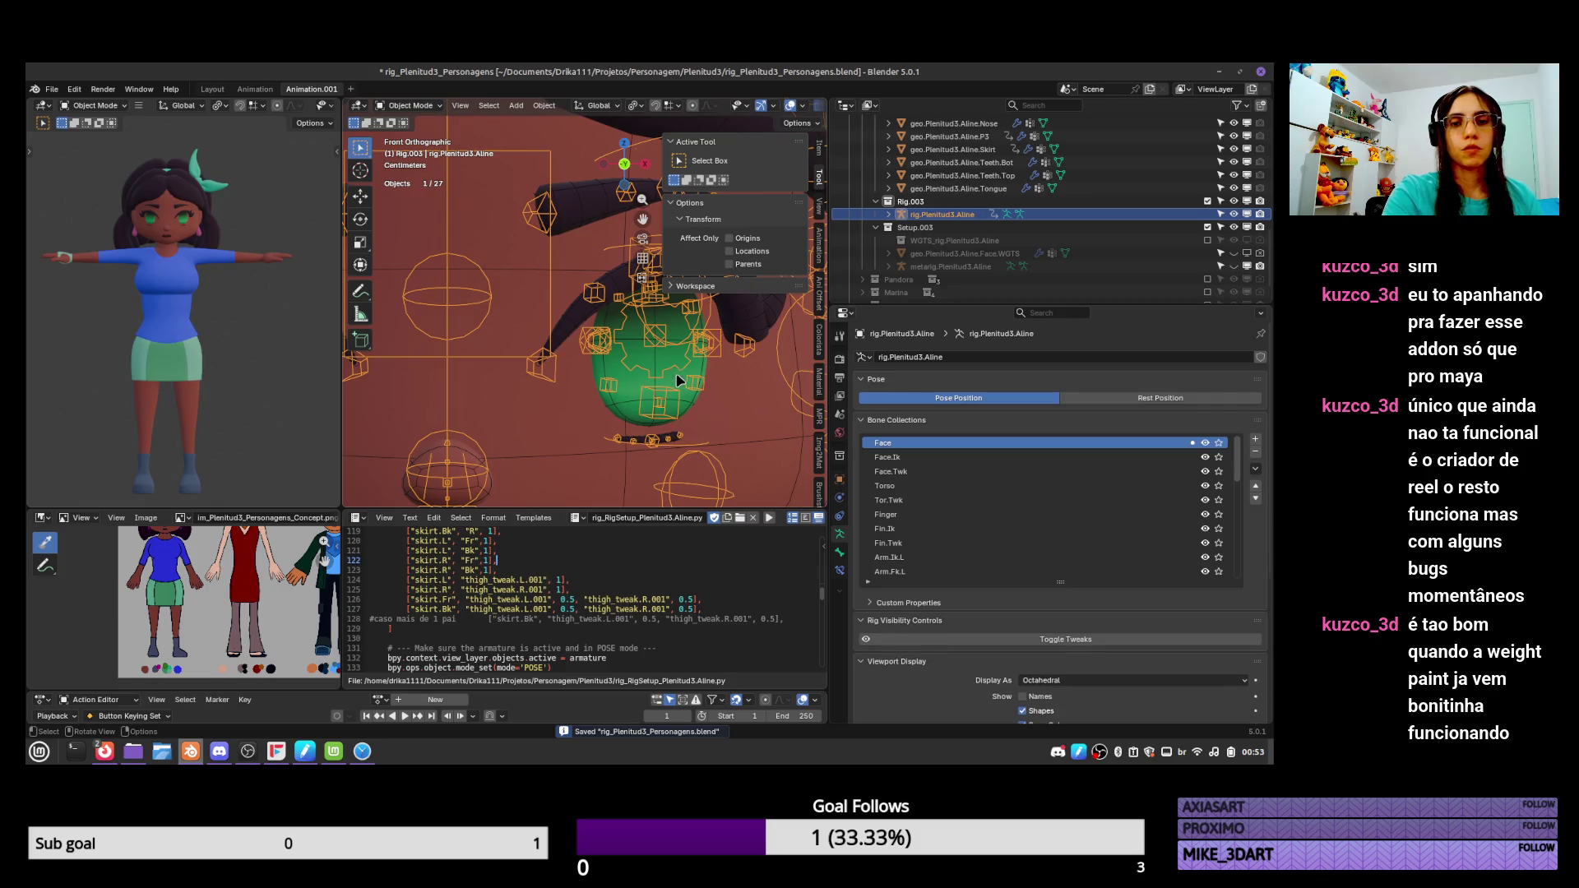
Select the geo.Plenitud3.Aline.Eye.L mesh, zoom out to the full face, and save.
key(ctrl+Tab)
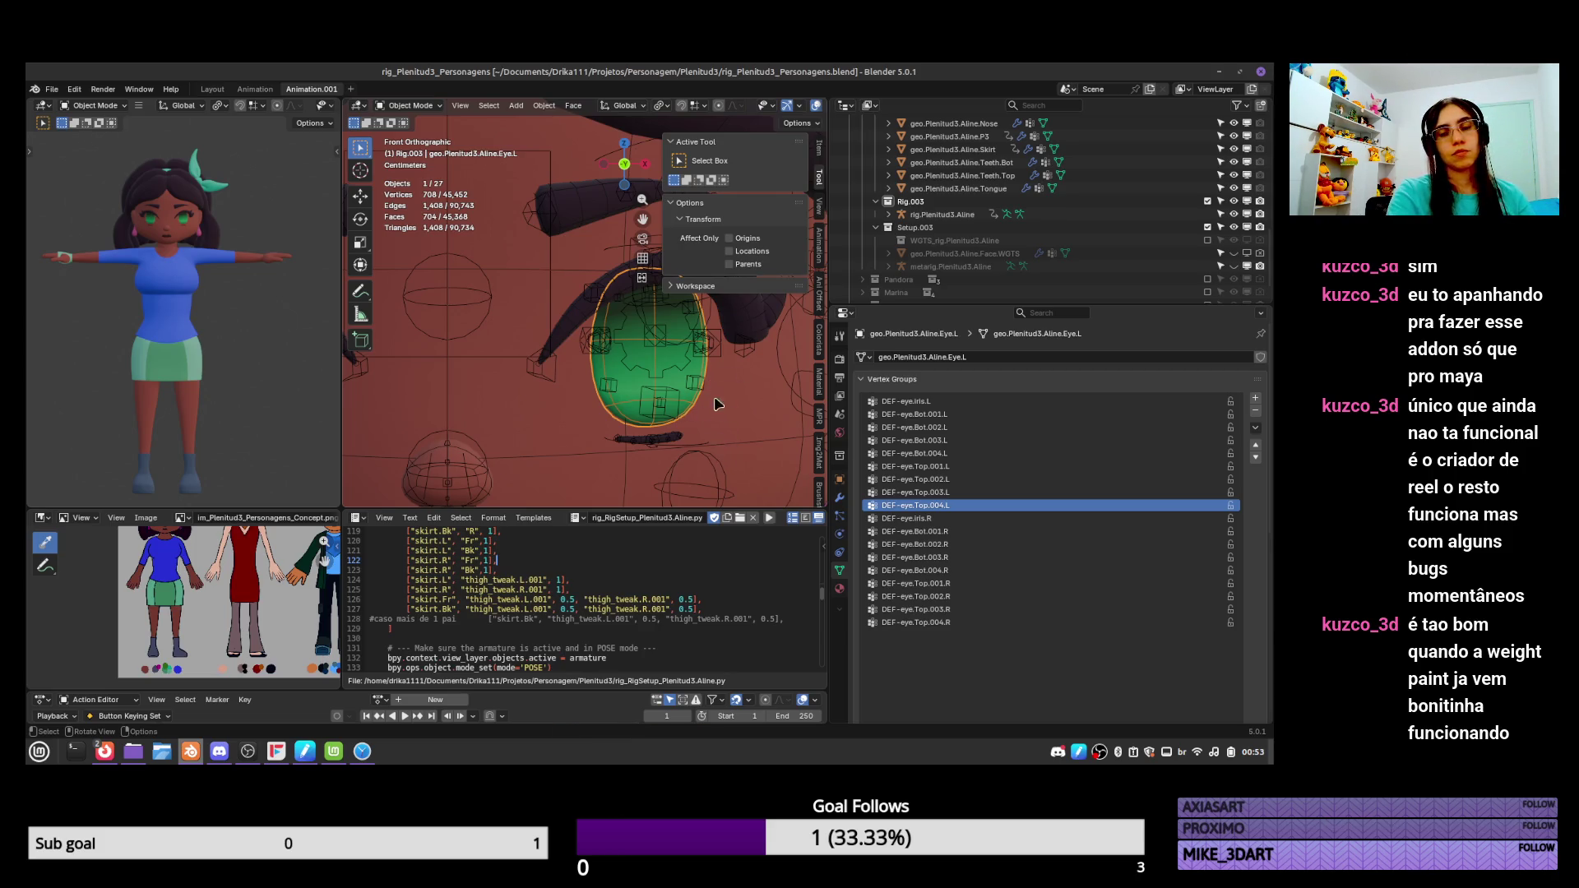
scroll(735, 396, down, 3)
key(ctrl+s)
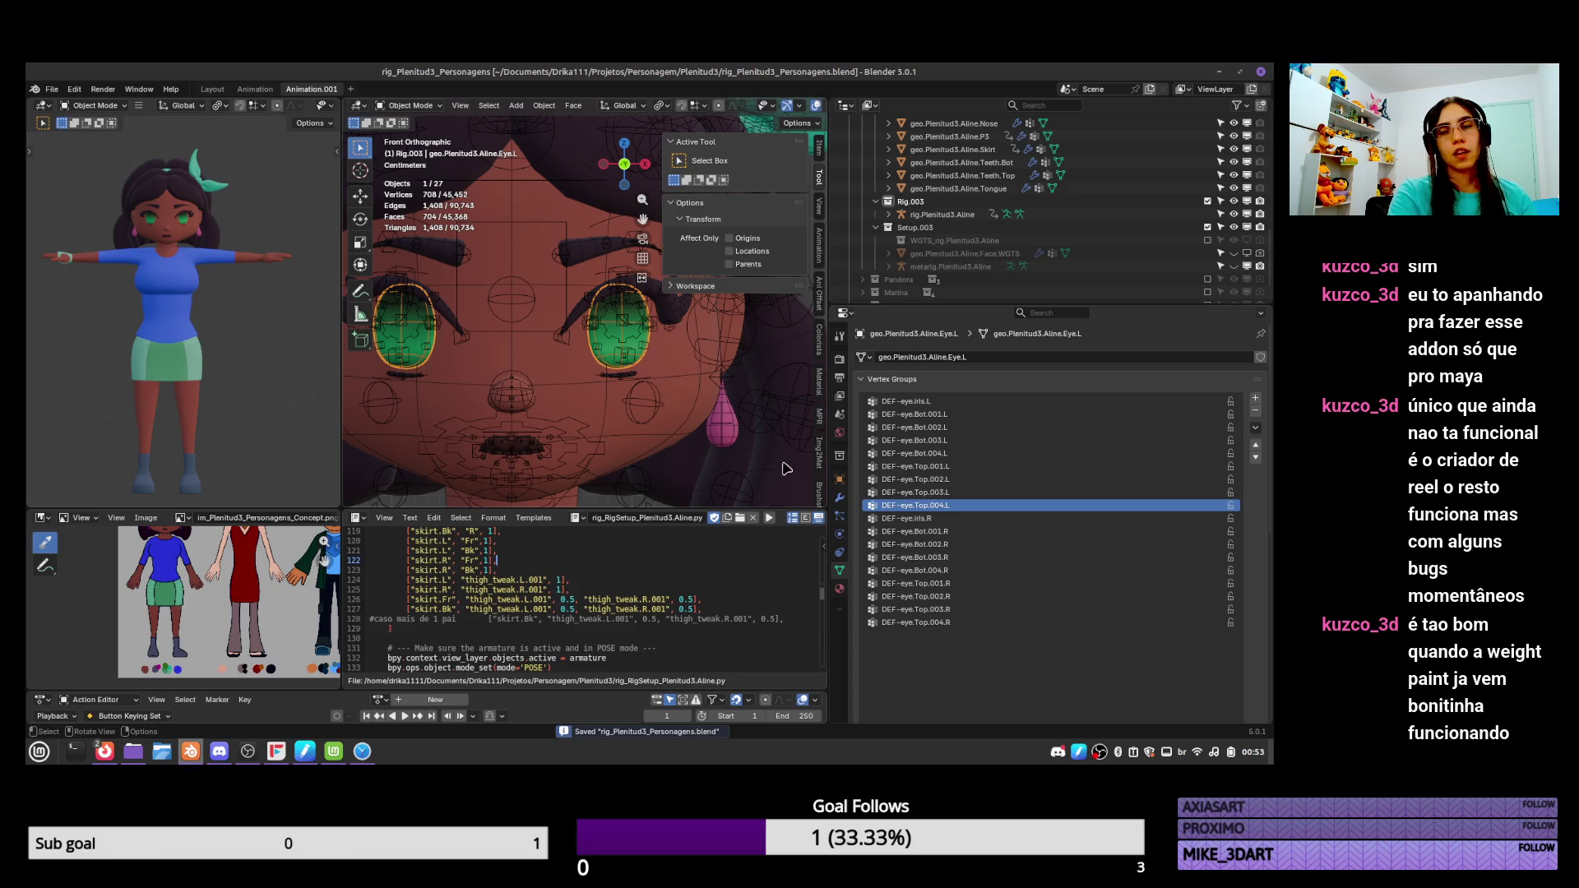
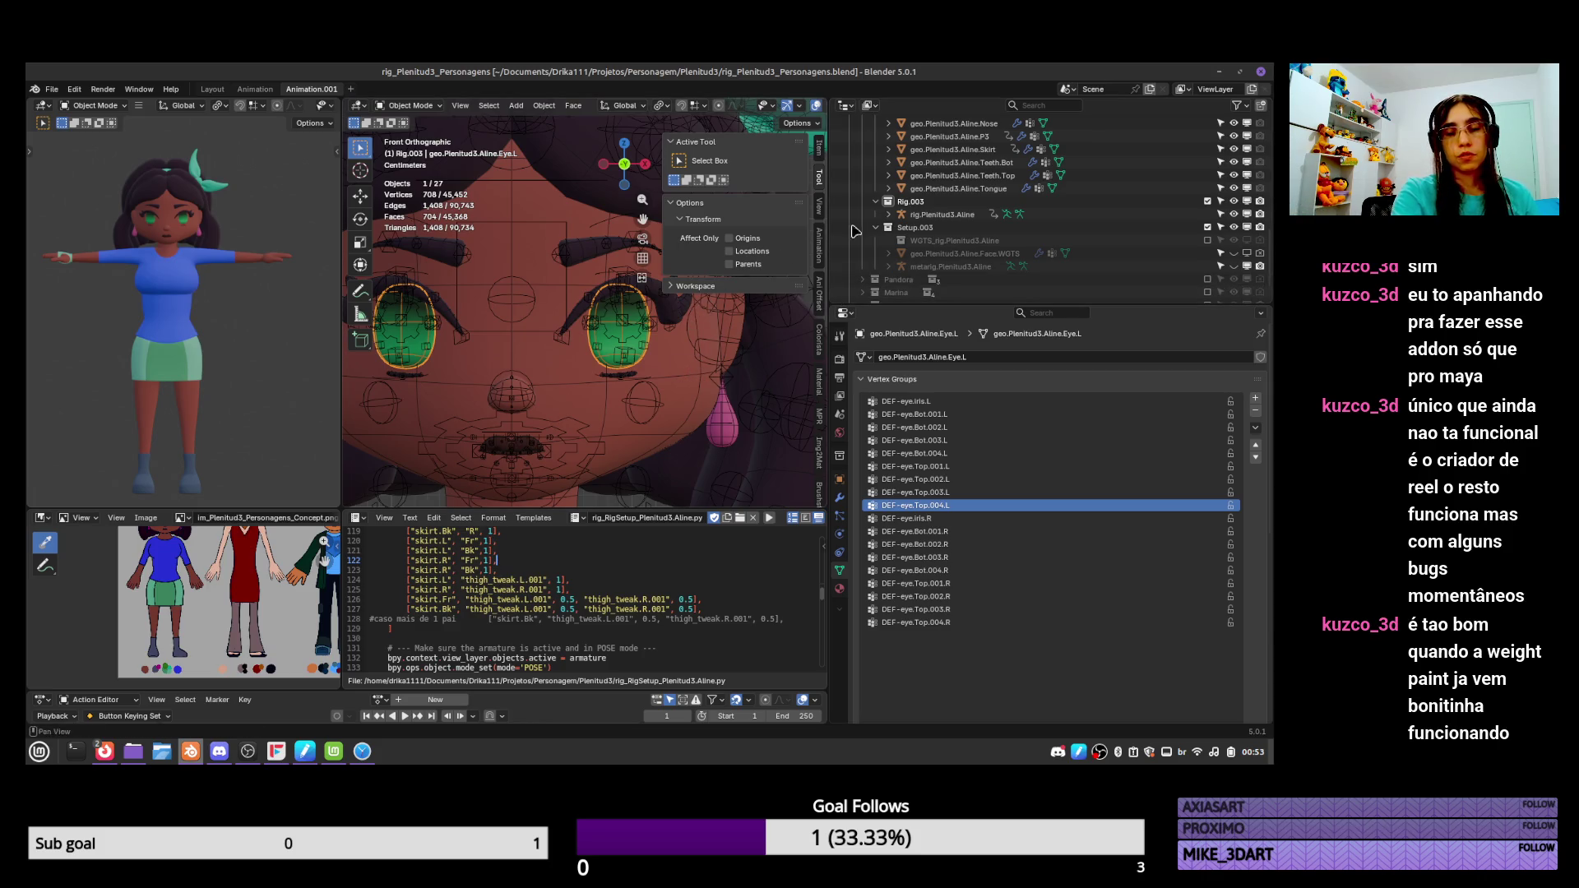
Duplicate the Eye.L mesh in place as Eye.L.001 and enter Edit Mode on the copy.
key(KP_Decimal)
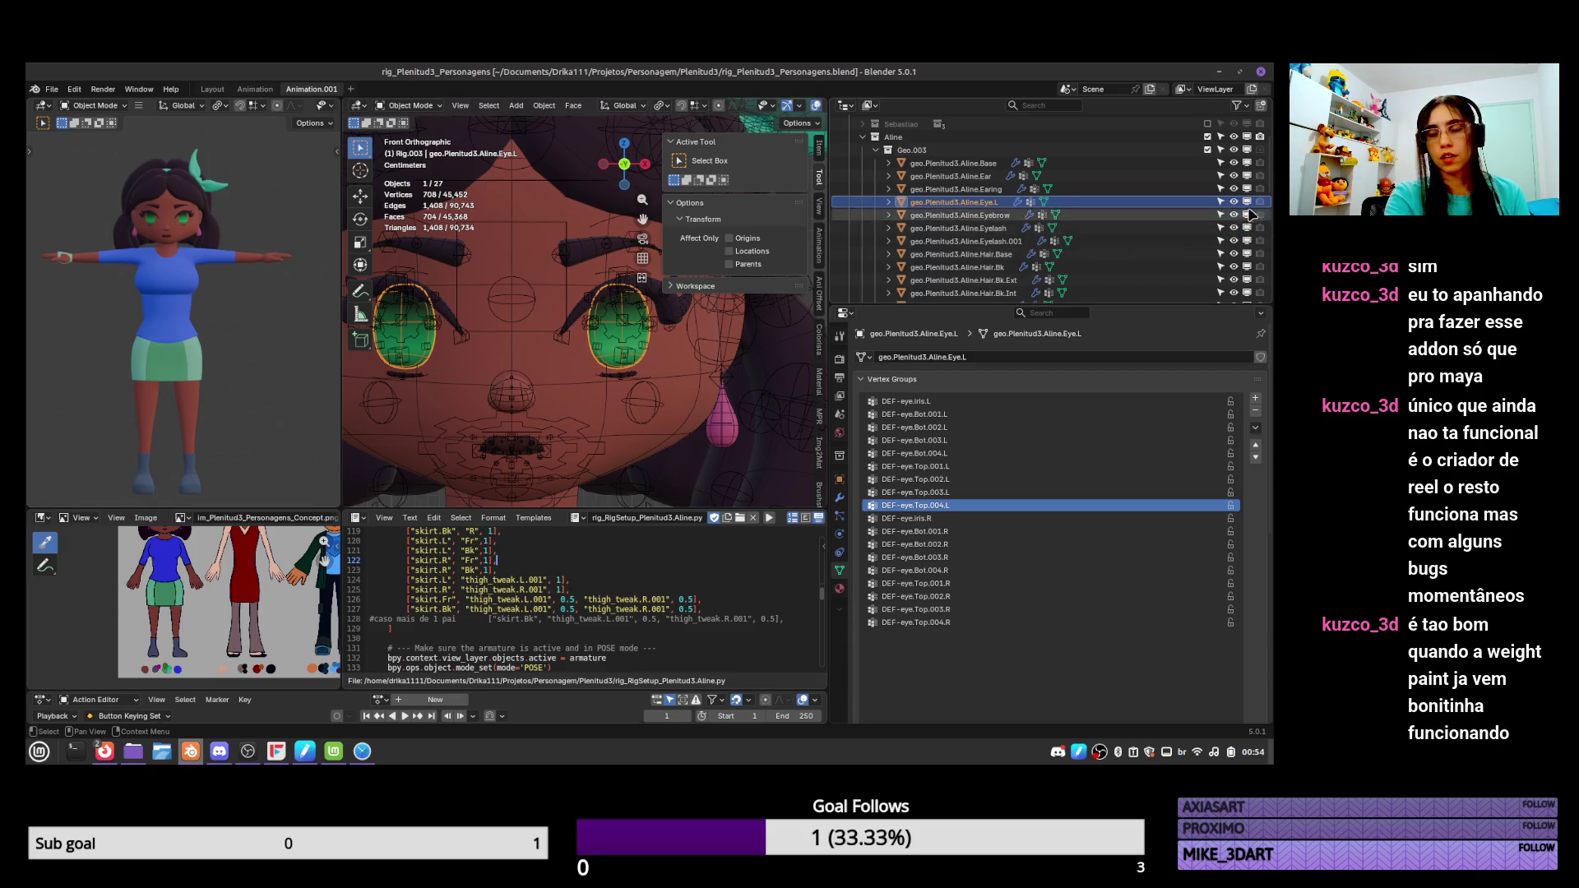
scroll(1229, 171, up, 1)
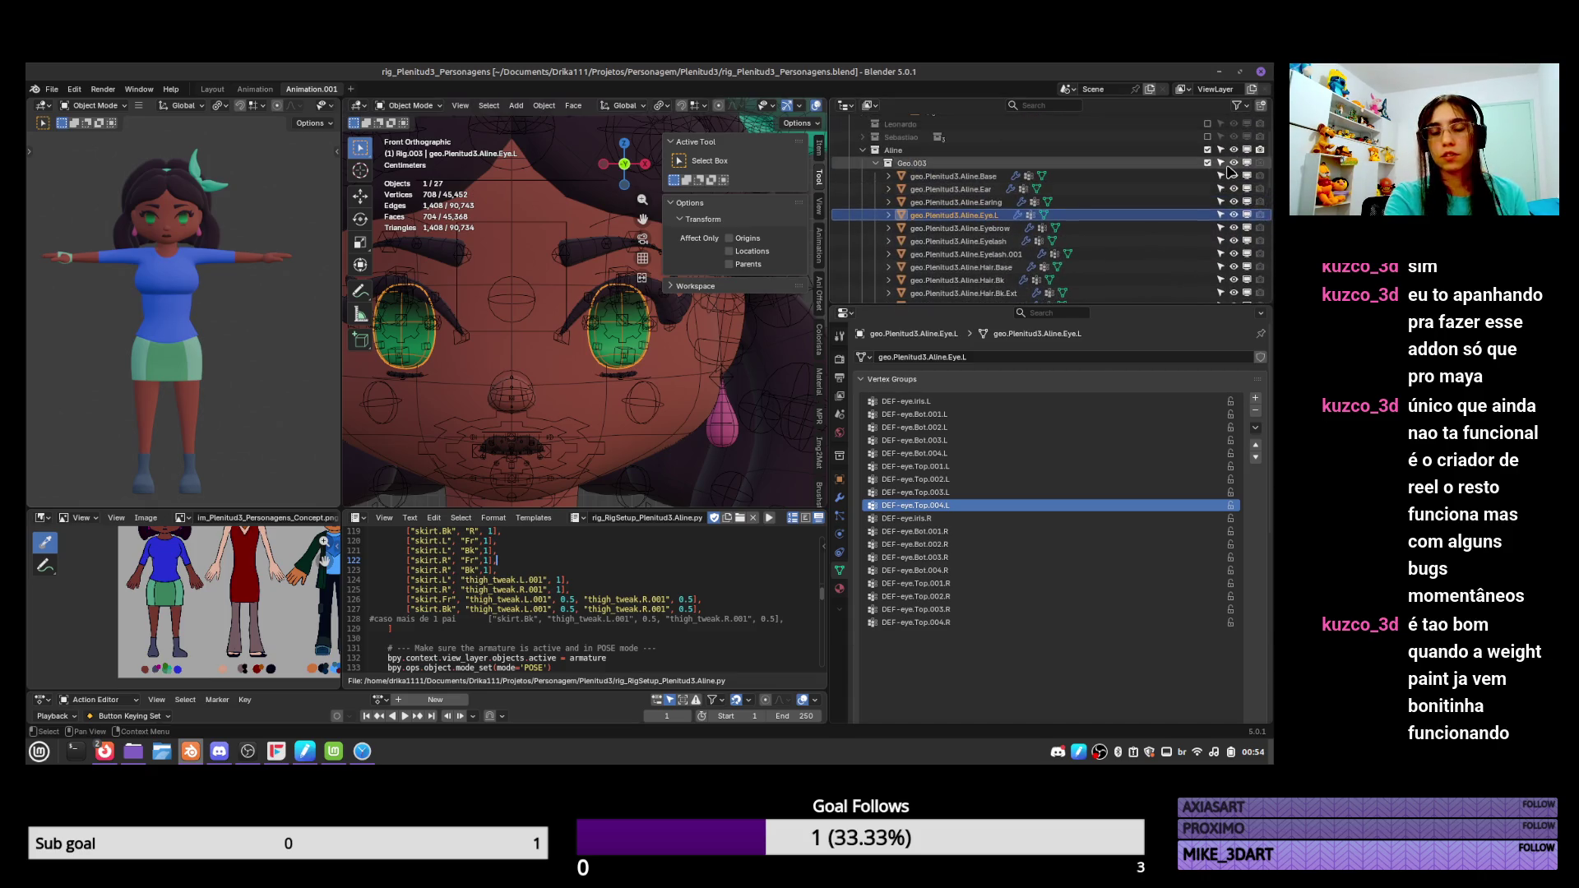
key(shift+d)
right_click(619, 359)
key(Tab)
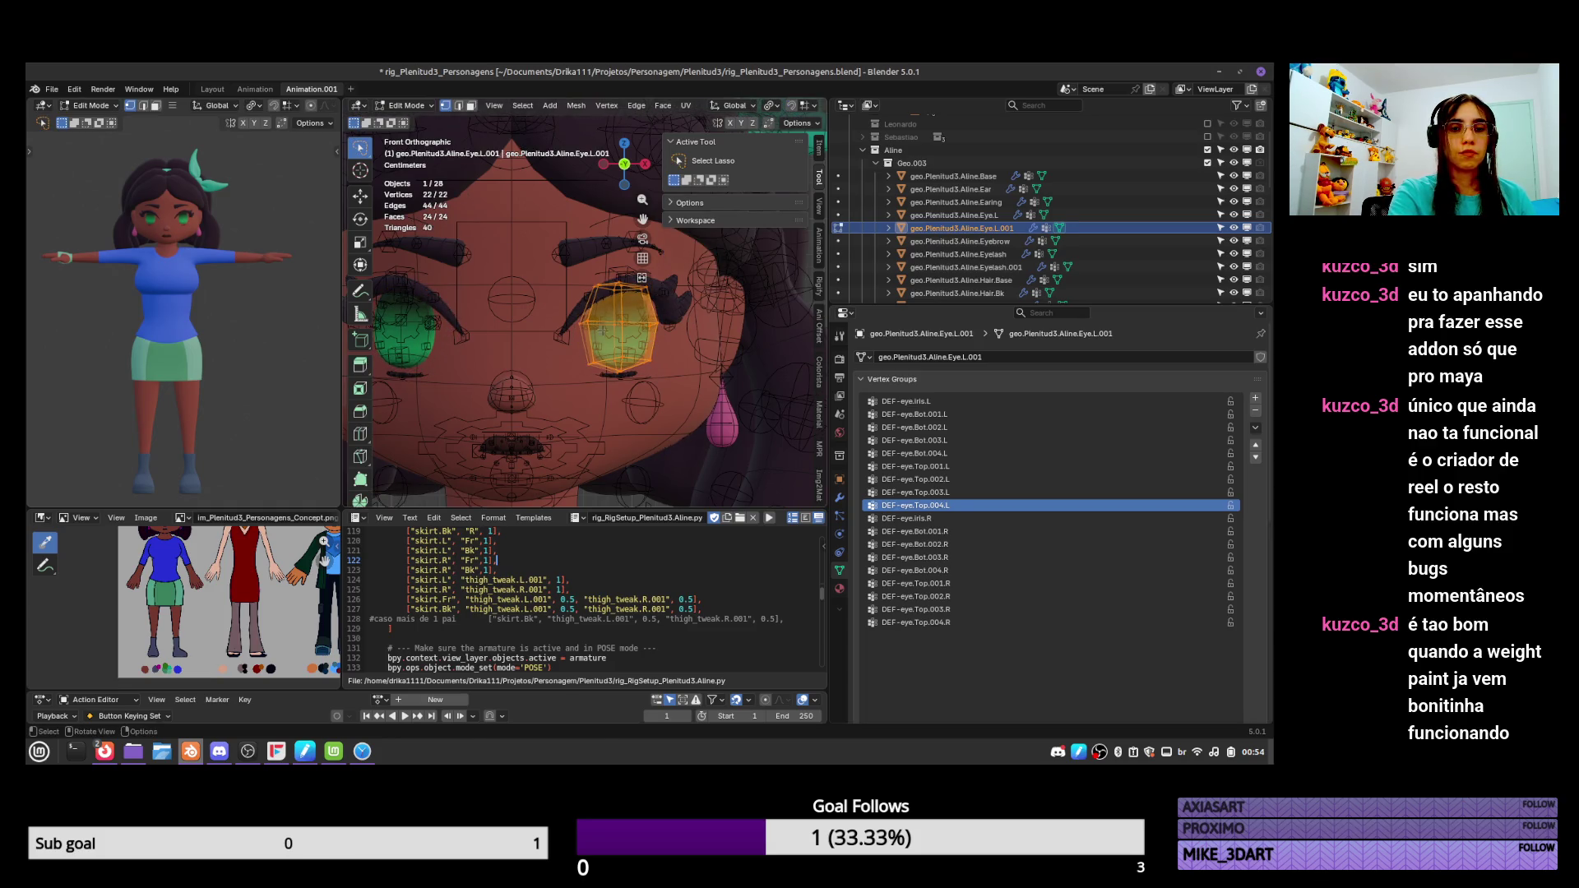
Move the first vertices and the lower eye vertices of the copy toward the eye outline.
mouse_move(595, 272)
mouse_down()
mouse_move(600, 350)
mouse_move(596, 275)
mouse_up()
key(g)
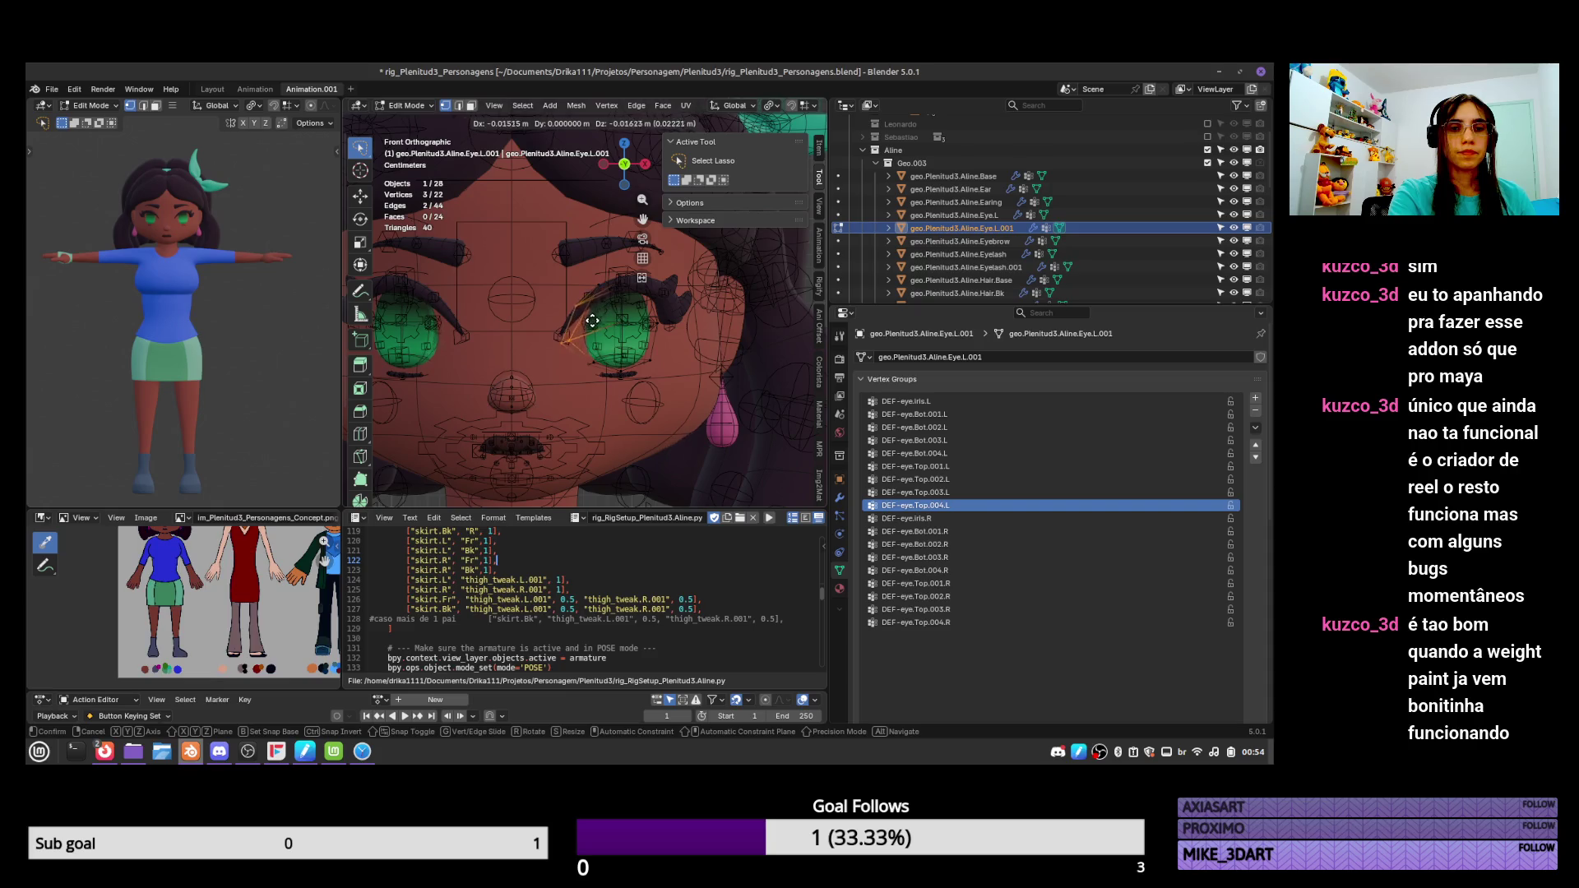
click(604, 303)
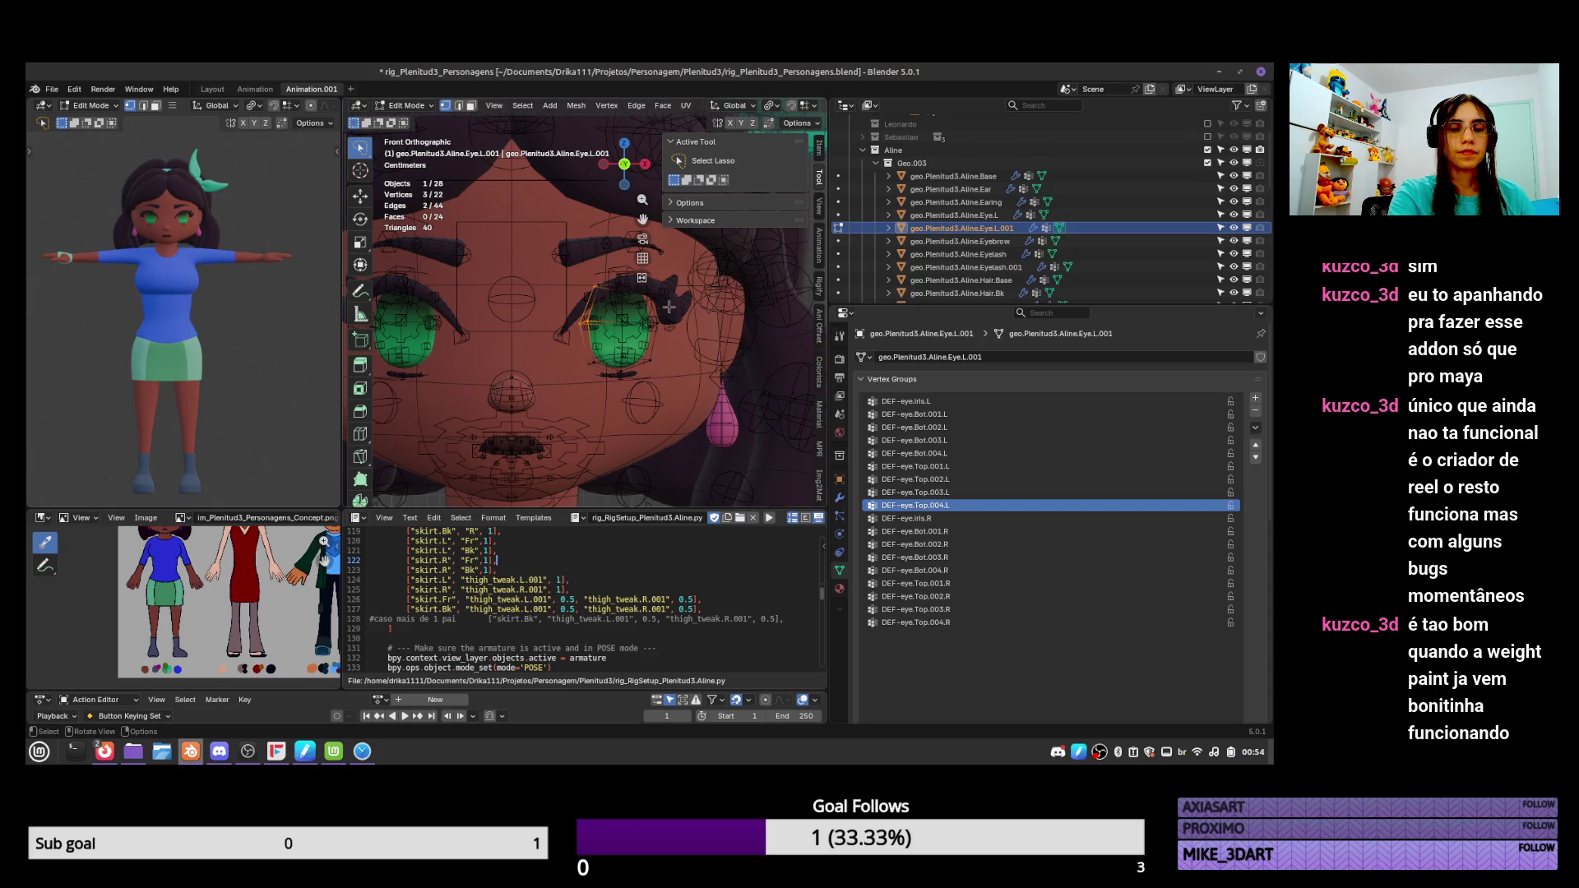
mouse_move(608, 338)
mouse_down()
mouse_move(592, 366)
mouse_move(644, 340)
mouse_move(671, 355)
mouse_move(663, 366)
mouse_up()
key(g)
click(650, 362)
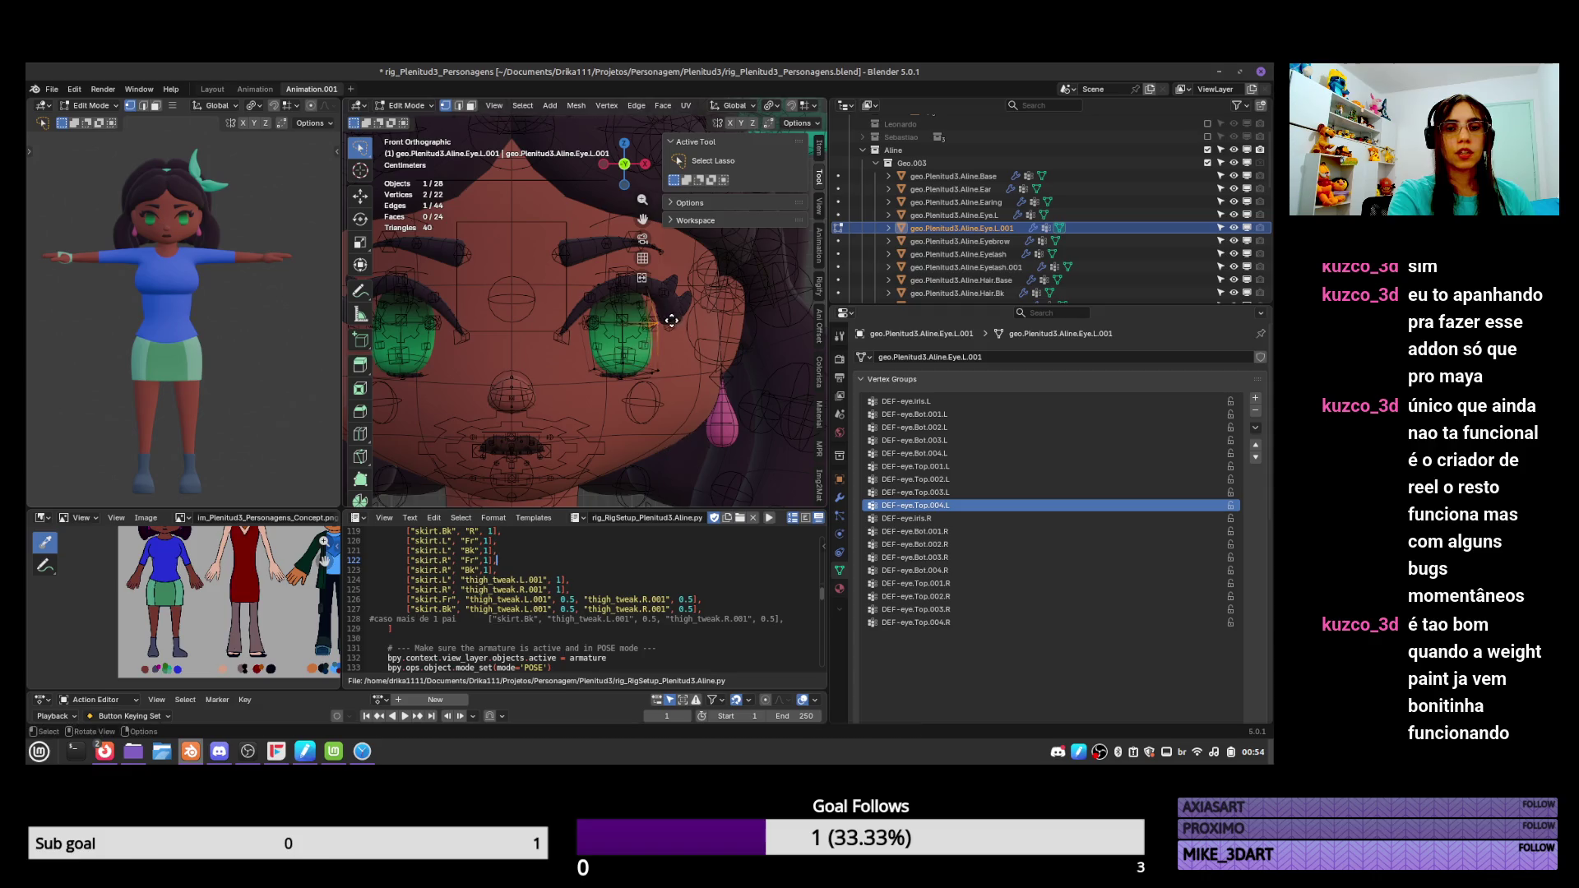
key(g)
click(693, 332)
Reposition the upper-eye vertices and the inner eye-corner vertices along the outline.
mouse_move(654, 278)
mouse_down()
mouse_move(626, 292)
mouse_move(657, 303)
mouse_move(580, 329)
mouse_up()
key(g)
click(706, 300)
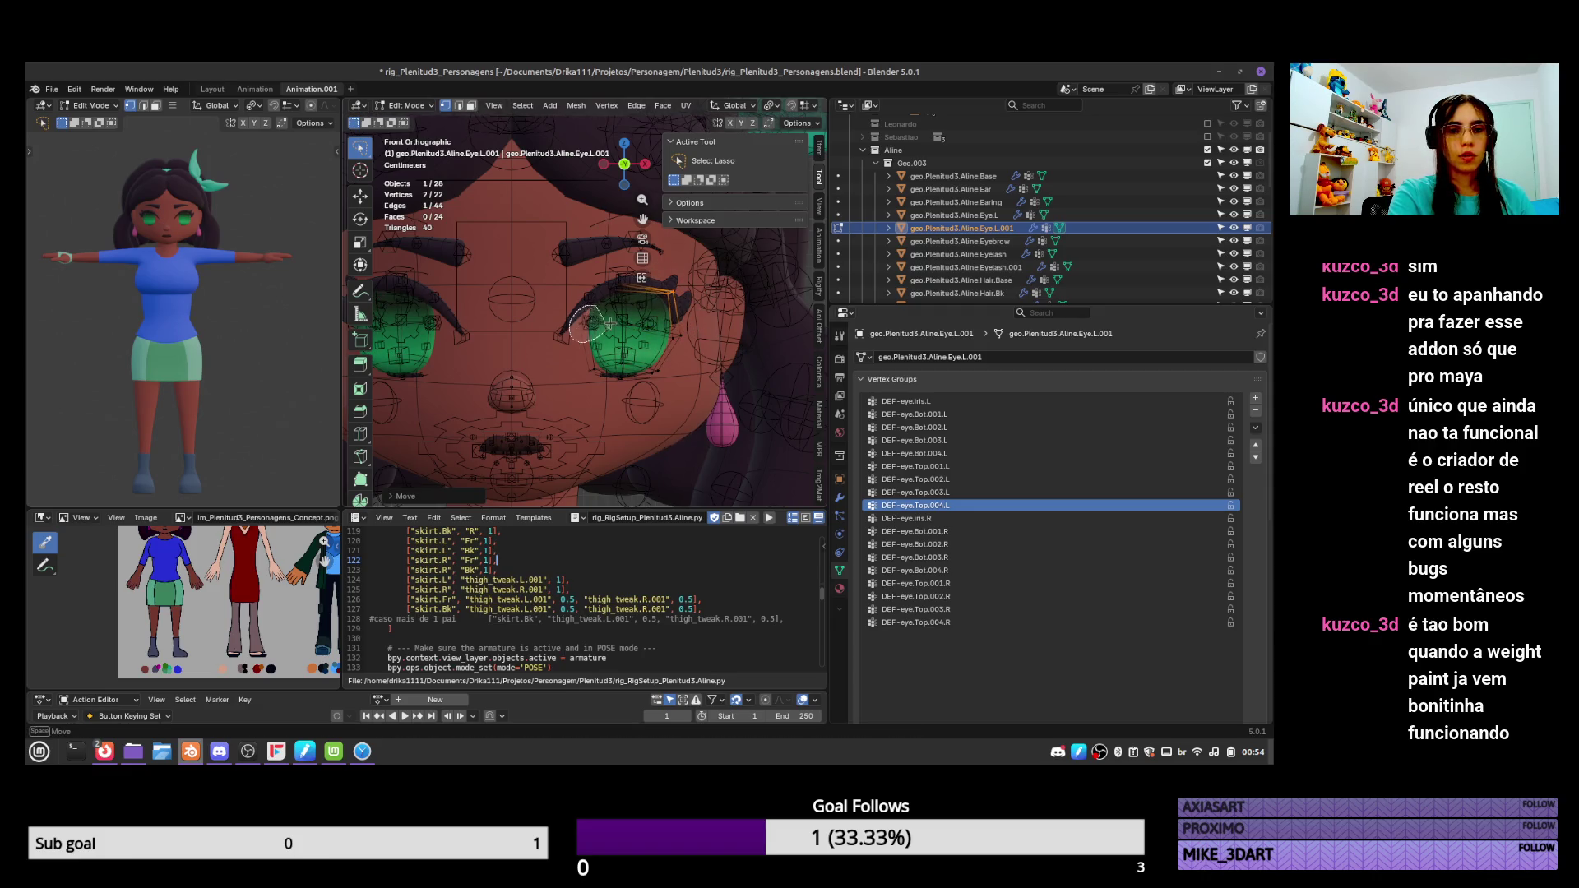
key(g)
click(596, 345)
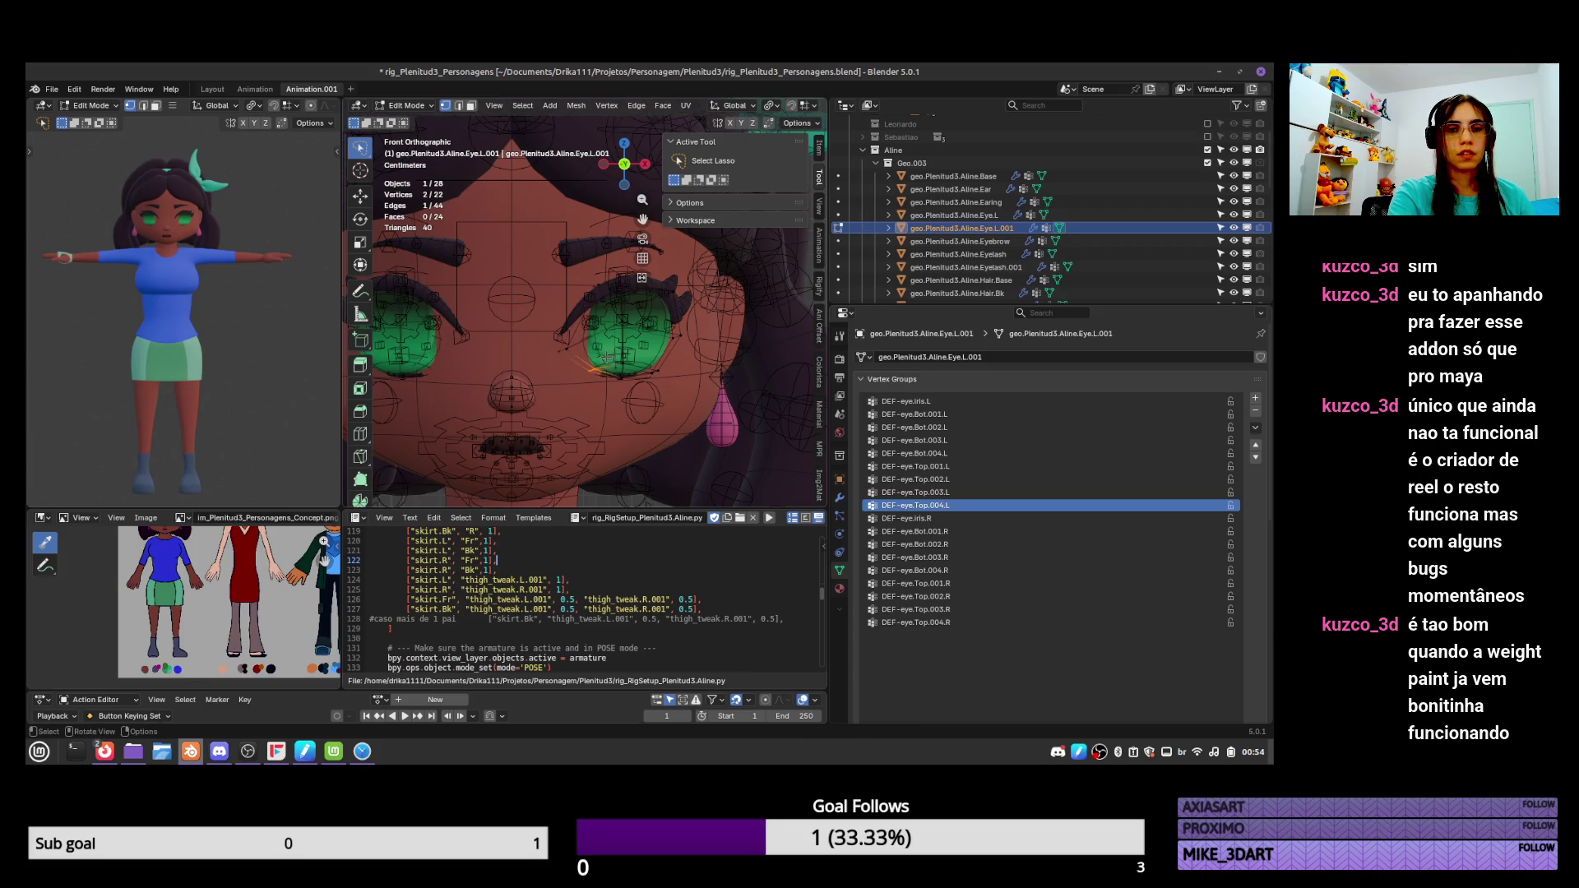
key(g)
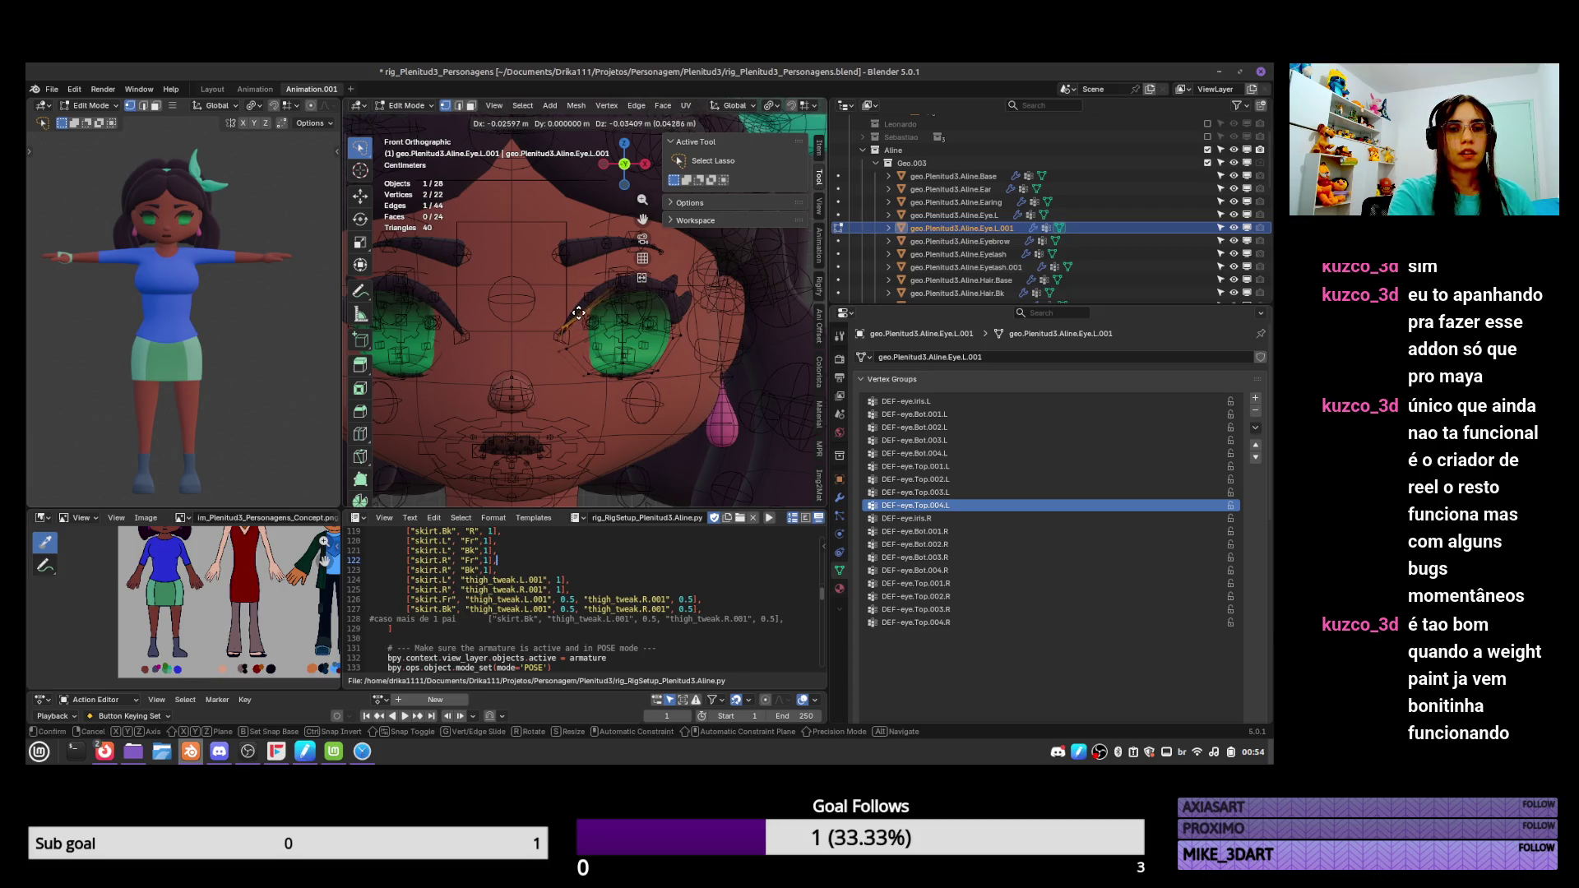
click(578, 313)
Shift the selected vertices with axis-constrained moves along X and global Y.
key(g)
key(y)
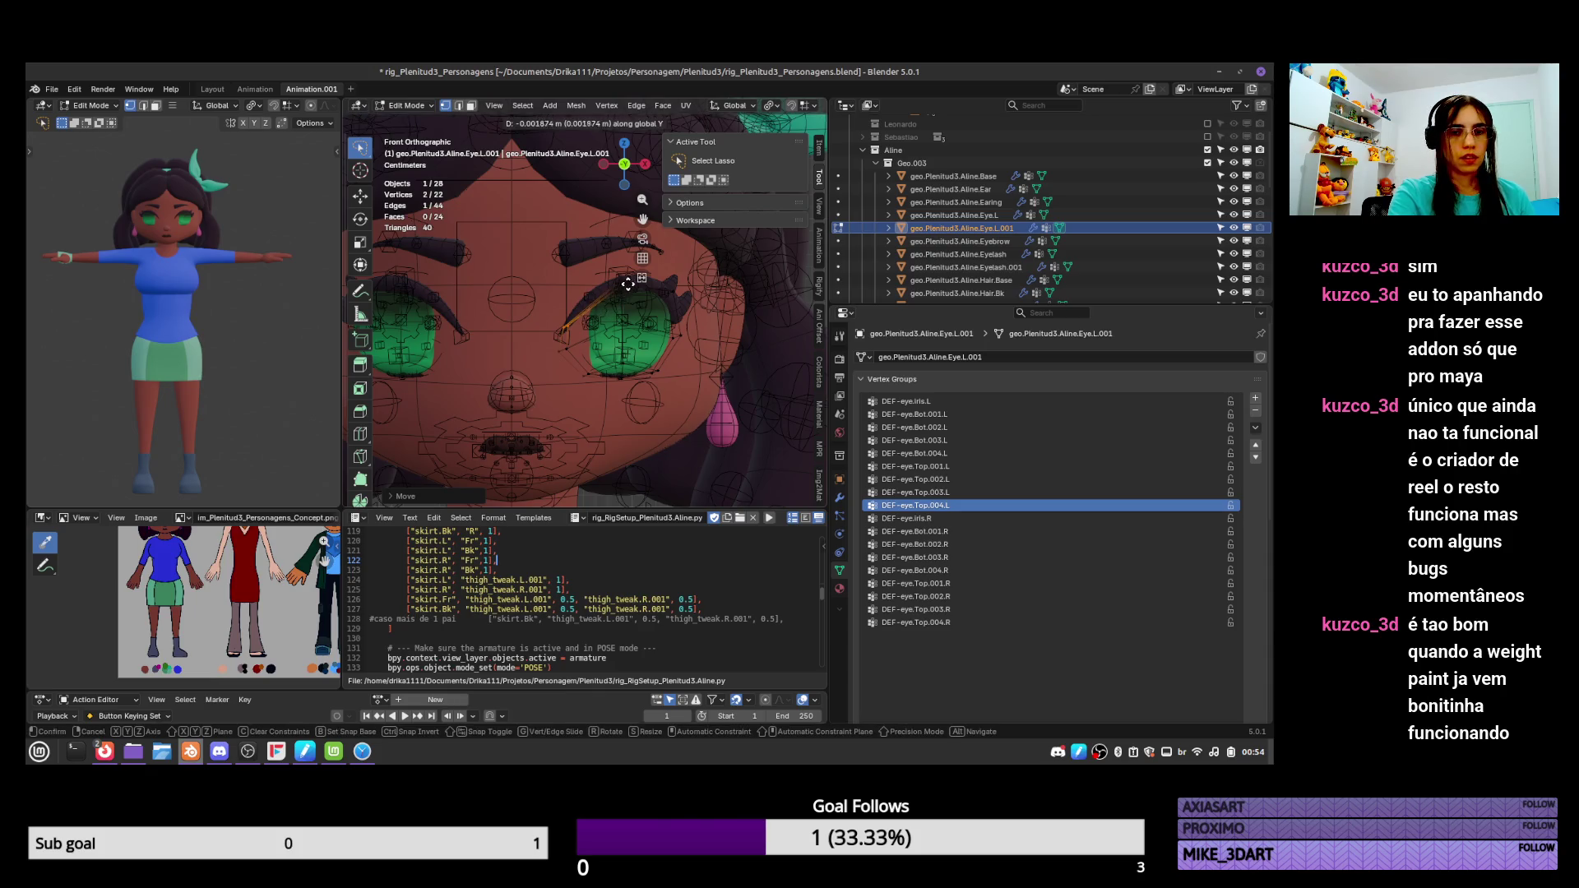
key(Escape)
key(g)
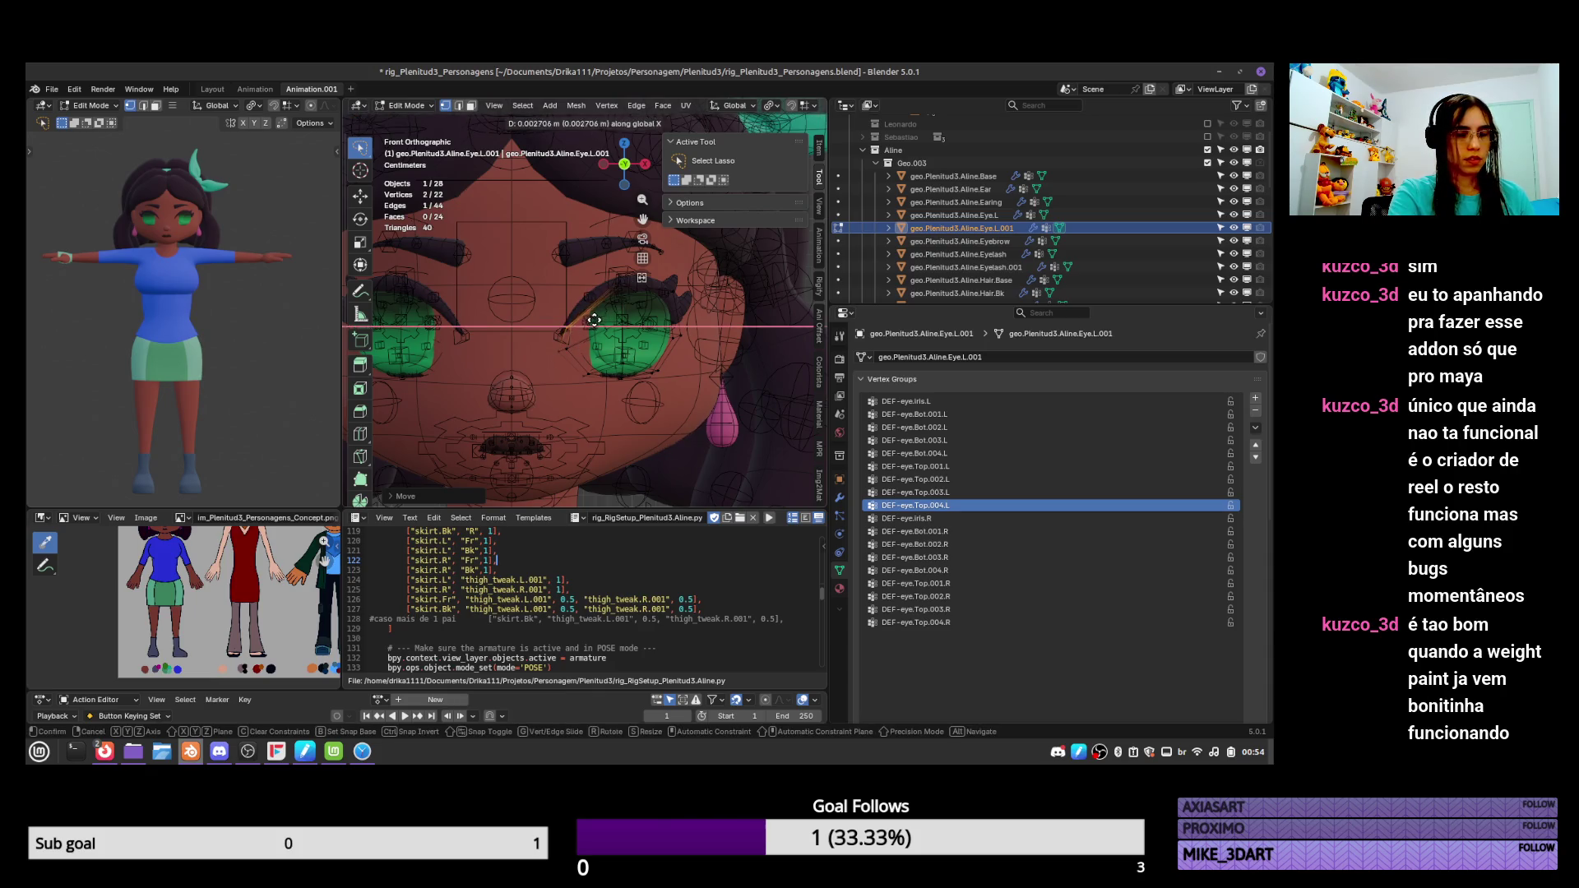
key(x)
click(595, 317)
key(g)
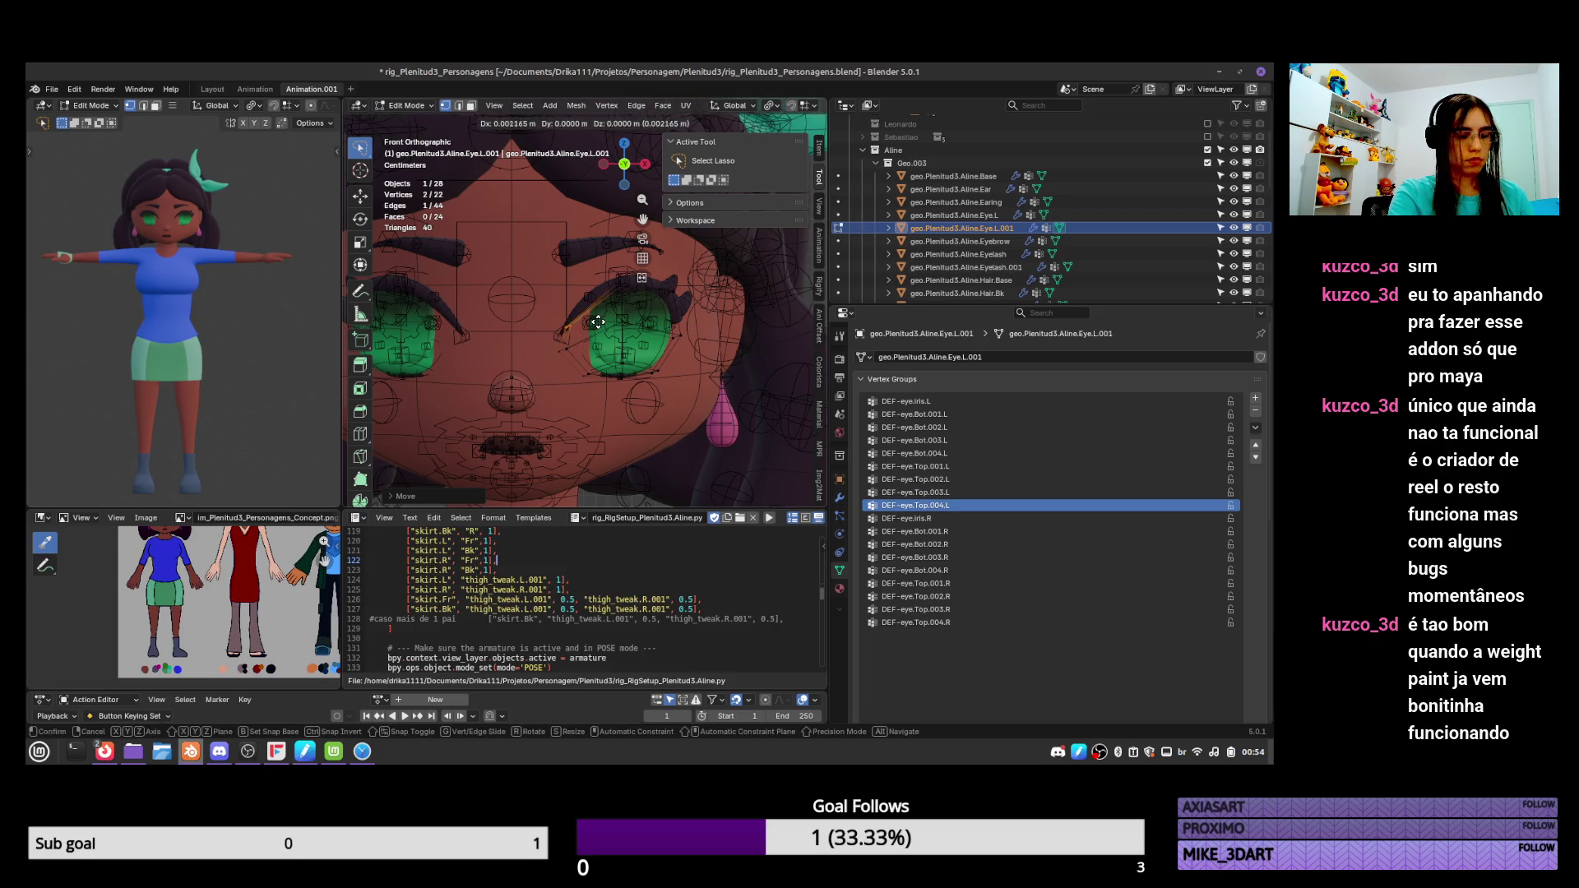
key(y)
key(y)
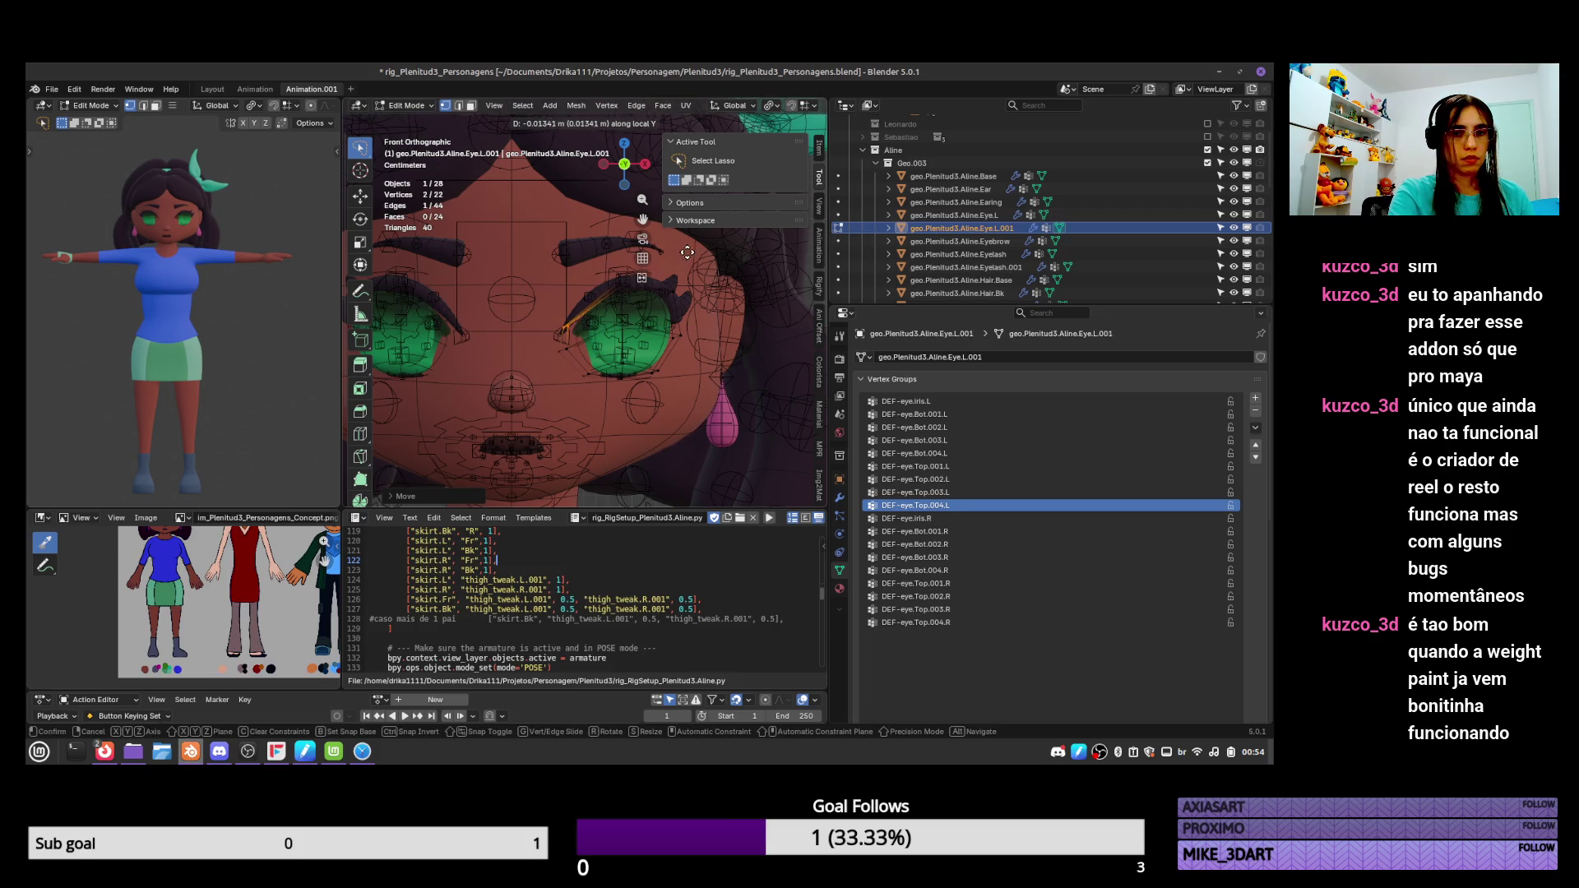
key(y)
key(y)
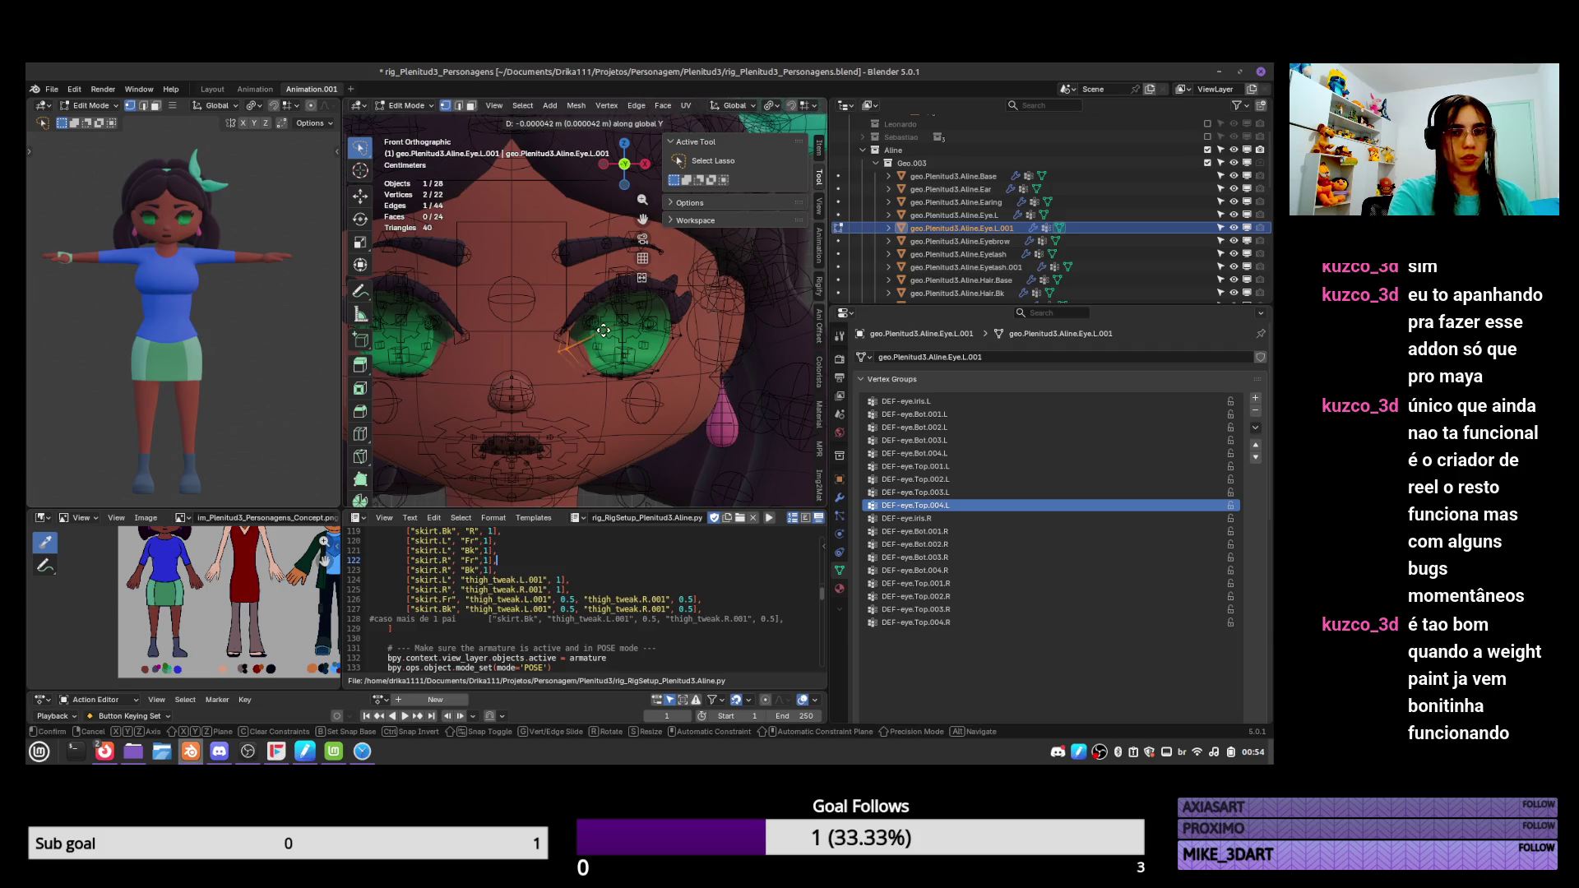
click(742, 256)
Adjust the upper-eyelid edge of the copy, including a depth move along Y.
mouse_move(654, 267)
mouse_down()
mouse_move(580, 316)
mouse_move(575, 362)
mouse_up()
click(553, 317)
key(g)
click(563, 329)
key(g)
key(Escape)
key(g)
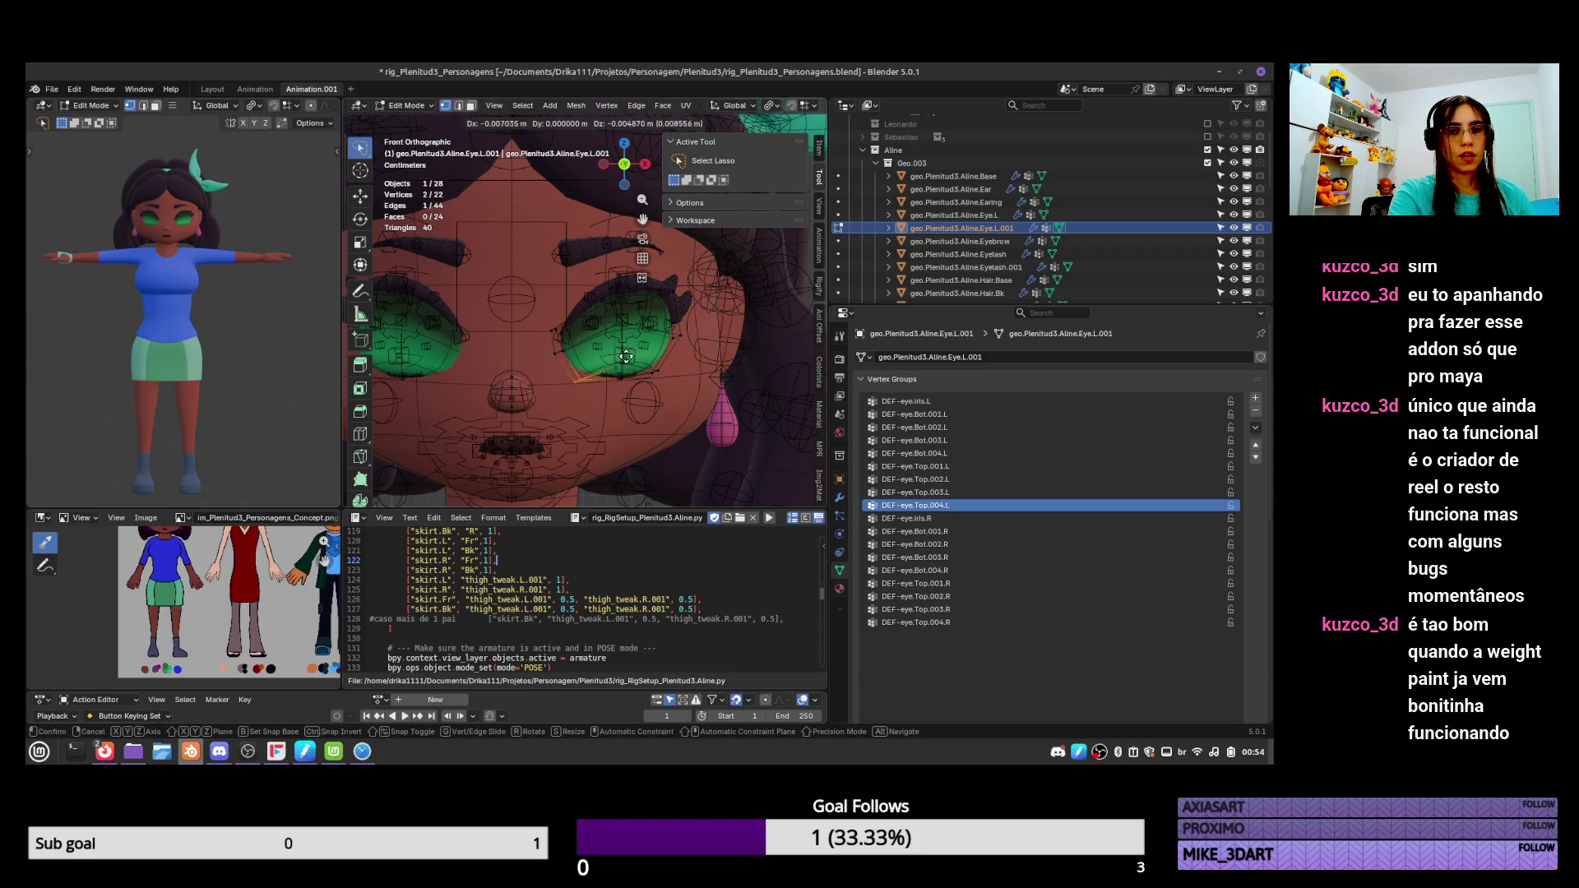
click(623, 358)
key(g)
key(y)
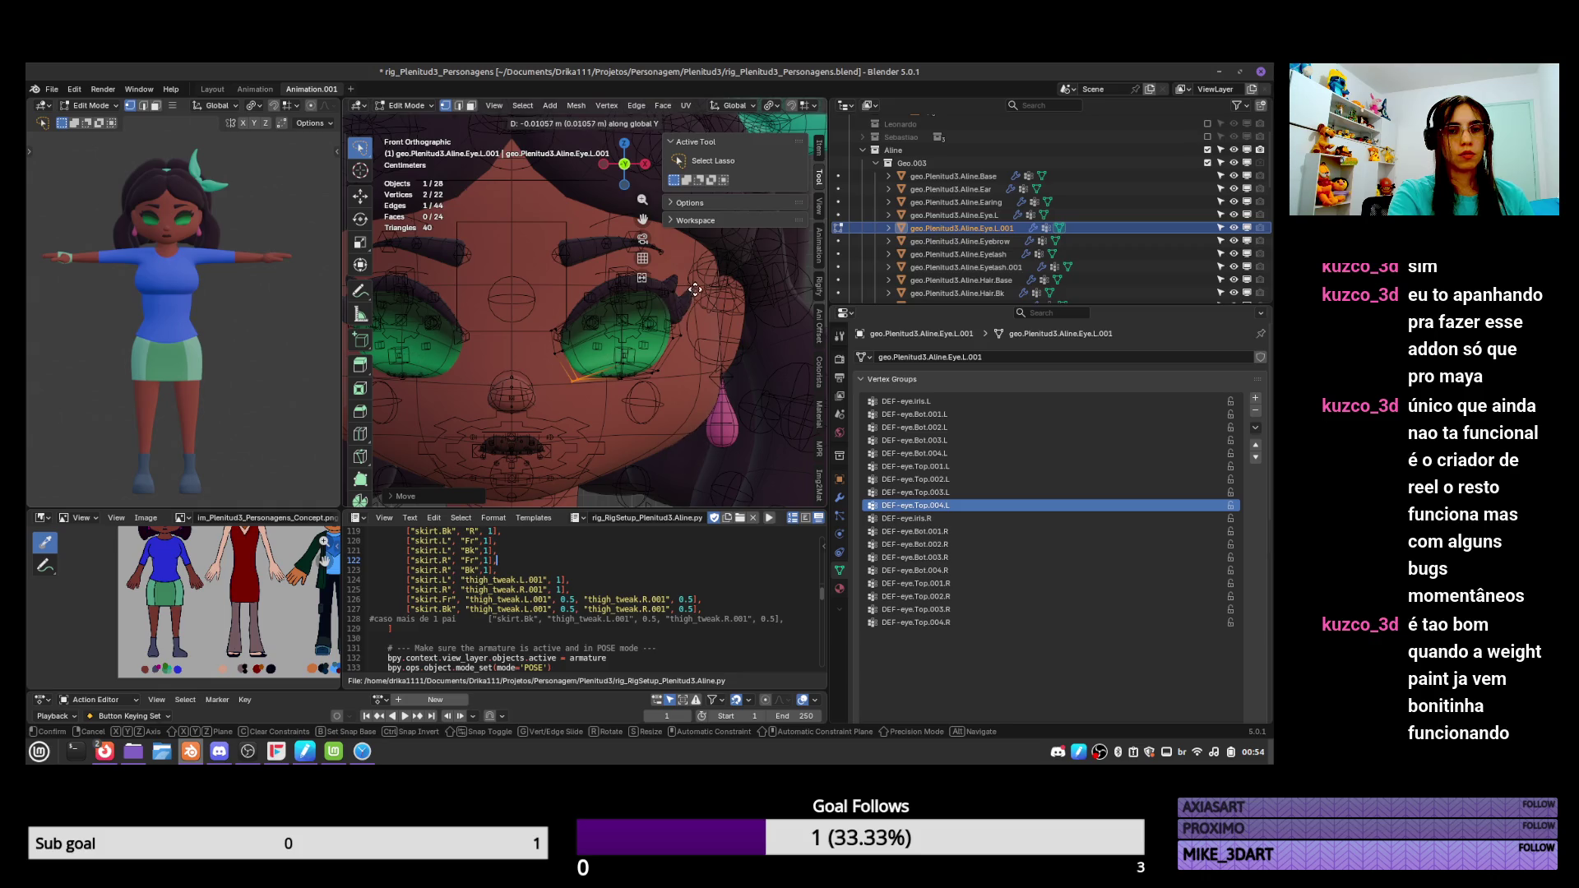
click(661, 350)
Move the face below the eye into place and leave Edit Mode.
drag(622, 359, 612, 385)
key(g)
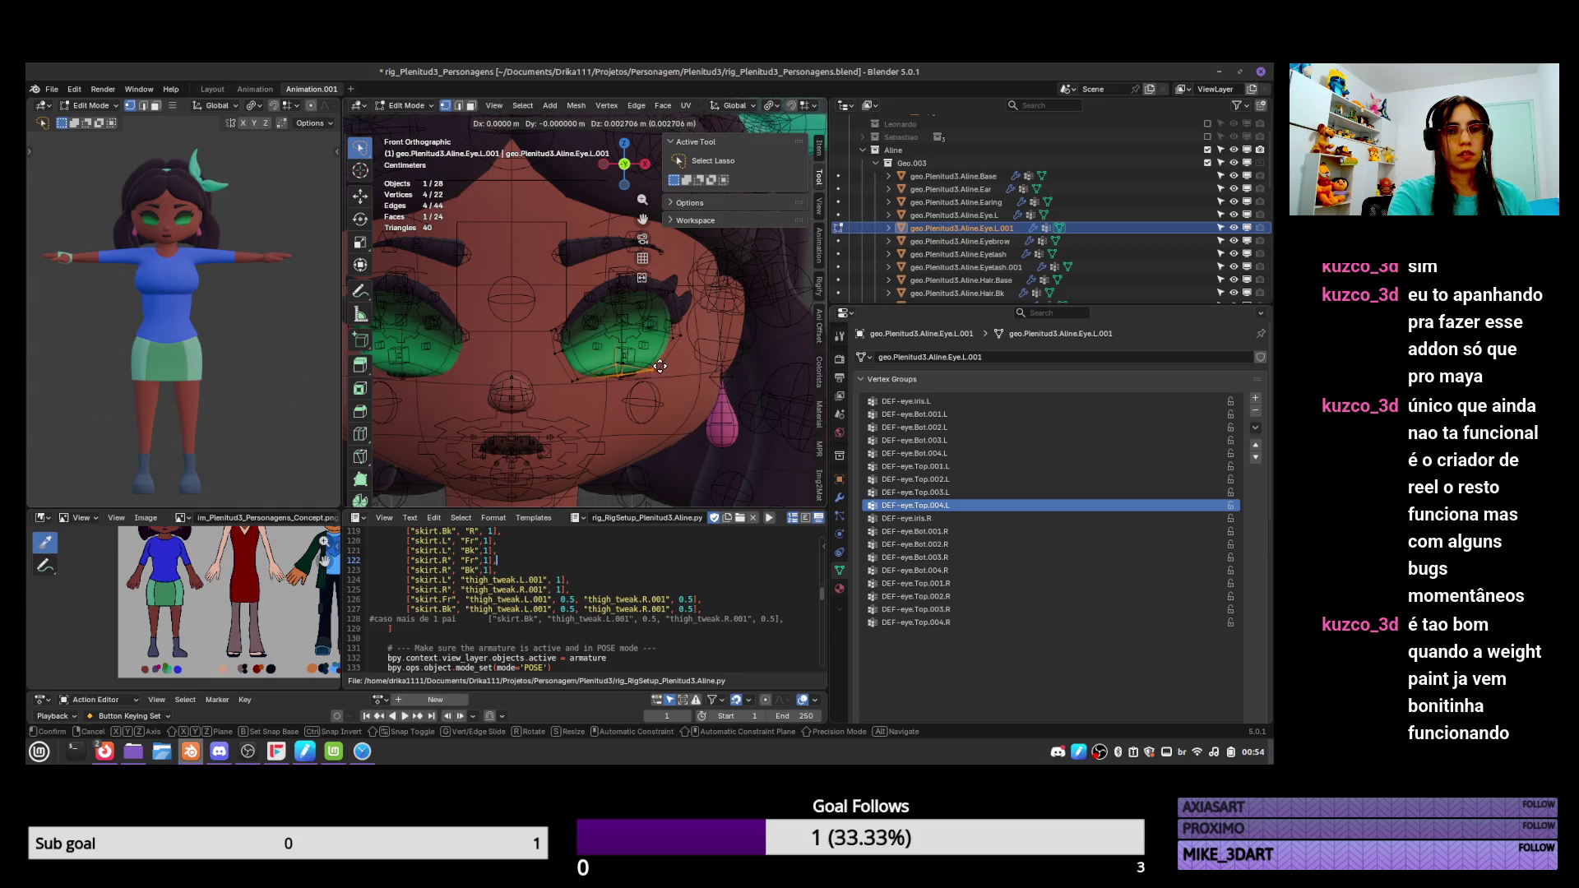
click(665, 355)
click(608, 348)
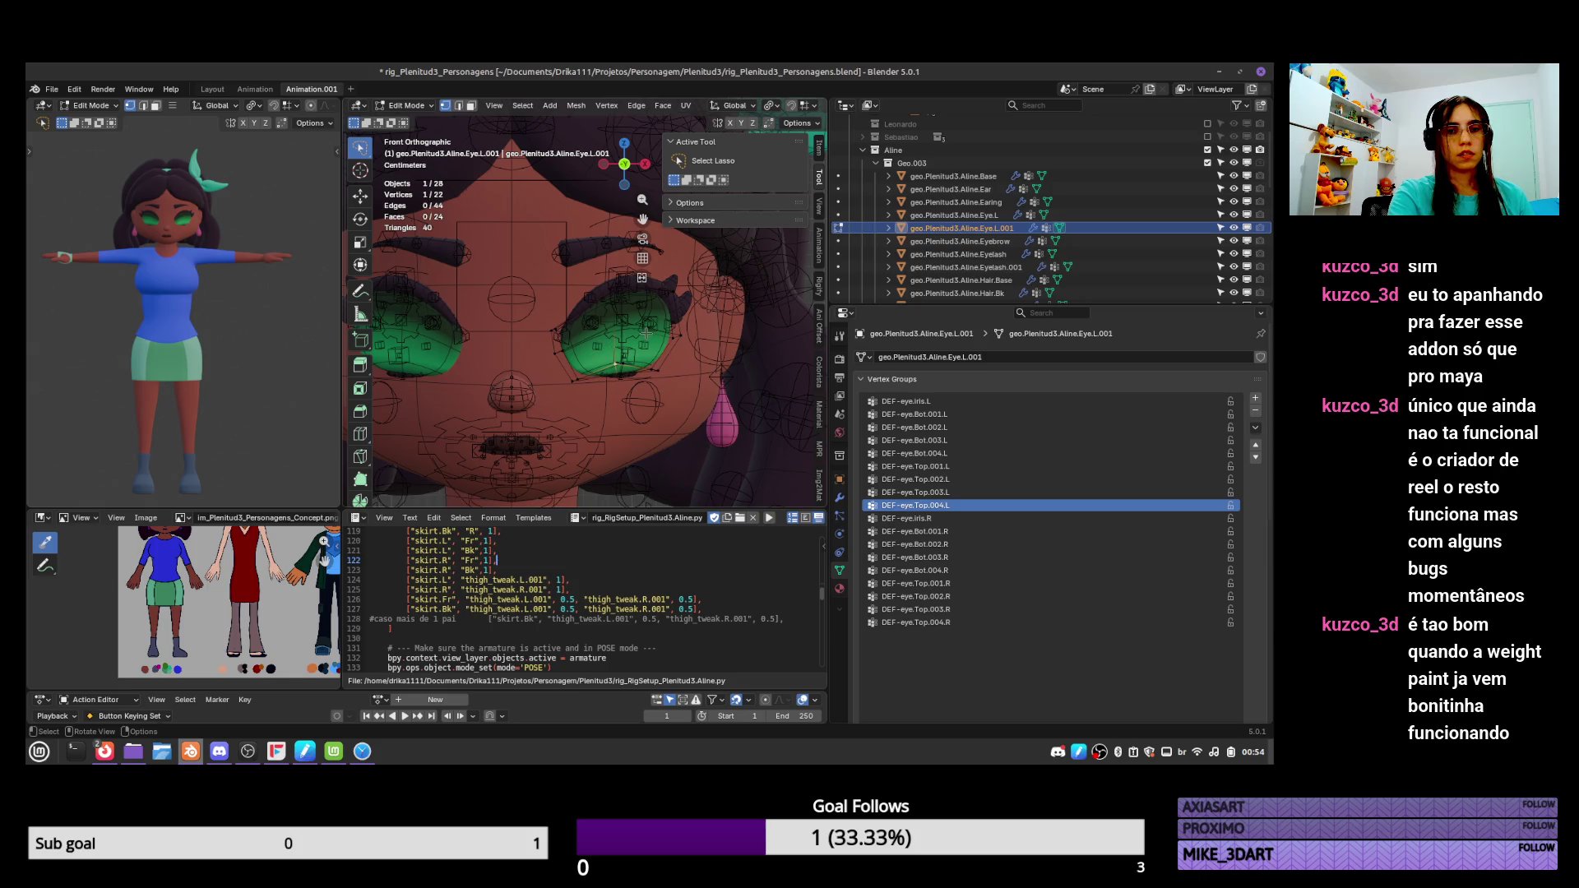
key(Tab)
ctrl+middle_drag(697, 330, 676, 403)
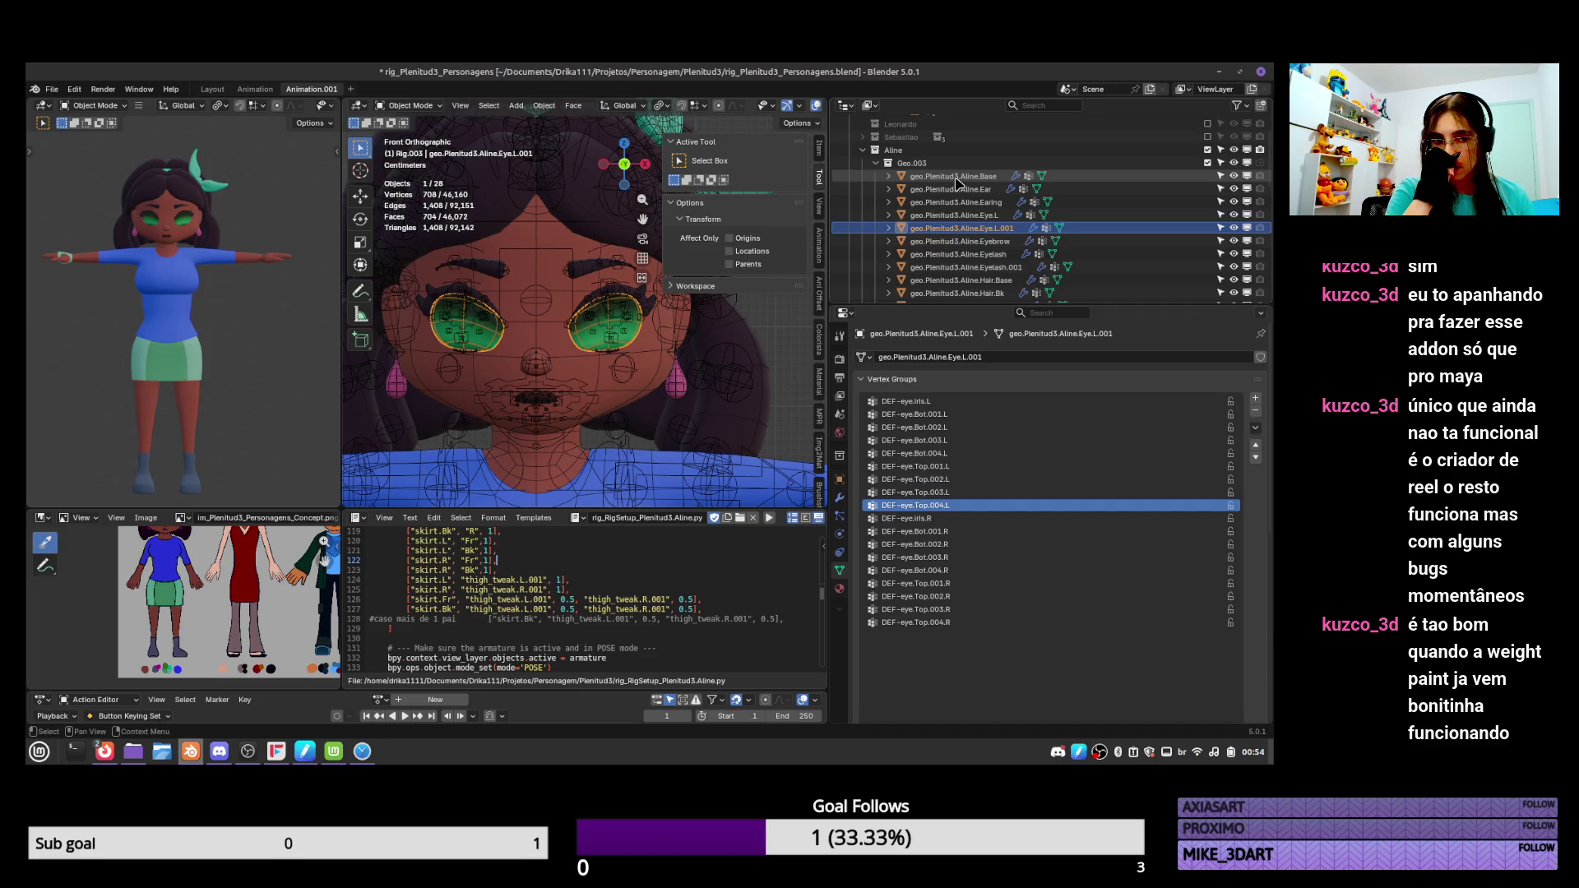
From a side view, push the lower eye-copy vertices along Y to hug the eye's curve.
mouse_move(658, 354)
middle_down()
mouse_move(709, 364)
mouse_move(668, 350)
middle_up()
scroll(709, 363, up, 3)
key(Tab)
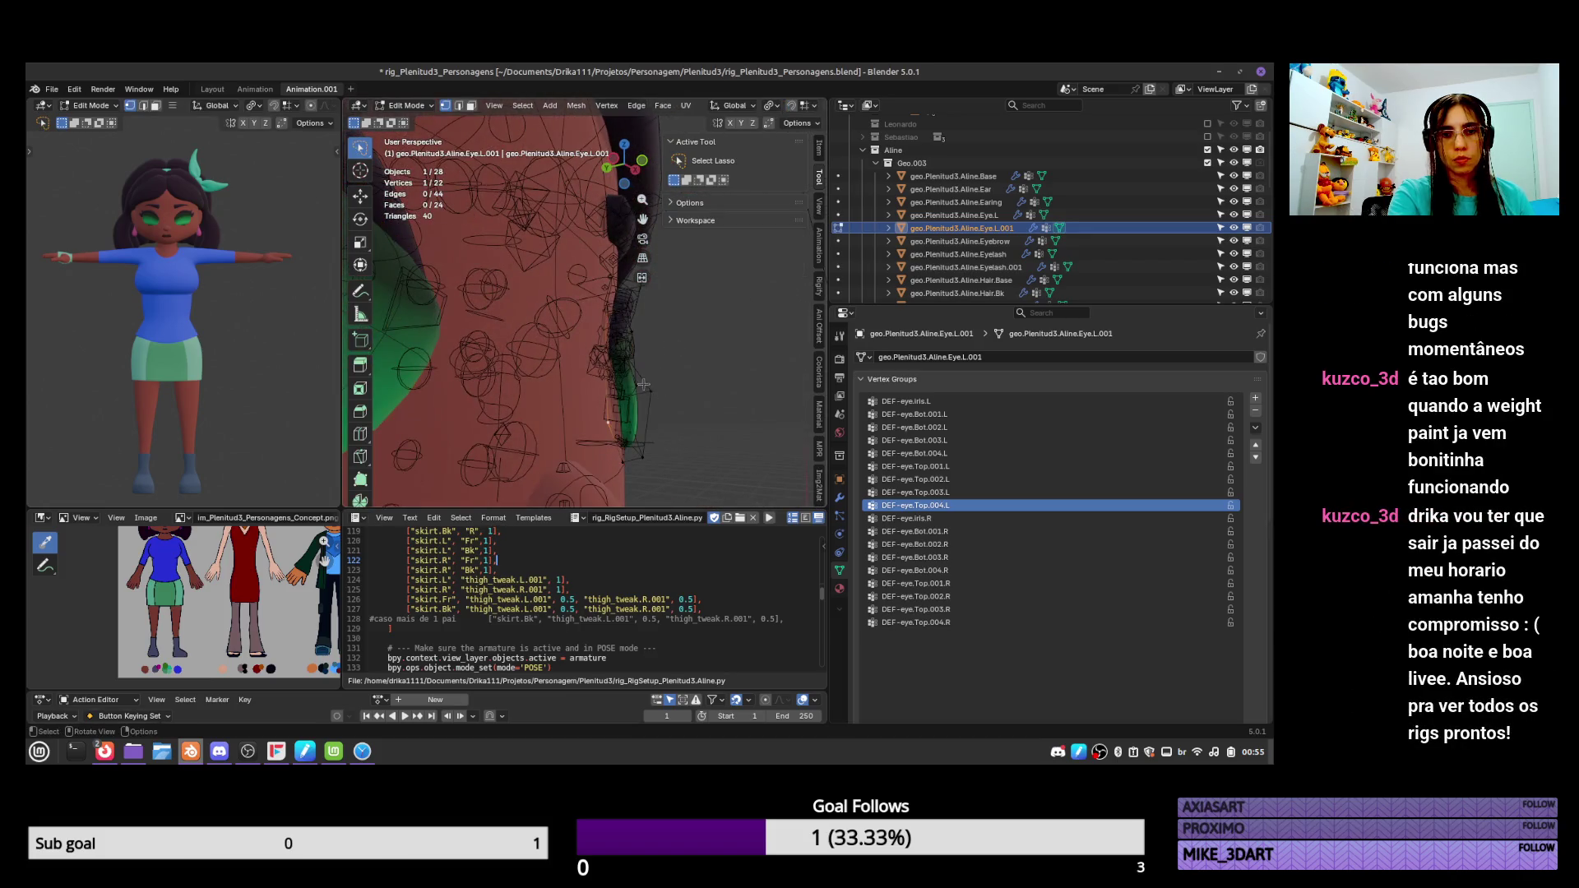
shift+click(627, 402)
key(g)
key(y)
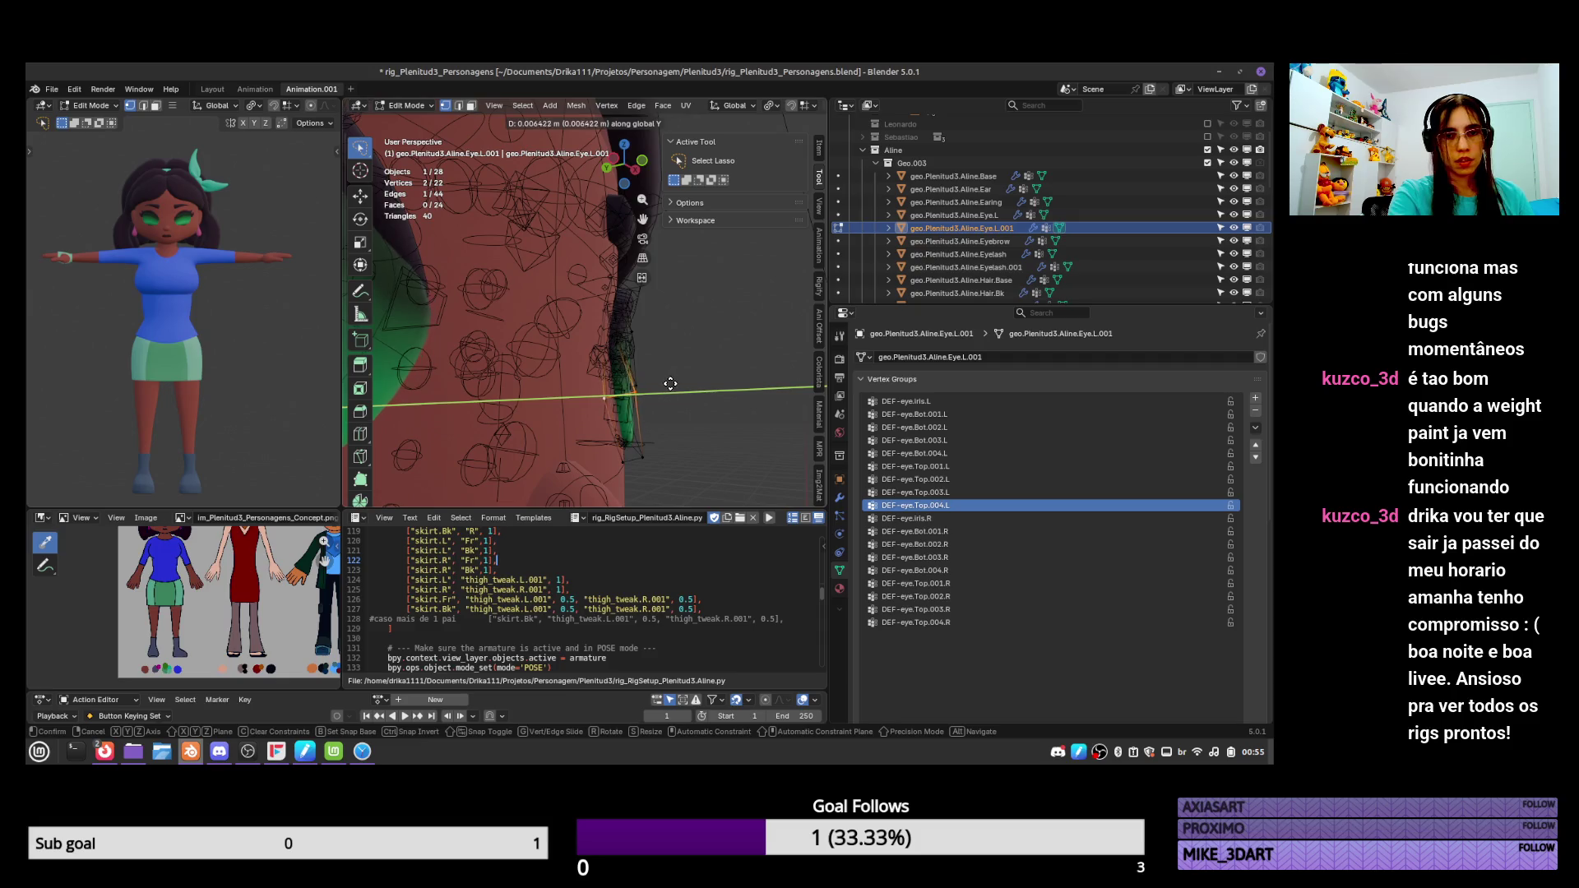
click(669, 384)
mouse_move(669, 383)
middle_down()
mouse_move(482, 358)
mouse_move(658, 362)
mouse_move(576, 354)
mouse_move(610, 356)
mouse_move(598, 386)
middle_up()
key(g)
key(y)
click(661, 364)
key(Tab)
key(Tab)
Select vertices at the eye's top edge, undoing stray selections and cancelling a trial depth move.
click(600, 325)
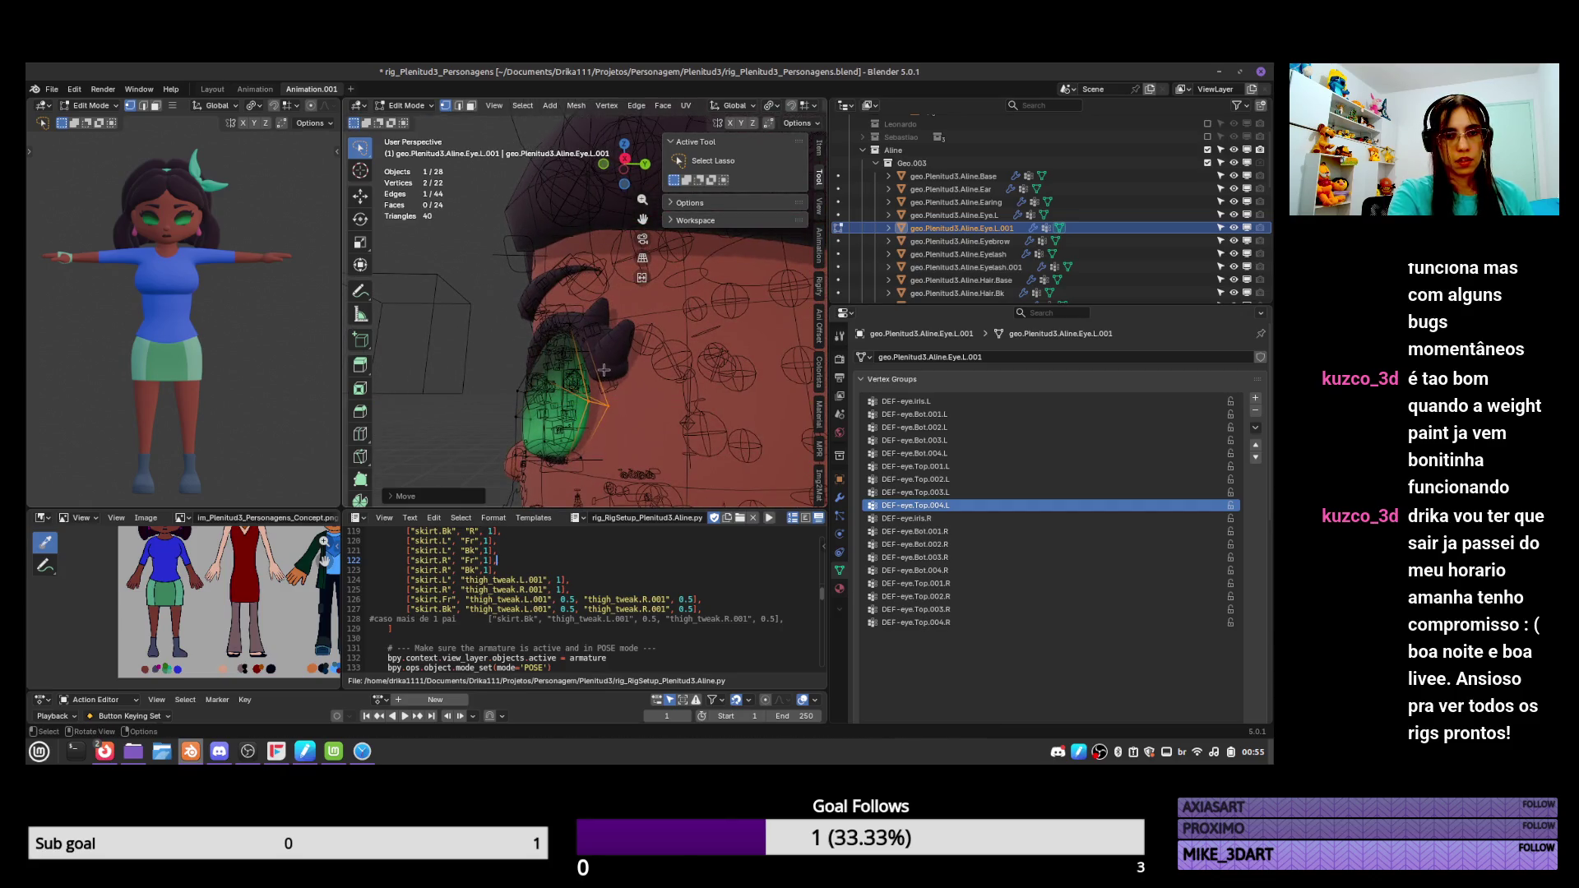
key(ctrl+z)
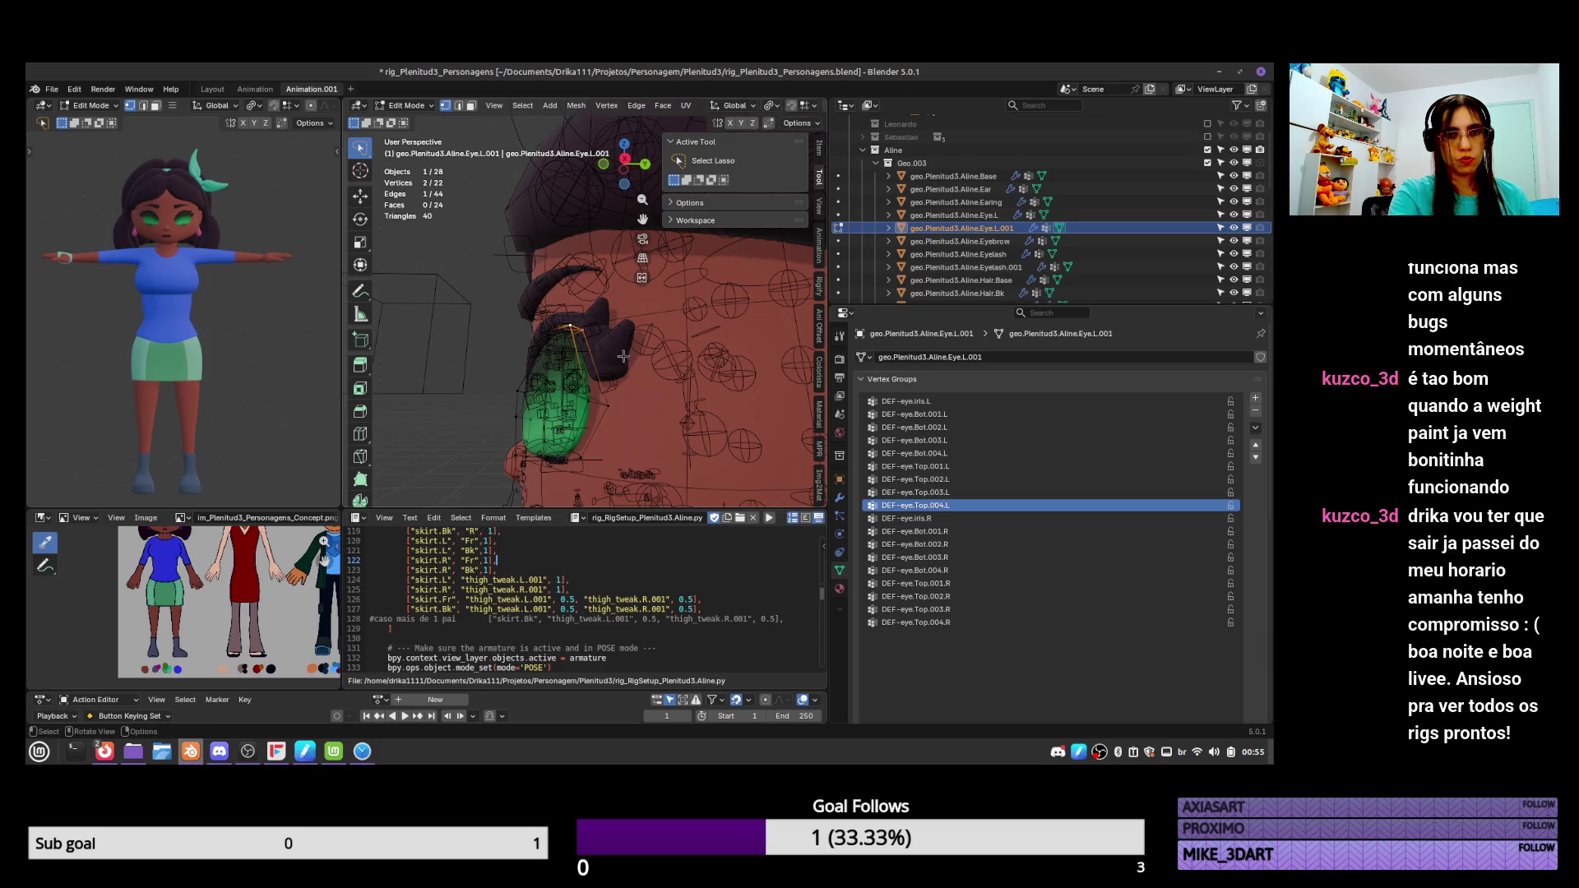
mouse_move(591, 332)
middle_down()
mouse_move(609, 331)
mouse_move(593, 329)
middle_up()
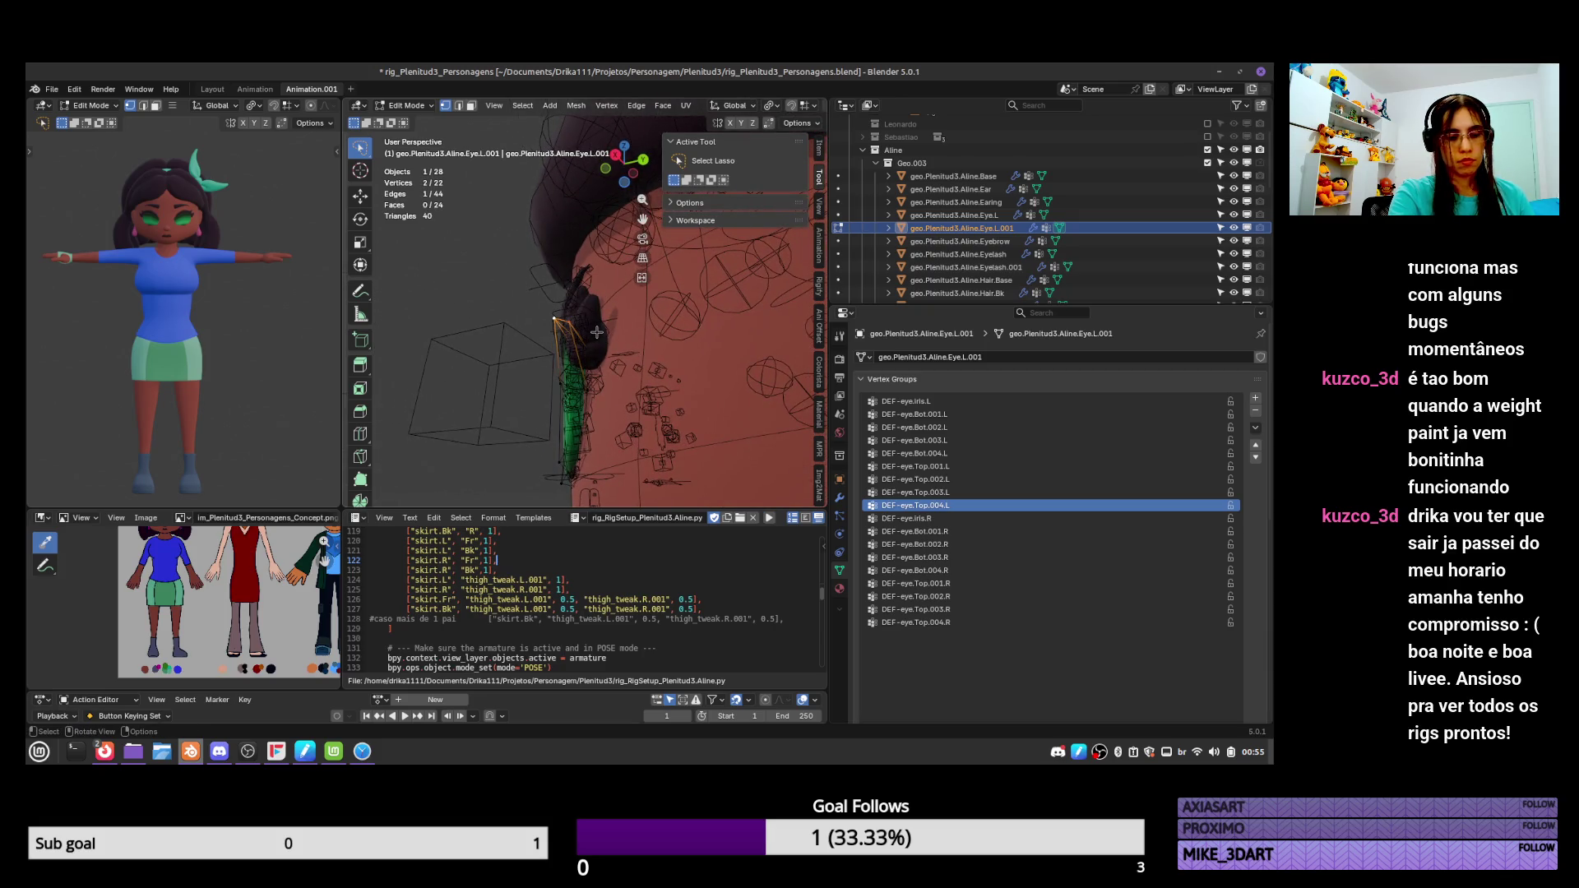
key(ctrl+z)
key(g)
key(y)
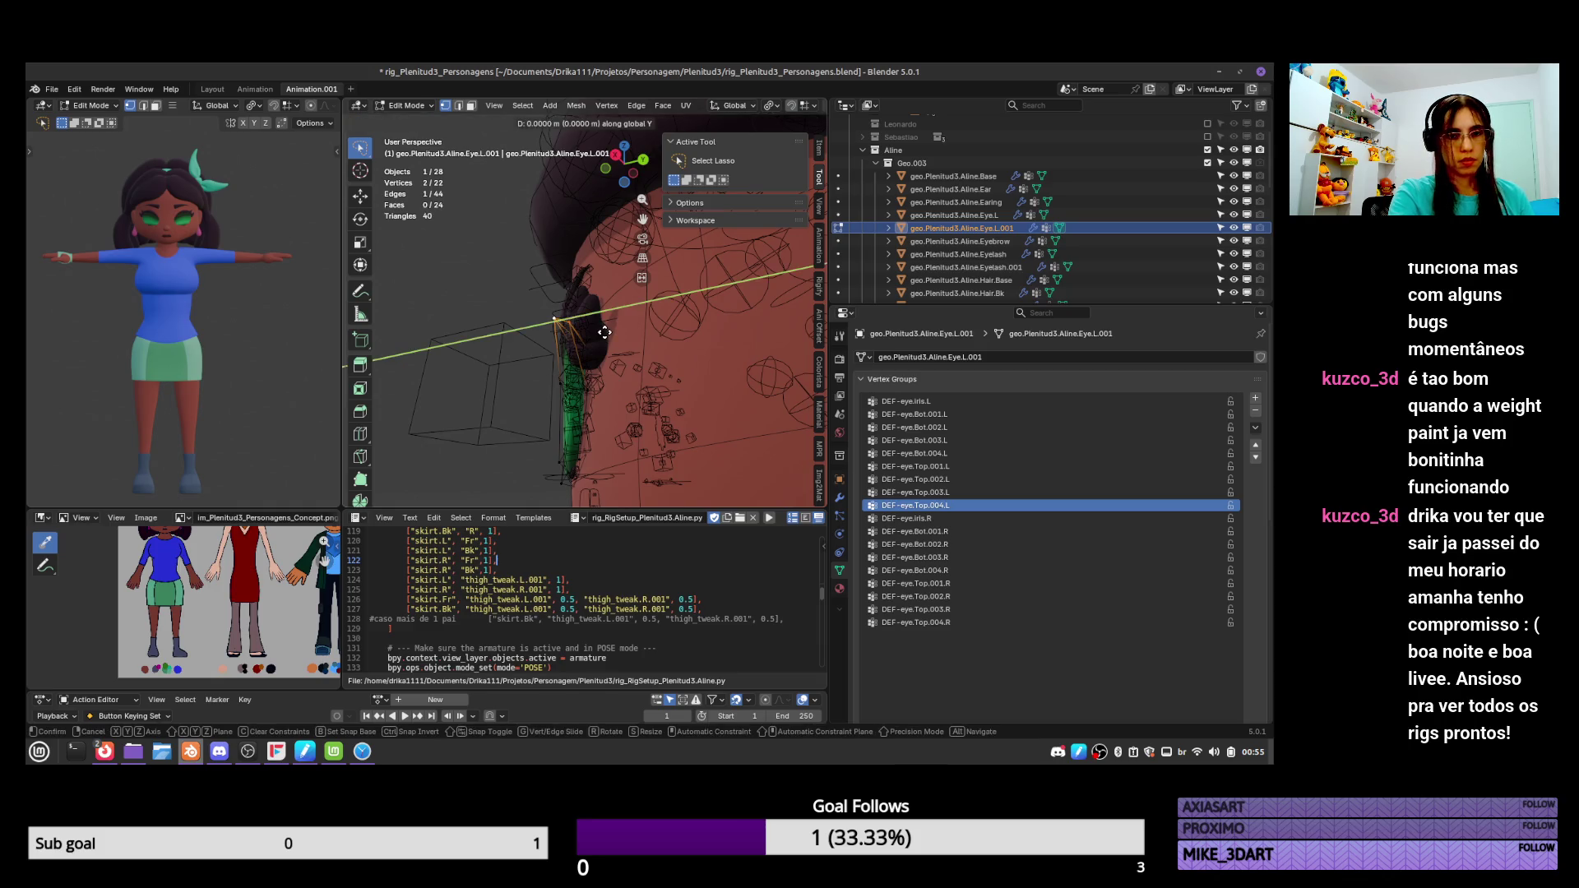
key(Escape)
key(Tab)
Move the selected vertices in depth and freely so the copy wraps the eye, checking from the front.
mouse_move(616, 332)
middle_down()
mouse_move(729, 264)
mouse_move(627, 295)
middle_up()
key(Tab)
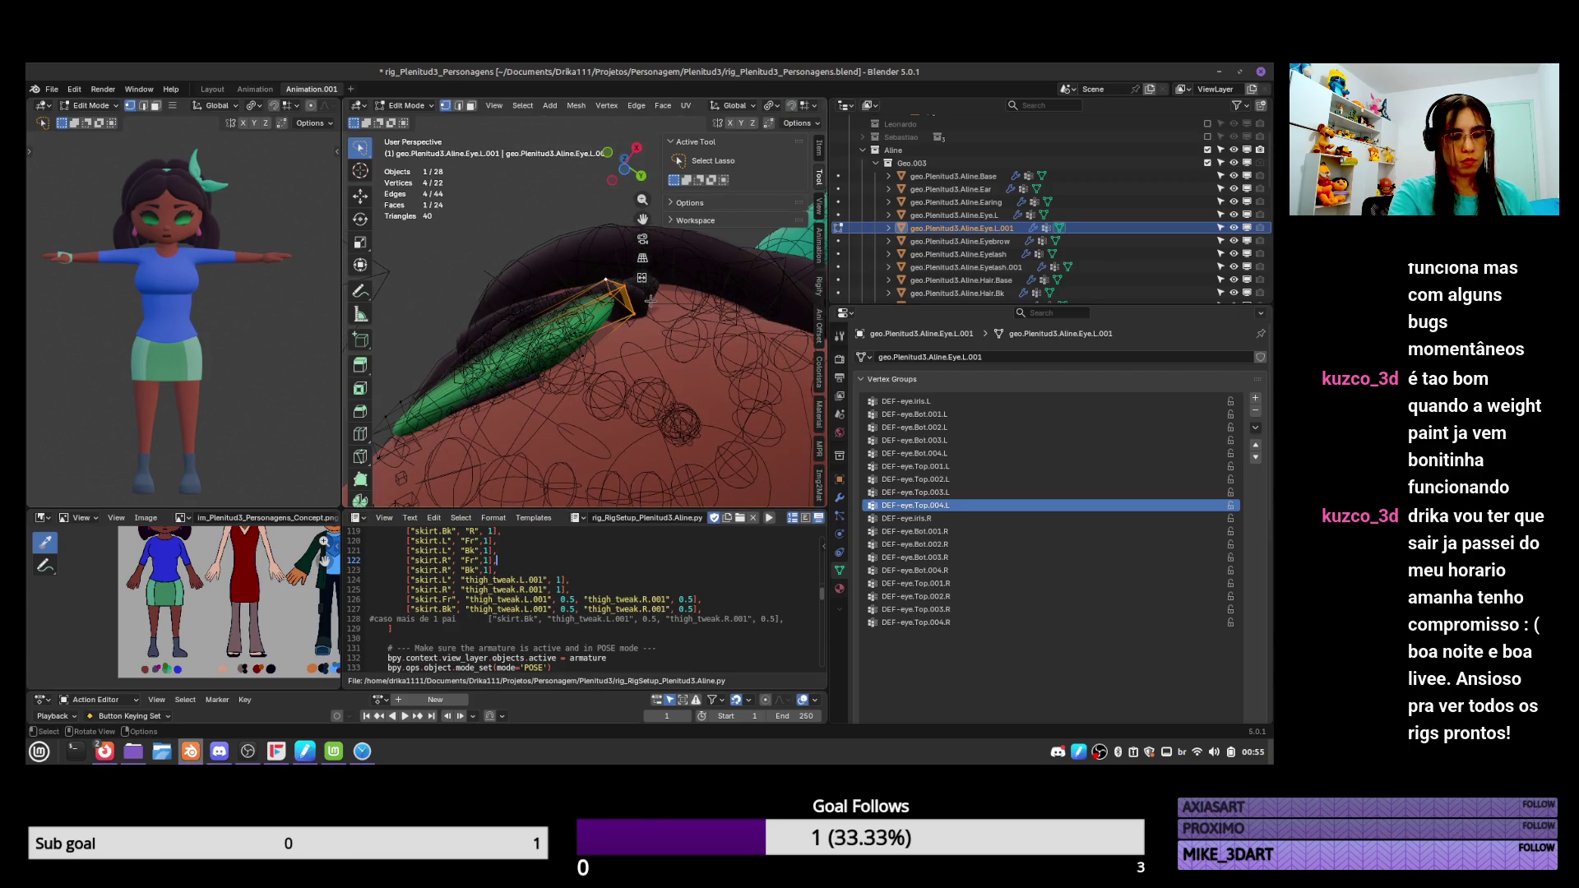
key(g)
key(y)
click(661, 315)
key(g)
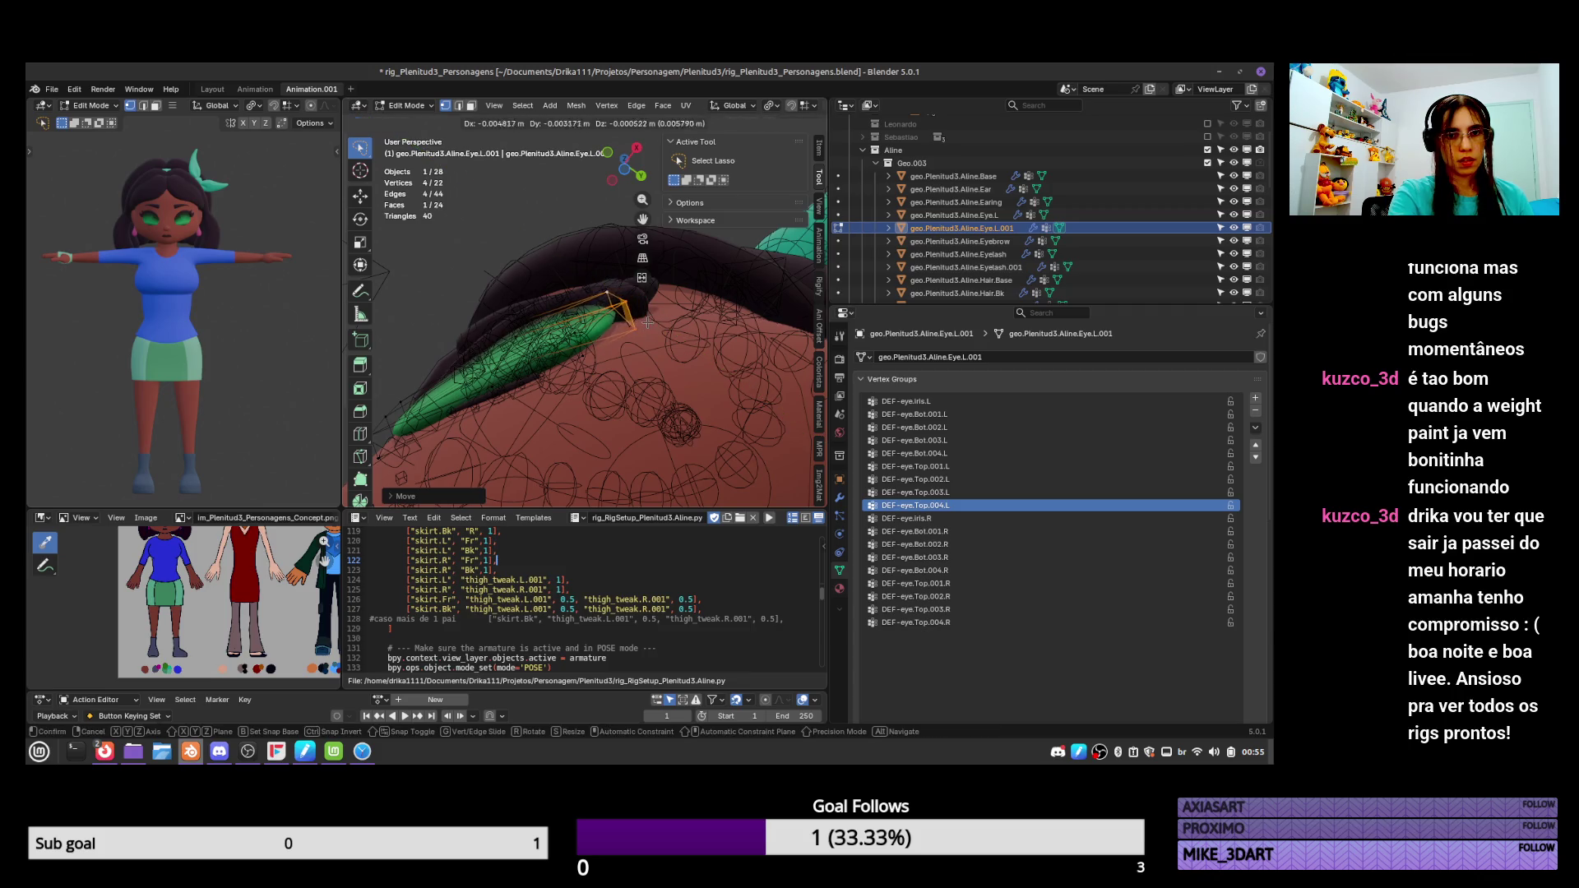
click(647, 322)
key(Tab)
mouse_move(647, 322)
middle_down()
mouse_move(707, 406)
mouse_move(653, 378)
mouse_move(691, 374)
mouse_move(651, 370)
mouse_move(636, 424)
mouse_move(588, 389)
mouse_move(621, 372)
middle_up()
key(Tab)
key(Tab)
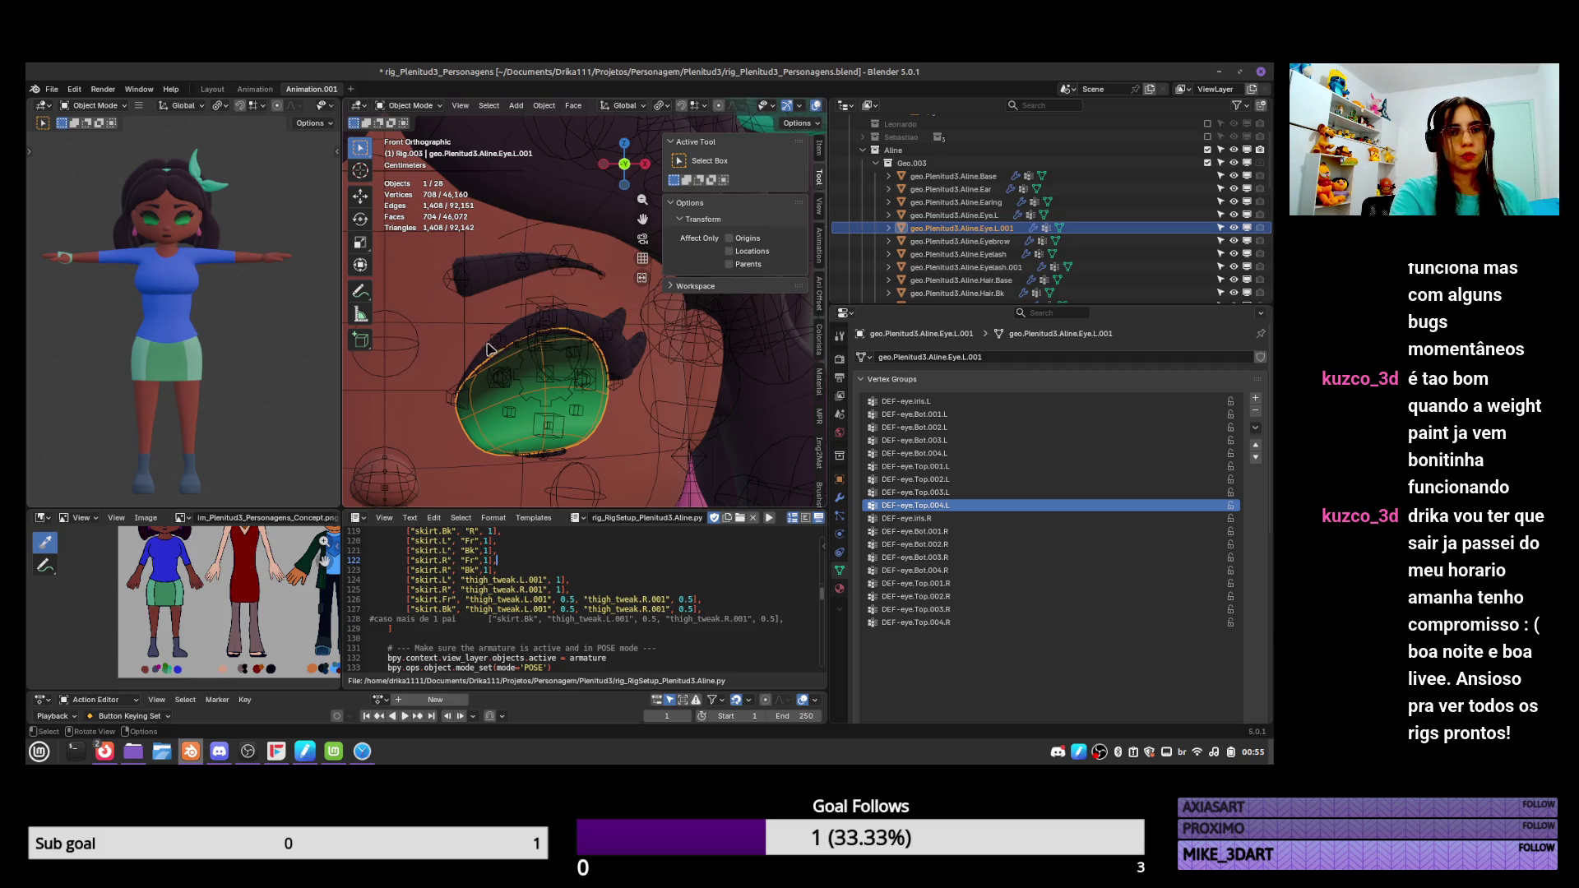
key(ctrl+s)
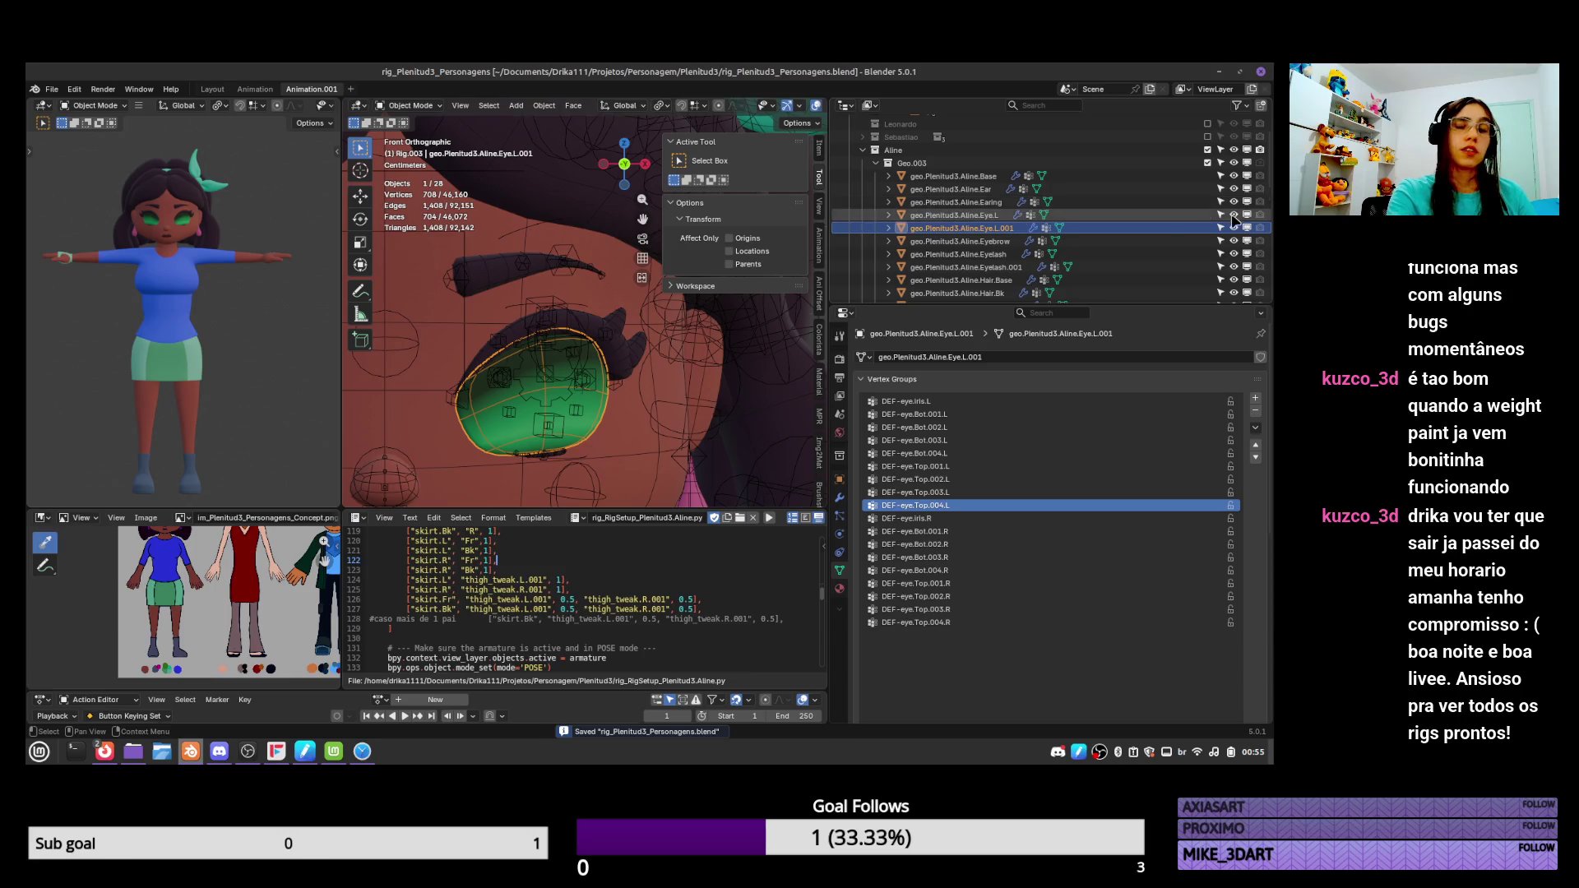
click(862, 152)
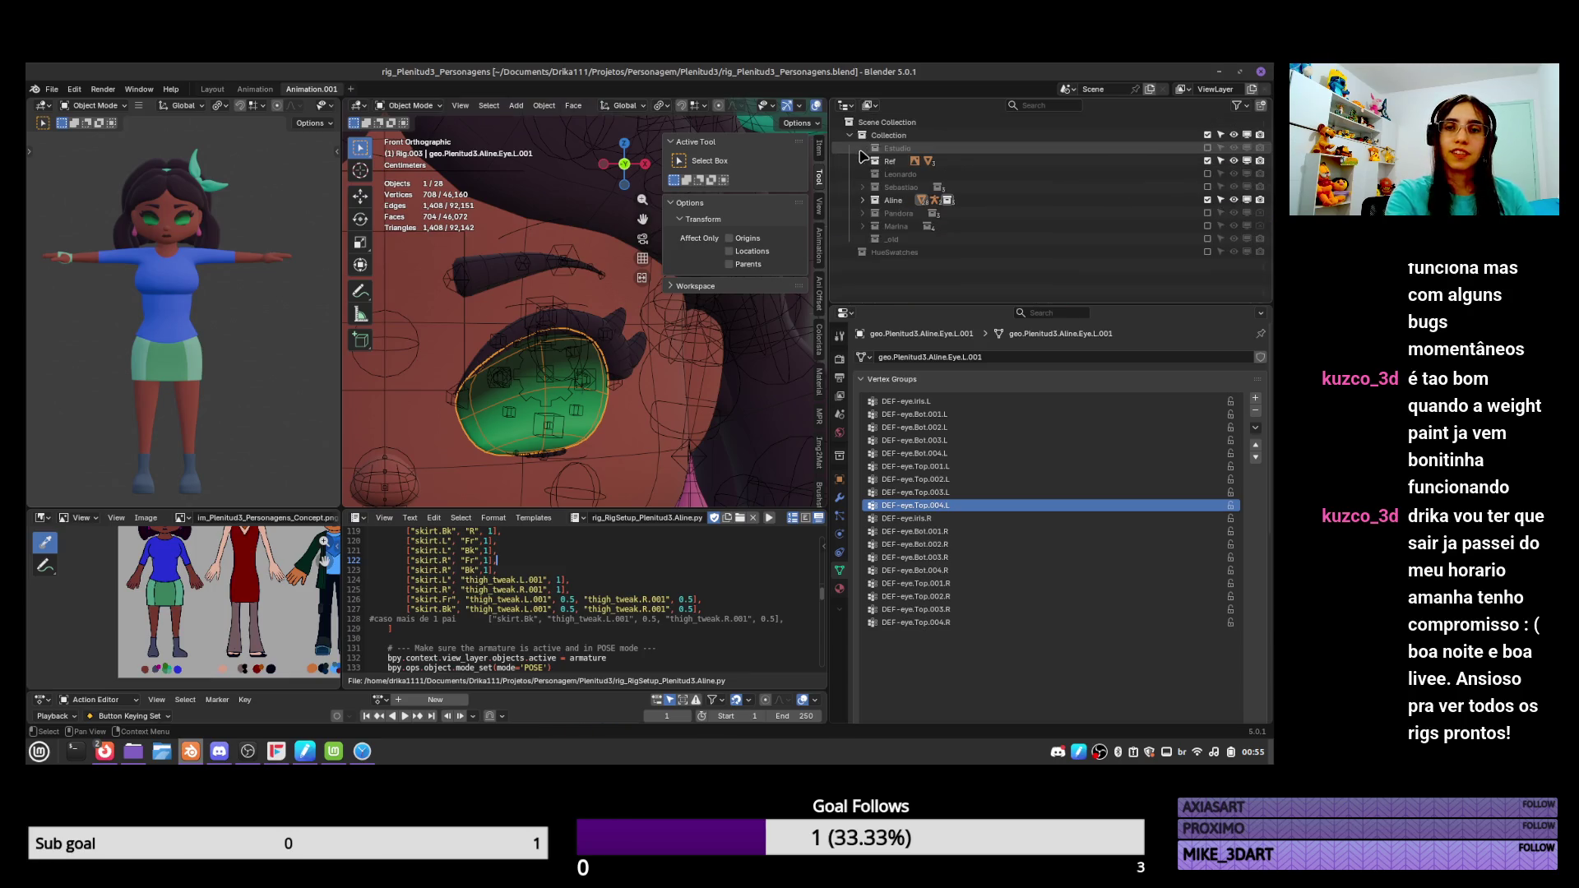
click(1207, 200)
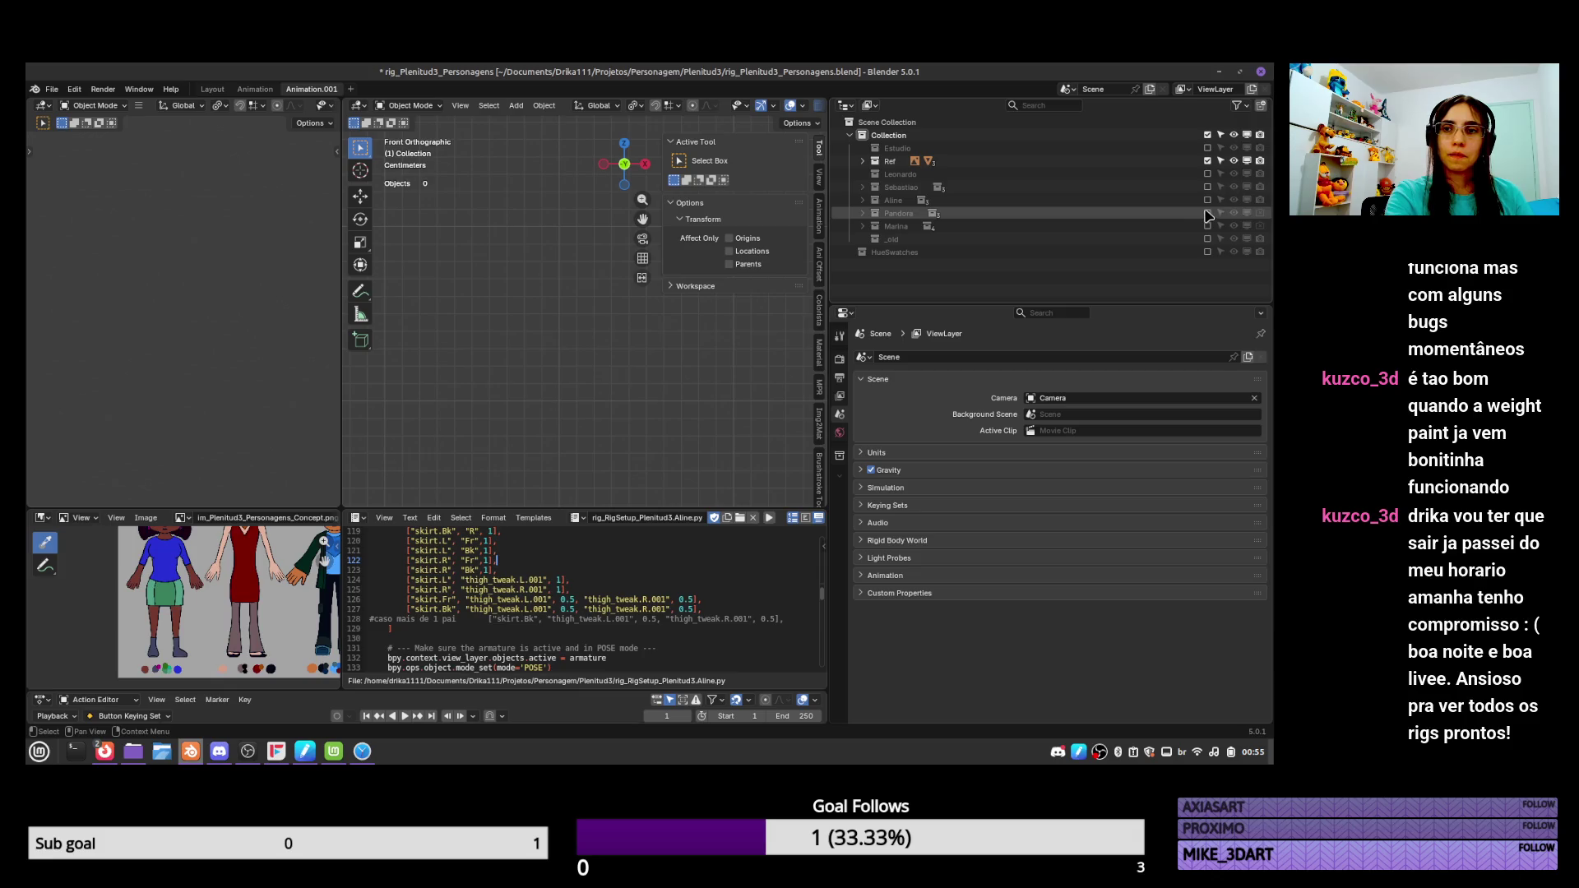
click(1207, 213)
click(862, 213)
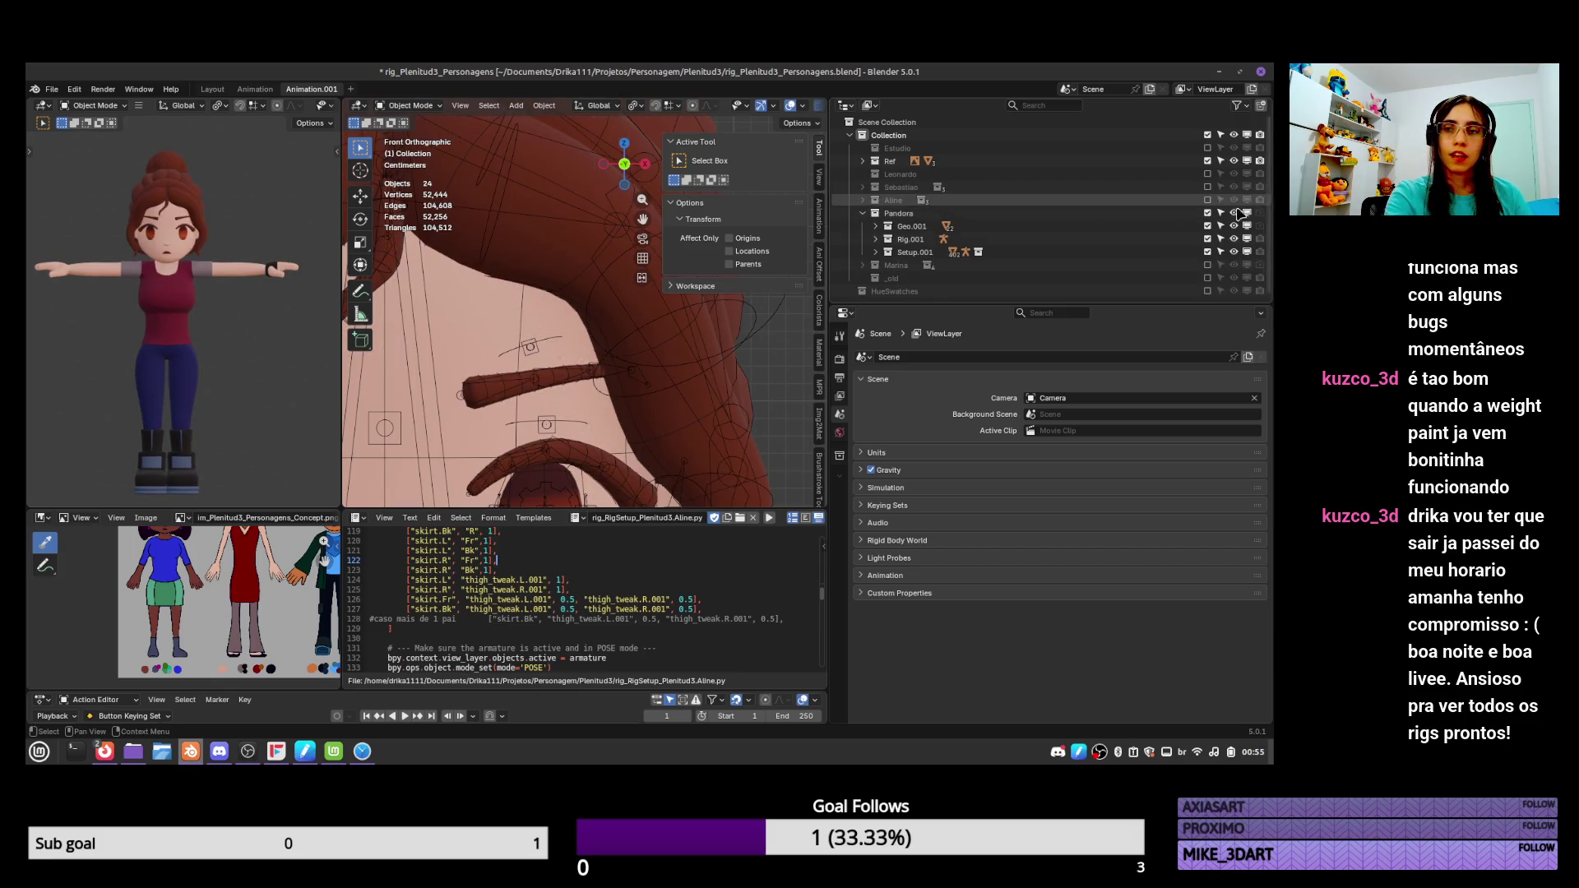
click(876, 251)
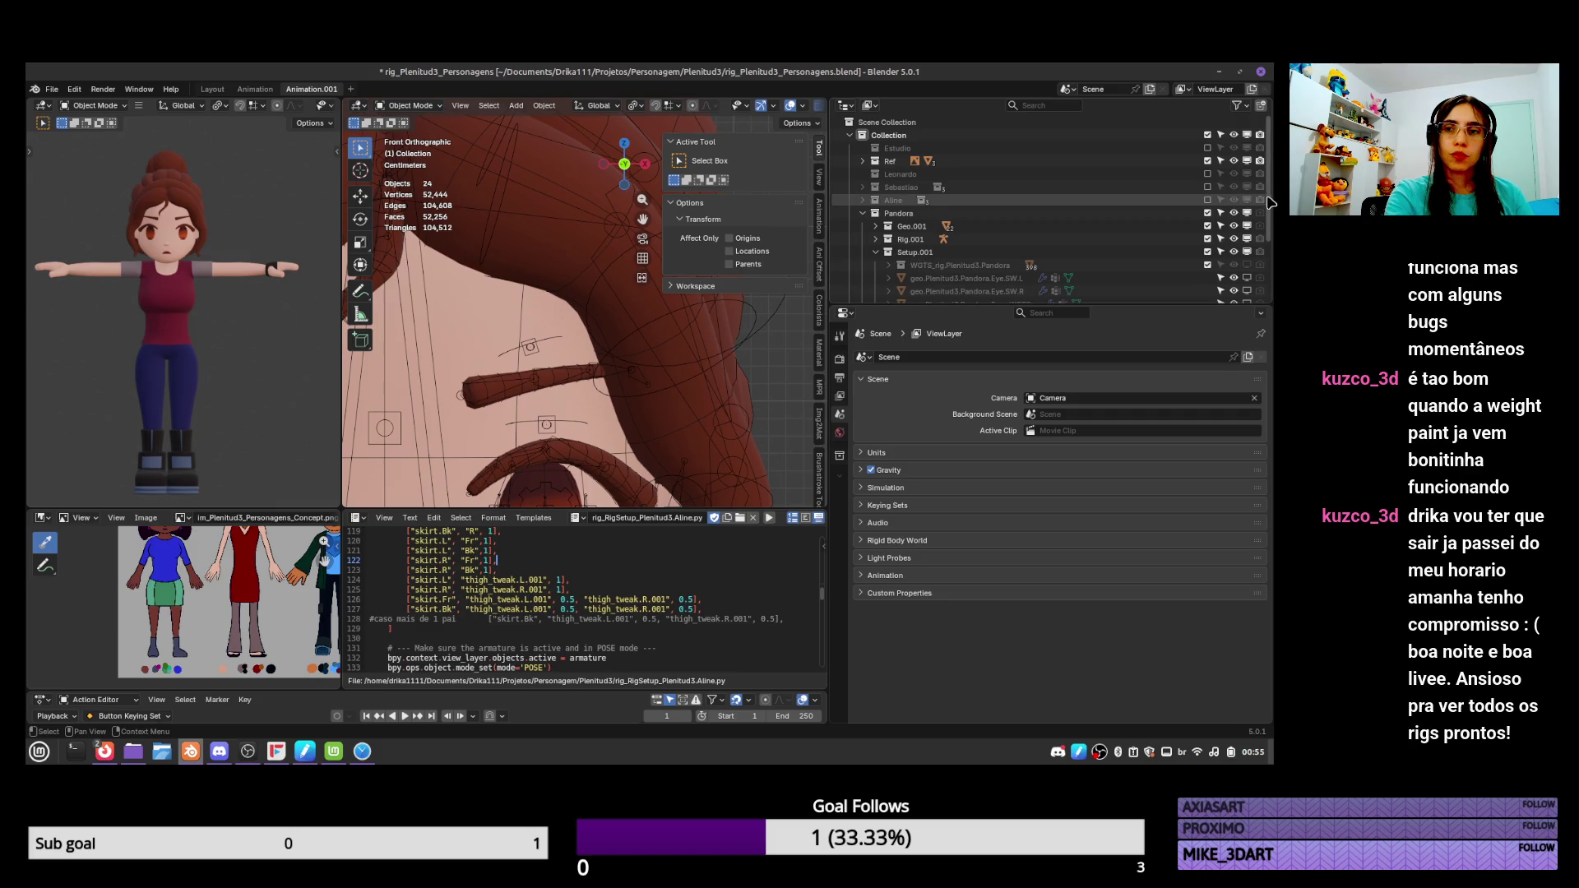
scroll(1256, 269, down, 3)
scroll(1255, 269, down, 1)
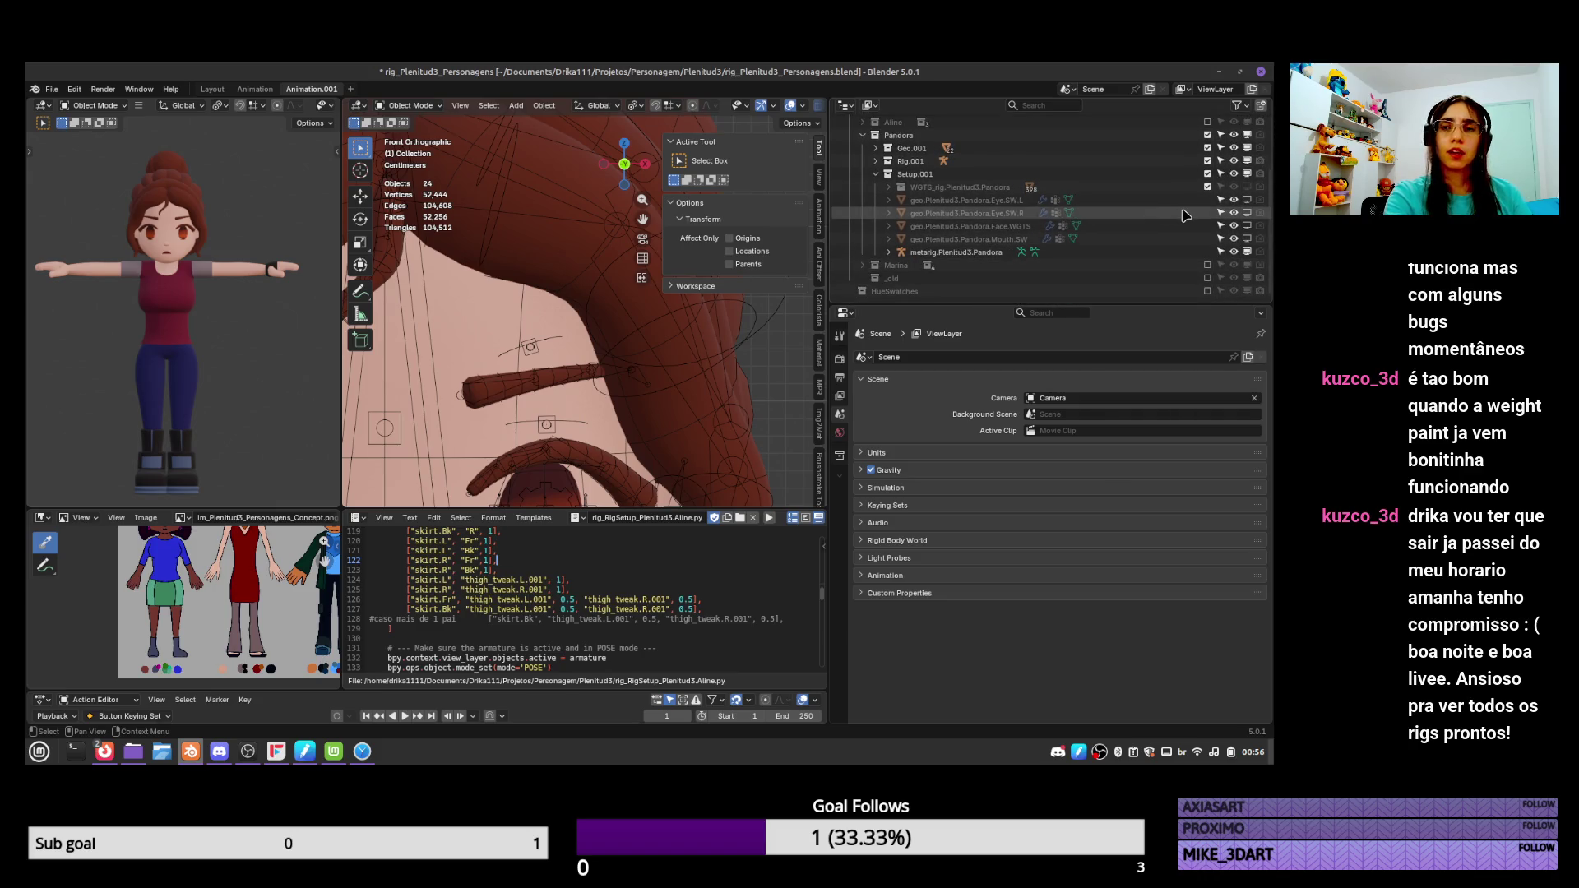
scroll(945, 200, up, 3)
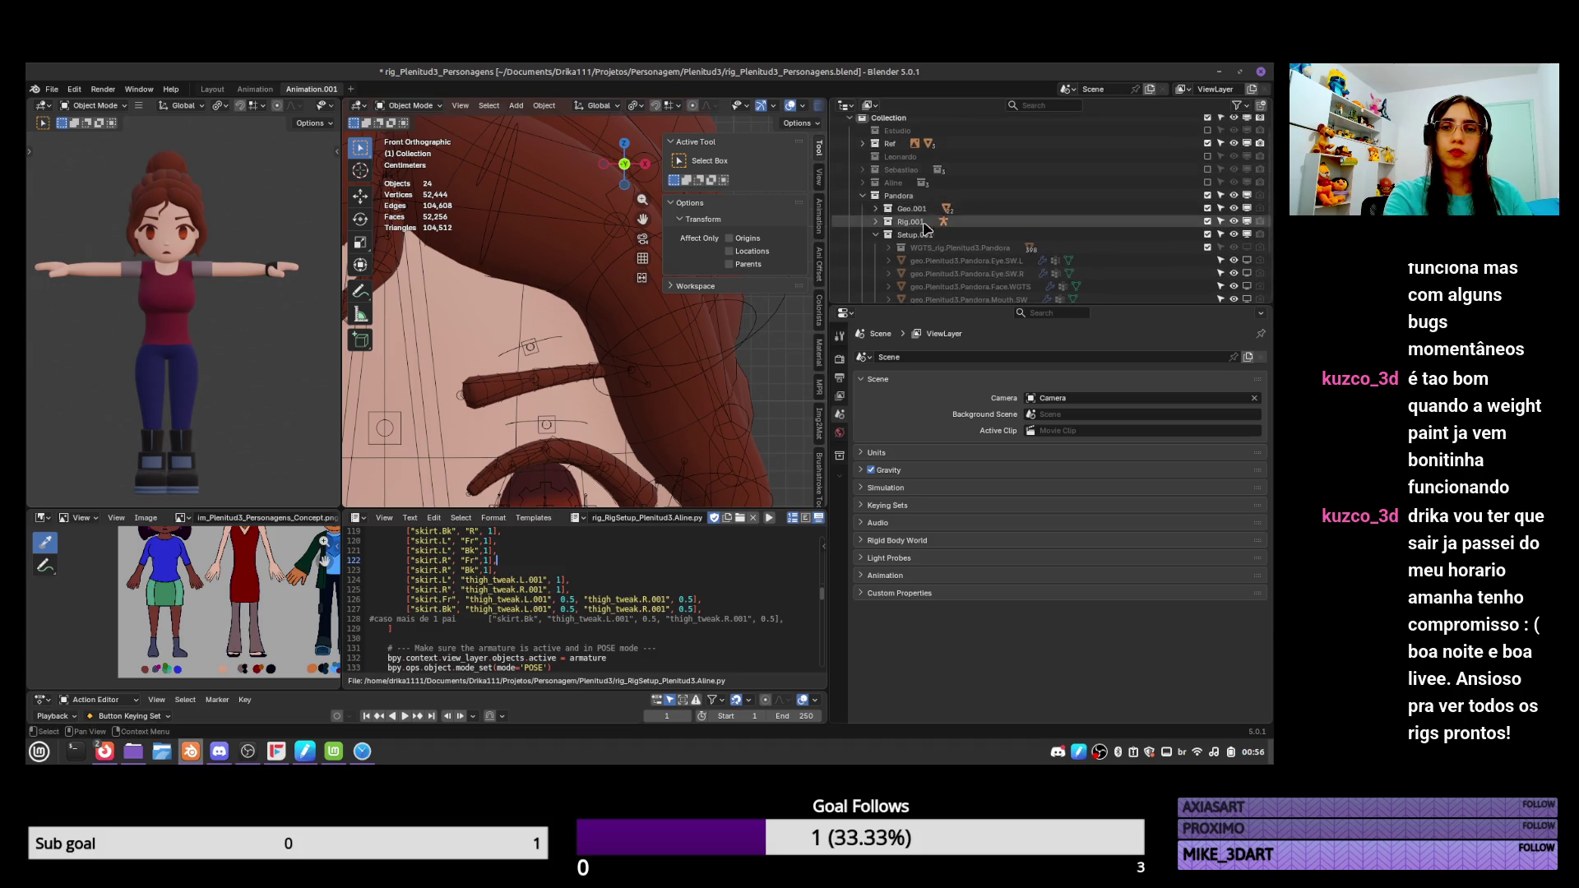
scroll(1069, 205, up, 1)
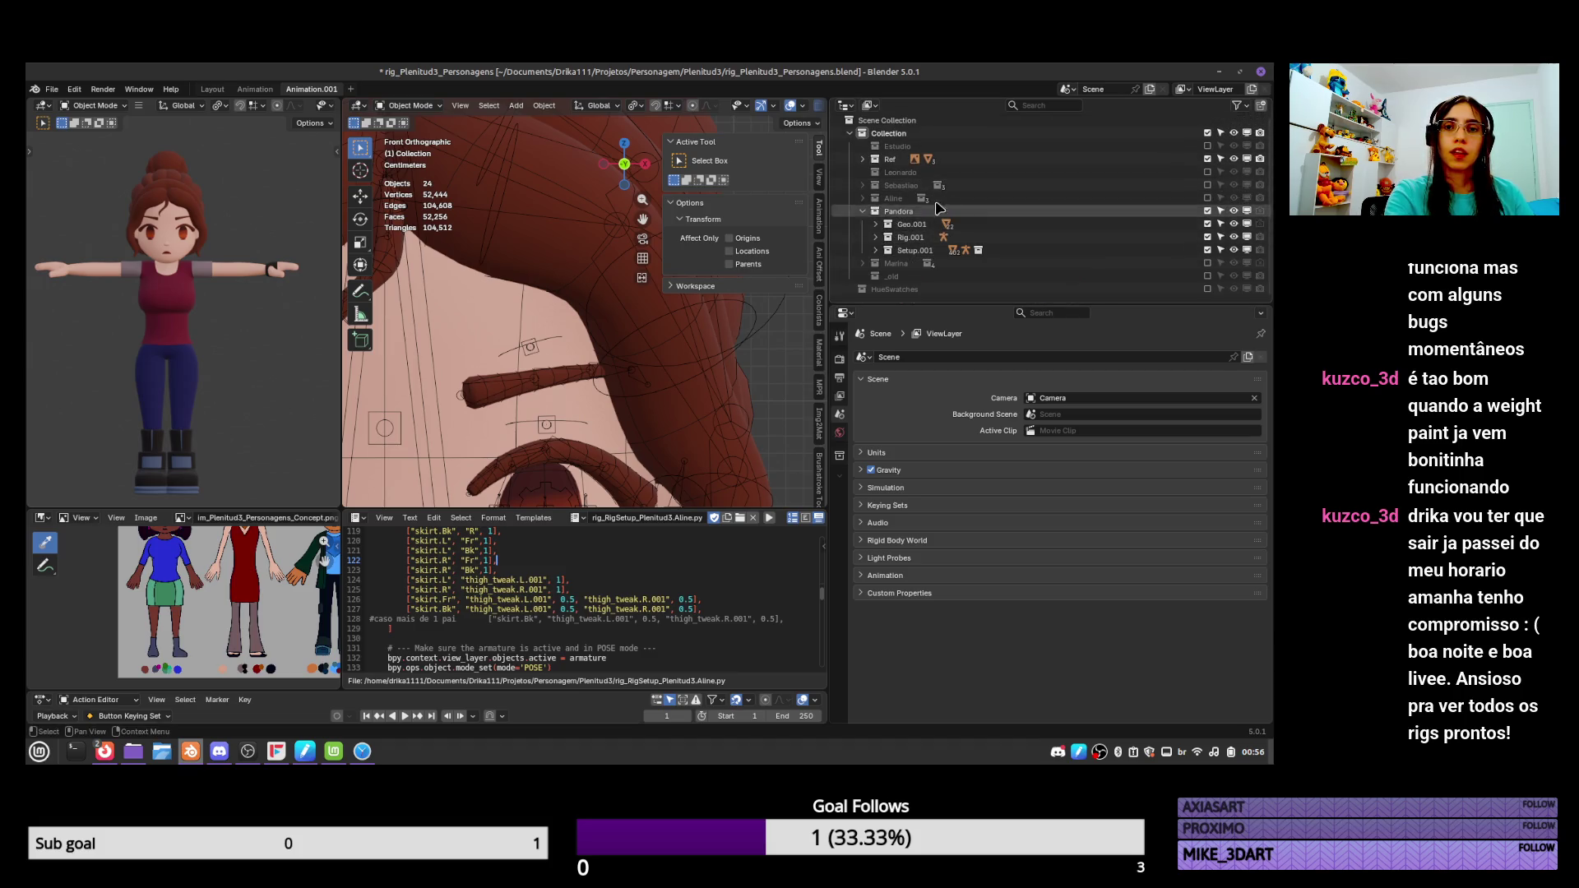
click(1208, 211)
click(1207, 199)
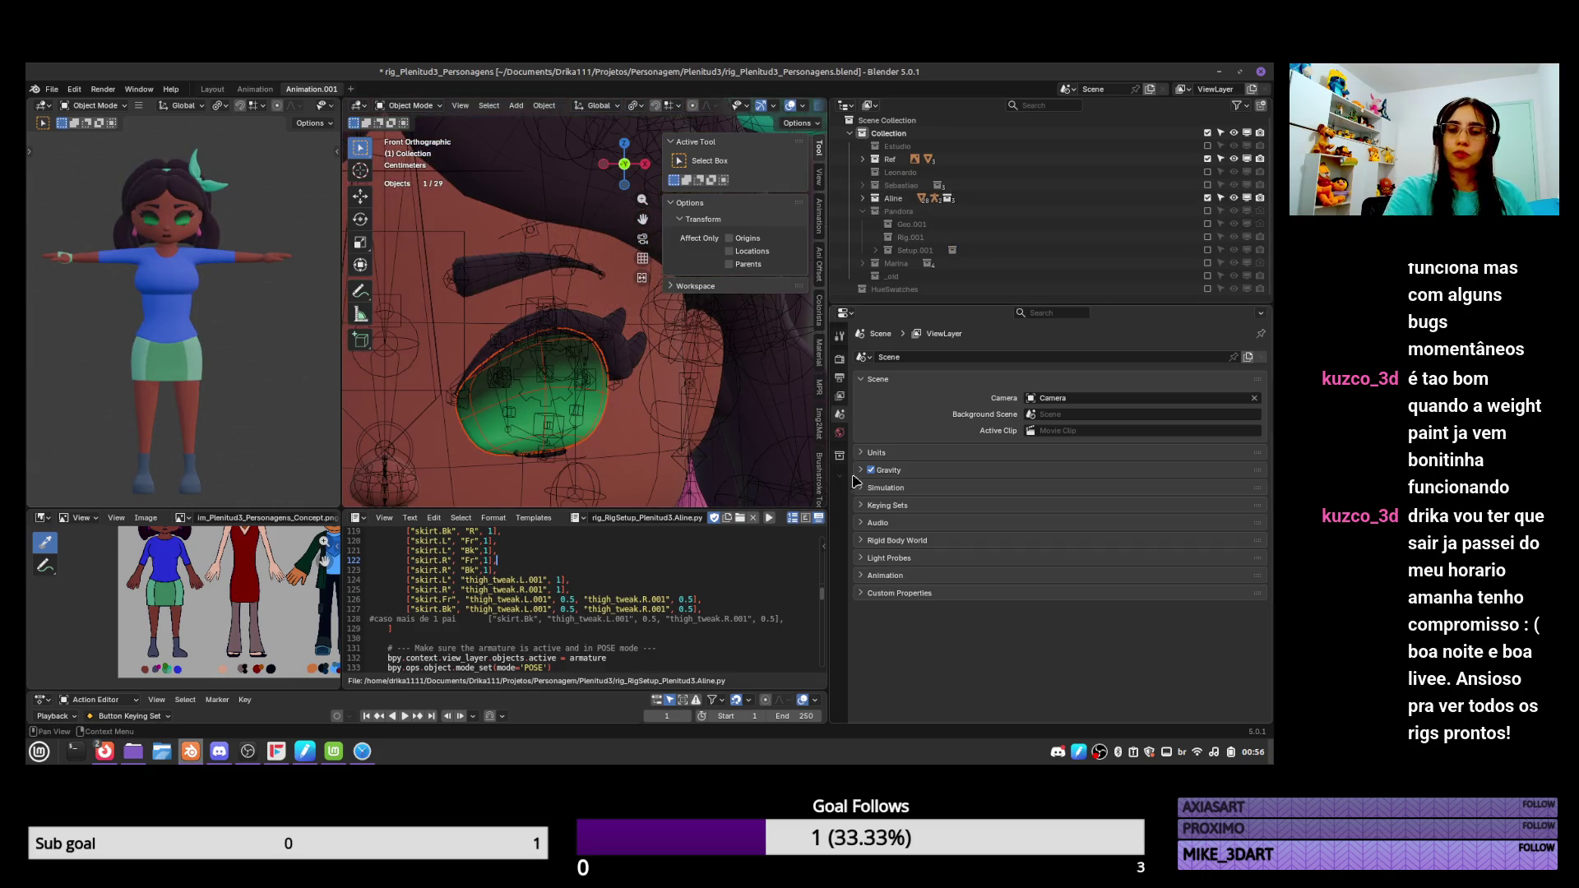
Rename the left eye's mesh data to geo.Plenitud3.Aline.Eye.SW.L.
click(596, 422)
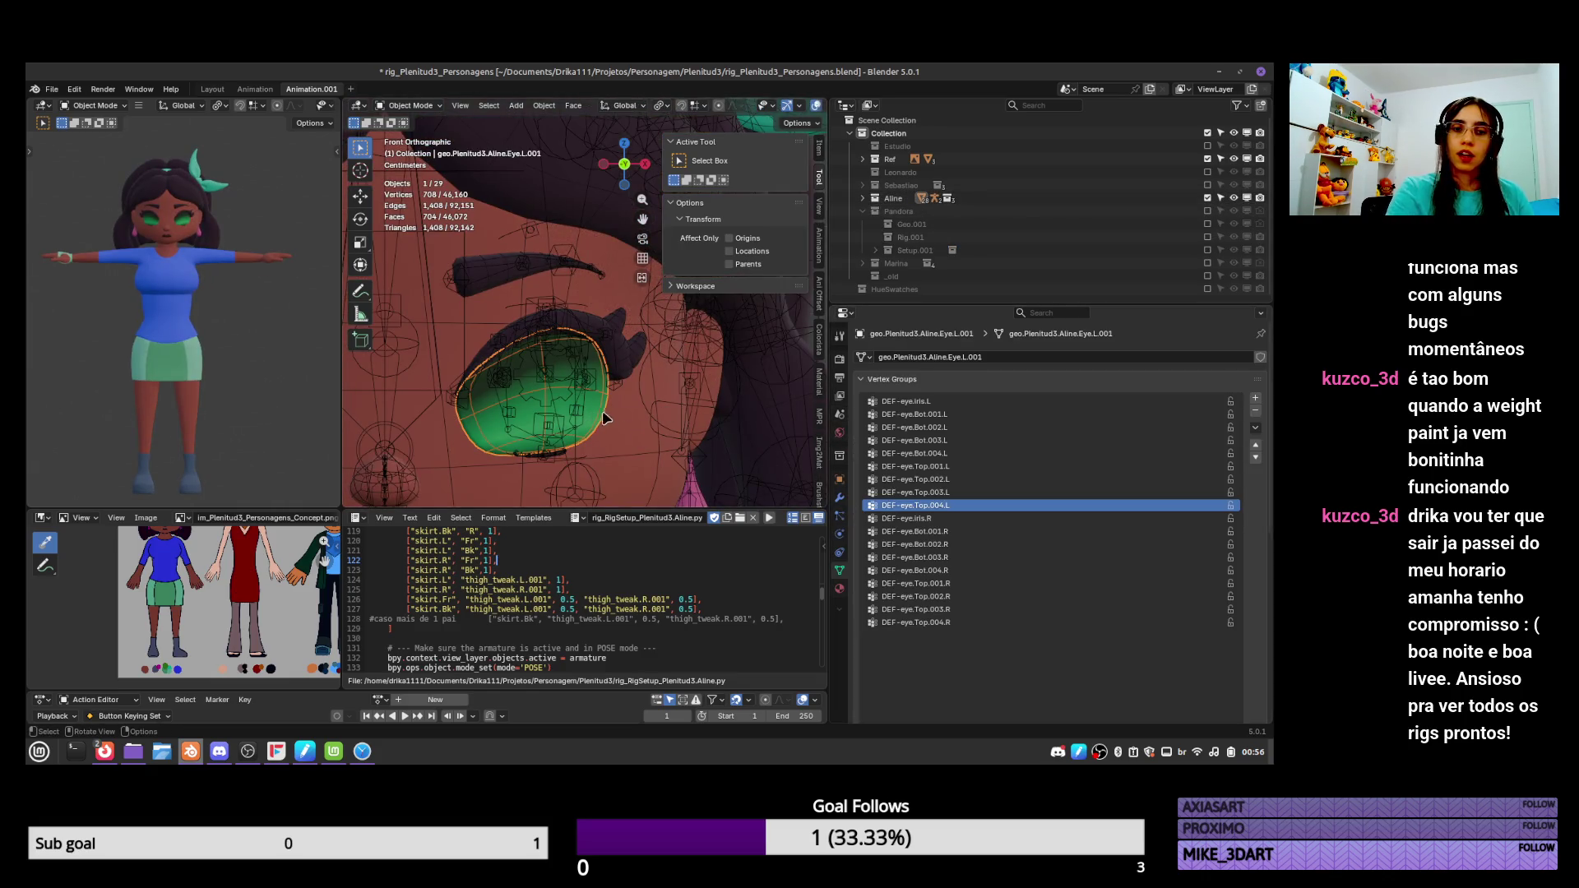
click(1067, 357)
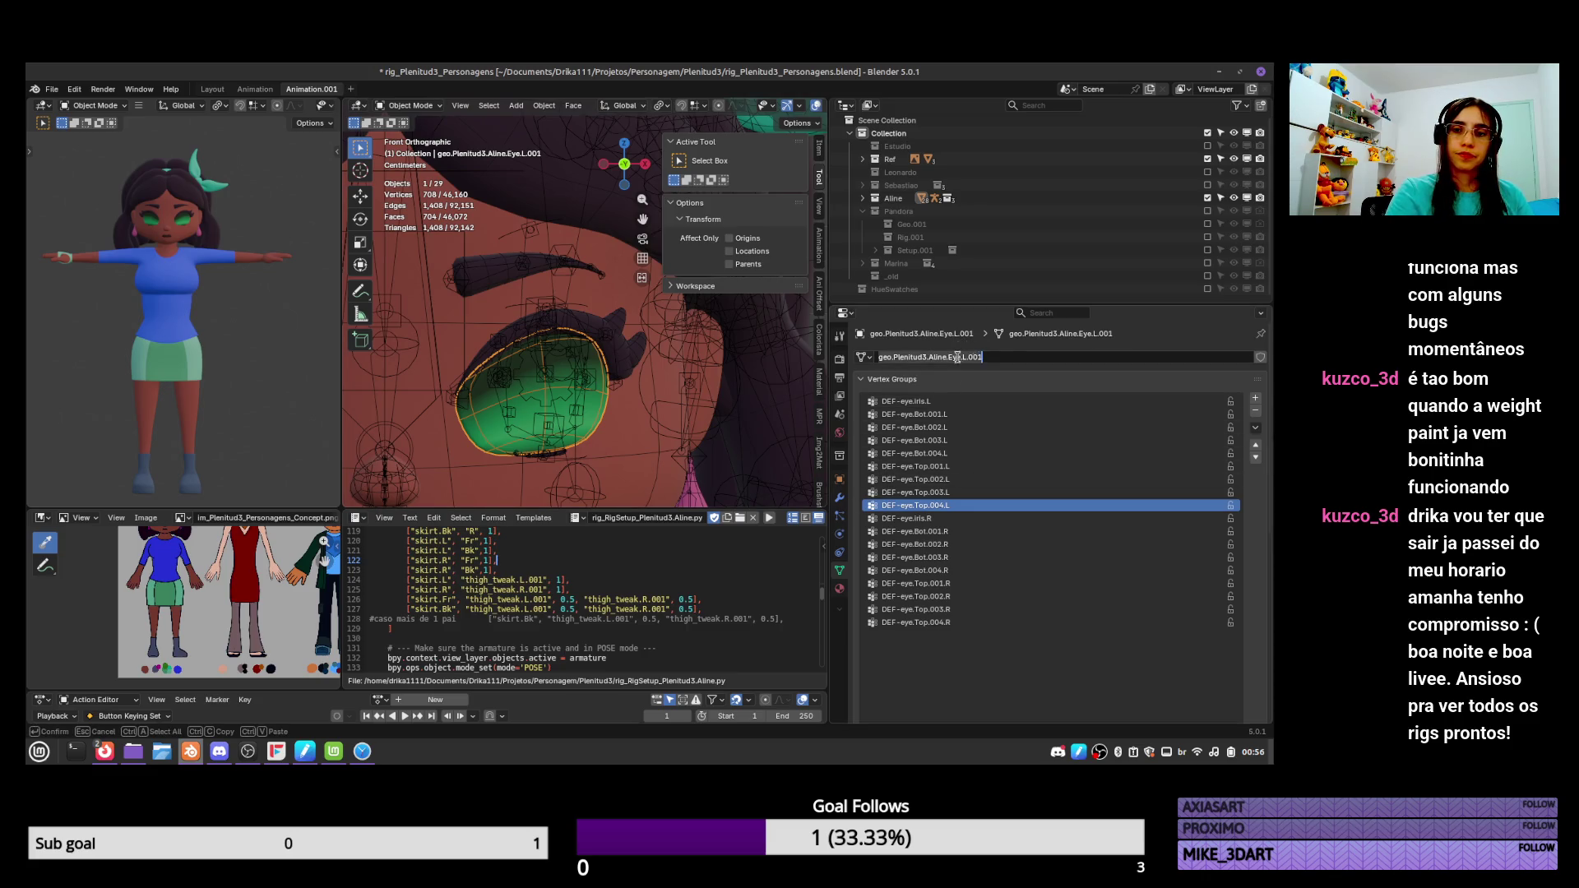
key(ctrl+shift+Left)
key(ctrl+shift+Left)
text(BW)
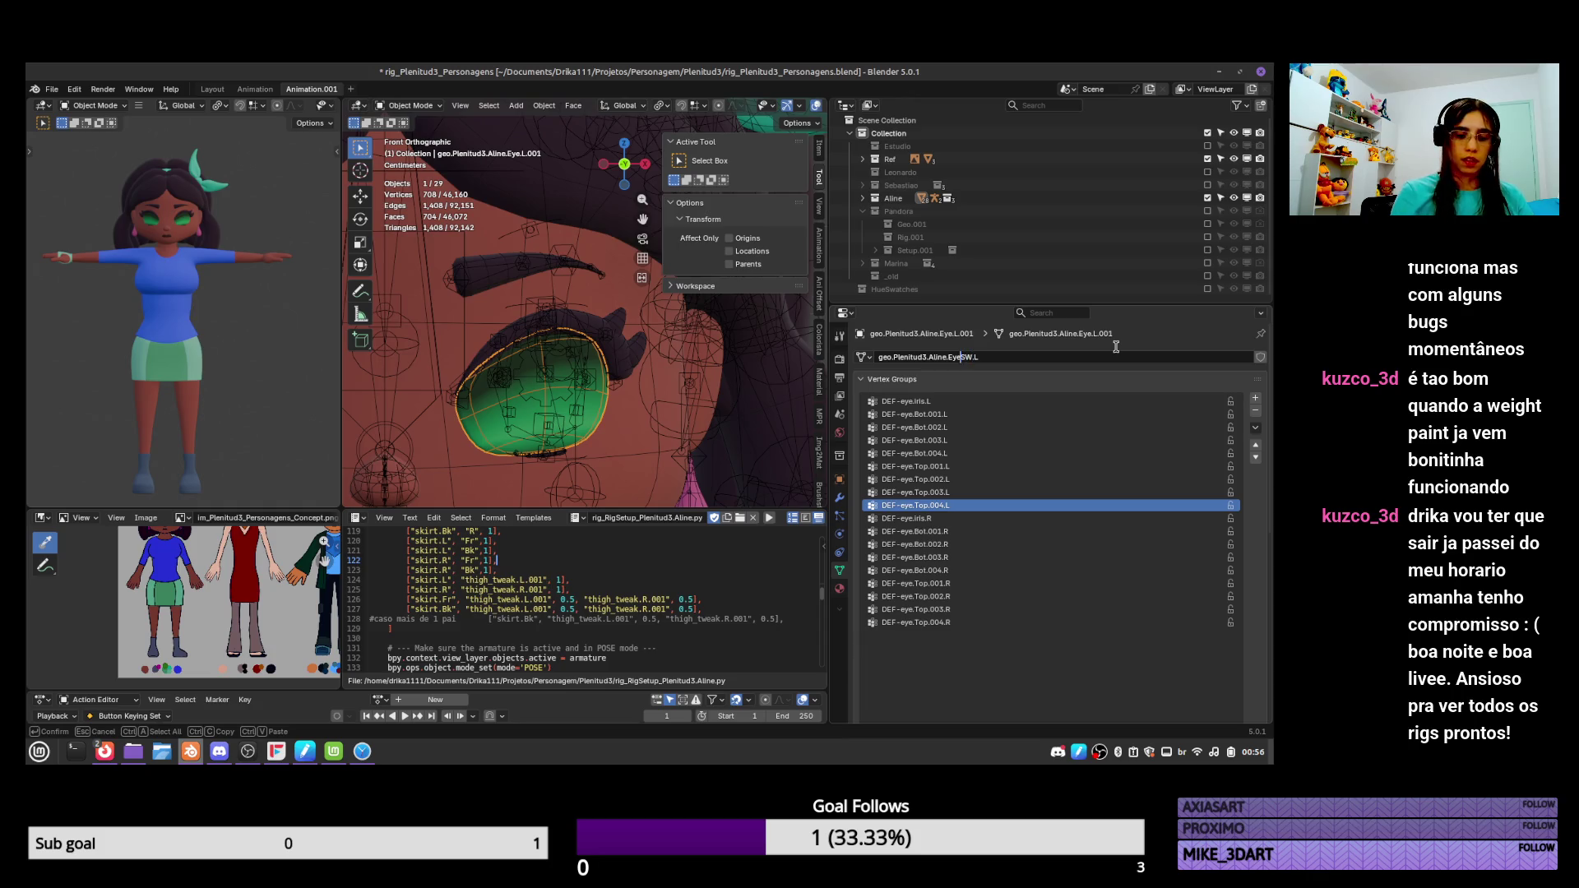
text(.)
key(ctrl+a)
key(ctrl+c)
key(Return)
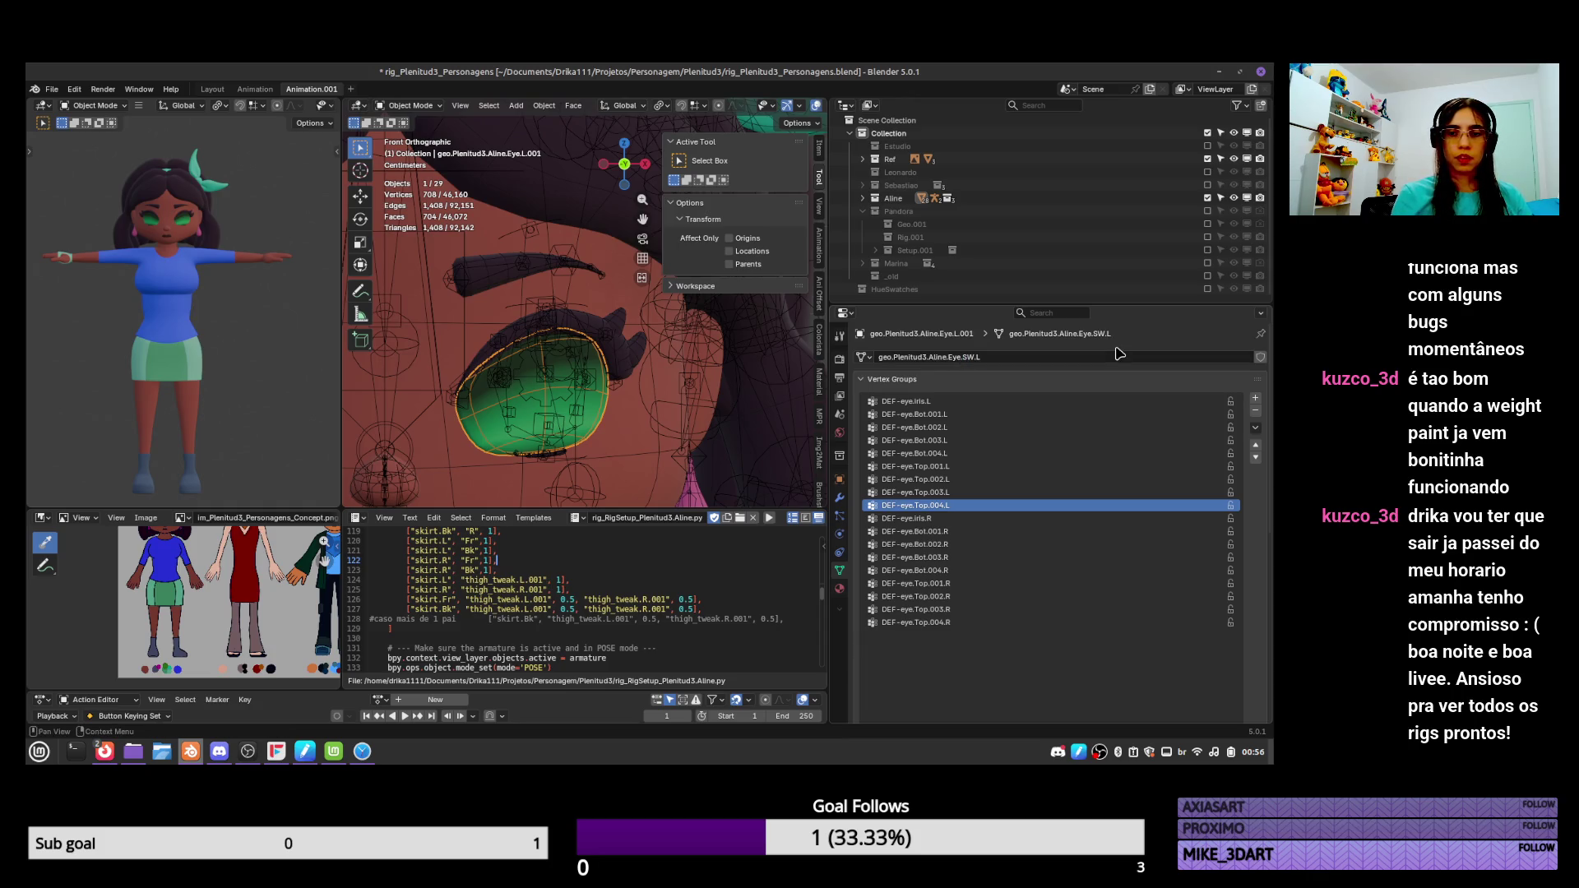
Give the eye object the same name, geo.Plenitud3.Aline.Eye.SW.L, in the Outliner.
key(period)
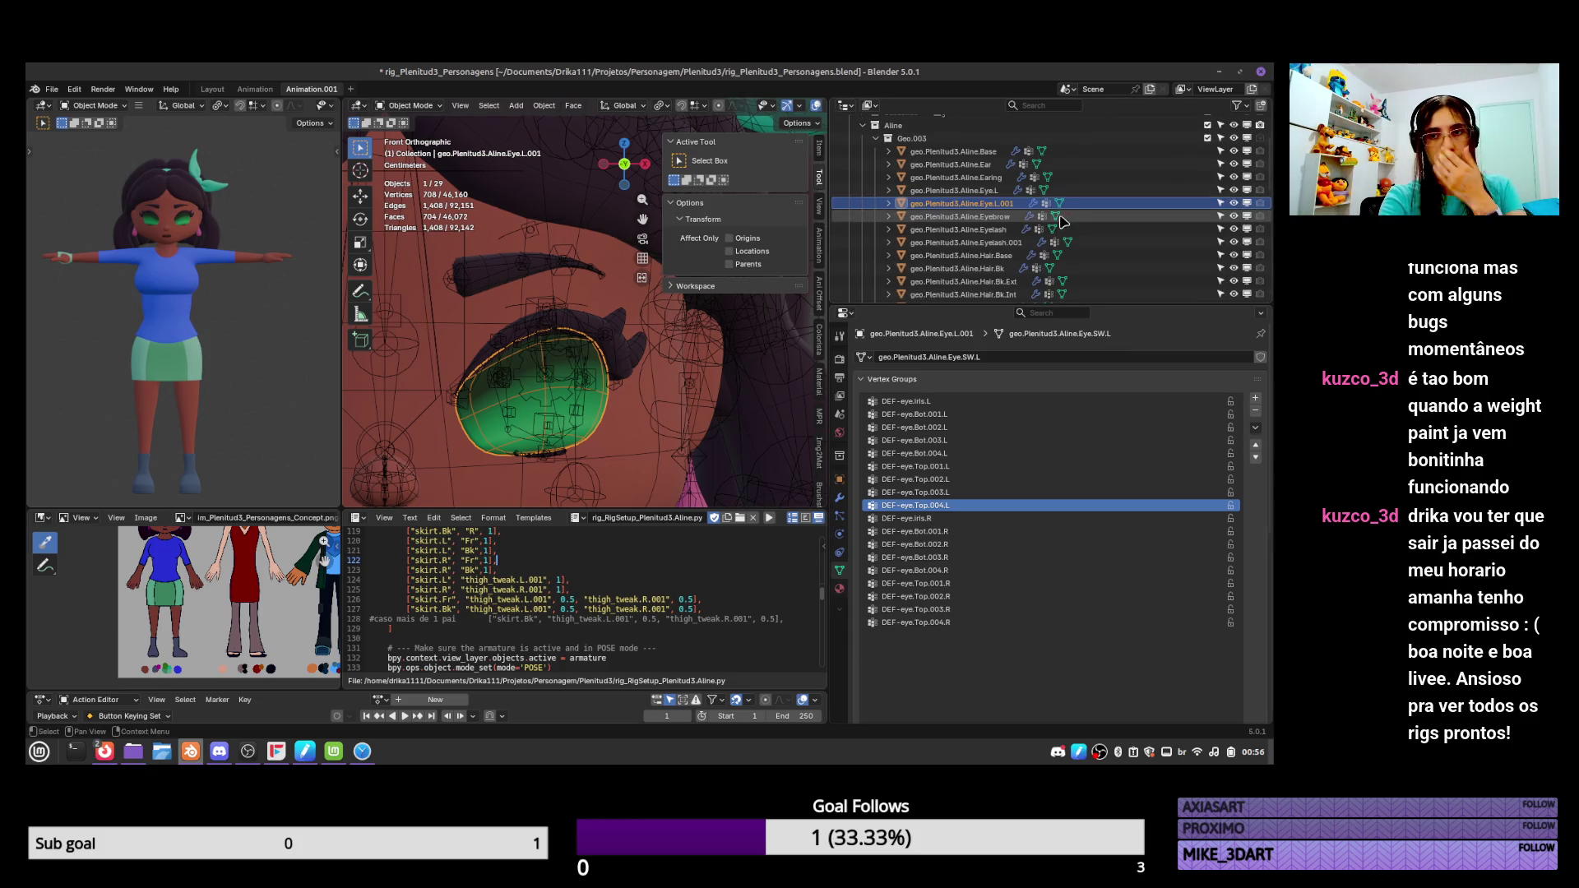
double_click(1030, 200)
key(ctrl+v)
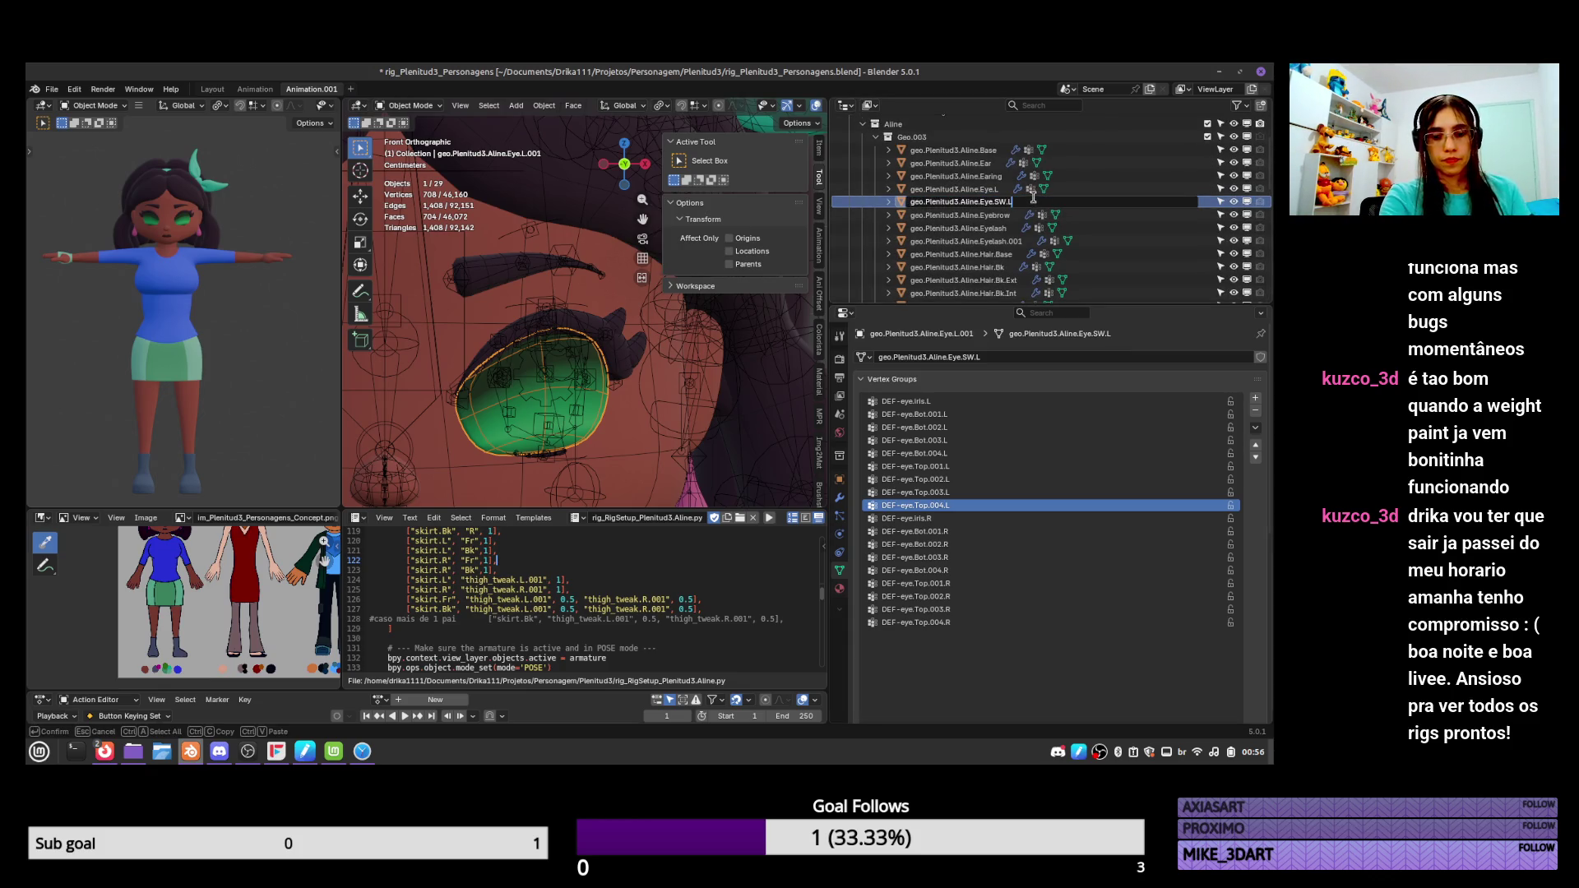
key(Return)
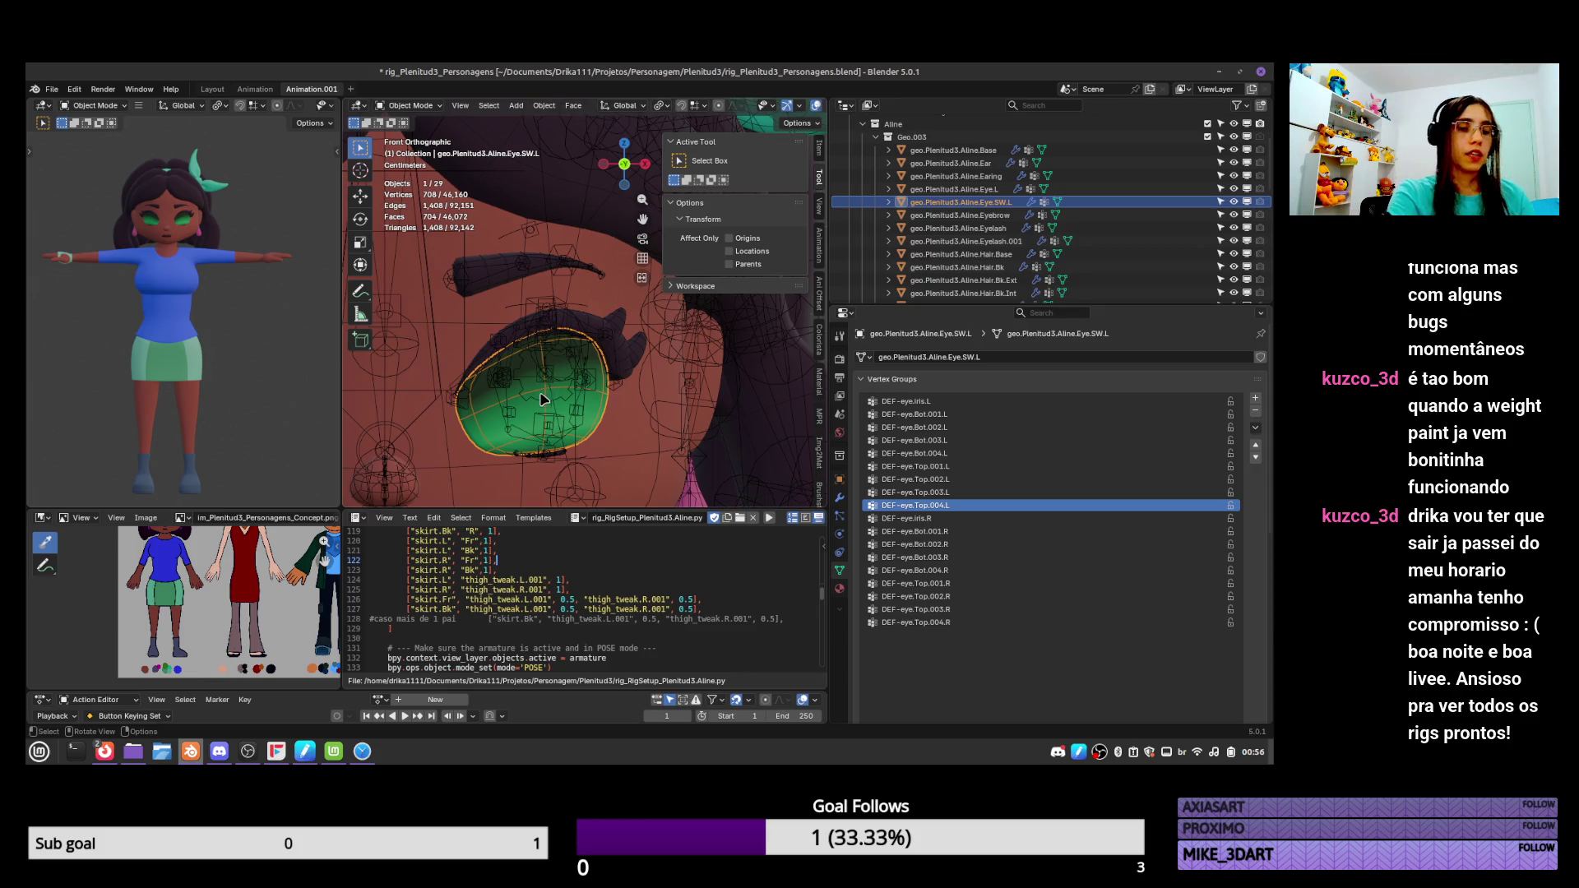
key(ctrl+Tab)
Use Delete All Groups in Weight Paint to clear Eye.SW.L's vertex groups, then return to Object Mode.
click(510, 304)
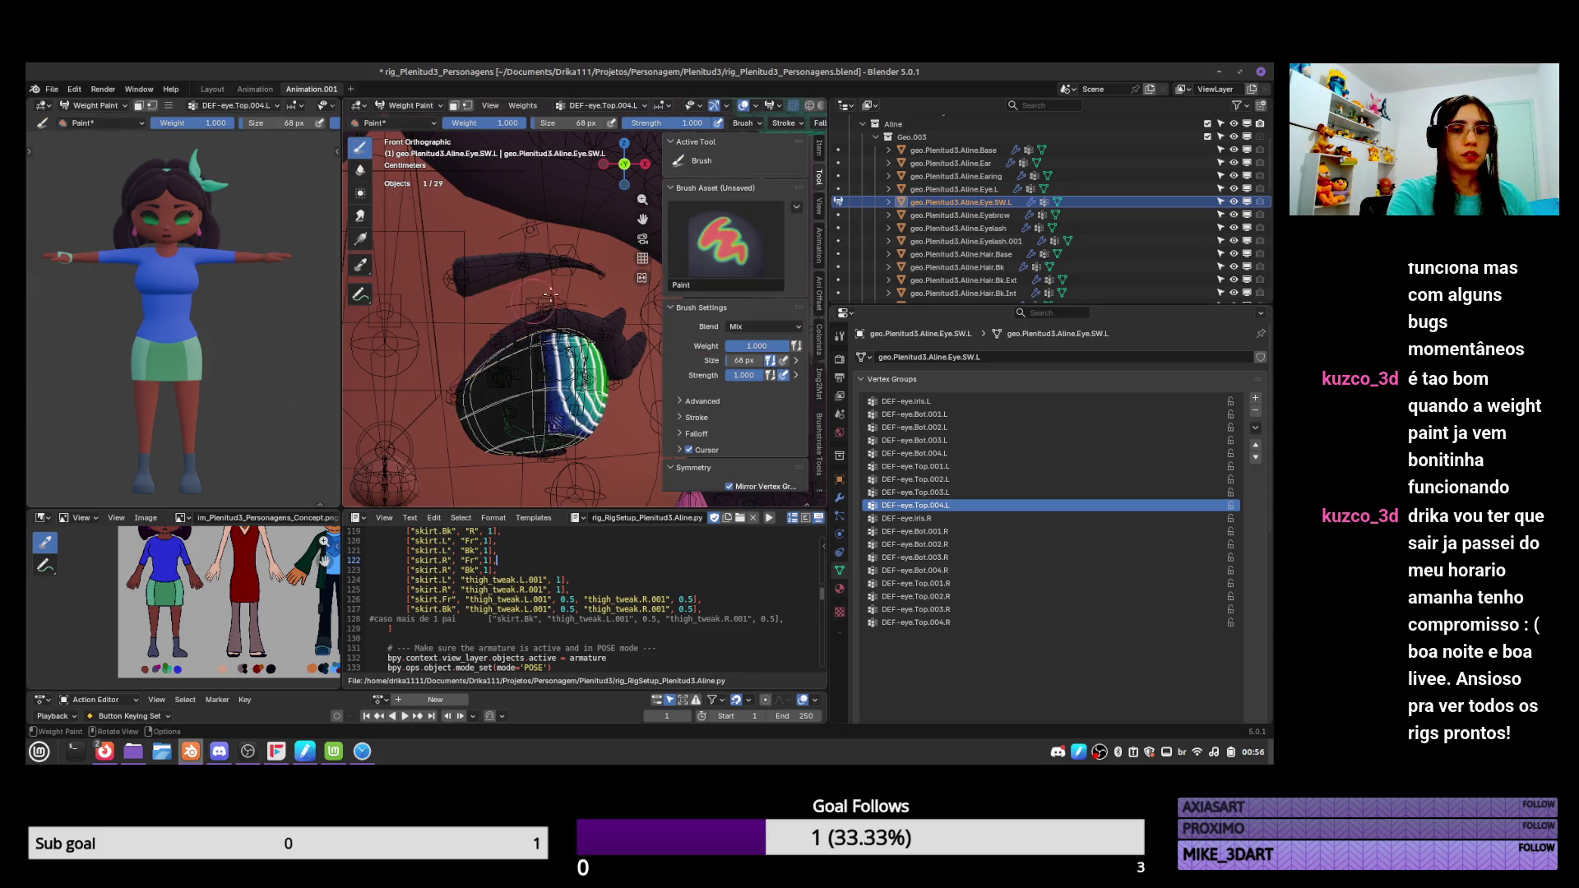
click(1256, 427)
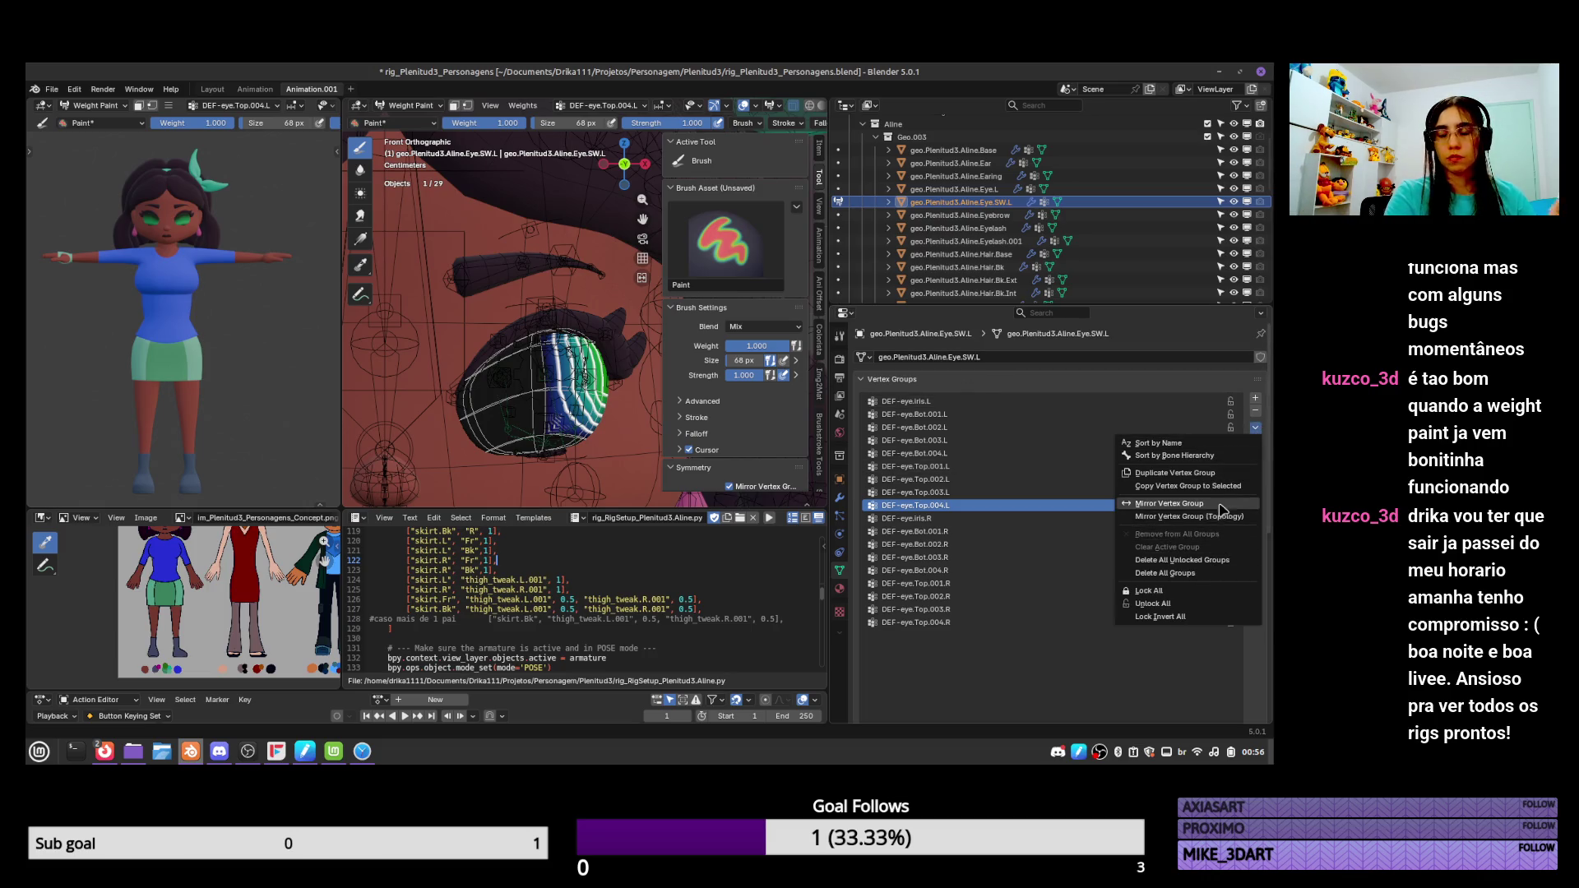
click(1197, 575)
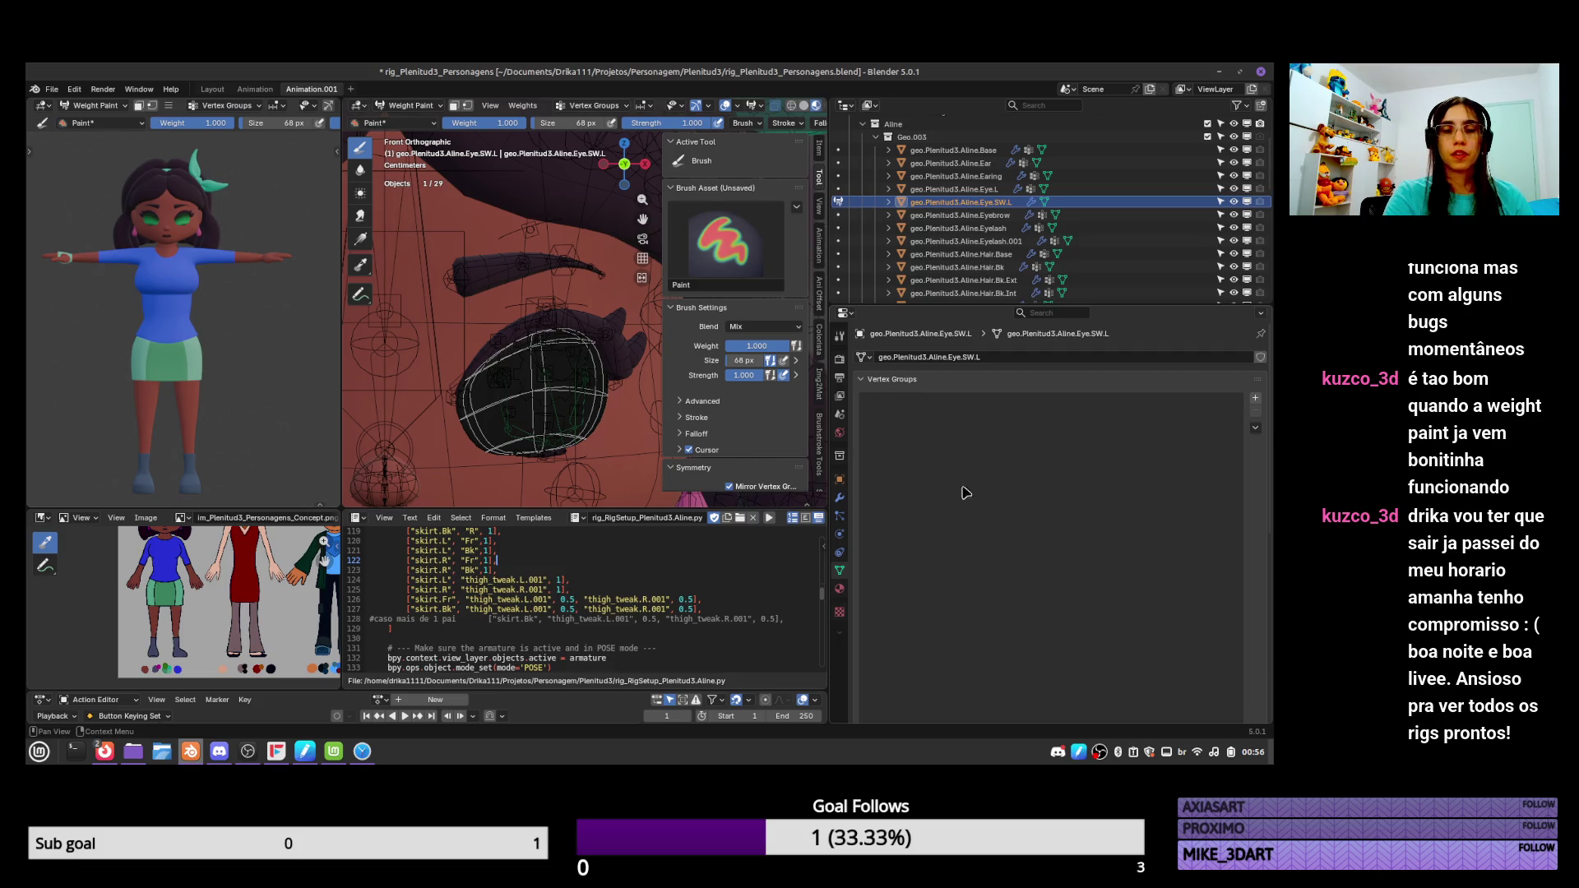
key(ctrl+Tab)
click(487, 365)
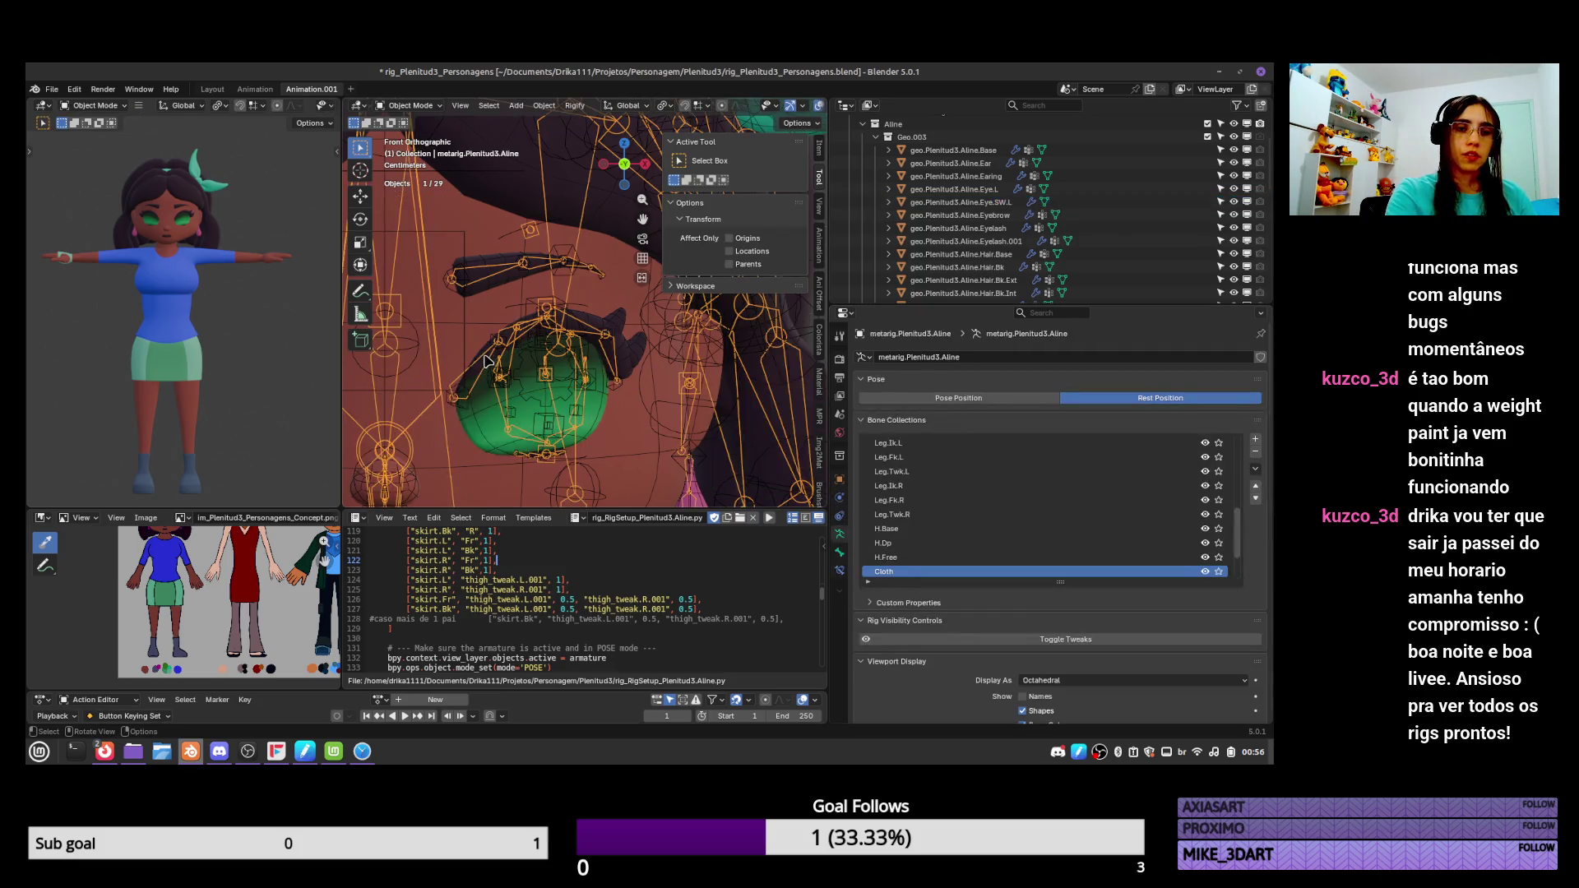
key(ctrl+Tab)
click(481, 368)
shift+click(520, 329)
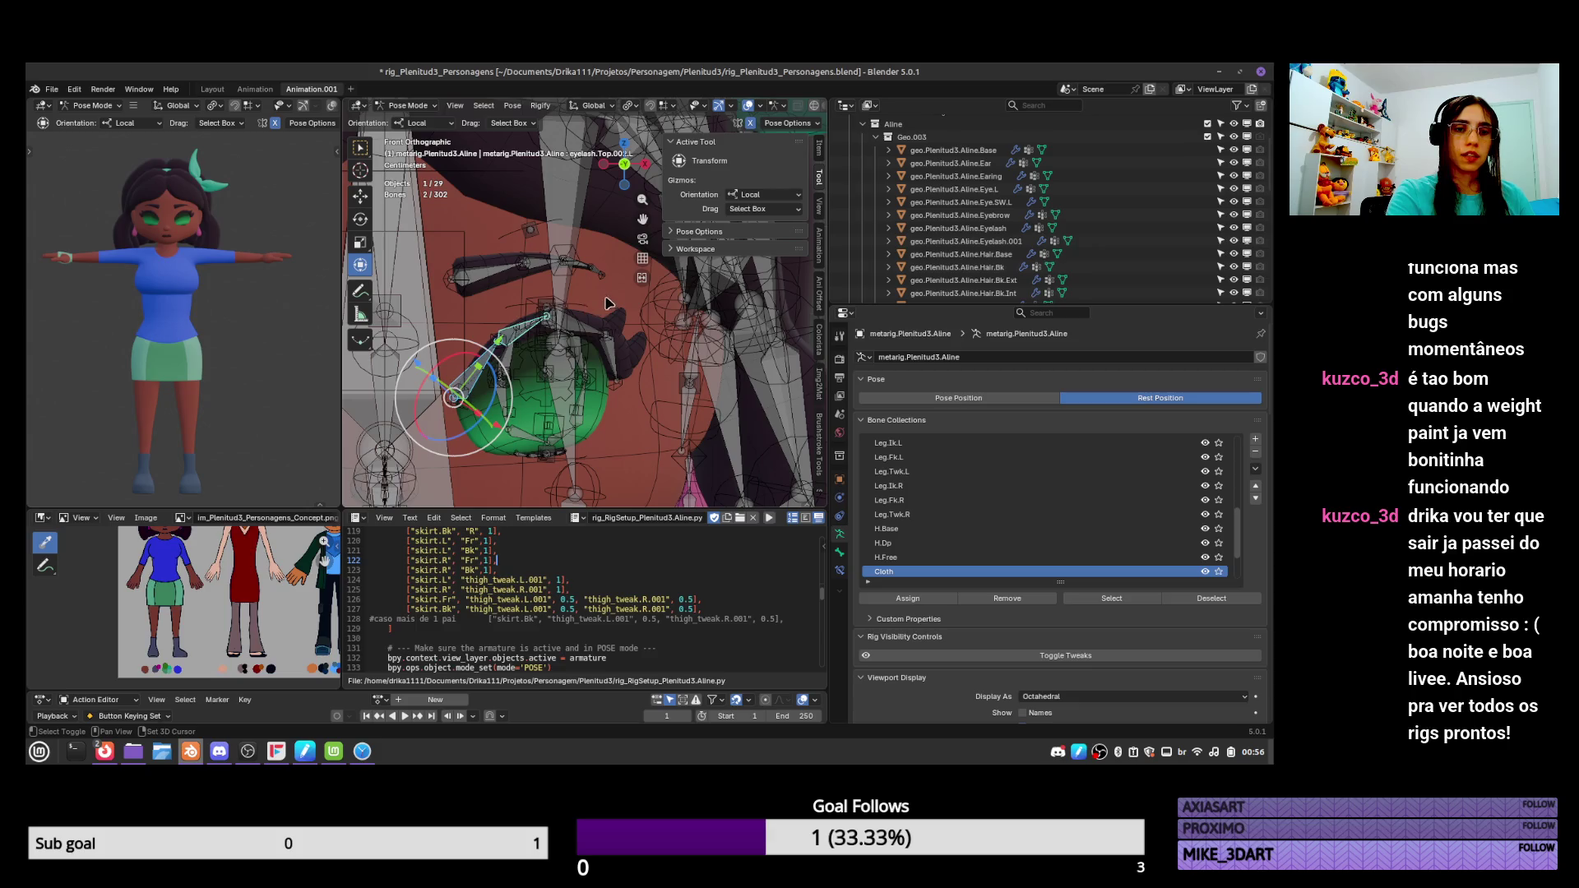
shift+click(576, 323)
shift+click(611, 358)
shift+click(536, 457)
shift+click(550, 458)
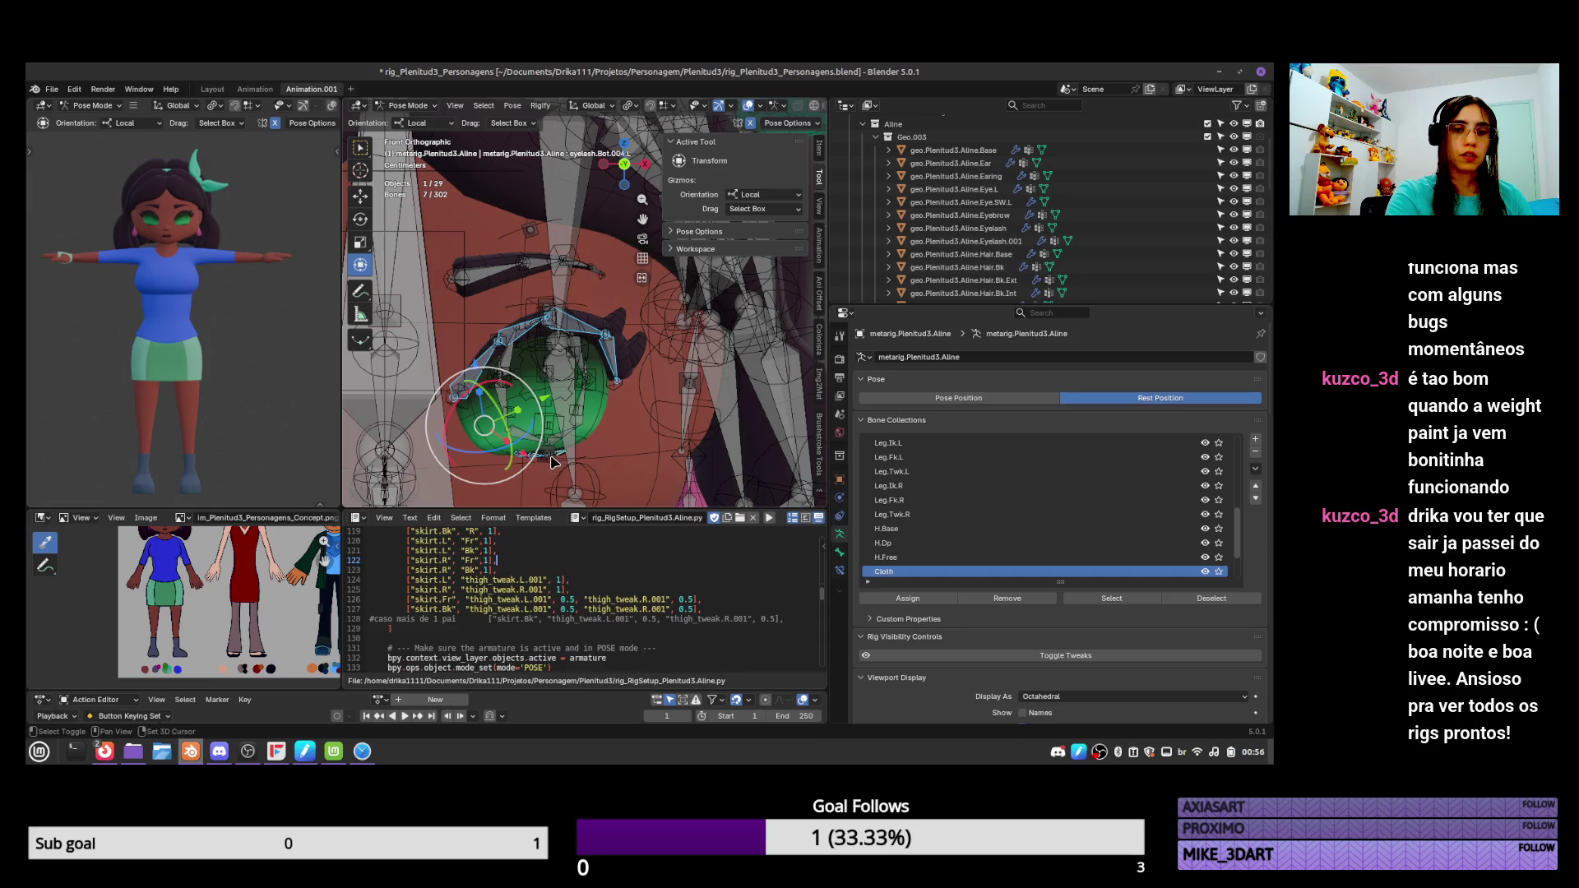
middle_drag(556, 464, 594, 396)
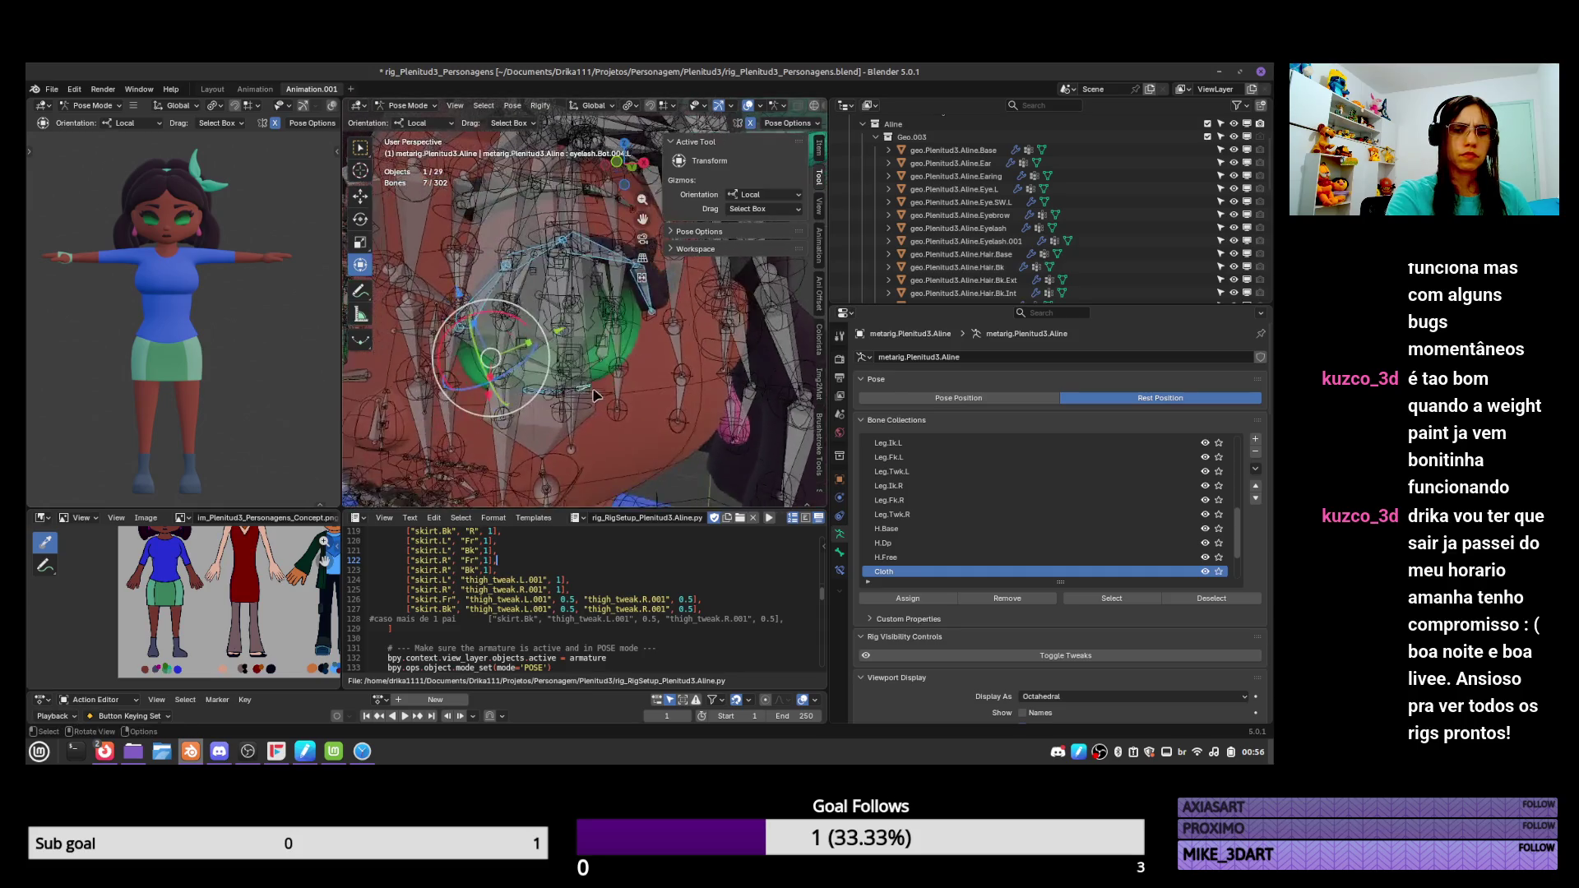
scroll(594, 396, up, 5)
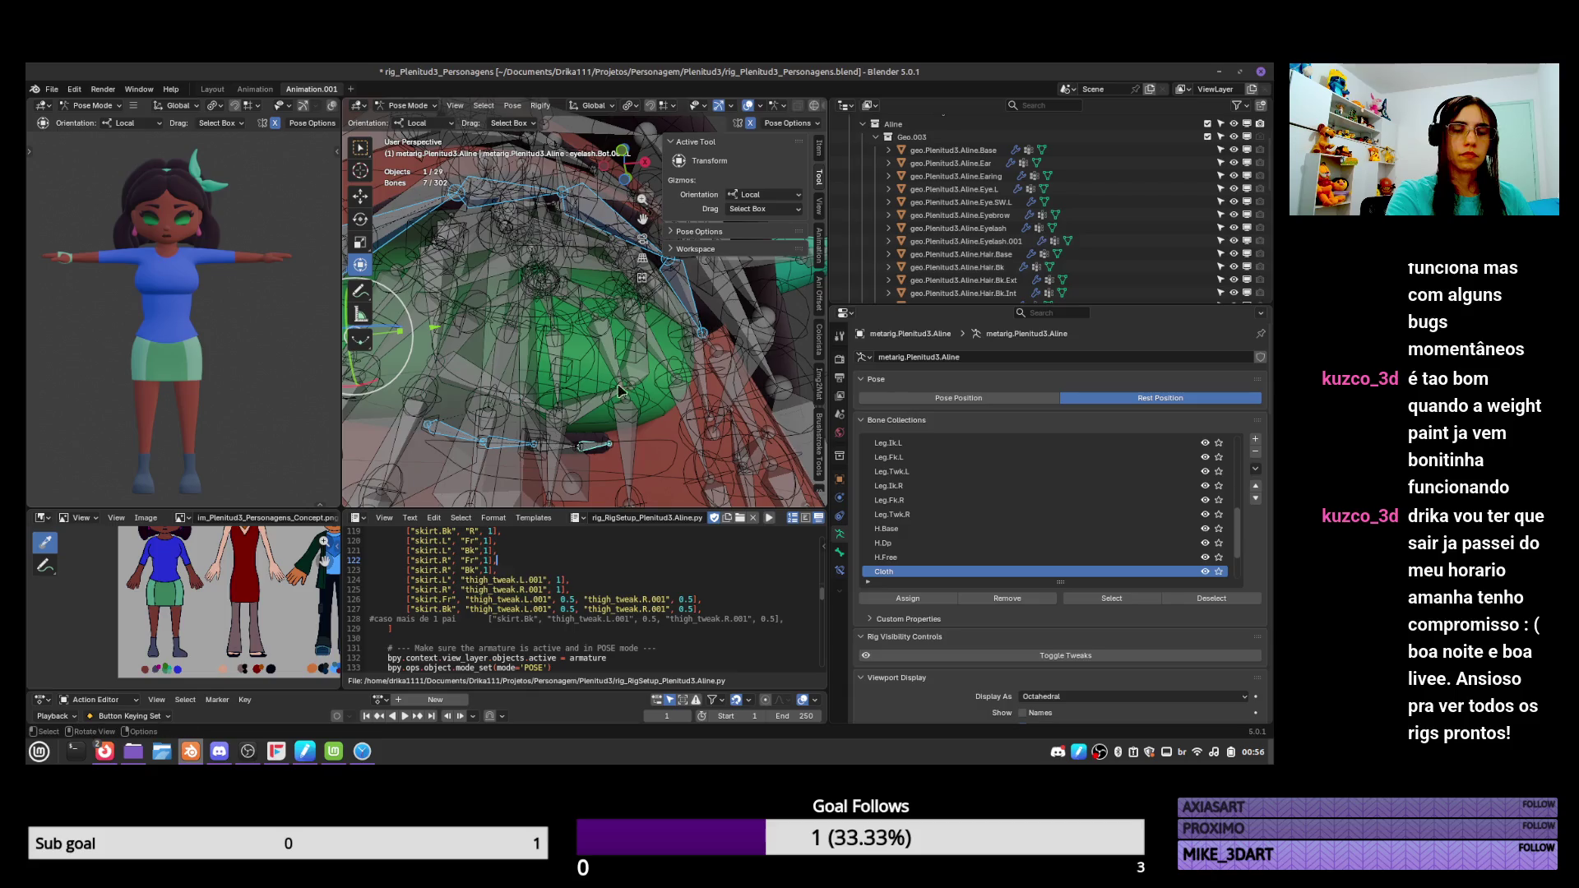
scroll(1238, 535, down, 4)
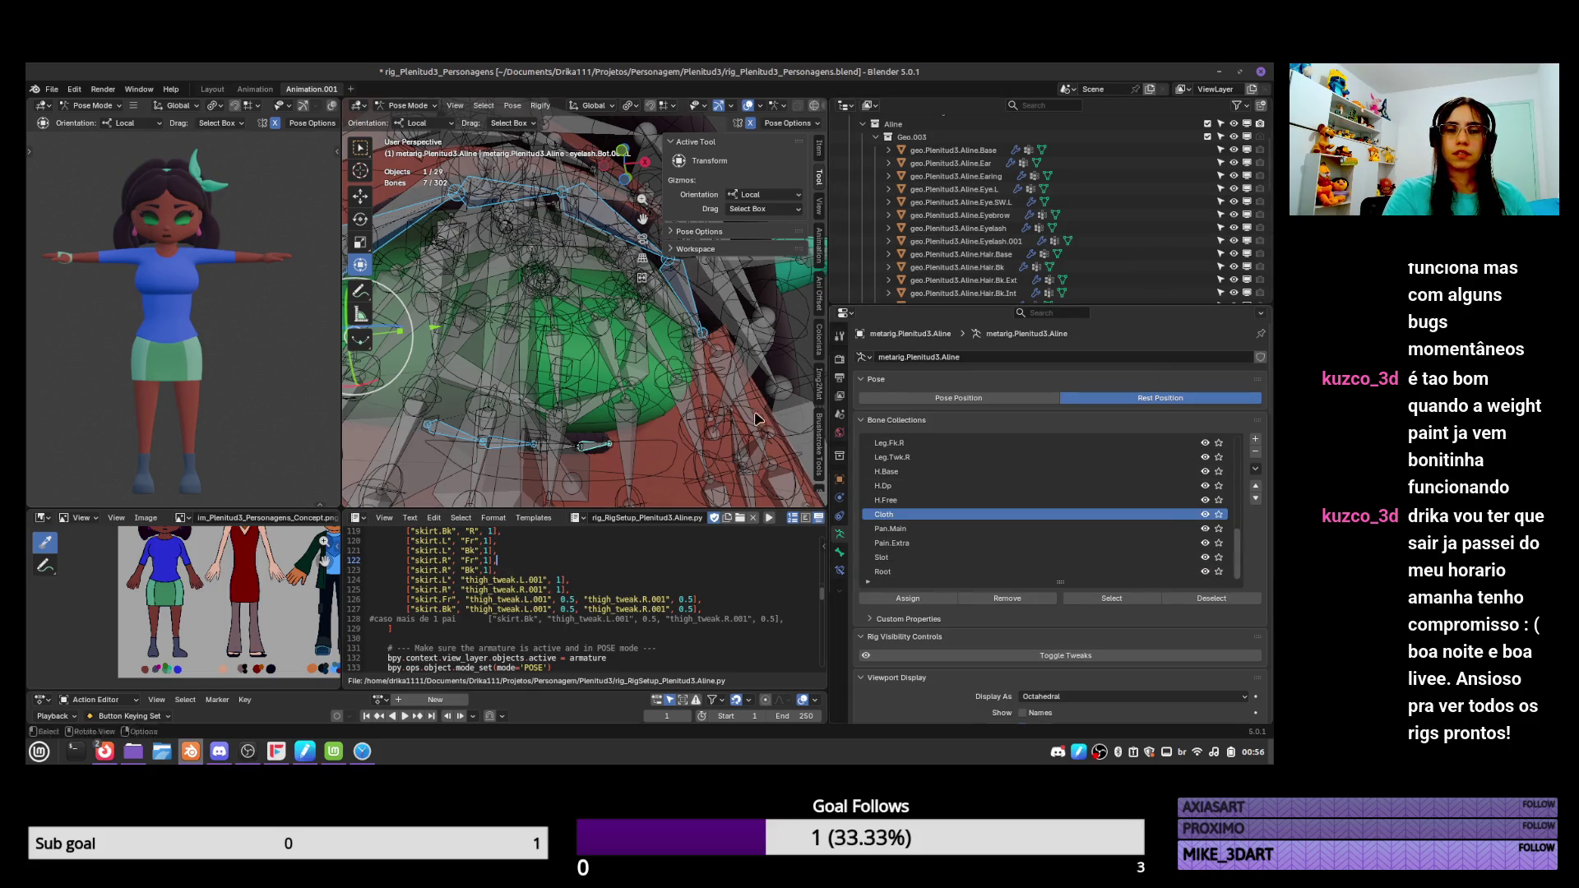
key(ctrl+Tab)
scroll(1177, 219, down, 8)
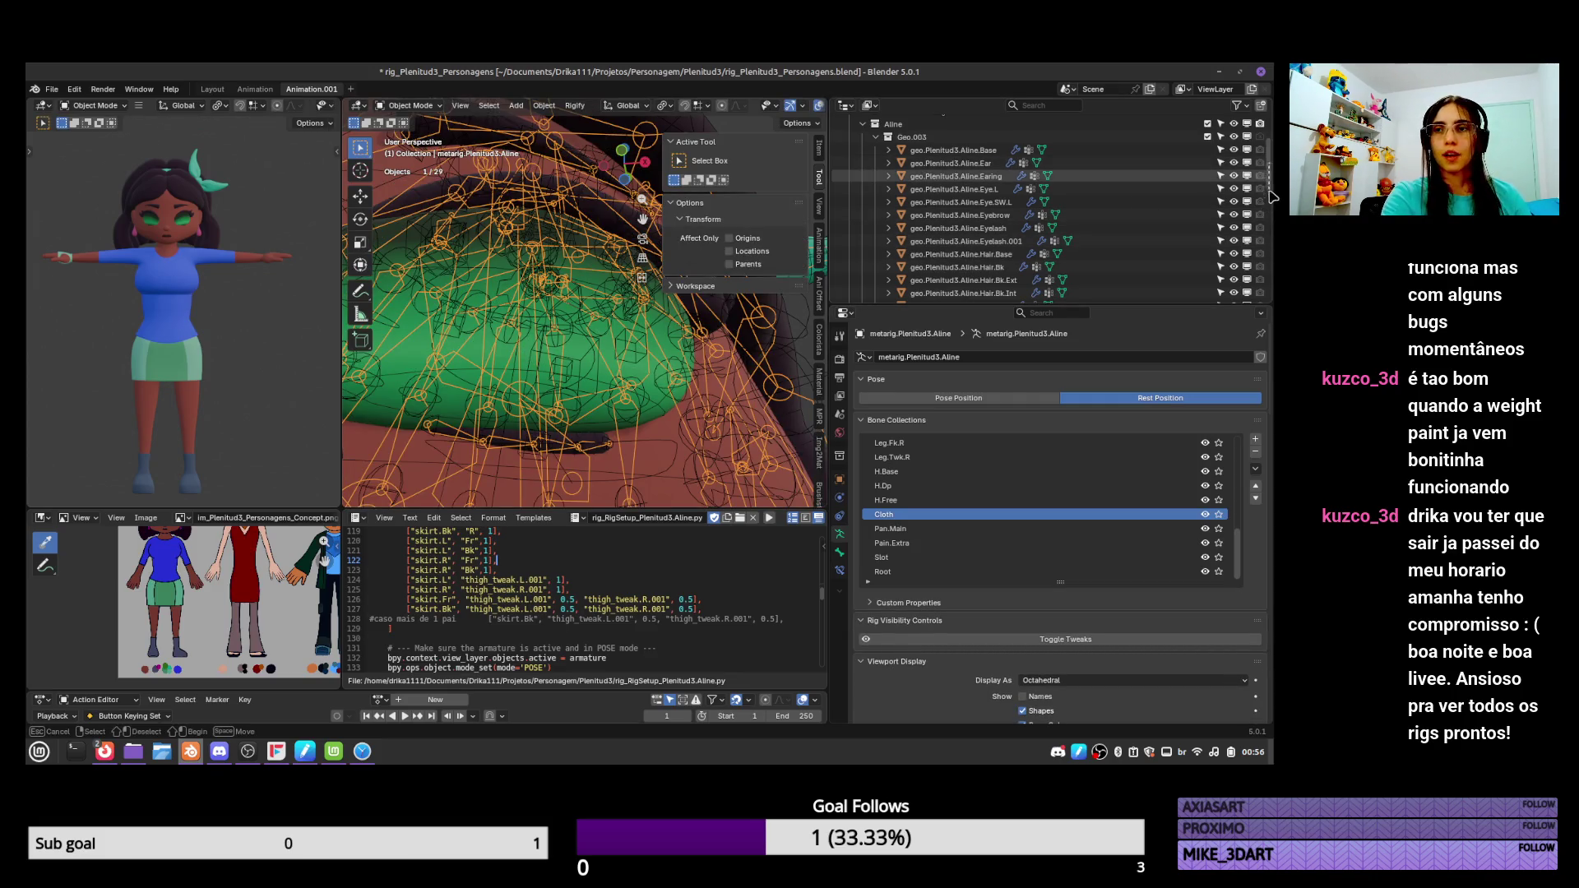
Hide the metarig, select the rig.Plenitud3.Aline armature, and show only the DEF bone collection.
click(1178, 220)
scroll(1247, 294, up, 5)
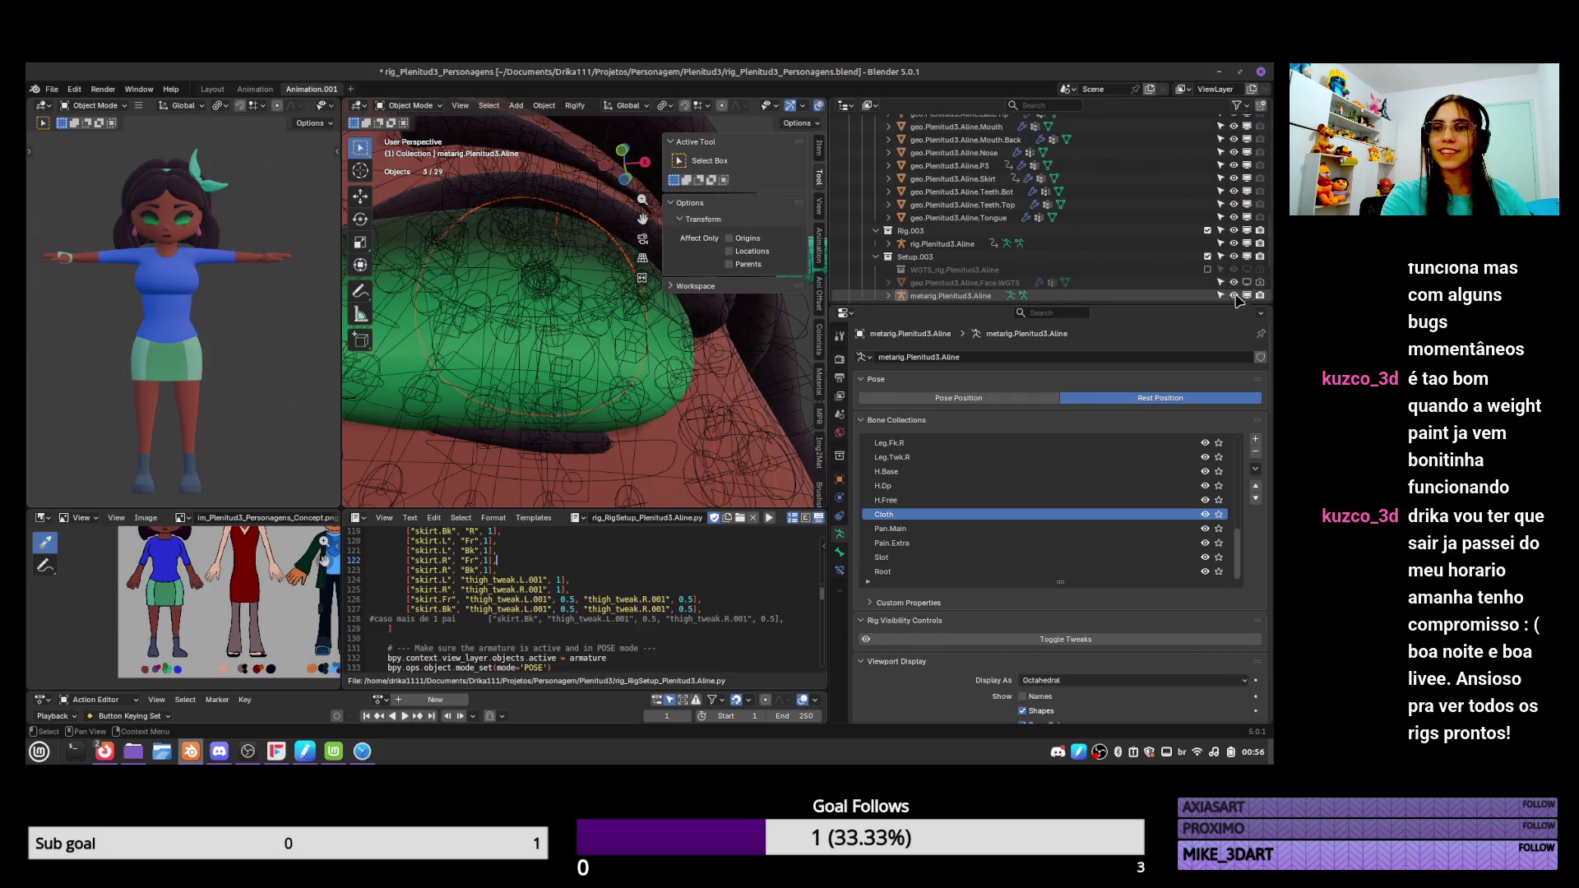
scroll(1236, 300, down, 3)
click(1233, 238)
middle_drag(629, 403, 633, 430)
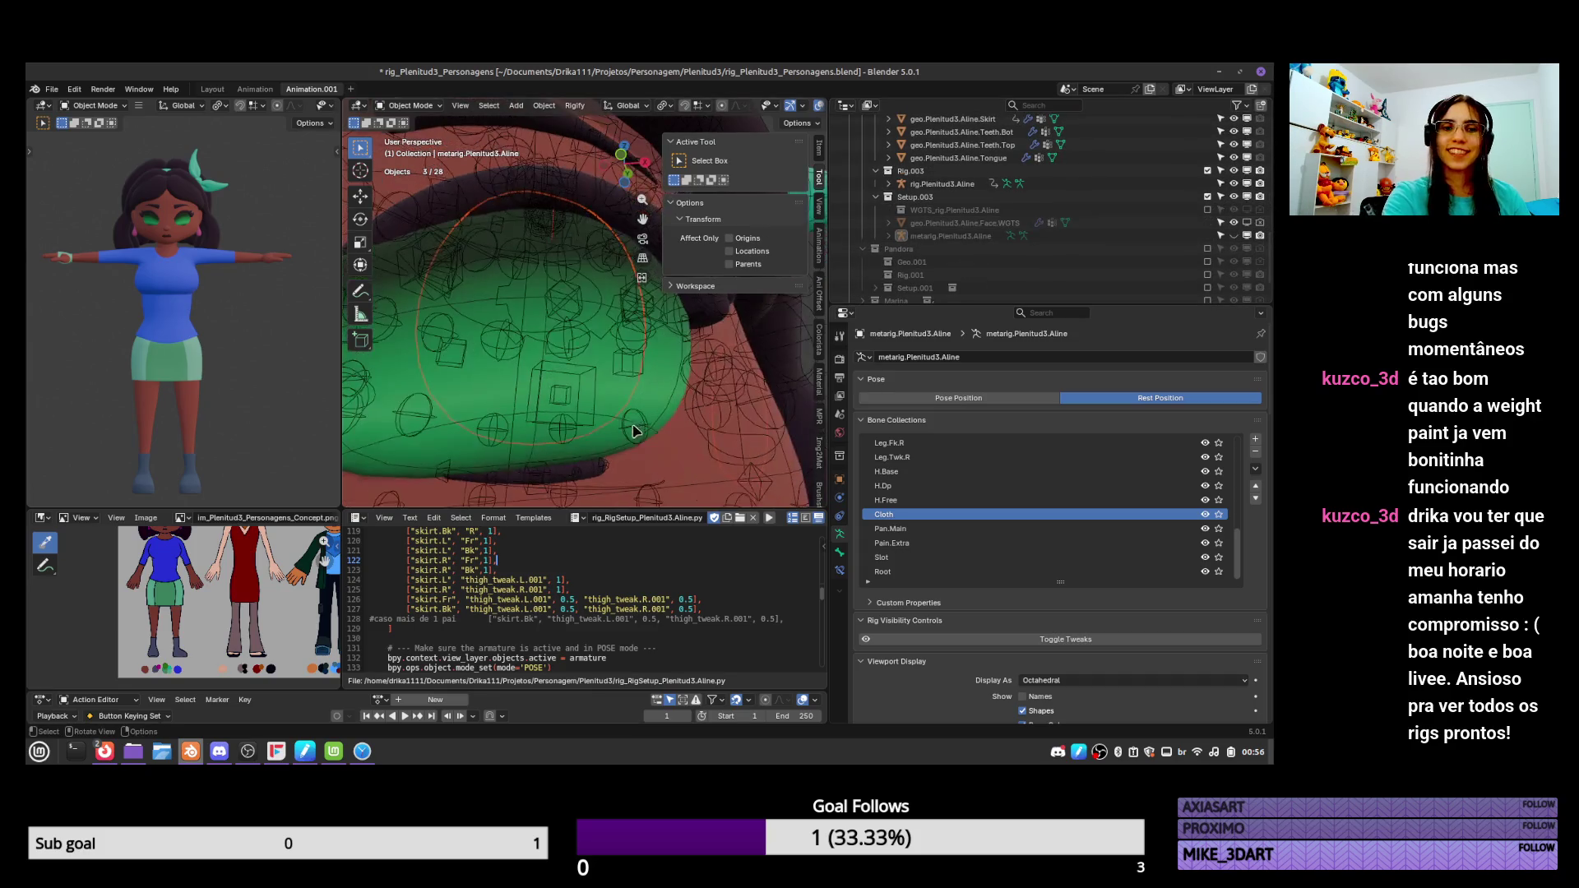
click(638, 429)
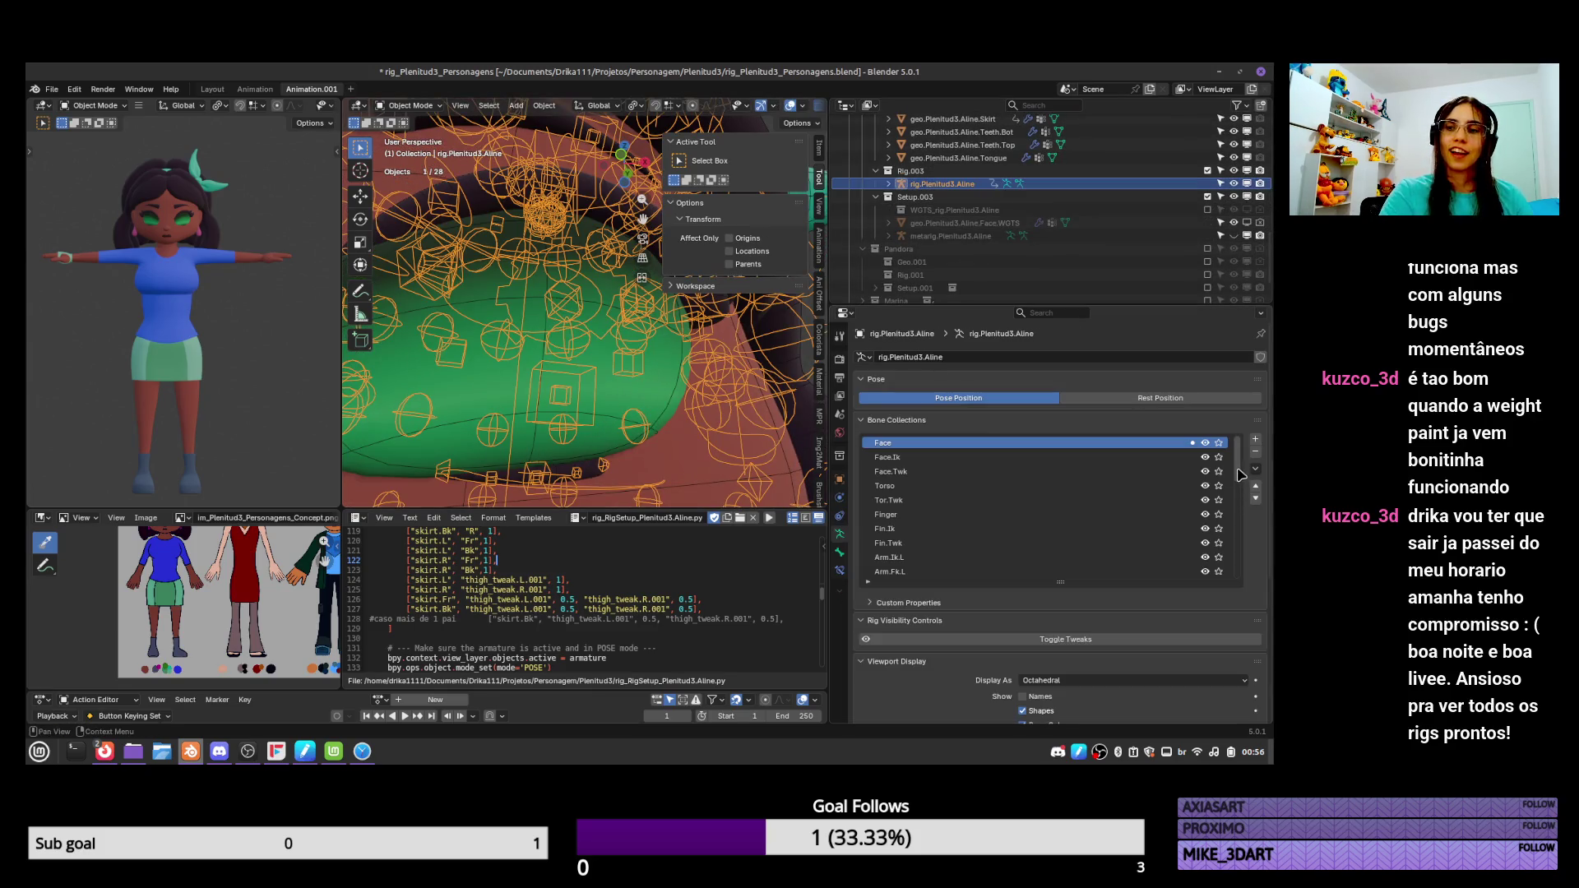
drag(1237, 471, 1240, 594)
click(1219, 571)
middle_drag(610, 341, 606, 419)
Select the left eyelash bone chains in Edit Mode with L, then return to Object Mode.
key(Tab)
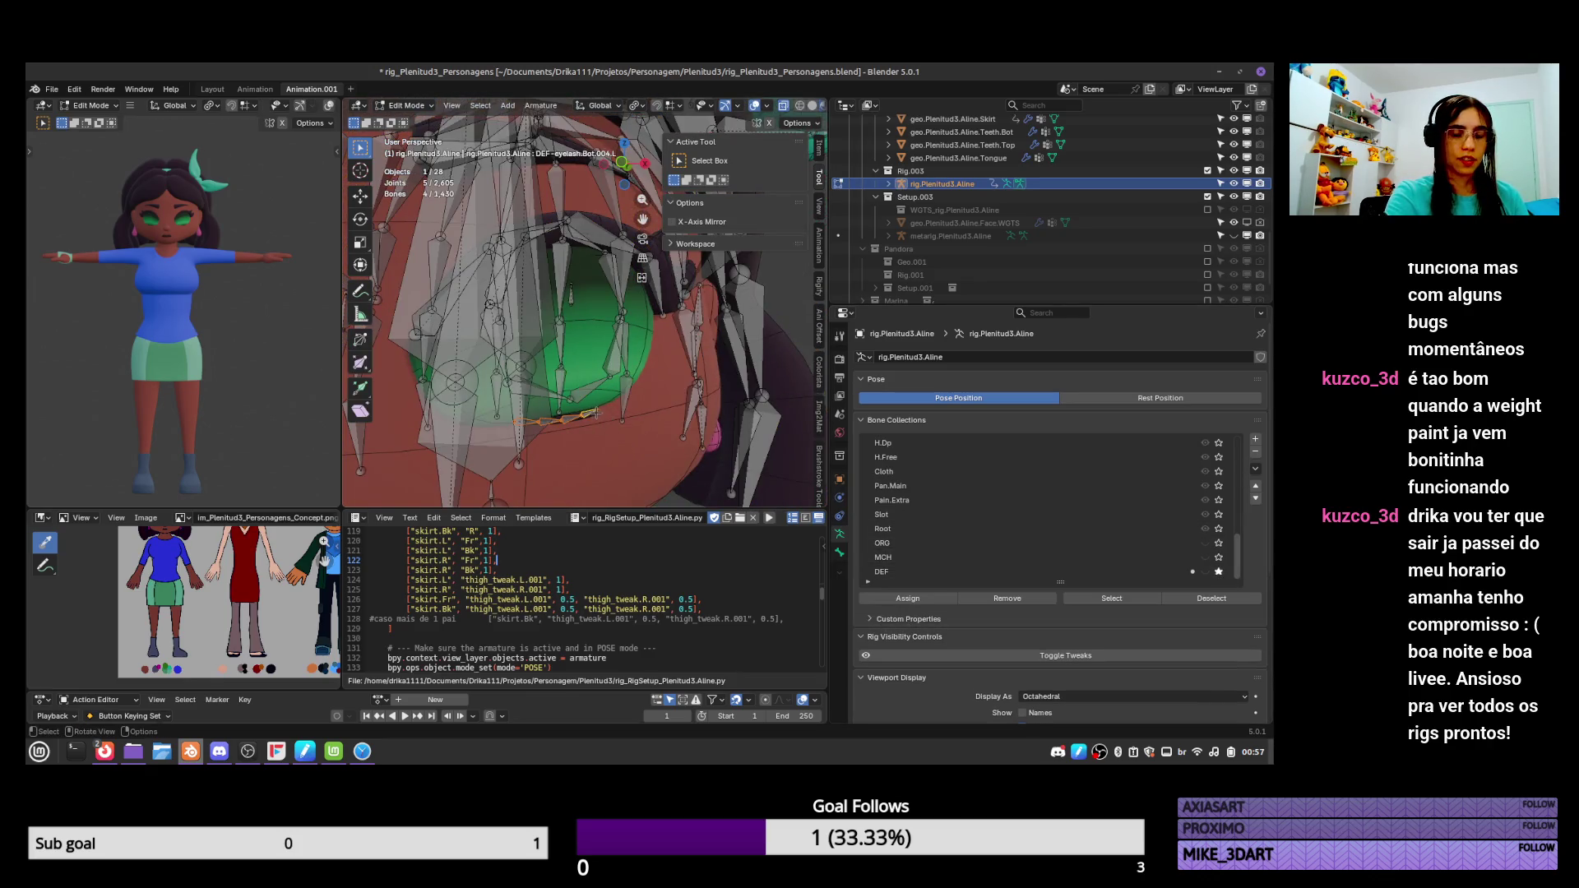
scroll(603, 440, down, 3)
key(ctrl+shift+m)
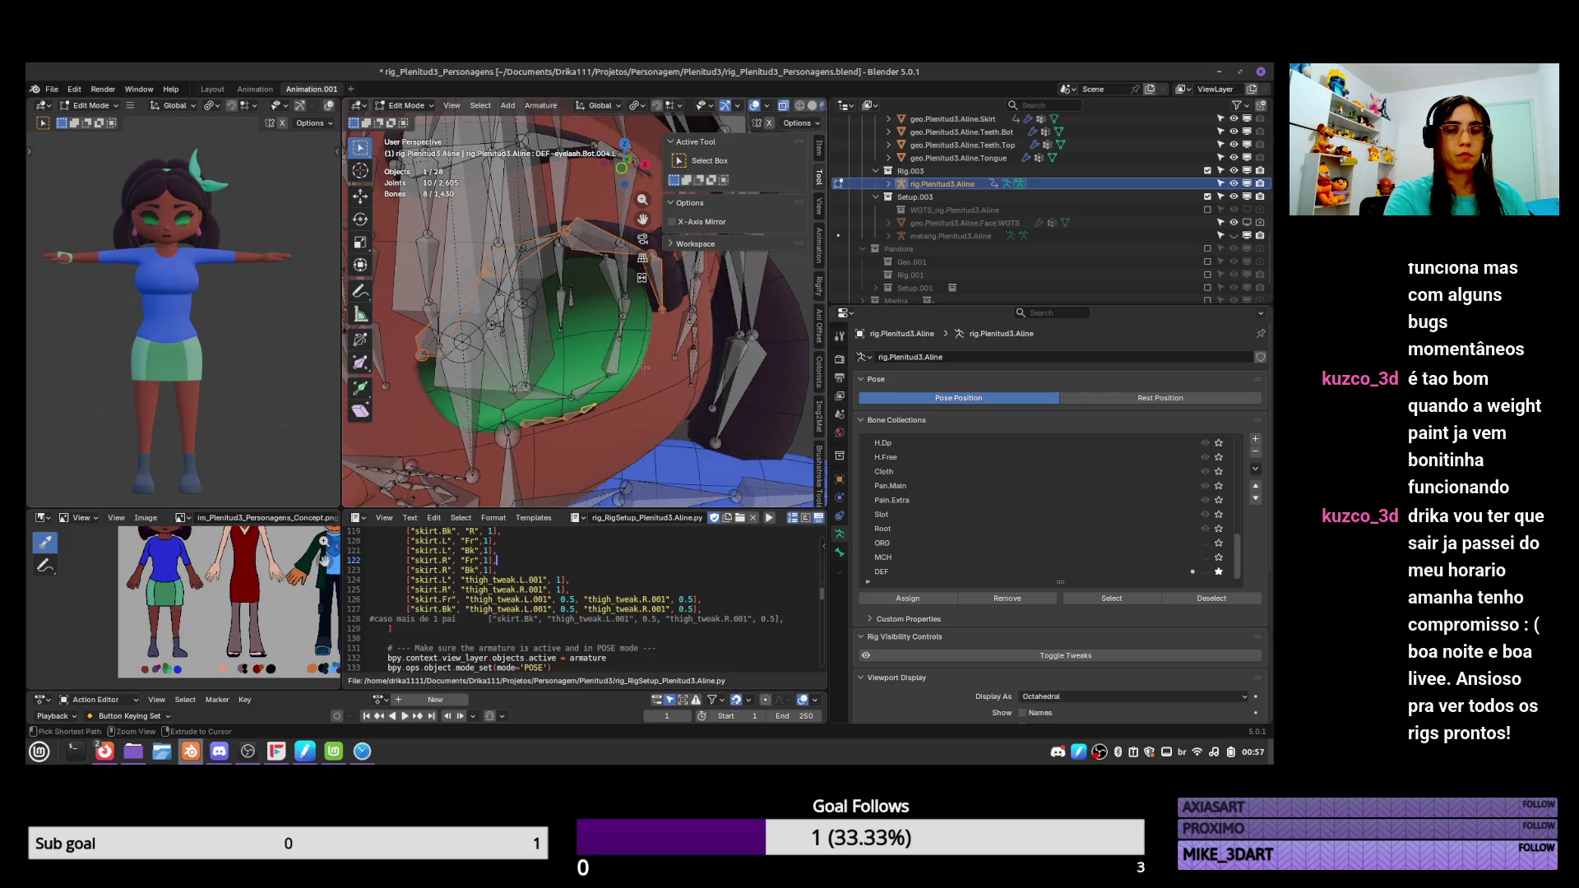
mouse_move(662, 298)
middle_down()
mouse_move(673, 415)
mouse_move(488, 384)
middle_up()
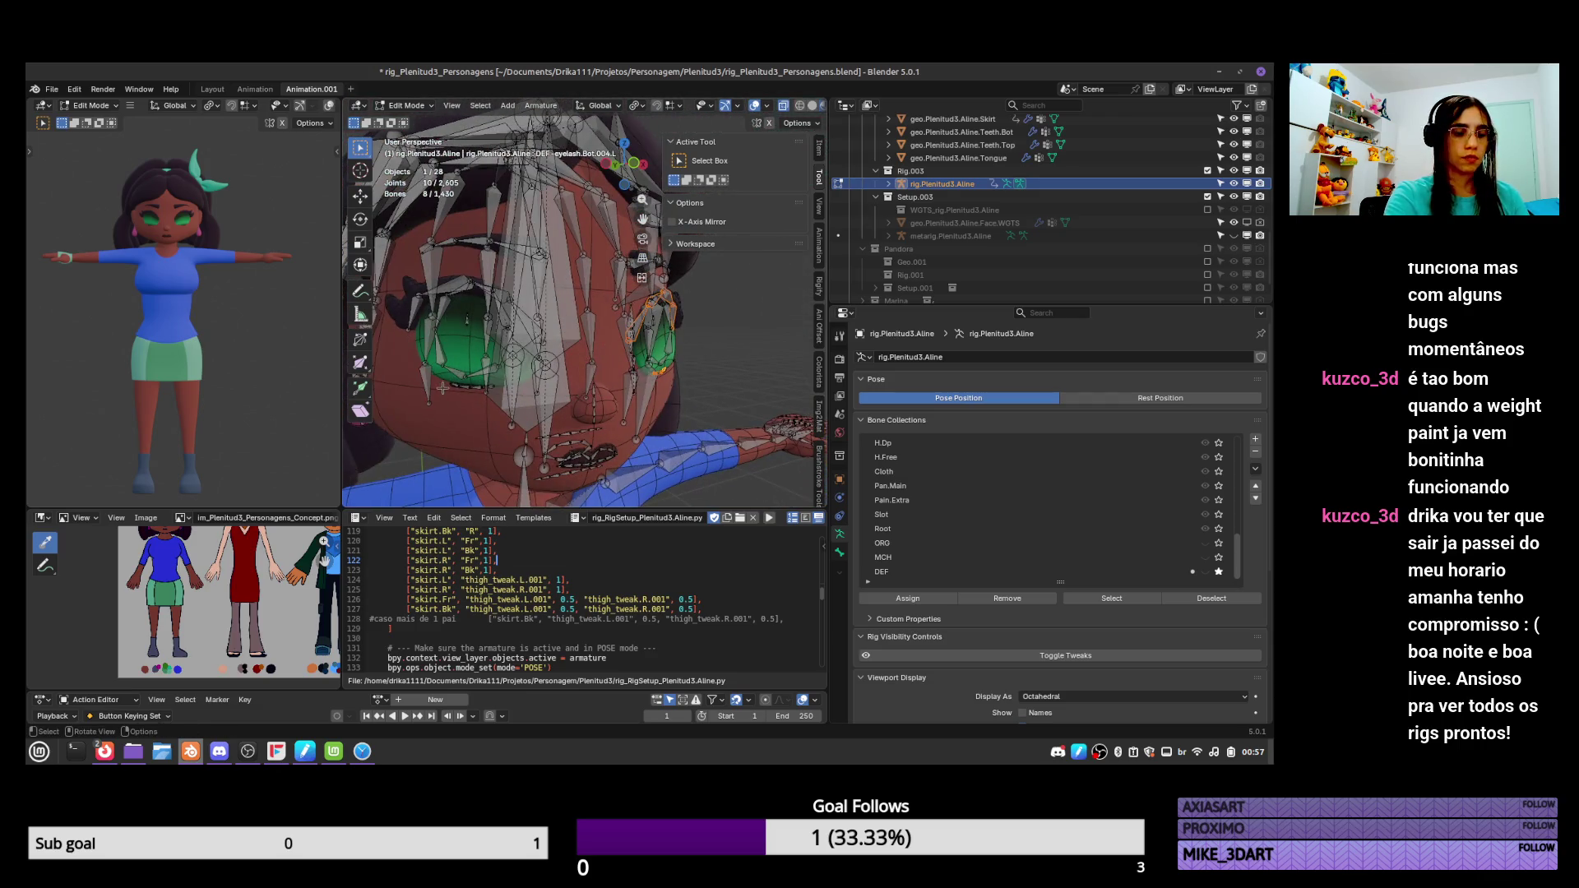
key(l)
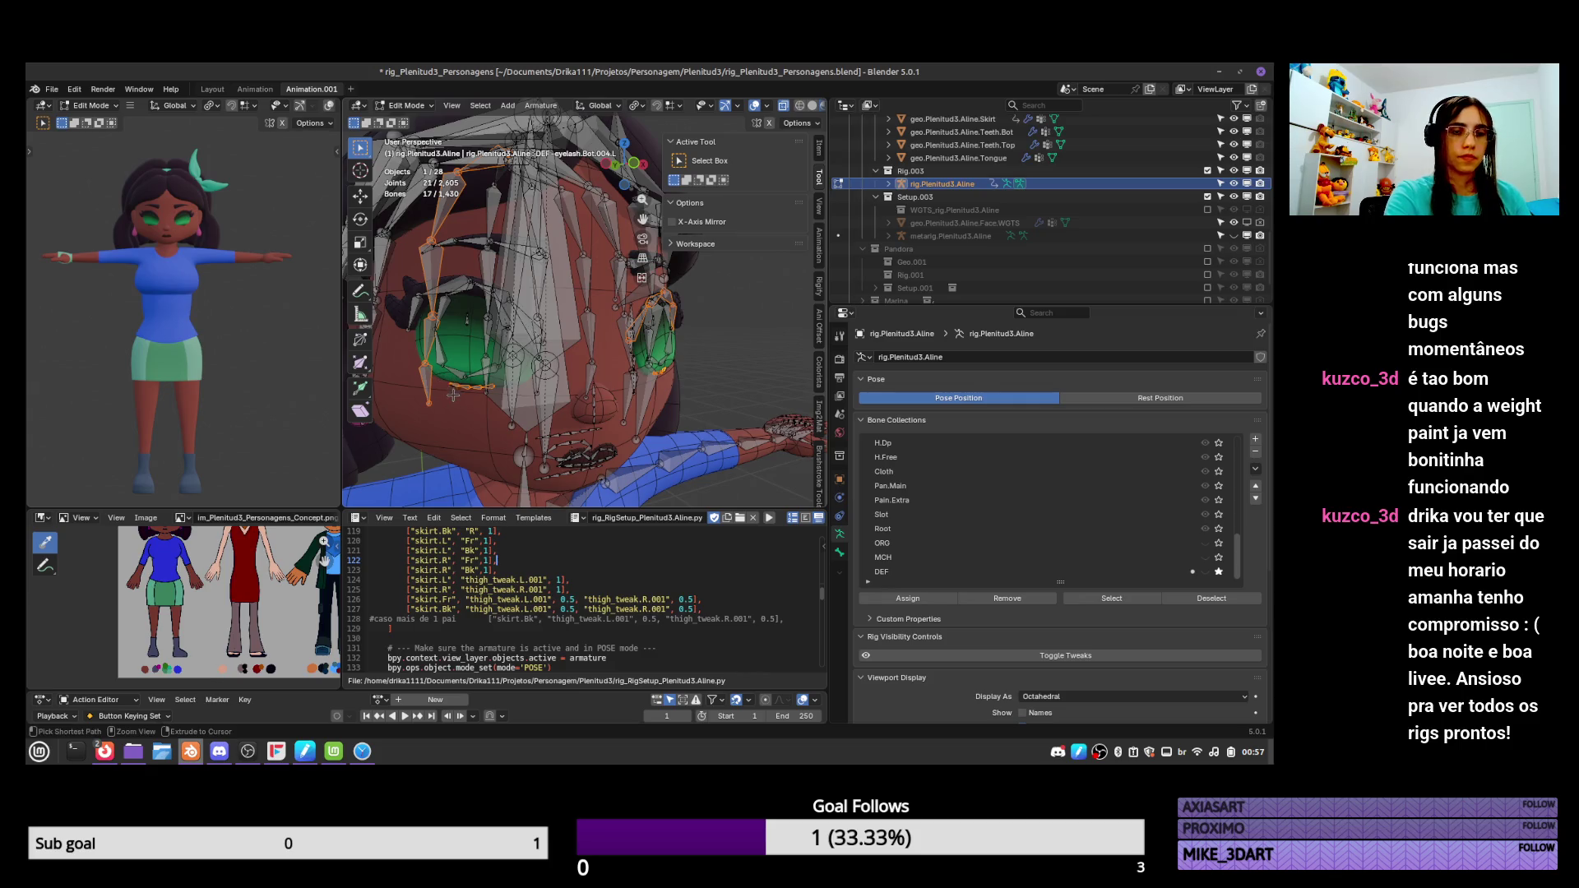
key(shift+l)
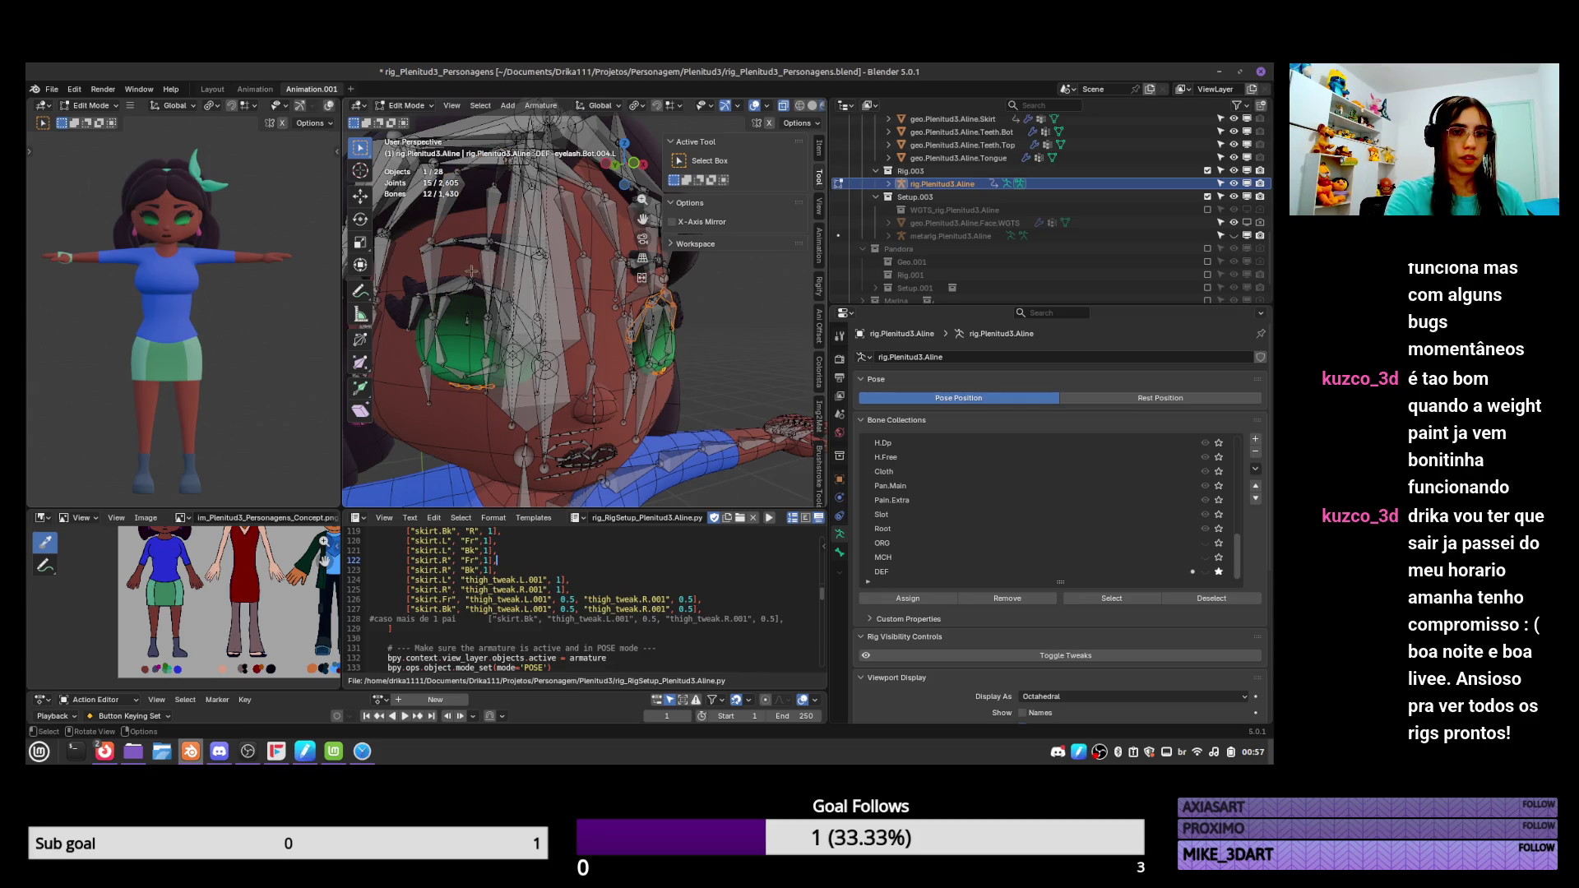
key(l)
key(Tab)
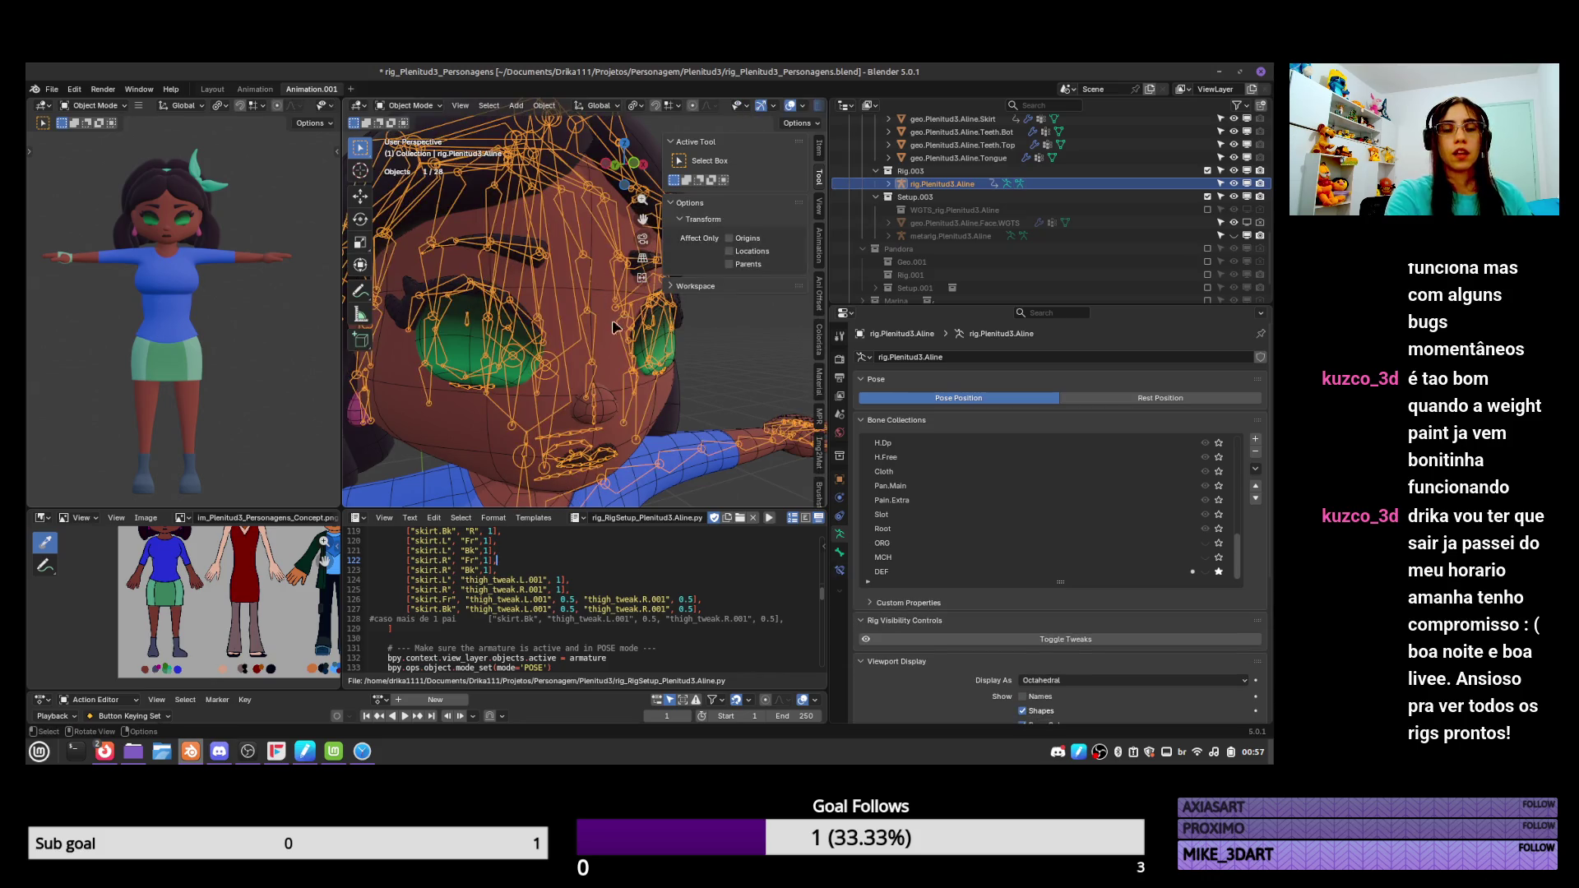
scroll(613, 327, up, 5)
middle_drag(612, 327, 624, 396)
Assign automatic weights from the eyelash bones to the eye mesh in Weight Paint mode.
shift+click(624, 396)
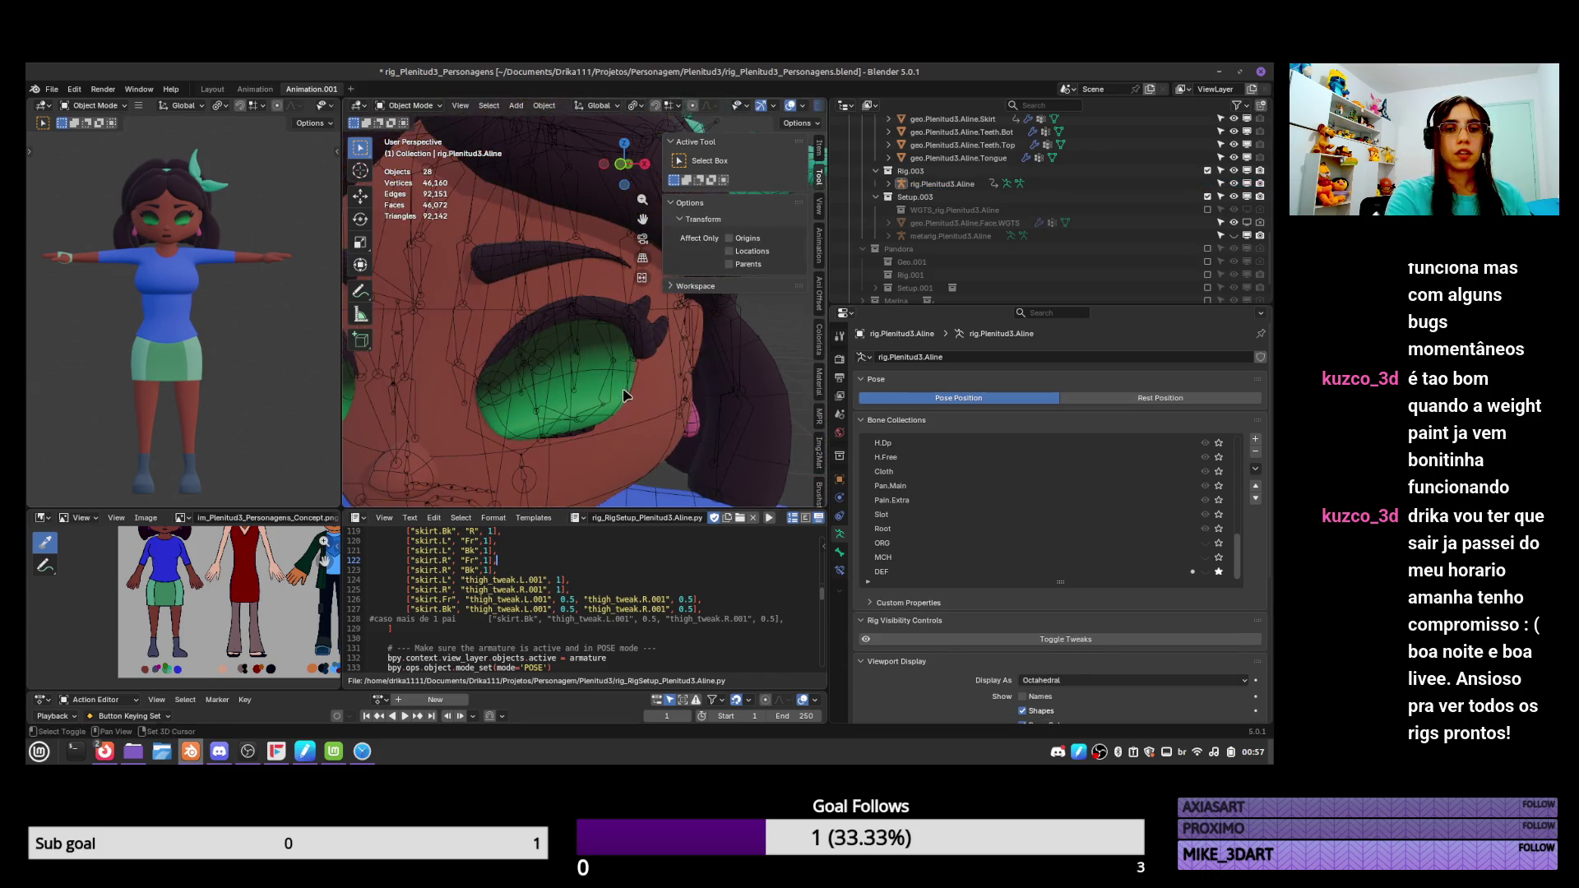
click(636, 405)
shift+click(629, 408)
key(ctrl+Tab)
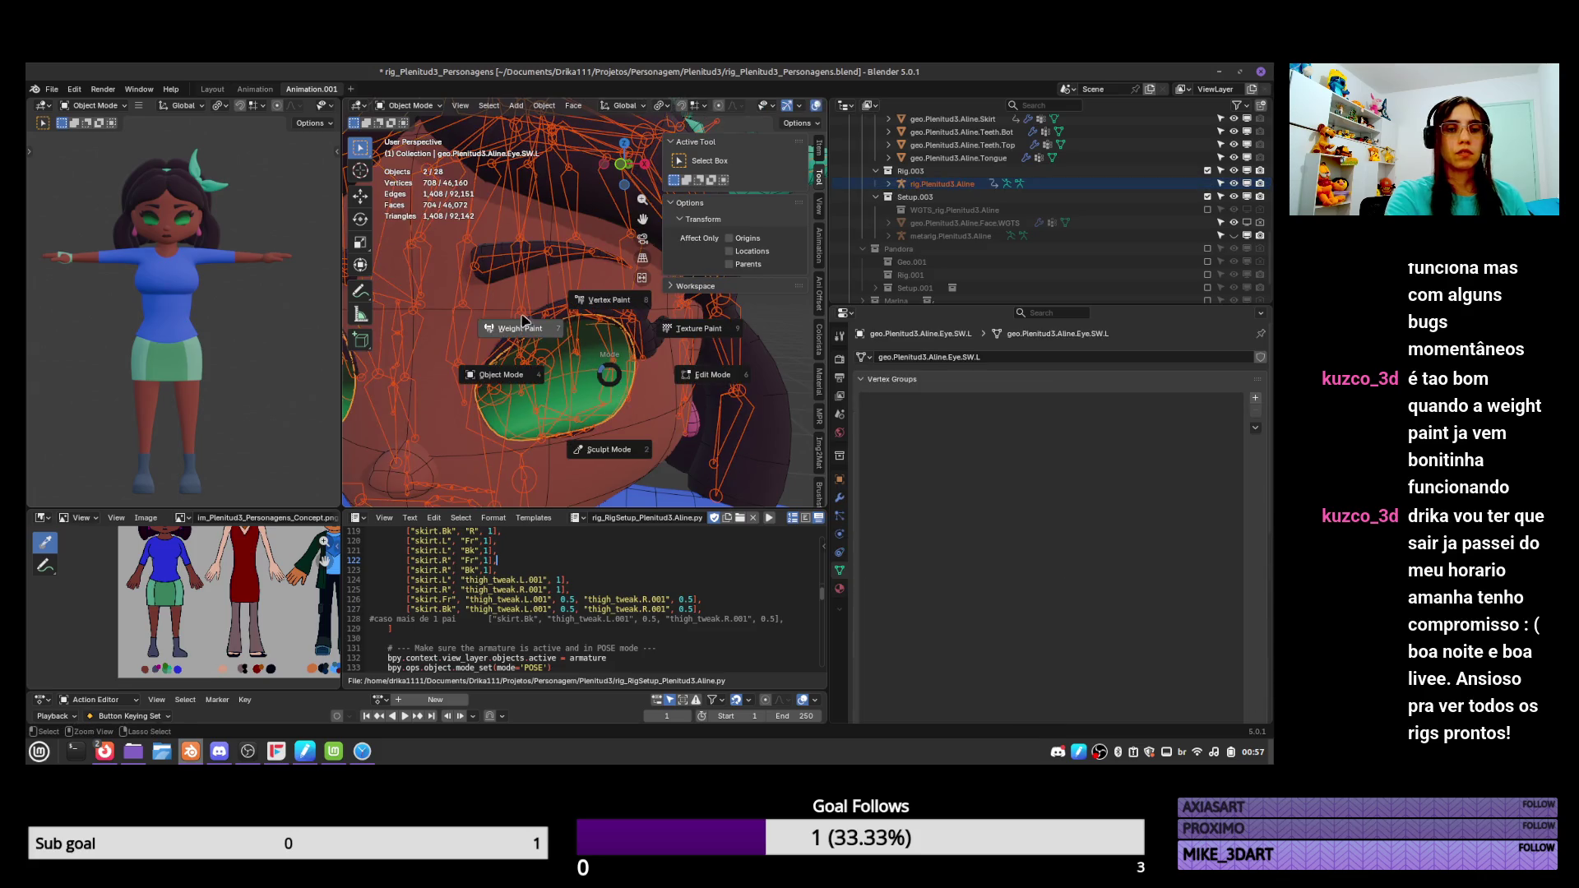
click(527, 322)
key(ctrl+p)
click(560, 294)
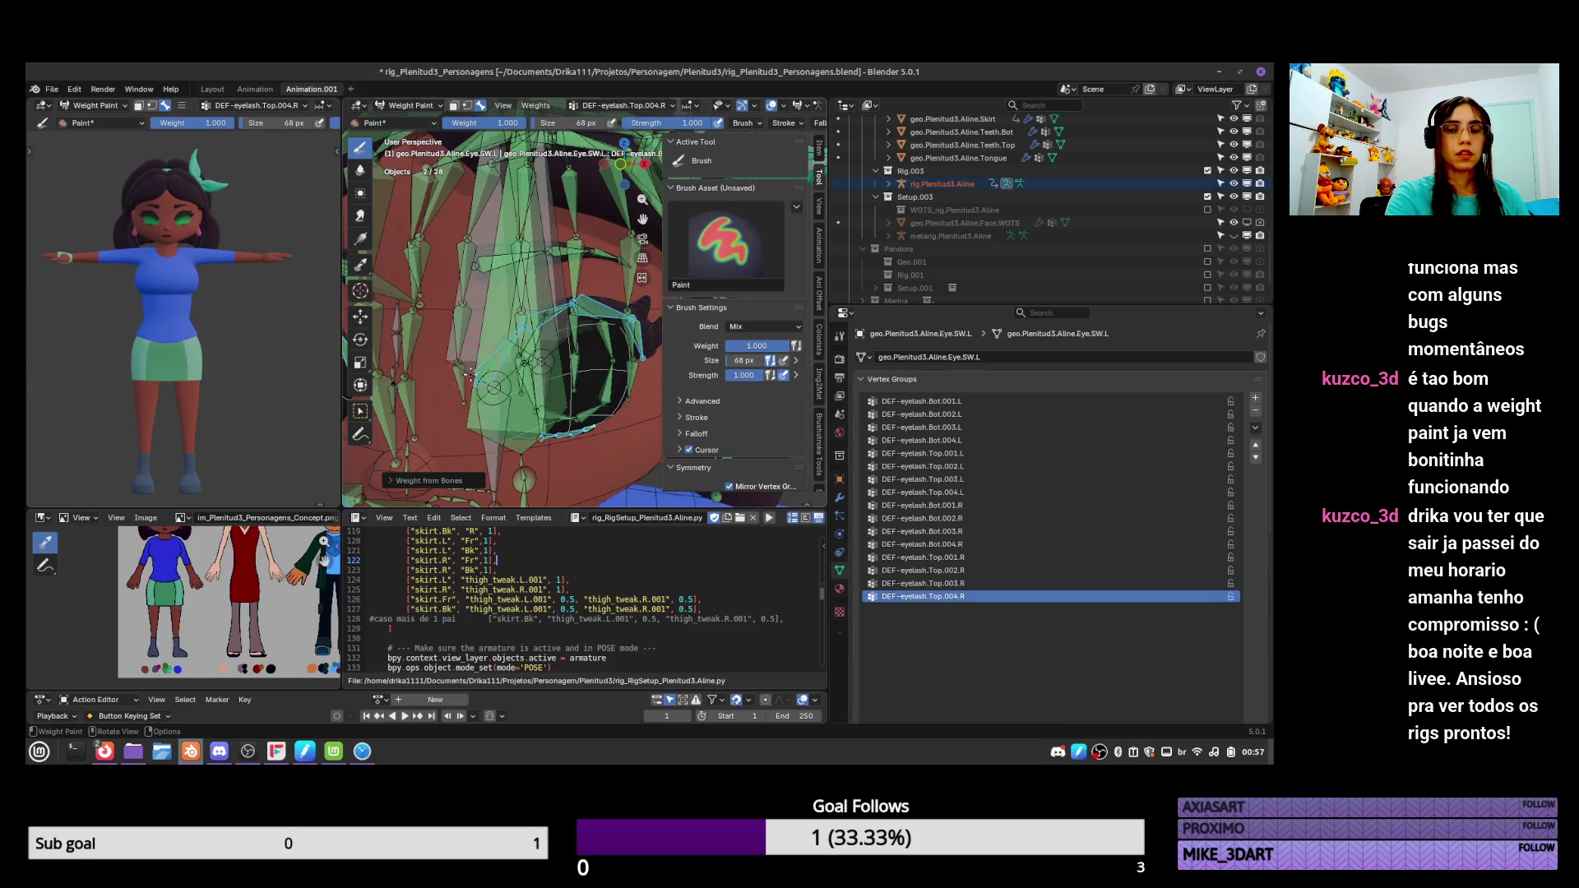
click(921, 402)
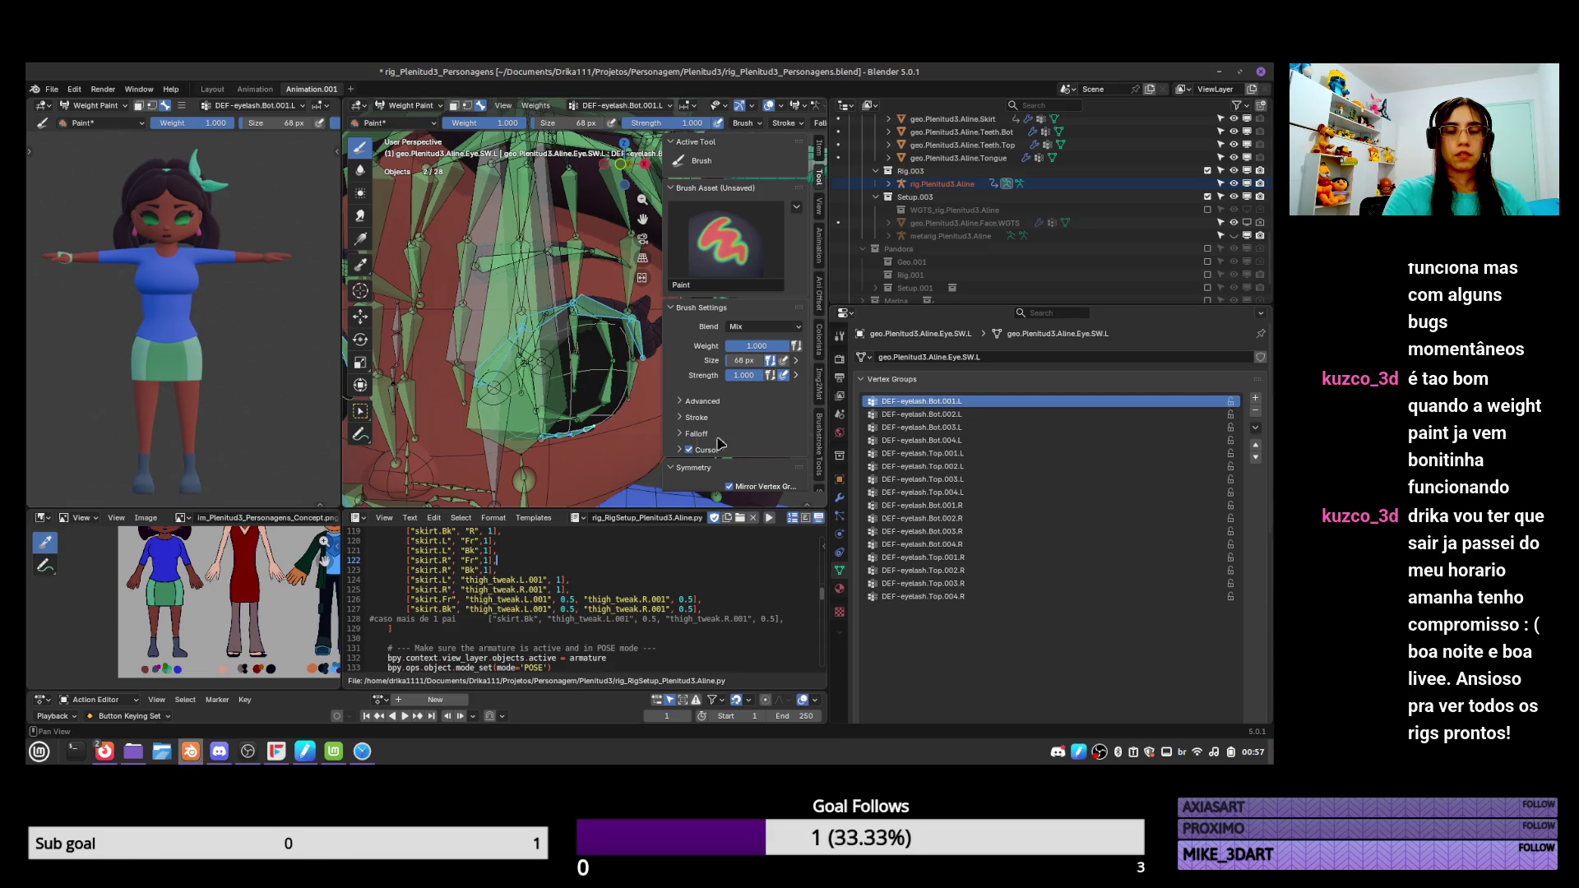
In local view, compare the DEF-eyelash.Top.001.L and Top.002.L vertex group weights.
key(KP_Divide)
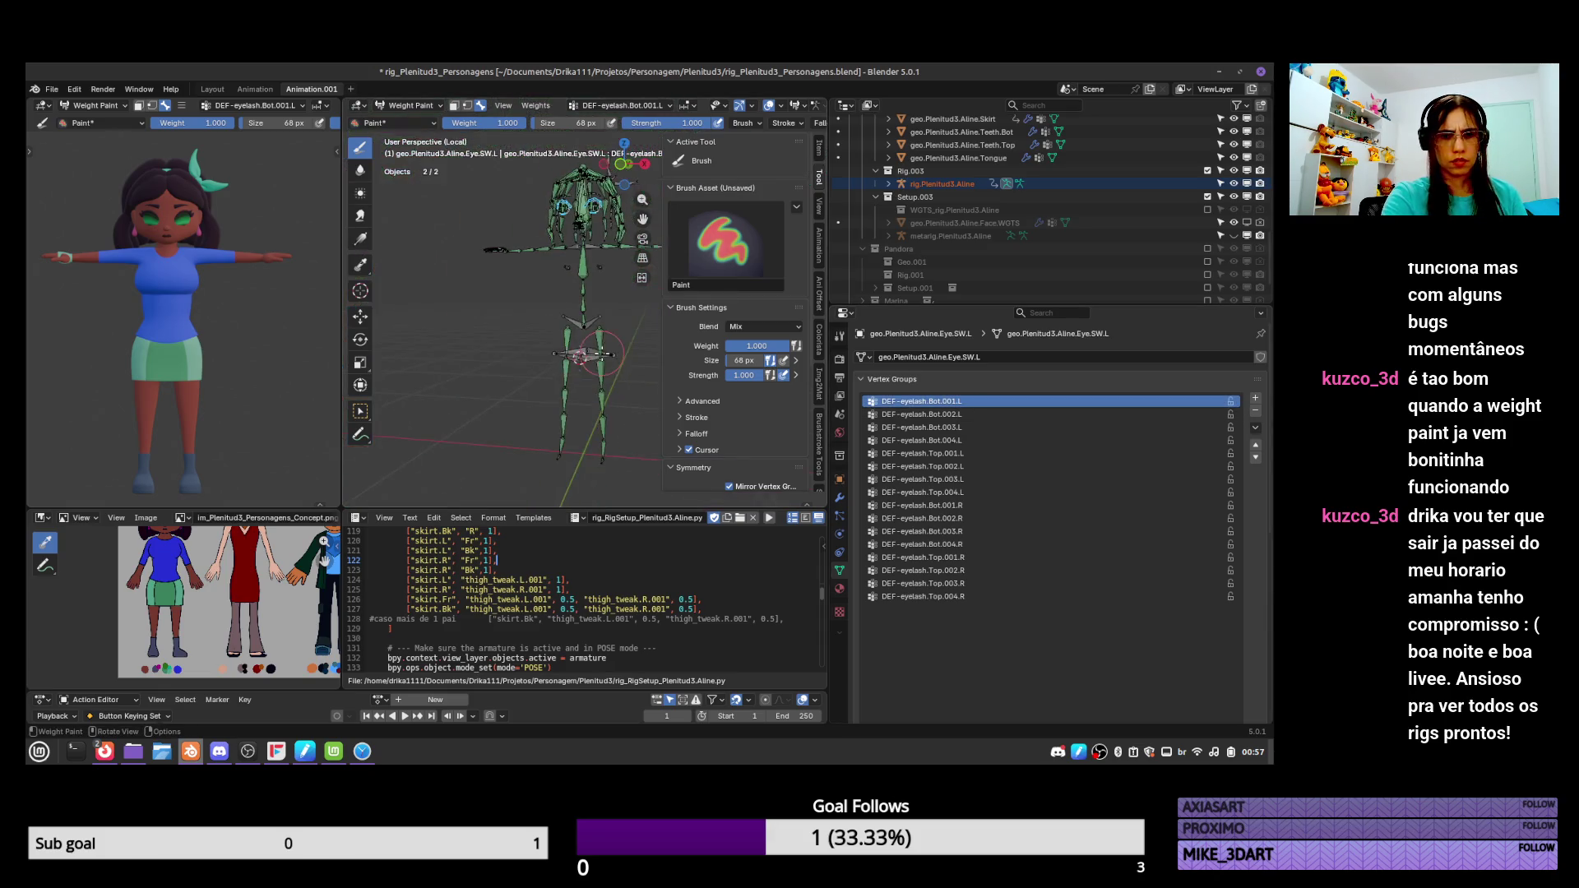
key(KP_Decimal)
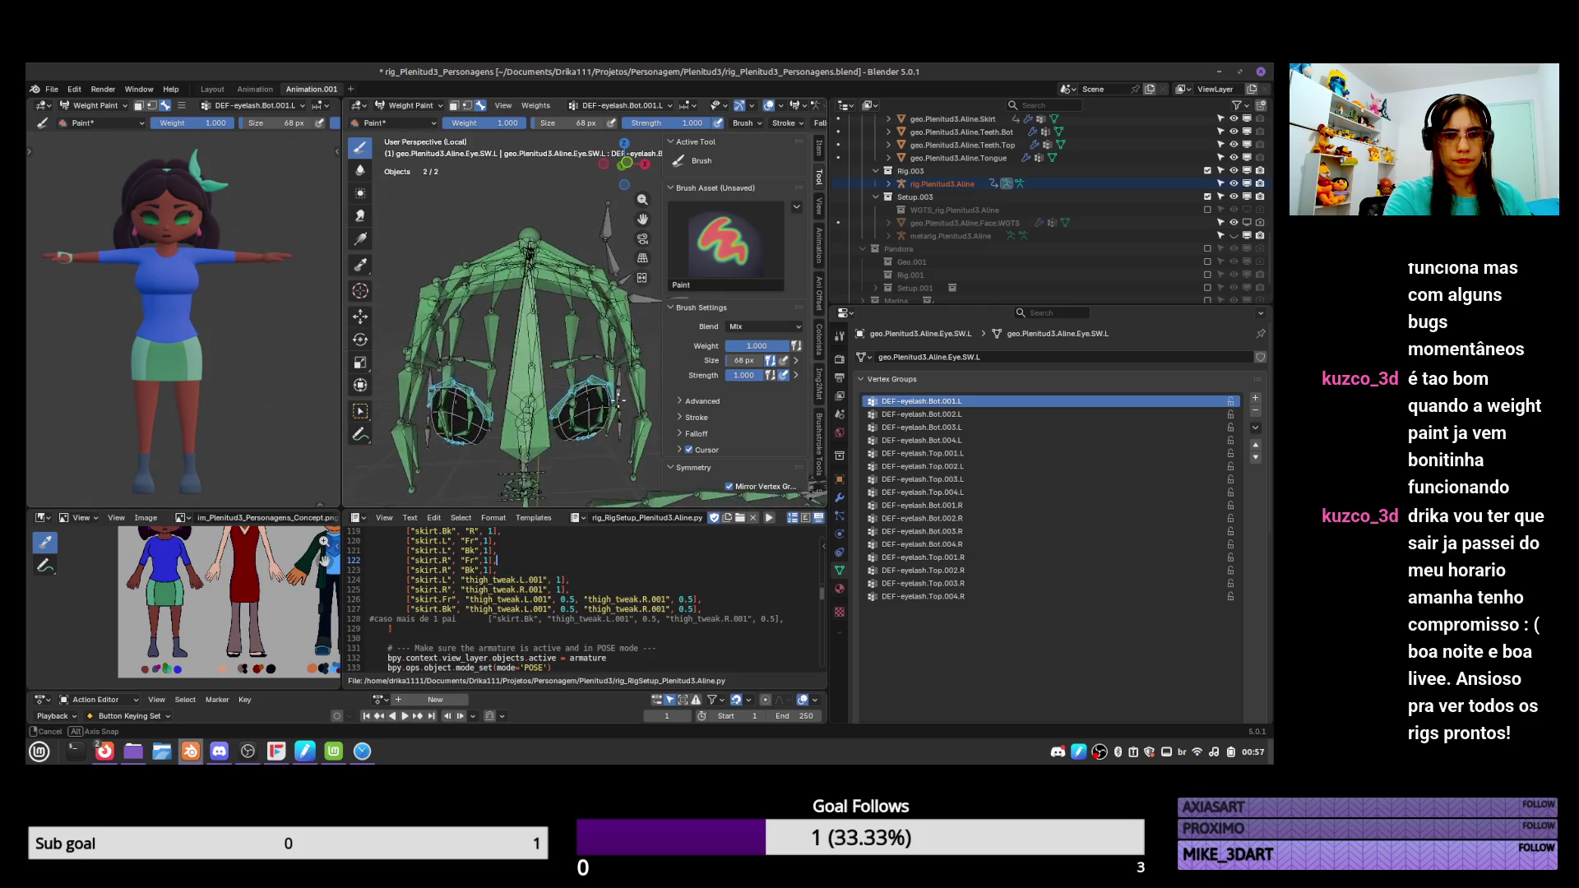
ctrl+scroll(1017, 426, down, 6)
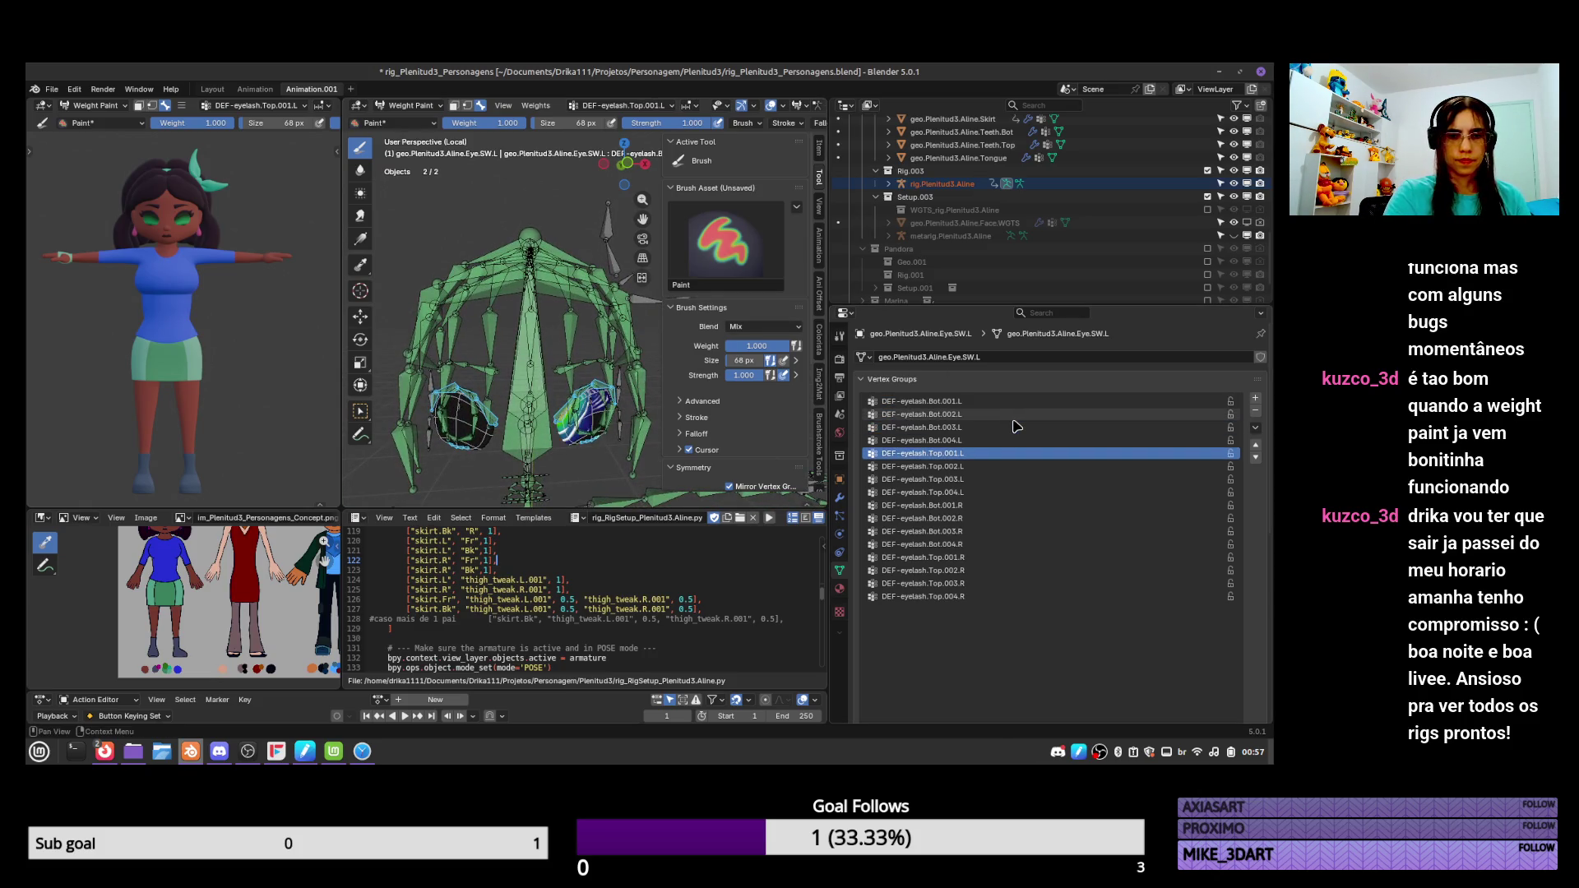
ctrl+scroll(1017, 426, down, 8)
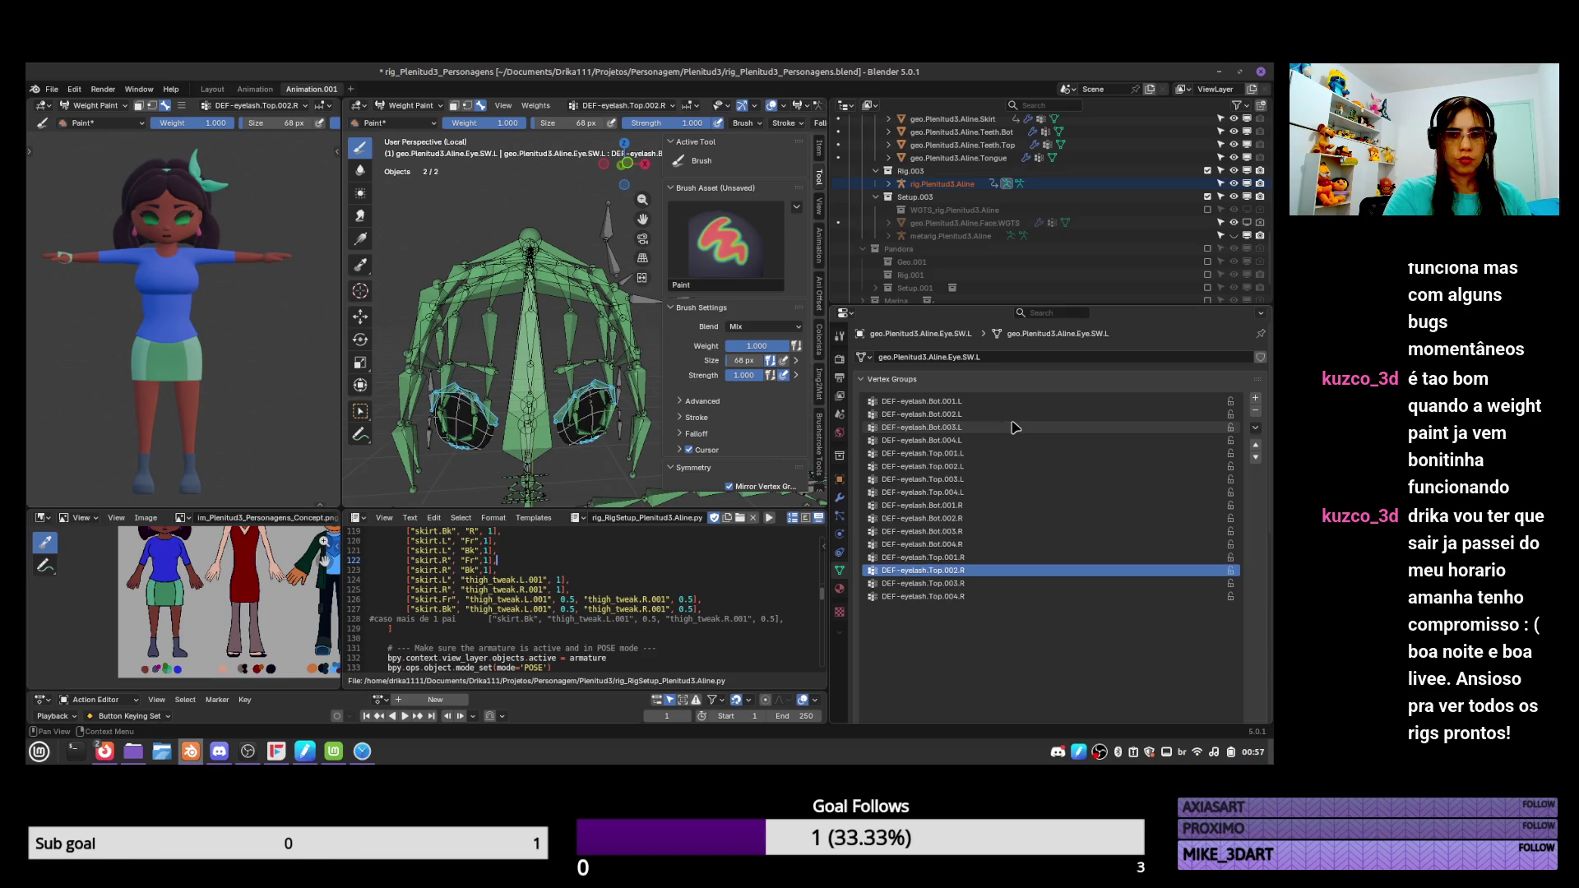
ctrl+scroll(1014, 427, down, 1)
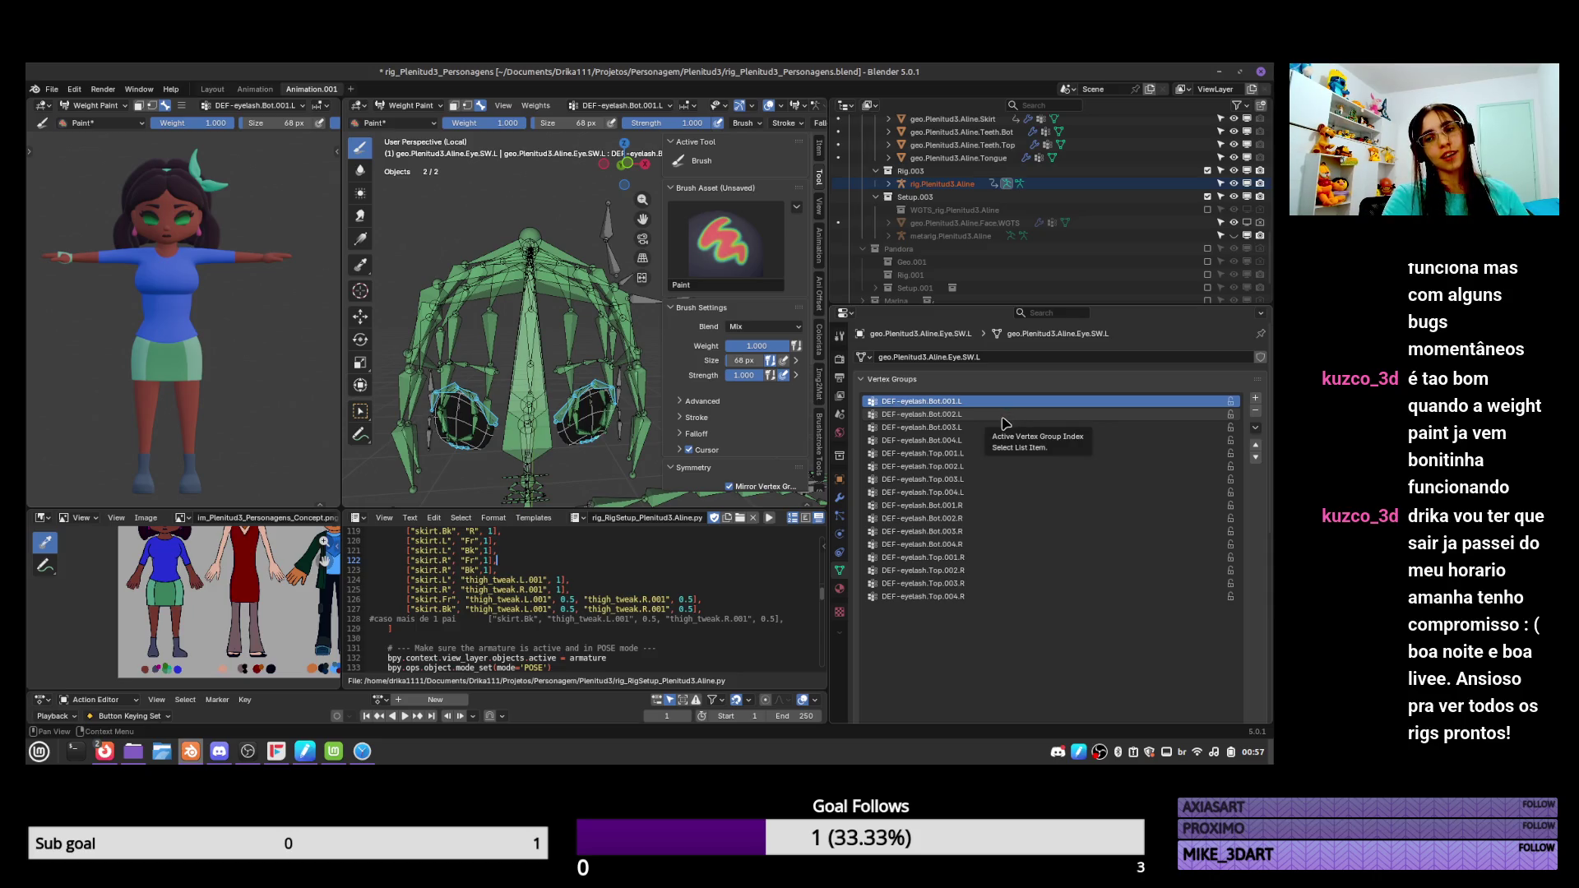
click(970, 456)
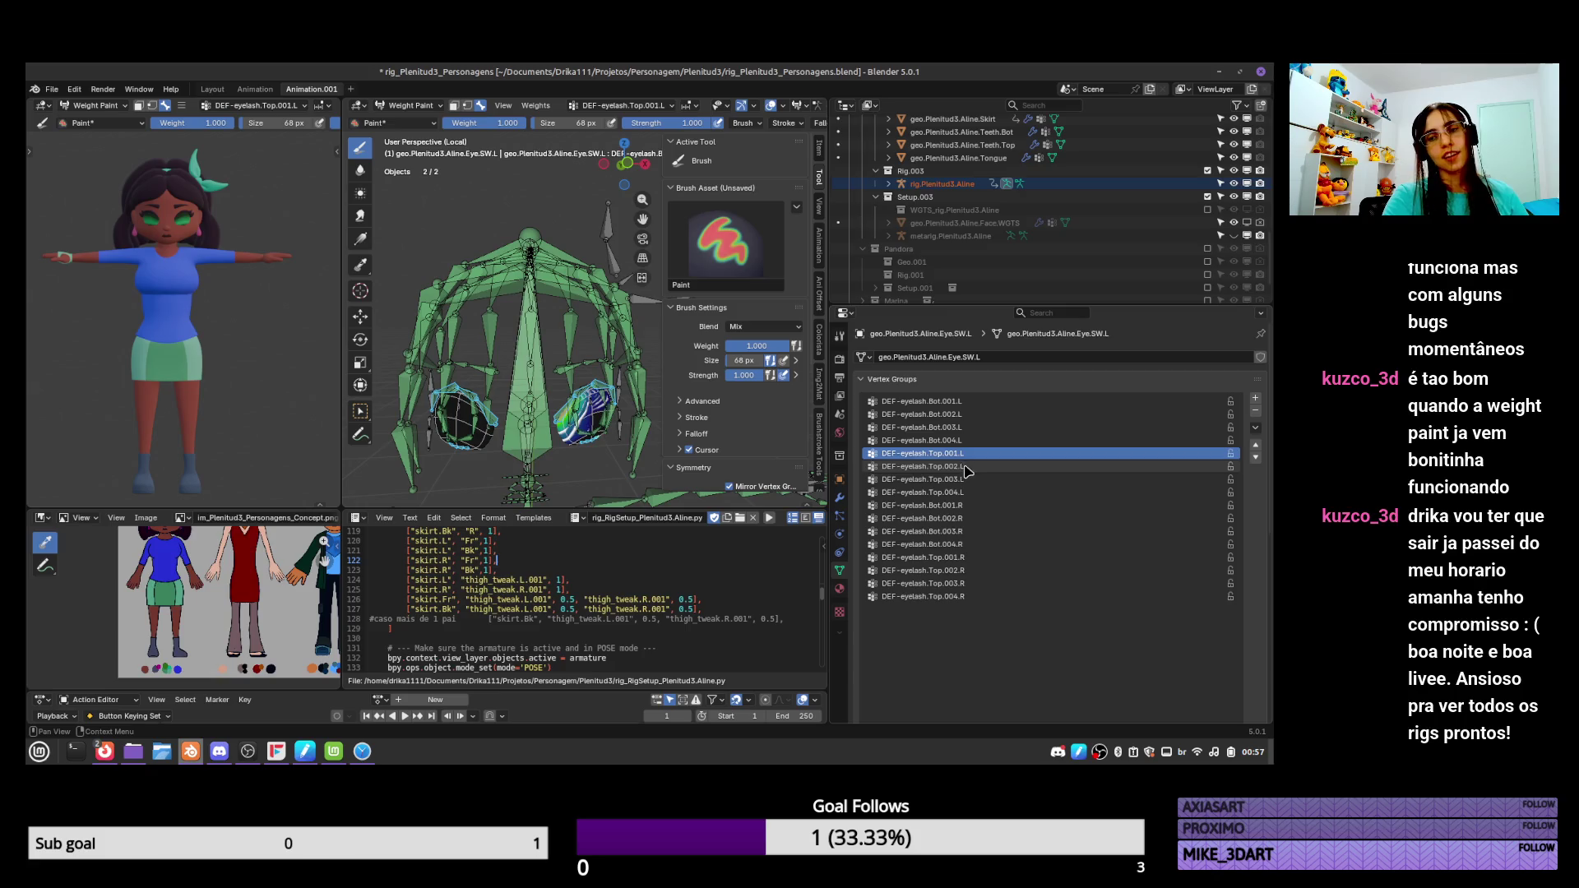
click(968, 466)
click(967, 455)
click(965, 466)
Paint weight on the eye's left side, then dab DEF-eyelash.Top.002.L onto the top of the eye.
key(ctrl+z)
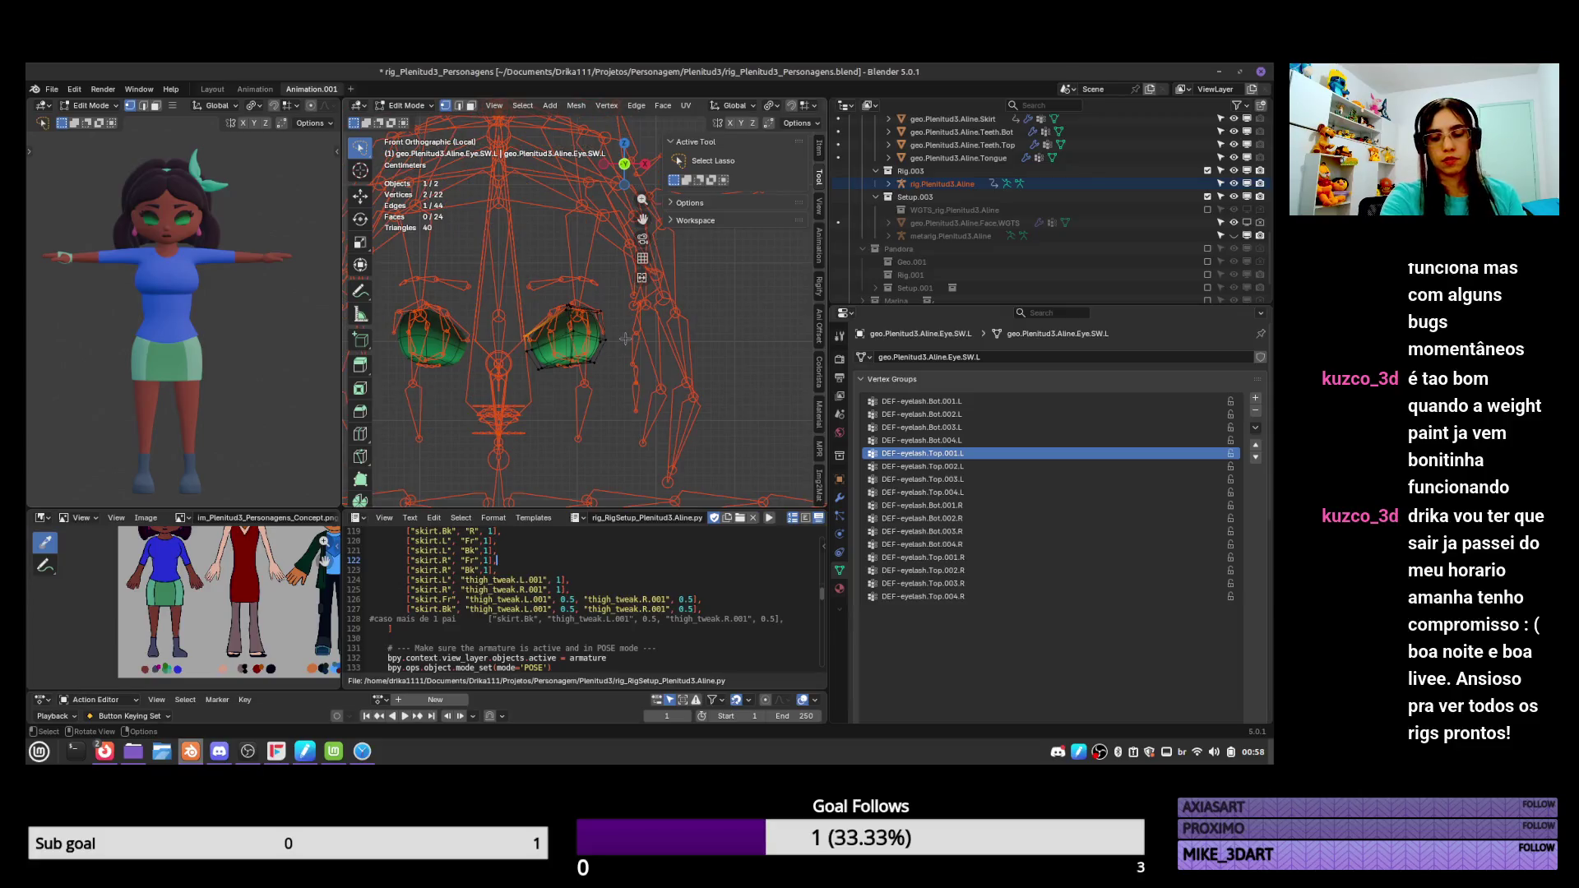
scroll(632, 333, up, 5)
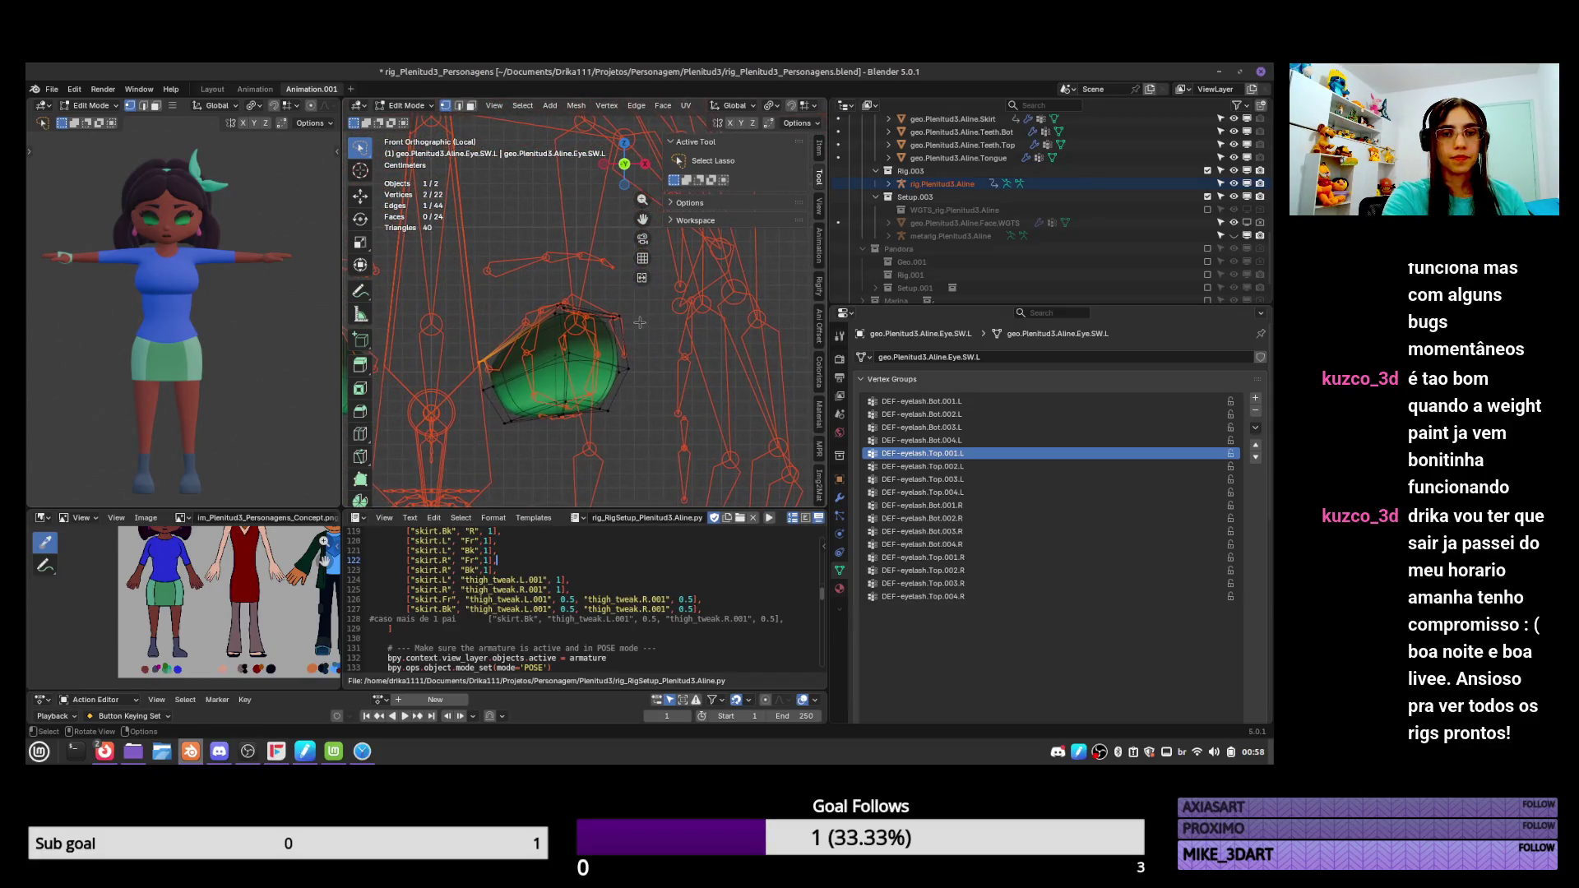
key(ctrl+shift+z)
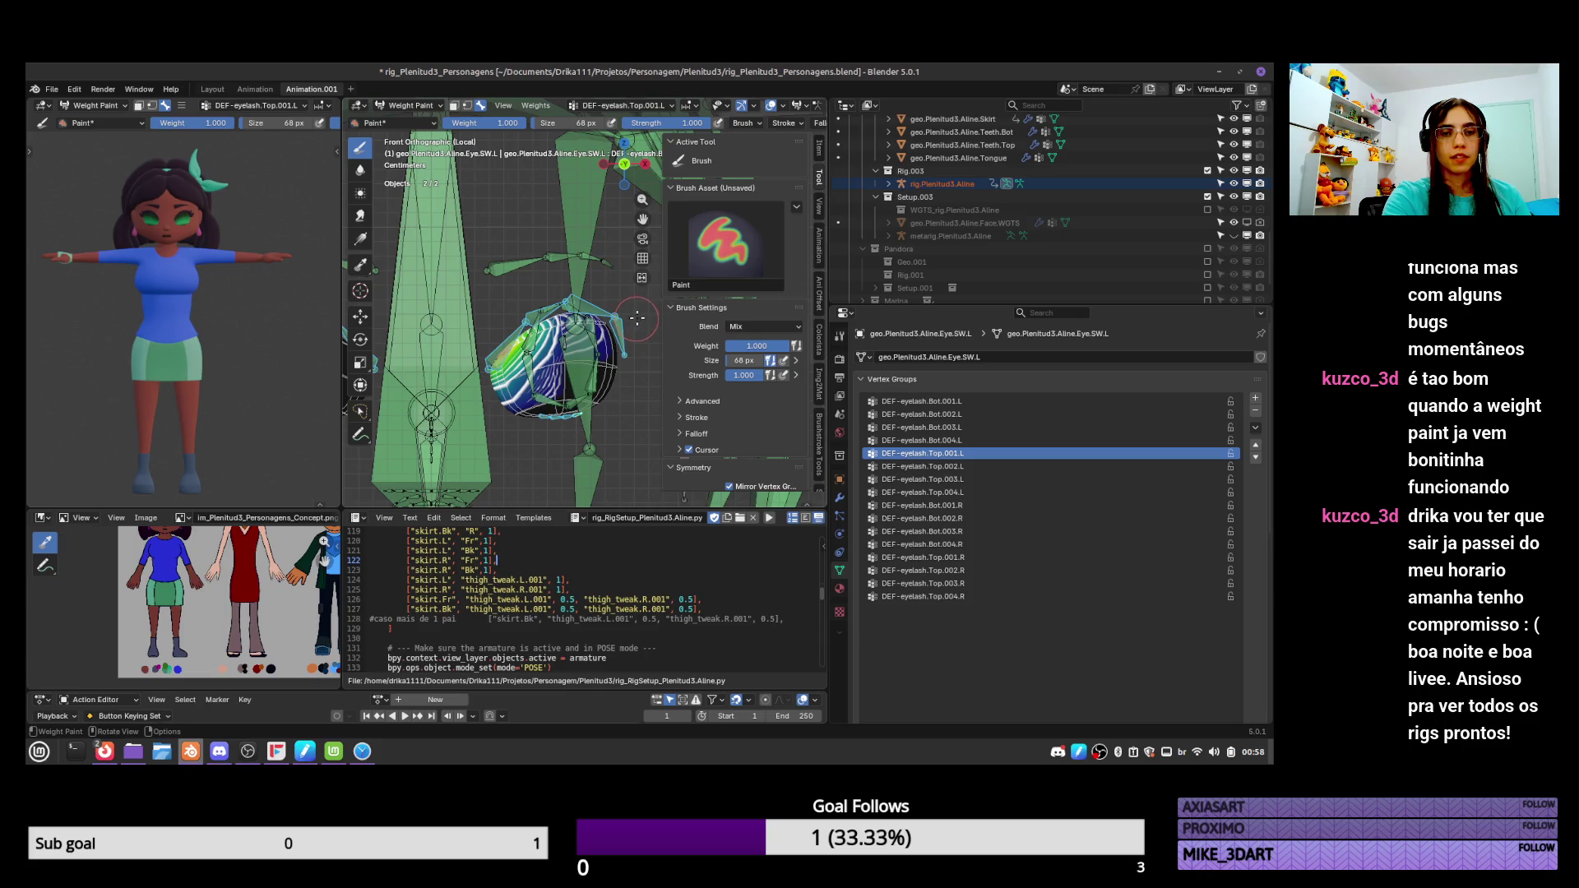
drag(504, 338, 496, 359)
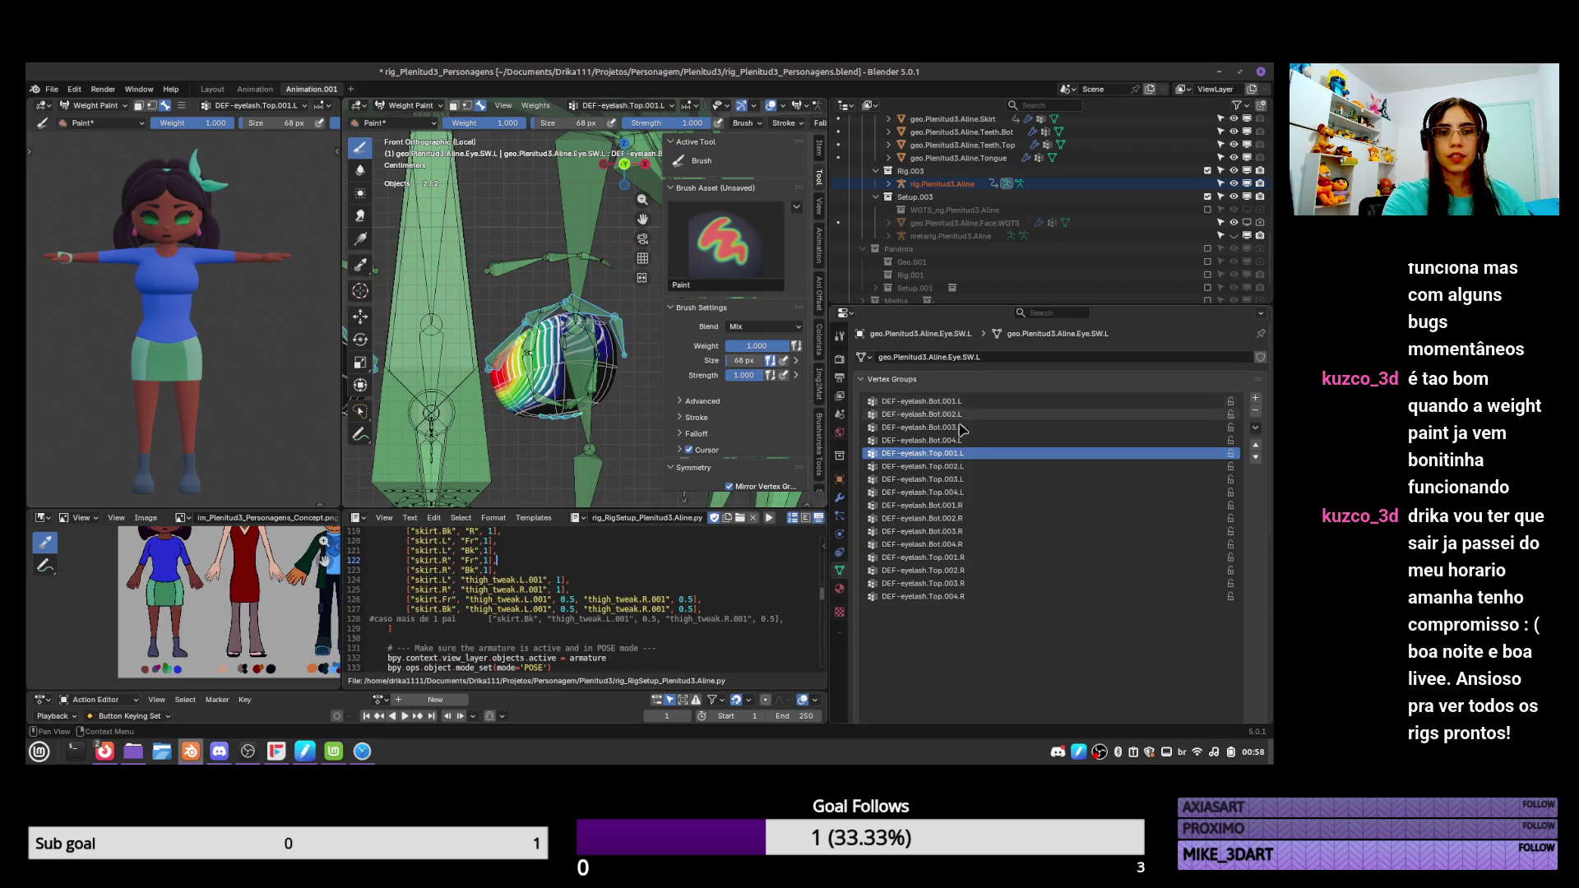
click(977, 466)
click(559, 319)
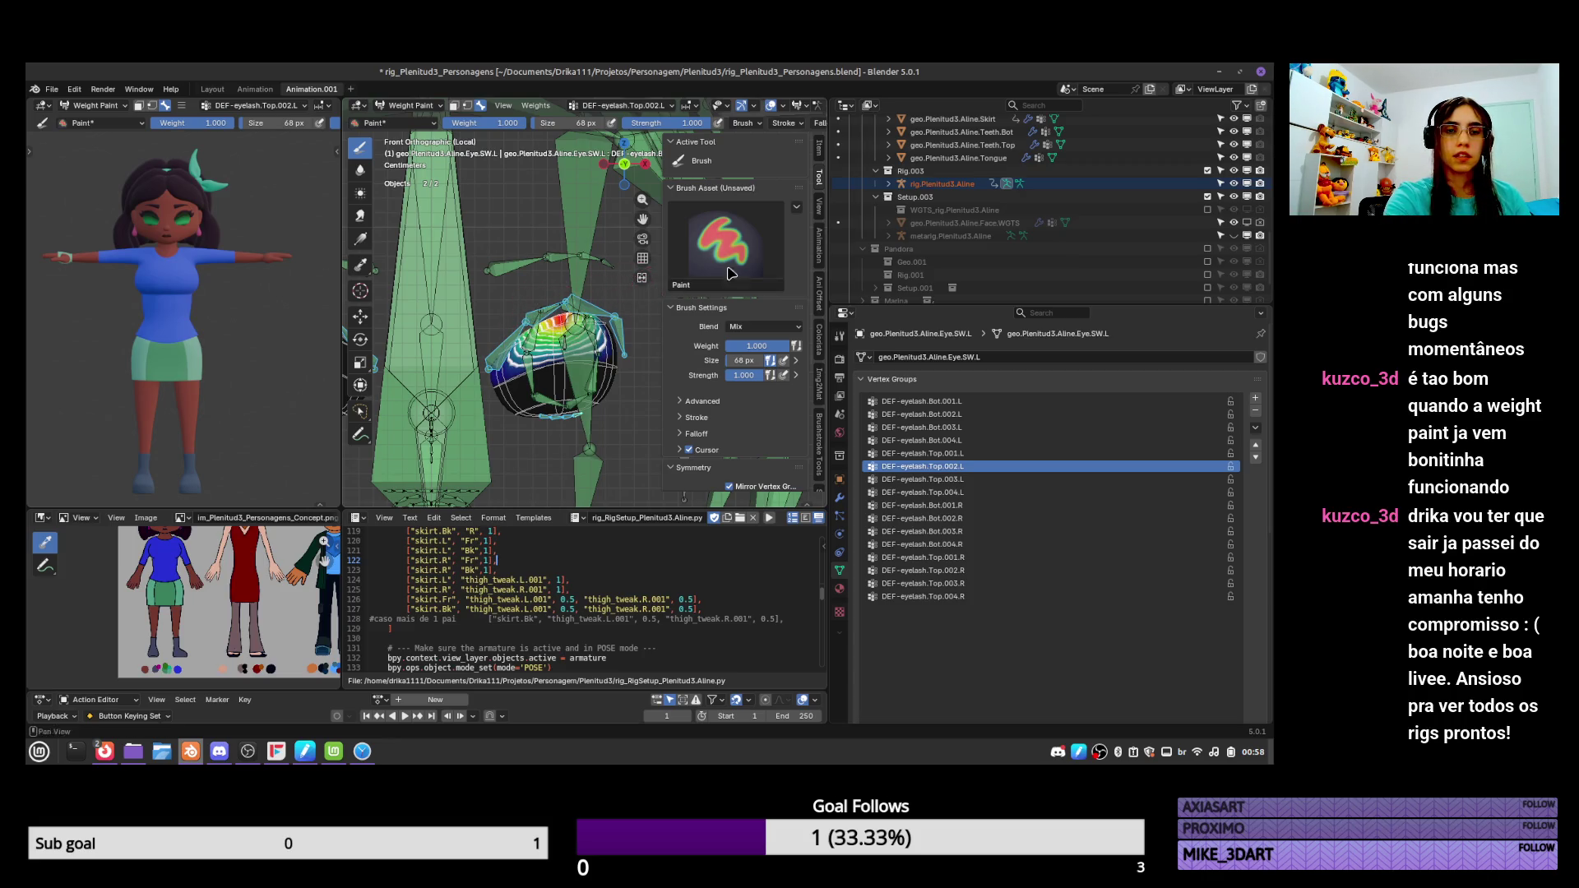
Set brush weight to 0.5, paint Top.002.L at half strength, and paint Top.004.L on the eye's right side.
click(977, 479)
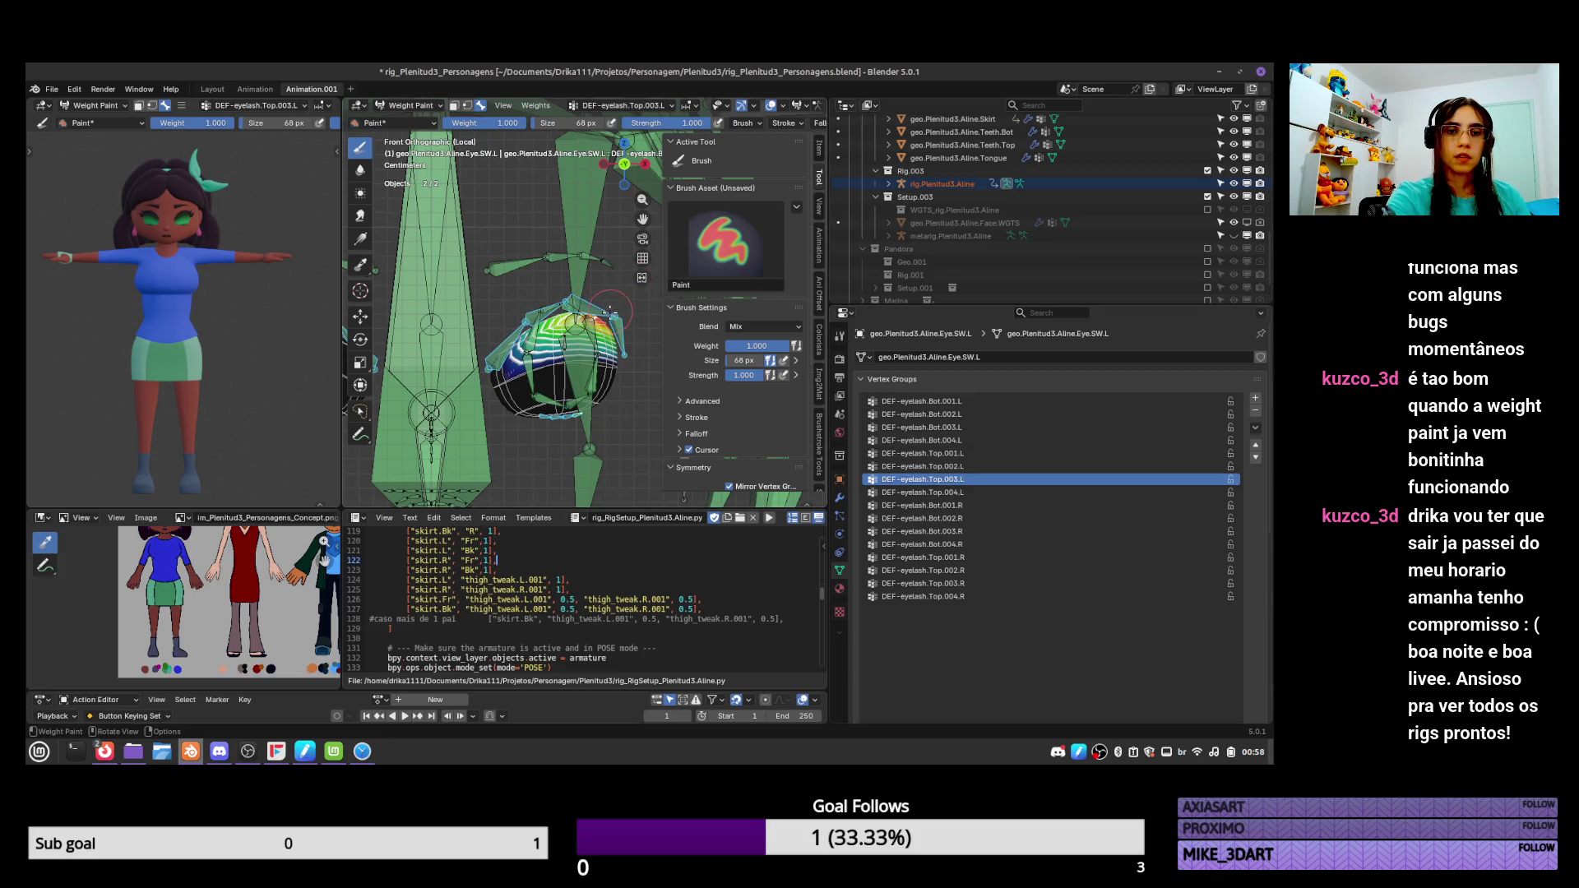
click(773, 346)
text(0.5)
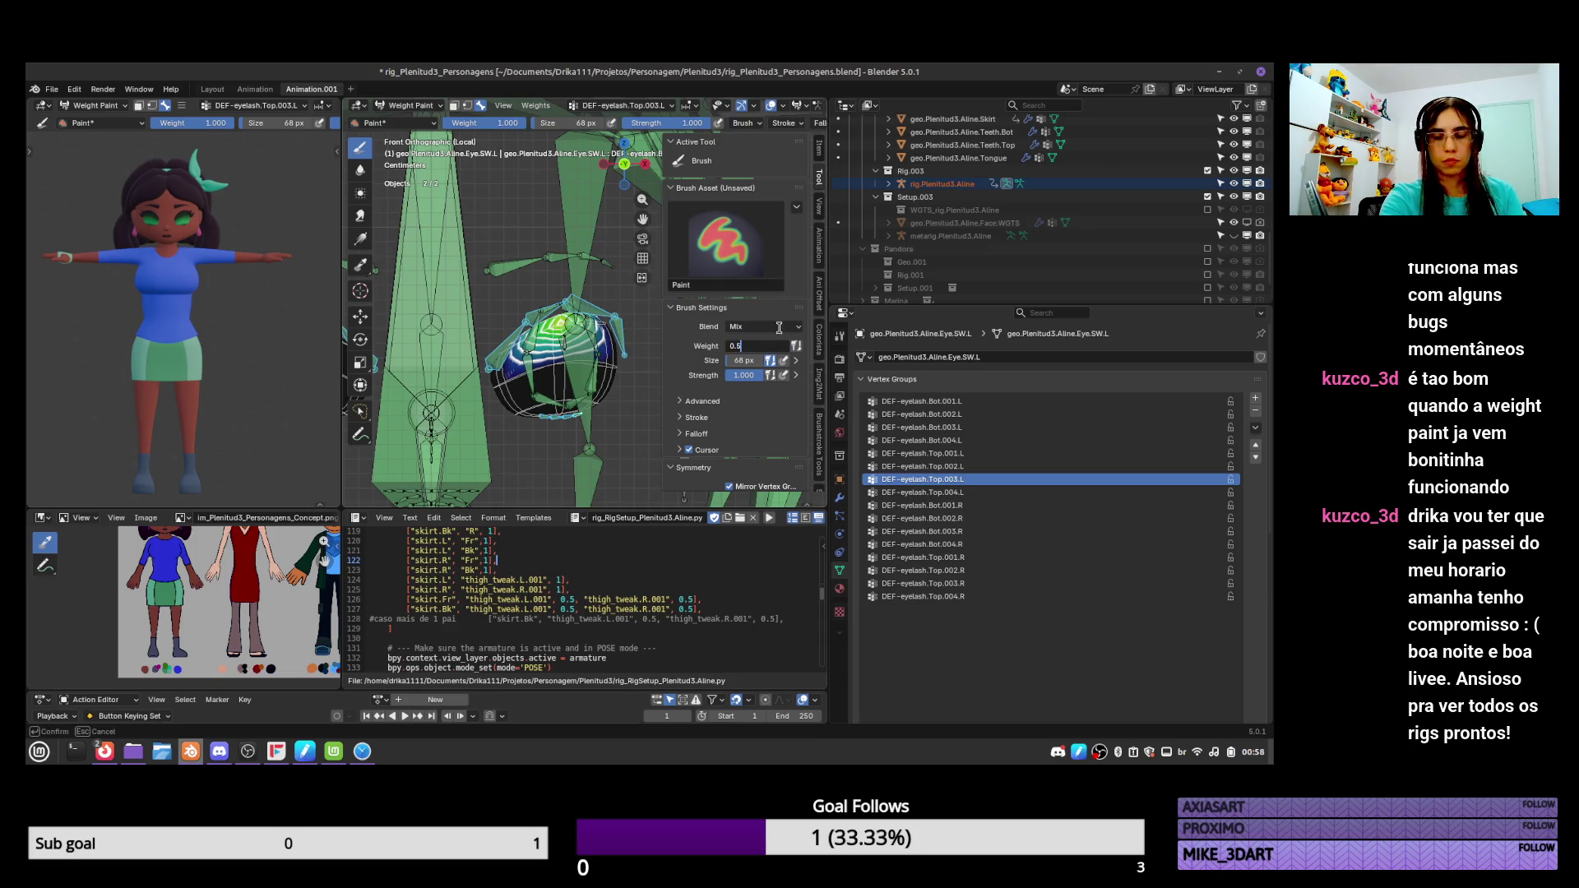
key(Return)
click(967, 466)
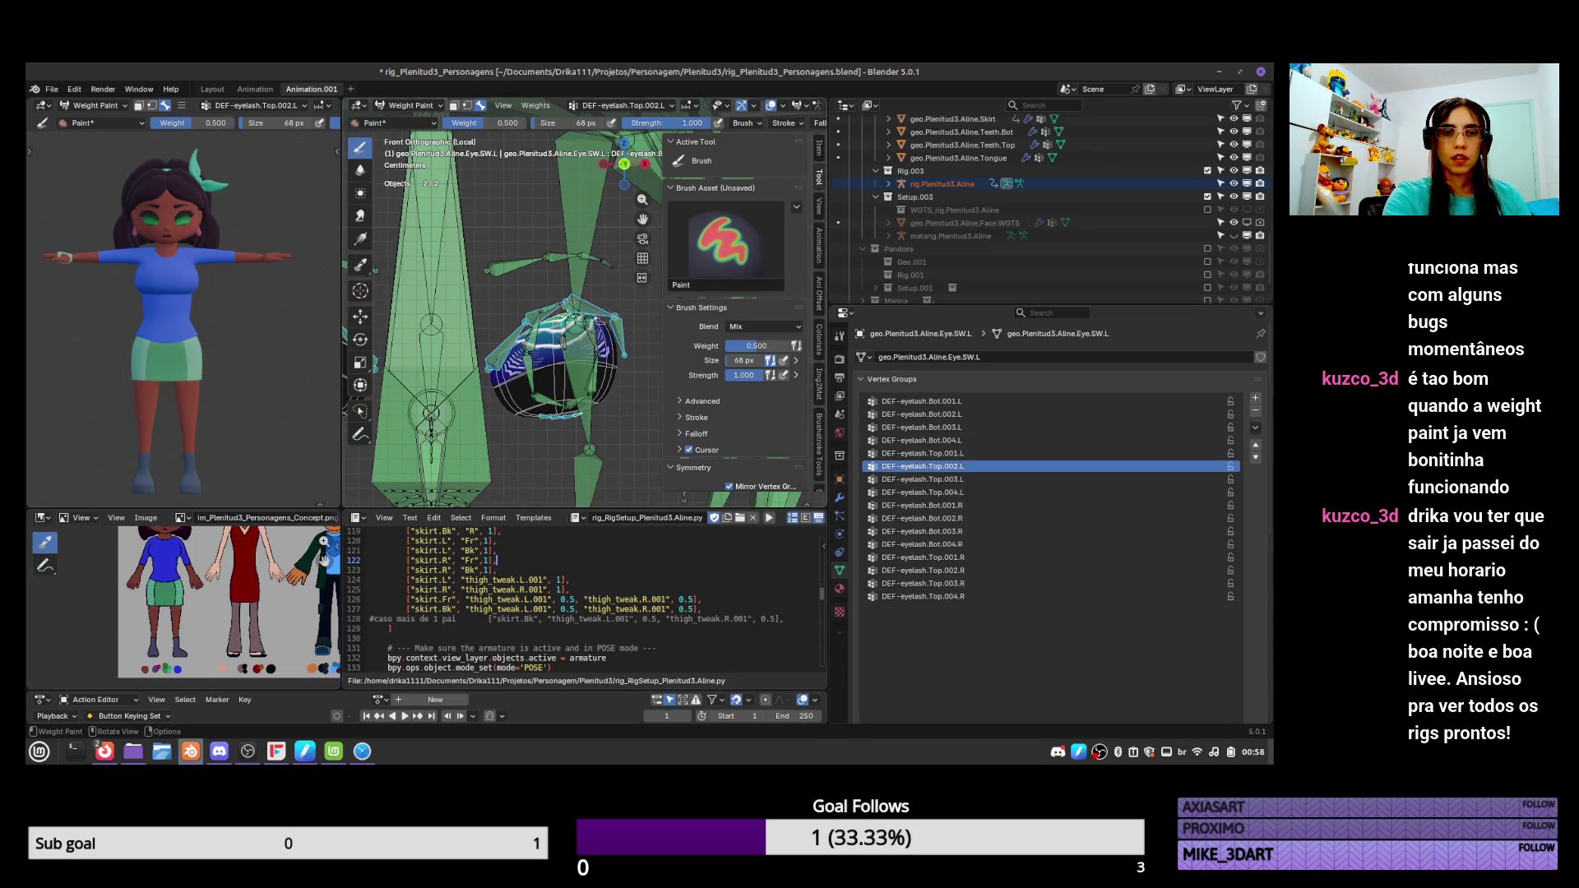
mouse_move(576, 306)
mouse_down()
mouse_move(514, 362)
mouse_move(555, 321)
mouse_up()
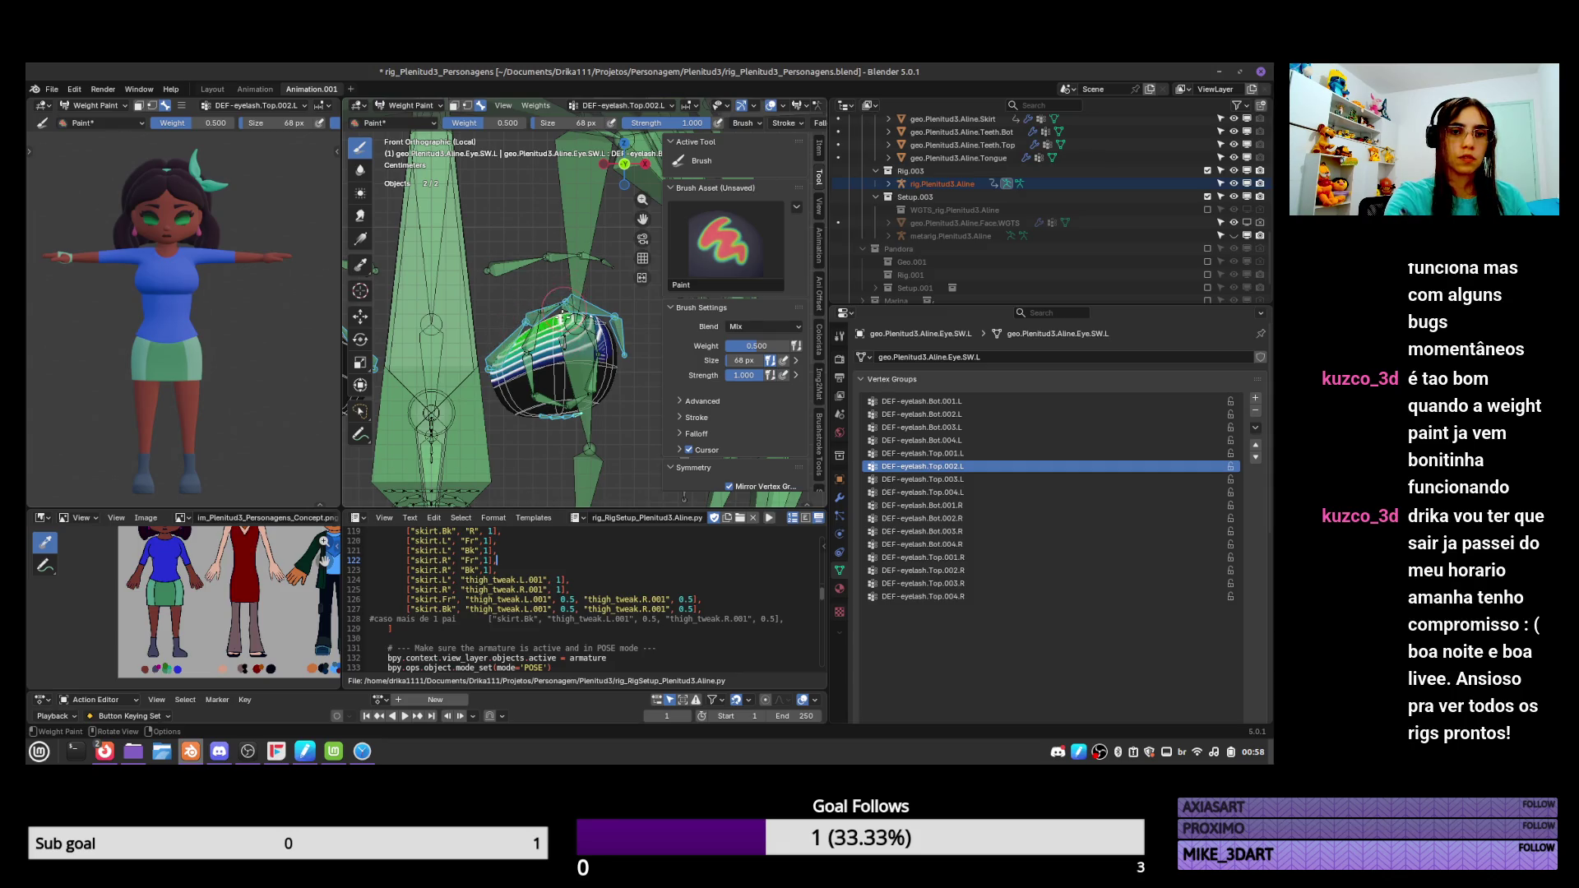
click(922, 479)
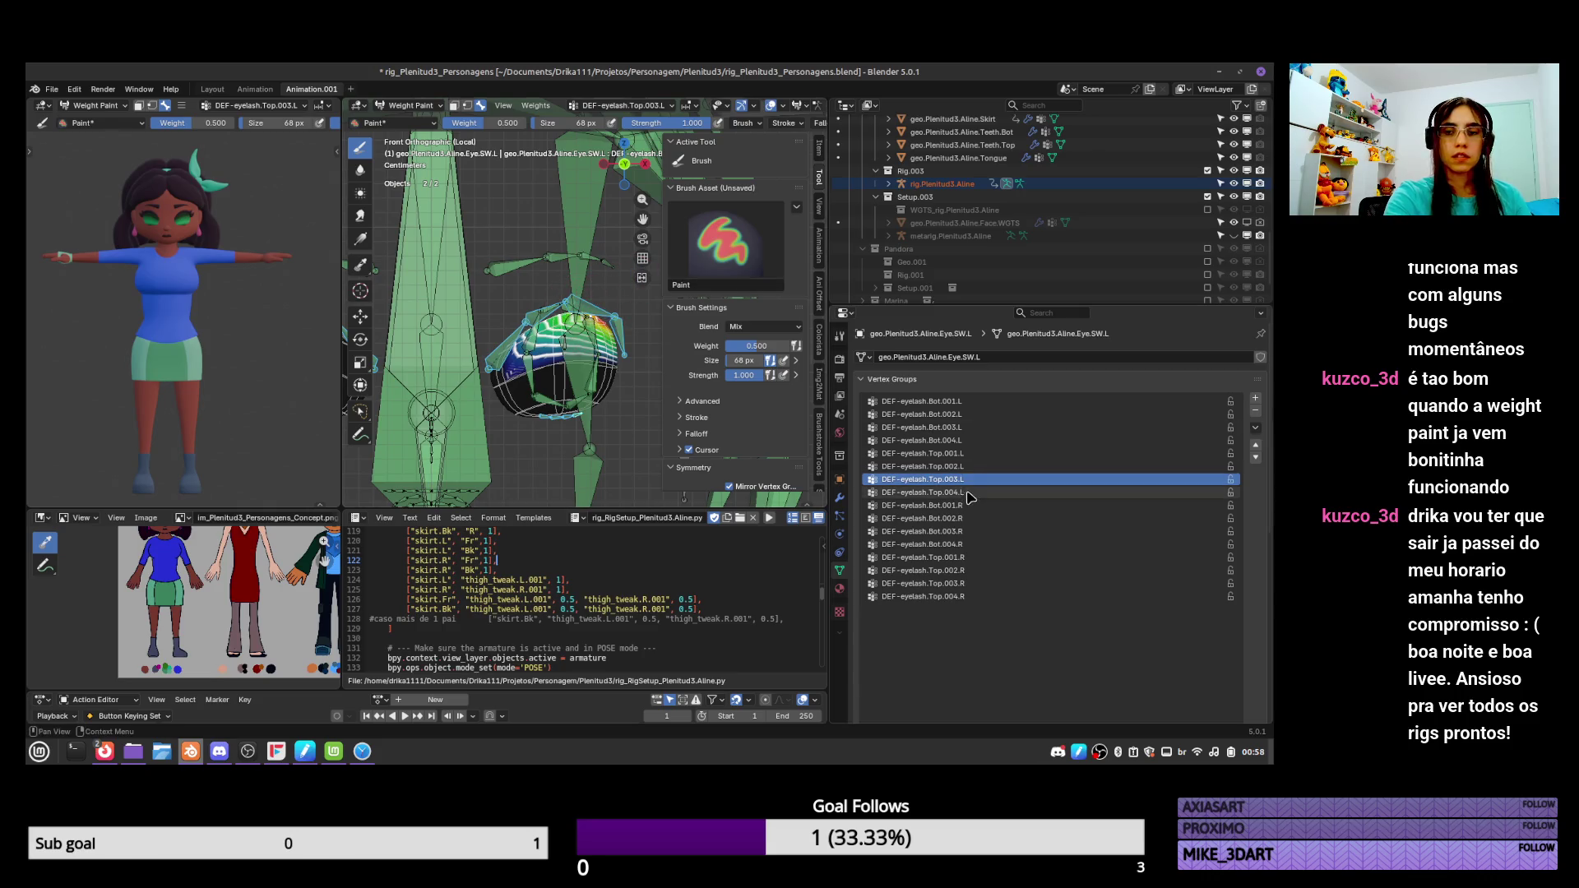
click(921, 492)
drag(615, 353, 612, 364)
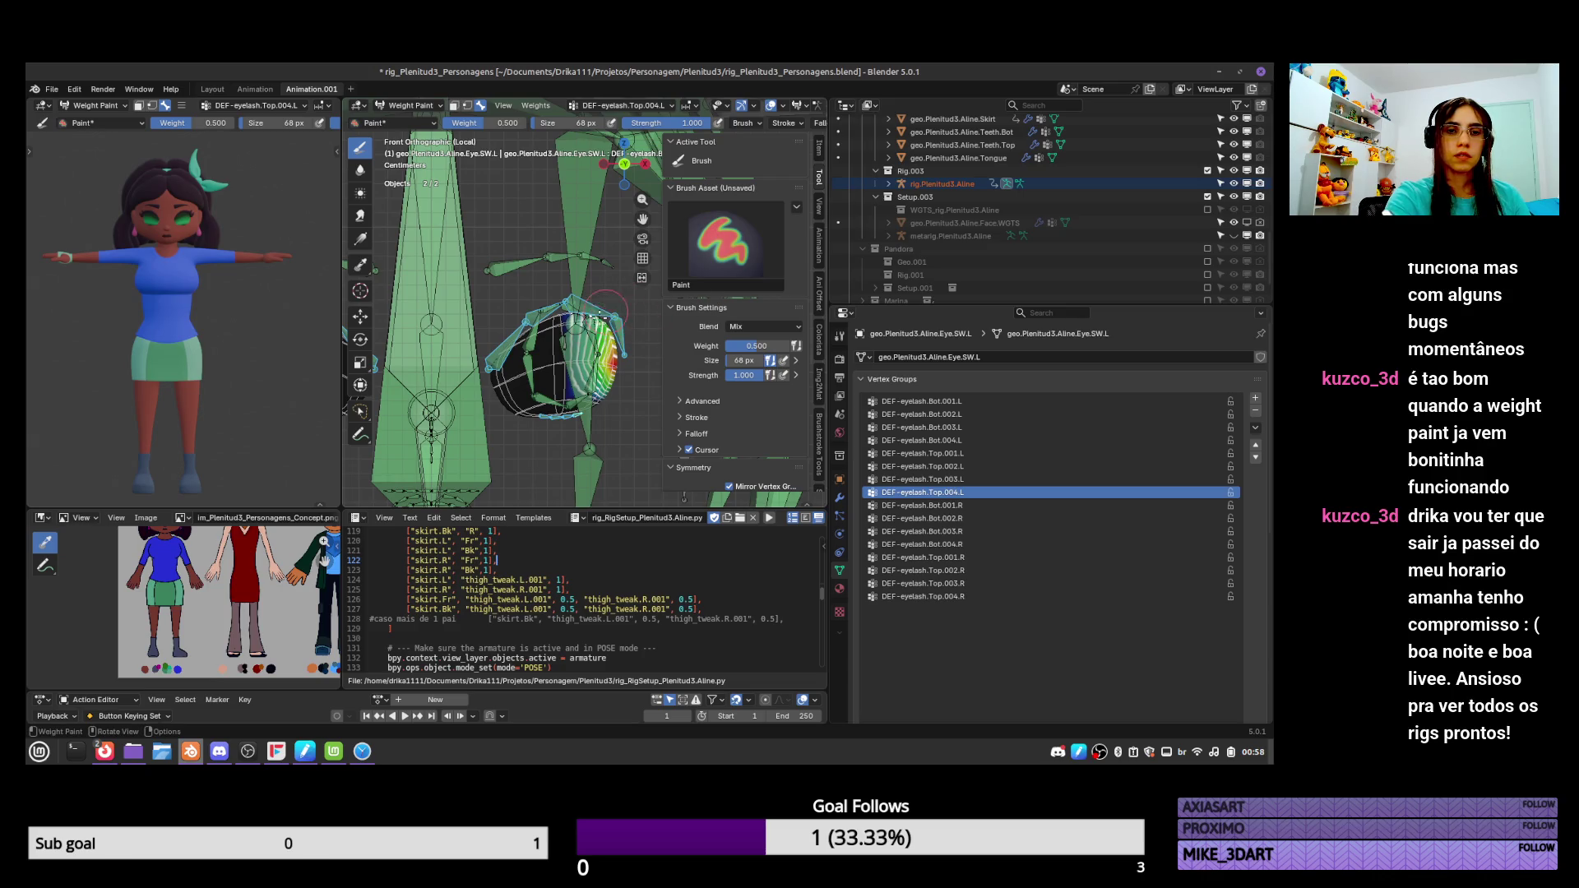
Paint DEF-eyelash.Bot.001.L weight at 0.25 brush strength after undoing a full-strength stroke.
click(950, 402)
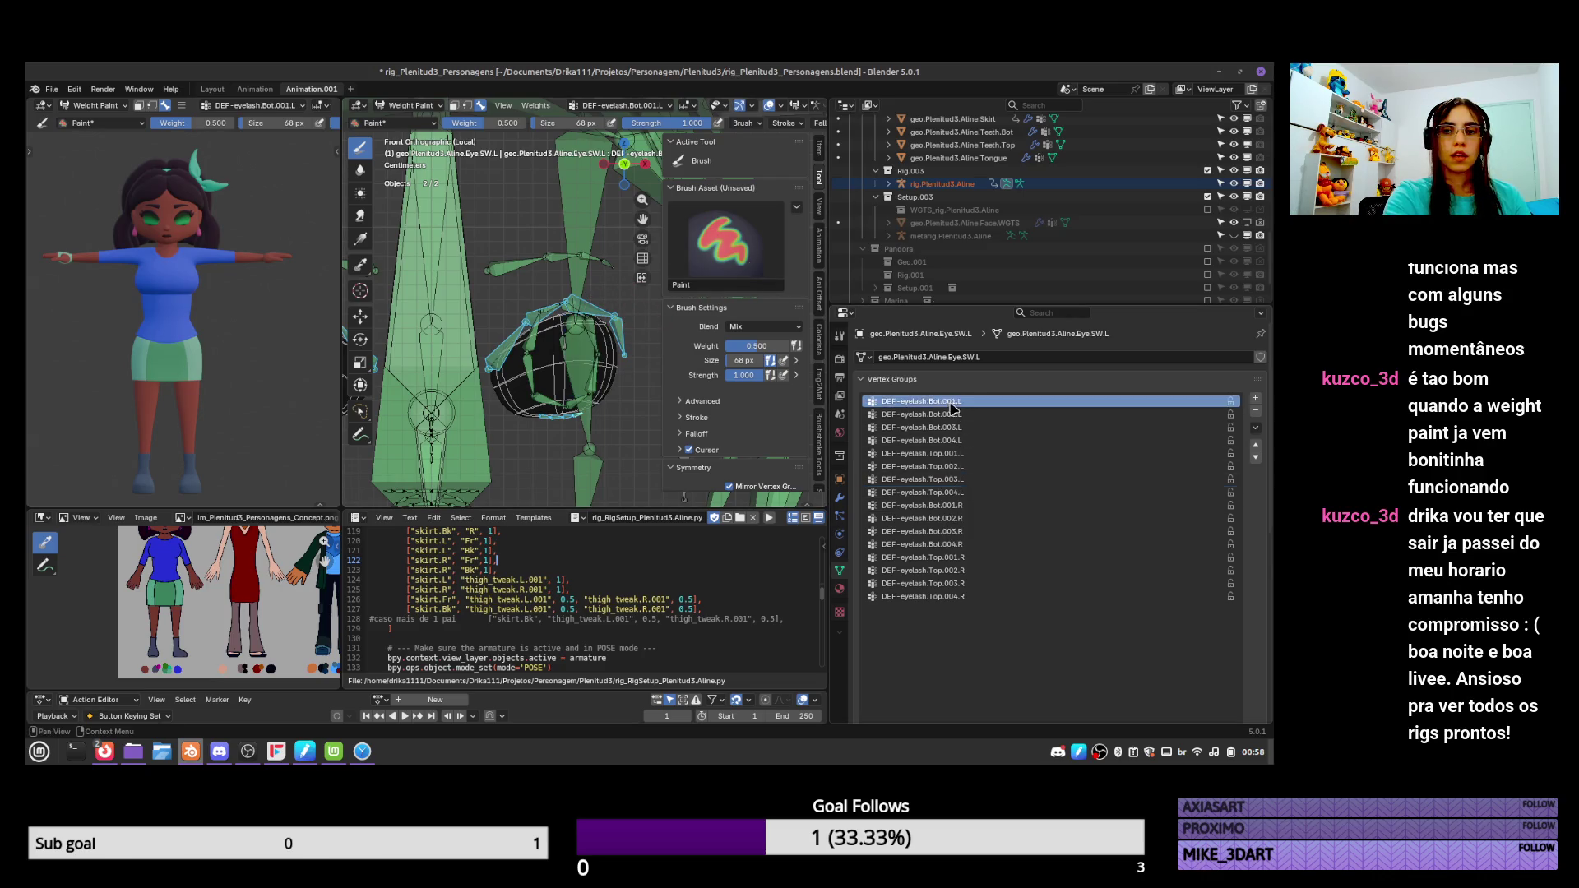
mouse_move(524, 406)
mouse_down()
mouse_move(543, 423)
mouse_move(491, 392)
mouse_up()
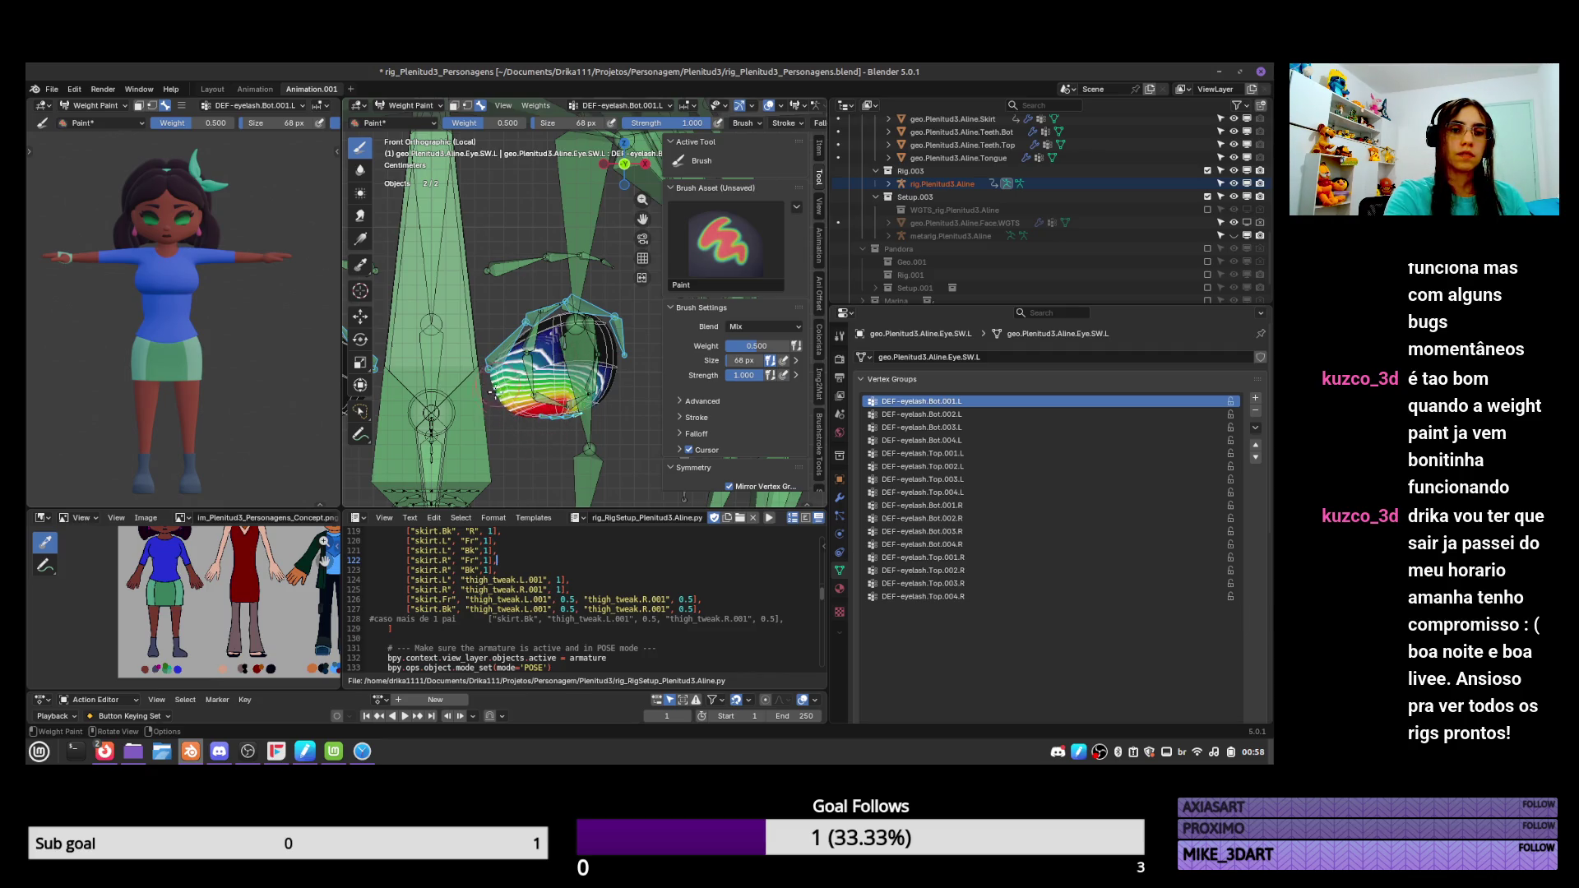
key(ctrl+z)
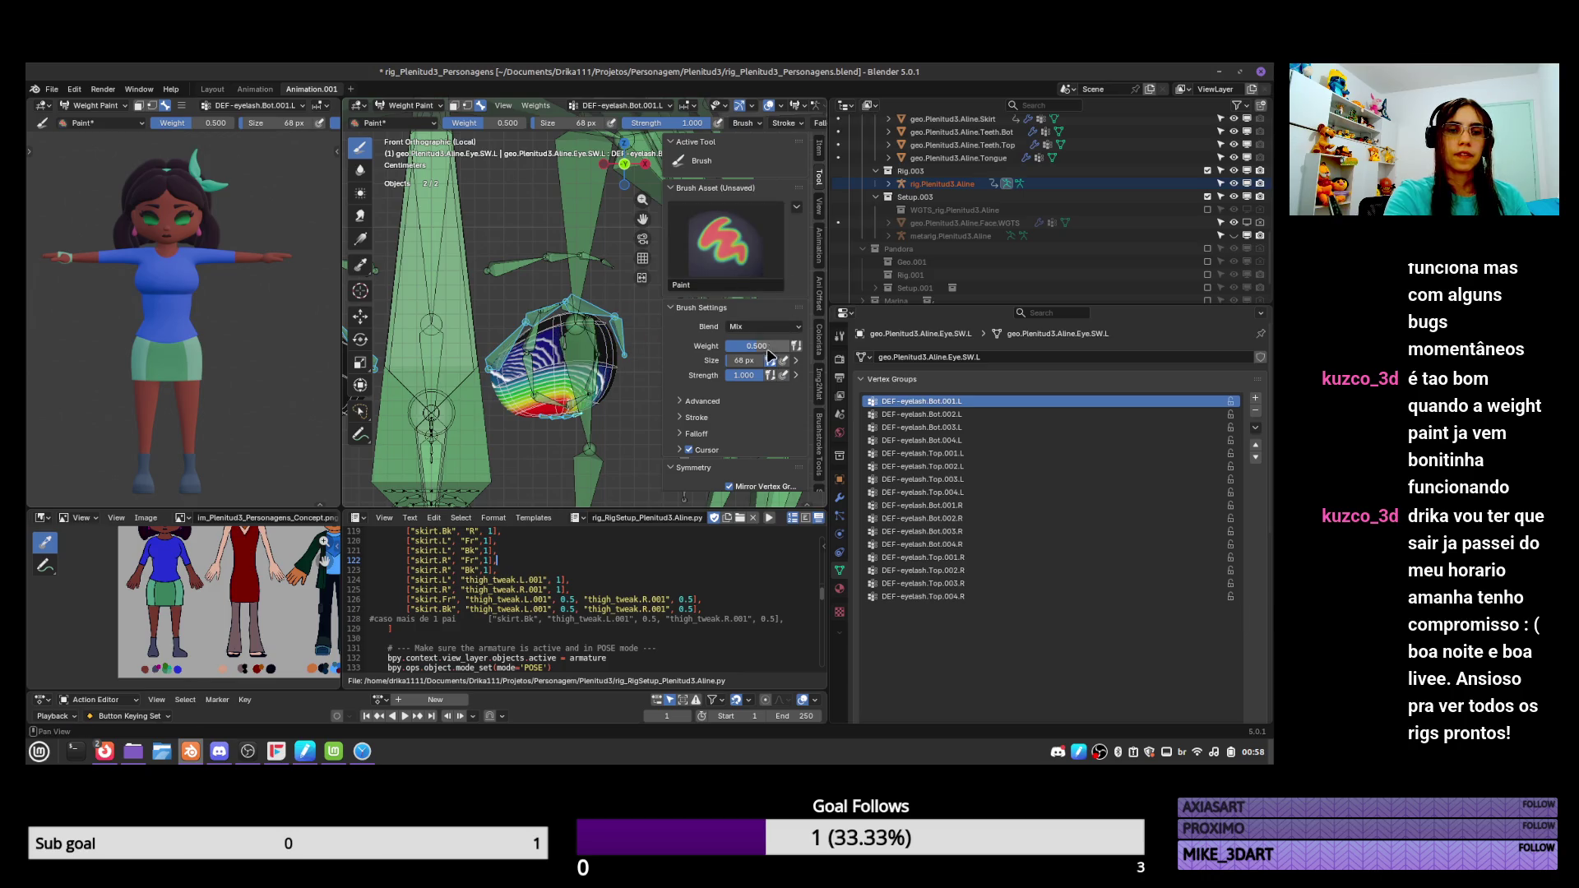
click(769, 345)
text(0.25)
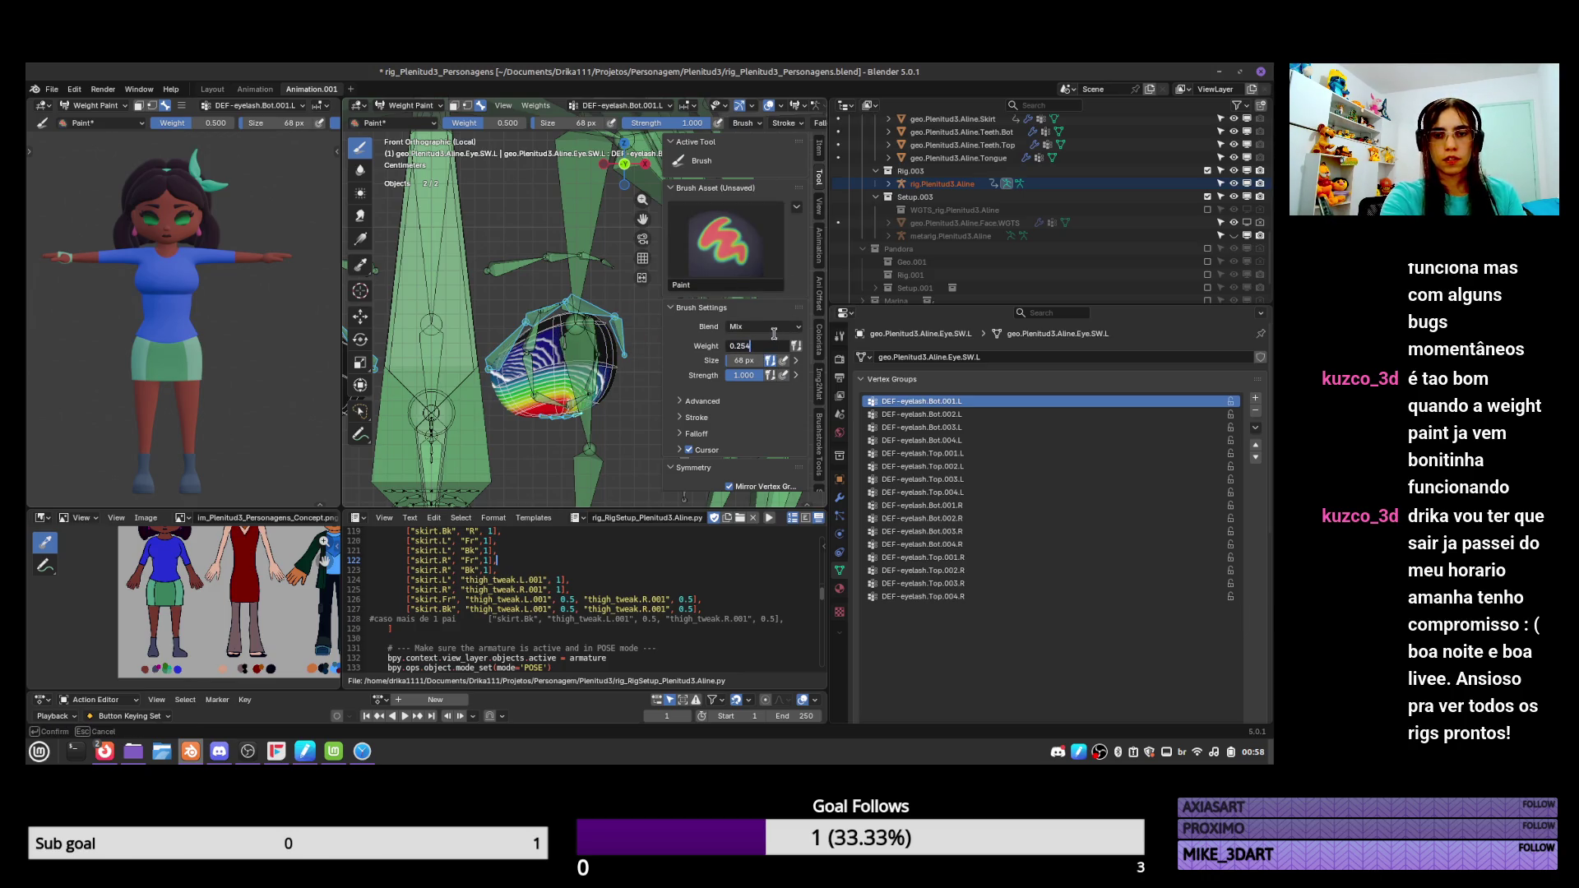
key(Return)
drag(567, 346, 534, 386)
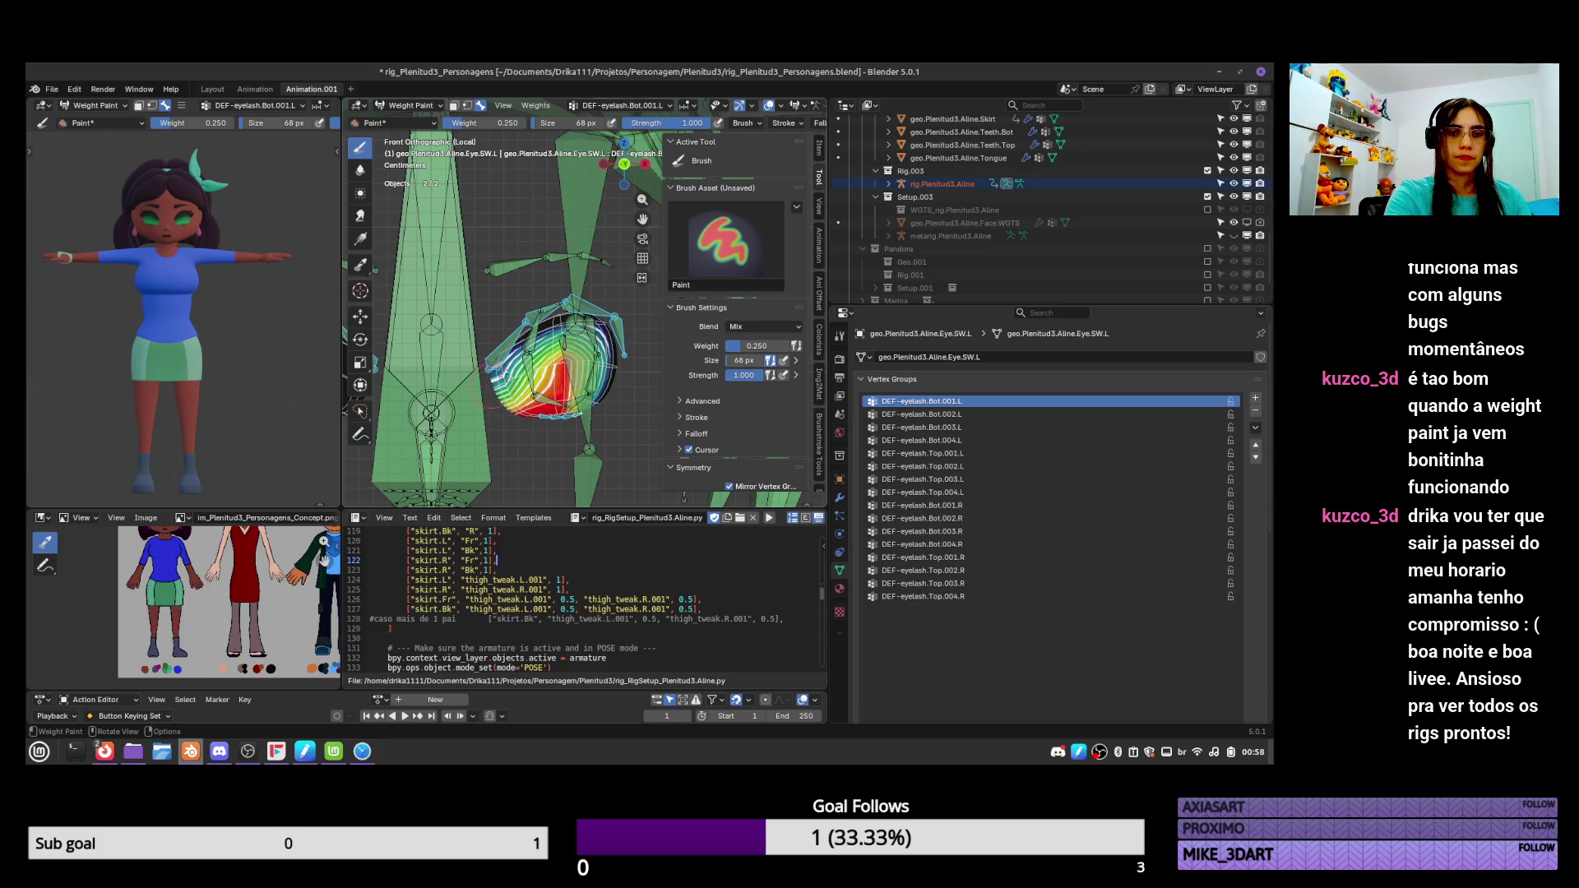
Compare the Bot.002.L, Top.002.L, Top.003.L and Bot.003.L weights, returning to Bot.002.L.
click(921, 414)
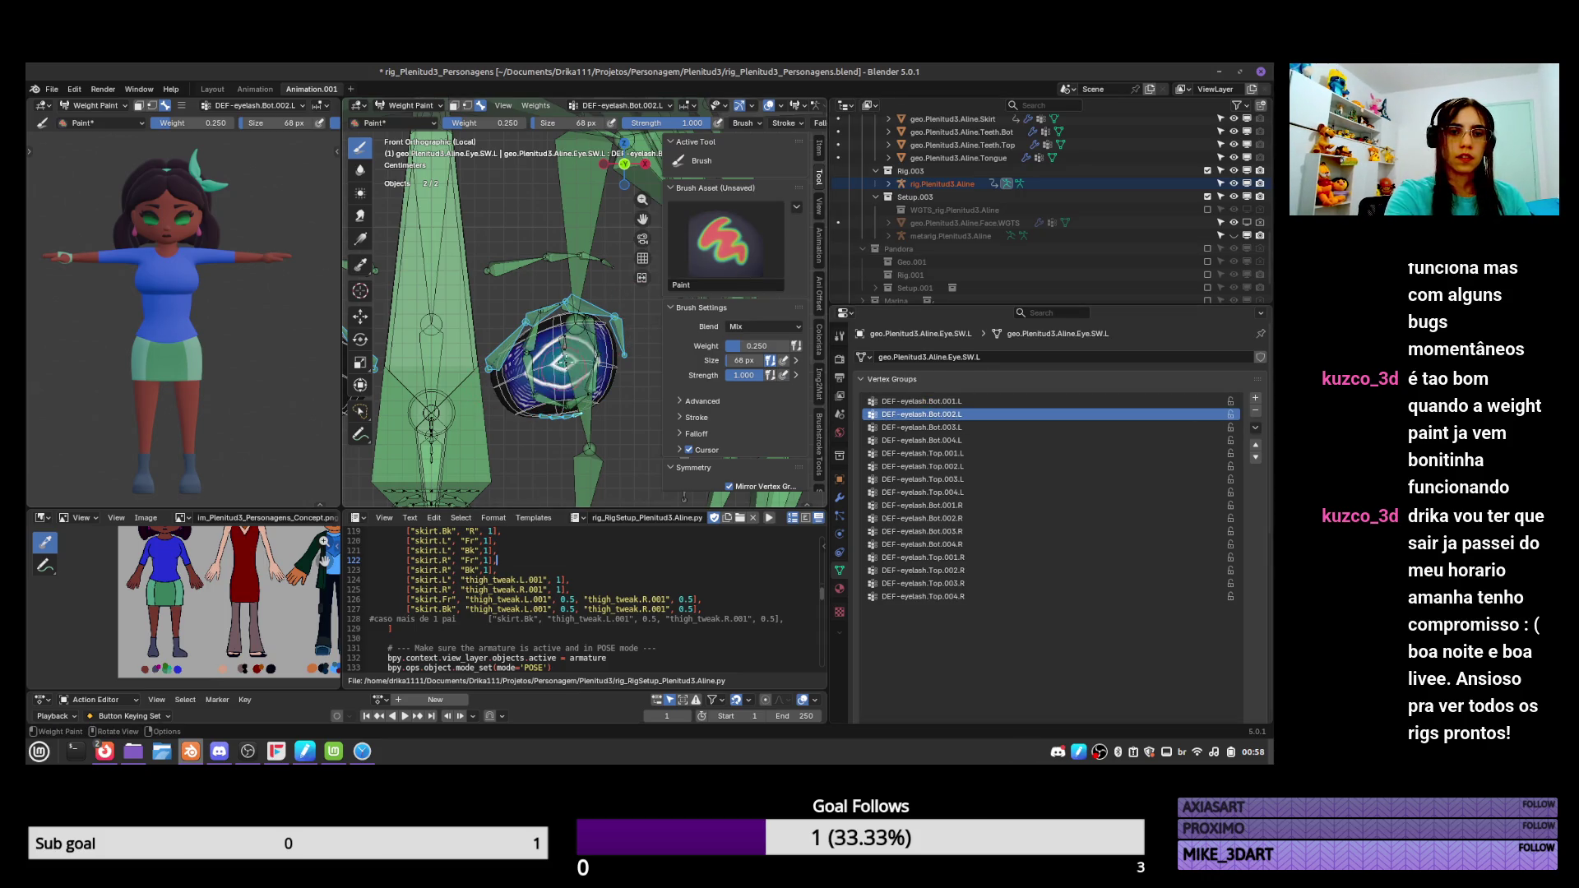
click(954, 467)
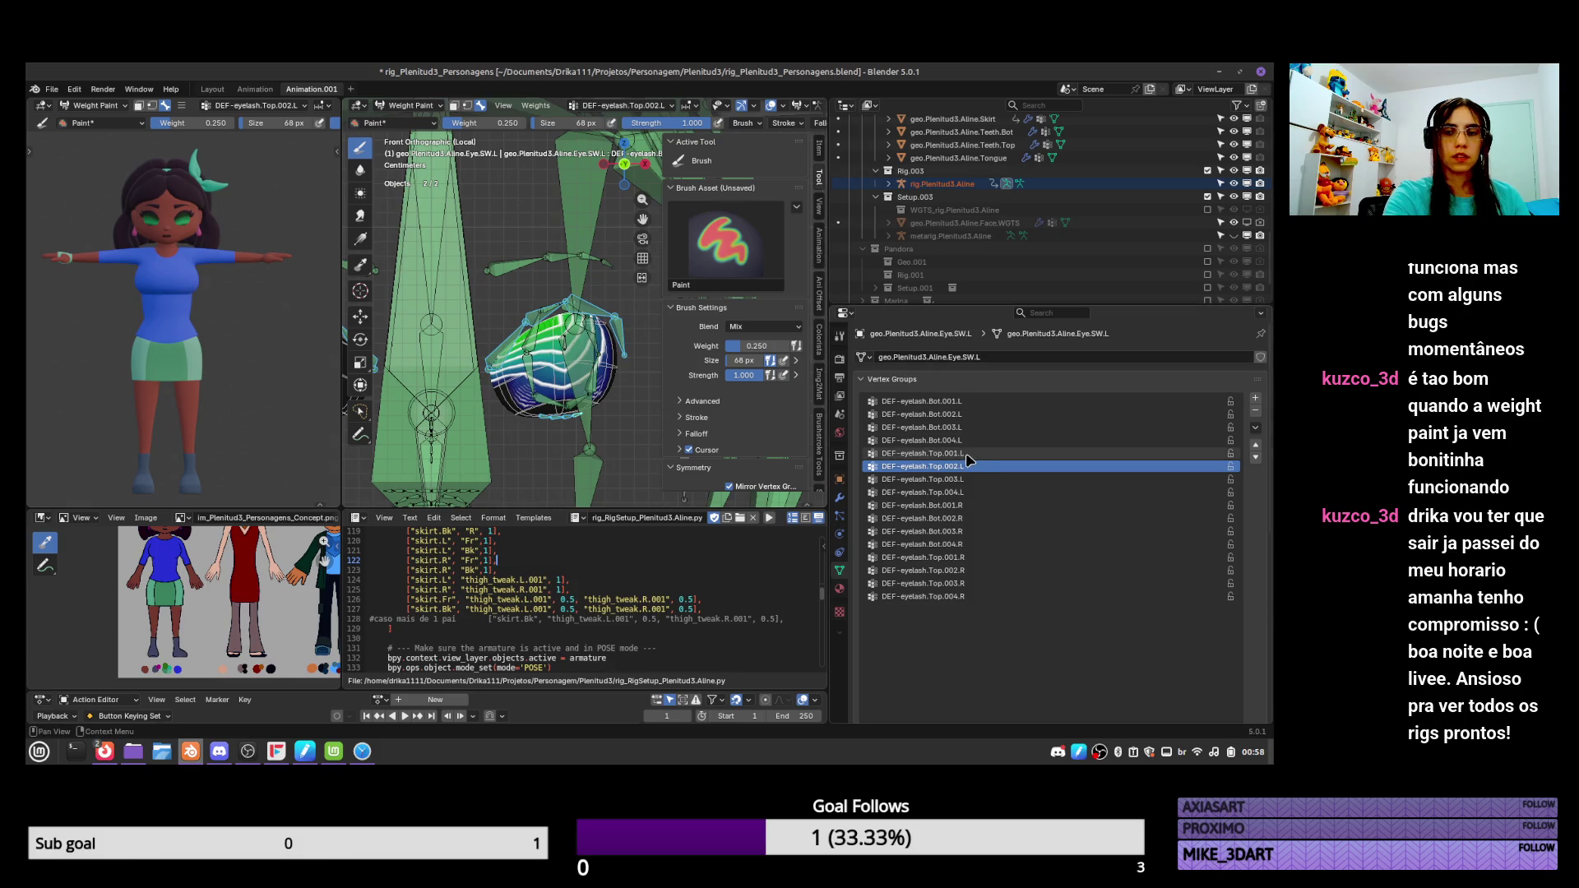
click(971, 479)
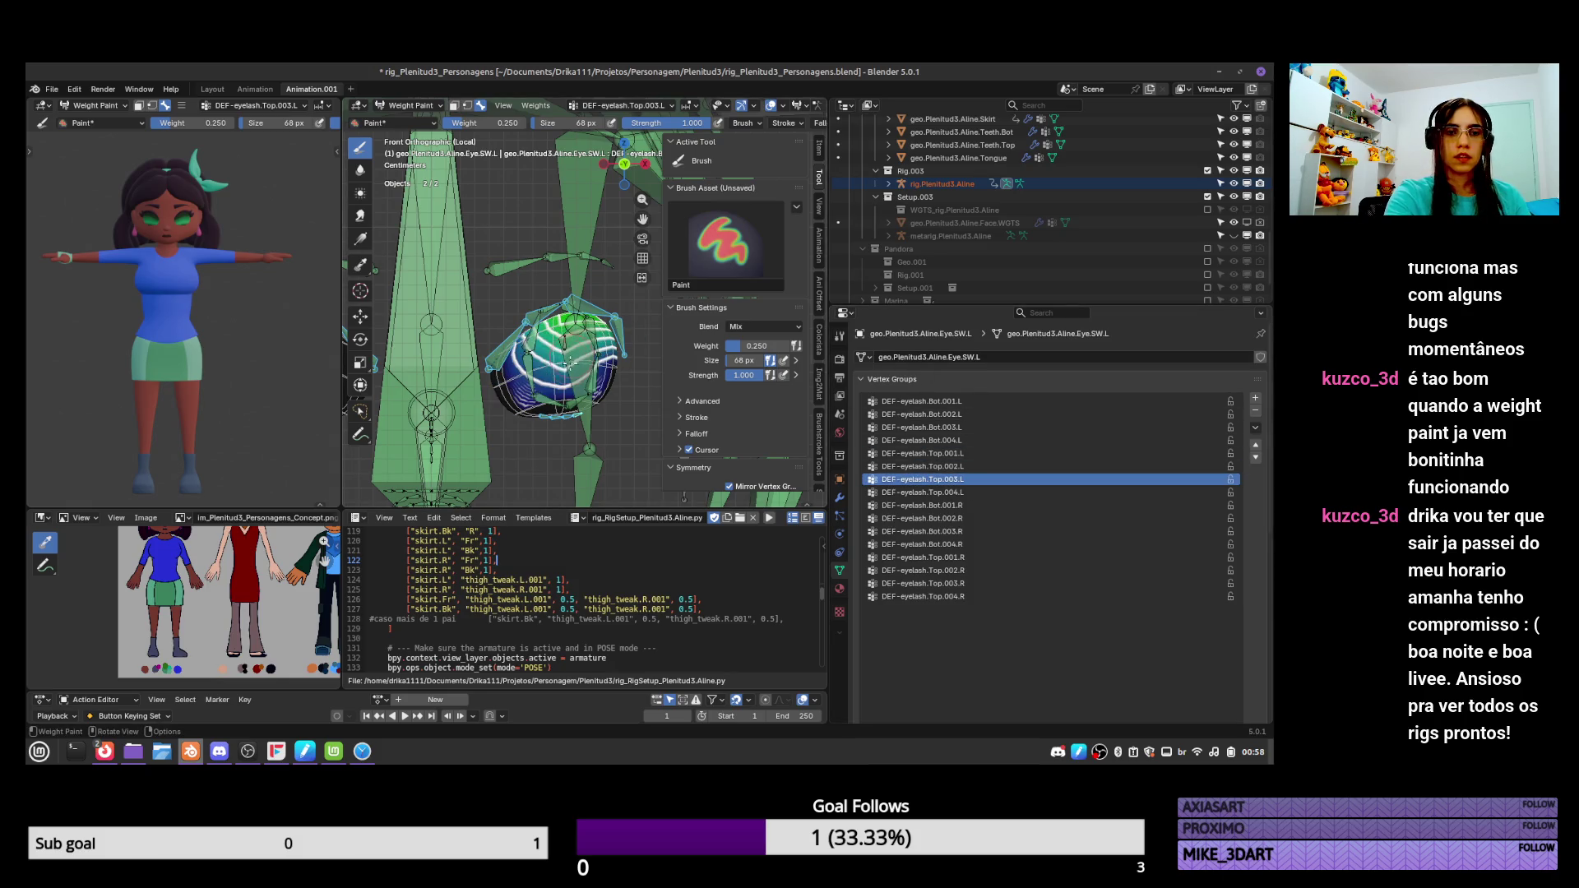
click(970, 427)
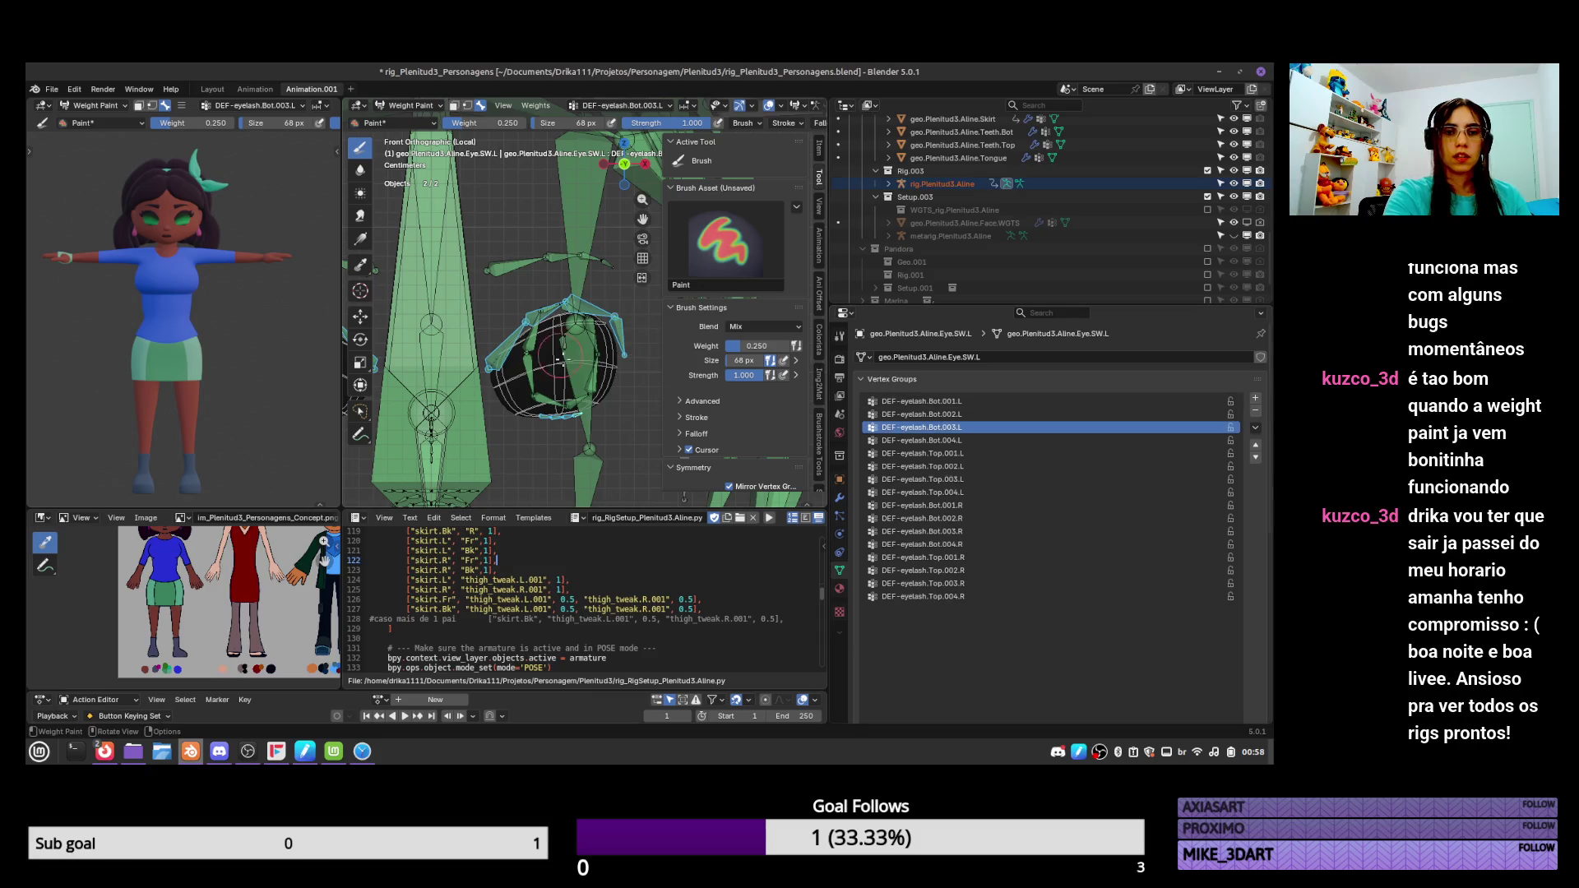
click(921, 414)
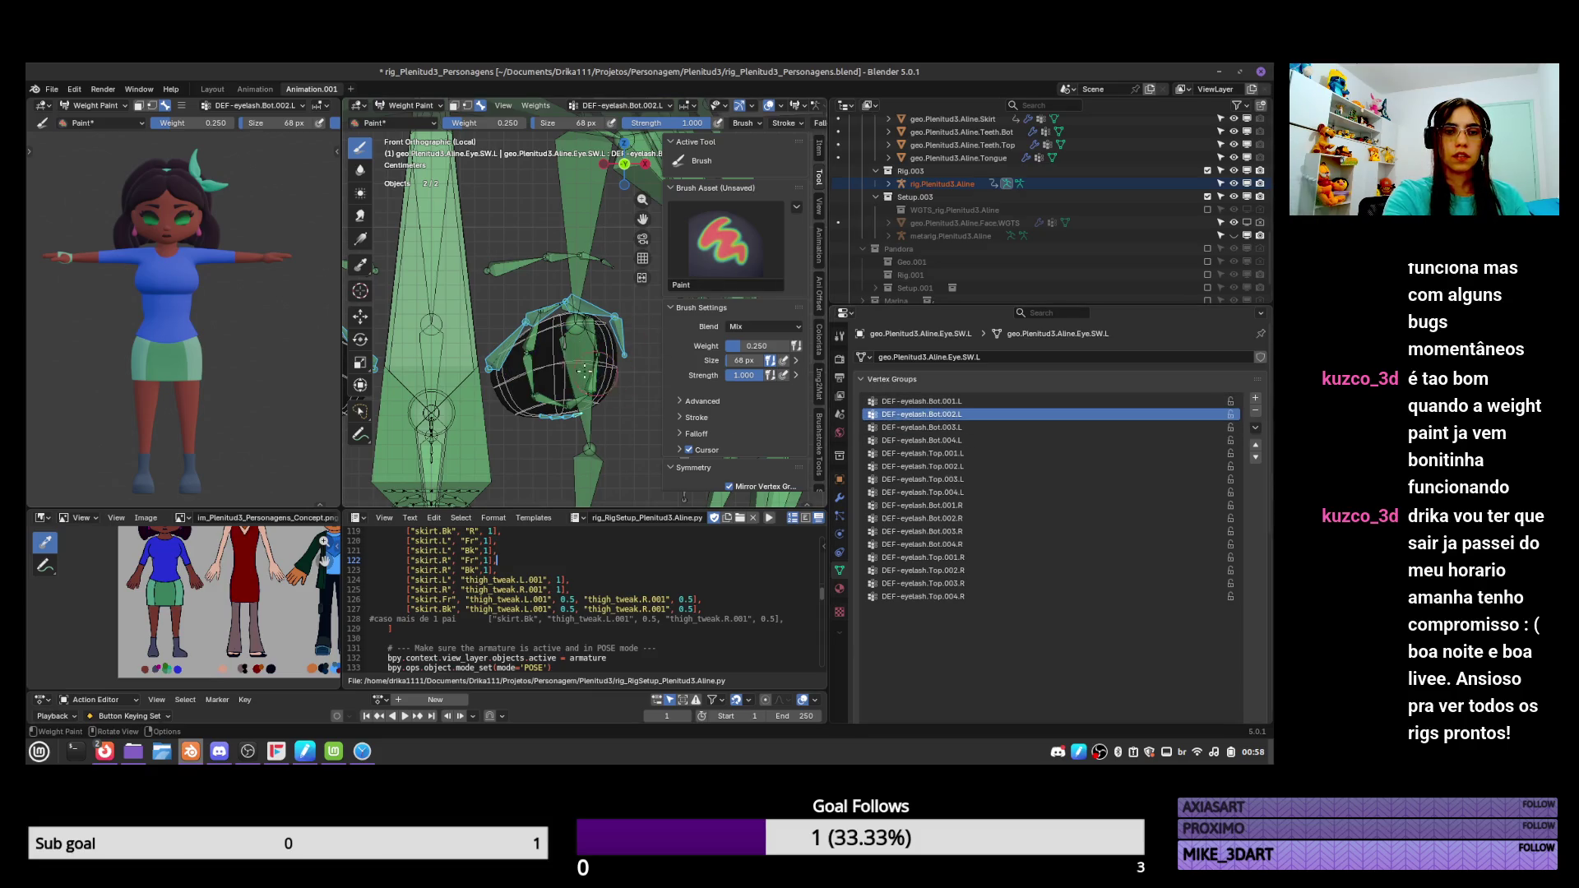
mouse_move(567, 364)
middle_down()
mouse_move(927, 356)
mouse_move(613, 380)
middle_up()
Add extra weight on the eye, then compare the neighbouring Bot eyelash groups from a front view.
drag(531, 377, 555, 372)
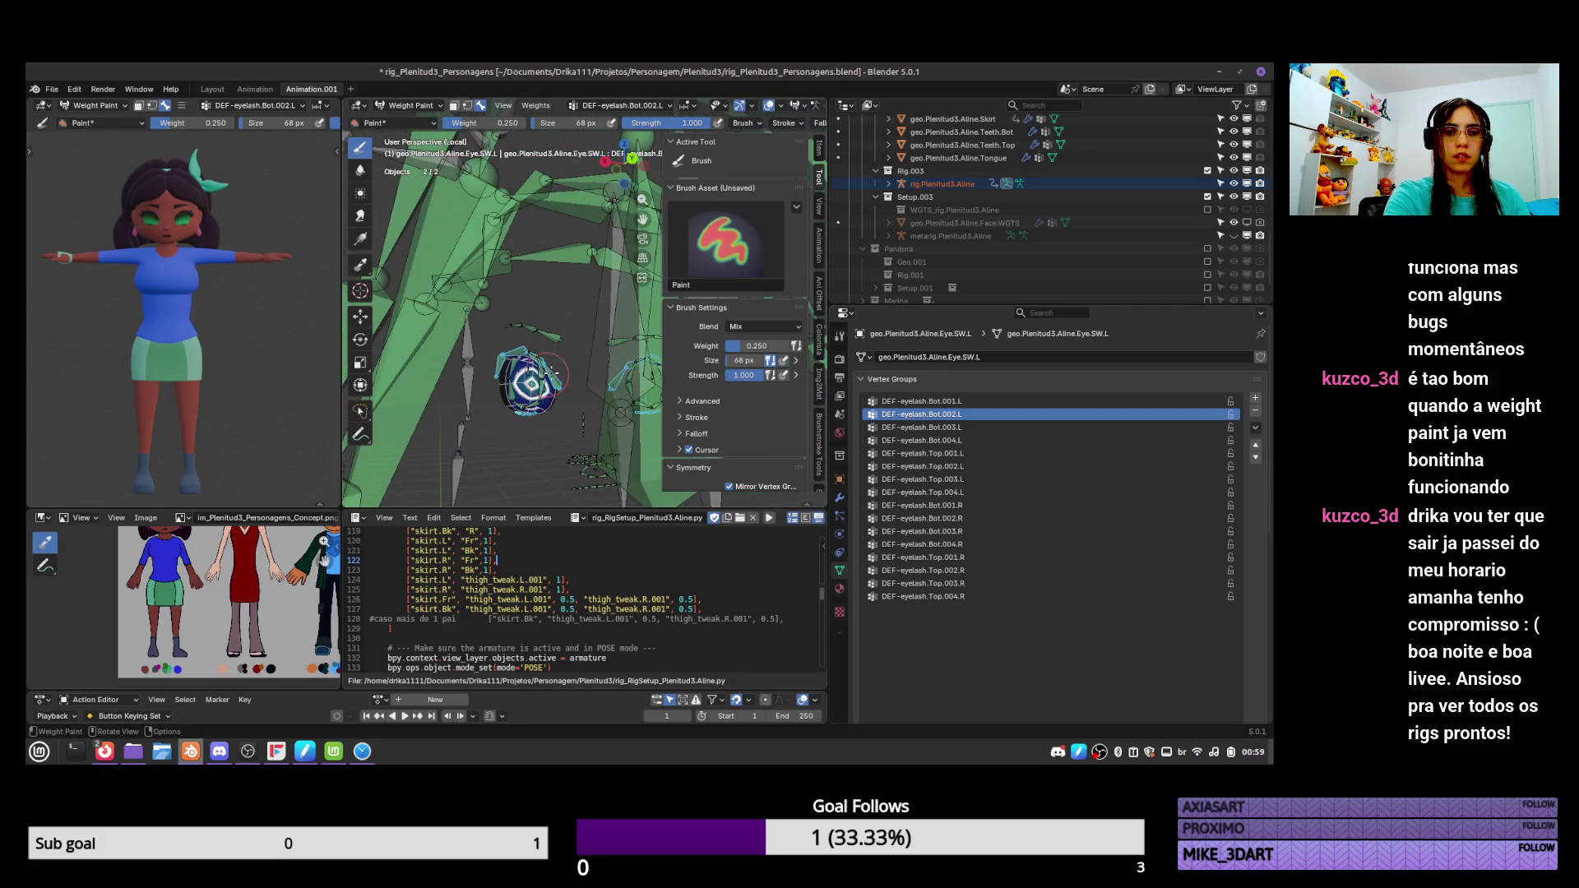
scroll(543, 423, up, 5)
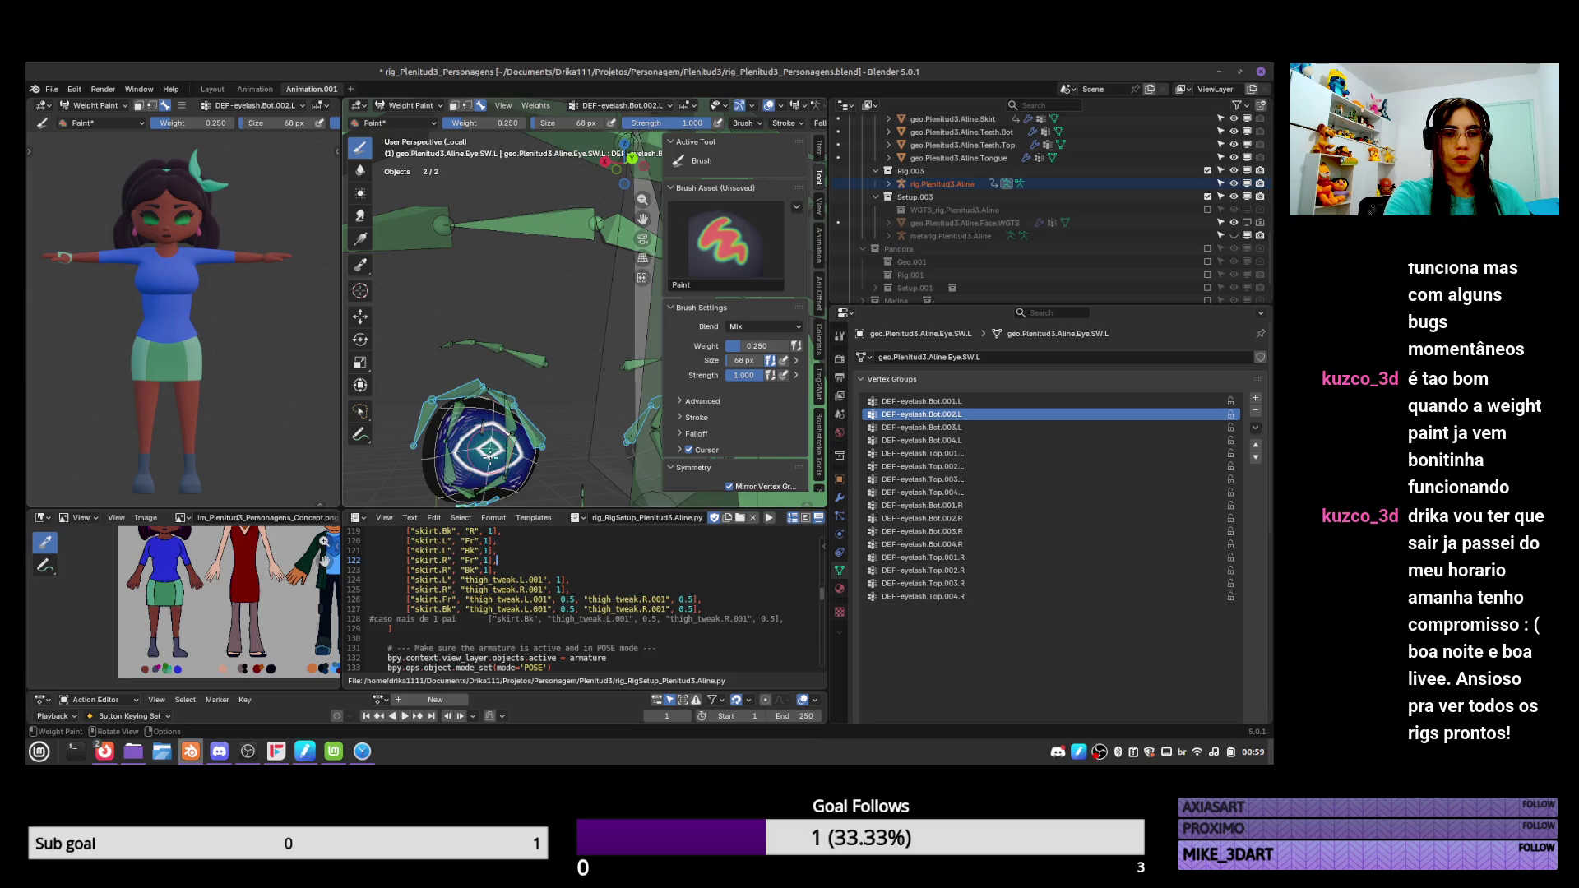
mouse_move(491, 446)
middle_down()
mouse_move(603, 517)
mouse_move(607, 396)
middle_up()
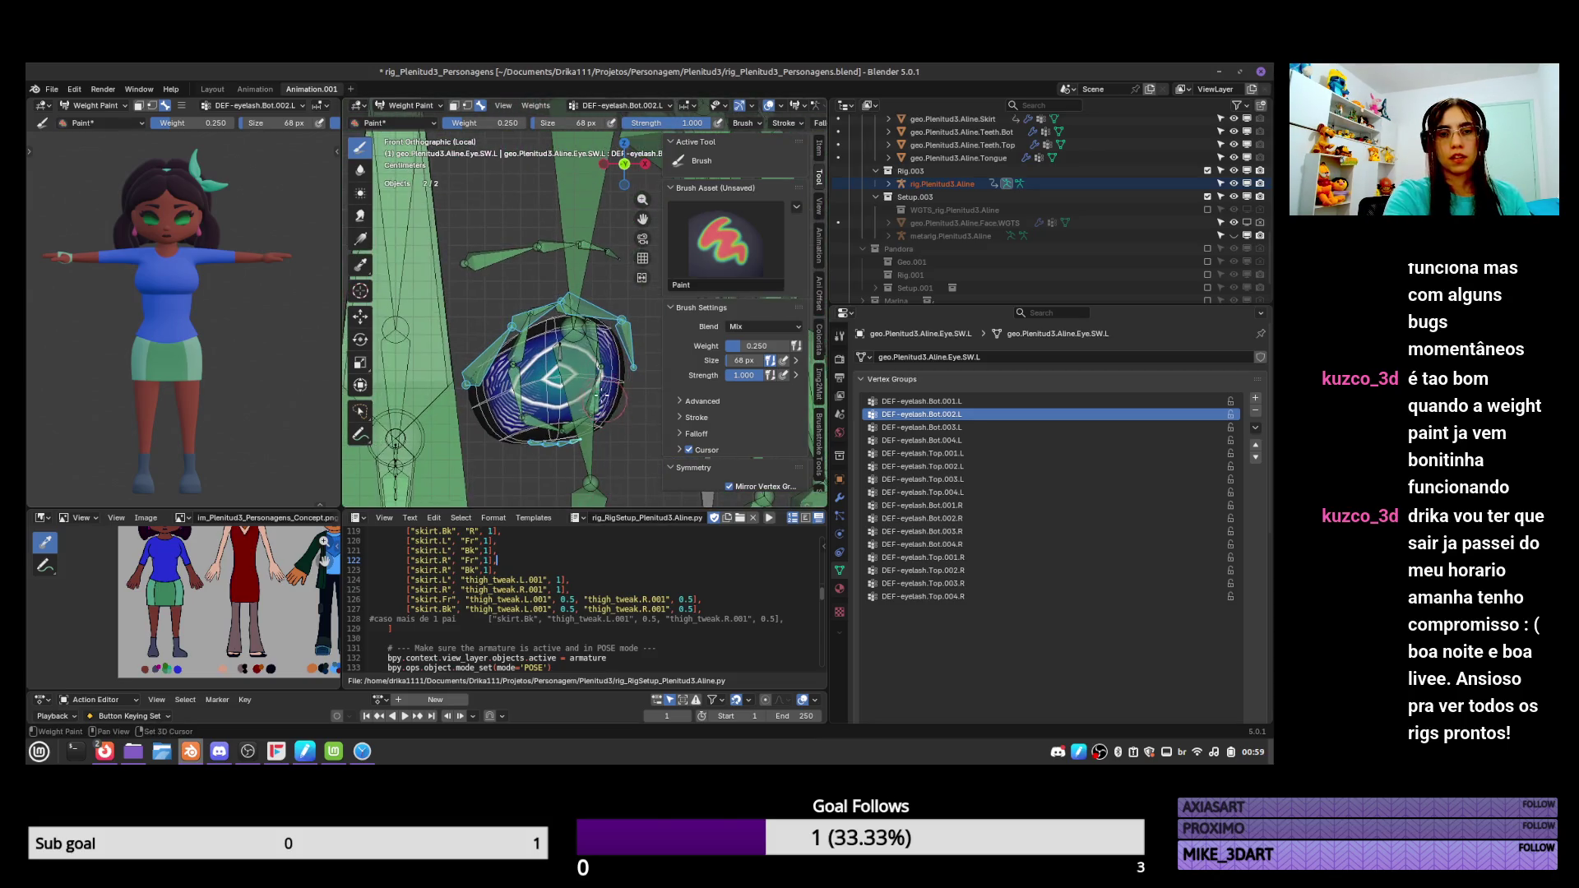
click(979, 401)
click(979, 415)
click(978, 427)
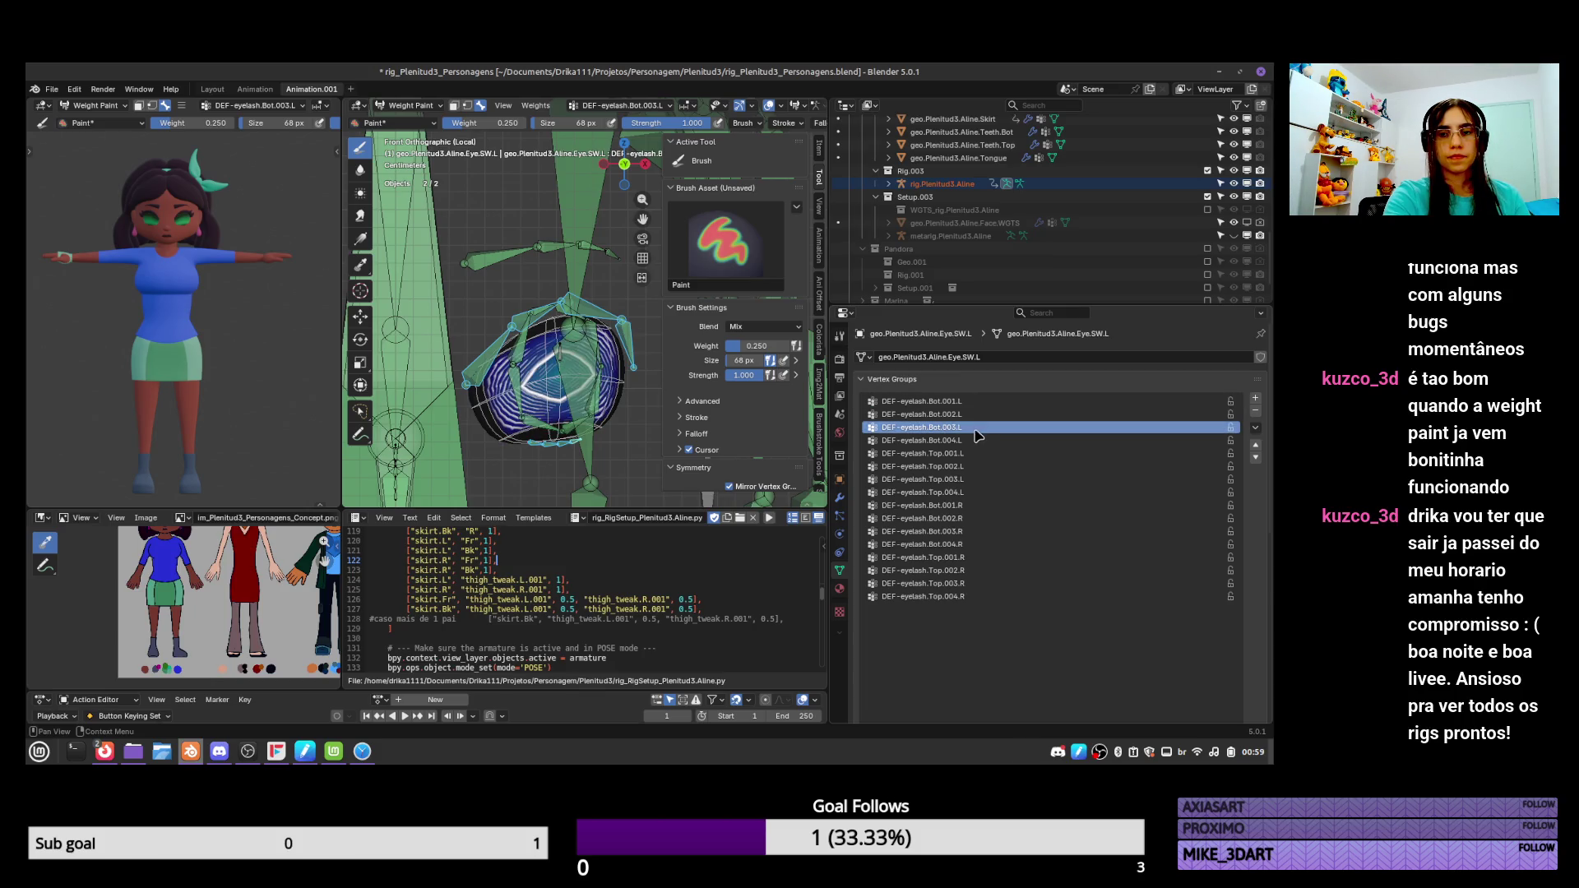
click(968, 401)
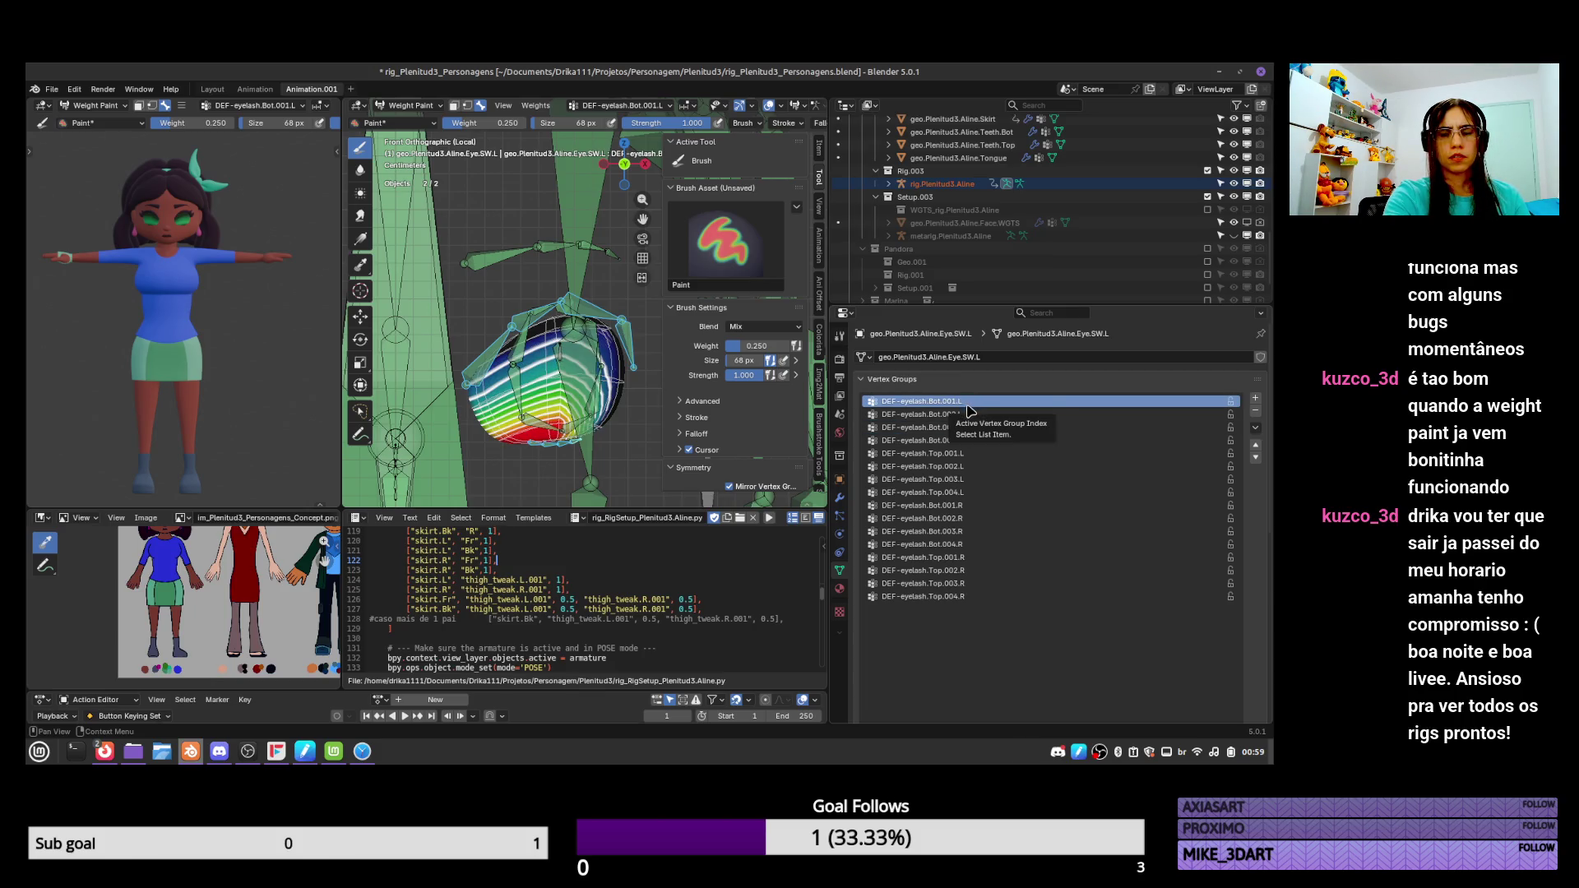
click(968, 415)
Paint DEF-eyelash.Bot.002.L at full weight at the bottom centre, then repaint it at 0.5.
drag(762, 348, 792, 348)
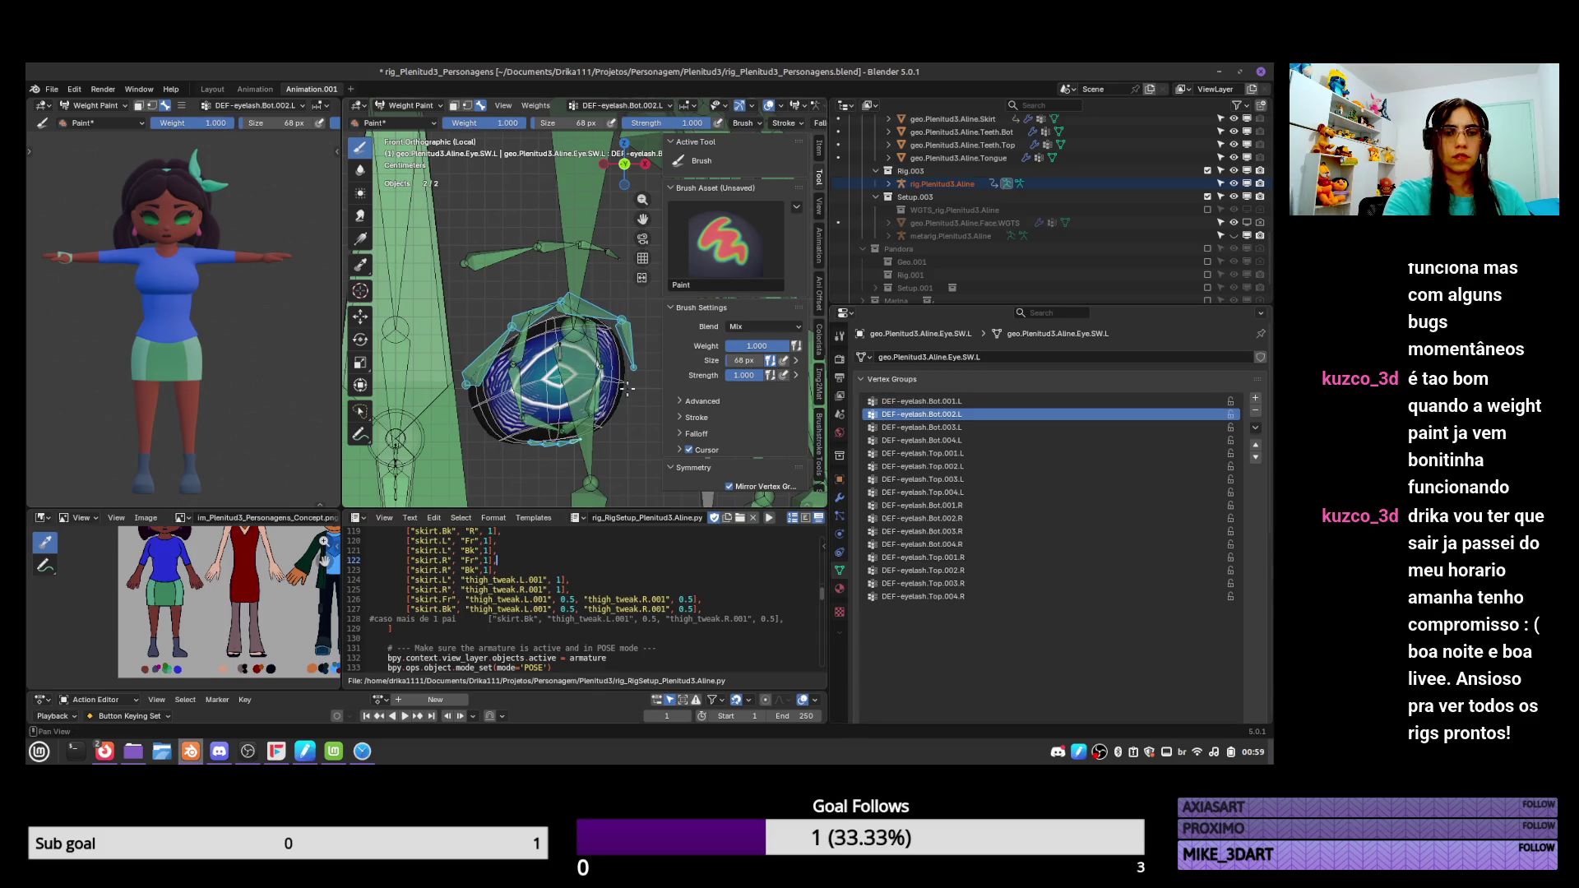
drag(559, 436, 563, 421)
click(921, 427)
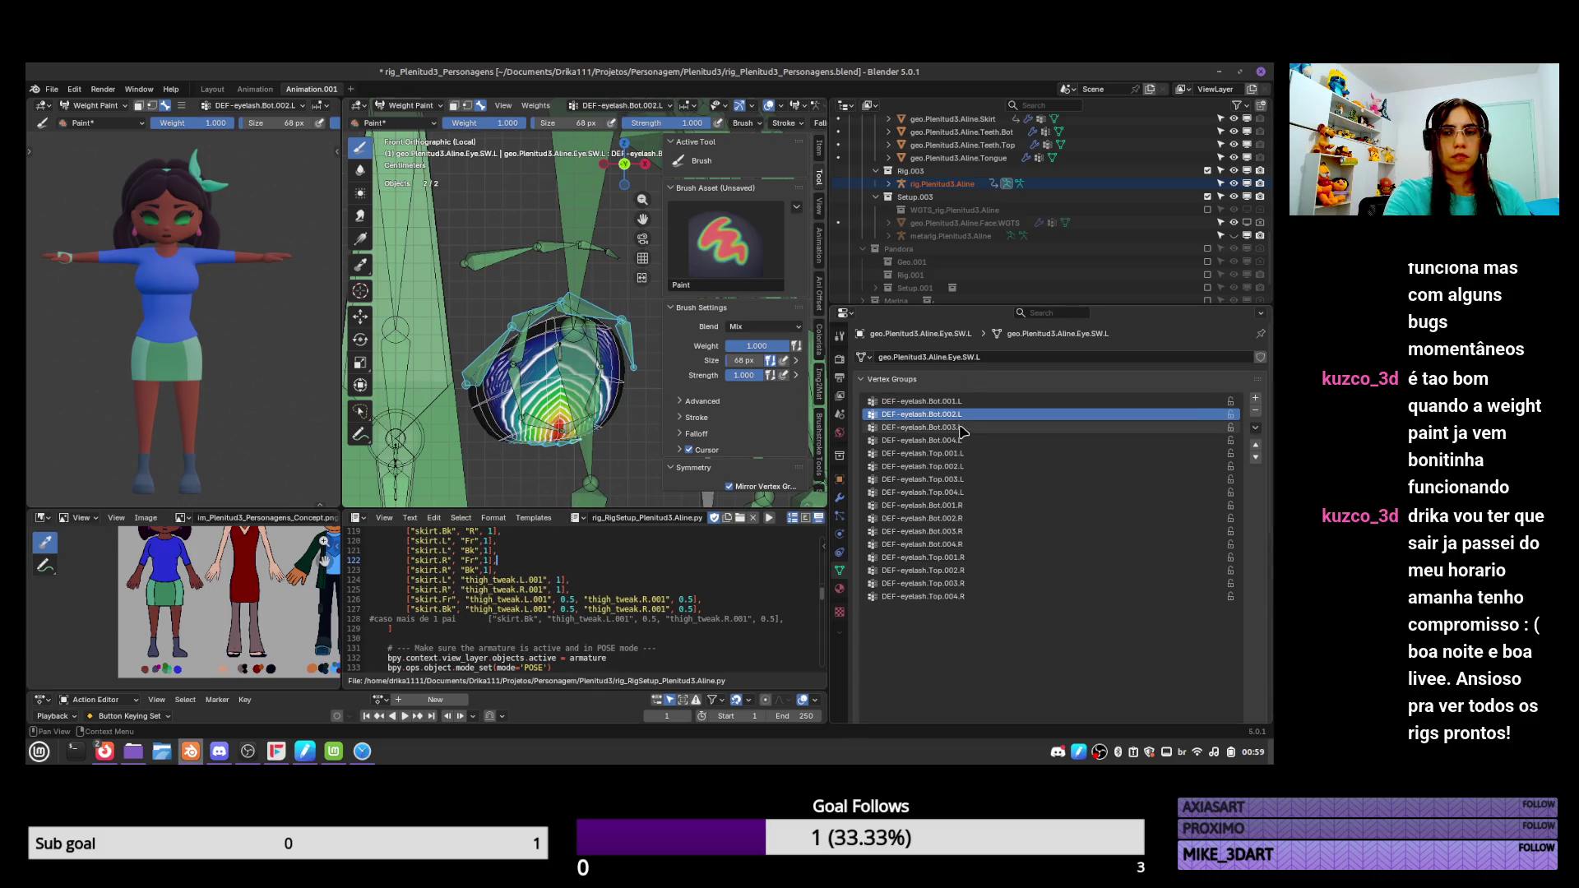
click(745, 342)
text(0)
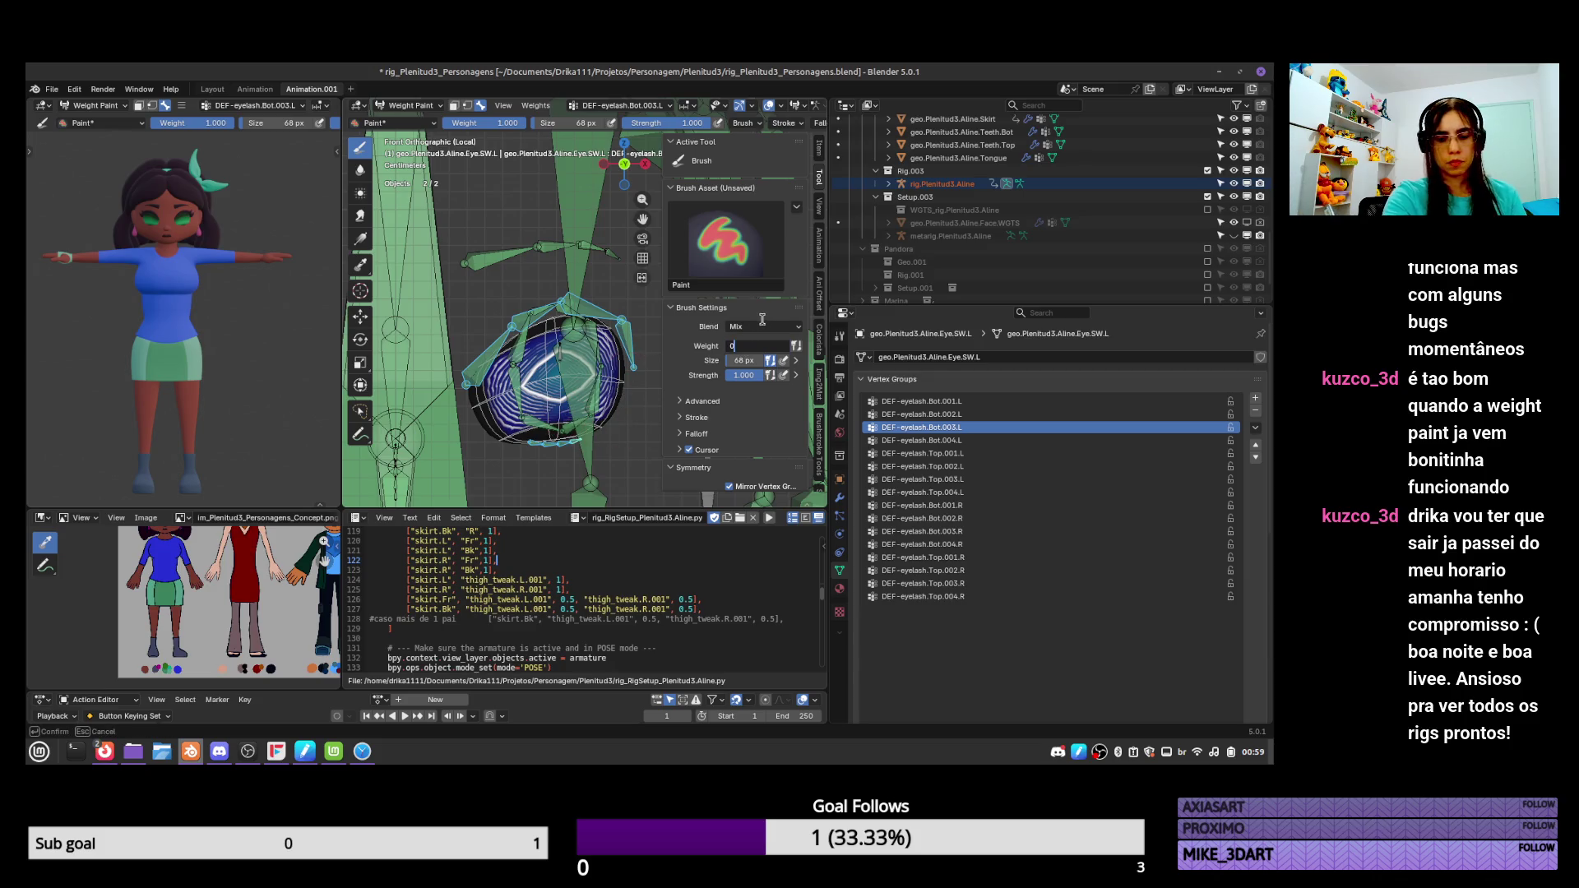
key(Return)
click(921, 413)
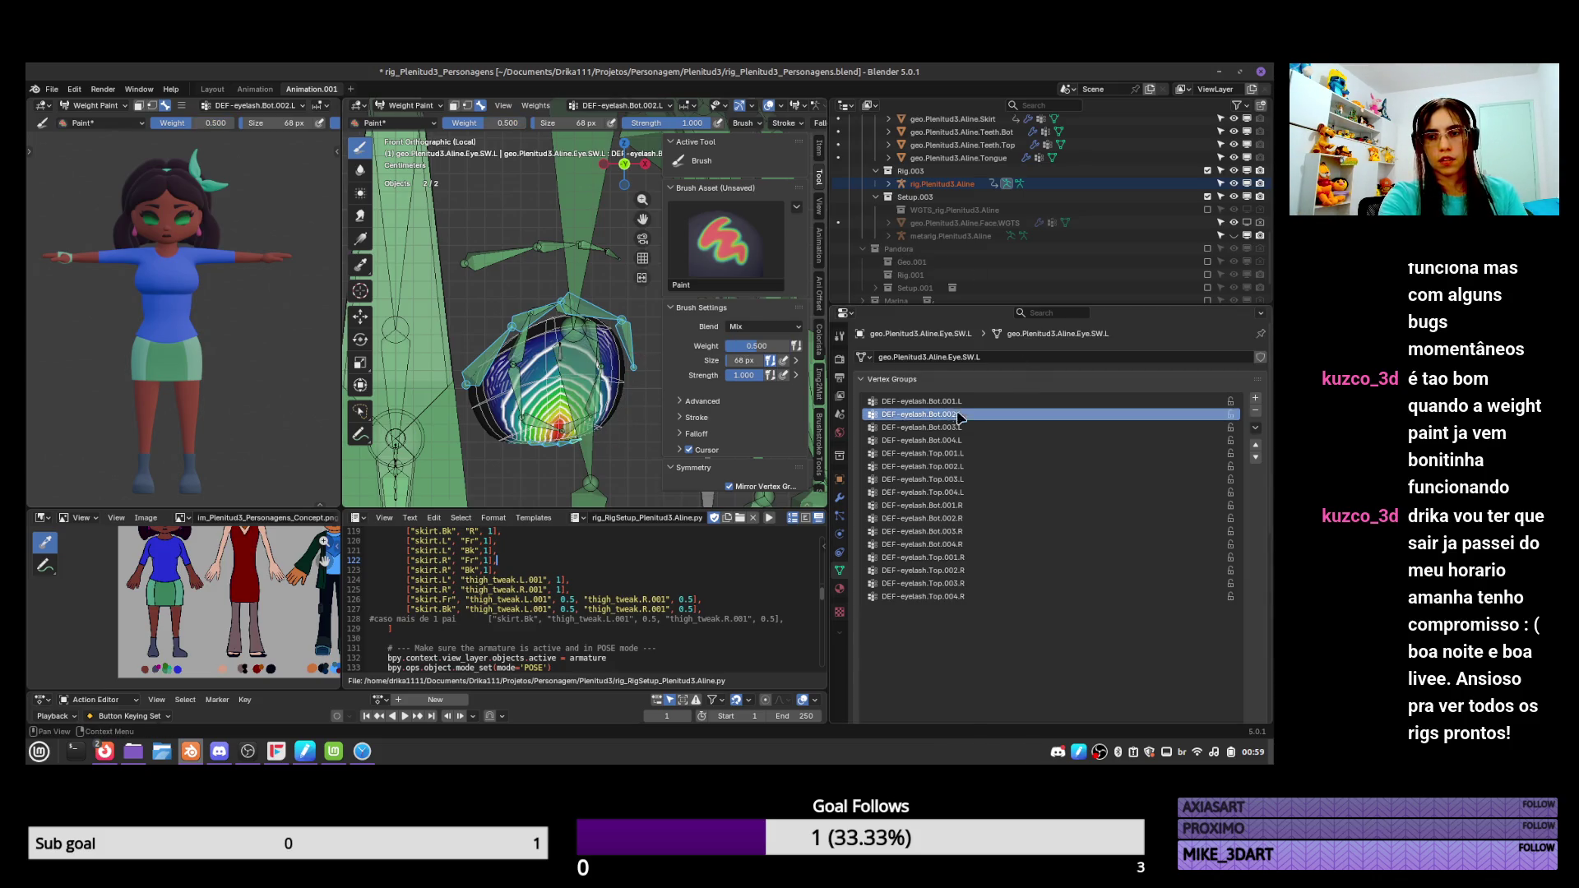
drag(560, 436, 559, 427)
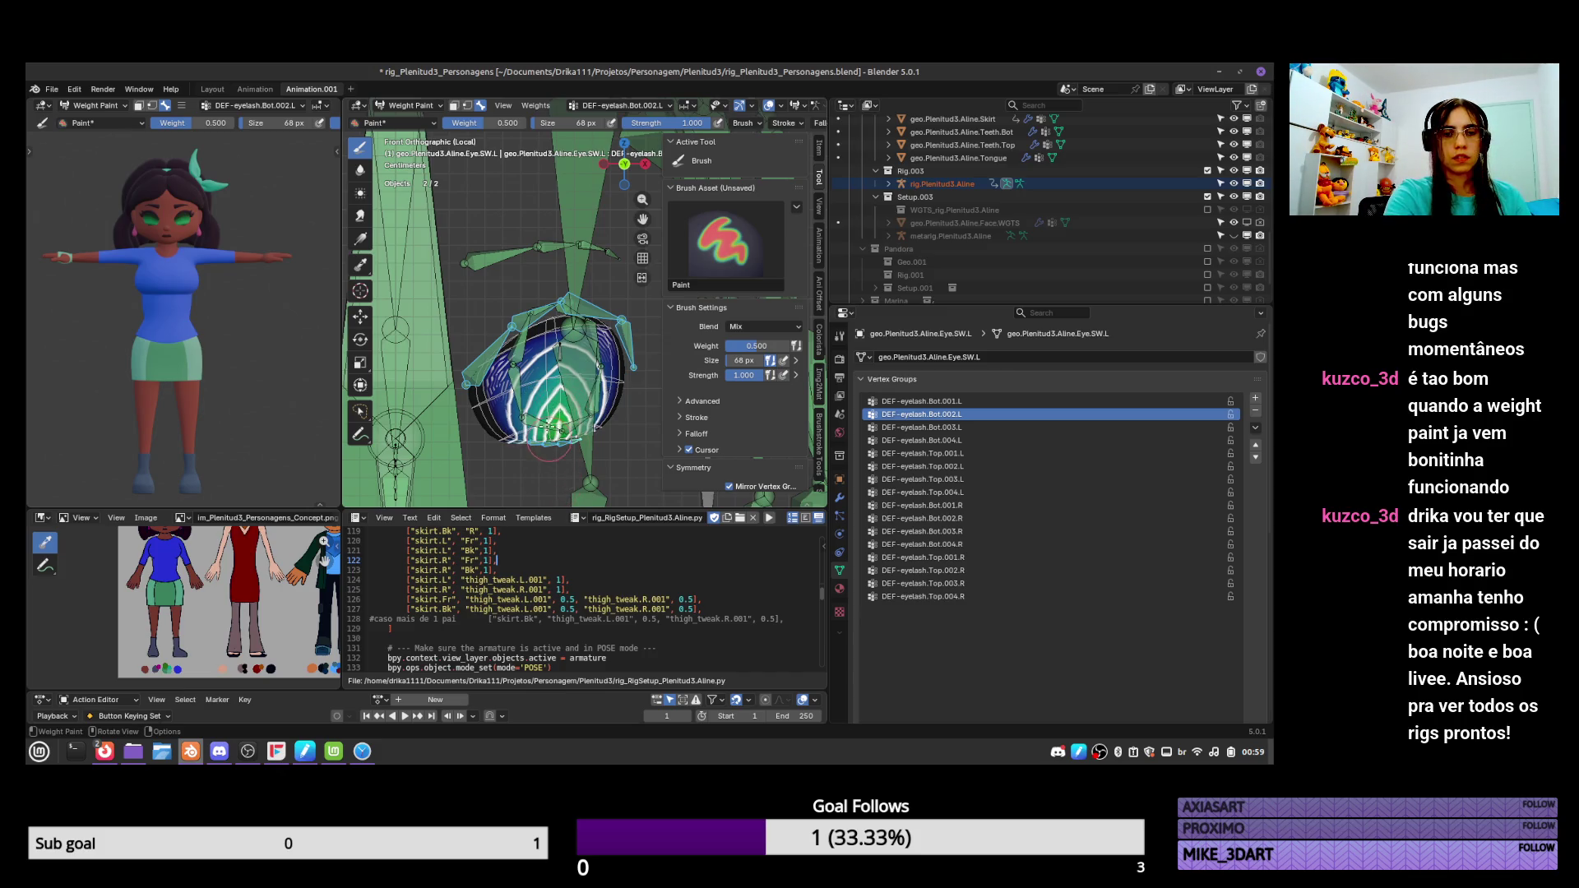
Paint Bot.003.L at the lower right, then Bot.004.L at full and 0.5 weight.
click(956, 427)
mouse_move(583, 421)
mouse_down()
mouse_move(562, 458)
mouse_move(564, 436)
mouse_up()
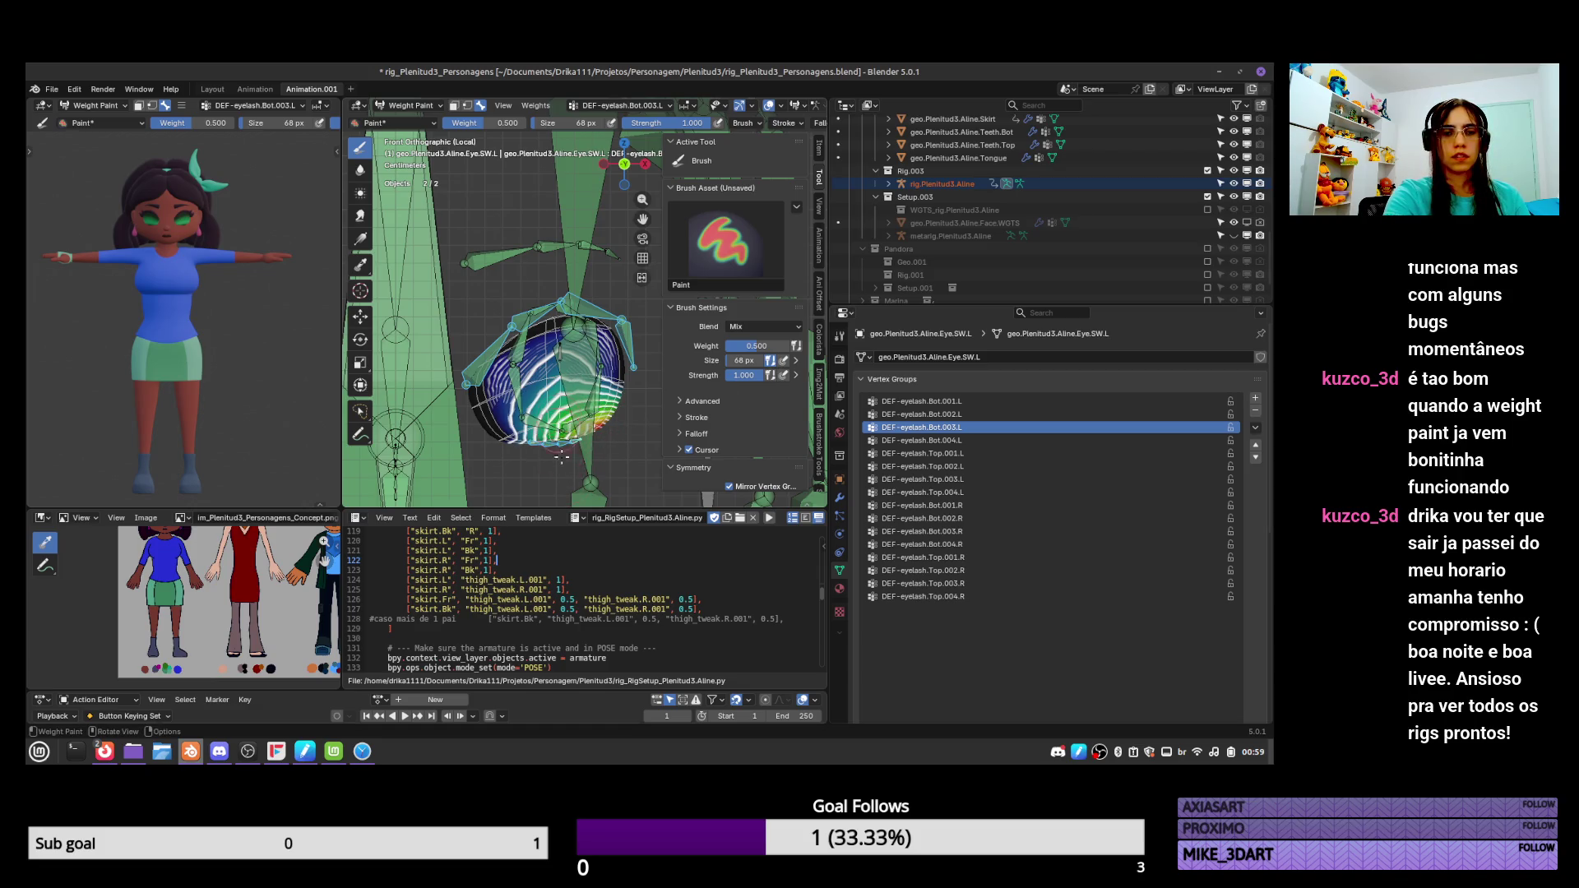
click(922, 440)
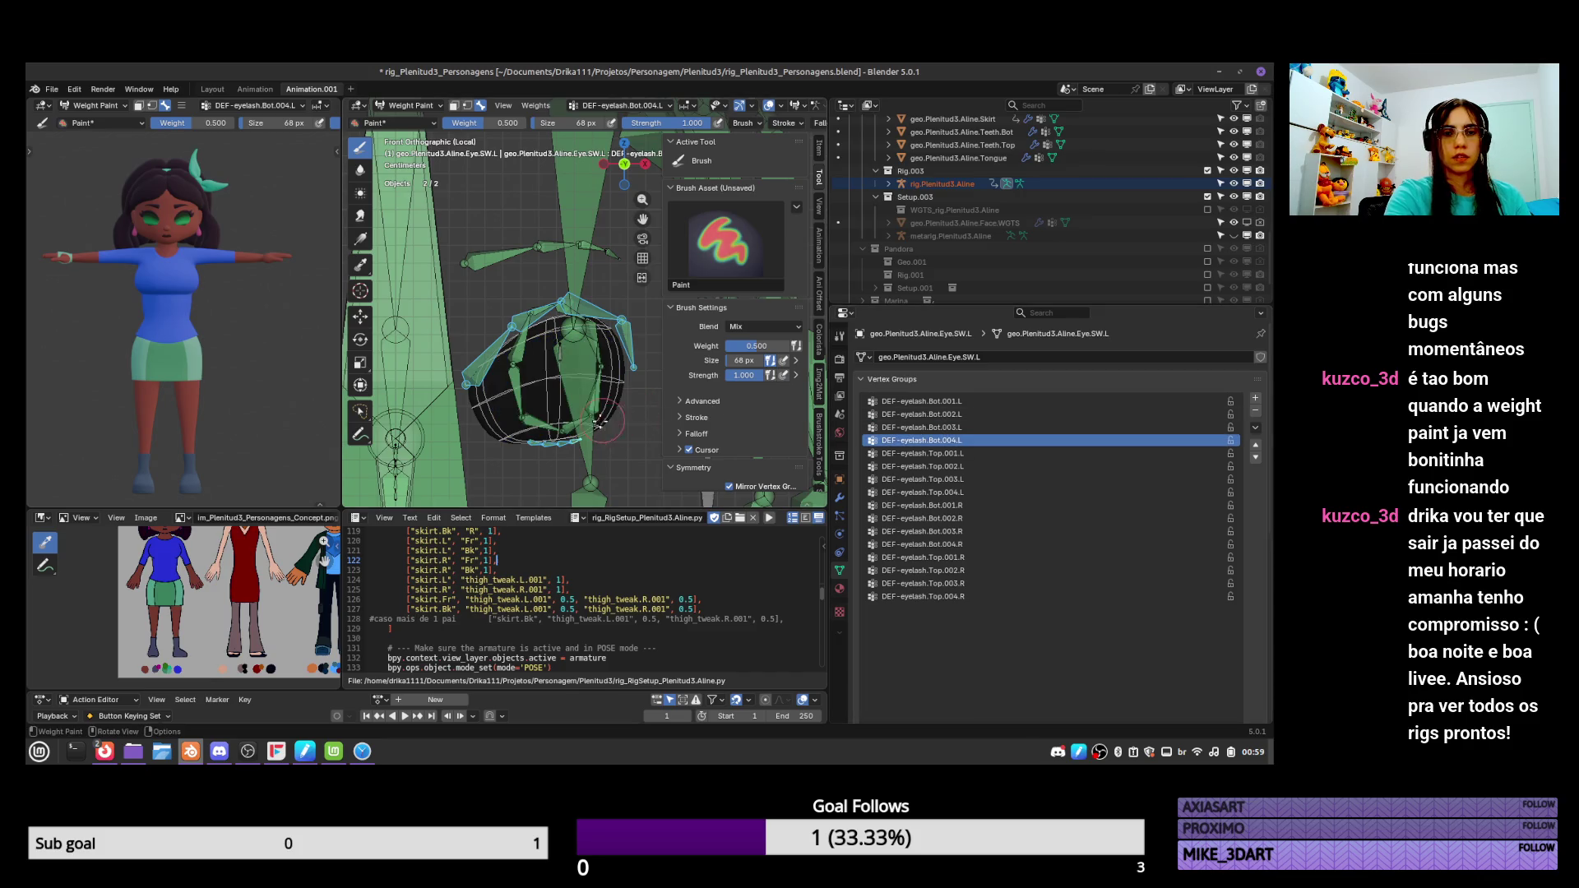
drag(756, 346, 792, 346)
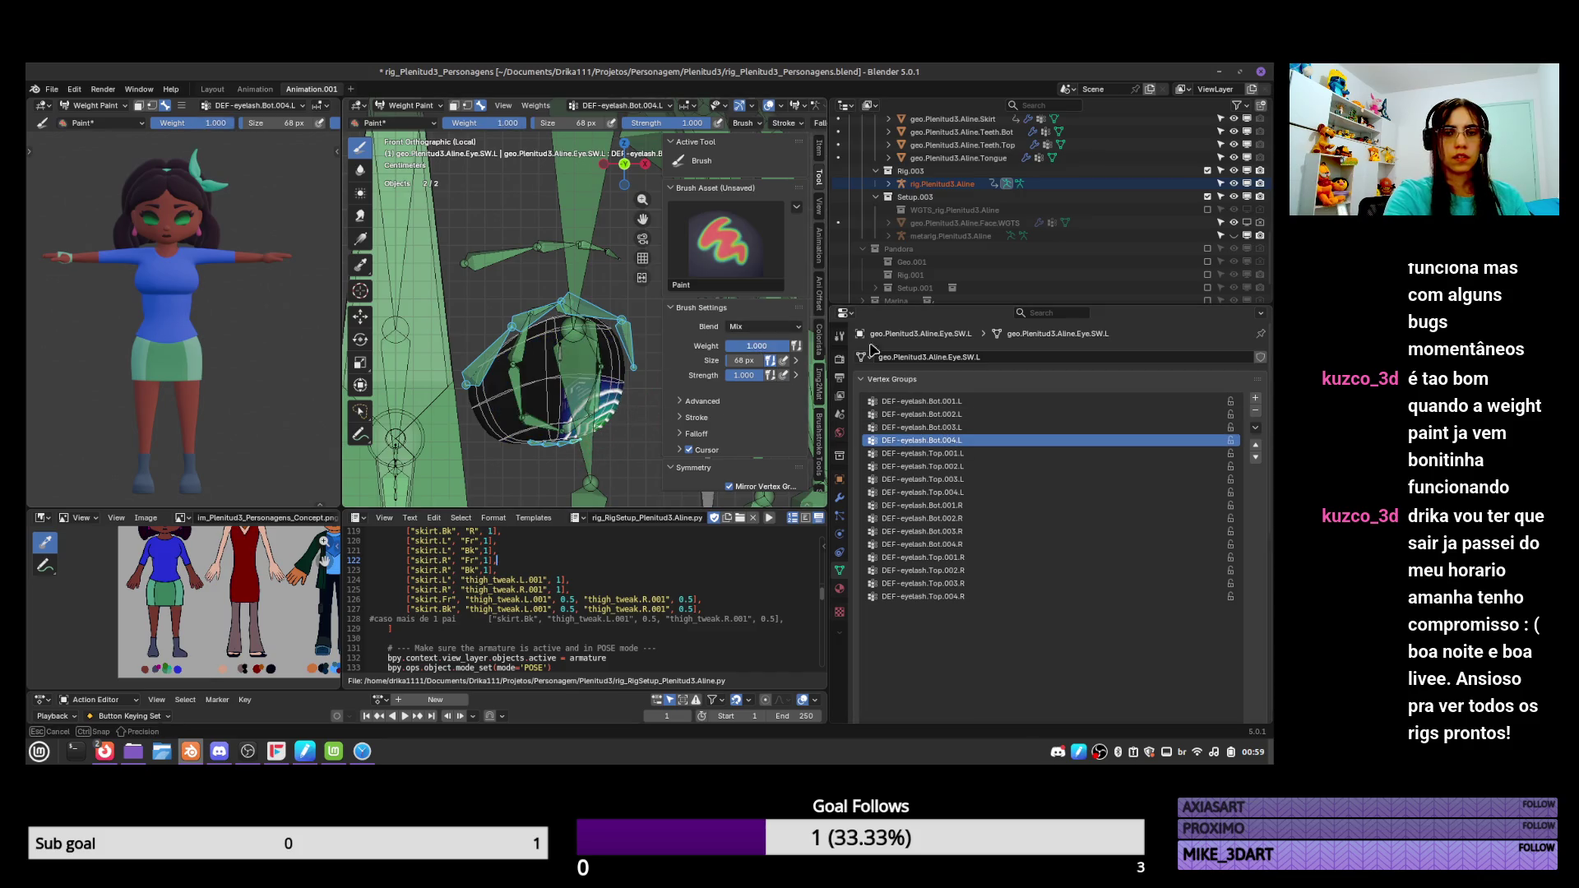
drag(594, 421, 599, 427)
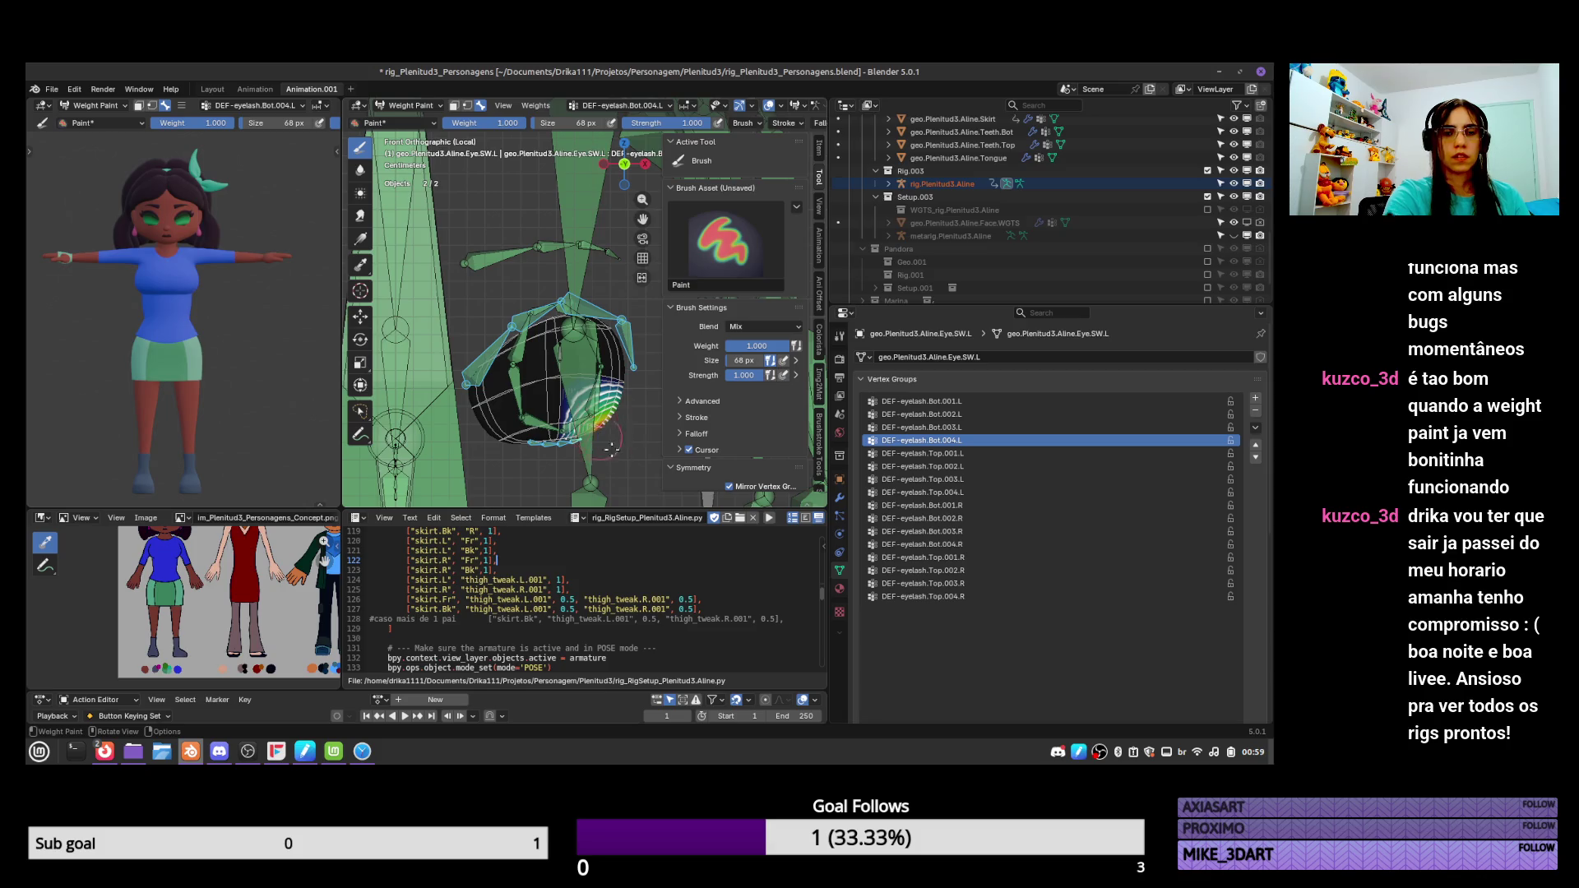
click(749, 346)
text(.5)
key(Return)
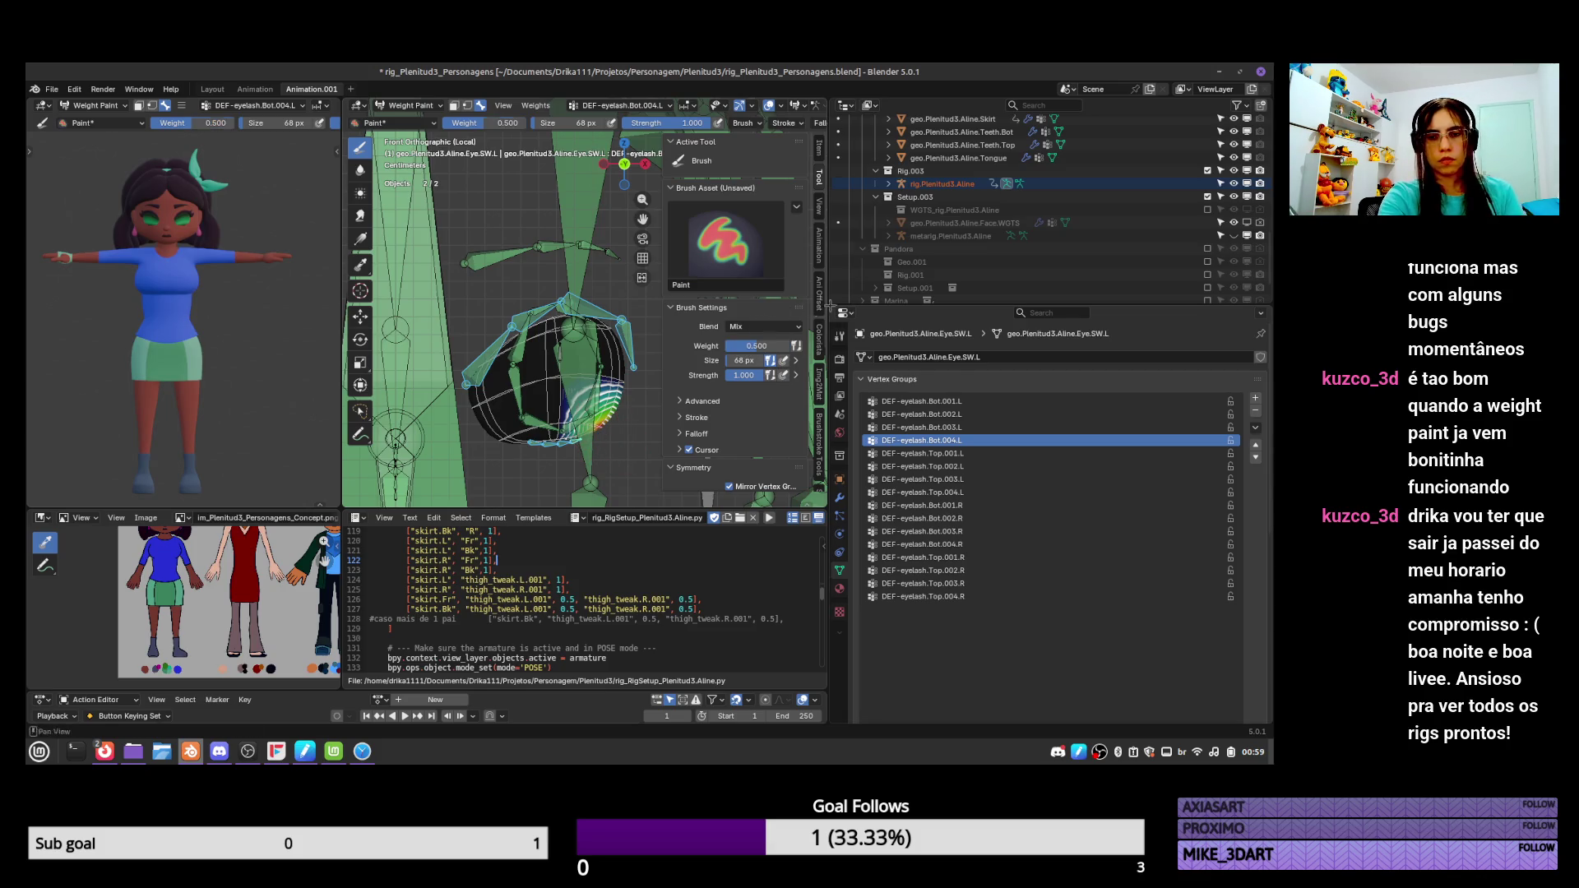
mouse_move(605, 349)
mouse_down()
mouse_move(607, 376)
mouse_move(625, 380)
mouse_up()
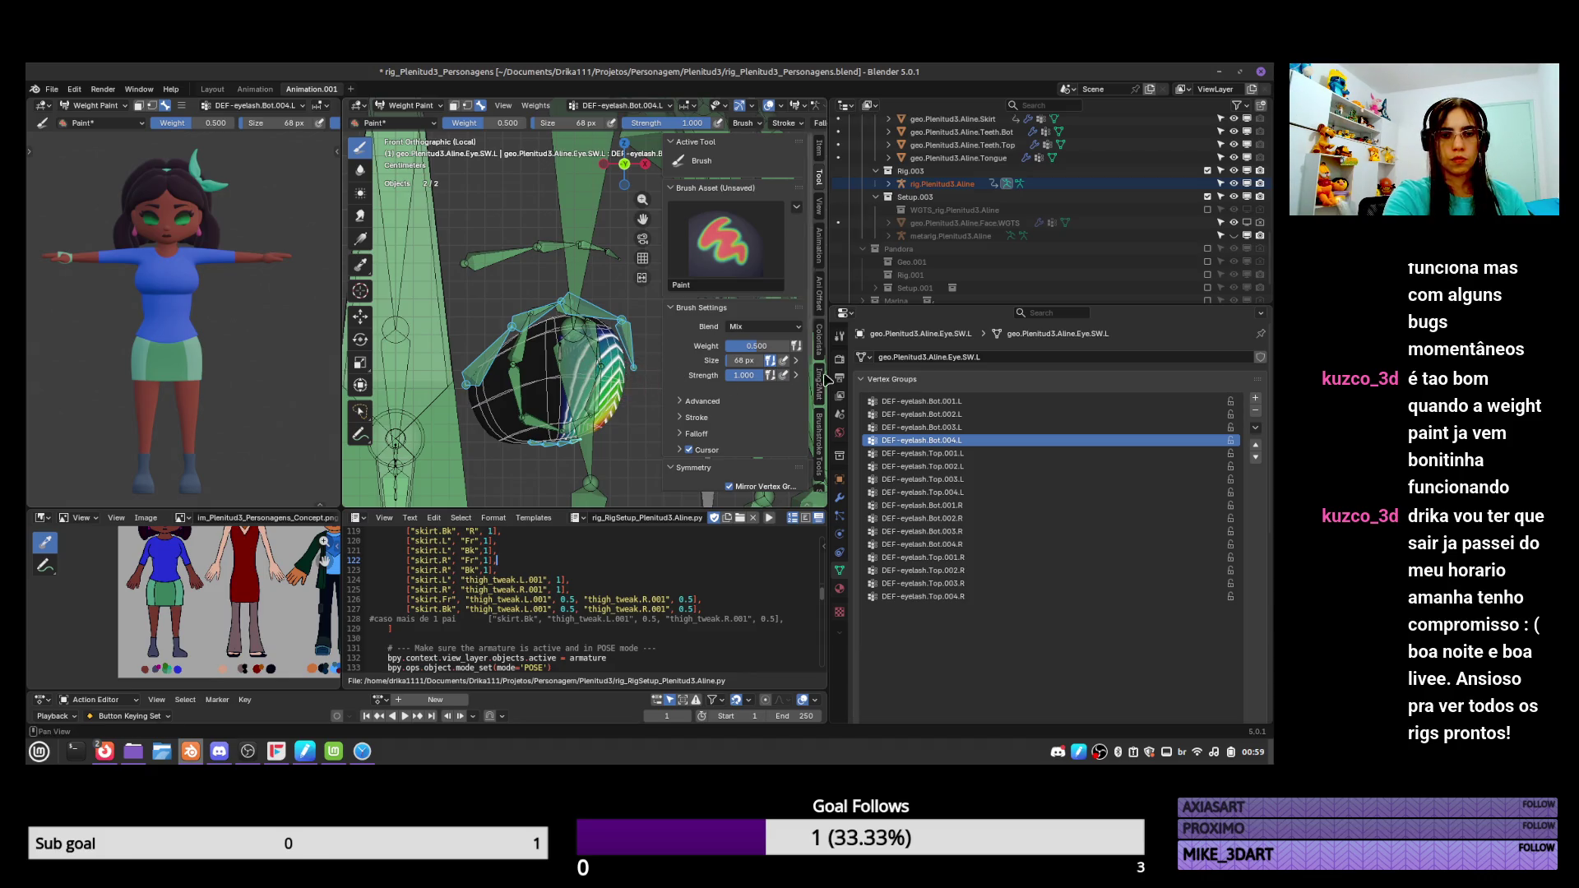
click(970, 491)
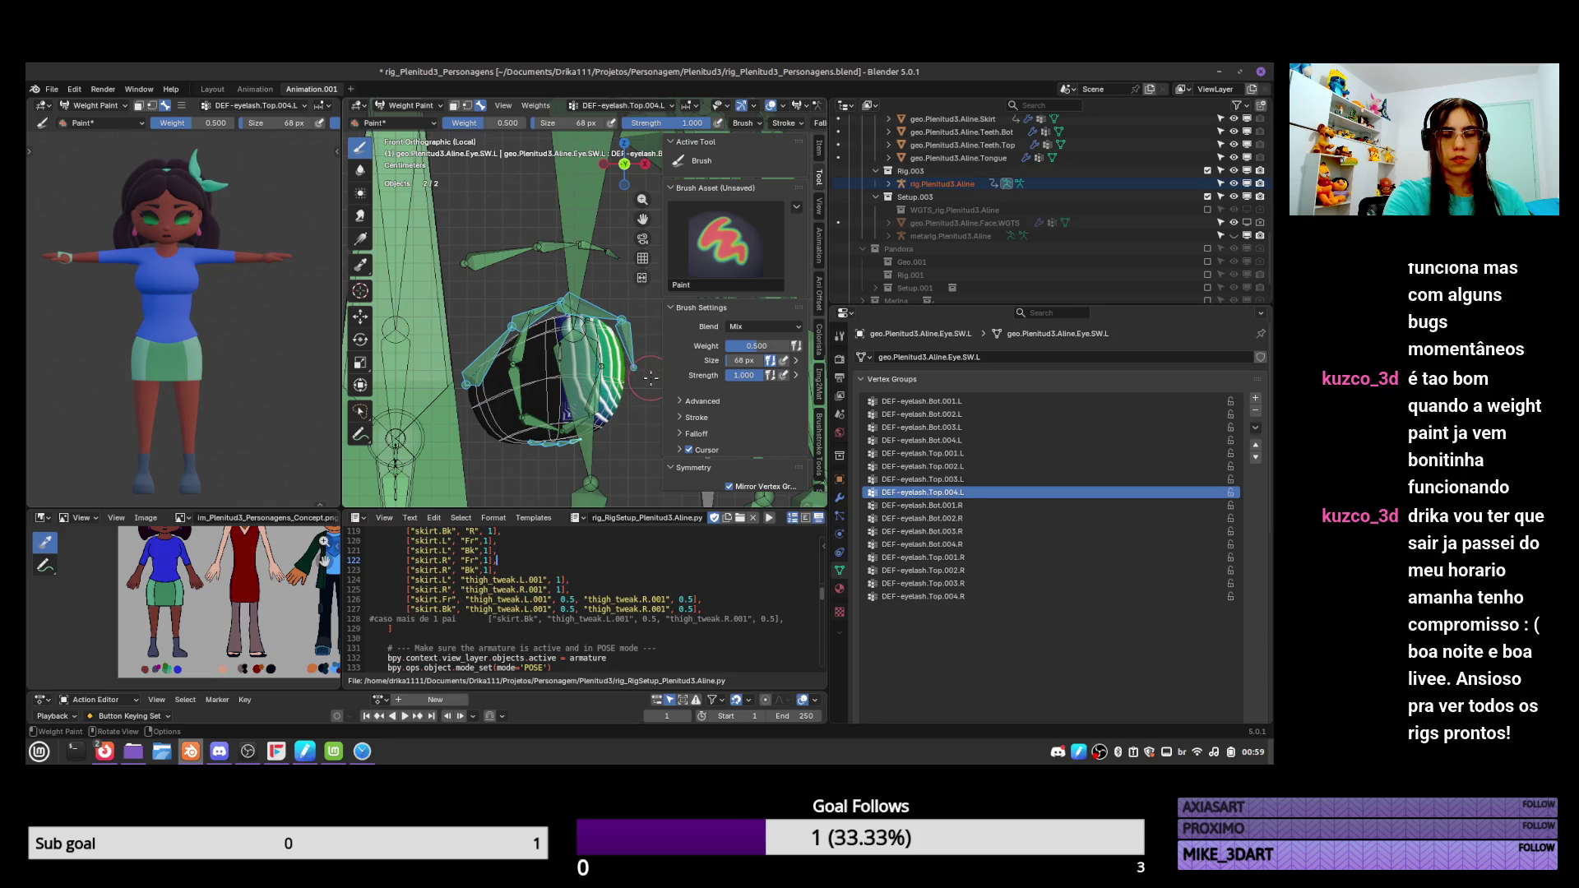
click(970, 402)
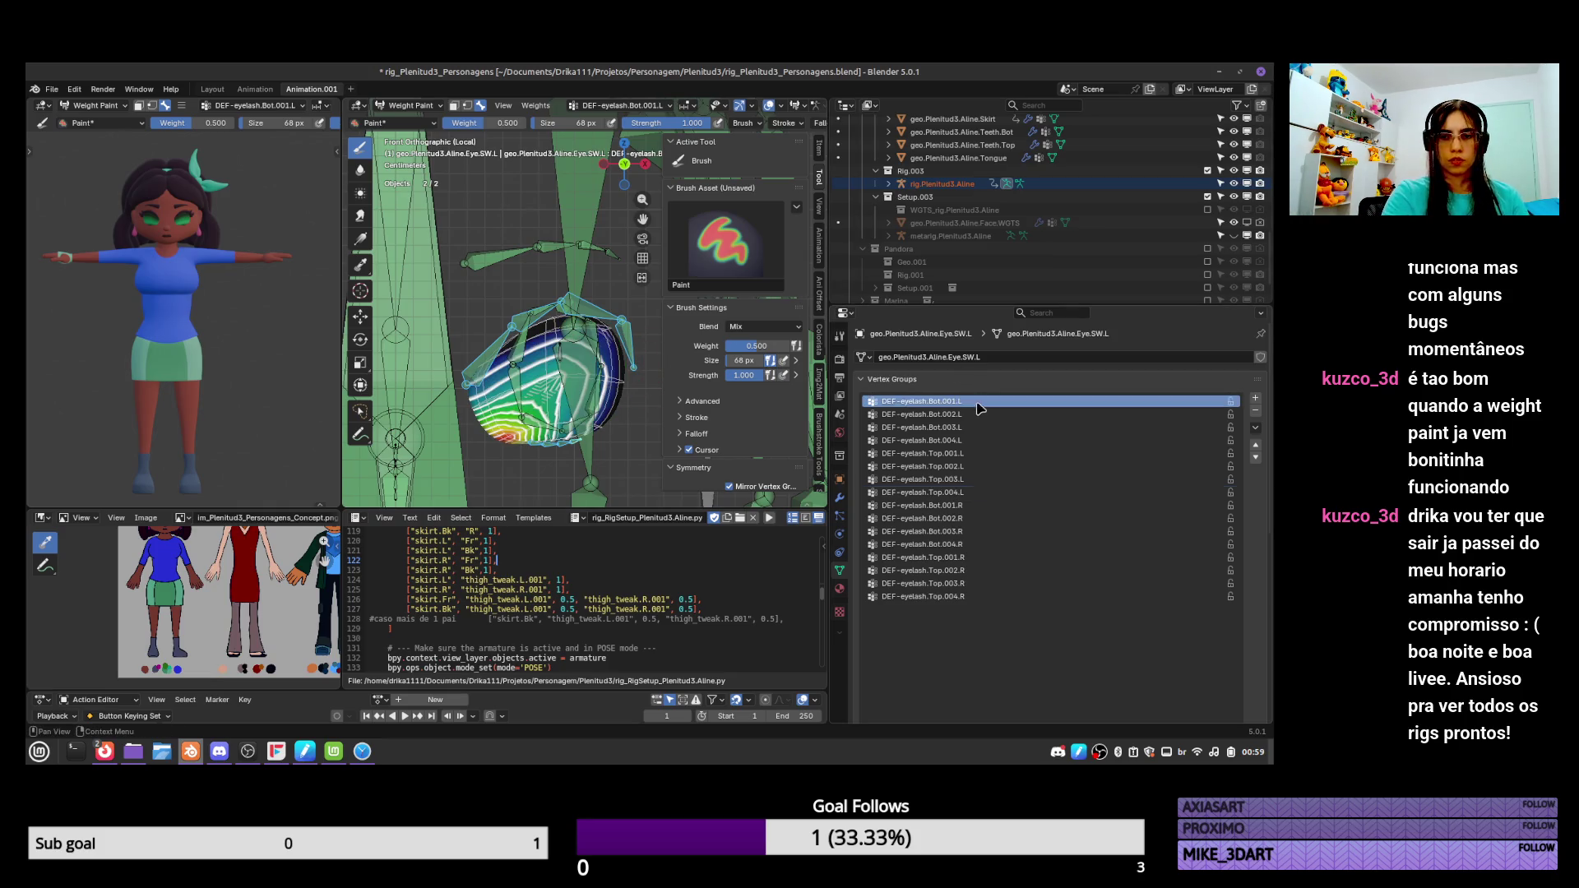
ctrl+scroll(978, 423, down, 4)
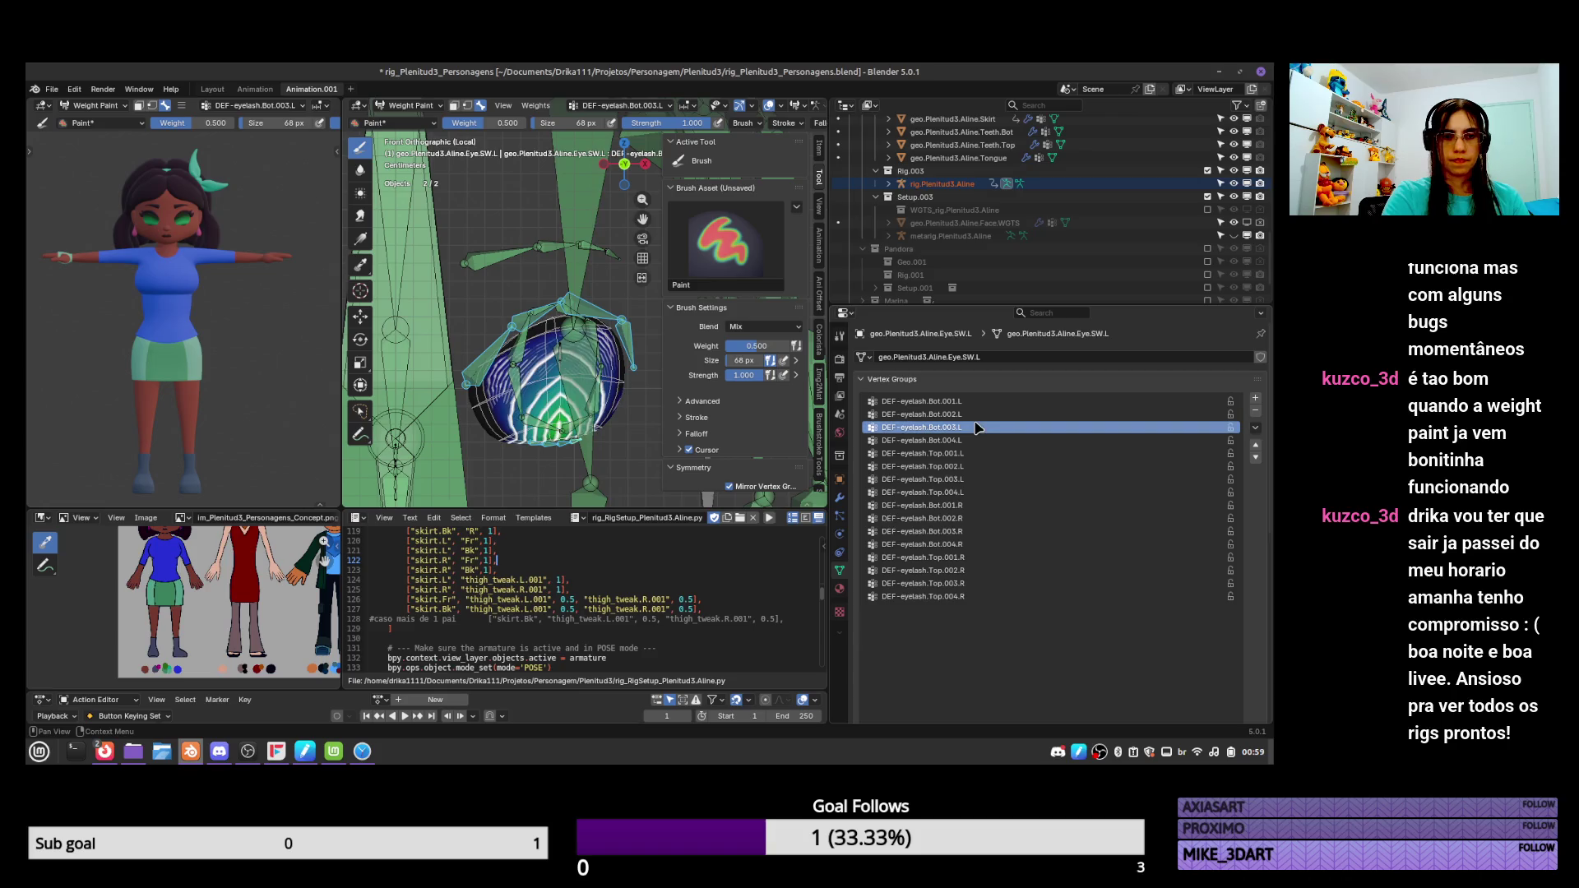
ctrl+scroll(978, 427, down, 5)
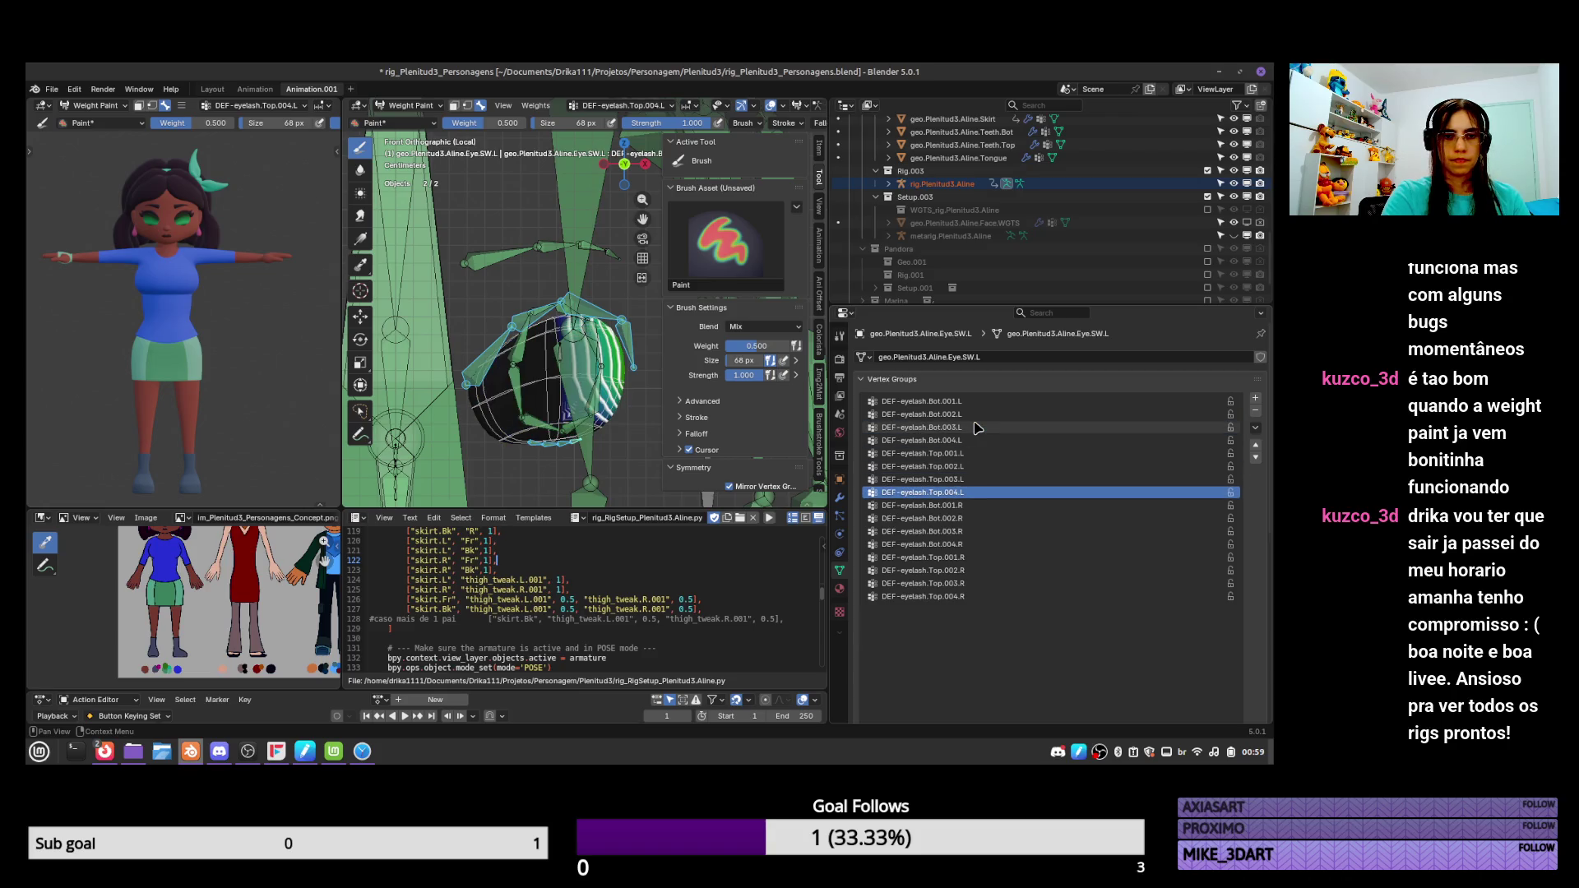
ctrl+scroll(978, 428, up, 9)
ctrl+scroll(978, 426, down, 2)
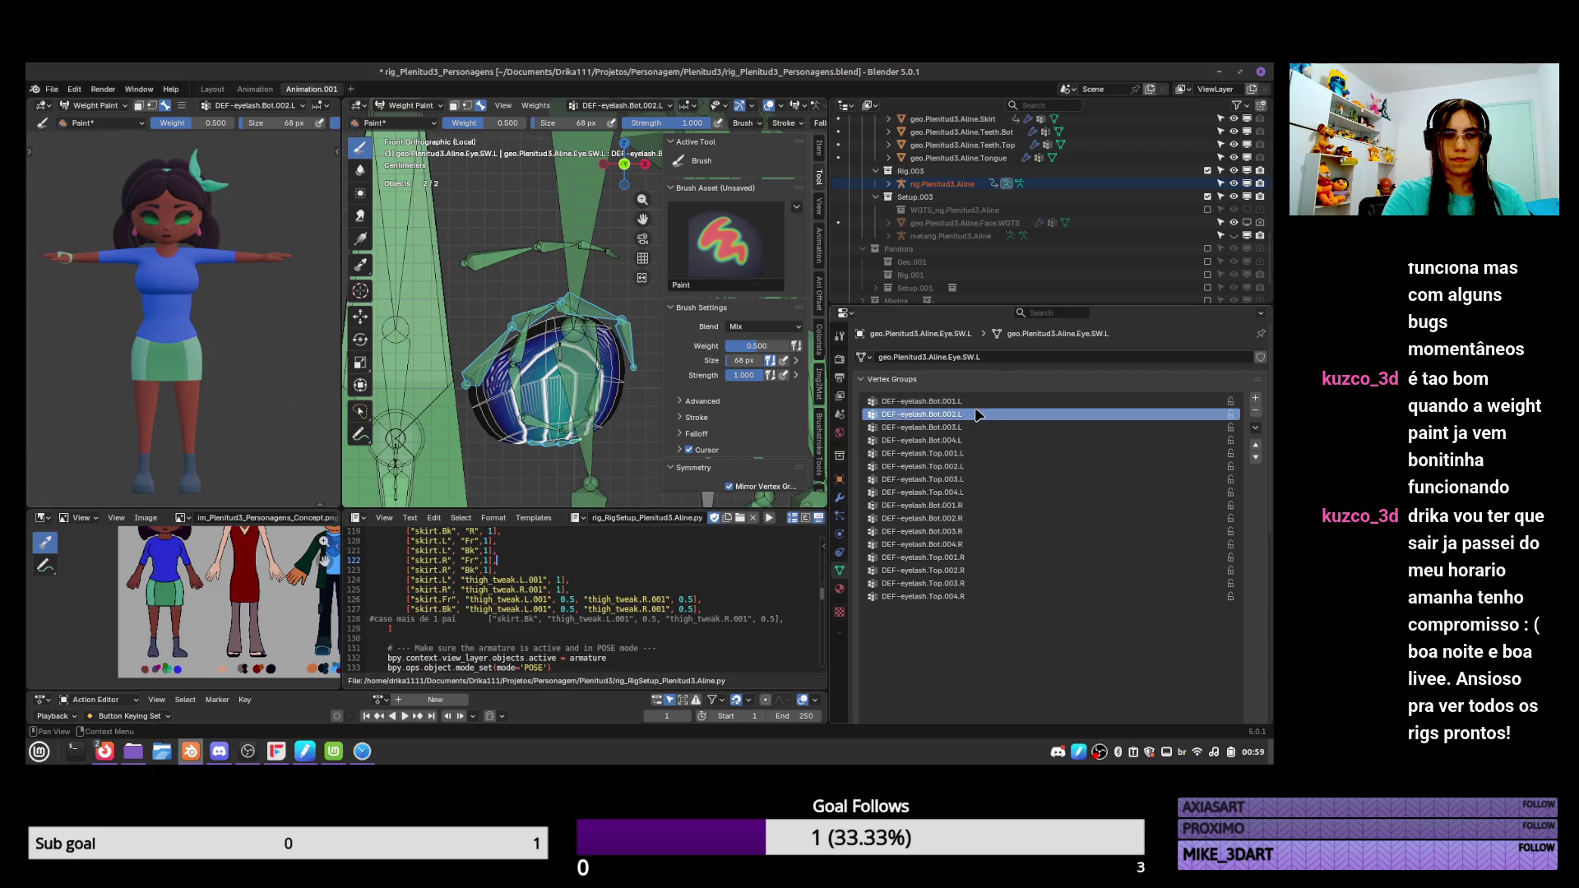
ctrl+scroll(978, 416, down, 1)
ctrl+scroll(978, 416, up, 3)
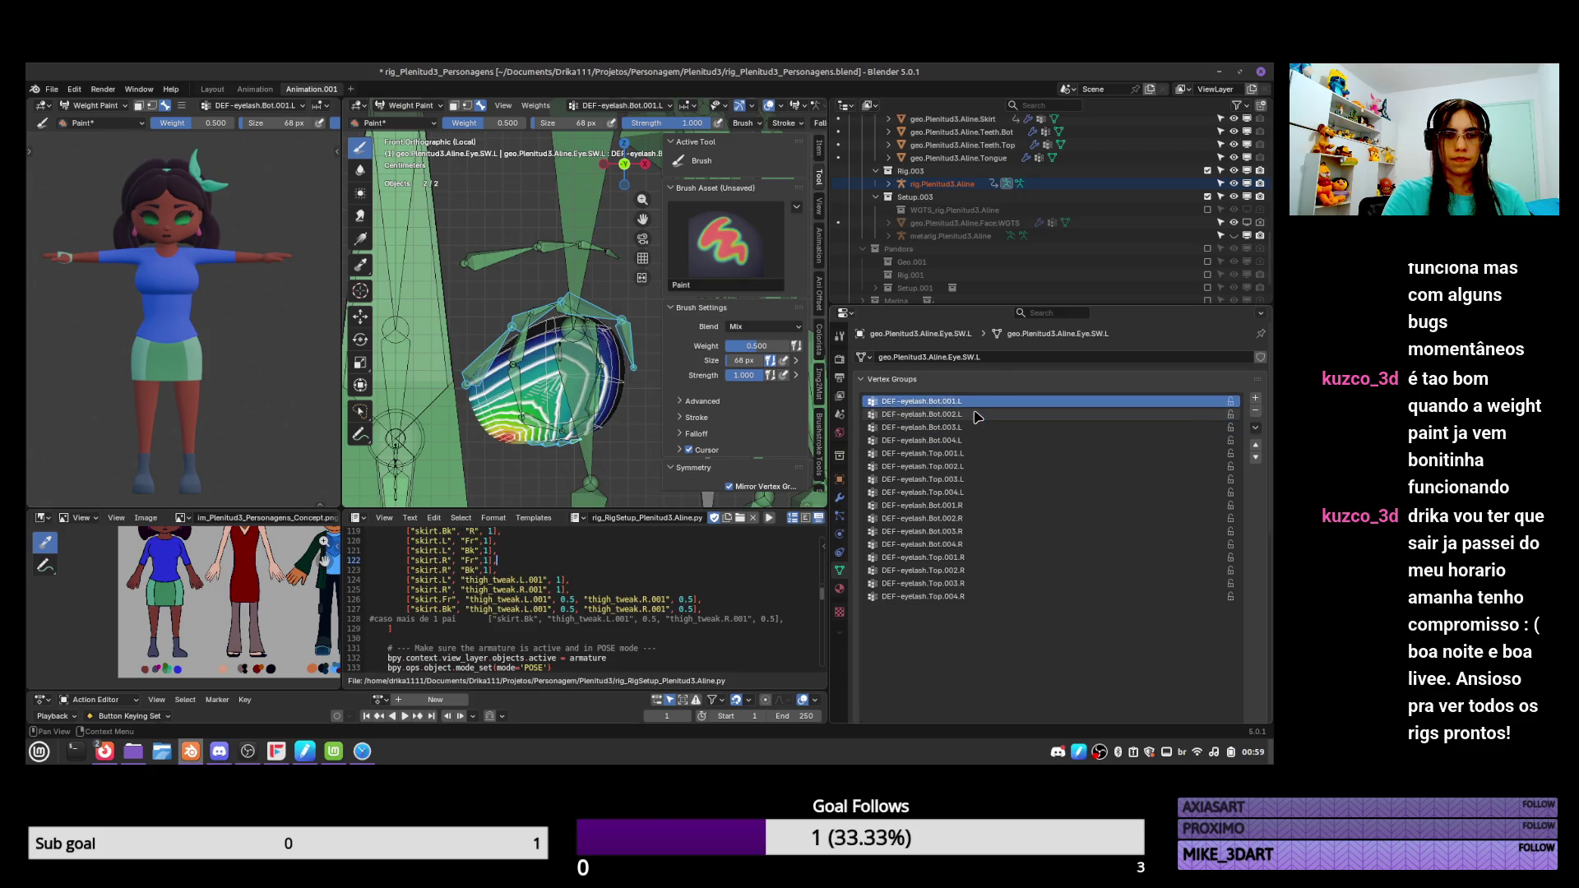
ctrl+scroll(978, 416, down, 1)
ctrl+scroll(978, 416, down, 6)
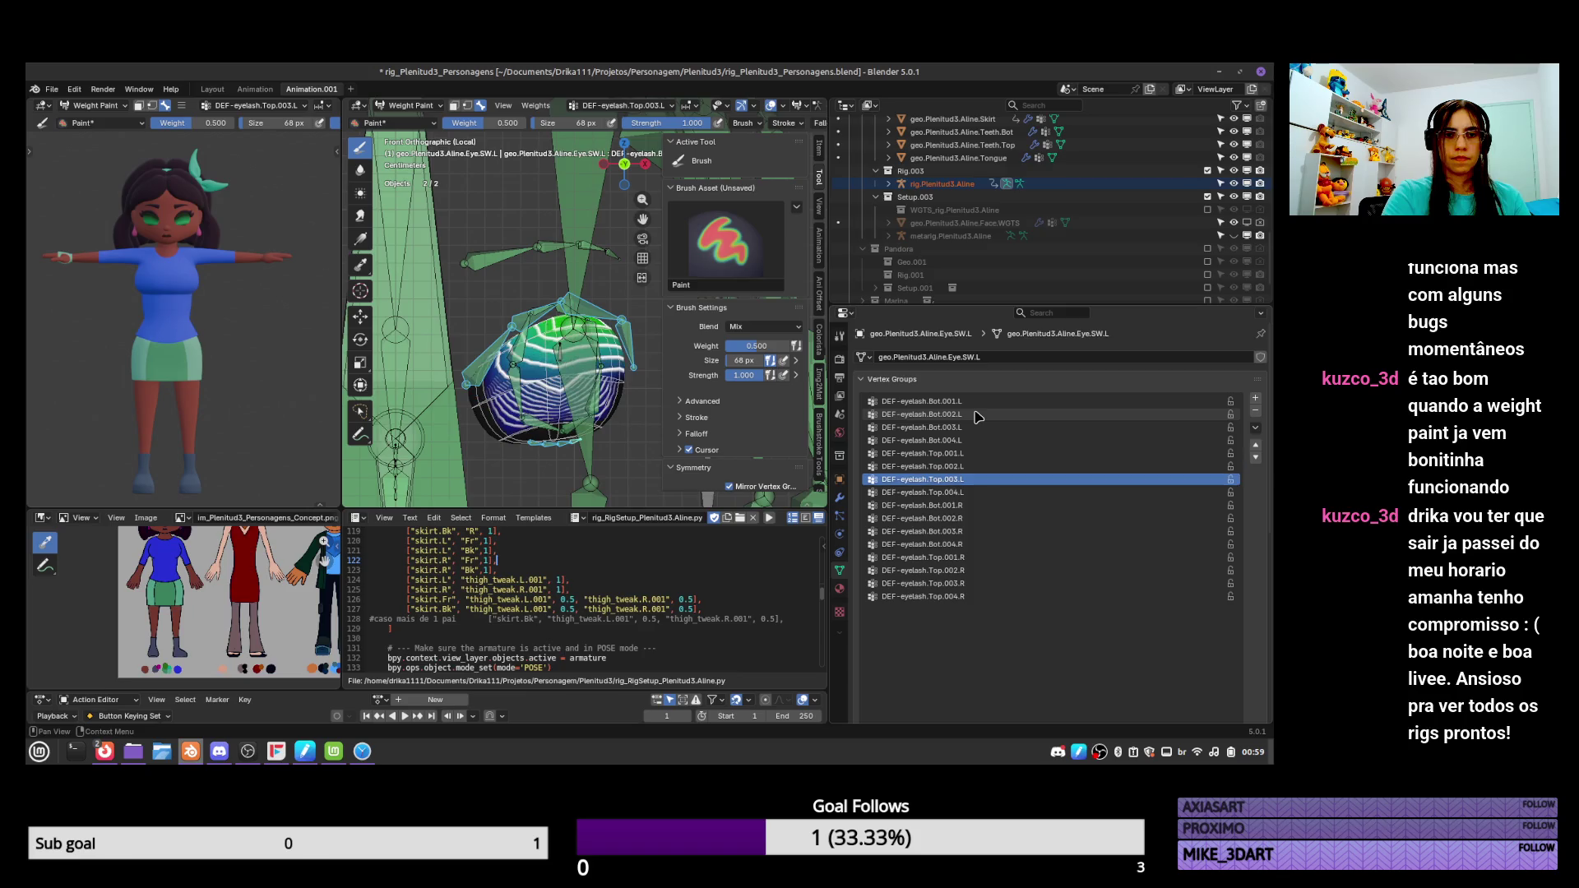
ctrl+scroll(978, 418, down, 1)
ctrl+scroll(978, 418, up, 2)
ctrl+scroll(978, 418, down, 1)
ctrl+scroll(977, 418, down, 1)
ctrl+scroll(977, 417, up, 1)
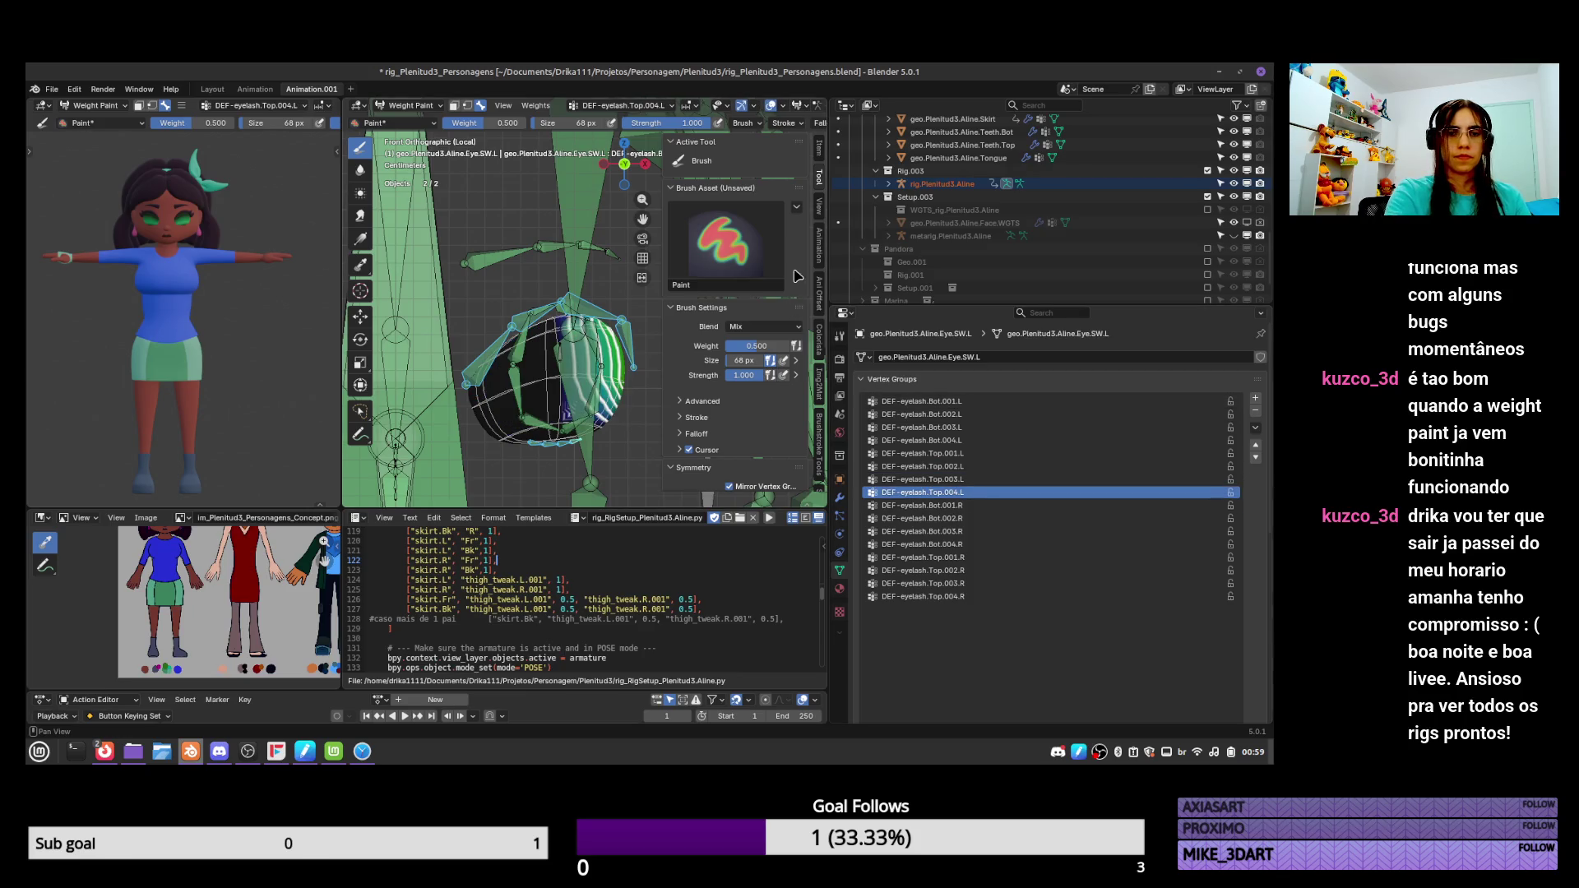
key(Down)
ctrl+scroll(1012, 467, up, 6)
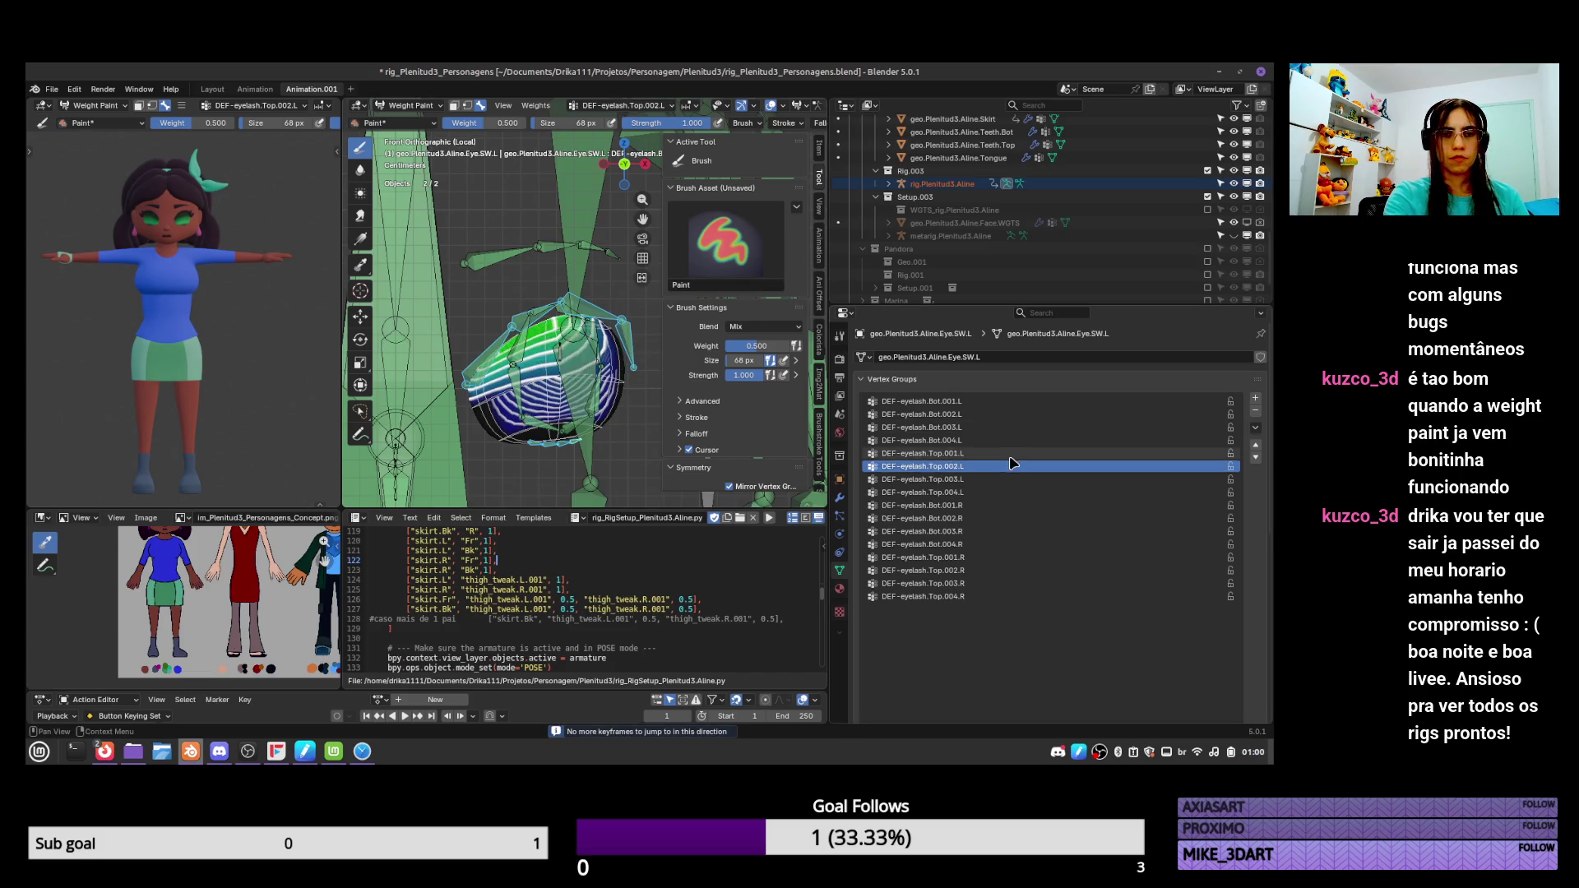
Return to Object Mode, hide the DEF bone collection, and enter Pose Mode on the rig.
key(ctrl+Tab)
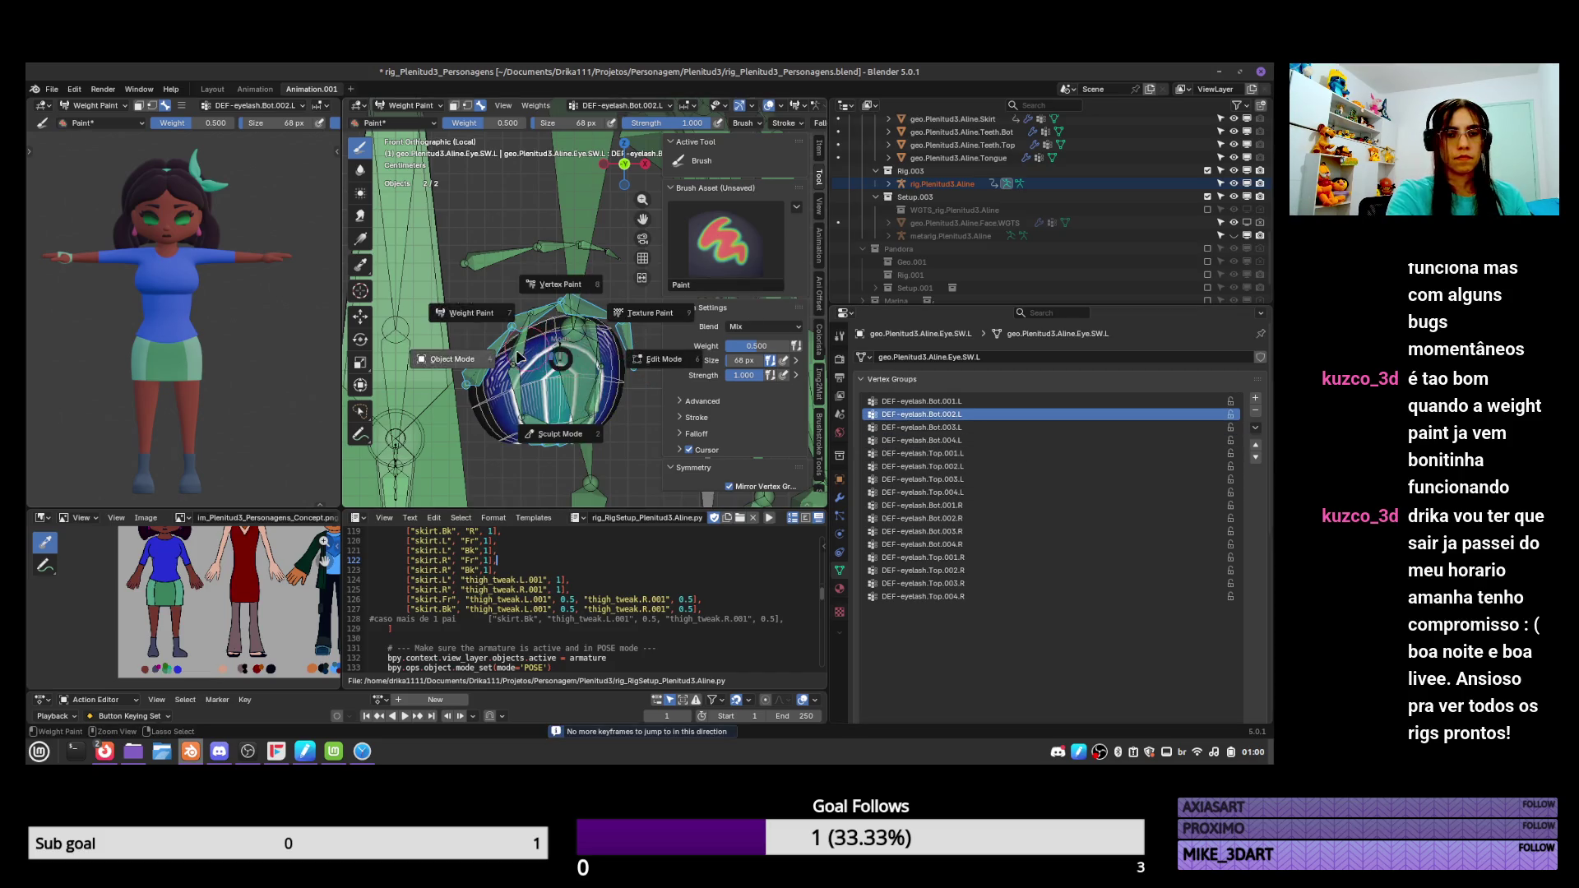
click(717, 276)
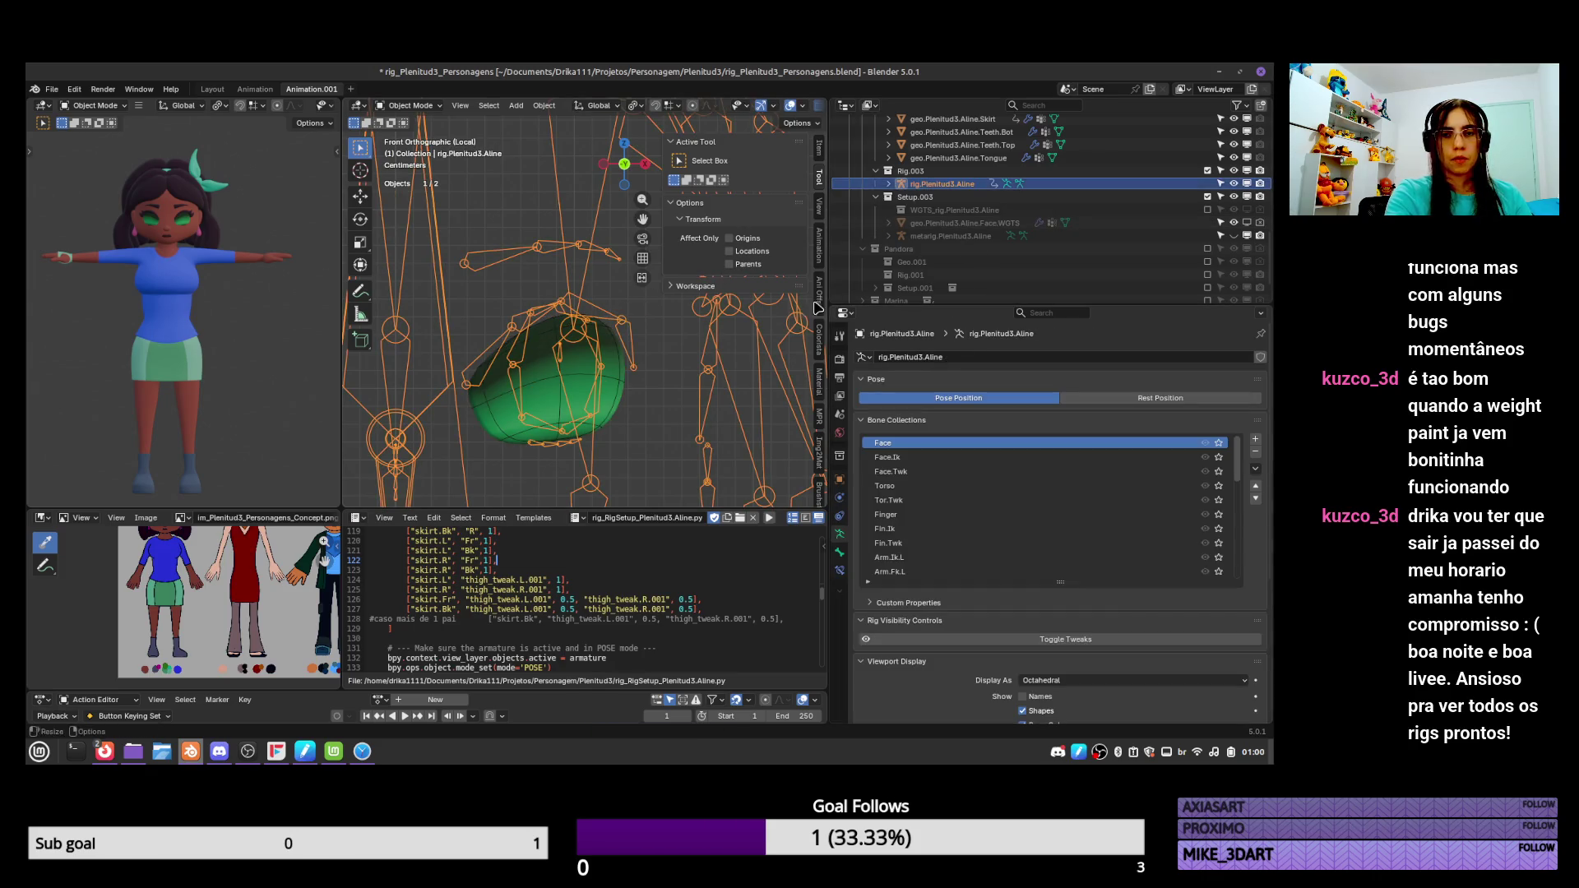
scroll(1237, 478, down, 5)
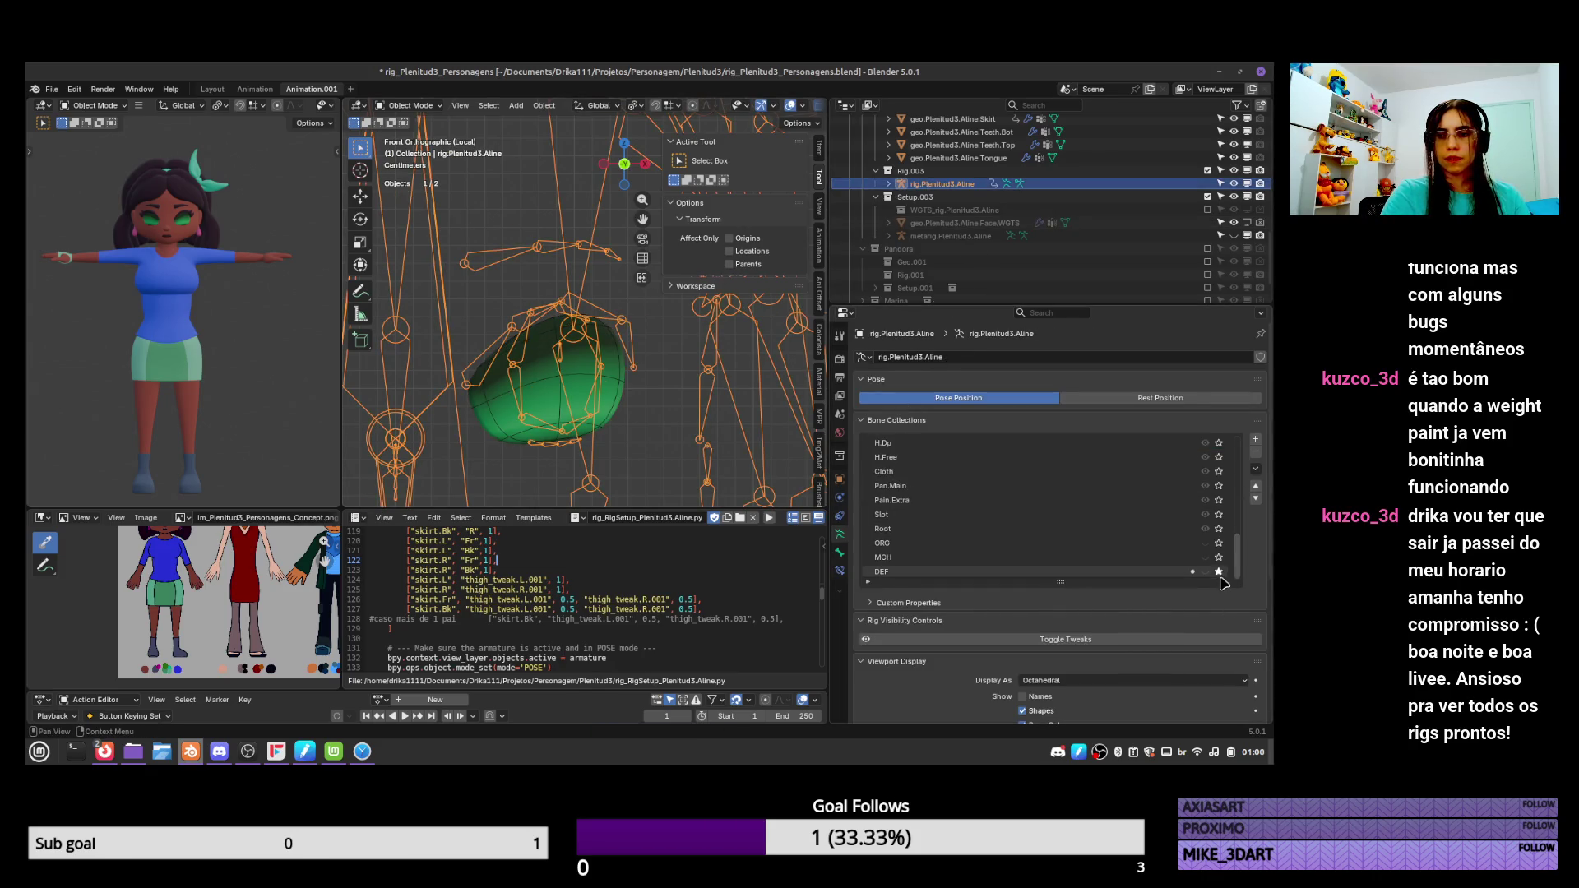
click(1204, 572)
key(ctrl+Tab)
Move the upper eyelash bone to test closing the left eyelid.
click(576, 292)
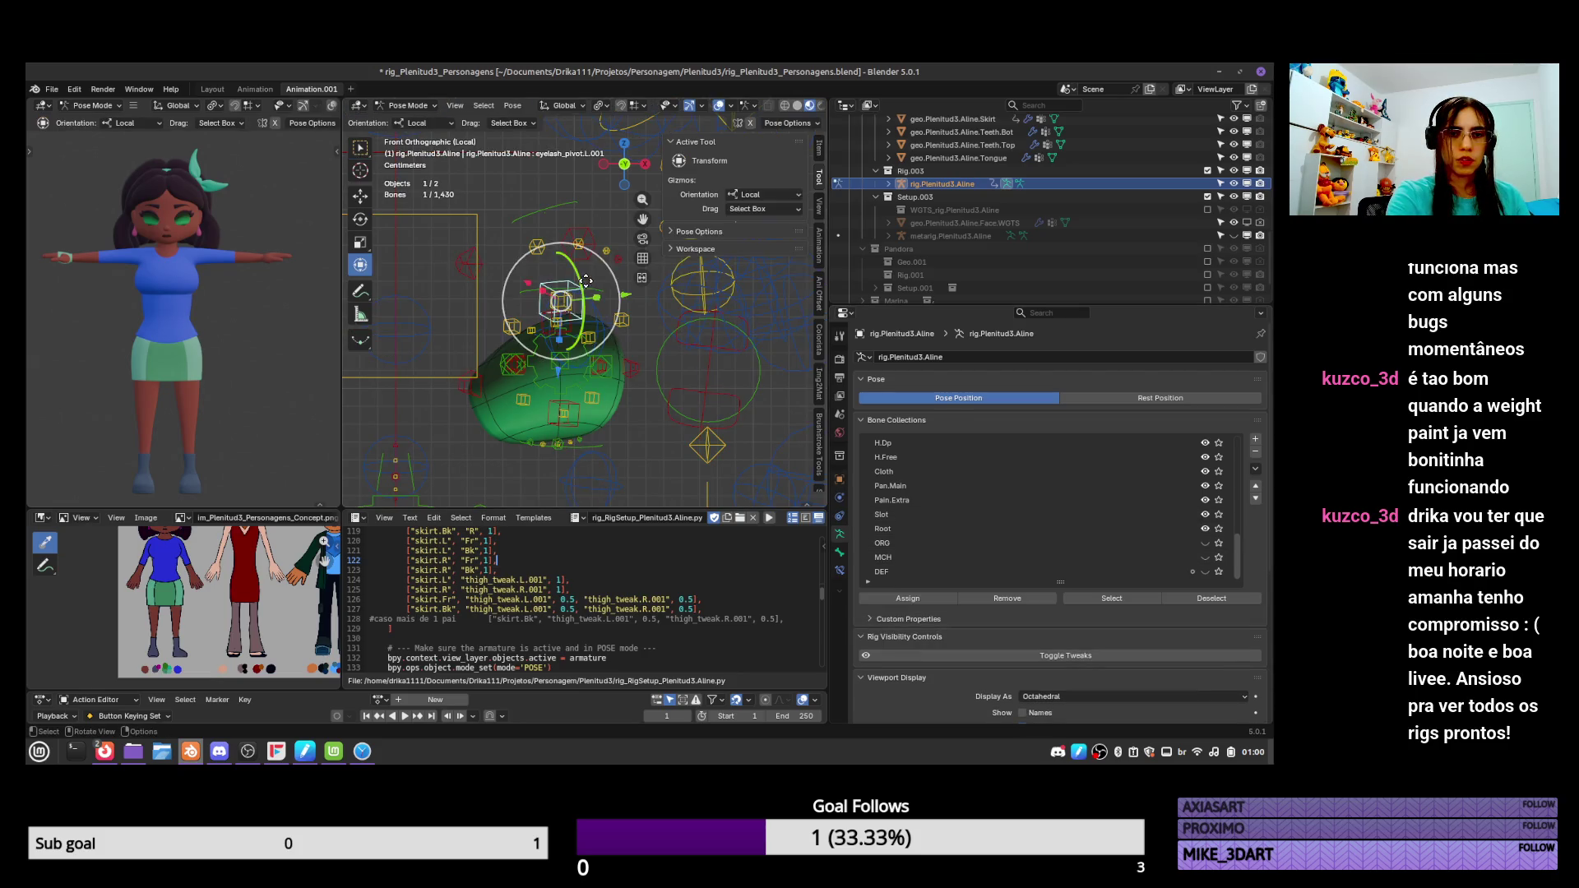
key(g)
right_click(574, 387)
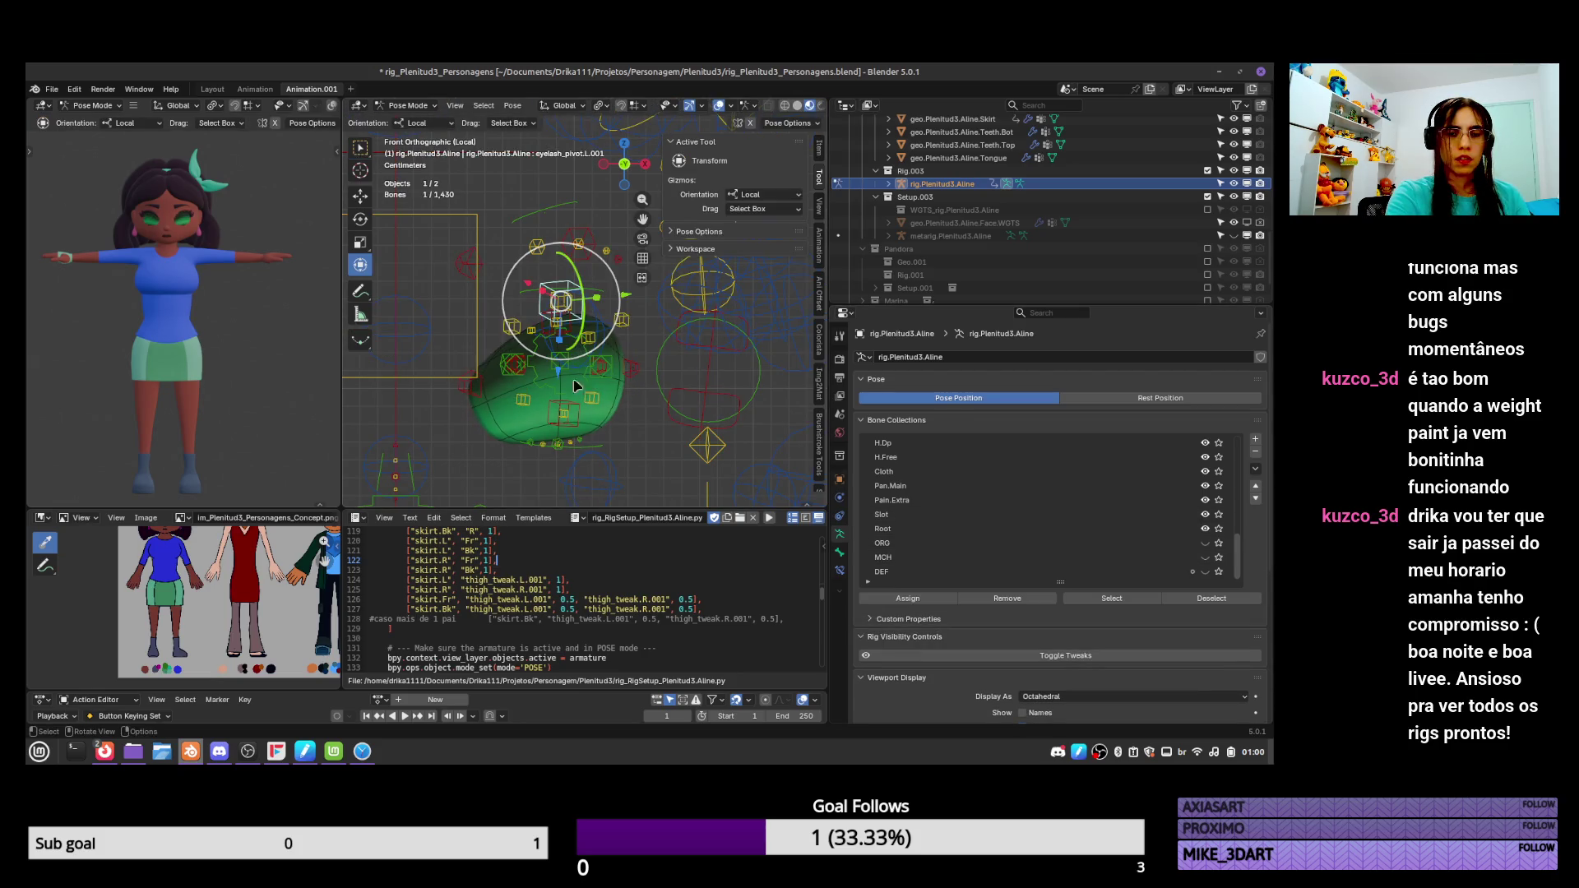
click(574, 454)
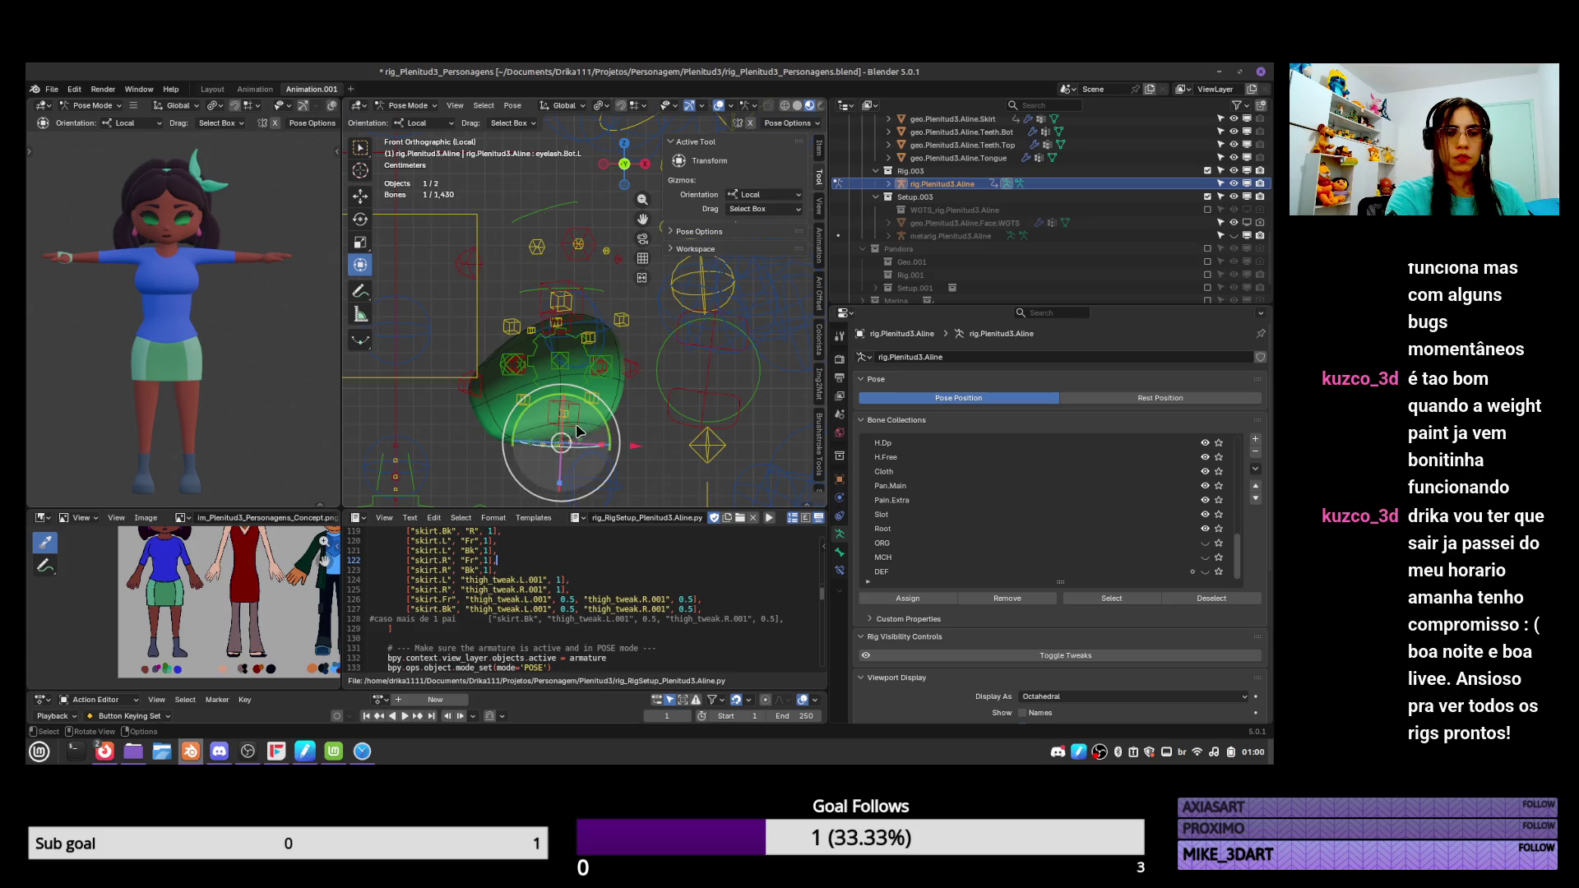
key(g)
right_click(579, 411)
key(g)
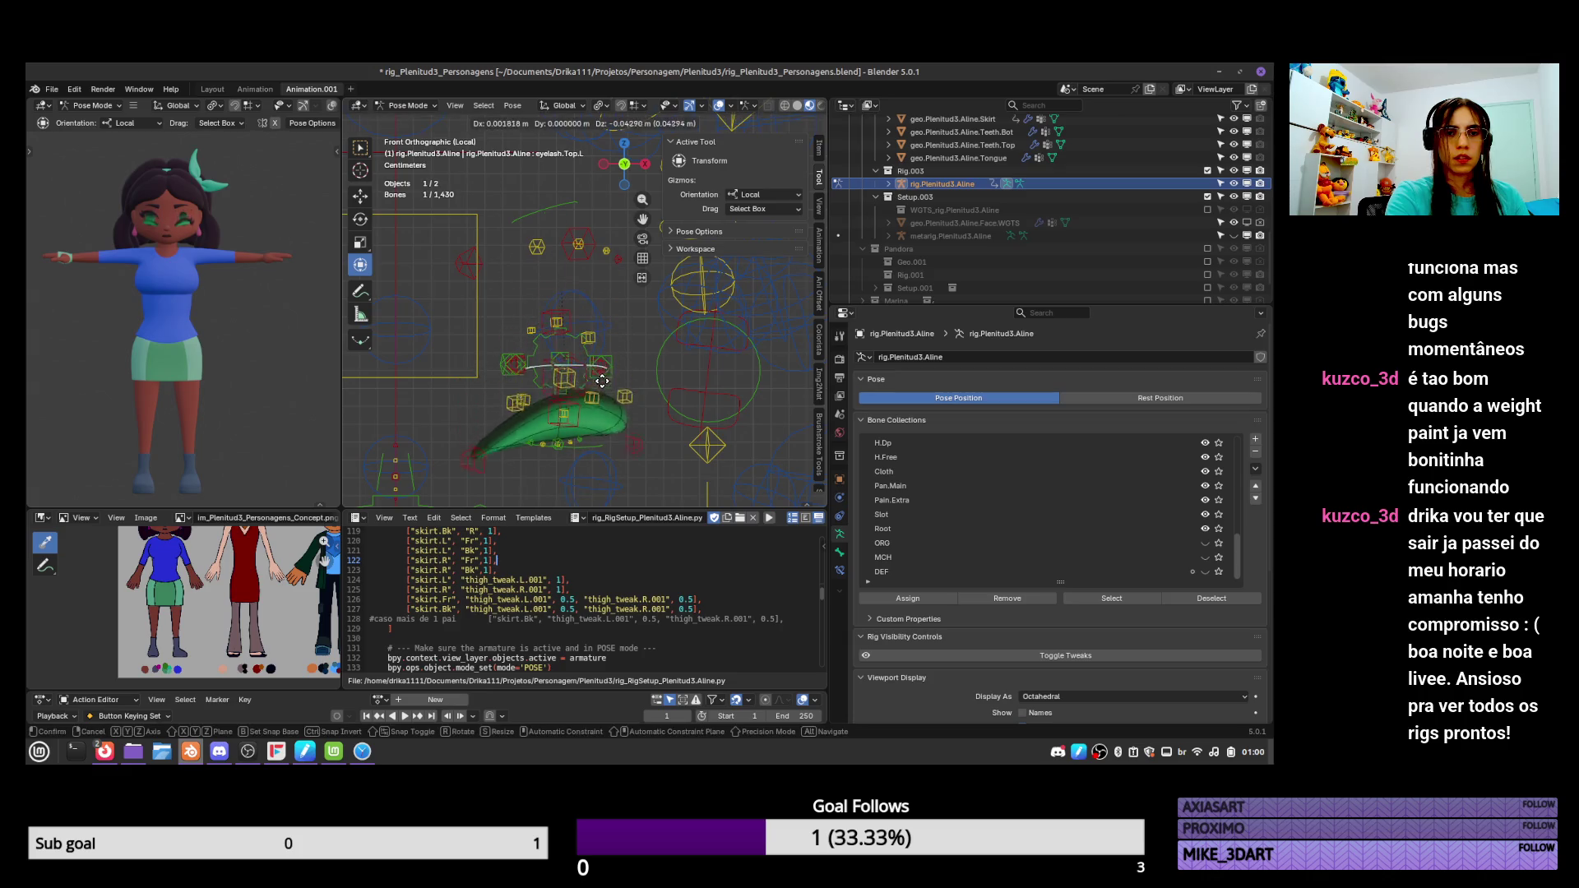
click(605, 372)
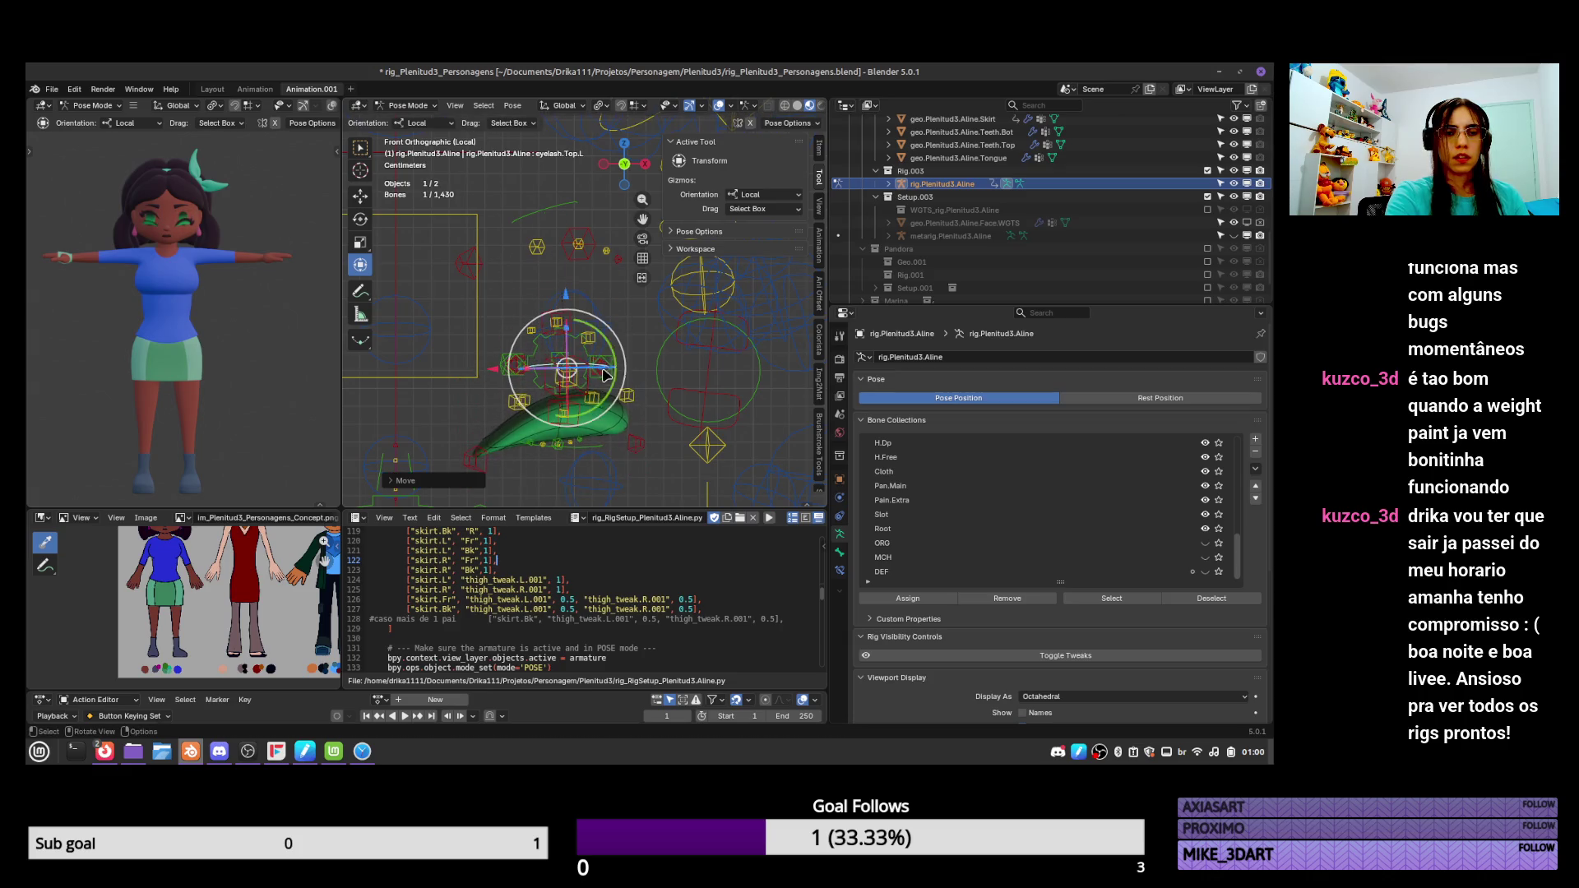
Move the left eye pivot bone to test the eye deformation, then select all bones in Object Mode.
click(605, 404)
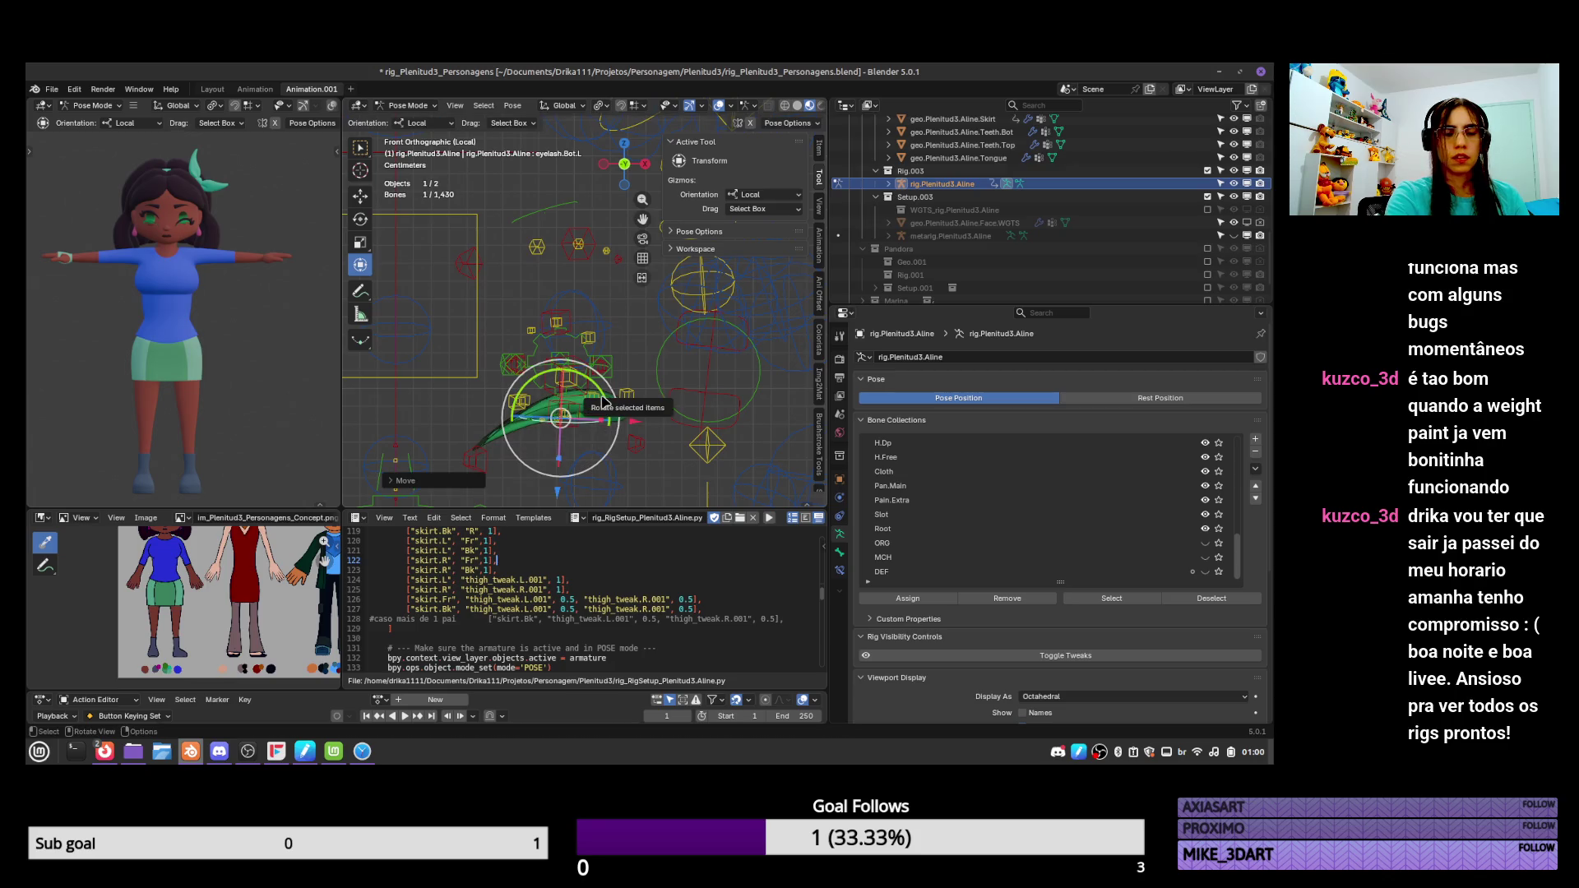
click(571, 440)
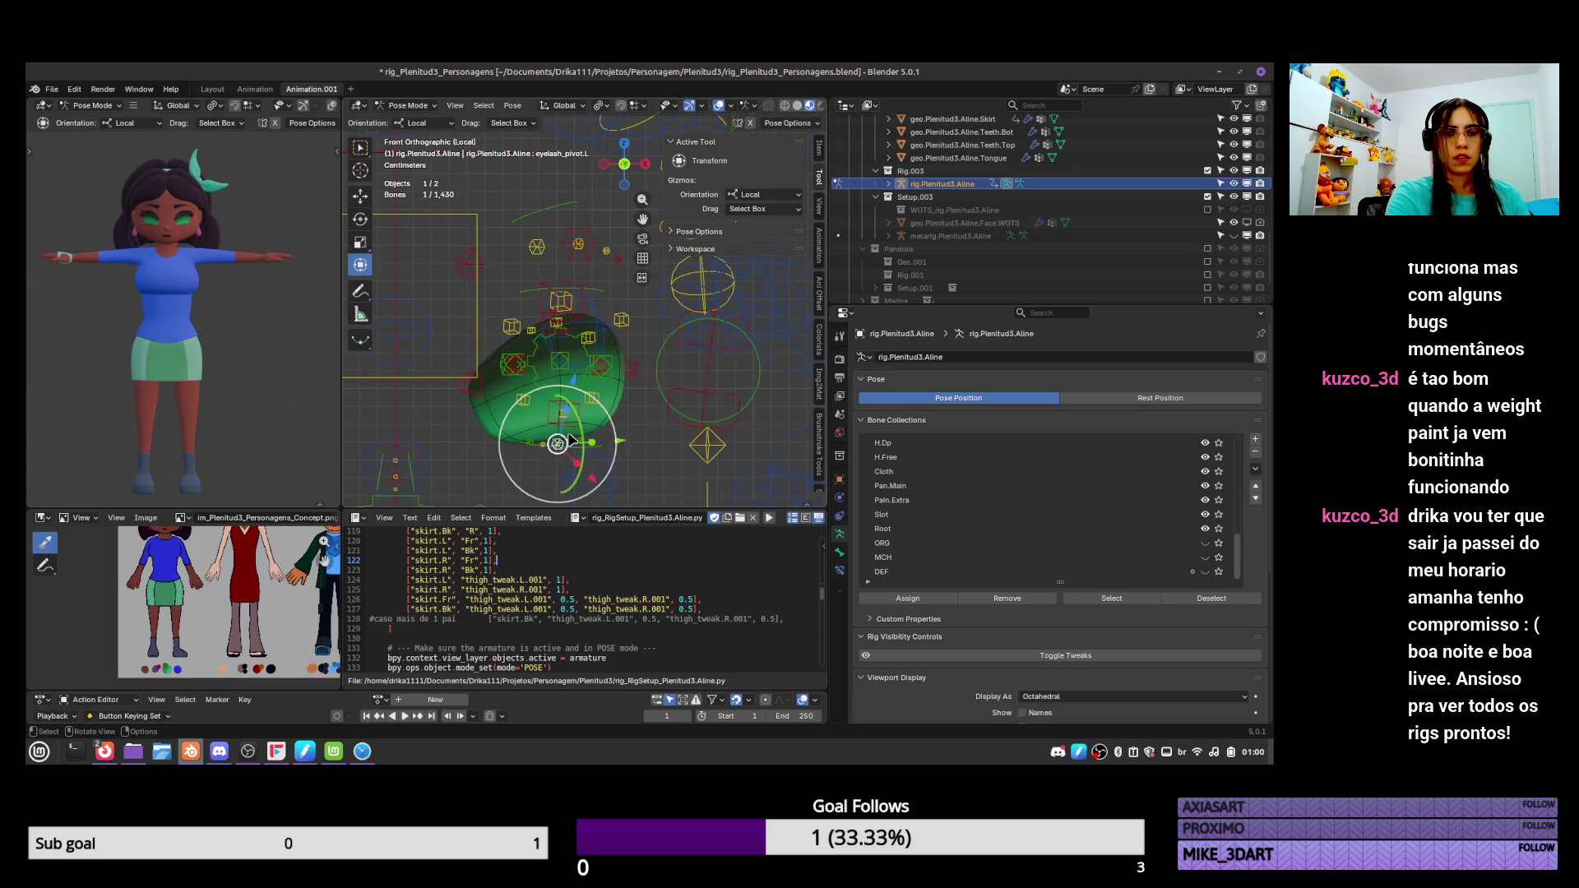
key(g)
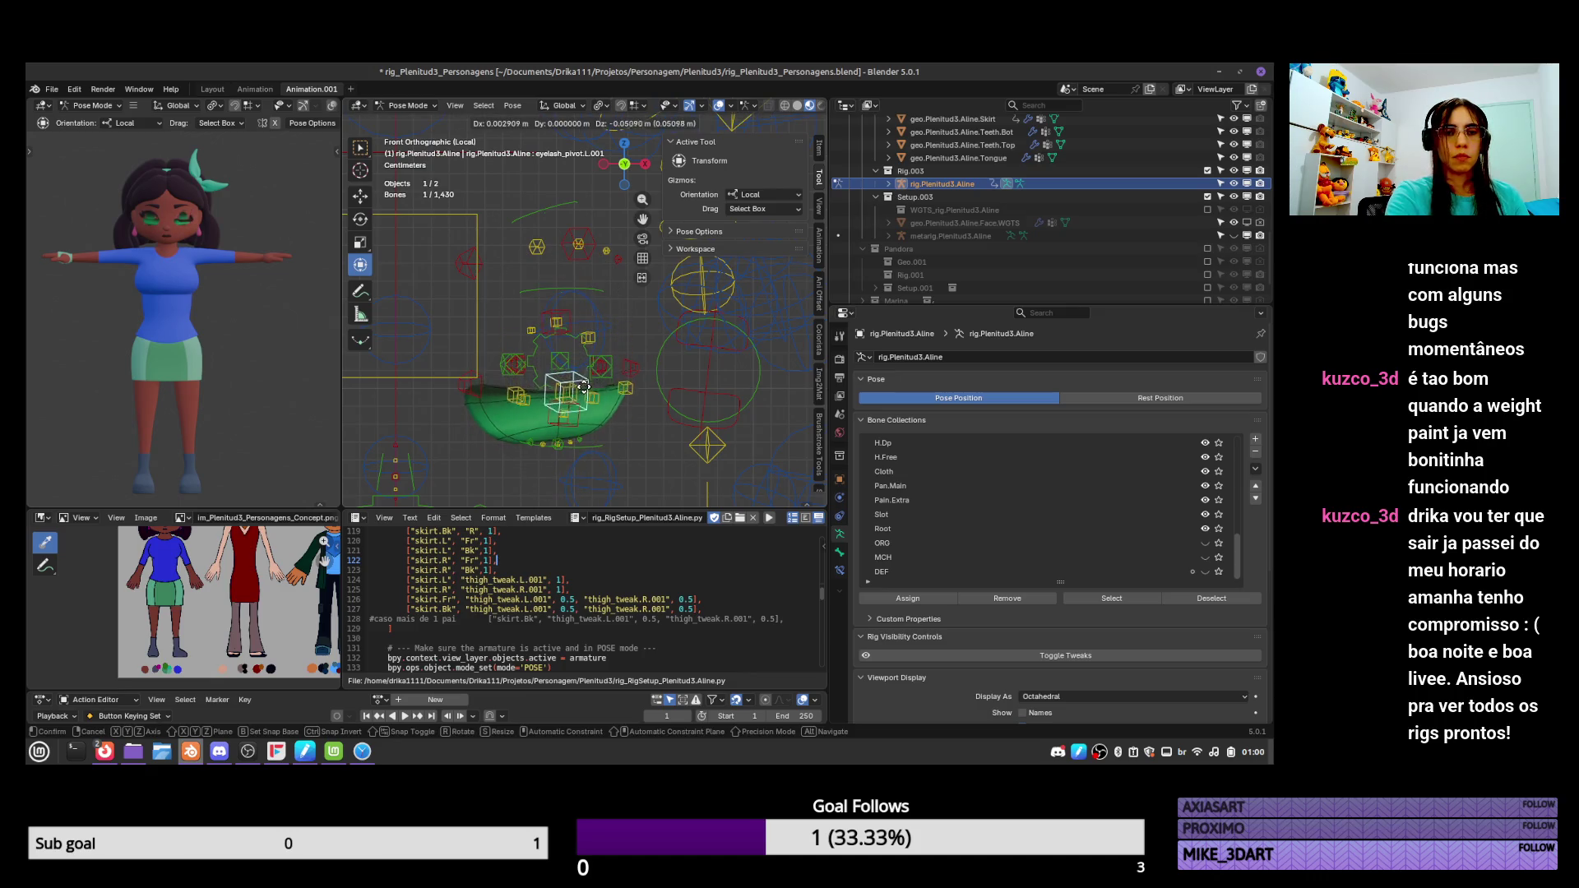
key(Escape)
key(g)
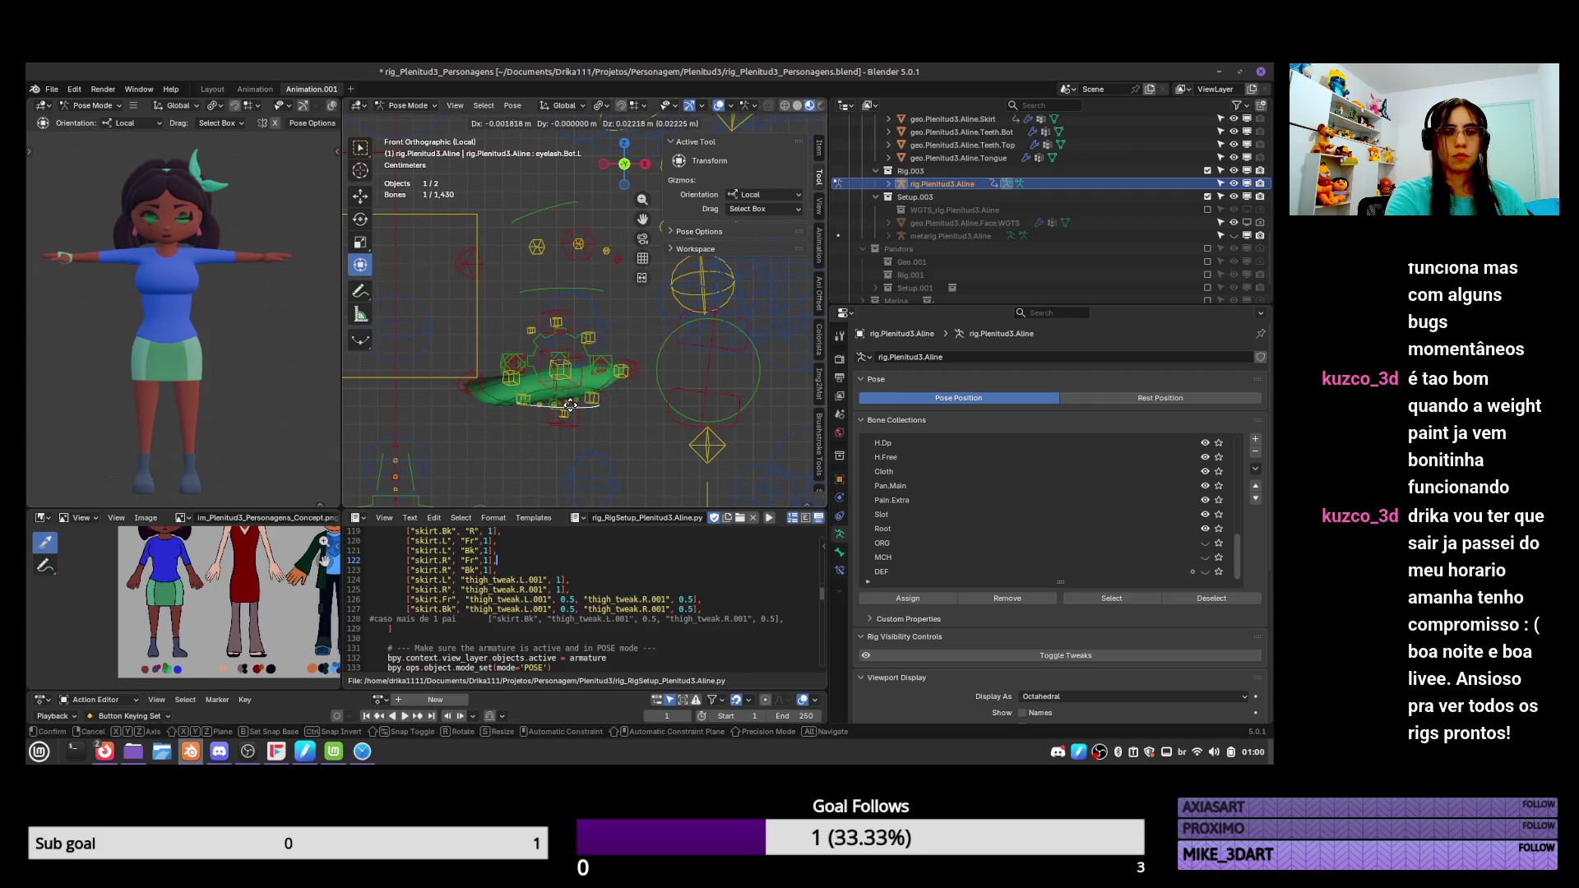
click(610, 368)
key(a)
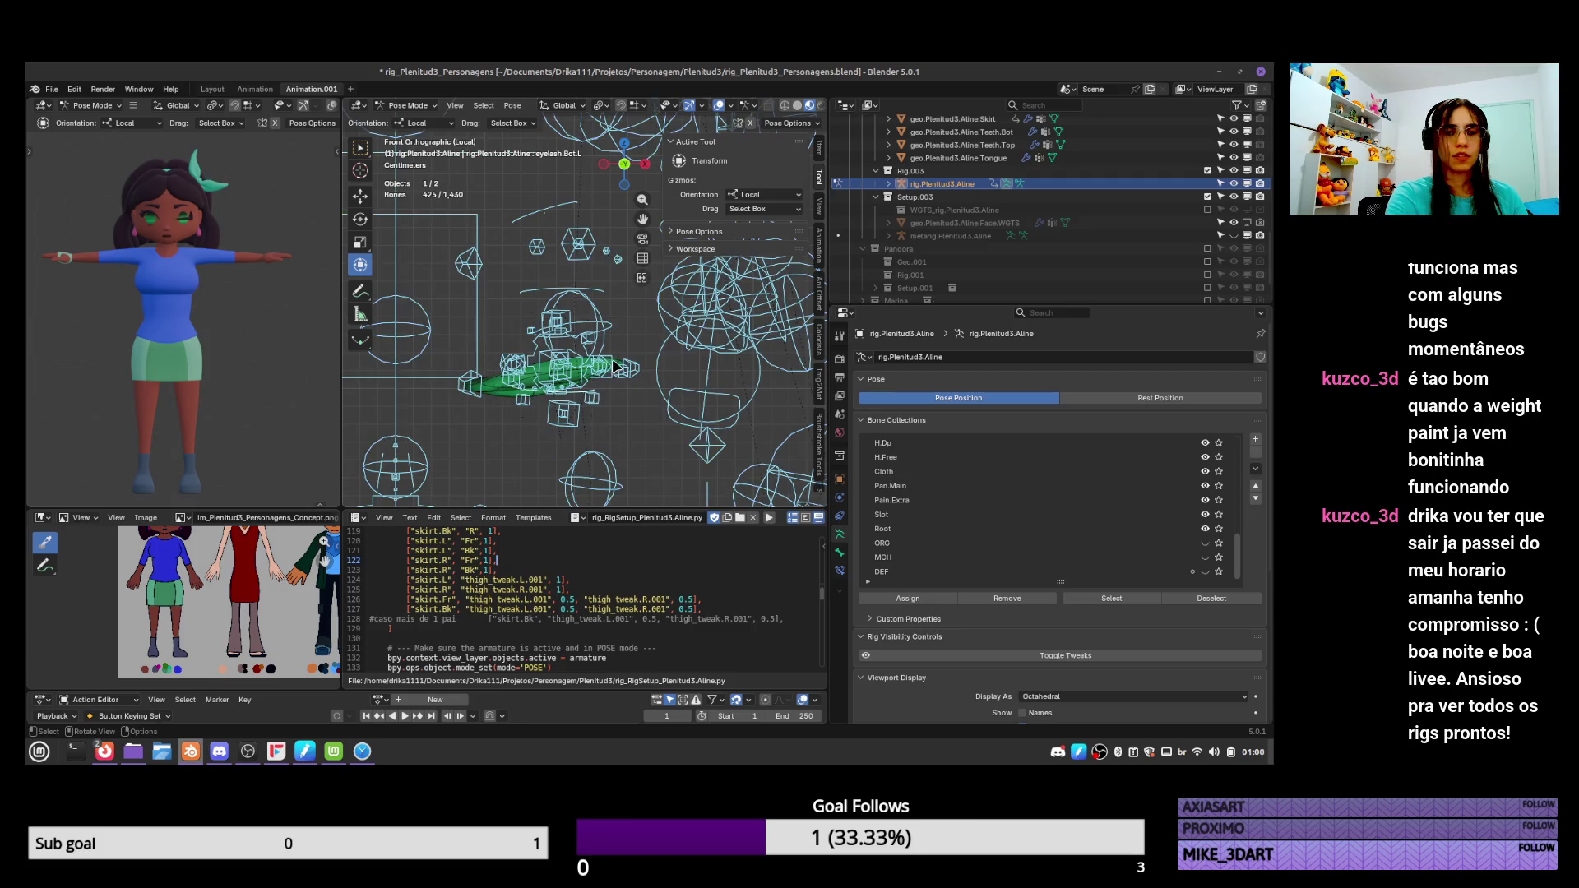
key(ctrl+Tab)
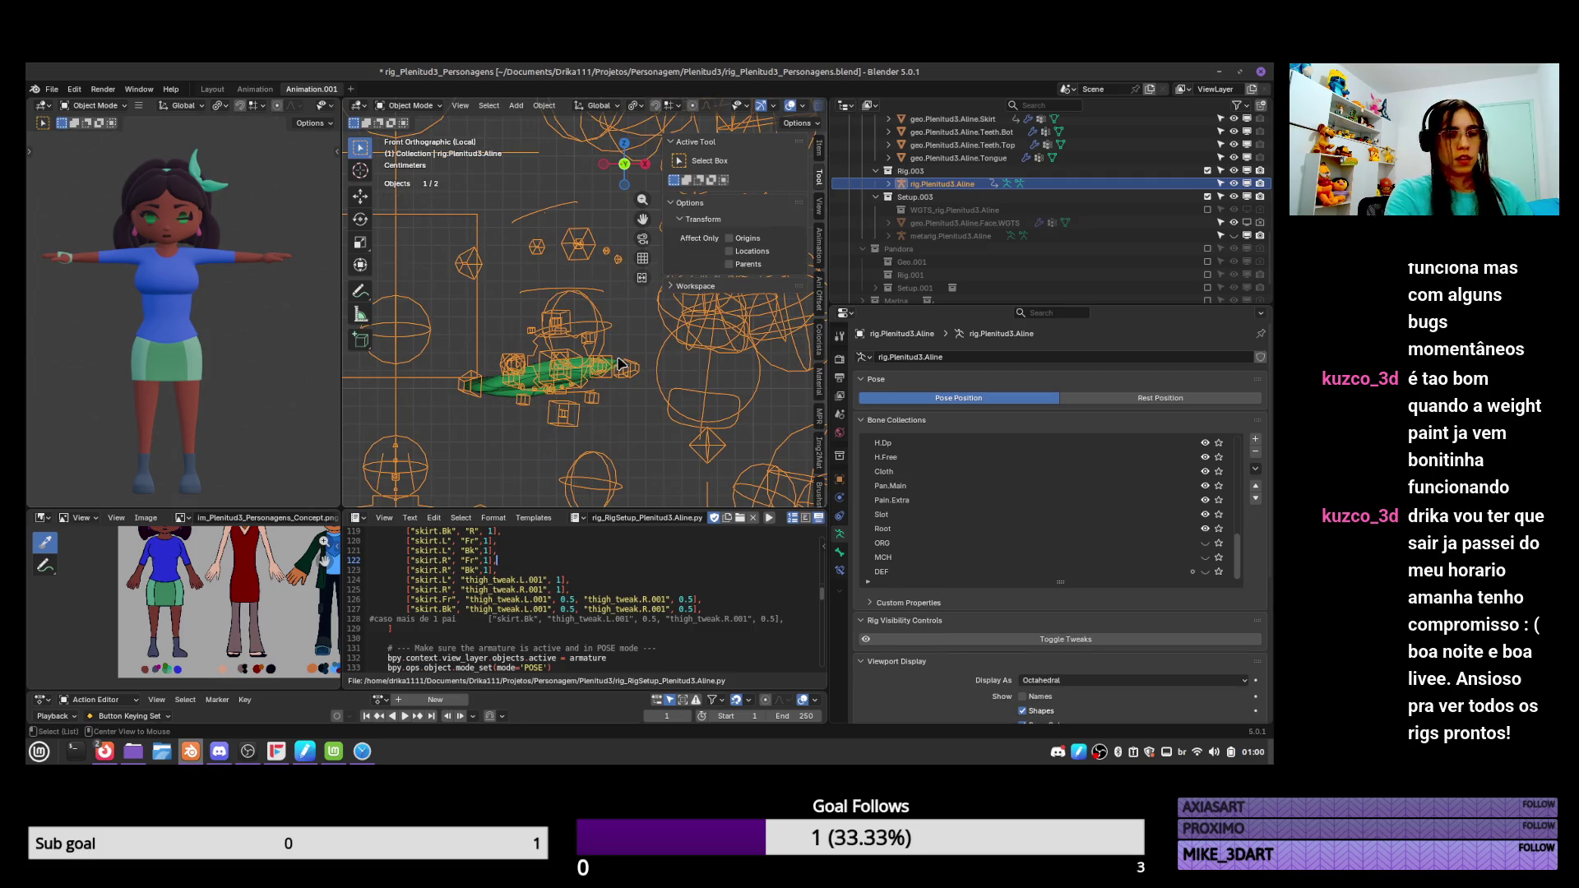
Clear the test pose rotations on all bones and save the blend file.
key(ctrl+Tab)
key(alt+r)
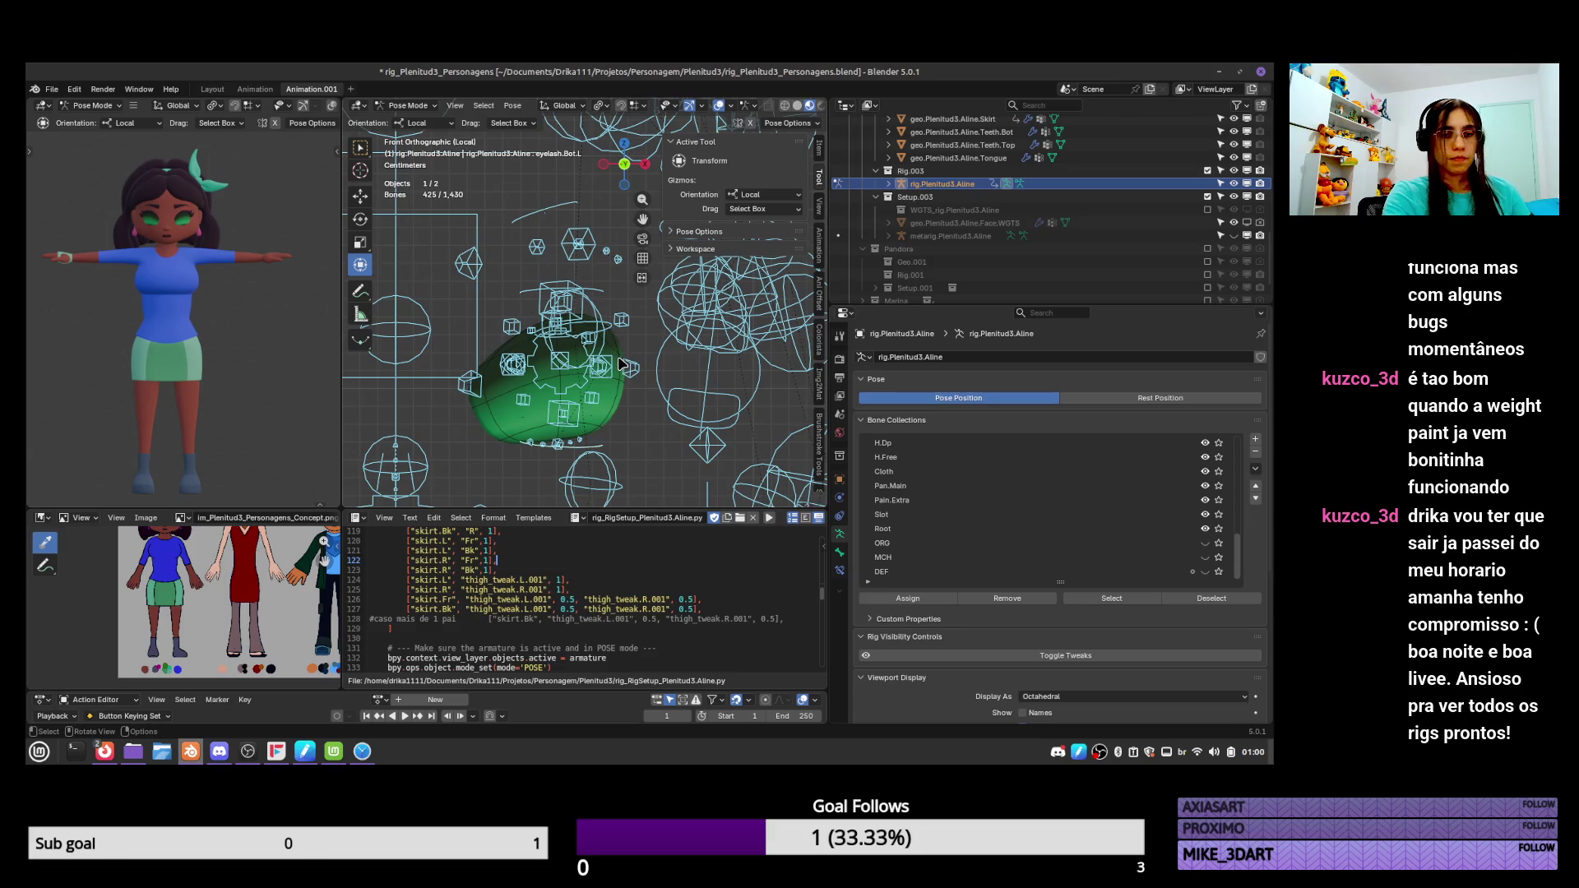
key(ctrl+Tab)
key(ctrl+s)
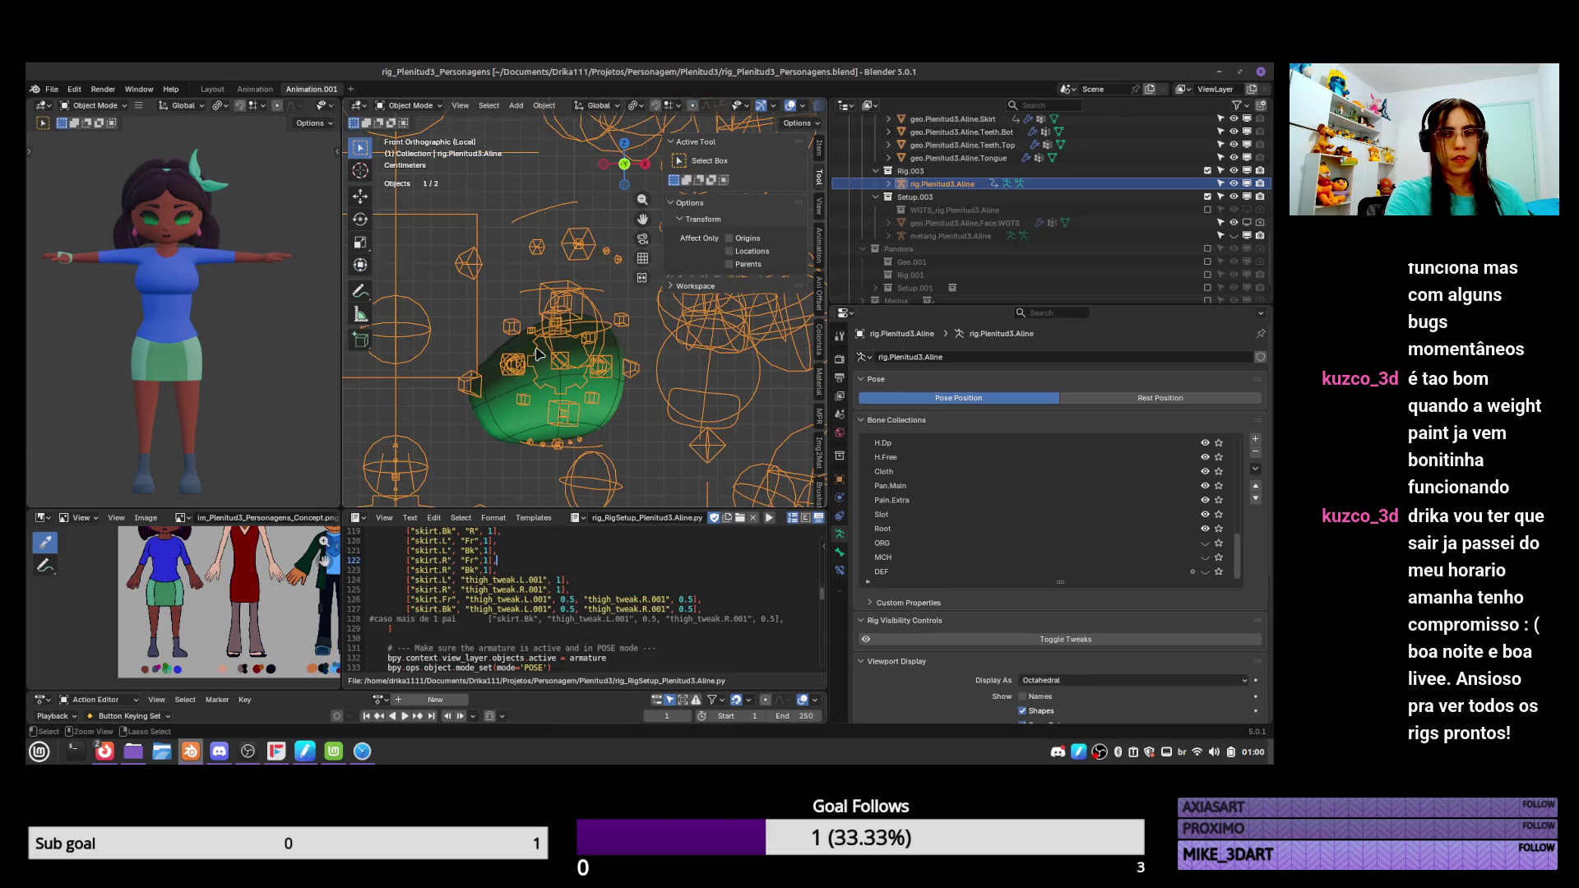
Leave the isolated local view to see all the scene's objects.
scroll(1078, 206, up, 5)
scroll(1069, 214, up, 5)
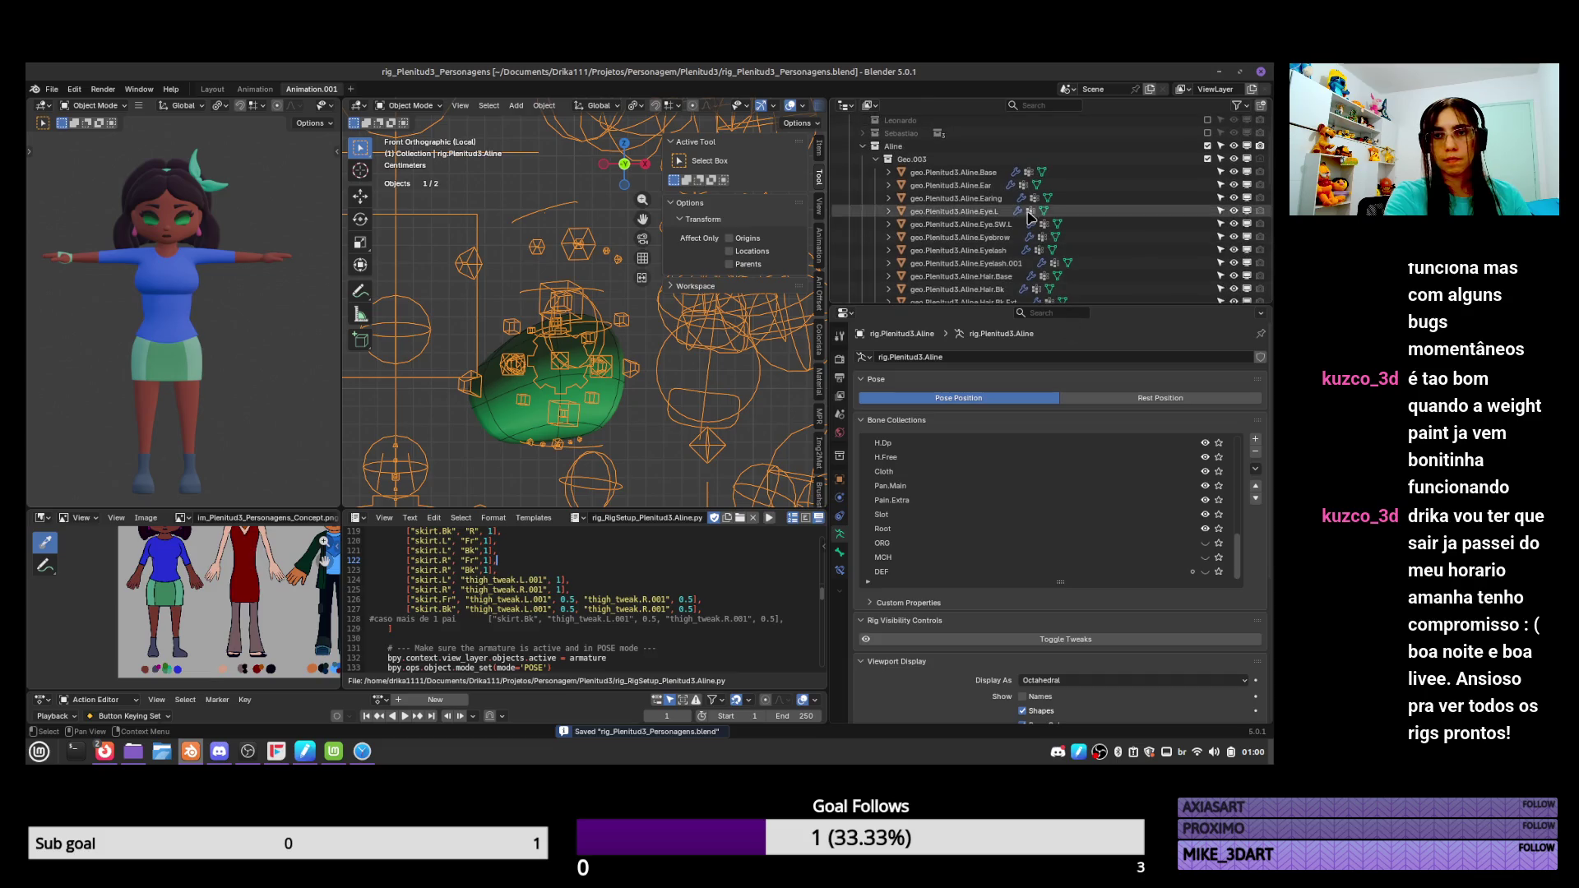
click(1043, 260)
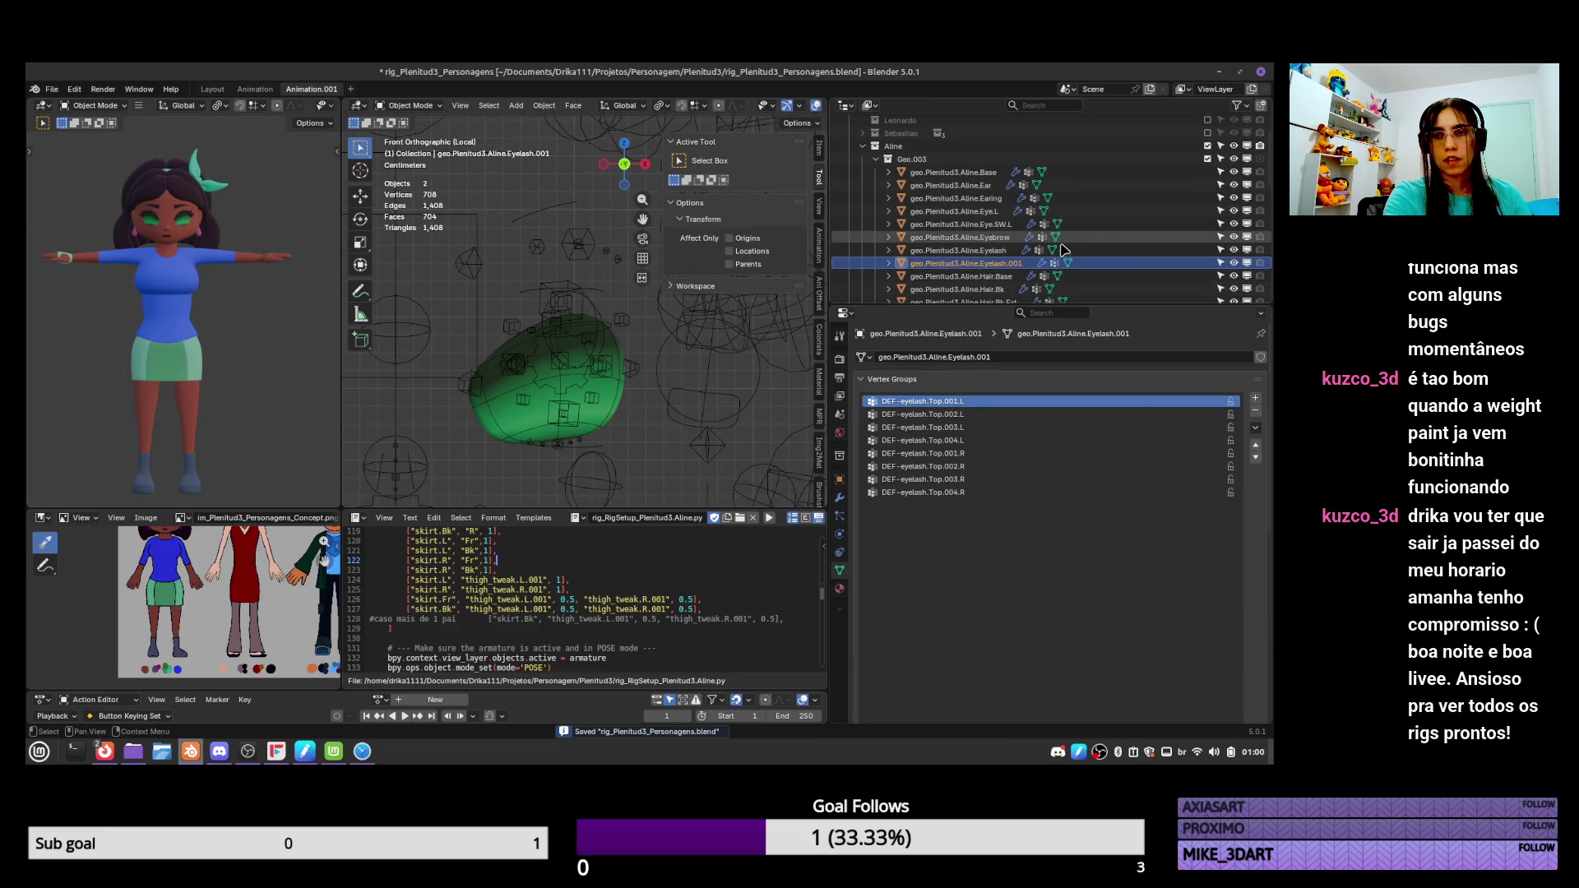
key(F2)
key(Escape)
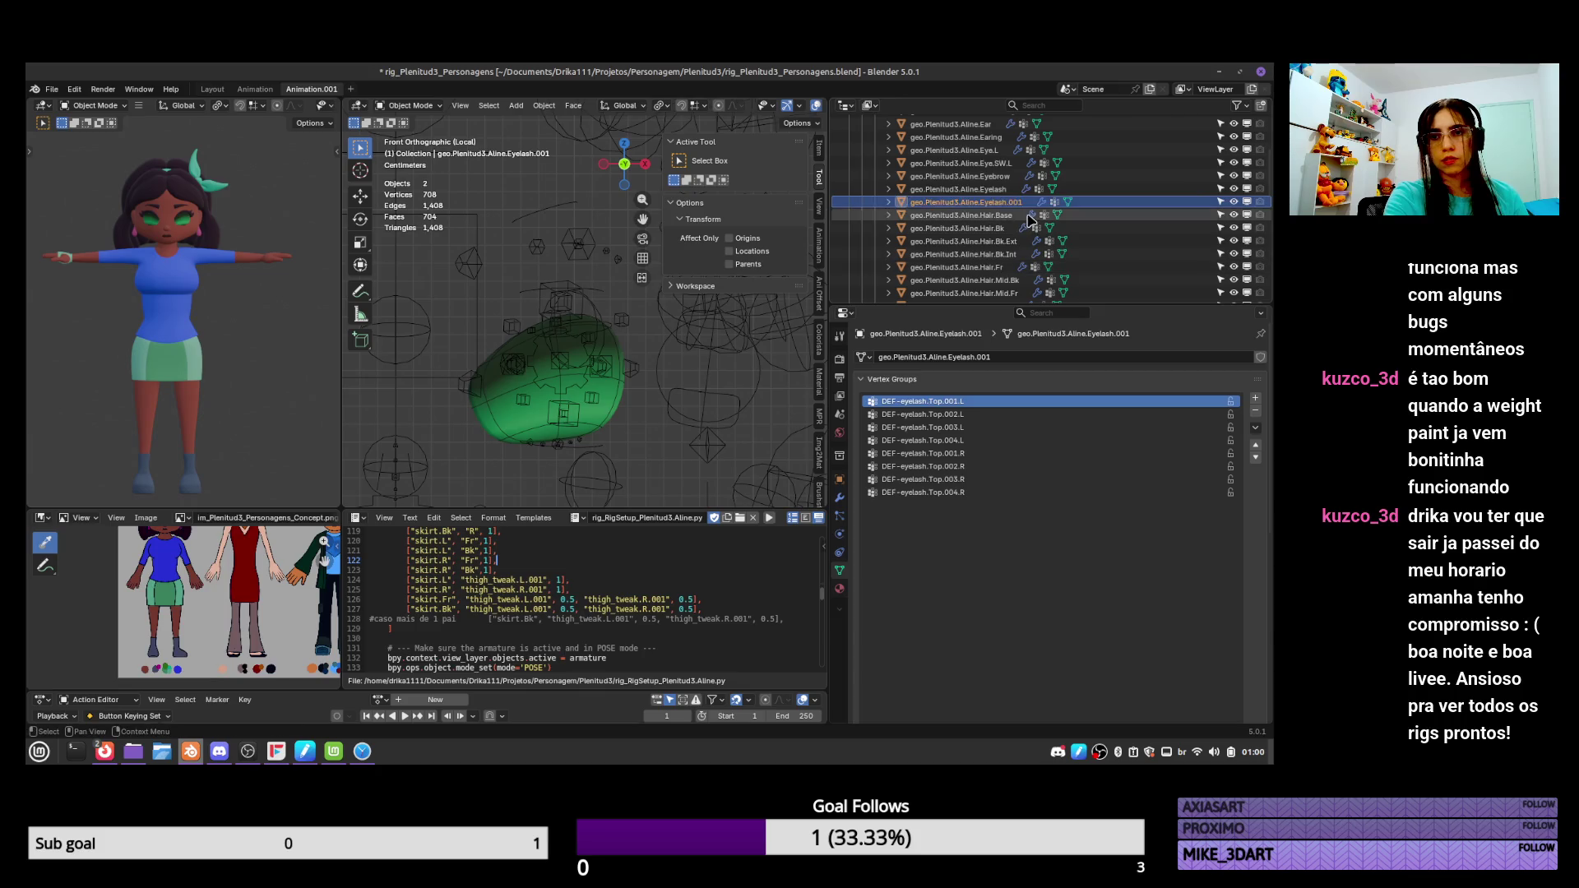
click(958, 176)
key(KP_Divide)
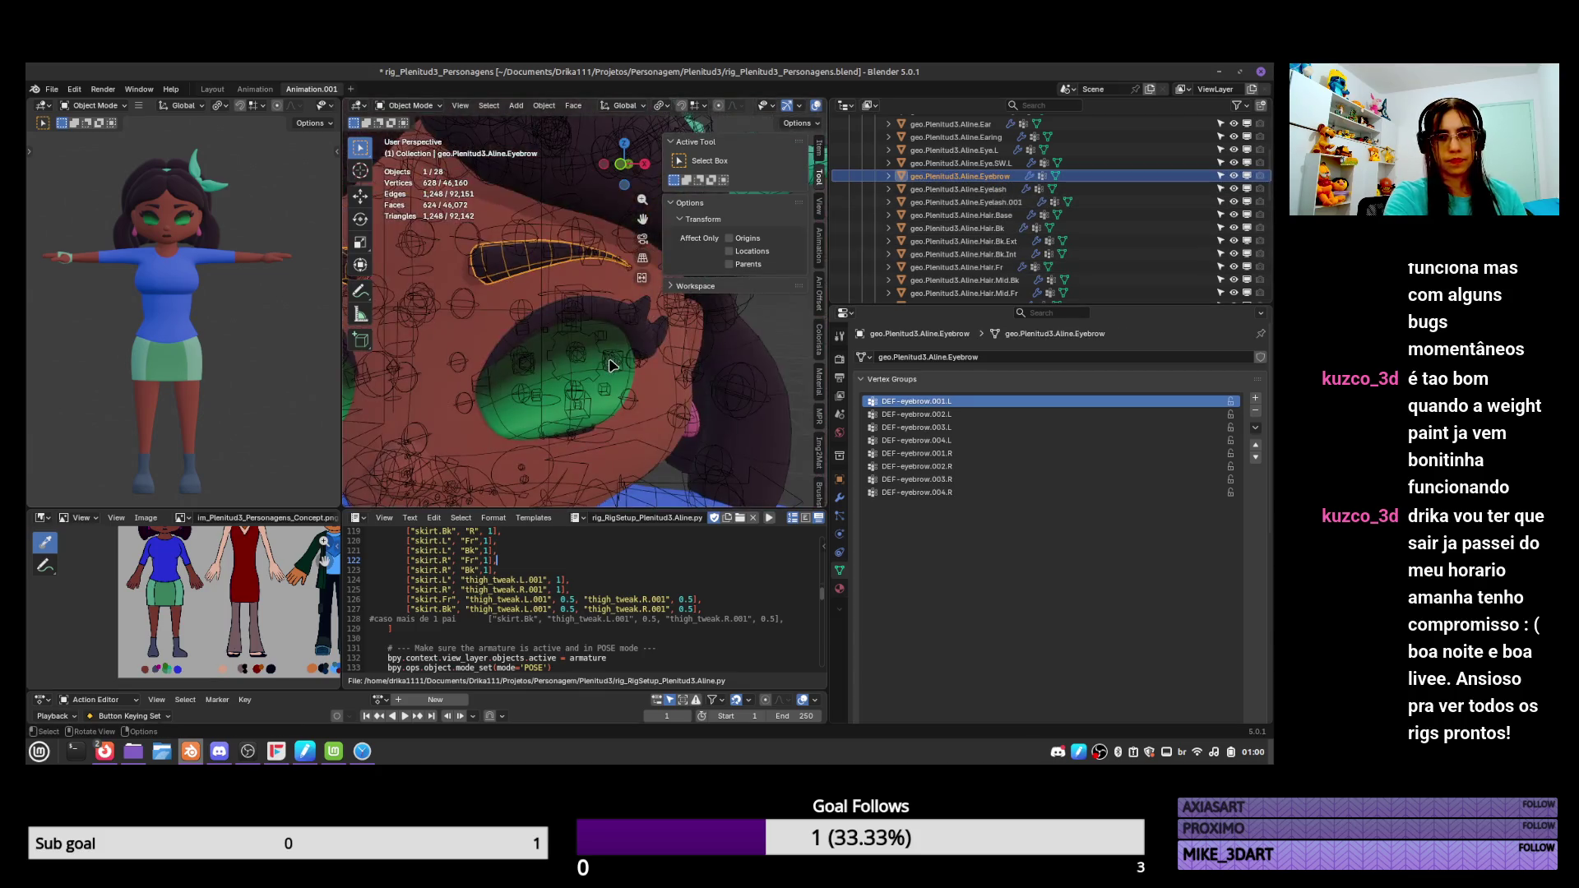
Delete Eyelash.001 and duplicate the Eyelash mesh along with its modifiers.
click(1011, 201)
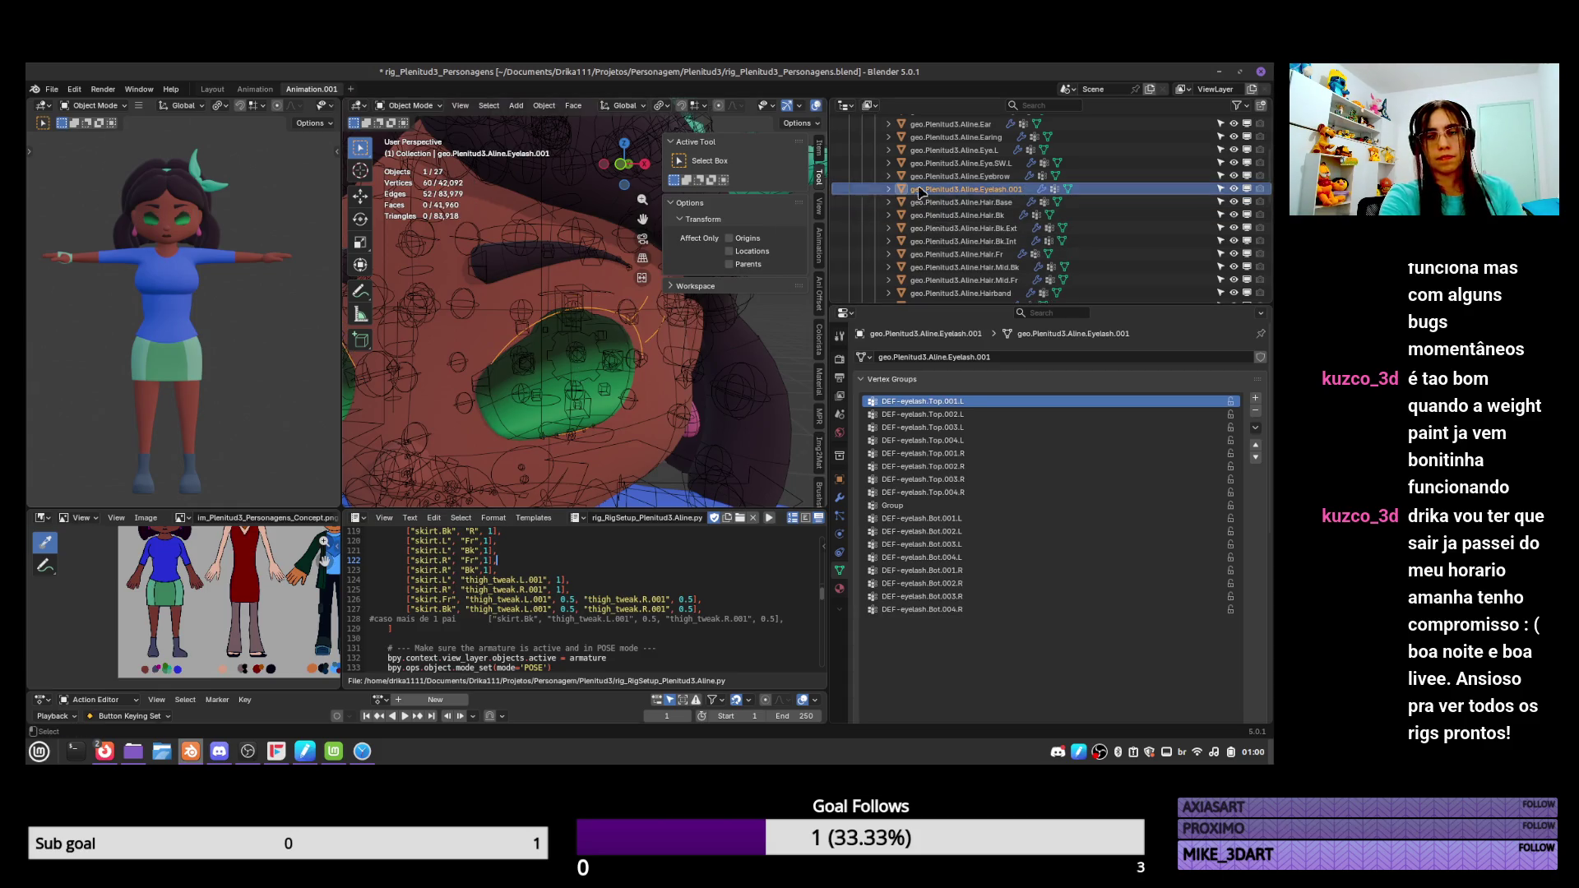
click(1007, 189)
ctrl+click(1017, 205)
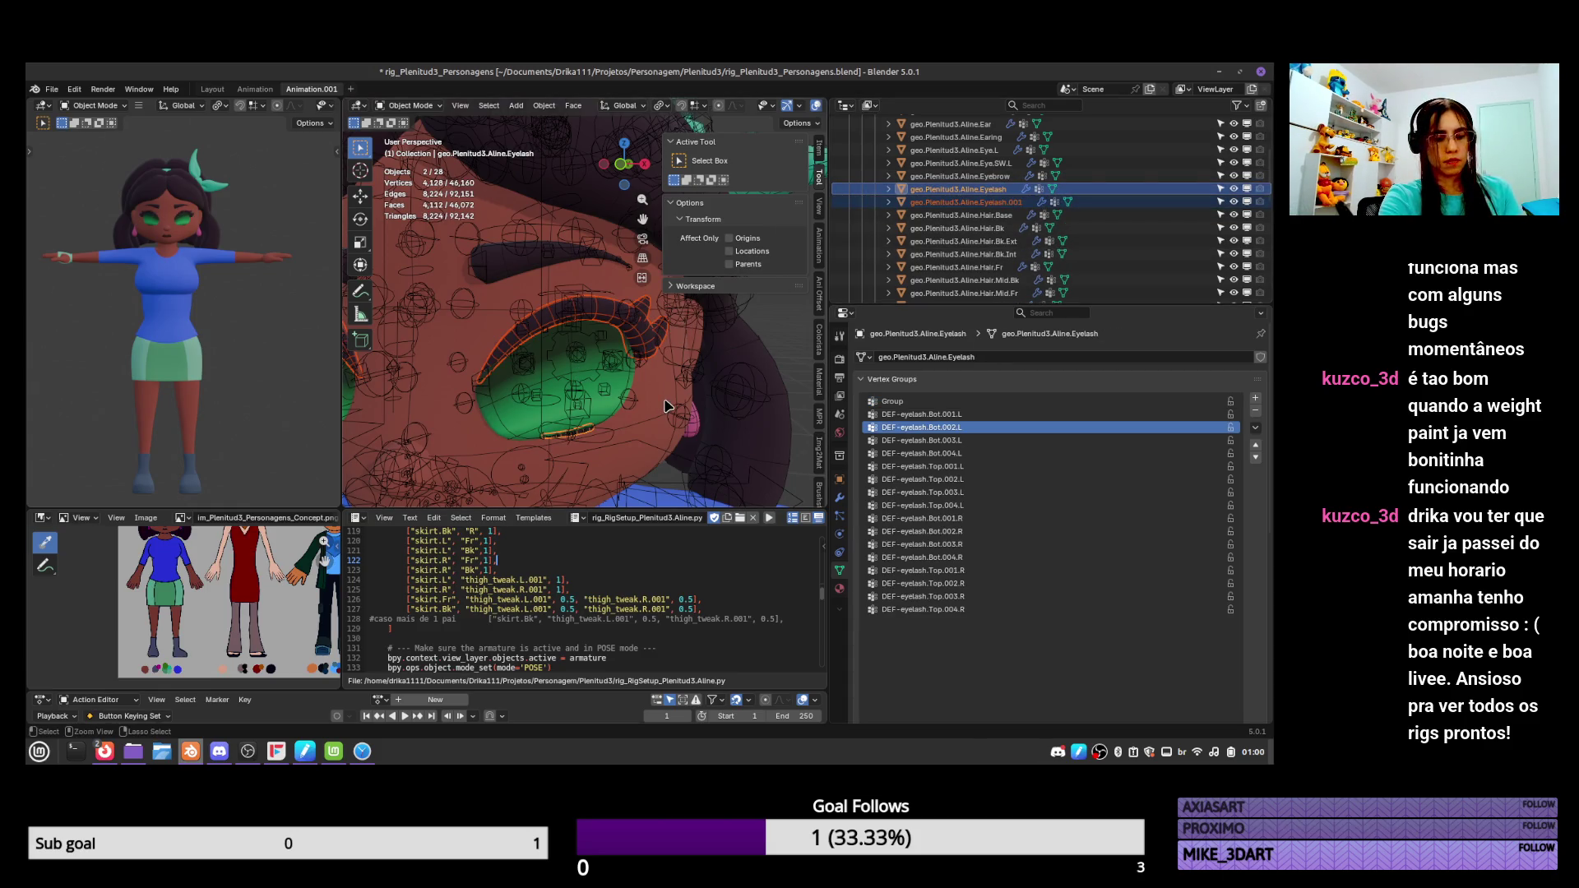
key(Delete)
click(842, 498)
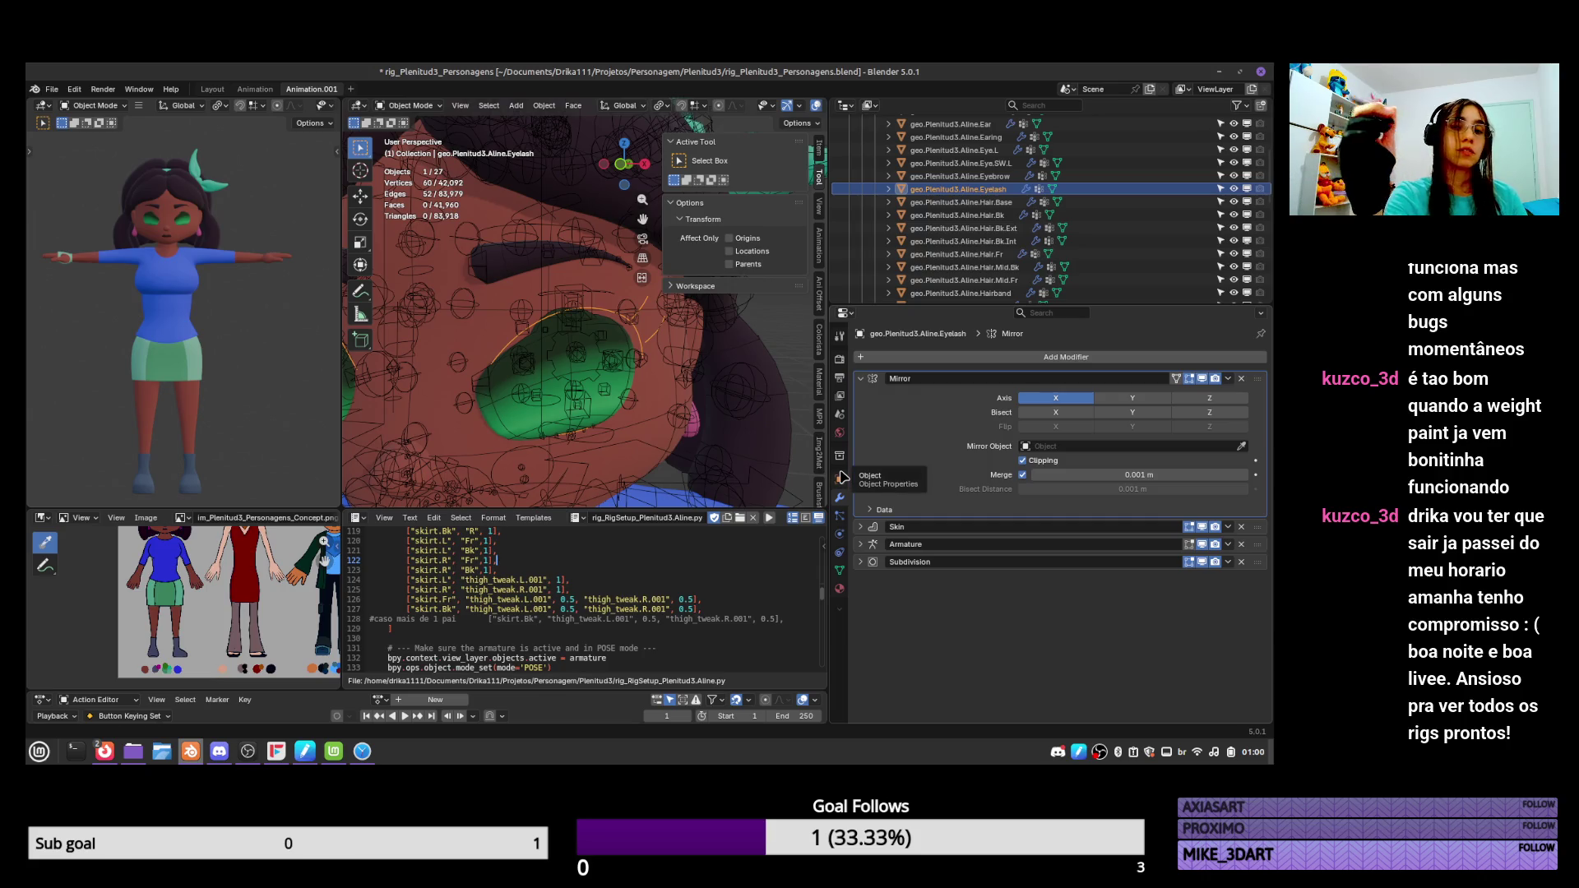
key(shift+d)
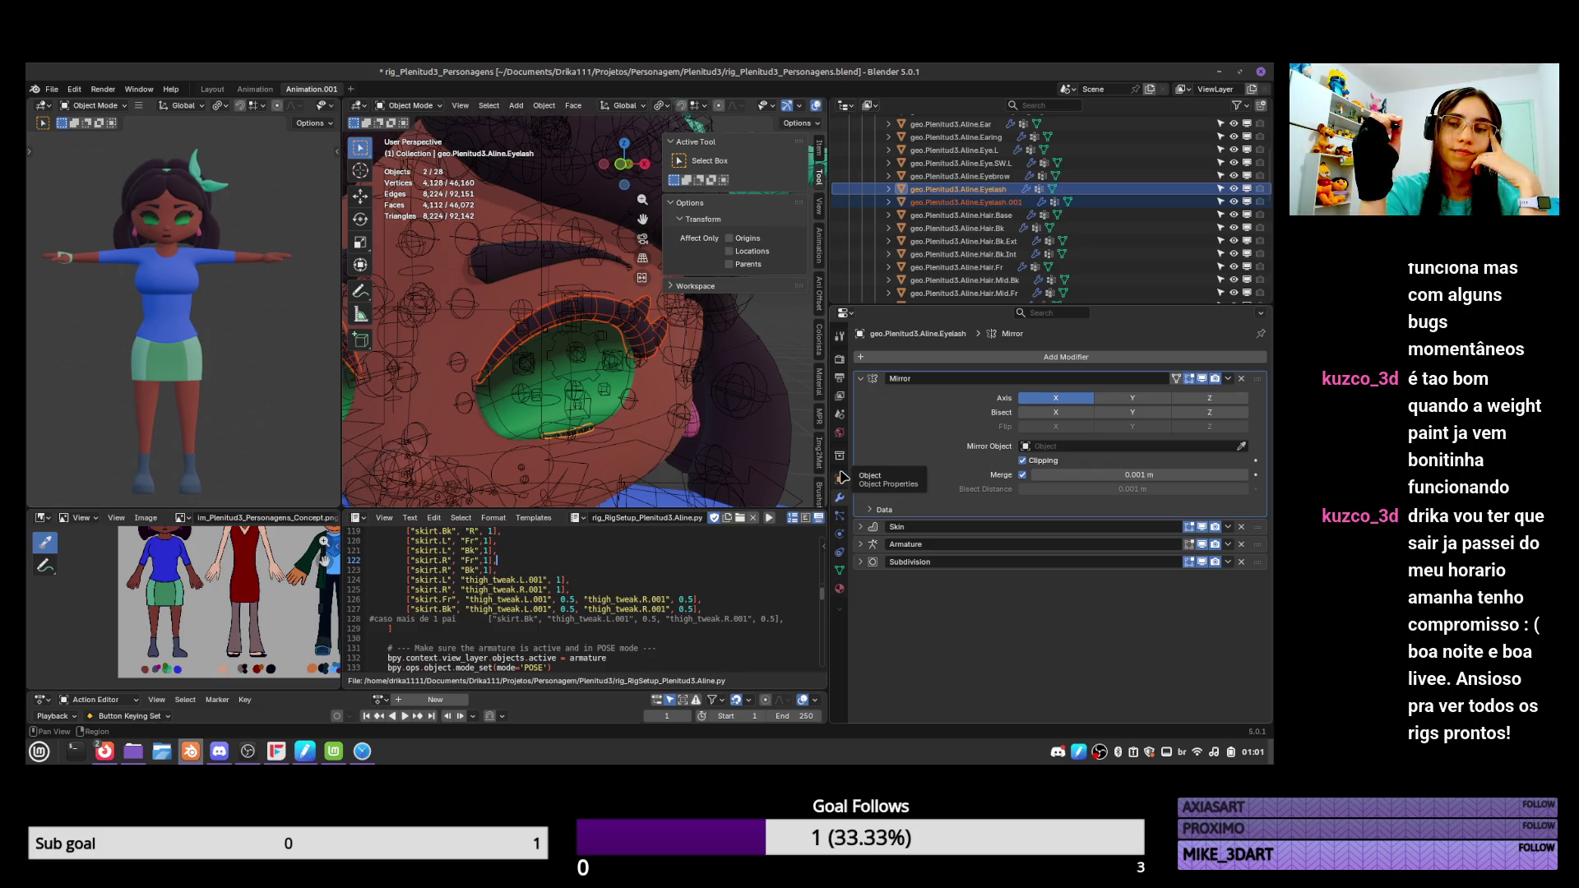
Rename the original Eyelash object to Eyelash.T and update its mesh data name.
click(958, 189)
double_click(959, 189)
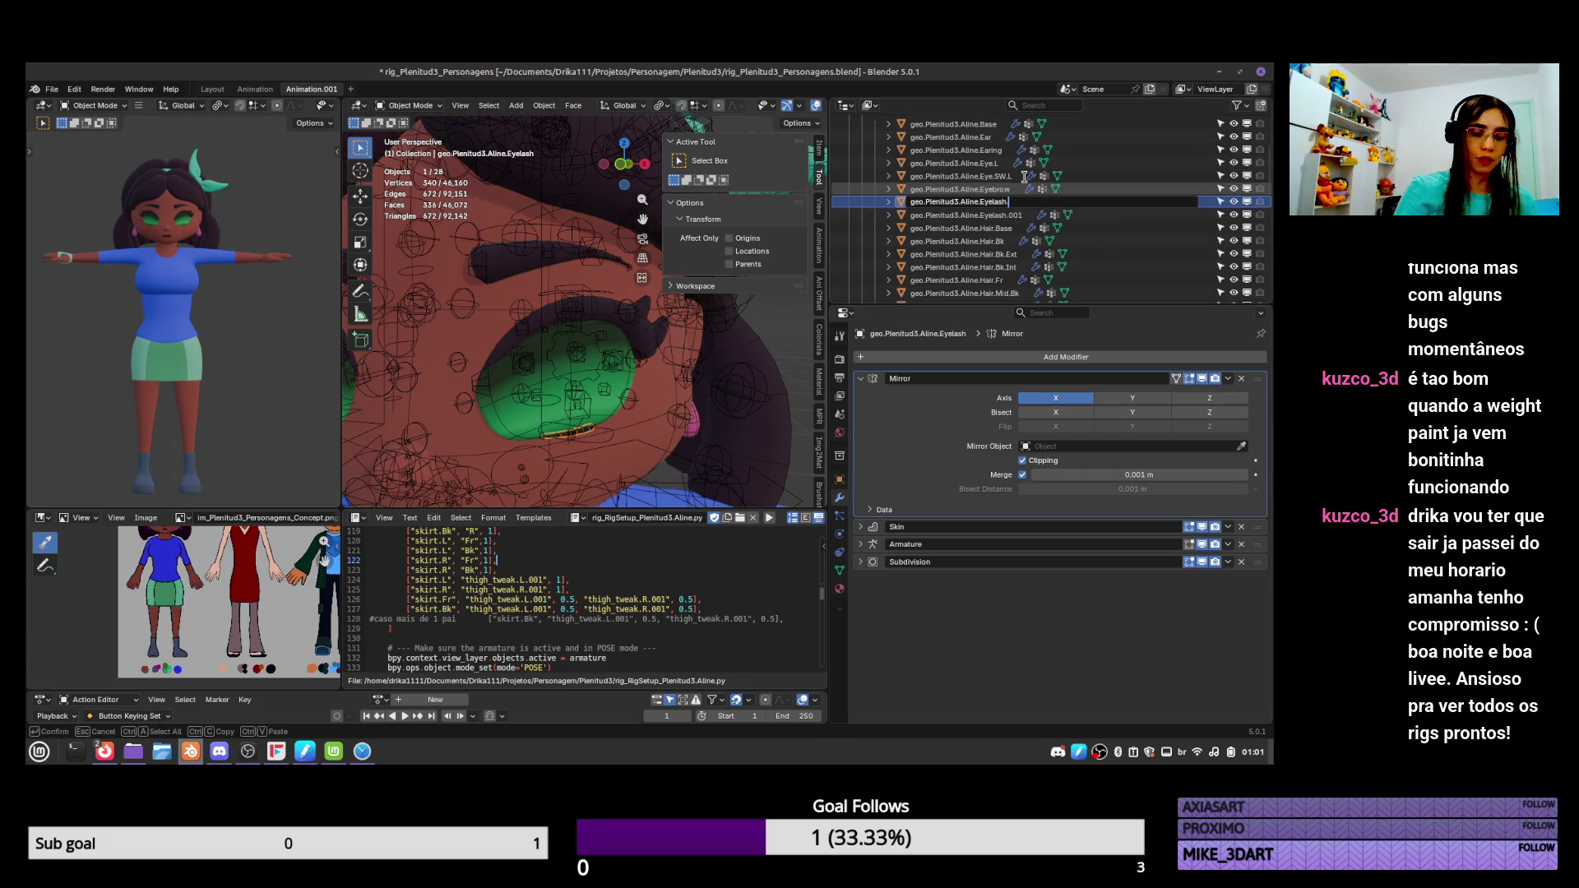
text(.L)
text(T)
key(Return)
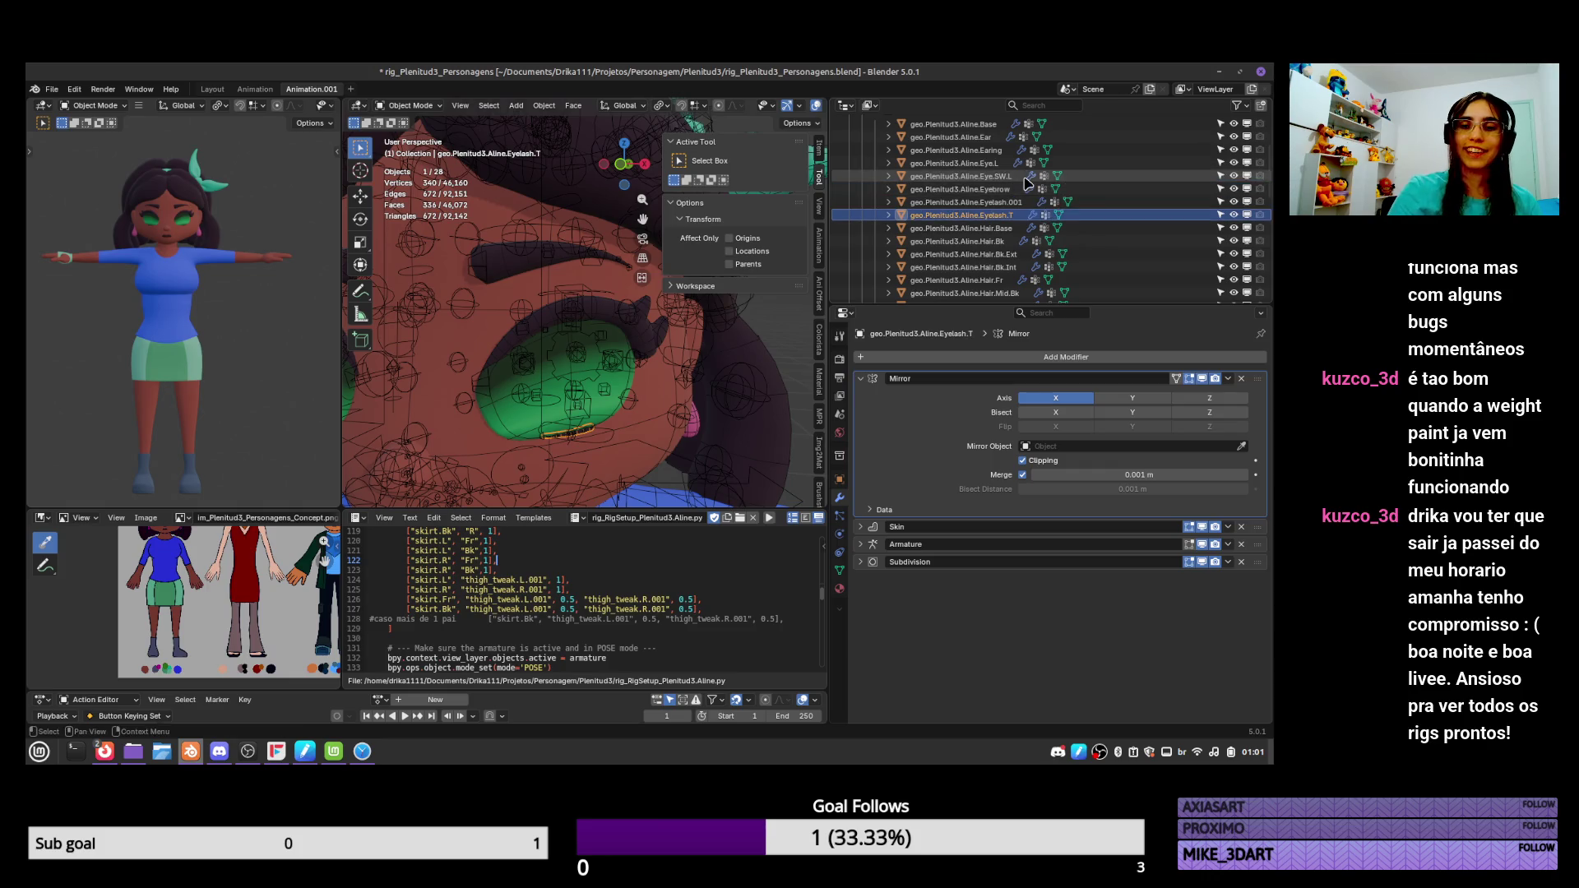
click(840, 570)
click(983, 357)
click(983, 357)
key(Return)
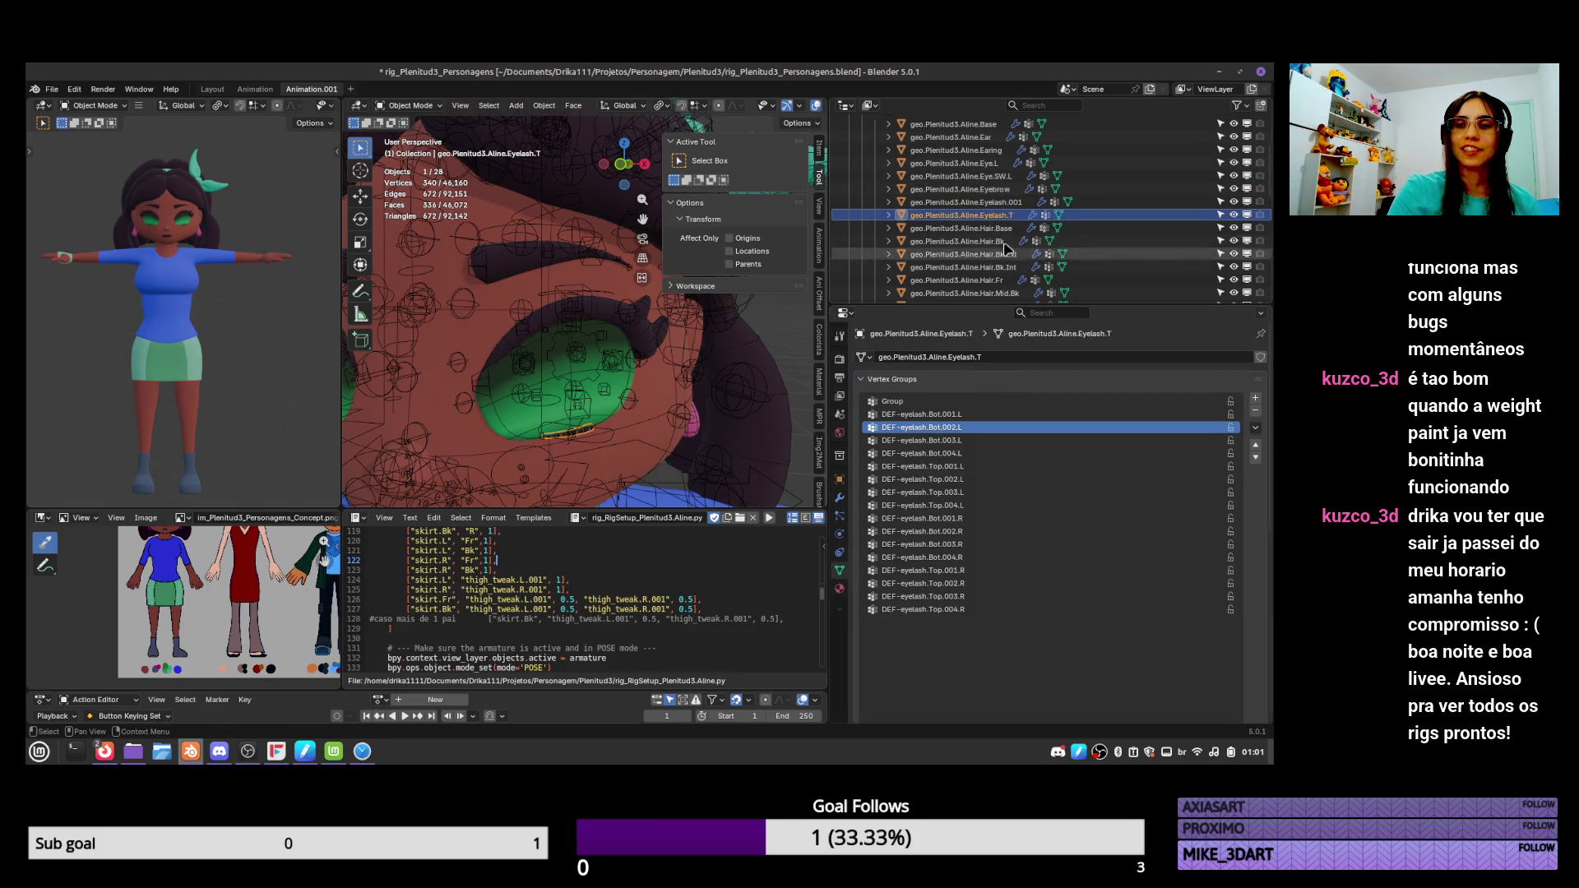
Rename the Eyelash.001 copy and its mesh data to Eyelash.B.
click(995, 202)
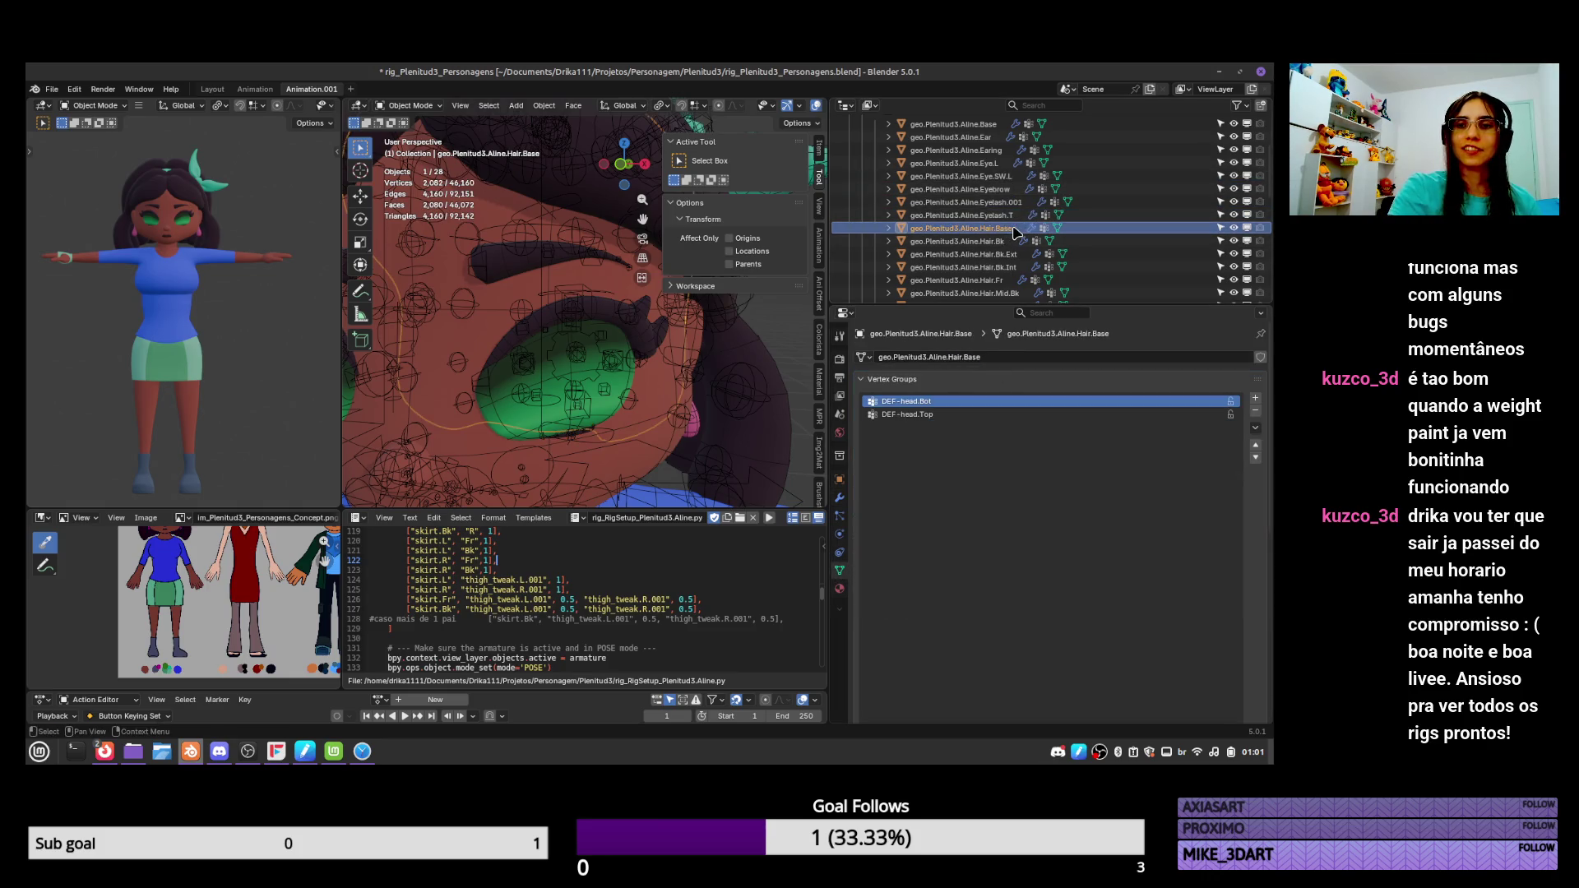
double_click(985, 356)
text(T)
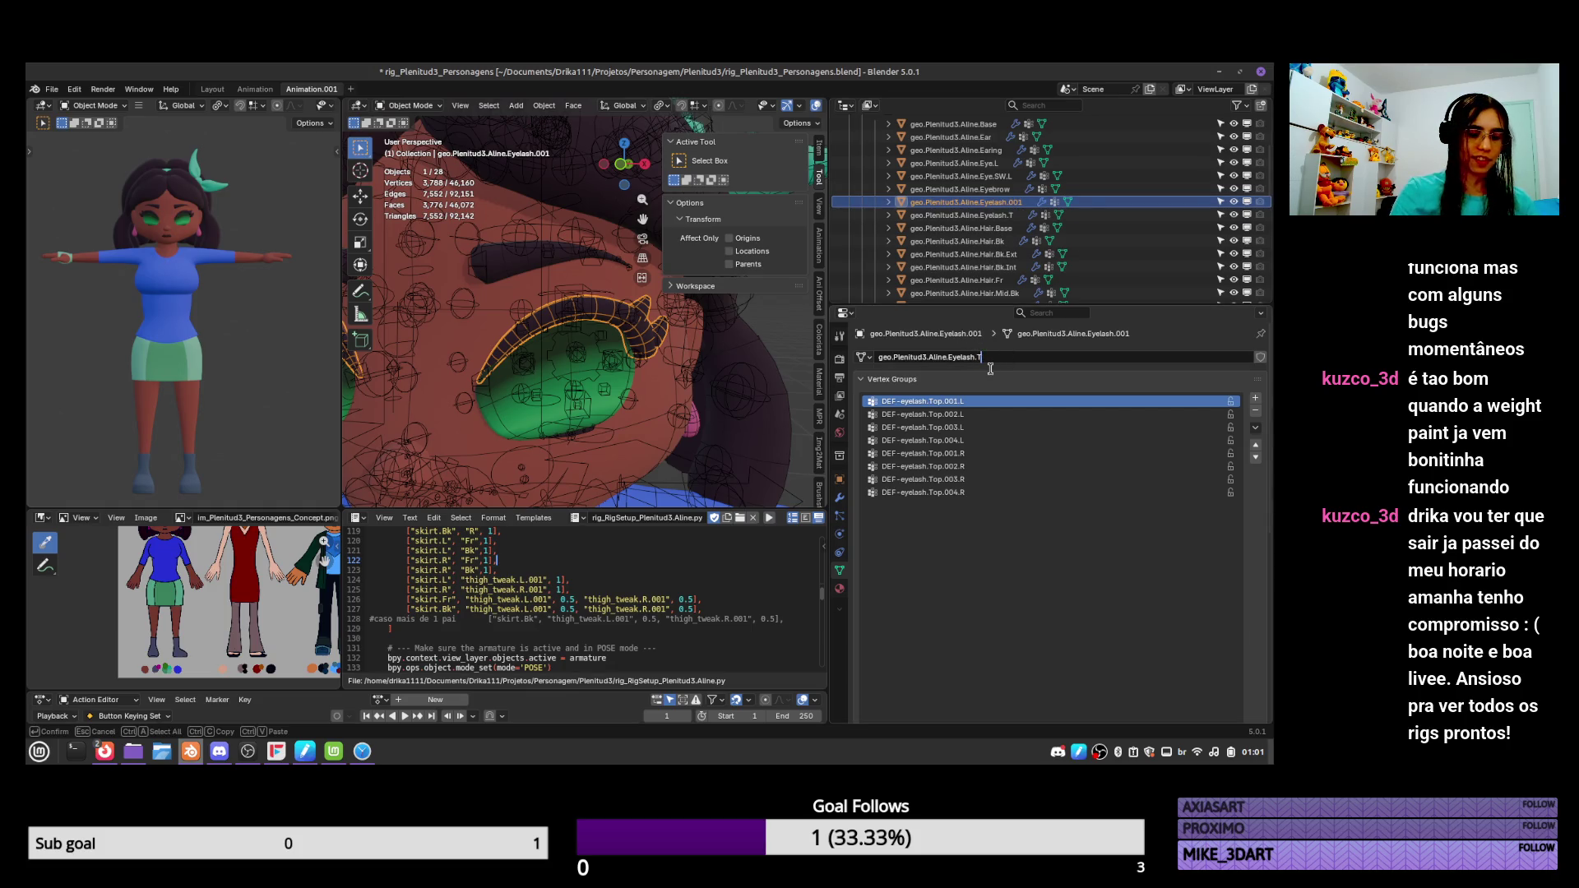
text(B)
key(Return)
double_click(1012, 202)
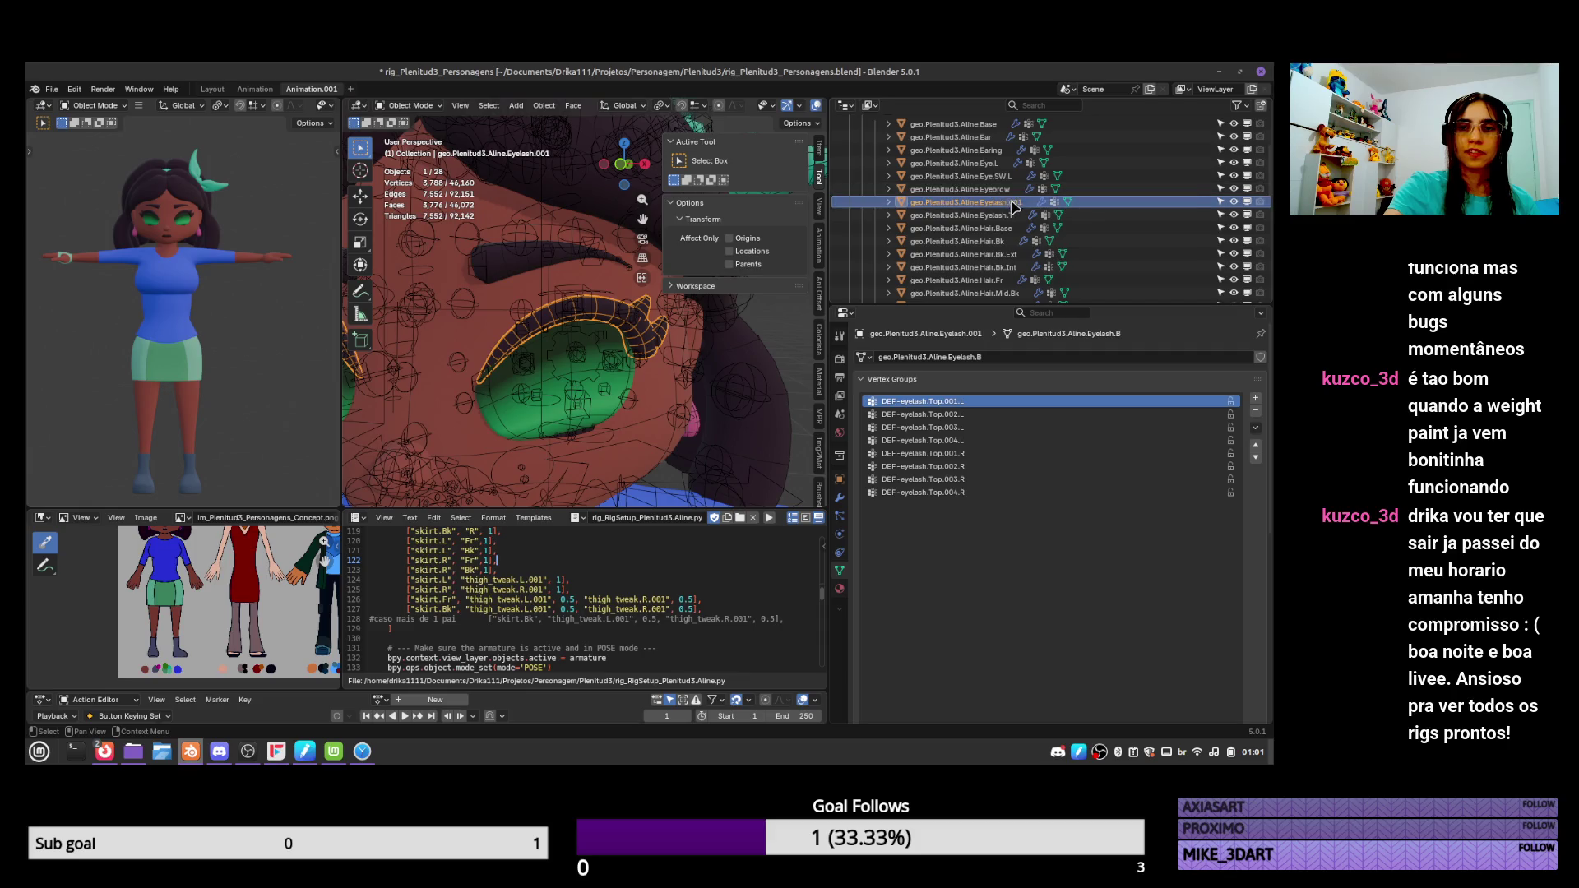
key(BackSpace)
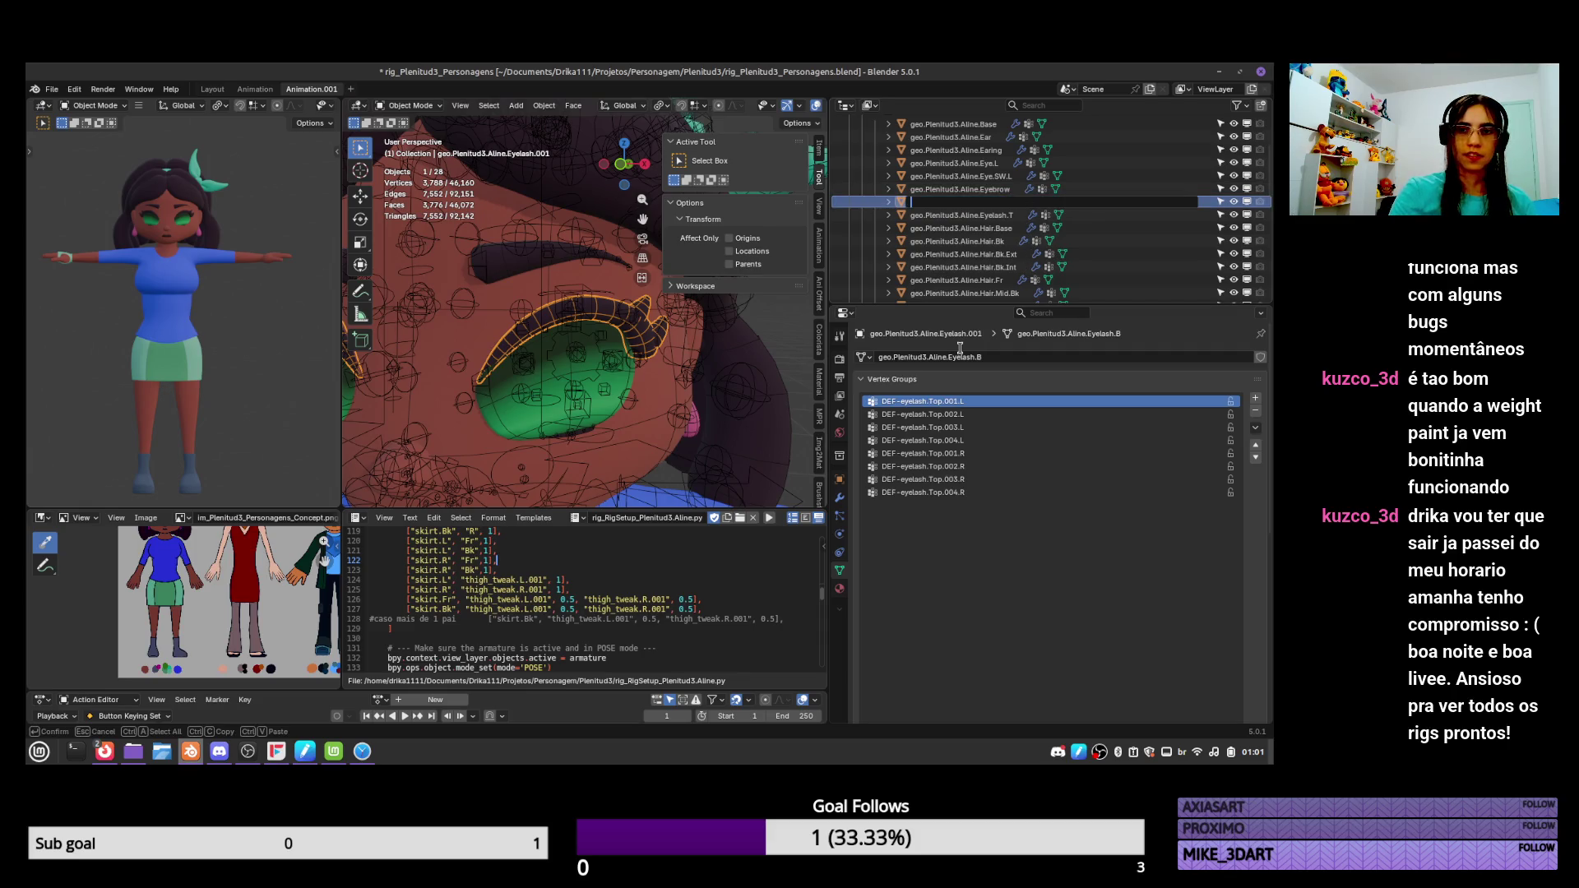
text(geo.Plenitud3.Aline.Eyelash.001)
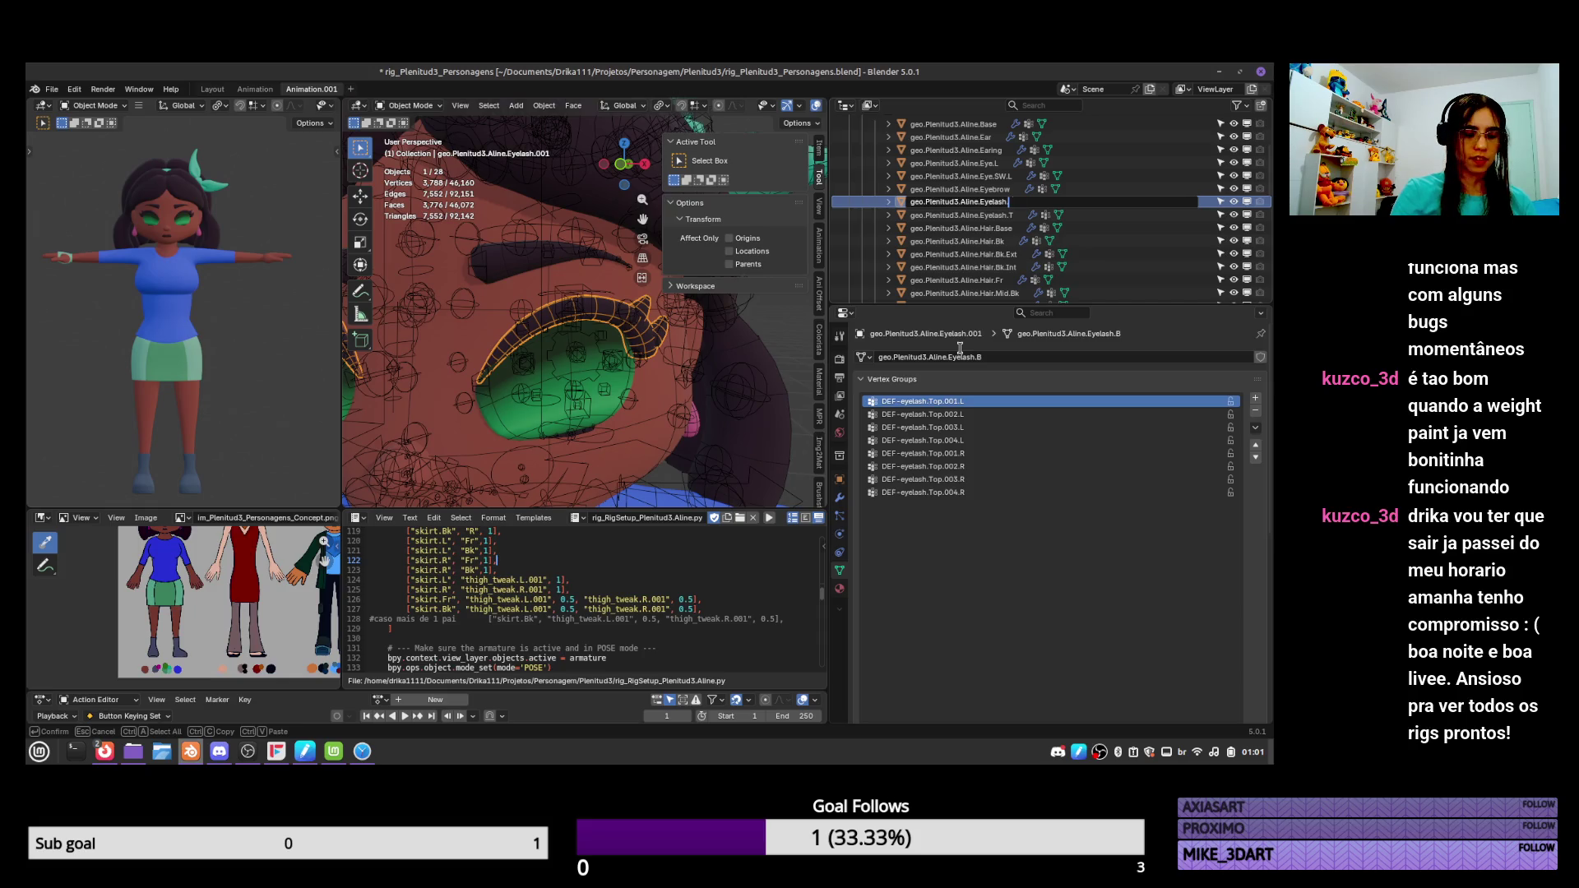
text(.B)
key(Return)
key(ctrl+a)
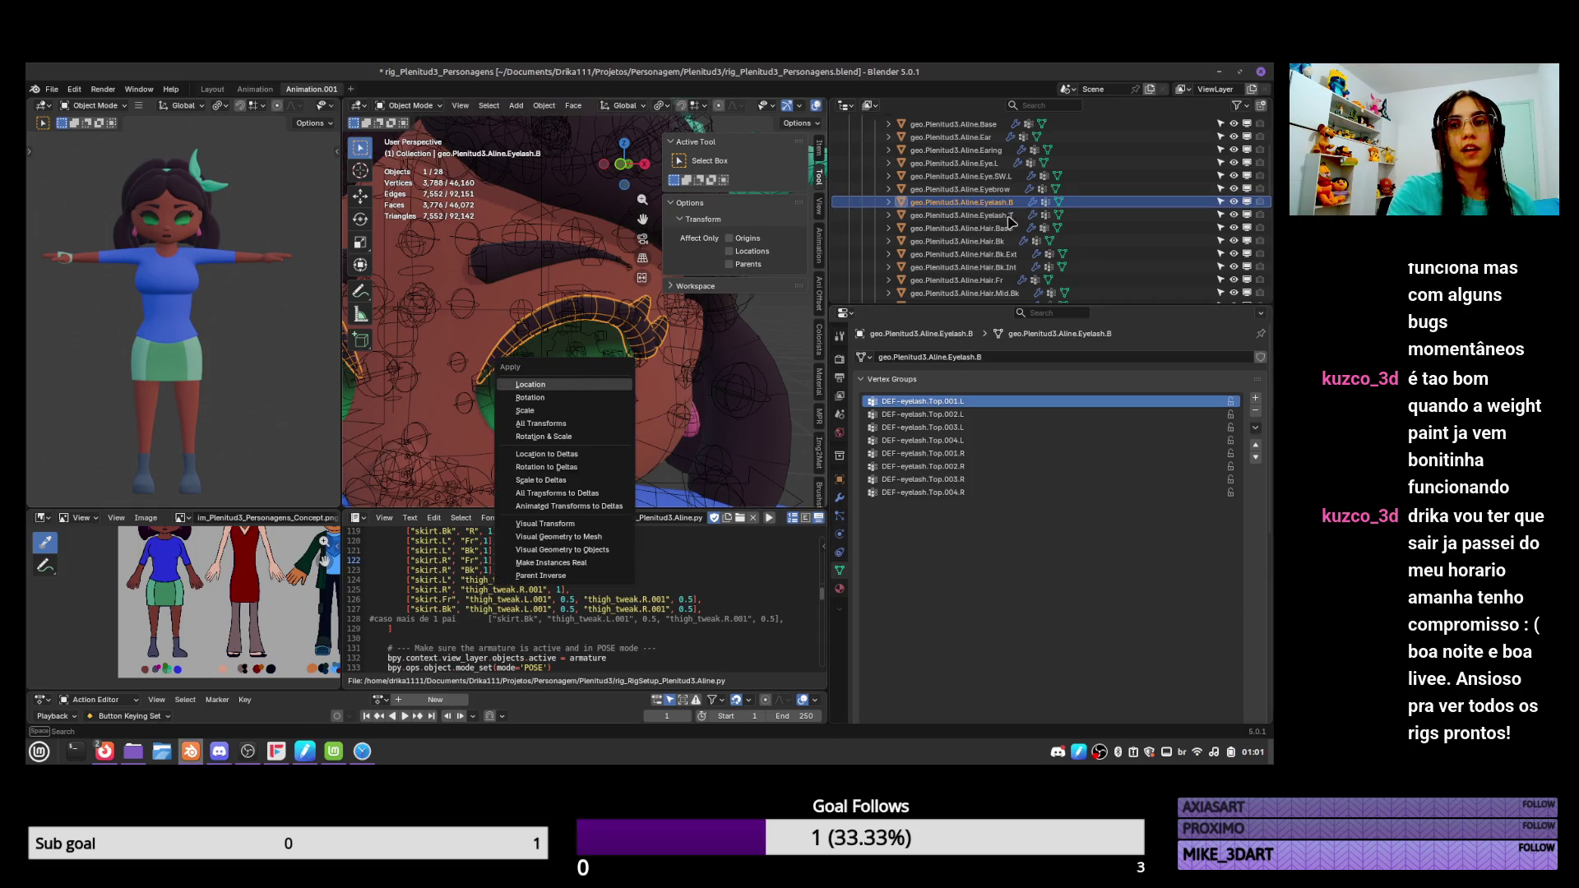
Fix the object names so one is Eyelash.B and the other Eyelash.T.
double_click(1019, 201)
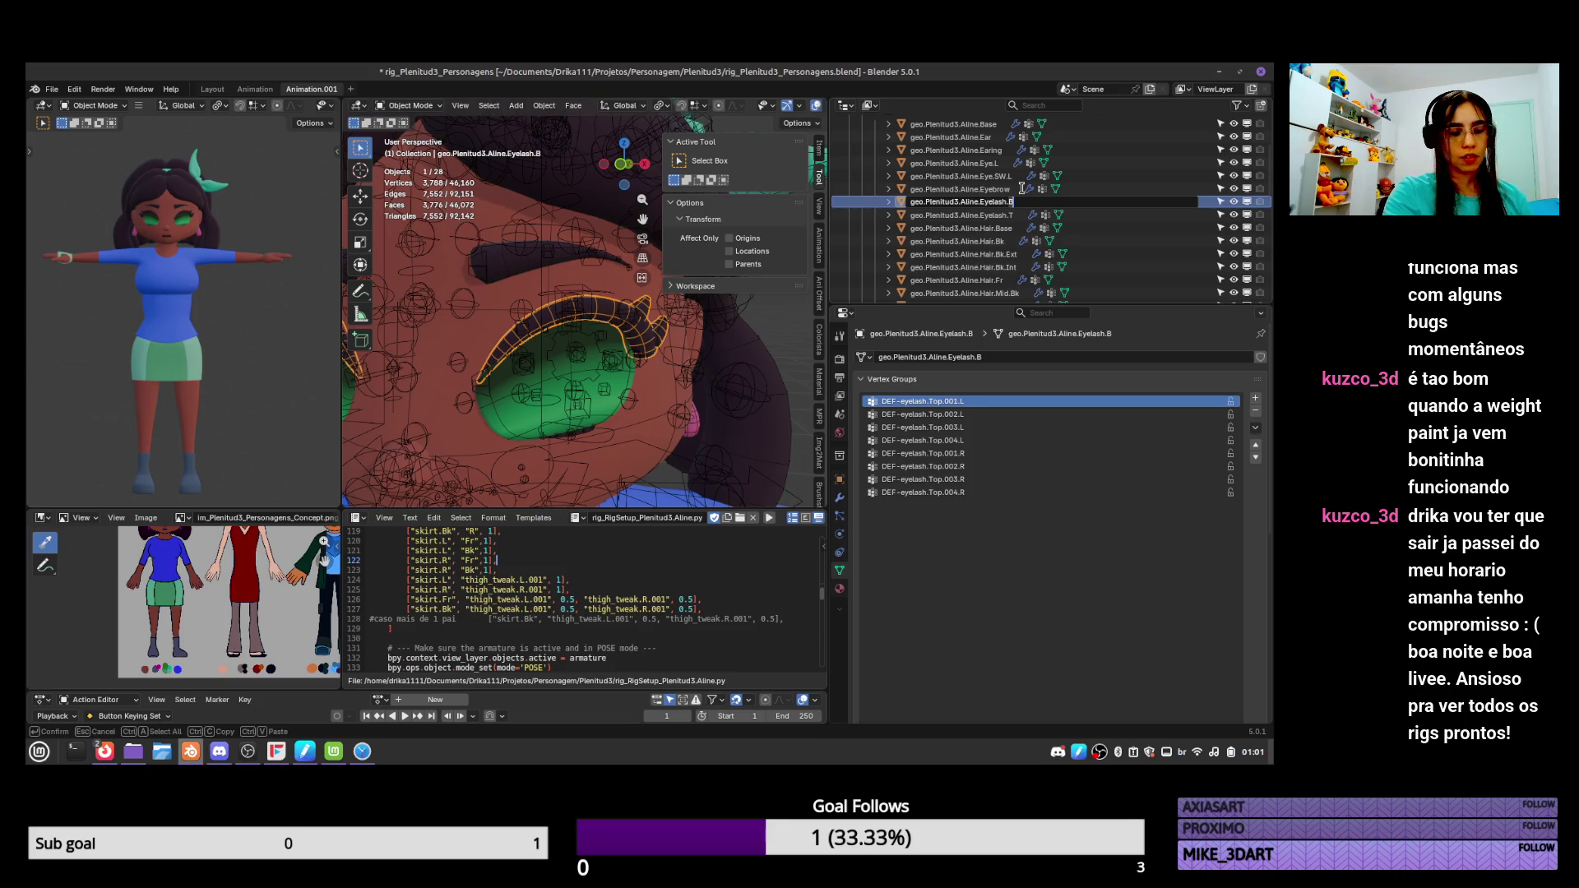
key(BackSpace)
text(To)
key(Return)
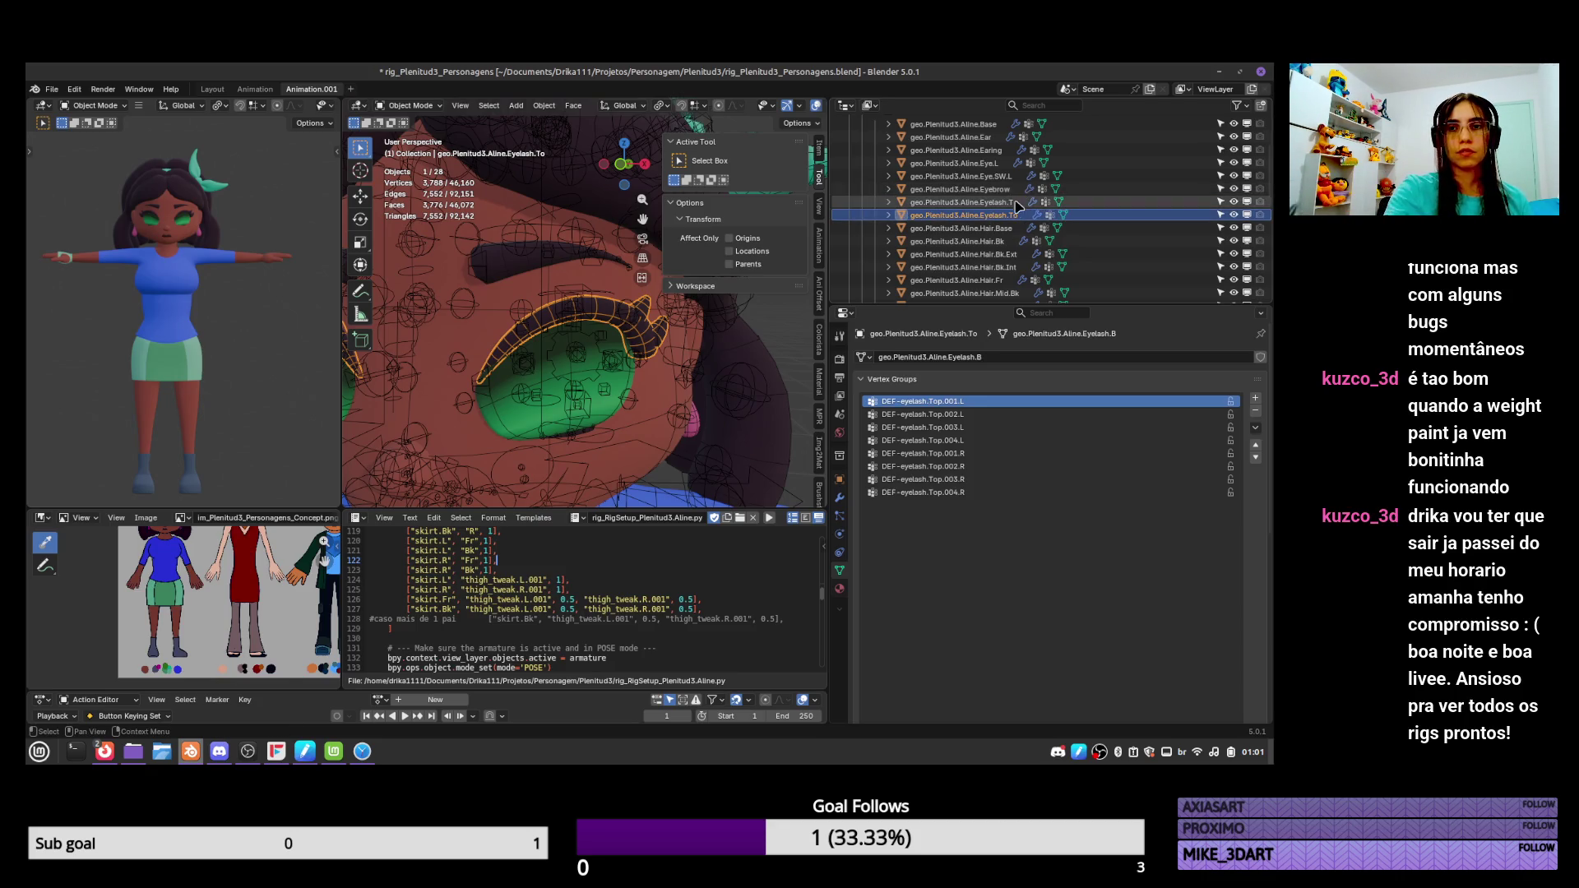
double_click(1031, 201)
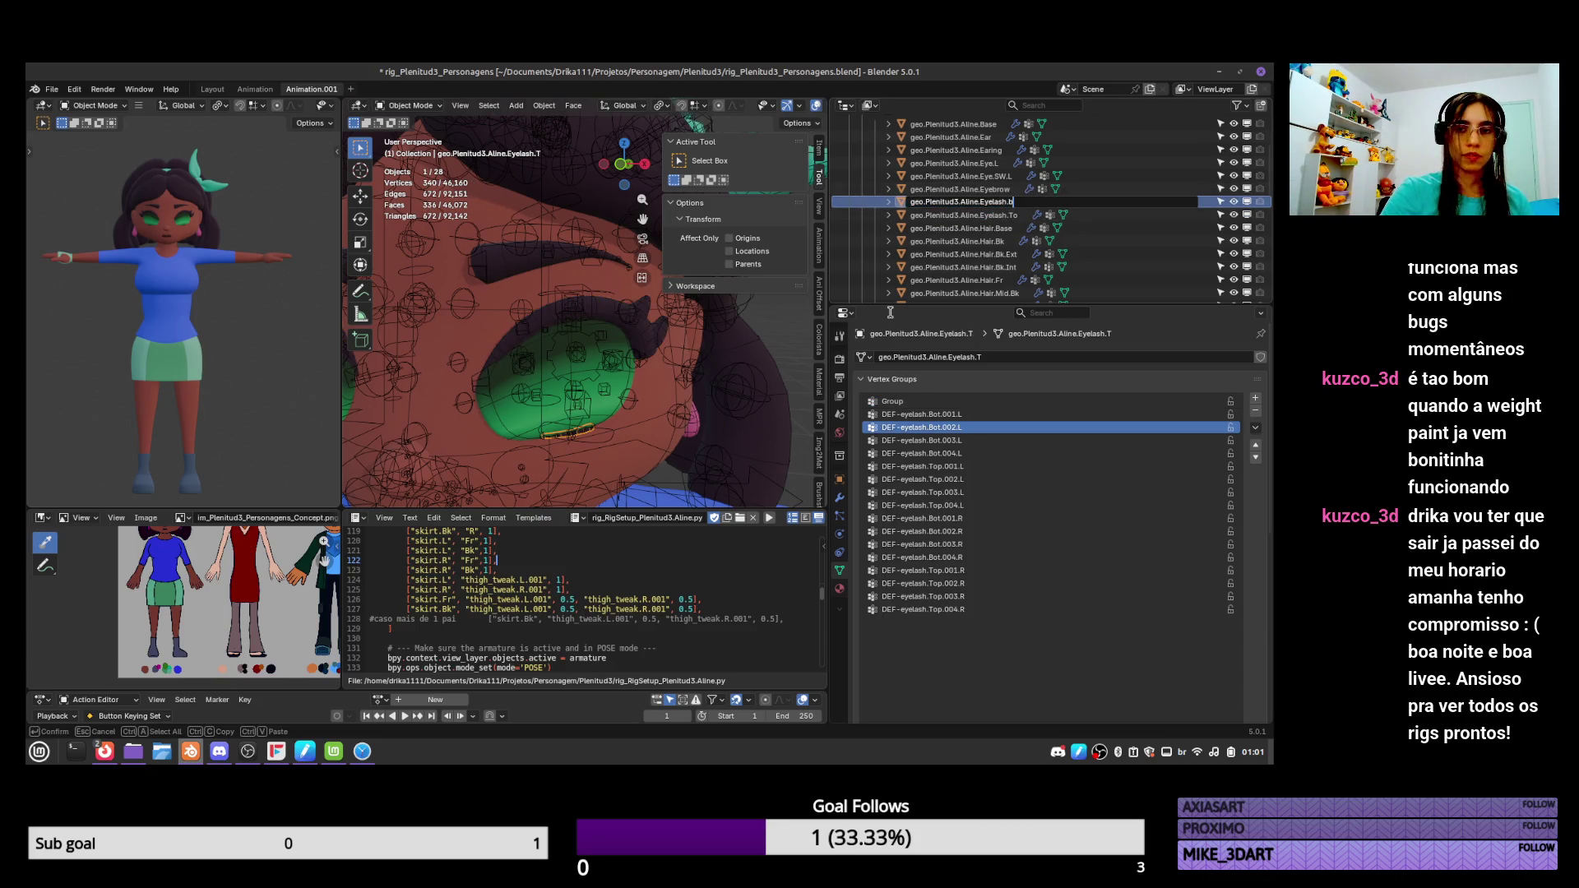
text(B)
key(Return)
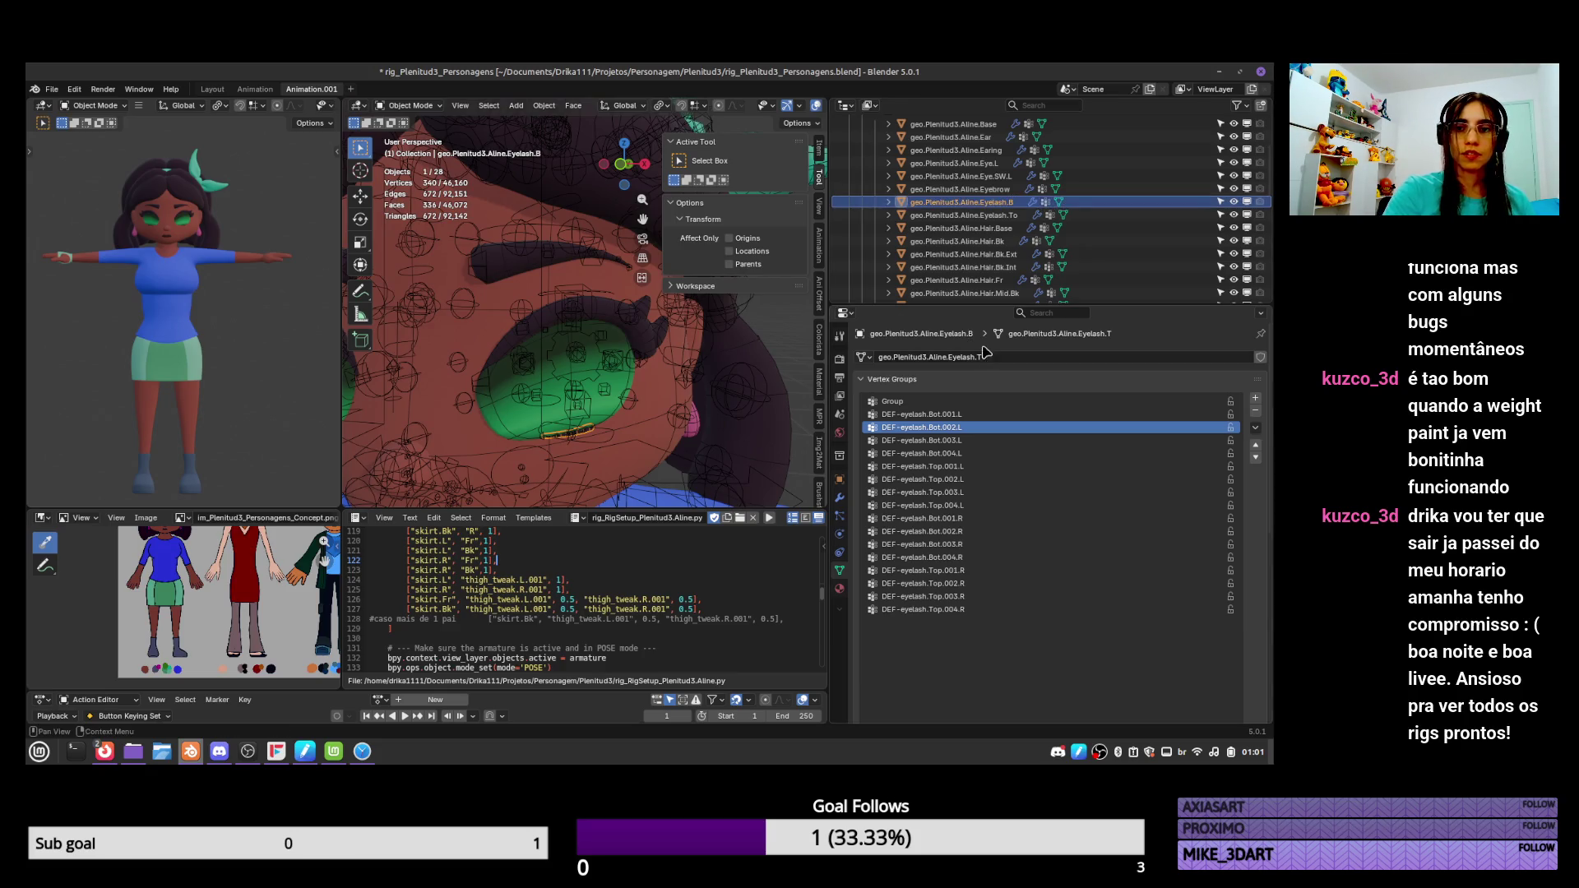
double_click(1018, 214)
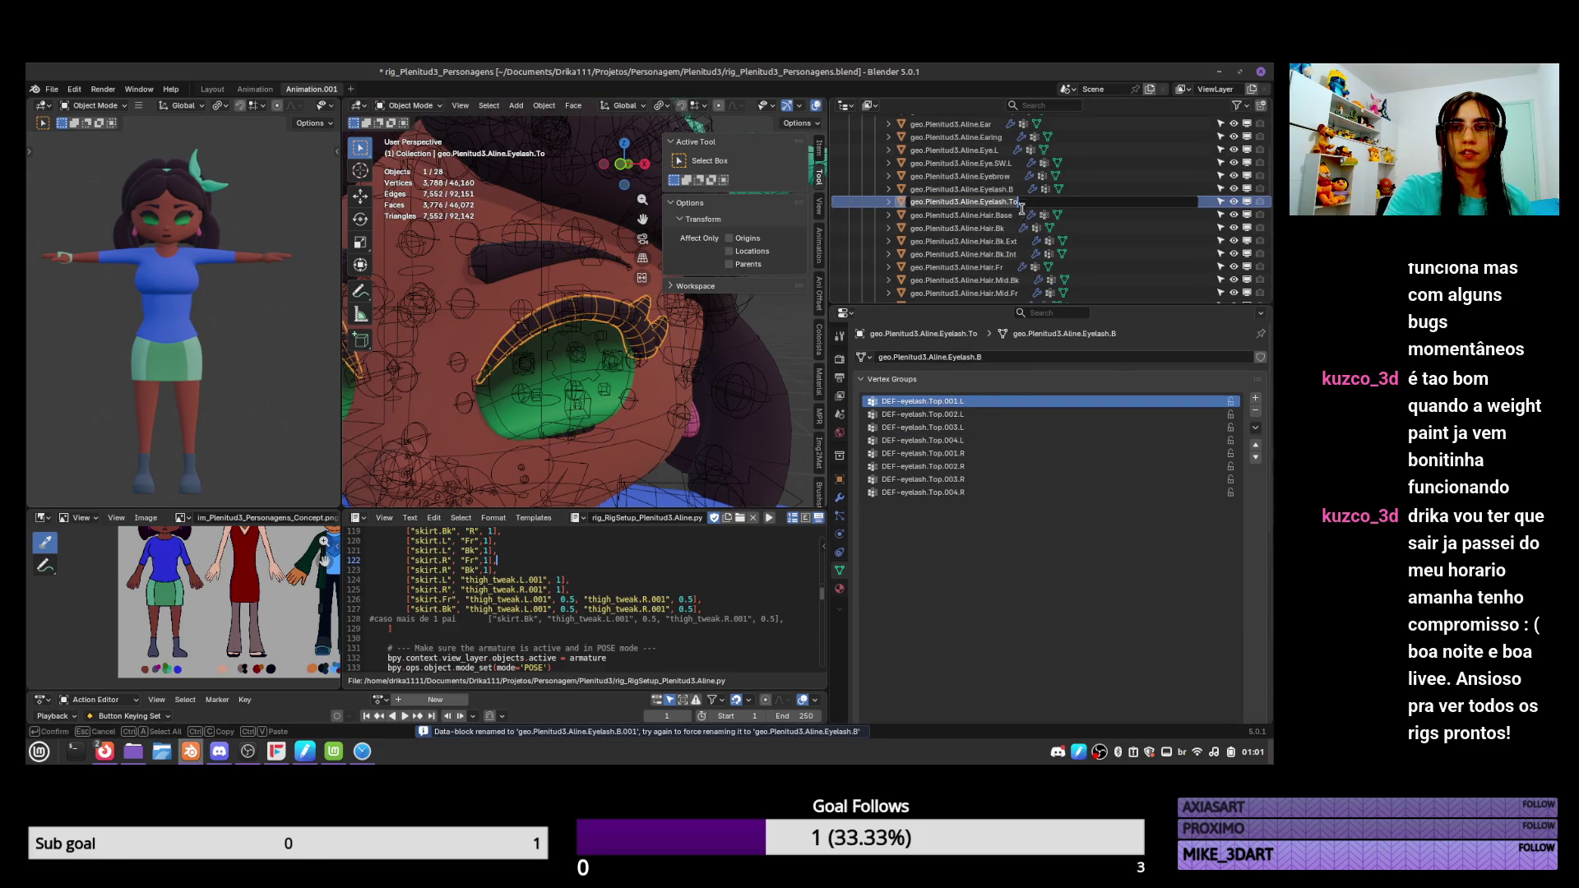
key(BackSpace)
key(Return)
Set the remaining mesh data name to Eyelash.T and save the file.
double_click(976, 356)
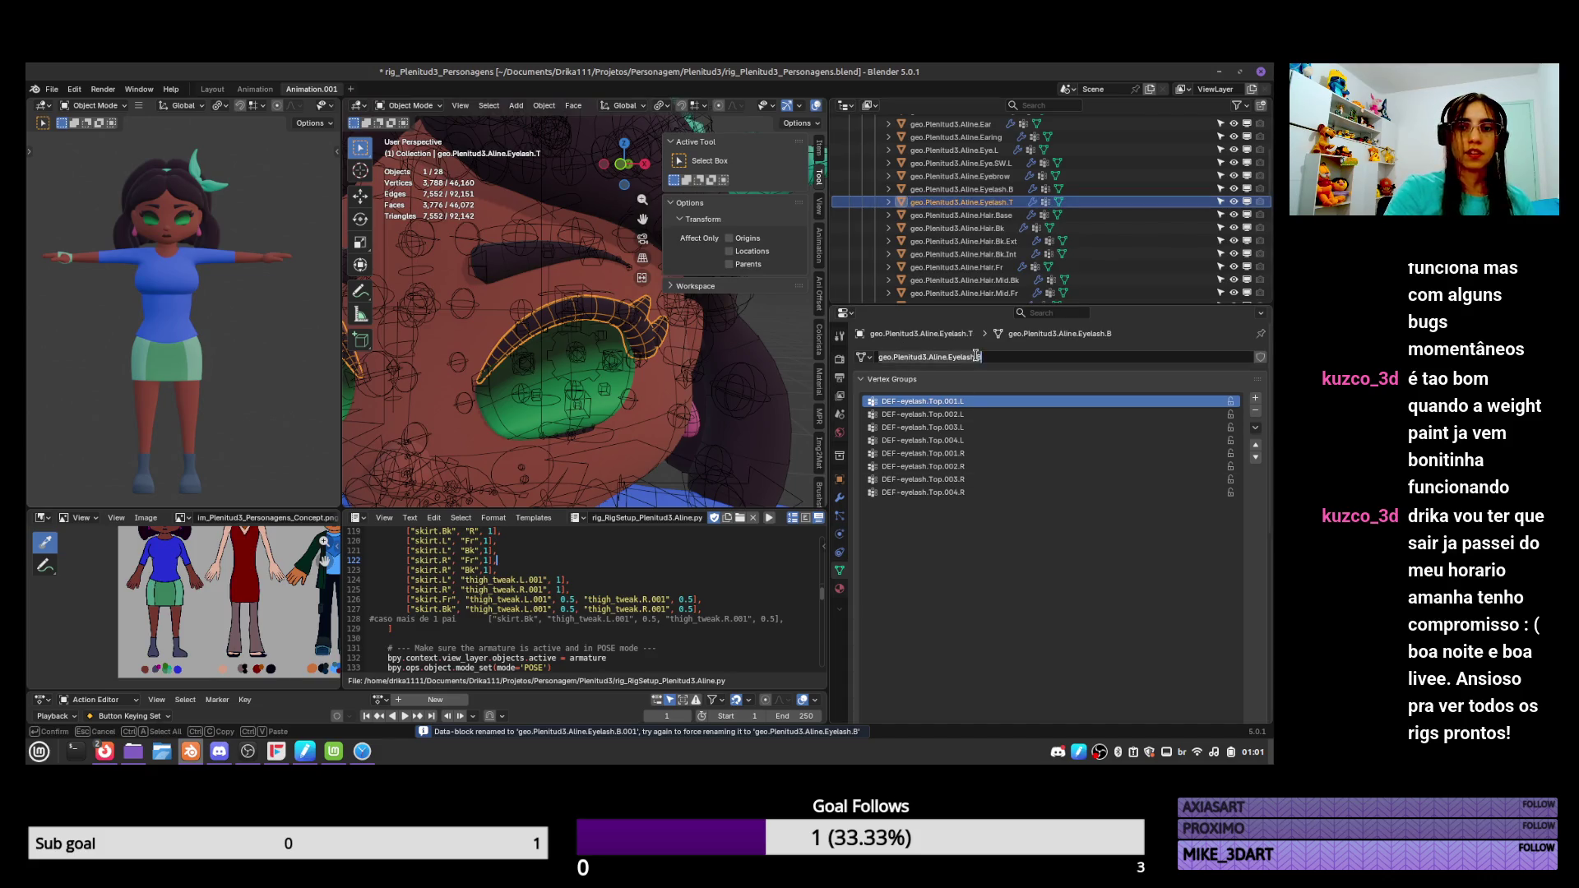
text(T)
key(Return)
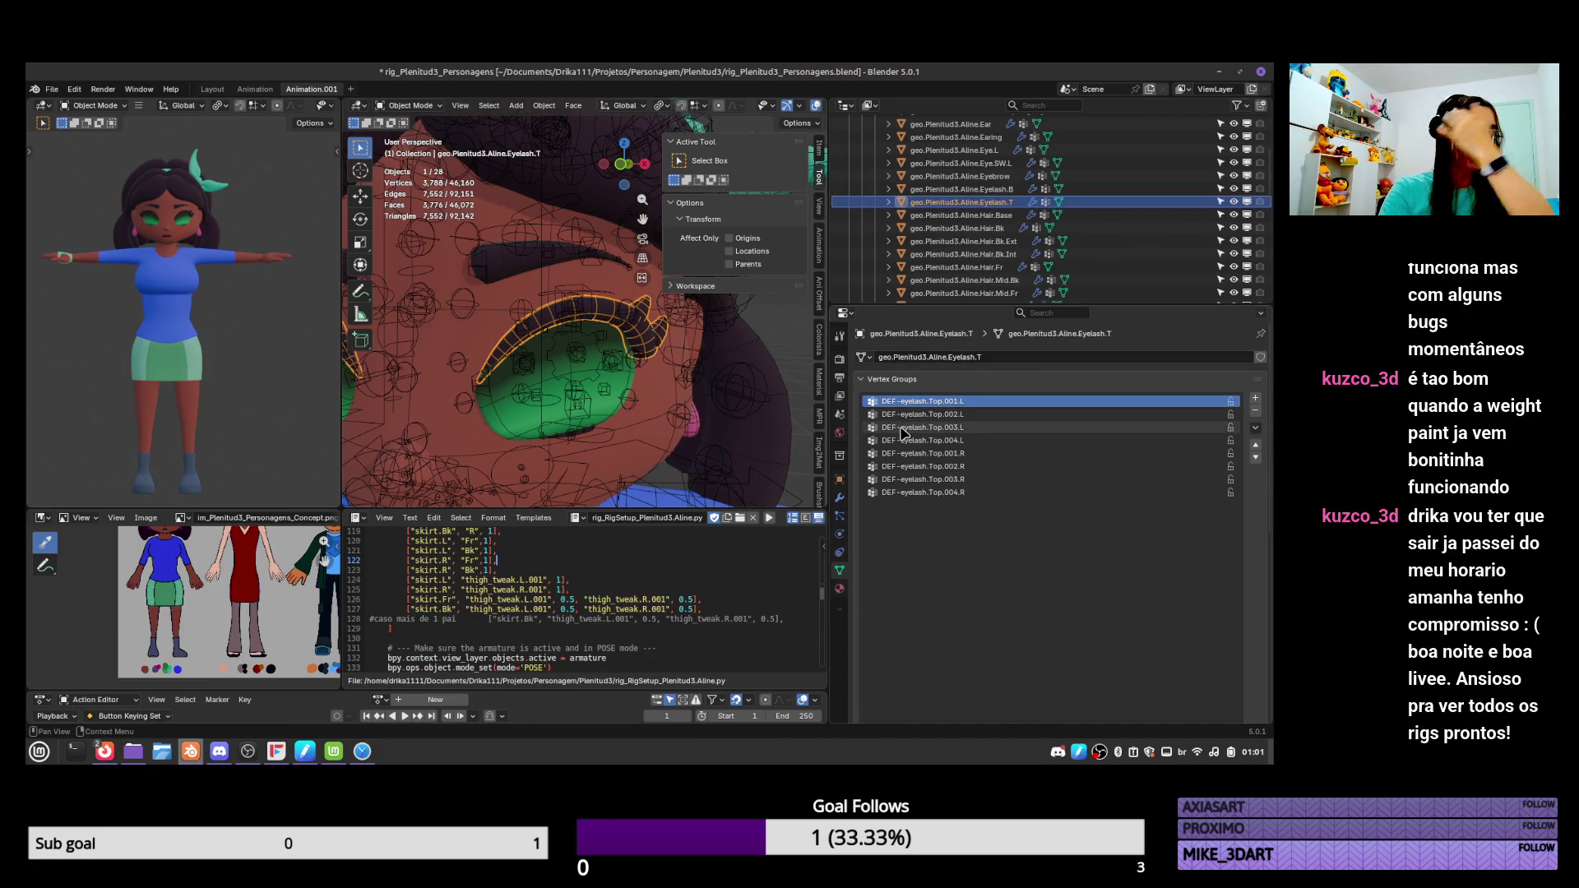
scroll(599, 434, down, 3)
key(ctrl+s)
Apply the Mirror modifier on the Eye.SW.L mesh.
click(610, 380)
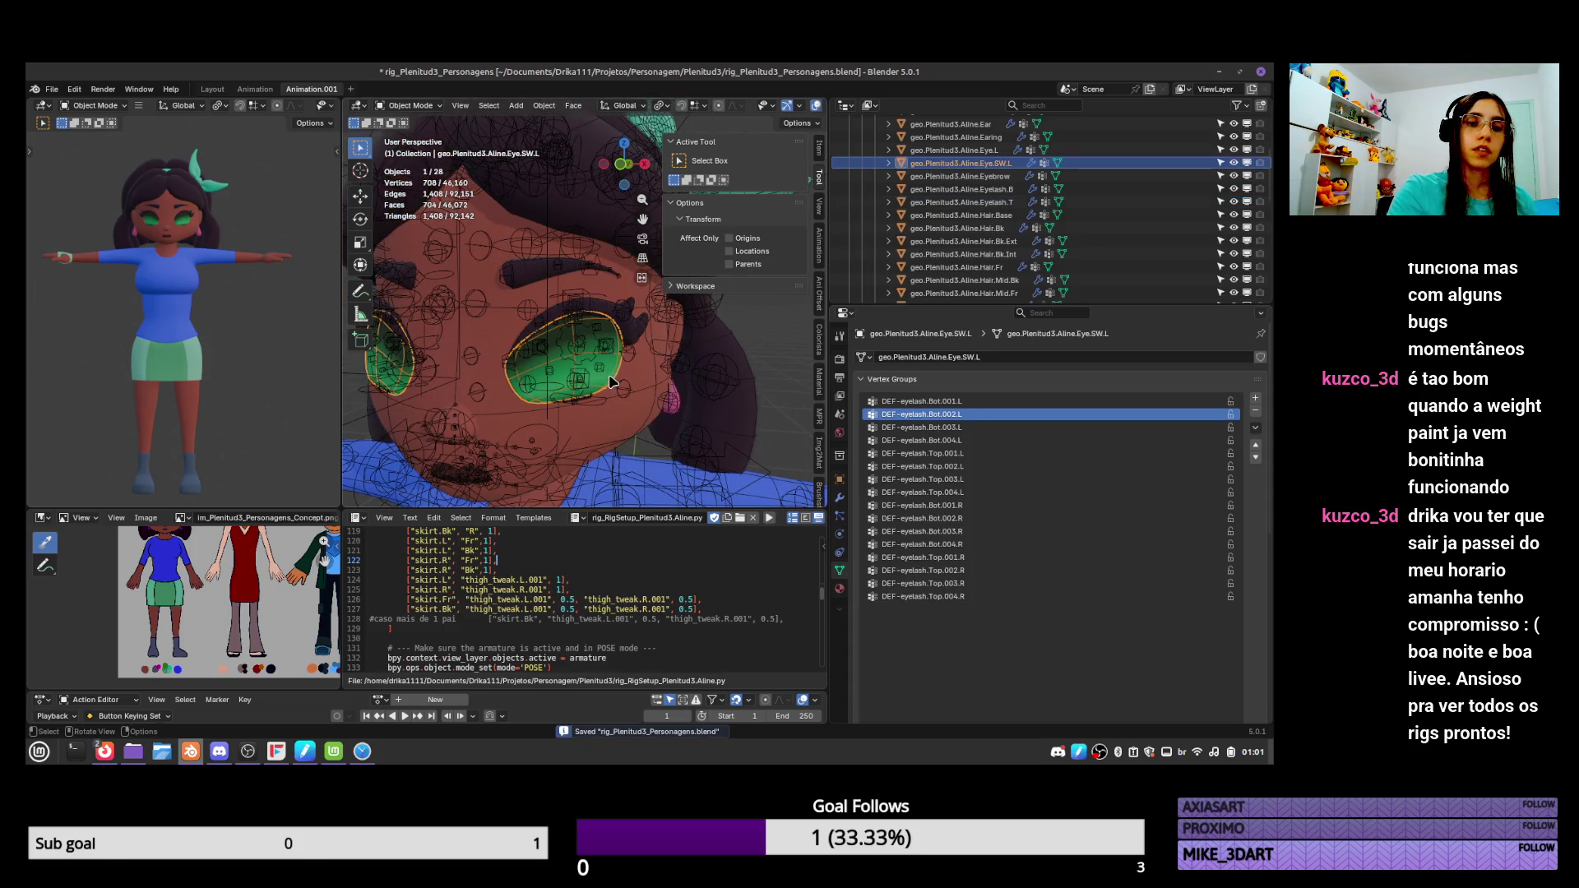
click(839, 498)
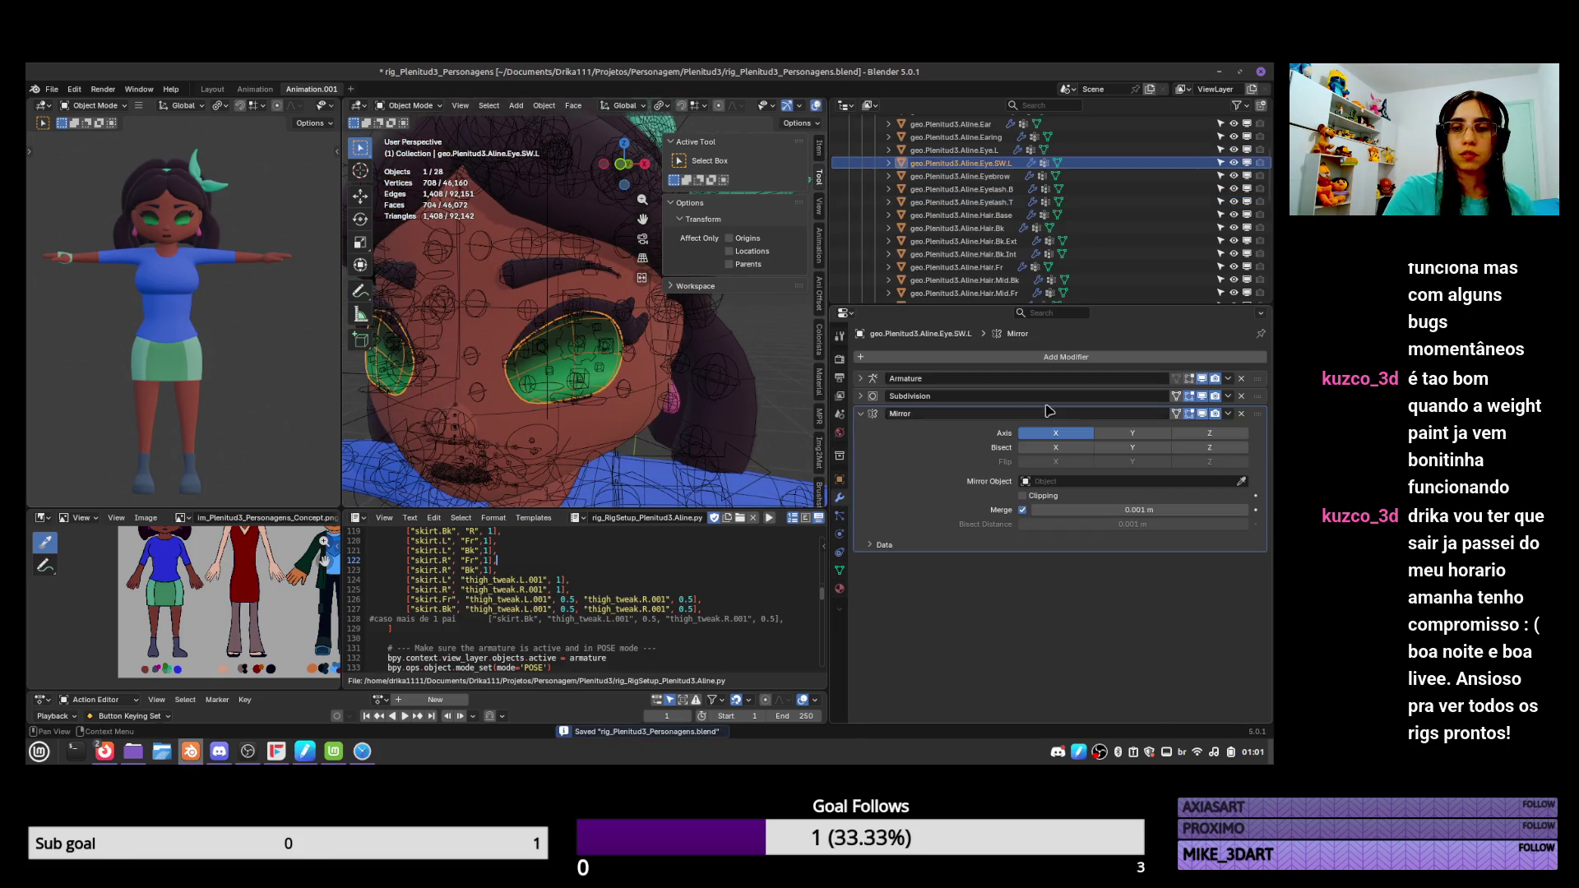
click(1229, 413)
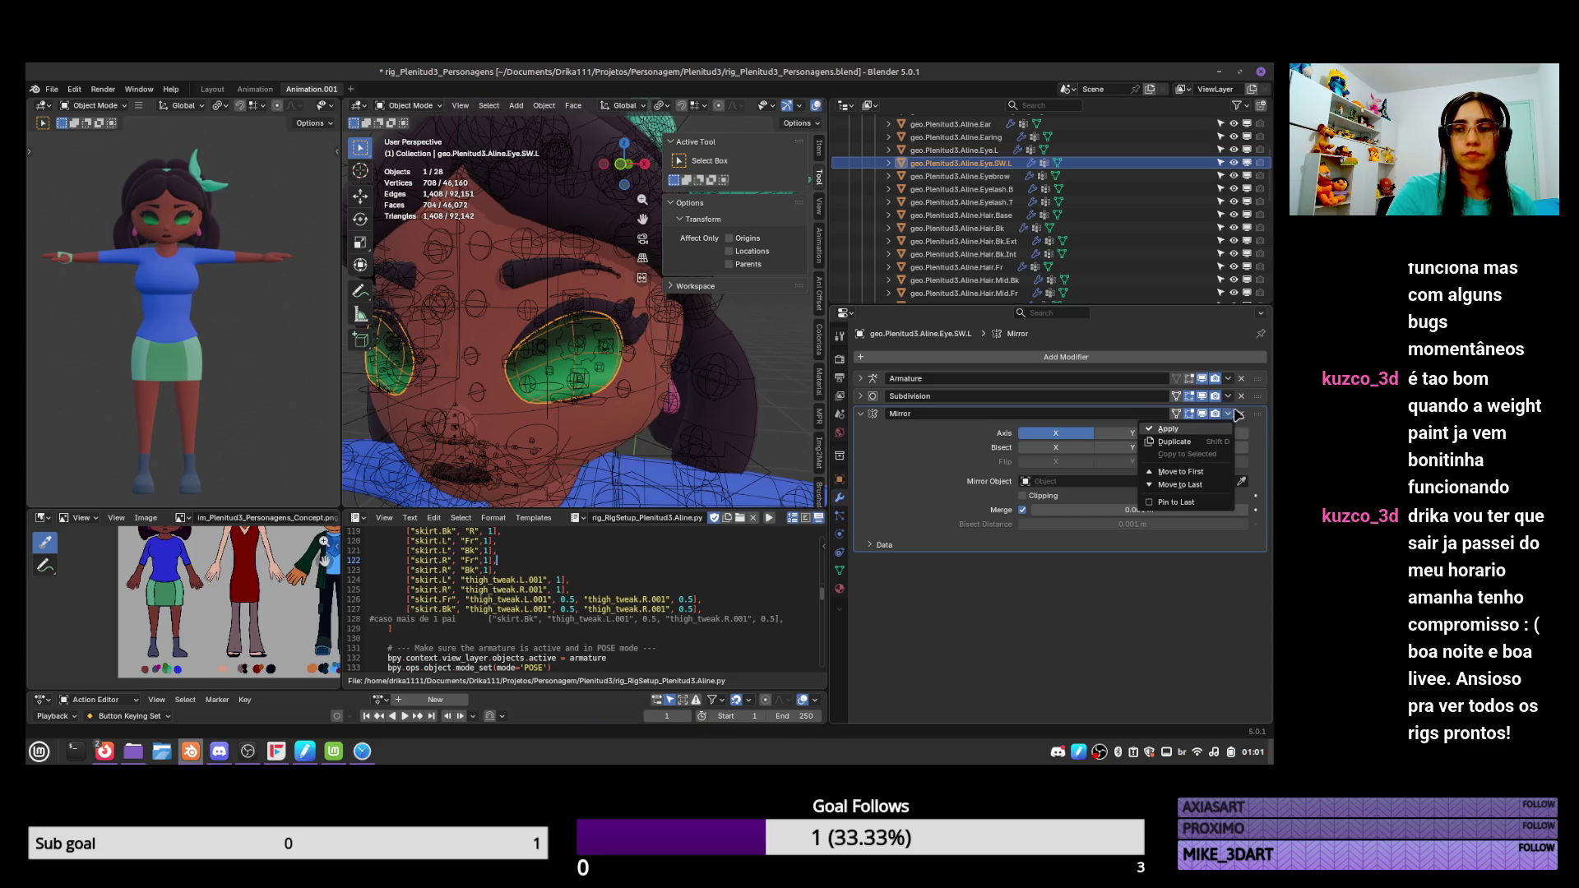
click(1229, 412)
click(1228, 411)
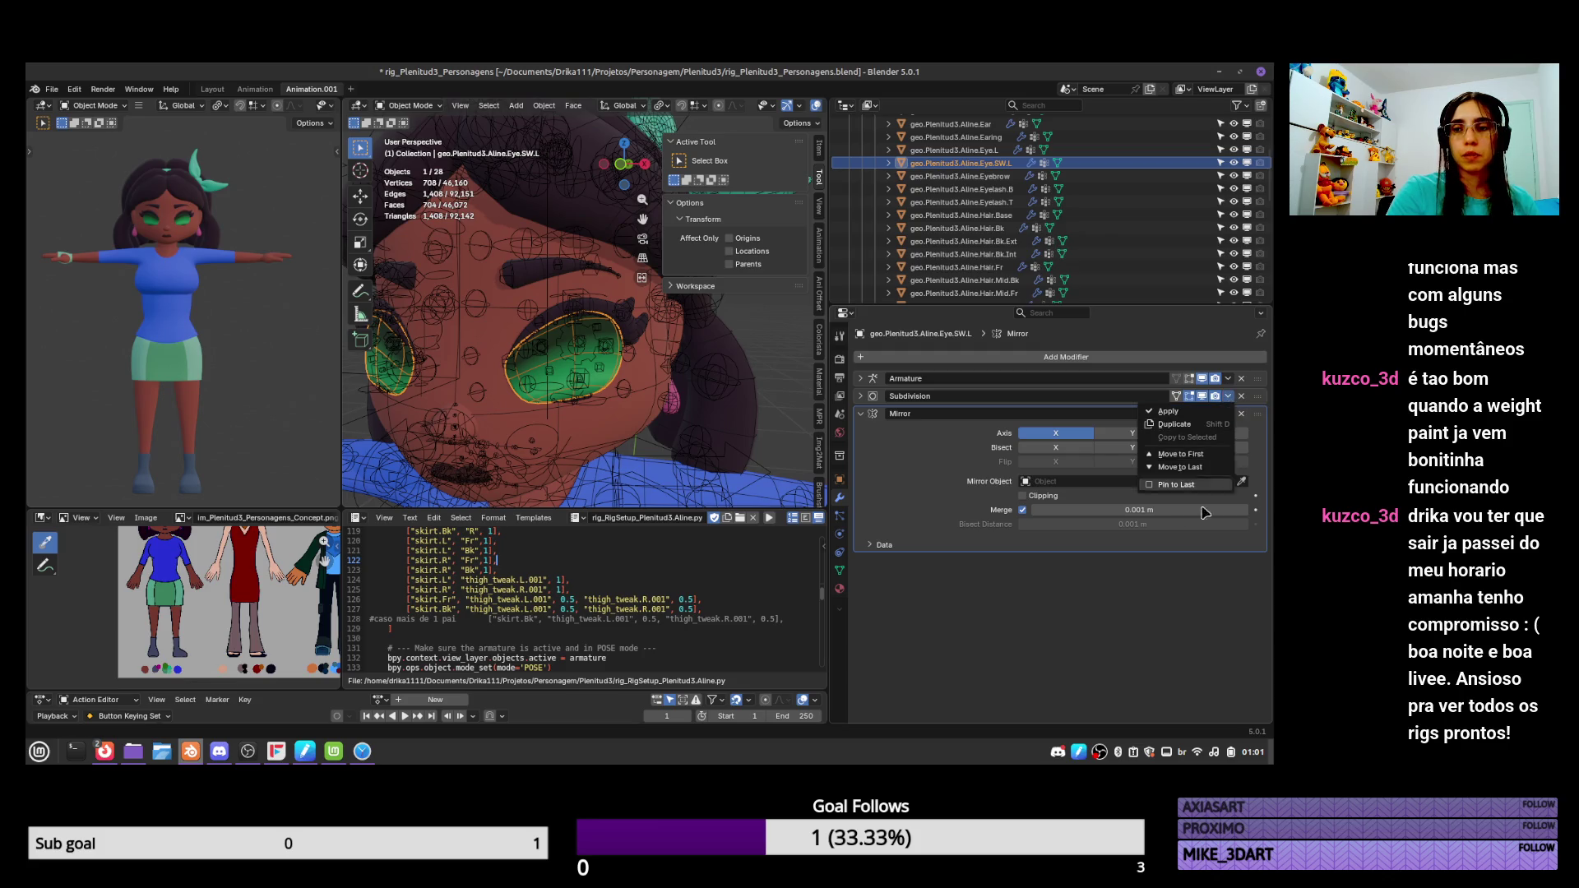
click(1229, 414)
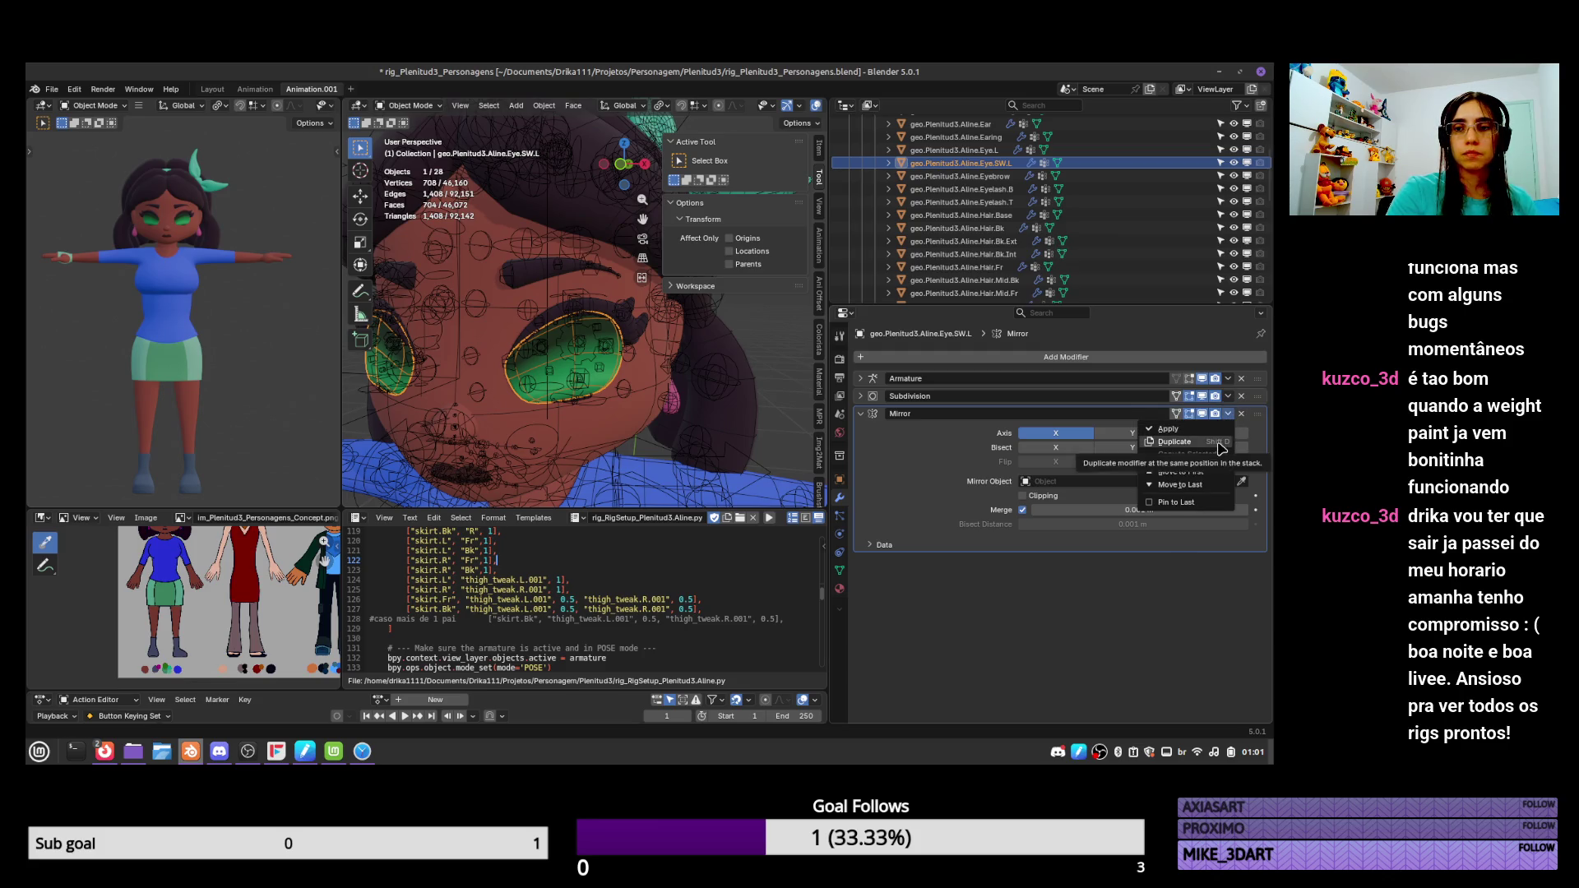
click(1168, 429)
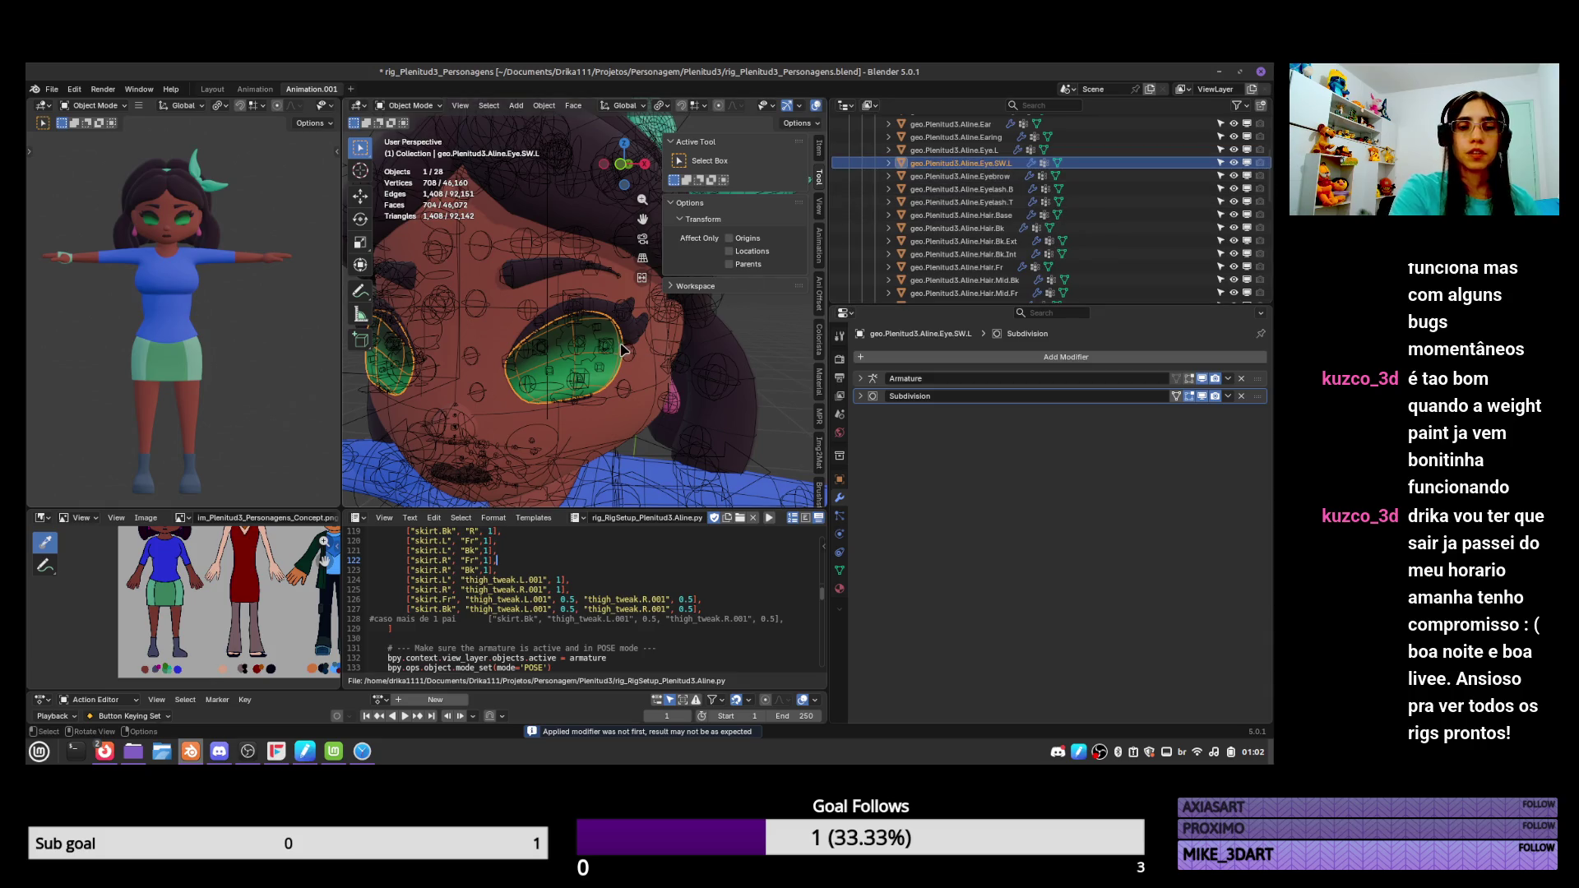
Separate the linked left eye piece into a new object, Eye.SW.L.001.
key(Tab)
scroll(462, 362, down, 3)
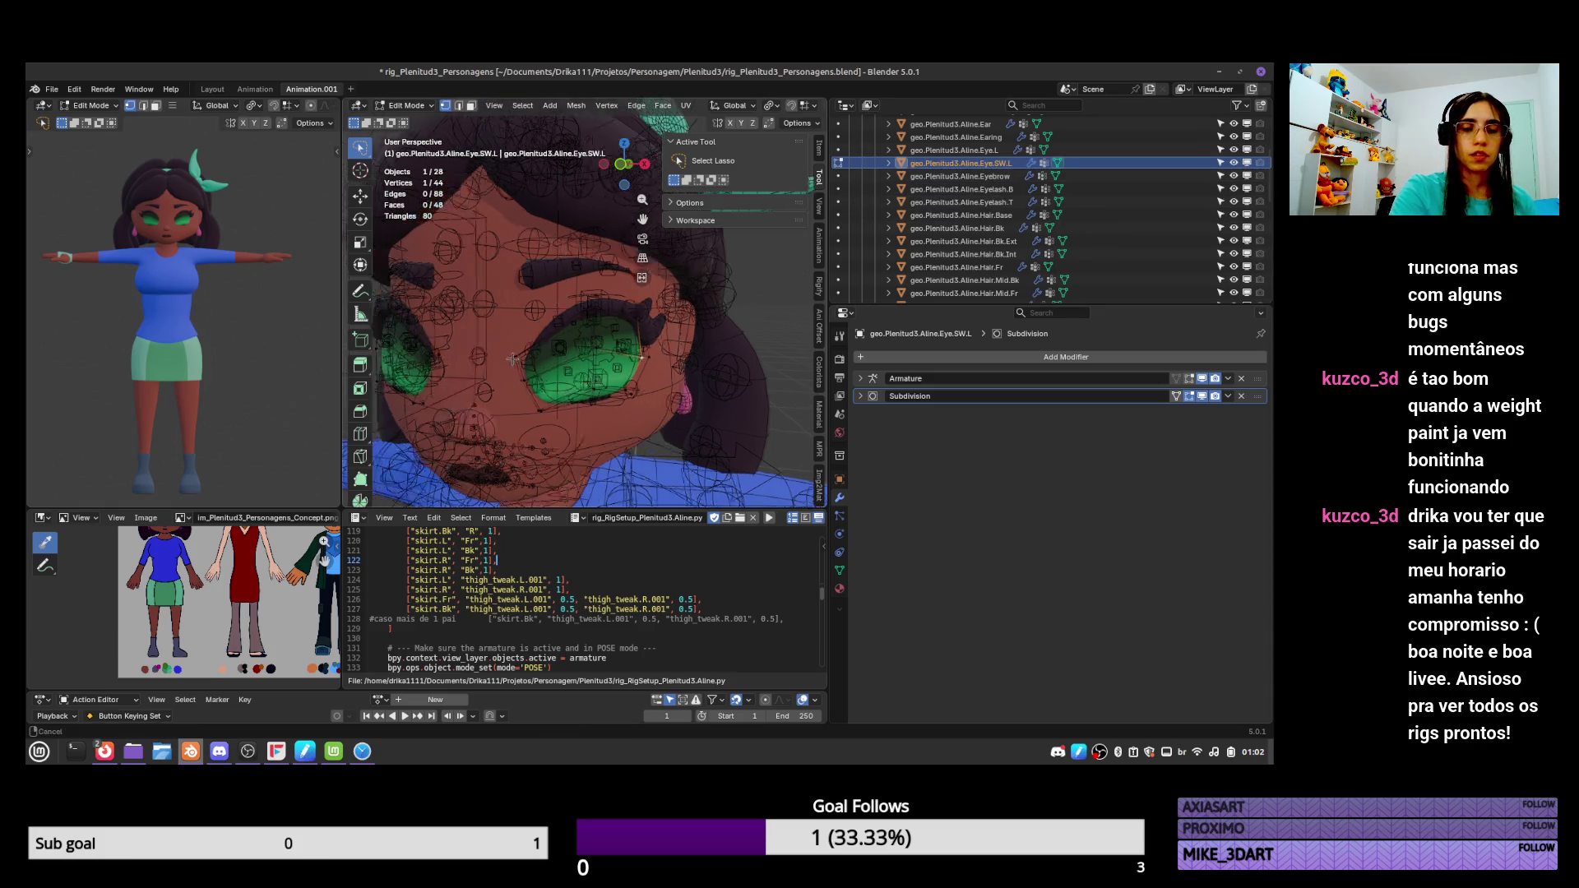
key(ctrl+l)
key(p)
click(471, 378)
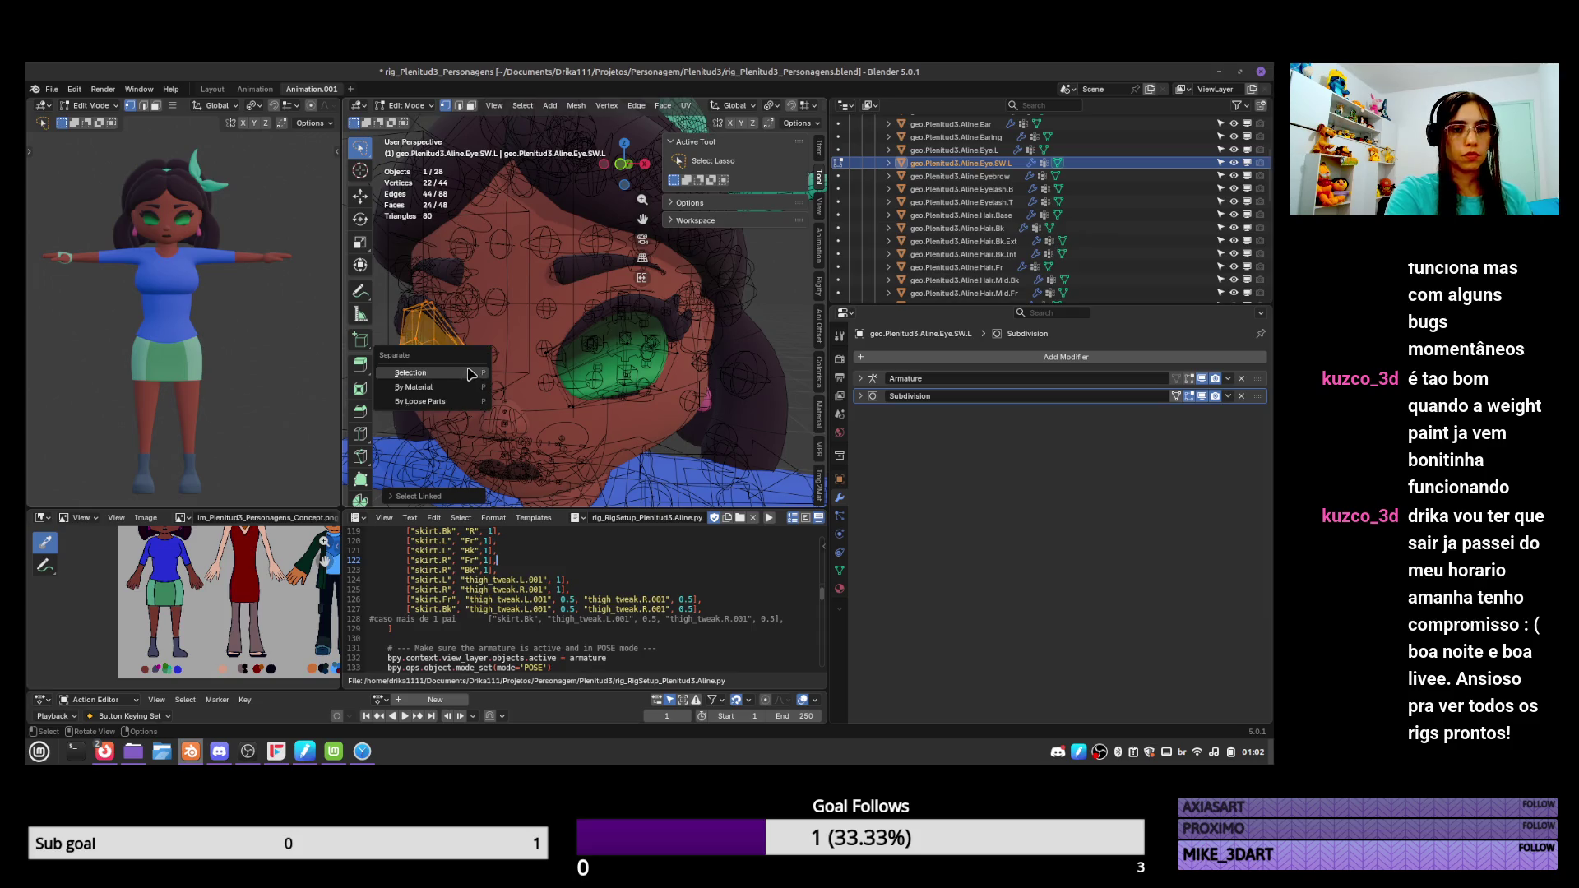
key(Tab)
Name the first separated eye object and its mesh data Eye.SW.R.
scroll(1015, 180, up, 1)
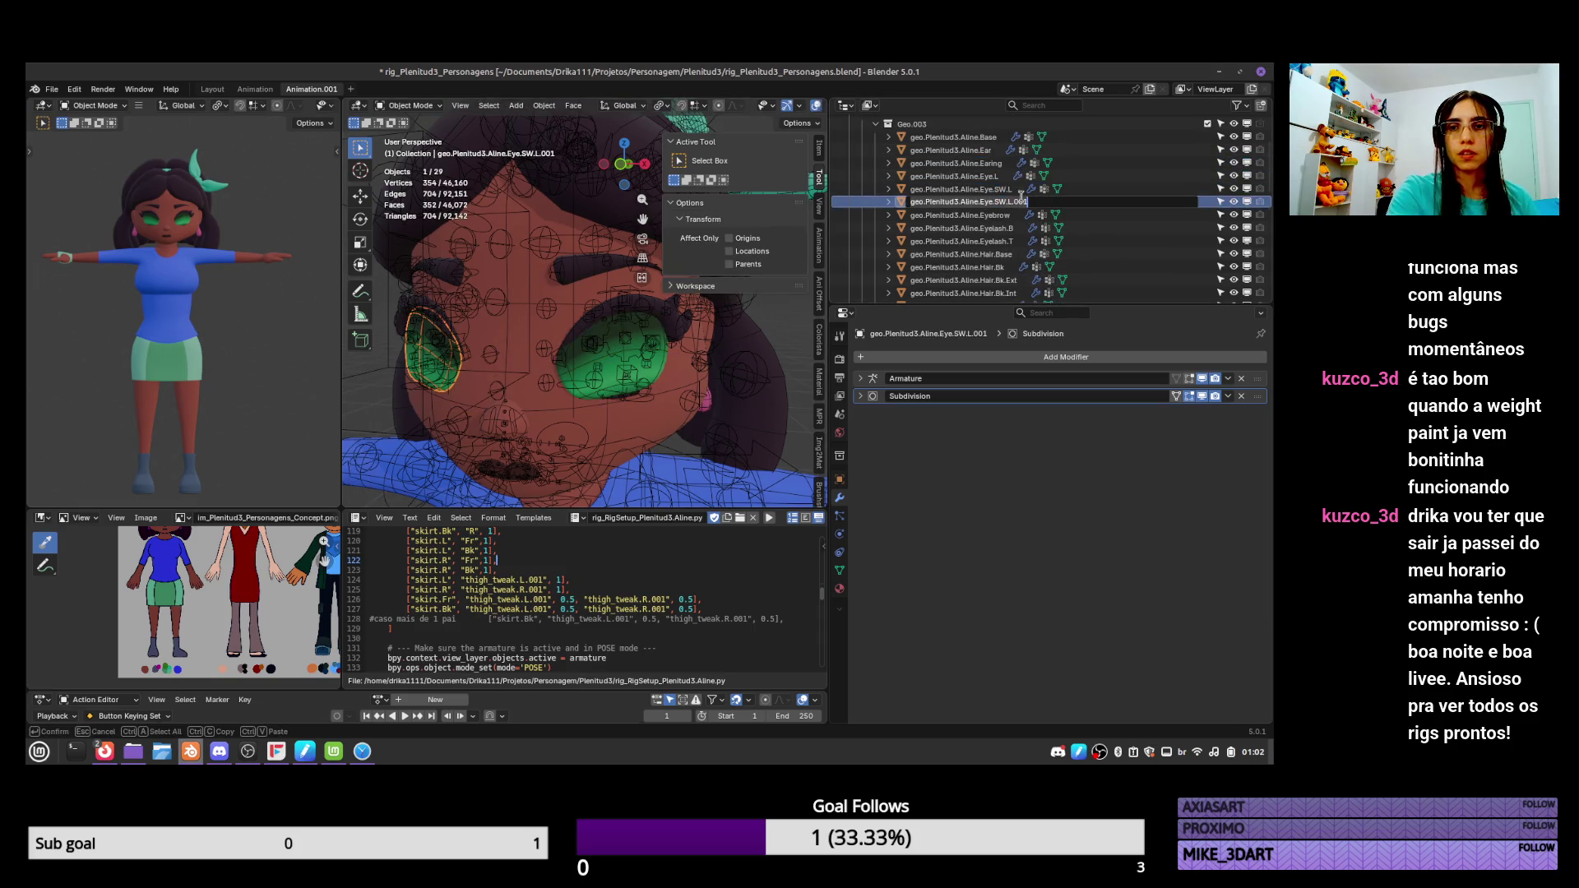
double_click(1021, 201)
text(R)
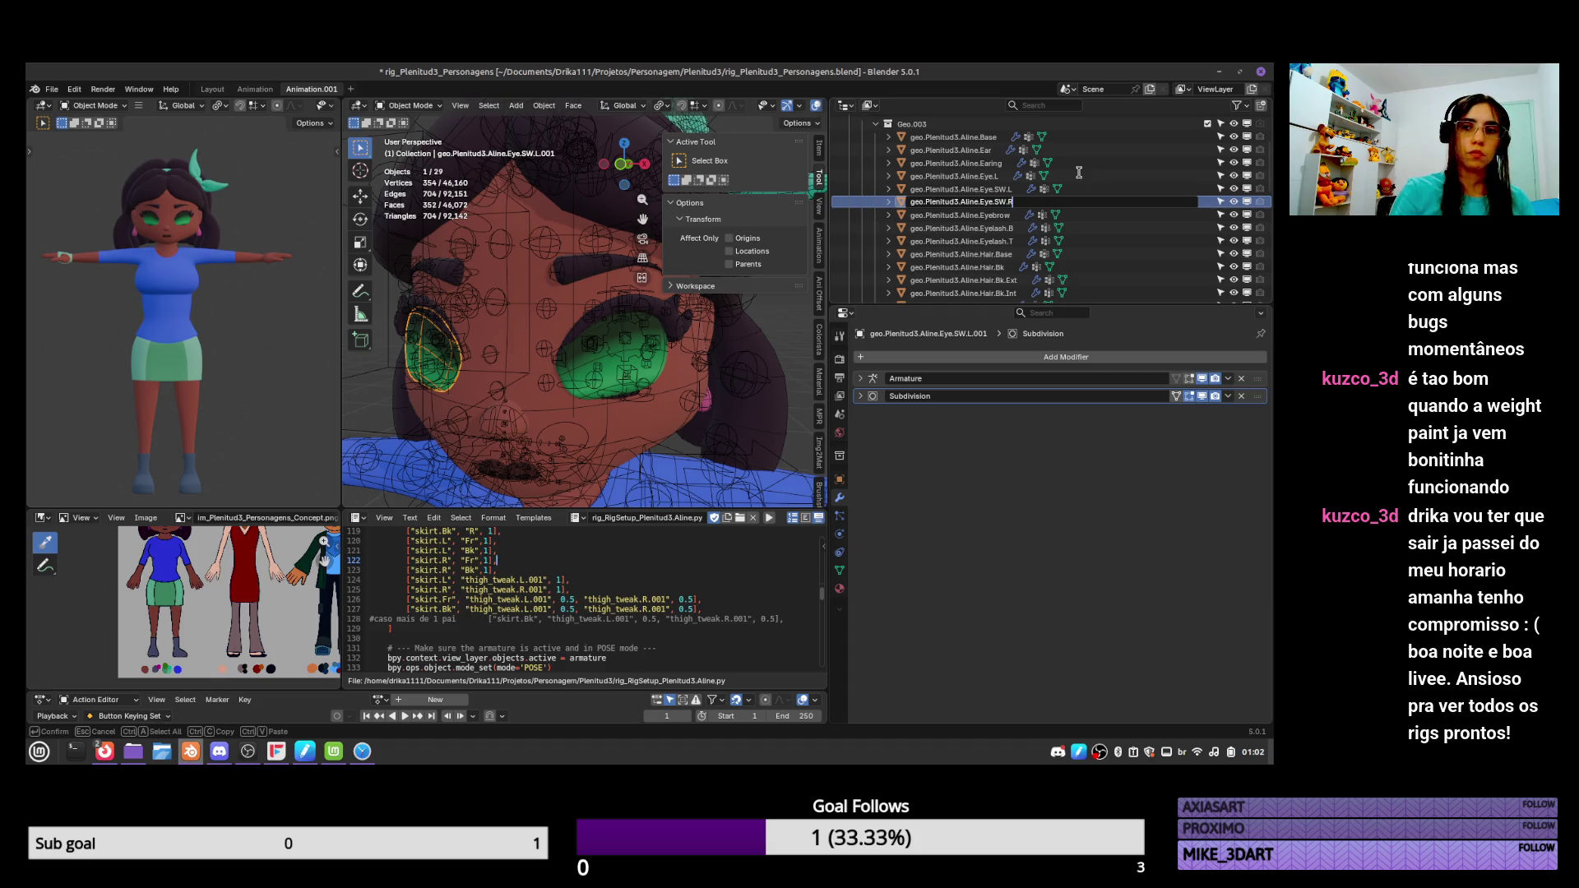
key(Return)
click(839, 570)
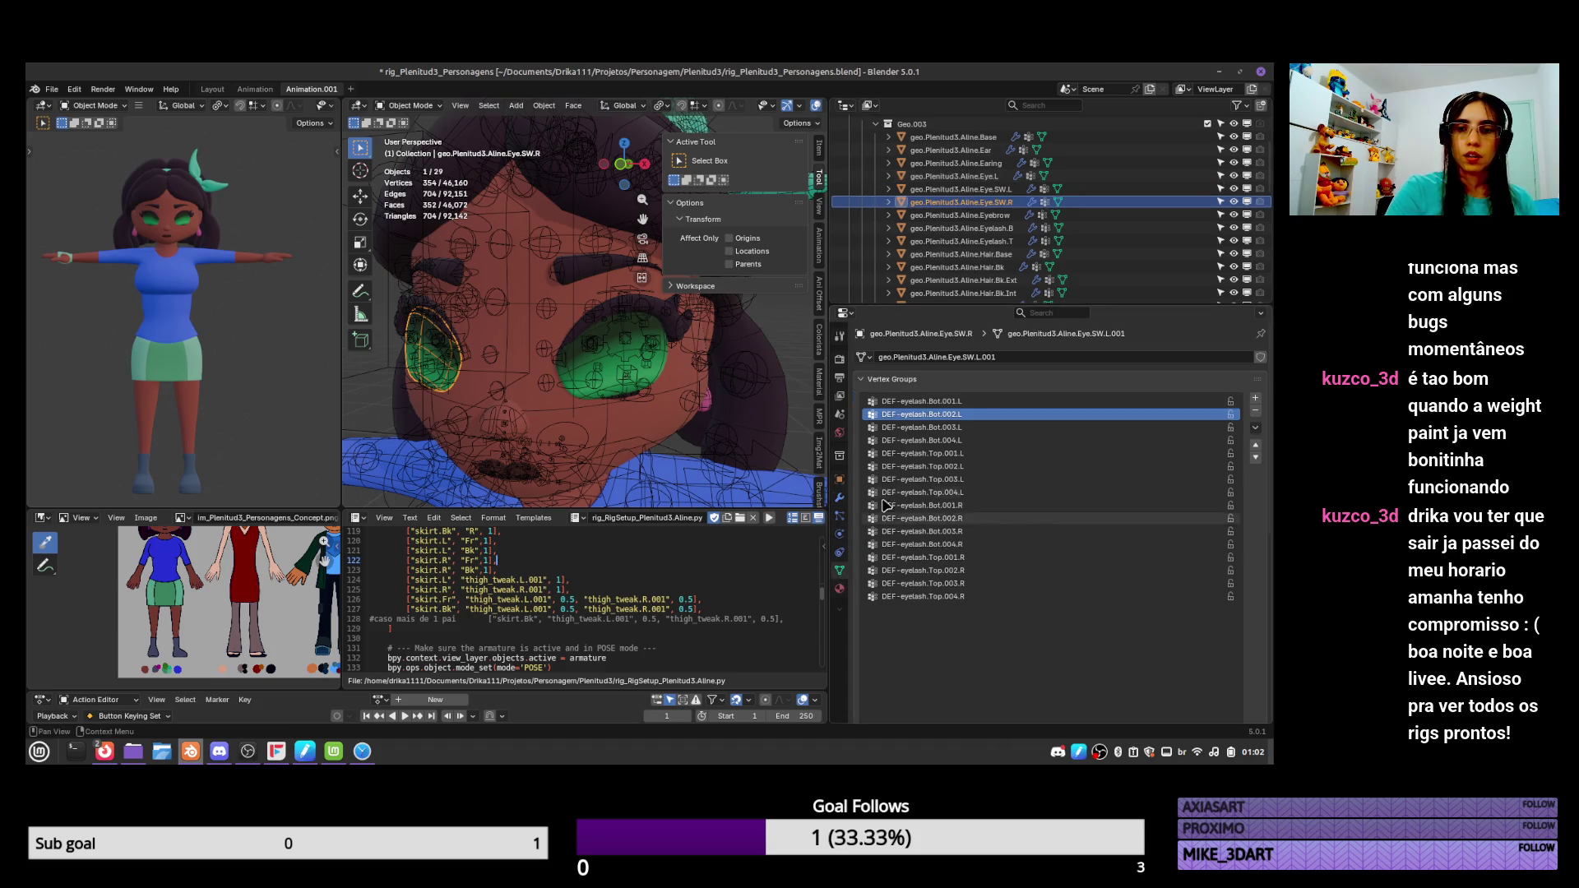
click(1009, 356)
key(ctrl+shift+Left)
key(ctrl+shift+Left)
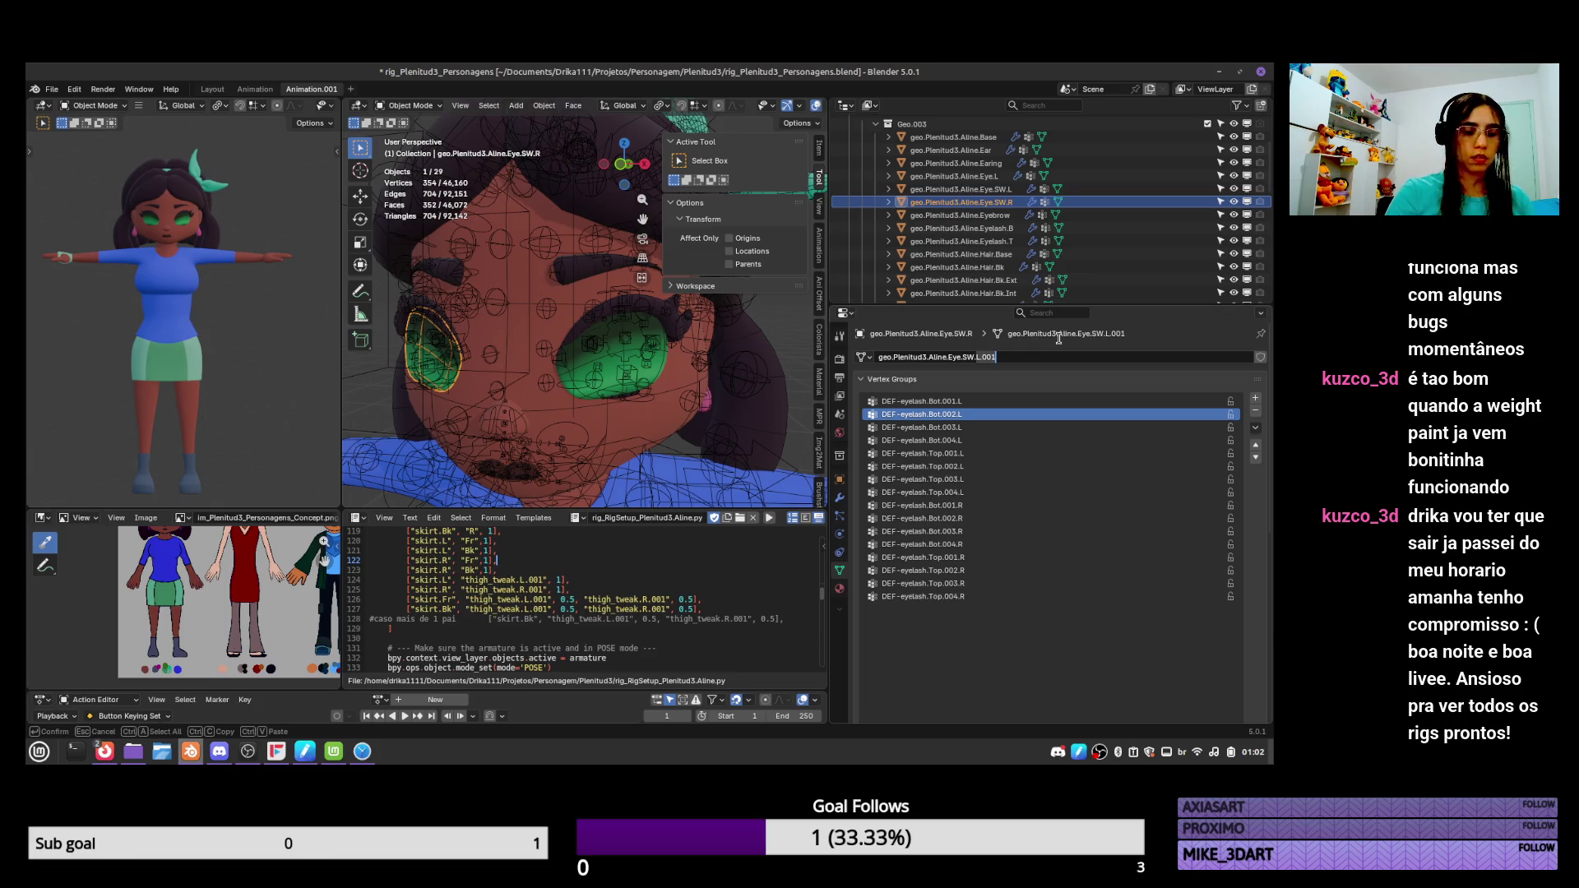
text(R)
key(Return)
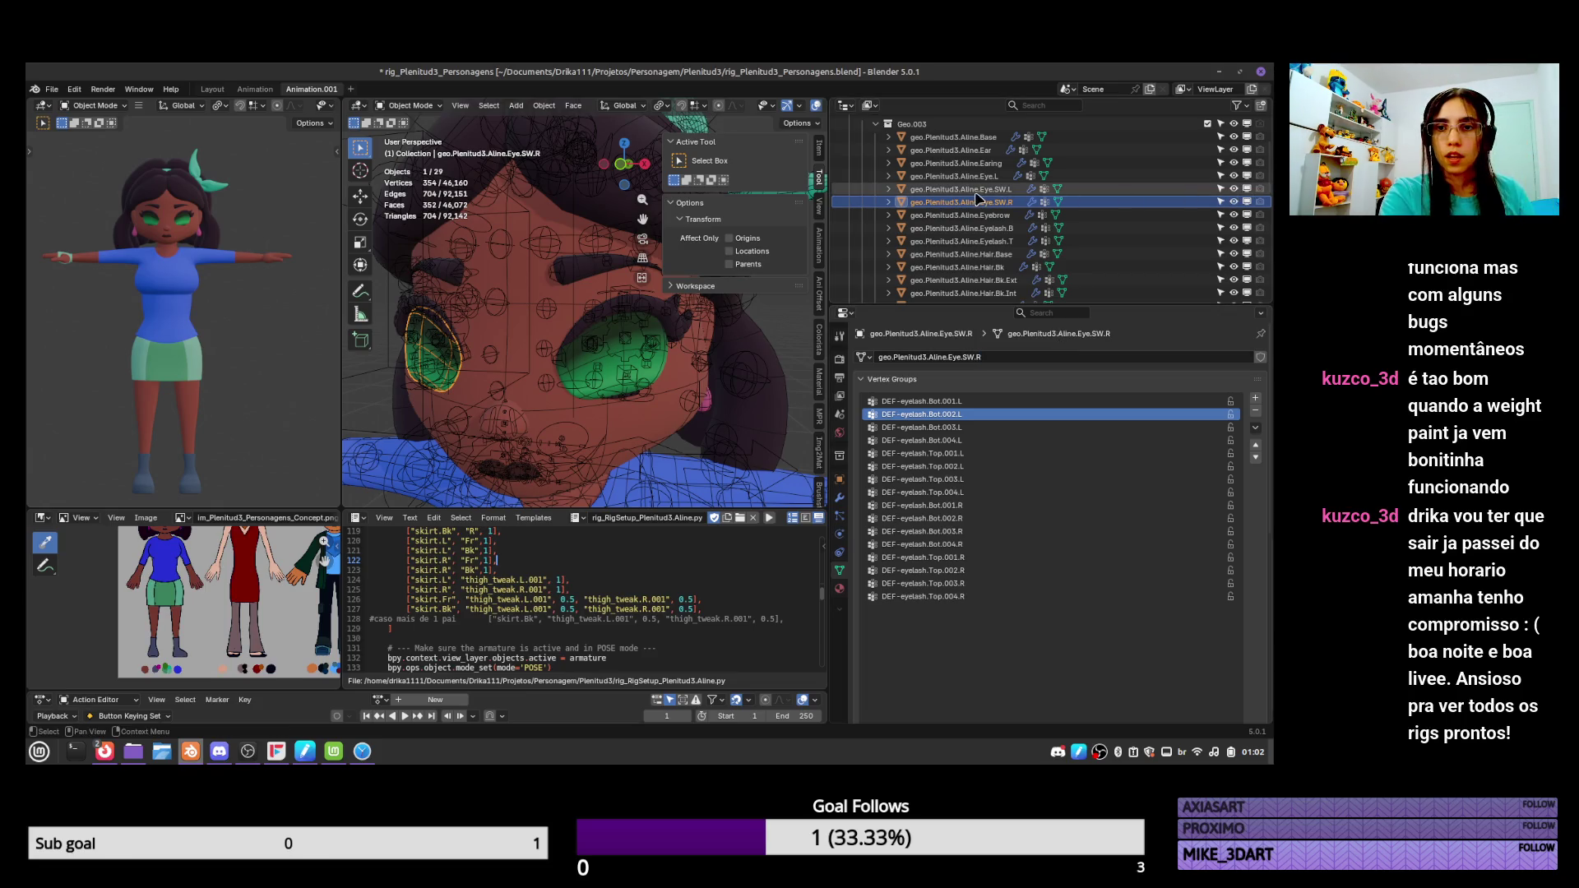
Hide the Eye.SW.L and Eye.SW.R objects.
ctrl+click(979, 190)
mouse_move(988, 202)
mouse_down()
mouse_move(1019, 296)
mouse_move(1062, 233)
mouse_up()
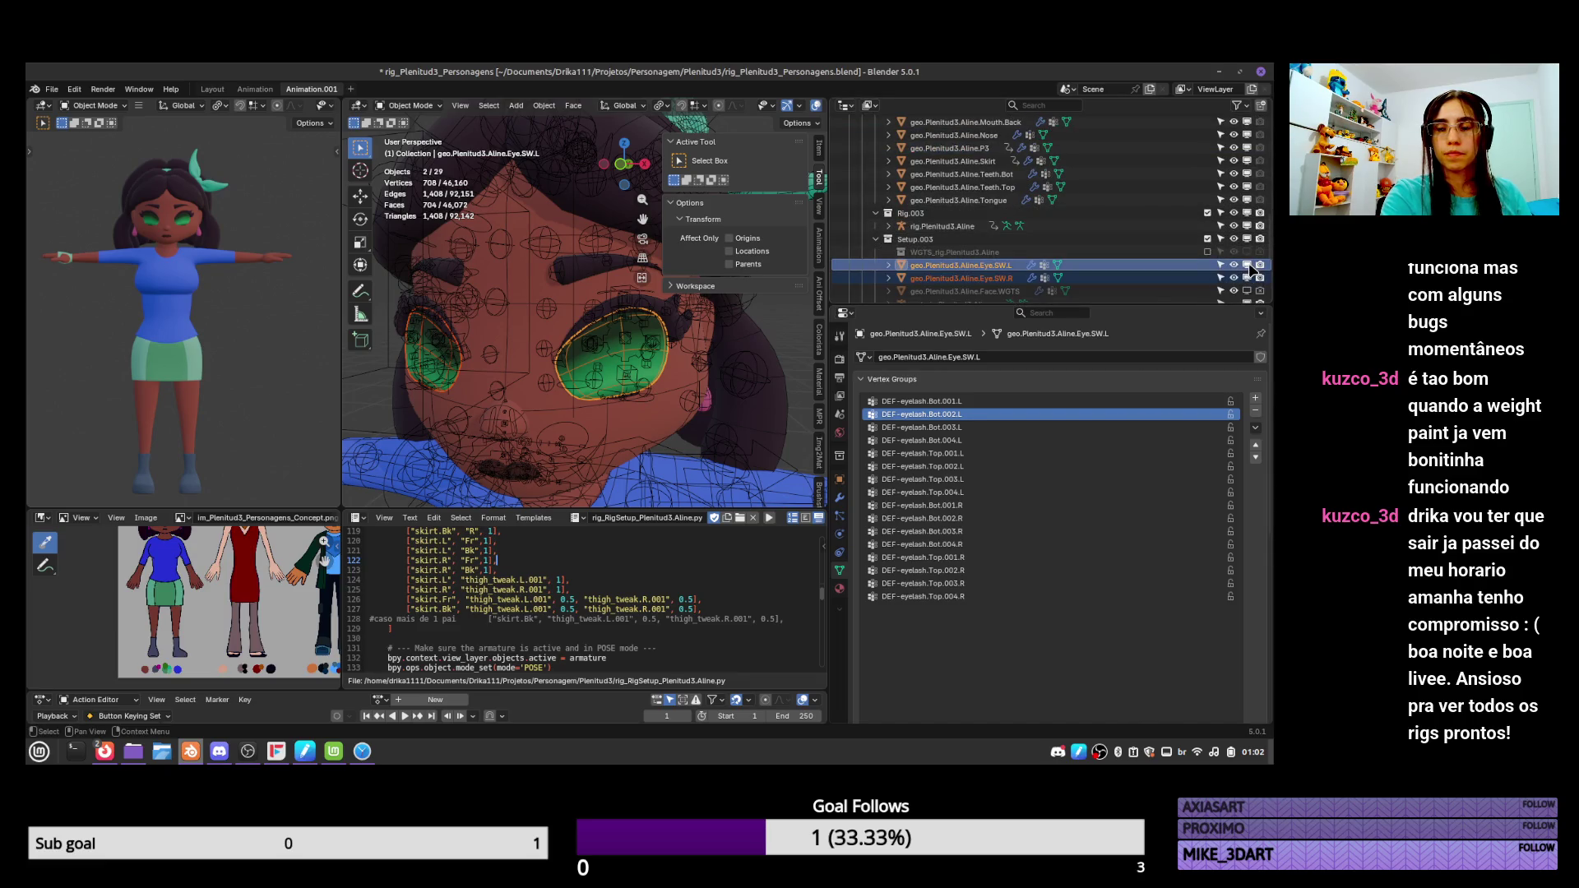
key(h)
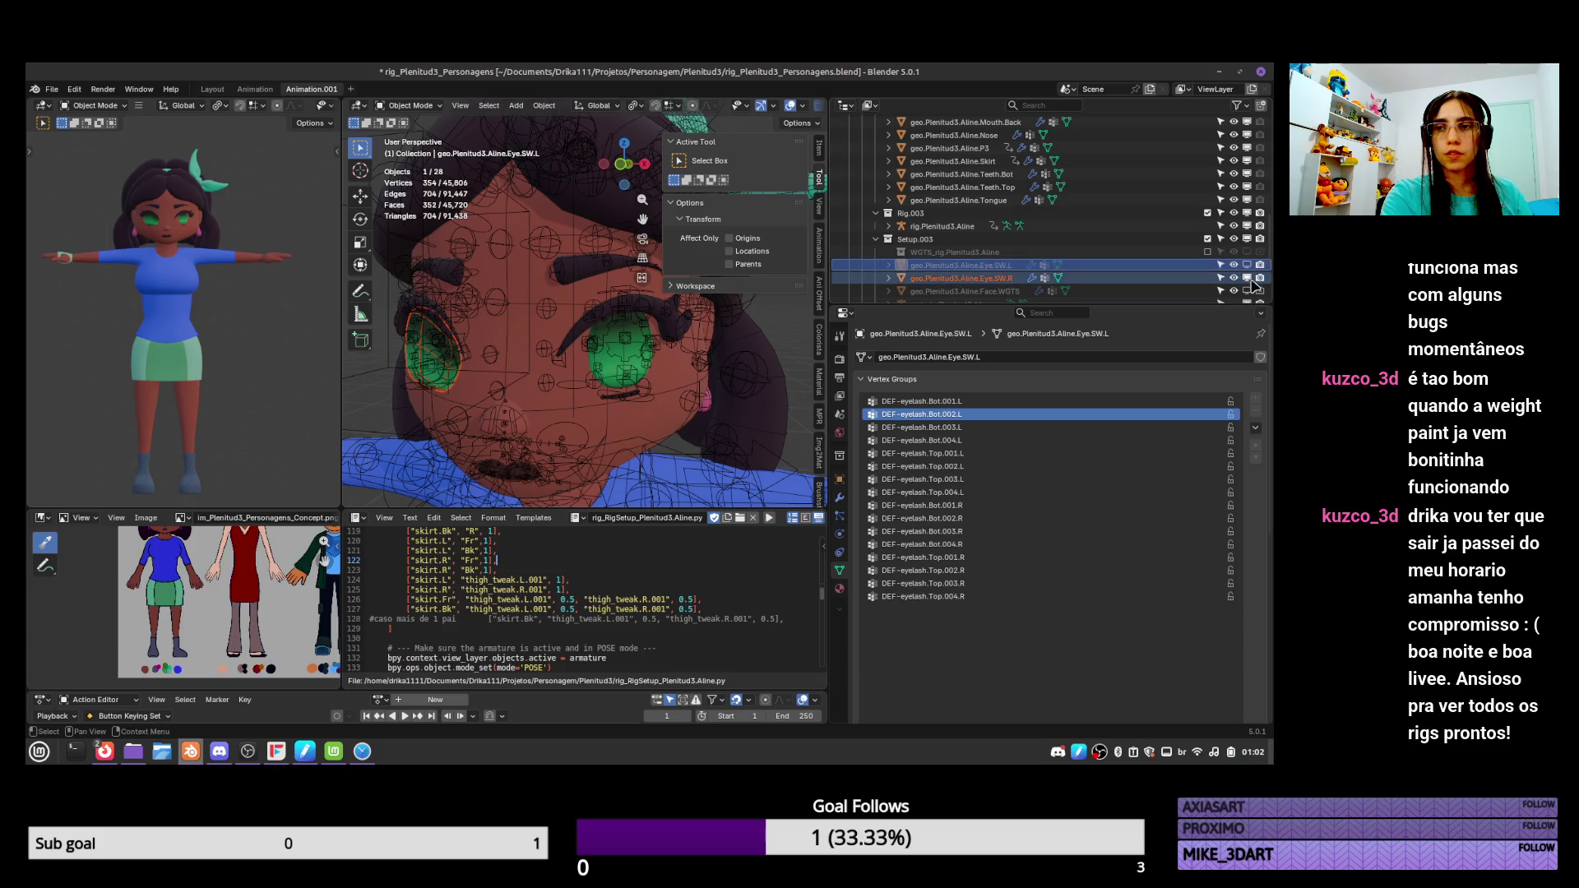
Apply the Mirror modifier on the Eye.L object.
scroll(1002, 201, up, 8)
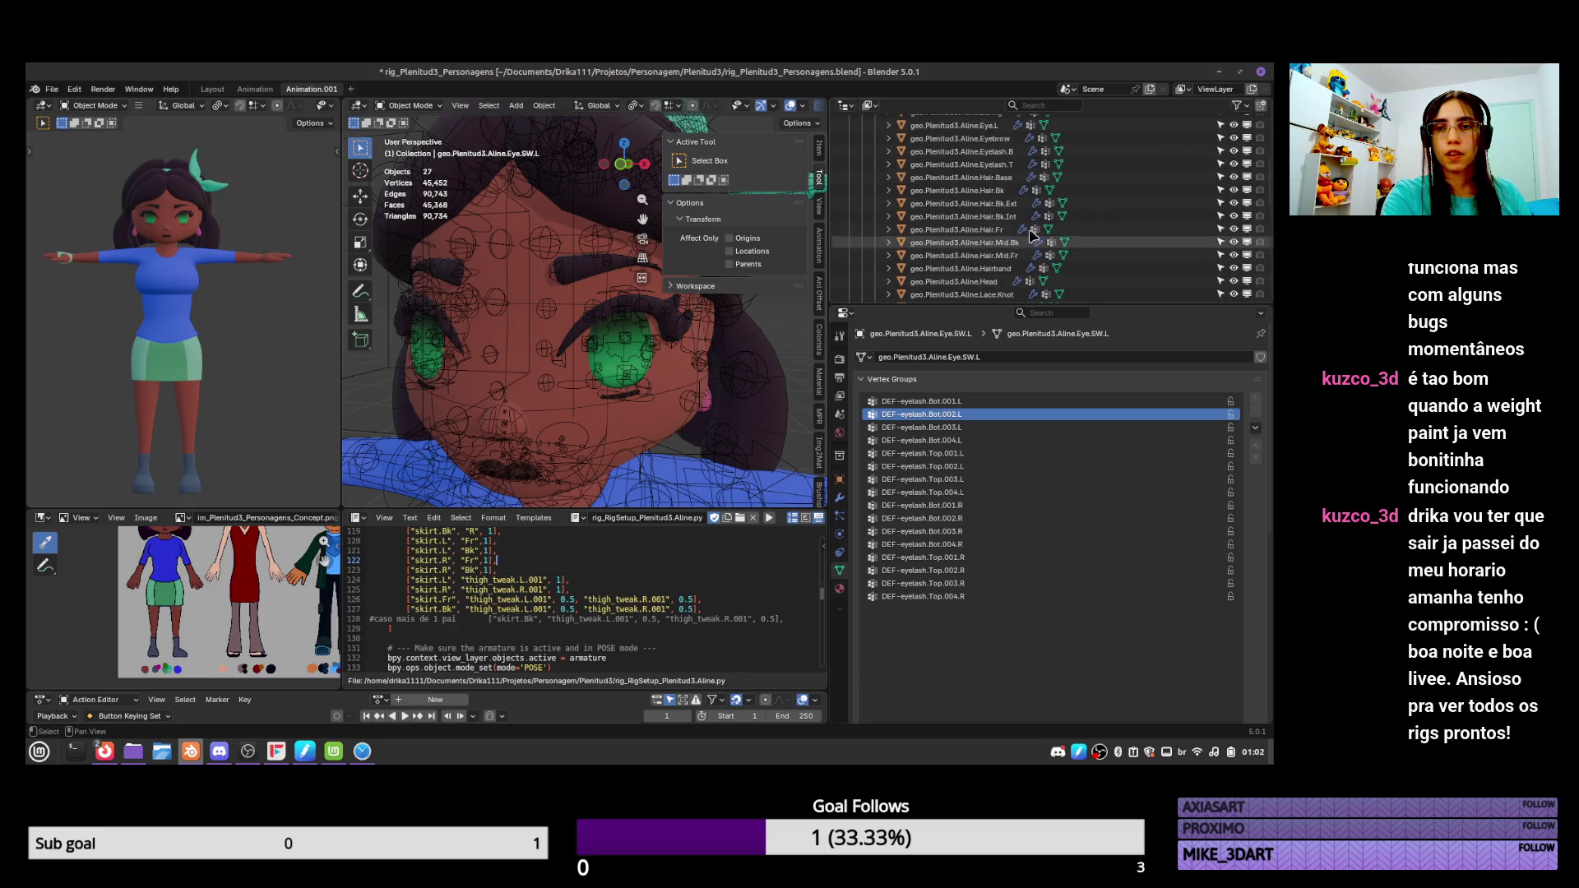
click(1002, 226)
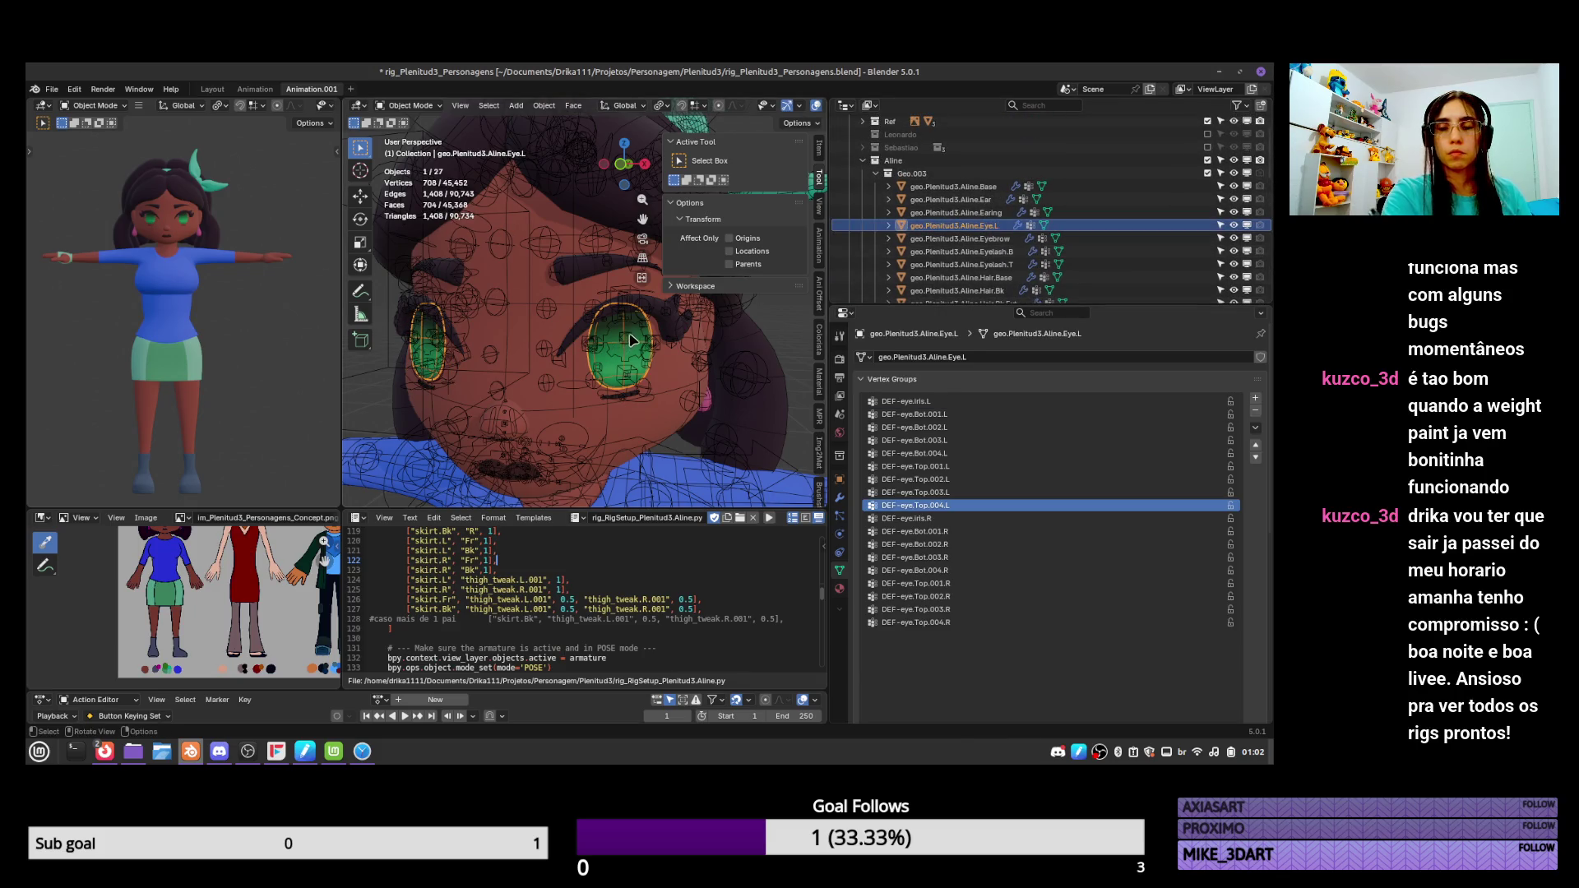
key(Tab)
click(840, 496)
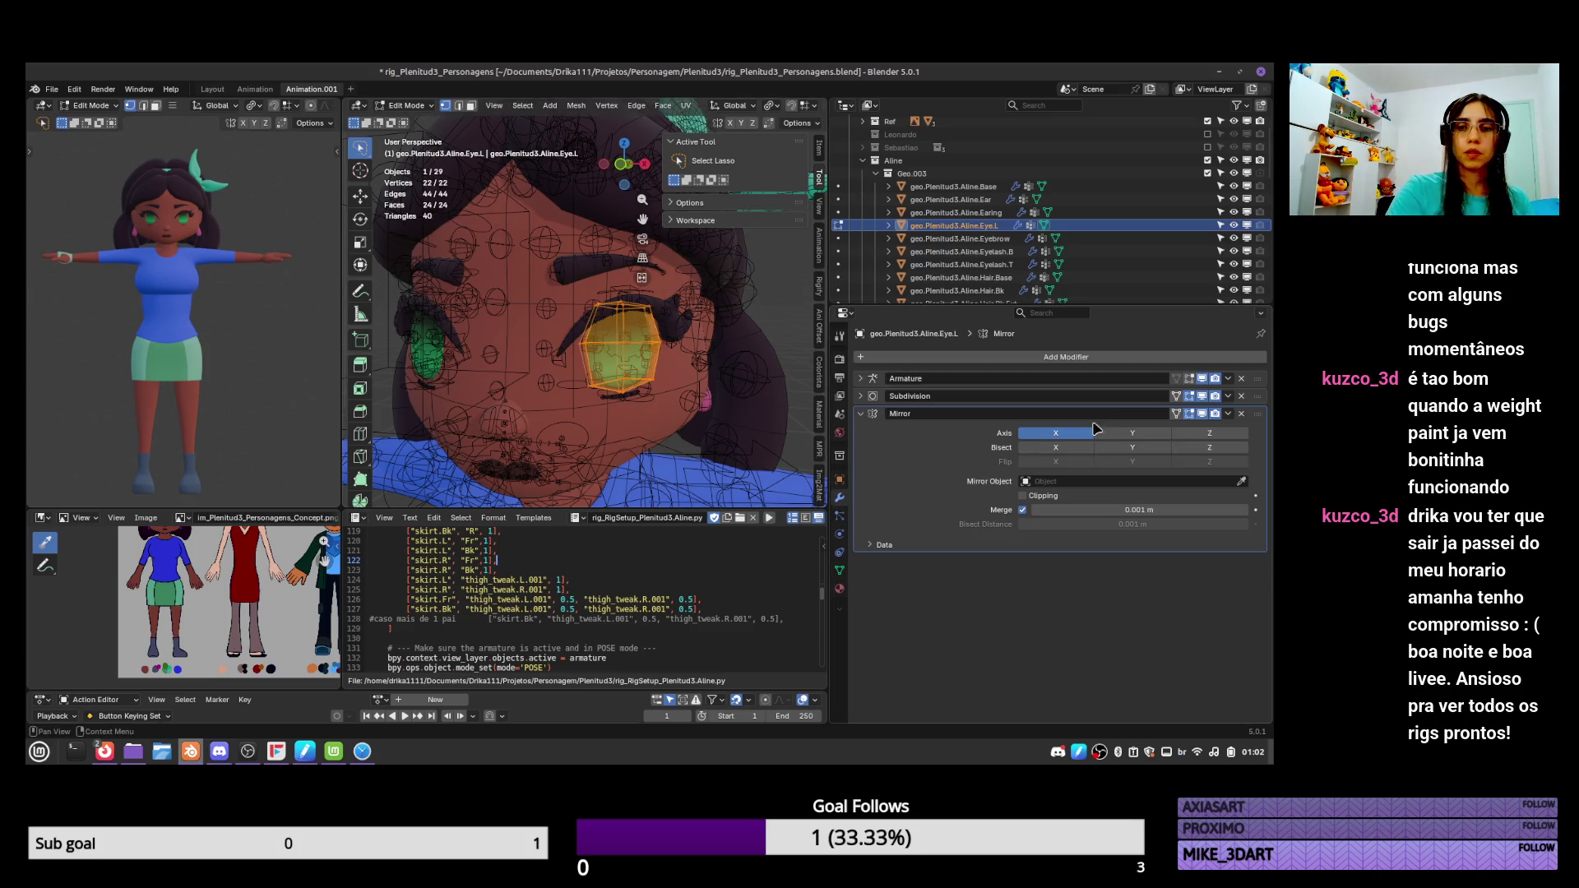
click(1228, 414)
key(Escape)
key(Tab)
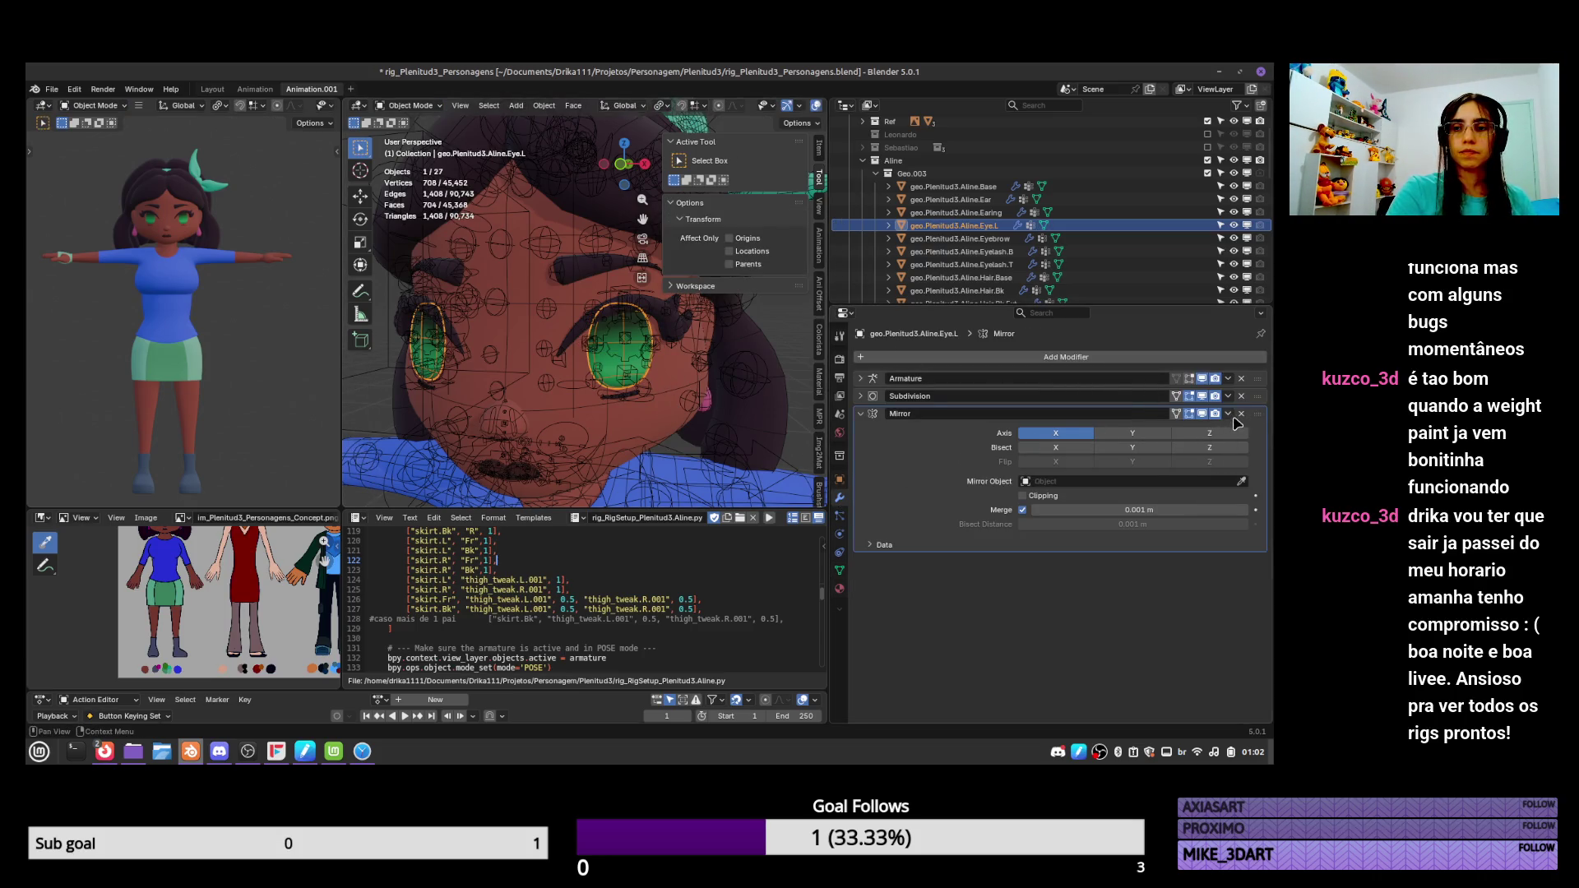
click(1228, 413)
click(1147, 432)
Separate one linked eye from Eye.L into a new object.
key(Tab)
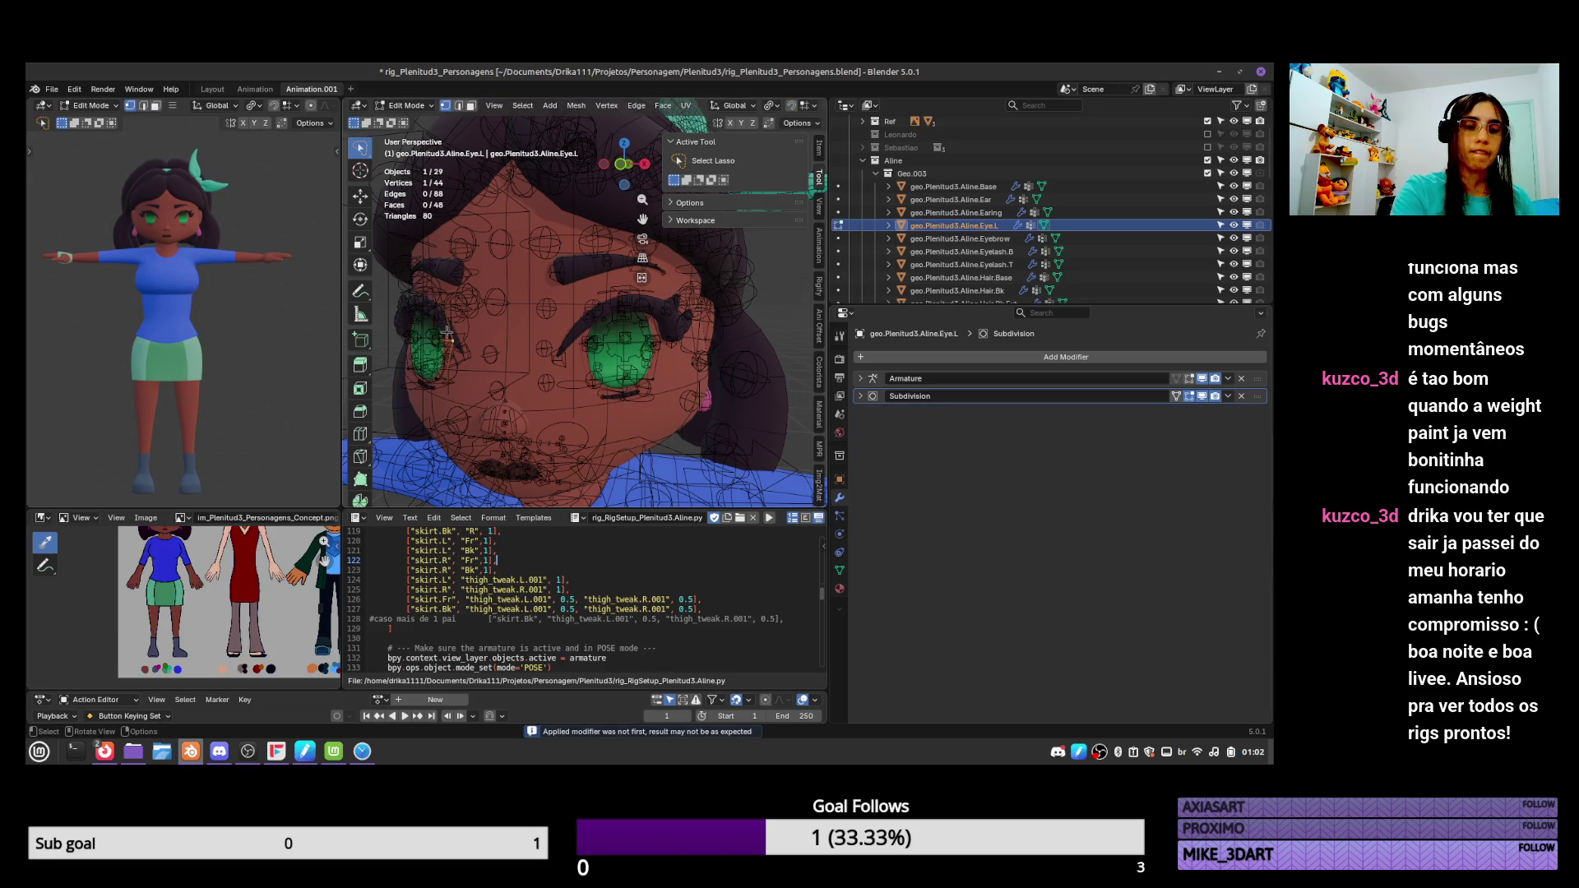
key(l)
key(p)
click(447, 332)
key(Tab)
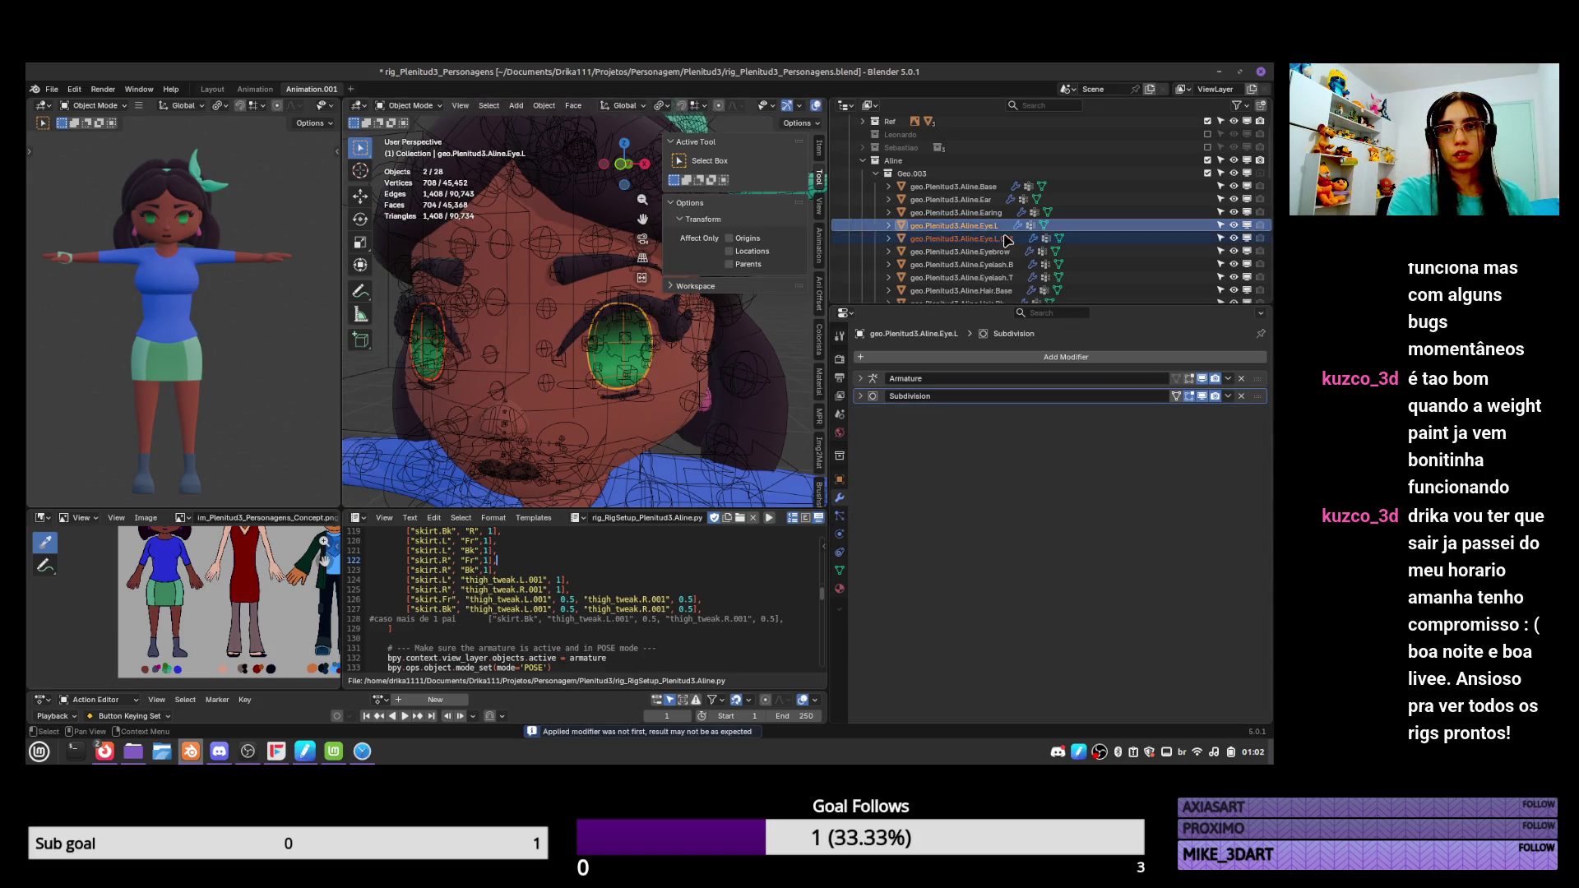
Rename the new object geo.Plenitud3.Aline.Eye.R.
click(1007, 238)
scroll(1007, 238, down, 3)
double_click(997, 202)
key(End)
key(BackSpace)
key(BackSpace)
key(BackSpace)
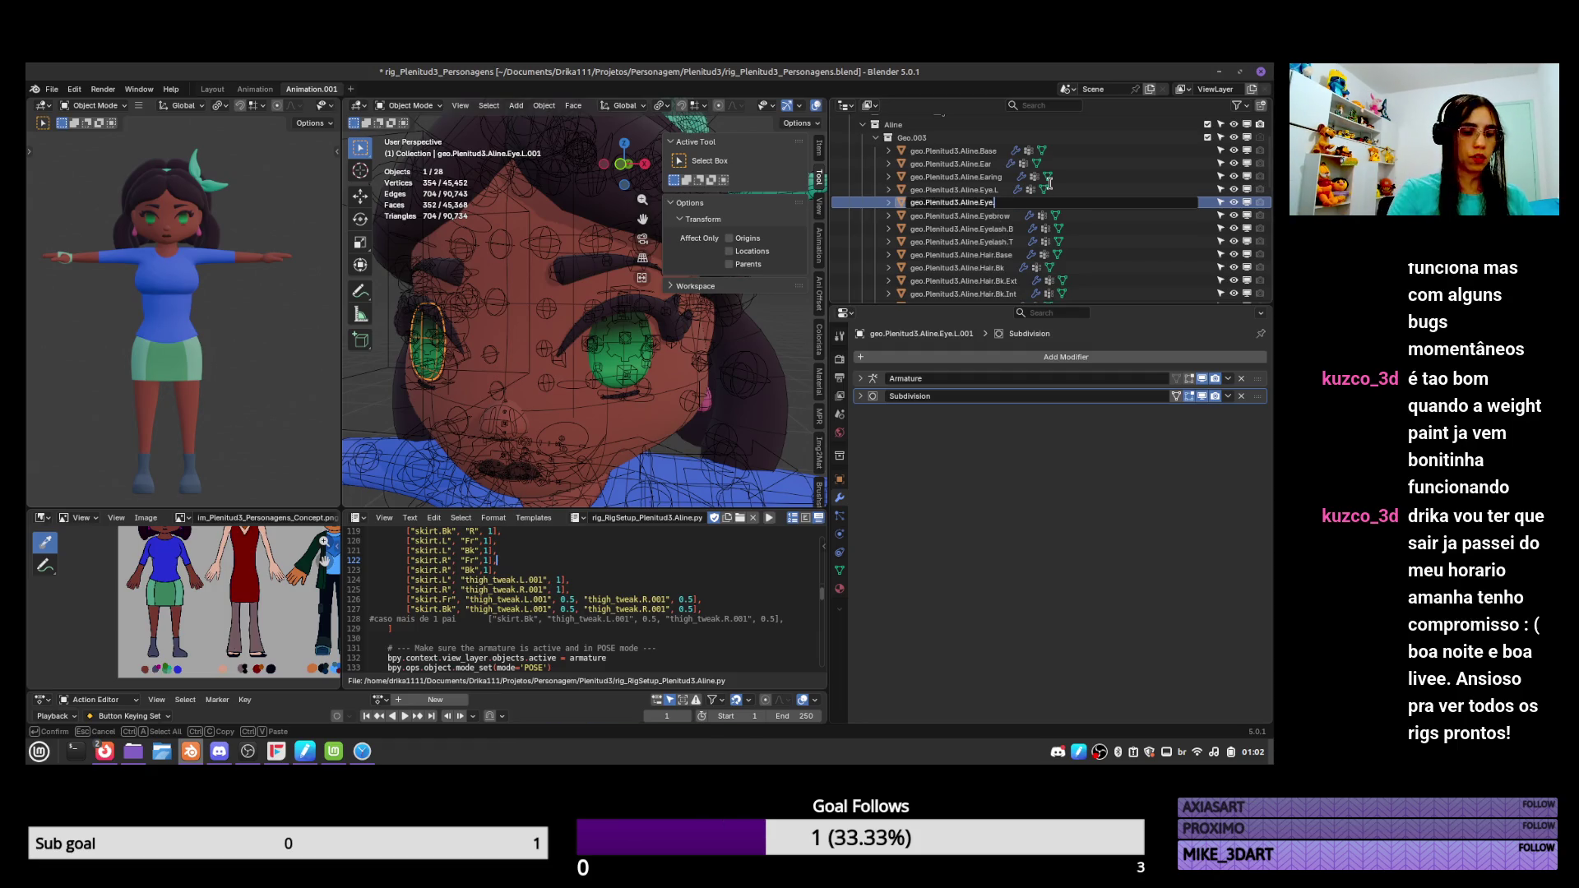
text(.R)
key(Return)
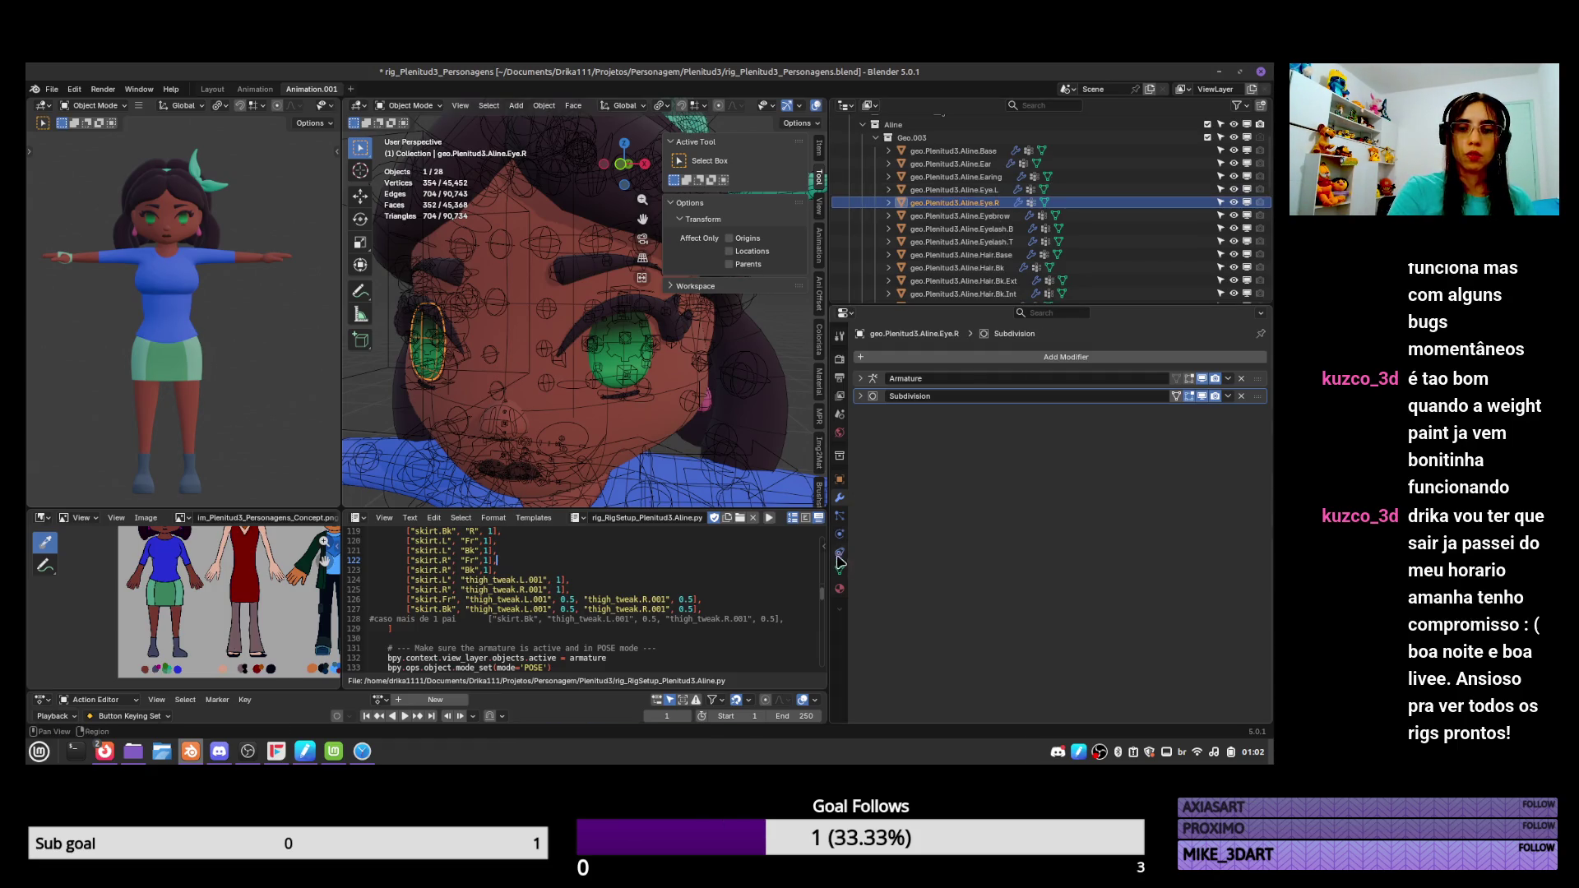
Rename its mesh data to end in Eye.R, then save the file.
click(839, 570)
click(969, 359)
key(End)
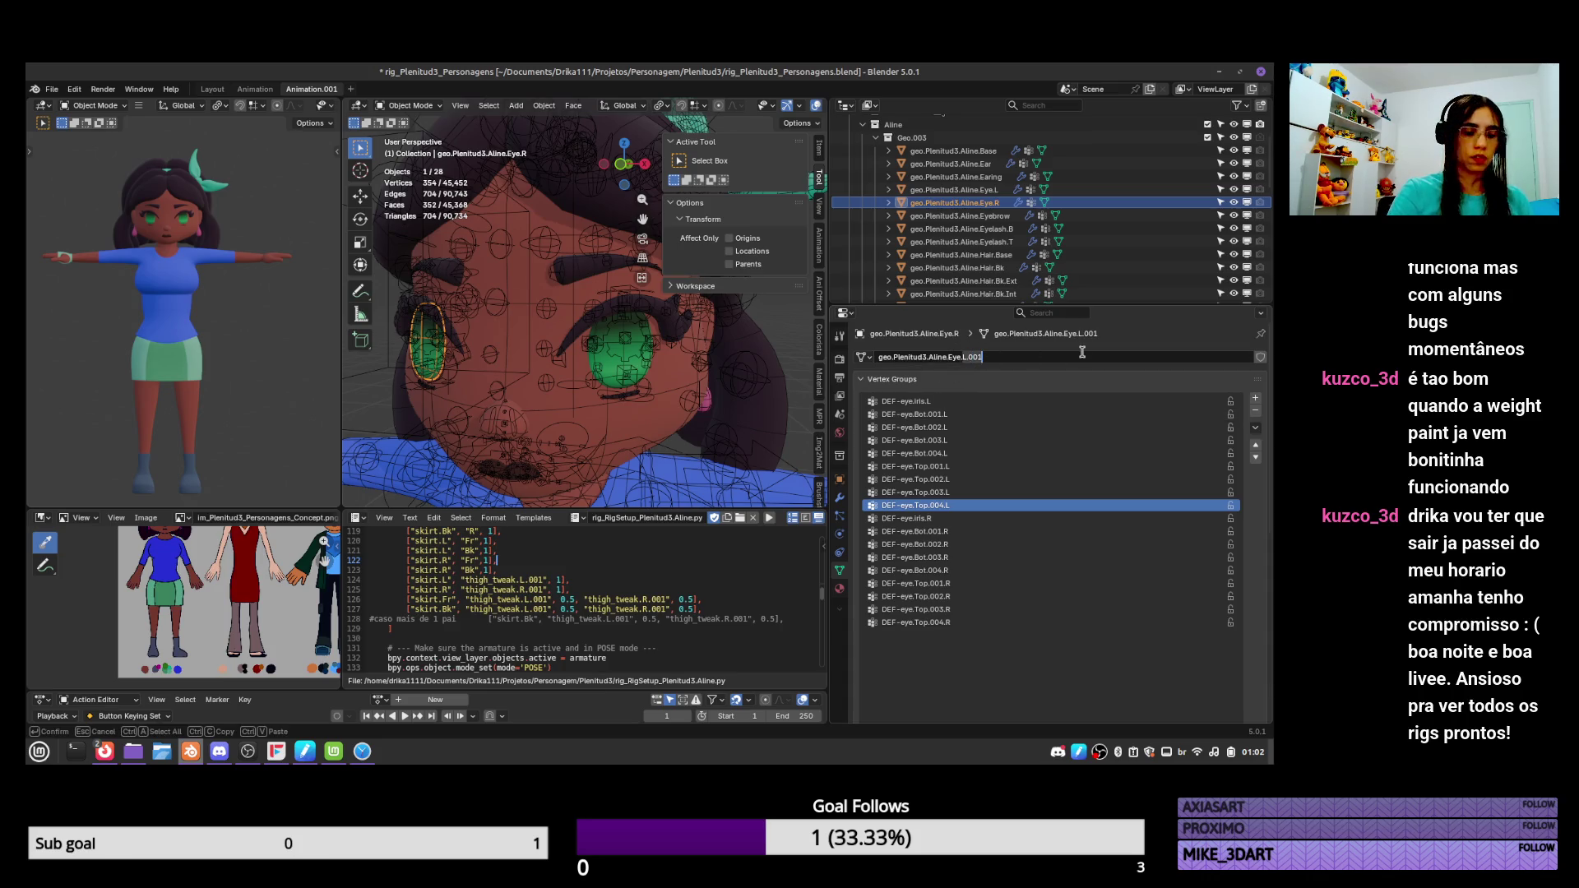
key(BackSpace)
key(BackSpace)
key(BackSpace)
text(R)
key(Return)
key(ctrl+a)
key(Escape)
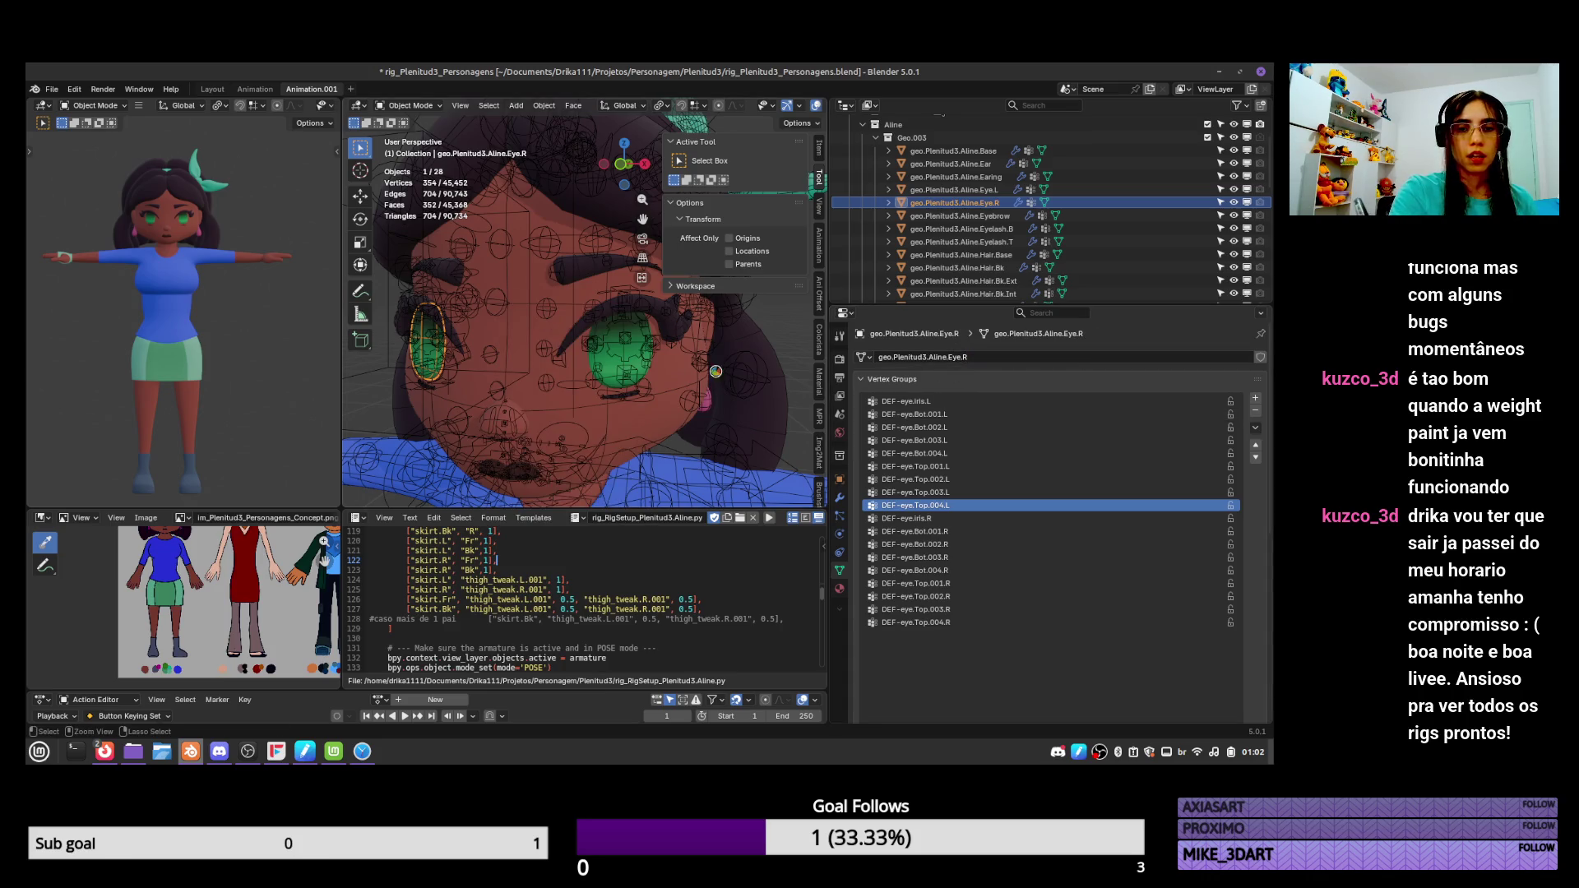
key(ctrl+s)
Select the armature, check the Head and Eye.L vertex groups, and save.
click(638, 372)
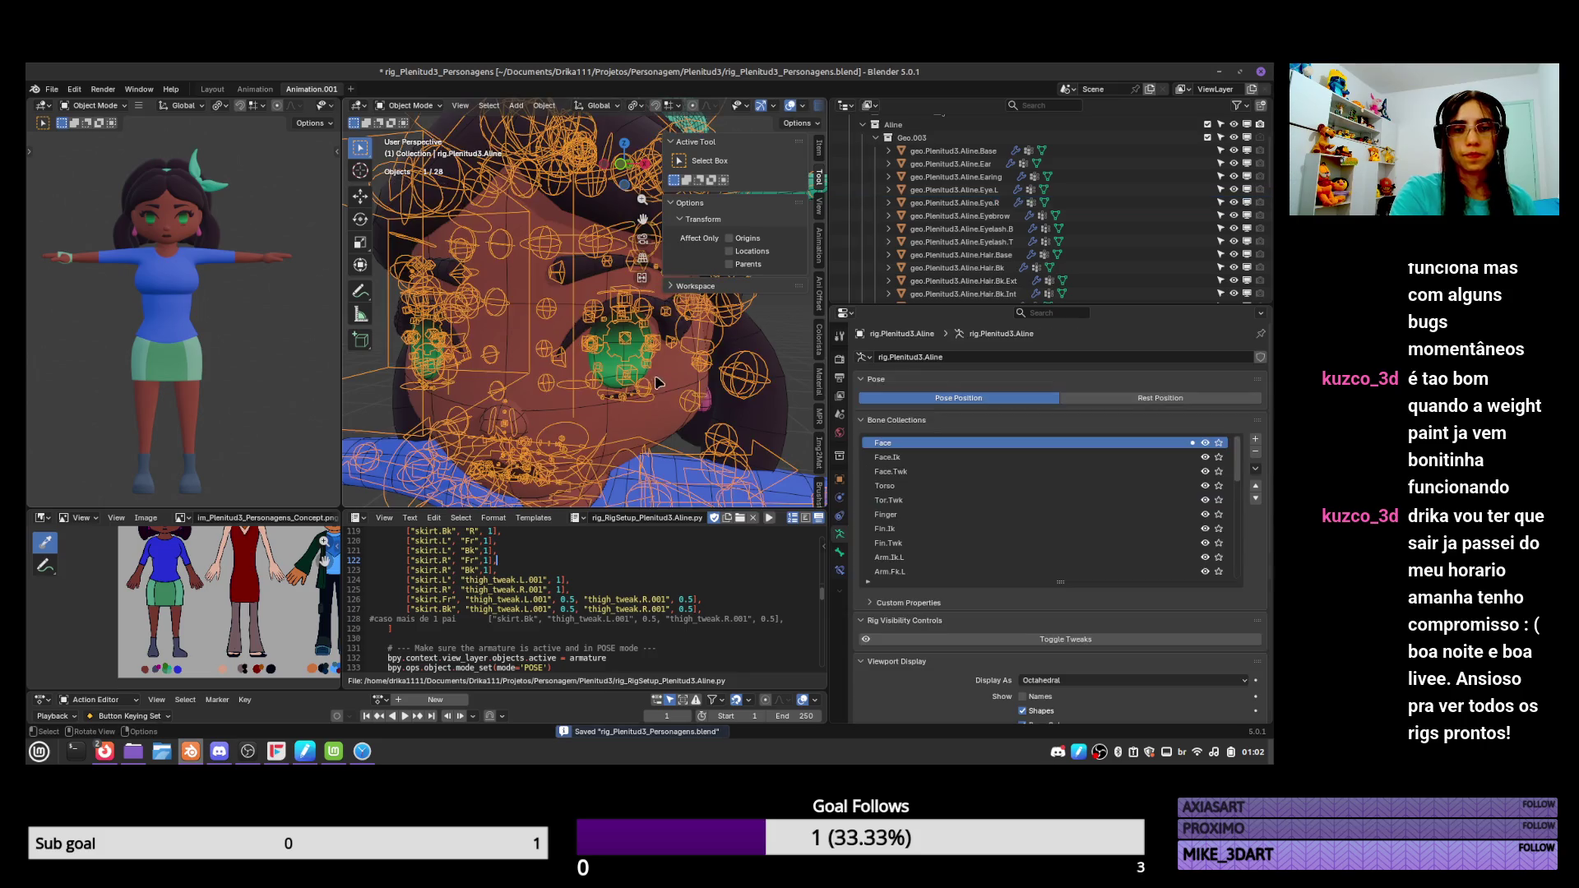
click(819, 150)
click(584, 421)
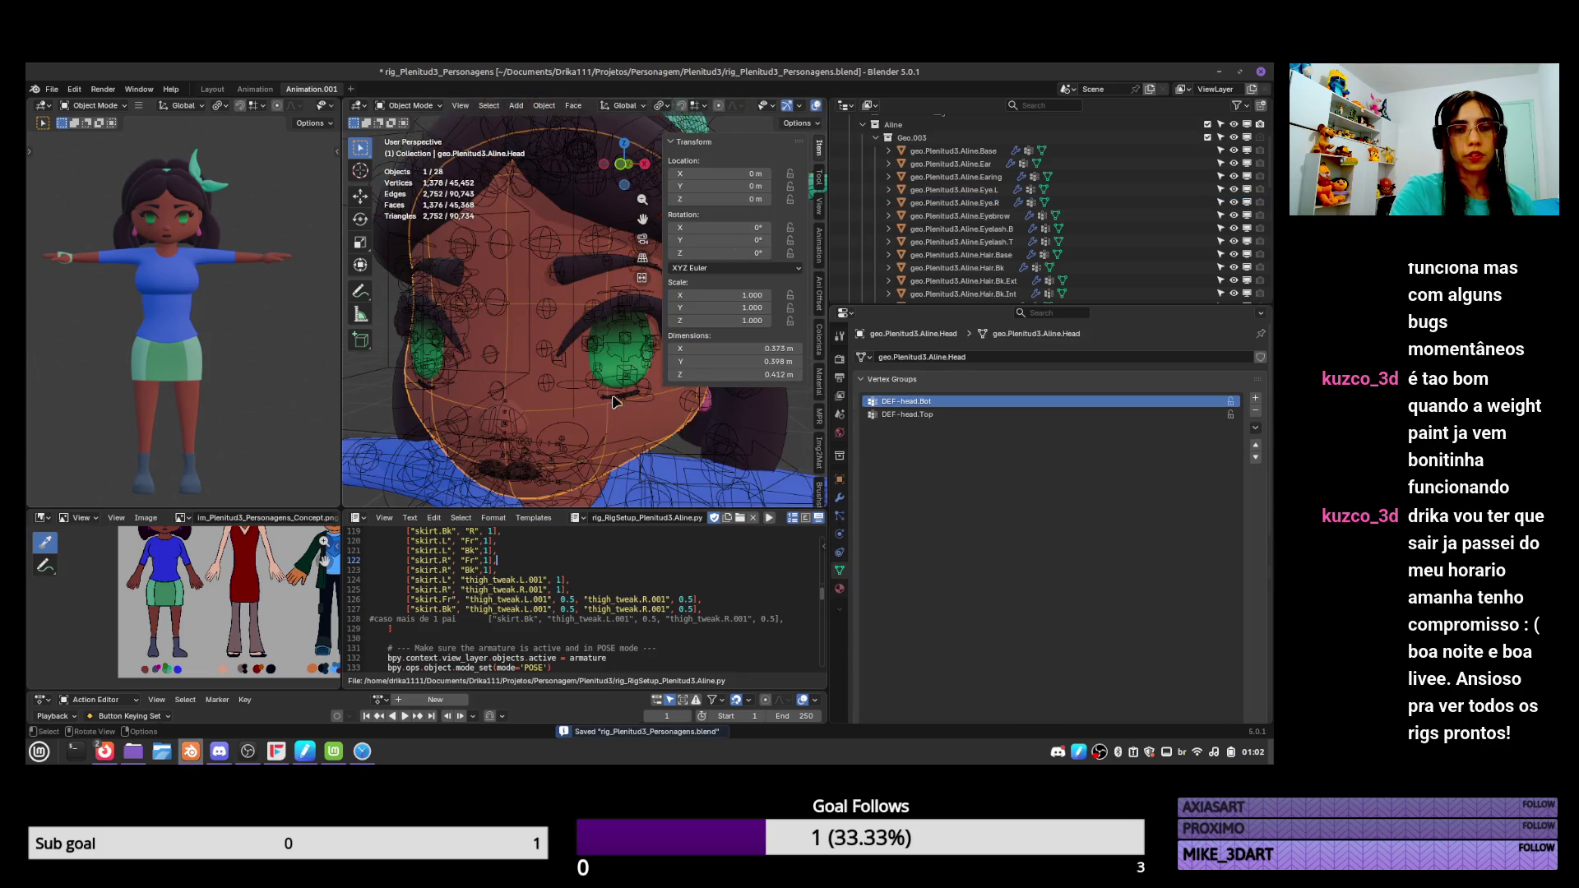
click(613, 365)
click(614, 365)
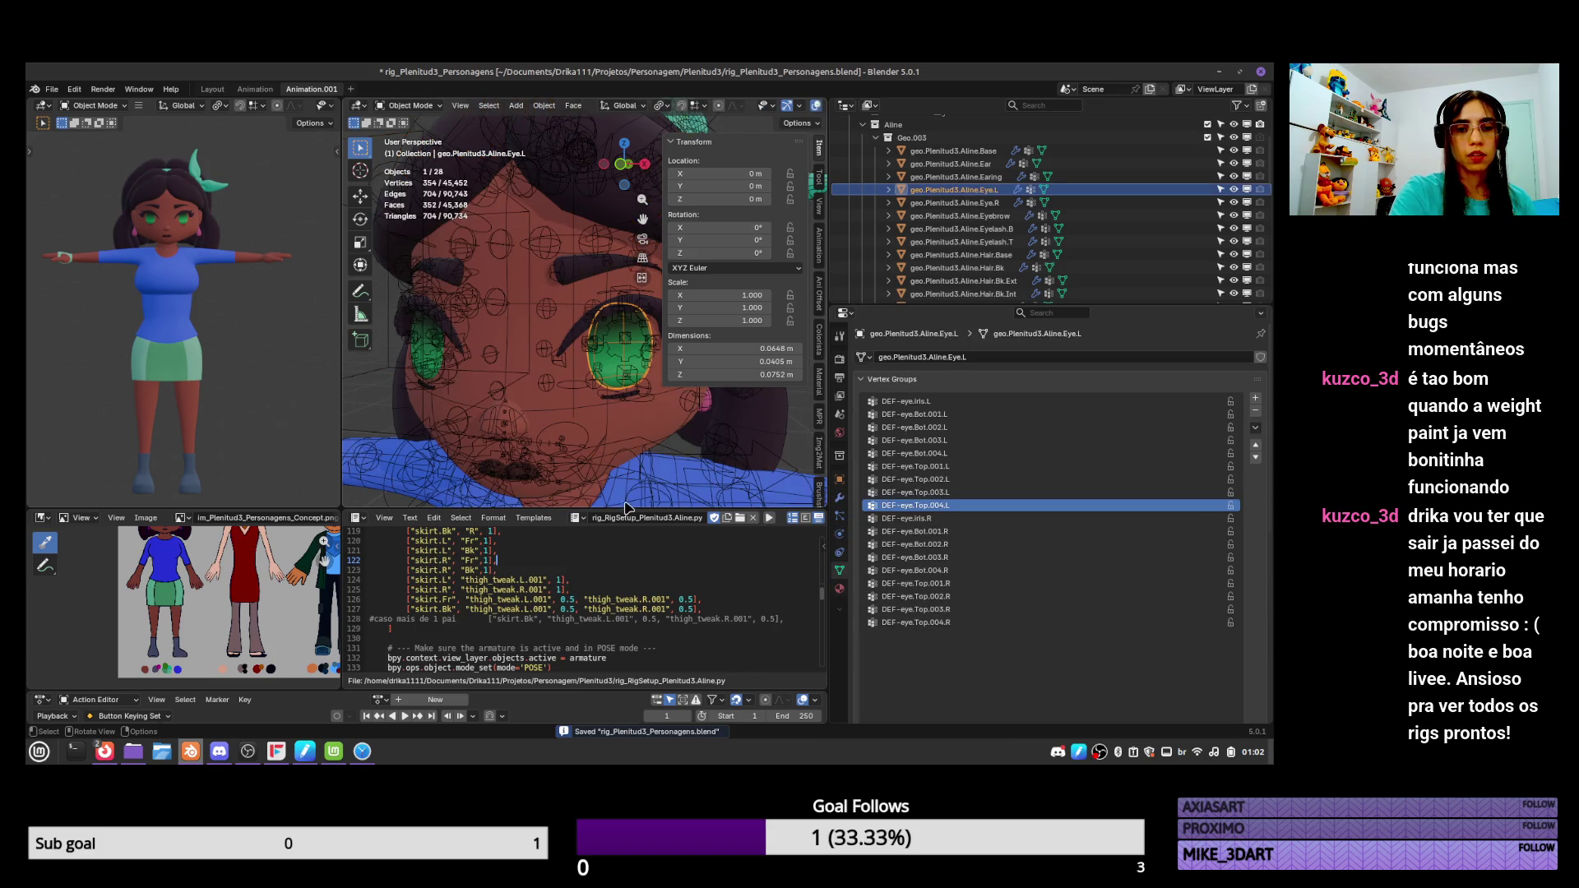
key(ctrl+s)
Run the rig setup script, enter Pose Mode, and move eye.iris.L along Y.
key(alt+p)
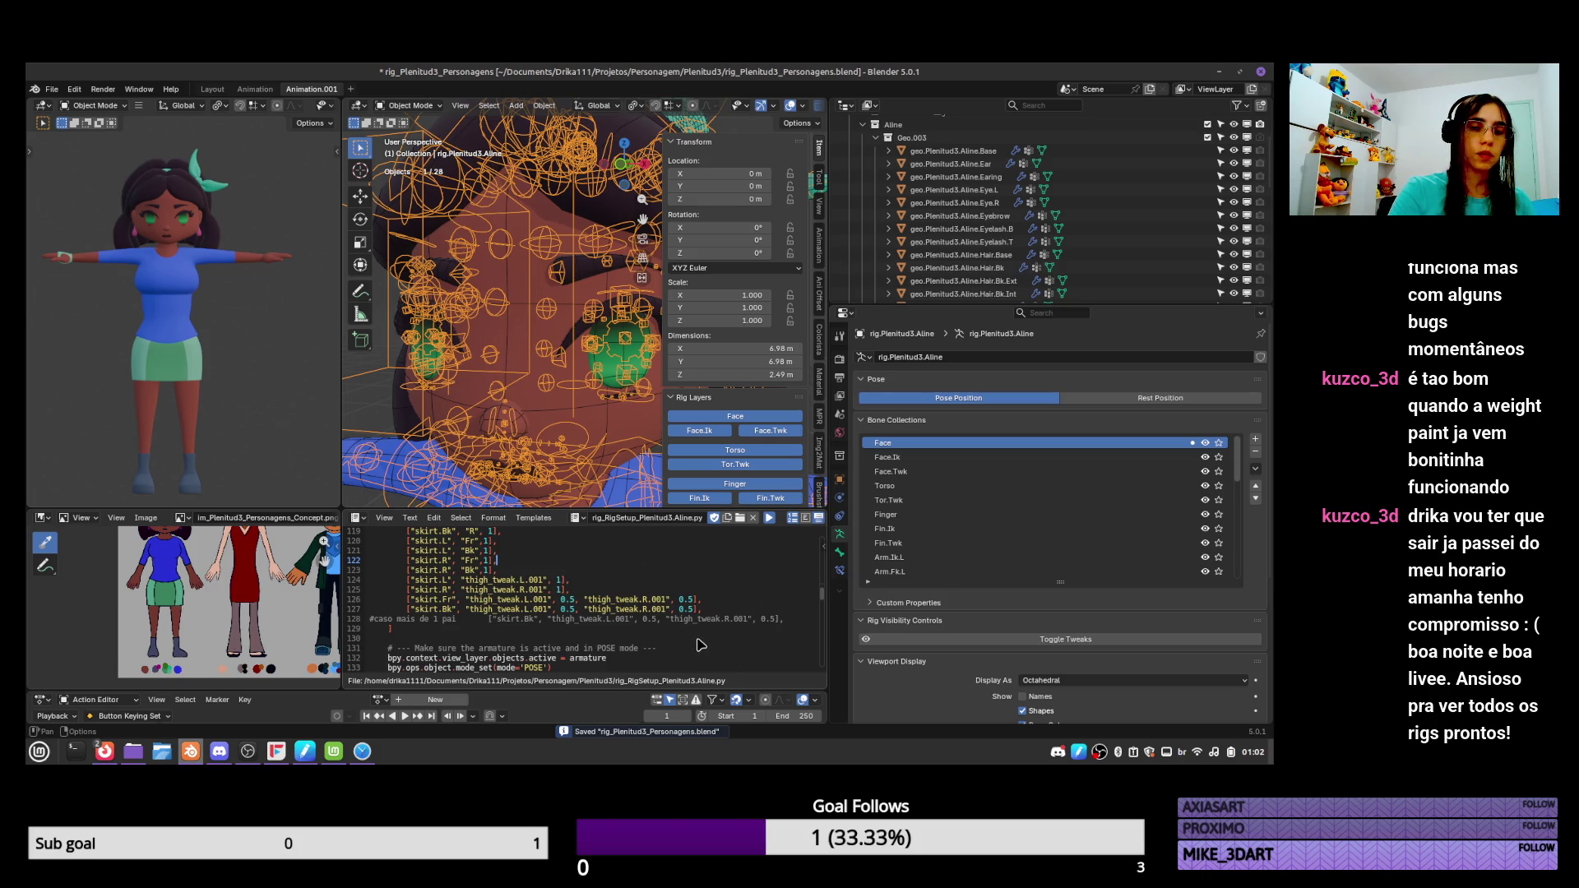
key(alt+p)
click(585, 352)
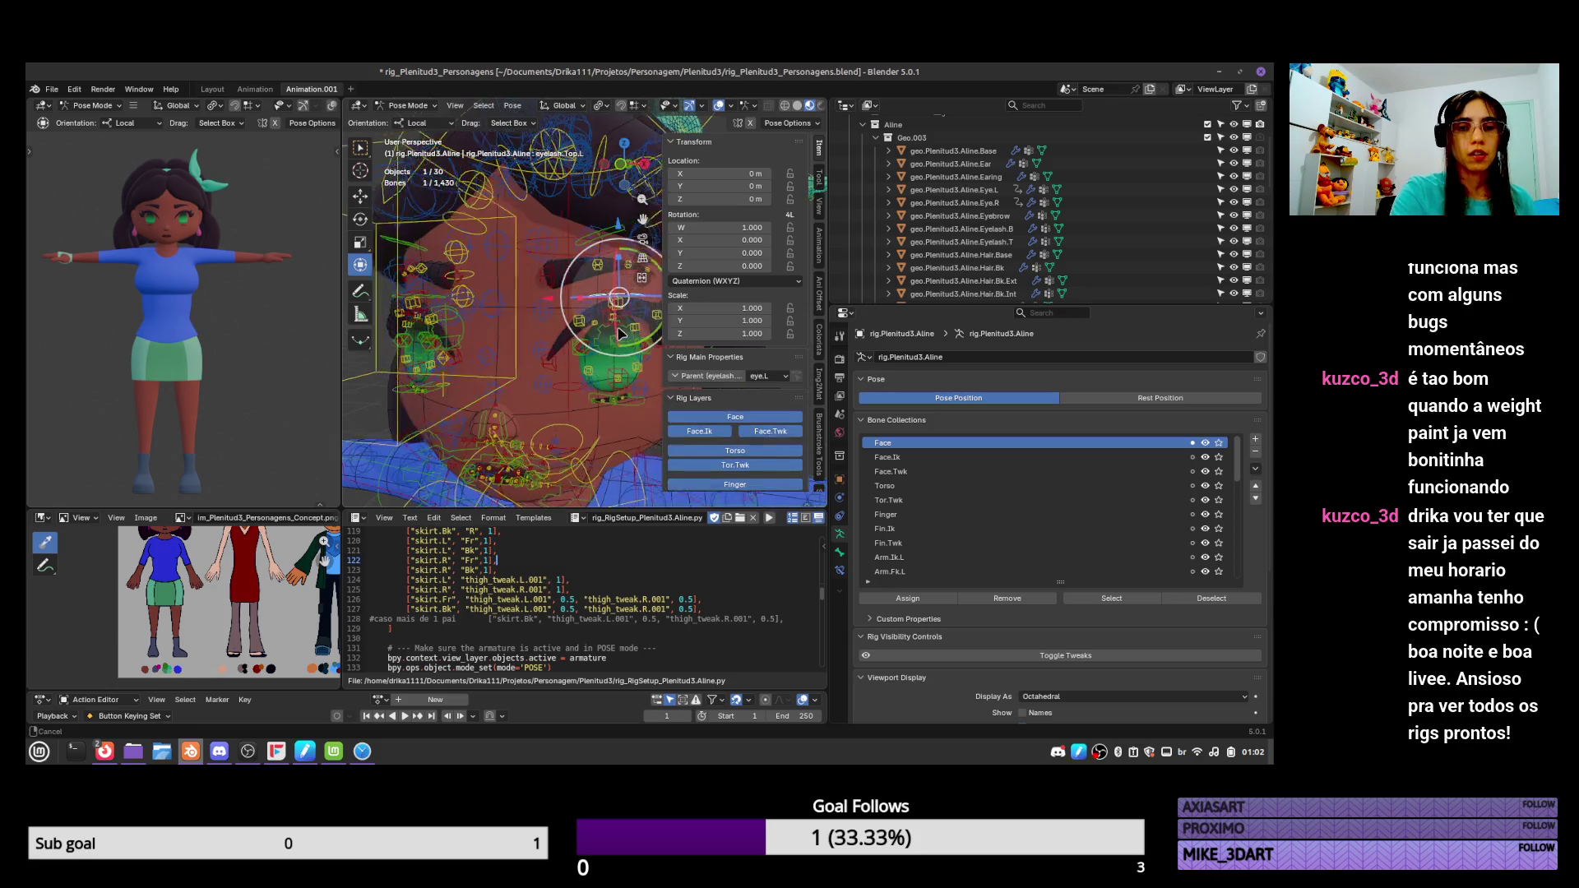
key(g)
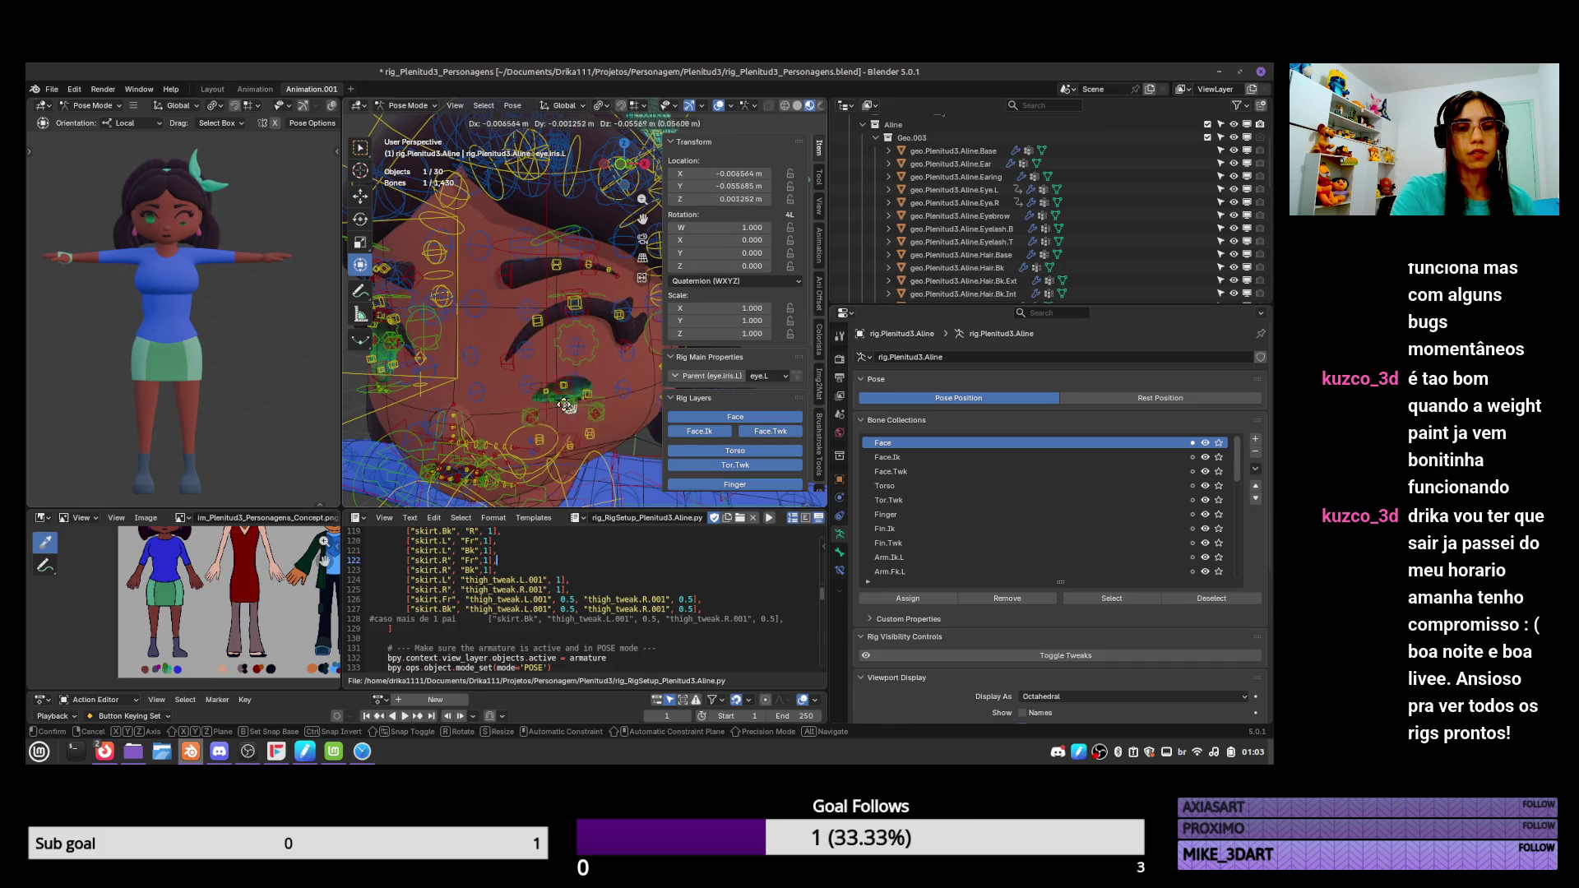
key(y)
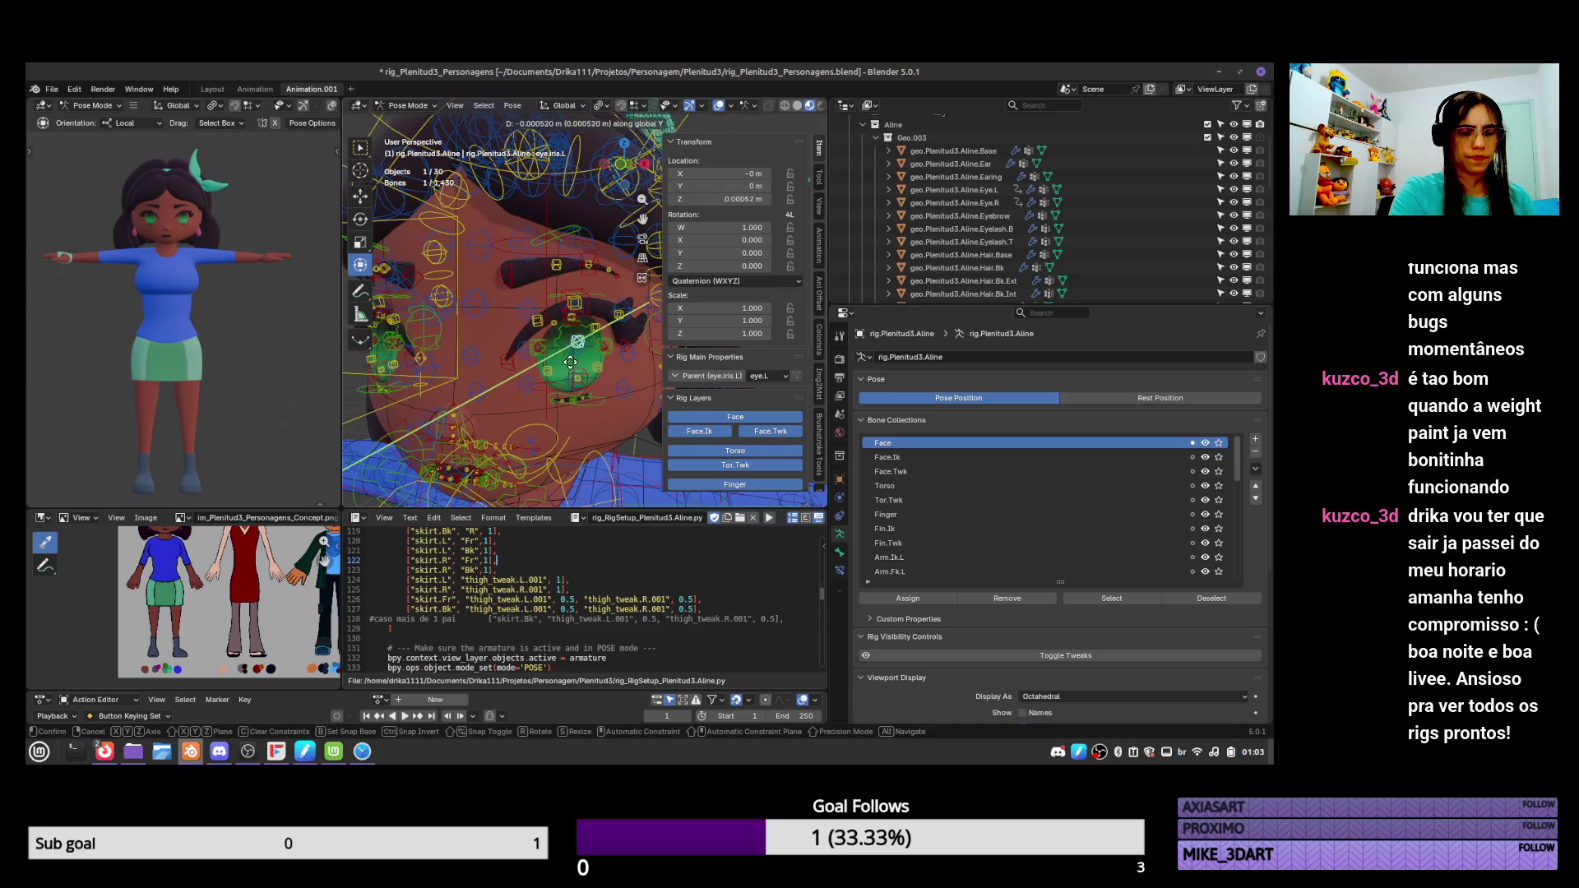
click(568, 392)
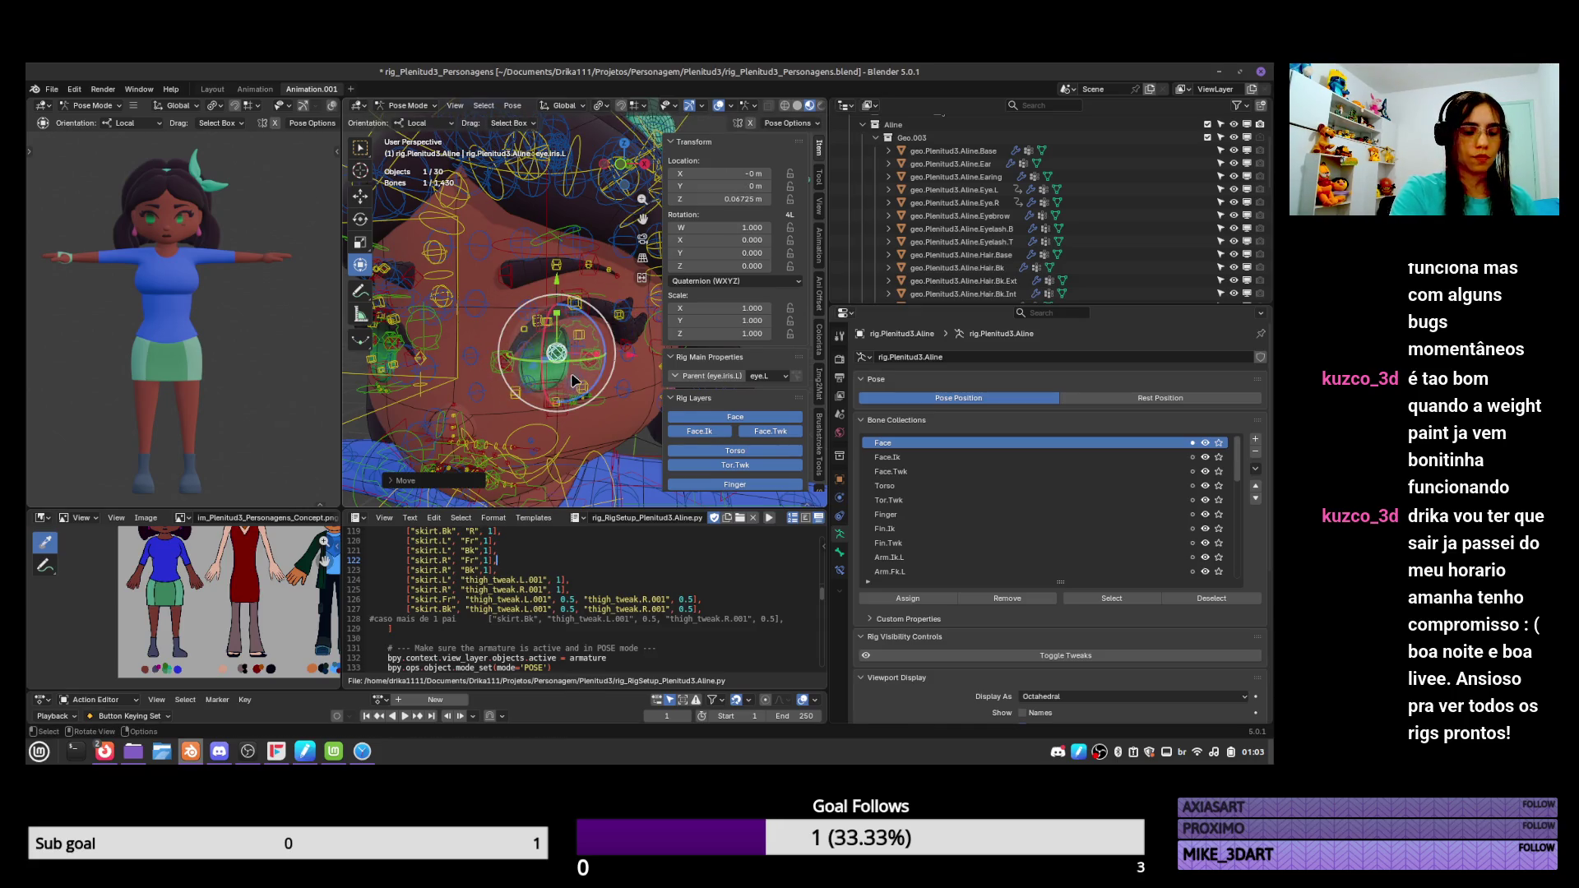
Reposition the left iris bone several times, clearing its location, then select all bones and save.
key(g)
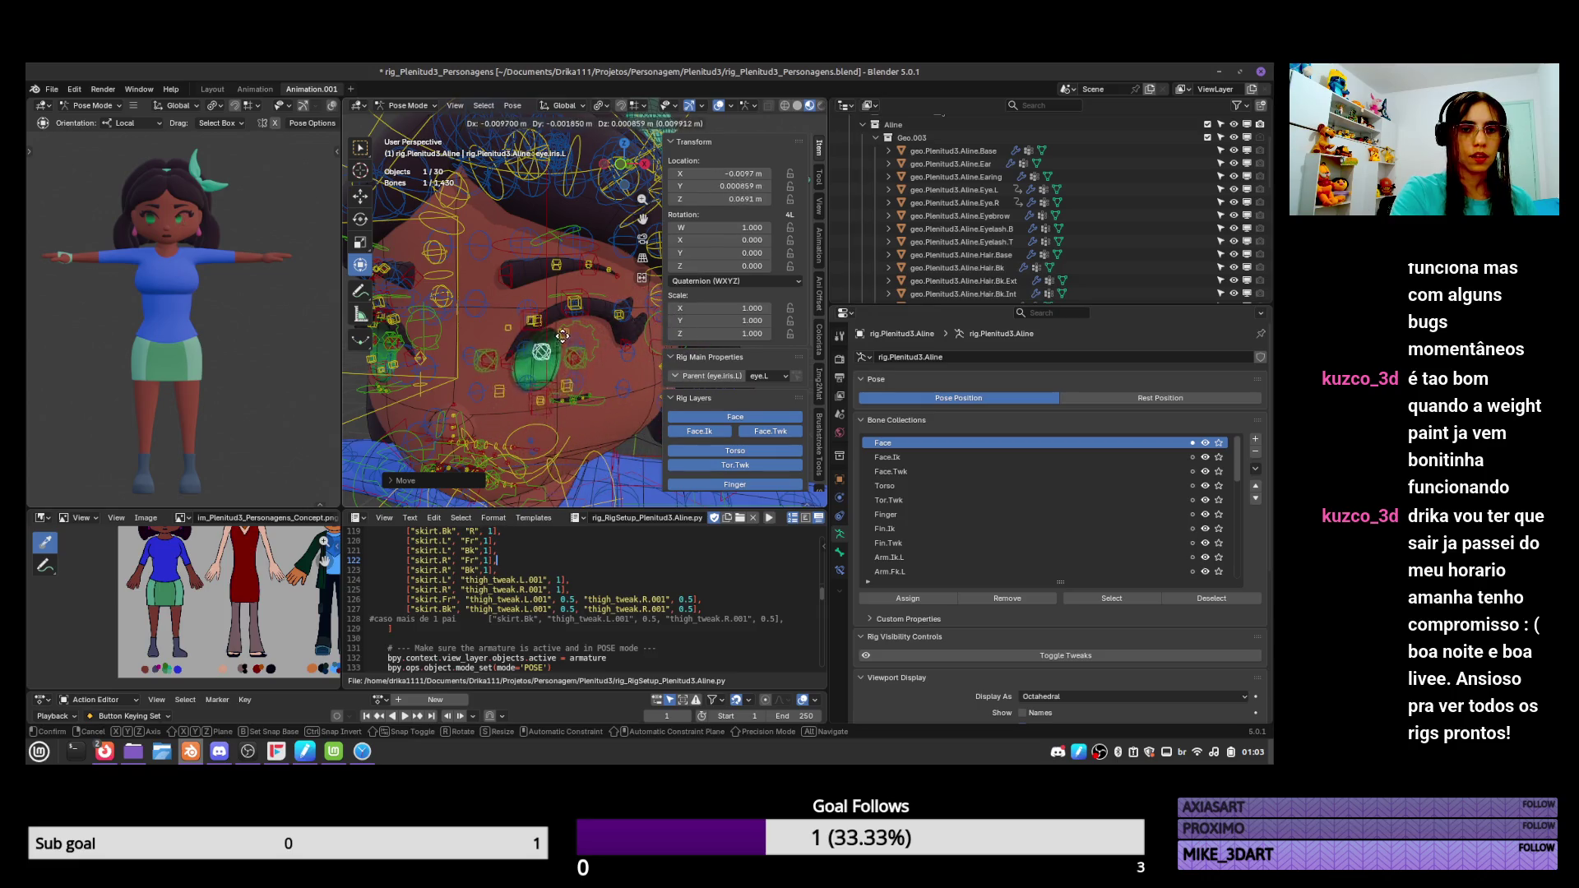
click(608, 339)
key(alt+g)
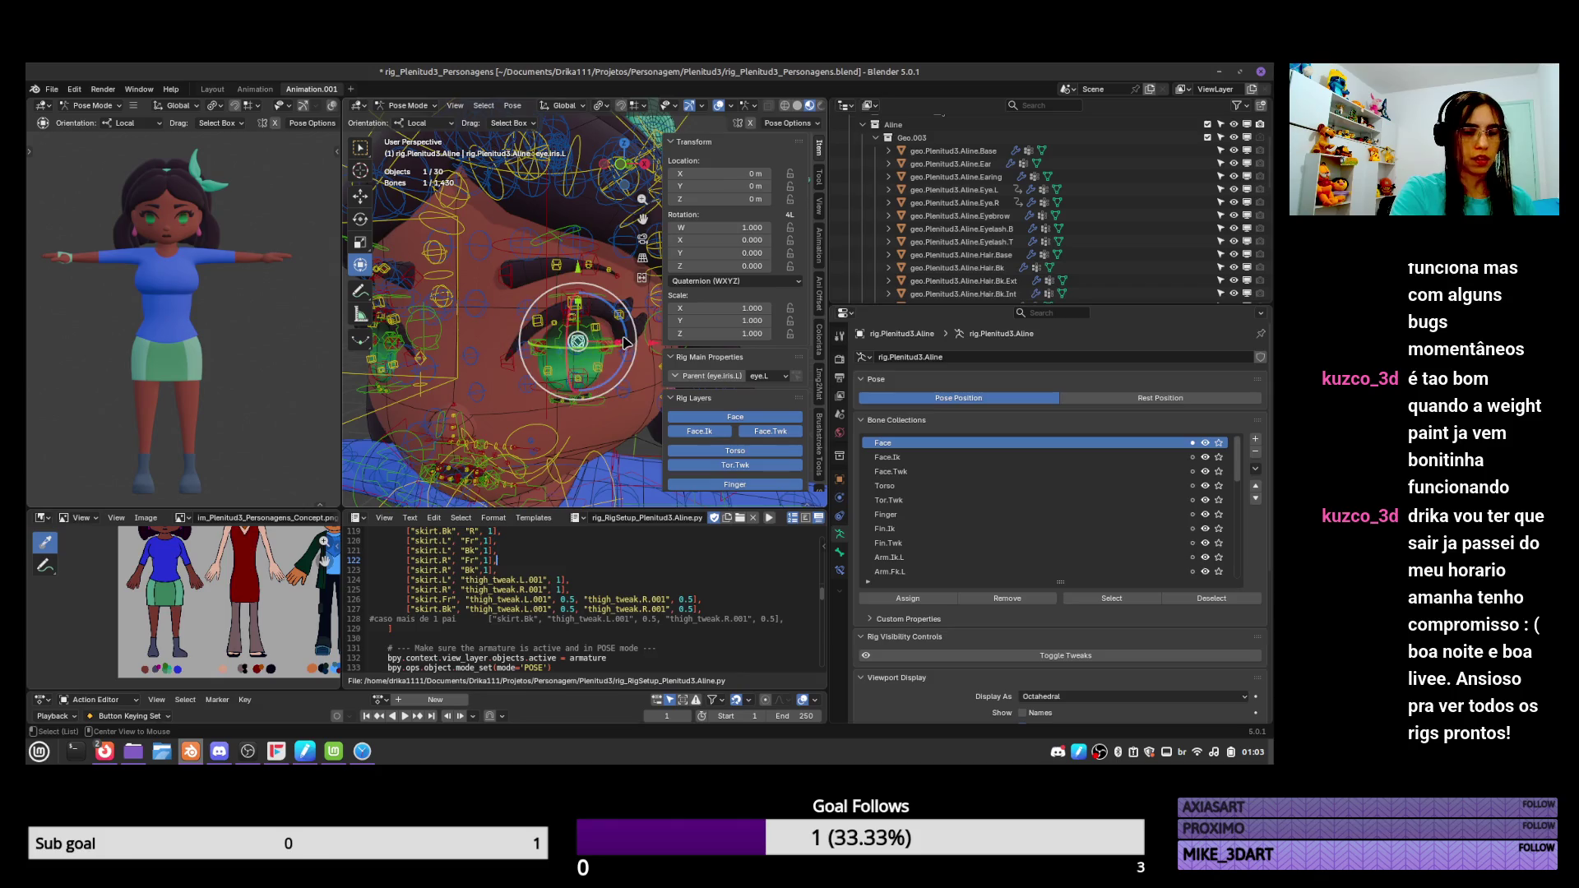
key(g)
click(609, 362)
mouse_move(609, 362)
middle_down()
mouse_move(619, 399)
mouse_move(633, 385)
mouse_move(569, 344)
middle_up()
key(g)
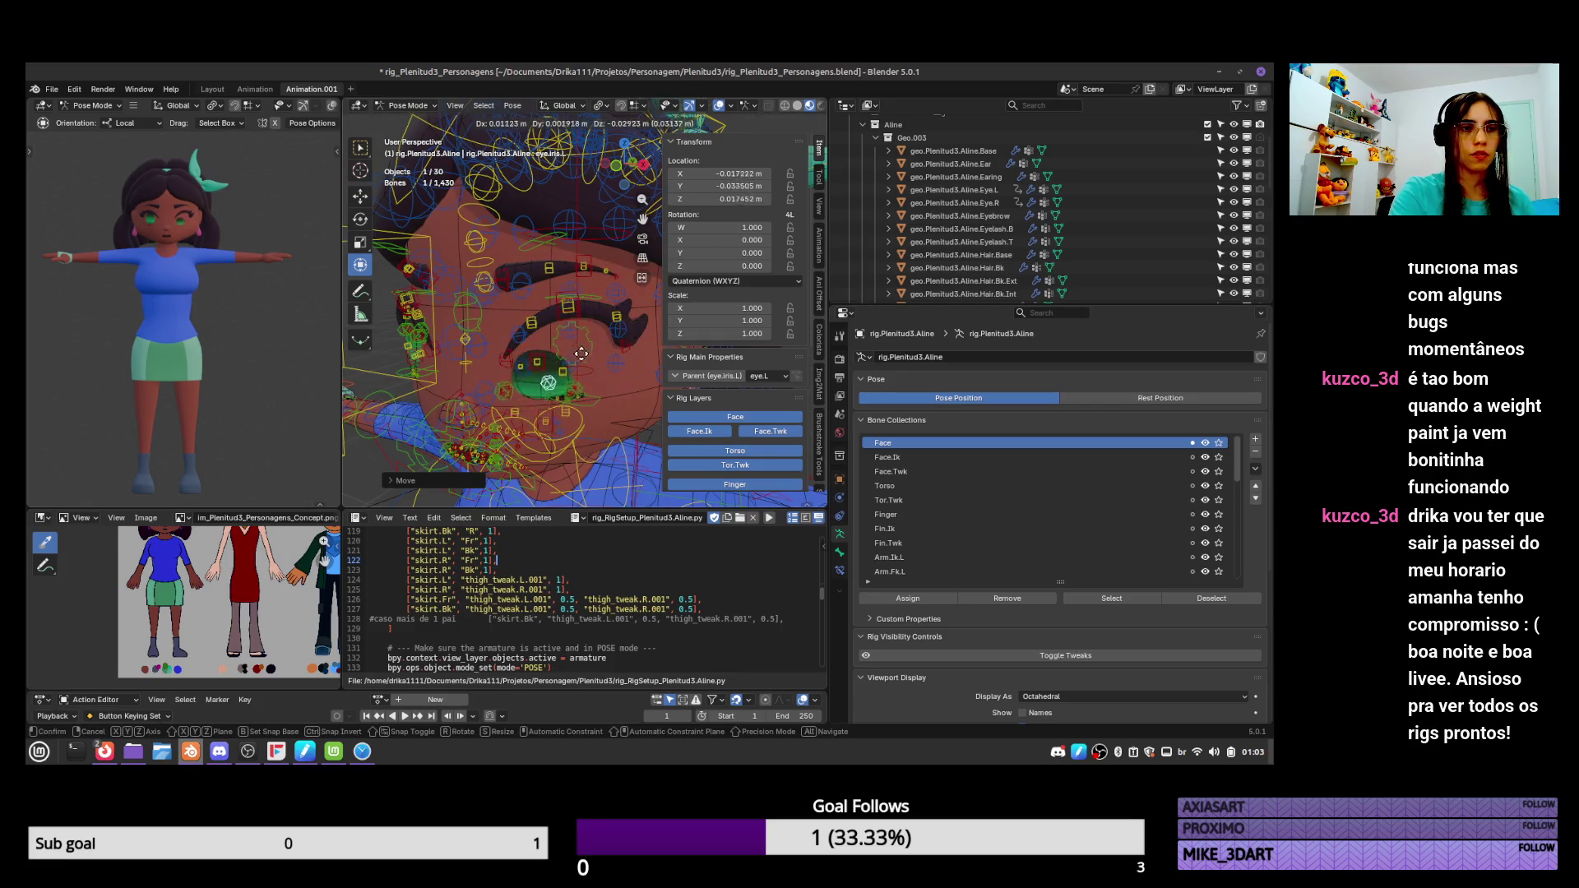
click(585, 371)
key(a)
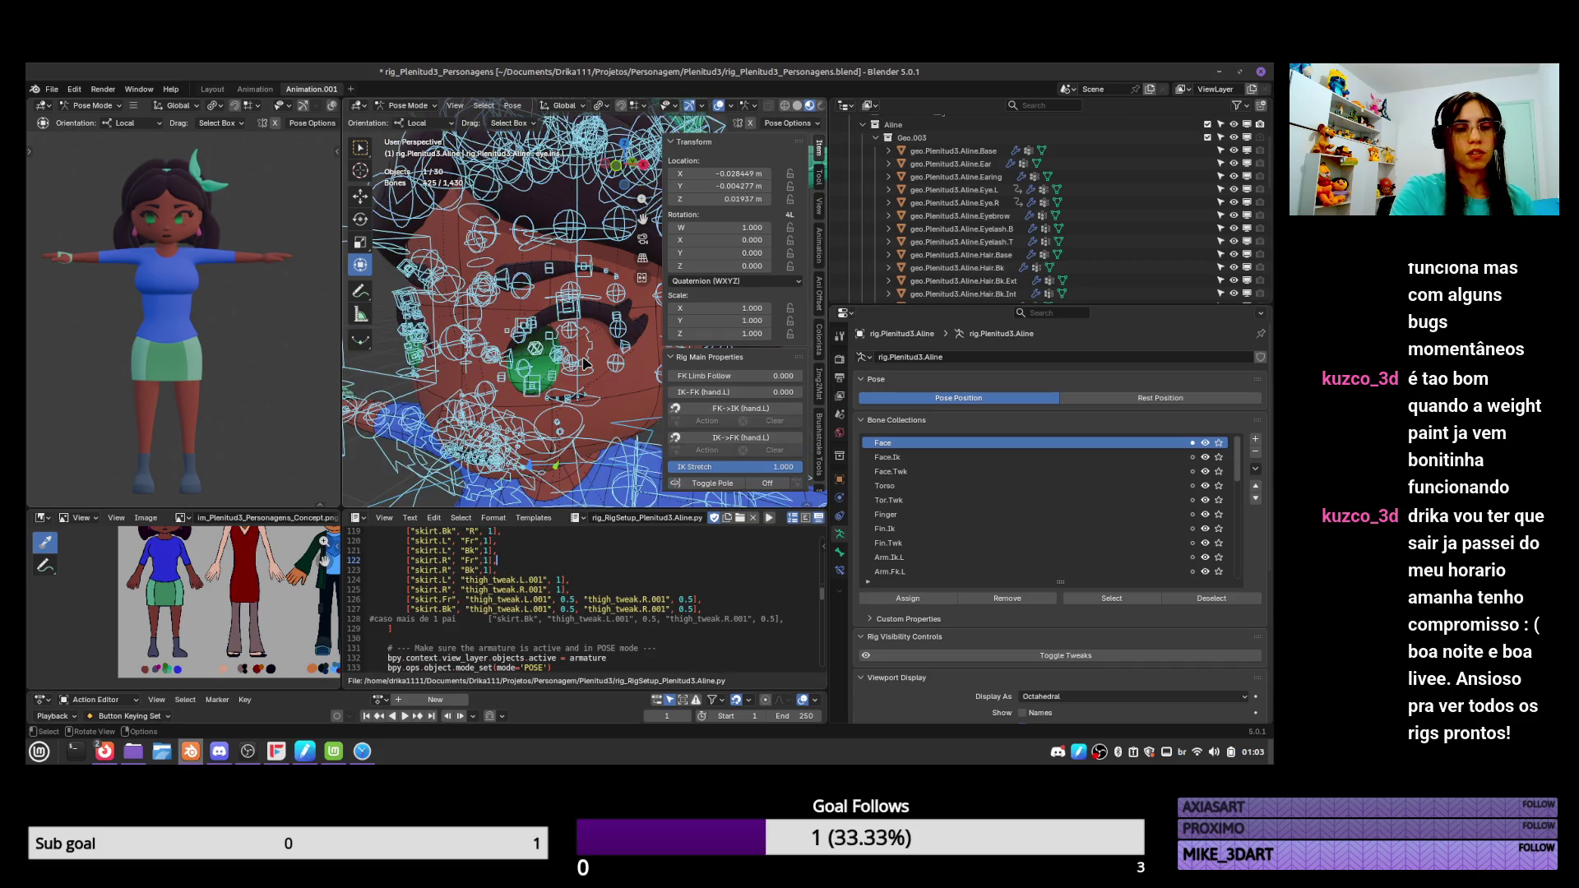
key(ctrl+s)
scroll(587, 363, down, 5)
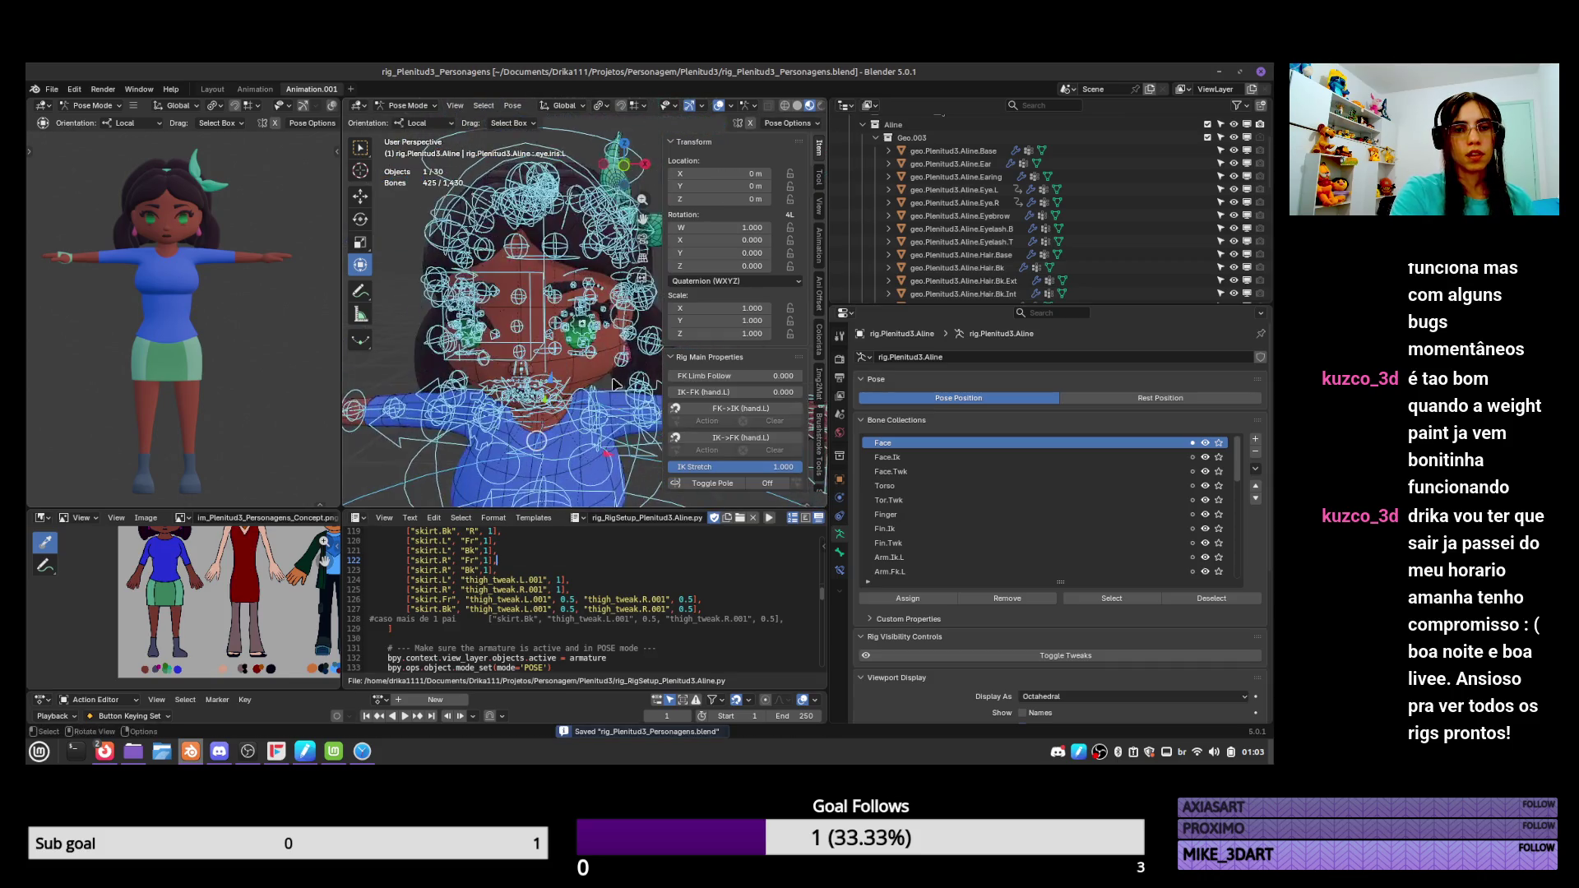
Test the eyebrow and upper eyelash bones, then clear all bones to rest.
click(586, 262)
key(g)
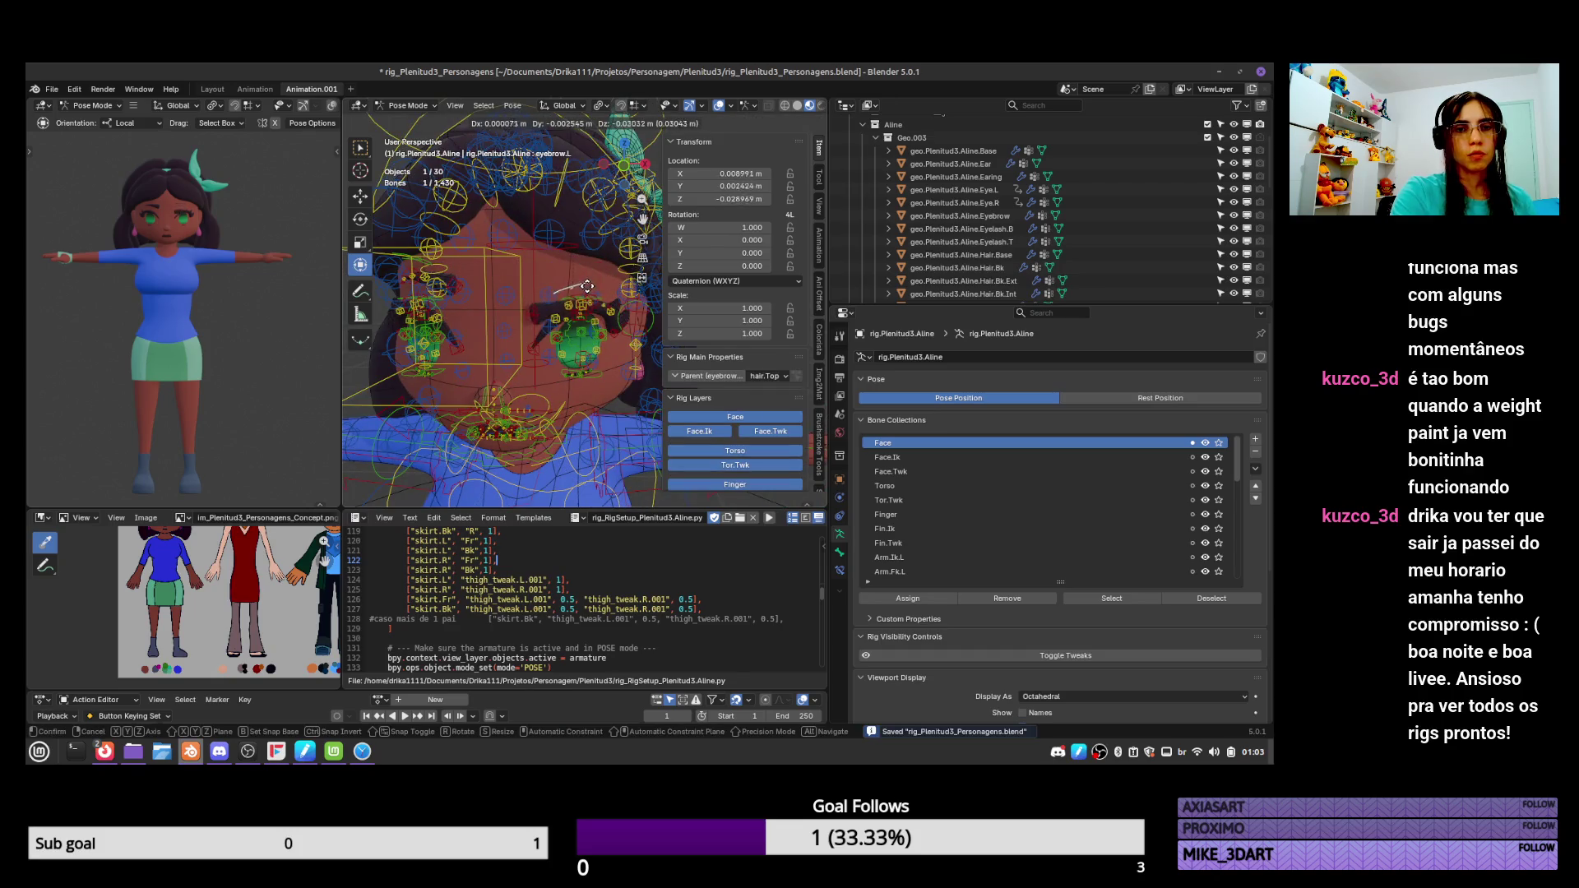
key(Escape)
click(588, 377)
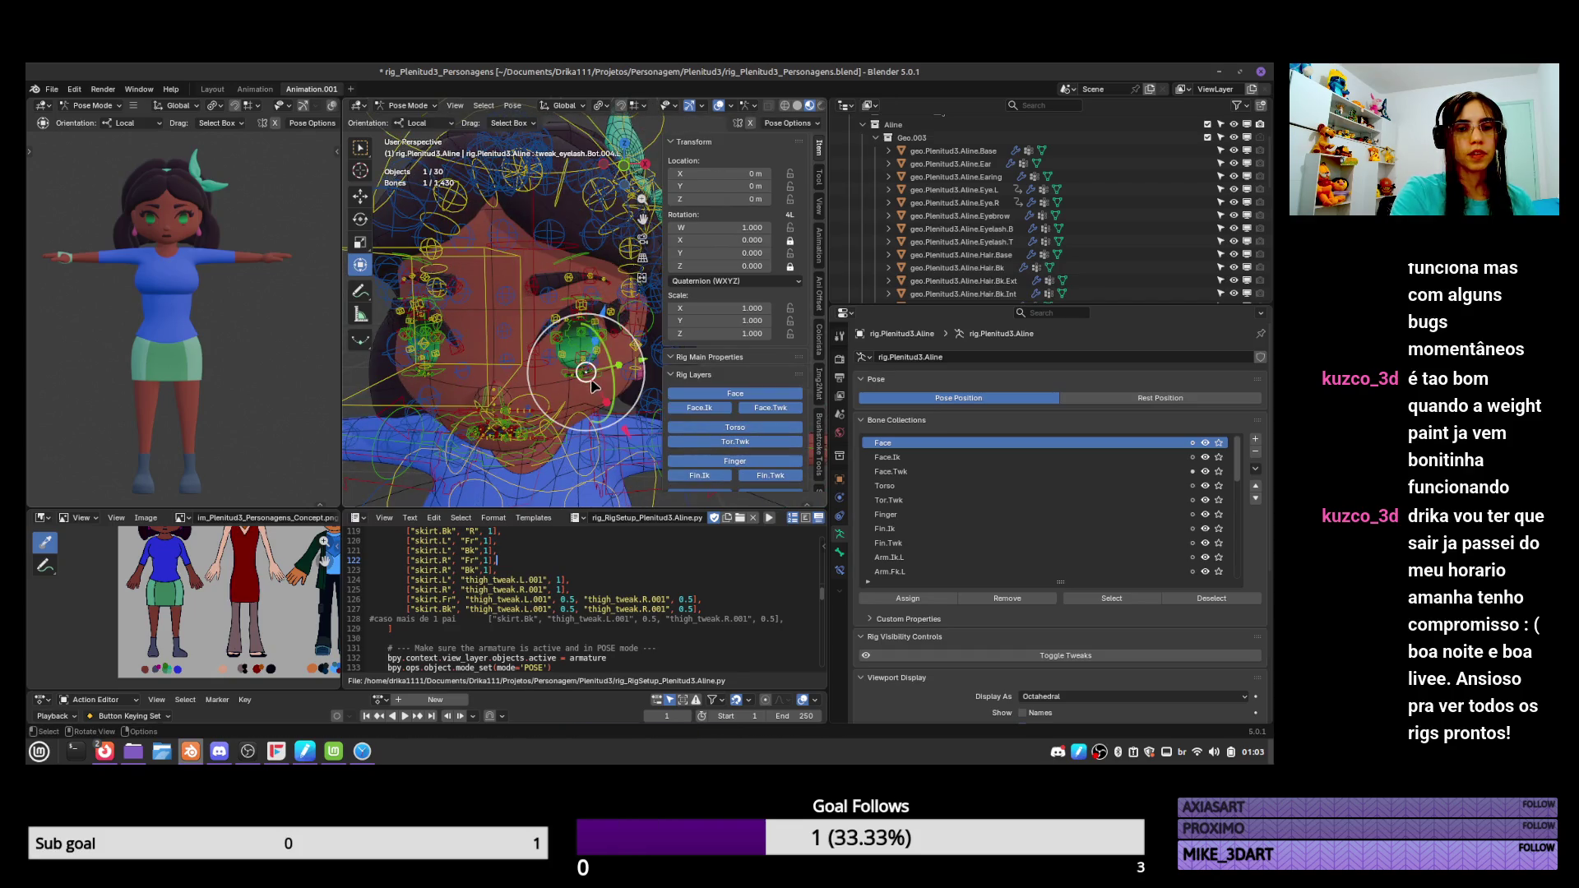
click(584, 314)
key(g)
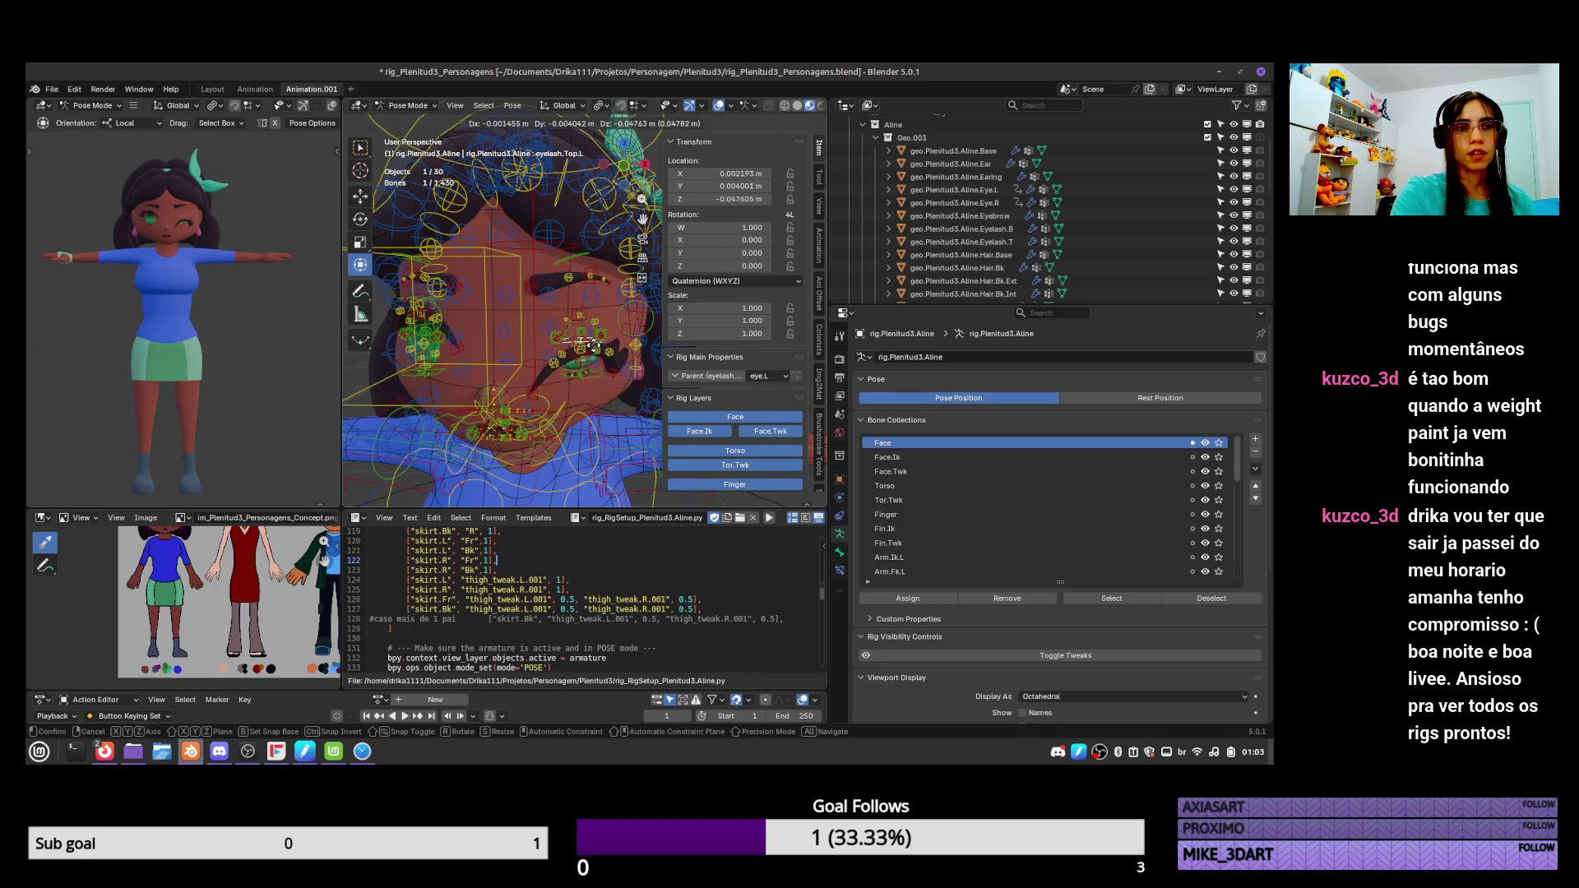
click(593, 347)
scroll(593, 346, up, 3)
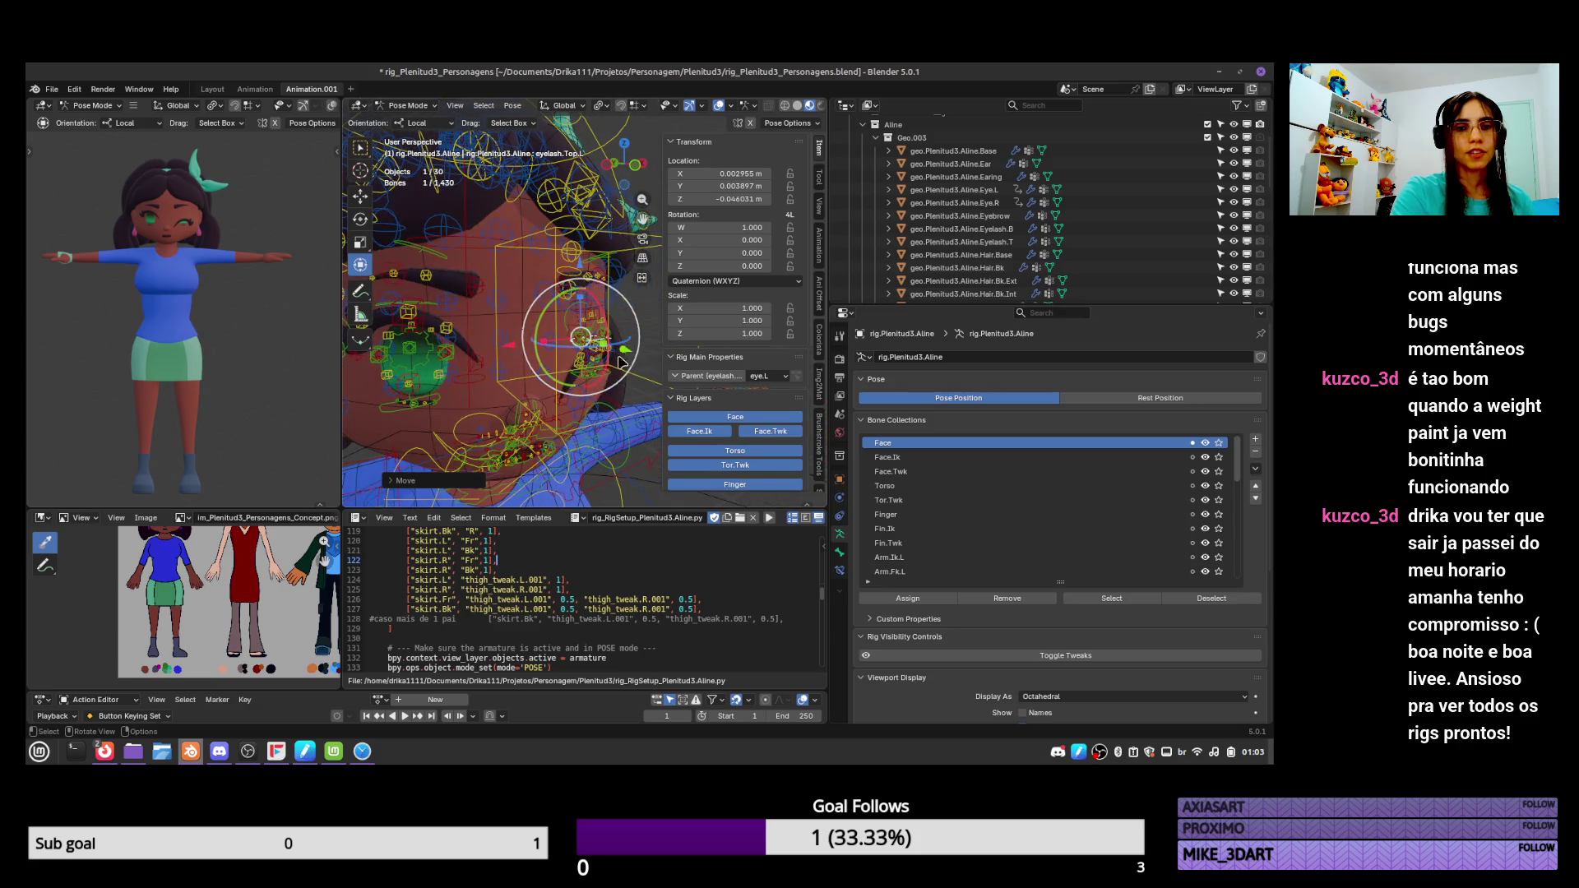
key(g)
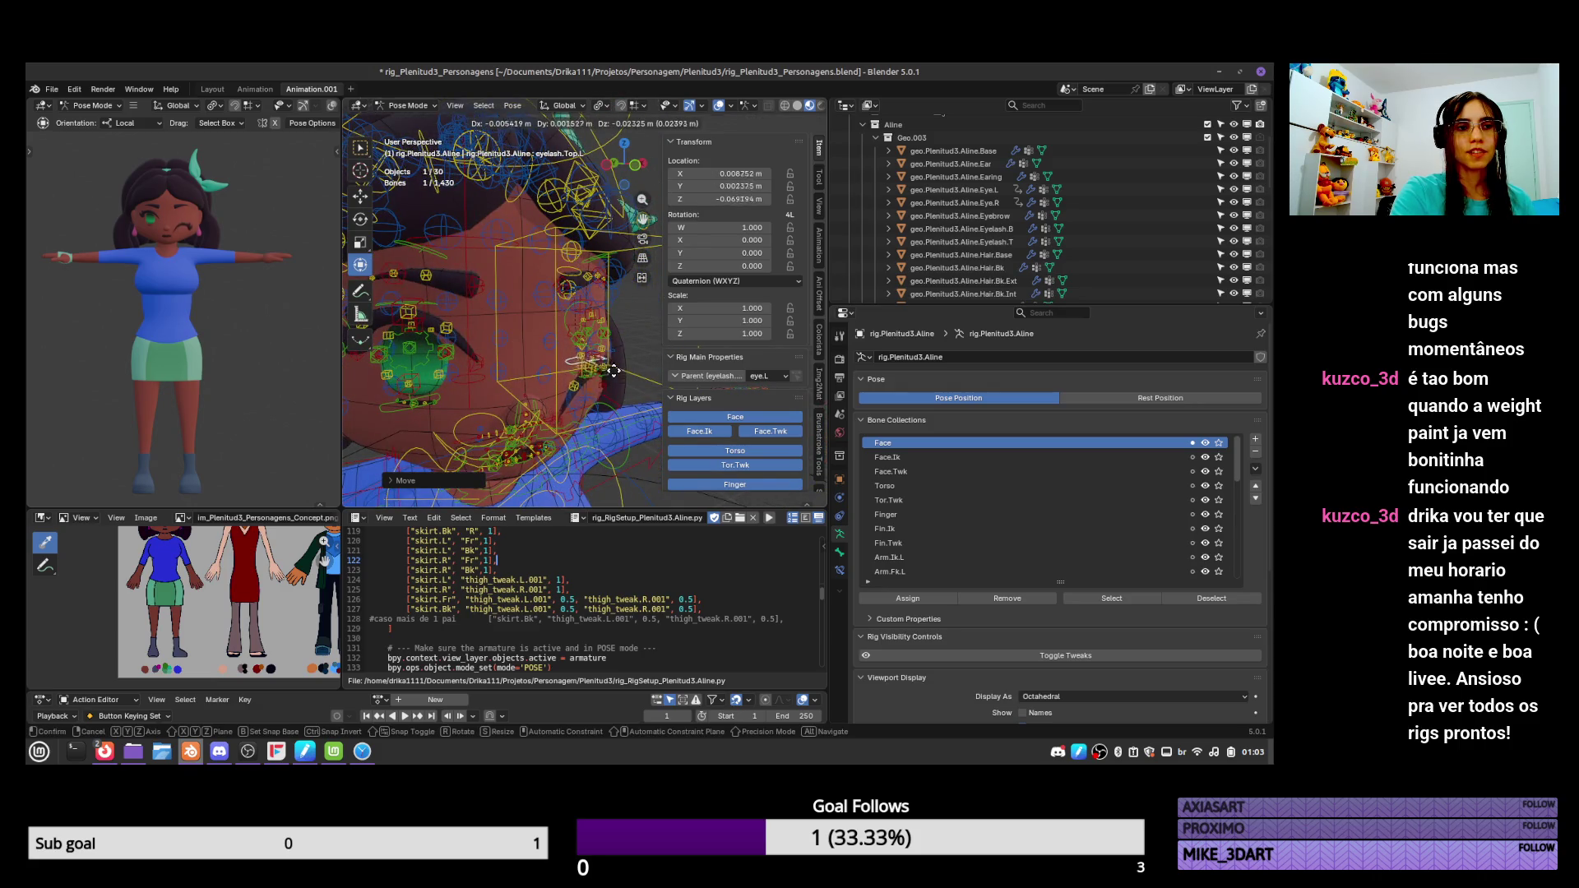
key(Escape)
key(a)
key(alt+g)
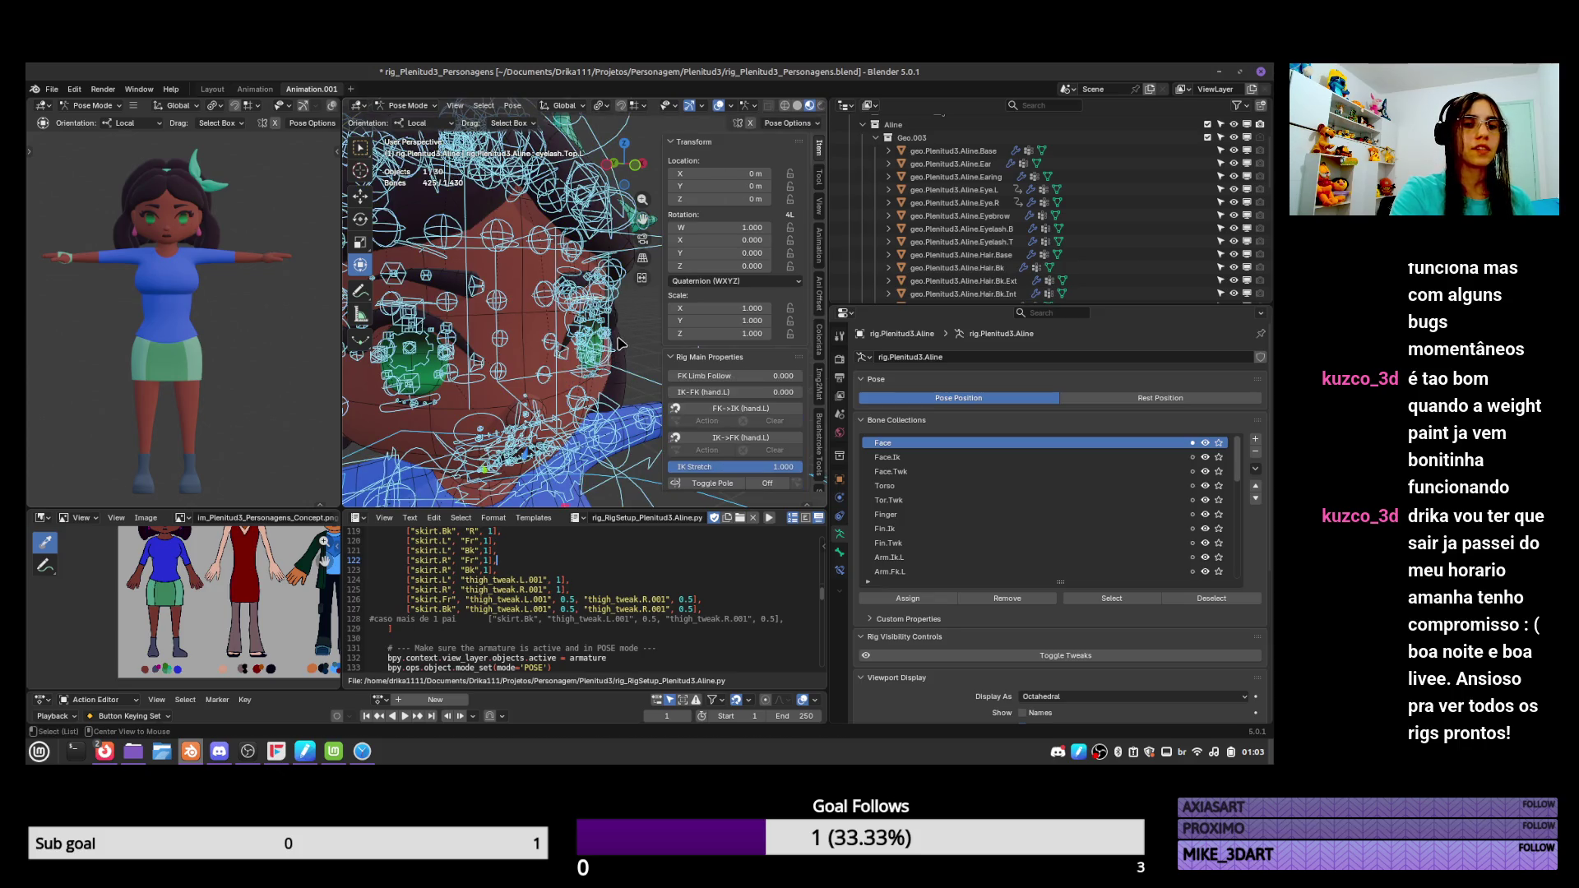
Move the eyelash pivot and tweak bones, reset all bones to rest, and save.
middle_drag(613, 366, 556, 337)
click(590, 294)
key(g)
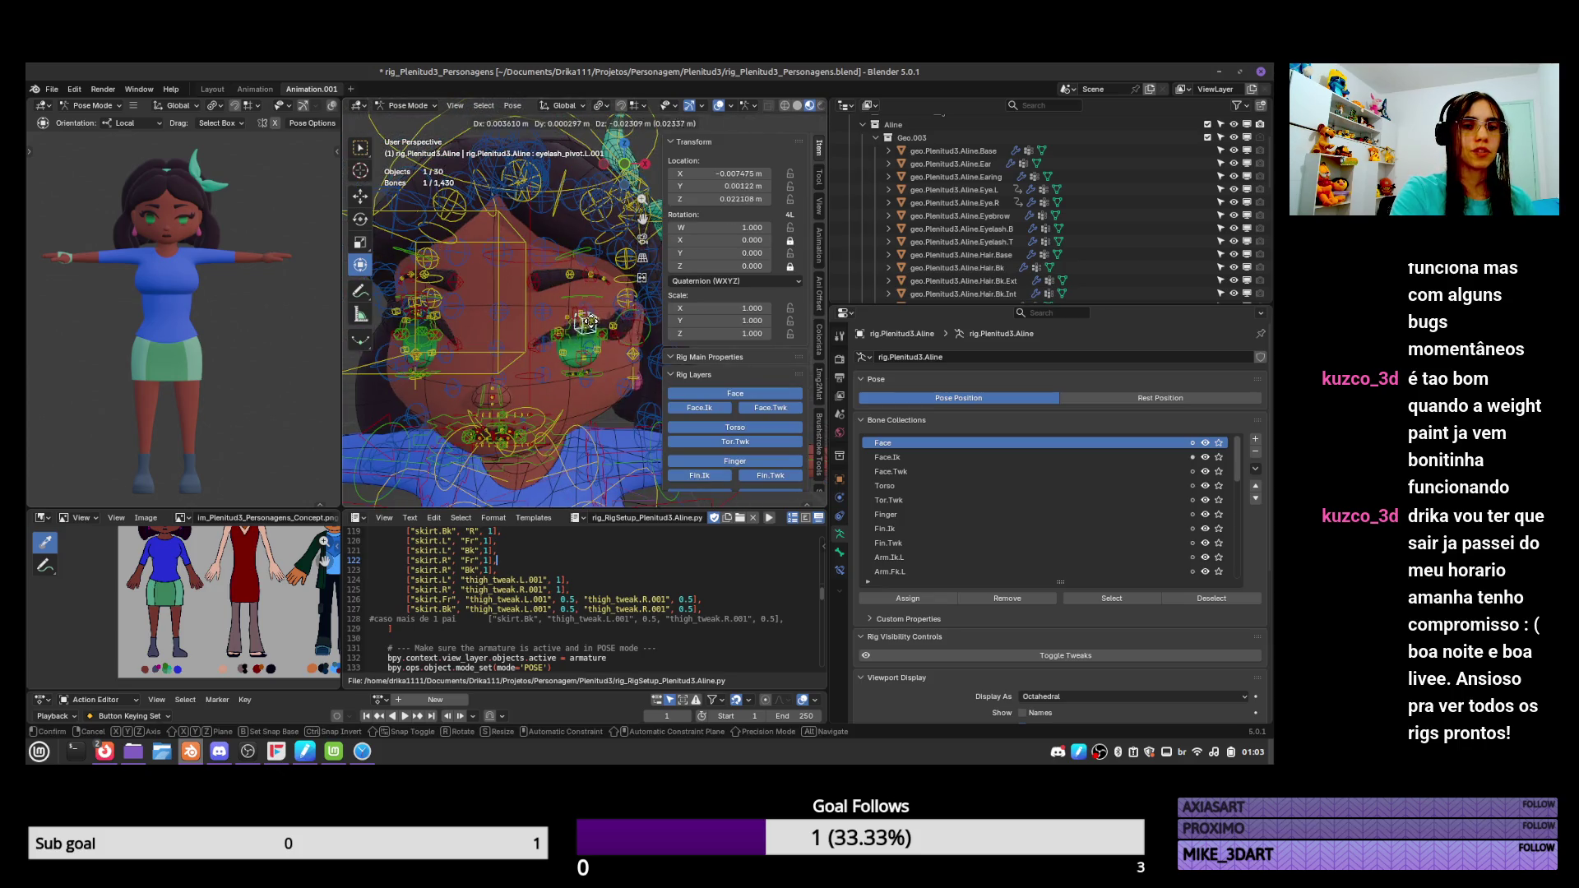
click(586, 330)
click(612, 324)
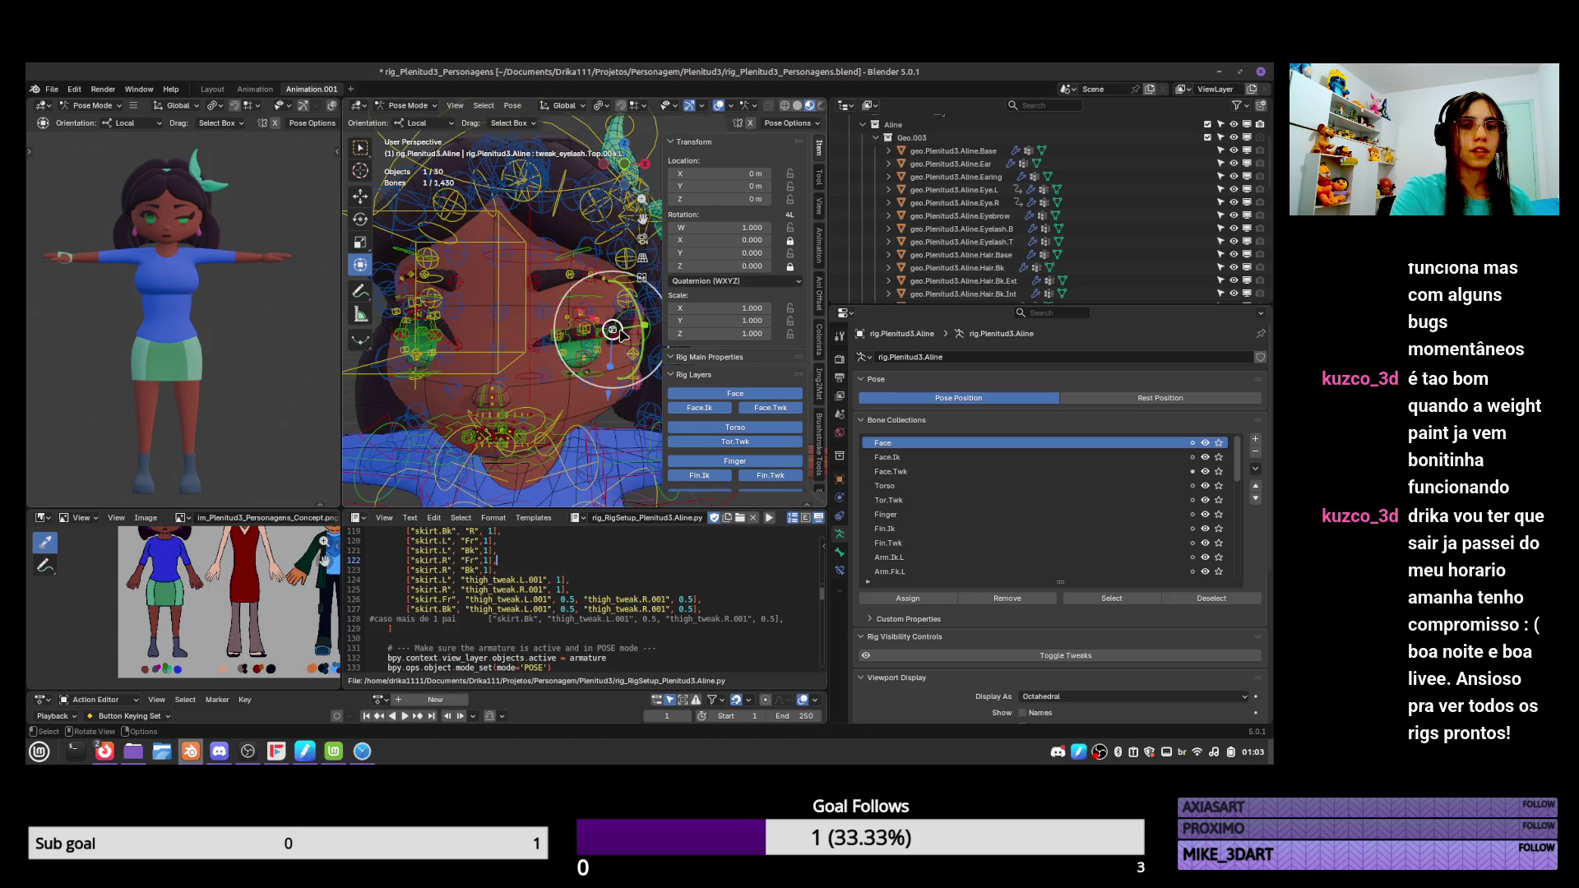
key(g)
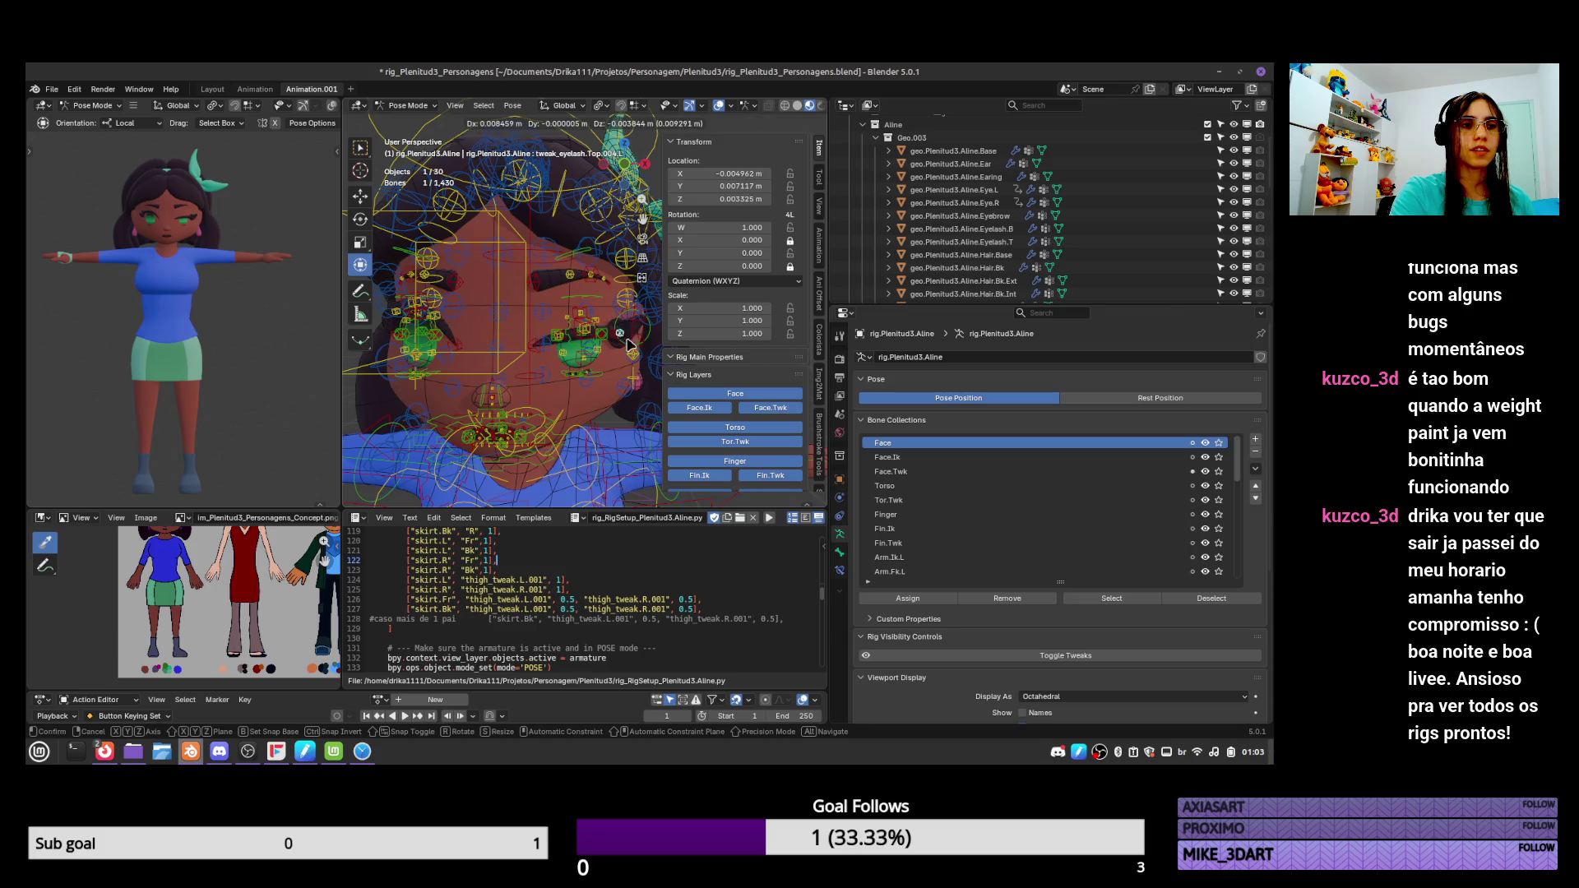
click(630, 342)
key(a)
key(shift+e)
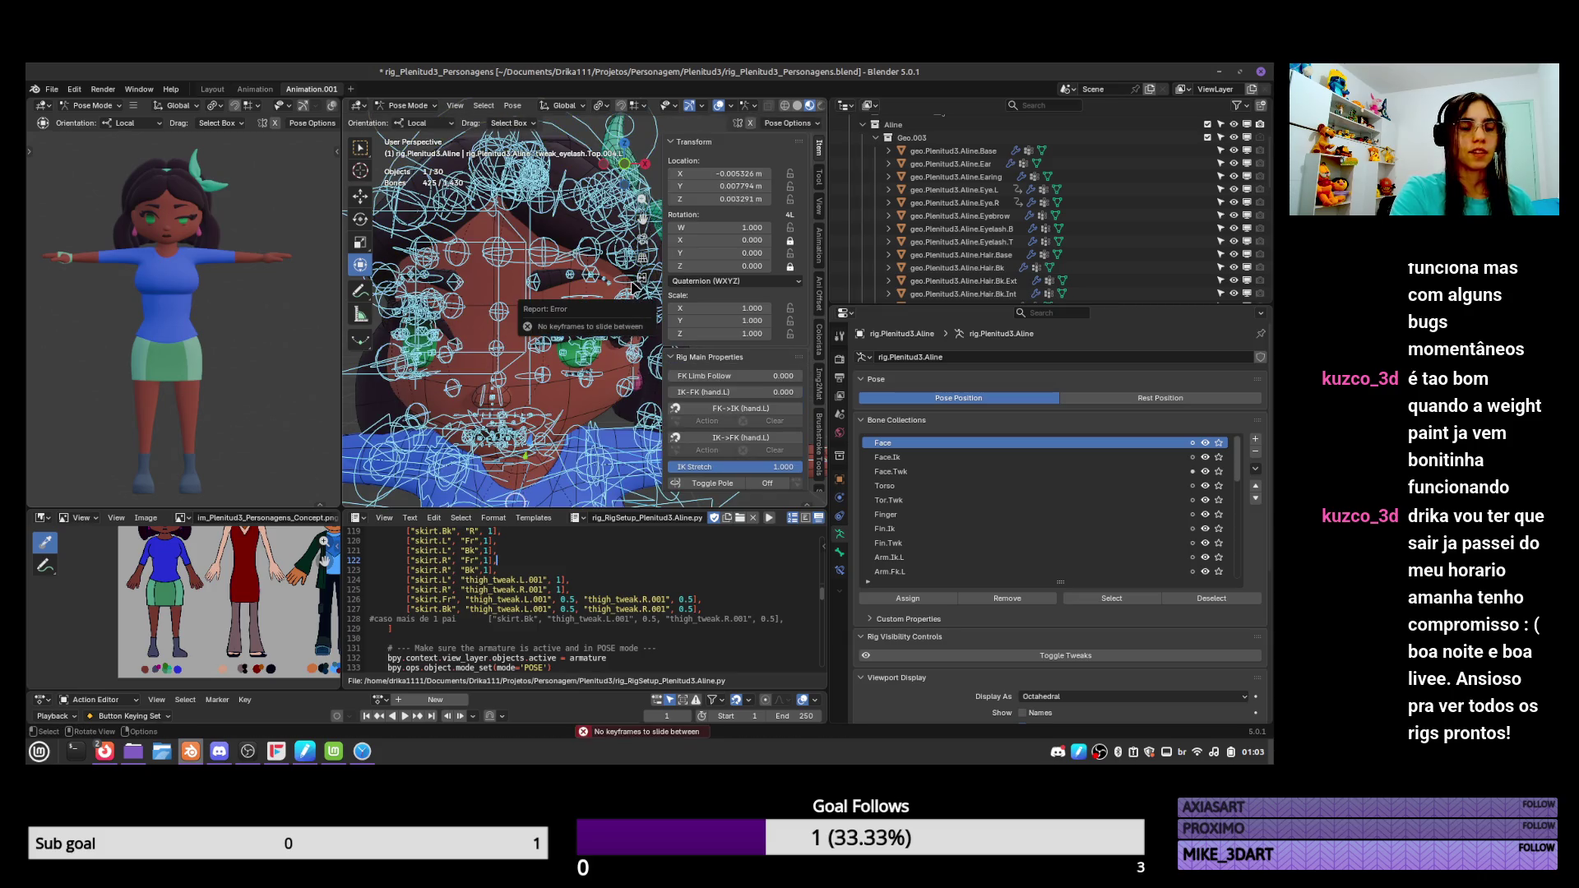
key(alt+g)
key(ctrl+s)
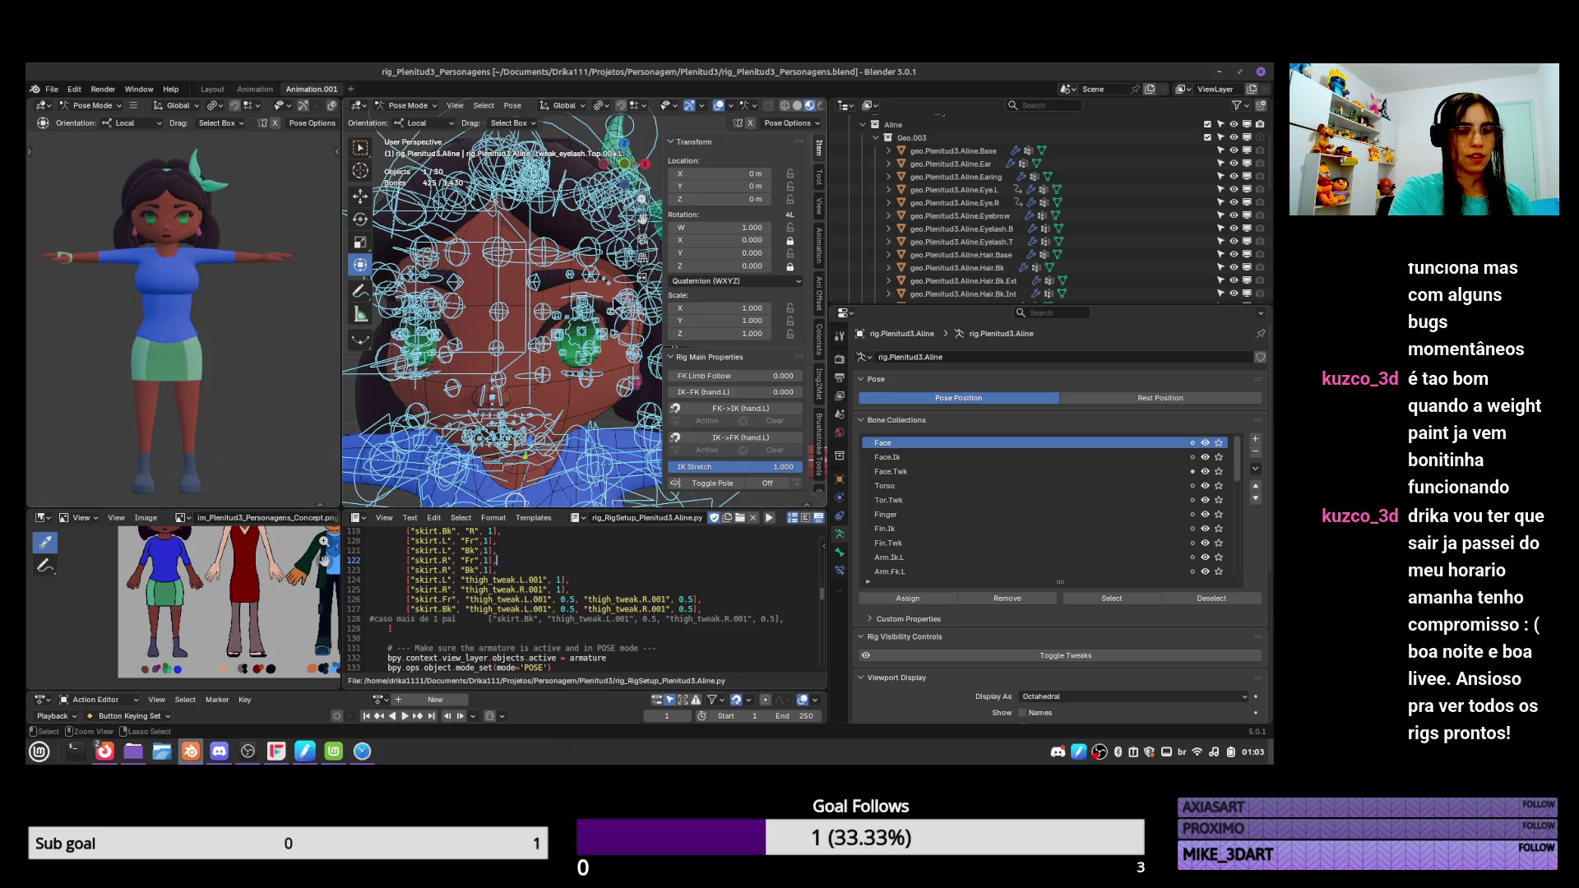
Select lip.Ext.L and lip.Ext.R and pull the right mouth corner sideways.
scroll(555, 405, down, 3)
middle_drag(555, 404, 566, 384)
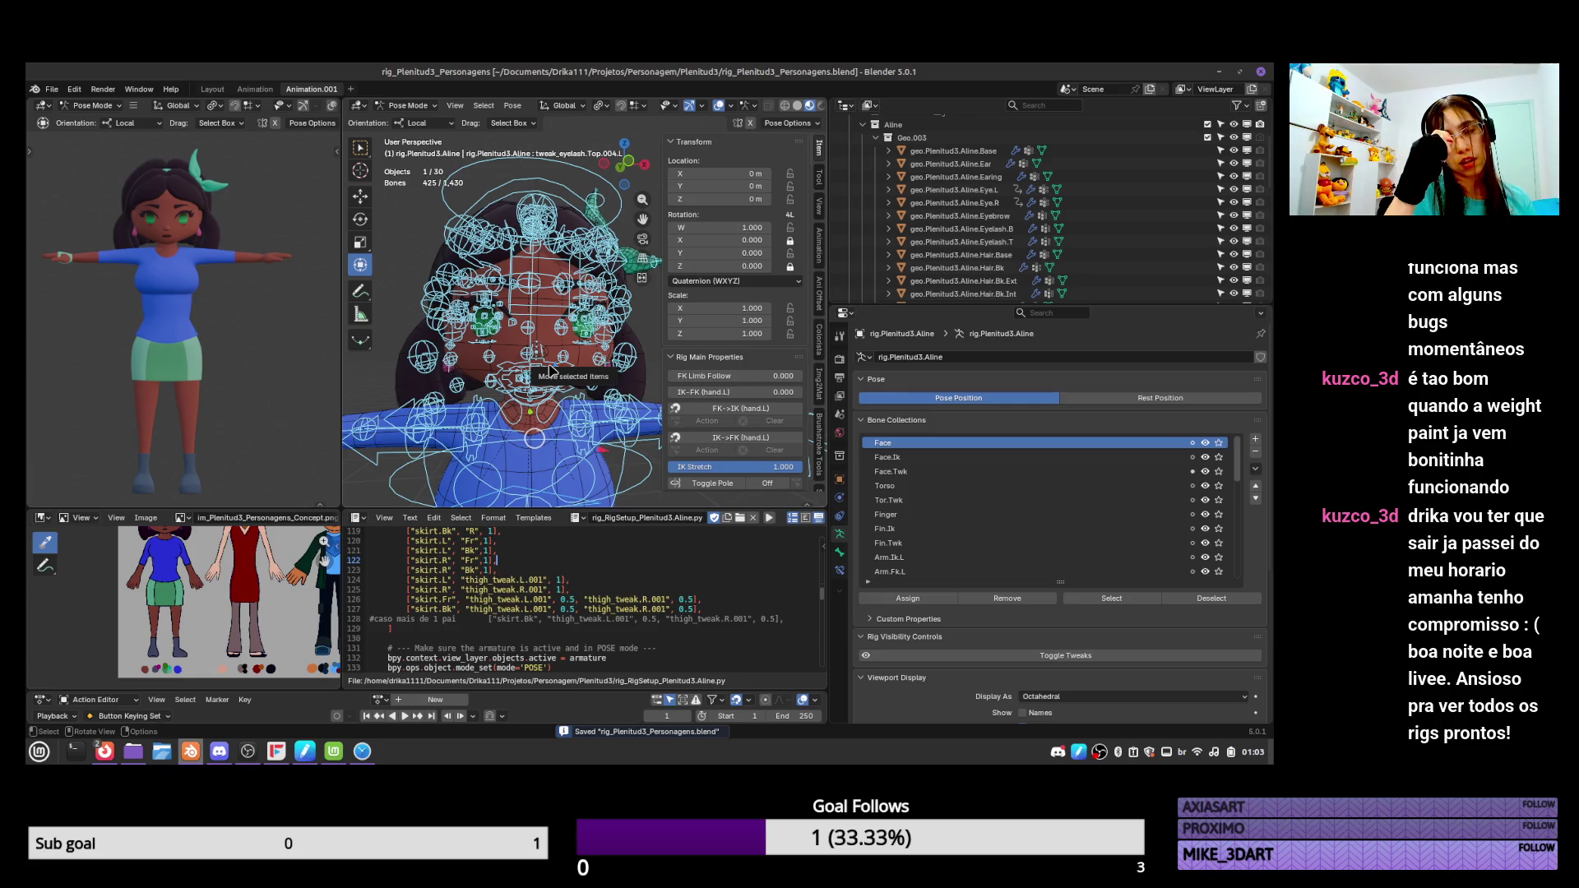
scroll(549, 374, up, 6)
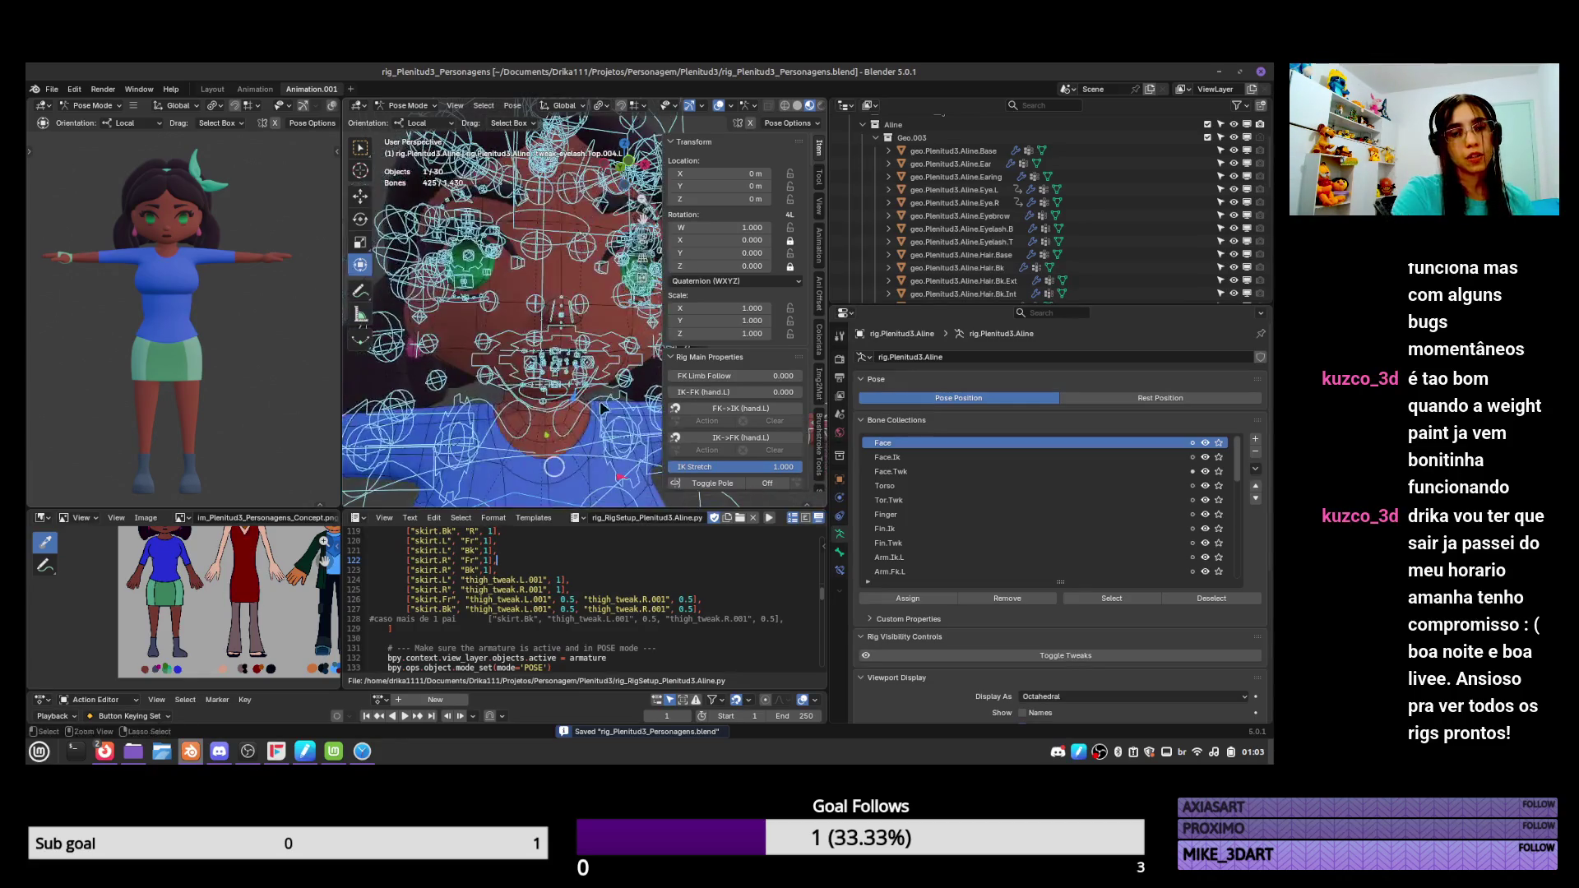
click(602, 399)
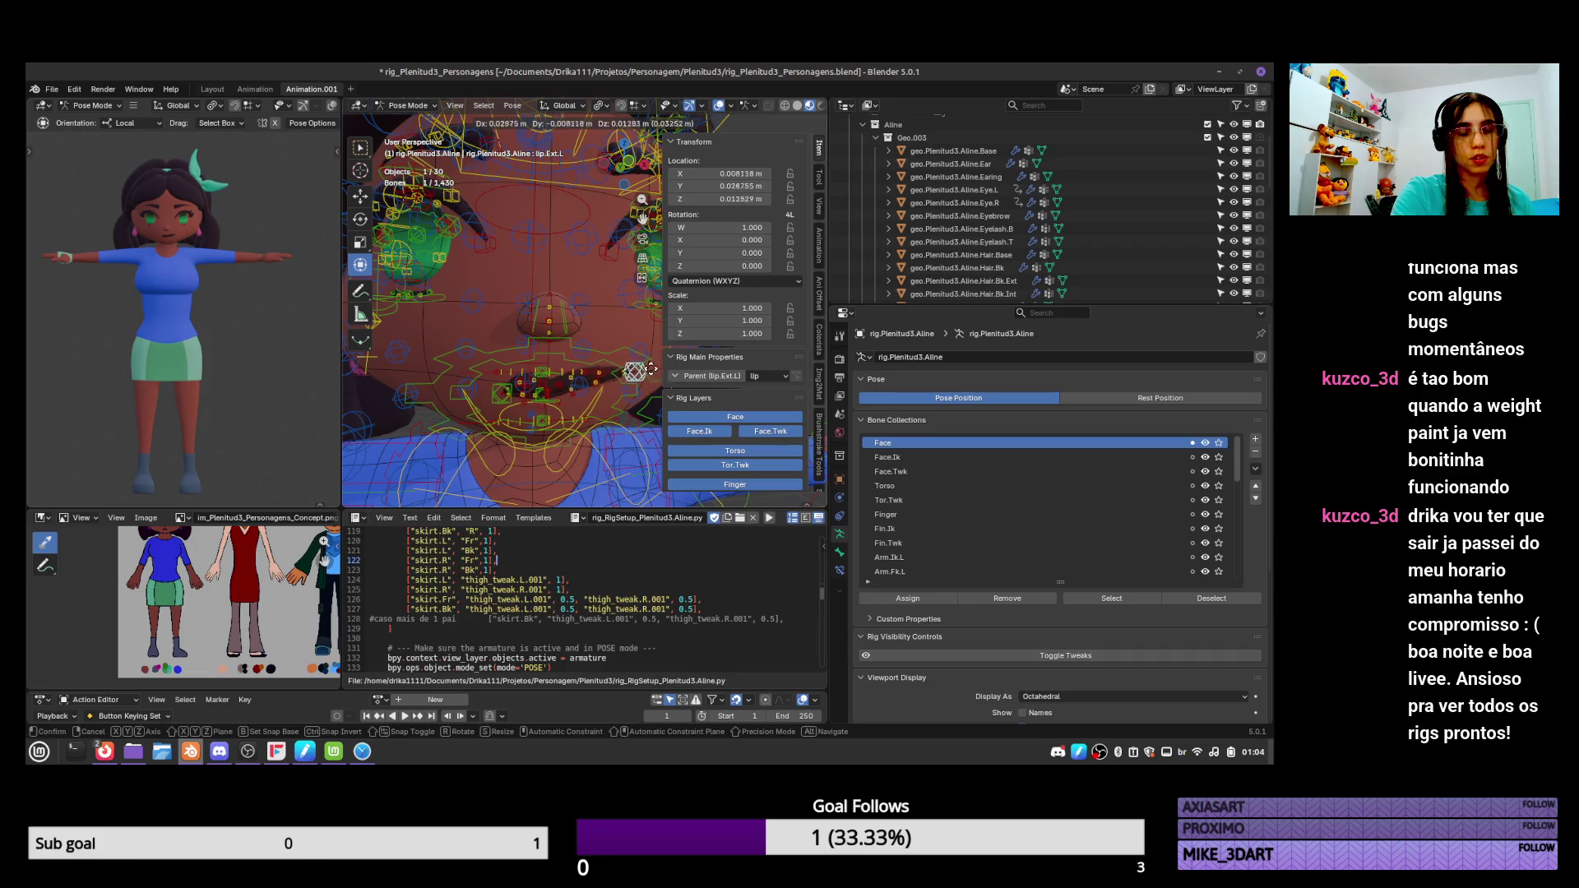
click(555, 408)
click(543, 432)
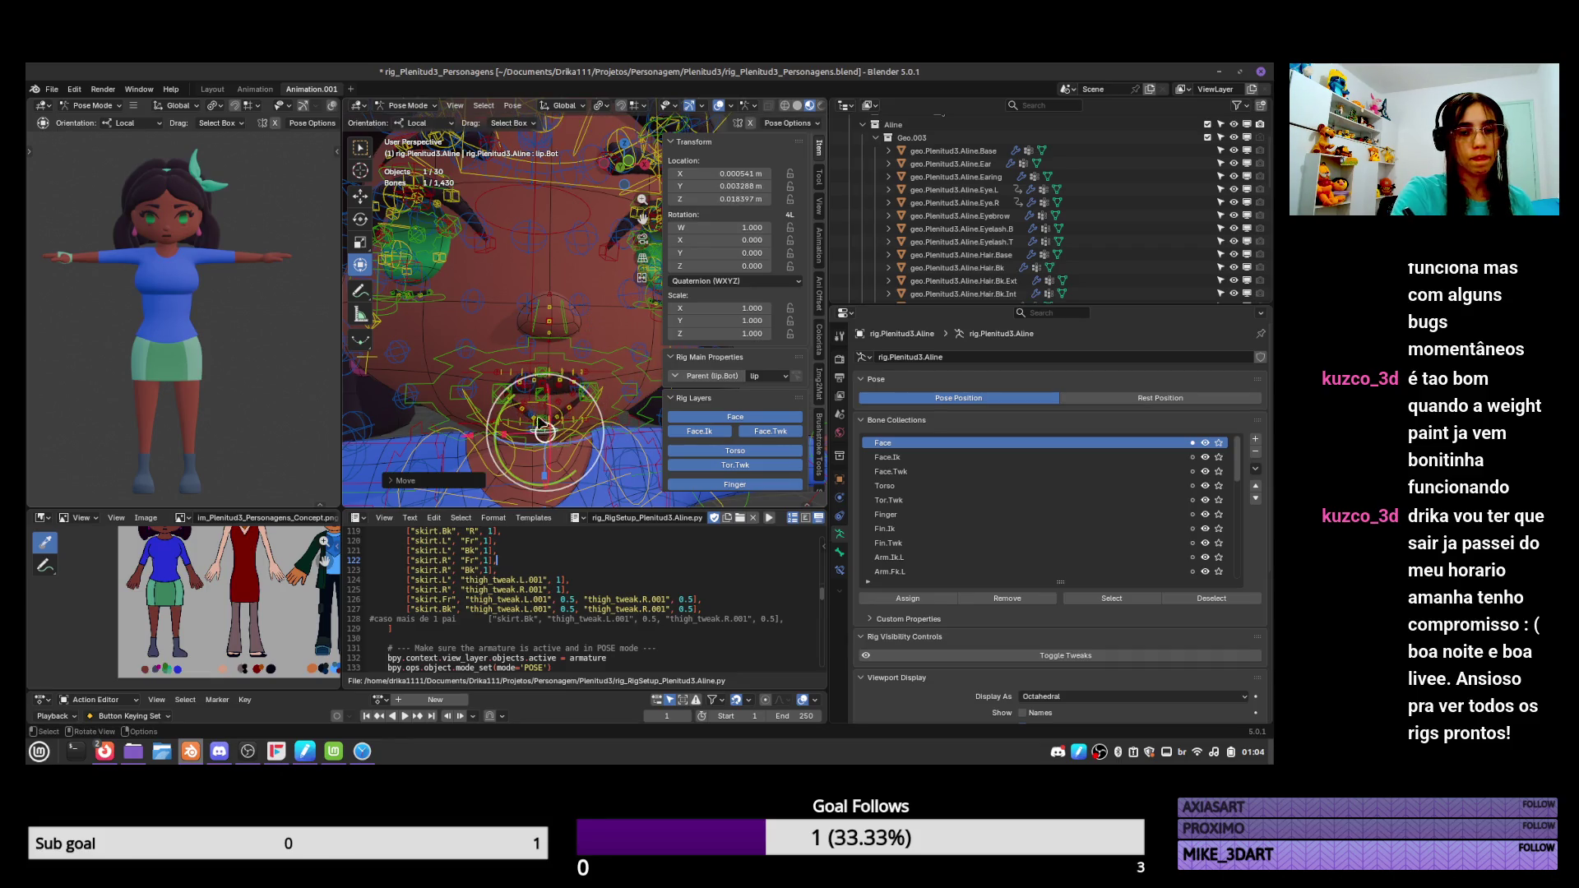
click(502, 393)
drag(502, 393, 472, 397)
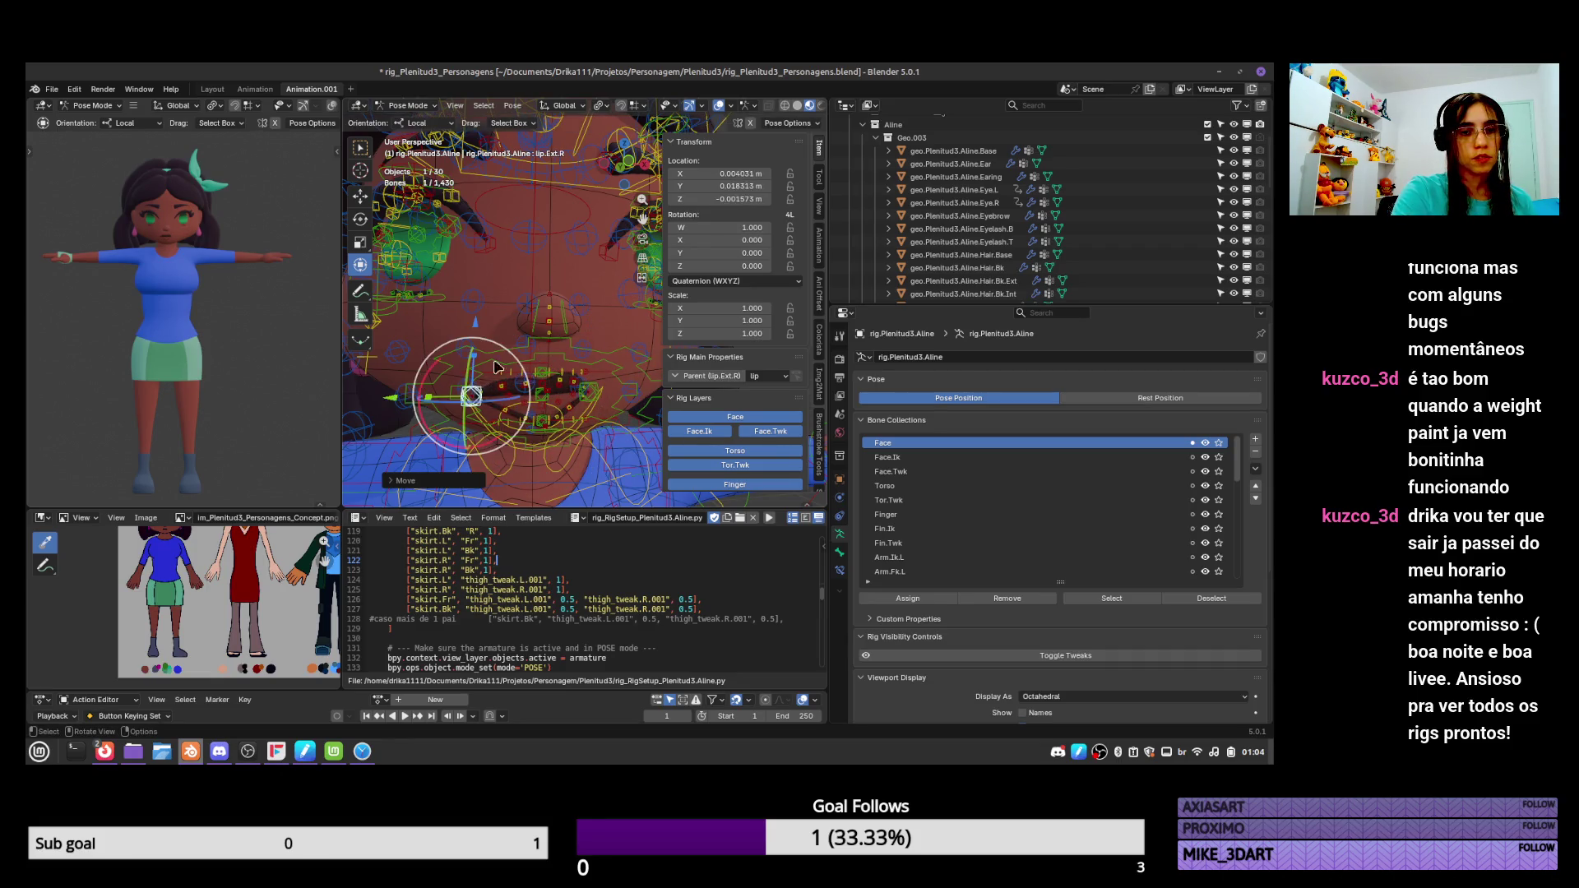
Move and cancel the main lip control, select lip.Bot, and save.
click(562, 380)
key(g)
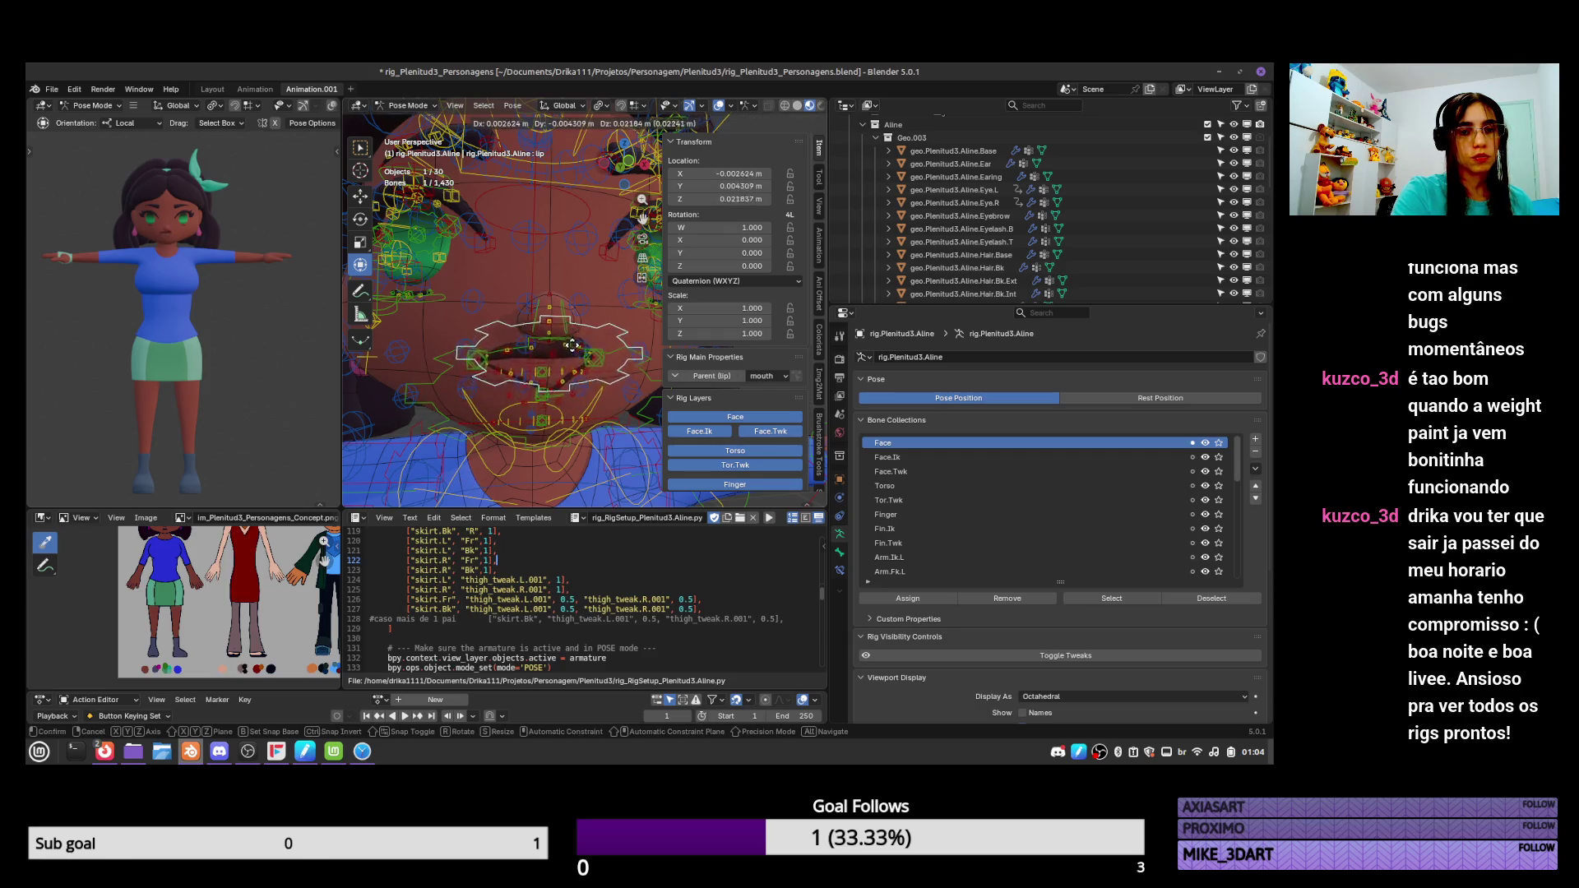
right_click(573, 346)
click(578, 350)
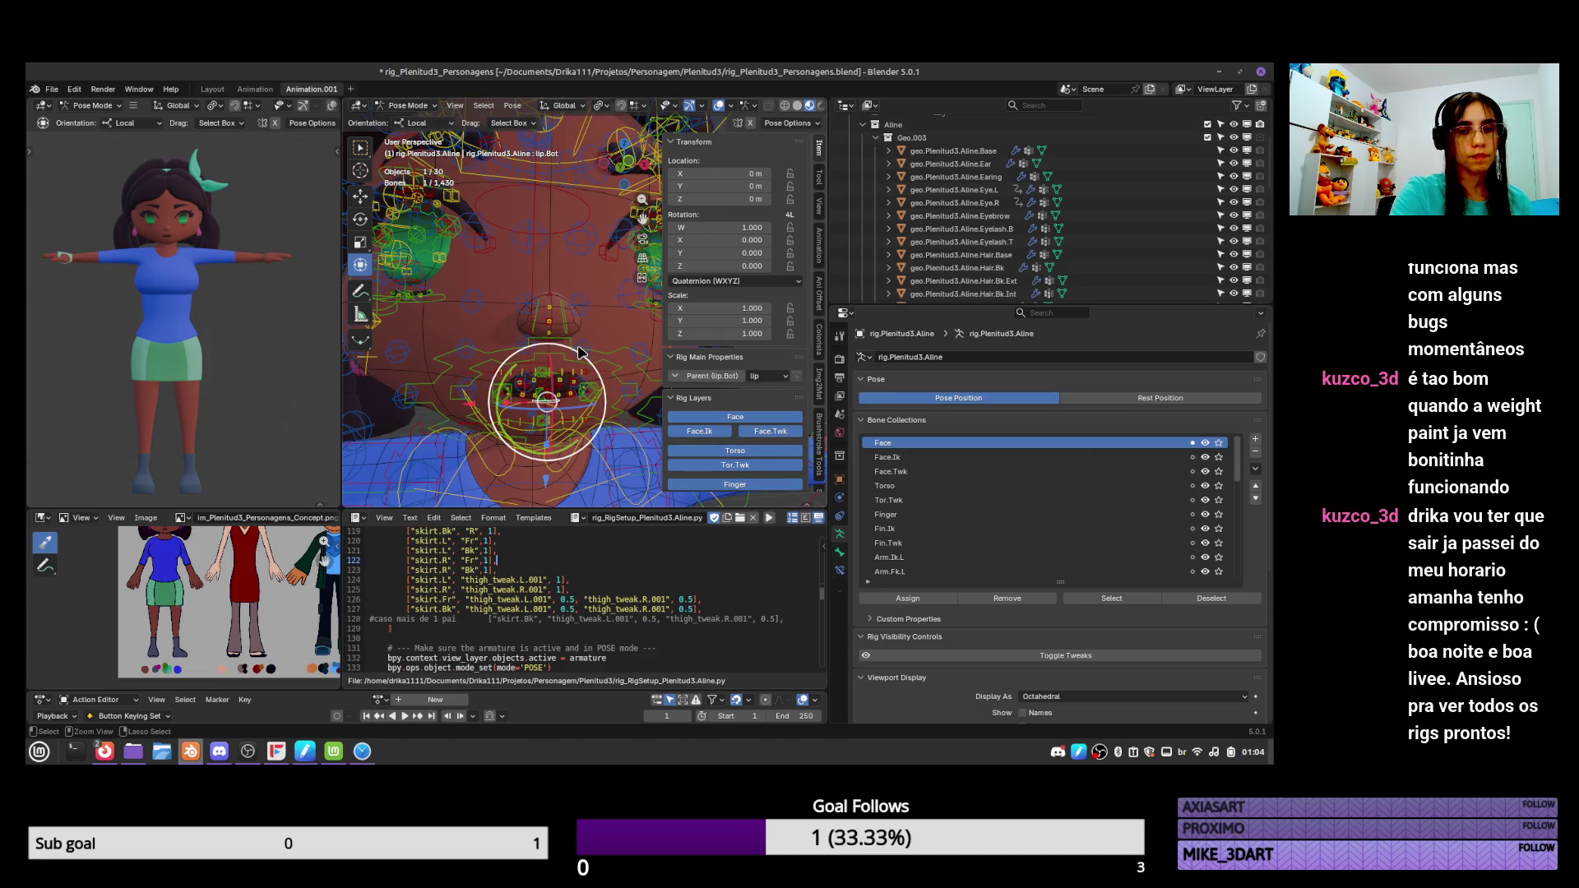
key(ctrl+s)
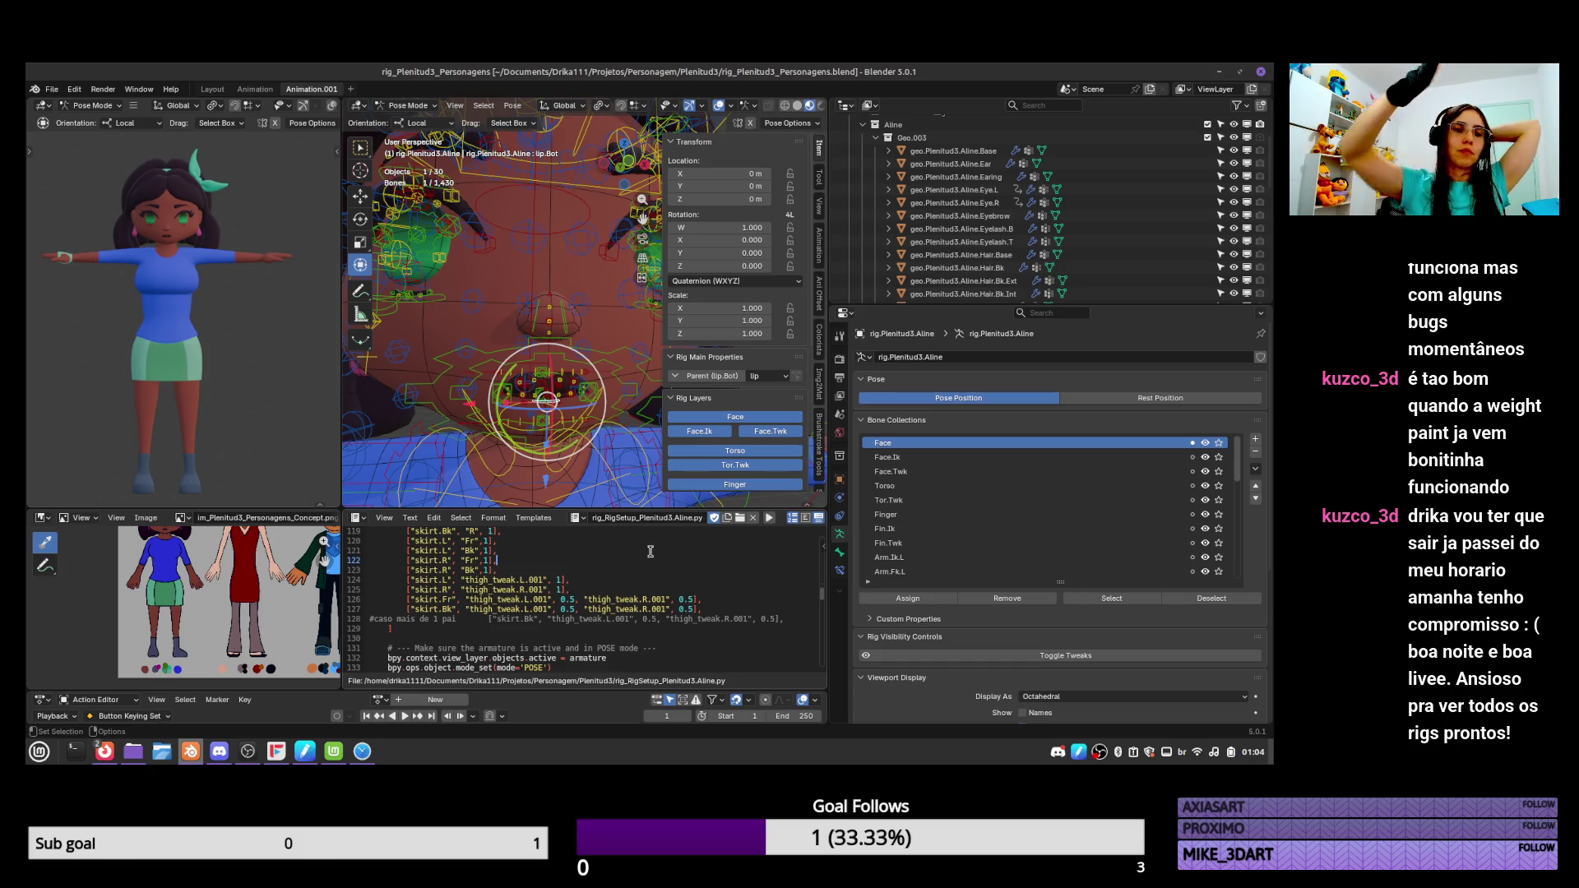
Frame the whole character, select the pan.main bone, and scroll the script to the Passo 11 mask code.
scroll(576, 329, down, 8)
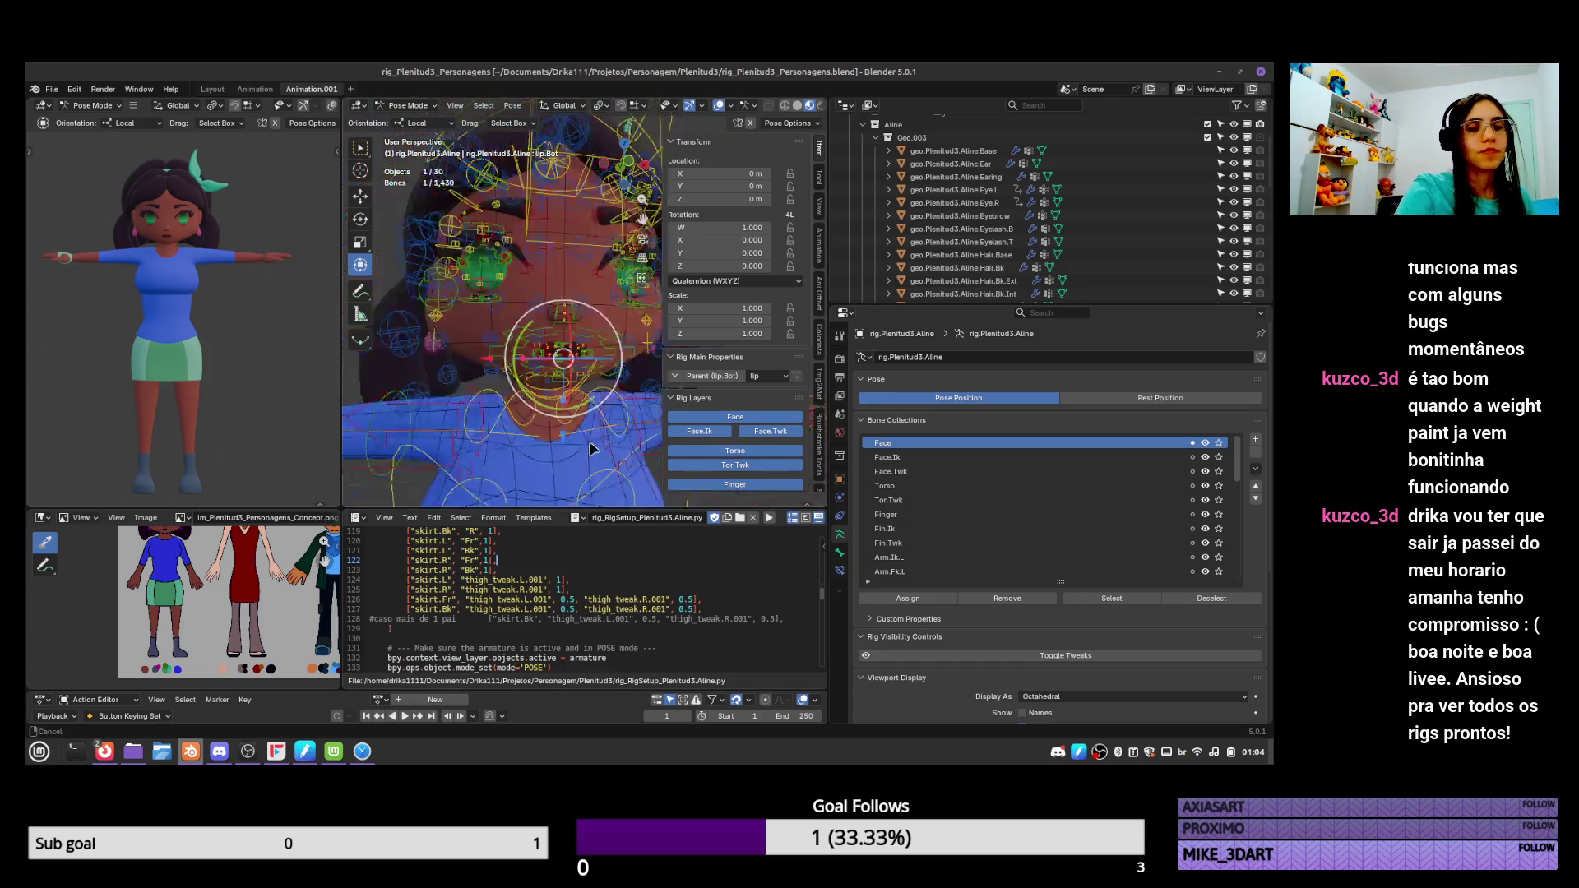
click(600, 337)
click(601, 338)
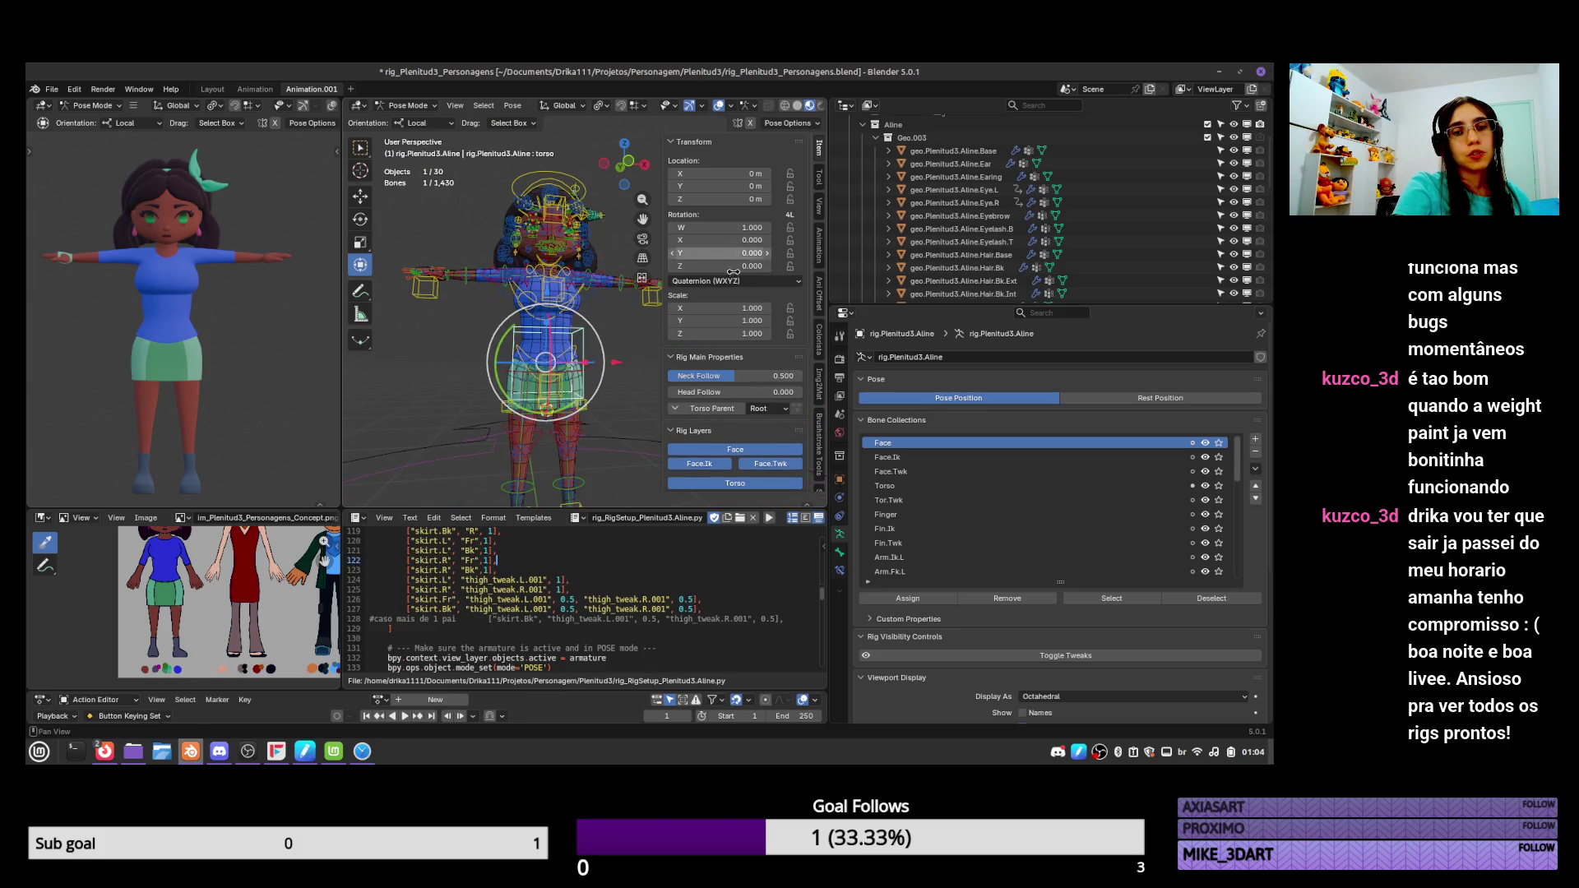
shift+middle_drag(575, 370, 564, 263)
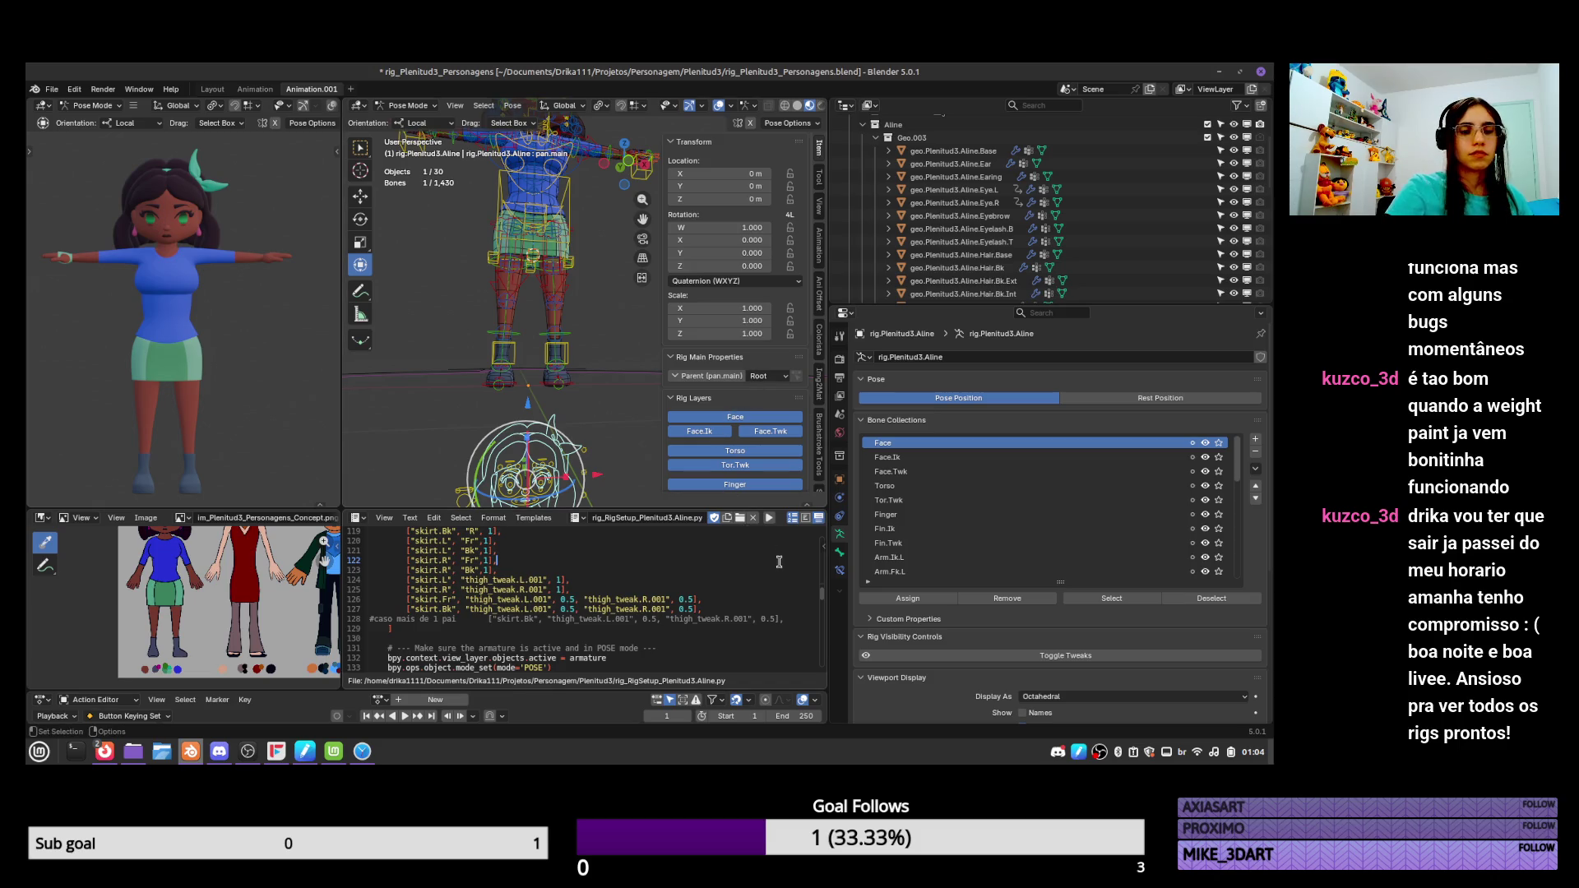
scroll(825, 597, up, 20)
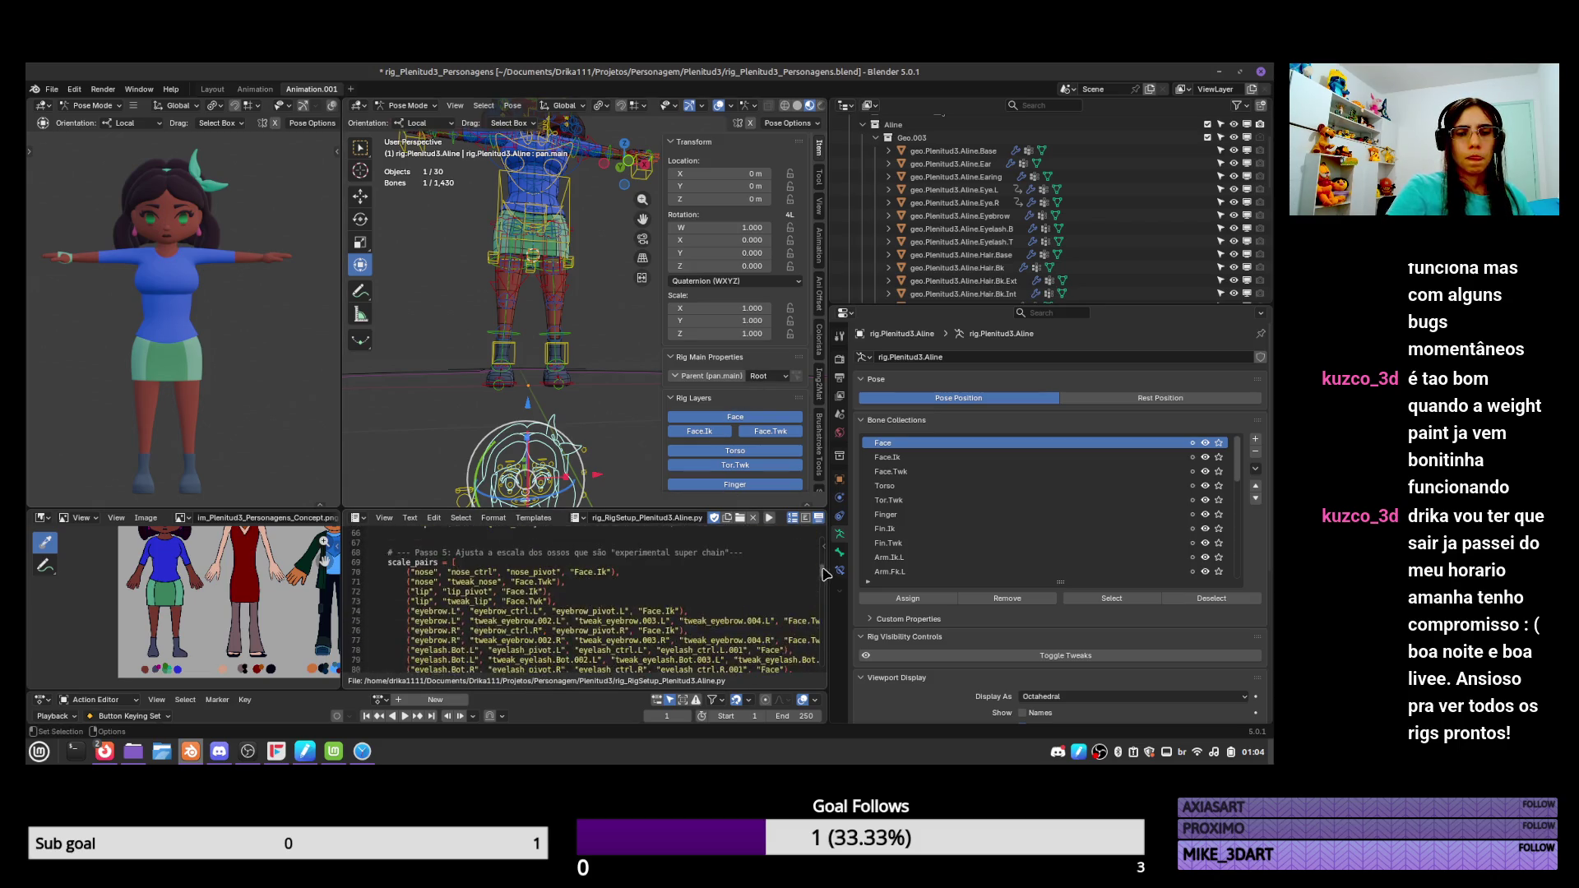
drag(824, 556, 818, 647)
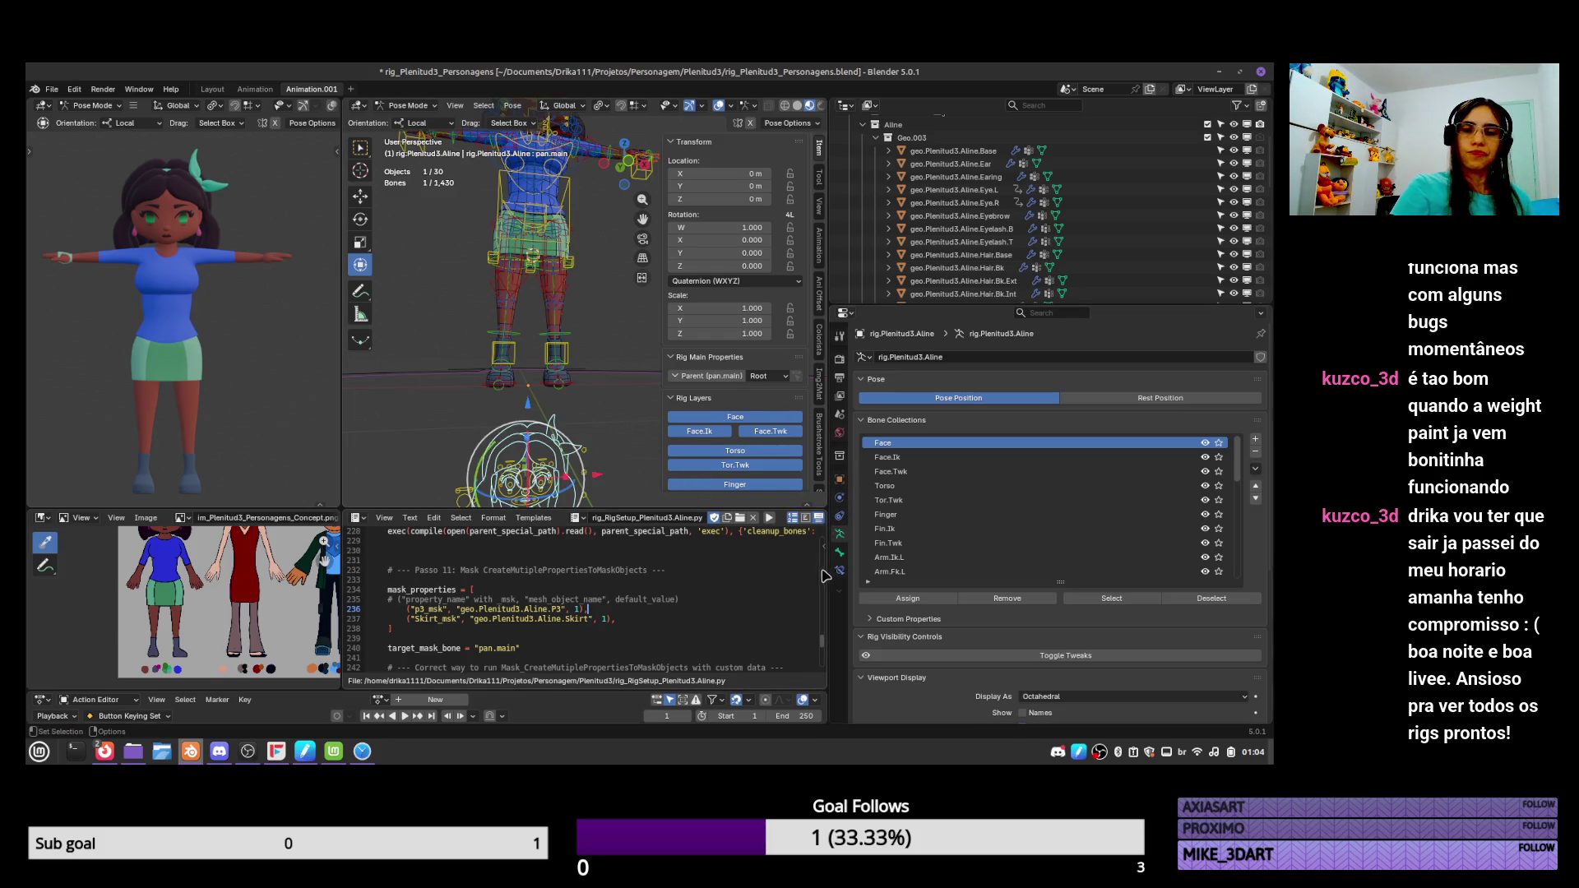
Switch pan.main's parent to Root in the Rig Main Properties panel.
click(730, 378)
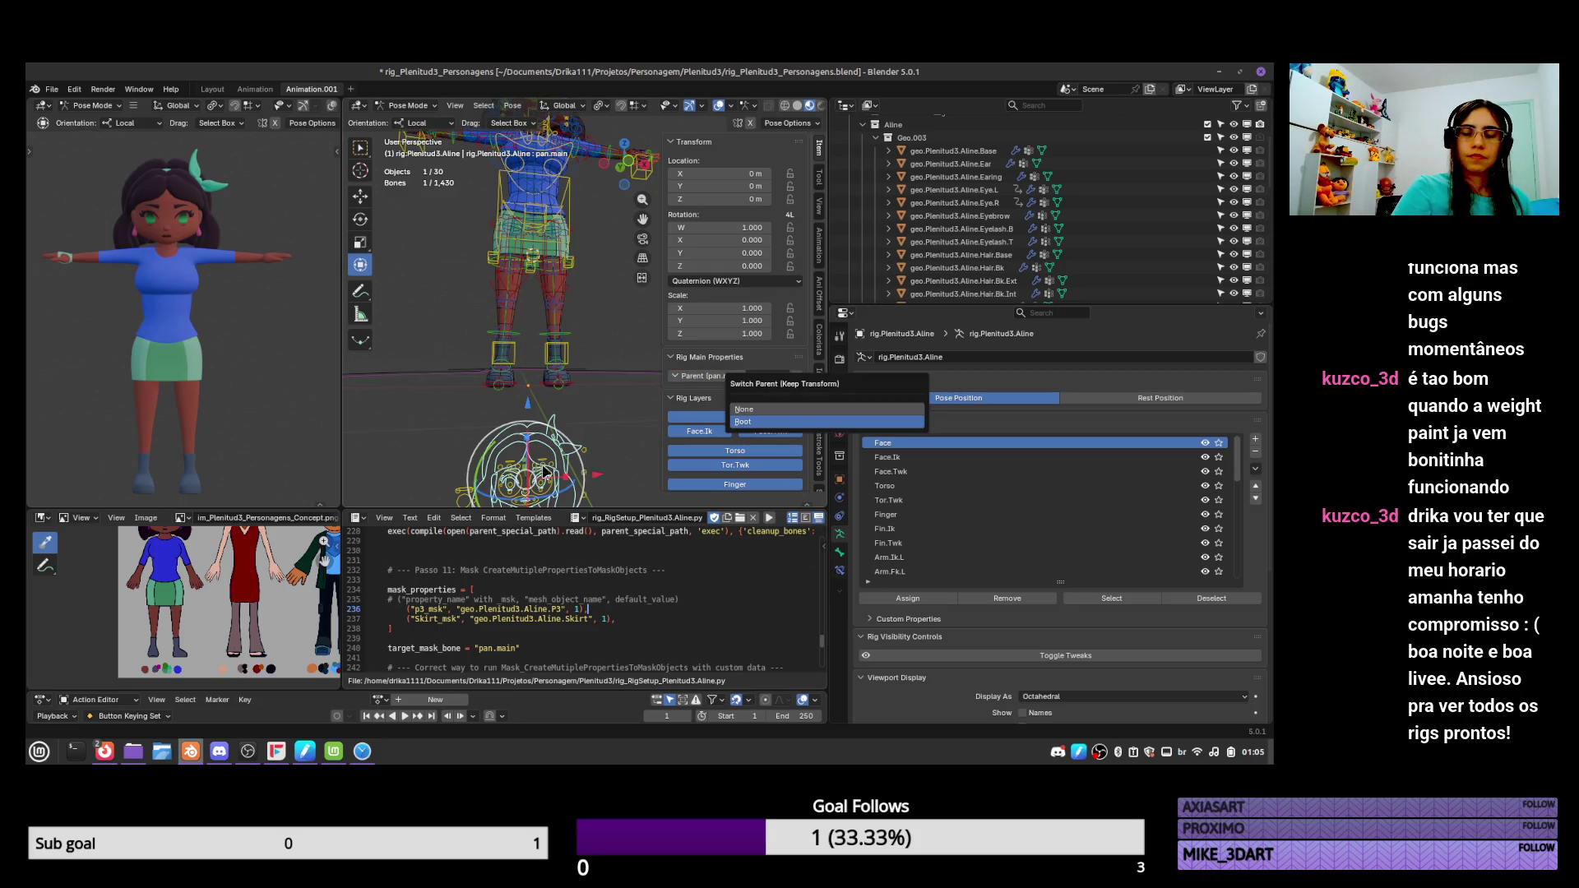
click(743, 421)
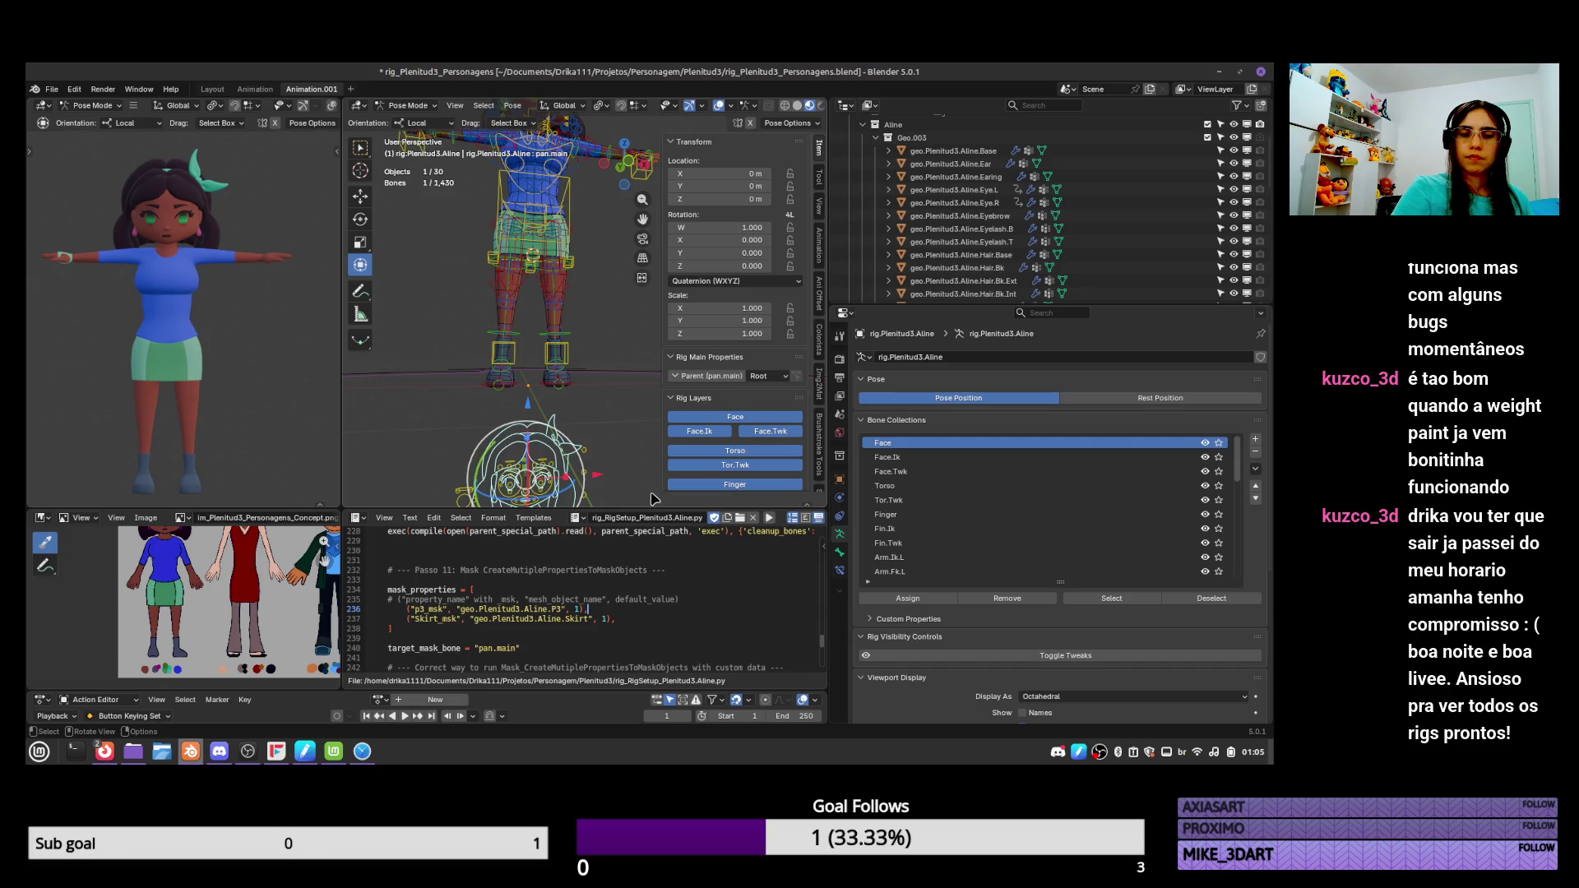
scroll(512, 622, down, 1)
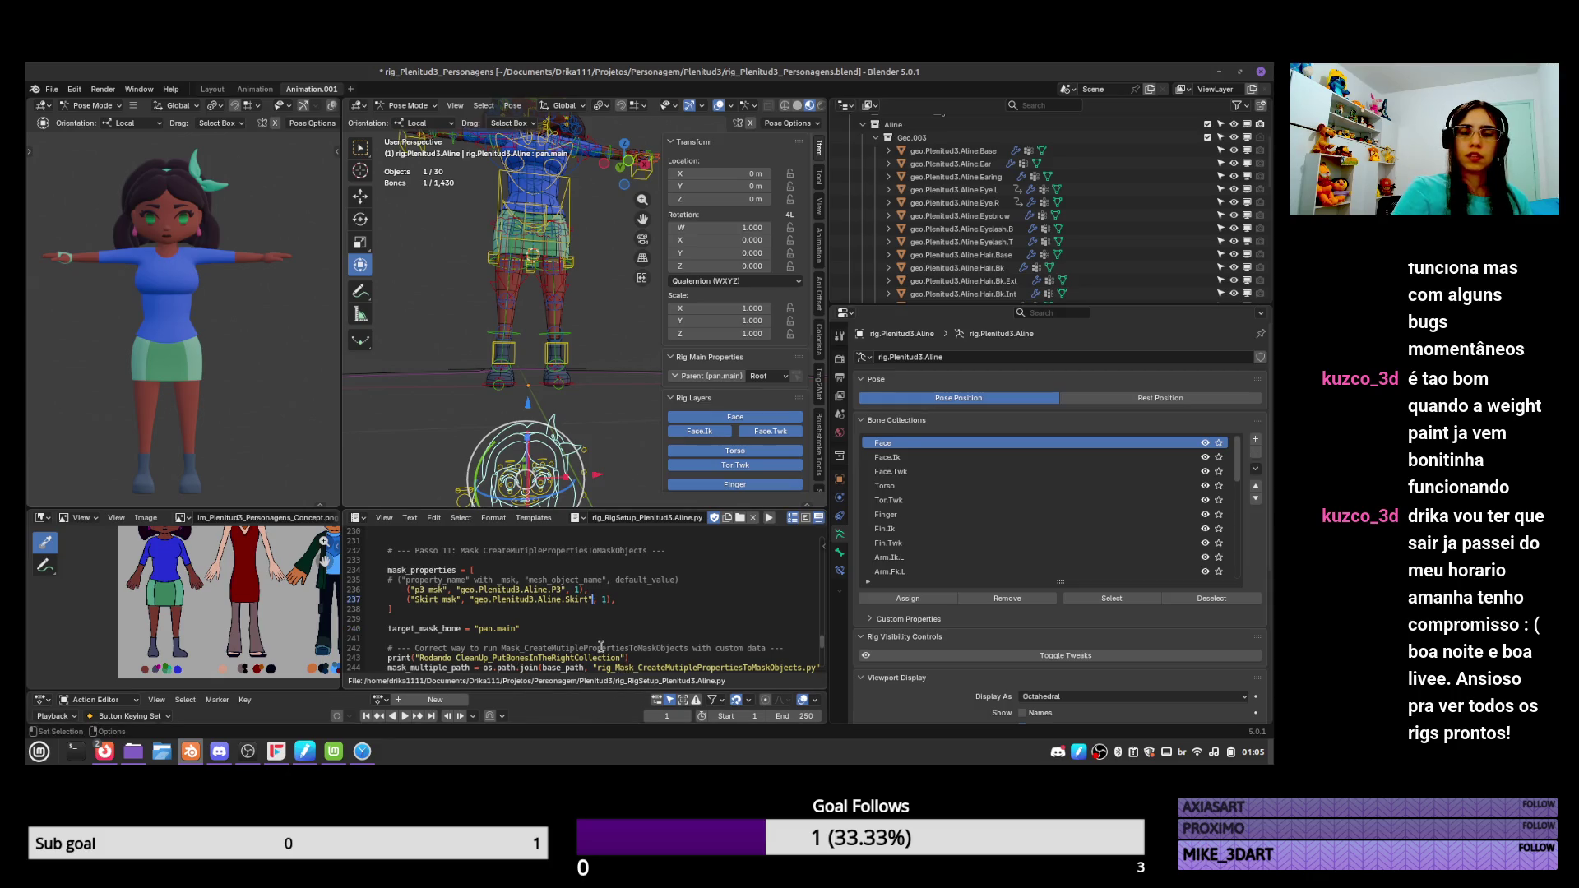
scroll(568, 321, up, 3)
Point the skirt's Mask_properties viewport driver at pan.main's Skirt_msk property and save.
key(ctrl+Tab)
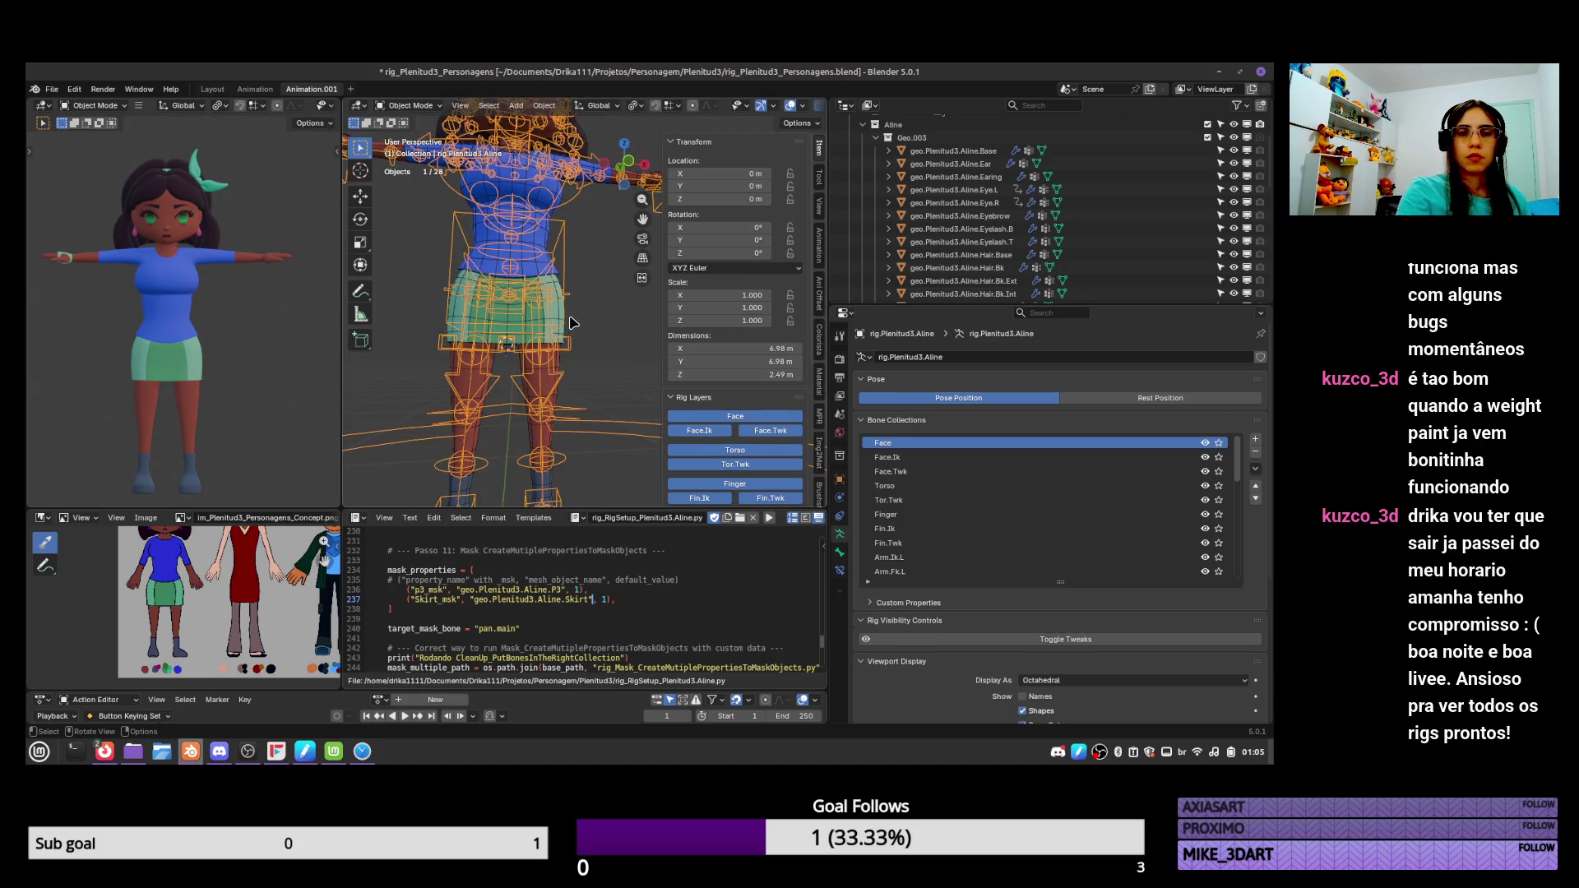
click(571, 317)
click(840, 498)
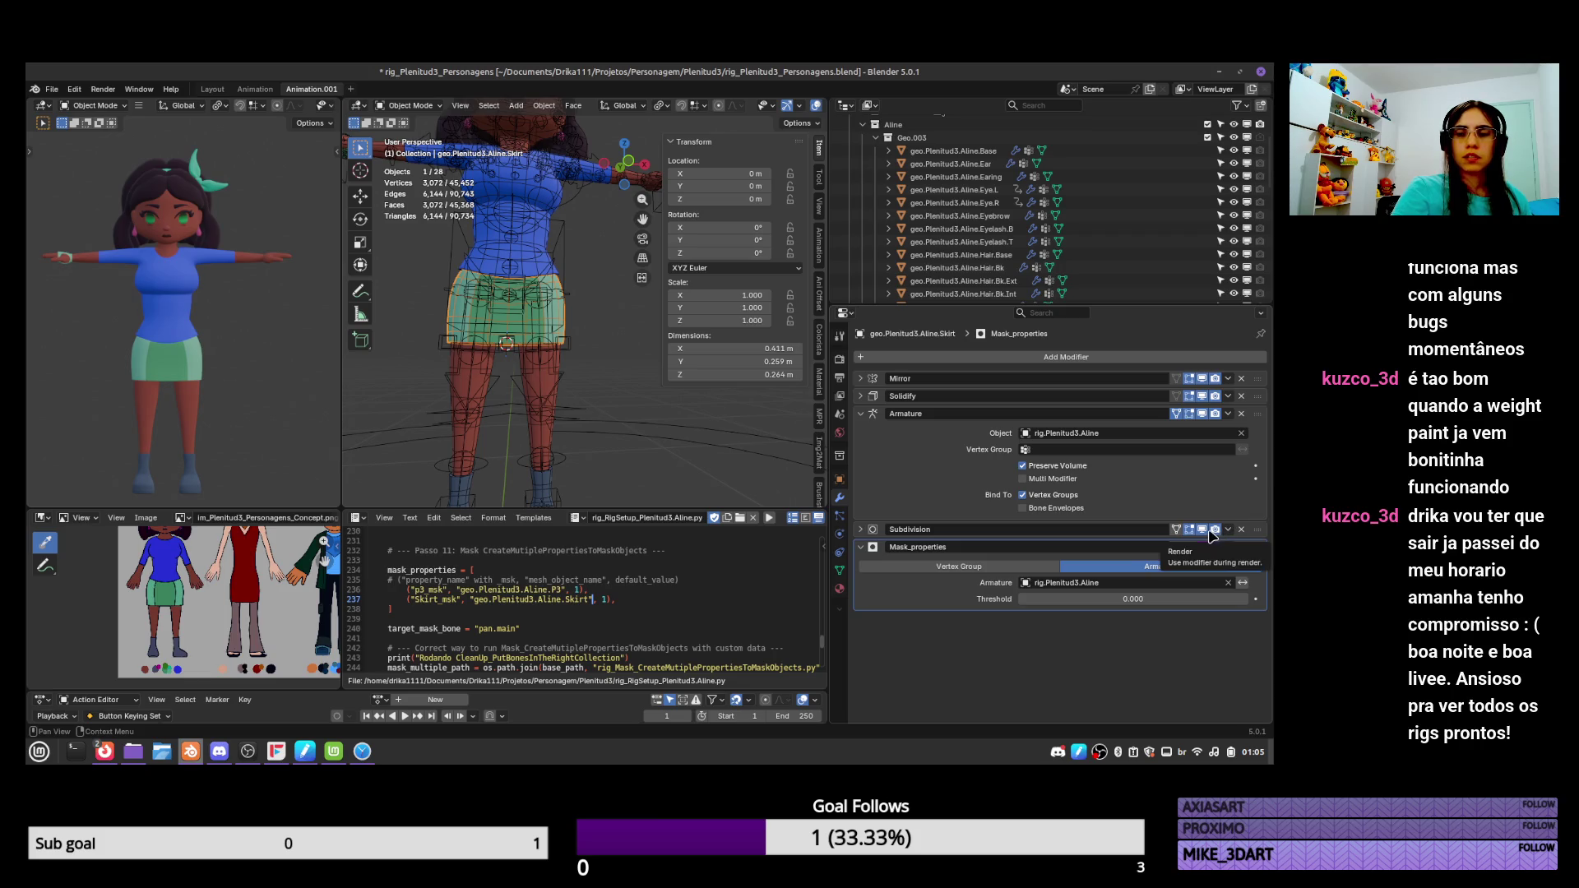
right_click(1203, 554)
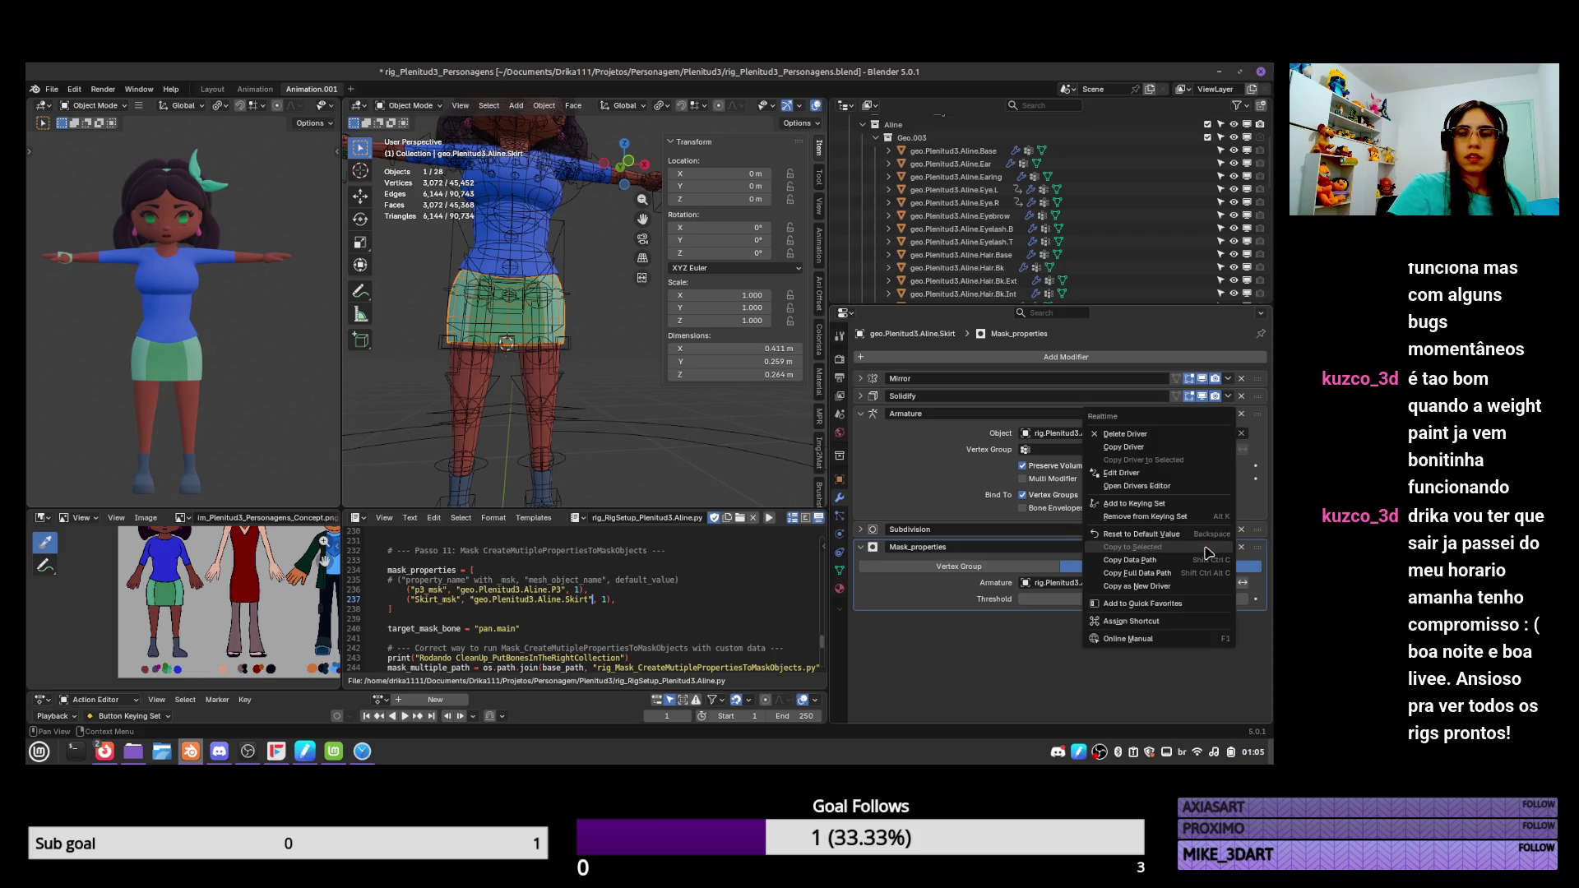
click(1164, 481)
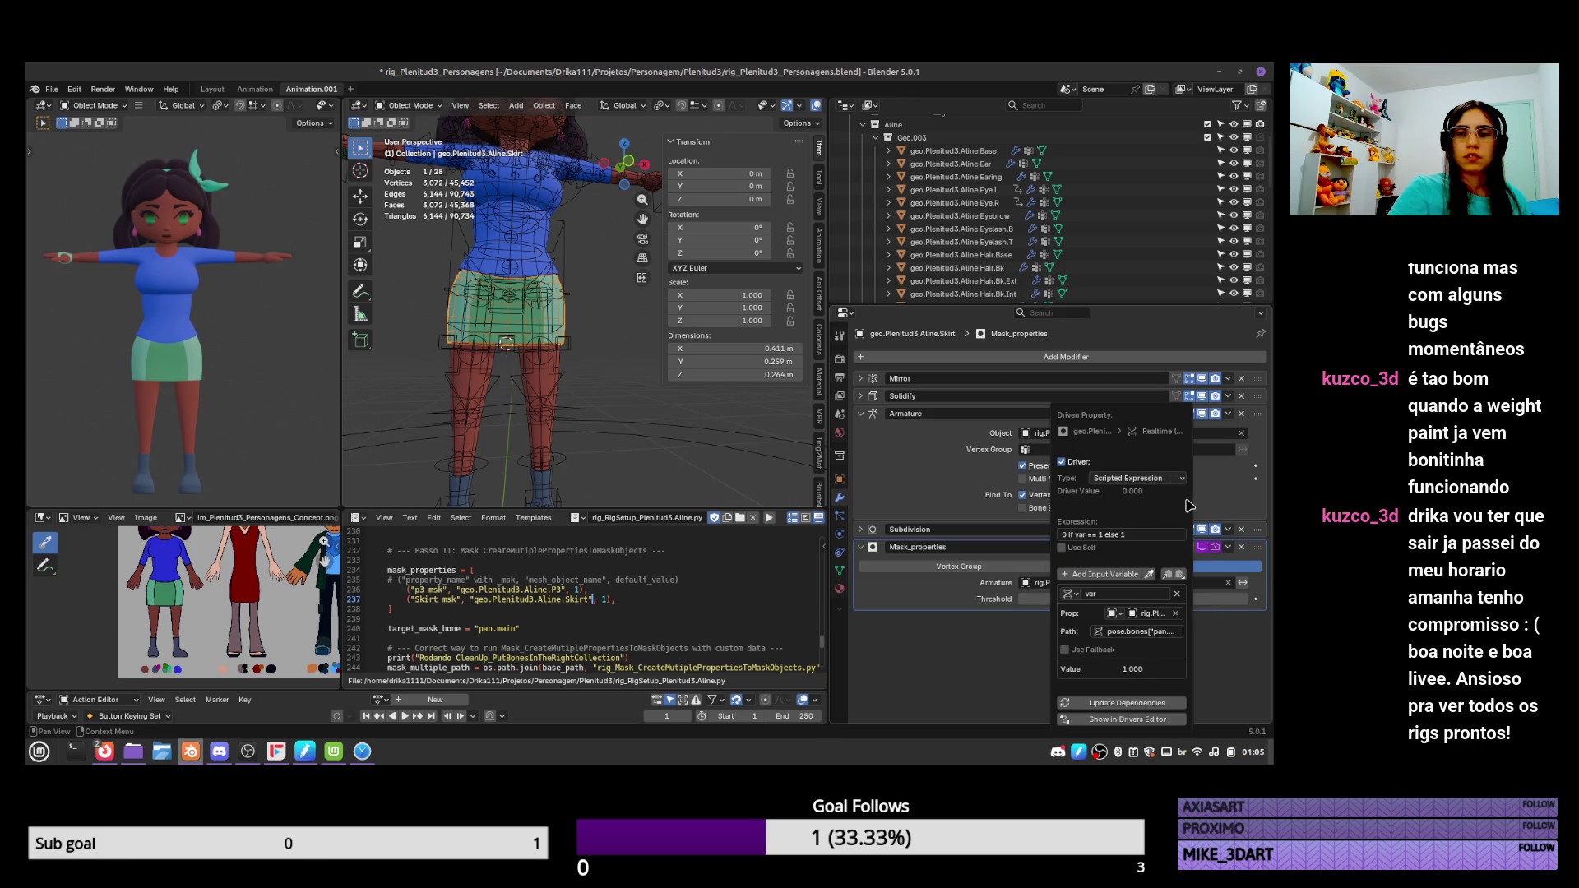
click(1172, 613)
click(1167, 631)
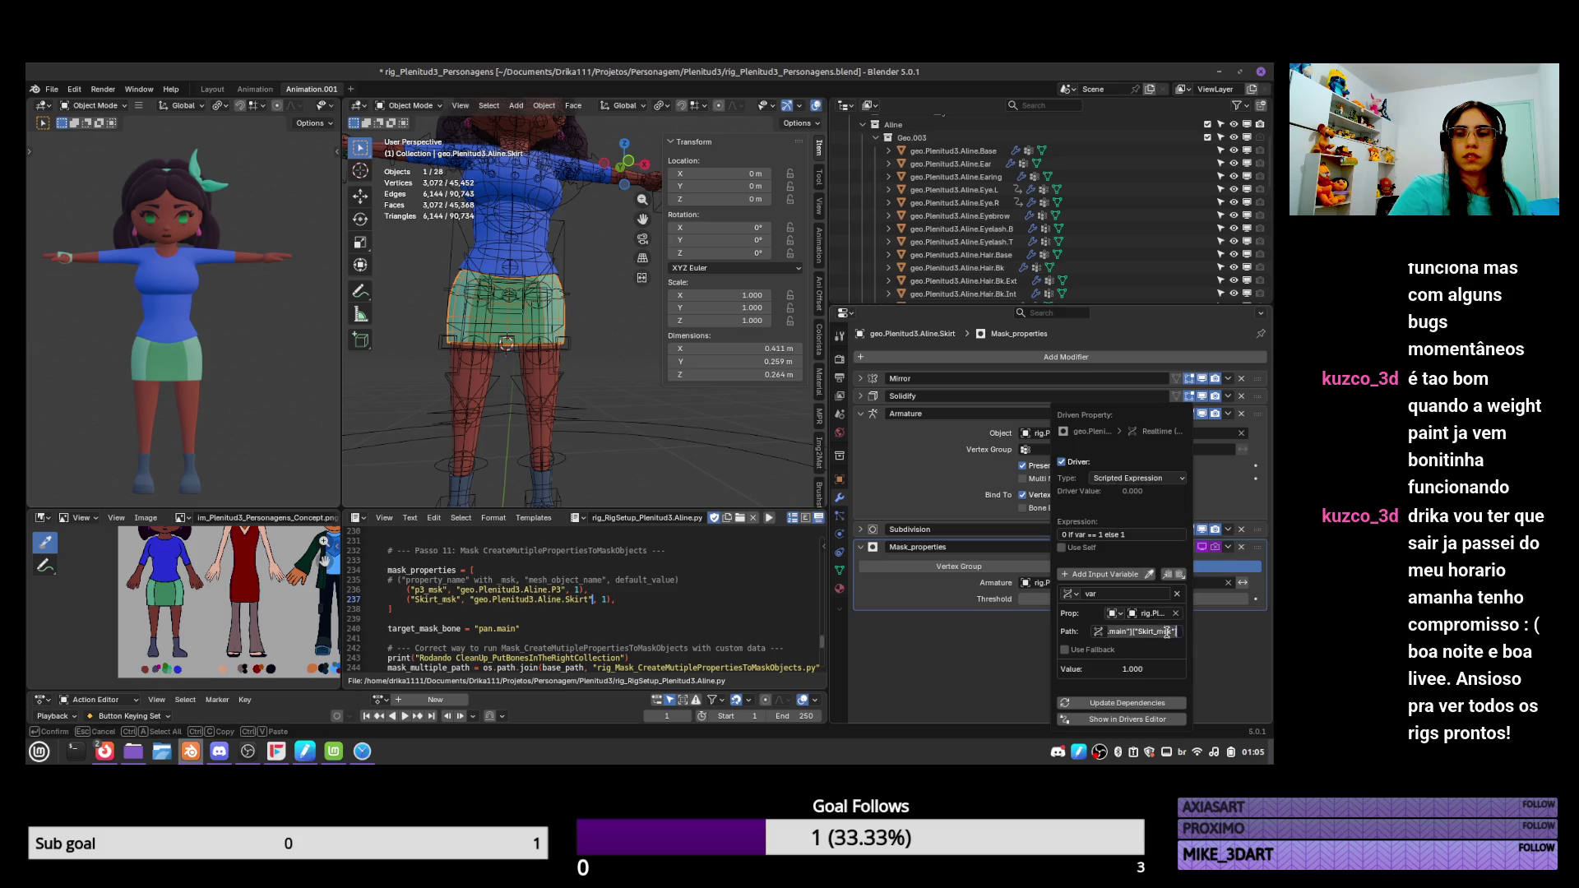
key(Return)
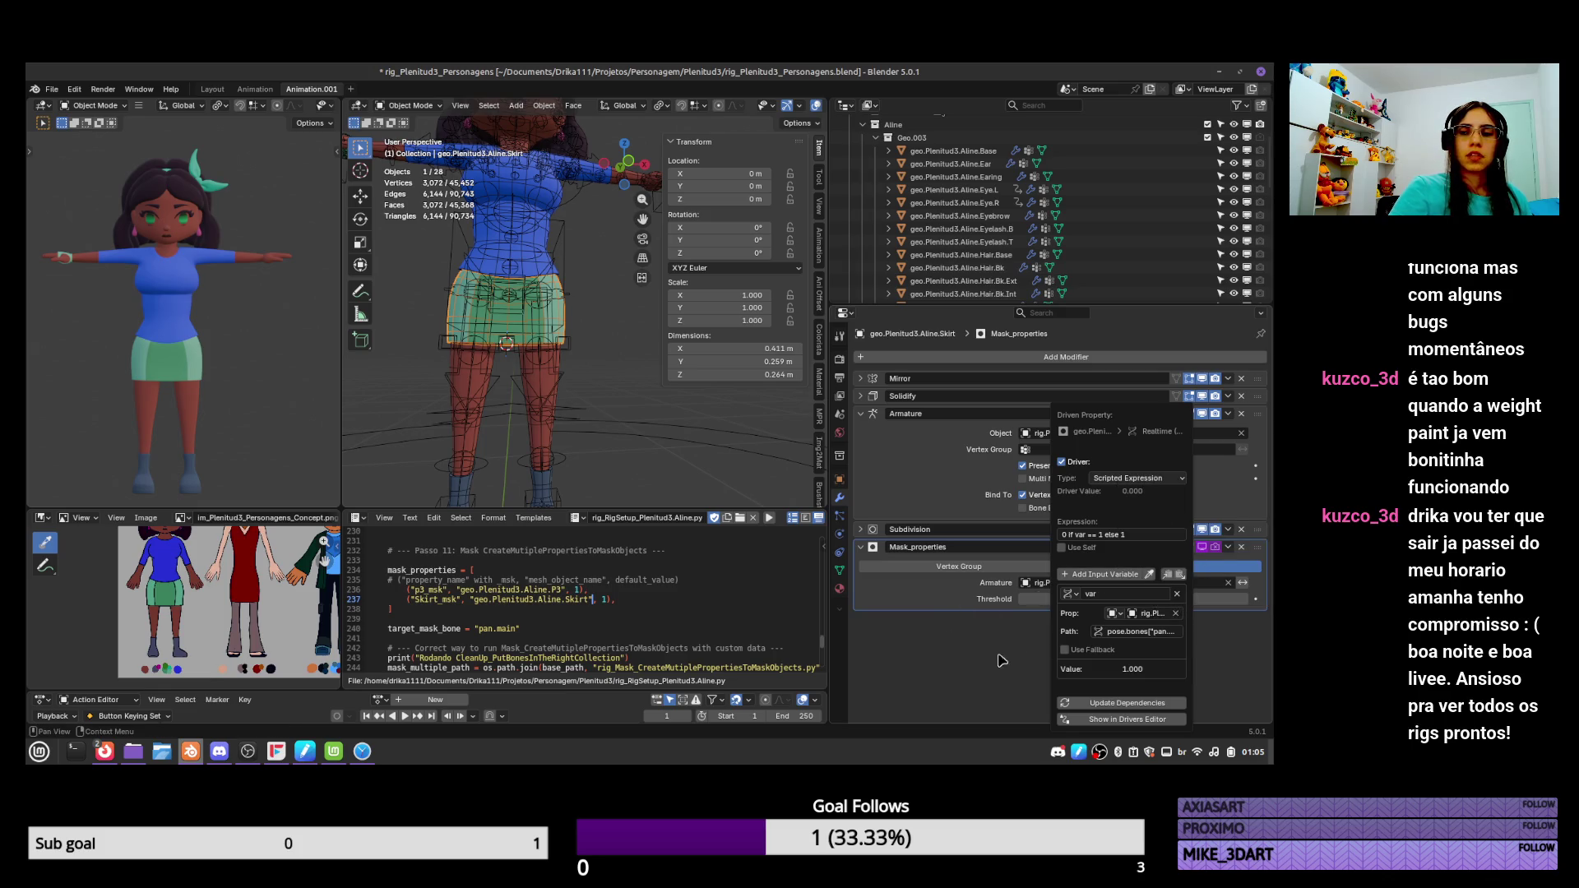
key(ctrl+s)
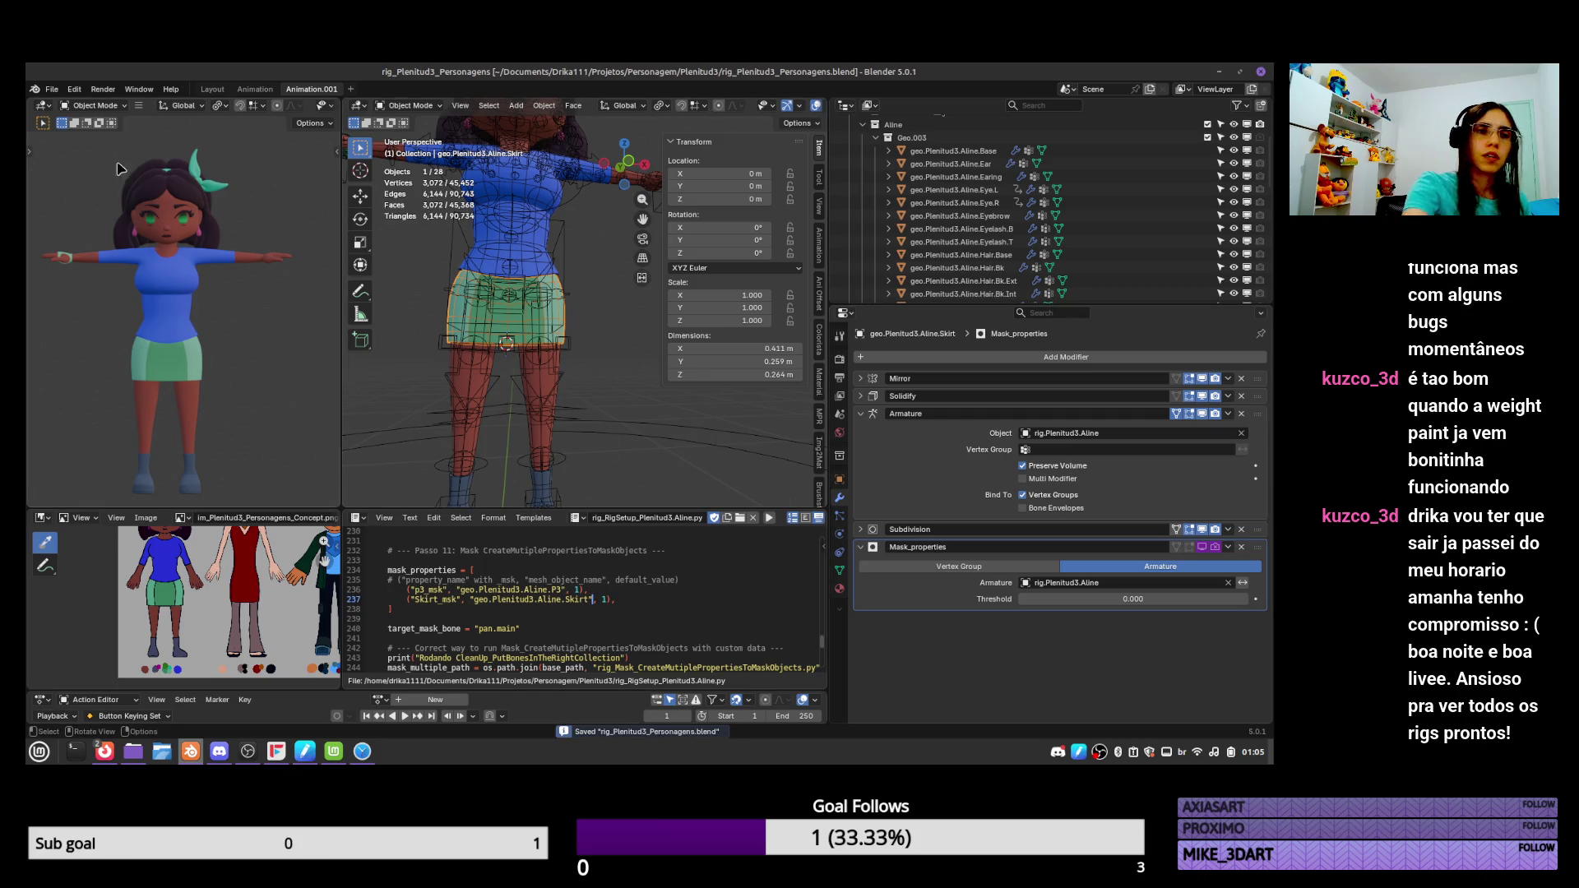
click(51, 89)
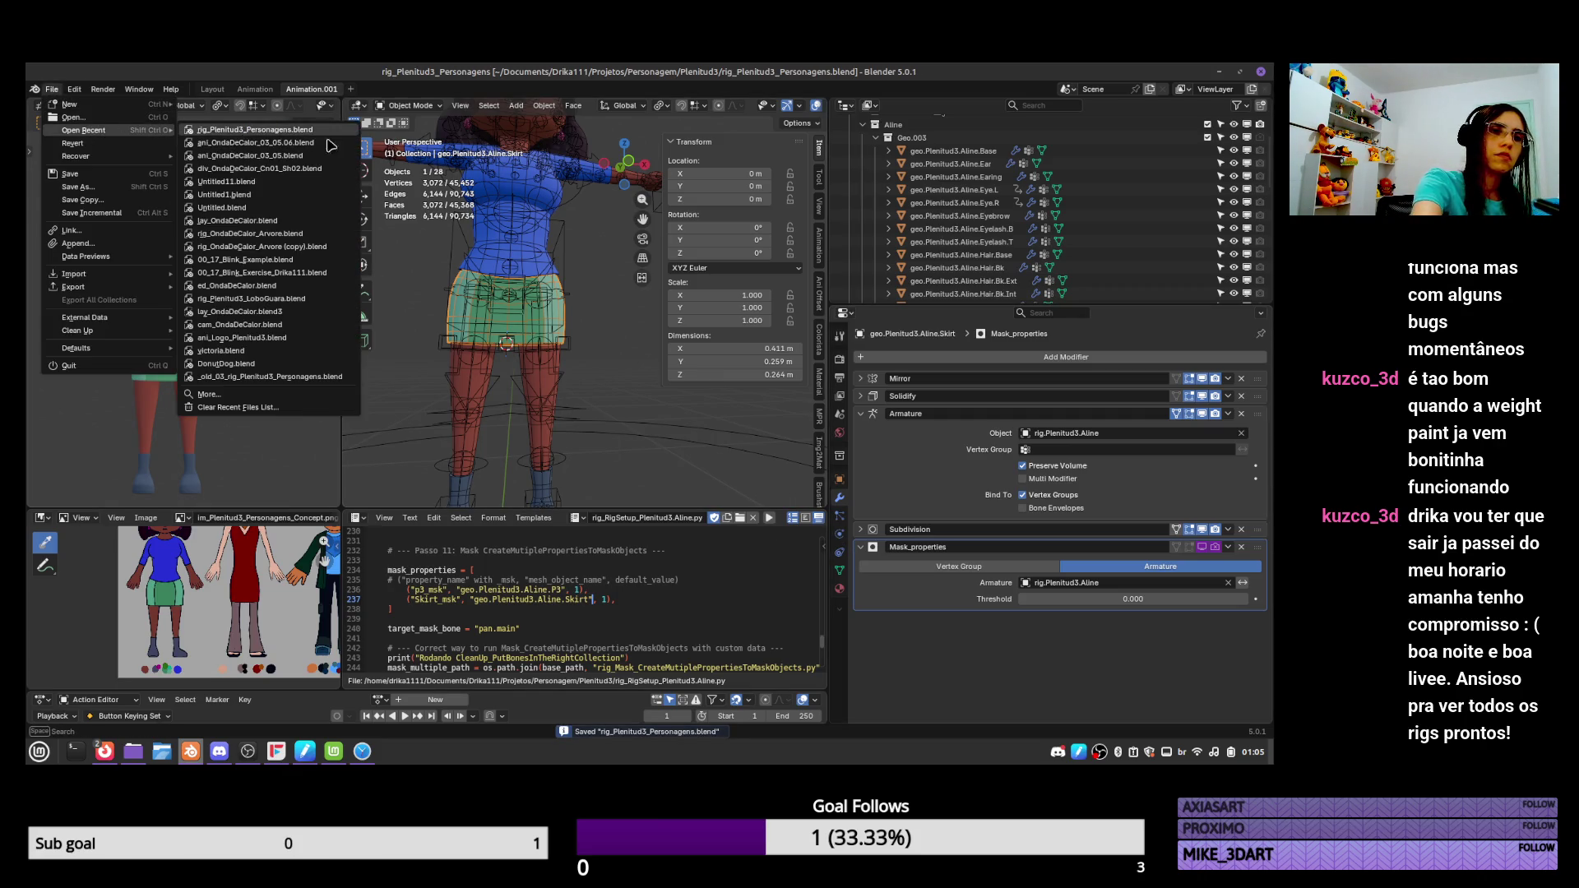
Put the rig in Pose Mode and scroll pan.main's bone properties to its custom properties.
click(610, 444)
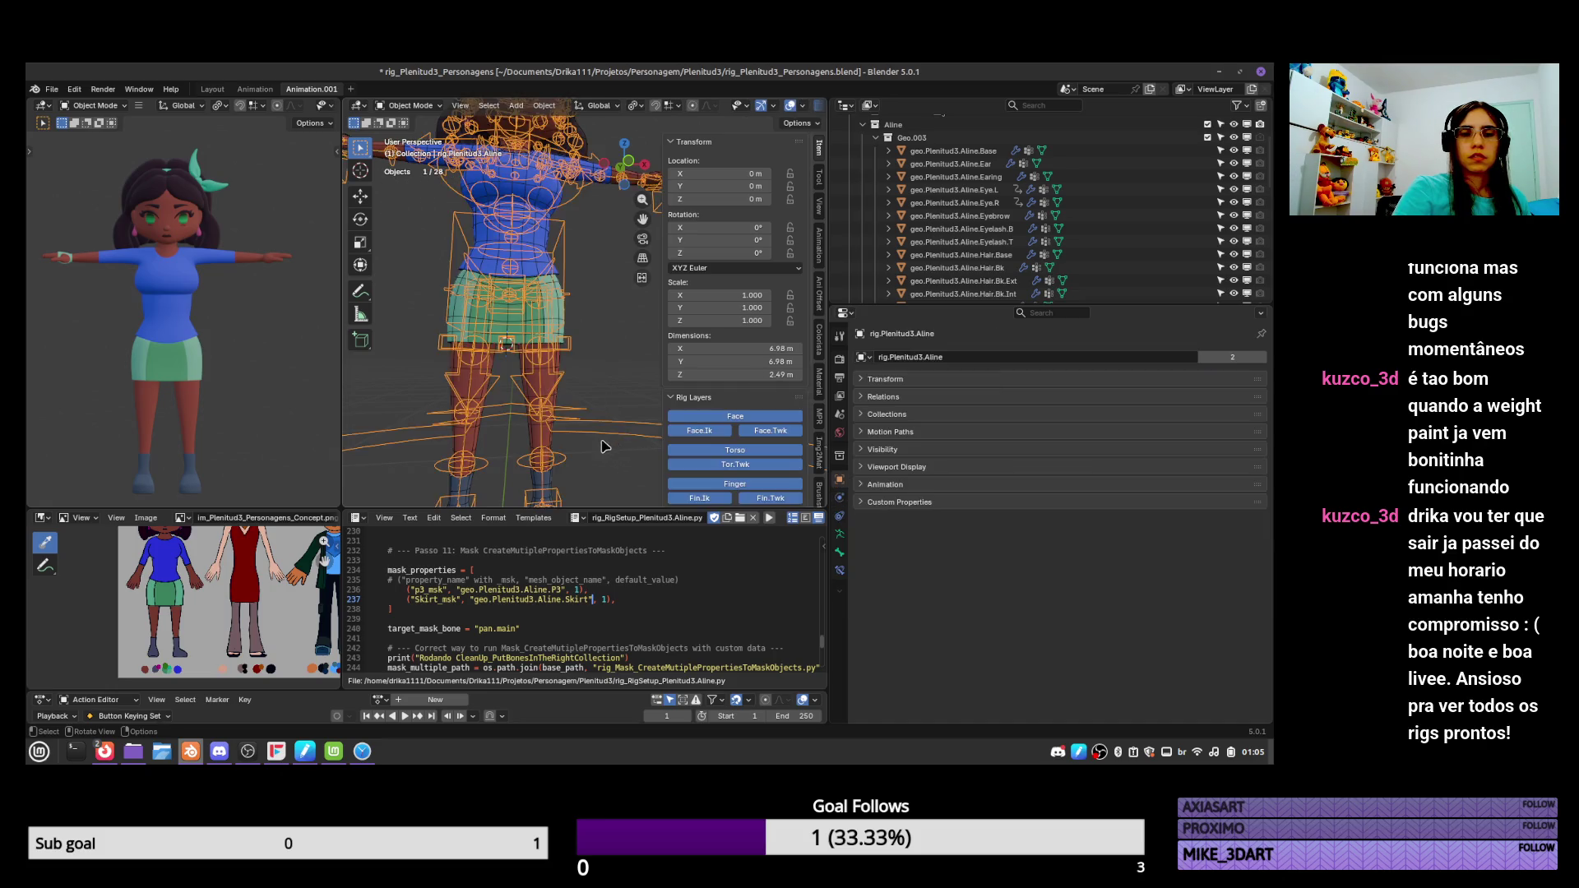
key(ctrl+Tab)
scroll(586, 450, down, 4)
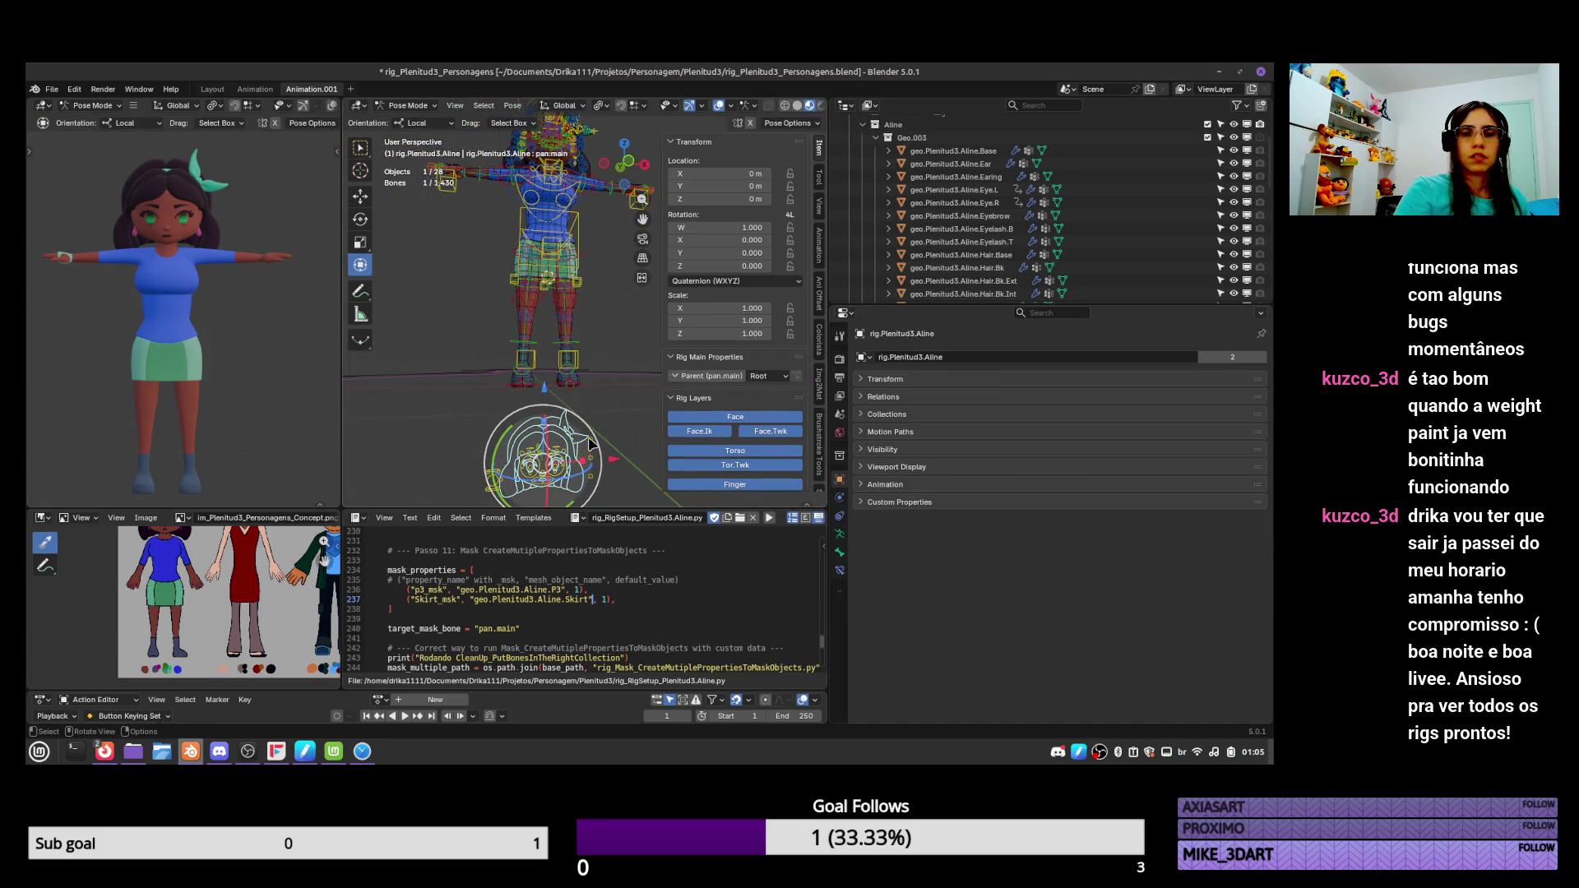
click(839, 551)
drag(1268, 401, 1260, 716)
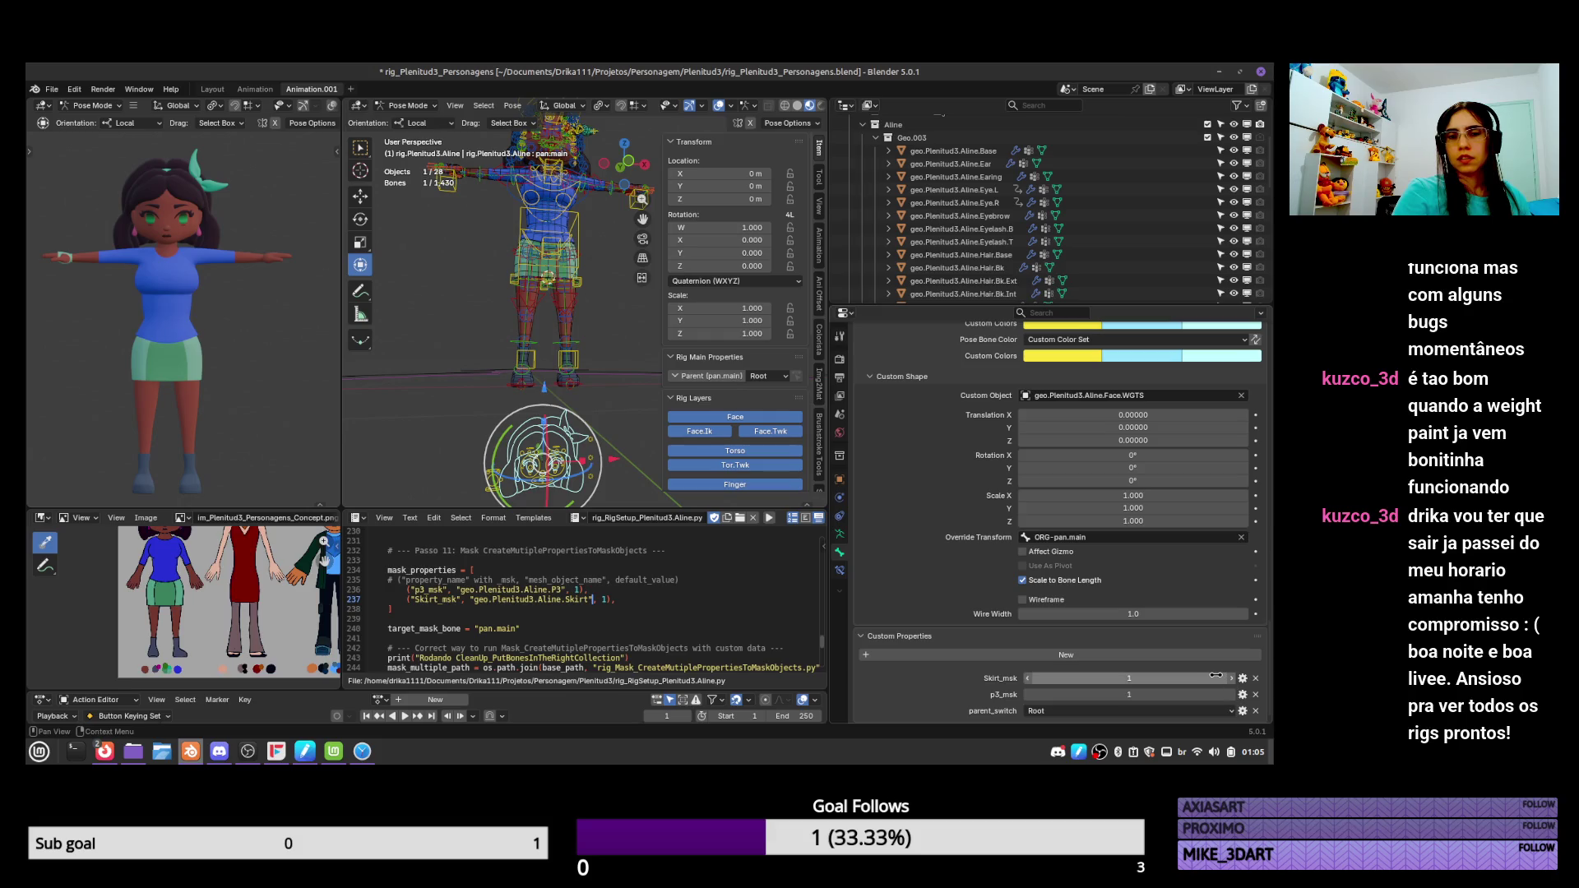
scroll(725, 222, down, 3)
scroll(724, 222, down, 3)
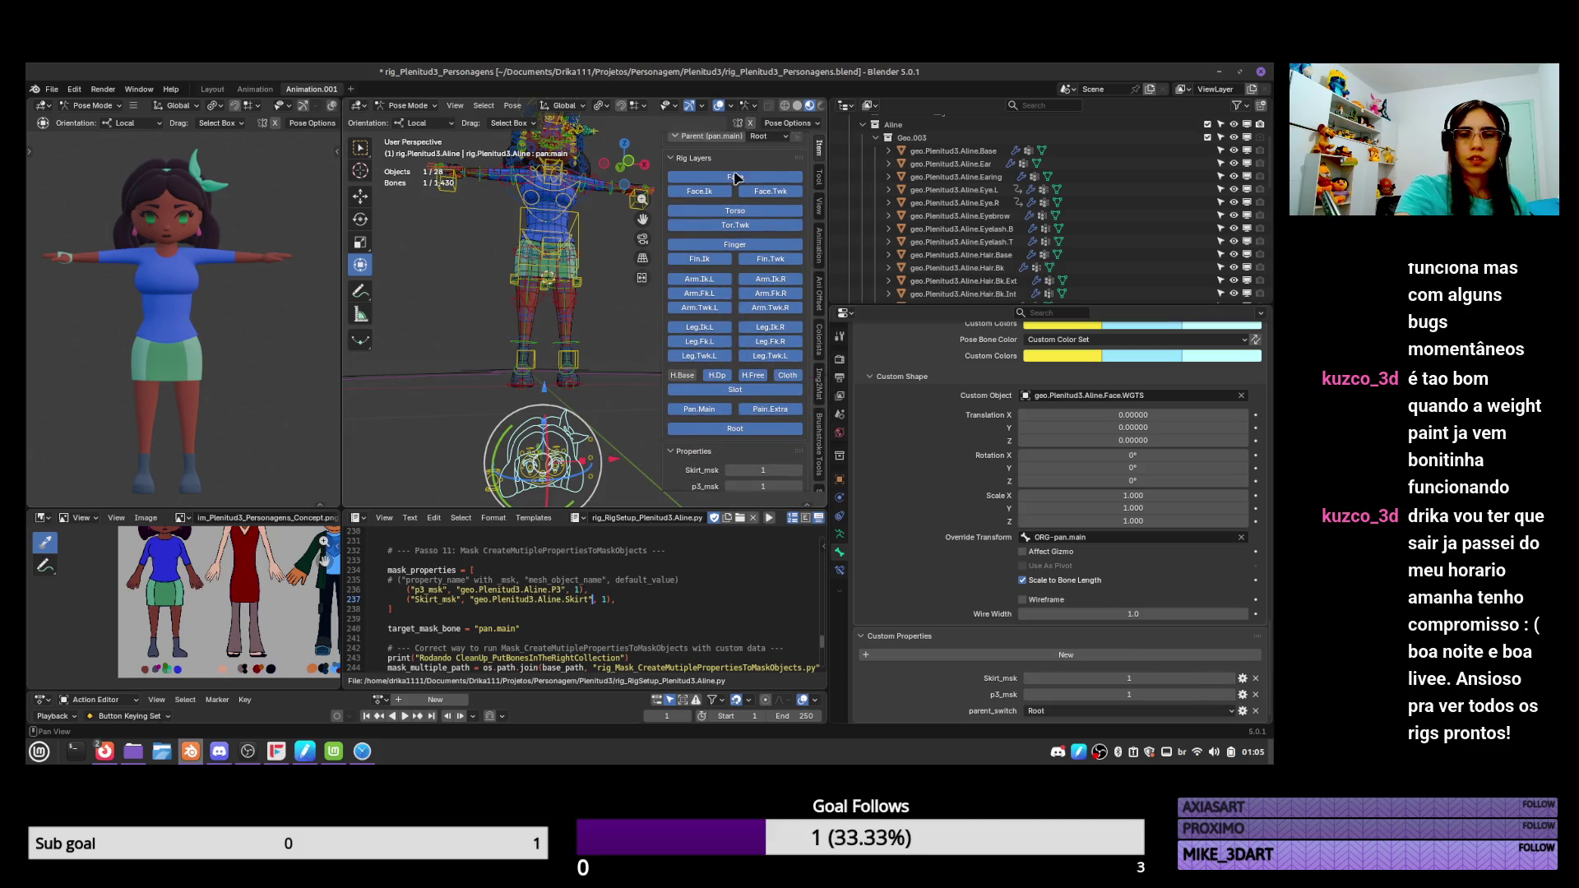
scroll(725, 186, down, 2)
Toggle Skirt_msk between 0 and 1 to test hiding the skirt, saving each time.
click(728, 463)
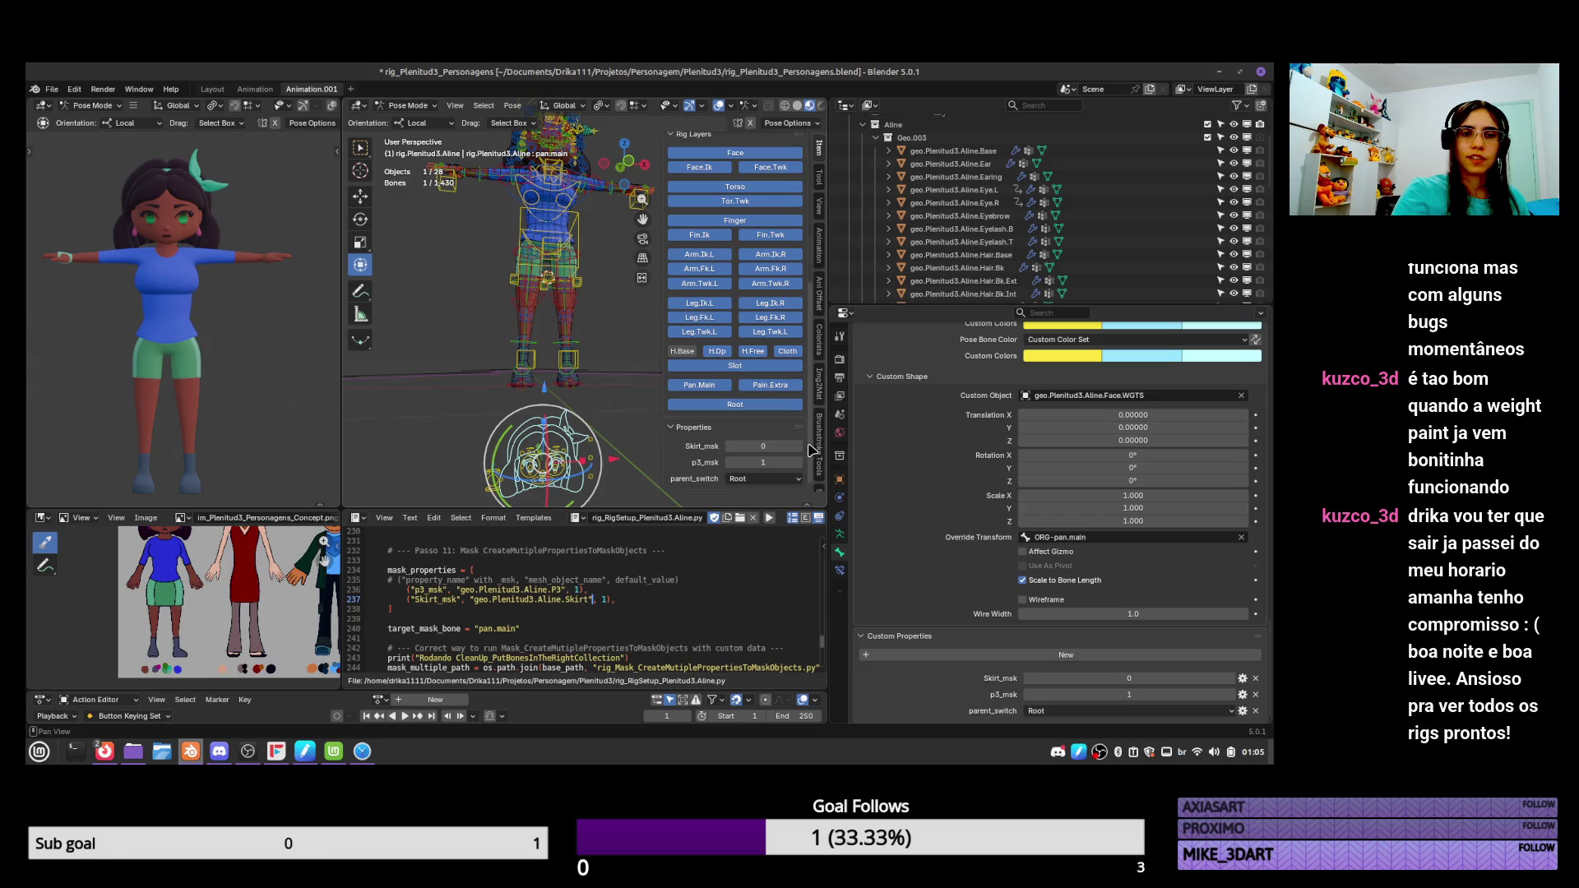
click(798, 462)
key(ctrl+s)
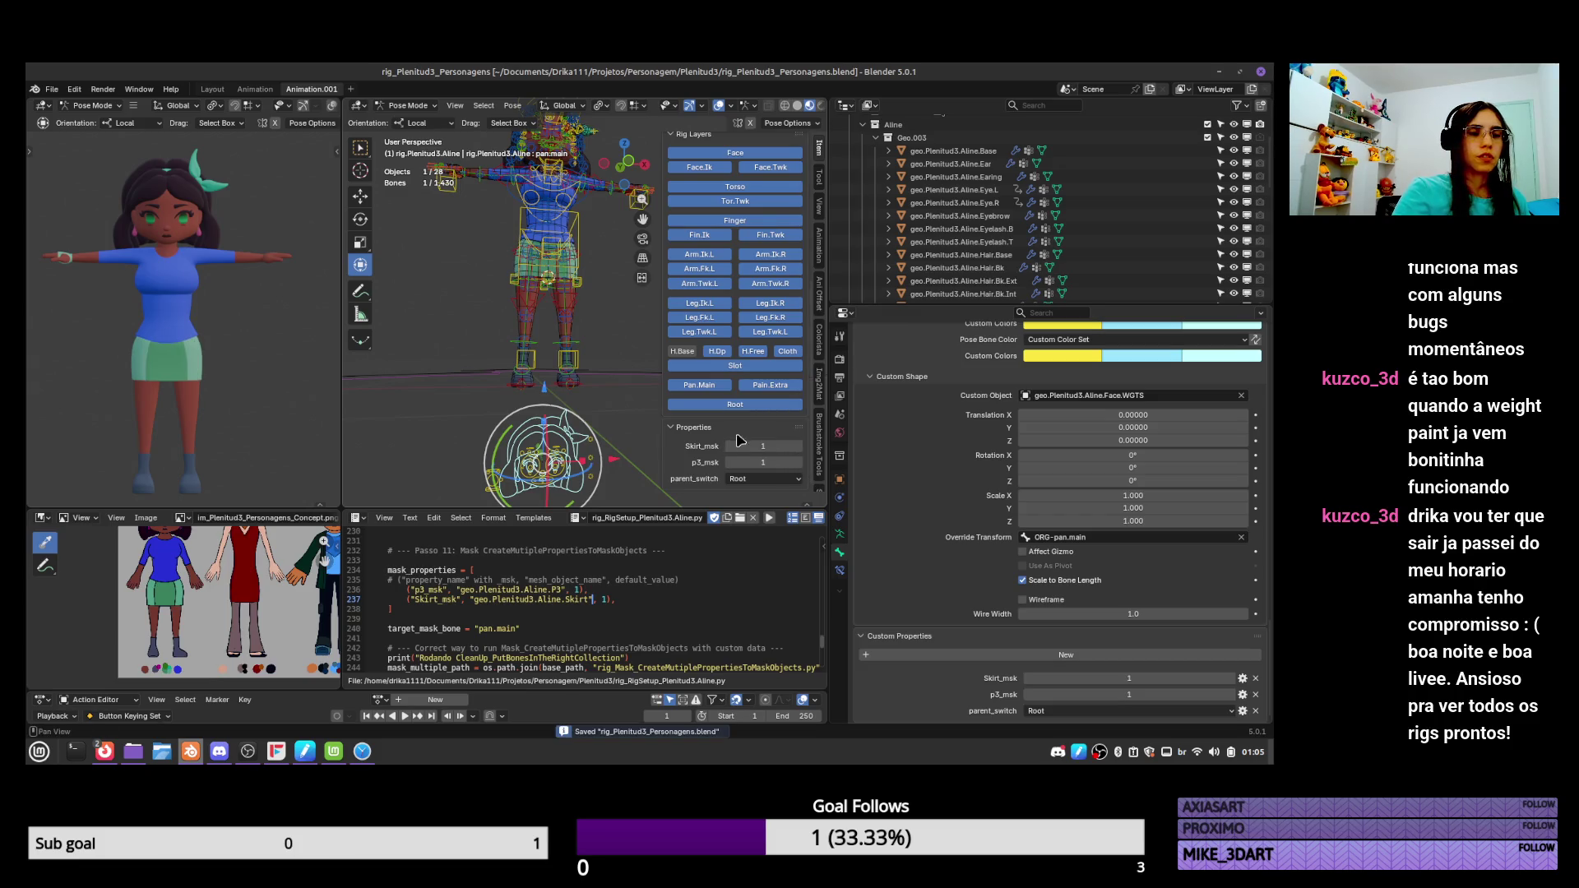
click(734, 445)
click(798, 446)
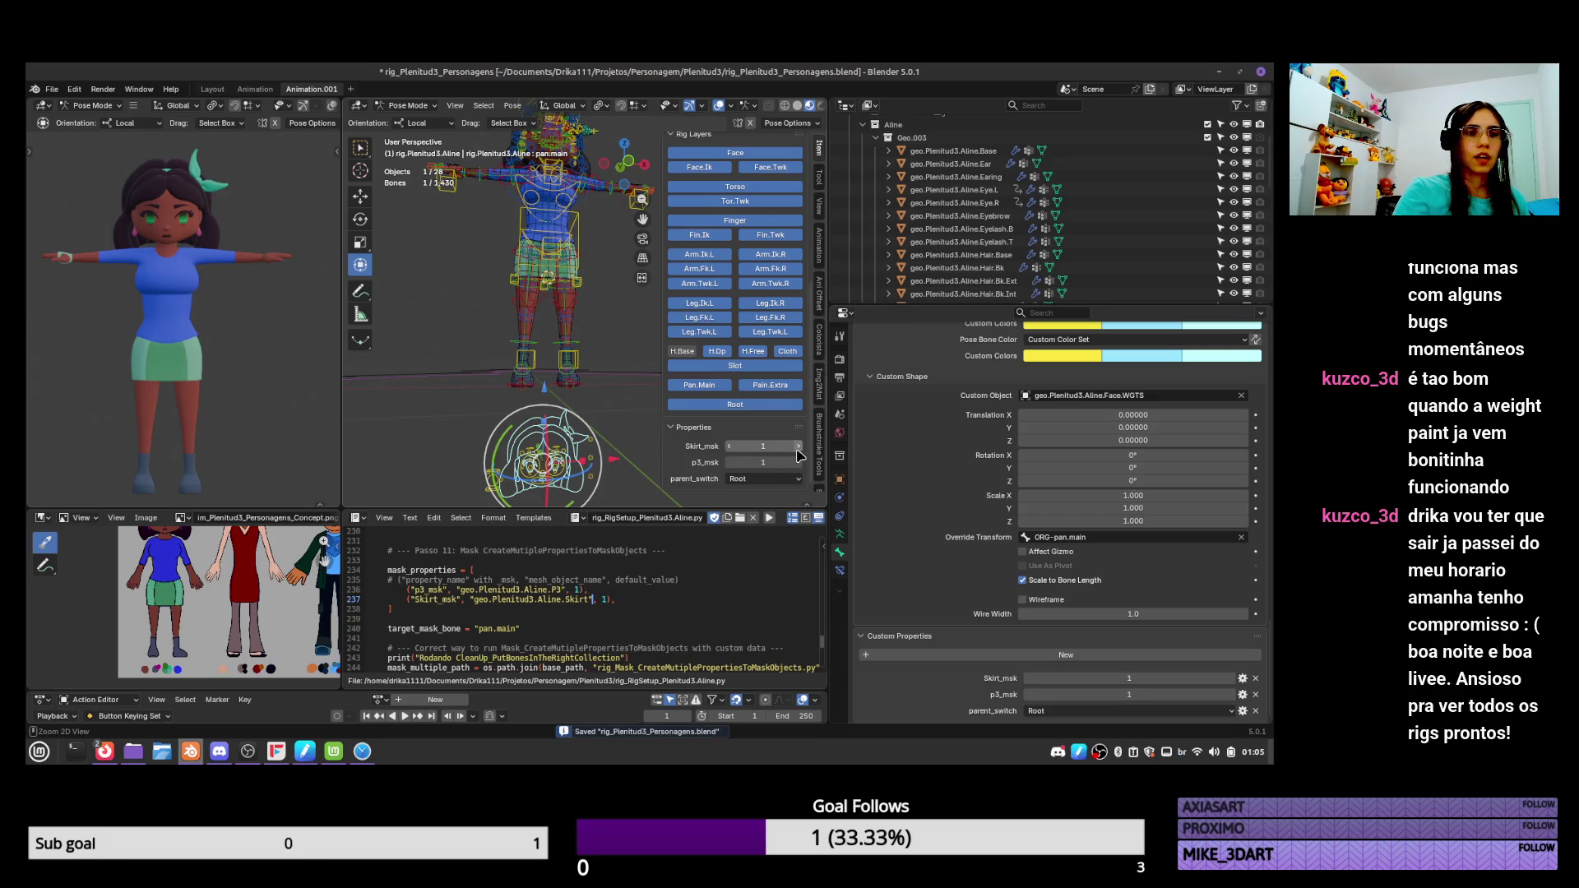
key(ctrl+s)
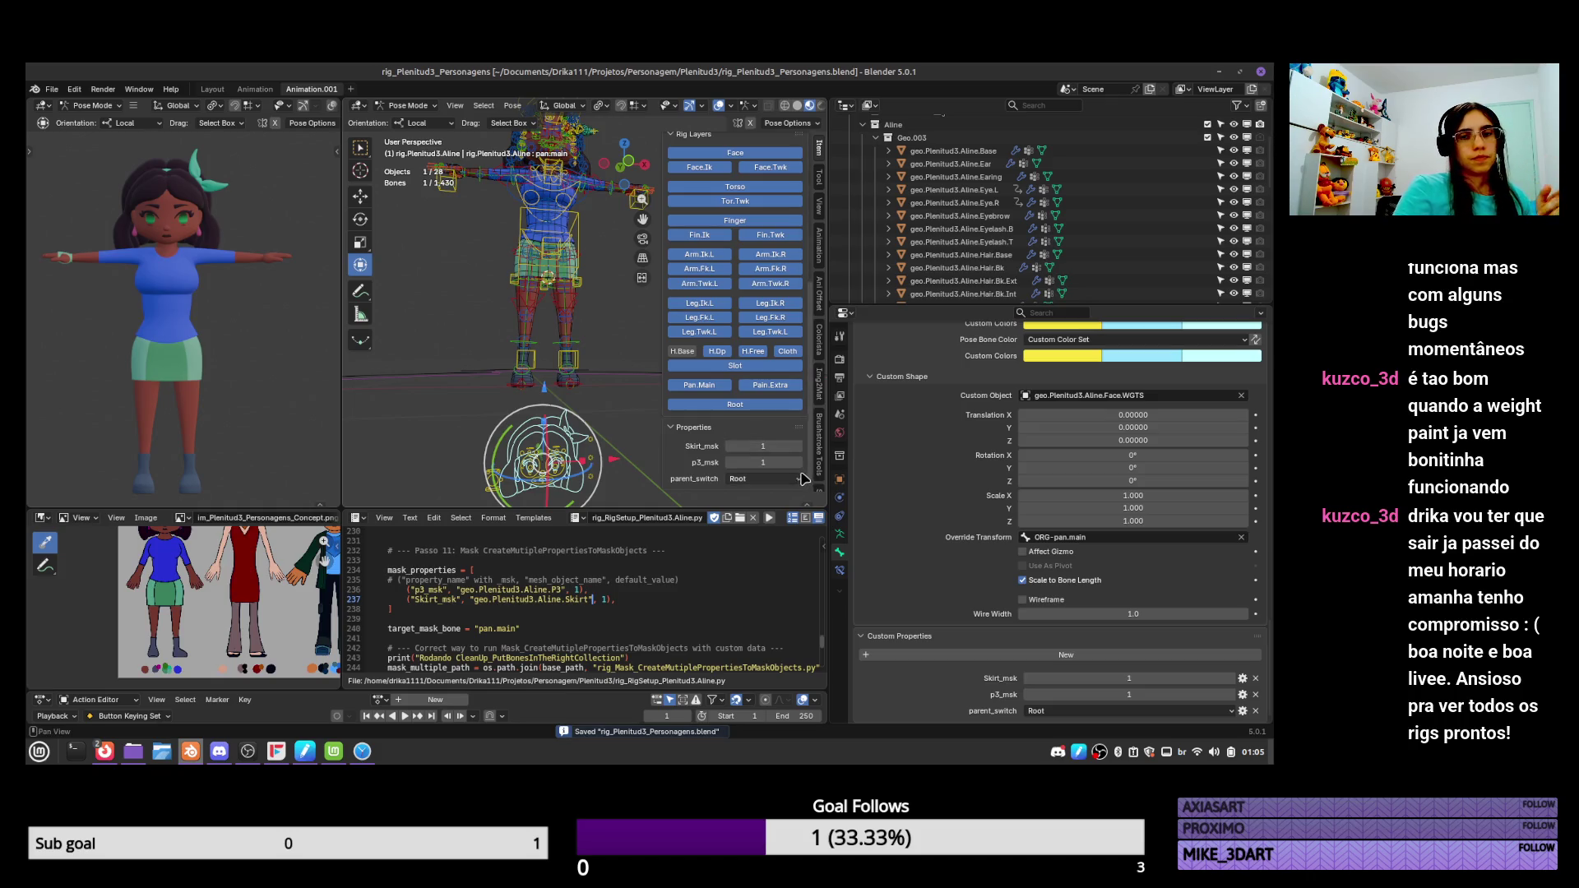
Lower p3_msk from 1 to 0, save, and zoom toward the face.
drag(800, 462, 800, 466)
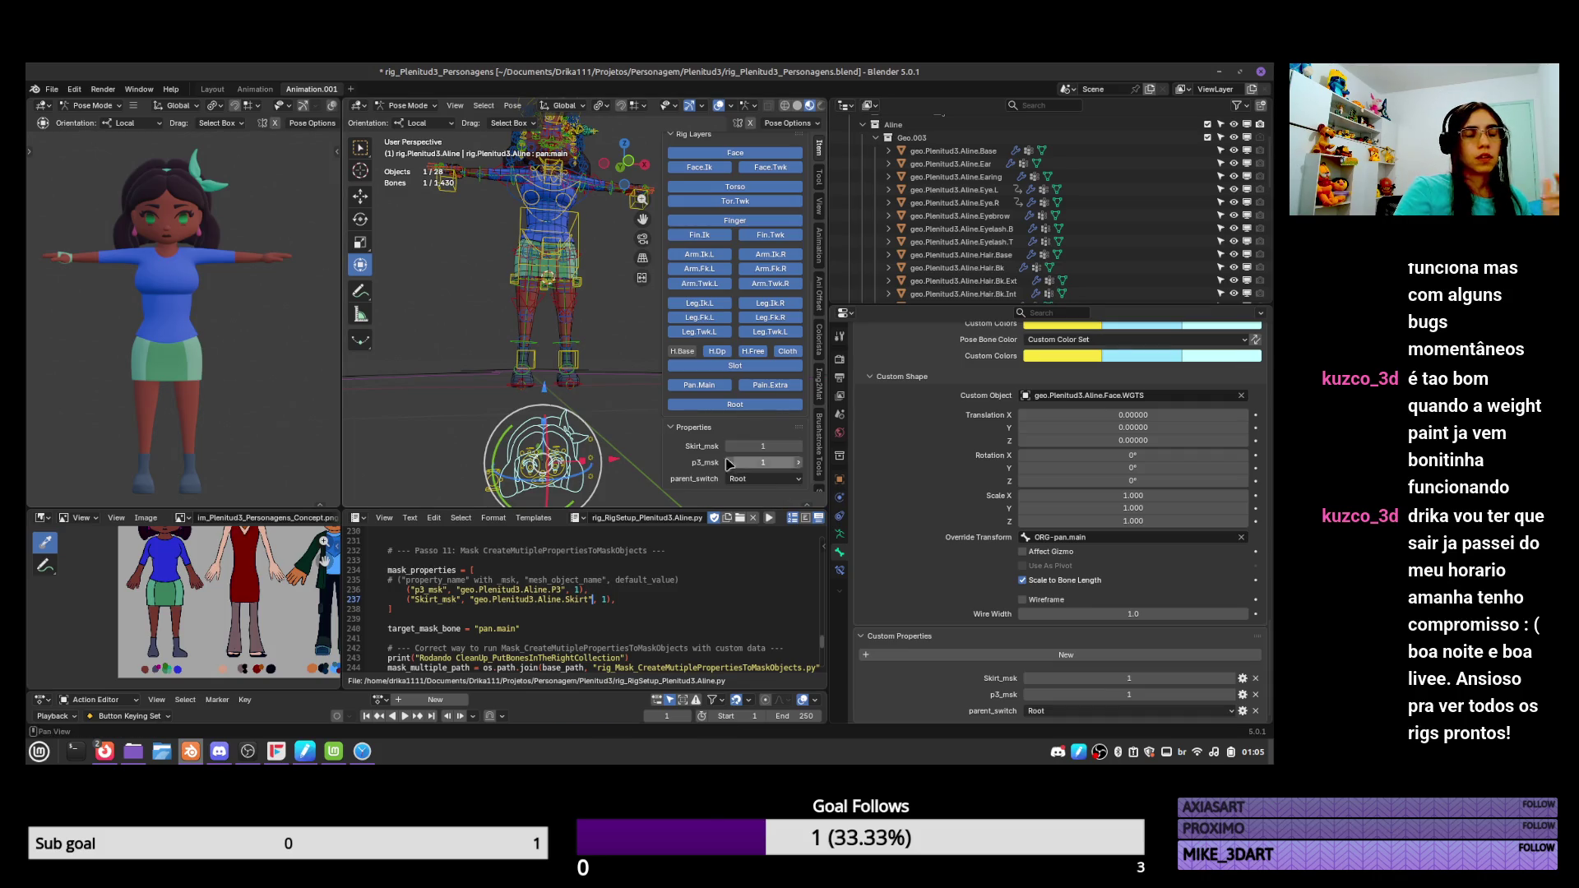
key(ctrl+s)
mouse_move(587, 436)
middle_down()
mouse_move(586, 405)
mouse_move(568, 421)
mouse_move(608, 400)
middle_up()
scroll(586, 405, up, 3)
scroll(568, 421, up, 3)
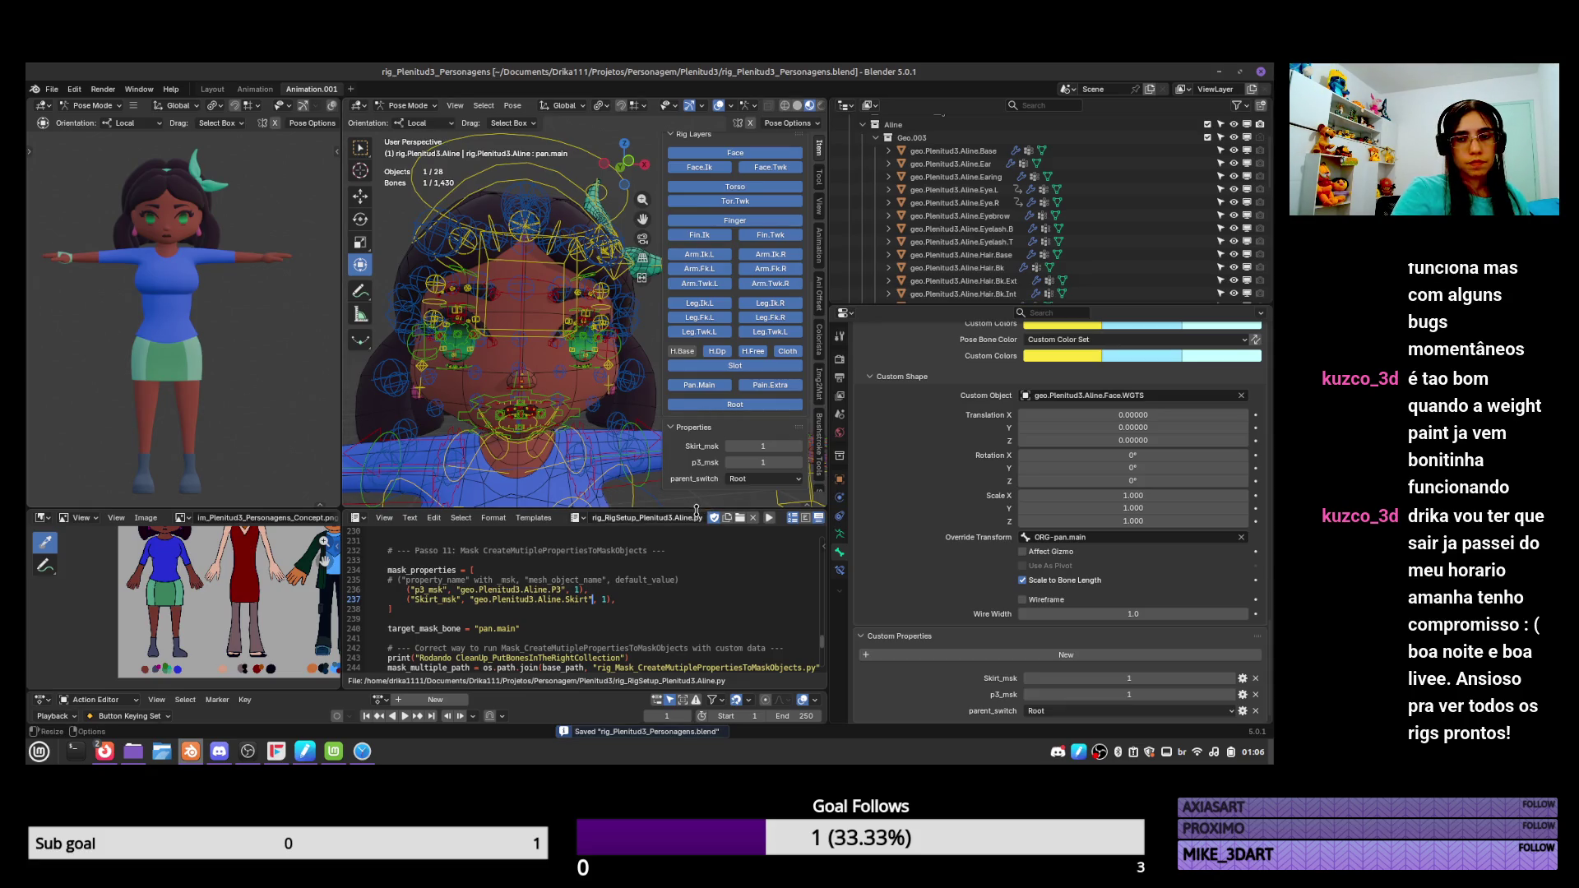
Select the Mouth.Back mesh, view the face in side profile, and pick the lip.Top bone.
scroll(1251, 179, down, 5)
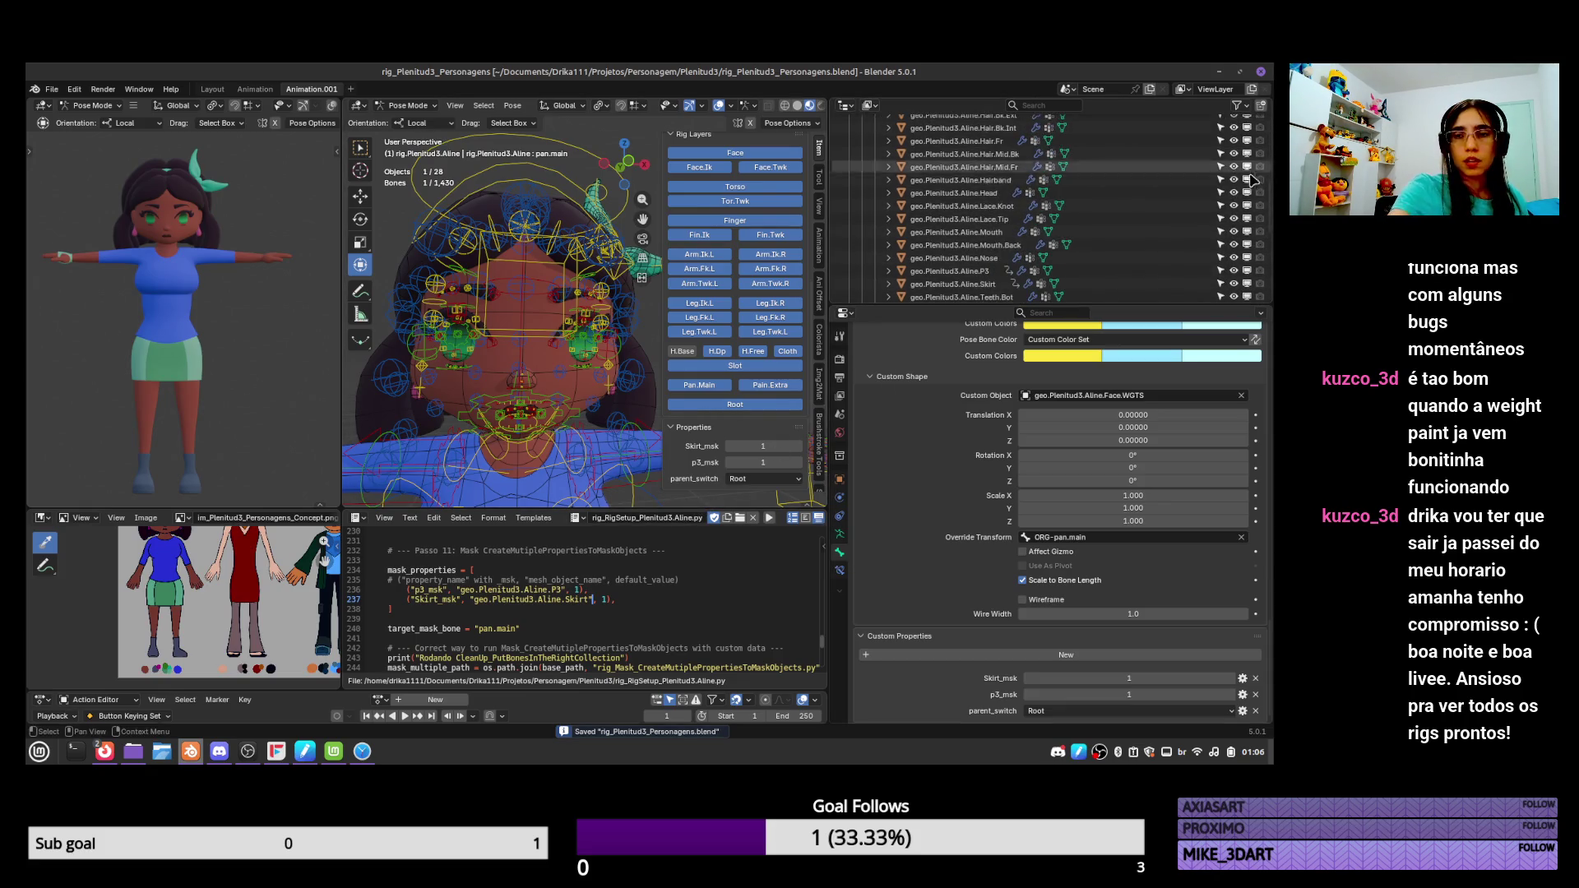
scroll(1255, 197, down, 5)
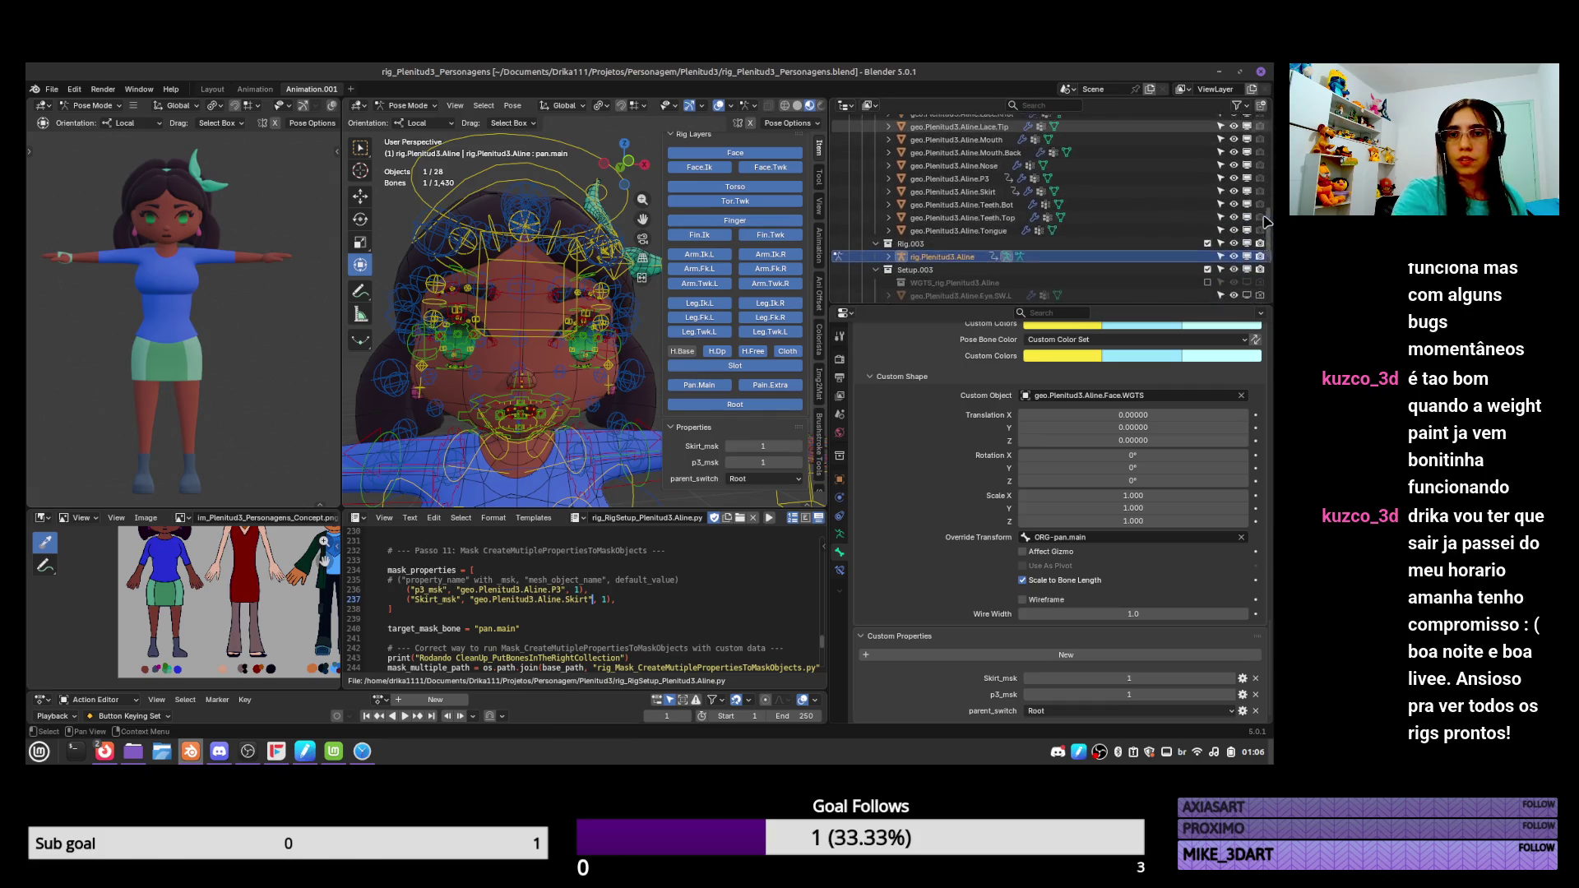
scroll(1254, 220, up, 4)
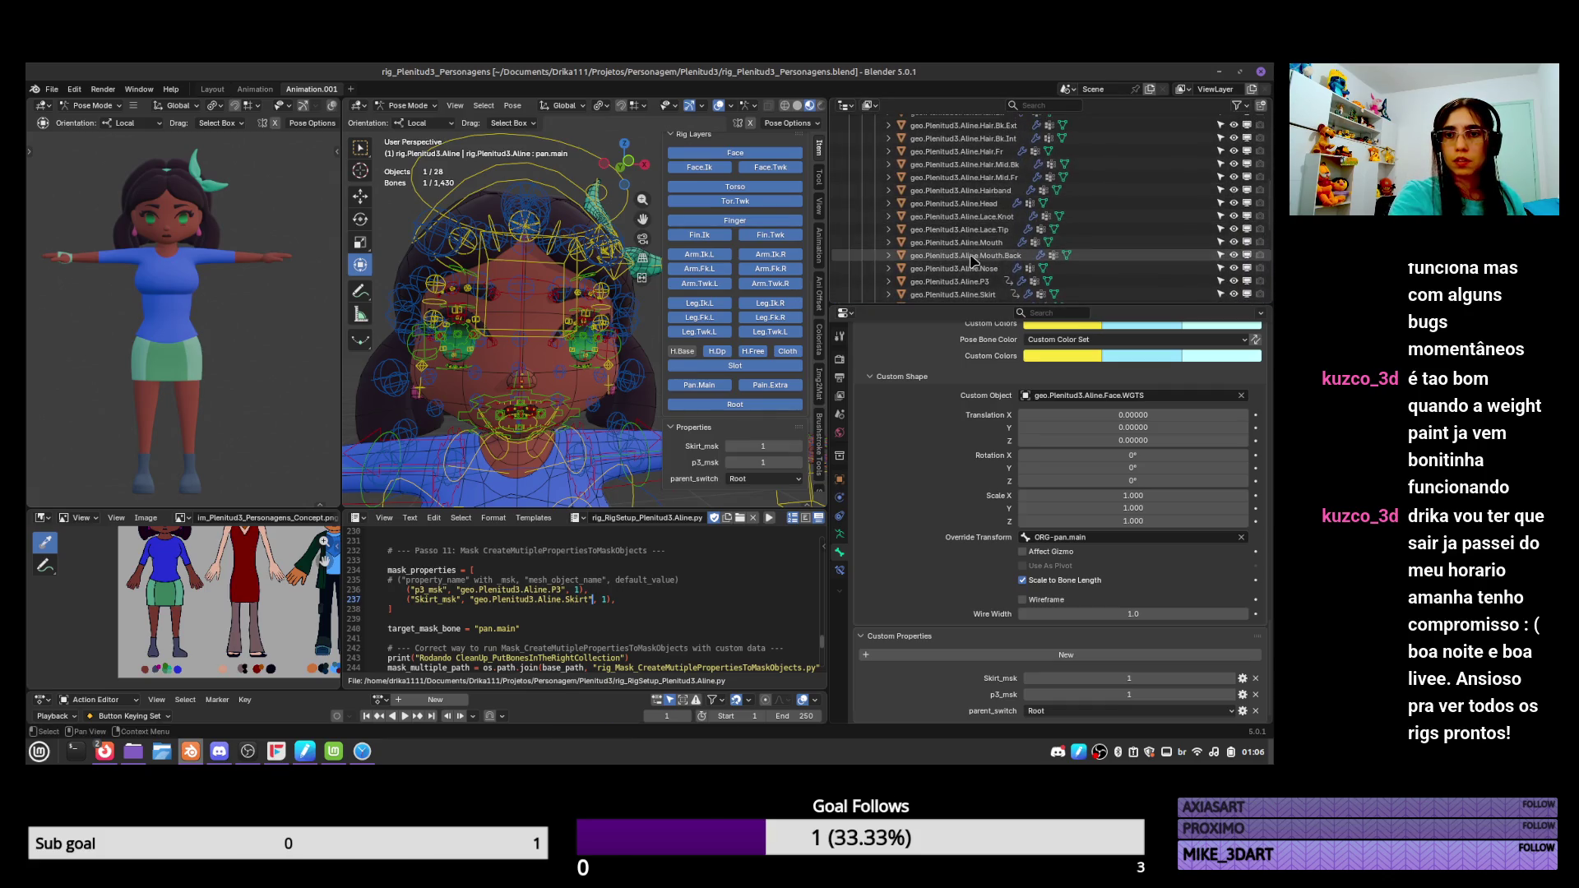
click(973, 260)
scroll(576, 409, up, 3)
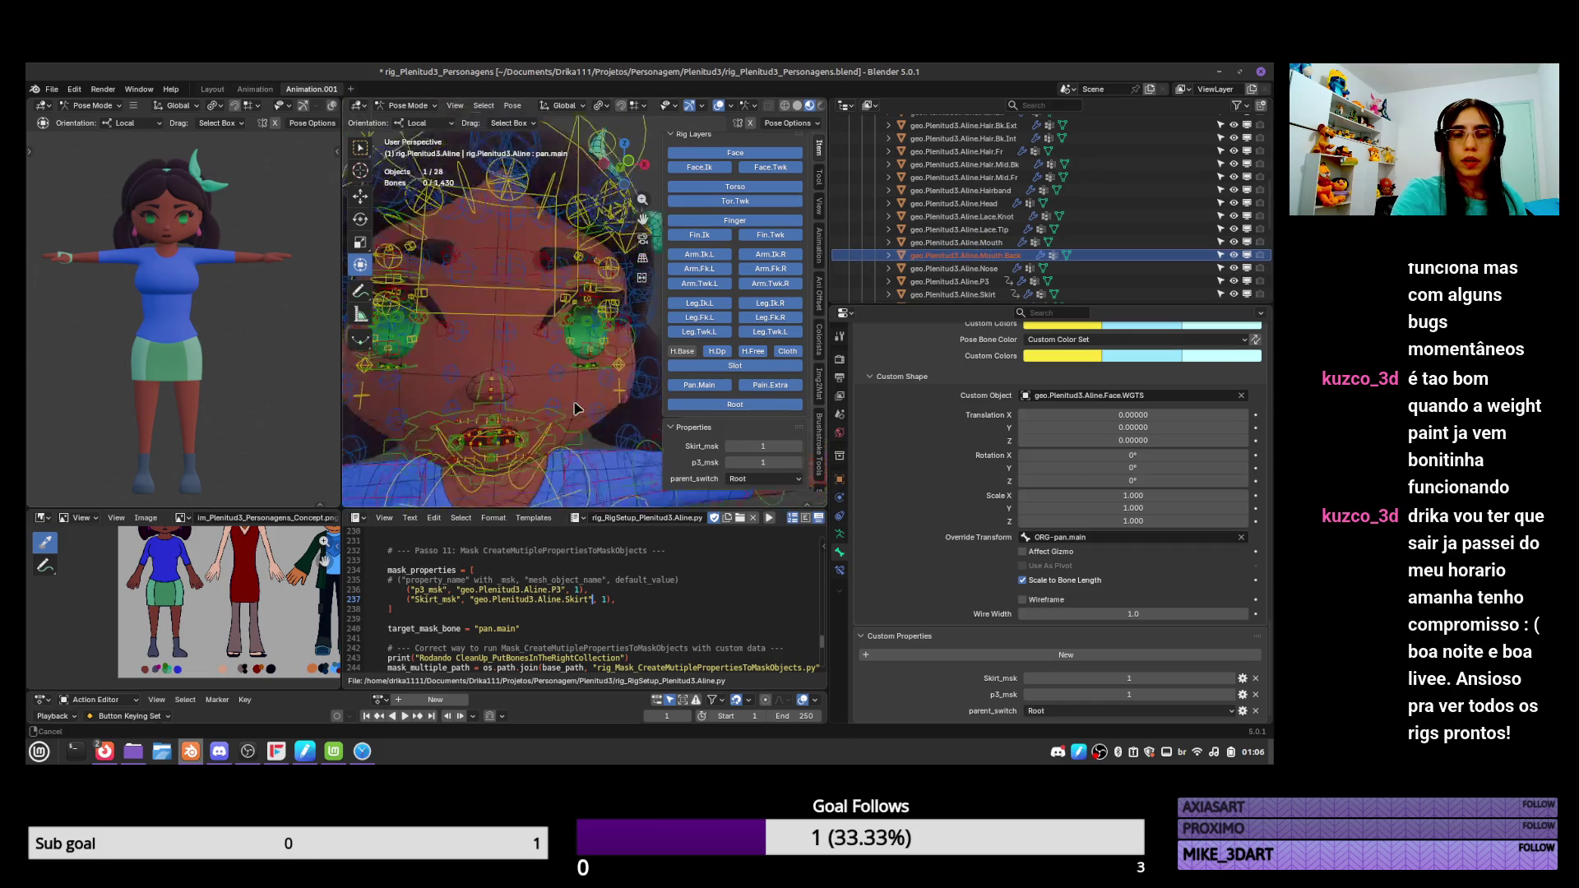
scroll(576, 407, up, 5)
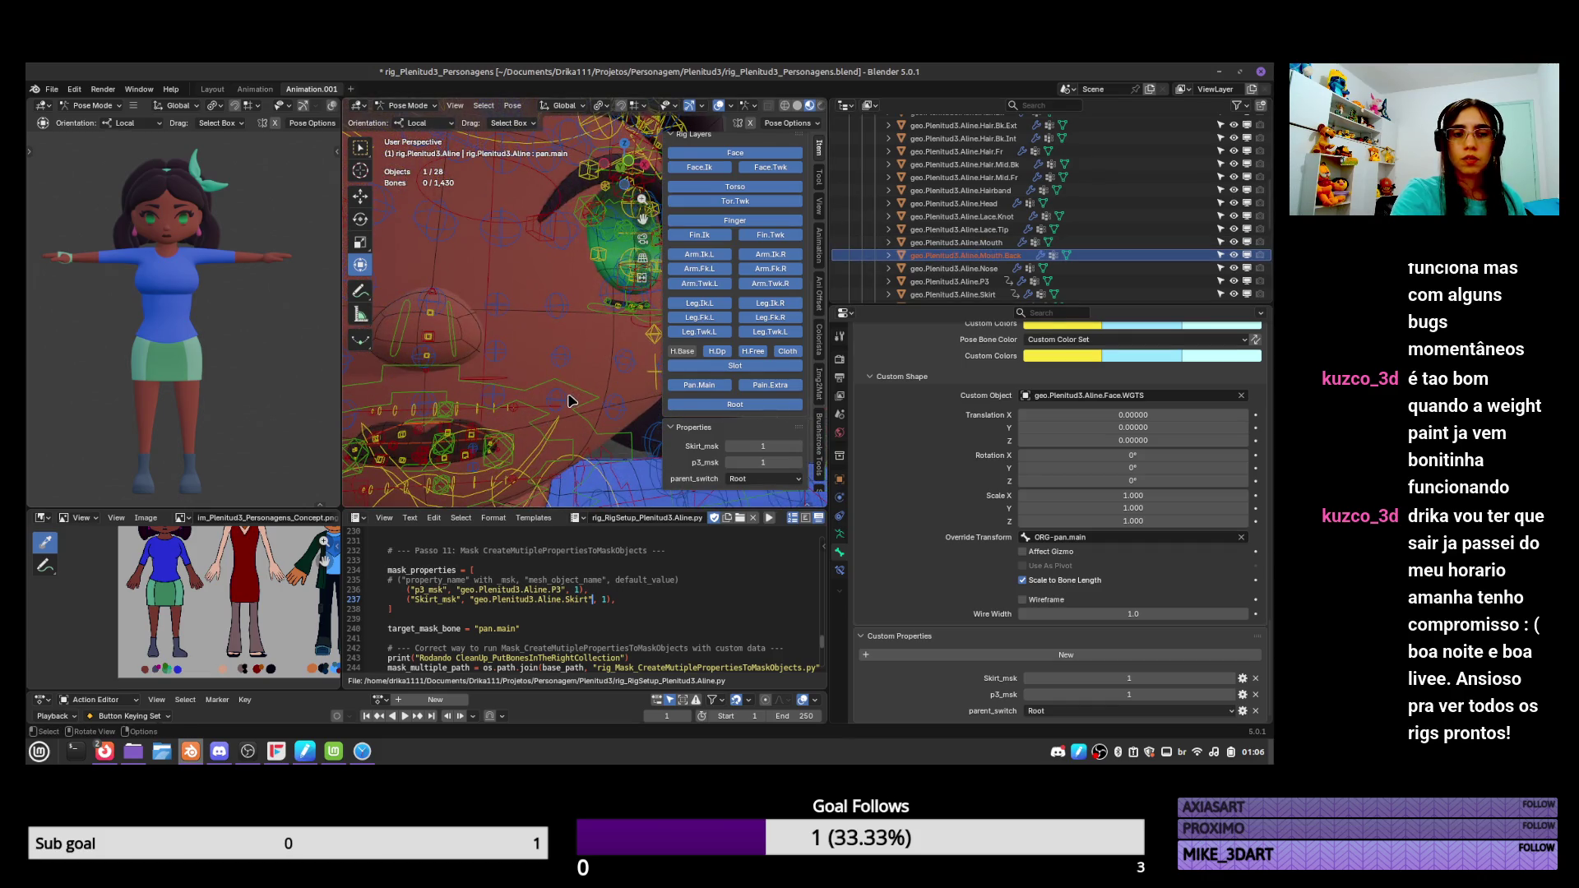
scroll(1258, 239, down, 5)
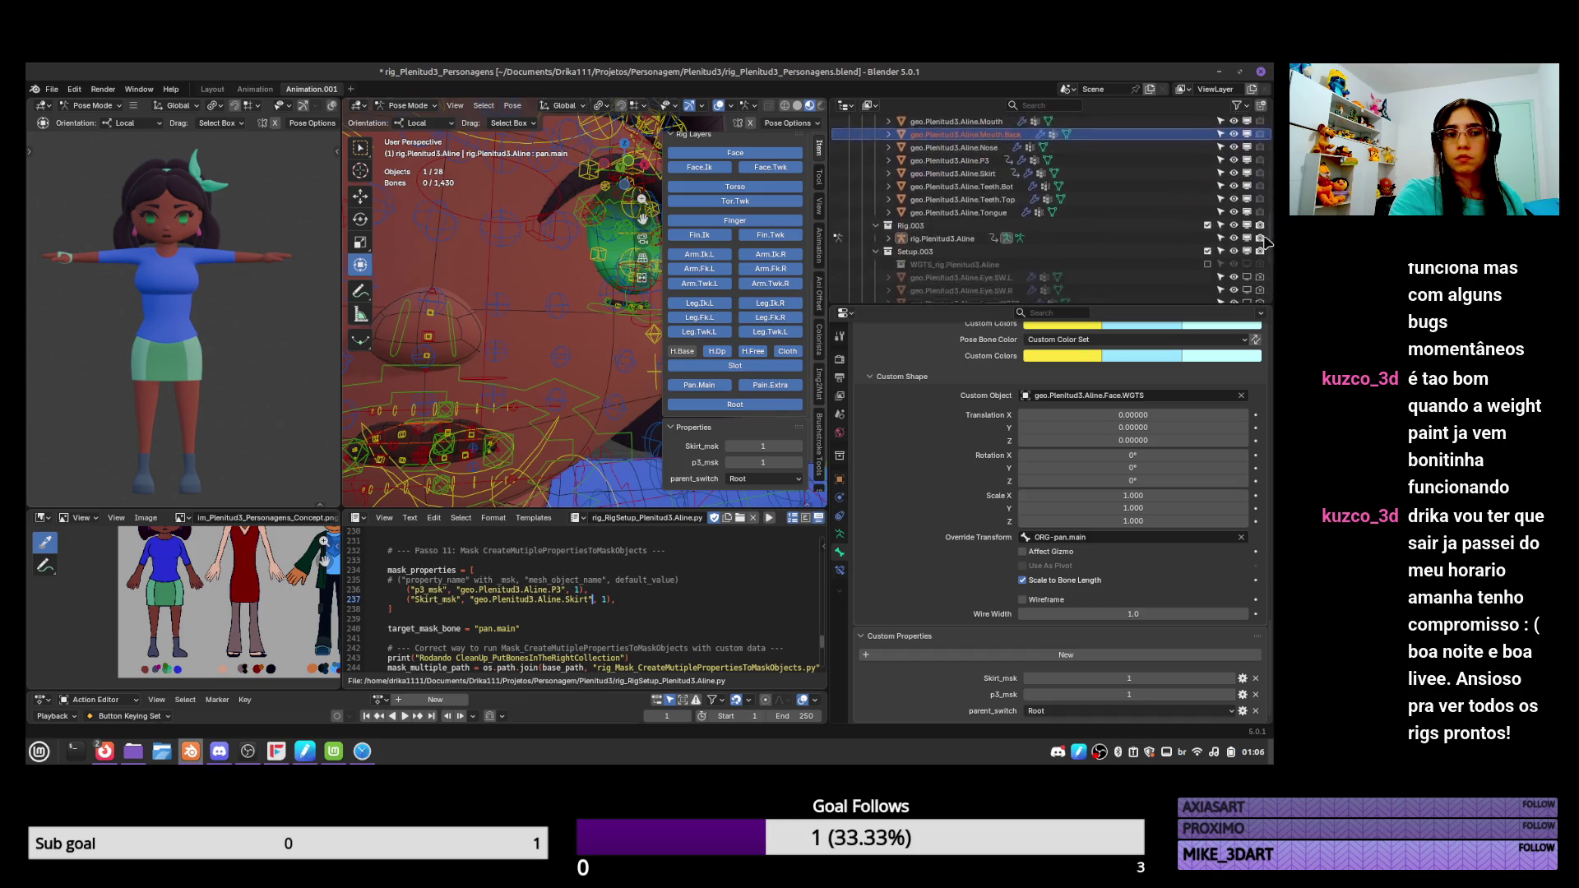
scroll(1262, 241, down, 5)
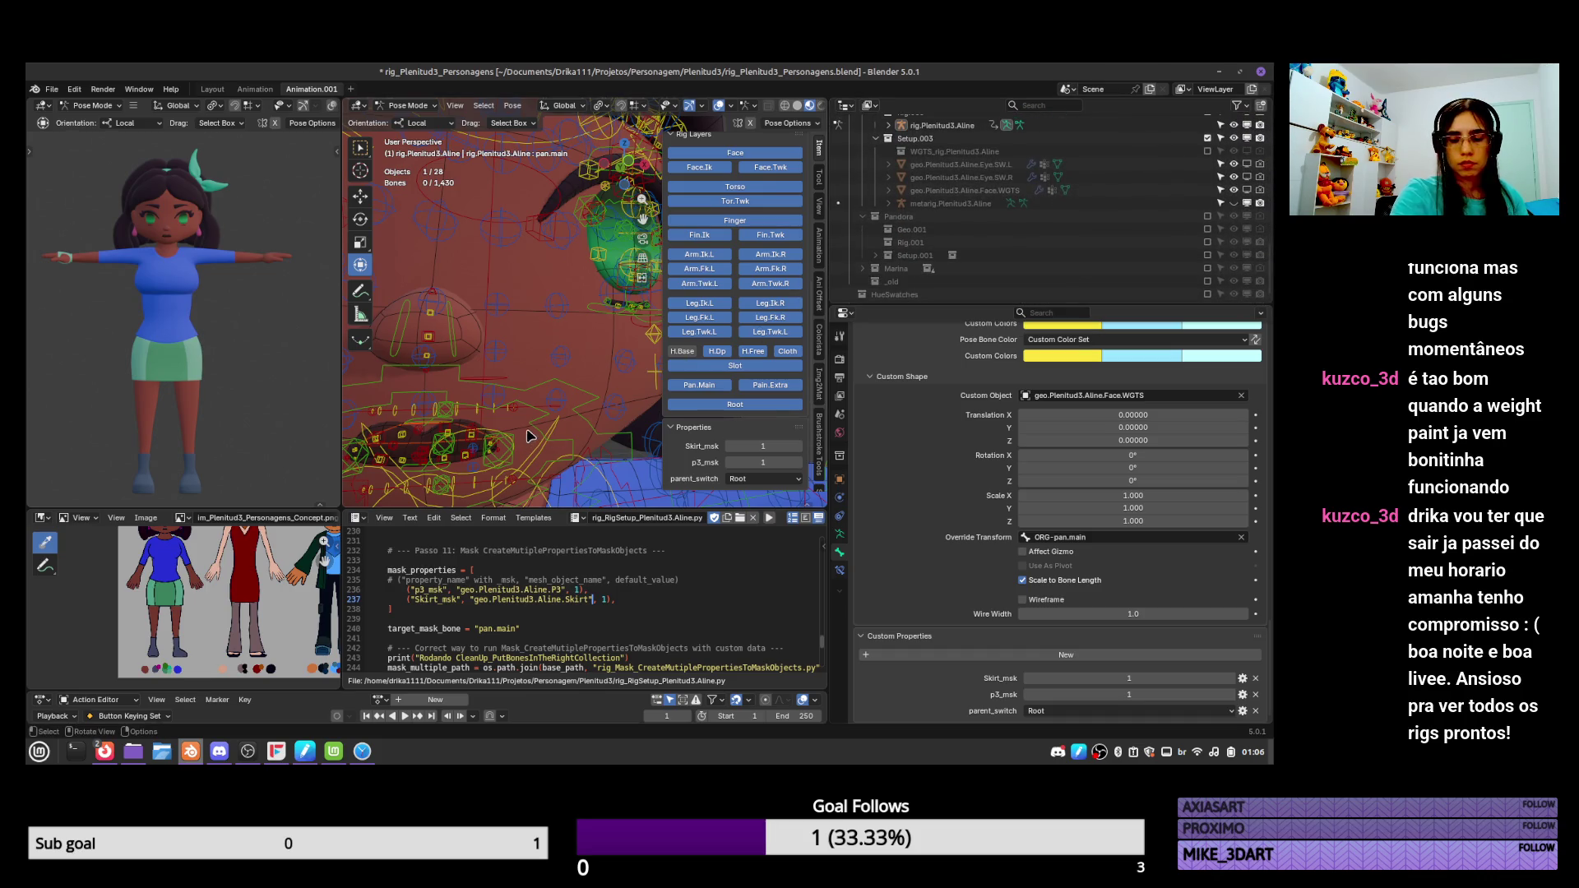
mouse_move(529, 436)
middle_down()
mouse_move(578, 386)
mouse_move(556, 379)
middle_up()
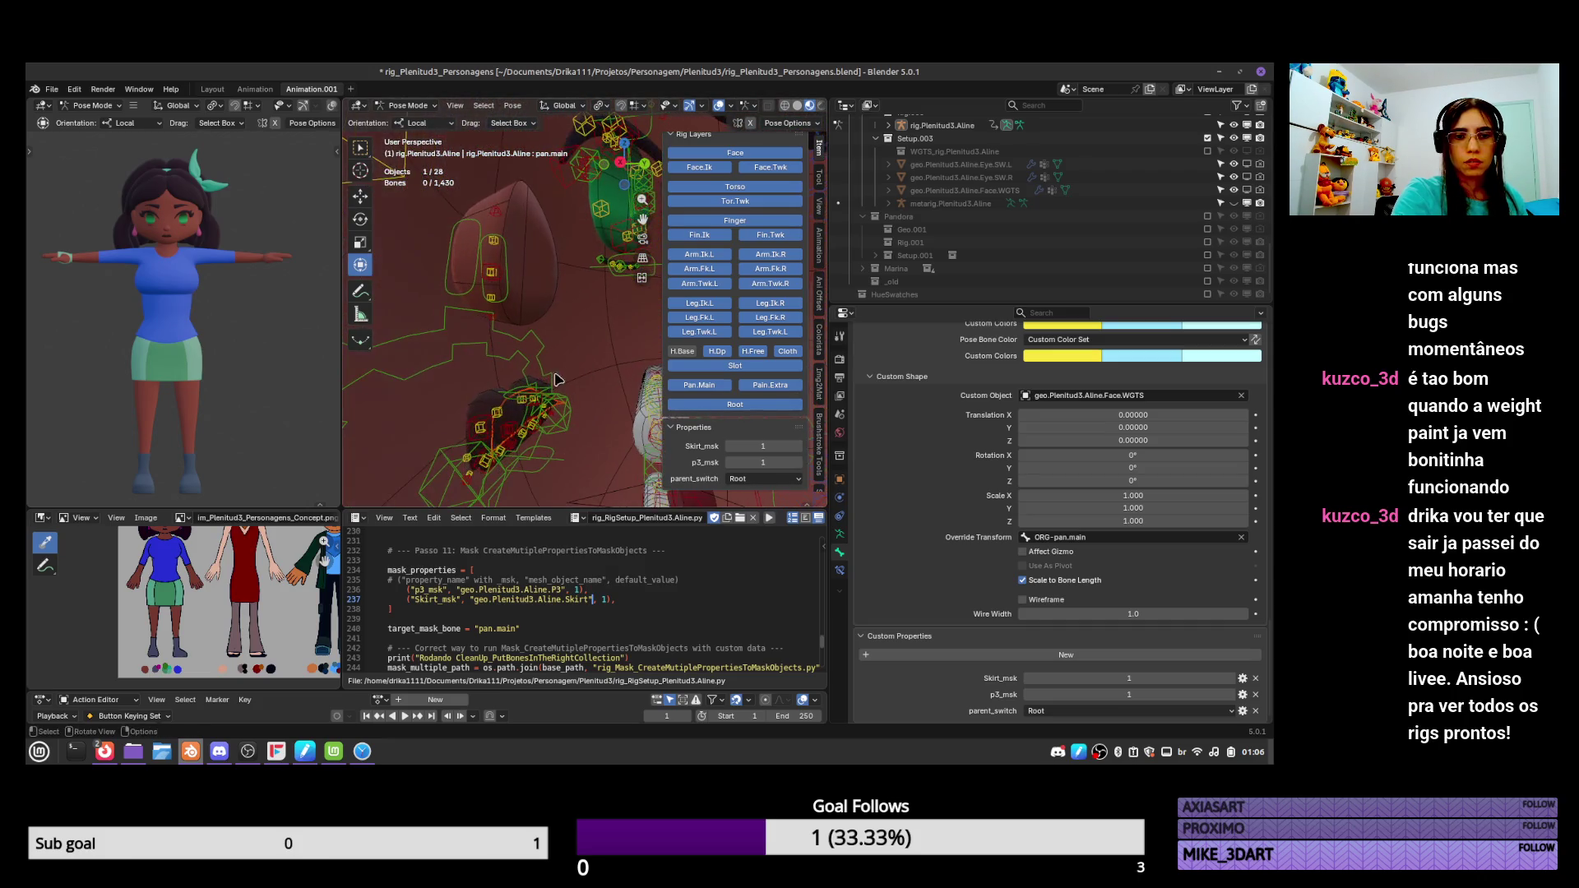
click(502, 388)
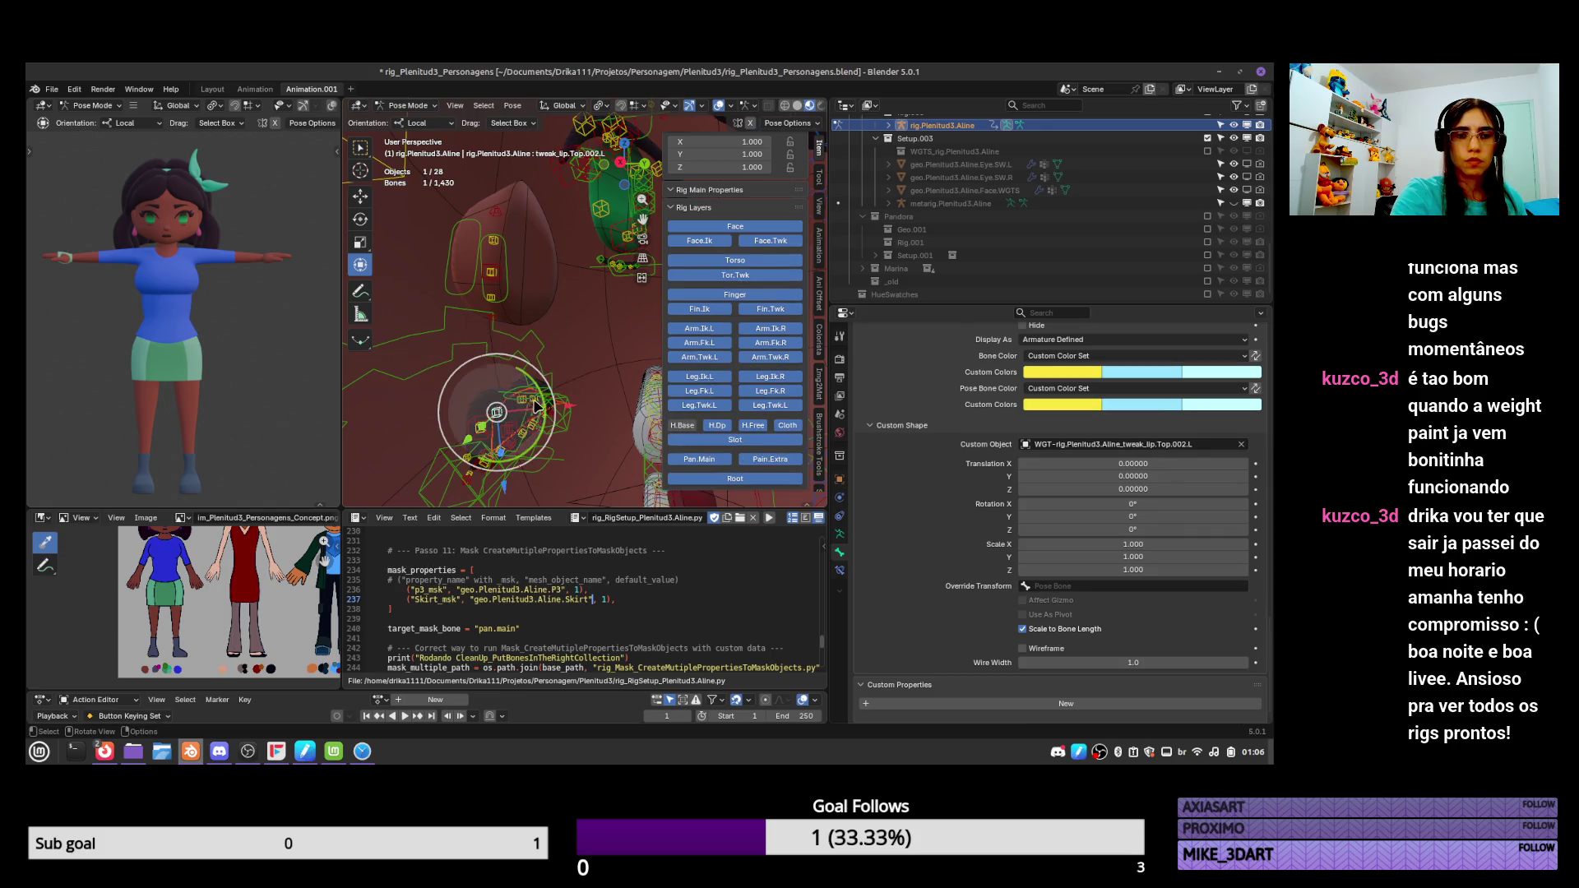
In Object Mode, select the Mouth mesh and inner mouth piece and isolate them in Local view.
key(ctrl+Tab)
click(517, 409)
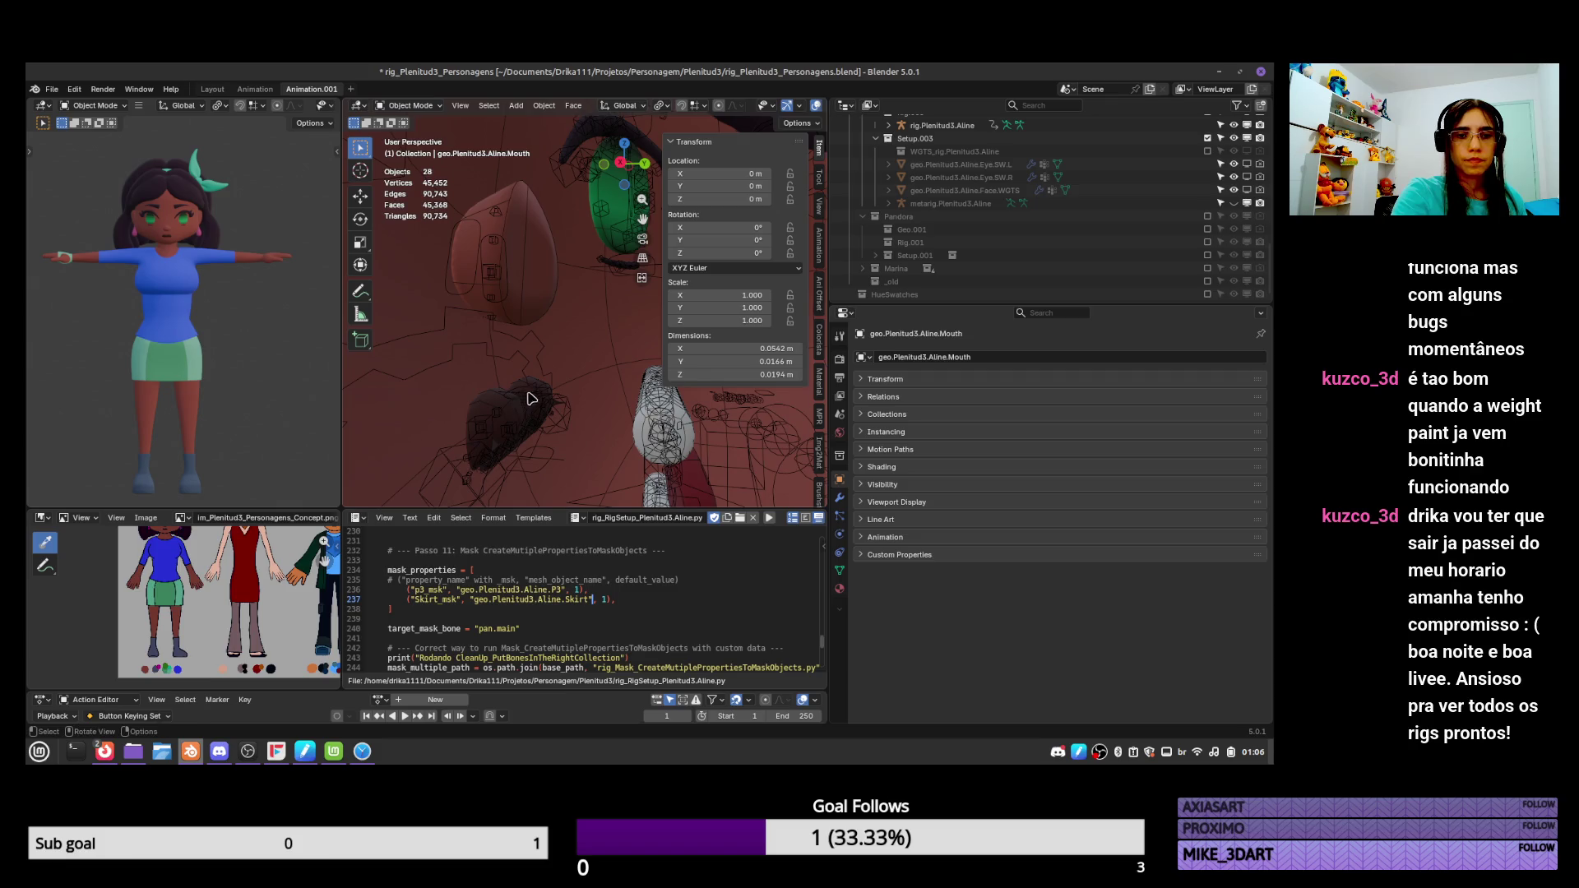
click(516, 409)
shift+click(508, 403)
shift+click(502, 395)
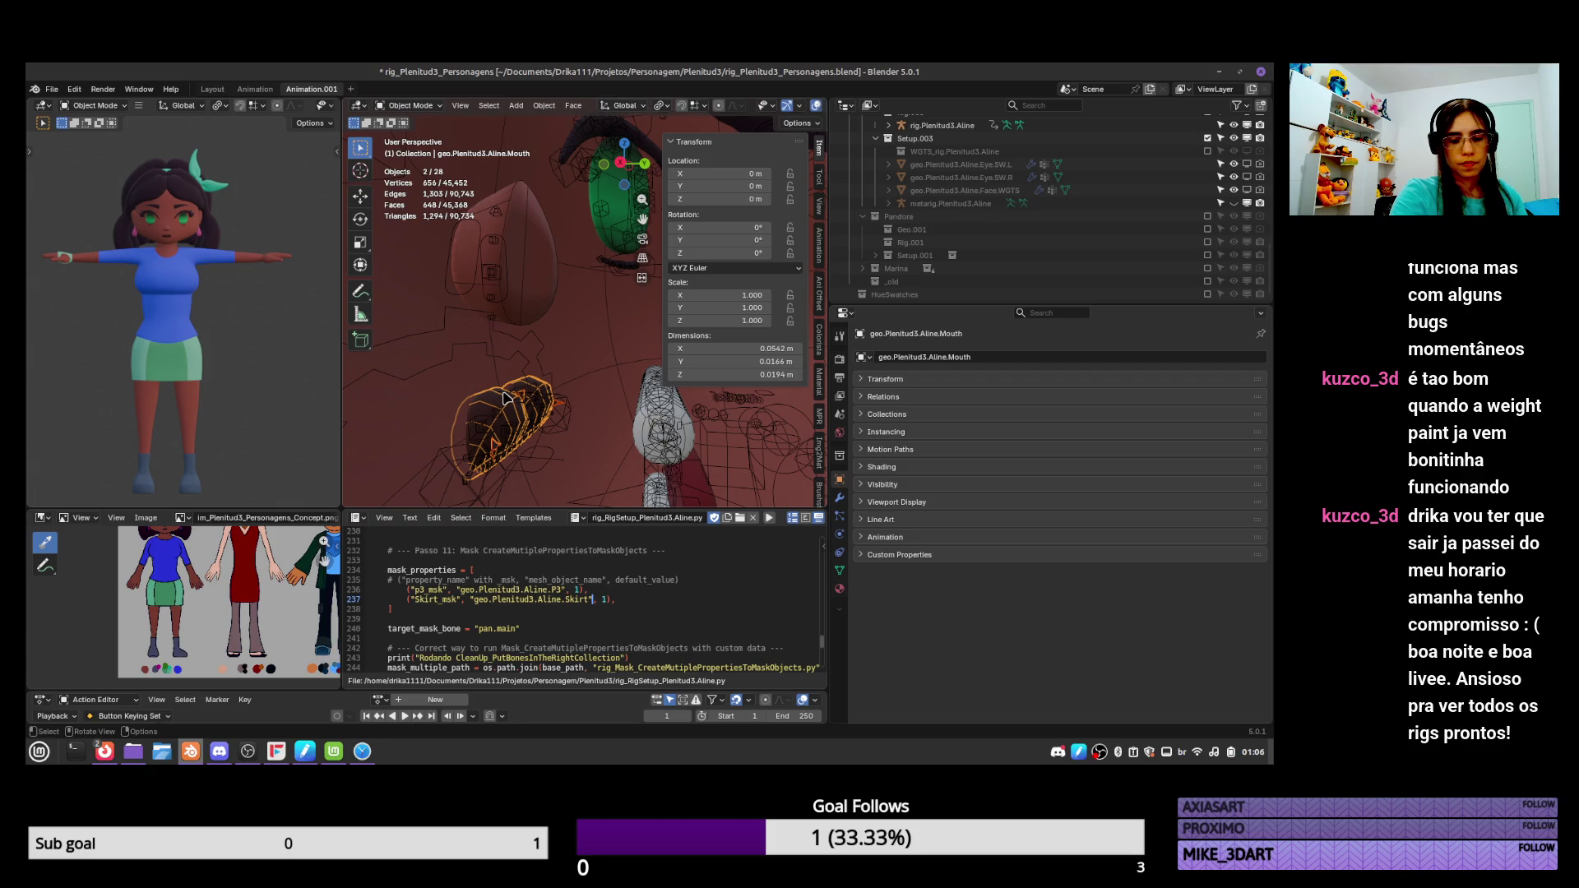
key(KP_Divide)
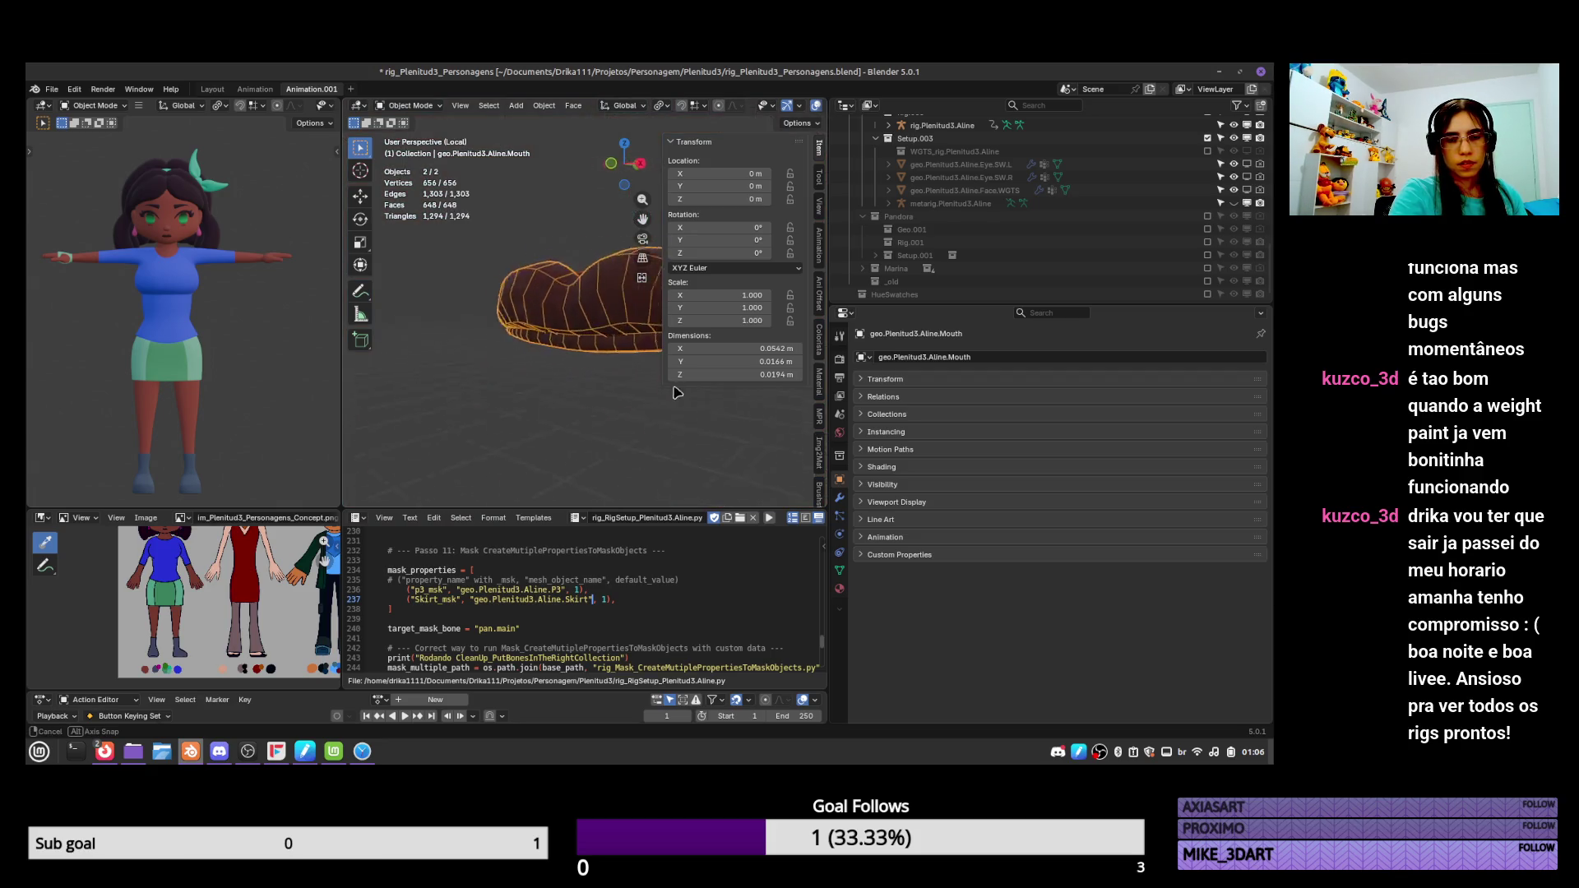
Inspect the isolated mouth meshes in Edit Mode from side and front views, then return to Object Mode.
key(Tab)
middle_drag(536, 411, 576, 366)
key(KP_3)
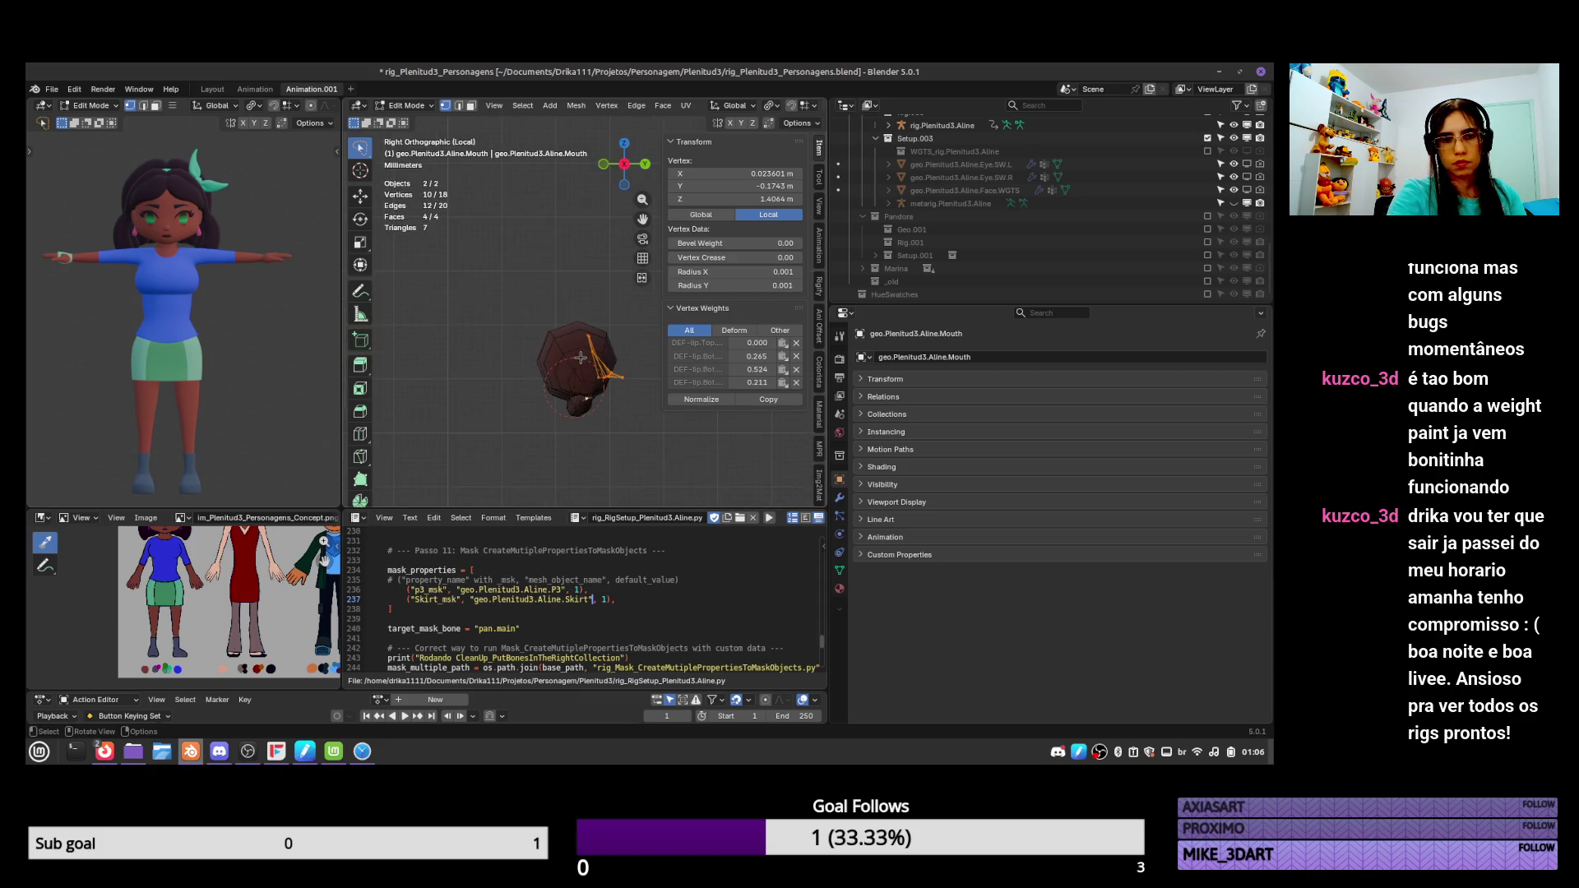
key(KP_1)
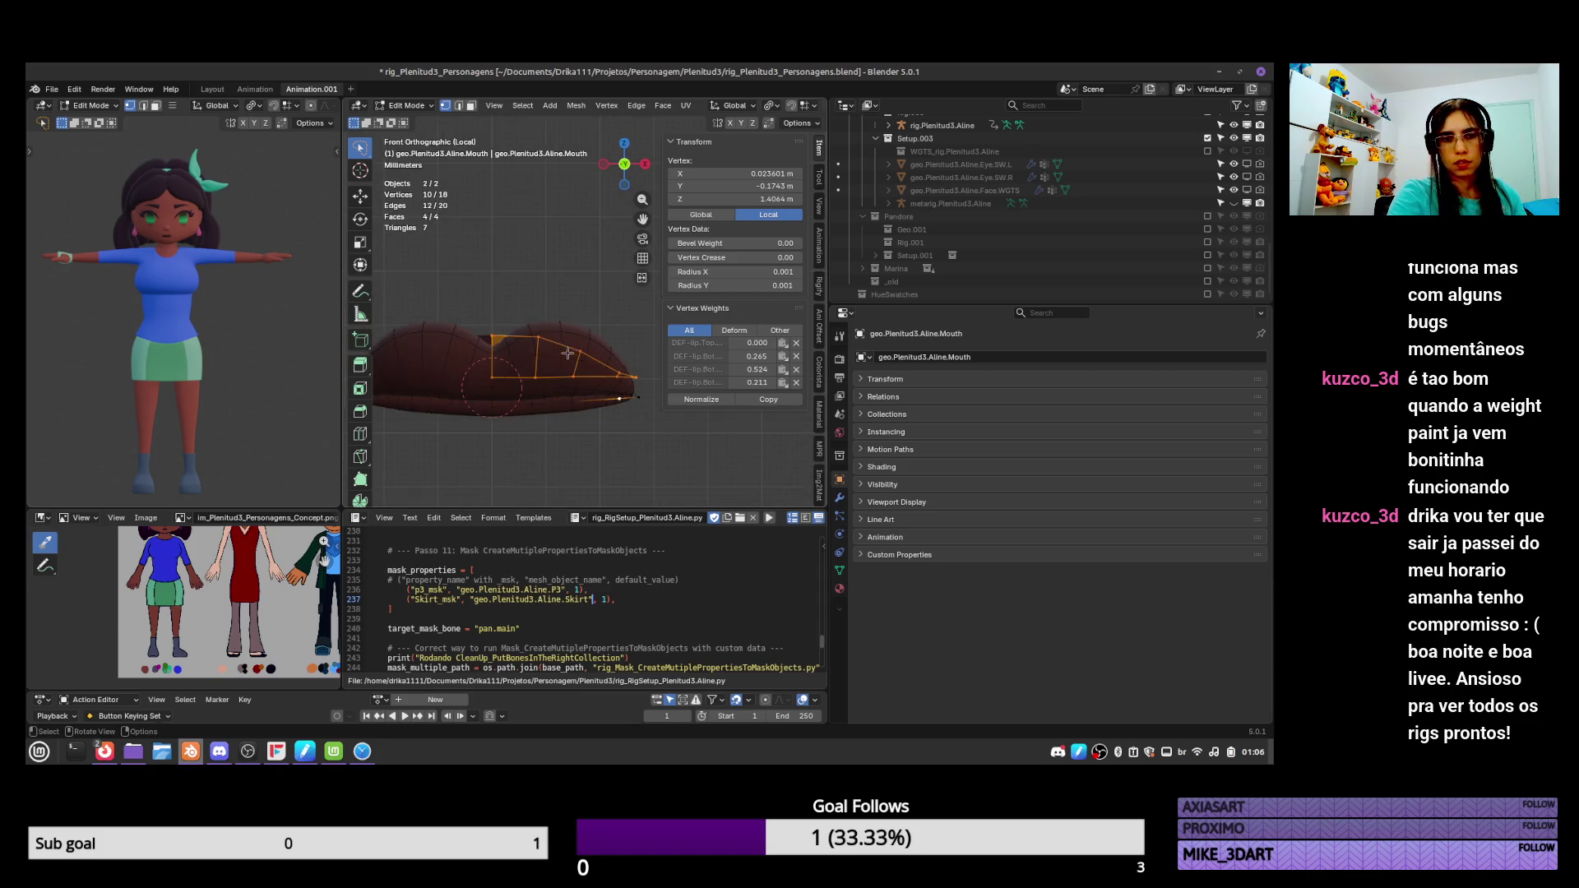
key(Tab)
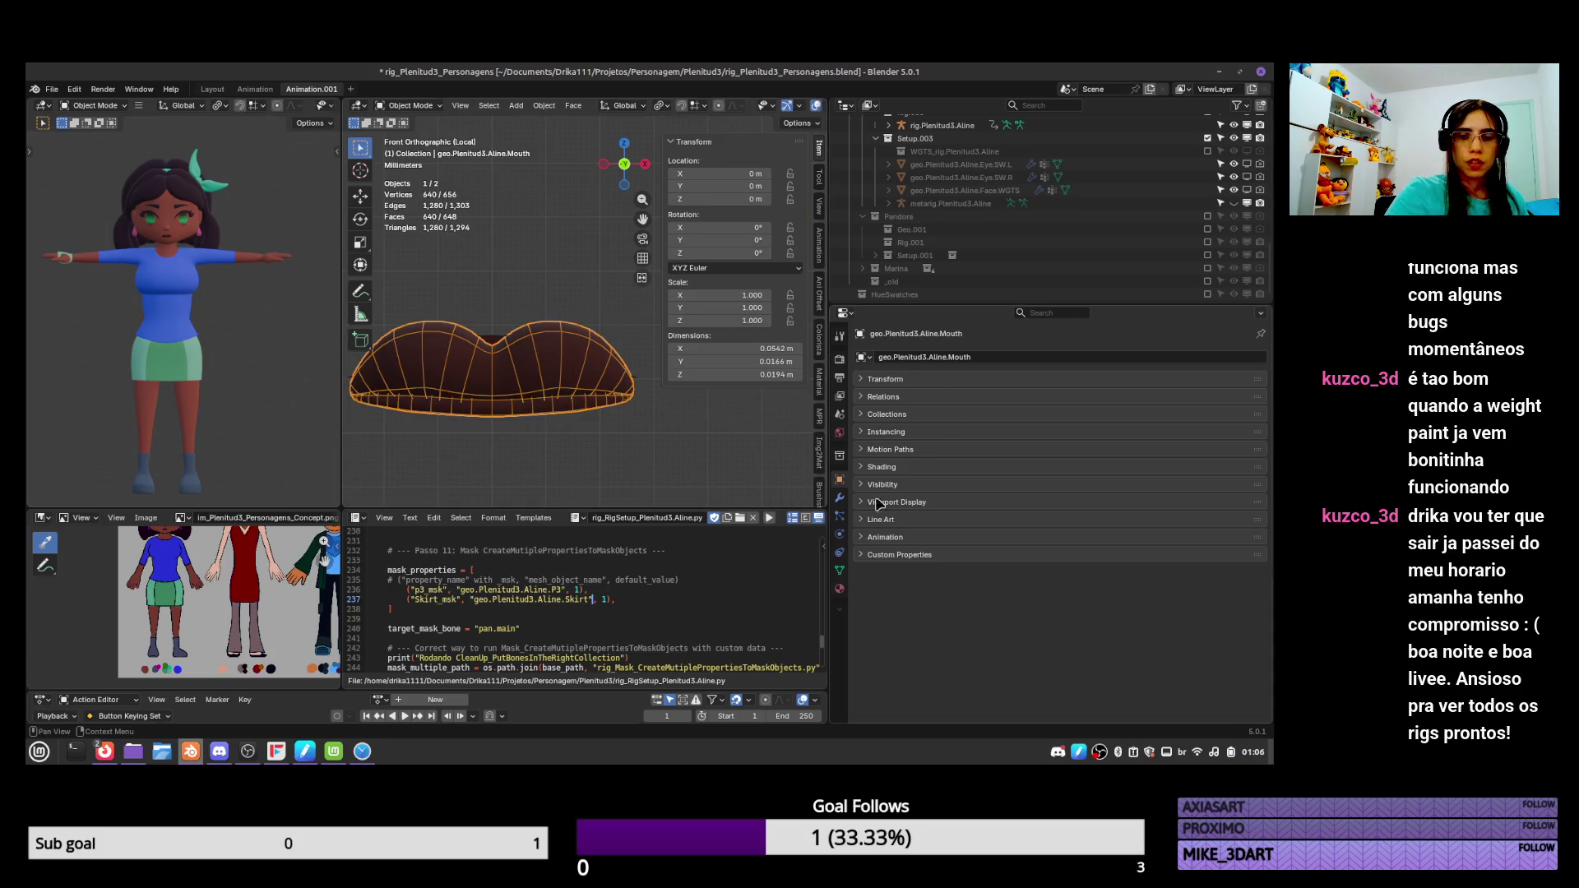
Hide the Mouth mesh's Skin modifier in the viewport, then select Mouth.Back and save the file.
click(839, 499)
click(1201, 497)
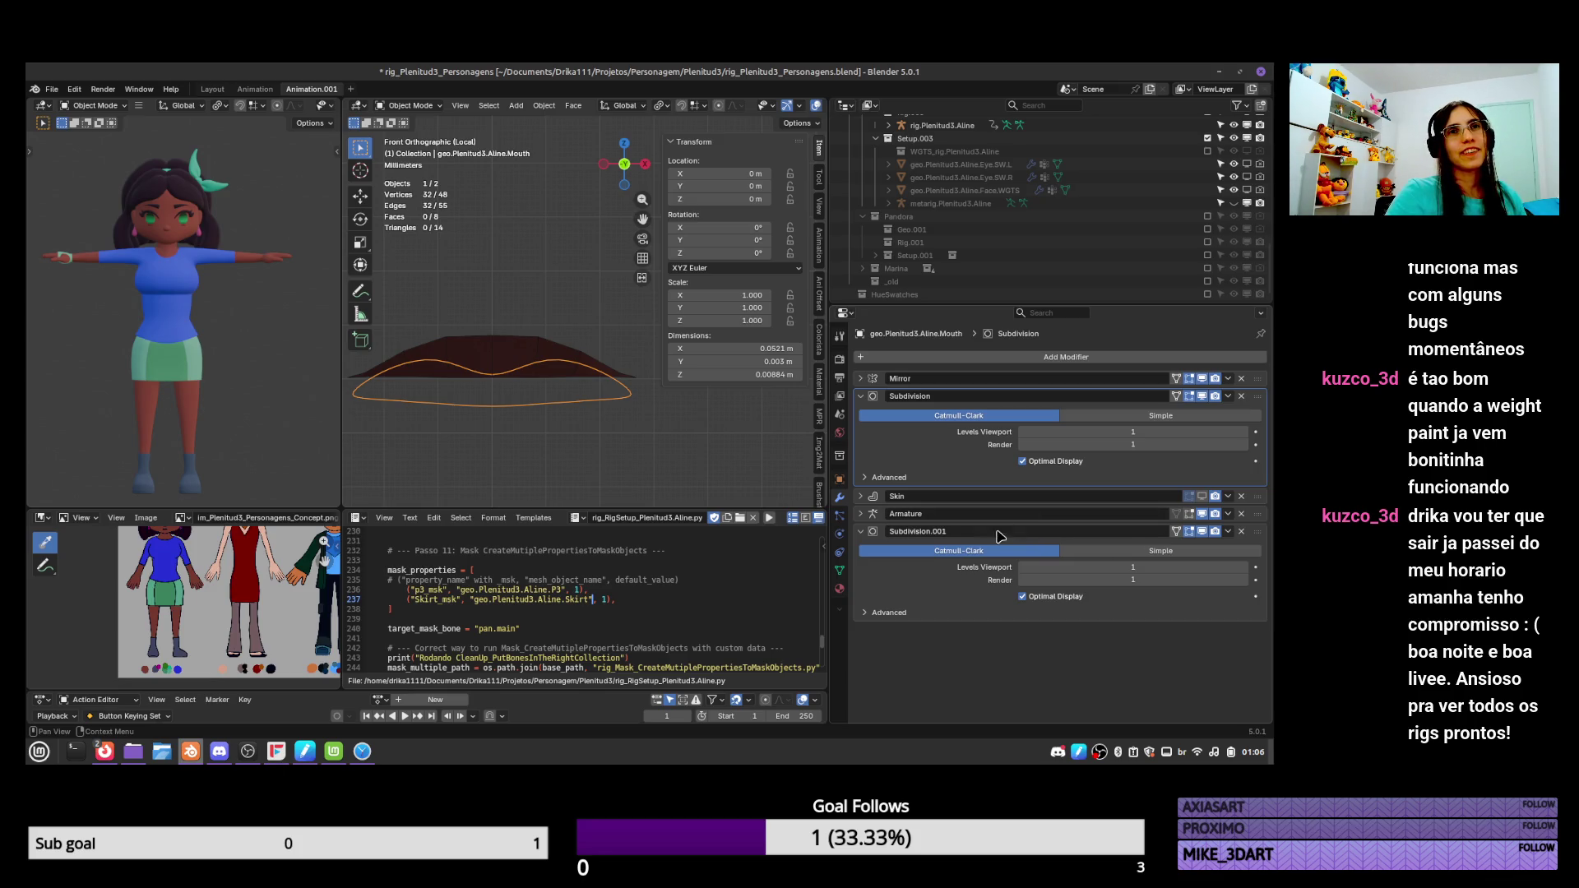
click(538, 354)
key(ctrl+s)
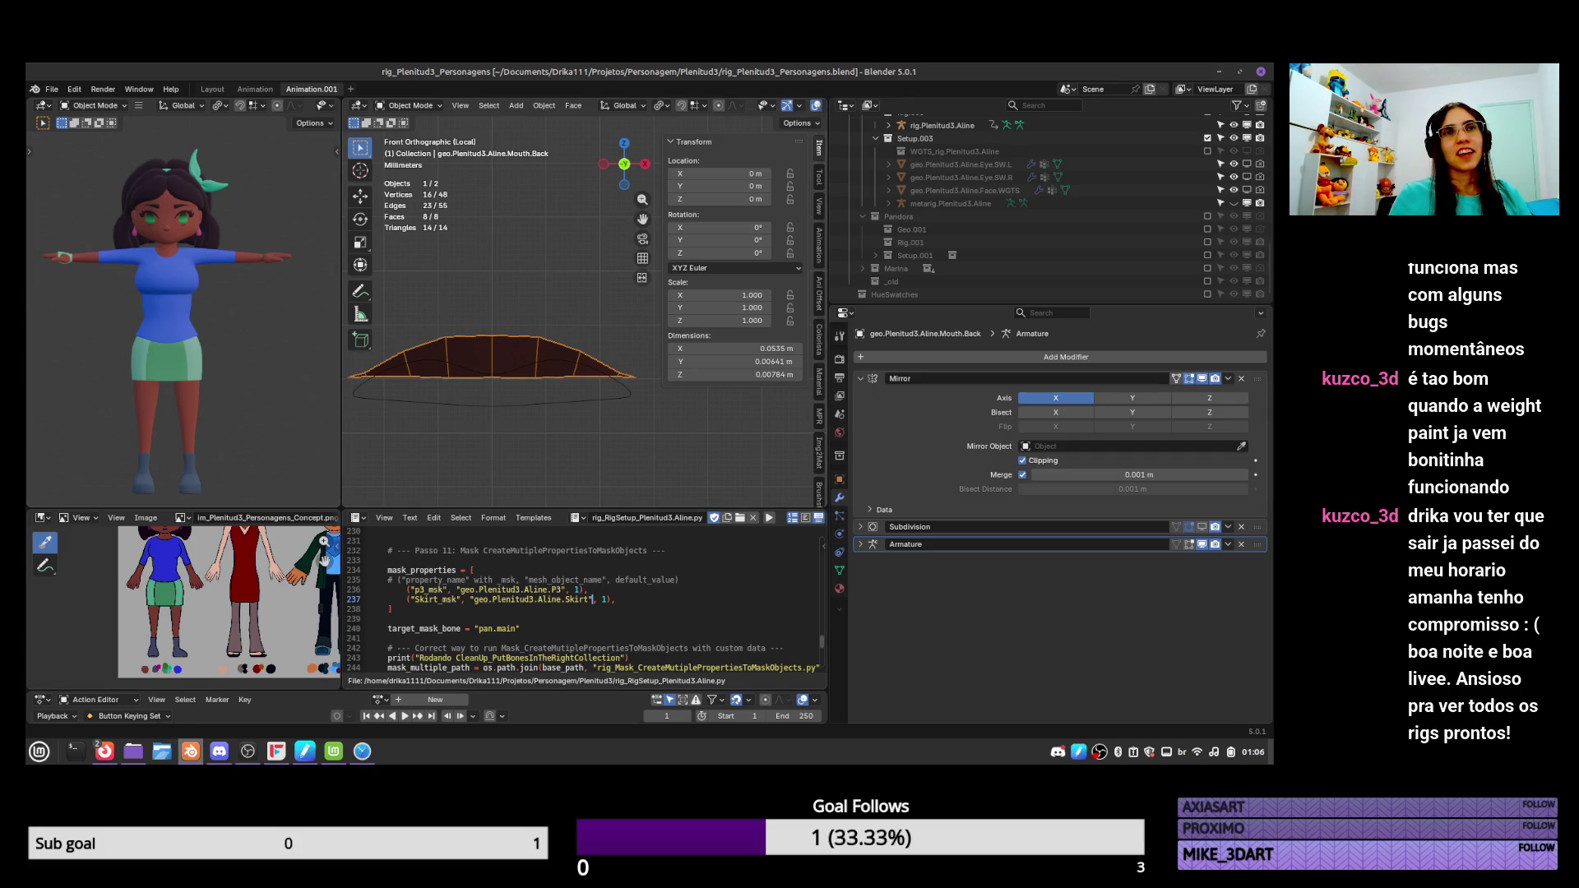
In Edit Mode on Mouth.Back, move the centre vertex lower.
key(alt+Tab)
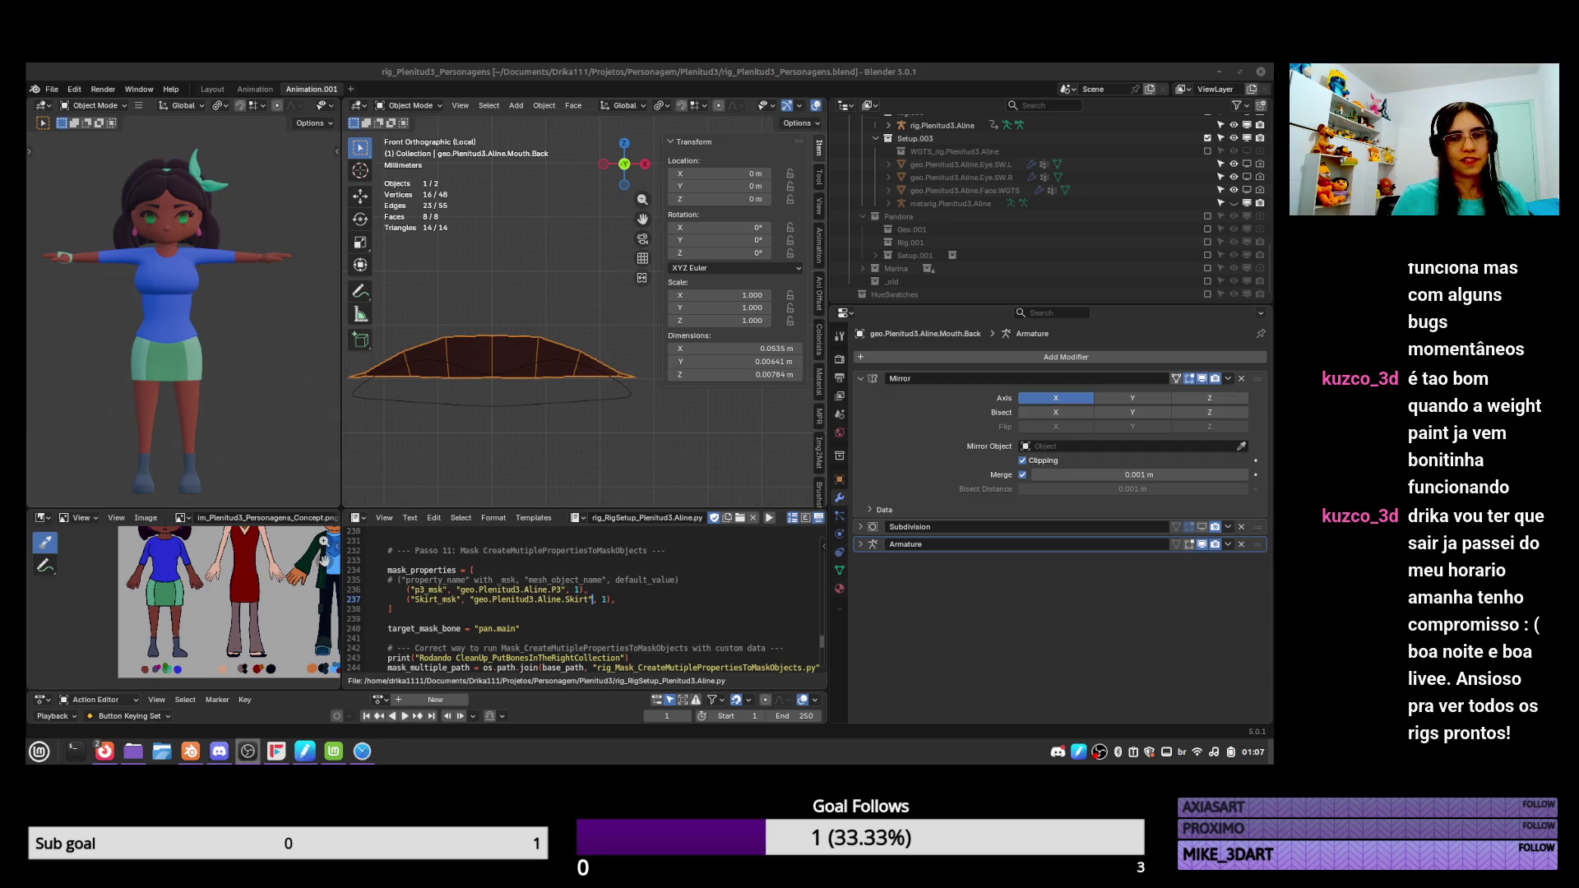
key(alt+Tab)
key(Tab)
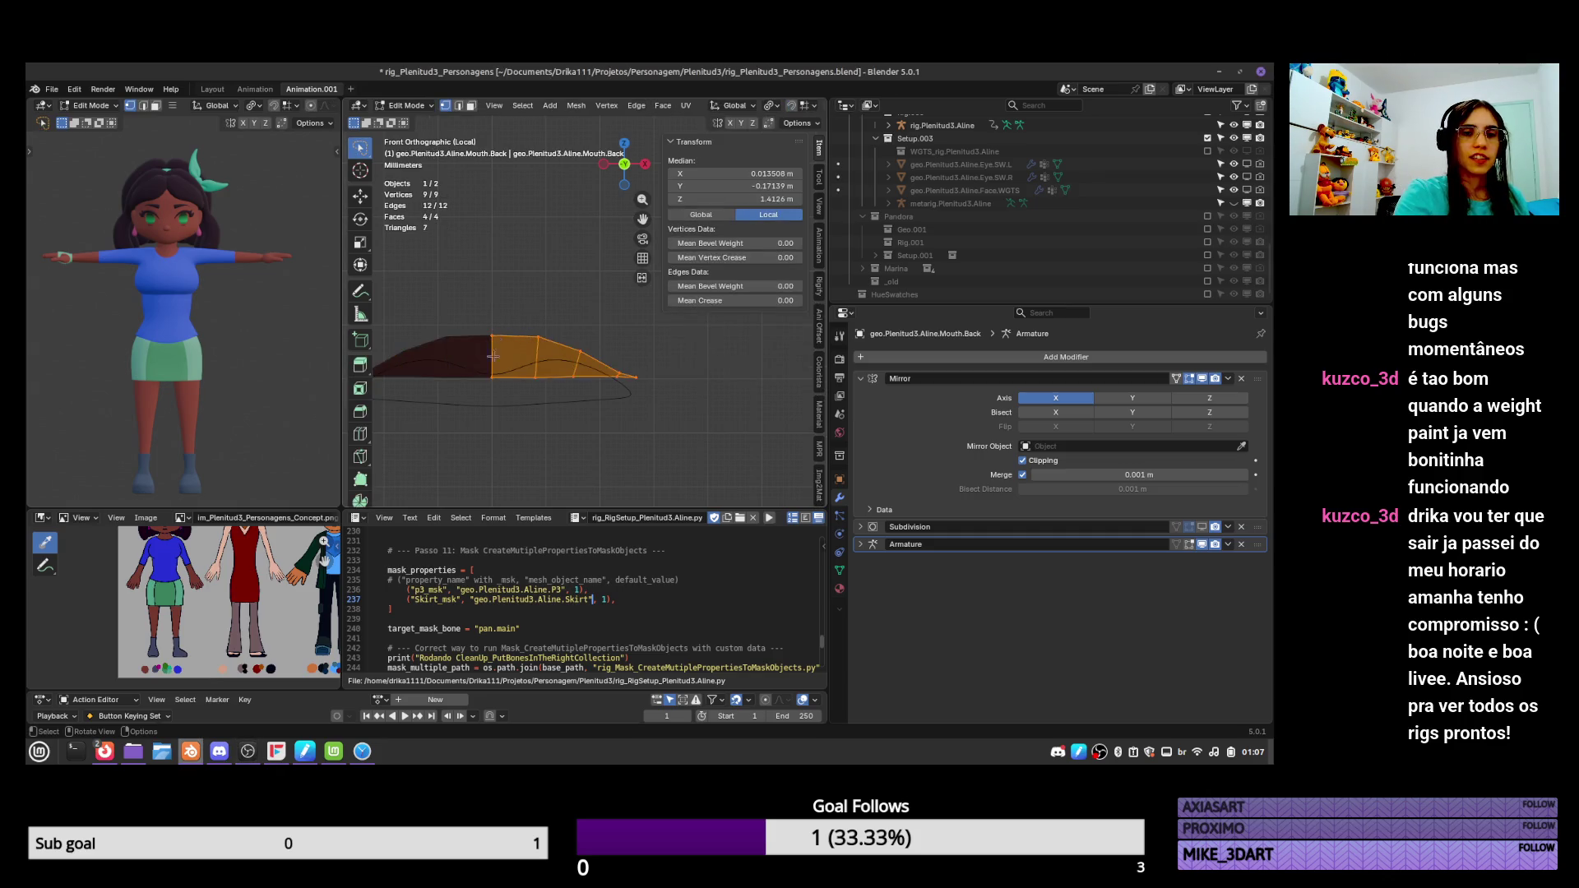
click(492, 377)
key(g)
key(Escape)
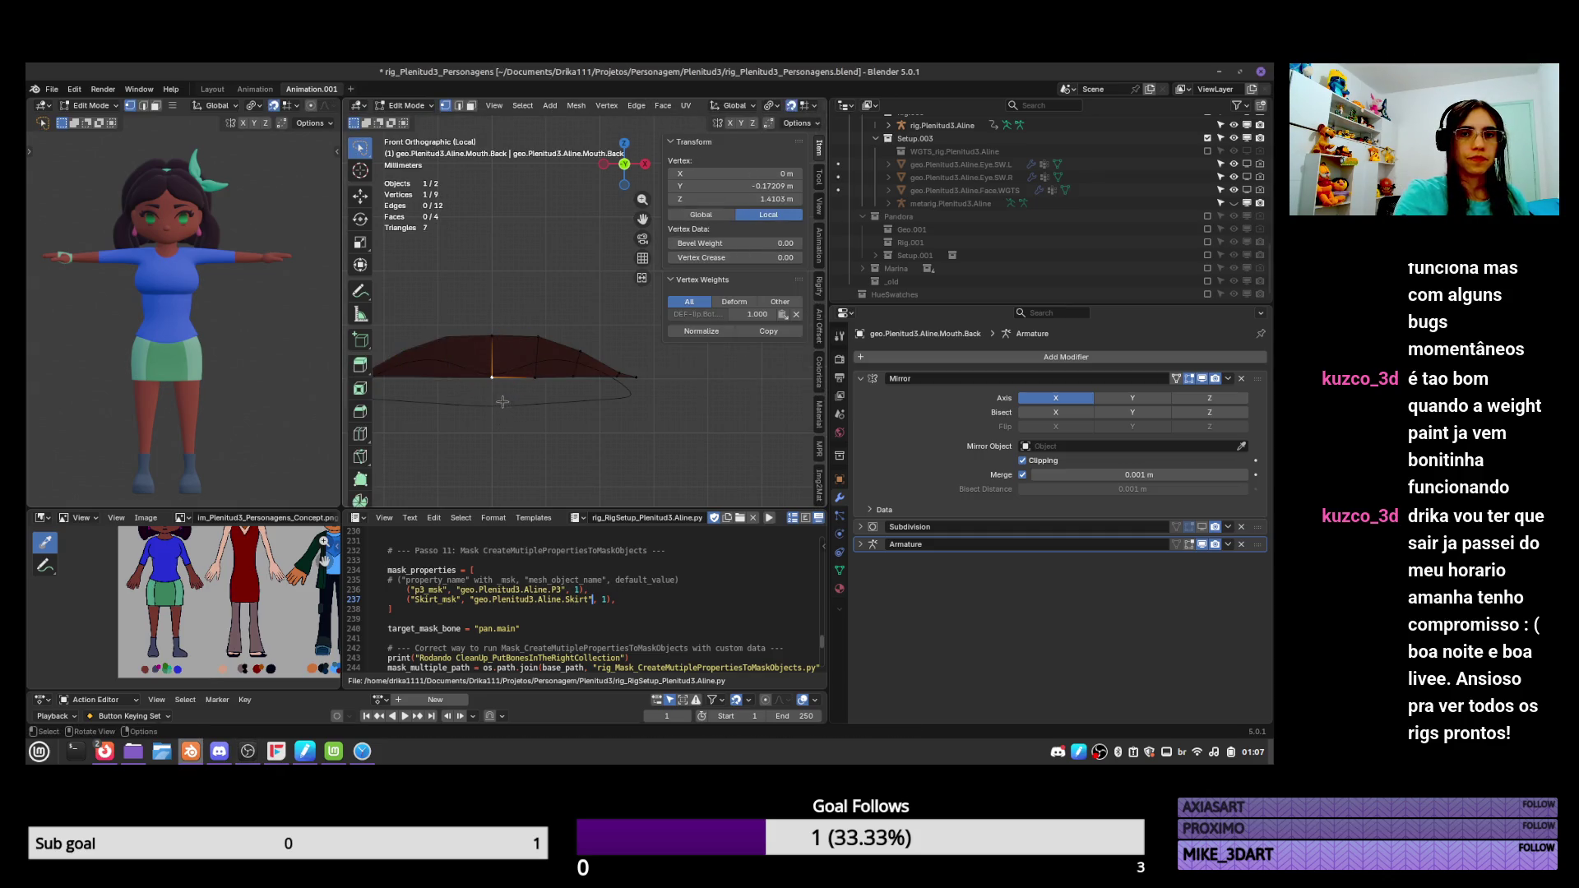
key(g)
click(501, 404)
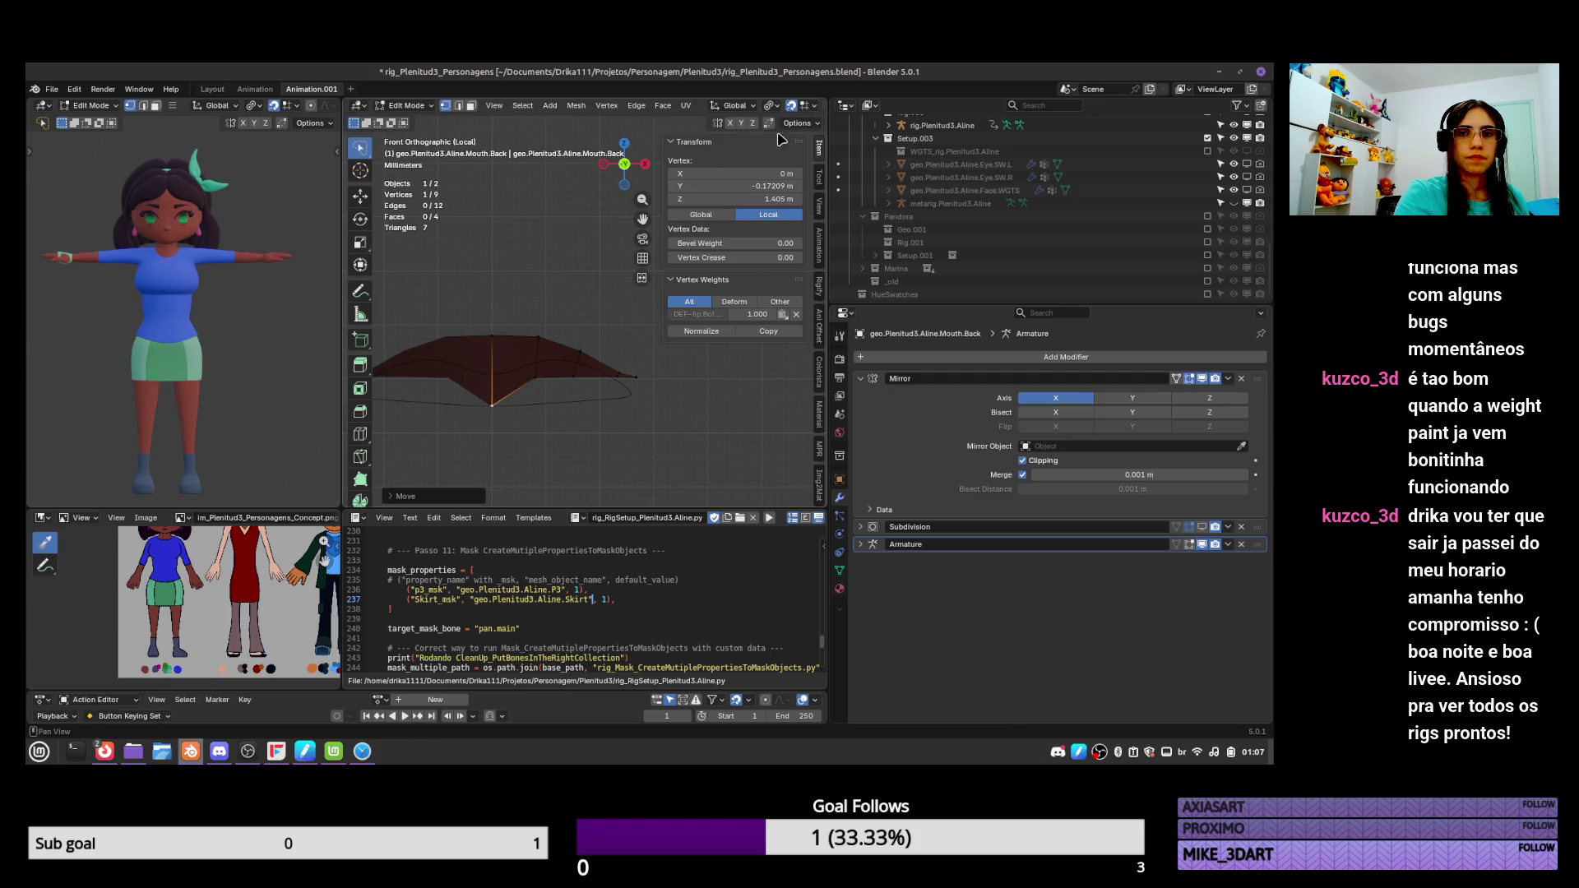
Switch snapping to Vertex and snap a vertex and the tip vertex into place.
click(806, 107)
click(758, 200)
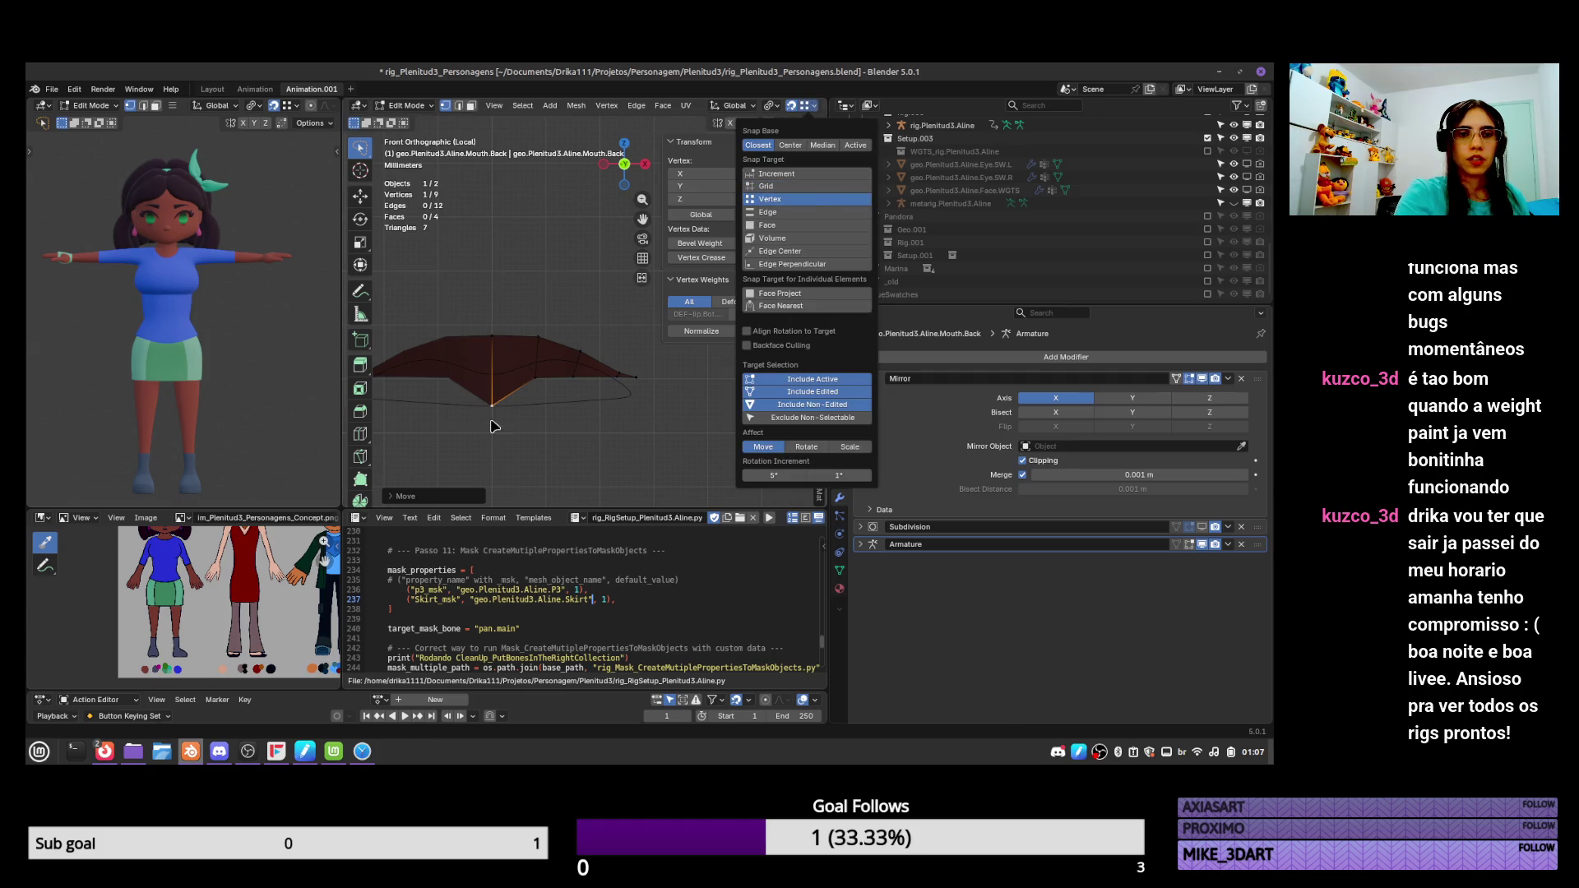
key(g)
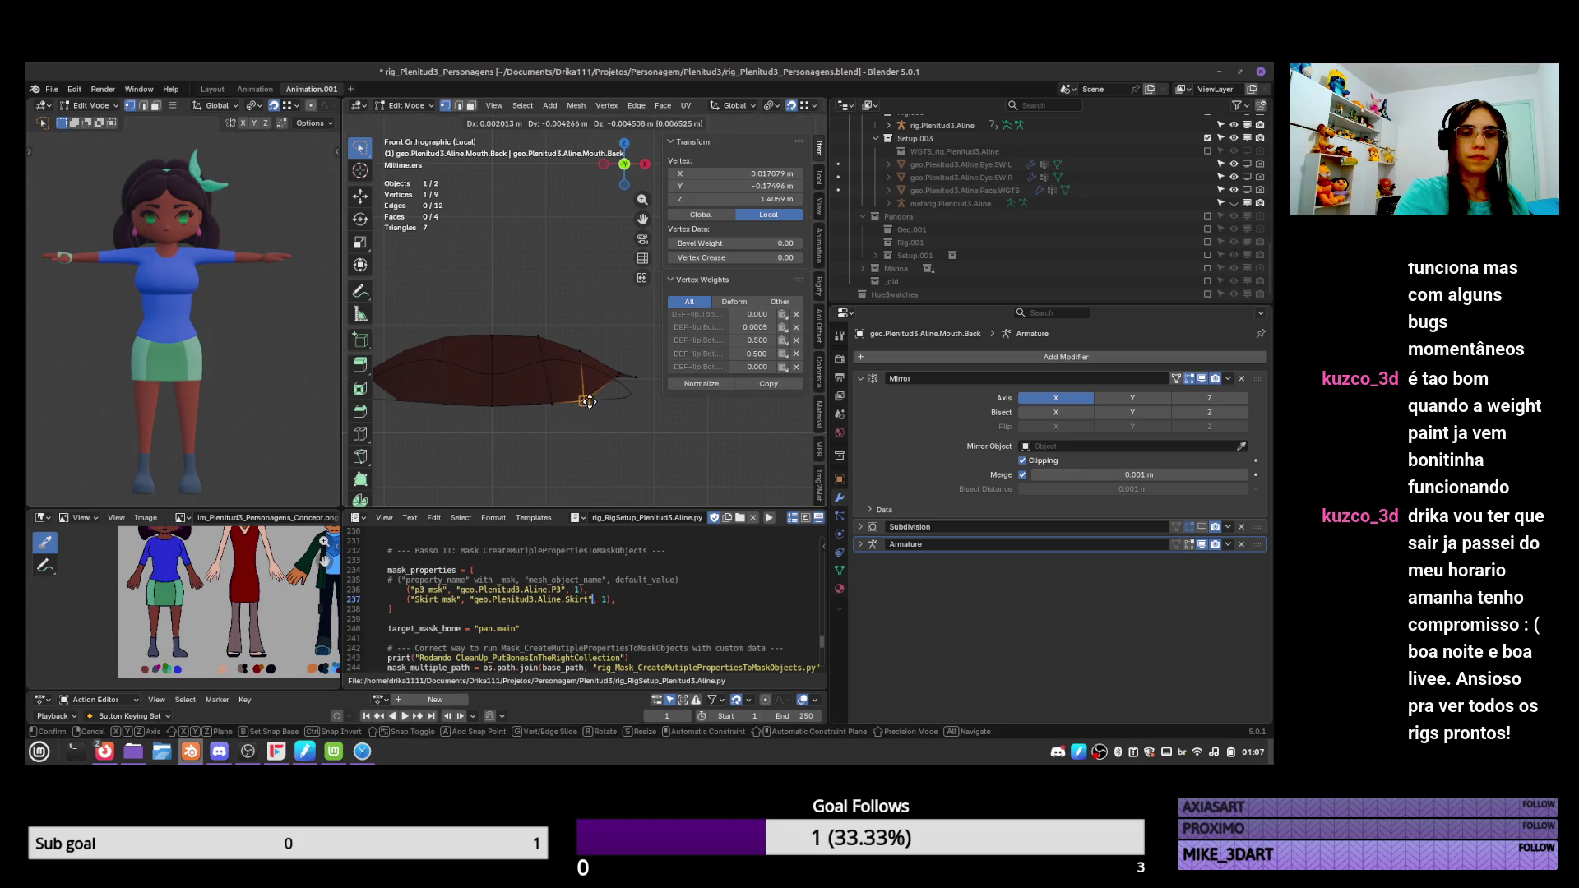
click(614, 392)
click(624, 386)
key(g)
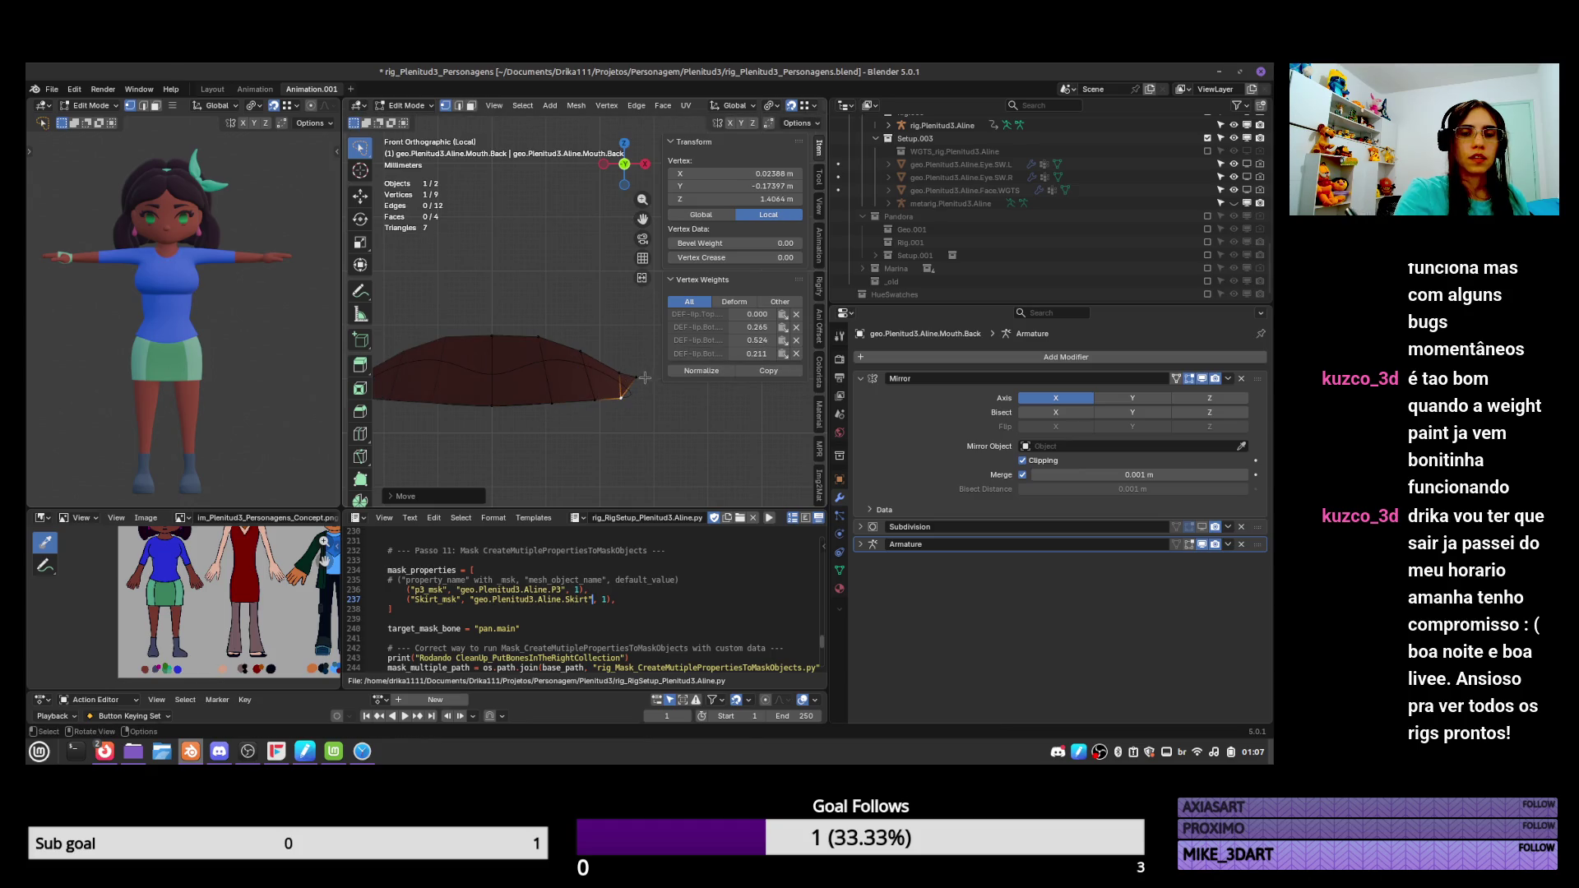
click(630, 374)
Move a top-edge vertex down and out, pull the centre top vertex into a dip, and exit Edit Mode.
click(581, 352)
key(g)
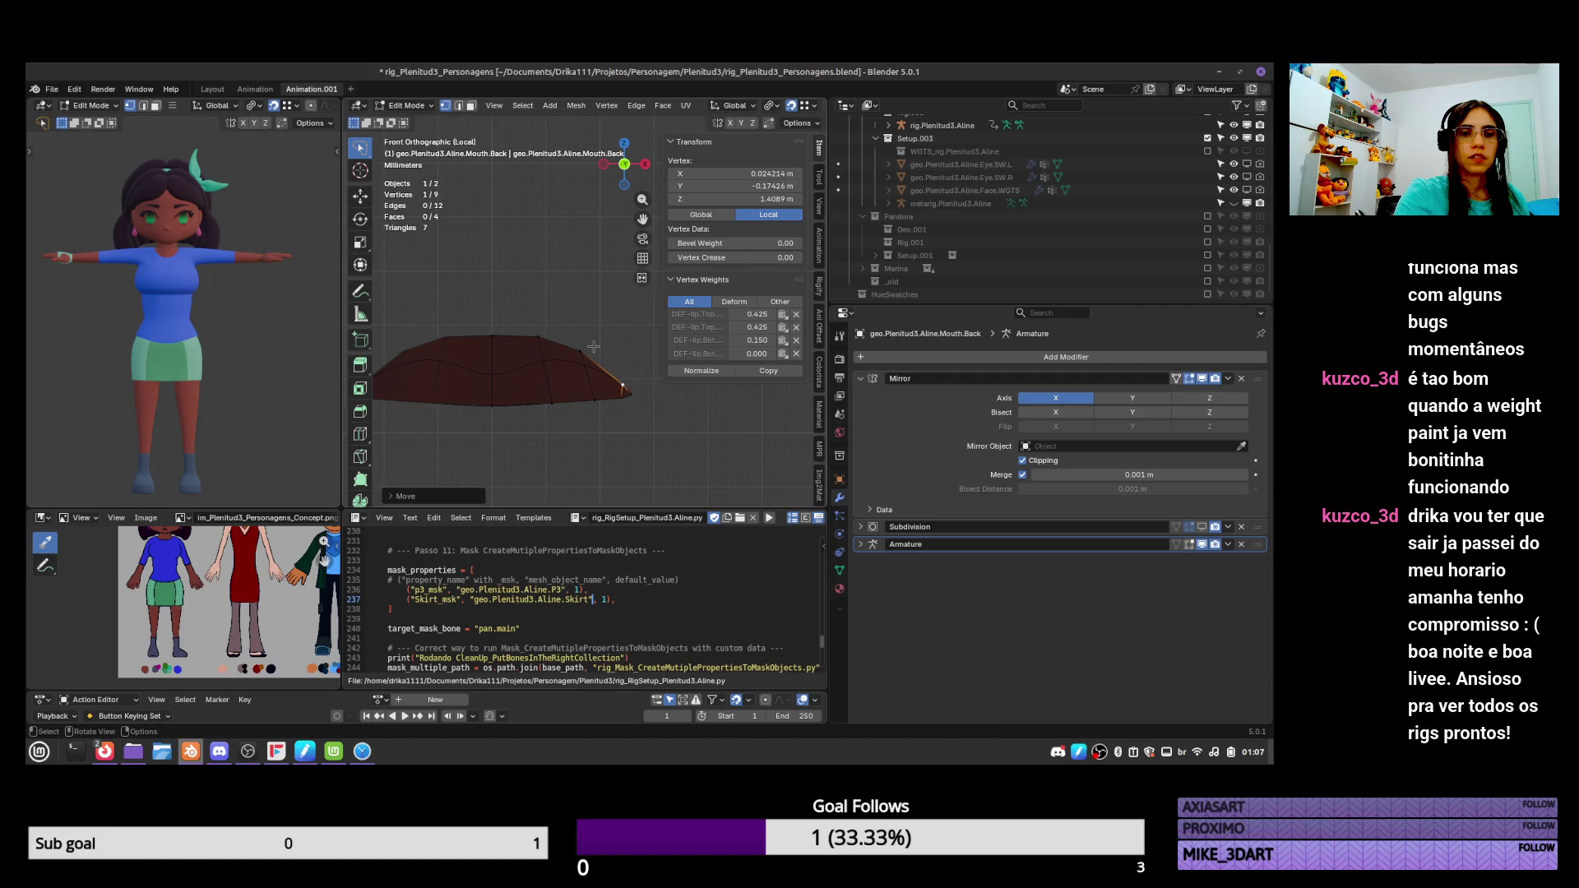
click(591, 368)
click(492, 335)
key(g)
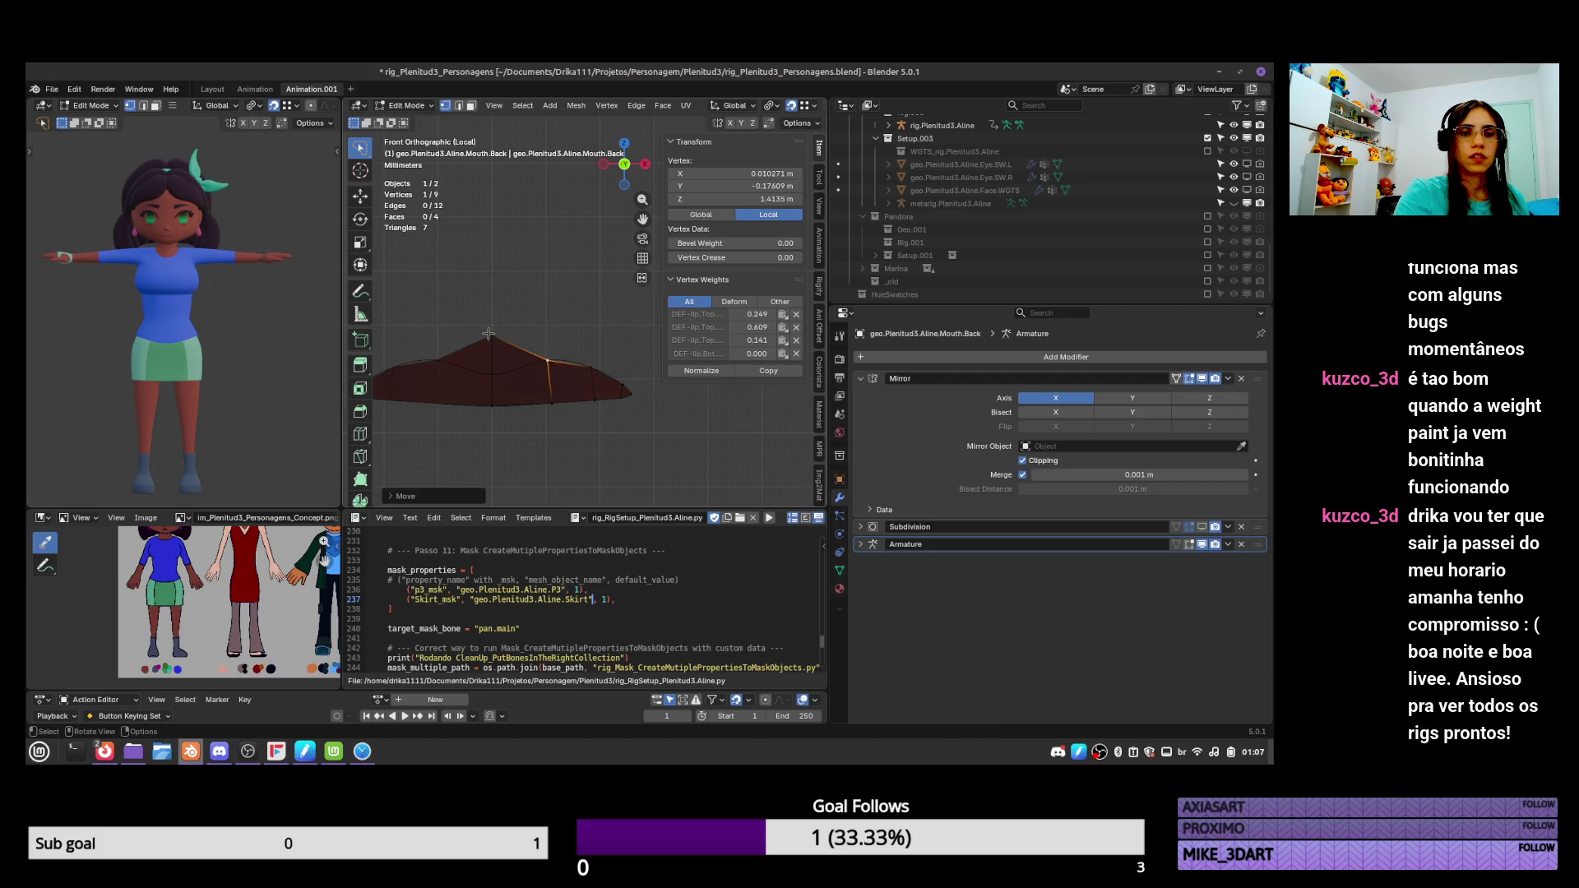
click(492, 374)
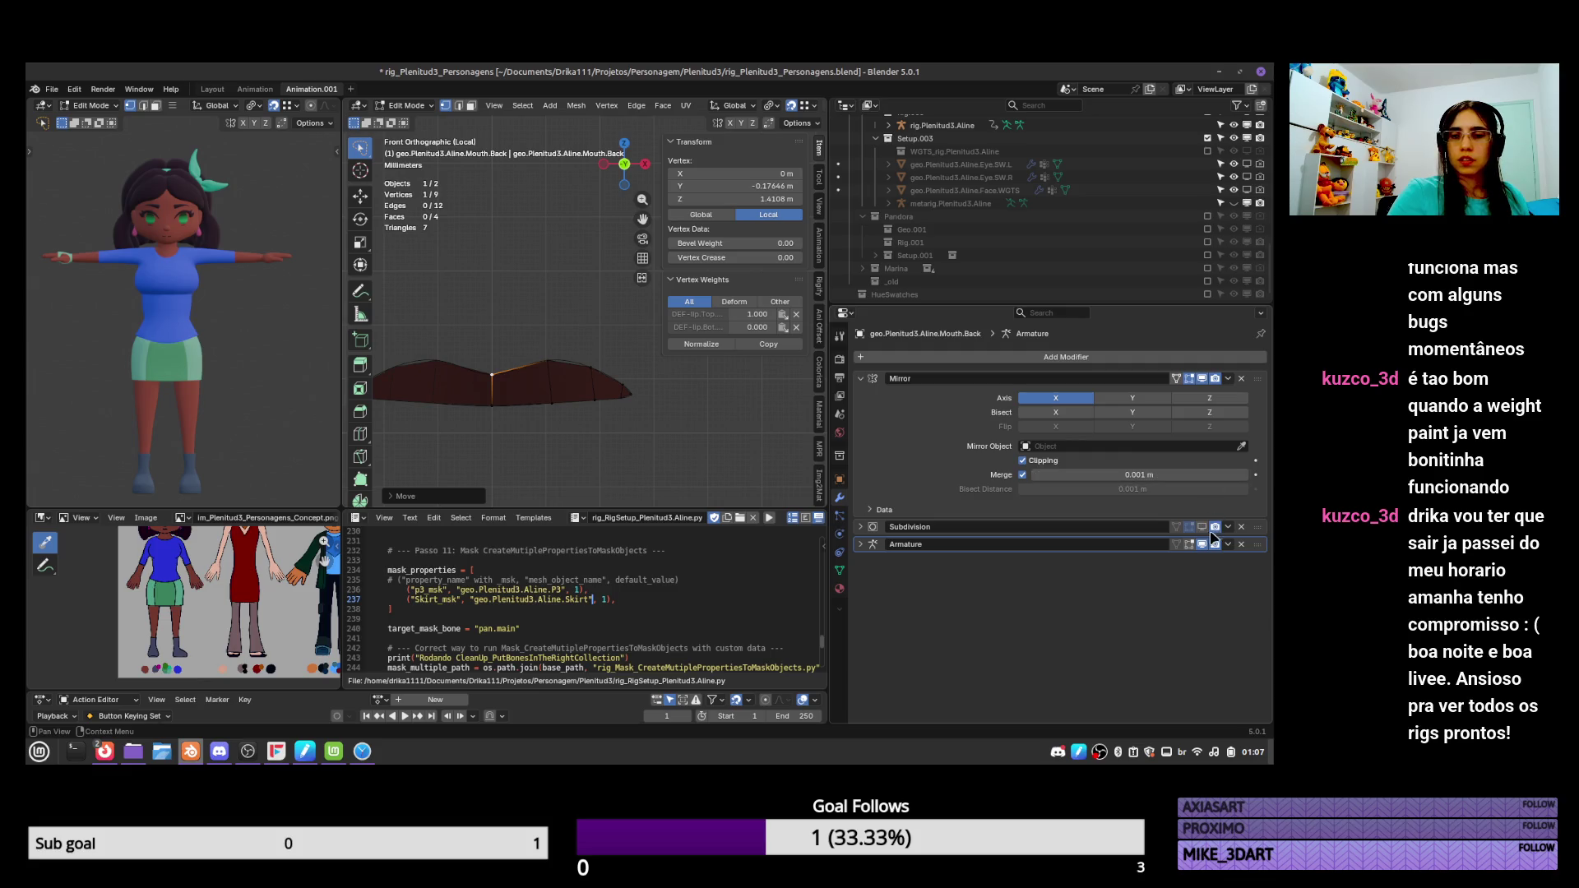
key(Tab)
Disable Subdivision.001's viewport display on the Mouth mesh, test the Skin toggle, then reselect Mouth.Back.
click(574, 363)
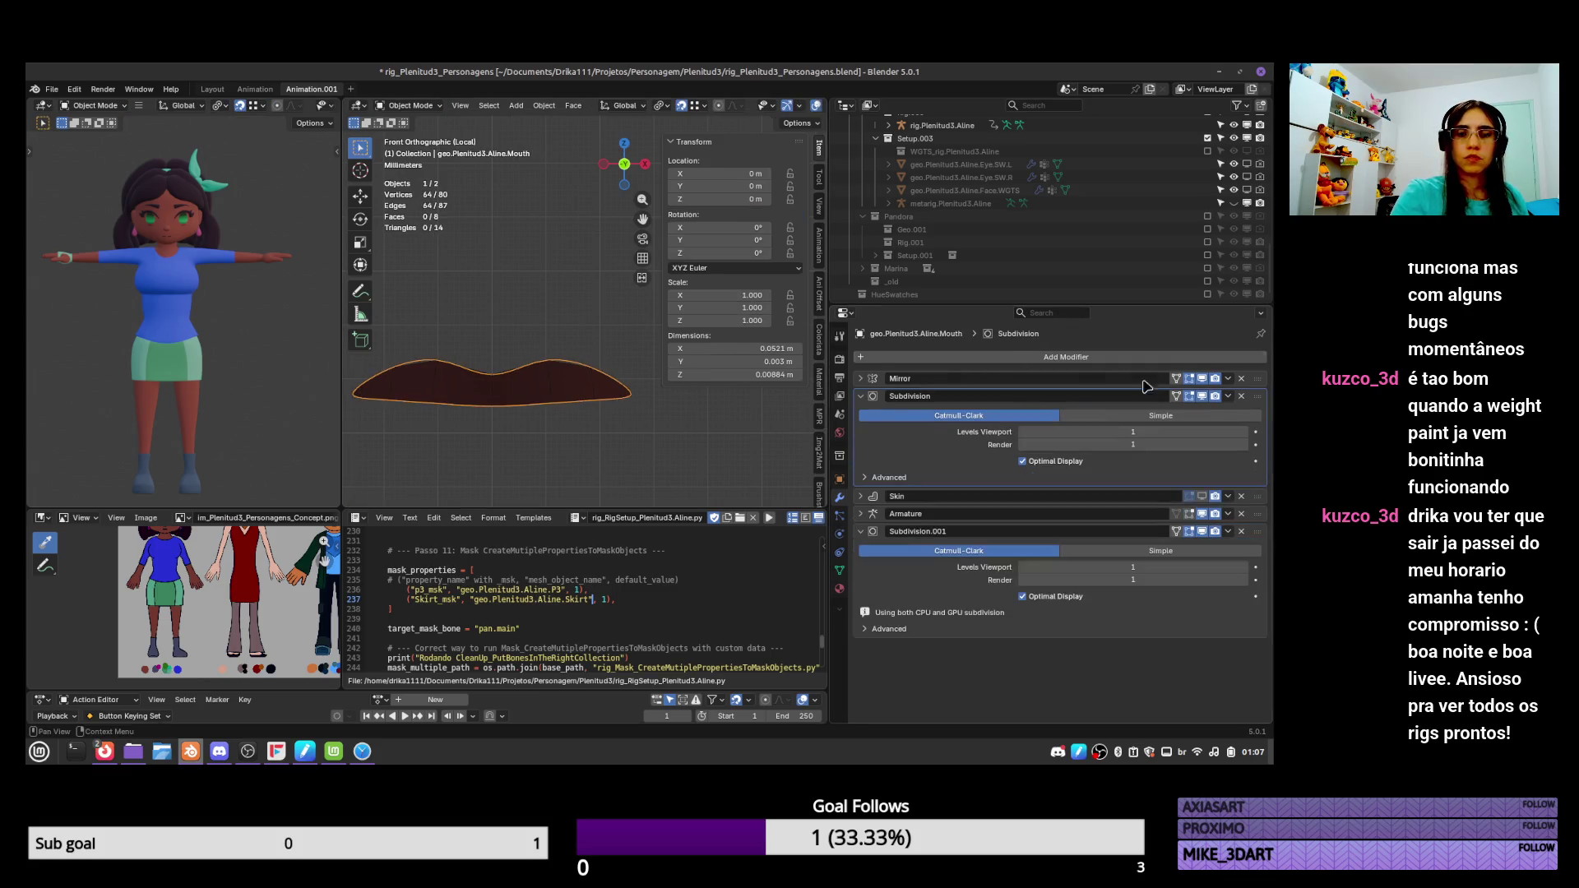
click(1202, 531)
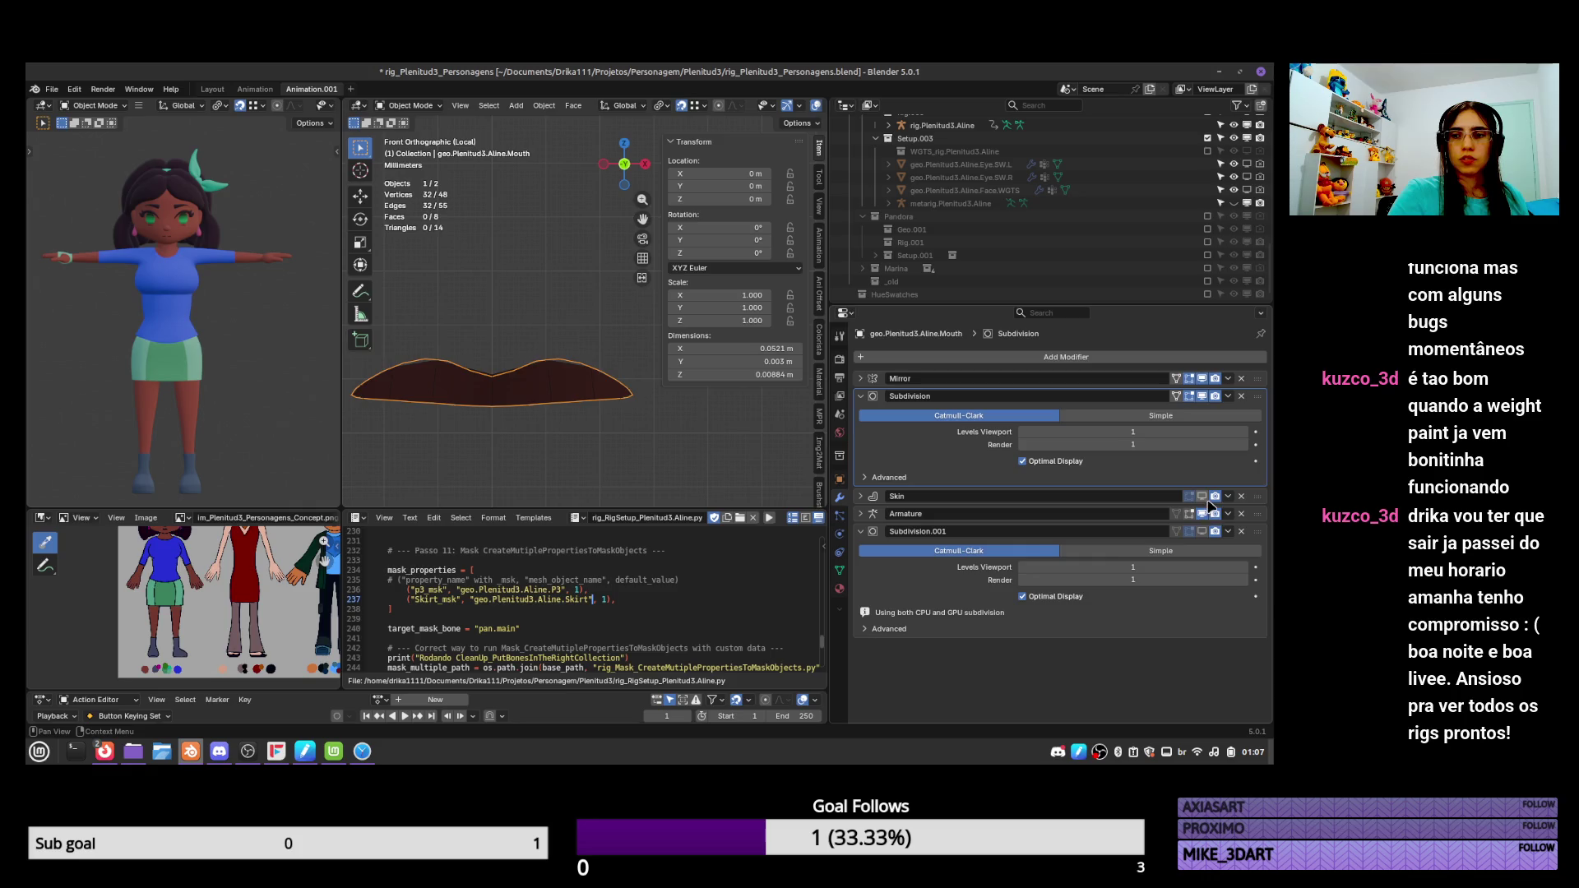
click(1202, 497)
click(1202, 497)
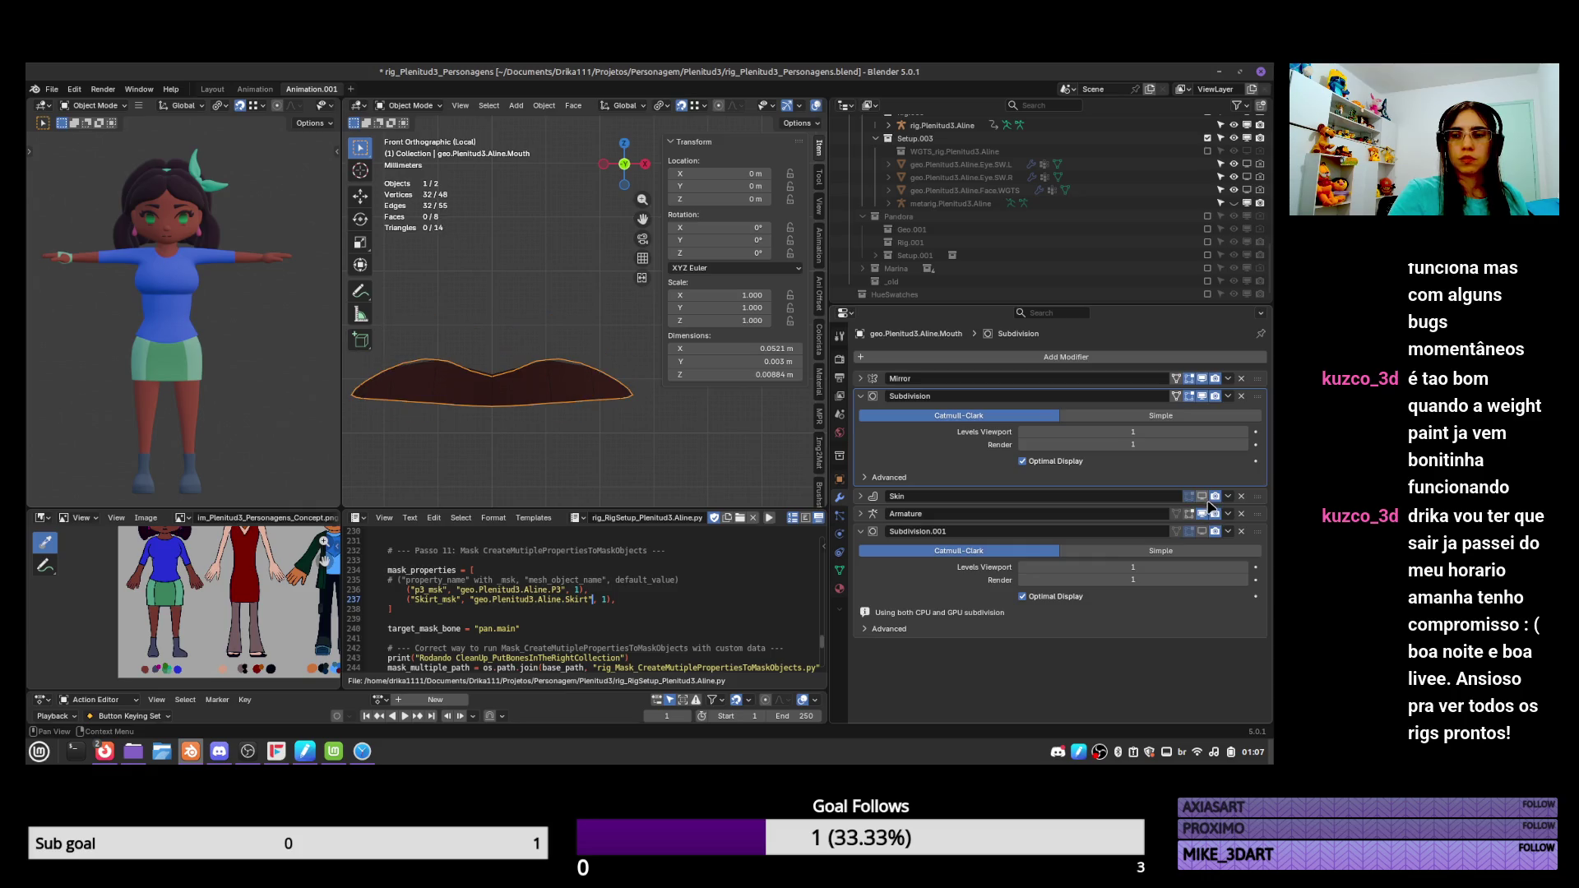
click(575, 375)
click(578, 367)
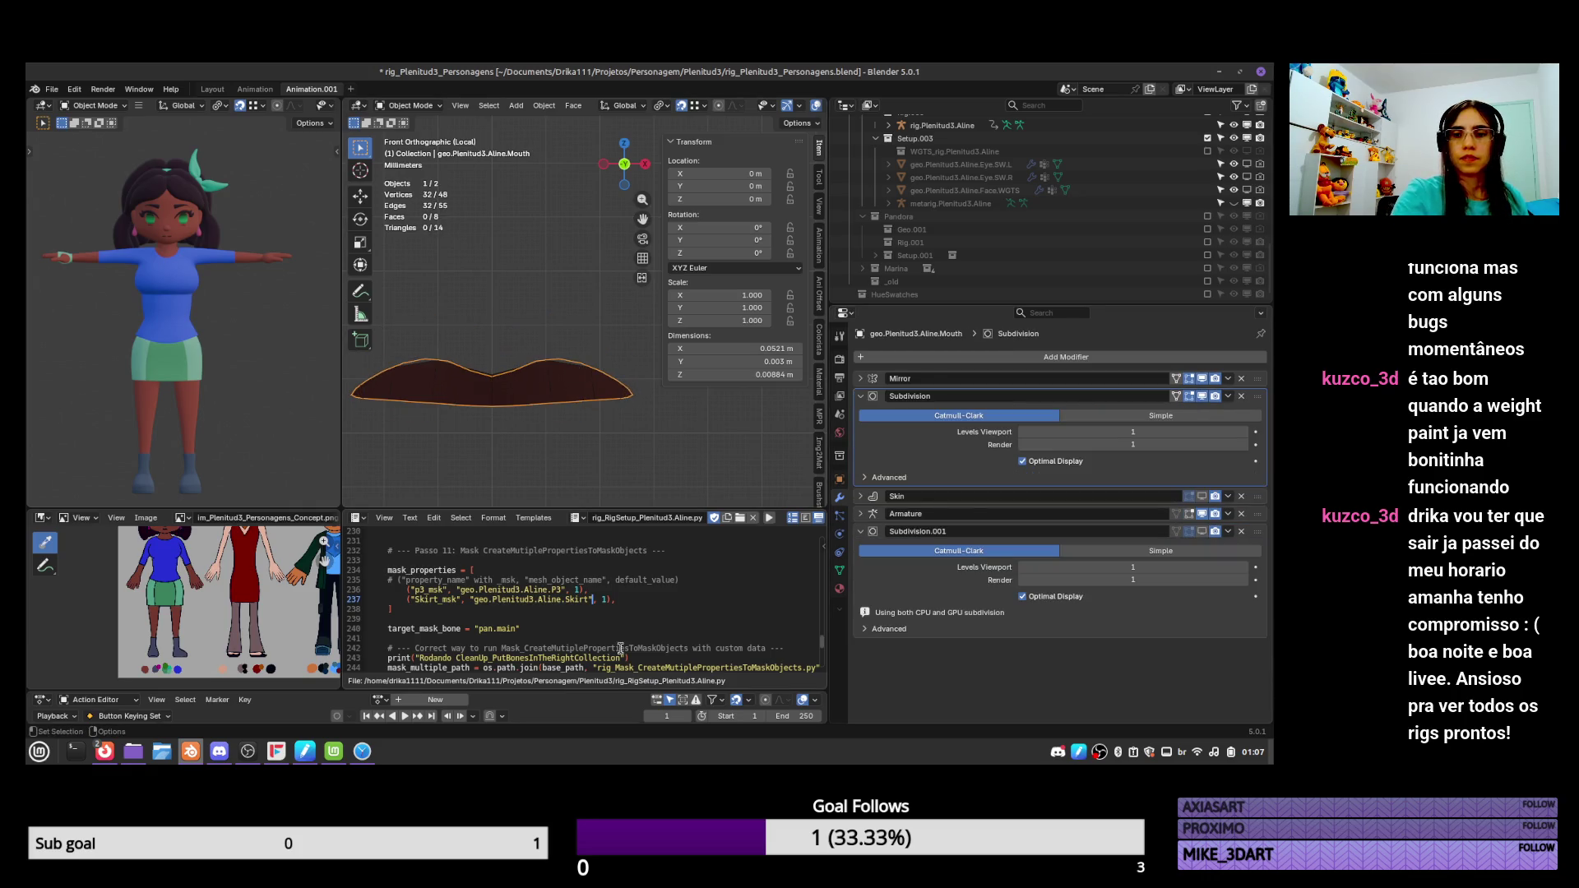
click(556, 385)
Move the Mouth.Back centre, right-end and lower lip vertices to follow the mouth, then leave Edit Mode.
key(Tab)
drag(493, 375, 534, 357)
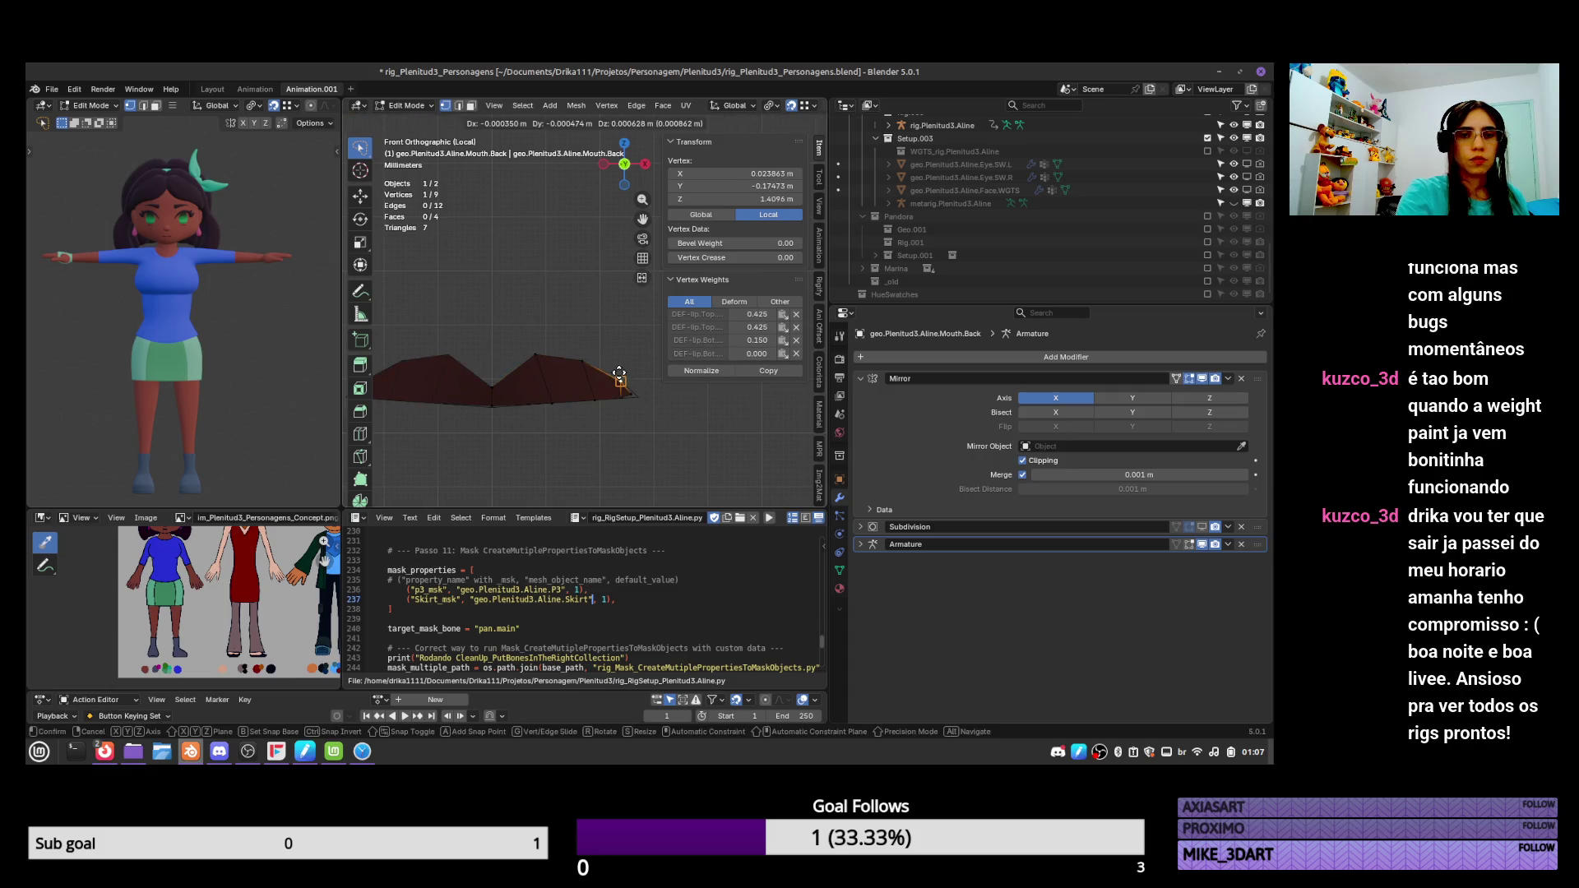
drag(634, 396, 644, 410)
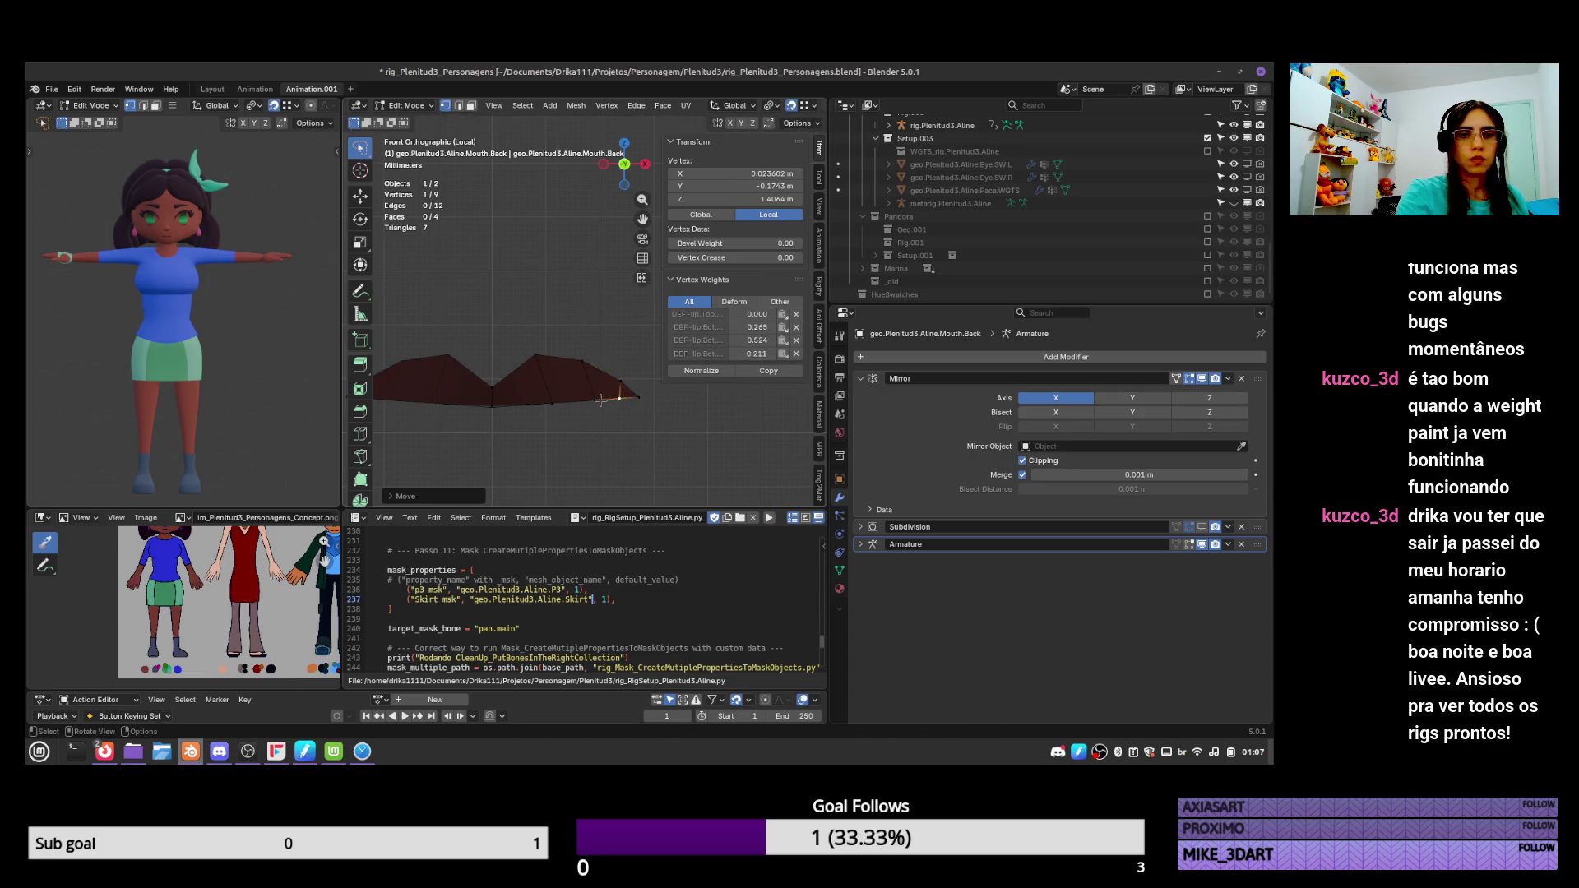
click(589, 403)
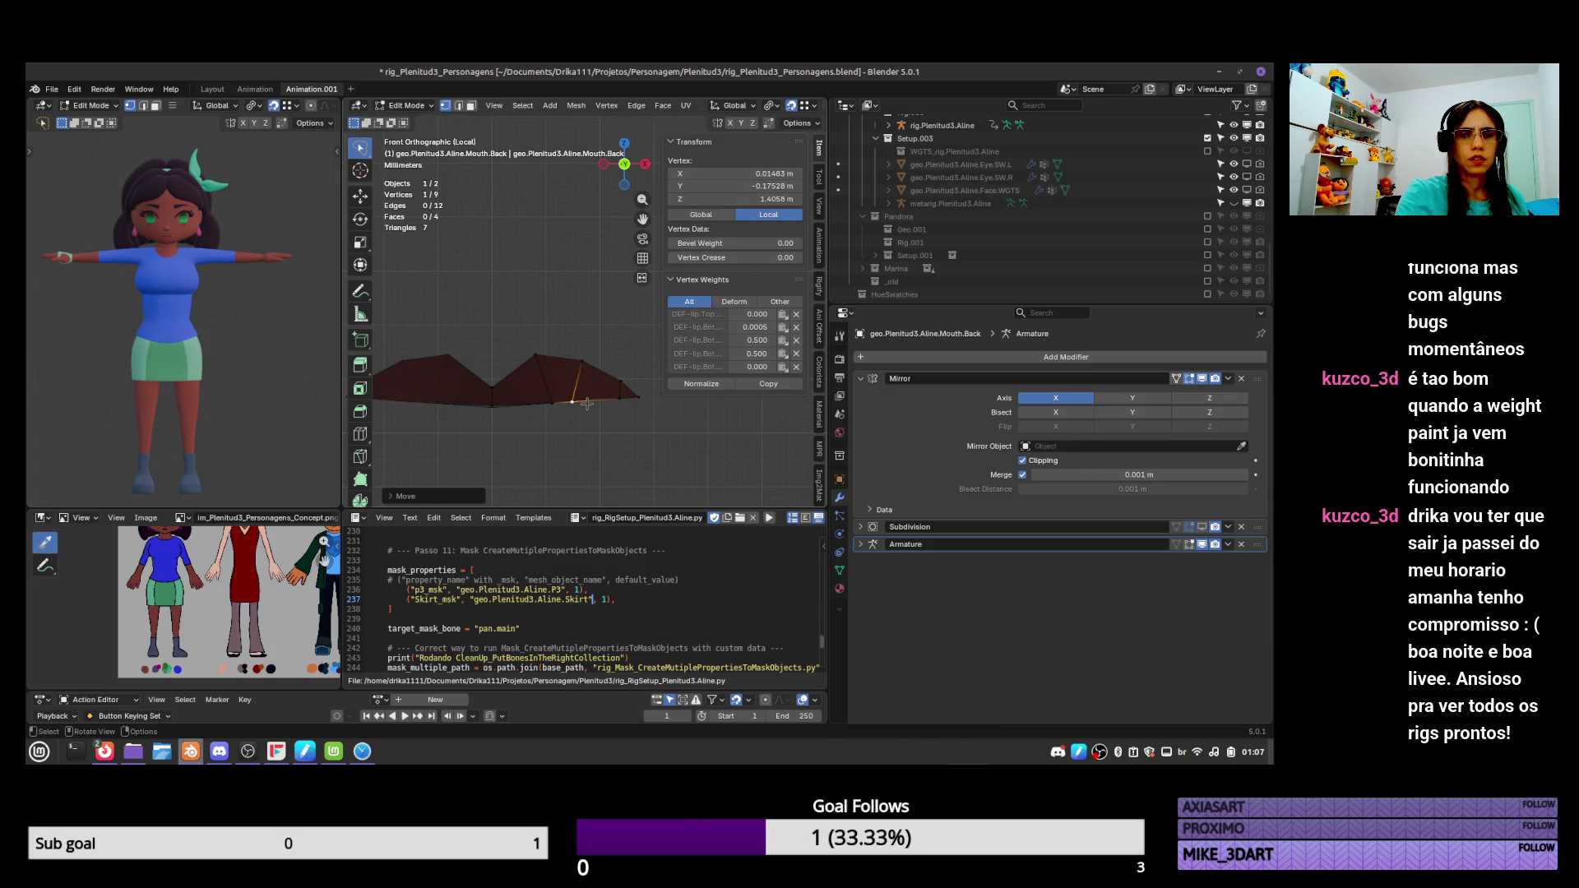
click(533, 403)
key(g)
click(540, 401)
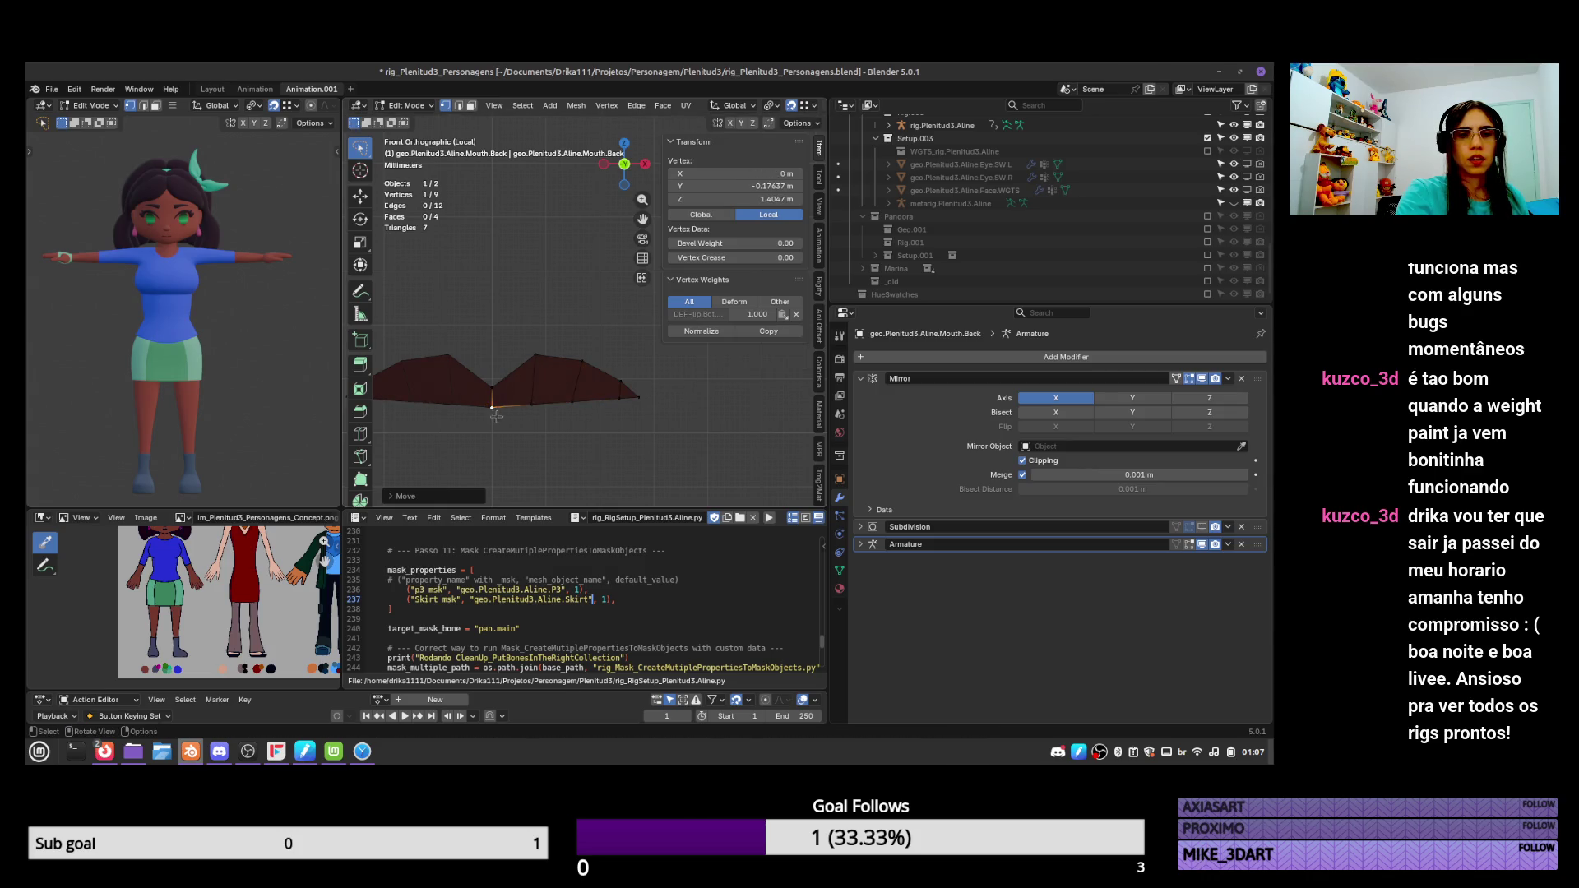
key(Tab)
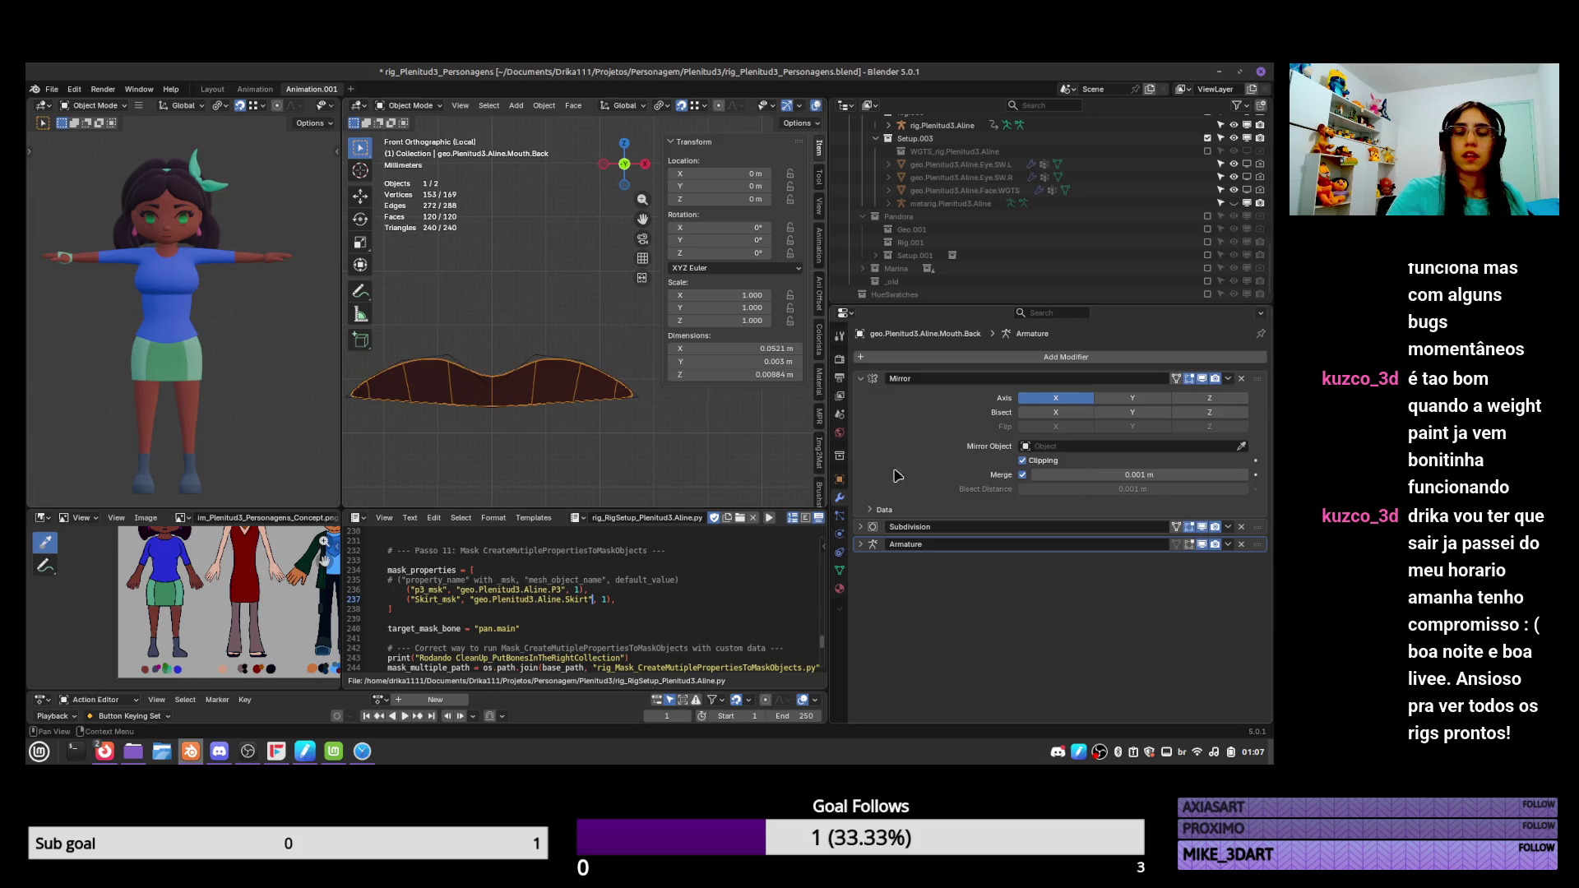
Re-enable the Mouth mesh's Skin modifier in the viewport and save the file.
click(550, 359)
click(1202, 496)
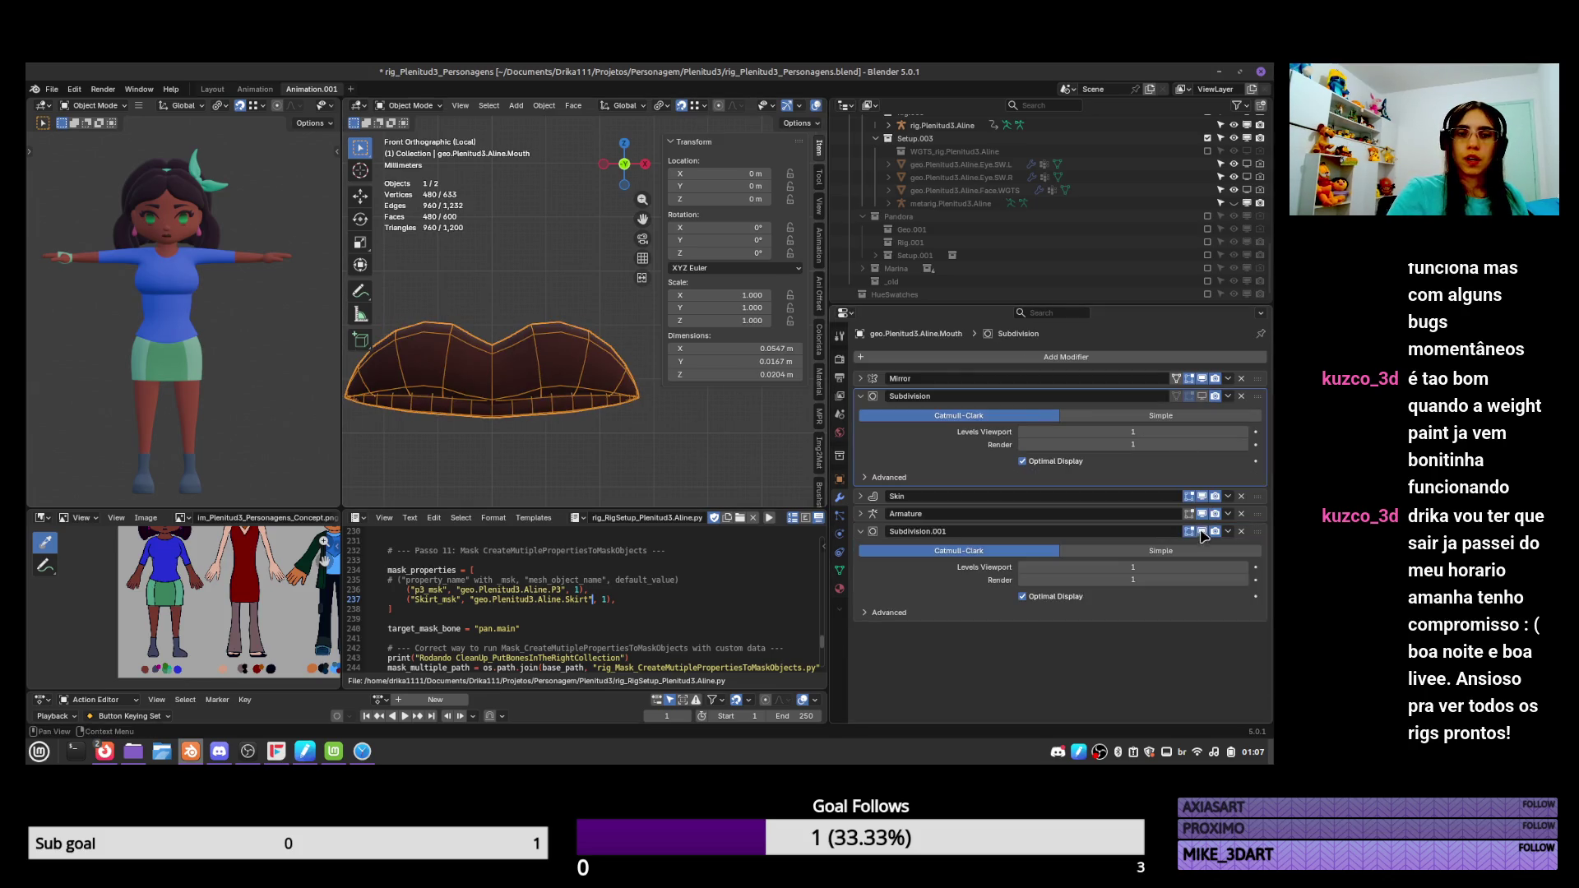
scroll(589, 386, down, 2)
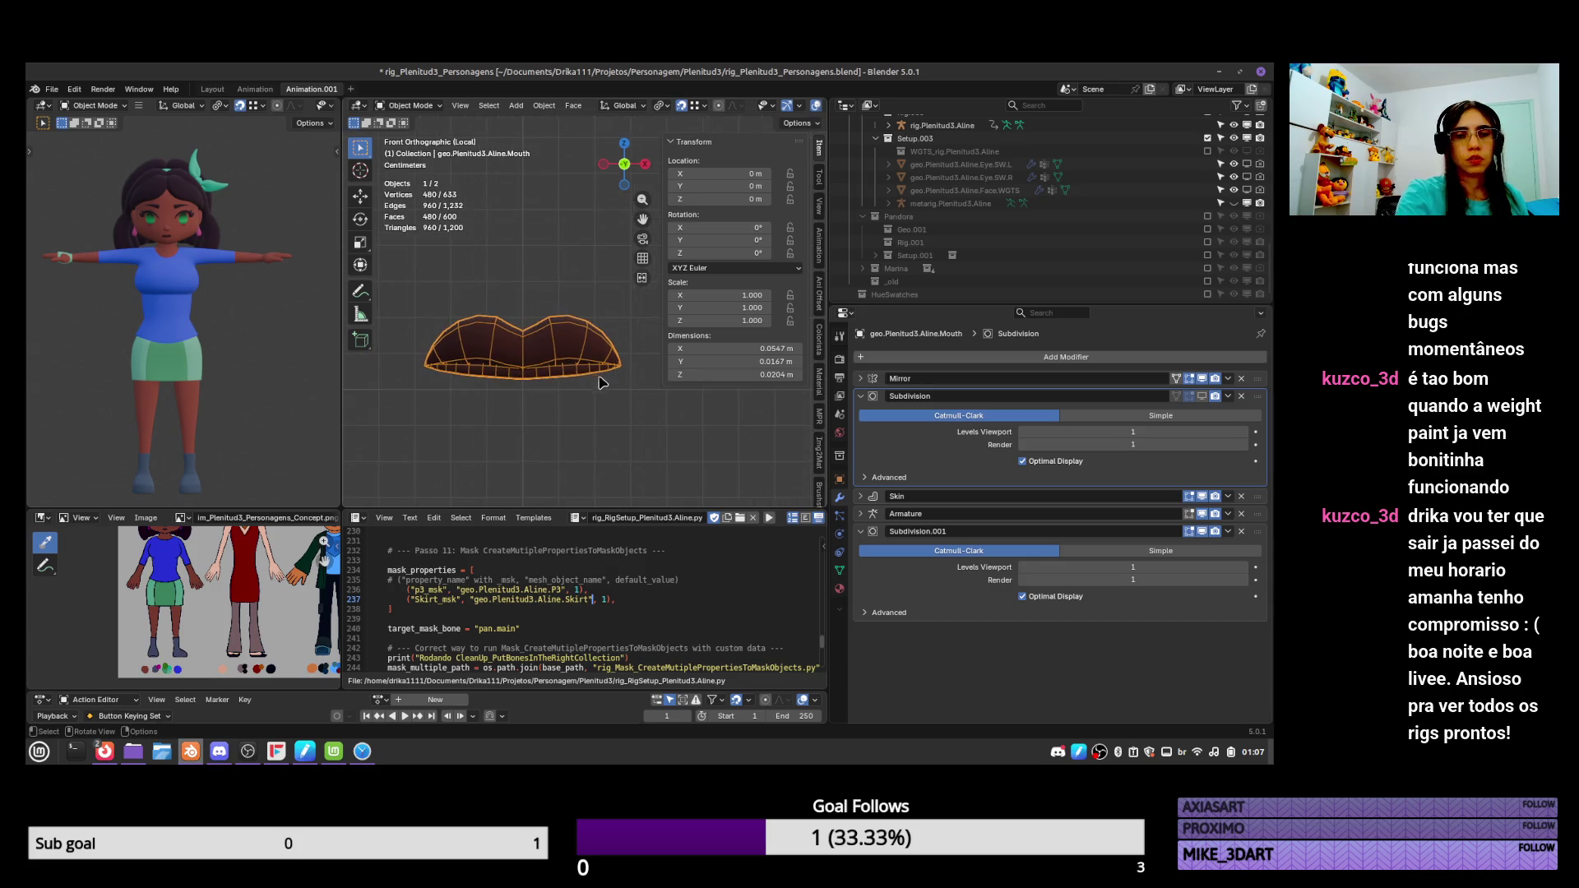
key(ctrl+s)
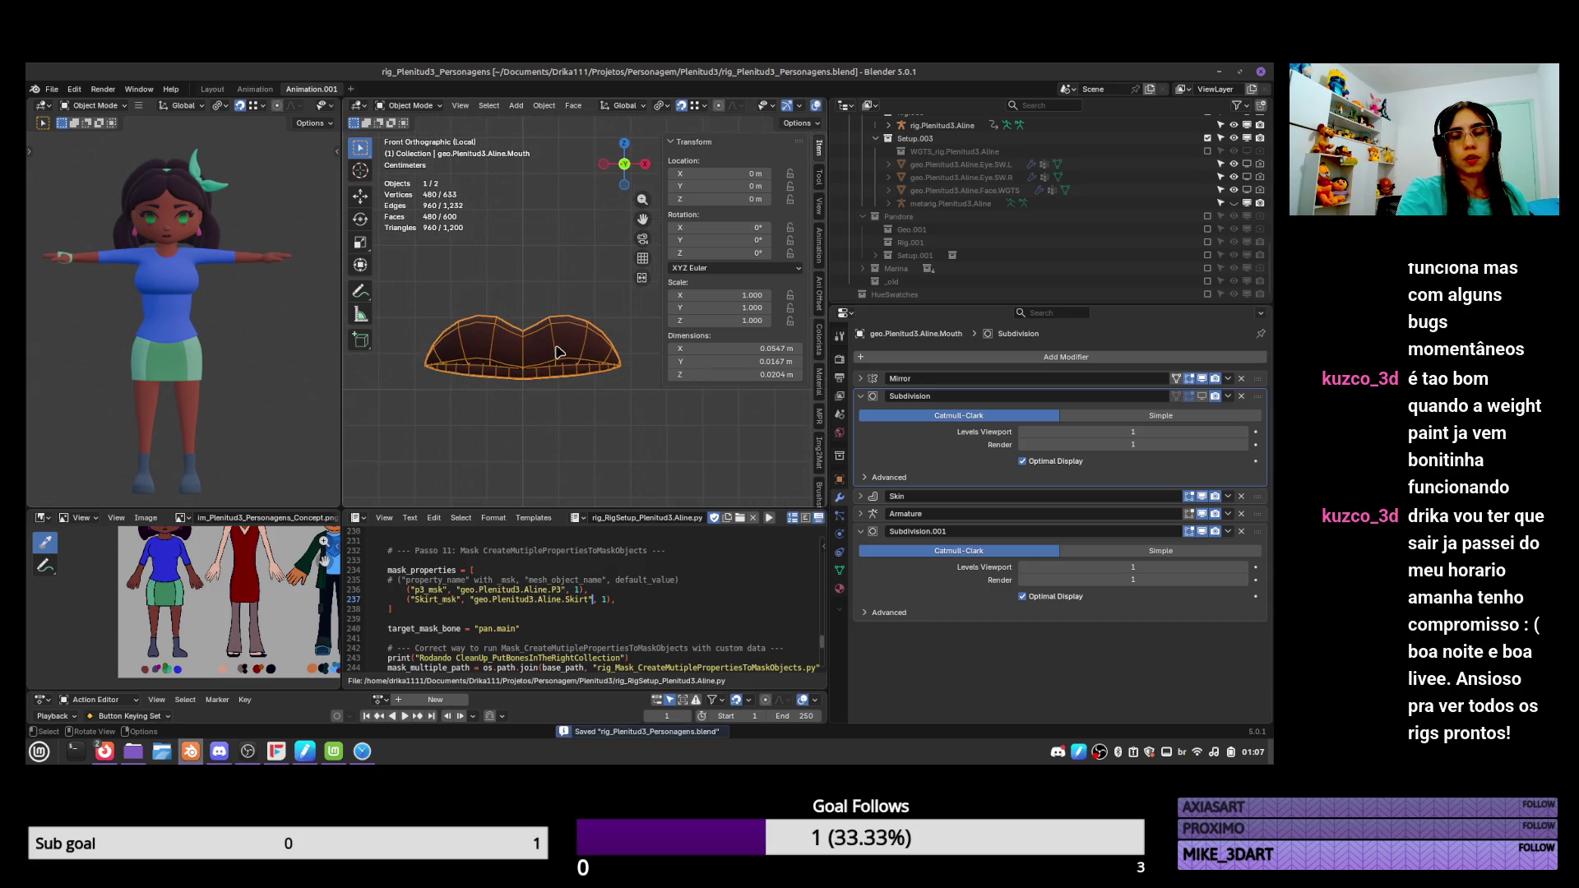
Show the Object Data vertex groups and select Mouth.Back in the Outliner to see its DEF-lip groups.
click(839, 570)
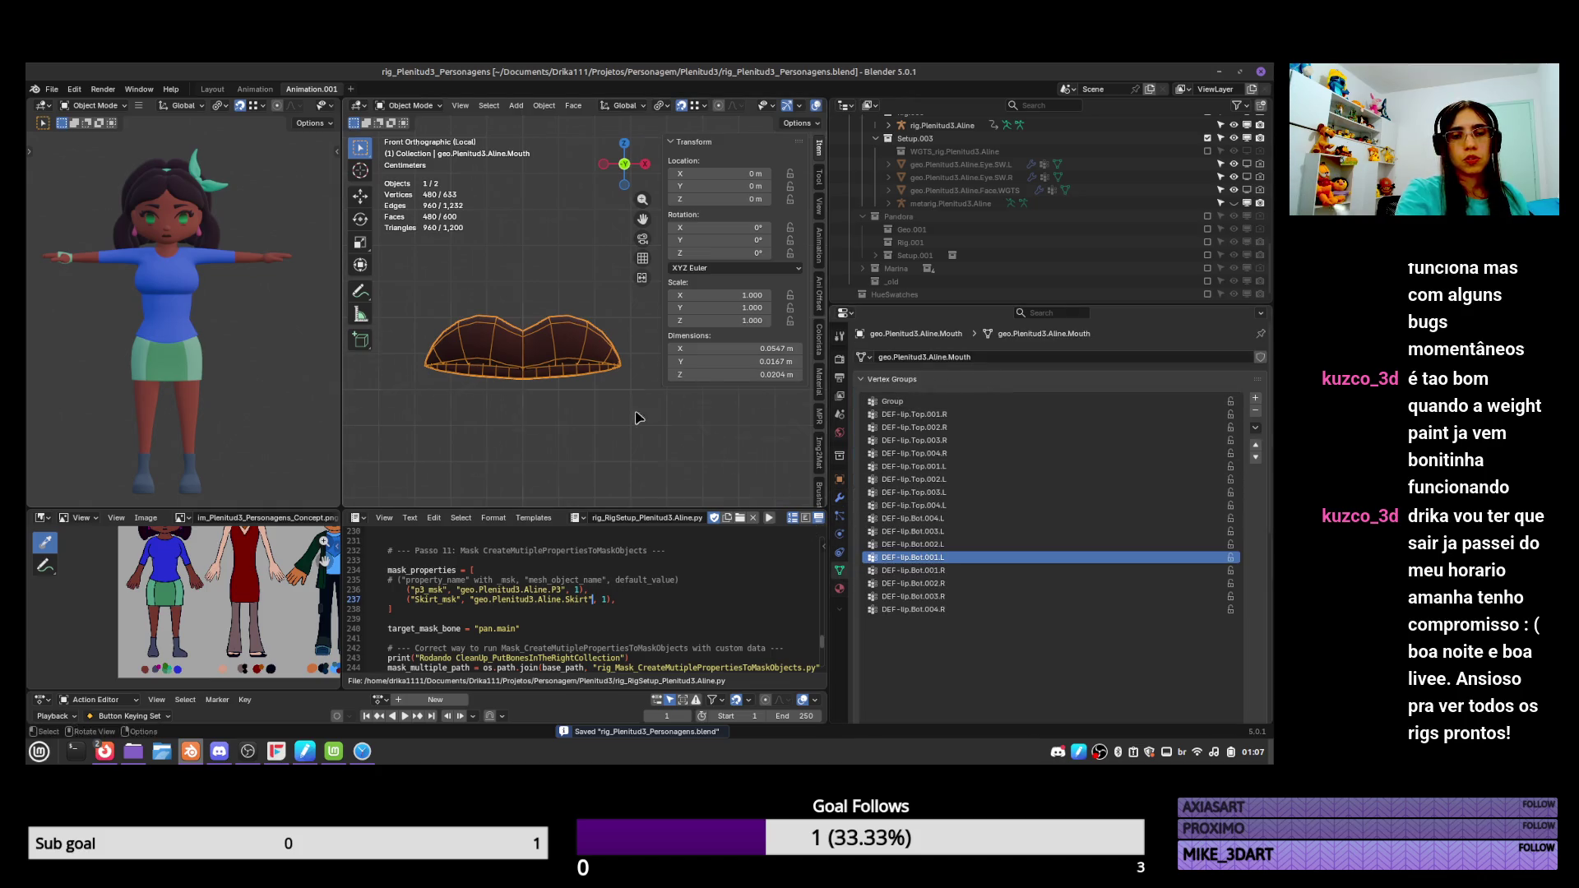
mouse_move(639, 417)
middle_down()
mouse_move(724, 403)
mouse_move(657, 395)
middle_up()
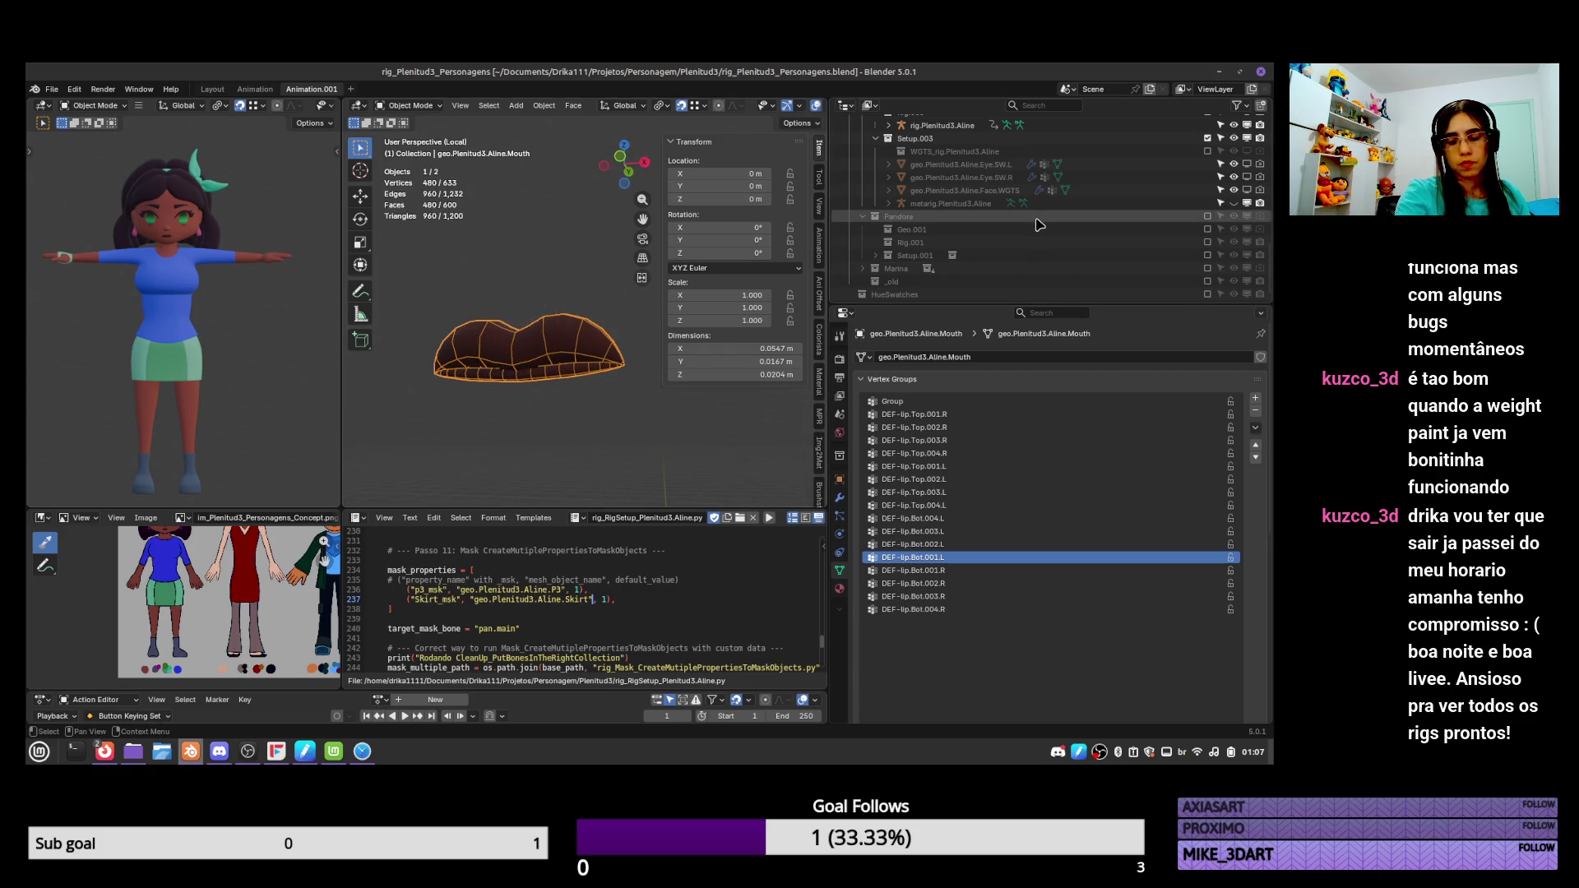
key(KP_Decimal)
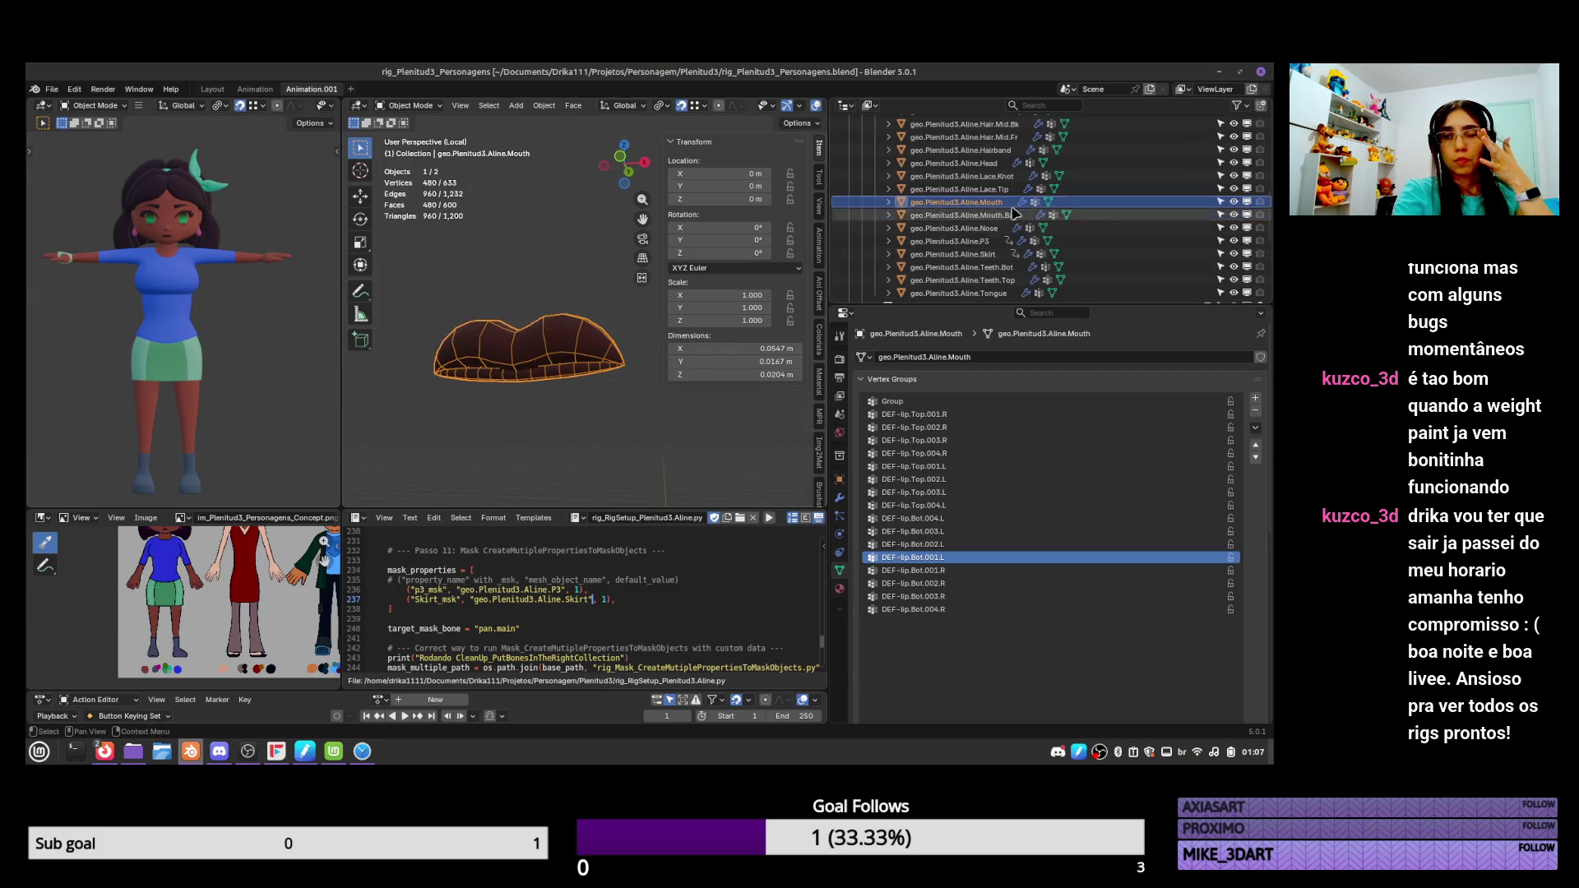
click(1011, 215)
scroll(1097, 244, down, 5)
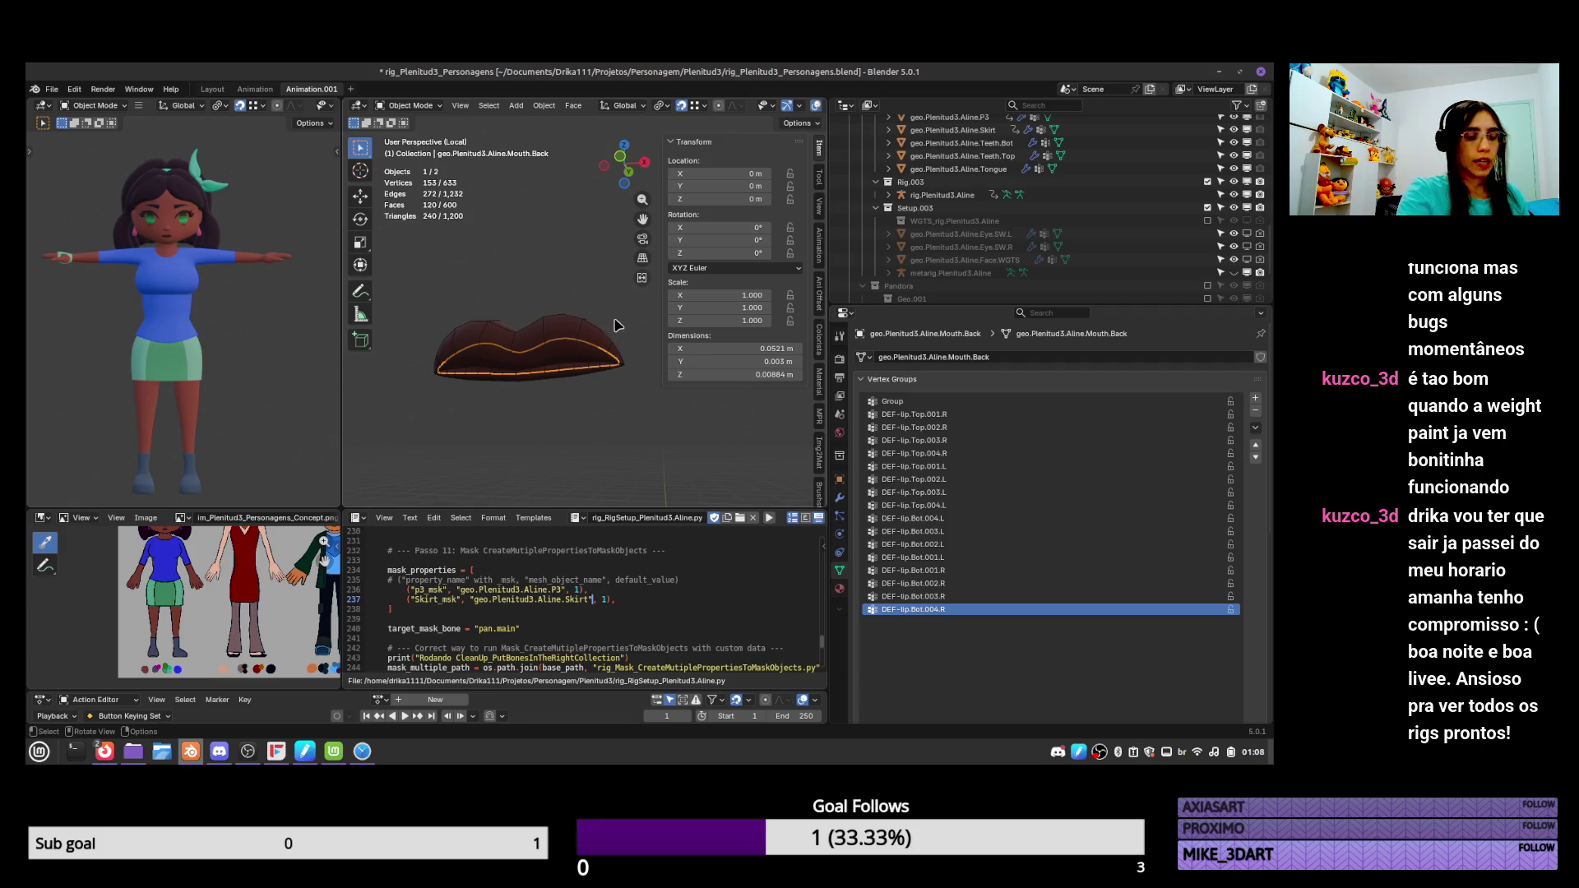
Duplicate Mouth.Back in place, creating geo.Plenitud3.Aline.Mouth.Back.001.
key(shift+d)
key(Escape)
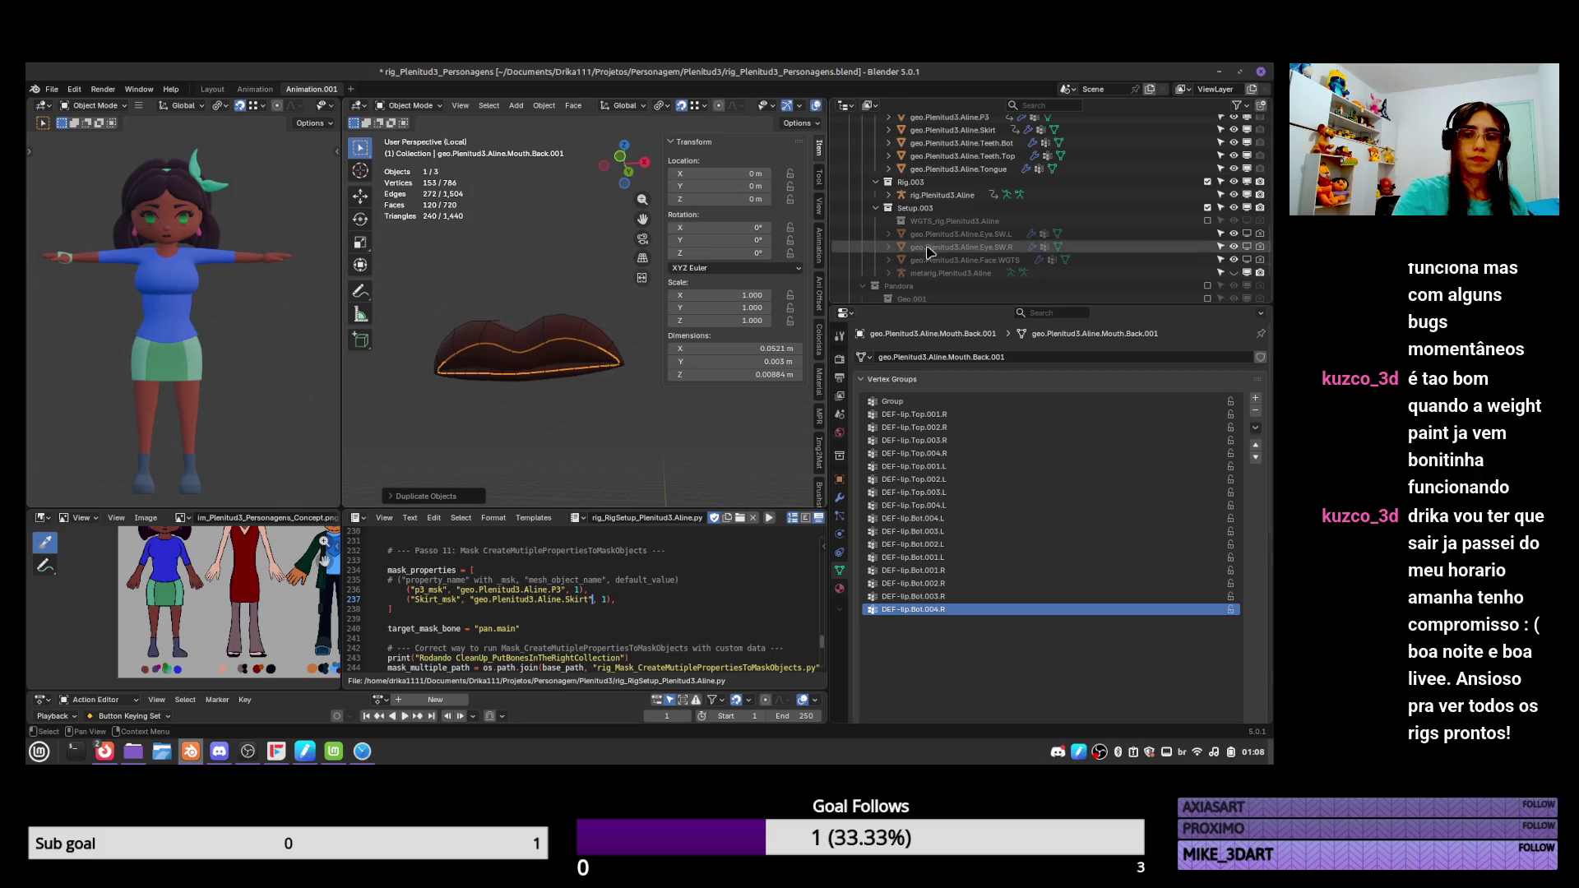
scroll(1242, 260, down, 3)
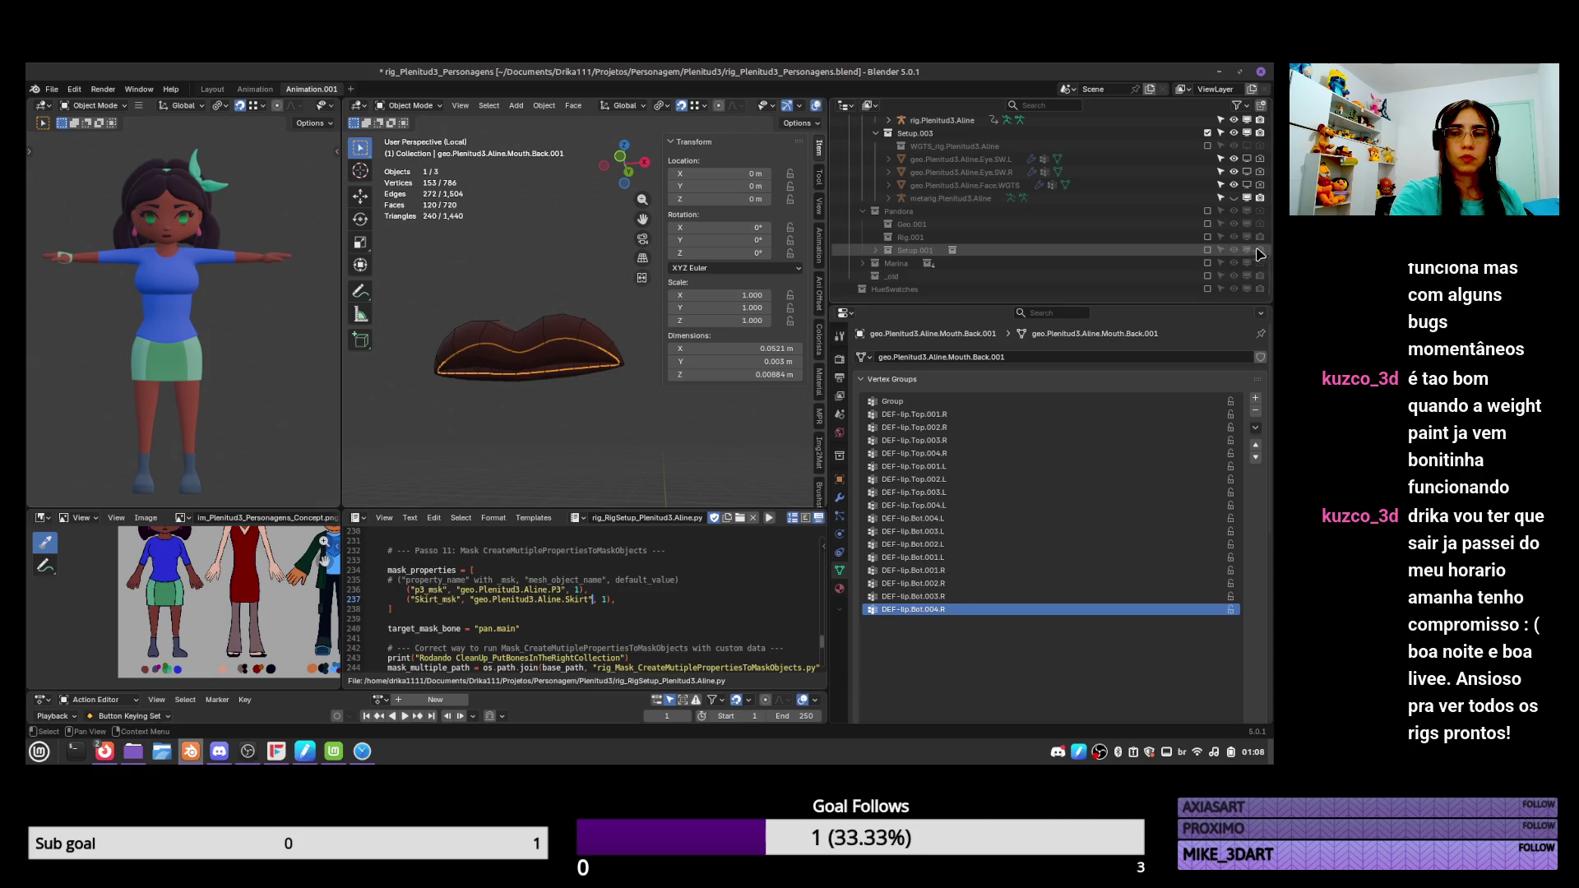
Include and expand the Marina collection, select geo.Plenitud3.Marina.Mouth.SW, and view its modifiers.
click(1207, 263)
click(862, 263)
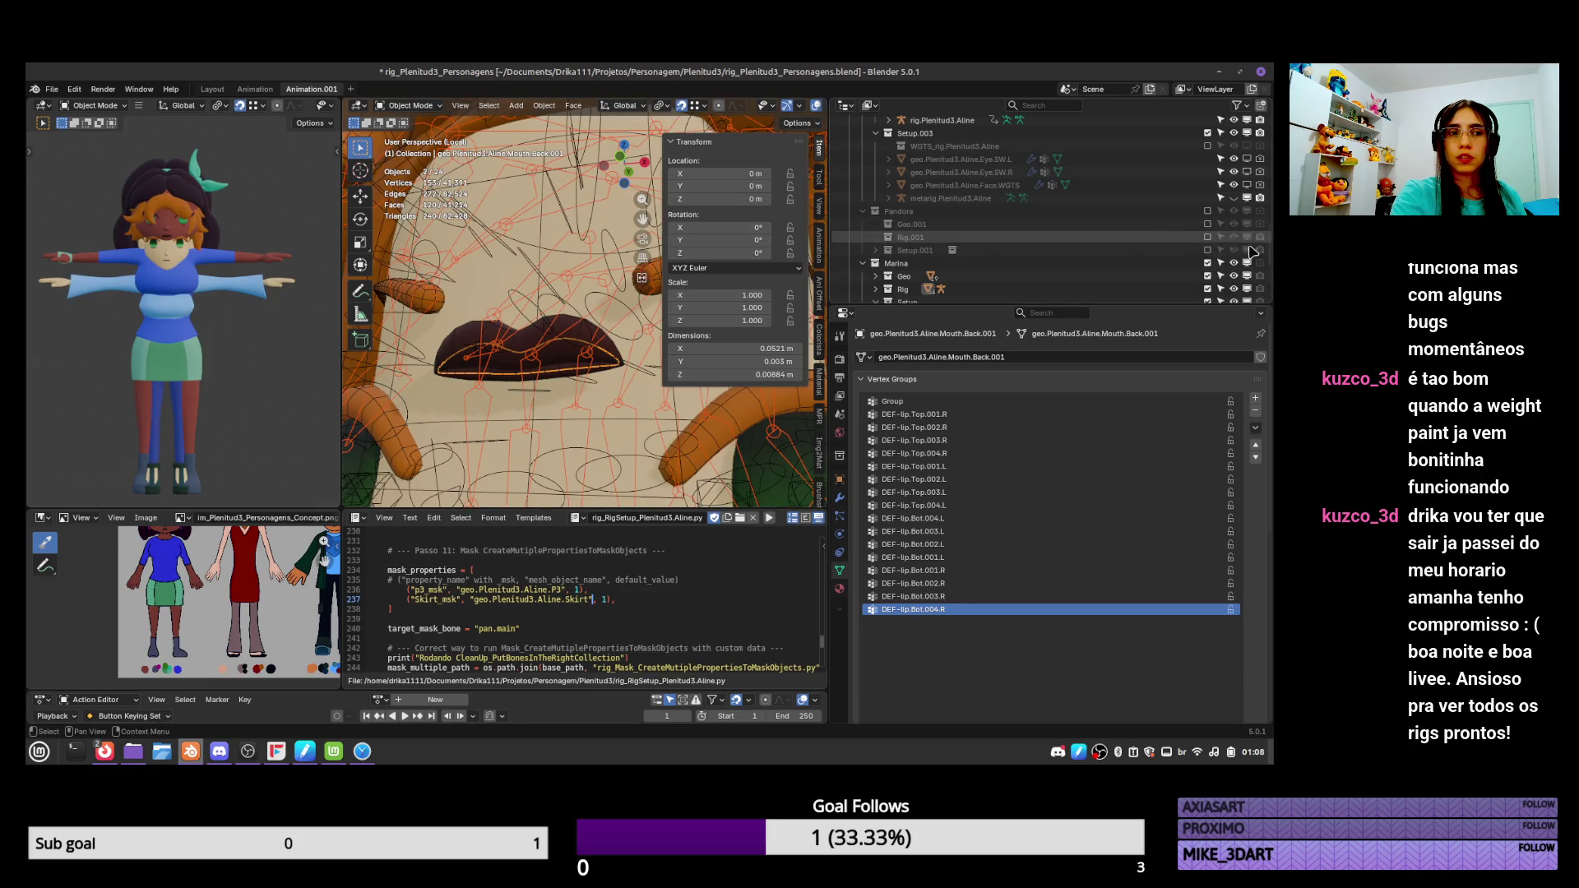
scroll(1269, 292, down, 4)
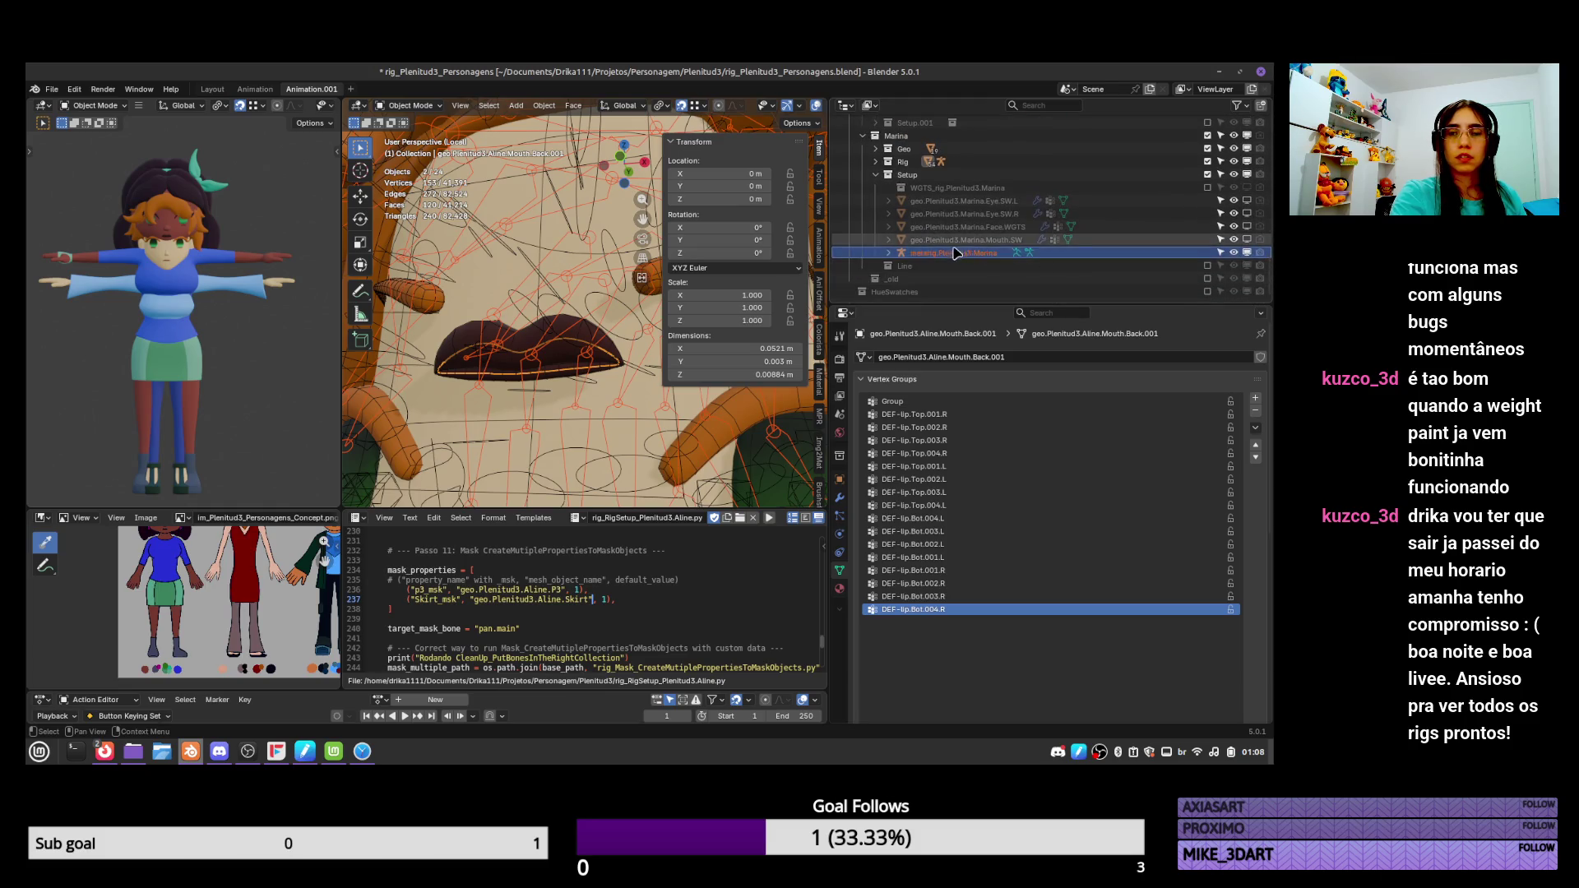
click(1028, 239)
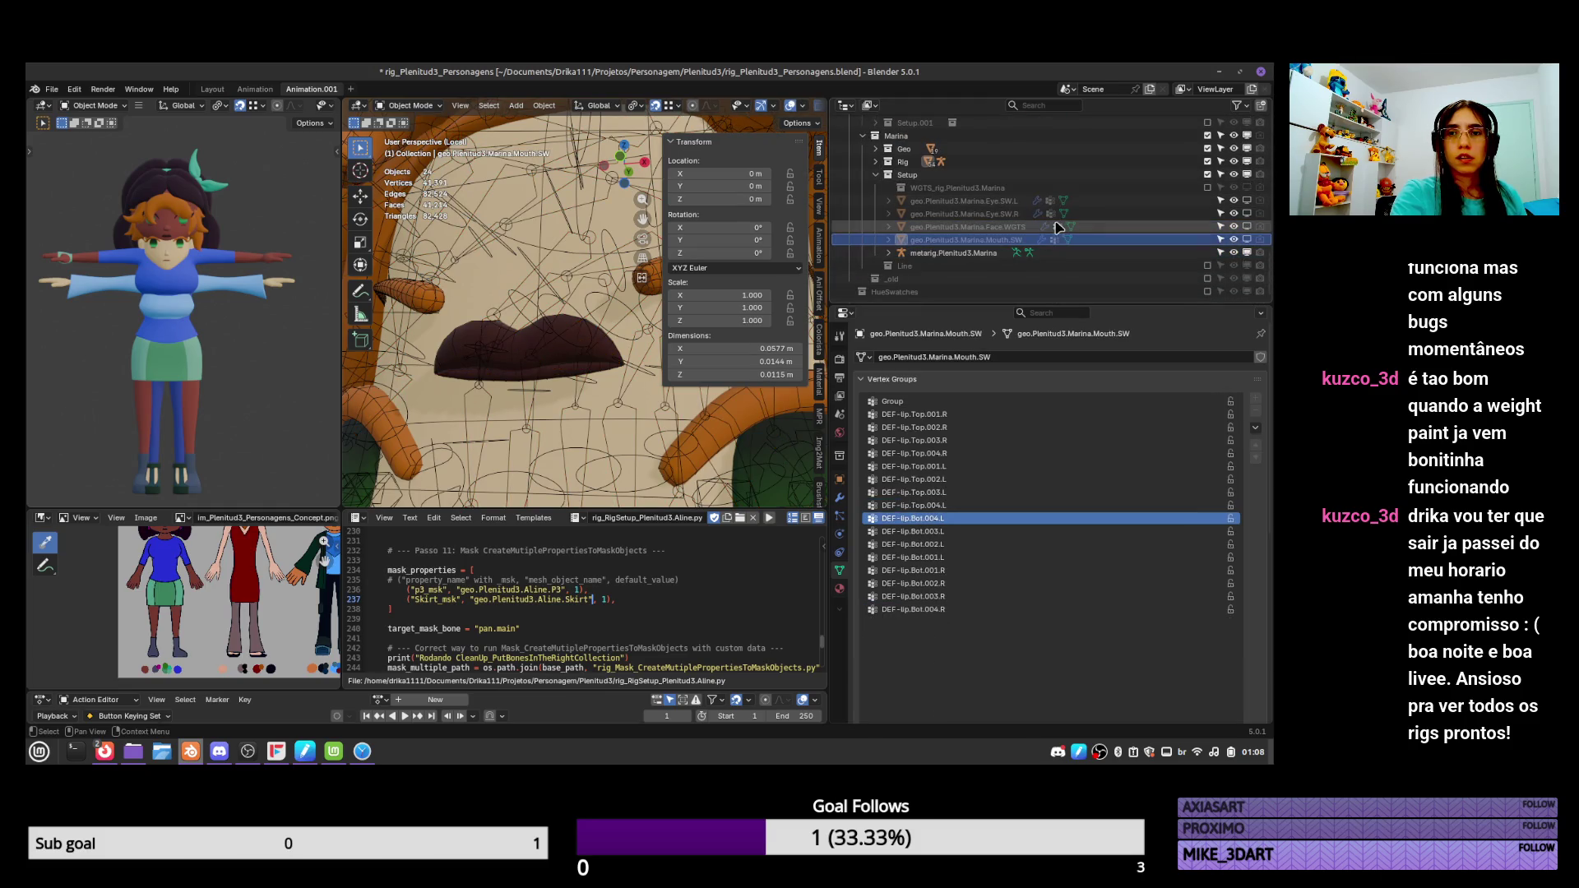
click(839, 498)
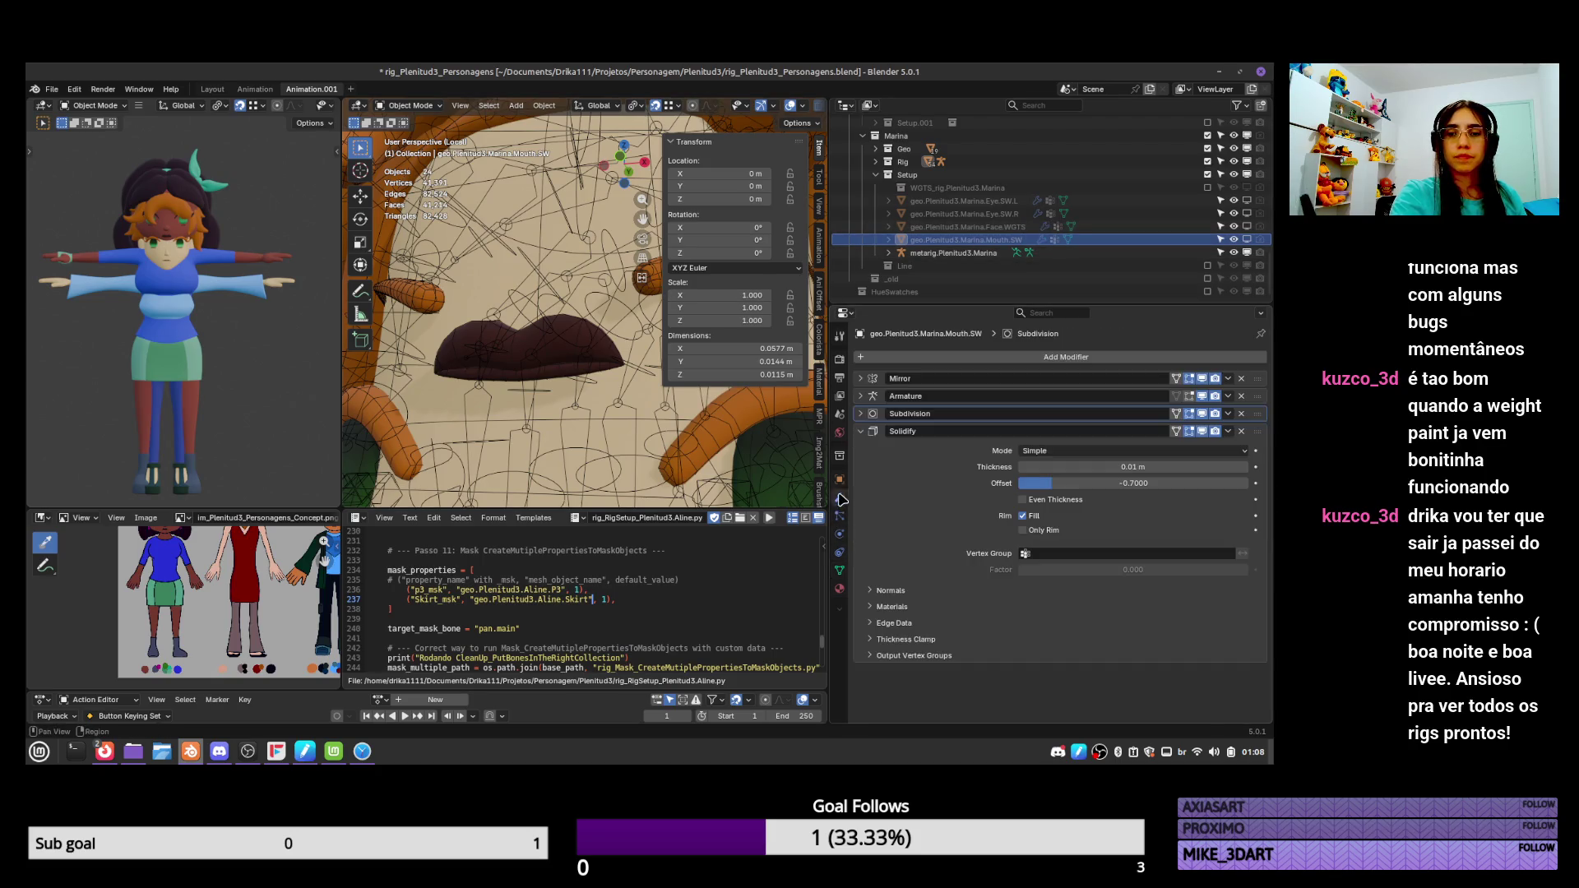
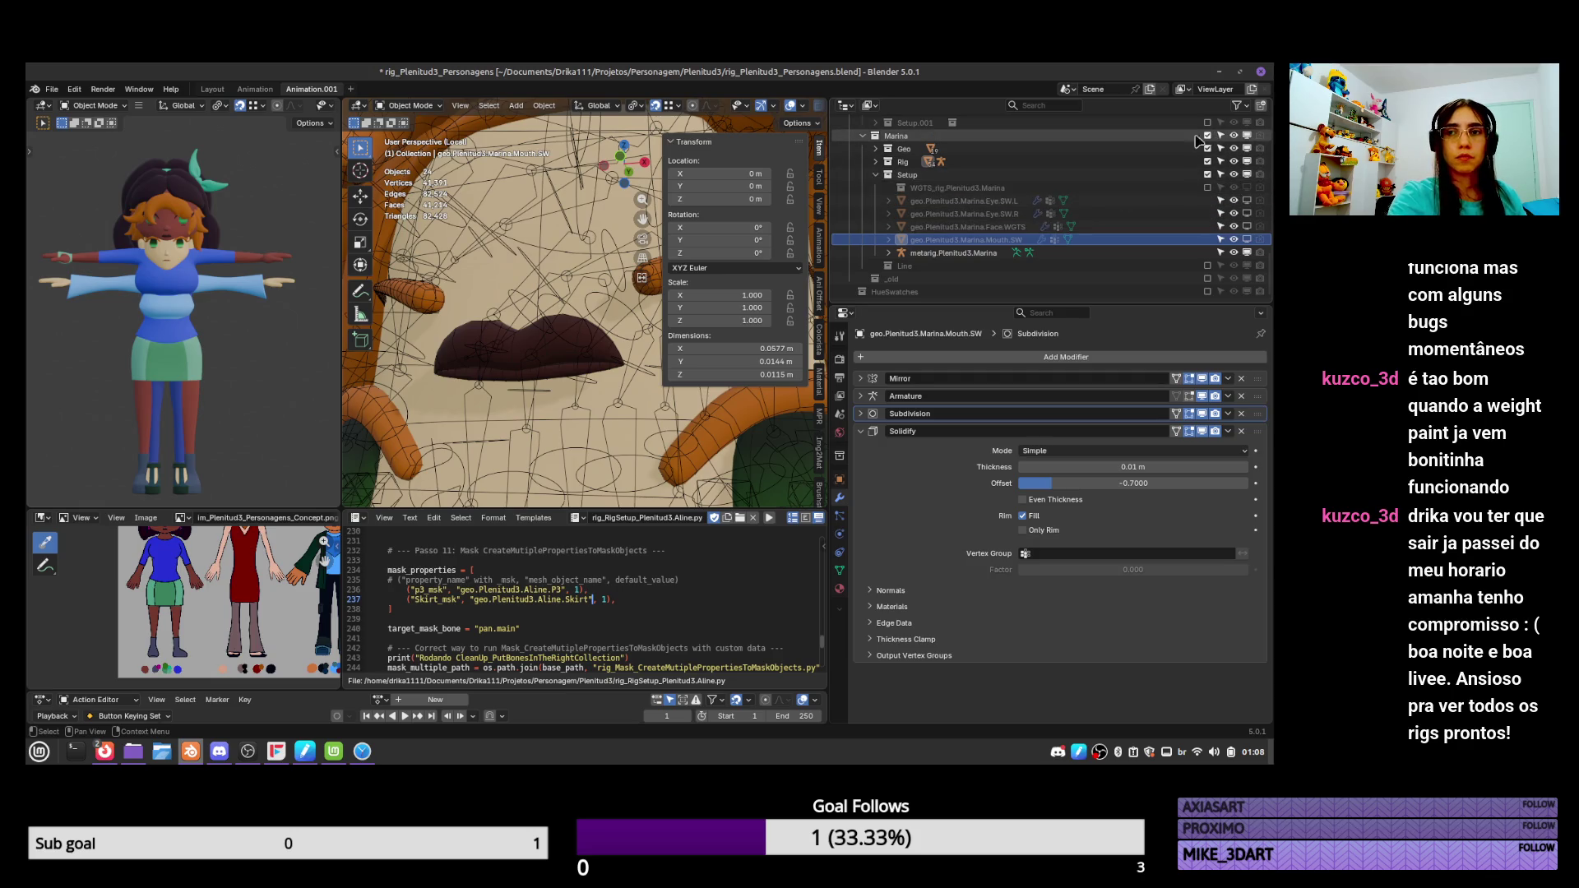
Hide the Marina collection, isolate the lips mesh and move Mouth.Back.001 into Aline's setup collection.
click(861, 141)
click(861, 136)
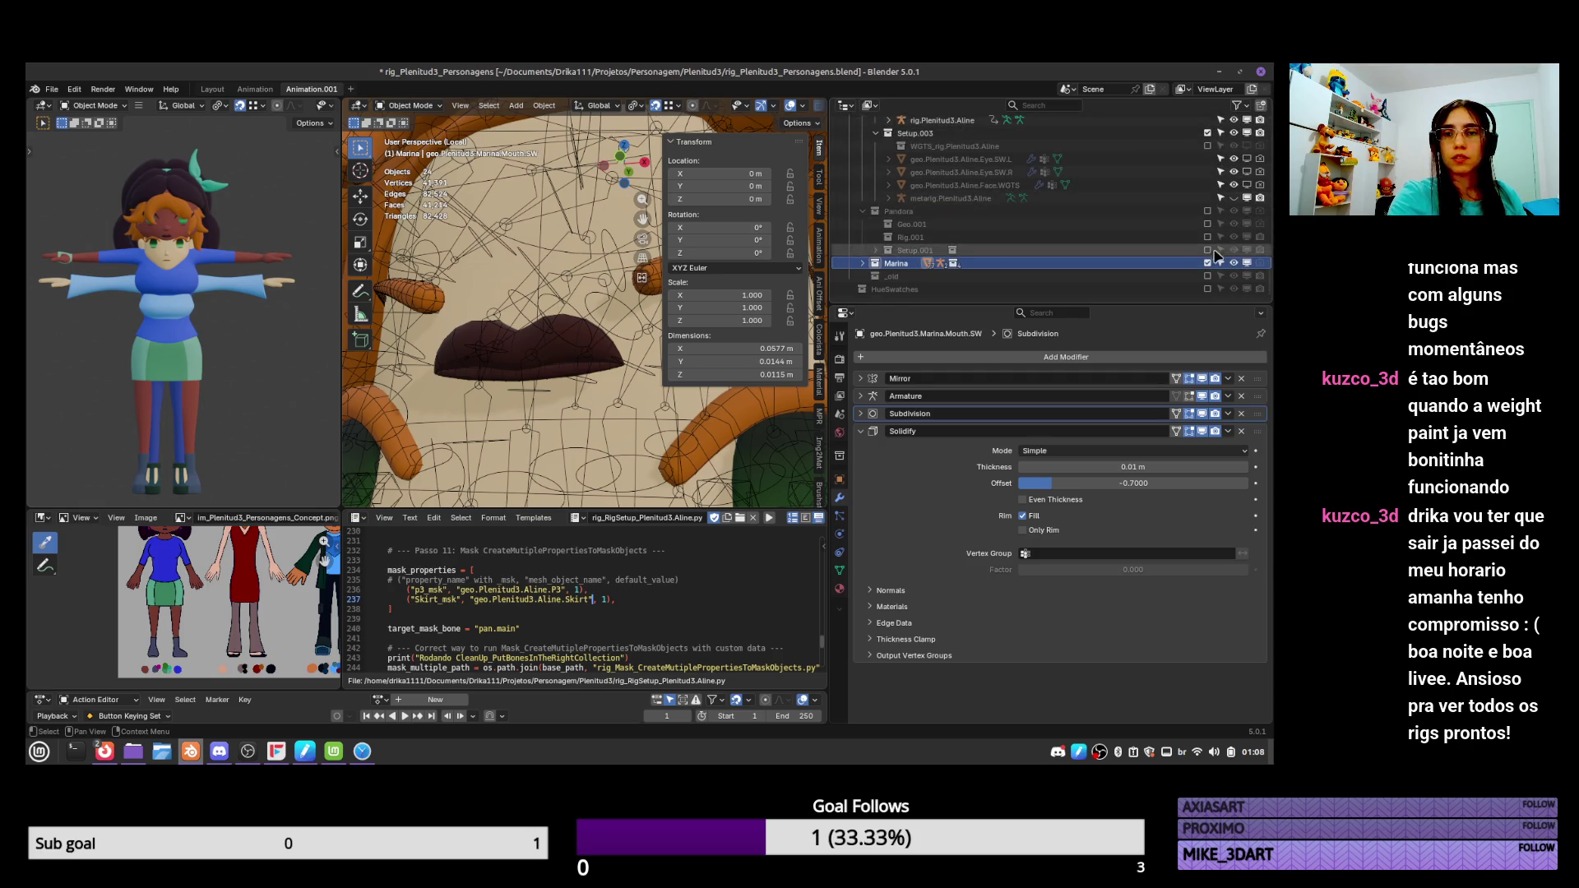
key(e)
middle_drag(699, 354, 490, 412)
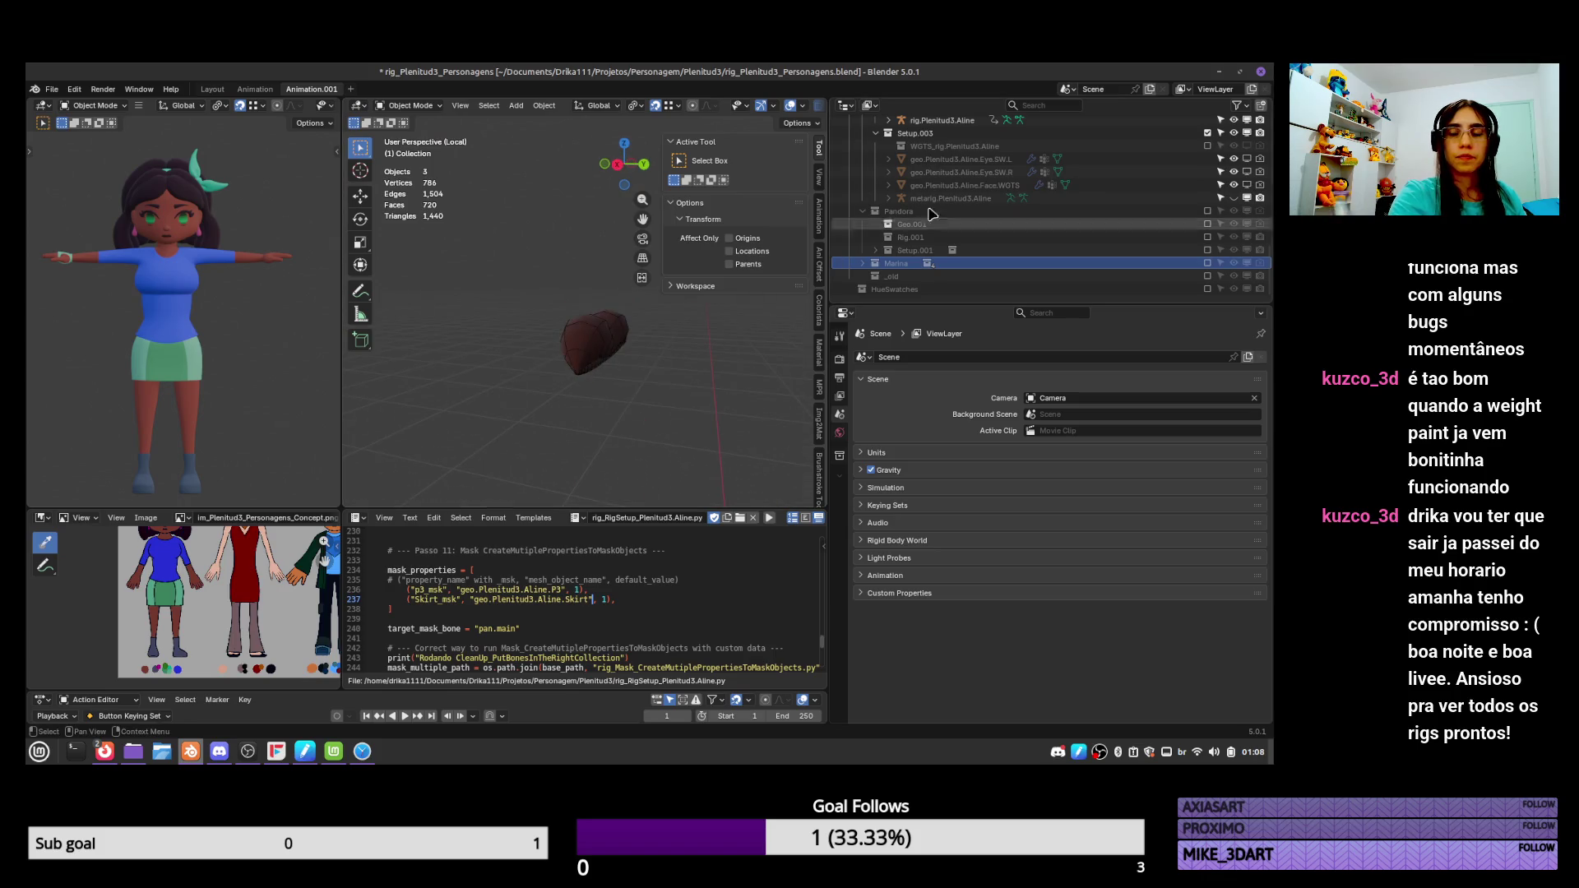
scroll(1061, 287, up, 5)
scroll(1060, 287, up, 5)
click(973, 233)
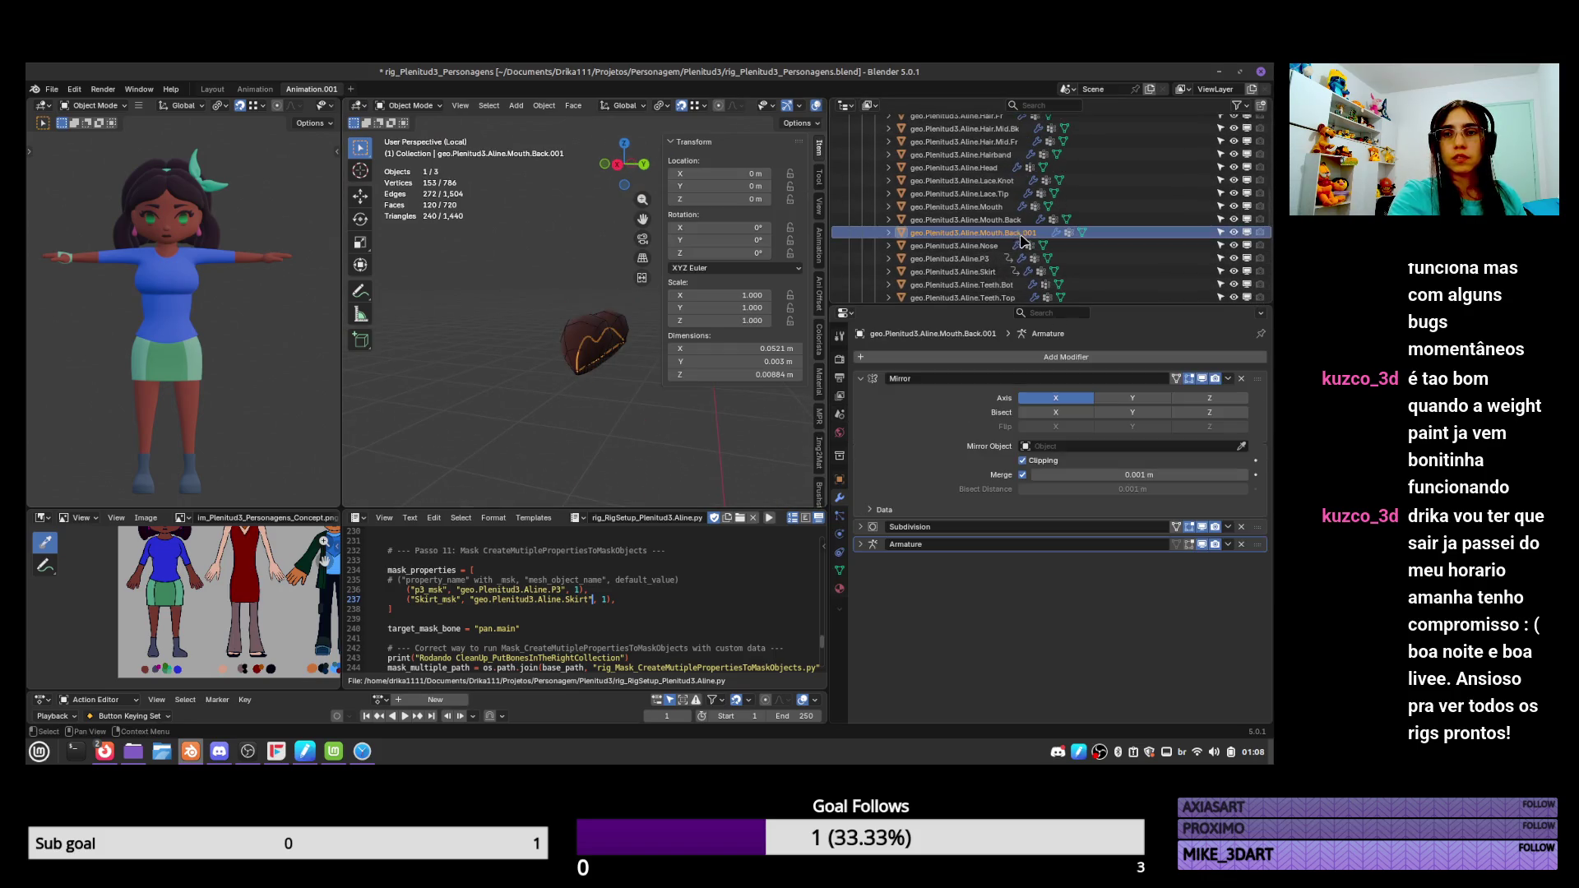
mouse_move(973, 233)
mouse_down()
mouse_move(950, 283)
mouse_move(992, 185)
mouse_up()
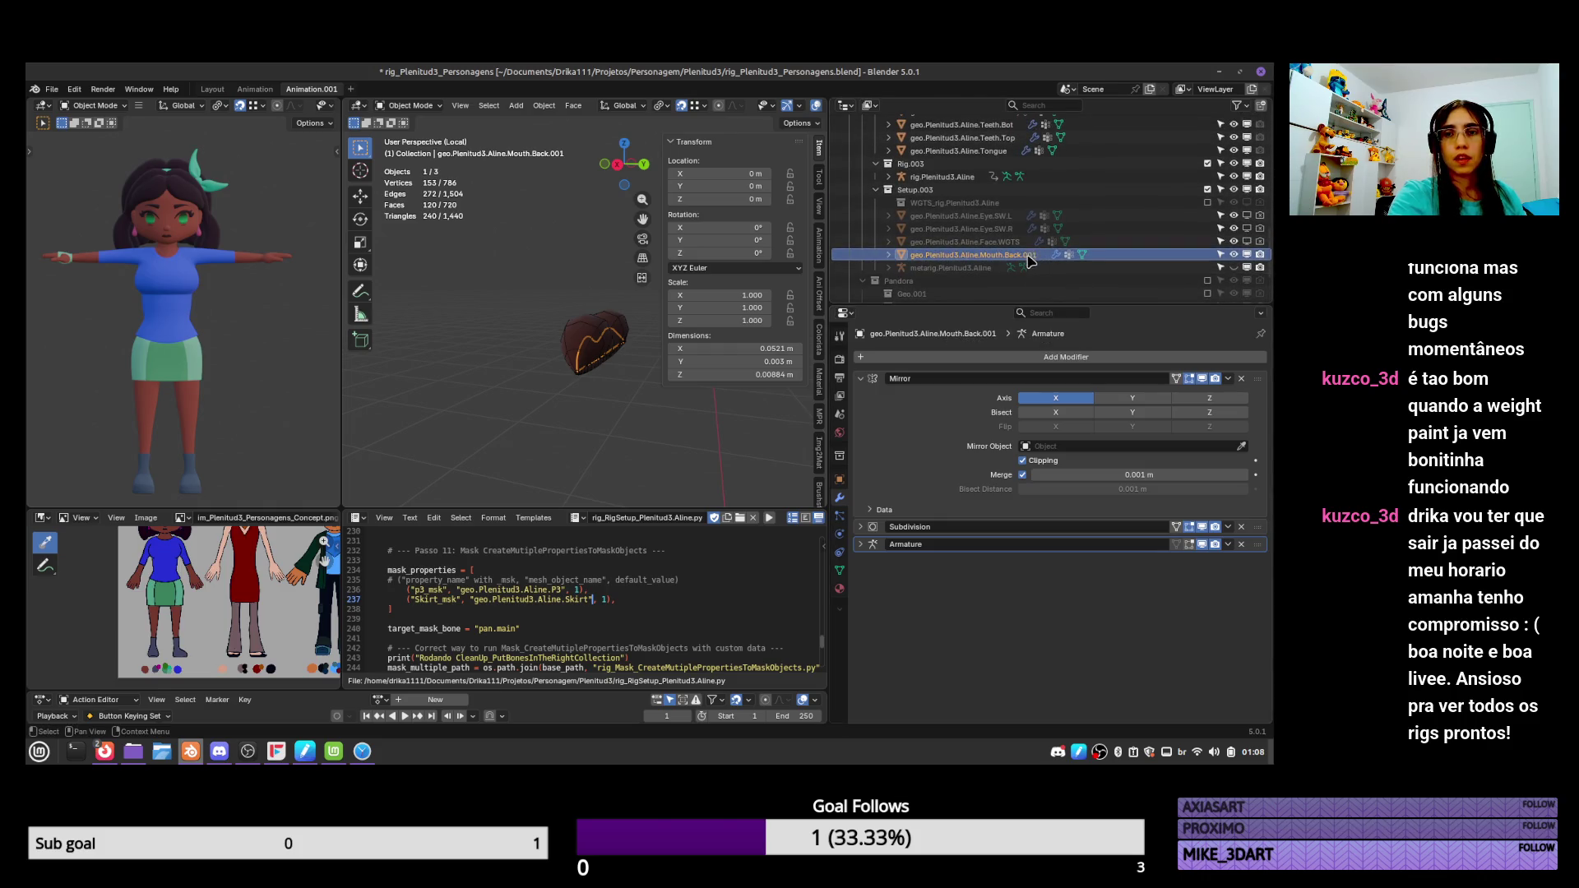
Rename the object and its mesh data to geo.Plenitud3.Aline.Mouth.SW.
key(F2)
double_click(1023, 202)
text(SW)
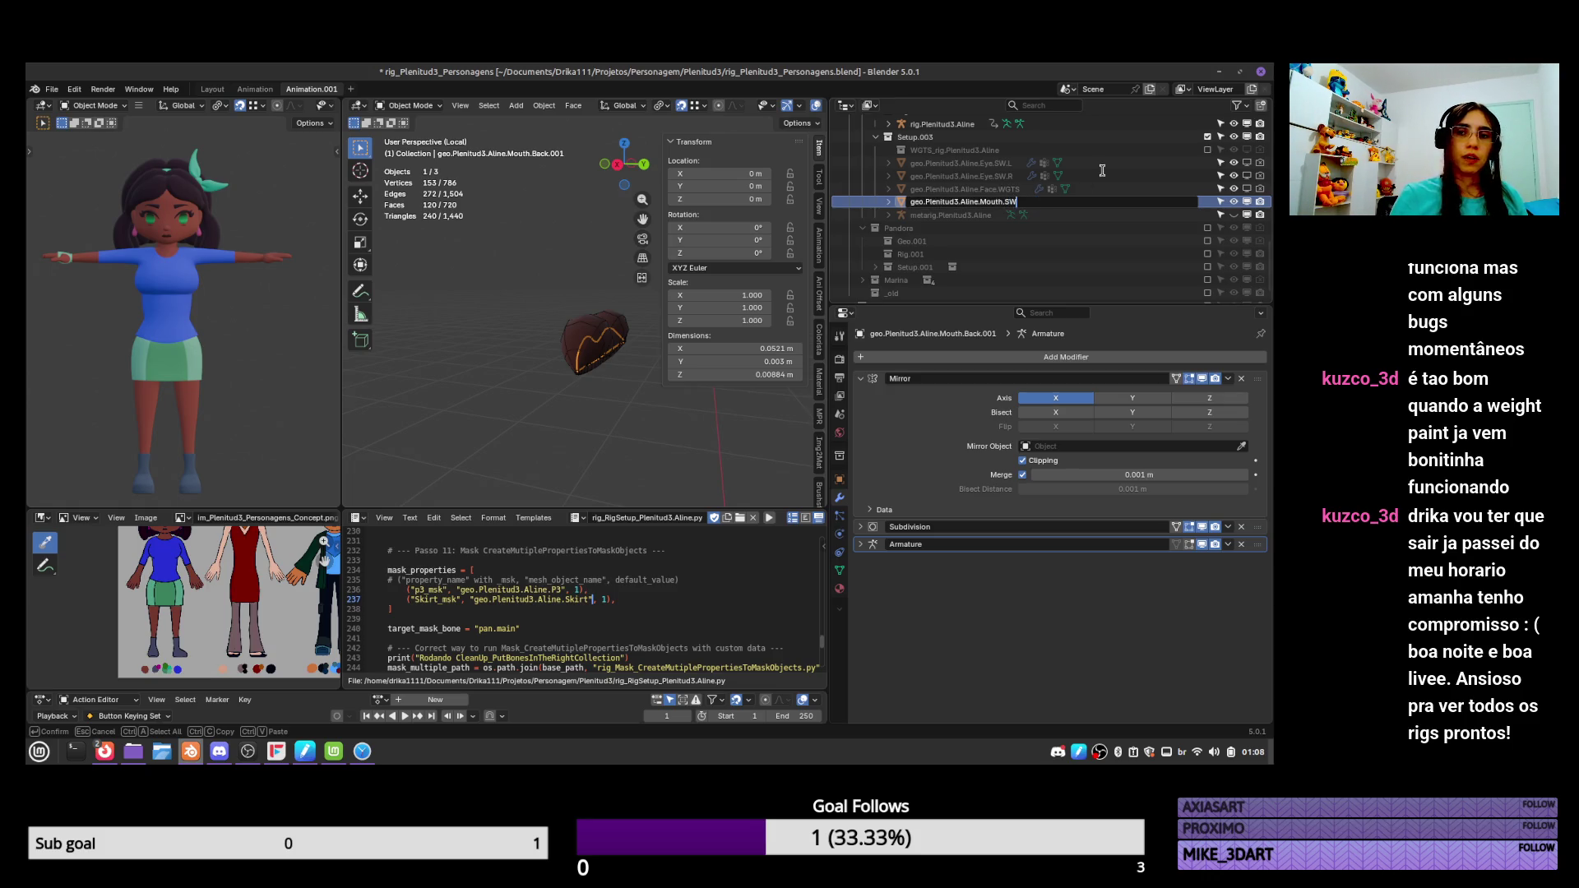
key(Return)
click(840, 571)
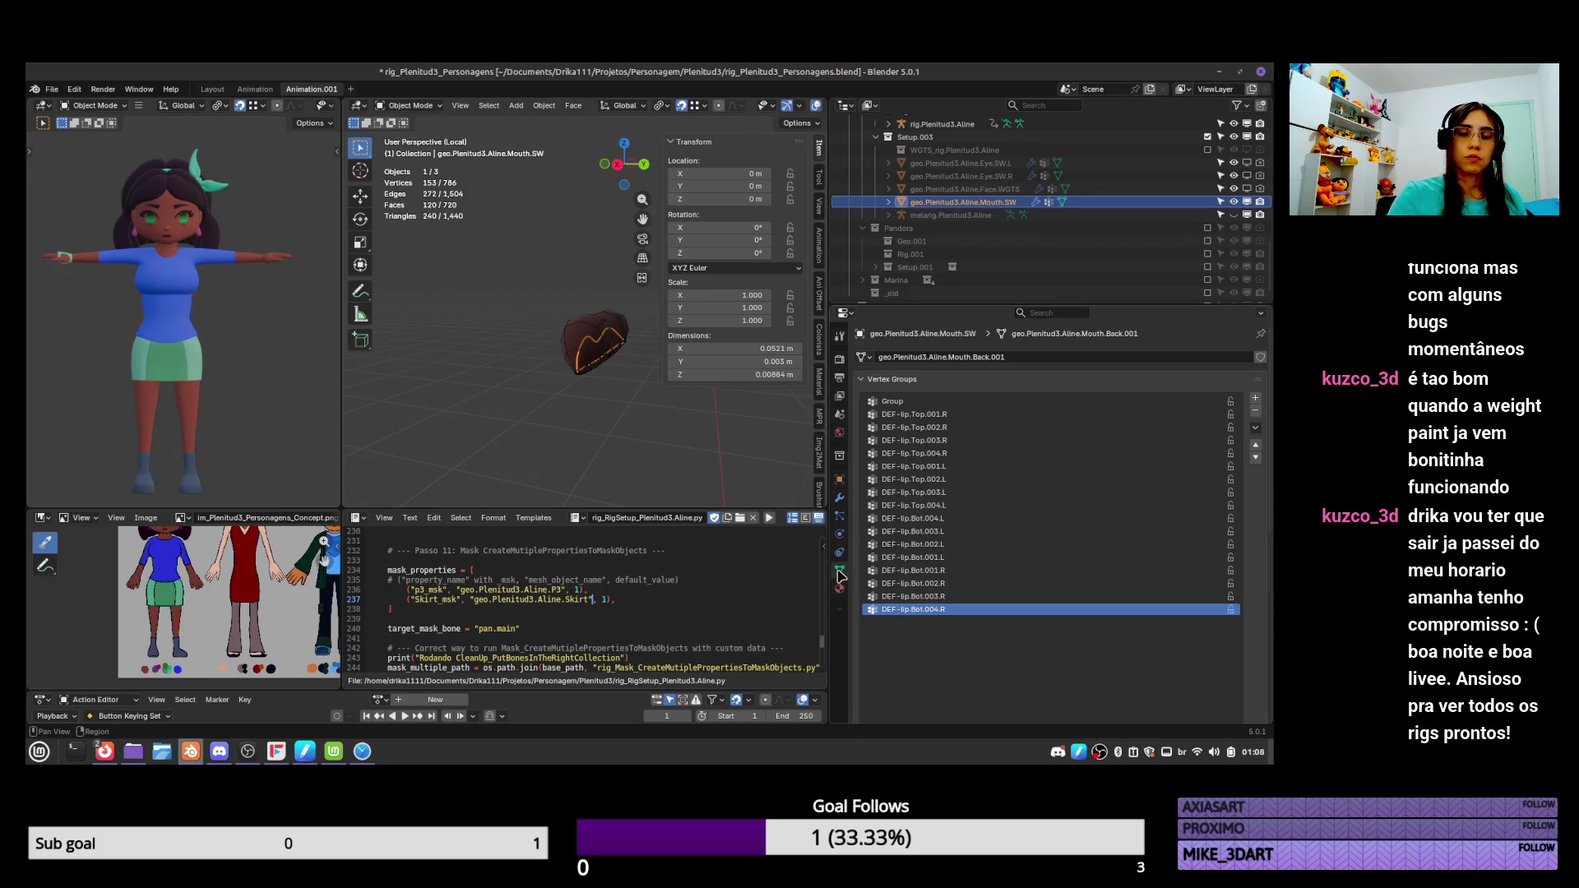
click(946, 356)
text(geo.Plenitud3.Aline.Mouth.SW)
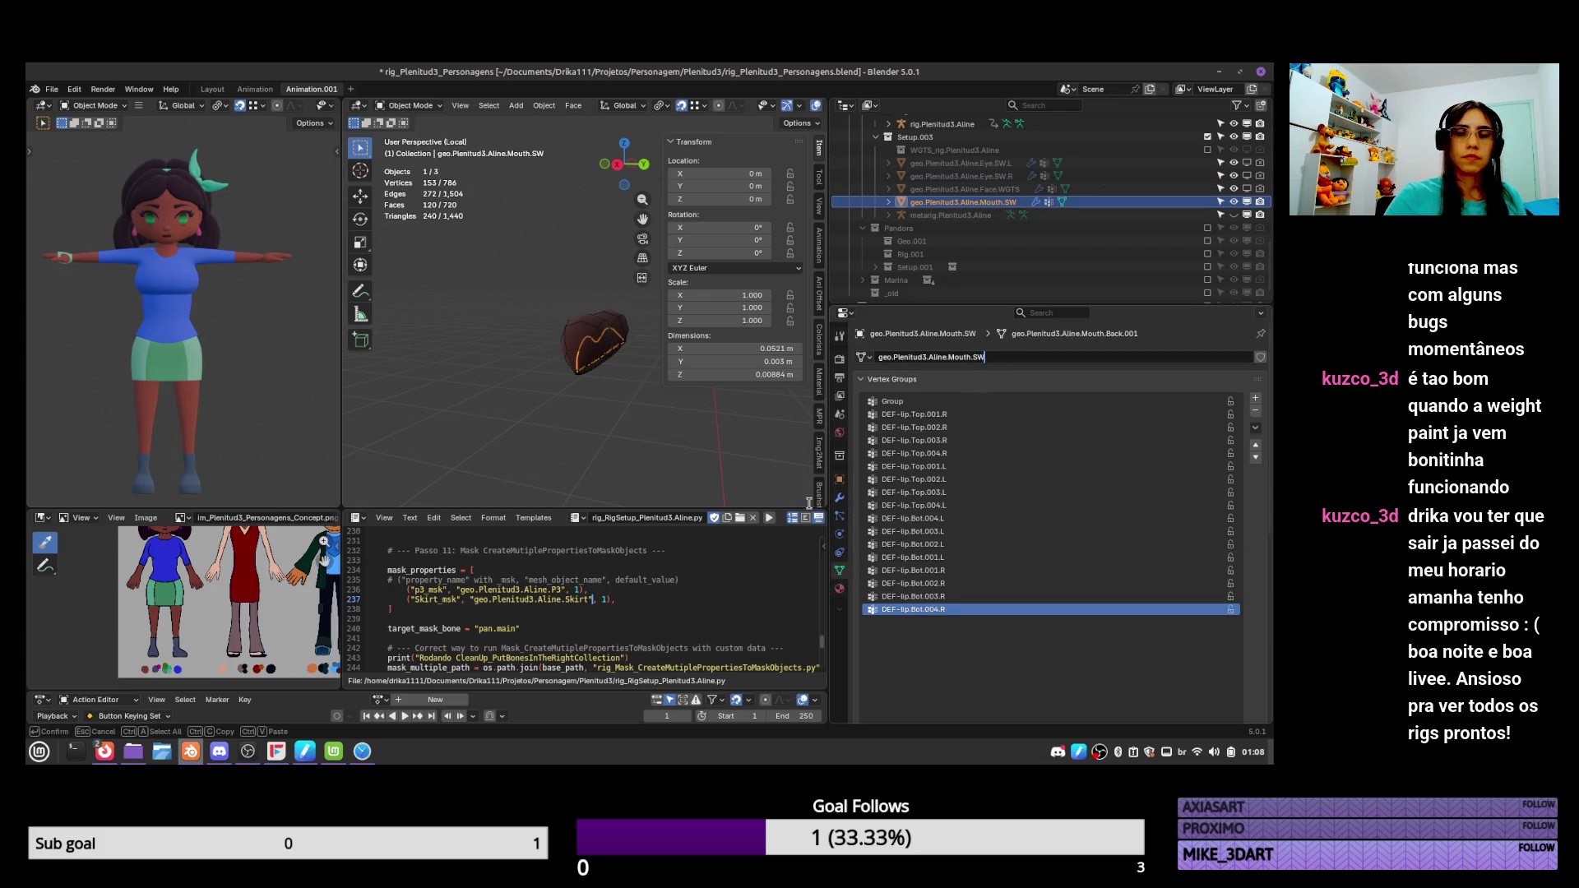
key(Return)
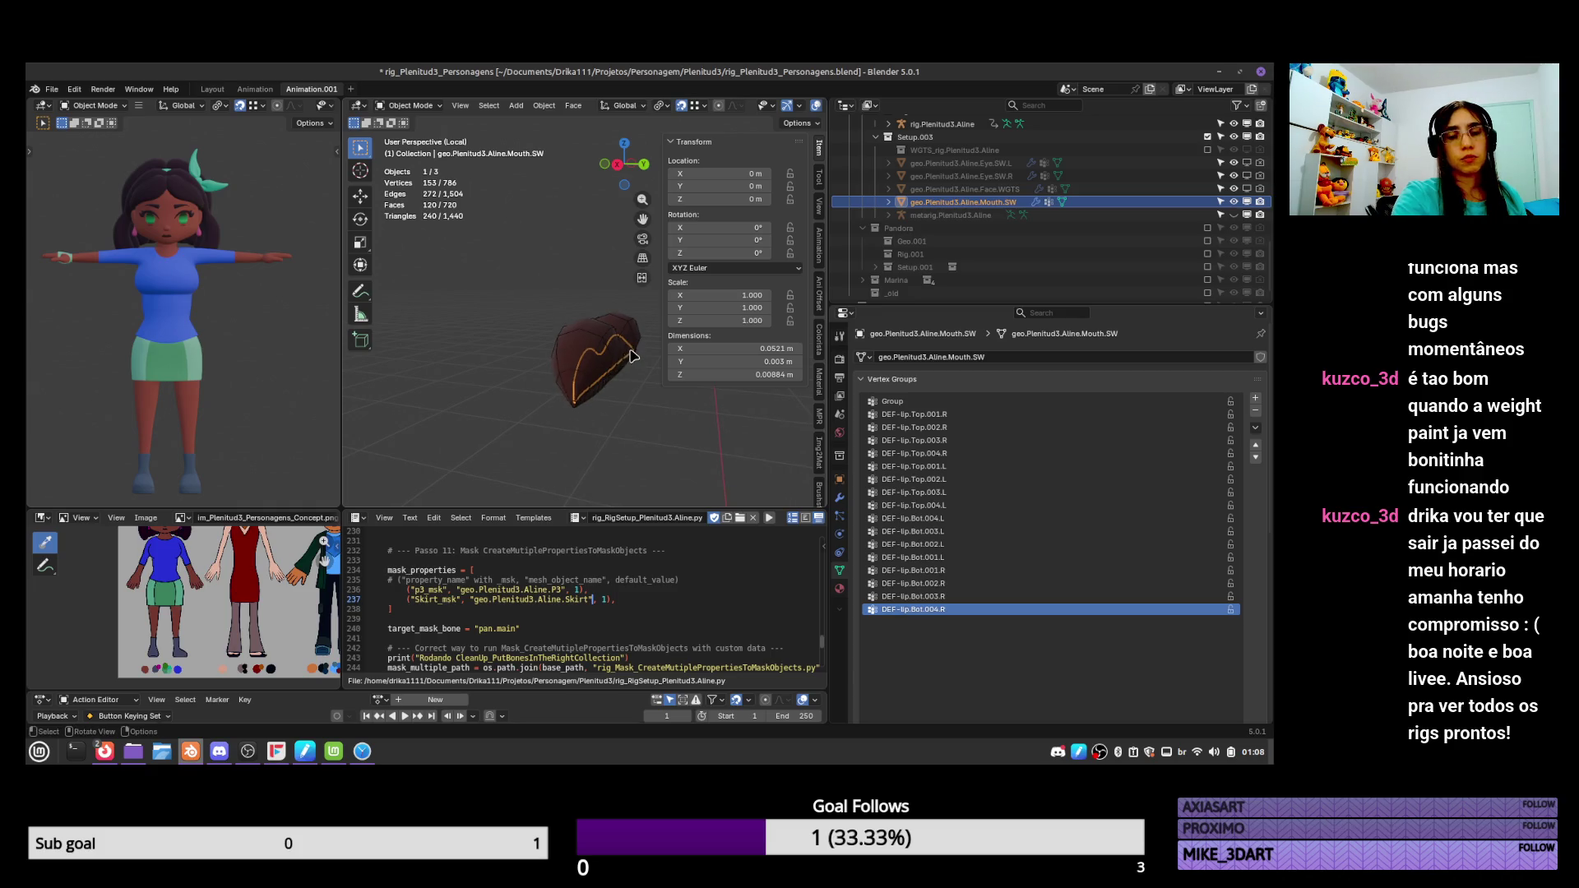
middle_drag(623, 369, 576, 374)
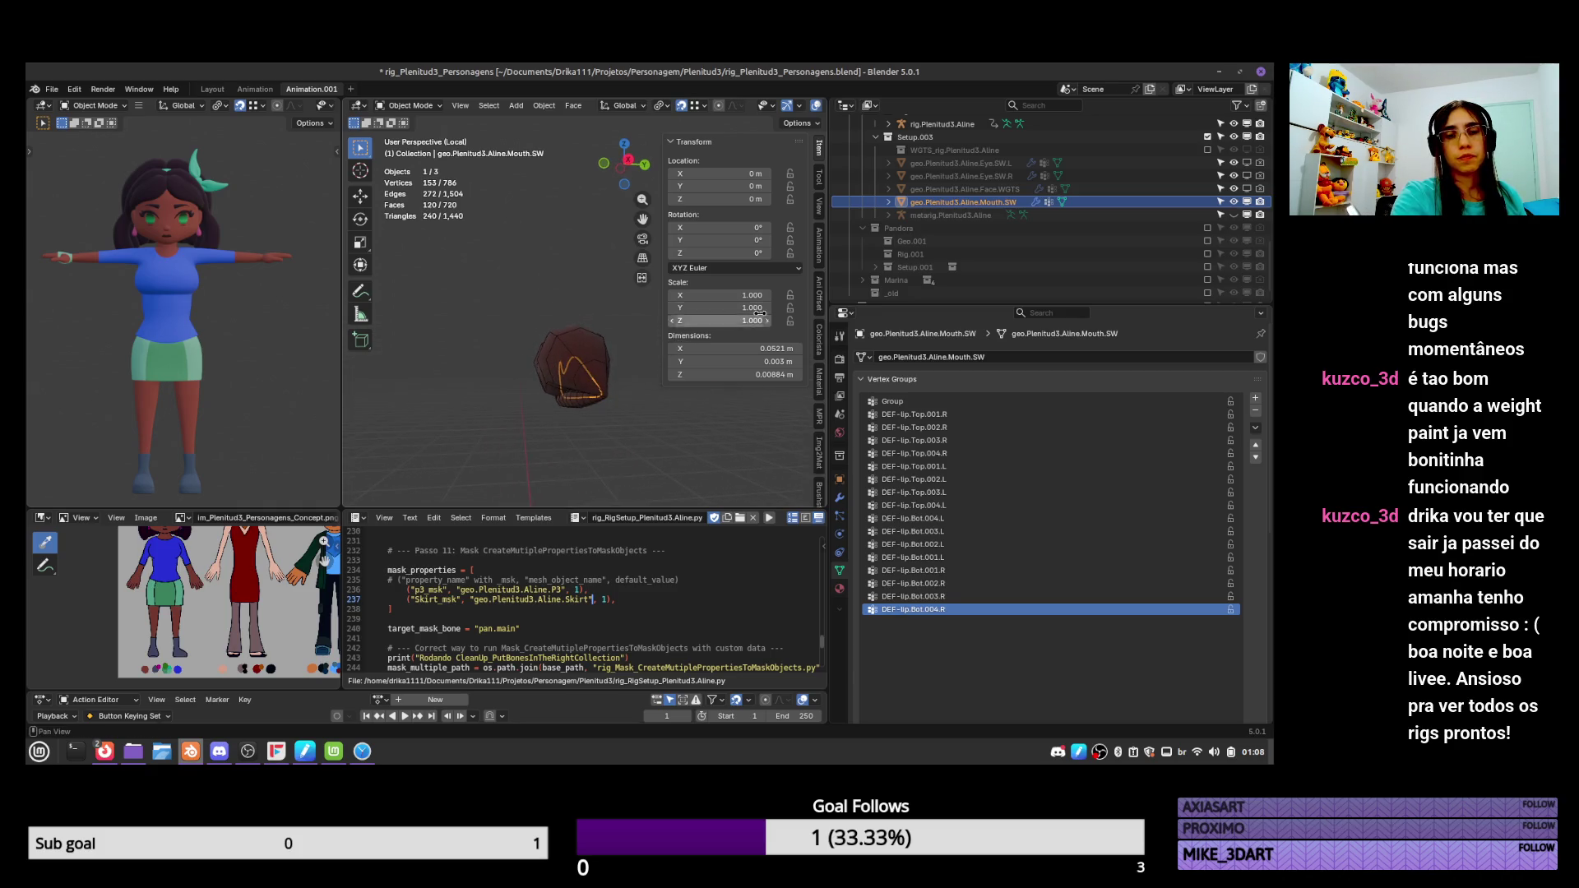
click(840, 498)
Add a Solidify modifier to Mouth.SW with a thickness of -0.003 m.
click(1137, 357)
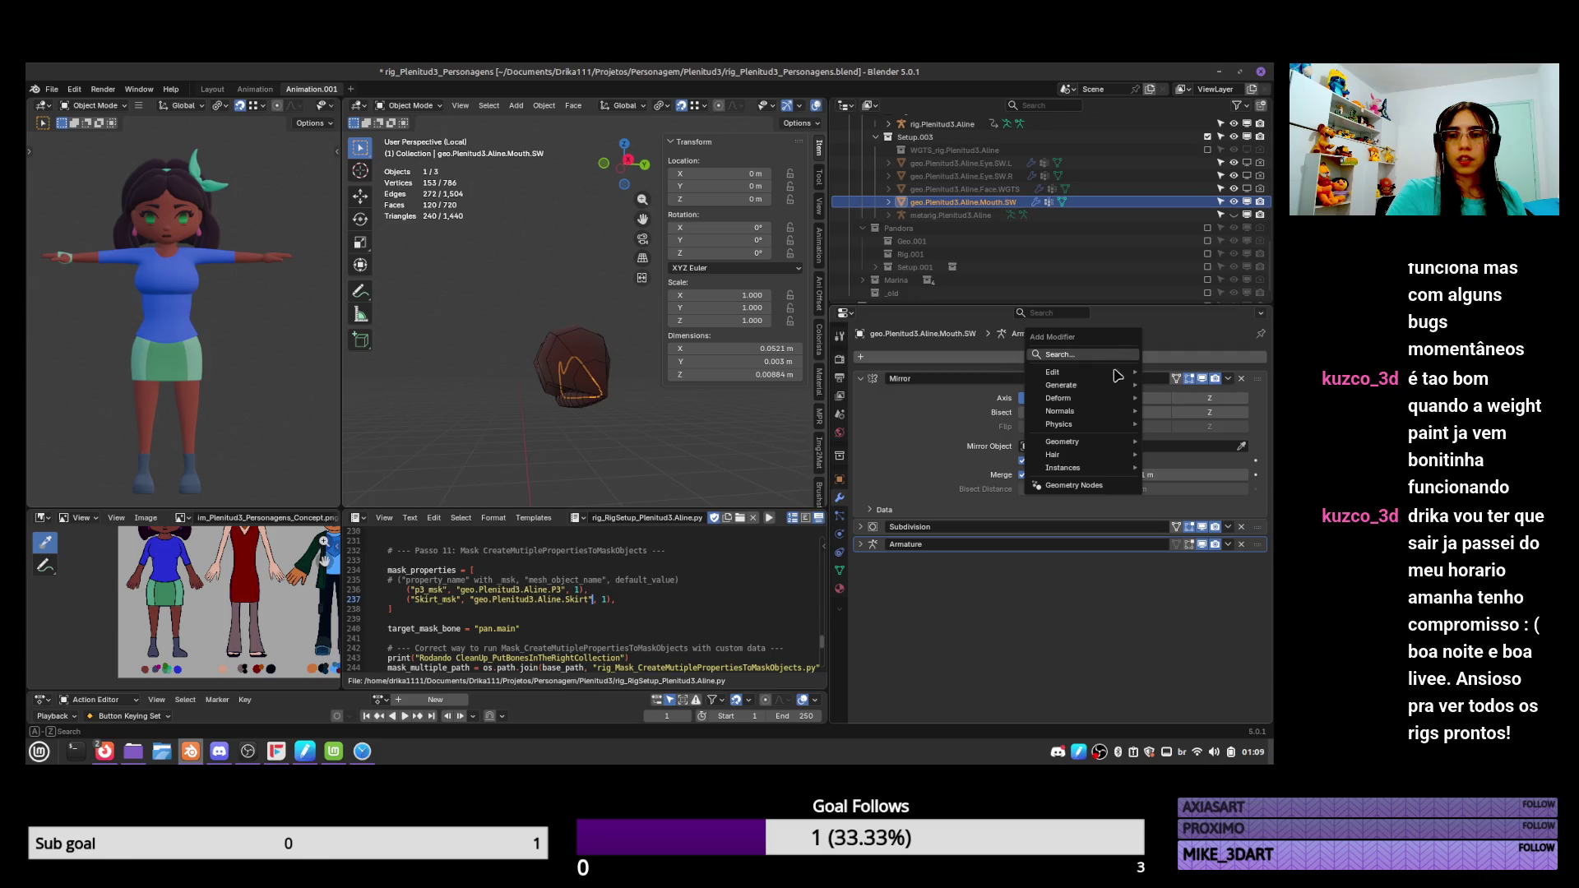
mouse_move(1110, 395)
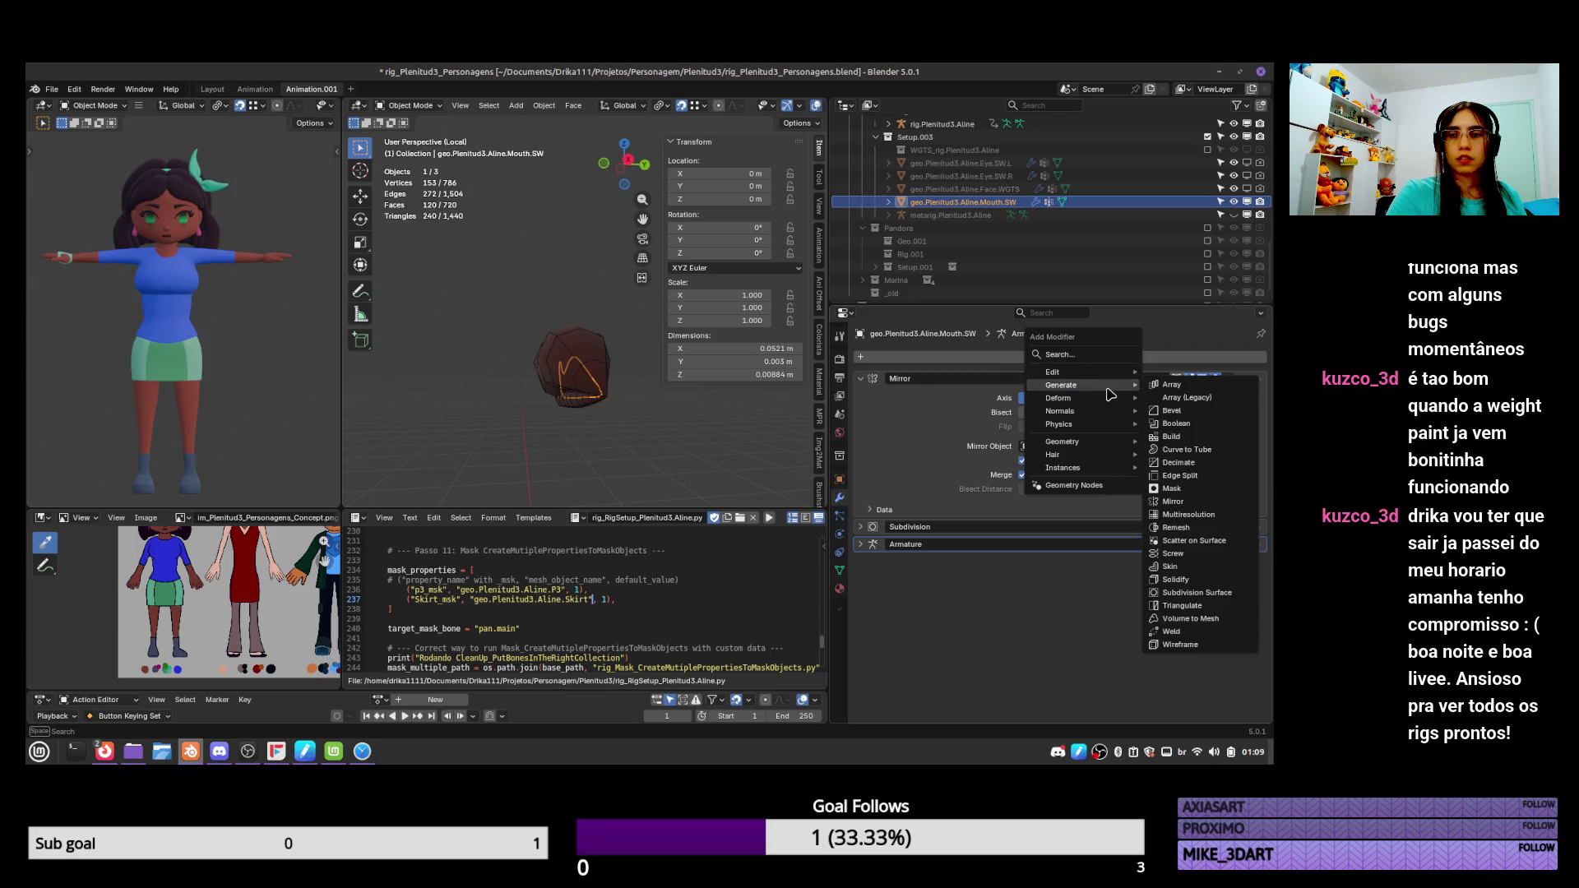
click(1198, 580)
click(1246, 201)
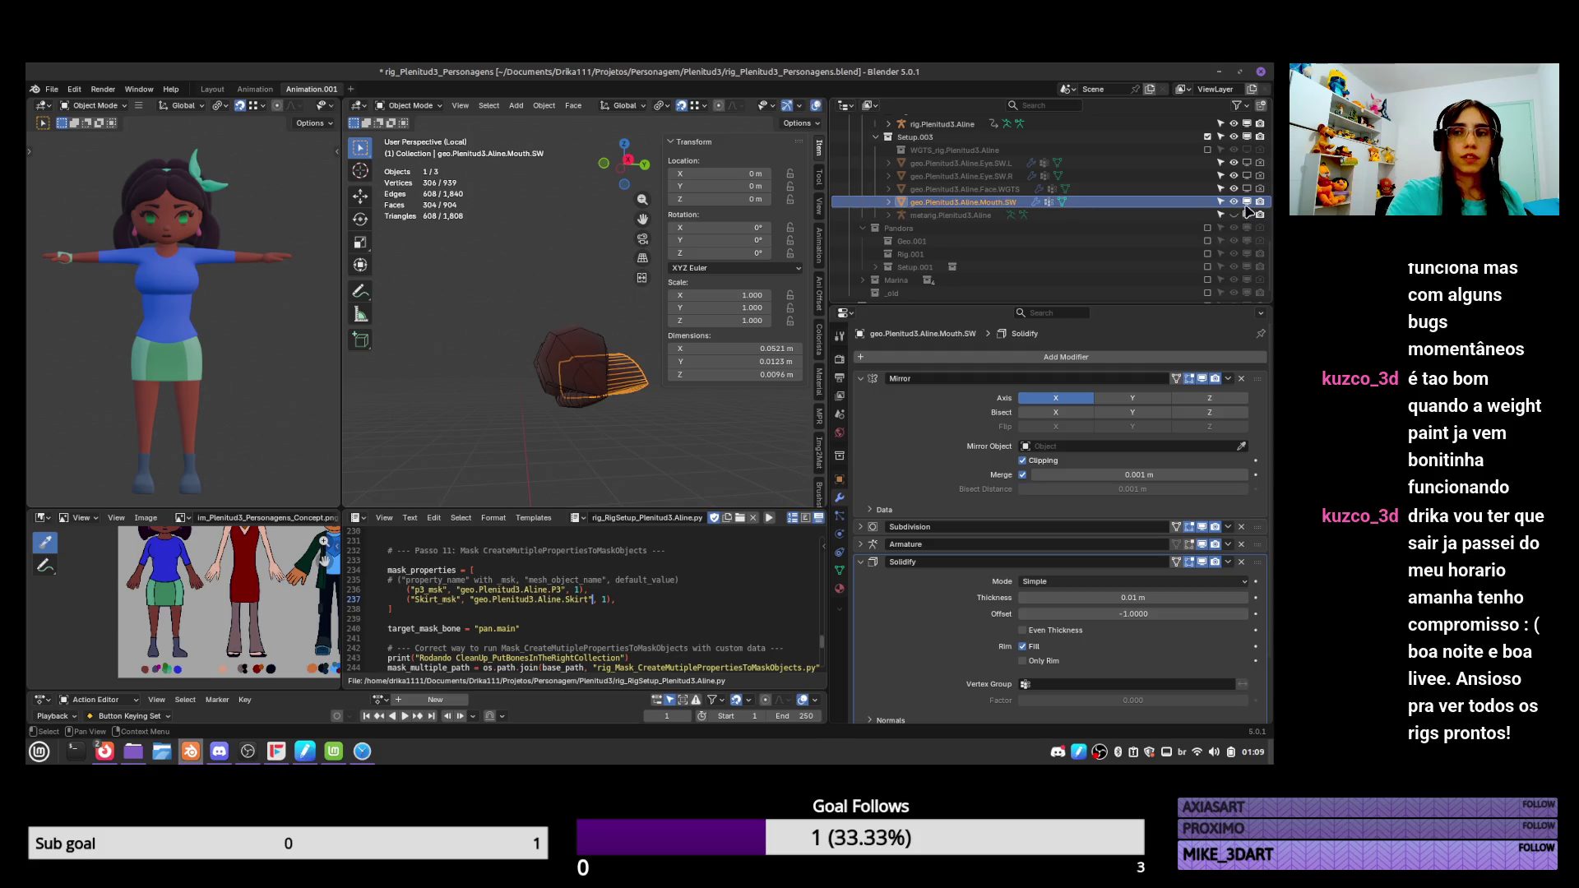
click(1247, 203)
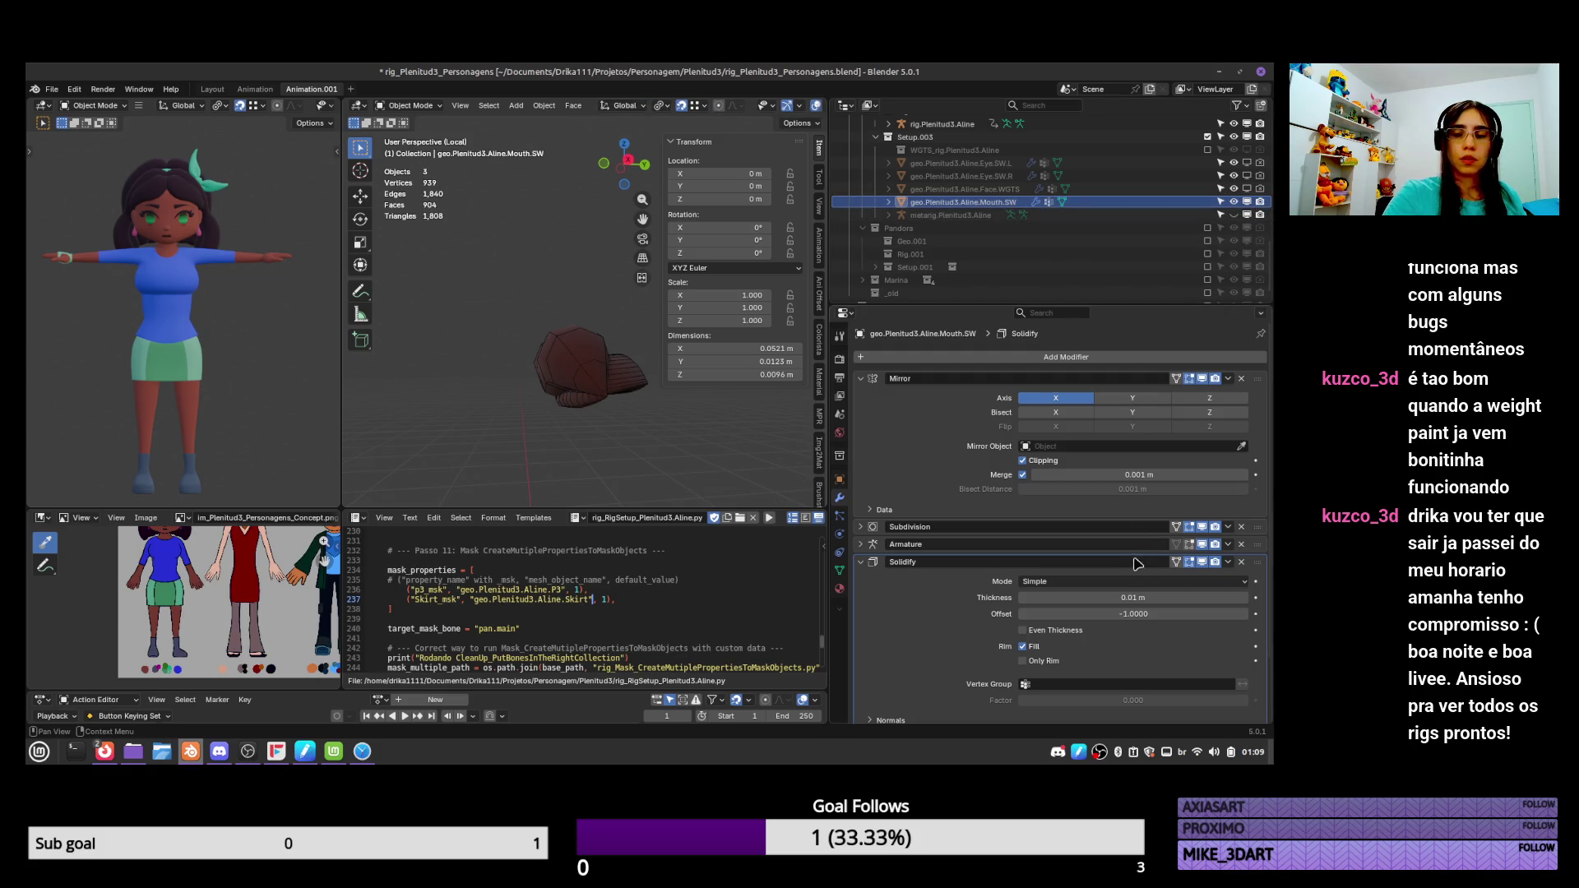
scroll(1201, 526, down, 2)
drag(1174, 558, 1168, 563)
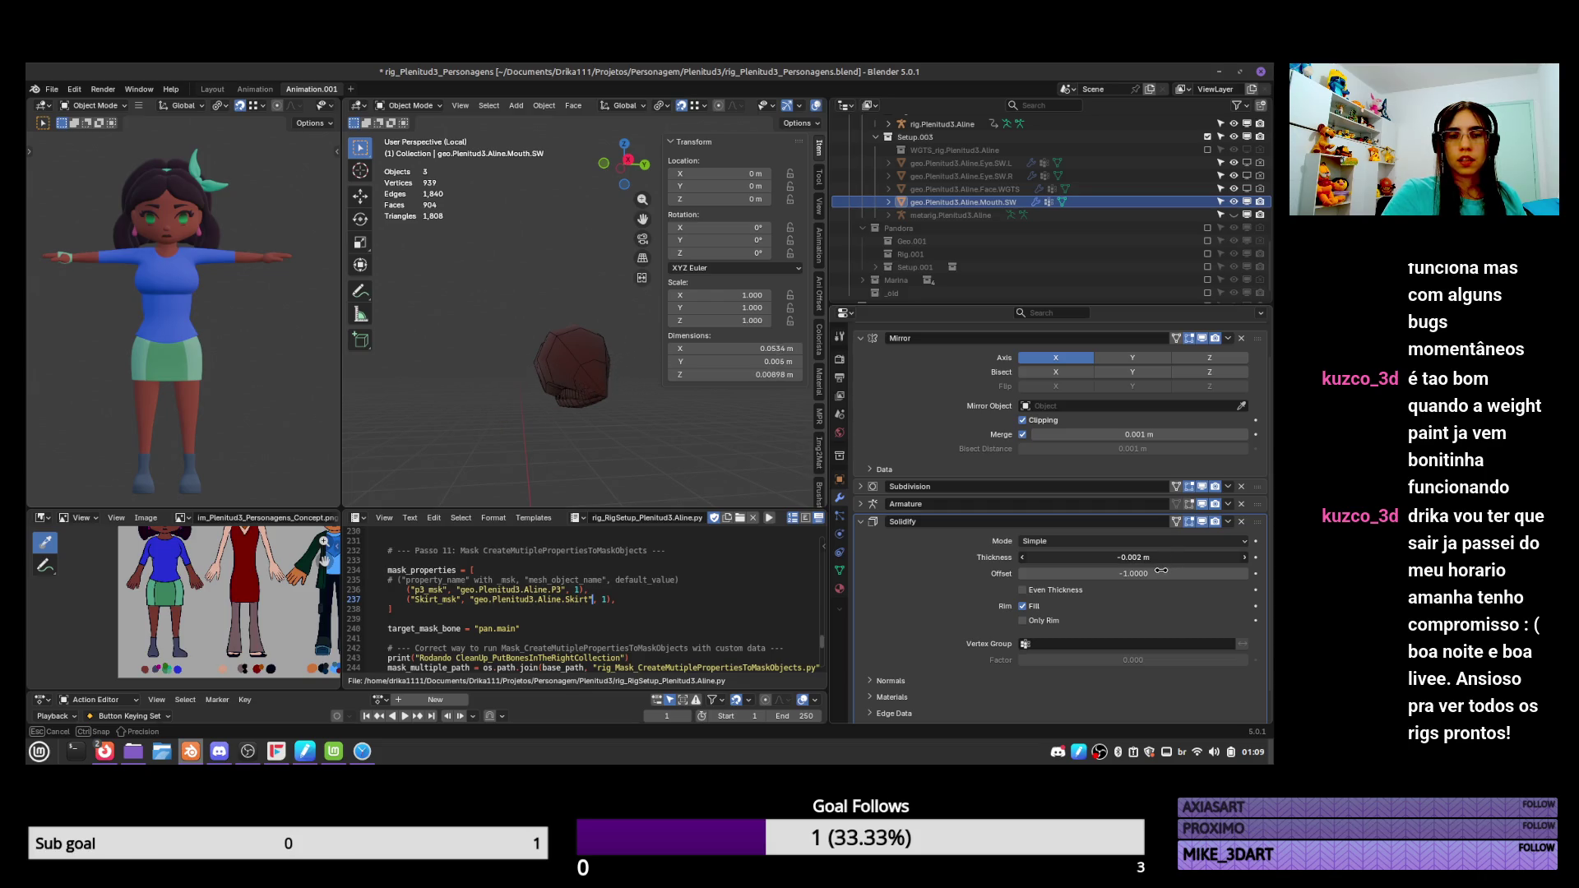
drag(1160, 571, 1156, 572)
mouse_move(625, 345)
middle_down()
mouse_move(695, 363)
mouse_move(580, 448)
mouse_move(510, 452)
mouse_move(471, 491)
middle_up()
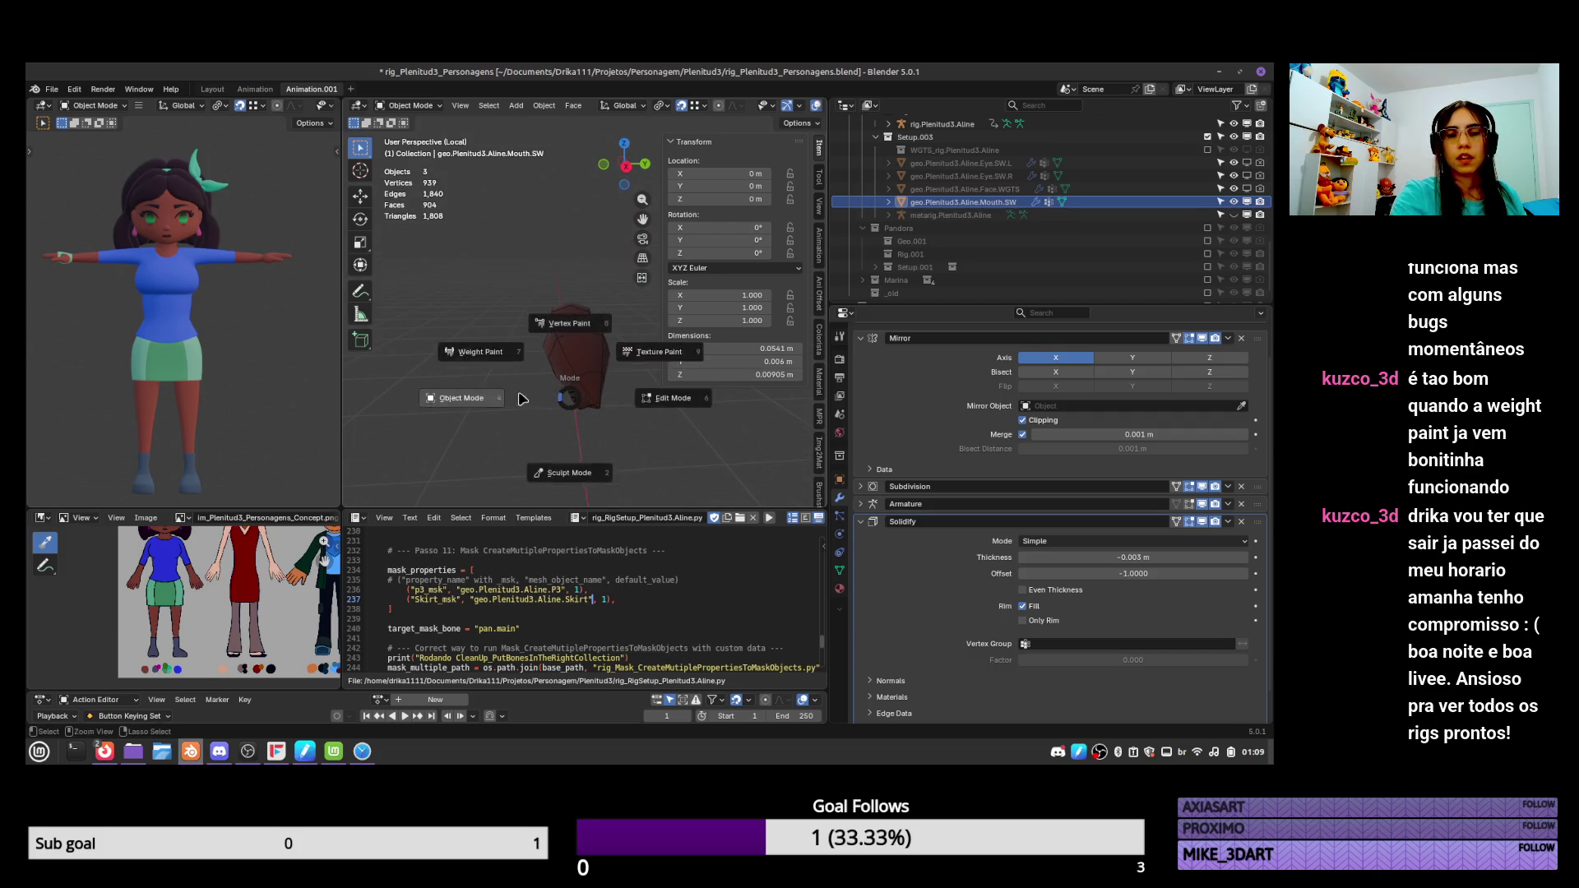
middle_drag(512, 403, 578, 365)
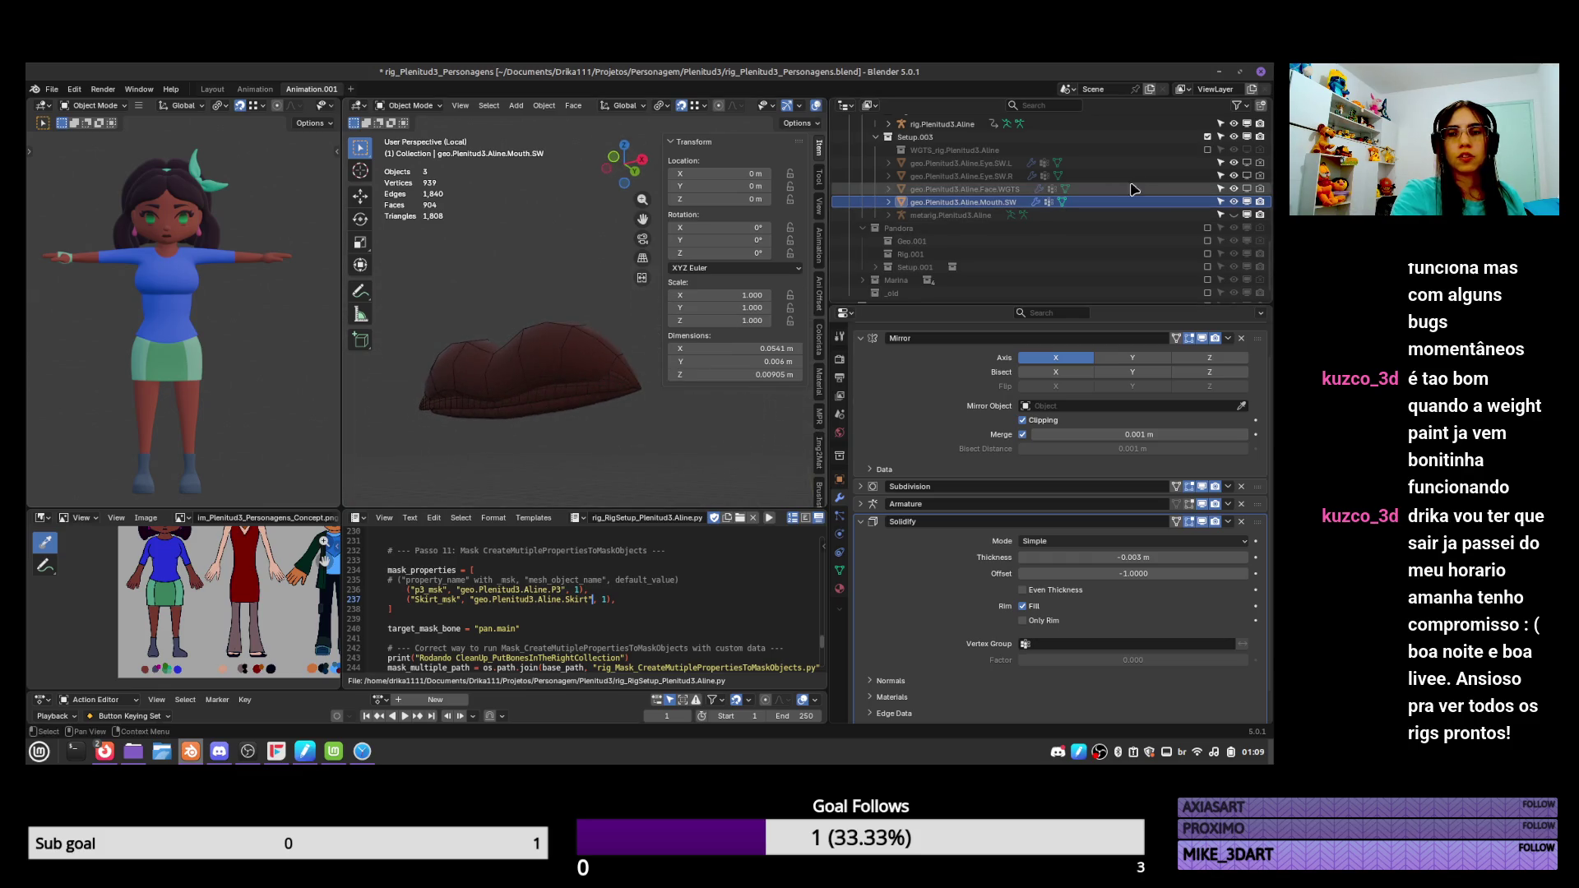
Select the original Mouth object and save the file.
click(1247, 204)
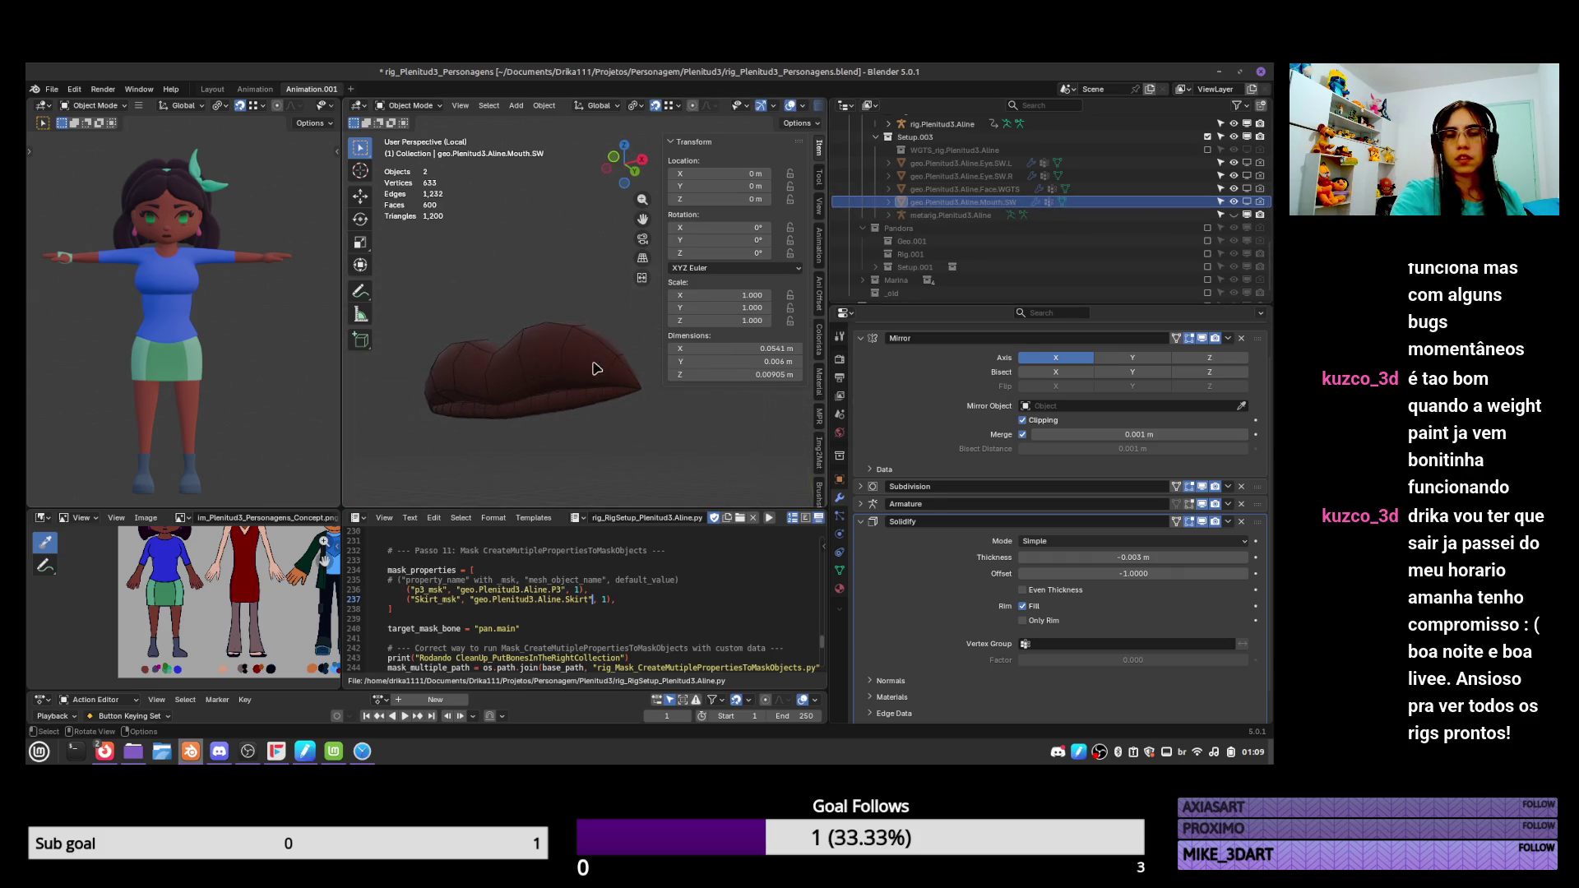
click(624, 410)
key(ctrl+s)
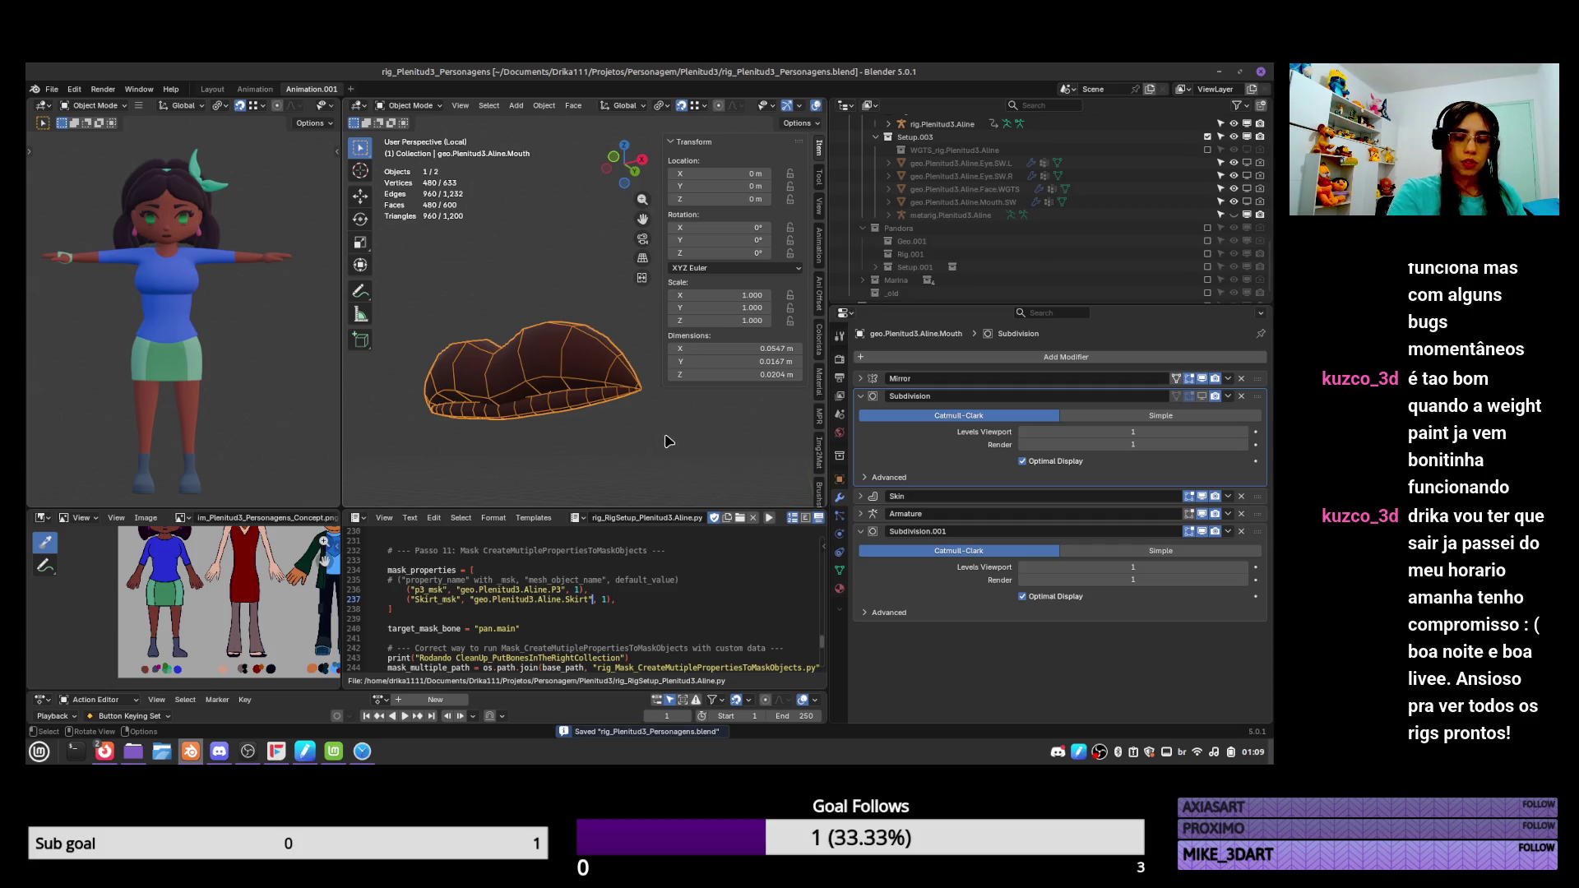
Exit local view to show the whole character scene and save the file.
key(KP_Divide)
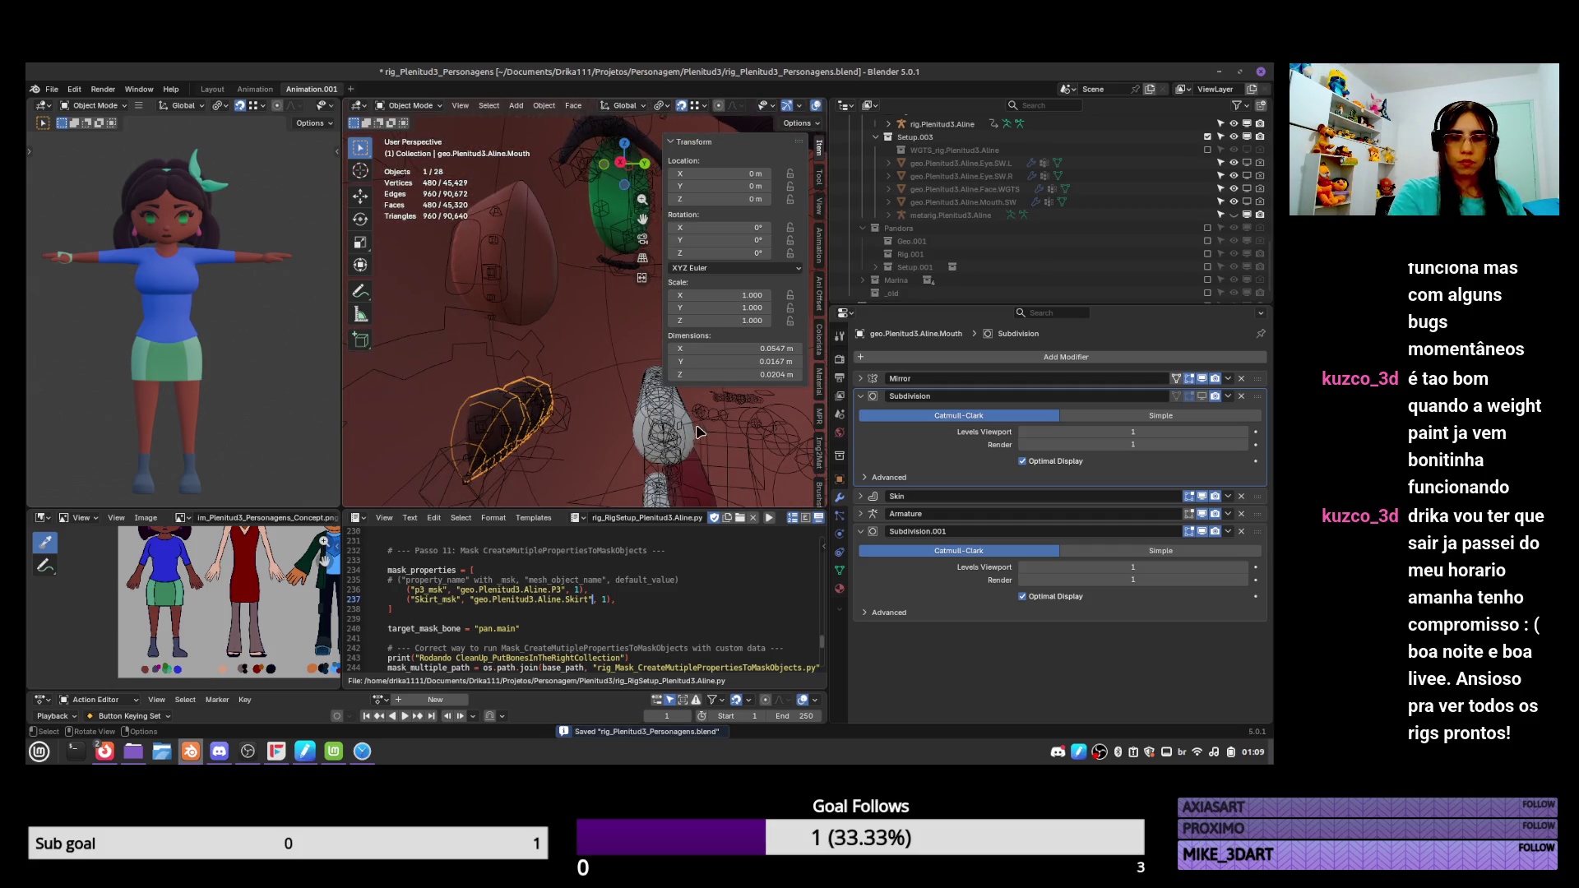
middle_drag(698, 431, 740, 461)
right_click(724, 428)
key(Escape)
key(ctrl+s)
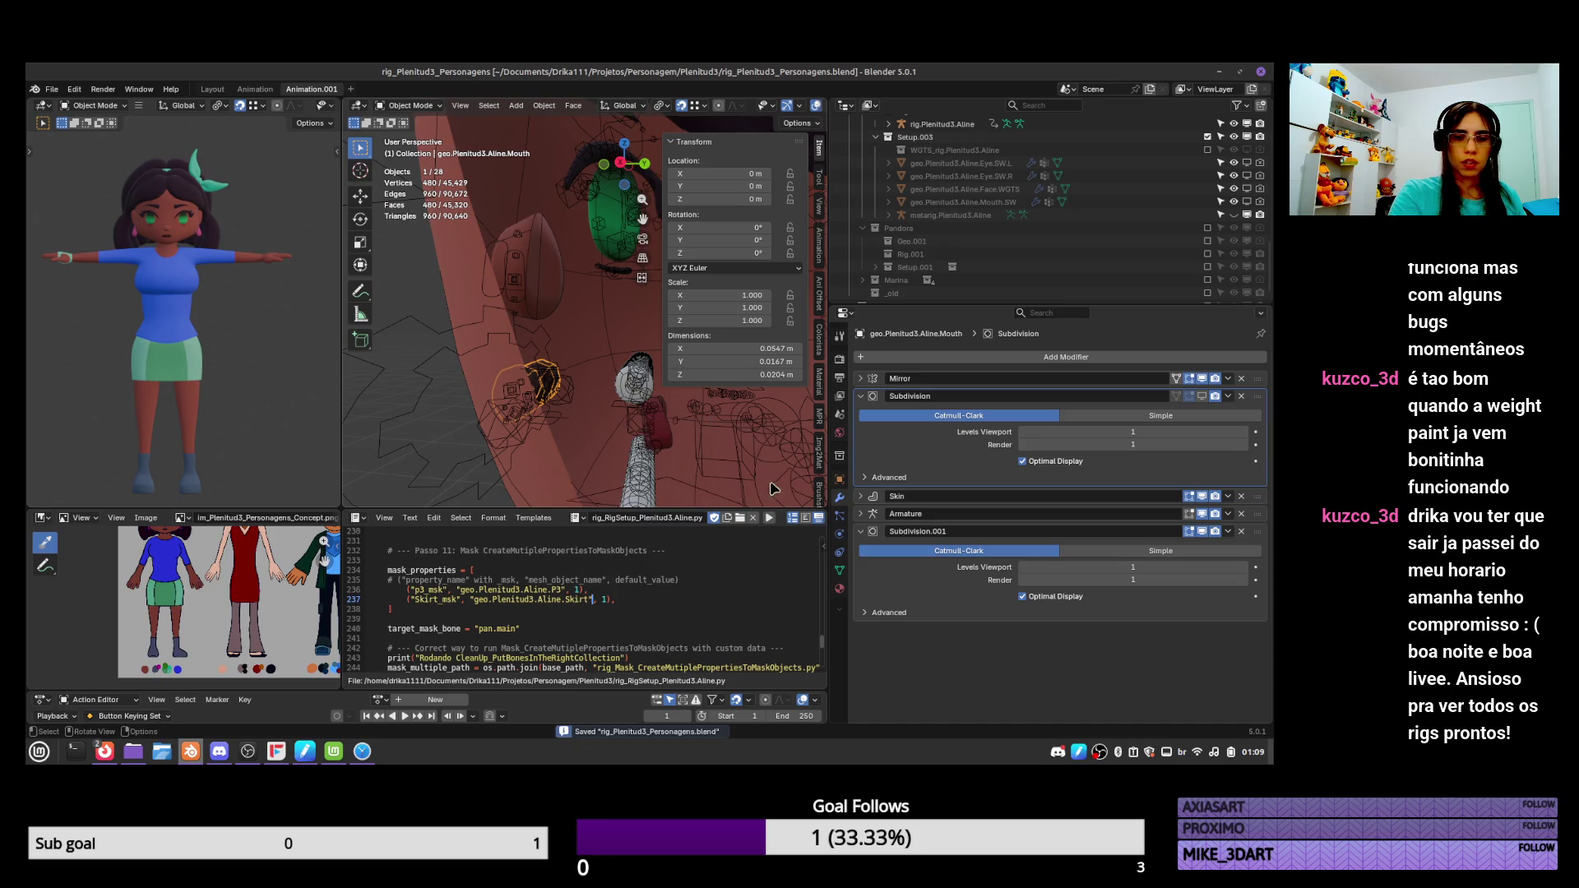
Run the setup script, check the Mouth modifiers and properties, save, then select rig.Plenitud3.Aline.
click(769, 519)
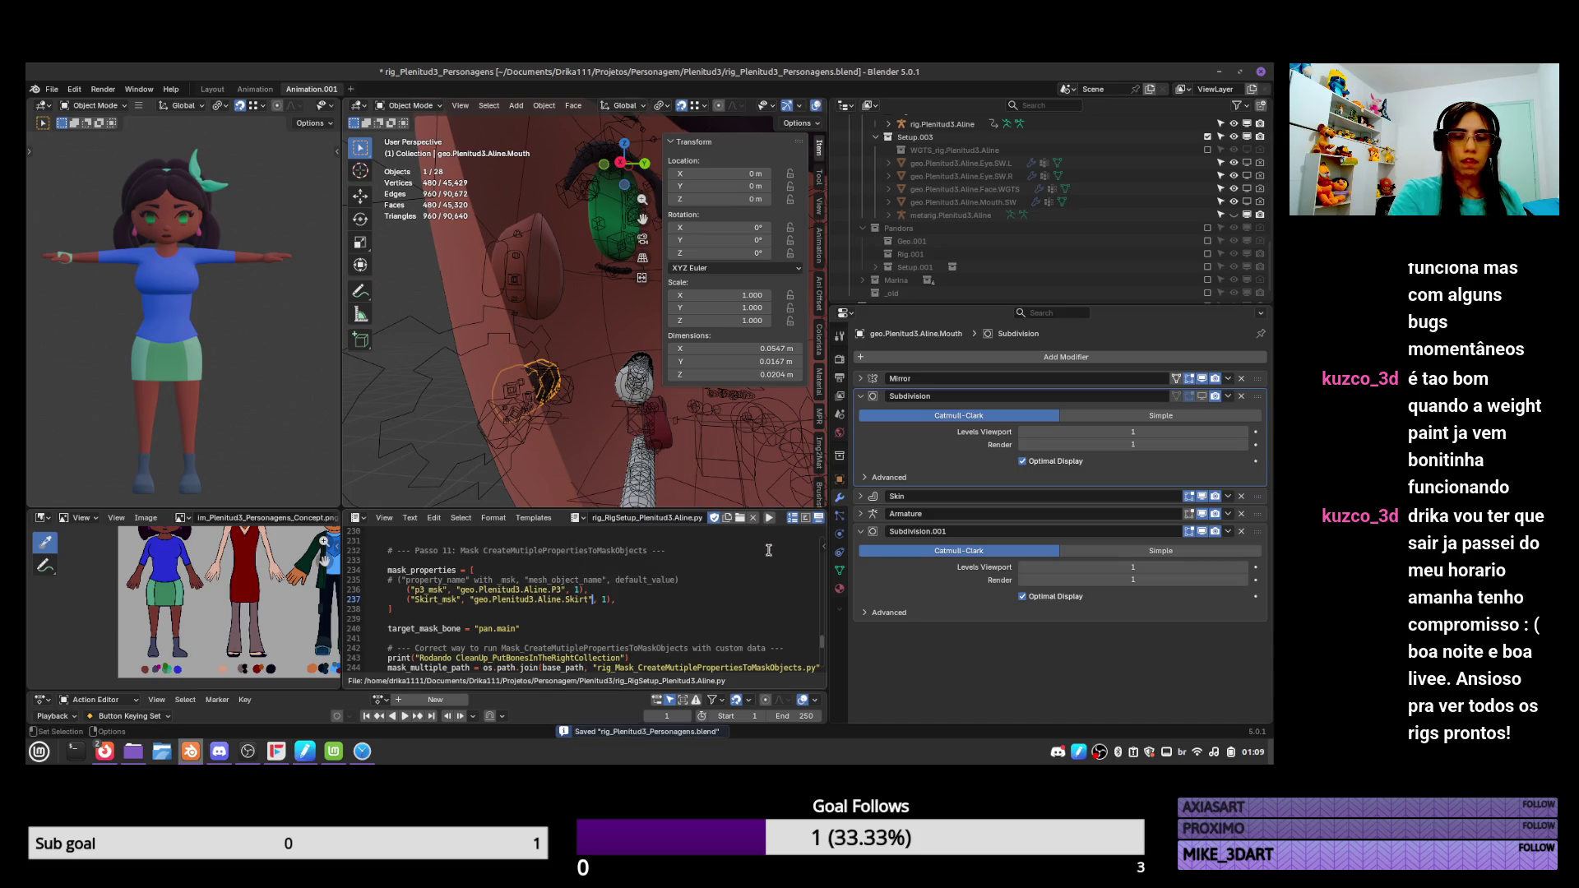
click(839, 570)
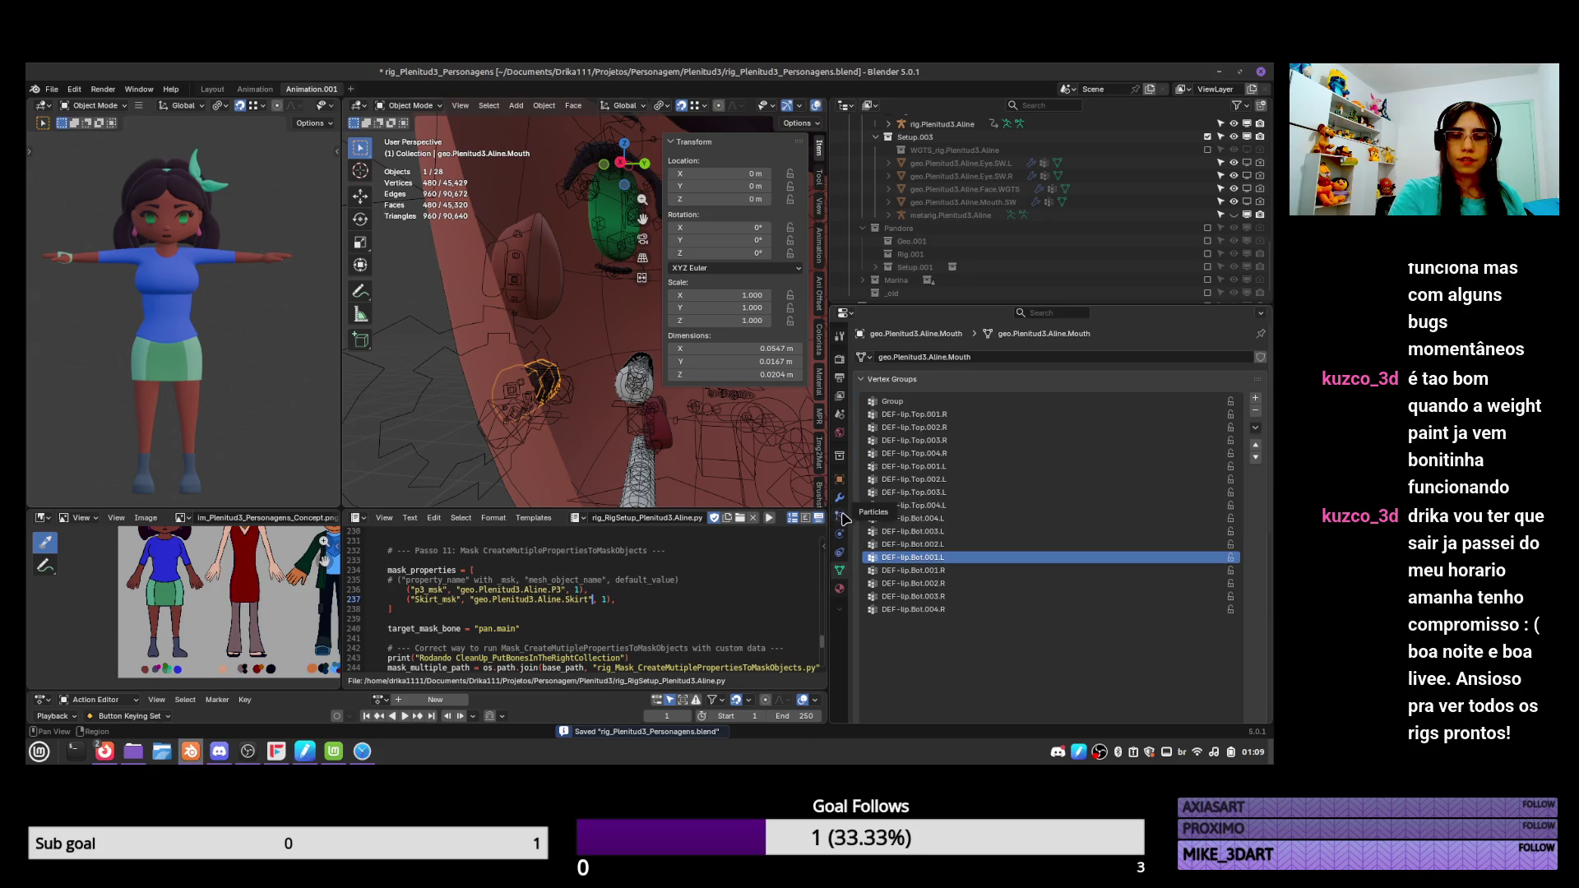
click(839, 497)
click(839, 479)
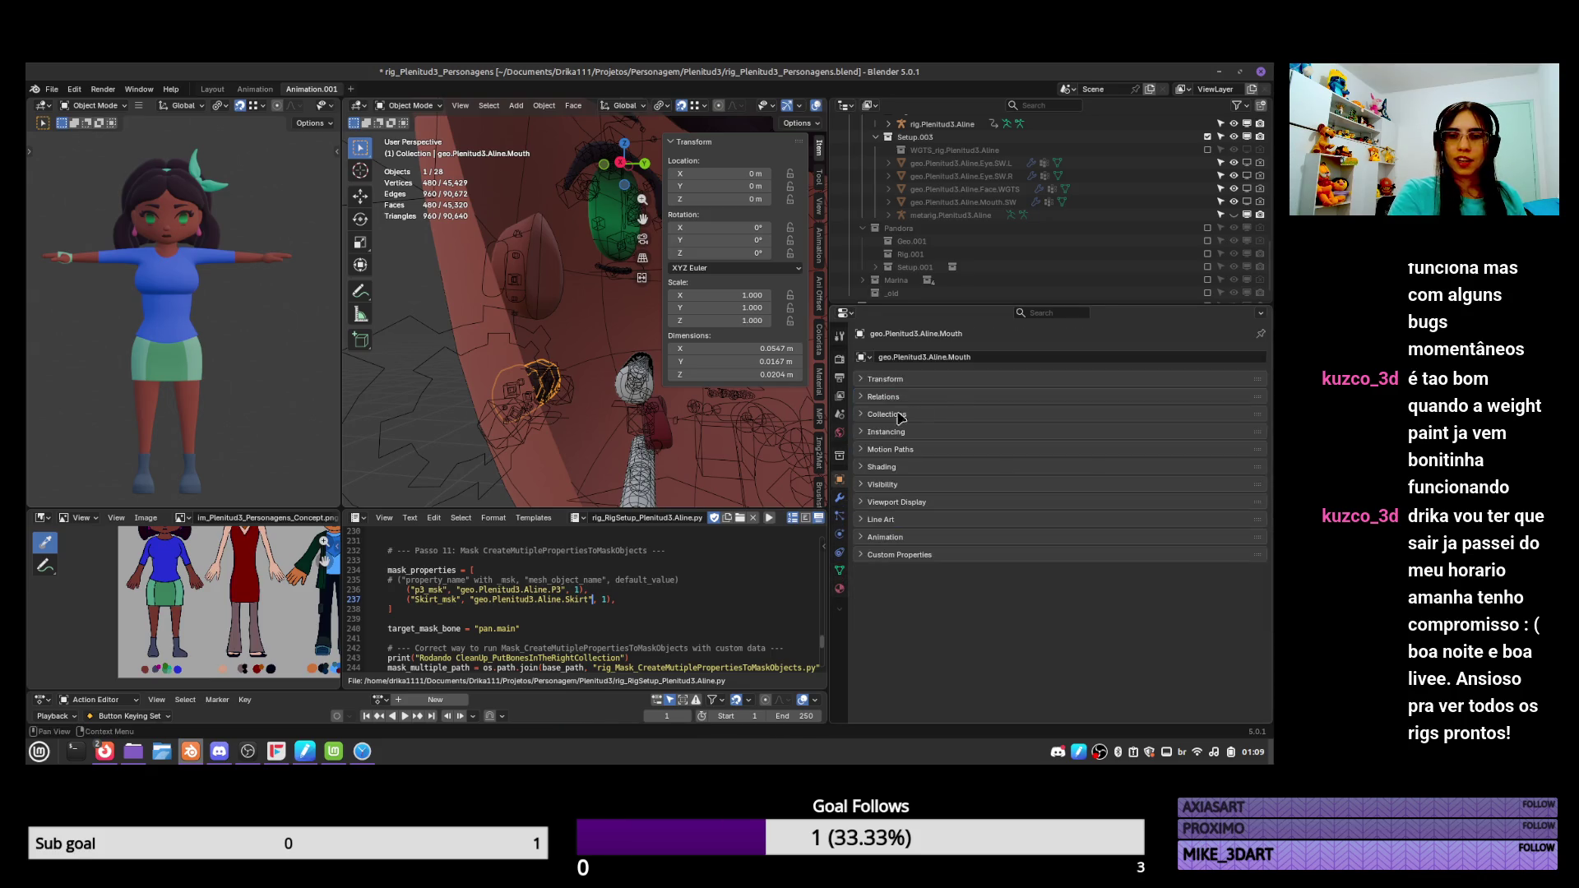
click(839, 497)
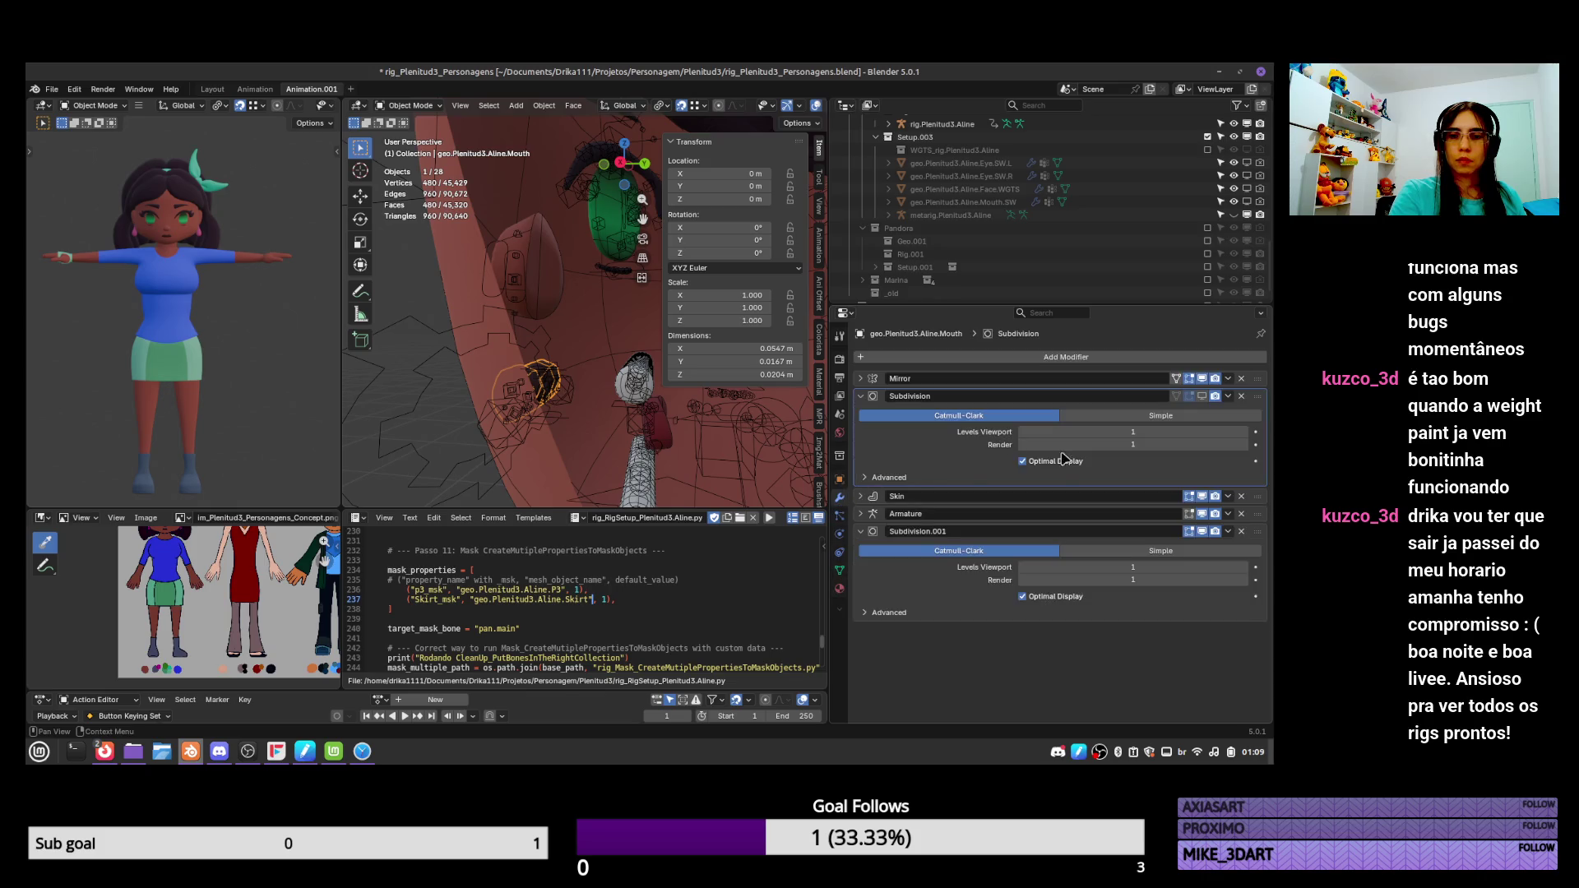
click(839, 479)
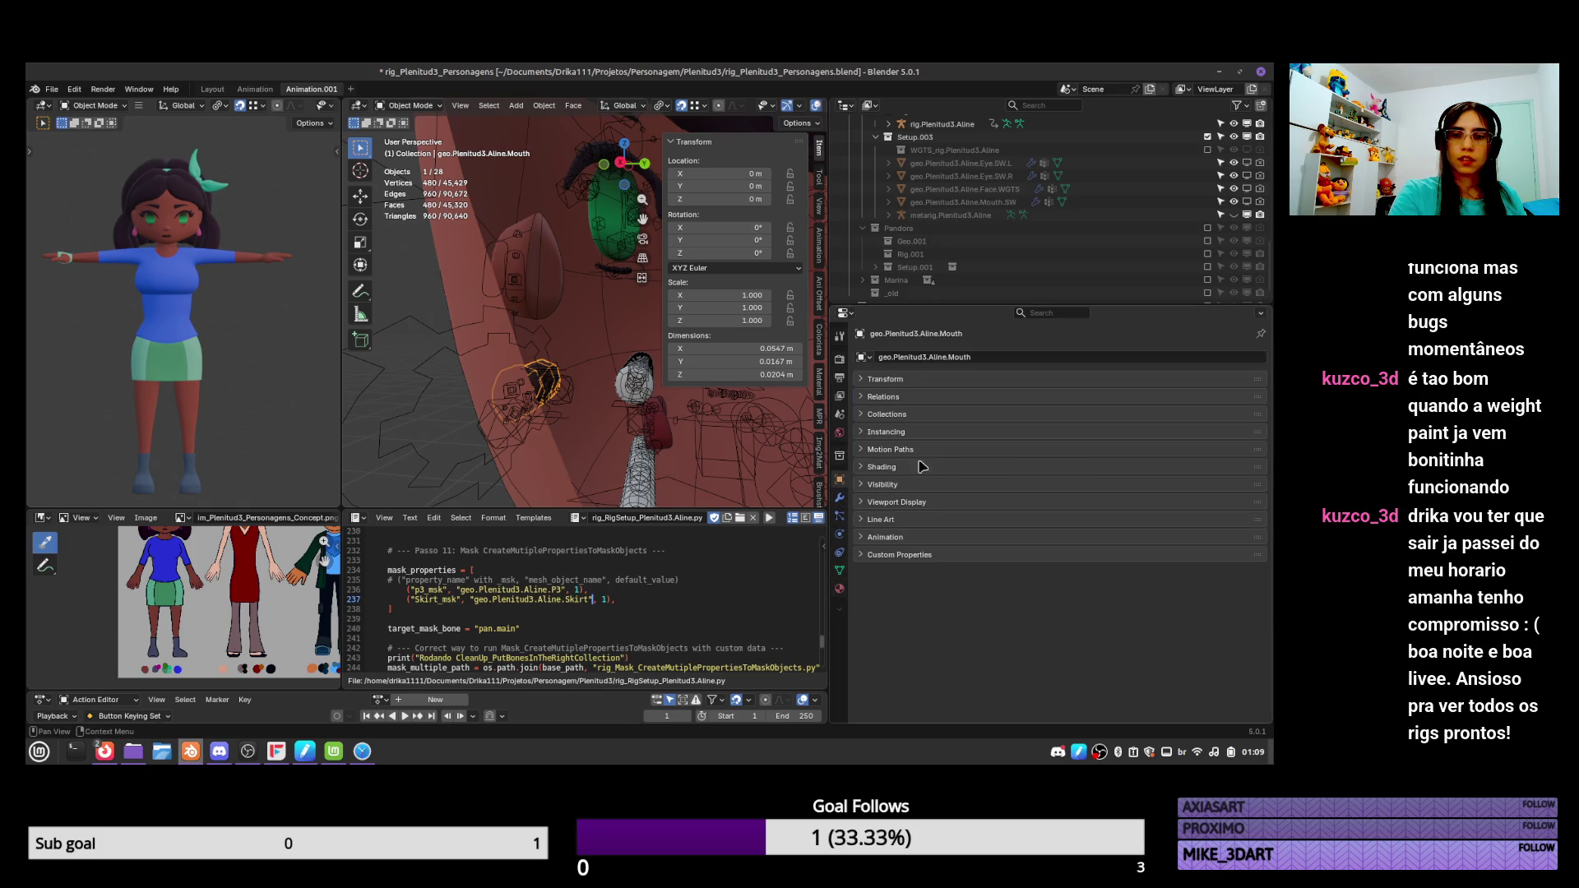
key(ctrl+s)
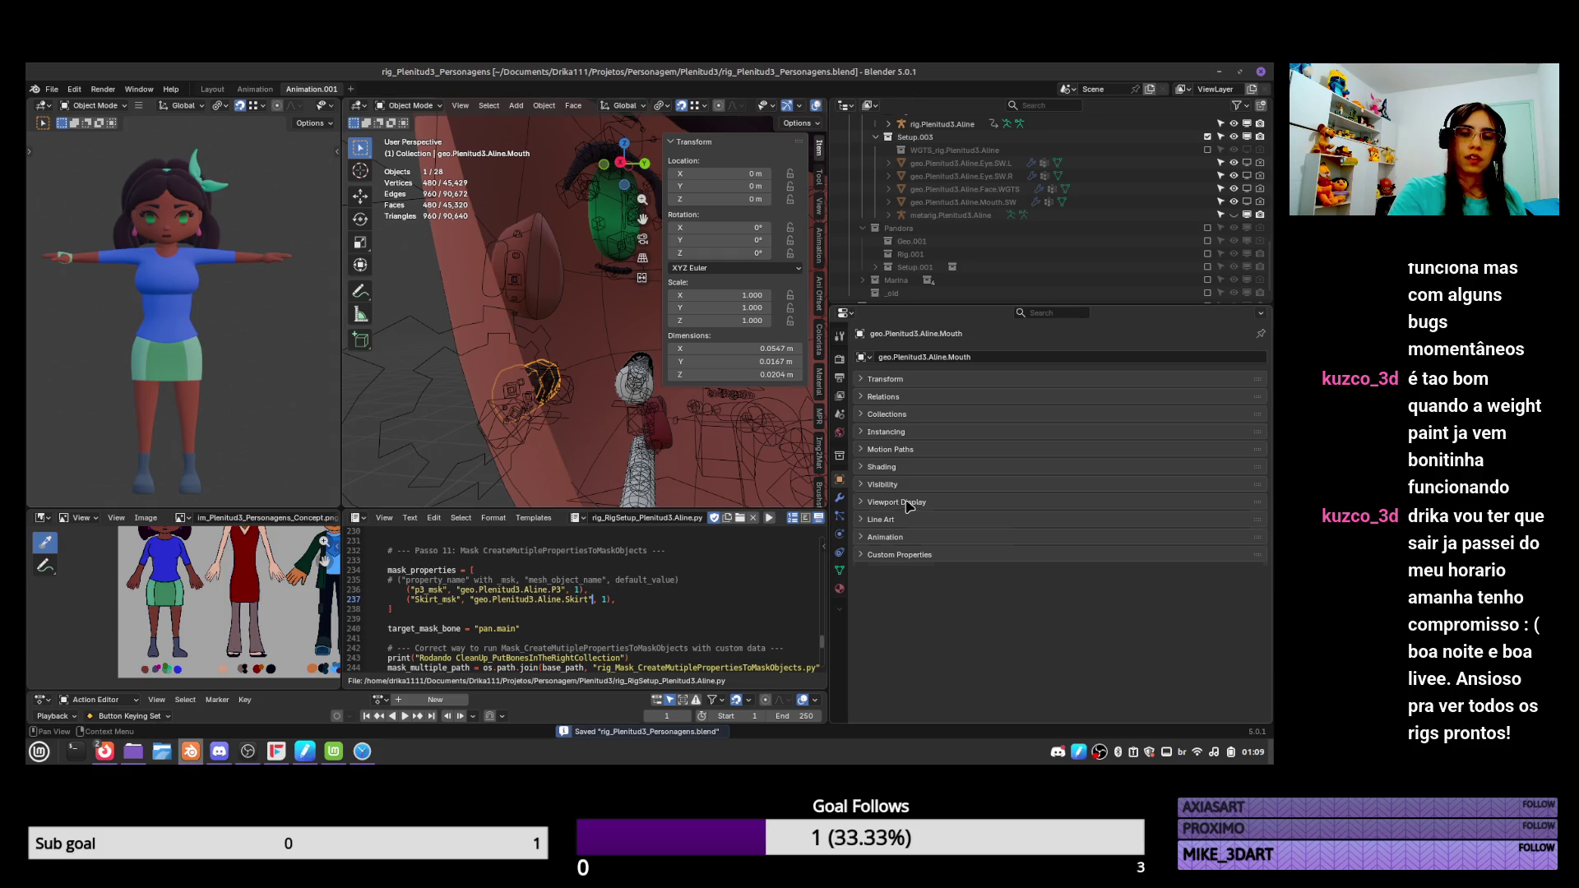
click(907, 503)
click(969, 502)
click(539, 355)
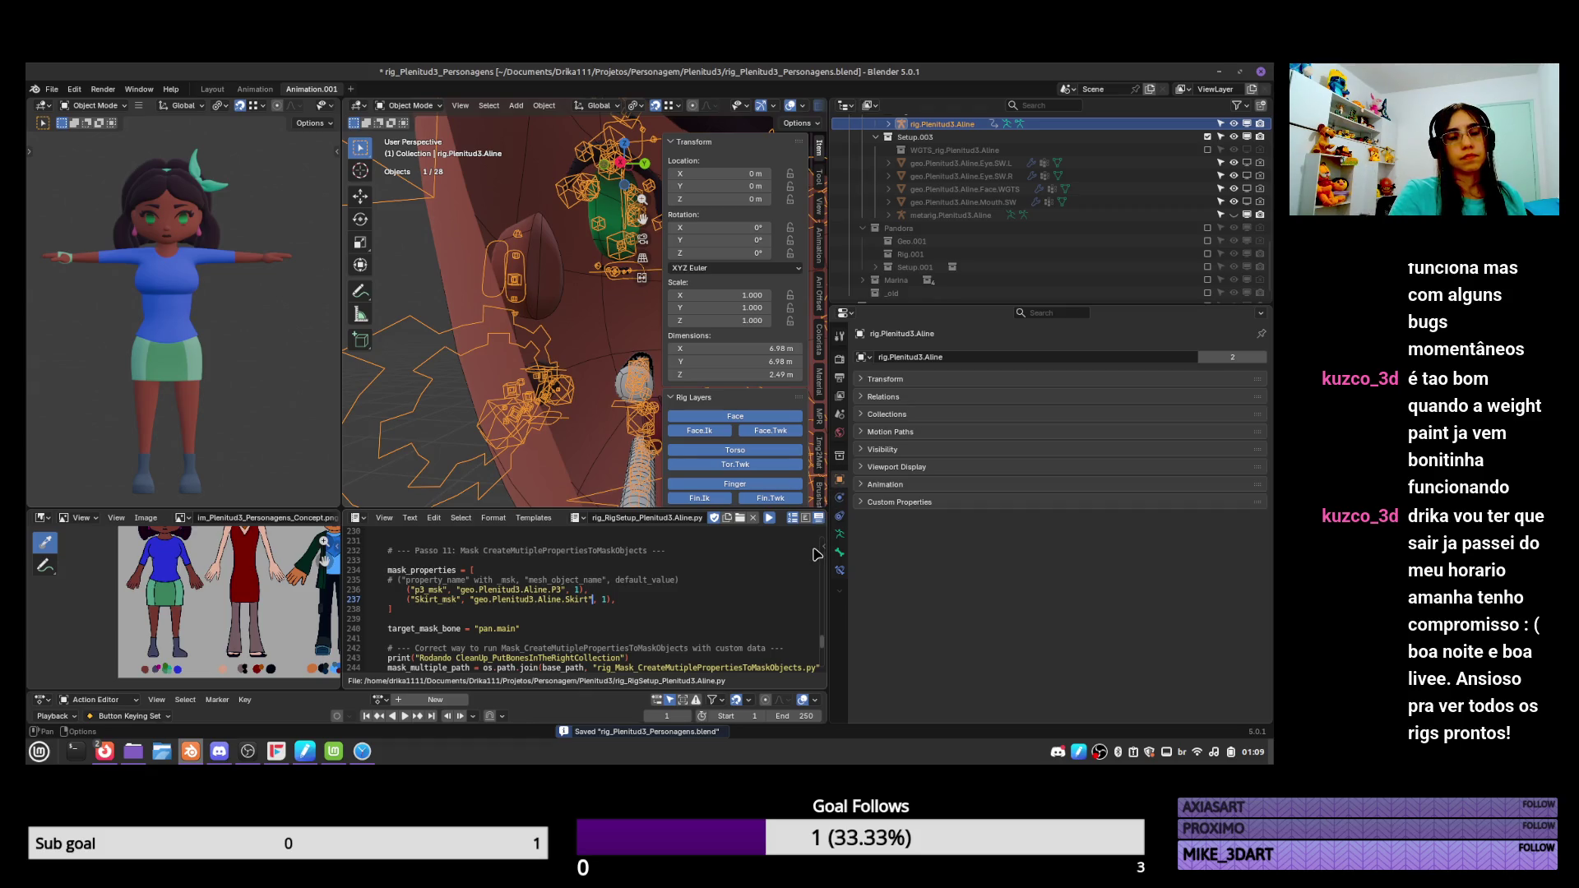
In pose mode and front view, test-move the lip, lip.Ext.L and tongue controls, cancelling each.
key(ctrl+Tab)
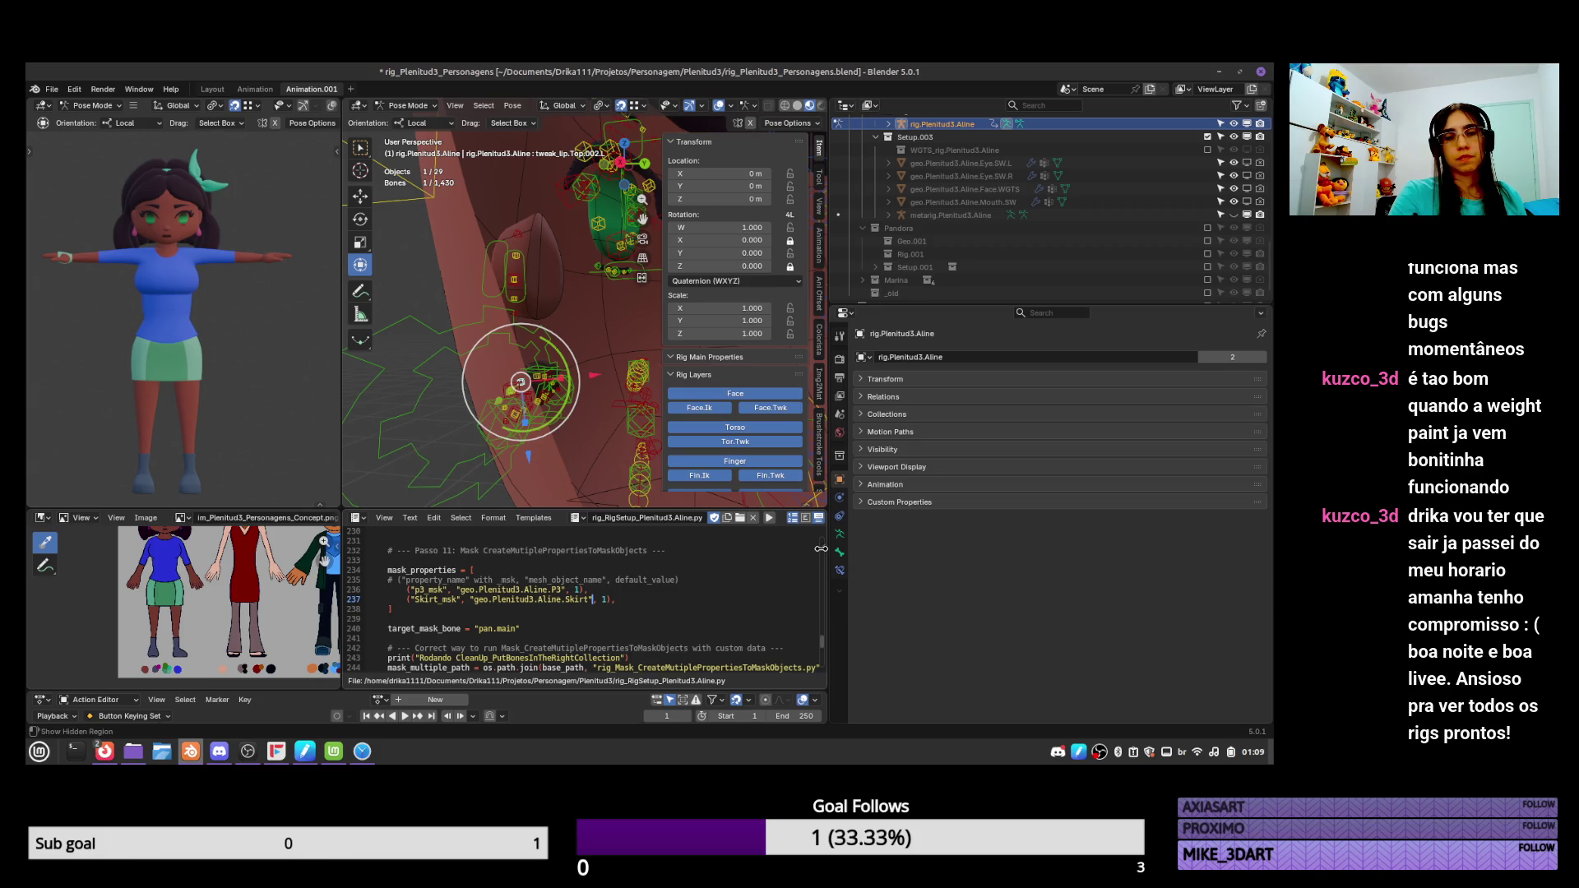
middle_drag(697, 480, 617, 386)
key(ctrl+s)
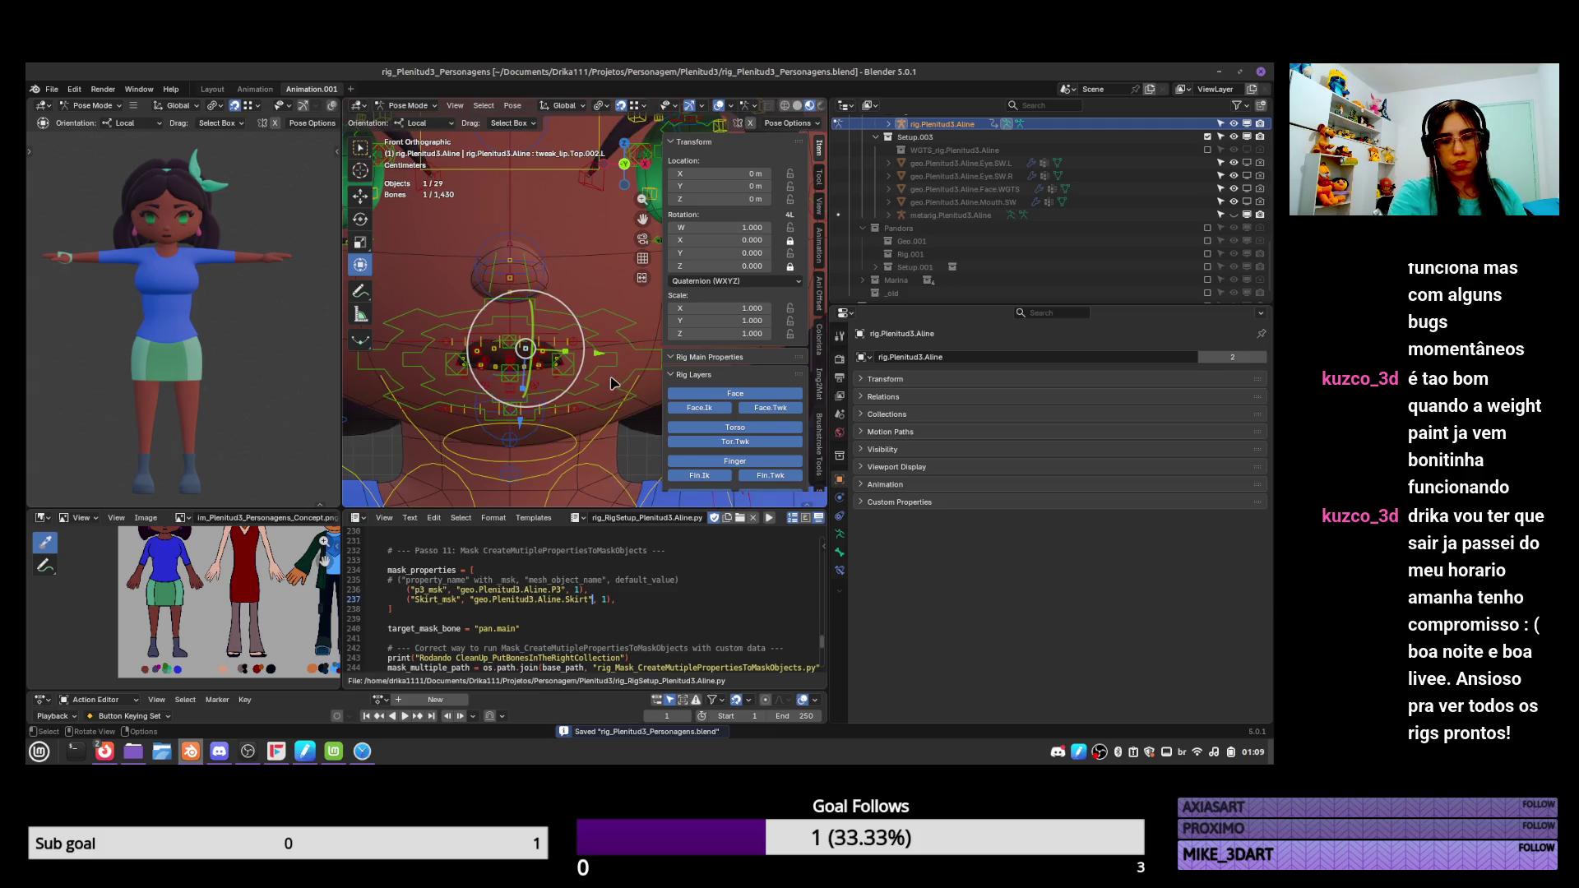
key(KP_1)
click(605, 359)
key(g)
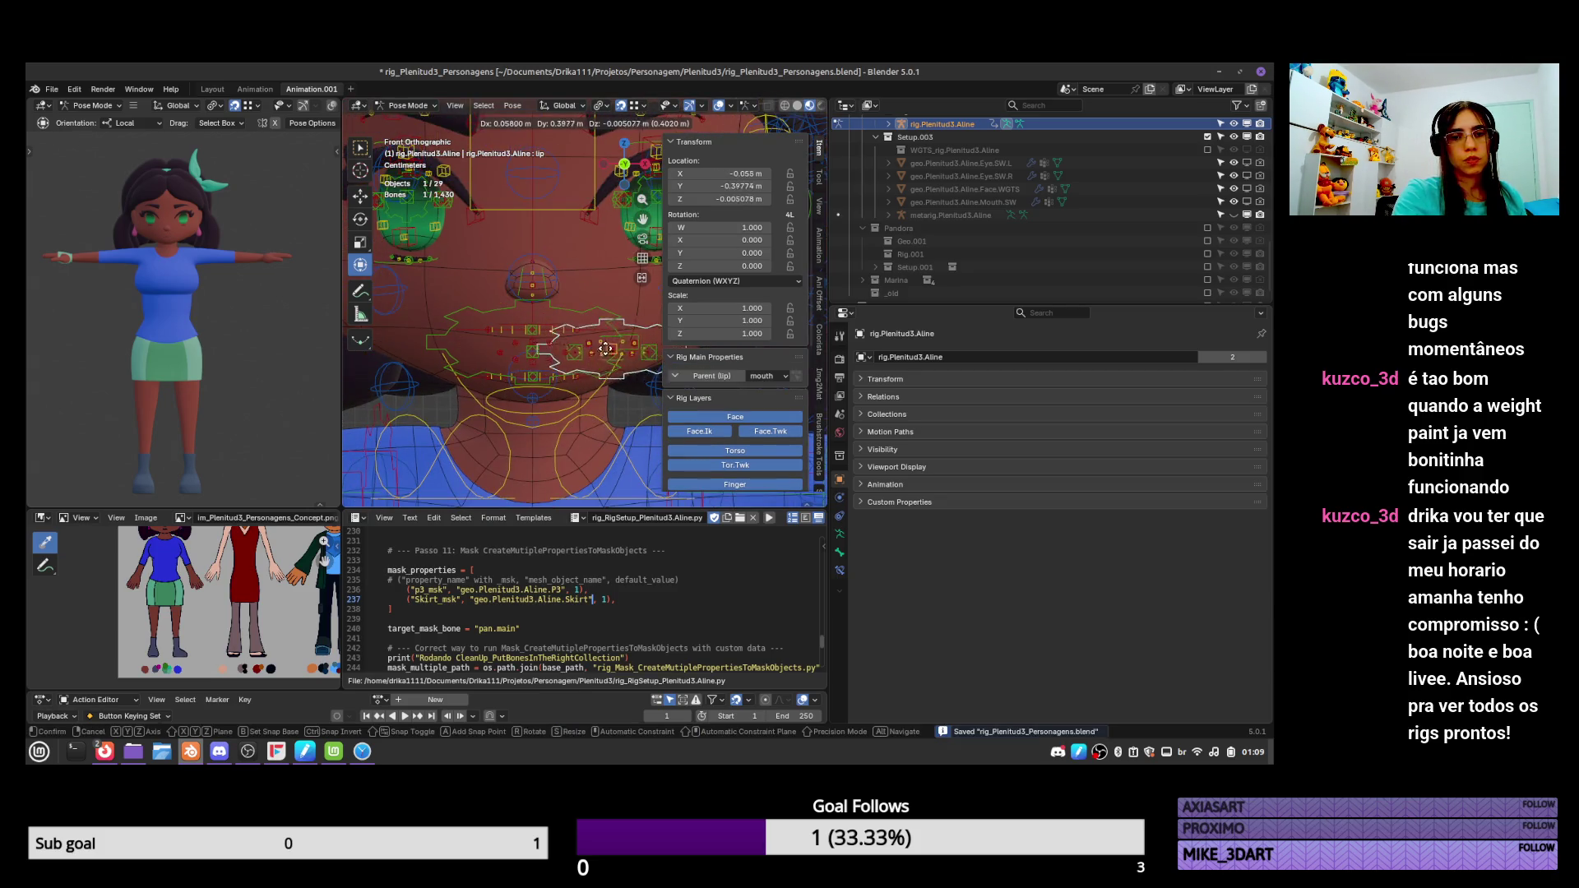
right_click(606, 353)
click(610, 332)
key(g)
right_click(615, 344)
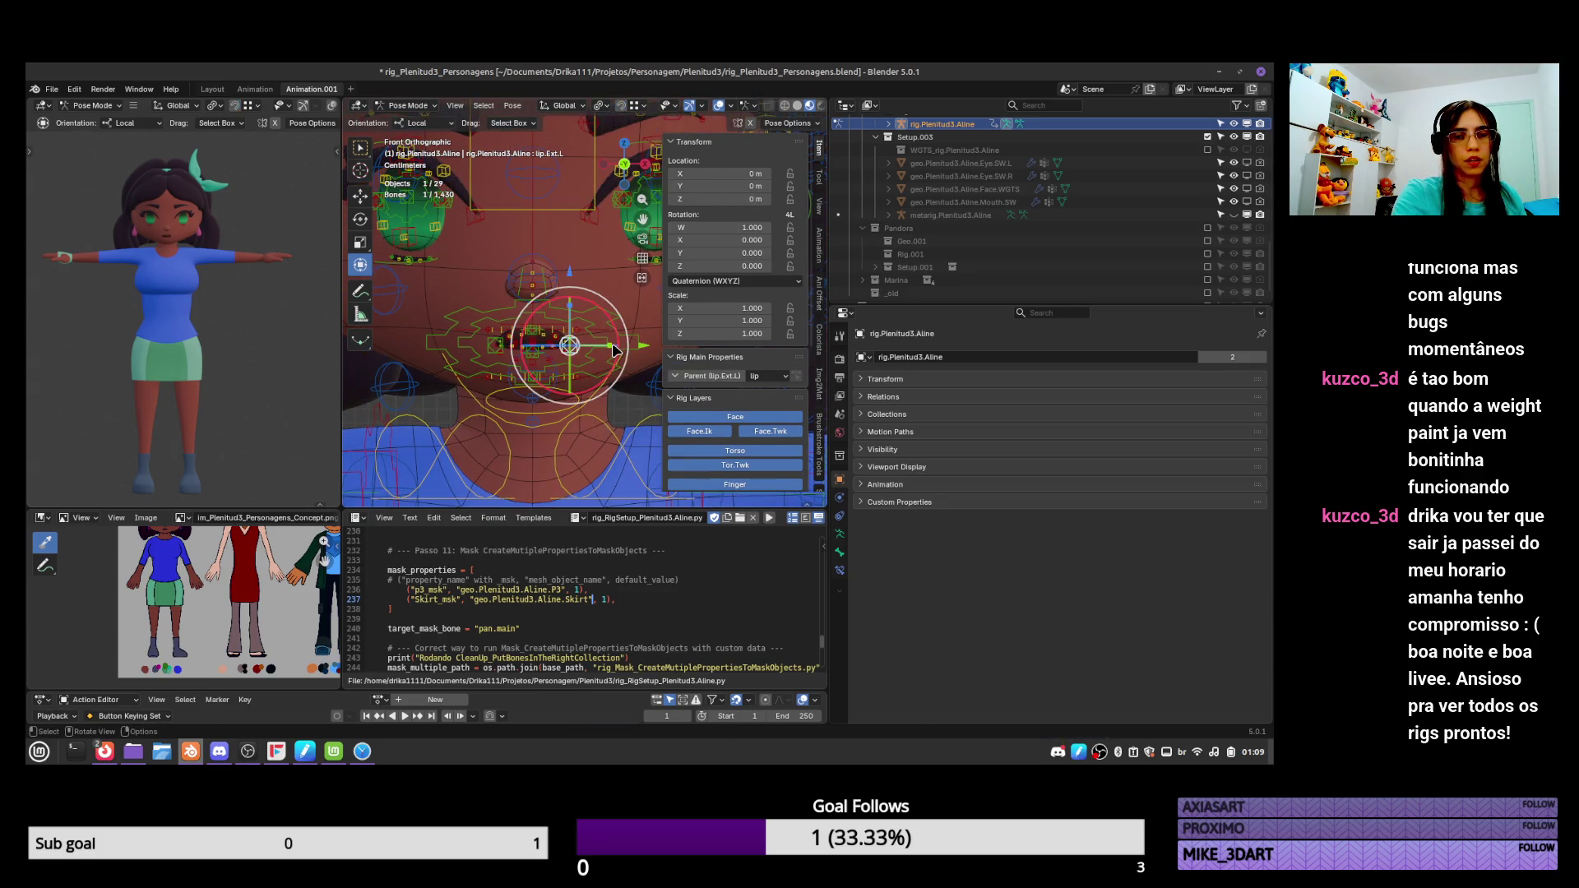
click(566, 344)
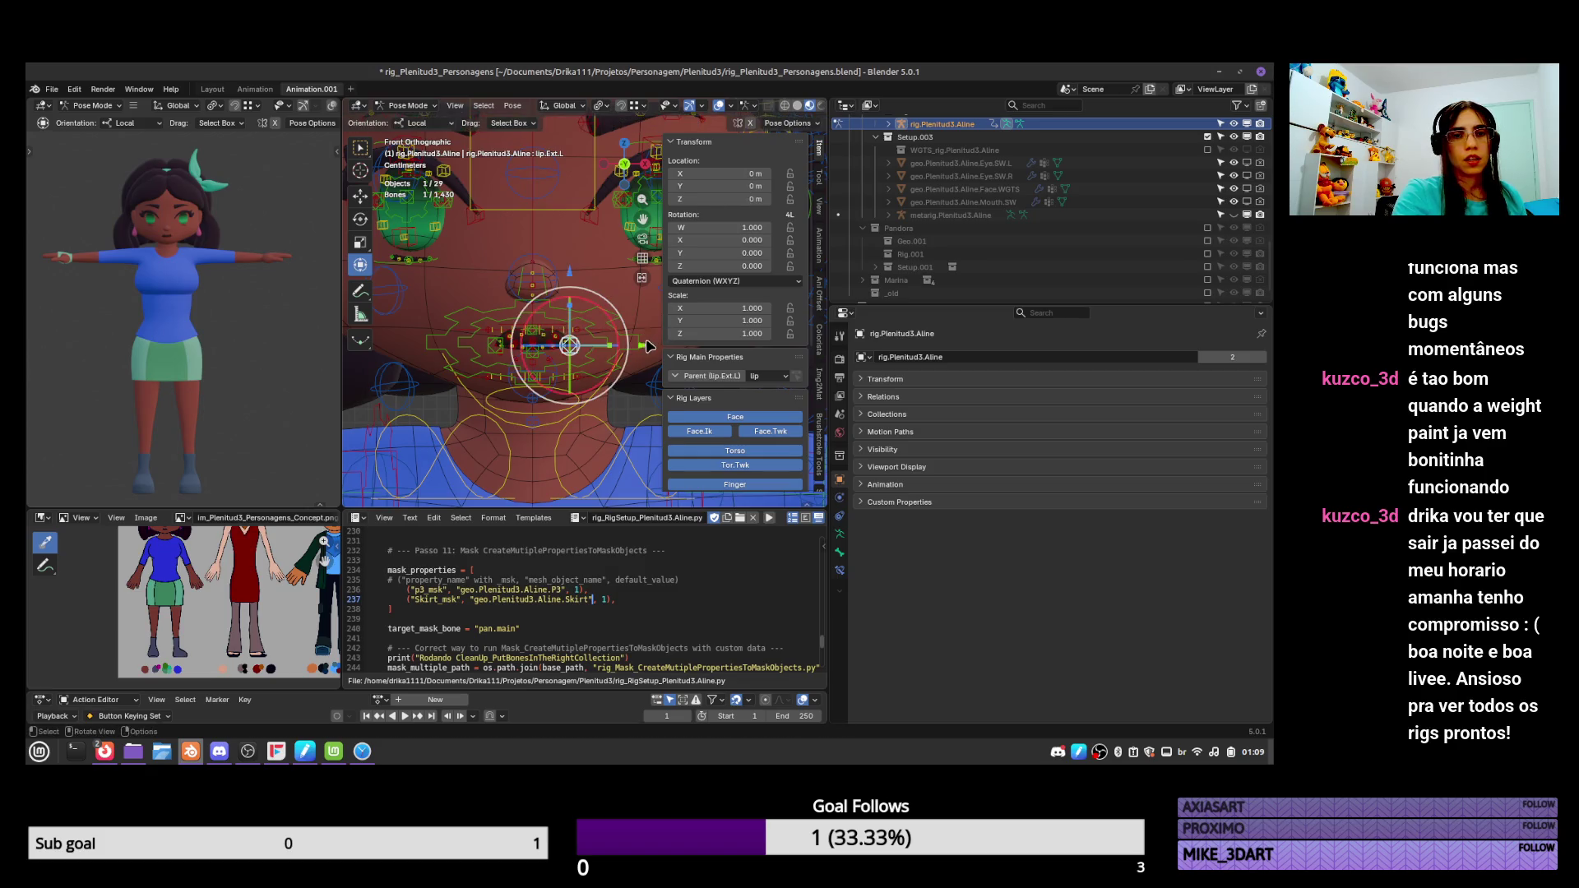
click(536, 355)
key(g)
right_click(543, 380)
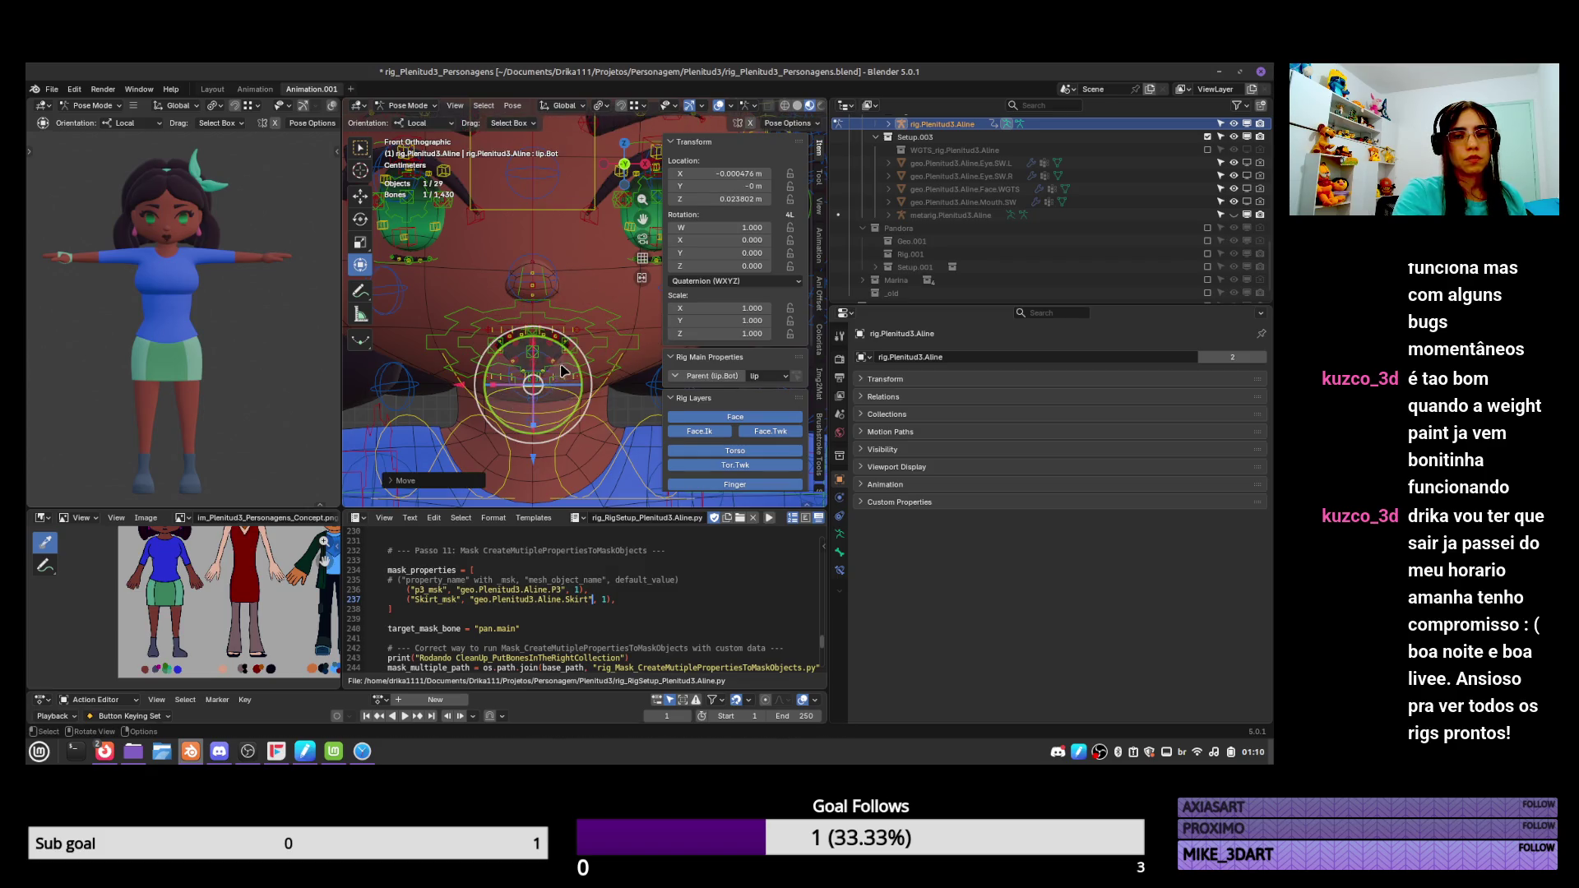
Move lip_pivot.L, then select lip.Bot and test-move teeth.Bot.001.L.
click(563, 367)
key(g)
click(580, 378)
mouse_move(580, 379)
middle_down()
mouse_move(606, 411)
mouse_move(597, 347)
middle_up()
click(584, 387)
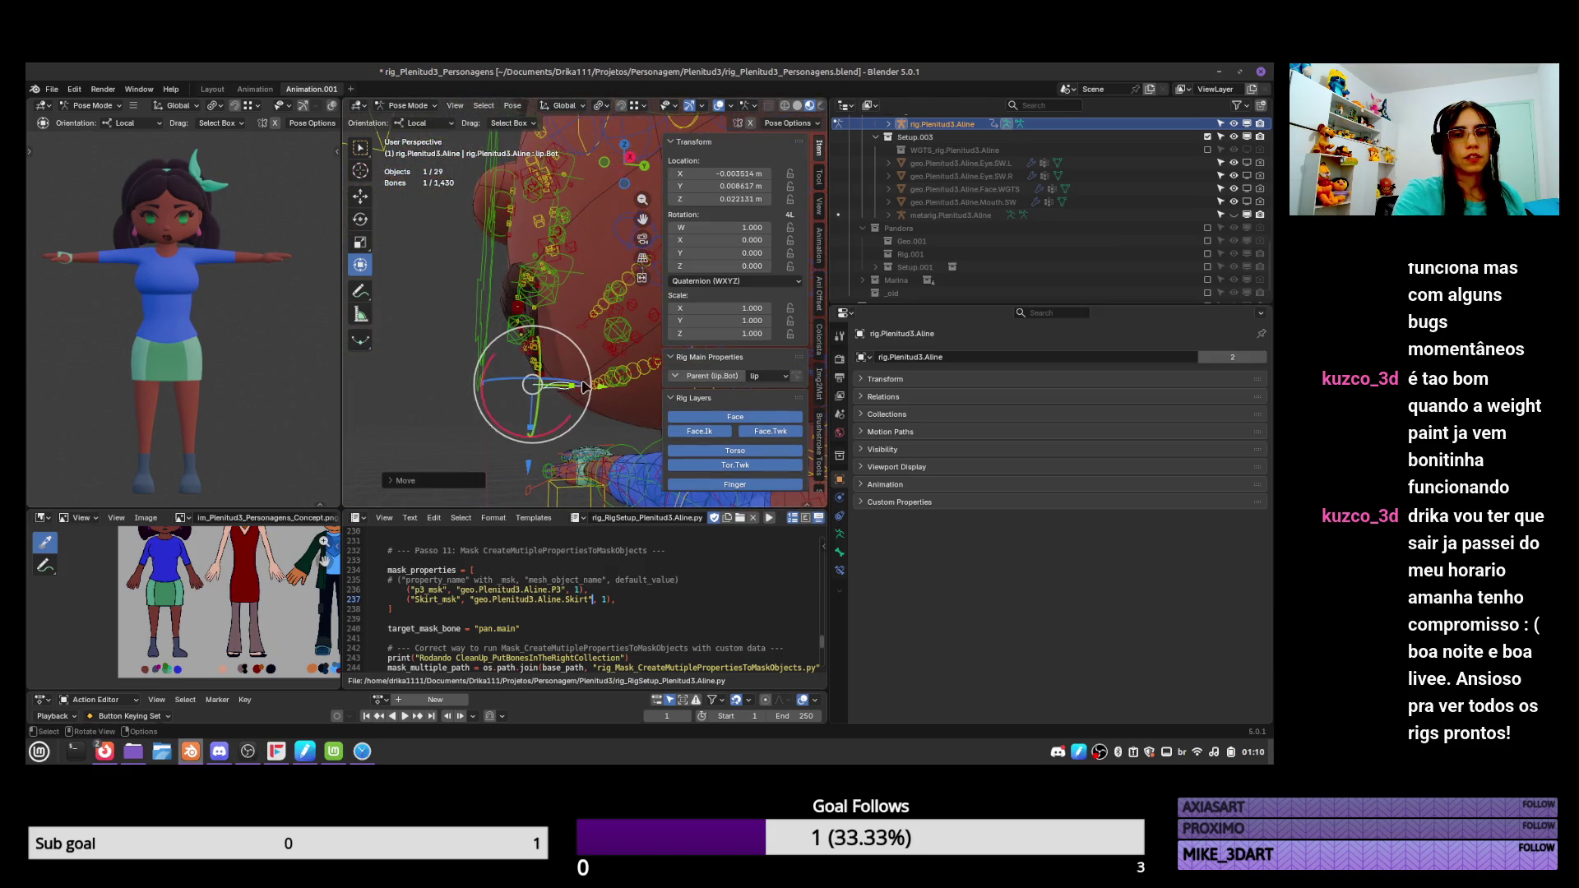
middle_drag(638, 377, 613, 354)
click(613, 354)
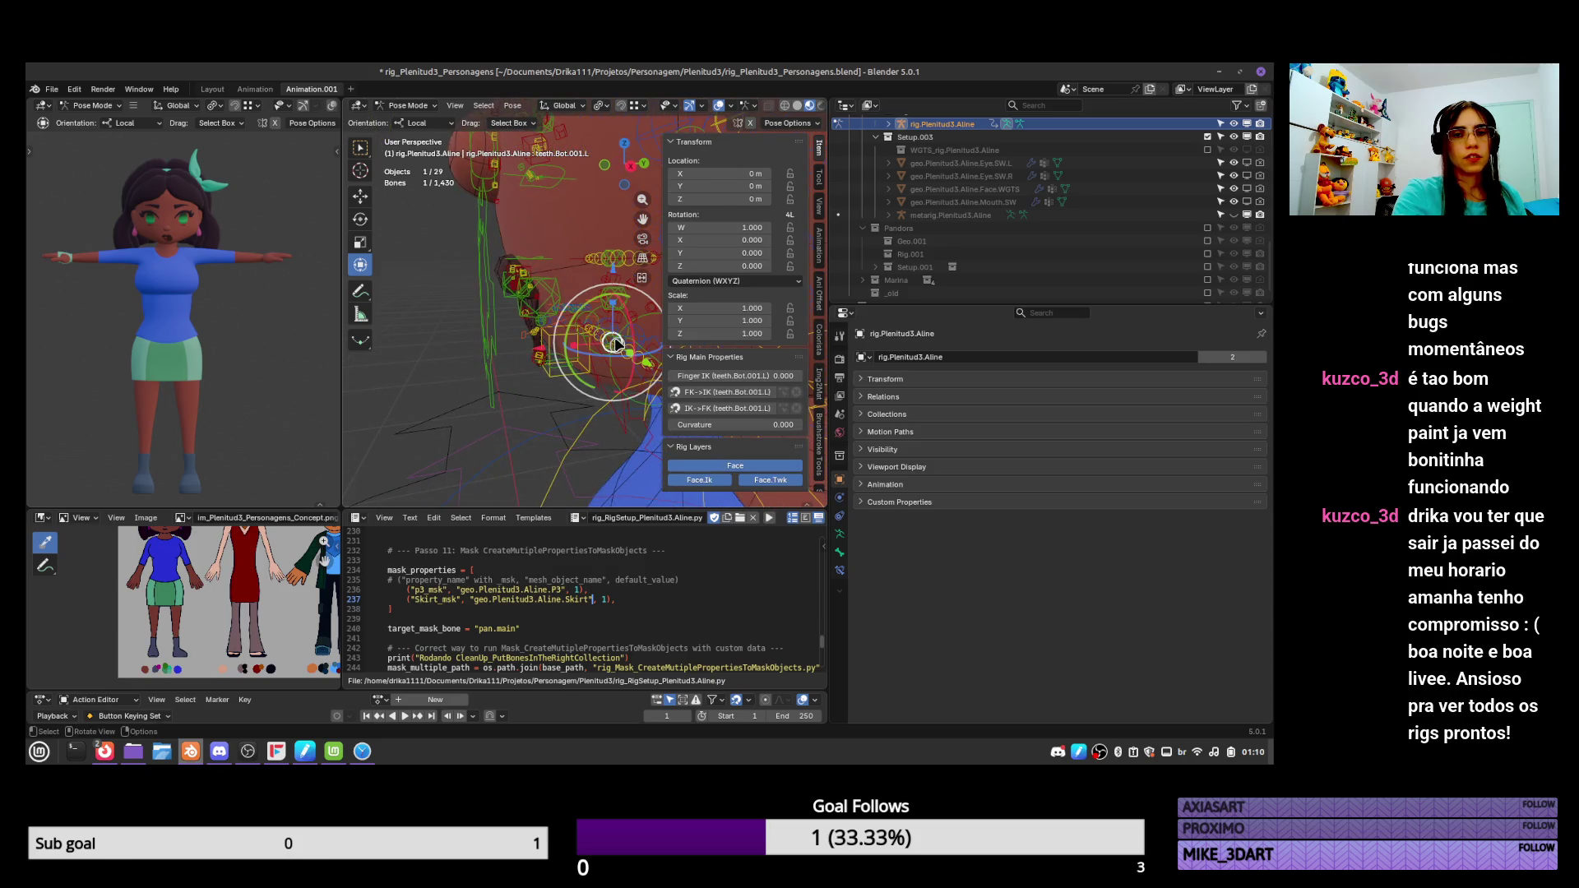
key(g)
right_click(610, 337)
Move the teeth.Bot control several times and scale it to about 0.79.
click(611, 340)
click(612, 342)
click(613, 346)
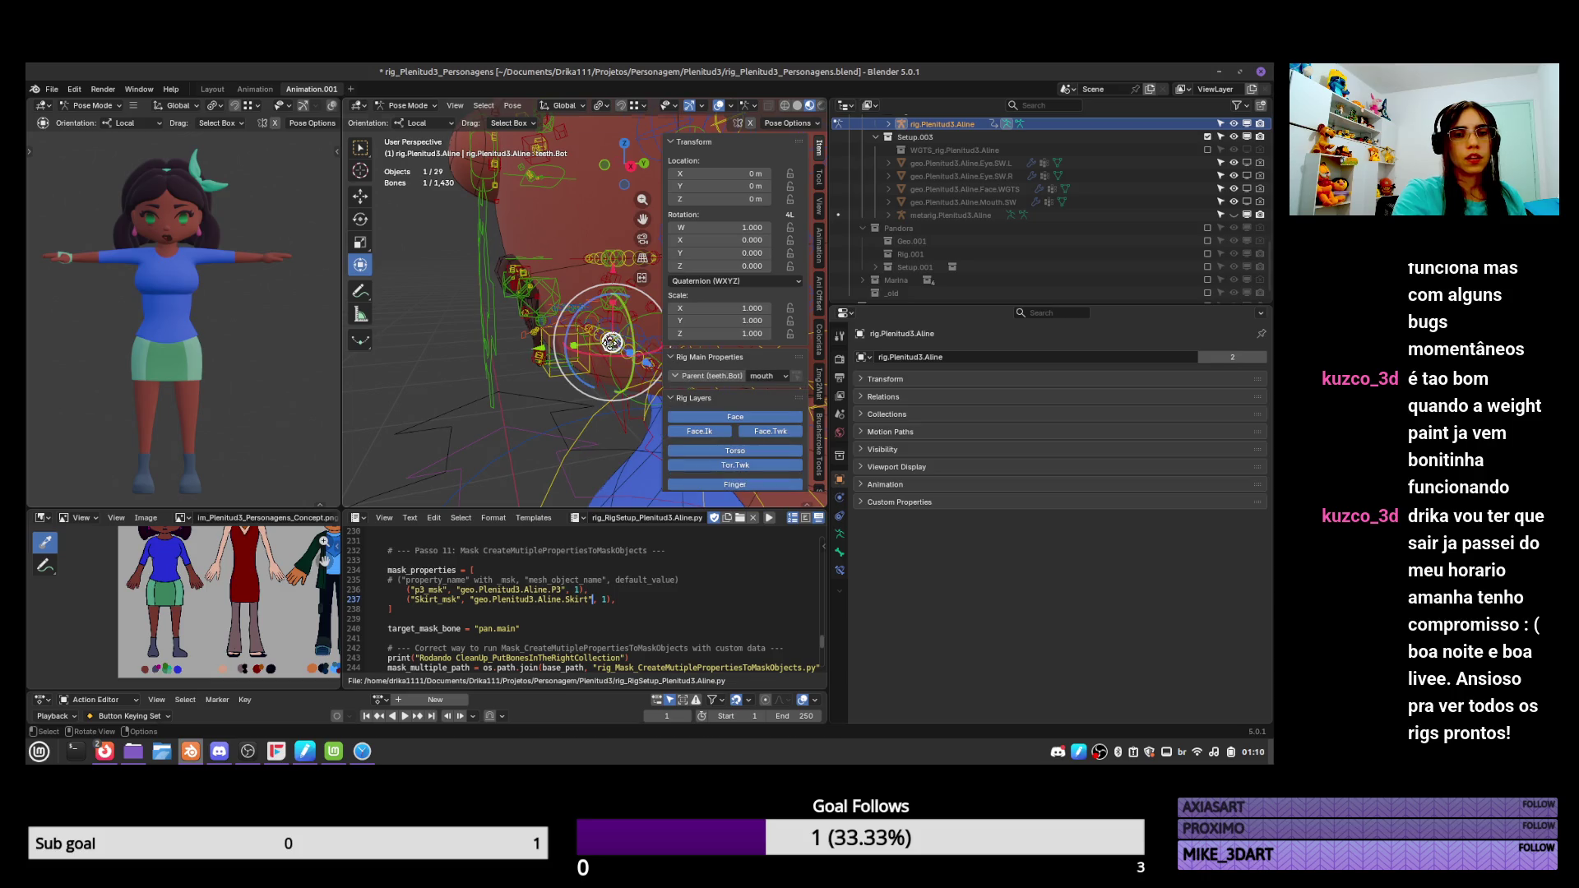
key(g)
click(556, 342)
mouse_move(557, 342)
middle_down()
mouse_move(518, 353)
mouse_move(689, 326)
mouse_move(592, 345)
mouse_move(570, 319)
mouse_move(618, 320)
mouse_move(609, 330)
middle_up()
key(g)
click(649, 331)
key(g)
click(613, 335)
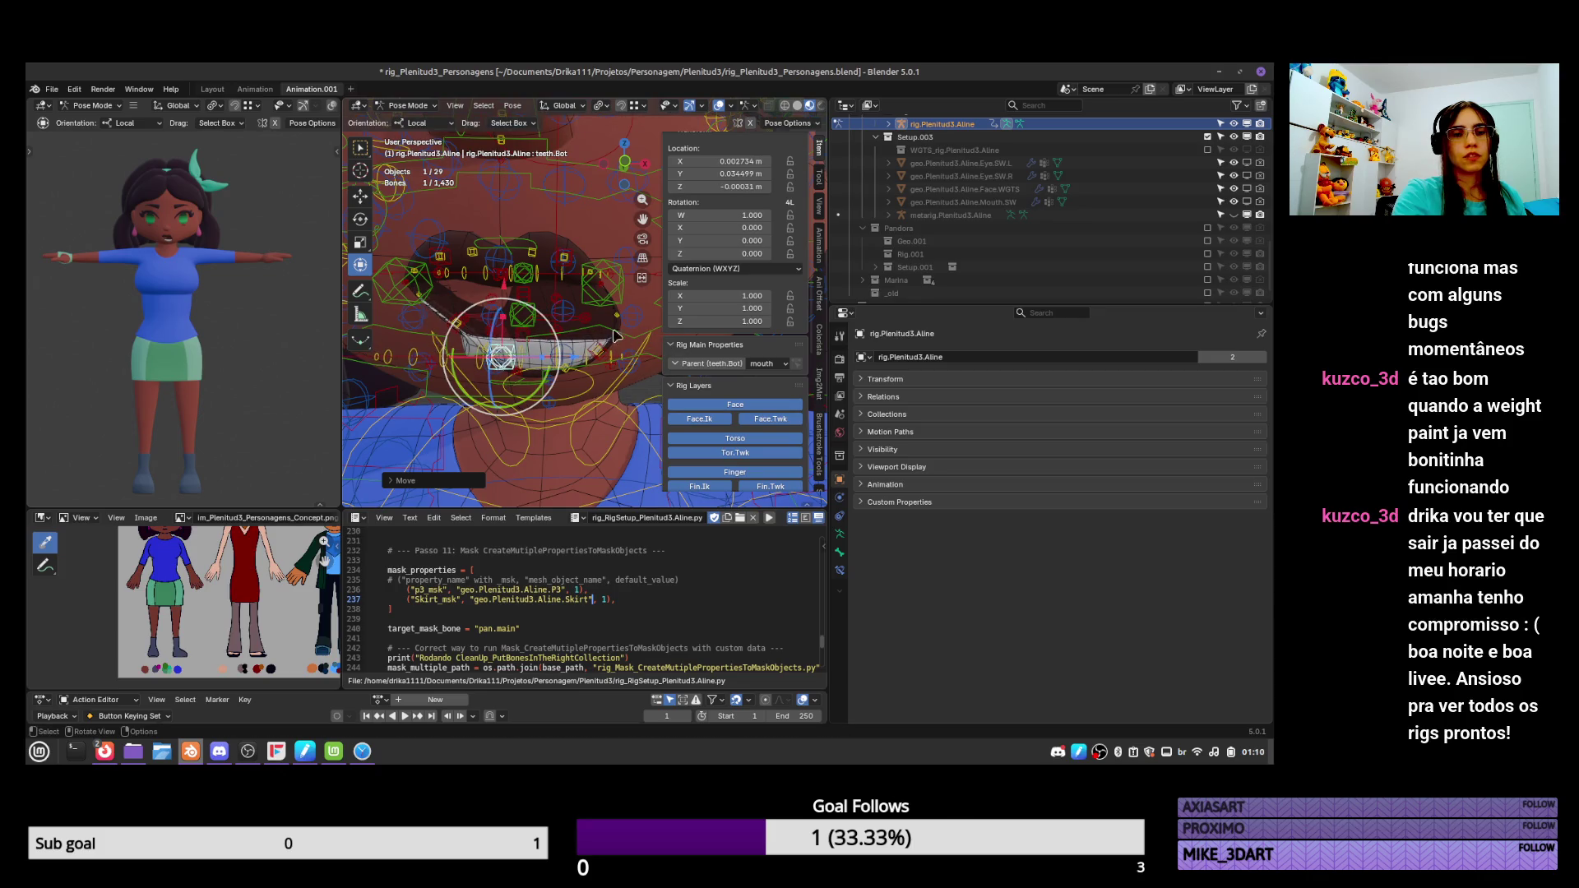
key(s)
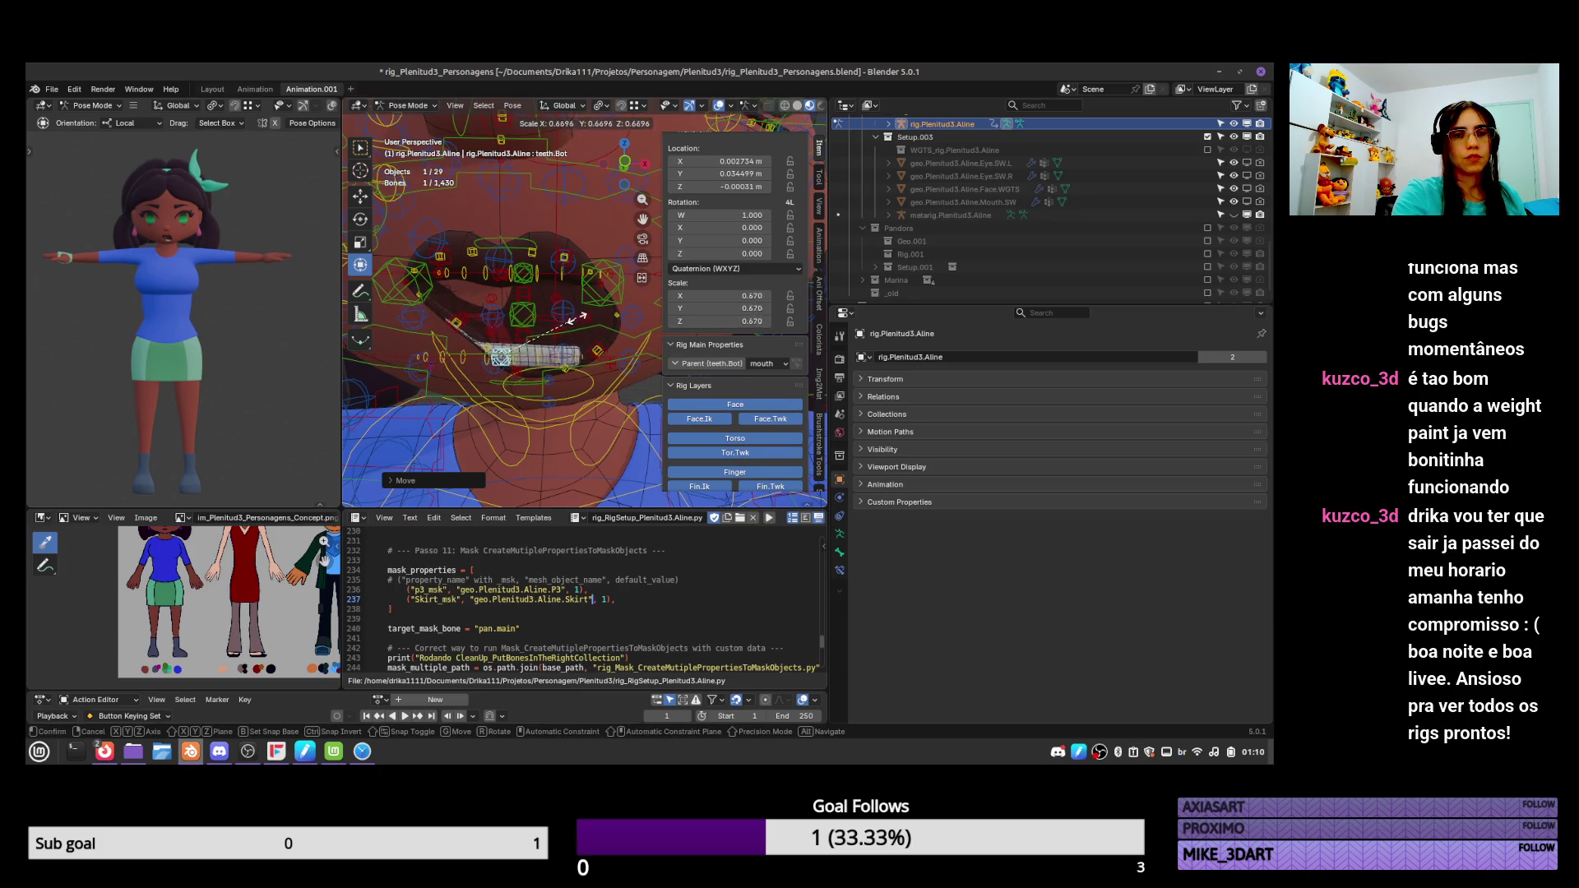
click(597, 319)
Test the teeth and lip_ctrl.L.002 controls, then reselect the rig in pose mode.
key(a)
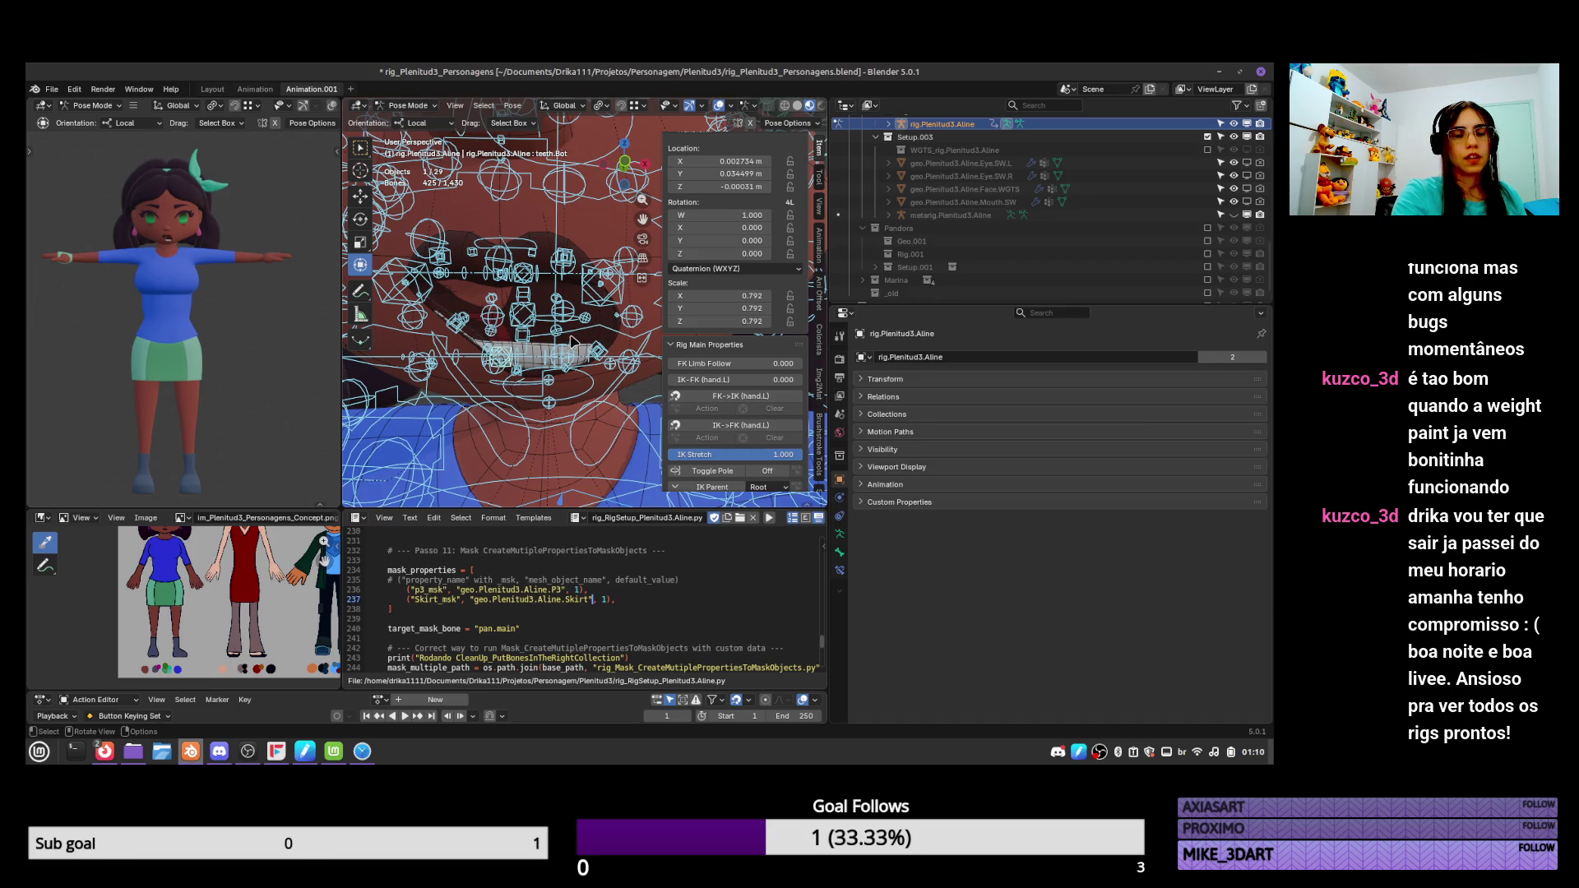
key(ctrl+Tab)
mouse_move(574, 341)
middle_down()
mouse_move(549, 350)
mouse_move(513, 321)
middle_up()
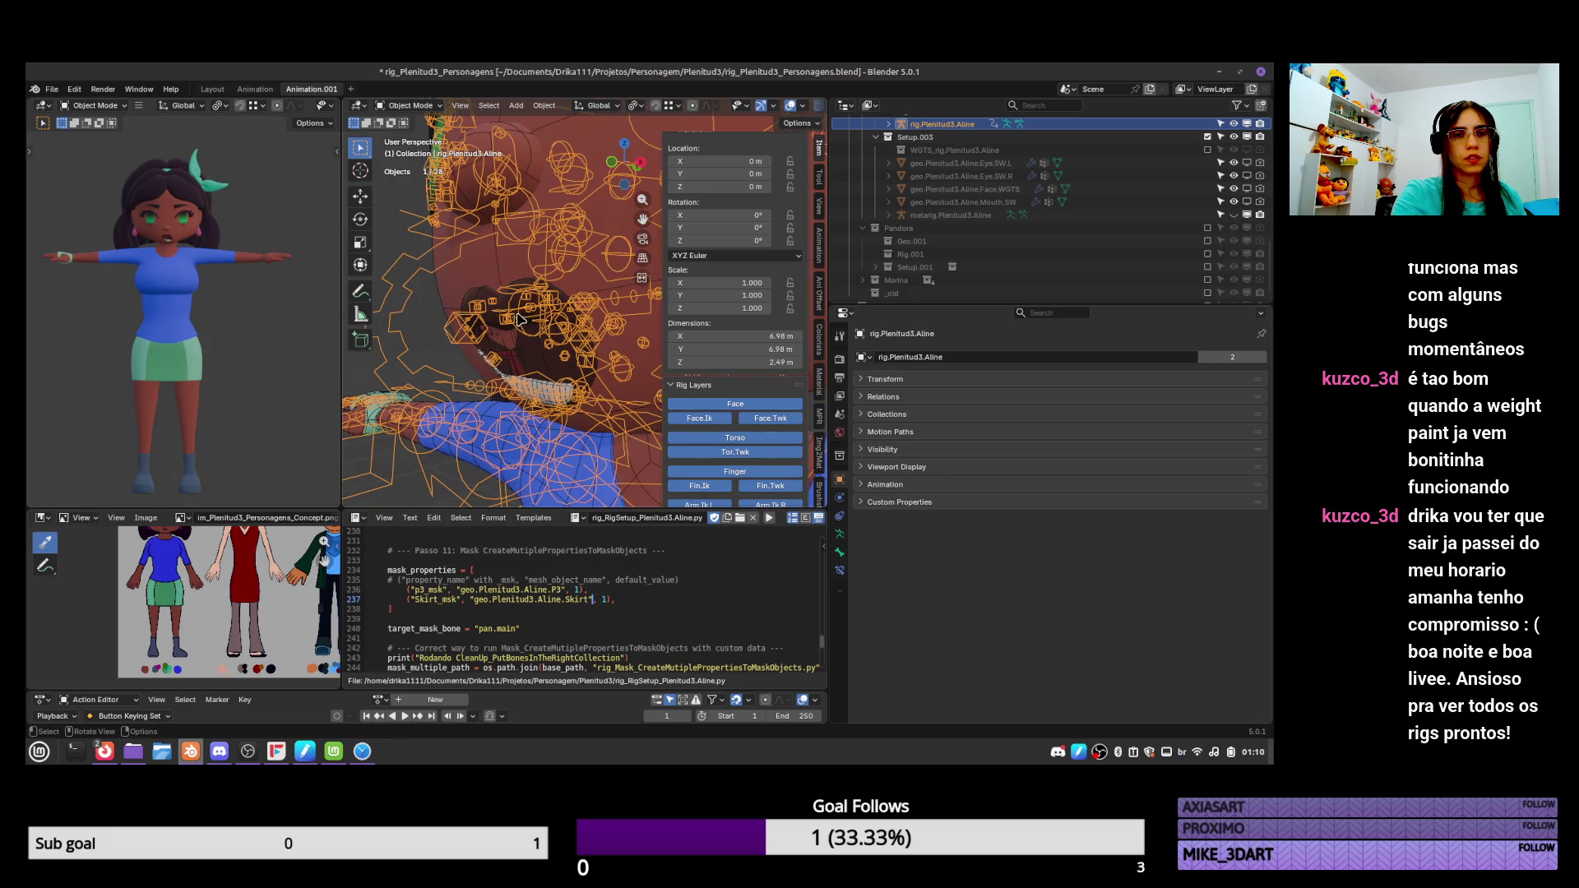
key(ctrl+Tab)
click(510, 306)
key(g)
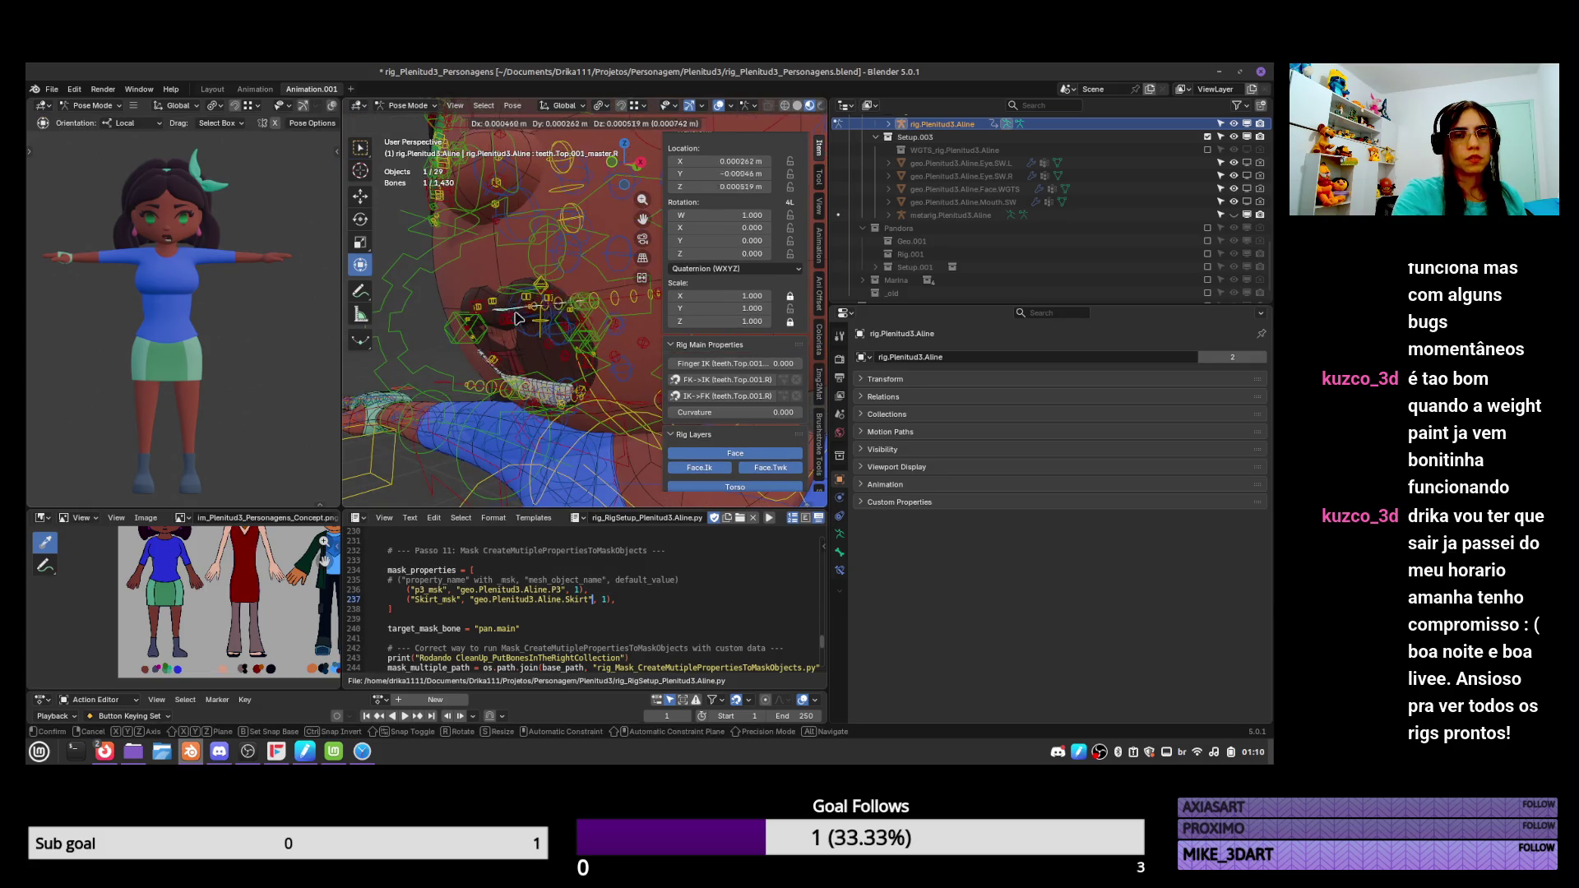
key(Escape)
click(494, 358)
key(g)
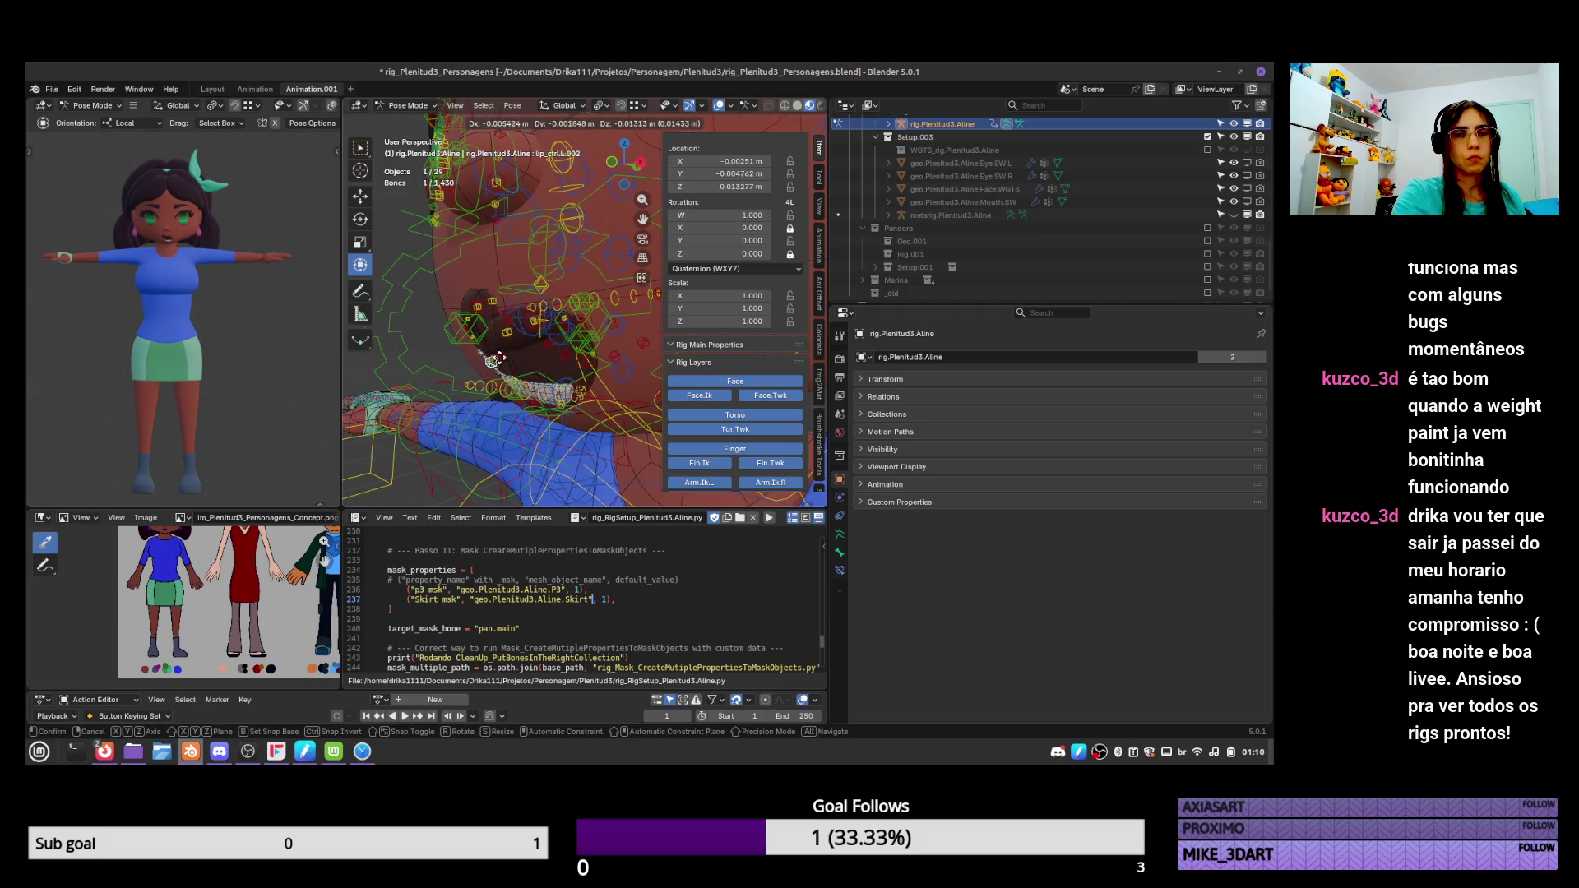
key(Escape)
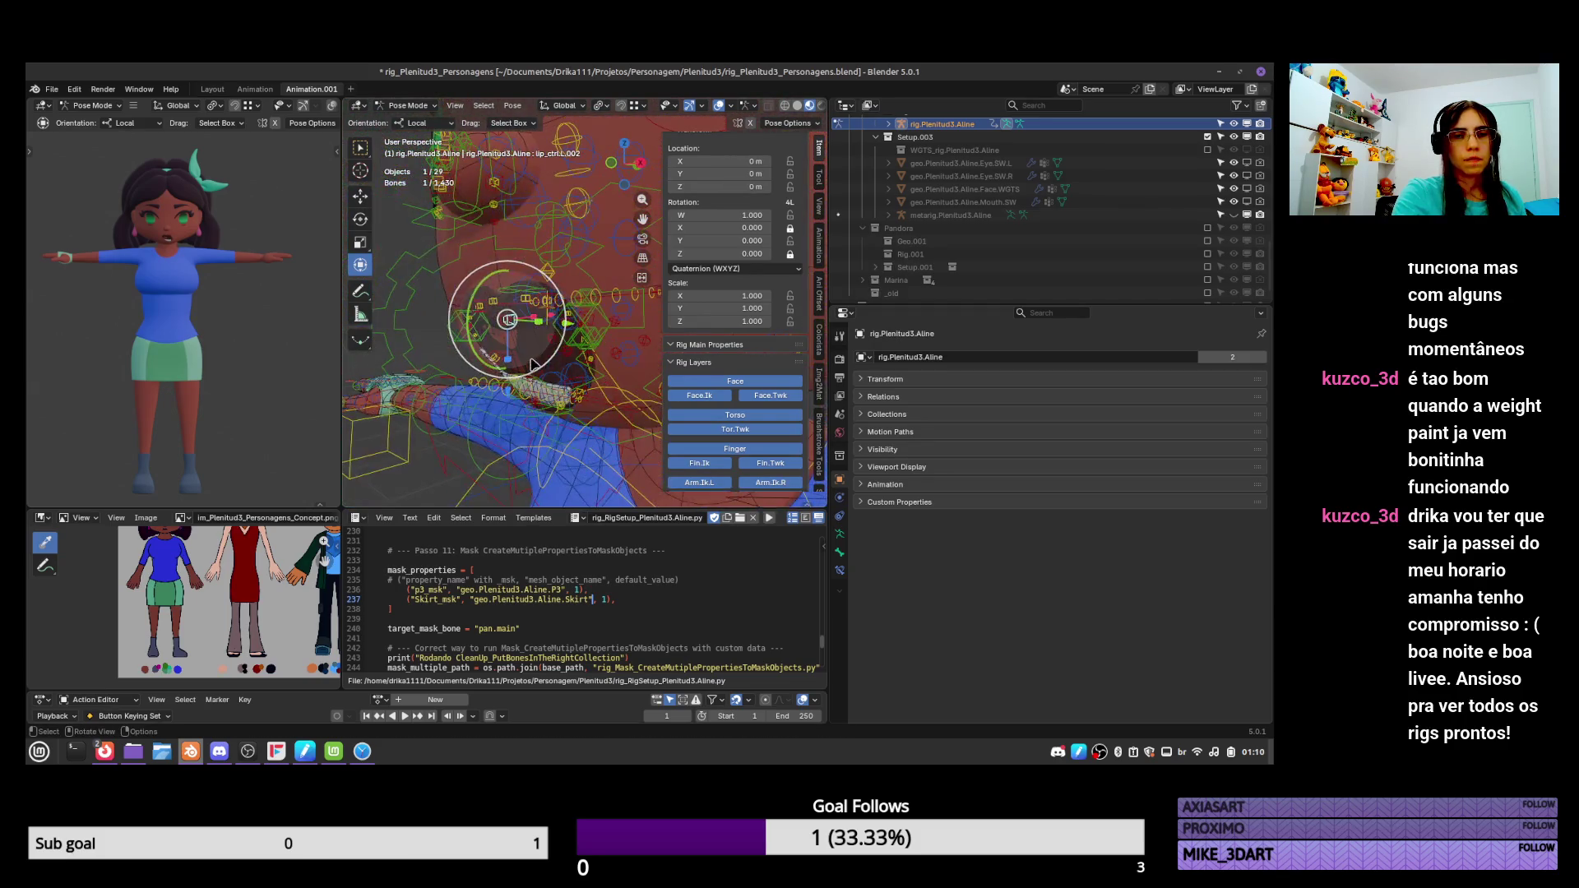
key(ctrl+Tab)
click(535, 353)
scroll(535, 345, up, 5)
mouse_move(534, 346)
middle_down()
mouse_move(732, 356)
mouse_move(534, 308)
middle_up()
click(530, 306)
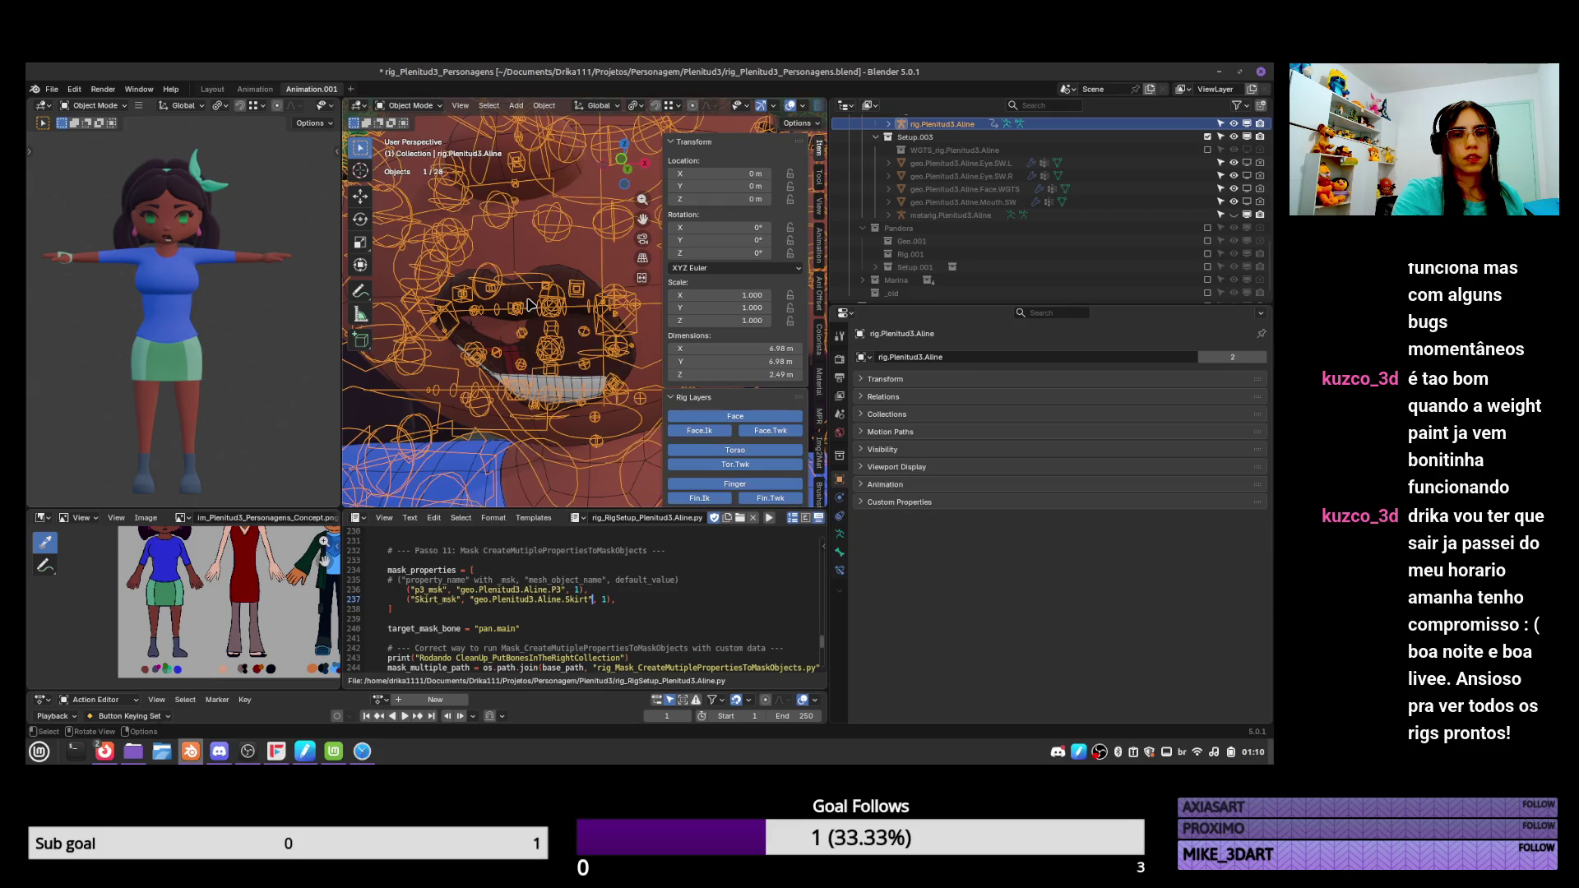
key(ctrl+Tab)
Move the lip.Top control repeatedly to test the upper lip.
click(517, 309)
click(573, 306)
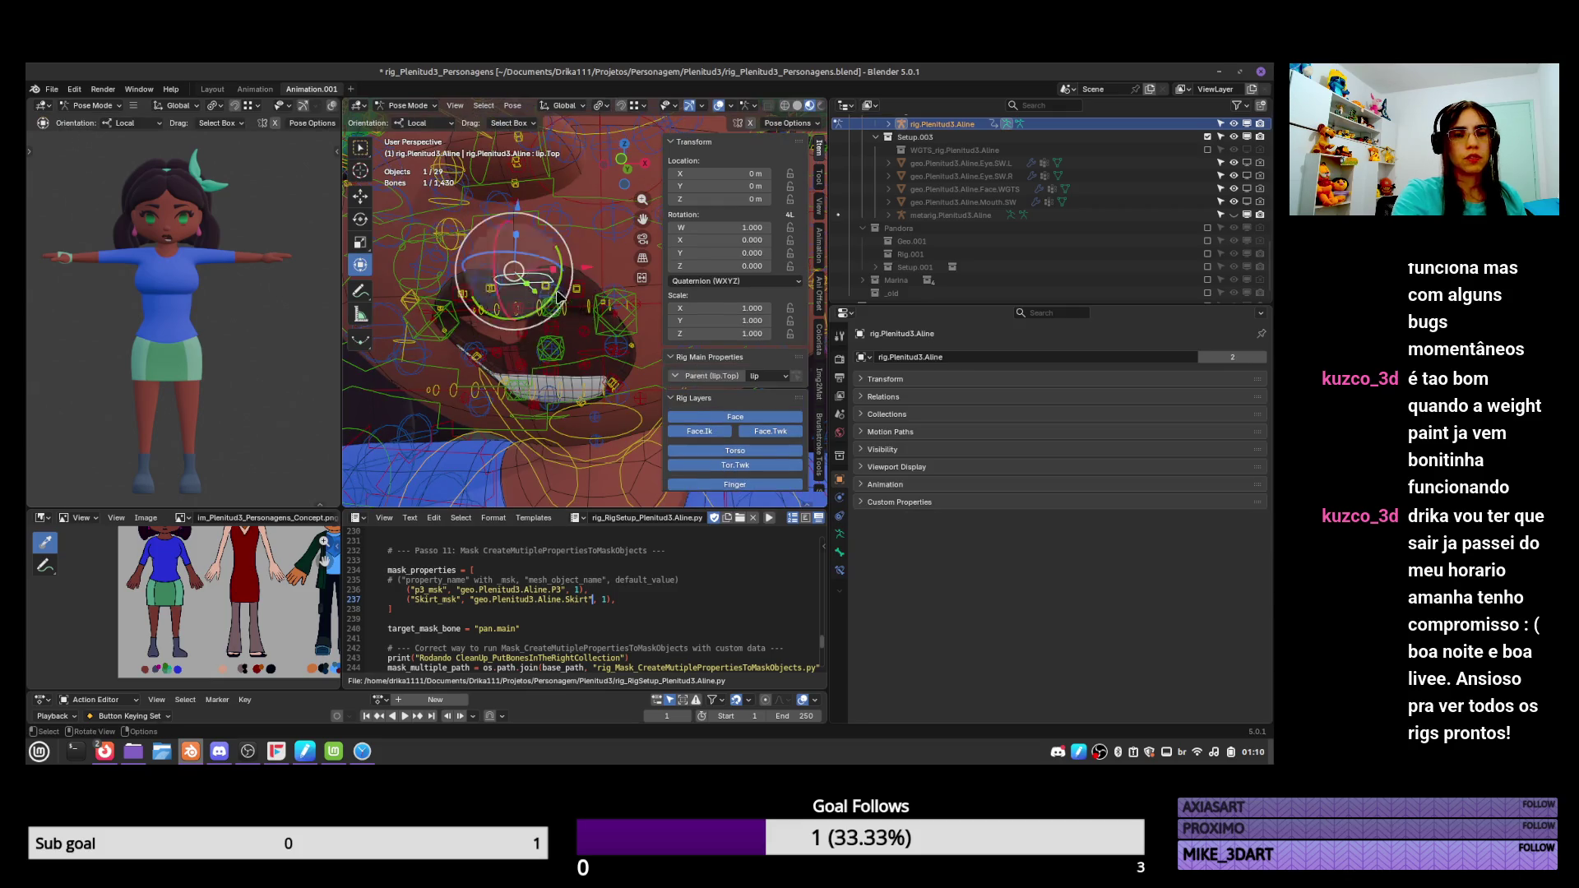
mouse_move(574, 307)
middle_down()
mouse_move(570, 282)
mouse_move(557, 327)
middle_up()
key(g)
click(565, 300)
key(g)
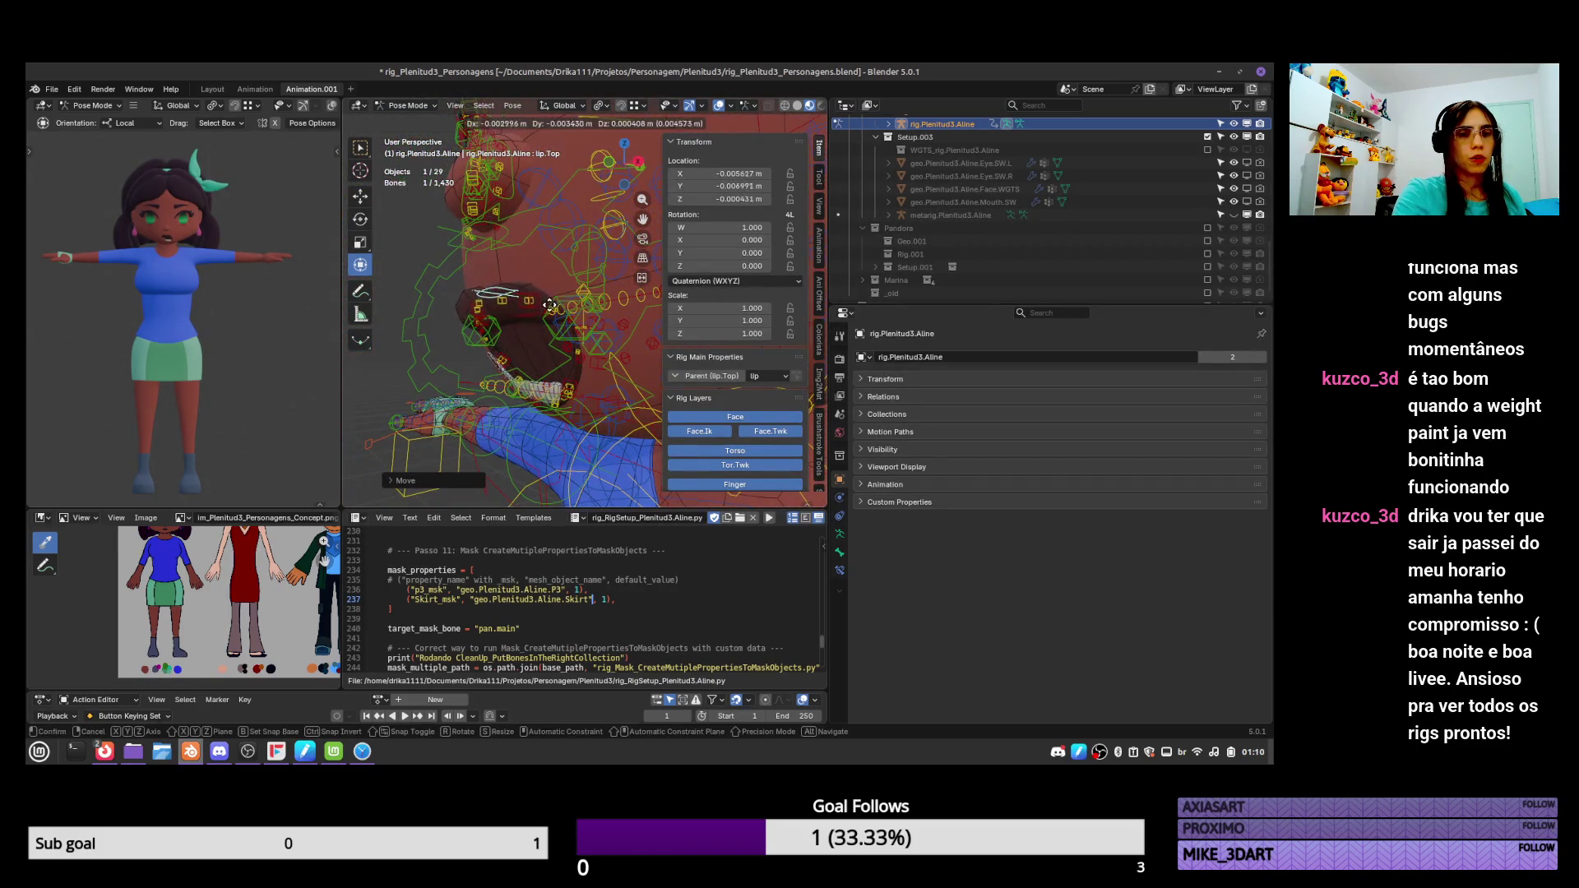
click(565, 301)
key(a)
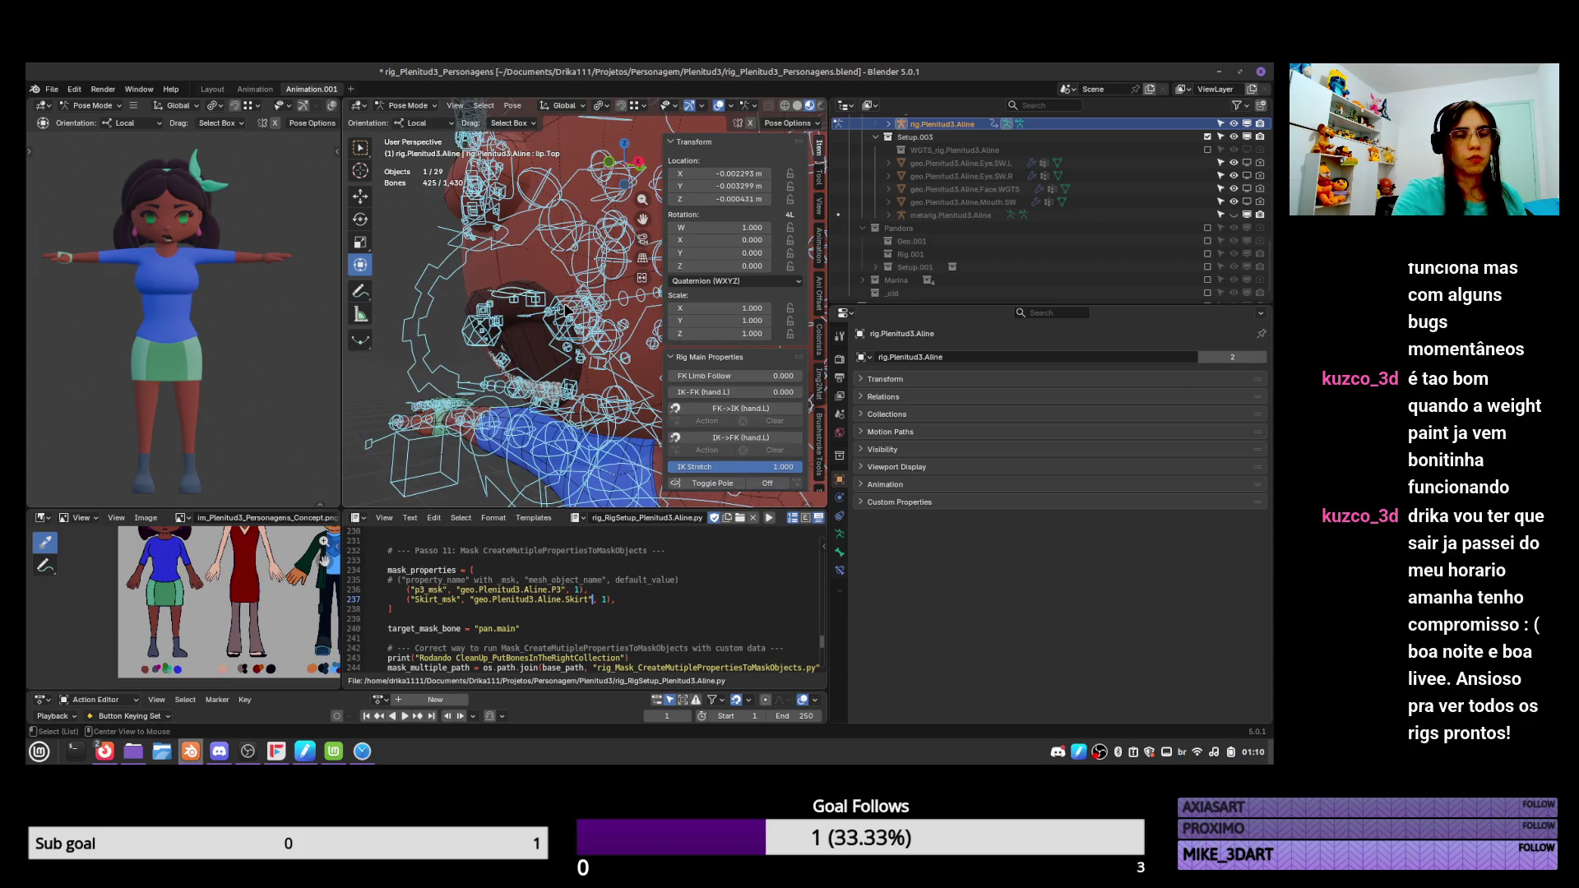
click(535, 288)
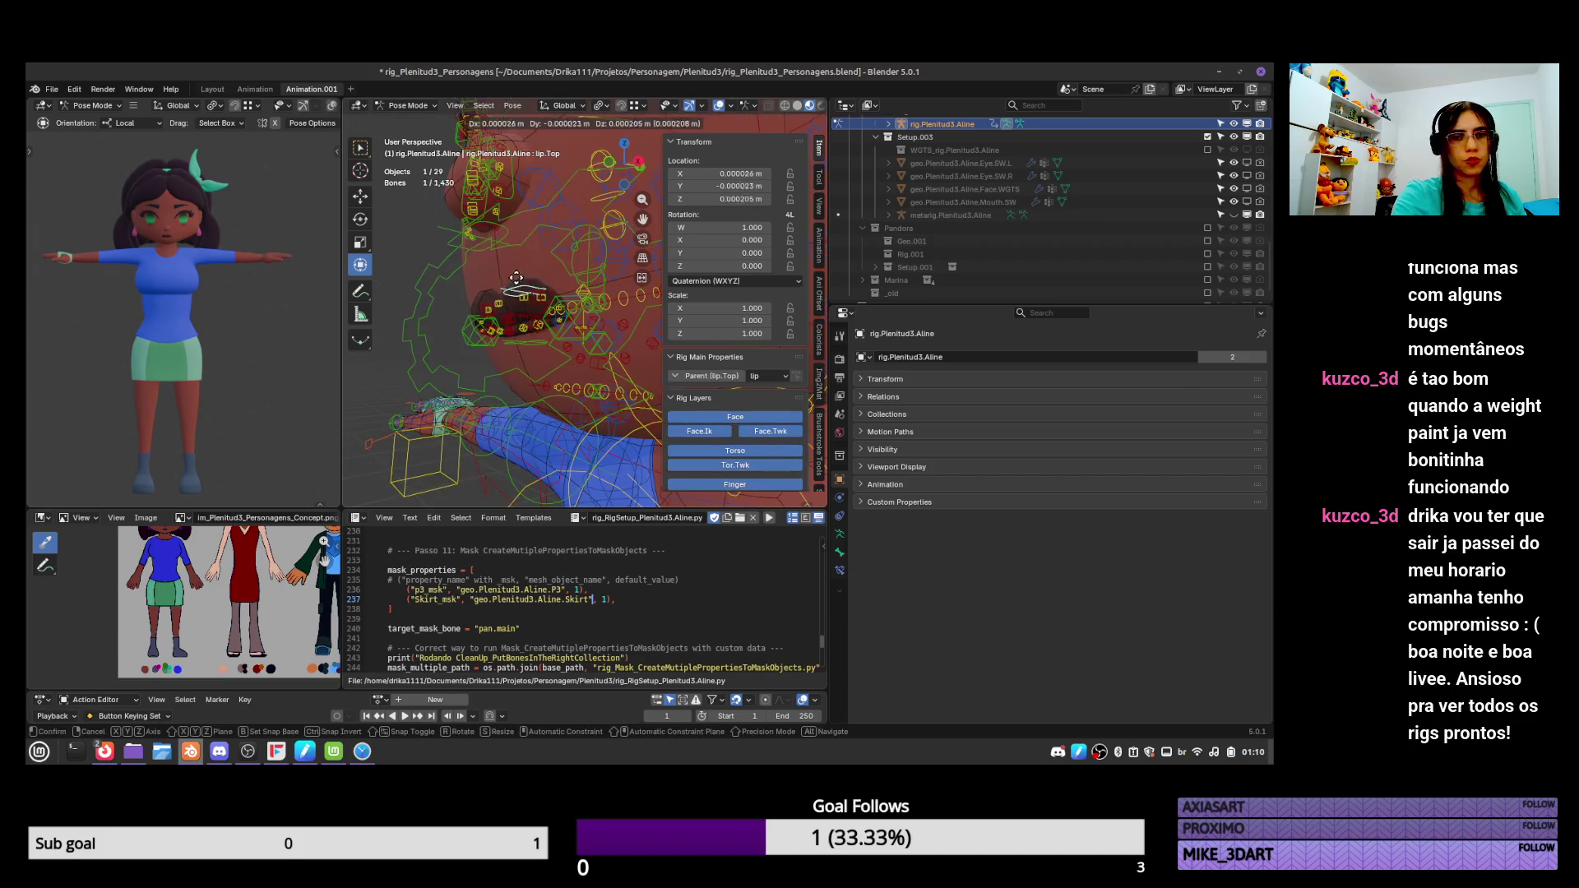
drag(534, 288, 576, 290)
mouse_move(576, 289)
middle_down()
mouse_move(551, 294)
mouse_move(621, 250)
middle_up()
key(g)
click(556, 292)
key(g)
click(554, 293)
Select all controls, clear their pose back to rest and save the file.
key(a)
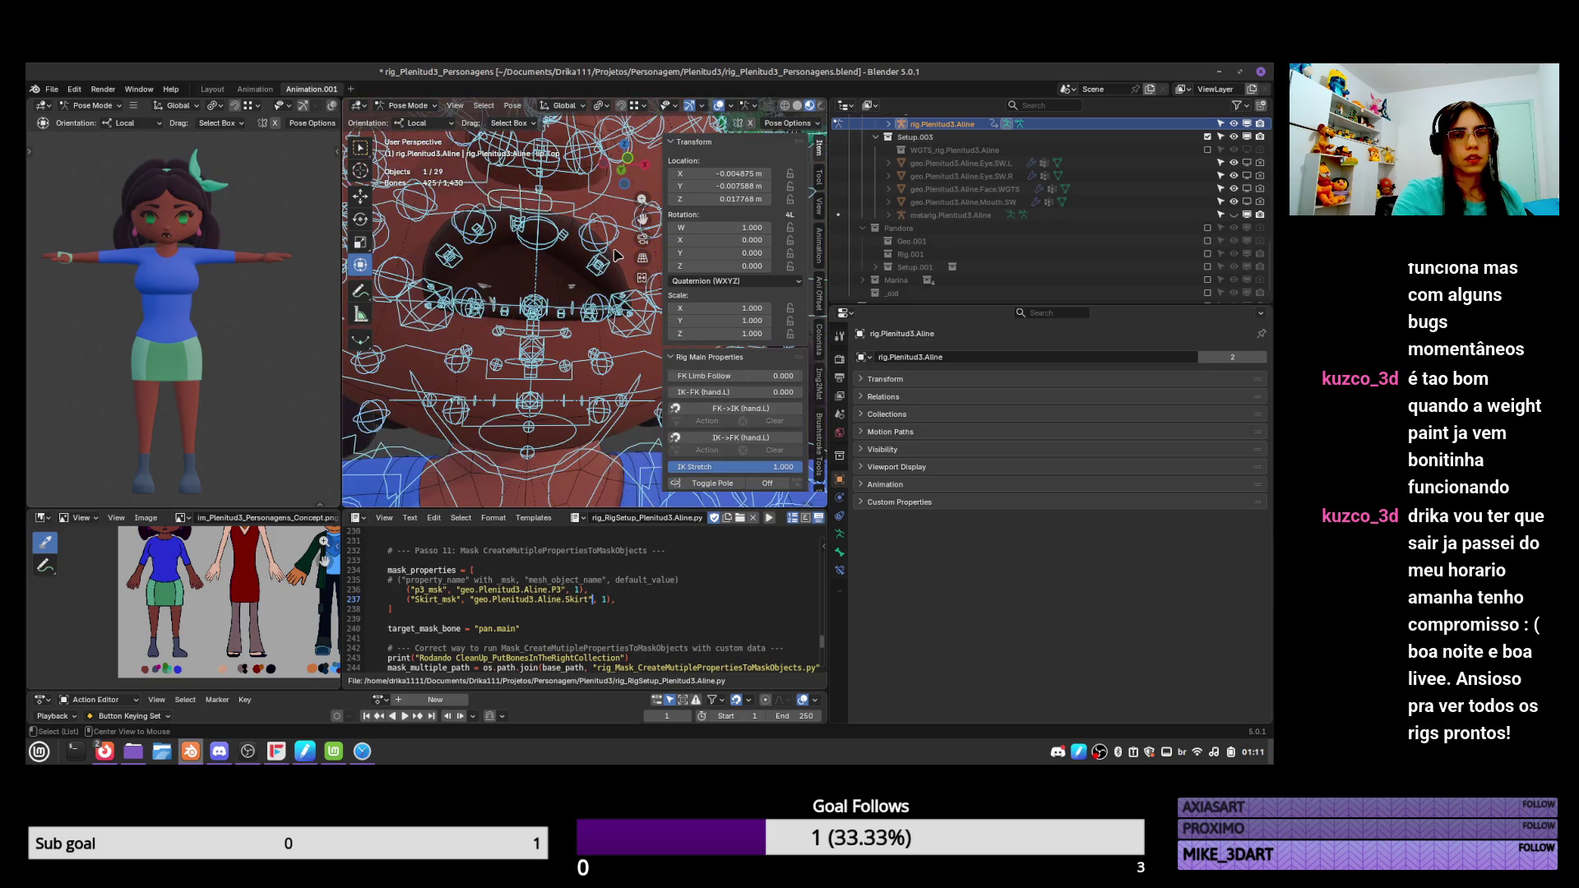
key(alt+g)
key(ctrl+s)
middle_drag(579, 316, 545, 303)
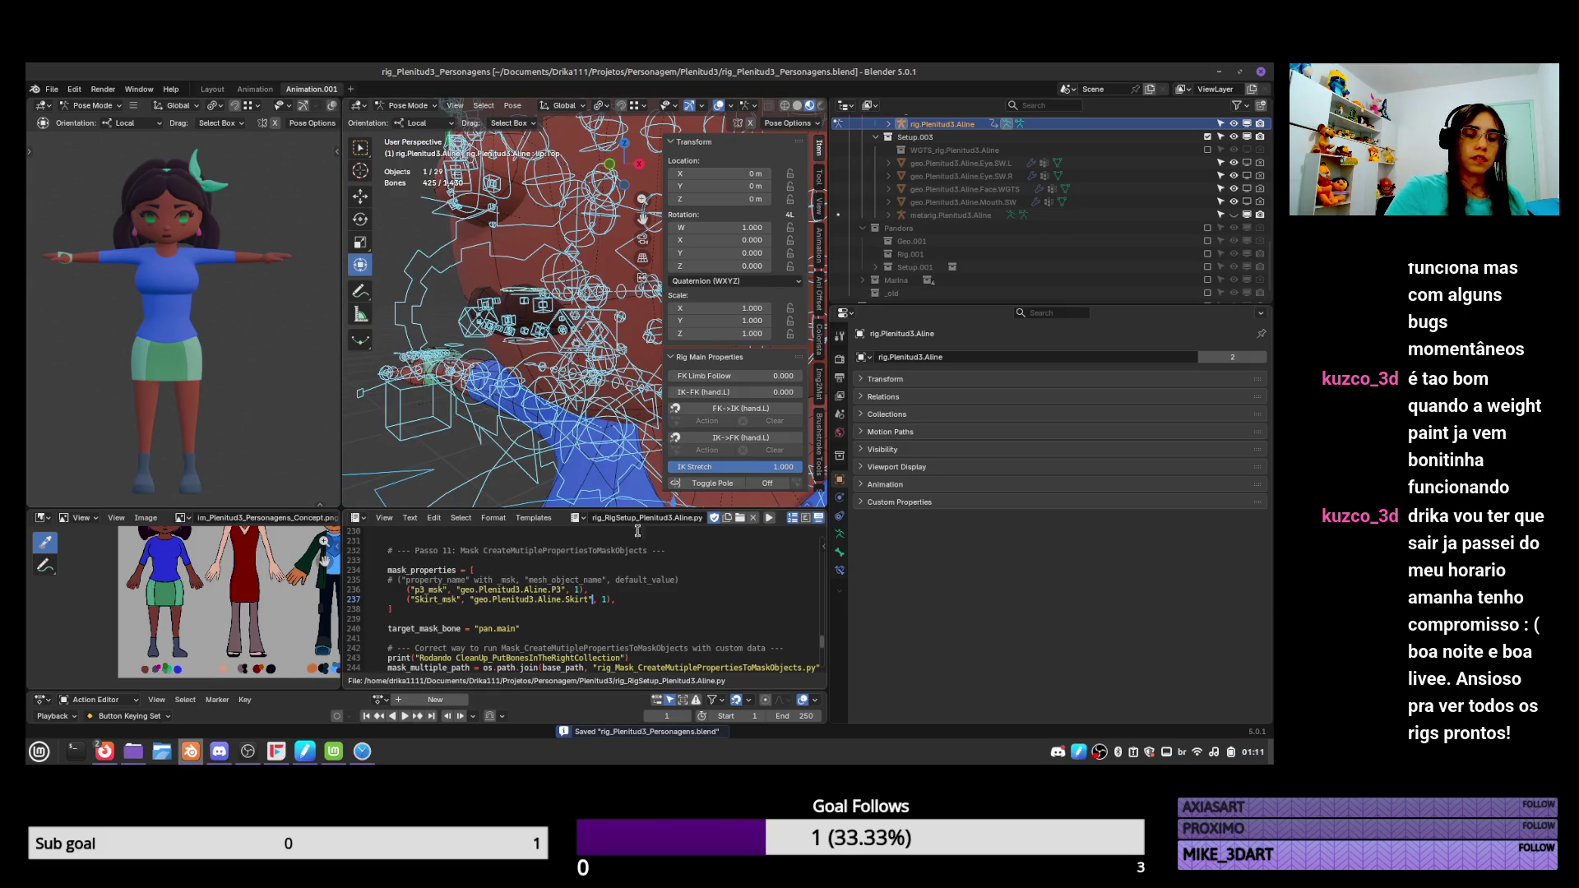
Hide rig.Plenitud3.Aline in the viewport, select the metarig in Object Mode and save.
mouse_move(610, 410)
ctrl+middle_down()
mouse_move(610, 523)
mouse_move(615, 462)
mouse_move(580, 396)
ctrl+middle_up()
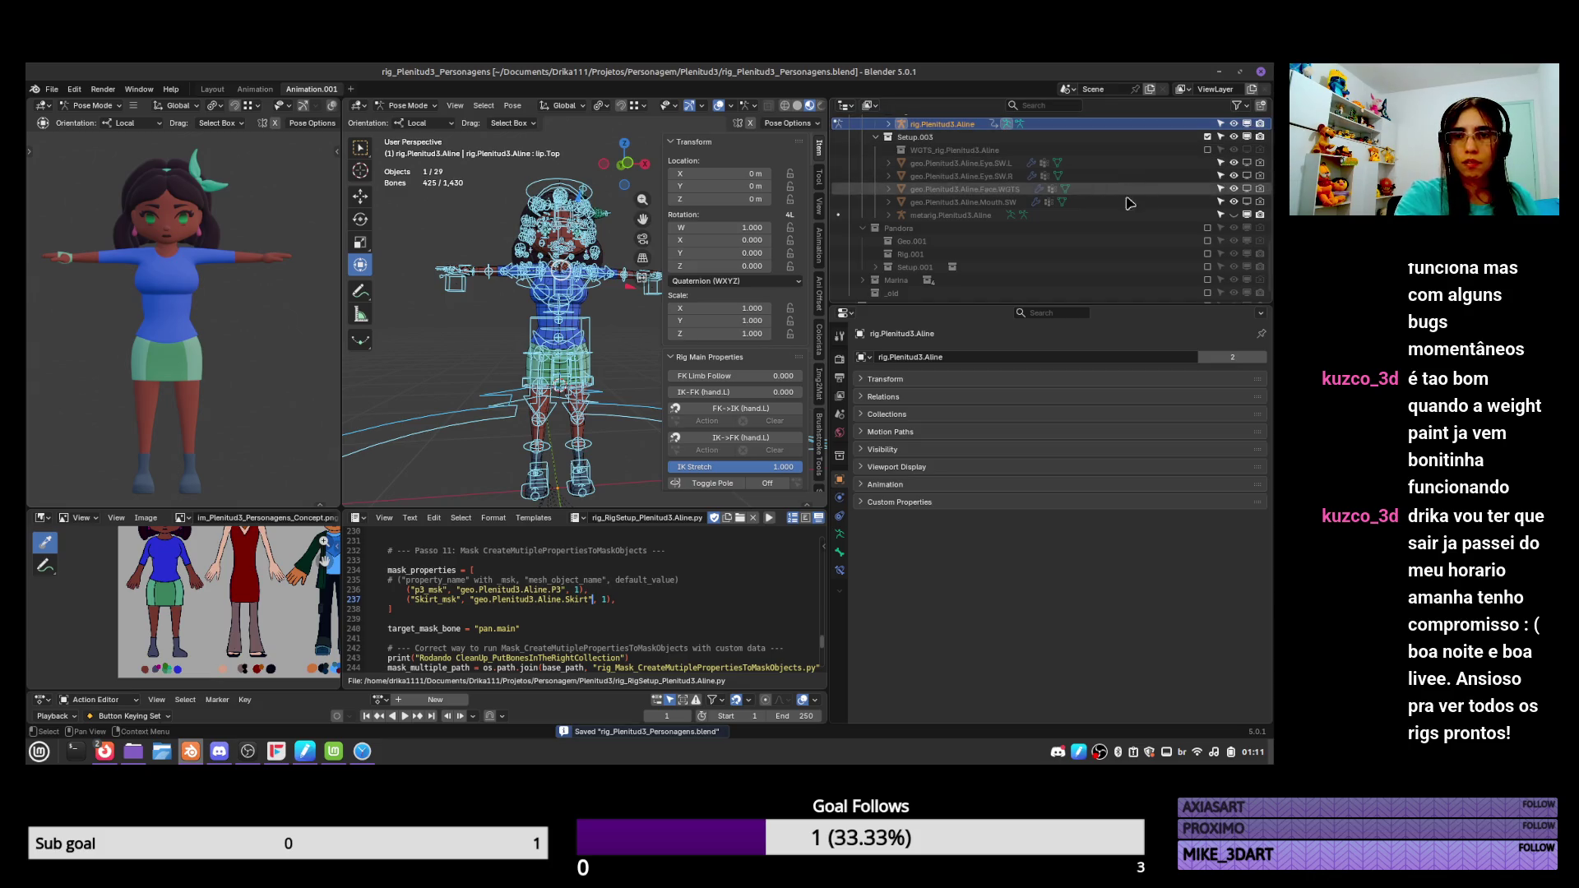
scroll(1184, 203, up, 3)
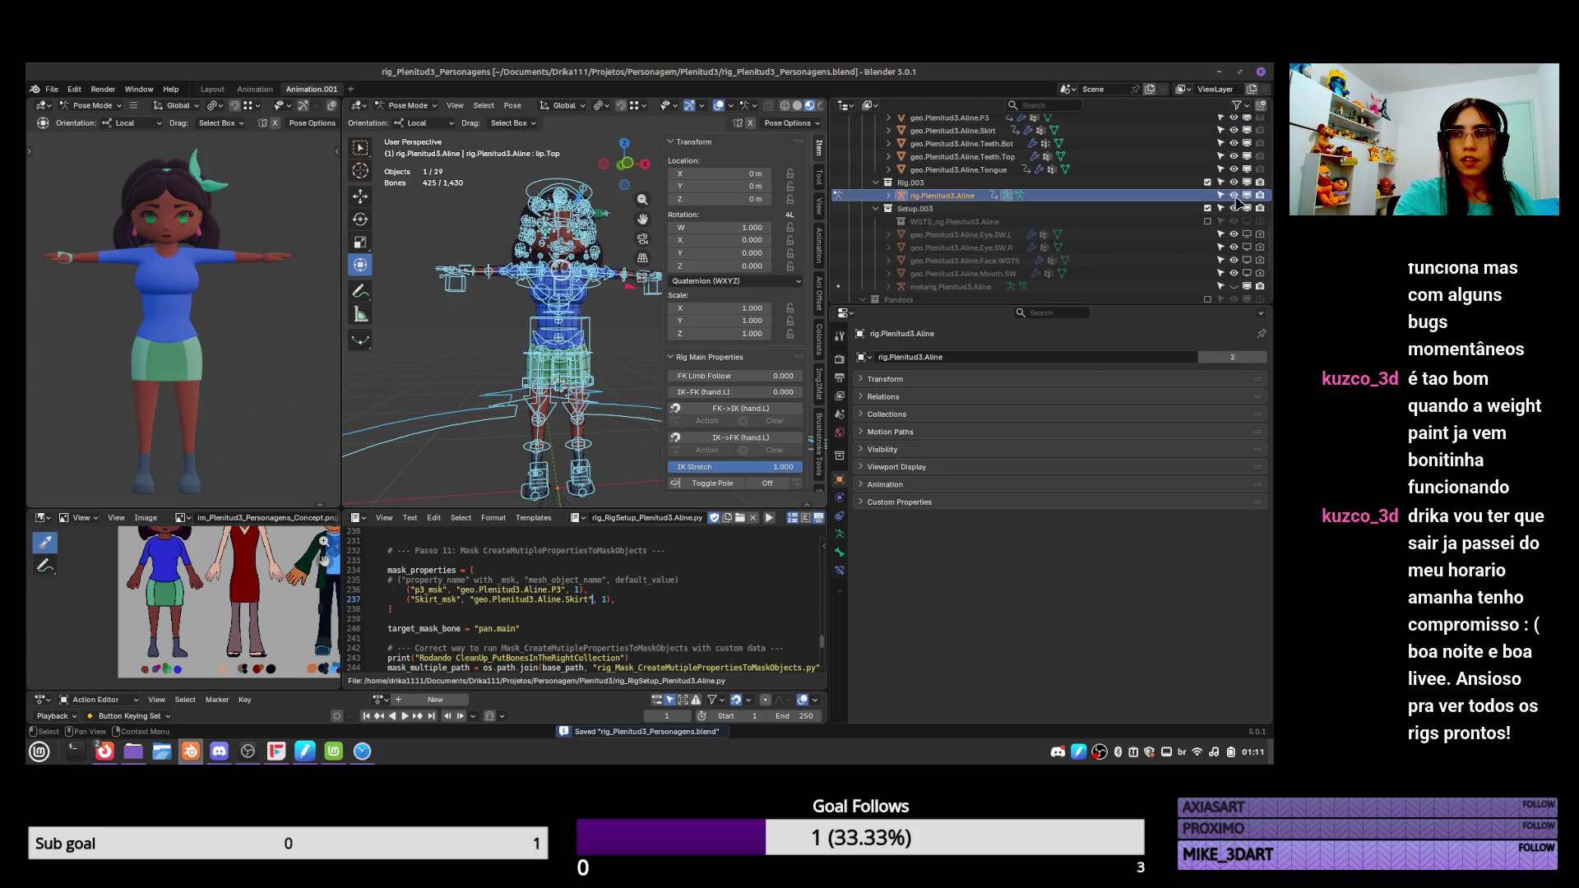
click(1234, 195)
click(1234, 196)
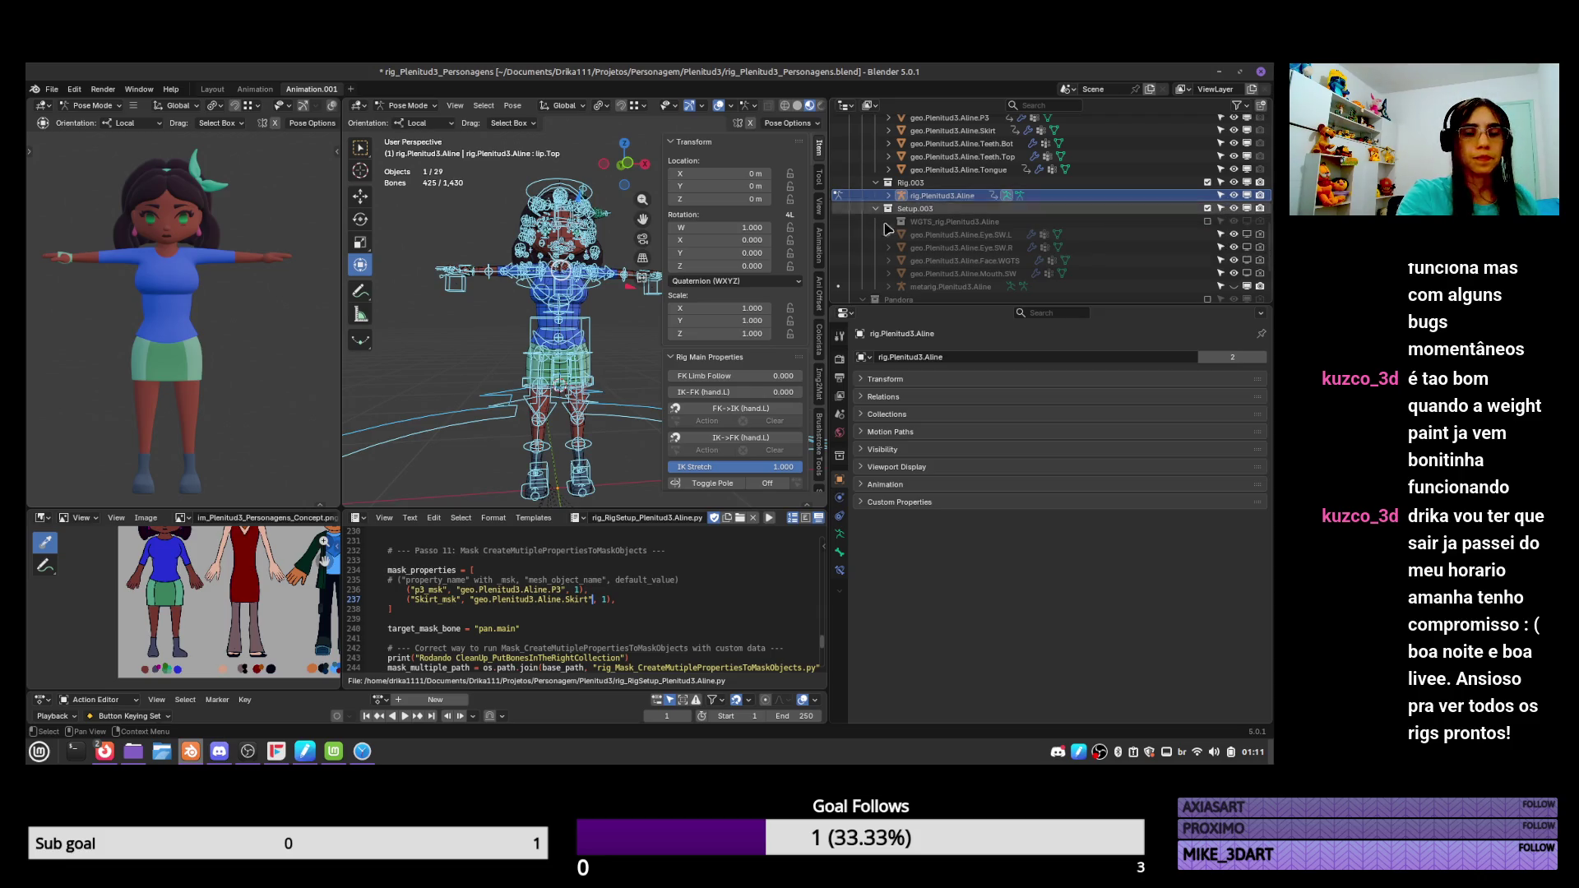
click(1234, 196)
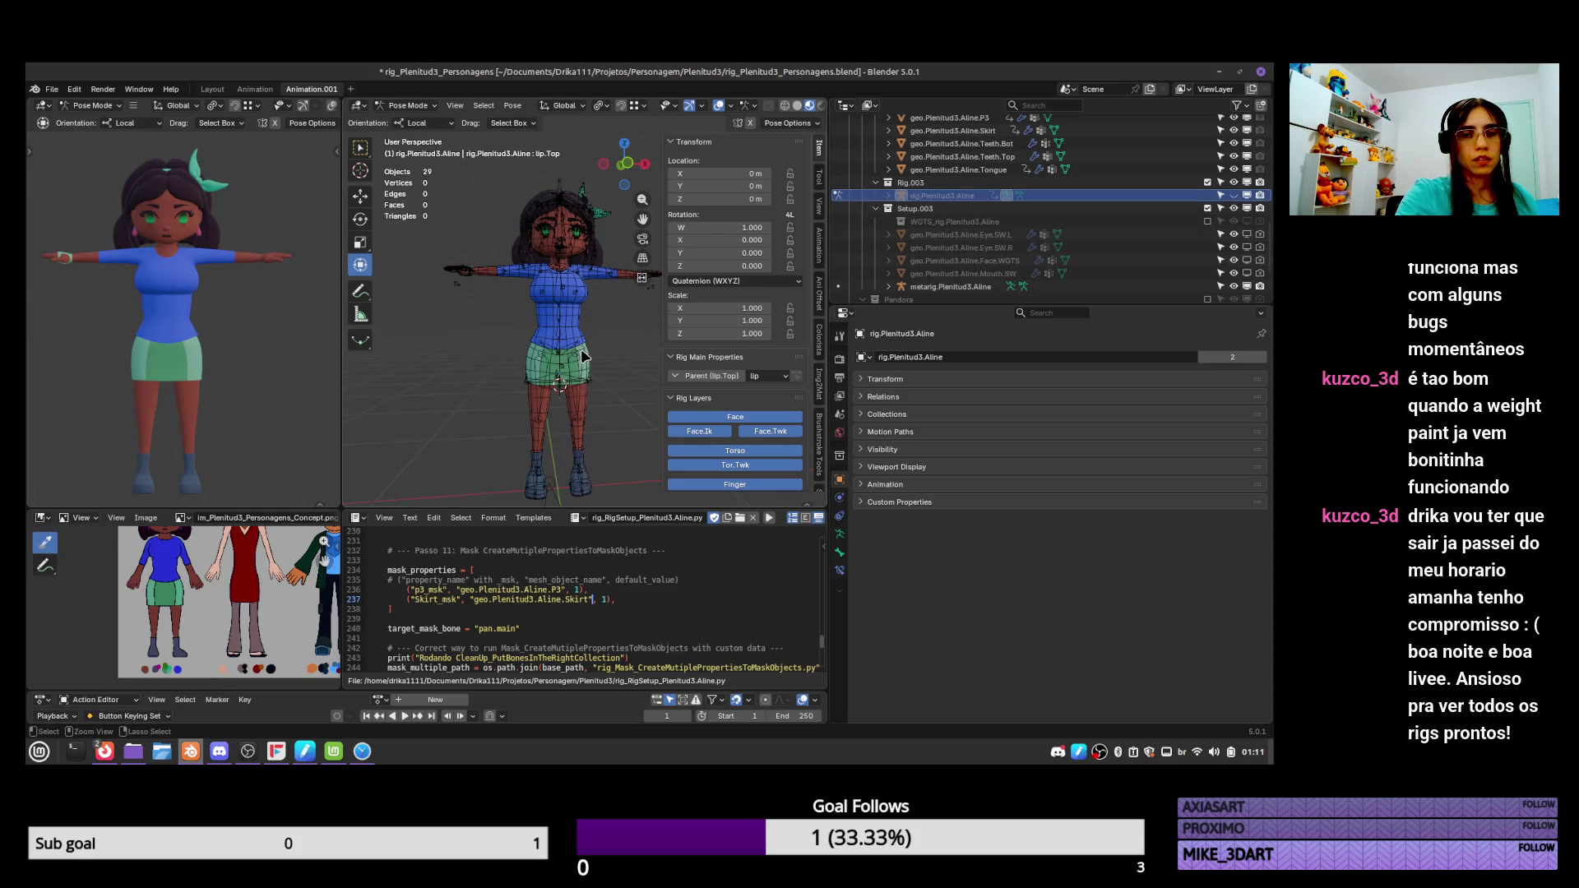
key(ctrl+Tab)
click(580, 355)
key(ctrl+s)
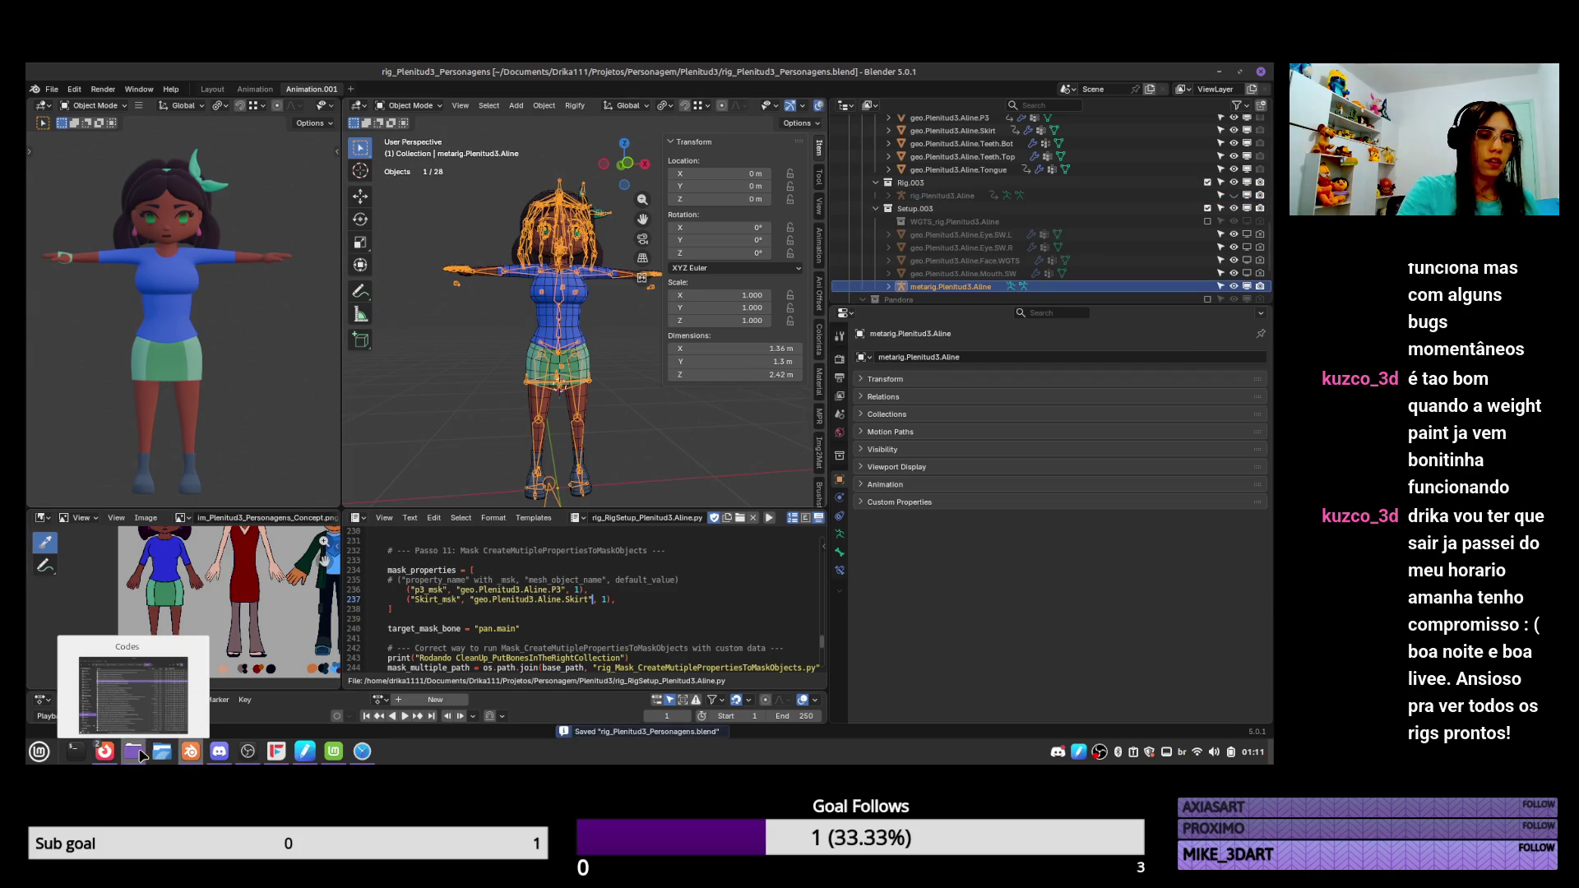
Copy rig_Plenitud3_Personagens.blend from Personagem/Plenitud3 into Downloads, replacing the older copy.
click(142, 747)
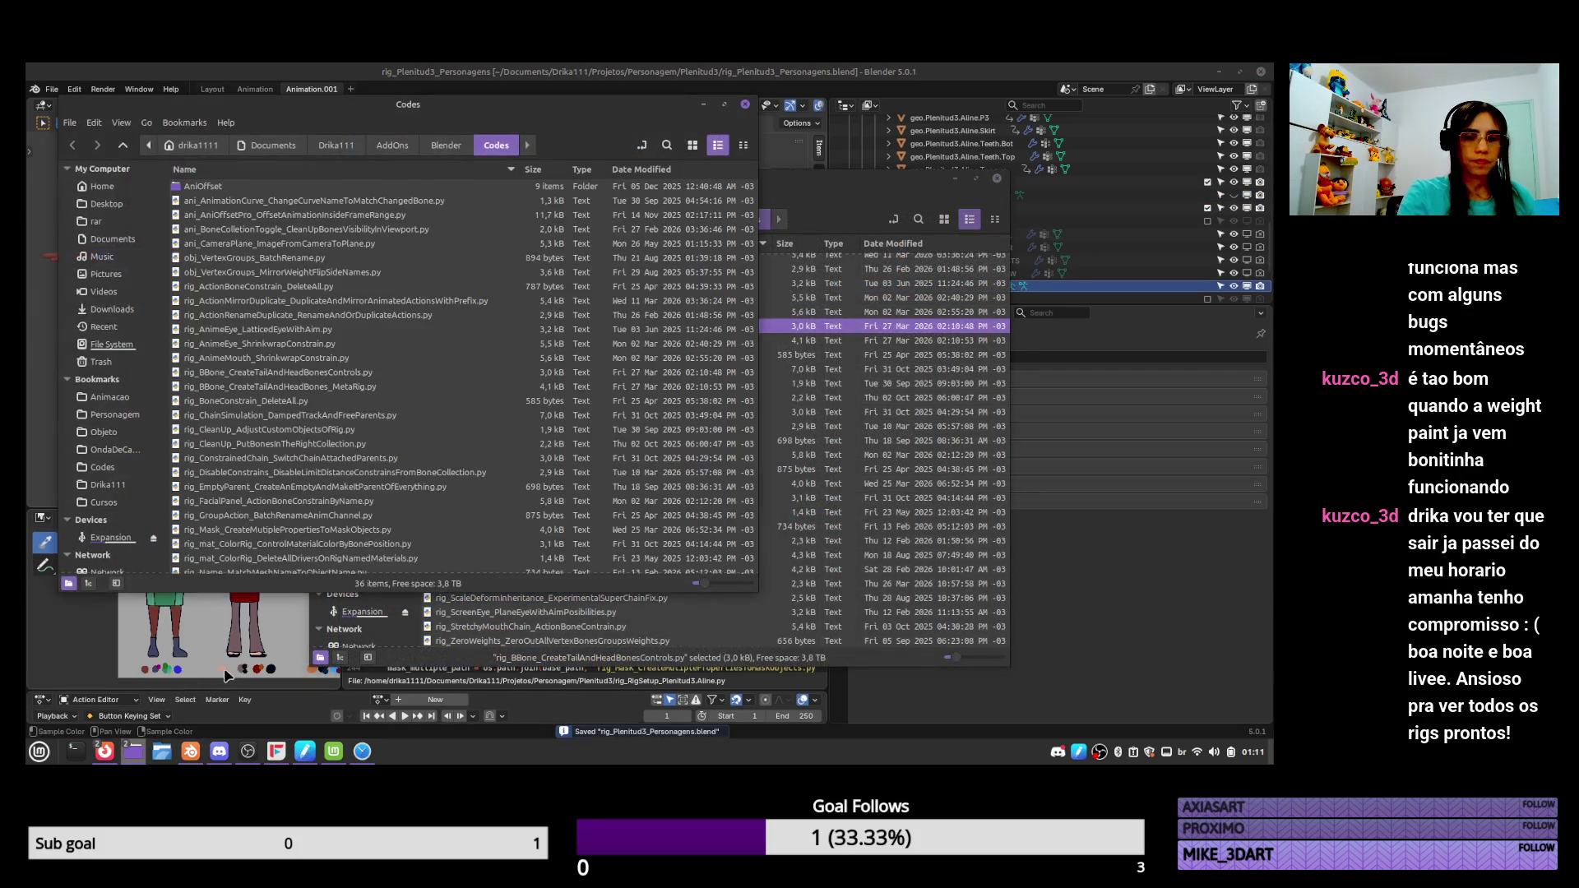
click(142, 415)
double_click(306, 199)
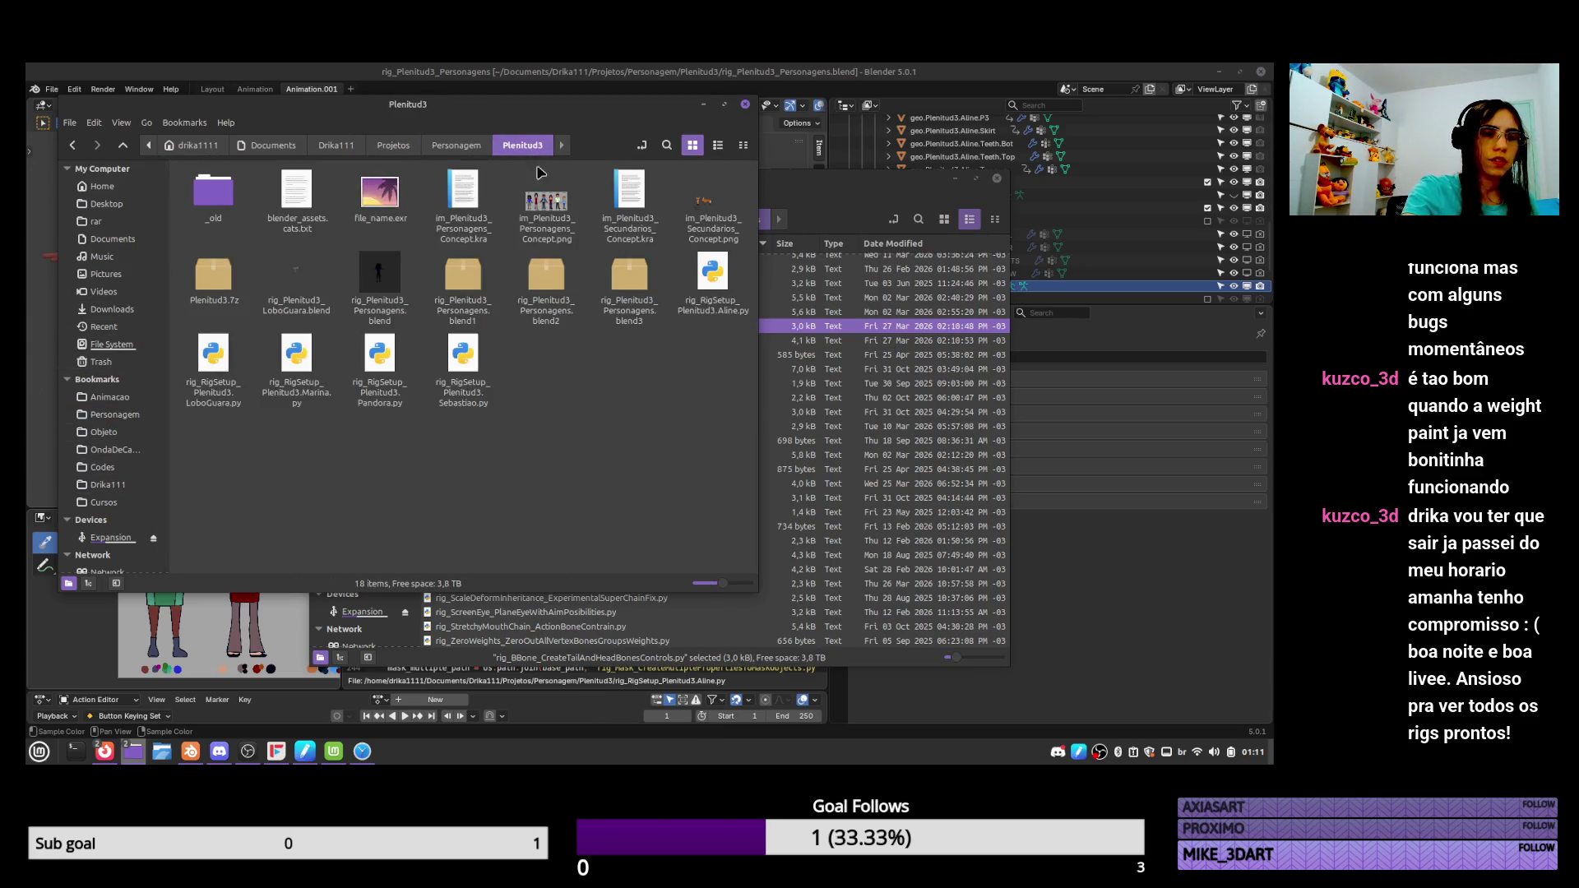
click(379, 284)
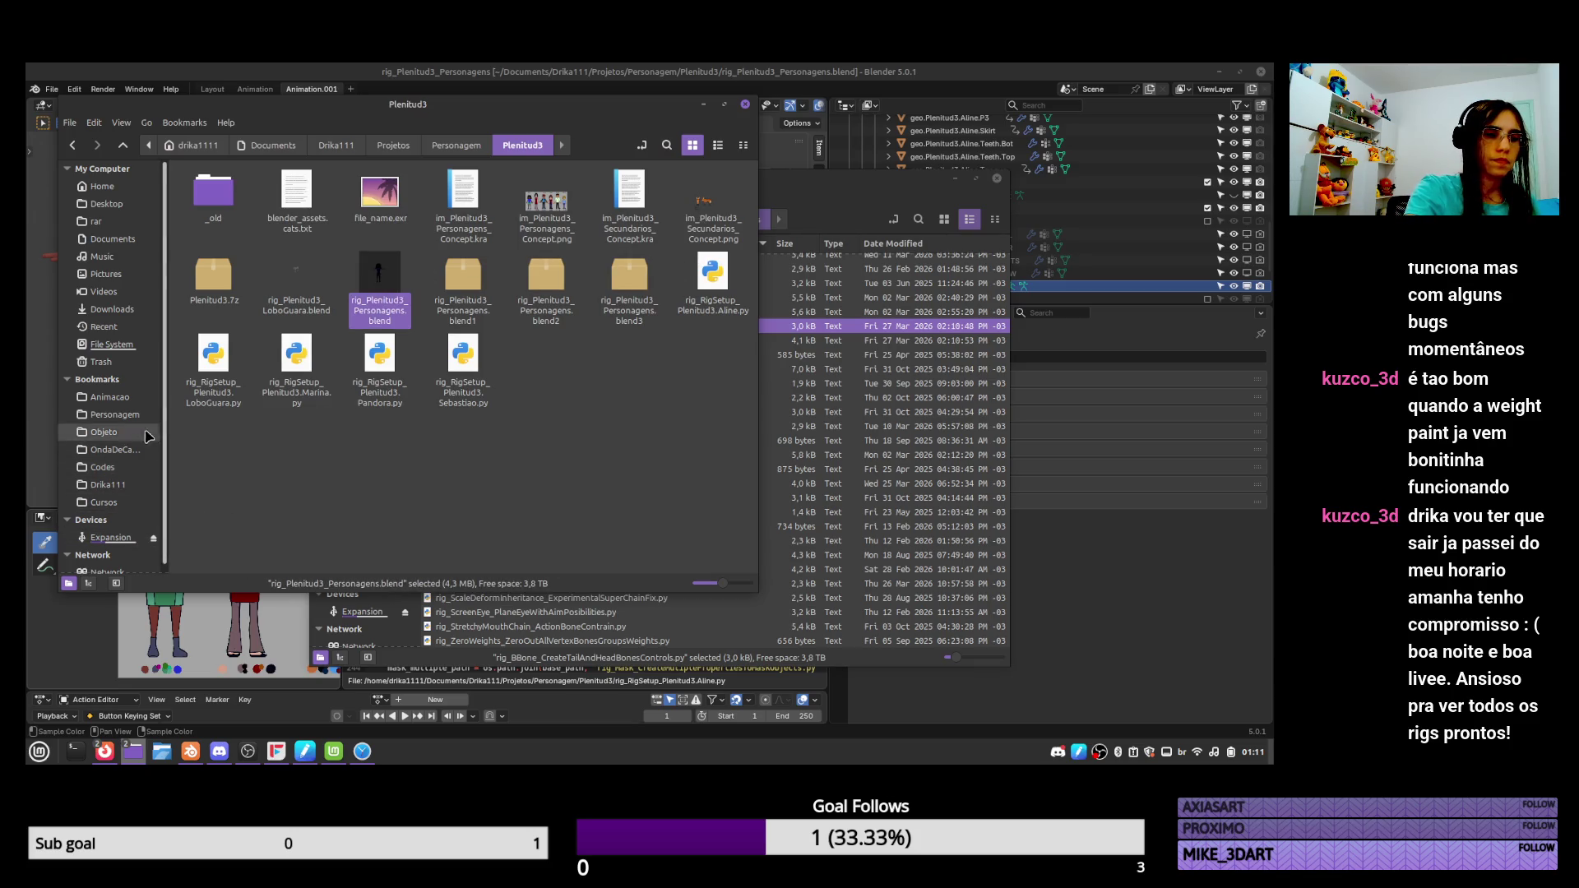
mouse_move(130, 317)
mouse_down()
mouse_move(334, 416)
mouse_move(428, 428)
mouse_up()
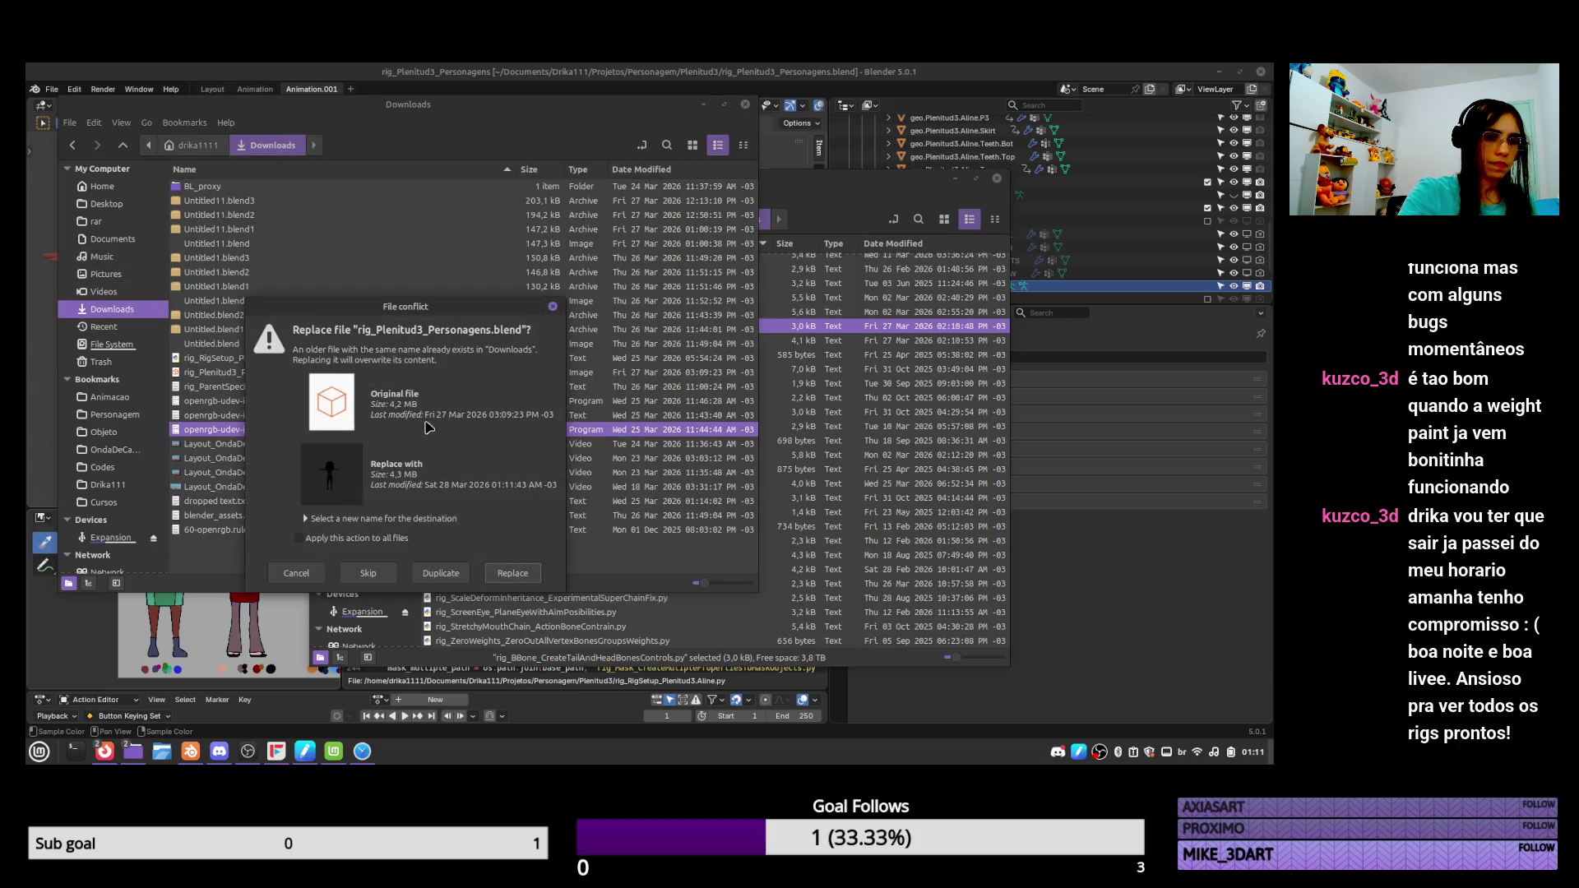
click(498, 573)
click(716, 65)
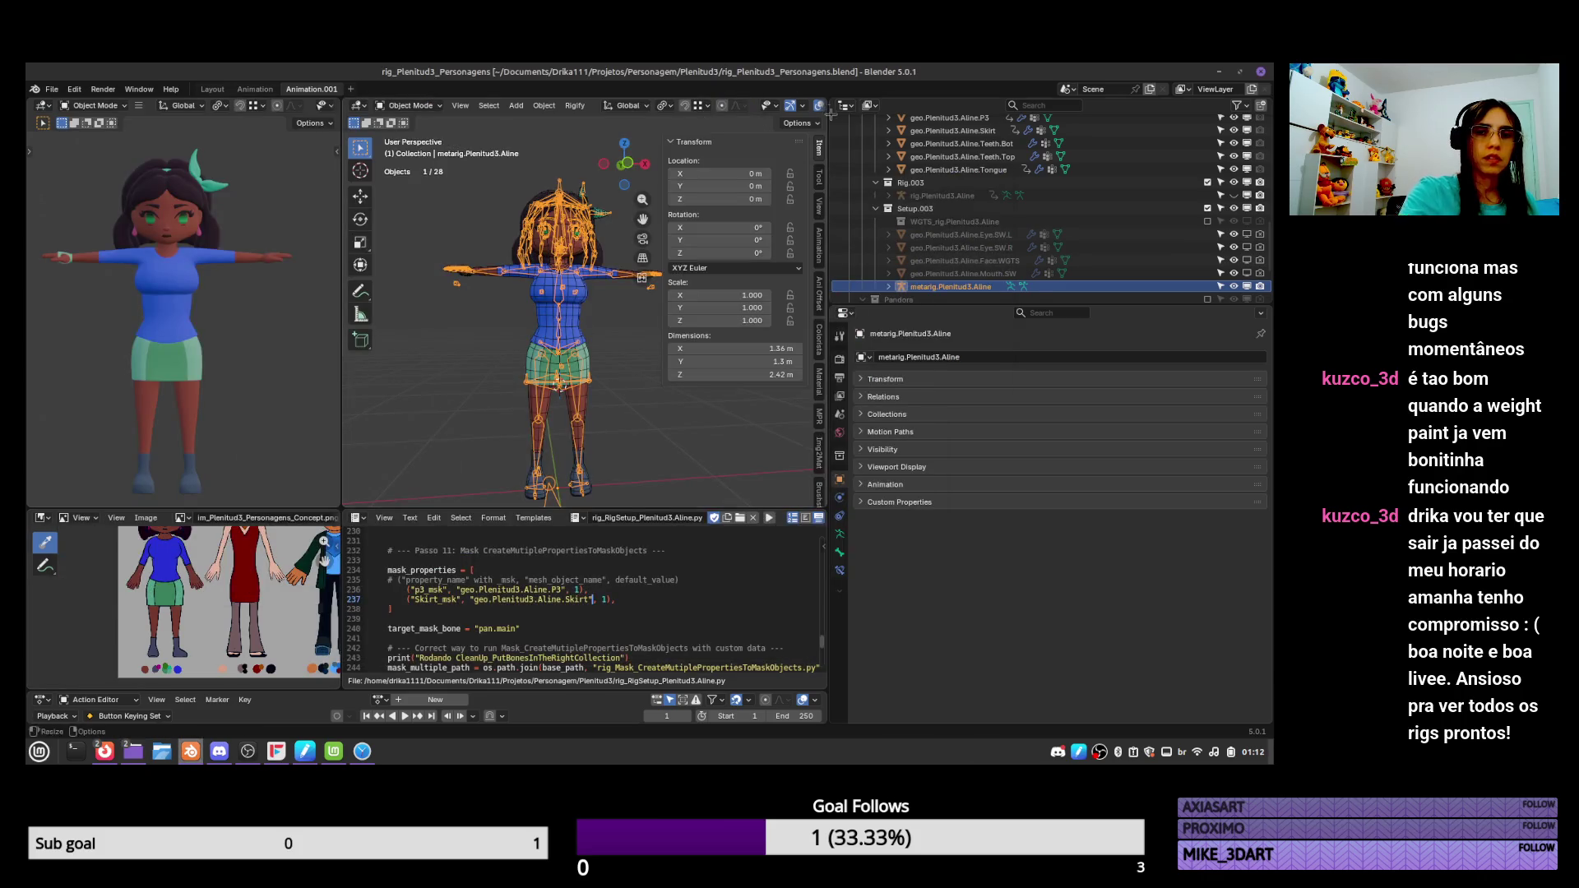
Enter Edit Mode on the metarig and select the bb.skirt.Bk.L and bb.skirt.Fr.L joints.
middle_drag(568, 329, 596, 333)
key(Tab)
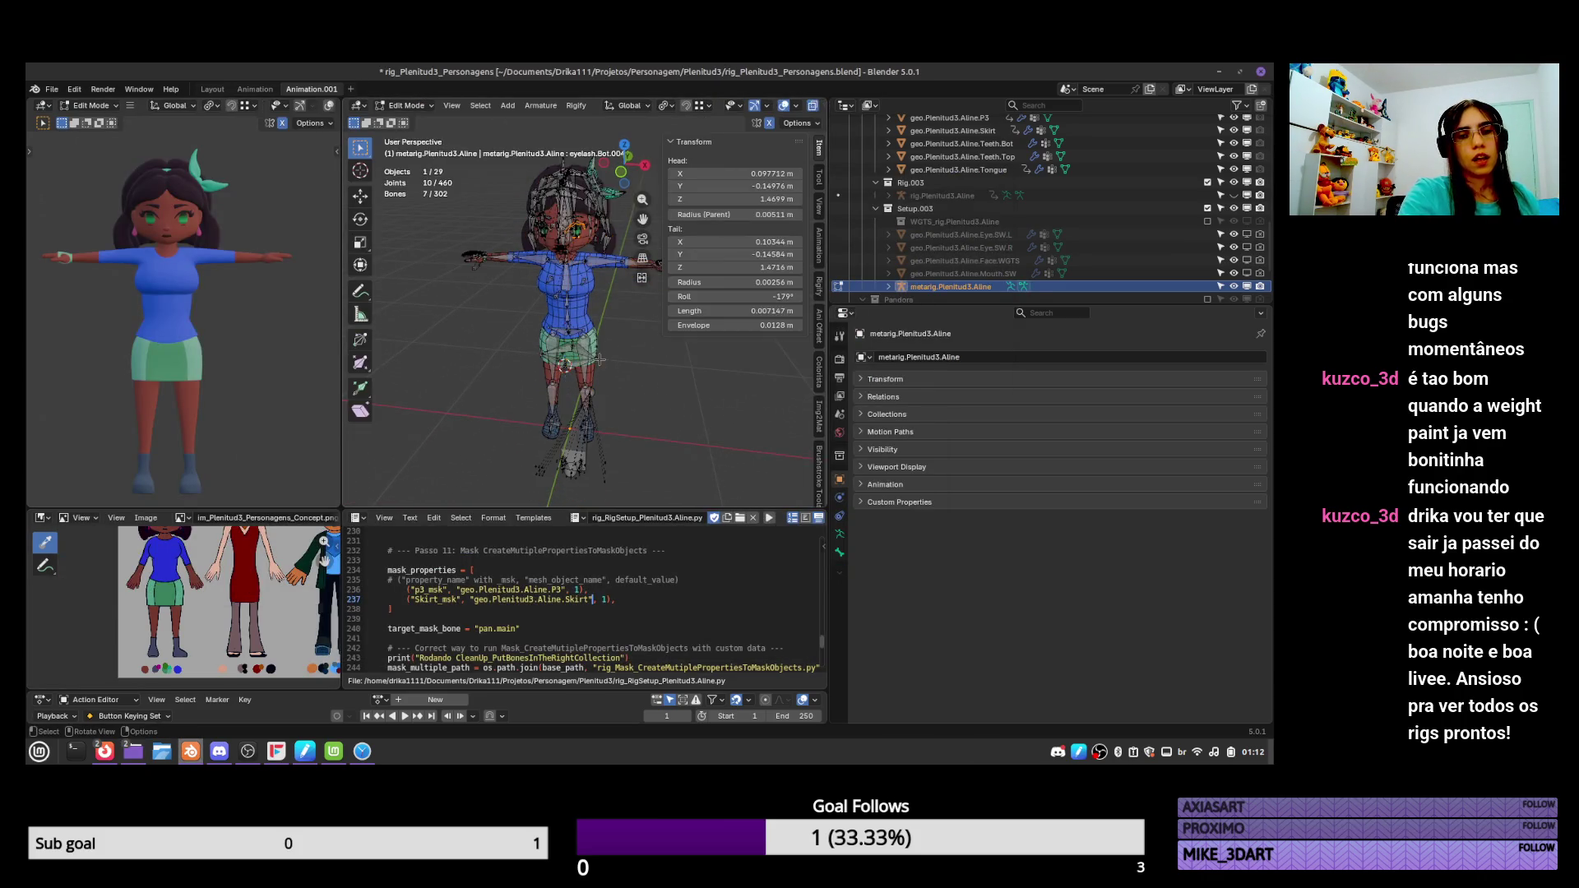
scroll(601, 399, up, 5)
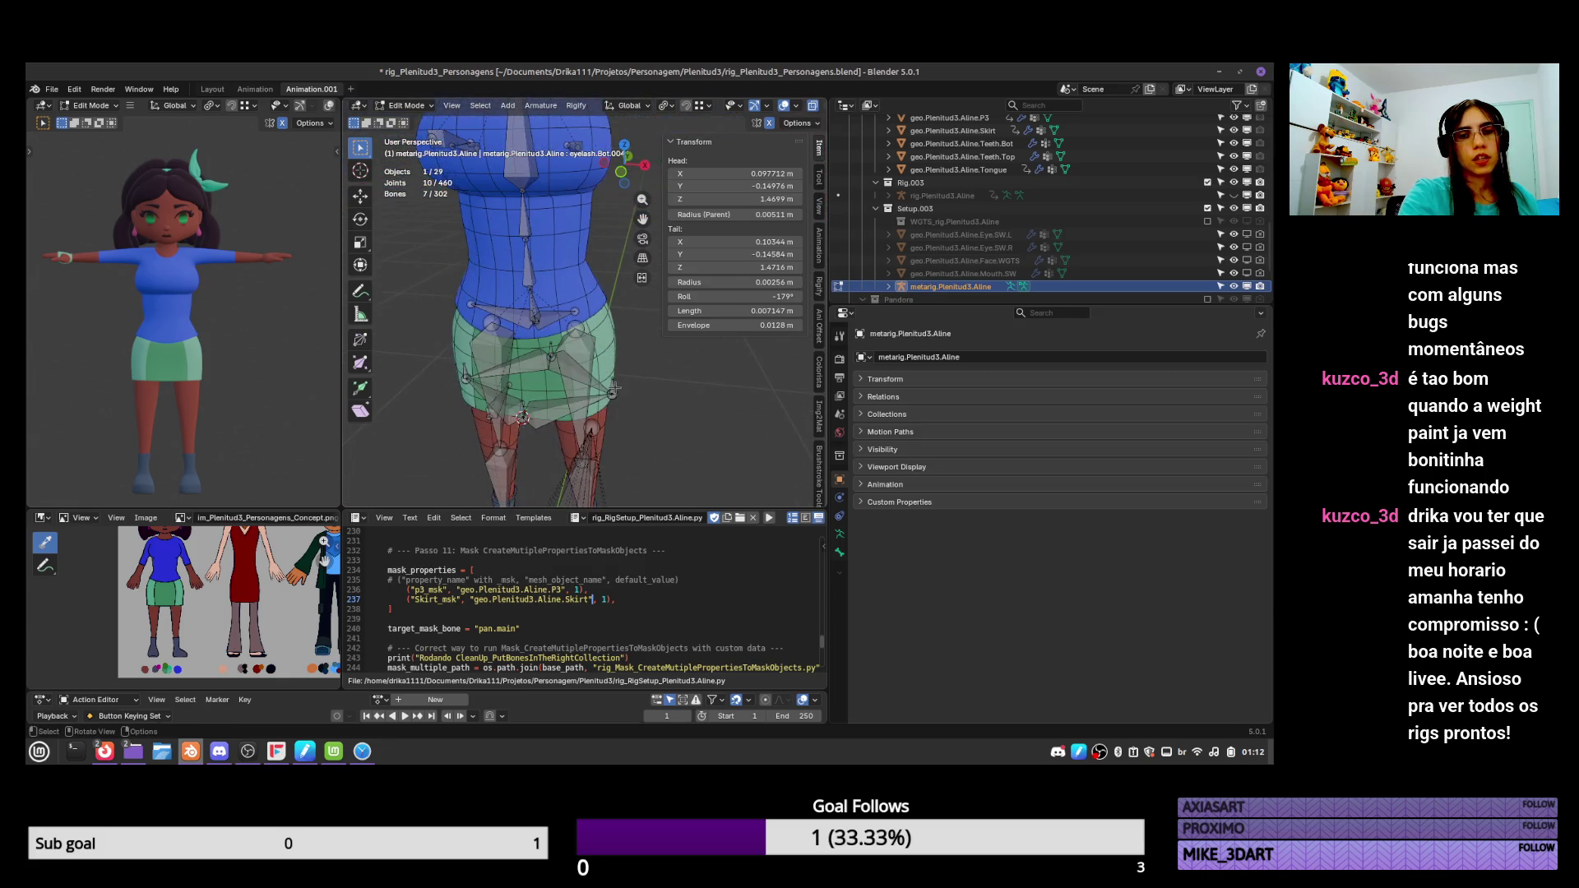
click(612, 392)
mouse_move(613, 394)
middle_down()
mouse_move(600, 389)
mouse_move(627, 382)
middle_up()
click(628, 382)
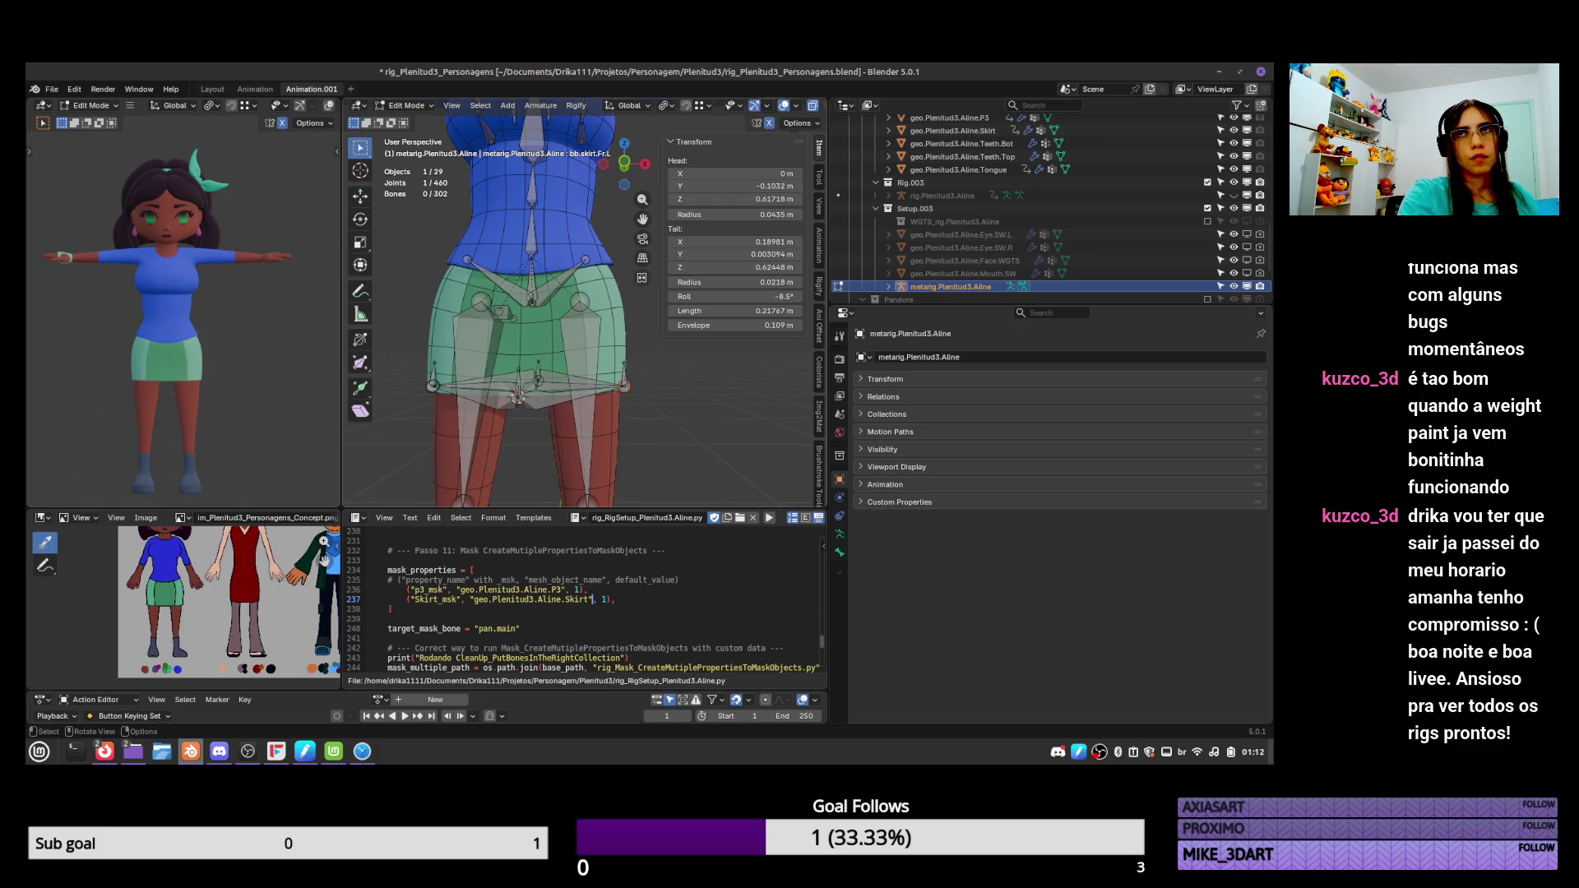
Save, load rig_BBone_CreateTailAndHeadBones_MetaRig.py from the Codes folder, and select all bones.
key(ctrl+s)
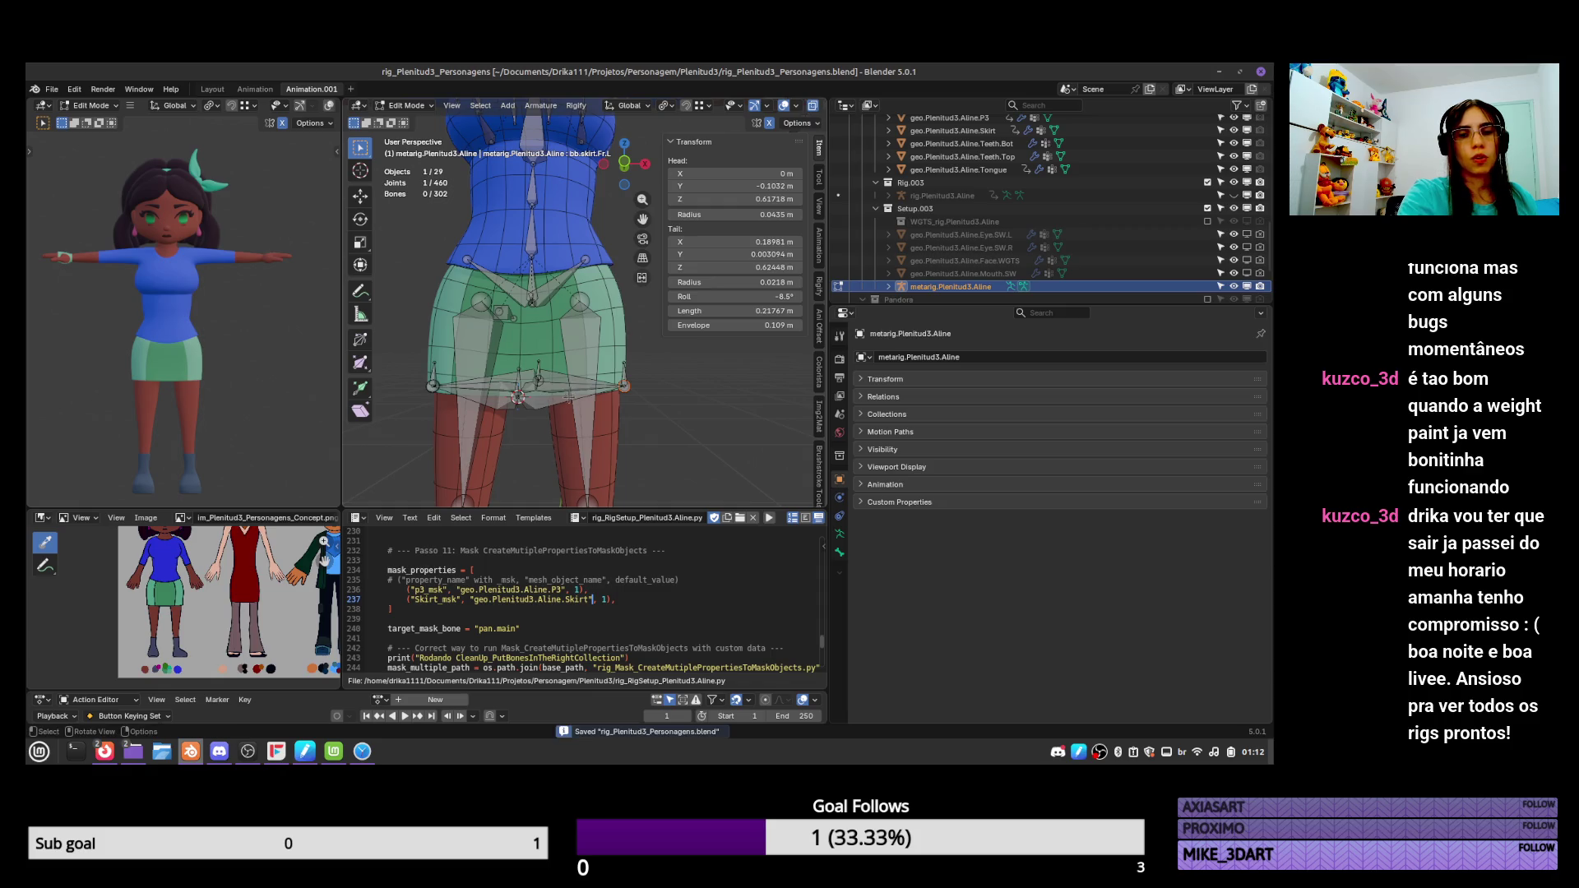
click(409, 517)
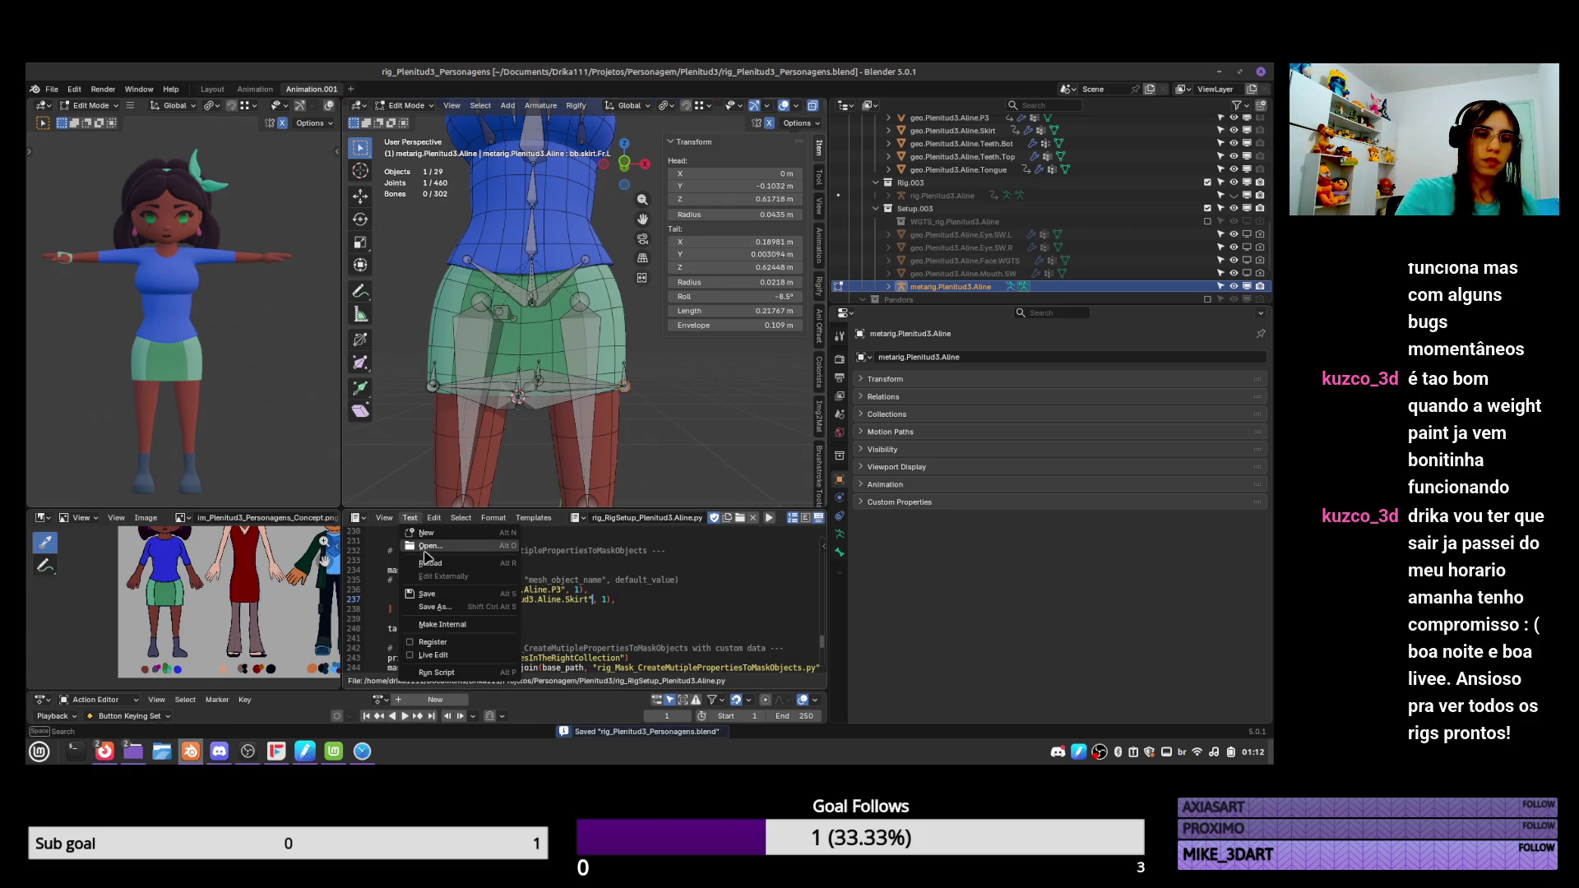
click(493, 540)
click(305, 711)
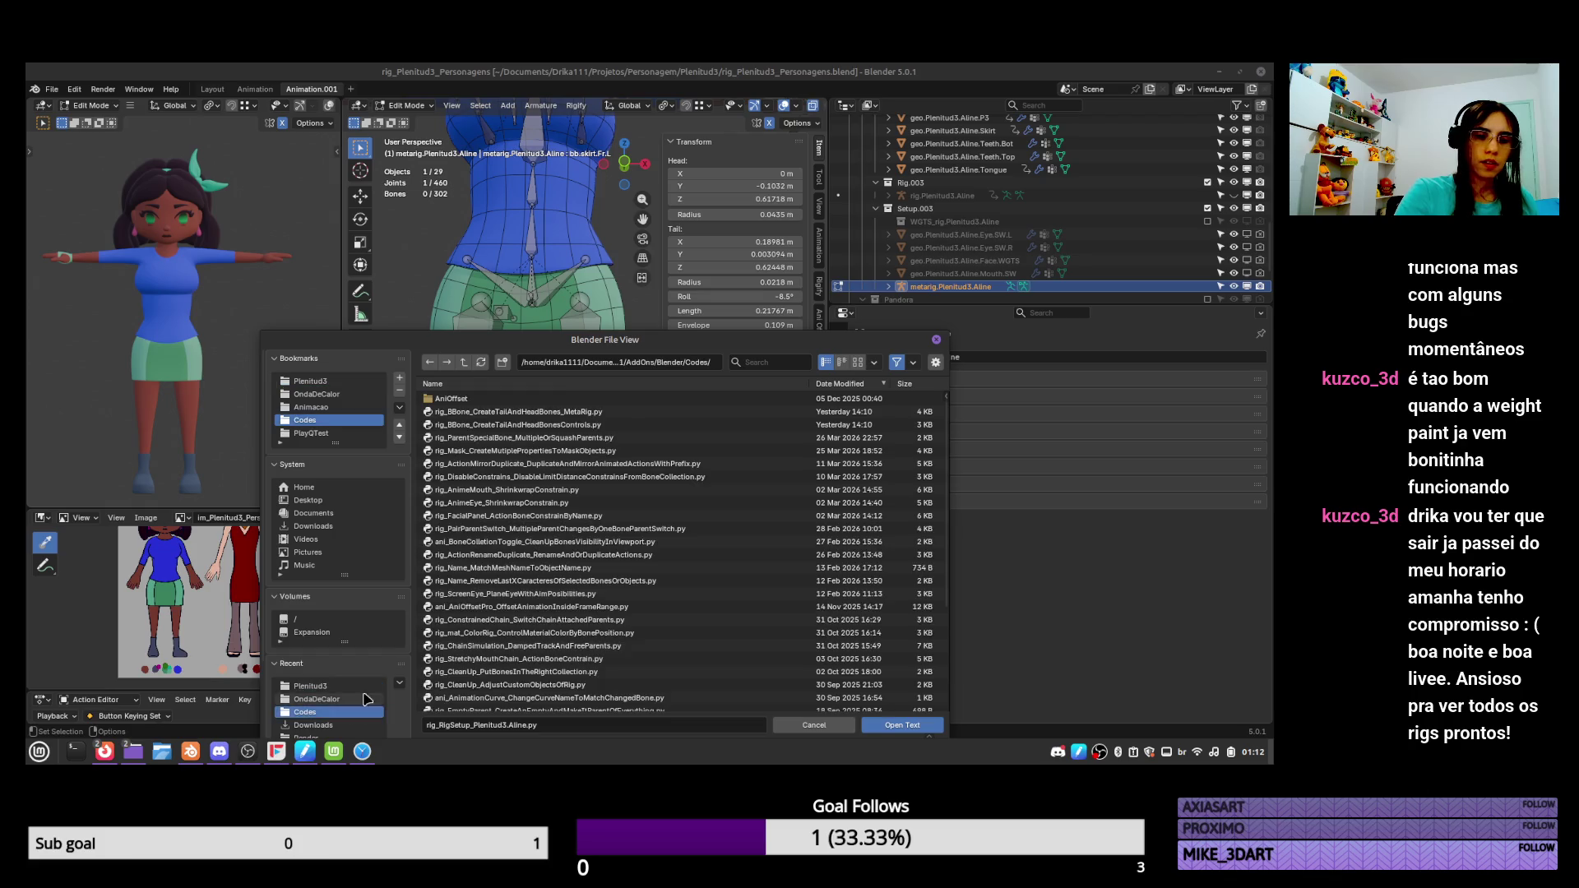
click(667, 414)
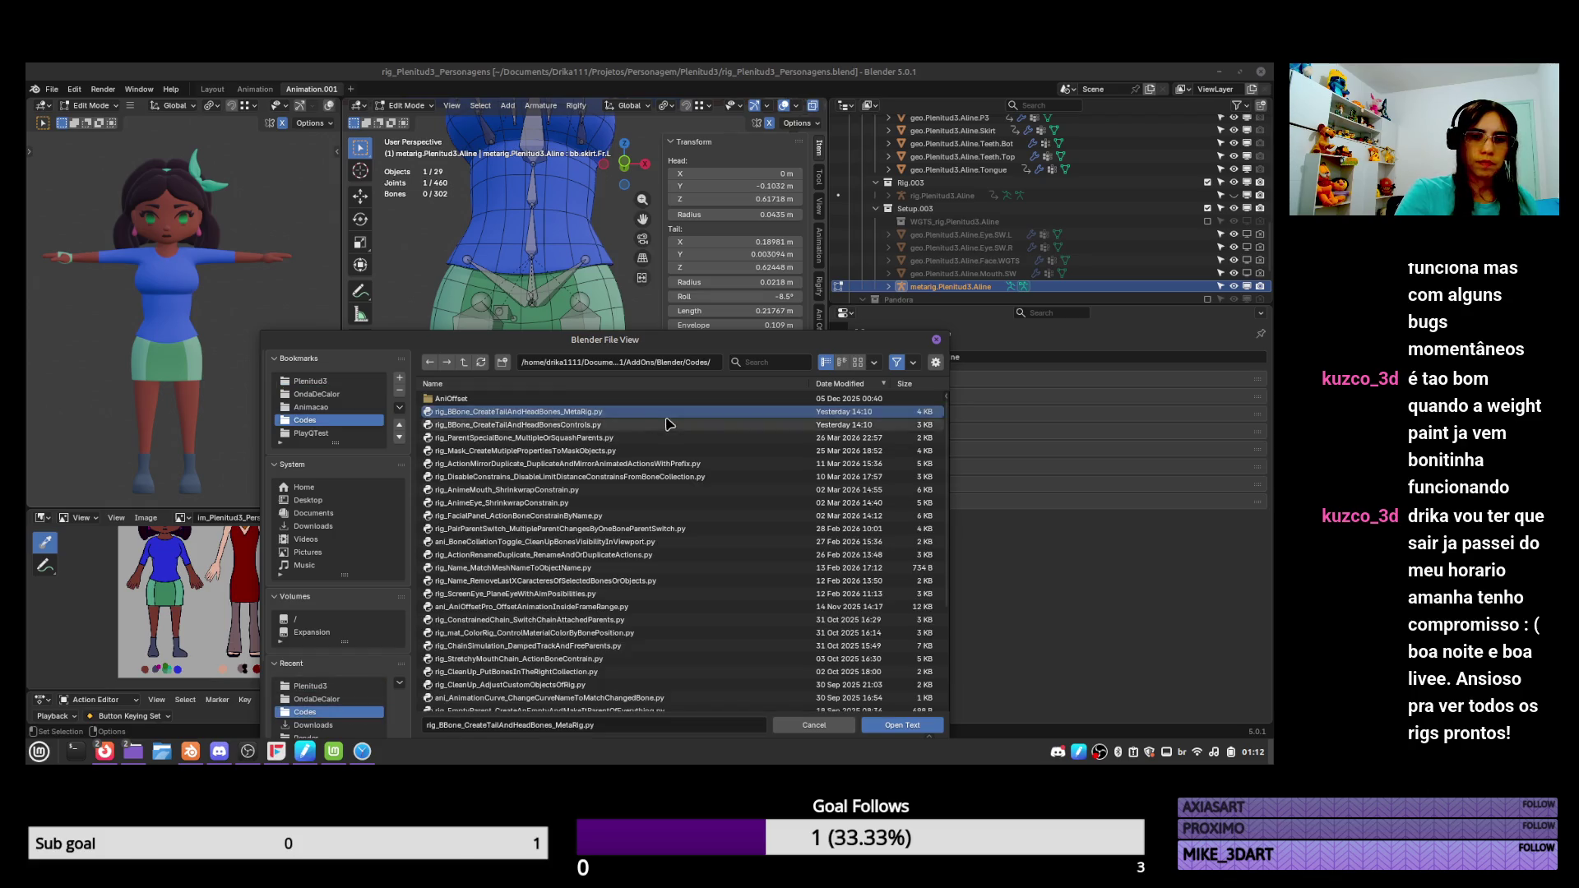
click(913, 727)
key(a)
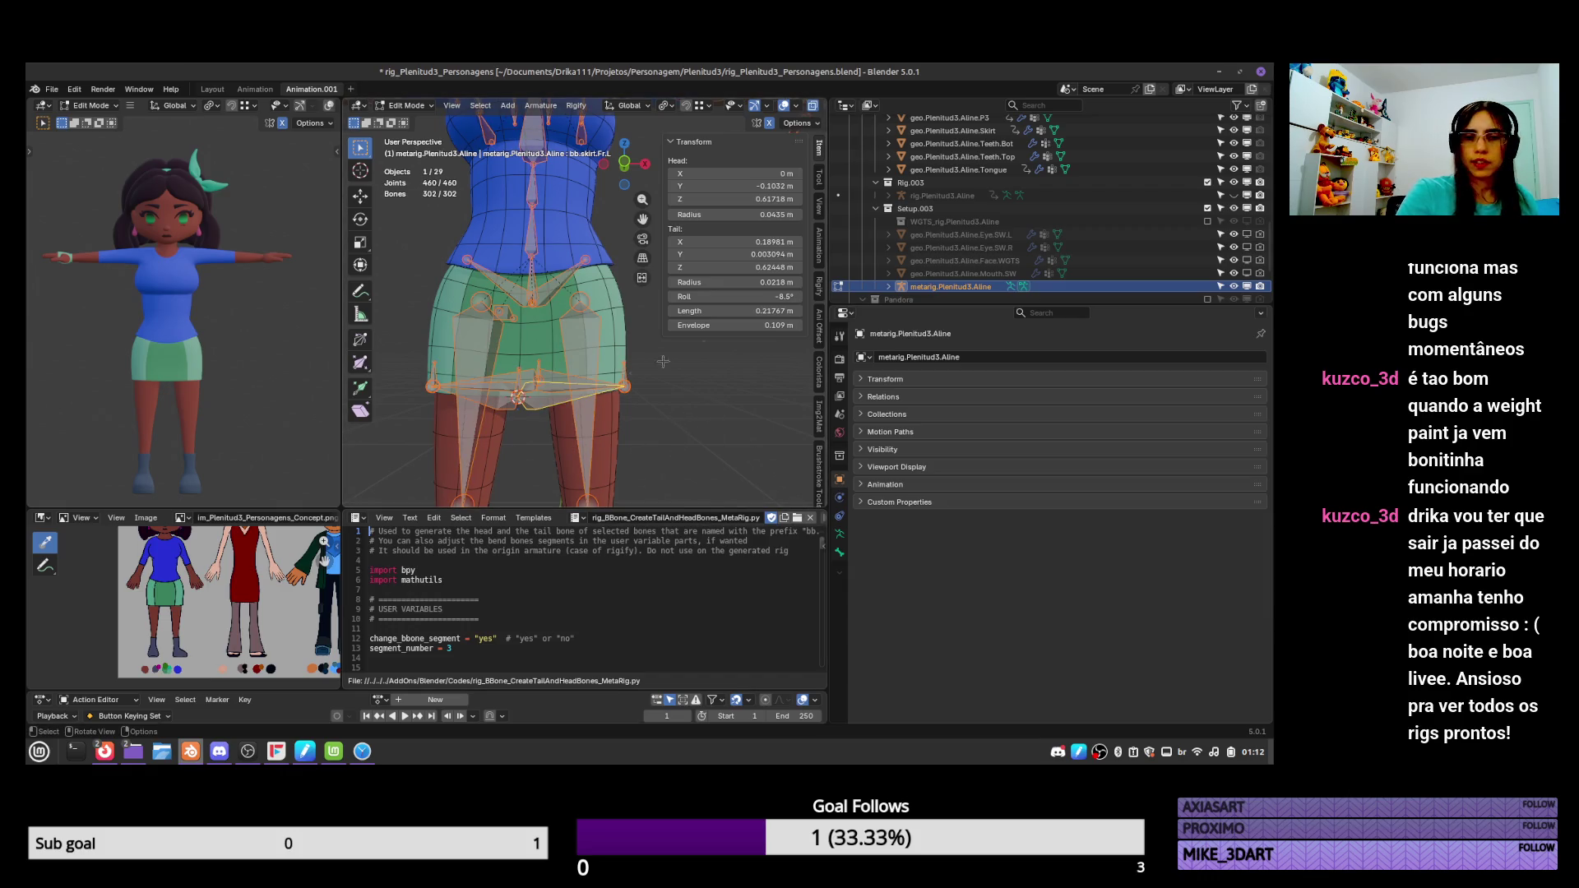
Run the MetaRig script on the selected bones and select the front-left skirt bone.
scroll(767, 523, down, 3)
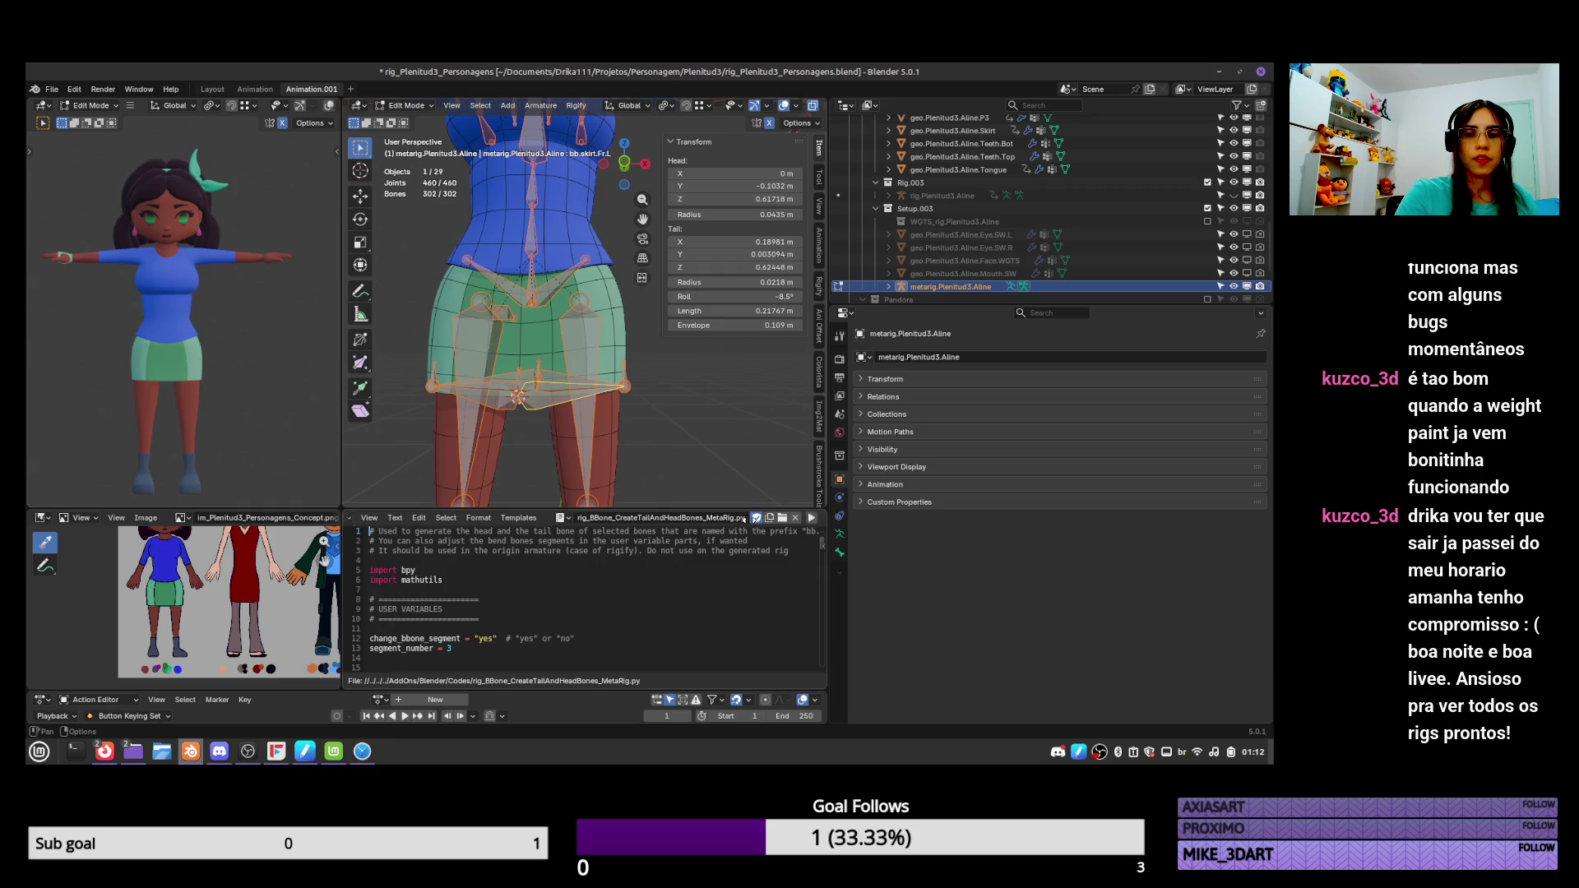
click(766, 520)
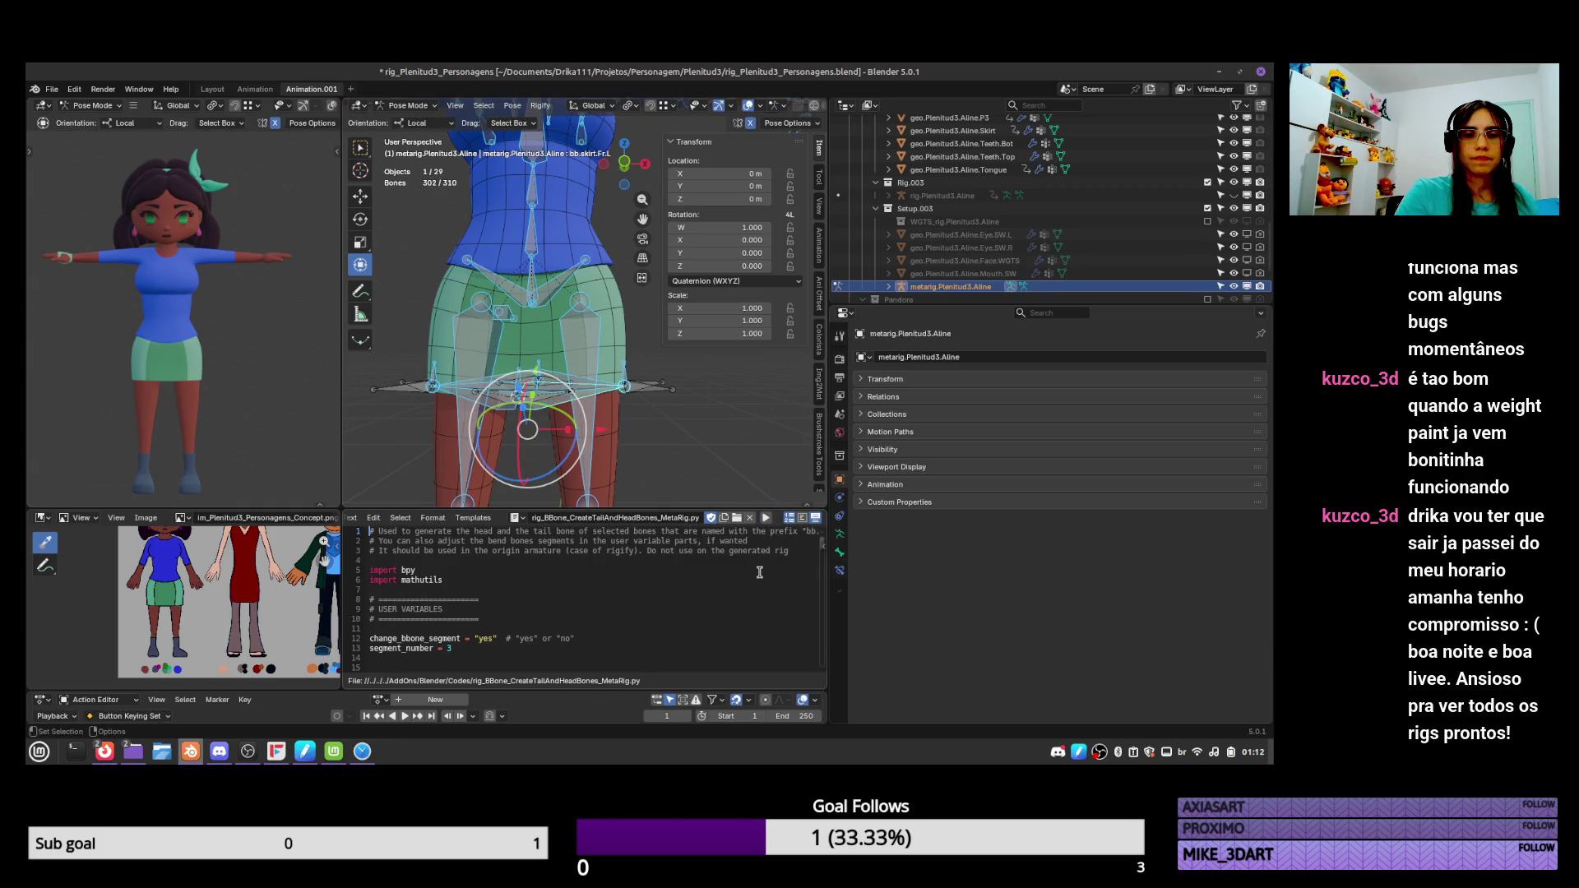
mouse_move(740, 477)
middle_down()
mouse_move(726, 538)
mouse_move(683, 498)
mouse_move(780, 462)
middle_up()
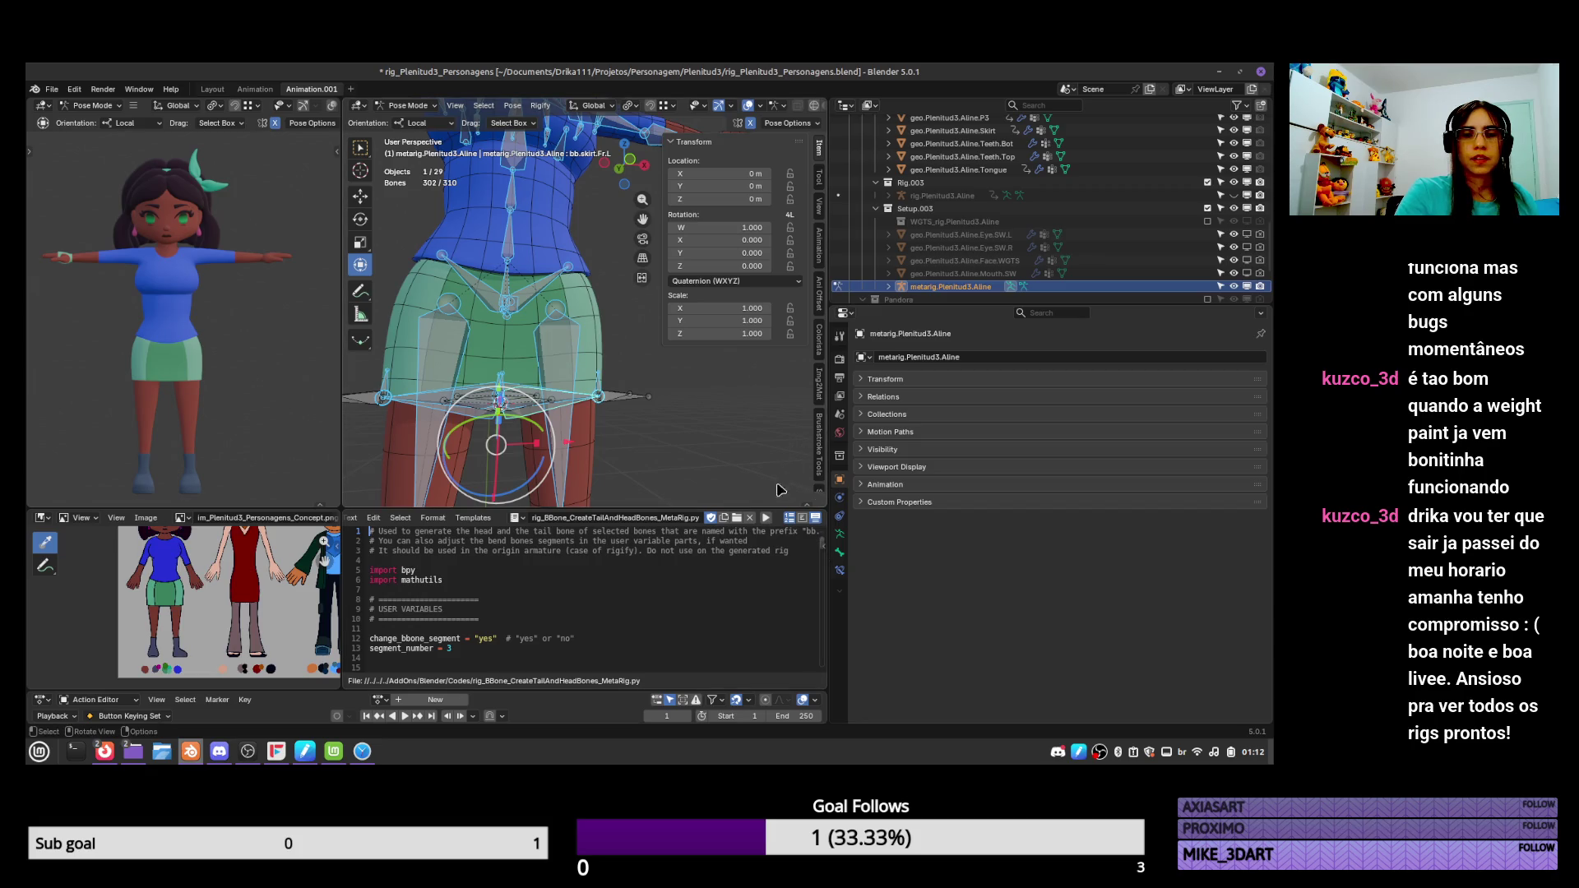
scroll(641, 336, up, 5)
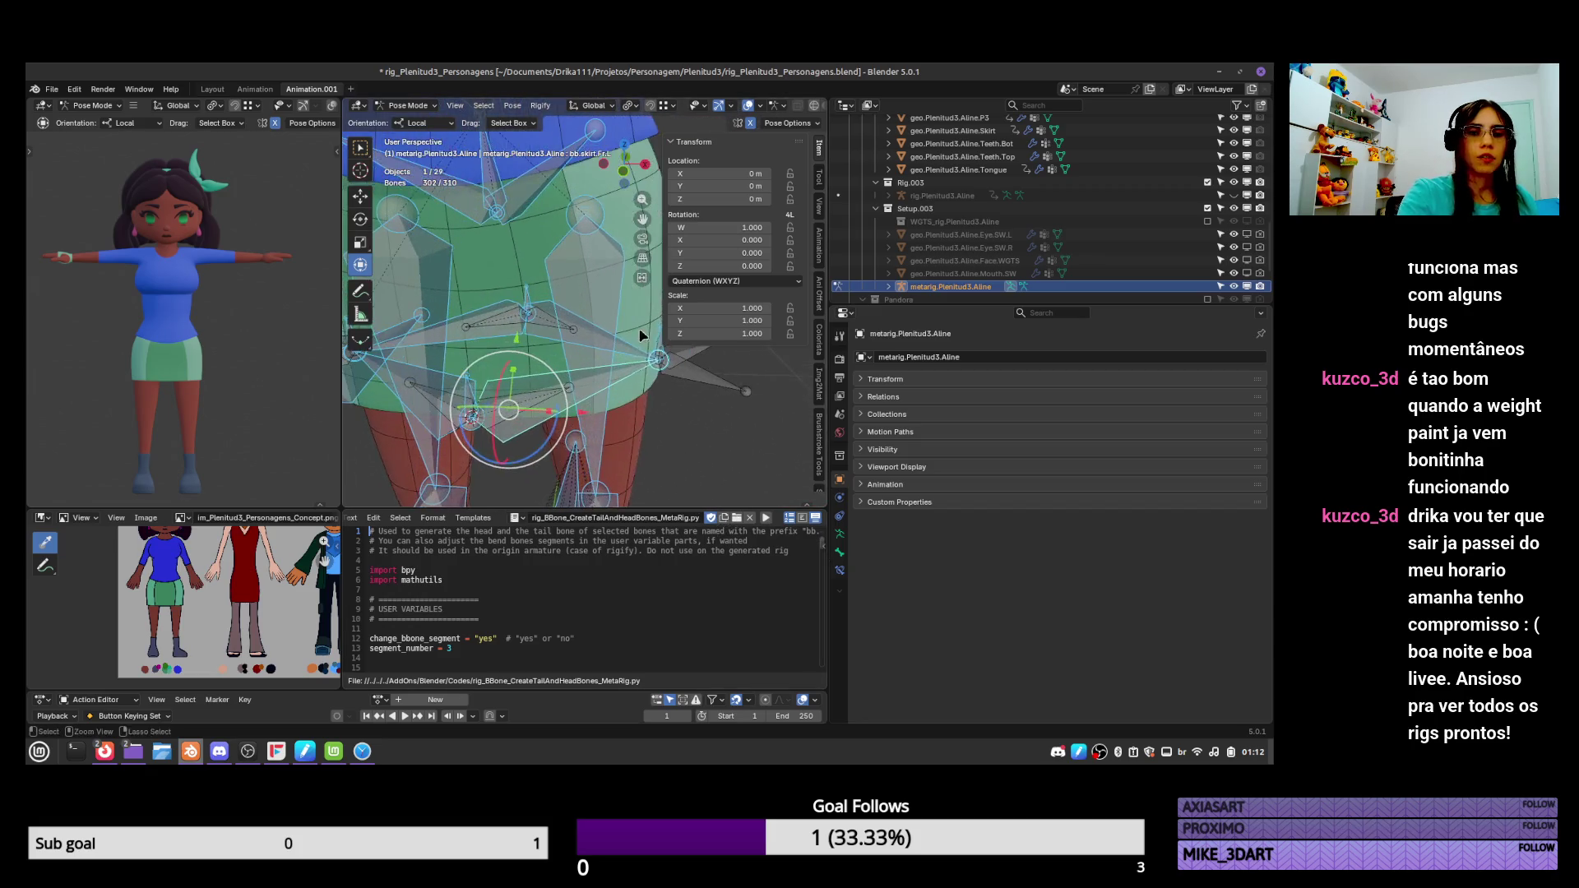
click(633, 369)
Inspect the skirt bone's Bendy Bones settings in the Bone and armature Data properties.
click(840, 535)
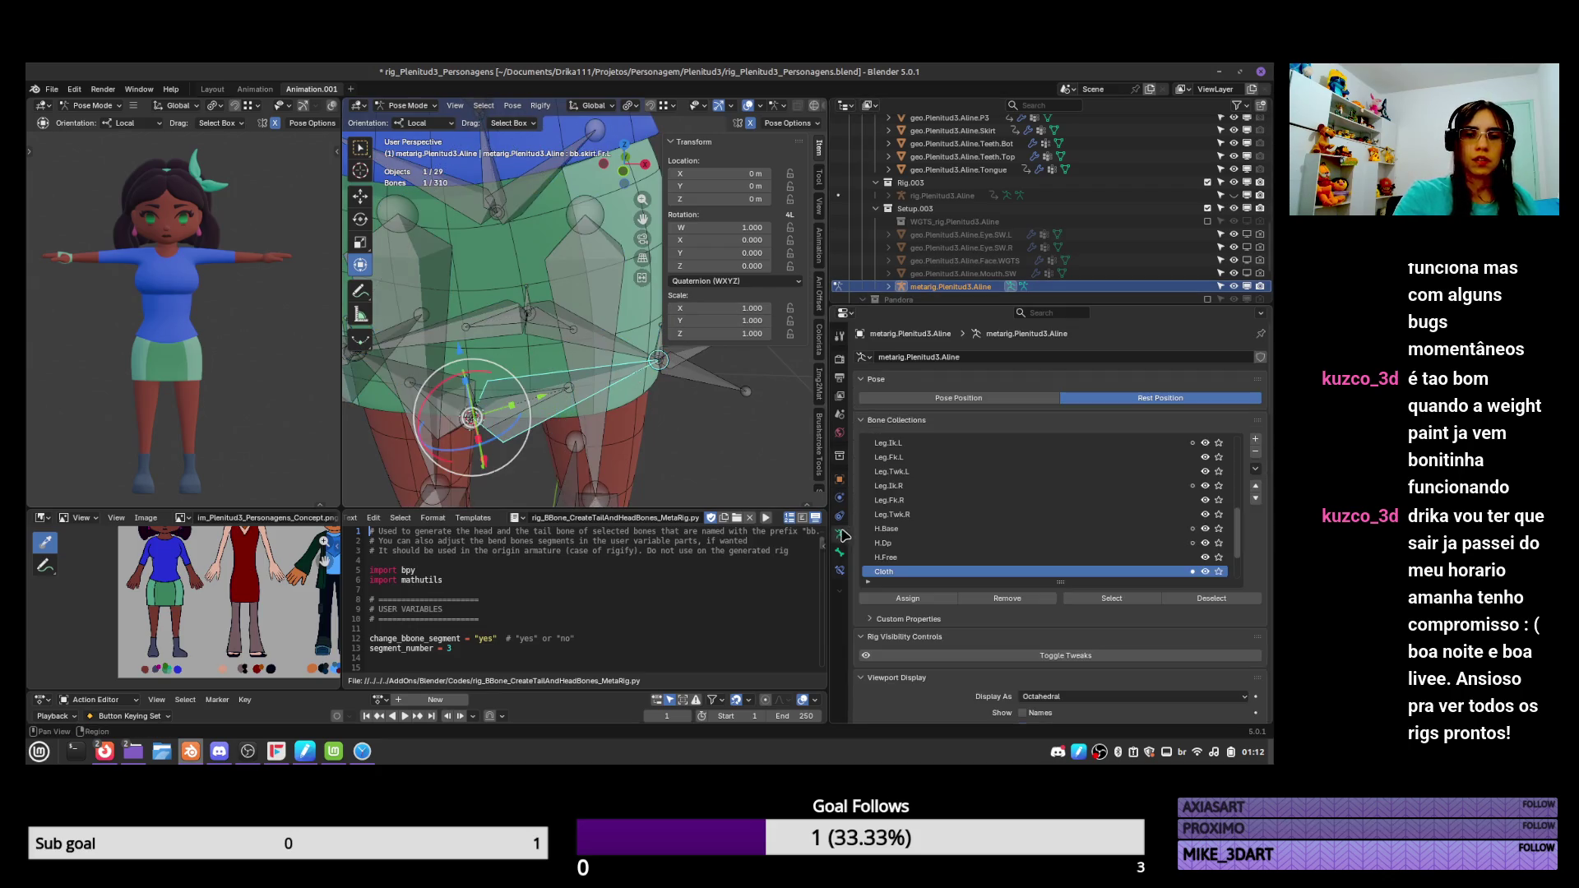
click(840, 552)
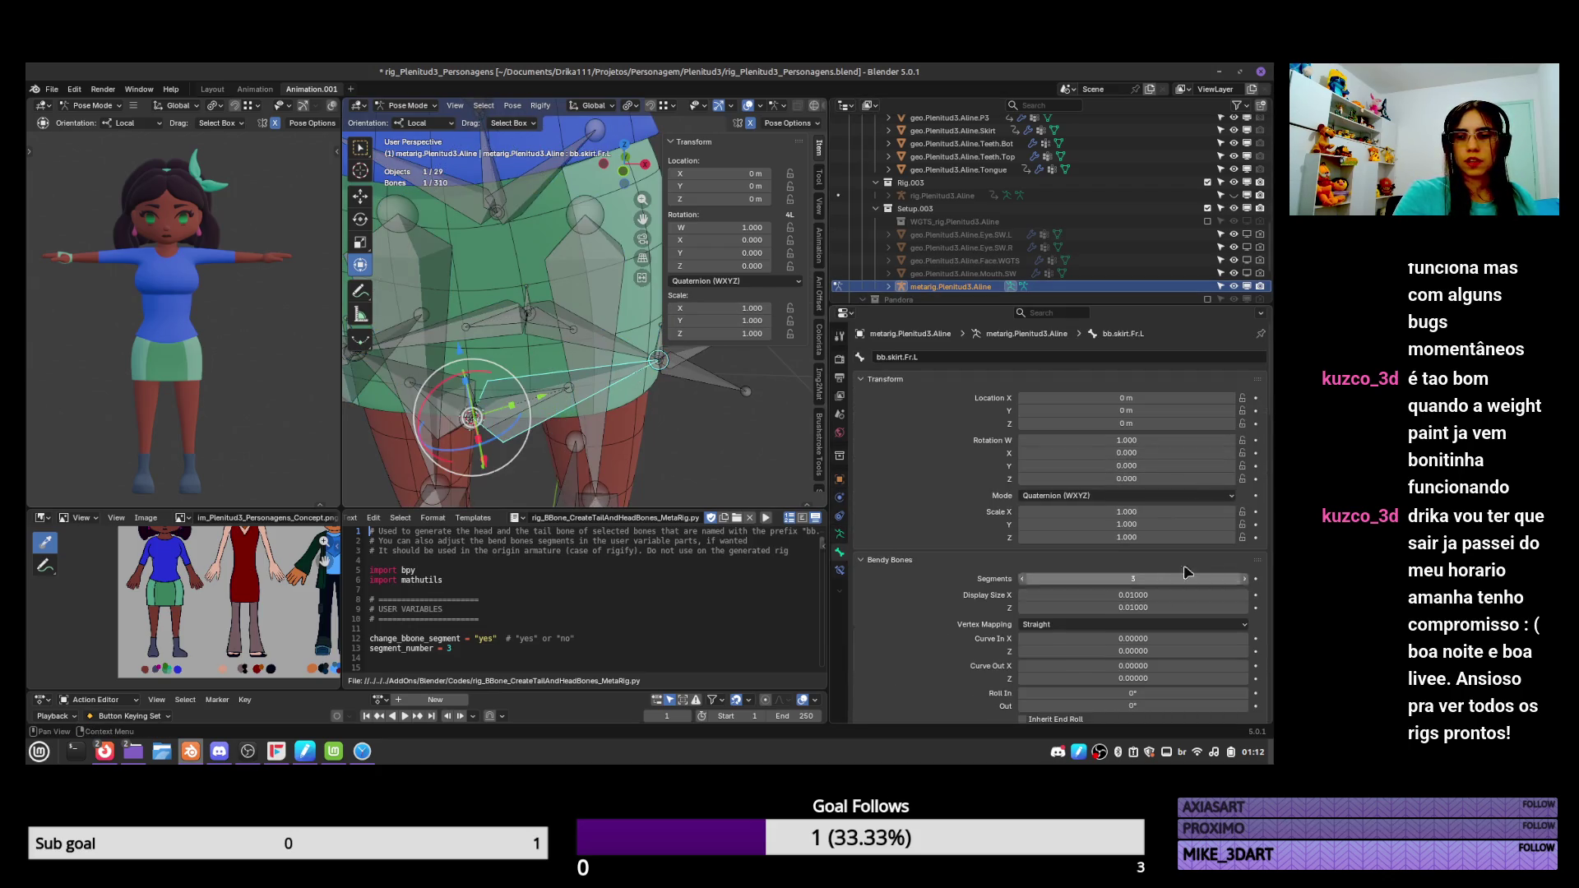
scroll(1259, 550, down, 12)
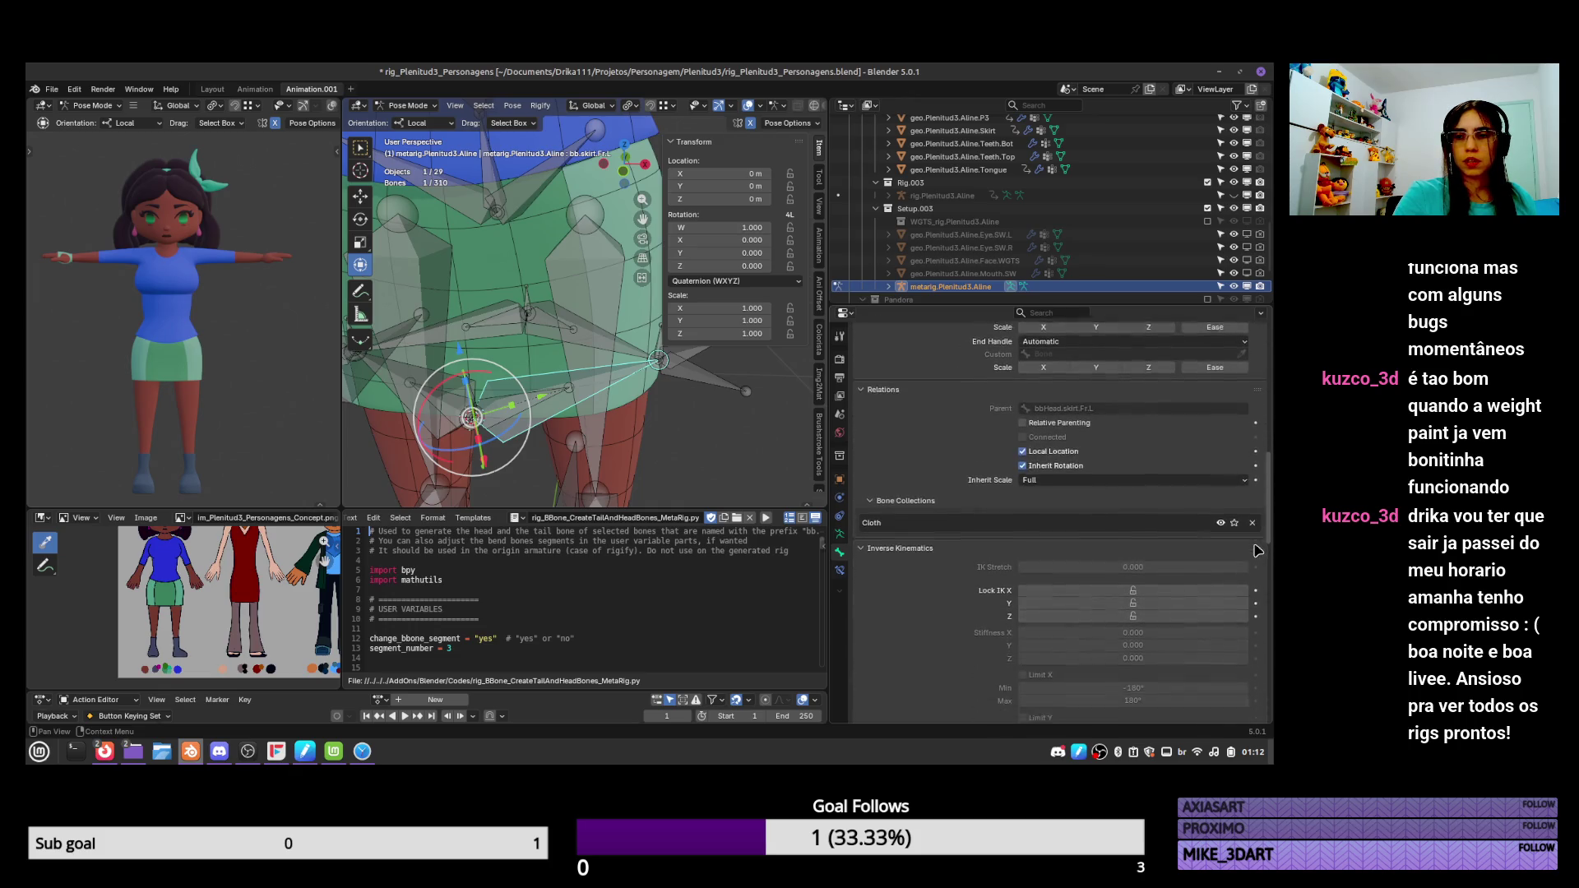
drag(1258, 550, 1261, 509)
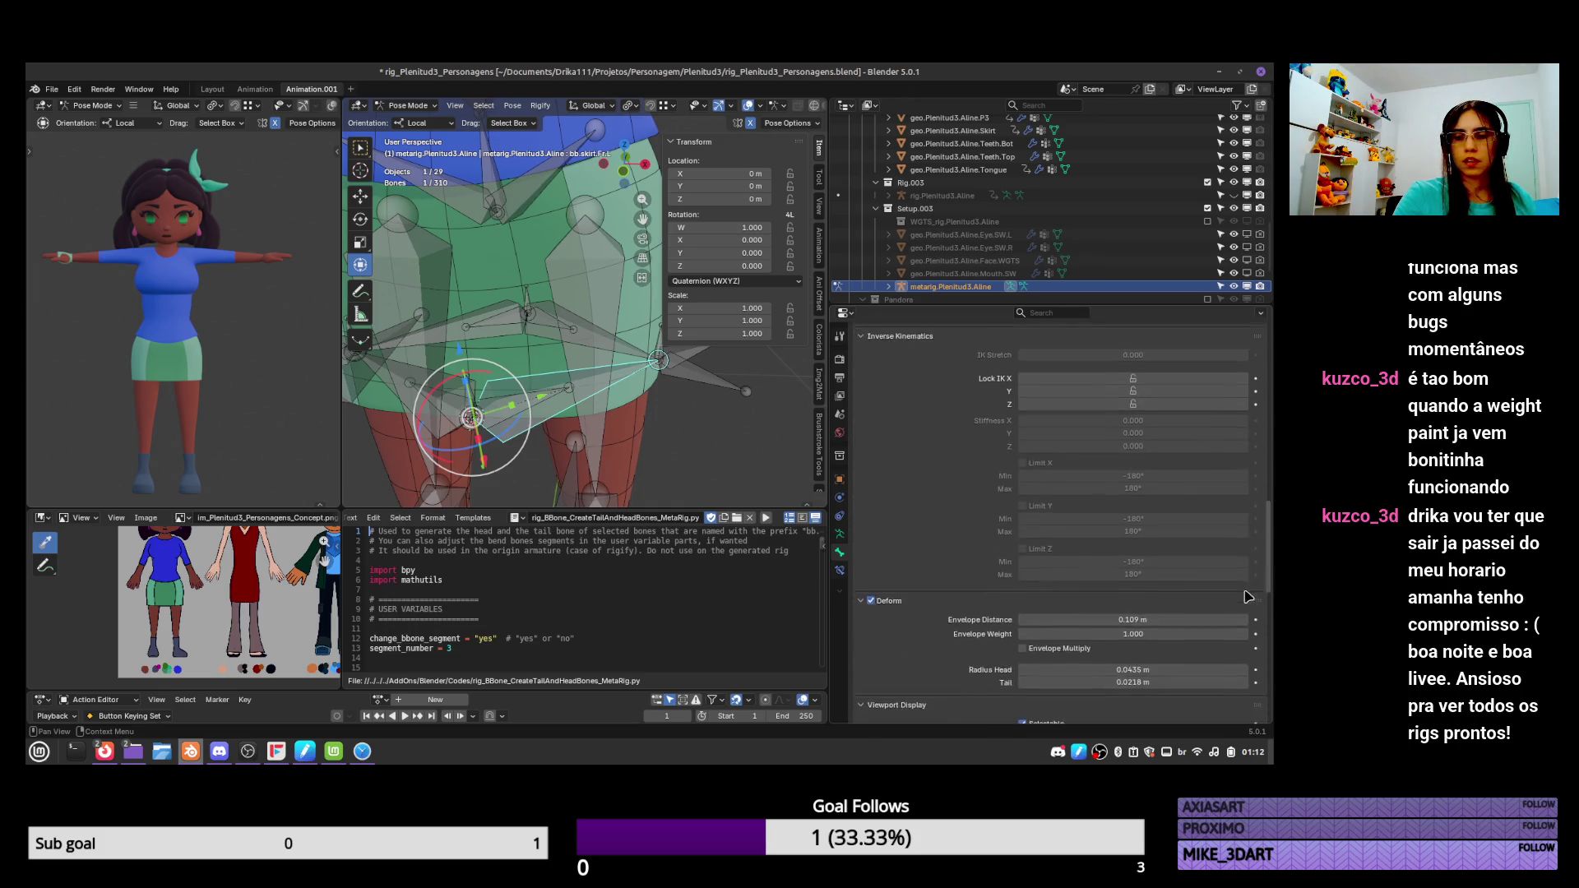
click(840, 533)
drag(1273, 463, 1266, 609)
scroll(944, 522, up, 5)
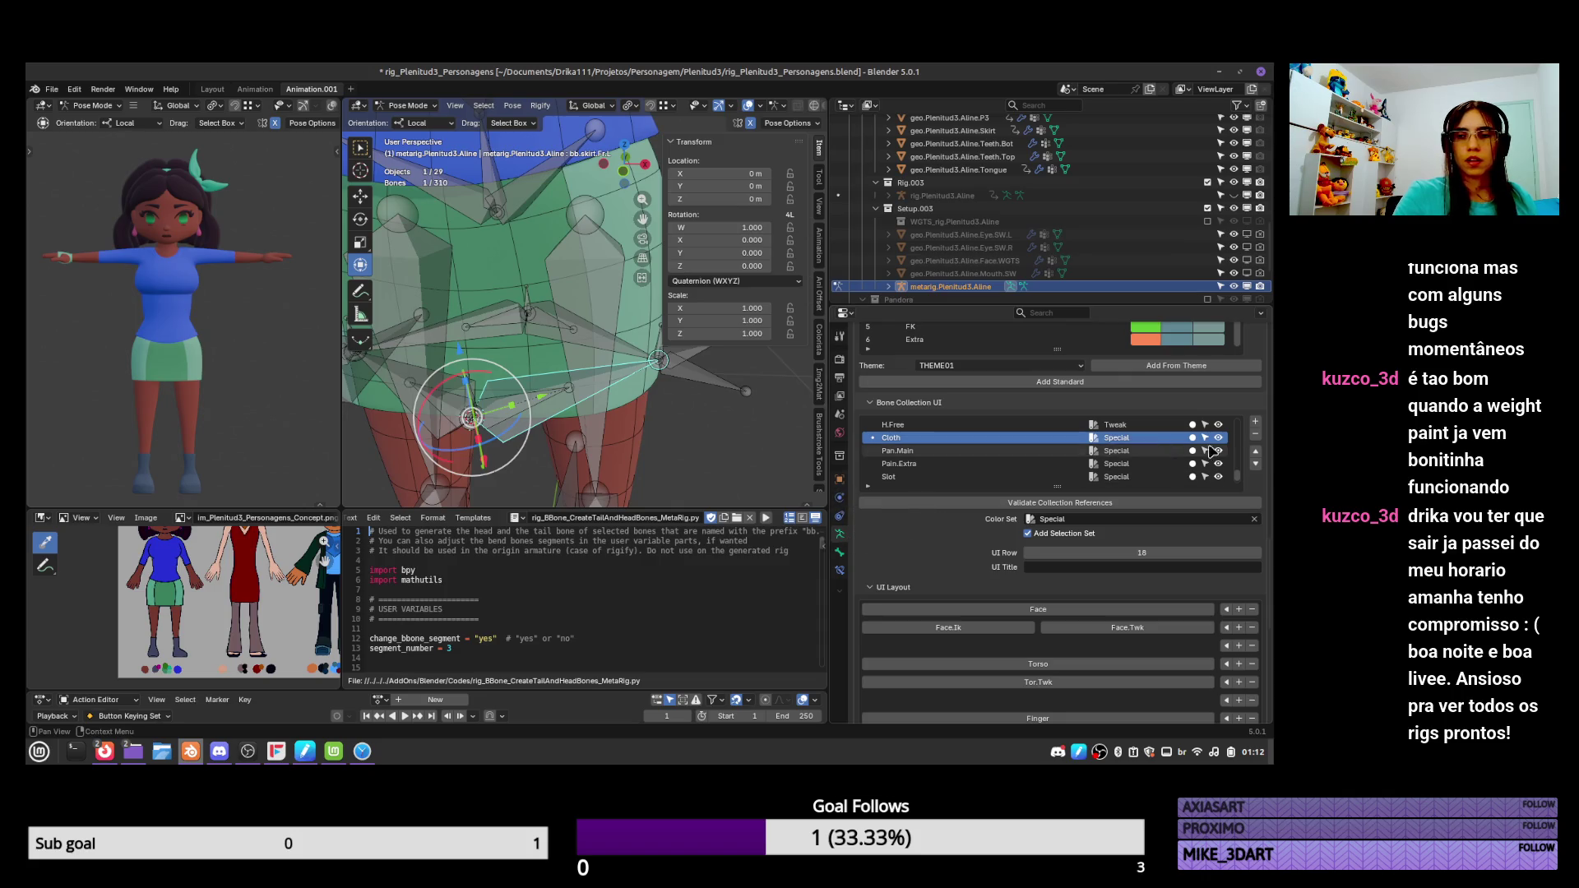
drag(1271, 550, 1274, 430)
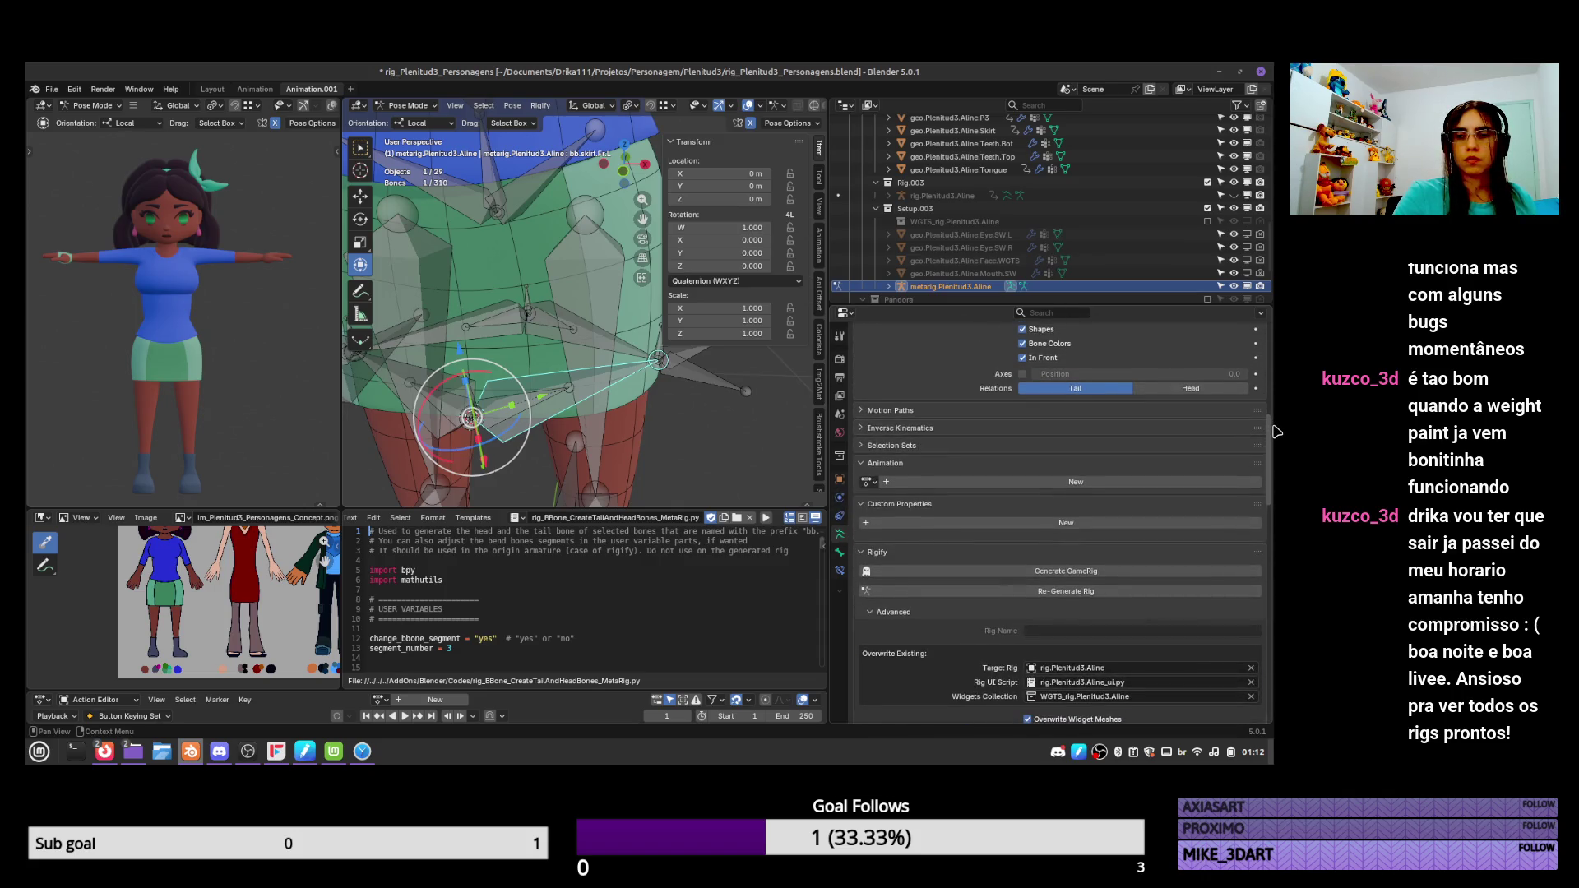
scroll(1271, 430, up, 4)
Display the armature bones as B-Bone, then switch back to Octahedral.
click(1178, 431)
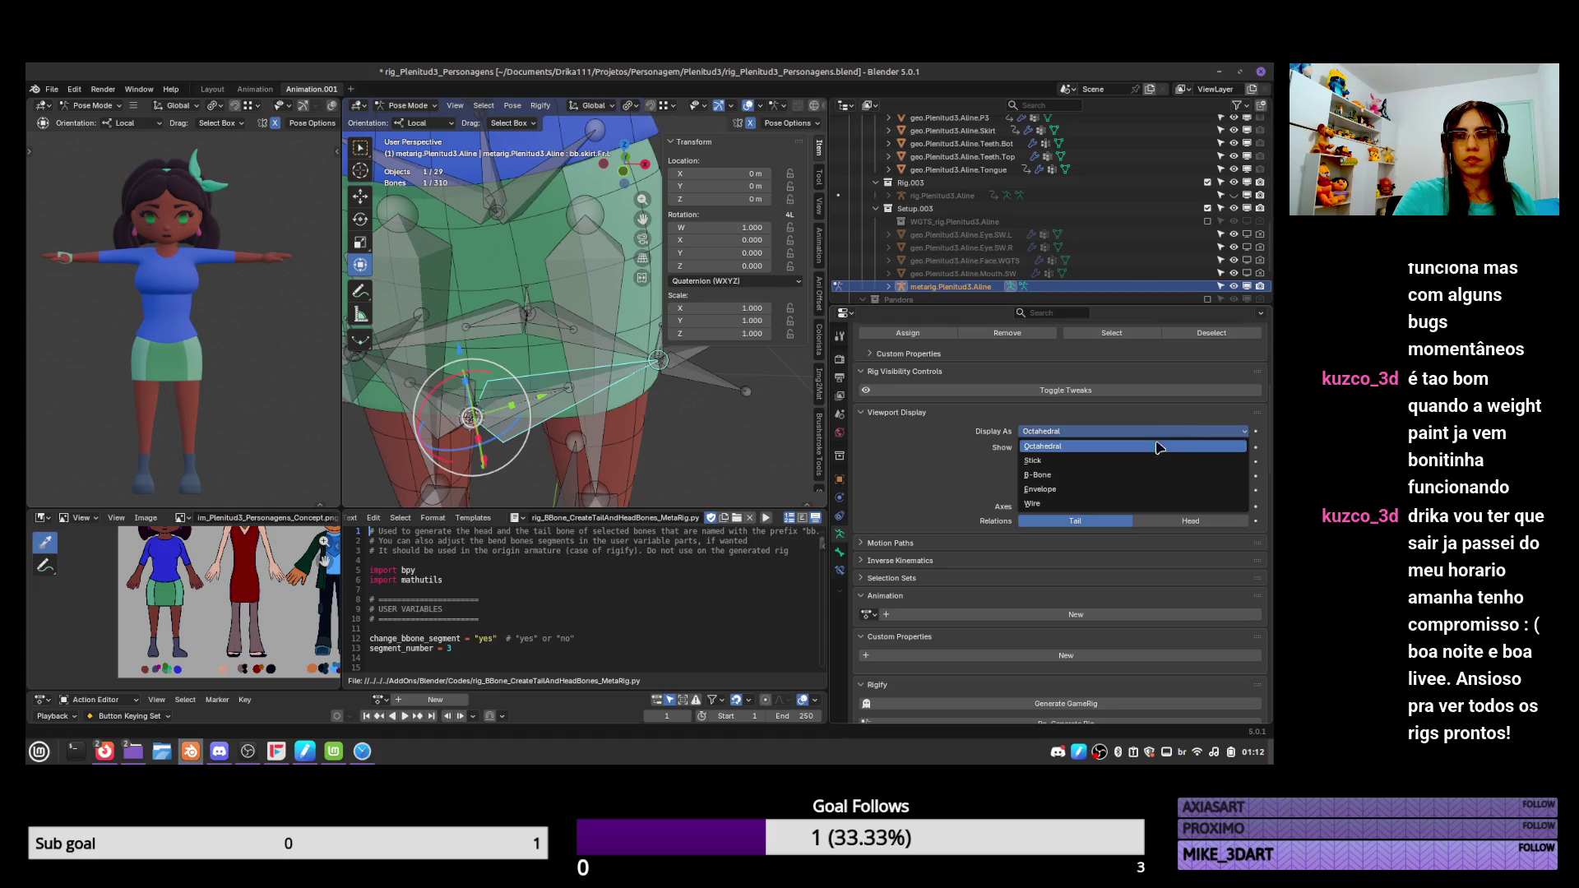
click(1126, 476)
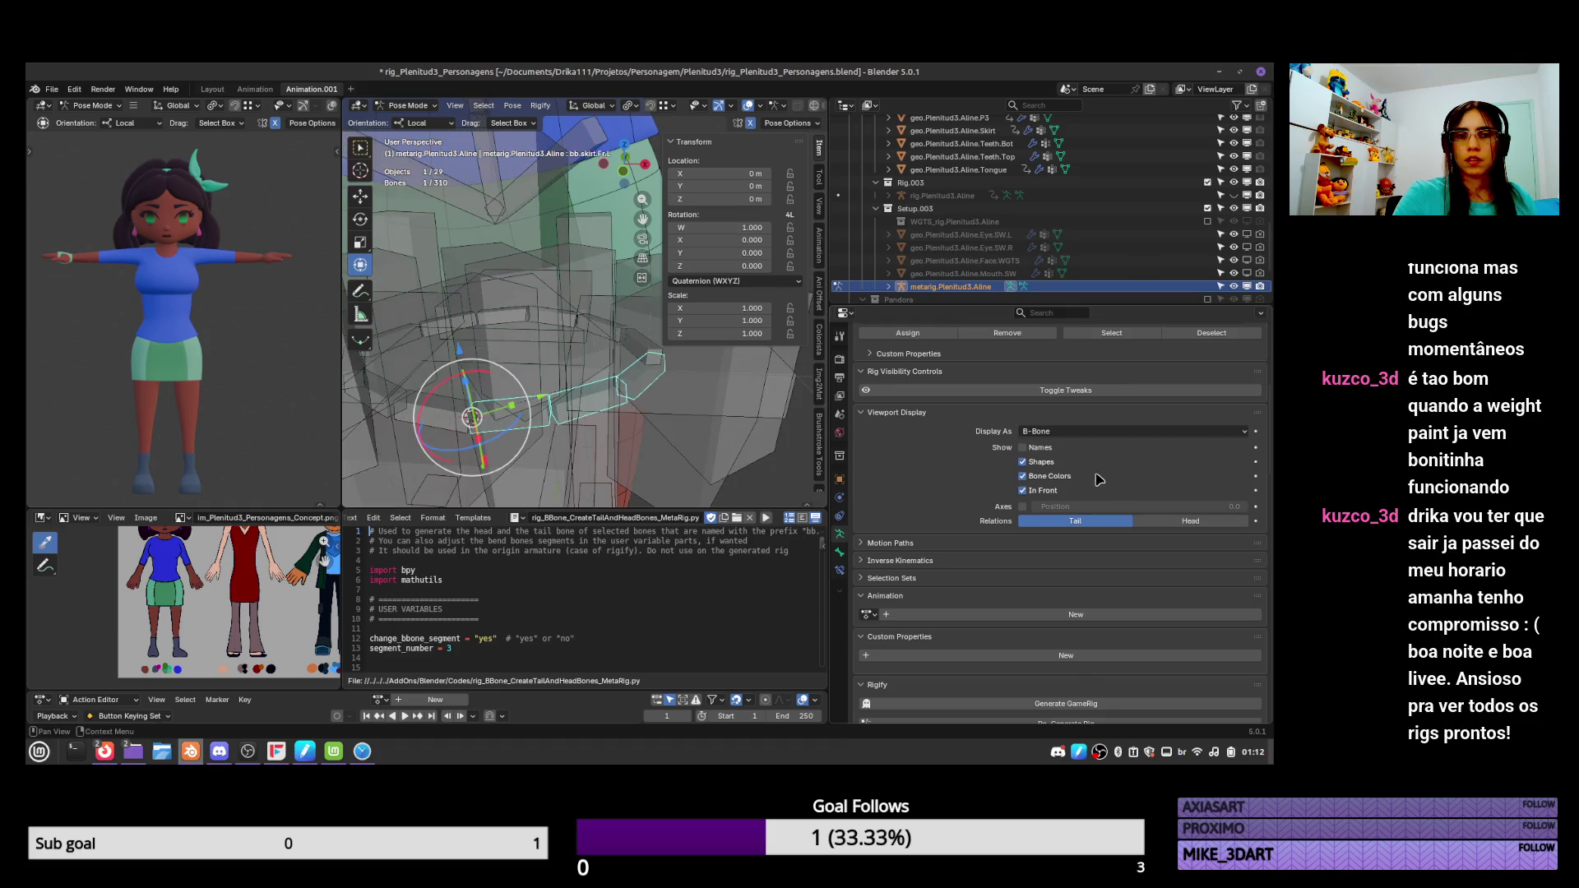
click(1152, 431)
click(1135, 448)
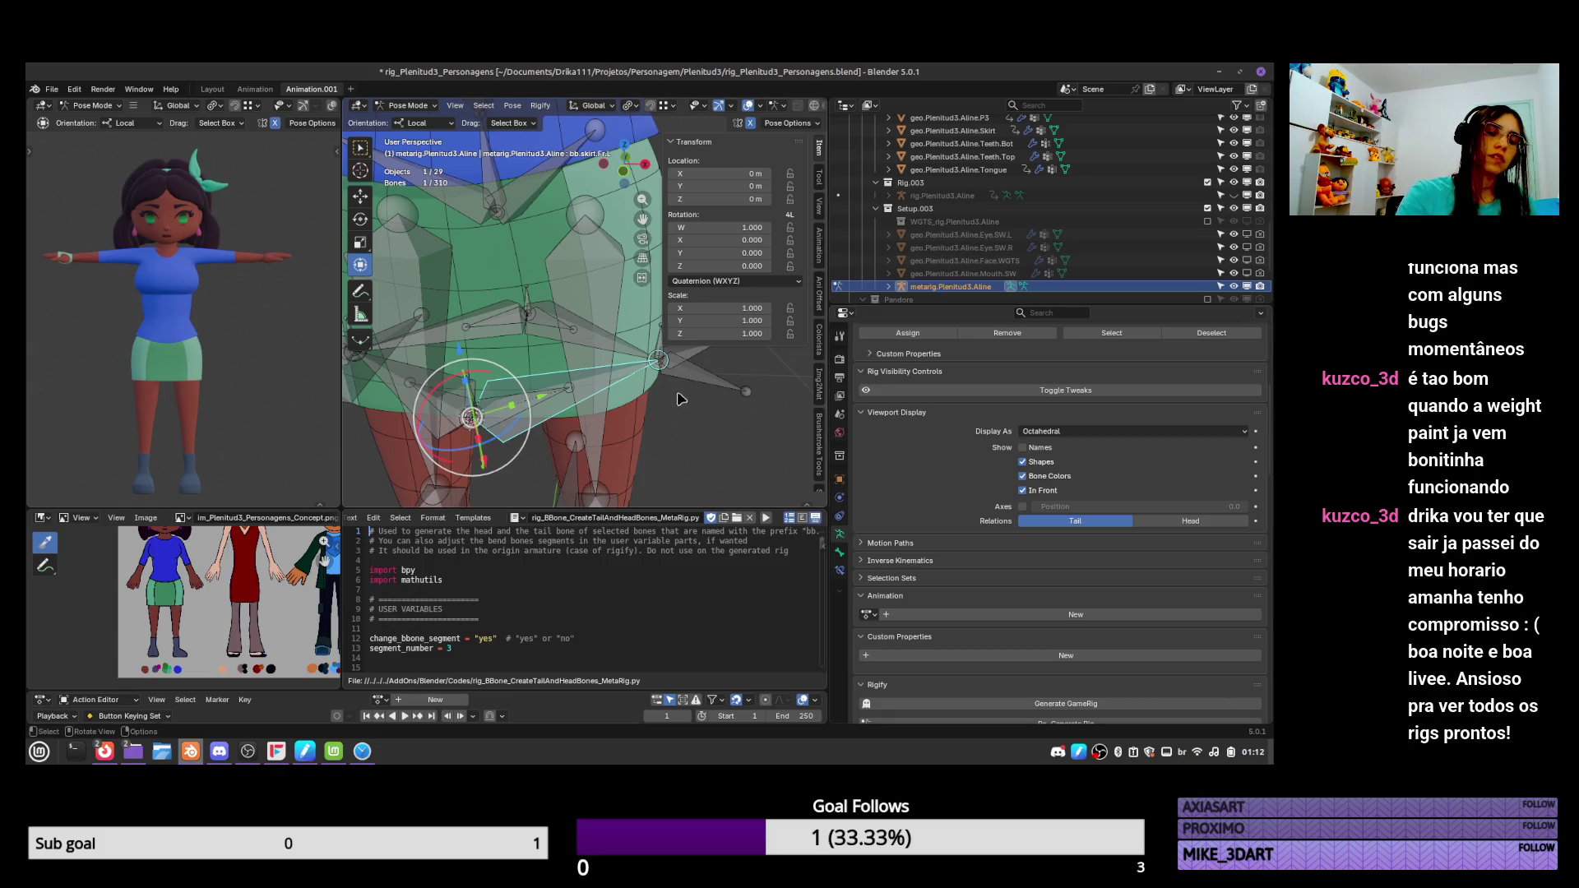
Select the new bbTail.skirt.Fr.L and bbHead.skirt.Fr.L helper bones.
middle_drag(575, 387, 580, 320)
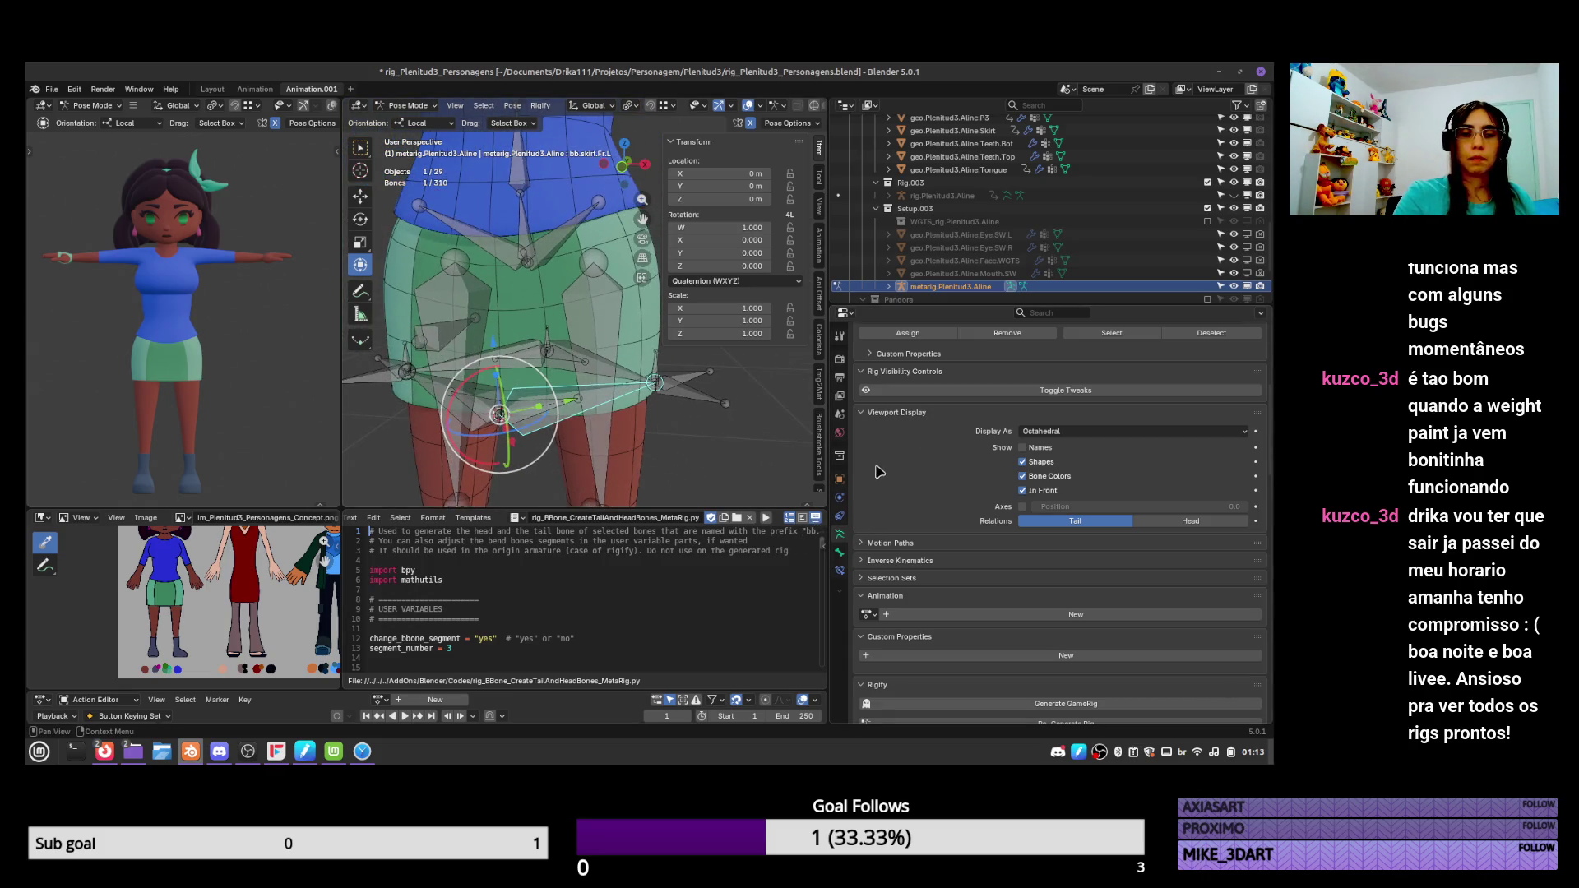
click(686, 392)
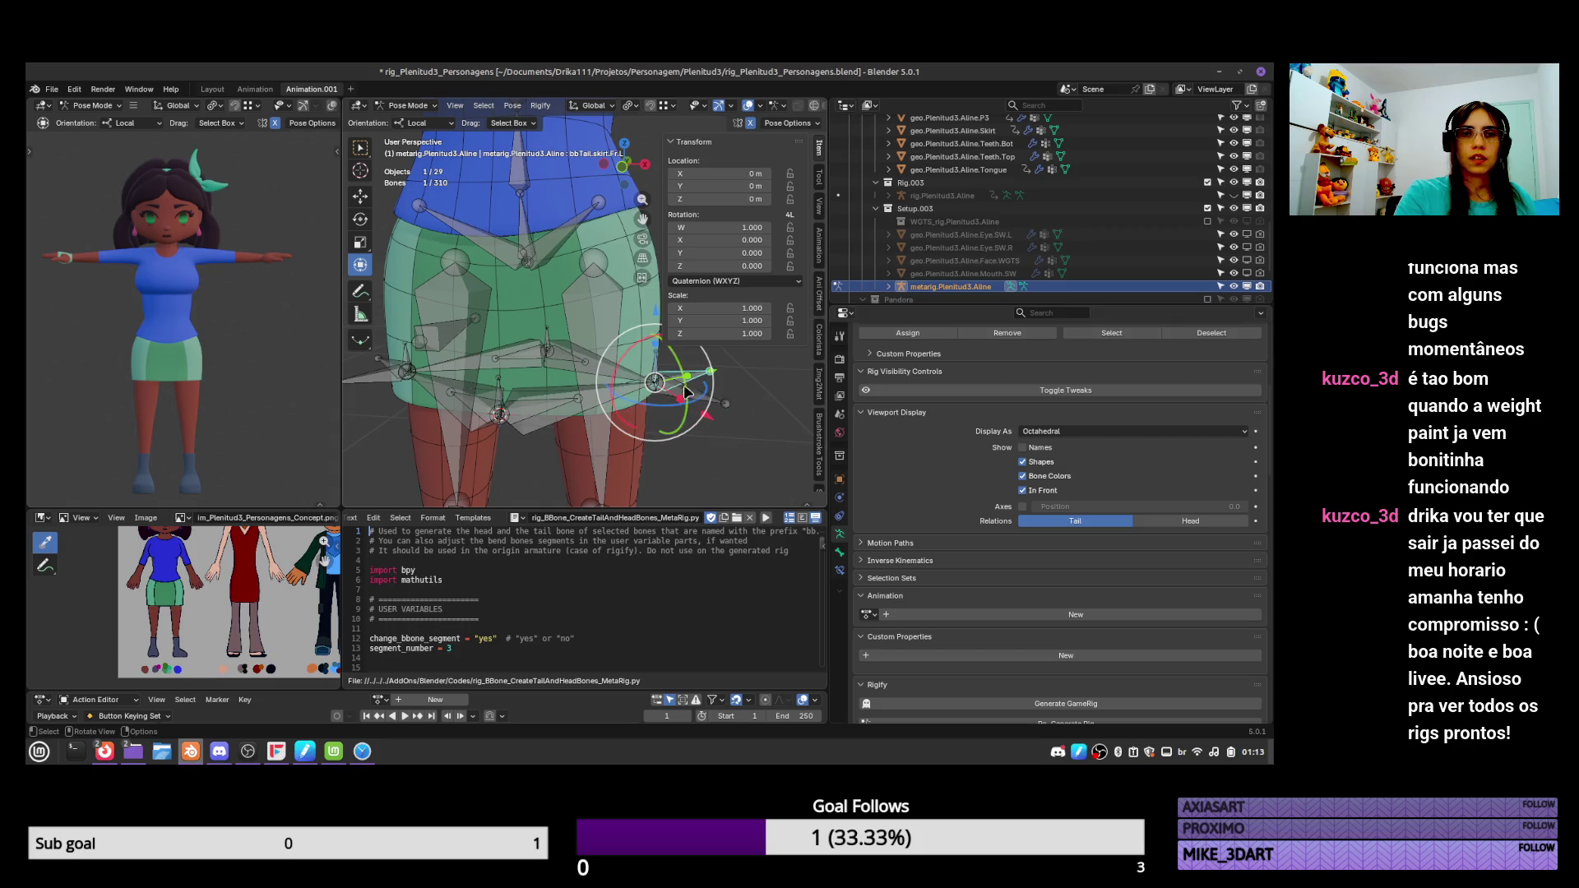
click(520, 415)
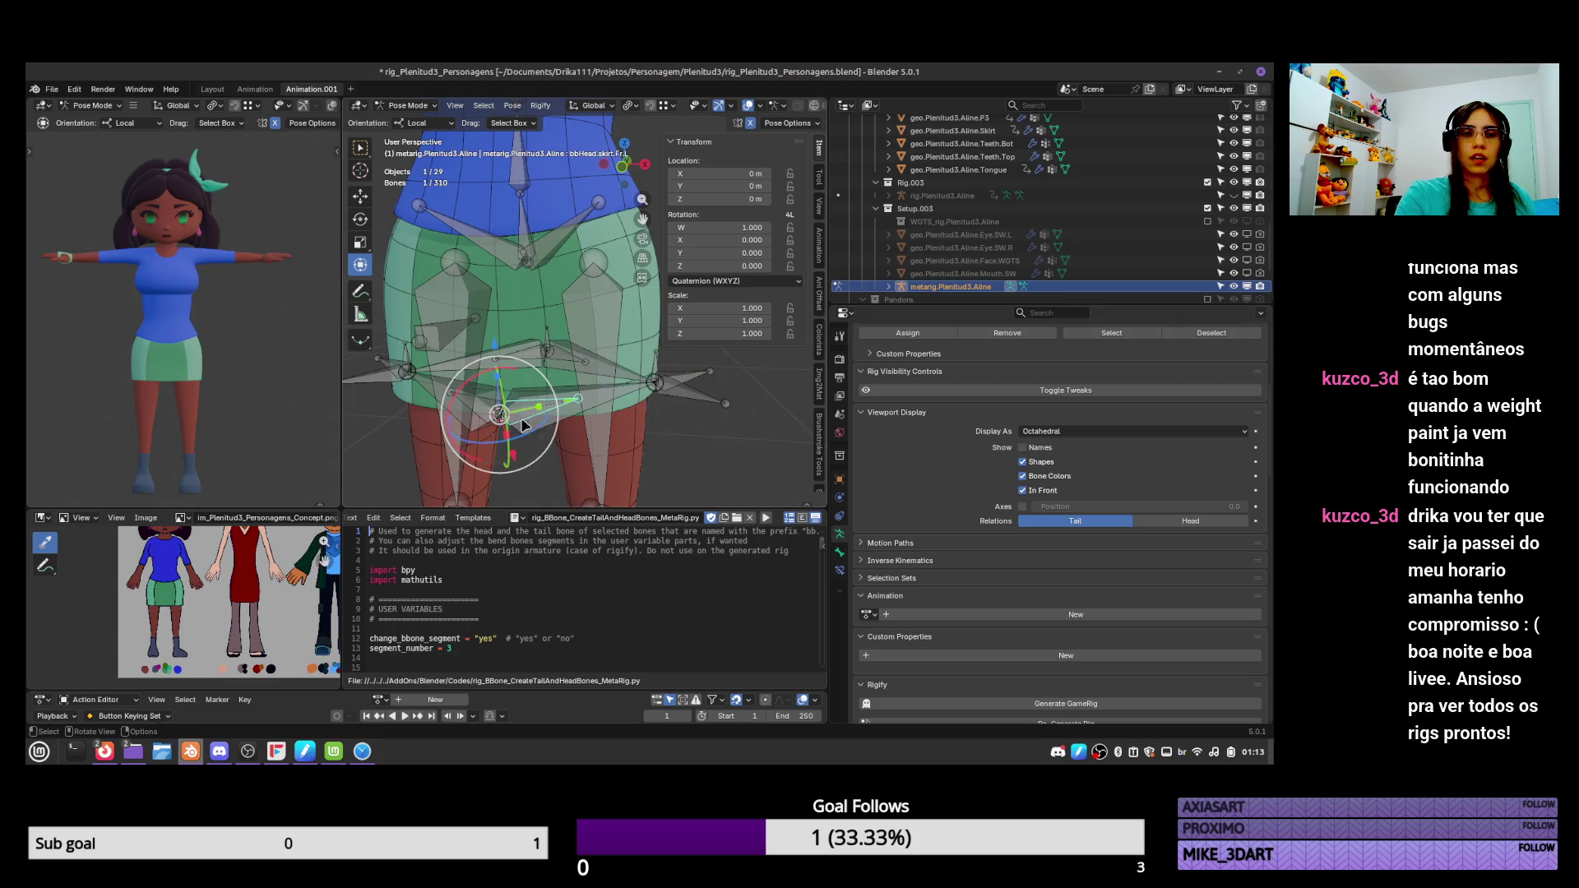
Return to Object Mode and Re-Generate rig.Plenitud3.Aline from the Rigify panel.
key(ctrl+Tab)
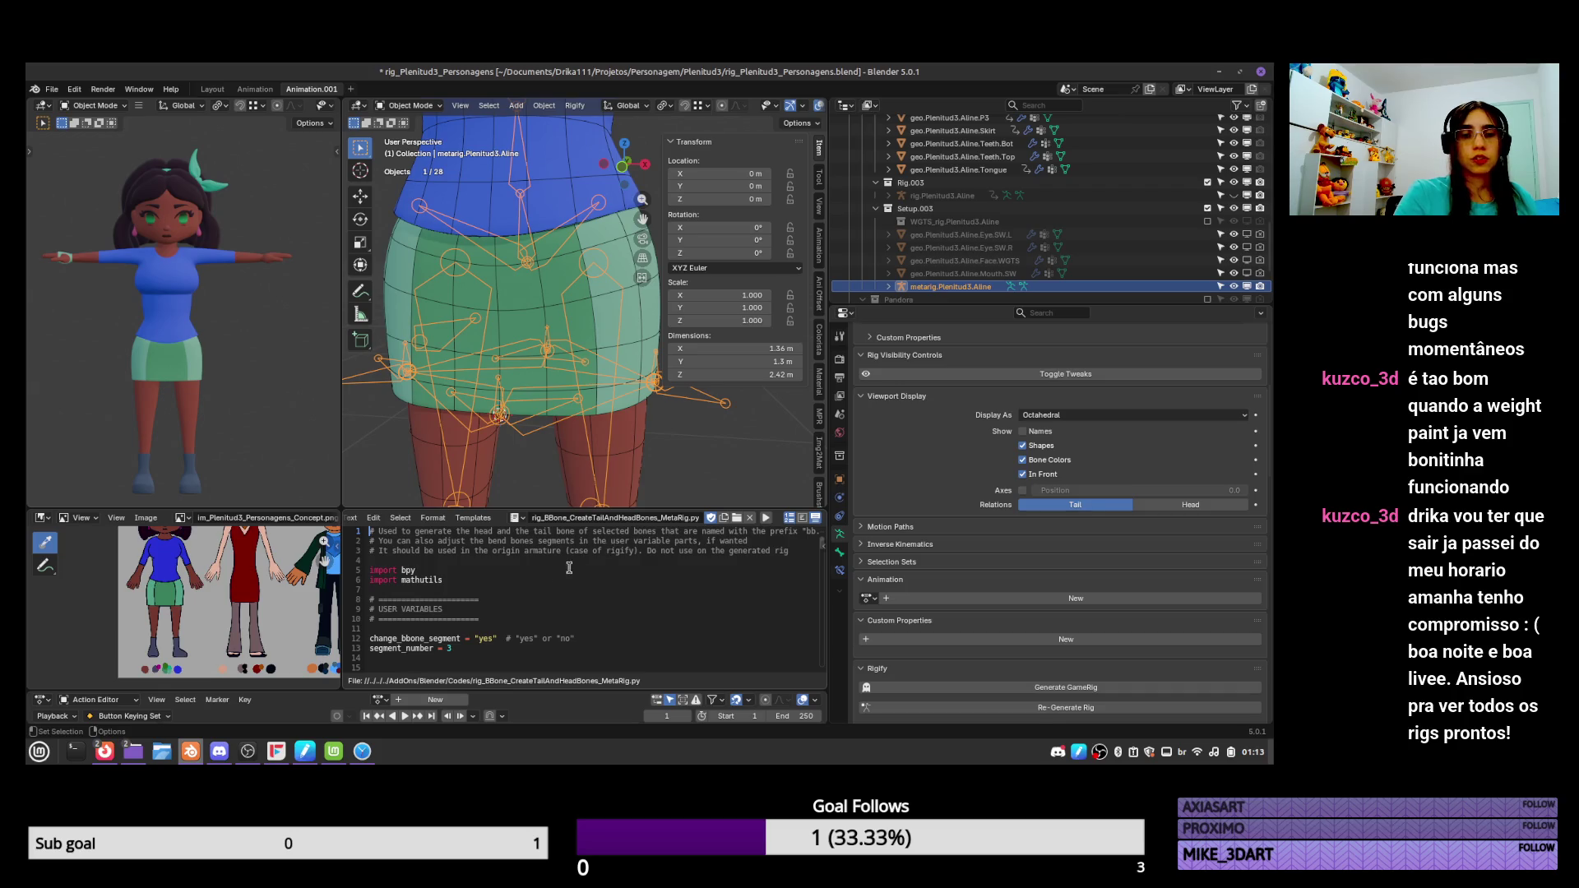
scroll(1258, 535, down, 10)
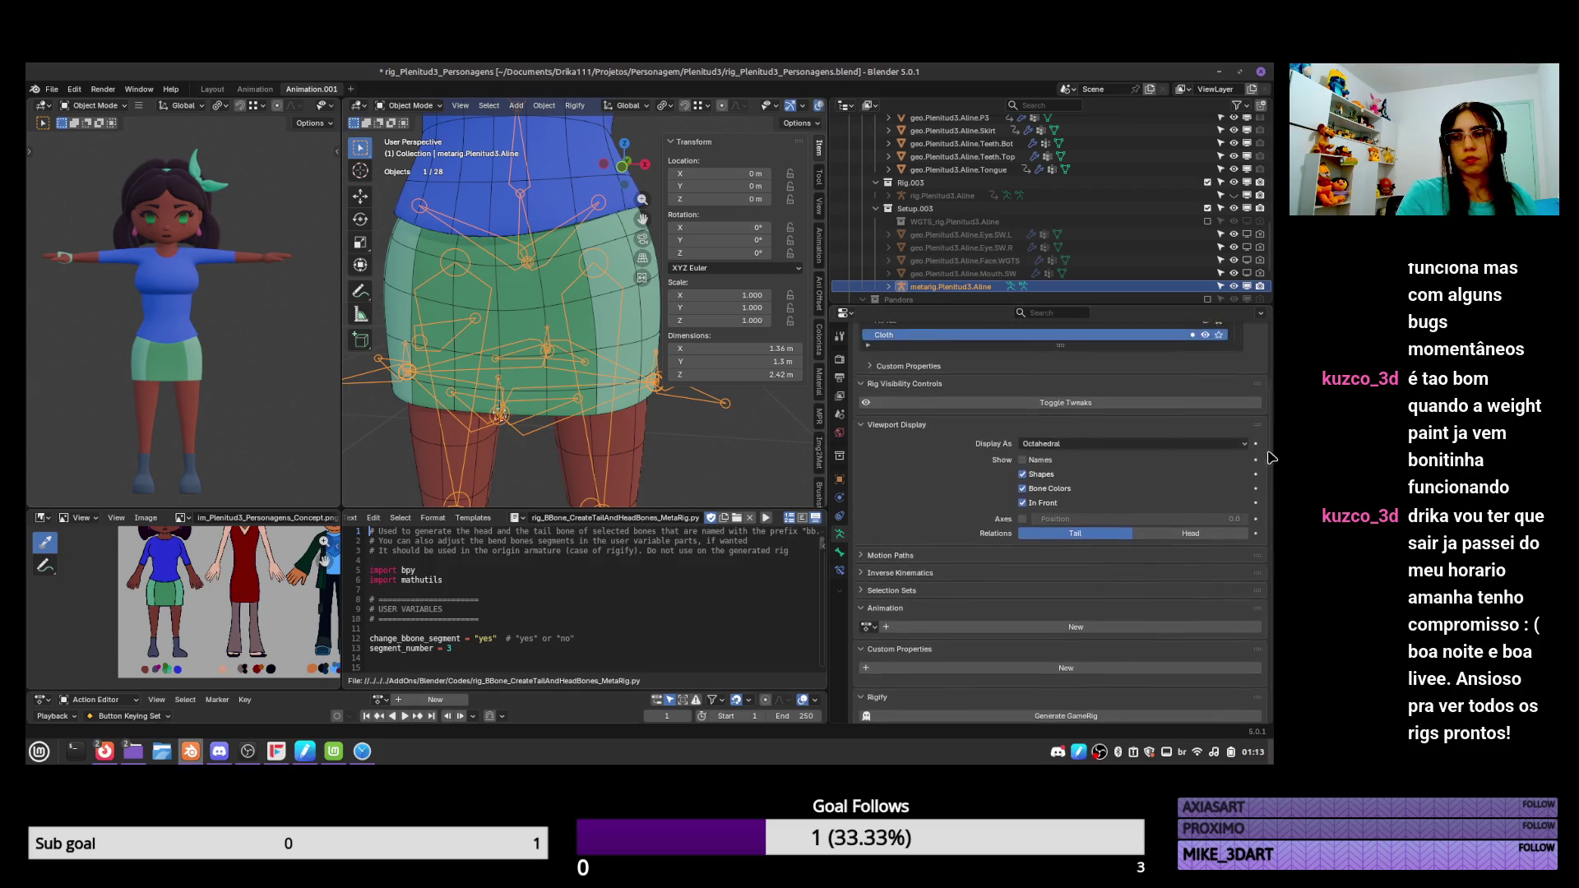
scroll(1246, 510, up, 5)
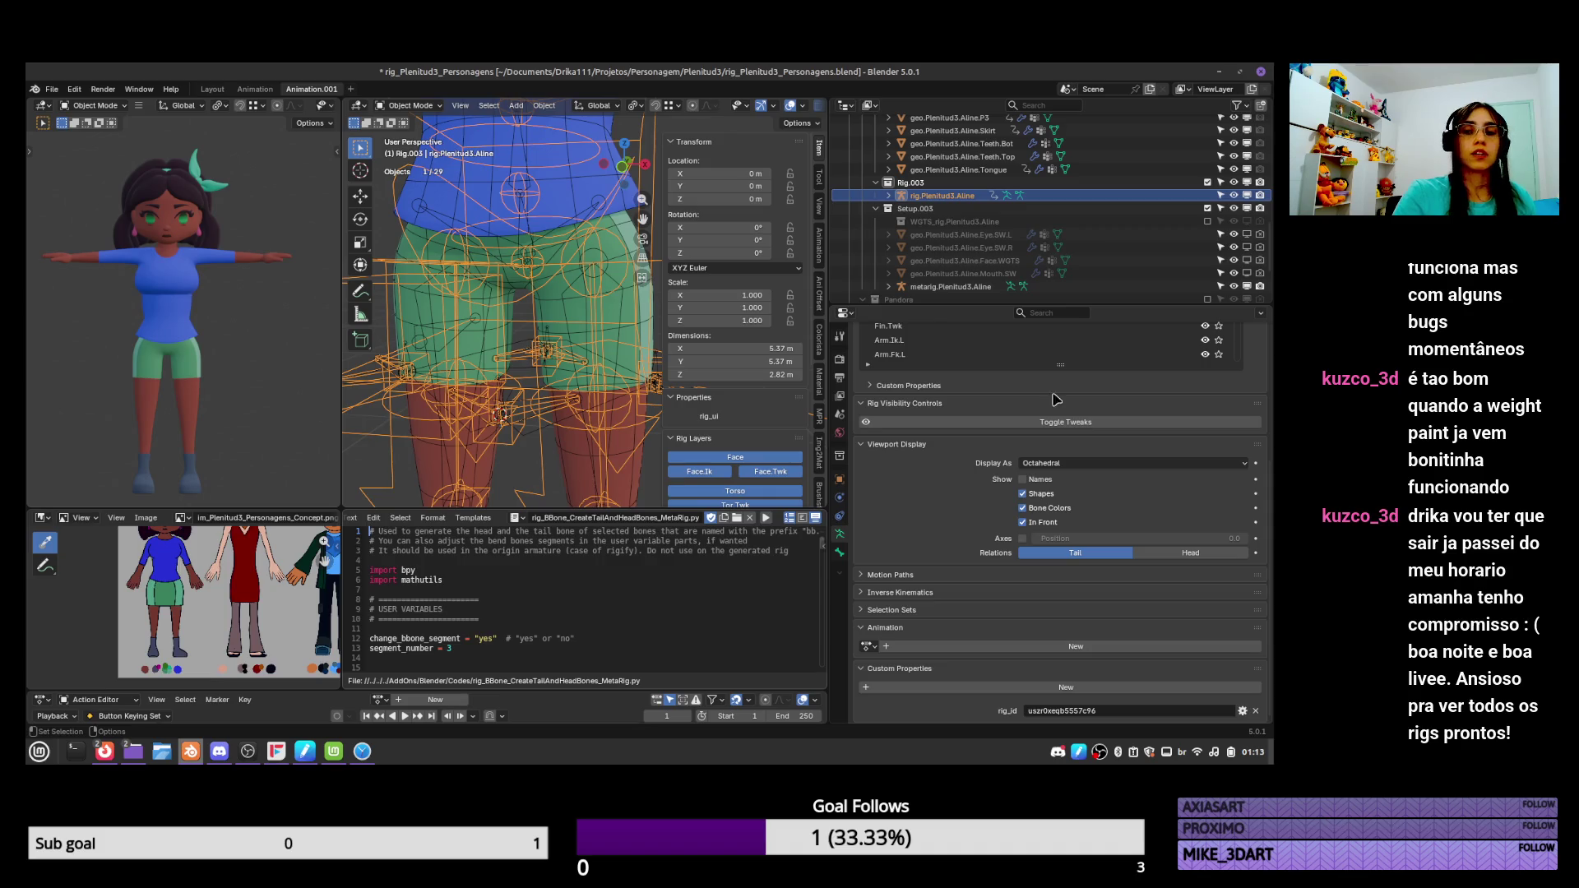
Remove the current script and load rig_BBone_CreateTailAndHeadBonesControls.py from disk.
click(751, 518)
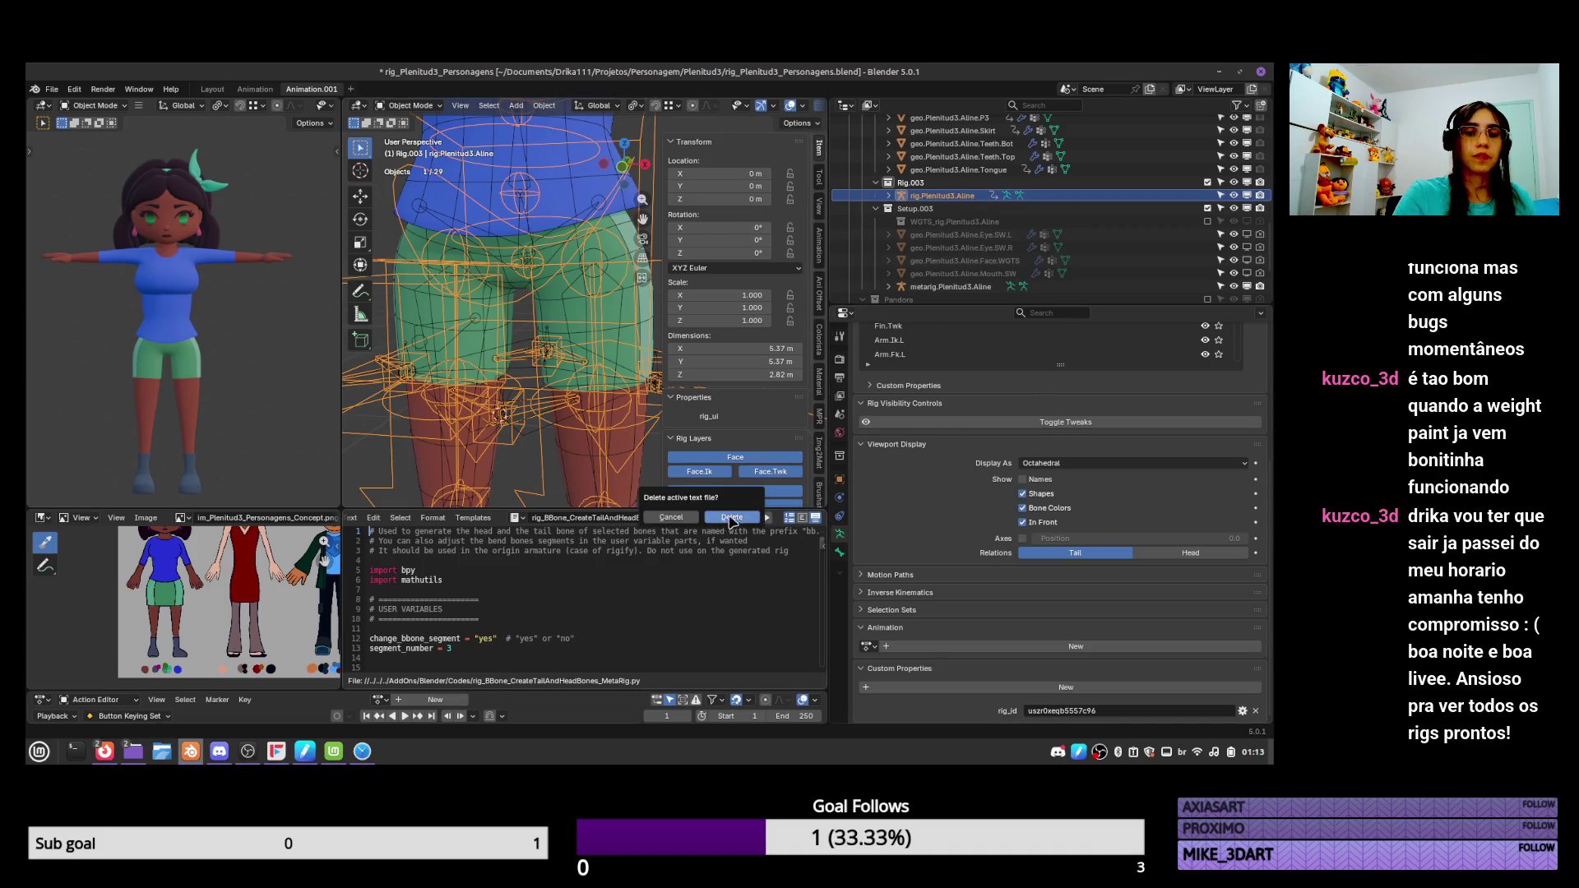
click(730, 517)
click(400, 518)
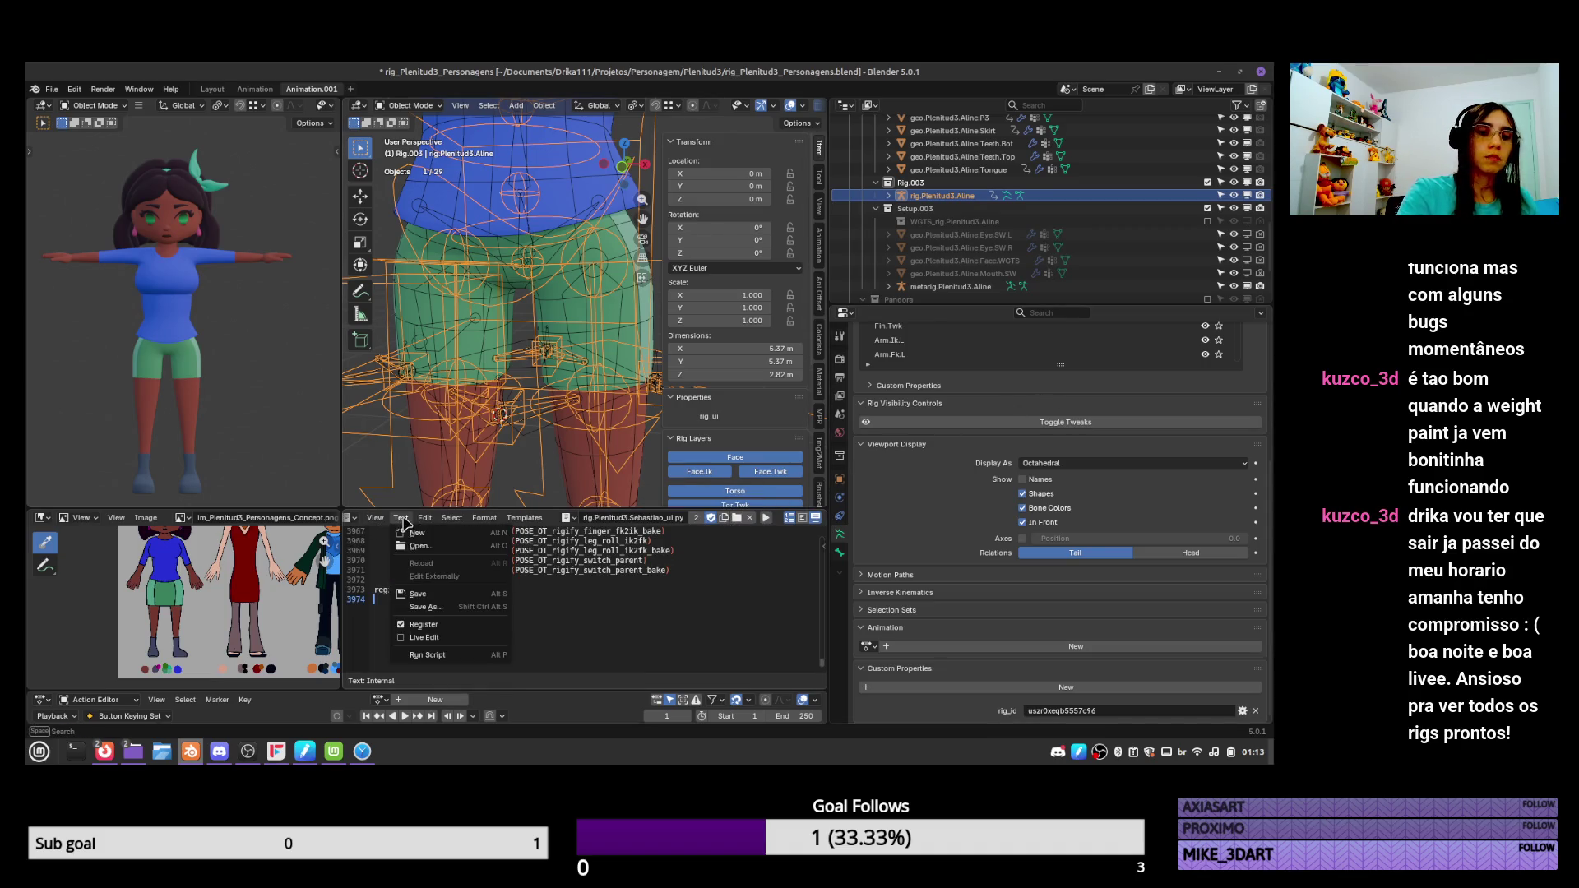
click(448, 547)
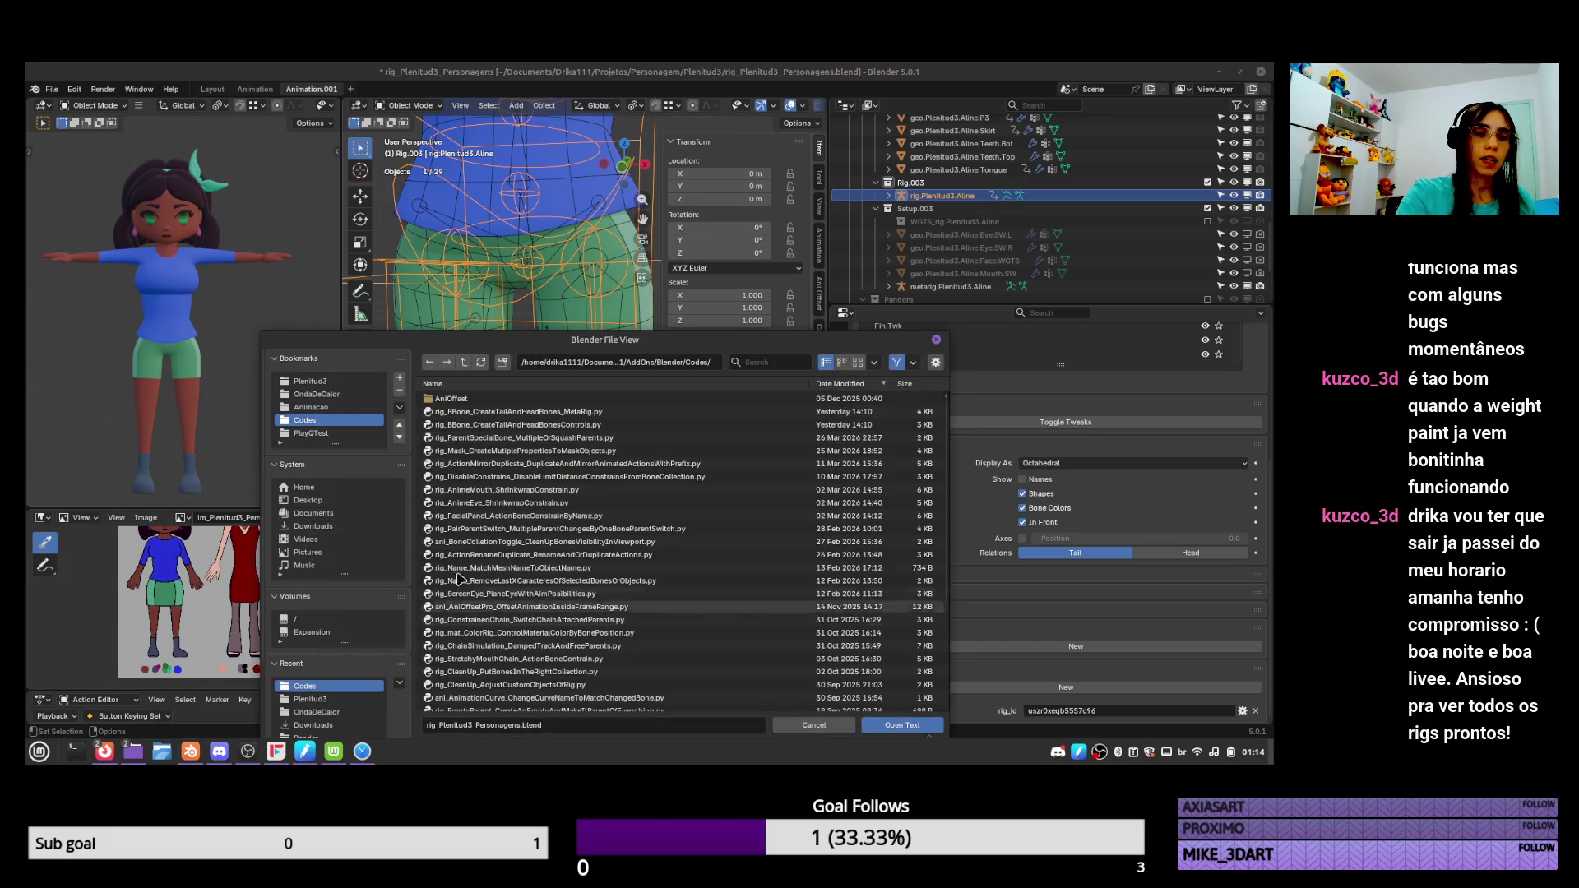
click(667, 411)
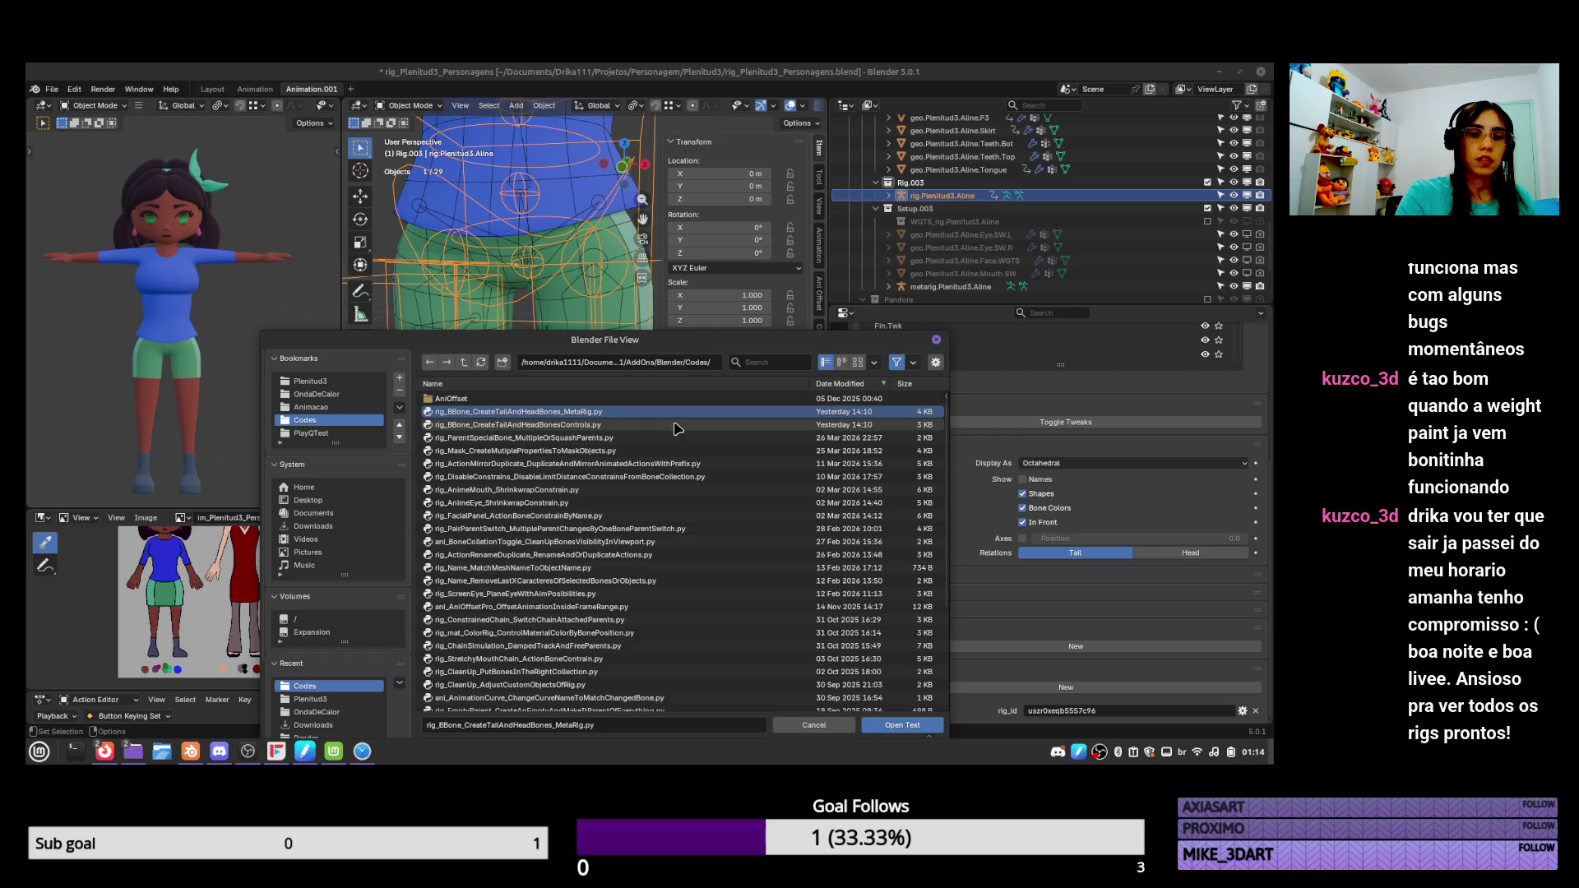
click(674, 424)
click(903, 725)
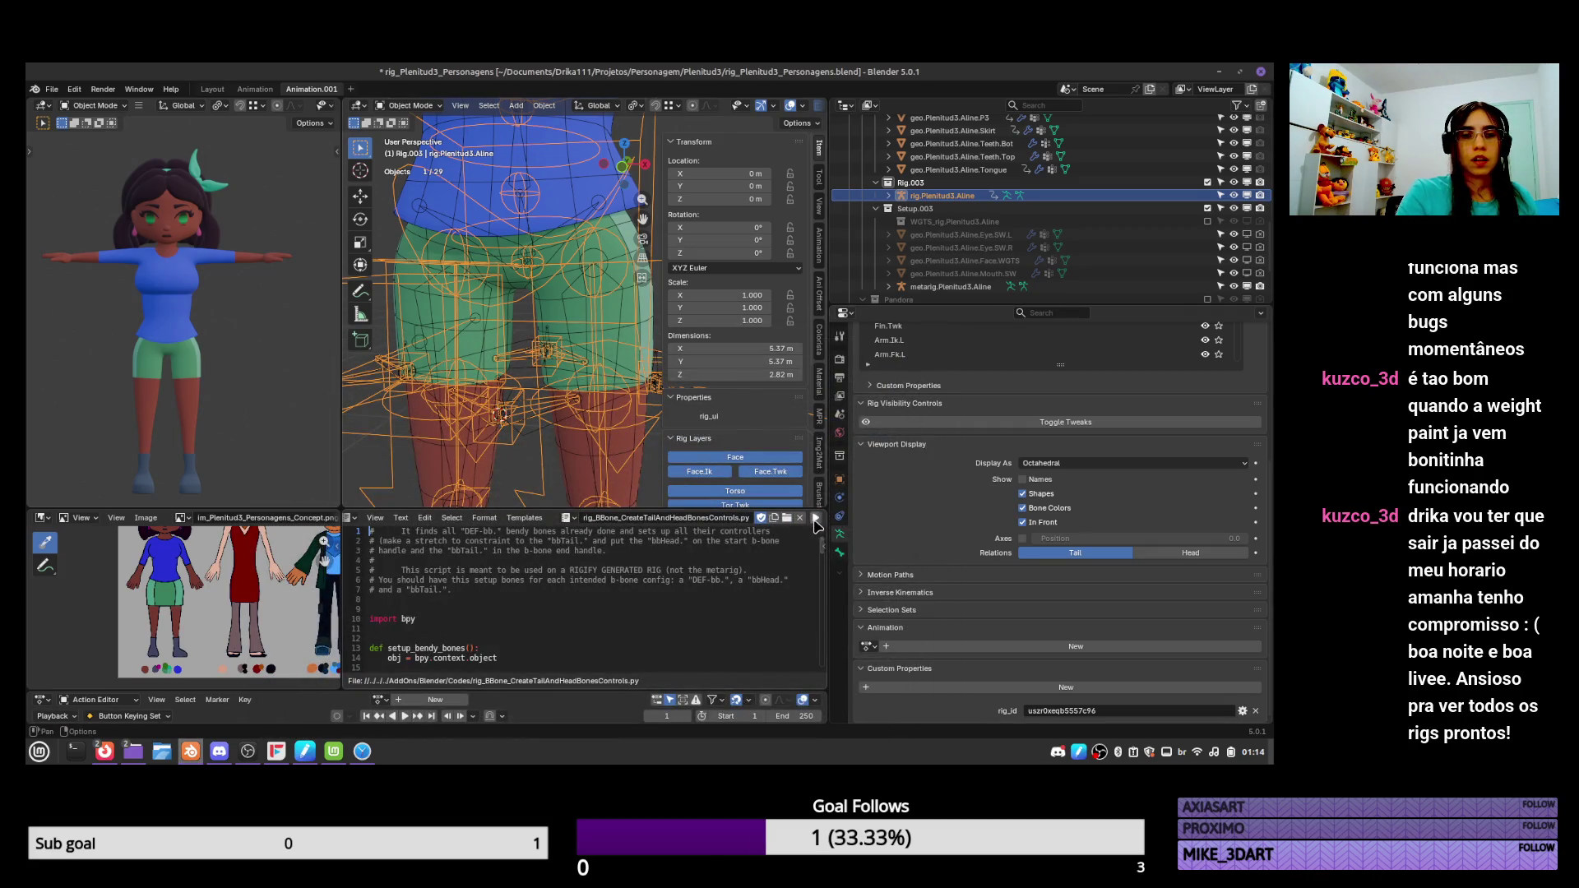
Enter Pose Mode on the generated rig and show the B-Bone controls script in the editor.
click(566, 517)
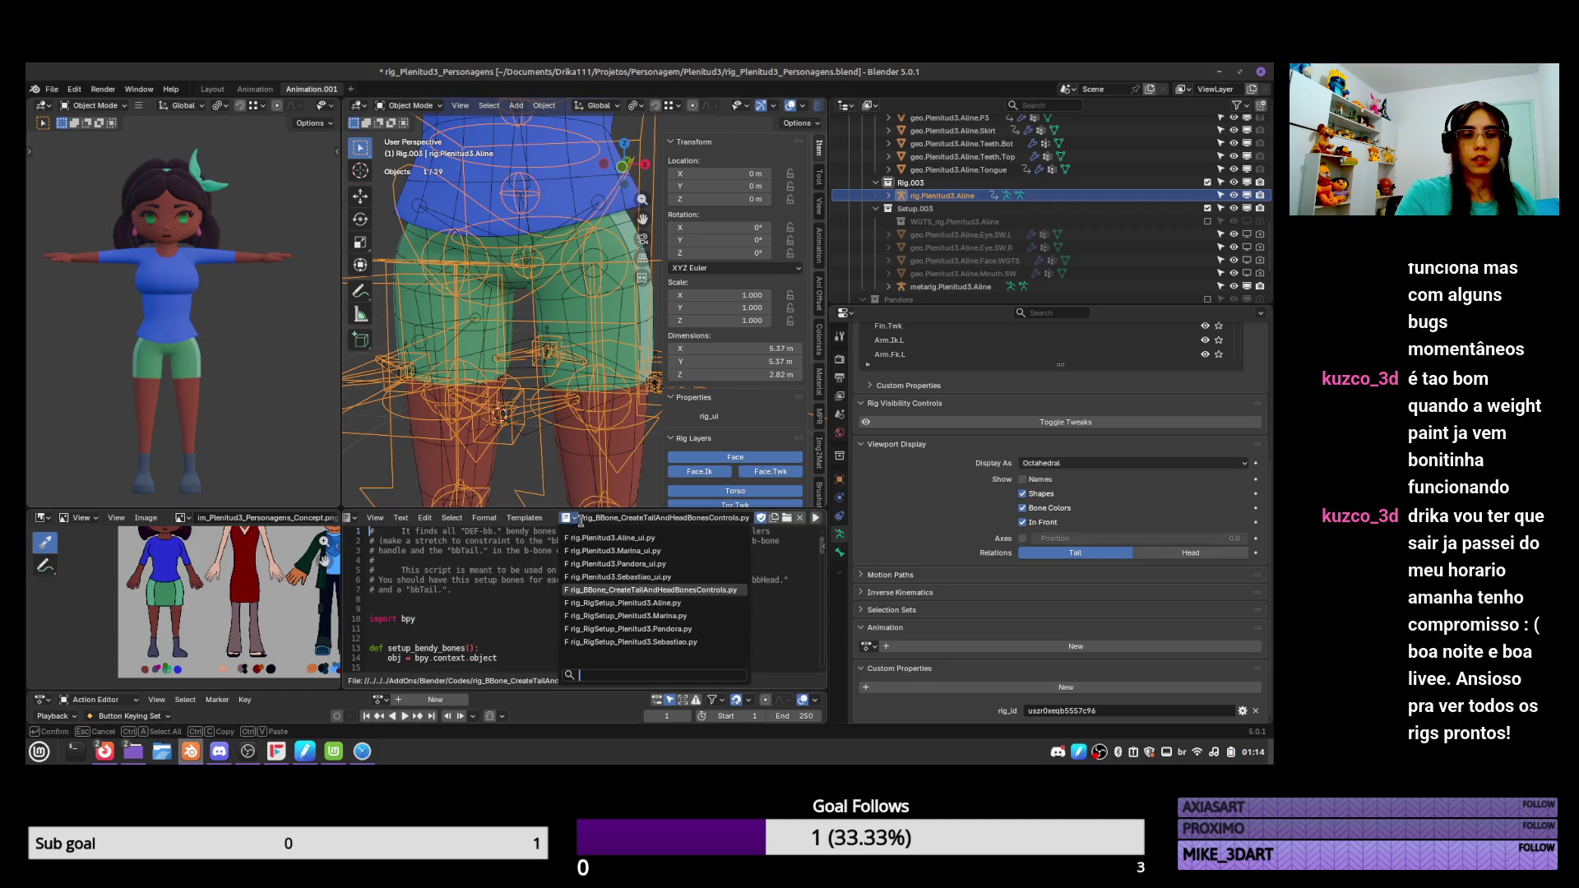
click(718, 606)
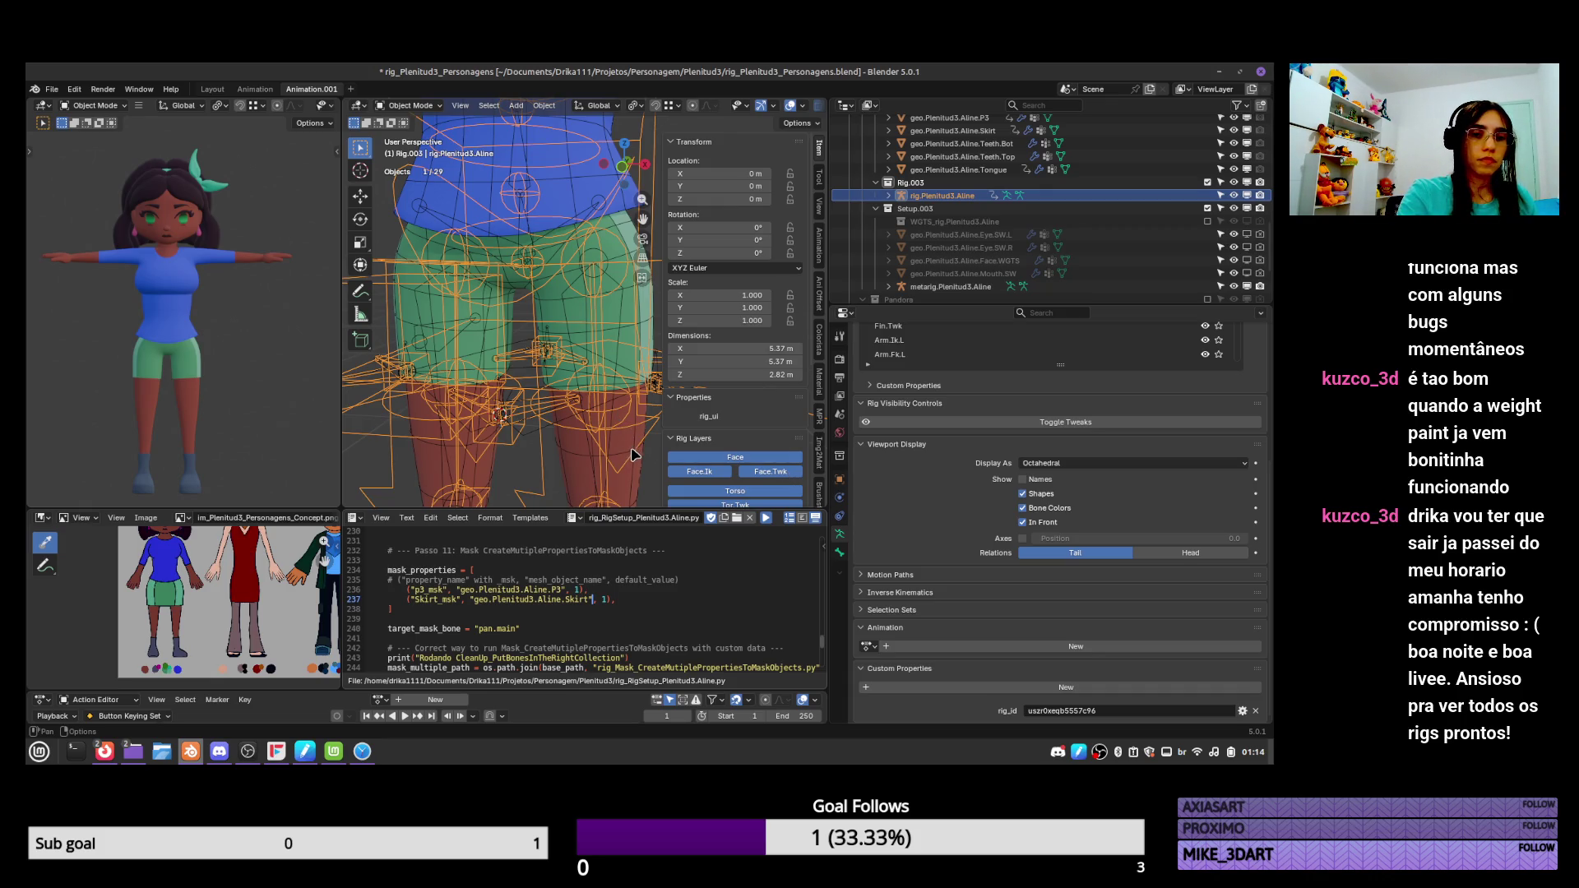
key(ctrl+Tab)
scroll(633, 457, down, 5)
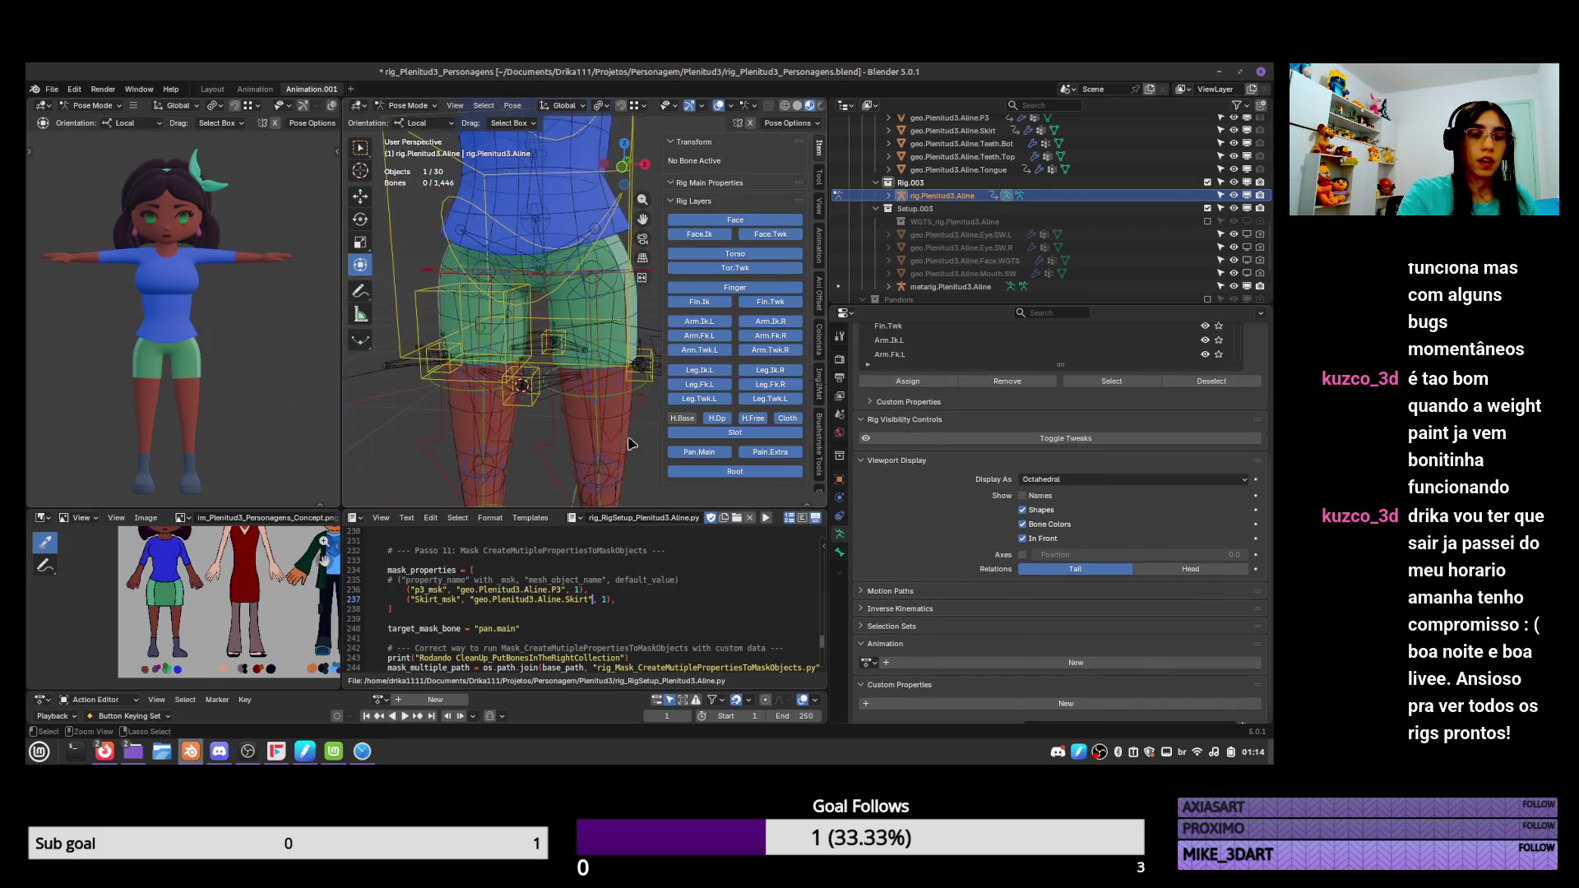
click(574, 517)
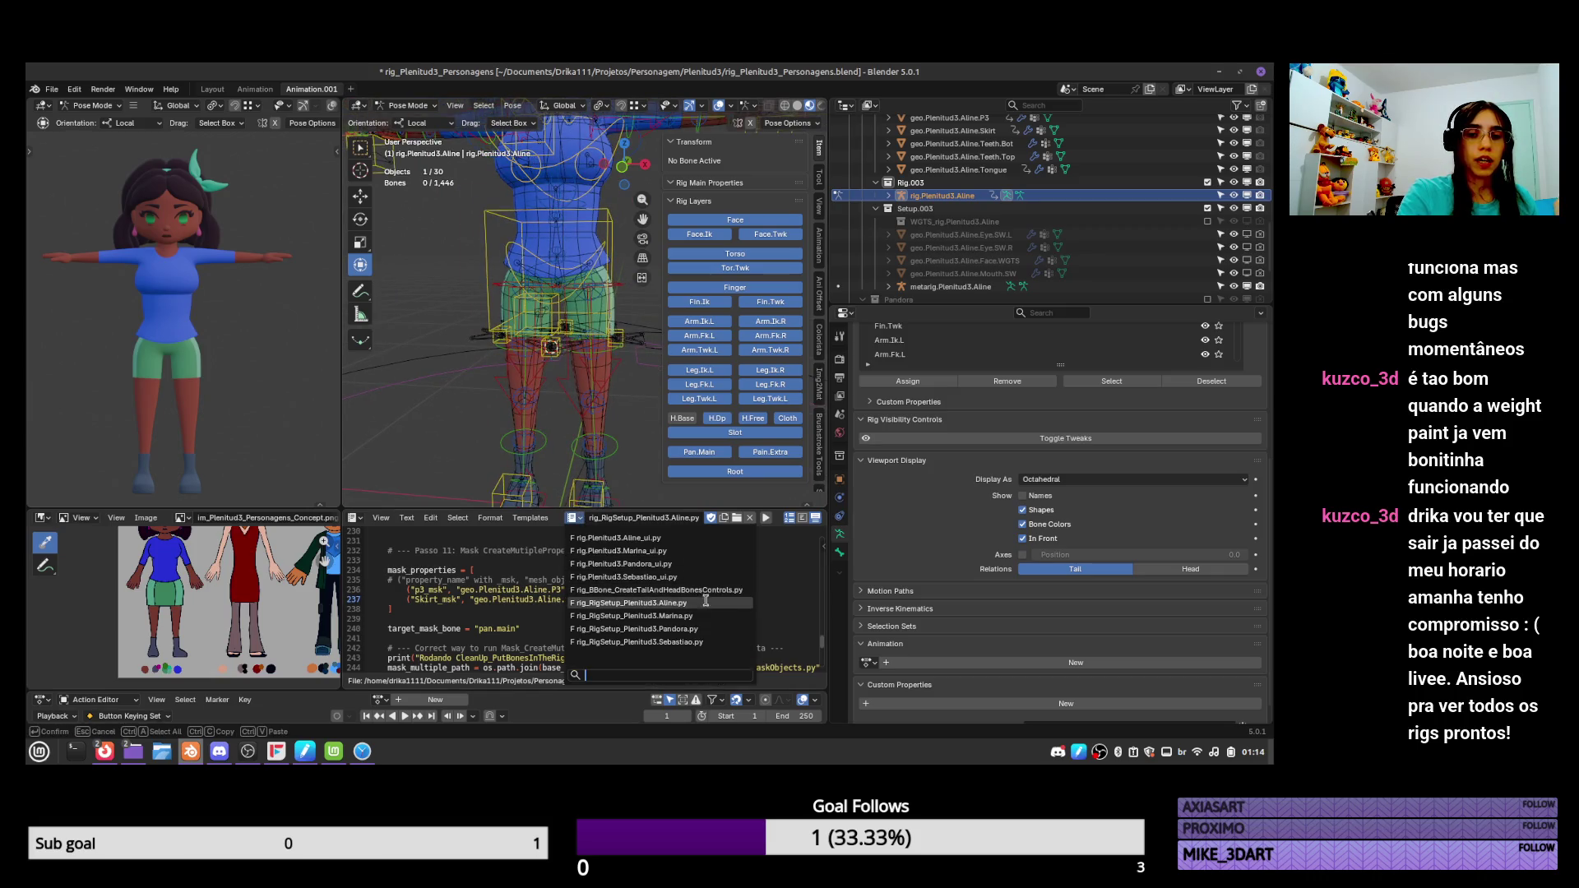
click(724, 586)
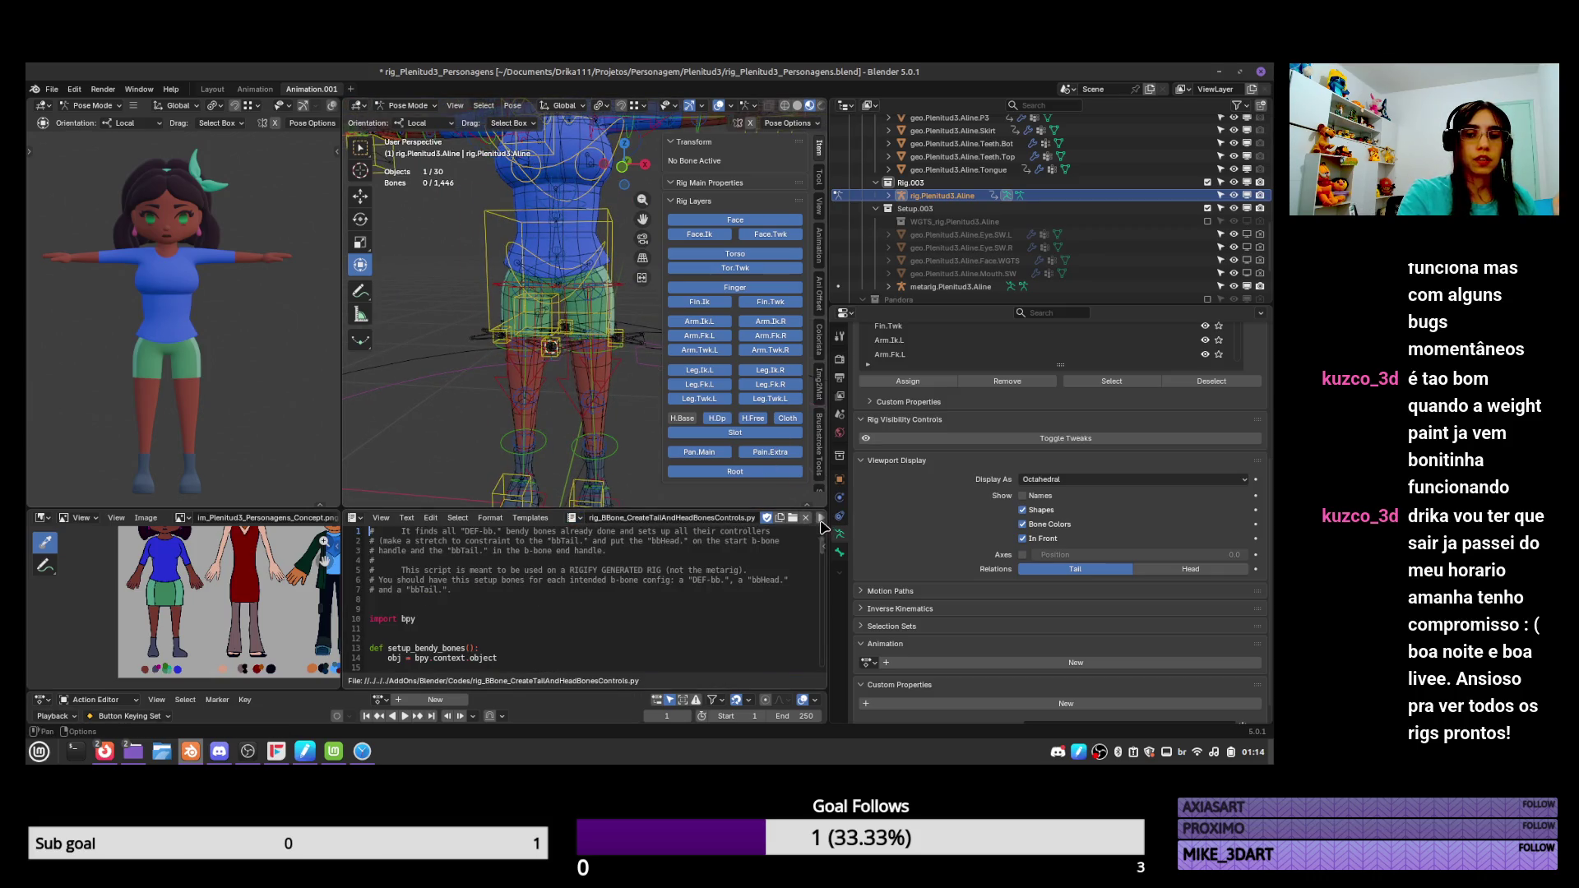
Test the skirt controls by selecting skirt bones and trial-moving the torso, then cancelling.
scroll(761, 515, down, 3)
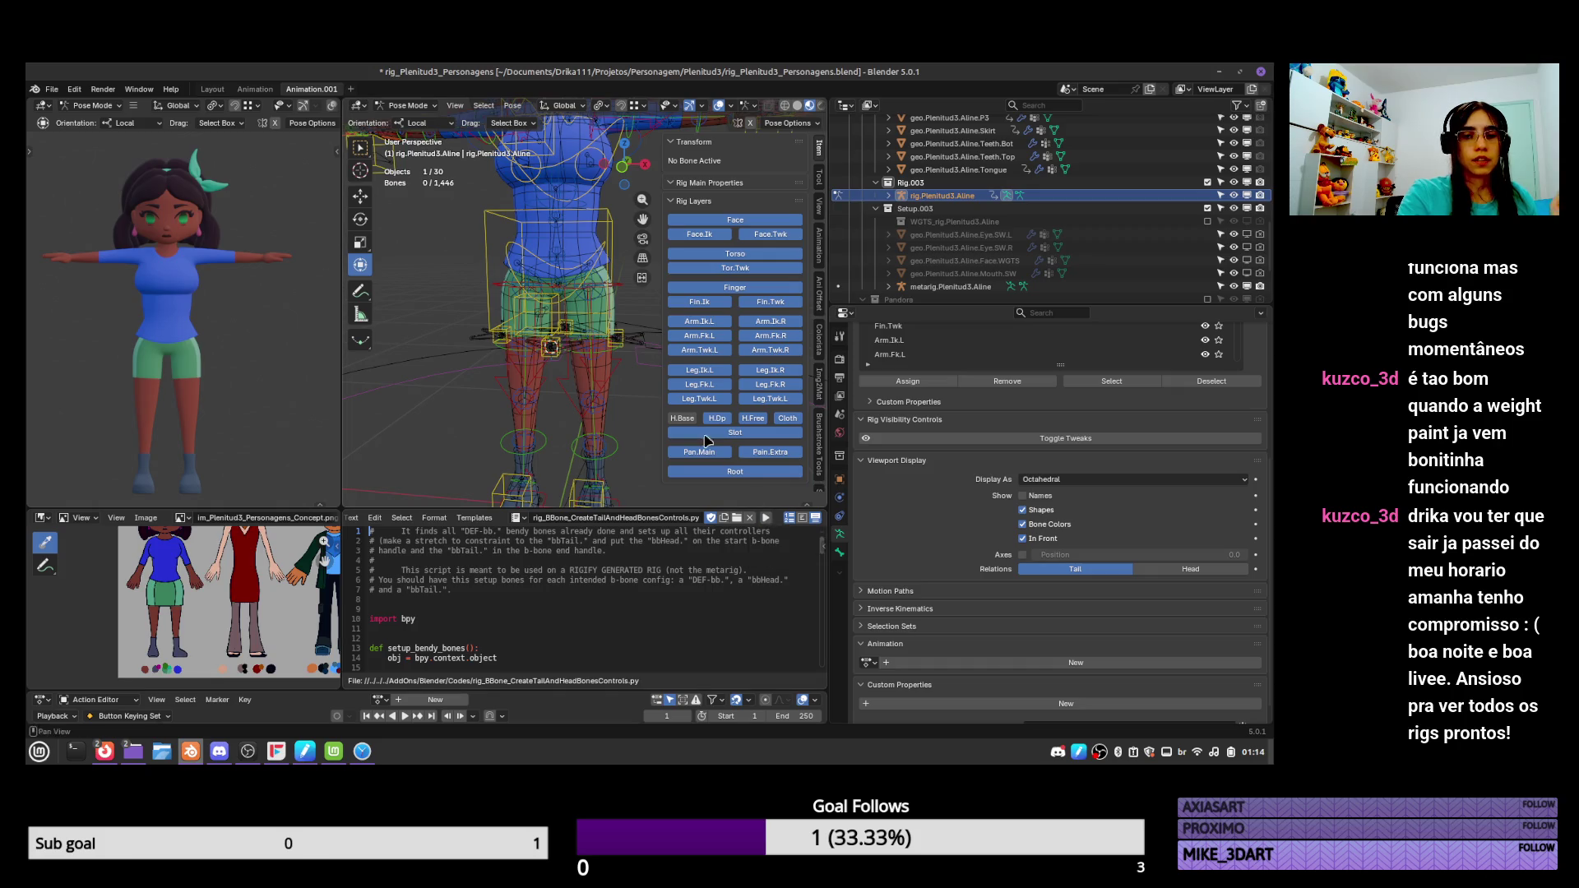
click(630, 344)
scroll(630, 344, up, 1)
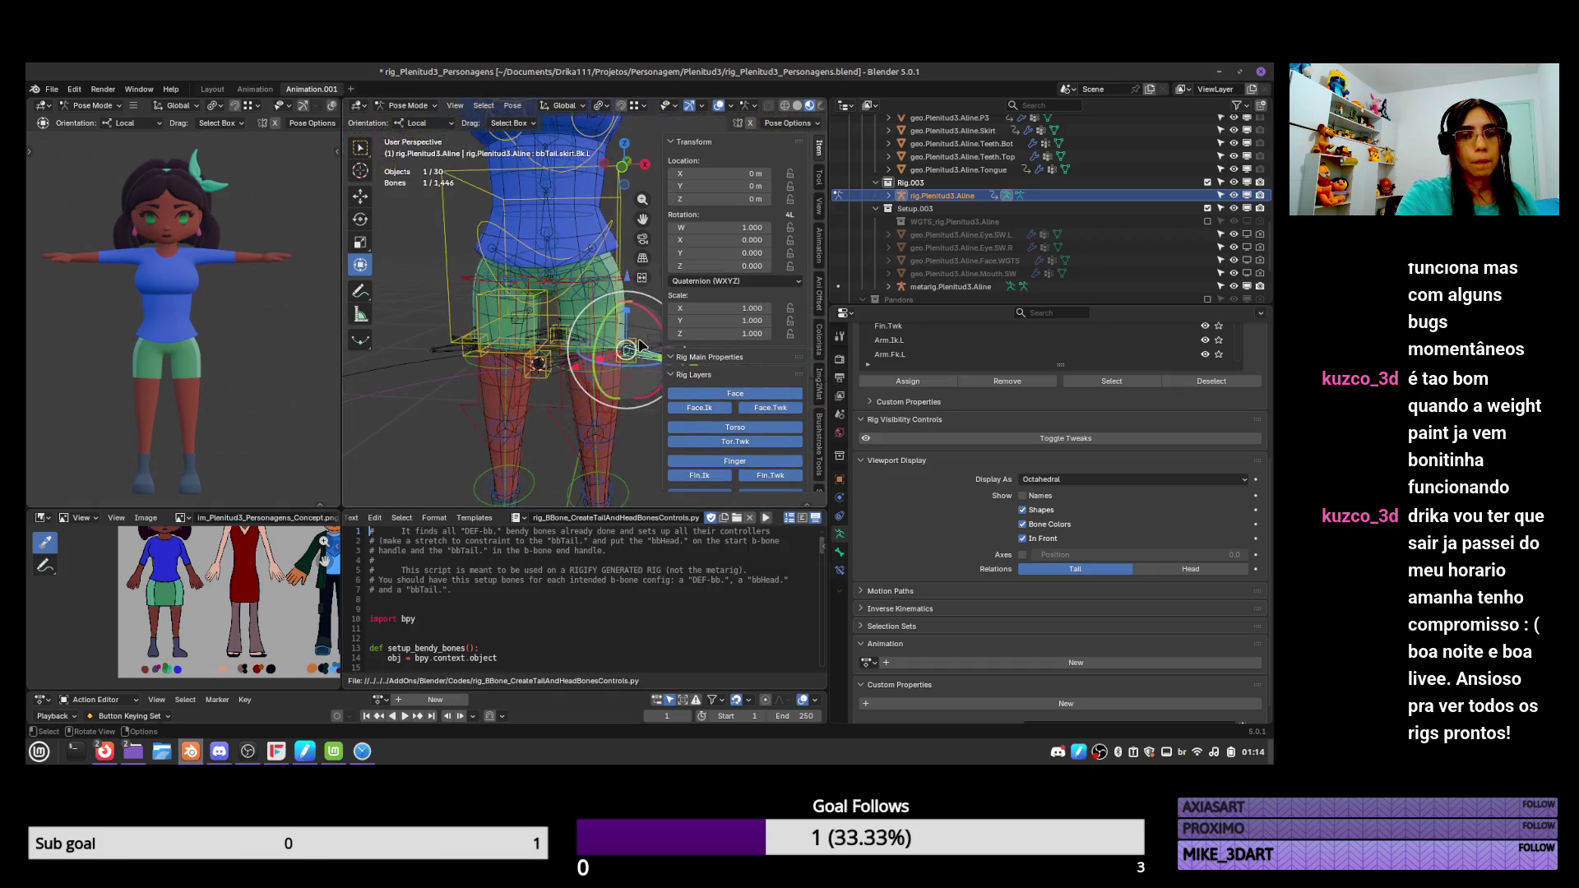
click(621, 327)
scroll(621, 327, up, 1)
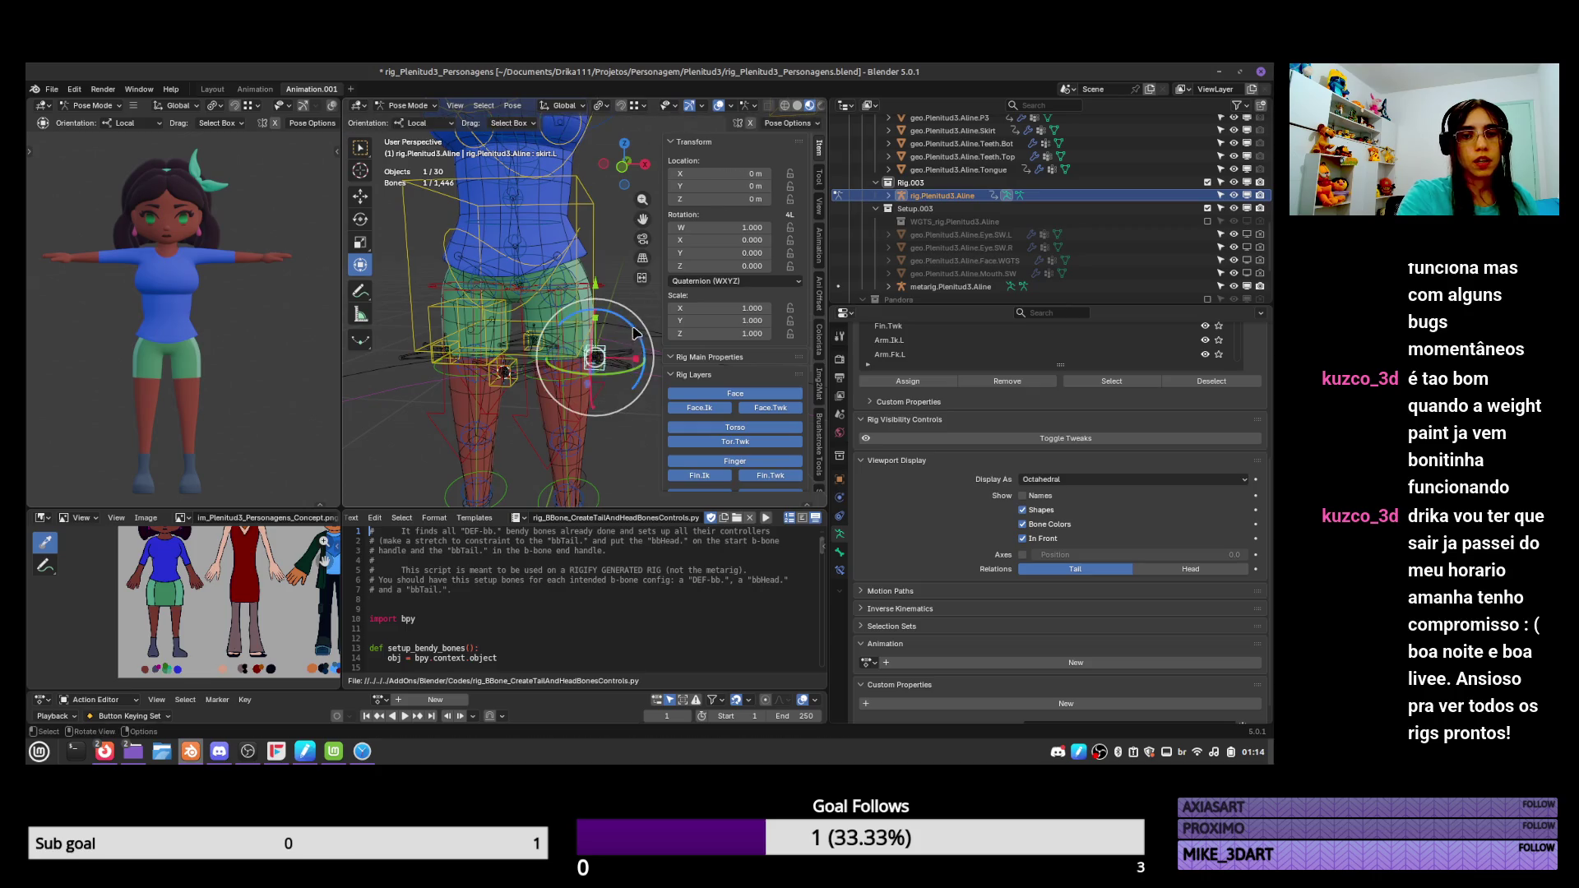
click(607, 305)
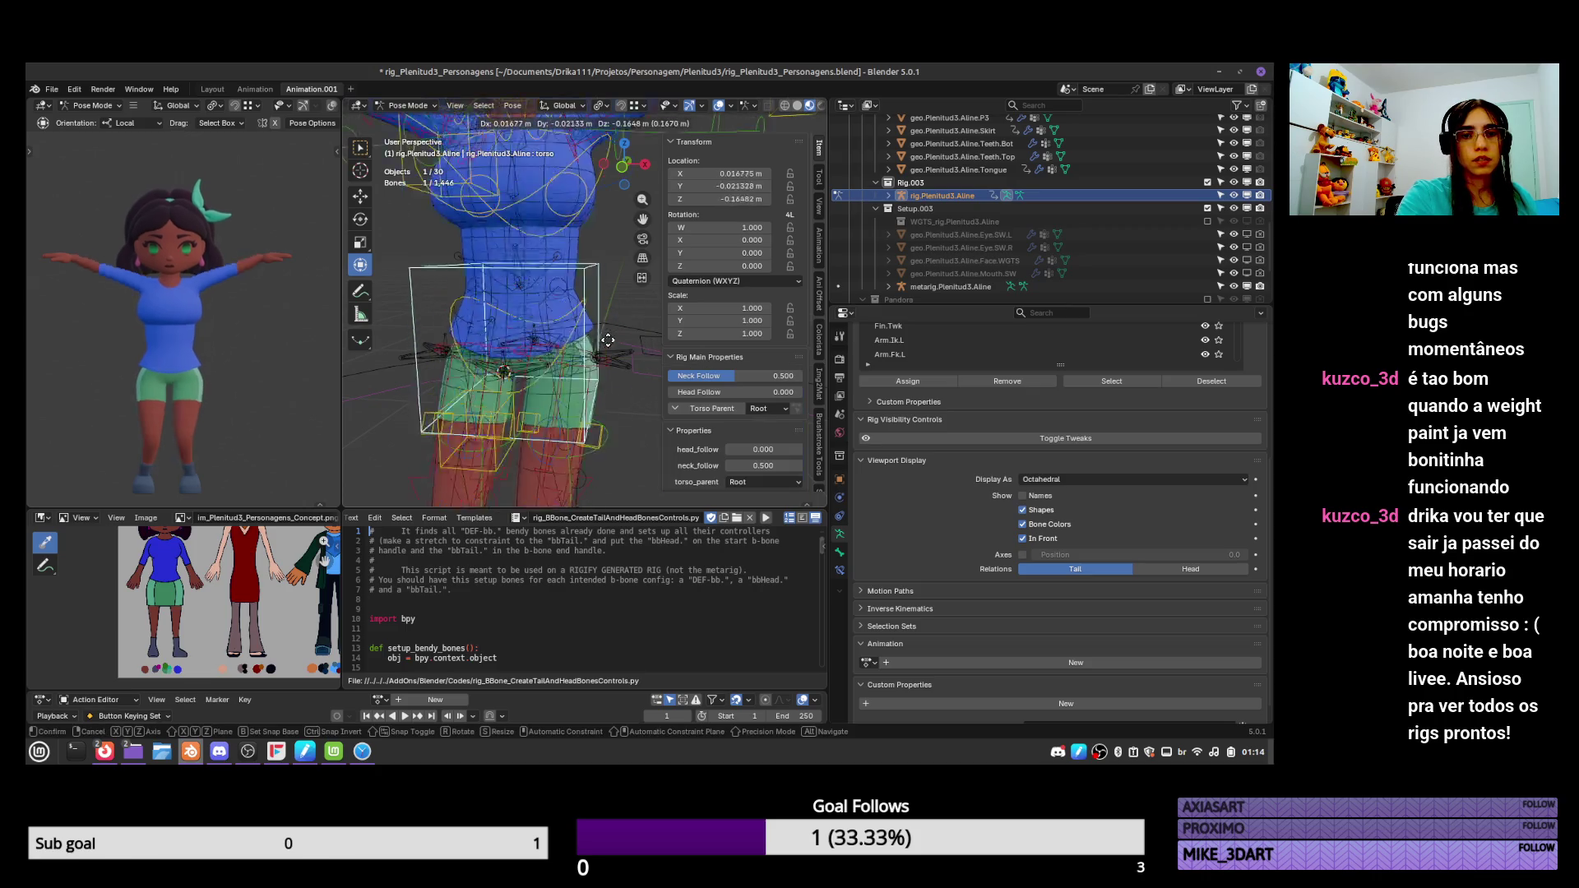
key(g)
right_click(610, 305)
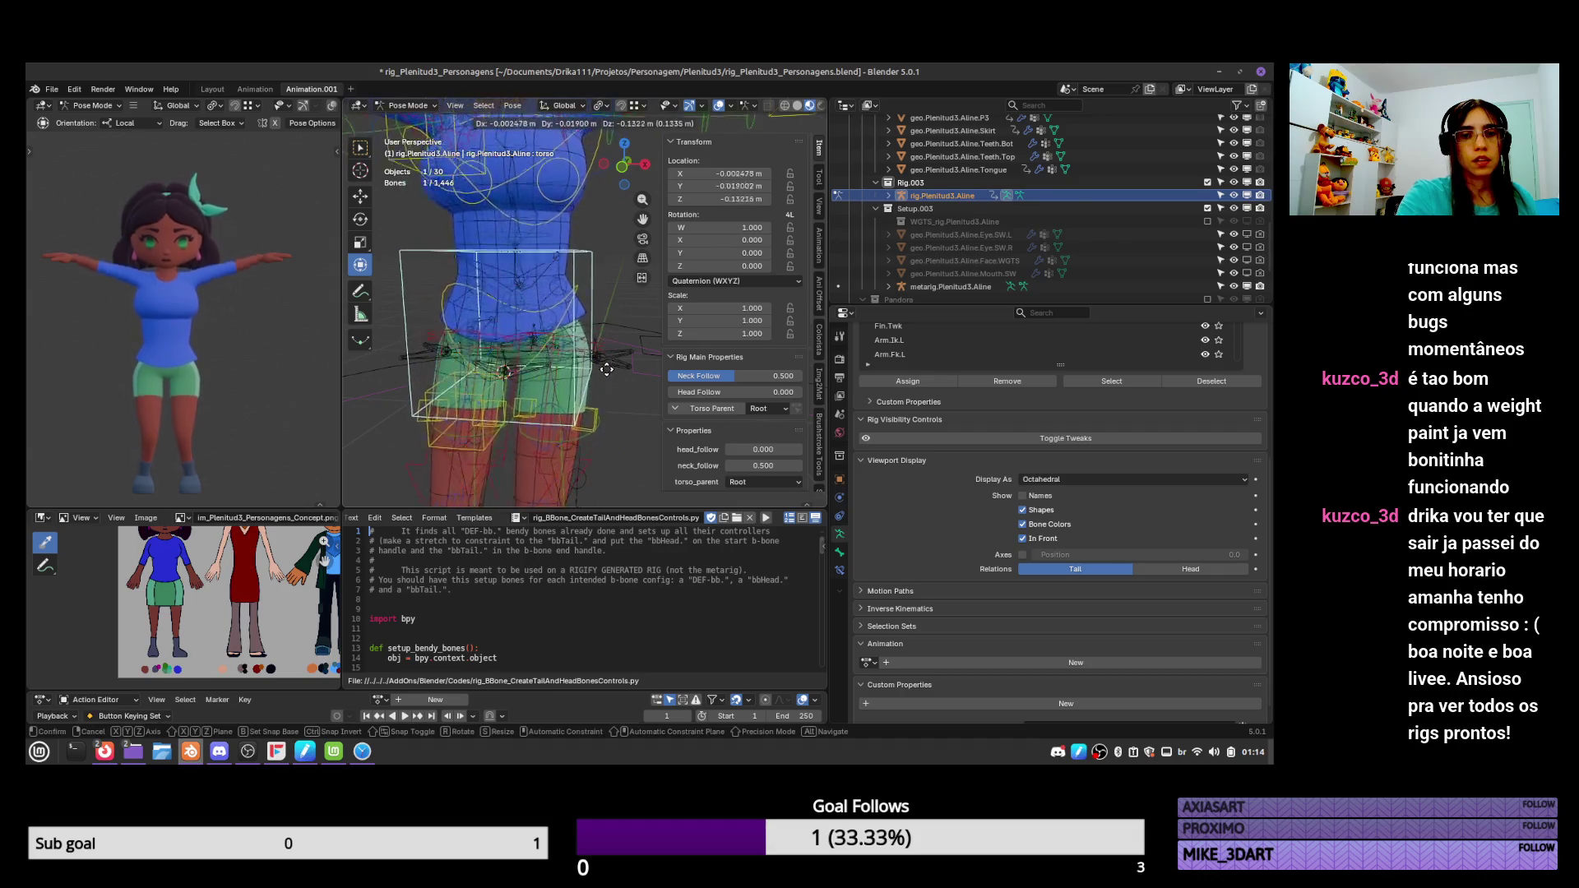
click(615, 358)
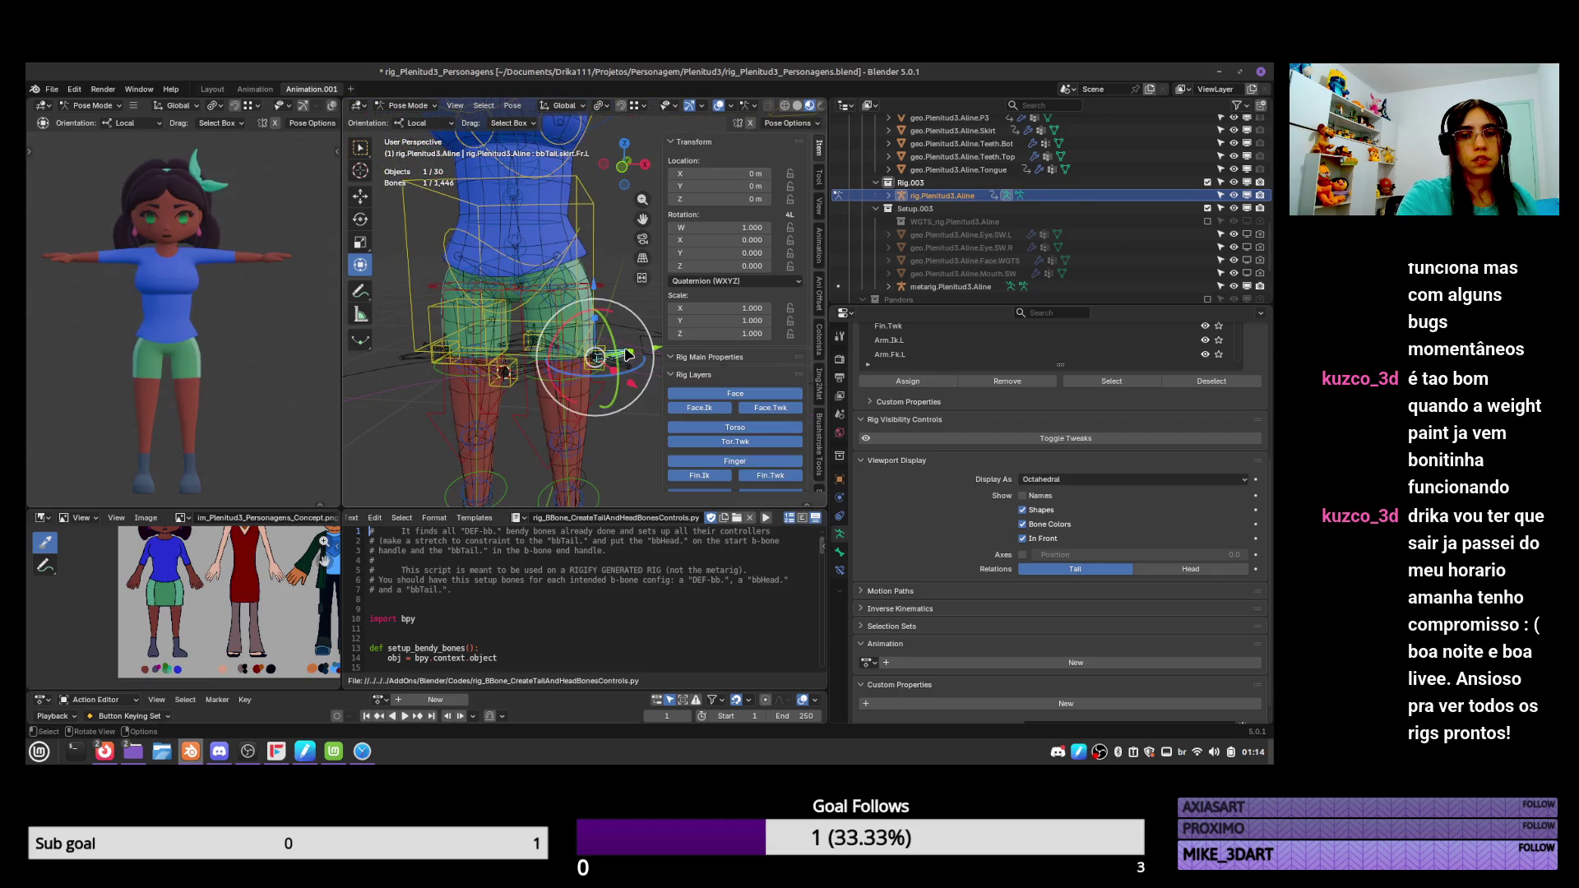
Save the file, place the cursor near line 115 of the script, and select bbHead.skirt.Fr.L.
key(ctrl+s)
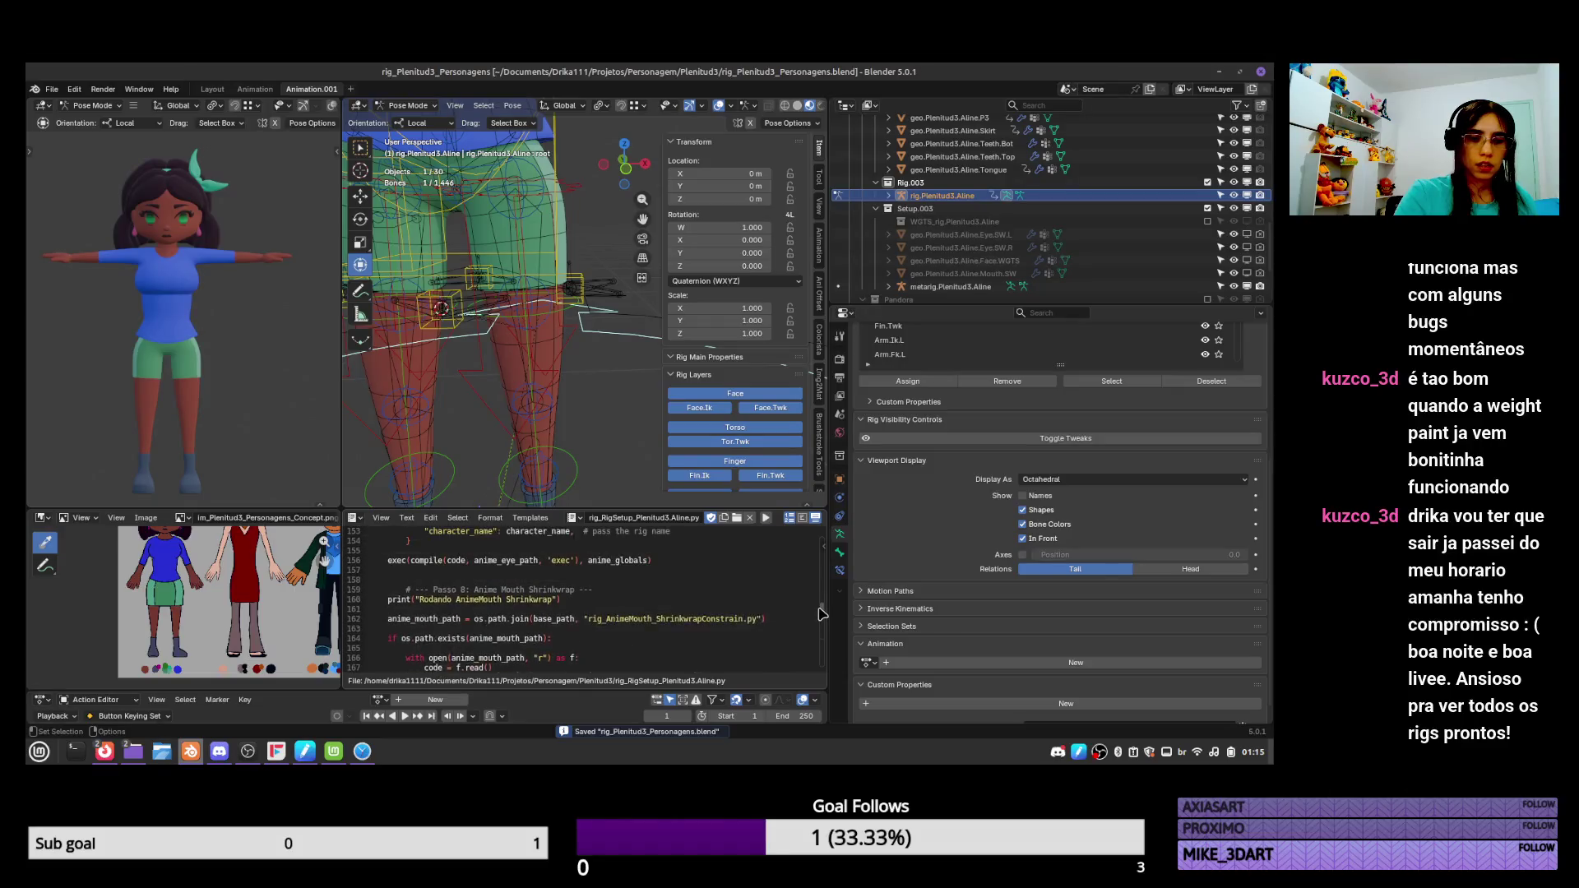
scroll(820, 594, down, 15)
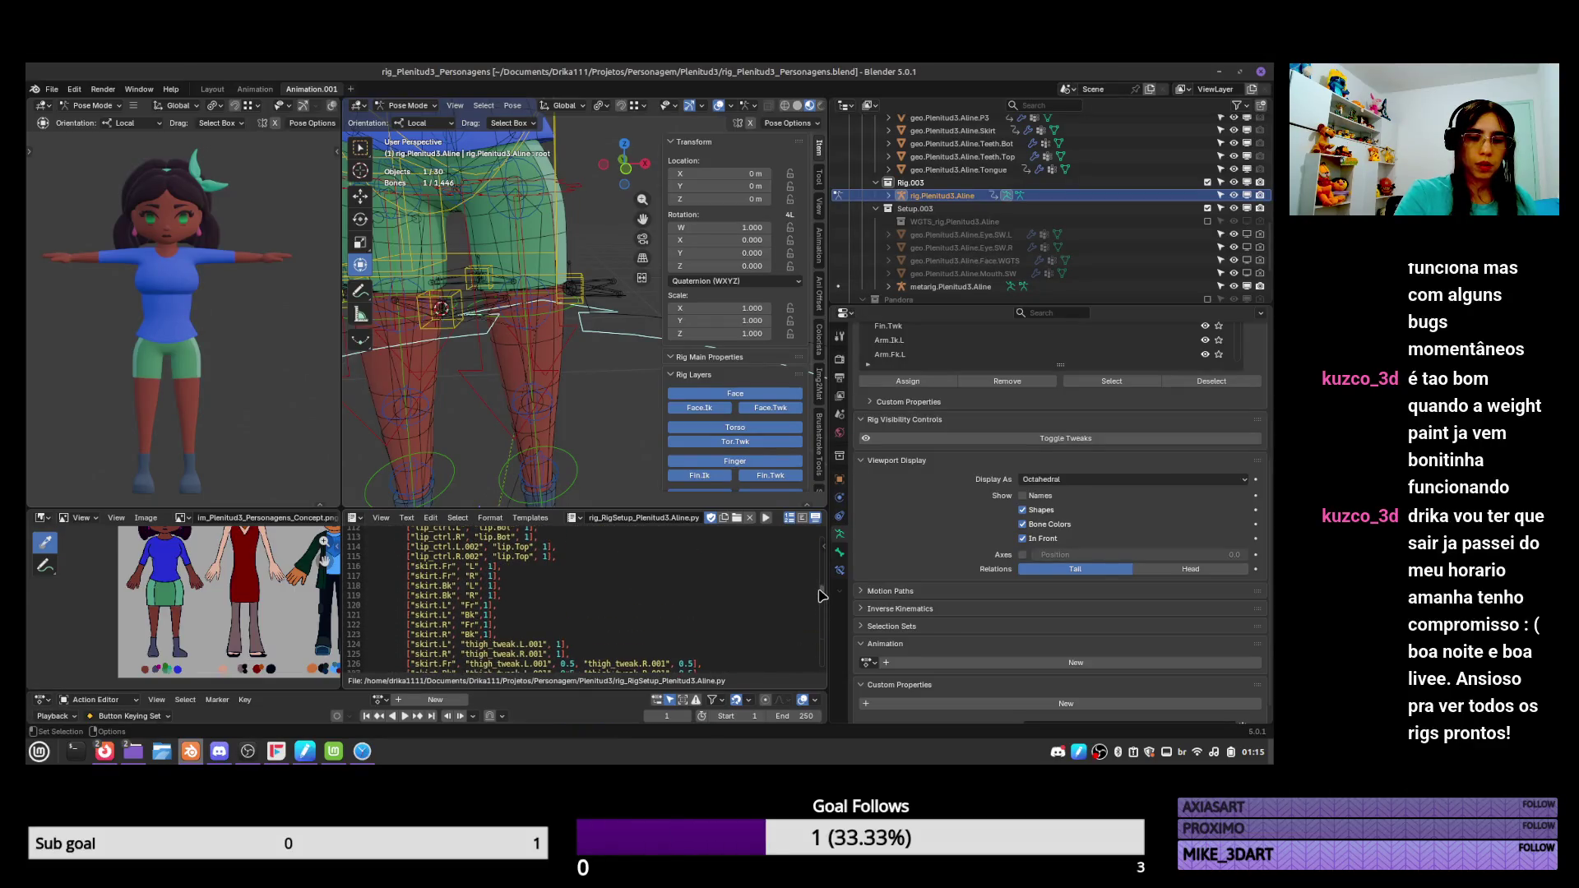
scroll(820, 592, down, 1)
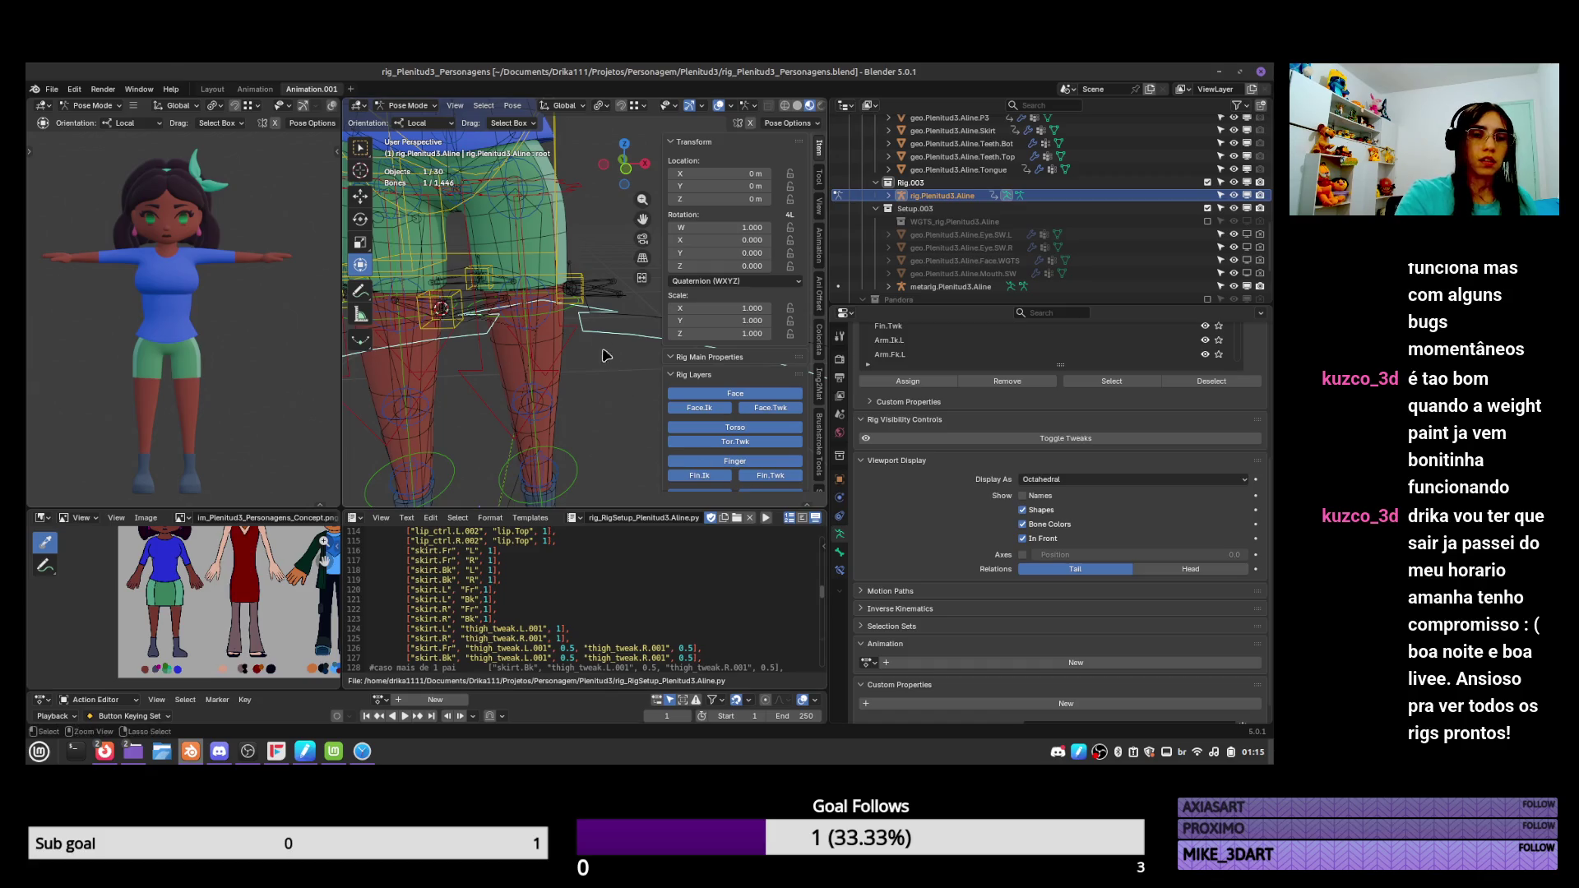
middle_drag(510, 370, 427, 345)
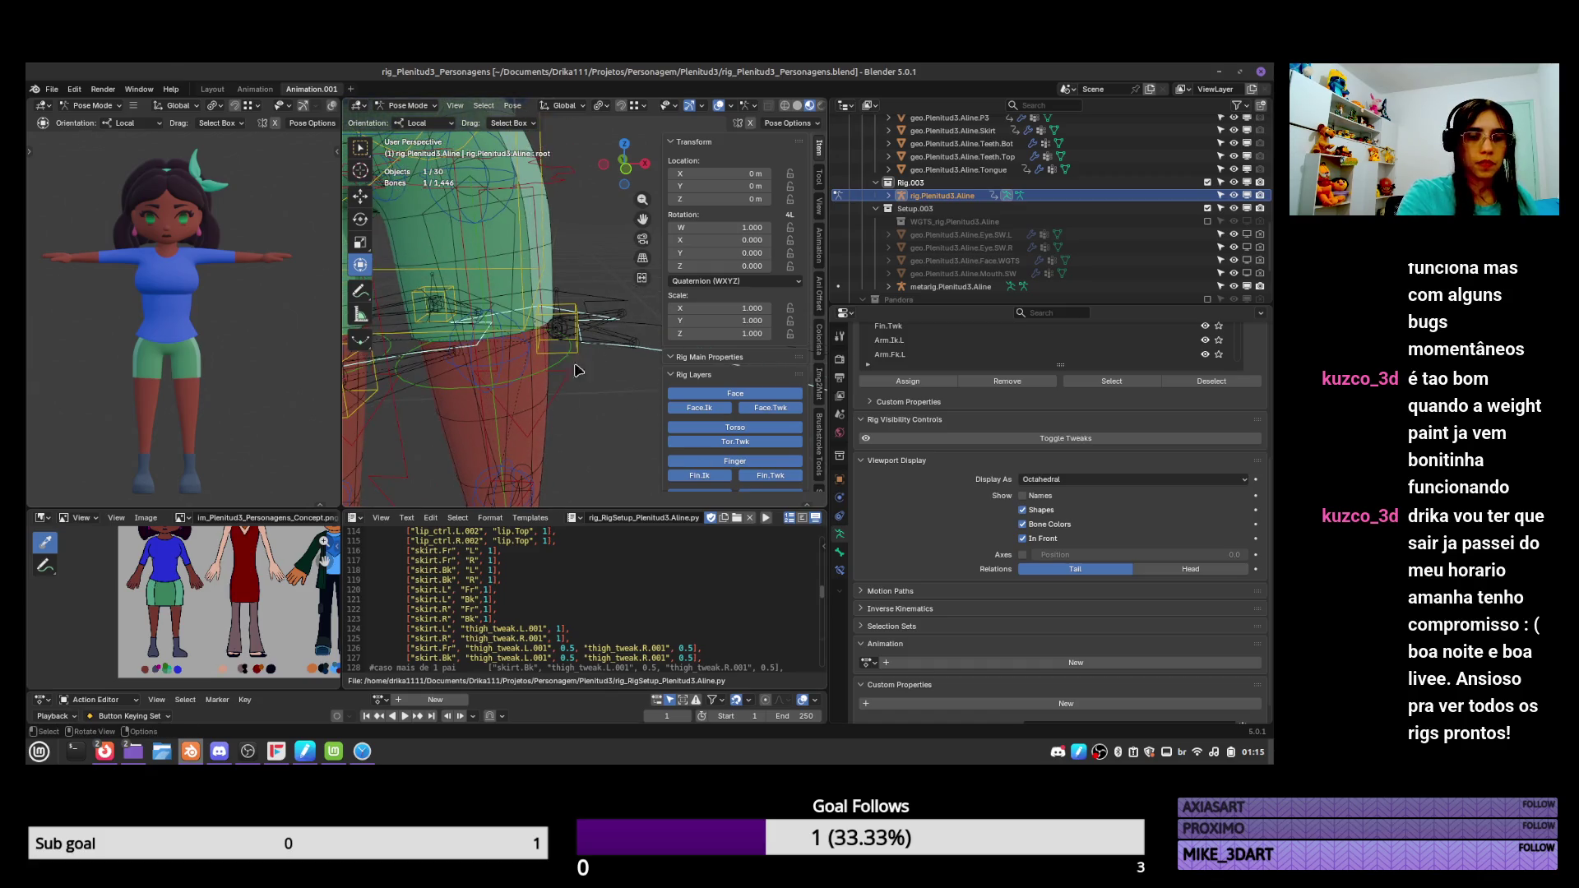
click(438, 542)
middle_drag(494, 411, 517, 381)
click(487, 360)
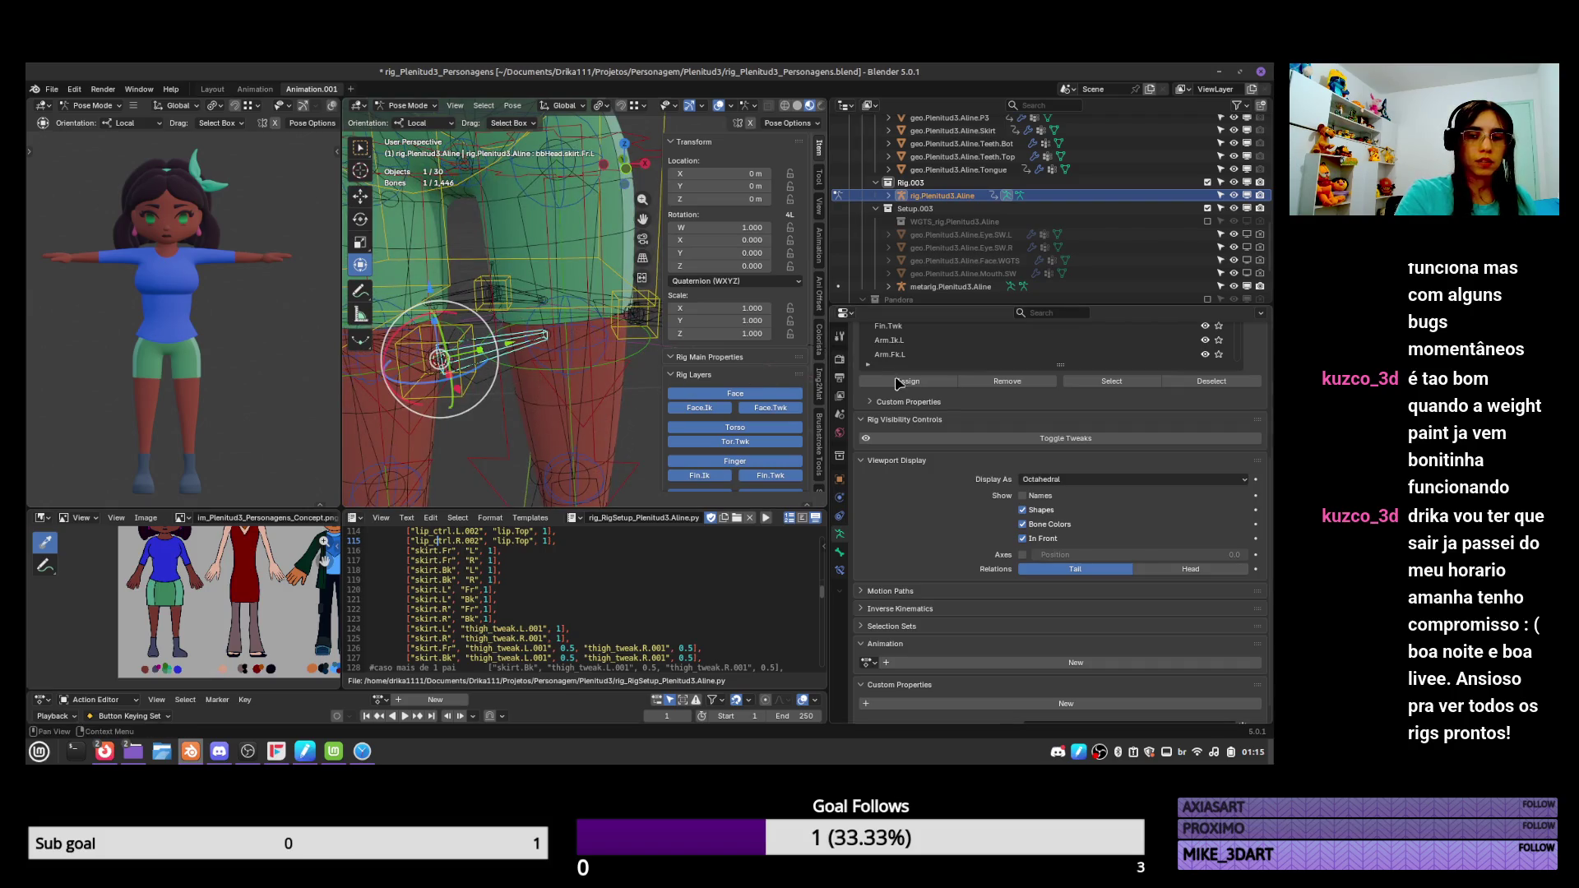
scroll(975, 411, up, 6)
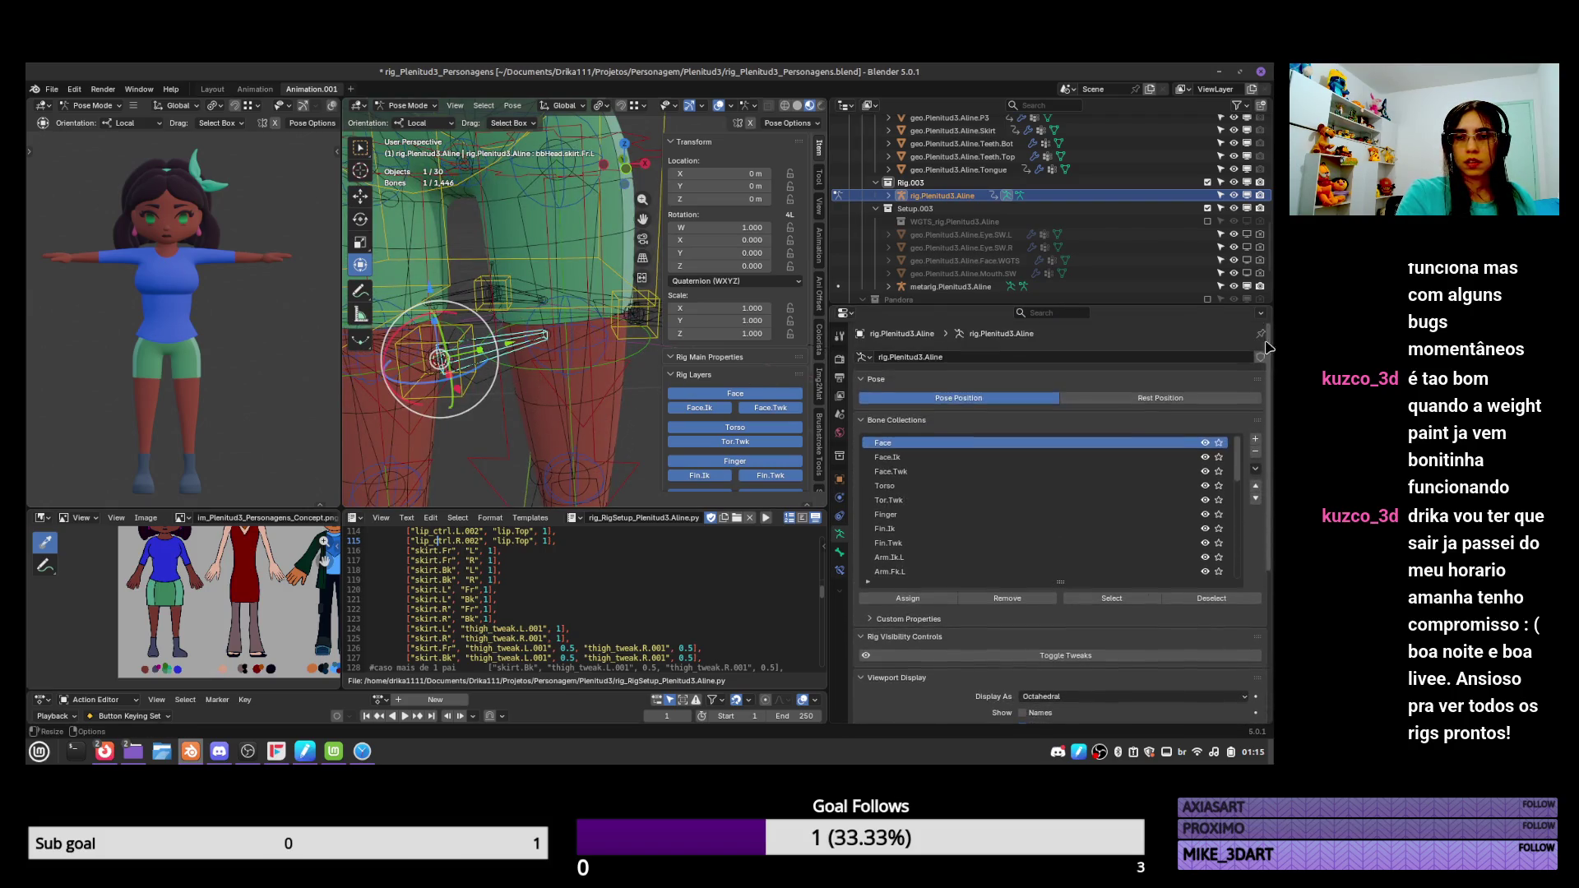
Copy the bbHead.skirt.Fr.L name and paste it onto lines 116 and 117, ending line 117 in R.
click(840, 552)
click(946, 352)
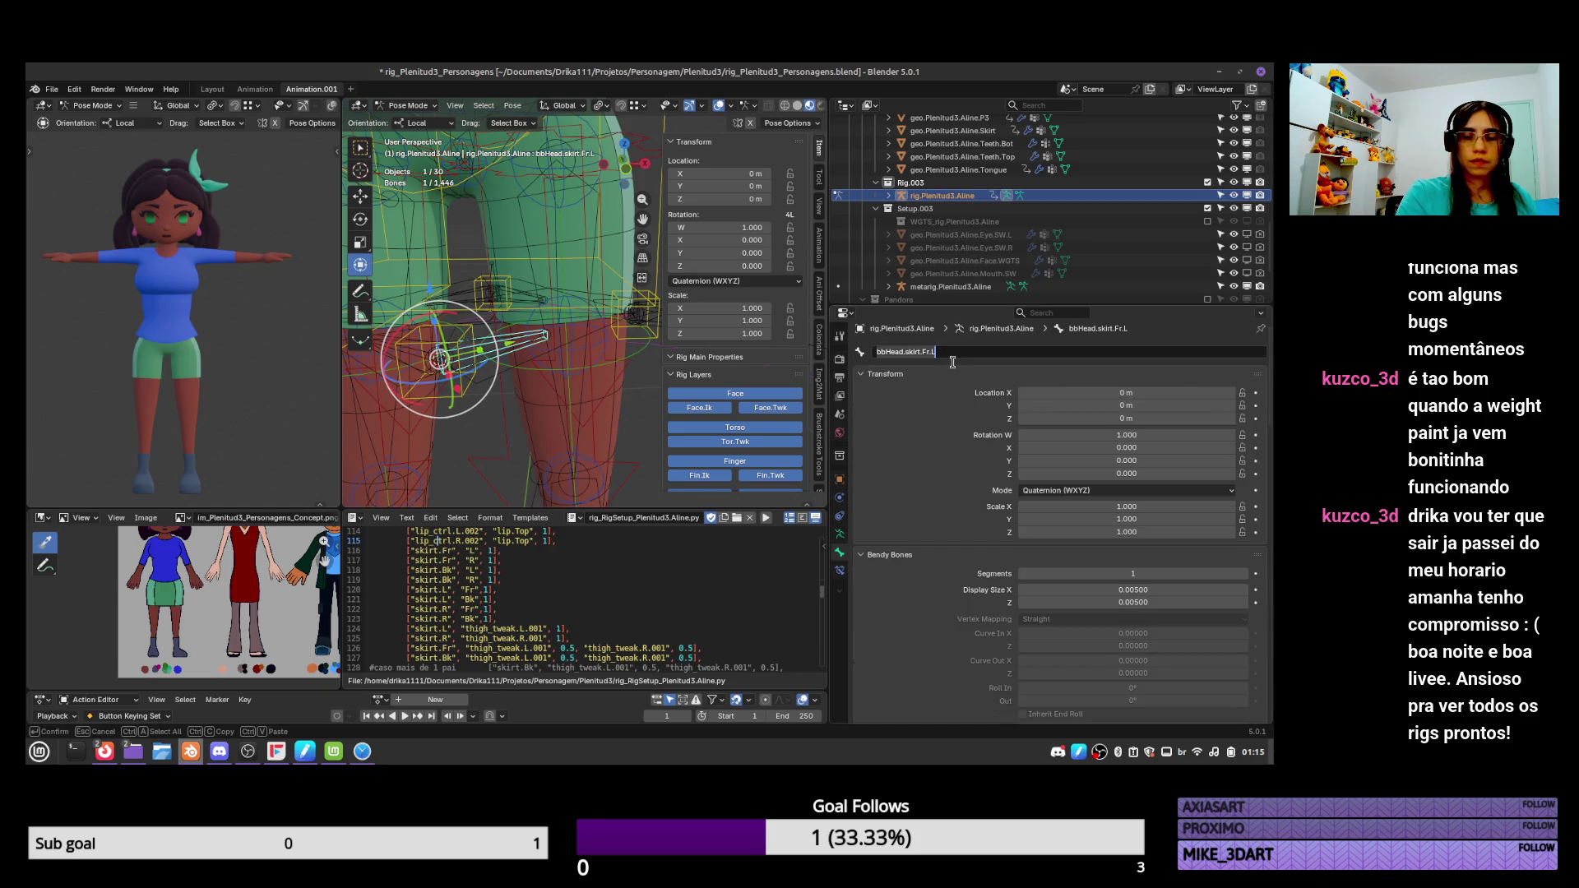
click(489, 592)
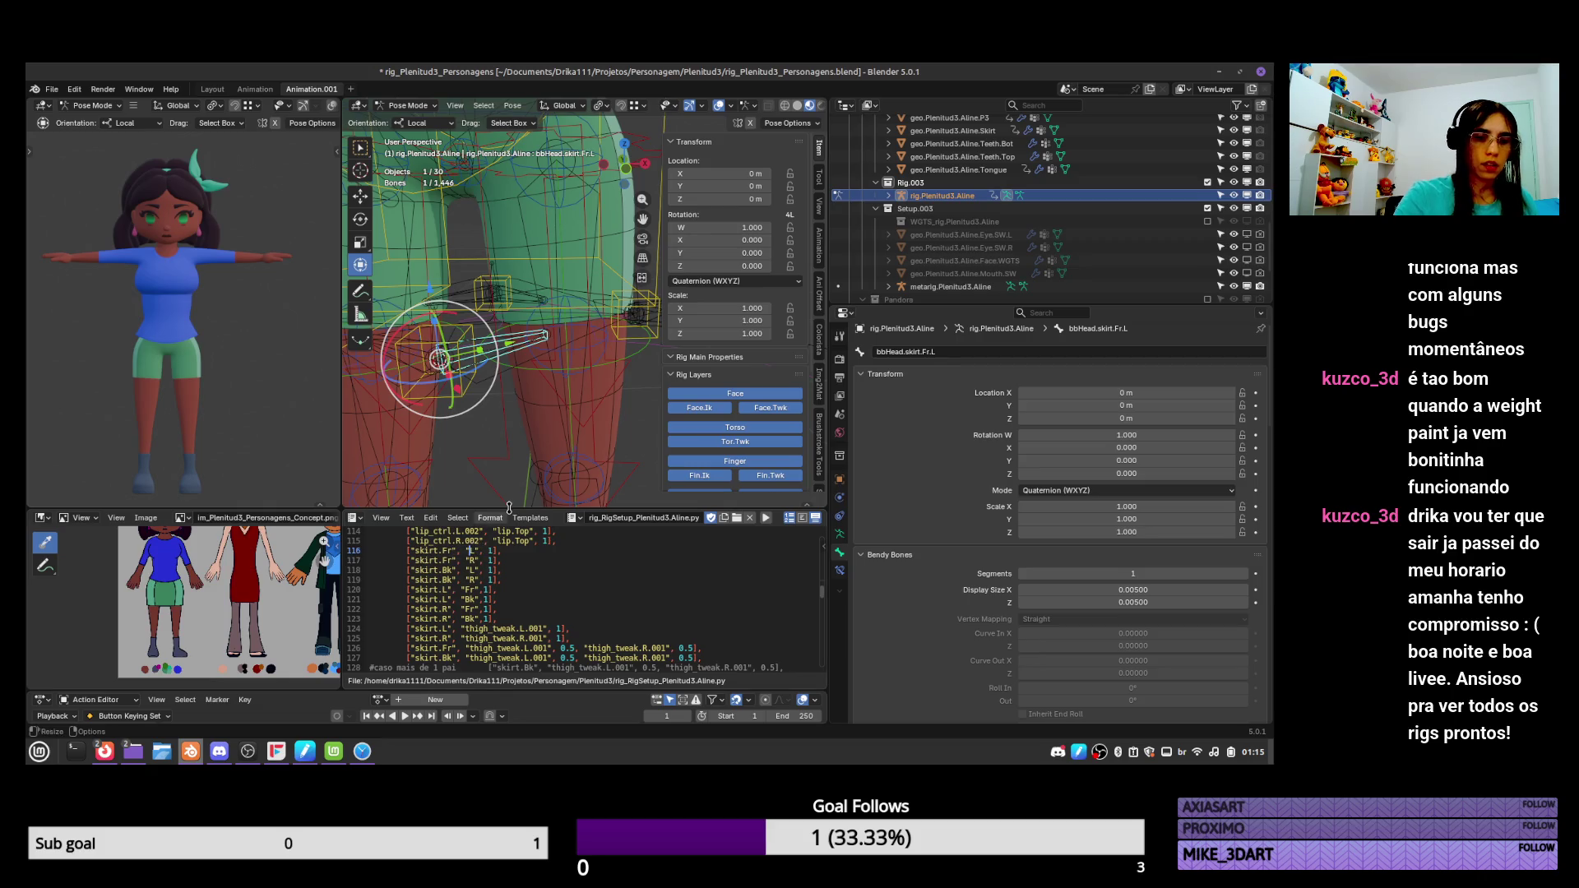
double_click(475, 550)
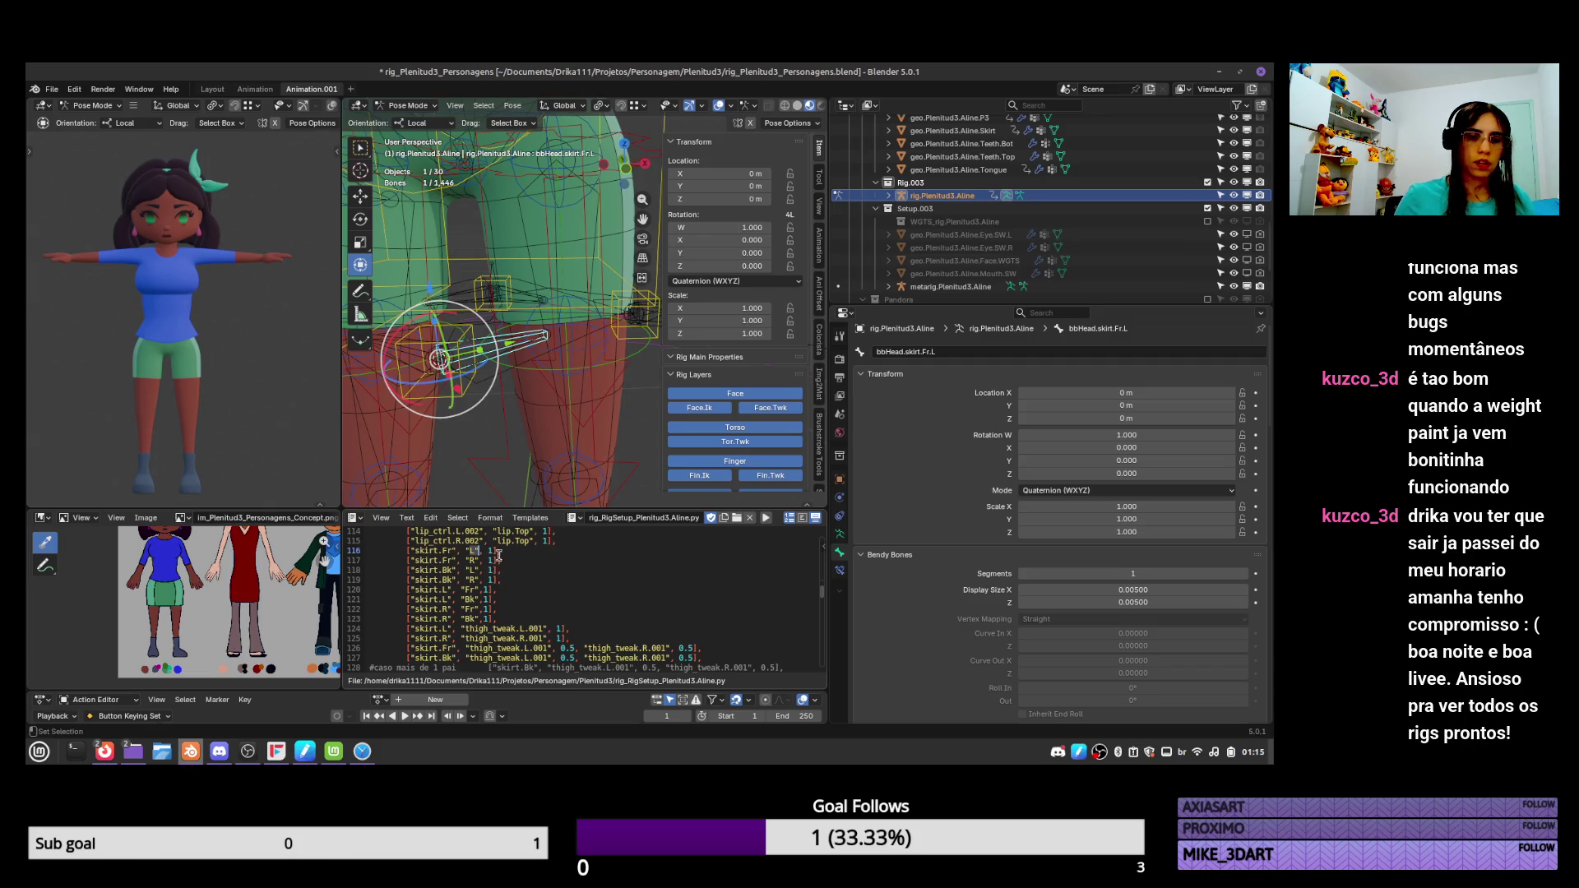
text(bbHead.skirt.Fr.L)
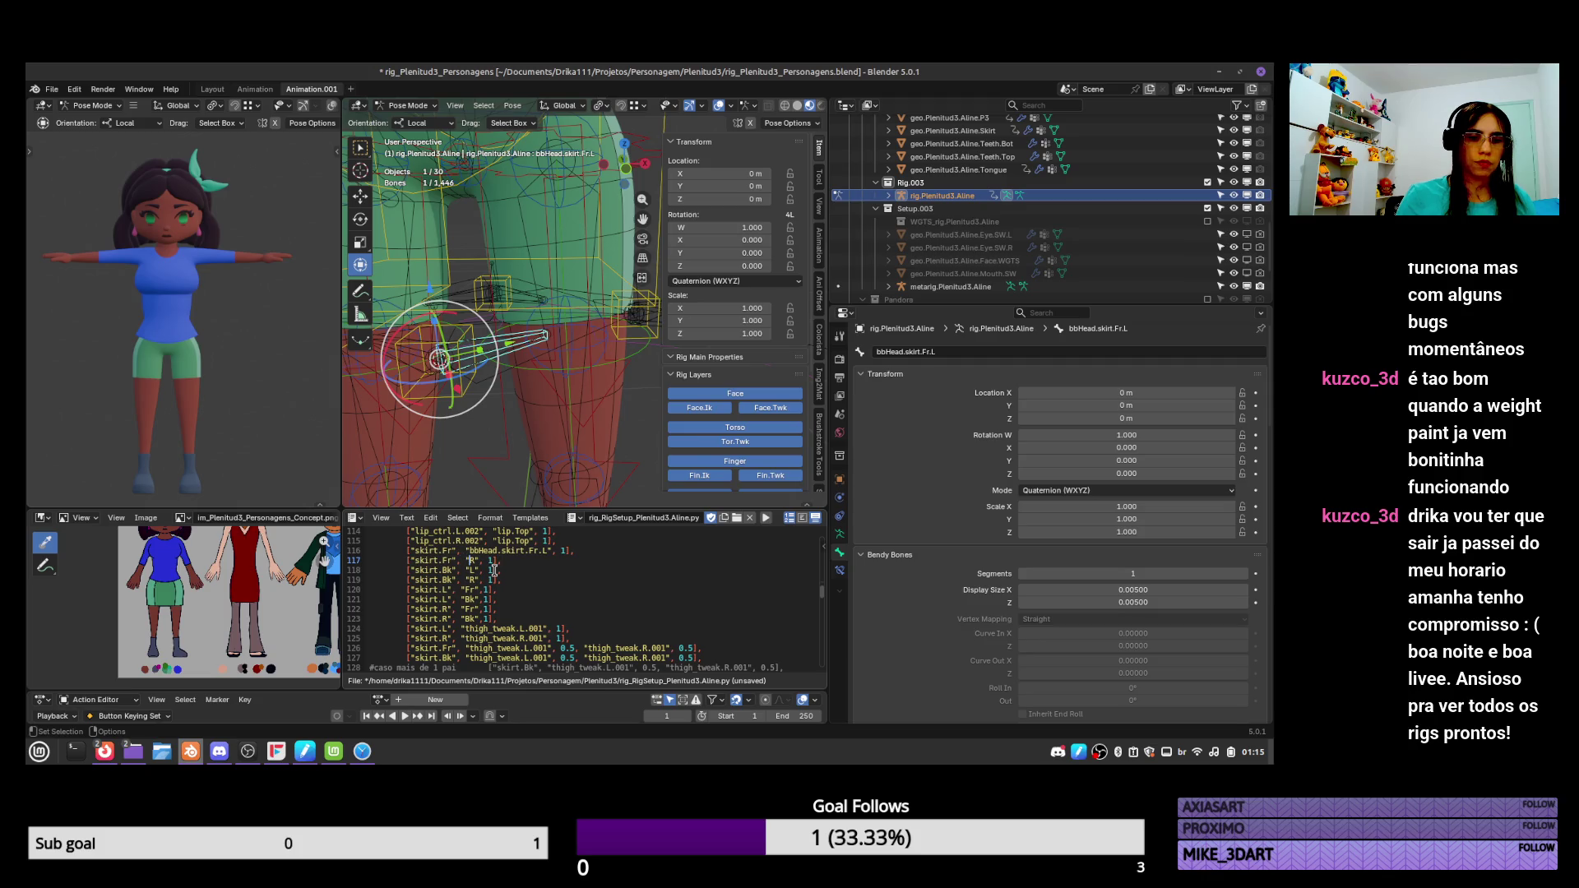
text(bbHead.skirt.Fr.L)
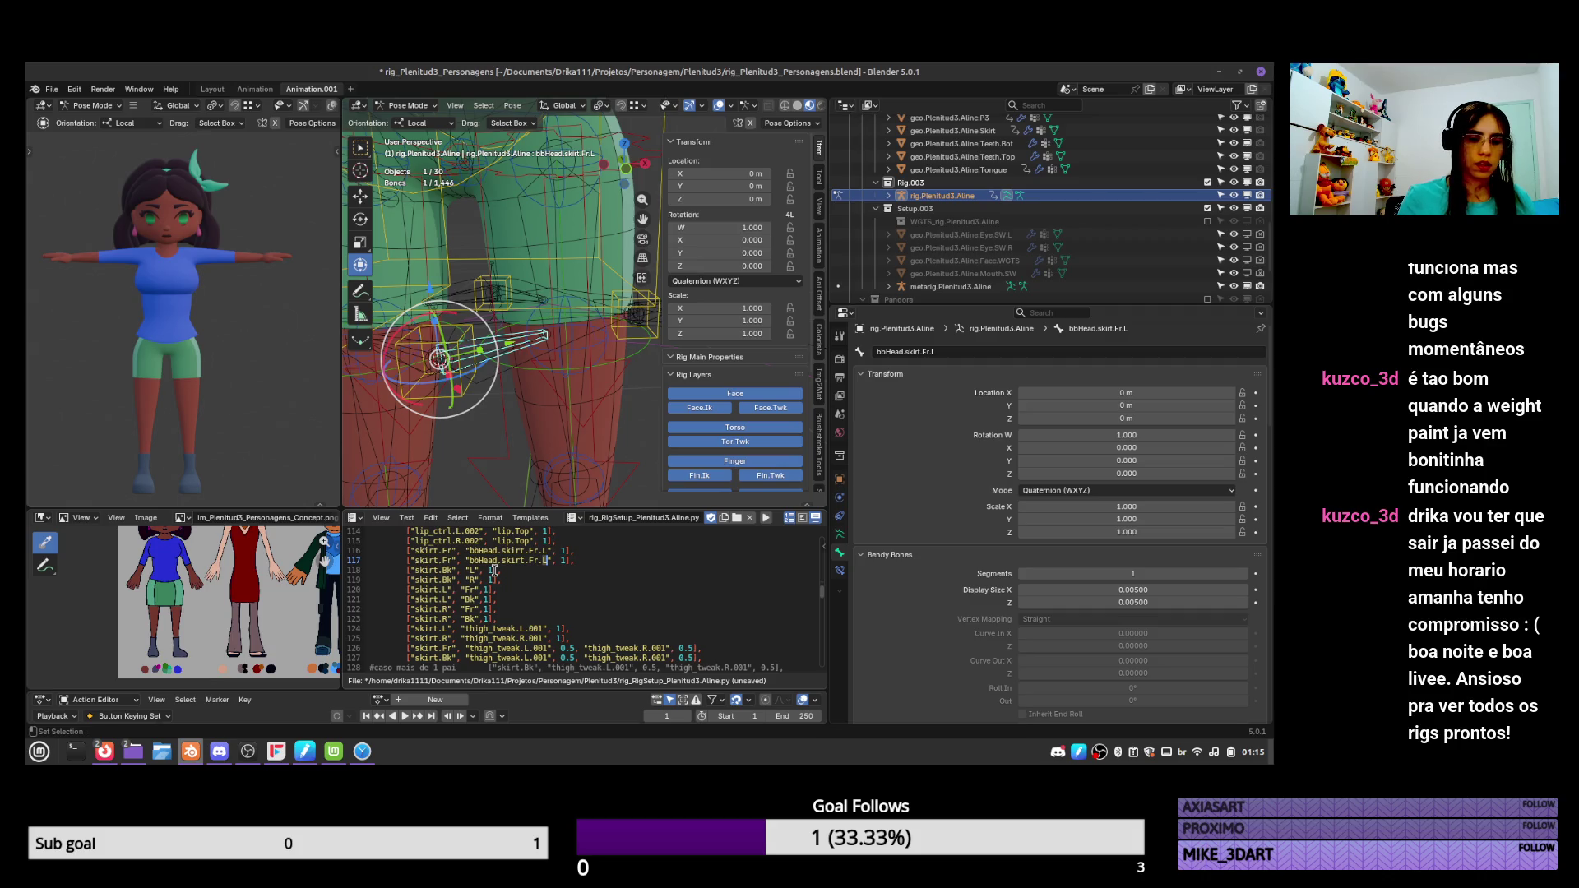
text(R)
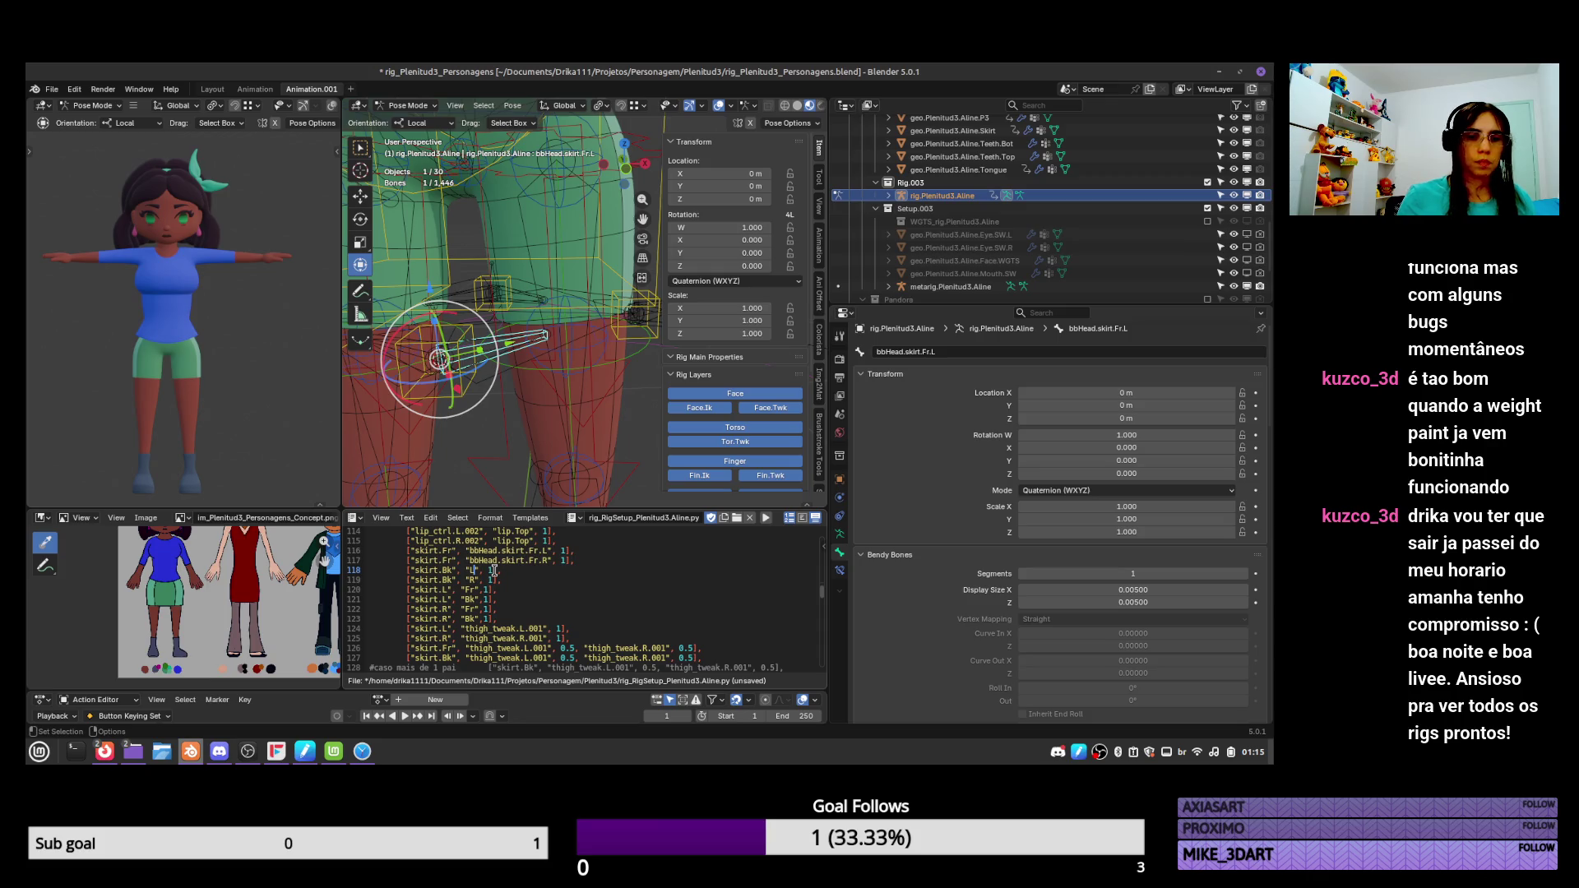
Put bbHead.skirt.Bk.L on line 118 and copy it onto line 119.
key(shift+Left)
text(bbHead.skirt.Fr.L)
key(Left)
key(Left)
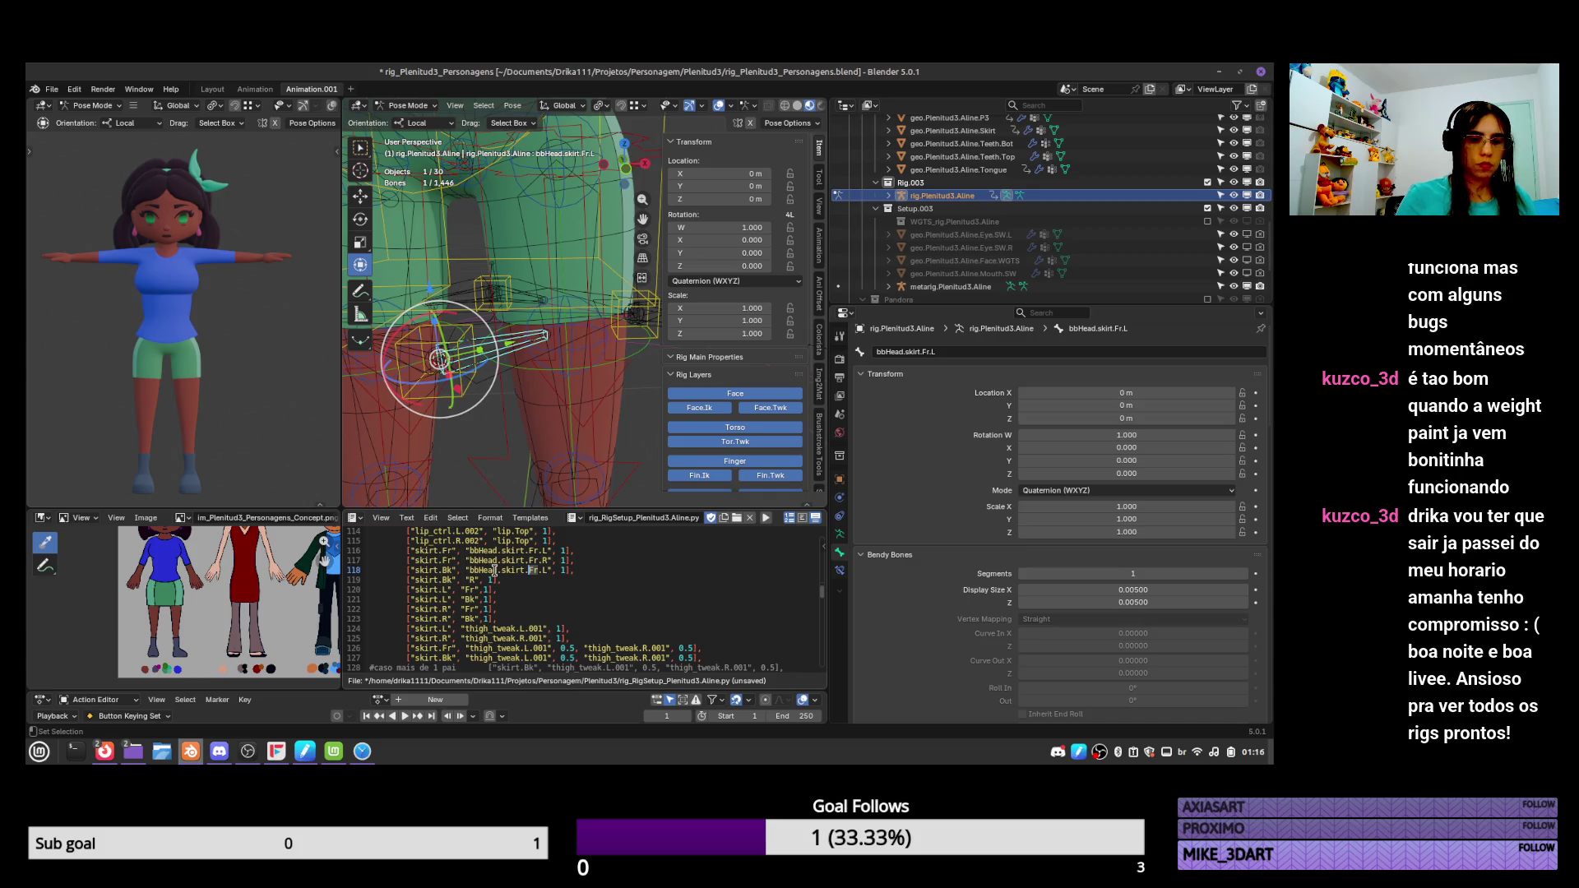
text(Bk)
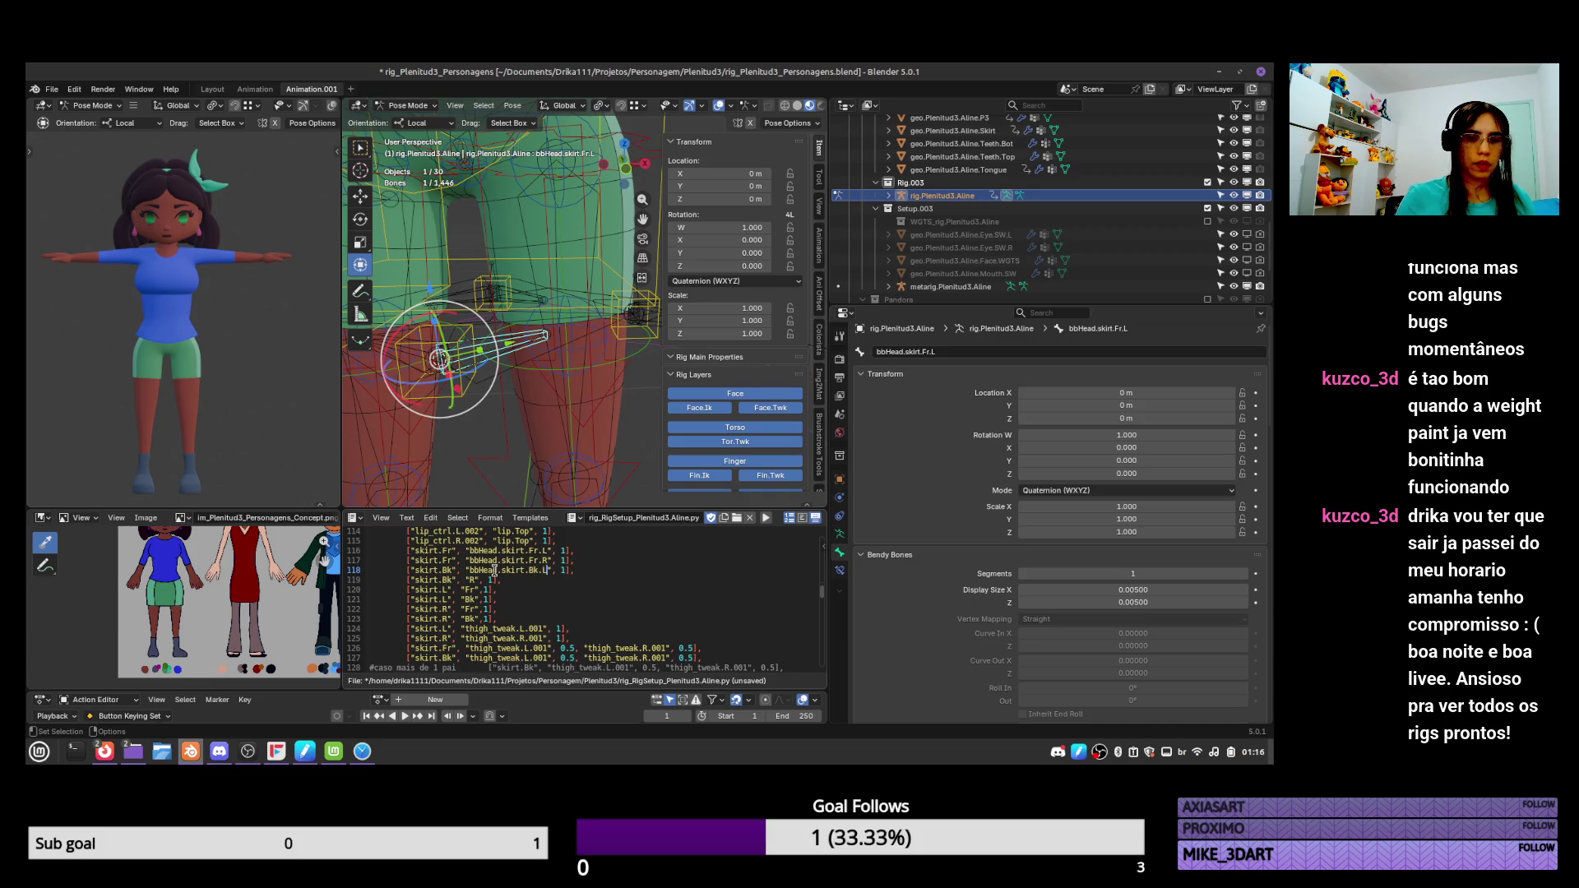
key(shift+Left)
key(shift+Left)
key(shift+Left)
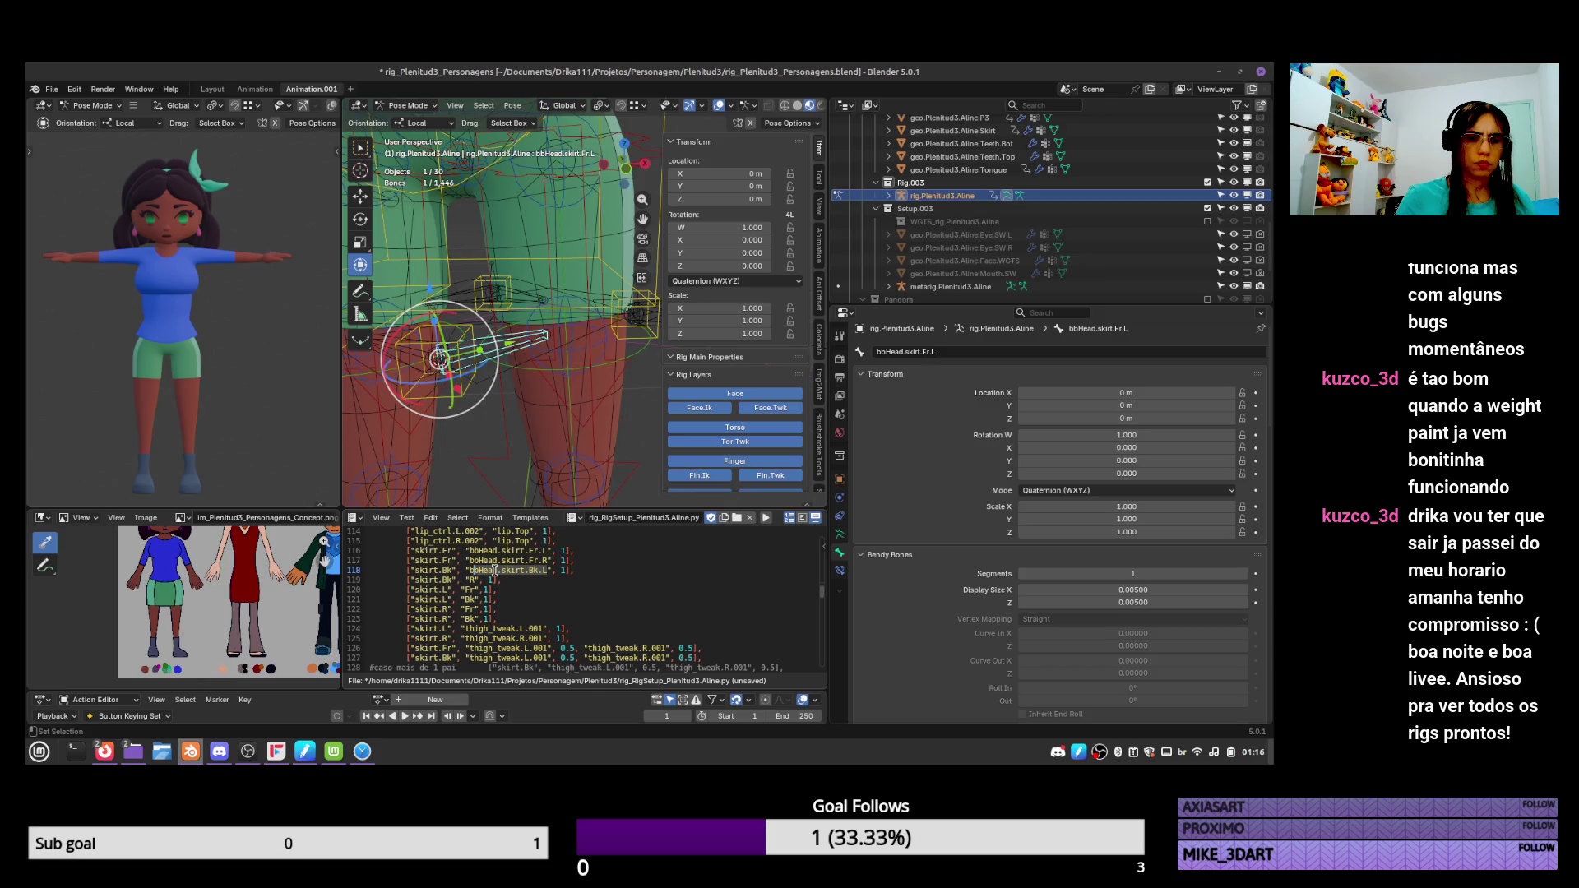
key(Left)
key(Left)
key(Left)
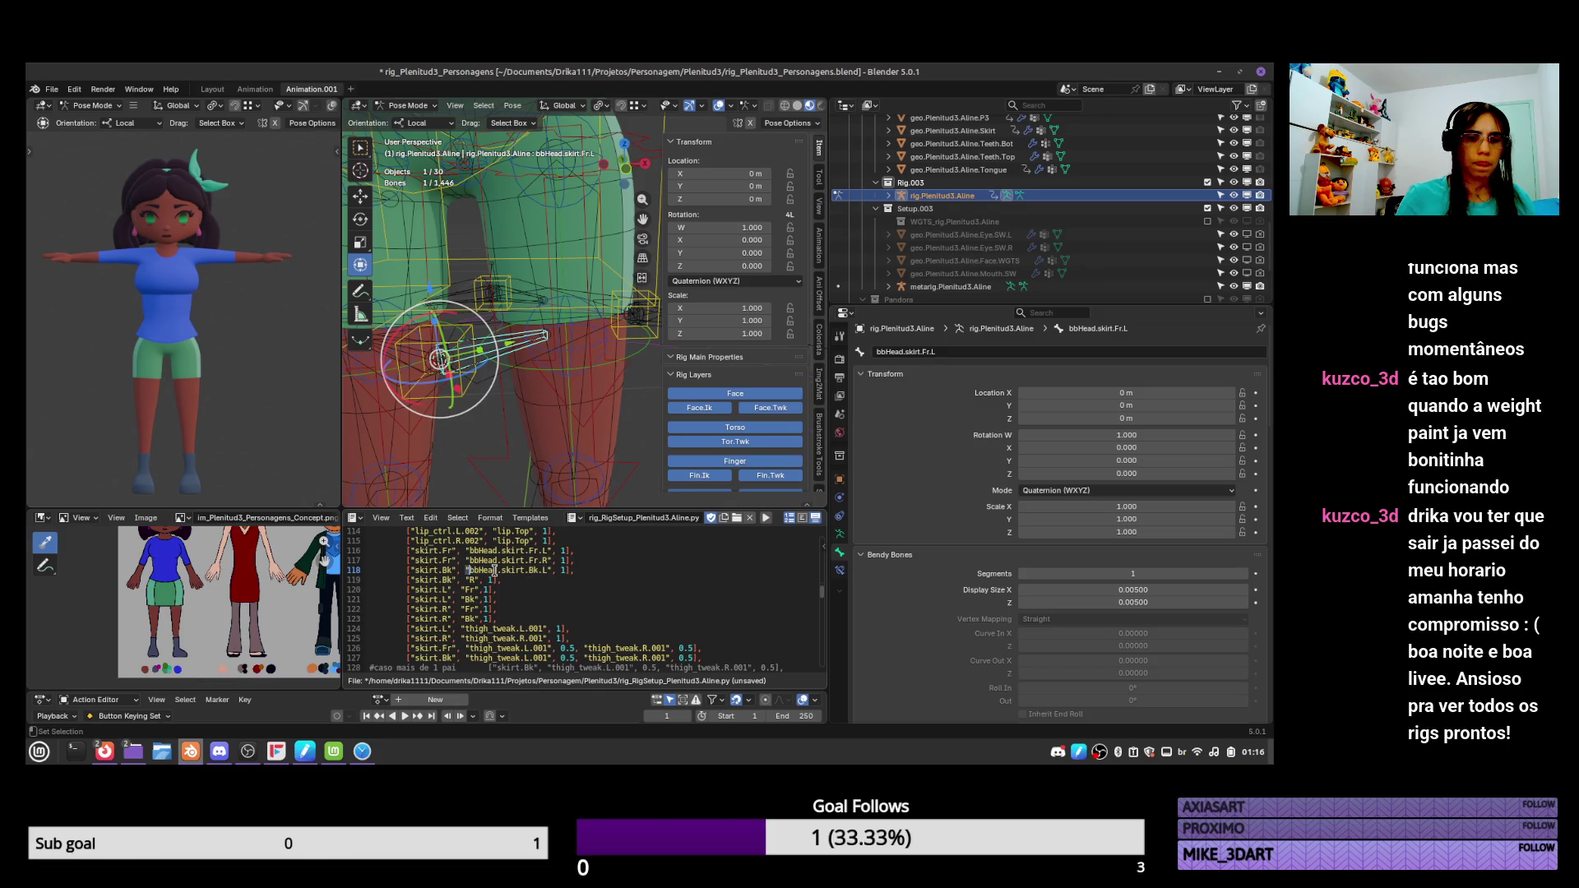
key(shift+Right)
key(shift+Right)
key(shift+Right)
key(Down)
key(Left)
text(bbHead.skirt.Bk.L)
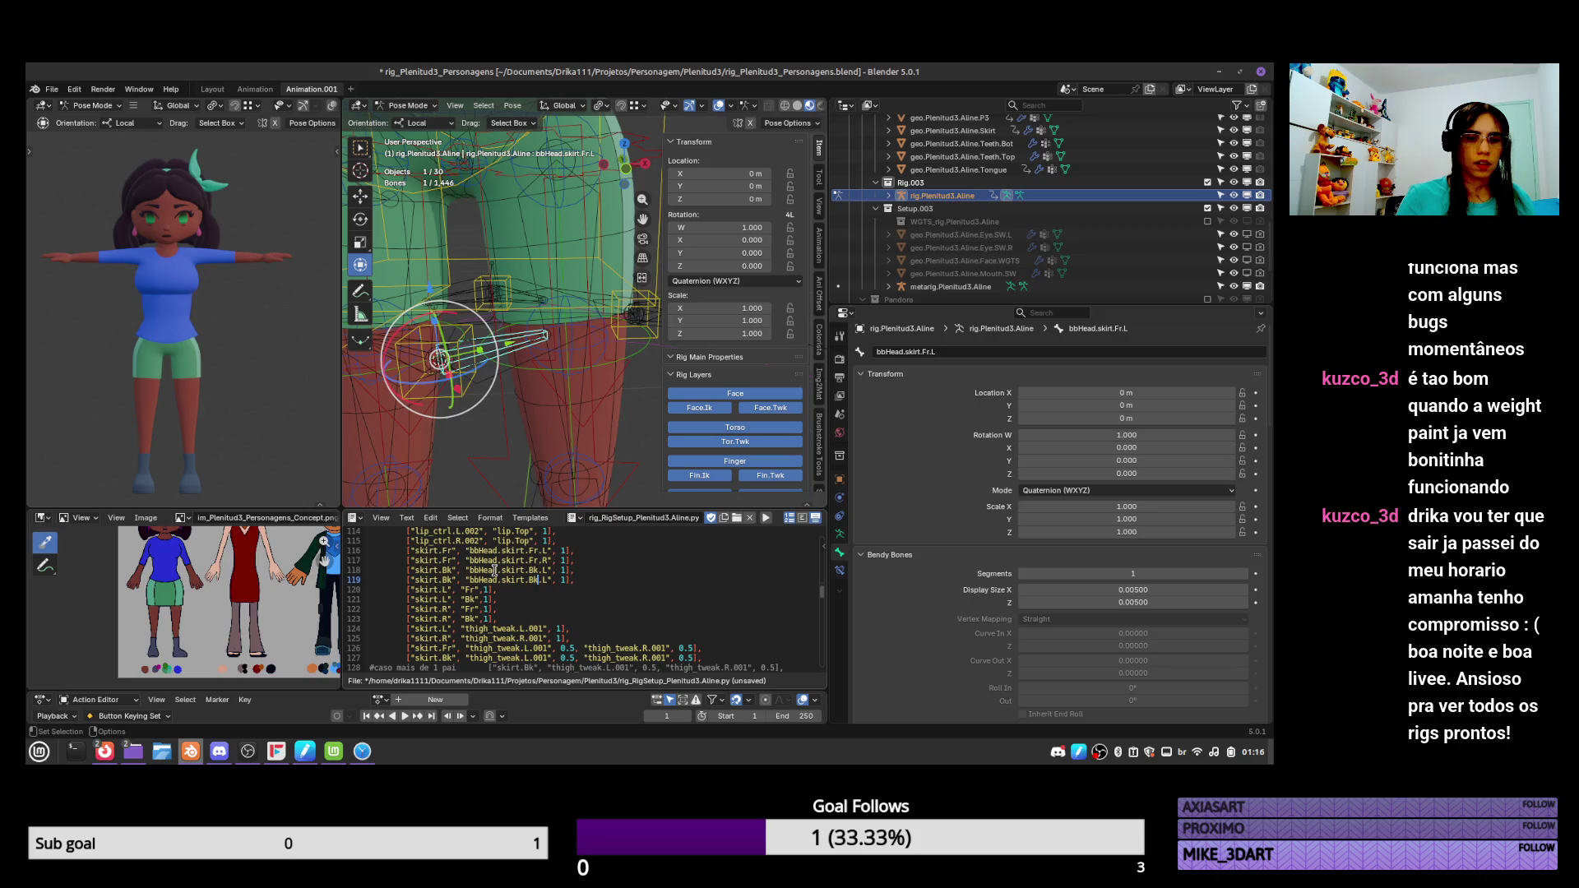
key(Right)
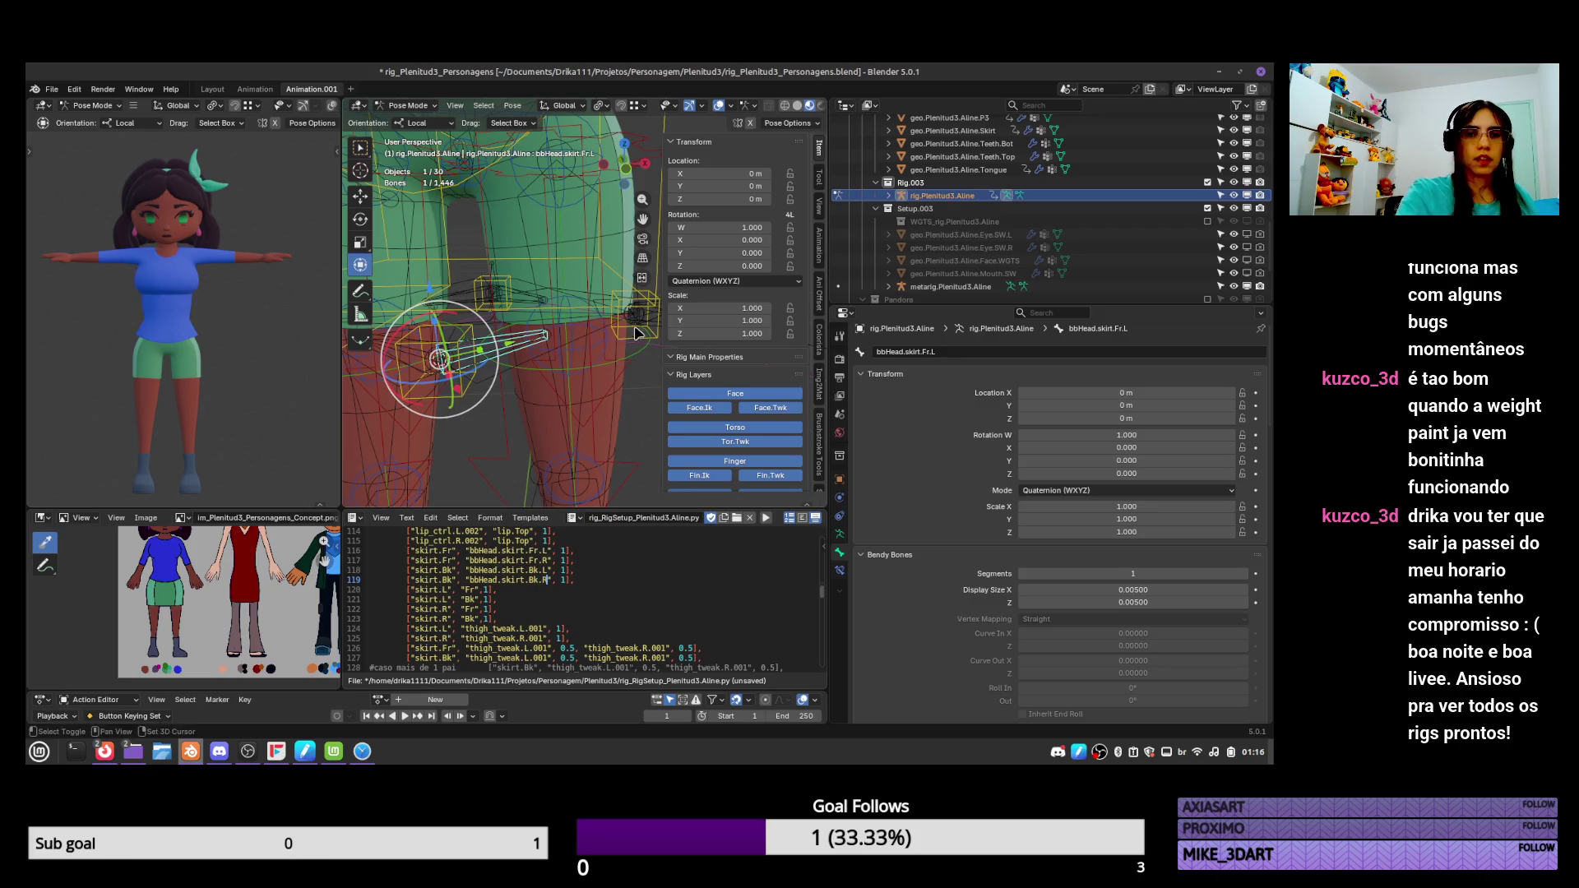
Copy the bbTail.skirt.Fr.L name onto line 120 and onto line 121 changed to Bk.
scroll(494, 346, up, 3)
click(567, 342)
click(921, 352)
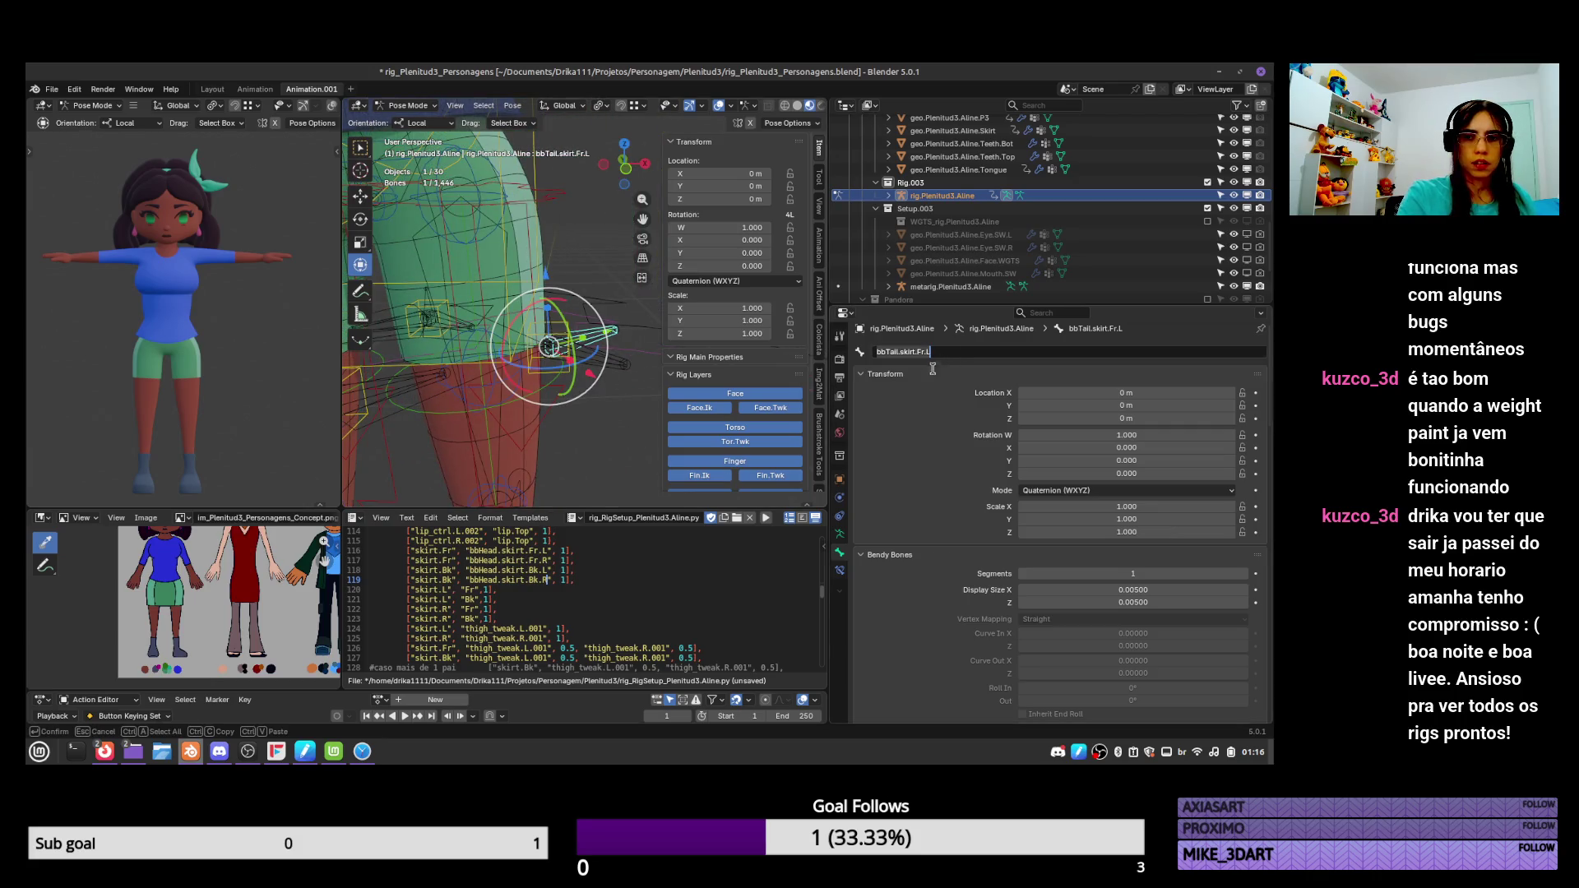
click(531, 591)
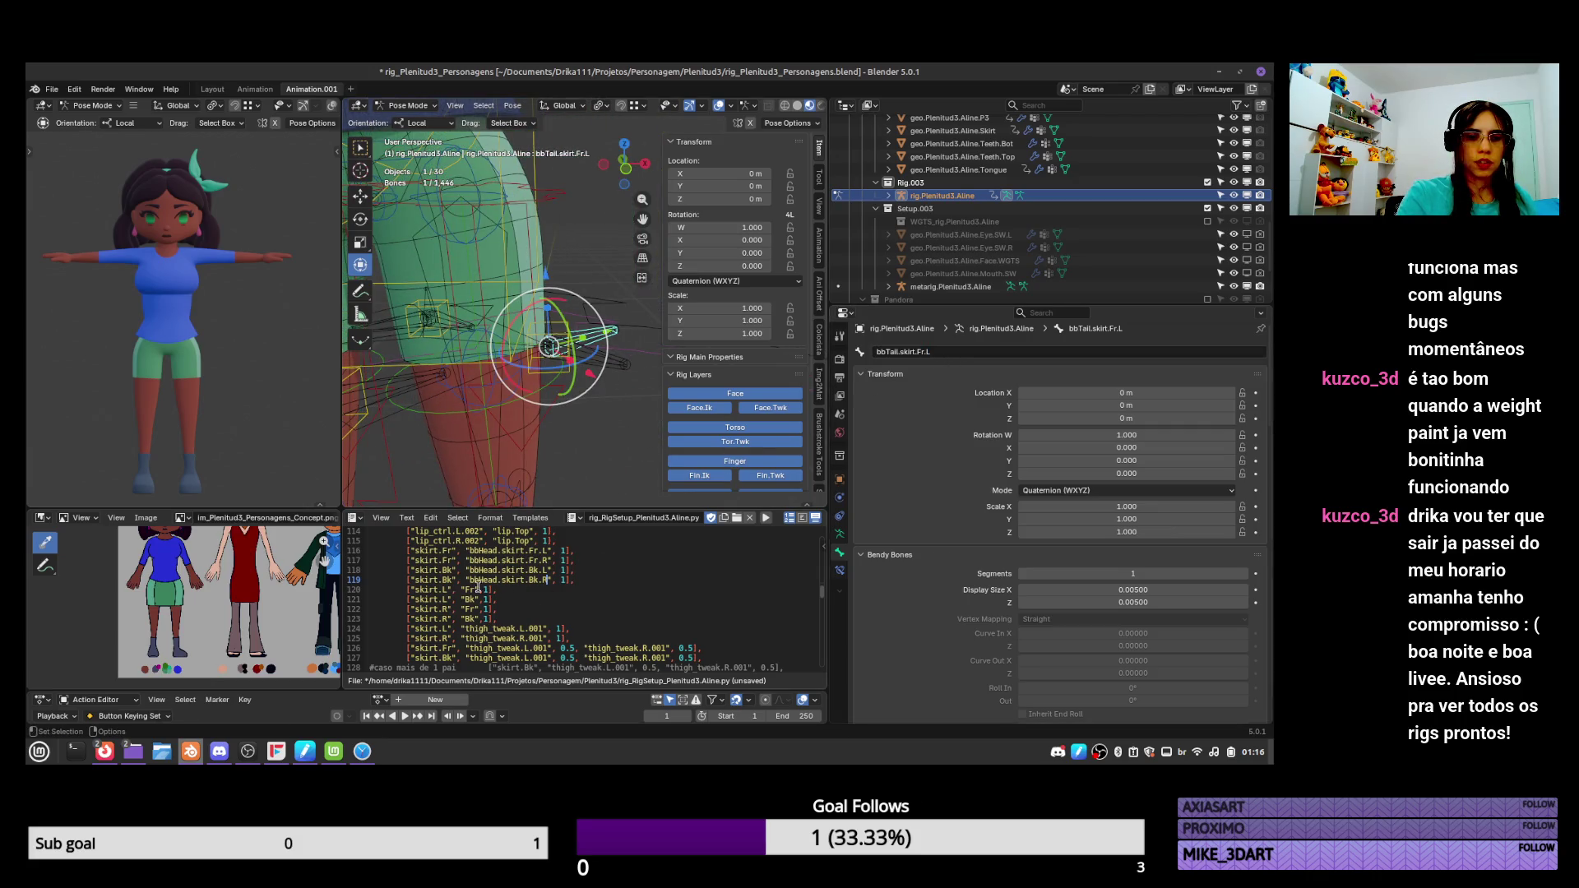
drag(463, 589, 497, 590)
click(477, 589)
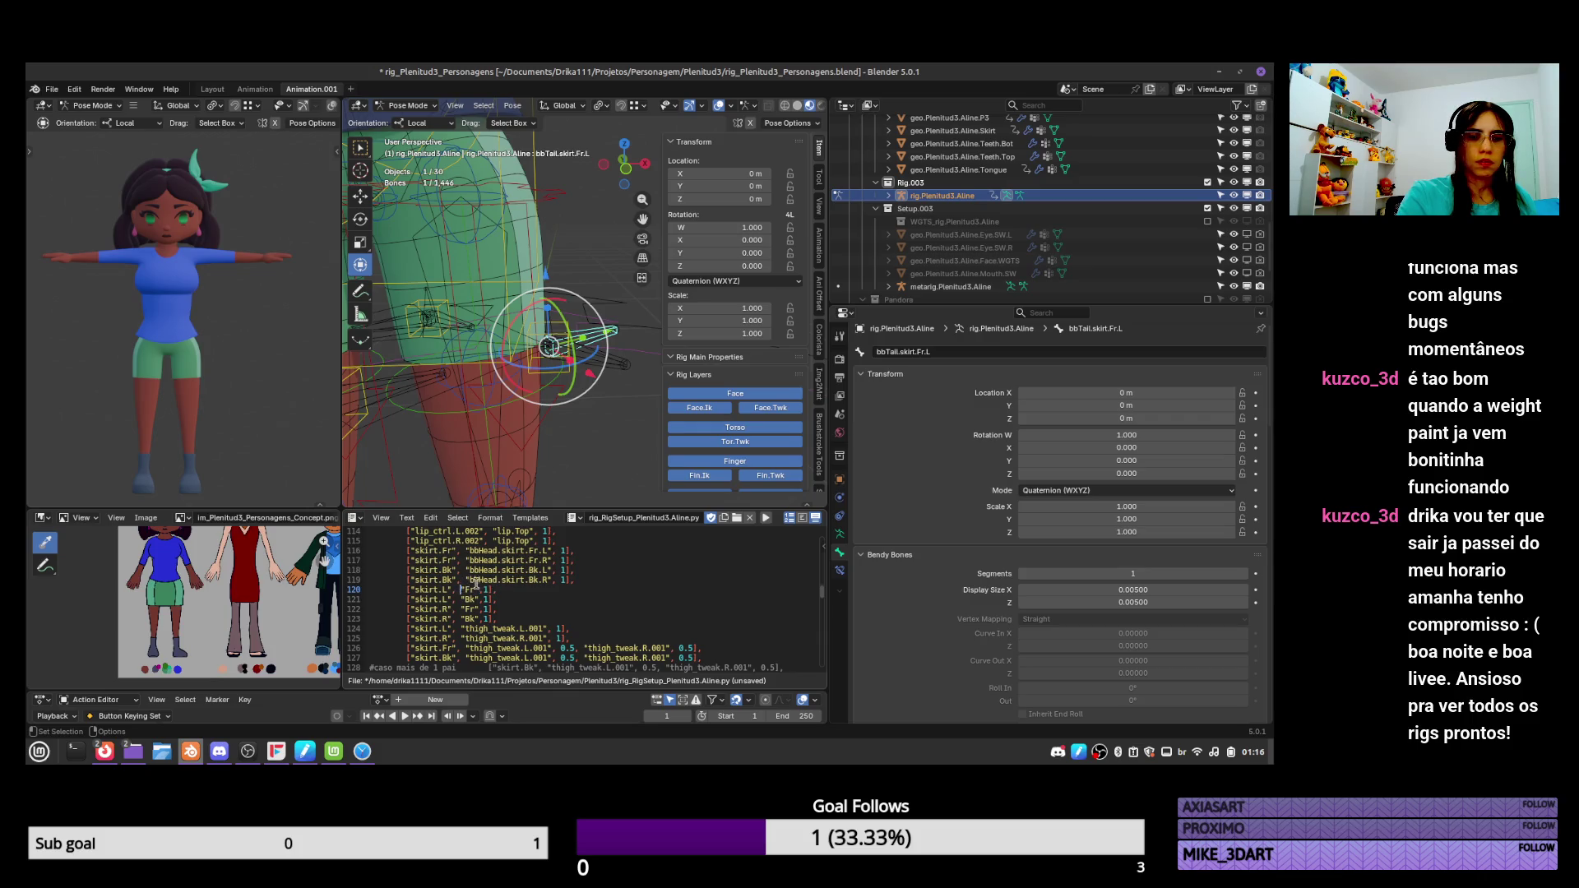
text(bbTail.skirt.Fr.L)
drag(466, 599, 476, 600)
text(bbTail.skirt.Fr.L)
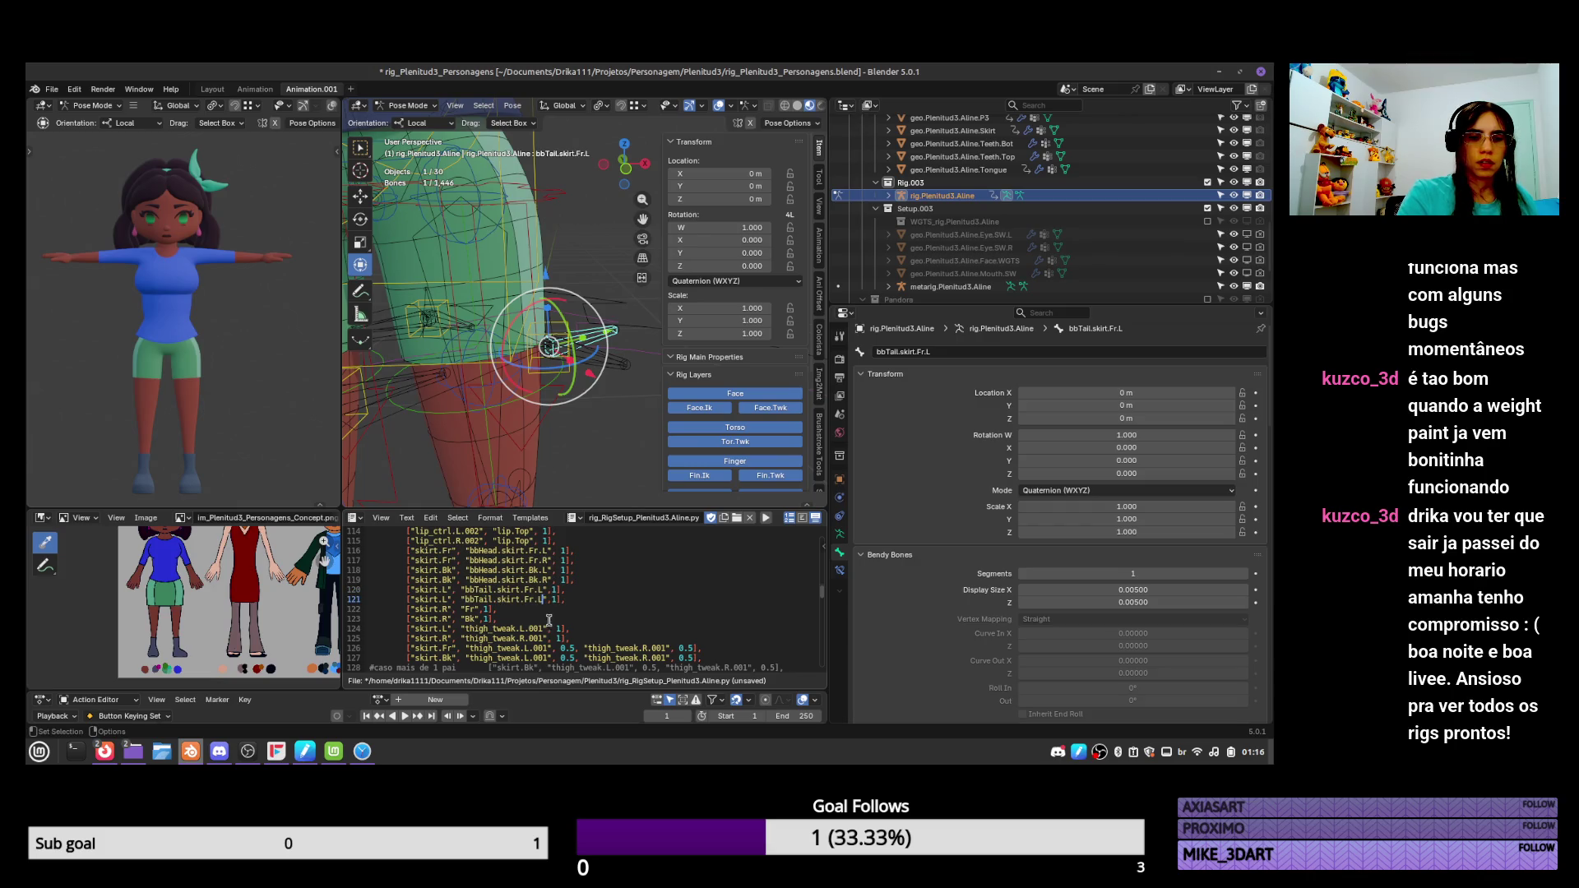
key(BackSpace)
key(BackSpace)
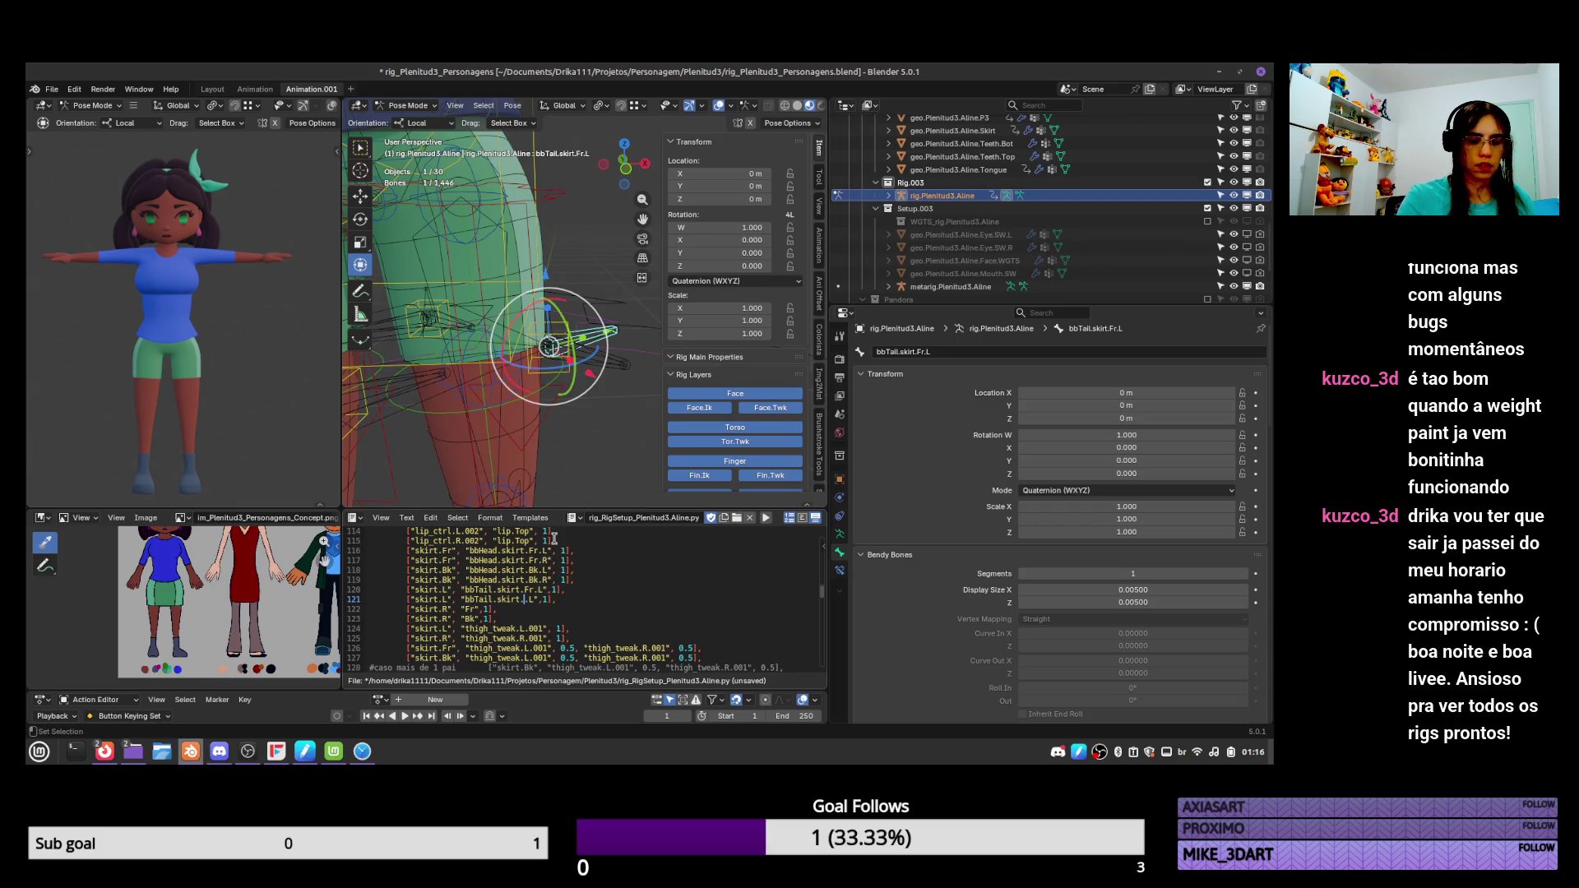
text(Bk.)
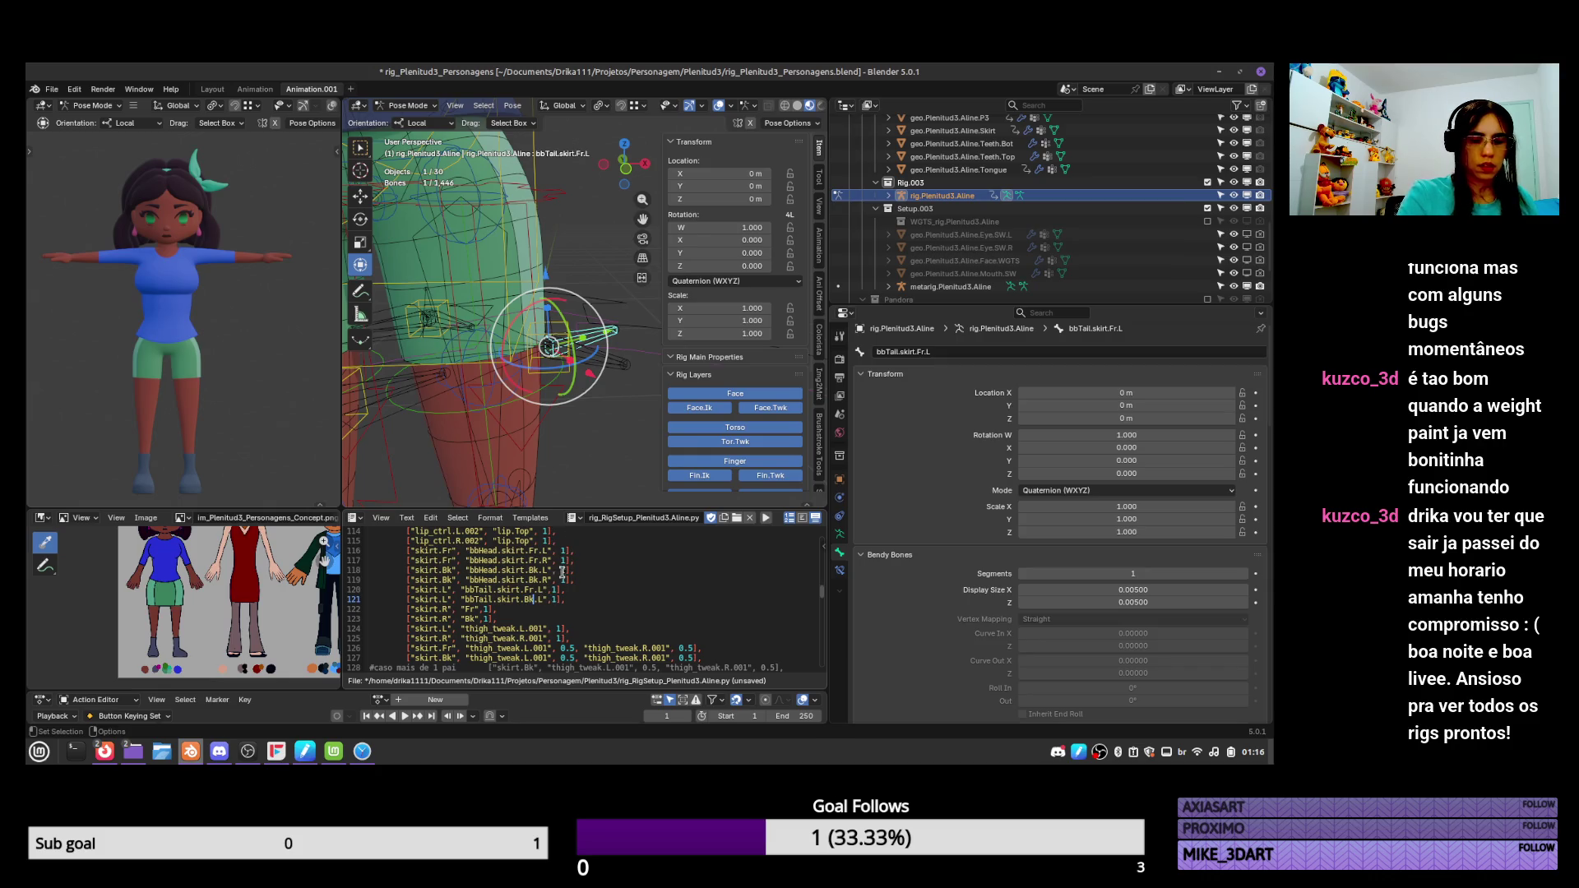
Enter bbTail.skirt.Fr.R on line 122 and bbTail.skirt.Bk.R on line 123.
click(564, 580)
double_click(470, 610)
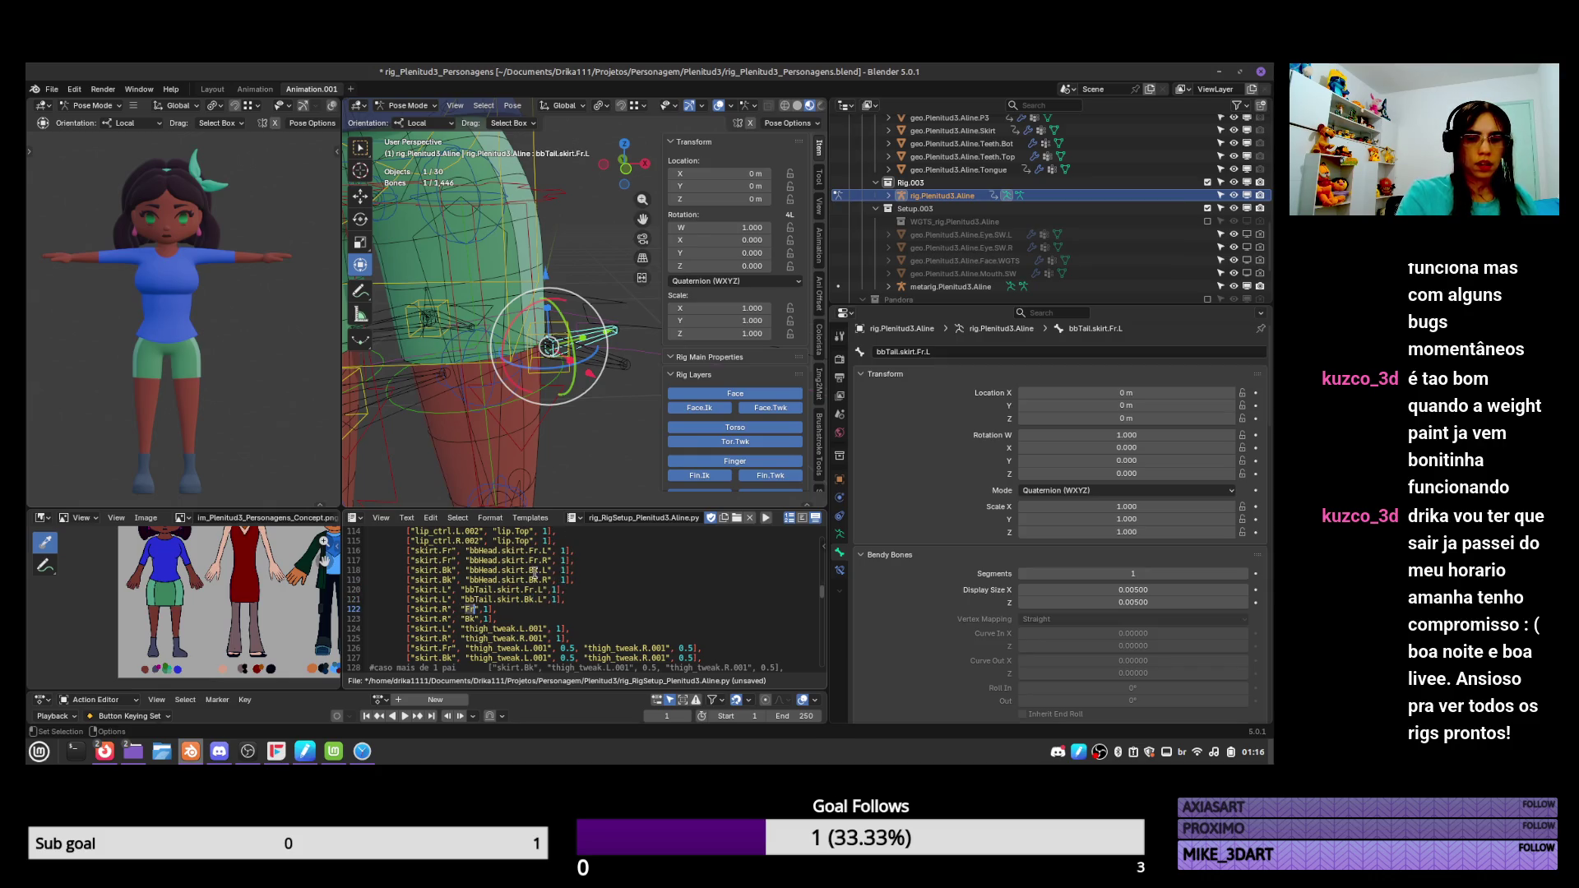
scroll(592, 588, down, 1)
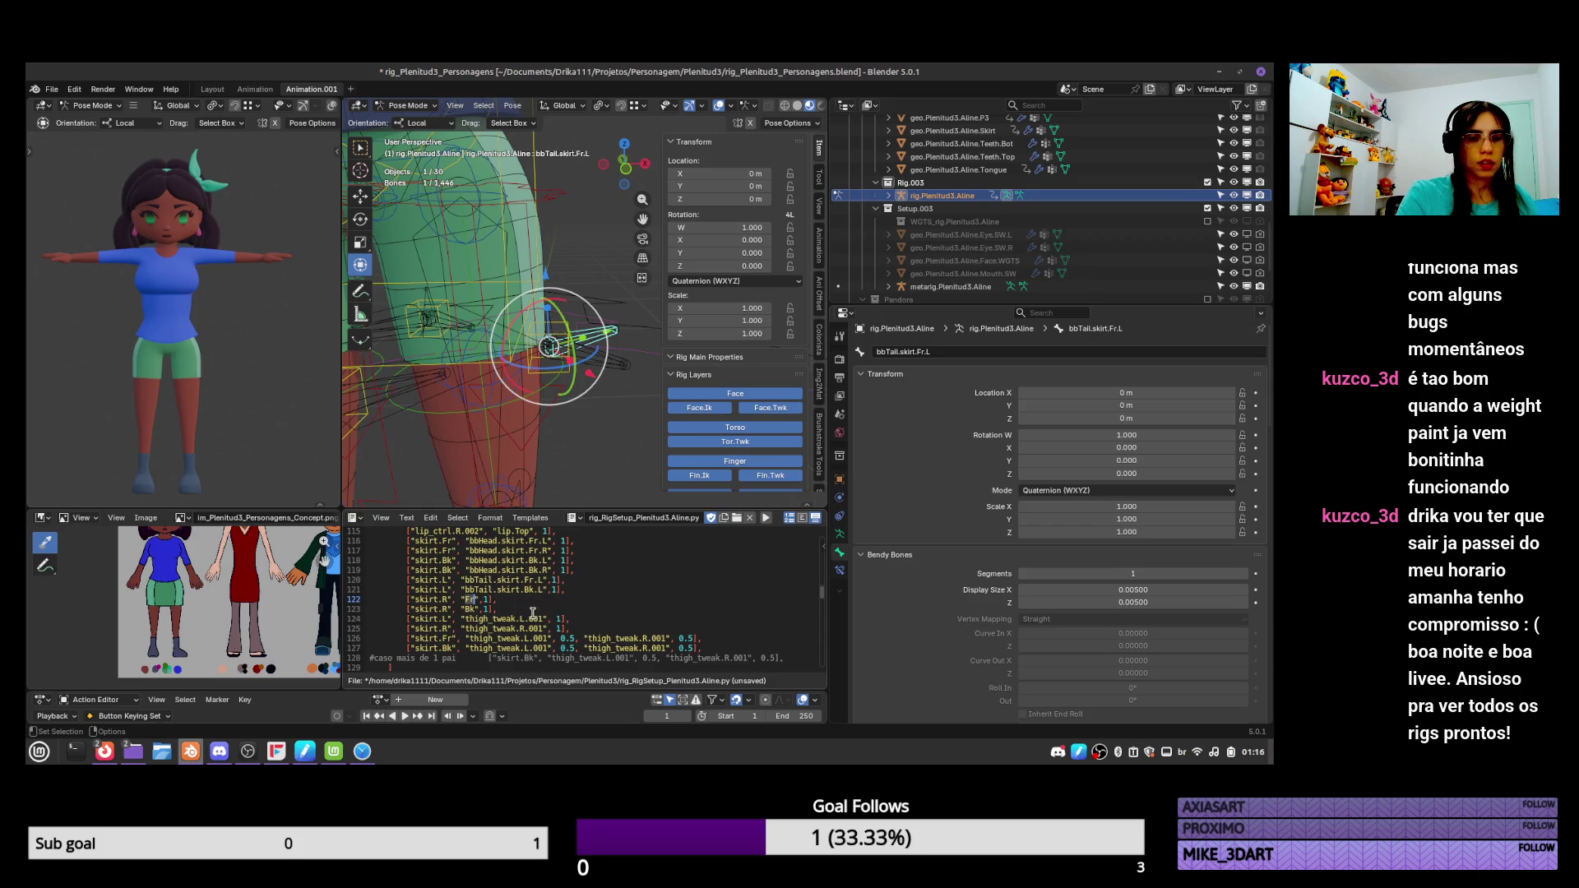
text(bbTail.skirt.Fr.L)
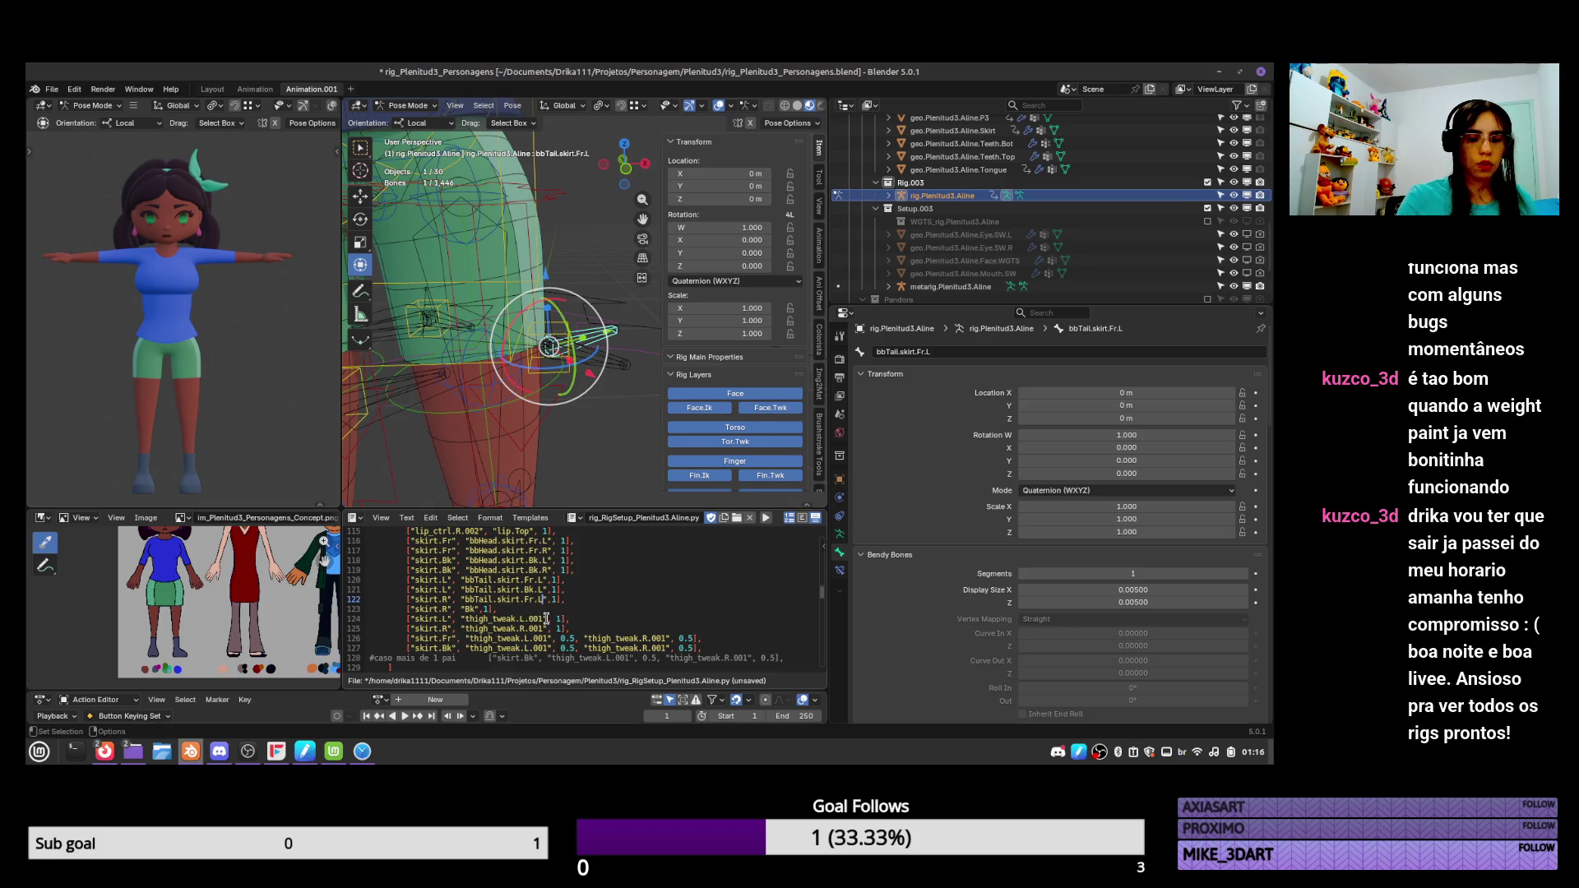
key(BackSpace)
text(R)
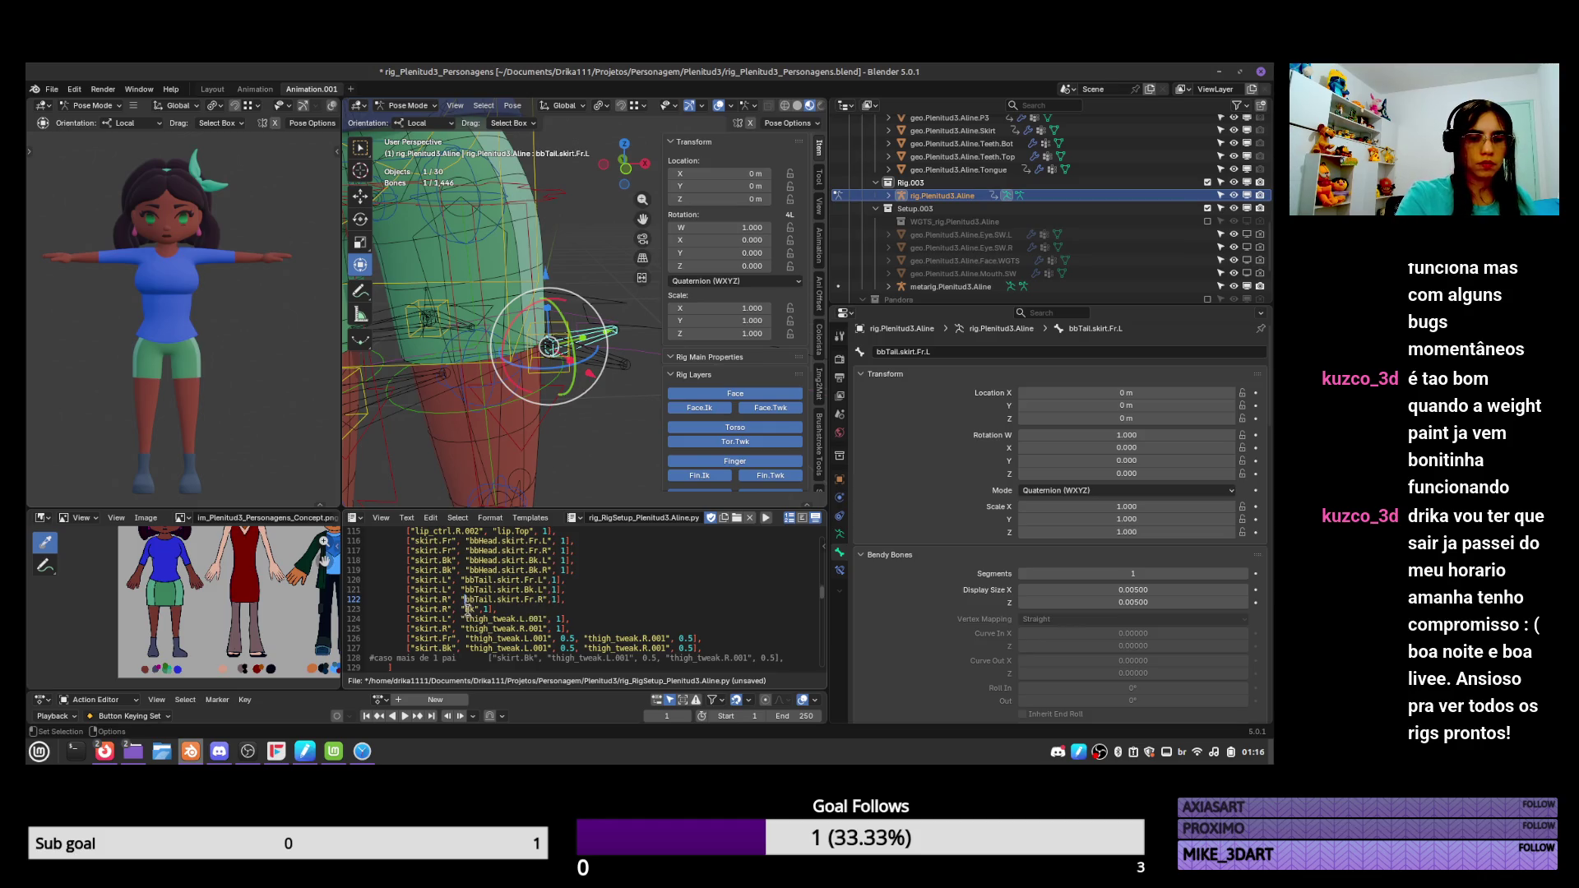
text(bbTail.skirt.Fr.L)
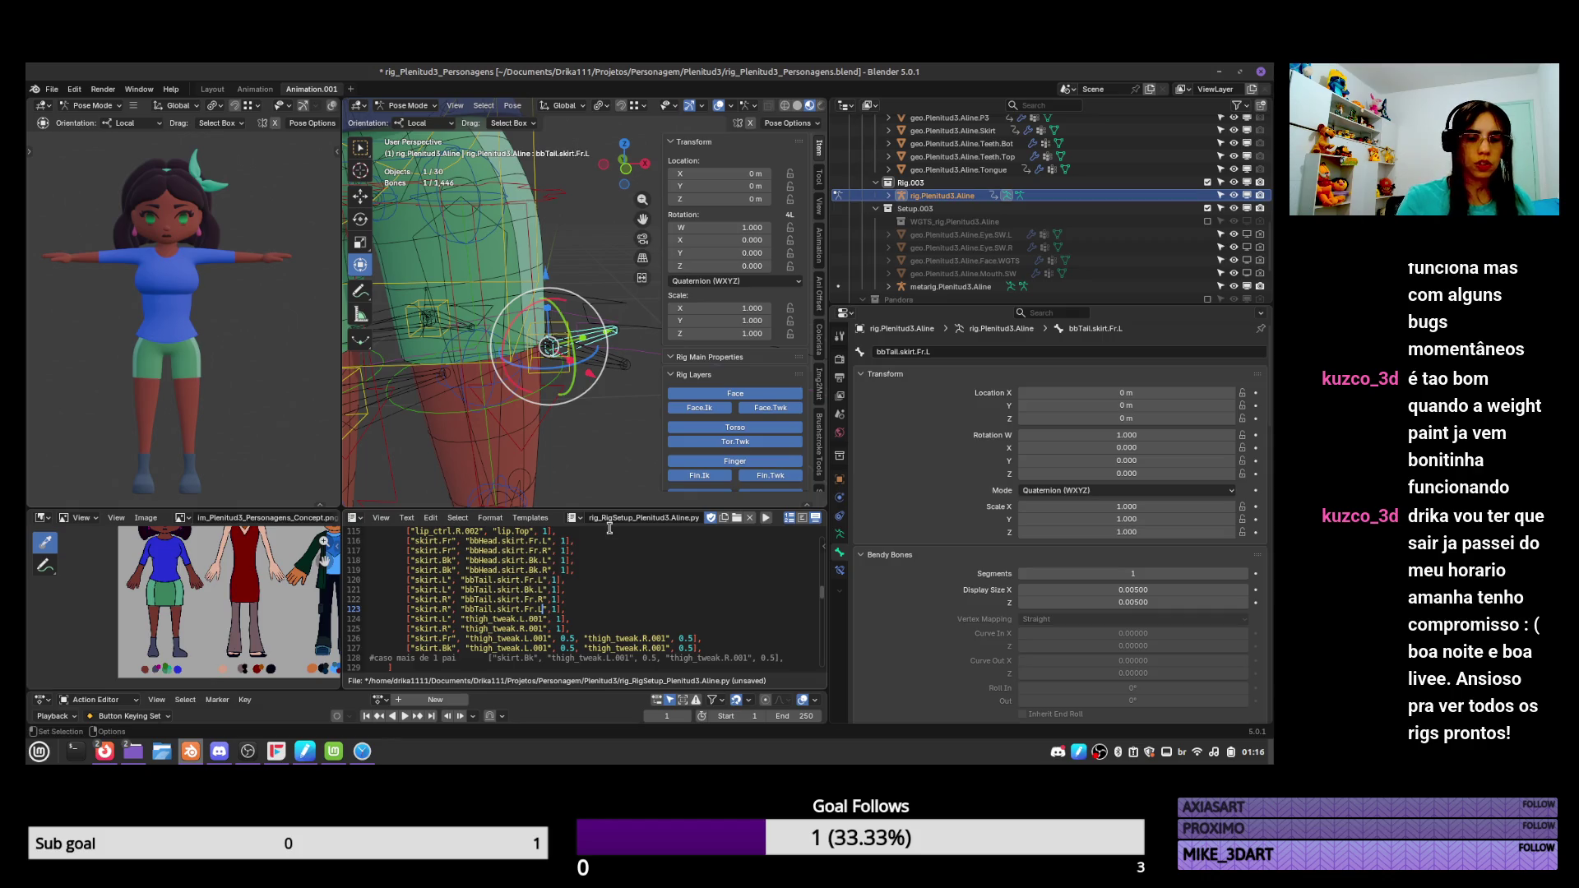
key(BackSpace)
text(R)
key(Left)
key(Left)
key(Left)
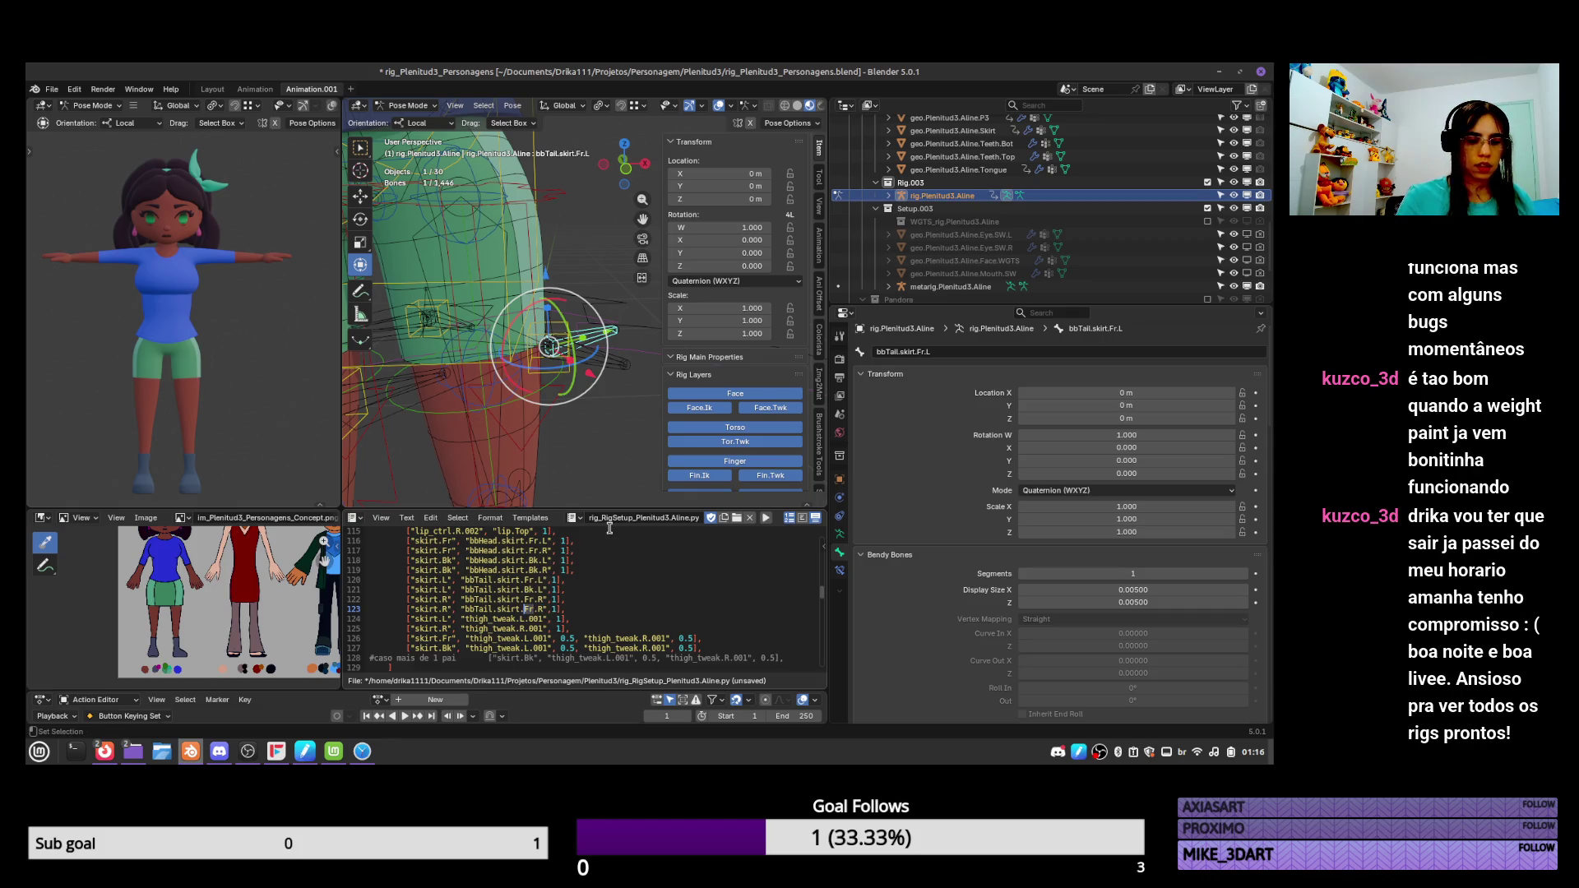
key(BackSpace)
key(Delete)
text(Bk)
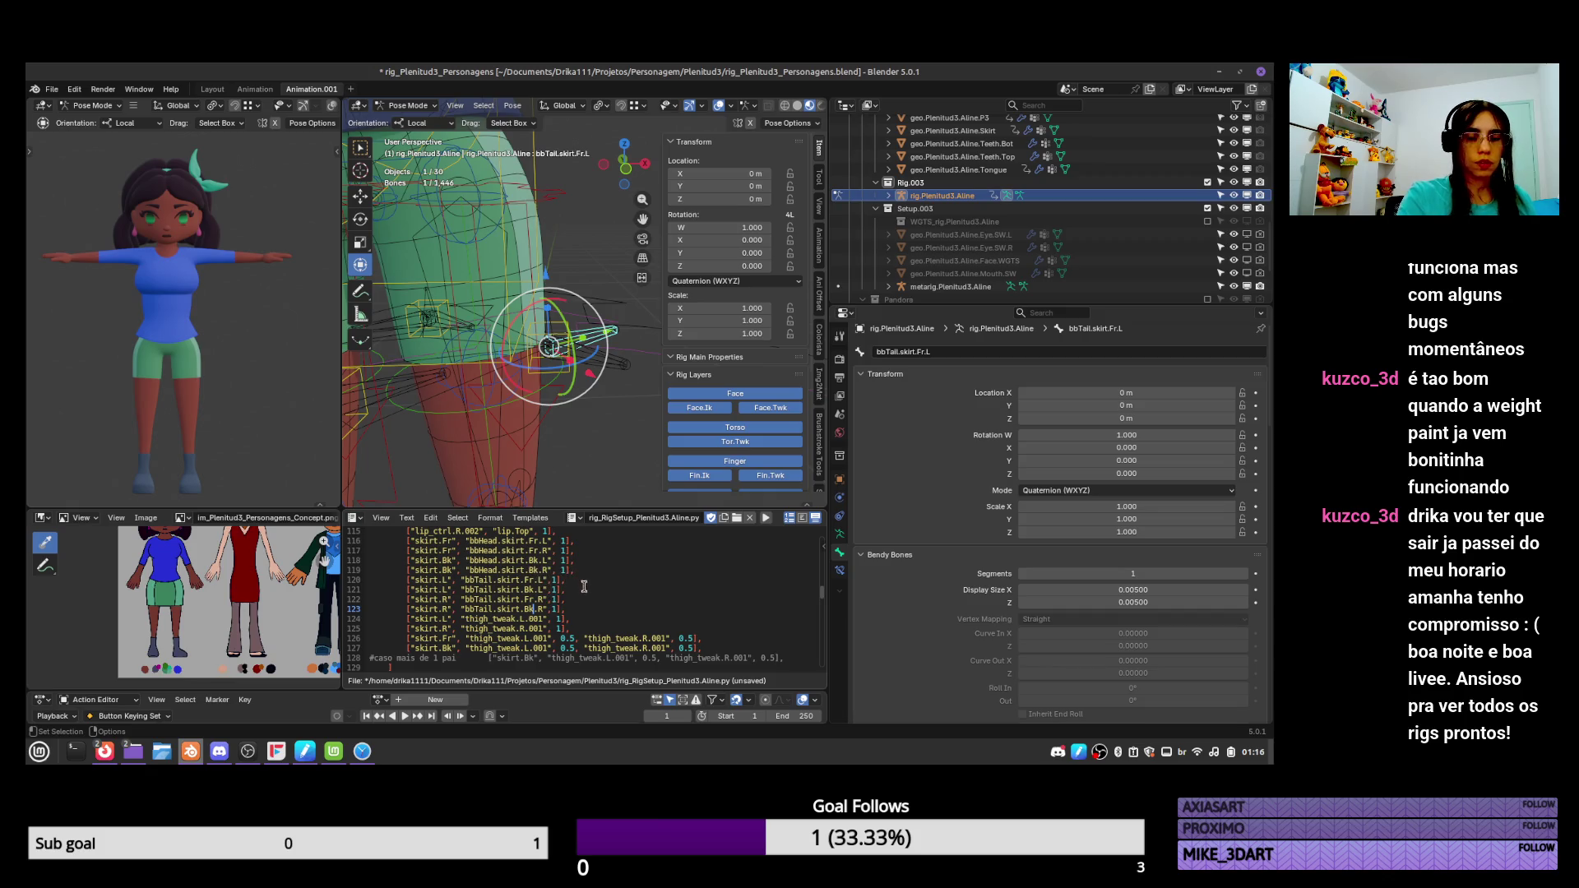
scroll(592, 584, up, 1)
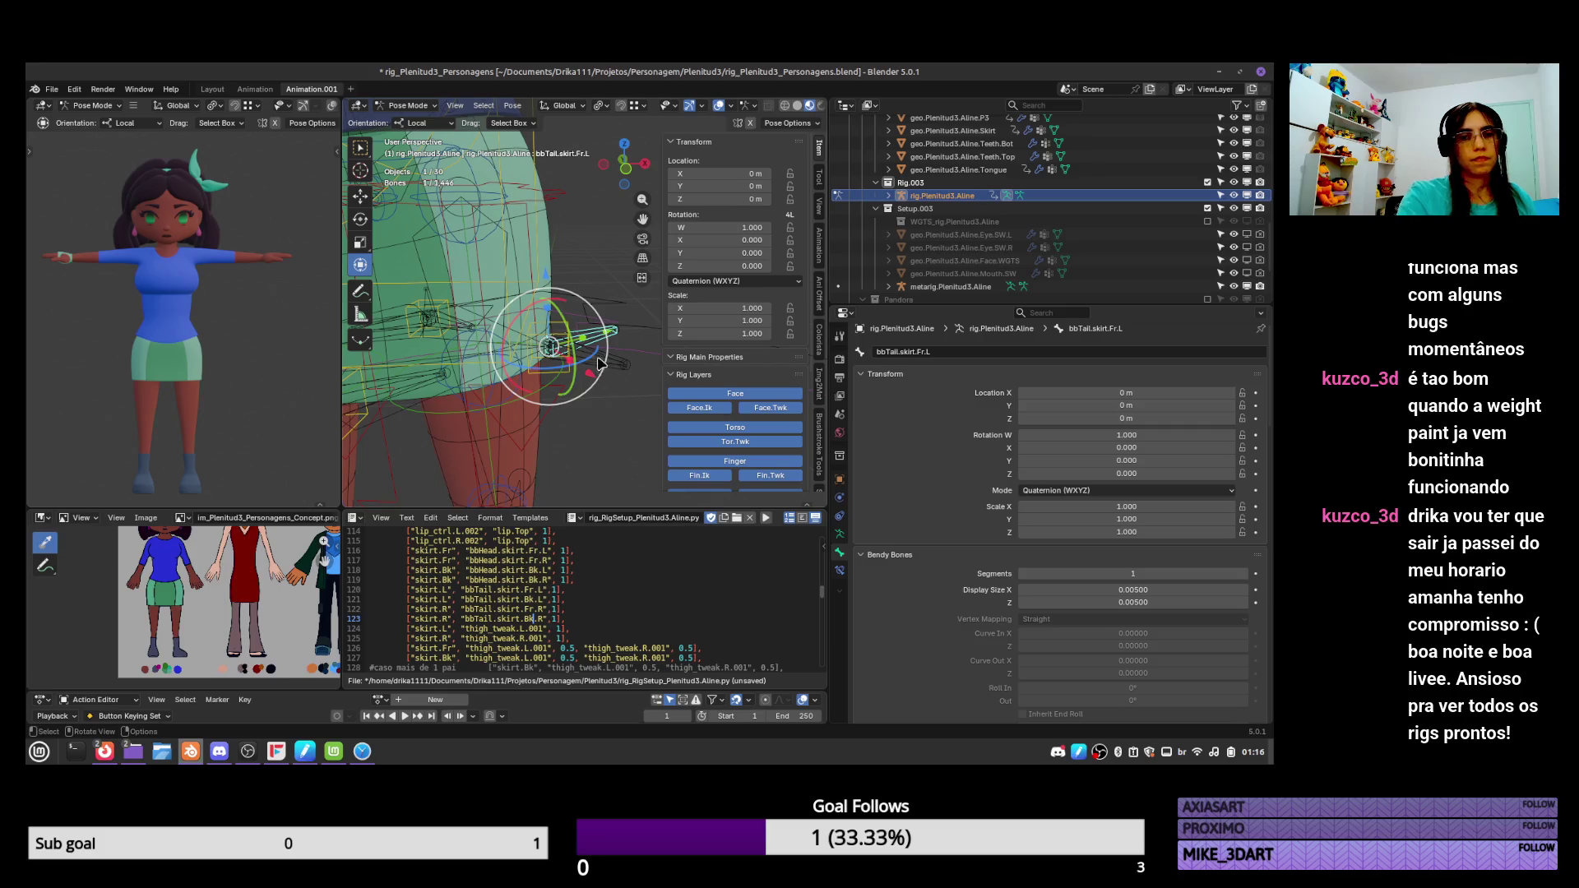
Test-move the torso and bbTail.skirt.Bk.L control, then reset all bones' location with Alt+G.
mouse_move(510, 370)
middle_down()
mouse_move(559, 329)
mouse_move(586, 271)
middle_up()
click(584, 265)
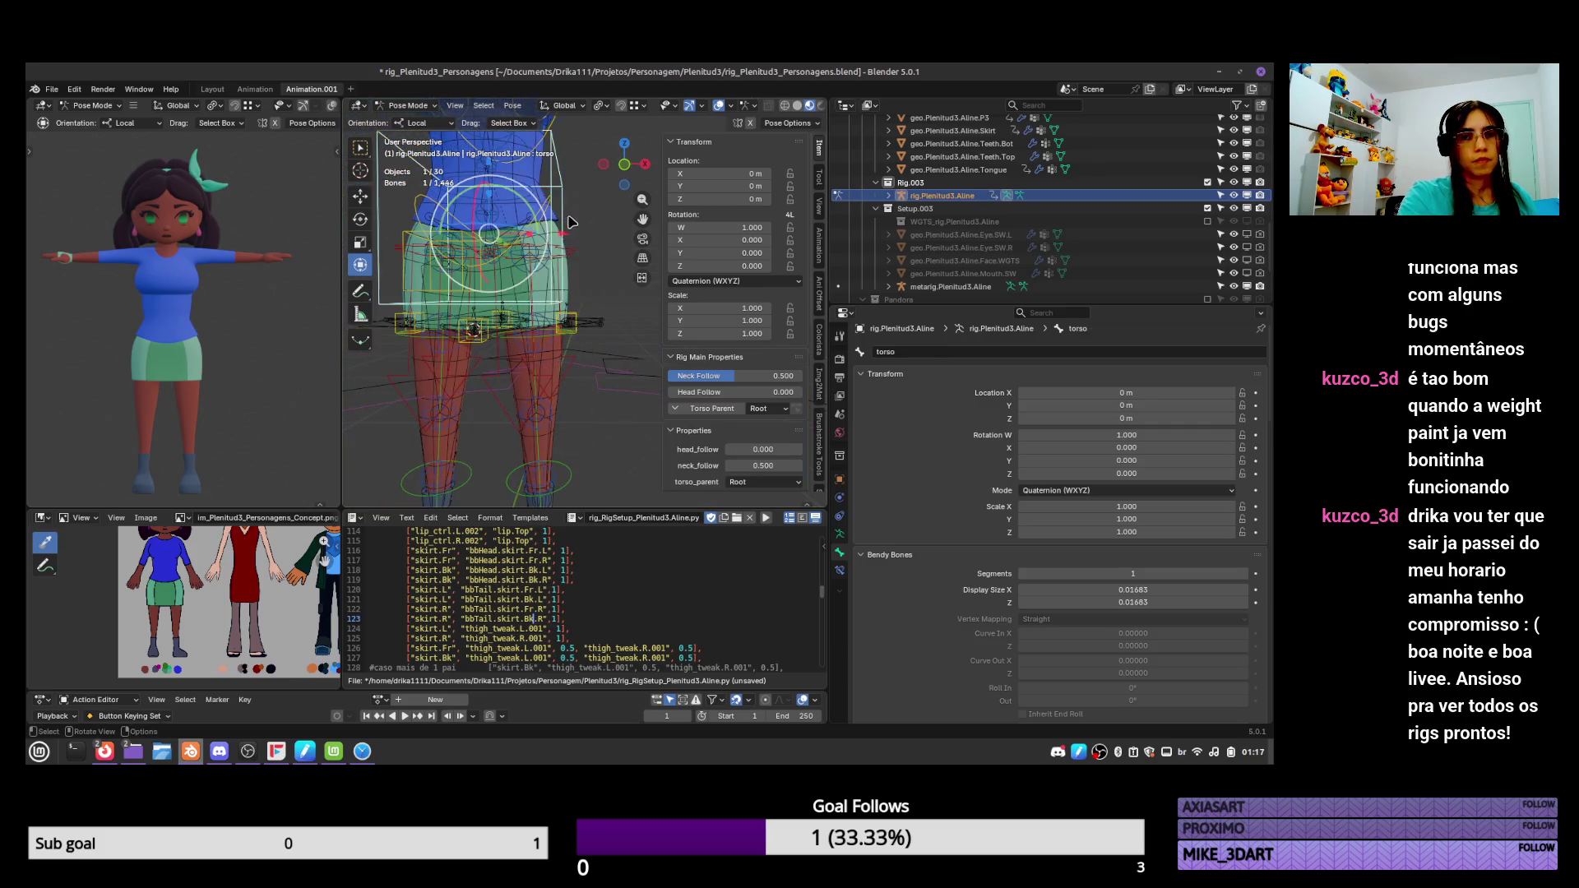
key(g)
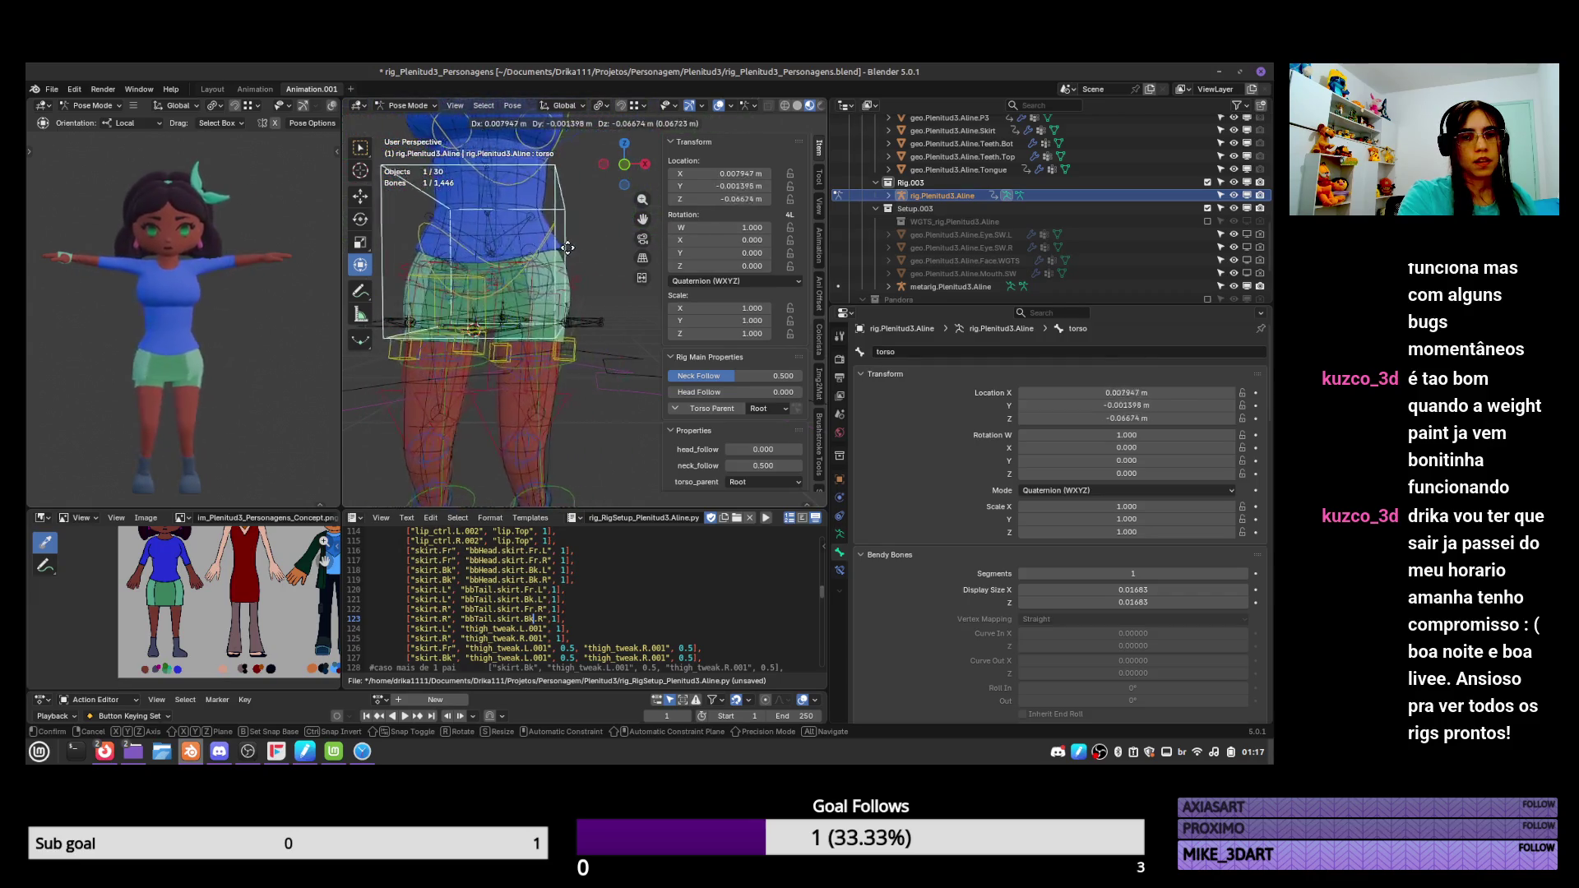
key(Escape)
click(589, 342)
key(g)
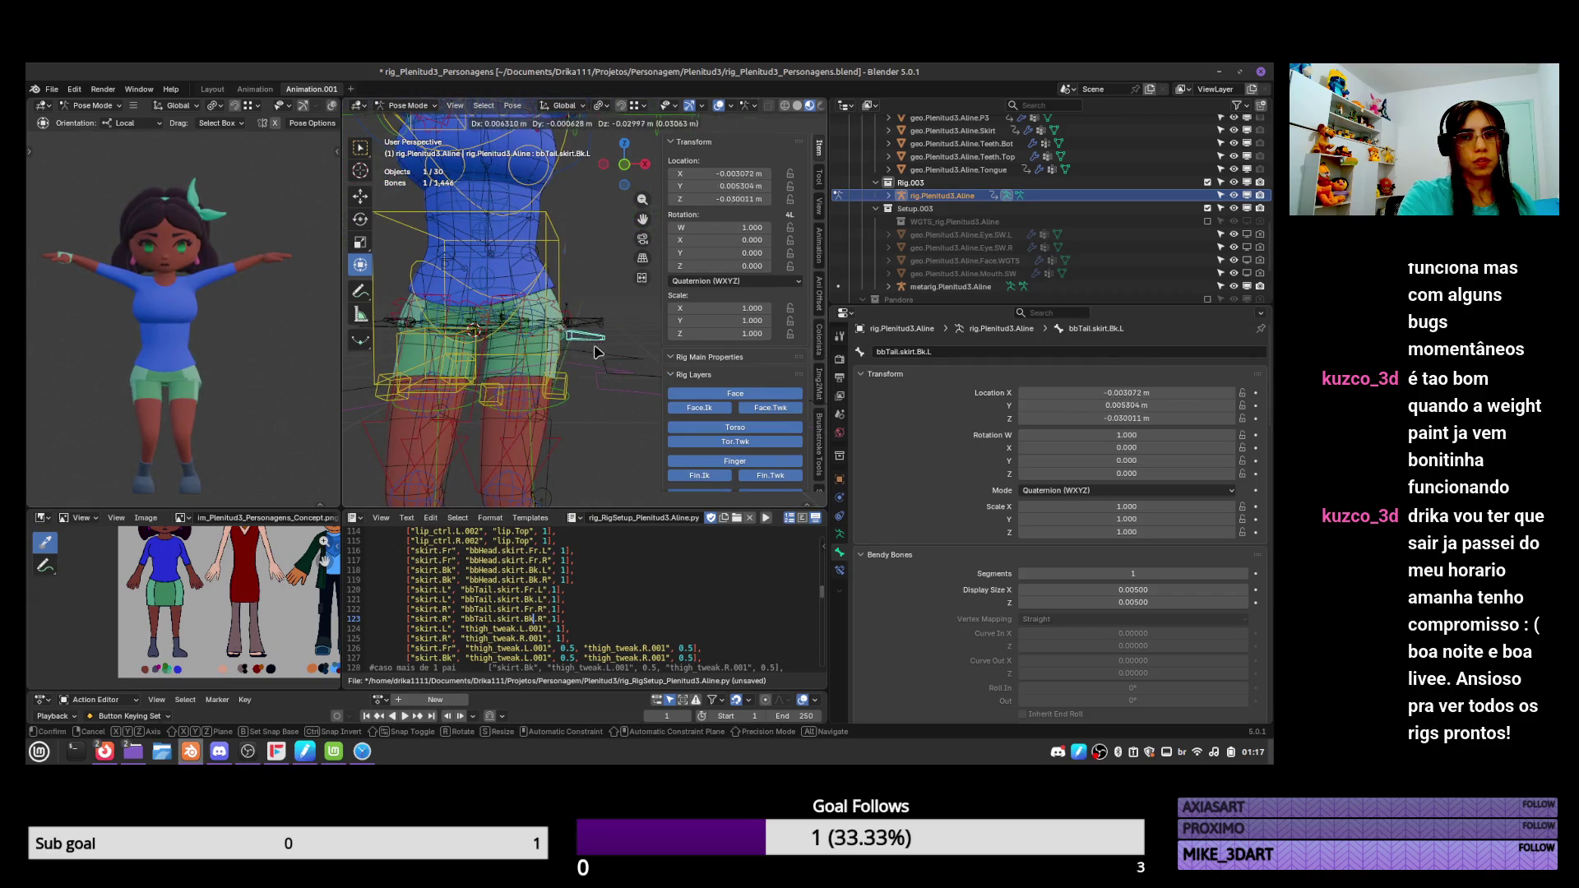
key(Escape)
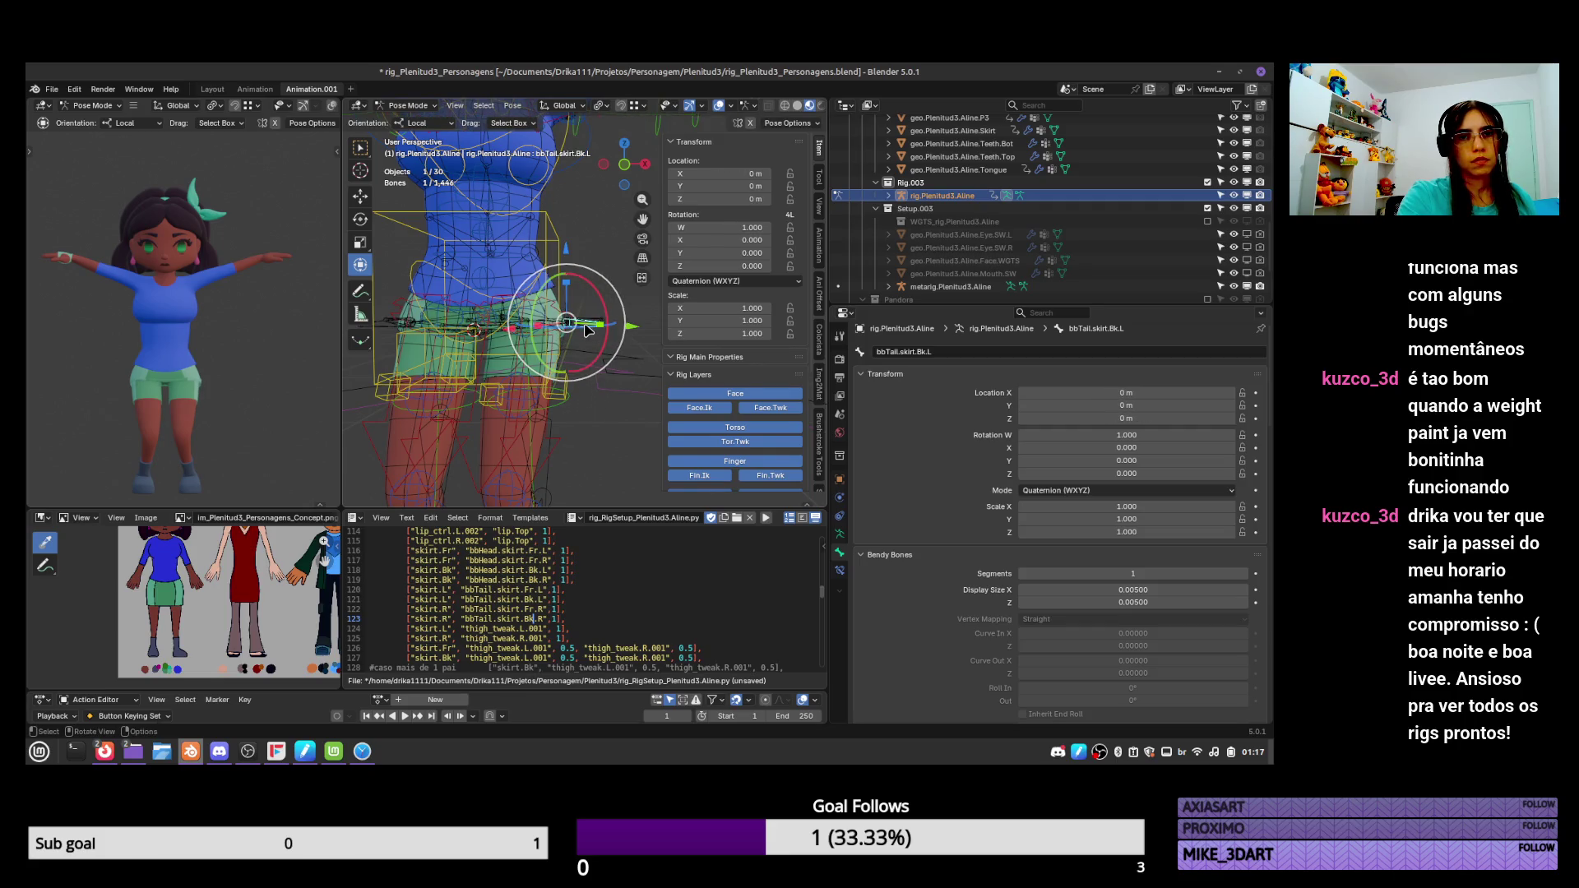
mouse_move(587, 331)
mouse_down()
mouse_move(581, 411)
mouse_move(579, 394)
mouse_up()
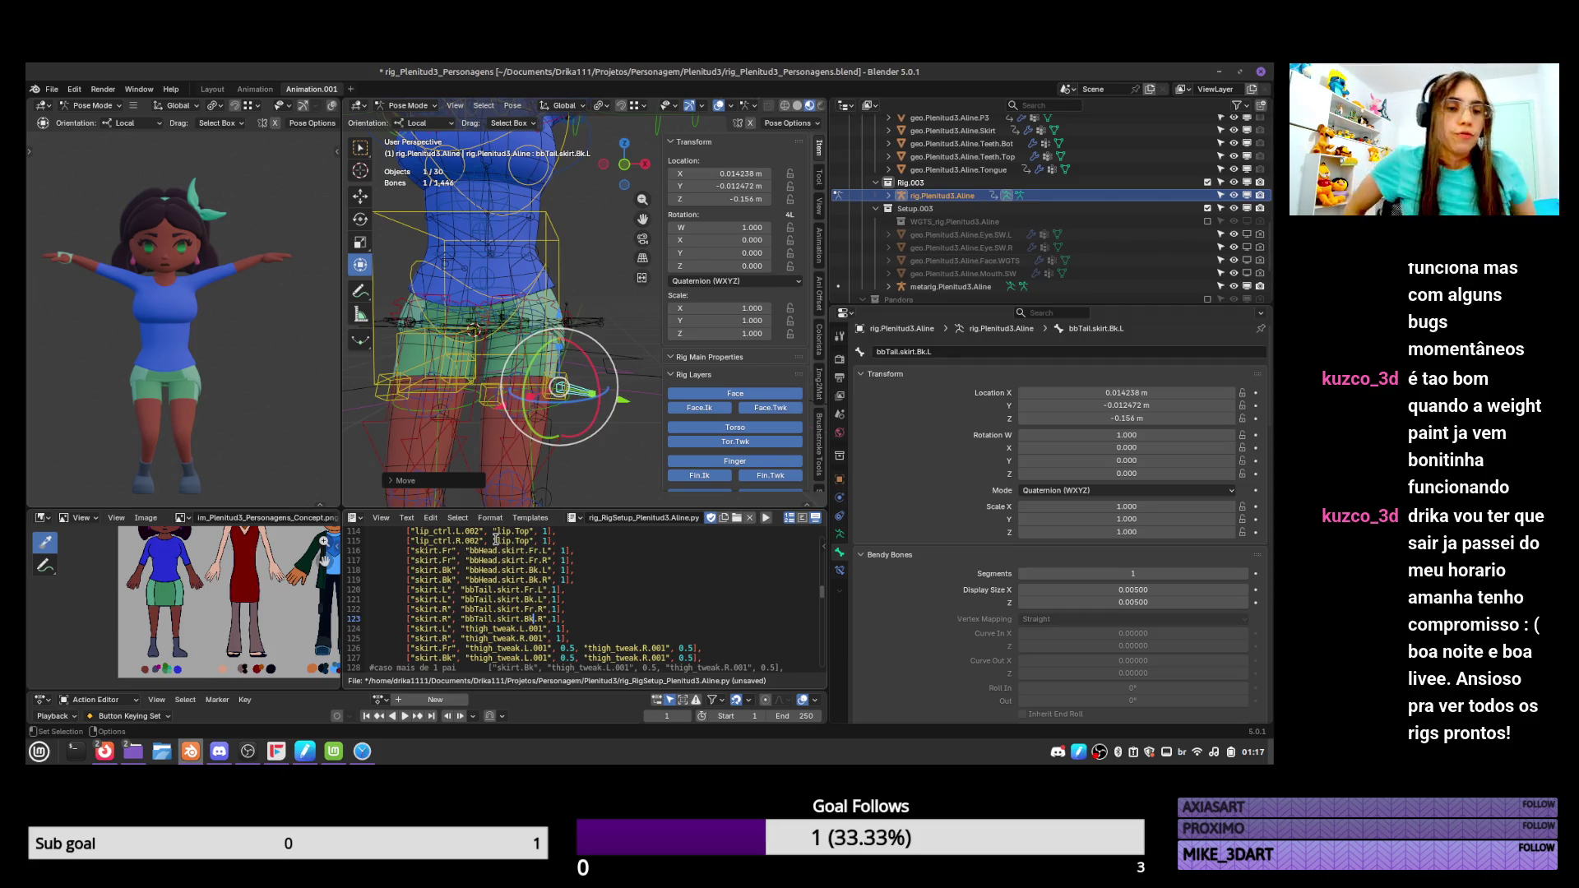
key(a)
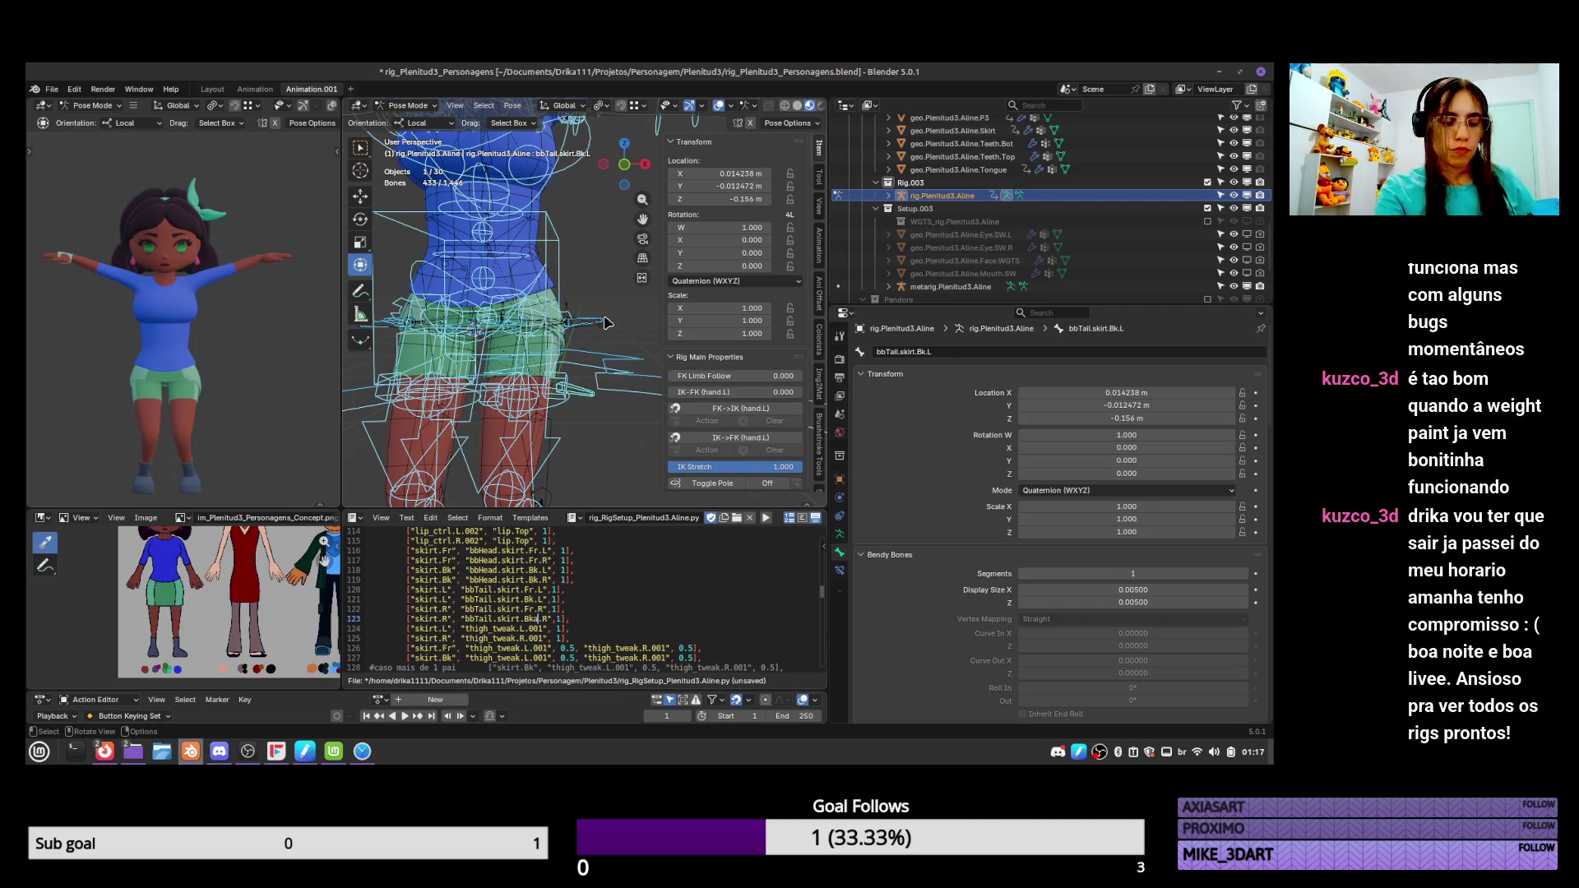
key(alt+g)
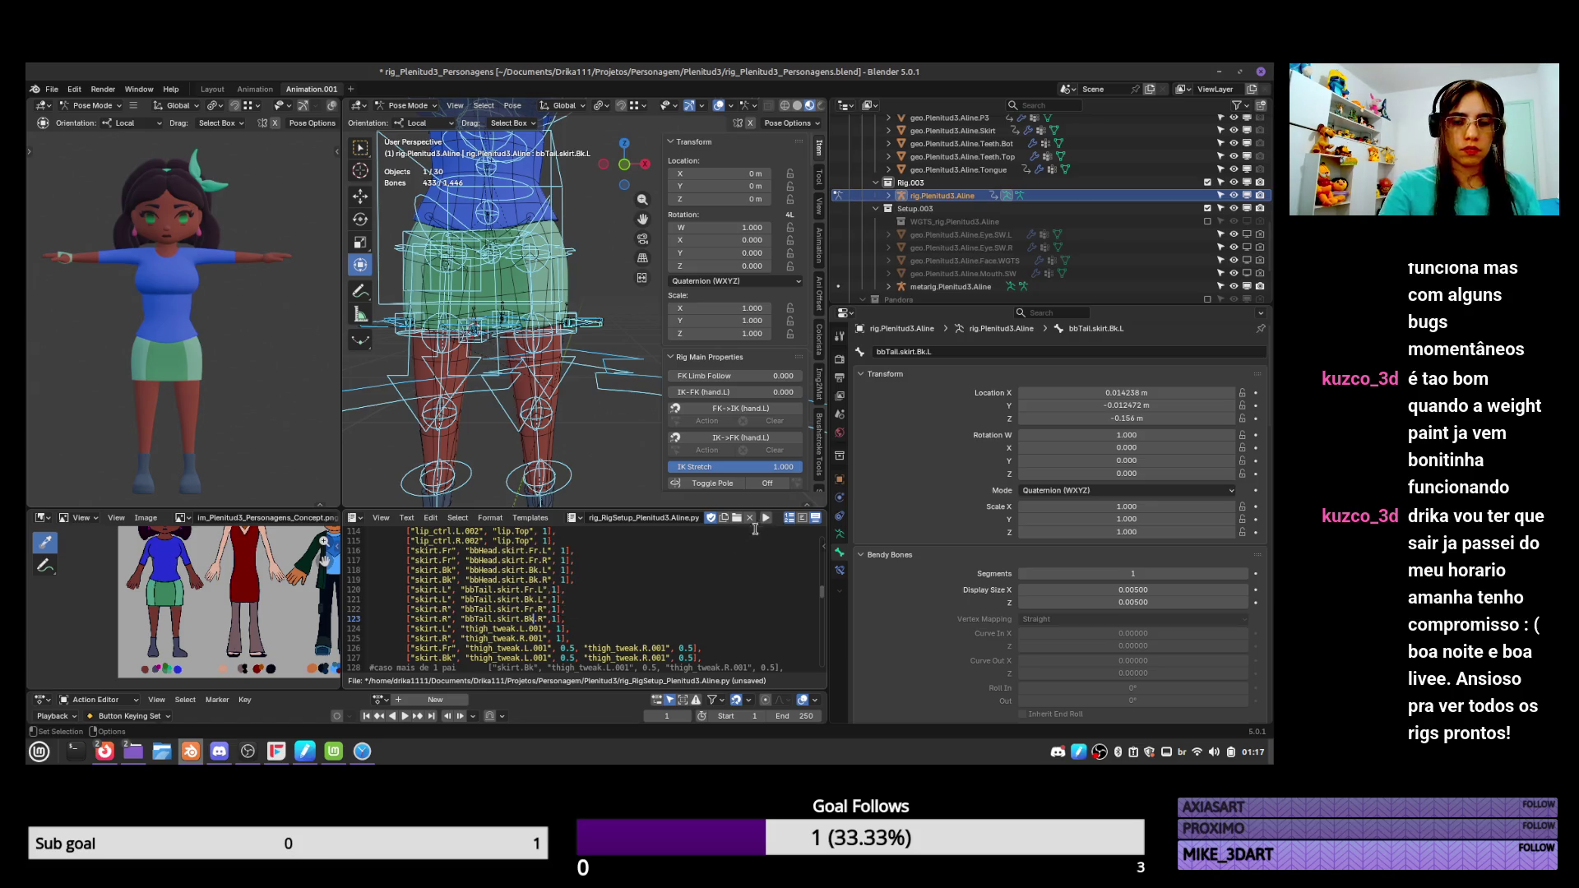
Save the rig setup script, then trial-move the torso again and cancel.
click(711, 568)
key(alt+s)
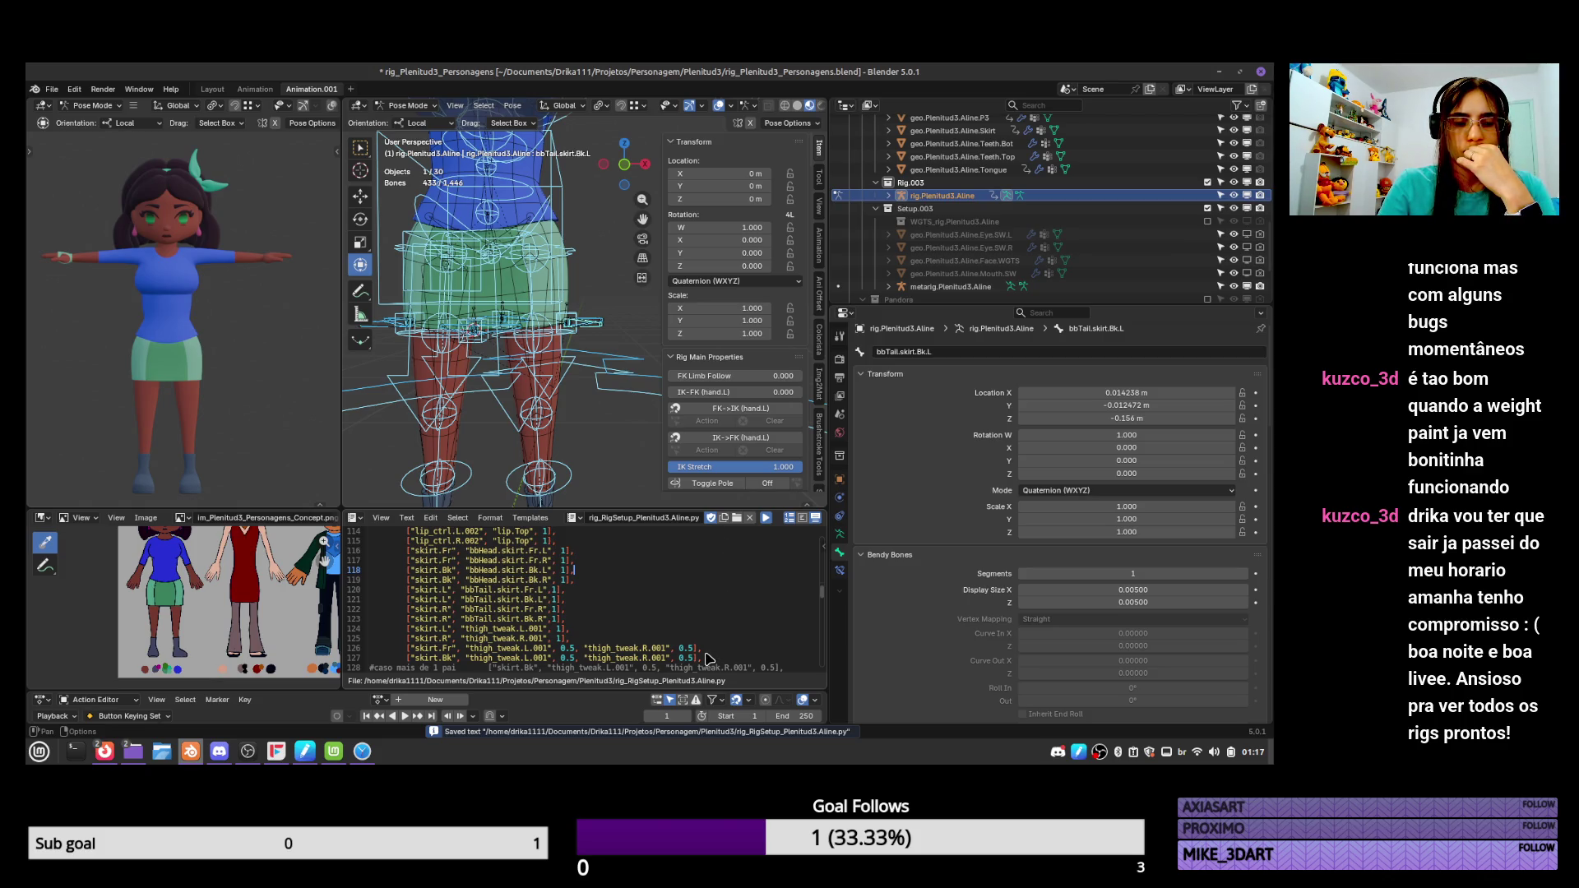
key(ctrl+z)
click(568, 232)
key(g)
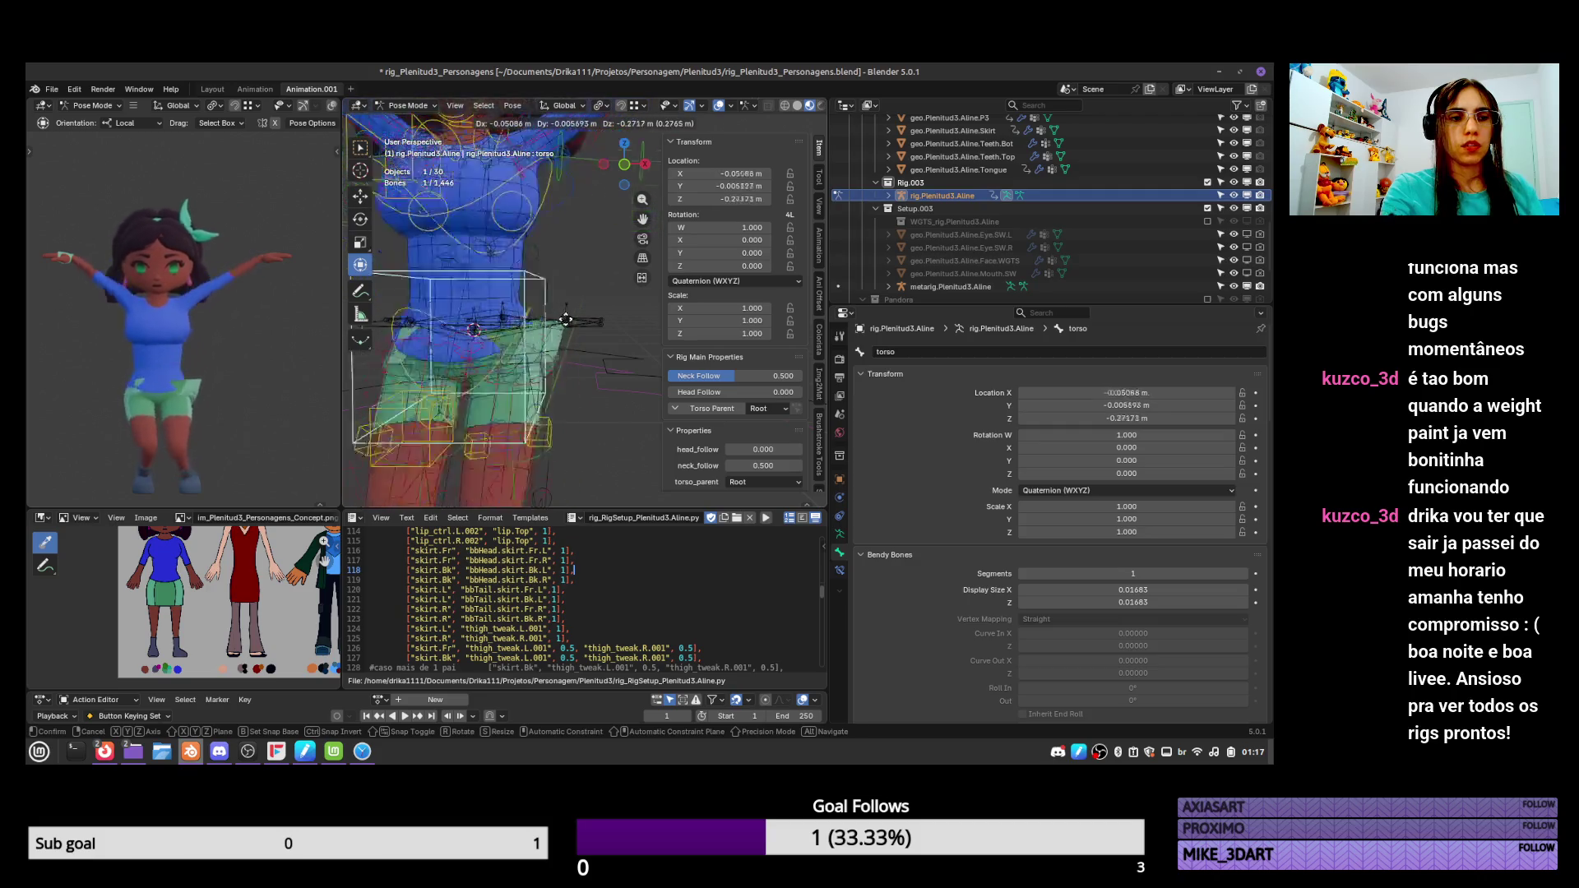
right_click(576, 296)
Select bbTail.skirt.Bk.L and show its Bone Constraints, which are still empty.
click(568, 322)
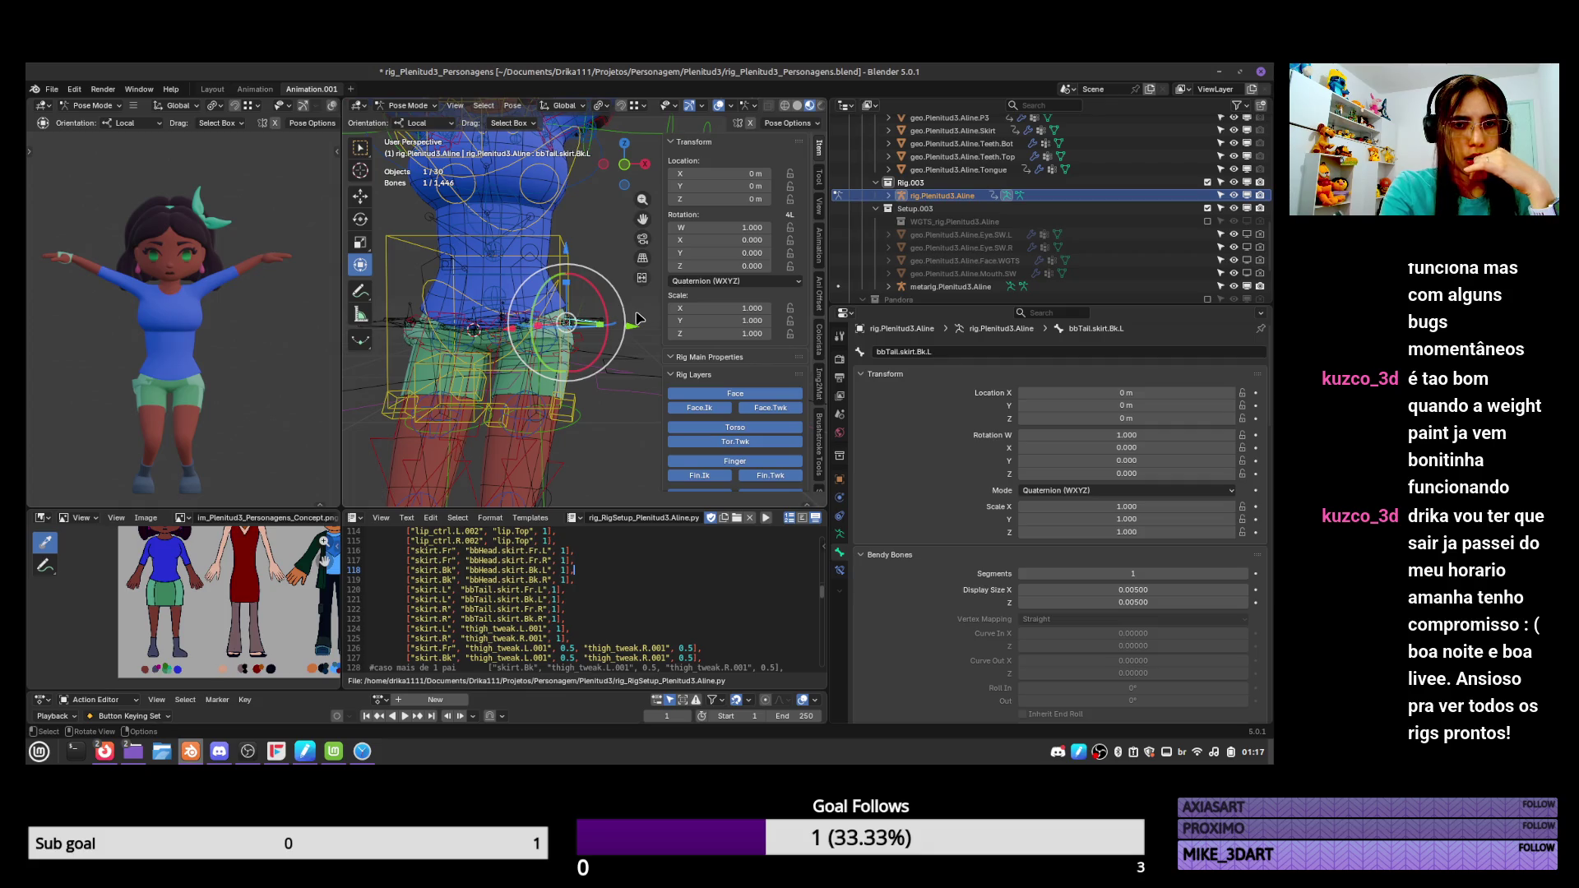
click(576, 409)
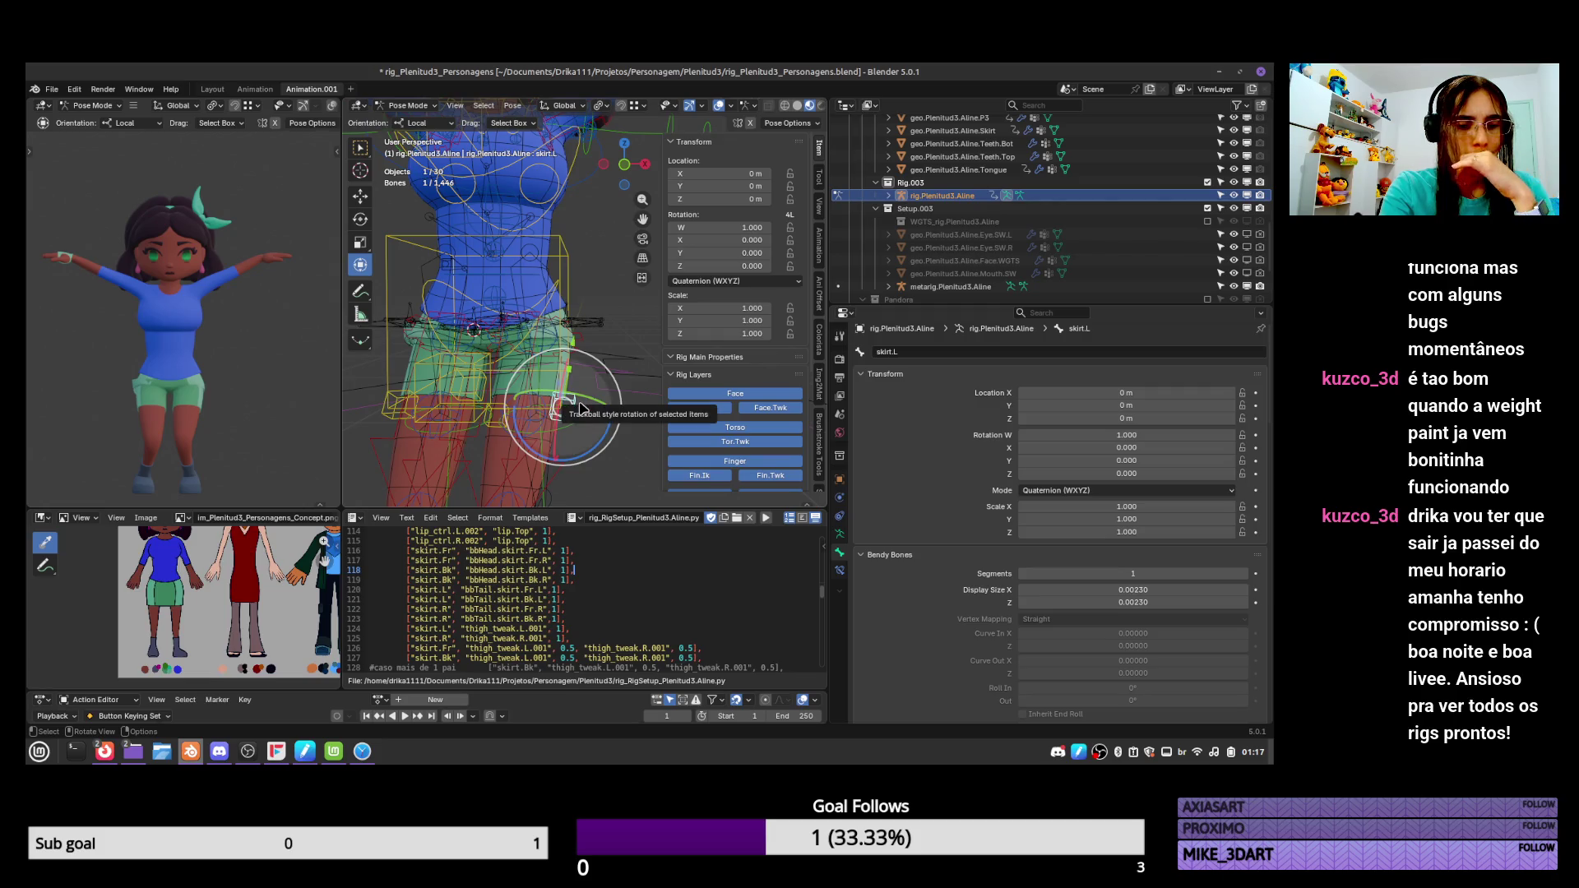
click(589, 339)
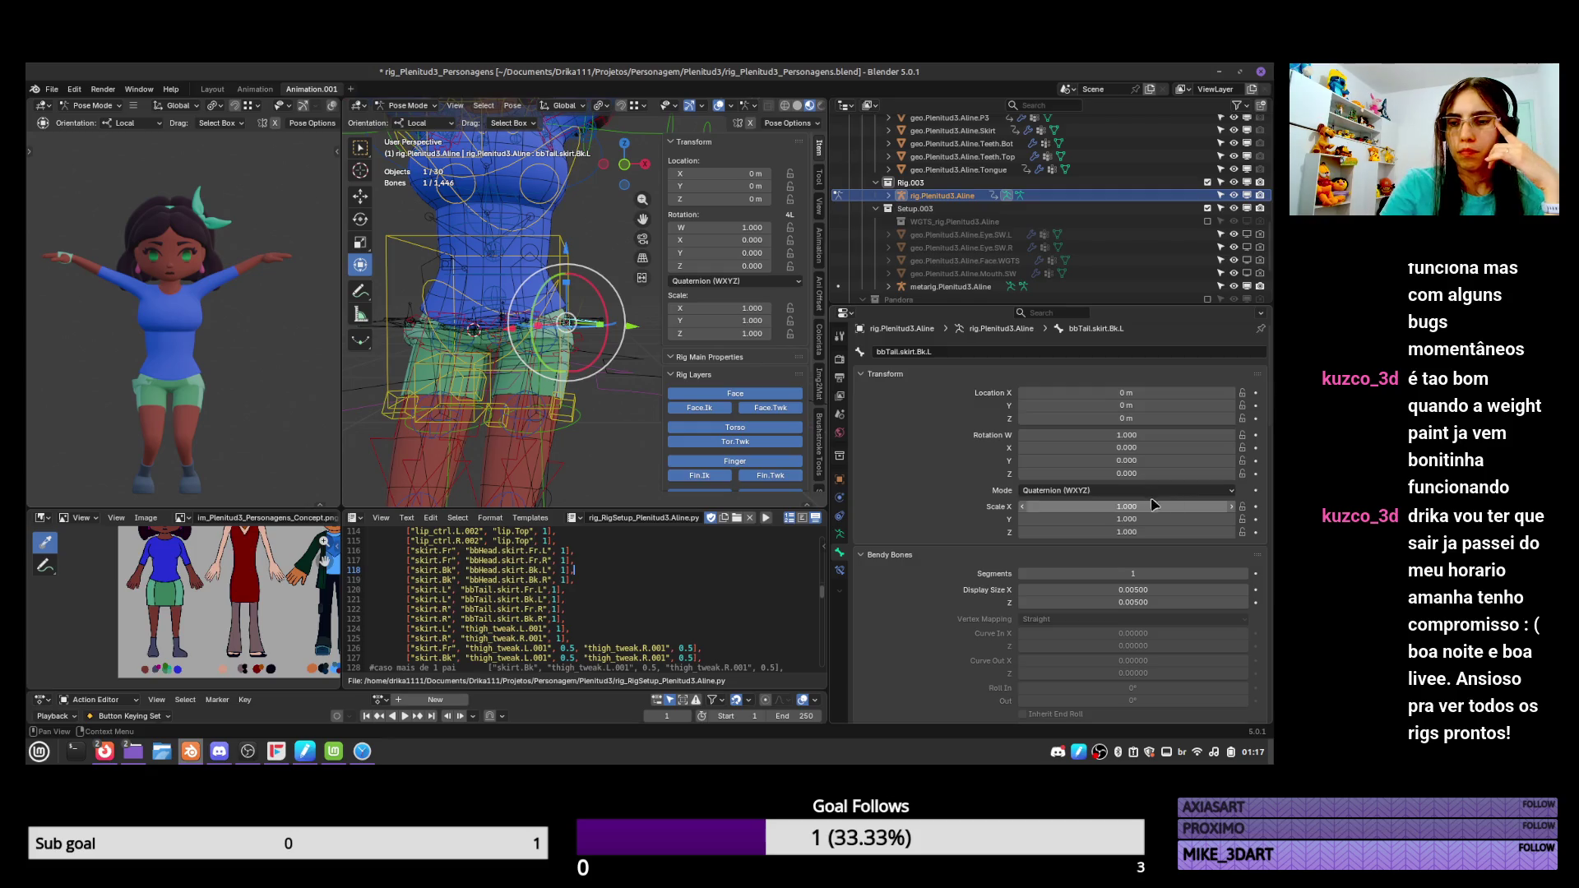
click(839, 567)
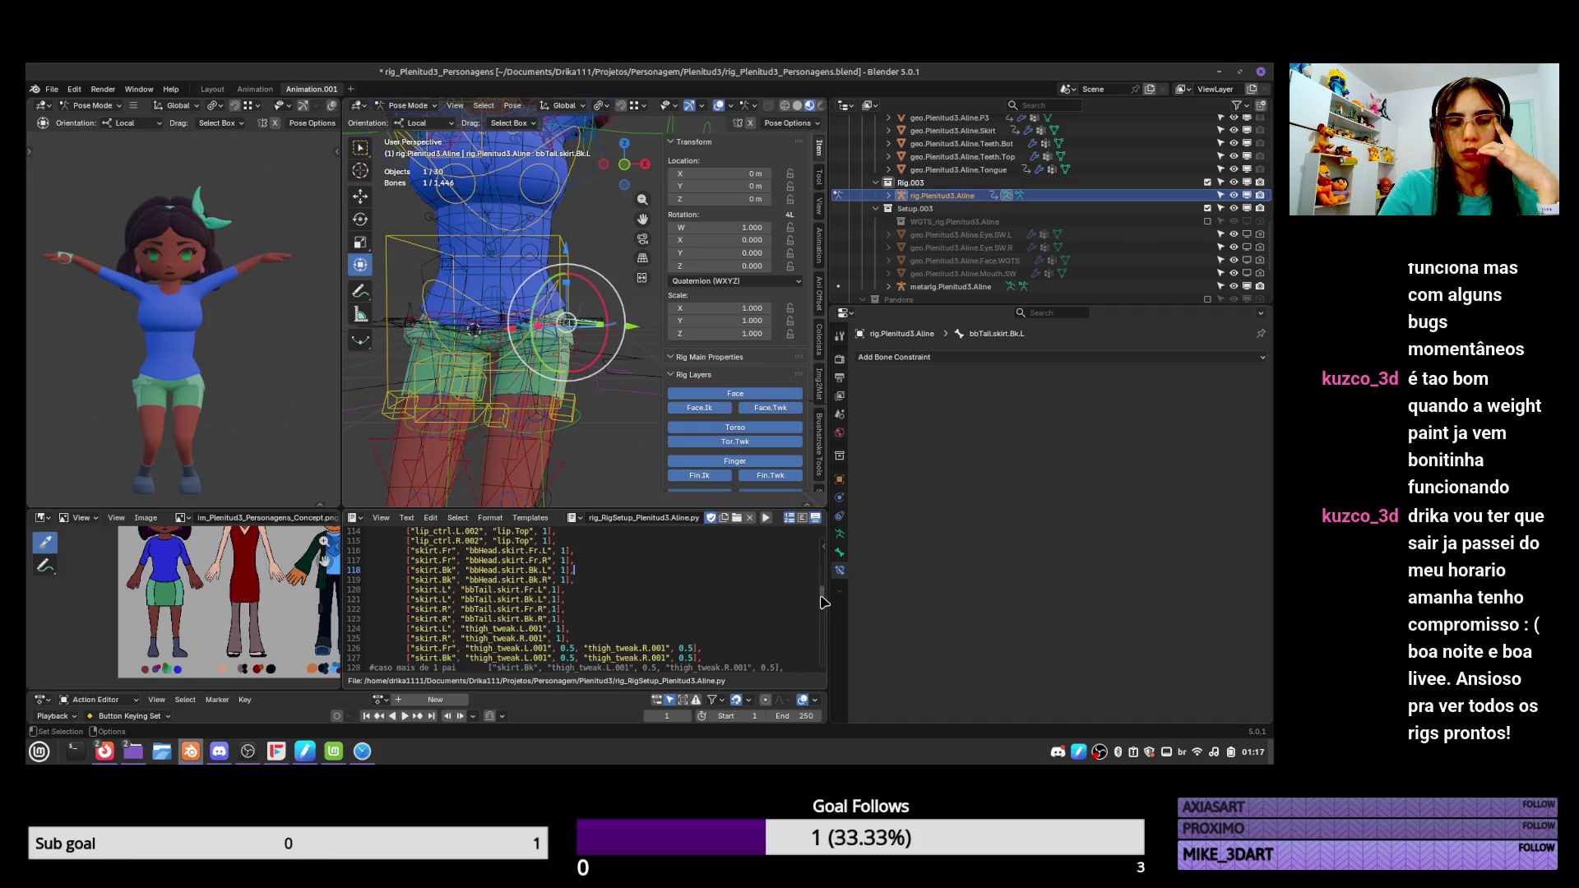
Orbit around the hip and test-move the bbTail.skirt.Fr.L control, then cancel.
scroll(822, 600, down, 3)
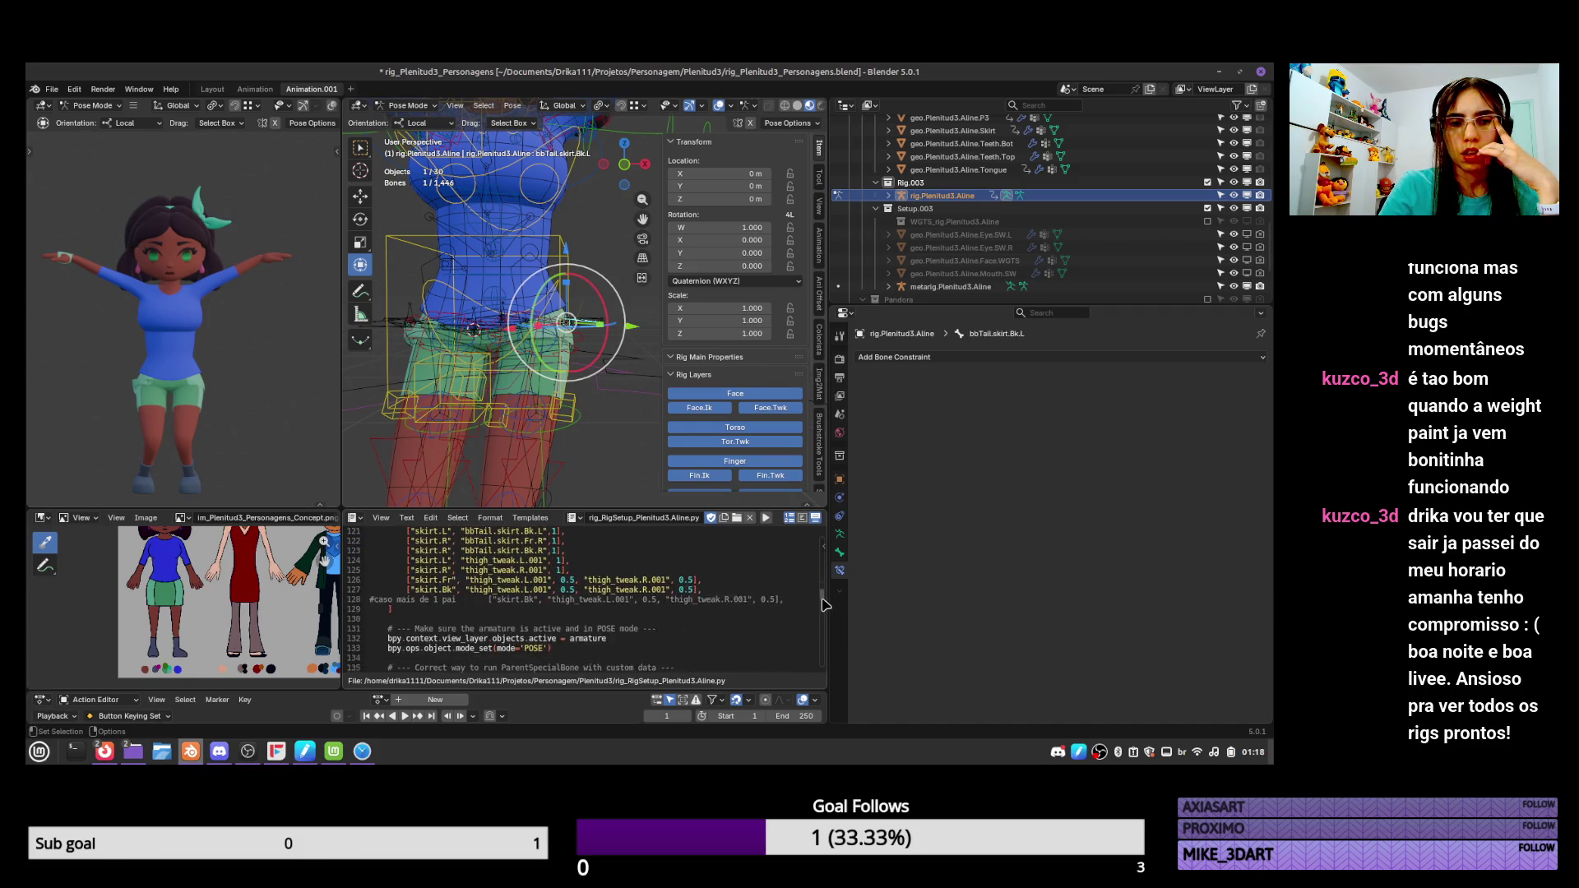
scroll(822, 604, up, 1)
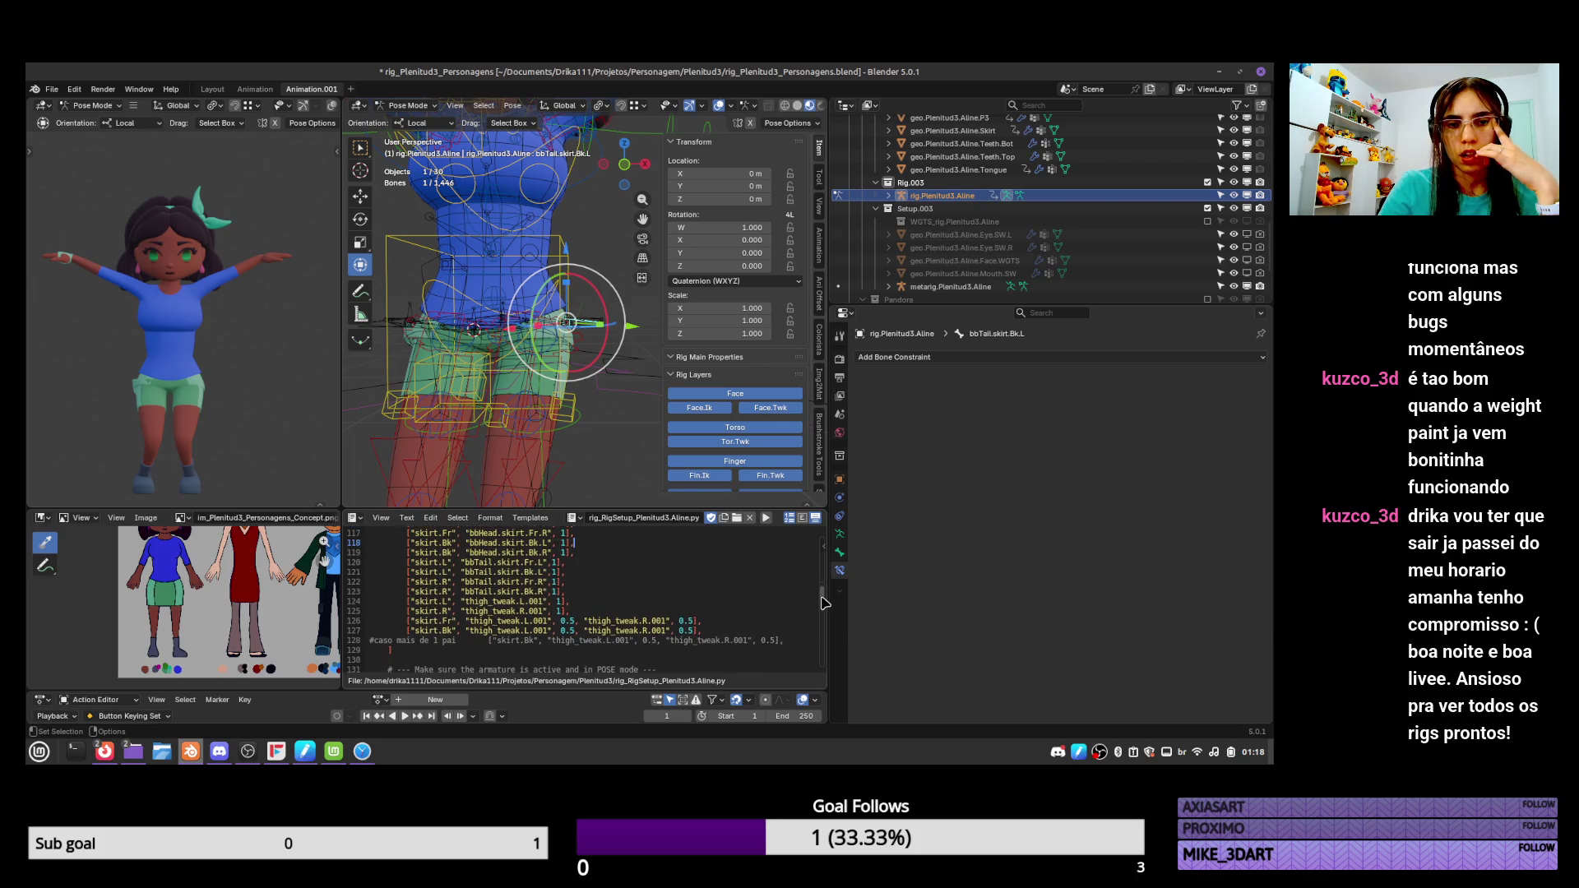
scroll(615, 313, up, 2)
middle_drag(615, 312, 597, 326)
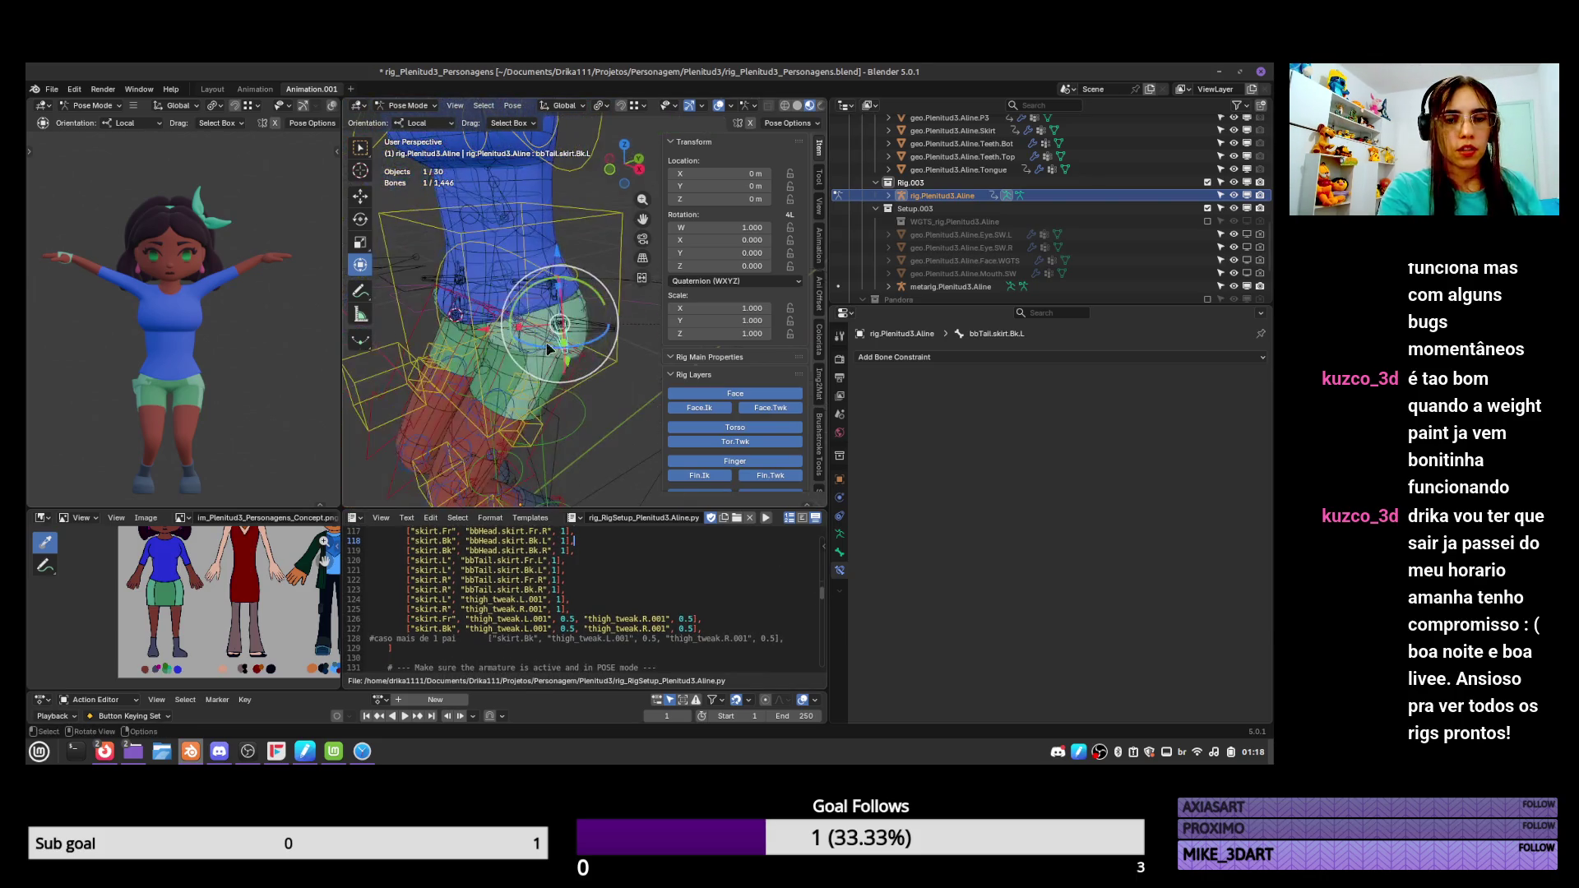
click(594, 328)
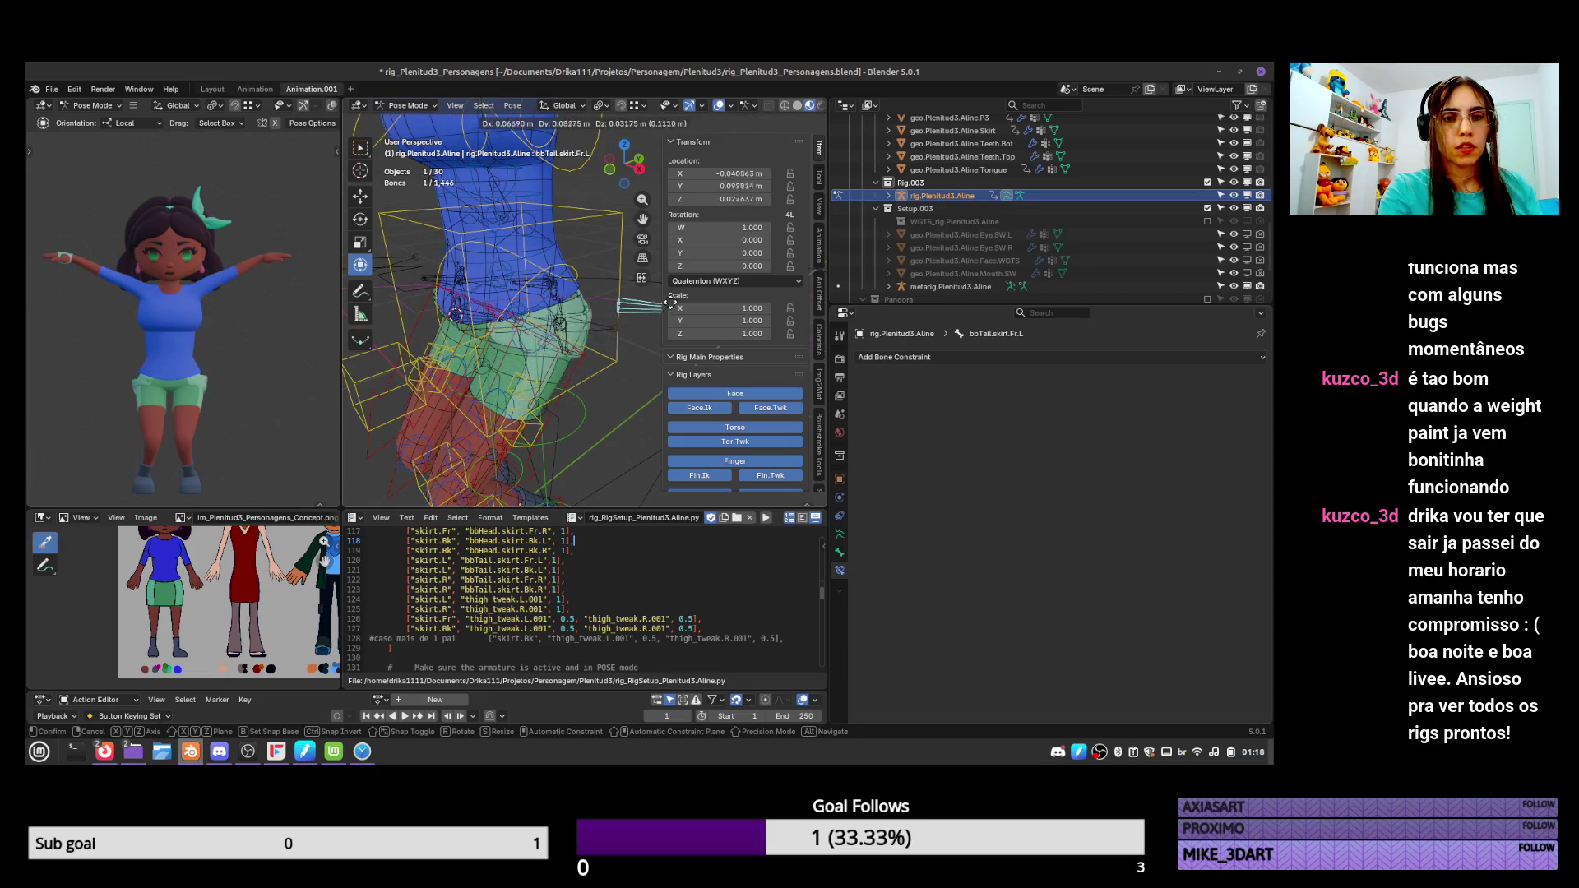
click(603, 344)
middle_drag(613, 370, 573, 358)
drag(574, 357, 556, 362)
key(g)
key(Escape)
Test-move and test-rotate the bbHead.skirt.Fr.L control to check the skirt deformation.
middle_drag(567, 388, 527, 361)
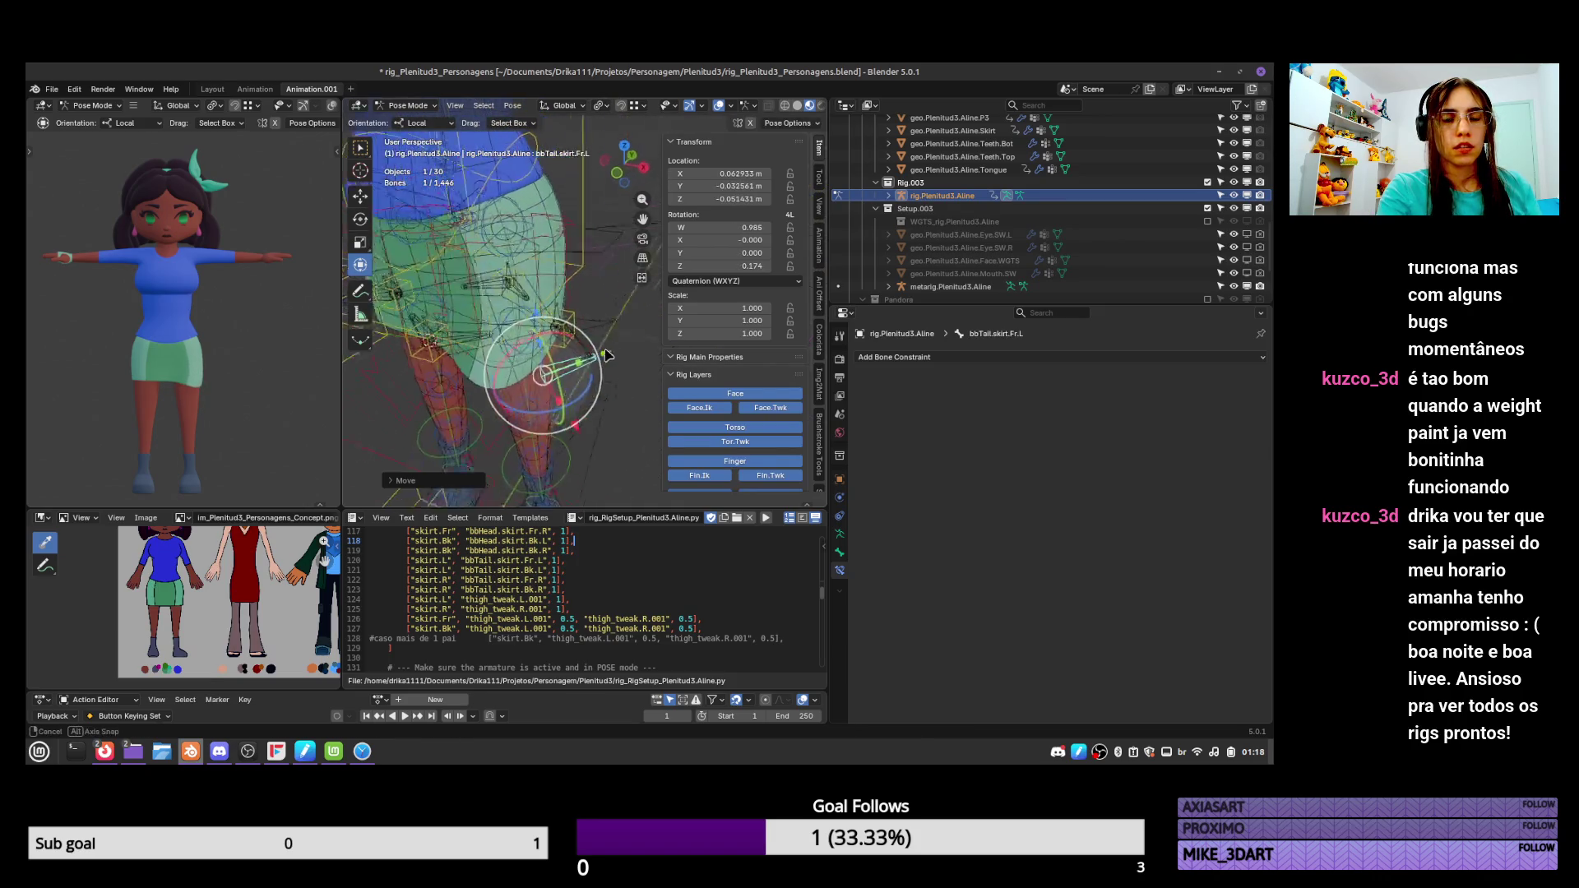
scroll(518, 354, up, 2)
click(507, 344)
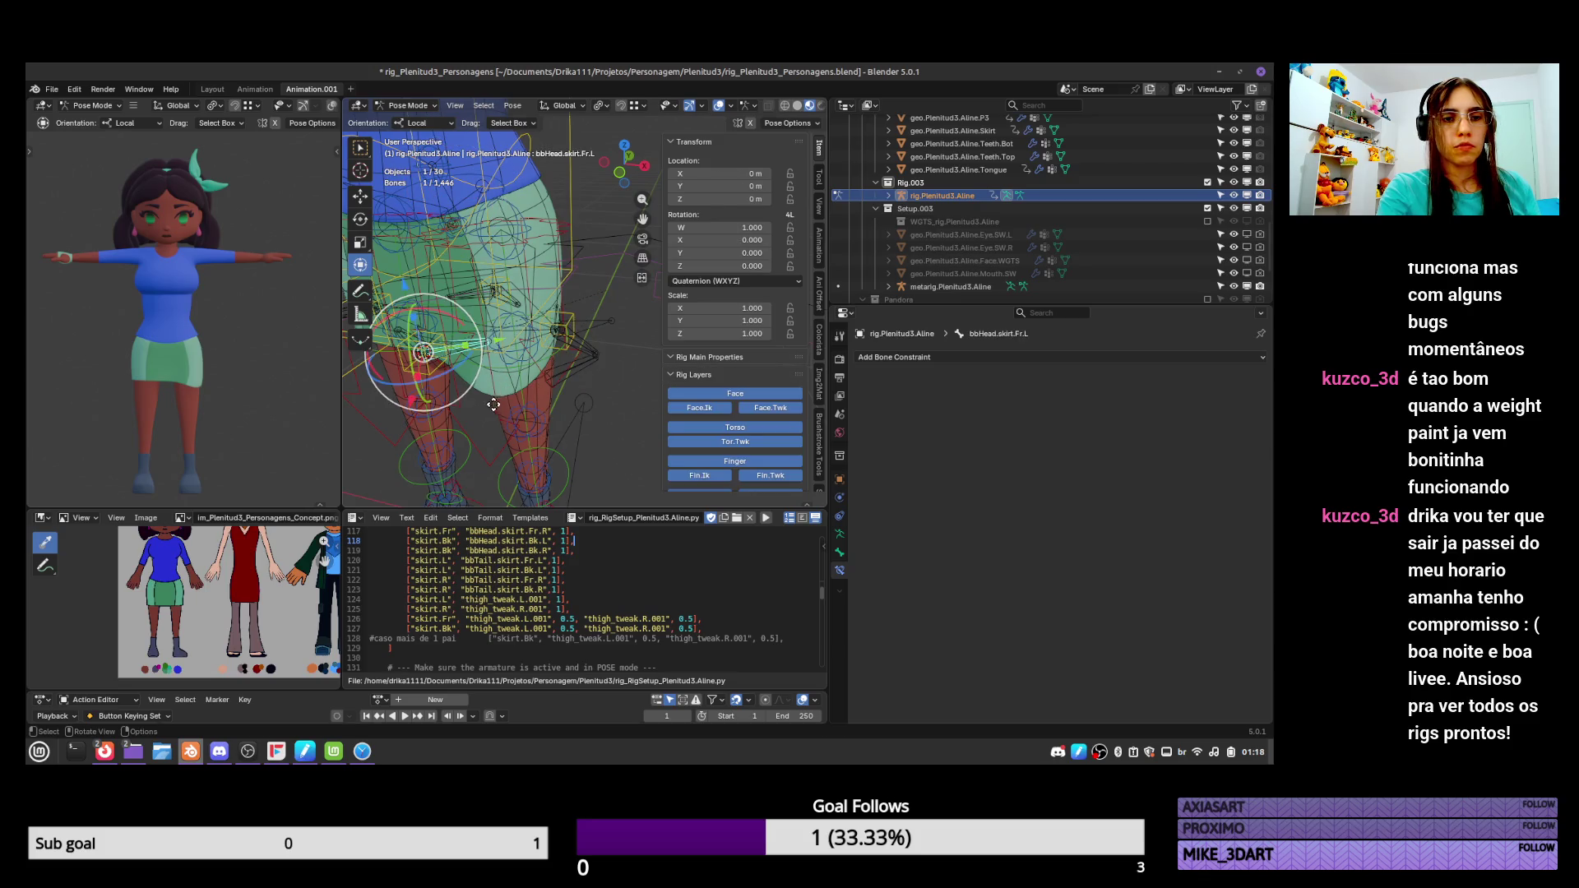
key(g)
click(411, 493)
key(r)
key(Escape)
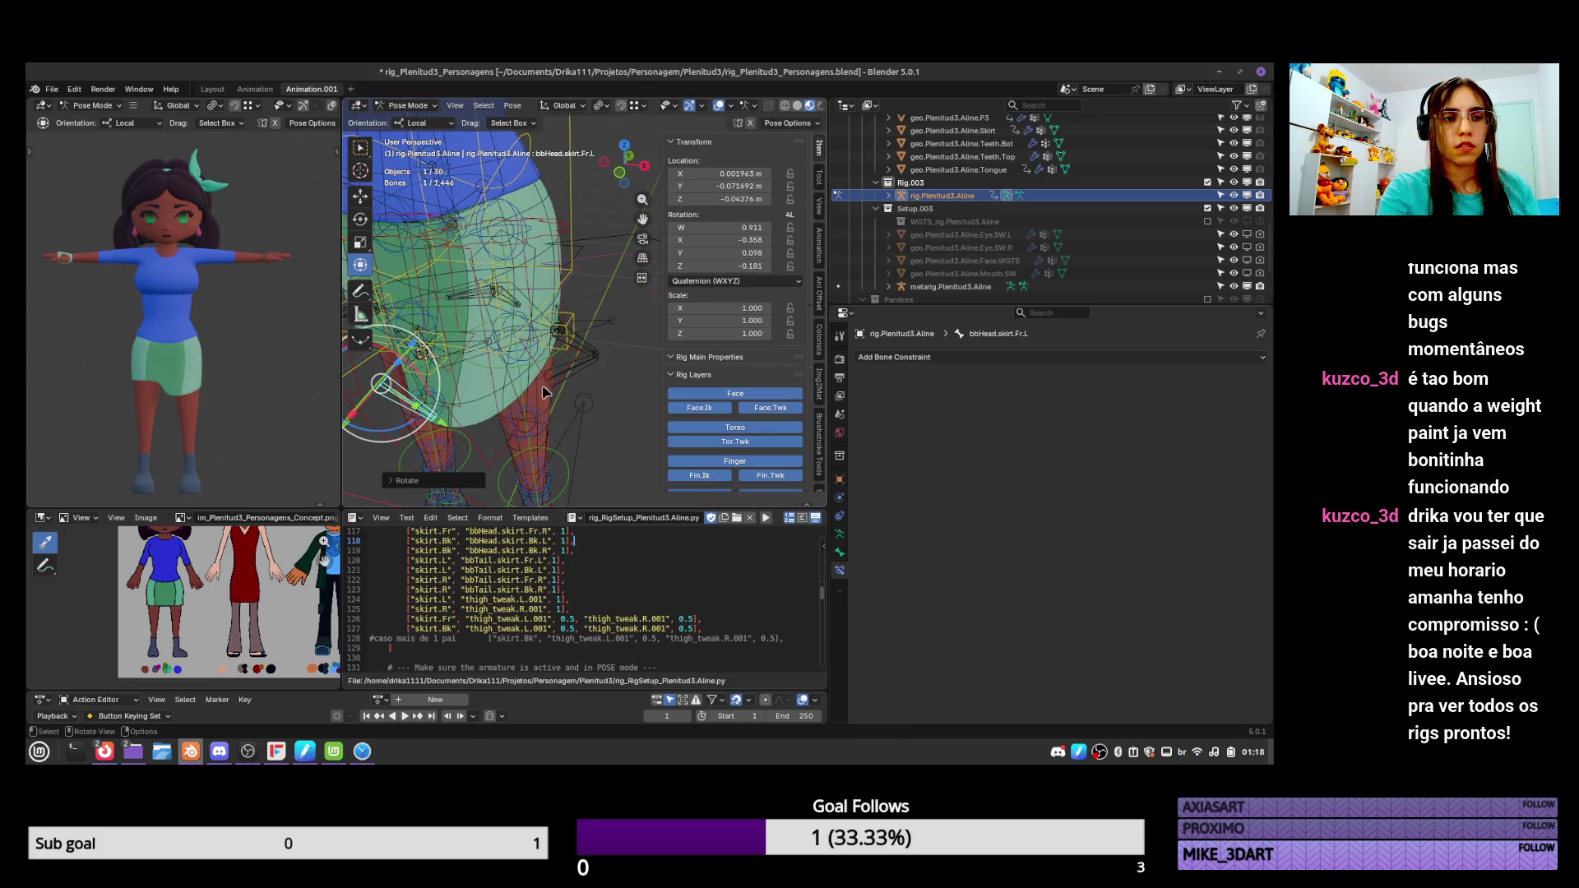
Test-move bbTail.skirt.Fr.L and bbTail.skirt.Bk.L, then select skirt.L to show its Armature constraint.
mouse_move(405, 499)
middle_down()
mouse_move(592, 317)
mouse_move(603, 328)
middle_up()
click(576, 327)
key(g)
key(Escape)
click(602, 329)
key(g)
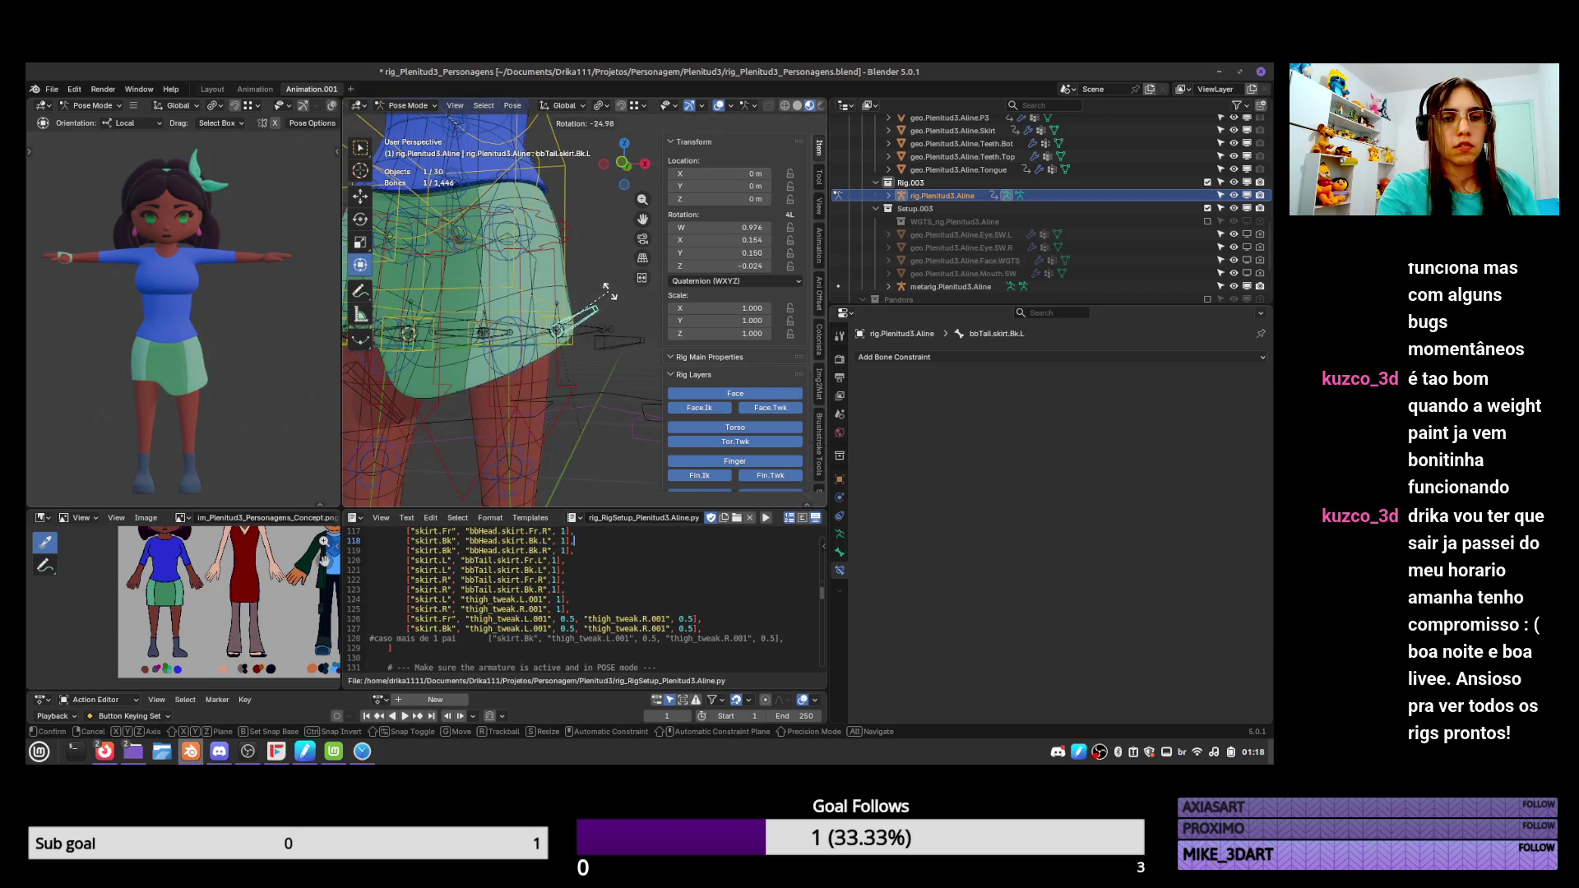
click(633, 306)
key(g)
key(Escape)
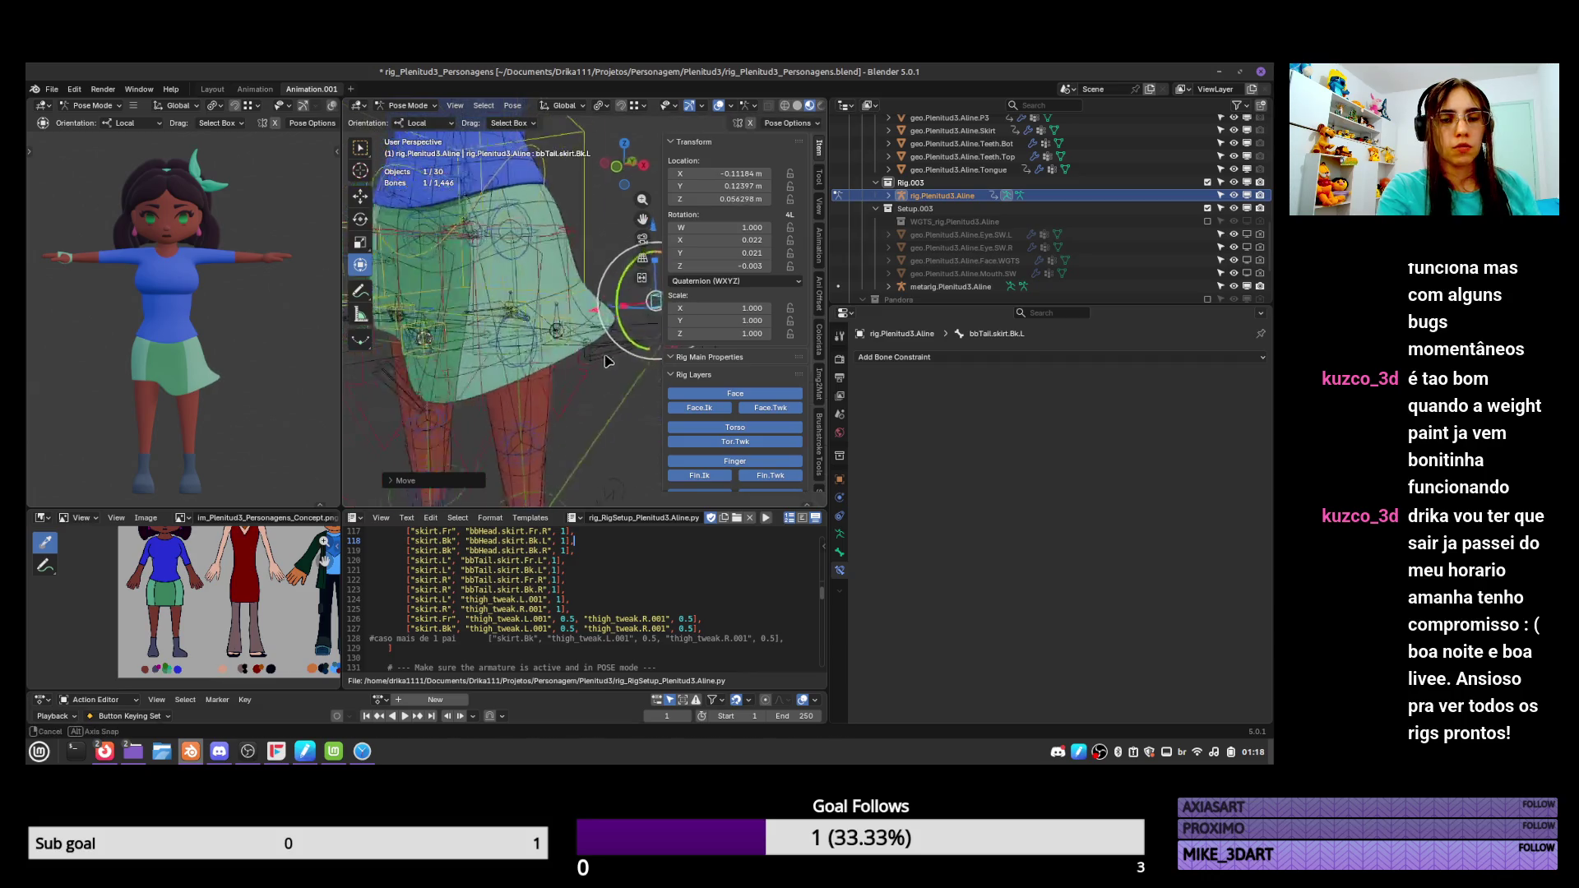
middle_drag(642, 304, 634, 317)
click(576, 324)
Test-move skirt.L, then expand its Armature constraint targets and normalize the target weights.
key(g)
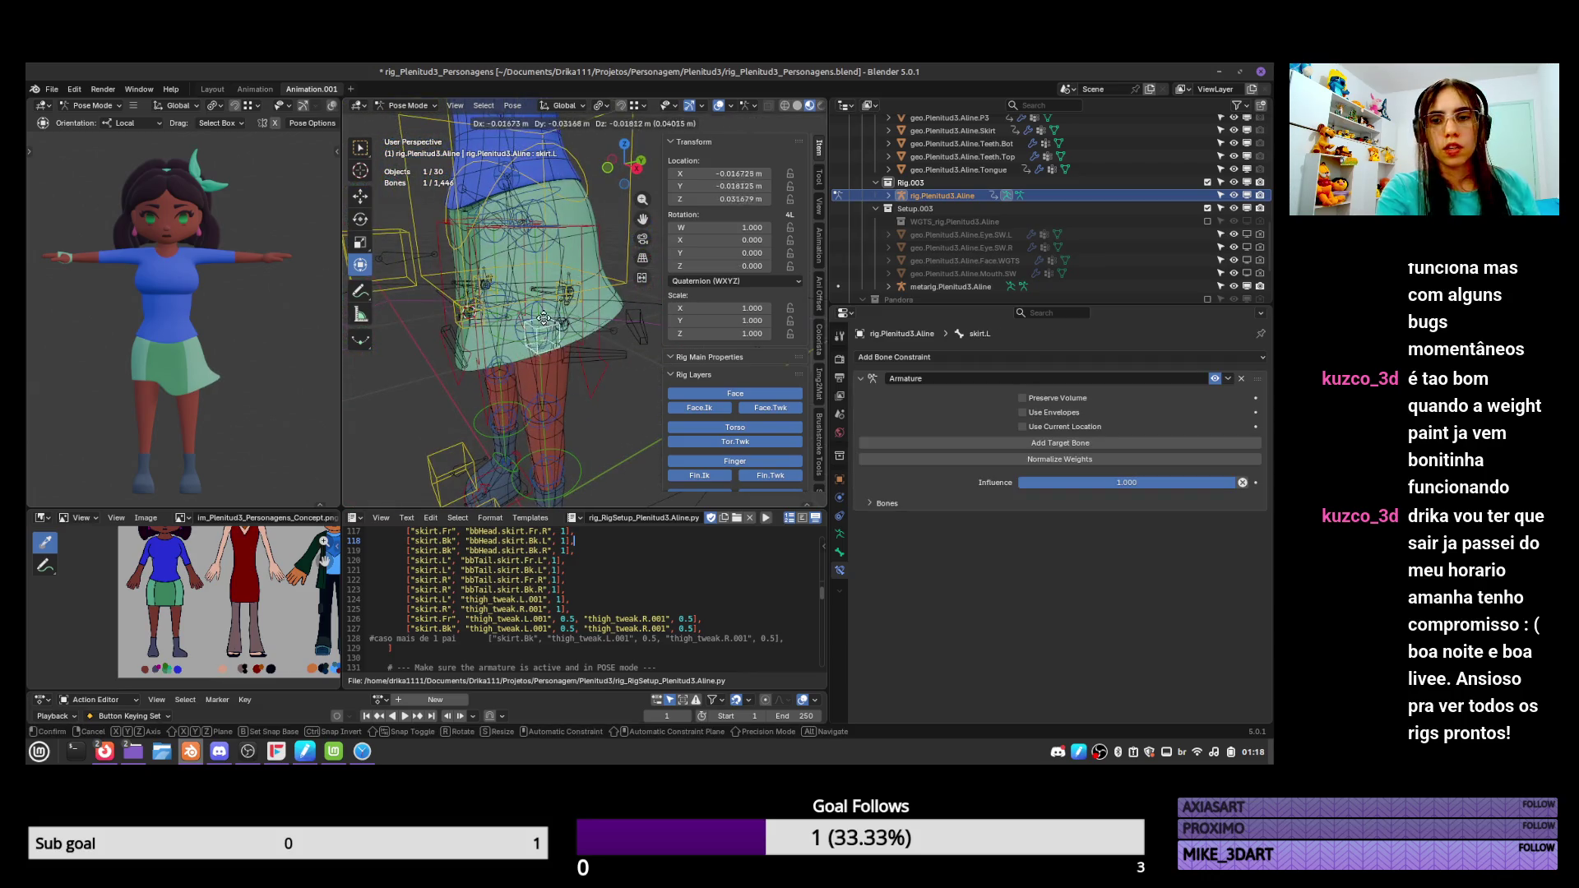
key(Escape)
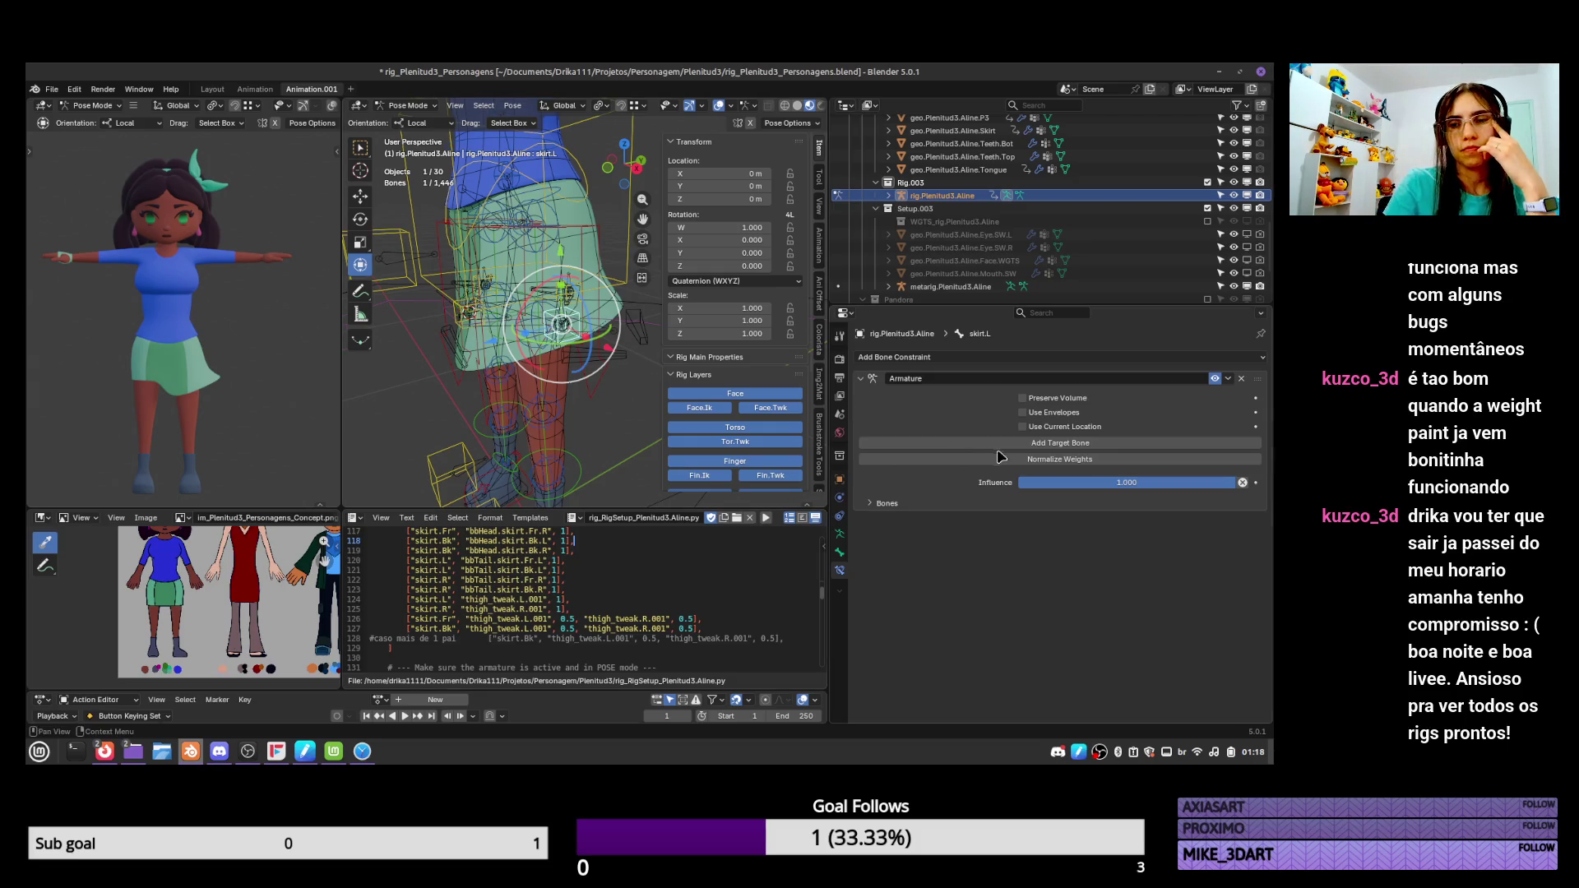
click(1207, 451)
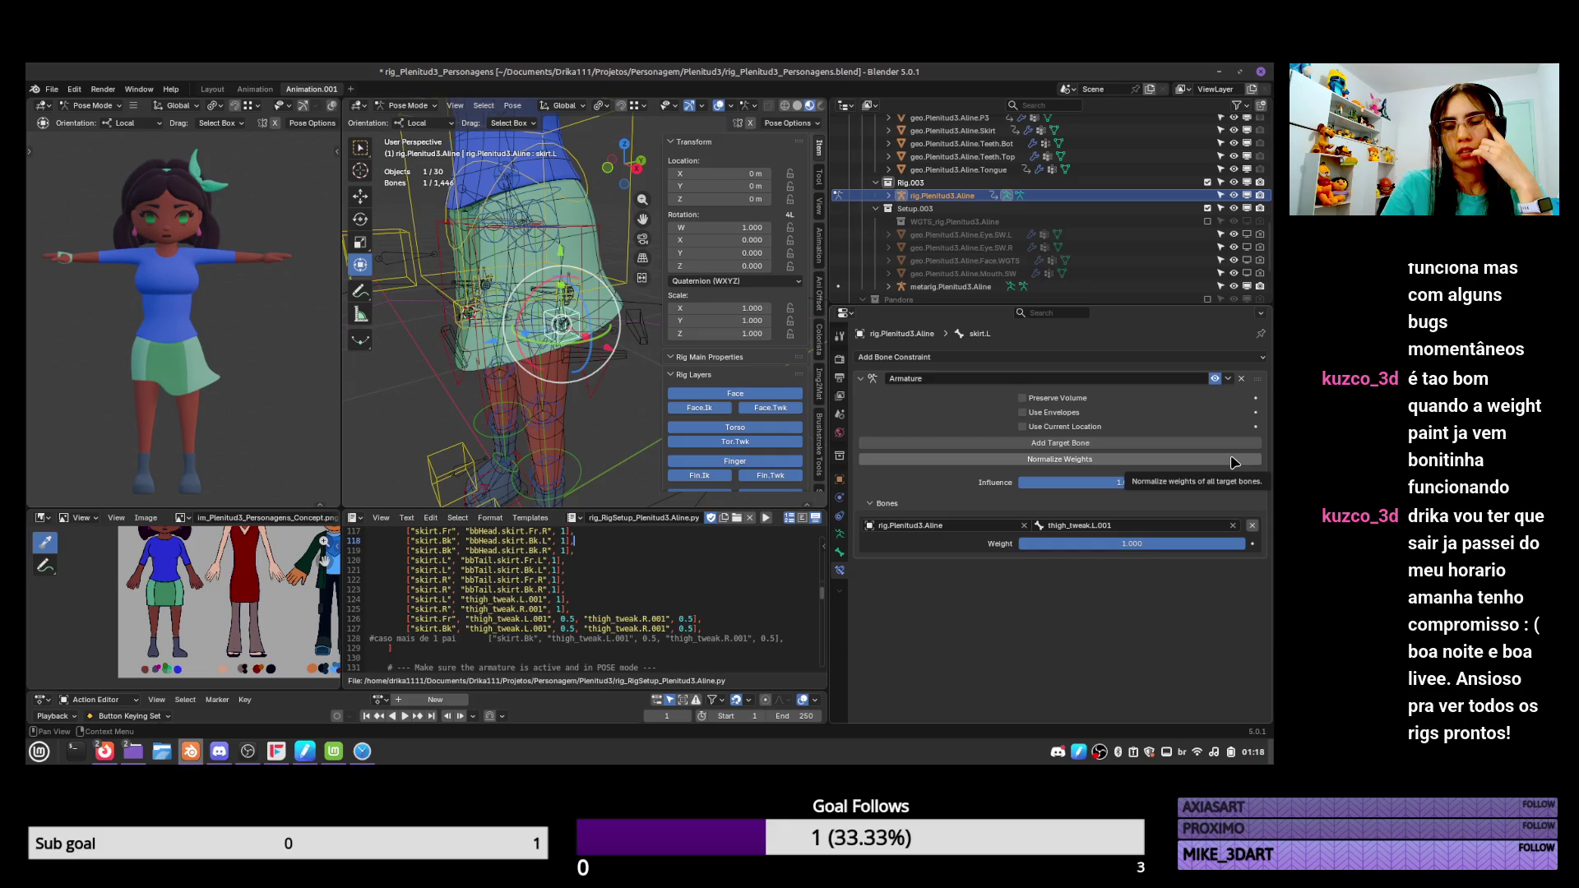
click(1156, 460)
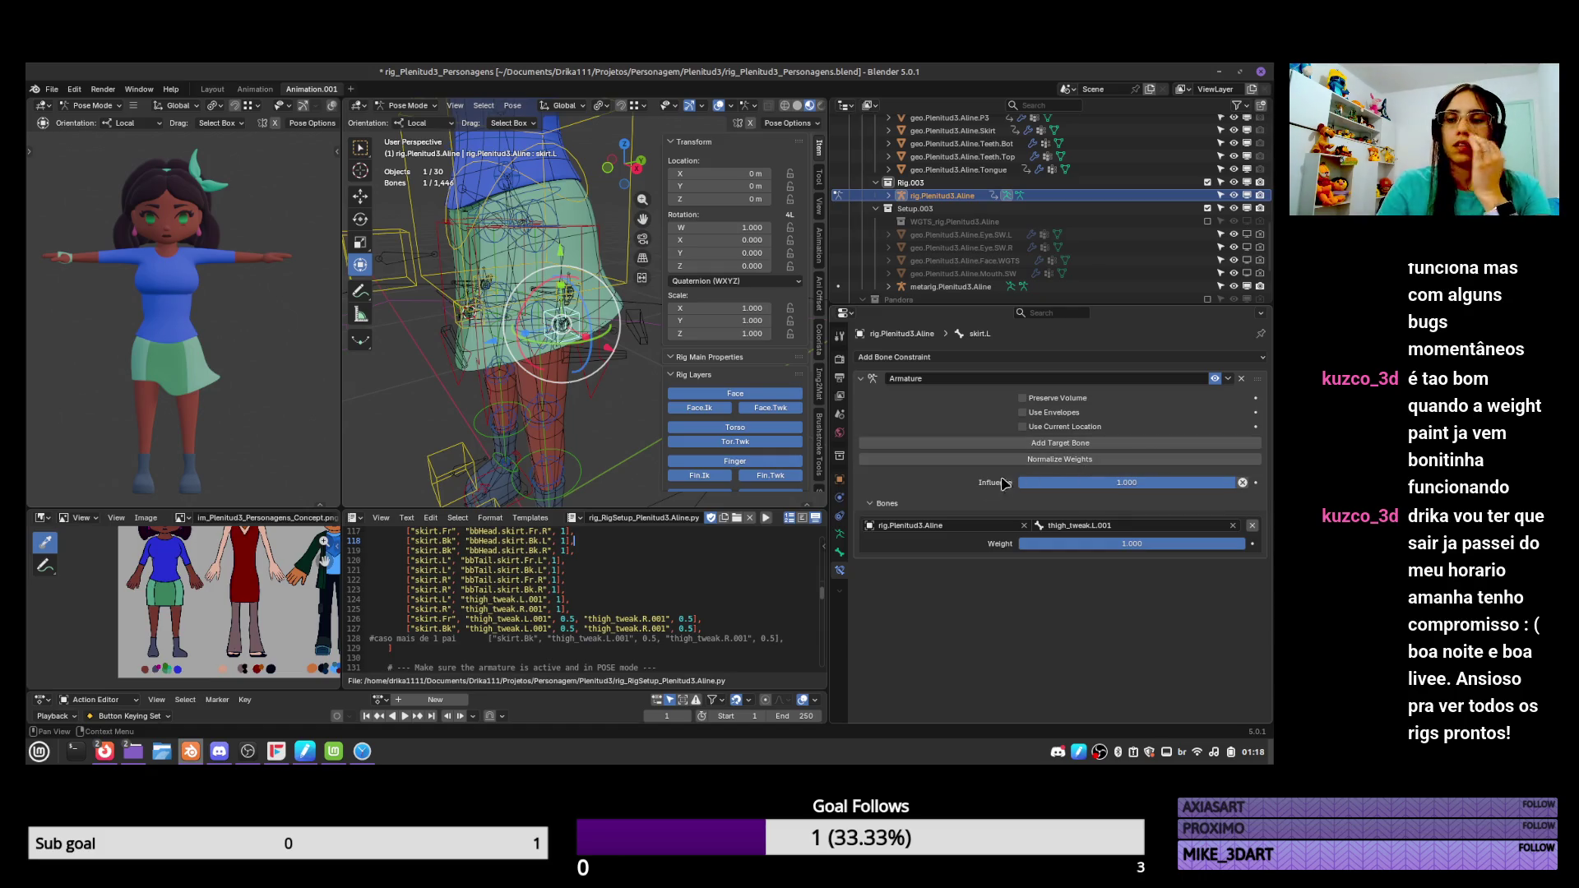
scroll(725, 624, up, 2)
scroll(725, 624, up, 1)
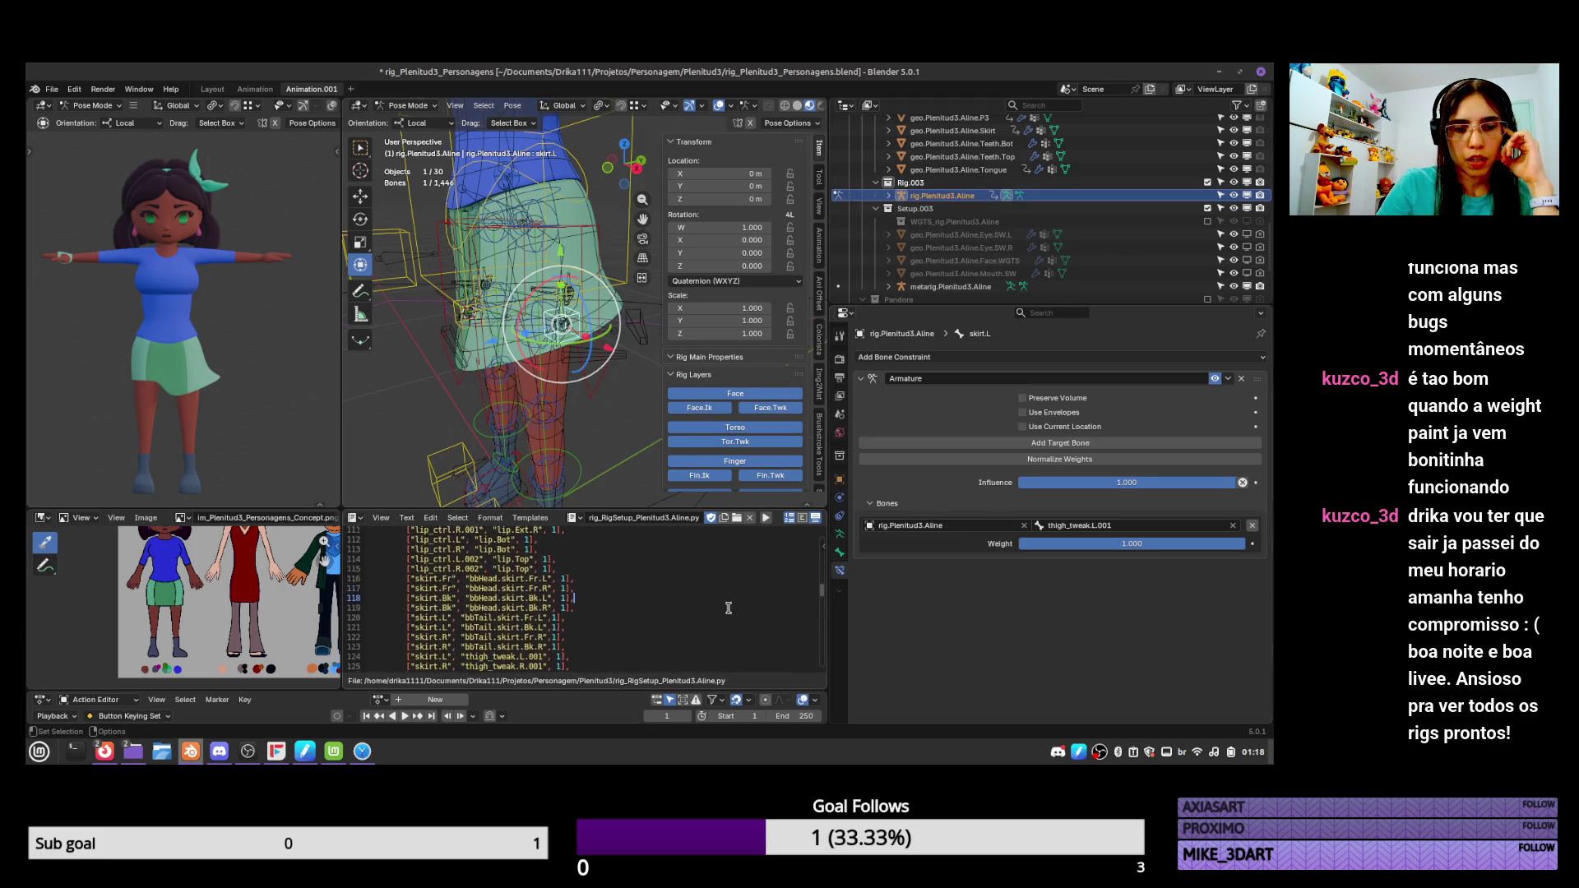
scroll(752, 596, down, 2)
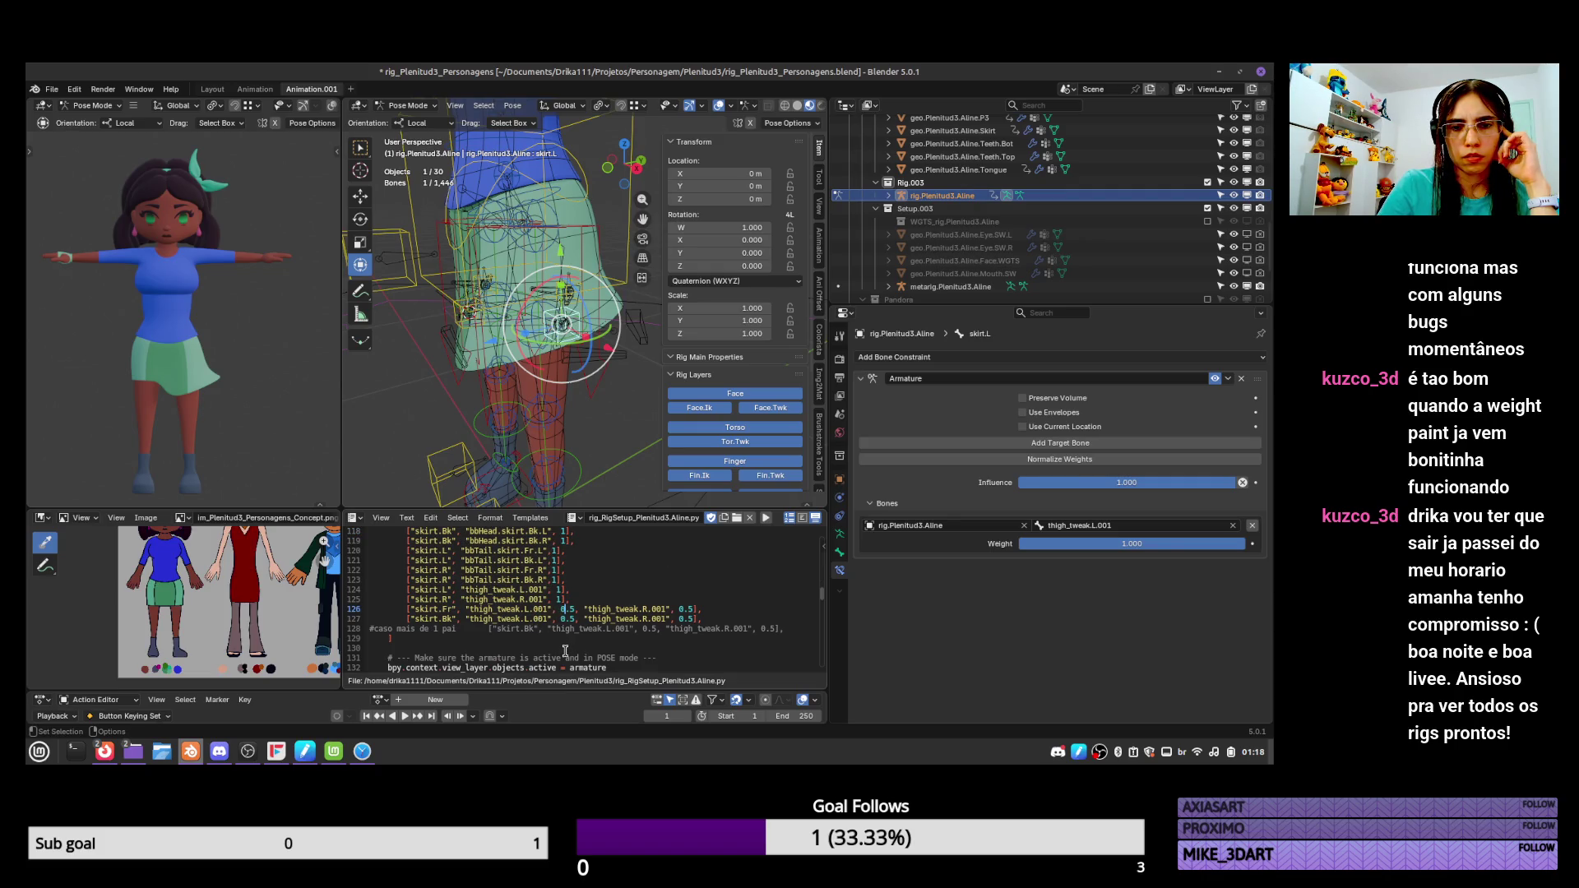
Compare the front skirt bones' constraints with the skirt.L and bbTail.skirt.Fr.L lines in the script.
click(558, 590)
scroll(436, 345, up, 3)
middle_drag(435, 345, 432, 348)
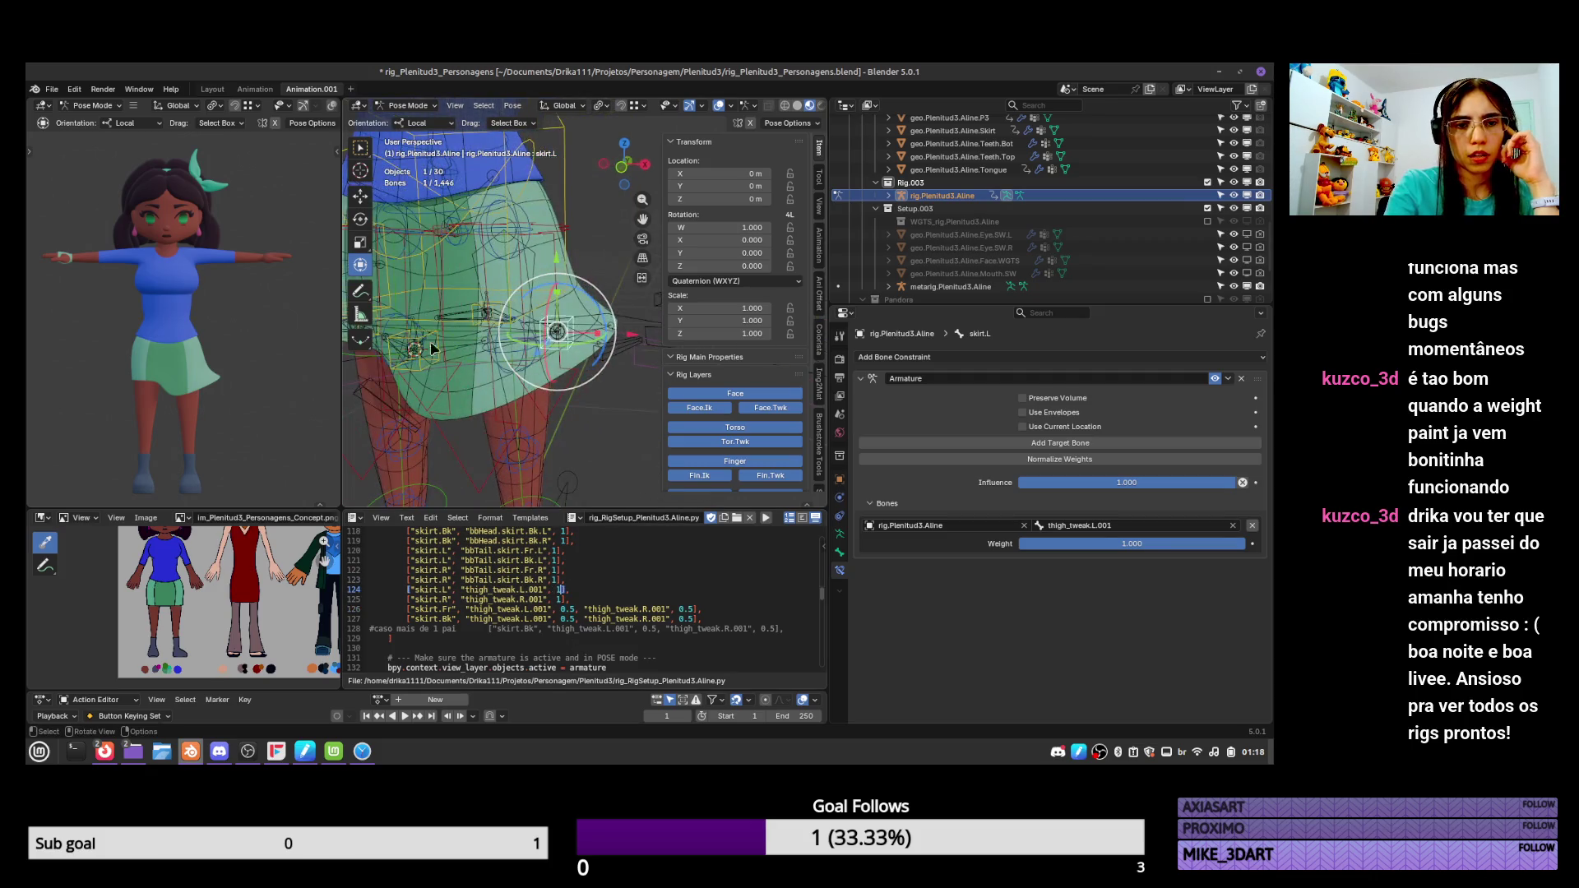
click(426, 352)
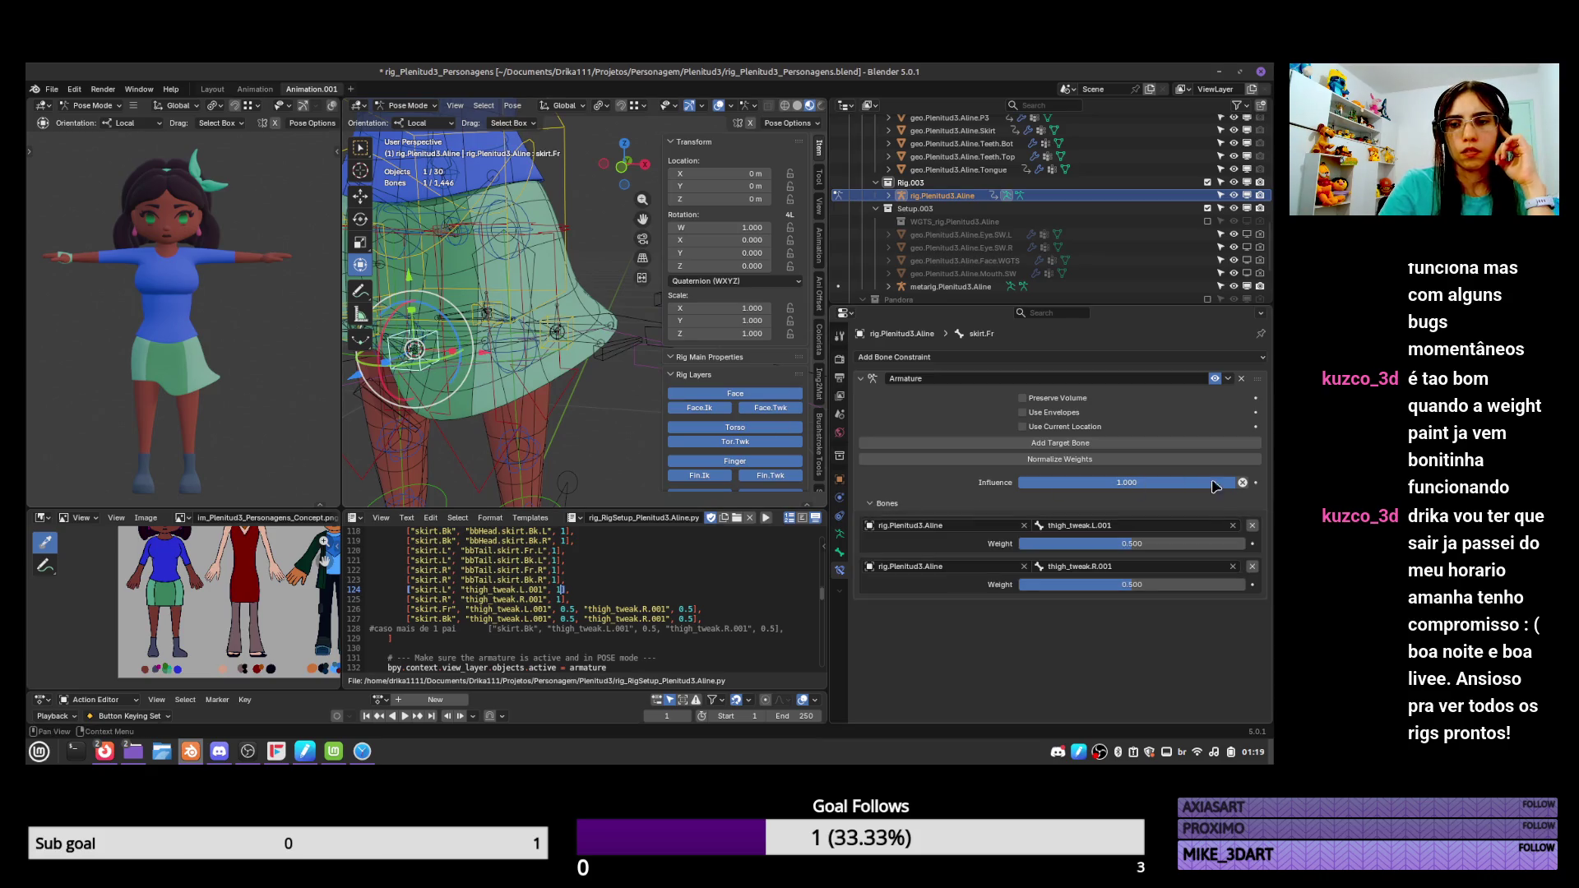
scroll(720, 613, up, 1)
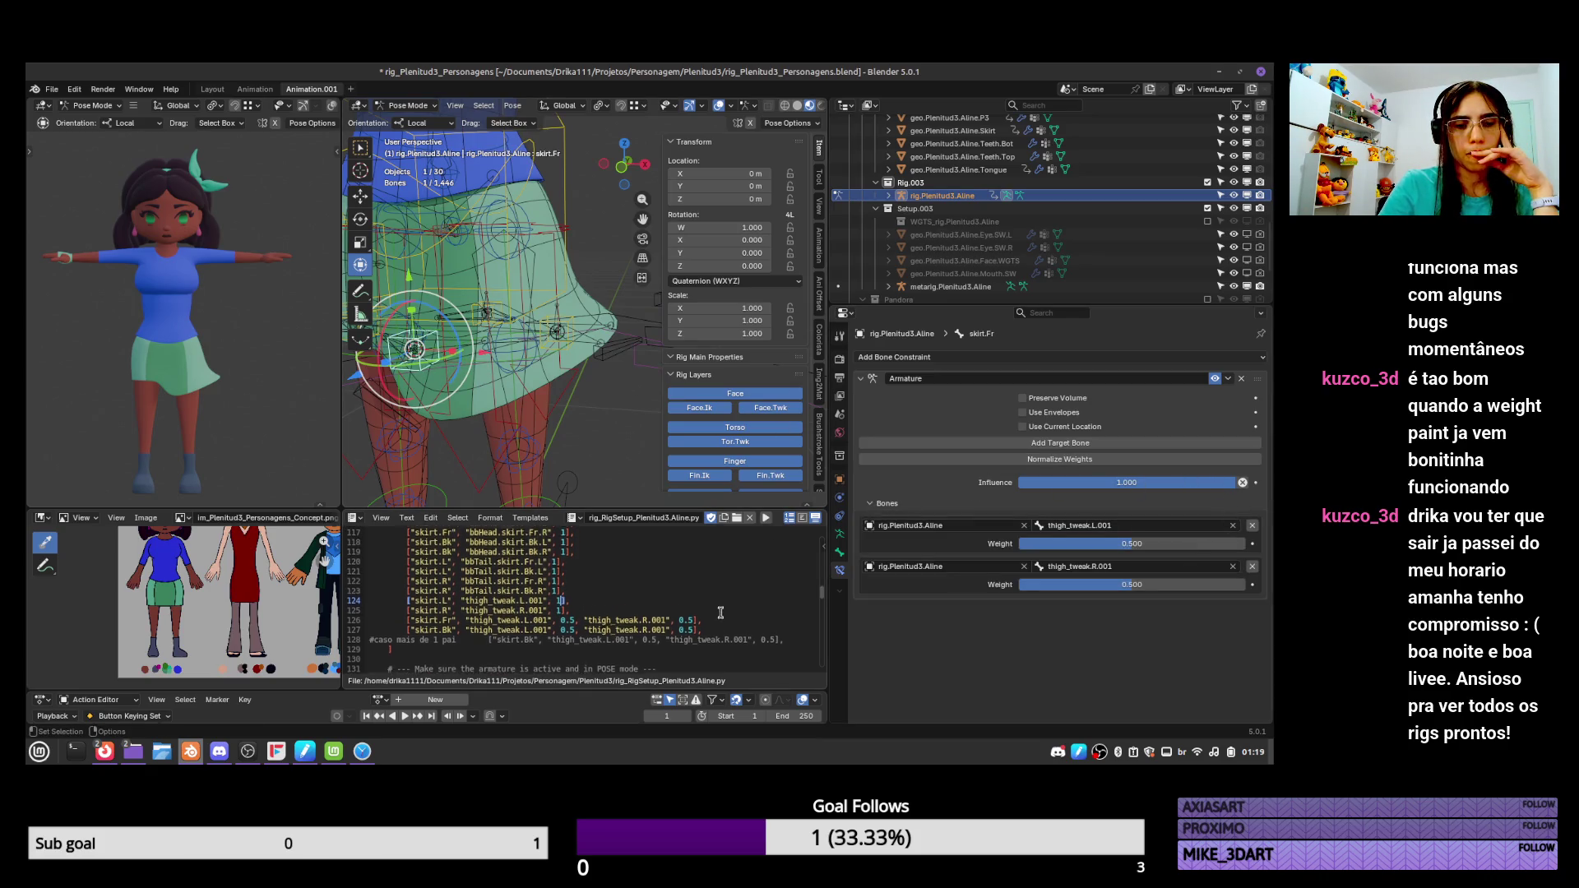
click(507, 560)
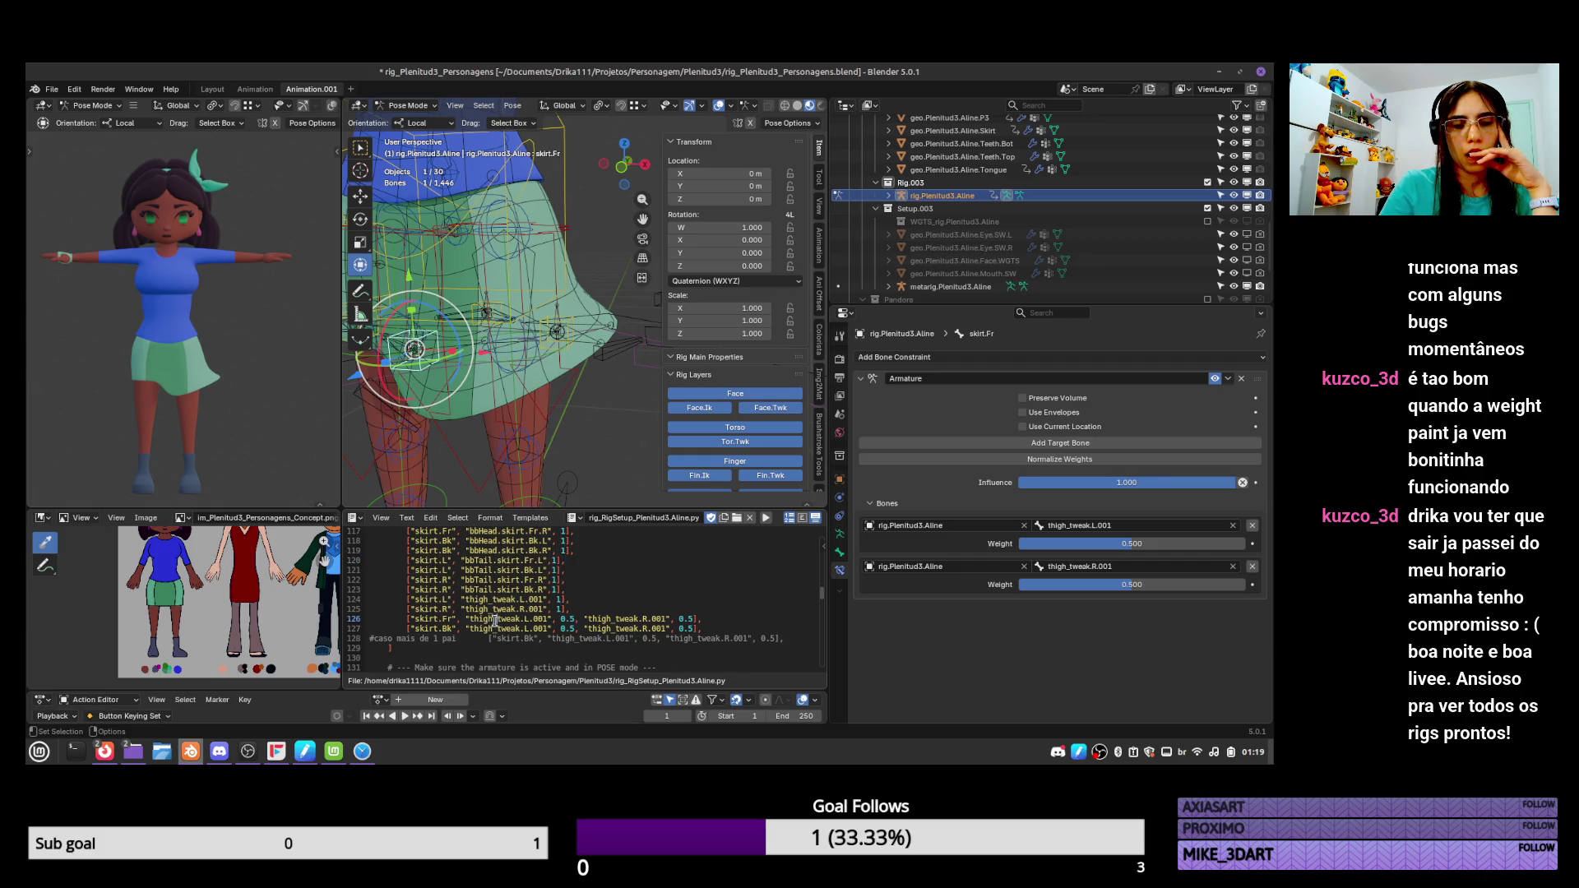
click(593, 474)
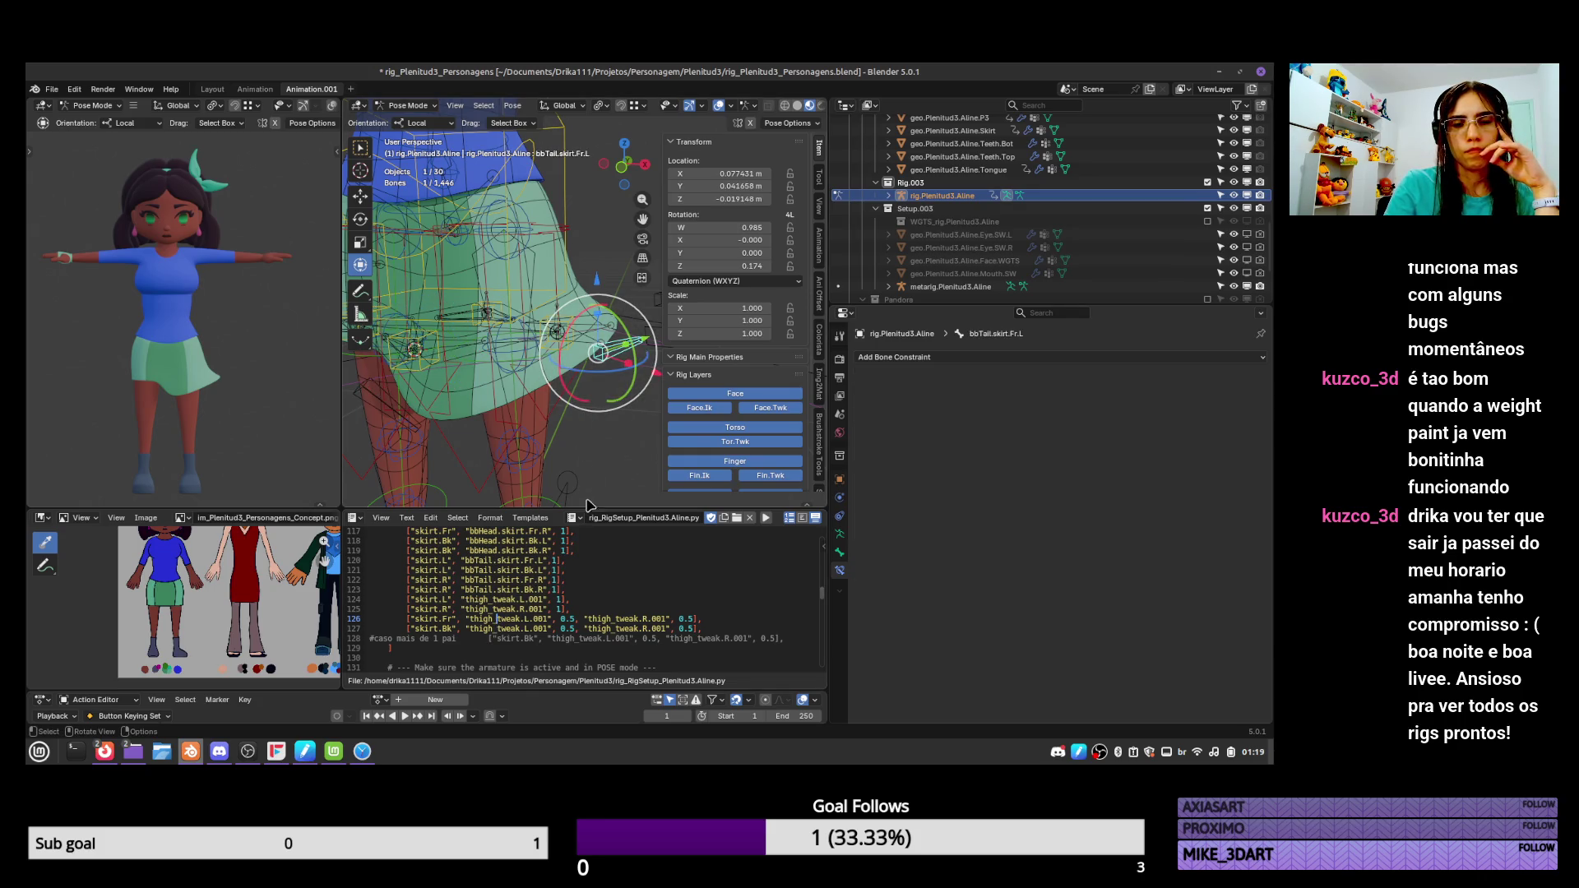
click(568, 354)
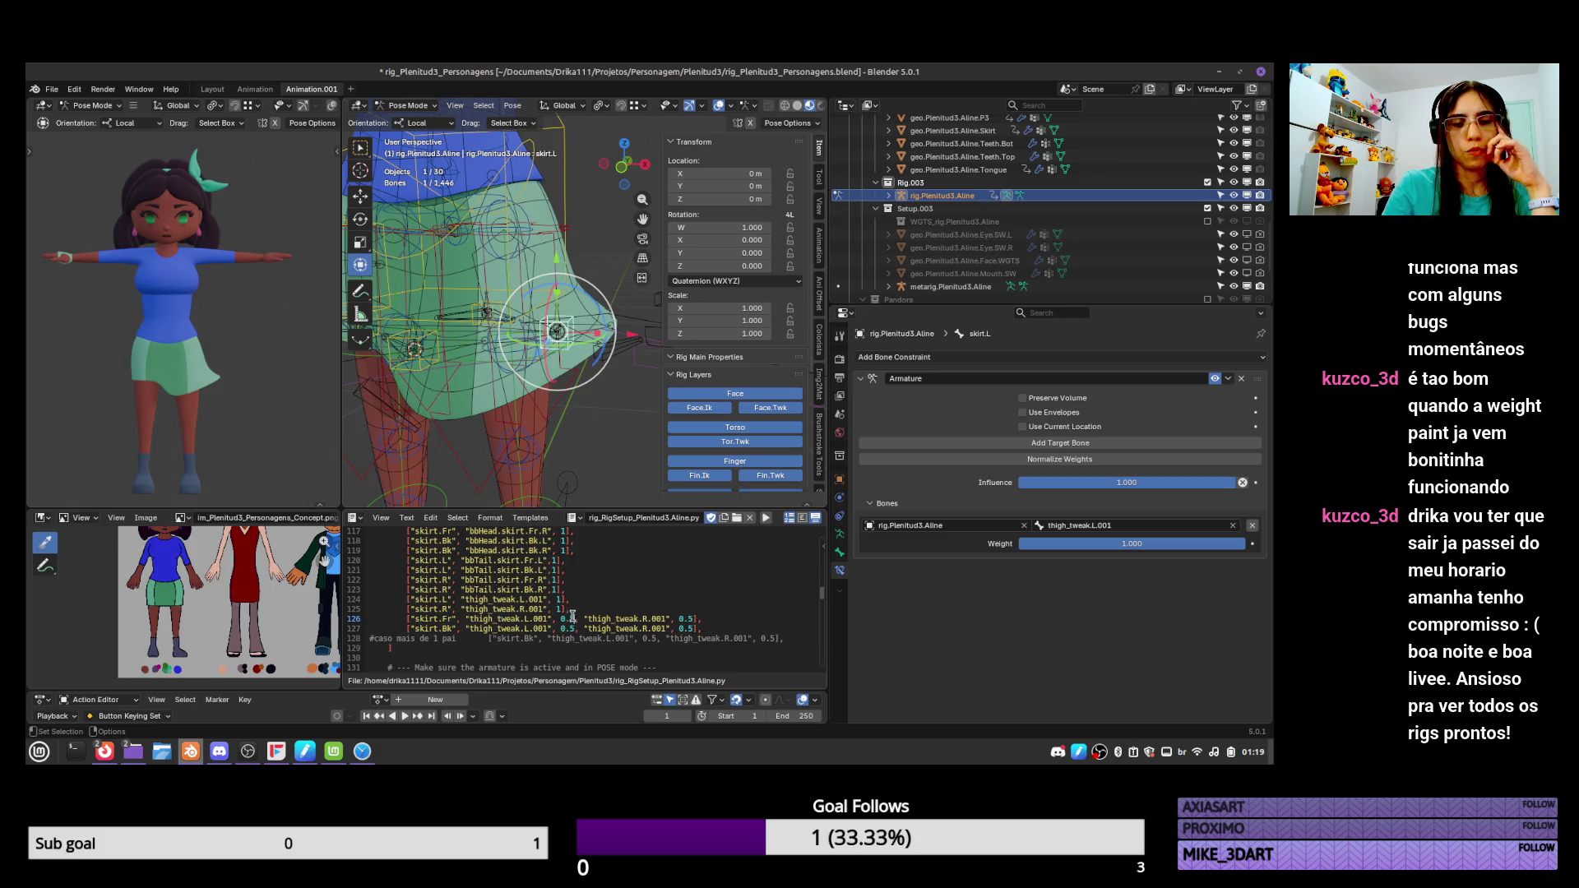
Review the skirt entries in the script and select skirt.Fr at the start of line 116.
scroll(610, 571, up, 3)
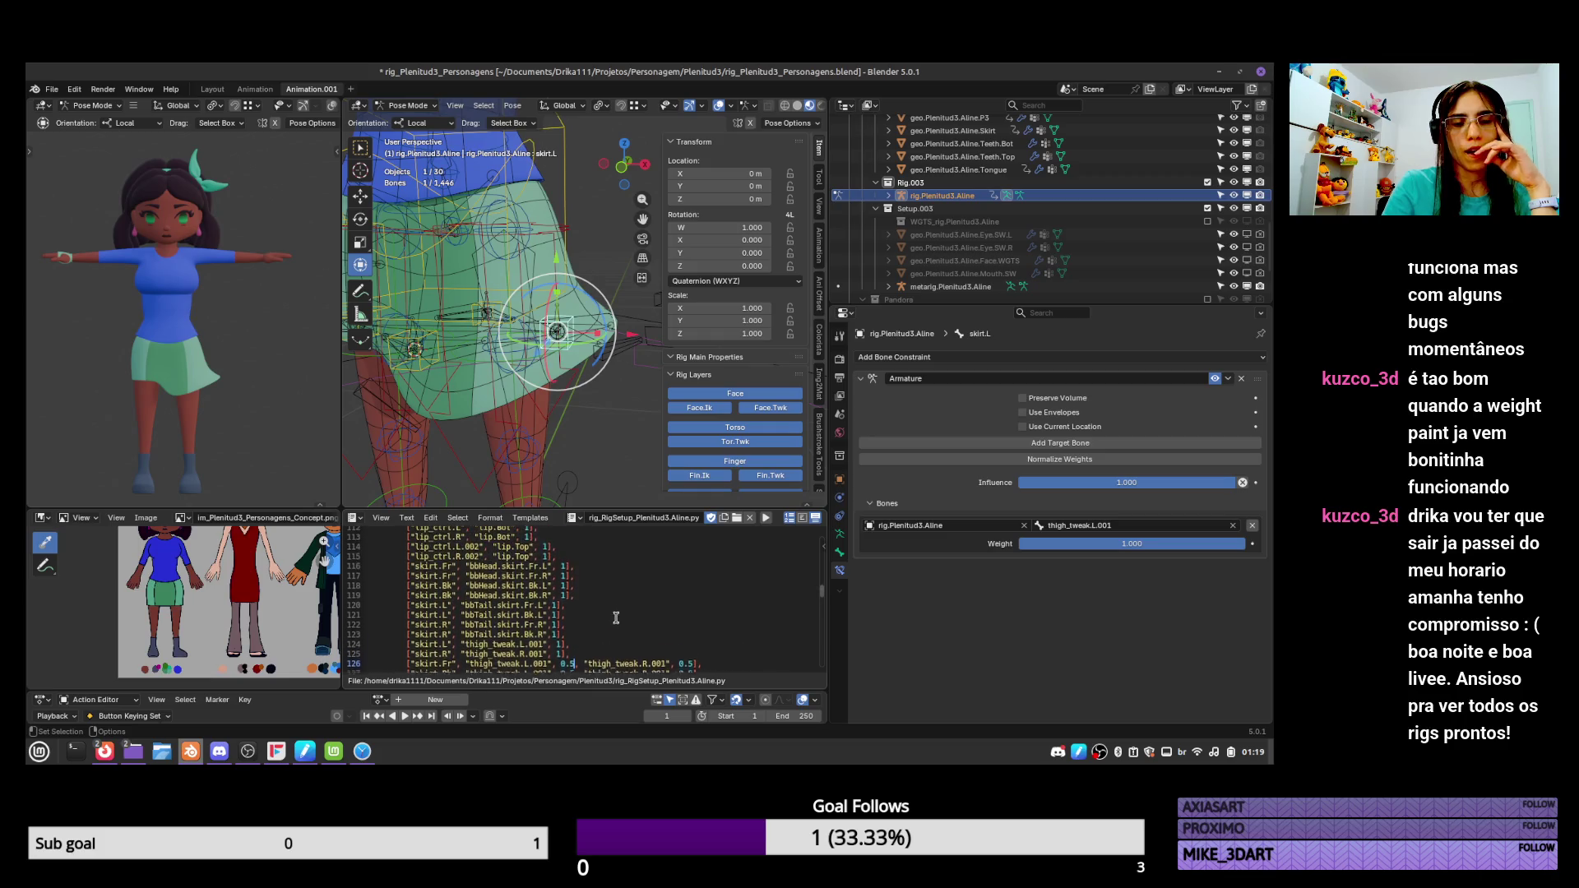
scroll(621, 586, down, 1)
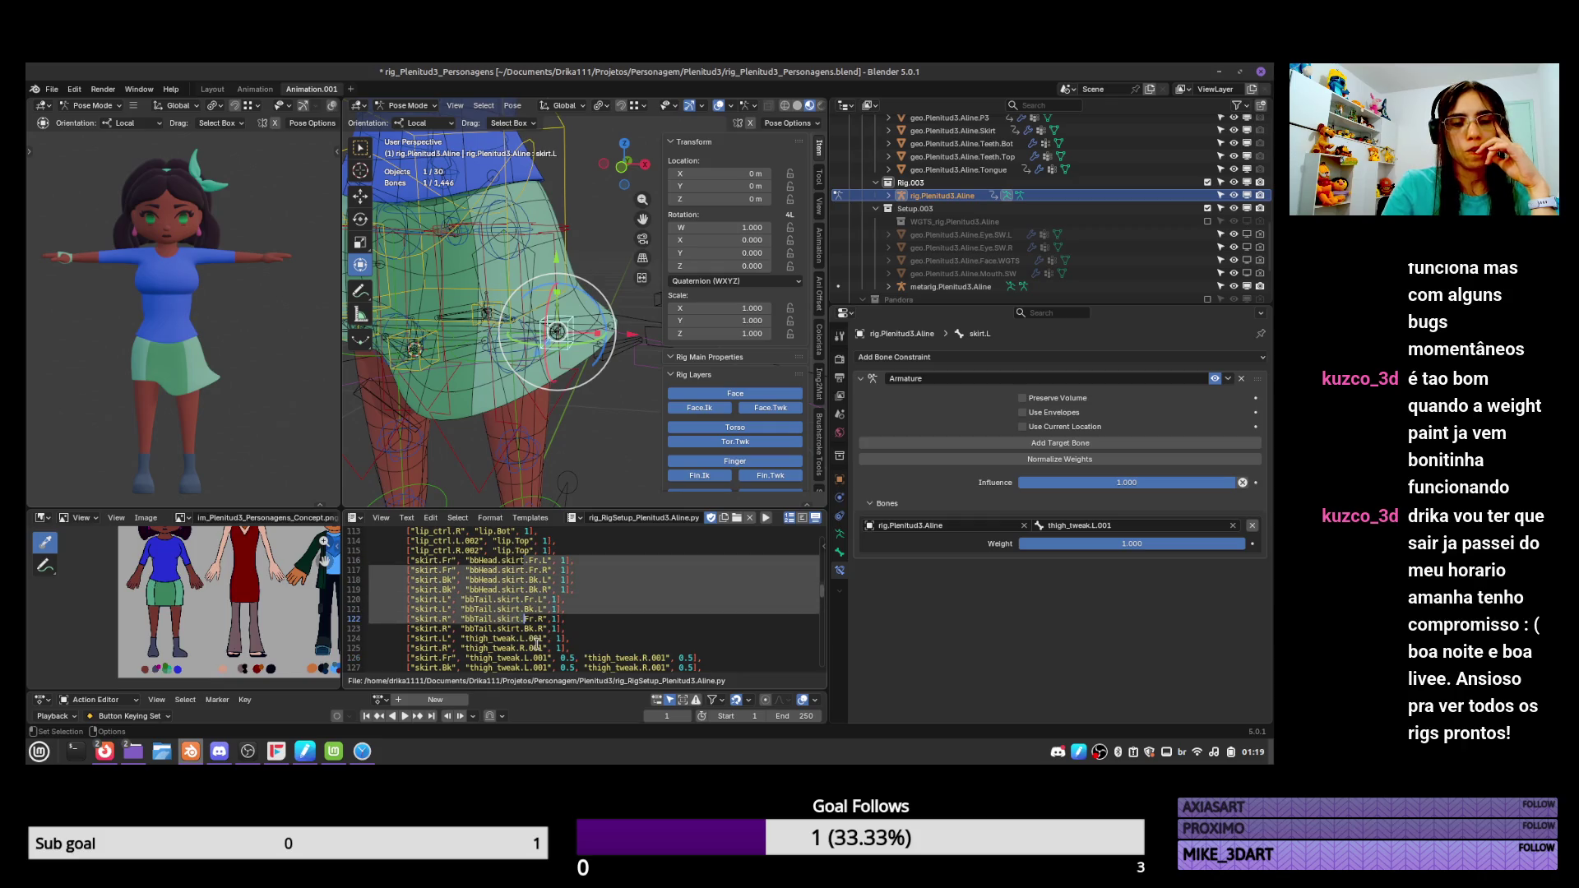
click(543, 639)
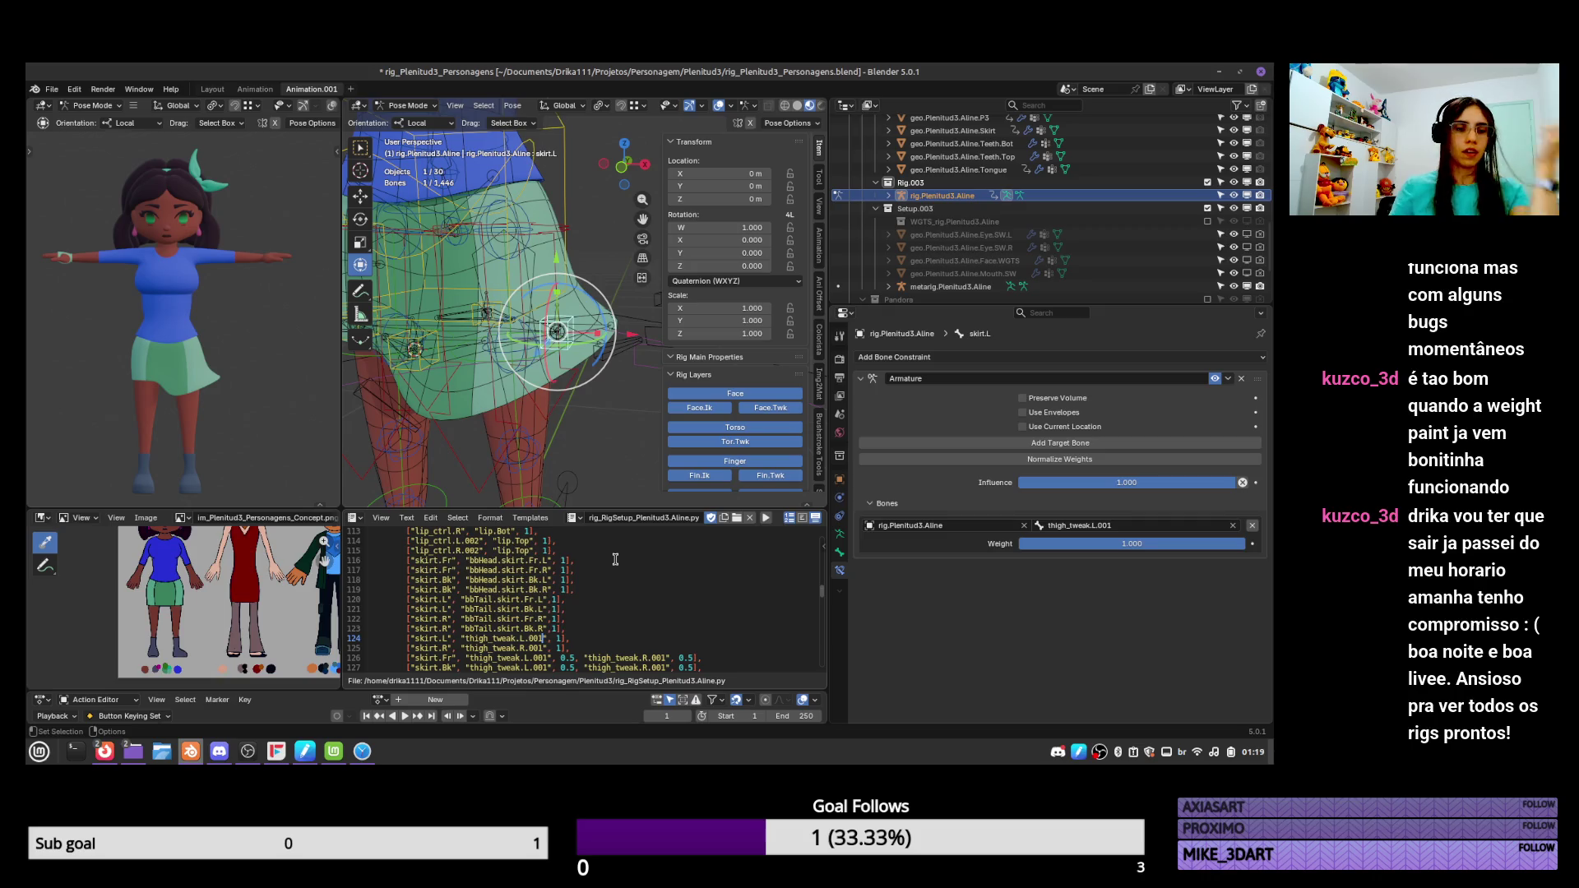
scroll(615, 559, down, 5)
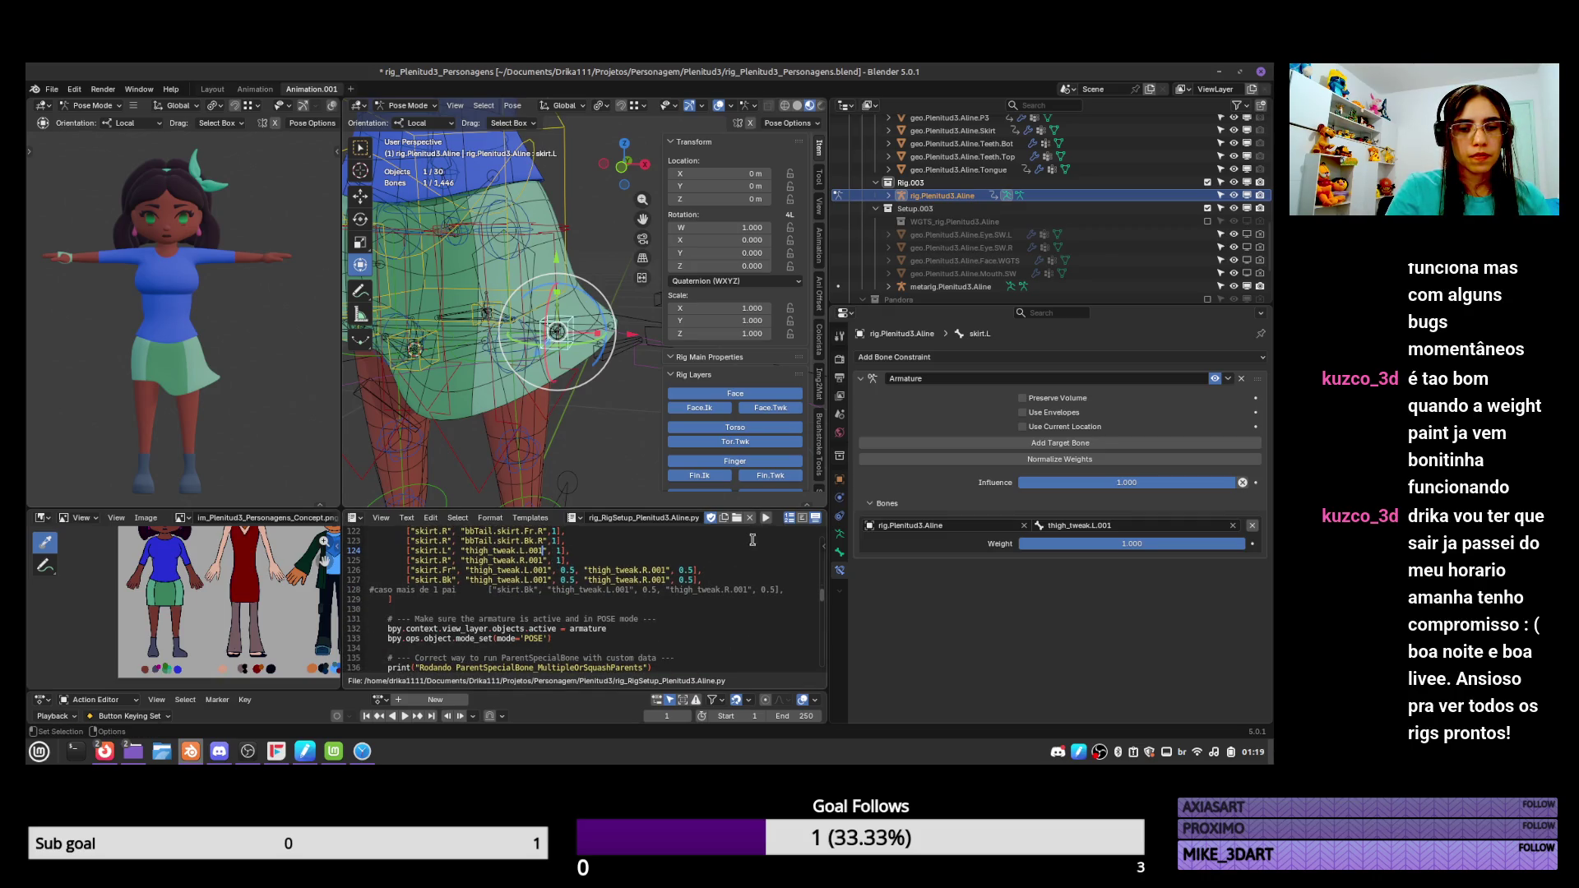
scroll(740, 576, up, 4)
scroll(510, 592, down, 2)
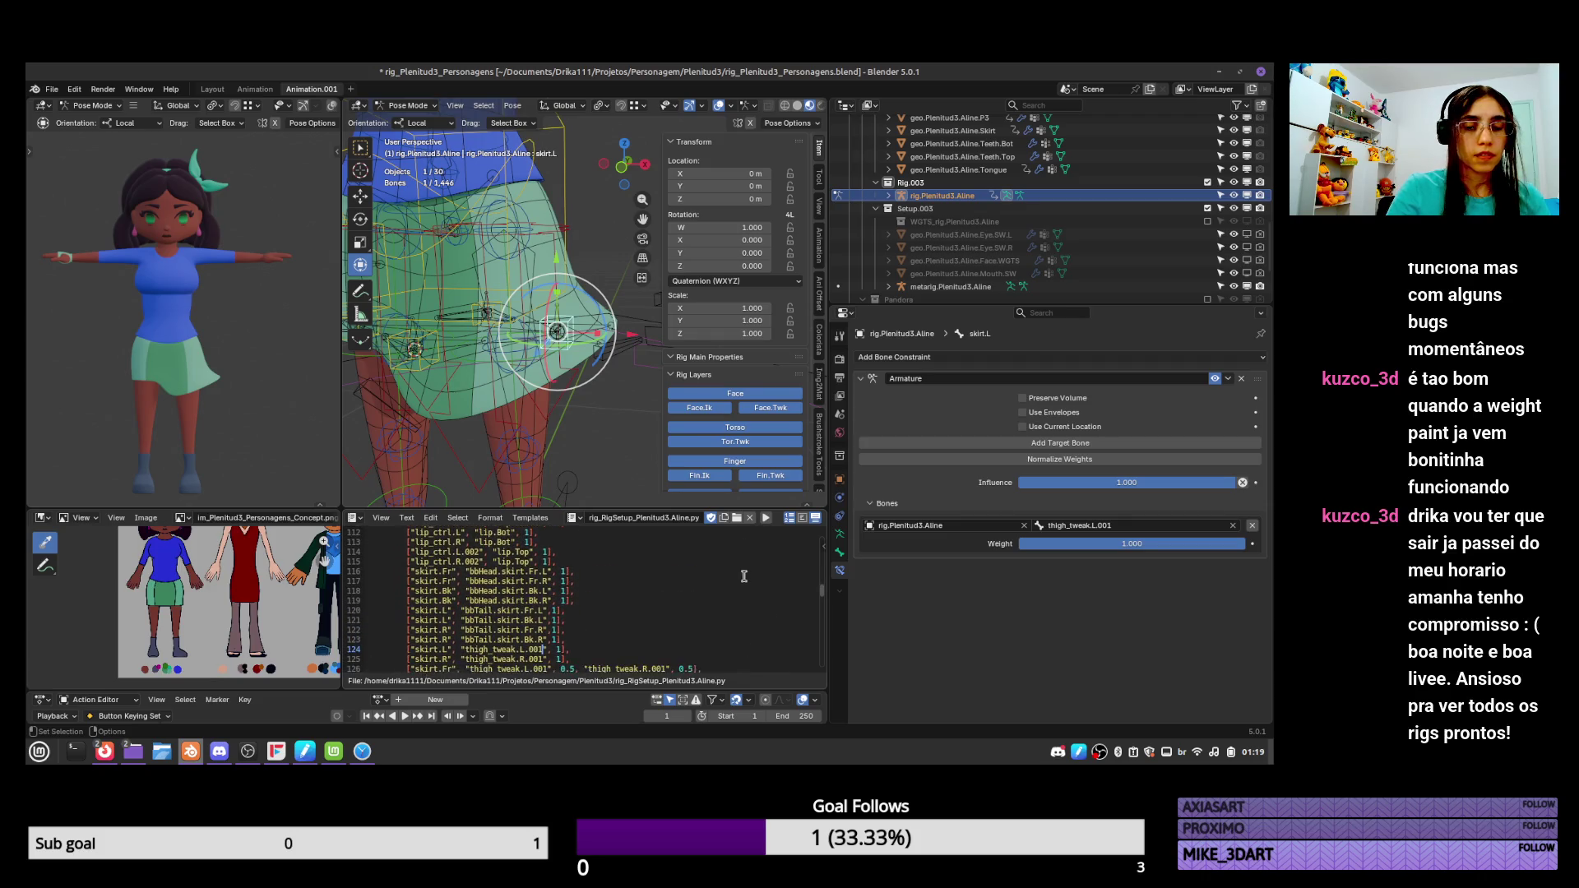
click(488, 550)
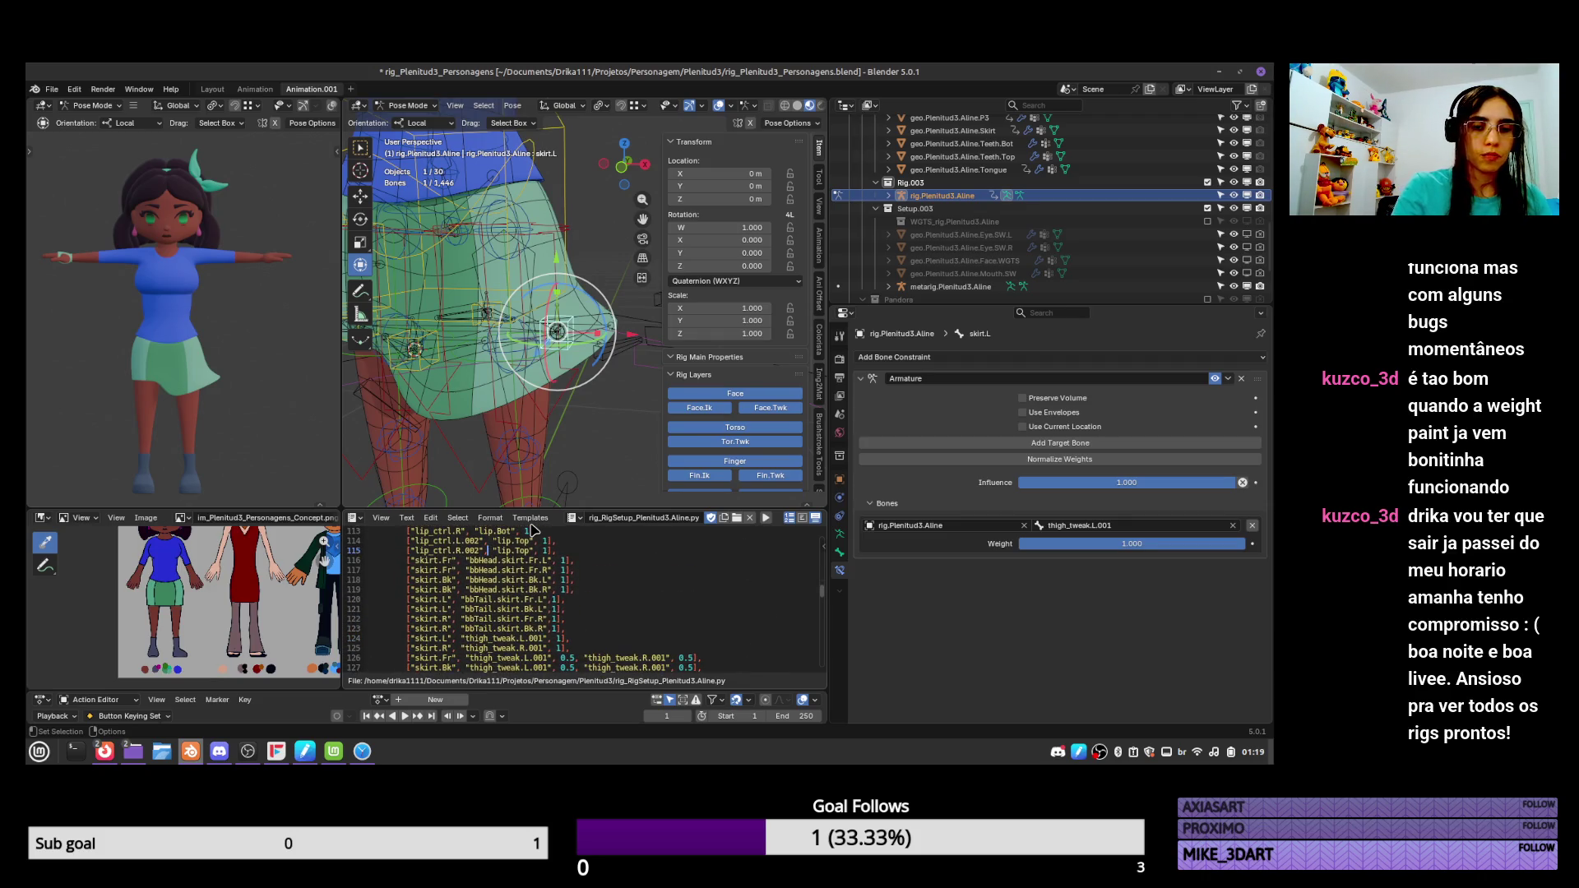
click(465, 570)
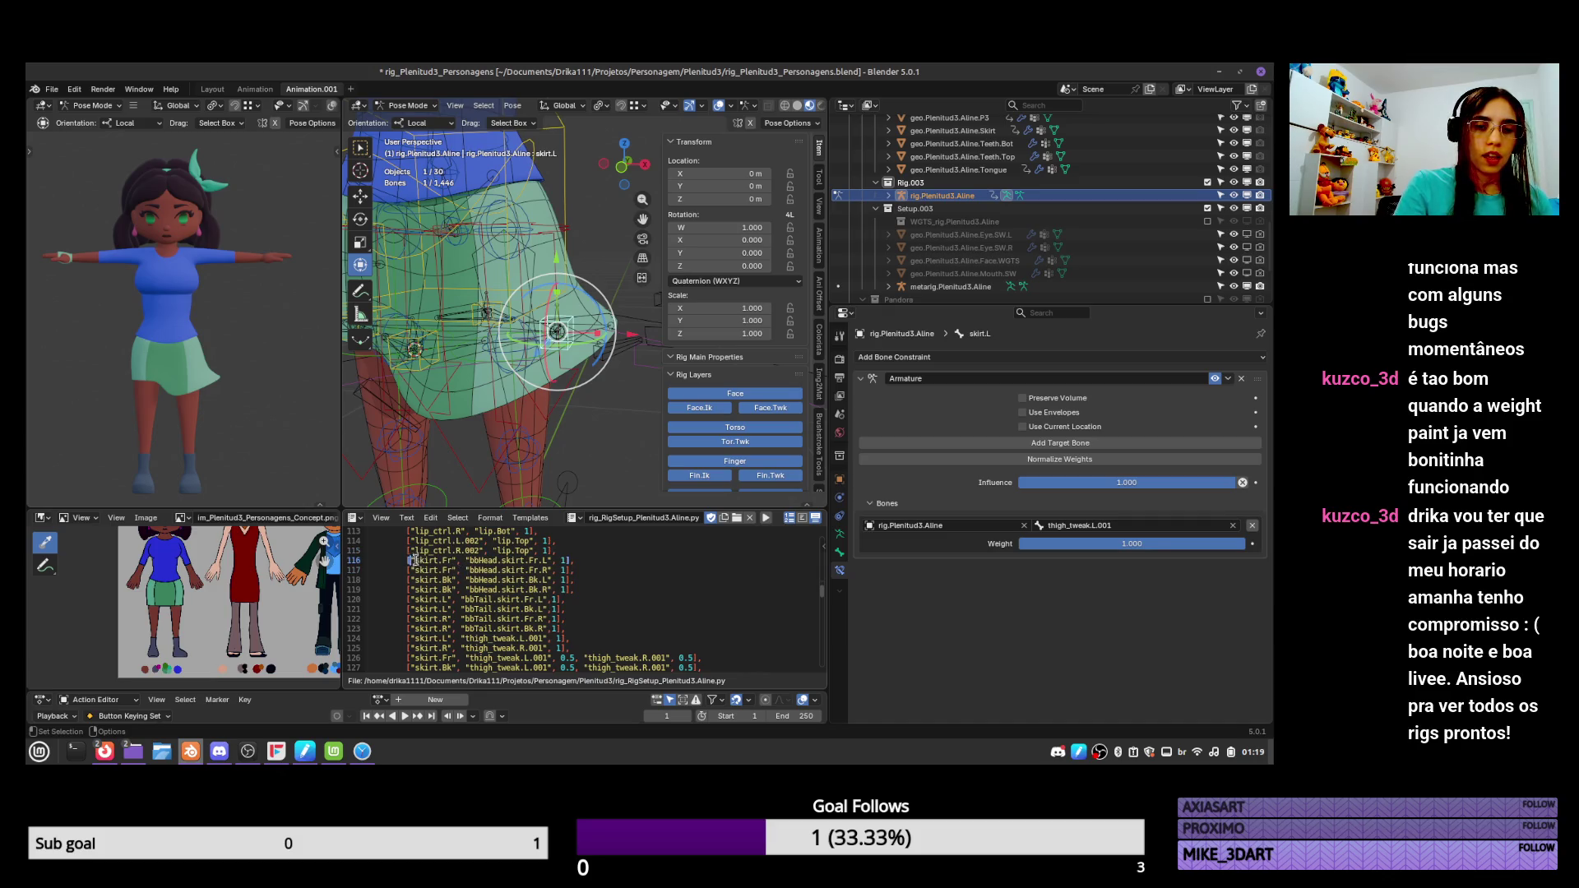
drag(415, 561, 459, 561)
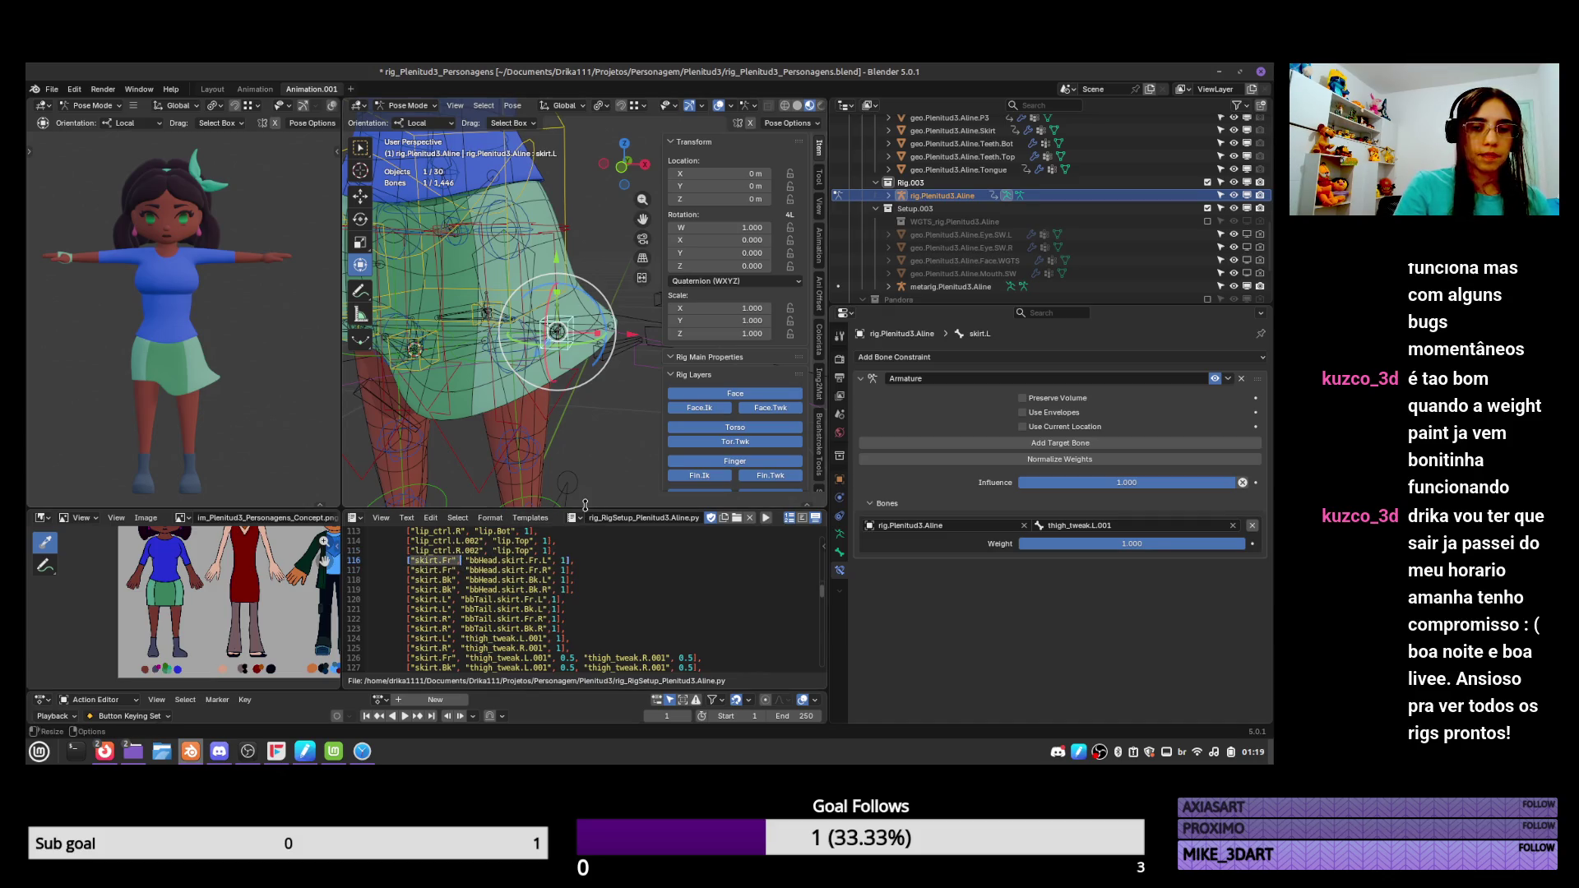
Move skirt.Fr after the bbHead.skirt.Fr.L name on line 116.
key(BackSpace)
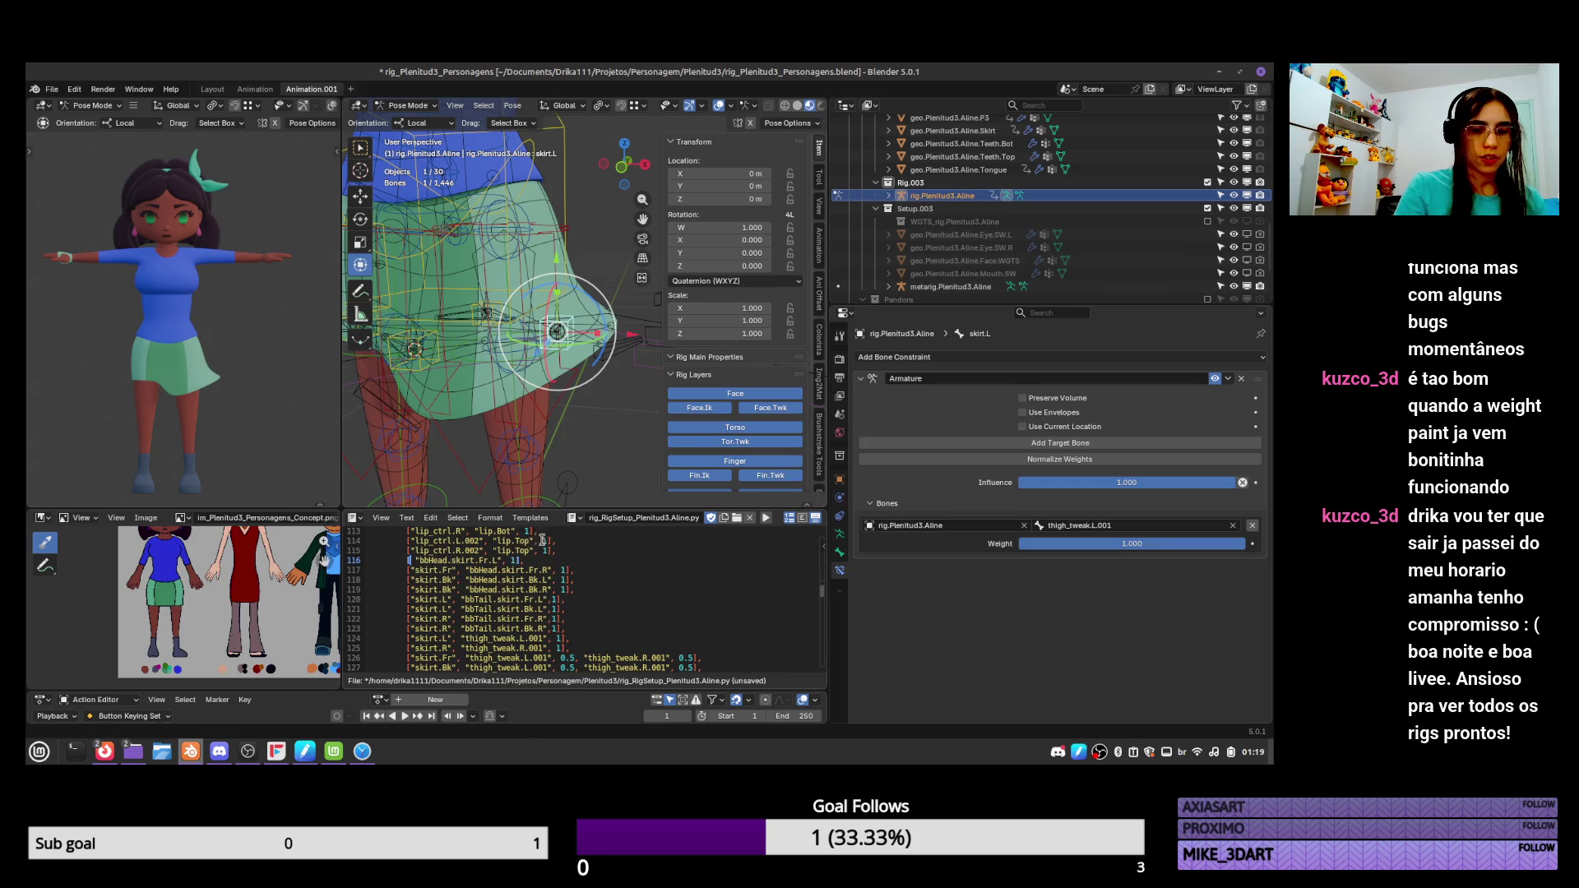
key(ctrl+z)
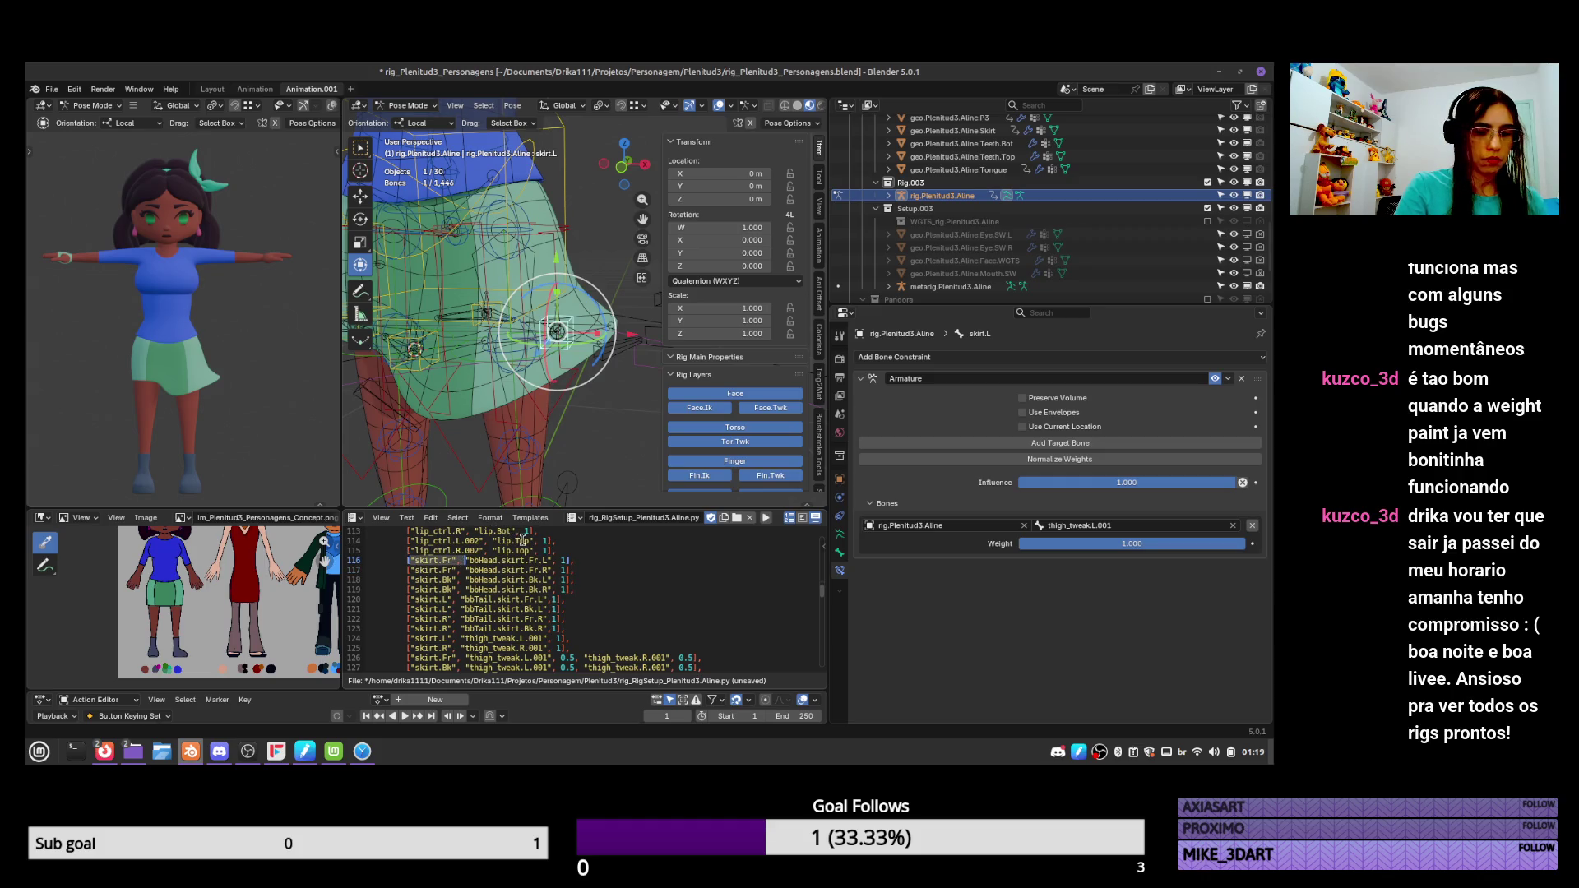
key(BackSpace)
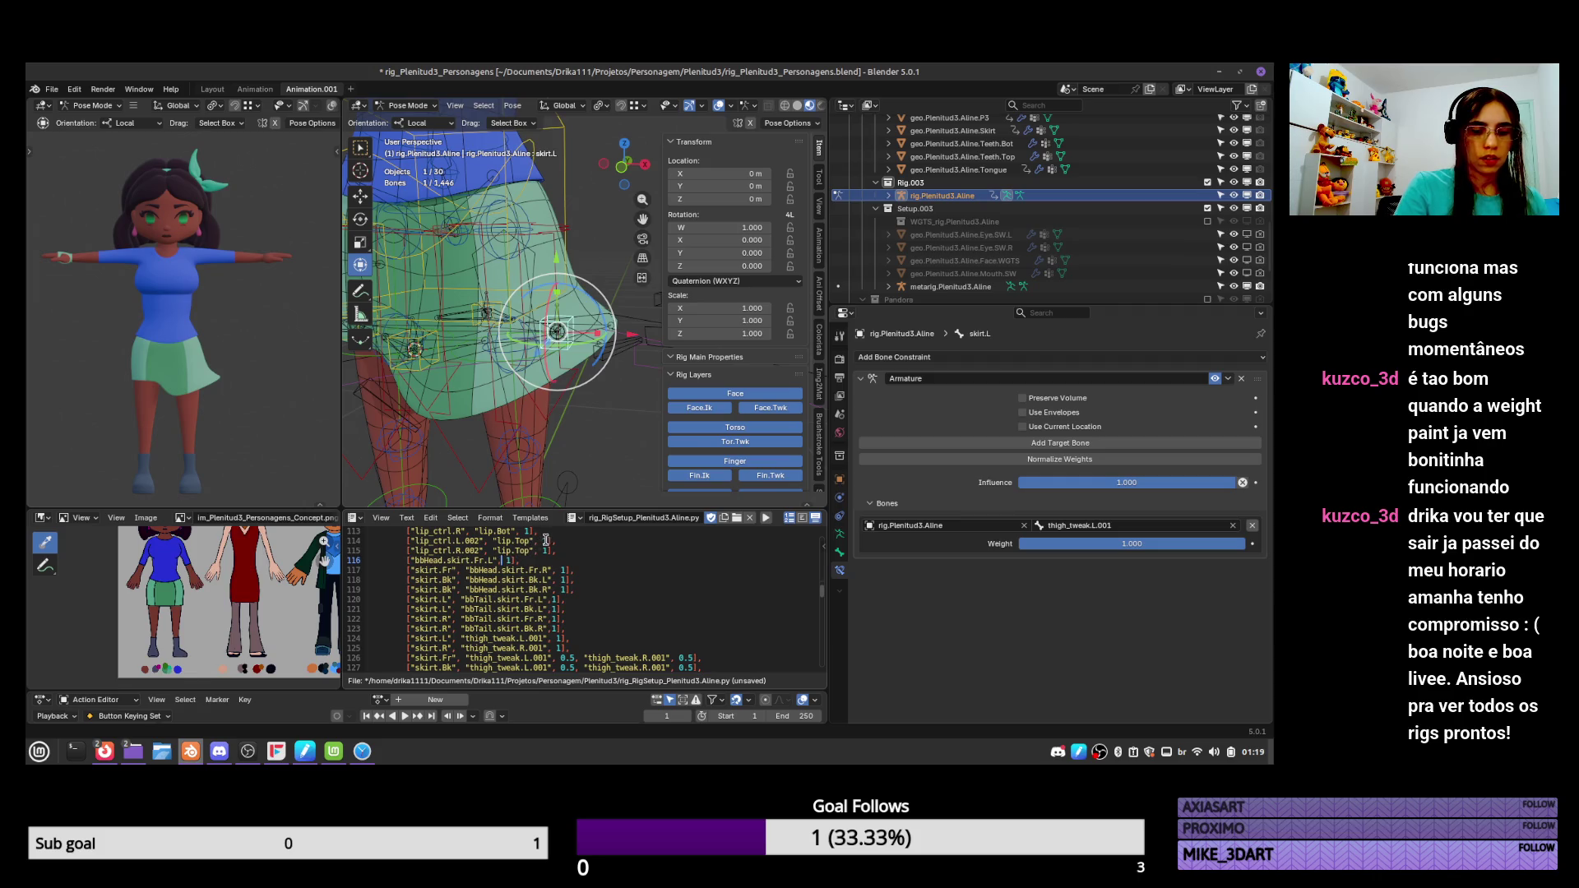
key(Home)
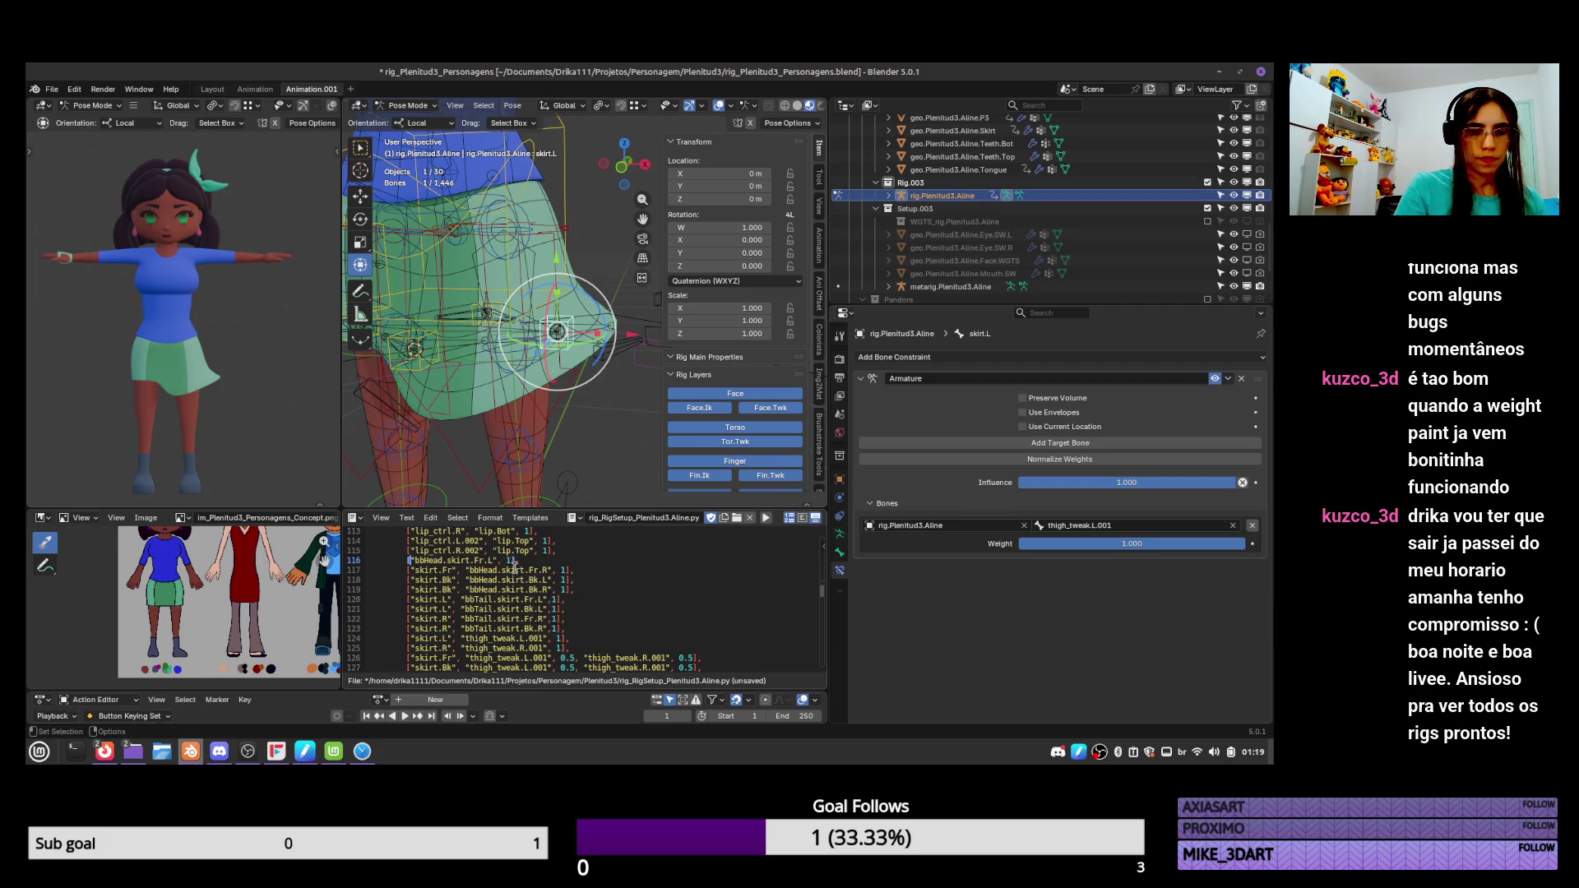
click(505, 560)
text("skirt.Fr",)
Move skirt.Fr after bbHead.skirt.Fr.R on line 117 and remove the extra space.
drag(409, 570, 457, 573)
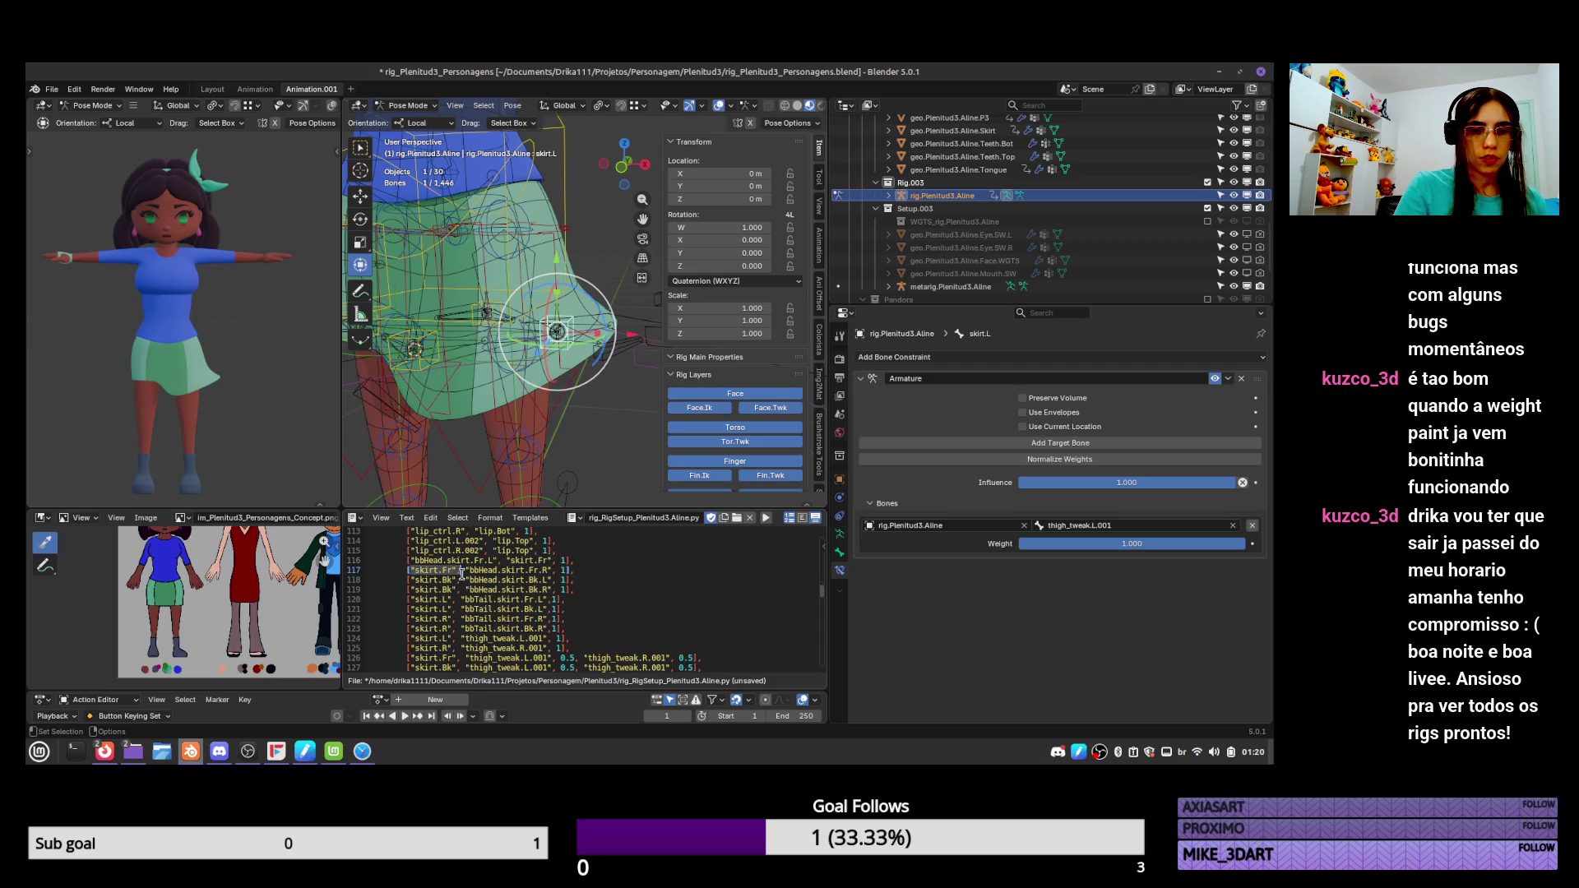
click(562, 561)
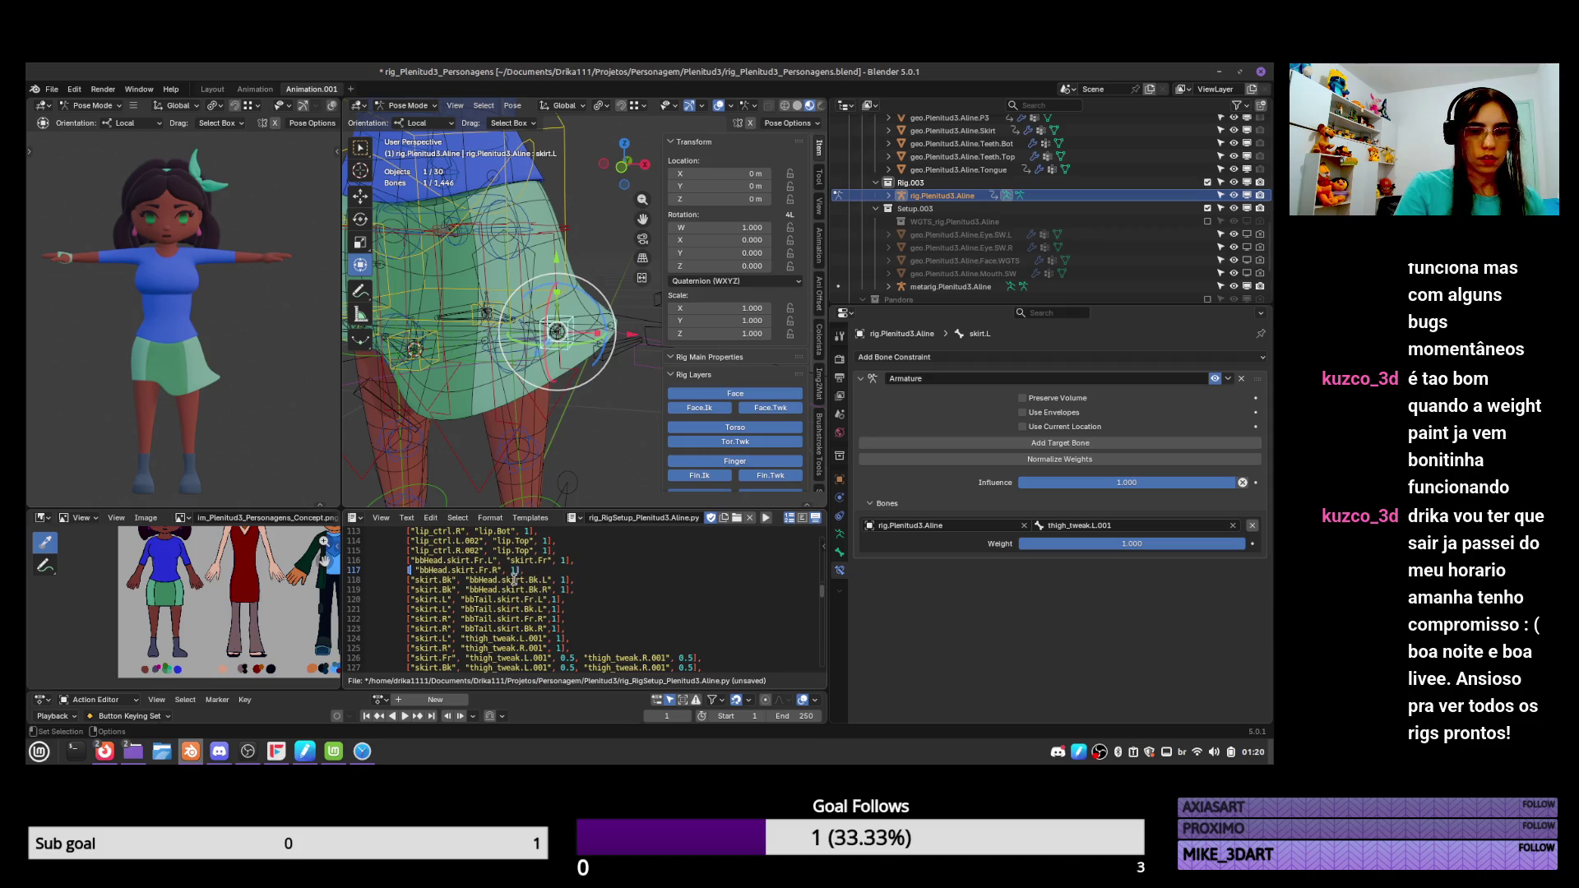
drag(408, 570, 468, 570)
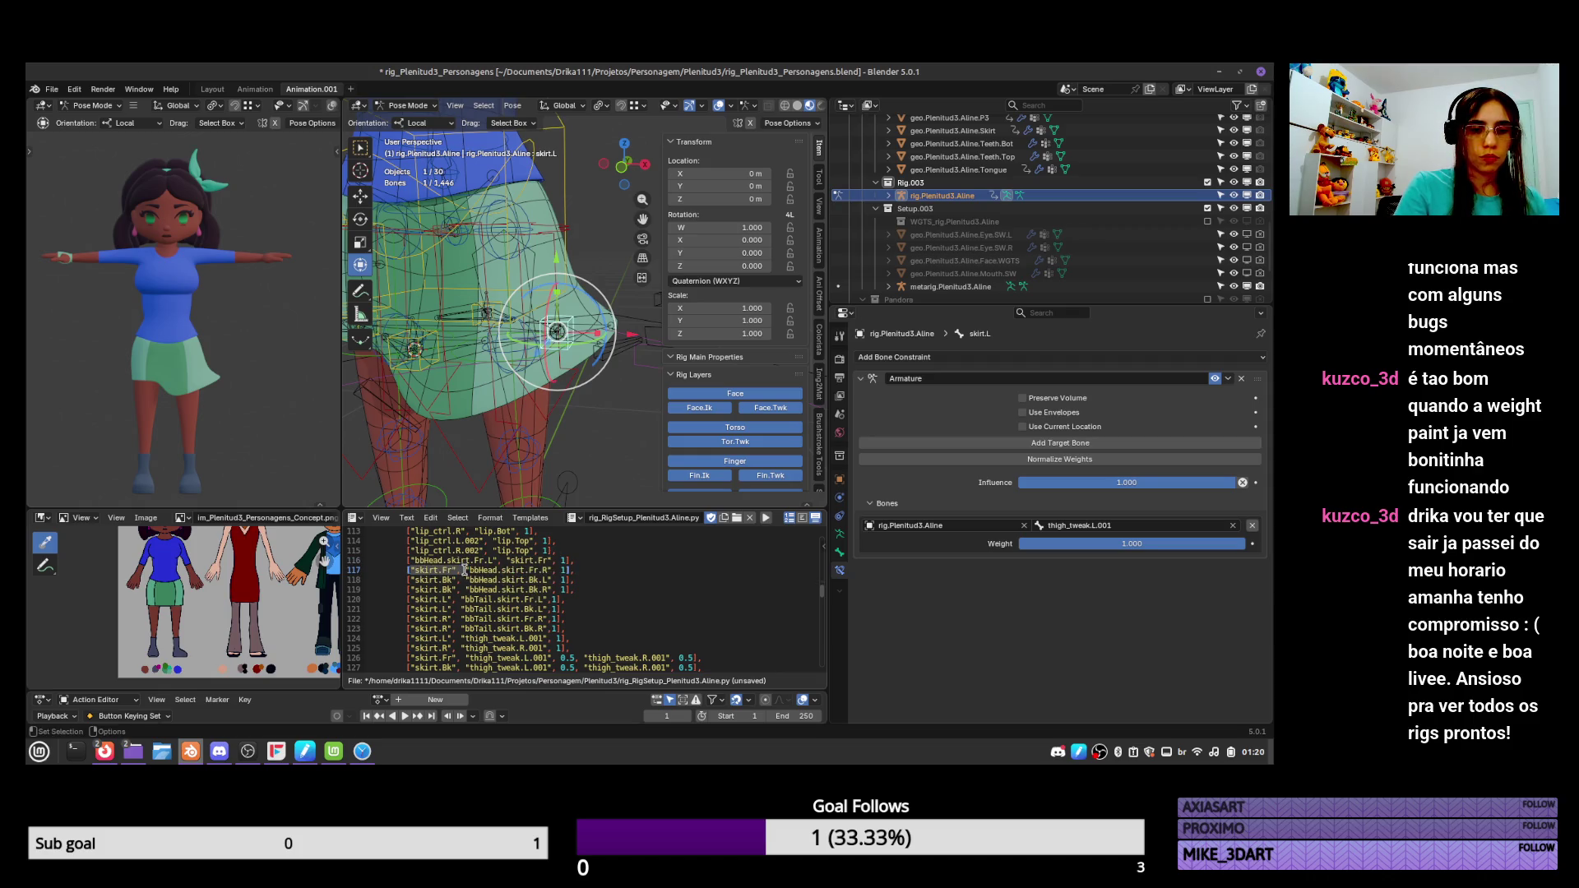
key(ctrl+x)
click(503, 570)
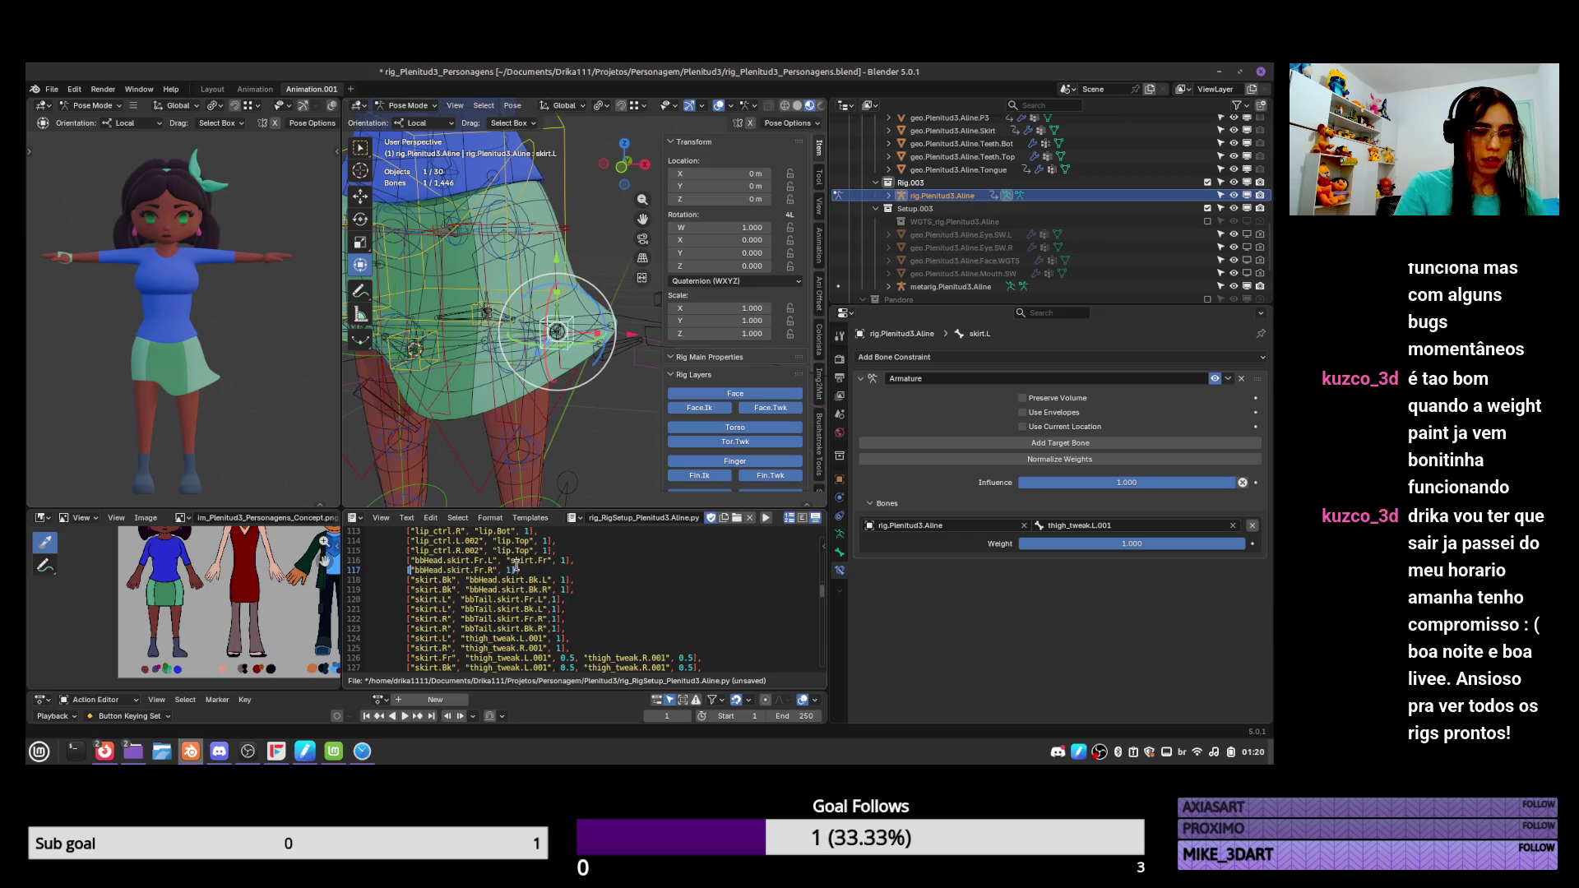
key(ctrl+v)
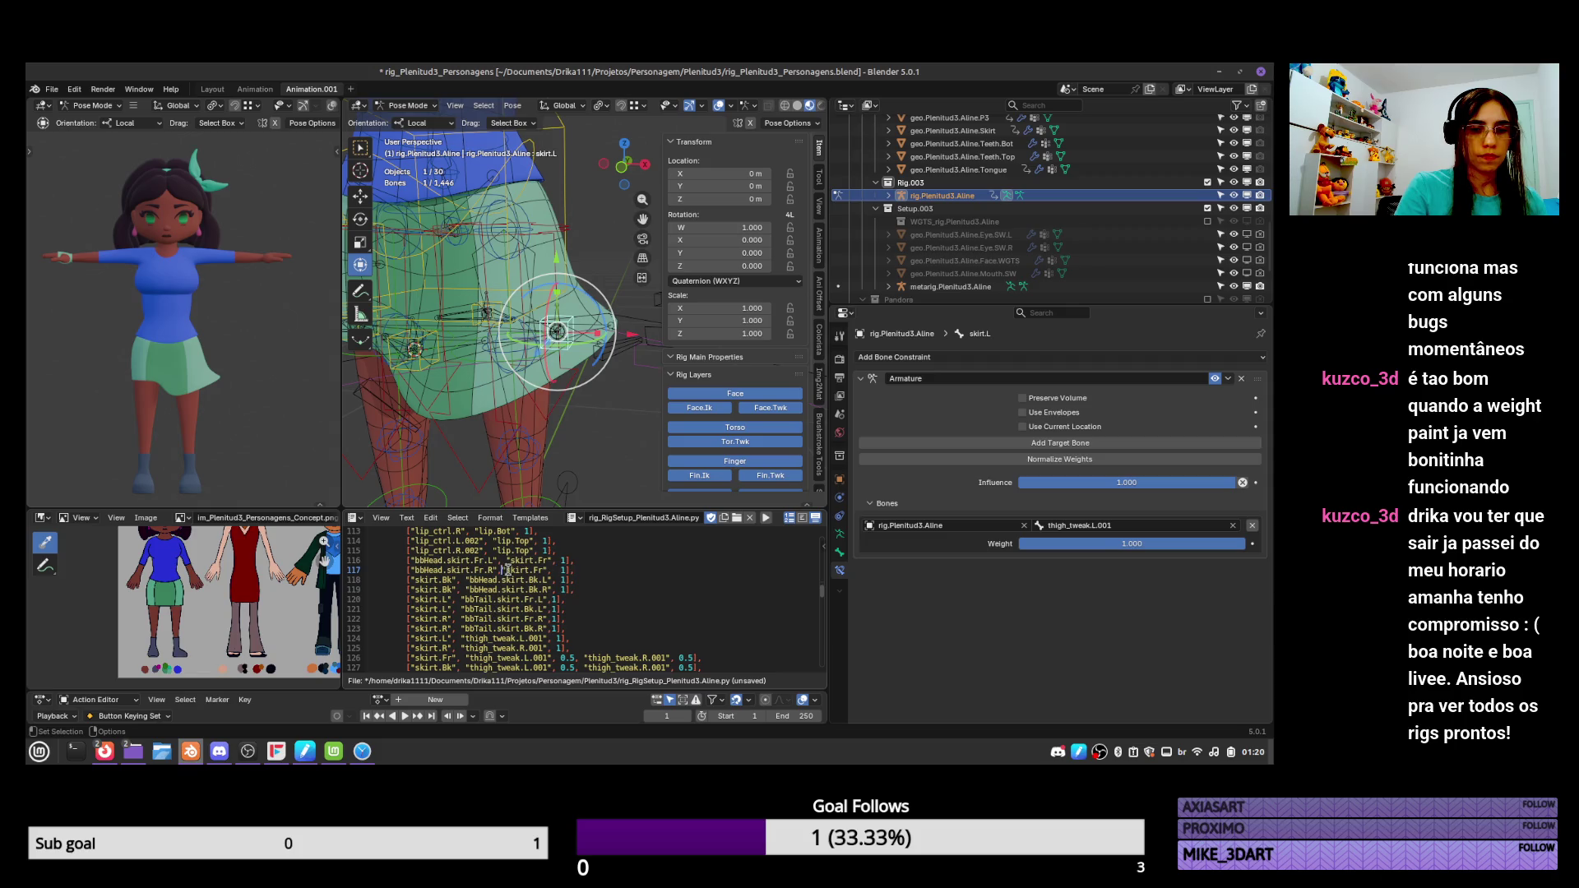
key(Right)
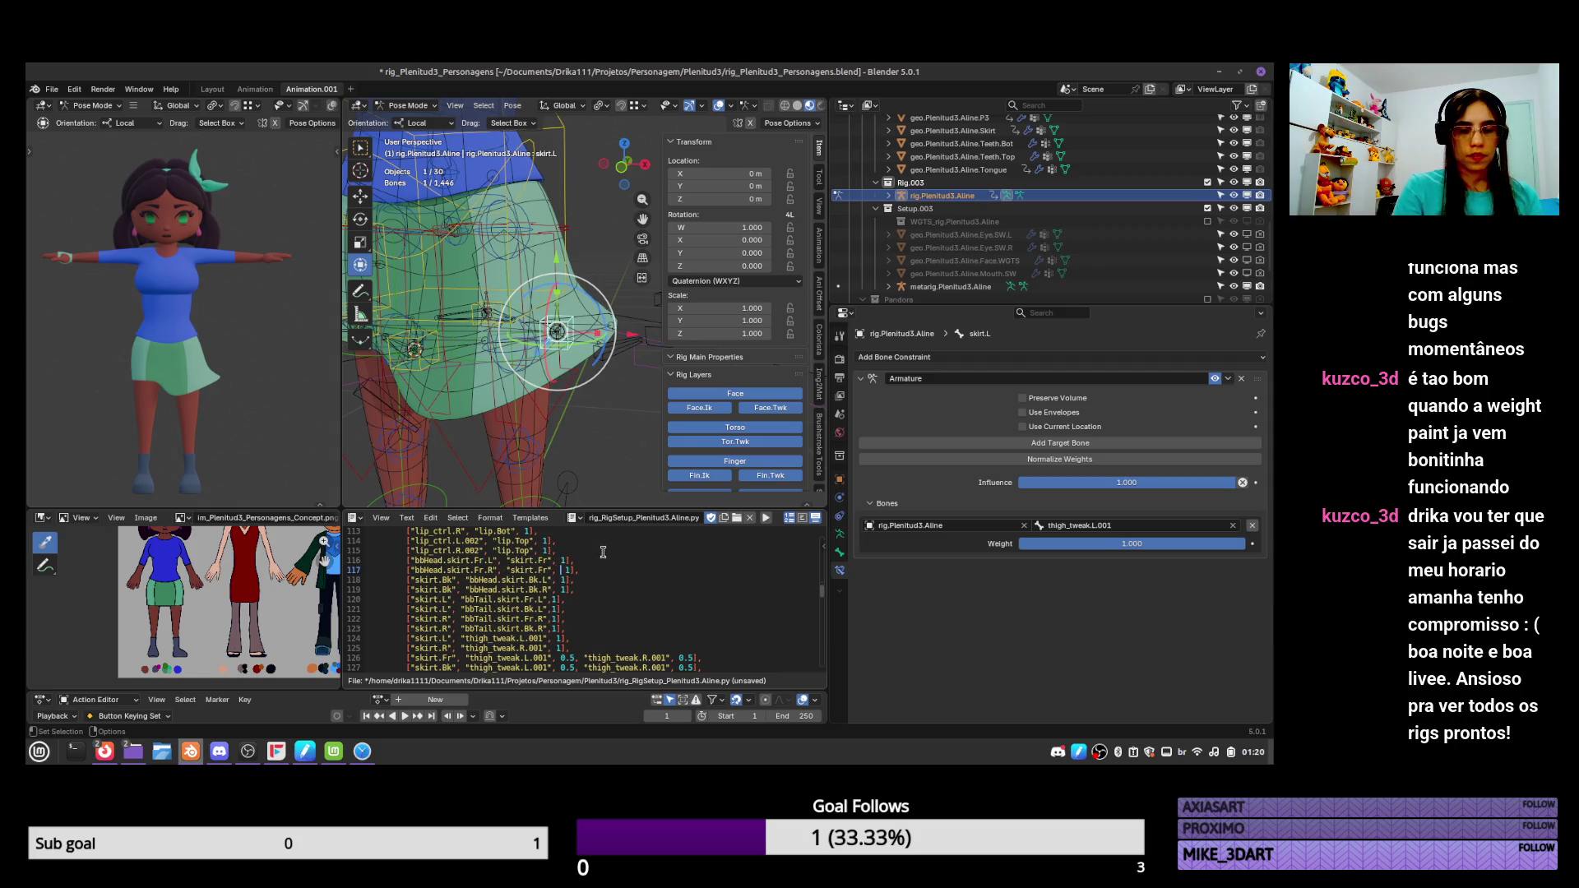
key(BackSpace)
Move skirt.Bk after bbHead.skirt.Bk.L and bbHead.skirt.Bk.R on lines 118–119.
drag(410, 580, 465, 580)
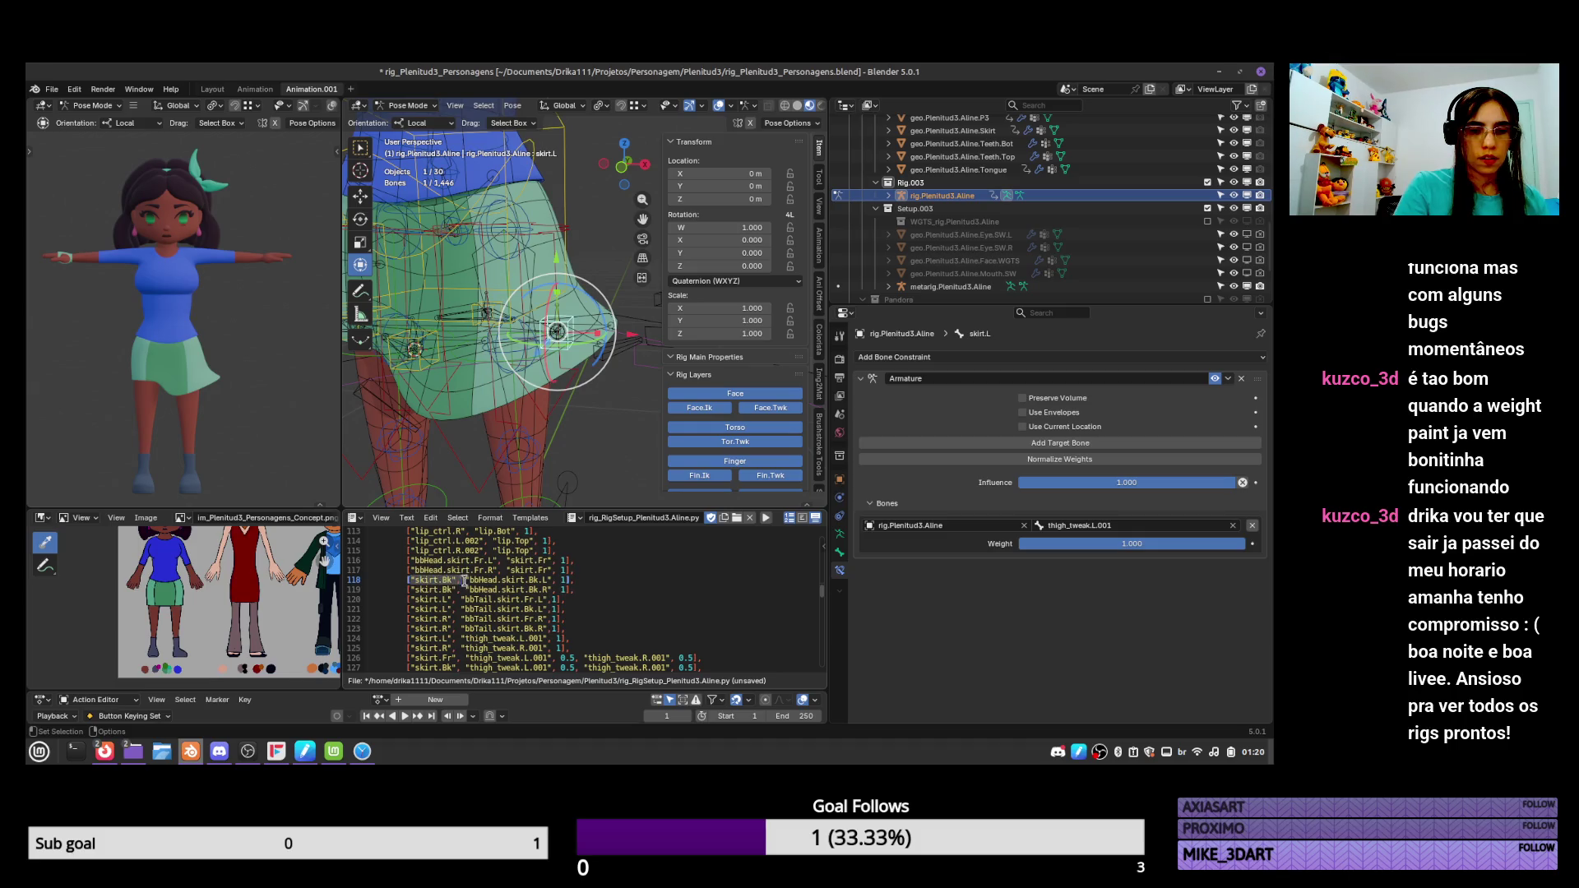
key(BackSpace)
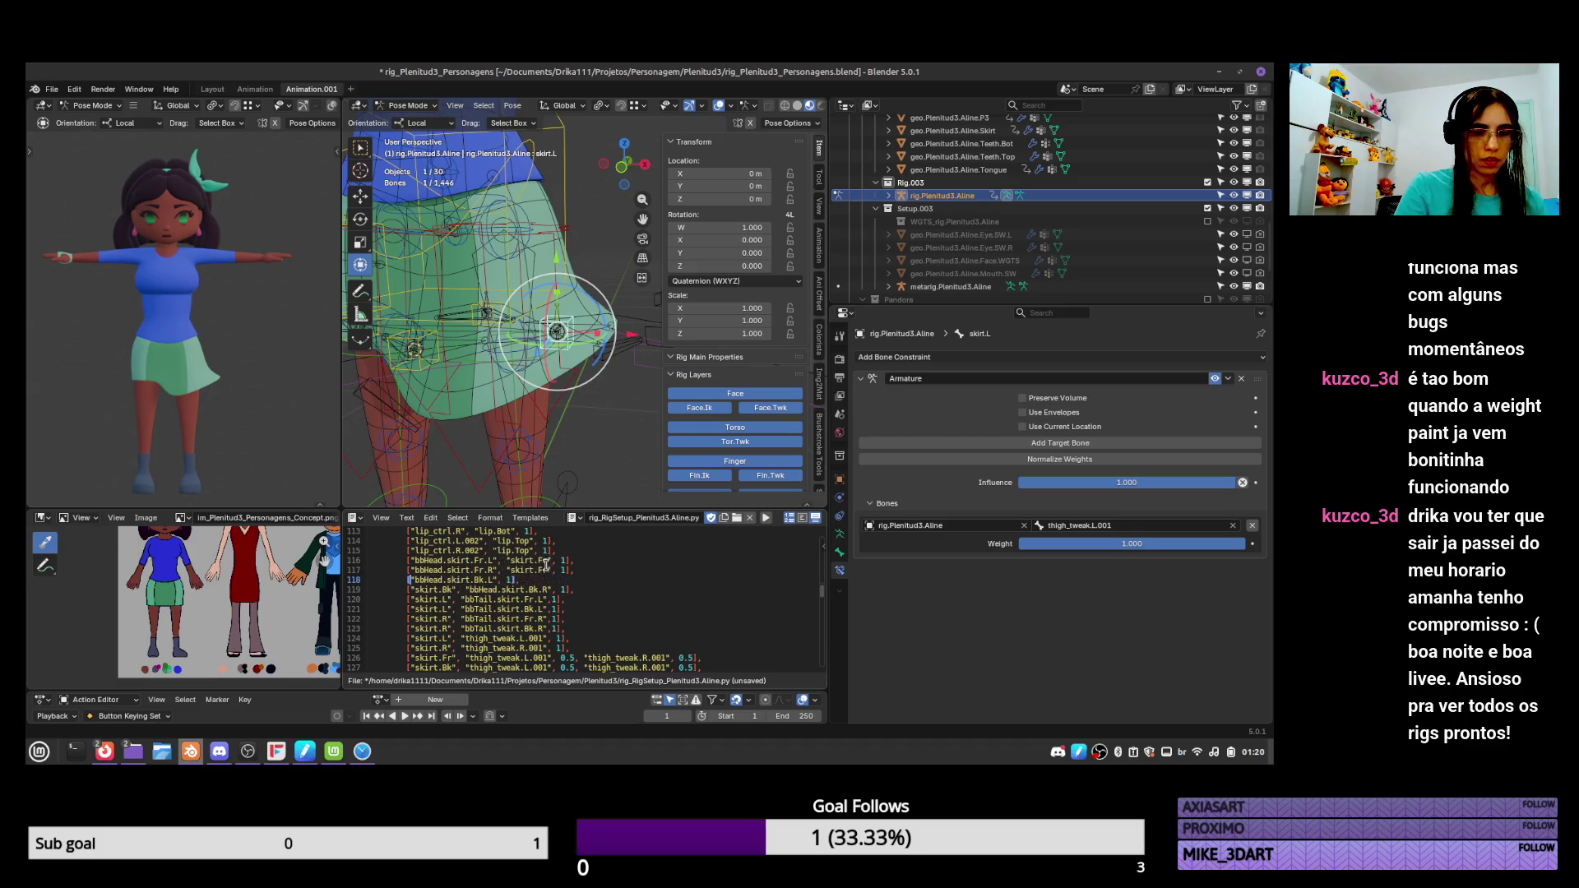
key(ctrl+v)
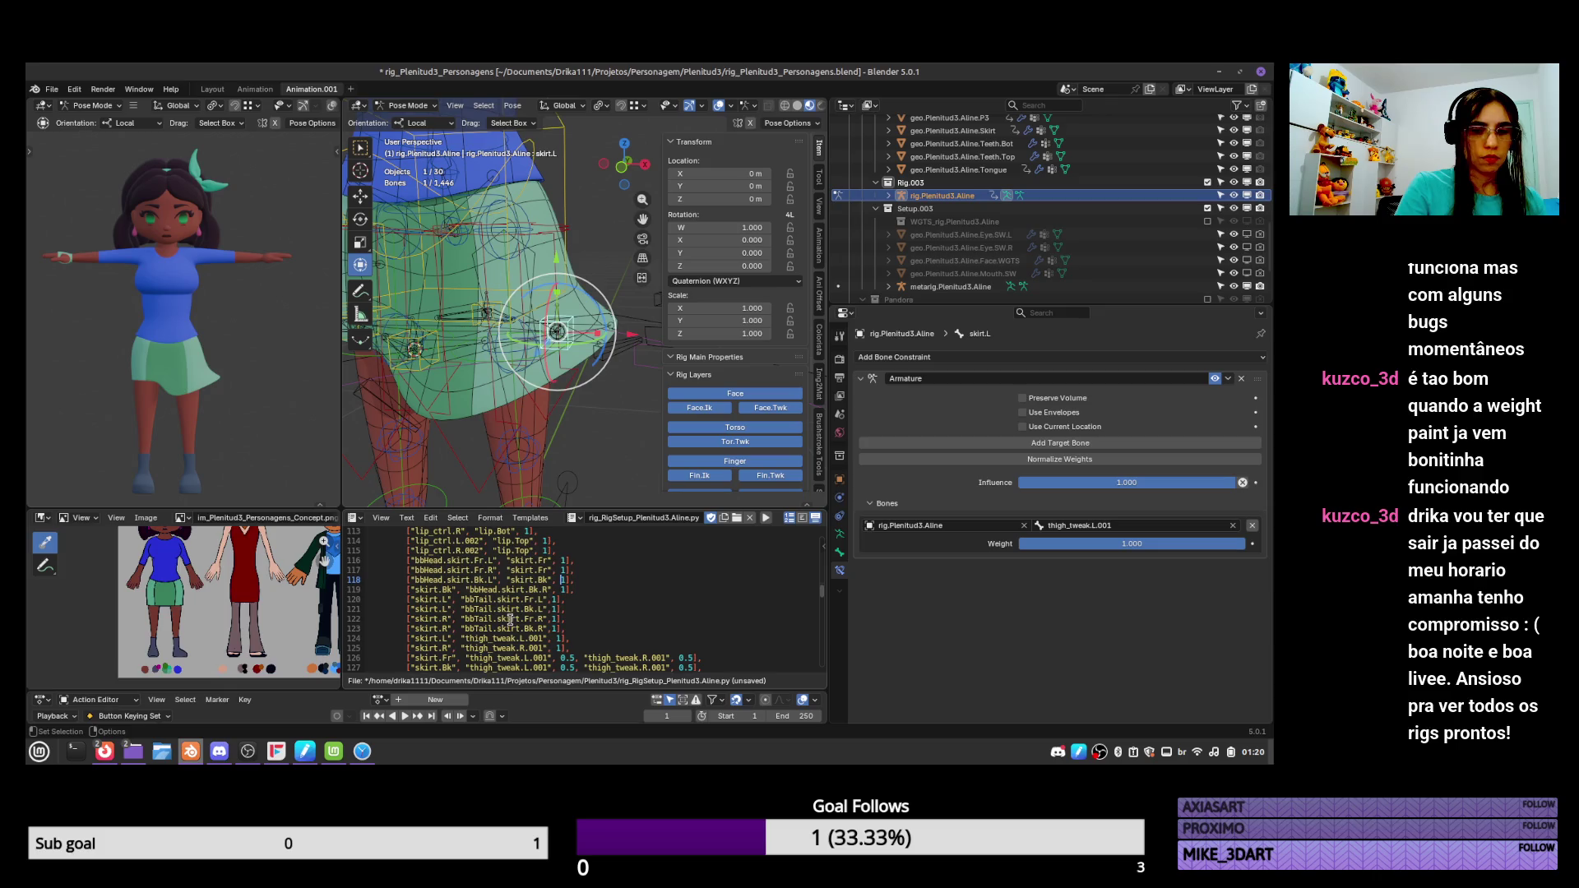
drag(409, 589, 466, 590)
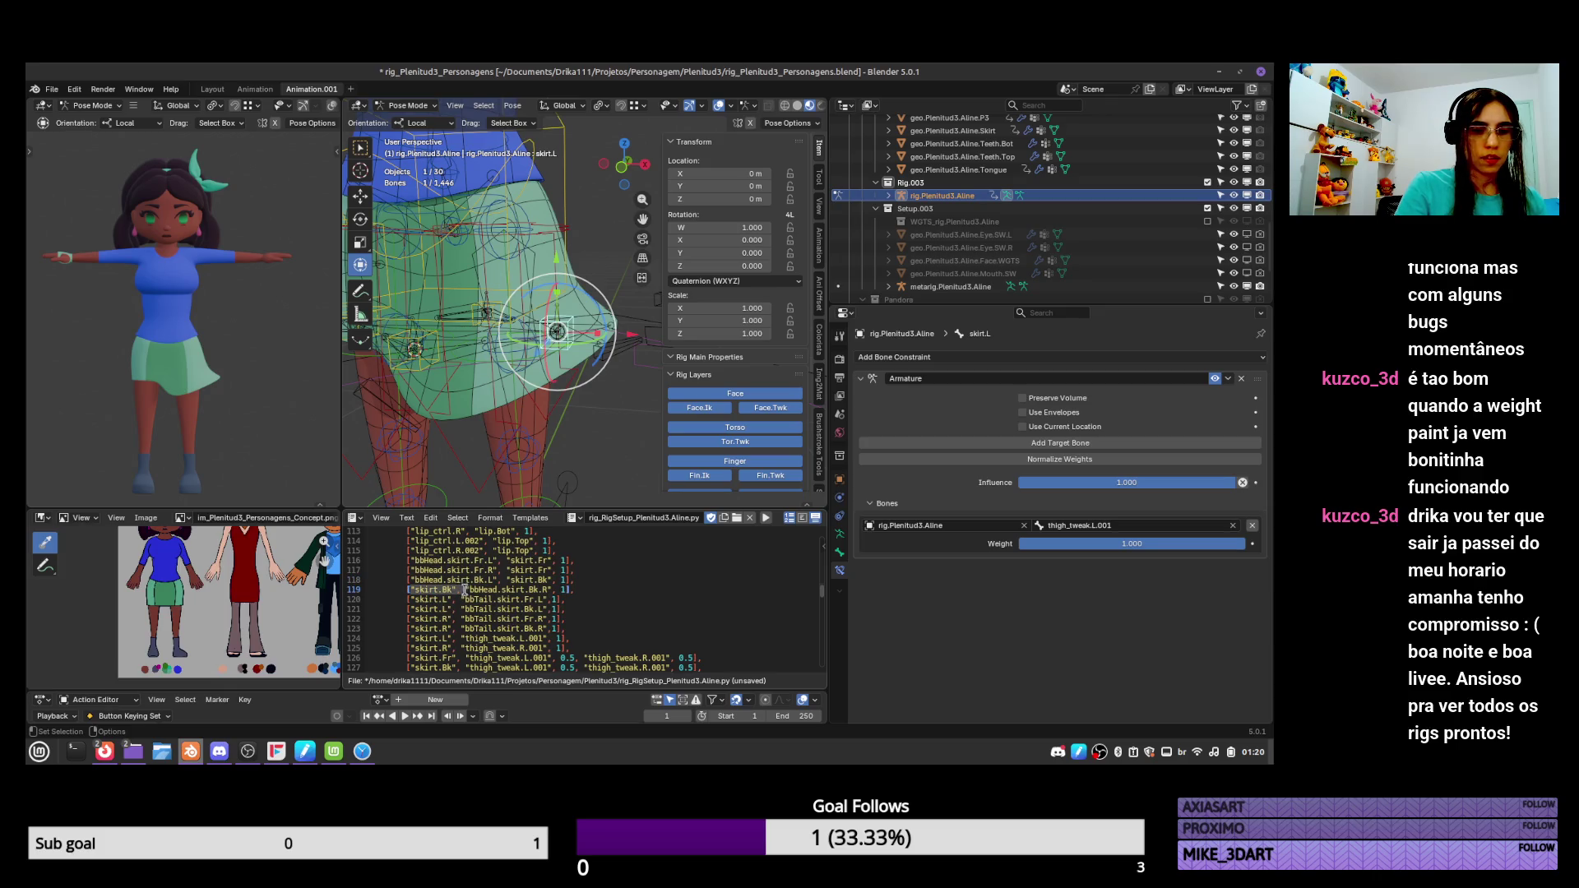
key(ctrl+x)
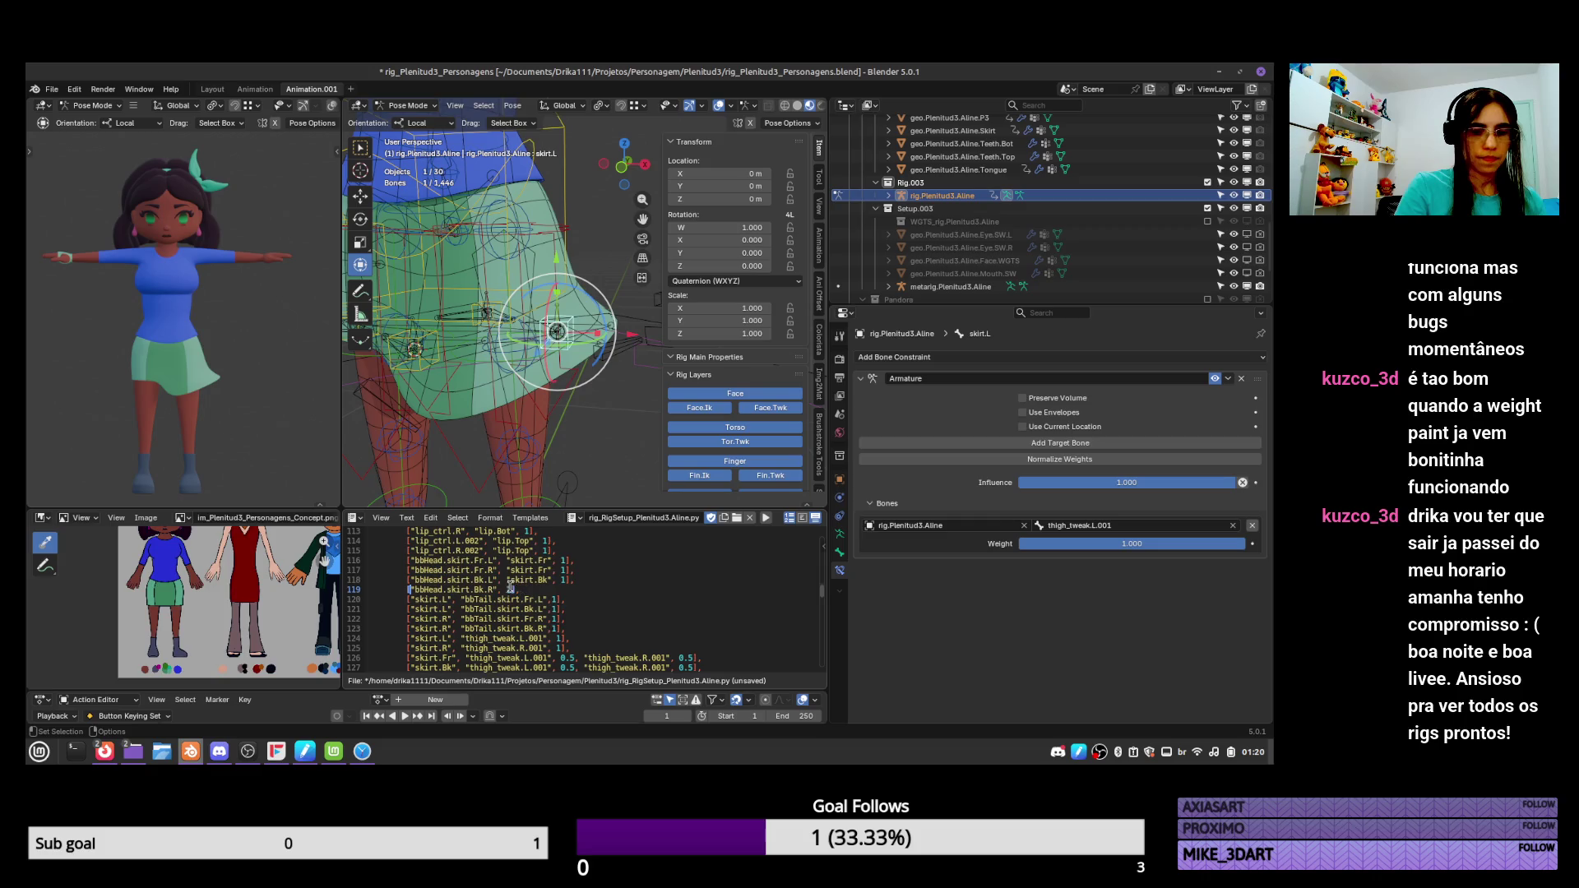
click(506, 590)
key(ctrl+v)
drag(409, 600, 452, 599)
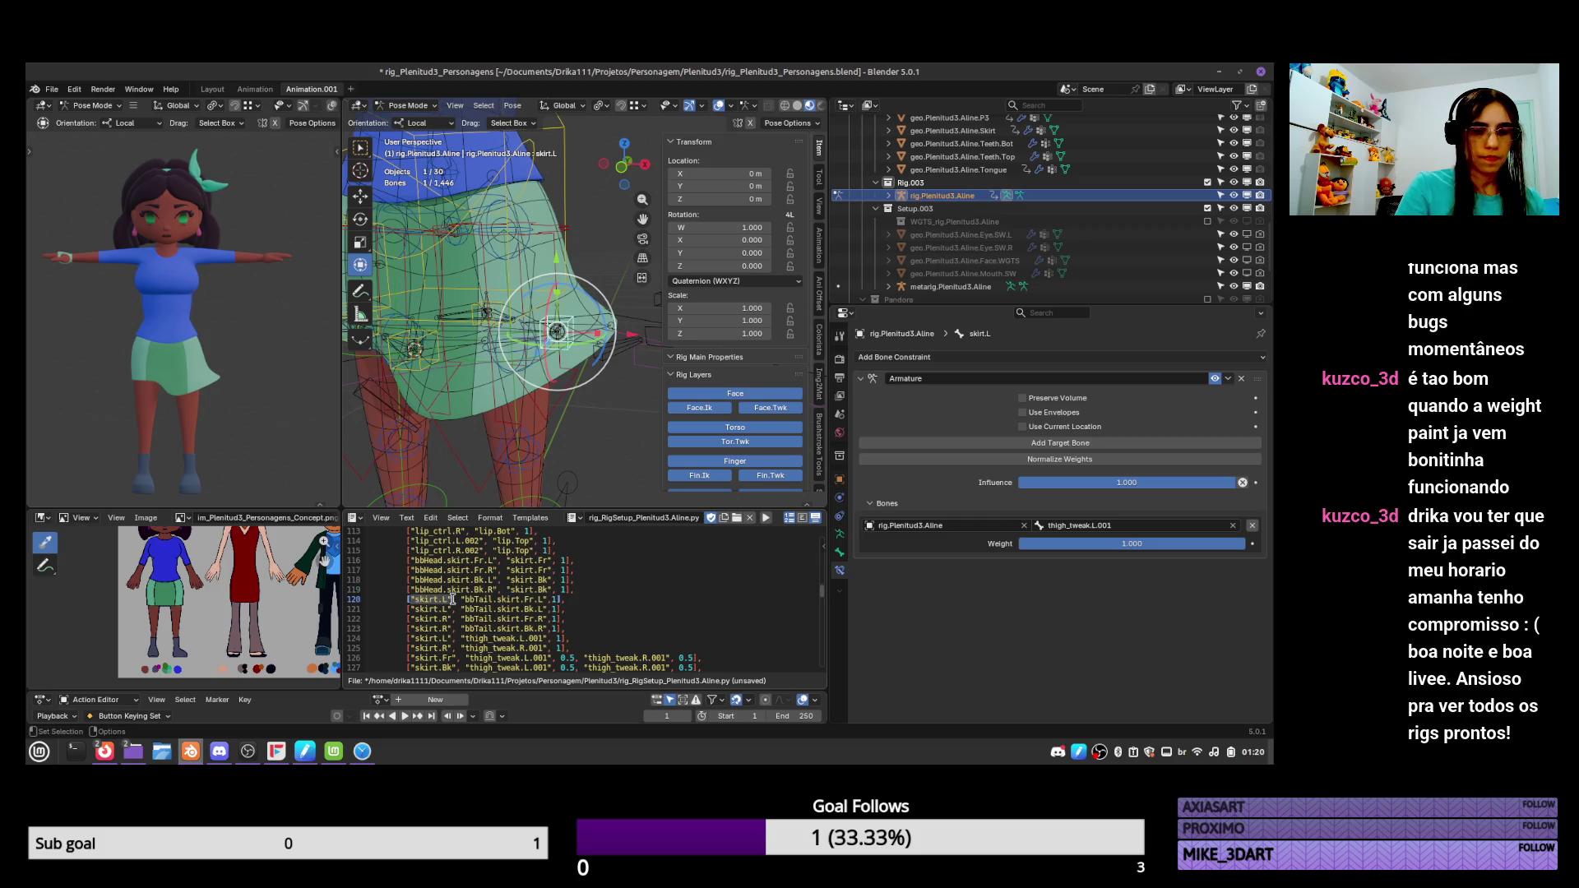
Move skirt.L after bbTail.skirt.Fr.L and bbTail.skirt.Bk.L on lines 120–121.
key(ctrl+x)
click(504, 600)
key(ctrl+v)
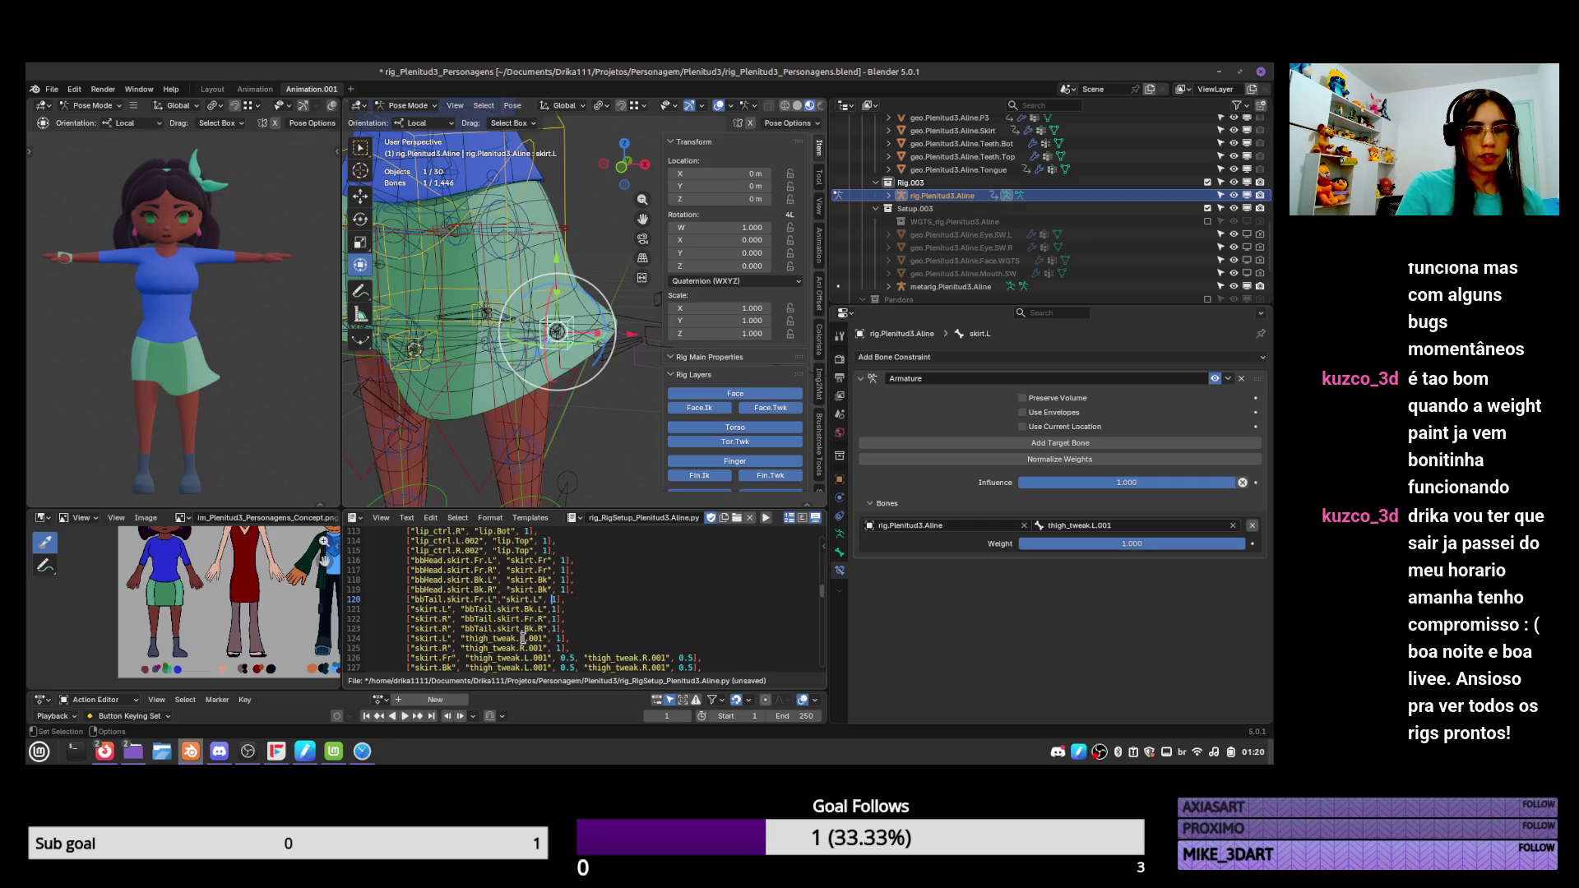
key(ctrl+z)
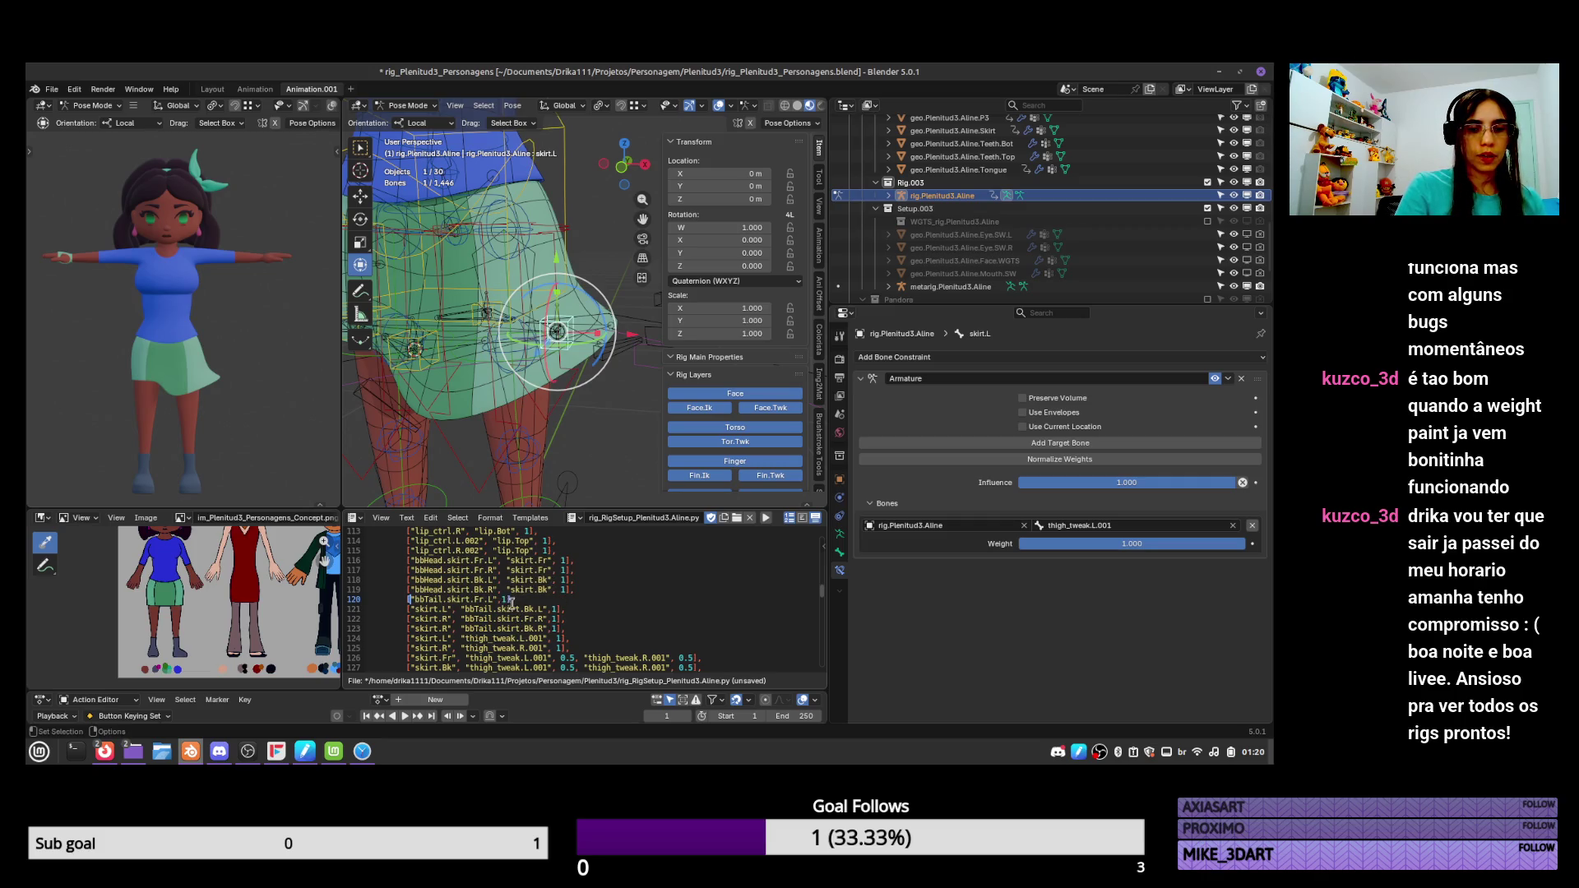
key(ctrl+v)
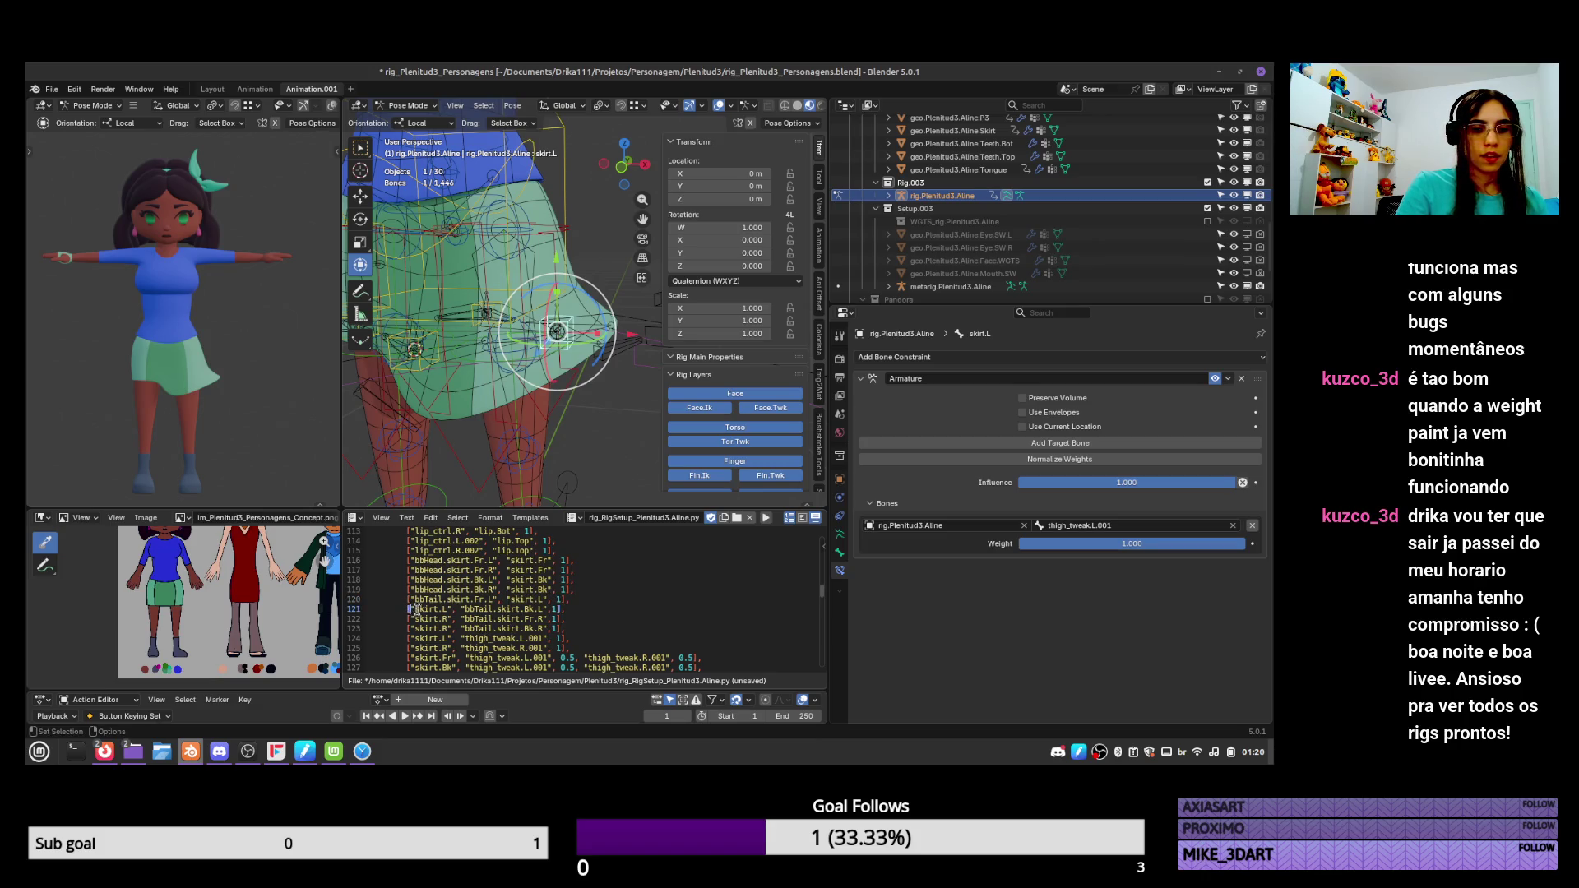
drag(417, 610, 461, 609)
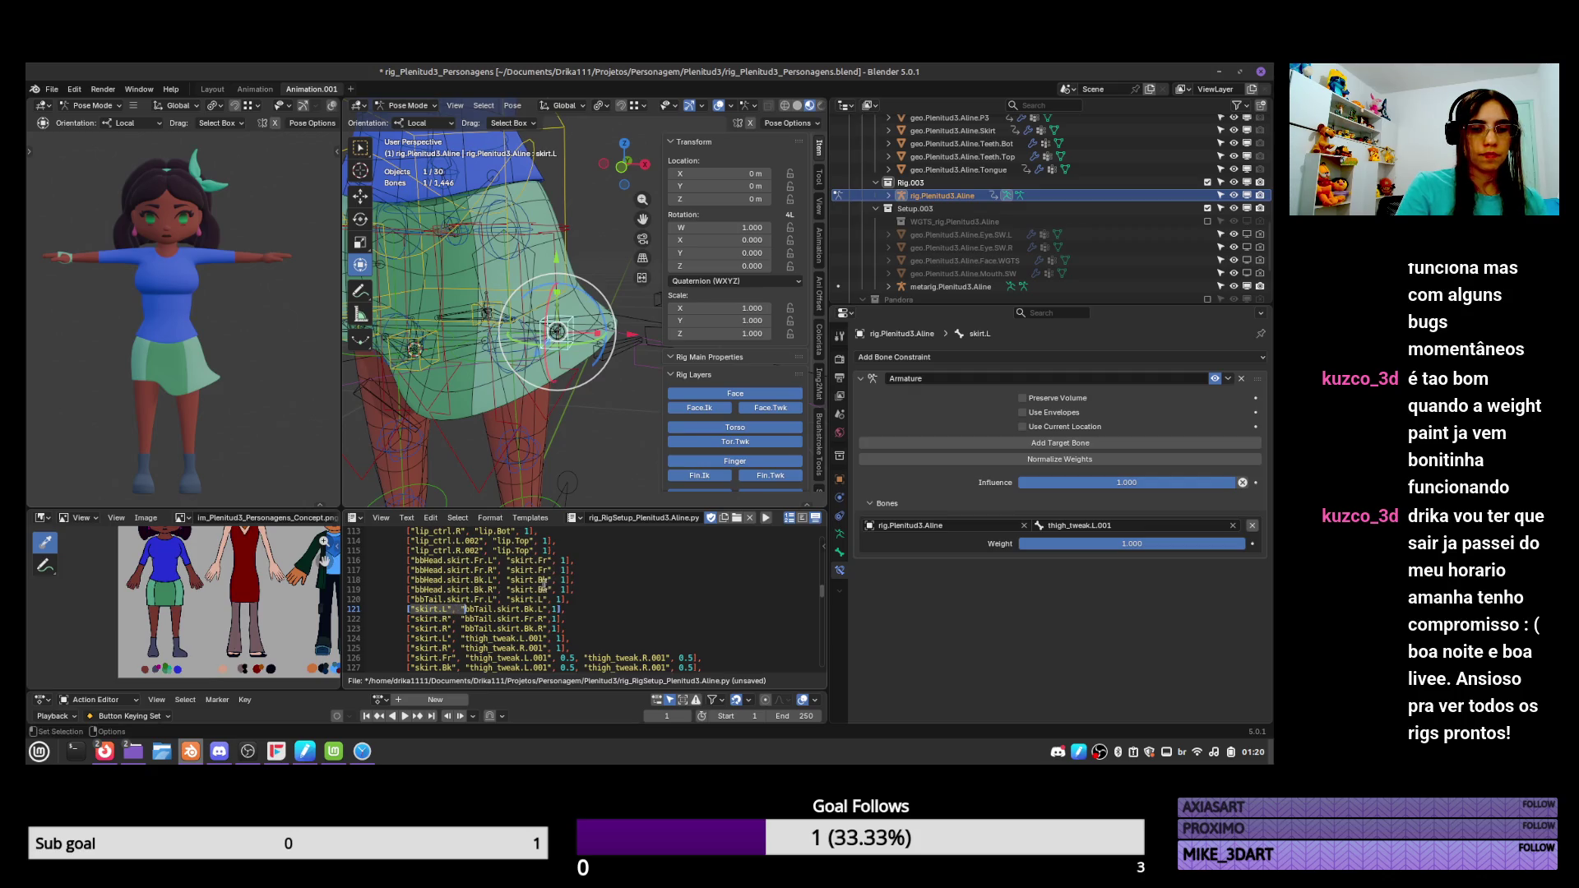
click(466, 614)
drag(459, 610, 425, 611)
key(ctrl+x)
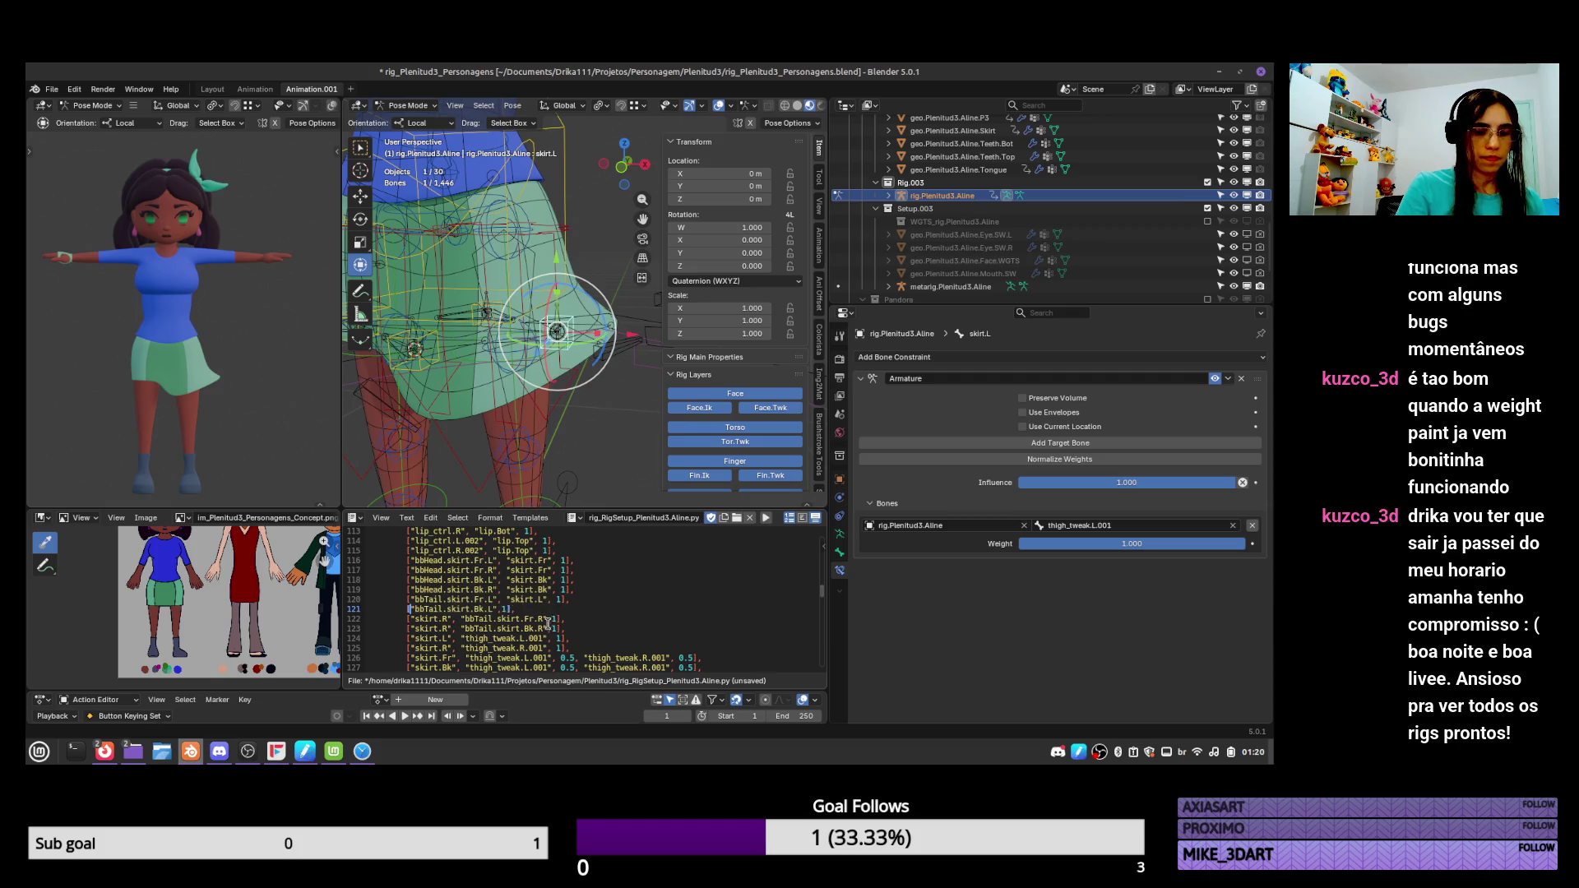
key(ctrl+v)
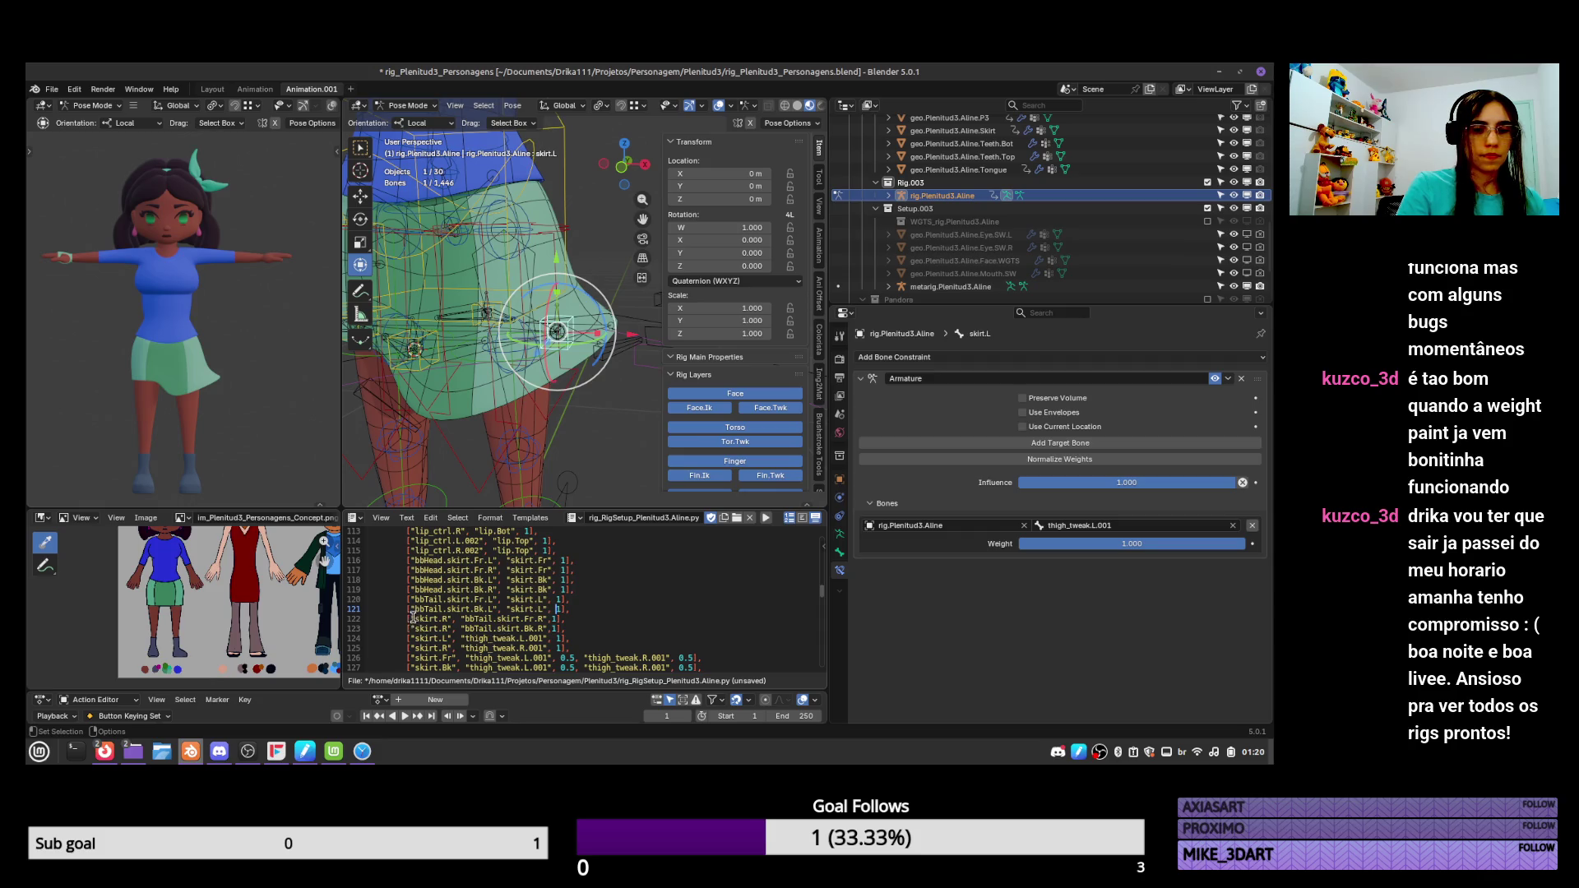
Move skirt.R after bbTail.skirt.Fr.R and bbTail.skirt.Bk.R on lines 122–123.
drag(413, 619, 452, 623)
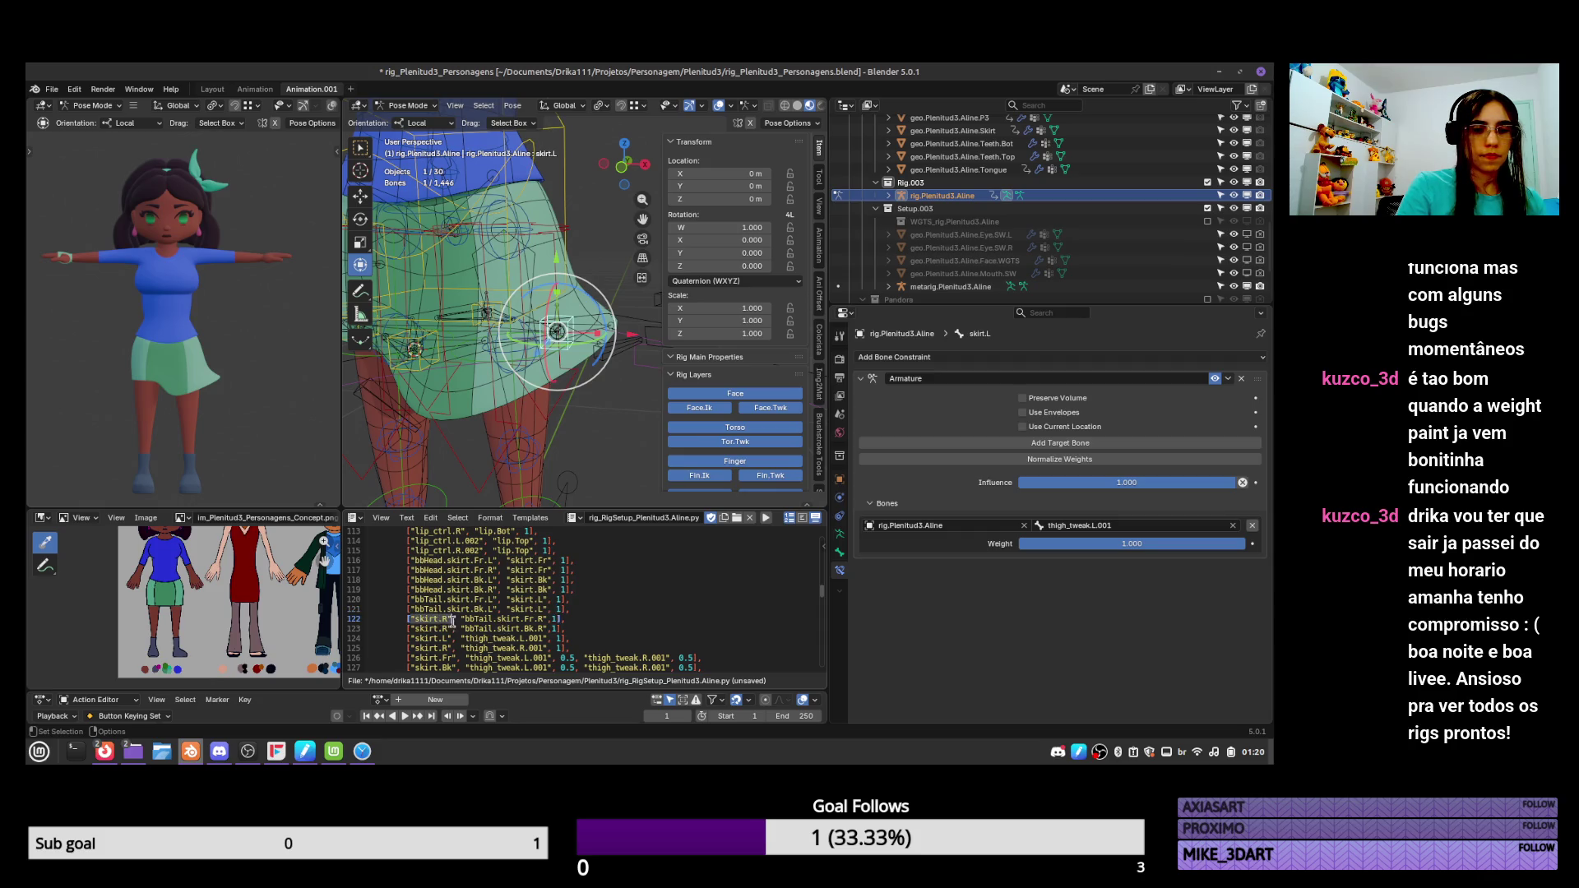
key(ctrl+x)
click(503, 619)
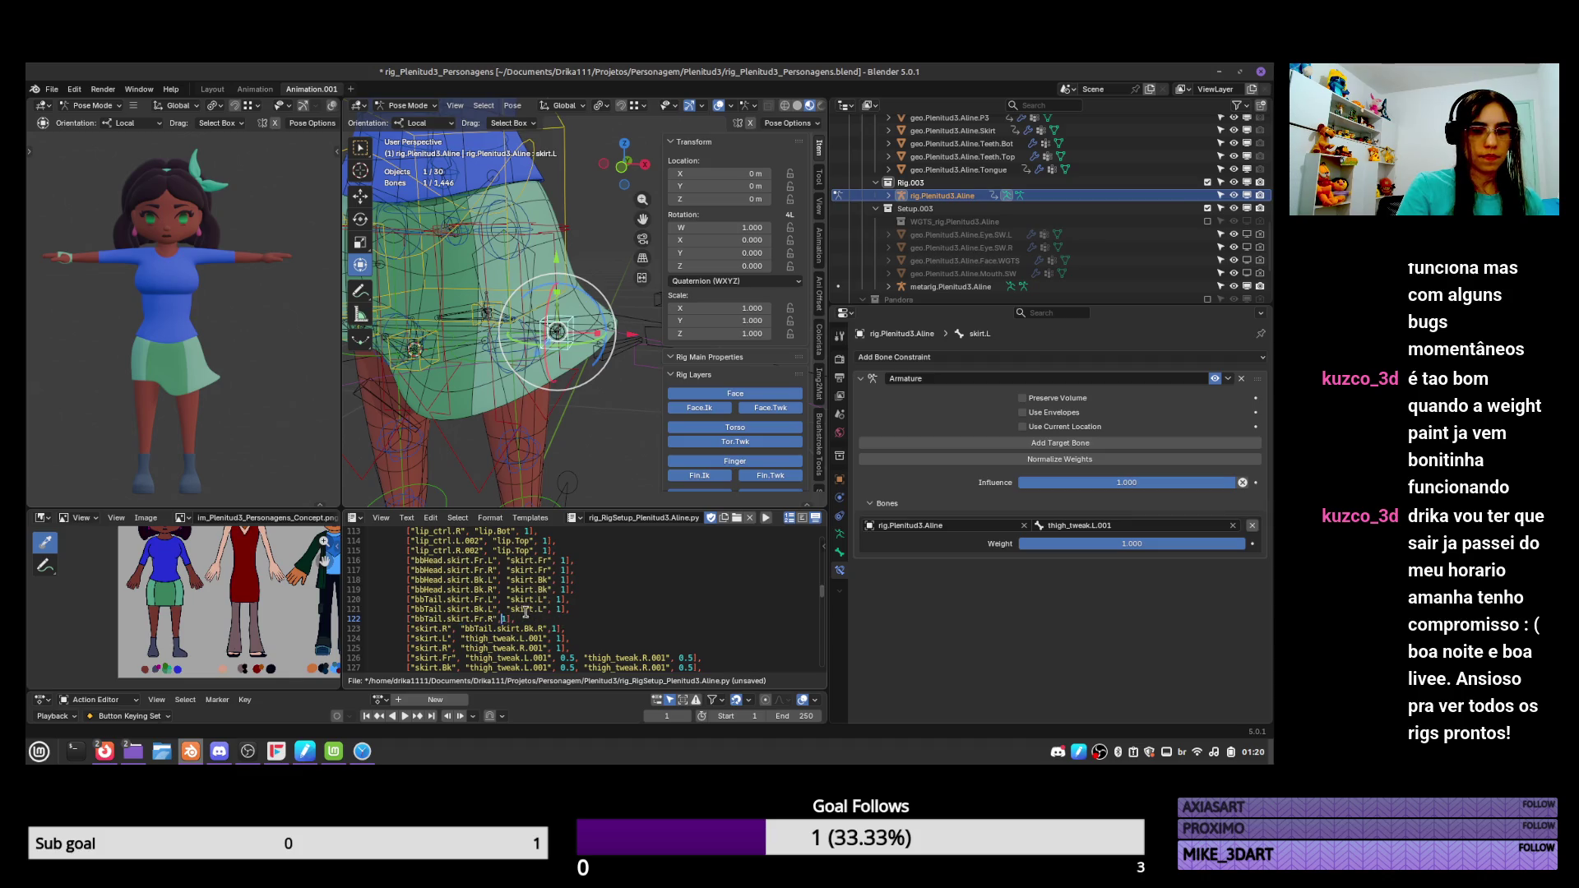
key(ctrl+v)
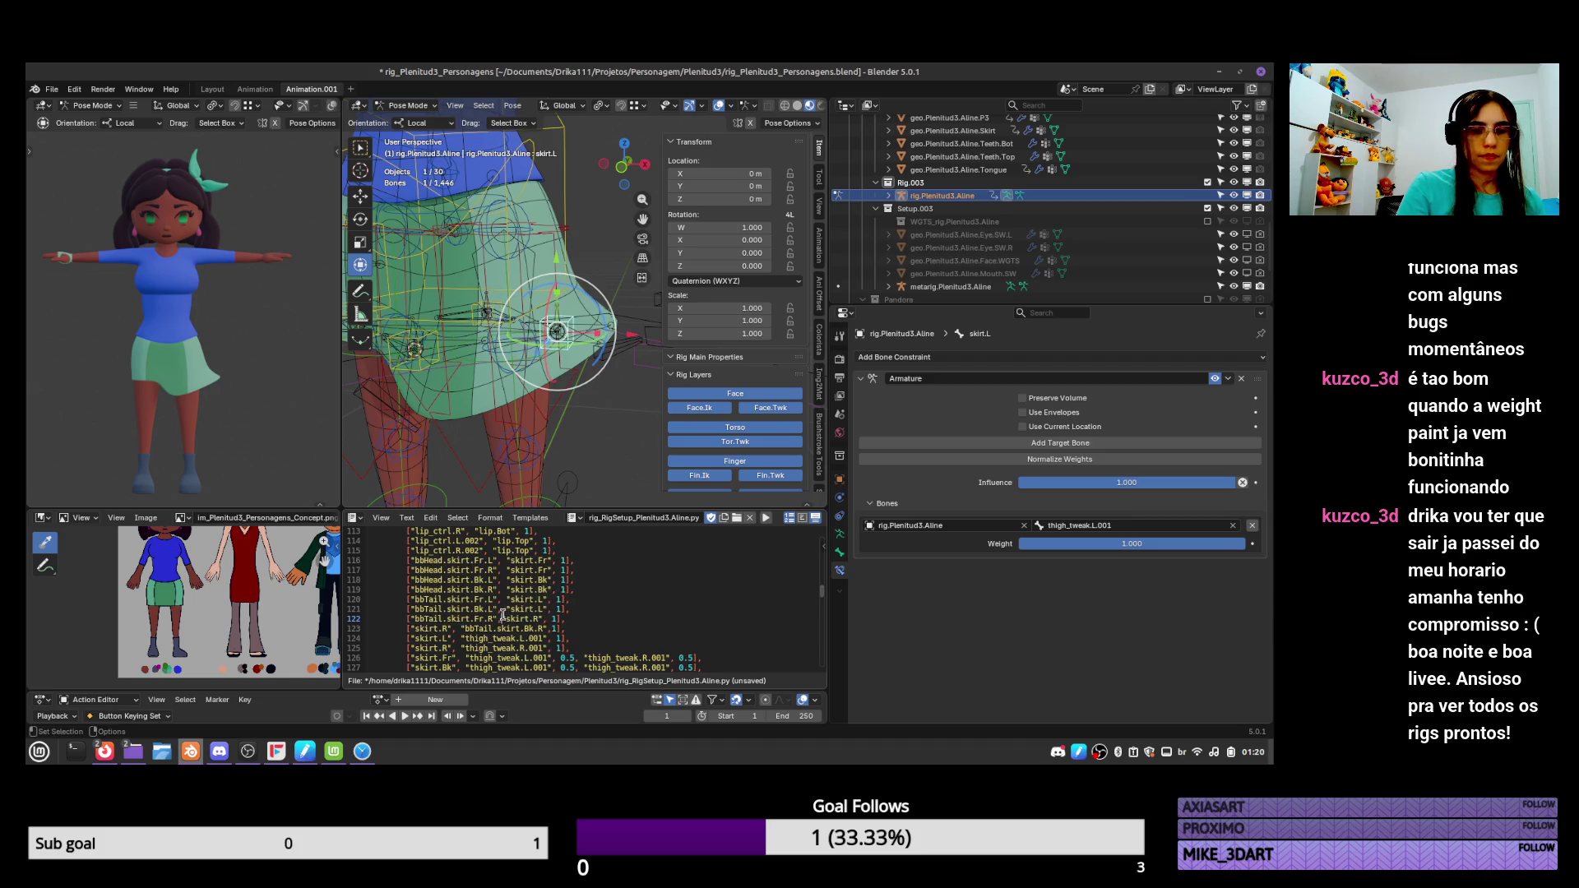
click(503, 619)
drag(410, 629, 454, 630)
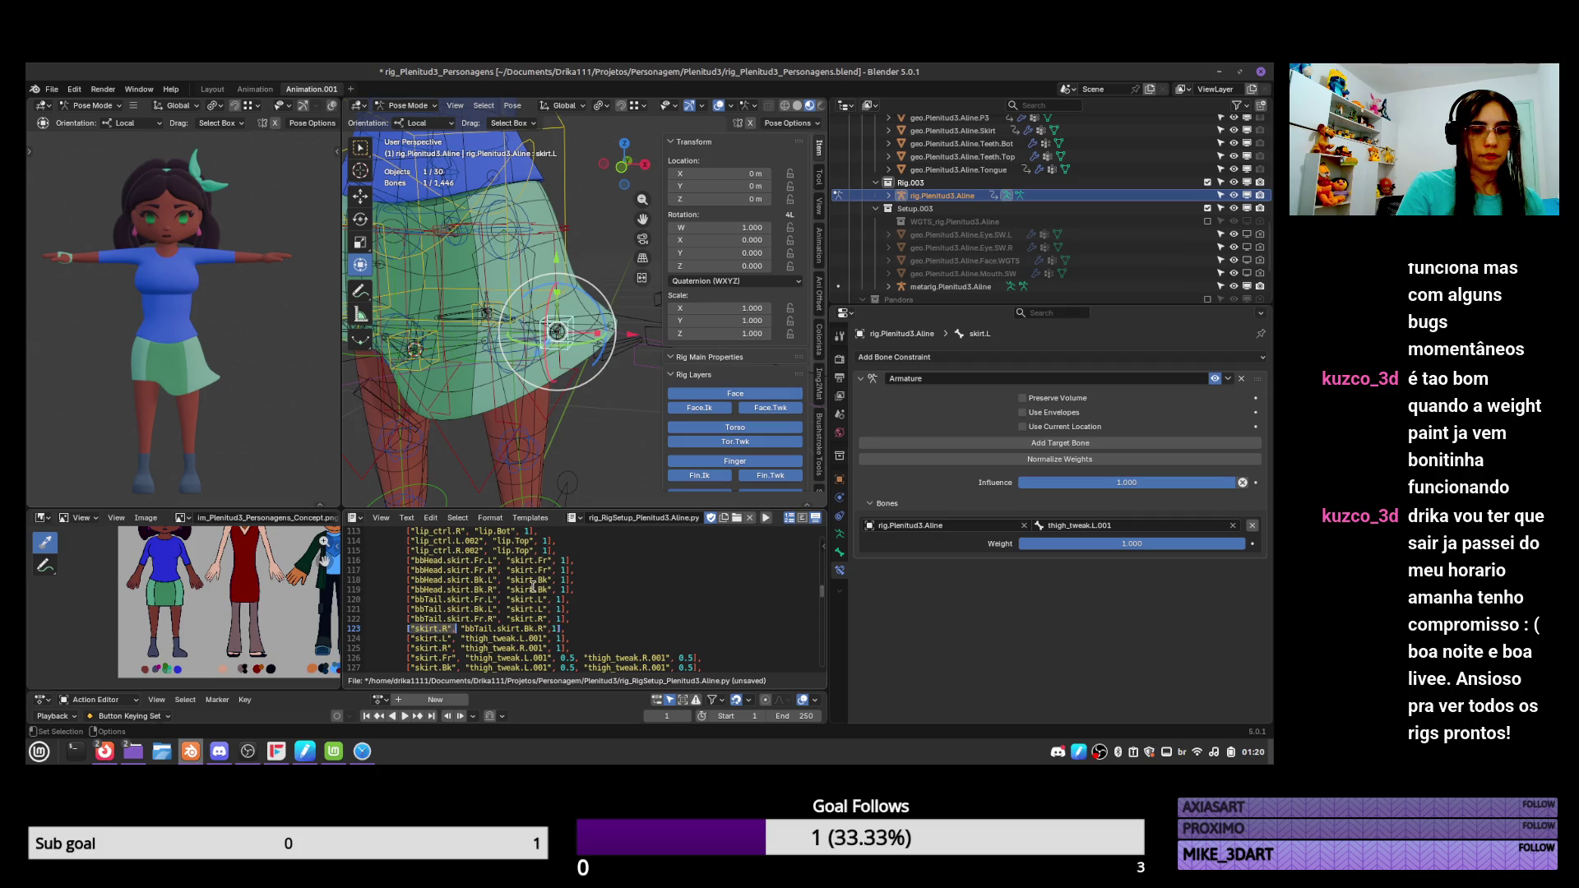
scroll(563, 570, down, 1)
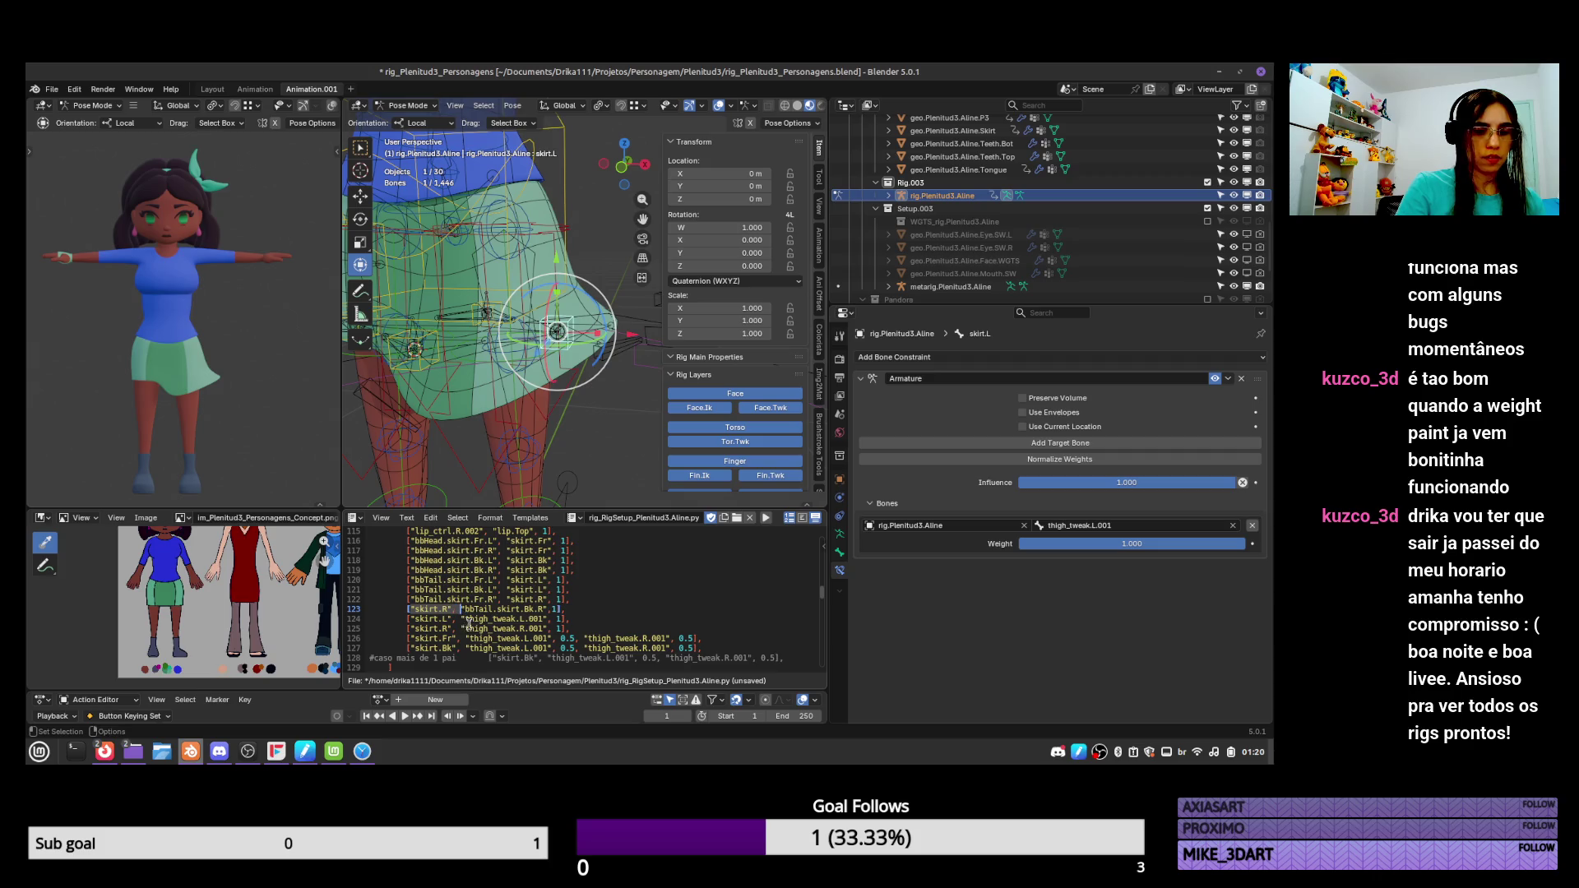
key(BackSpace)
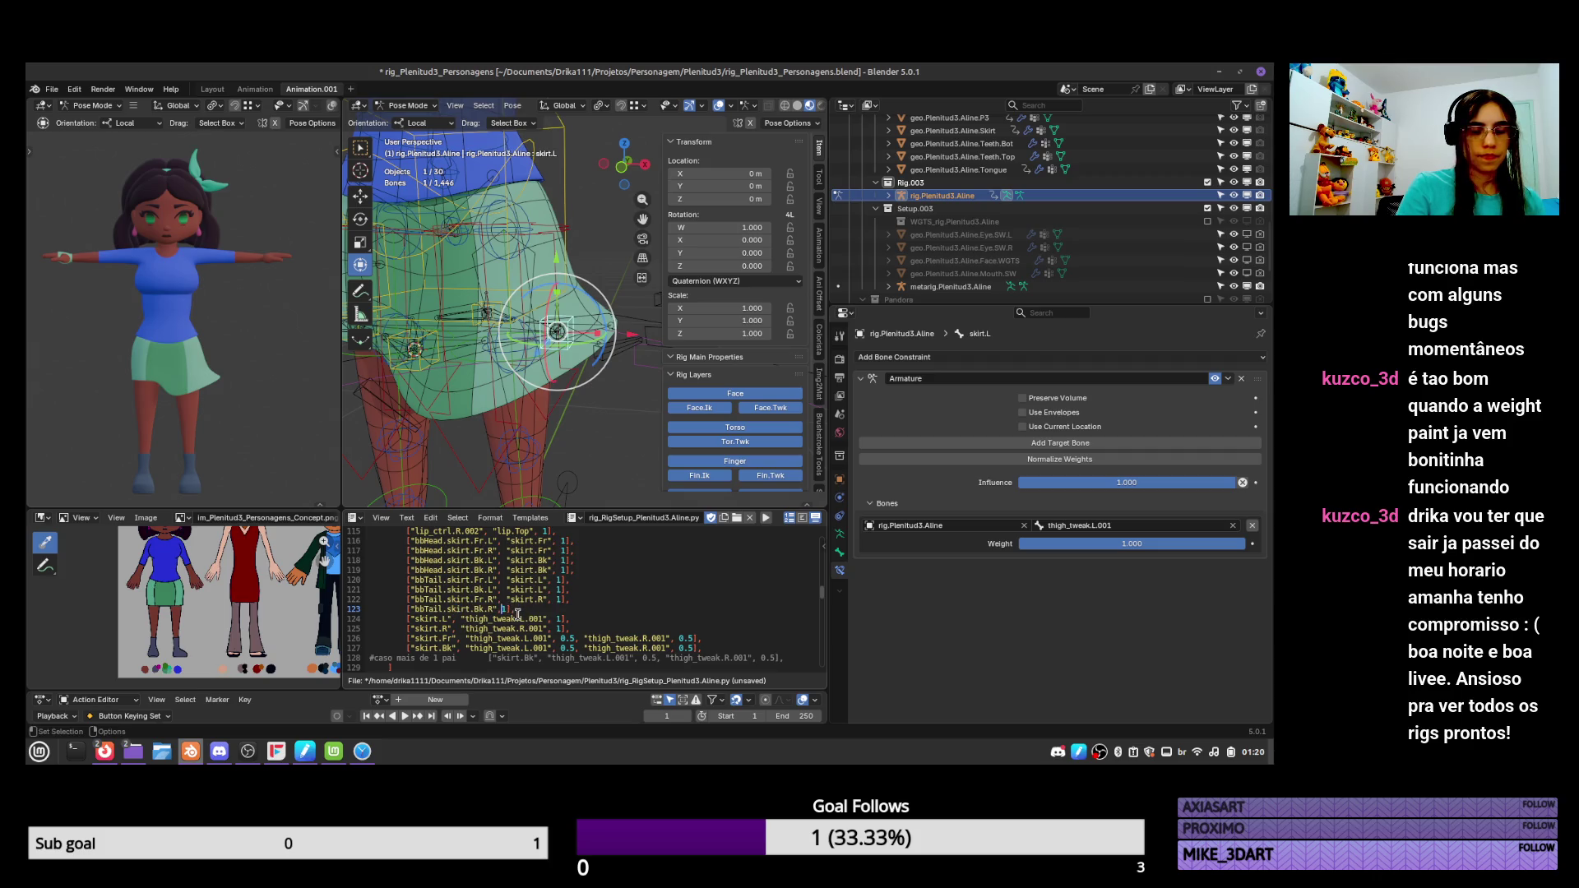
key(ctrl+v)
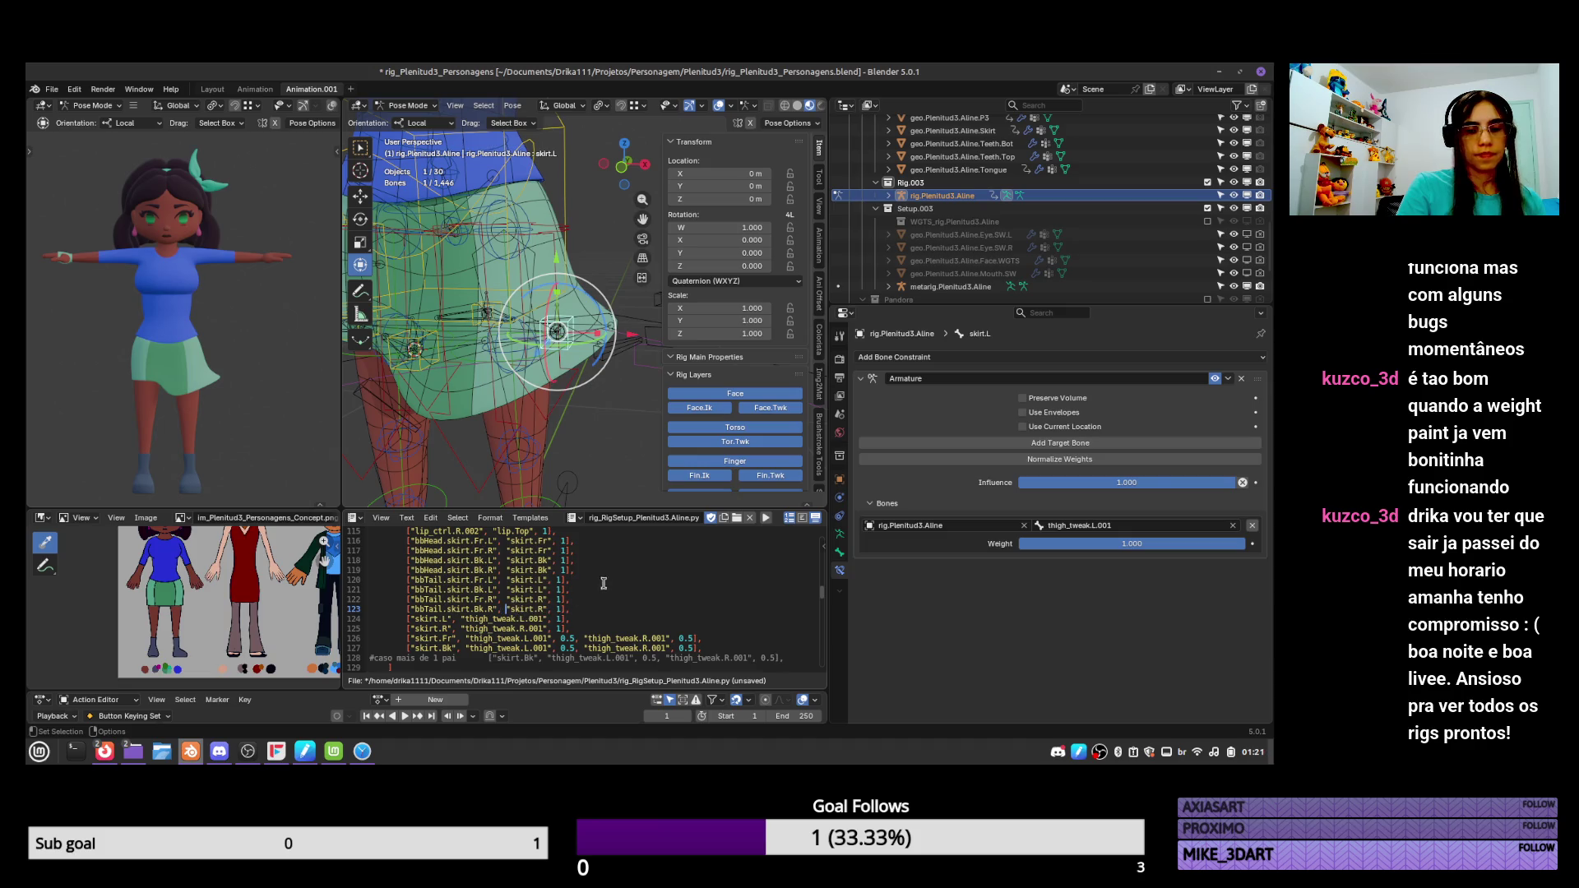
scroll(617, 564, up, 2)
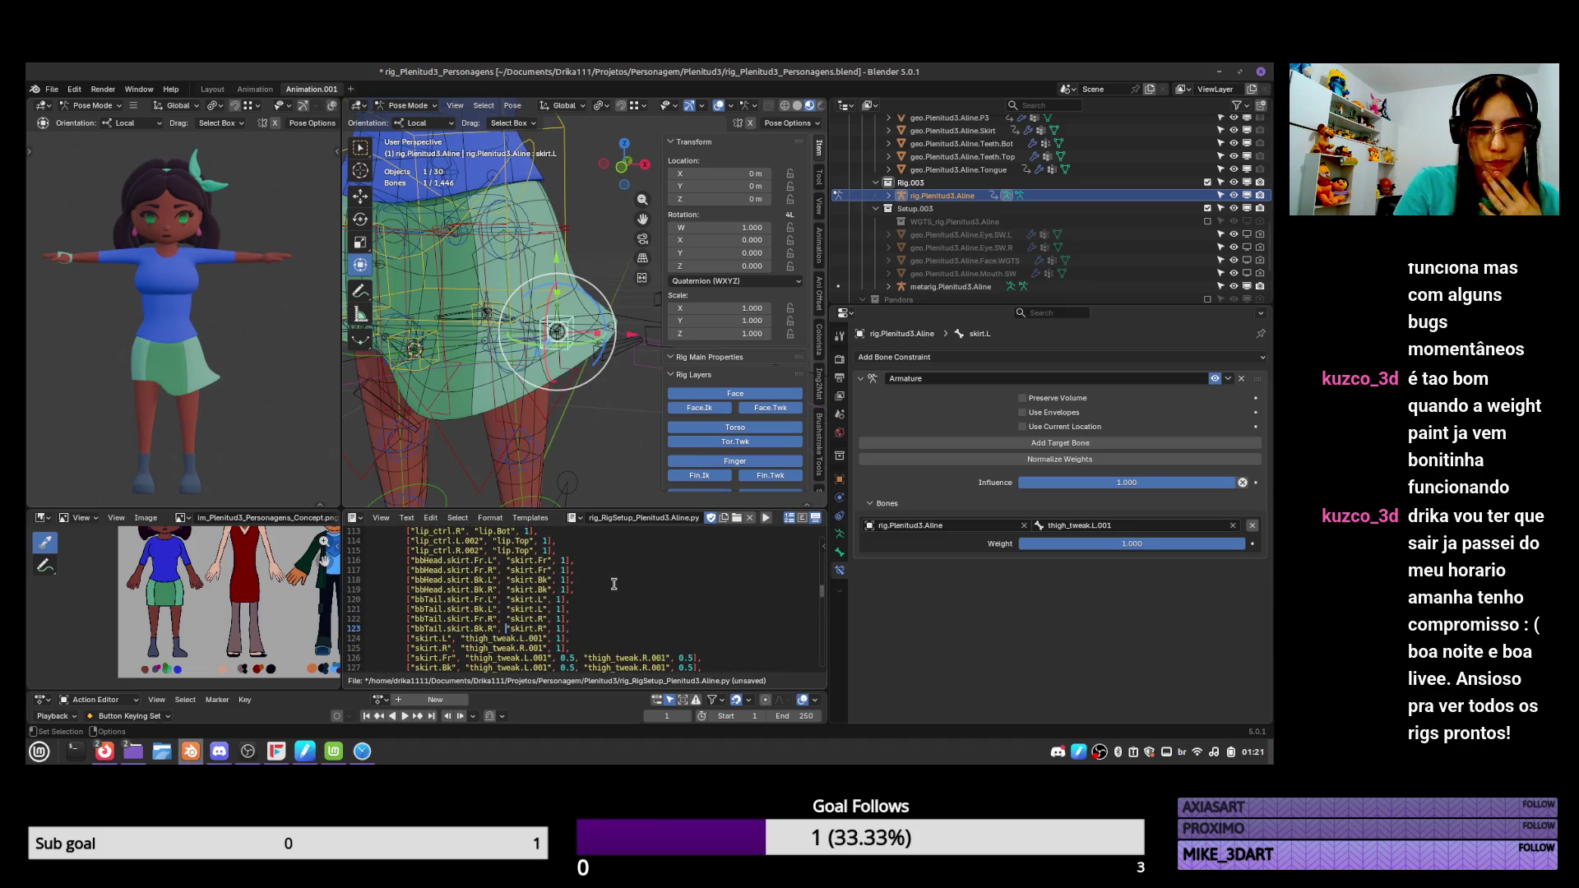
scroll(609, 576, down, 2)
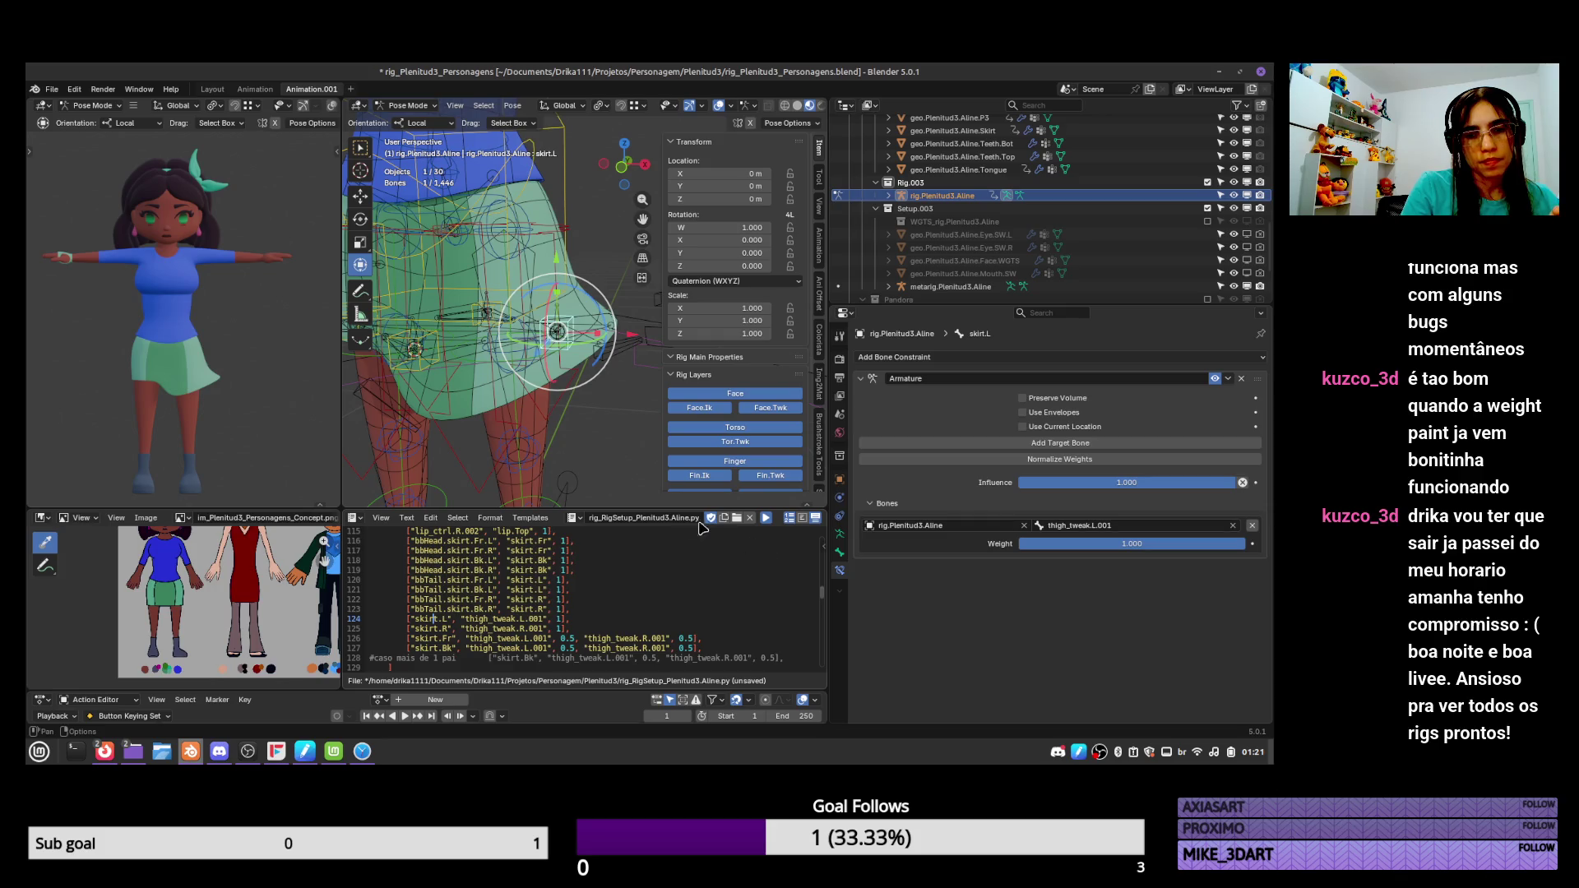
Rerun the edited rig setup script with Alt+P and select the skirt.L control bone.
key(alt+p)
key(a)
click(601, 348)
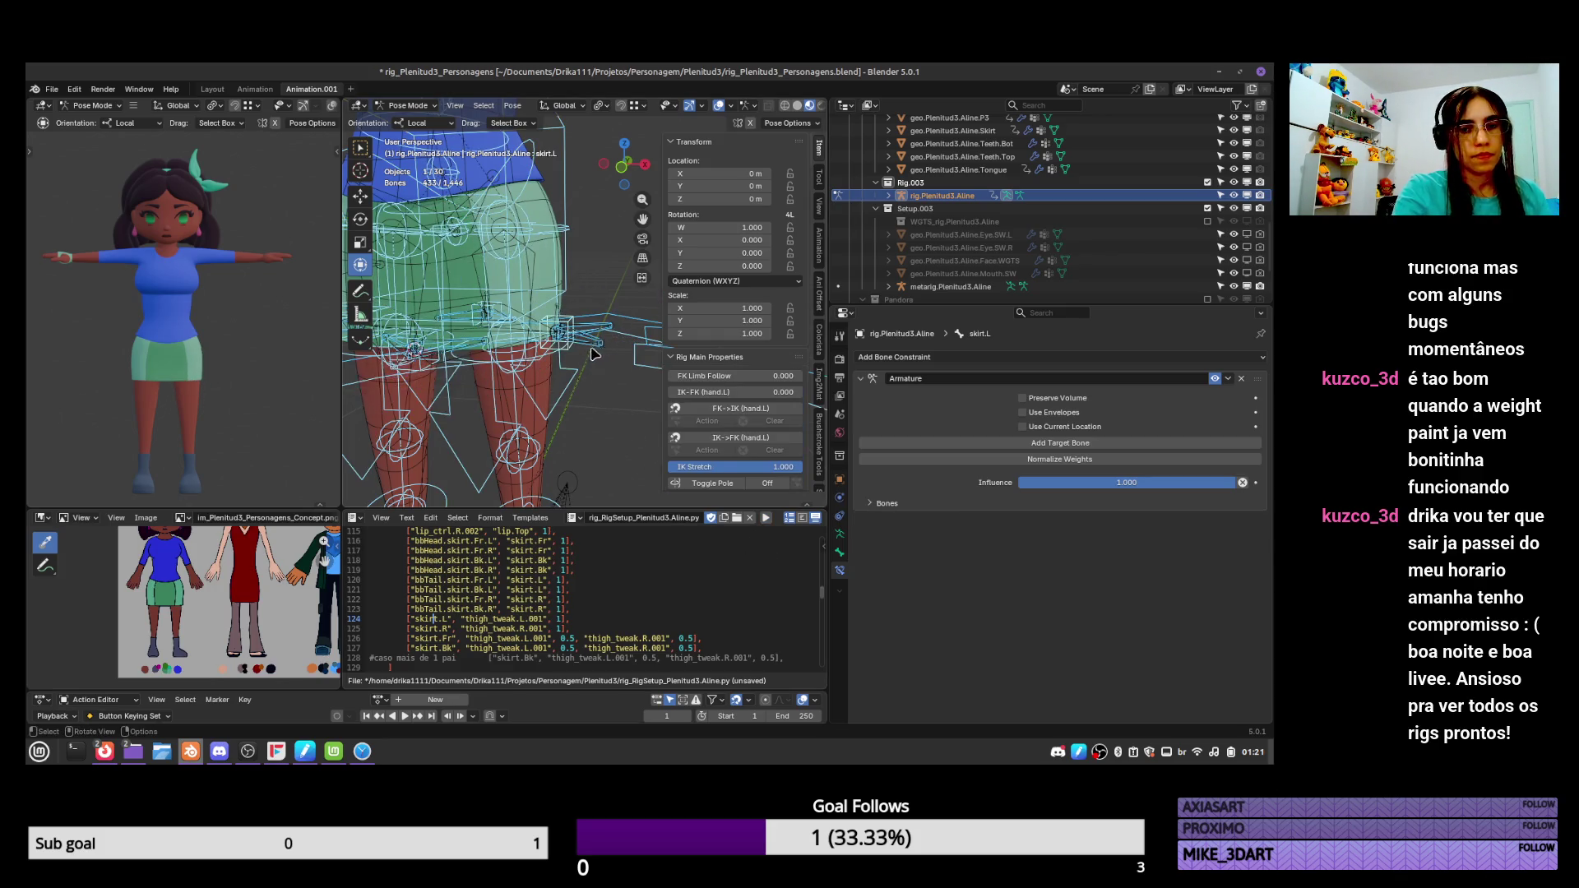
middle_drag(601, 348, 574, 219)
Test-move the torso and the skirt.Fr control to check the front of the skirt.
drag(574, 220, 585, 352)
key(ctrl+z)
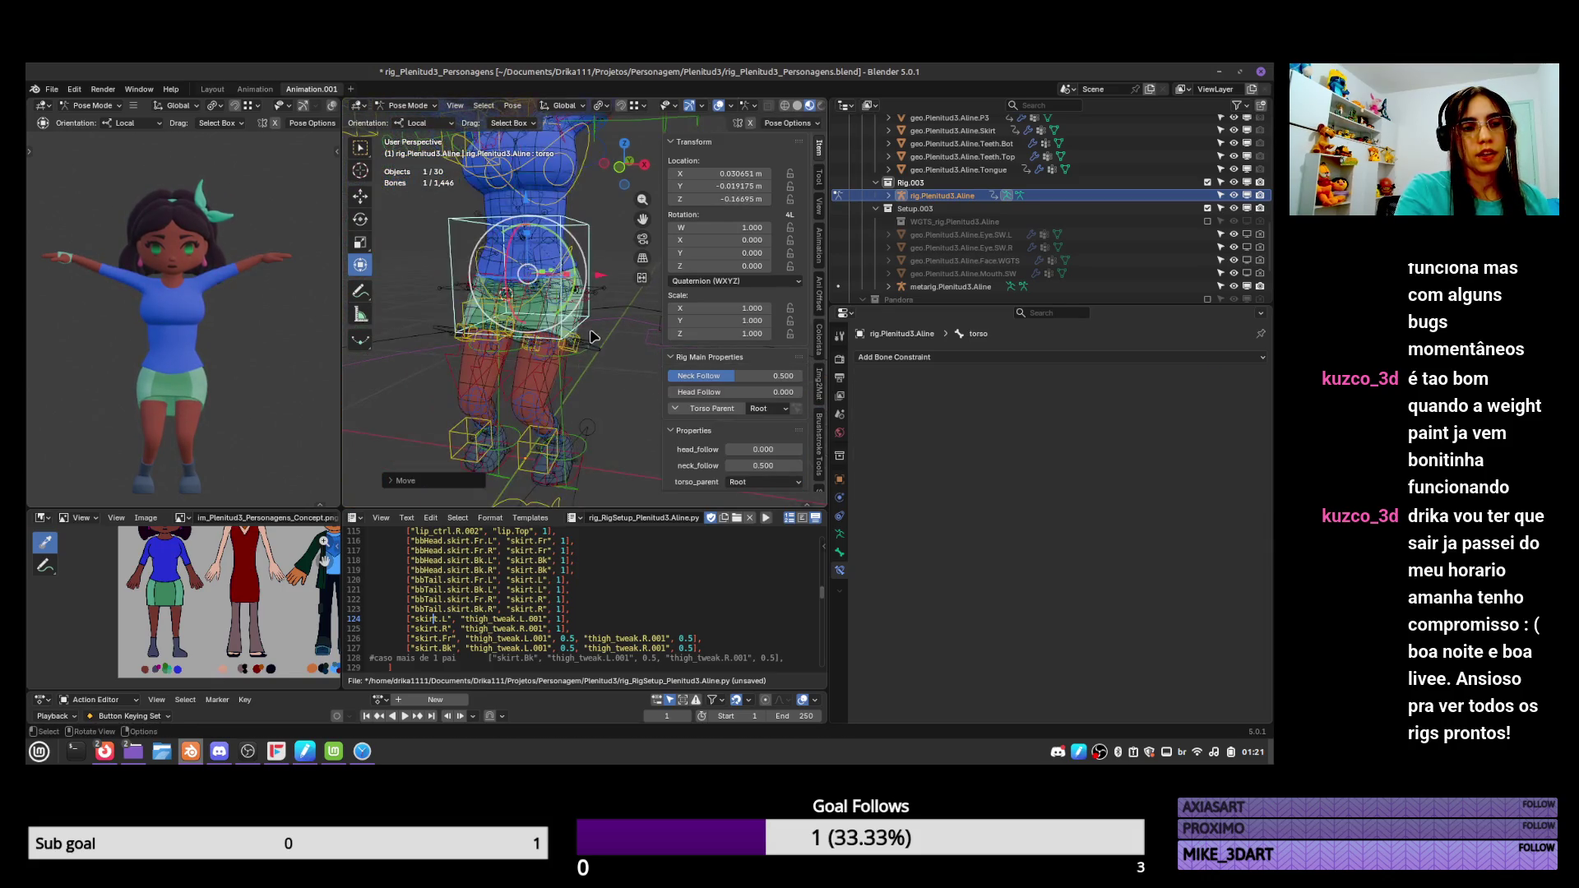
mouse_move(597, 337)
middle_down()
mouse_move(498, 368)
mouse_move(493, 356)
middle_up()
click(510, 374)
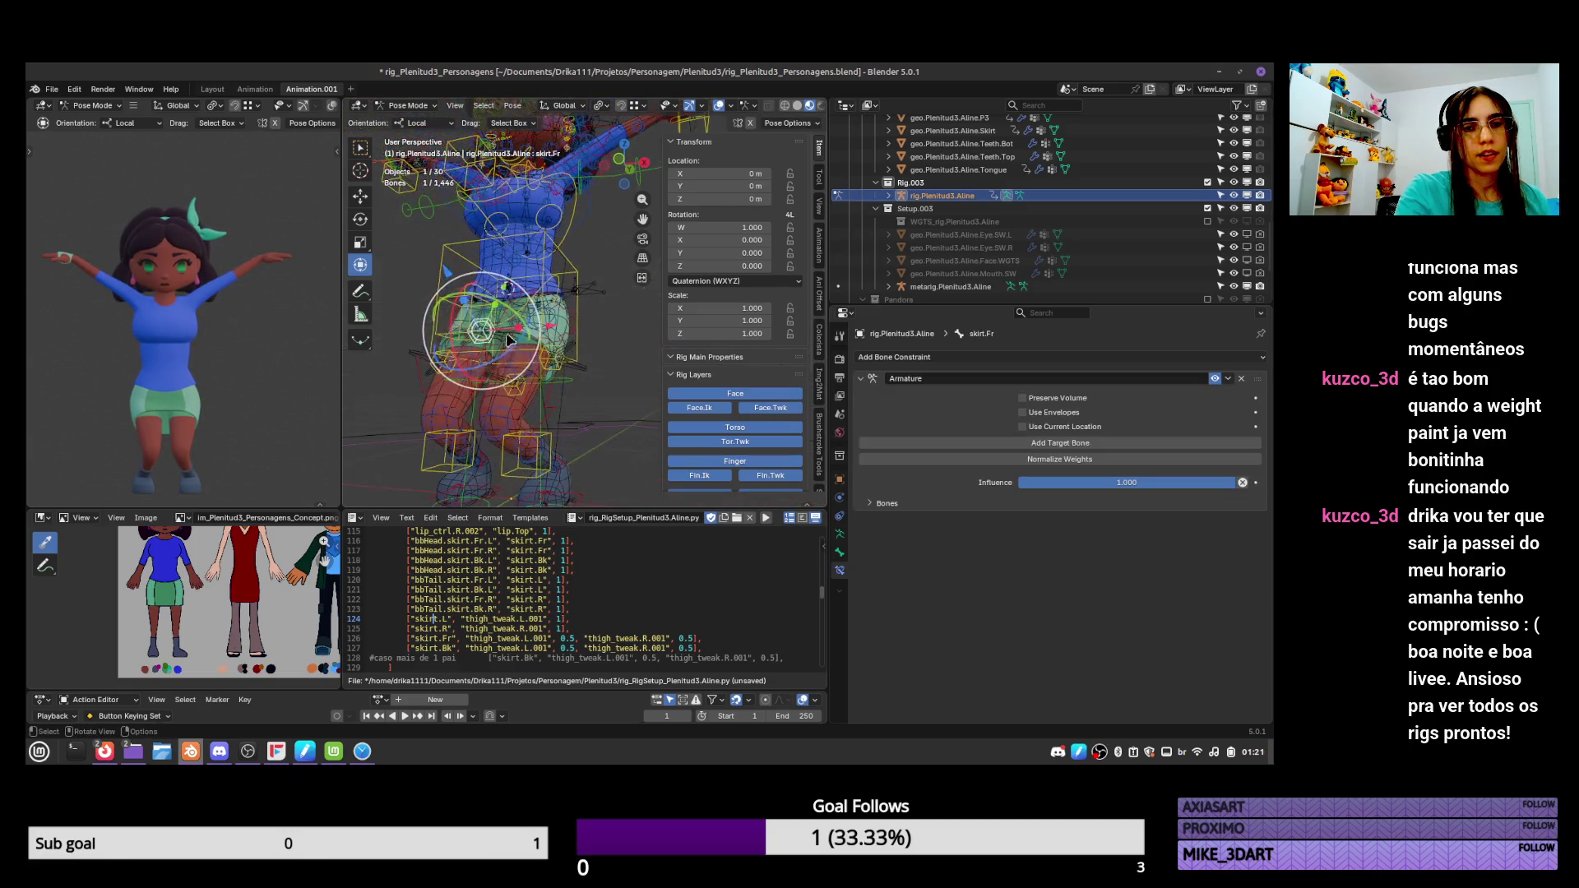
drag(493, 355, 518, 372)
mouse_move(518, 372)
middle_down()
mouse_move(555, 305)
mouse_move(568, 321)
mouse_move(493, 383)
middle_up()
key(g)
click(573, 329)
click(492, 385)
right_click(497, 347)
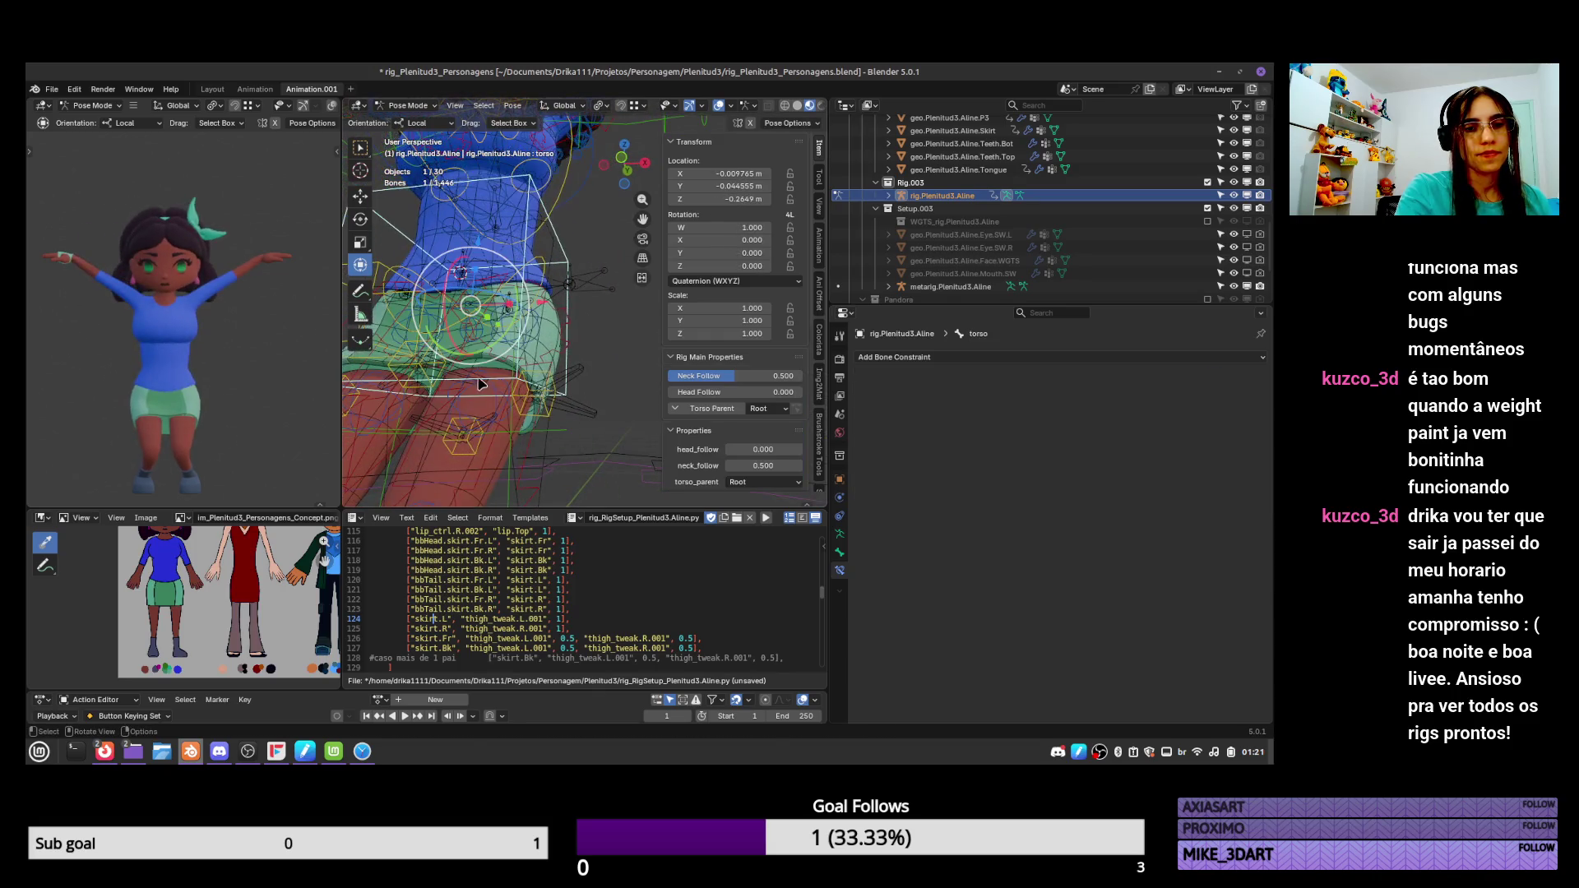
Try moving the bbHead.skirt.Fr.L bone, then cancel the move.
click(499, 377)
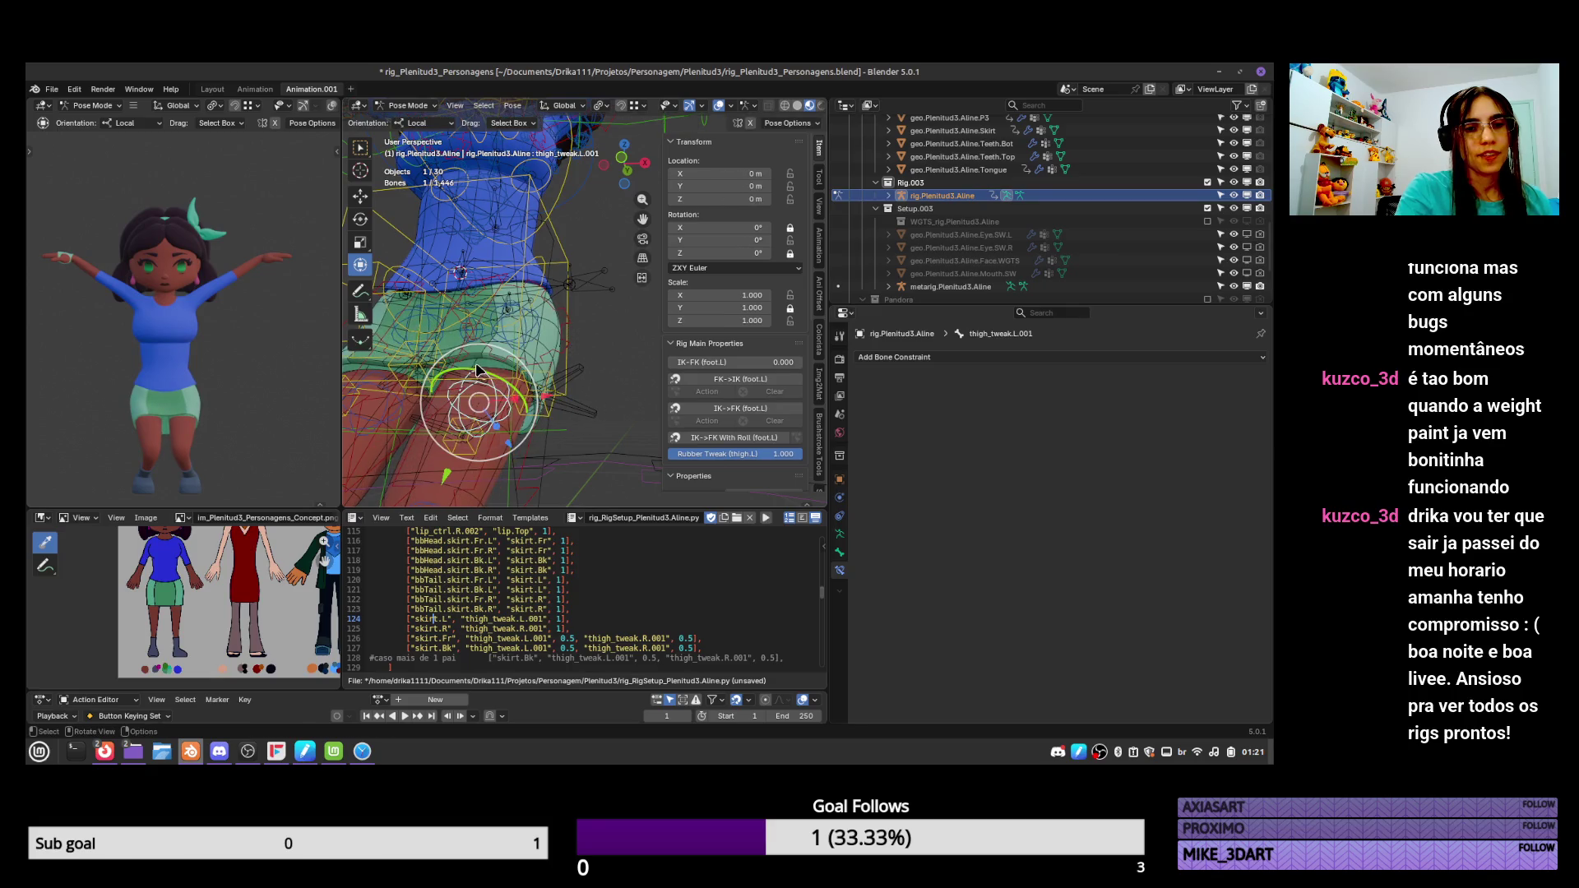
click(475, 374)
key(r)
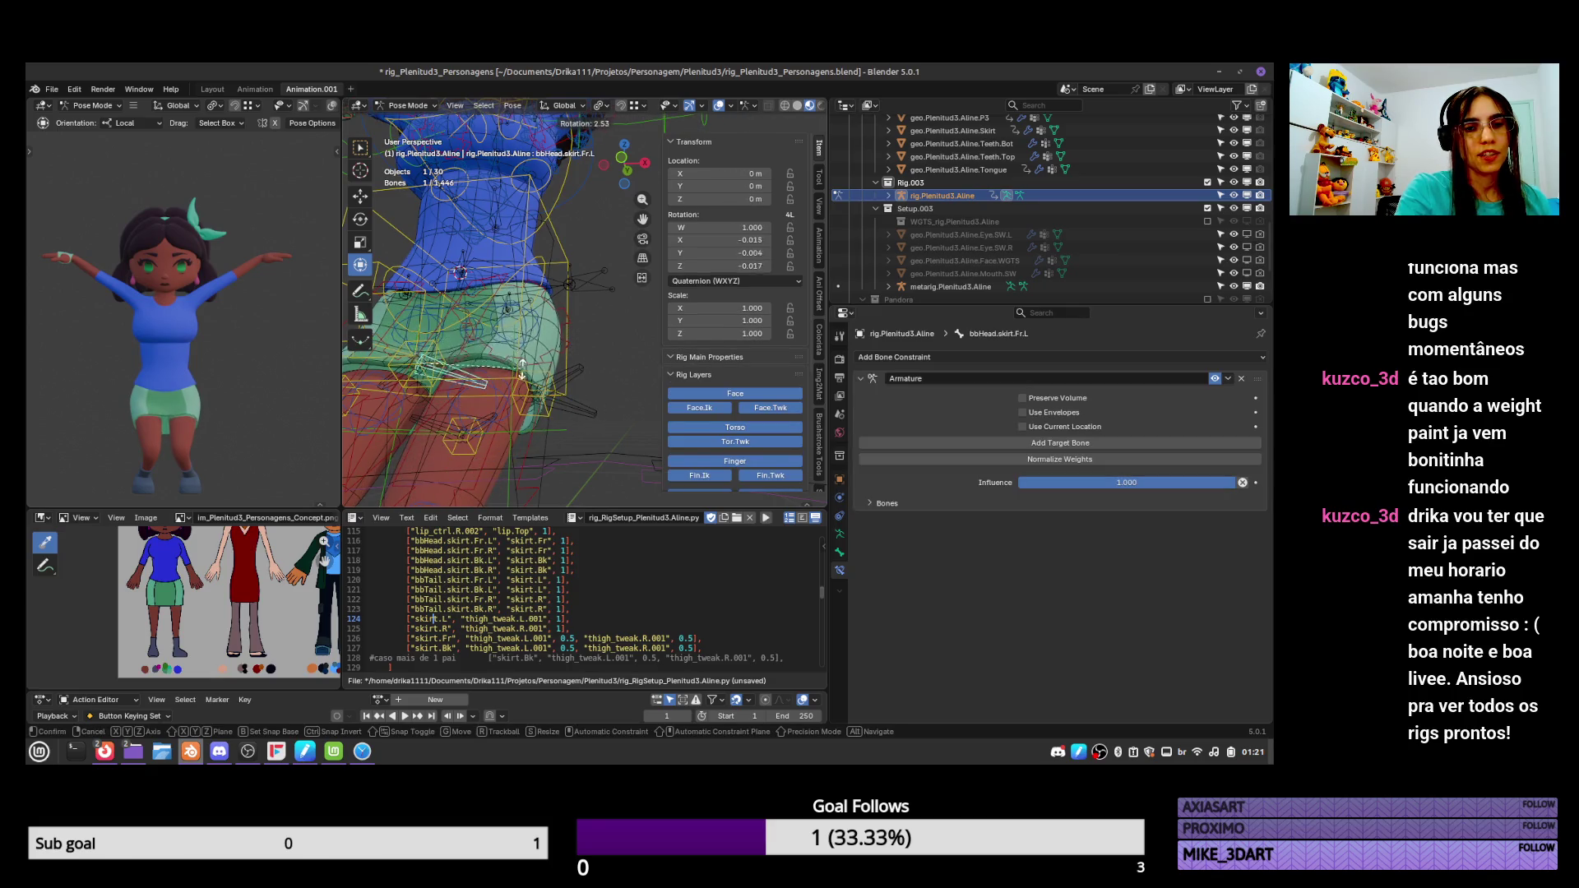
key(g)
alt+middle_drag(526, 346, 515, 363)
right_click(519, 346)
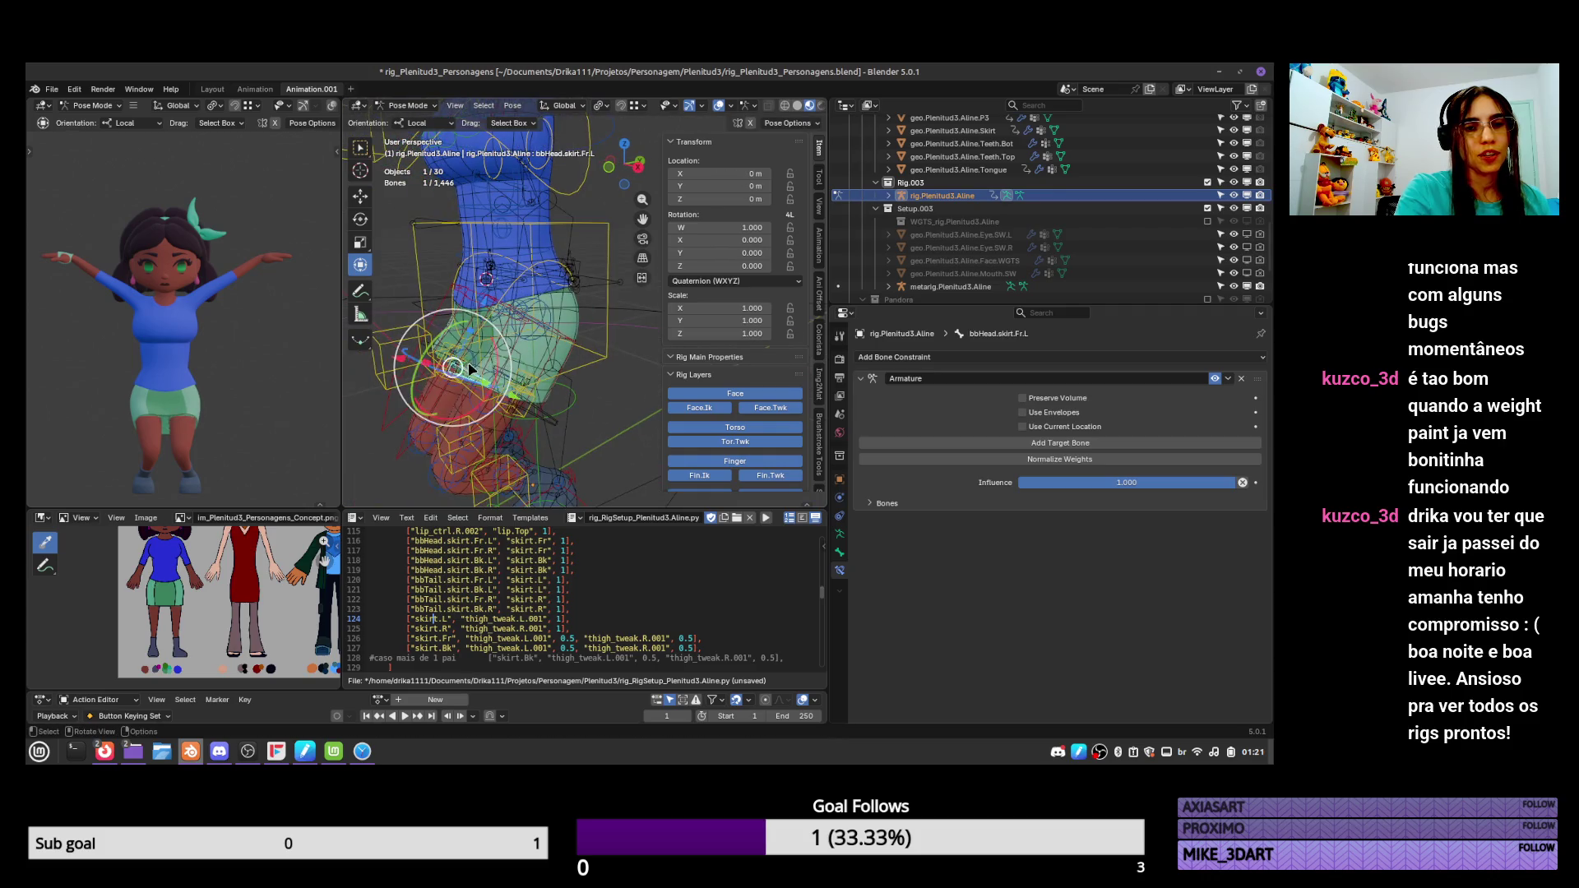
Move the skirt.Fr control to a new position, then undo it to ease the stretch.
click(493, 353)
click(469, 363)
key(g)
right_click(469, 363)
click(468, 363)
key(g)
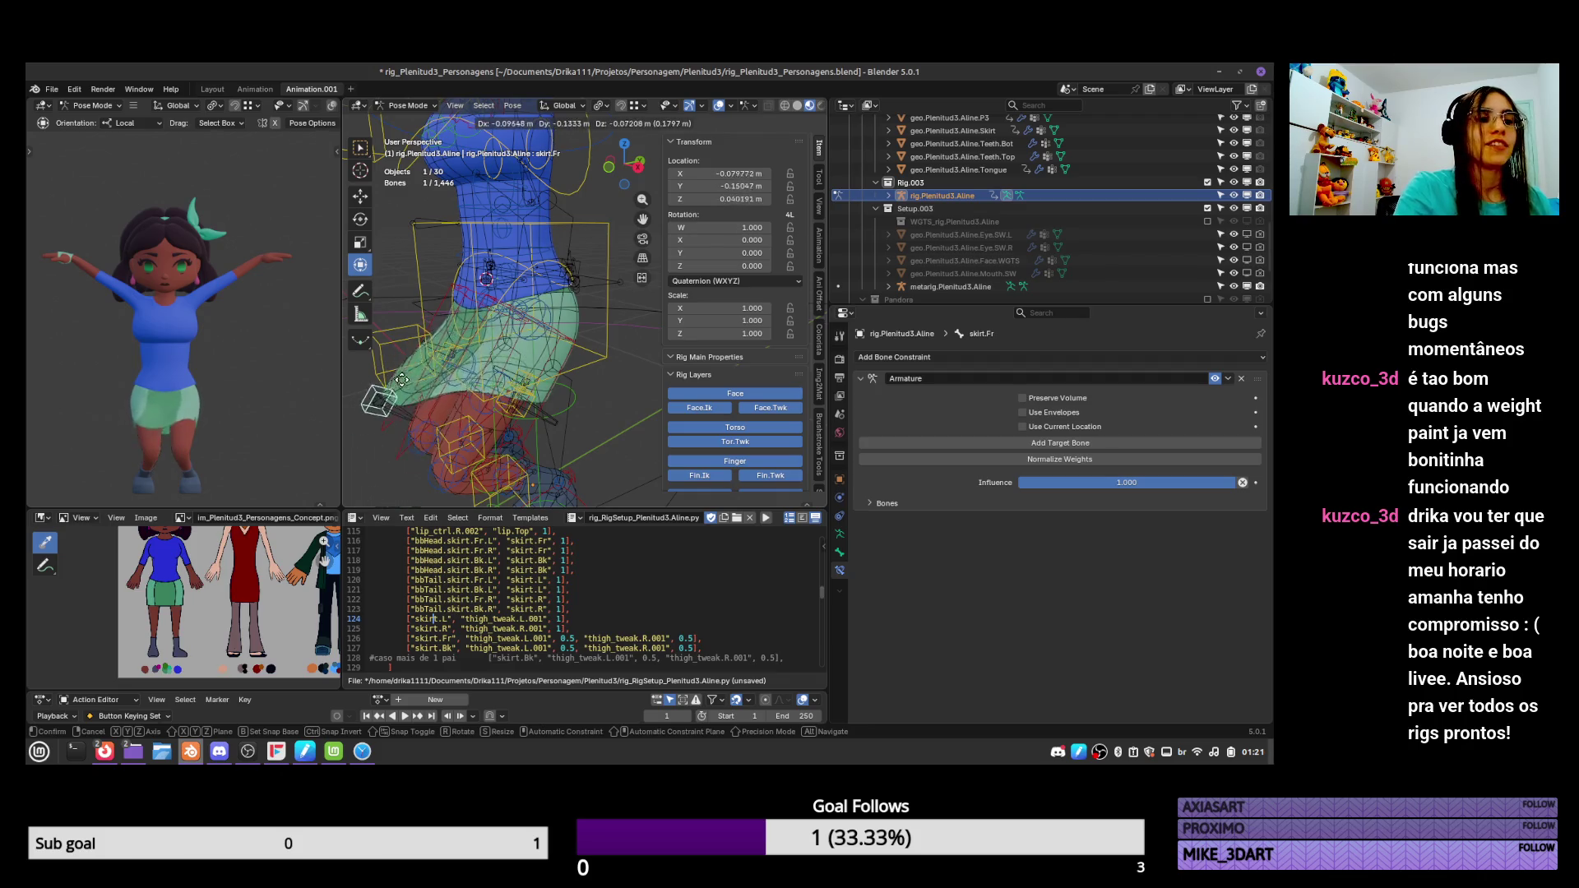
click(541, 316)
key(ctrl+z)
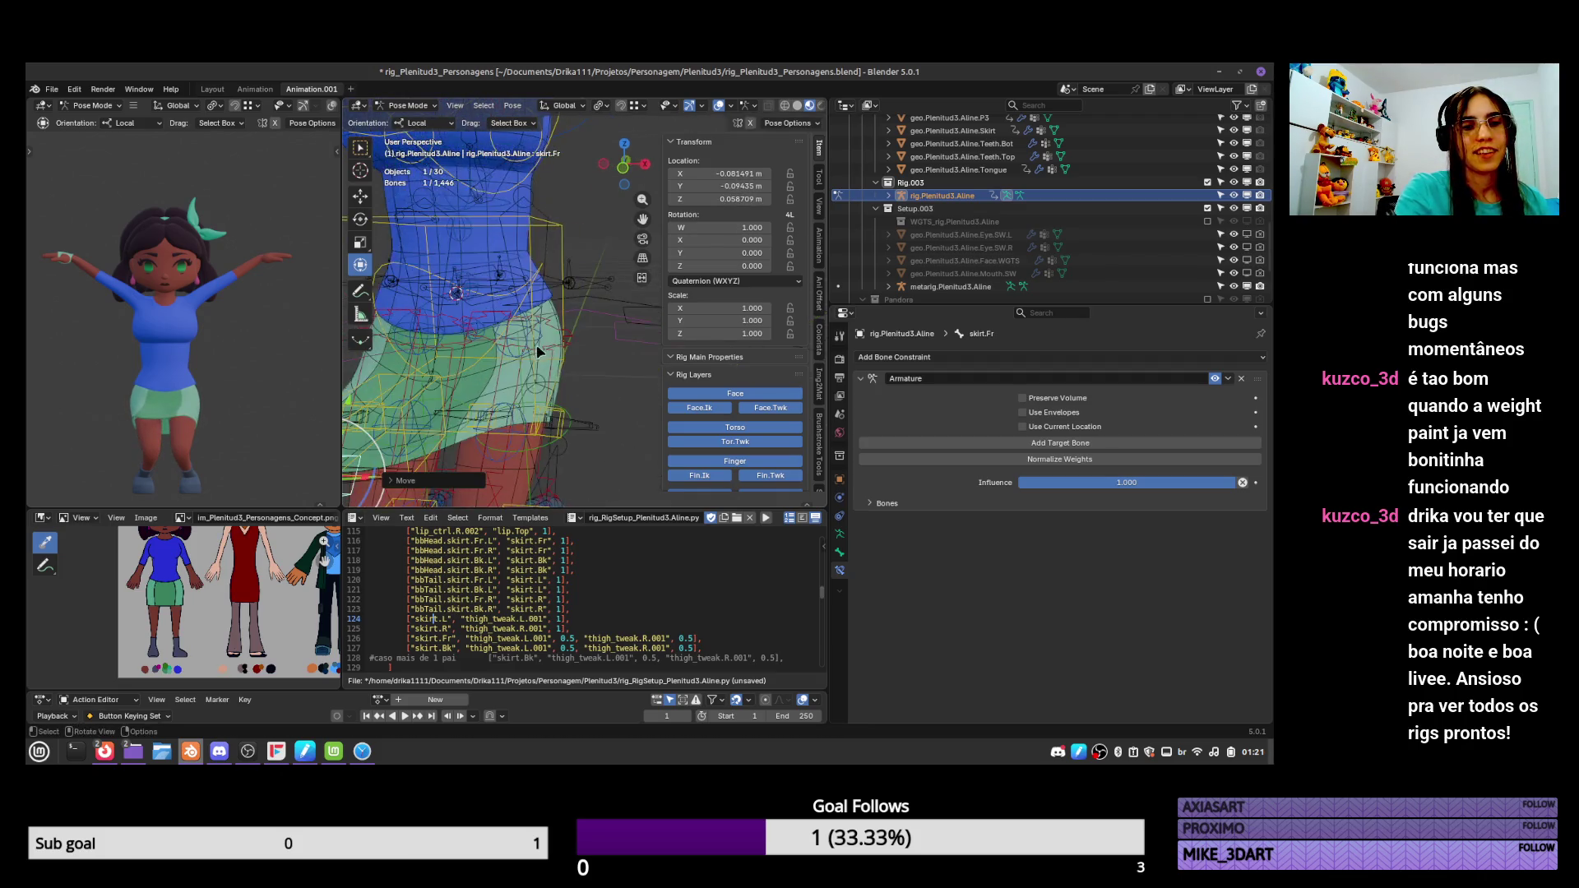
Test-move the skirt.L and skirt.Bk controls to check the side and back deformation.
middle_drag(527, 403, 585, 386)
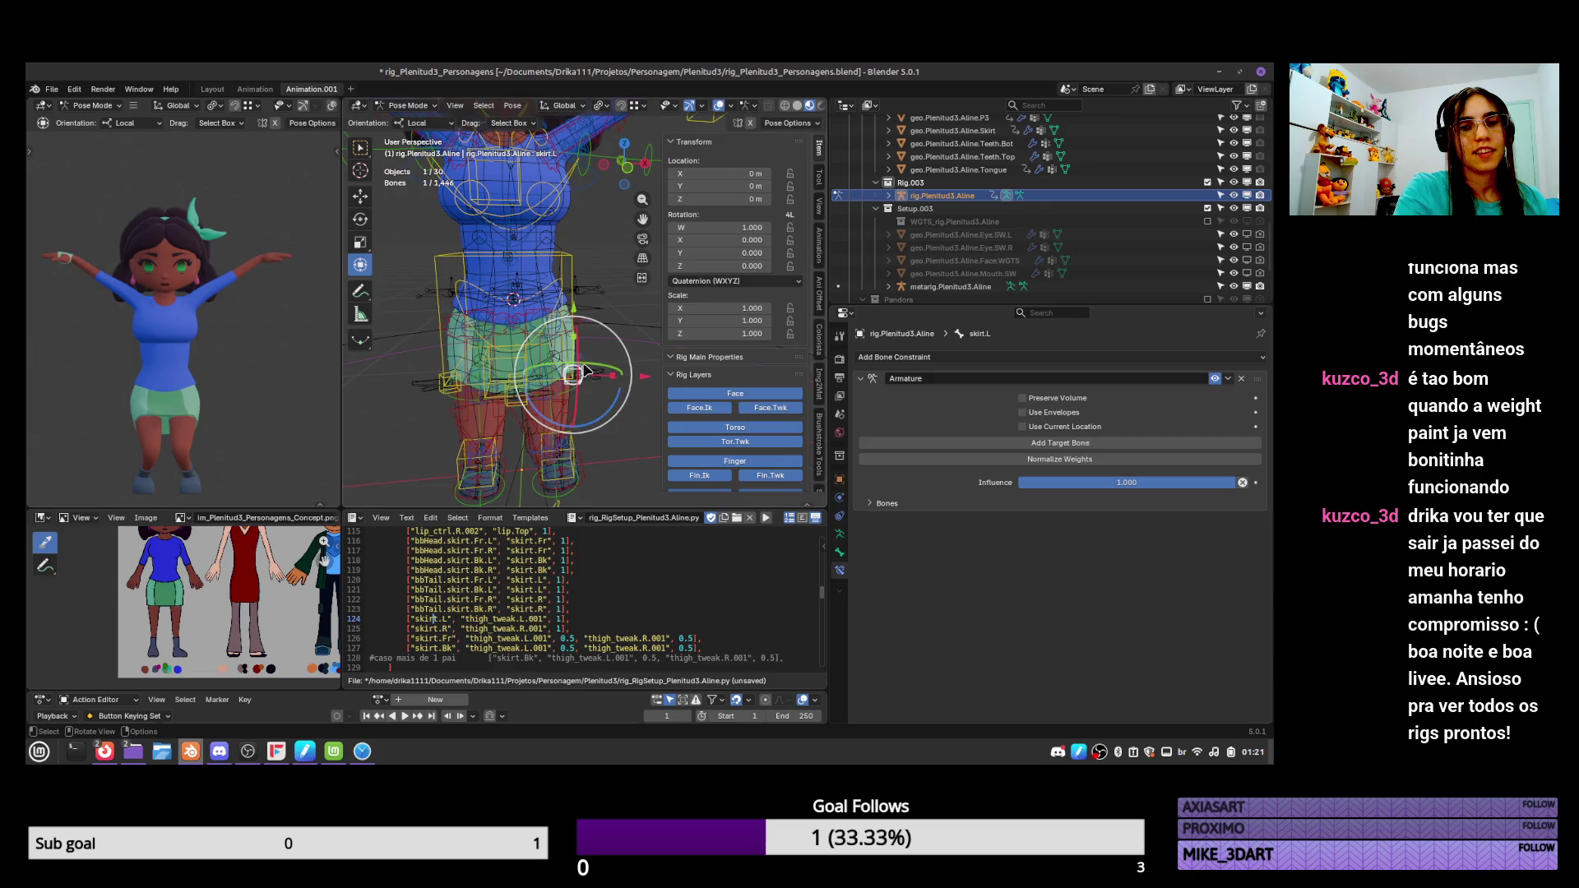
click(585, 385)
key(g)
click(599, 331)
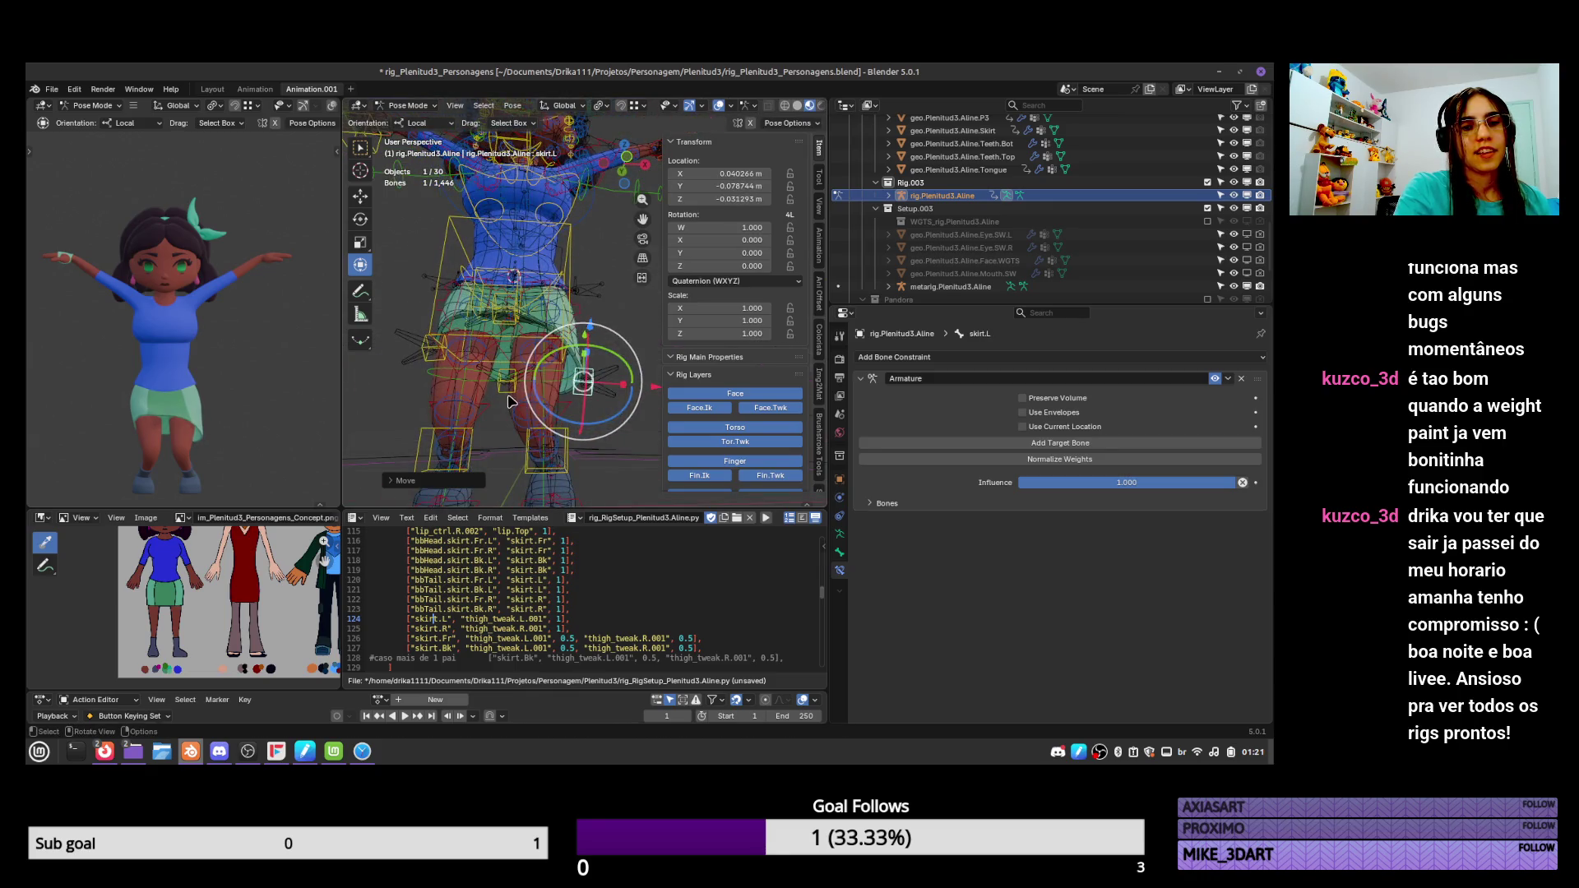
click(502, 405)
key(g)
click(508, 420)
Test-rotate the bbTail skirt bones (Bk.R, Fr.R, Fr.L), then show the armature's bone collections.
middle_drag(507, 421, 411, 397)
click(432, 406)
click(405, 394)
key(r)
right_click(541, 330)
click(543, 327)
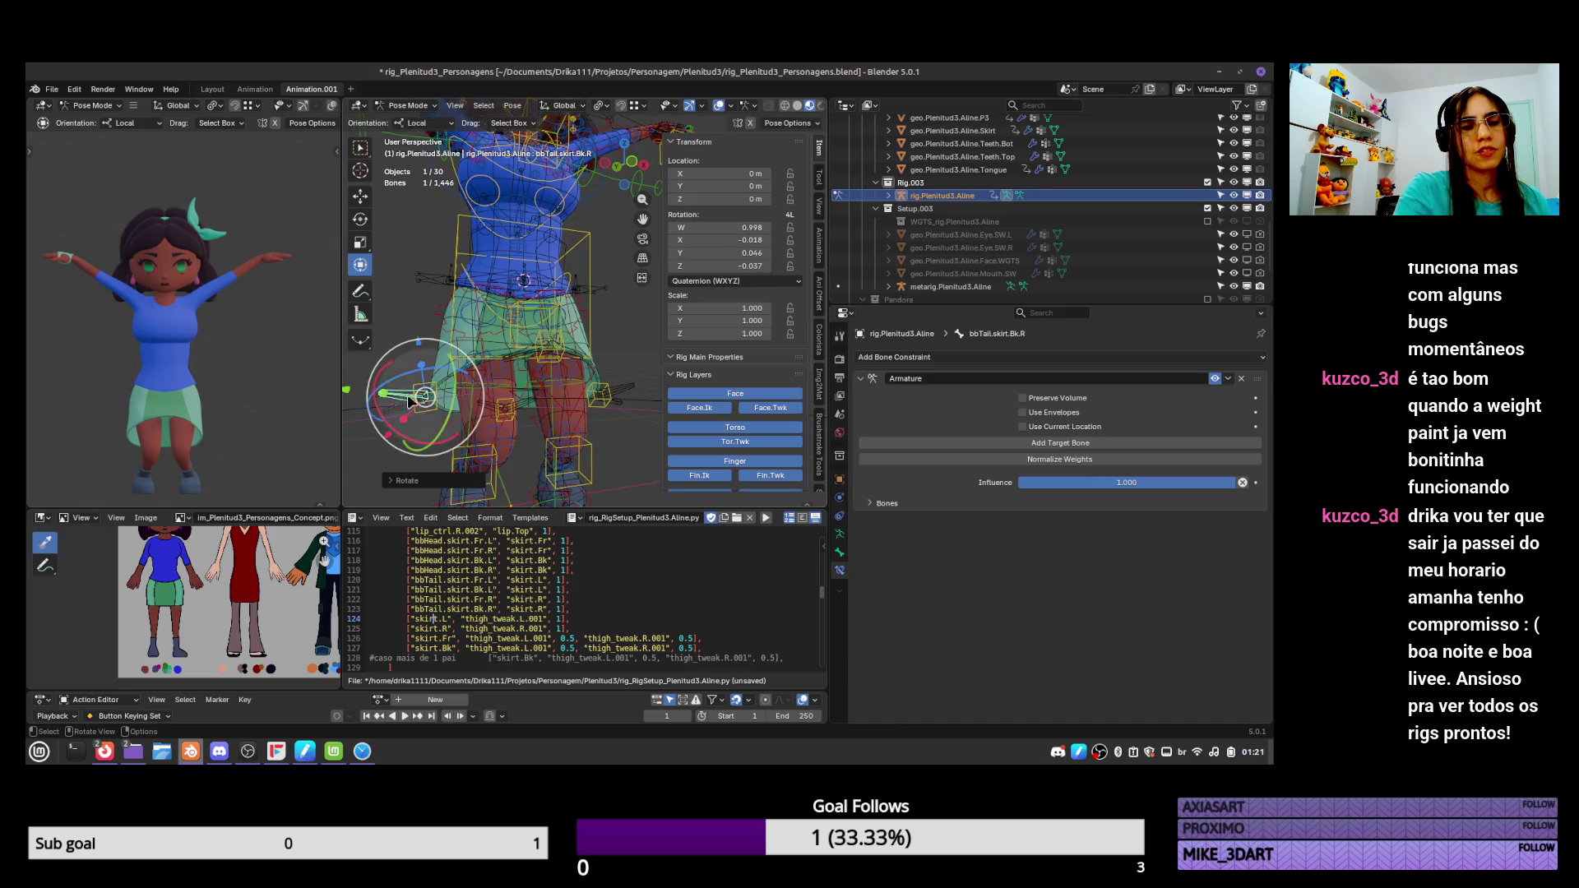
key(r)
right_click(563, 314)
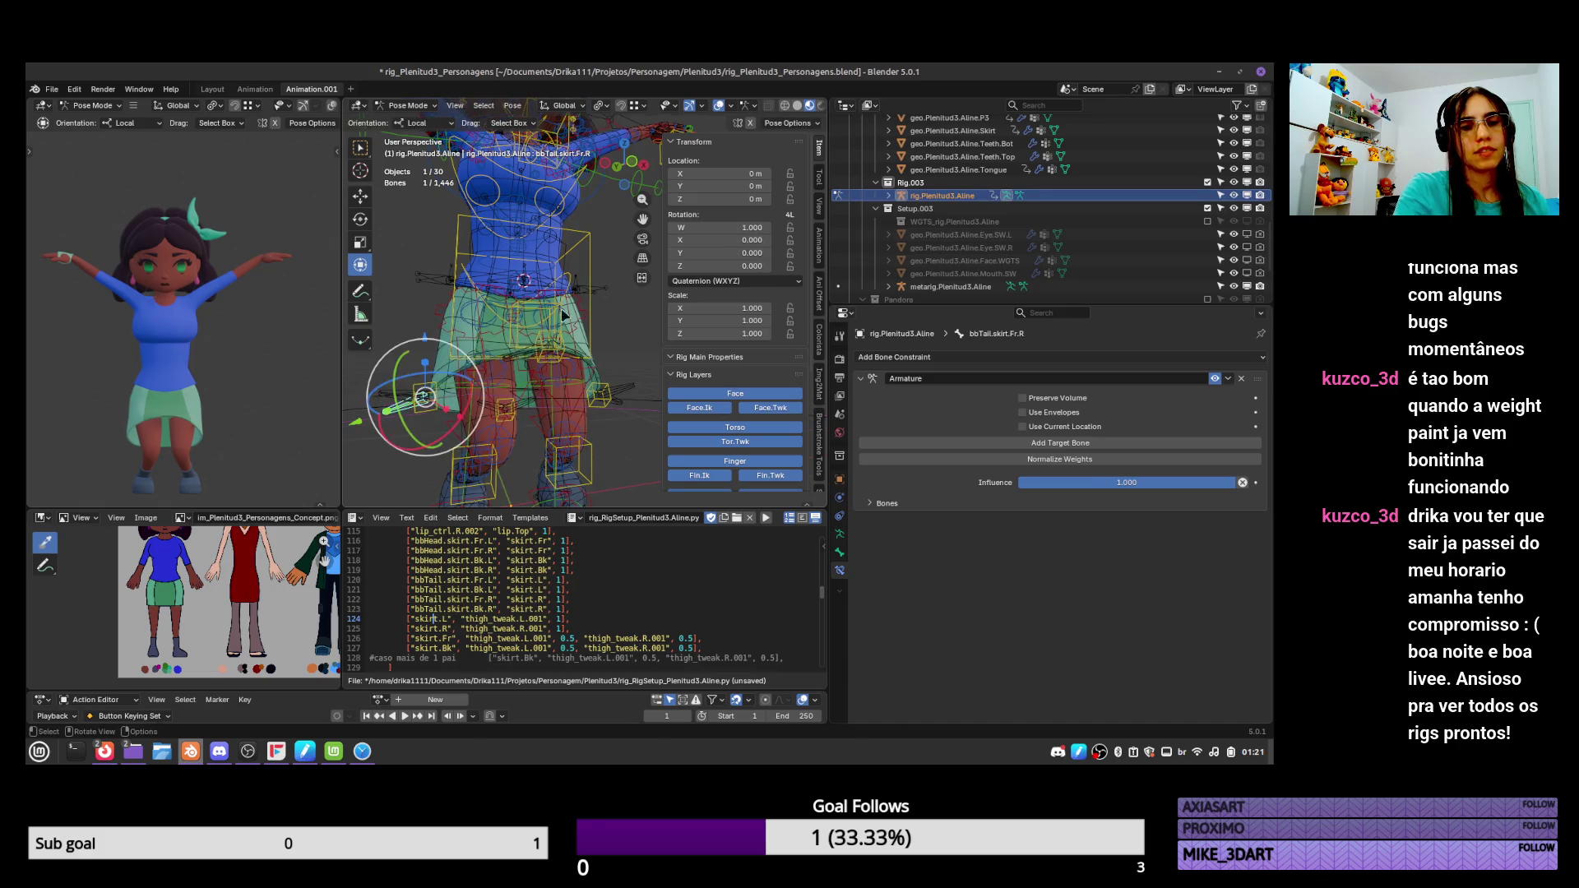
click(622, 400)
key(r)
right_click(628, 415)
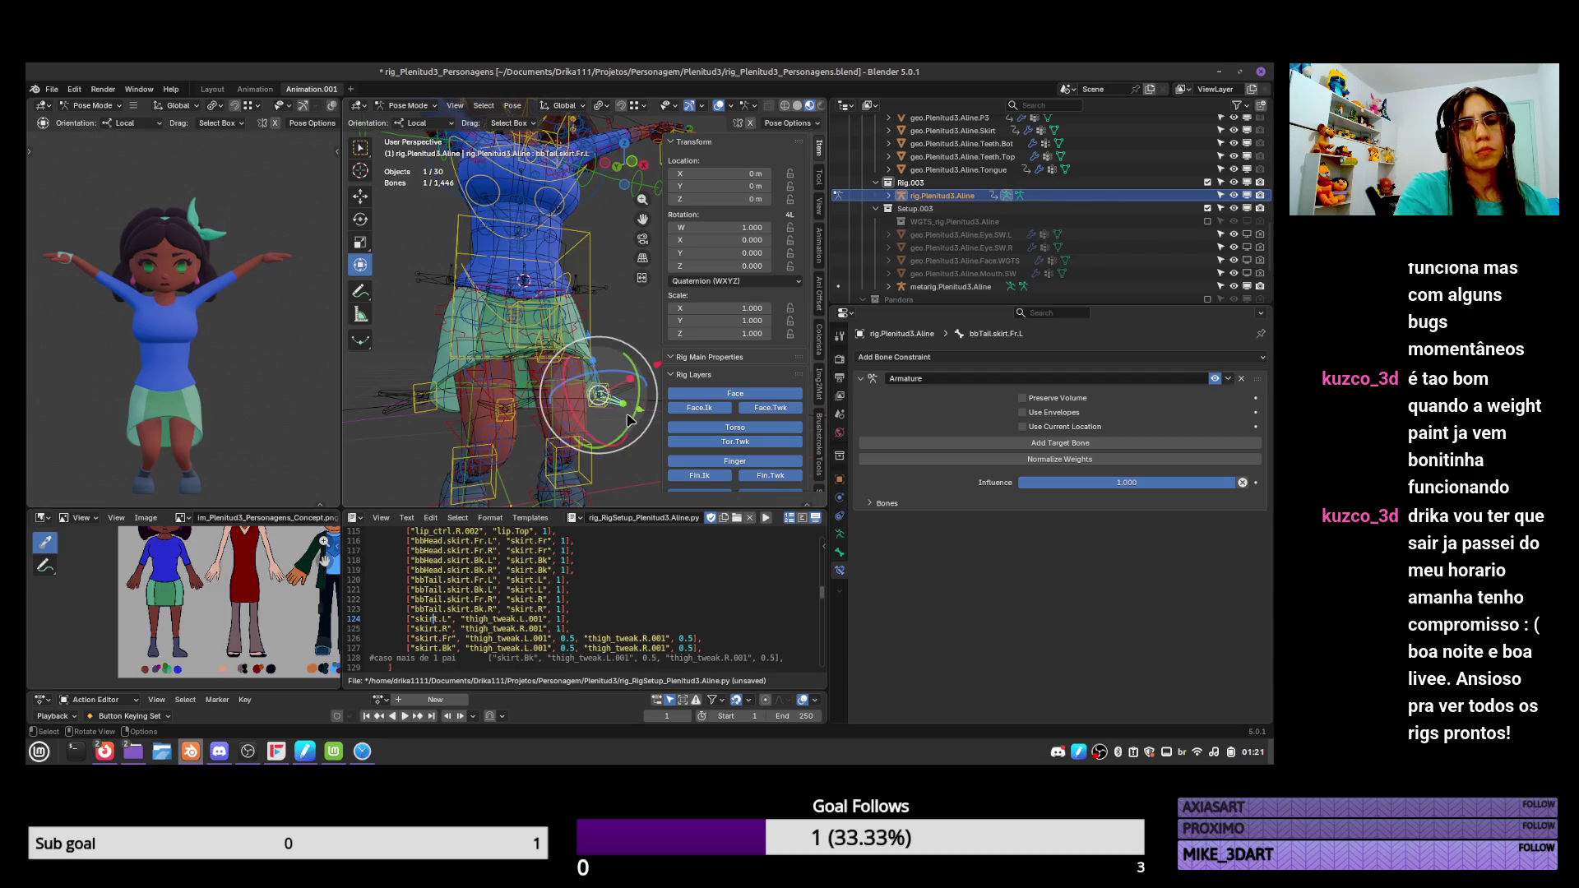
click(623, 403)
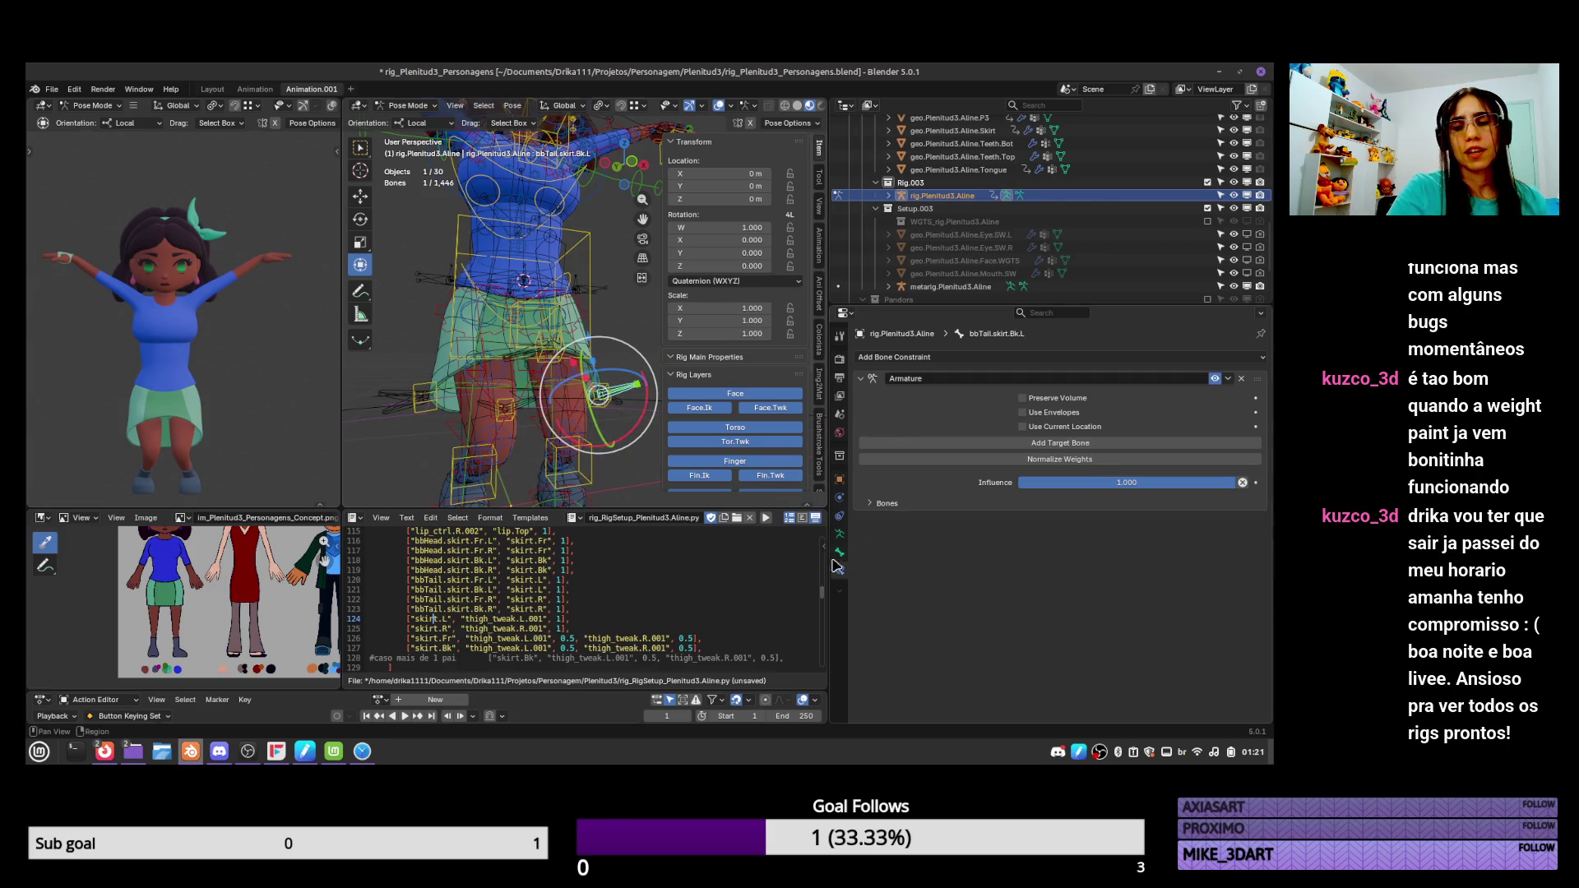
click(839, 534)
drag(1237, 491, 1241, 577)
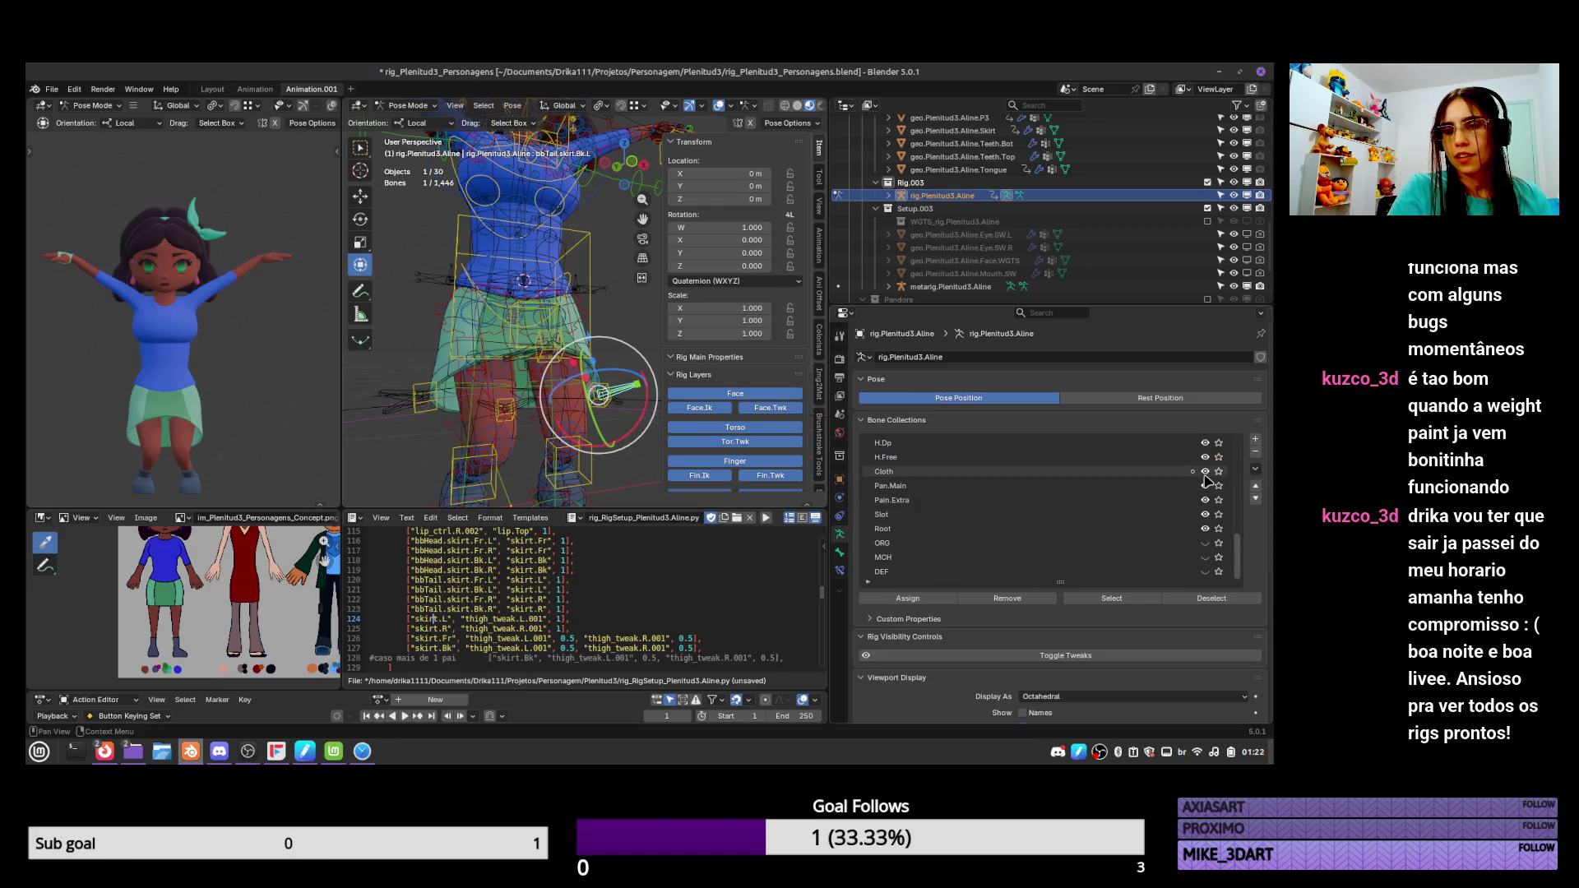
Toggle the Cloth bone collection's visibility off and back on.
click(1206, 472)
click(1205, 472)
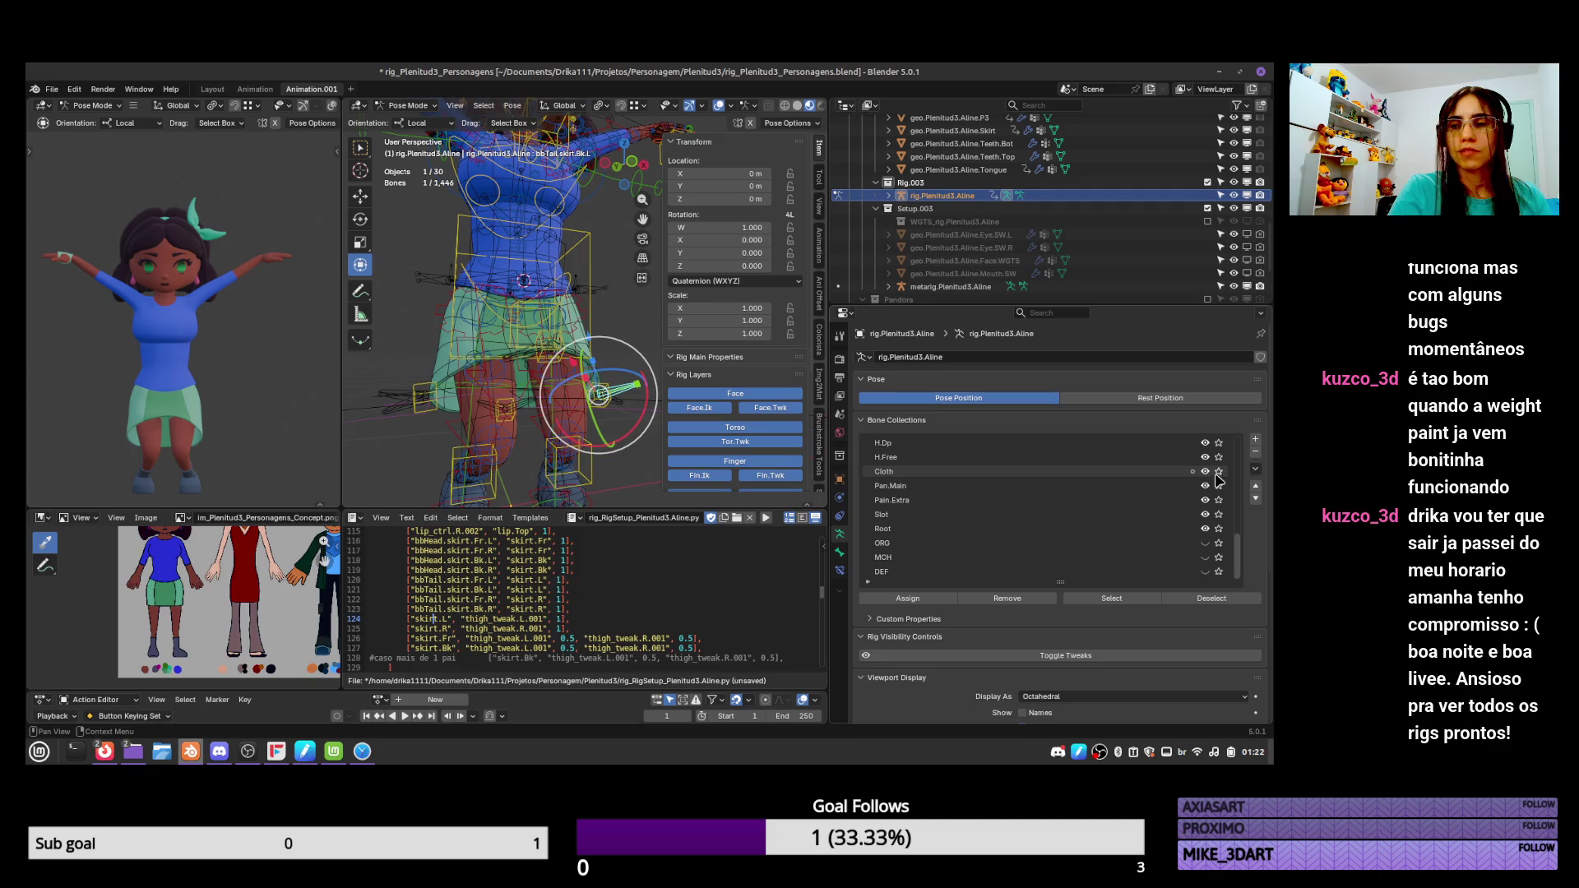
click(628, 410)
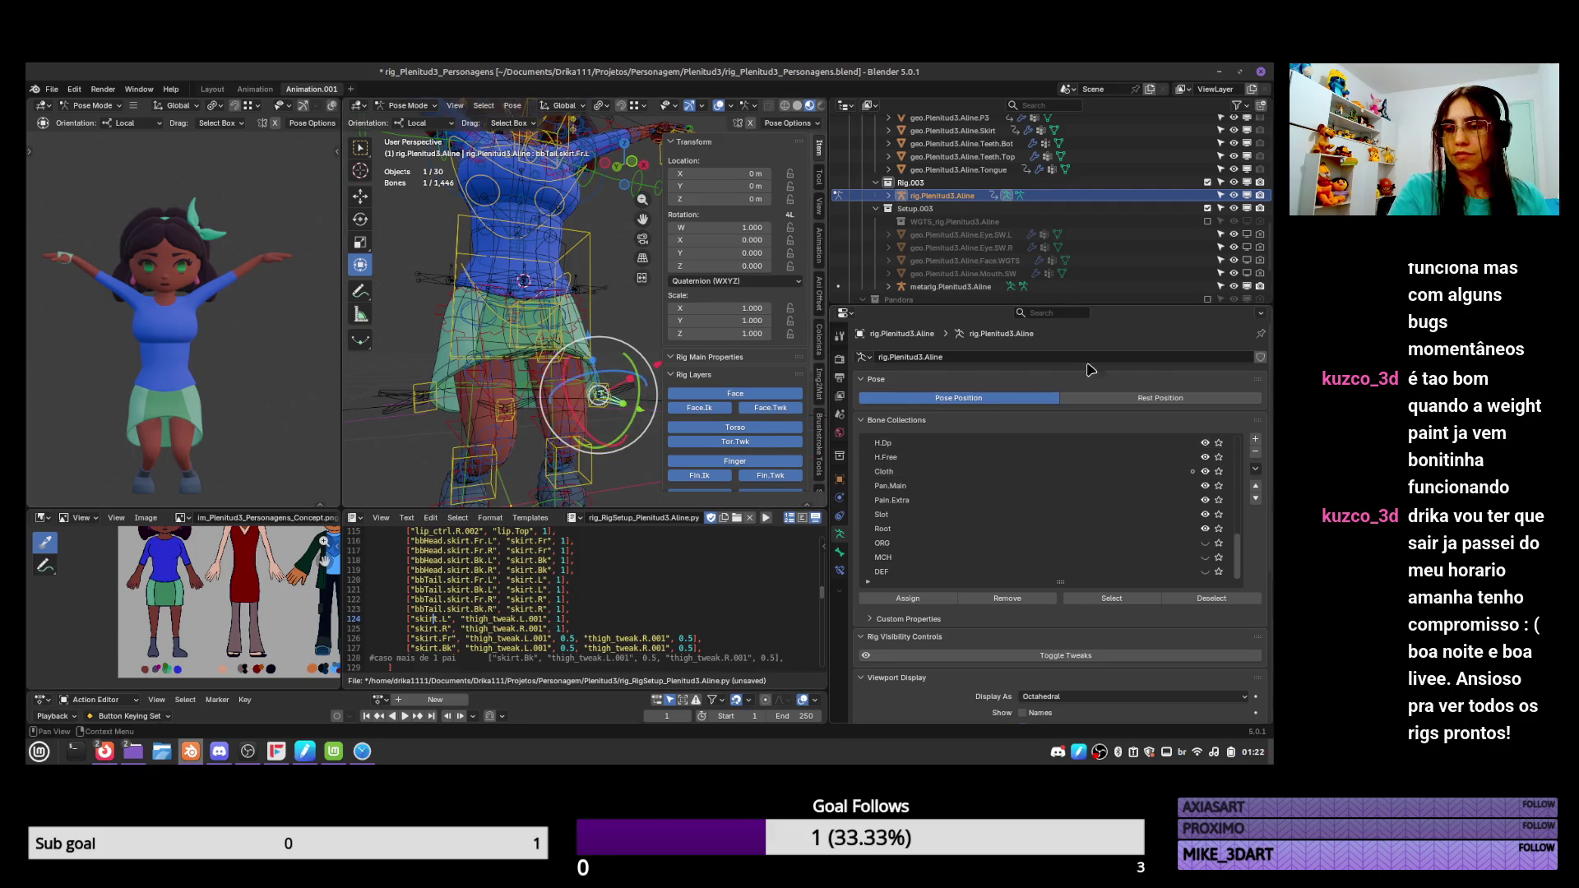
scroll(1239, 552, up, 1)
drag(1239, 552, 1242, 461)
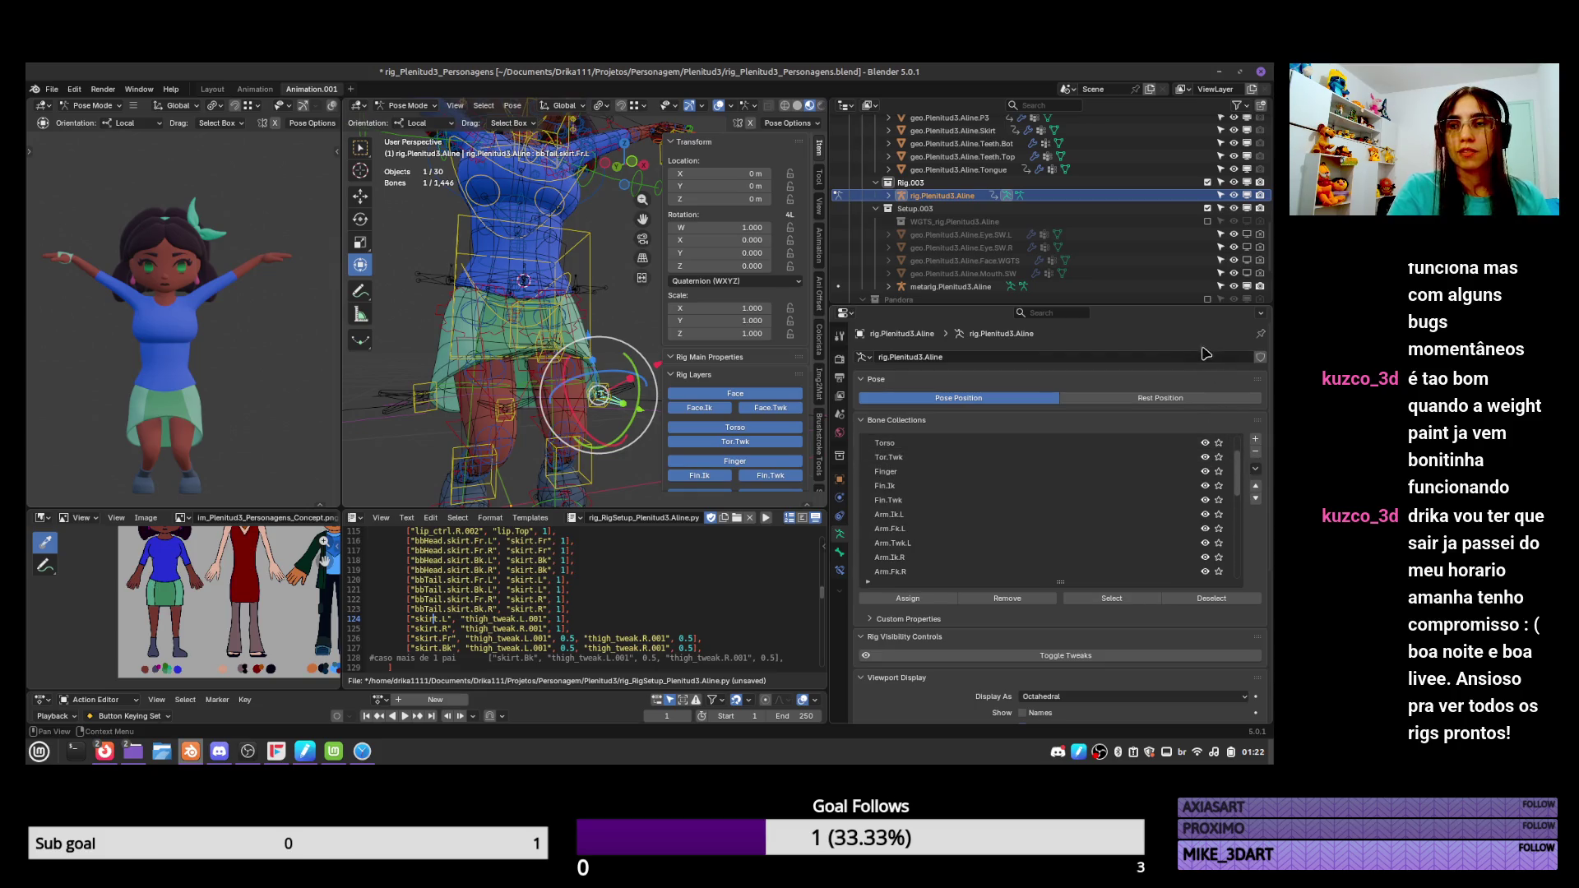
Clear the pose to the rest T-pose, save, hide rig.Plenitud3.Aline and select the metarig.
key(a)
key(alt+r)
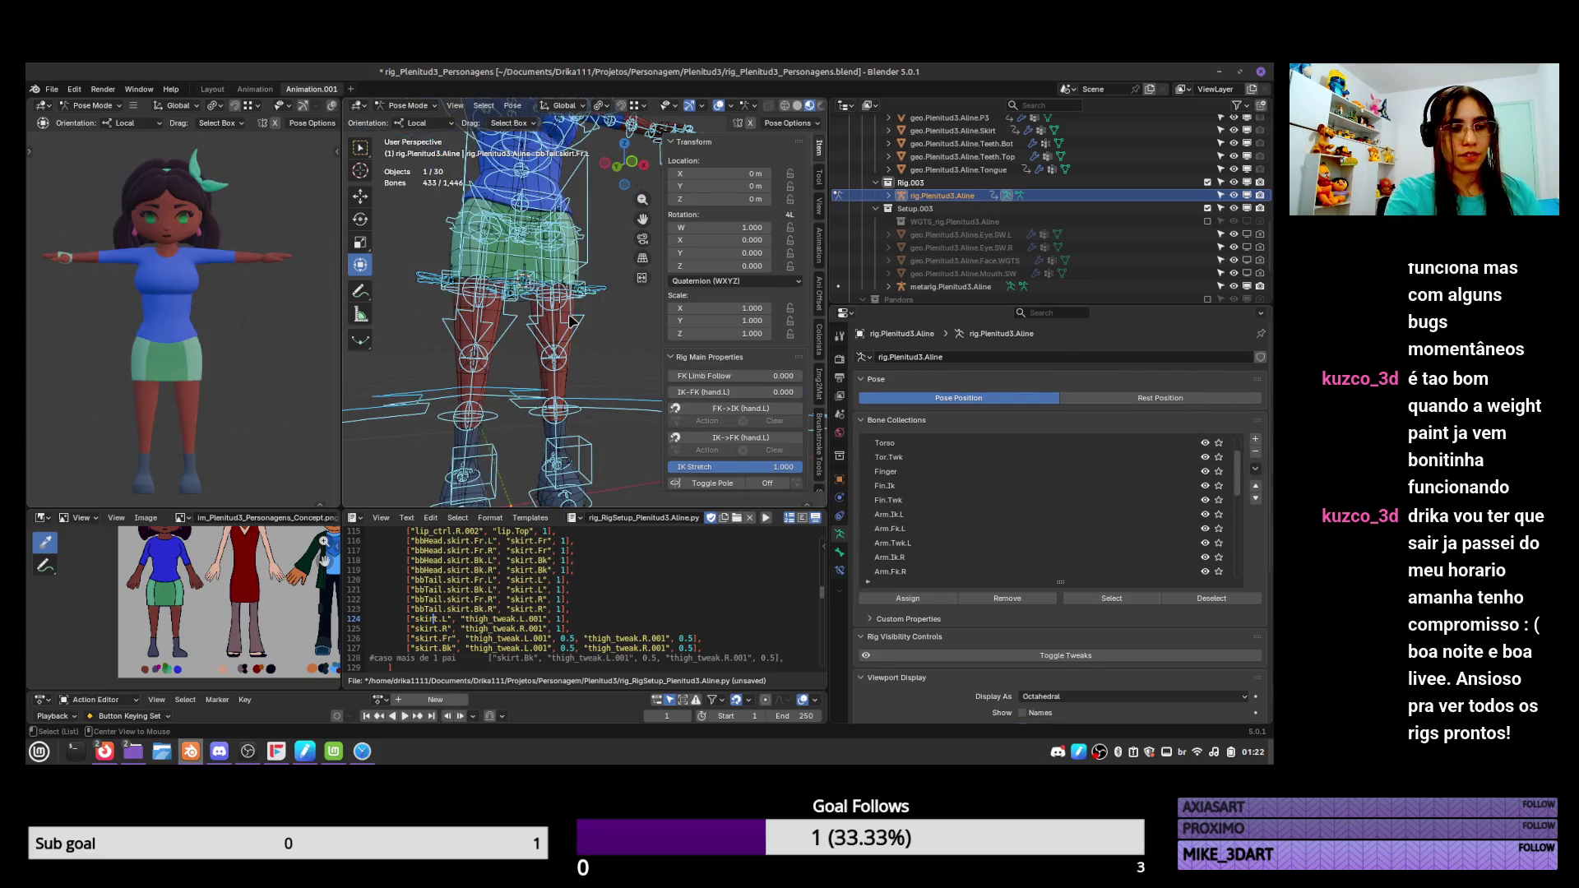
key(ctrl+s)
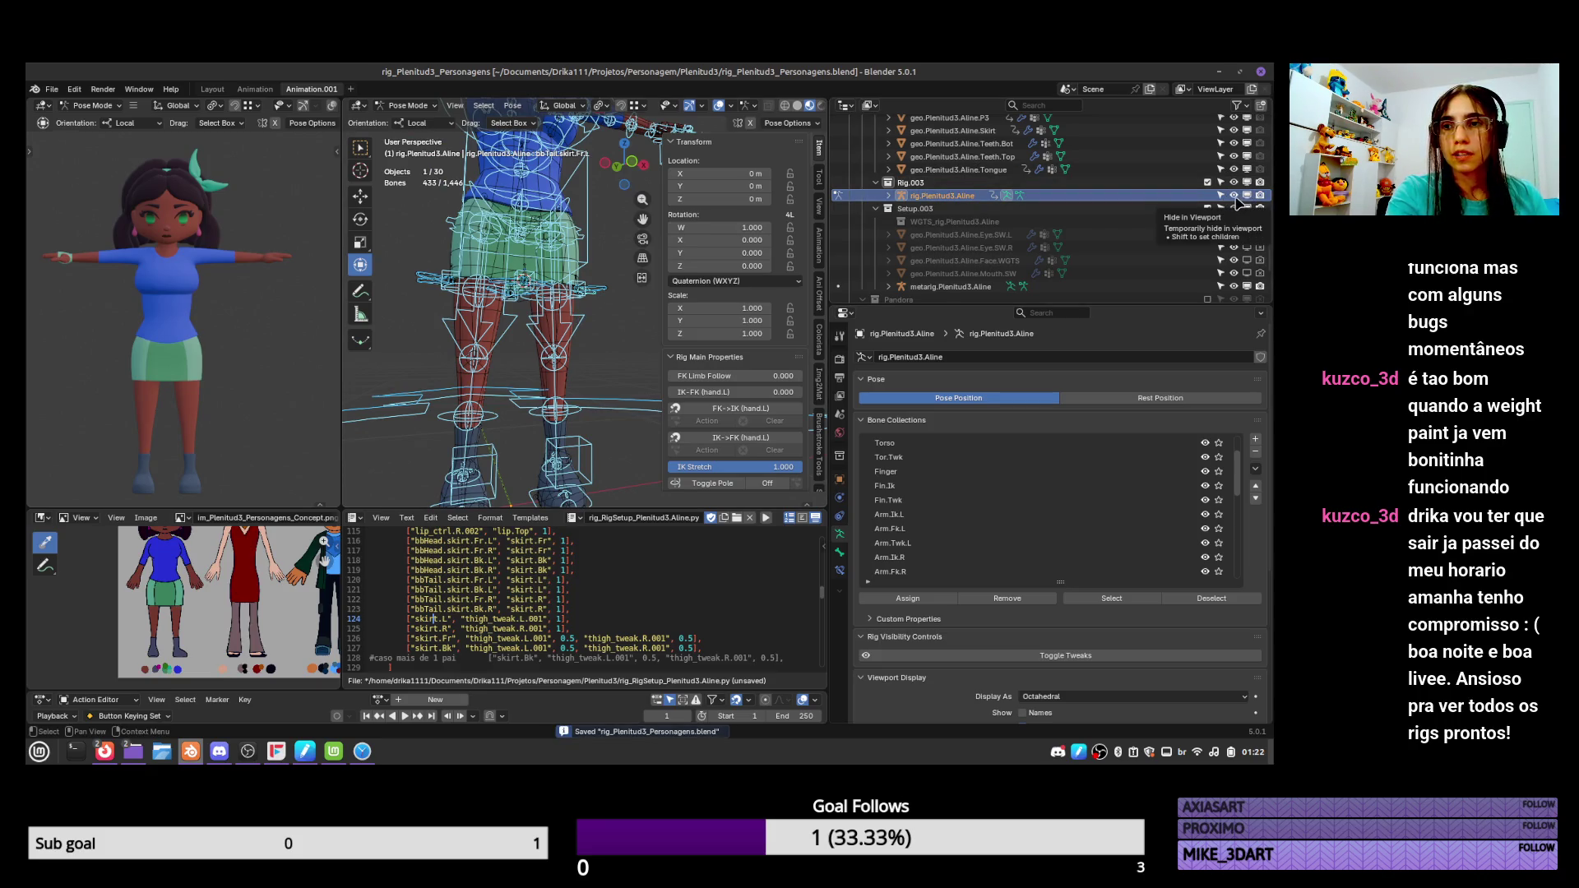
click(1234, 196)
click(950, 286)
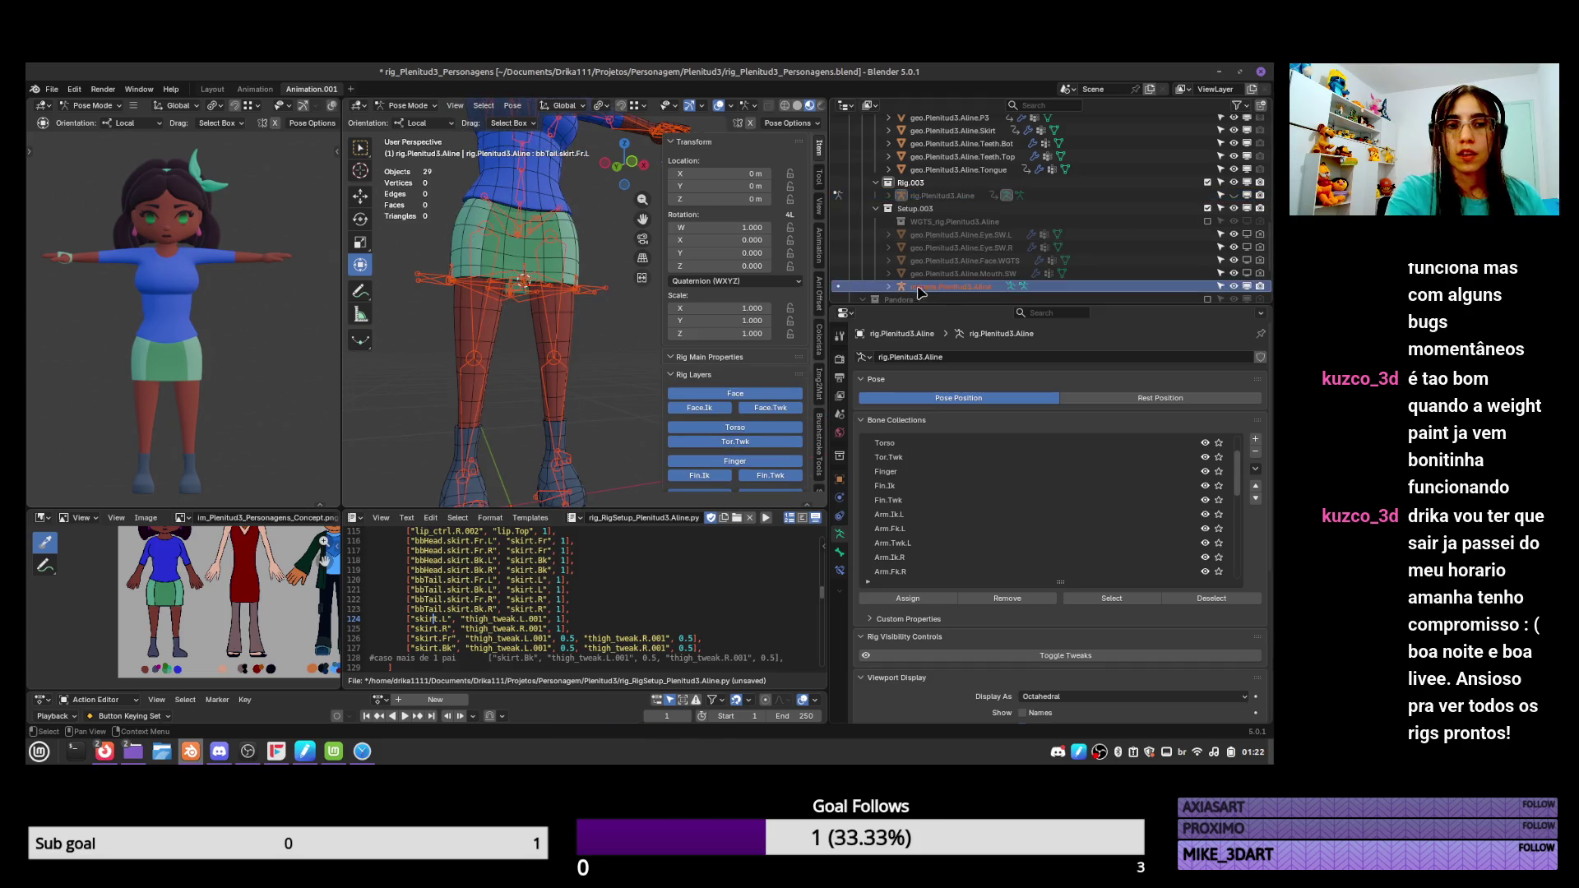
Select all eight skirt bones on the metarig.
click(606, 296)
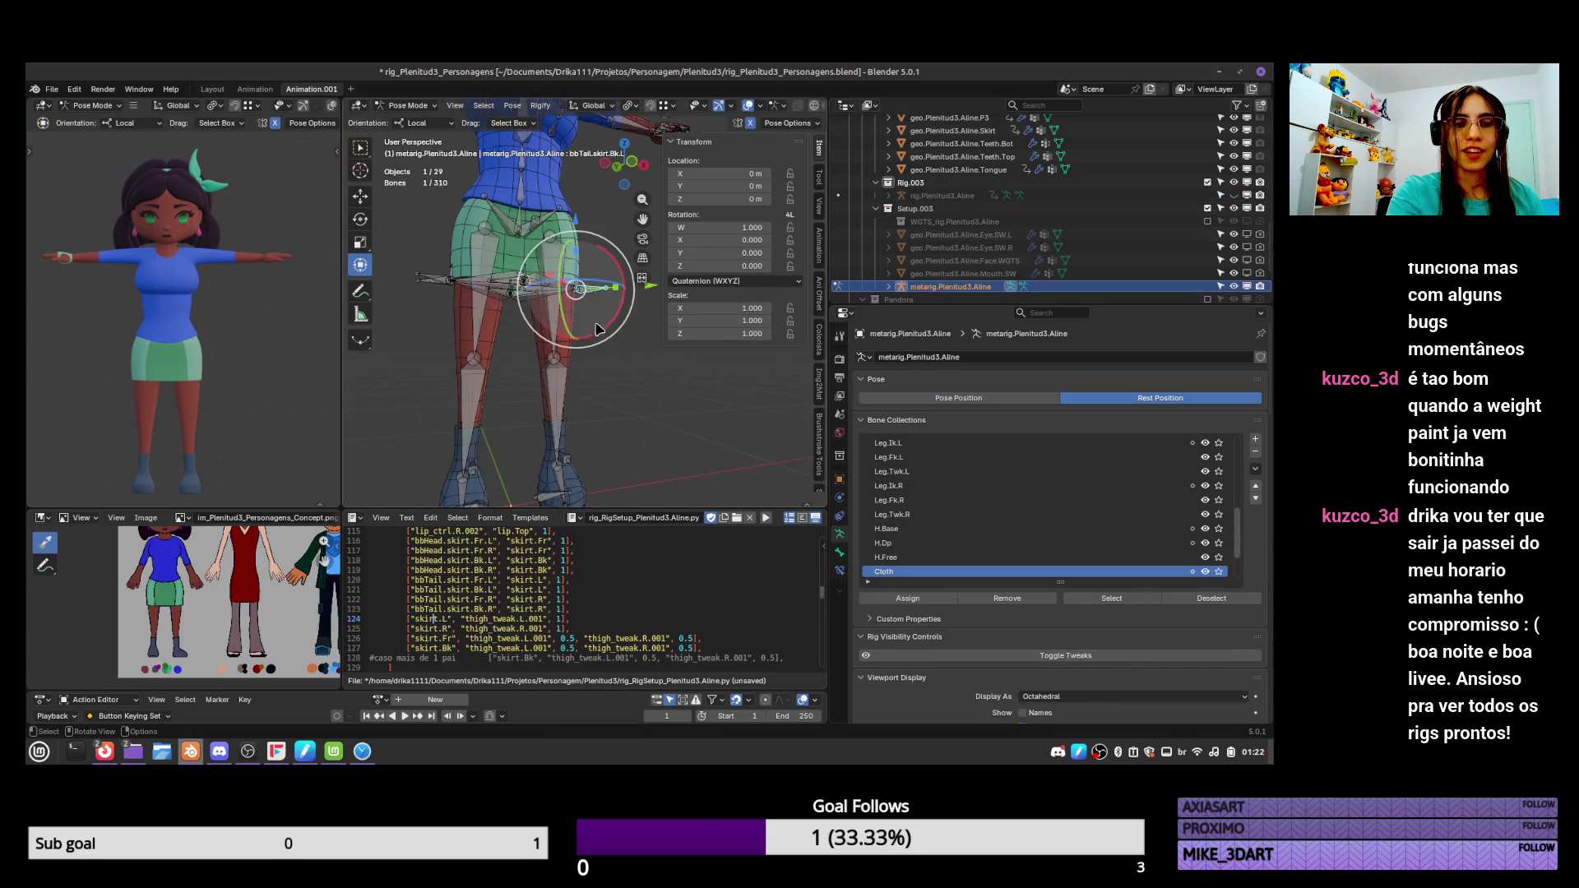
middle_drag(607, 296, 578, 359)
scroll(578, 360, up, 2)
shift+click(600, 284)
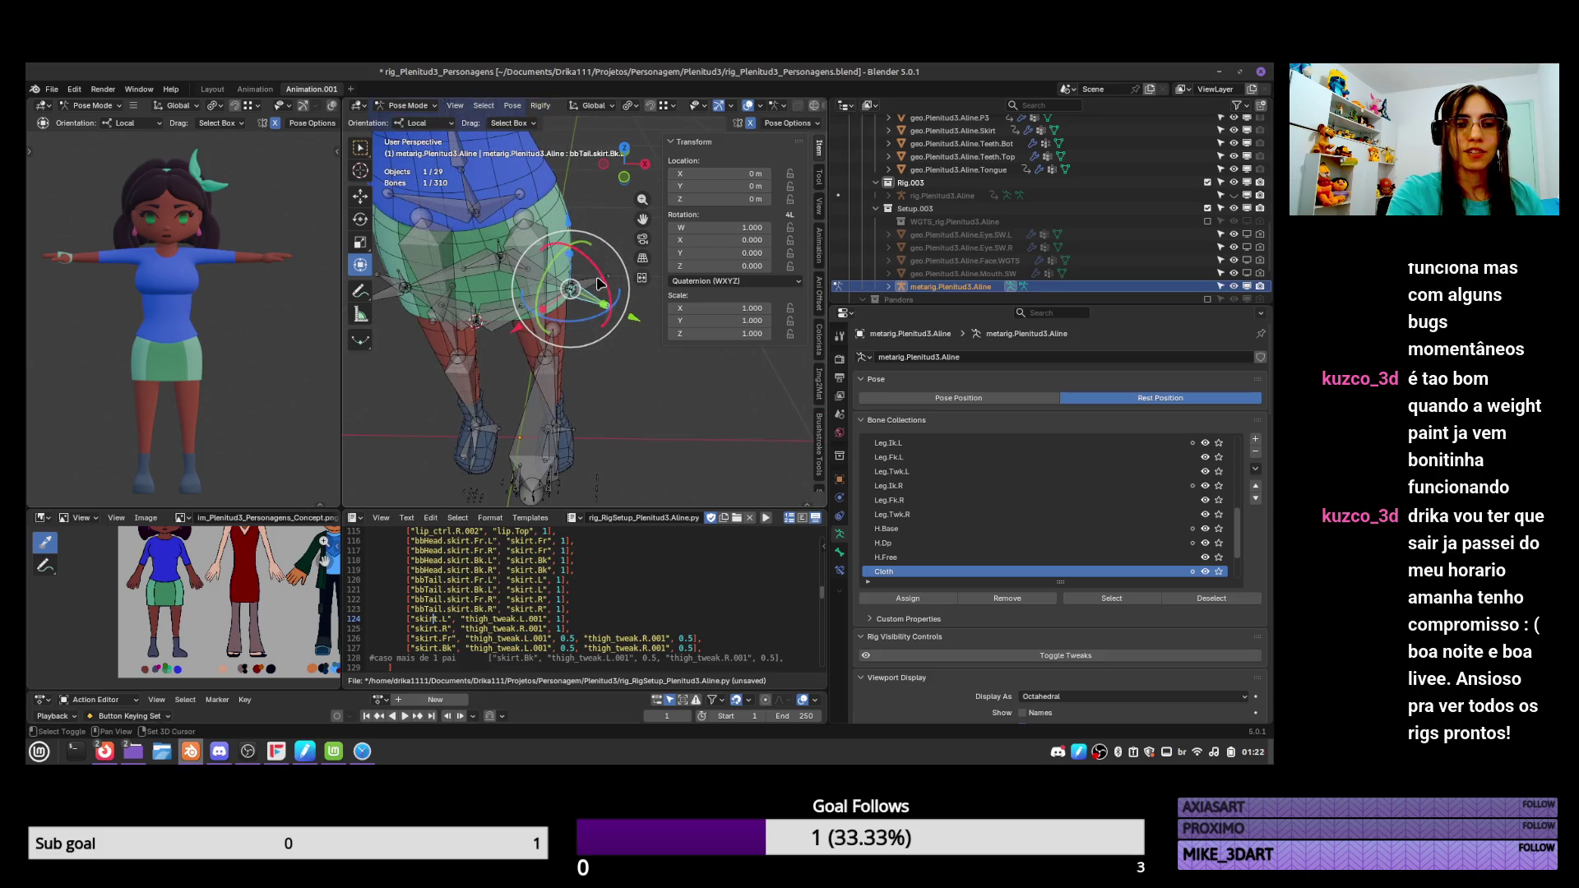
shift+click(475, 324)
click(464, 324)
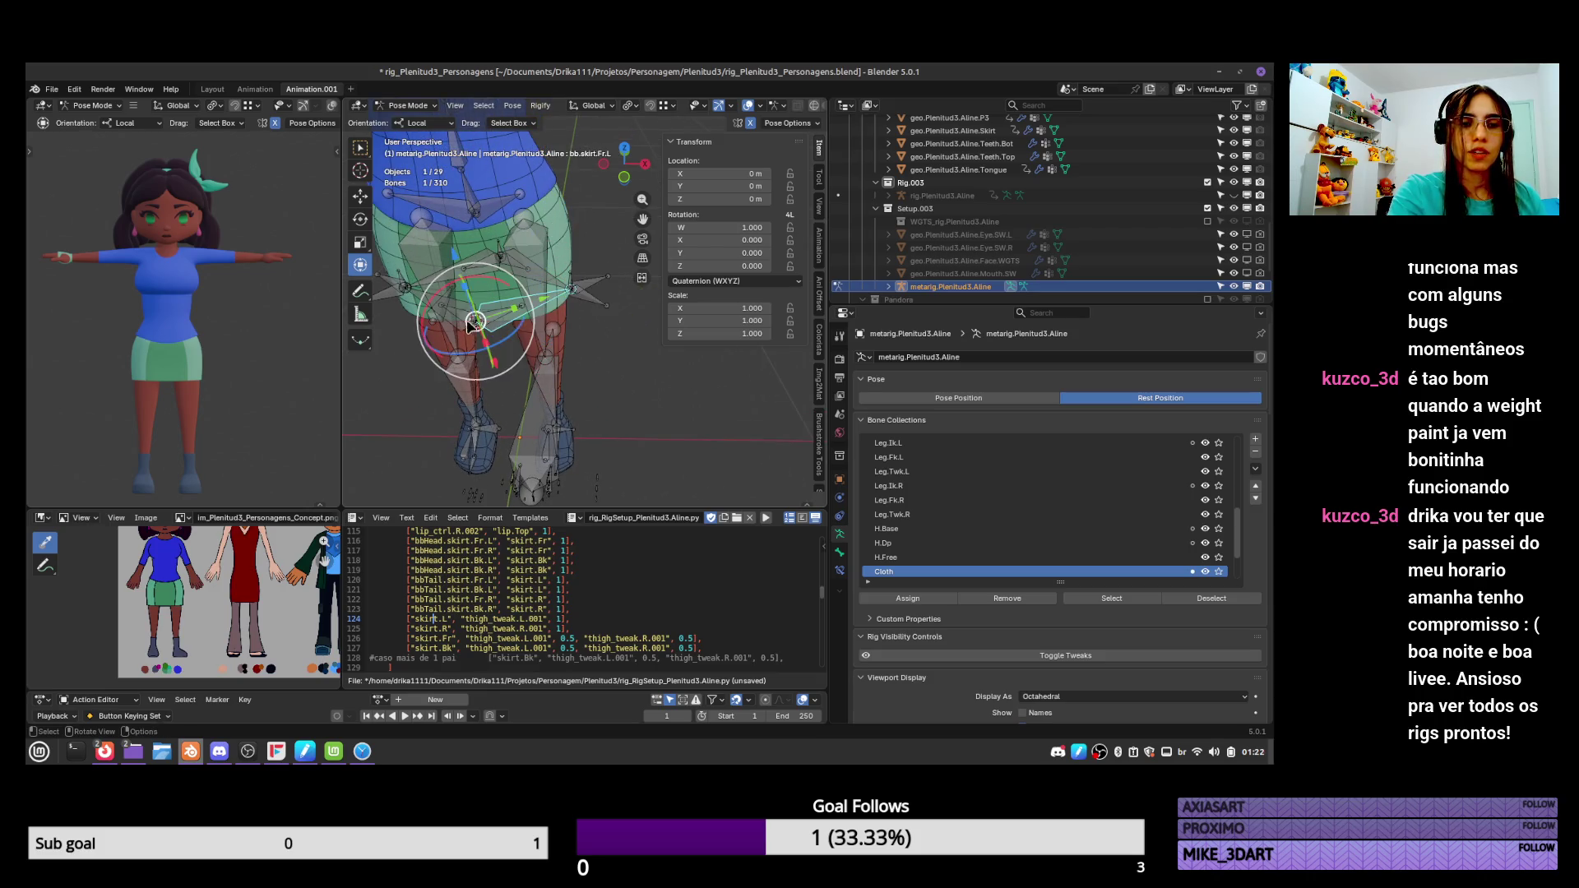
click(464, 323)
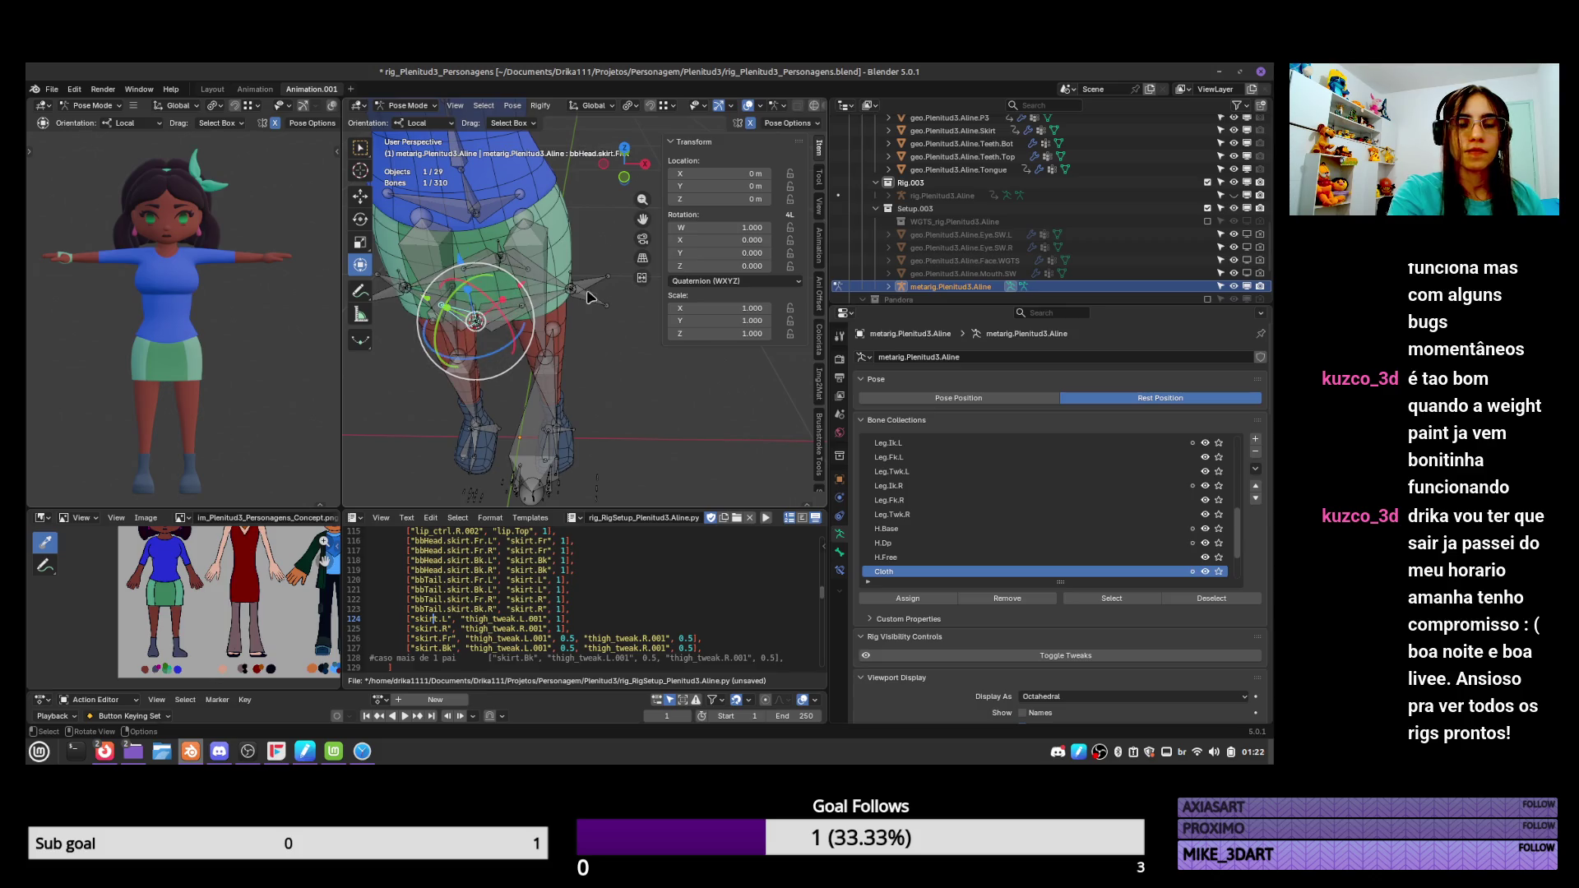
shift+click(590, 283)
shift+click(590, 299)
shift+click(456, 298)
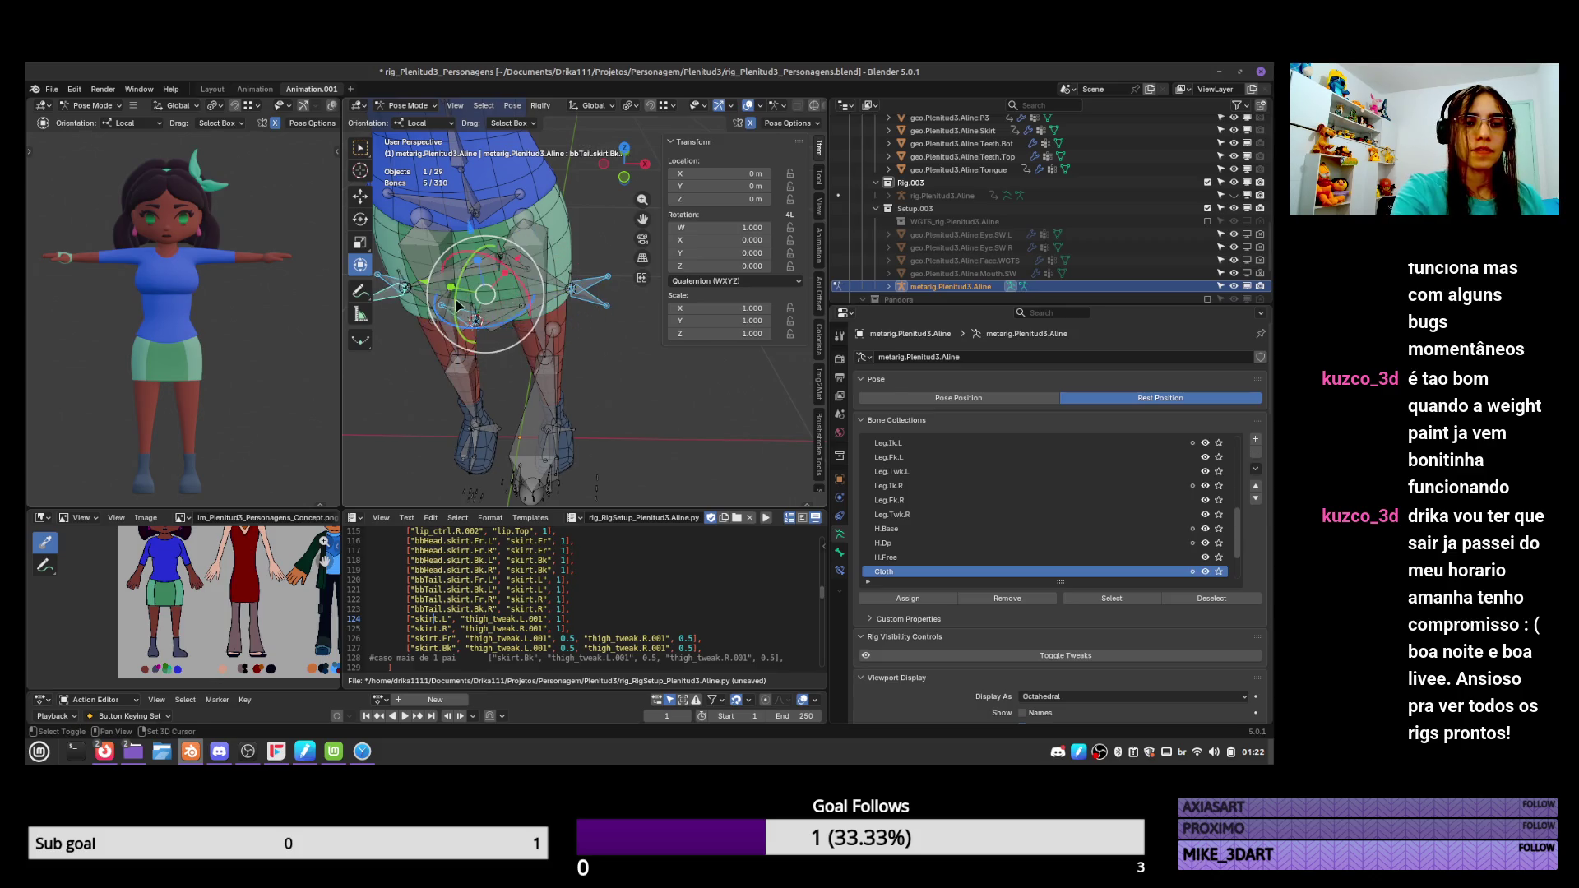
key(KP_Decimal)
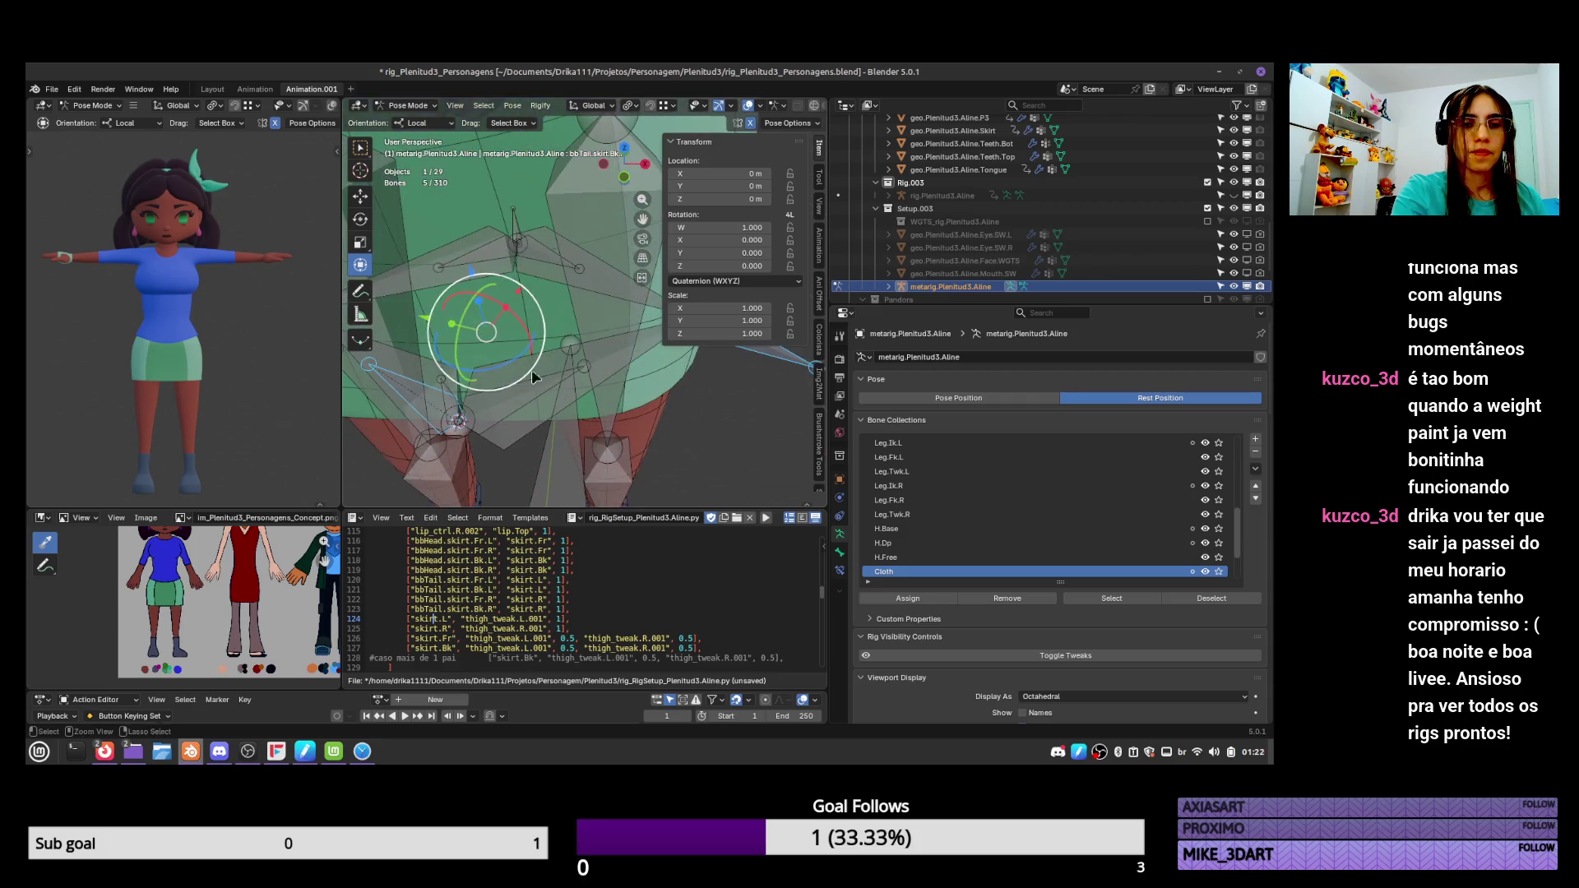
shift+click(522, 396)
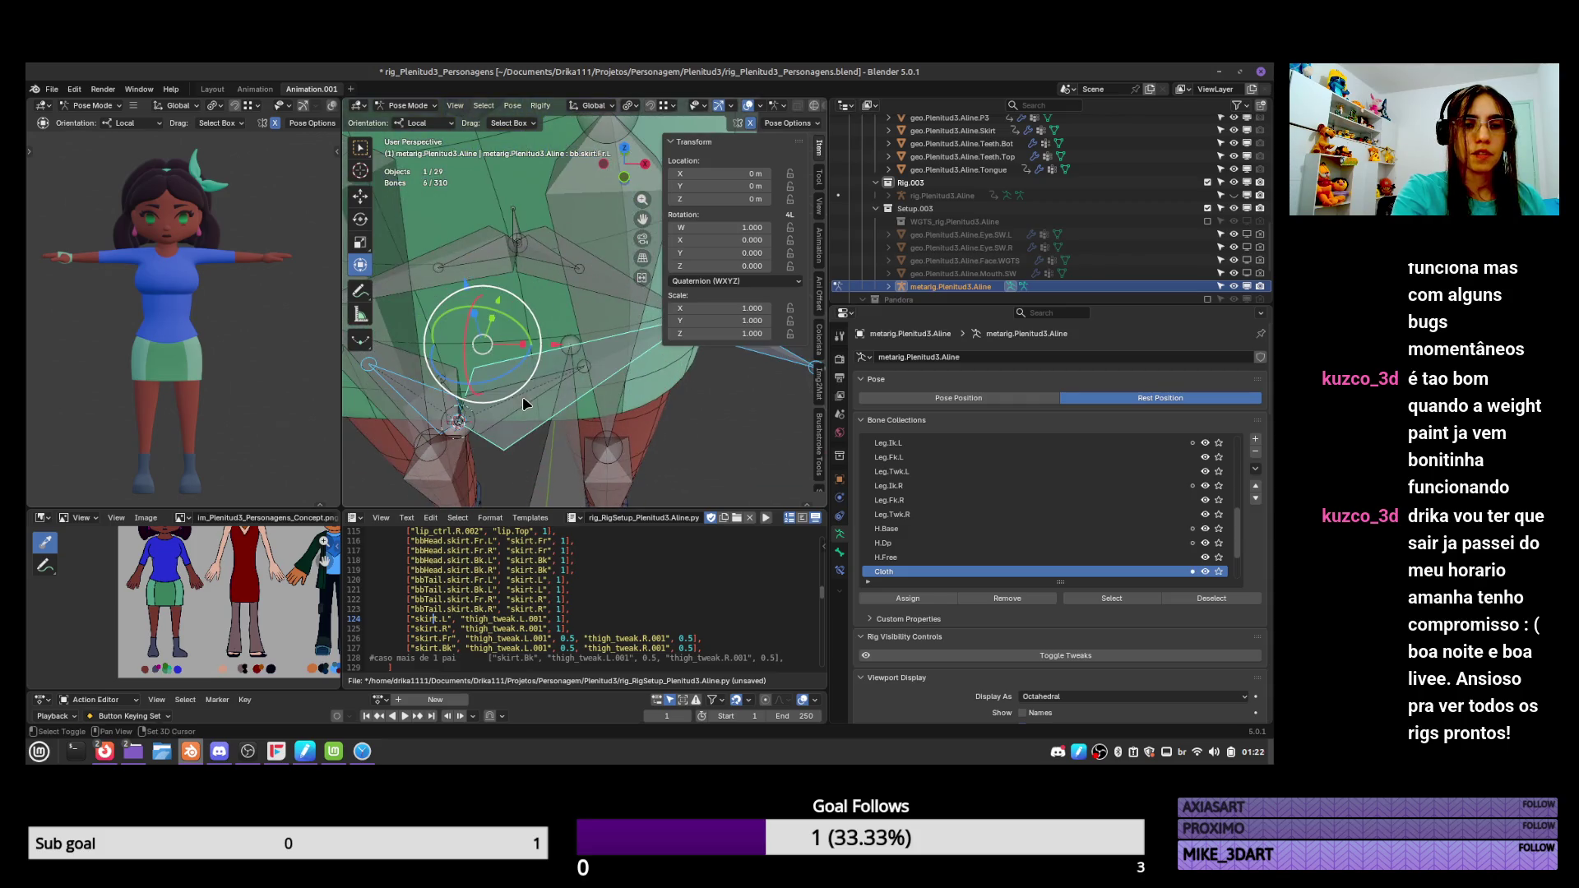
shift+click(551, 254)
shift+click(492, 260)
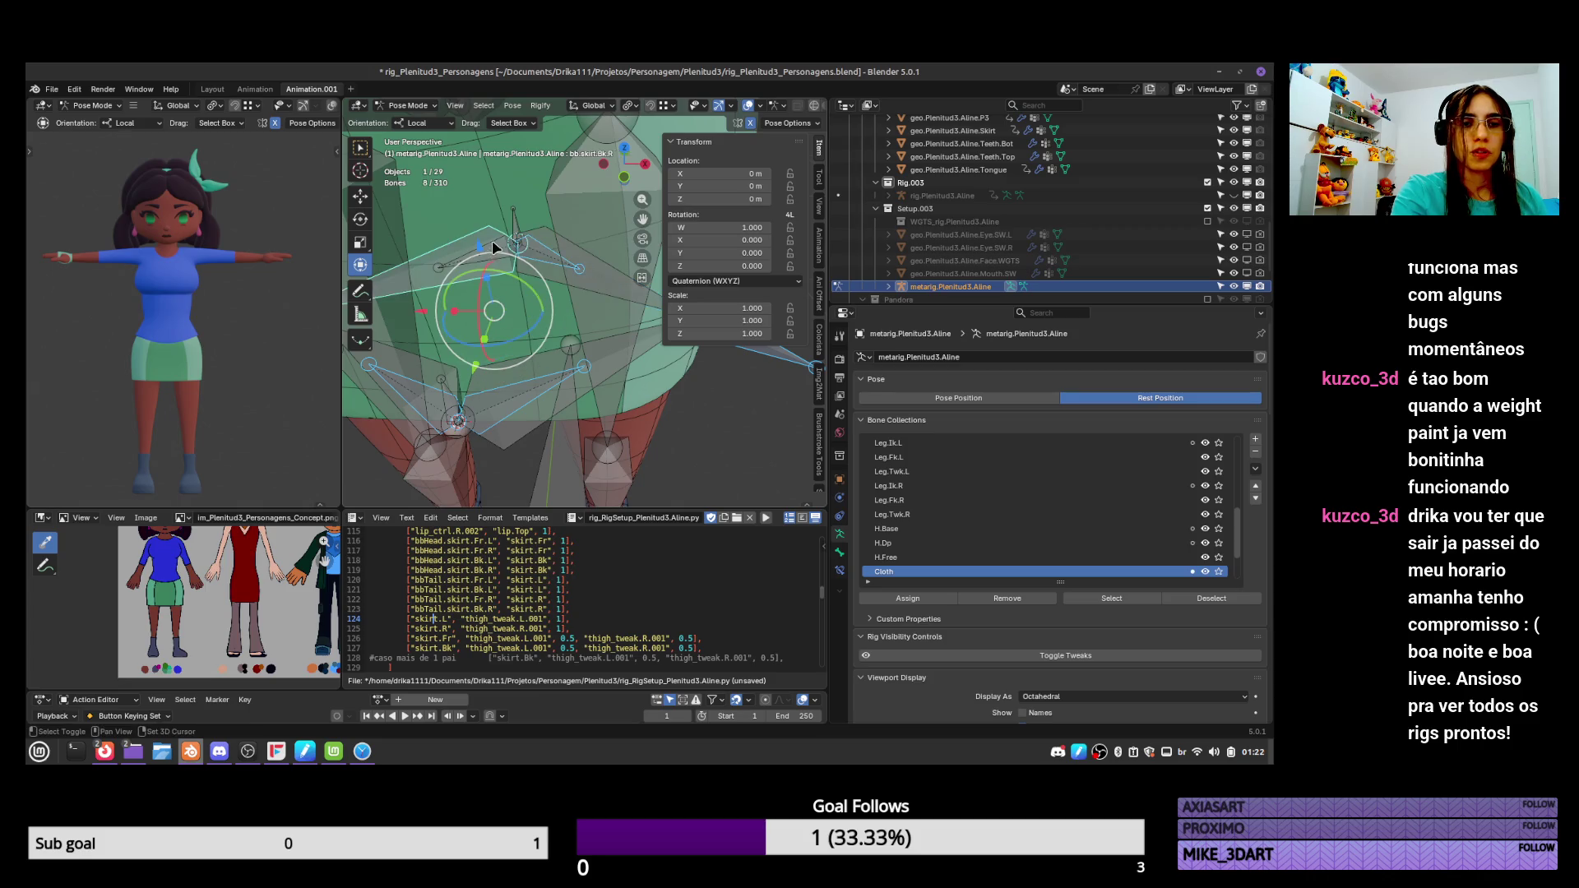
mouse_move(494, 208)
middle_down()
mouse_move(623, 323)
mouse_move(642, 277)
middle_up()
Check the bone properties, assign the eight skirt bones to Cloth, and return to Object Mode.
click(840, 551)
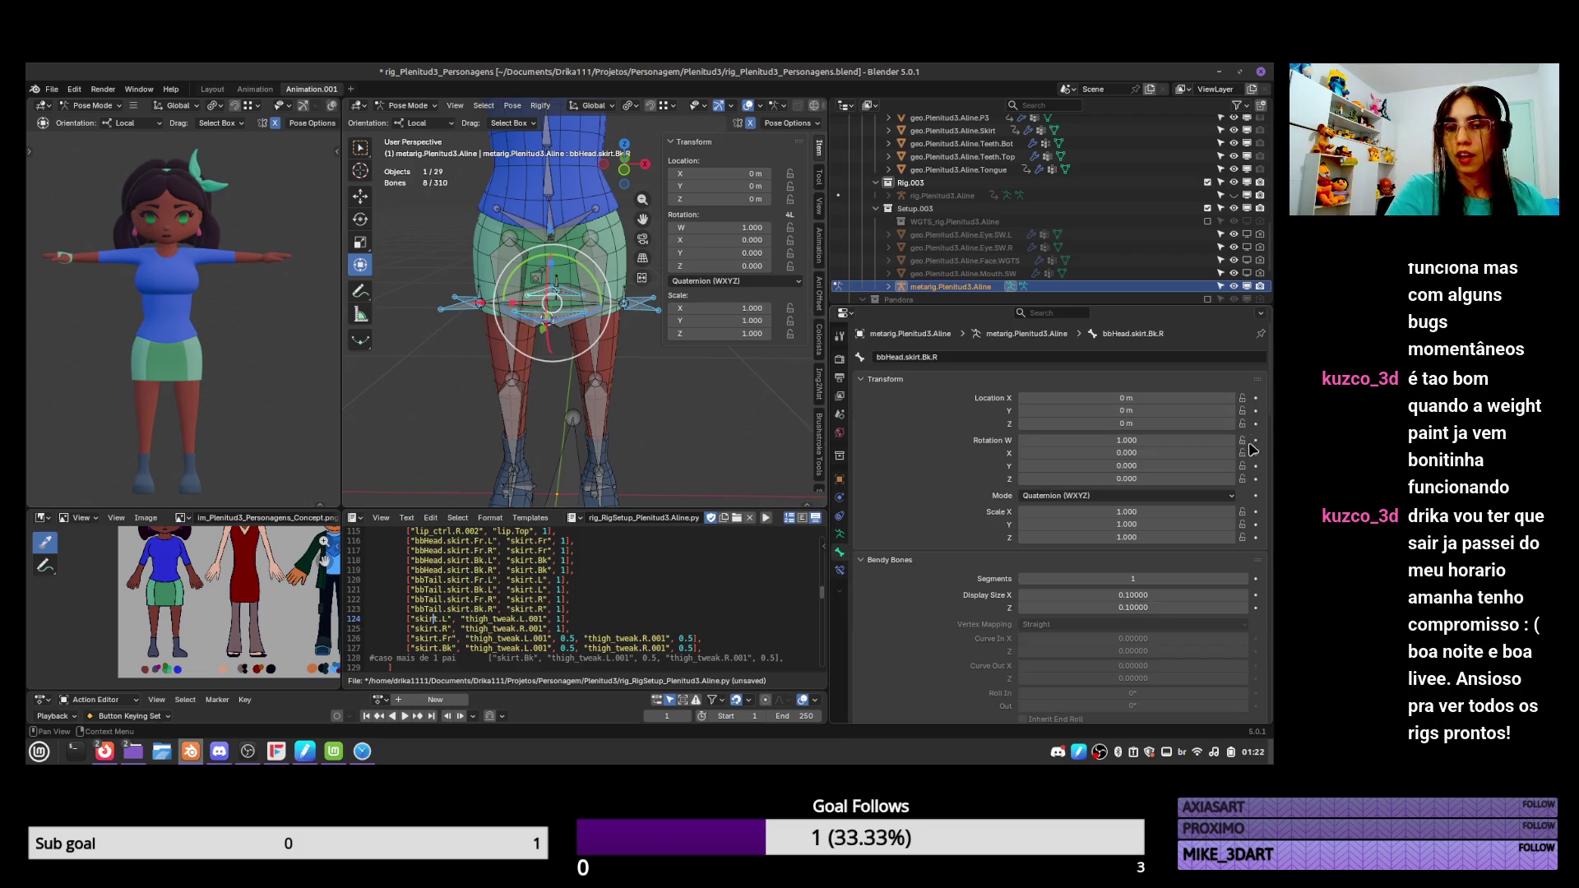
drag(1266, 440, 1275, 707)
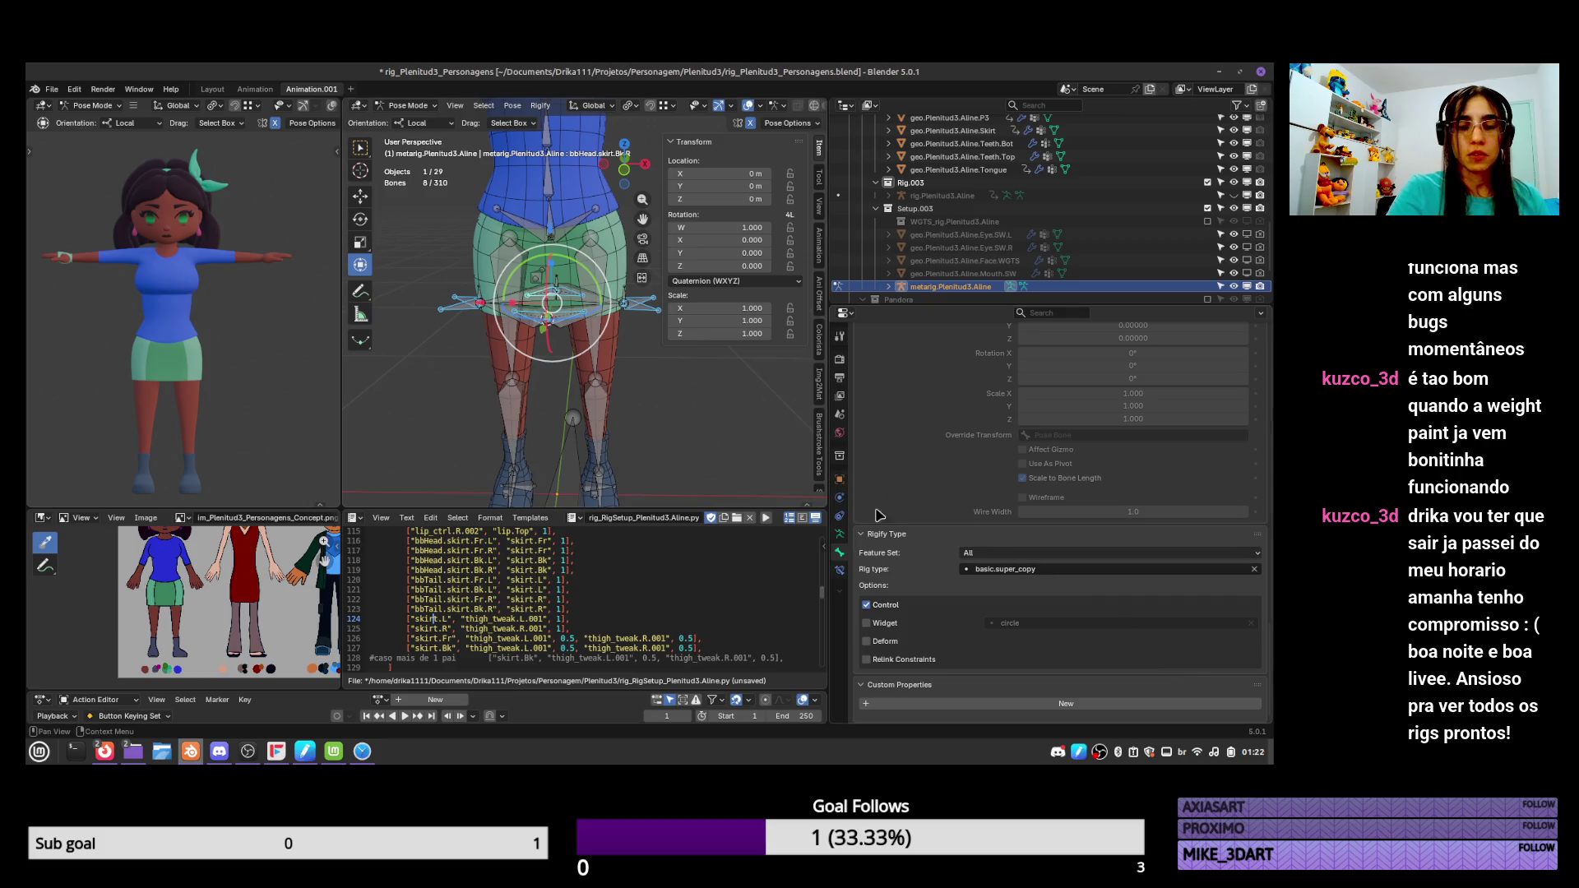
click(839, 536)
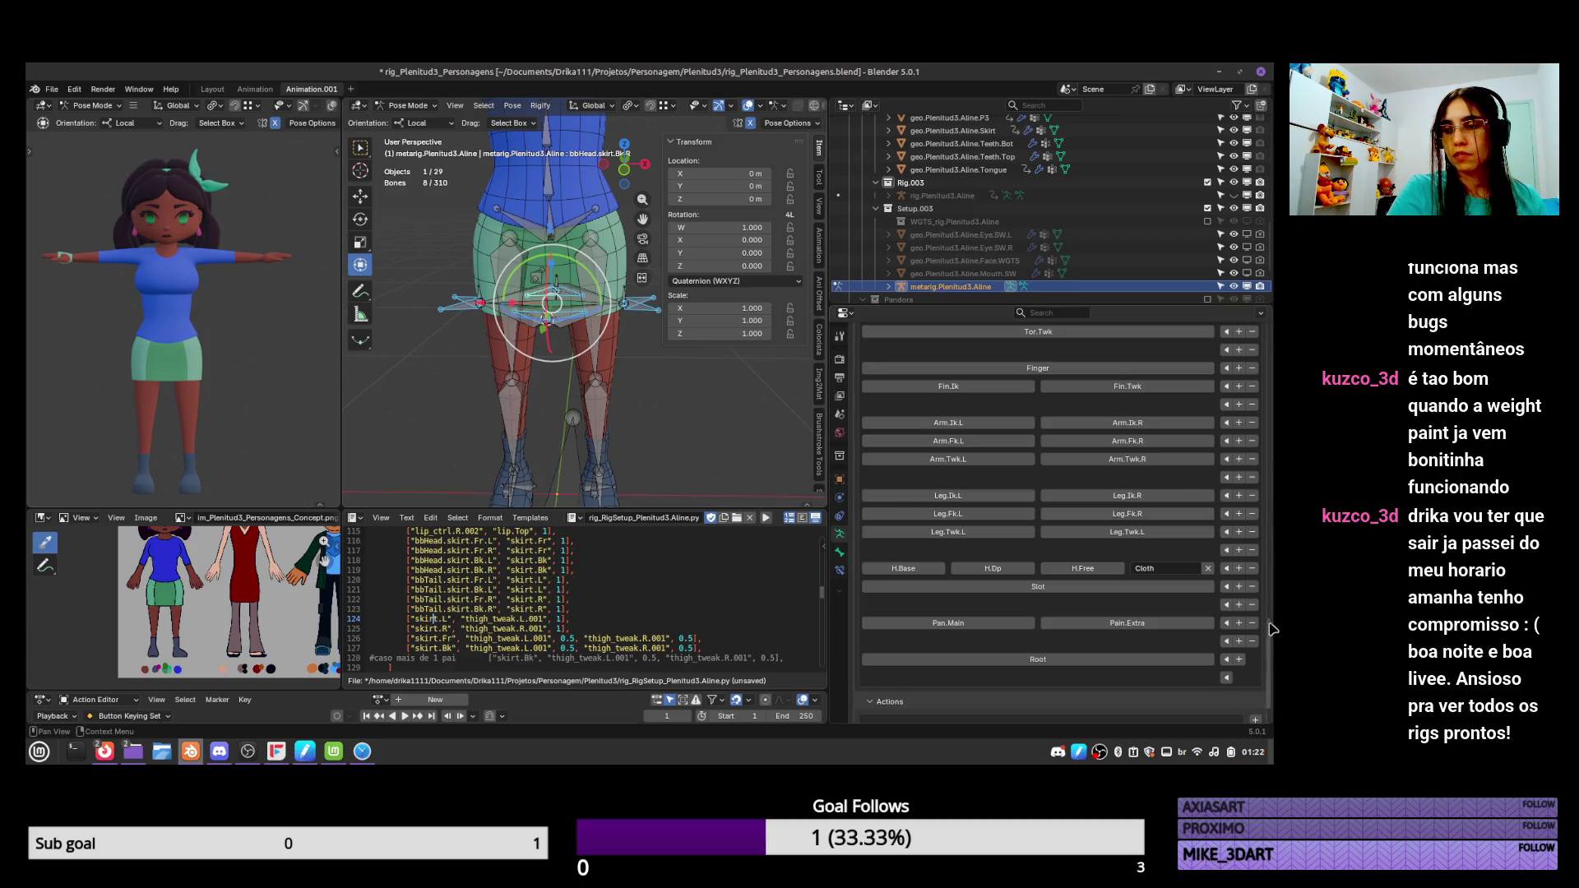
drag(1272, 629, 1275, 346)
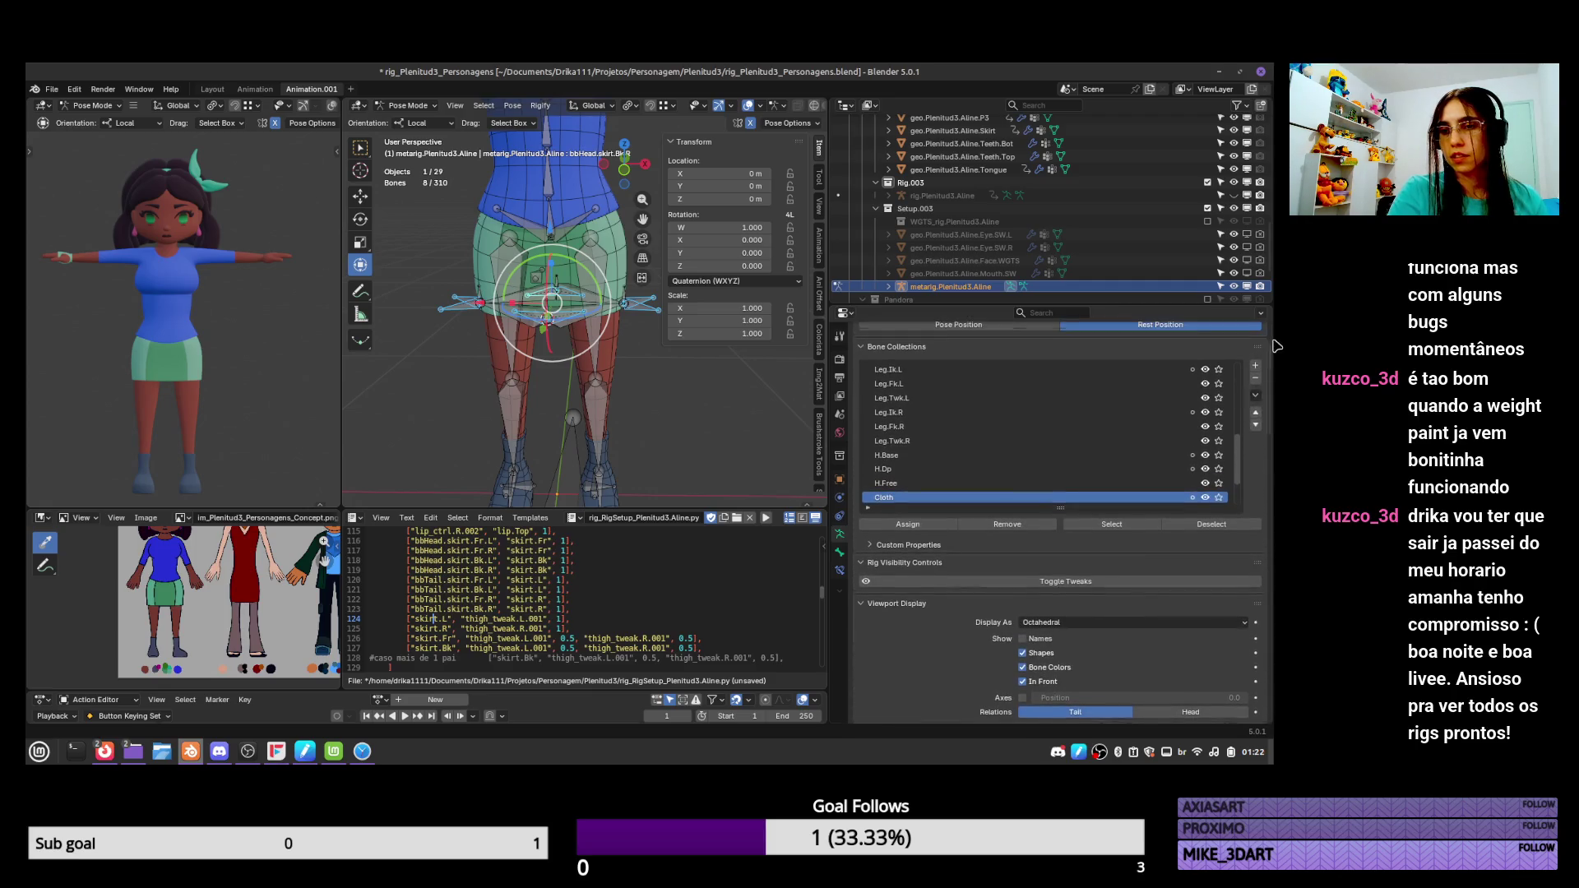
scroll(1239, 452, up, 5)
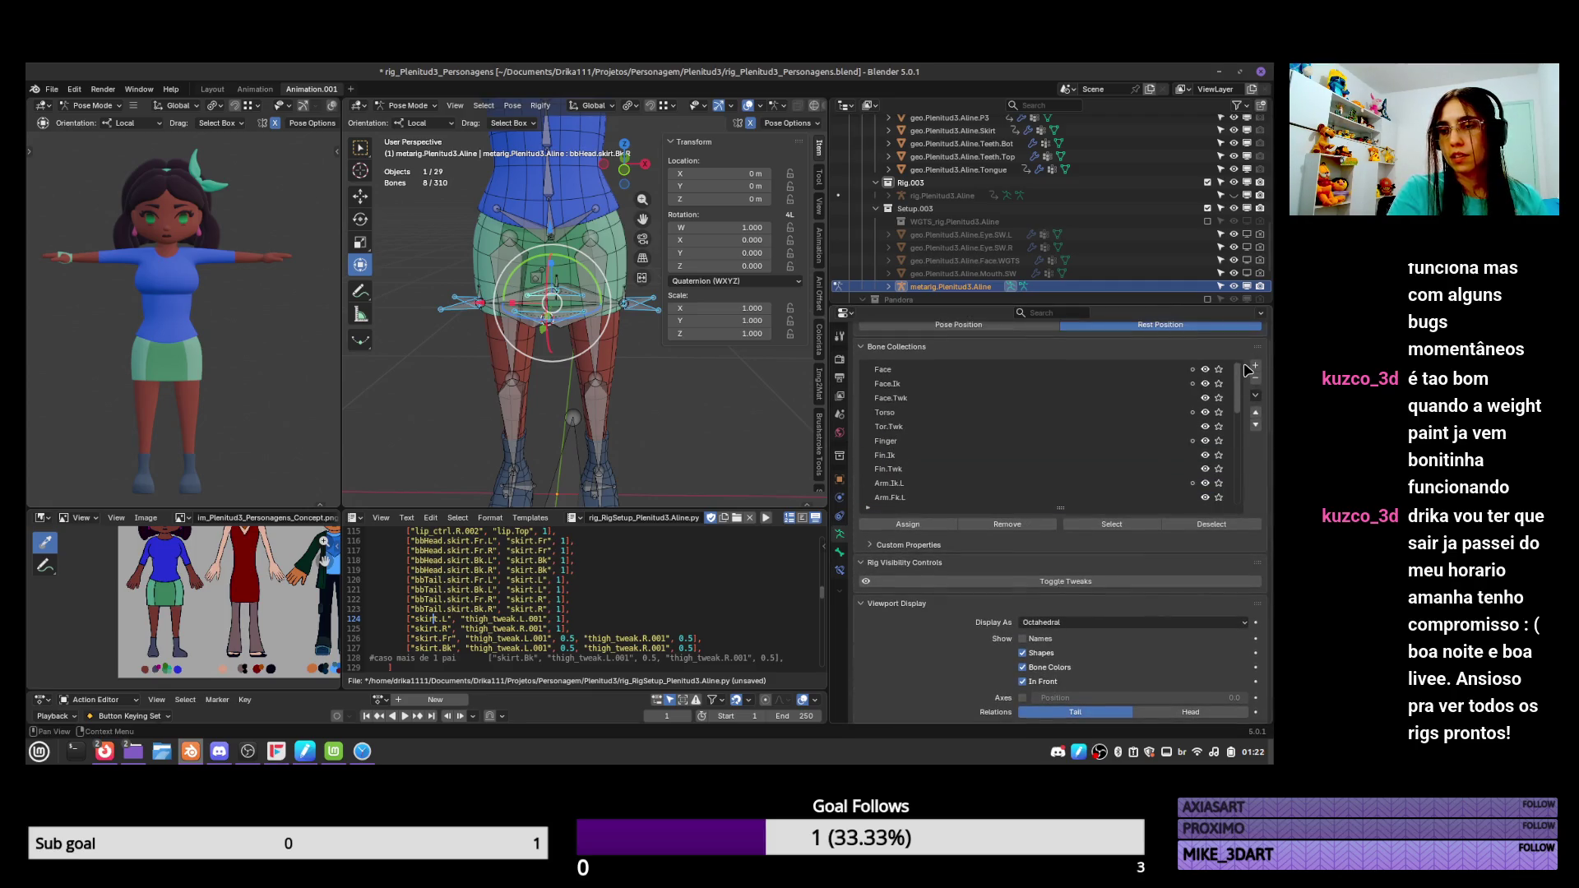
scroll(1239, 395, down, 5)
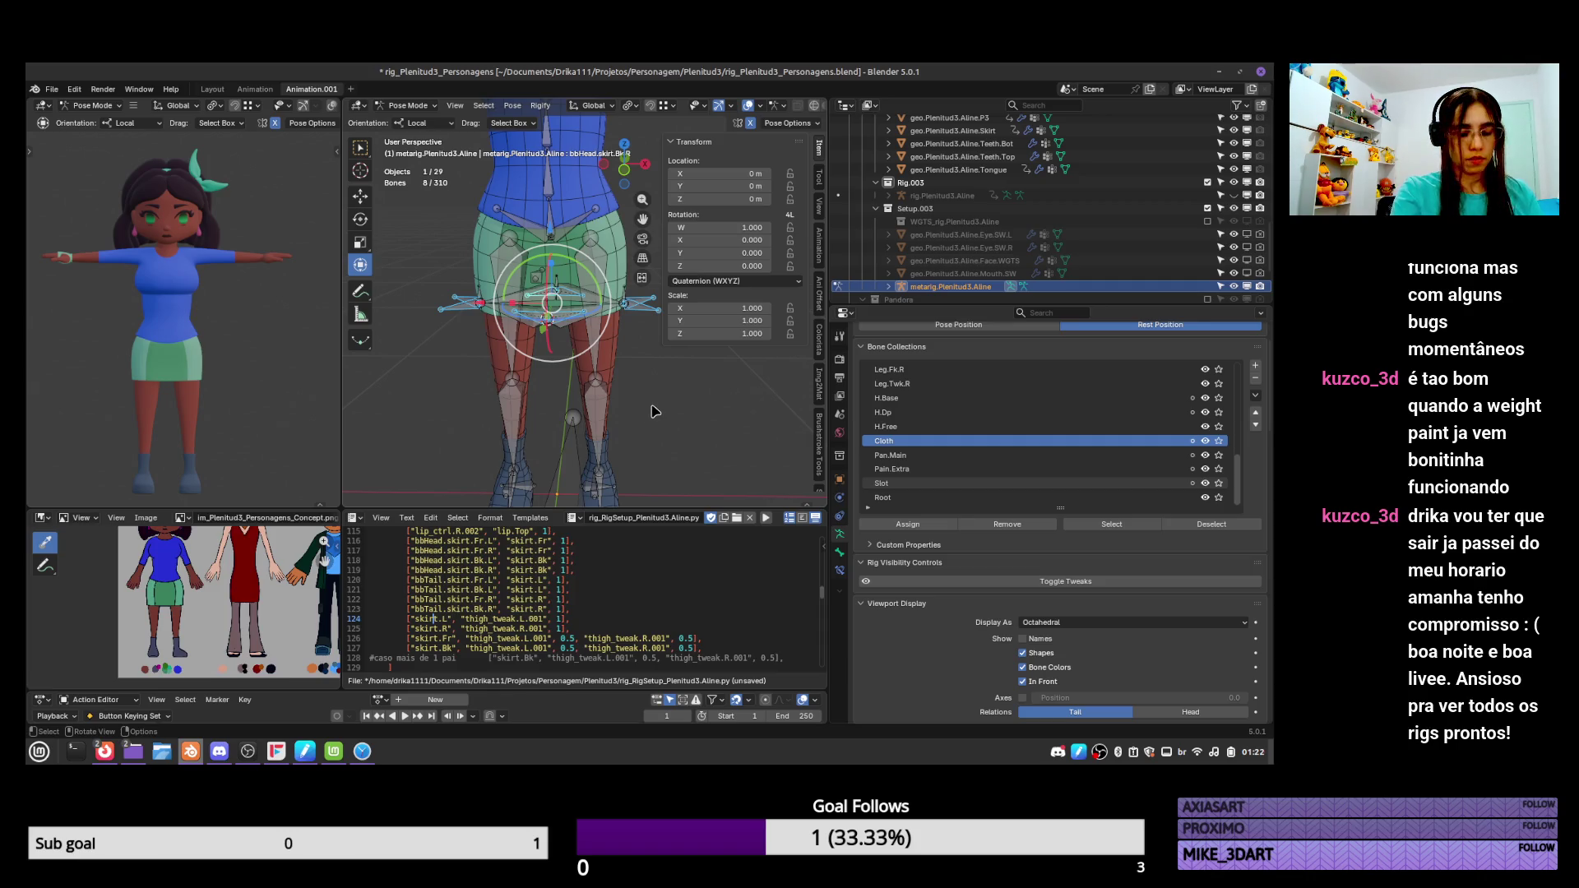
key(m)
click(629, 432)
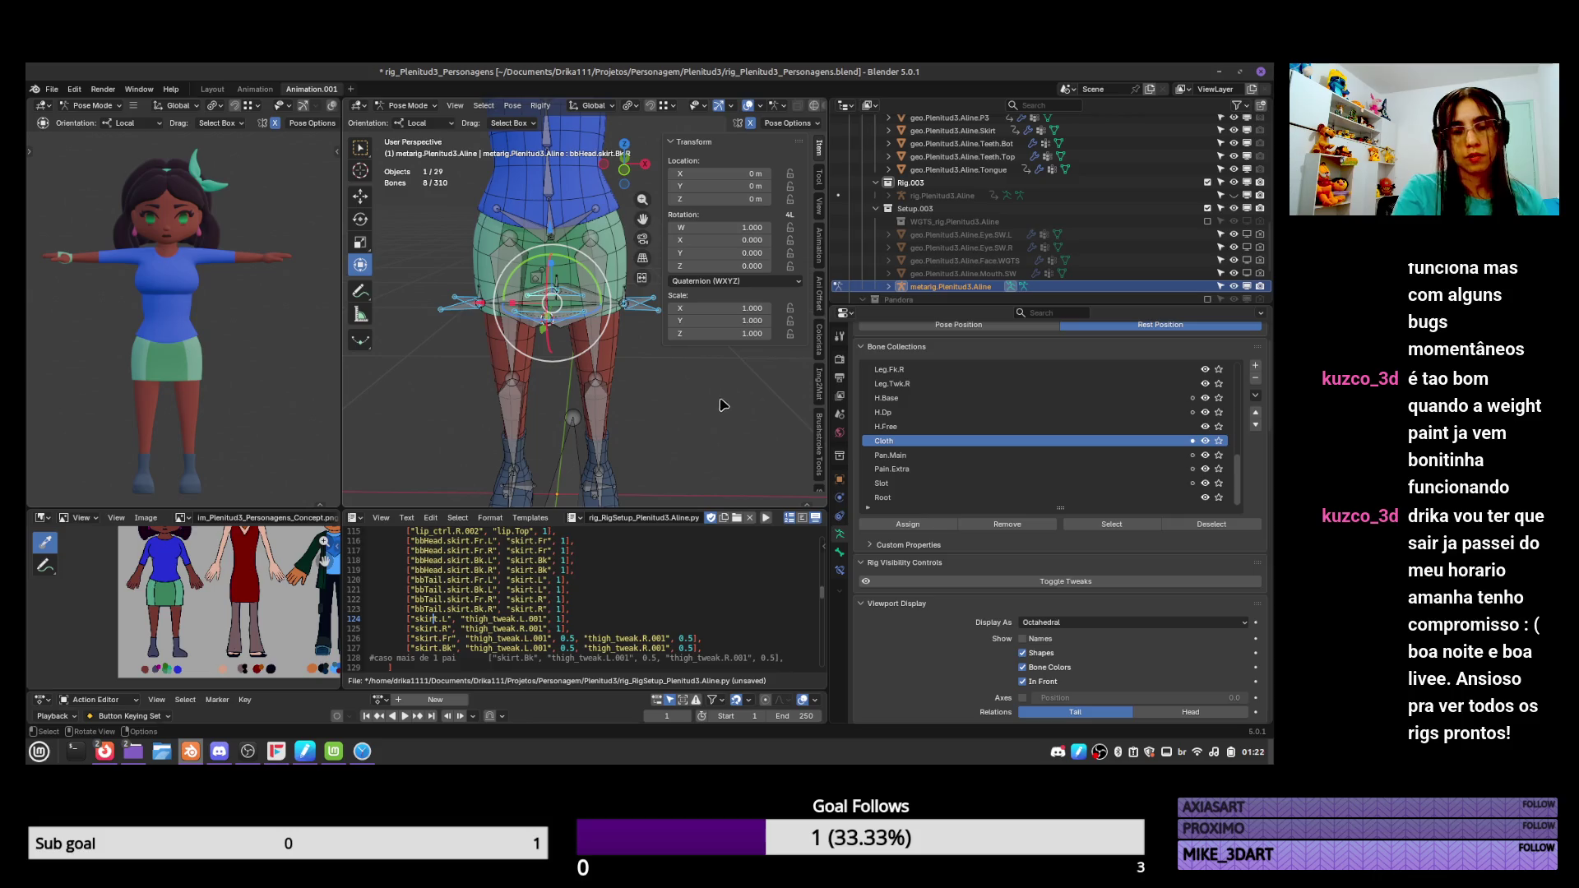
key(ctrl+Tab)
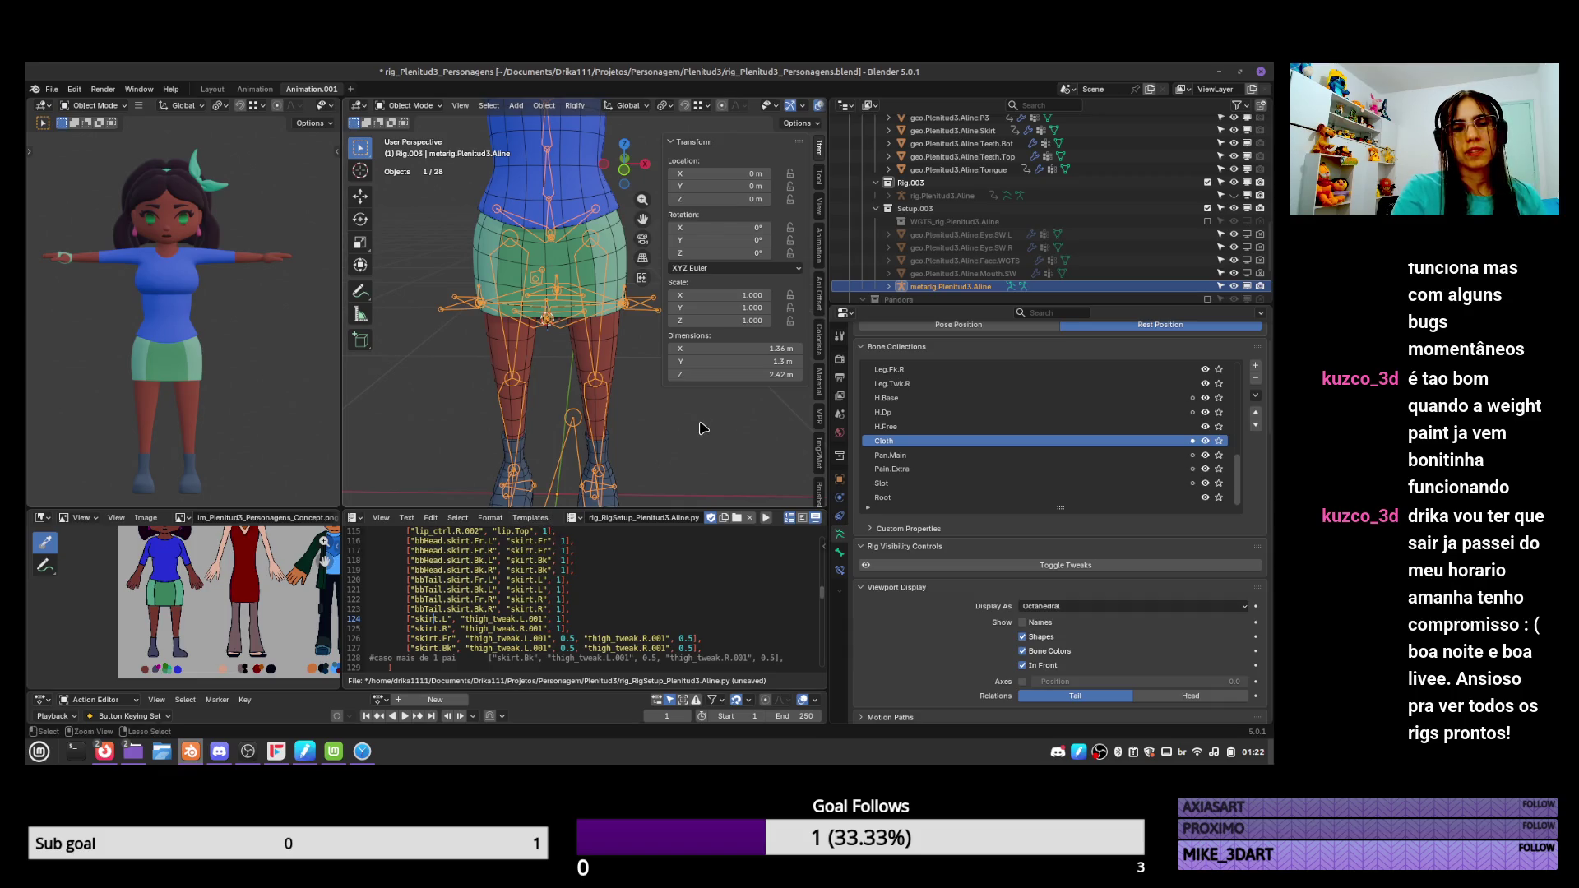
Save rig_Plenitud3_Personagens.blend and scroll the Armature properties to the Rigify Re-Generate Rig settings.
key(ctrl+s)
key(ctrl+Tab)
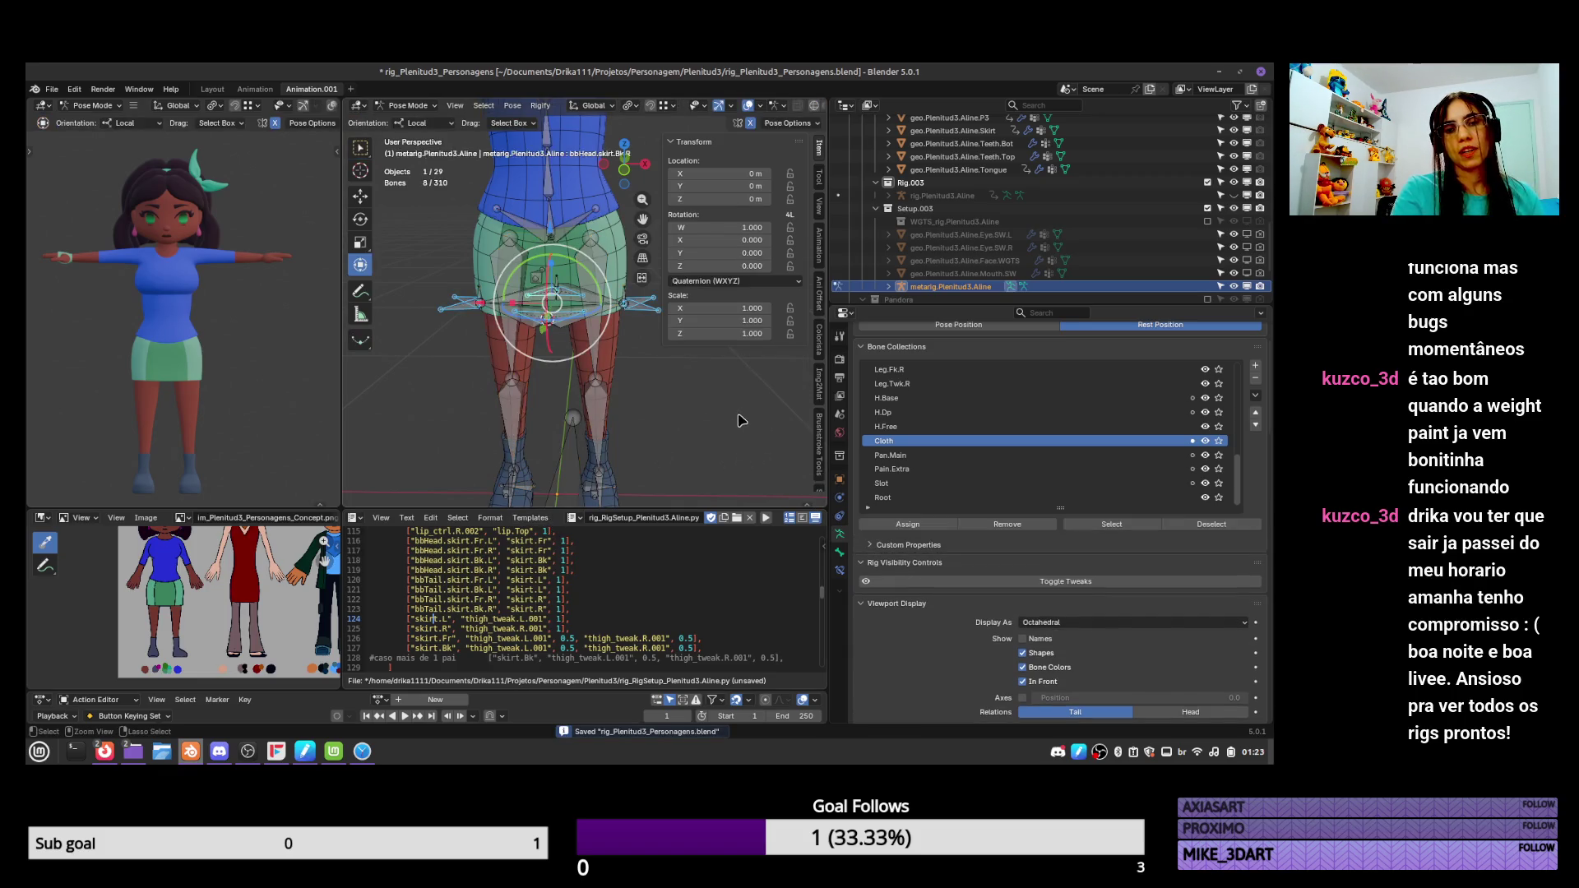
key(ctrl+z)
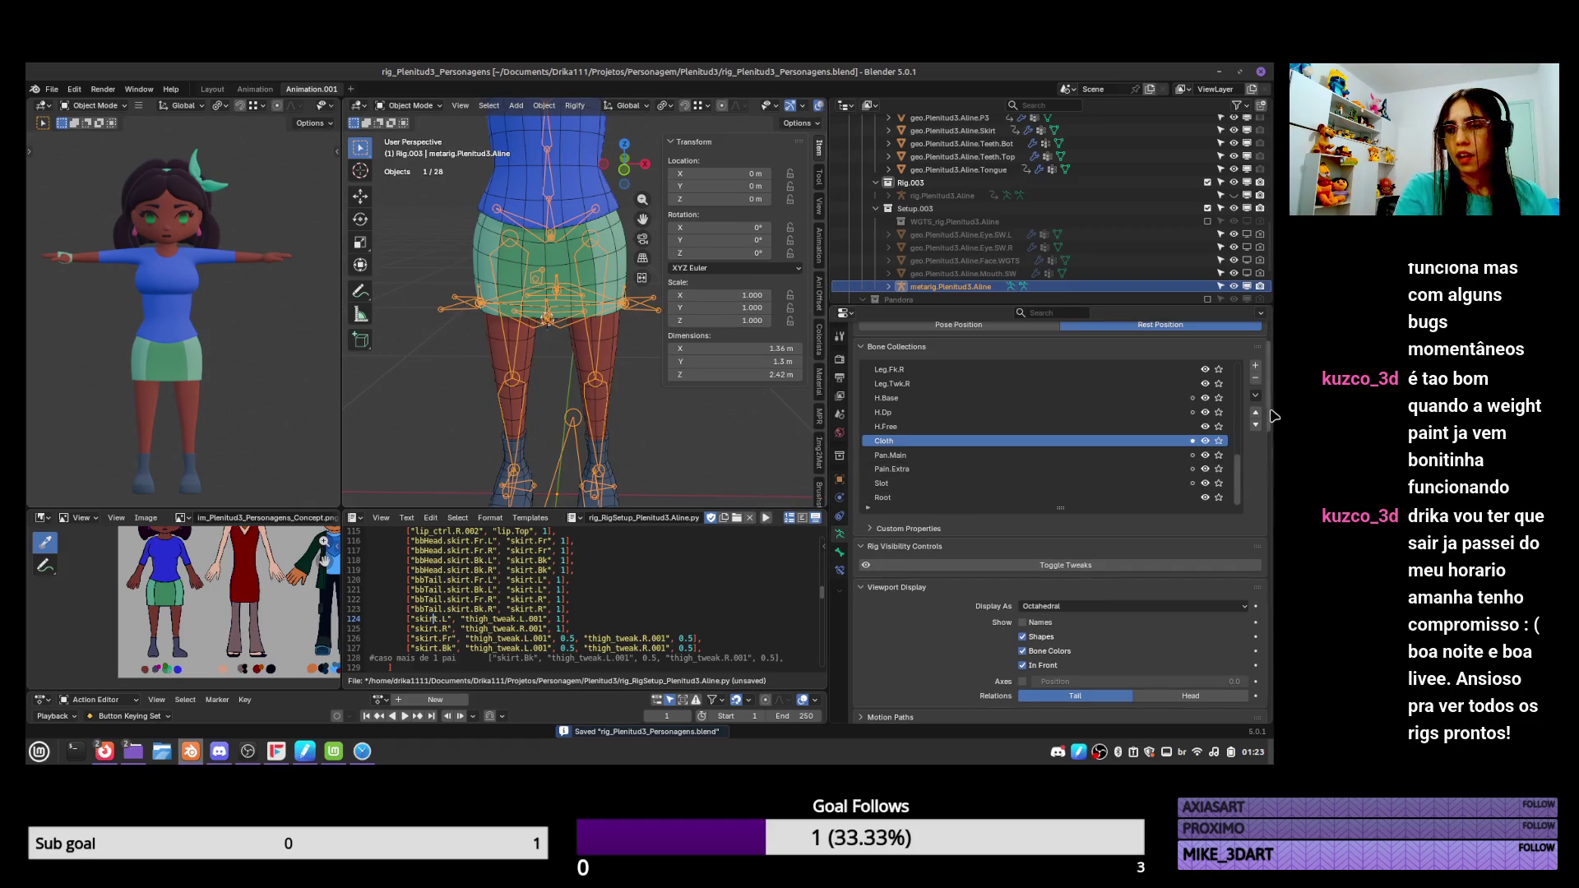
drag(1273, 419, 1264, 550)
scroll(1264, 550, up, 4)
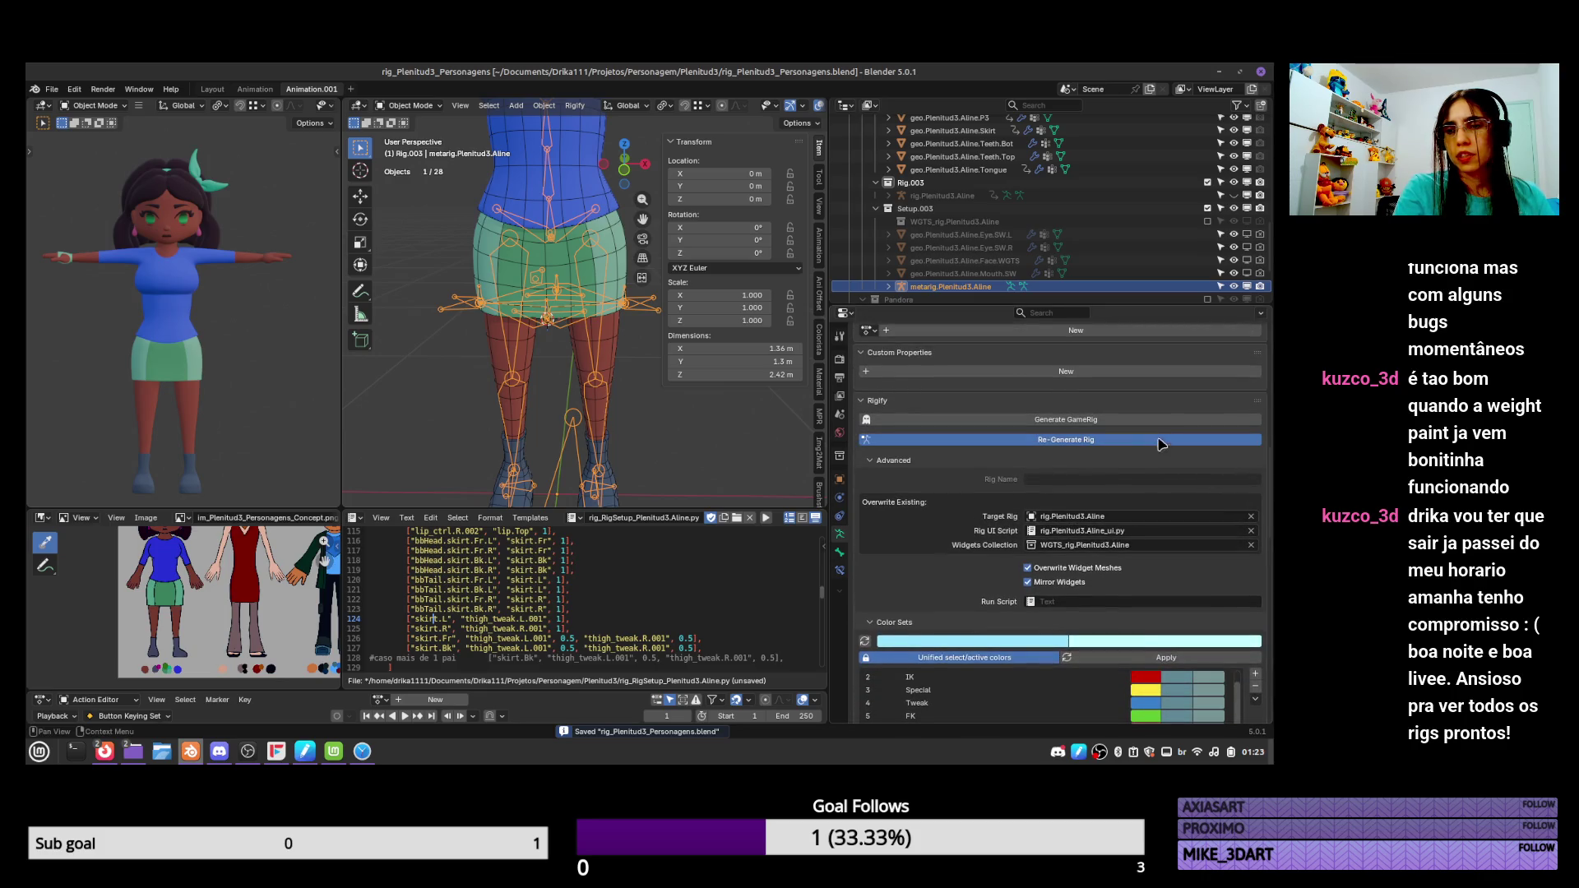
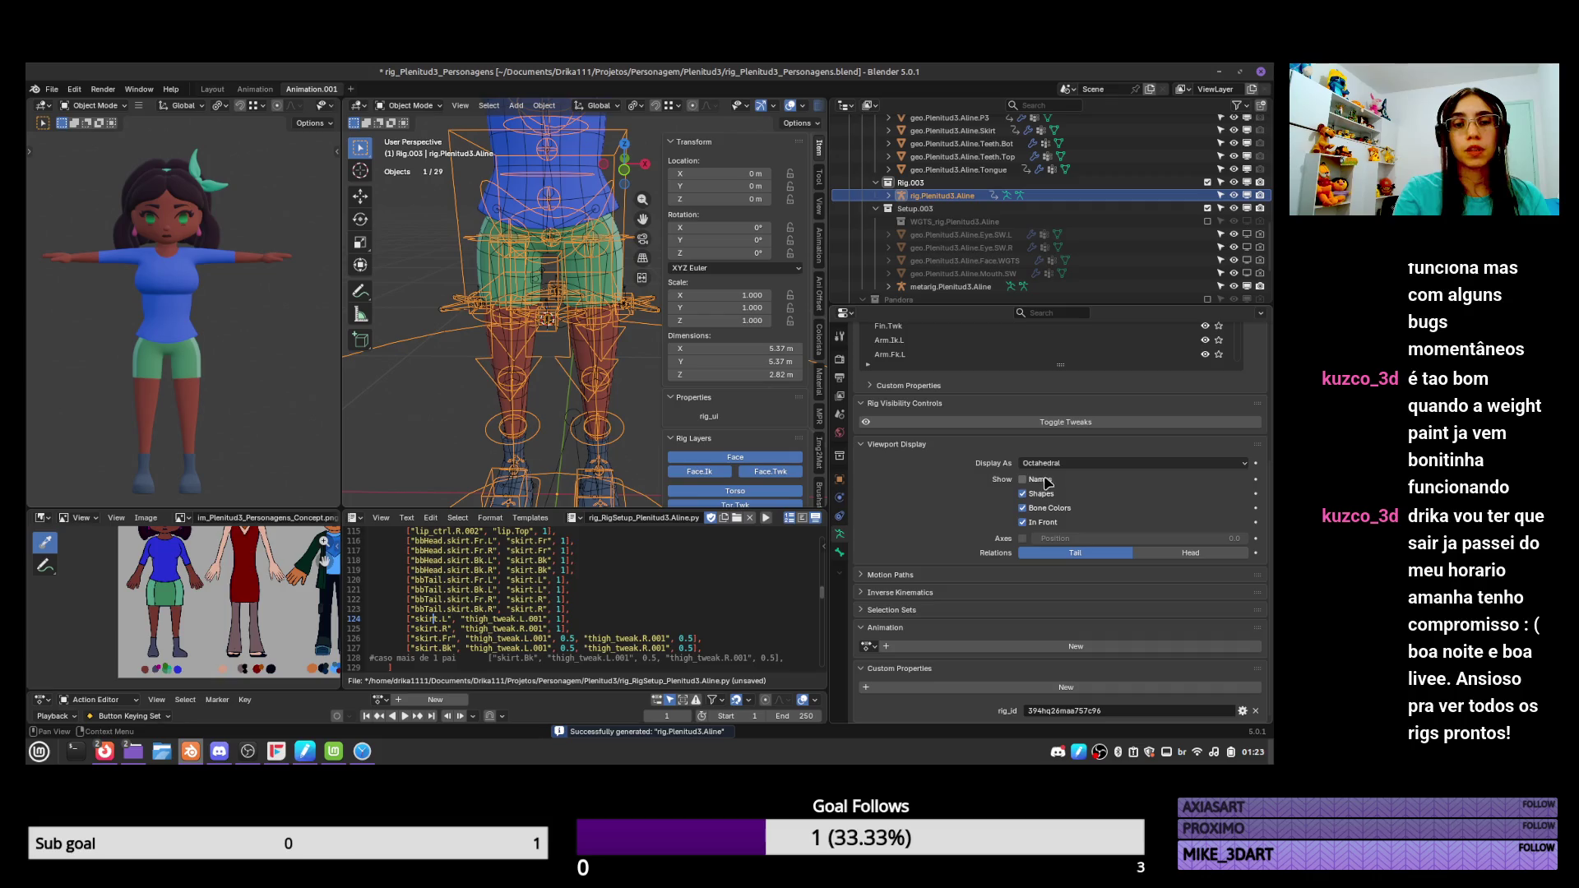
Resize the editor borders so the Text Editor holding the rig setup script is taller and wider.
mouse_move(711, 510)
mouse_down()
mouse_move(711, 324)
mouse_move(711, 411)
mouse_move(712, 398)
mouse_up()
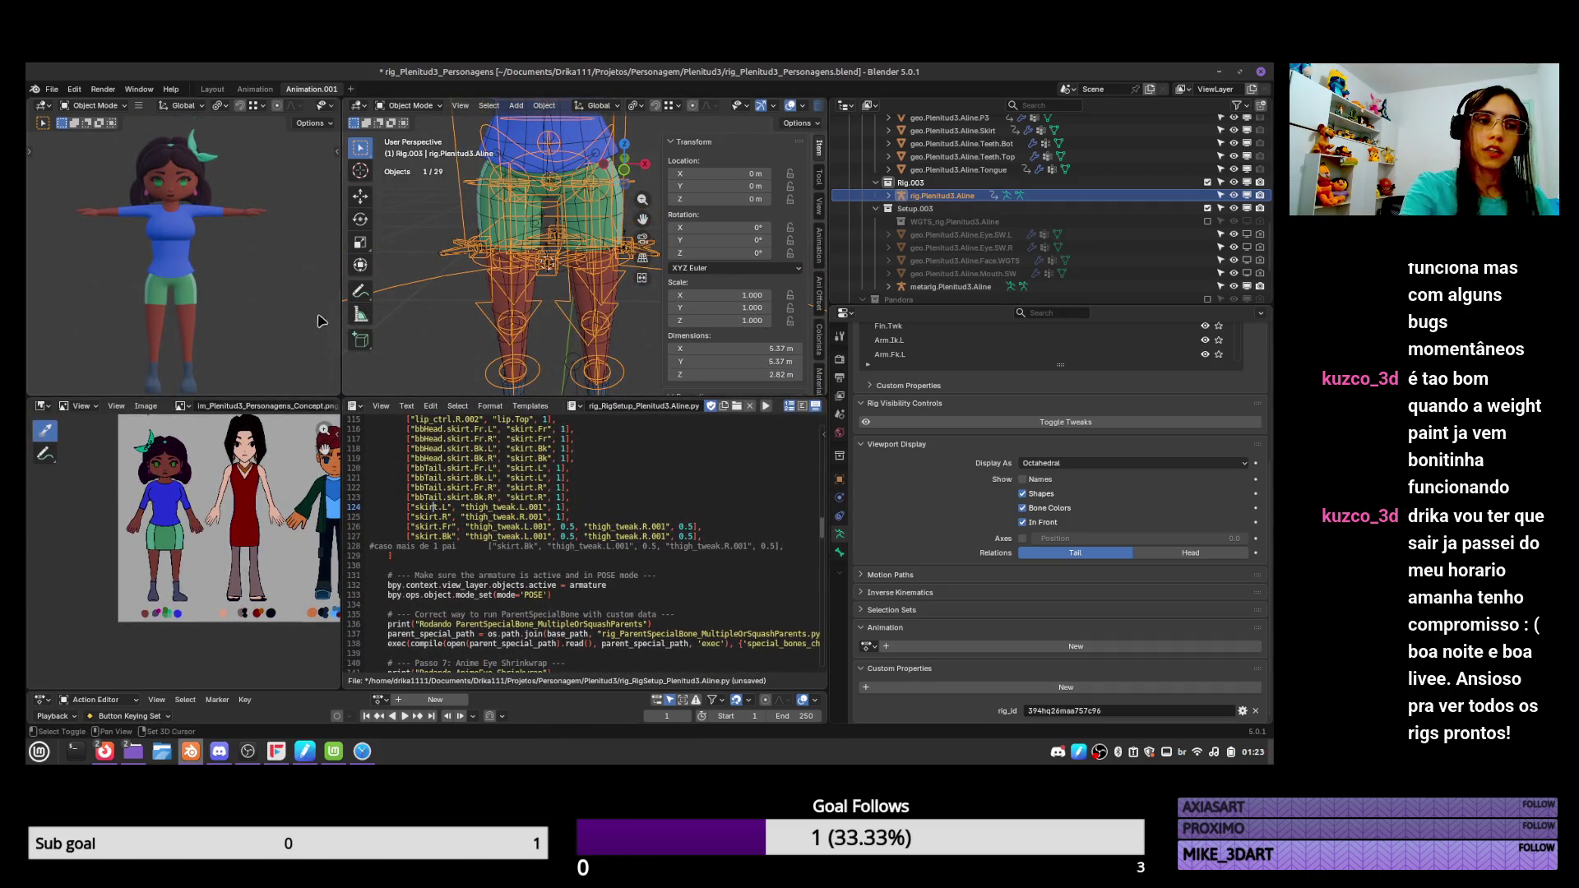
drag(341, 475, 292, 473)
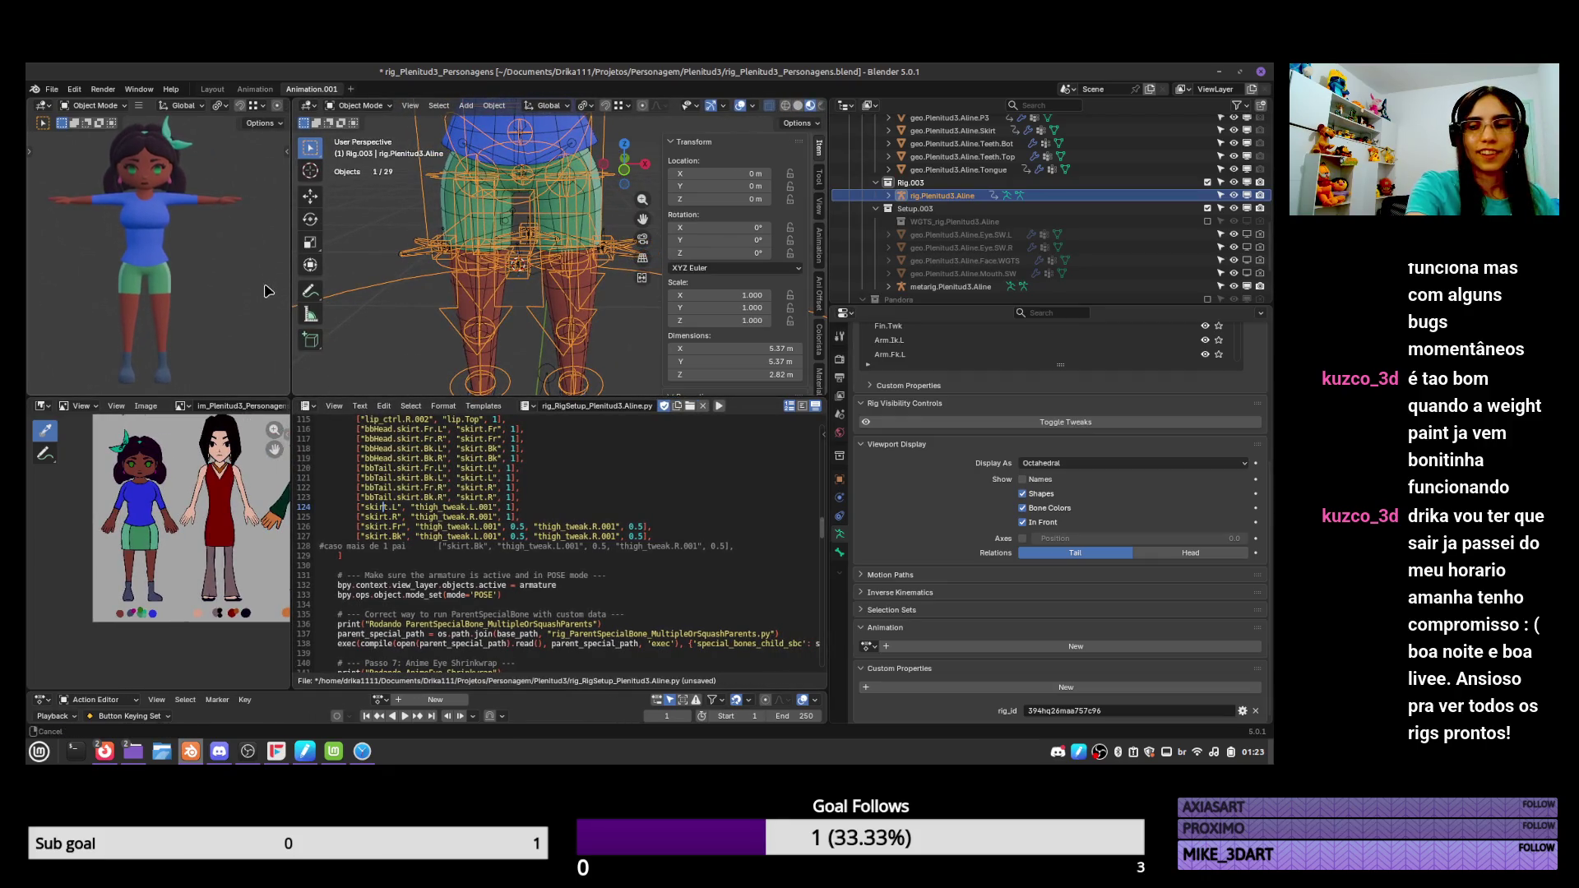
scroll(746, 500, up, 5)
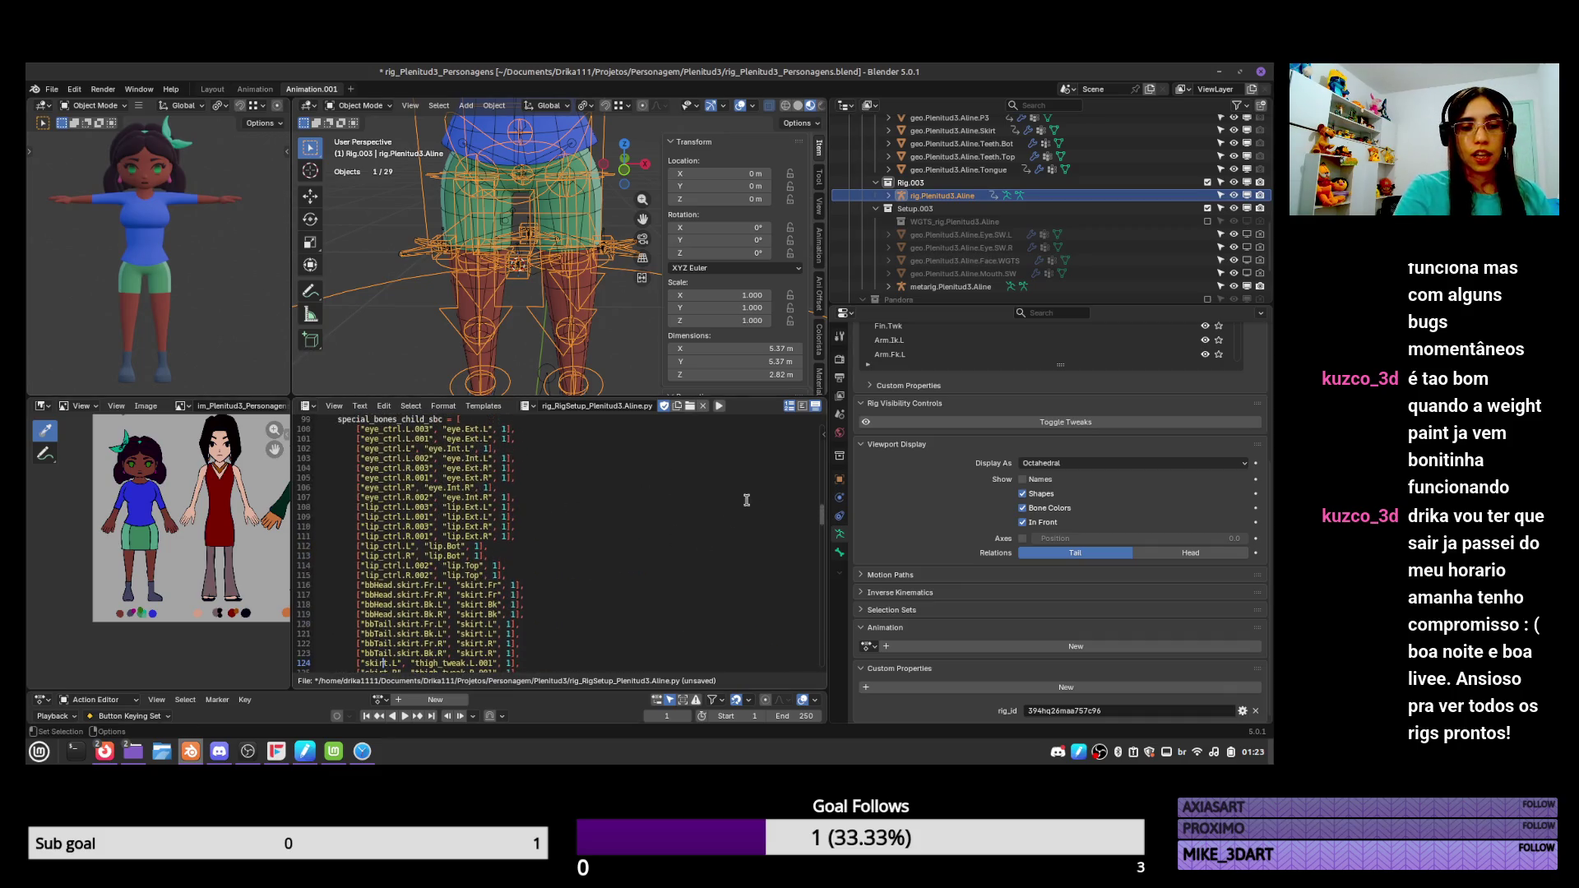
mouse_move(826, 523)
mouse_down()
mouse_move(827, 428)
mouse_move(826, 576)
mouse_up()
Maximize the Text Editor and select lines 232–244, the Passo 11 mask block.
key(ctrl+space)
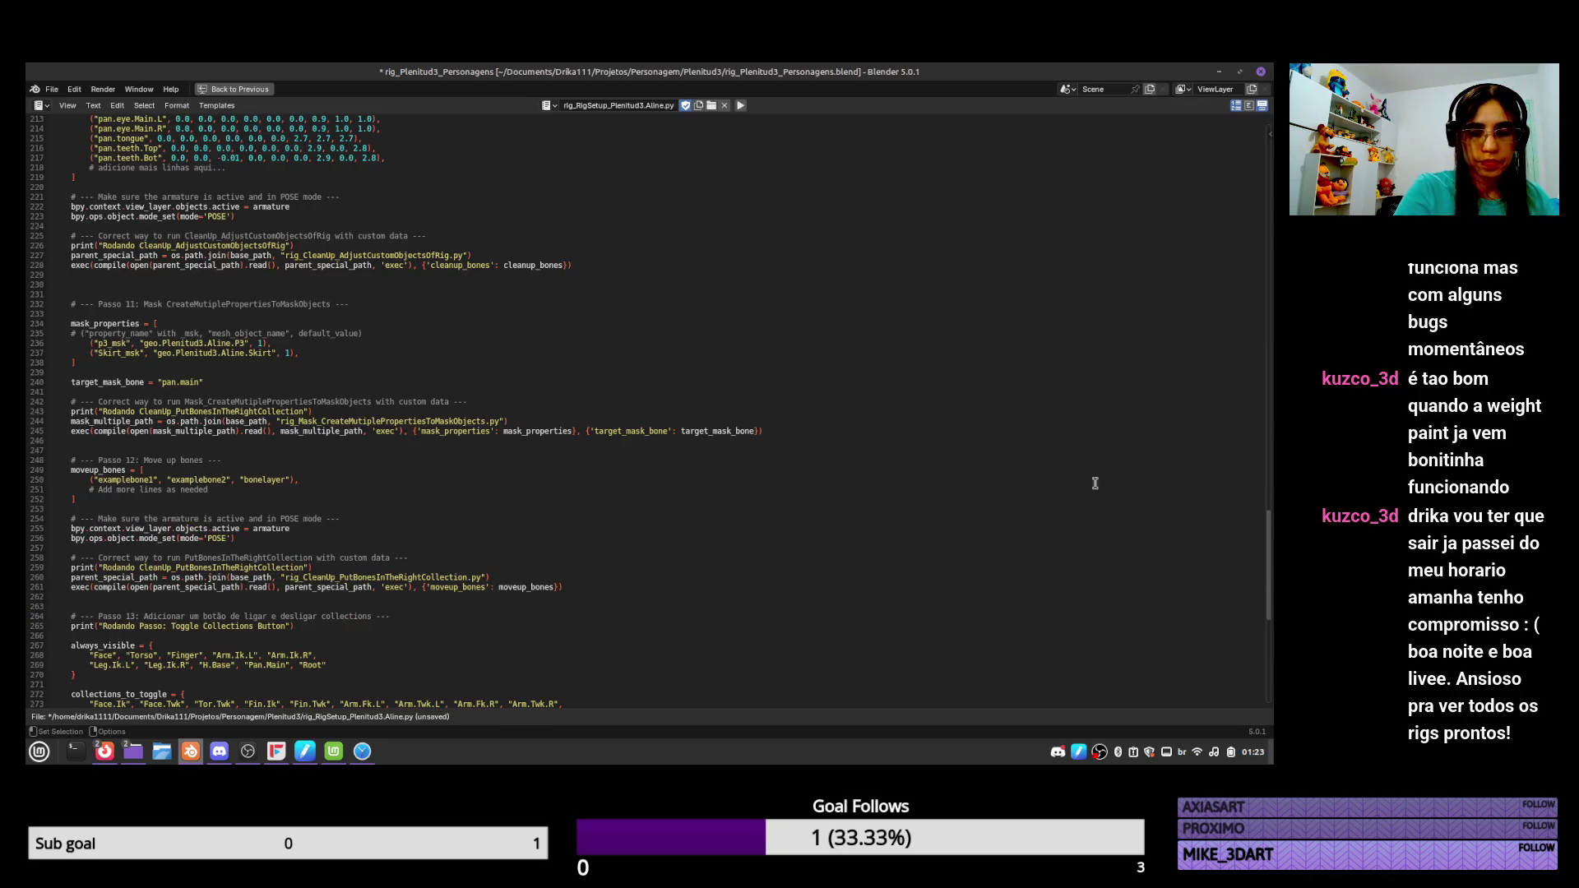
mouse_move(1264, 573)
mouse_down()
mouse_move(1264, 634)
mouse_move(1263, 566)
mouse_up()
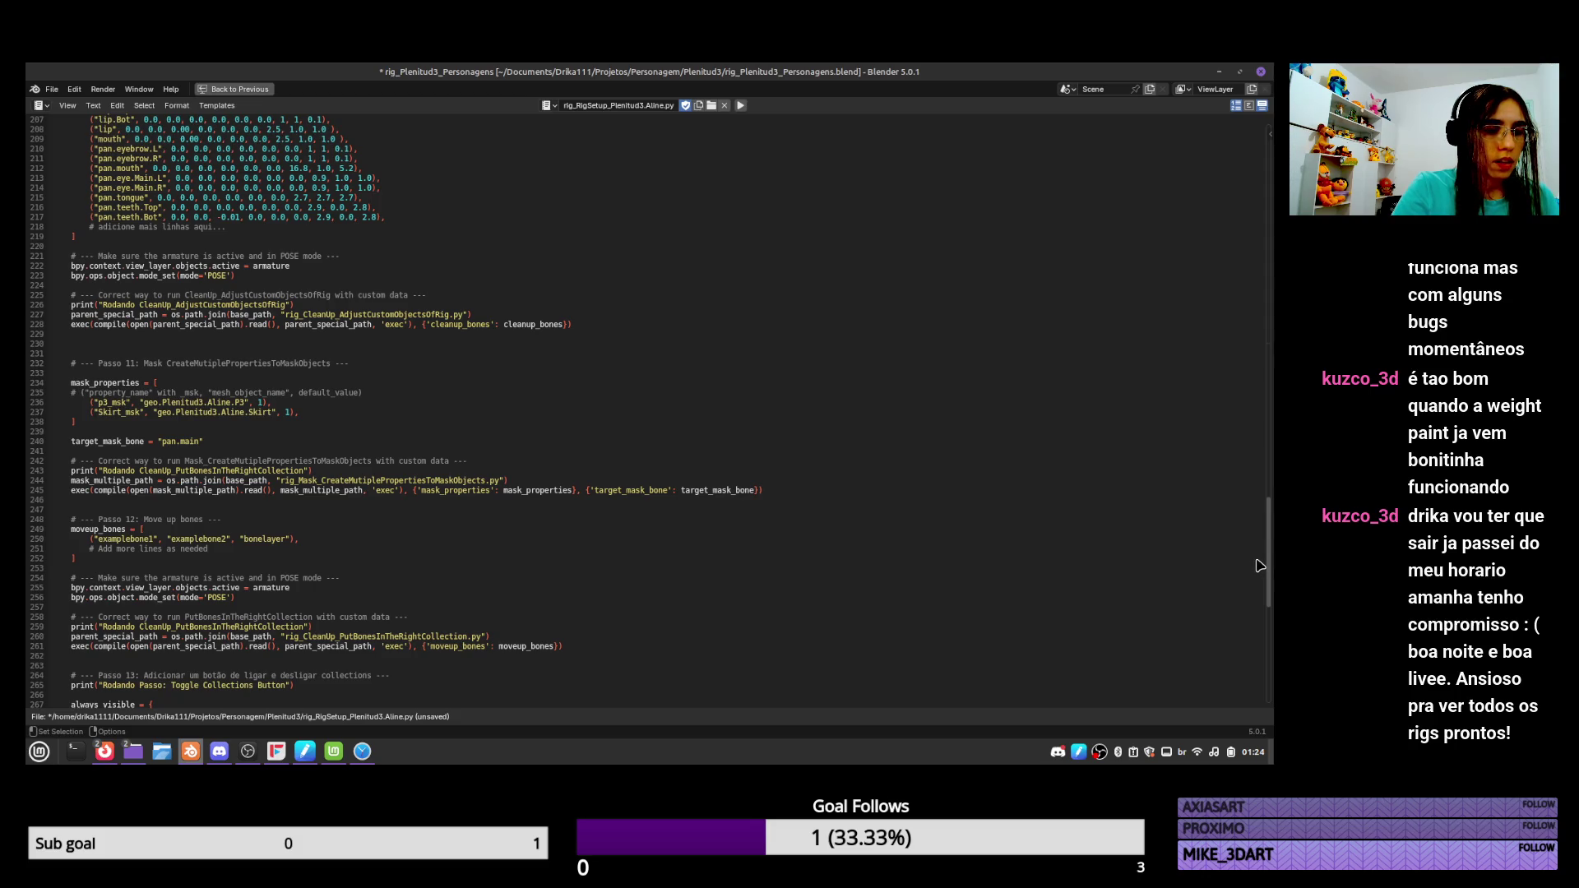
drag(1255, 560, 1256, 561)
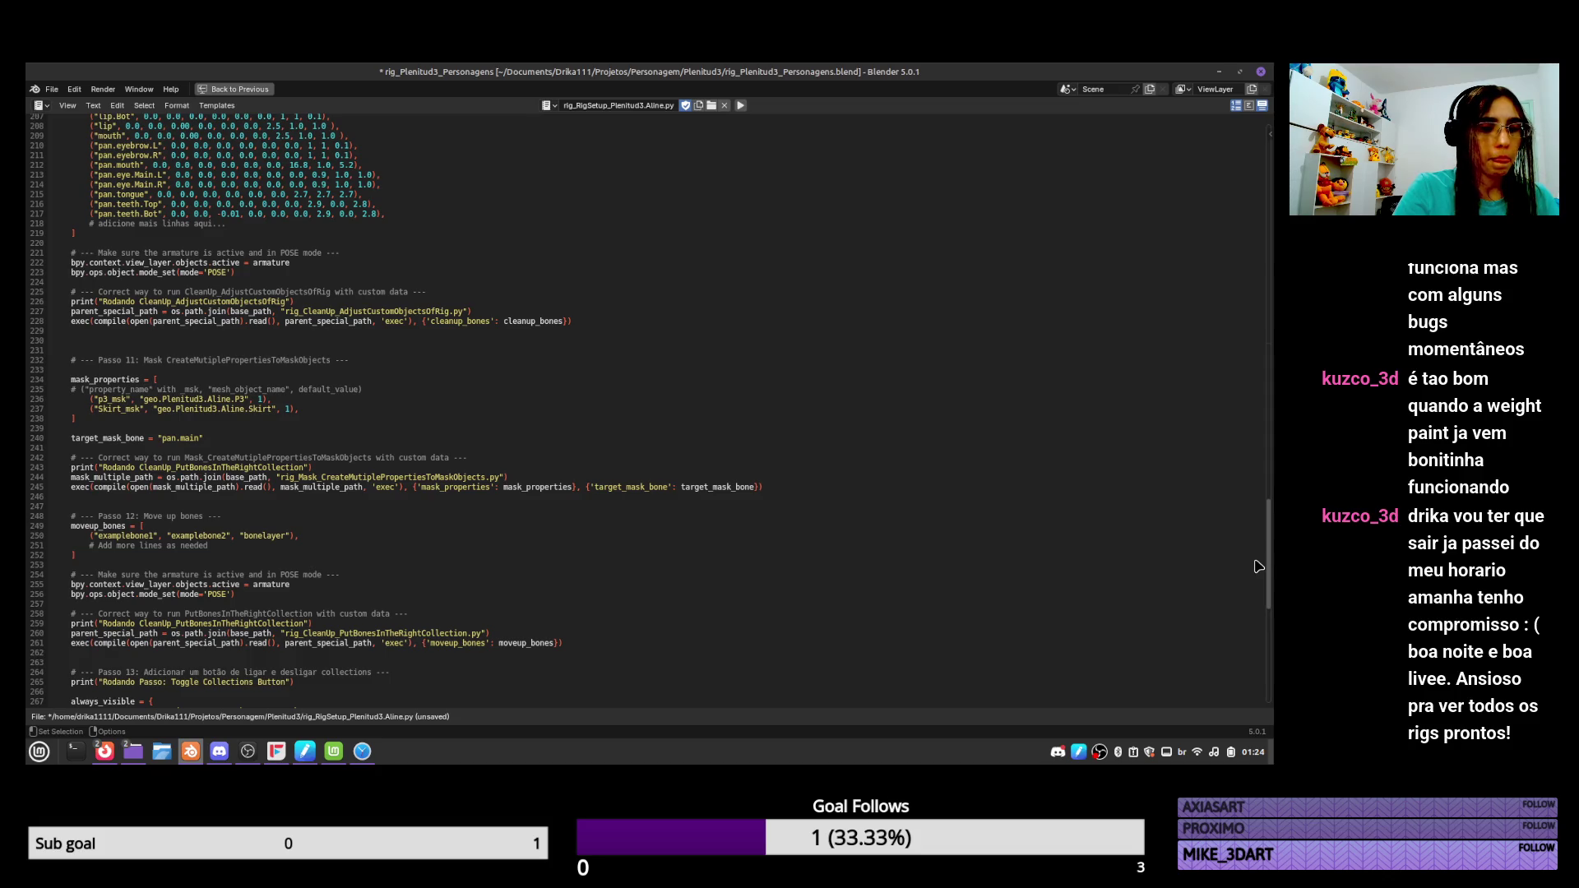
drag(1258, 565, 1246, 557)
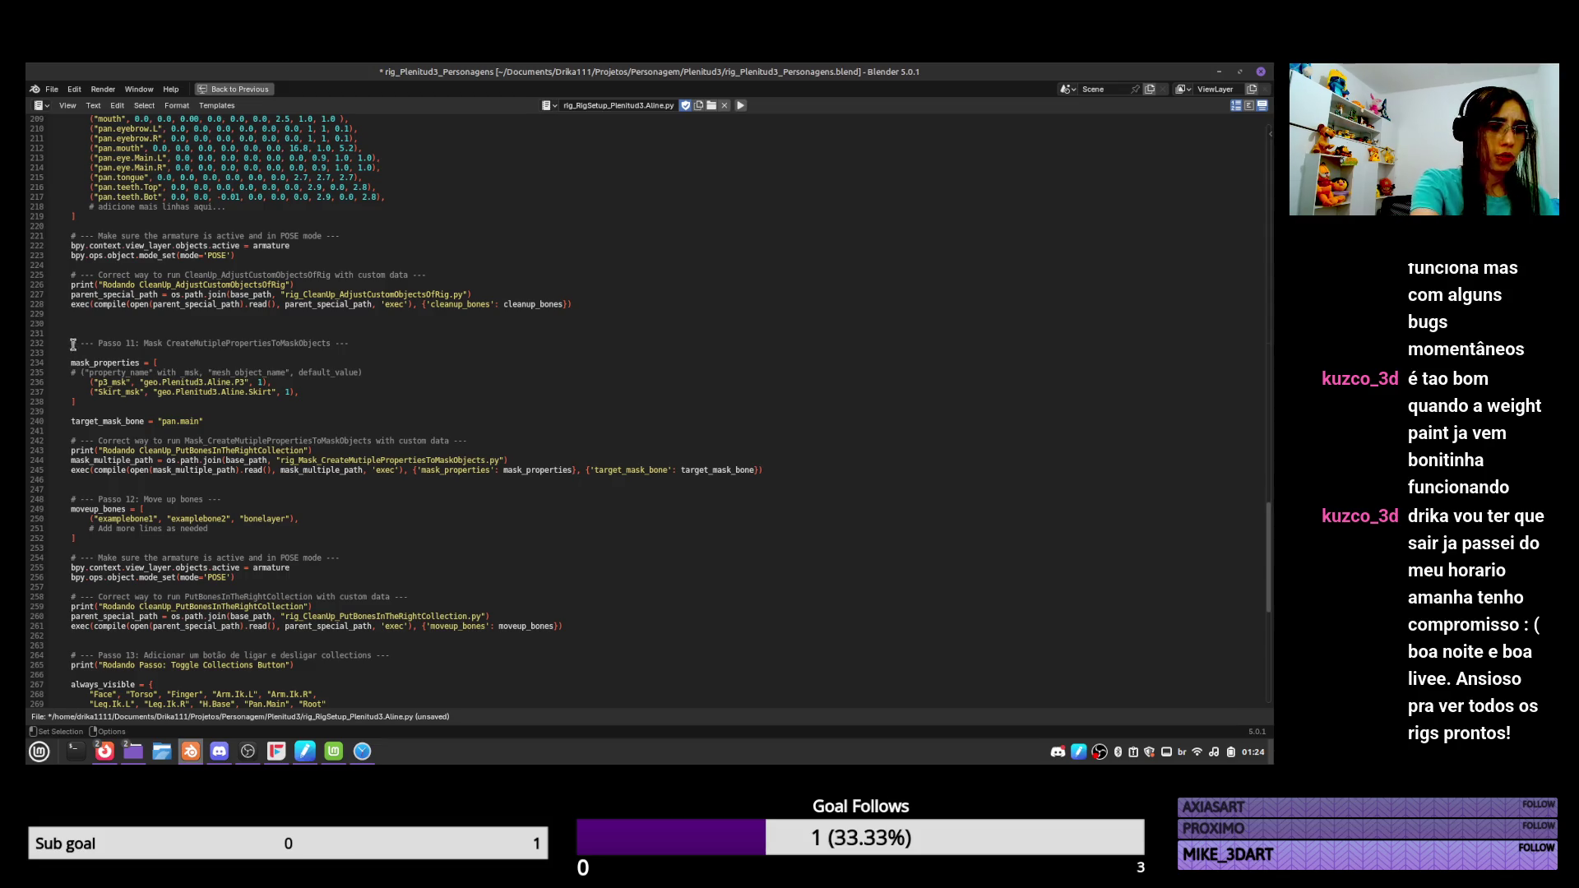
drag(72, 344, 819, 472)
key(ctrl+c)
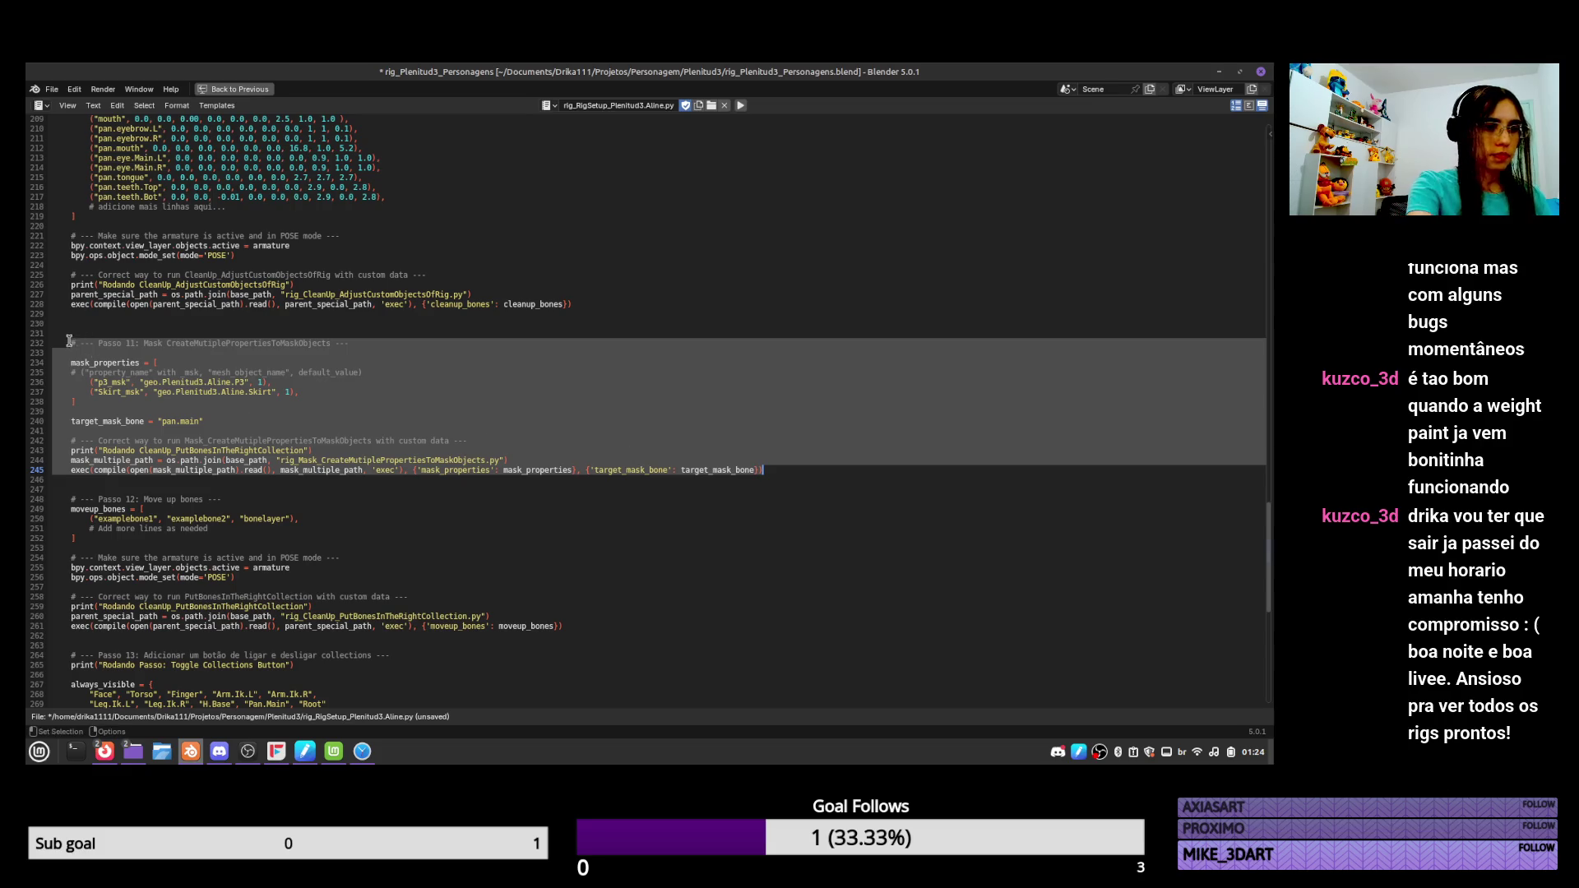
Paste a copy of the Passo 11 mask block above the original, numbering it 2.
click(70, 342)
key(Return)
key(Return)
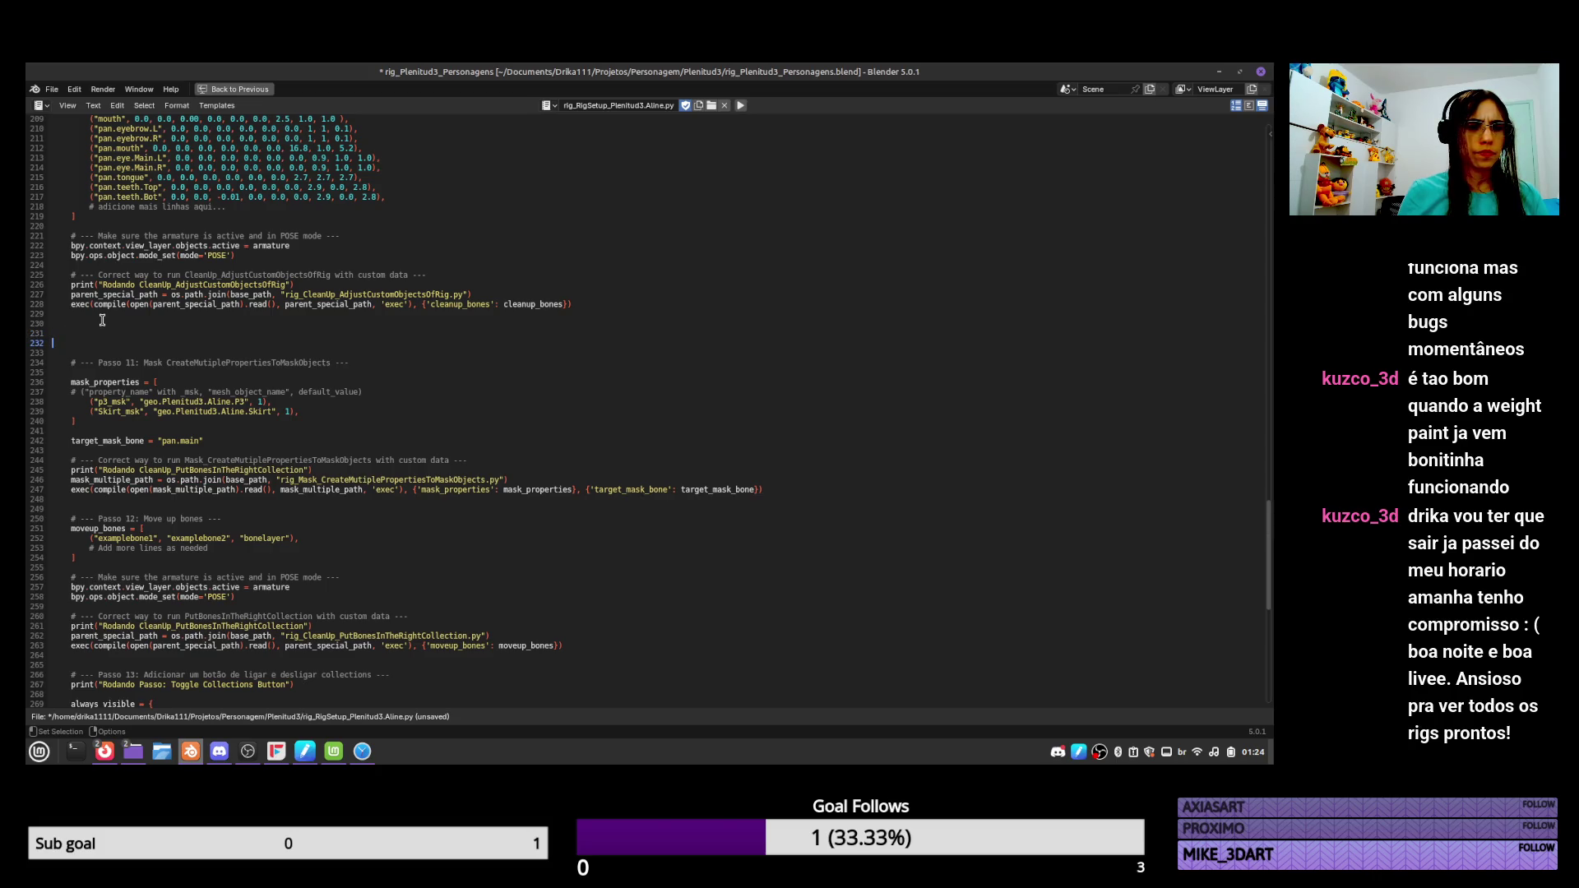
key(ctrl+v)
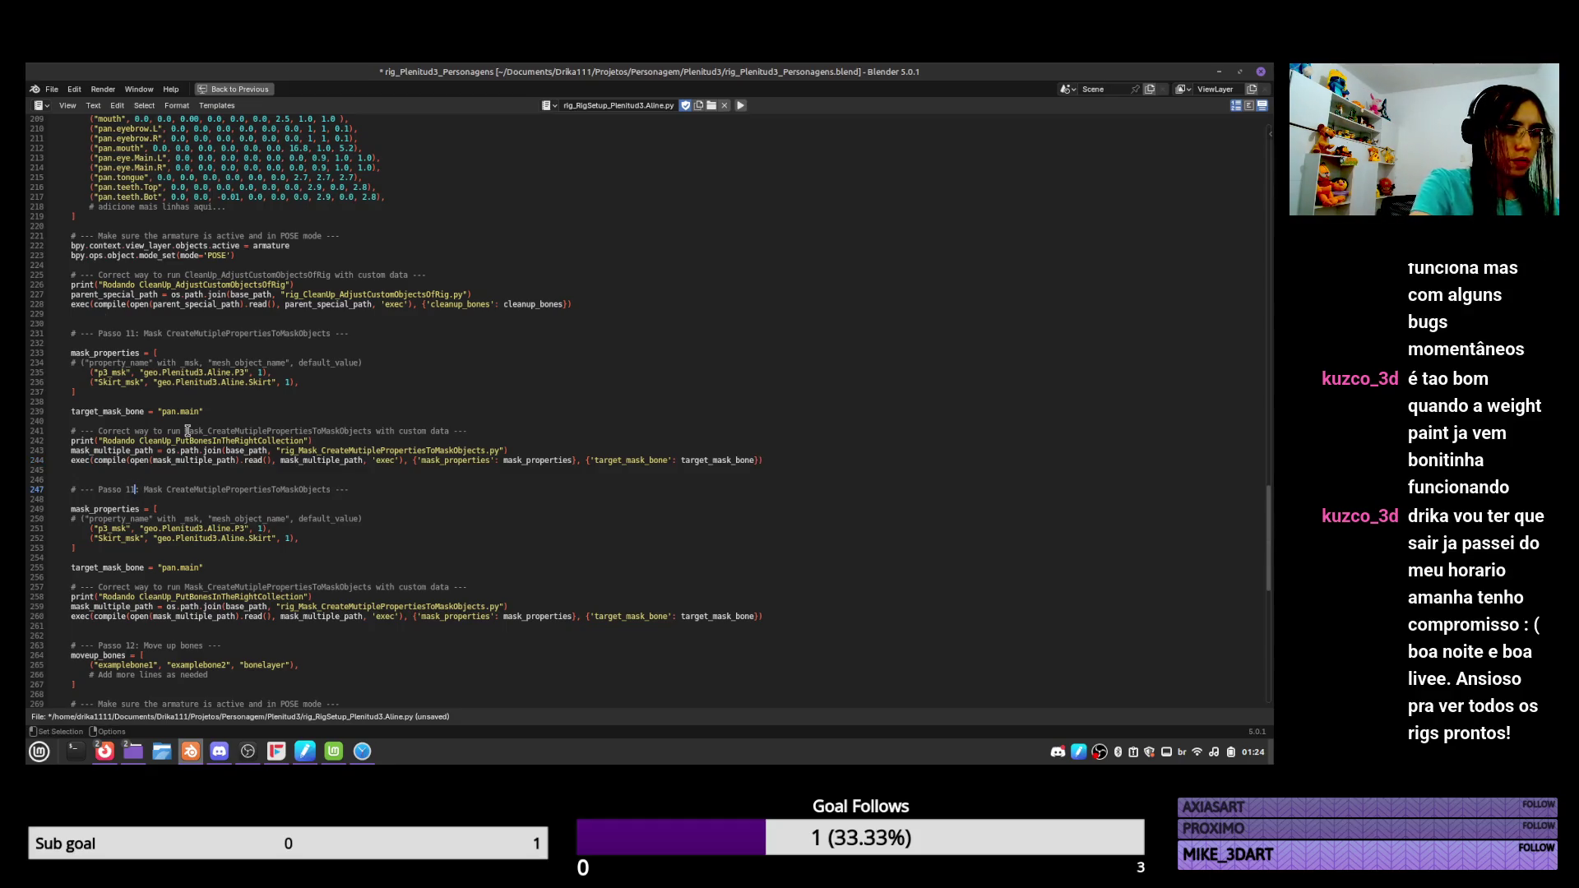
text(2)
Renumber the following step headings to Passo 13 and Passo 14.
scroll(176, 617, down, 2)
key(Tab)
text(3)
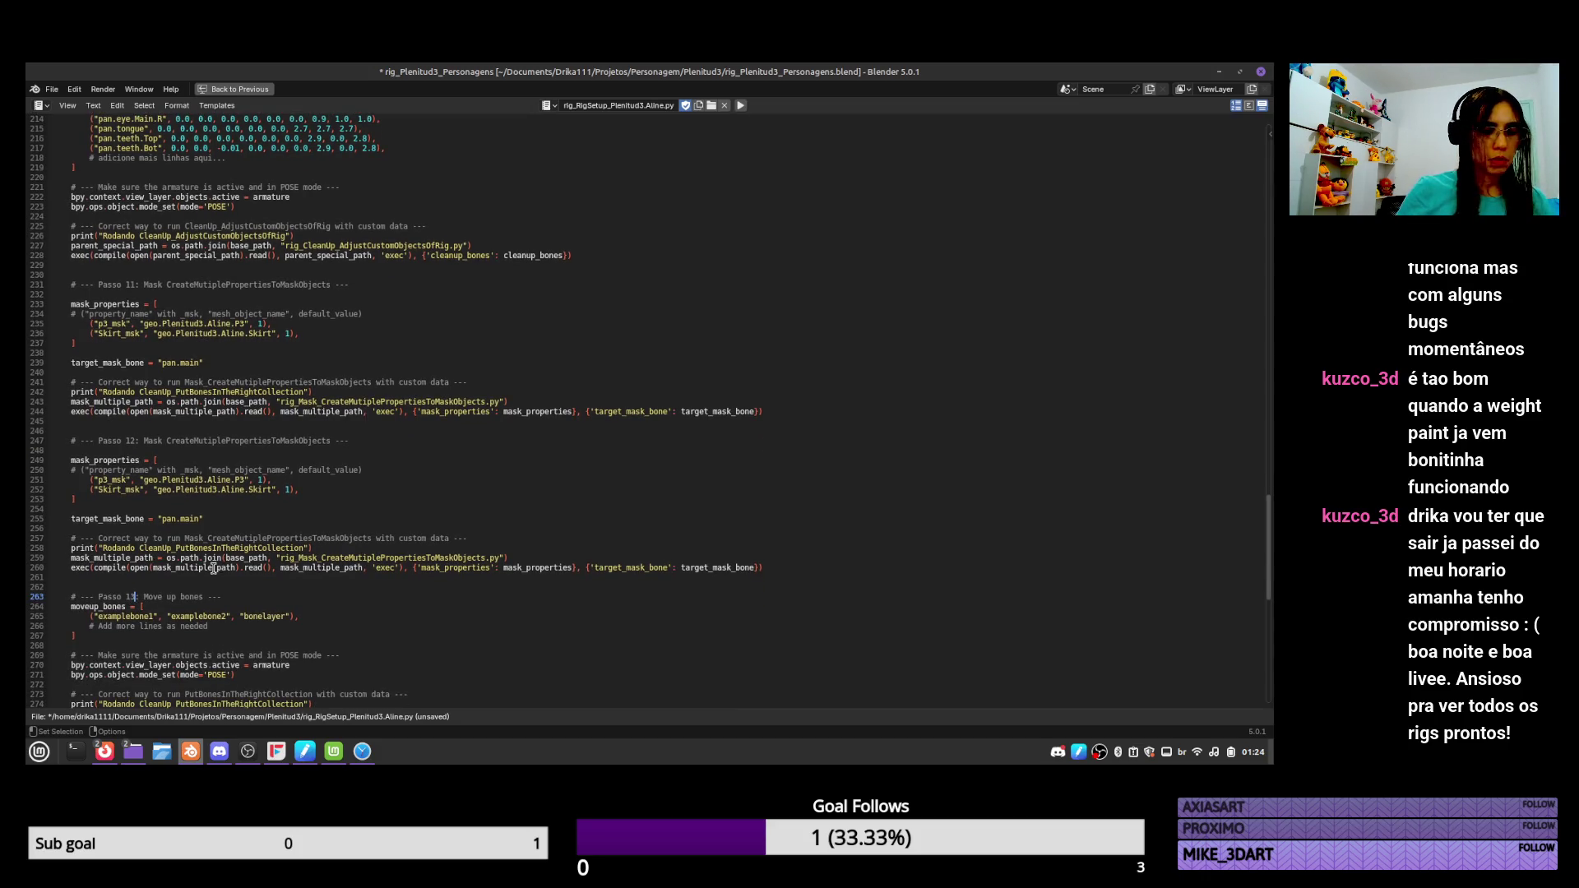
scroll(497, 568, down, 6)
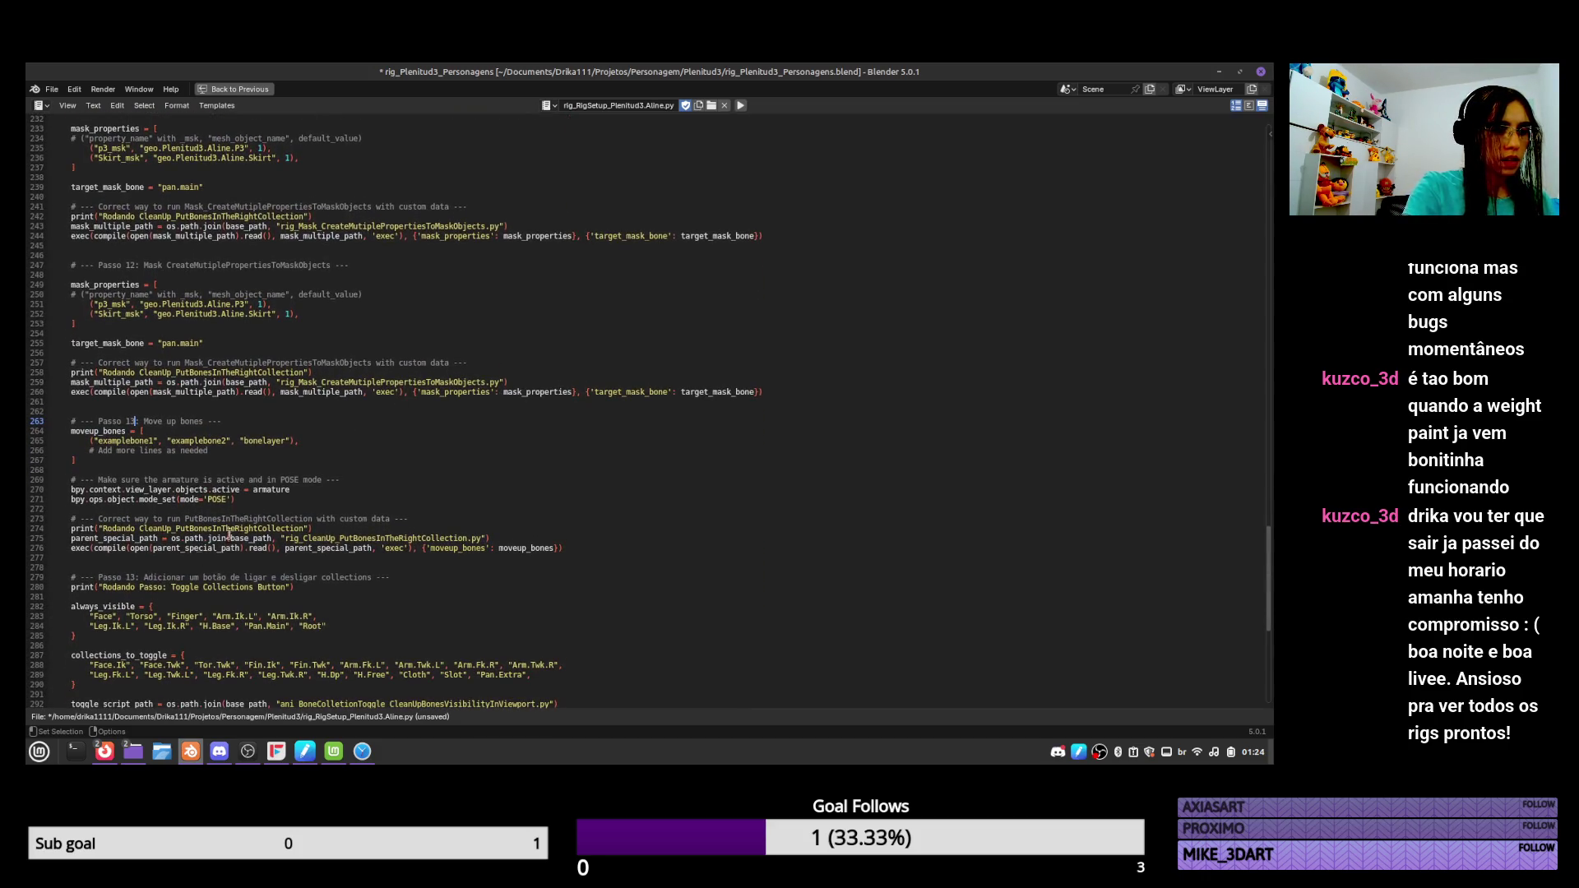
key(BackSpace)
text(4)
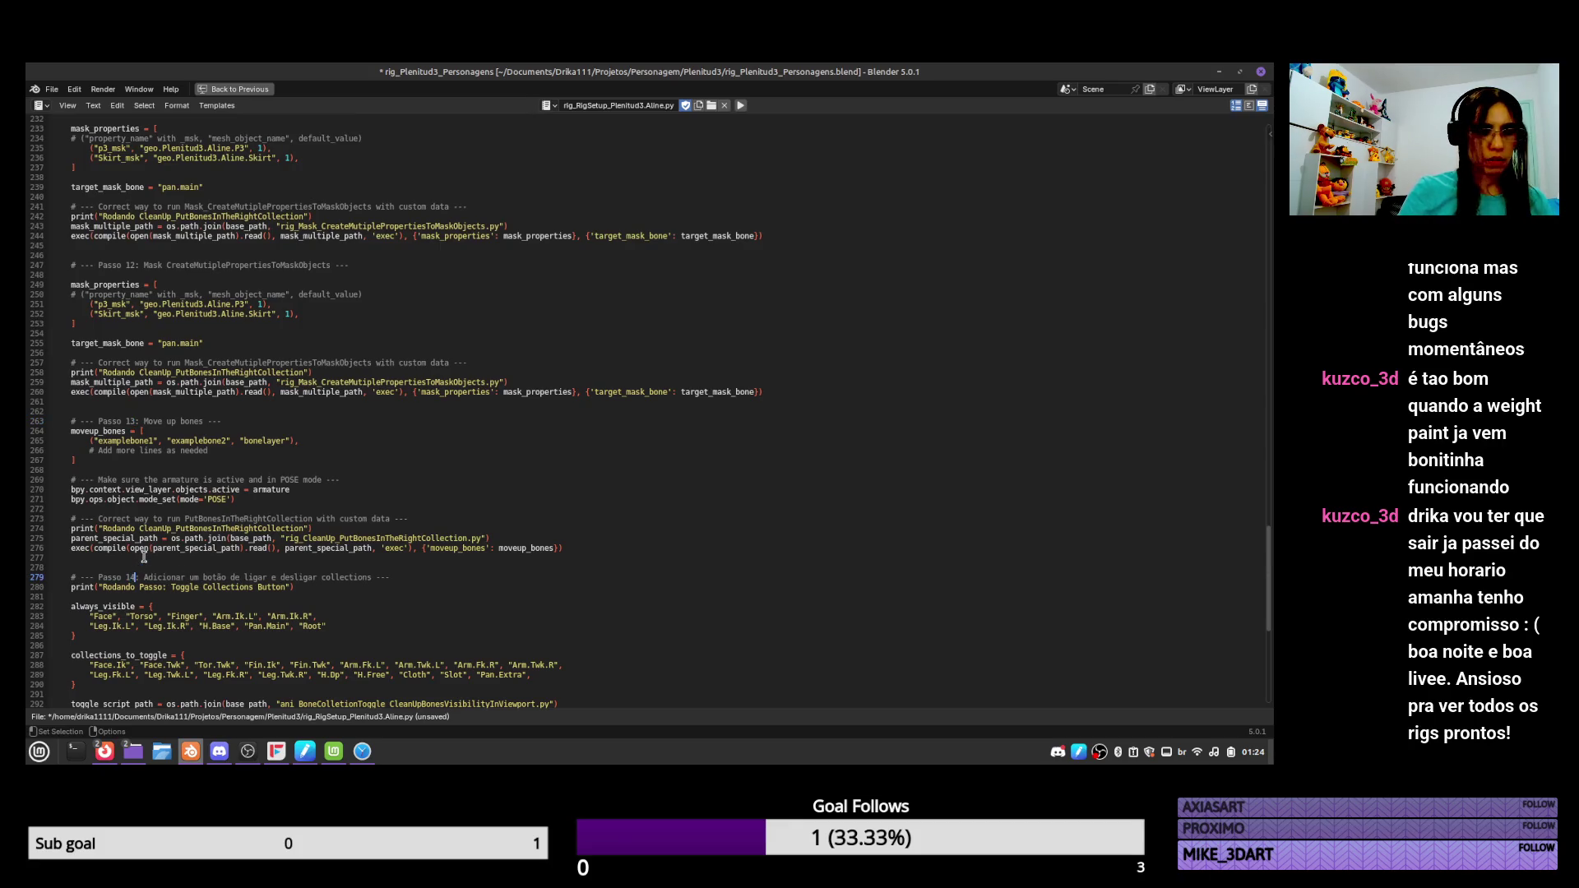
scroll(579, 542, down, 4)
scroll(565, 386, up, 7)
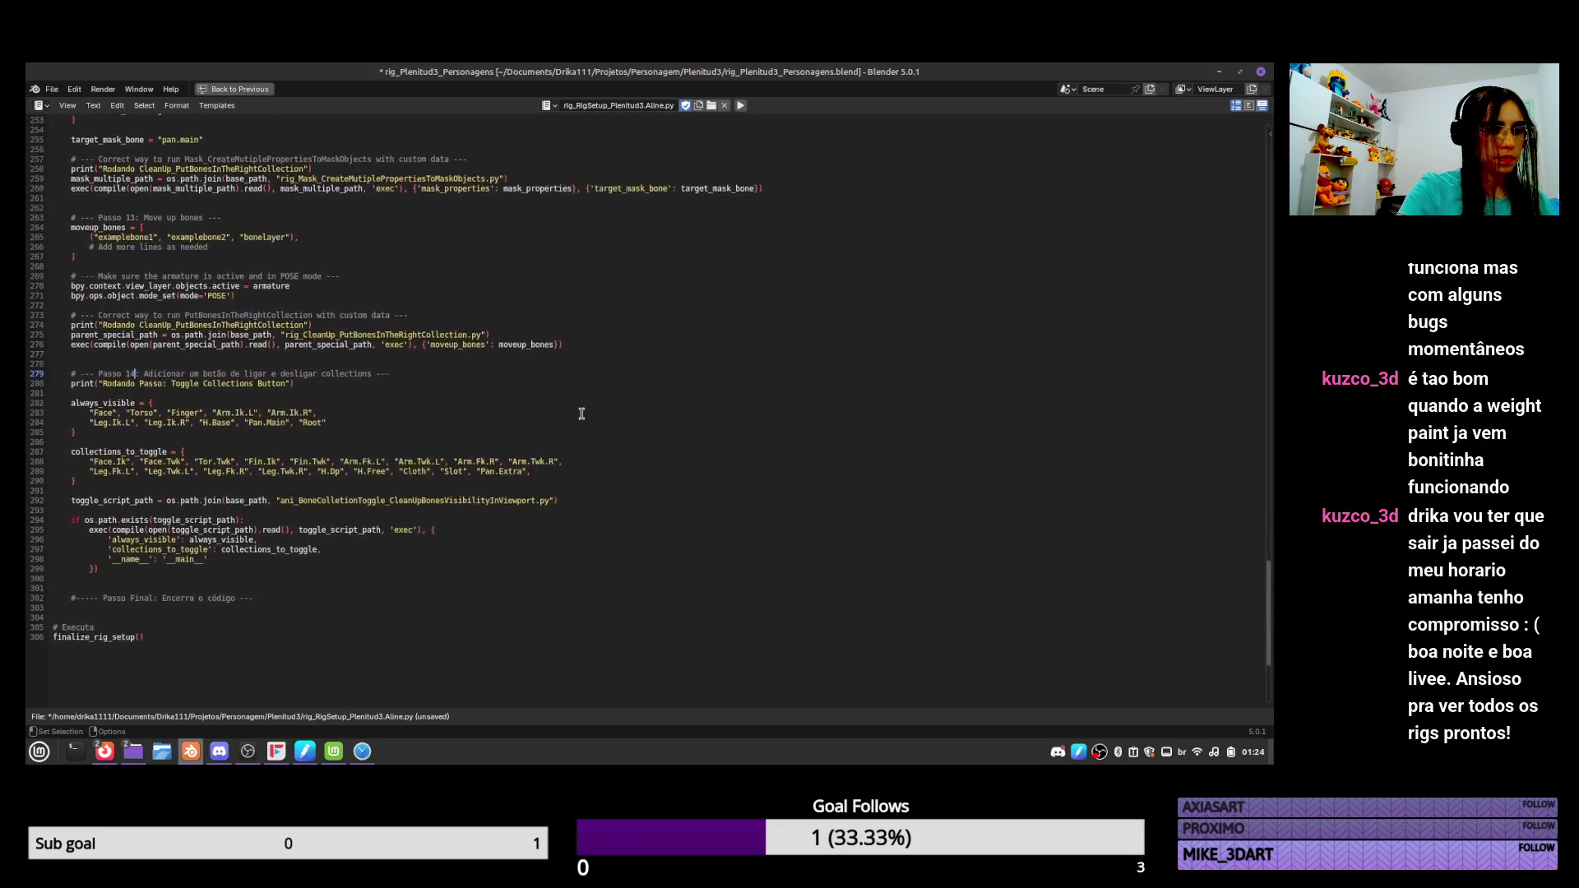
scroll(565, 387, up, 4)
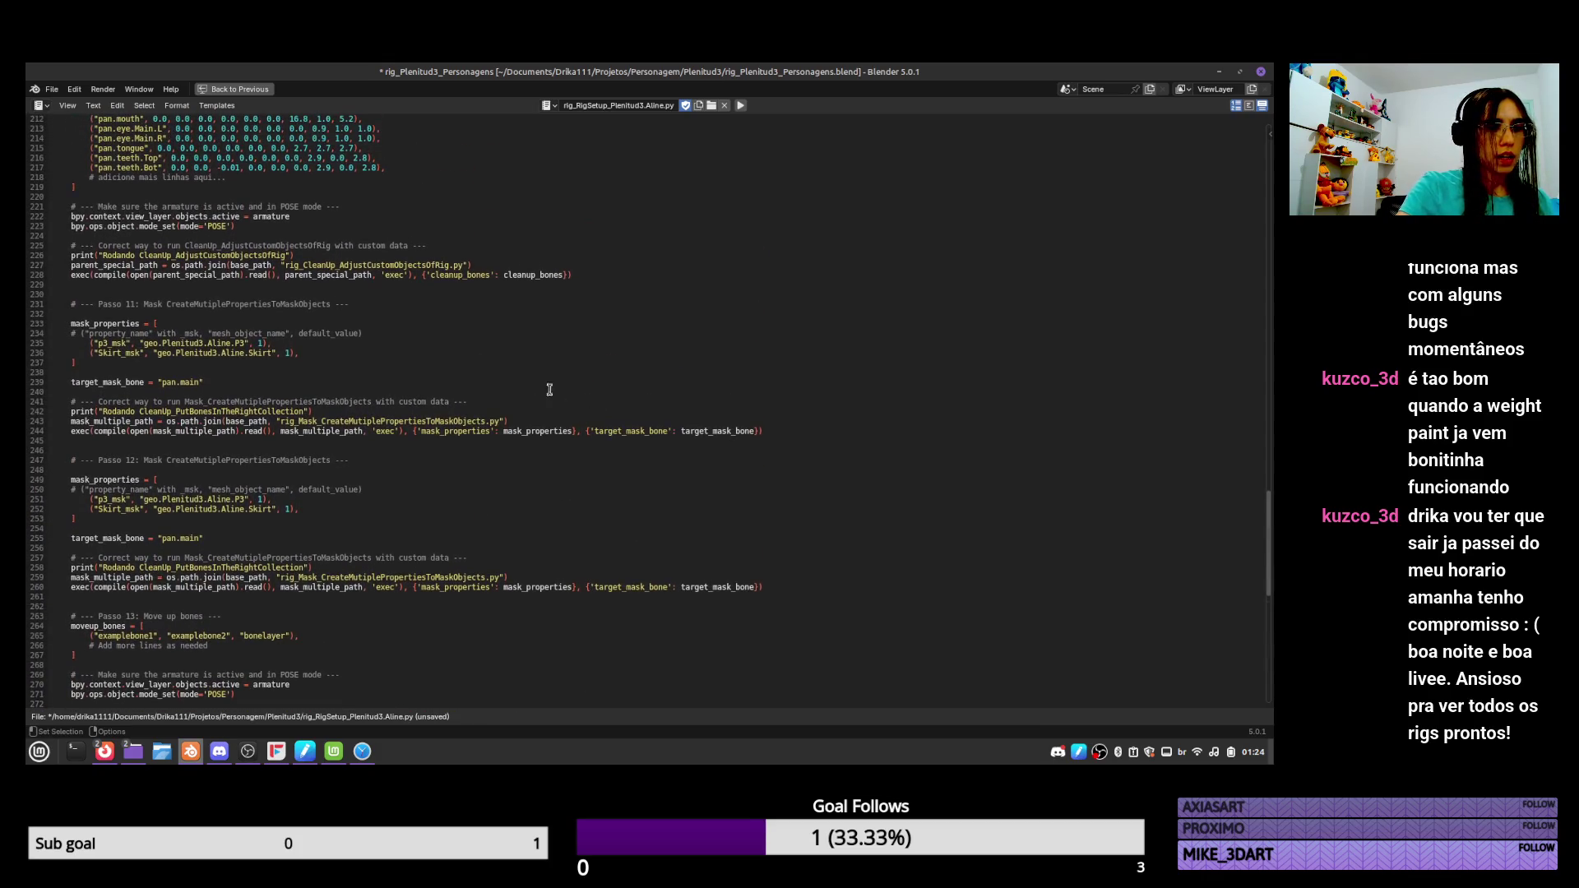
scroll(678, 464, up, 4)
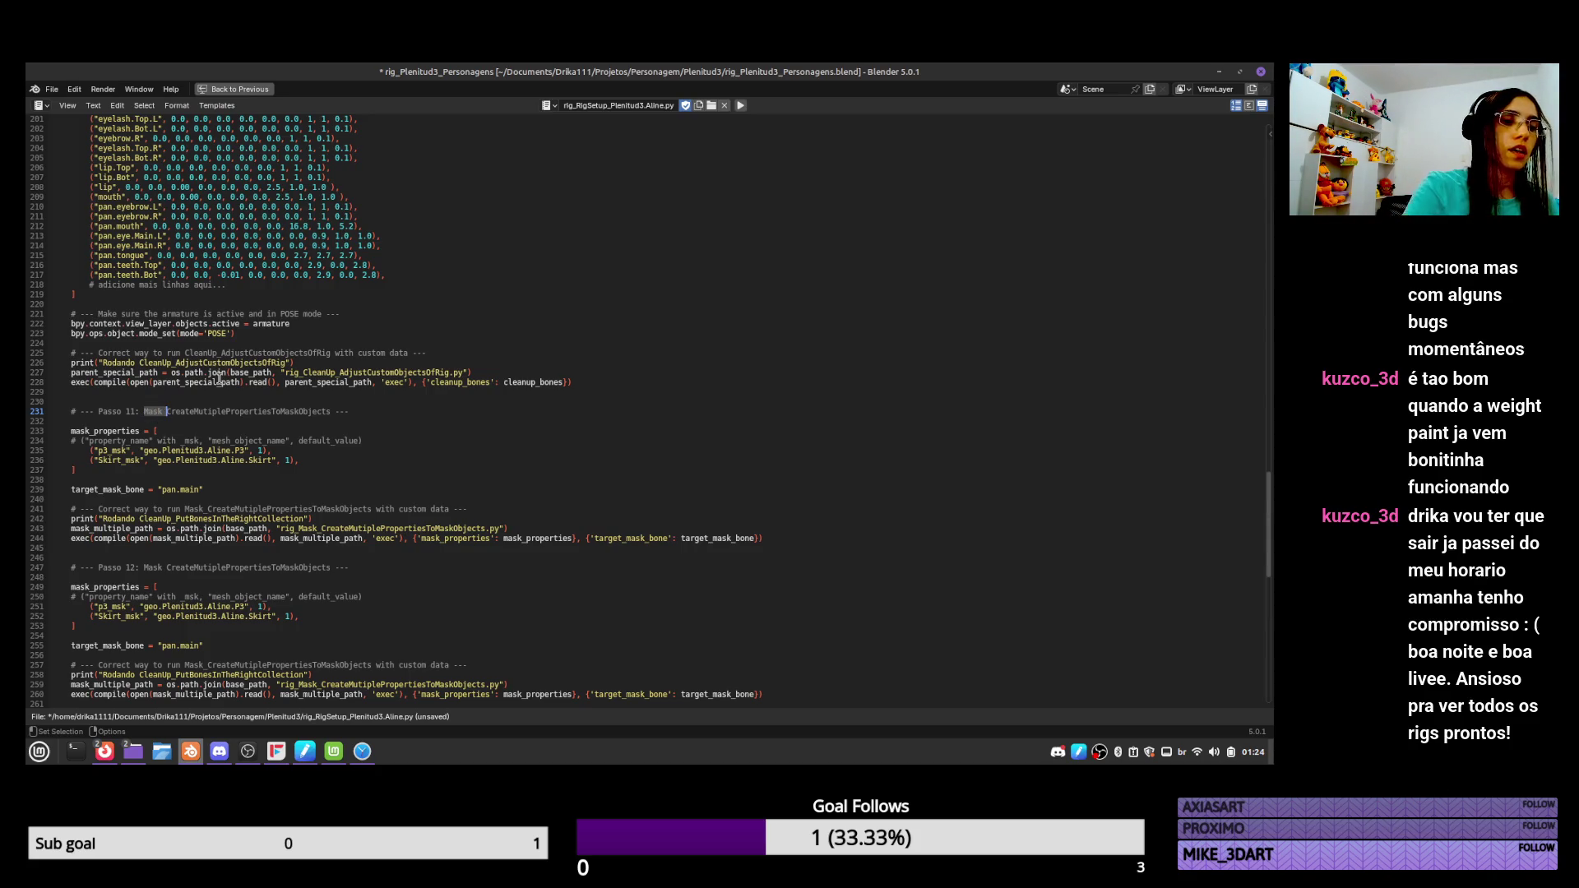
Retitle the line 231 heading to 'Bend Bone' and open rig_BBone_CreateTailAndHeadBonesControls.py.
text(B)
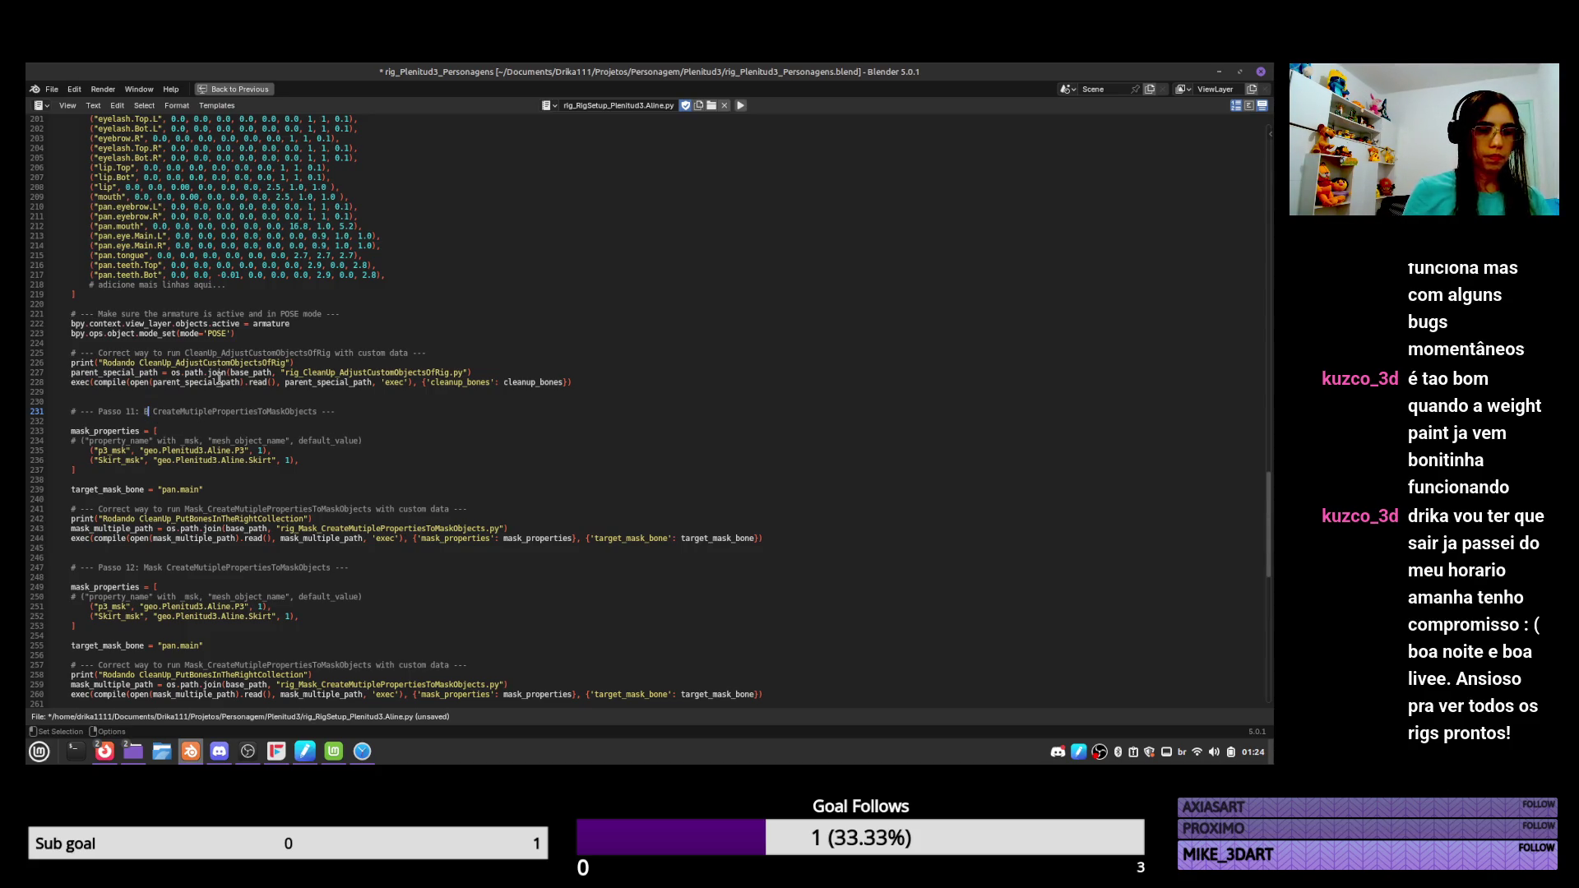
text(end B)
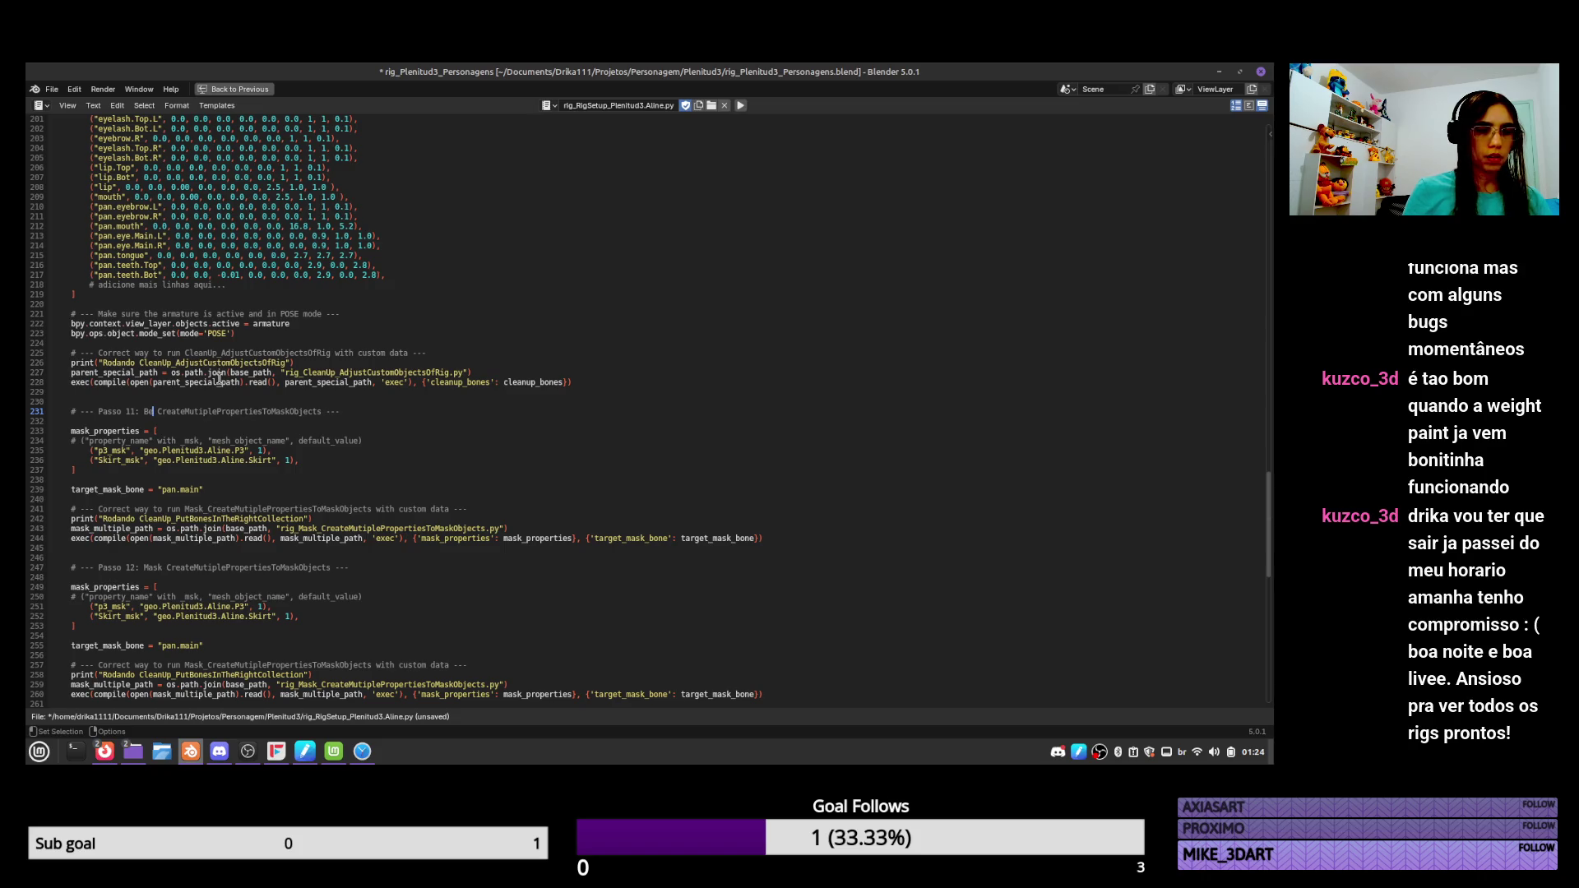
text(one)
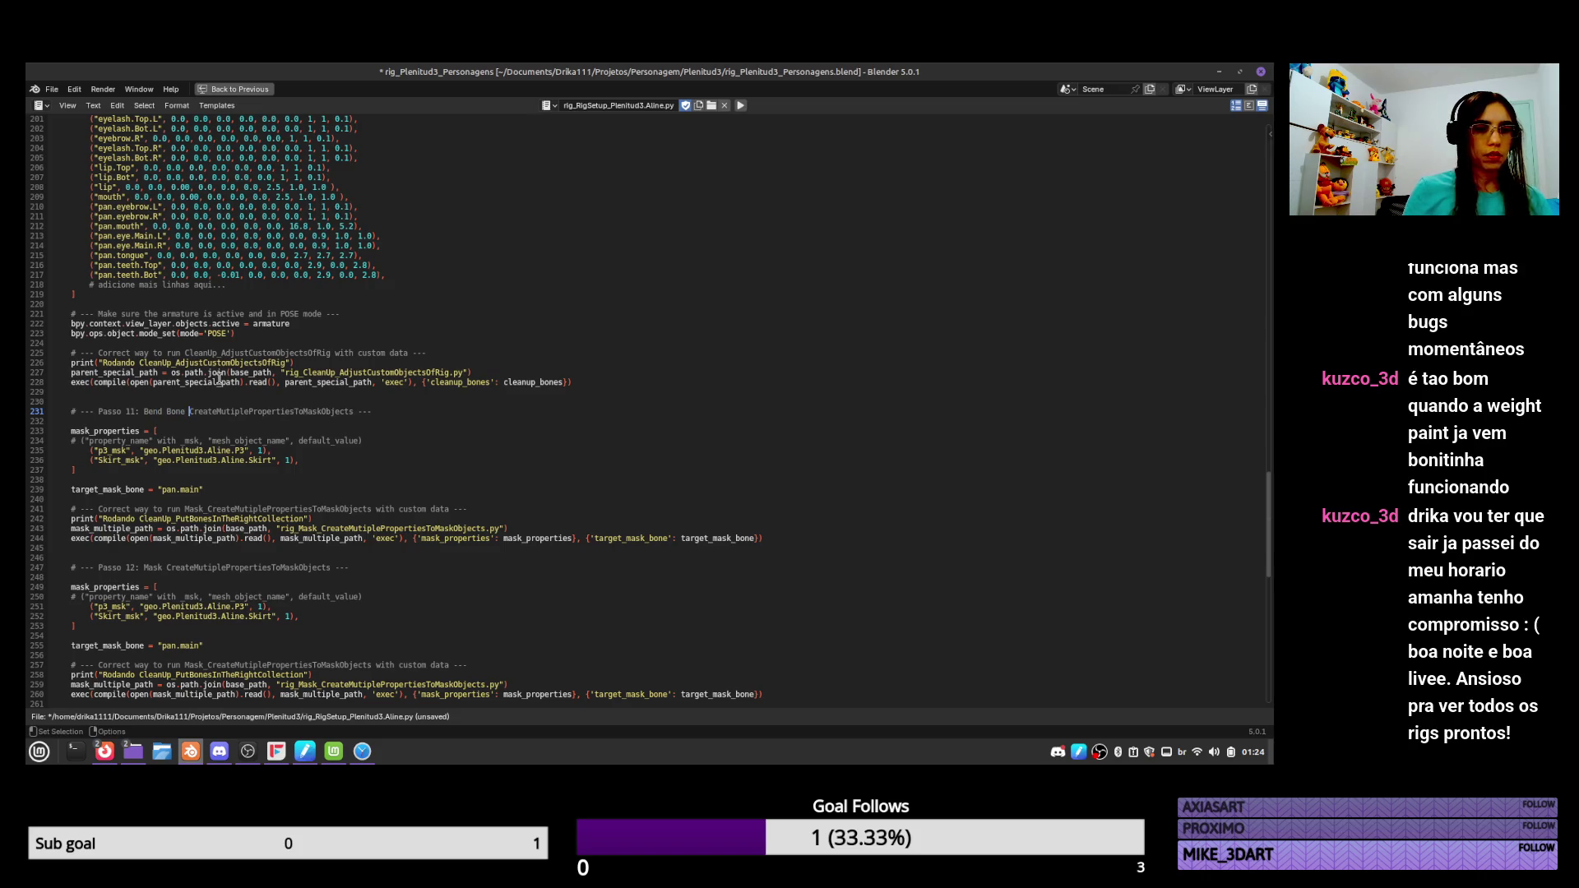
key(shift+Right)
key(shift+Right)
key(shift+Right)
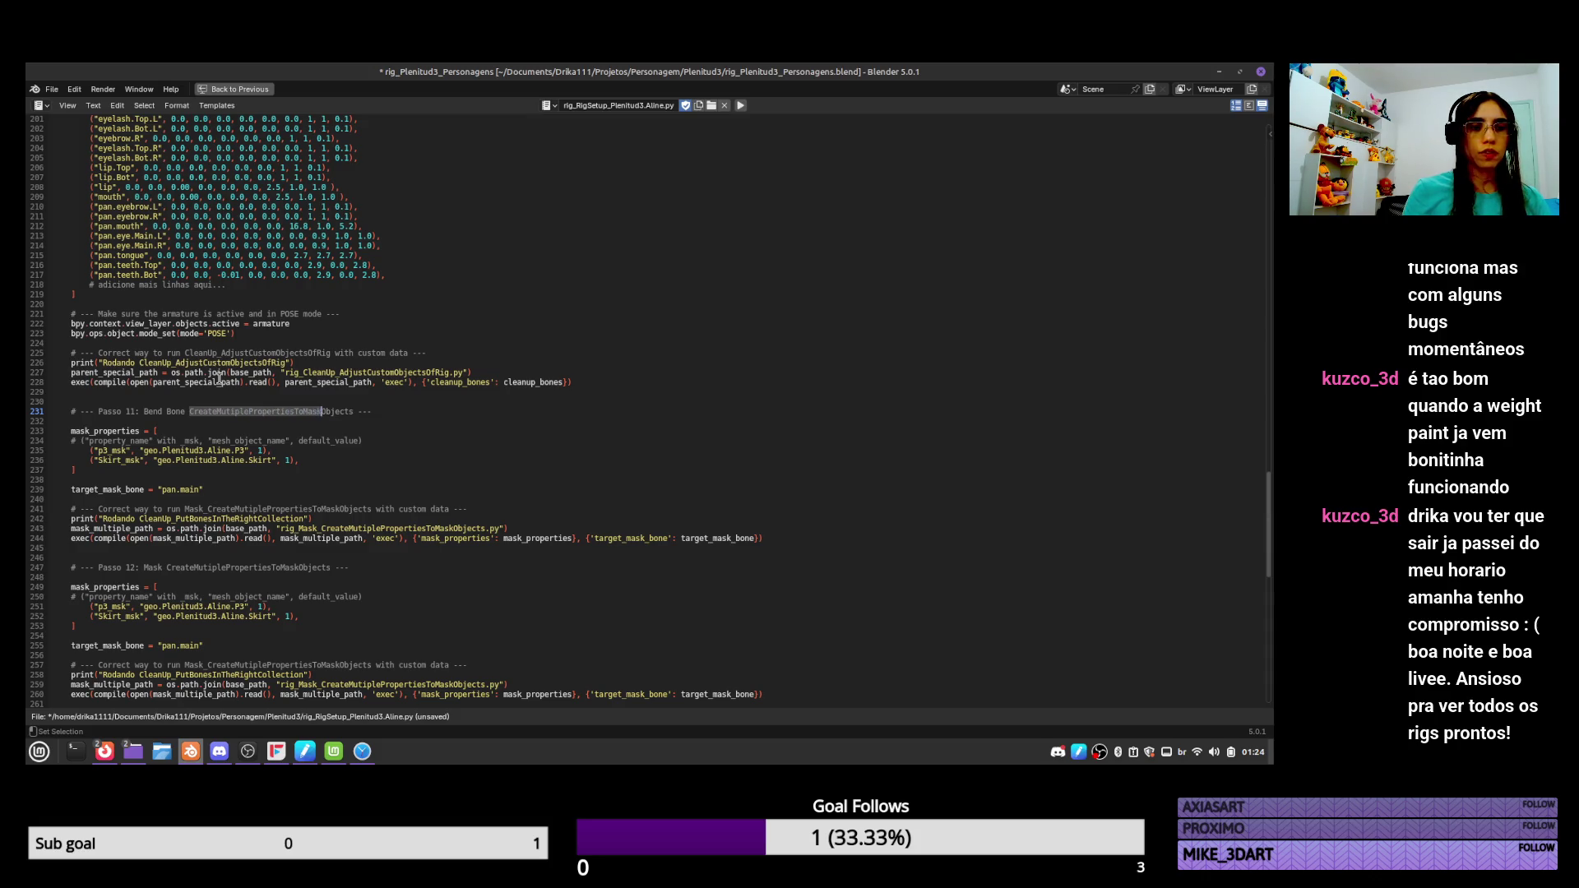
key(shift+Right)
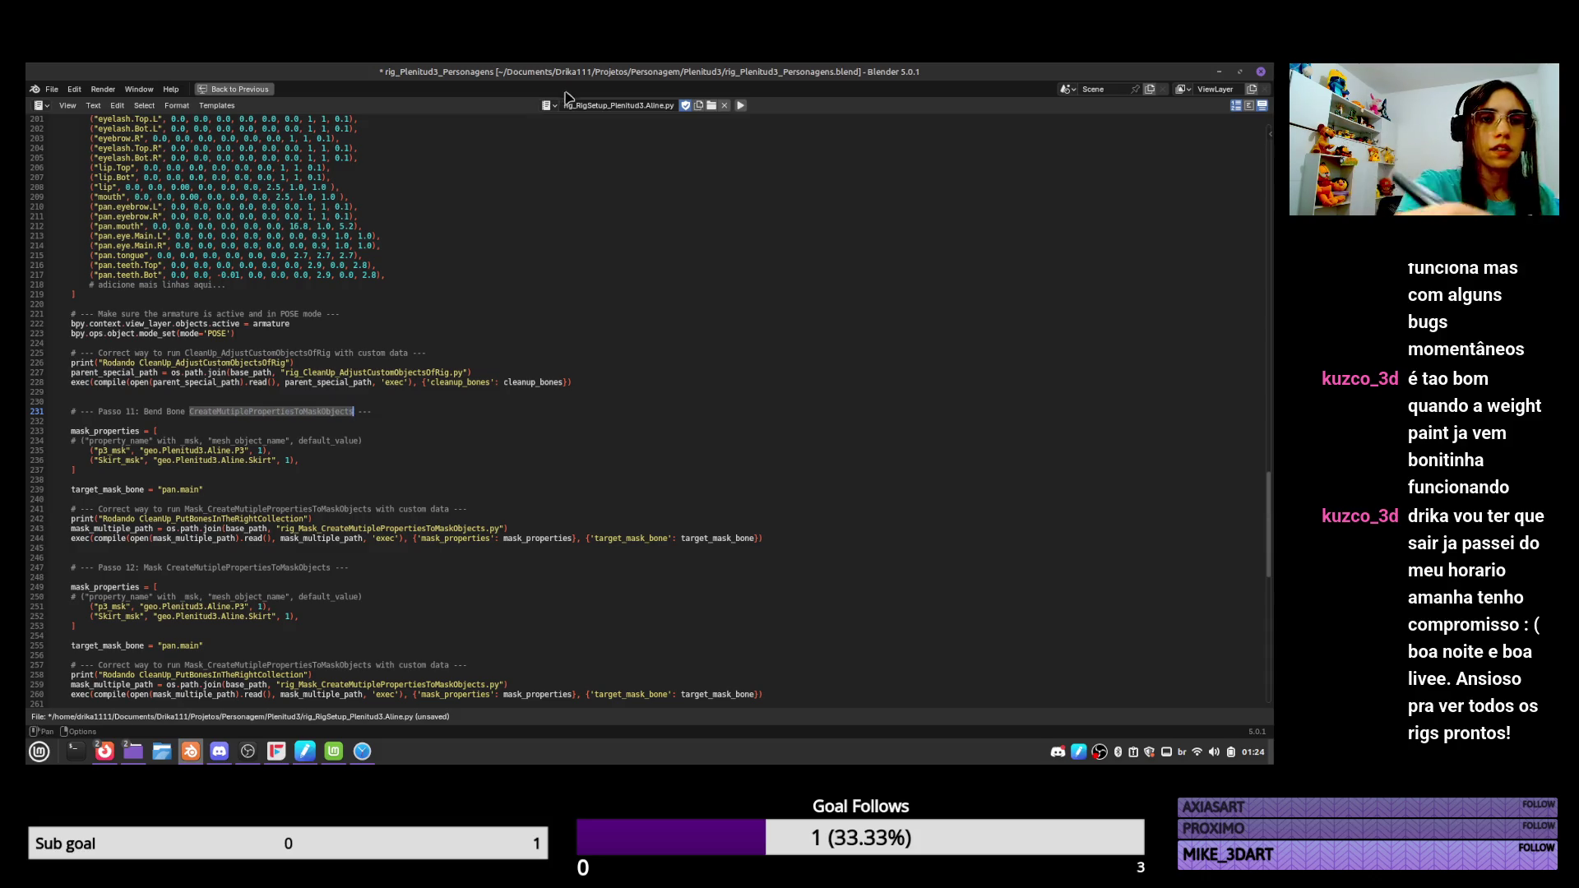
click(547, 105)
click(713, 177)
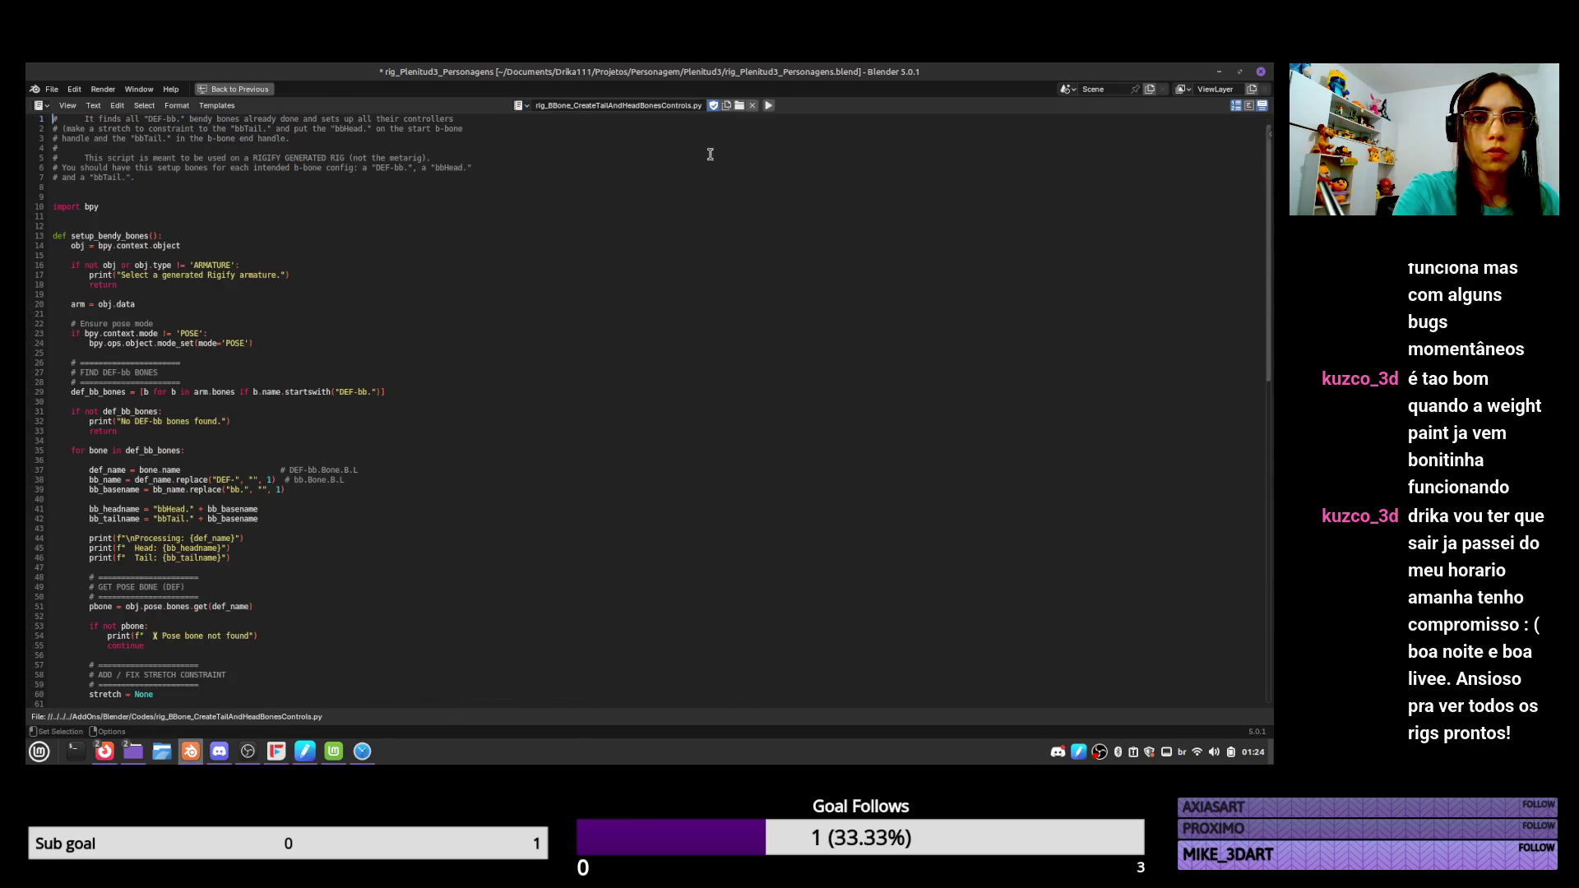
Copy rig_RigSetup_Plenitud3.Aline.py from the Personagem/Plenitud3 folder into Downloads.
click(132, 751)
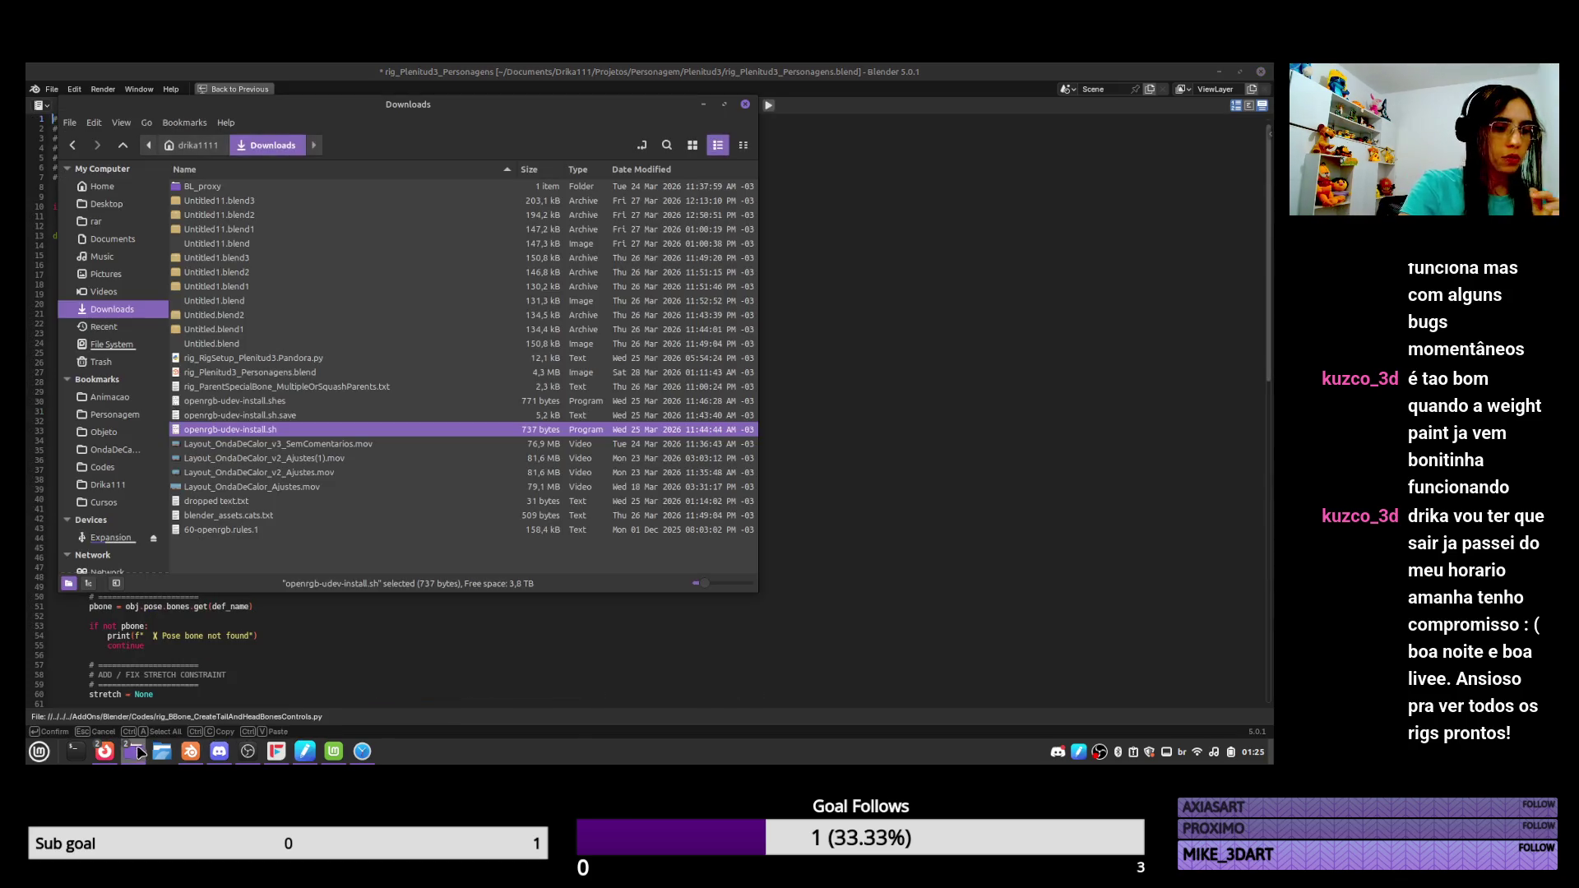
mouse_move(140, 747)
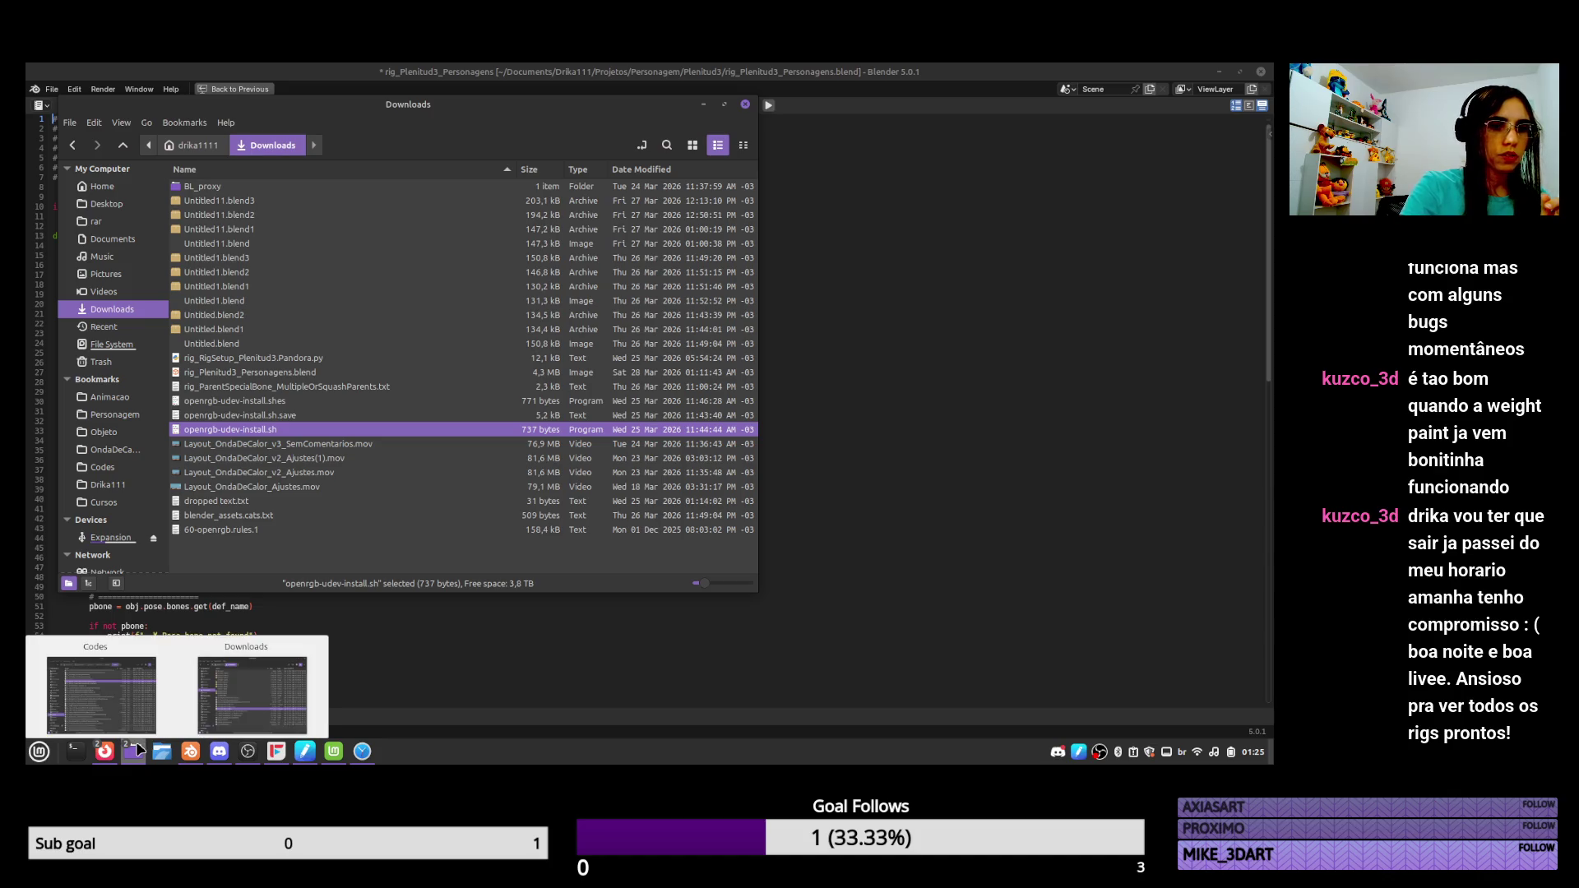
mouse_move(150, 699)
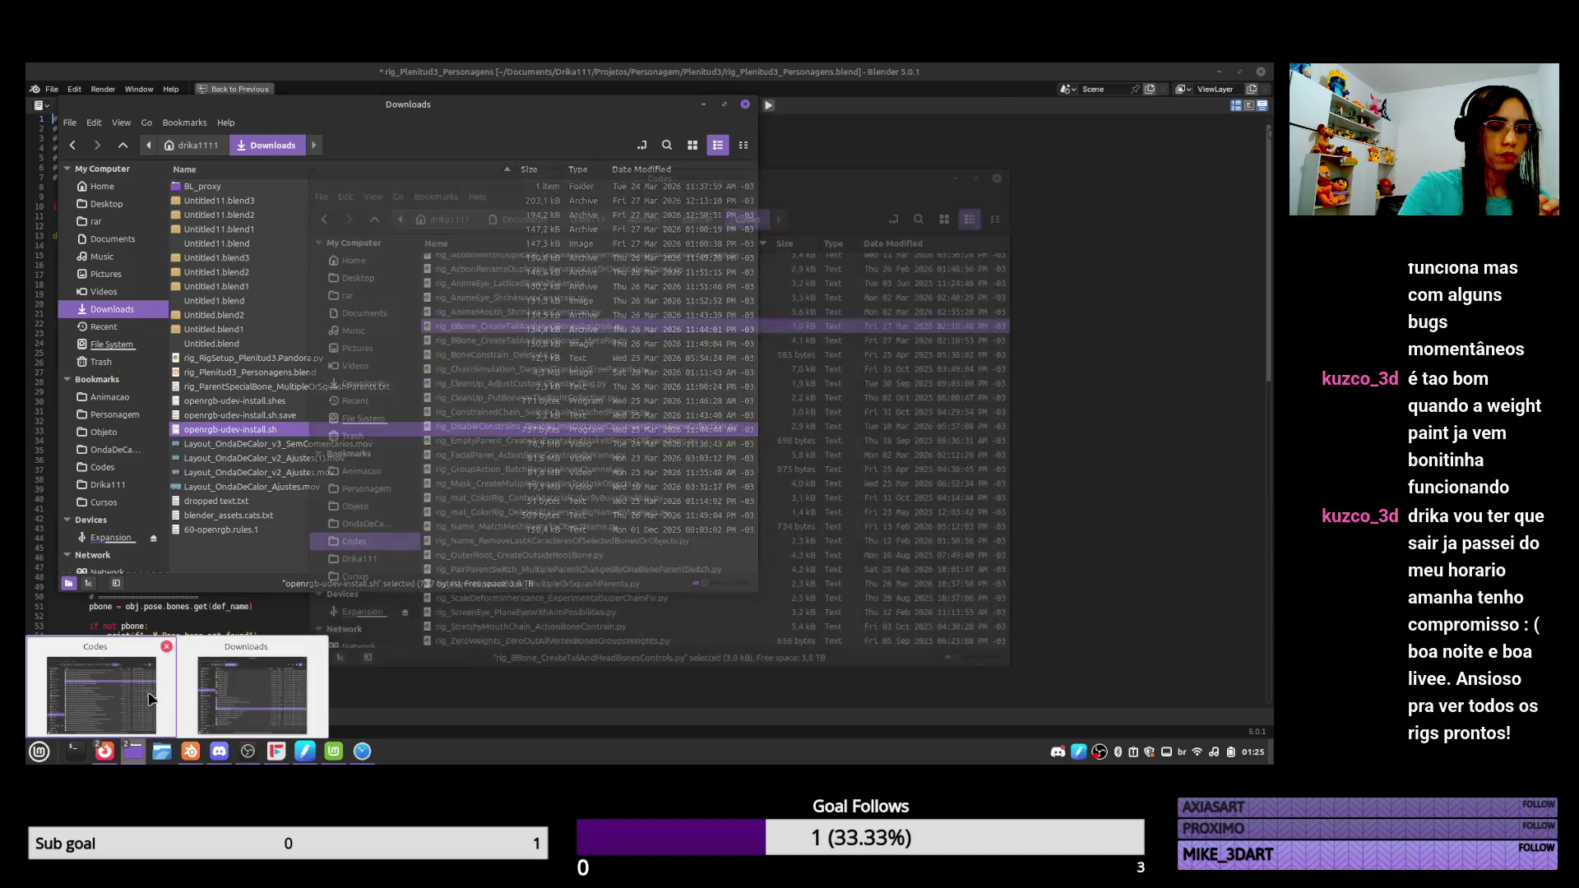
click(116, 414)
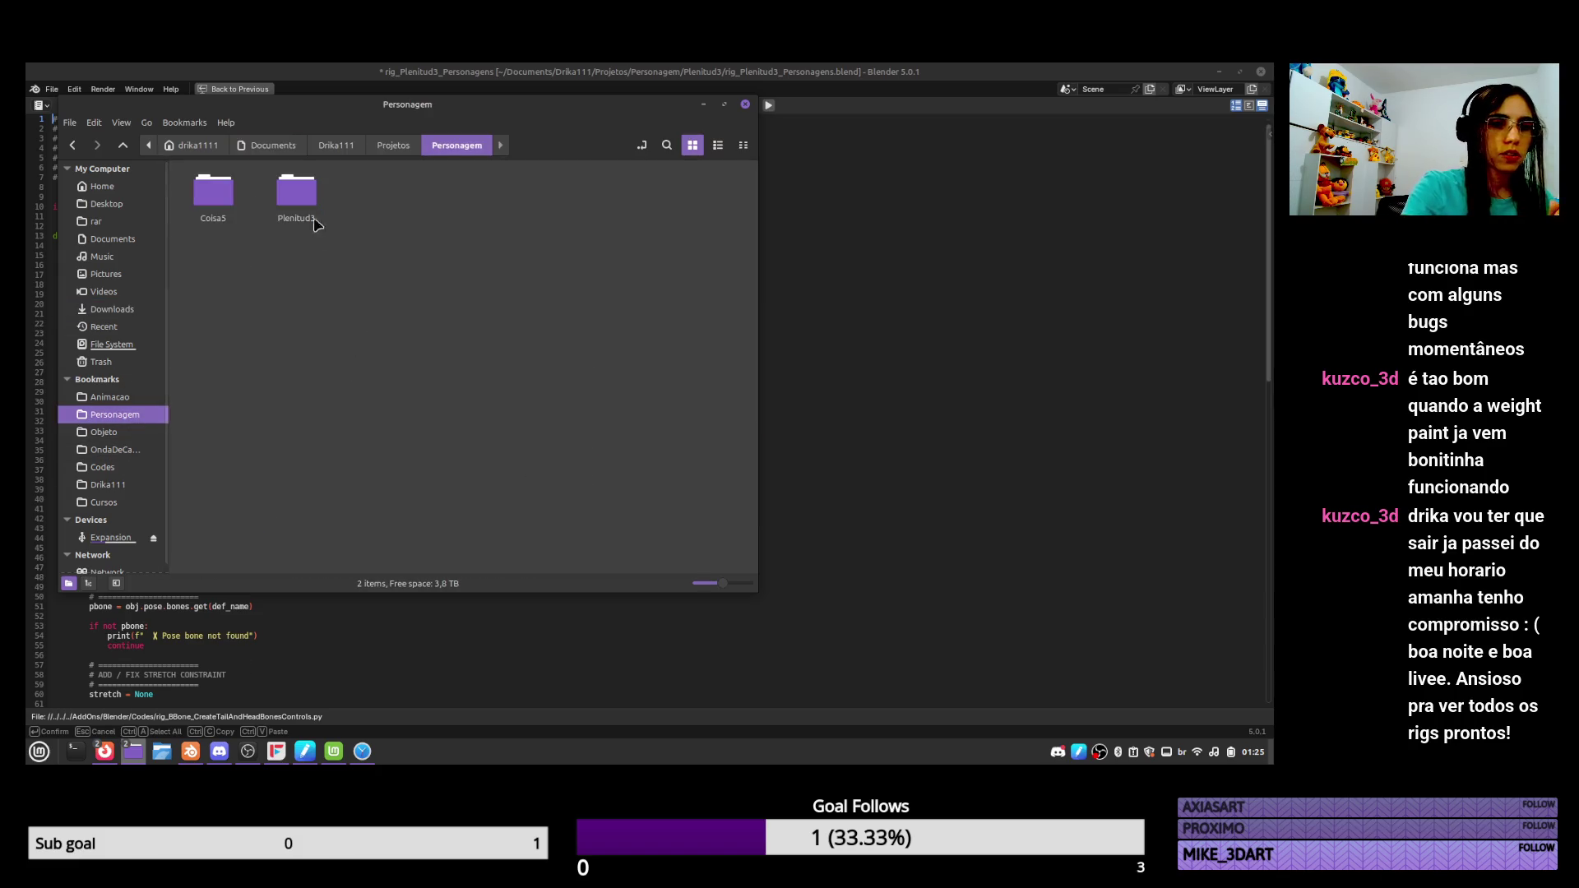
double_click(310, 191)
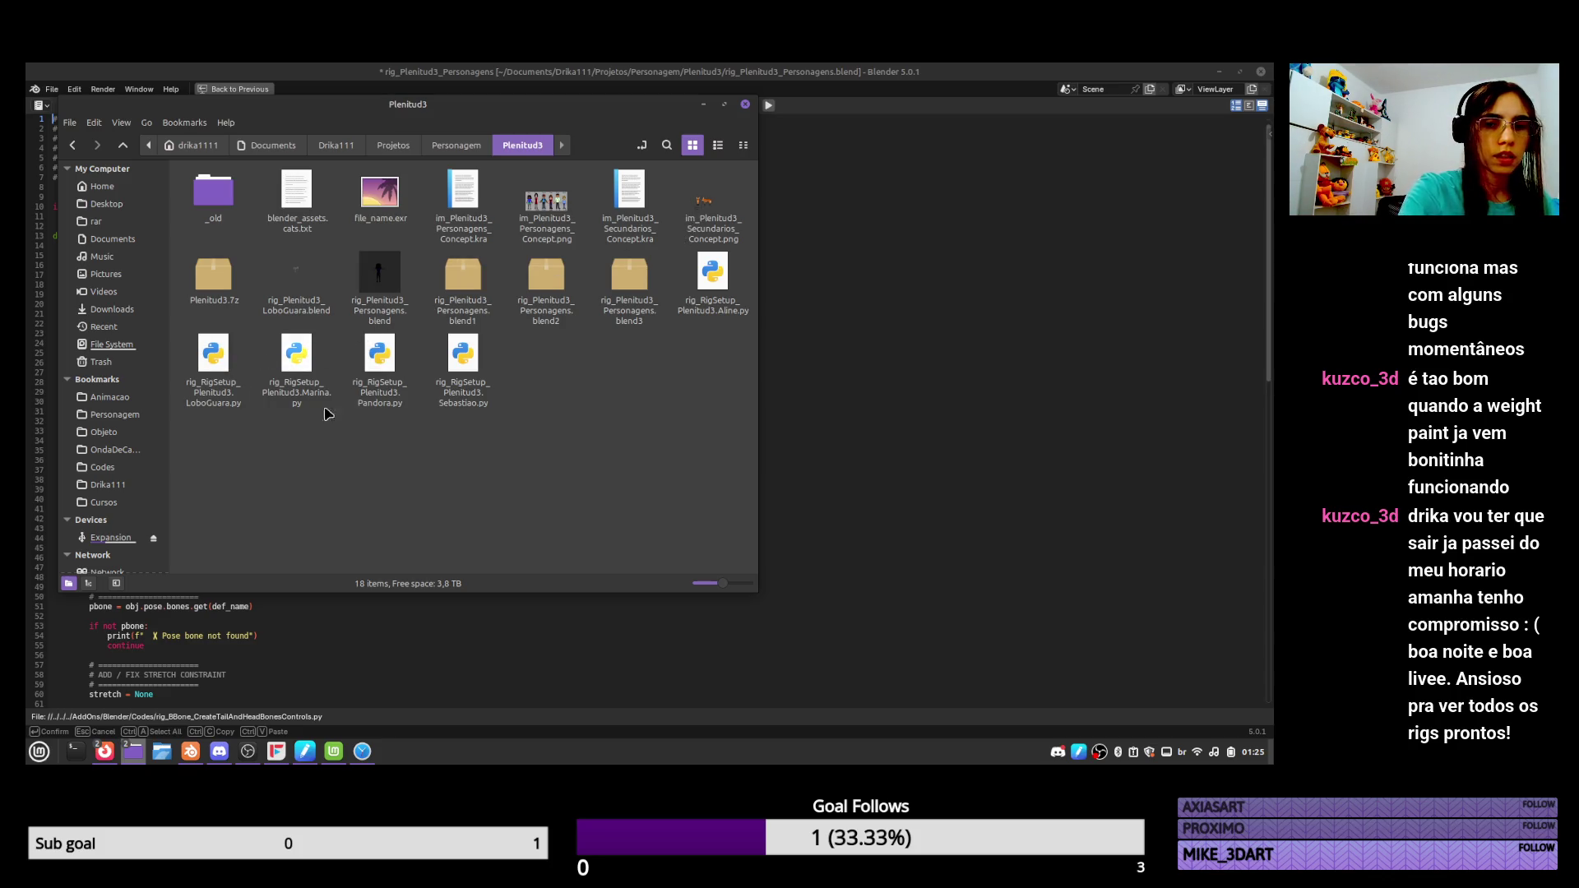
click(695, 297)
key(ctrl+c)
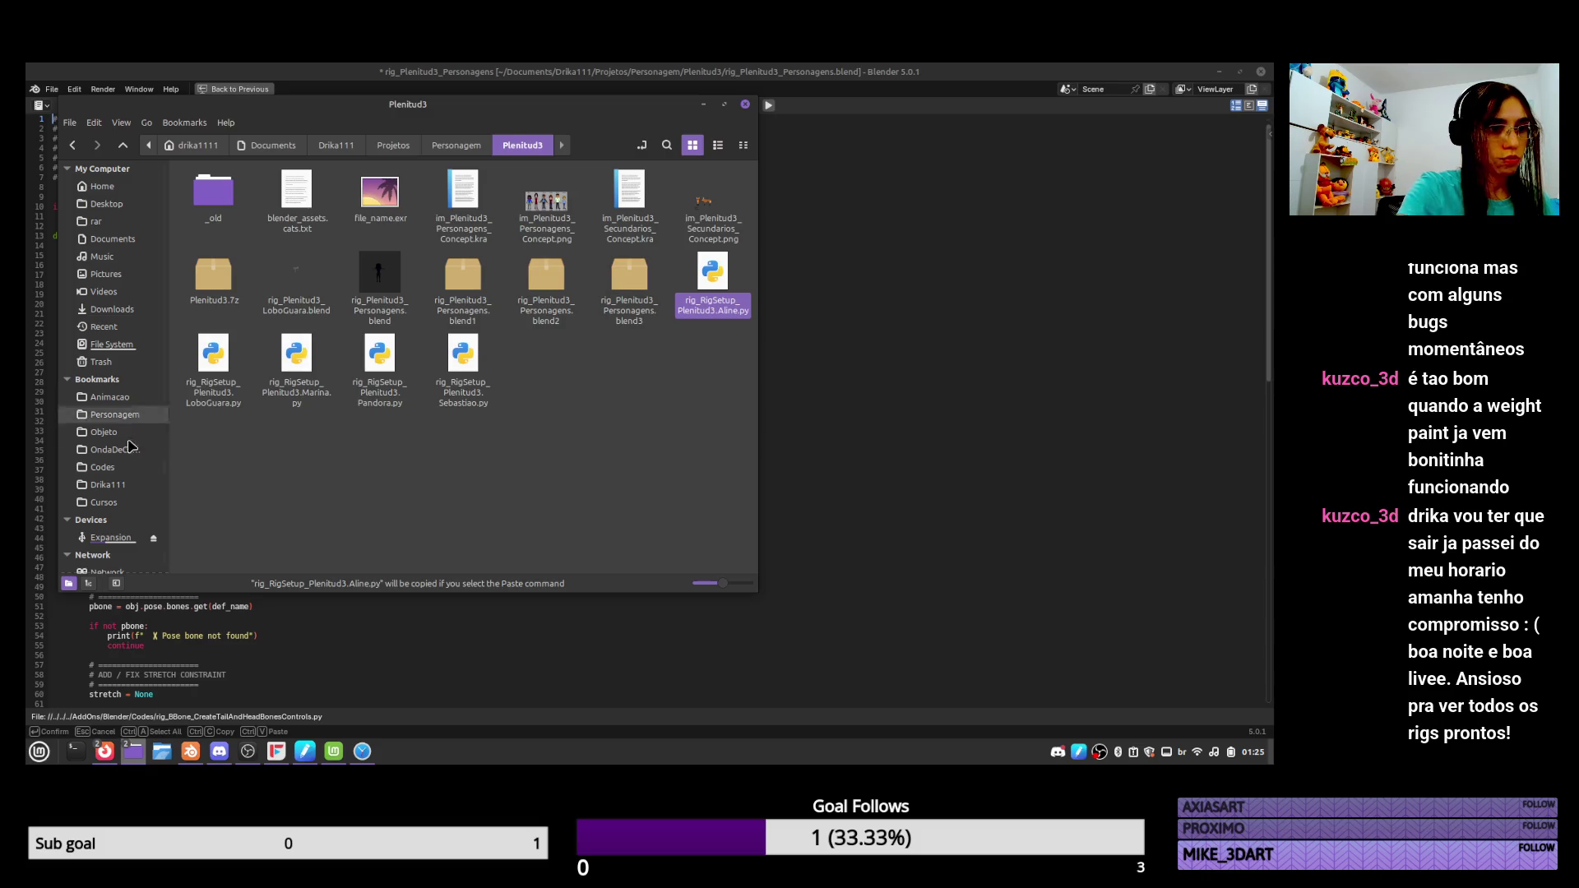
click(112, 309)
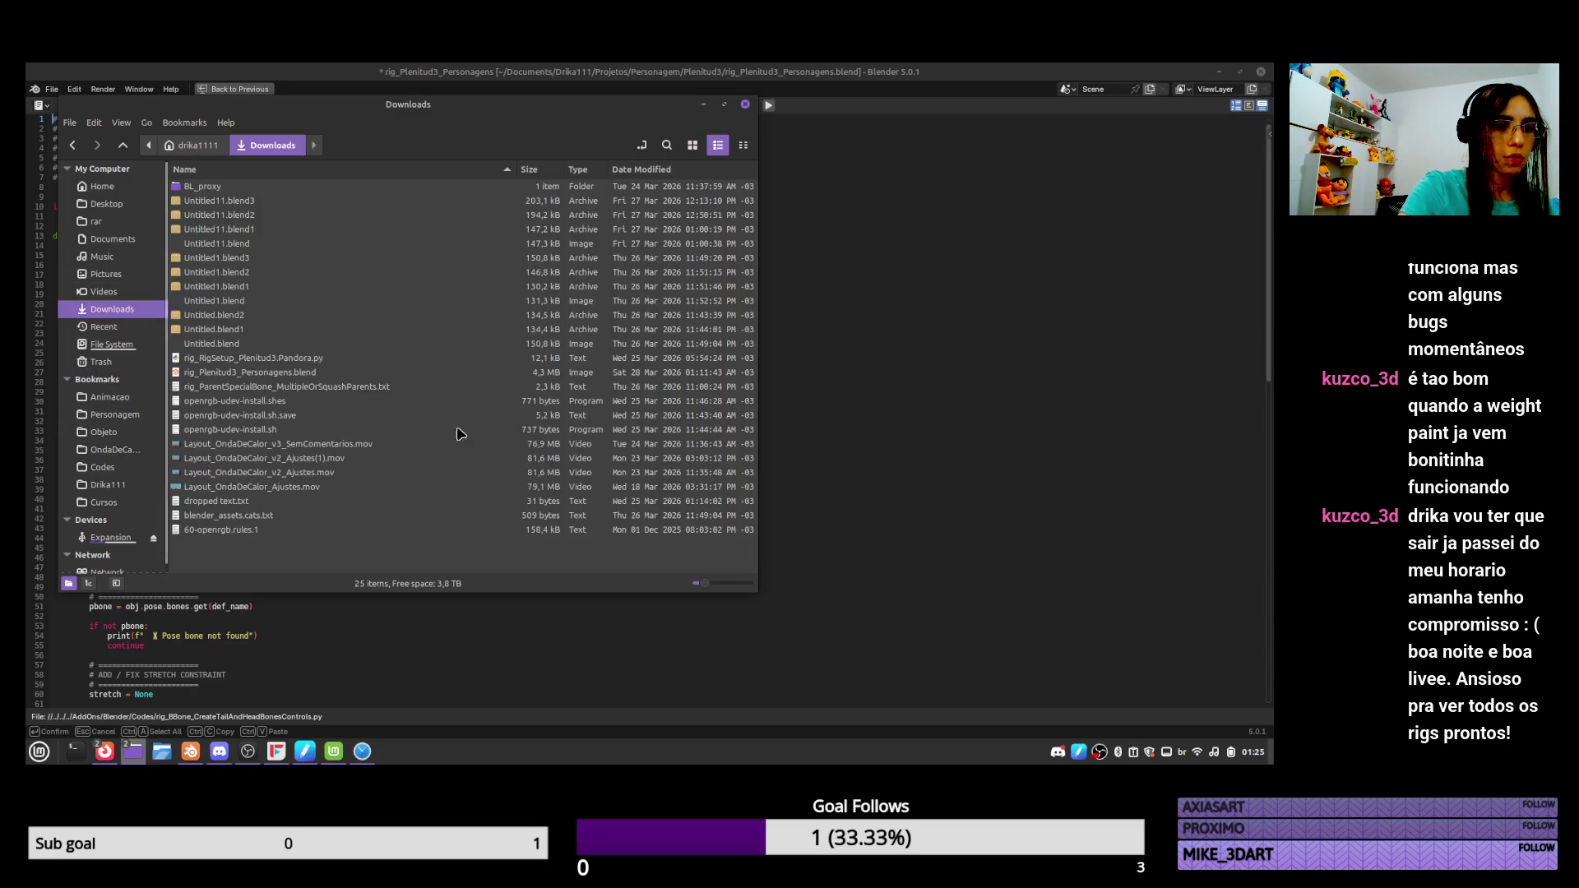
key(ctrl+v)
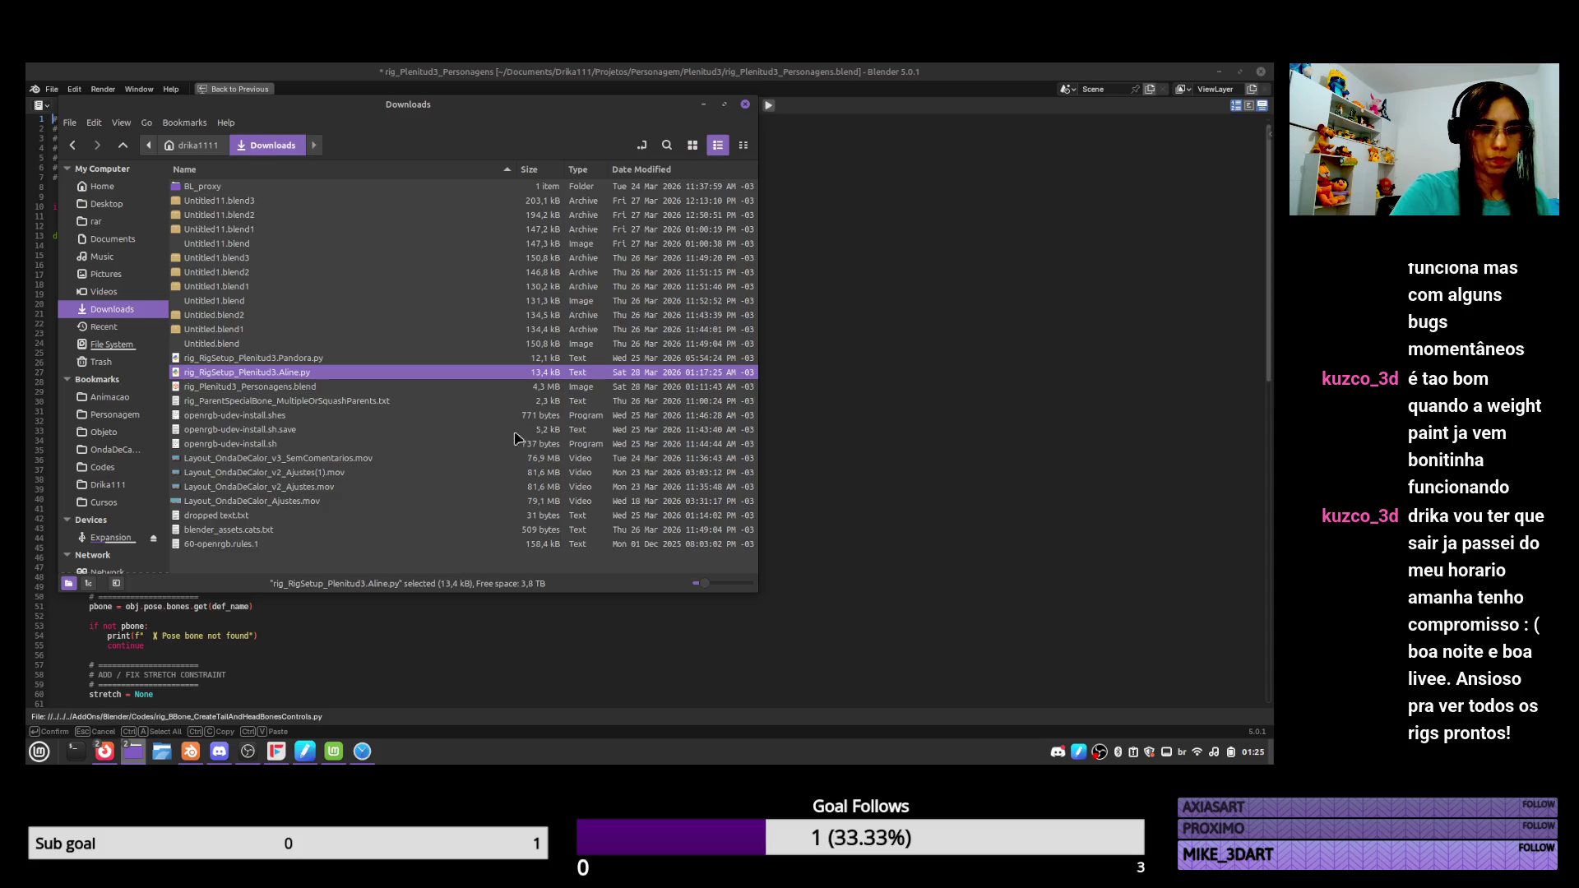
click(703, 103)
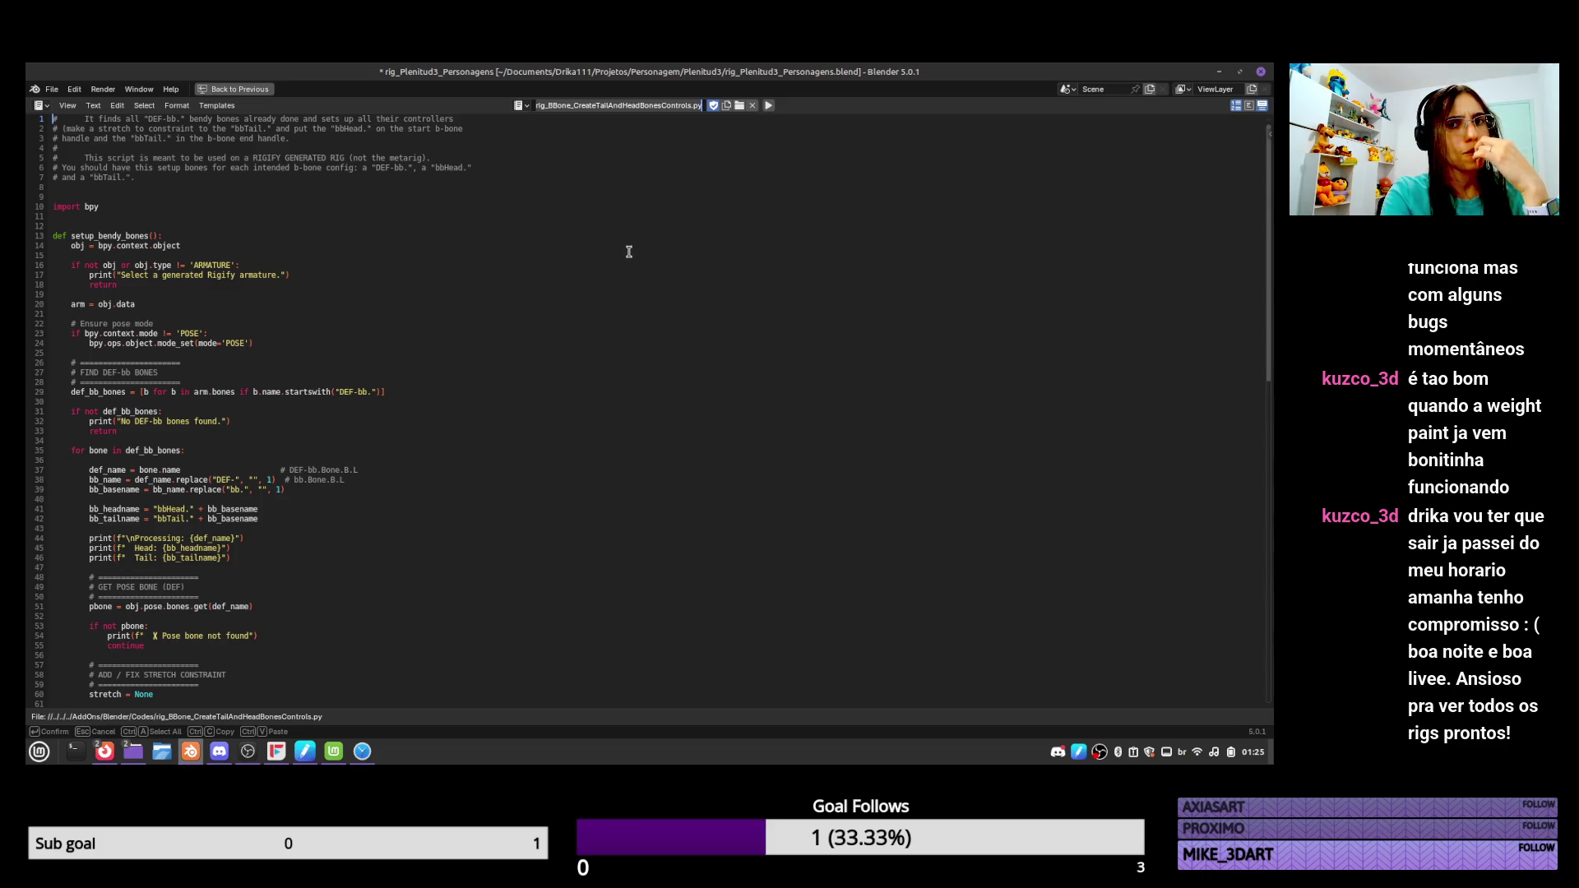
Switch the text editor to rig_RigSetup_Plenitud3.Aline.py and save it.
click(520, 105)
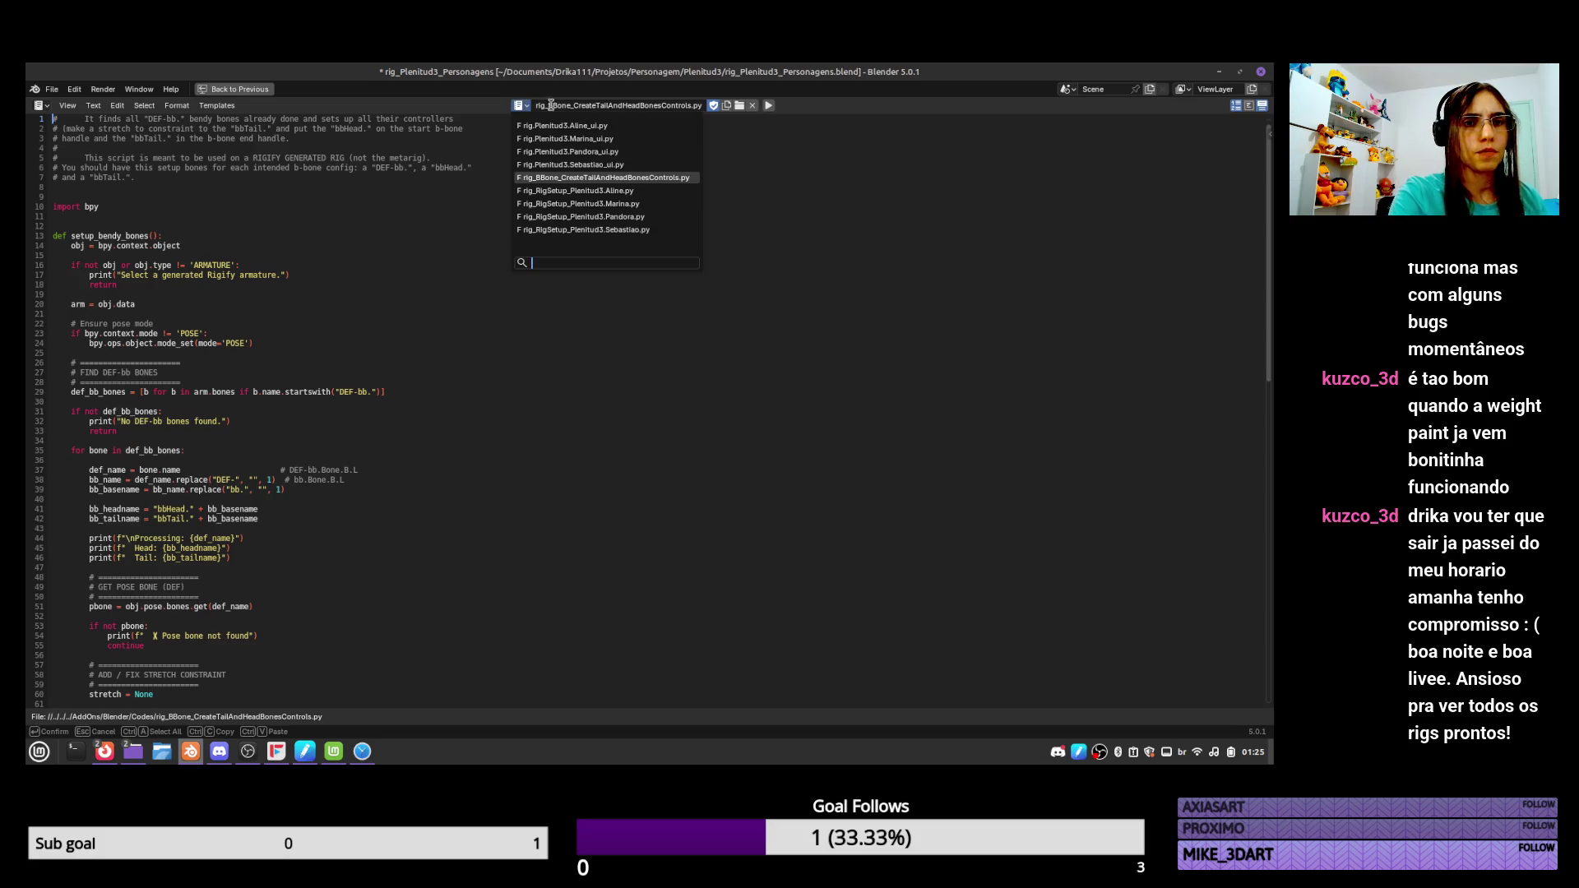
click(664, 190)
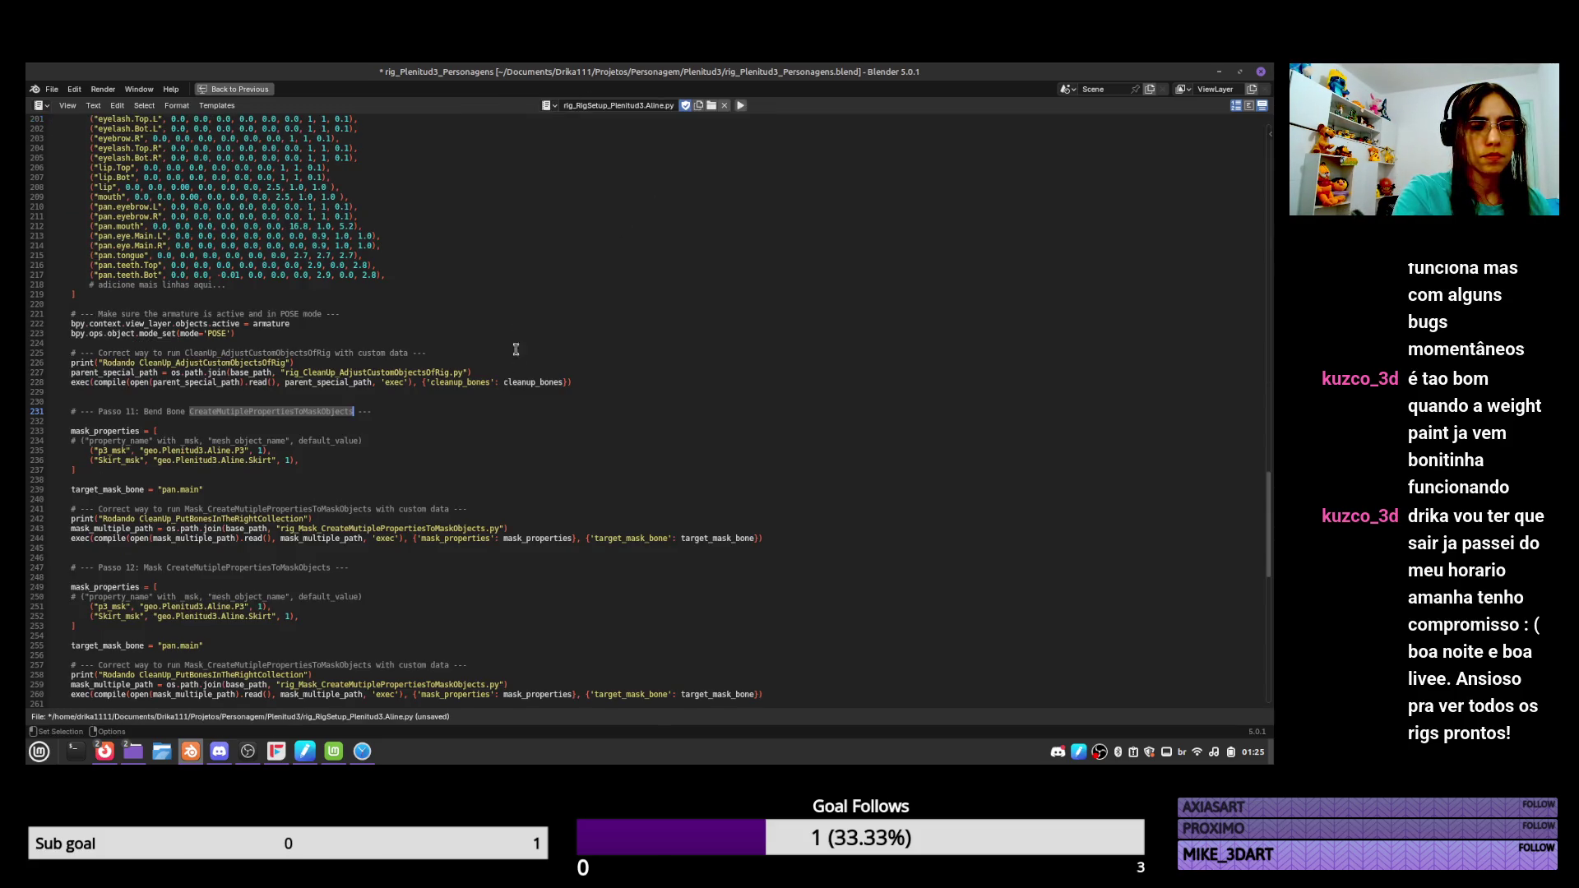
key(alt+s)
key(alt+Tab)
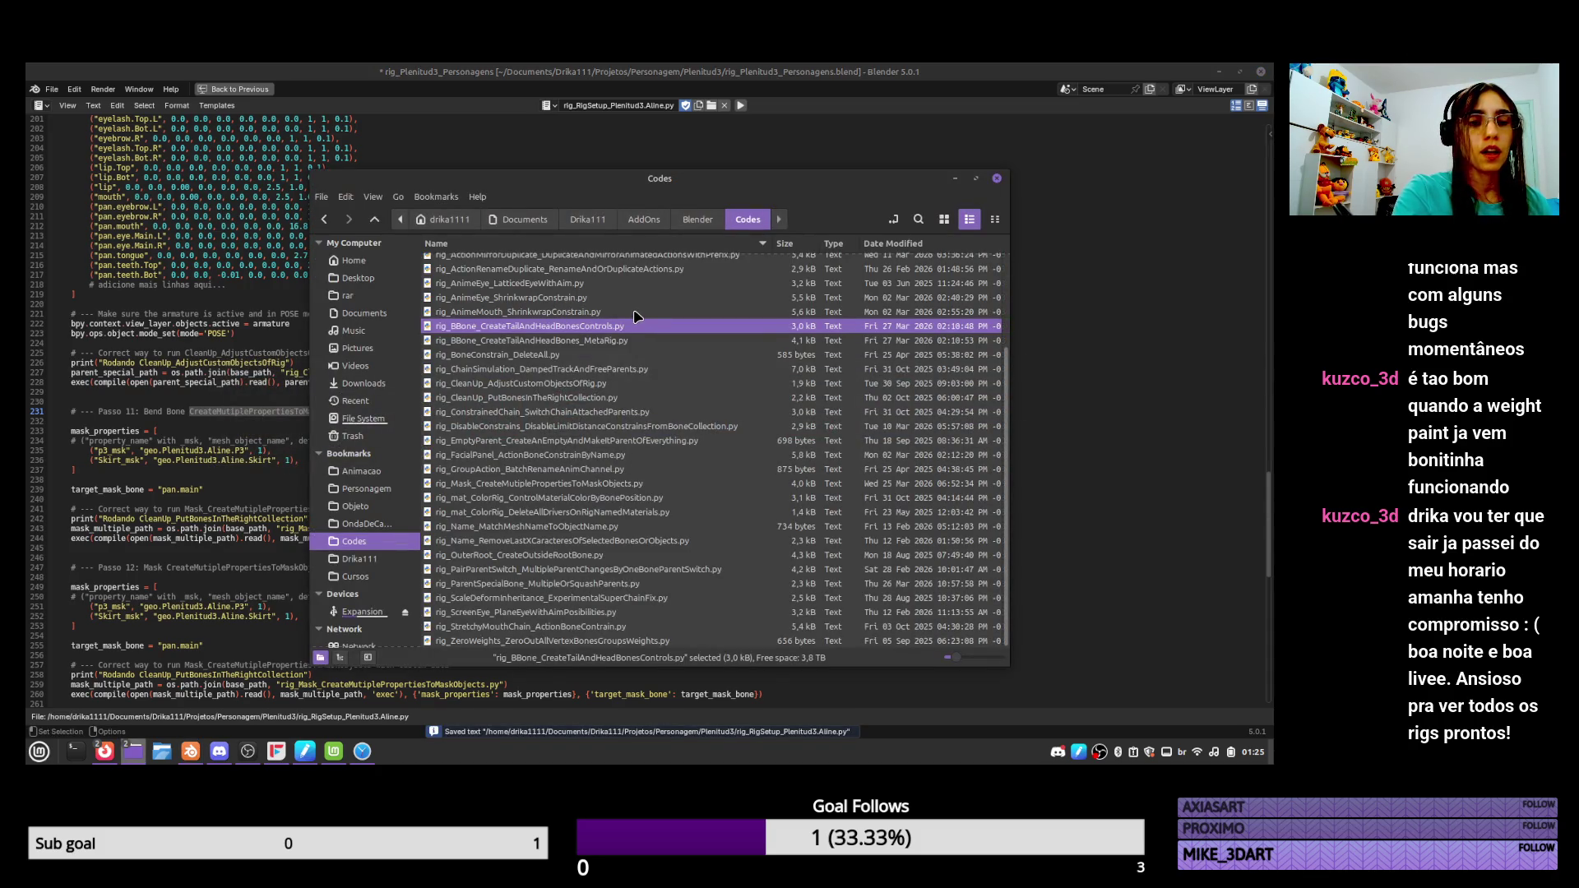
Copy rig_RigSetup_Plenitud3.Aline.py from Plenitud3 into Downloads, replacing the older copy.
key(alt+Tab)
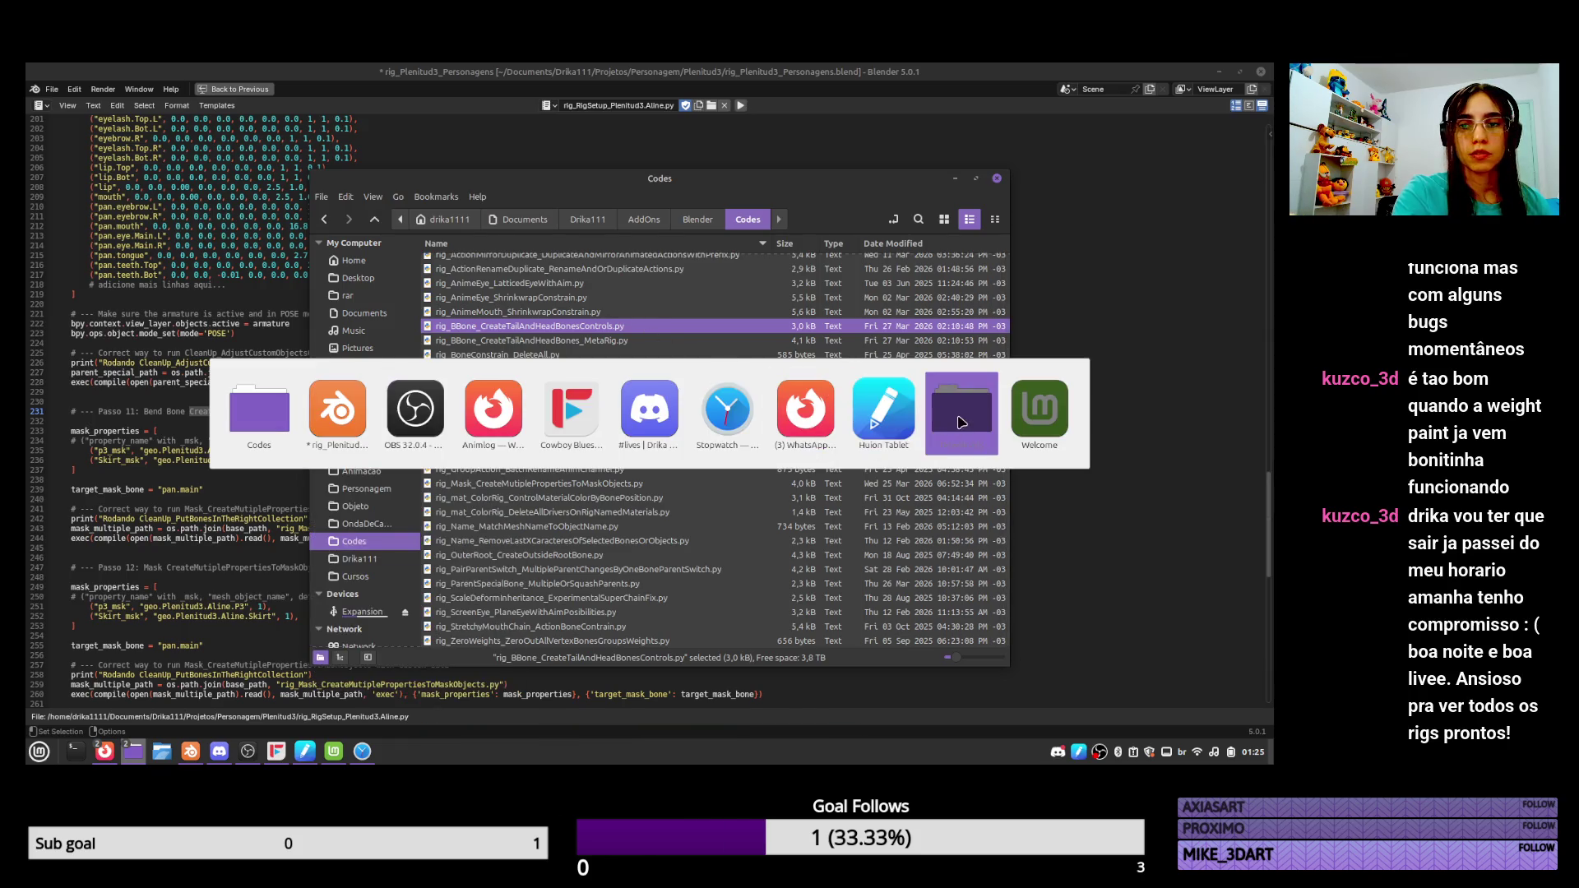
click(961, 422)
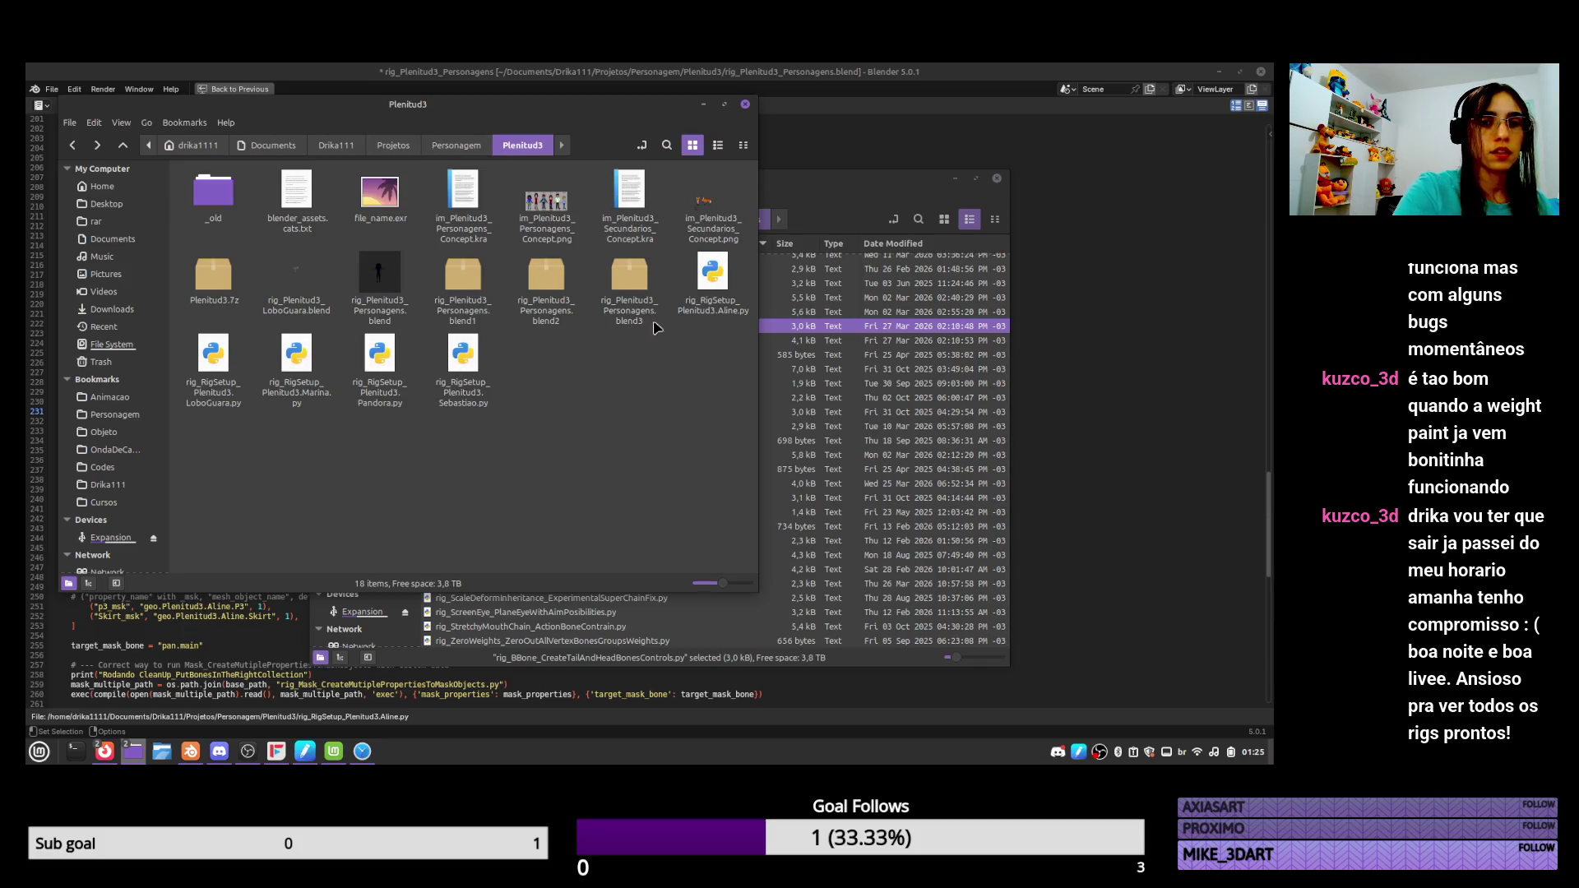
click(713, 284)
key(ctrl+c)
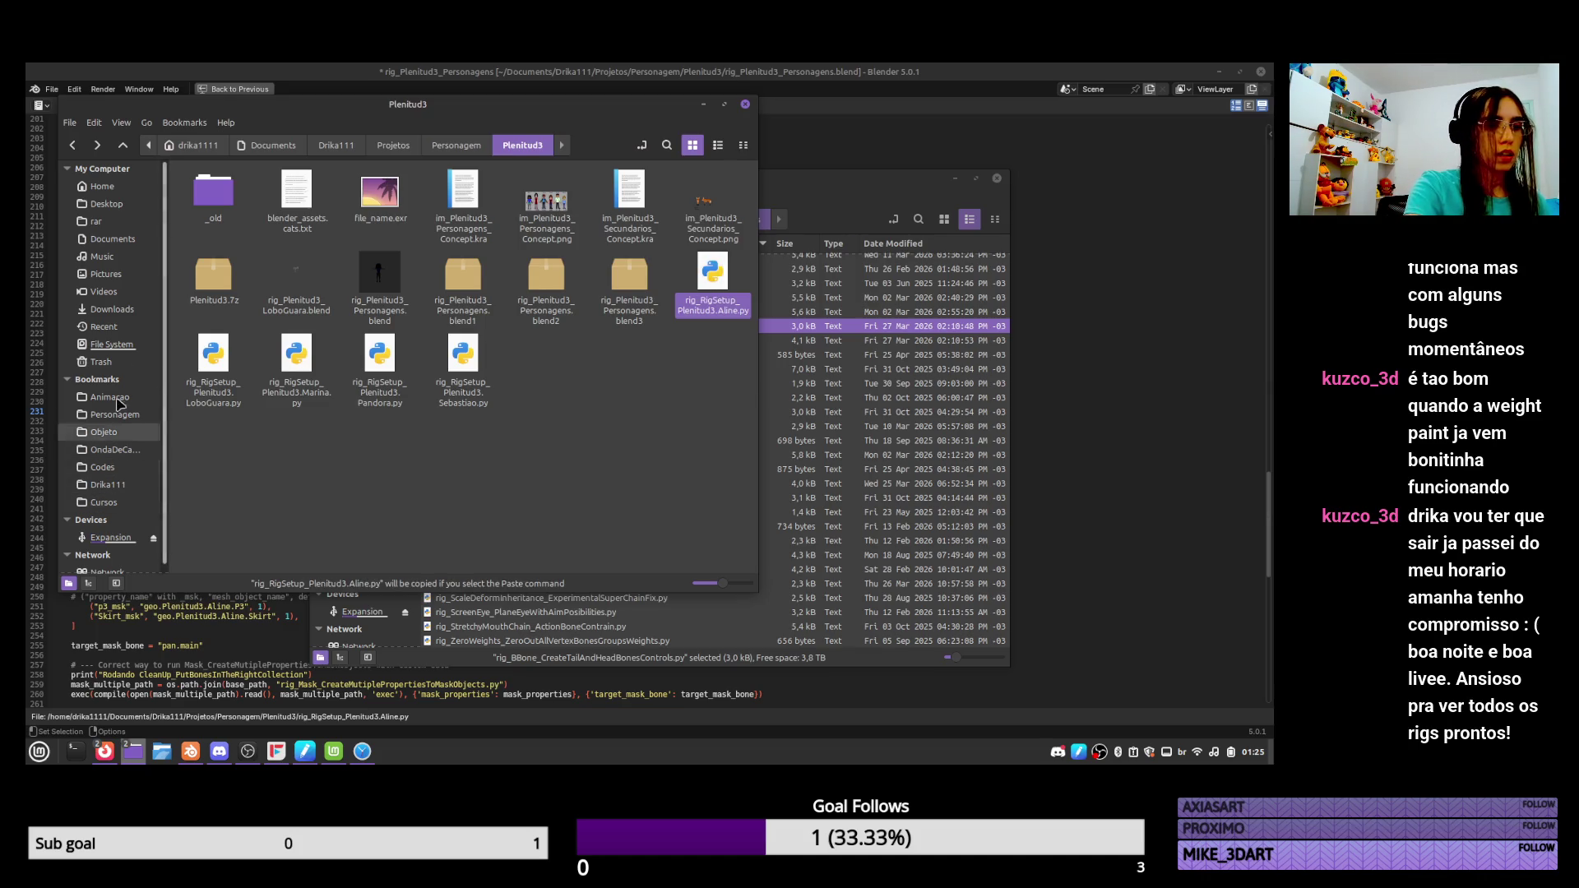
click(112, 309)
key(ctrl+v)
click(503, 560)
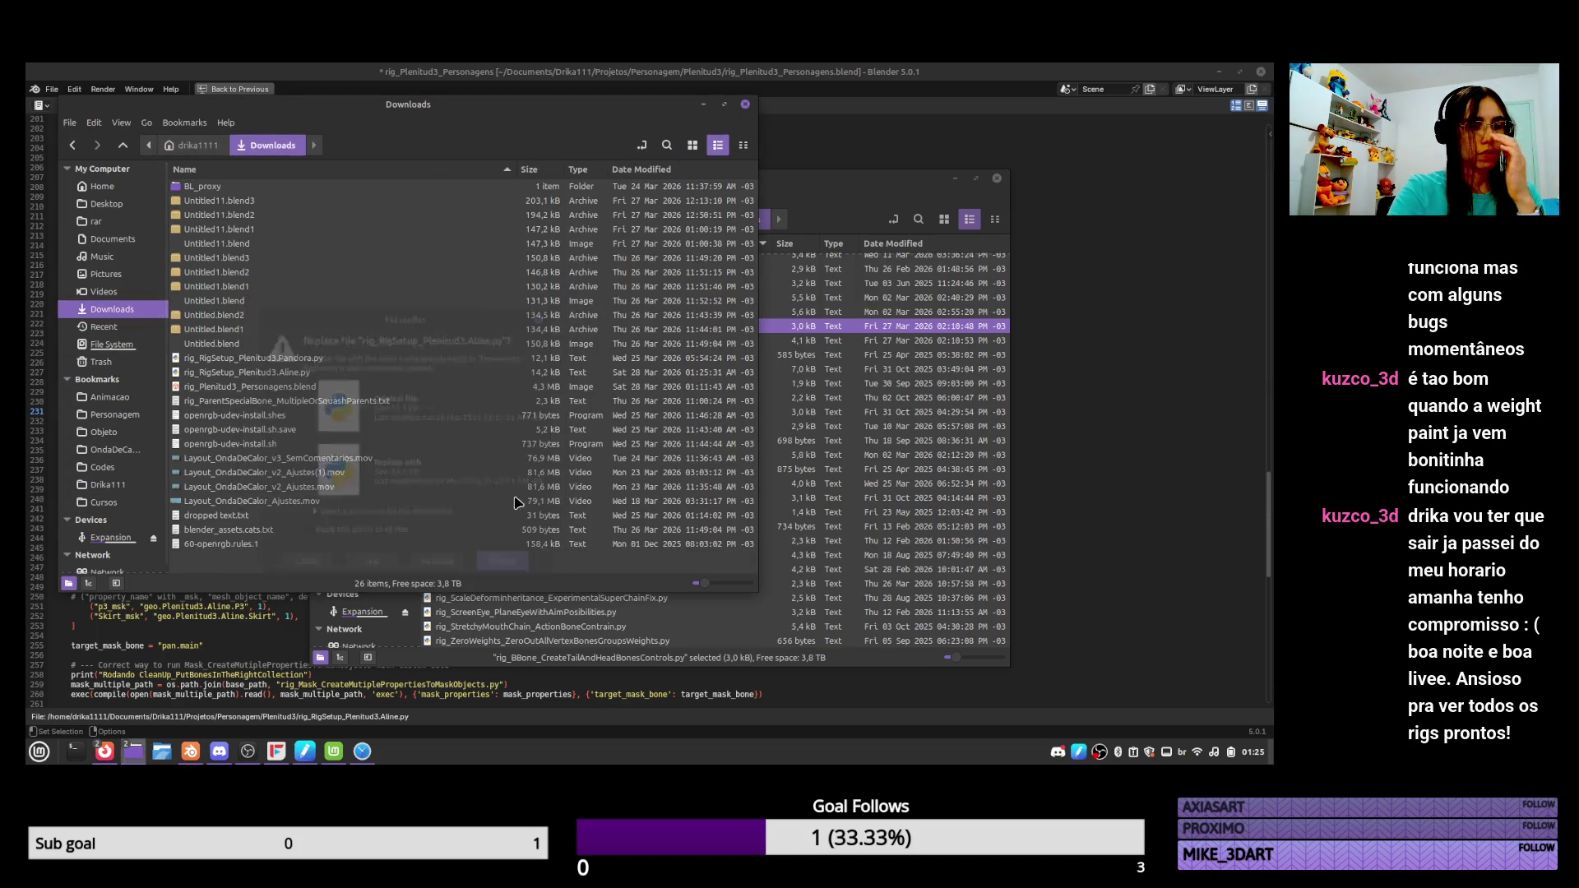
Close both file manager windows and browse Blender's loaded text scripts.
click(745, 104)
click(997, 178)
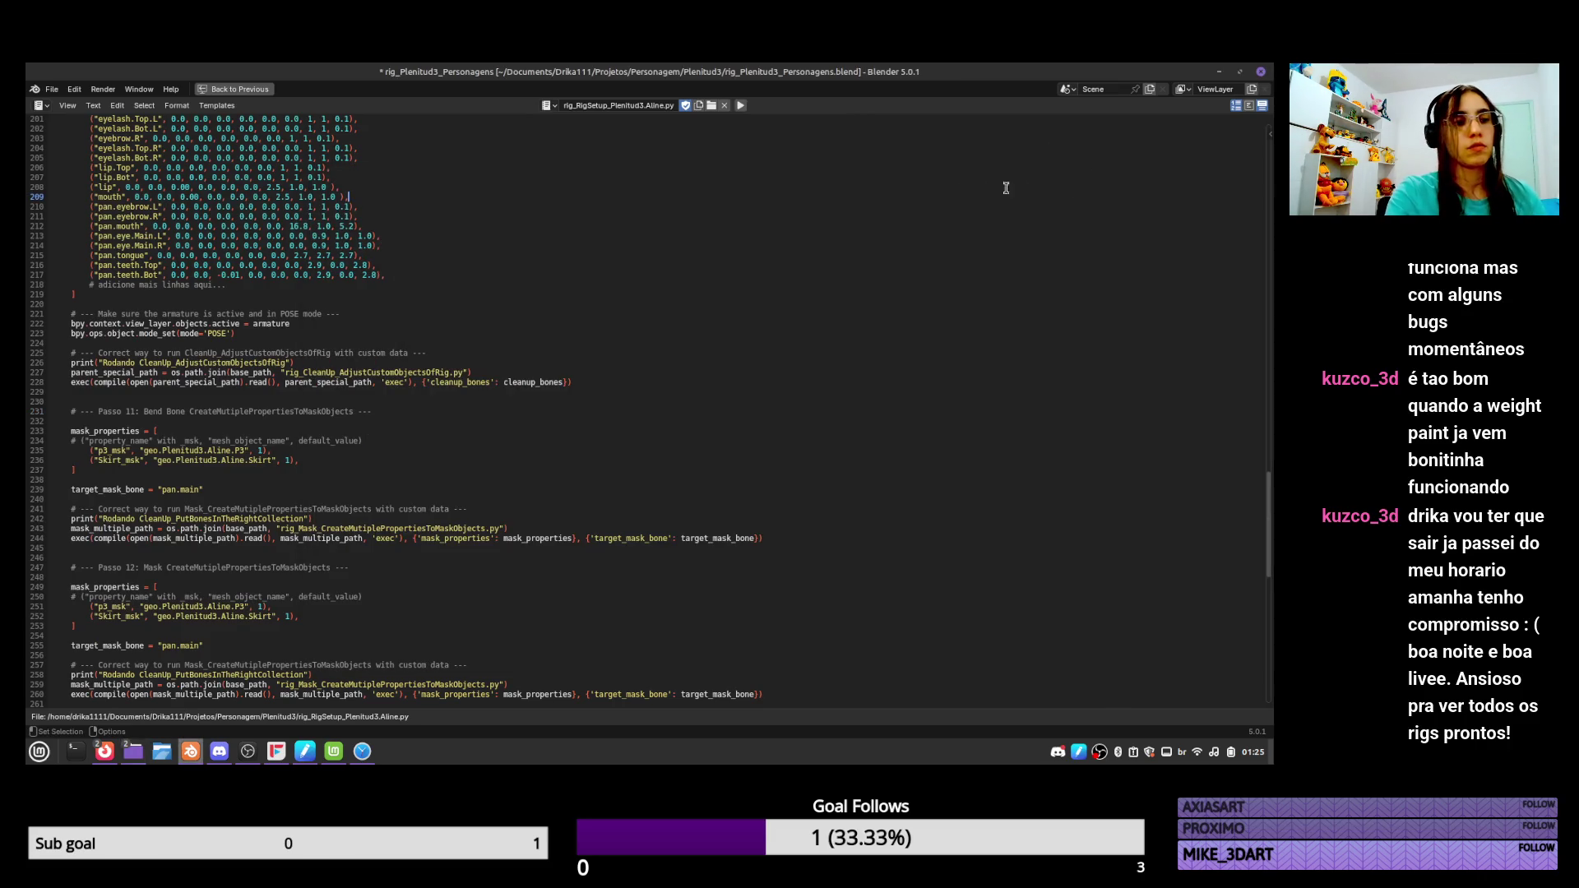
click(548, 105)
Open rig_BBone_CreateTailAndHeadBonesControls.py and copy its text-block name.
click(691, 139)
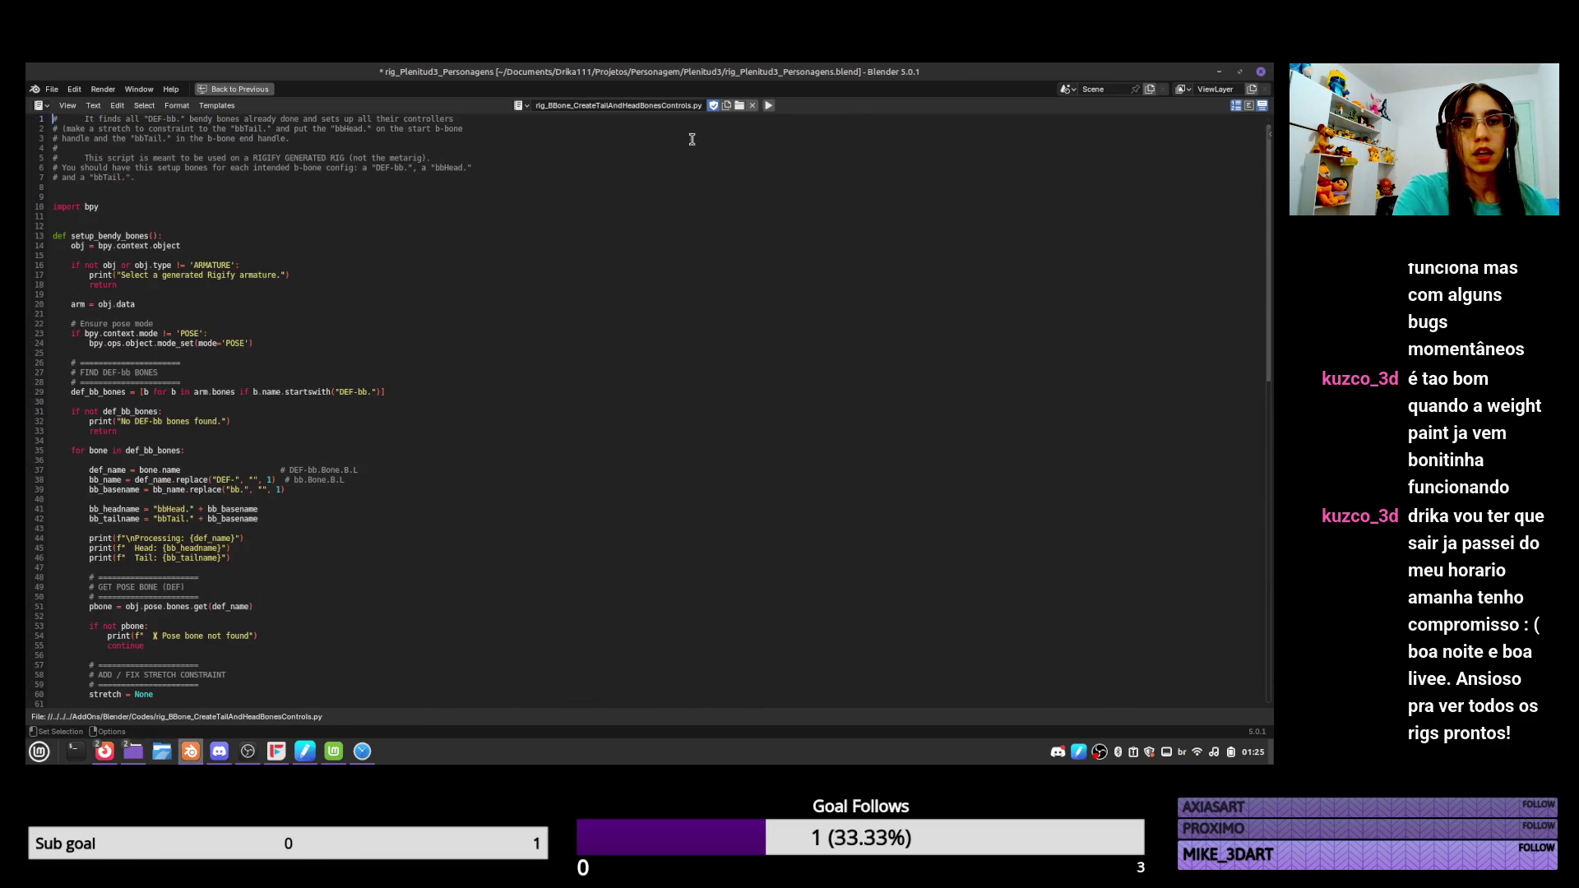
double_click(566, 105)
key(ctrl+c)
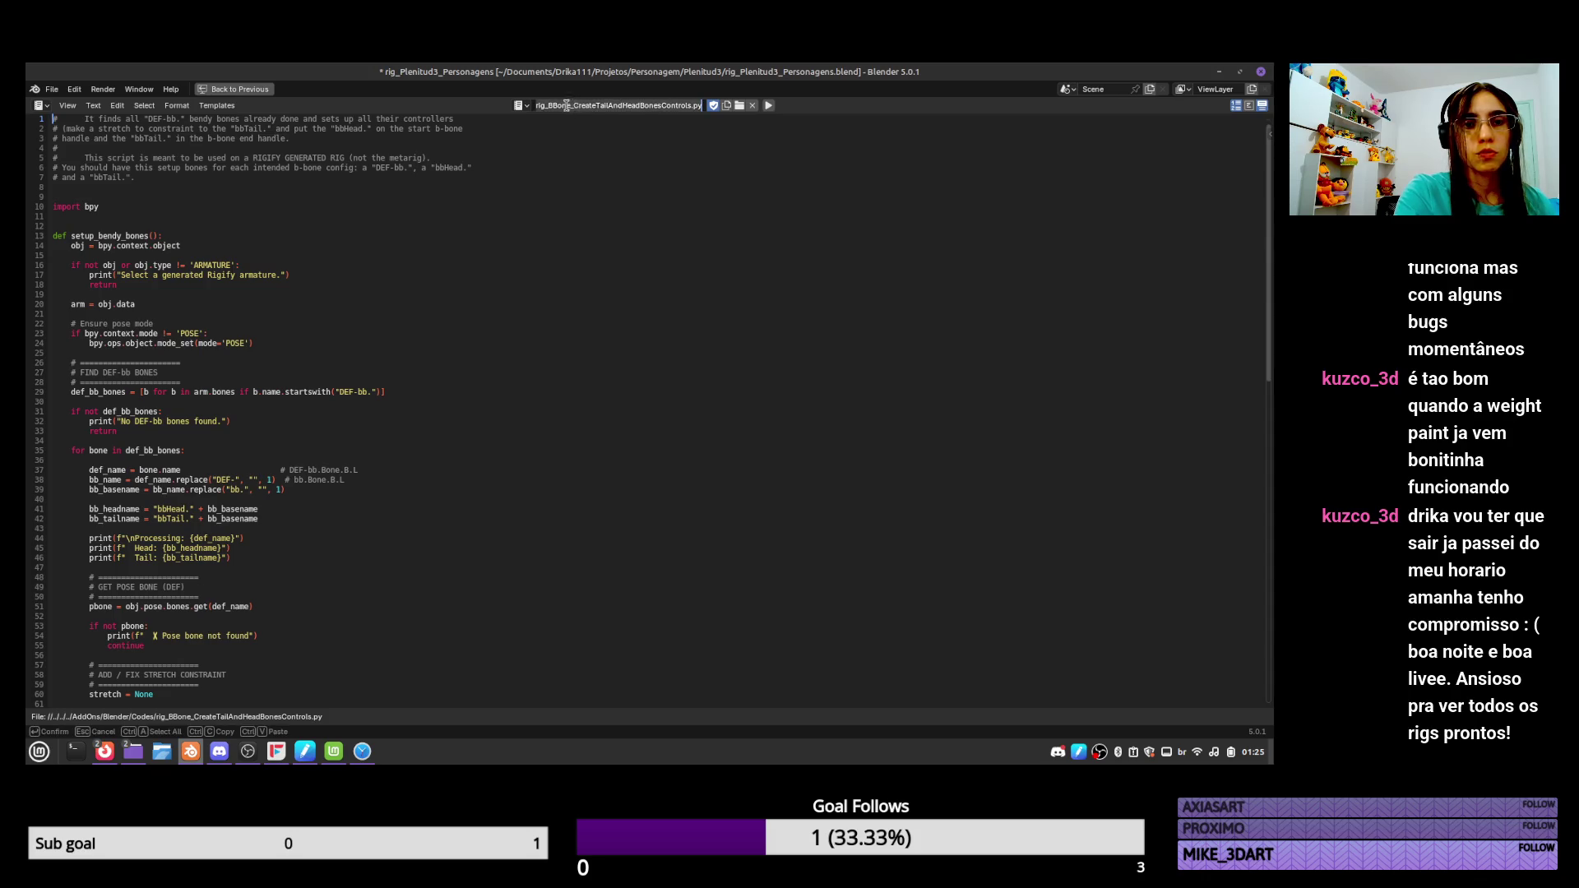
click(238, 88)
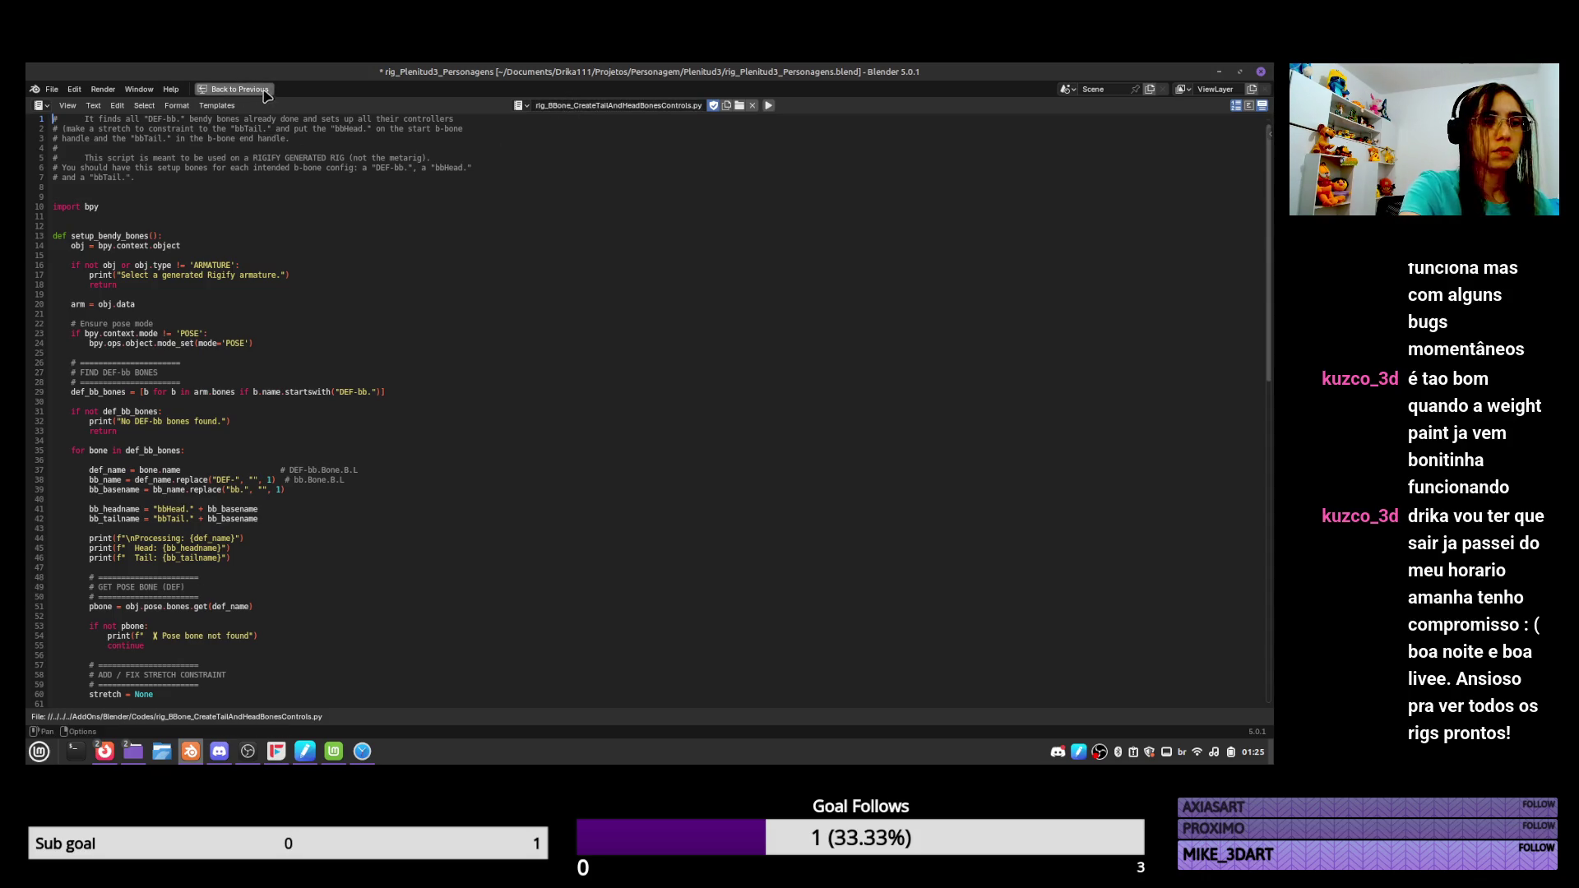
click(267, 92)
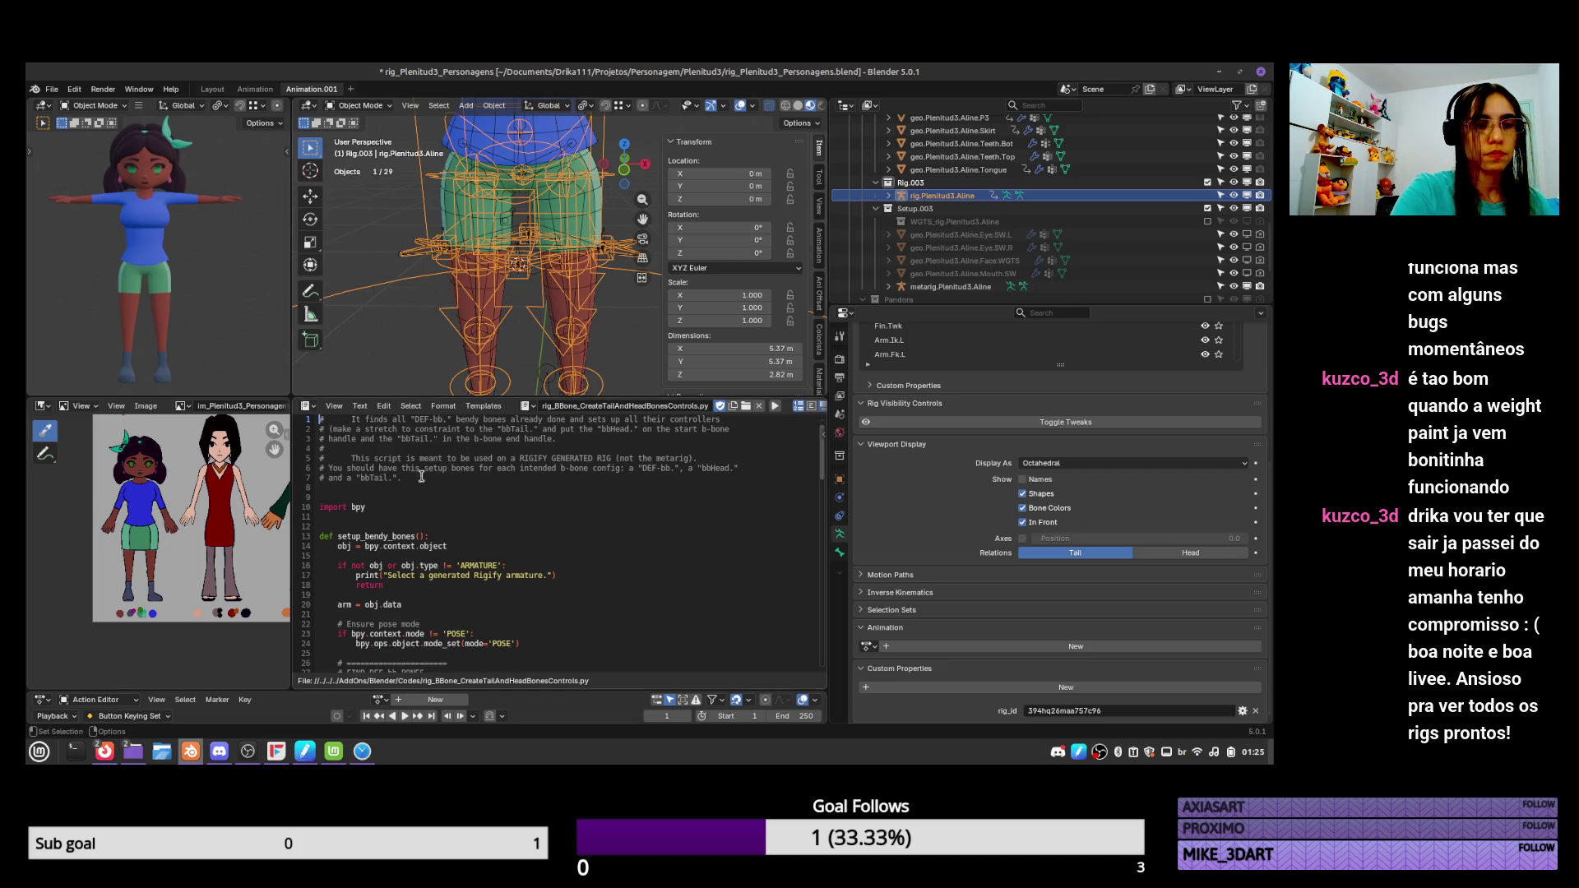
key(ctrl+space)
In the Aline script, replace CleanUp_PutBonesInTheRightCollection on line 242 with the BBone filename.
click(520, 105)
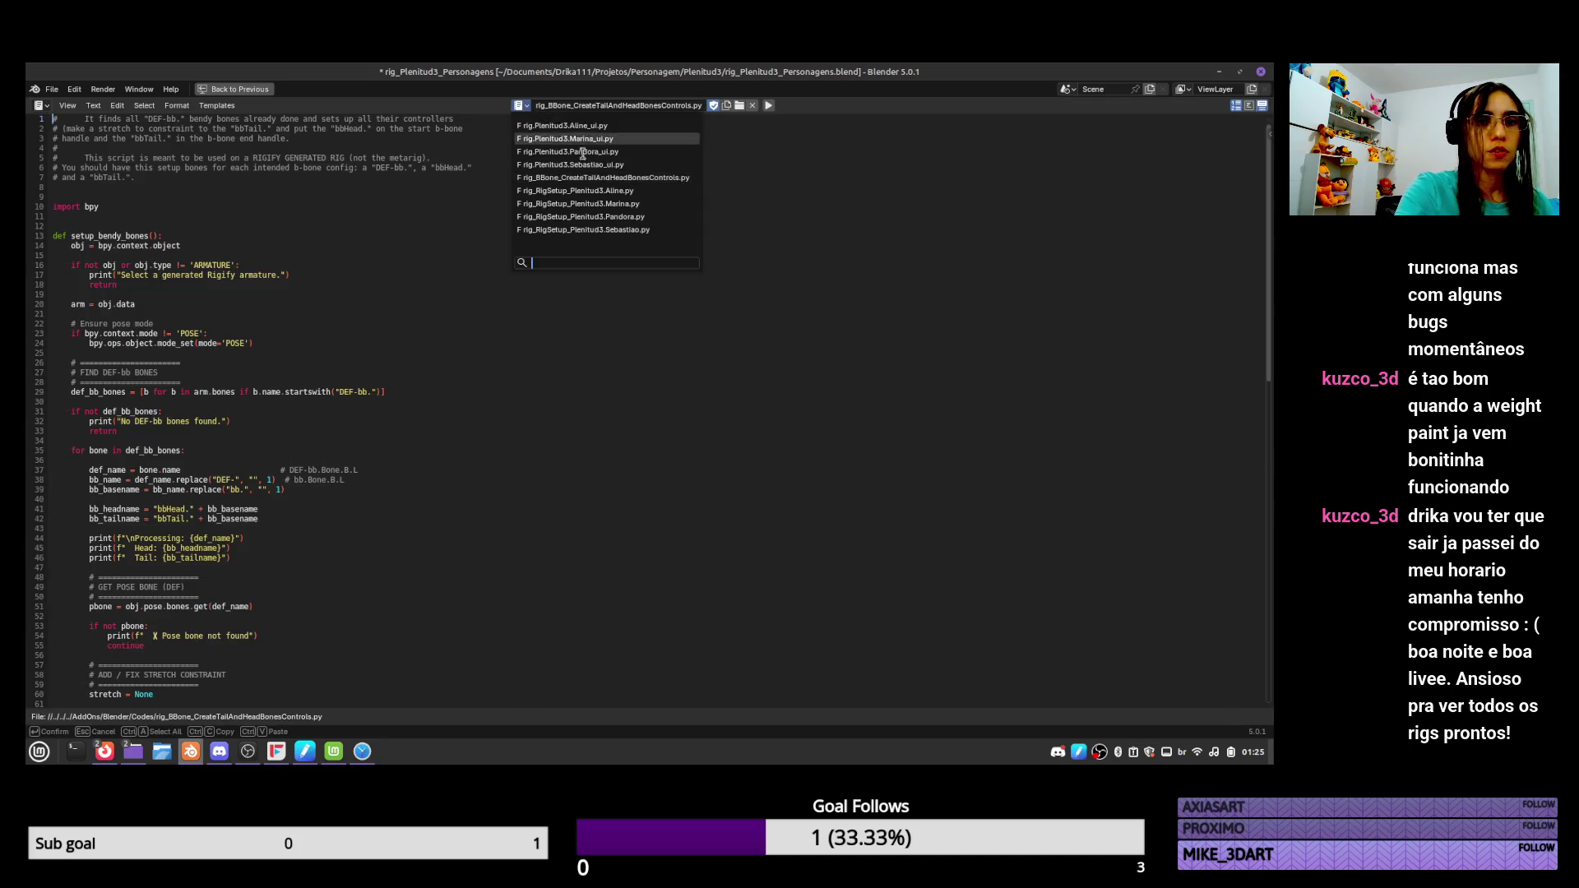
click(654, 190)
scroll(549, 281, down, 3)
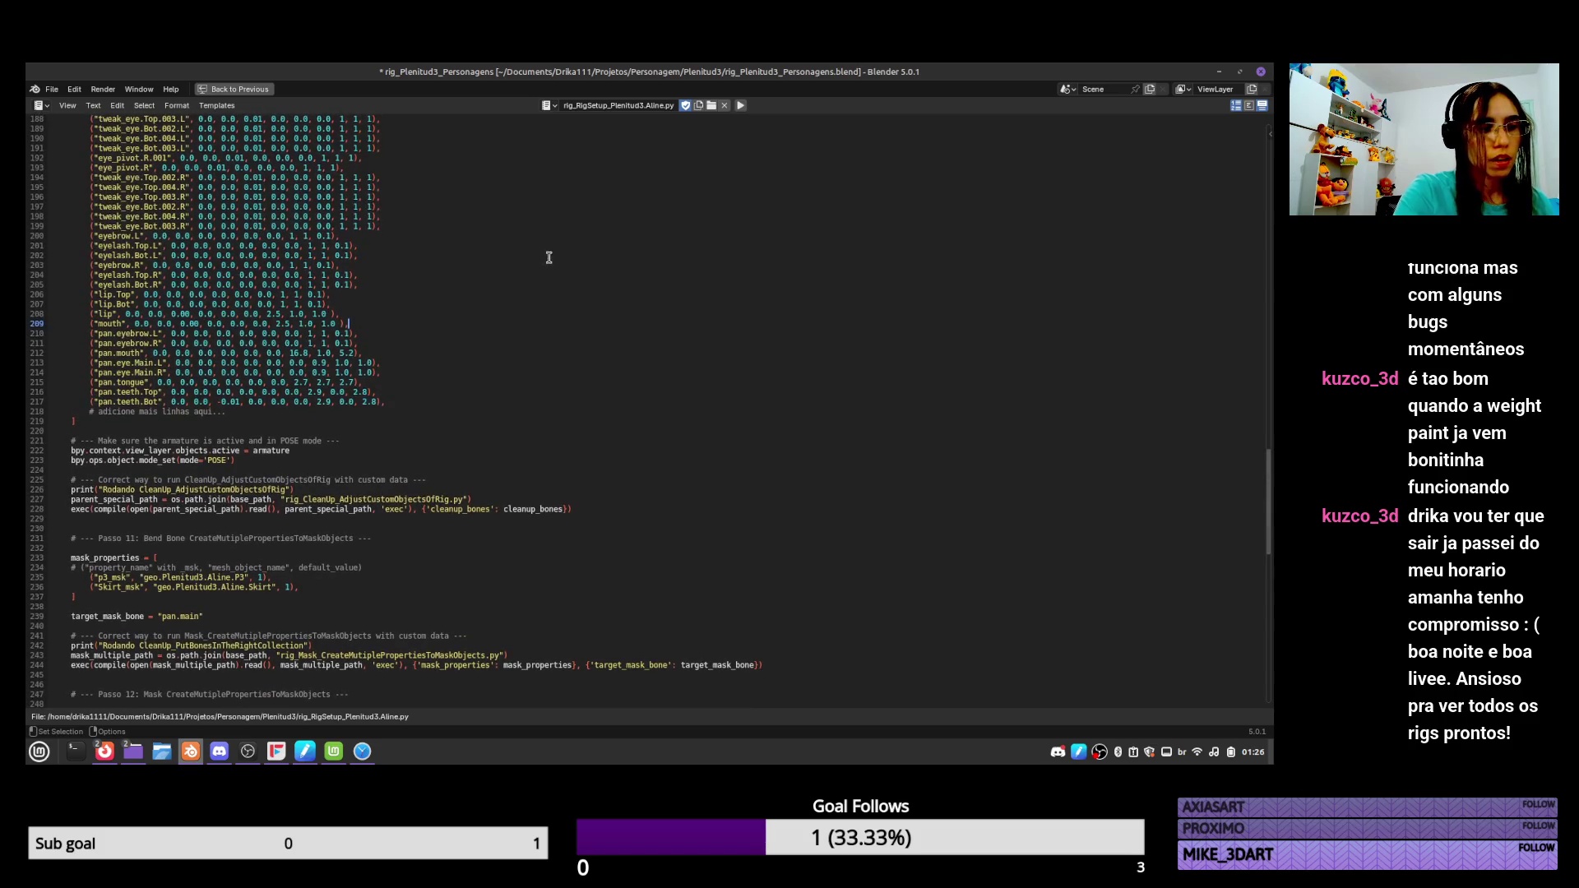
scroll(359, 560, down, 2)
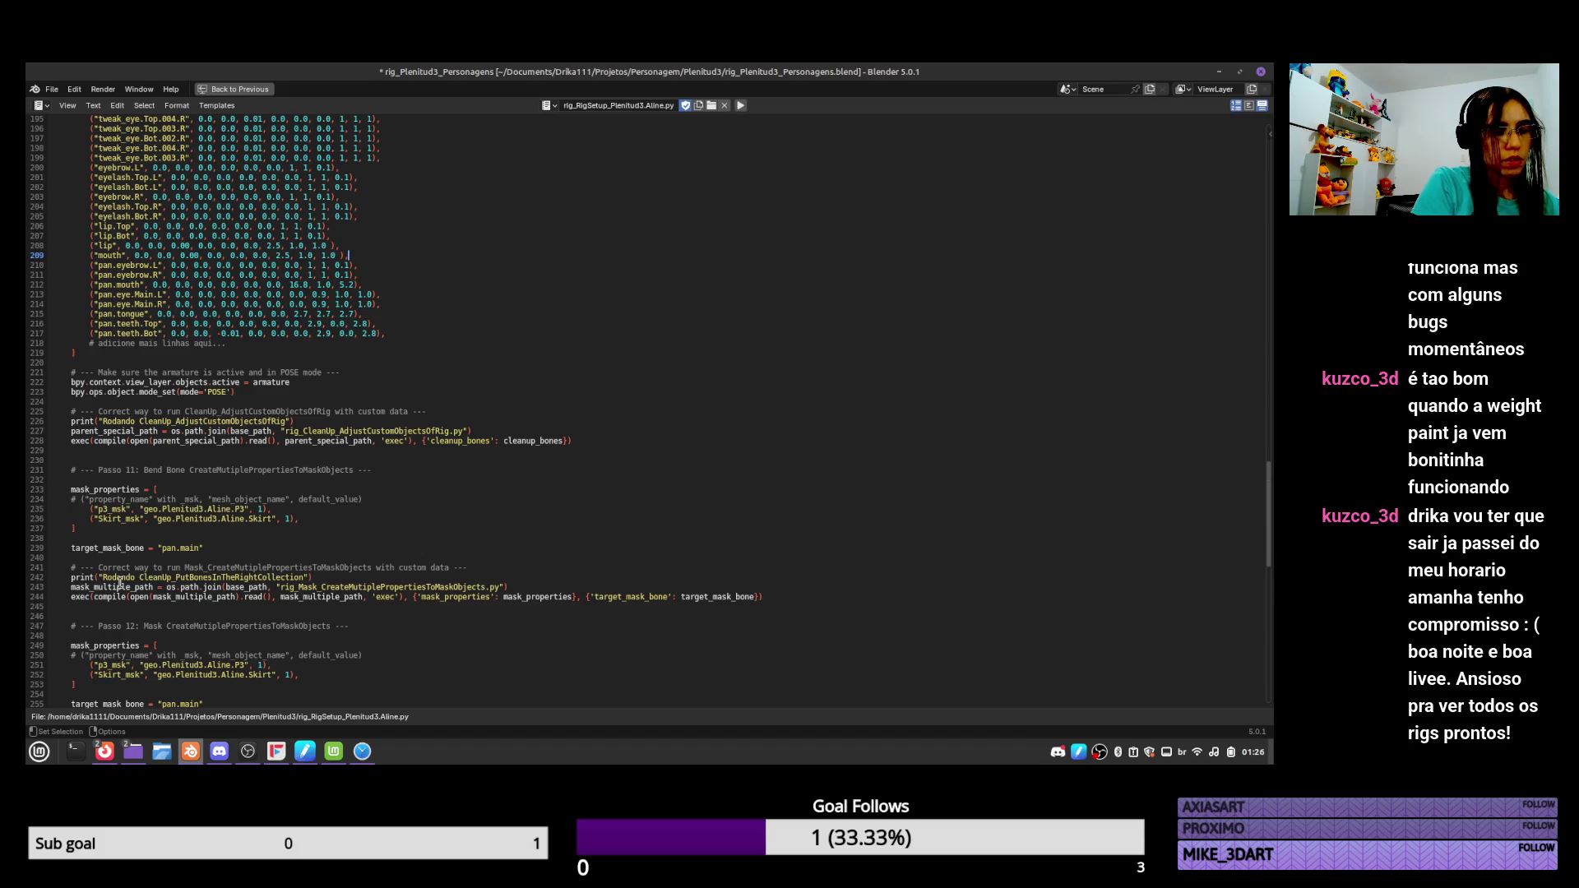
click(139, 578)
drag(141, 577, 309, 577)
key(ctrl+v)
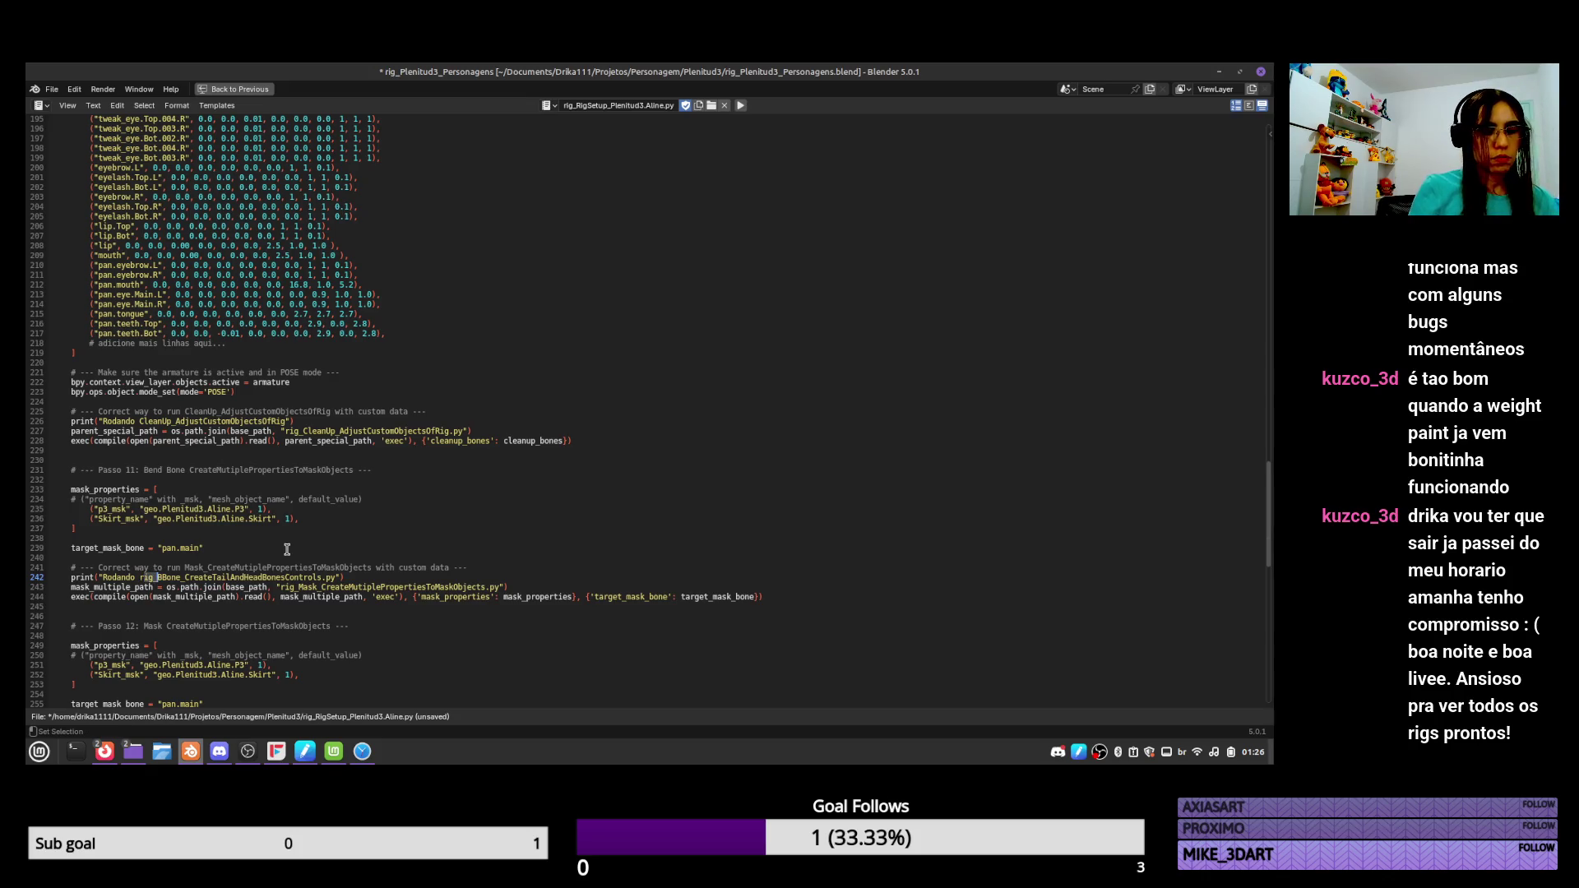
Tidy the line 242 progress message, removing the rig_ prefix and .py extension.
key(BackSpace)
key(BackSpace)
key(BackSpace)
key(Delete)
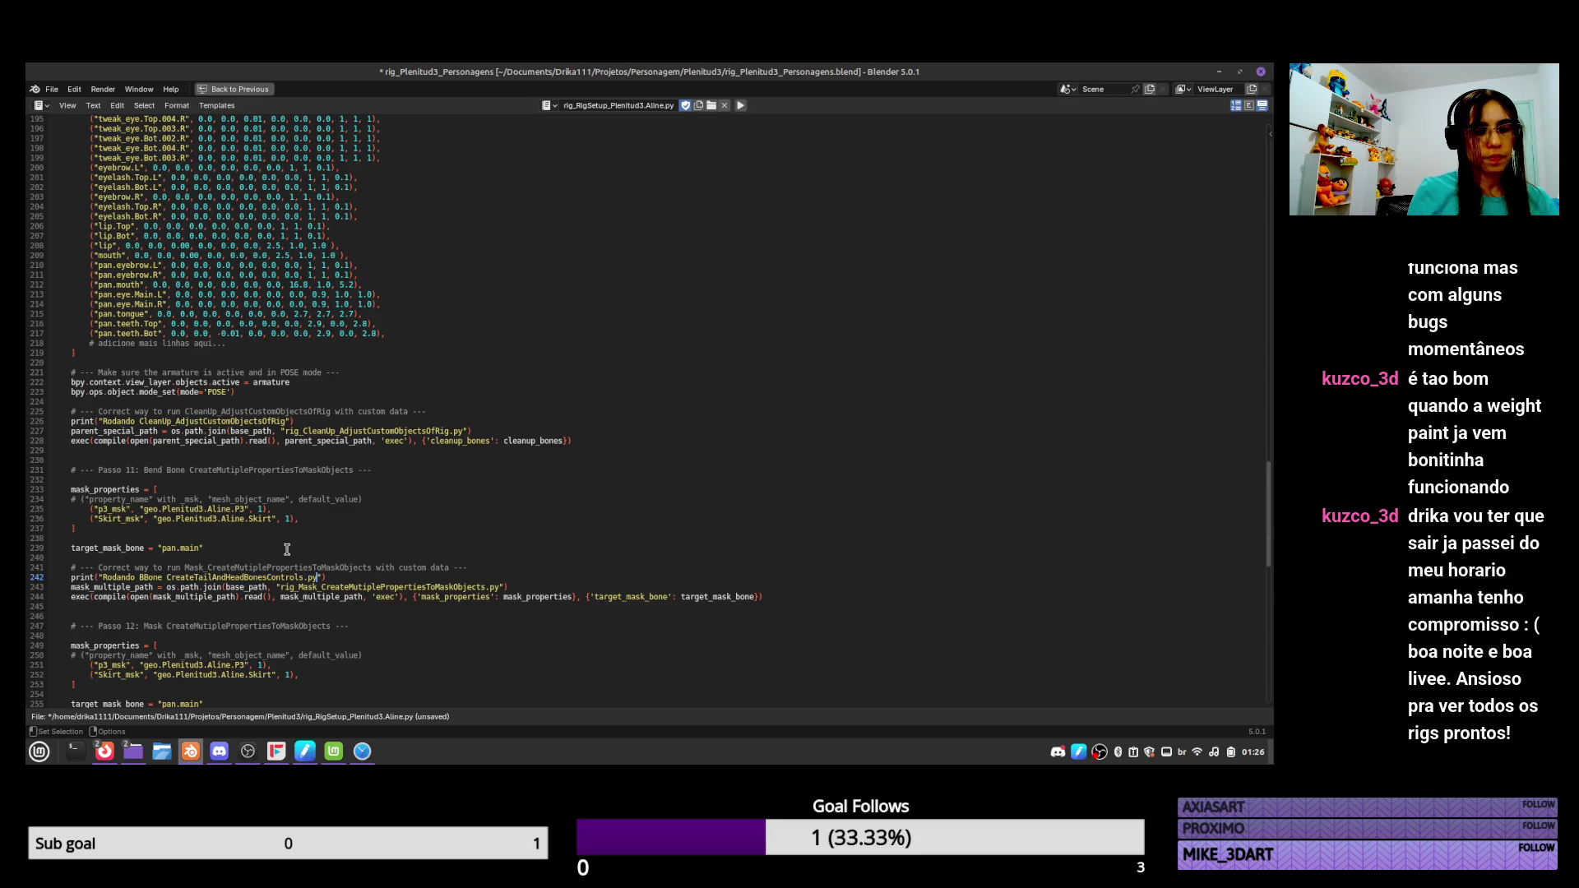
key(Left)
key(Delete)
key(Delete)
key(Delete)
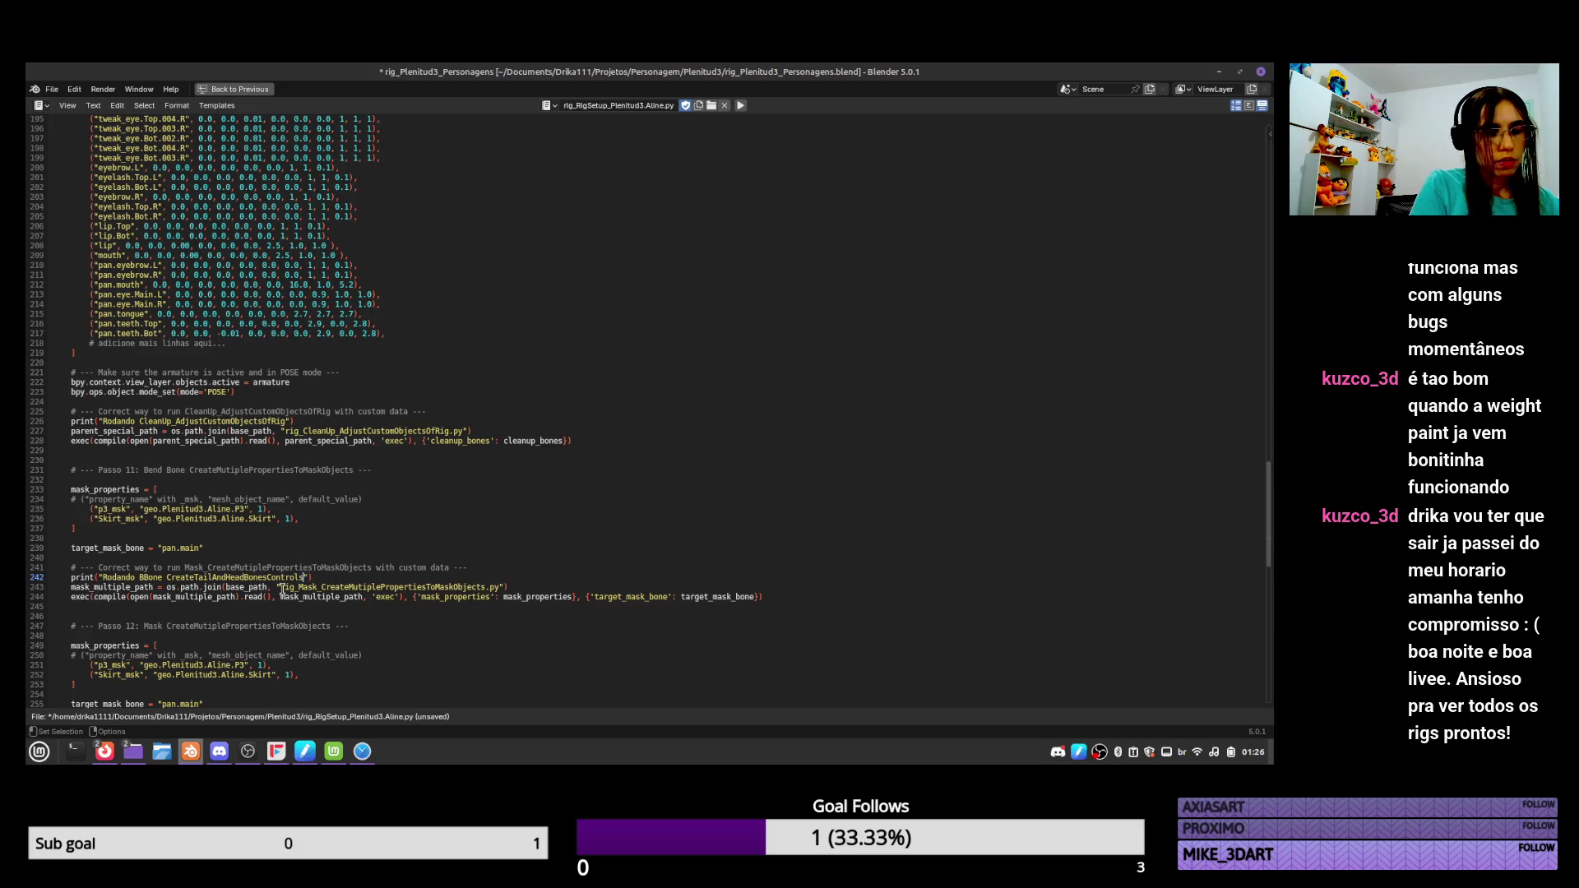
Point the line 243 path at rig_BBone_CreateTailAndHeadBonesControls.py and select the mask setup lines.
drag(282, 587, 504, 587)
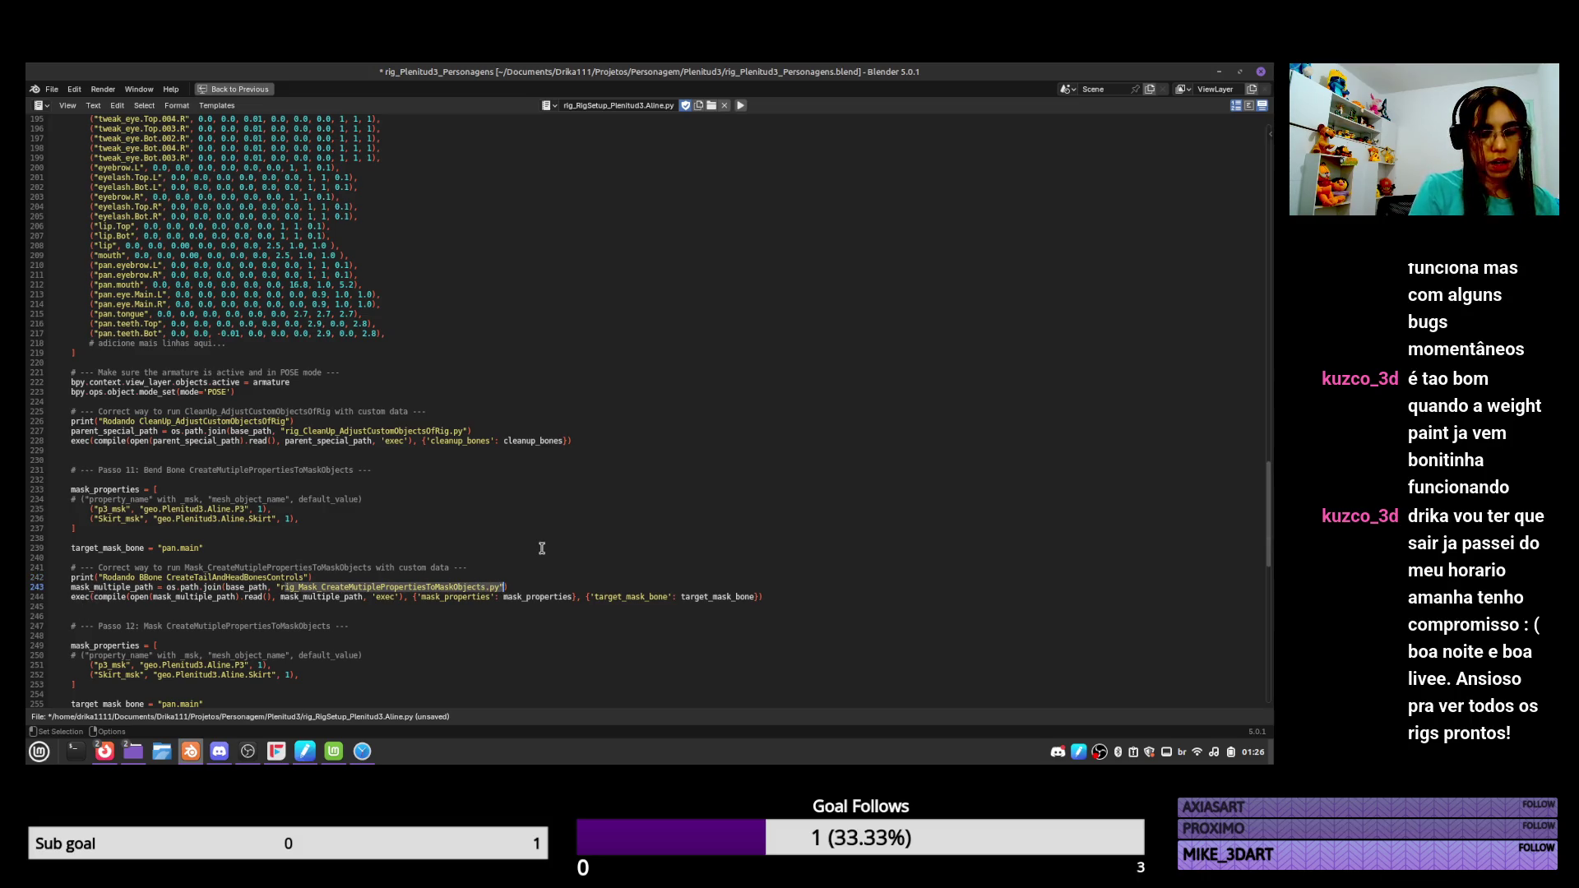
text(rig_BBone_CreateTailAndHeadBonesControls.py)
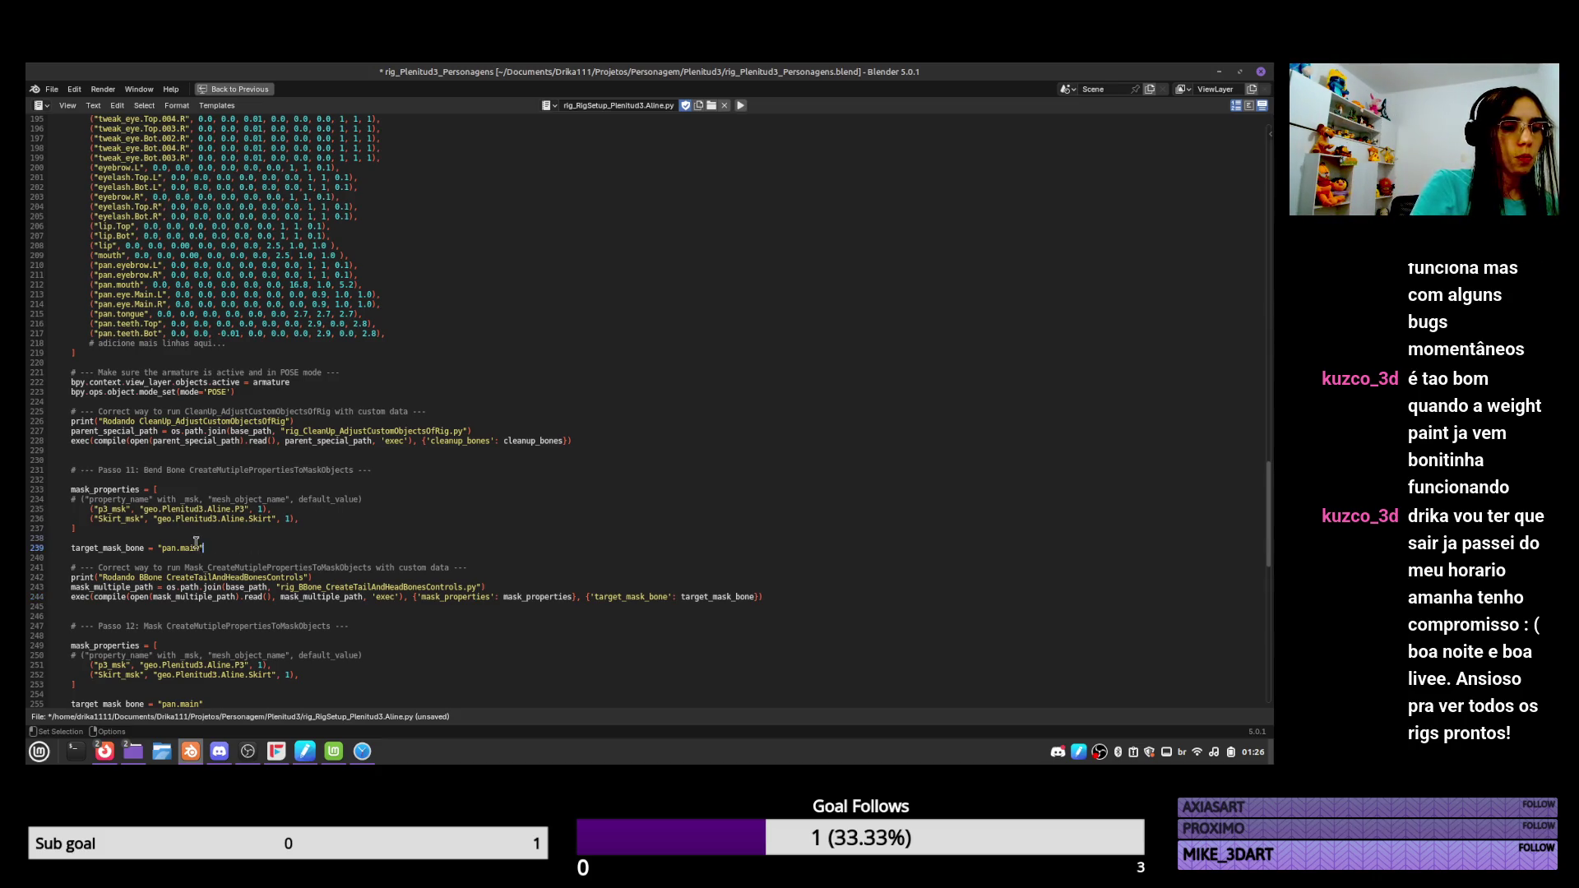
drag(203, 548, 41, 490)
Delete the mask_properties and target_mask_bone lines and put the BBone filename in the line 234 comment.
key(BackSpace)
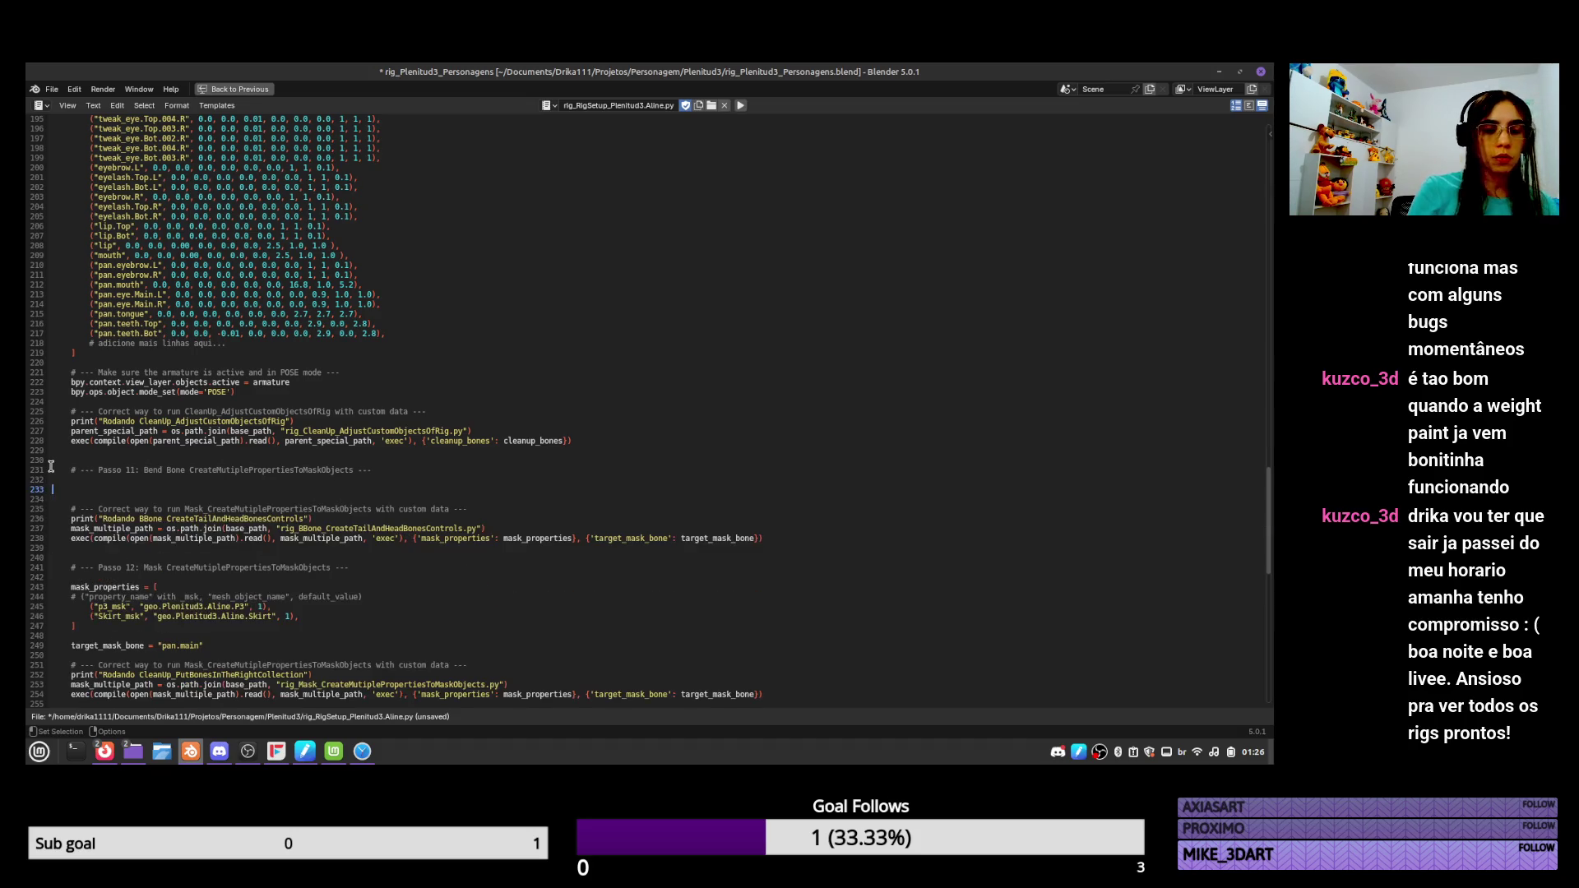
key(BackSpace)
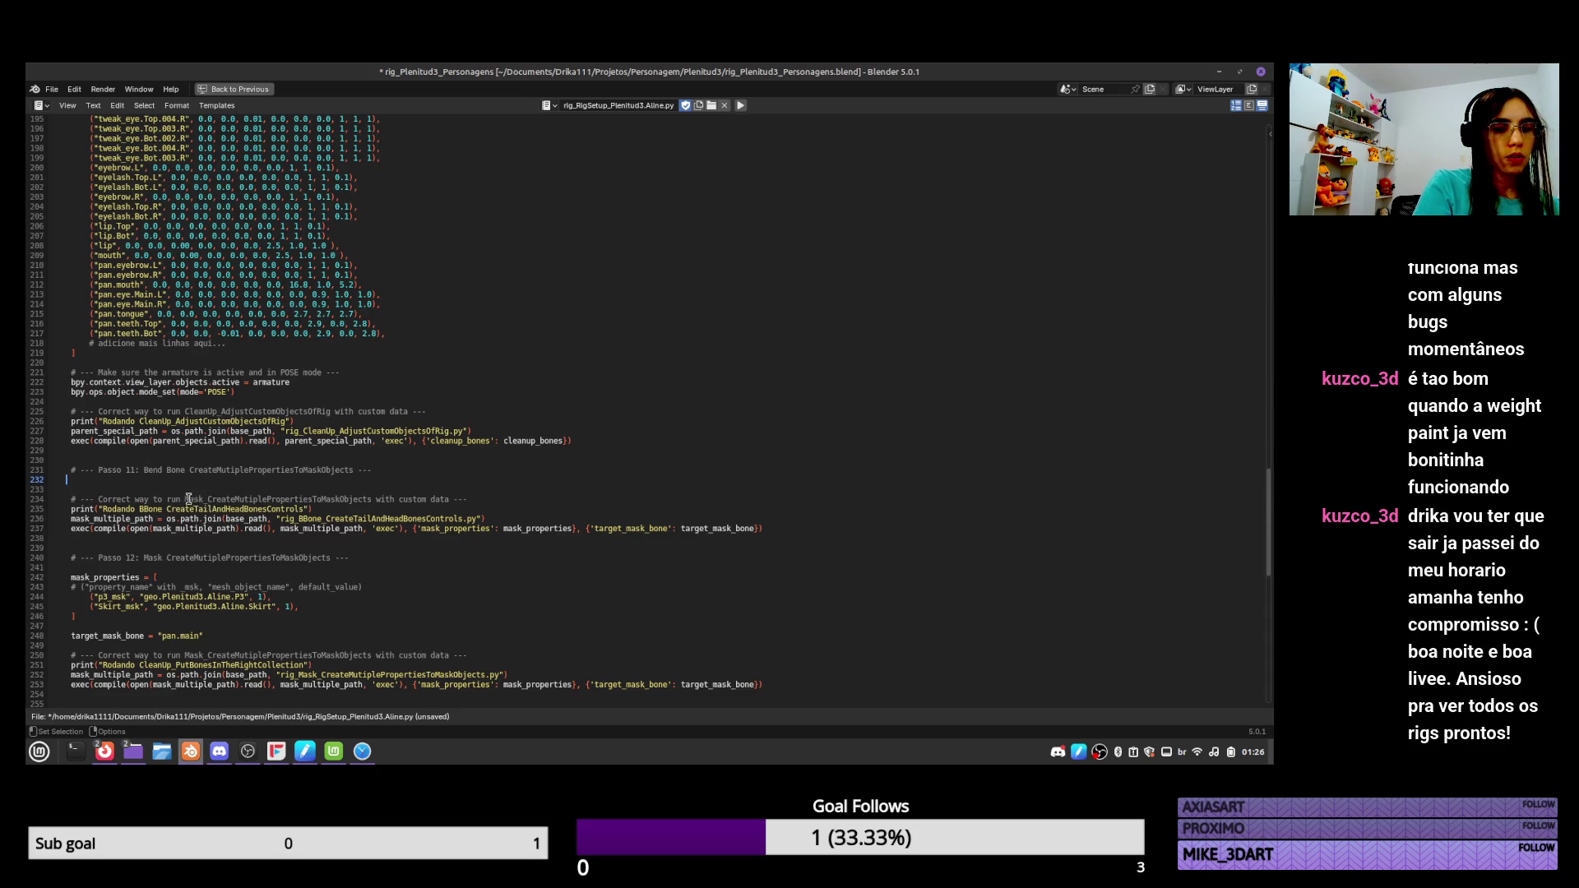
drag(184, 499, 455, 499)
text(rig_BBone_CreateTailAndHeadBonesControls.py)
key(BackSpace)
key(BackSpace)
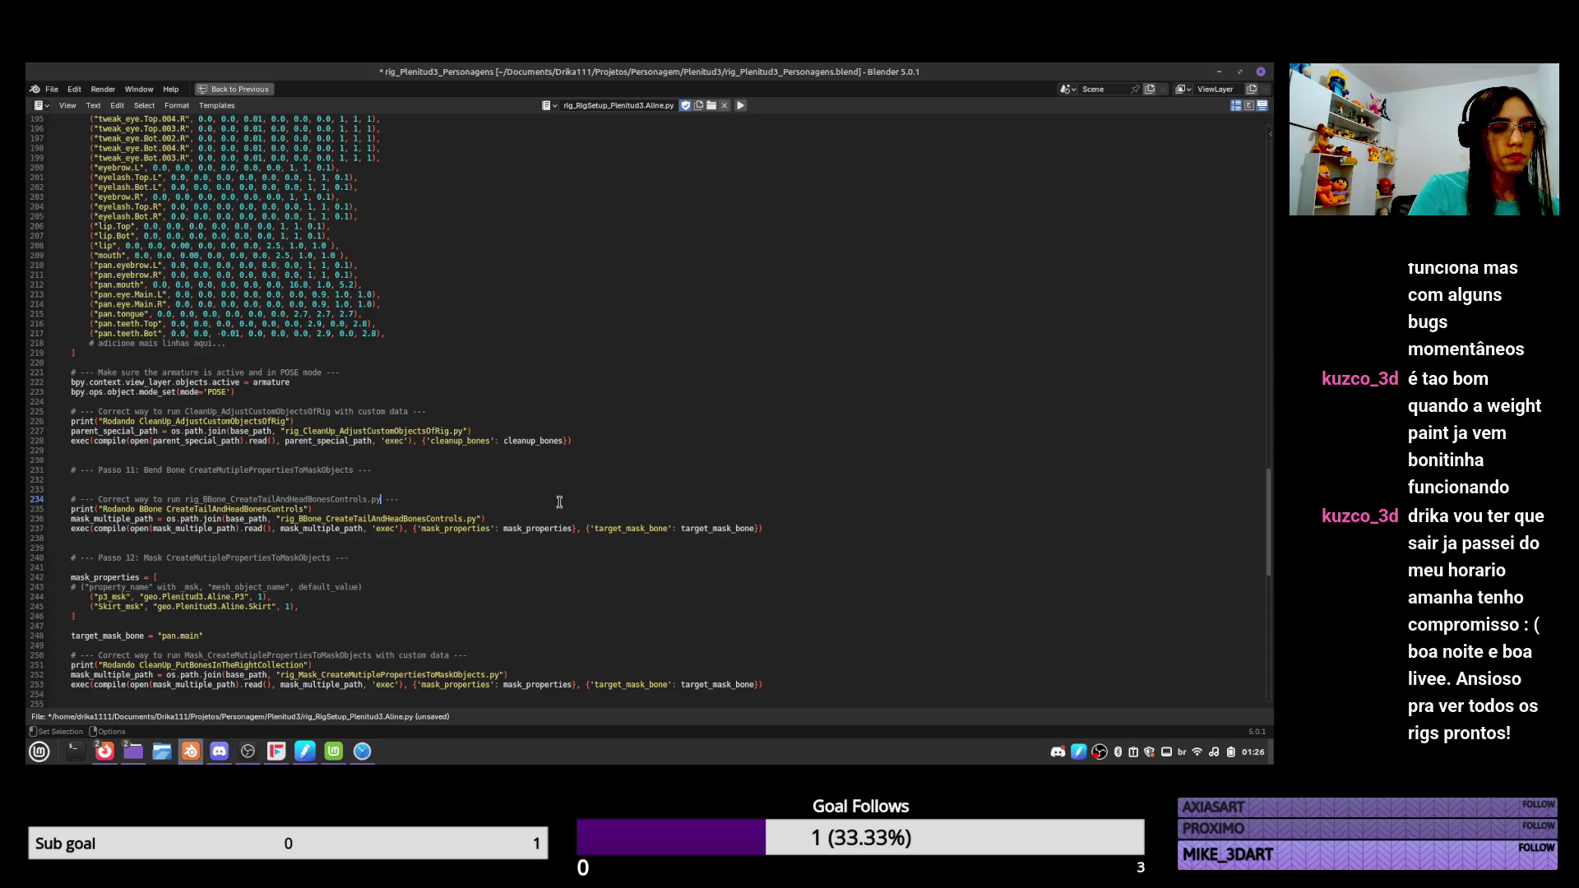
Strip rig_ and the stray characters so the comment reads 'Correct way to run BBone CreateTailAndHeadBonesControls'.
drag(201, 499, 206, 489)
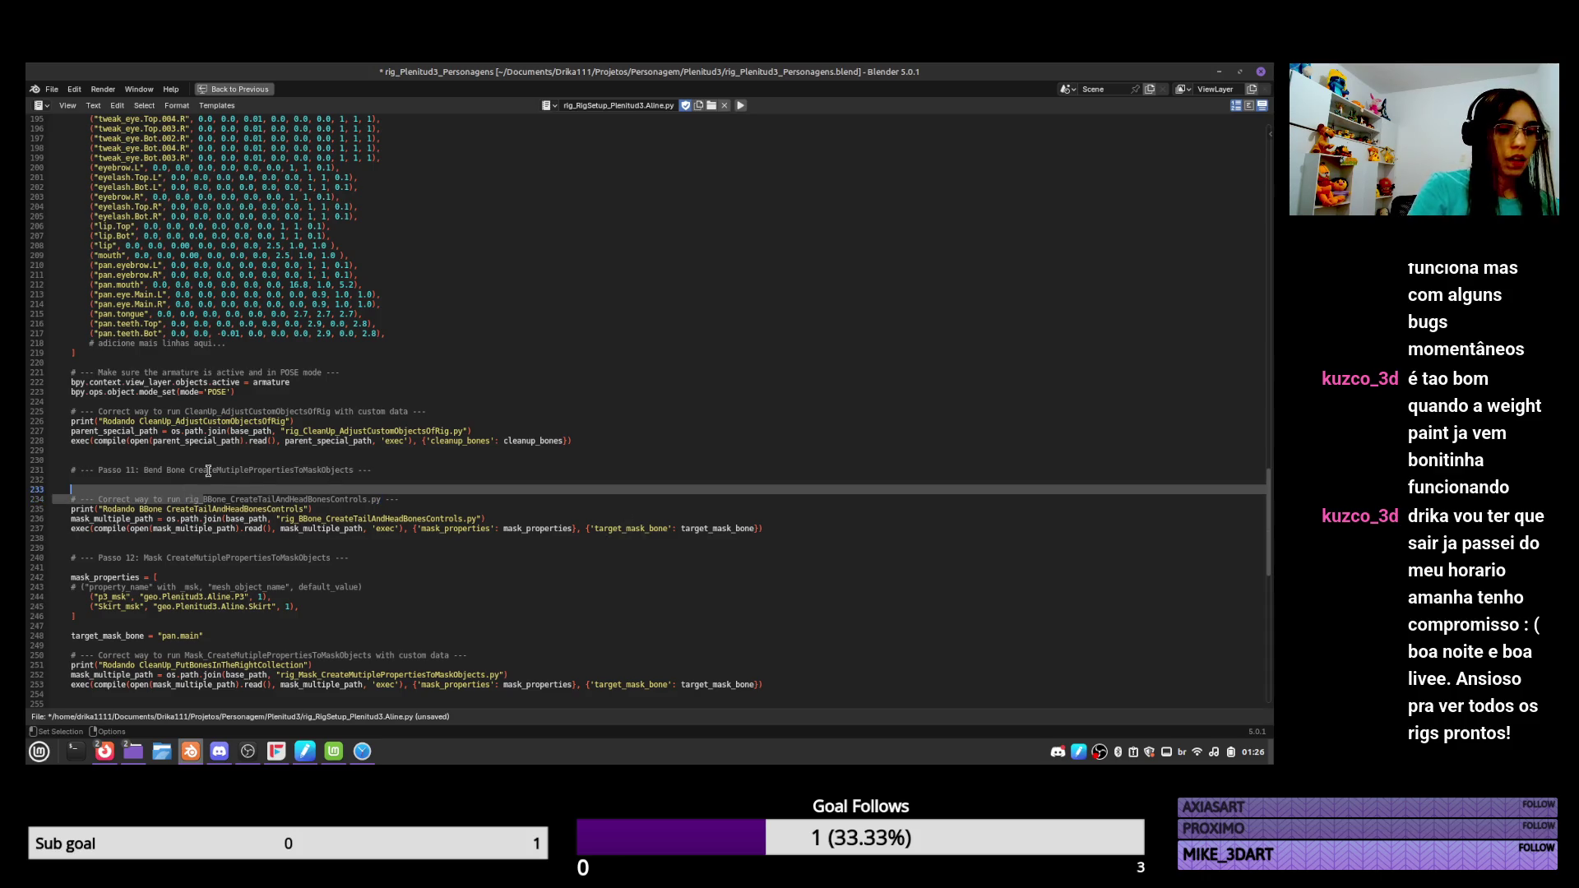
key(shift+Down)
key(shift+Down)
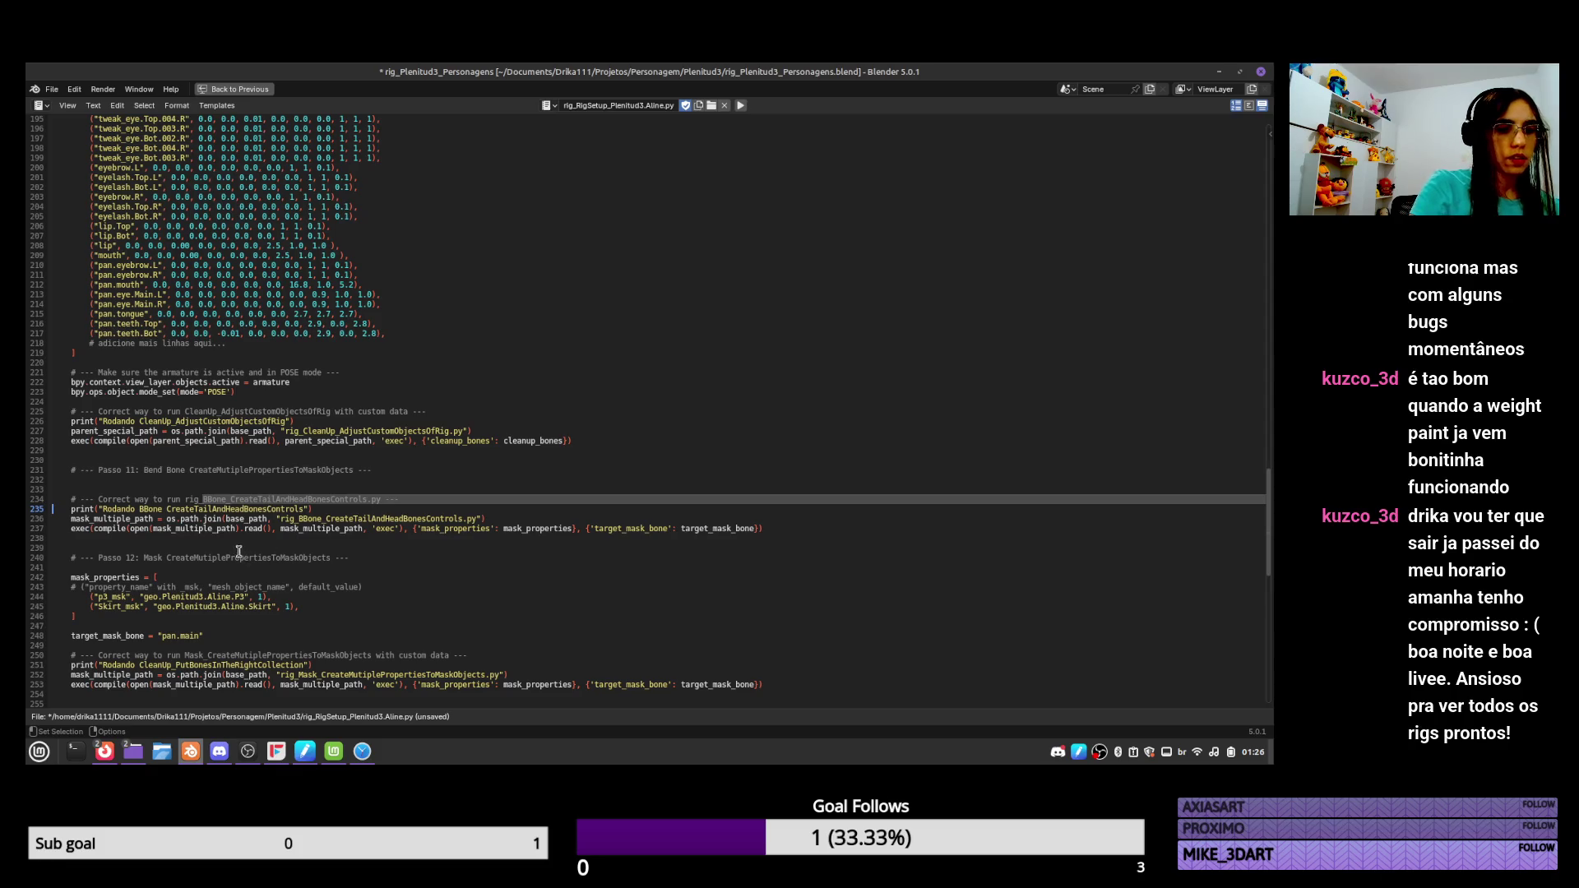
click(216, 538)
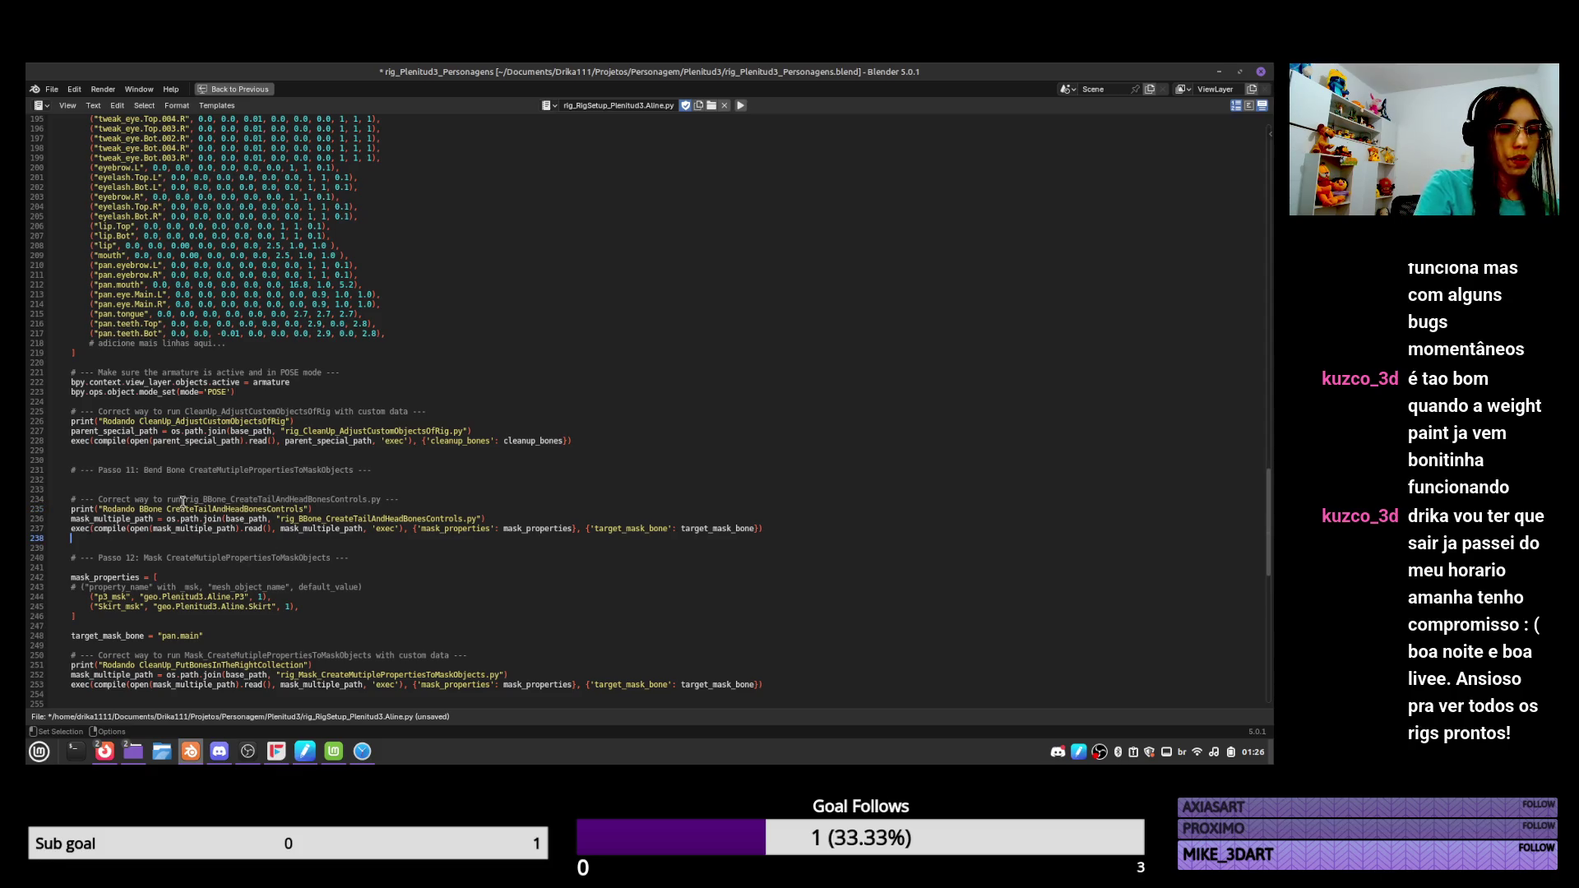
drag(184, 500, 203, 499)
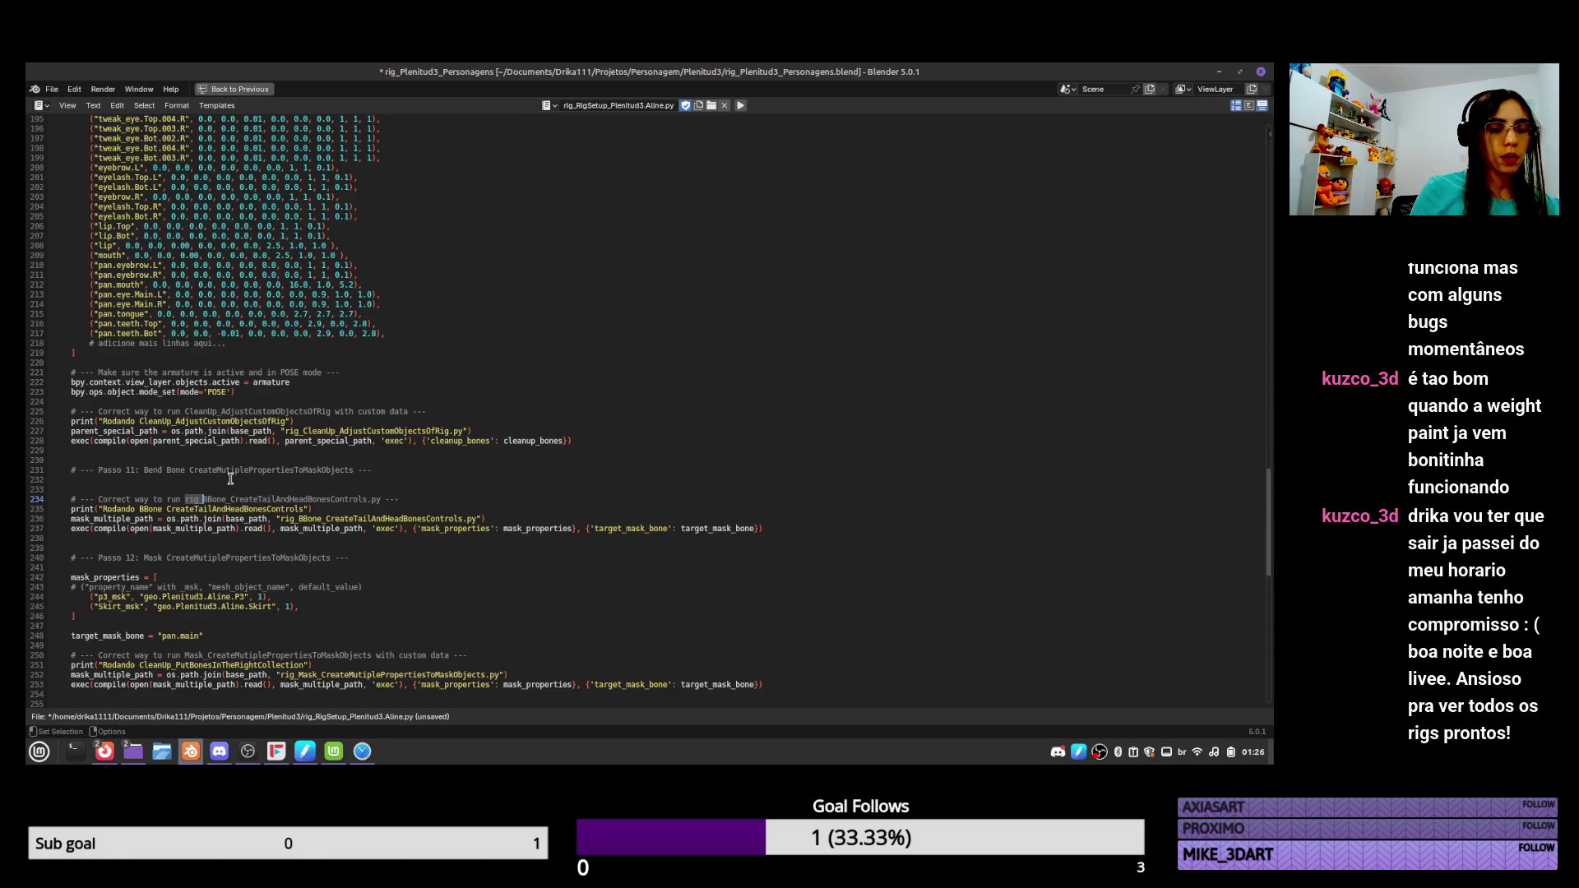
key(BackSpace)
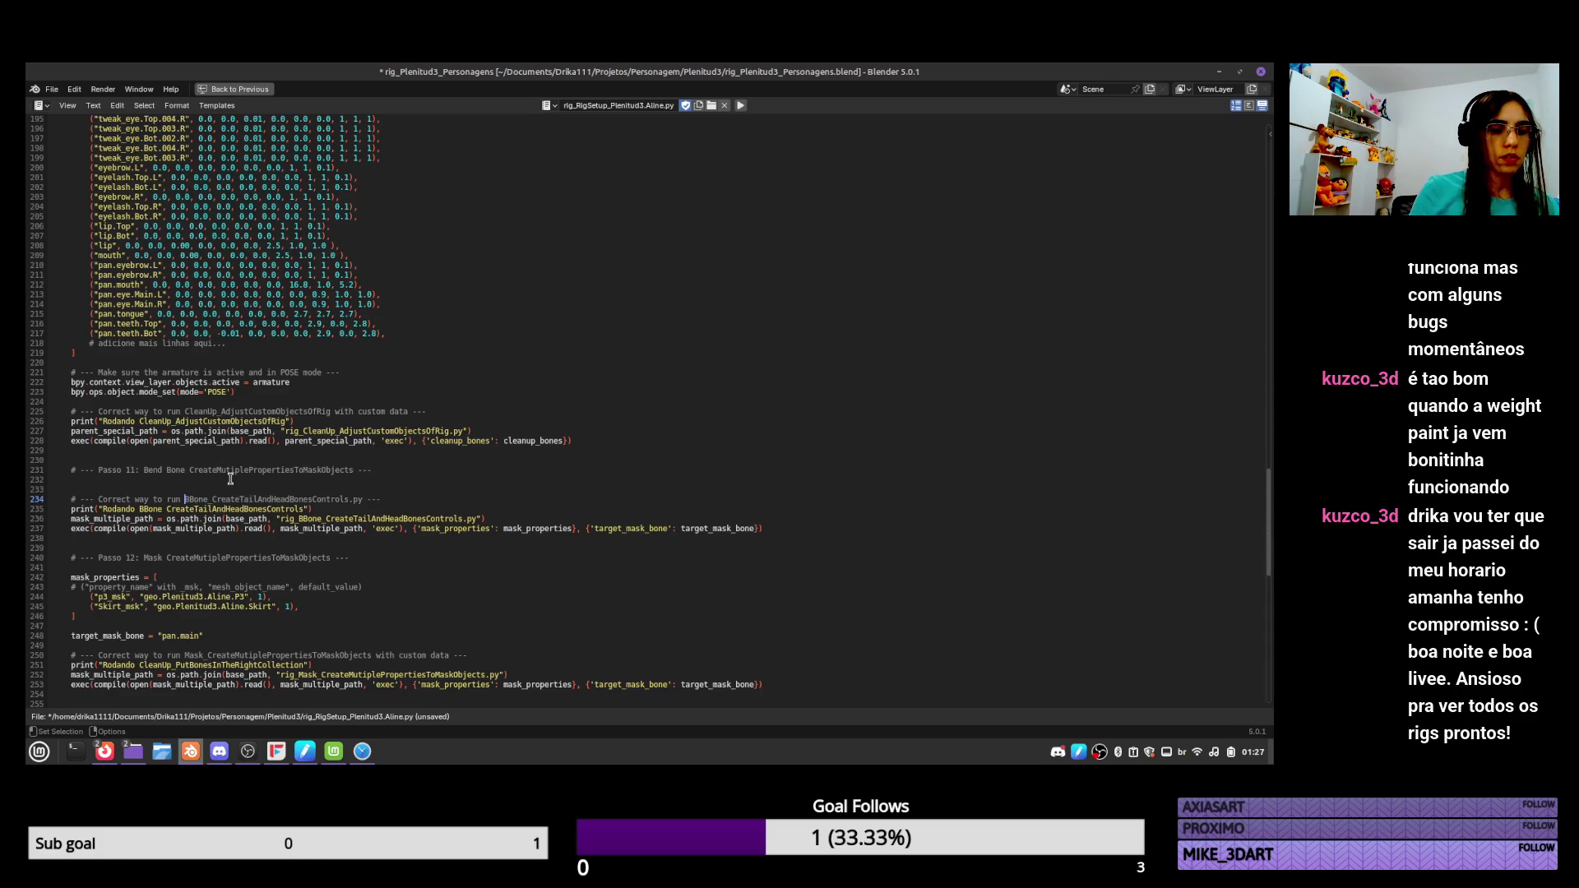
key(shift+Right)
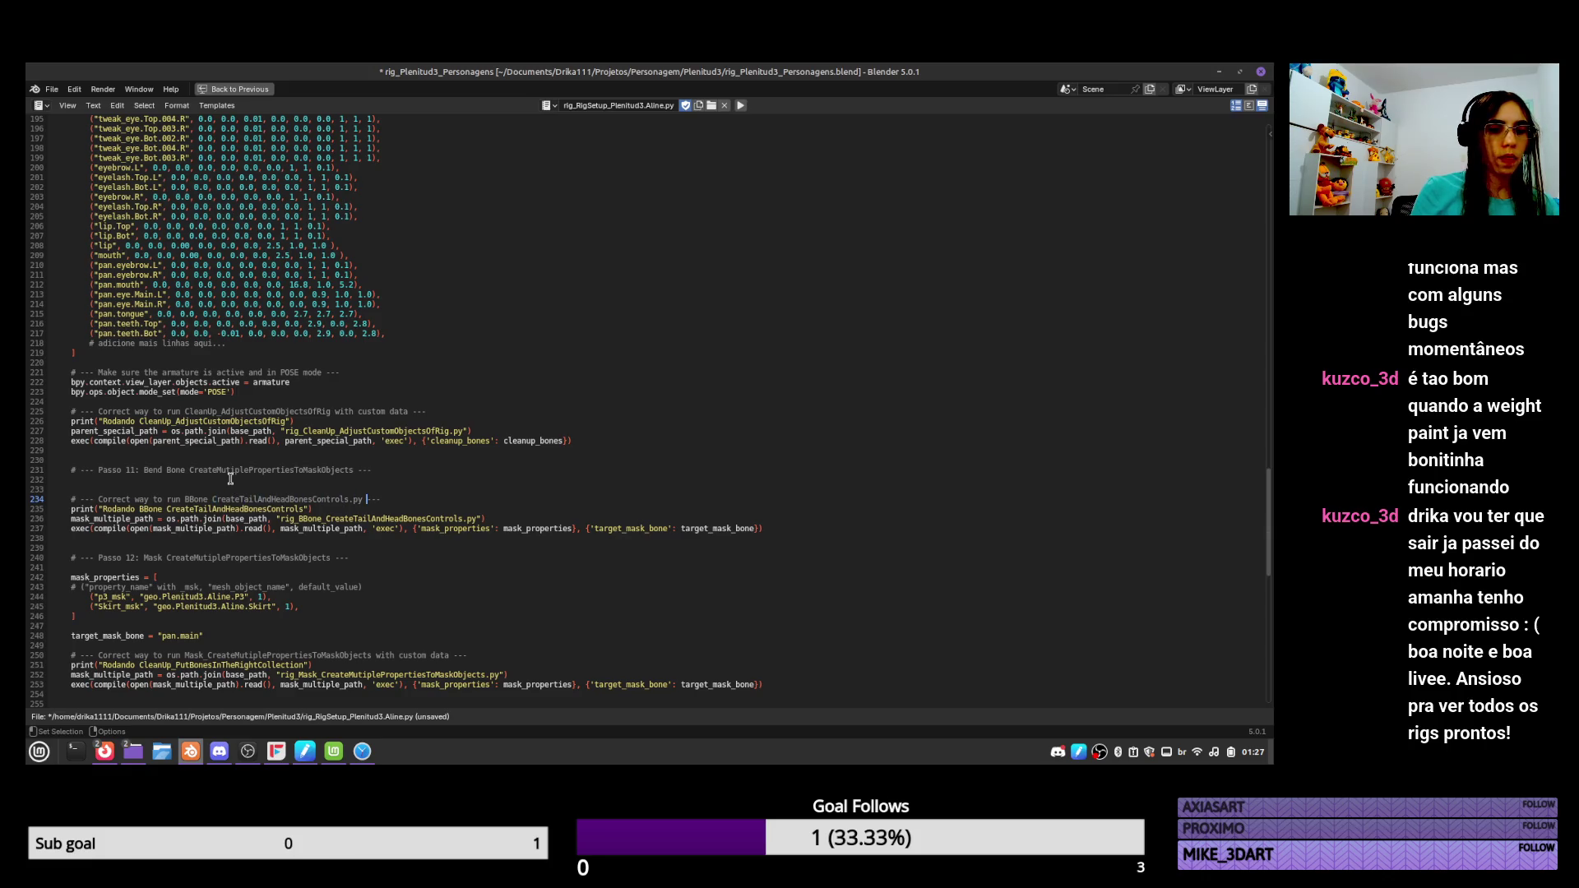
key(BackSpace)
key(BackSpace)
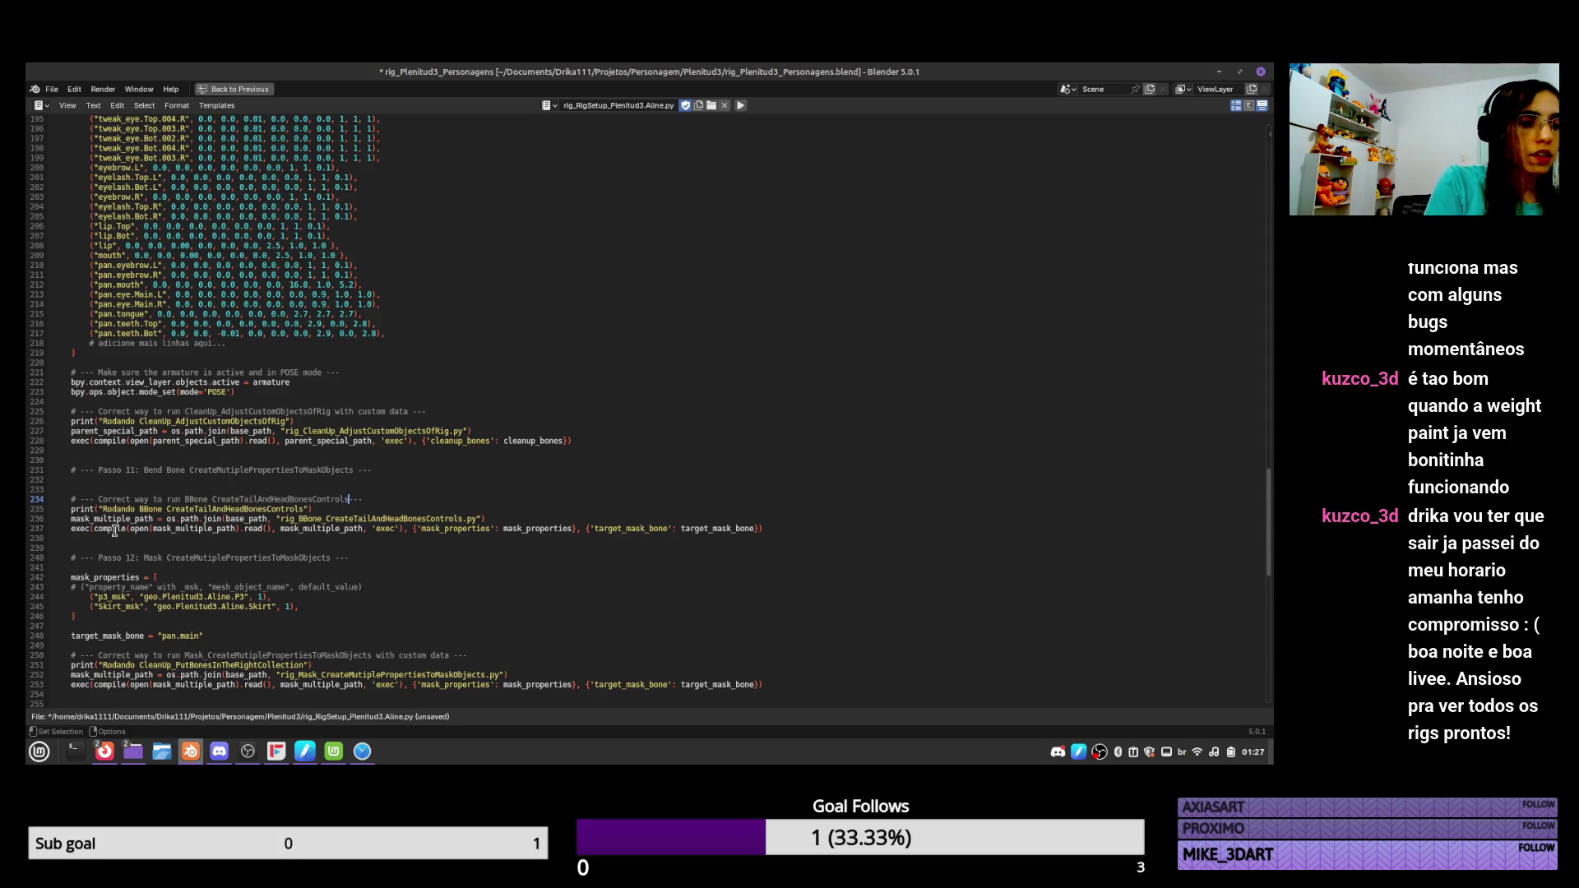
Rename mask_multiple_path to bbone_createcontrols_path on line 236.
click(85, 519)
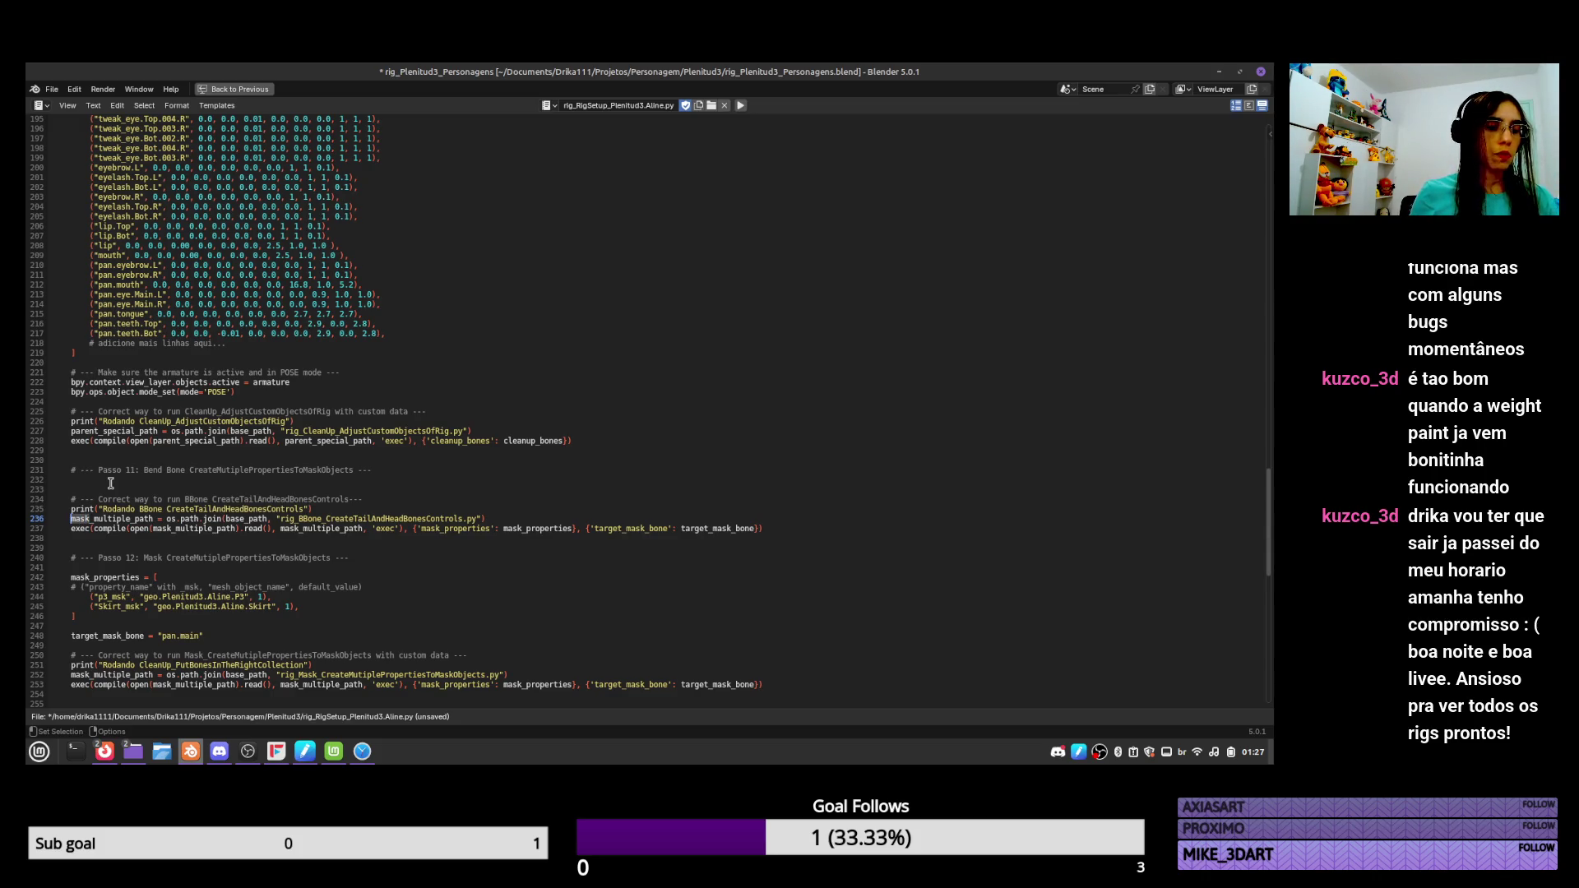
text(bbone)
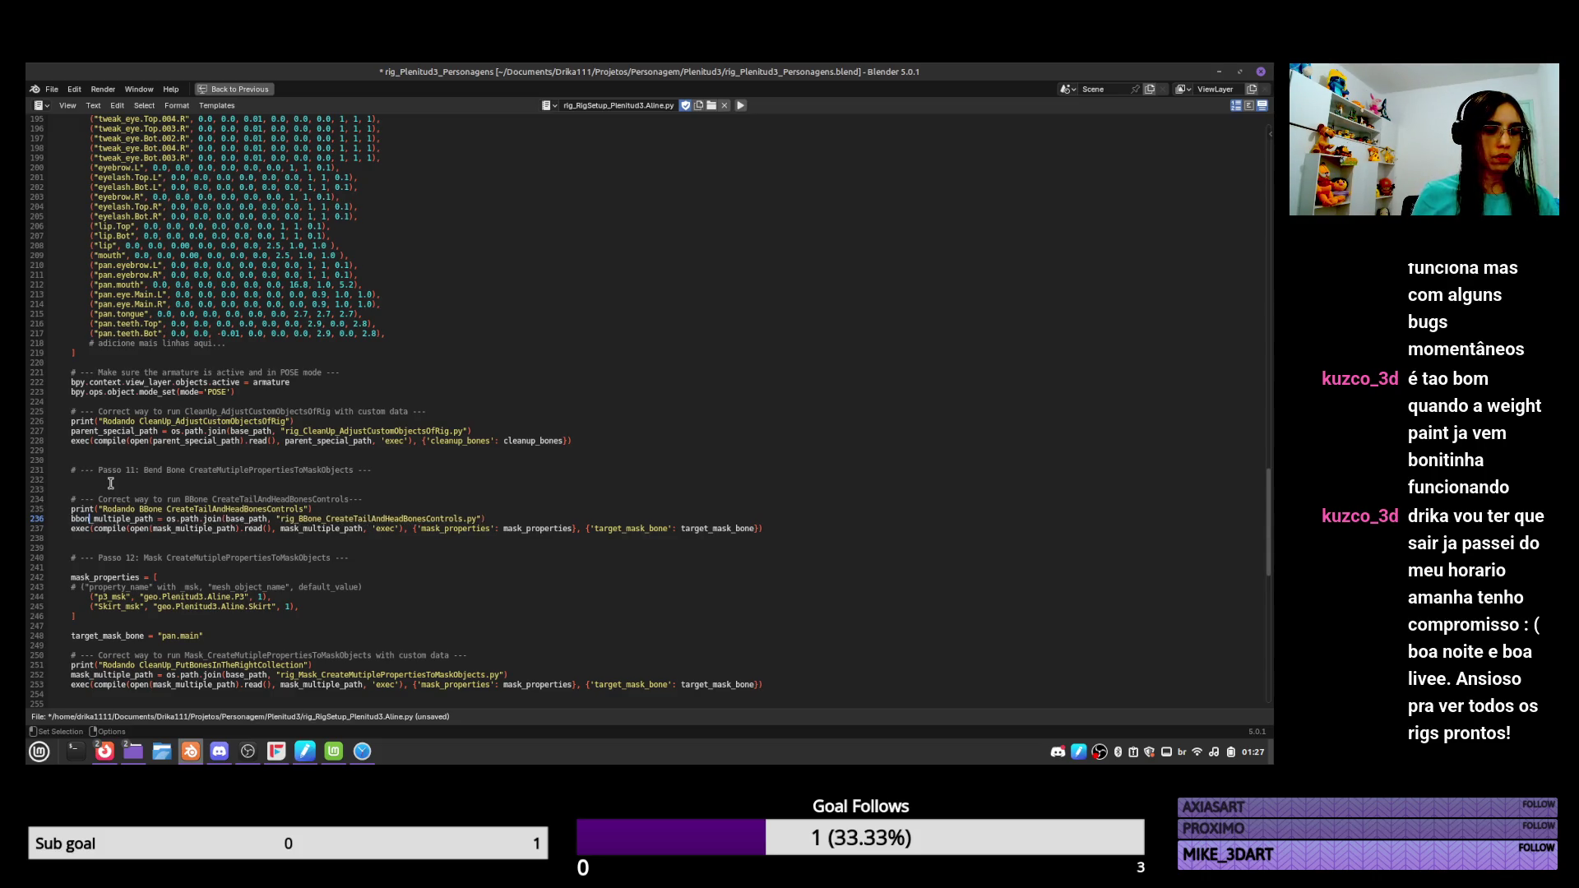
key(shift+Right)
key(shift+Right)
key(shift+Right)
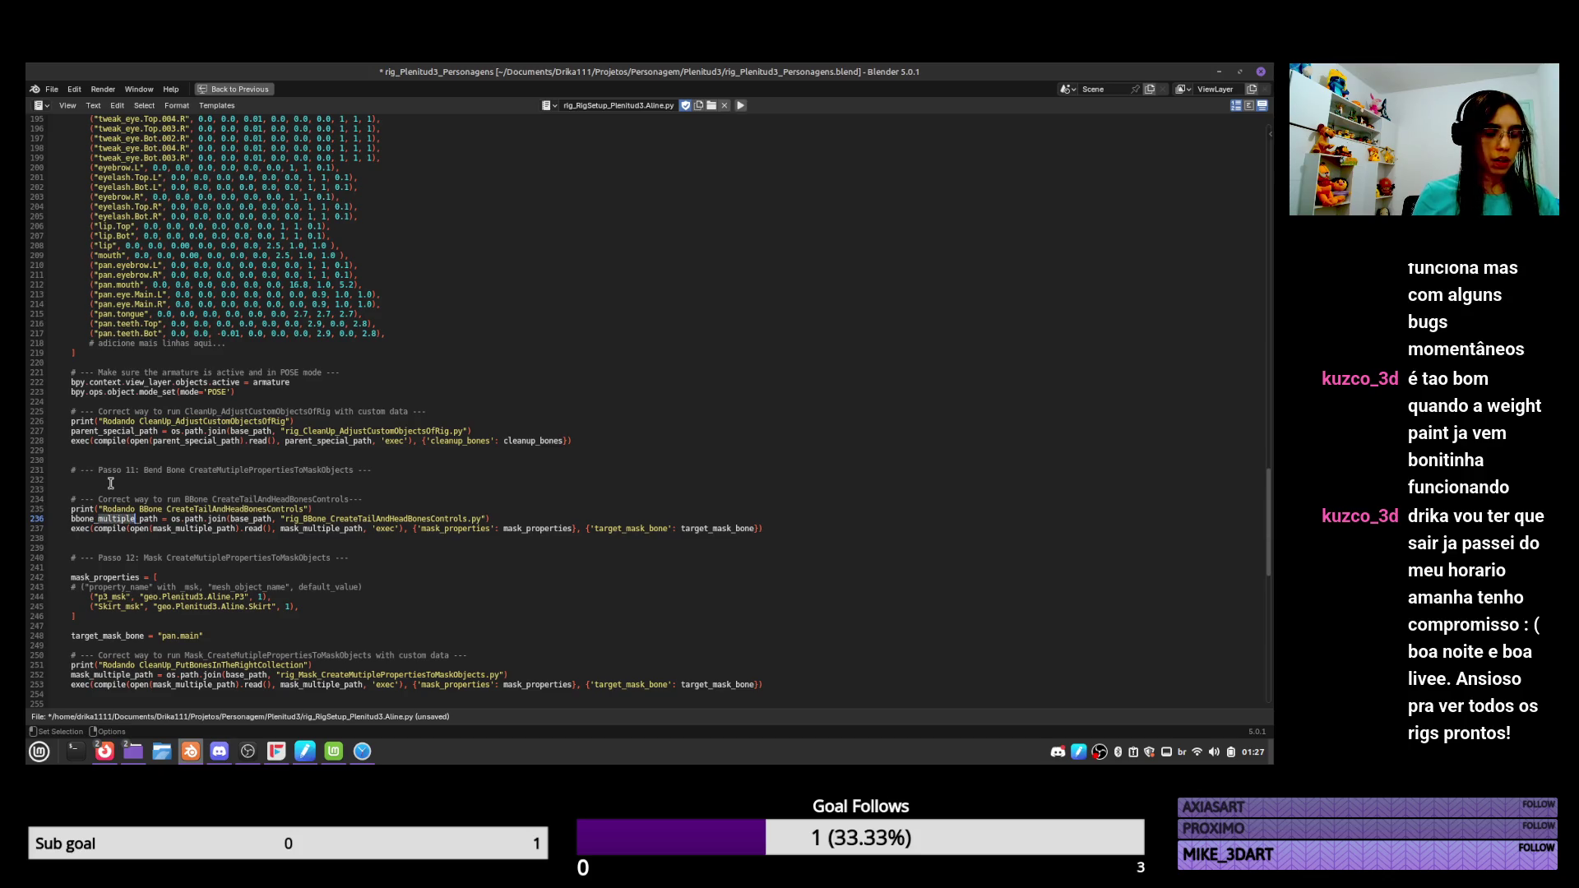
text(create)
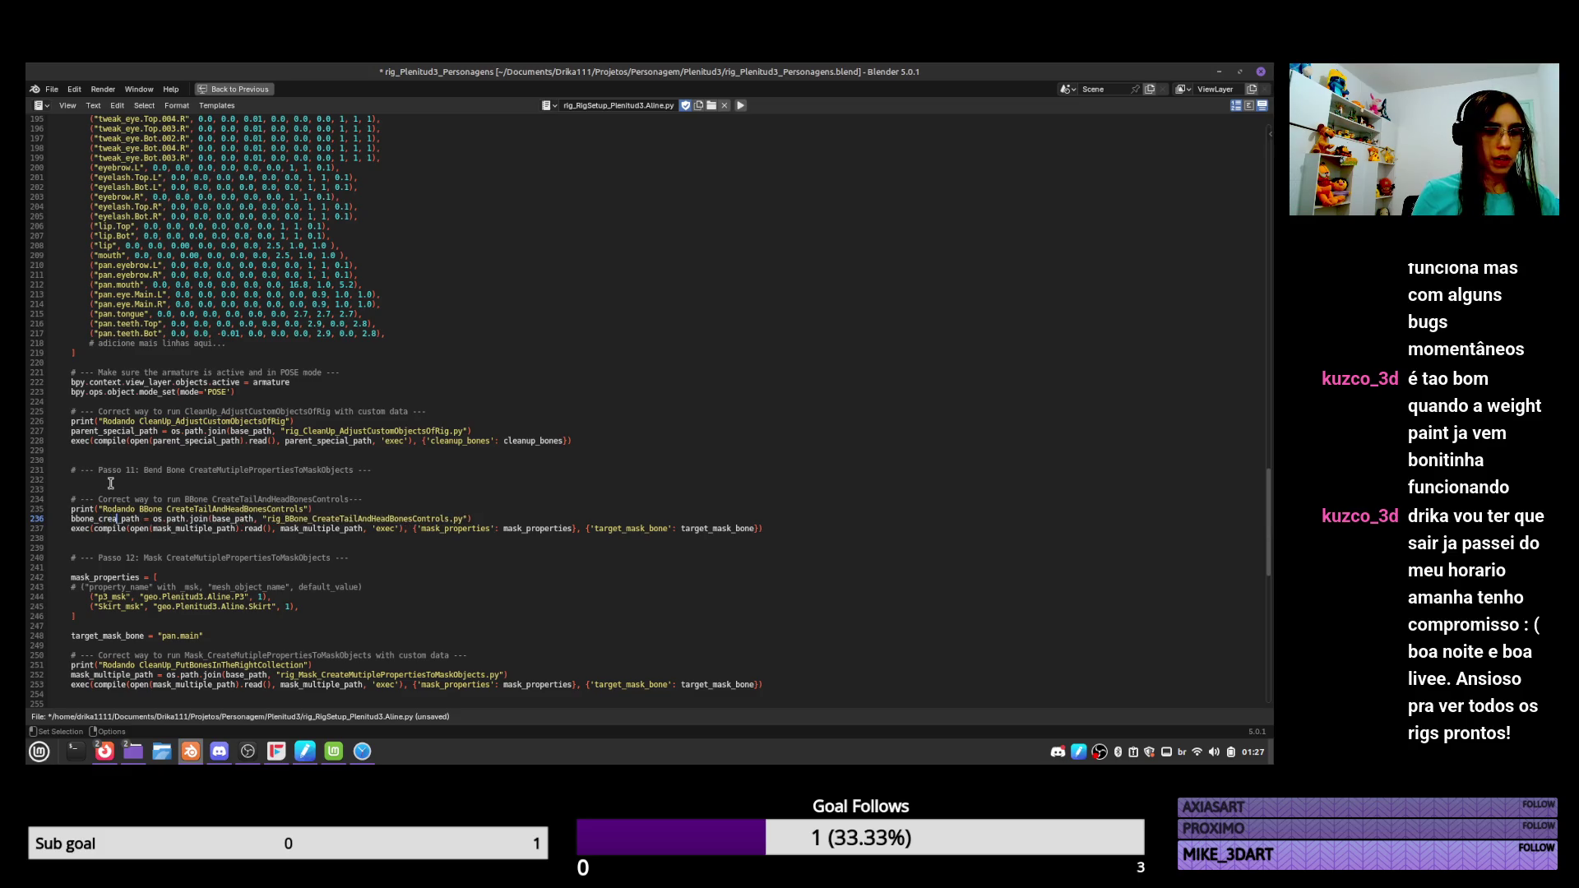
text(contro)
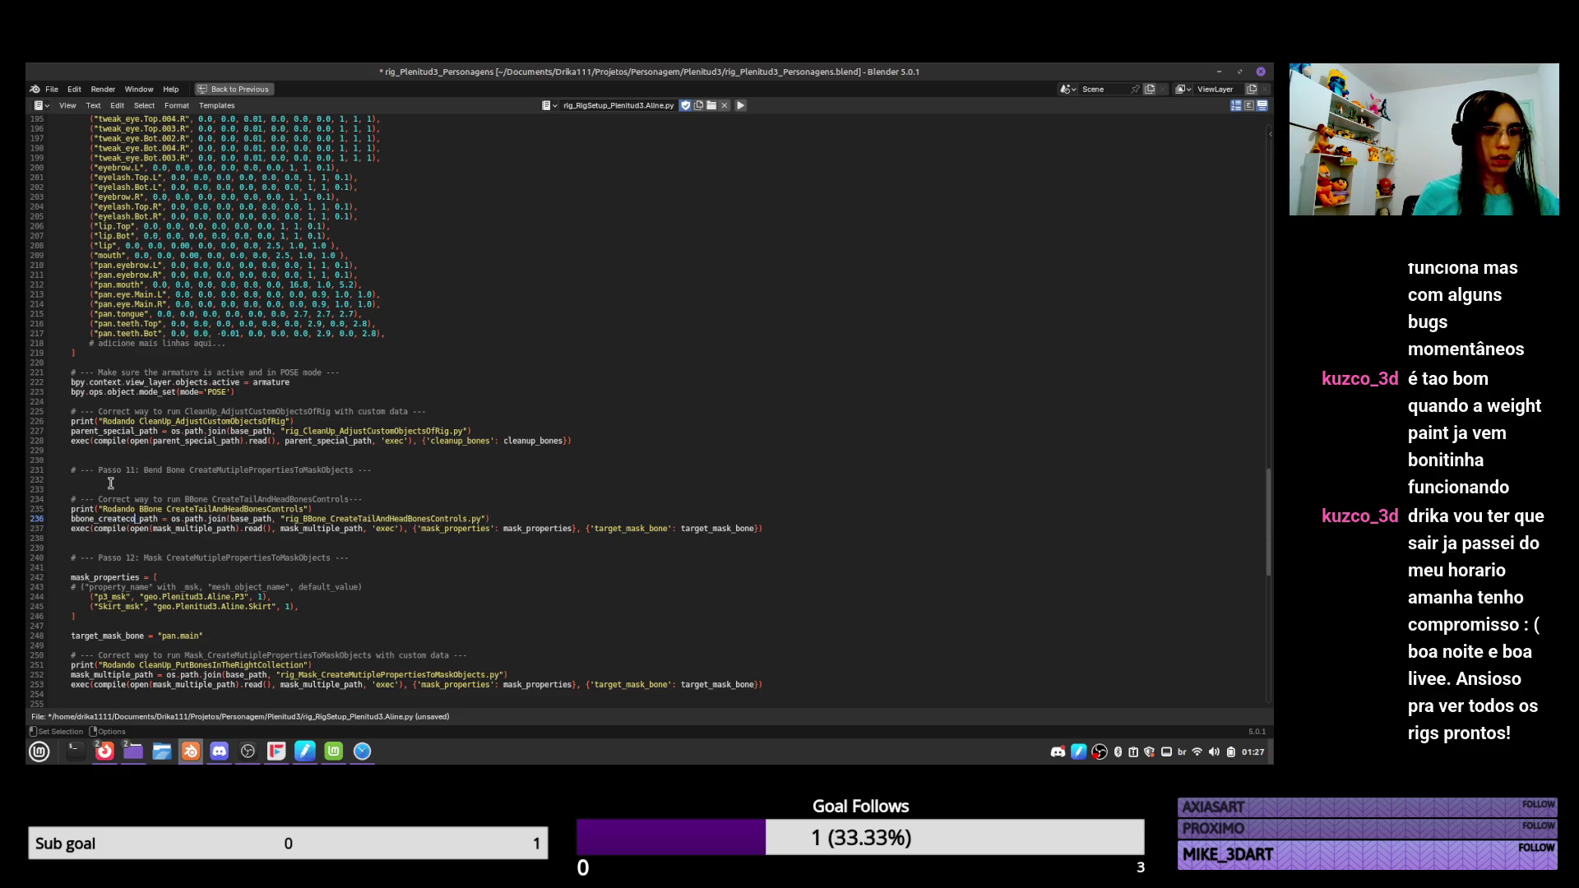
text(ls)
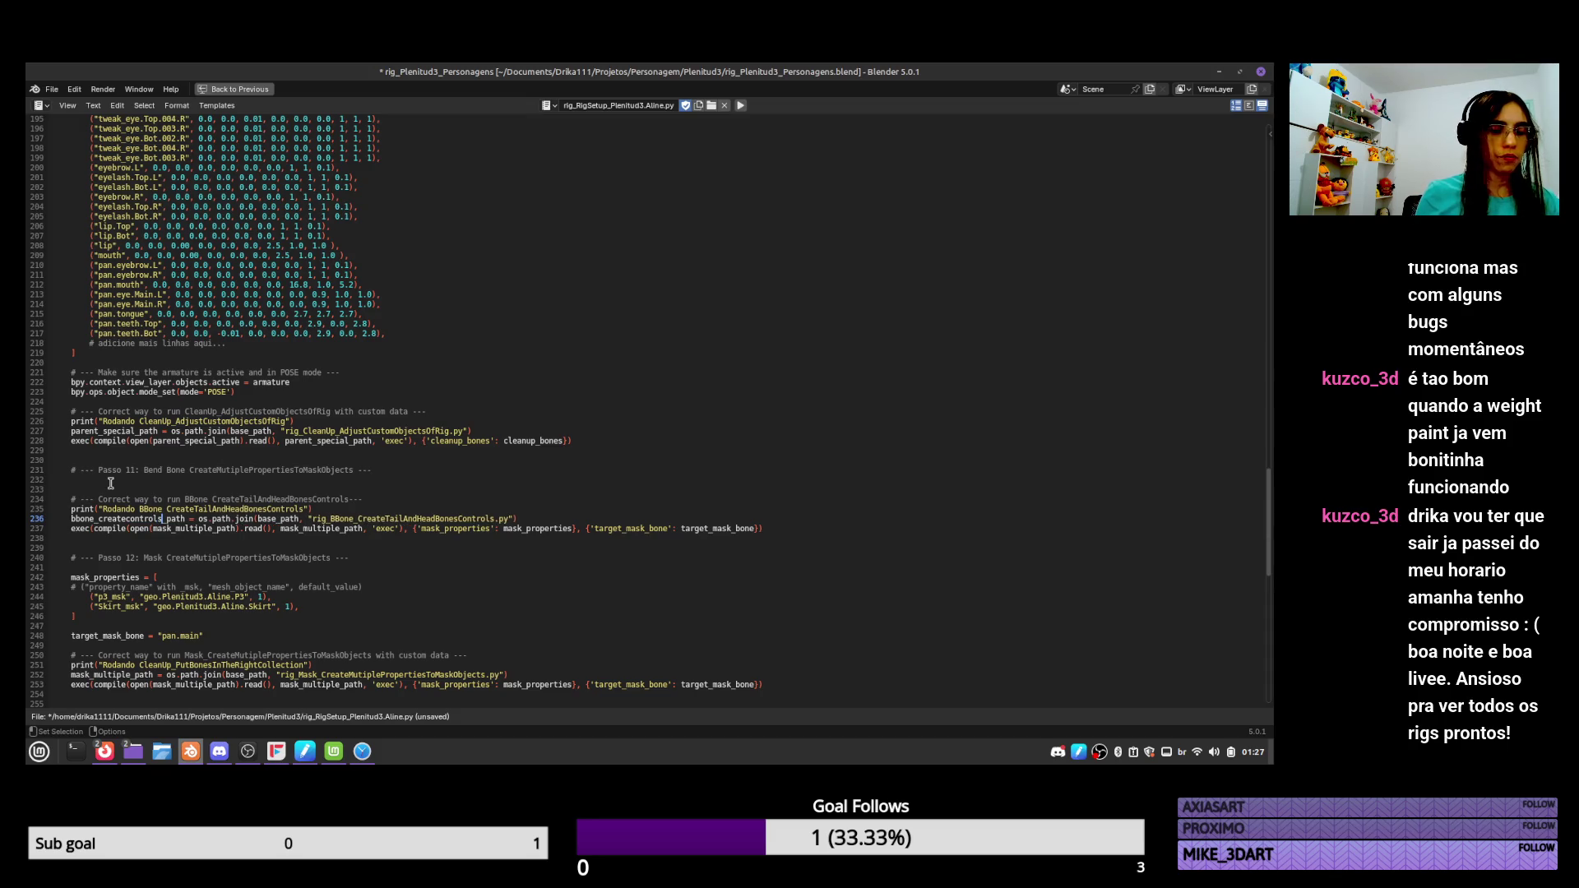
key(shift+Left)
key(shift+Left)
key(shift+Left)
key(shift+Left)
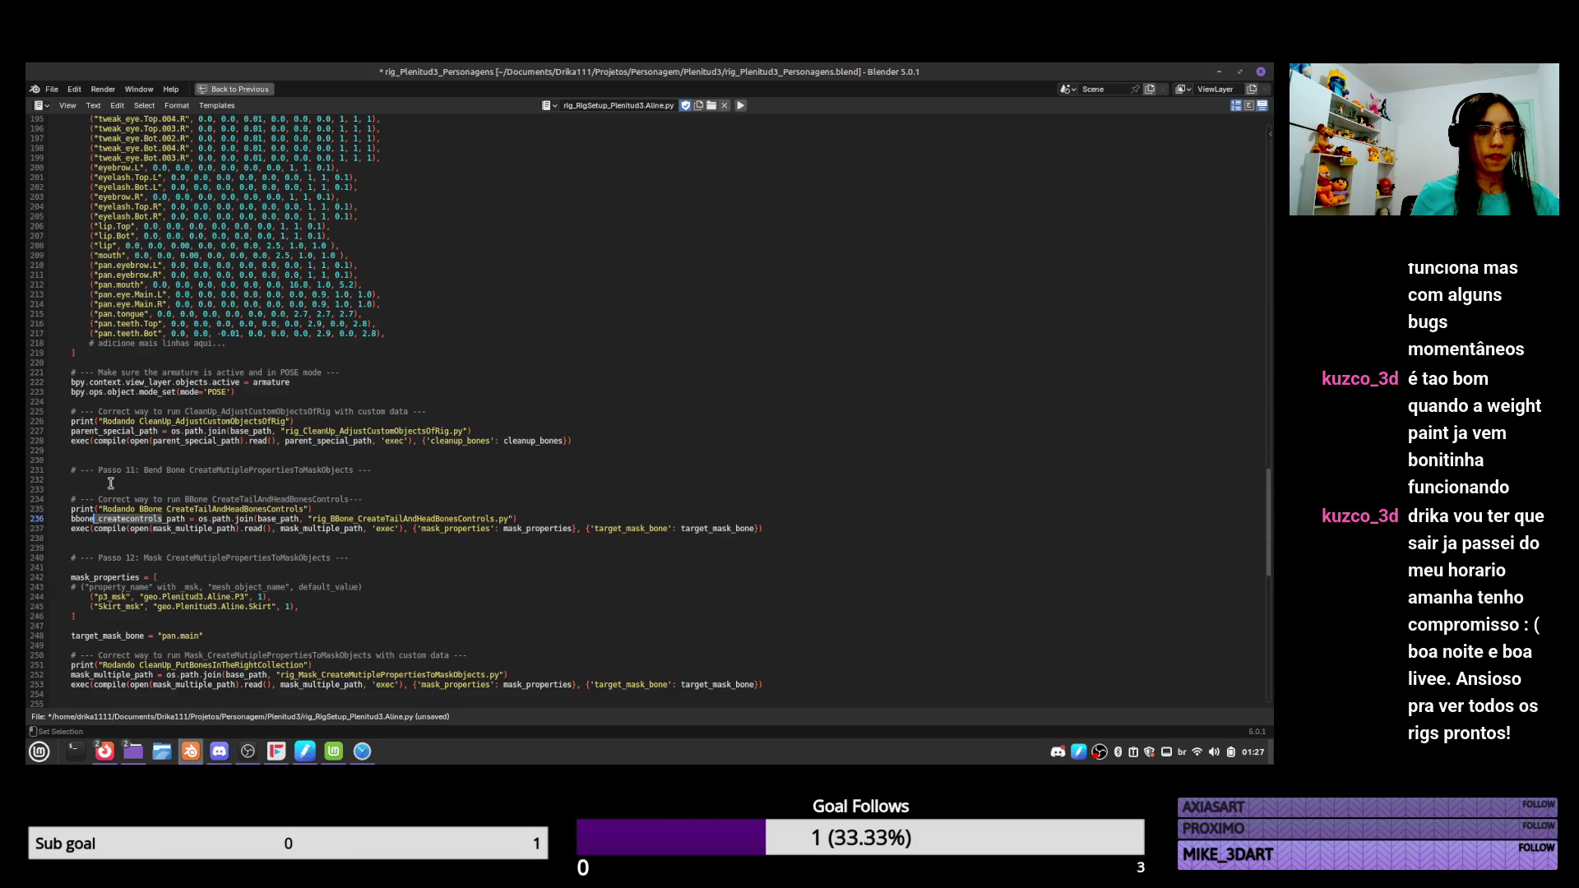
key(shift+Left)
key(shift+Left)
key(ctrl+c)
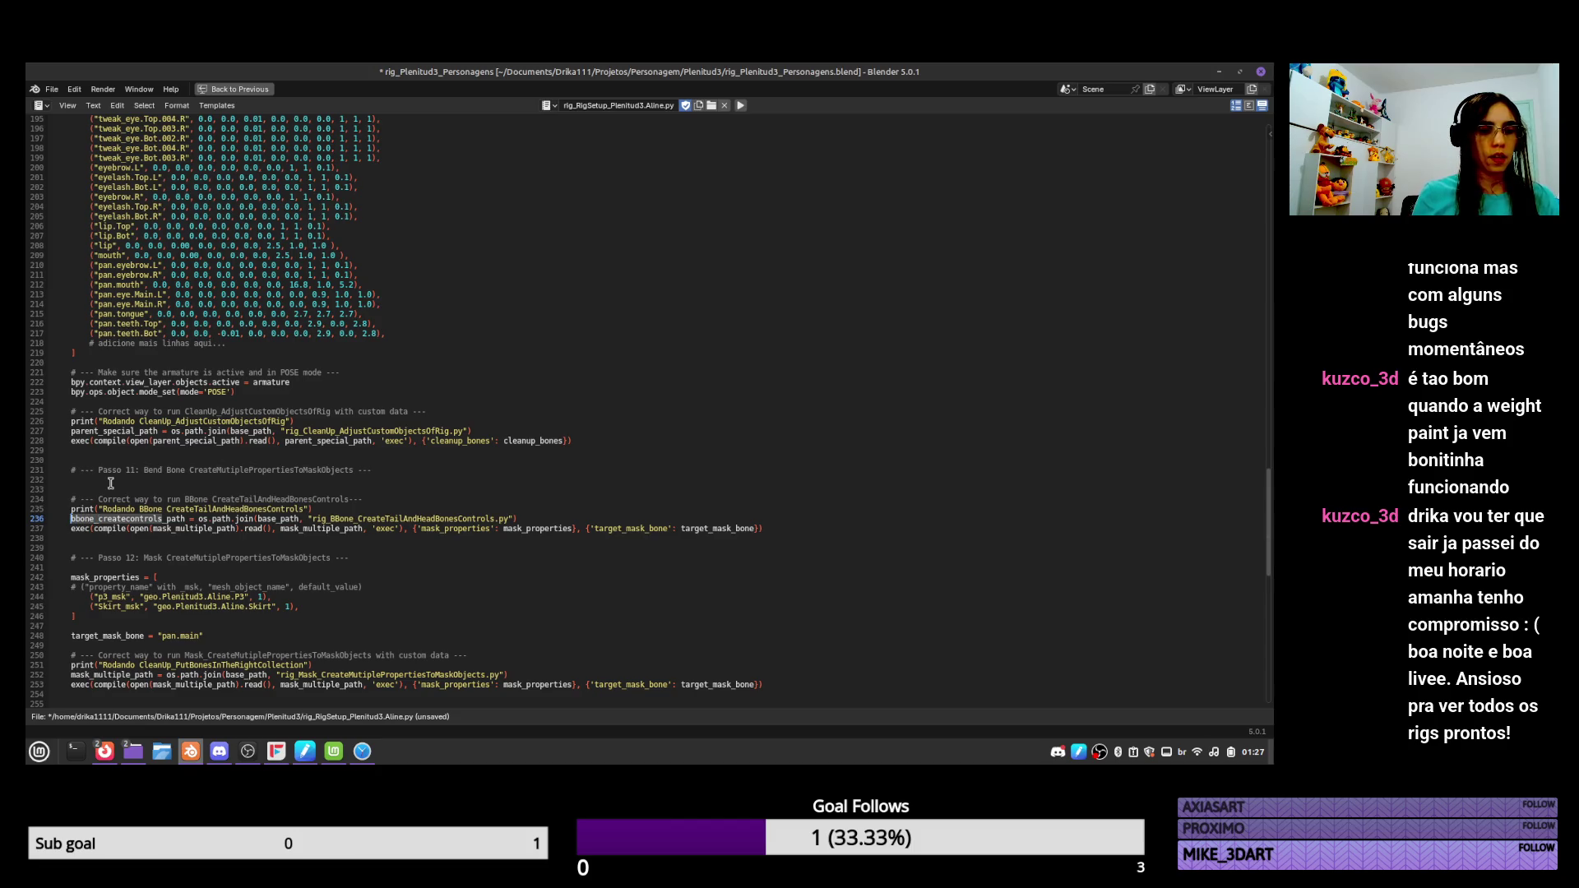
Replace both mask_multiple references on line 237 with bbone_createcontrols and select the mask dictionary arguments.
key(Down)
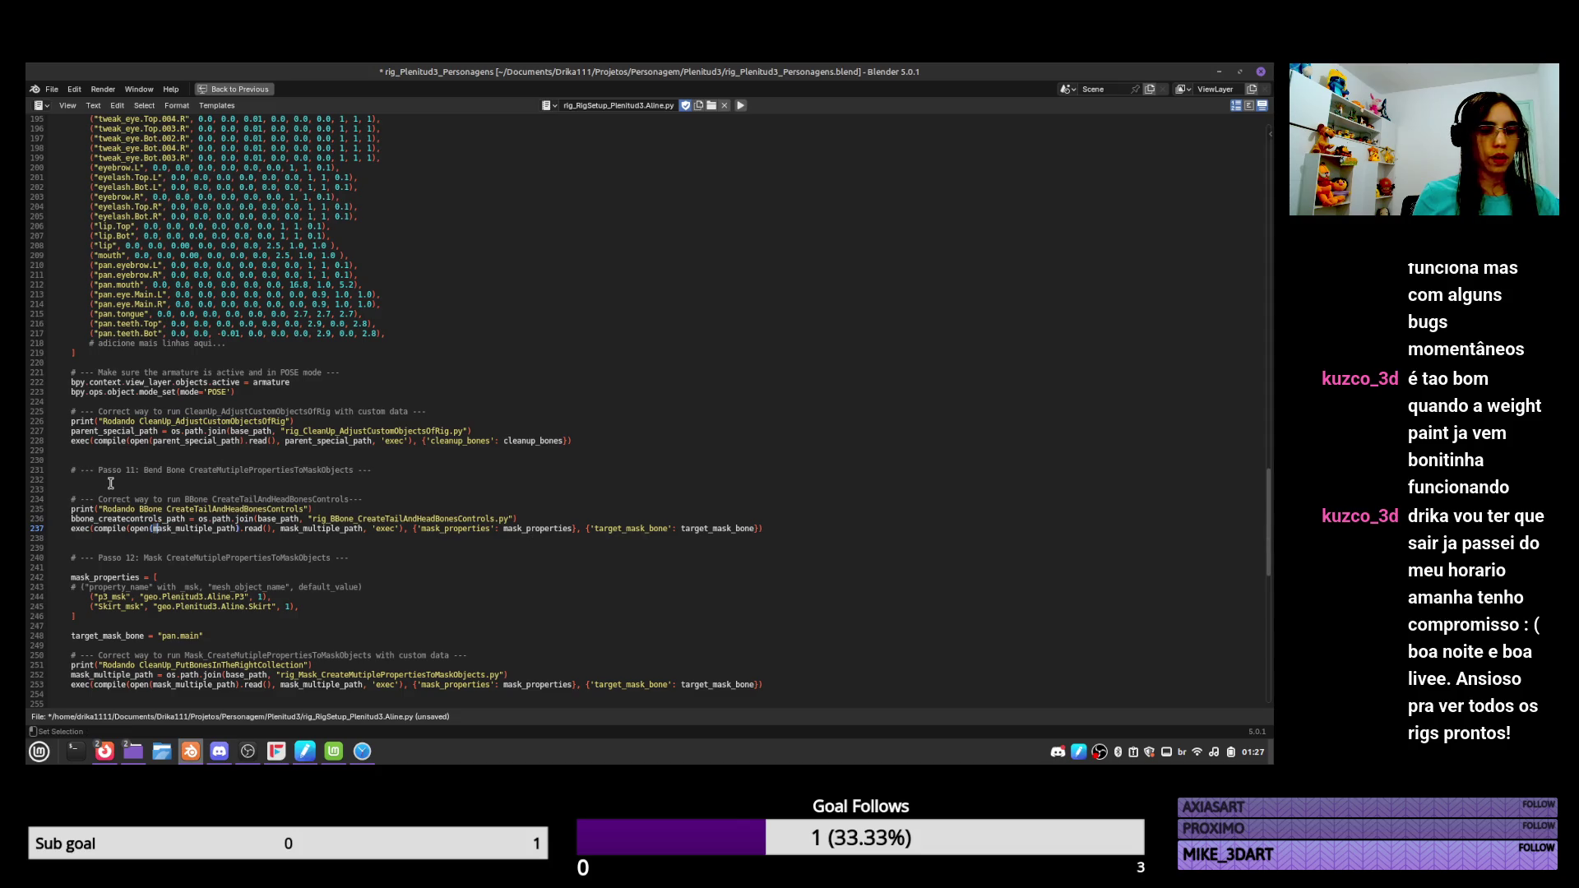
key(shift+Right)
key(shift+Right)
key(shift+Right)
key(ctrl+v)
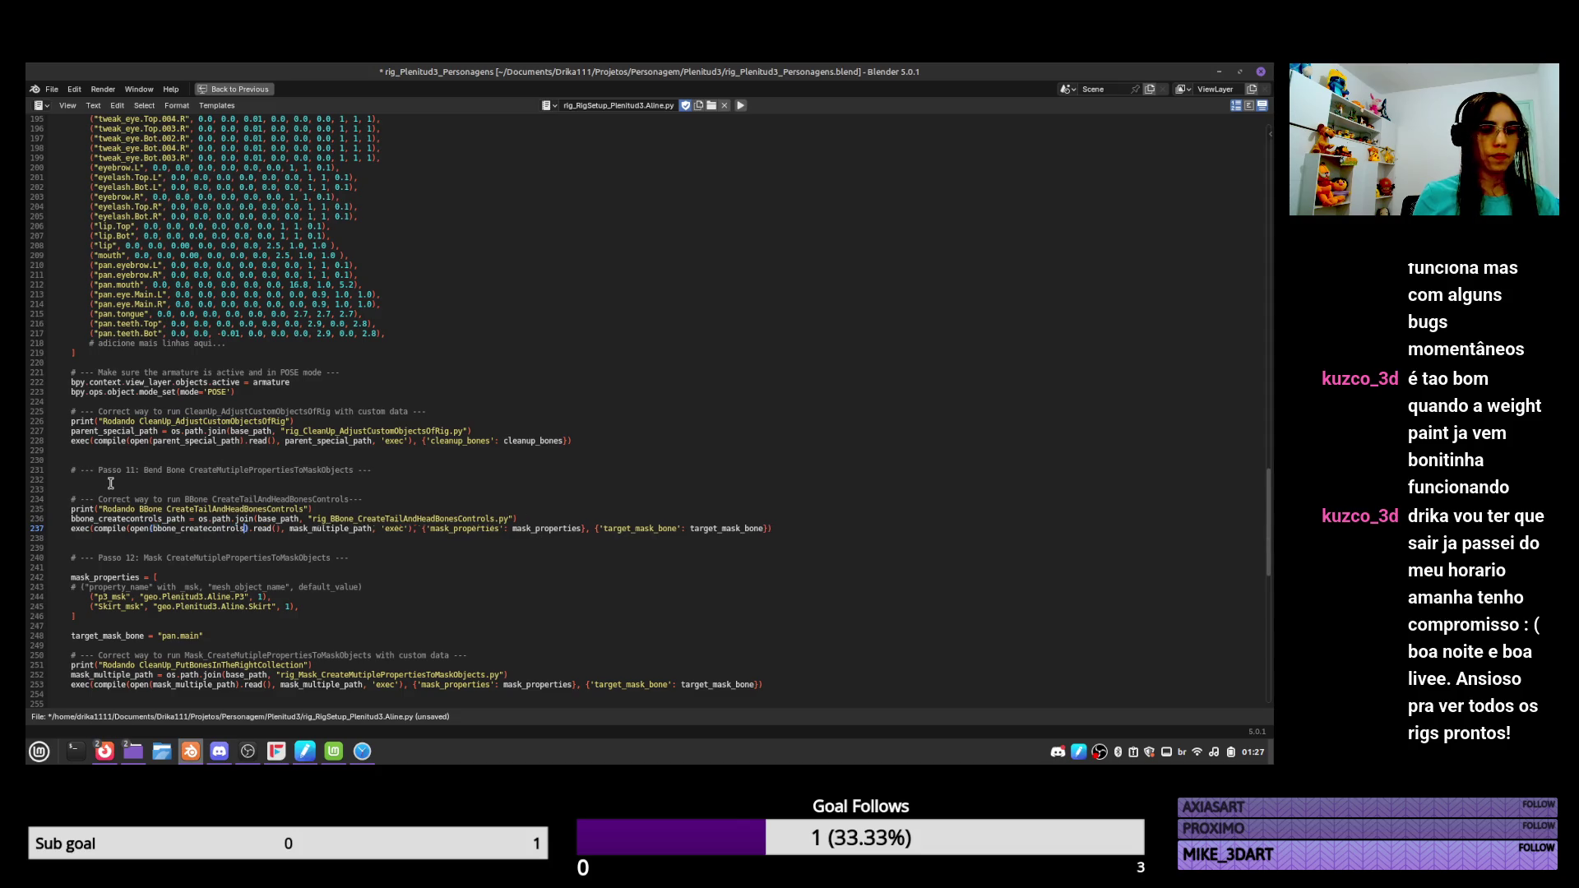
key(ctrl+z)
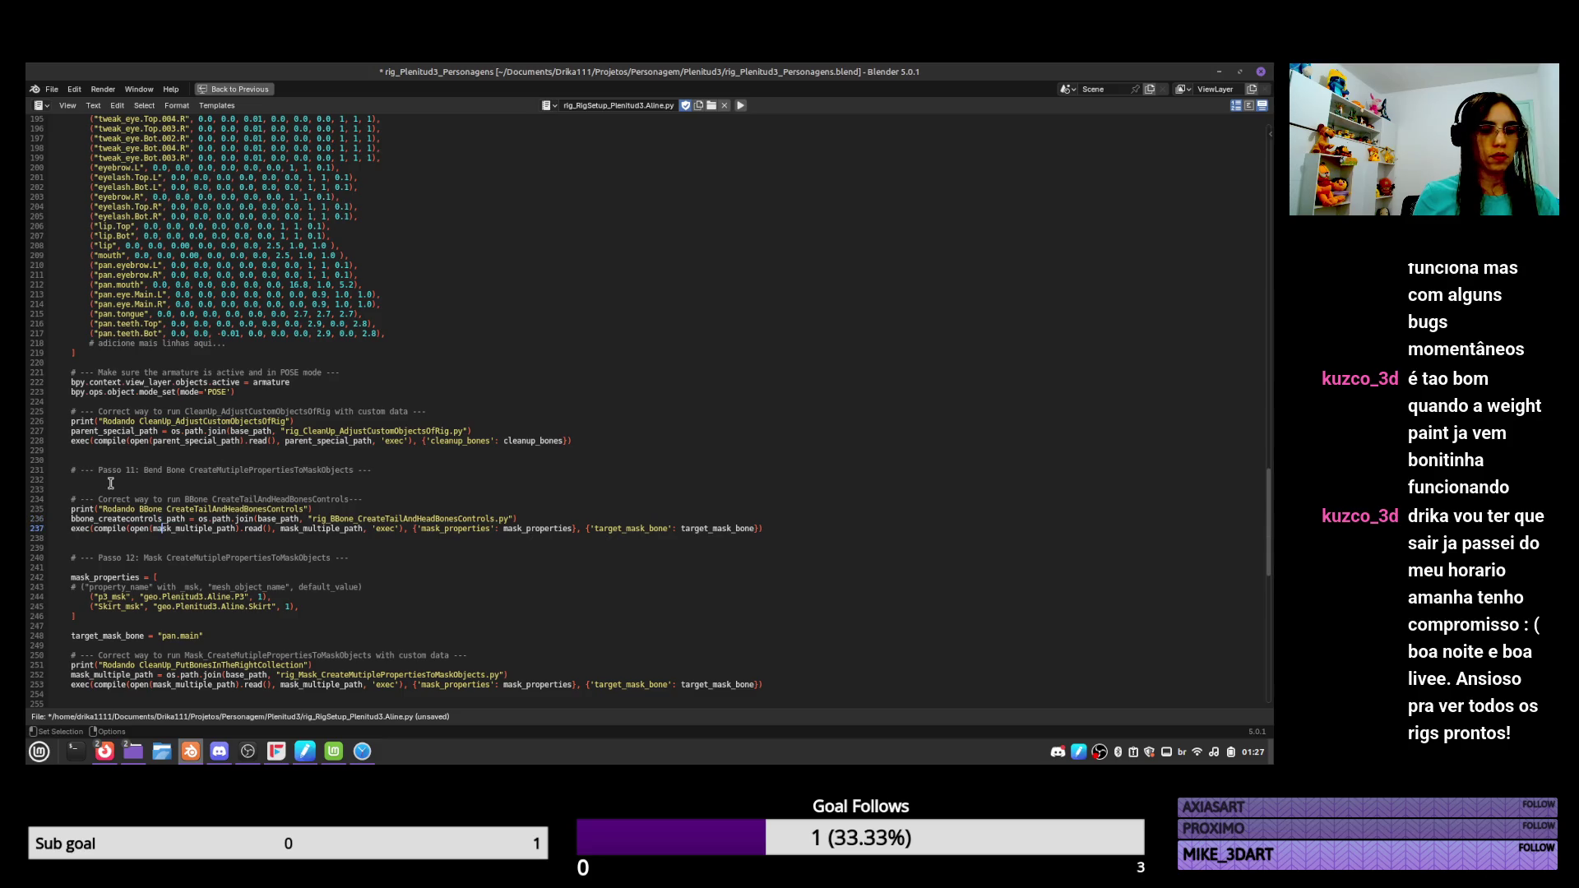
key(Left)
key(Left)
key(shift+Right)
key(shift+Right)
key(shift+Right)
key(ctrl+v)
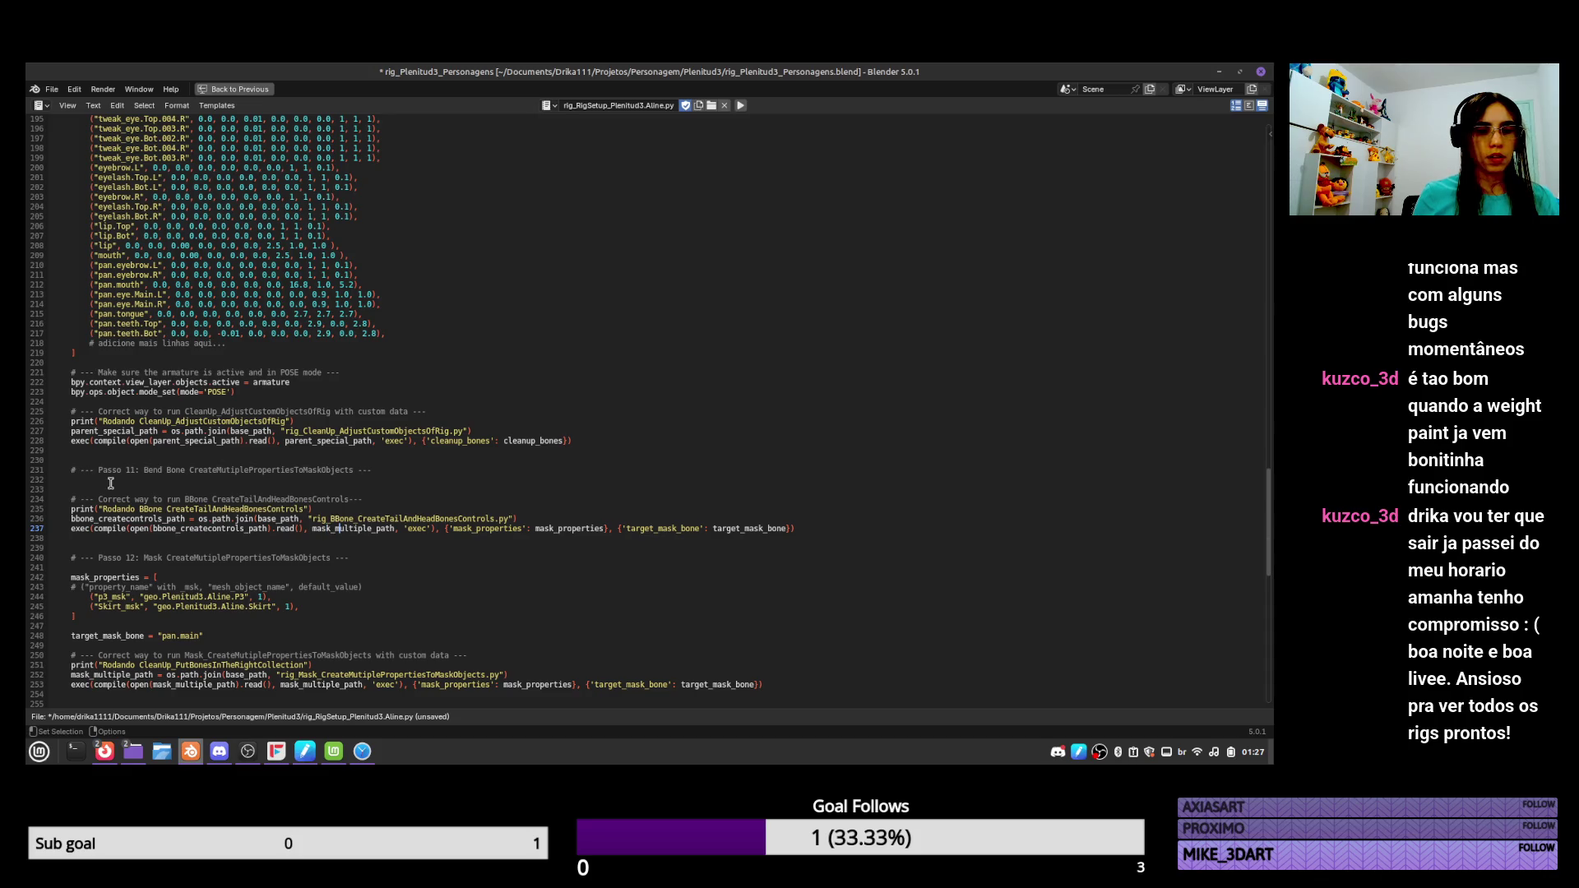
key(shift+Right)
key(shift+Right)
key(shift+Right)
key(ctrl+v)
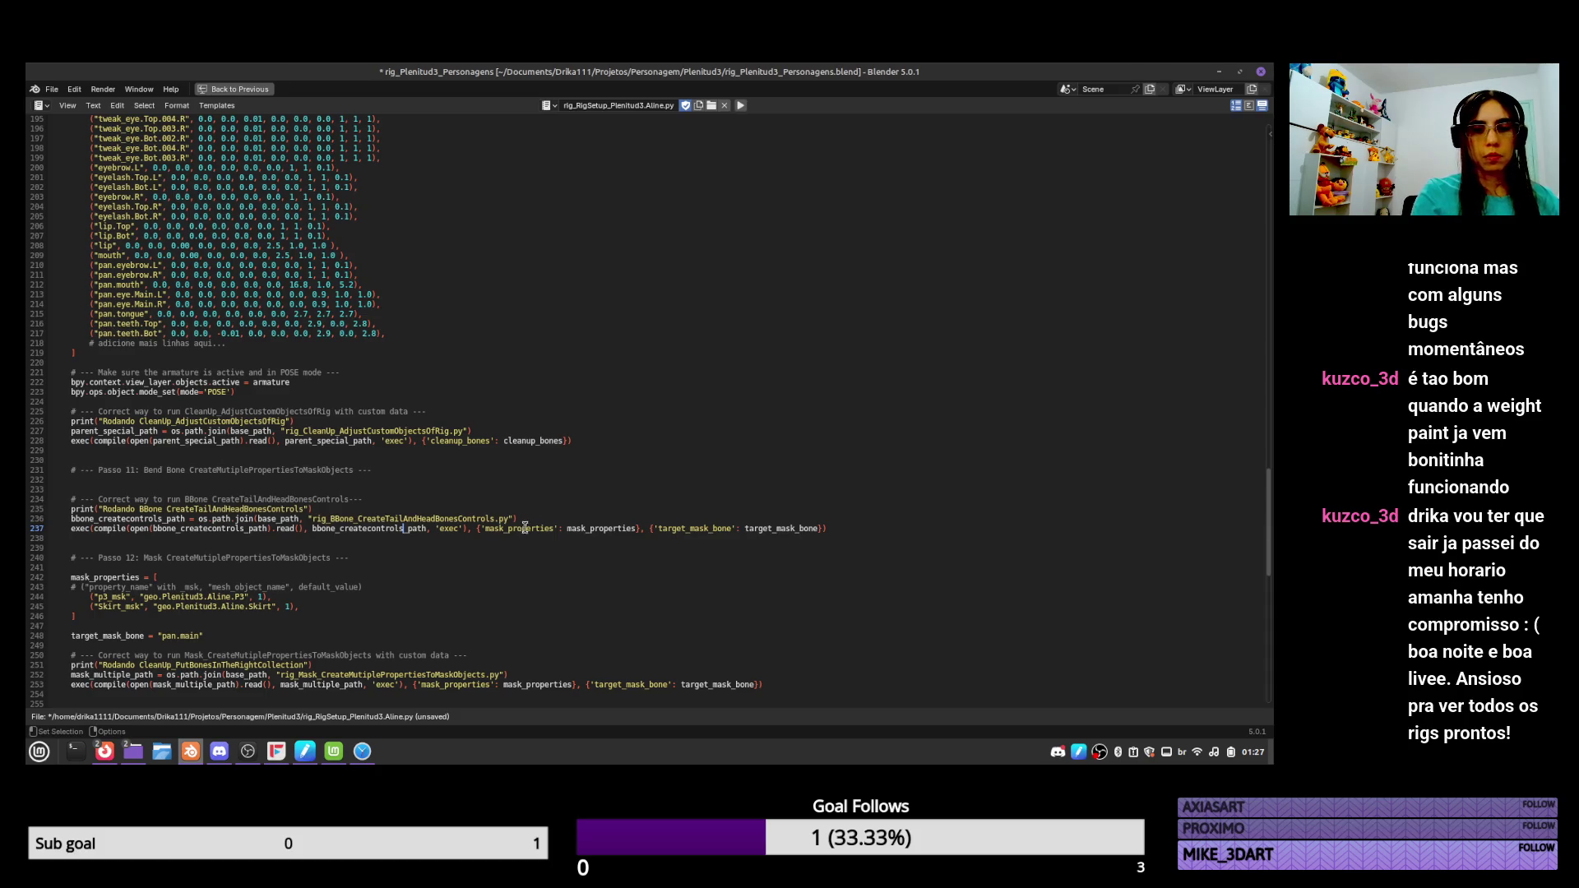
drag(475, 529, 828, 530)
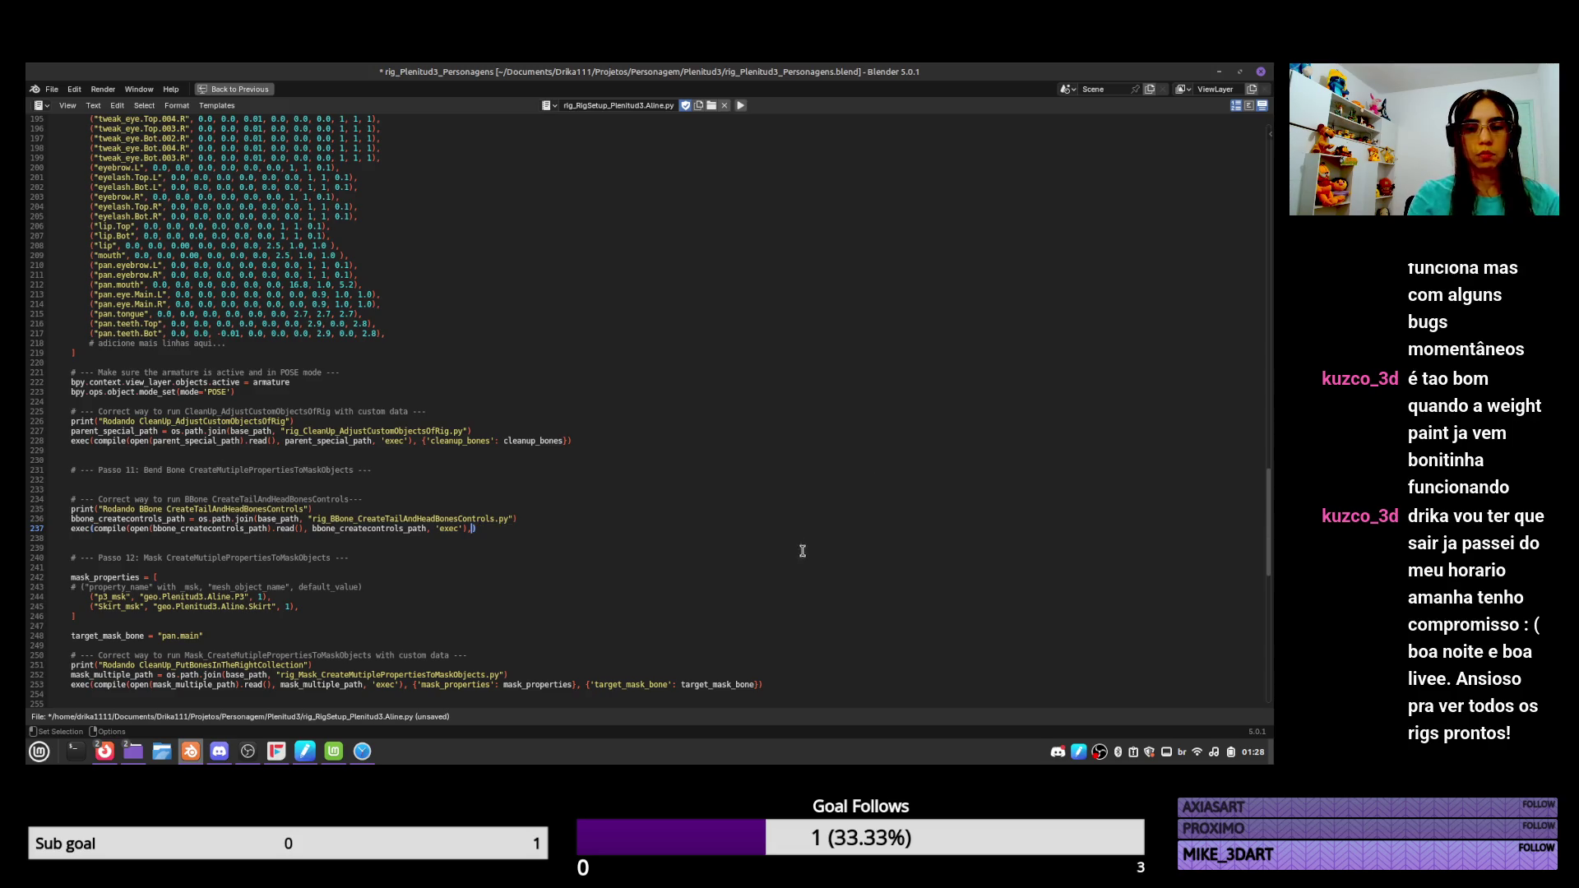
Delete the leftover mask arguments, save the script, restore the full workspace and enter Pose Mode.
key(Delete)
click(761, 564)
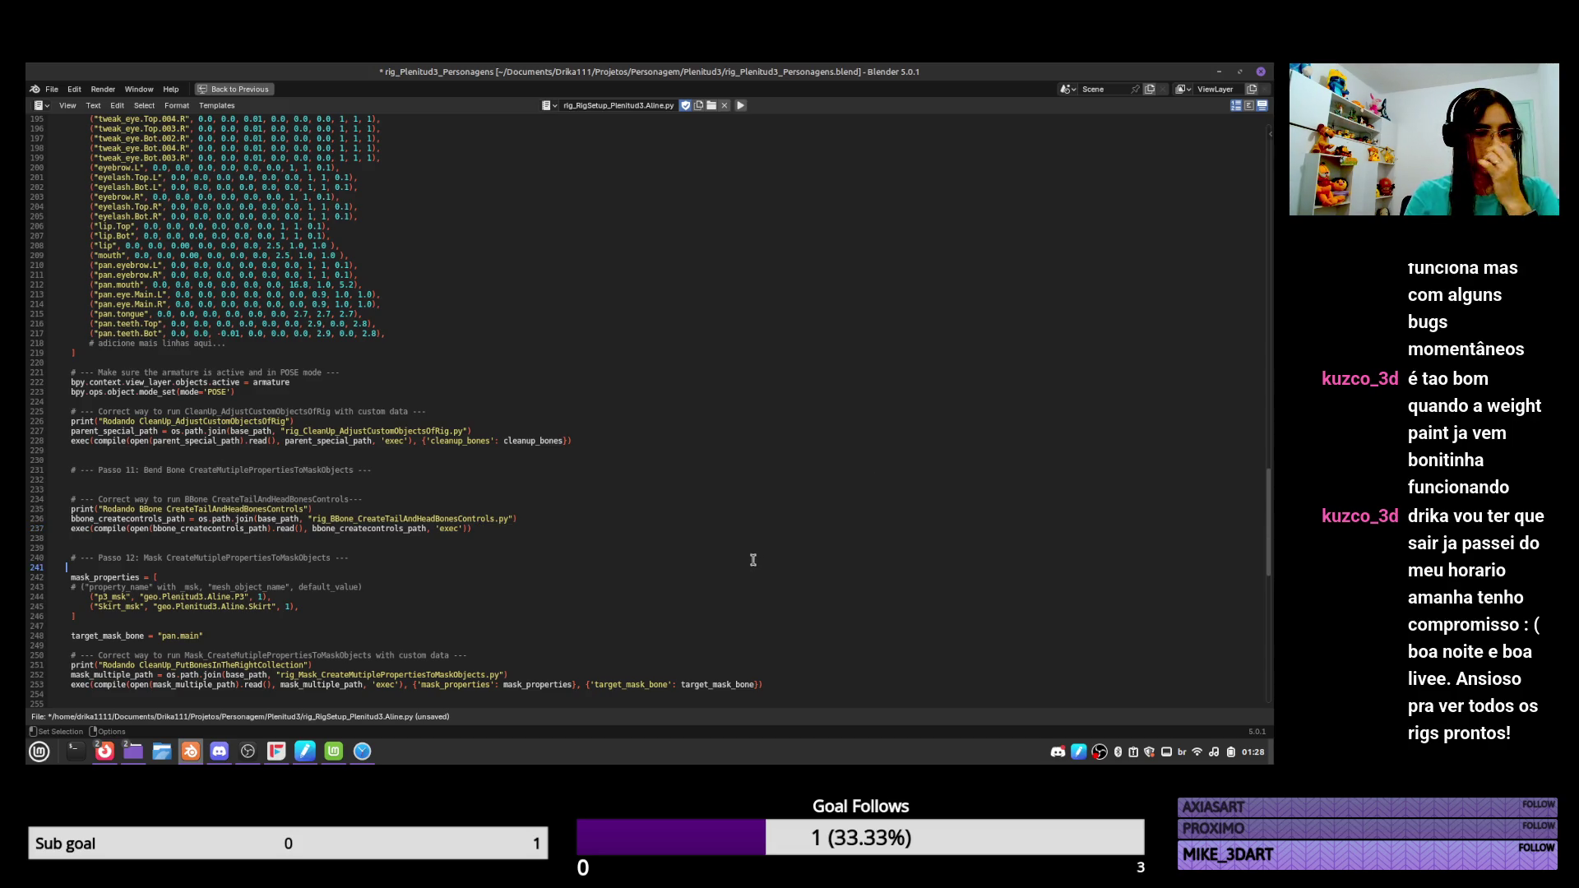
click(334, 480)
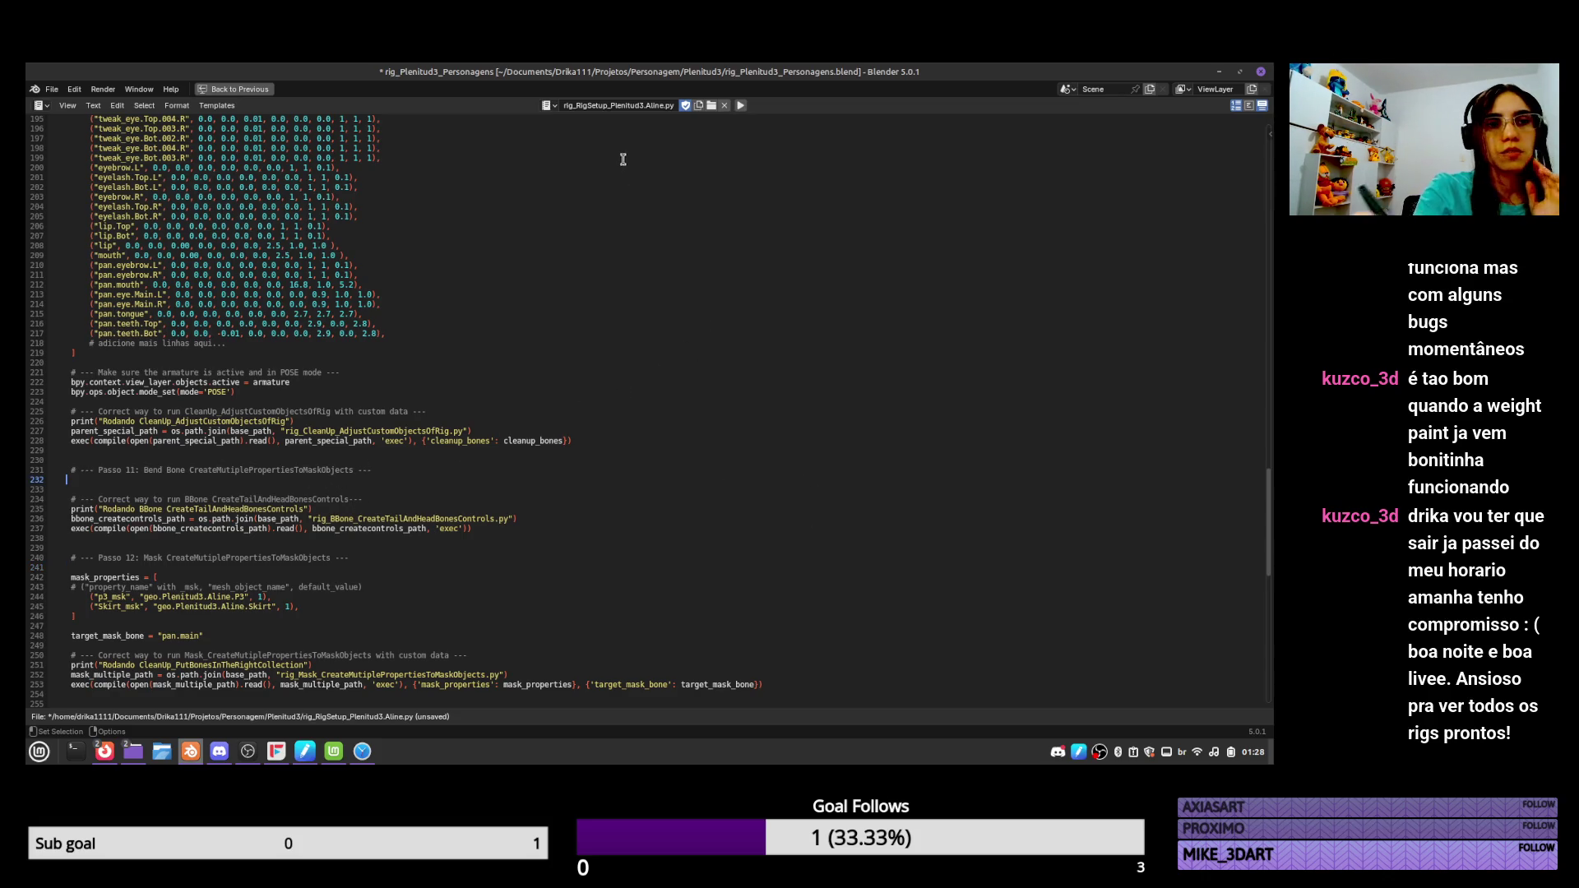
key(alt+s)
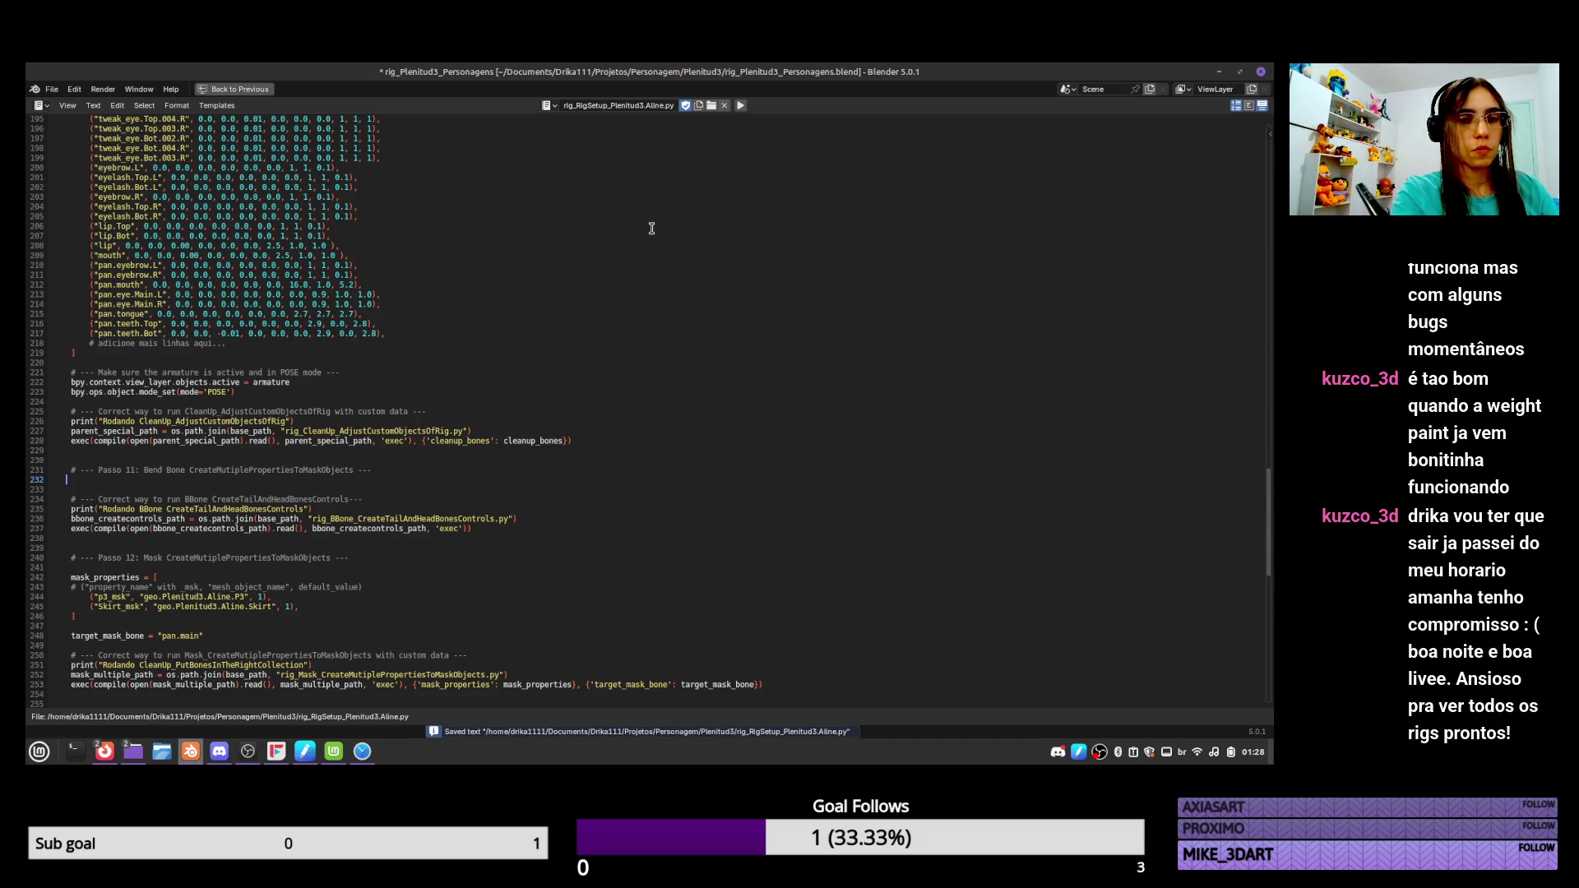
click(269, 90)
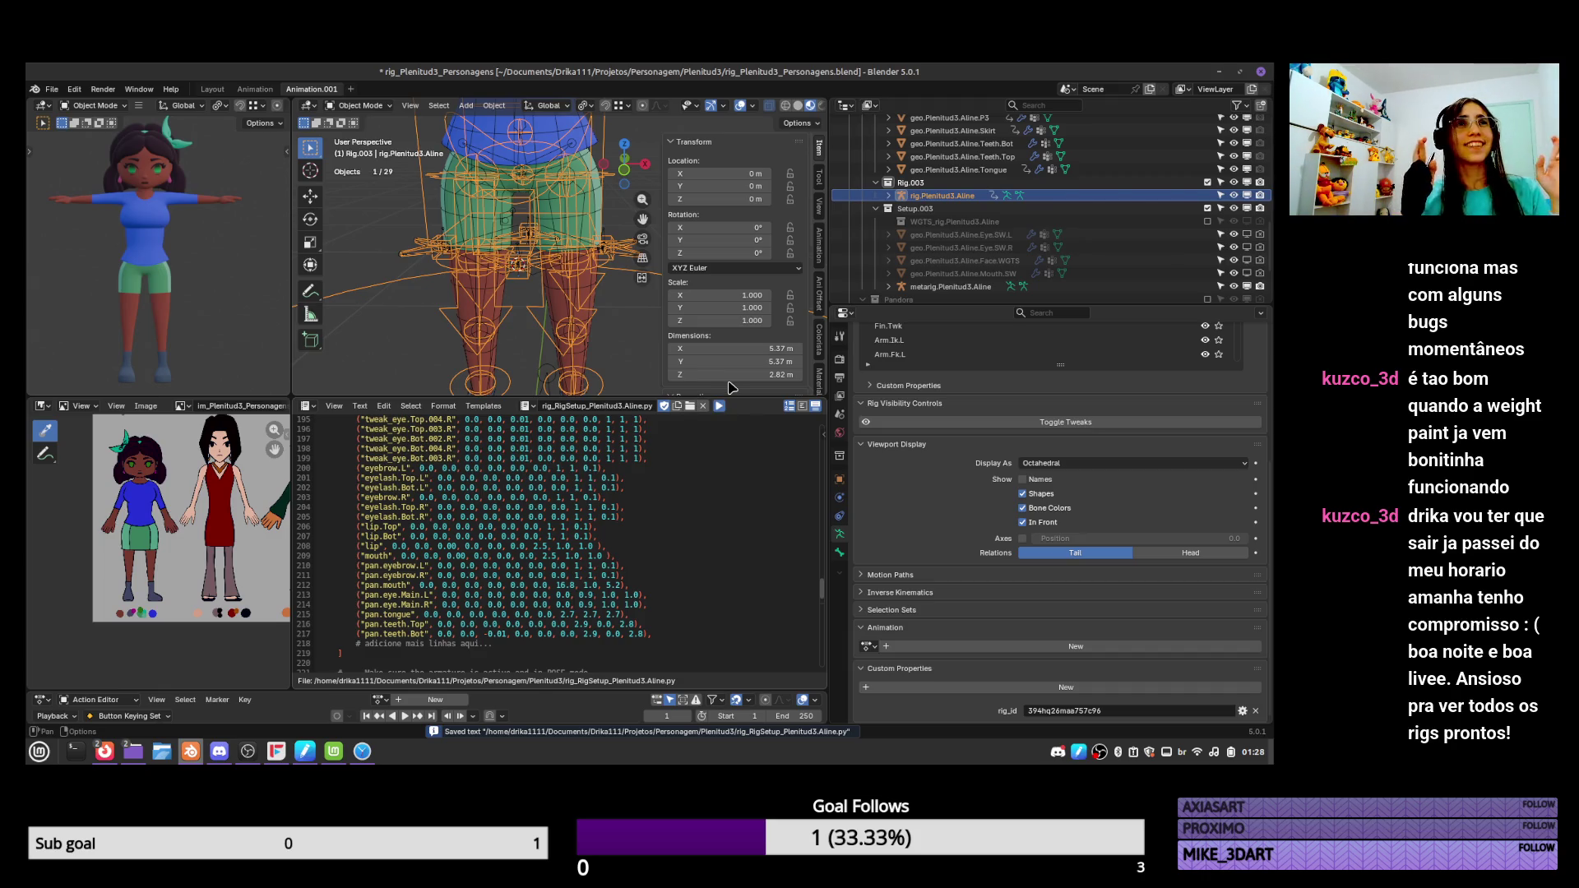
key(ctrl+Tab)
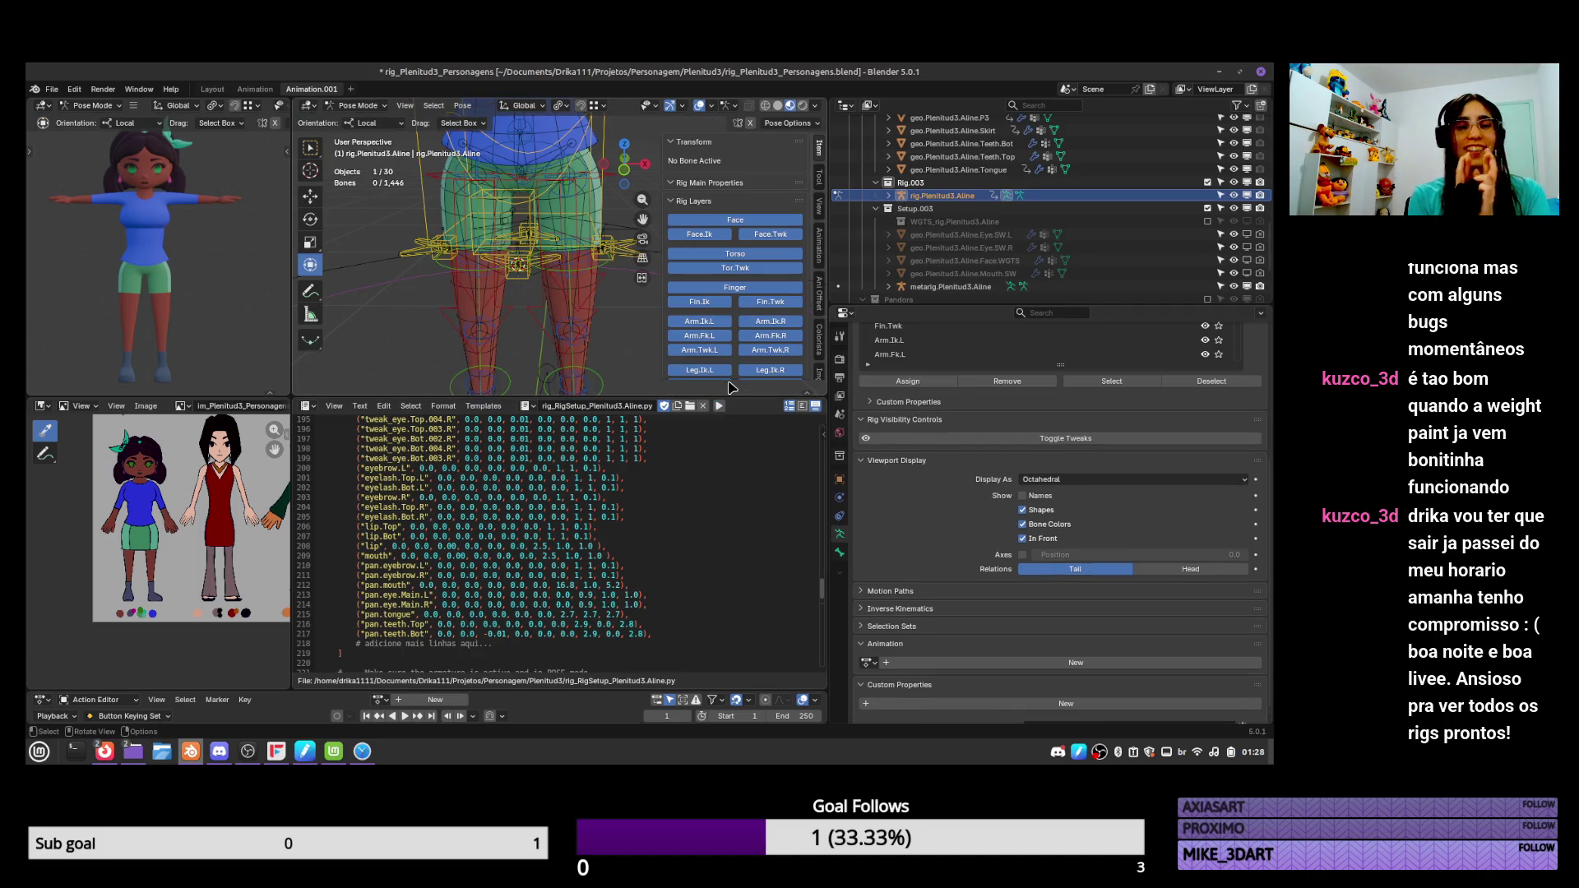
Move the torso control down to test the rig's deformation.
click(609, 269)
key(g)
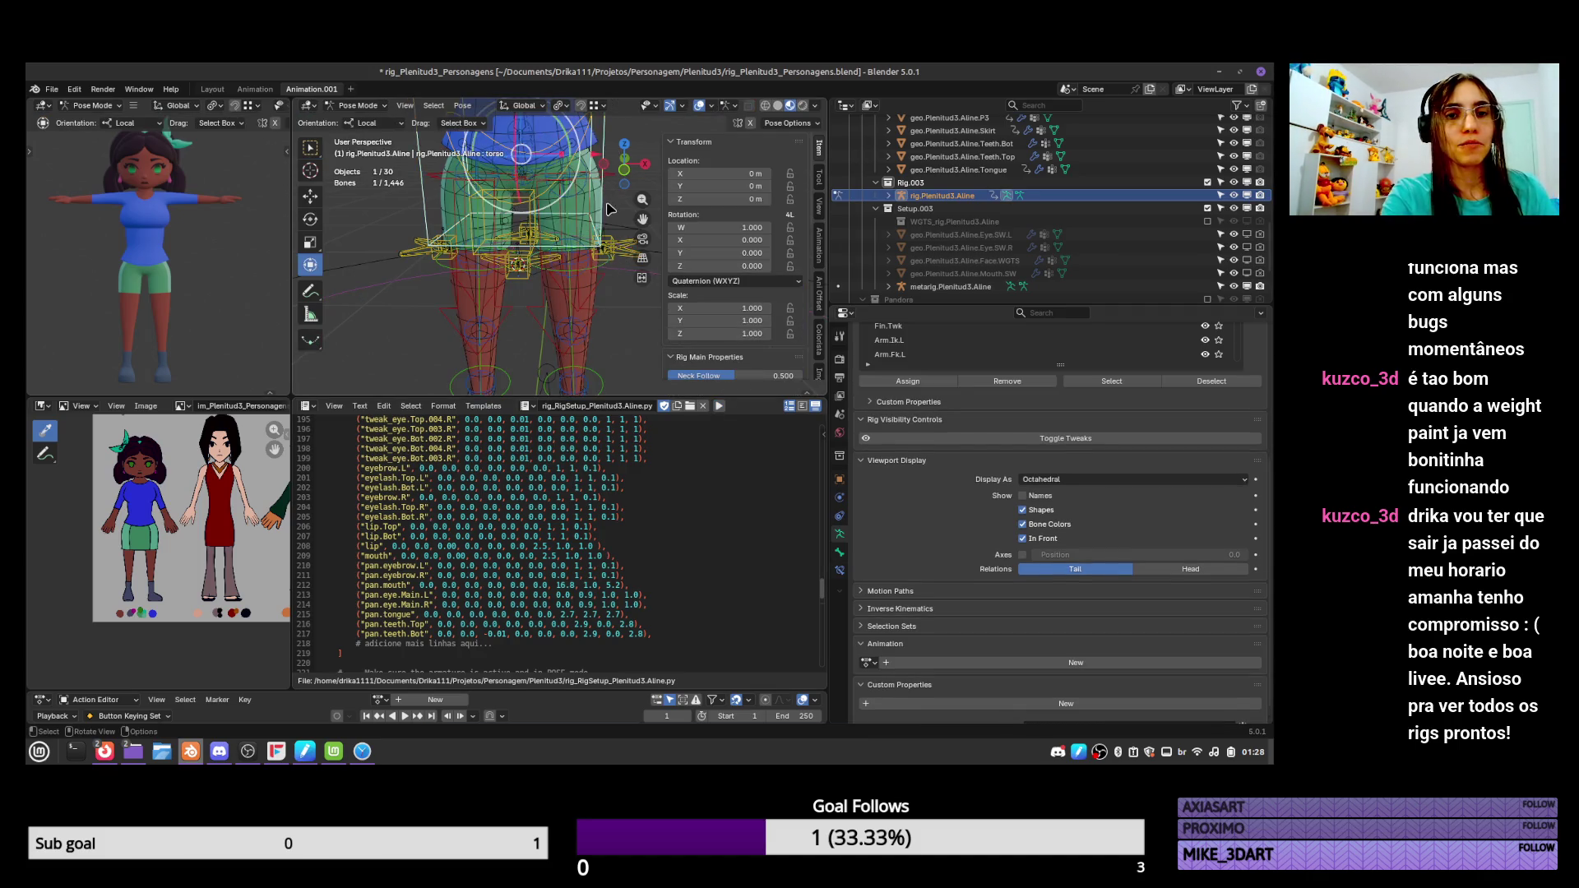
click(628, 328)
shift+middle_drag(628, 328, 624, 280)
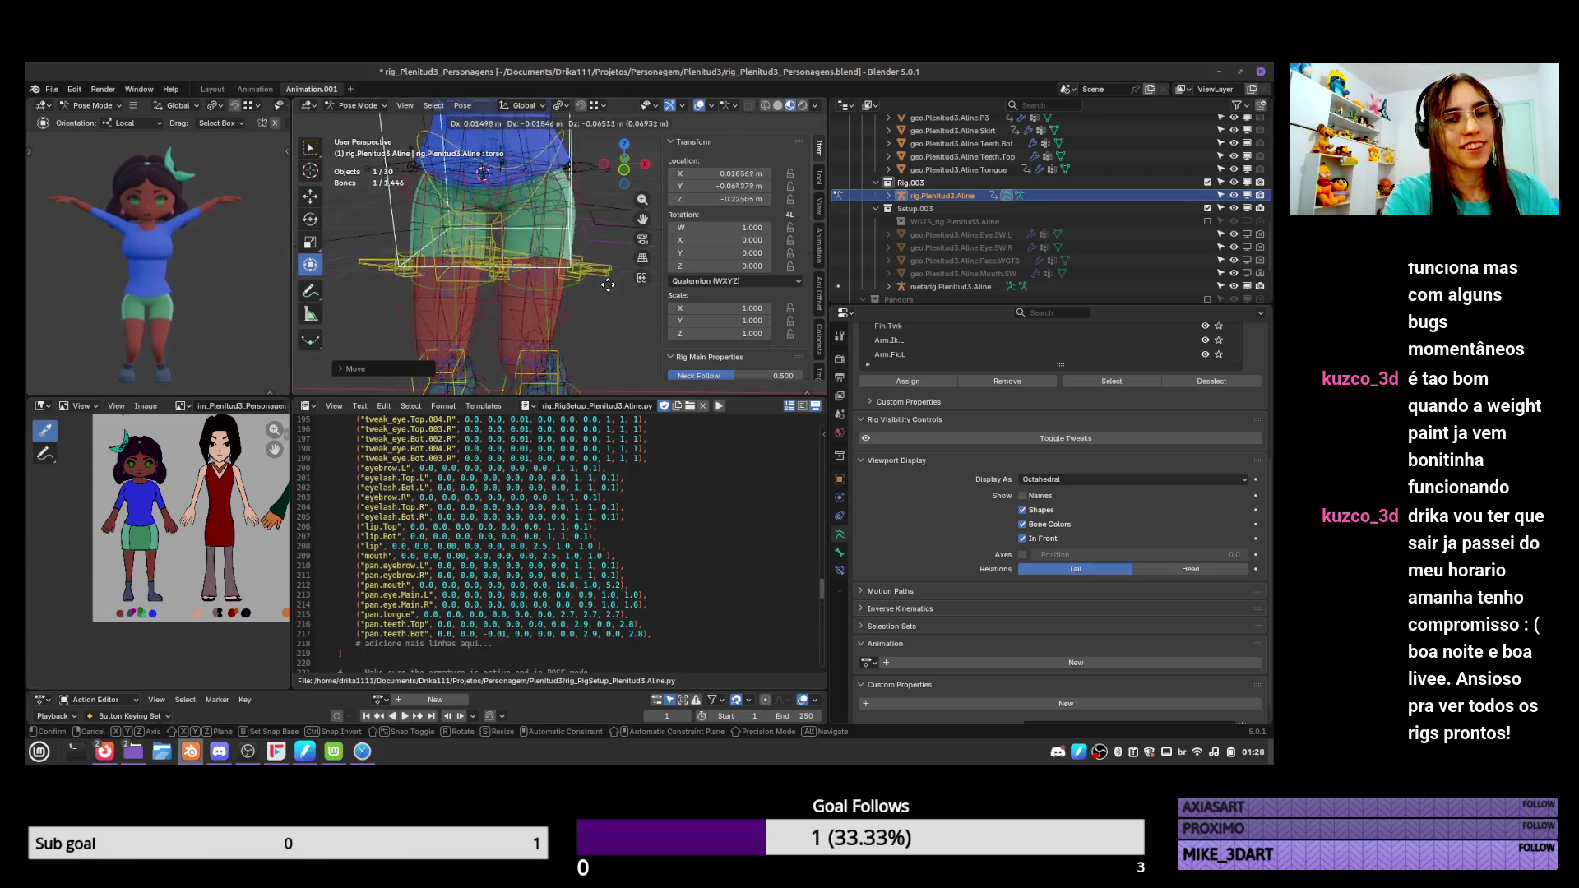
Try moving the back skirt BBone tail control, cancel it, and save the blend file.
click(610, 262)
key(g)
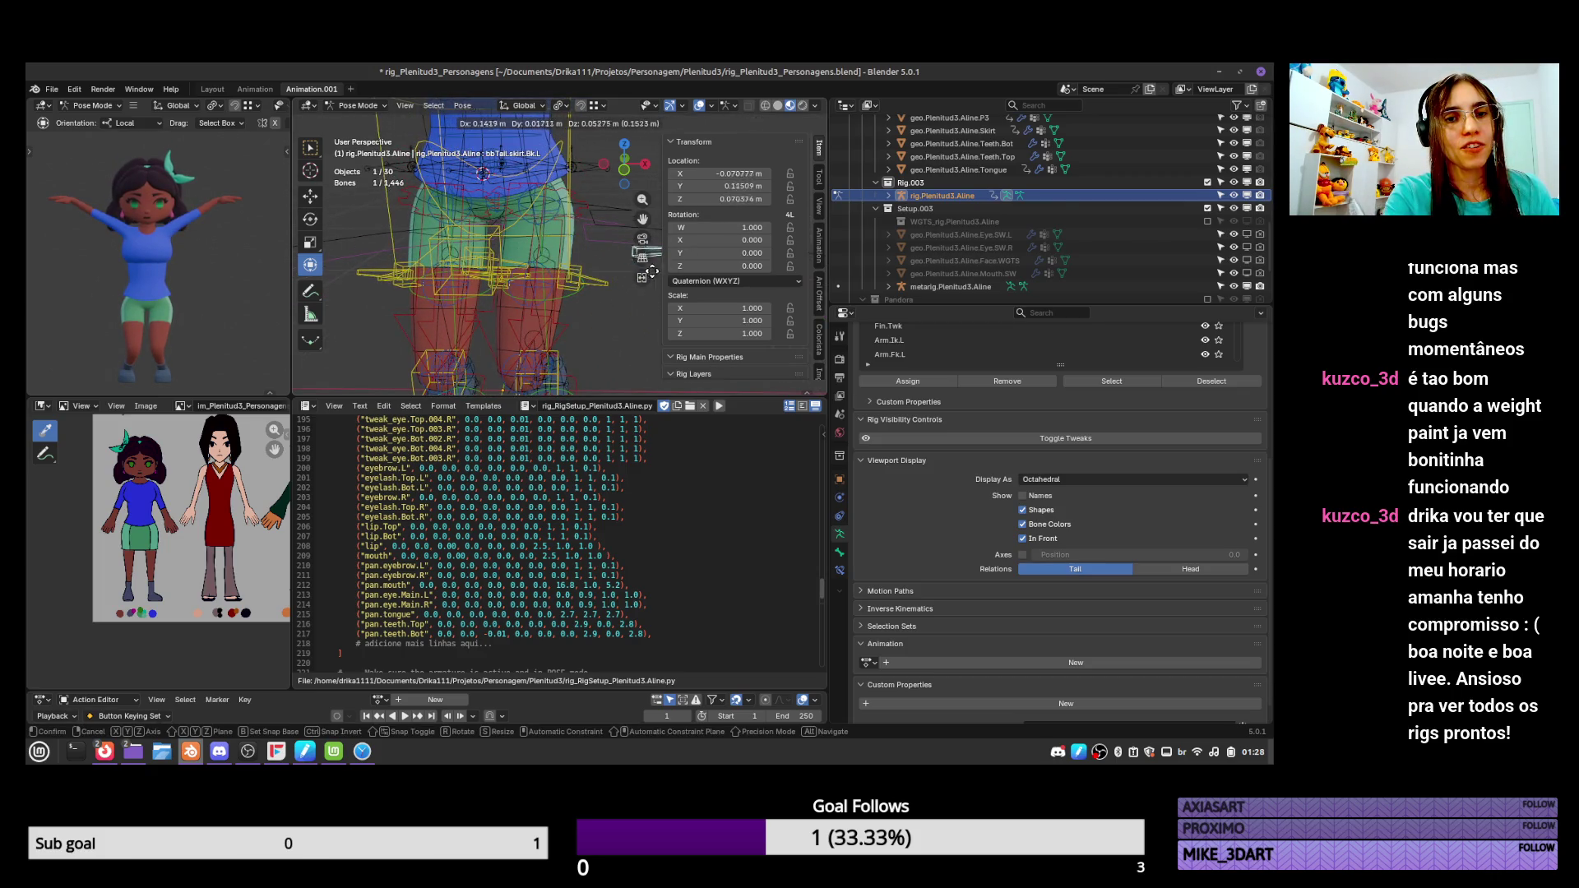
right_click(651, 271)
middle_drag(651, 272, 596, 269)
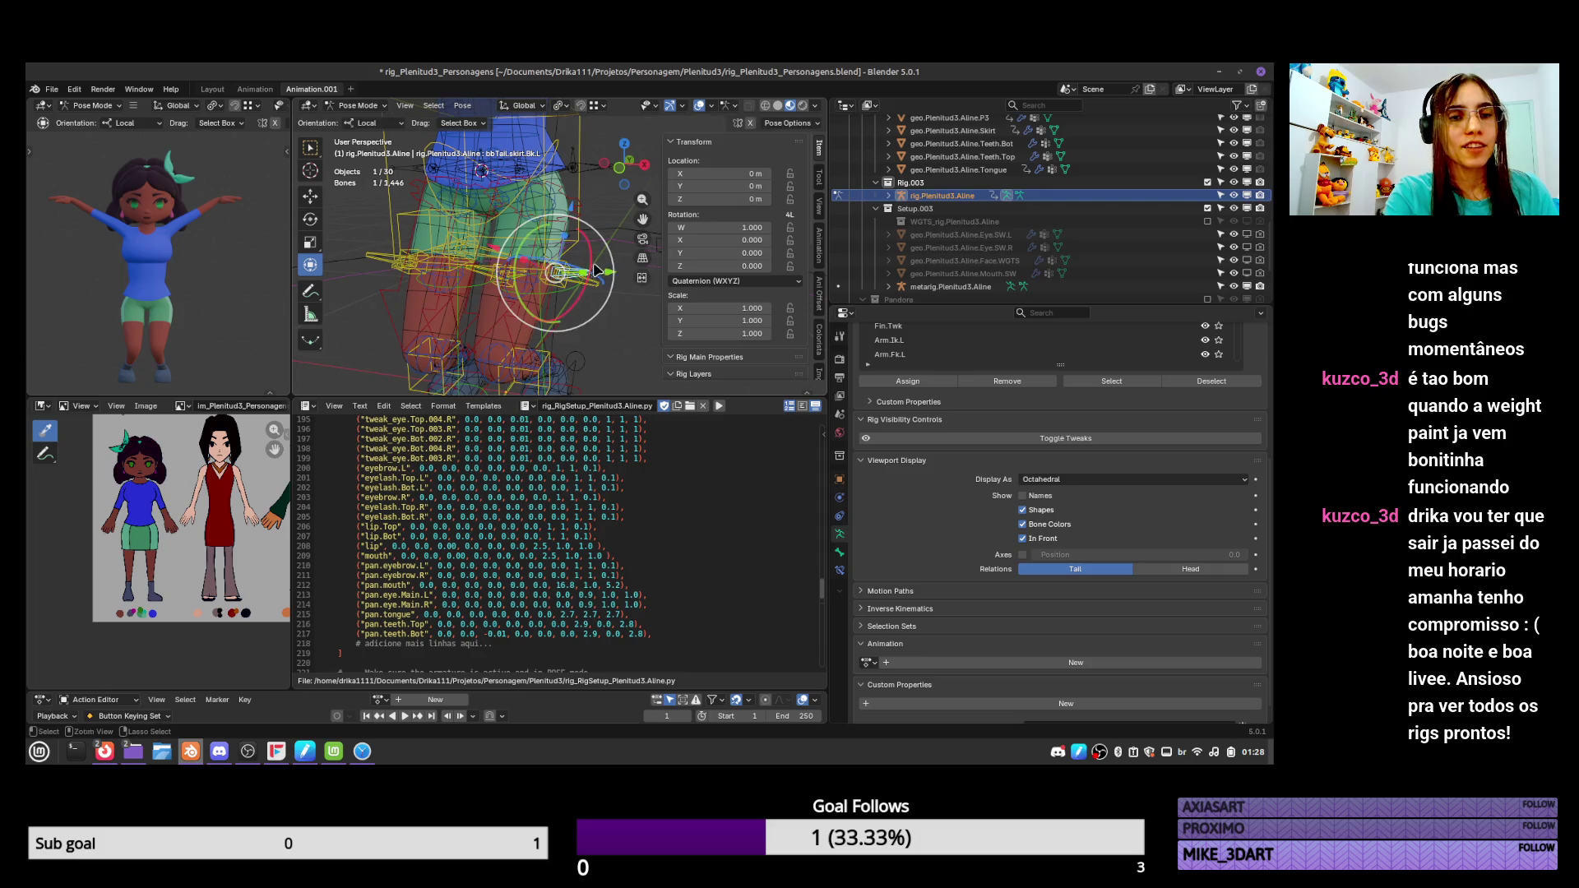
key(ctrl+s)
click(51, 89)
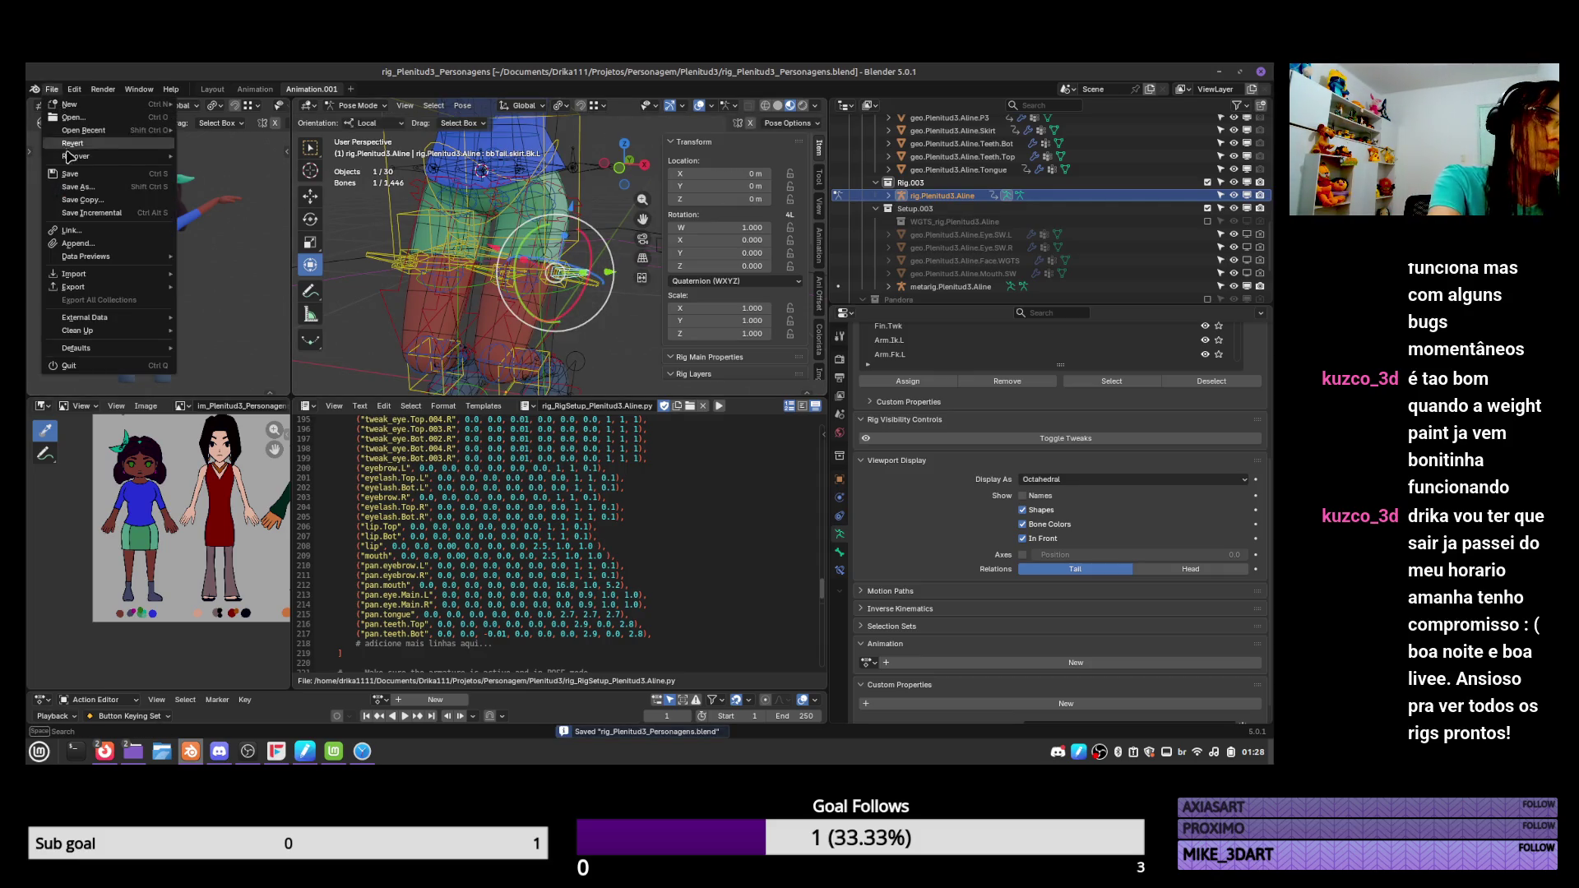
Save the script and turn the lower script area into a second 3D view of the rig.
click(636, 490)
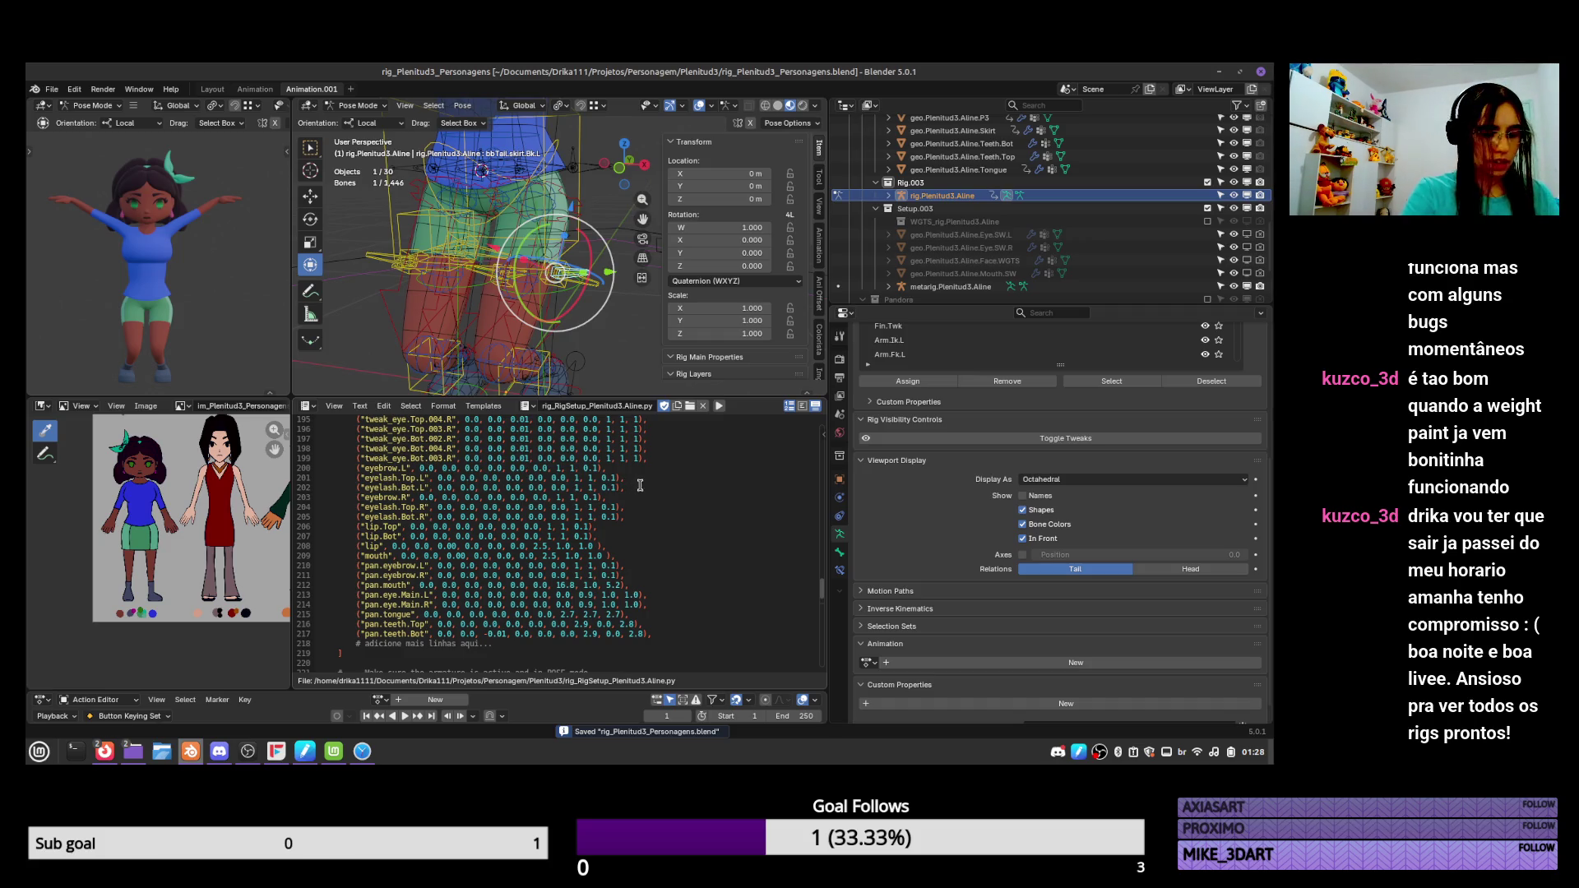
scroll(494, 460, down, 8)
key(alt+s)
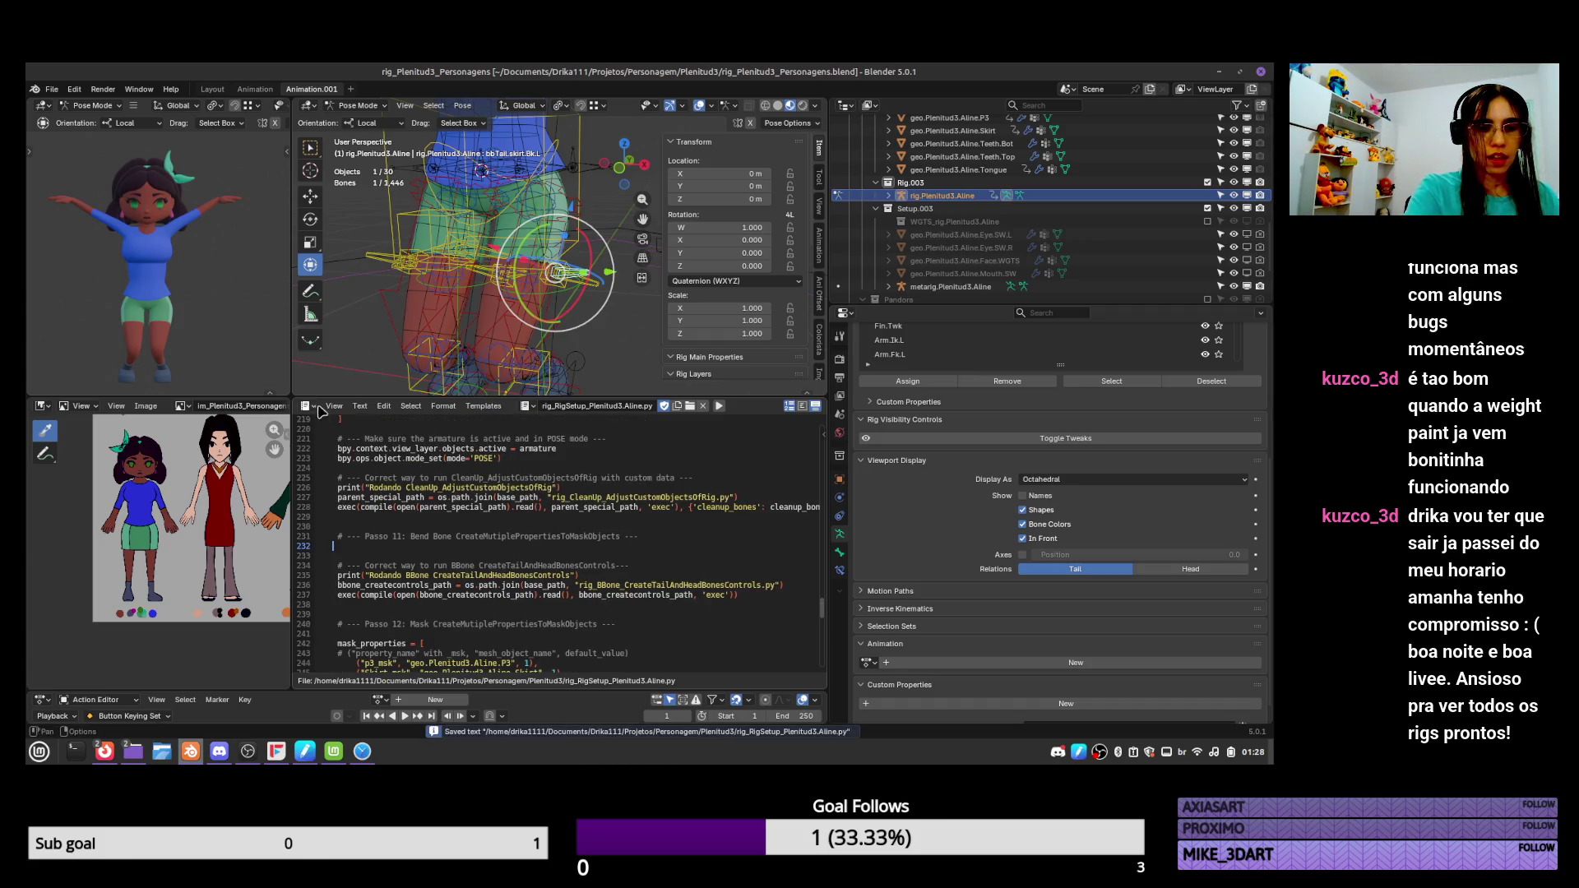
click(309, 408)
click(329, 435)
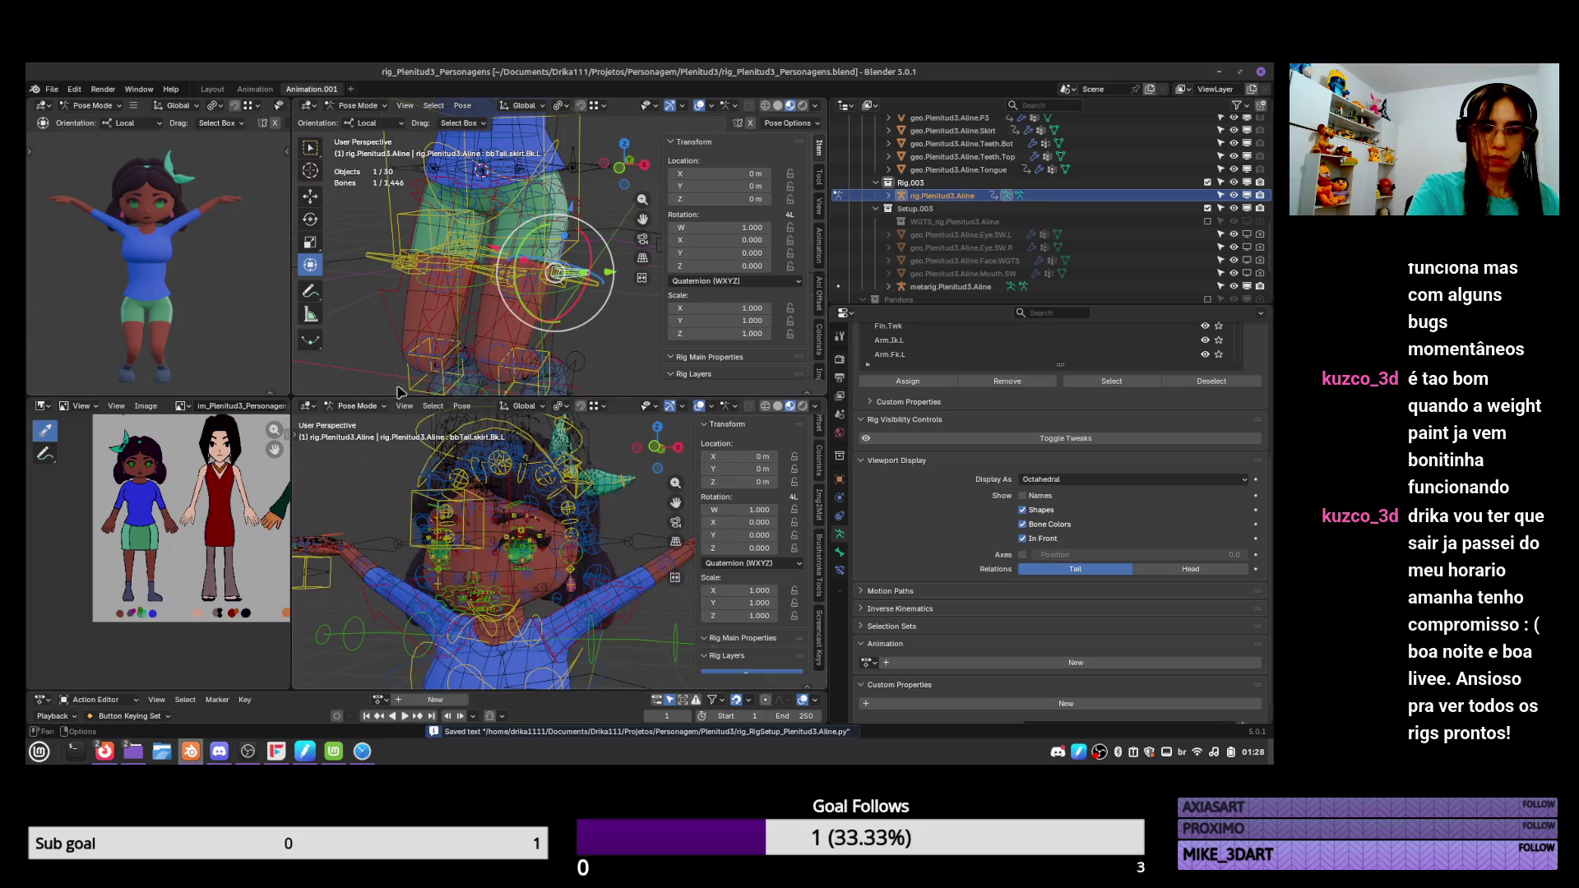
scroll(556, 537, down, 4)
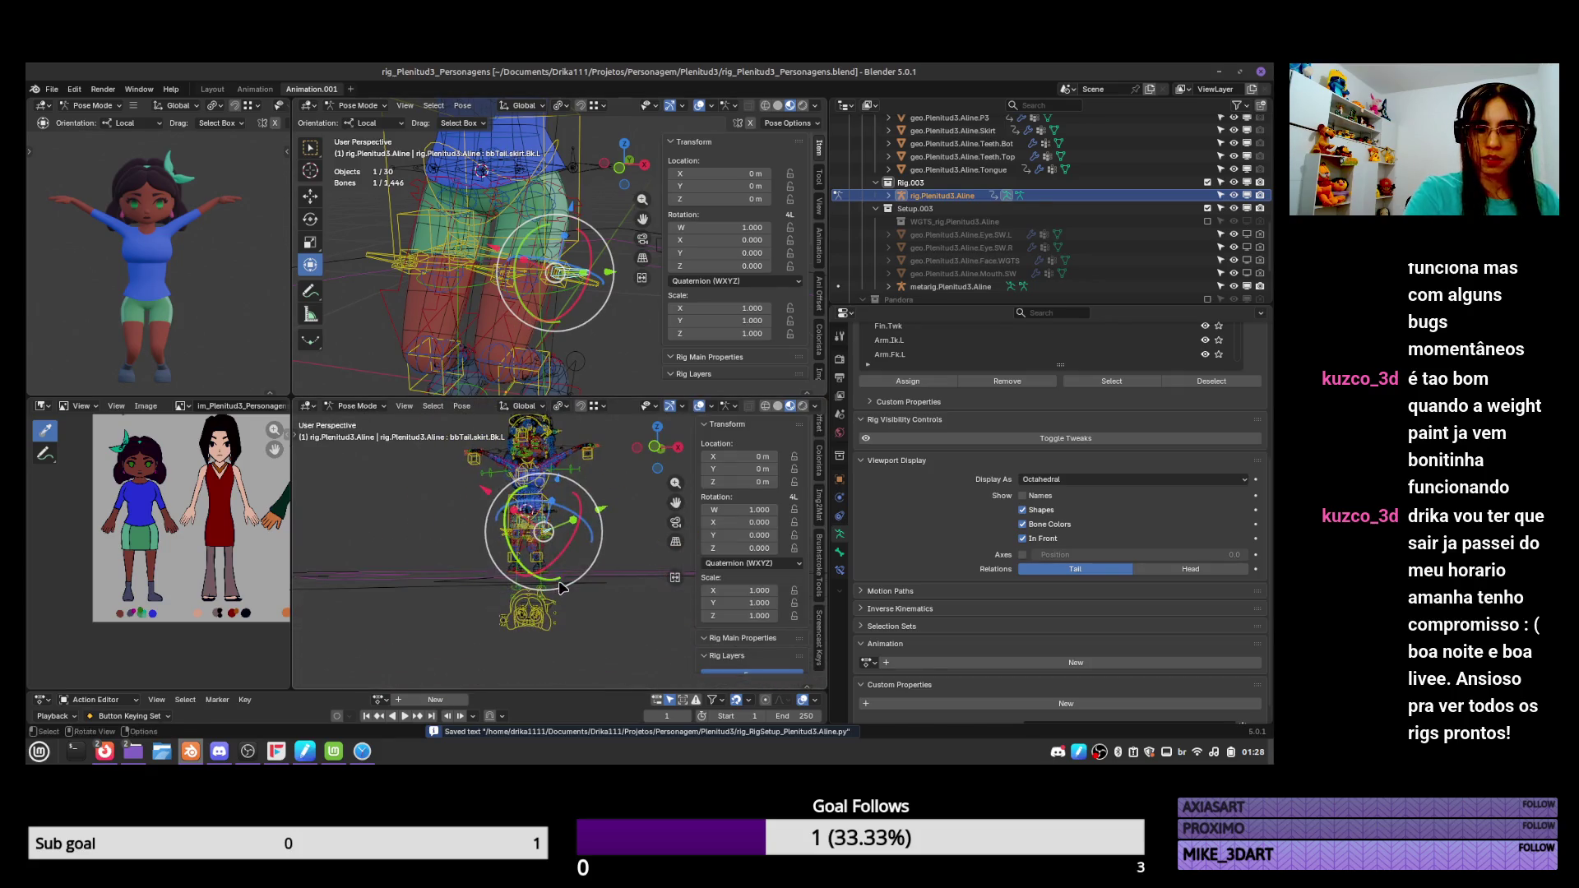
scroll(576, 522, up, 8)
scroll(581, 518, down, 5)
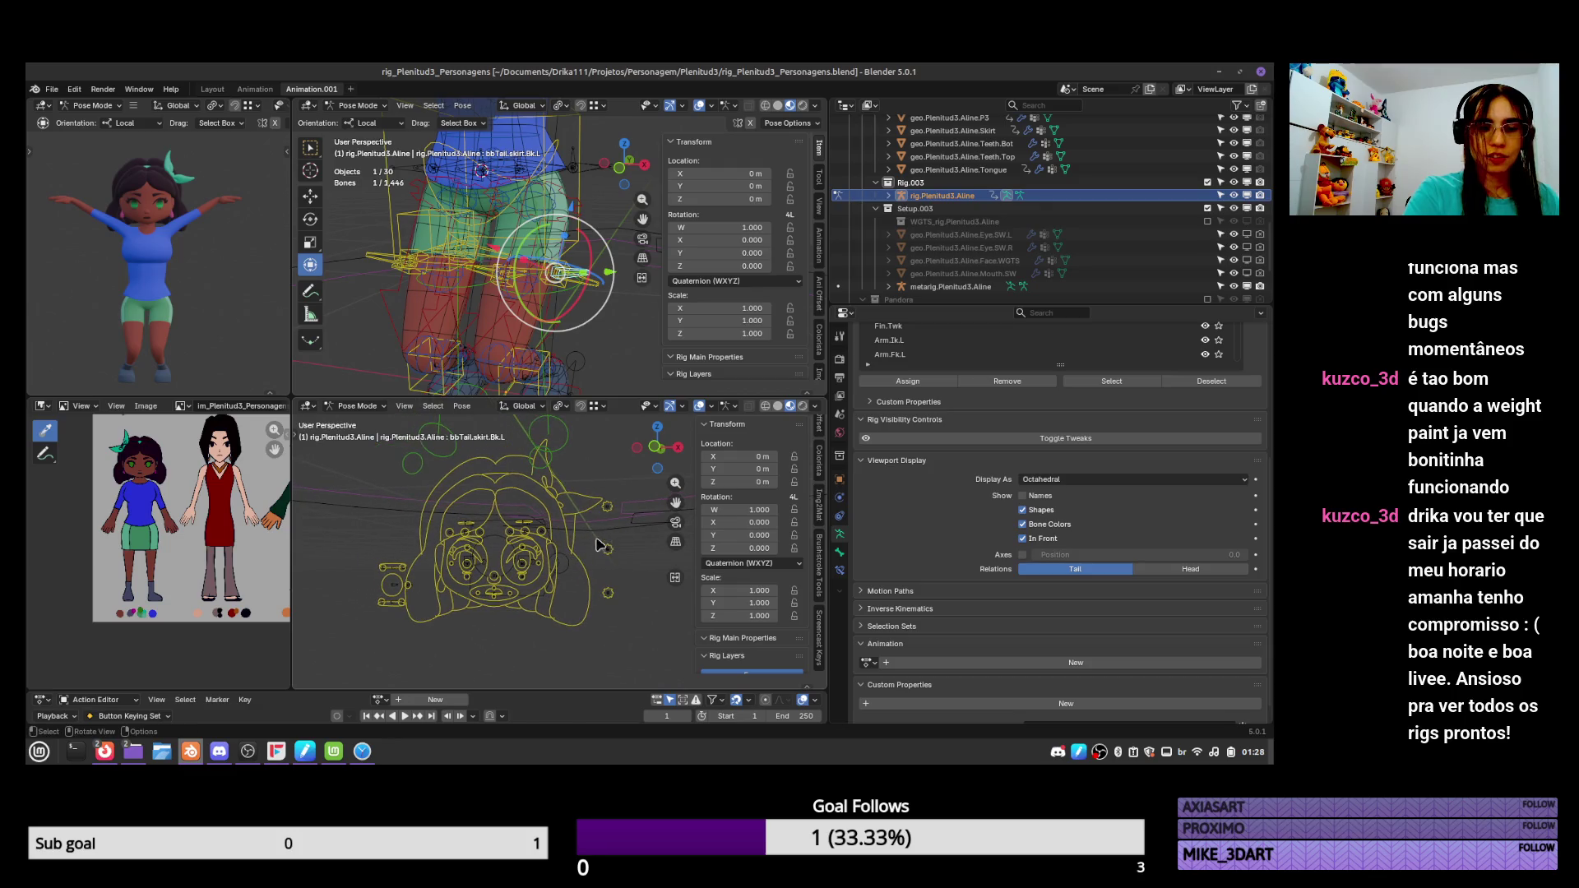
click(73, 89)
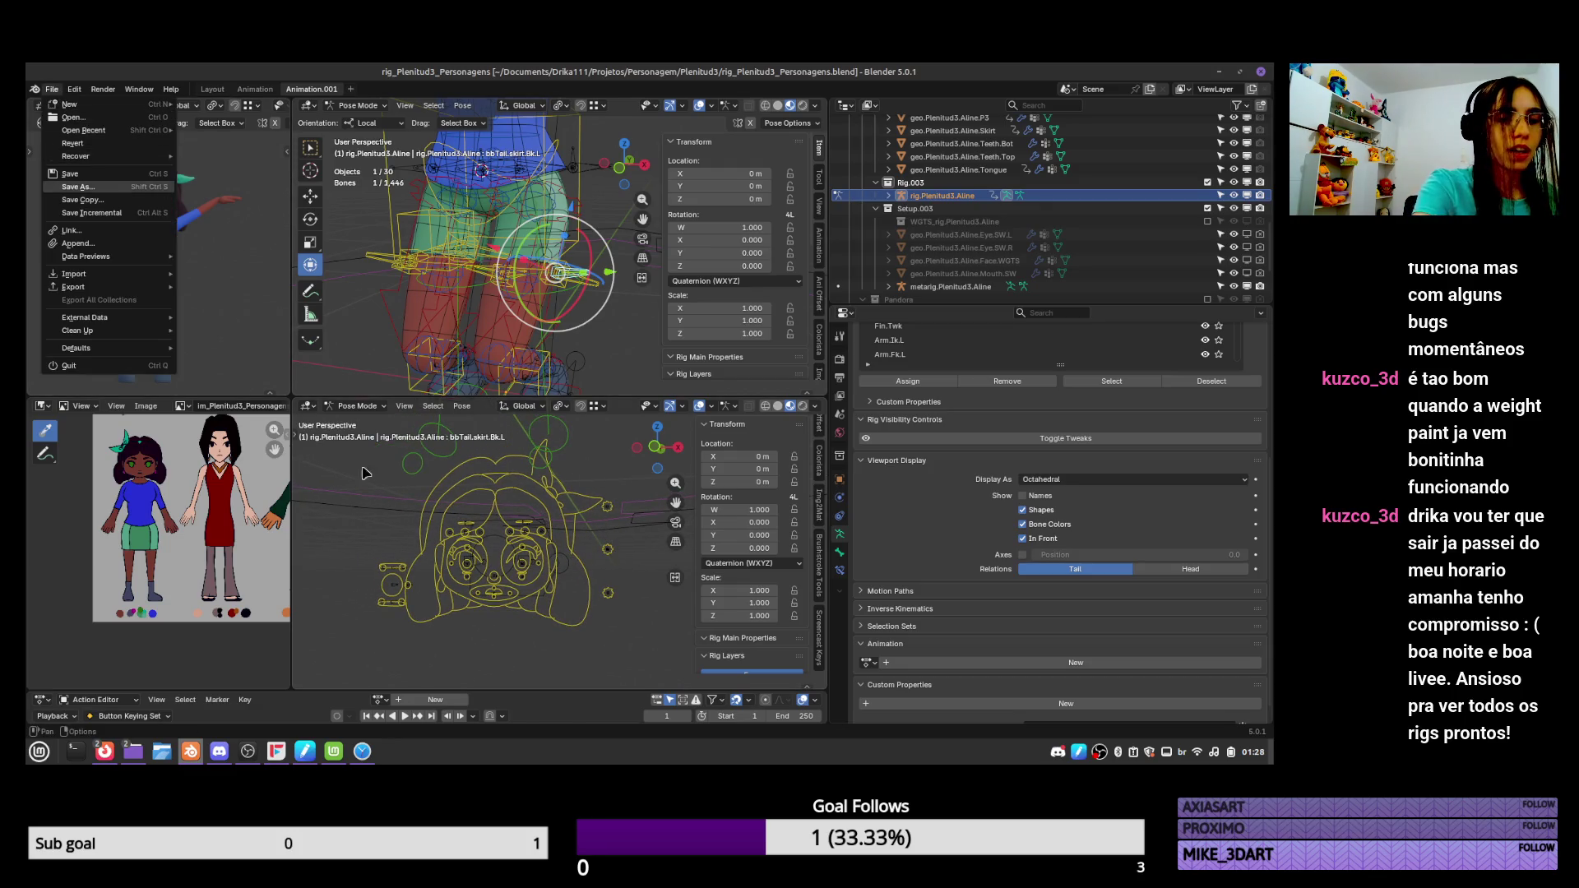
Delete the rig_BBone_CreateTailAndHeadBonesControls.py script from the file and return the area to a 3D view.
click(311, 408)
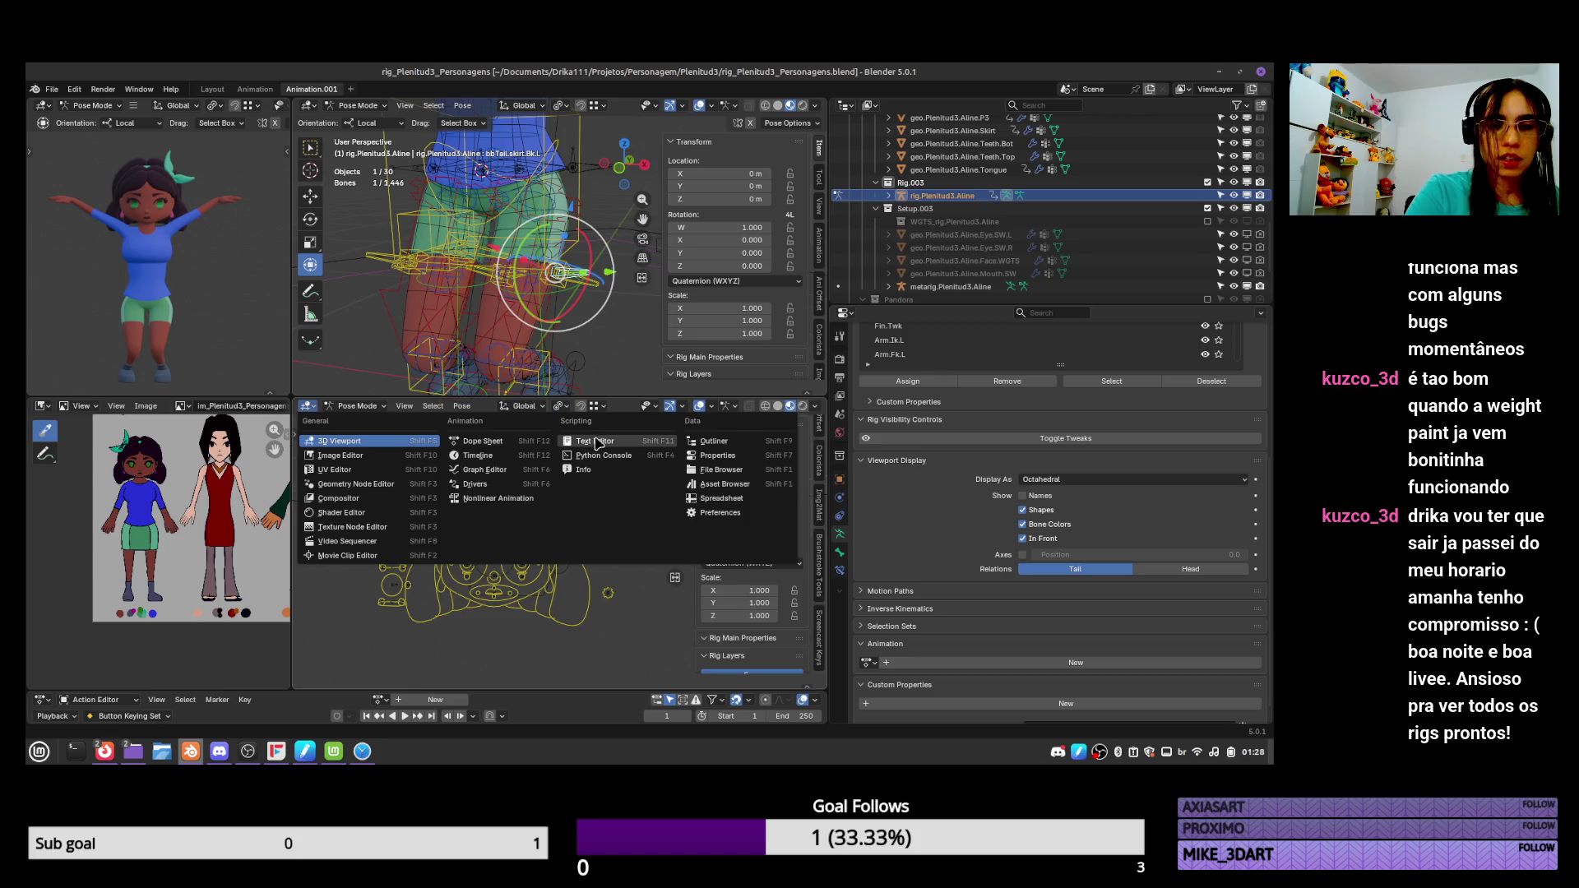
click(621, 442)
click(527, 405)
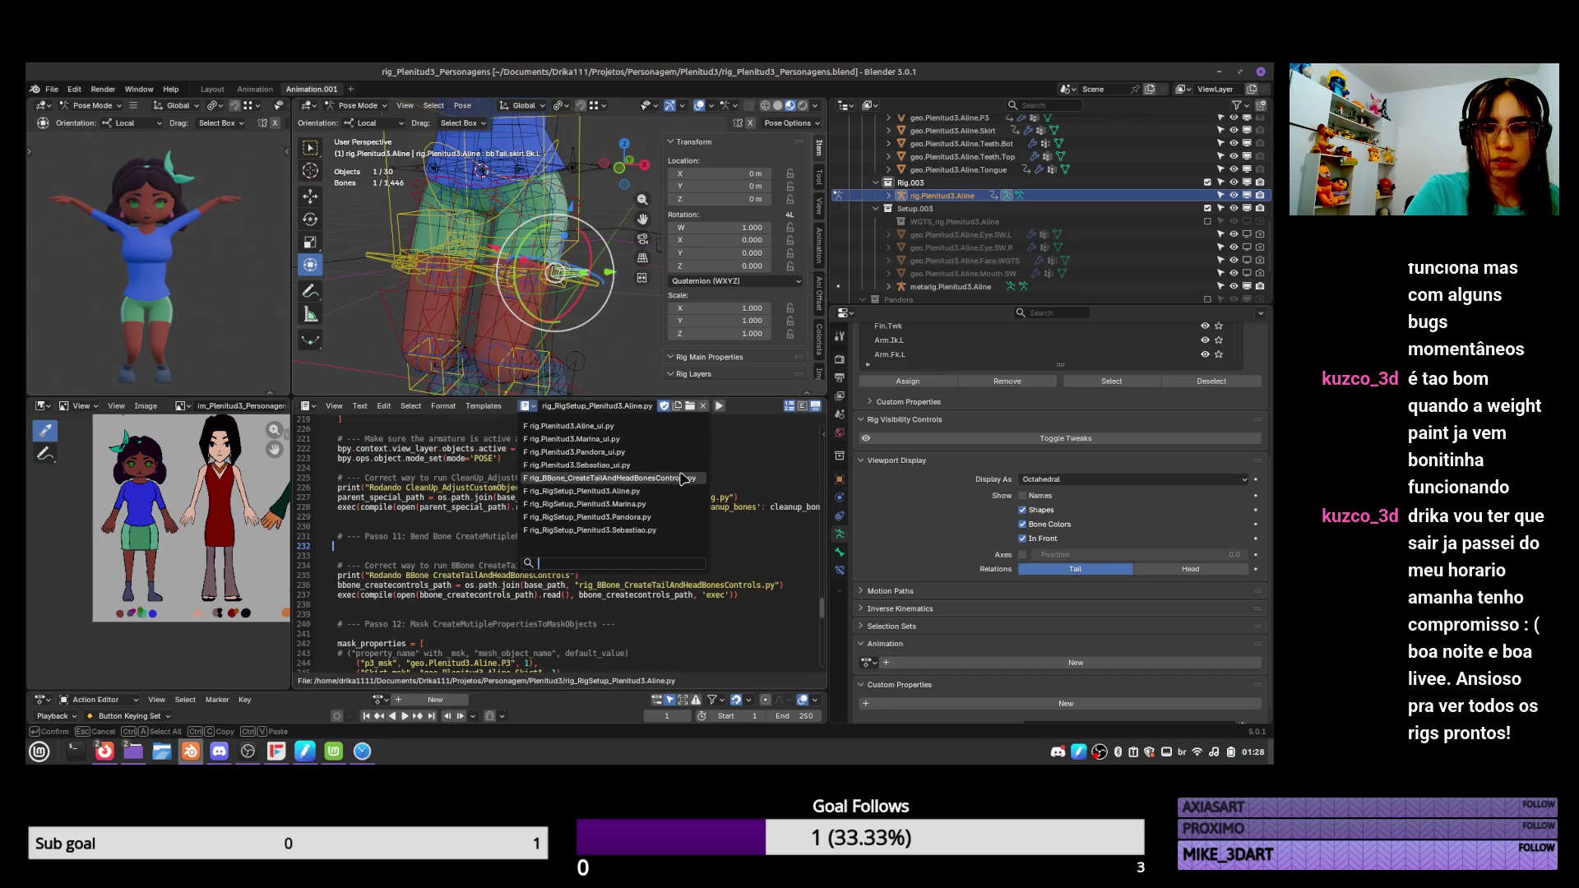
click(612, 477)
click(703, 406)
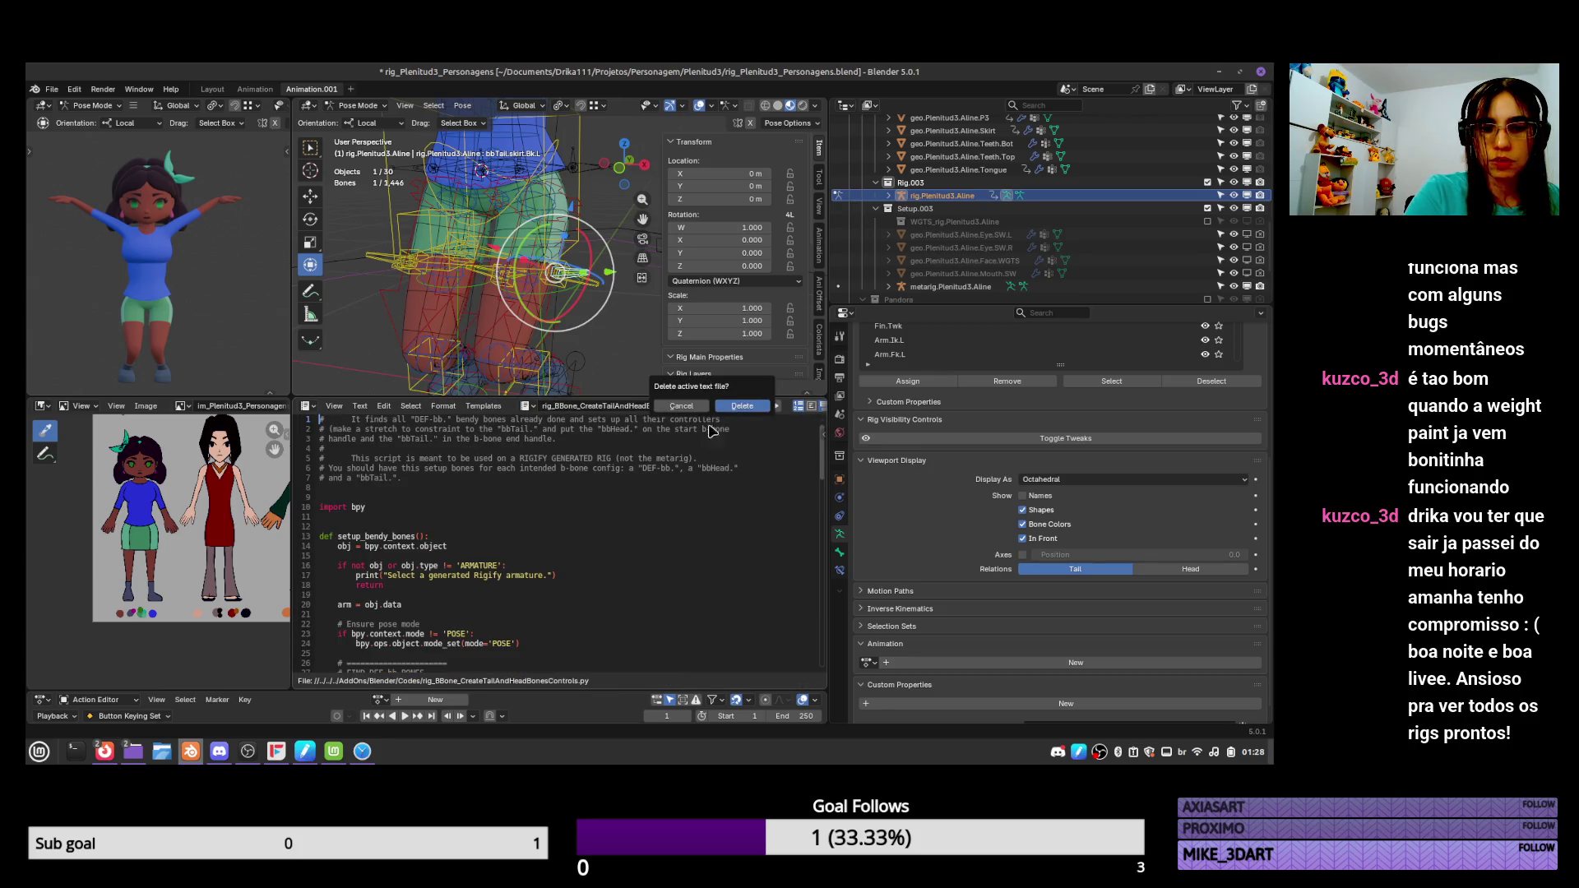
click(750, 406)
click(309, 406)
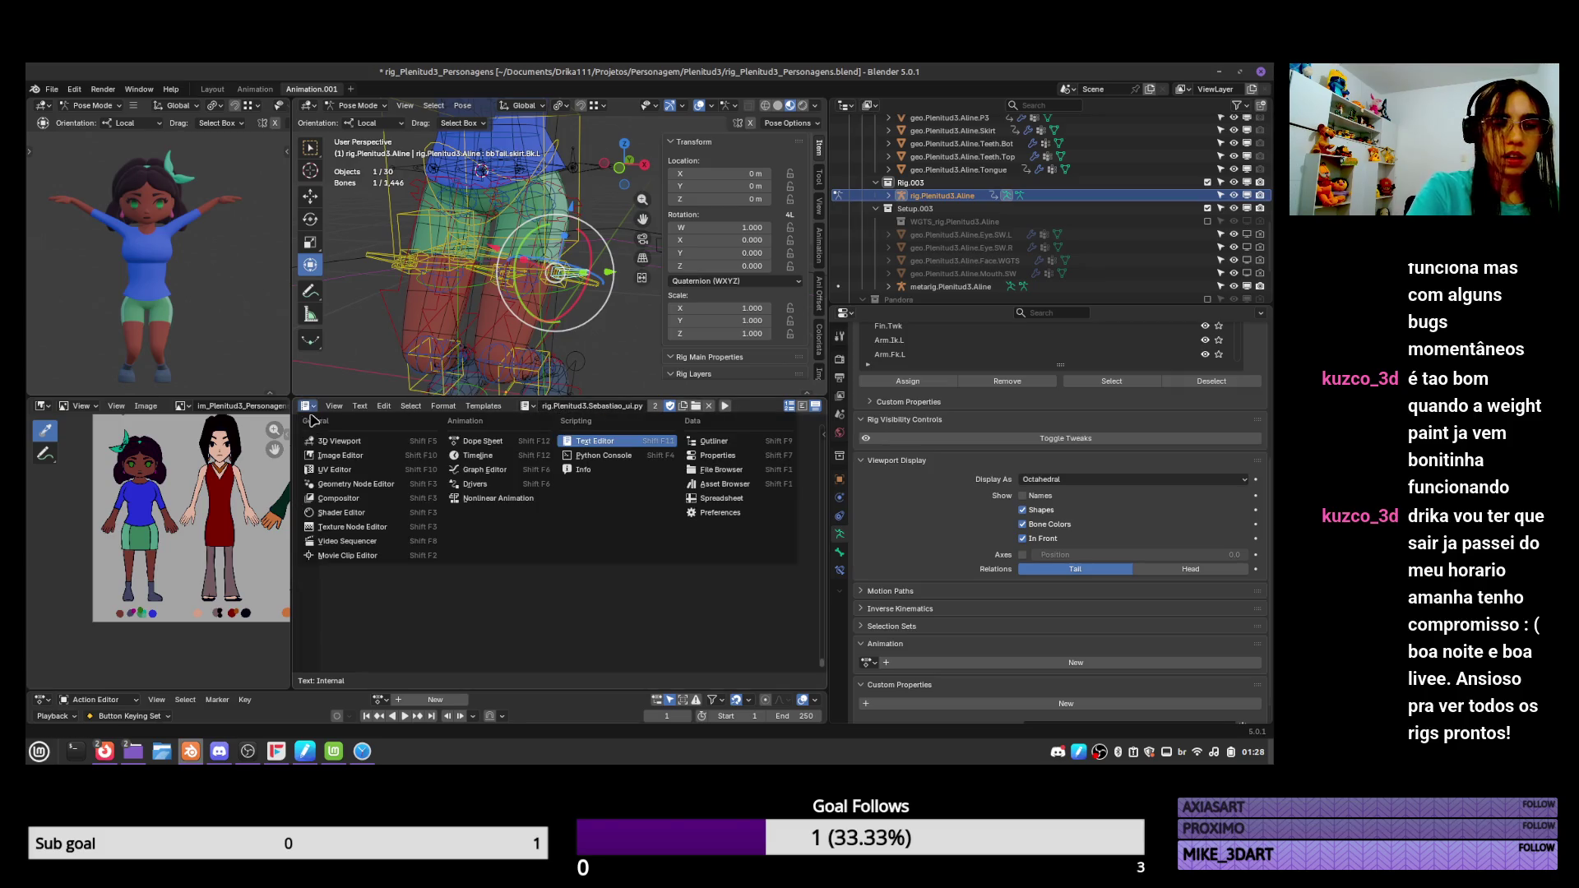
click(386, 441)
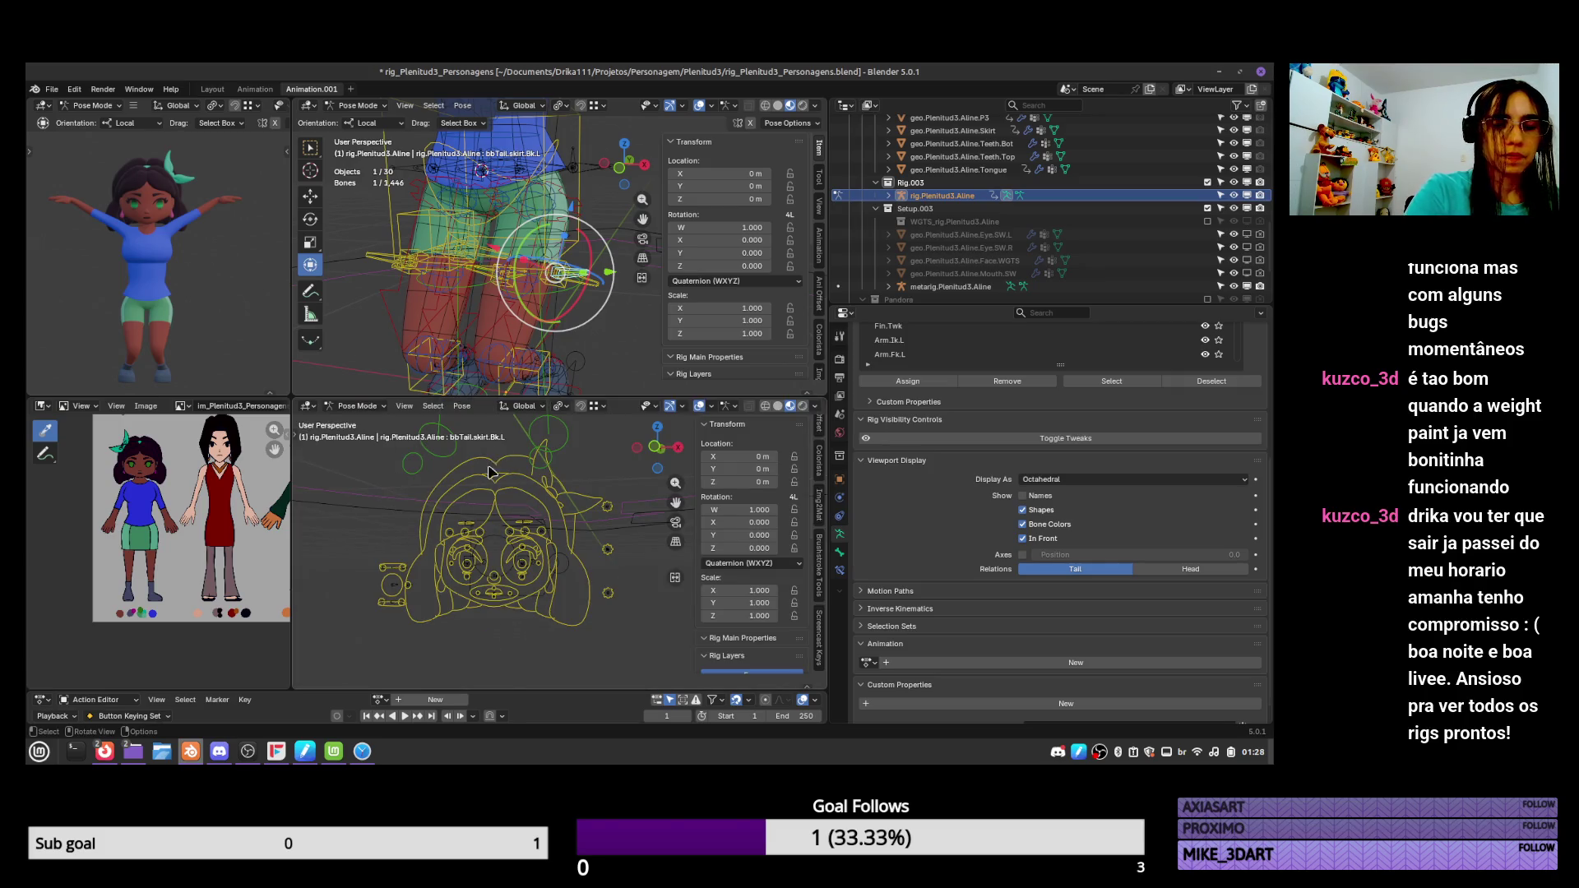
Save the rig blend file and reload it from the recent files list.
click(52, 89)
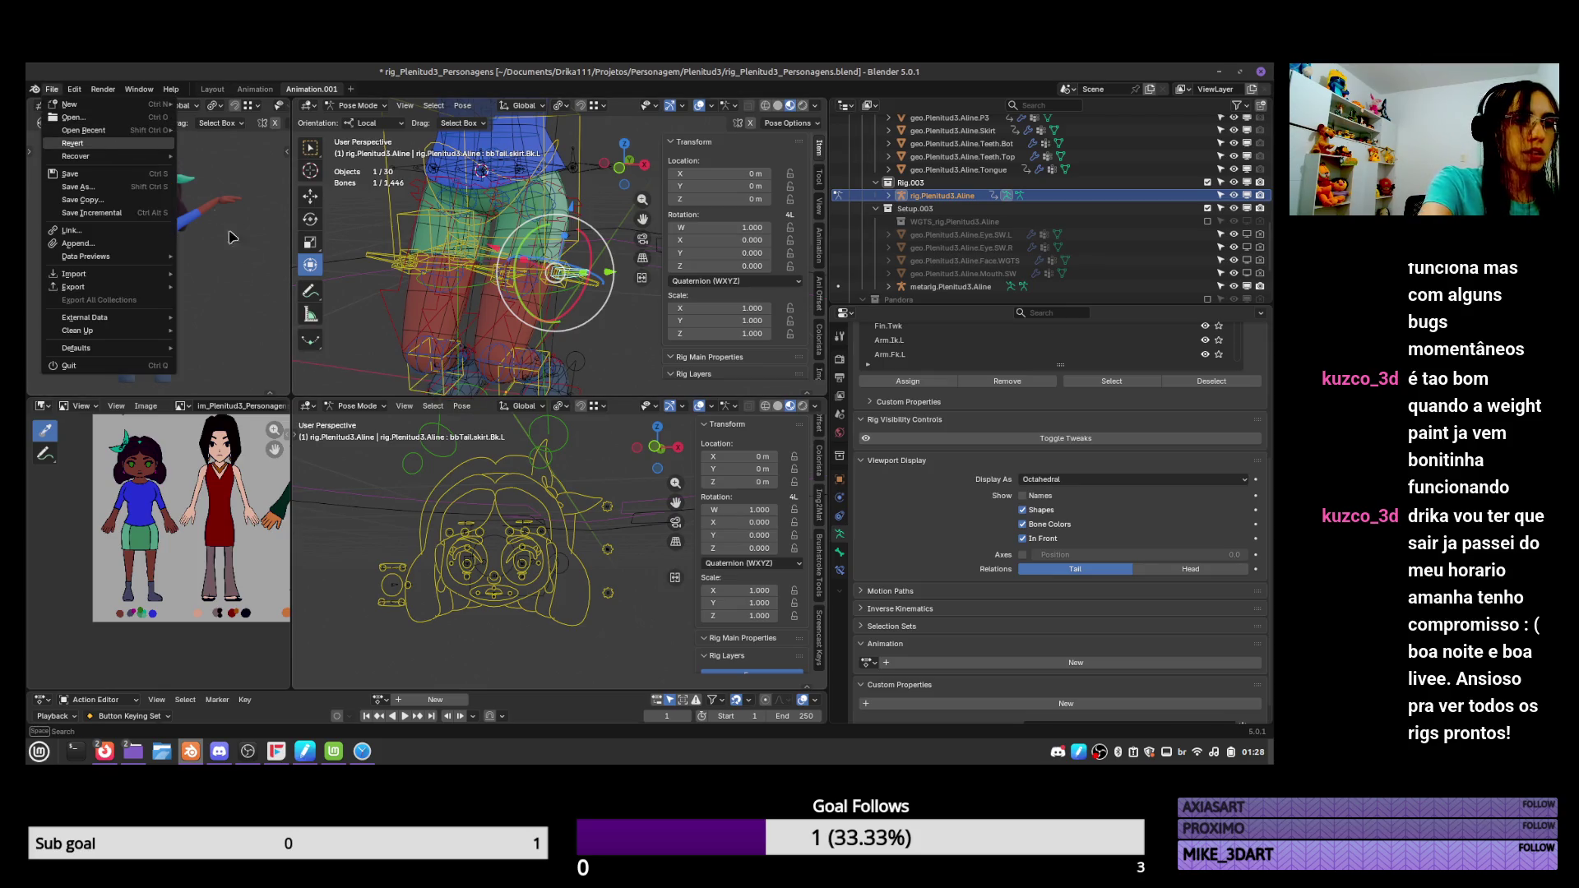
click(417, 559)
key(ctrl+s)
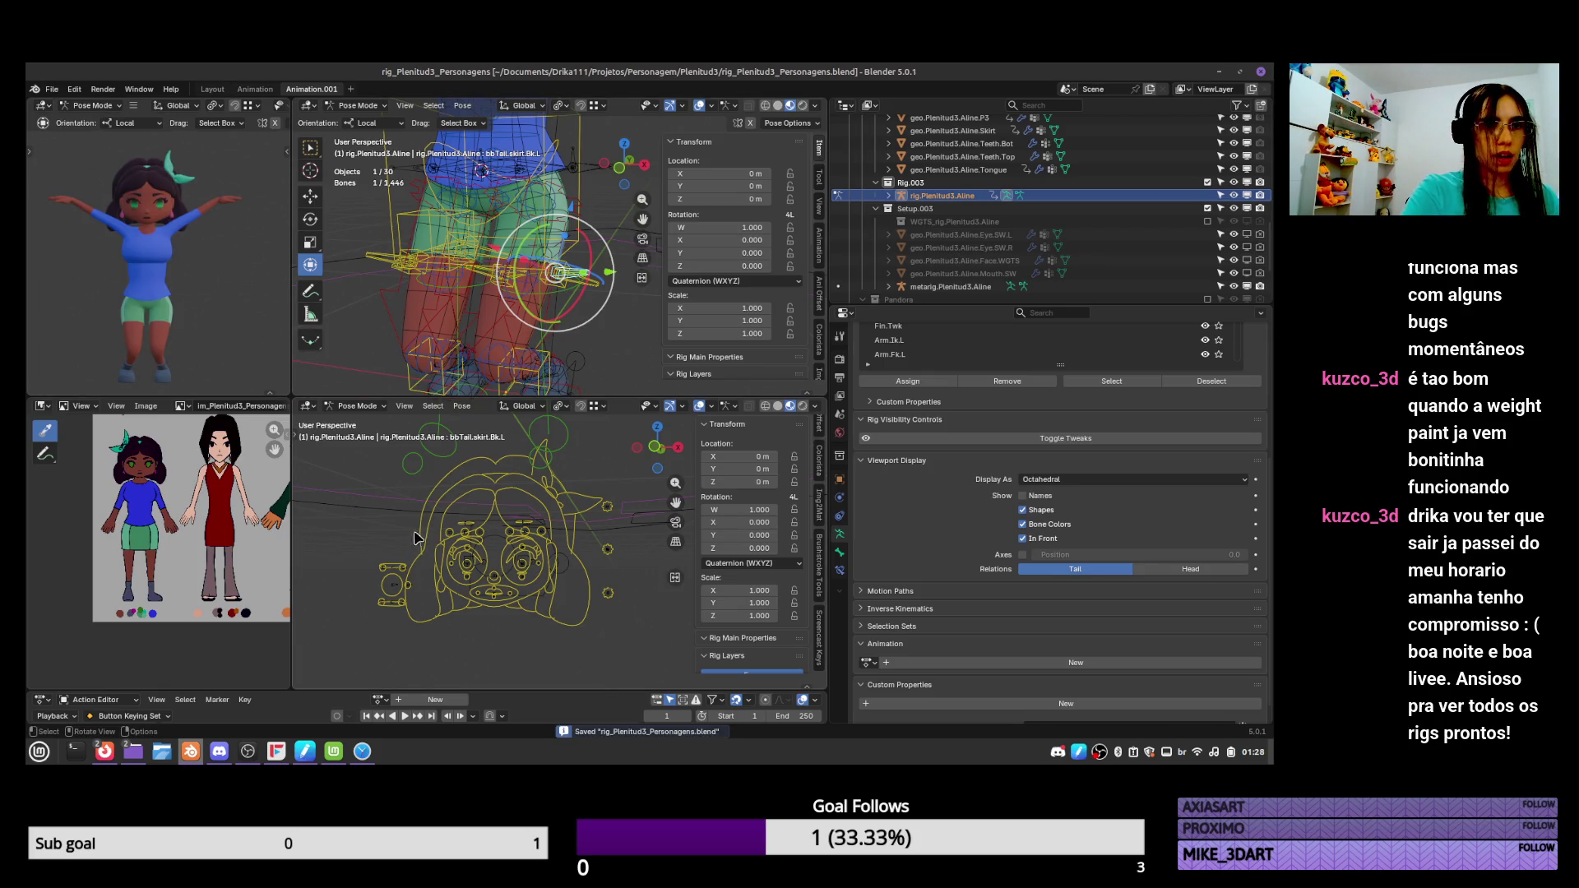
click(51, 89)
mouse_move(90, 130)
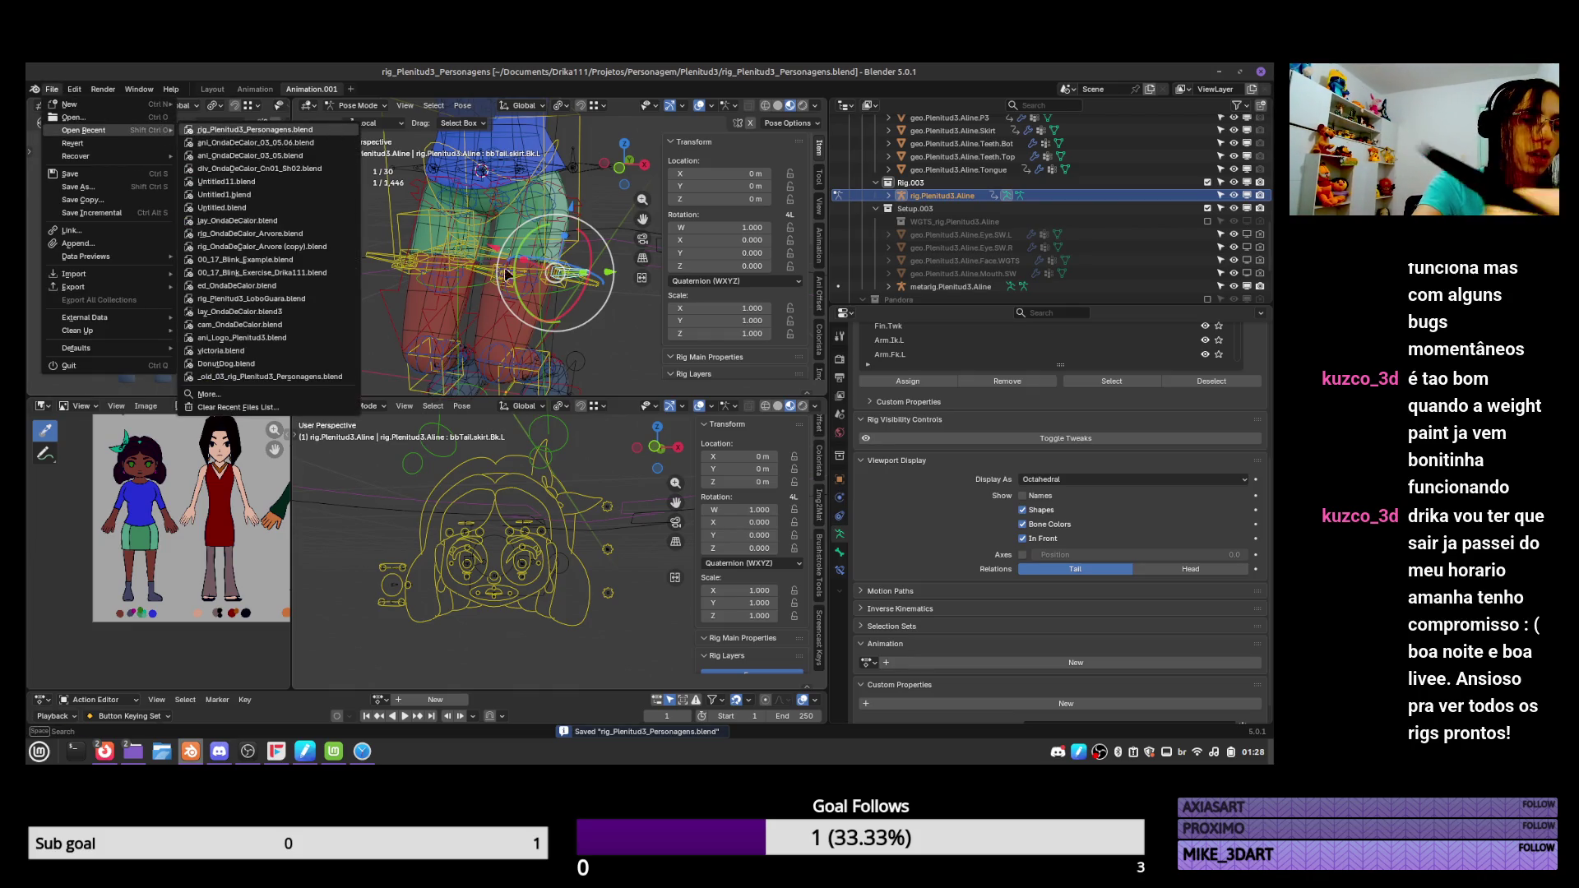
key(Return)
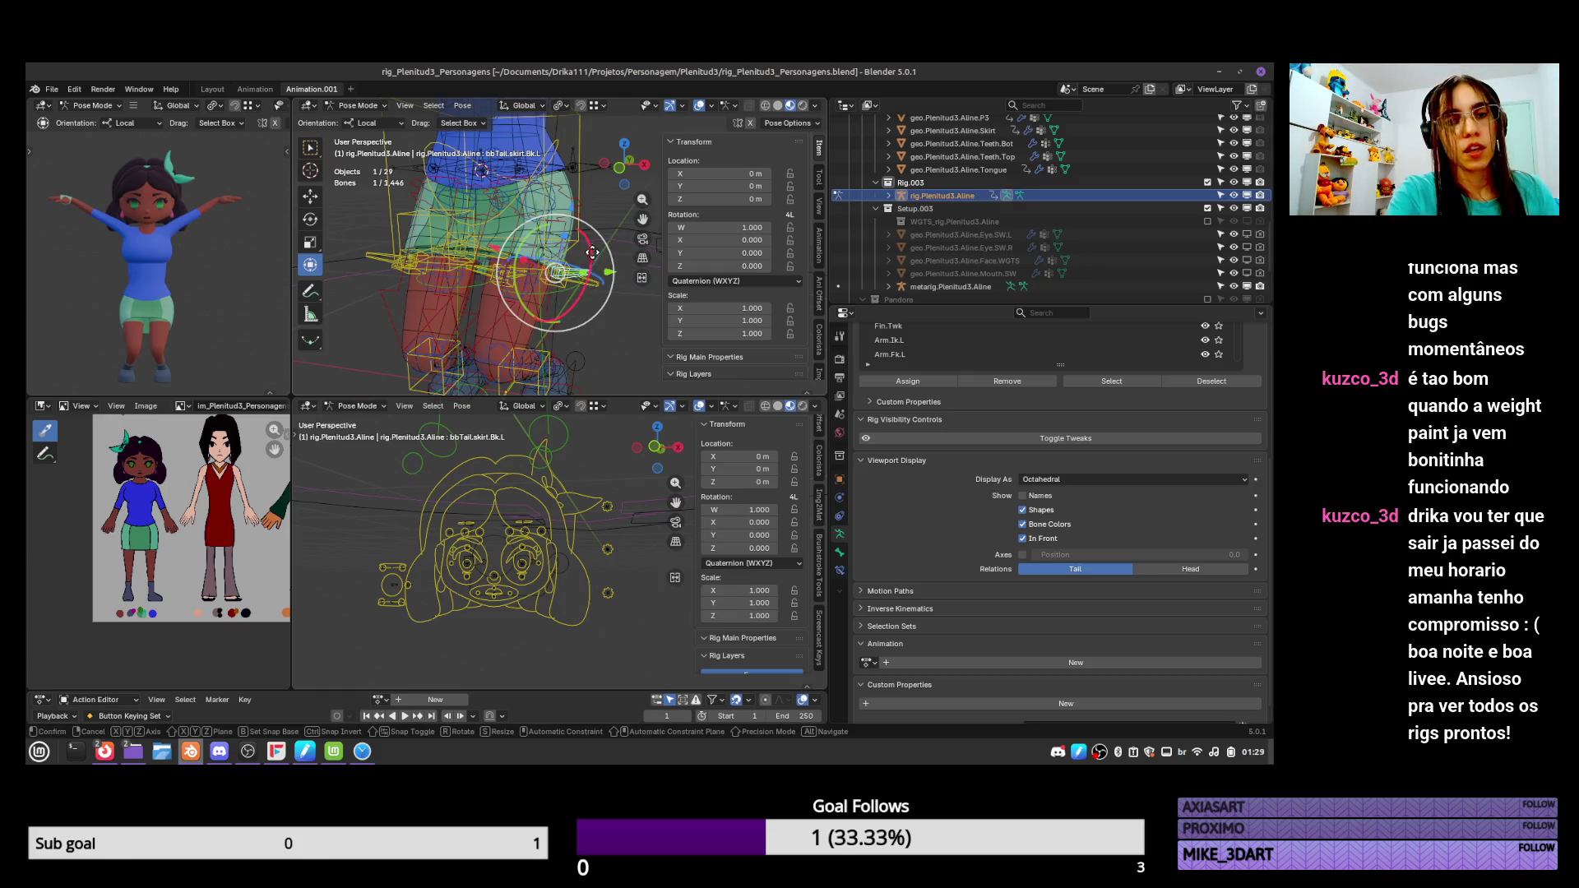
Rotate bbHead.skirt.Fr.L, then move, rotate and X-scale the bbTail.skirt.Bk.L control.
click(489, 244)
key(r)
click(559, 232)
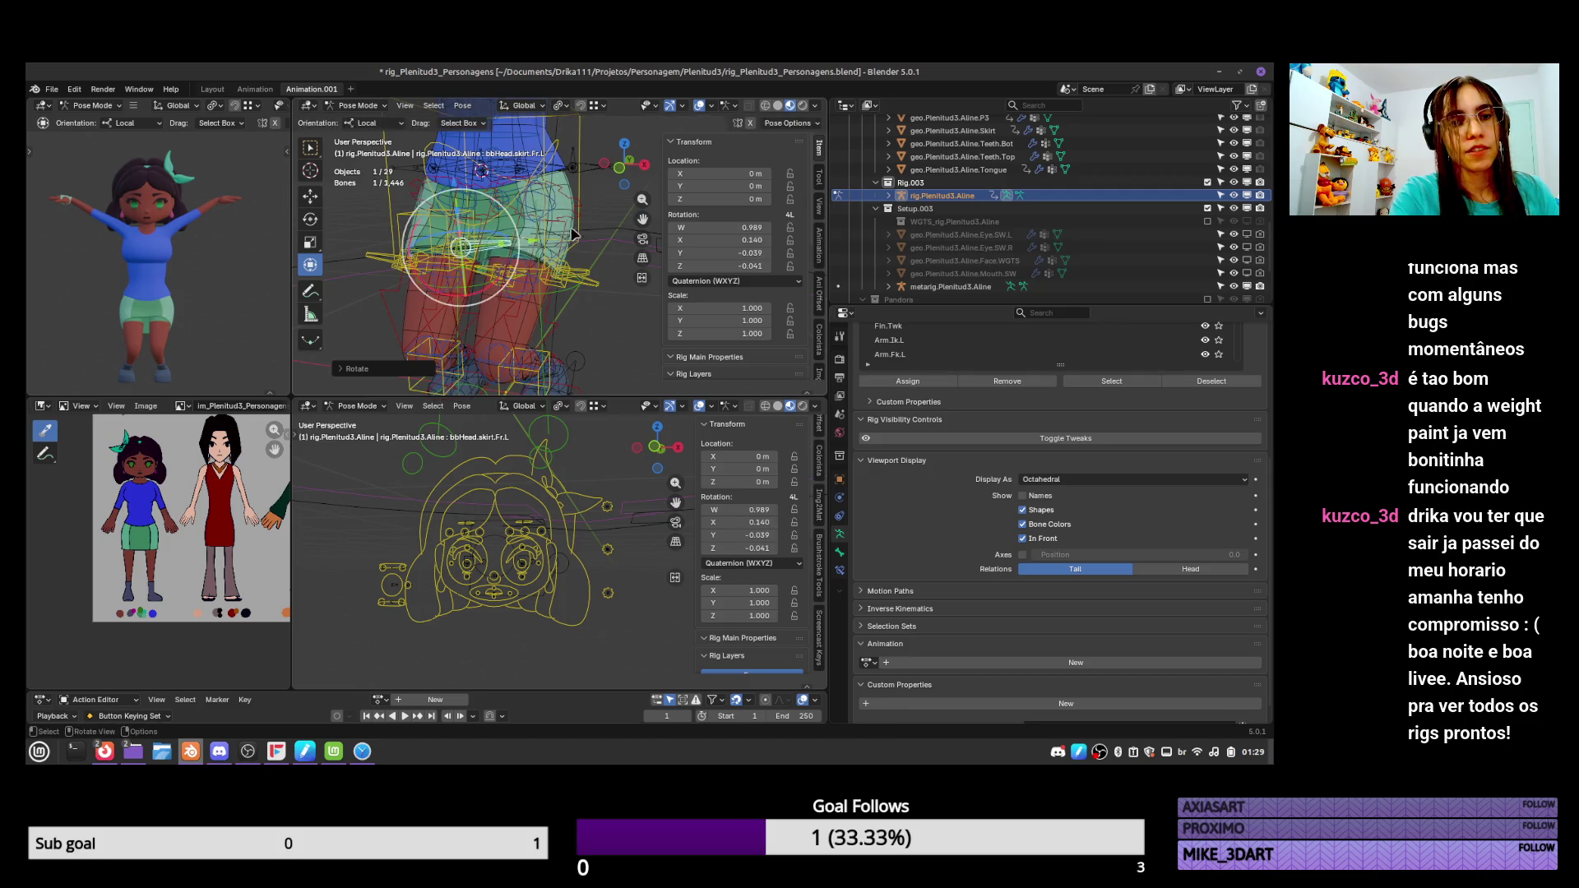
click(583, 273)
key(g)
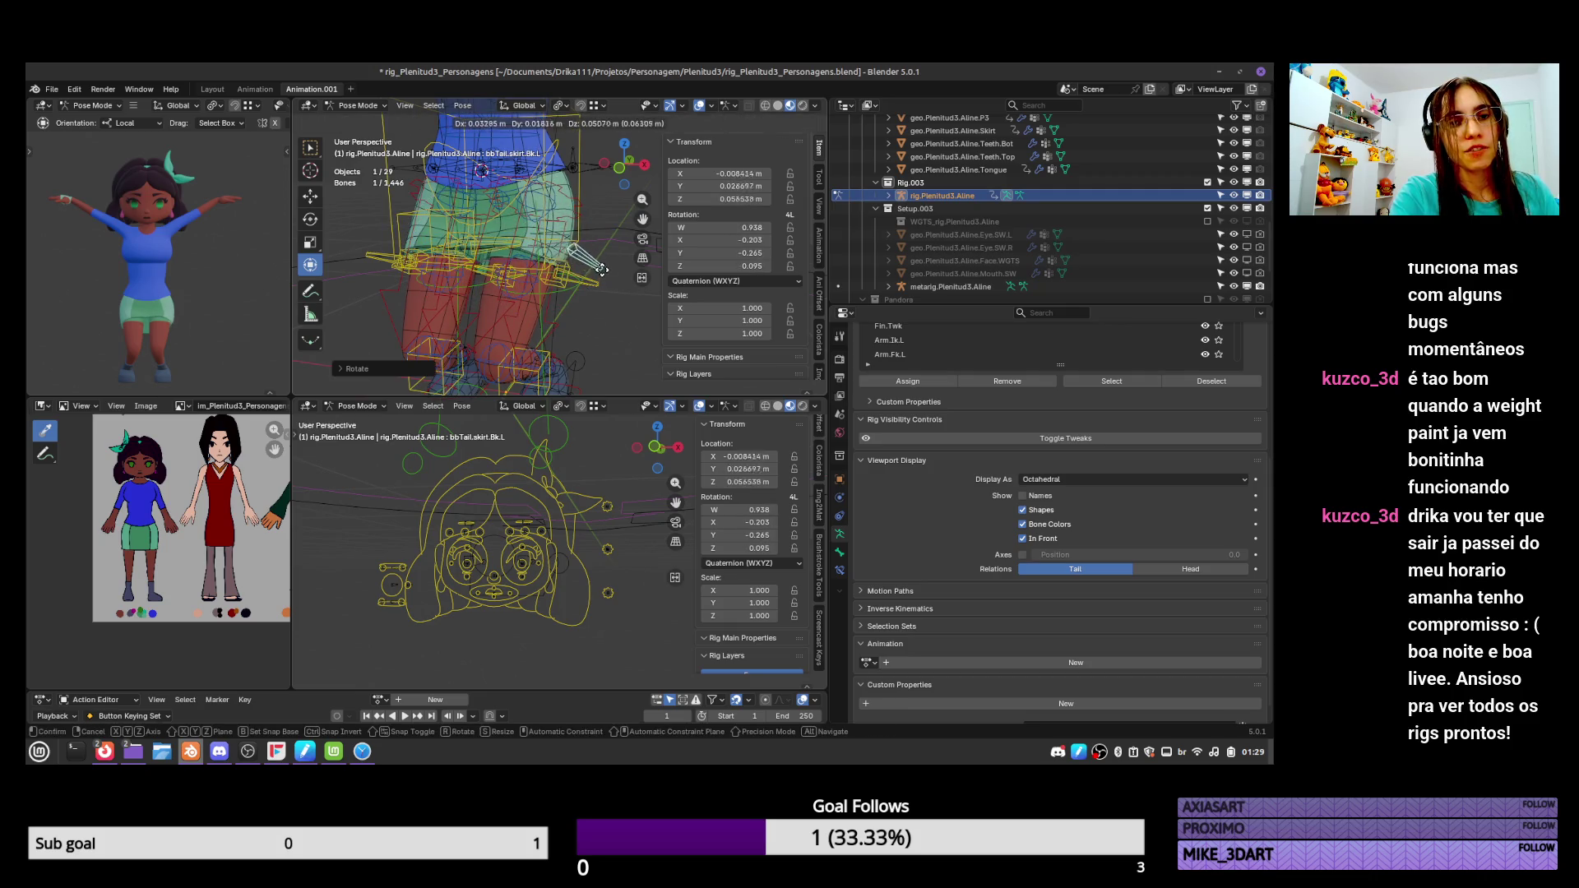
click(602, 270)
key(r)
key(r)
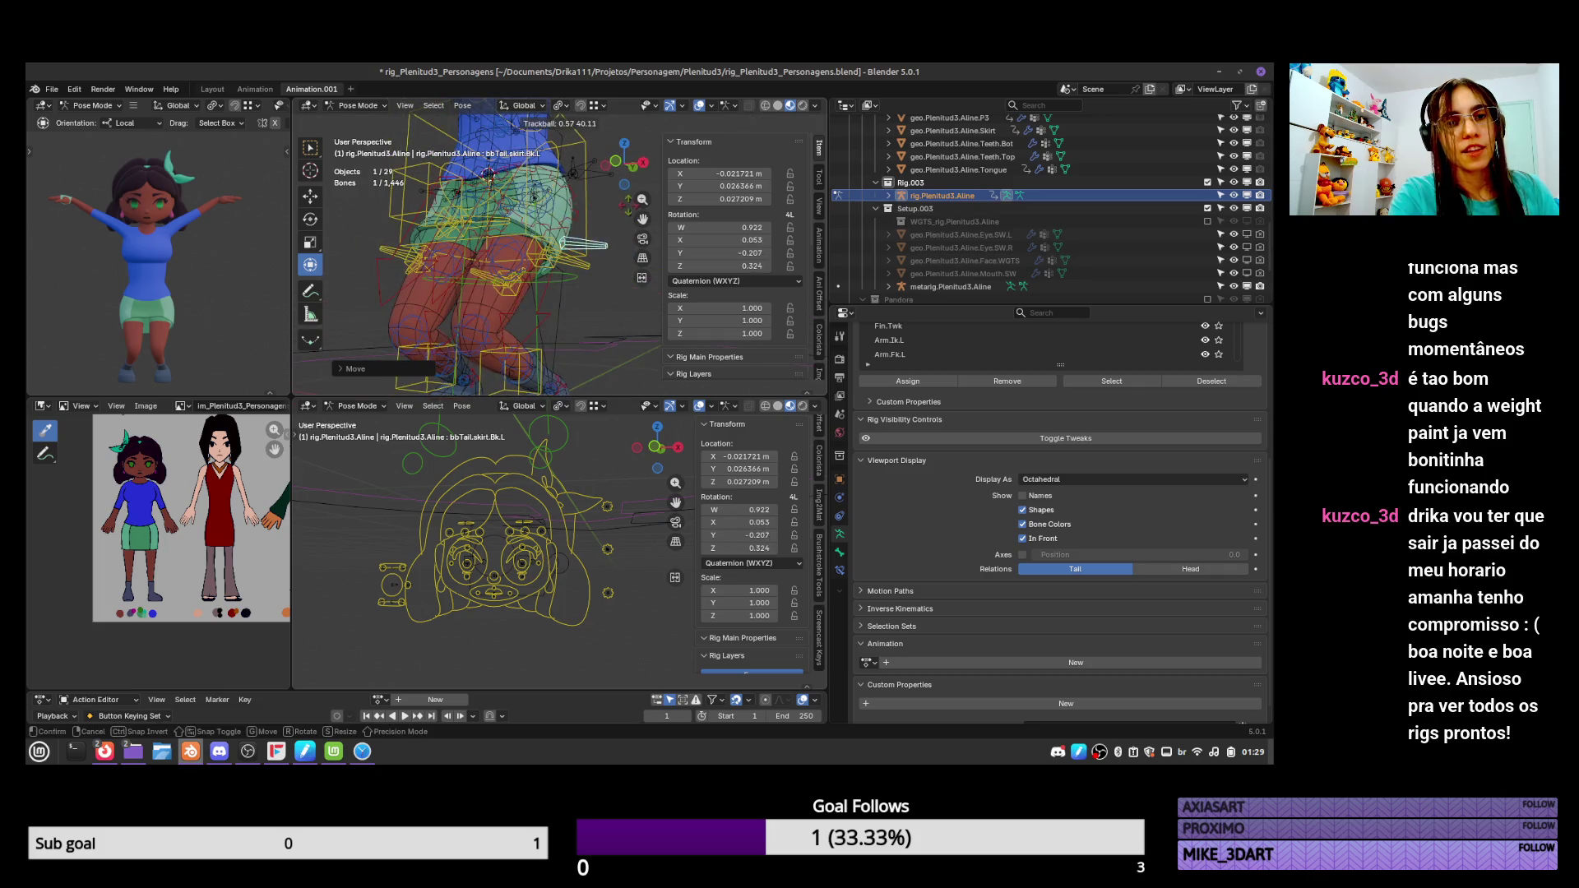
click(588, 271)
key(s)
key(x)
click(588, 271)
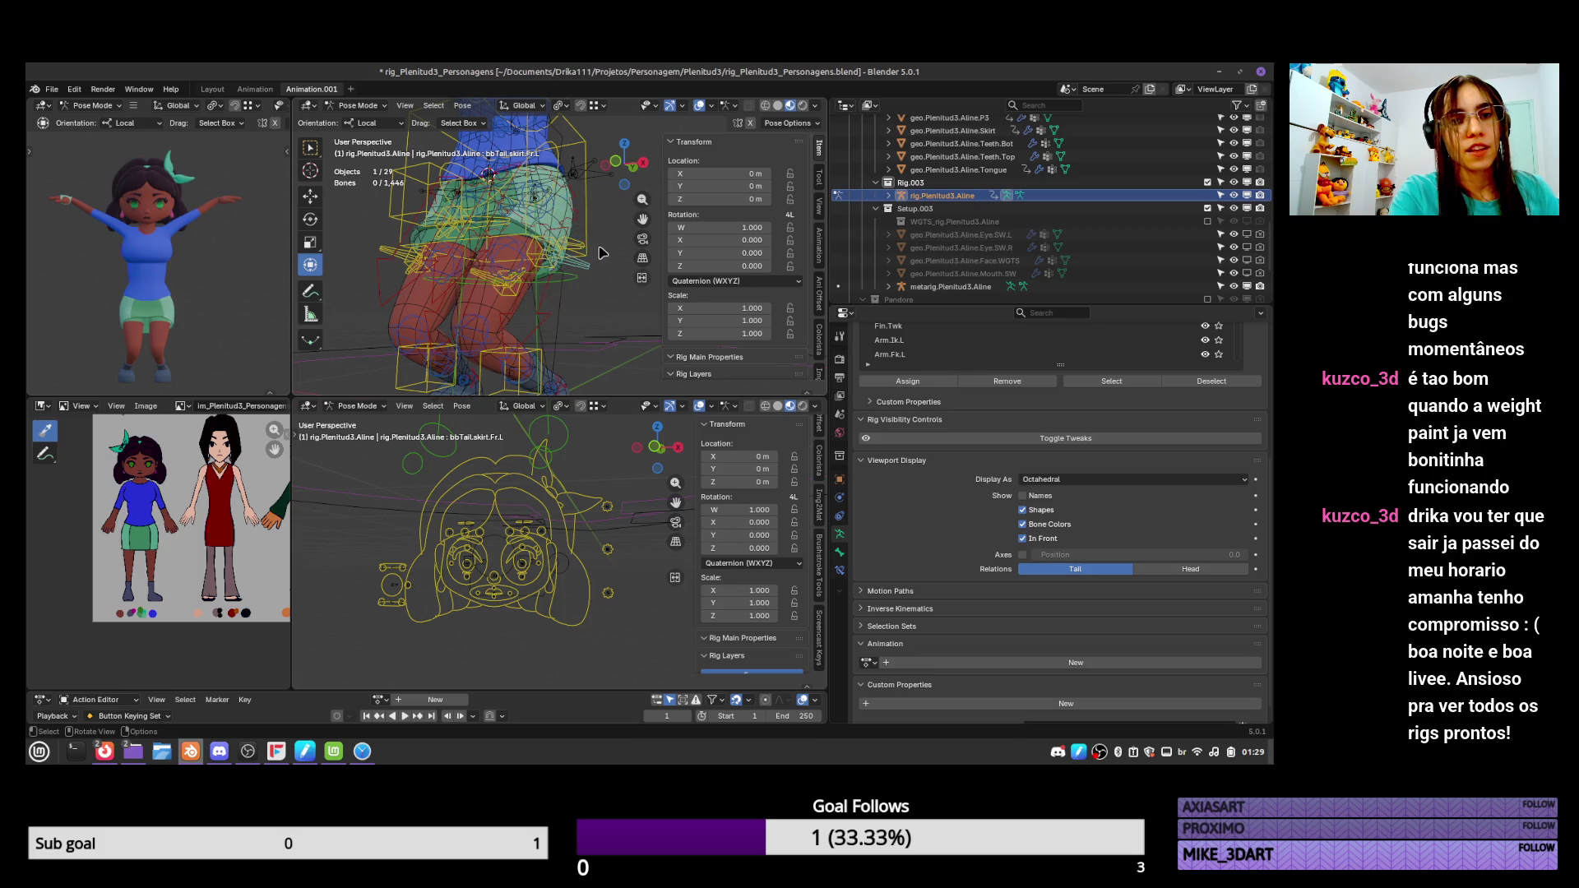
Rotate and move the bbTail.skirt.Fr.L control.
click(578, 267)
click(580, 270)
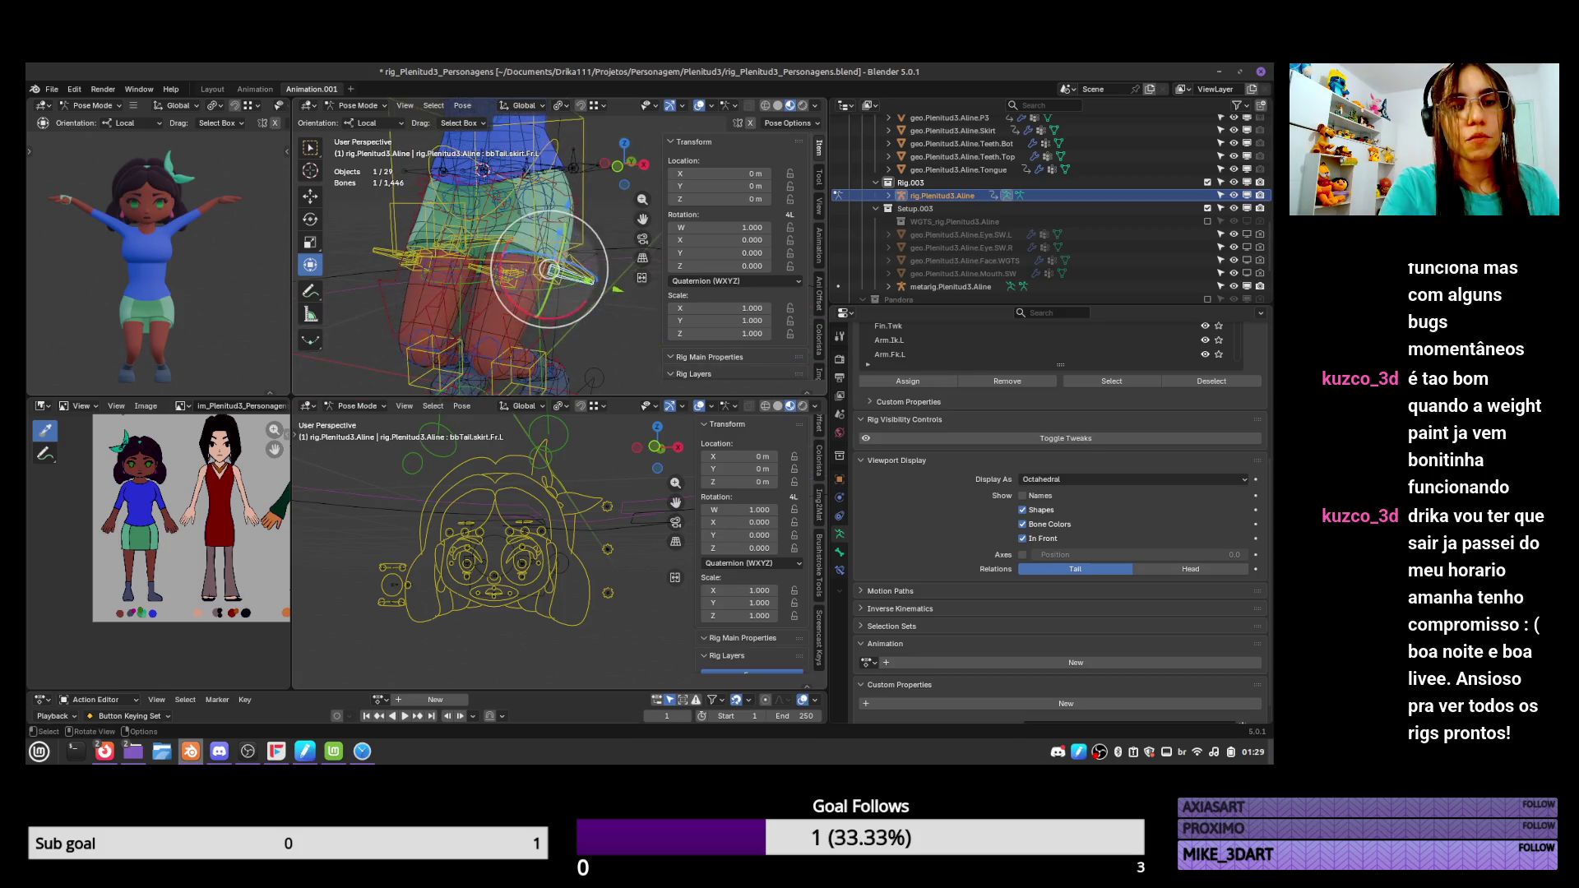
key(r)
key(r)
click(575, 272)
key(g)
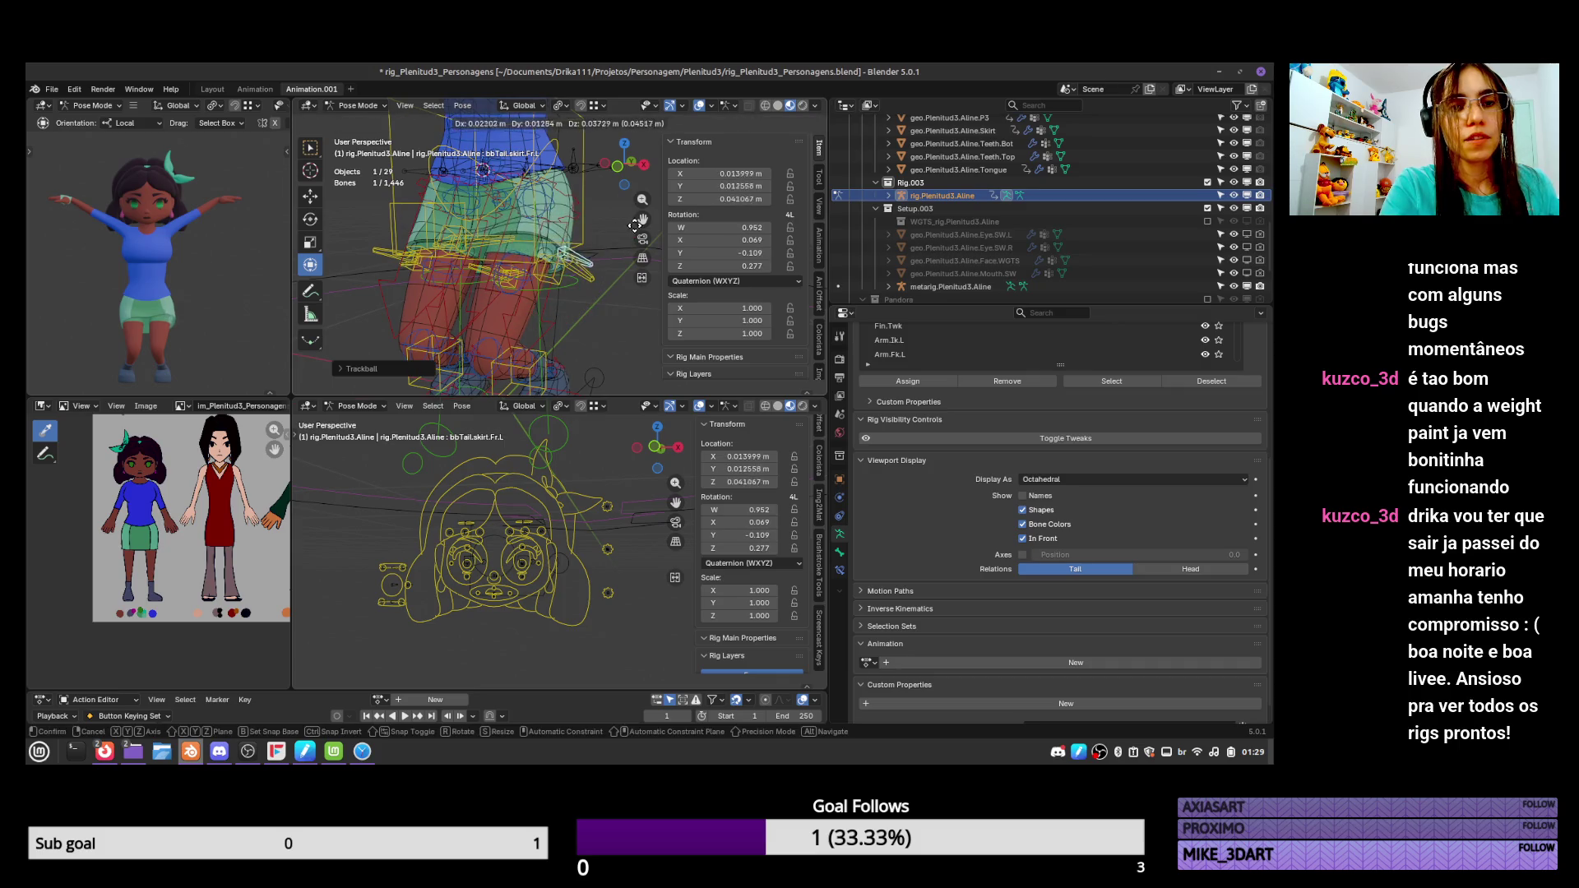
click(627, 222)
mouse_move(626, 222)
middle_down()
mouse_move(568, 296)
mouse_move(564, 281)
middle_up()
Move the skirt.L and skirt.R controls, then hide the rig's tweak bones.
click(470, 249)
mouse_move(470, 249)
middle_down()
mouse_move(493, 236)
mouse_move(637, 259)
middle_up()
click(638, 259)
key(g)
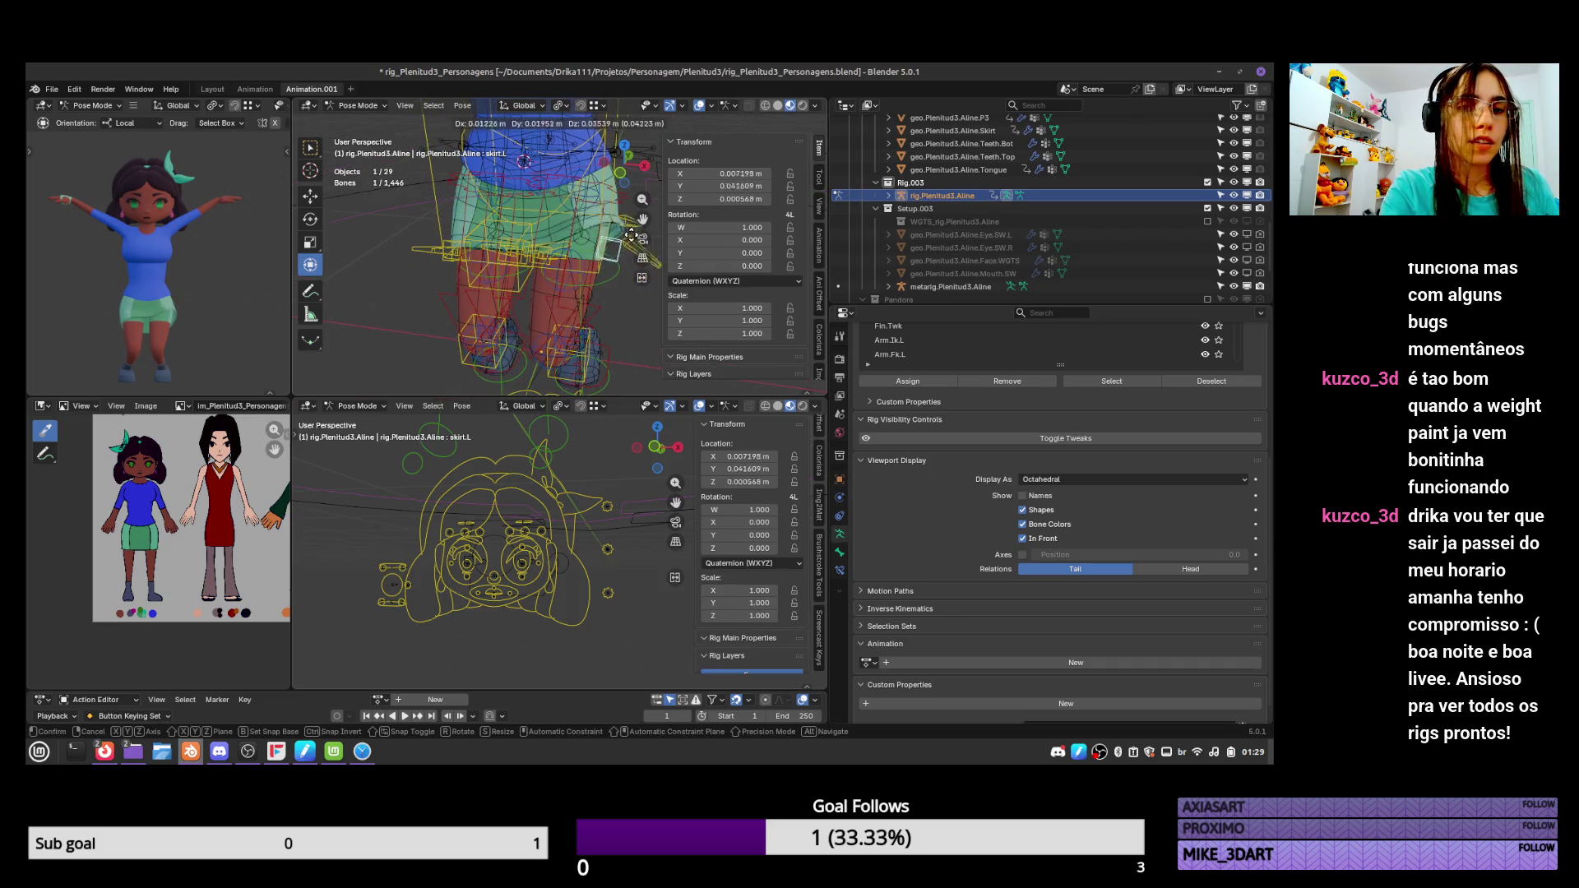
click(643, 295)
click(451, 243)
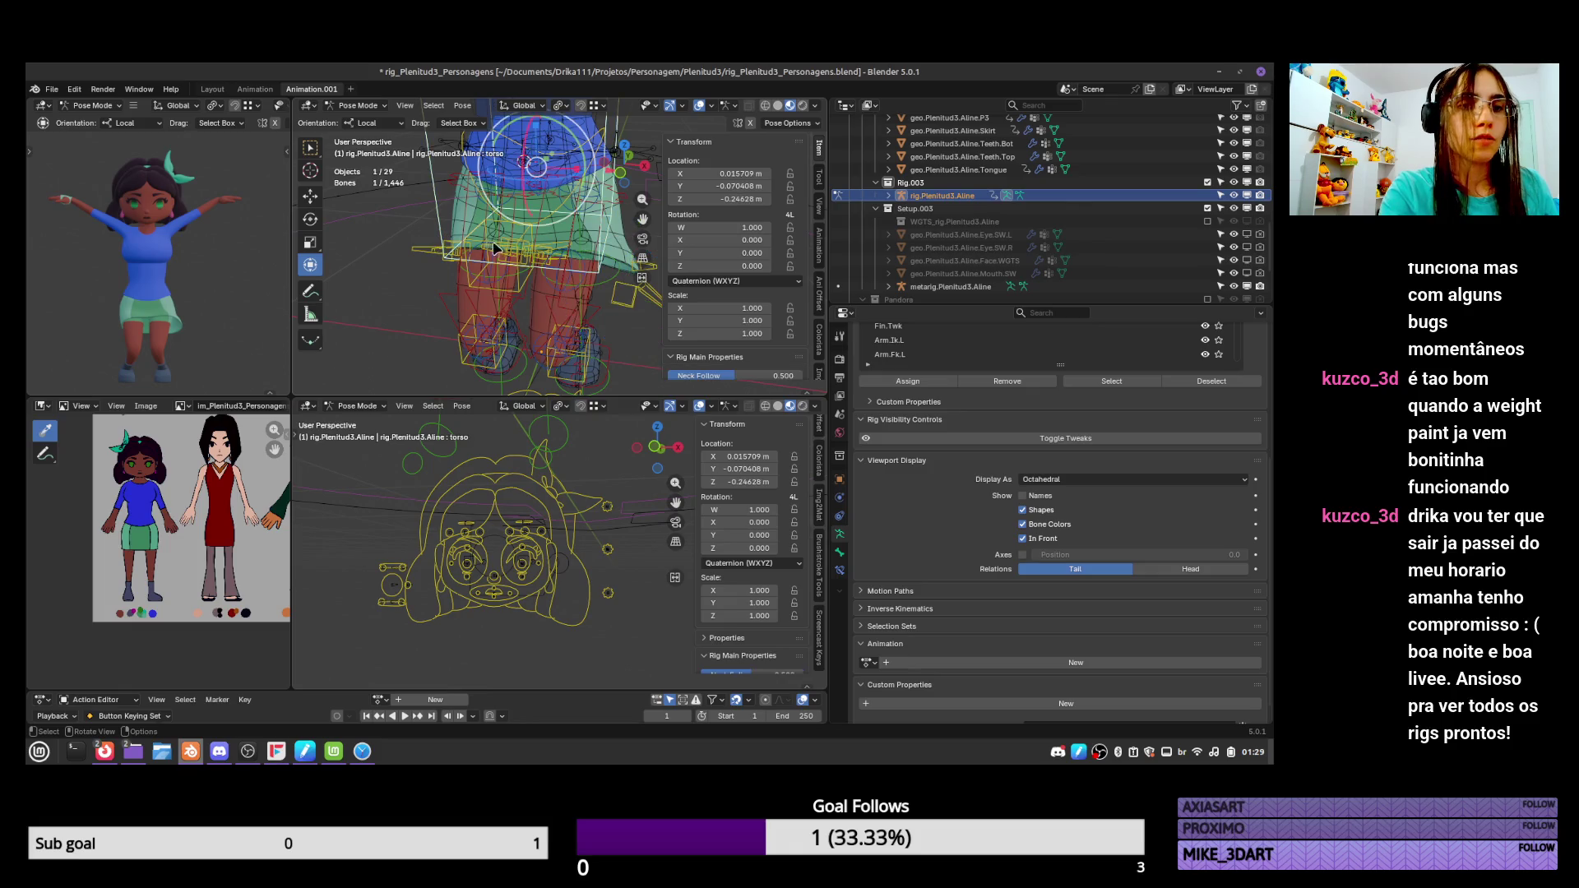
click(436, 244)
key(g)
click(428, 243)
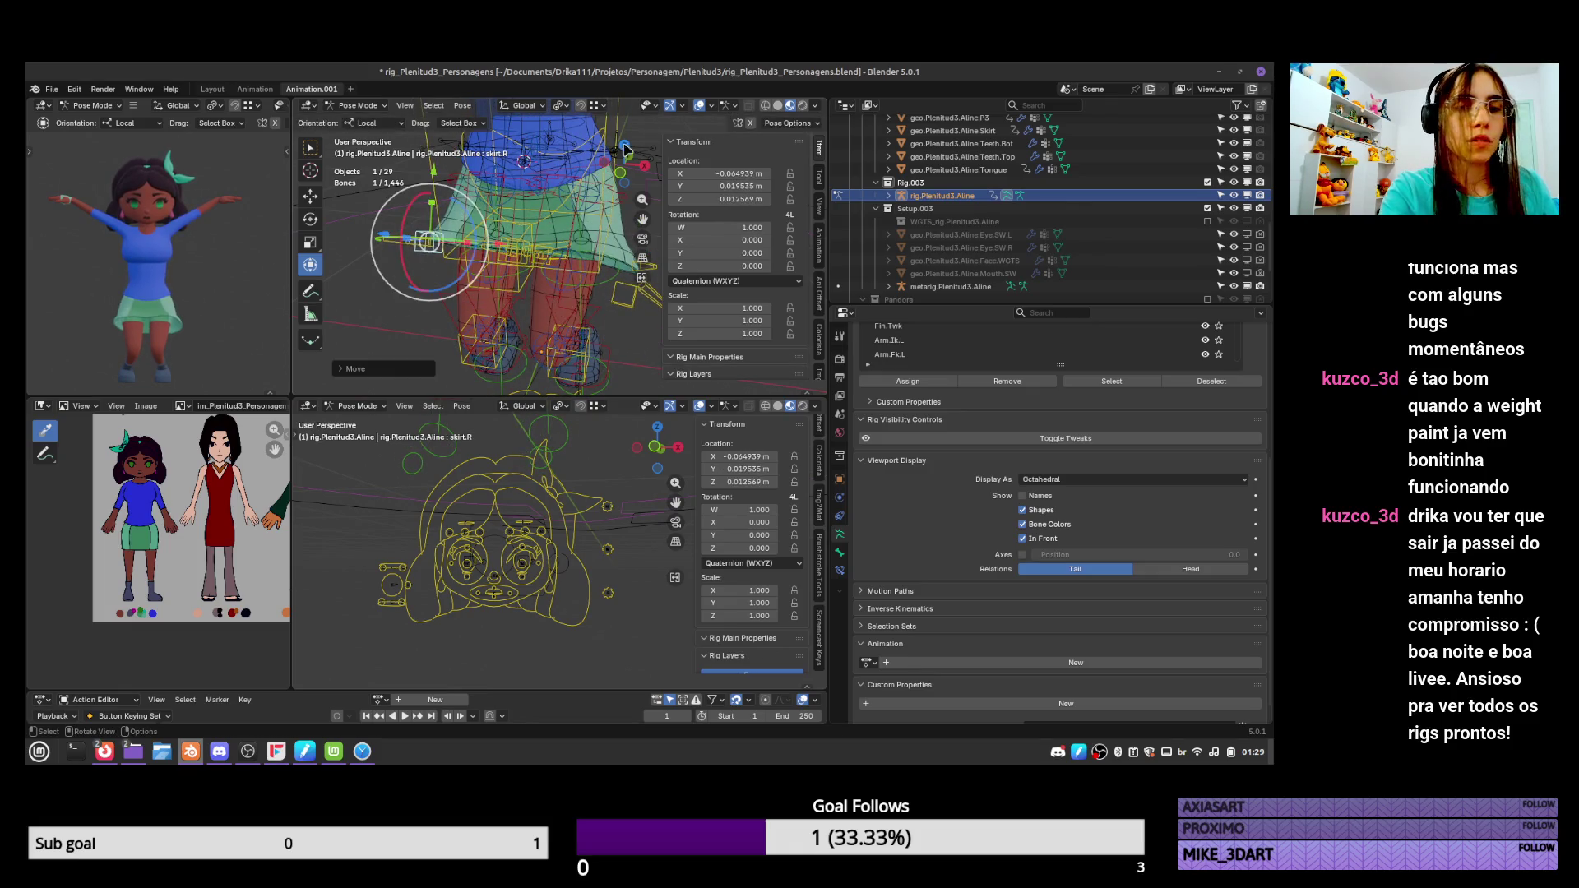
click(1130, 443)
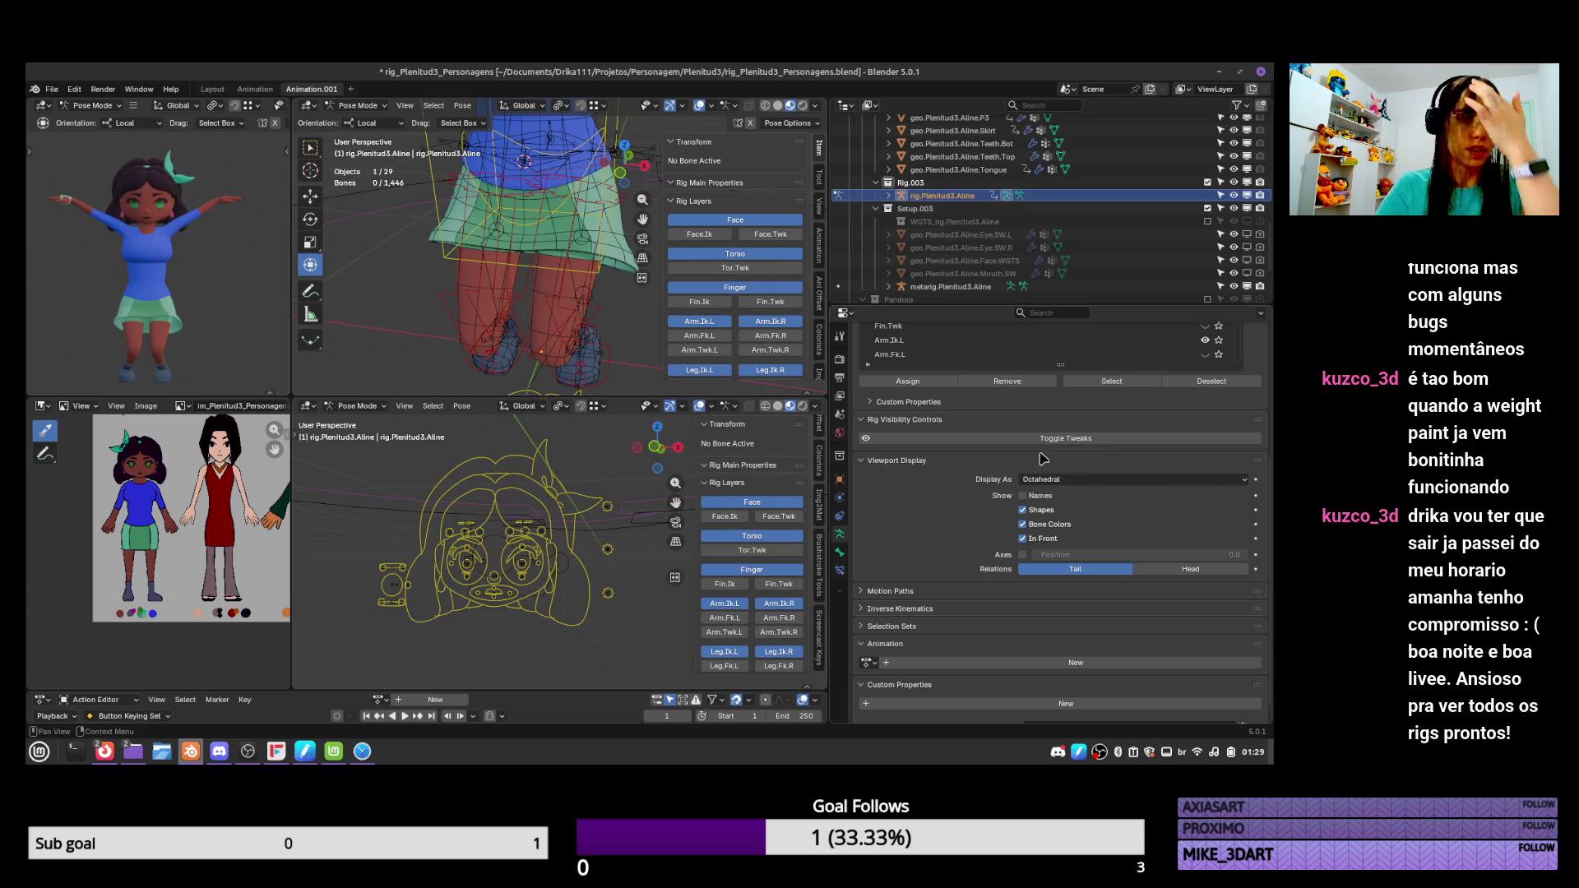
Lower the front skirt control and test rotating the torso.
click(578, 242)
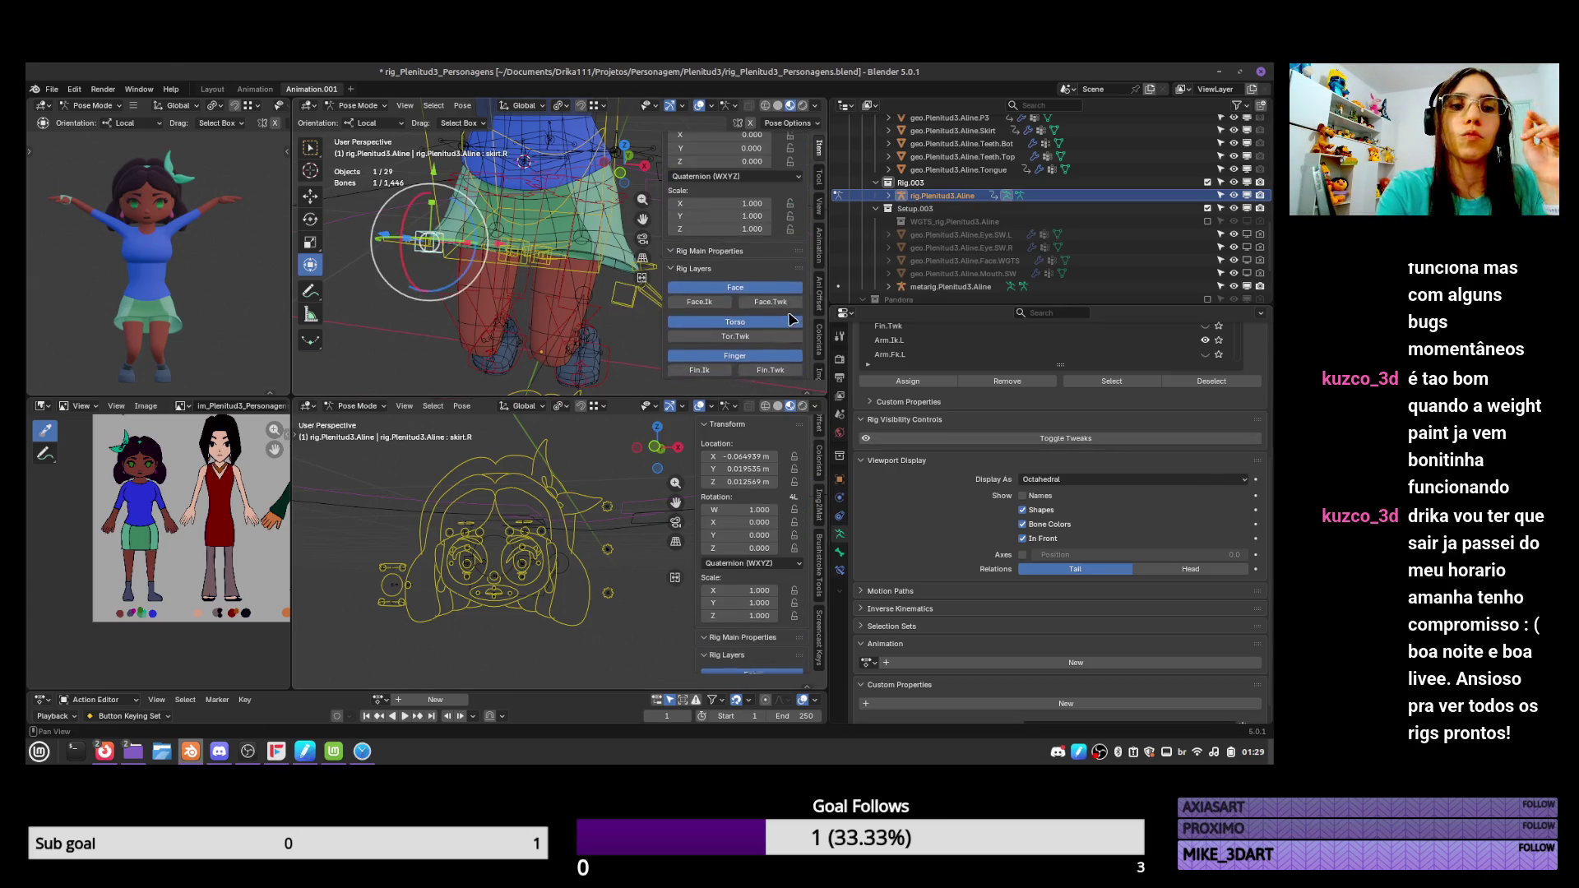
click(469, 173)
key(g)
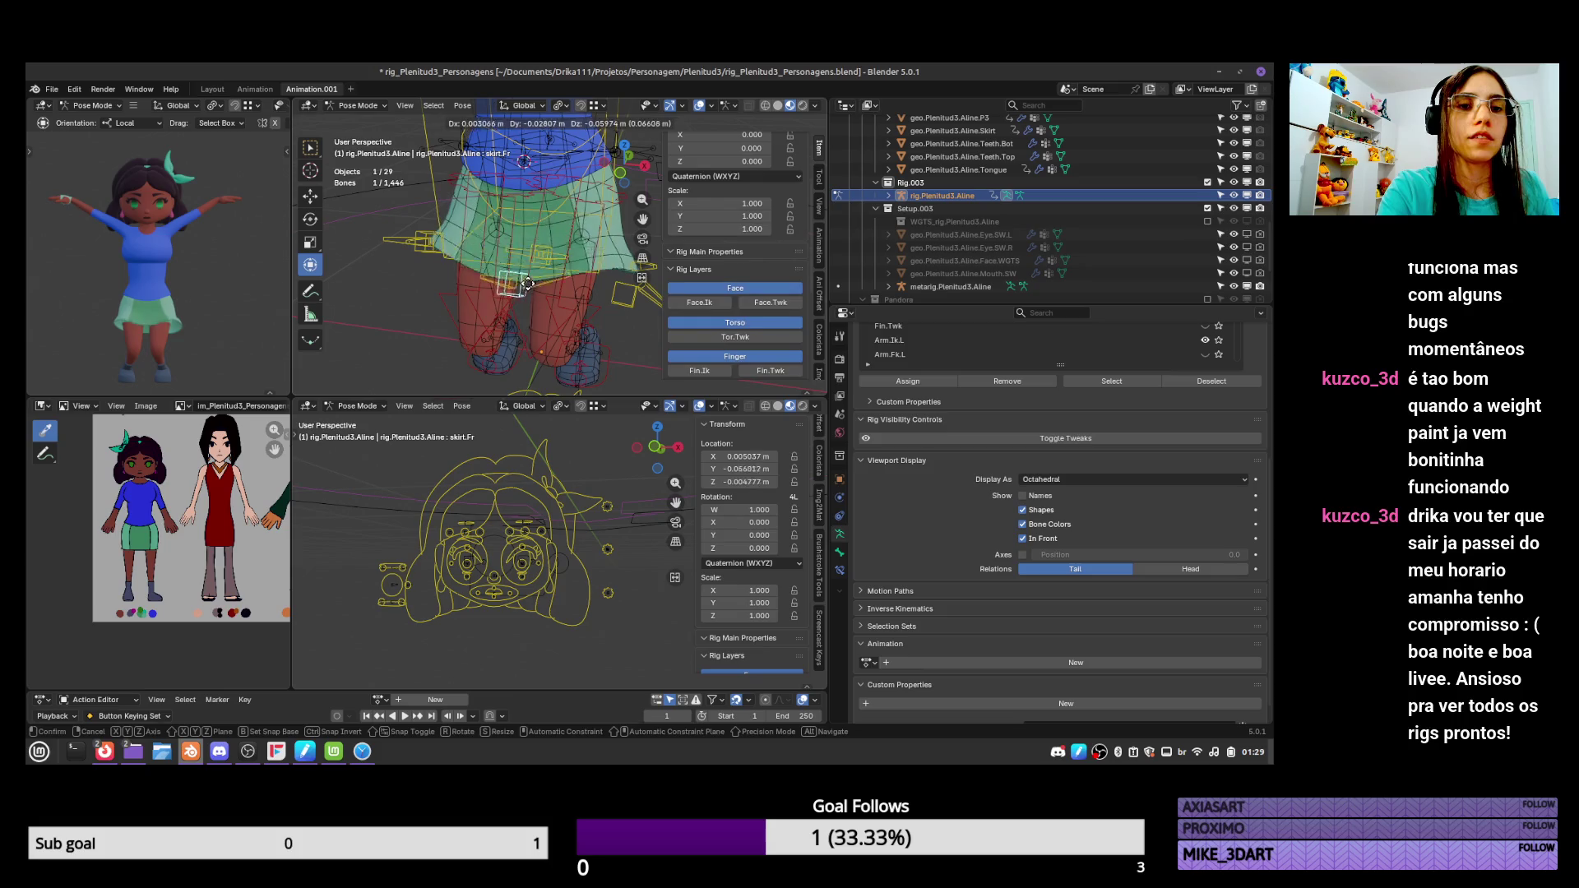
click(580, 297)
click(597, 210)
key(r)
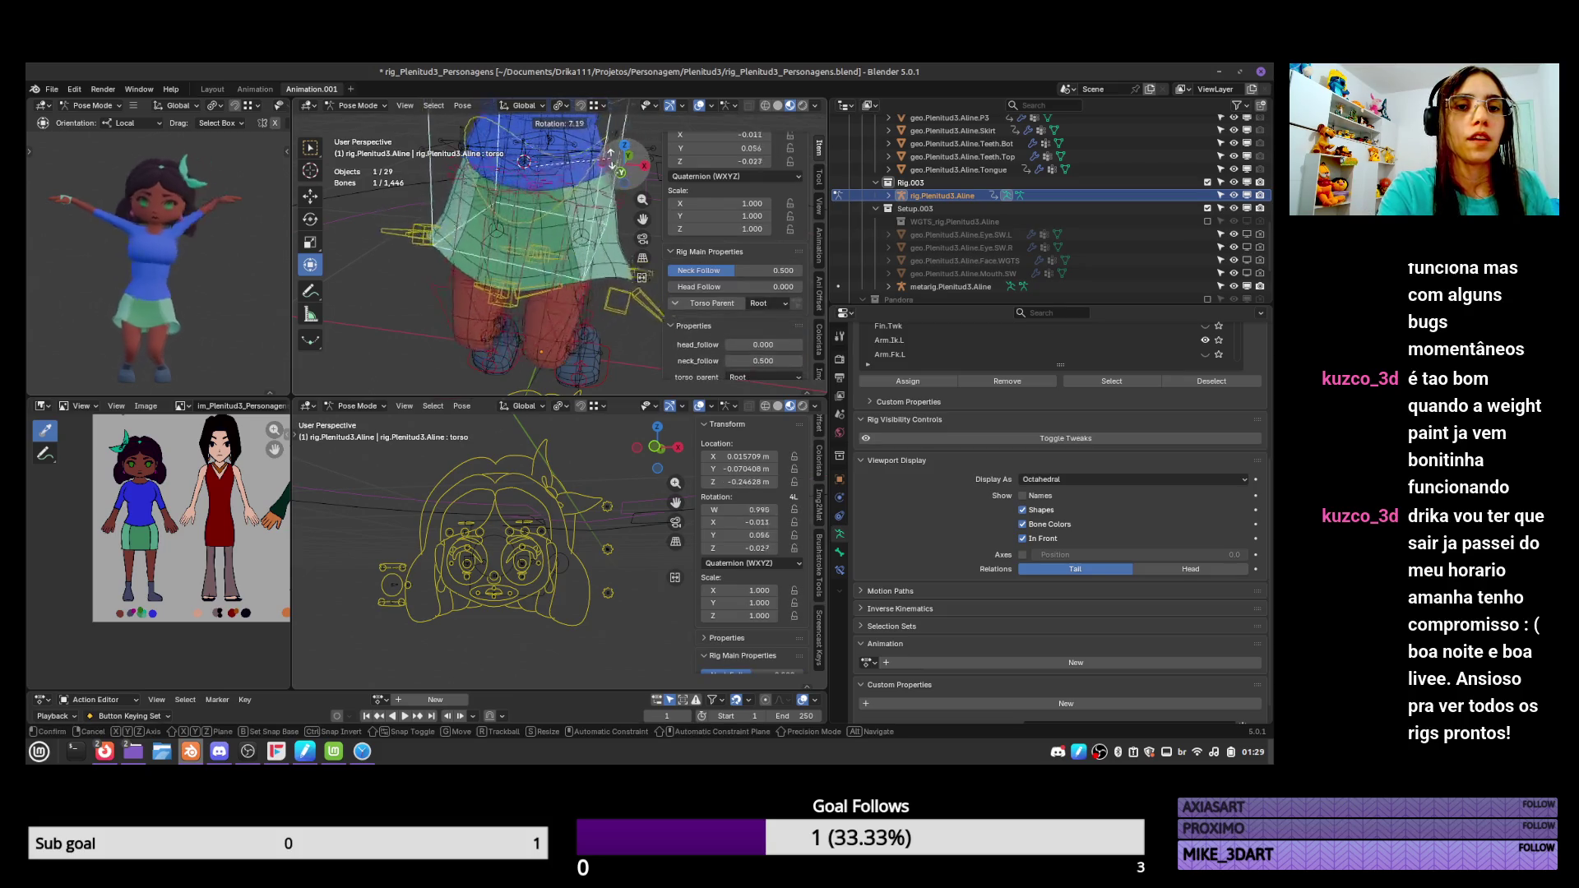
click(617, 211)
key(r)
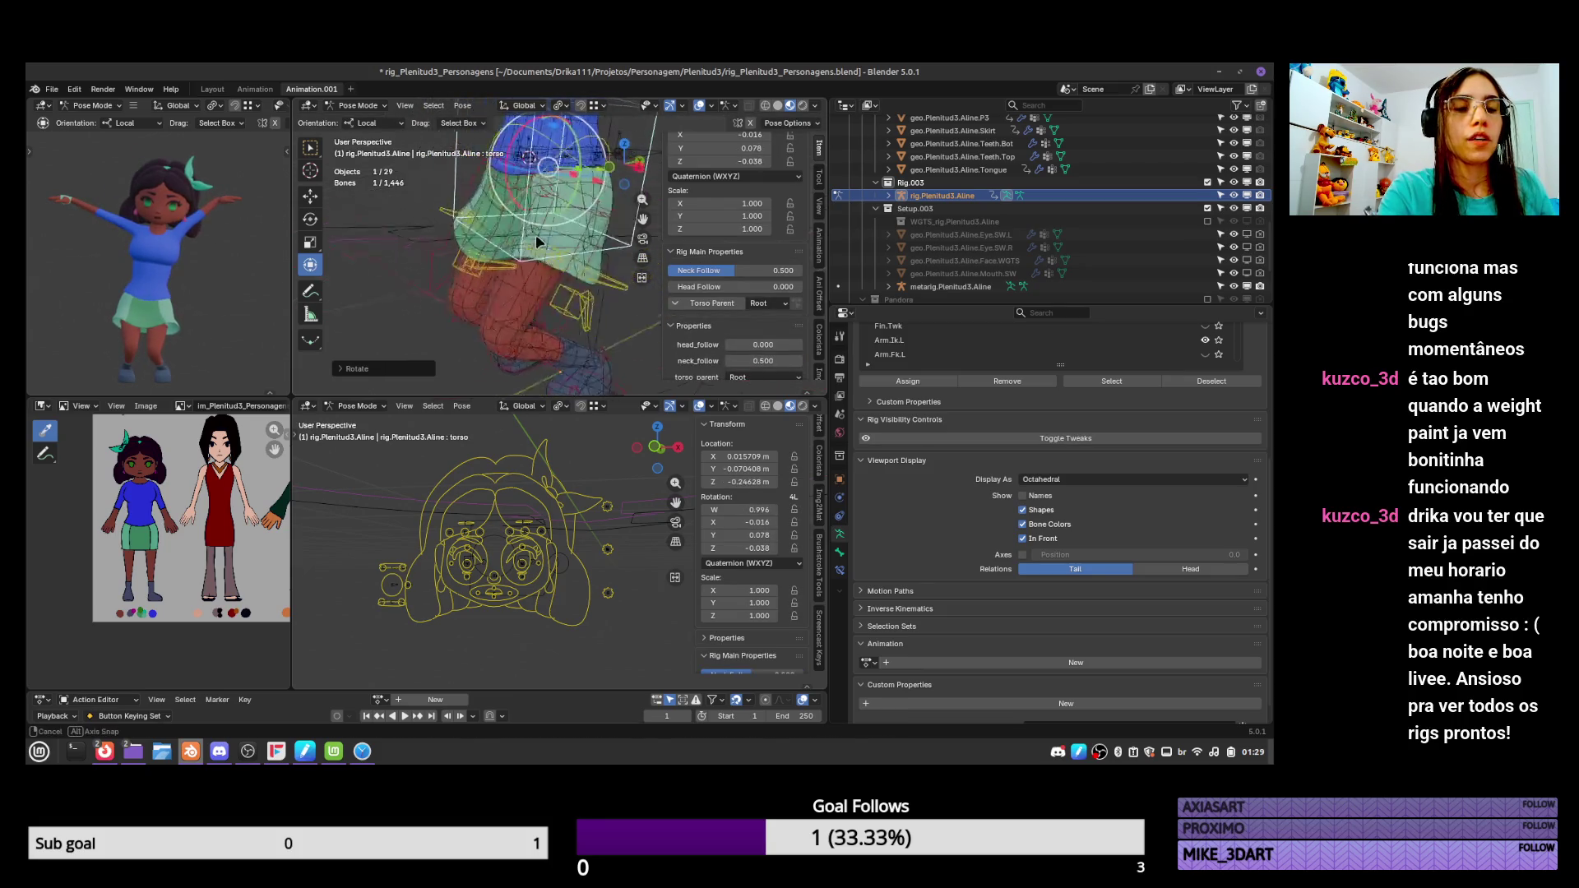
right_click(578, 210)
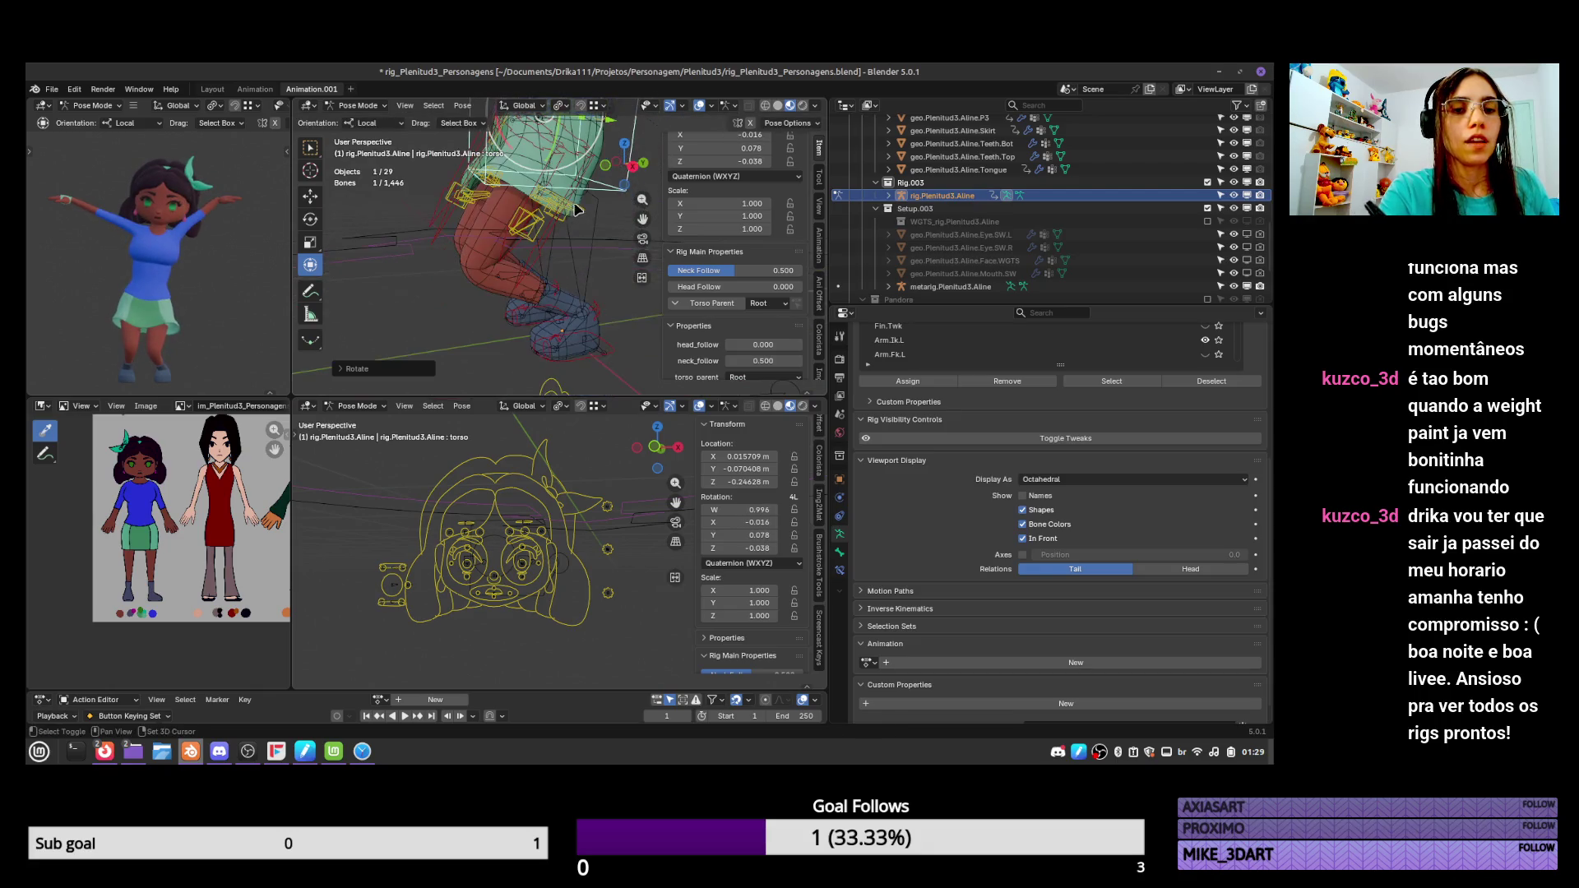
Raise the left foot, then rotate and move the bbHead.skirt.Fr.L control.
drag(605, 353, 556, 291)
mouse_move(556, 291)
middle_down()
mouse_move(514, 251)
mouse_move(581, 204)
middle_up()
click(543, 238)
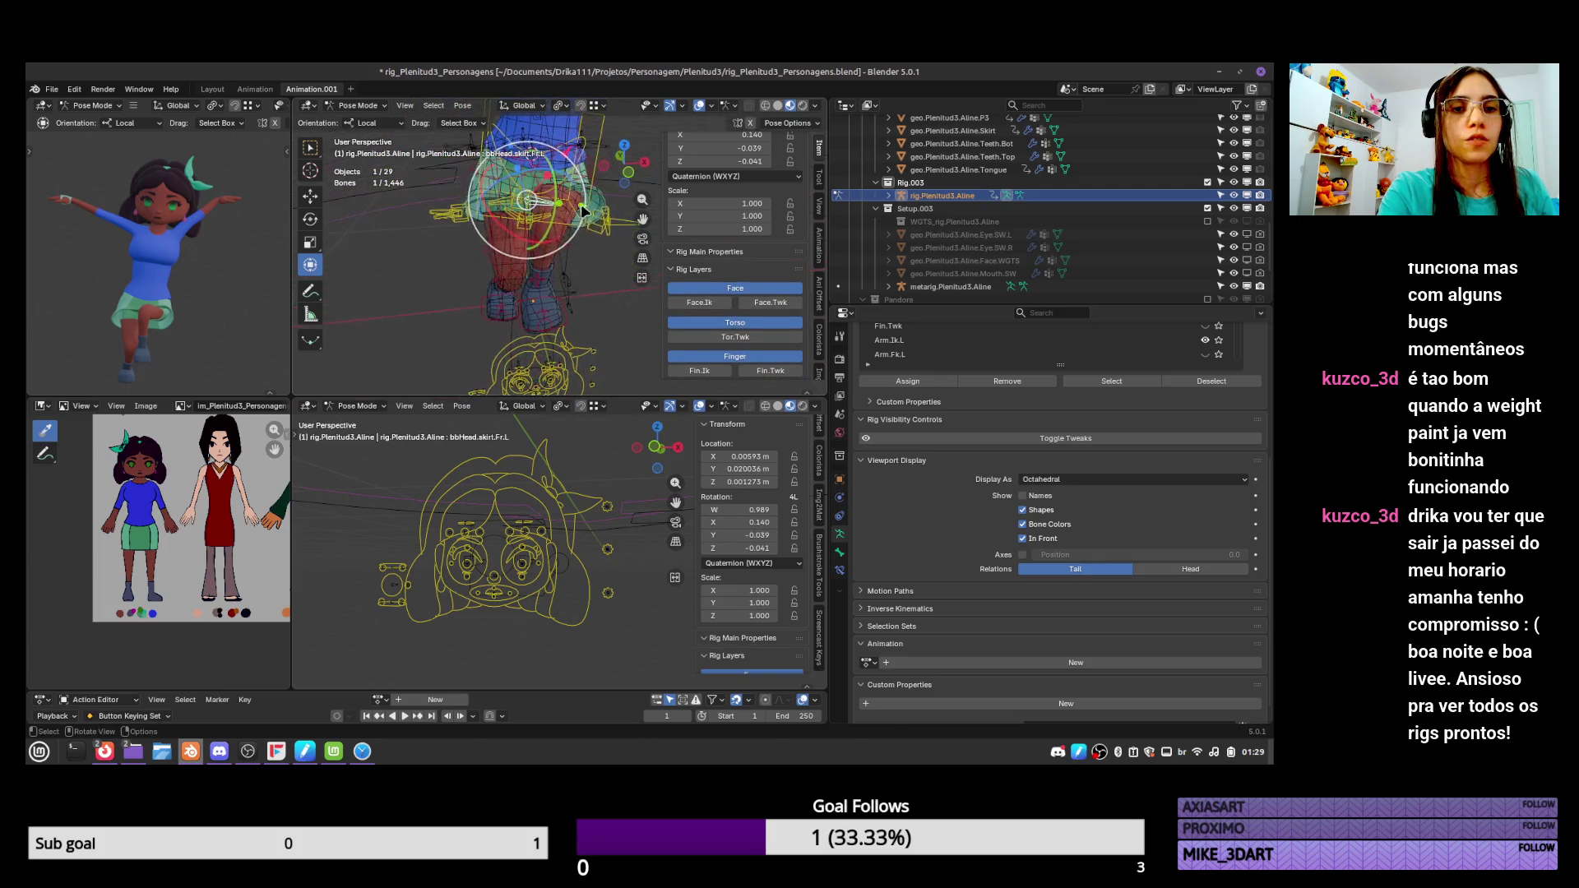
click(581, 204)
key(r)
click(567, 168)
key(g)
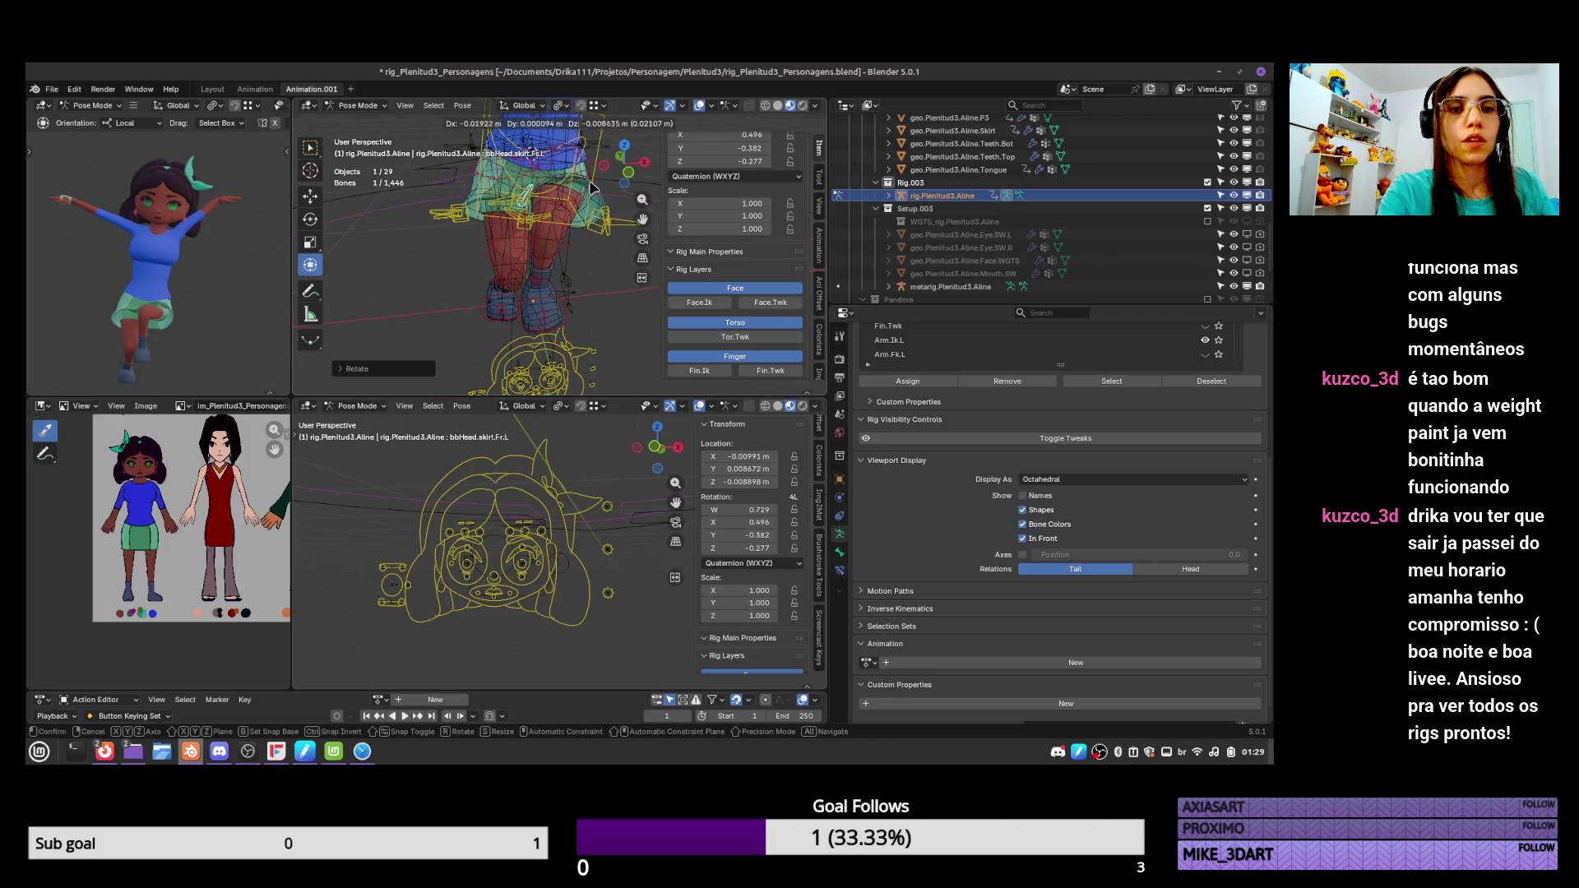